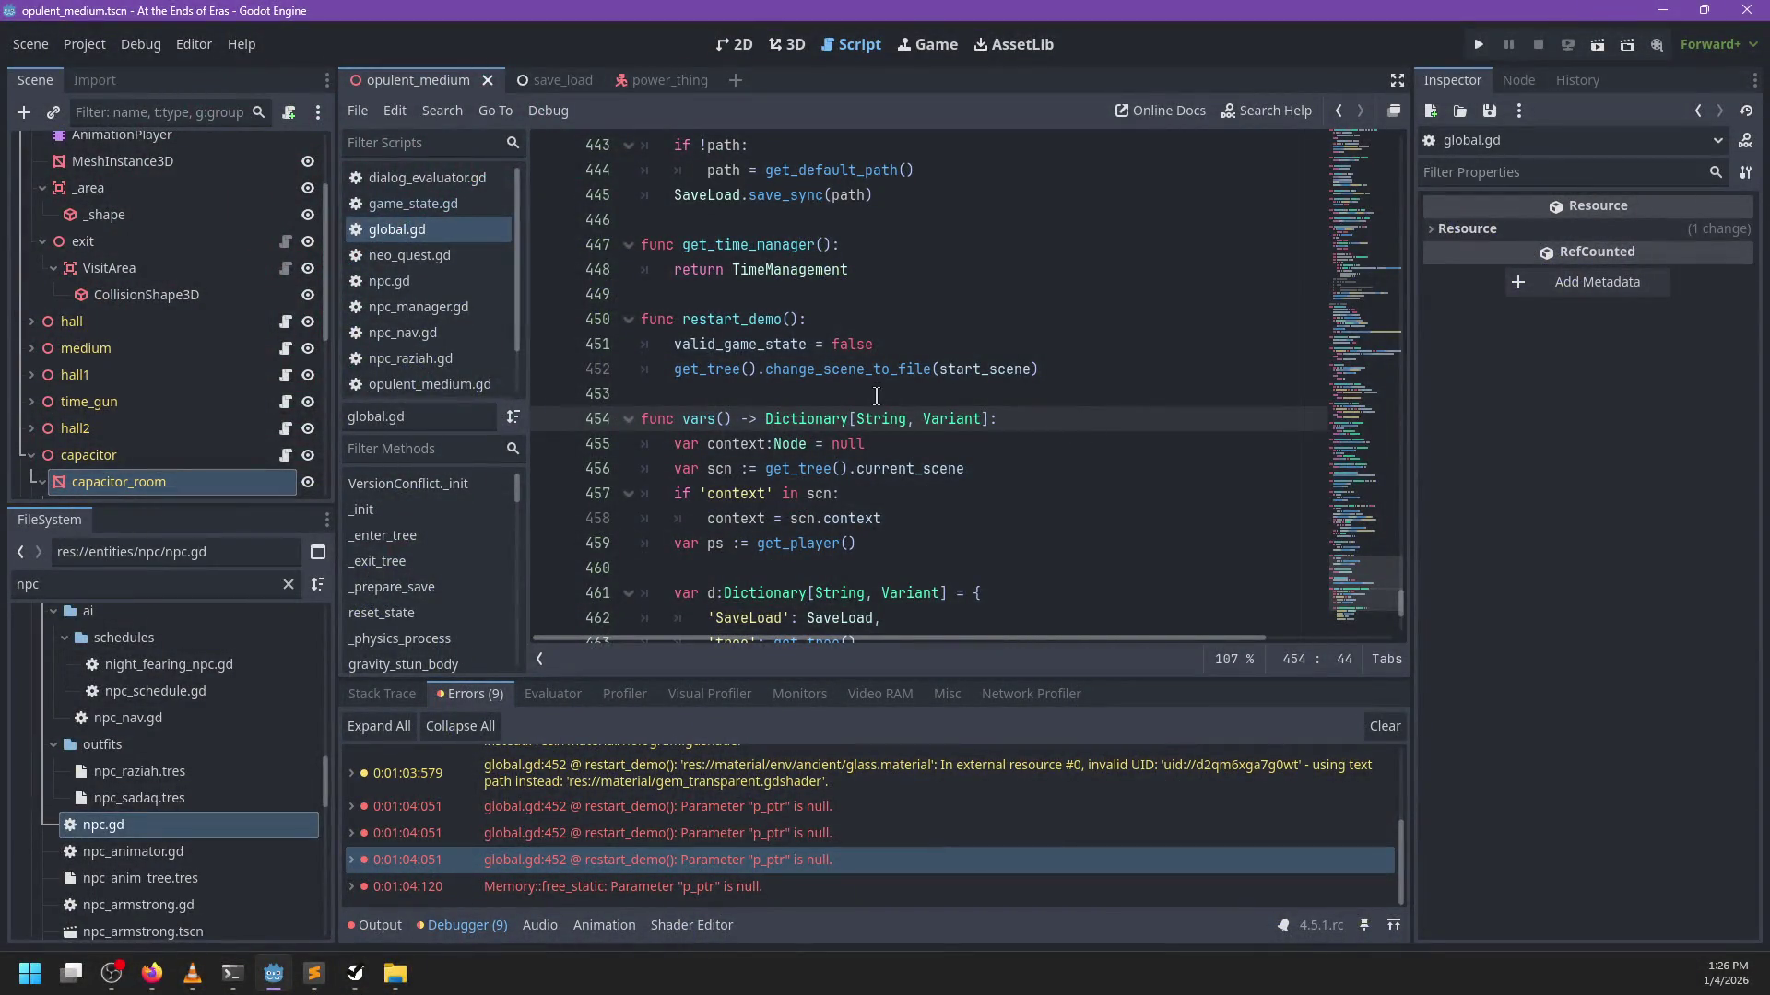
Review the project task list, expanding the NPCs triggering things task to its play-an-animation subtask
key("alt+Tab")
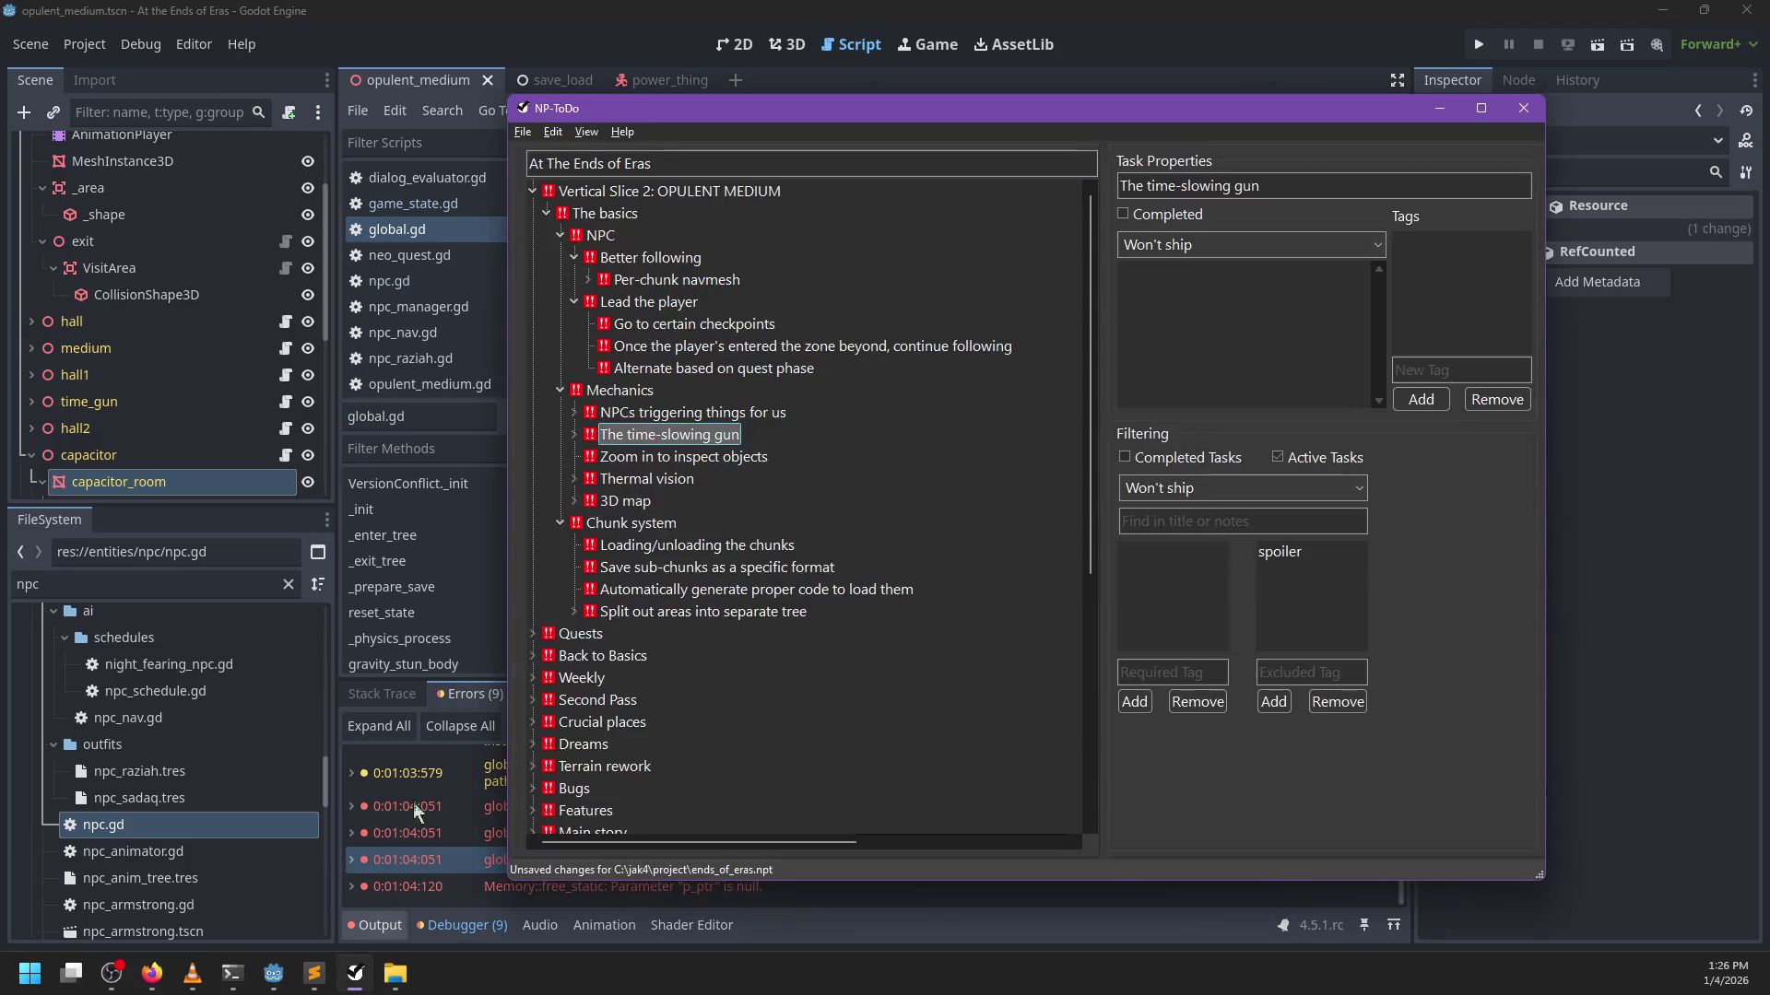
scroll(661, 534, "down", 5)
scroll(656, 533, "up", 4)
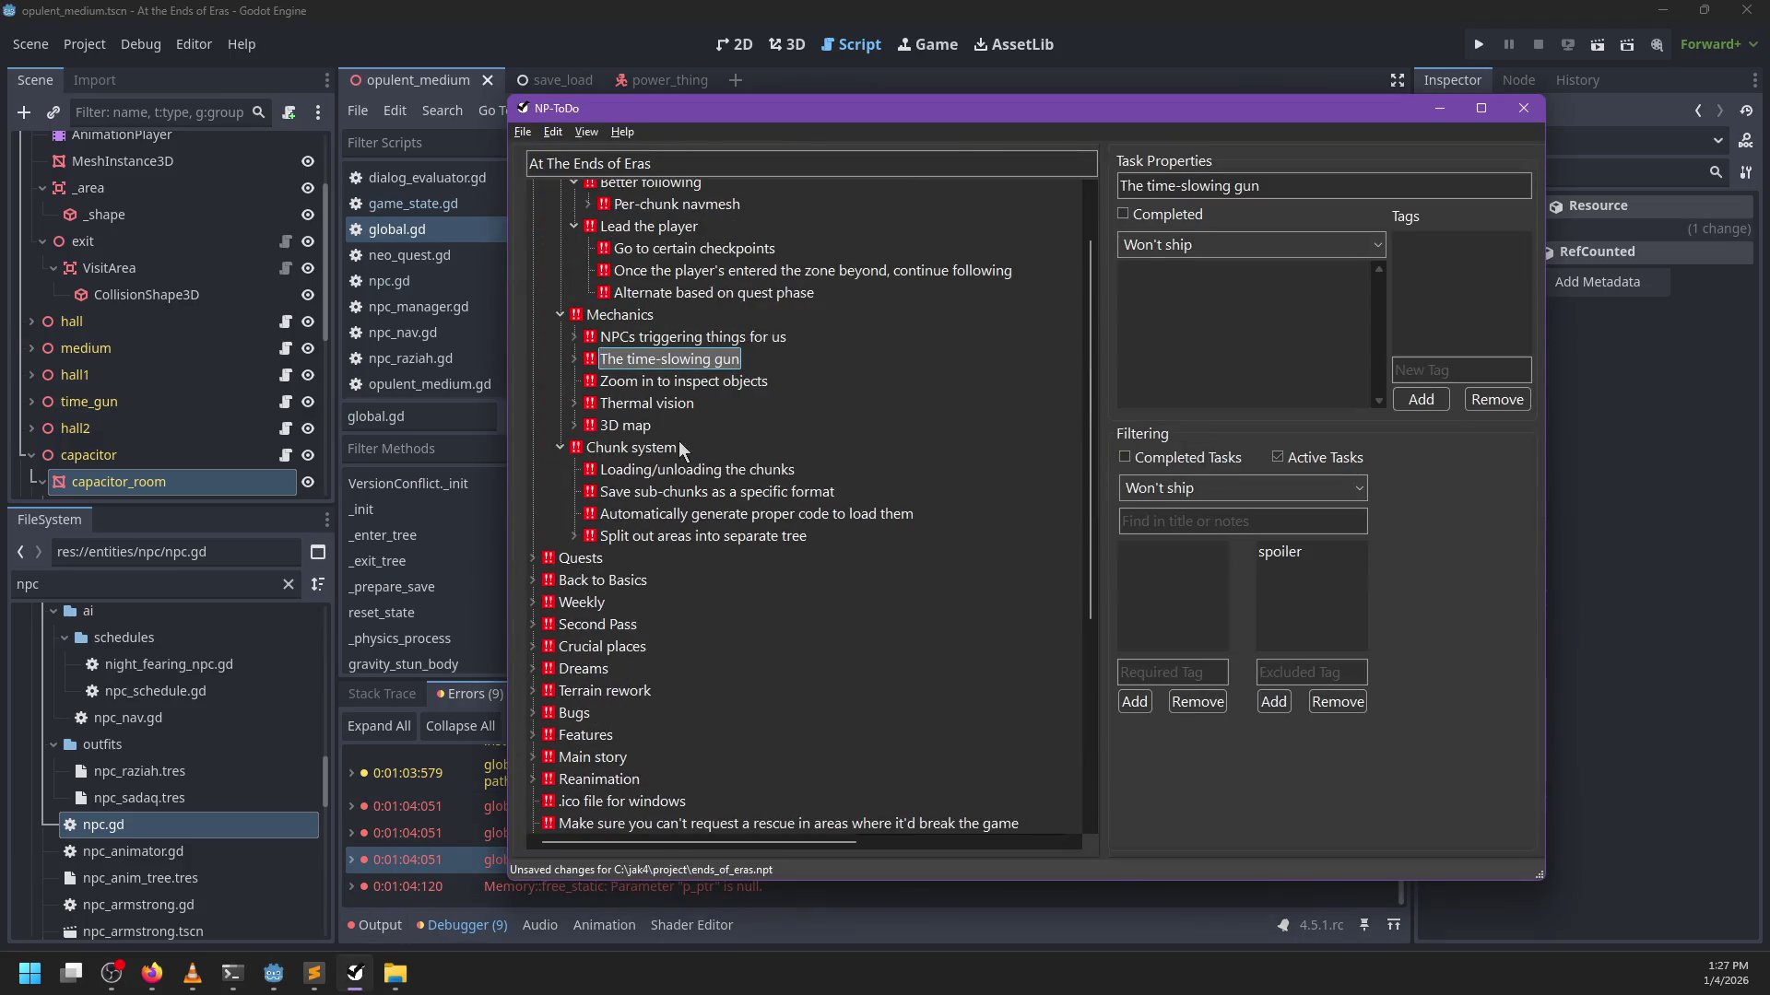
left_click(575, 359)
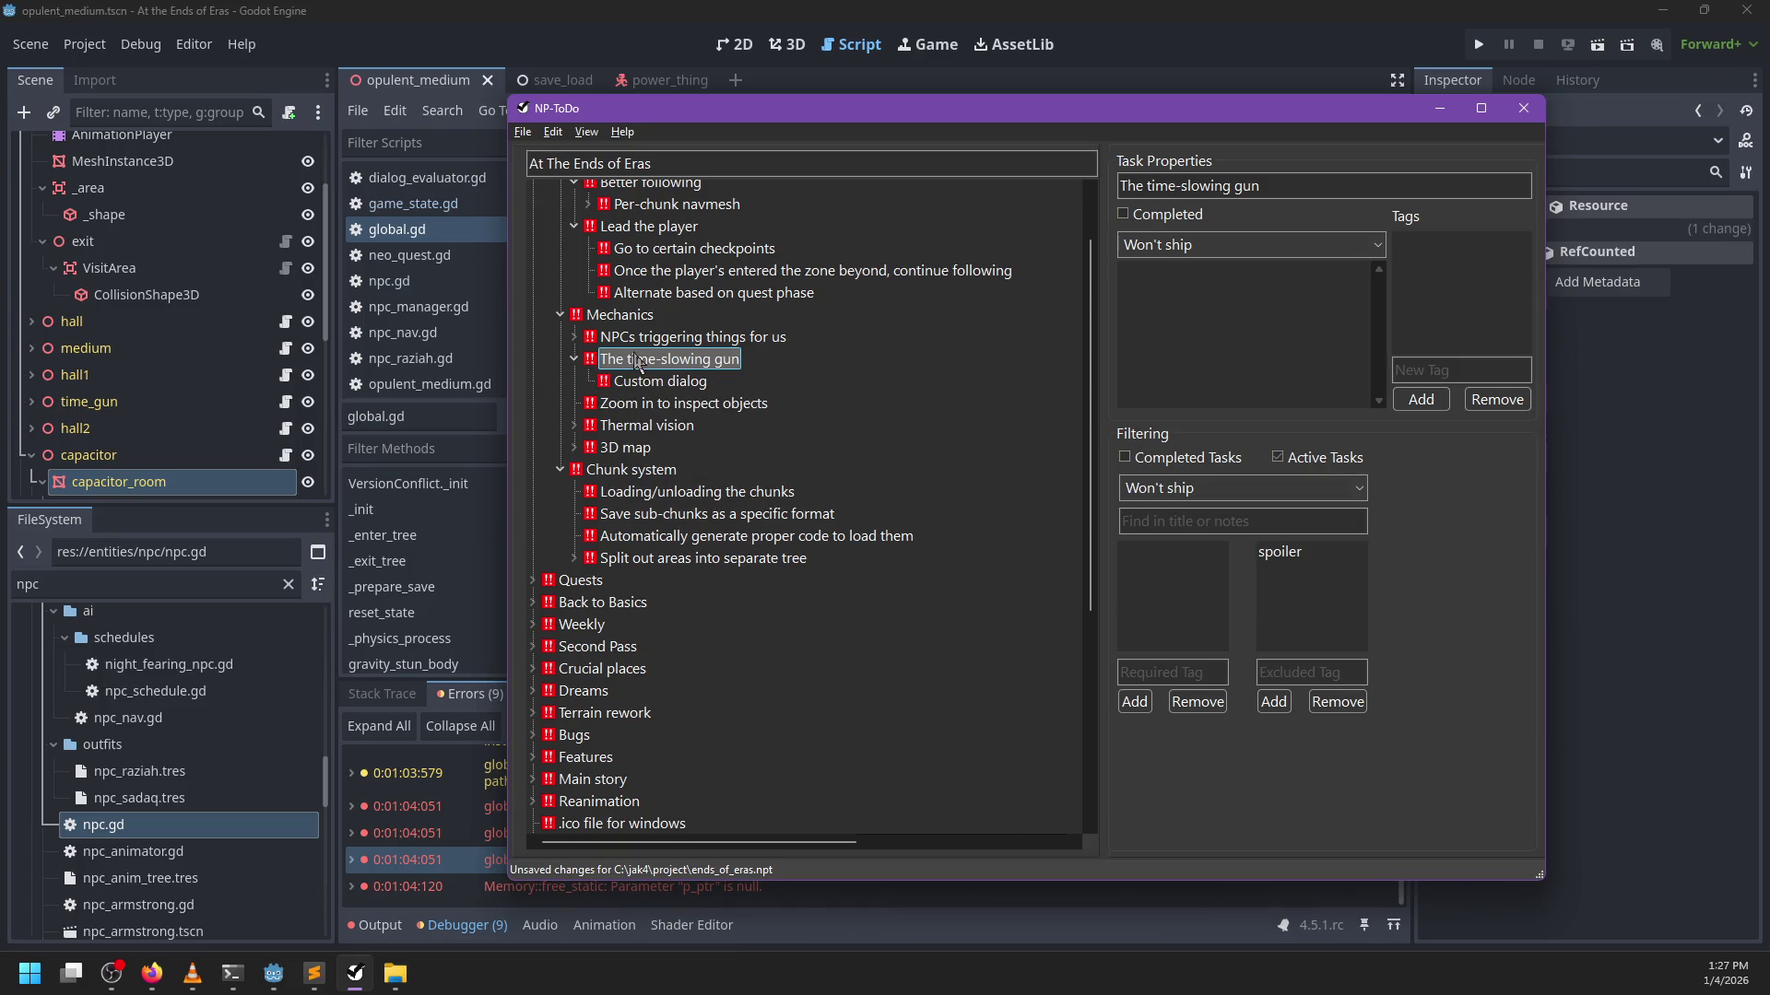
left_click(634, 337)
left_click(576, 338)
left_click(607, 360)
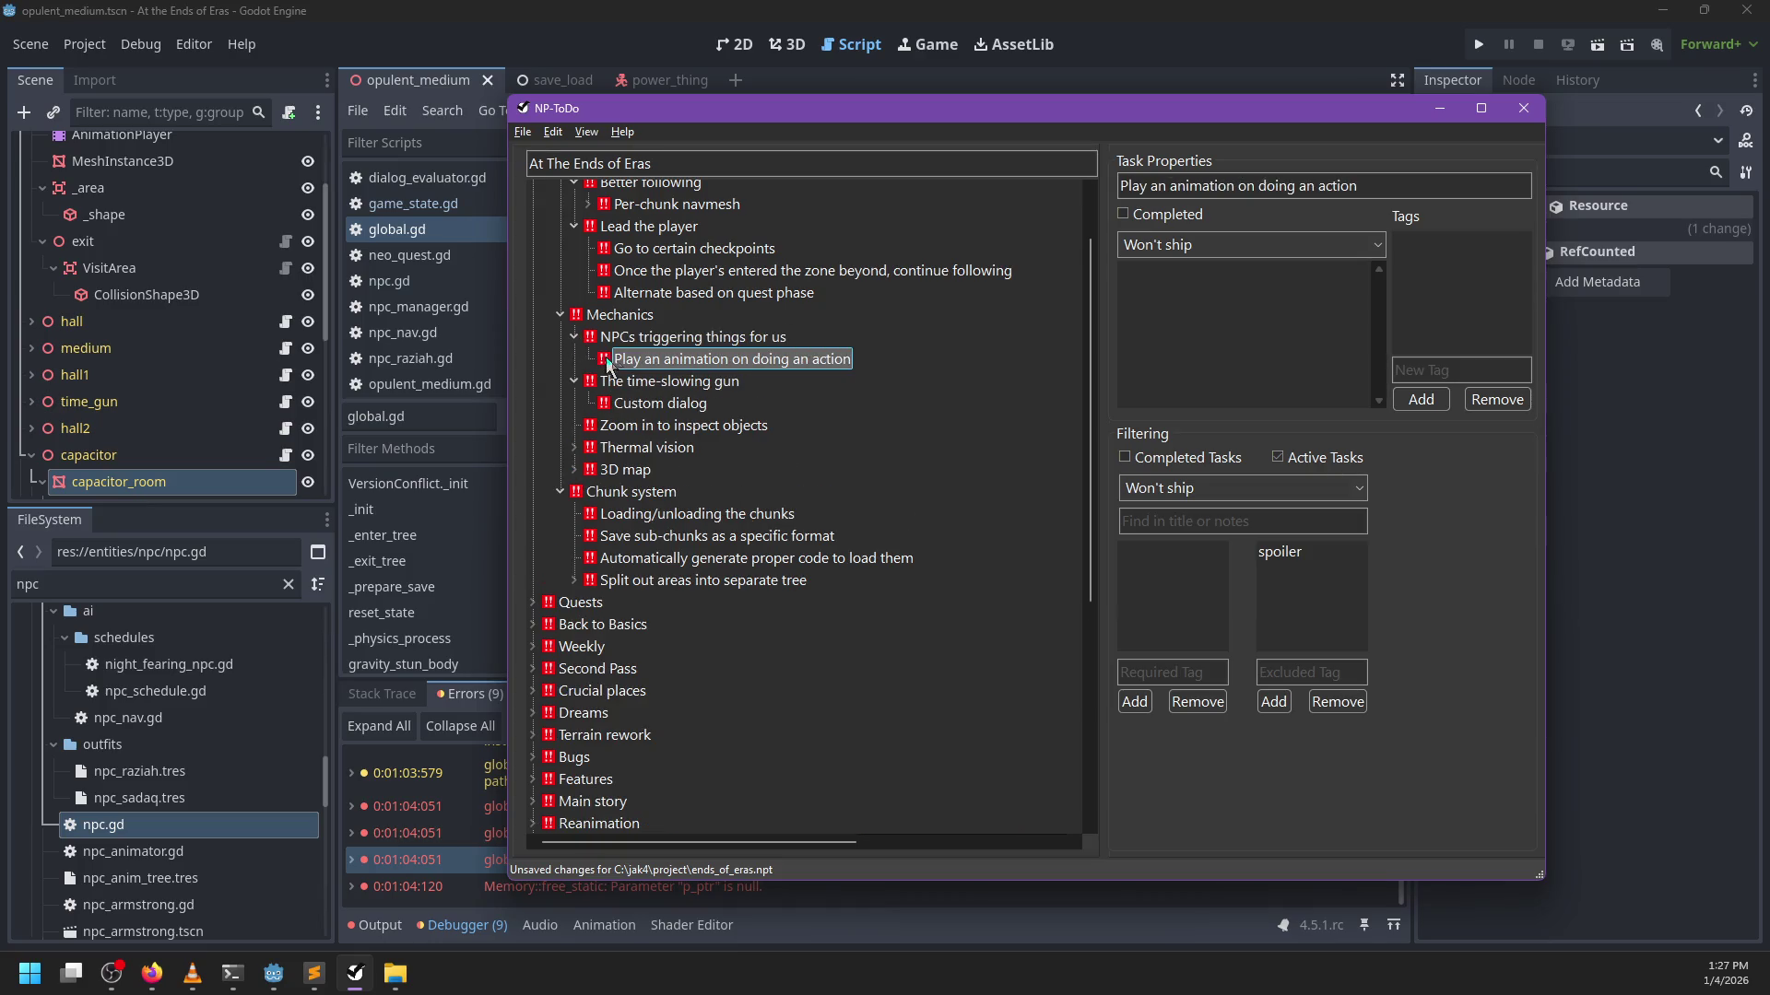
left_click(724, 9)
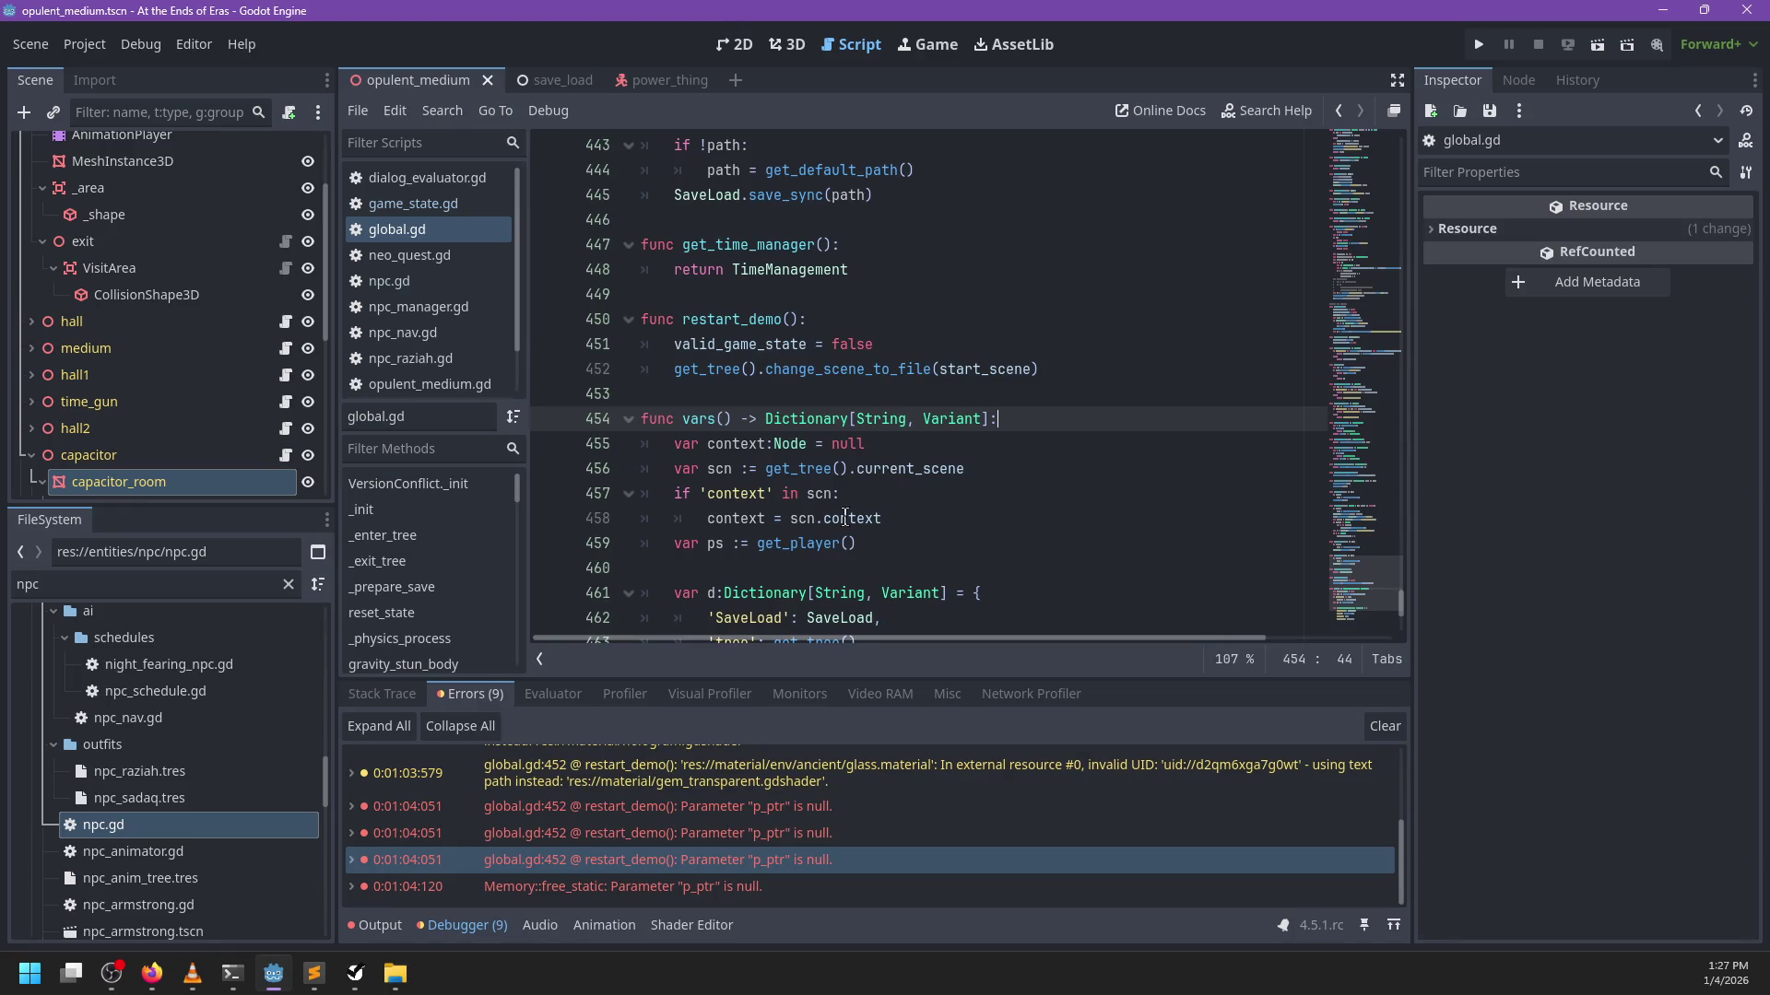
Filter FileSystem for dialog_viewer and open dialog_viewer_vertical.tscn and dialog_viewer.gd
double_click(239, 586)
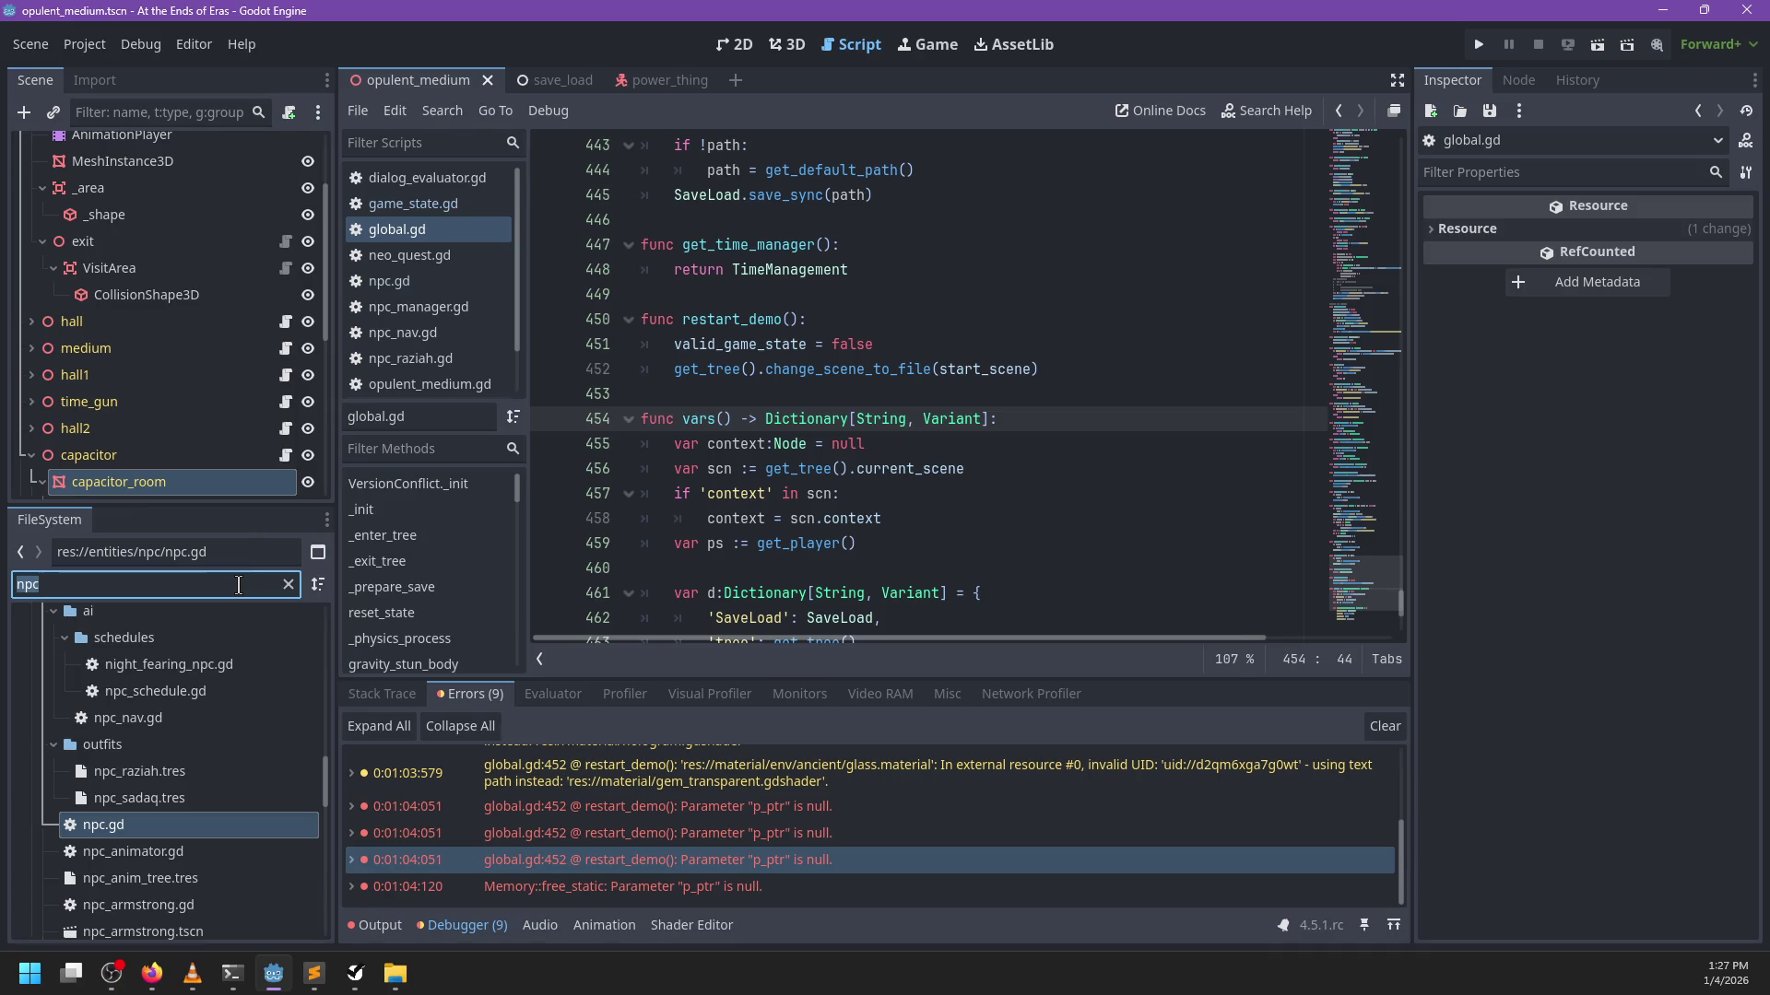
type("dialog_viewer")
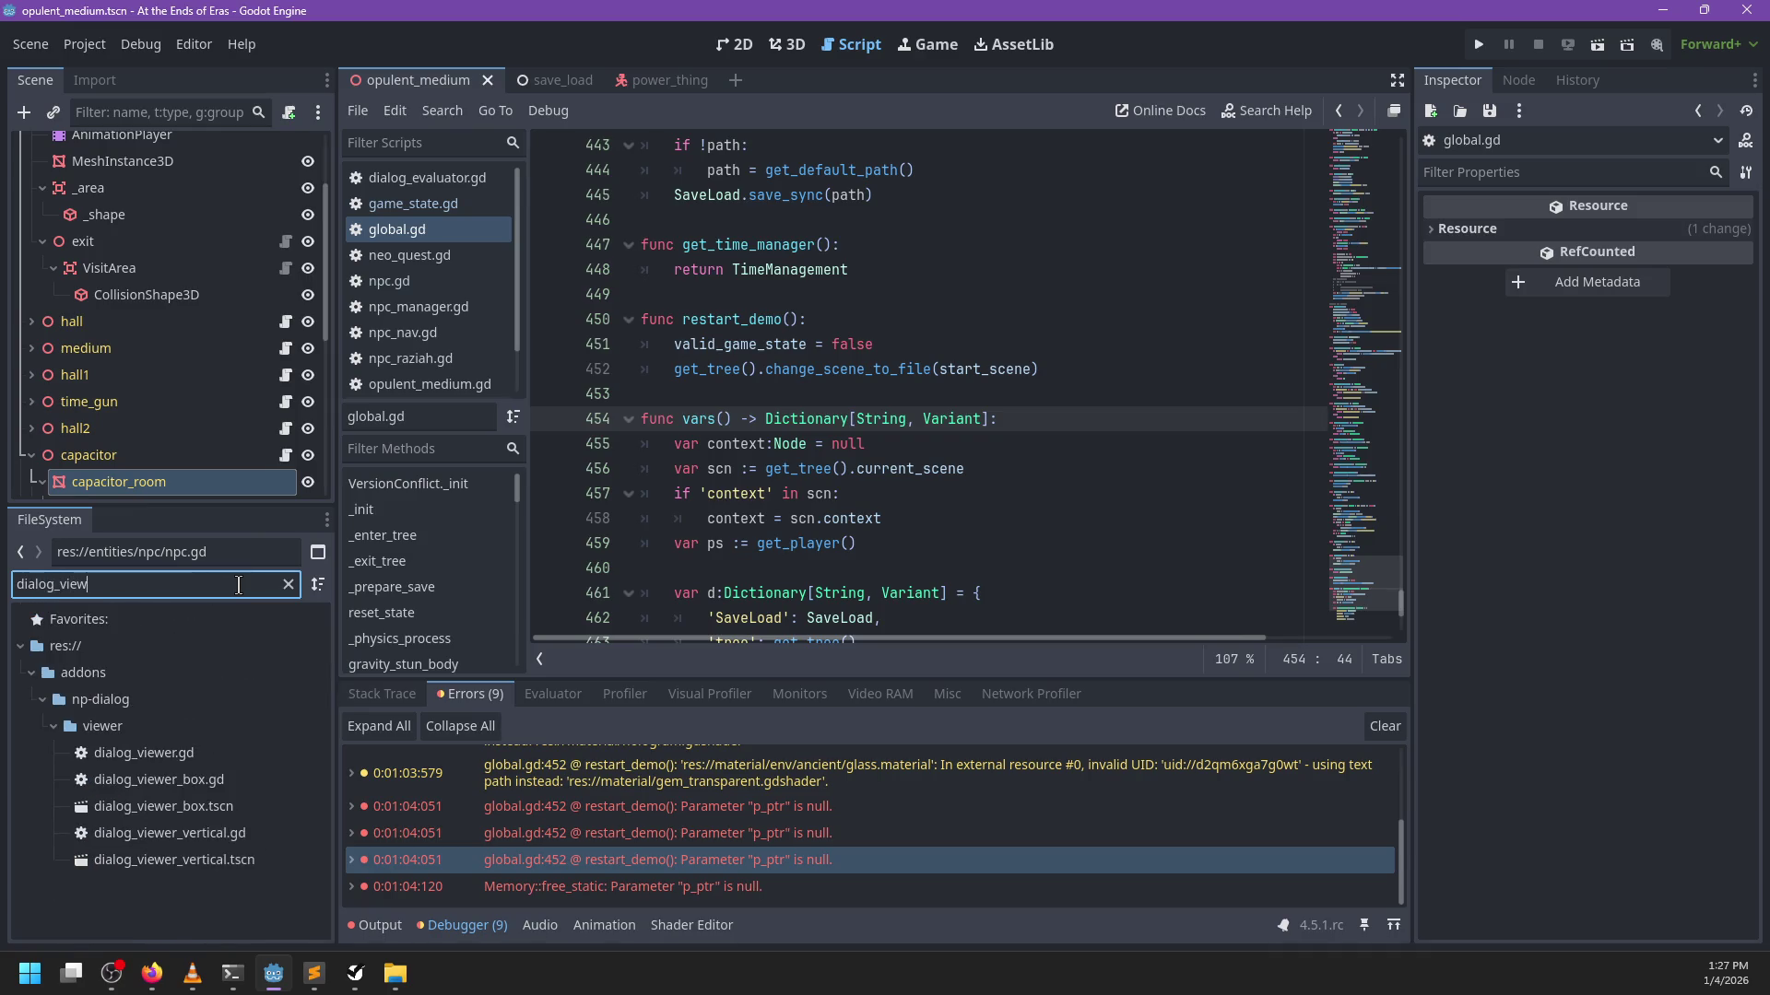
double_click(152, 860)
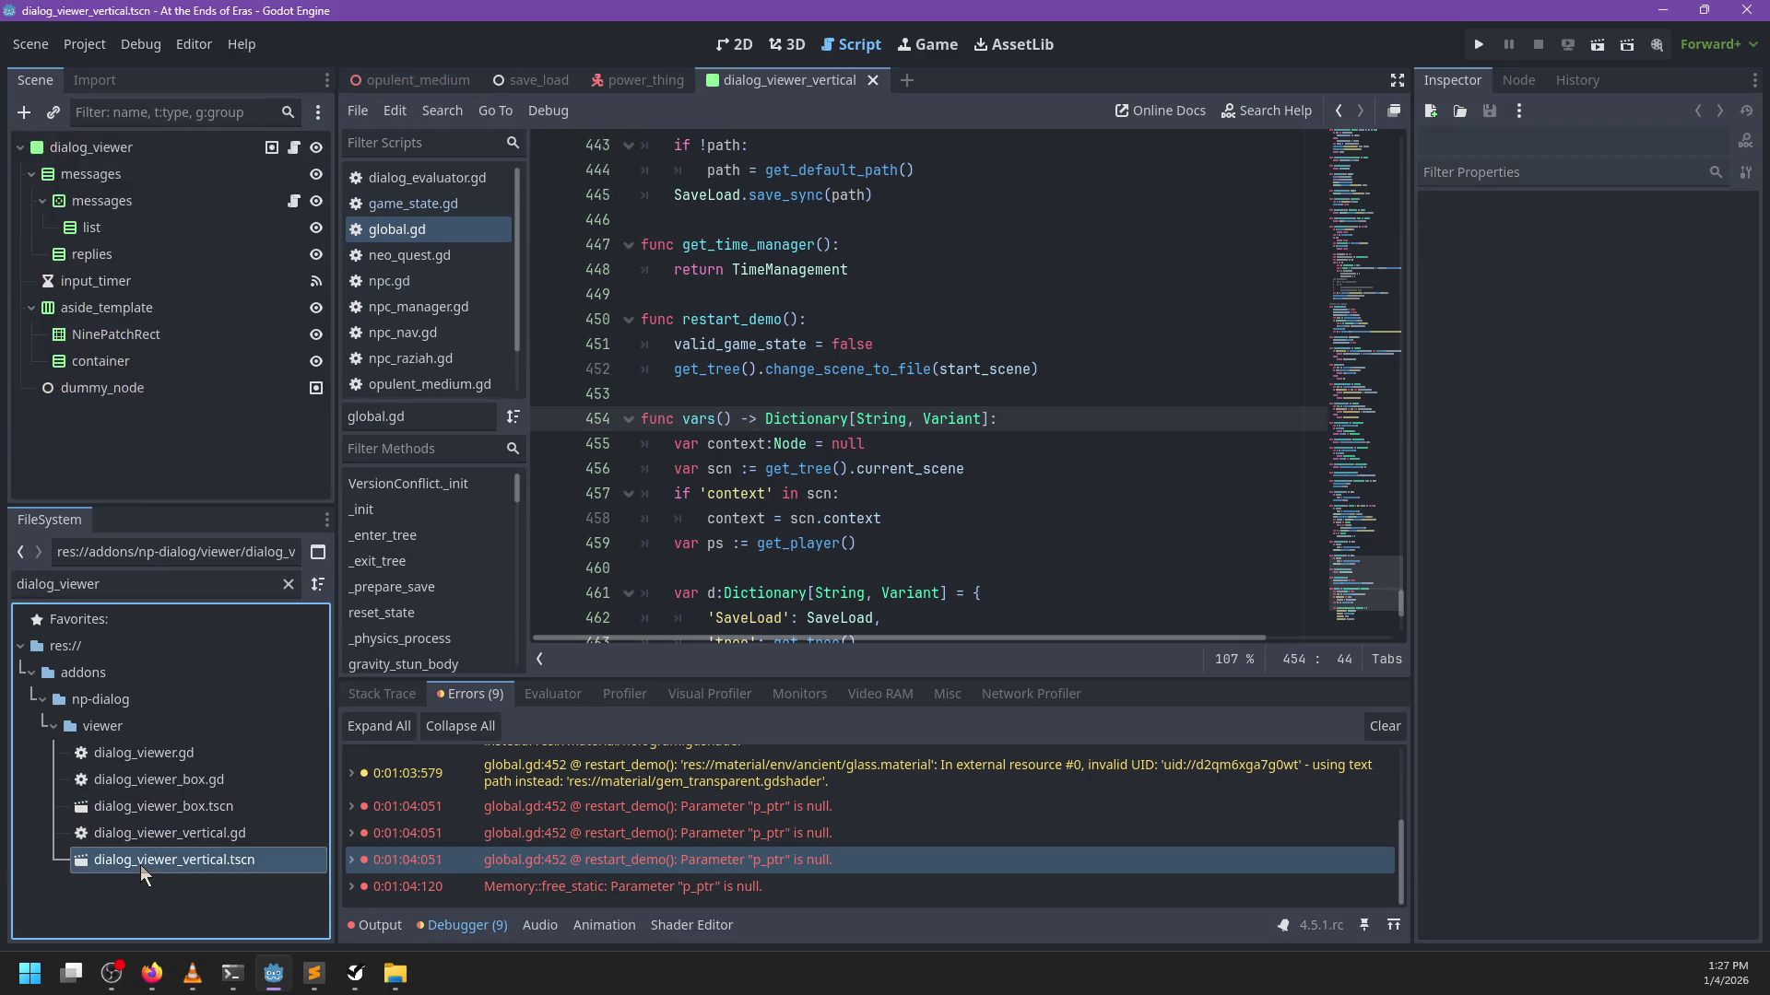
double_click(189, 753)
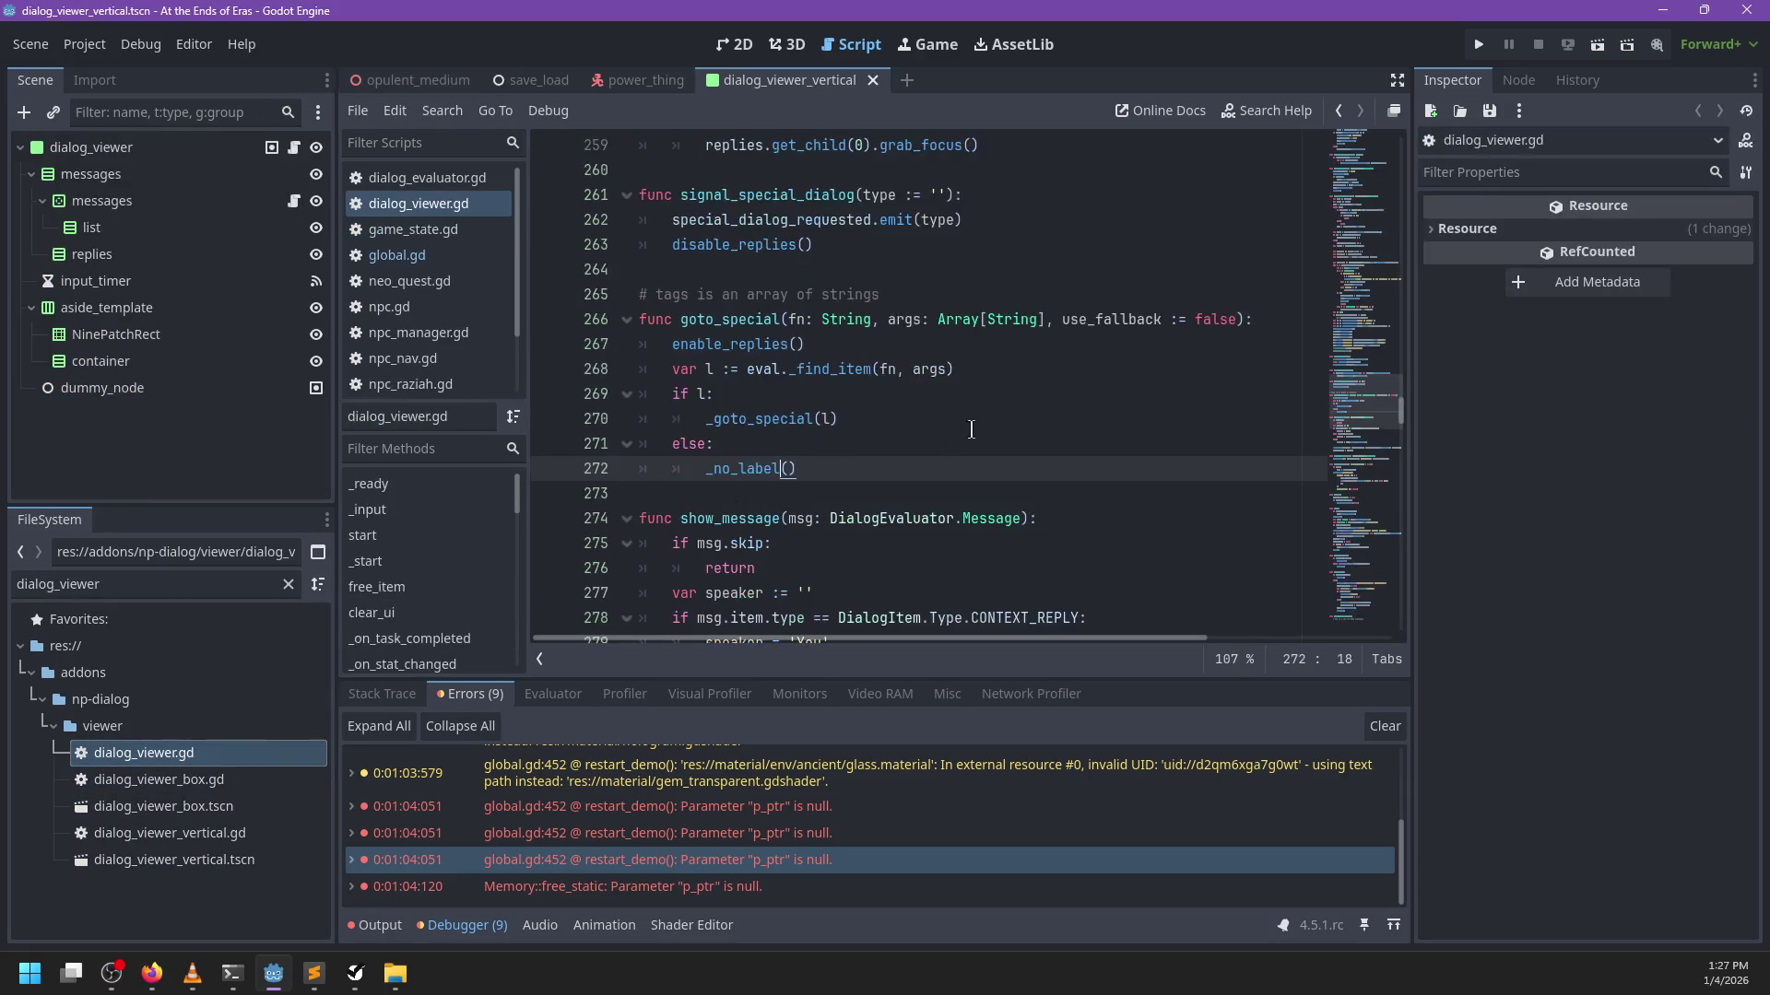
Jump to the func _input definition in dialog_viewer.gd and read through it
key("ctrl+f")
type("_input")
key("Return")
key("Return")
key("Return")
key("Escape")
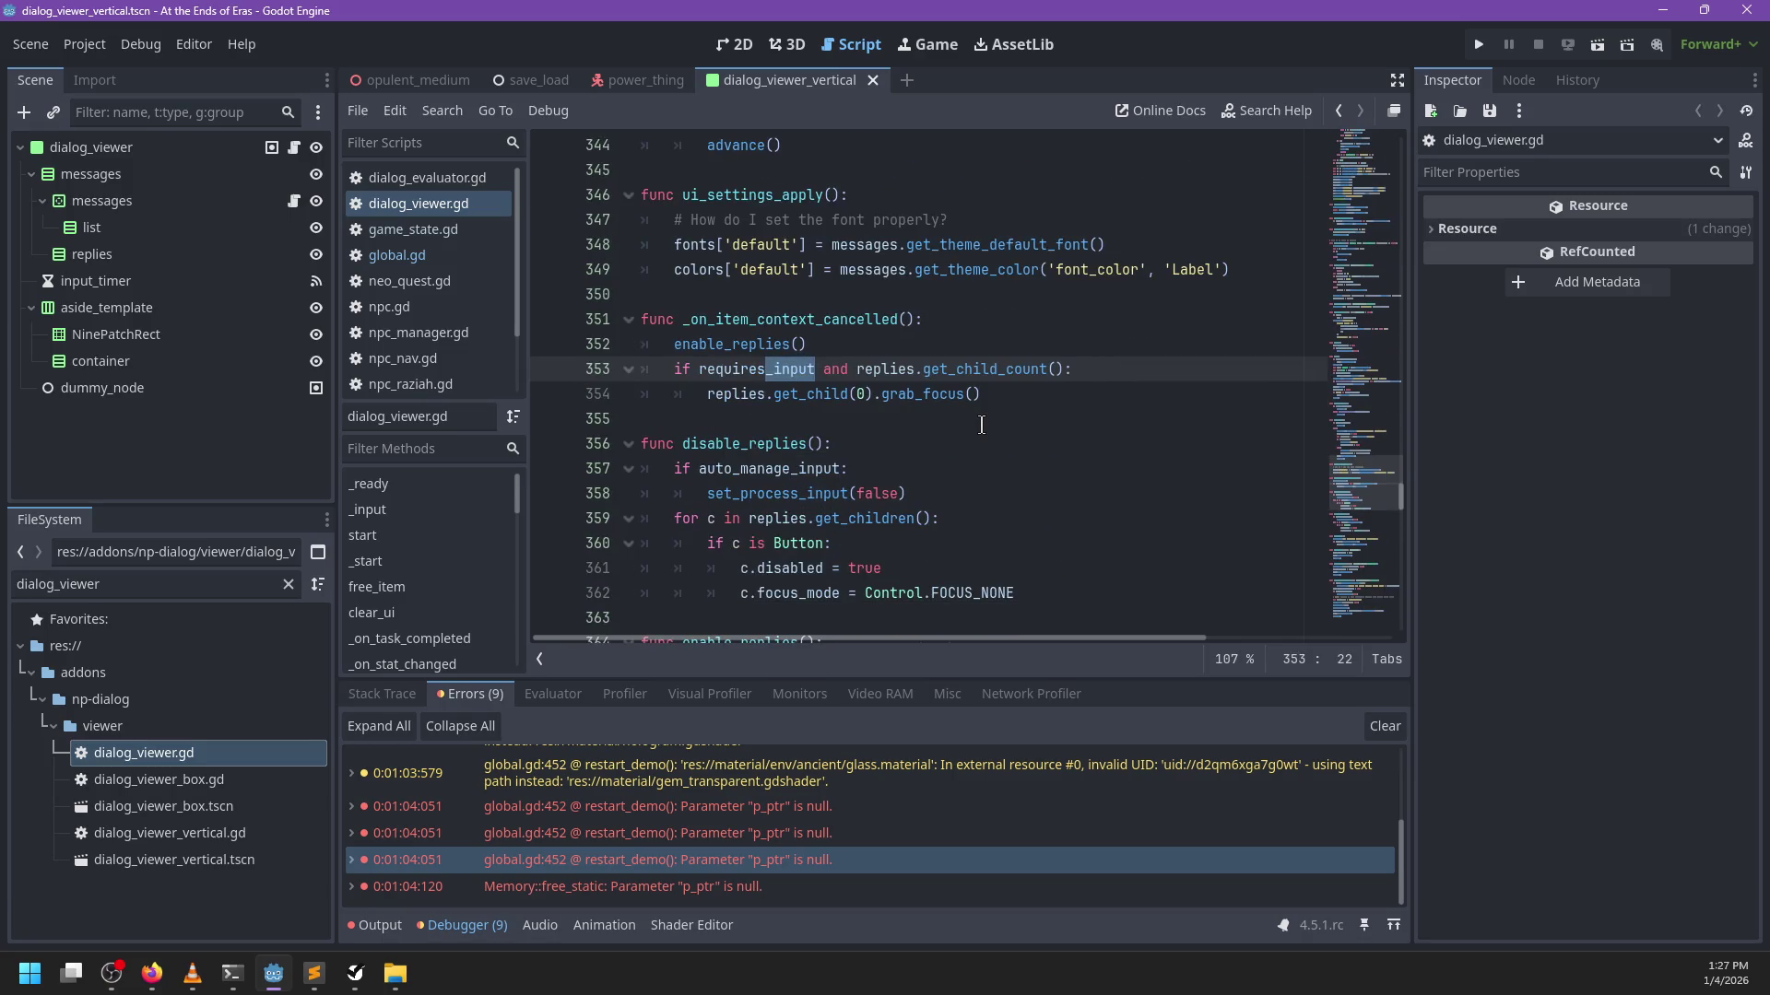
key("ctrl+f")
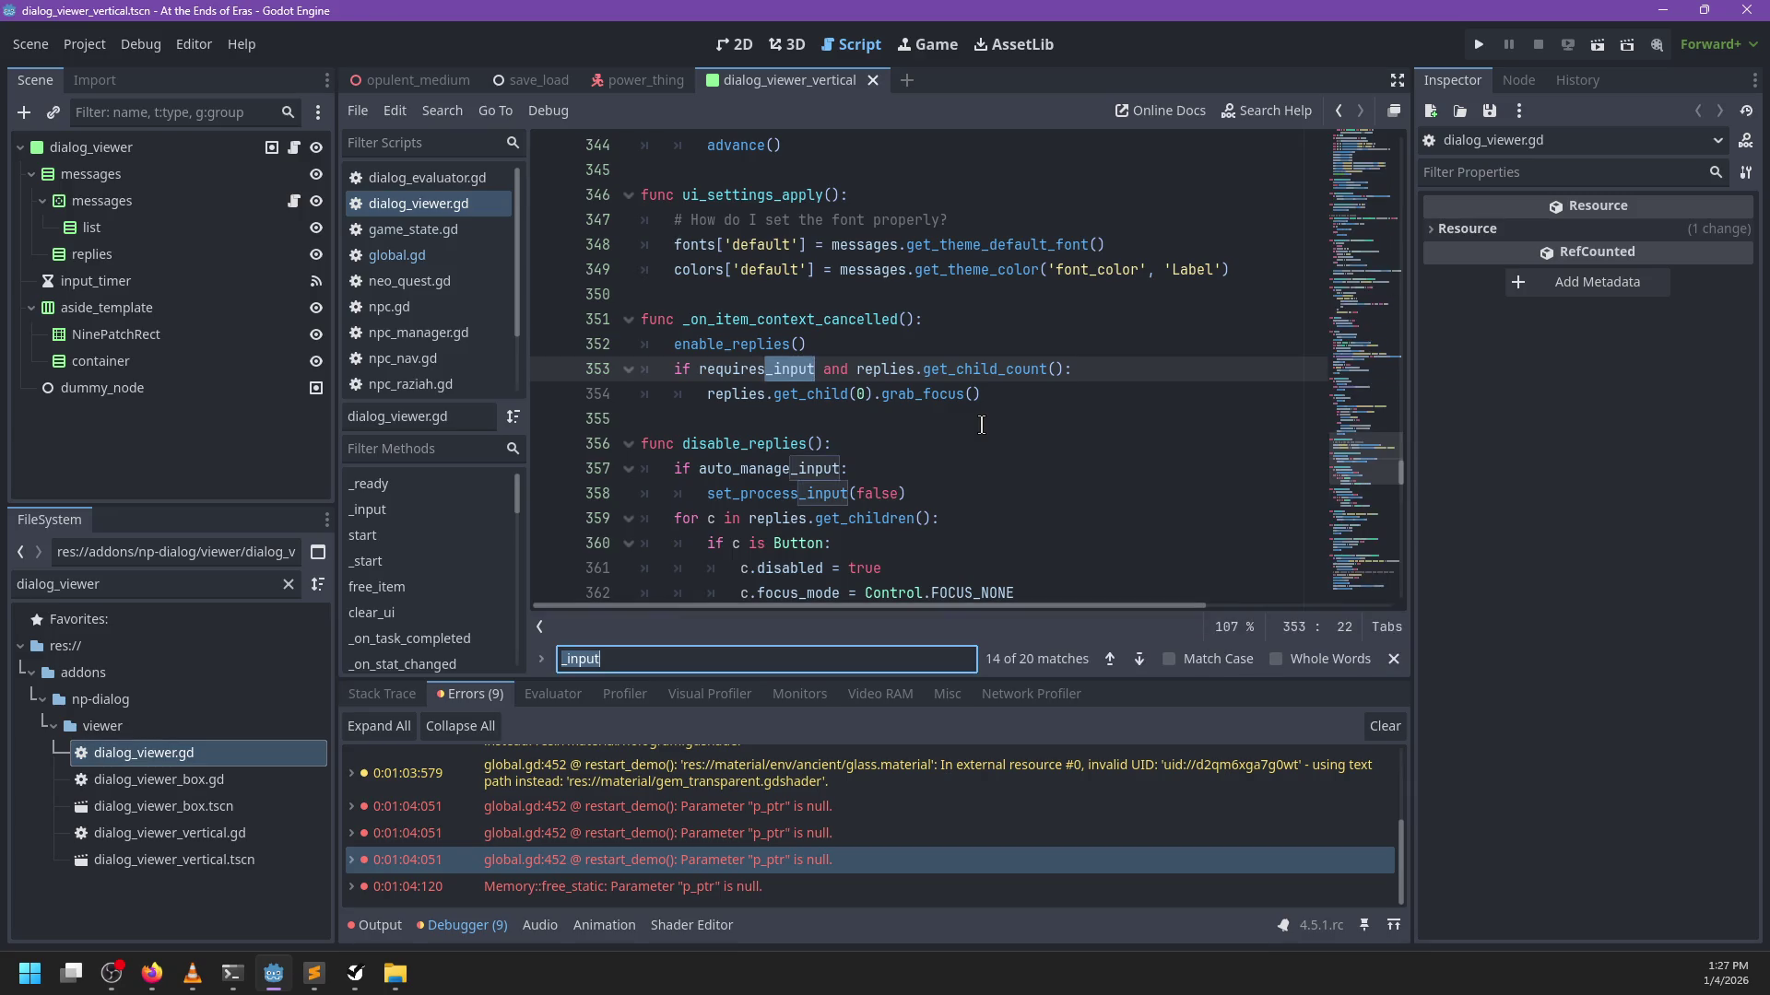
type("func _input")
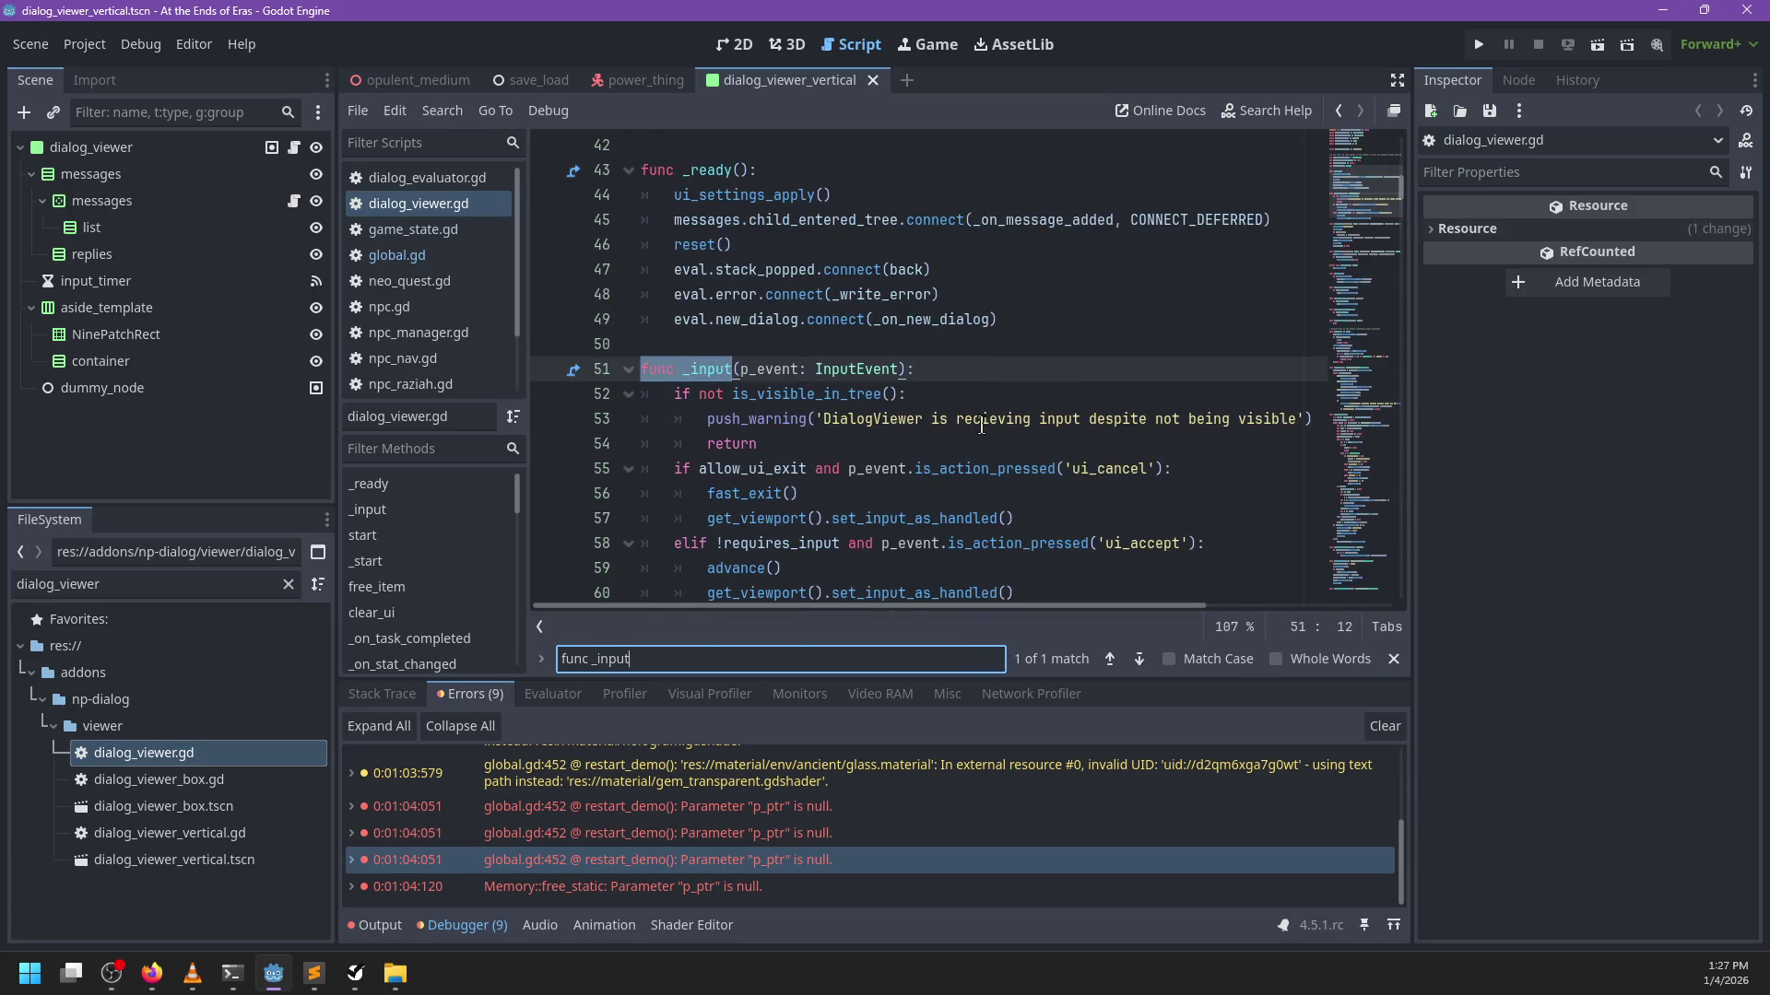
key("Escape")
scroll(977, 415, "down", 1)
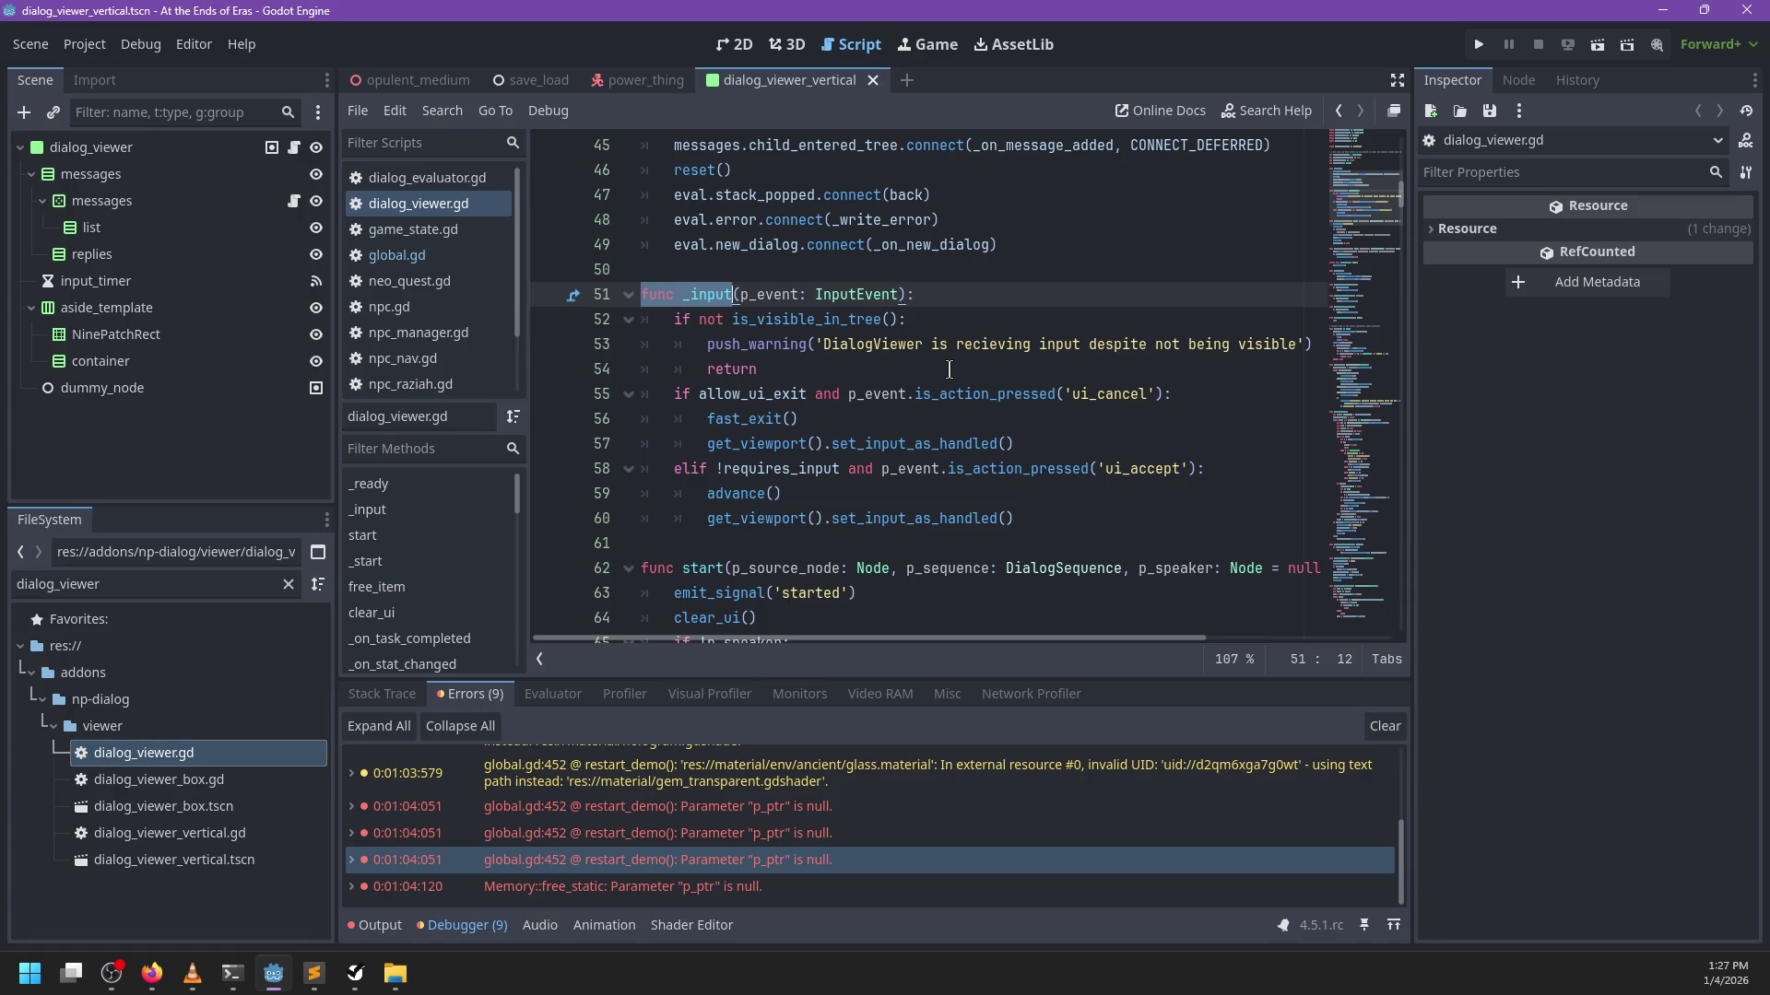
scroll(939, 366, "up", 2)
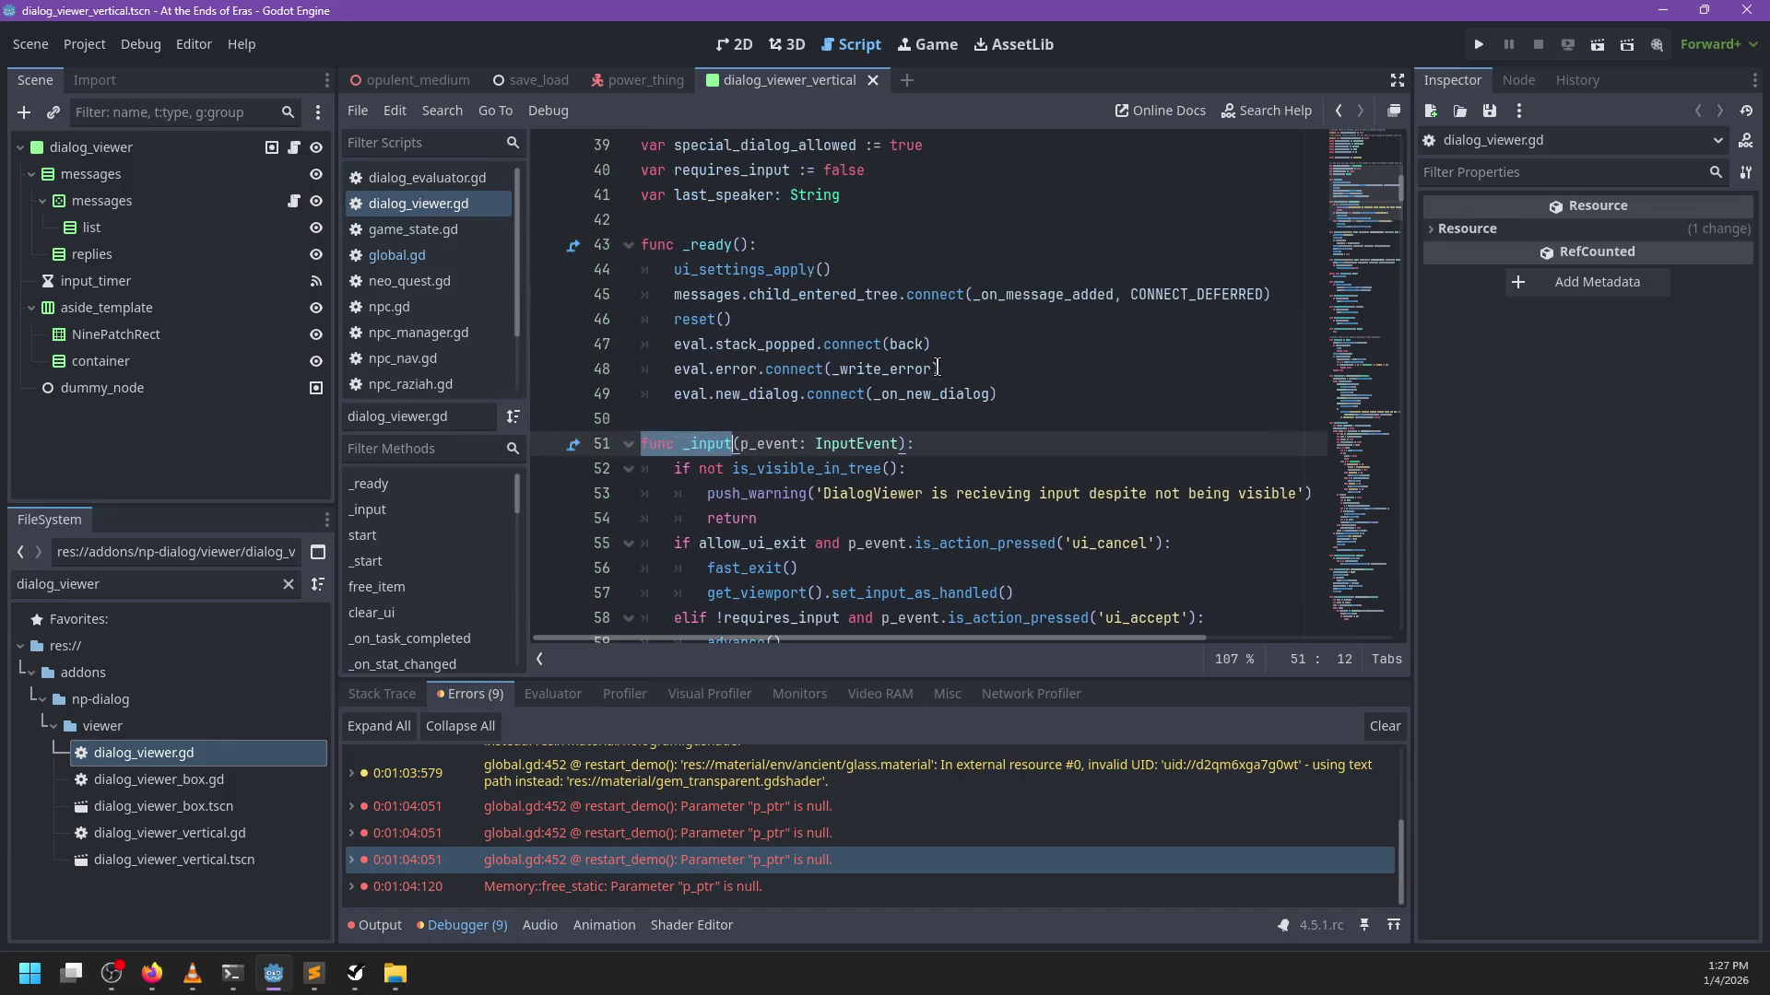
scroll(464, 309, "down", 1)
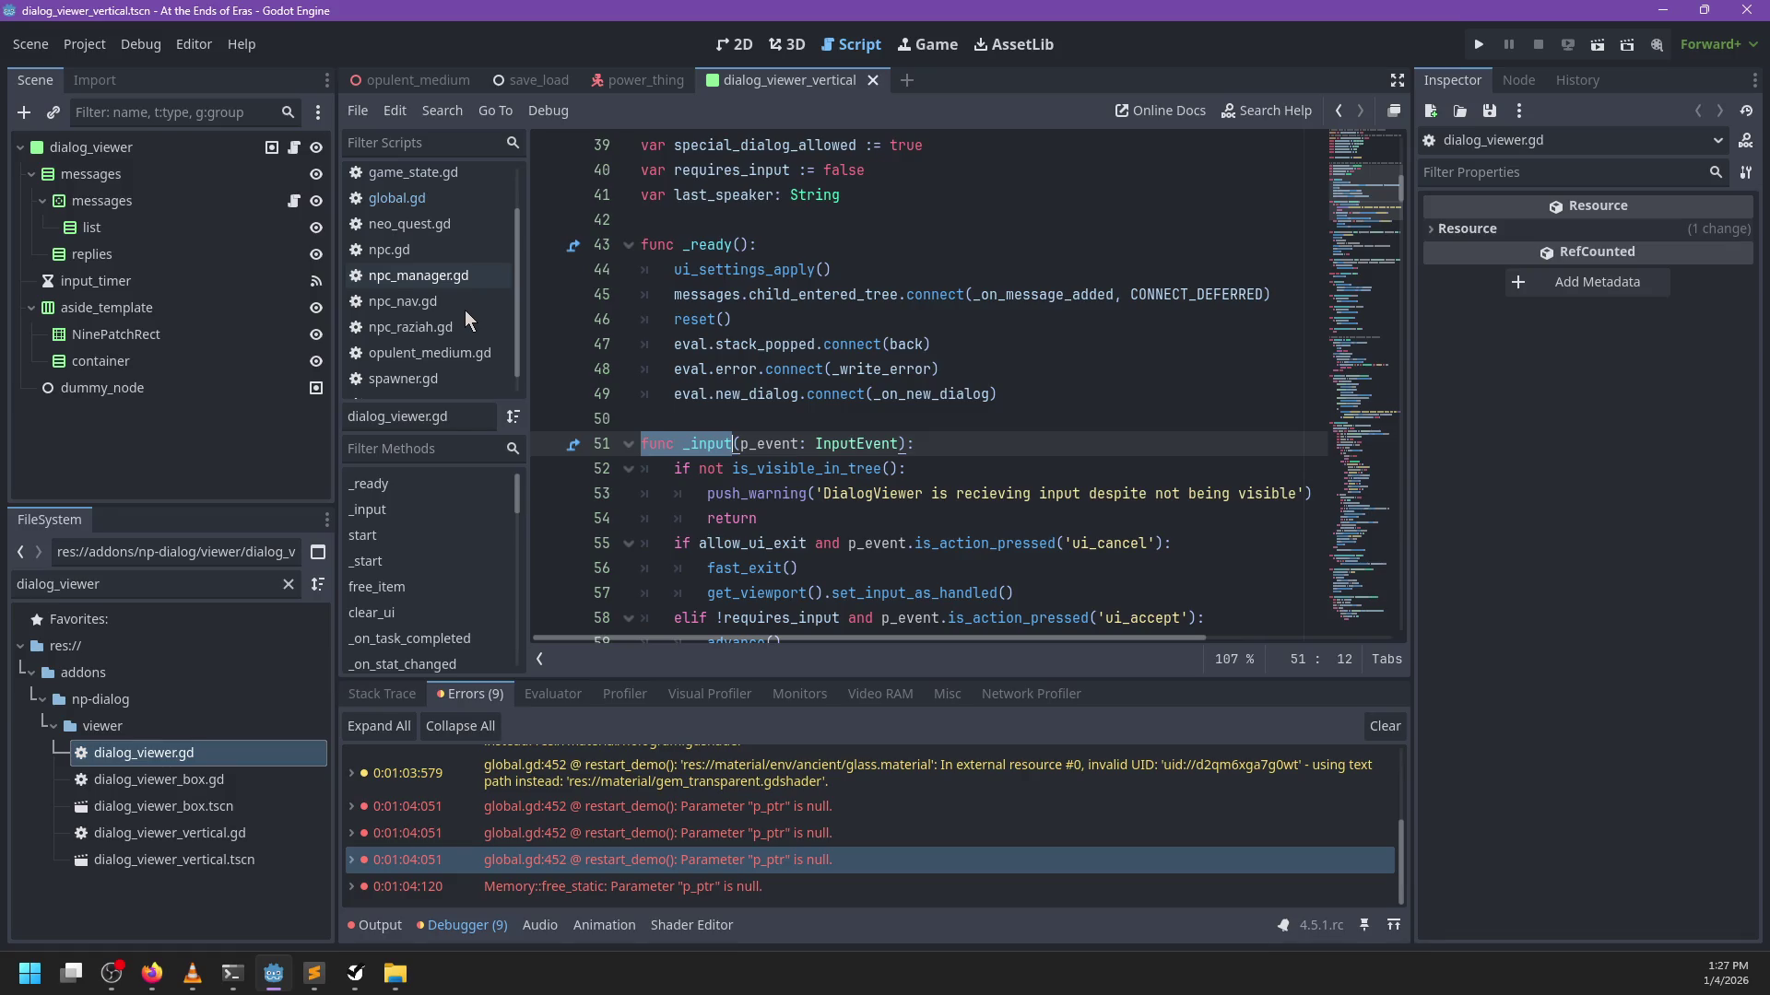
Filter FileSystem for dialog_ui and open dialog_ui.gd
double_click(214, 593)
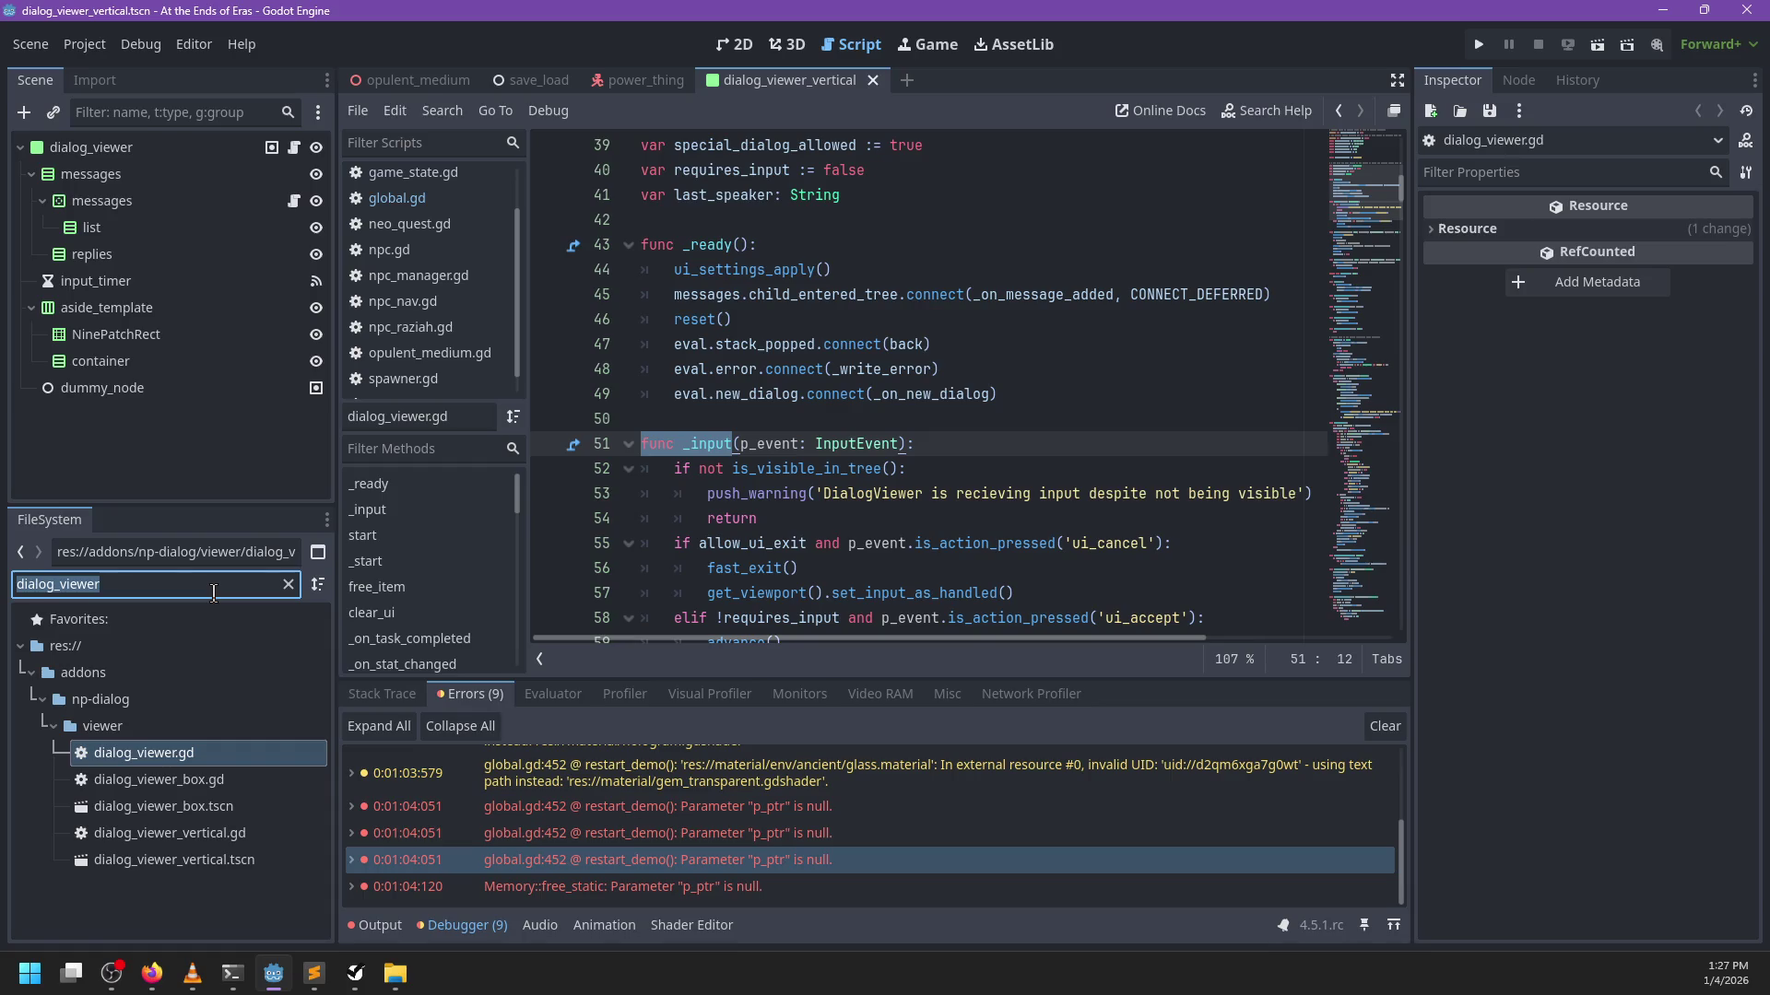
type("dialog_ui")
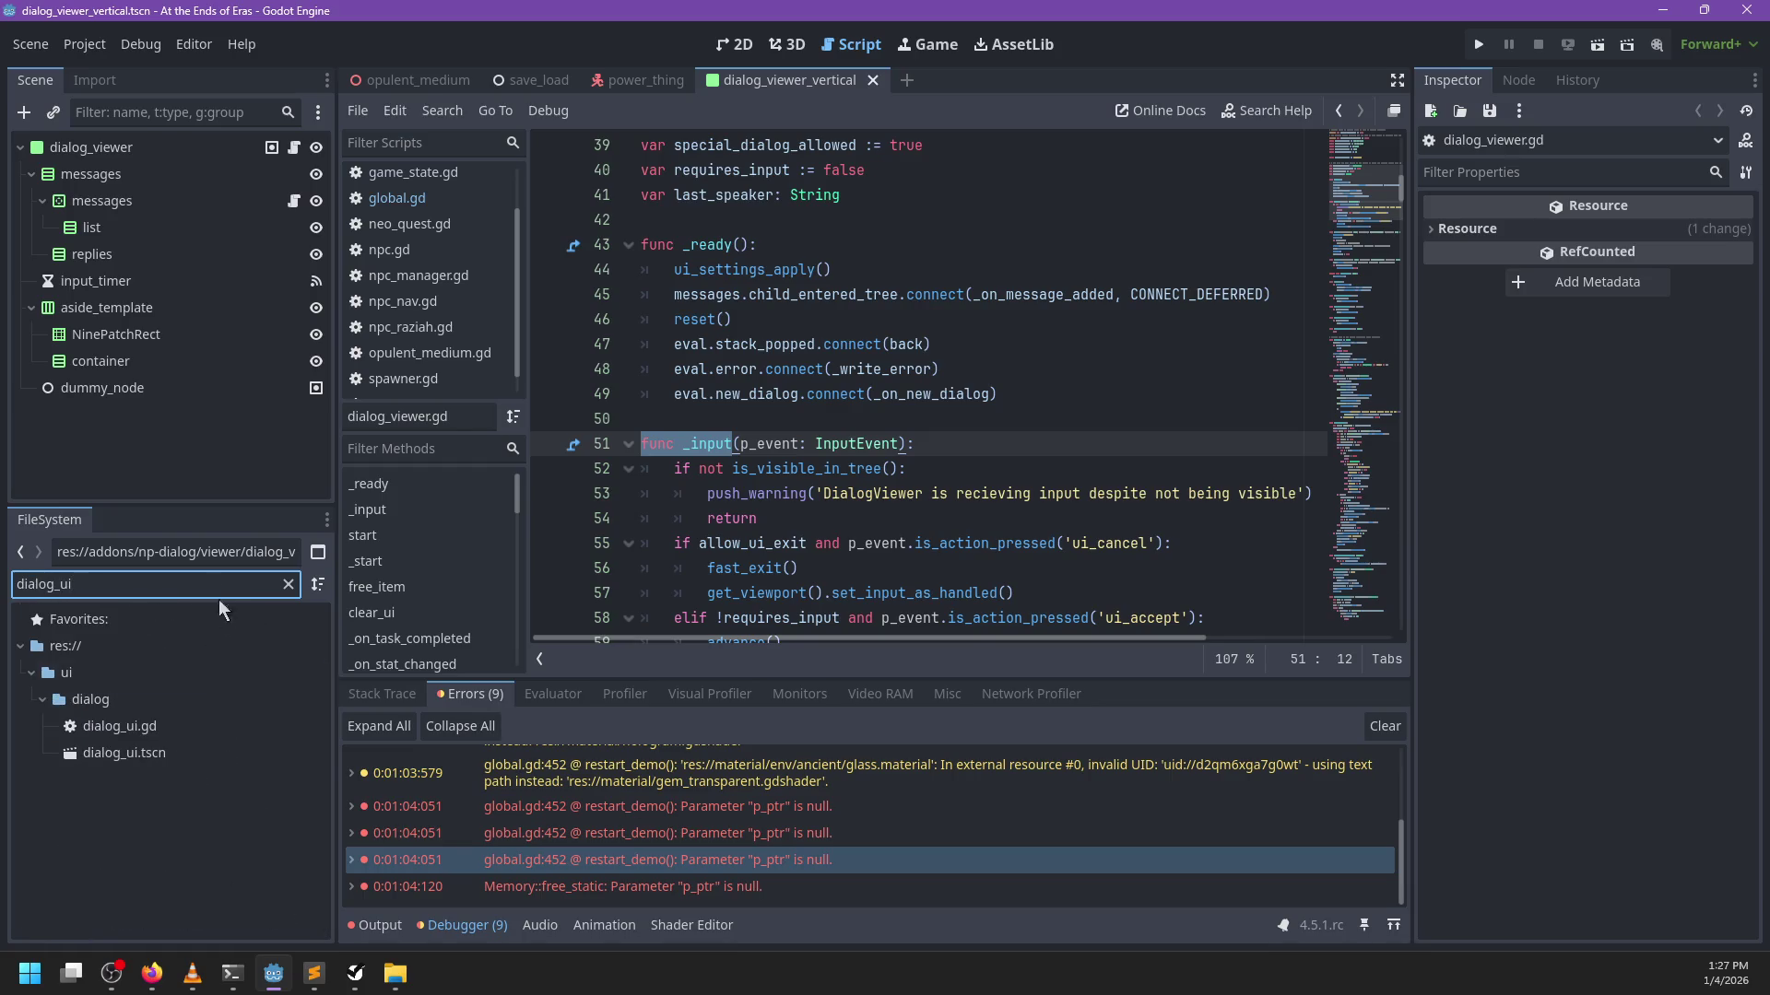
double_click(175, 728)
Add viewer.set_process_input(false) on a new line under the dialog_item check in _input
left_click(915, 396)
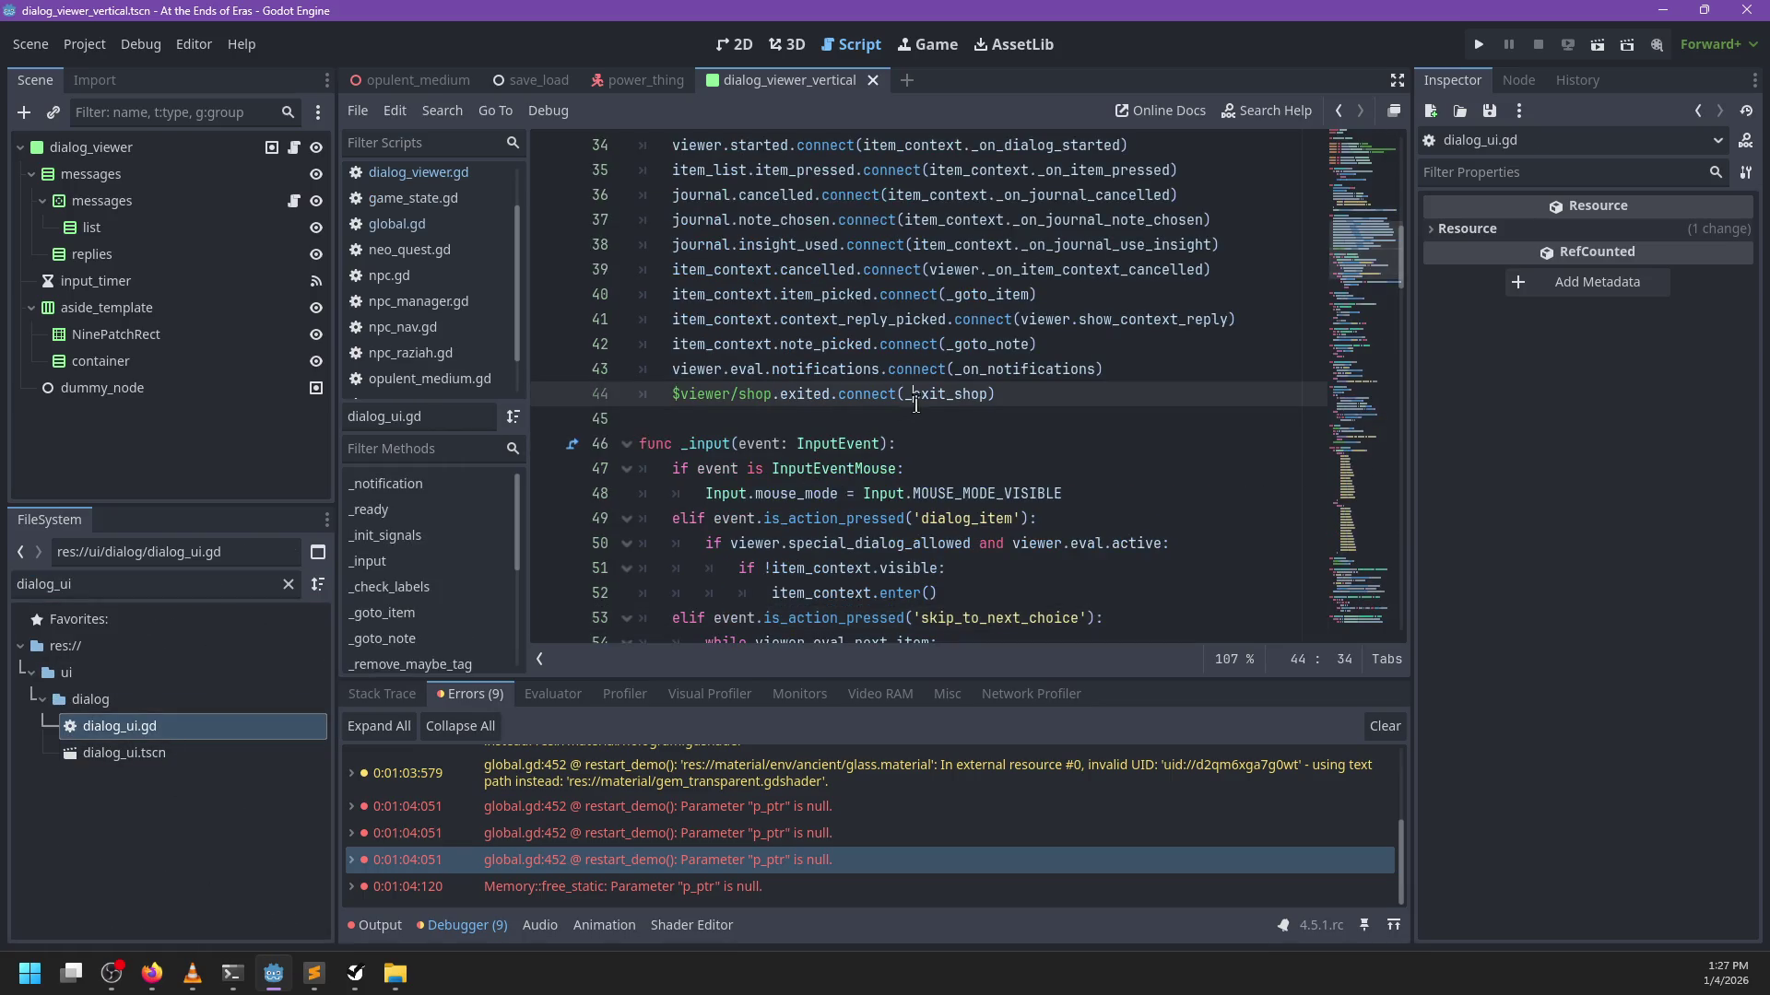
left_click(912, 419)
scroll(1074, 380, "down", 2)
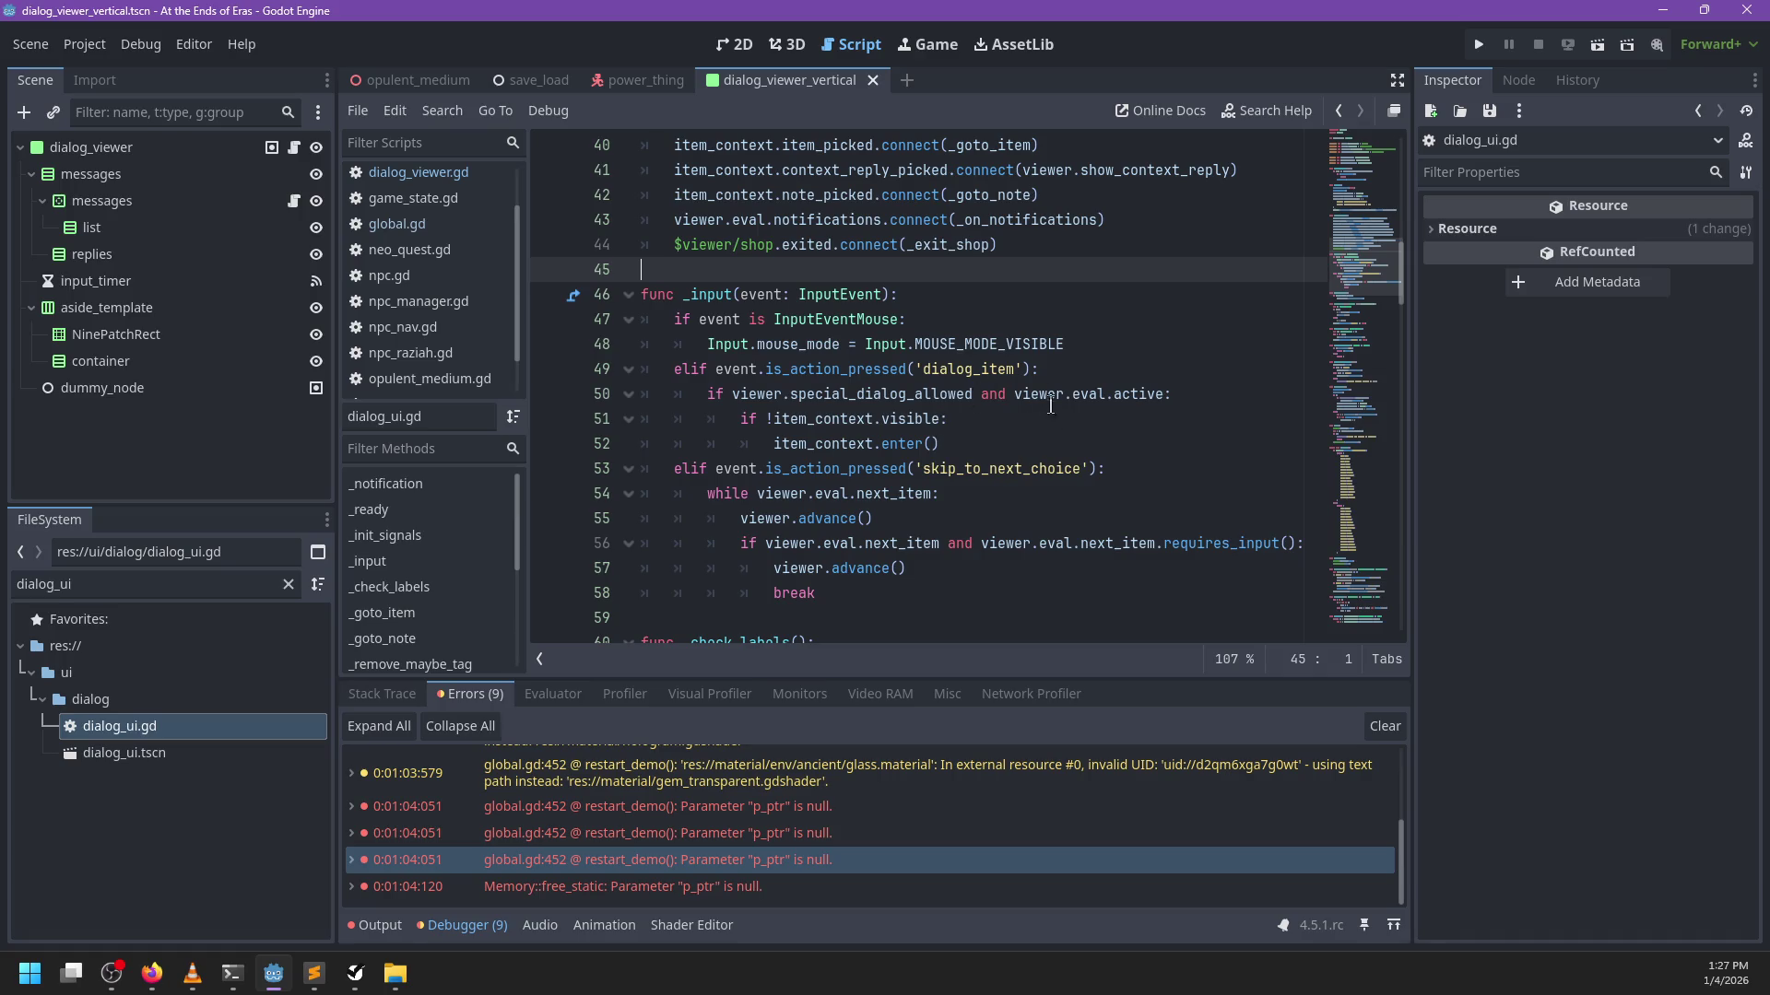
left_click(1106, 368)
left_click_drag(705, 393, 1185, 396)
left_click(1008, 417)
left_click(977, 432)
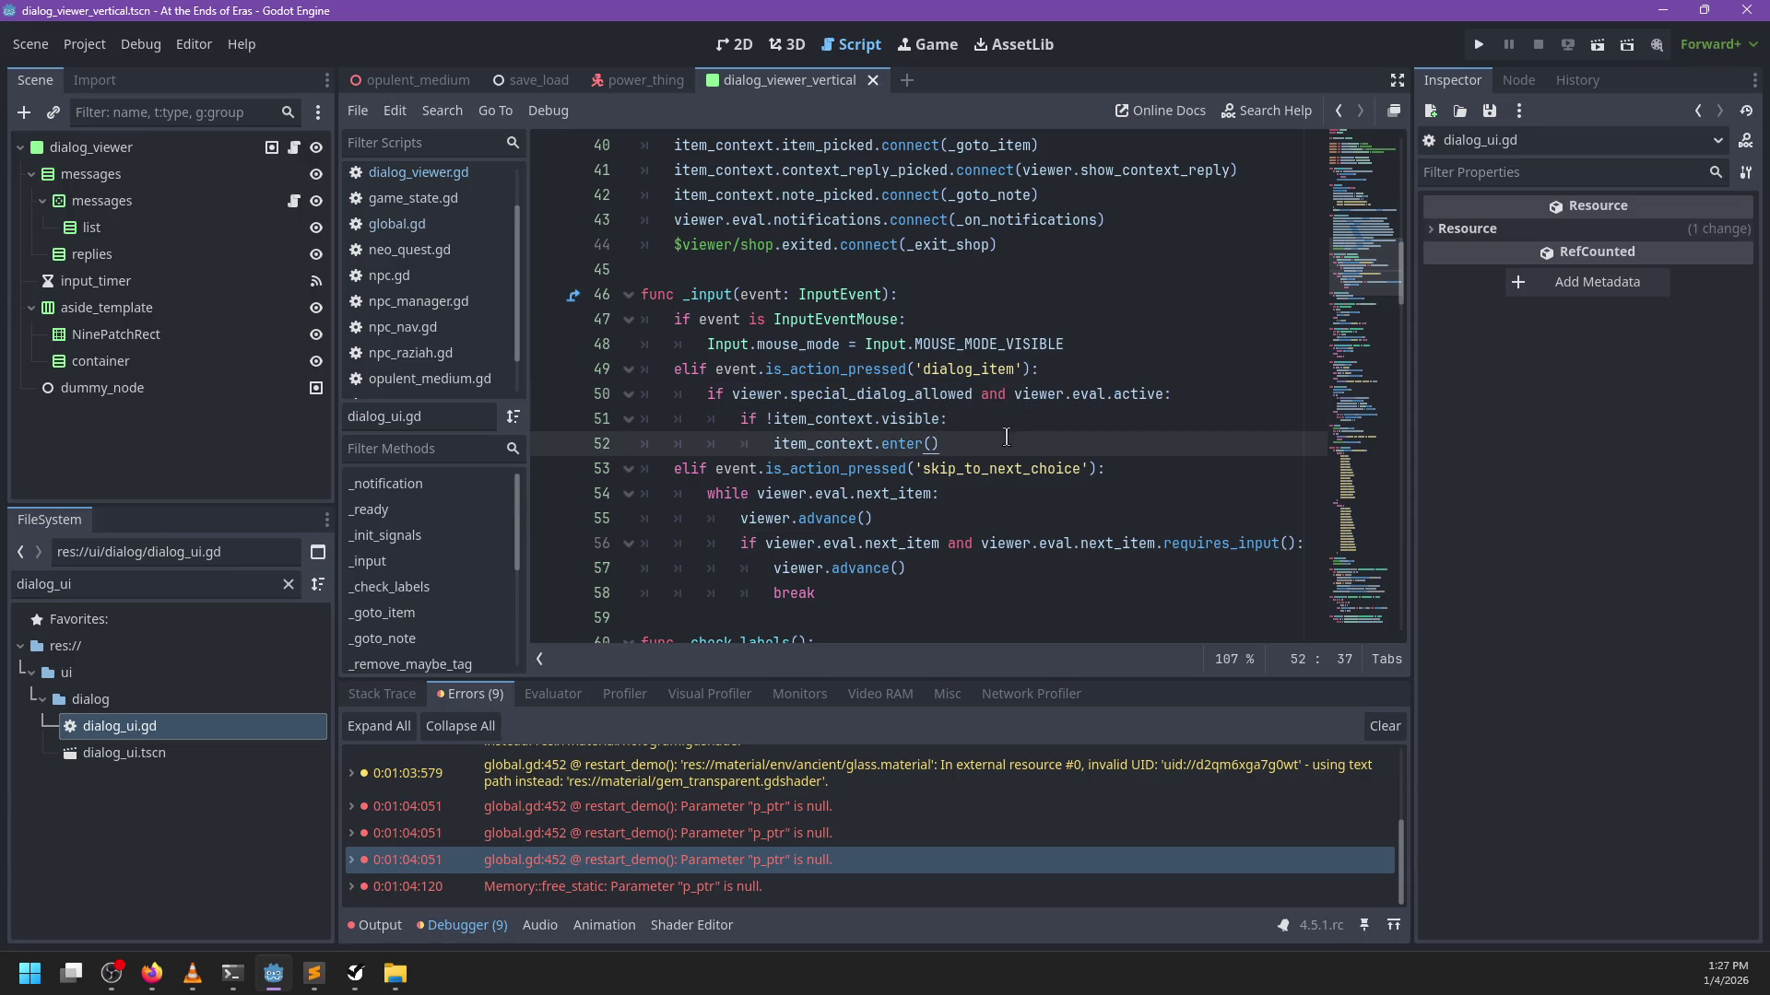
left_click(1068, 374)
key("Return")
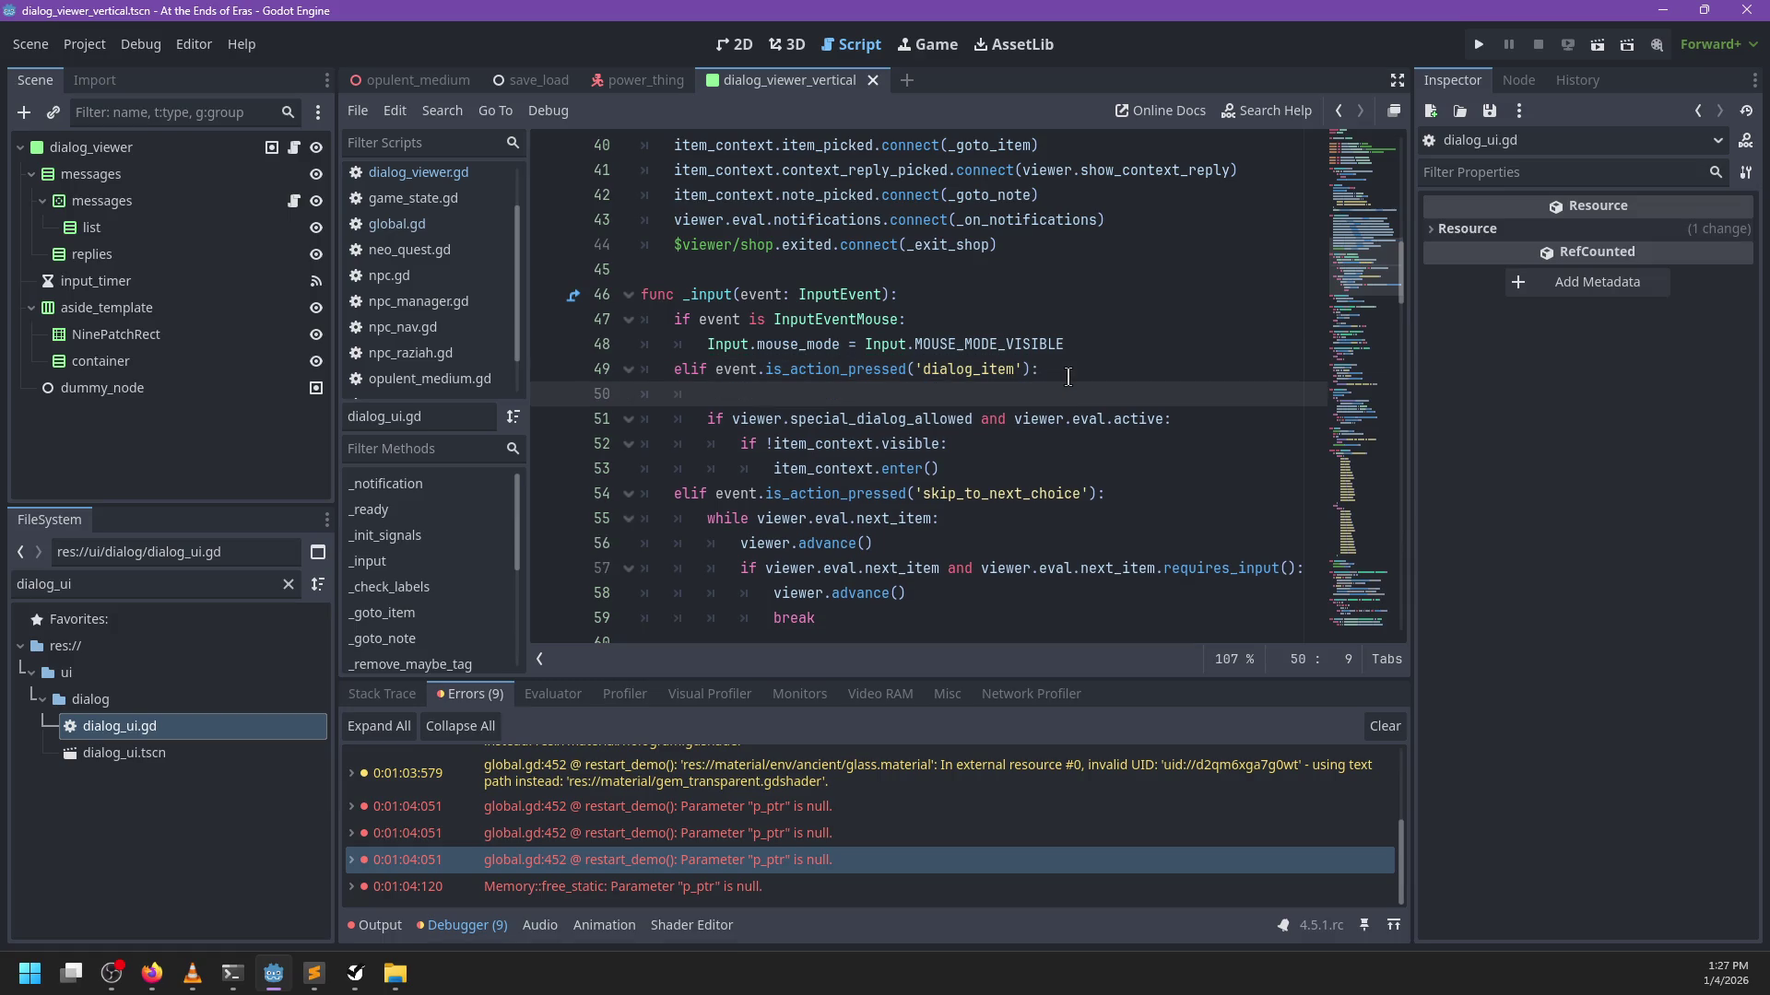
key("BackSpace")
key("BackSpace")
key("BackSpace")
type("viewer.s")
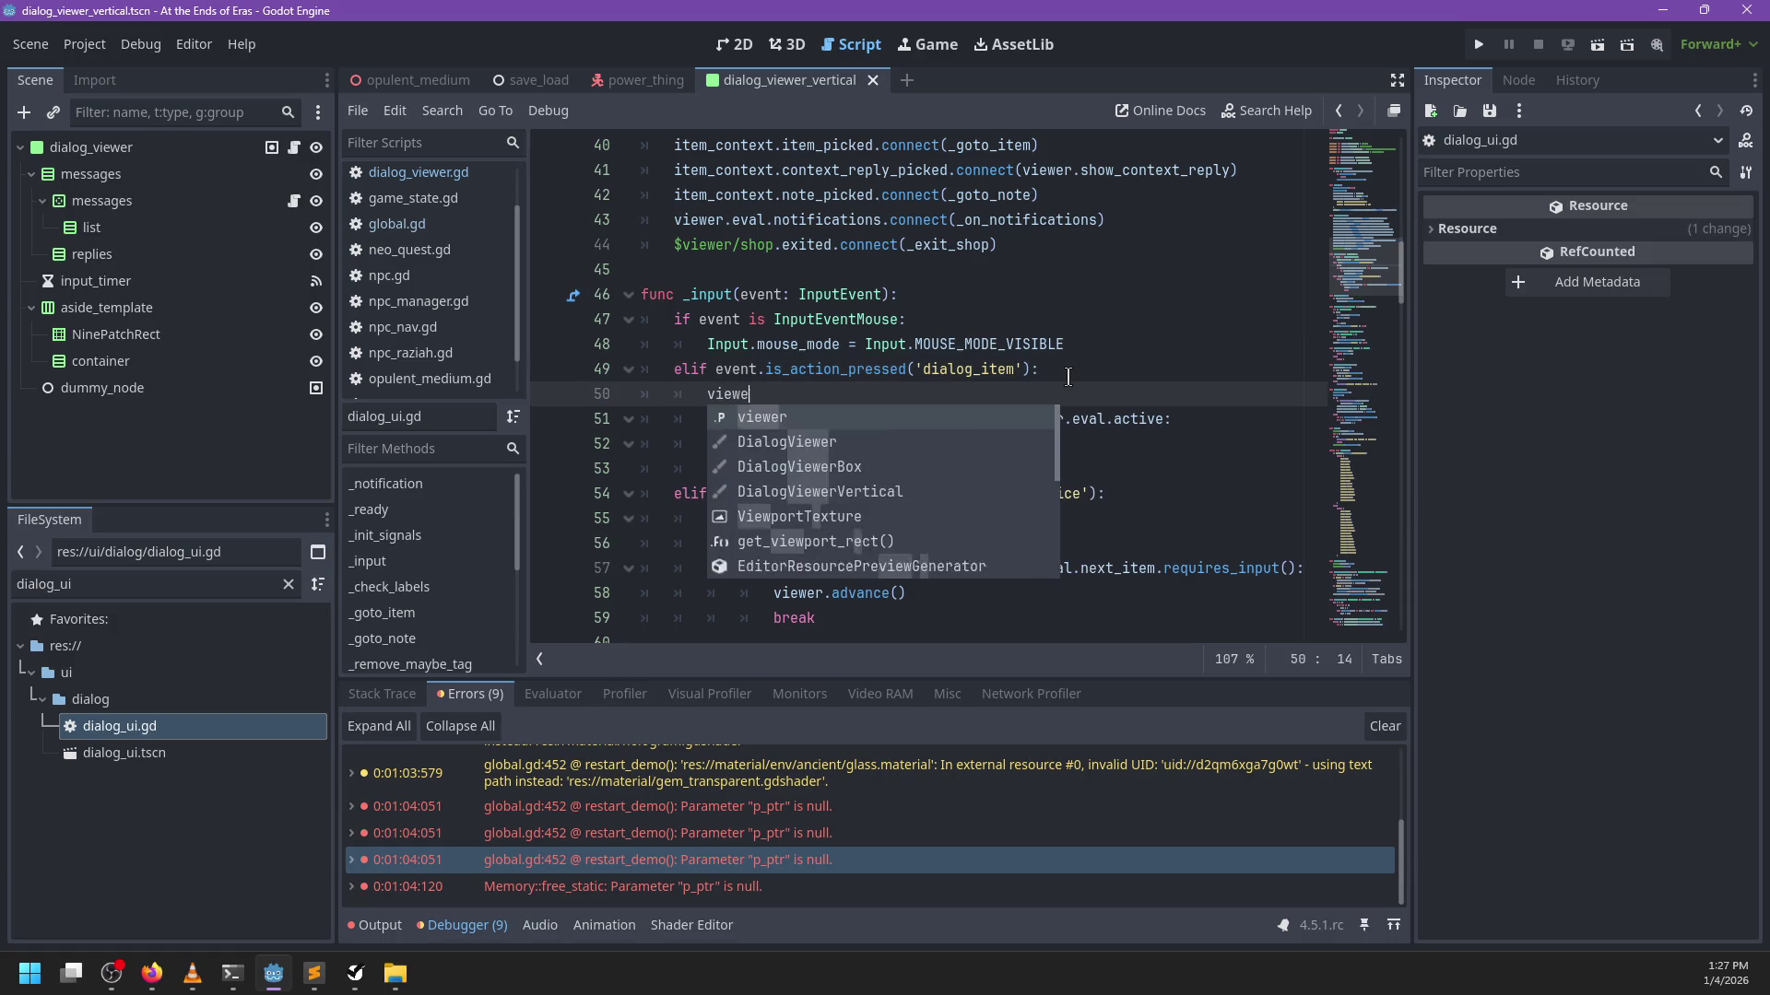
type("et_proce")
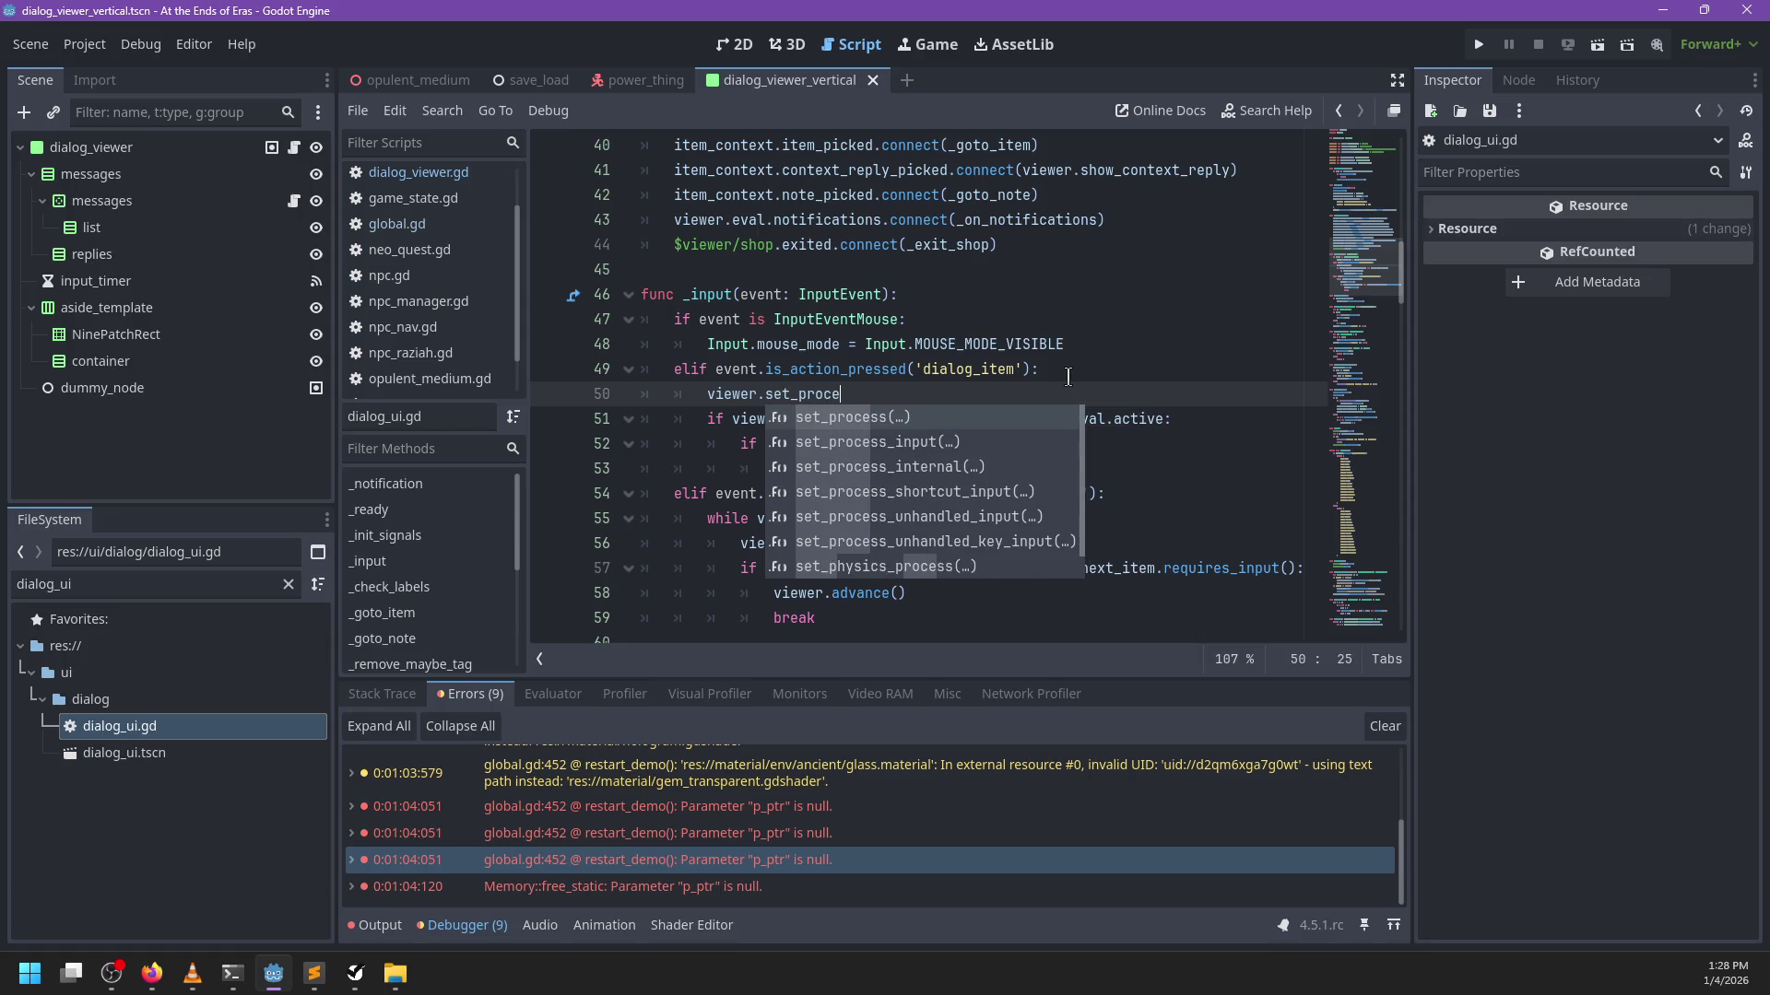
key("Return")
type("false)")
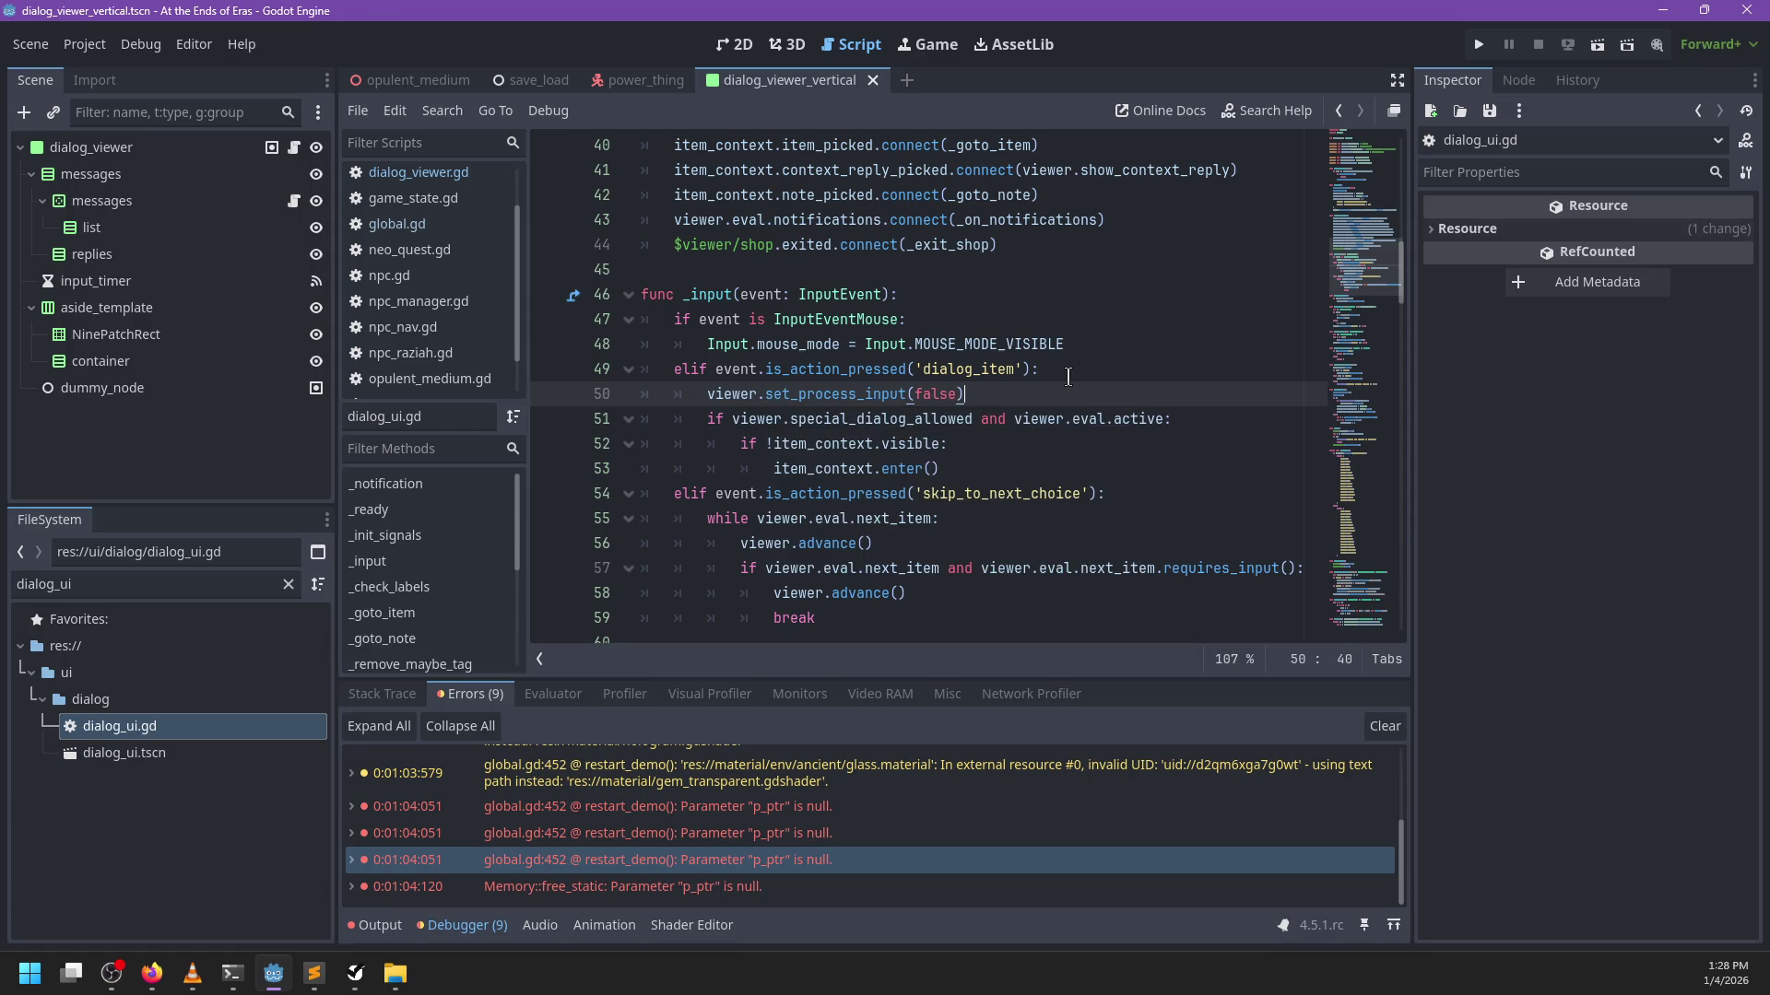
Move the set_process_input(false) line inside the special_dialog_allowed check and indent it one level
left_click_drag(1055, 393, 1069, 373)
scroll(998, 453, "down", 4)
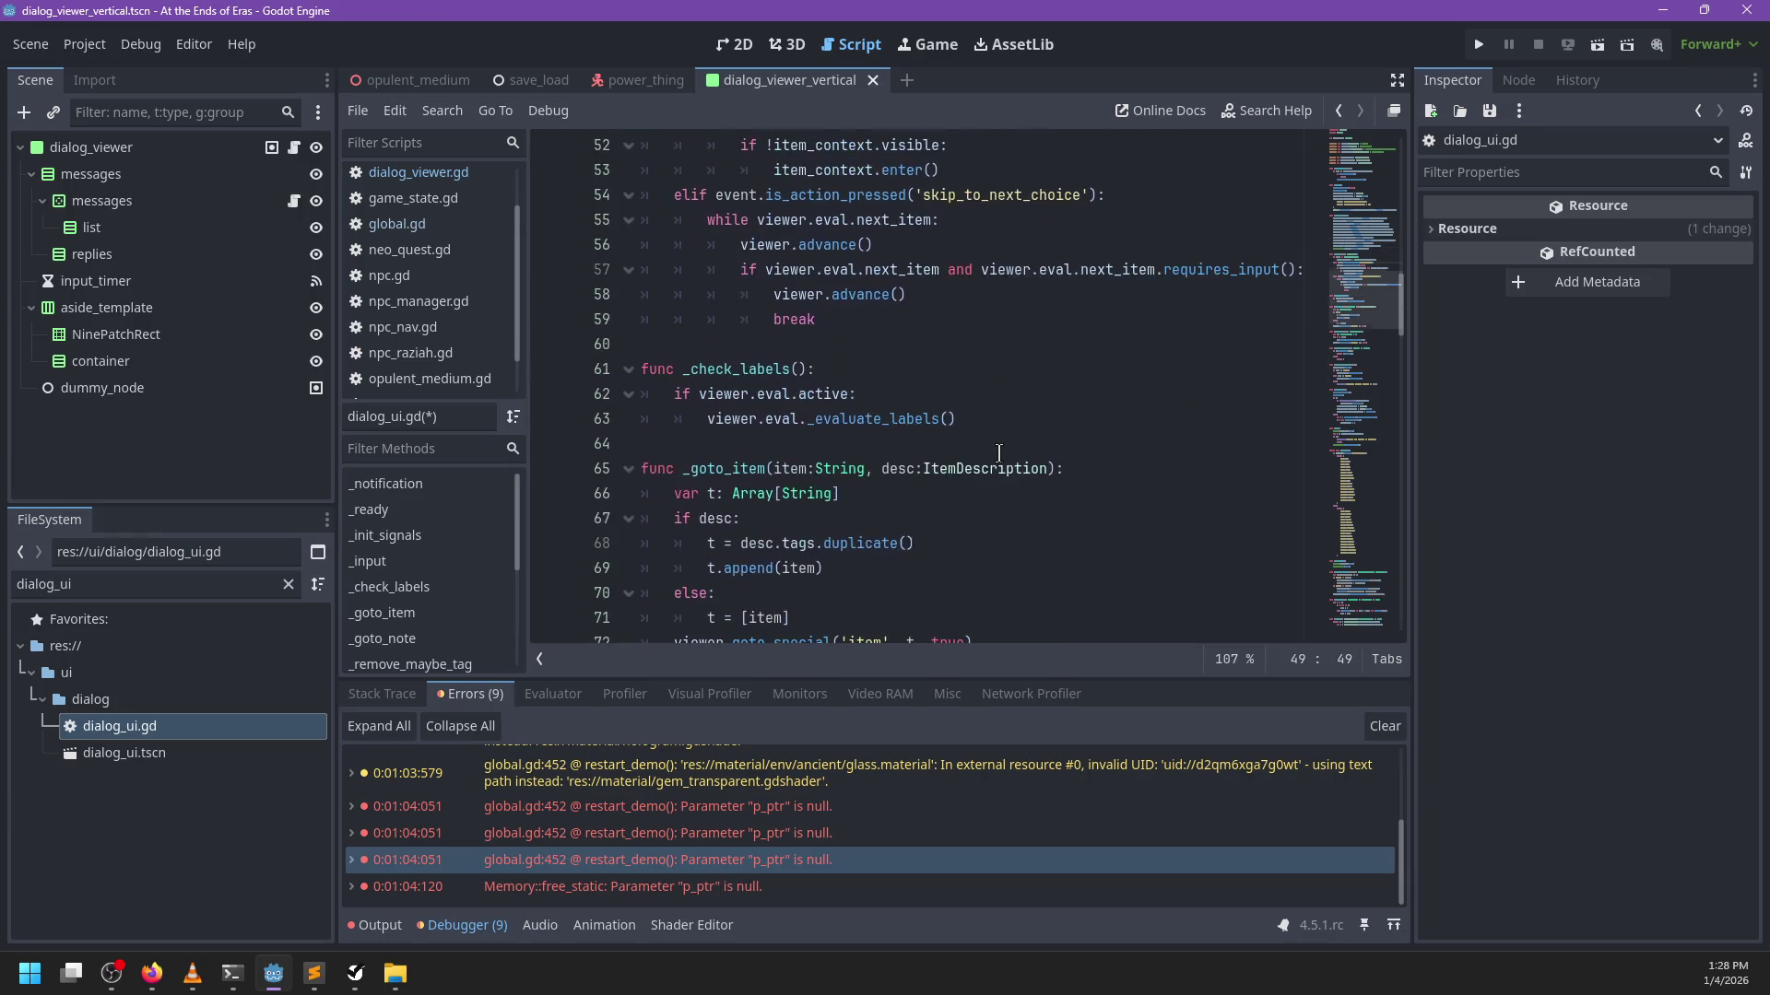
scroll(1005, 448, "up", 2)
key("ctrl+f")
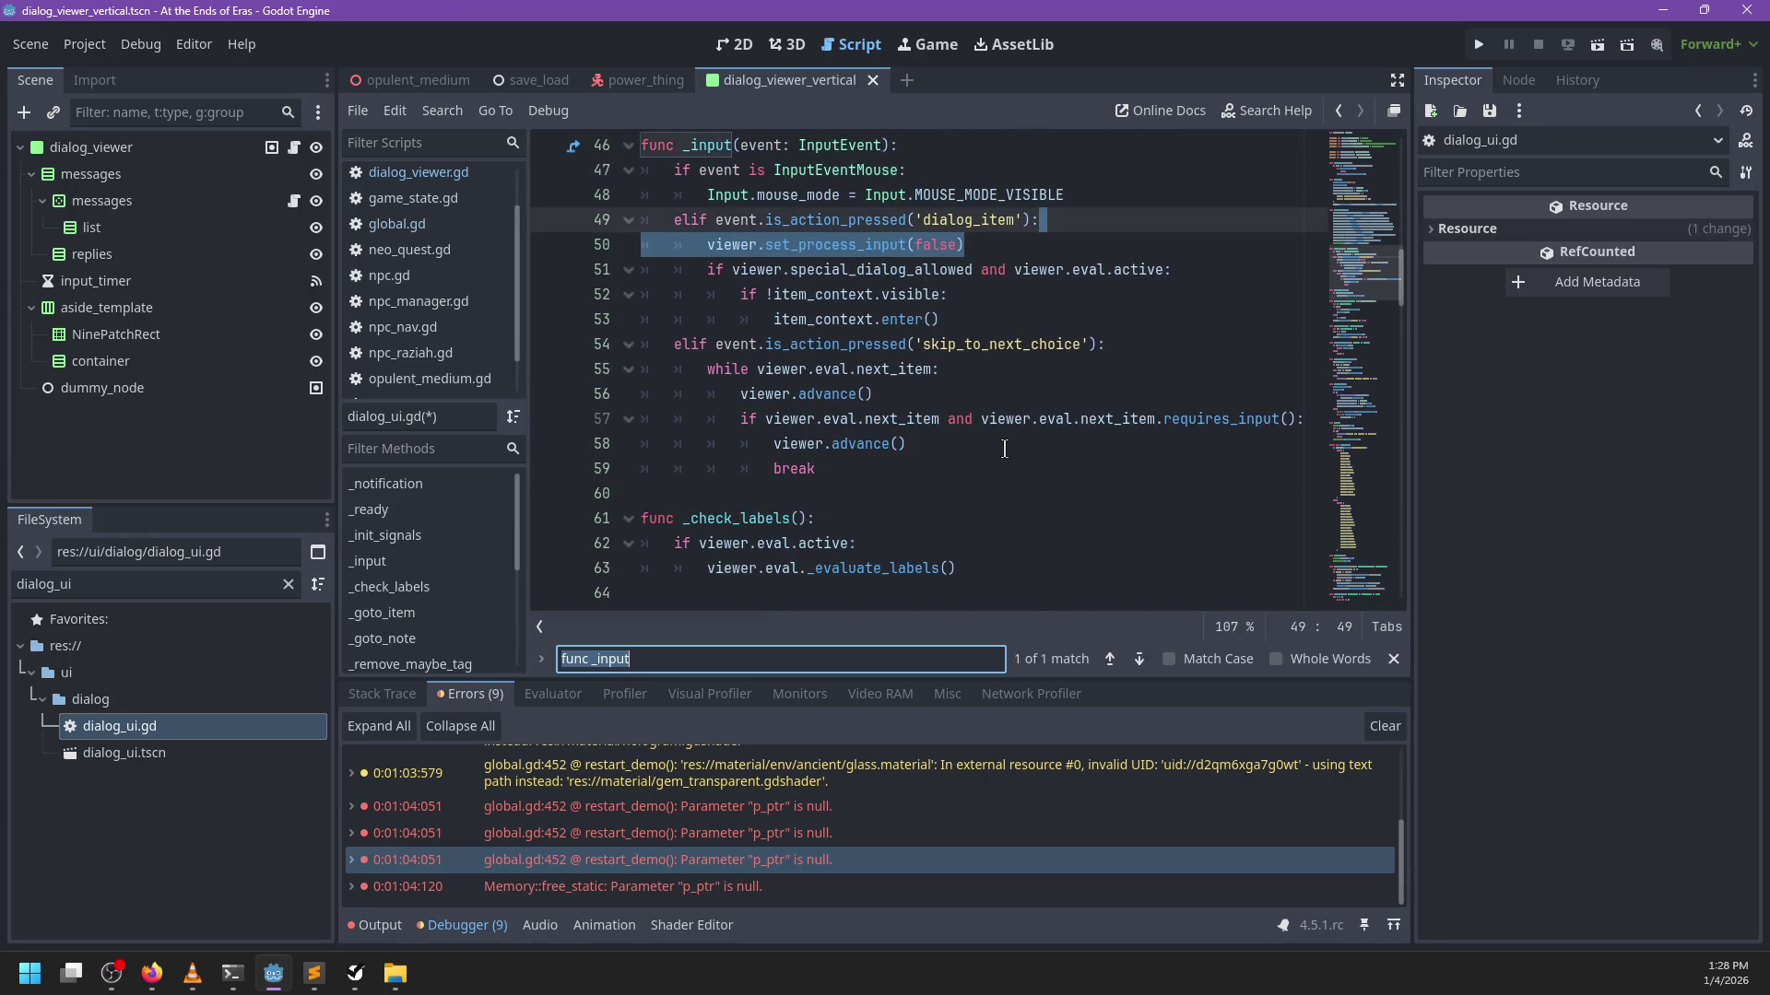
type("item_context")
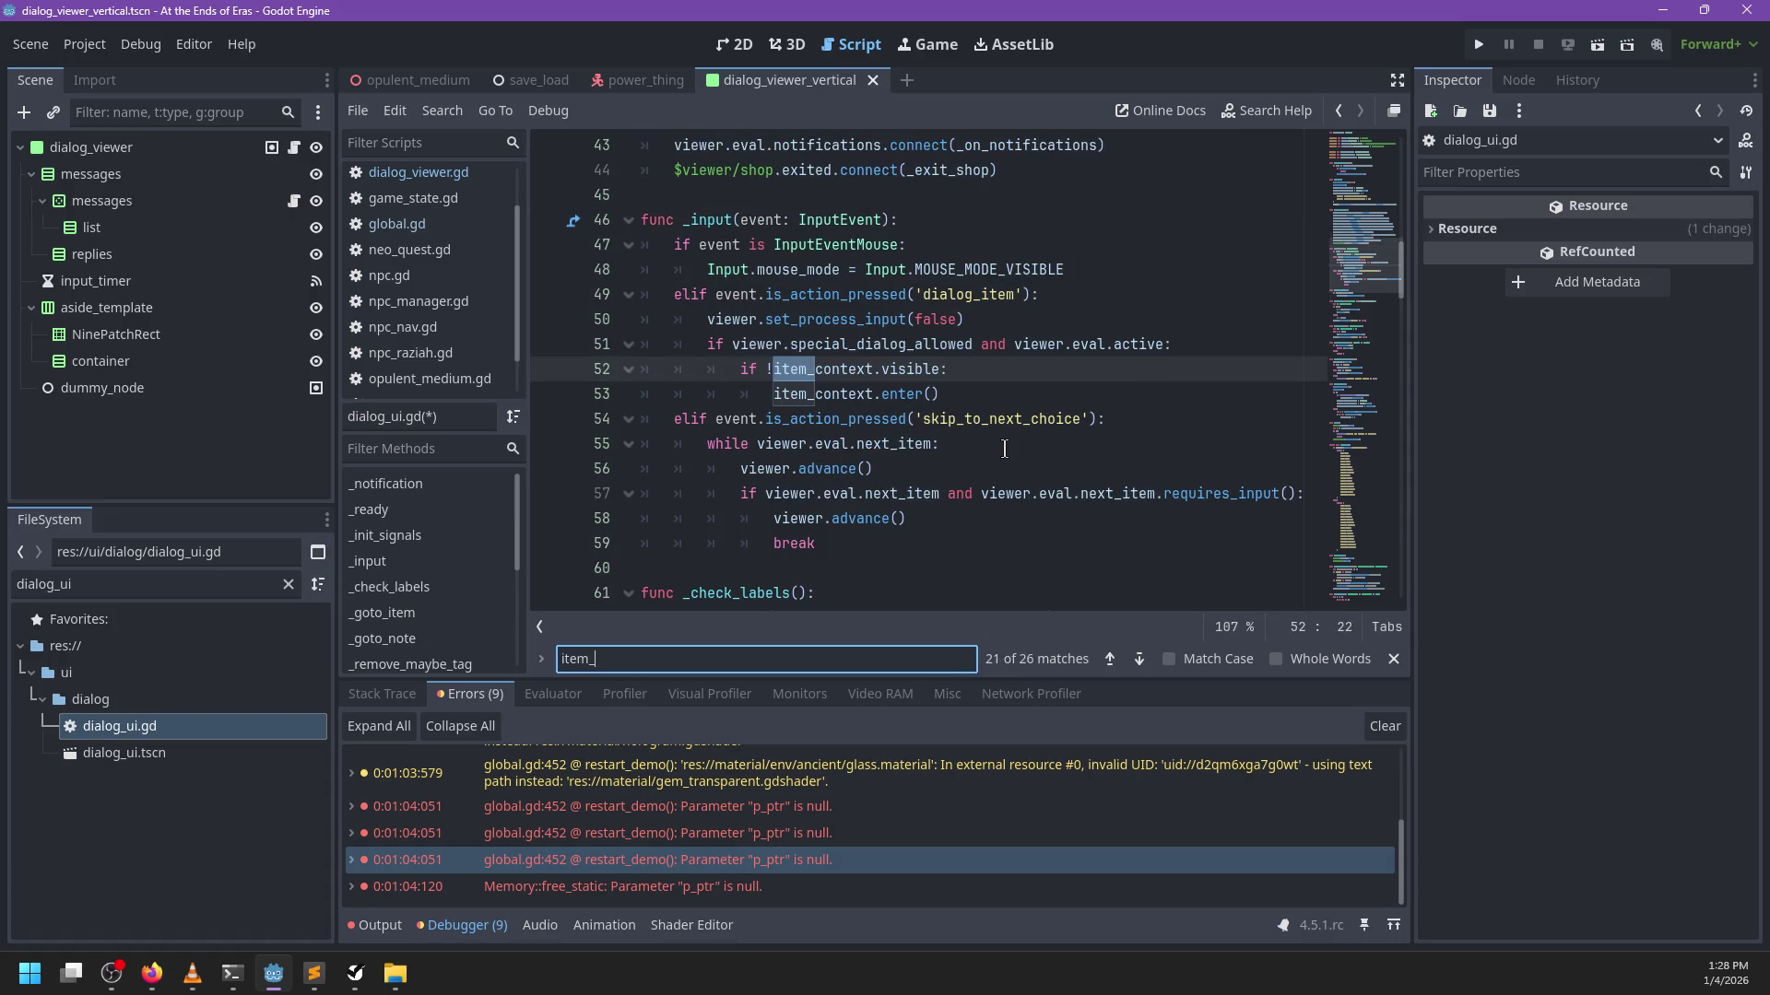
key("Return")
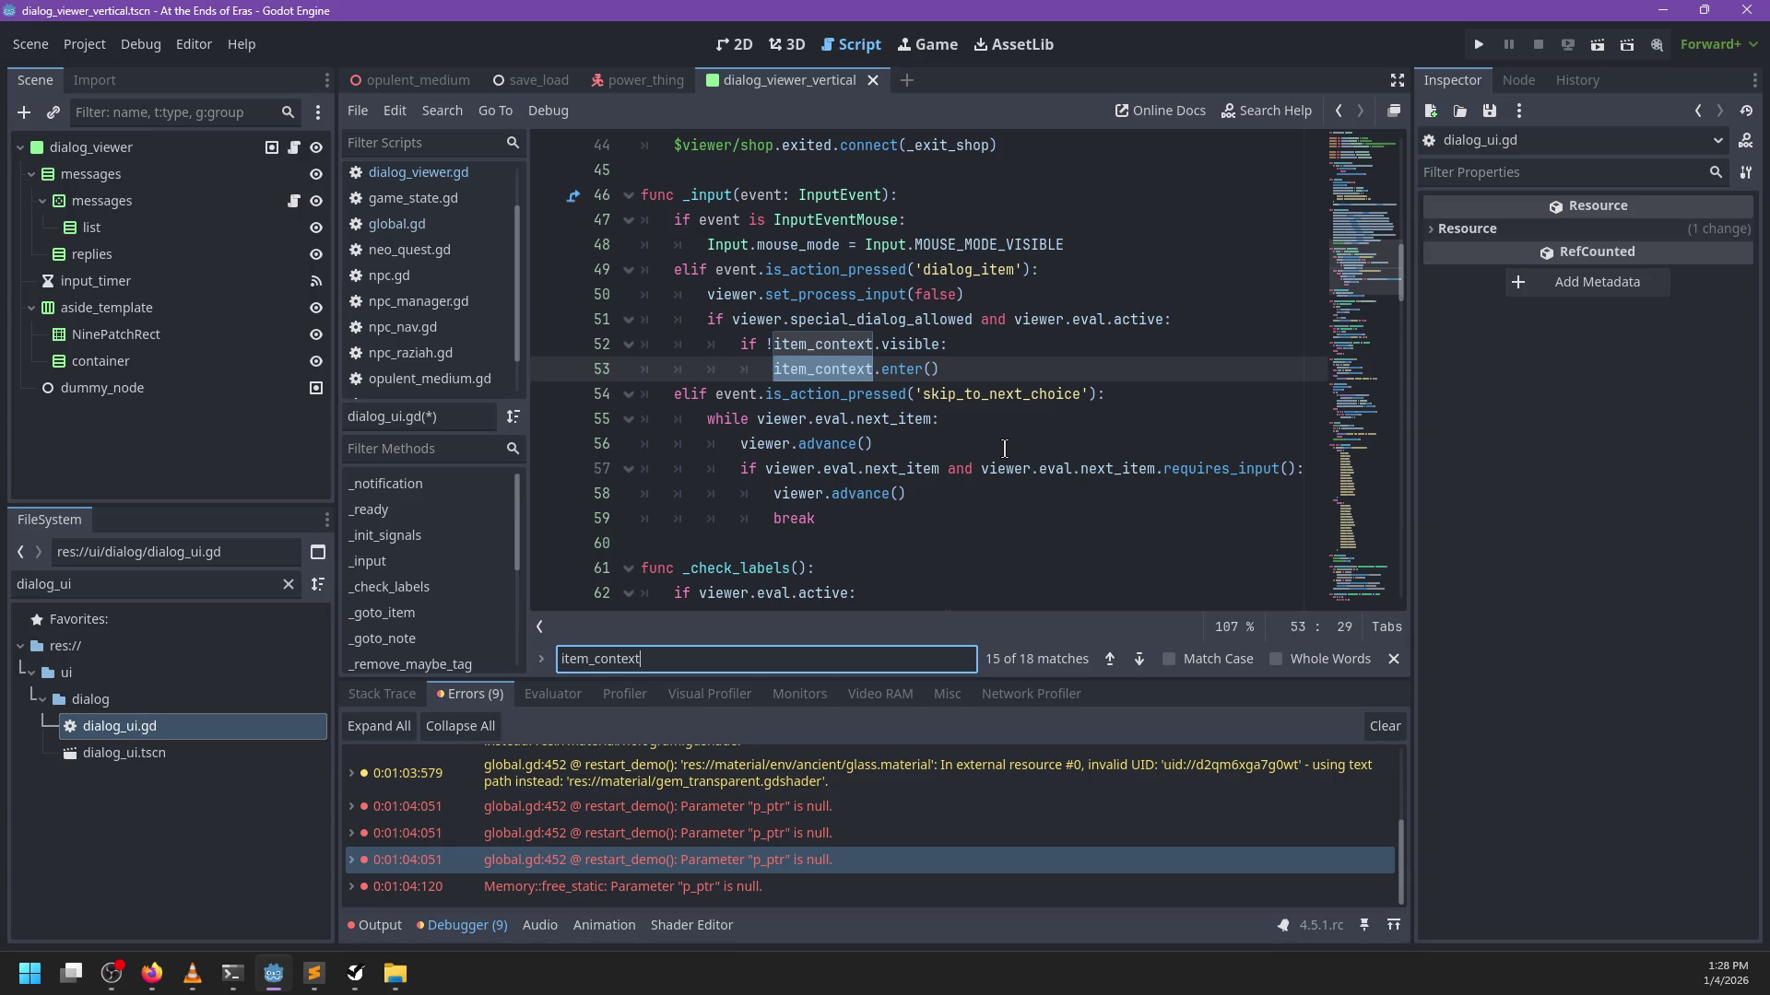
key("Escape")
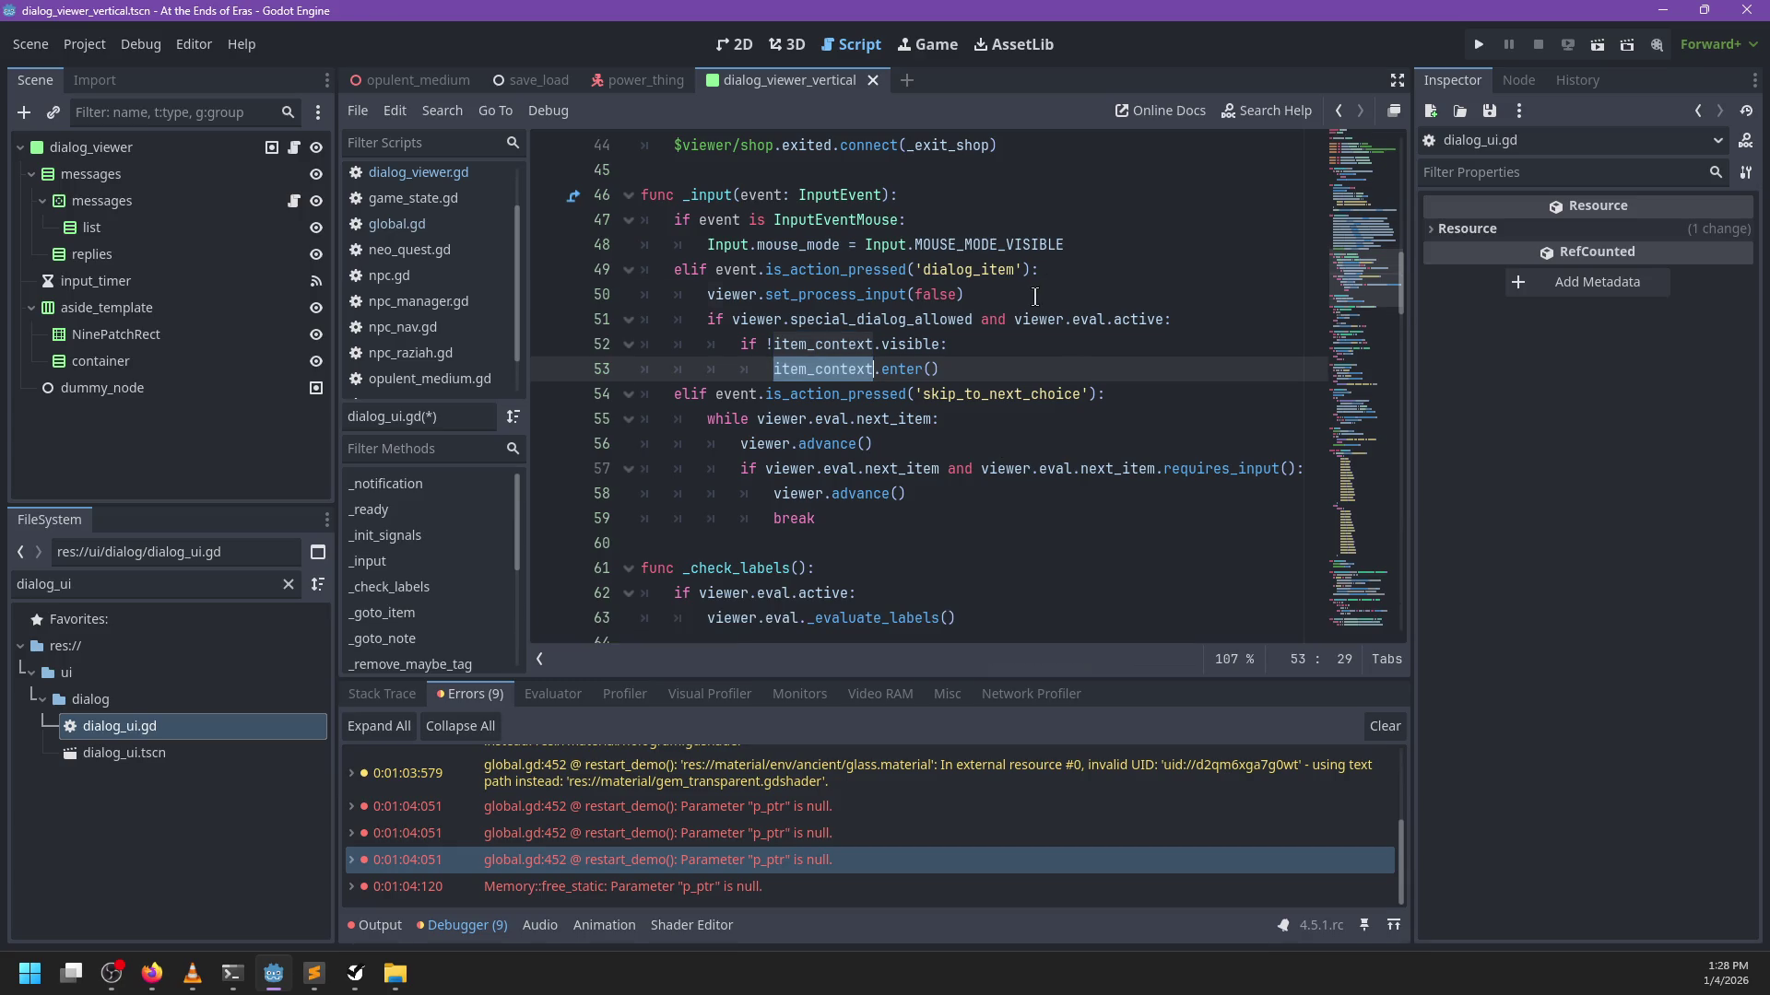
left_click(1035, 294)
key("ctrl+x")
key("Down")
key("ctrl+v")
left_click(696, 319)
key("Tab")
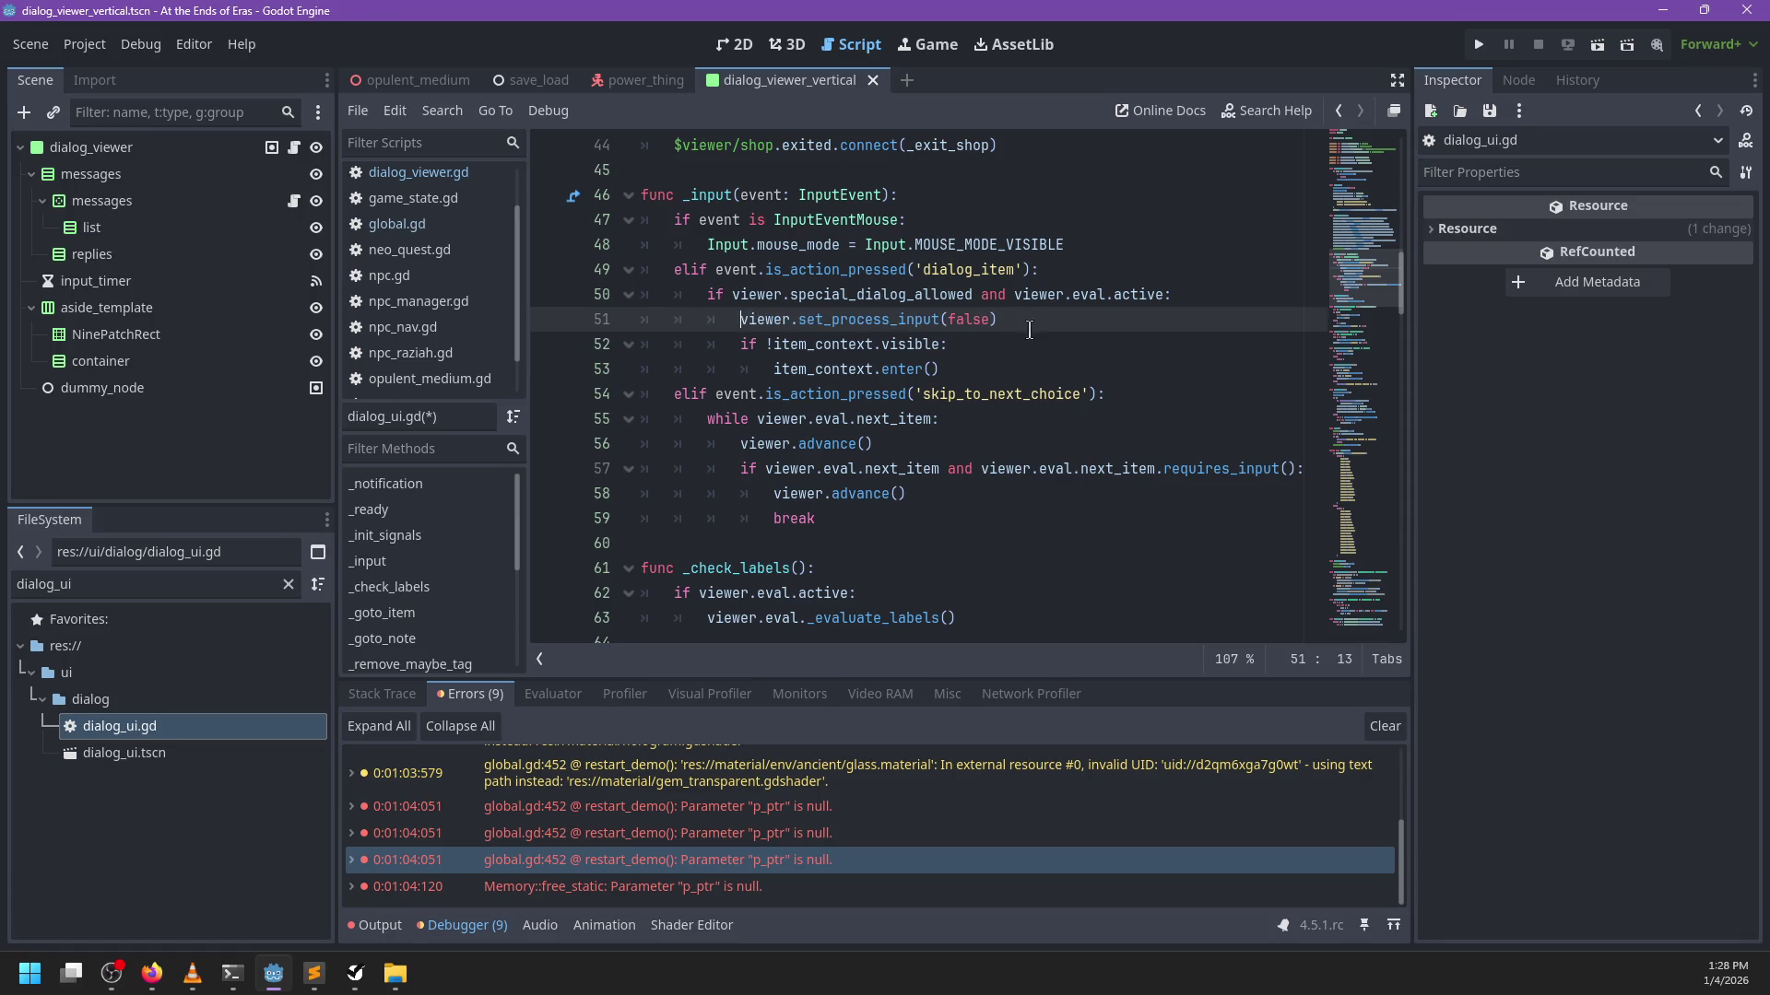
Paste viewer.set_process_input(false) after item_context.enter() in _on_special_dialog at function-body indentation
left_click_drag(1073, 319, 1184, 297)
key("ctrl+f")
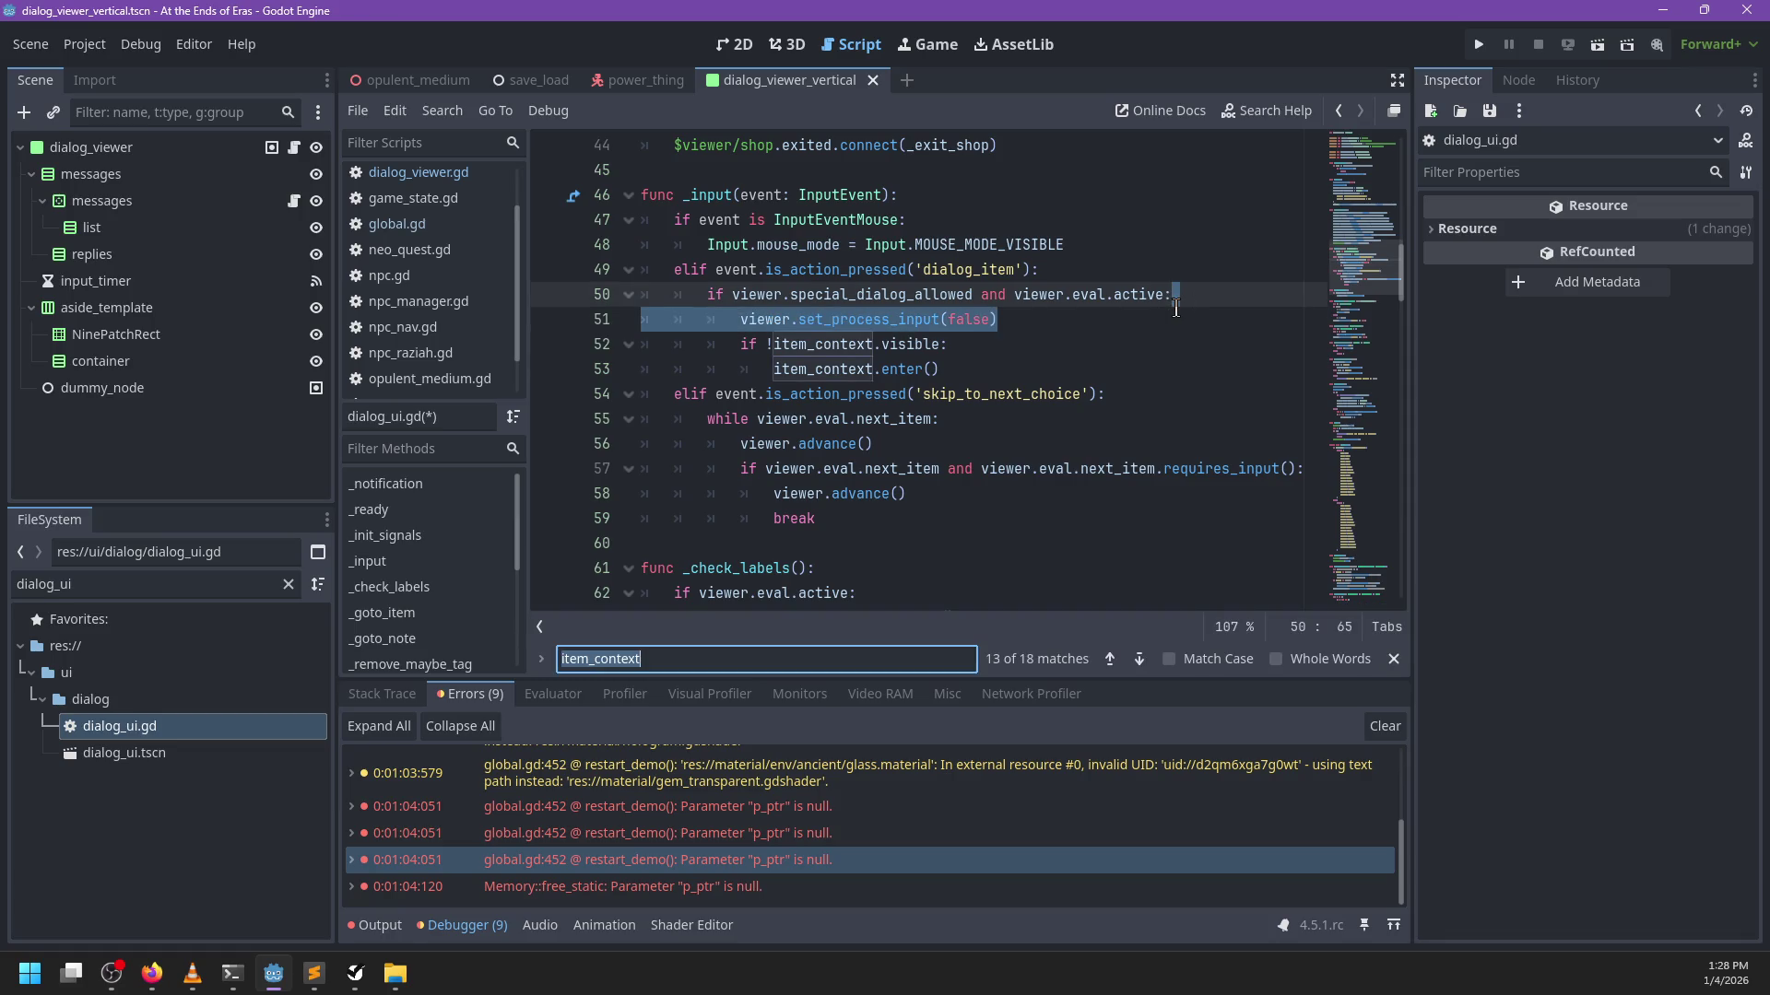
key("Return")
key("Return")
key("Return")
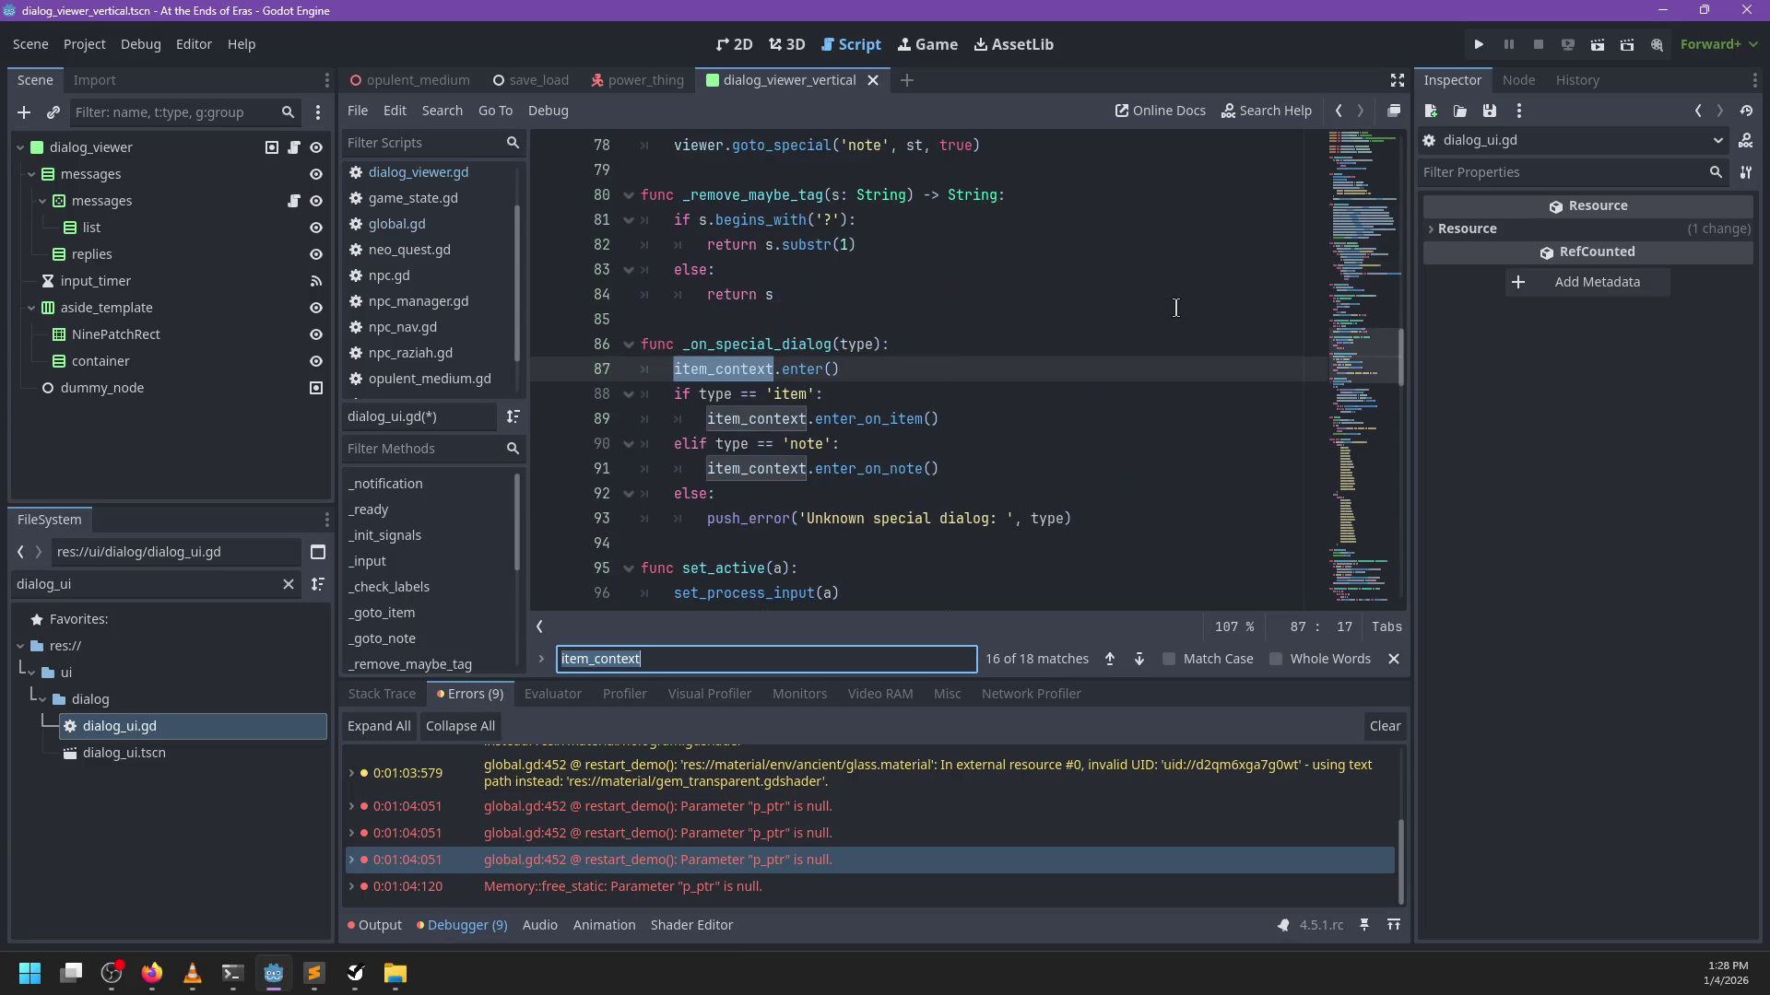
key("Return")
key("Return")
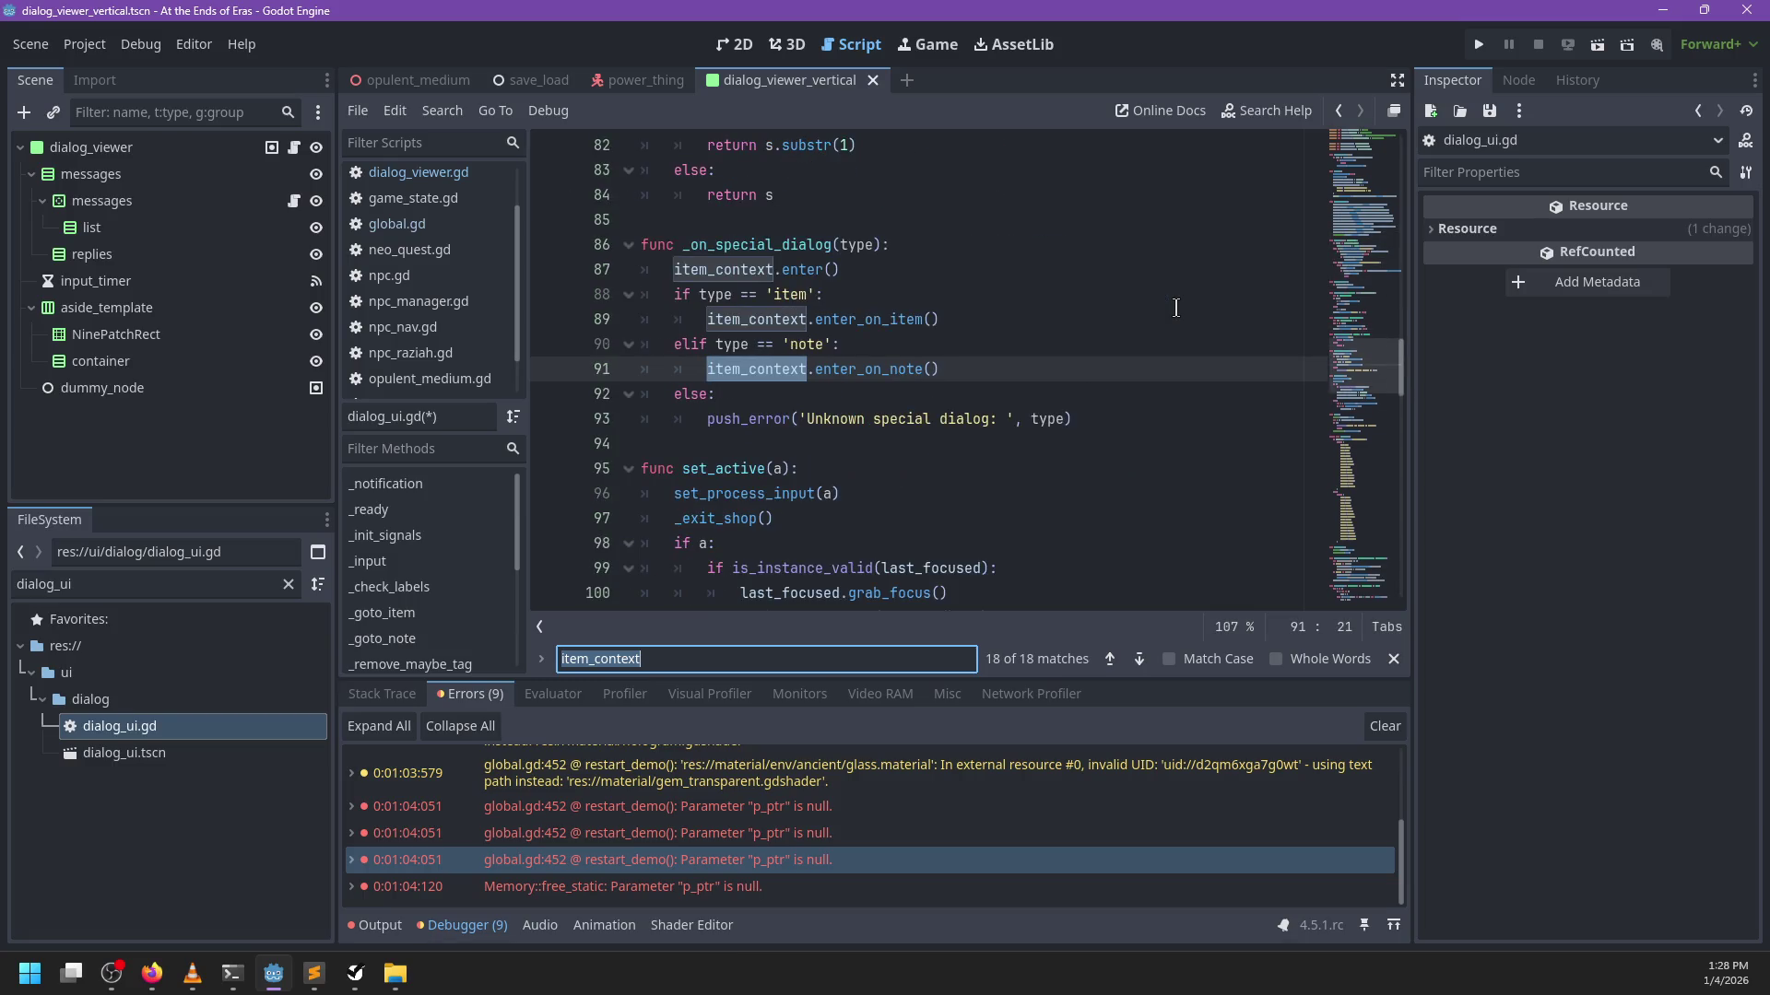
key("Escape")
left_click(910, 281)
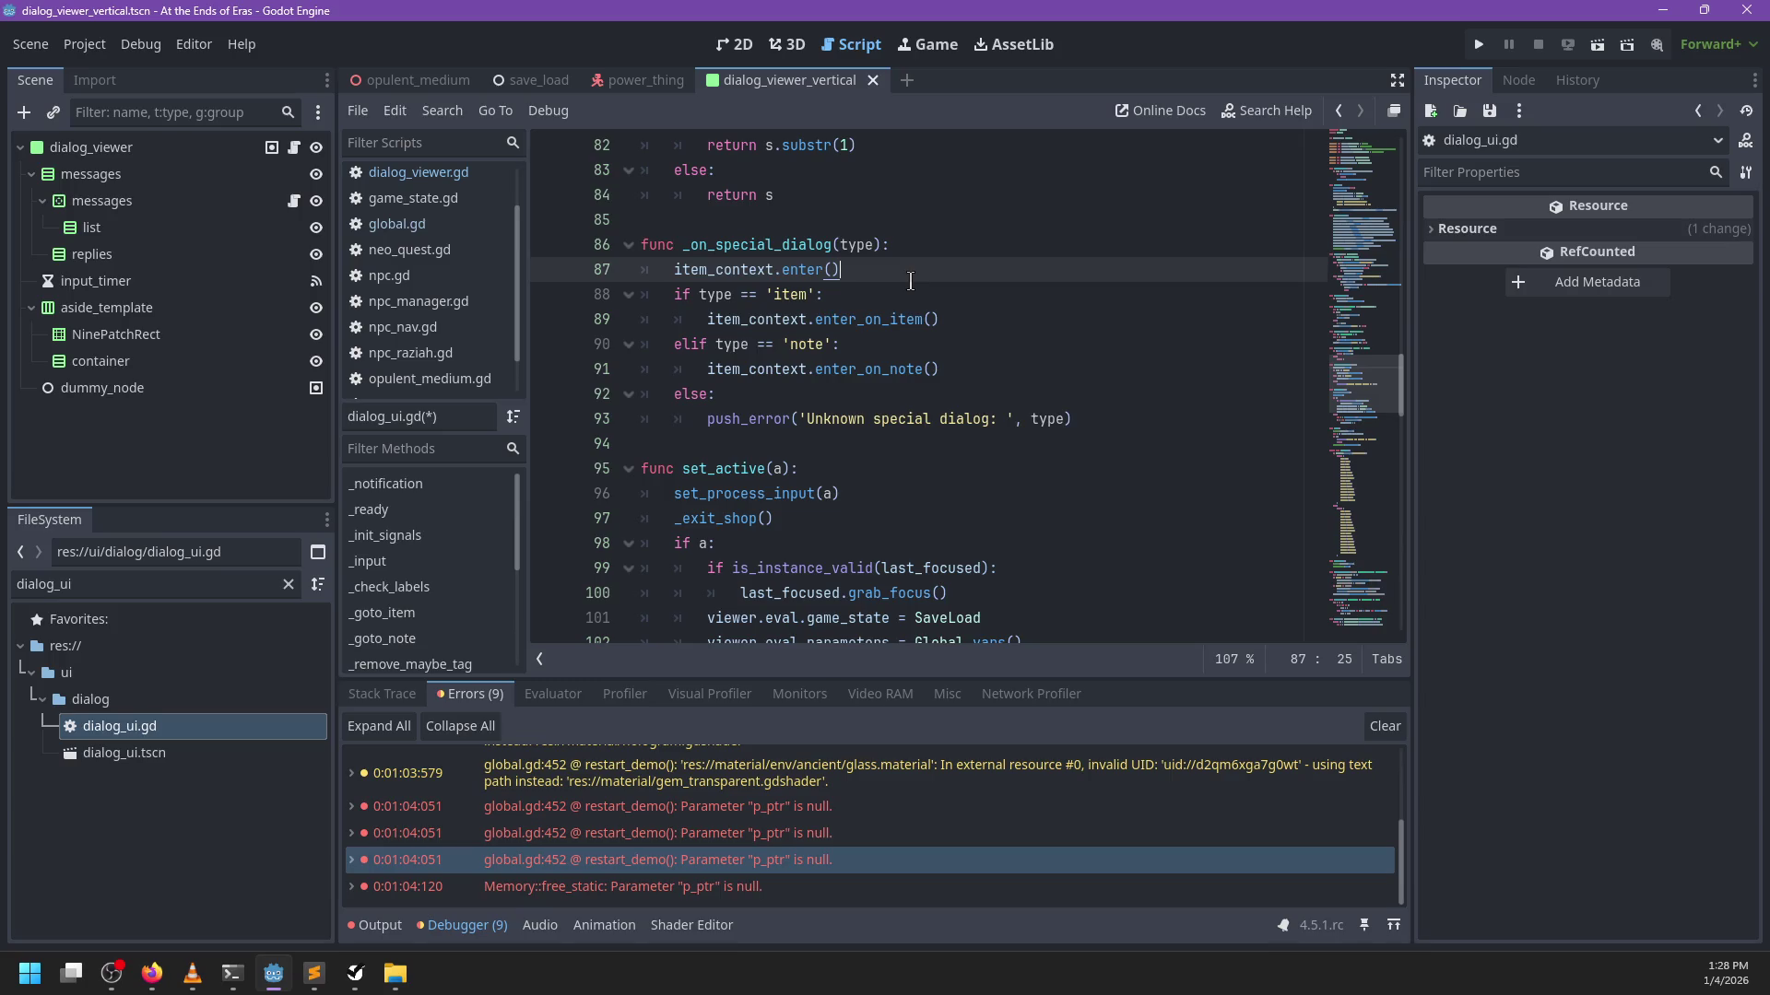
key("ctrl+v")
left_click(739, 319)
key("BackSpace")
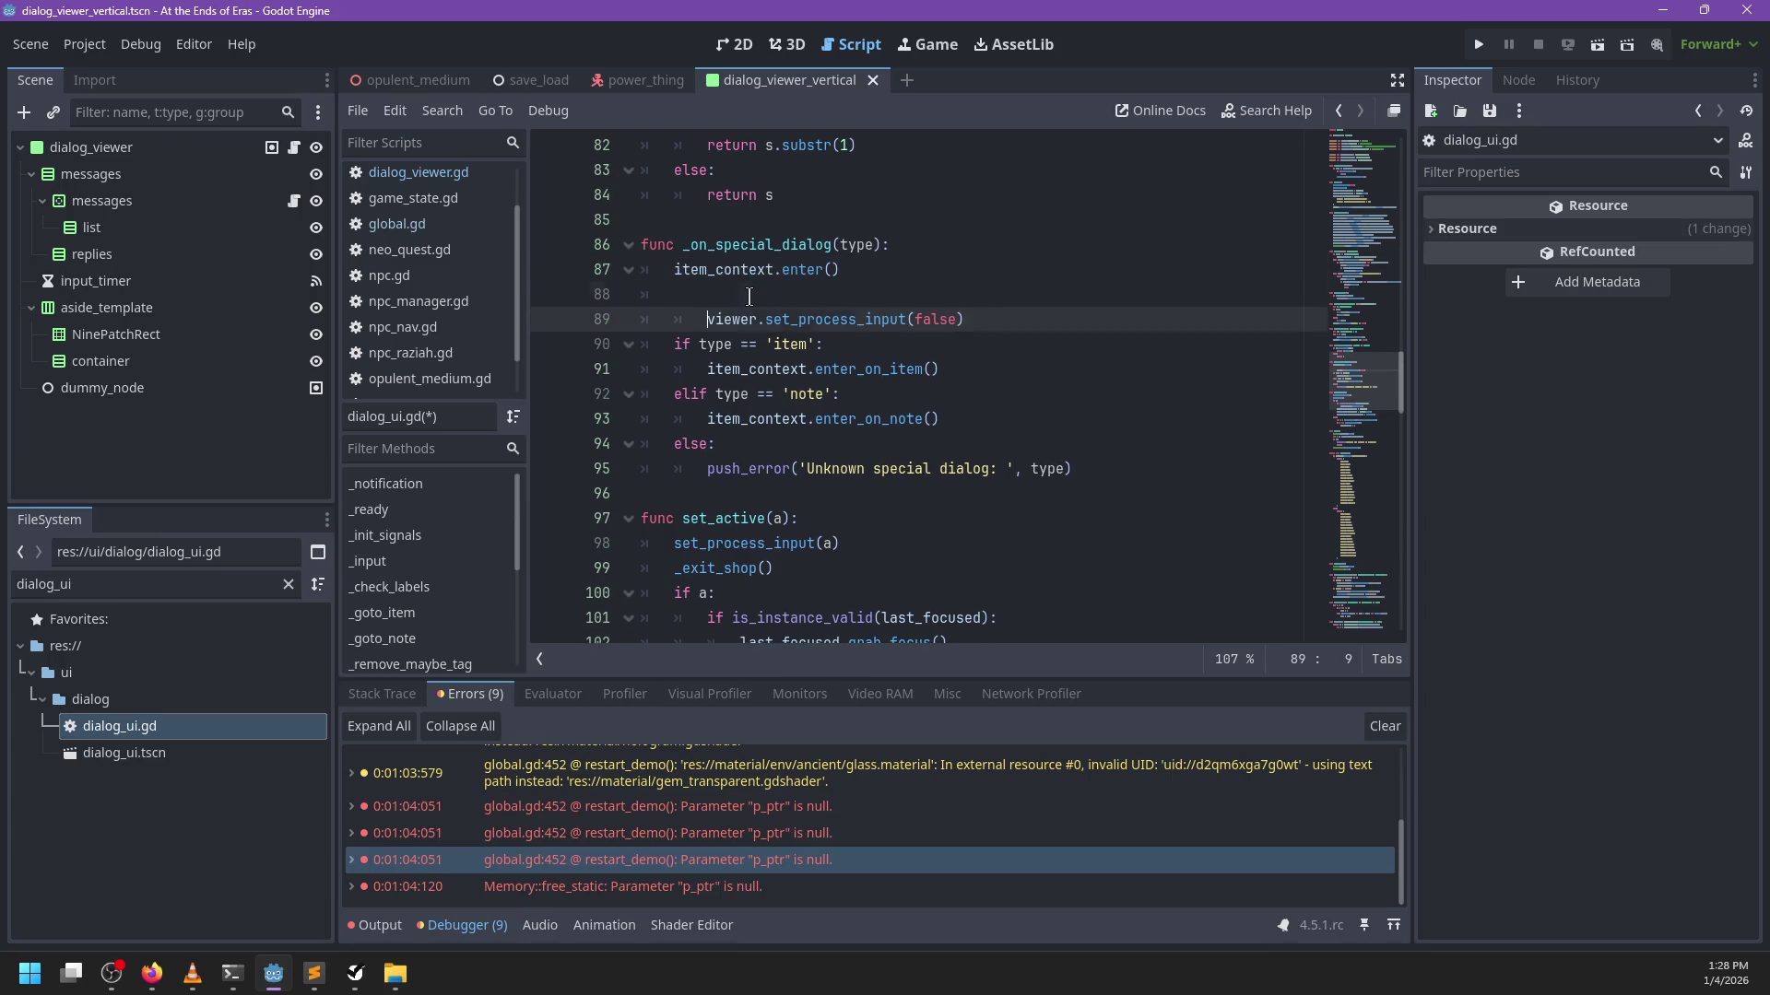
key("BackSpace")
left_click(728, 300)
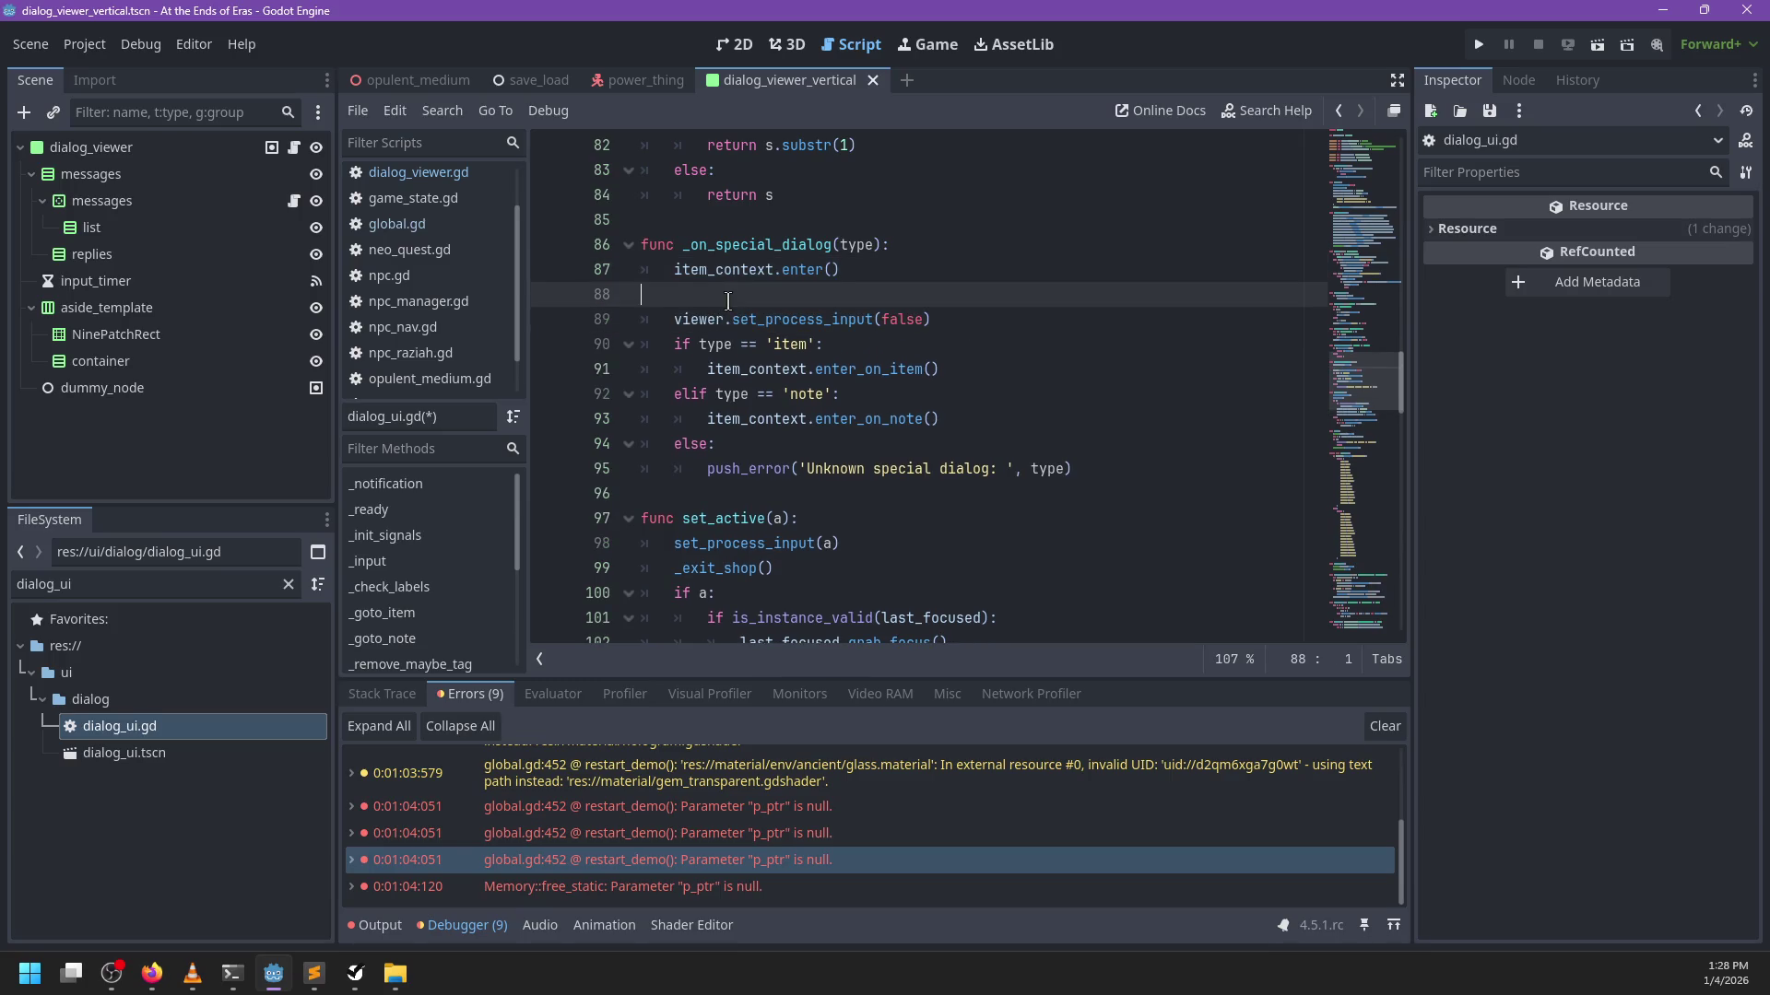
key("BackSpace")
Follow item_context's signals in _init_signals to the _on_item_context_cancelled handler and start a new line there
key("ctrl+f")
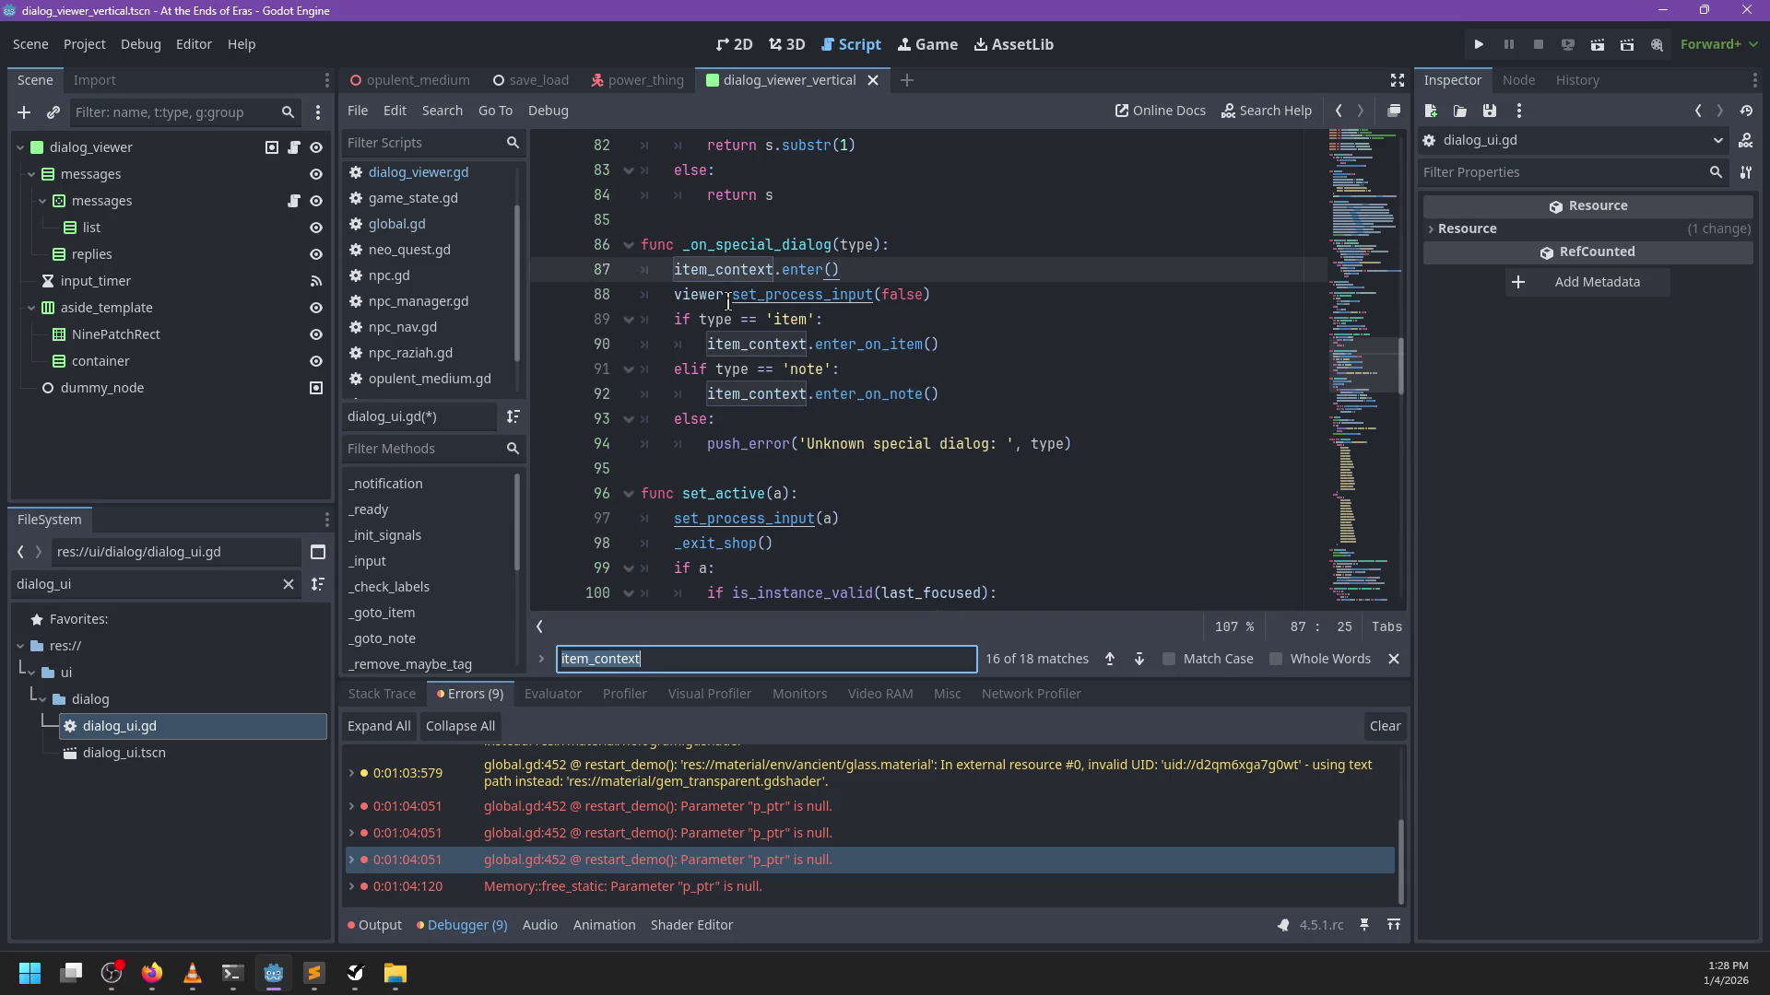
key("shift+Return")
key("shift+Return")
key("shift+Return")
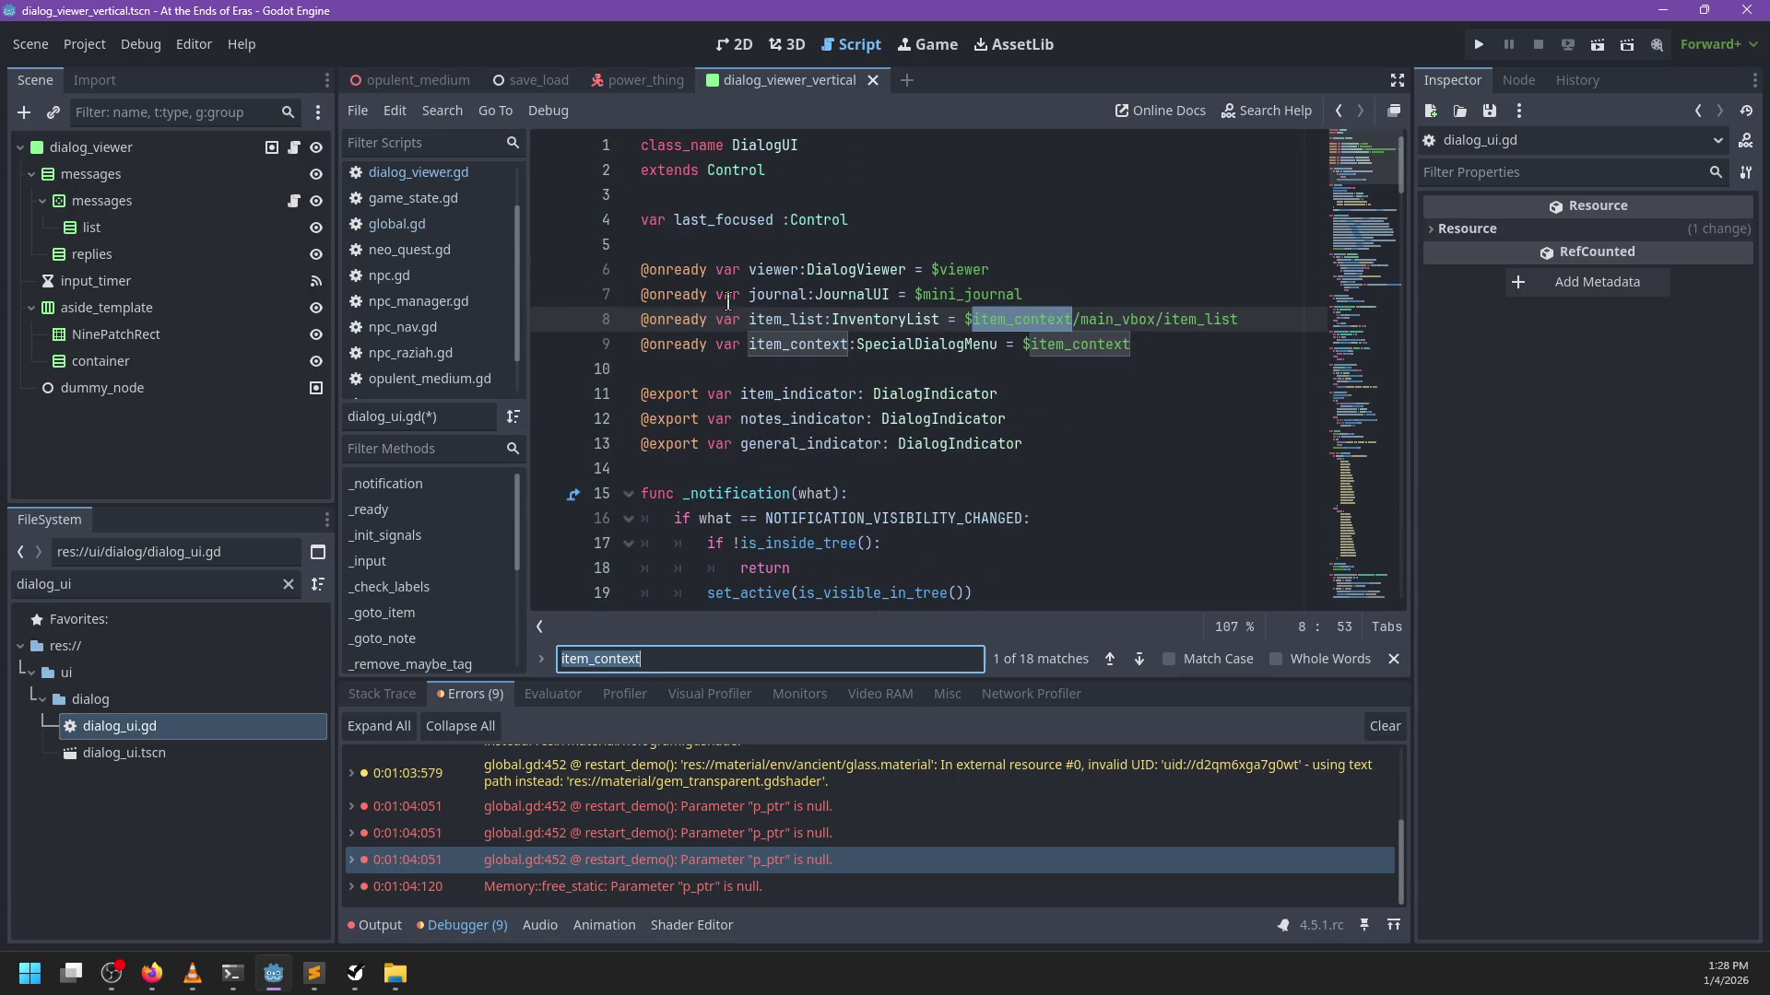
key("Return")
key("Return")
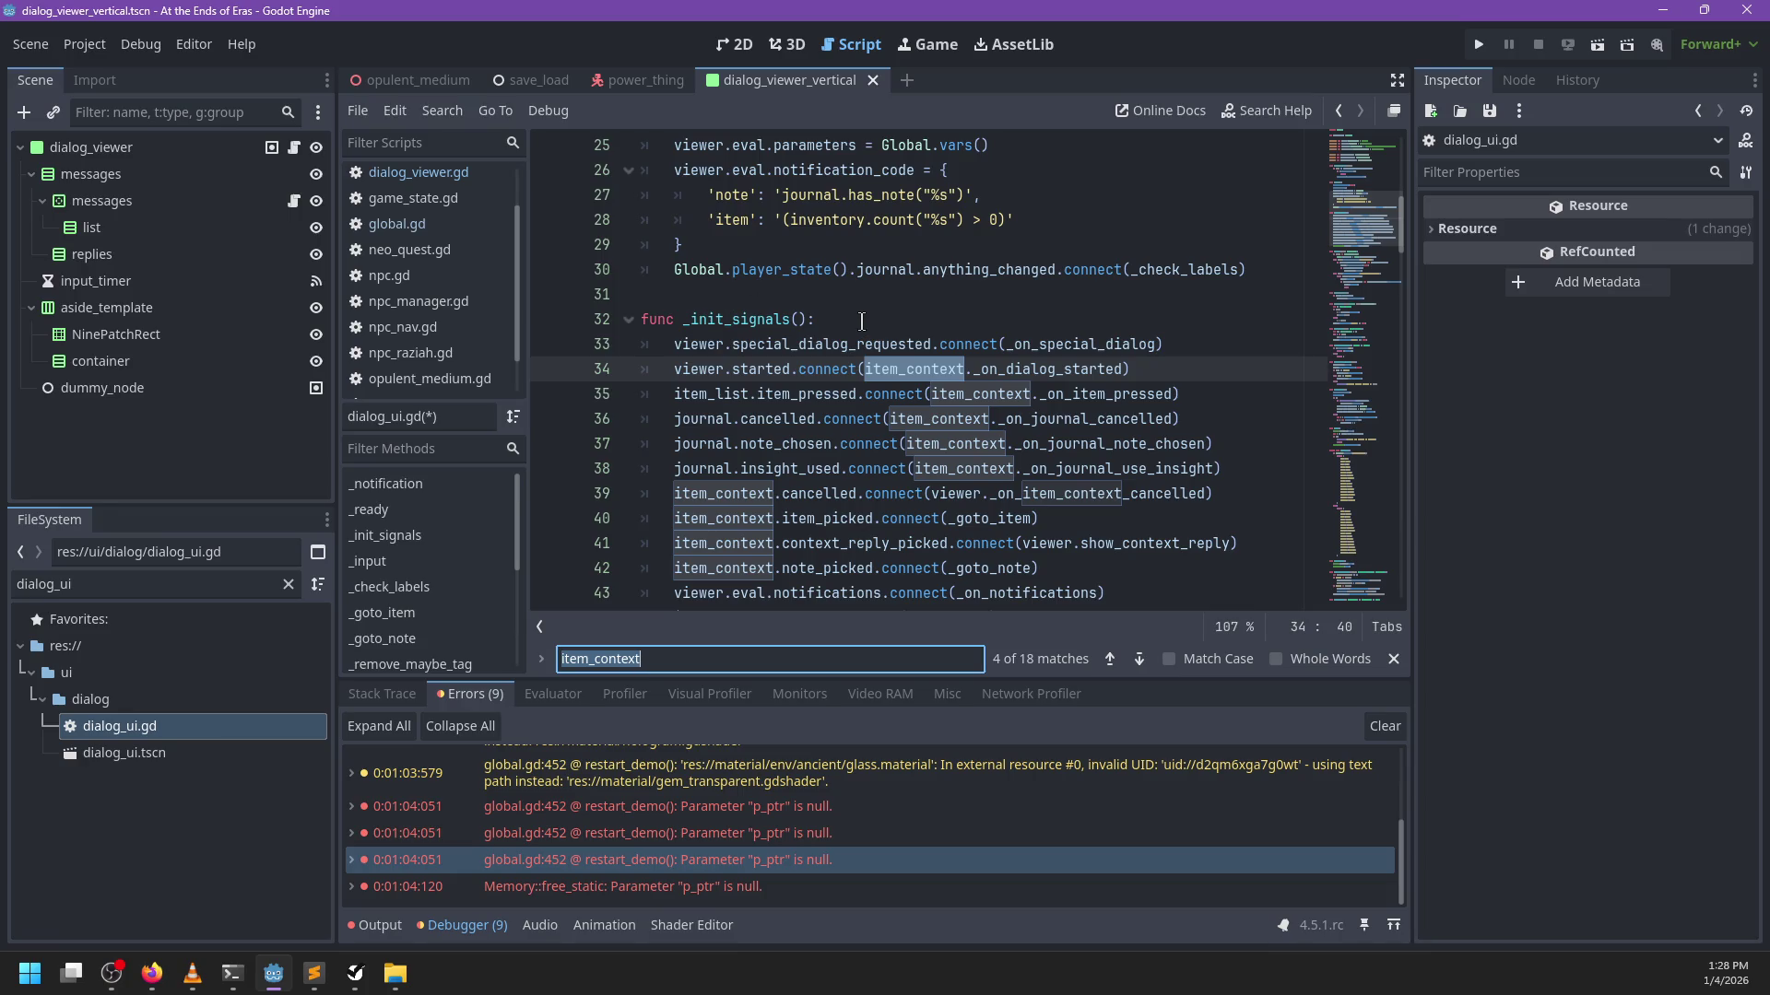
scroll(862, 320, "down", 5)
scroll(985, 312, "up", 2)
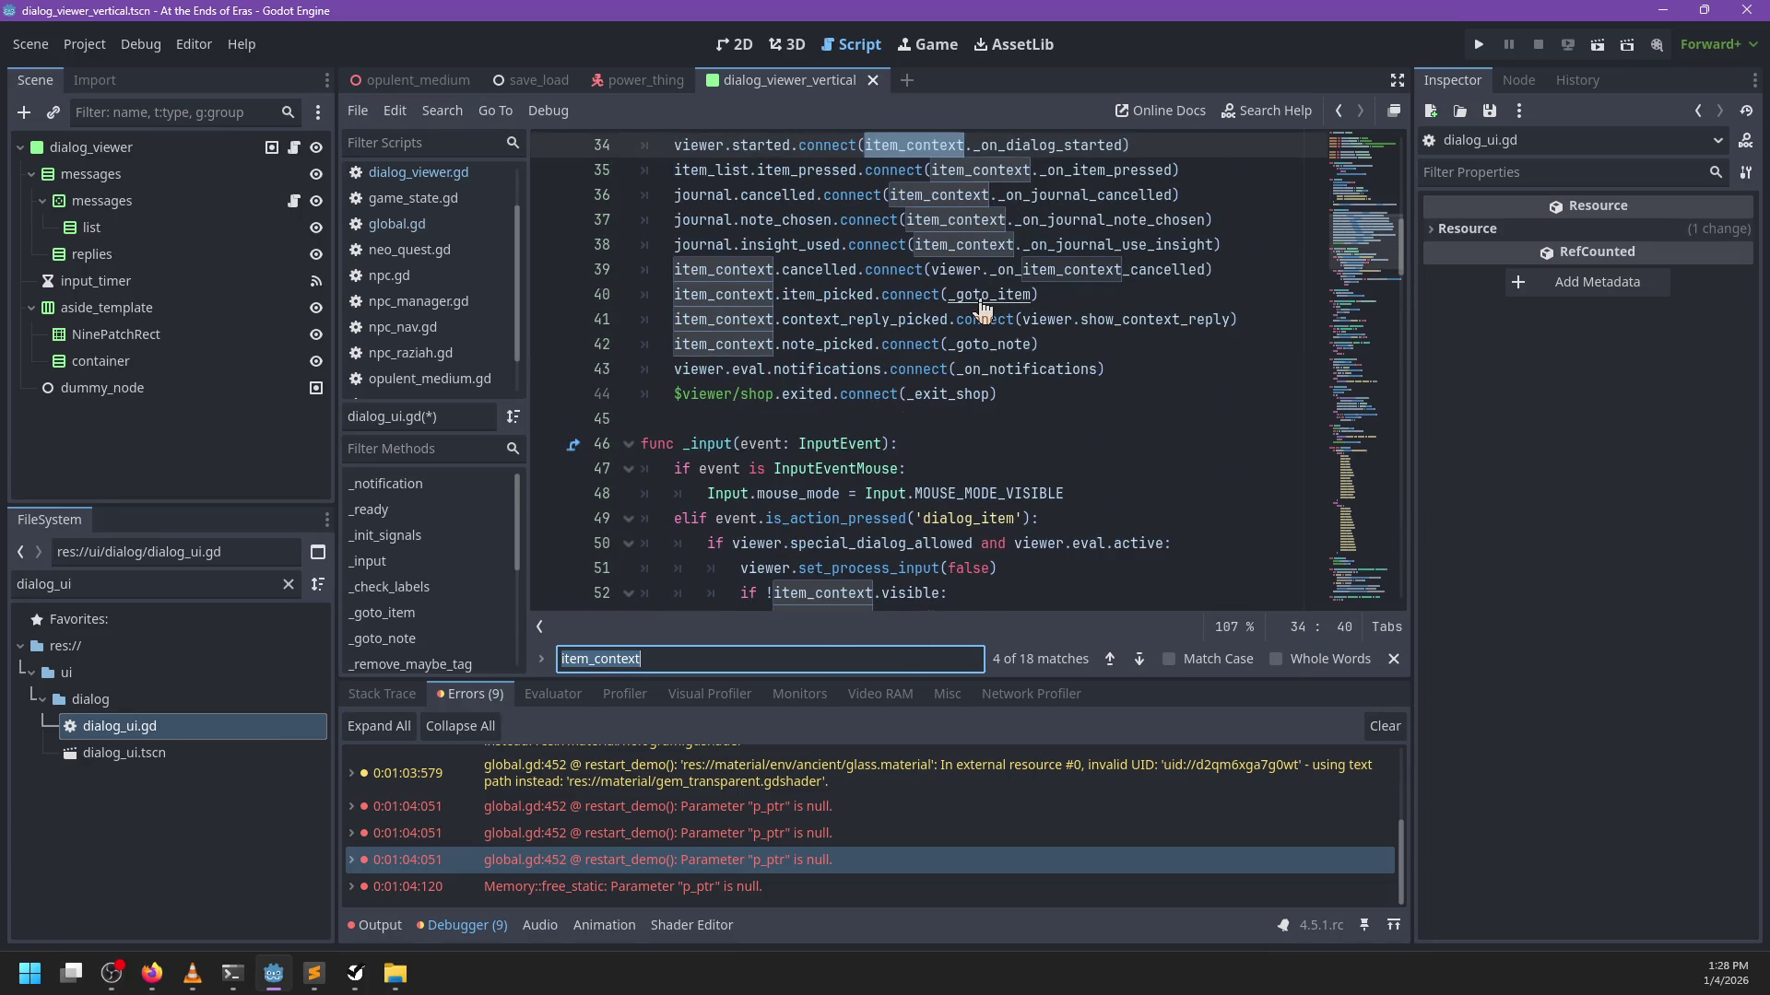
left_click(1066, 272, "ctrl")
left_click(951, 369)
key("Return")
key("ctrl+z")
left_click(781, 405, "ctrl")
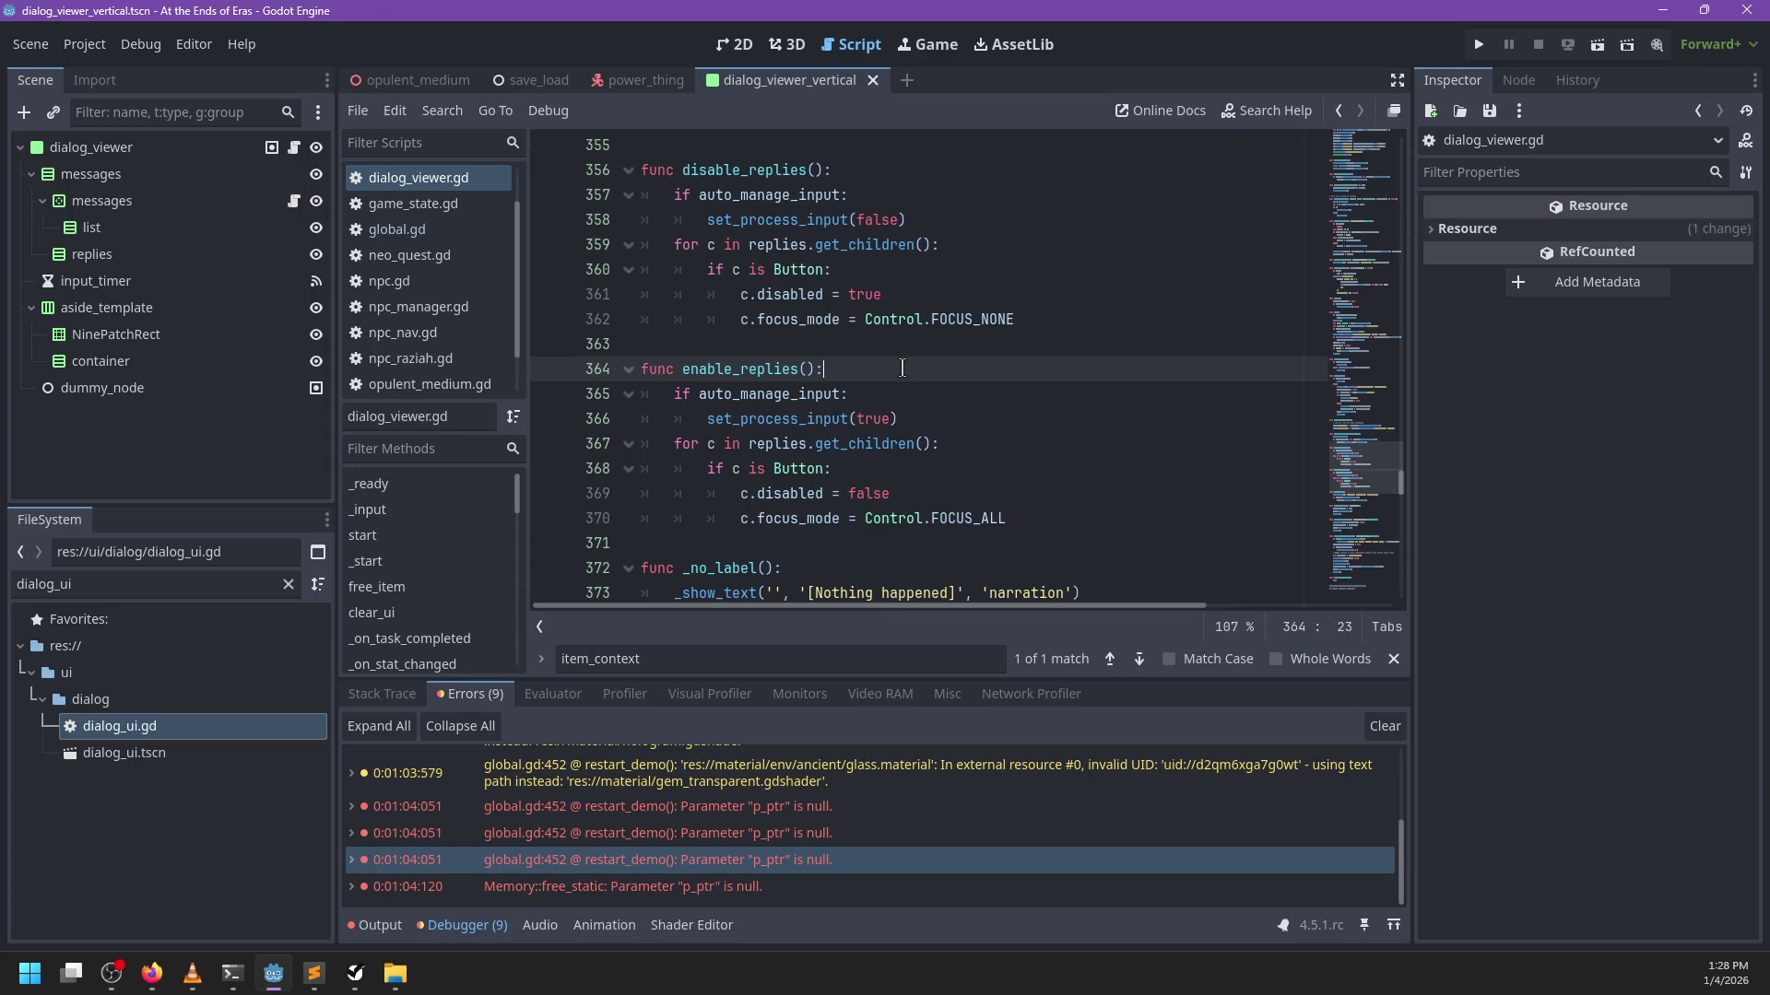
key("Return")
type("viewer.set_process_input(false)")
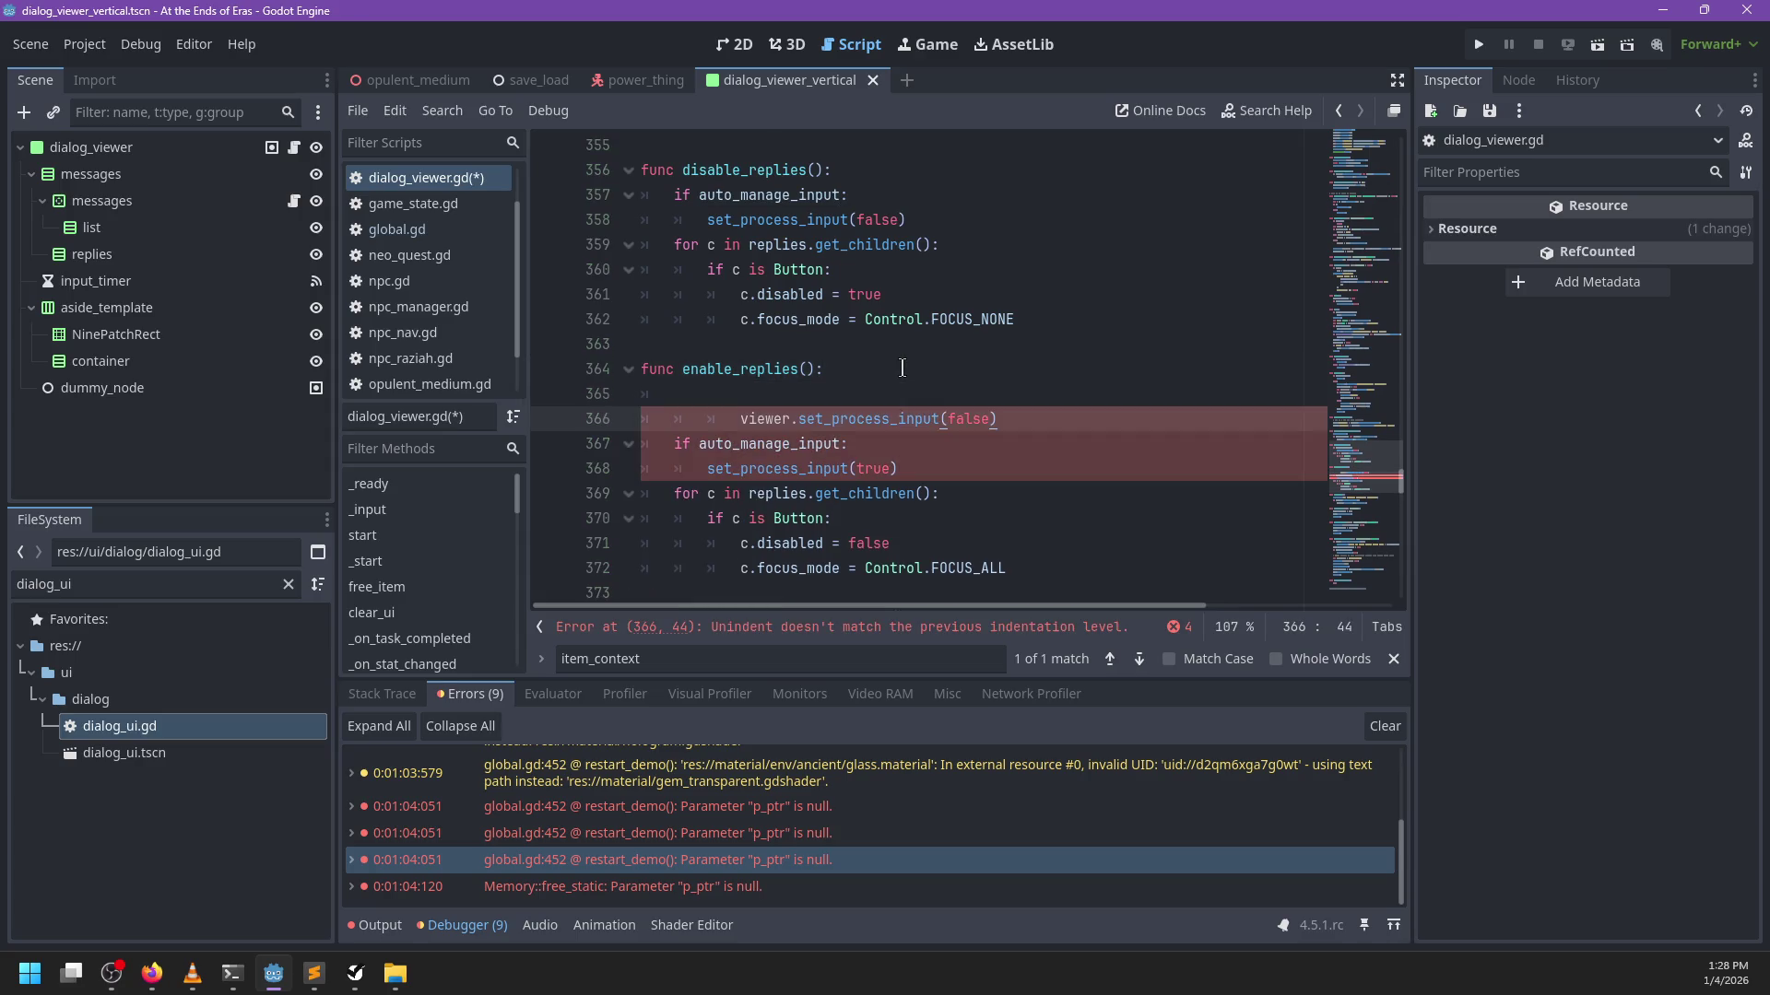
key("BackSpace")
key("BackSpace")
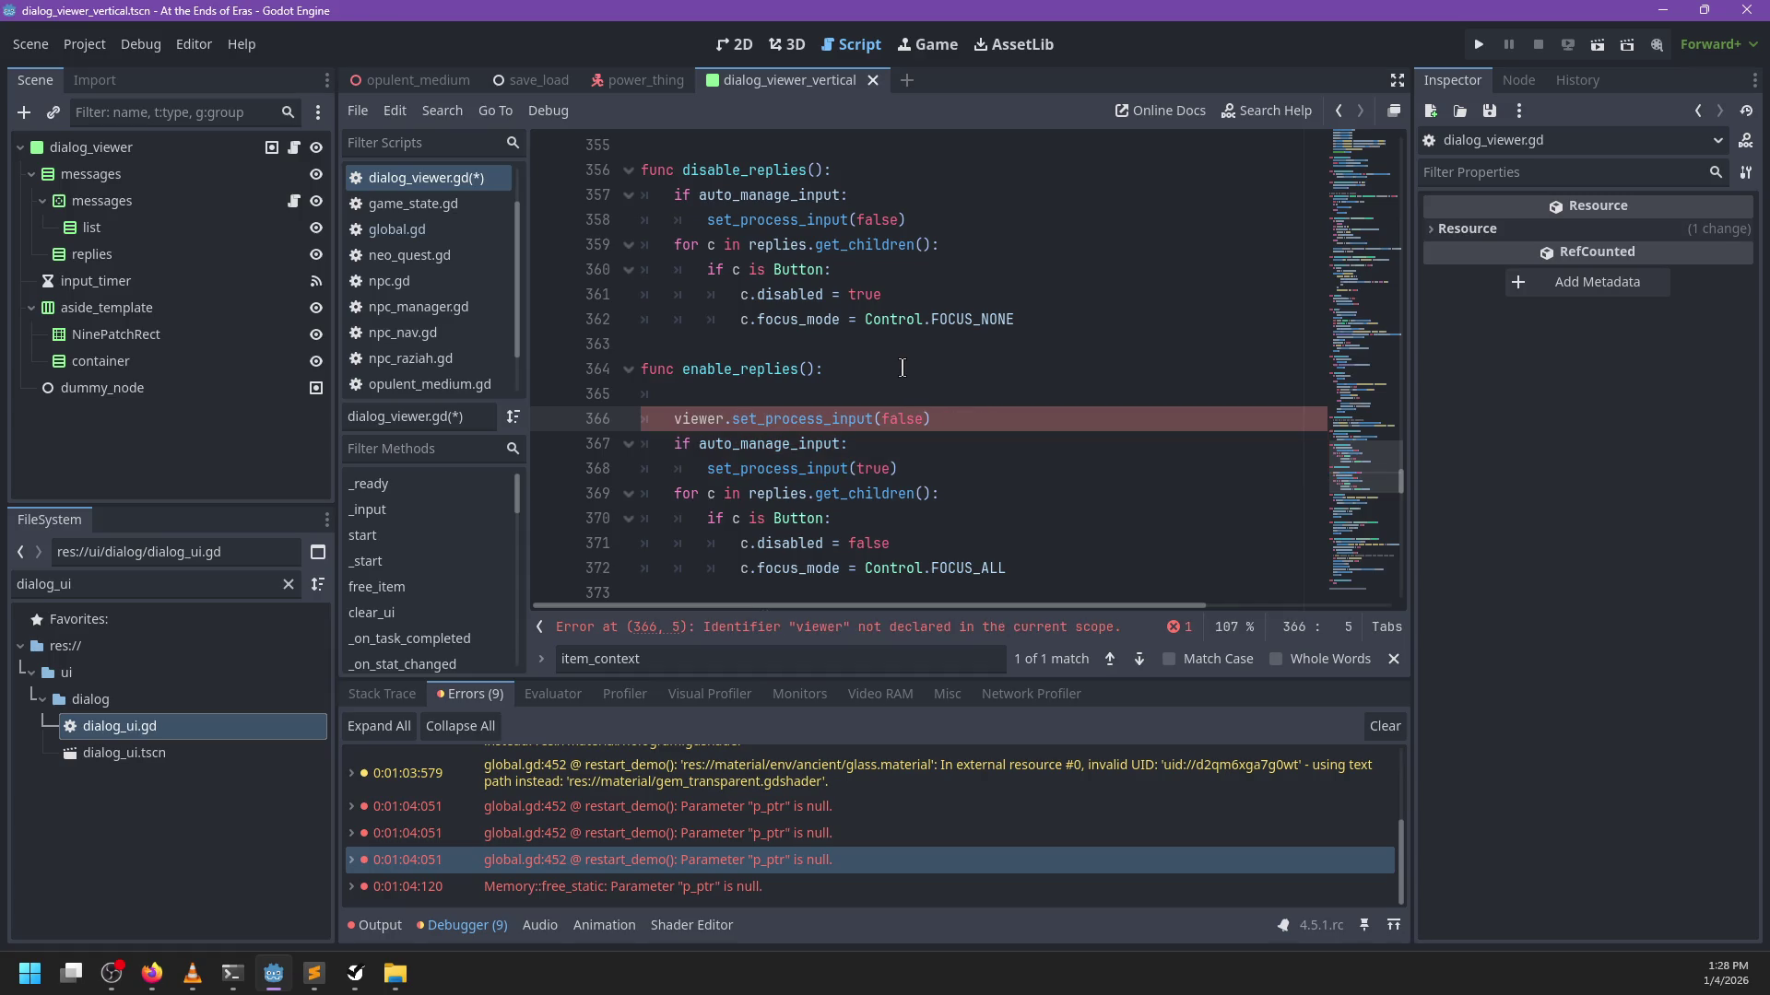
key("shift+ctrl+Right")
key("shift+ctrl+Right")
key("shift+ctrl+Right")
key("Delete")
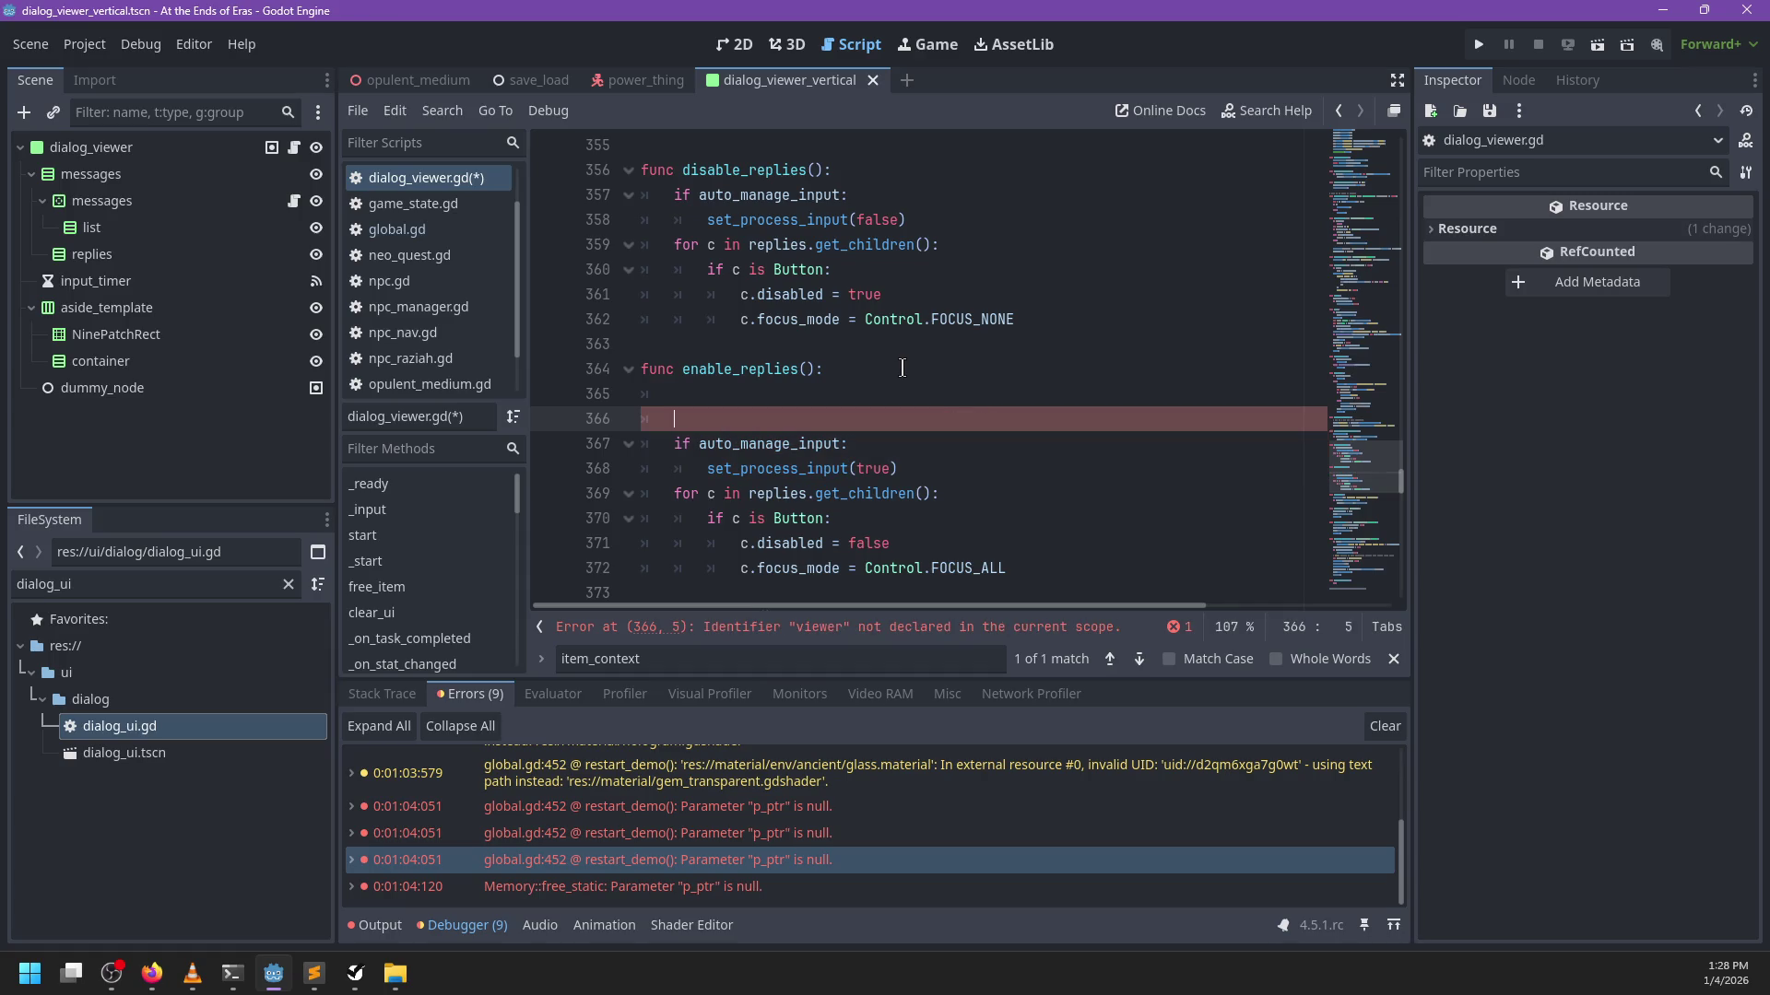
key("BackSpace")
key("BackSpace")
key("BackSpace")
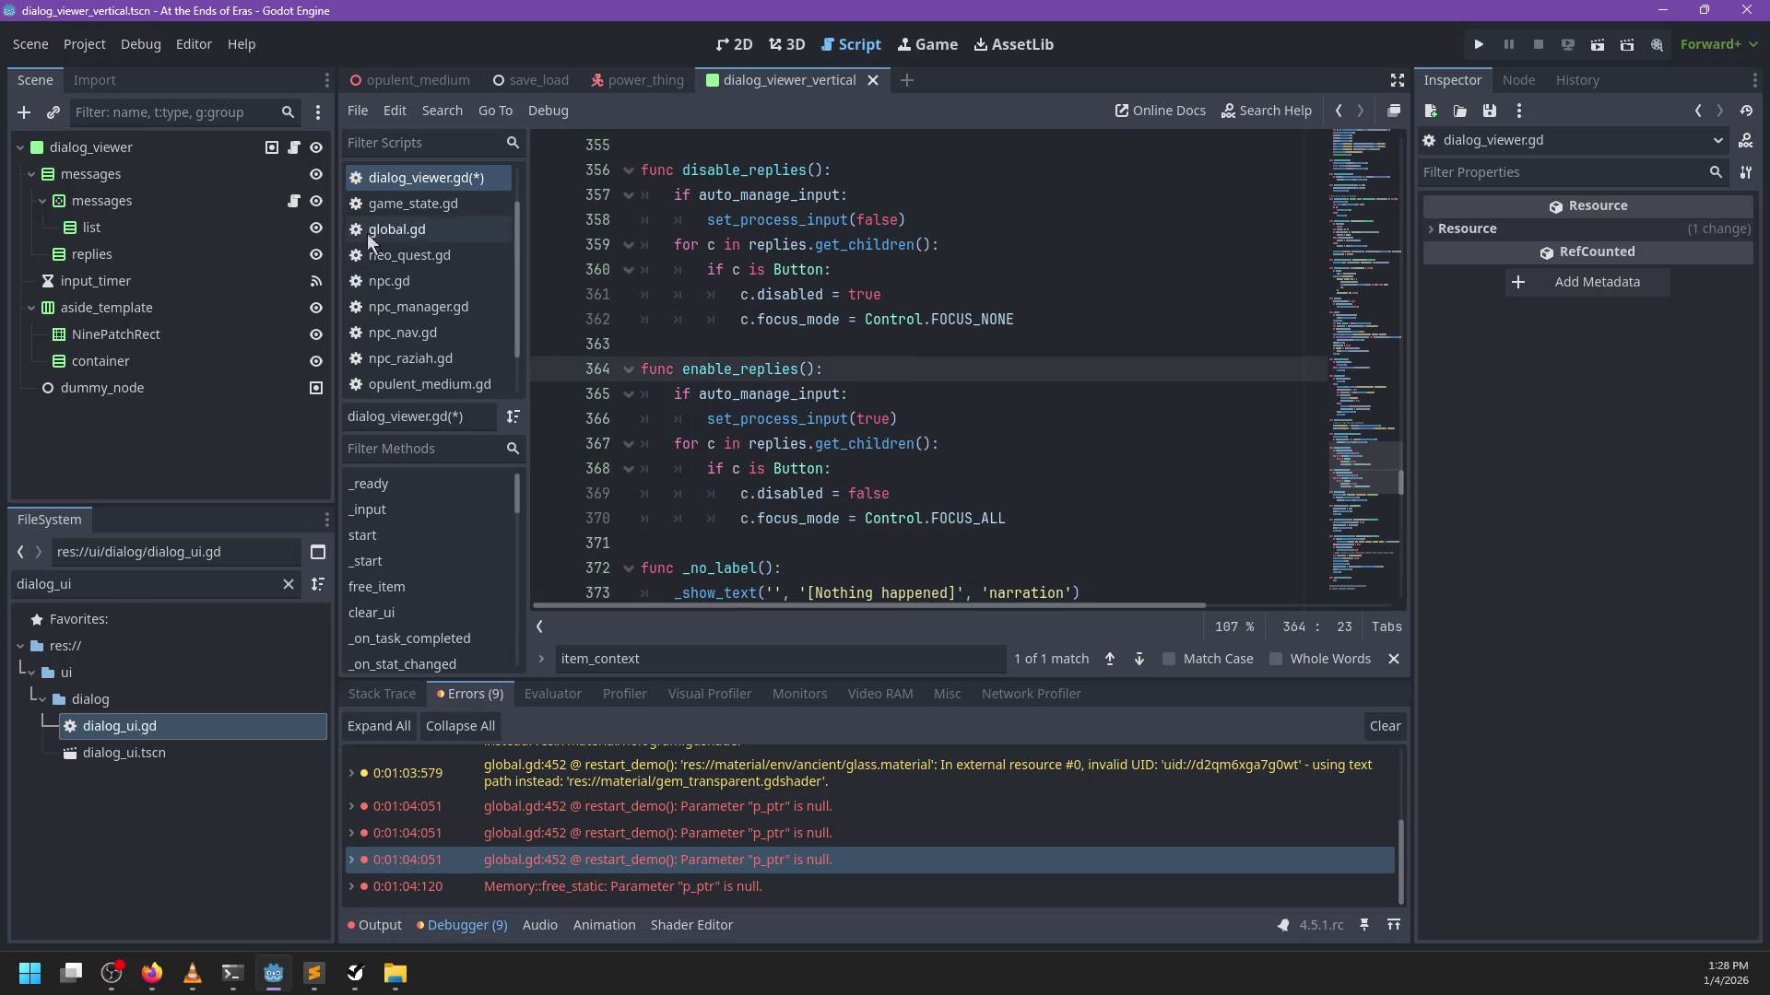
key("ctrl+s")
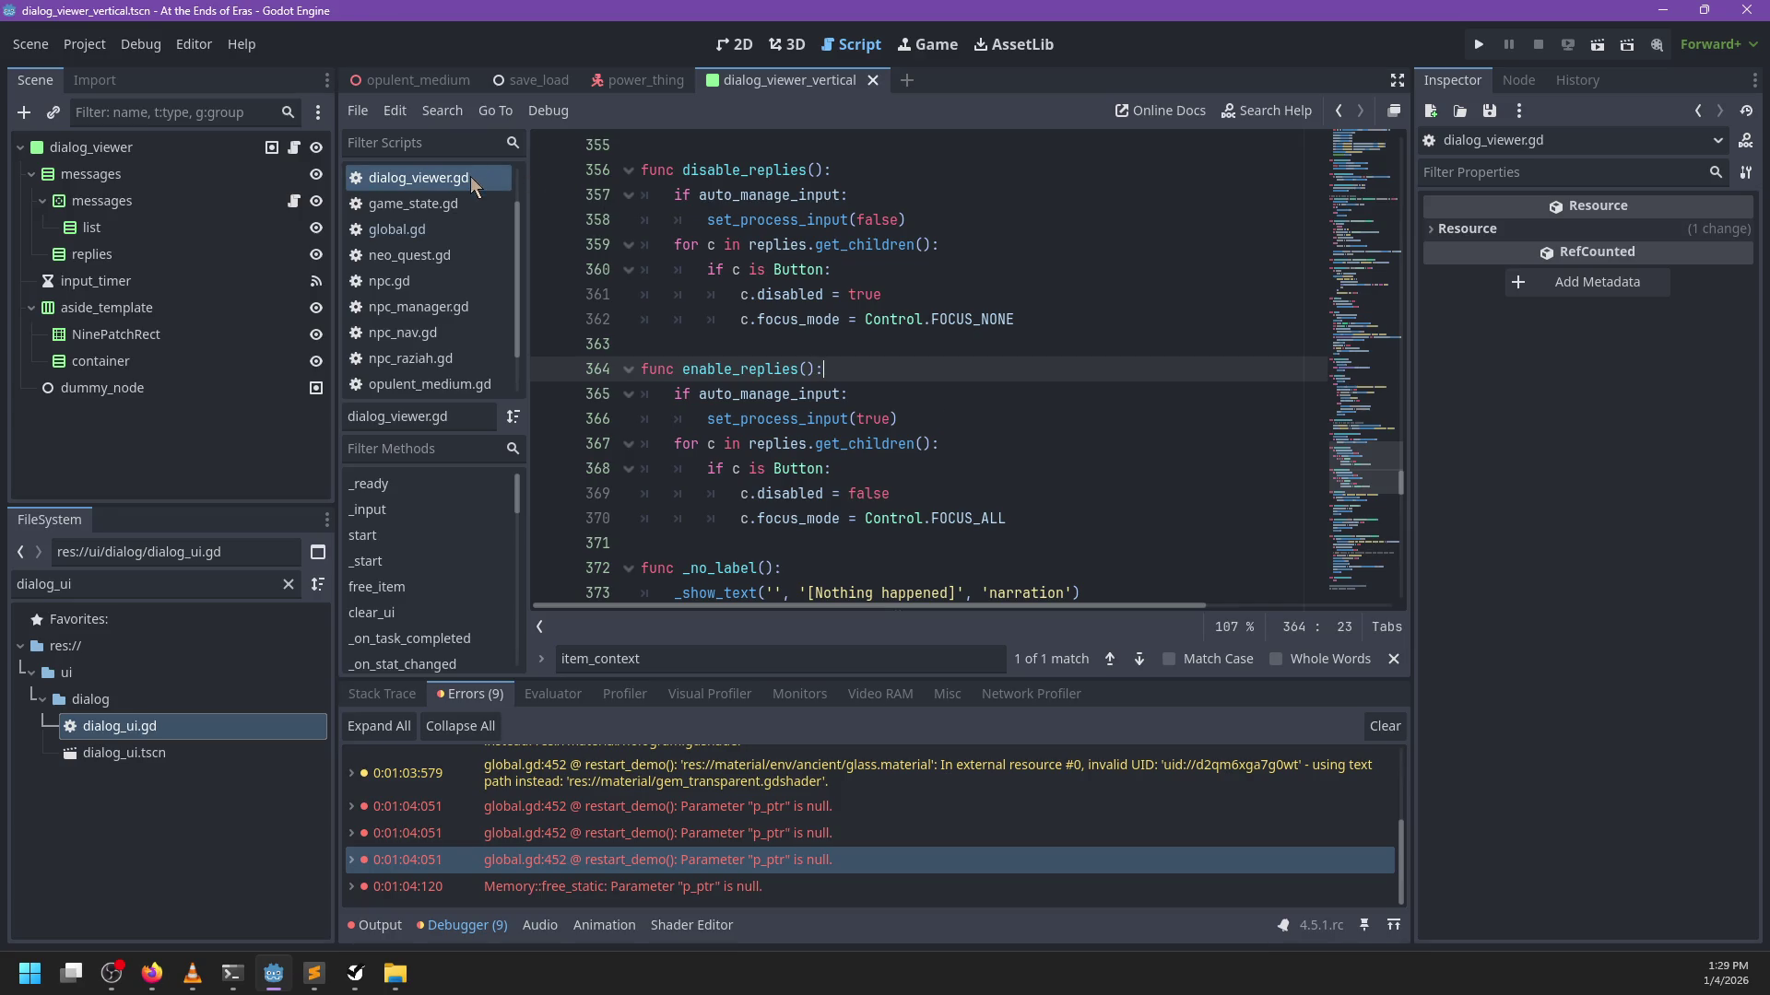
scroll(483, 241, "up", 2)
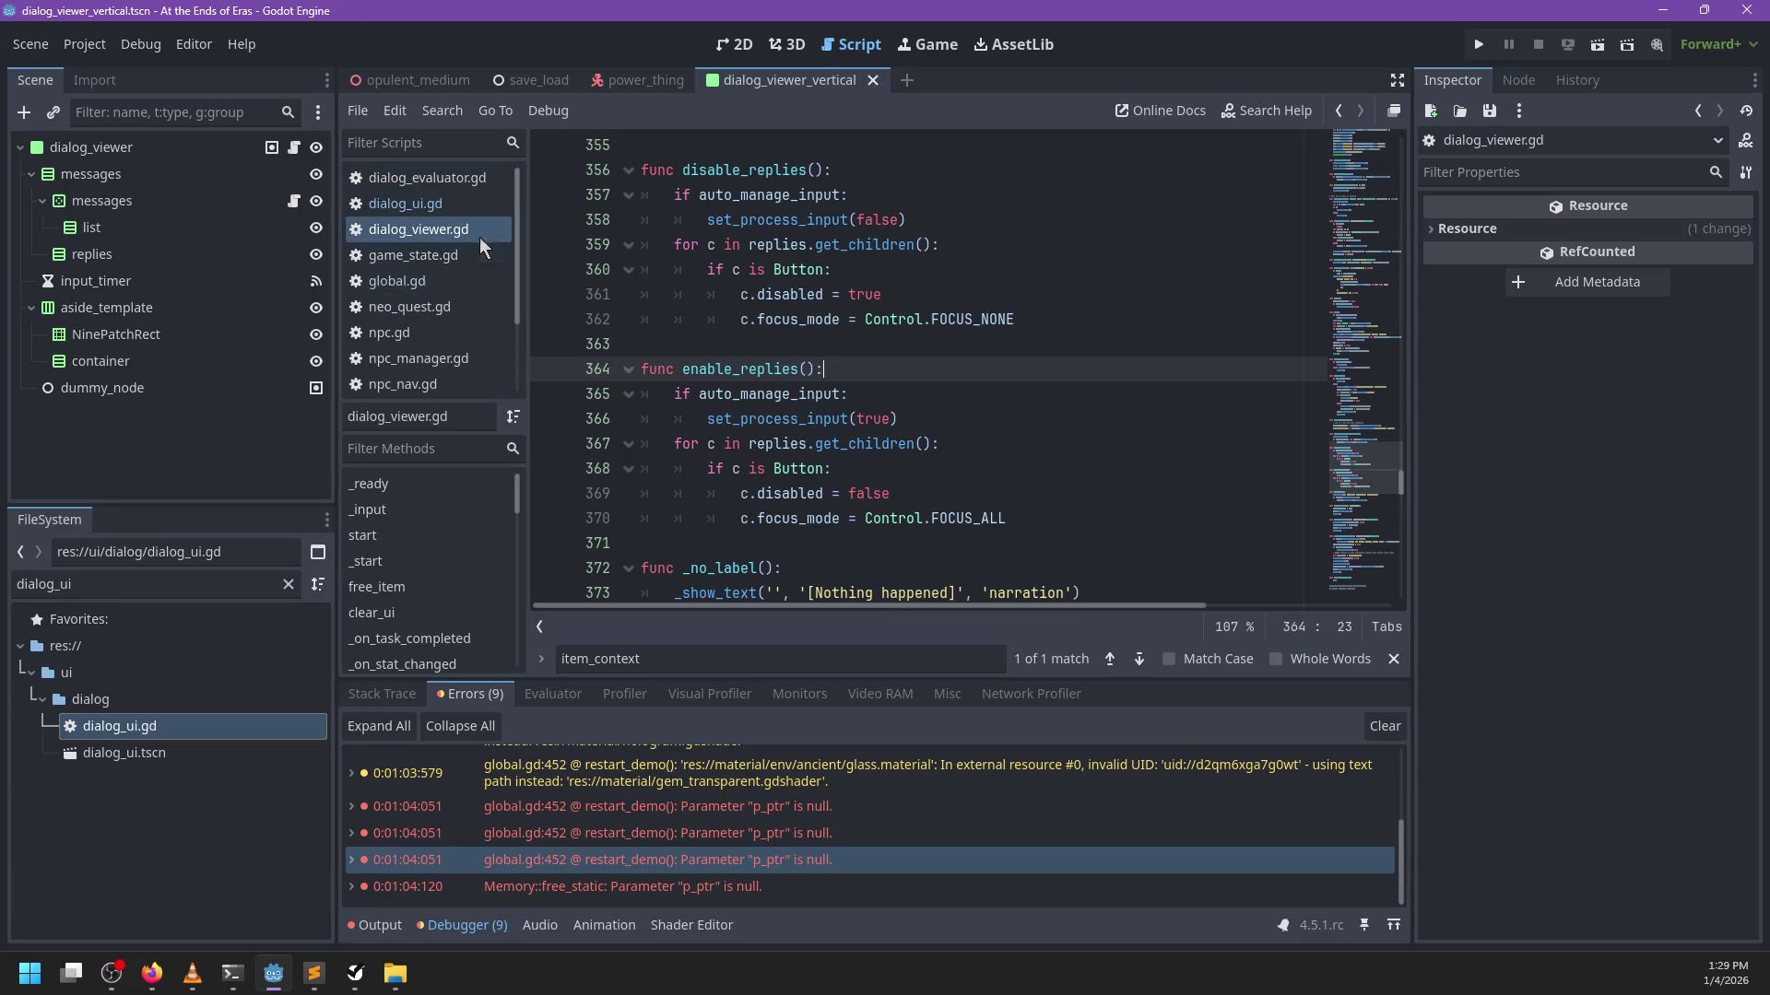
left_click(471, 204)
Insert viewer.enable_replies() as the first line of _goto_item in dialog_ui.gd
left_click(1042, 413)
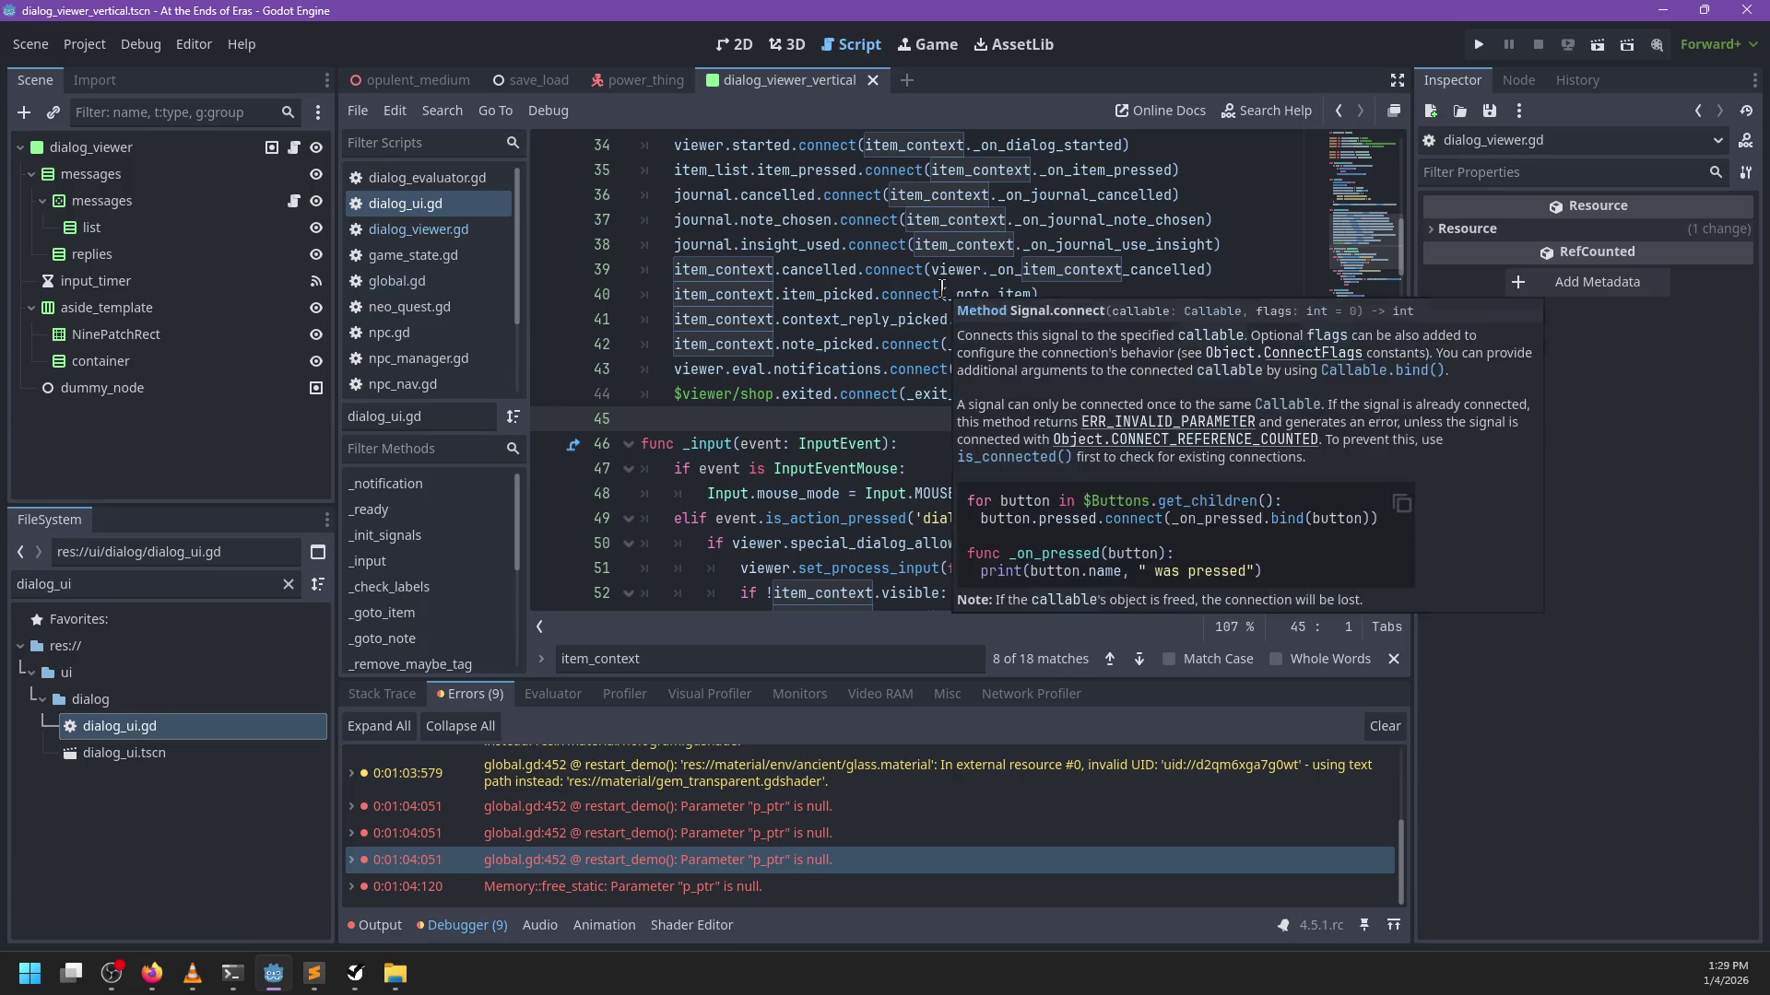
mouse_move(942, 289)
left_click(1090, 292)
key("Escape")
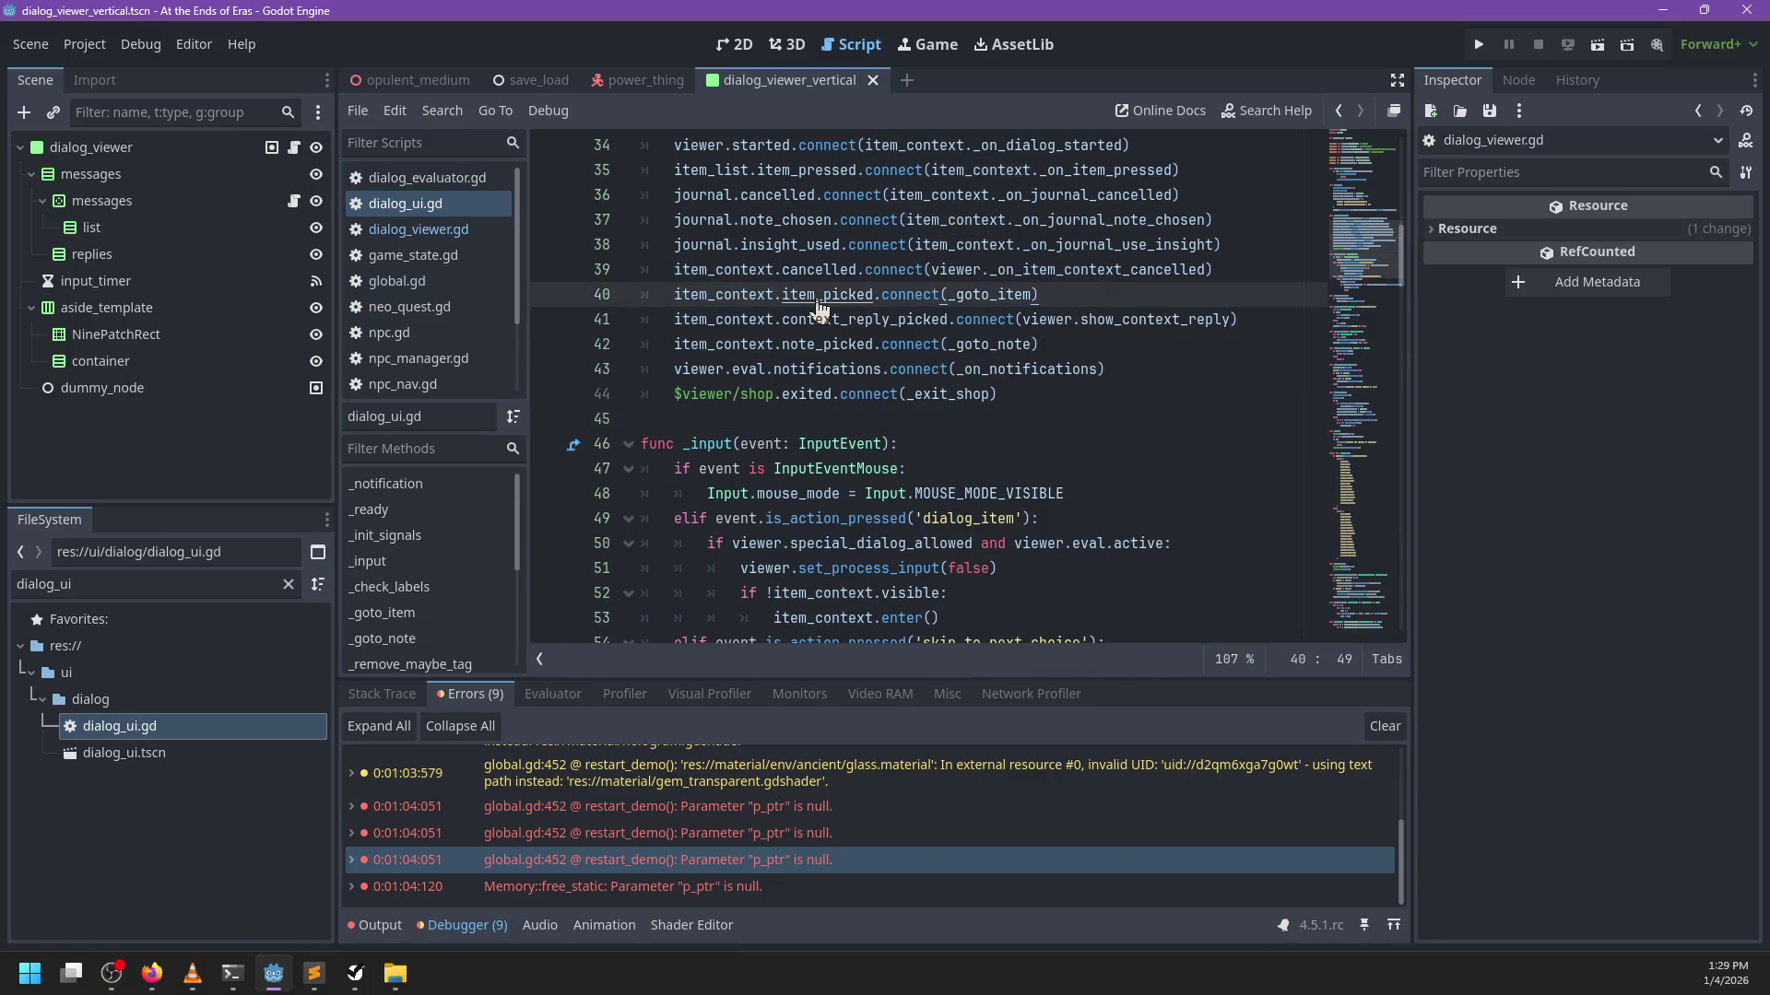
left_click(968, 295, "ctrl")
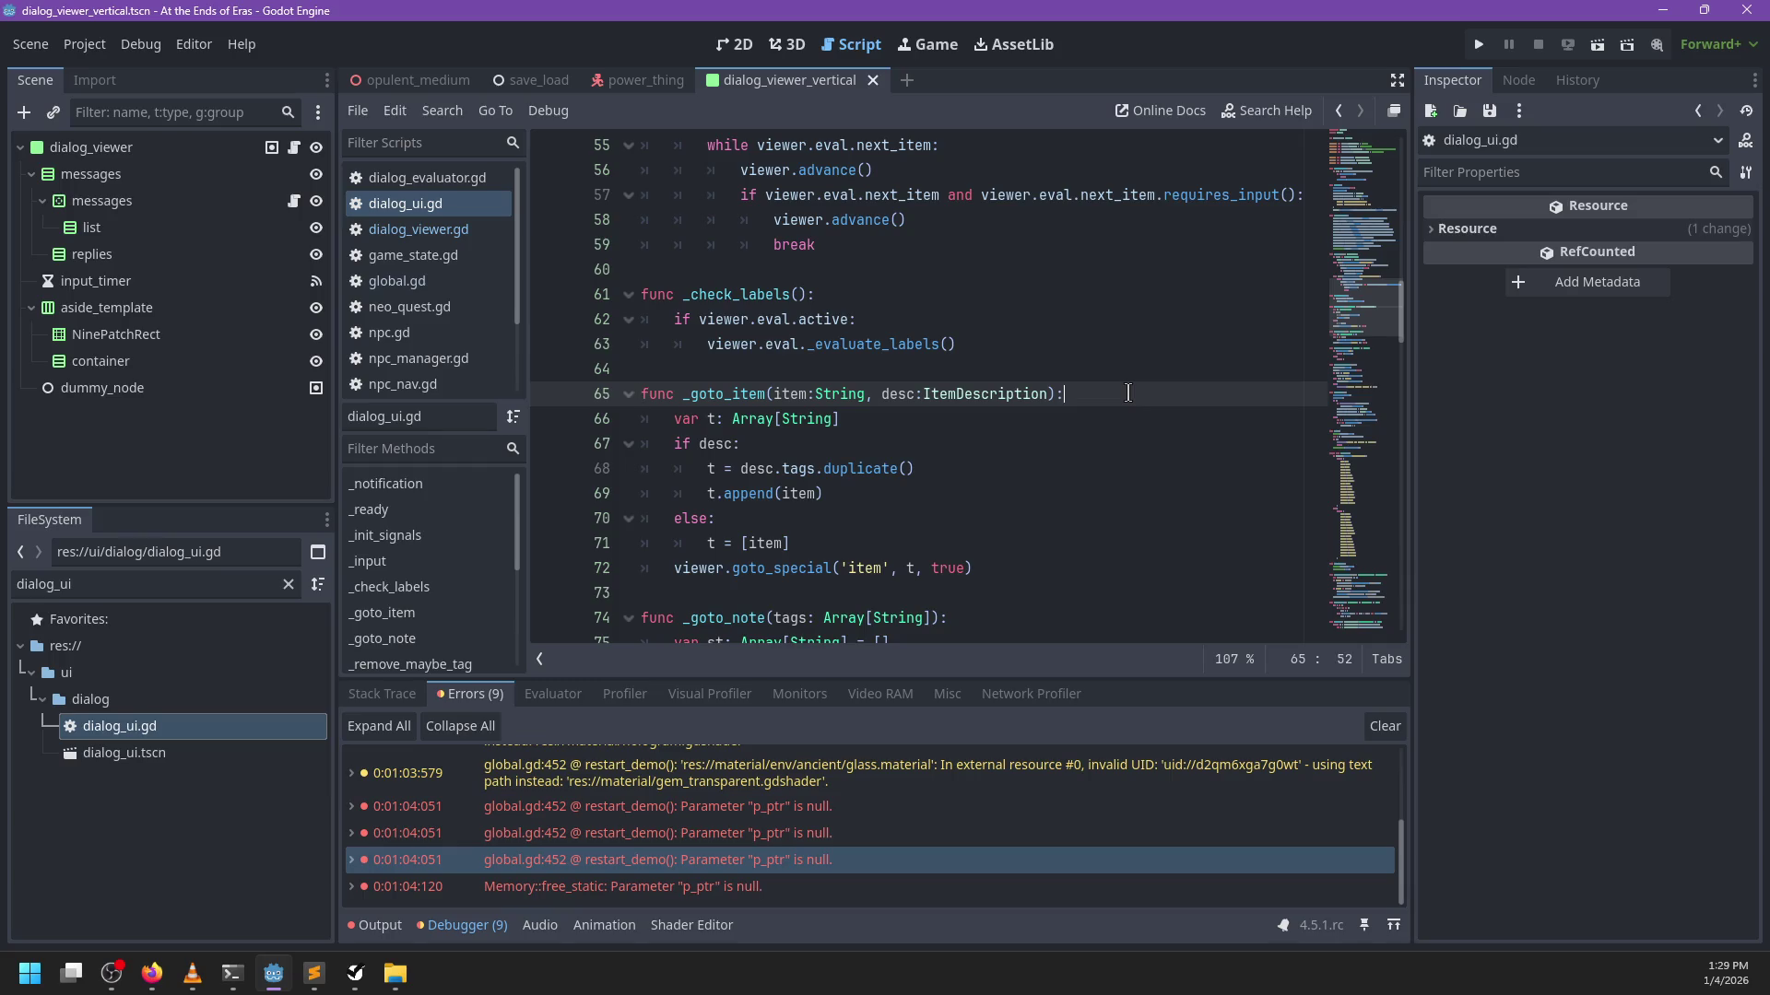
key("Return")
type("enable_rep")
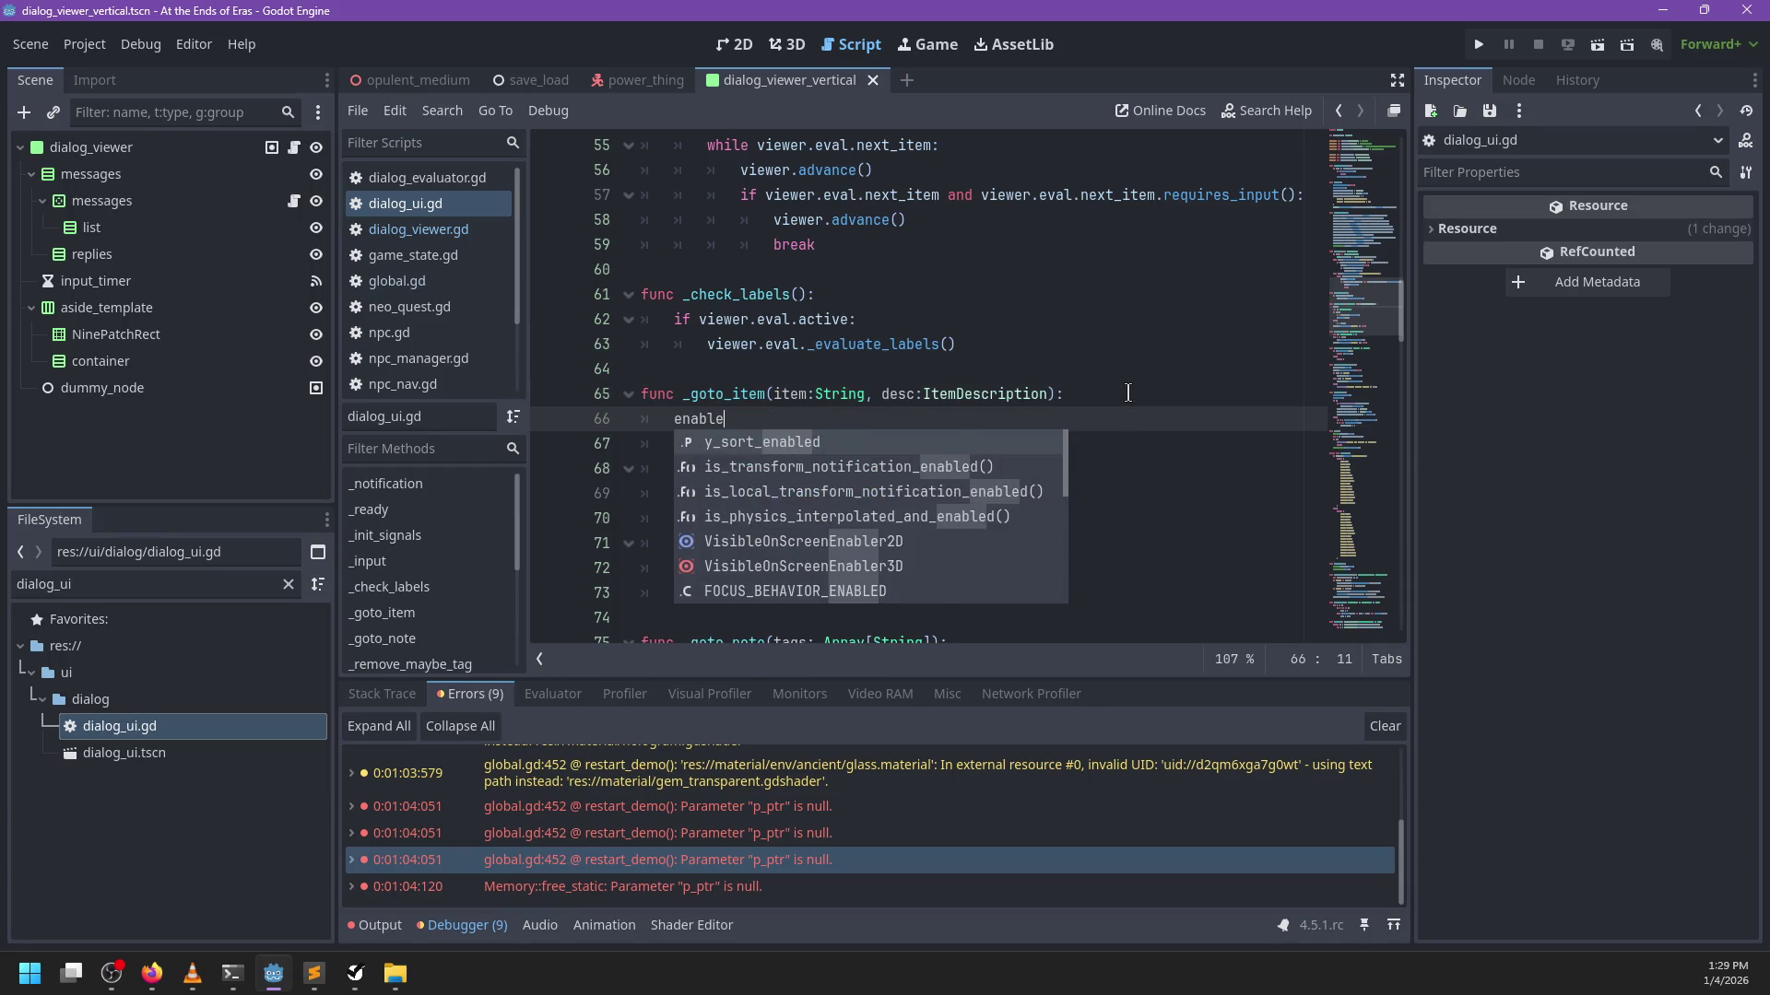
type("lies()")
key("Home")
type("viewer.")
key("Escape")
Check the enable_replies definition in dialog_viewer.gd, then return to dialog_ui.gd
key("ctrl+f")
key("Escape")
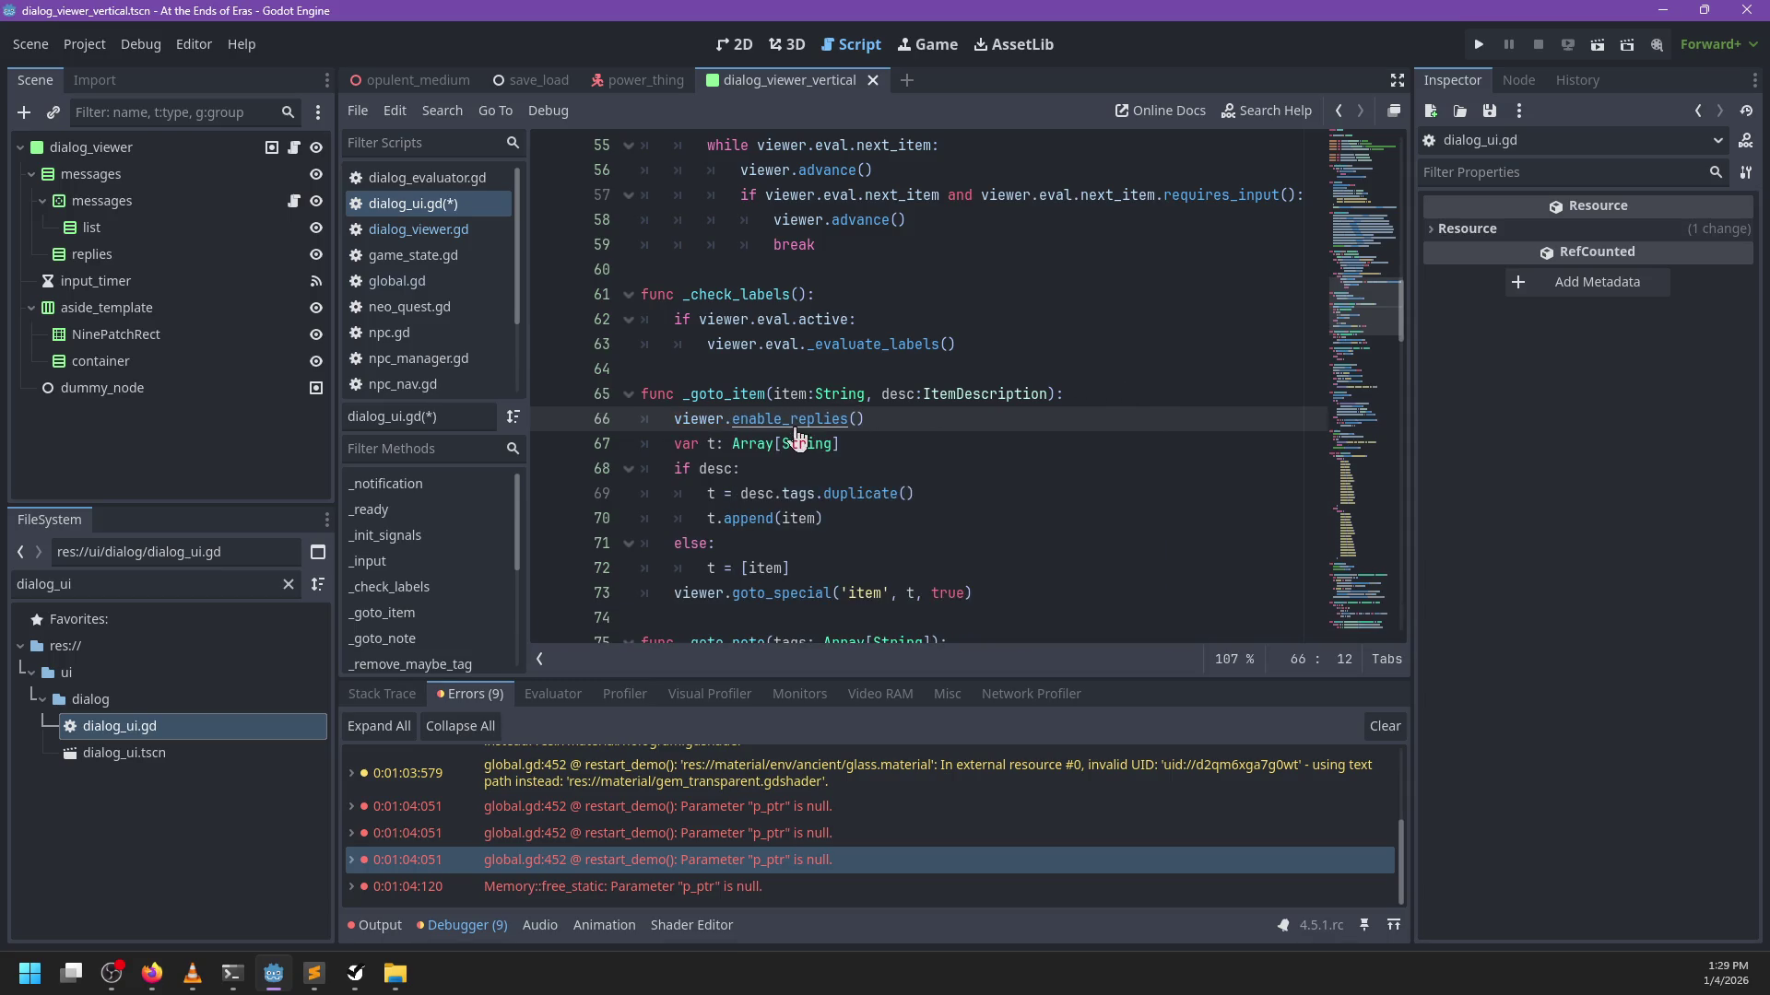
left_click(829, 430, "ctrl")
scroll(954, 476, "down", 2)
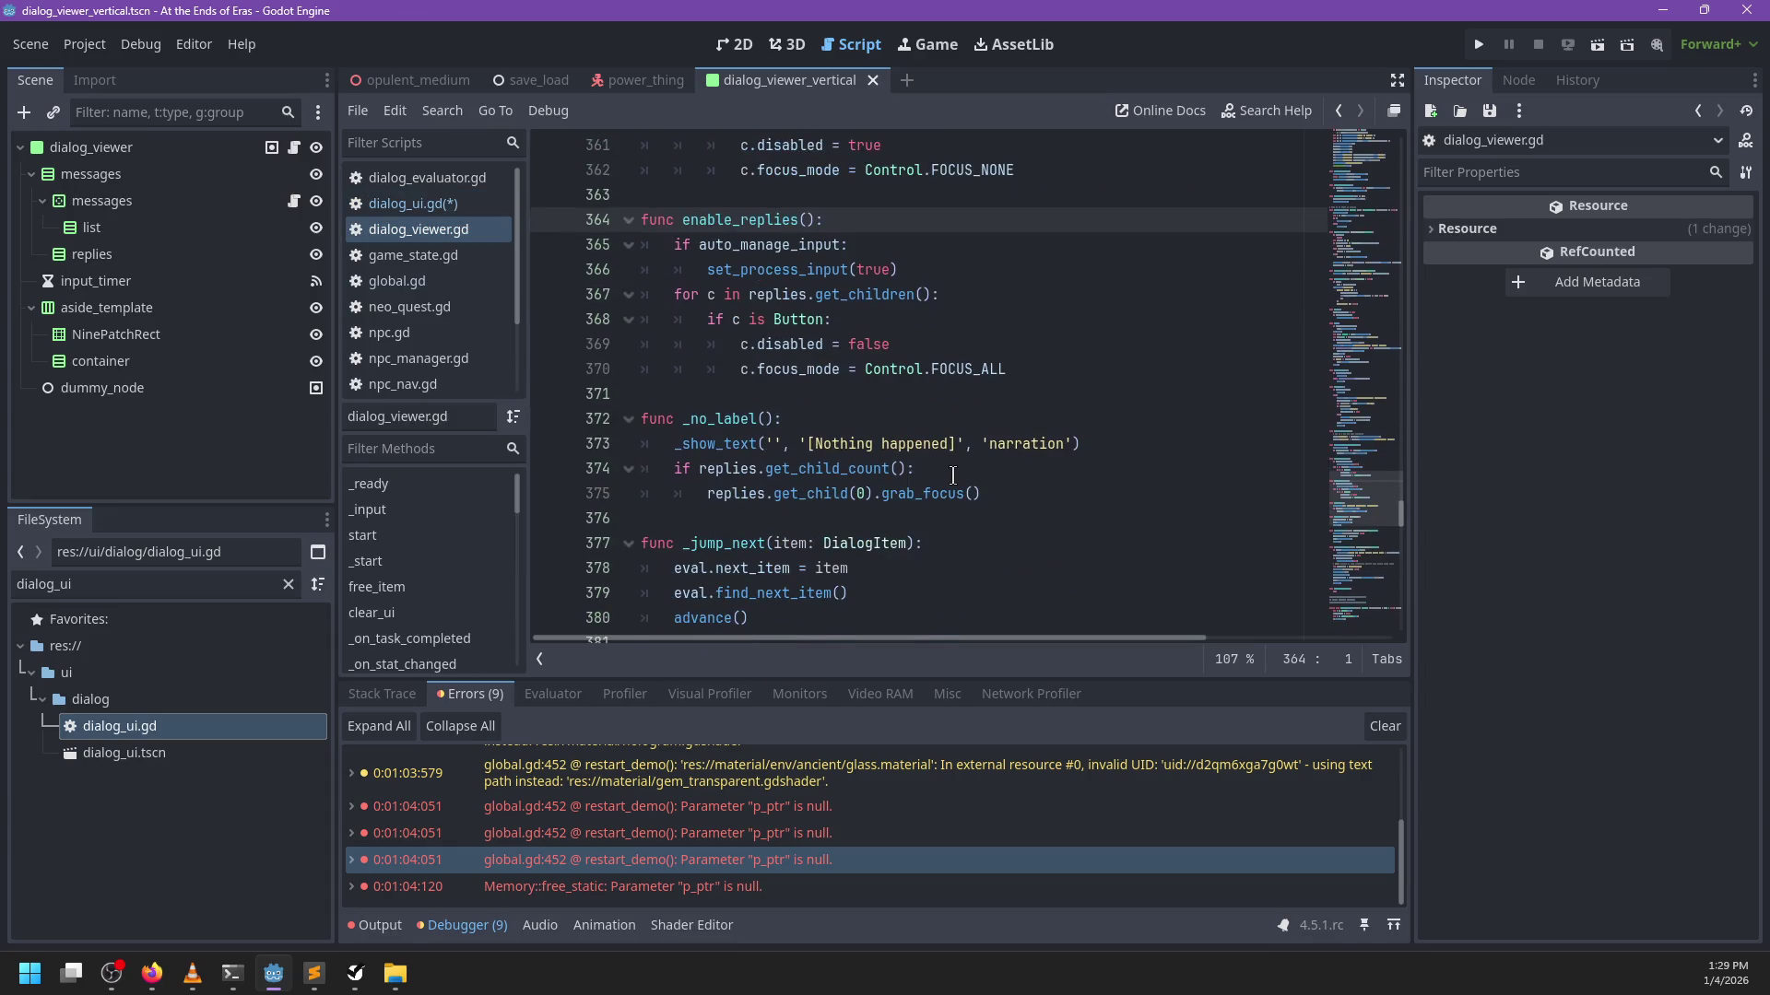
scroll(968, 506, "up", 5)
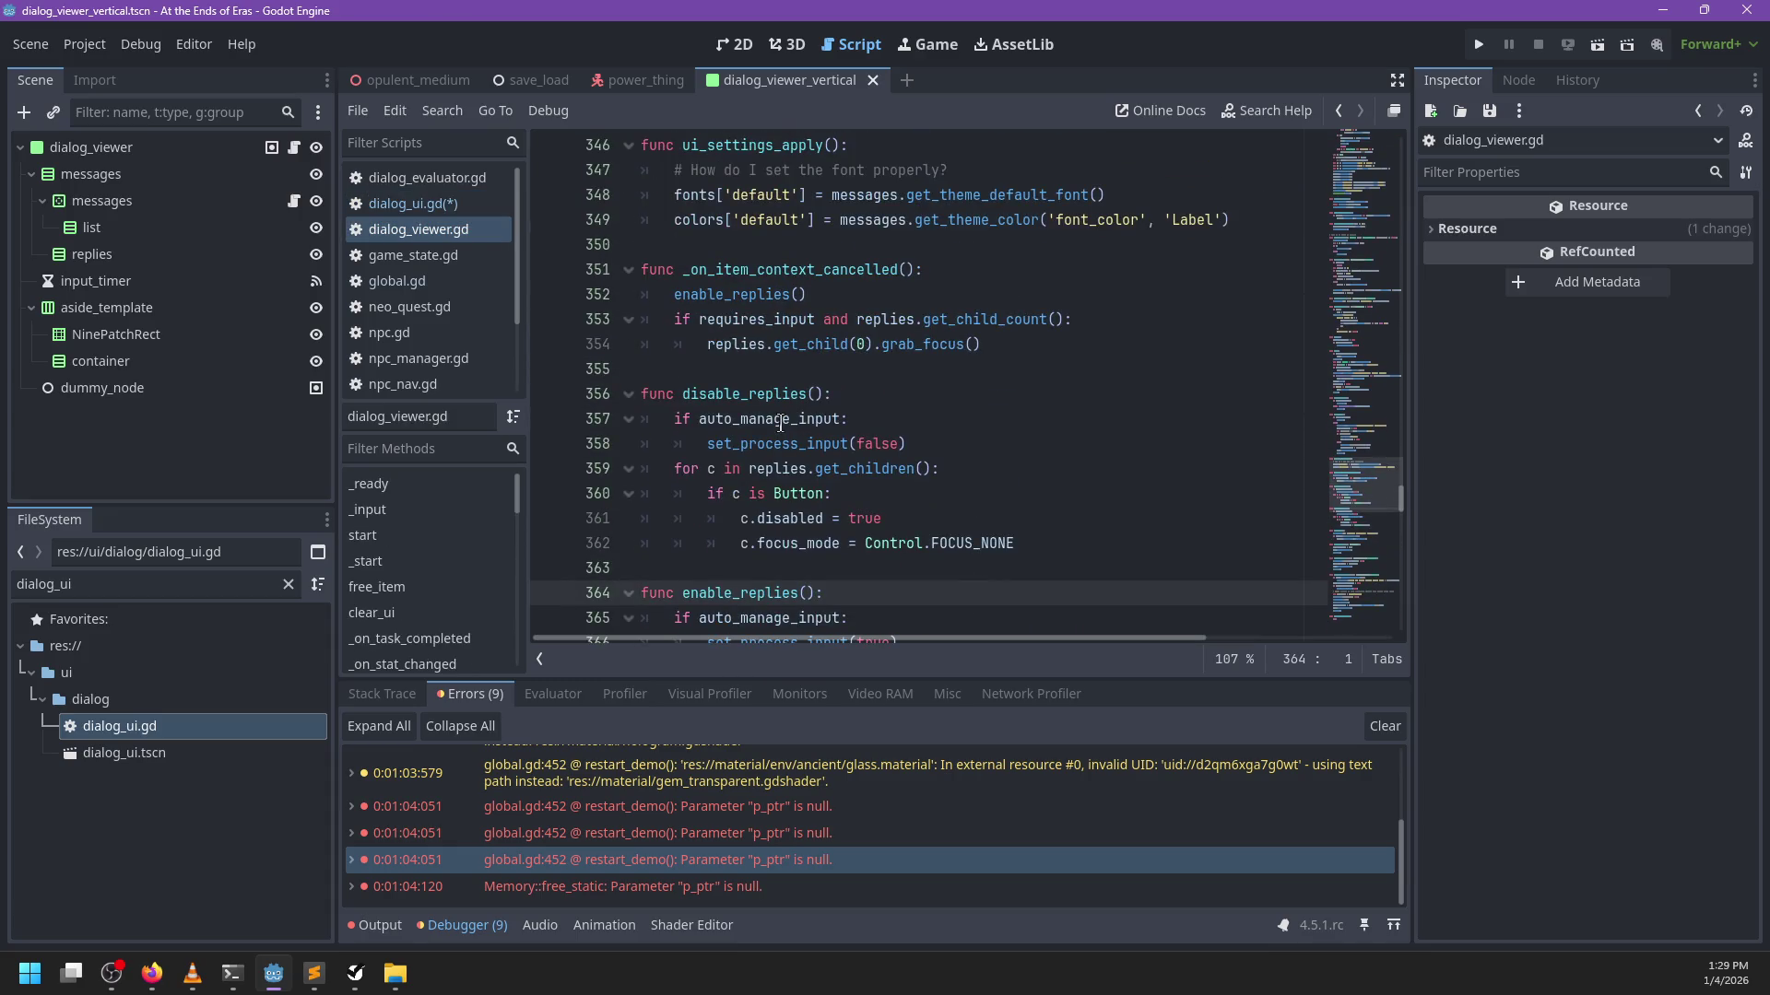
left_click(468, 204)
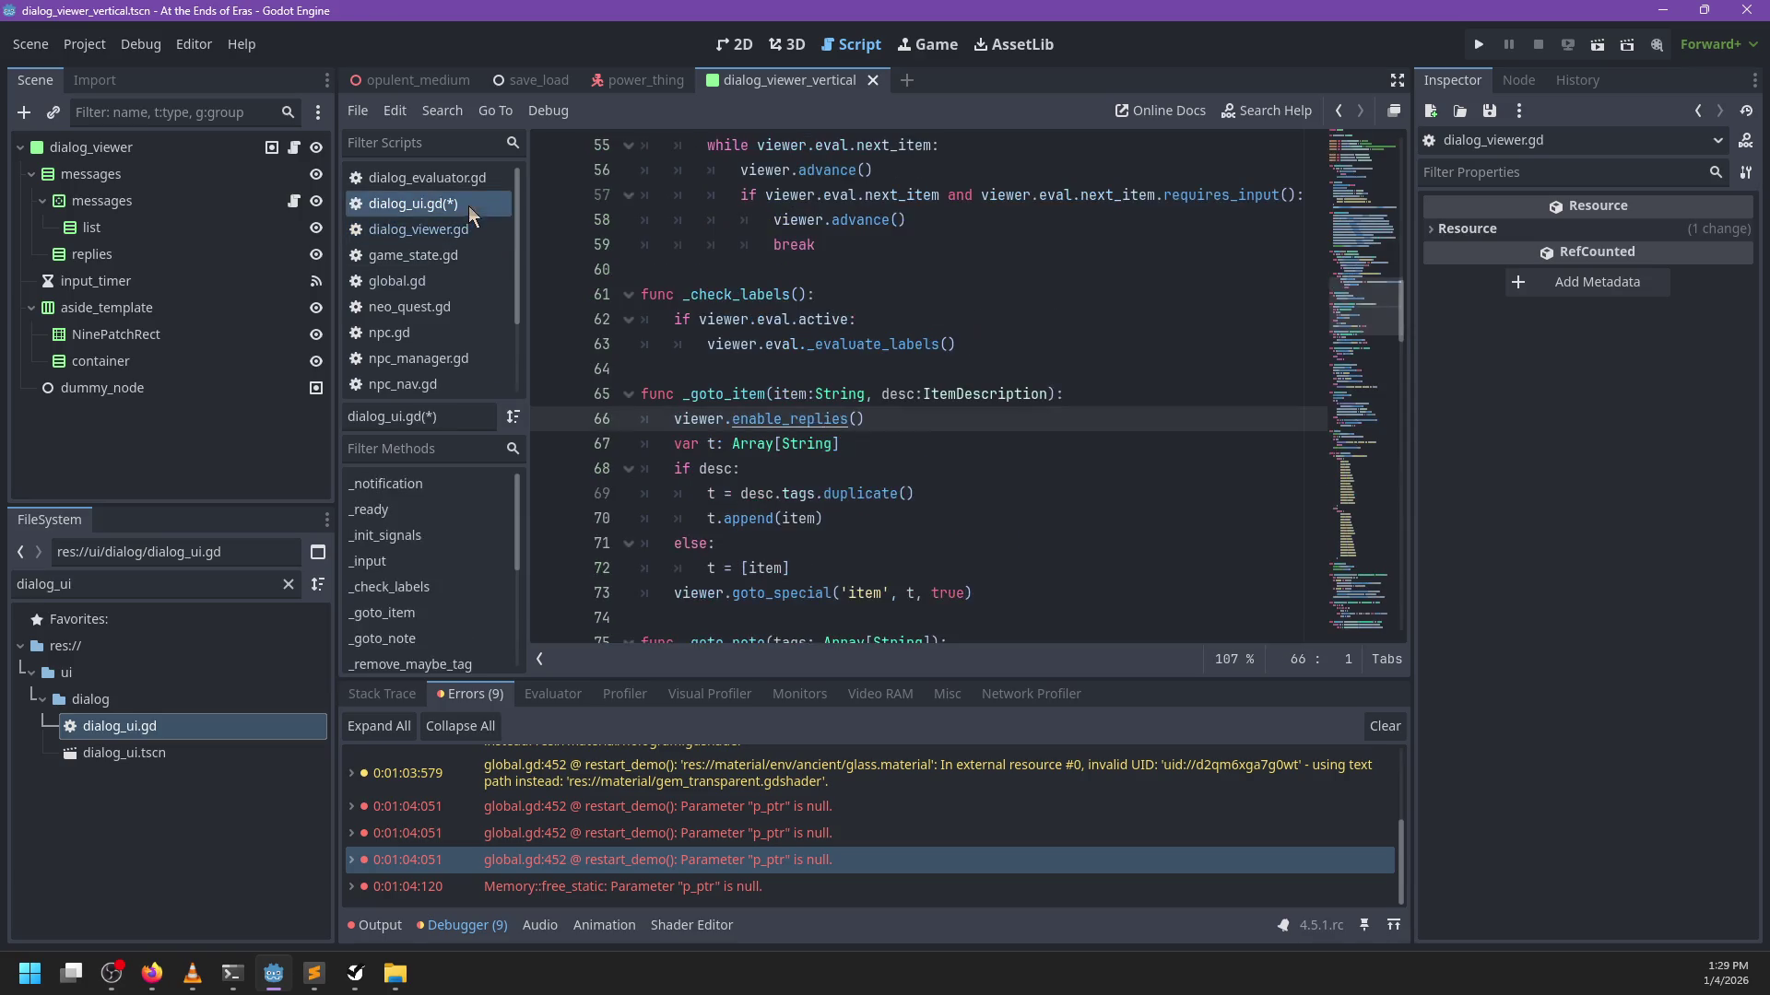
mouse_move(893, 420)
left_mouse_down()
mouse_move(648, 422)
mouse_move(932, 431)
left_mouse_up()
key("ctrl+f")
type("set_proce")
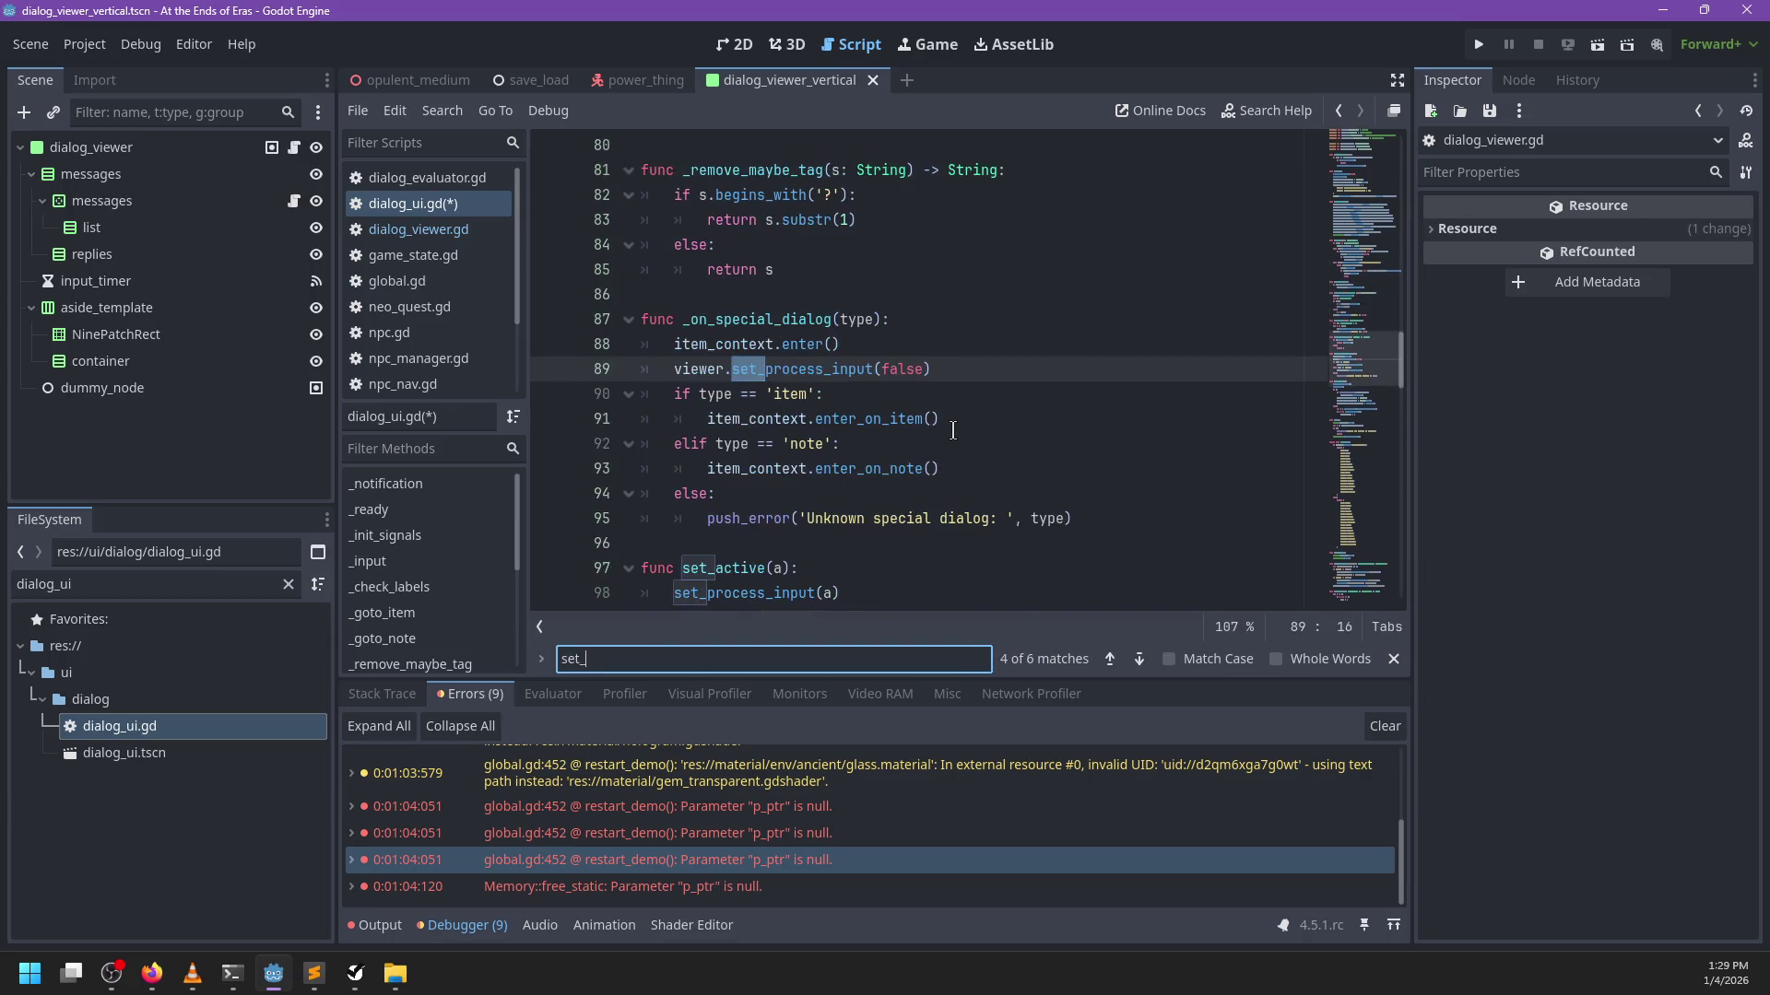
key("Escape")
key("End")
key("Left")
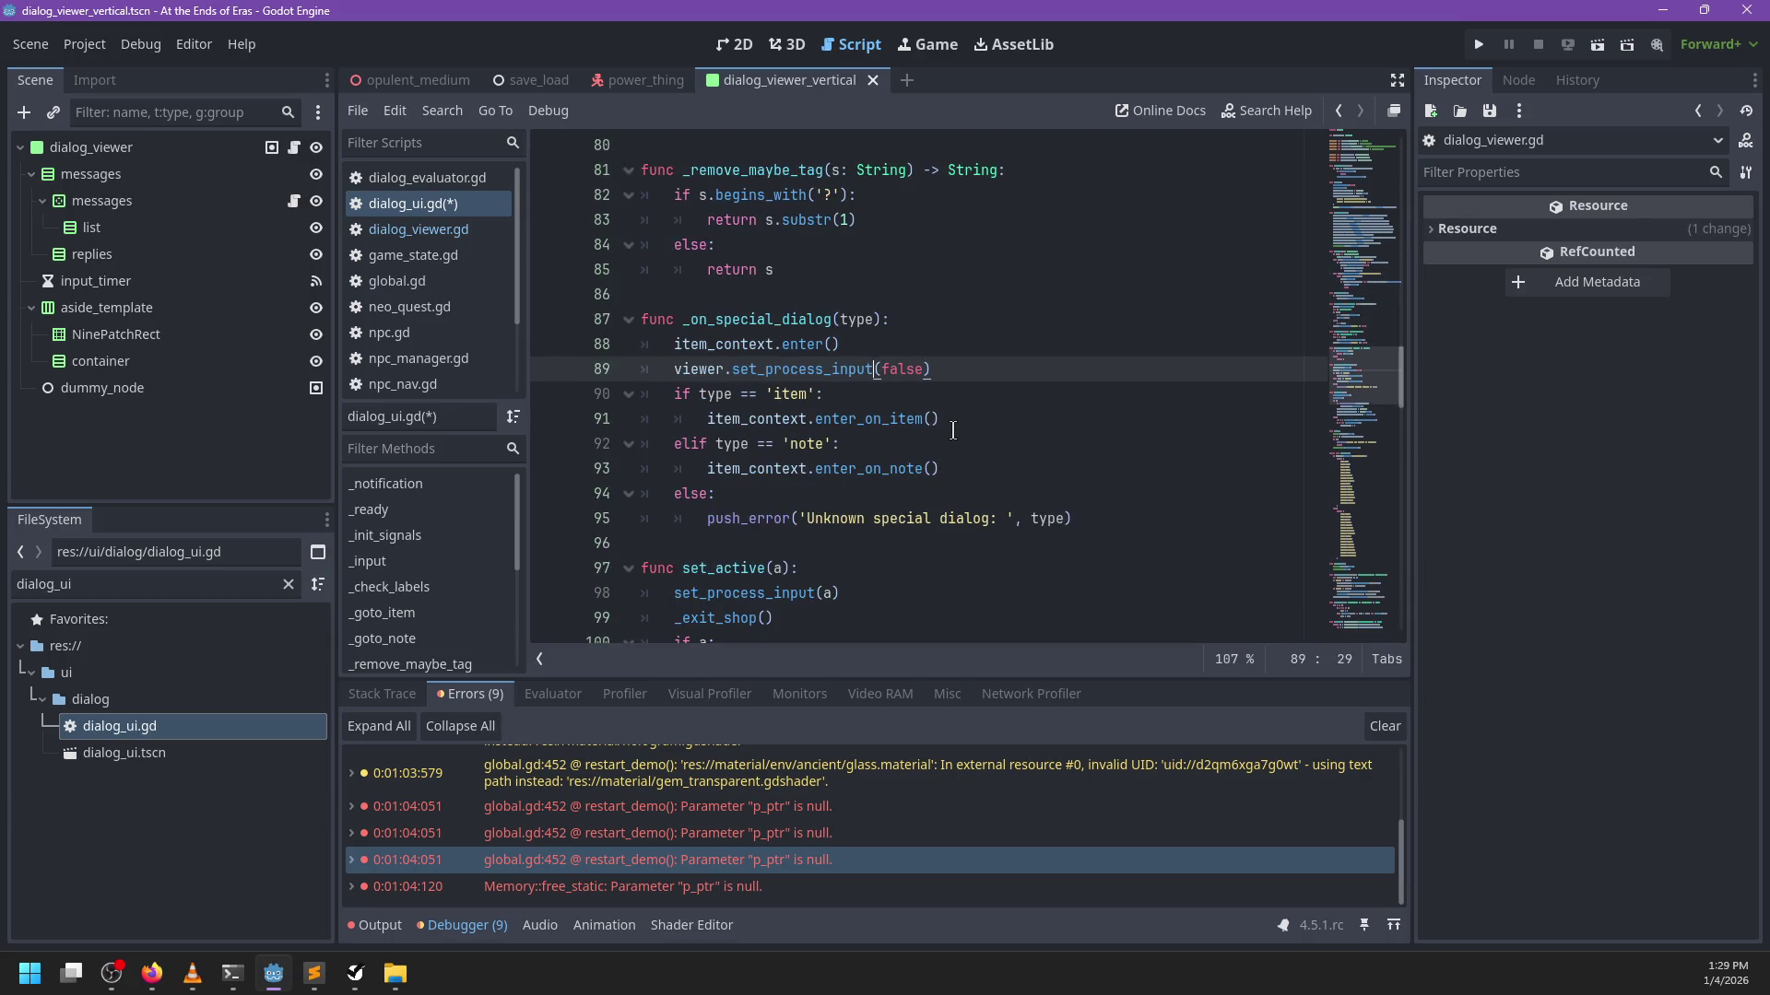
key("End")
key("ctrl+shift+Left")
key("ctrl+shift+Left")
key("ctrl+shift+Left")
type("disable_re")
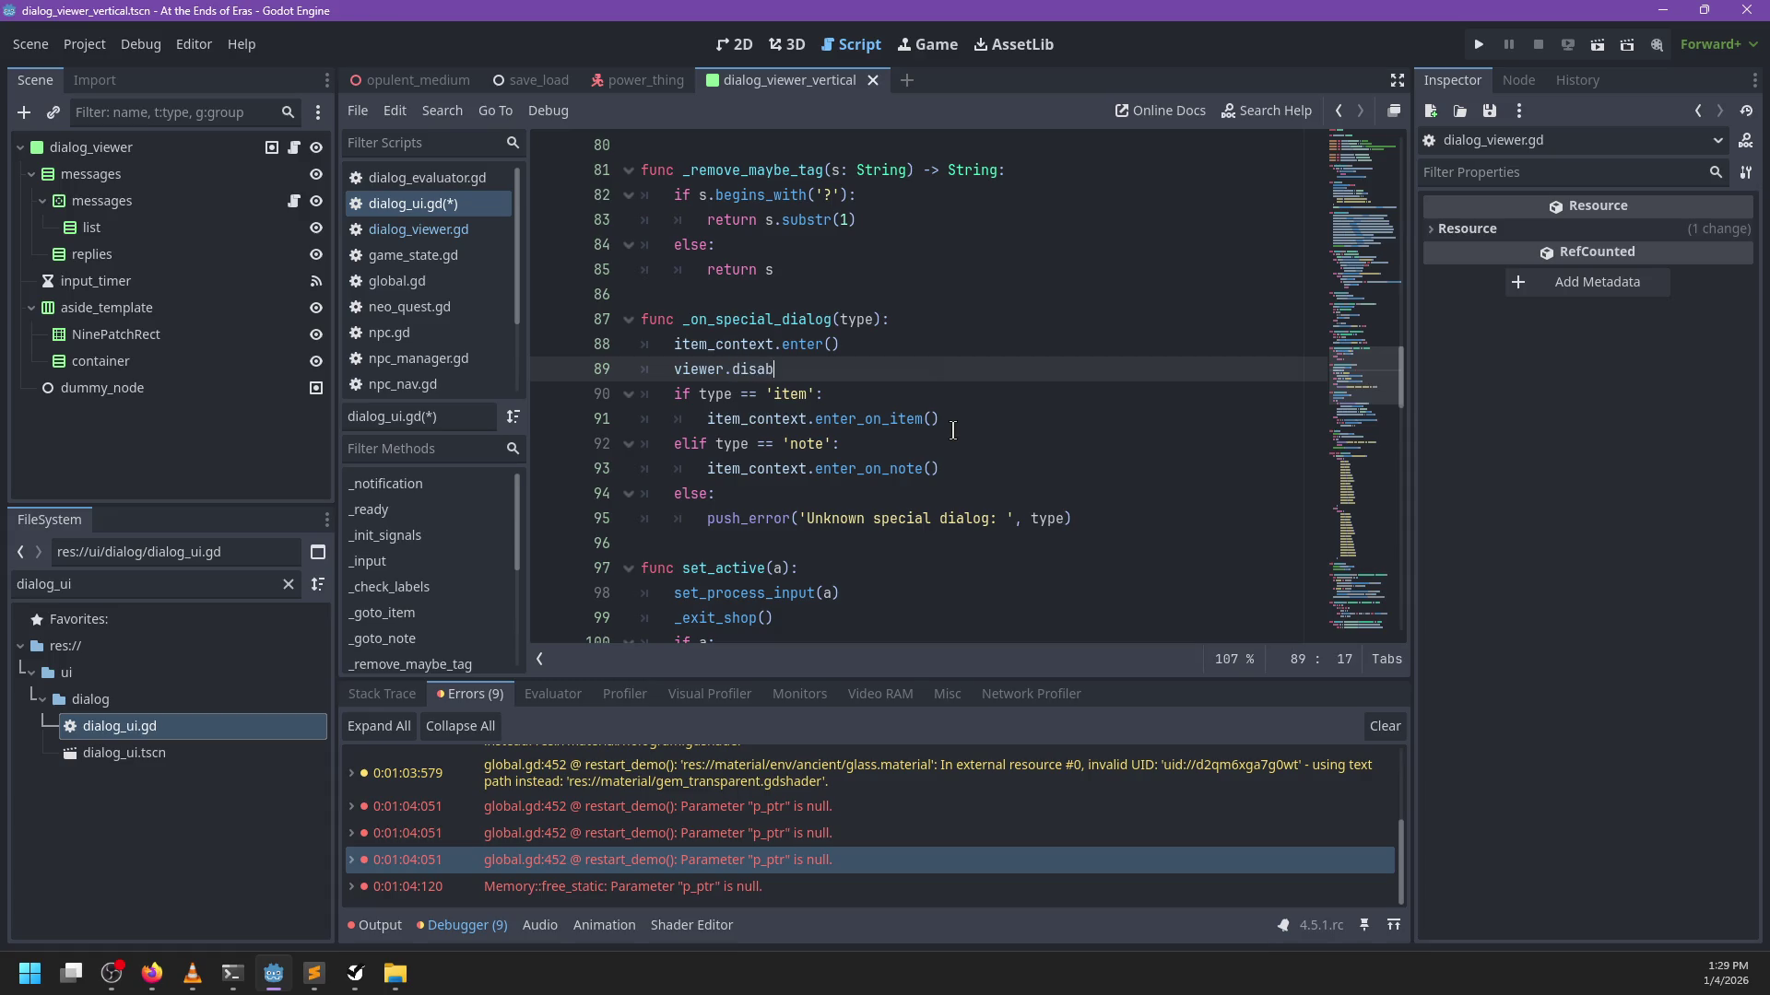
type("plies()")
scroll(975, 445, "up", 12)
scroll(975, 445, "up", 3)
scroll(1014, 406, "down", 1)
left_click(1021, 398)
key("ctrl+shift+Left")
key("ctrl+shift+Left")
key("ctrl+shift+Left")
key("BackSpace")
key("Return")
key("ctrl+s")
key("ctrl+f")
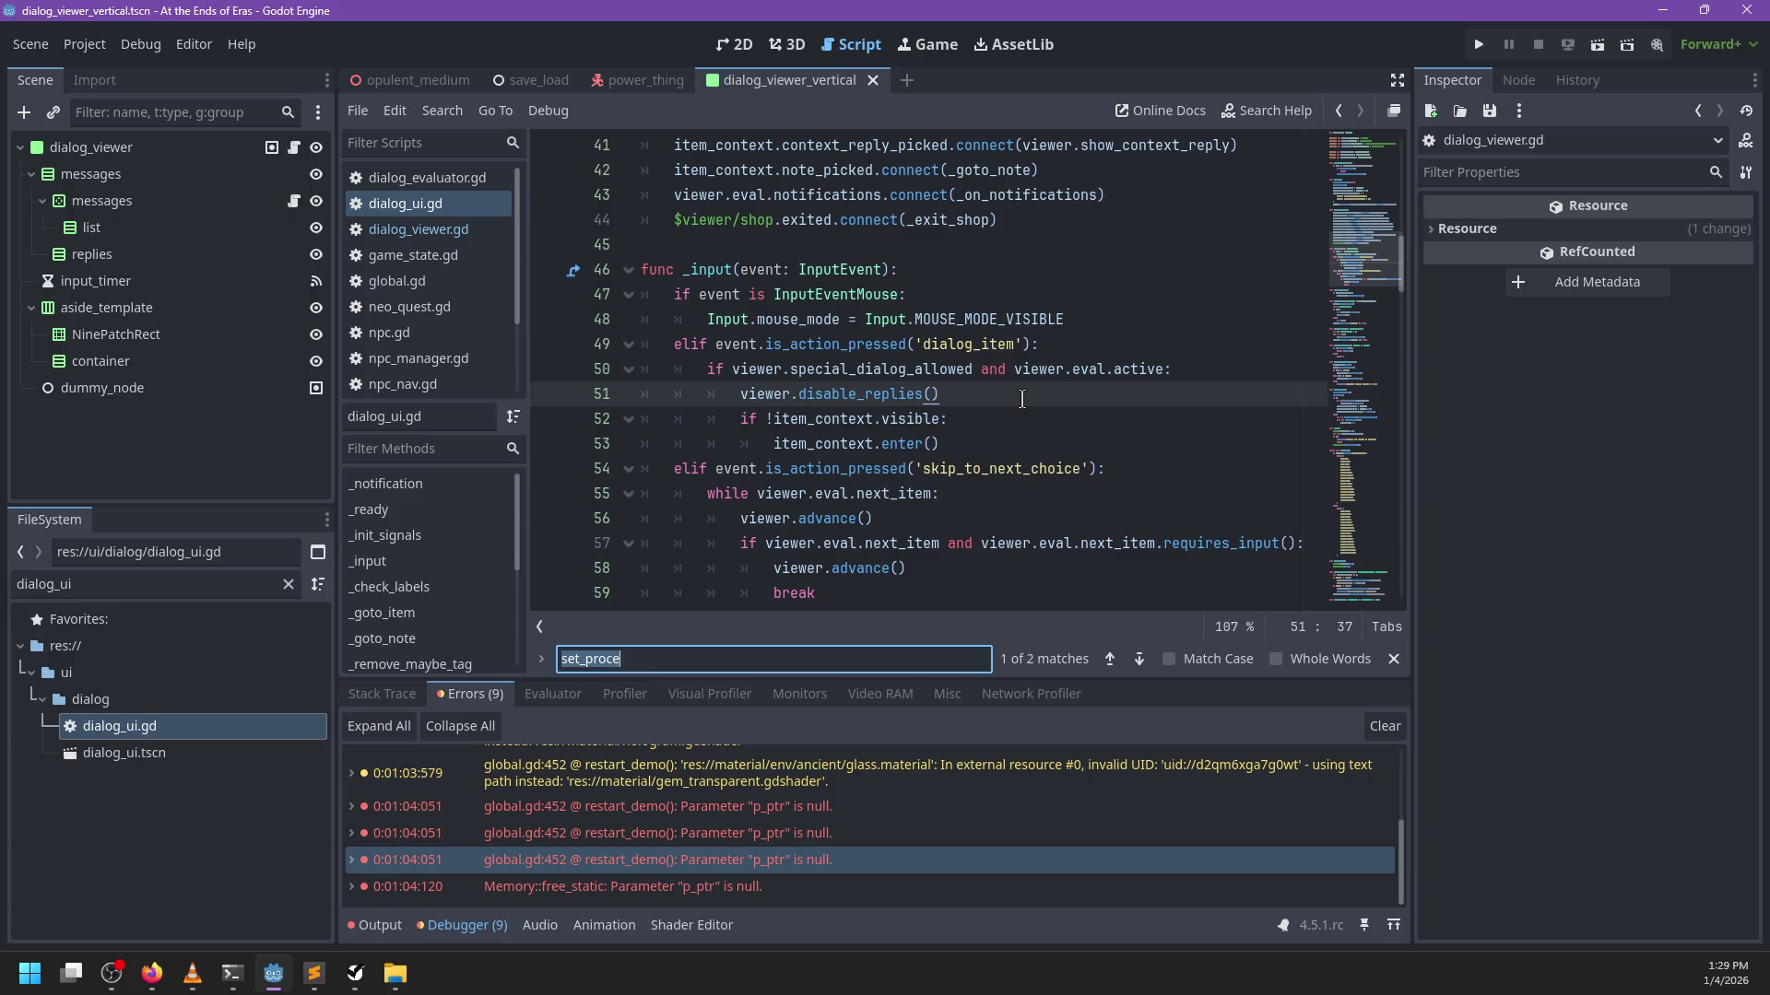
scroll(1021, 398, "down", 6)
scroll(1023, 401, "up", 4)
scroll(1025, 406, "down", 19)
scroll(1025, 406, "down", 20)
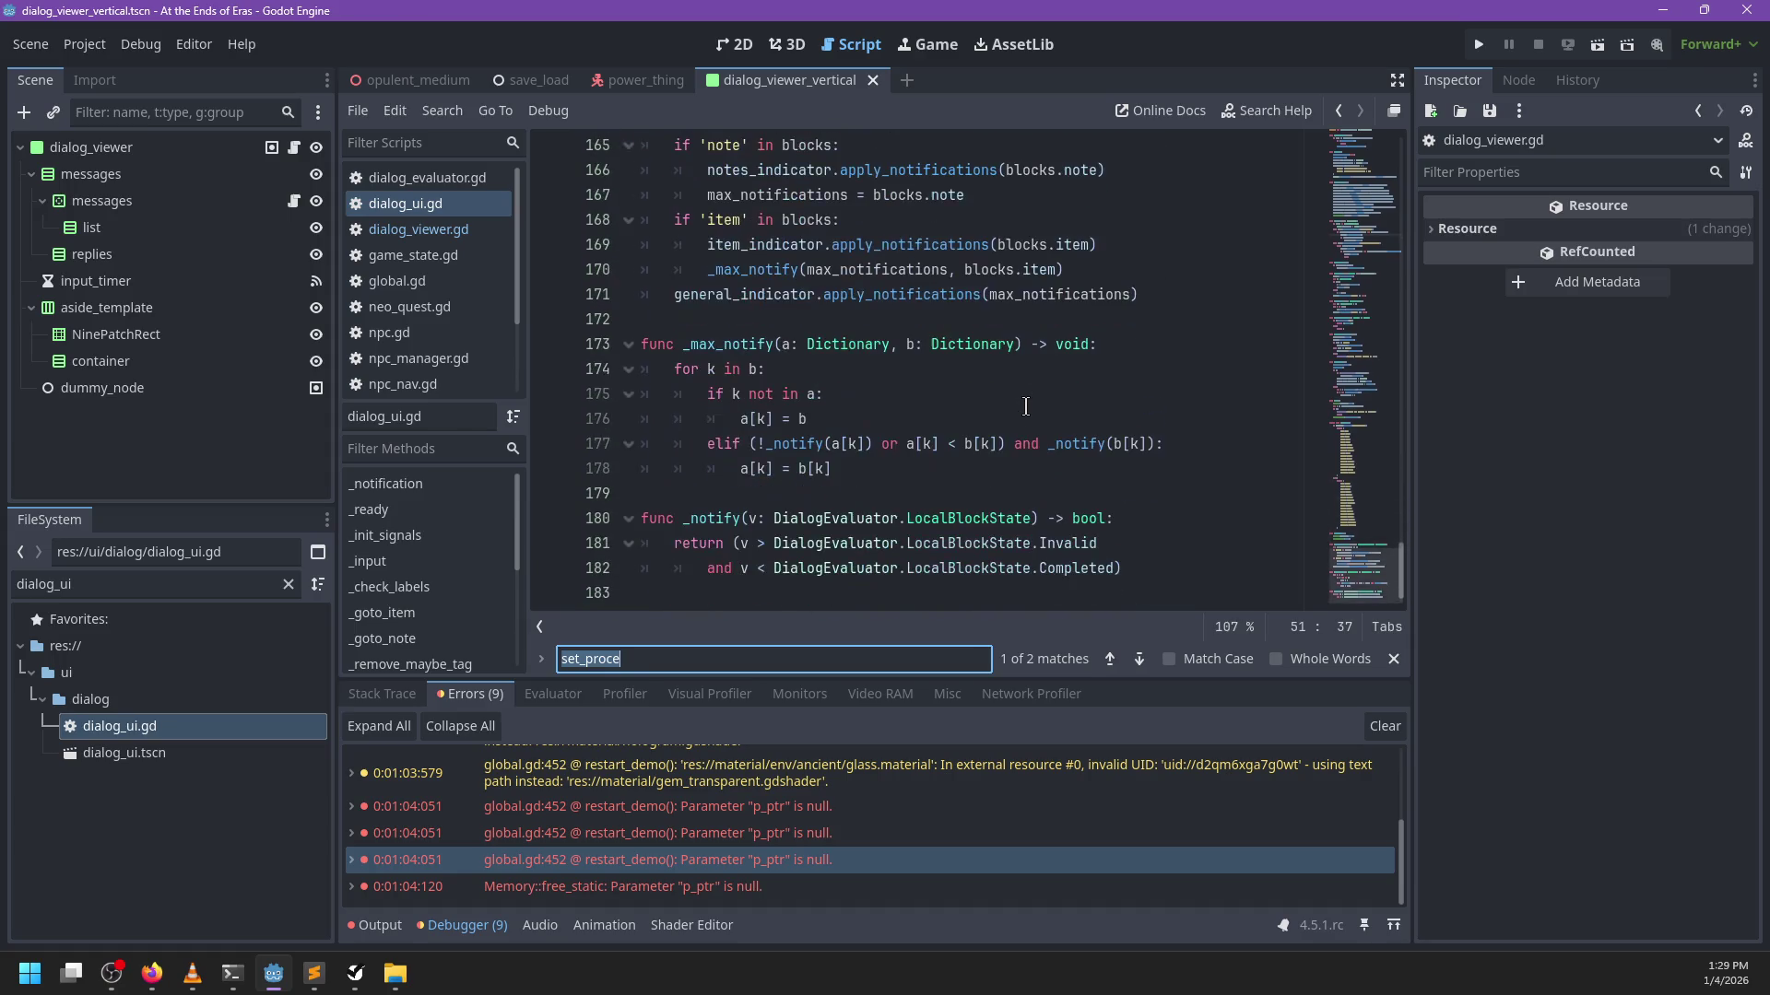
scroll(1025, 407, "up", 19)
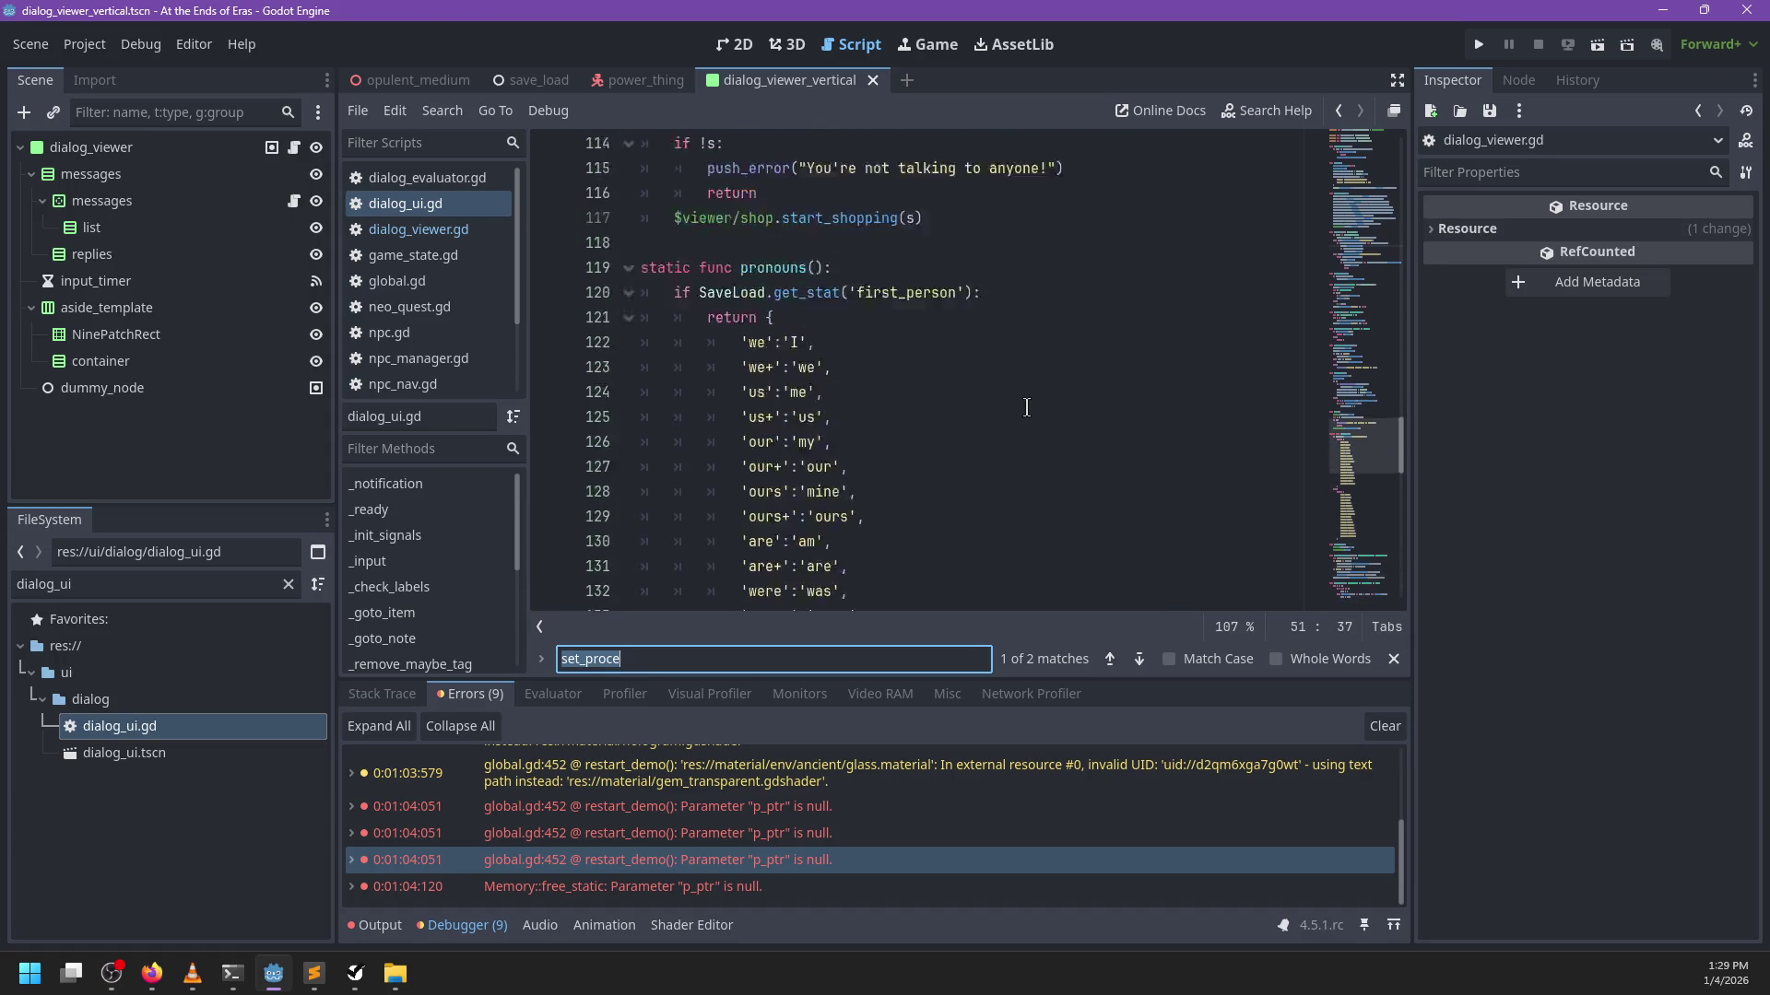
scroll(1026, 406, "down", 16)
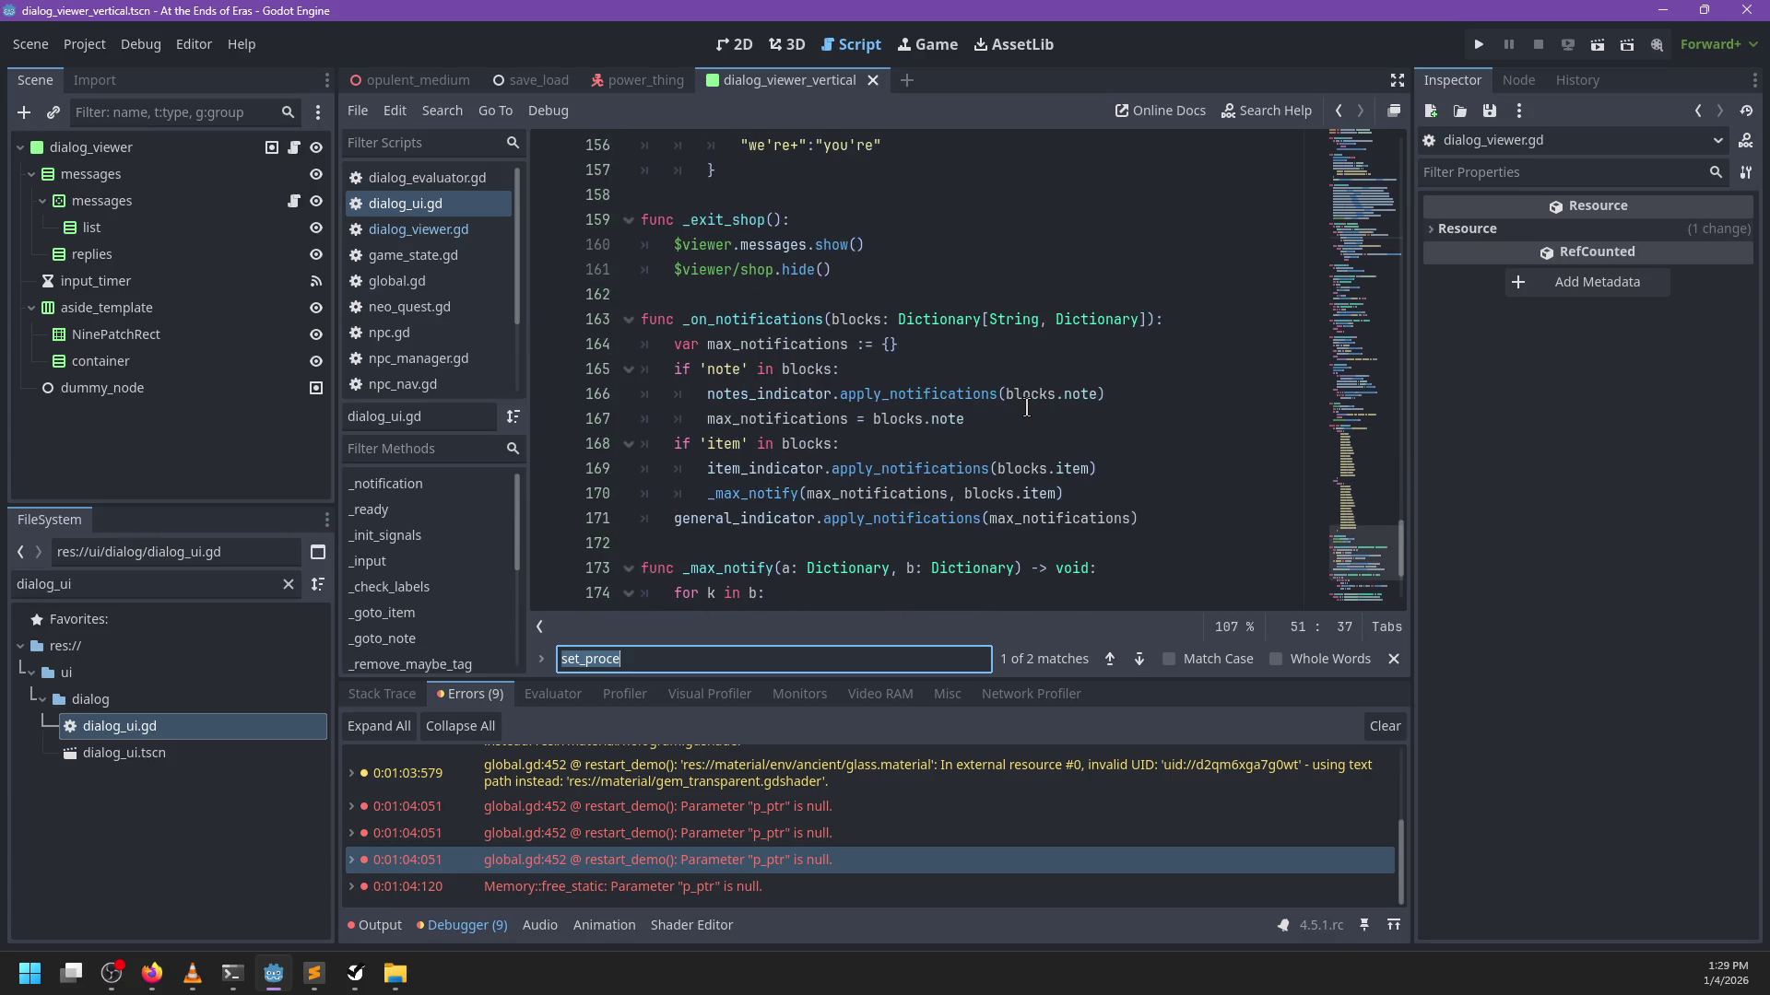
left_click(859, 224)
Add viewer.disable_replies() as the first line of _exit_shop
key("Return")
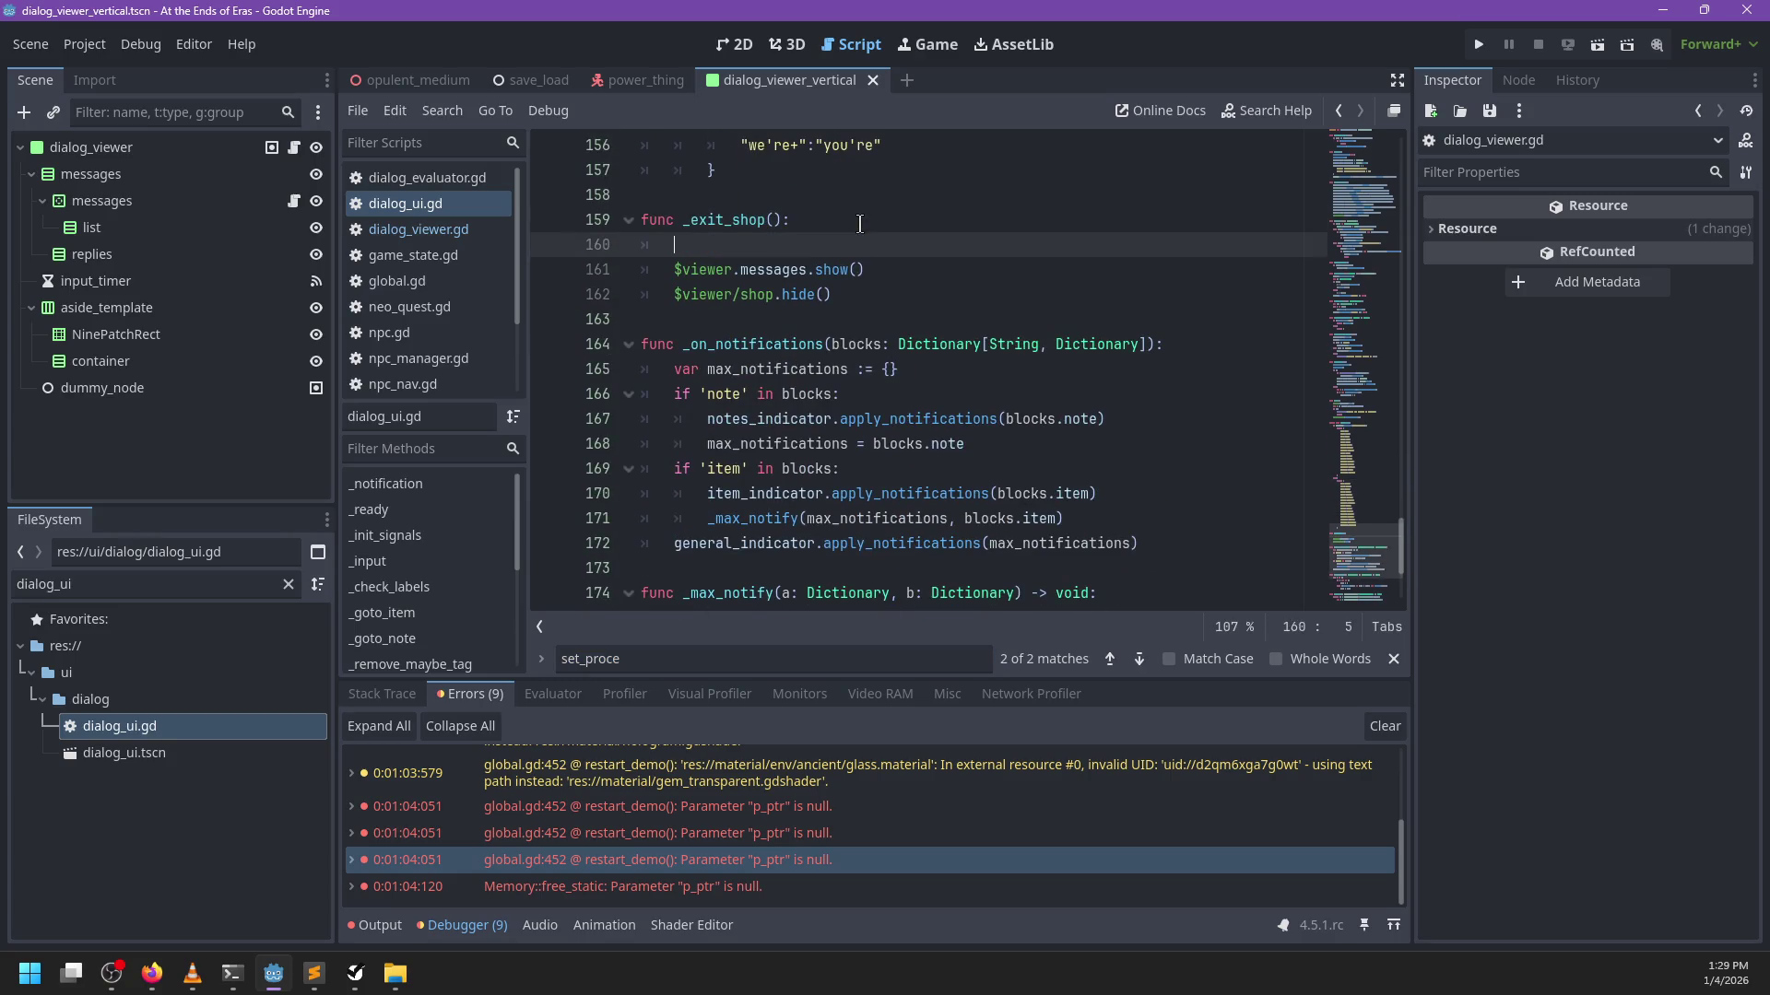
type("viewer.")
type("d")
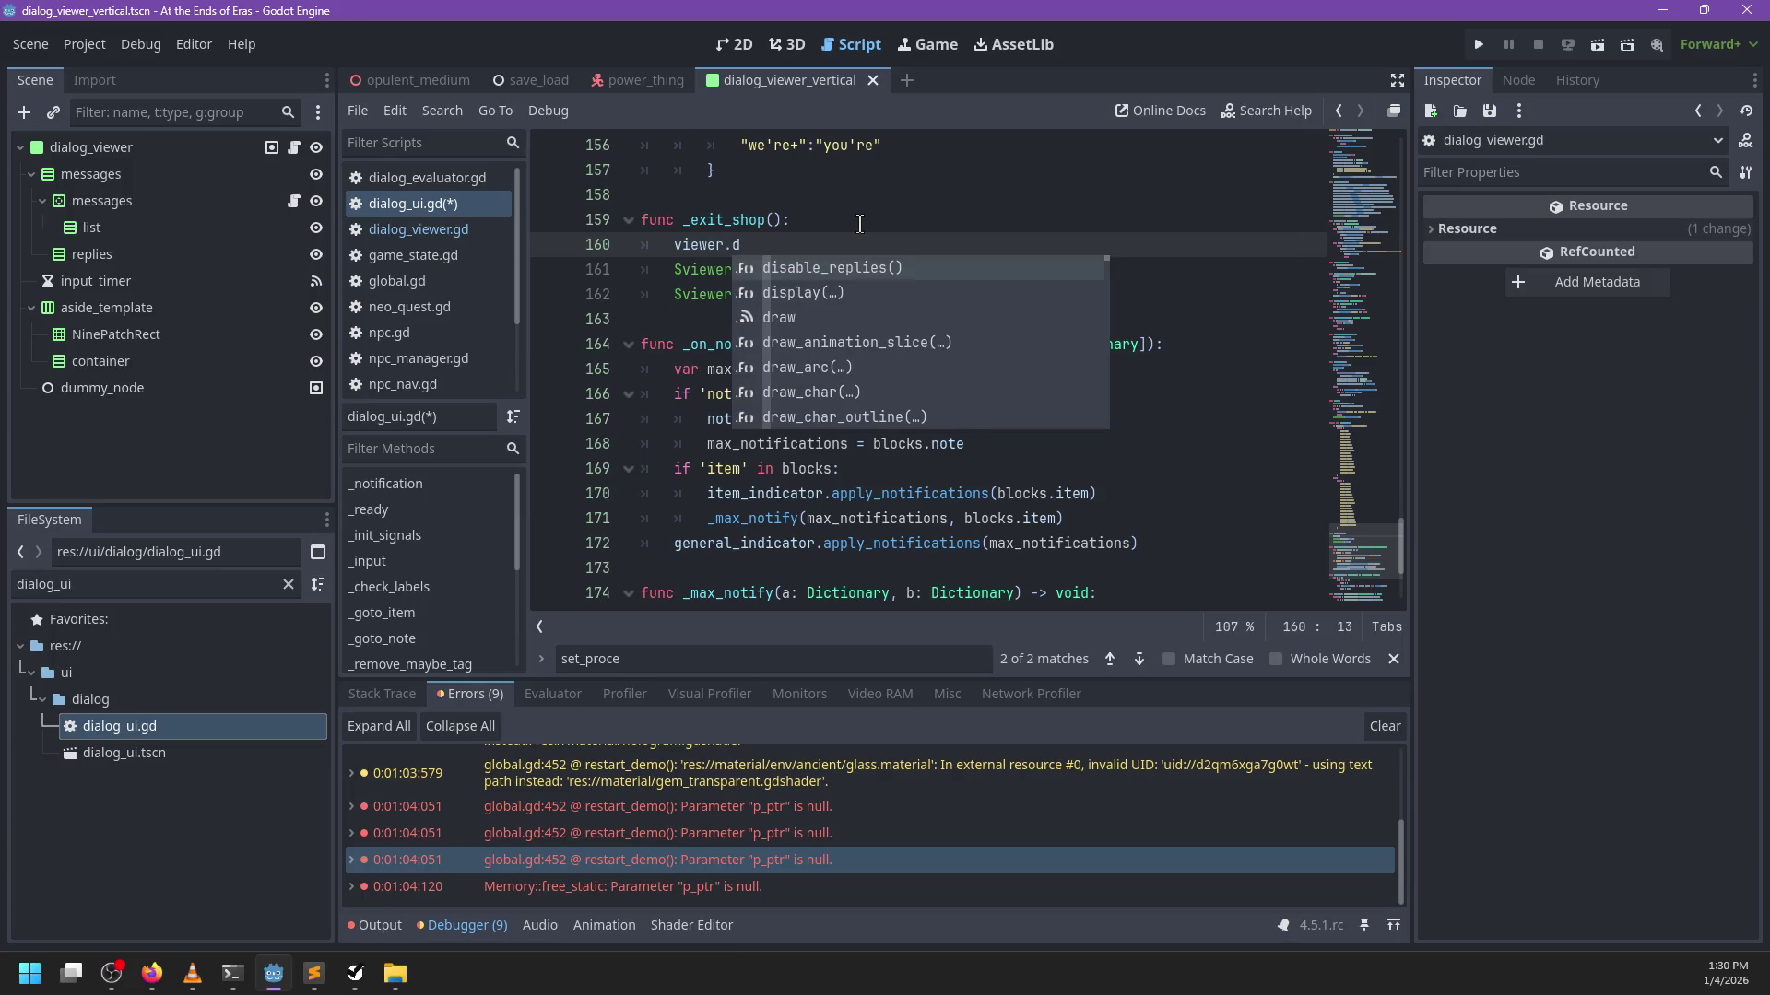
key("Return")
key("Down")
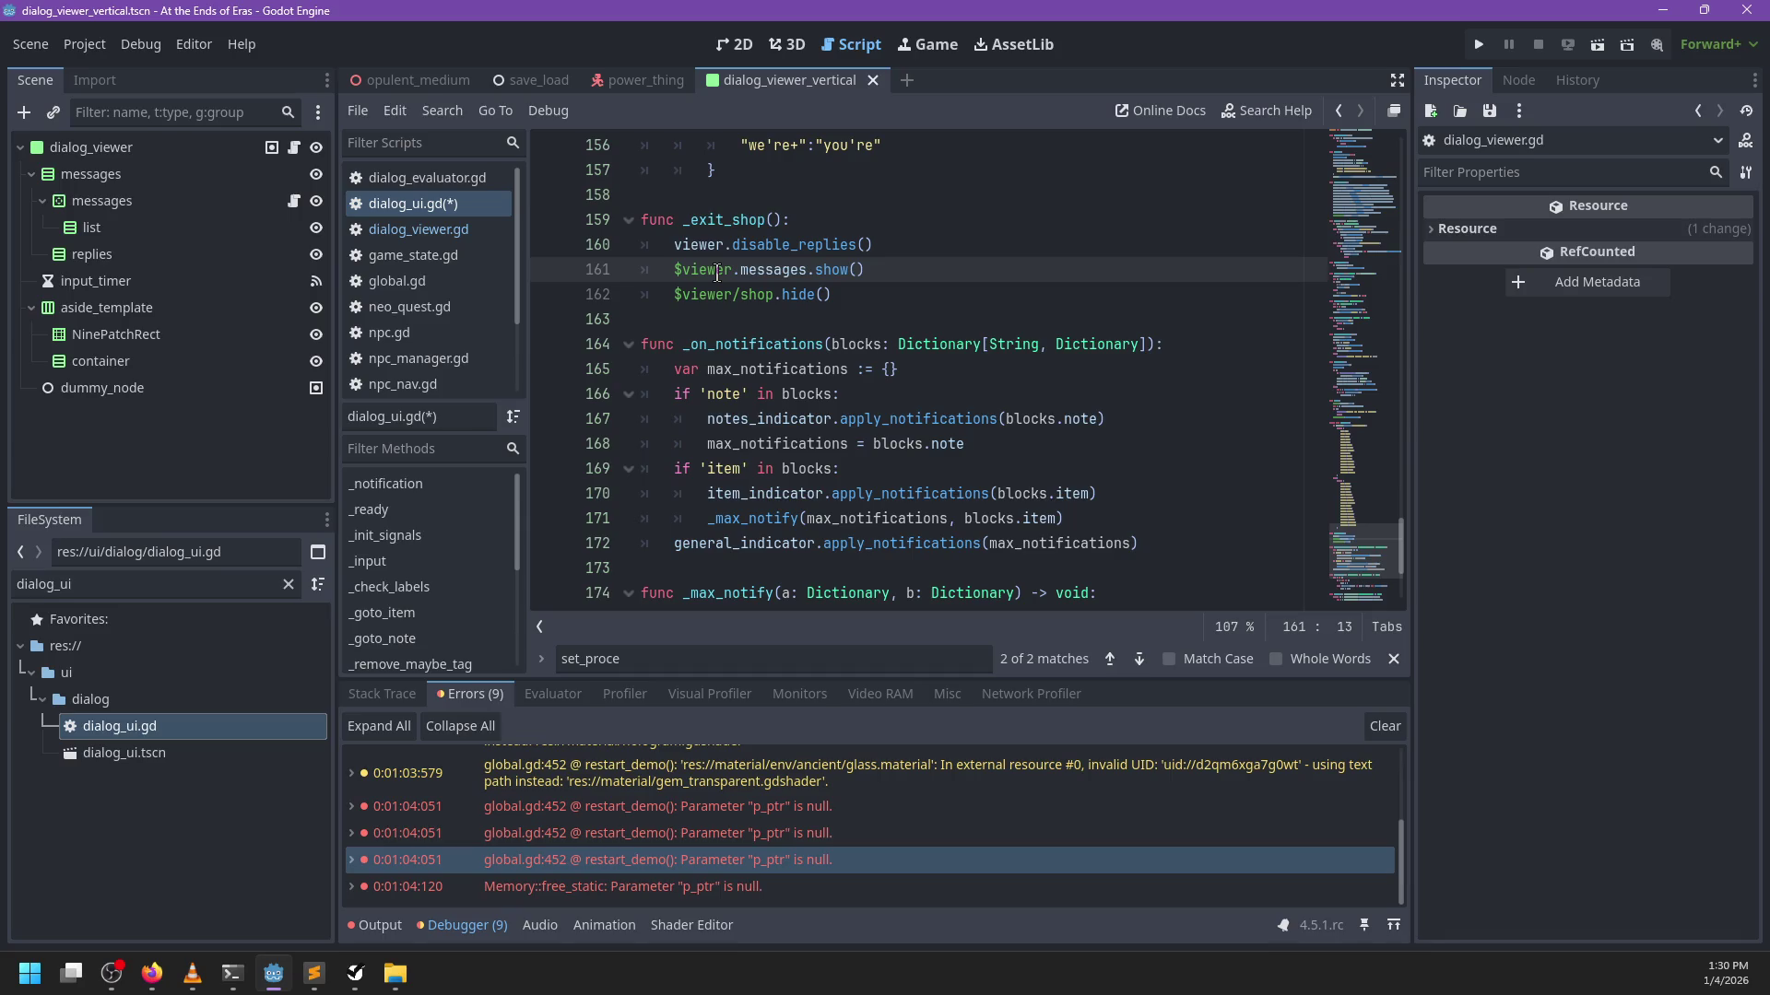
Filter FileSystem for dialog_ui and open the dialog_ui scene
left_click(256, 583)
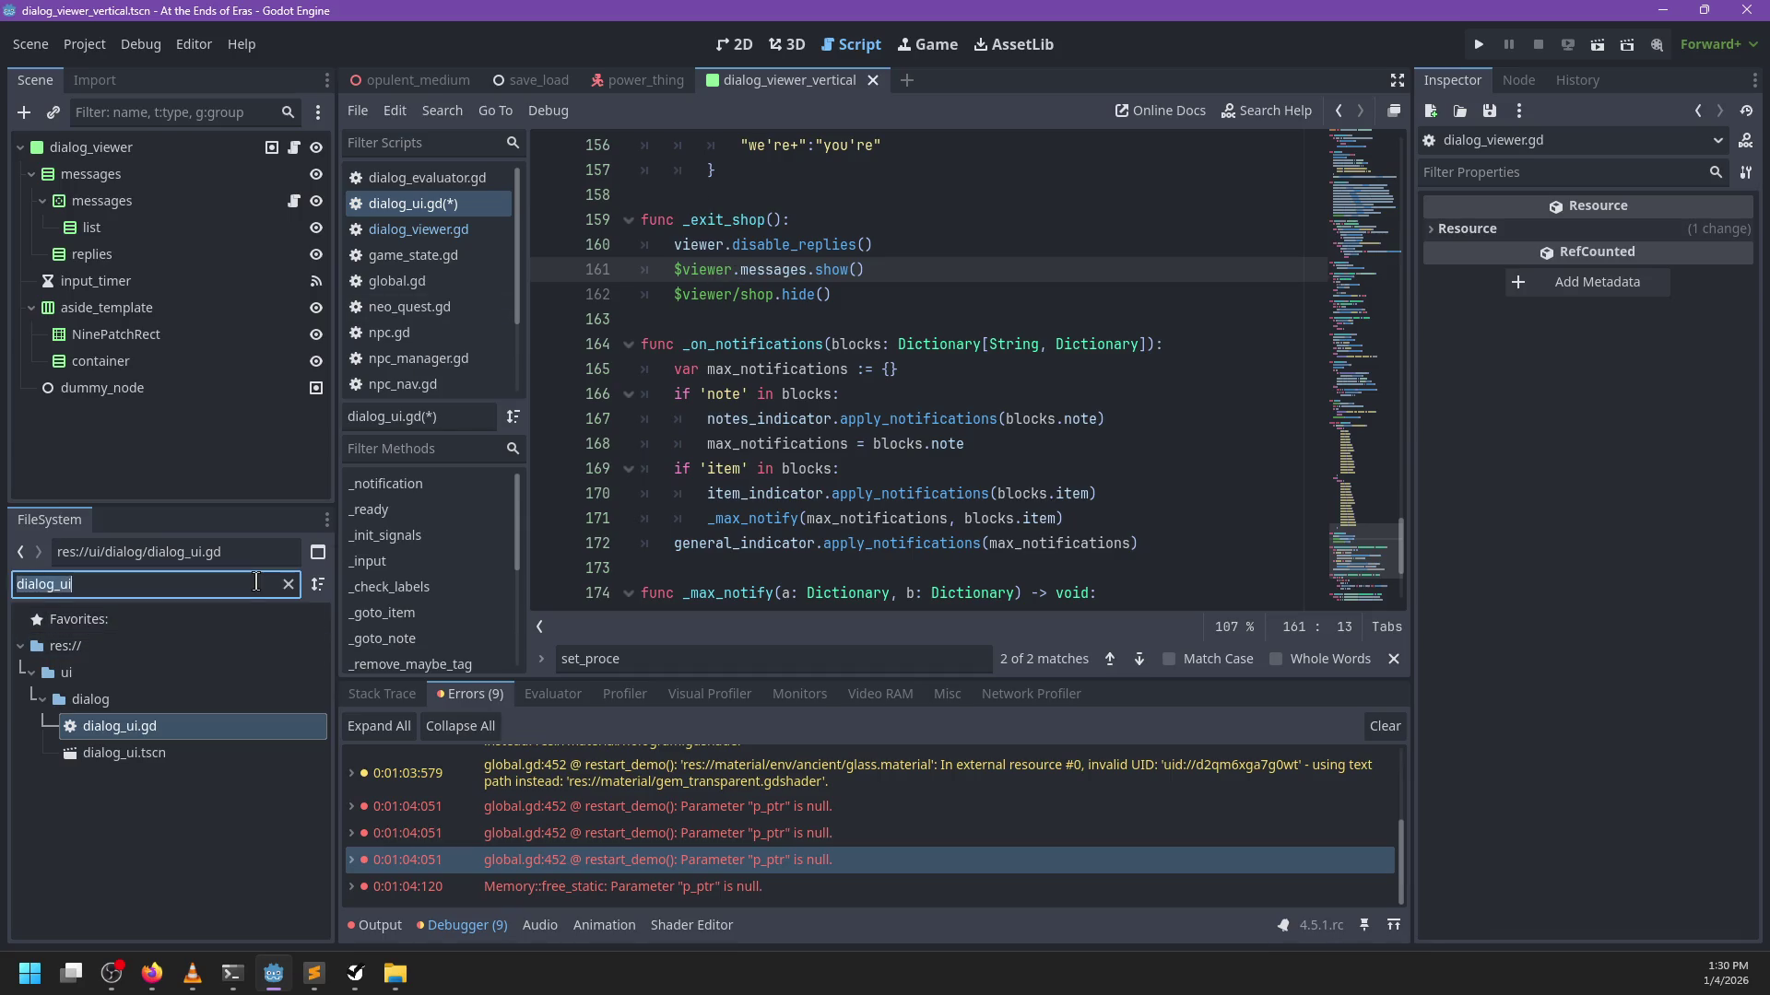
type("dialog_ui")
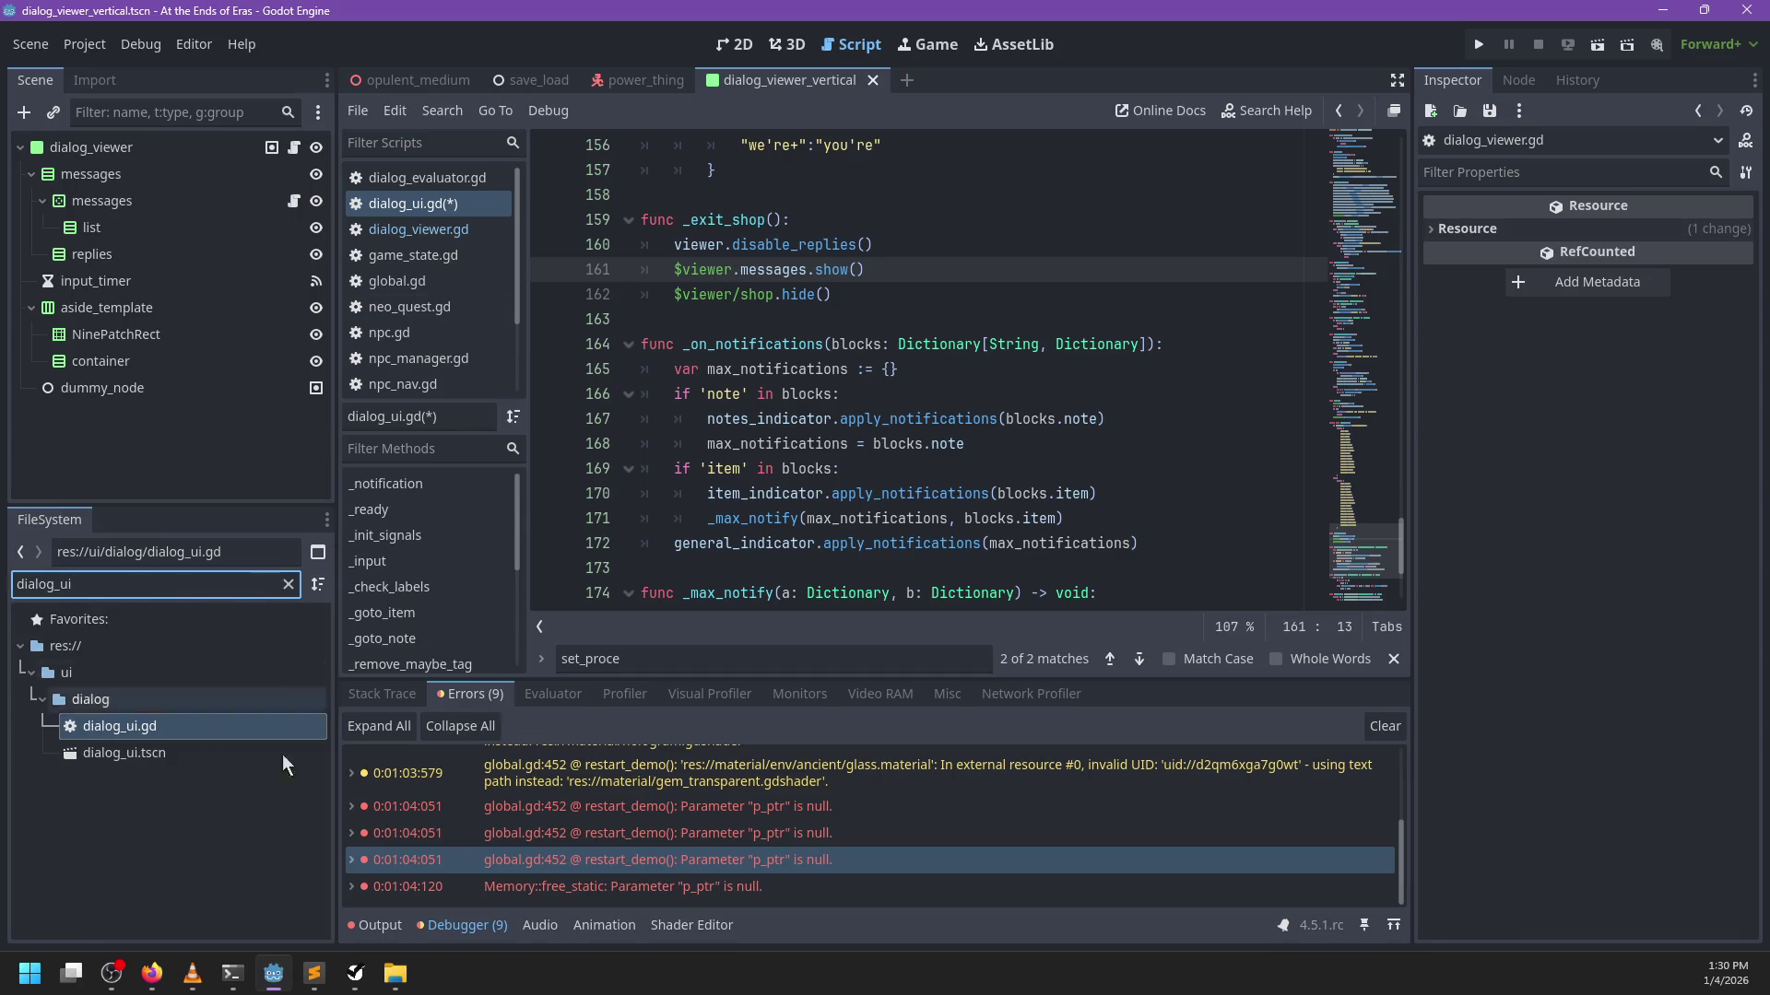
double_click(219, 755)
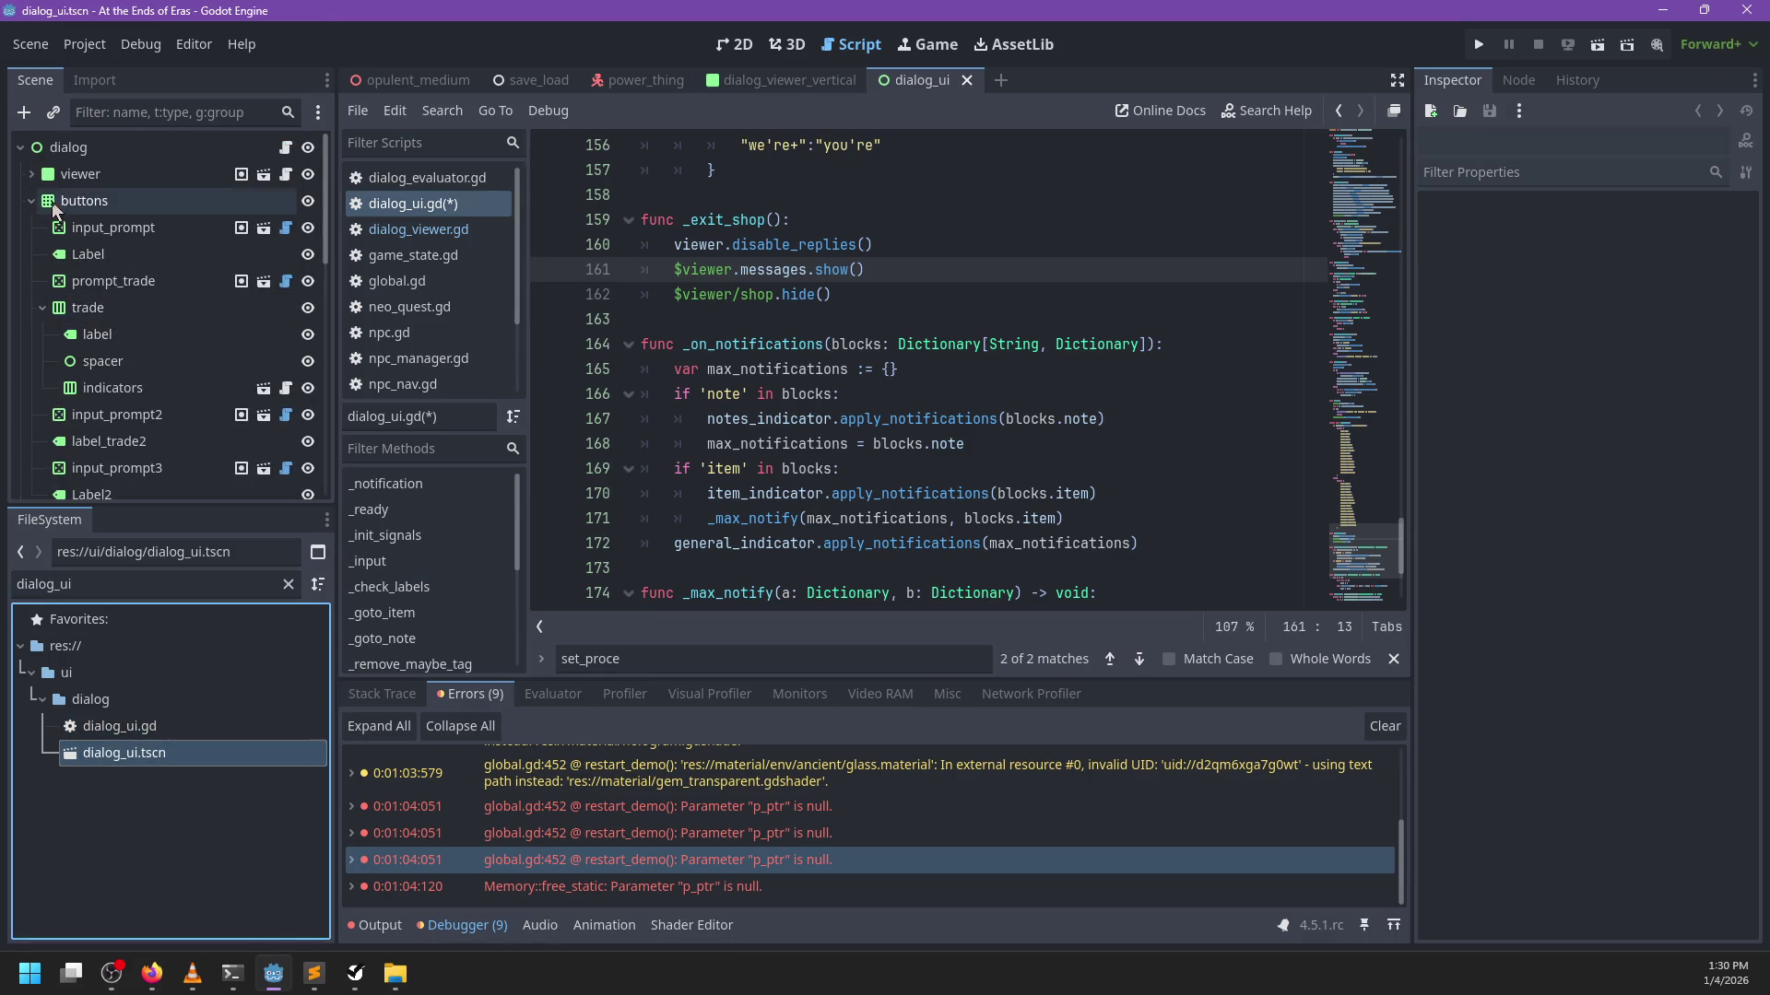
Remove the $ before viewer on line 161 of dialog_ui.gd and save
left_click(30, 201)
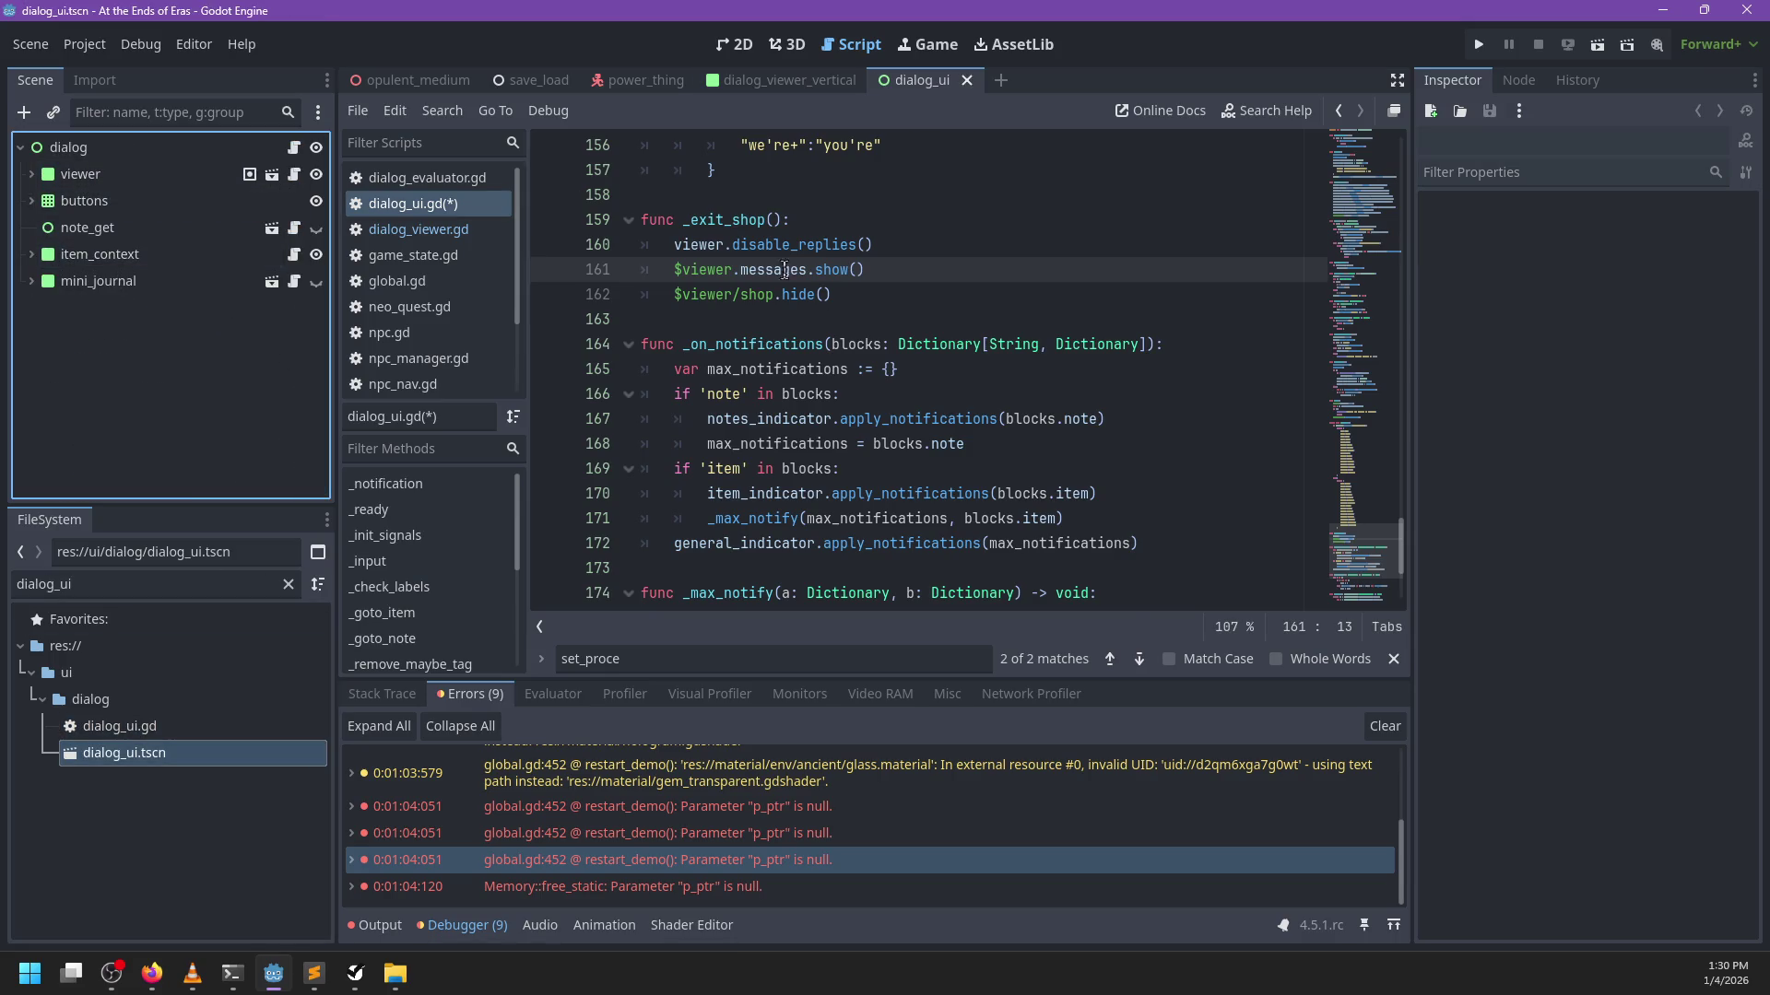
scroll(887, 347, "up", 8)
mouse_move(1364, 489)
left_mouse_down()
mouse_move(1403, 118)
mouse_move(1353, 597)
mouse_move(1371, 452)
left_mouse_up()
left_click(1105, 489)
key("ctrl+f")
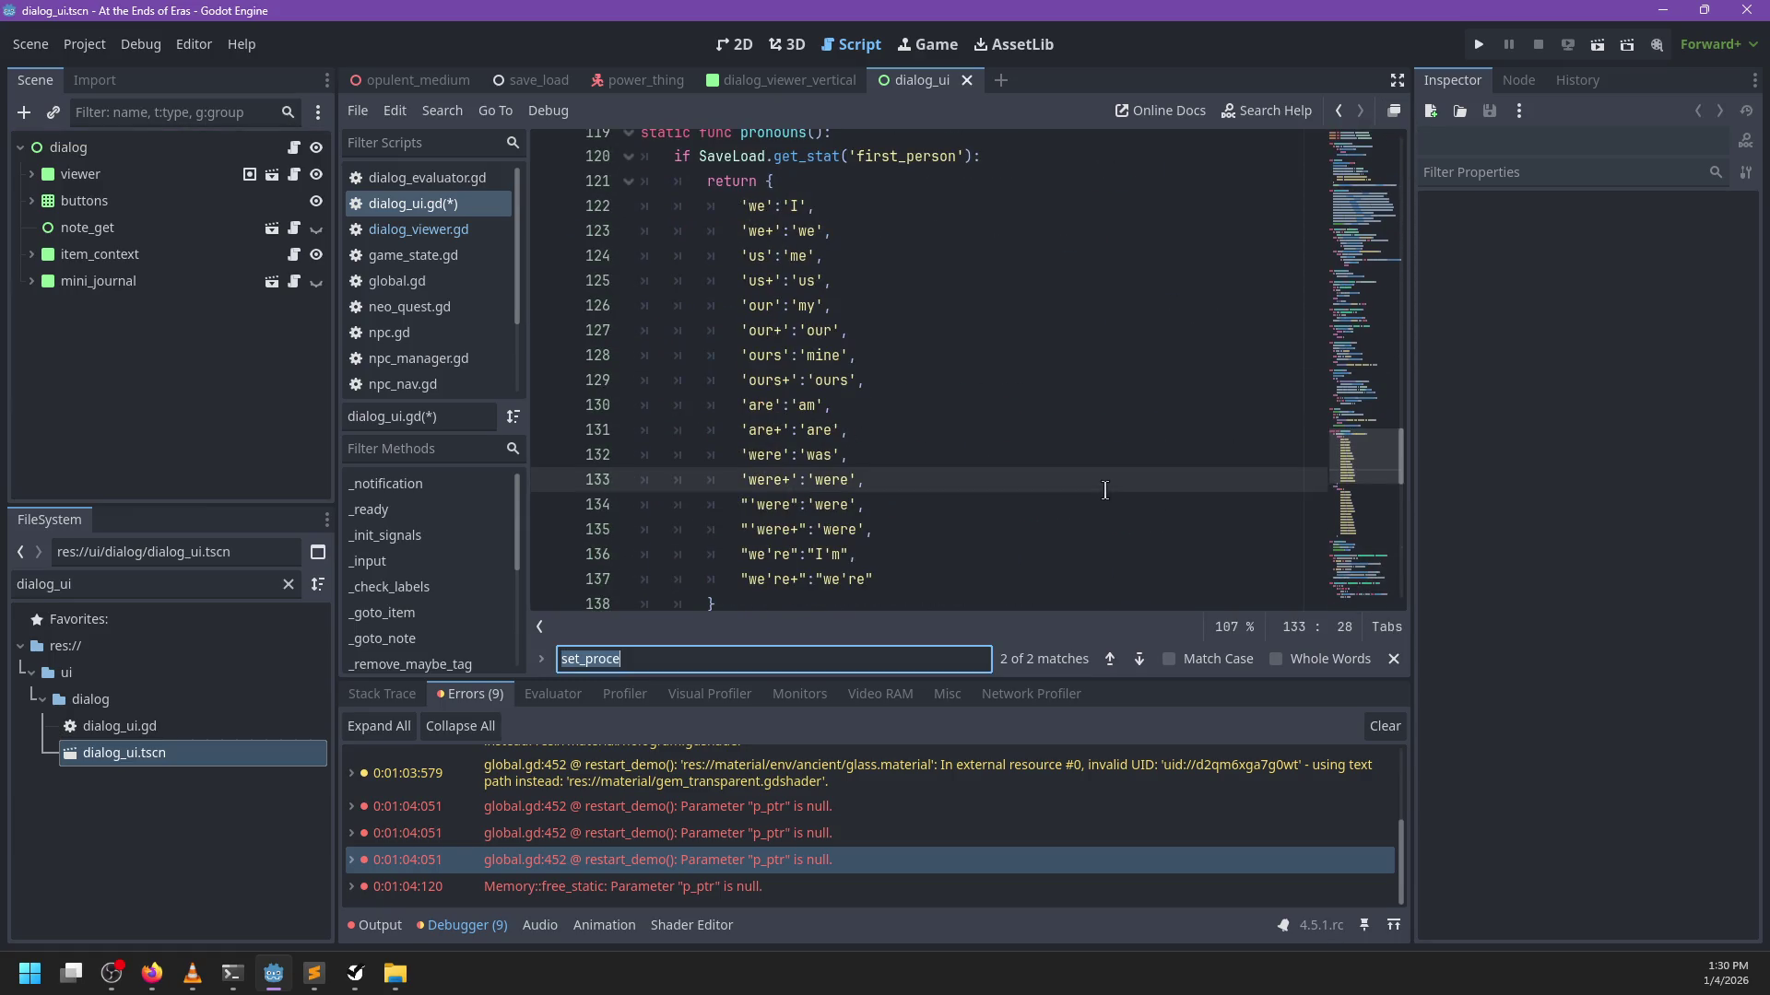
type("$viewer")
key("Escape")
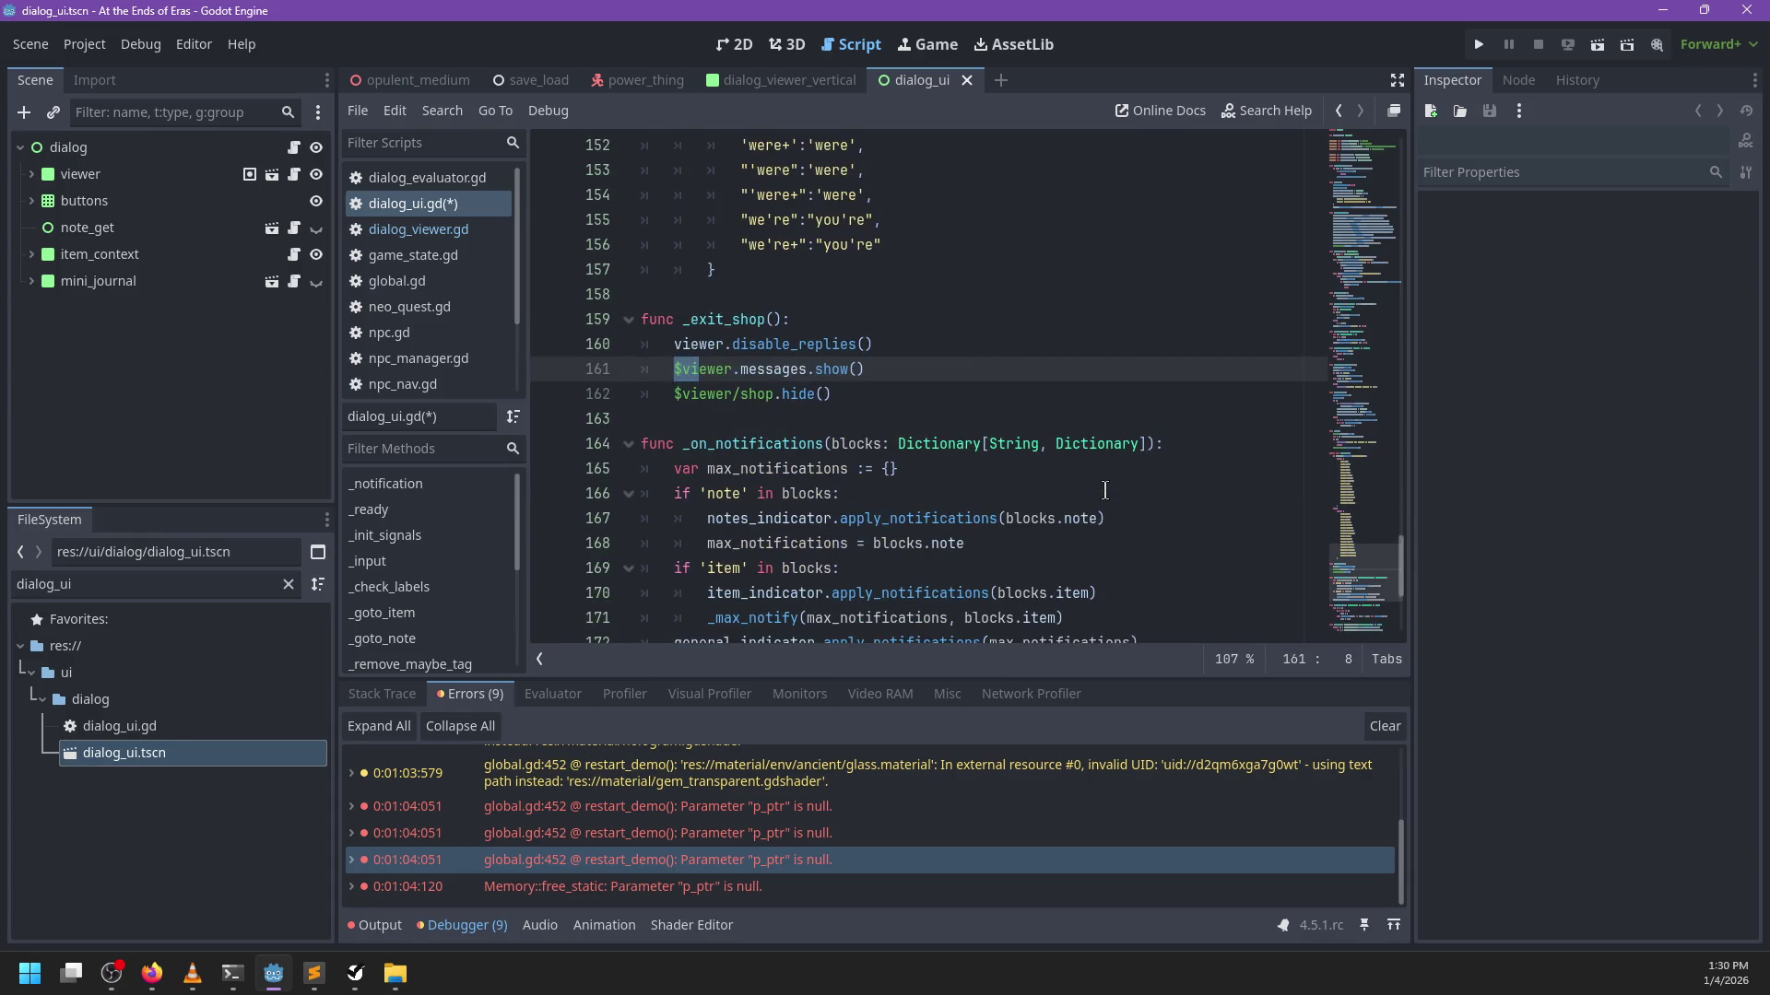
key("Delete")
left_click(855, 389)
key("ctrl+s")
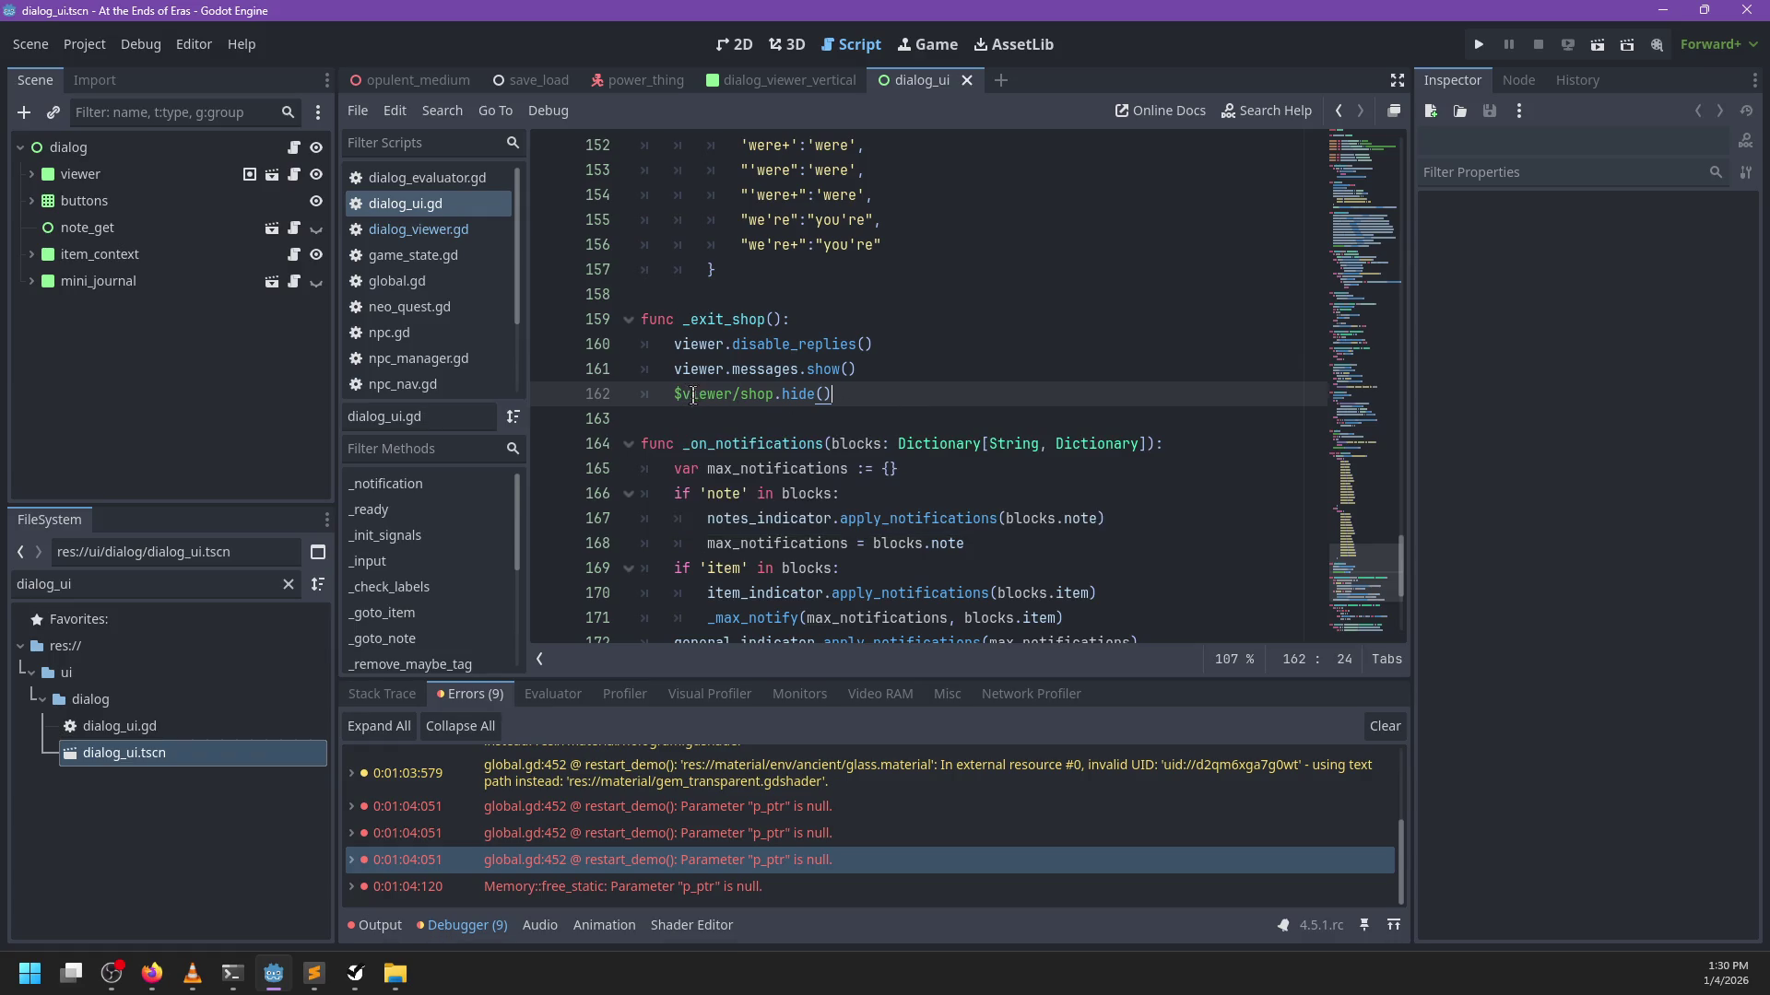
Change the _exit_shop call from viewer.disable_replies() to viewer.enable_replies()
left_click_drag(891, 340, 892, 319)
key("ctrl+f")
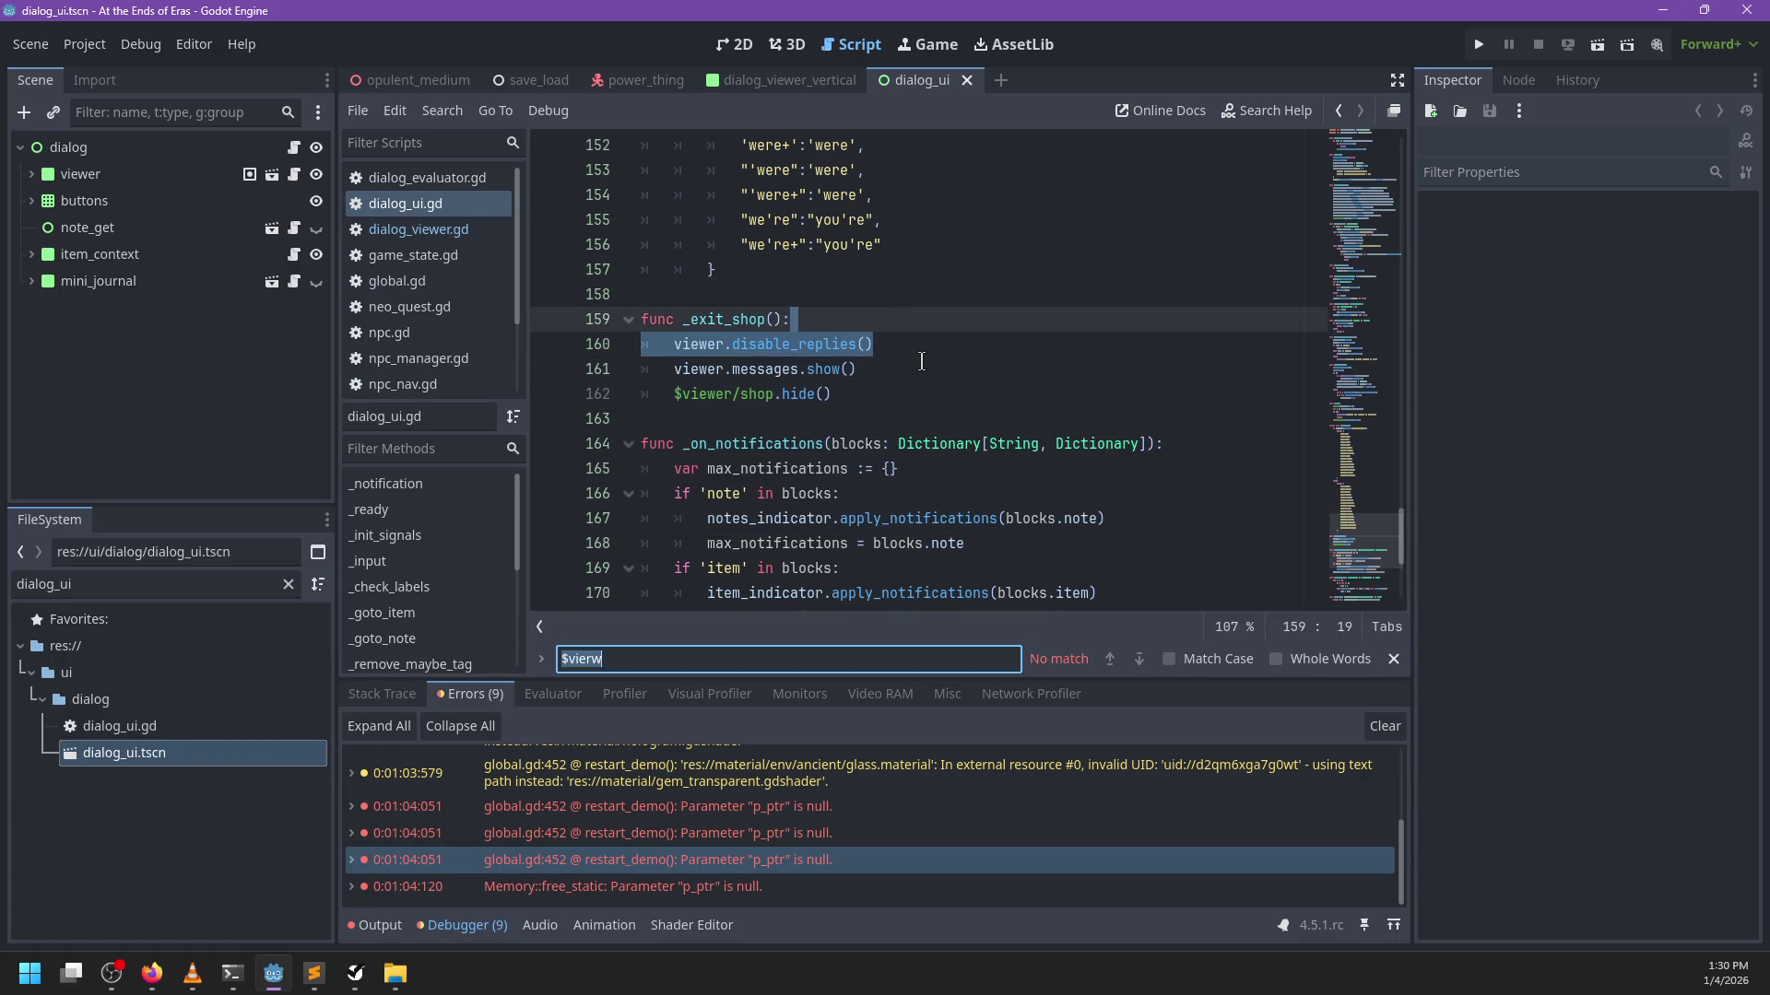
key("Escape")
double_click(782, 344)
type("enab")
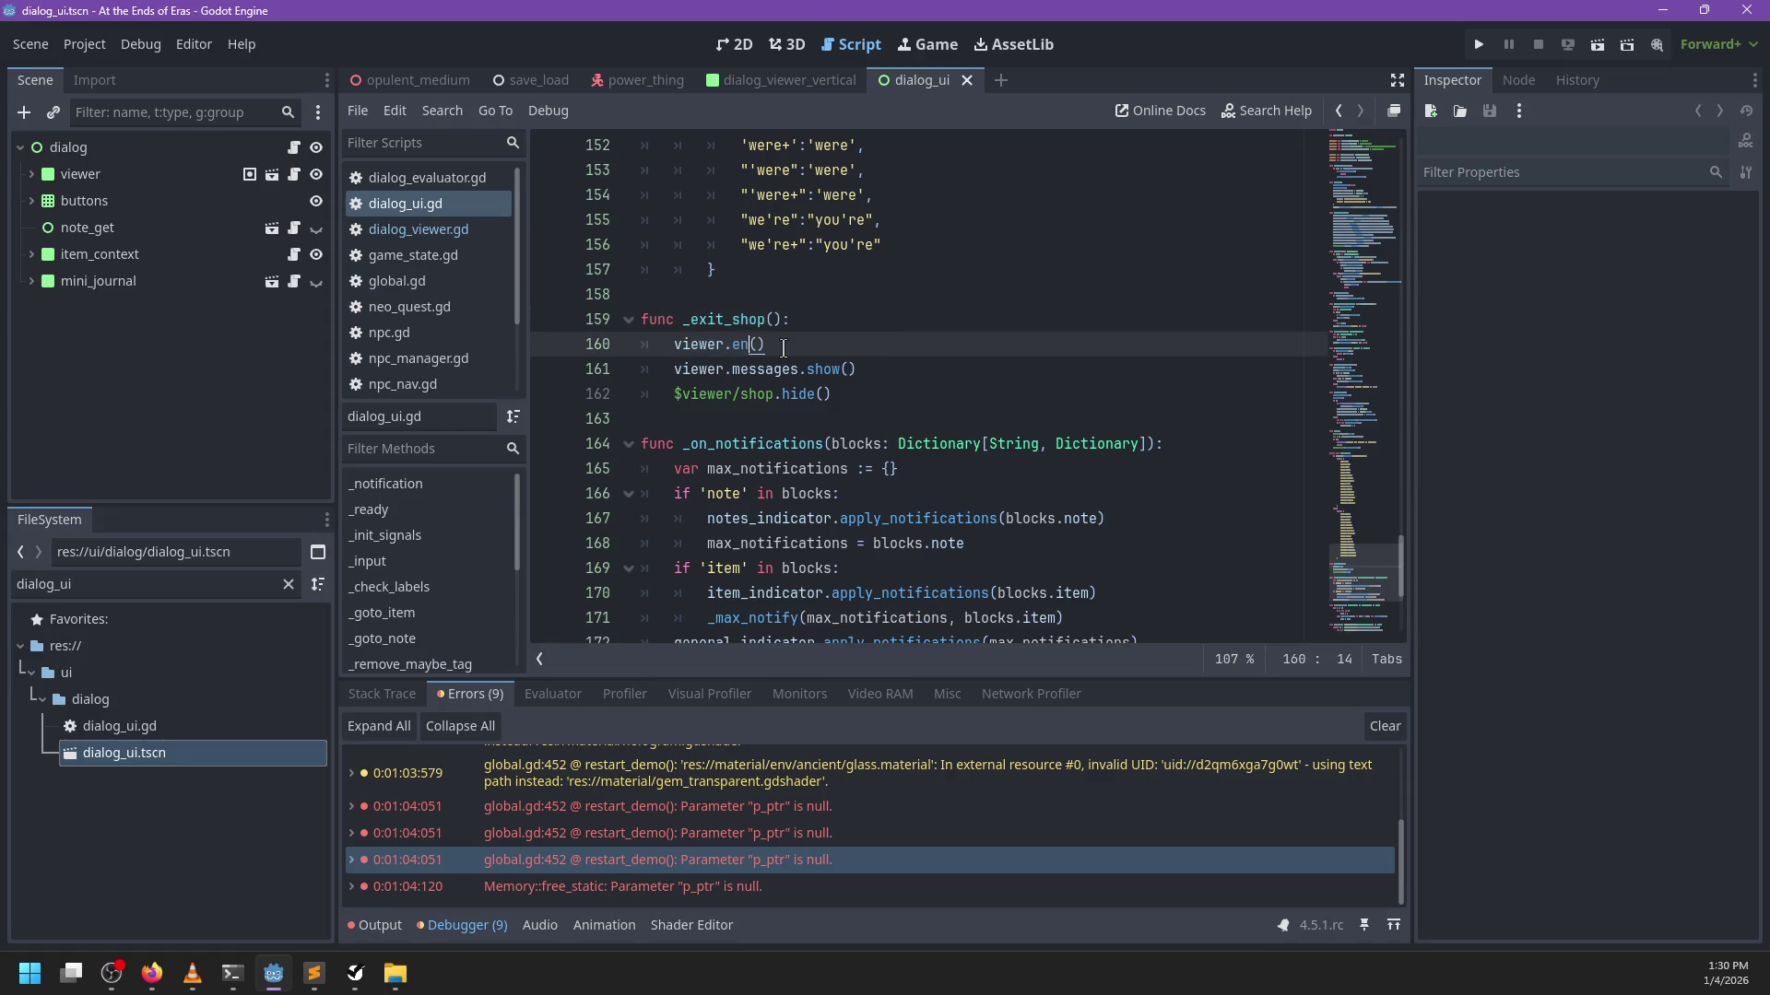
key("Return")
key("Down")
key("Up")
key("shift+Up")
Start shop() with viewer.disable_replies(), drop the $ from viewer.messages.hide(), and save the script
scroll(783, 347, "up", 15)
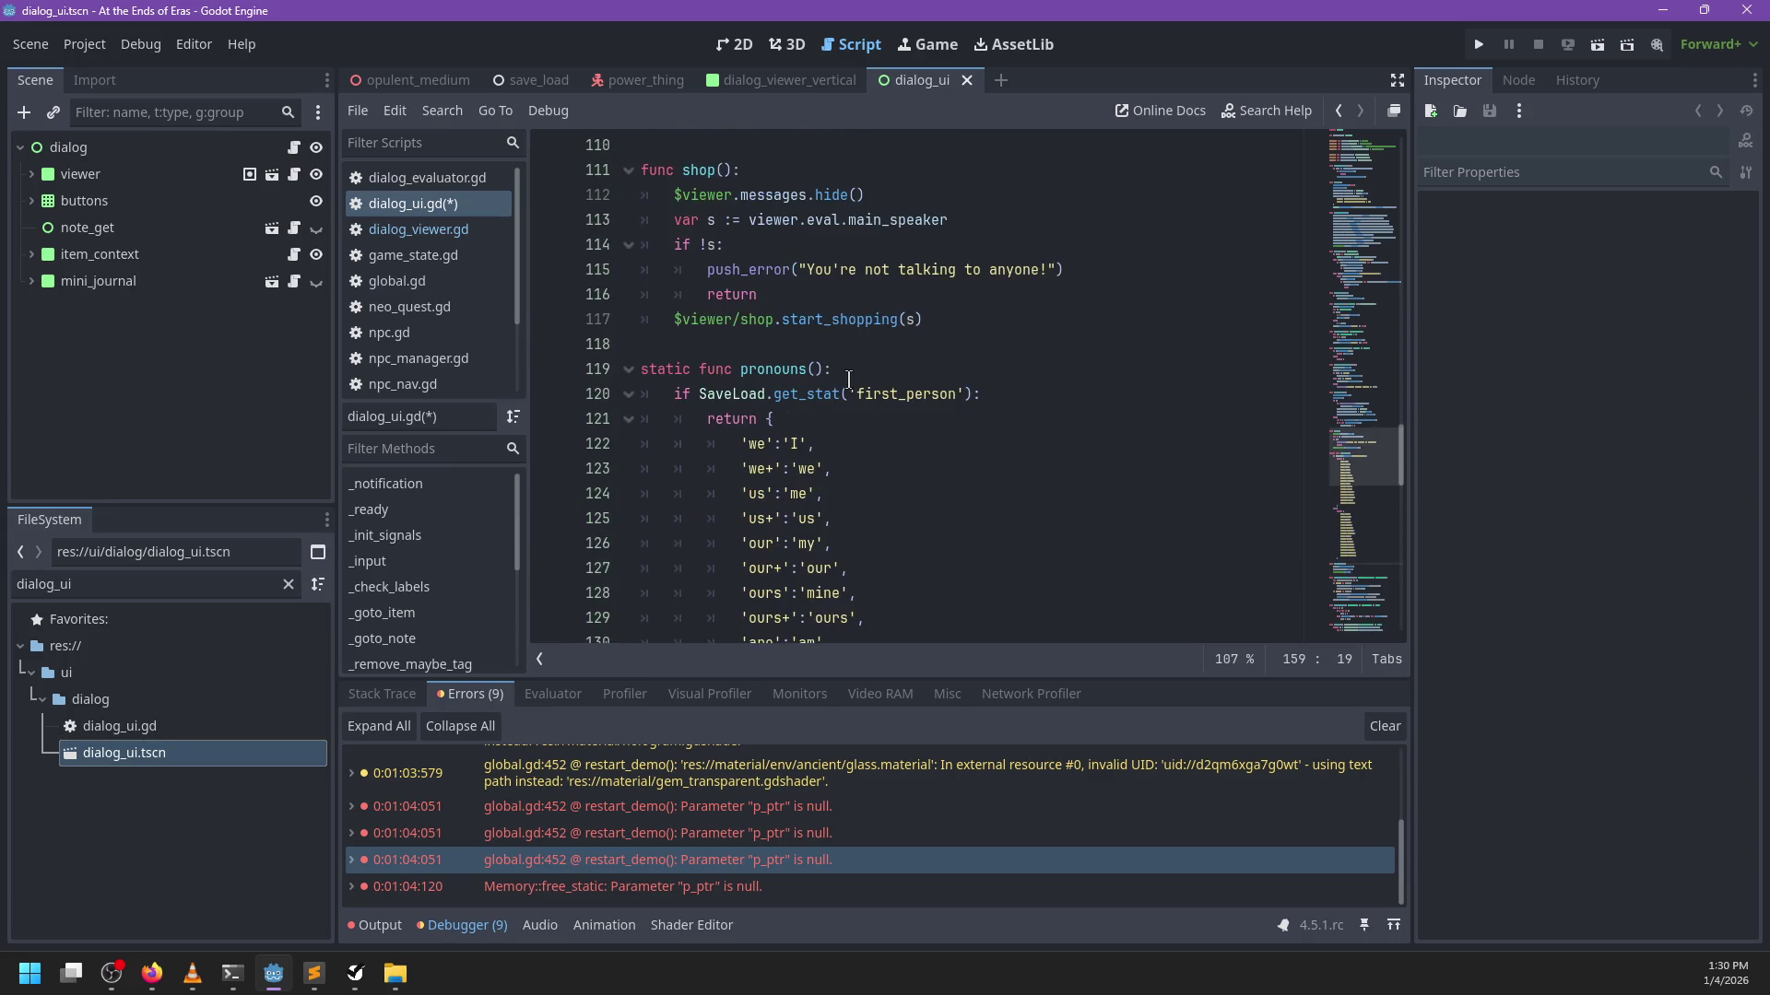
key("ctrl+f")
key("Escape")
key("ctrl+x")
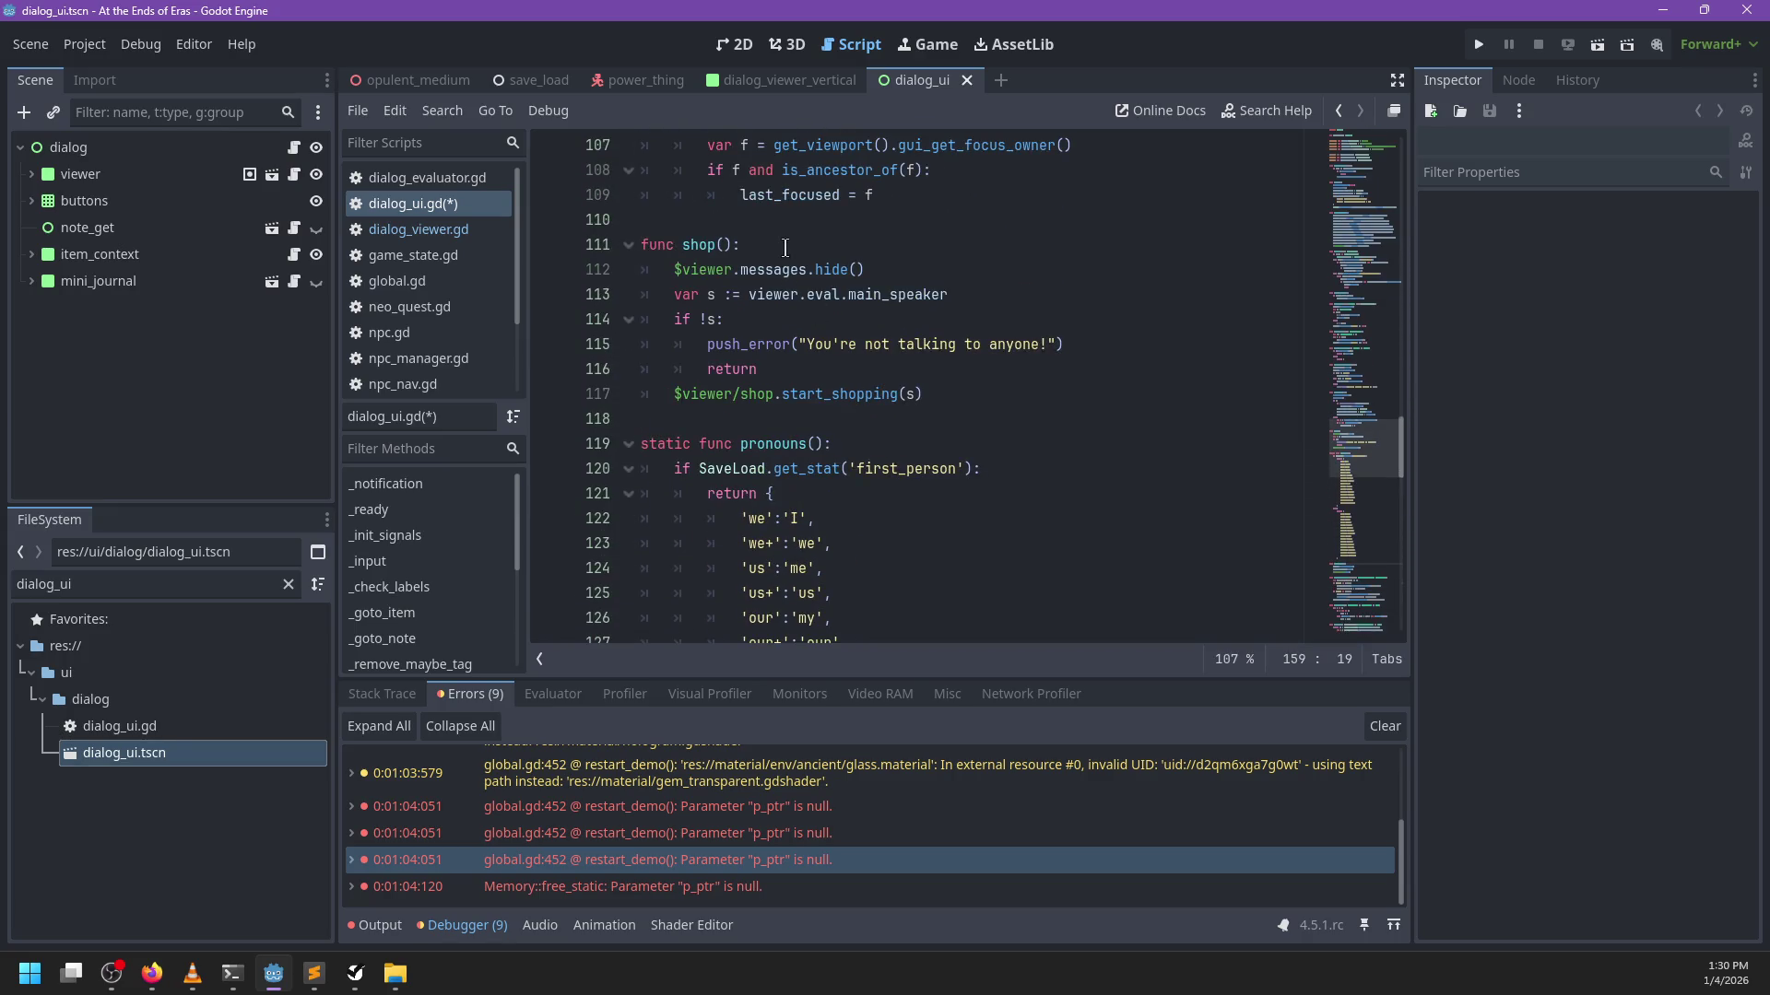
left_click(784, 244)
key("ctrl+v")
left_click(677, 293)
key("Delete")
key("Up")
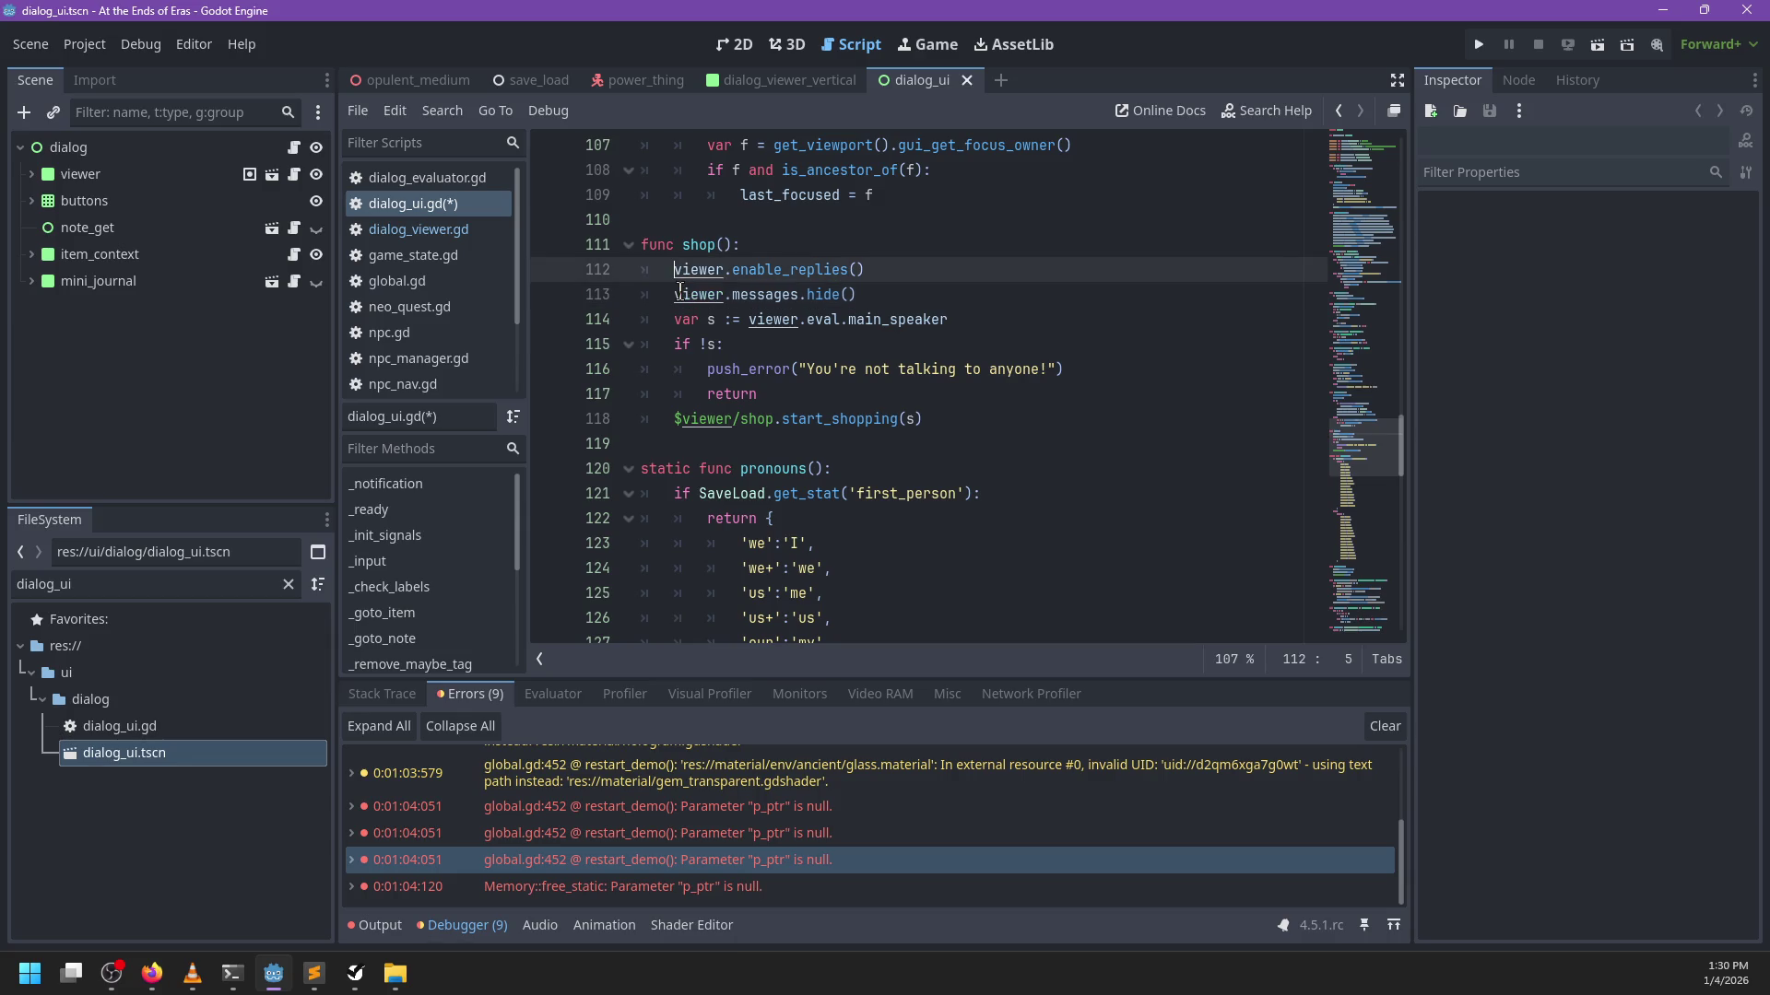
key("ctrl+BackSpace")
type("disable")
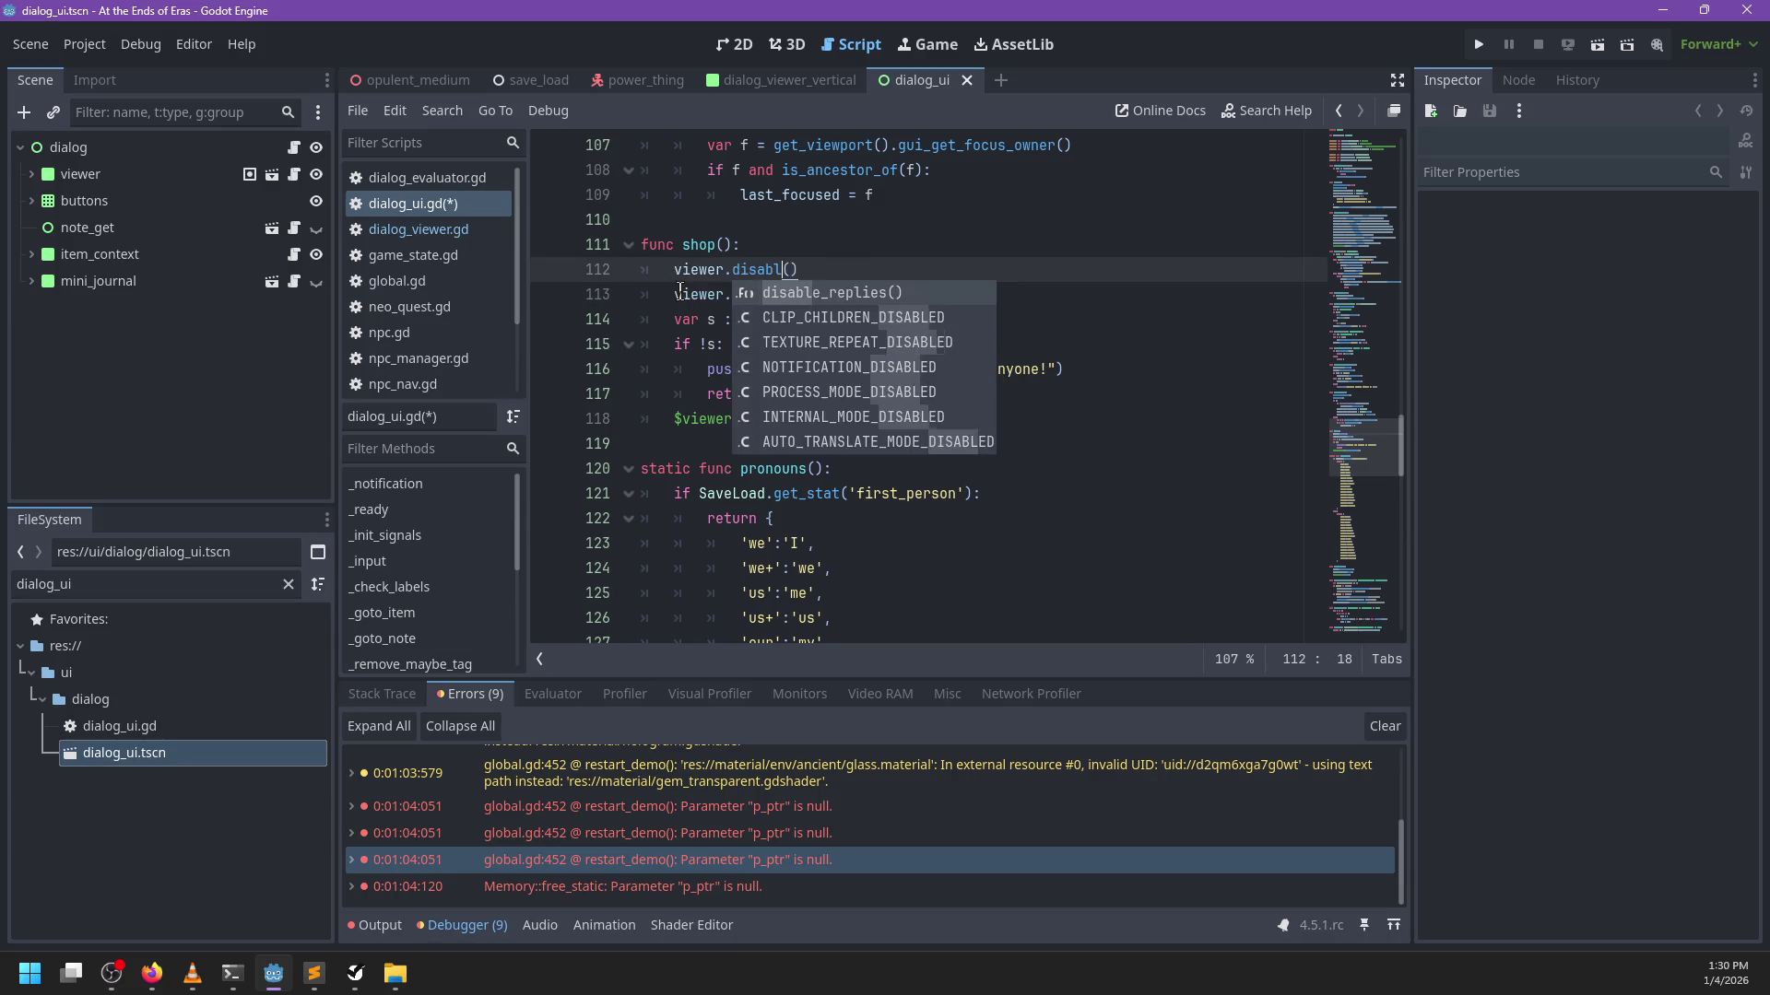
key("Return")
key("ctrl+s")
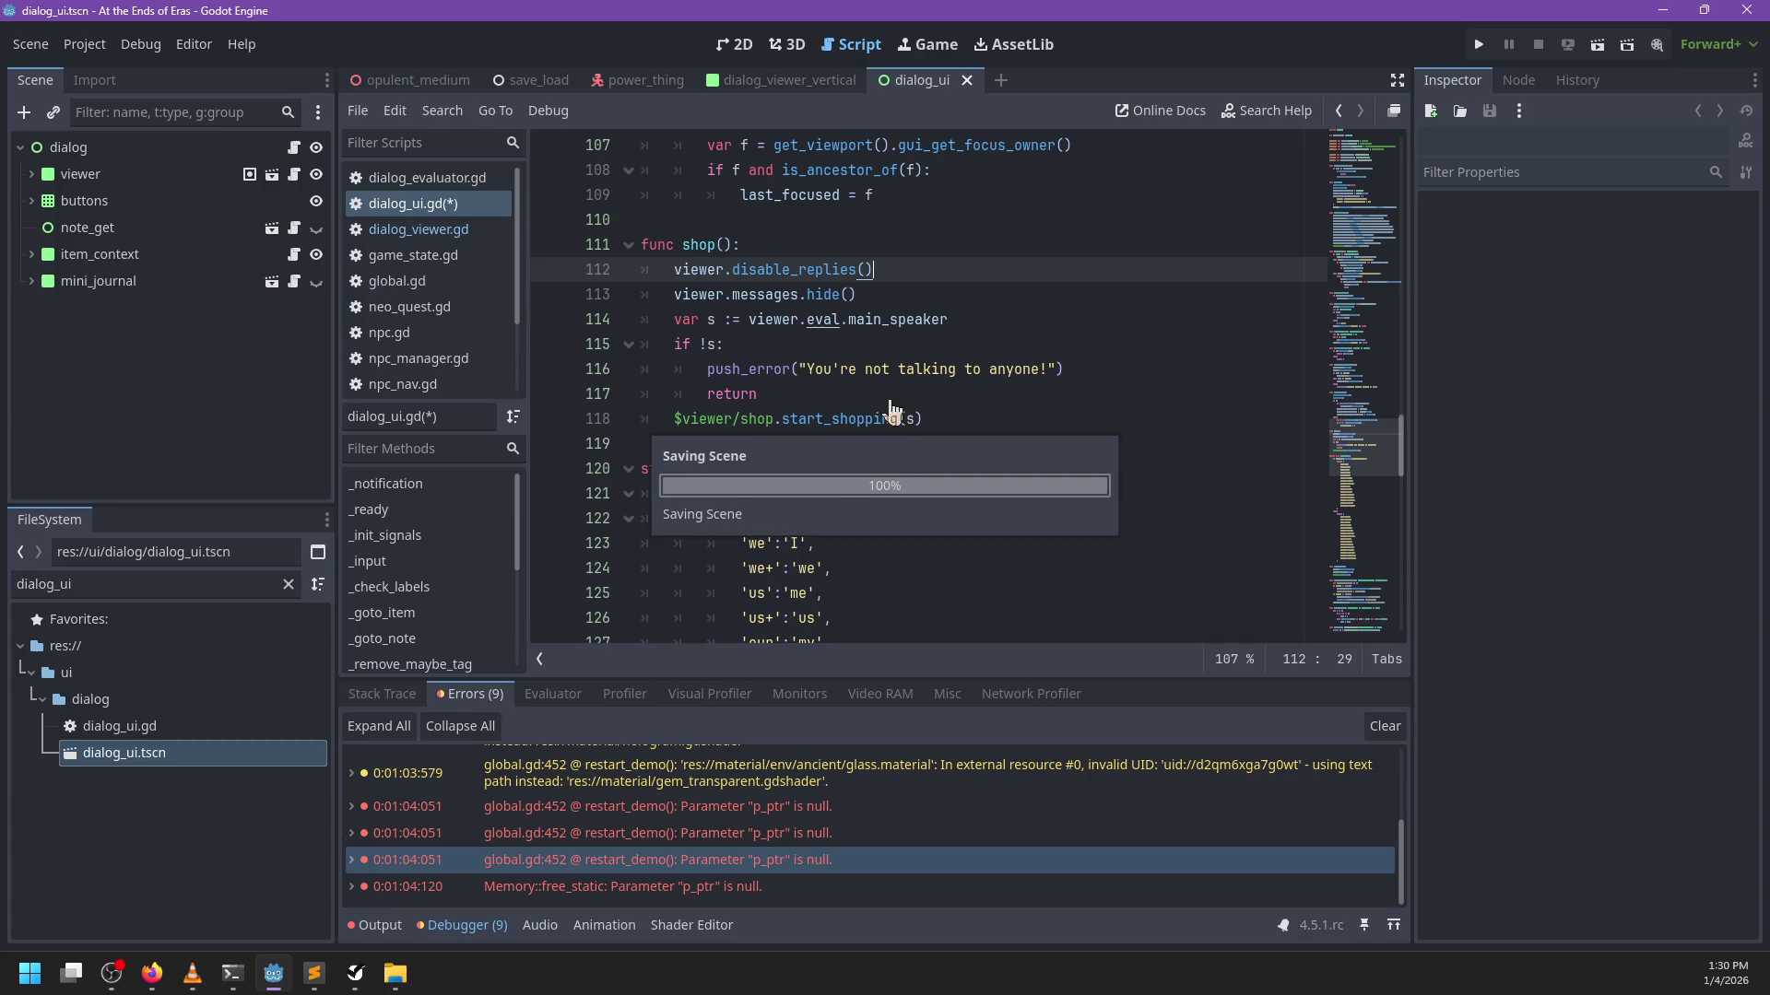
Copy viewer.enable_replies() from _goto_item and paste it as the first line of _goto_note
scroll(950, 358, "up", 8)
scroll(950, 359, "up", 2)
scroll(951, 358, "down", 3)
scroll(950, 358, "up", 2)
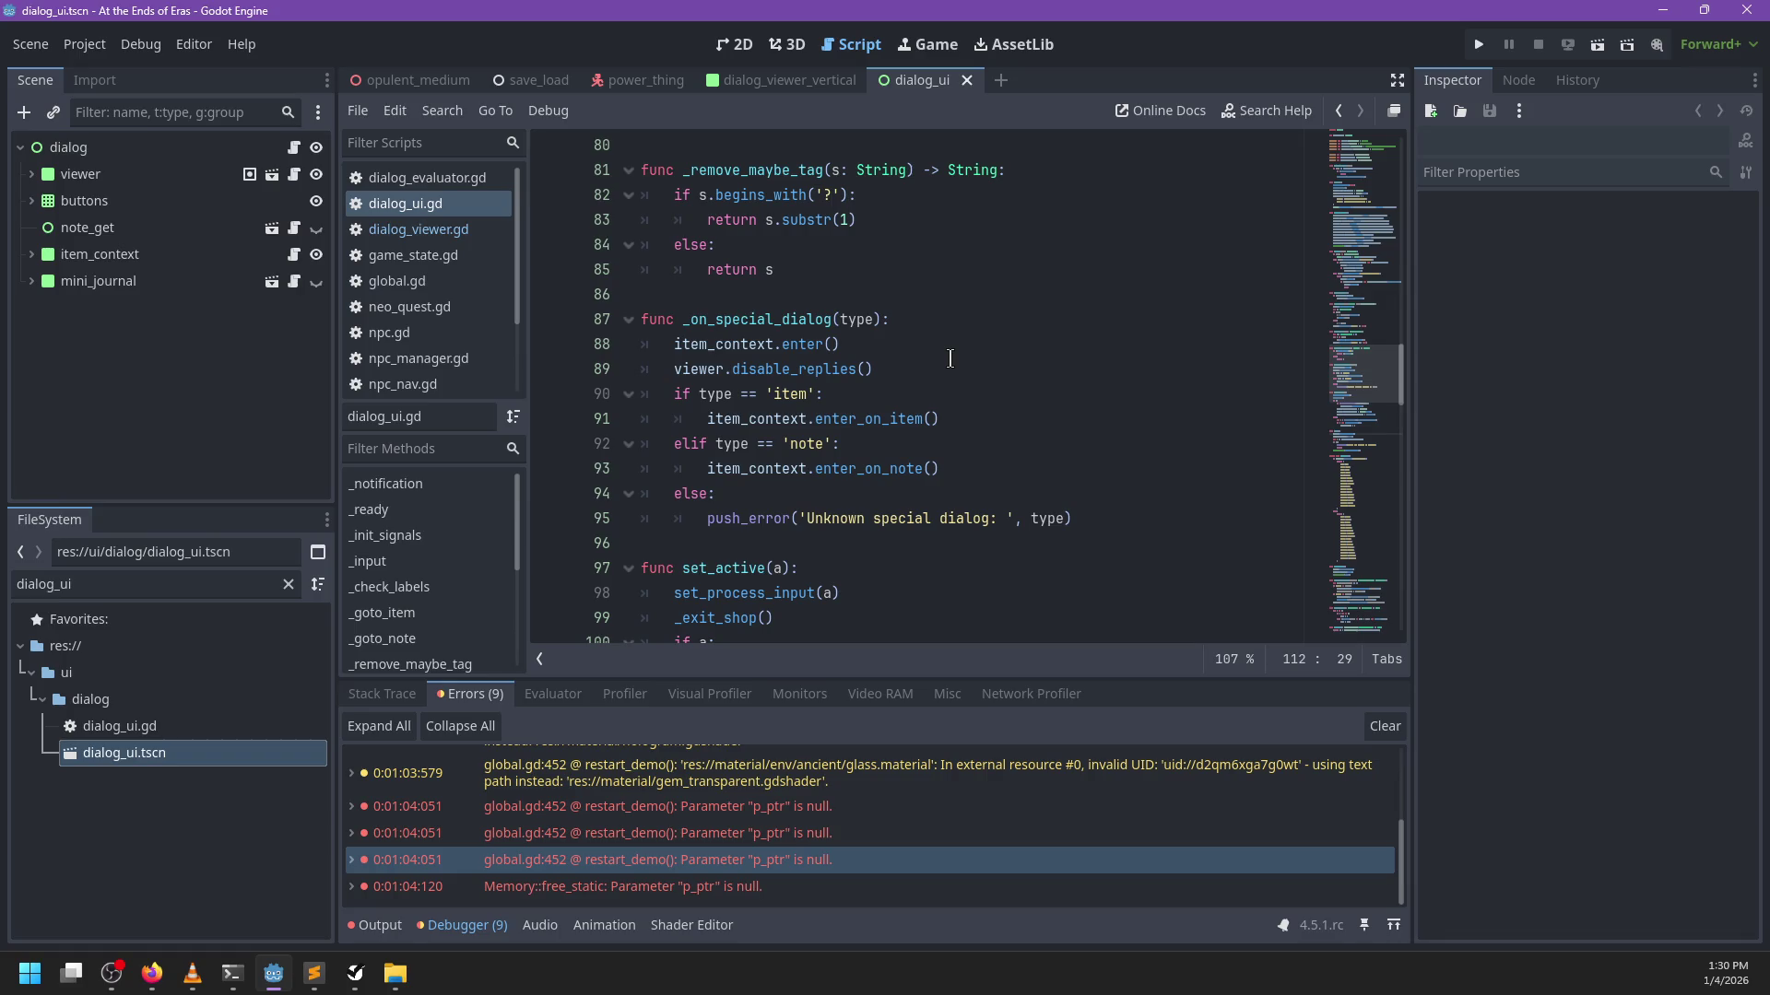
scroll(950, 358, "up", 3)
scroll(950, 359, "down", 3)
double_click(780, 368)
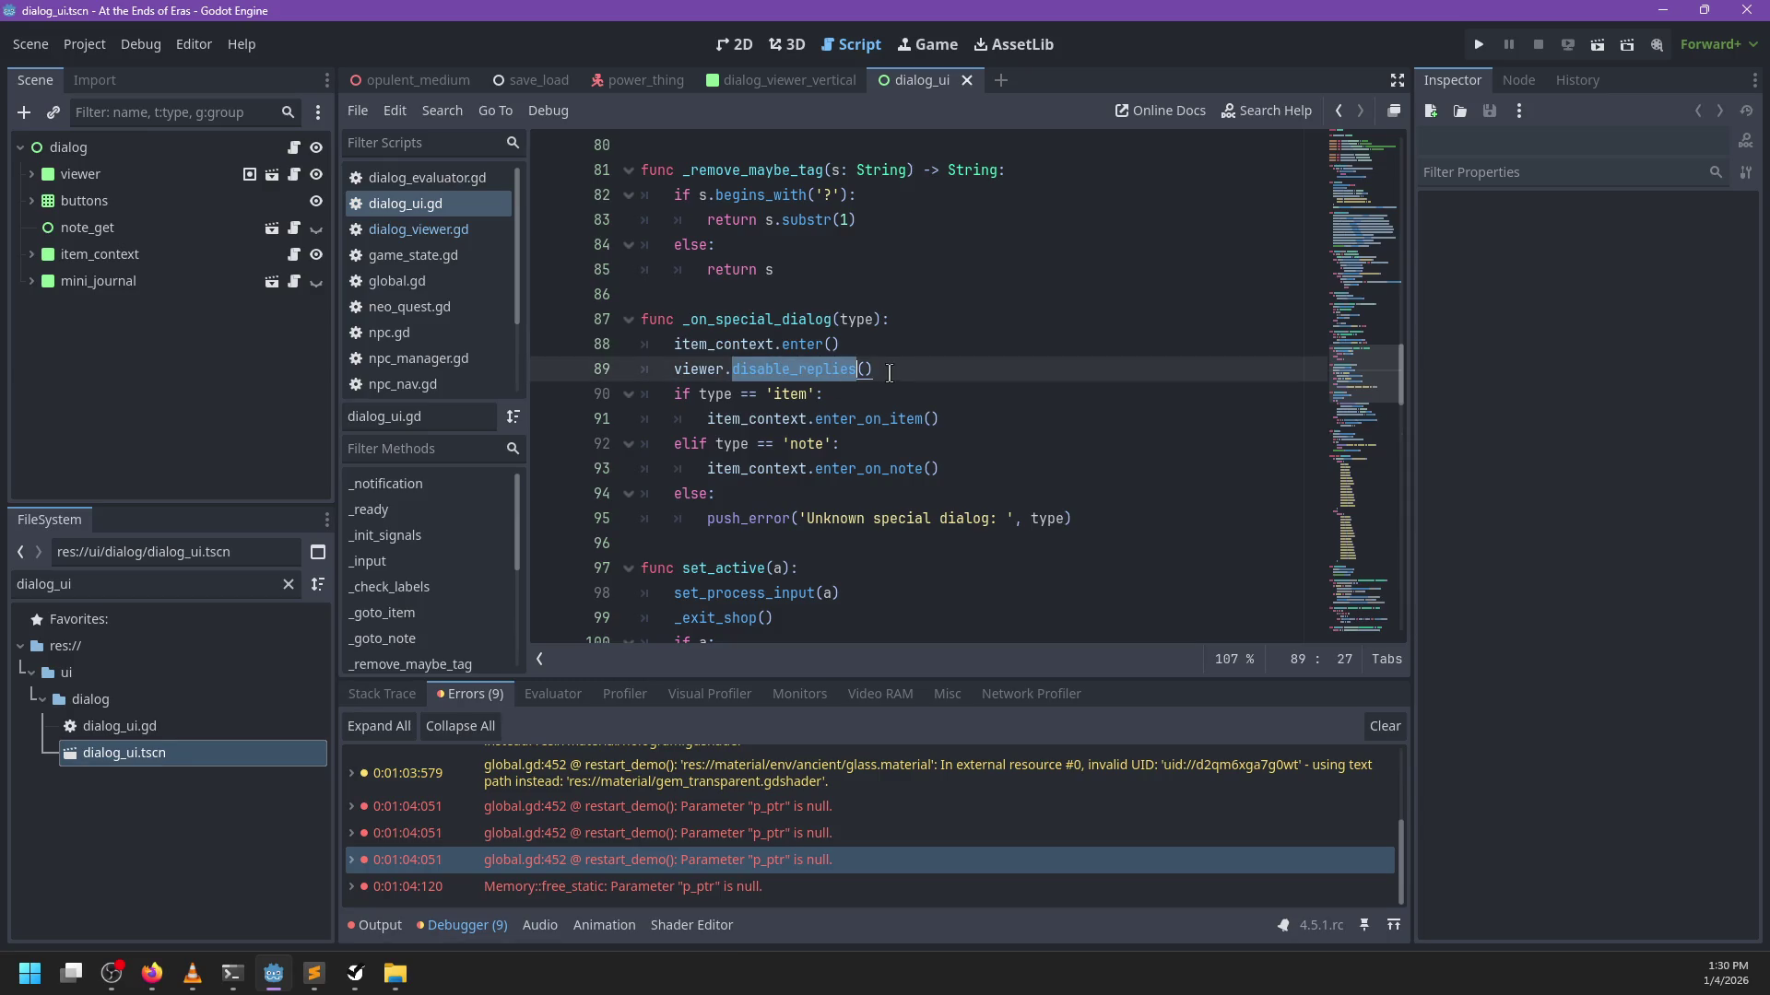
scroll(891, 373, "up", 6)
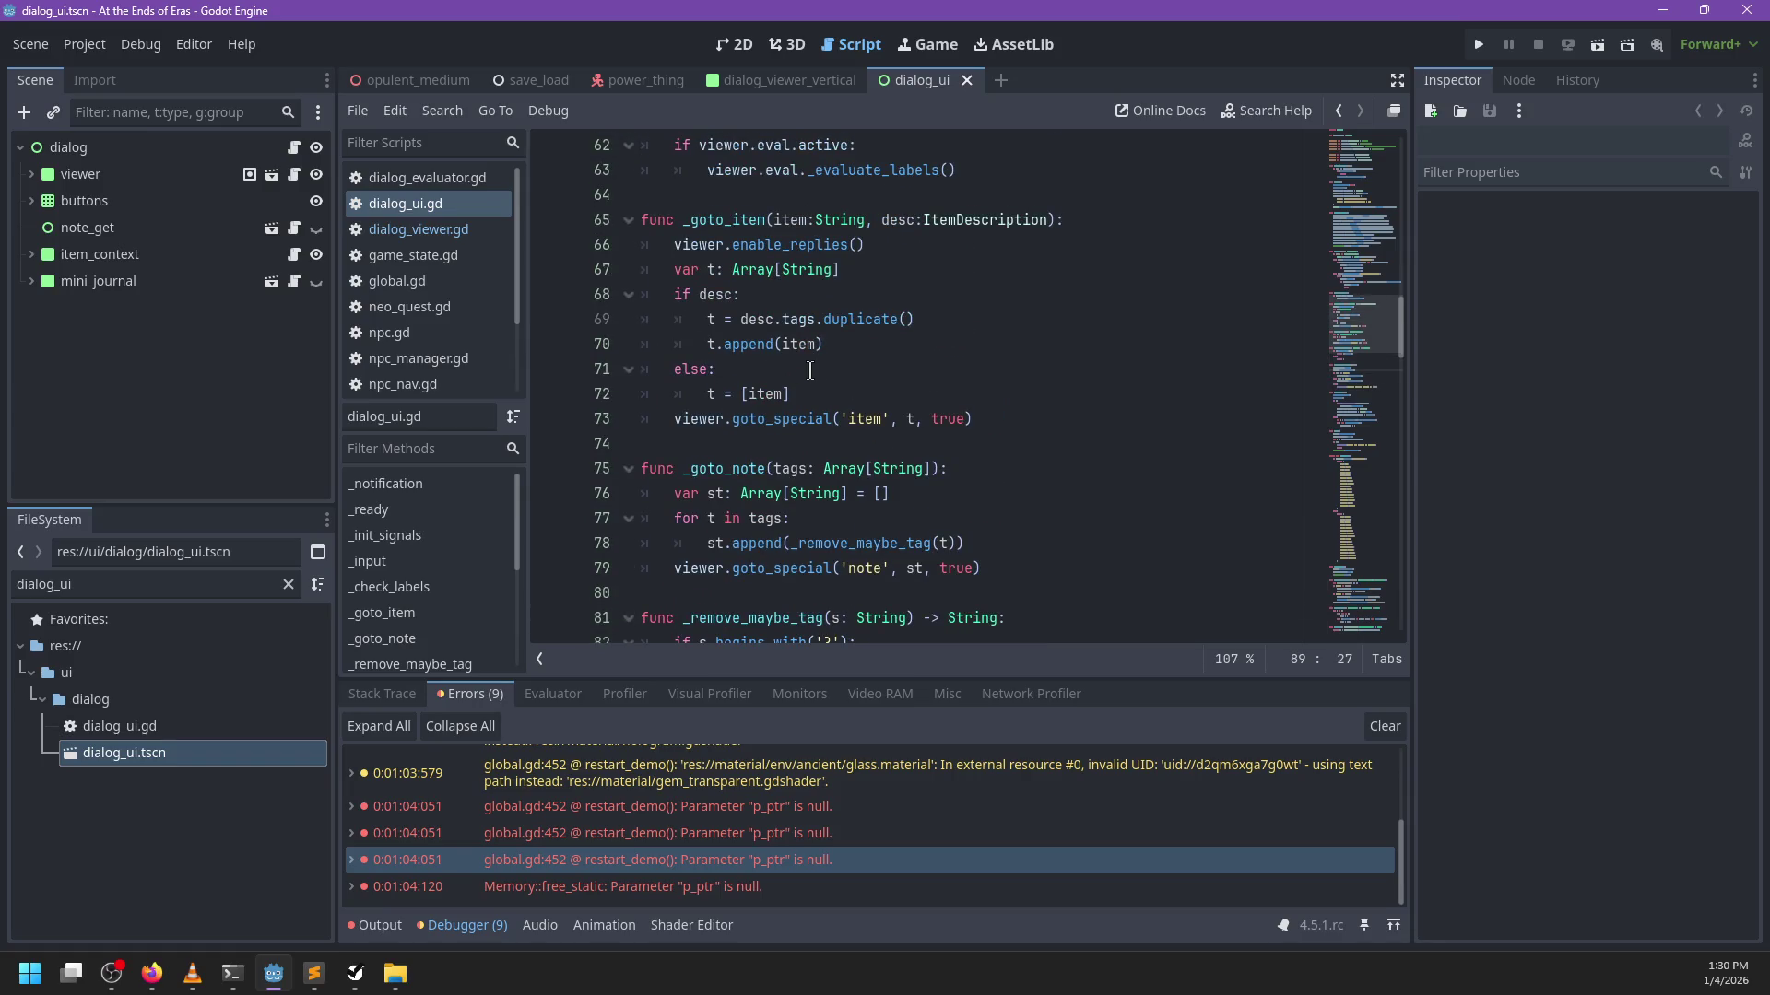
left_click_drag(986, 240, 1103, 224)
key("ctrl+c")
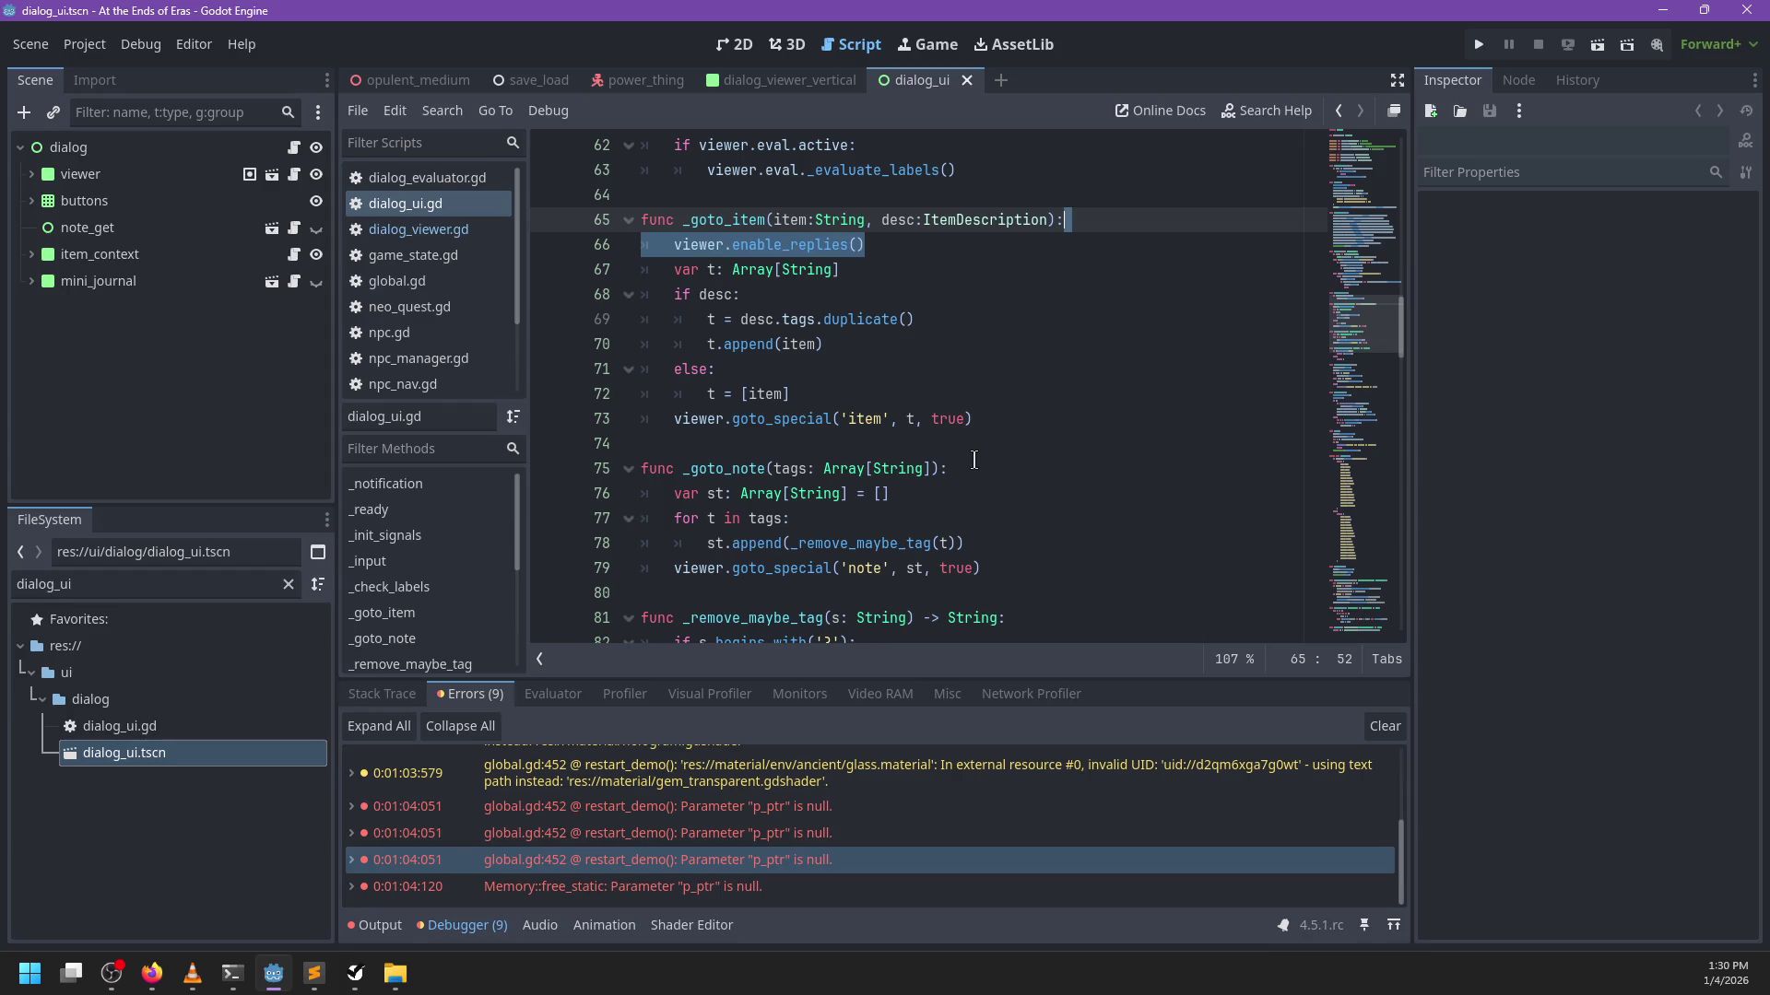
left_click(977, 465)
key("ctrl+v")
Save the edited dialog_ui.gd script
scroll(861, 463, "up", 2)
scroll(861, 462, "up", 11)
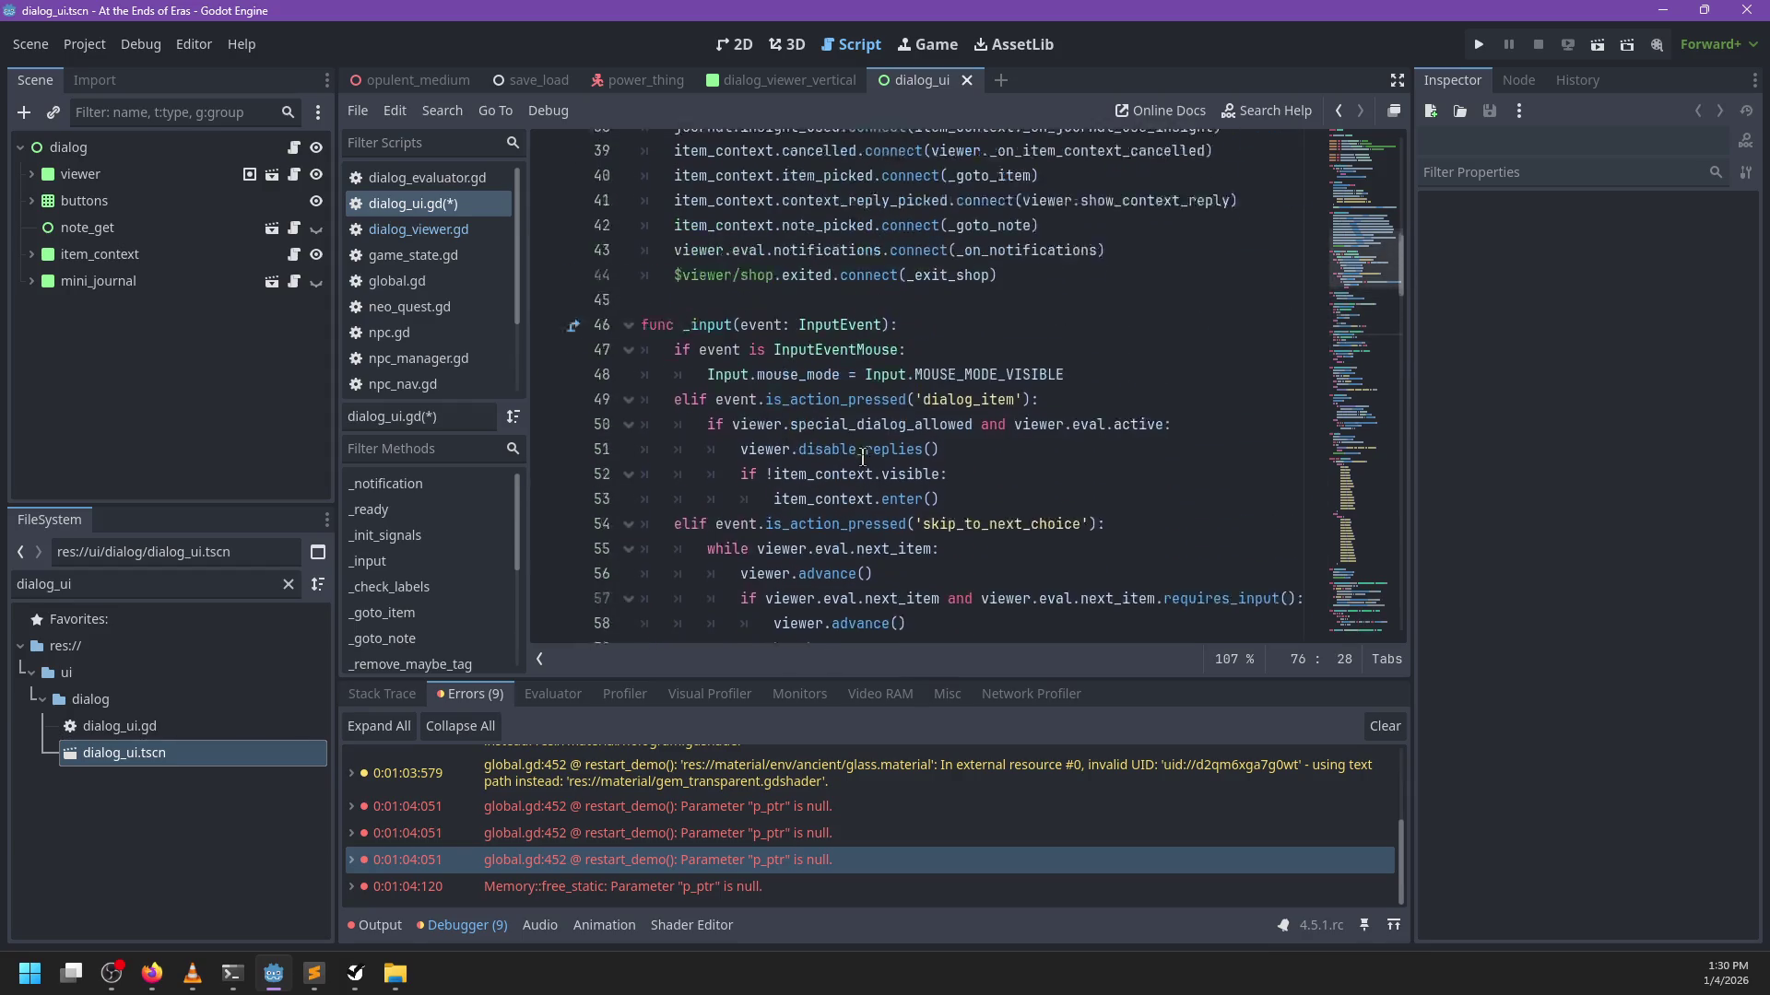
scroll(862, 458, "up", 4)
key("ctrl+s")
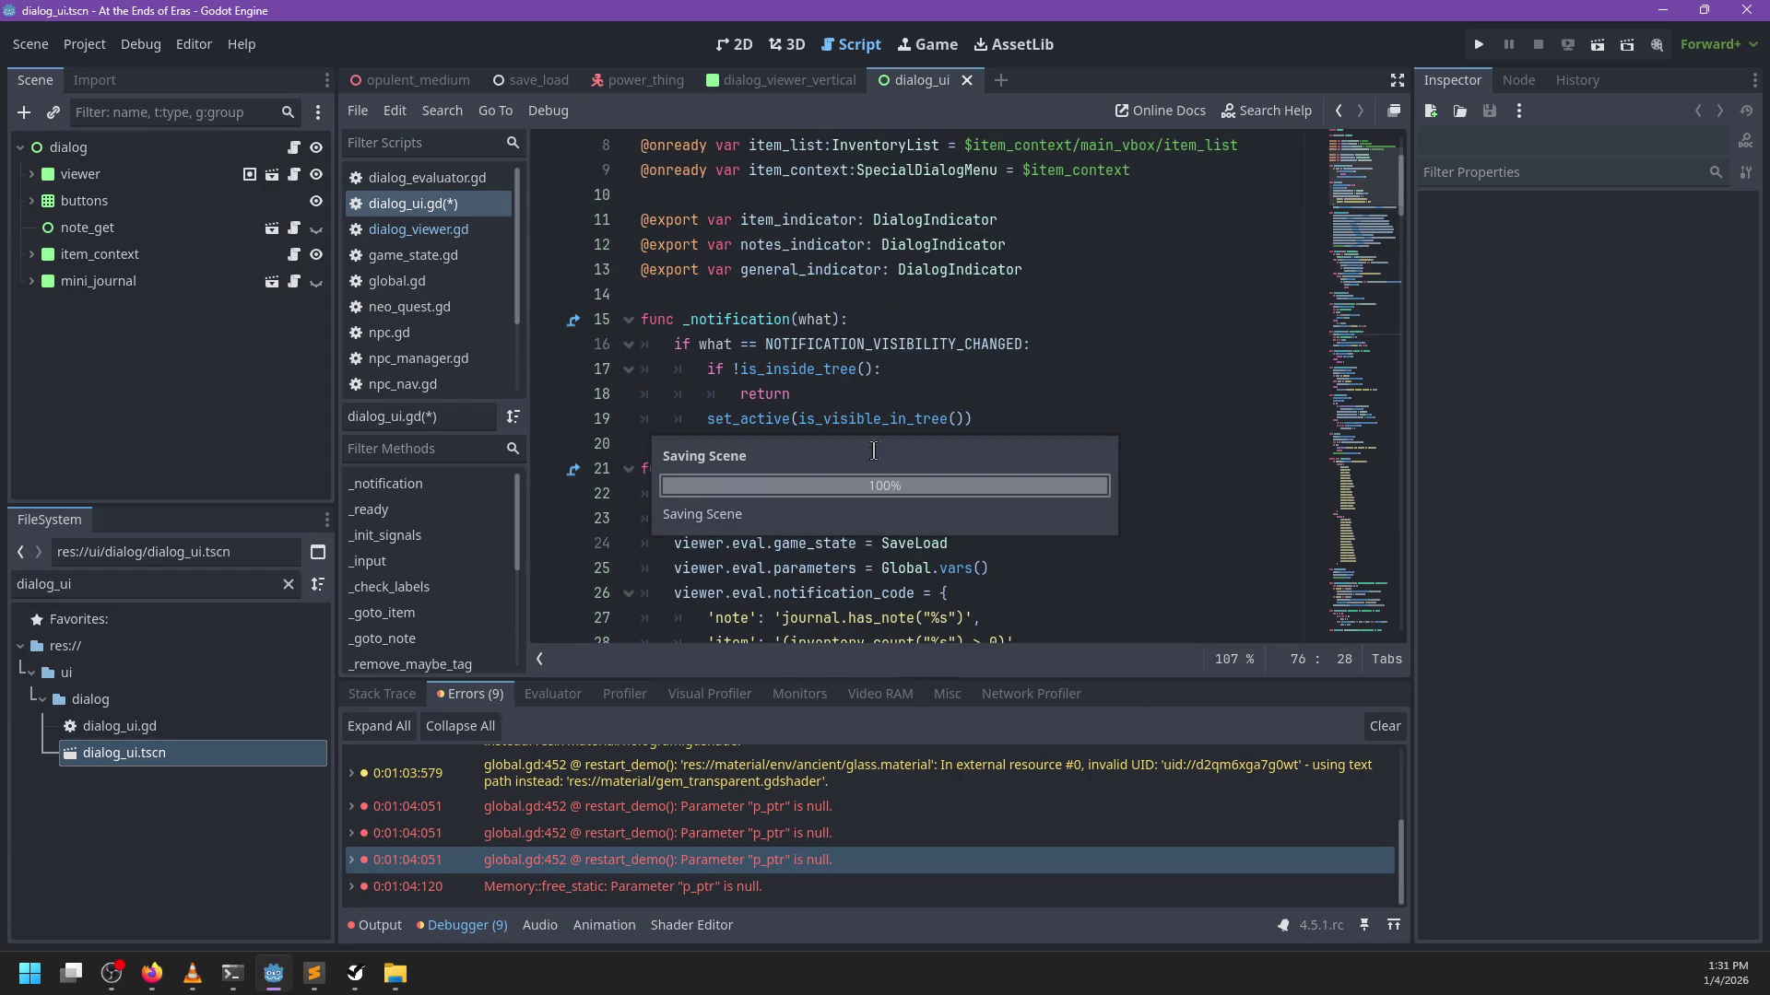
Move through dialog_ui.gd to the set_active function header
scroll(936, 414, "down", 4)
scroll(931, 410, "up", 4)
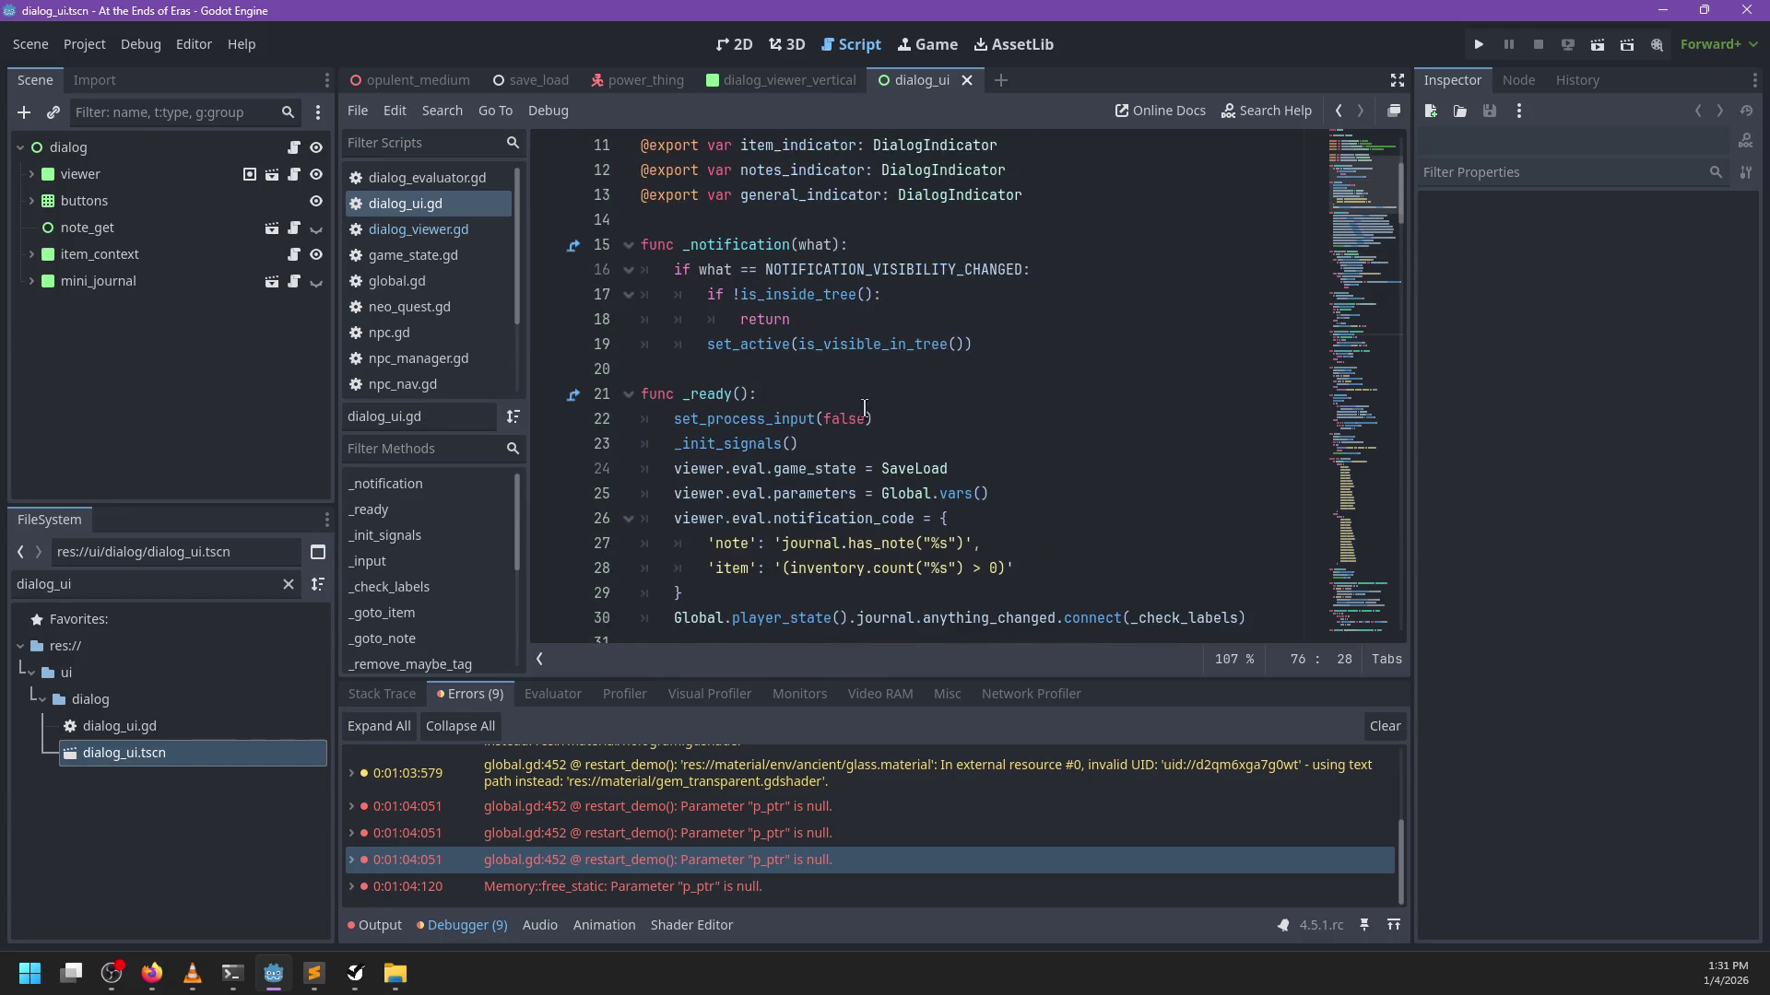
left_click(865, 443)
scroll(868, 443, "down", 11)
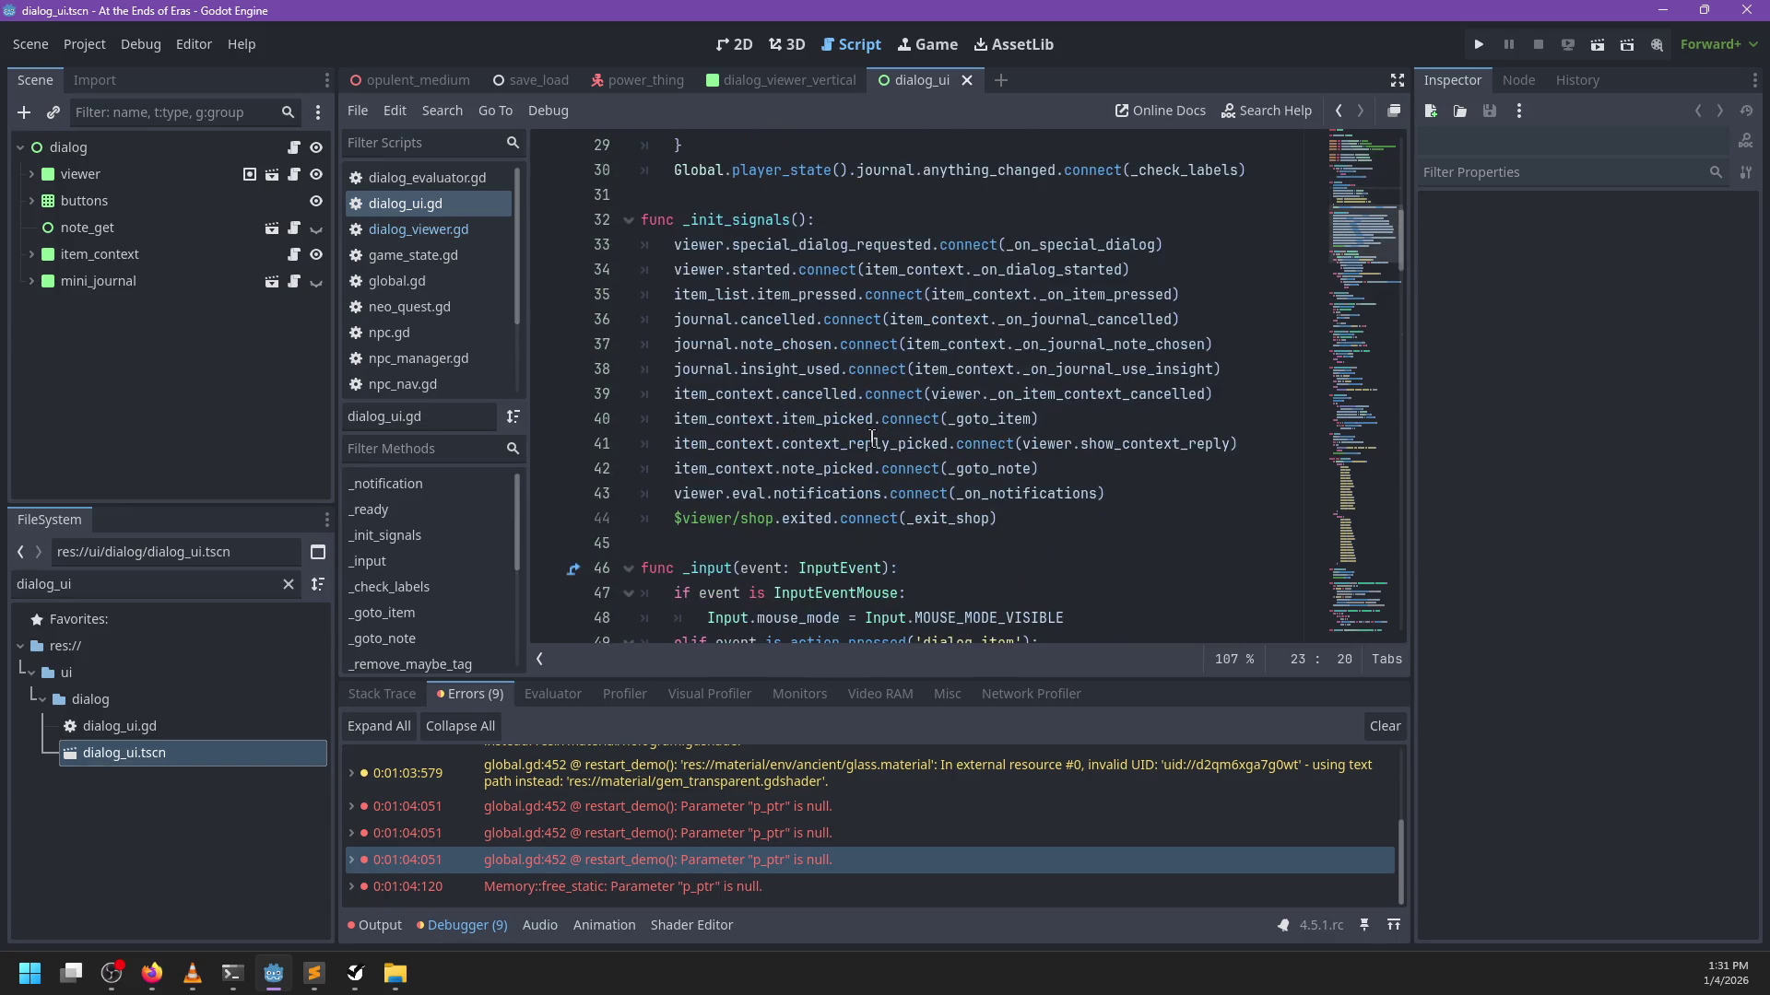
scroll(873, 440, "down", 12)
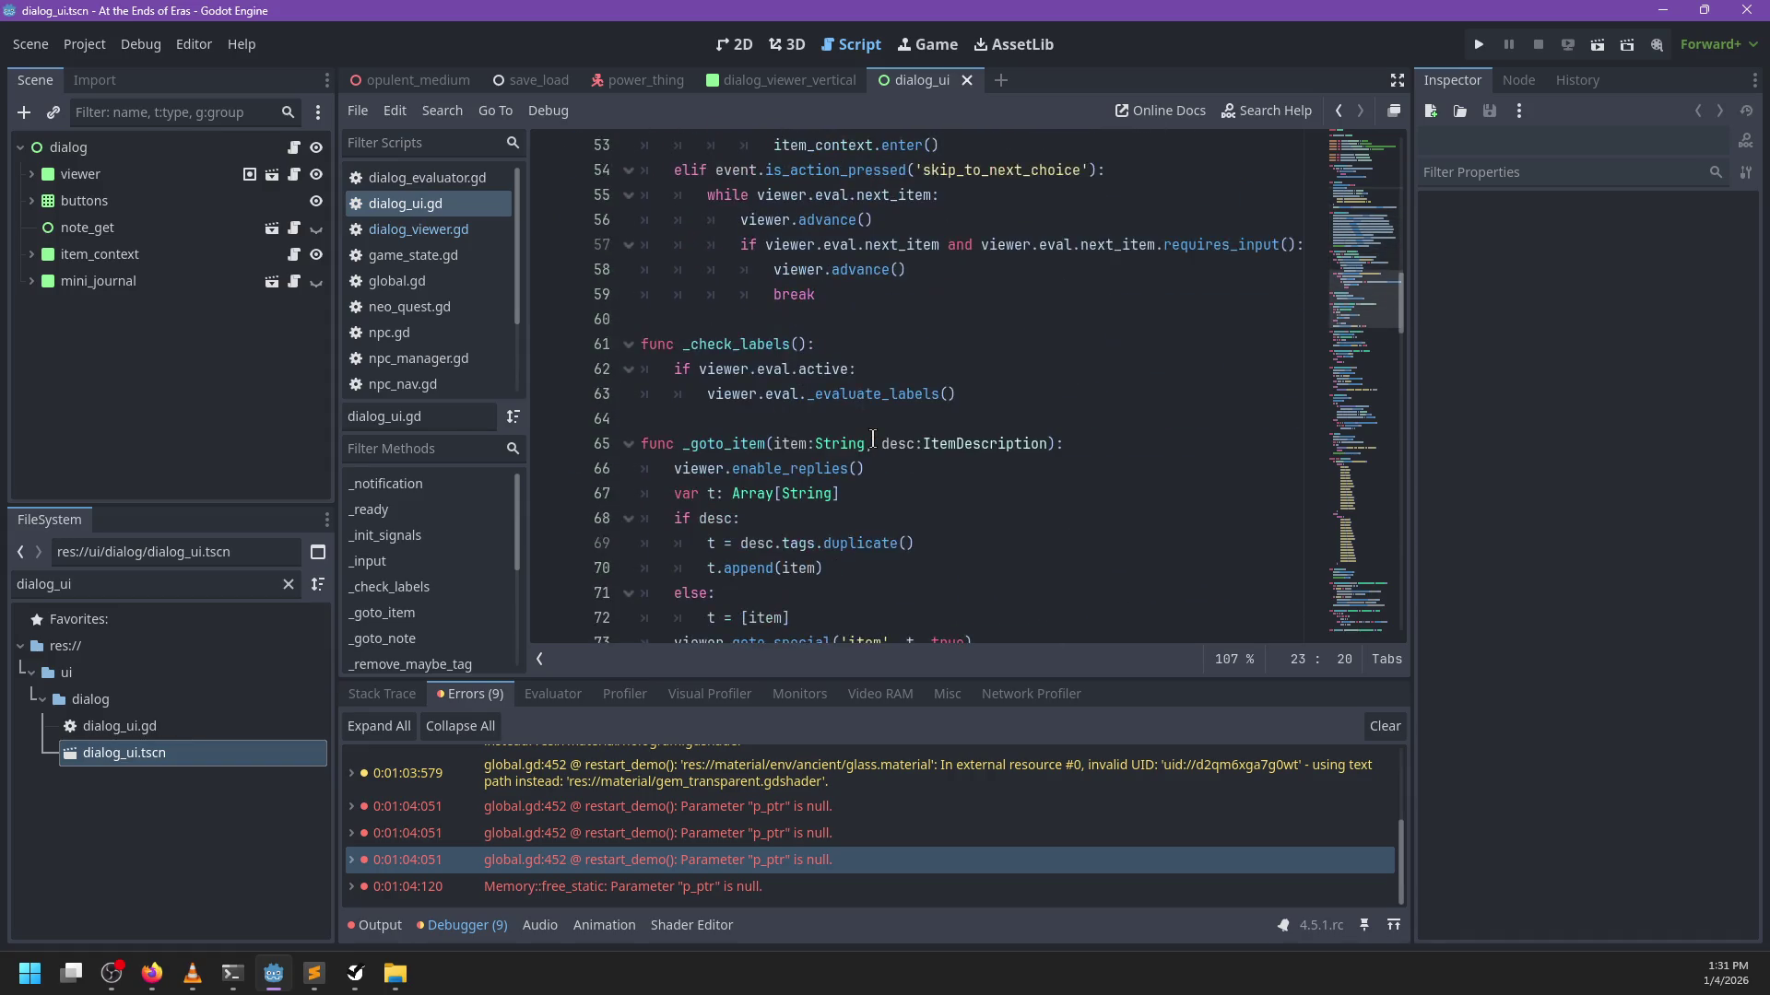
scroll(873, 437, "down", 5)
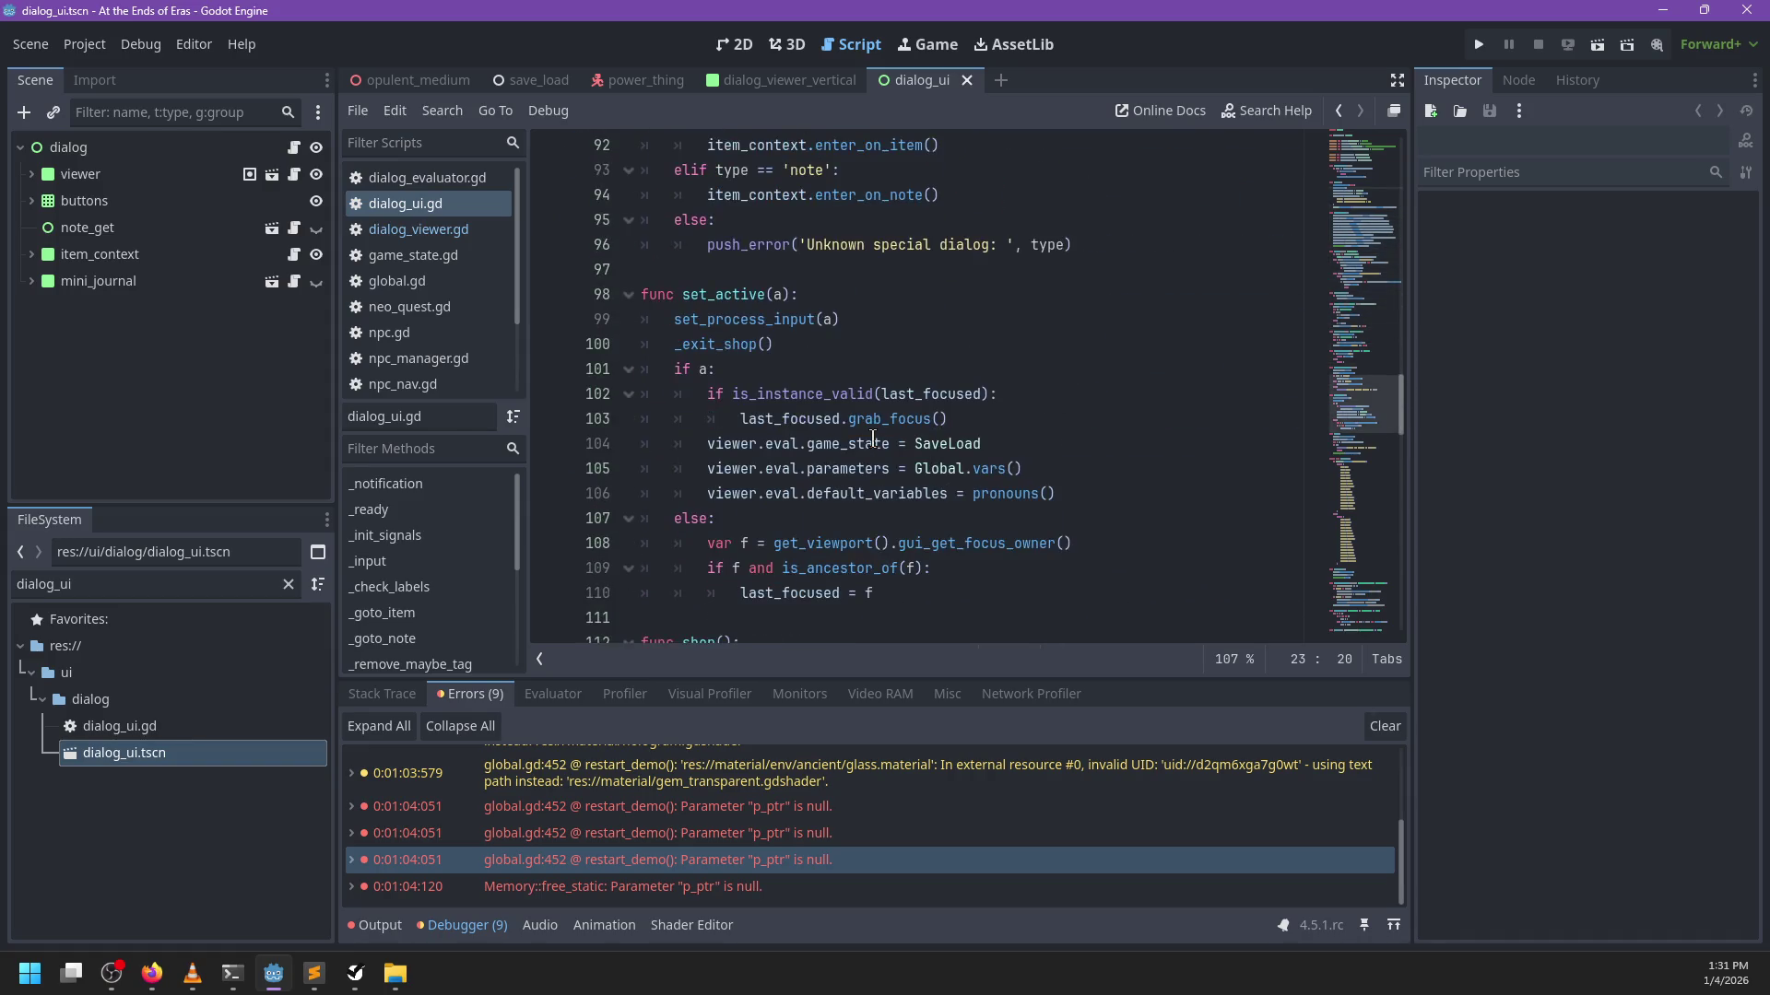
scroll(871, 433, "up", 1)
left_click(837, 296)
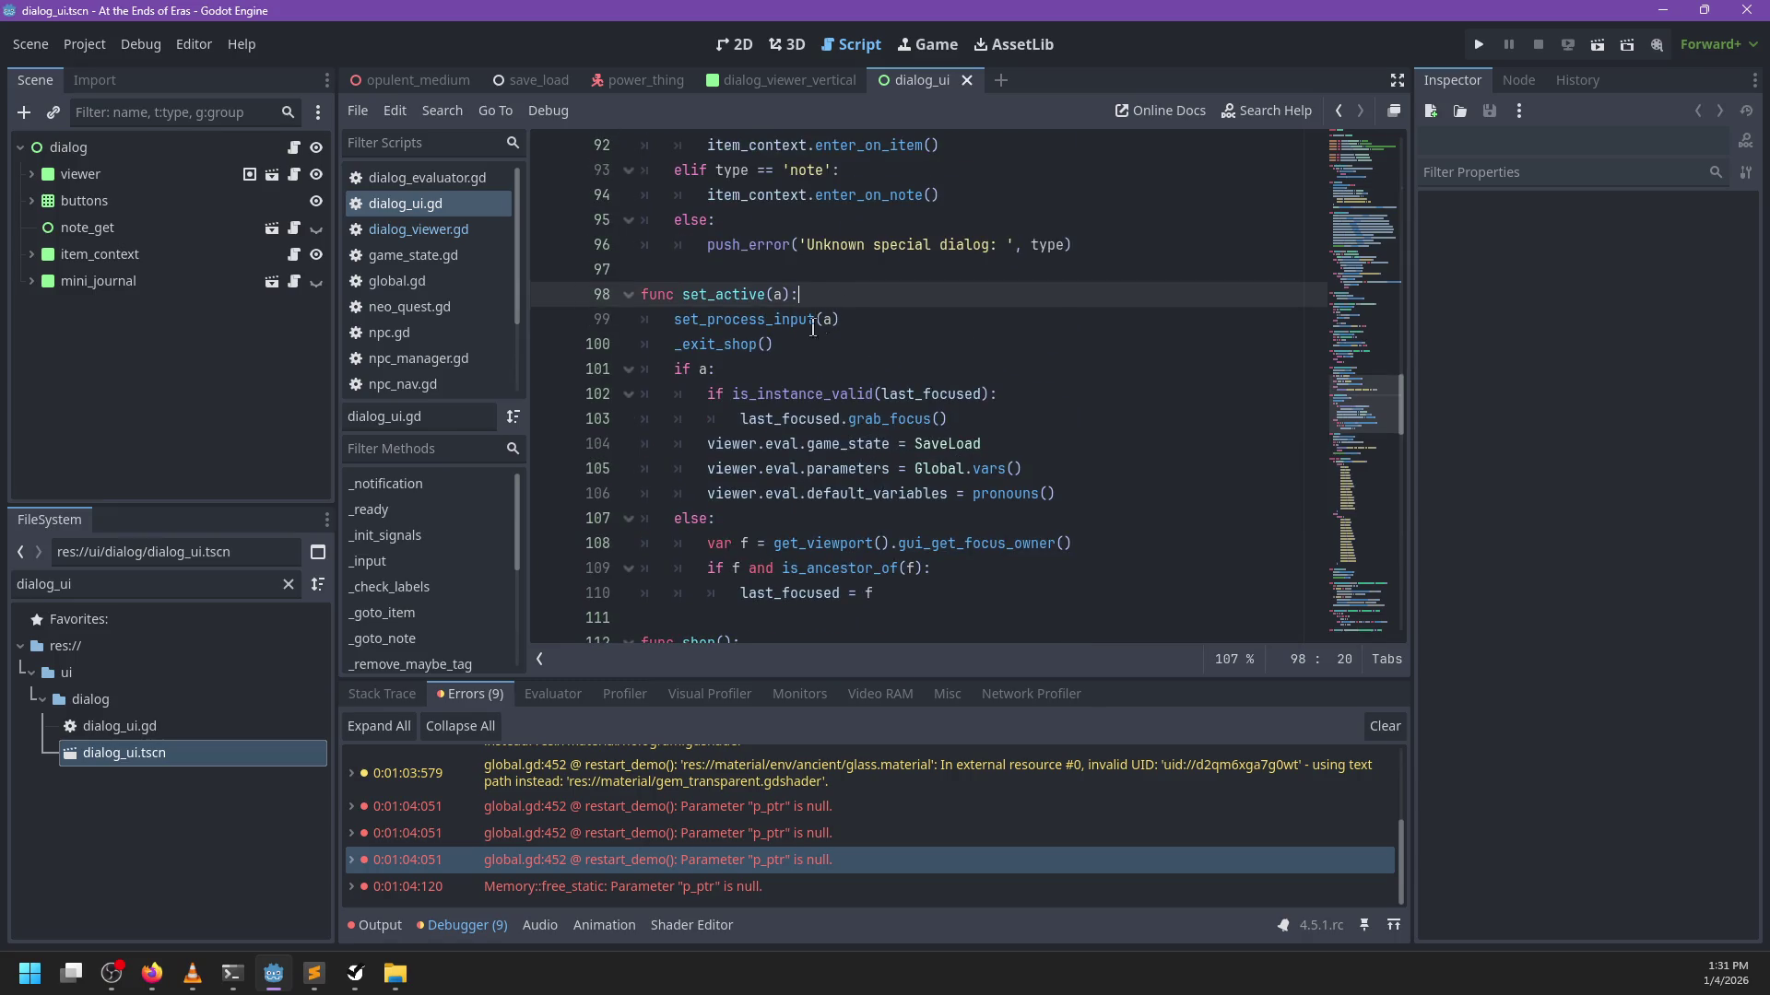
Insert viewer.enable_replies() as the first line under 'if a:' in set_active
key("Return")
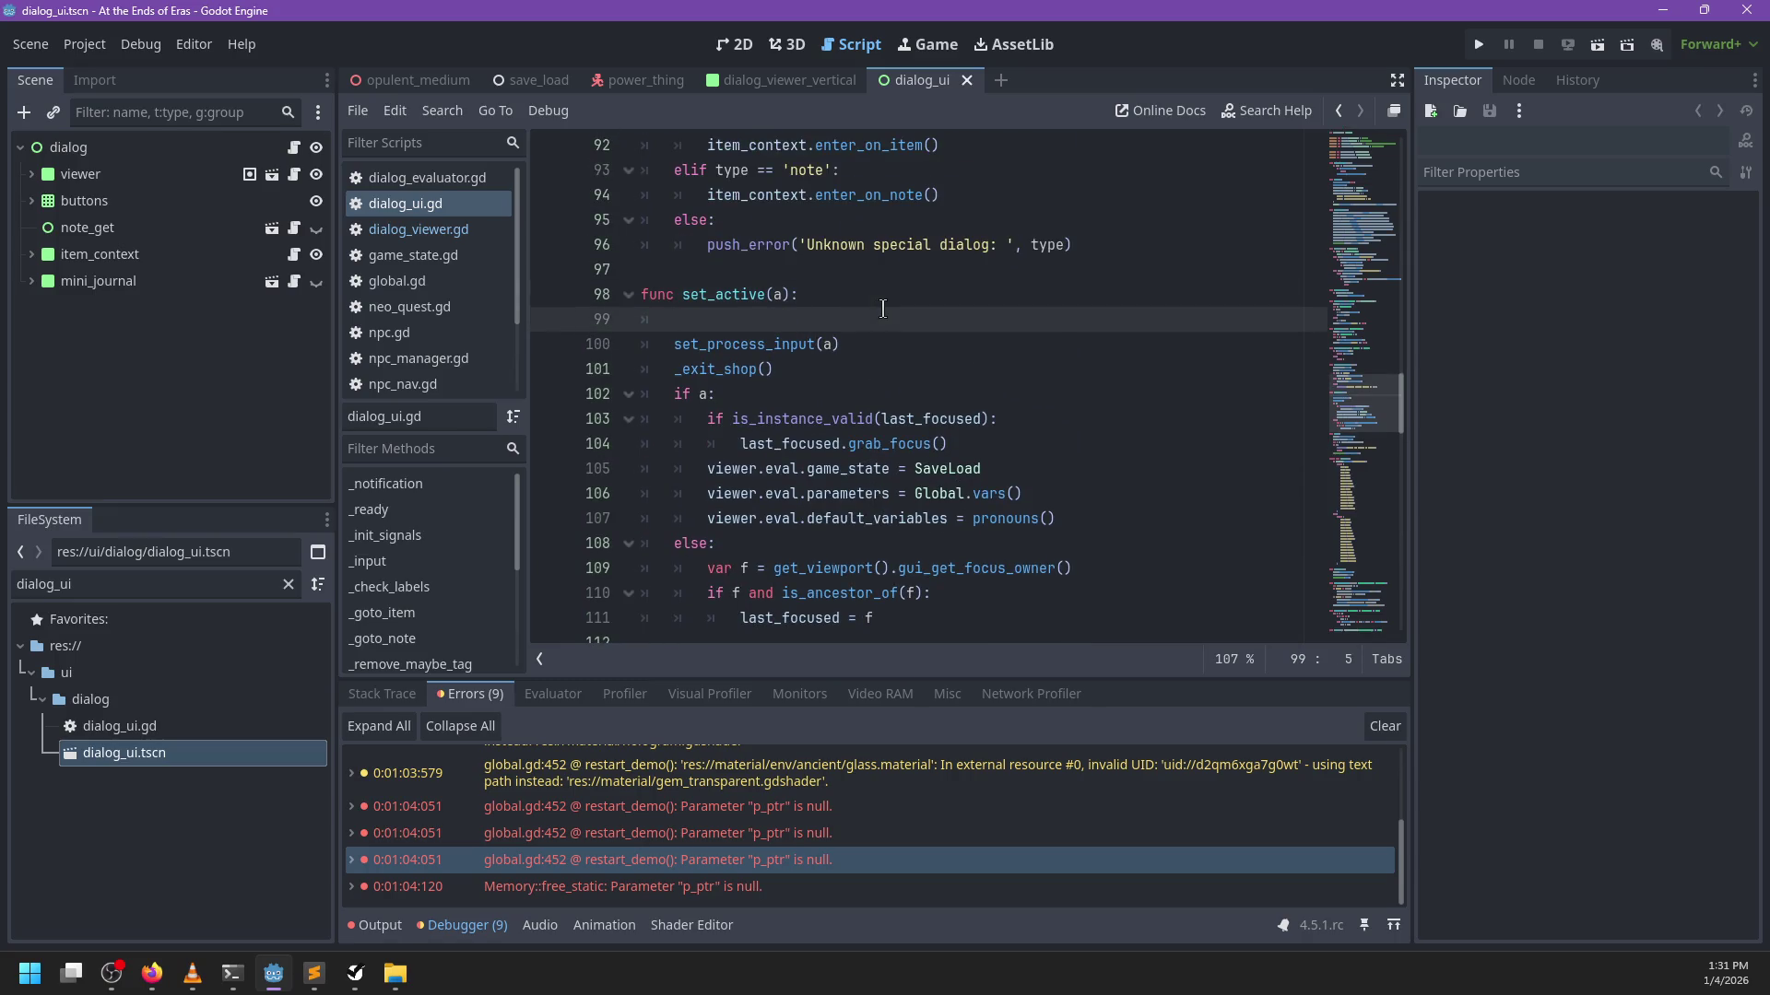
type("iewer,")
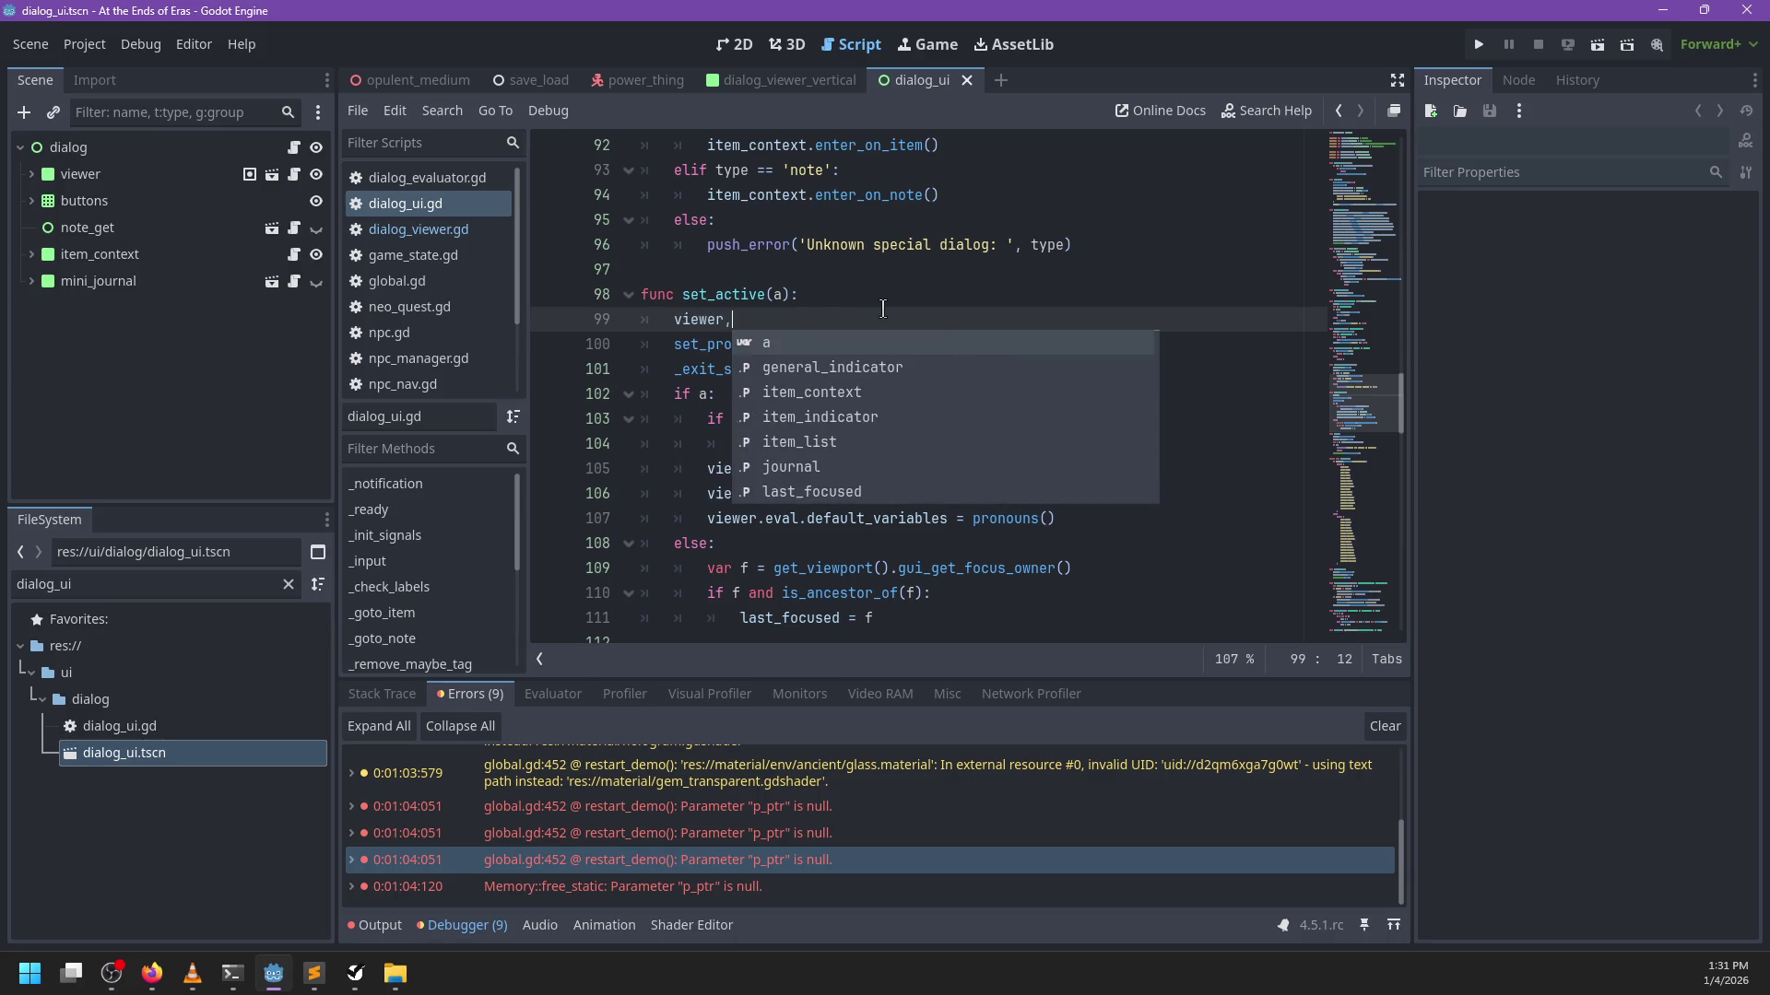
key("BackSpace")
type(".enable")
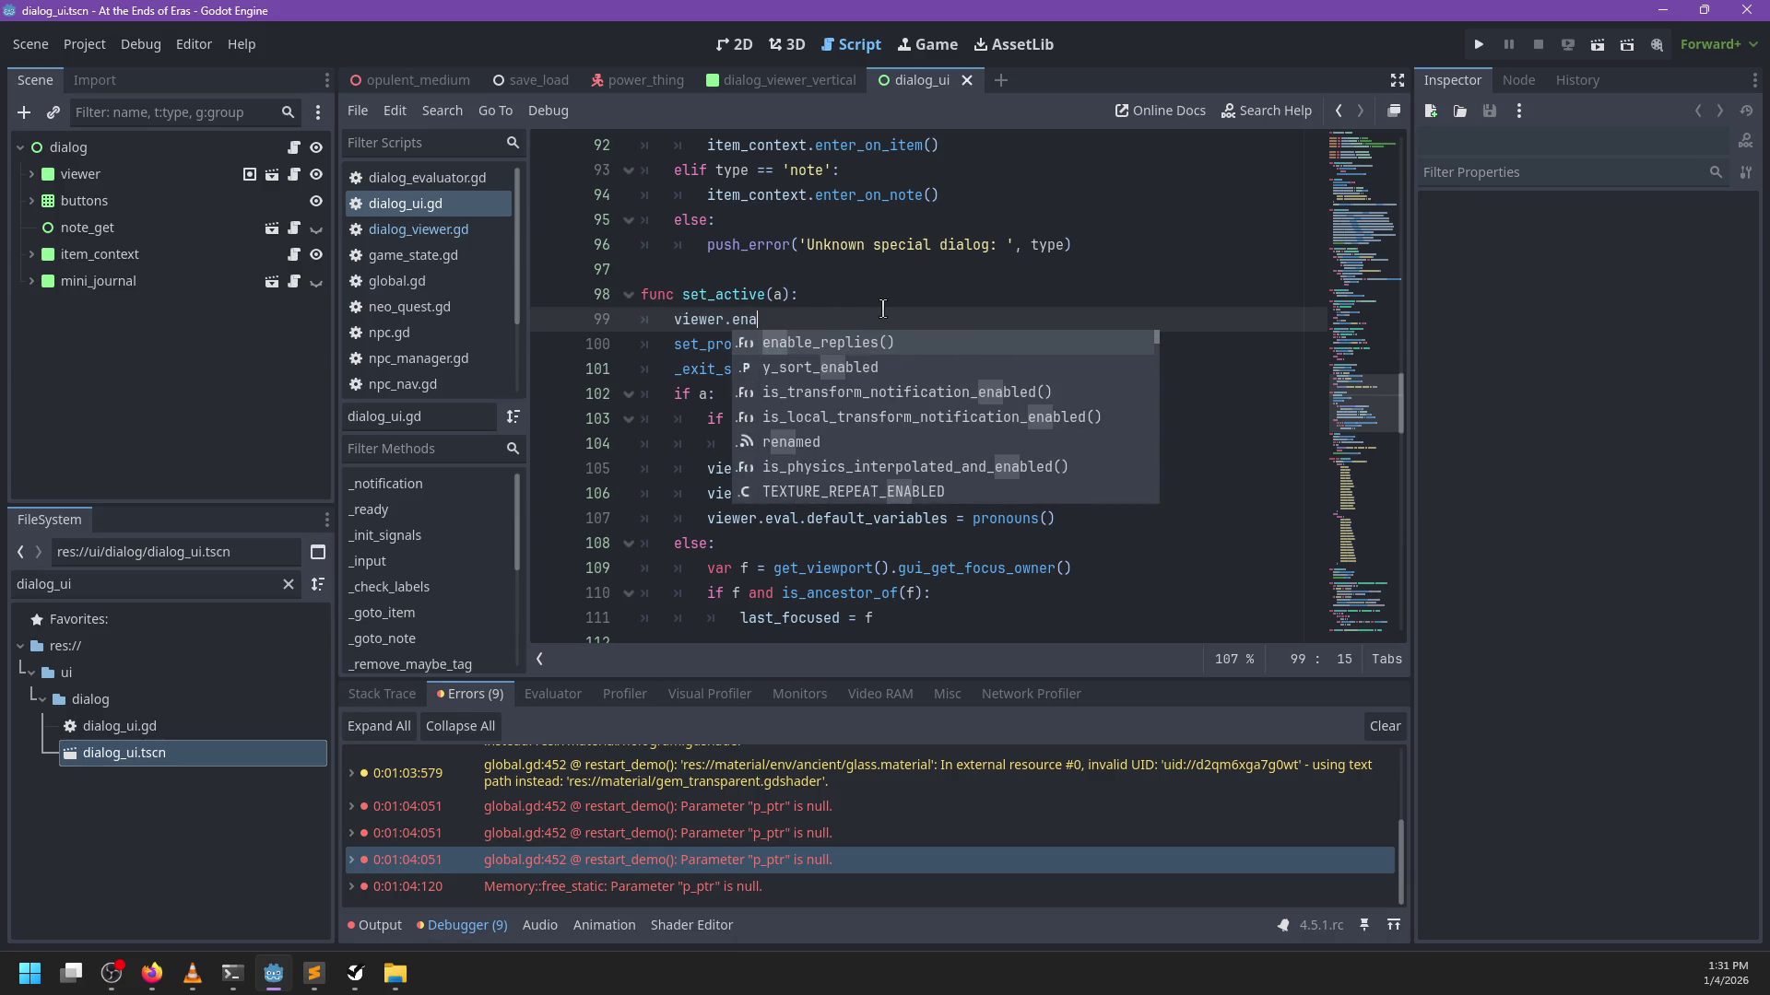
key("Return")
key("alt+Up")
key("alt+Down")
key("alt+Down")
scroll(889, 332, "down", 4)
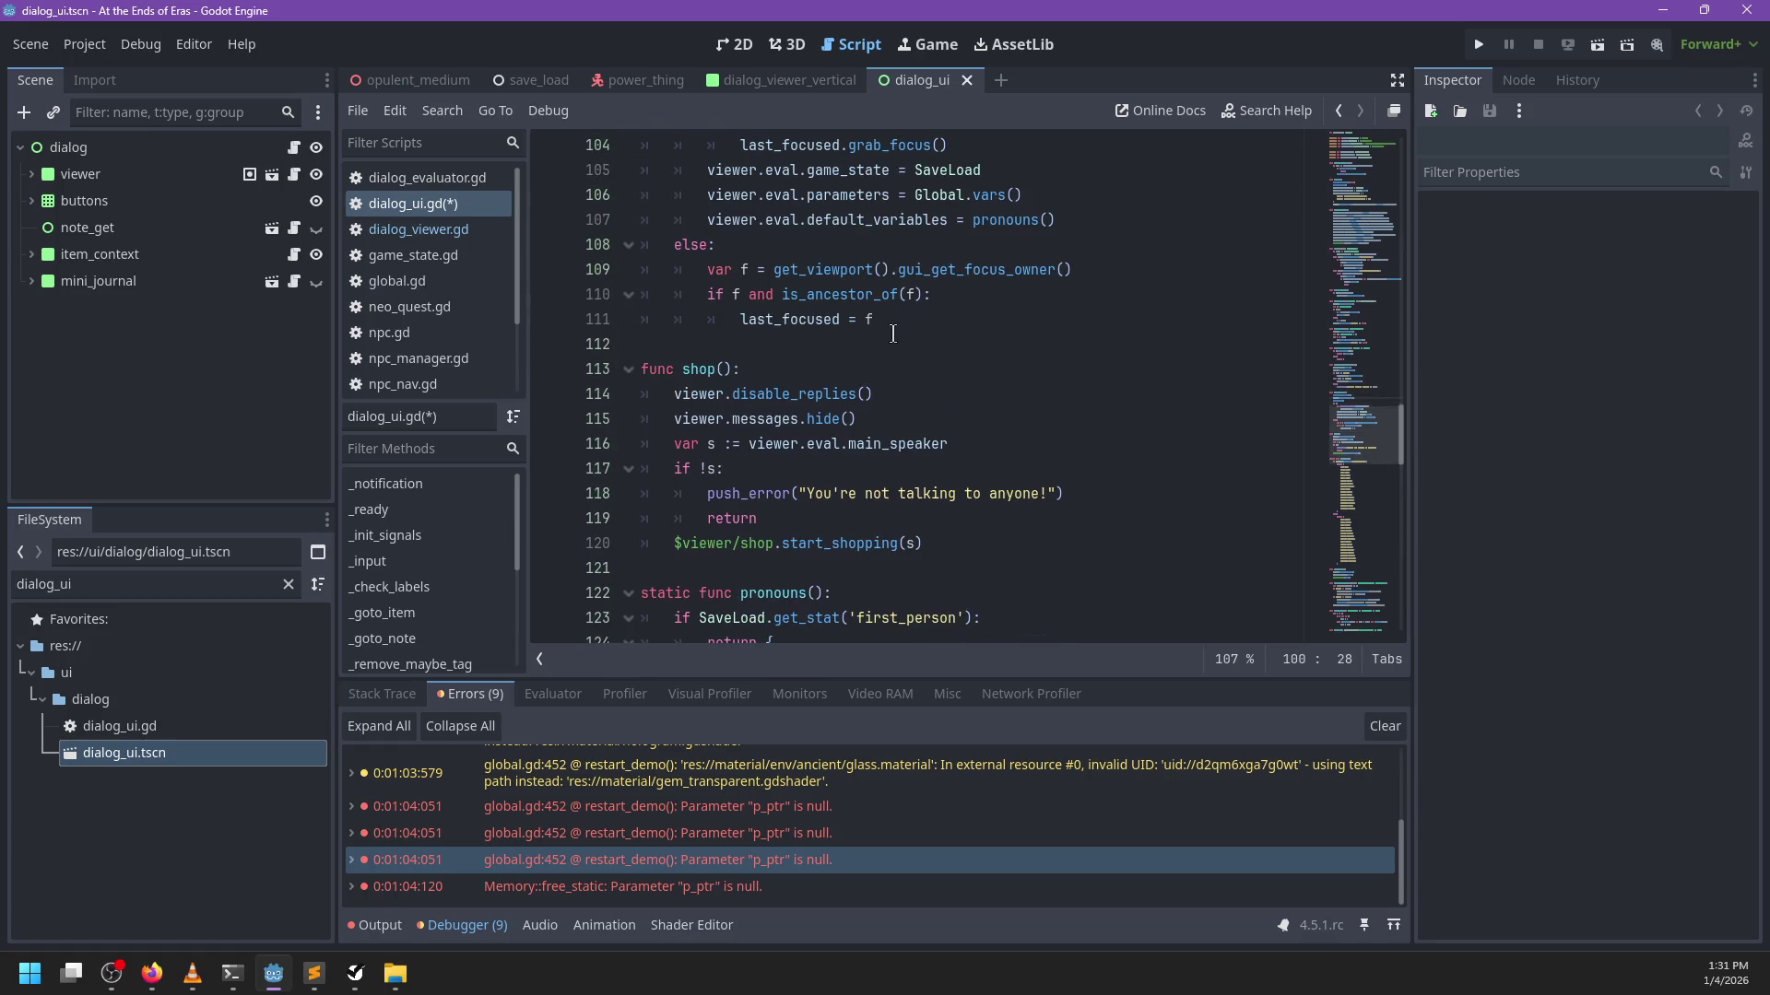
scroll(892, 333, "up", 3)
key("shift+Up")
key("BackSpace")
left_click(808, 294)
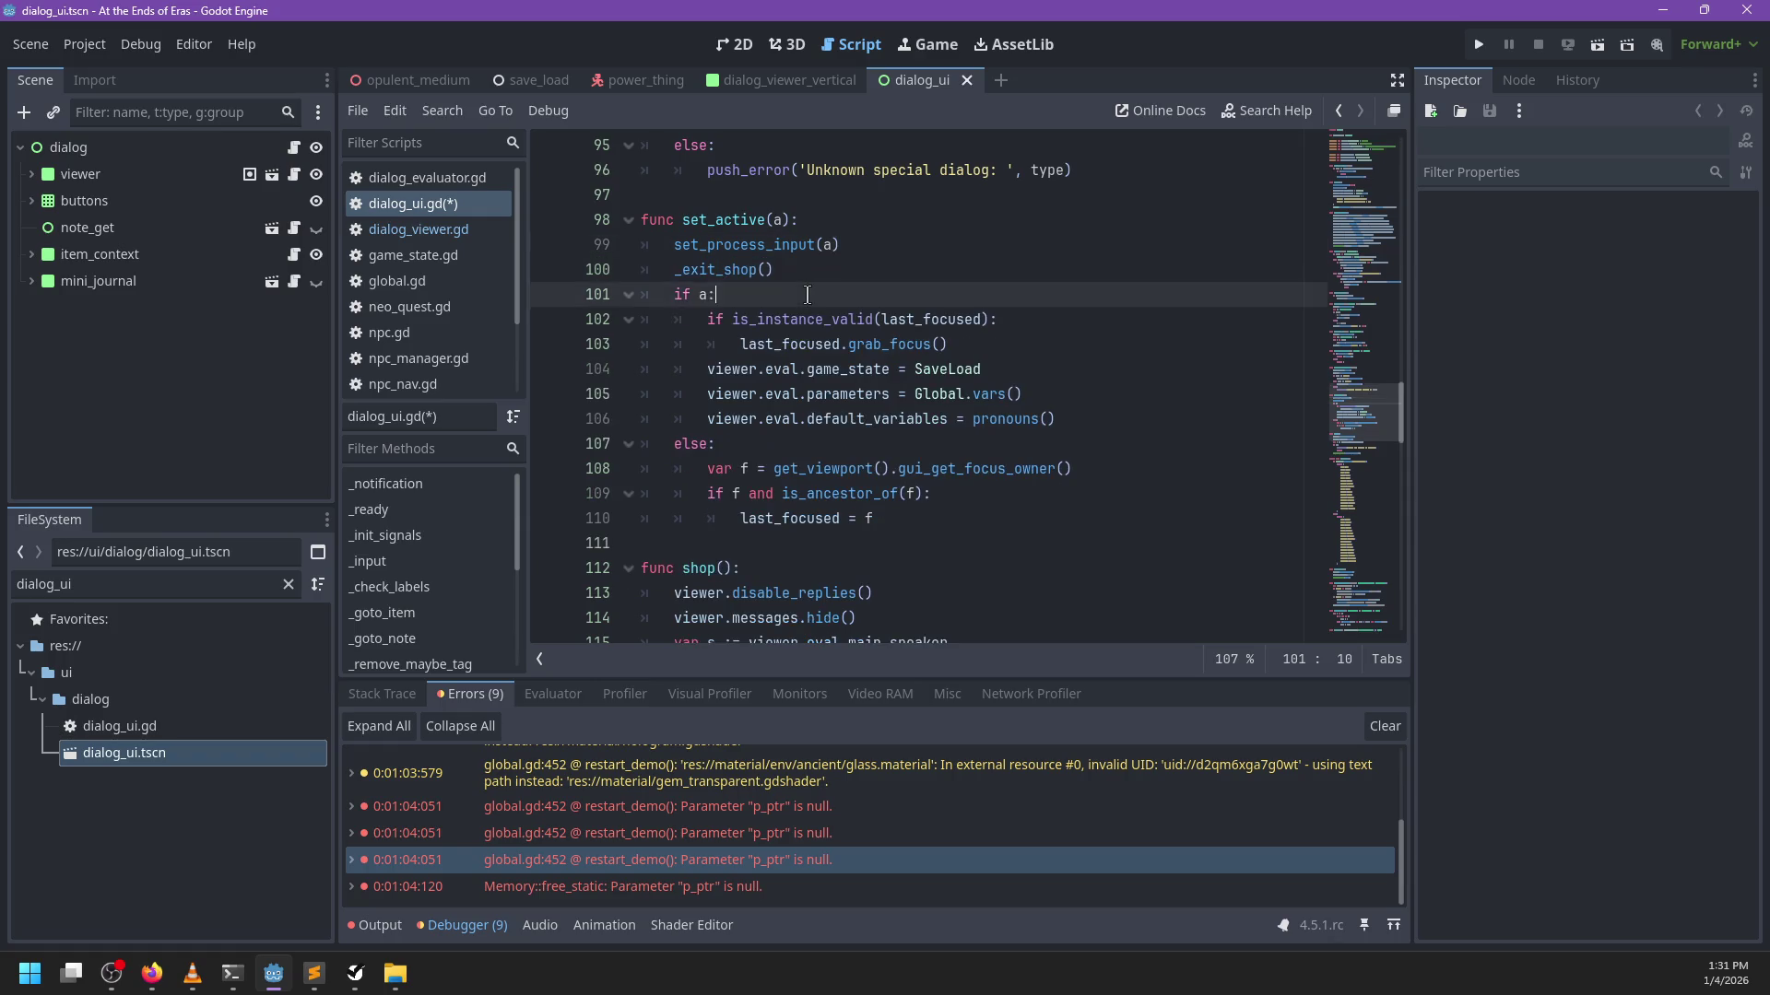
key("Return")
key("ctrl+v")
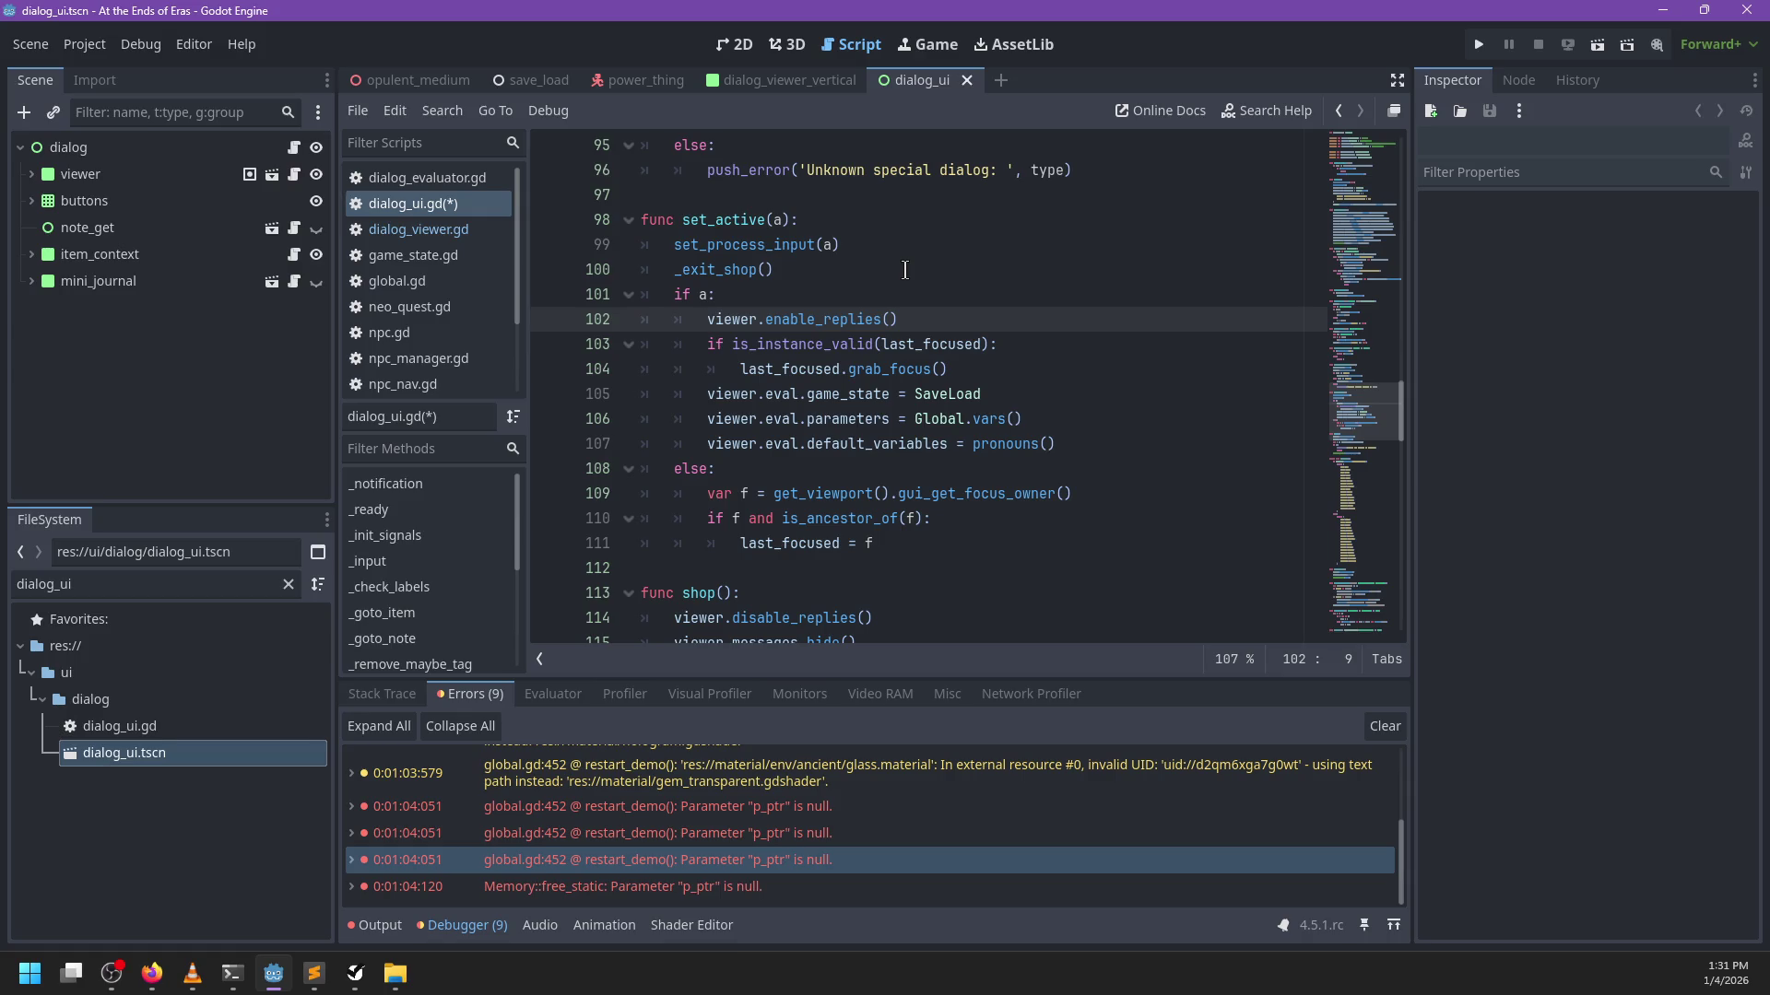
Save dialog_ui.gd and run the game with F5 to test it
scroll(1014, 396, "down", 1)
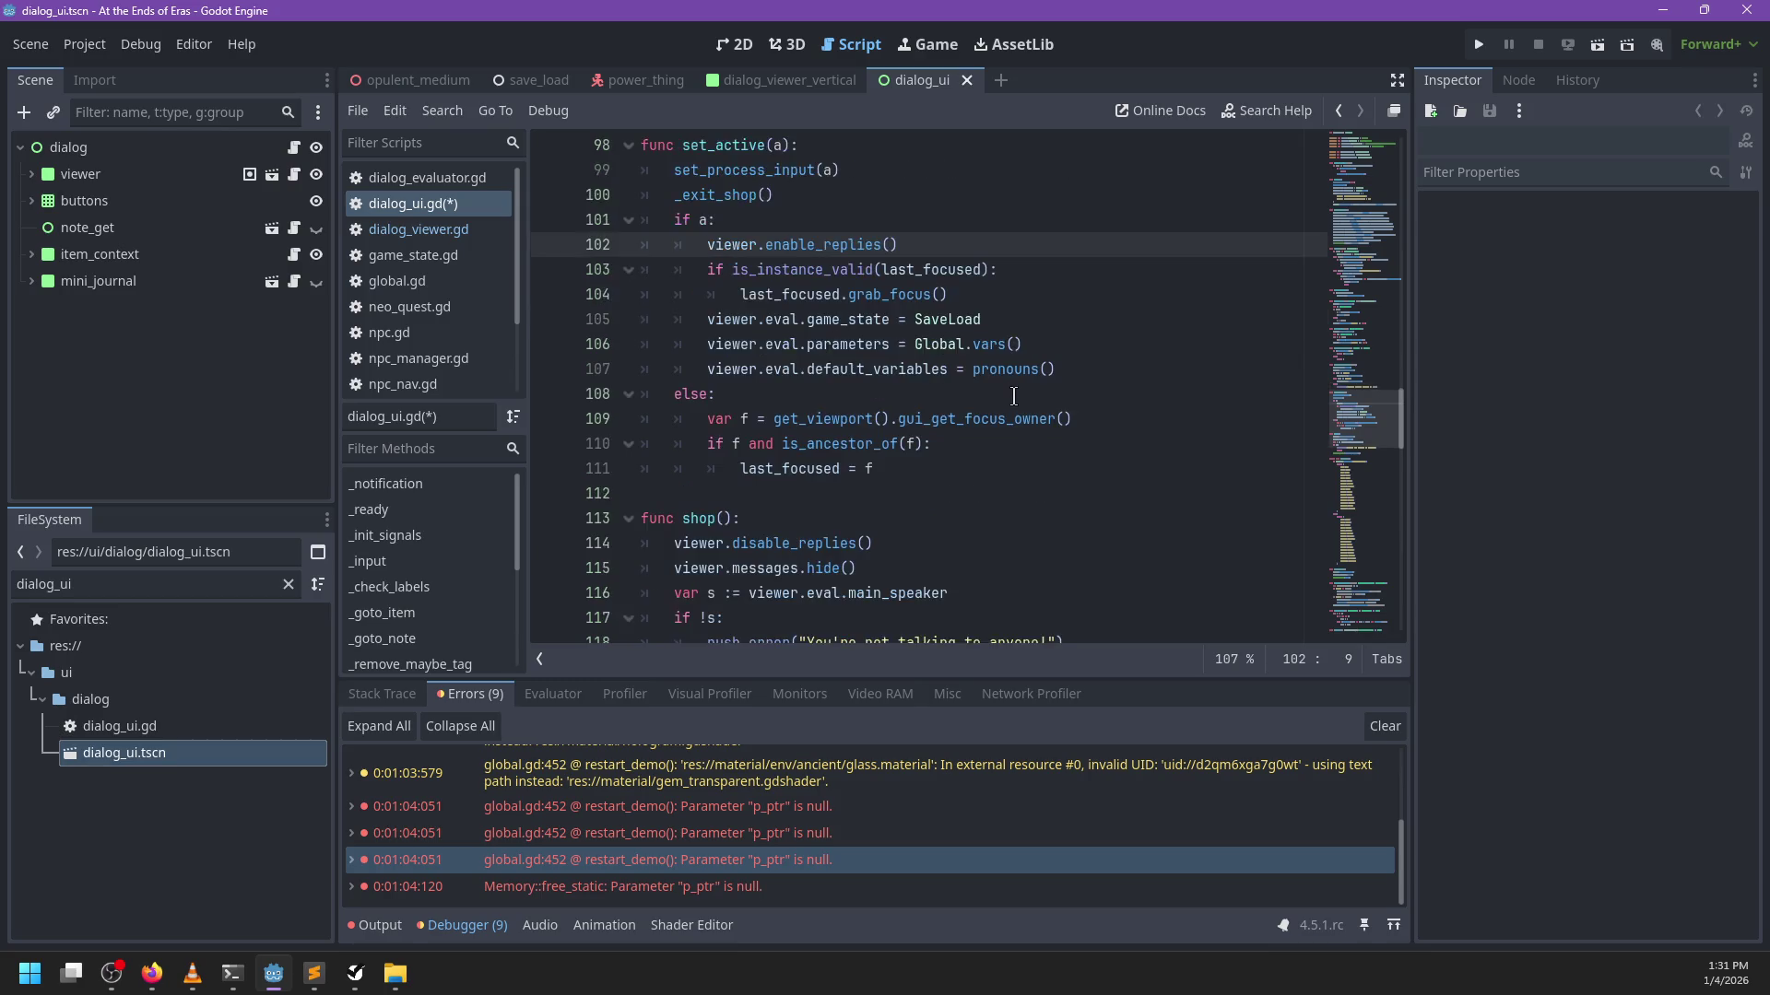
scroll(1014, 396, "down", 2)
key("ctrl+s")
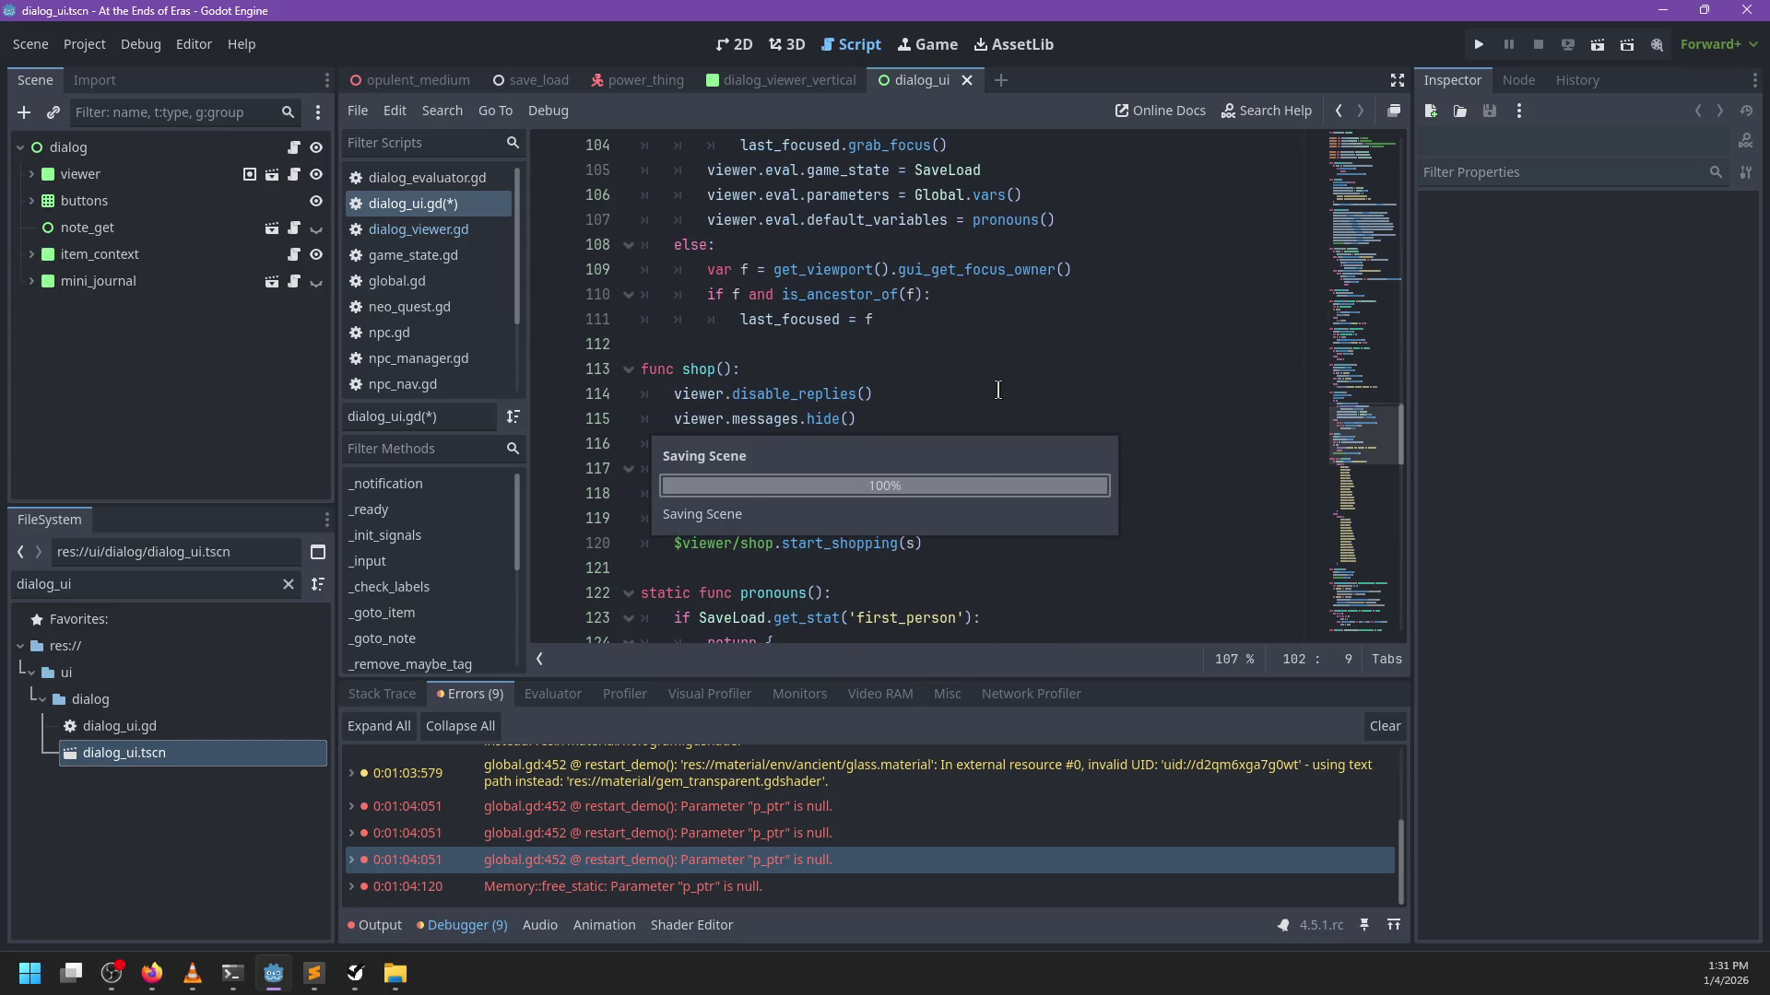
scroll(1004, 393, "down", 3)
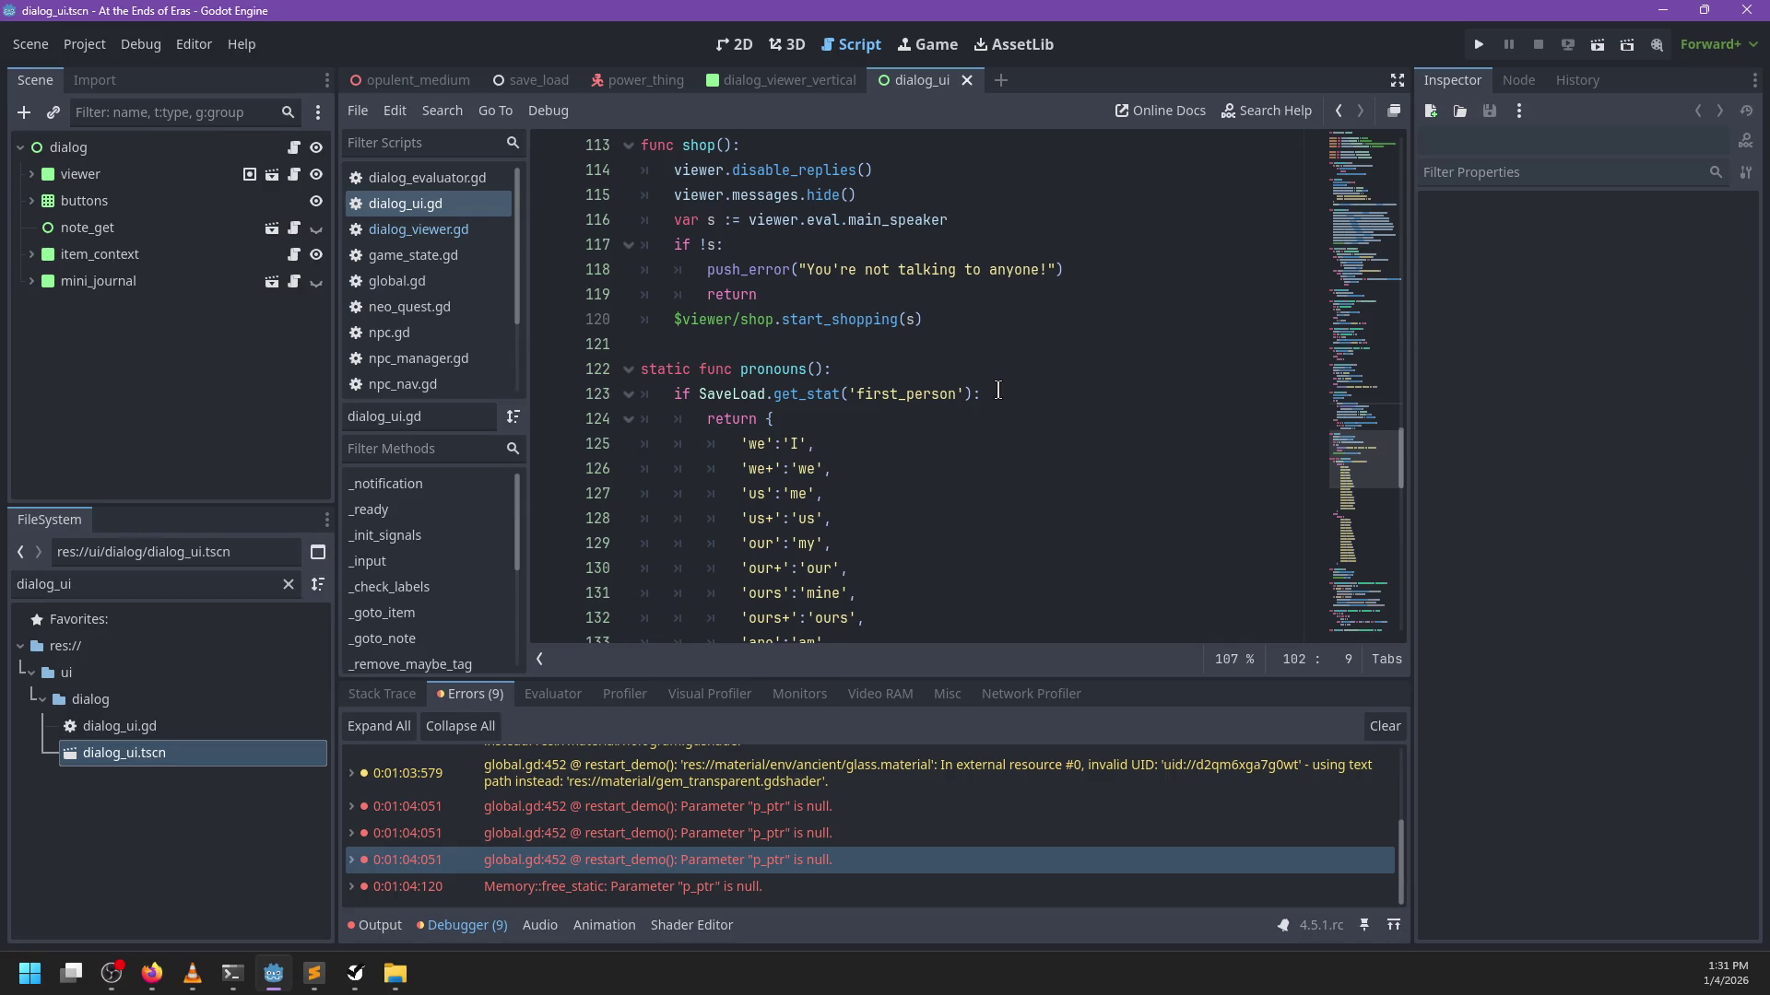
key("F5")
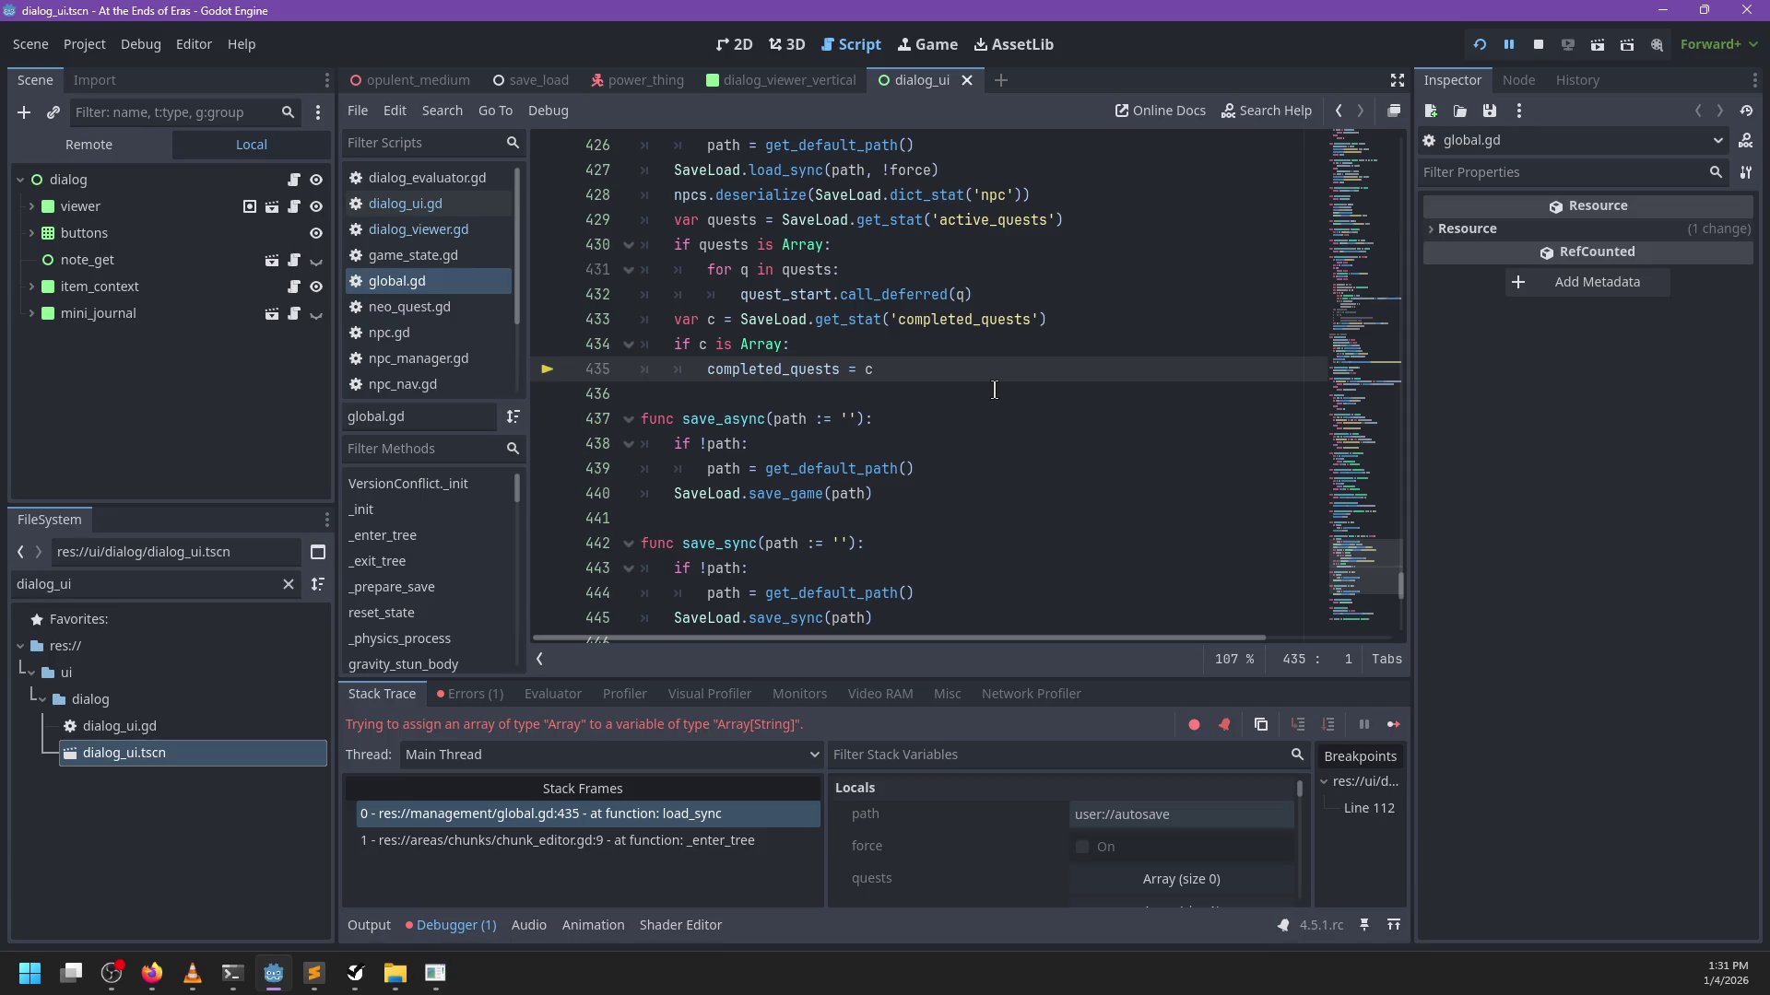
Change line 435 to 'for s in c: completed_quests.push_back(s)', save global.gd, and rerun
key("Home")
type("for ")
type("s in c:")
key("Return")
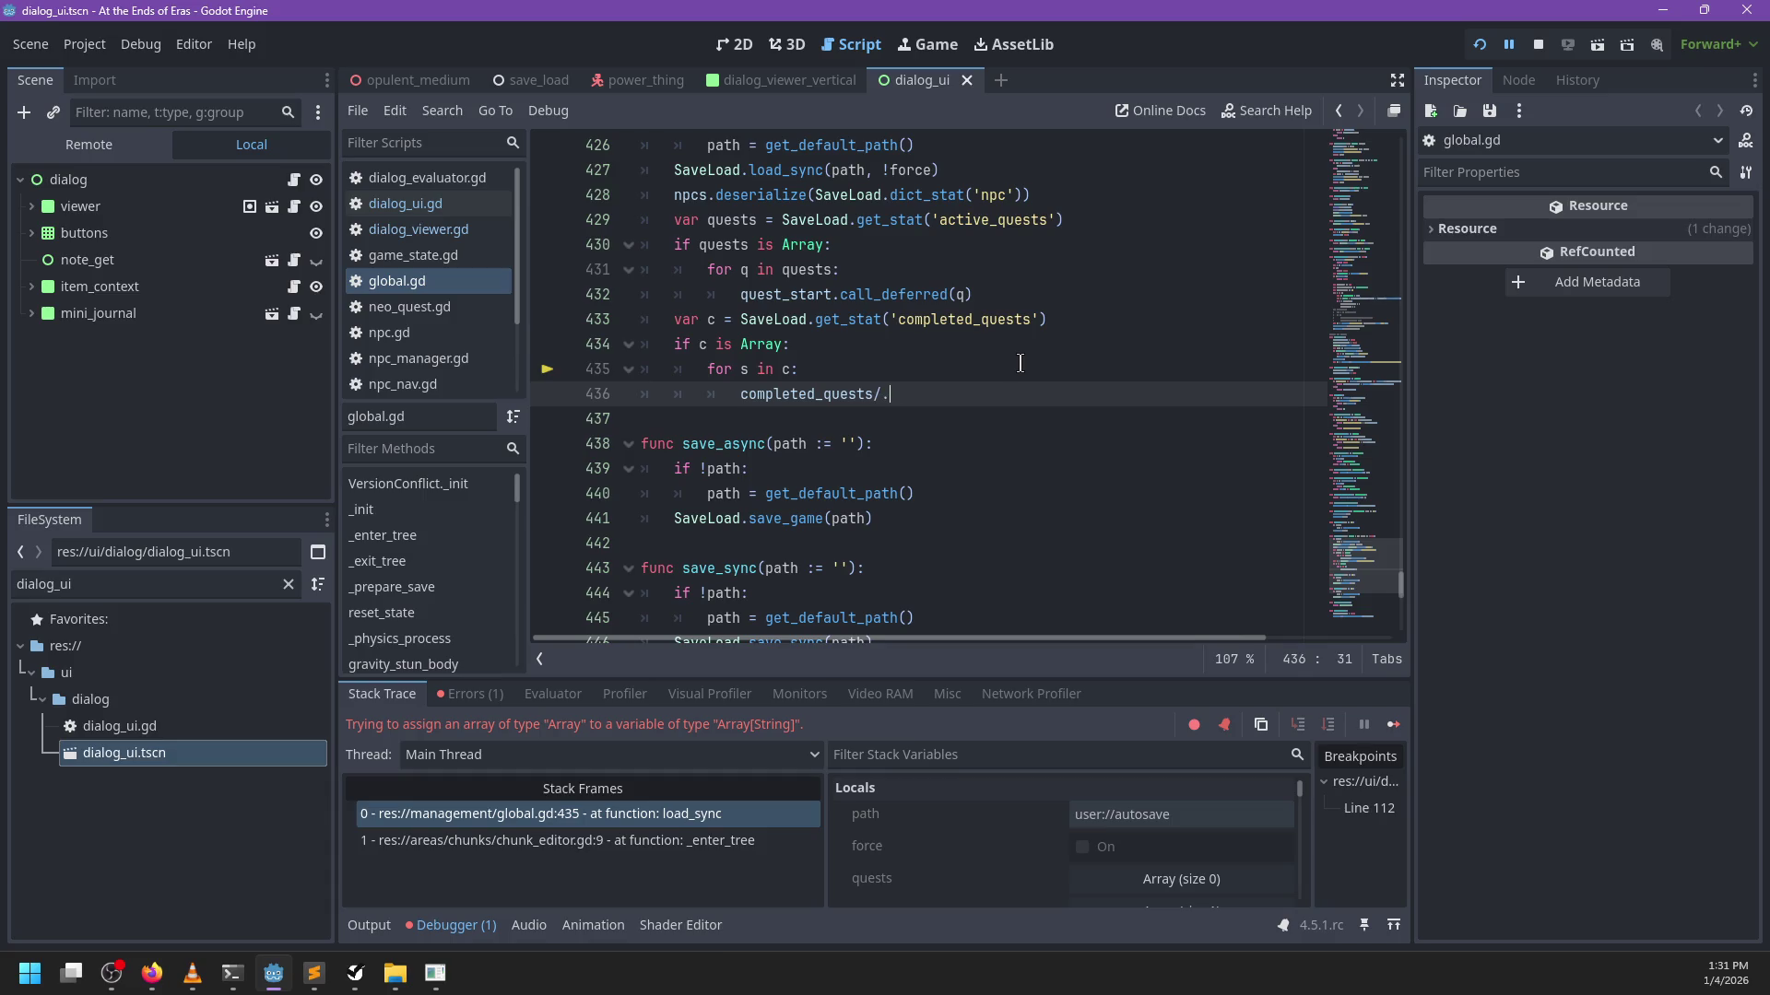
type("pu")
key("Return")
type("c")
key("ctrl+s")
key("F5")
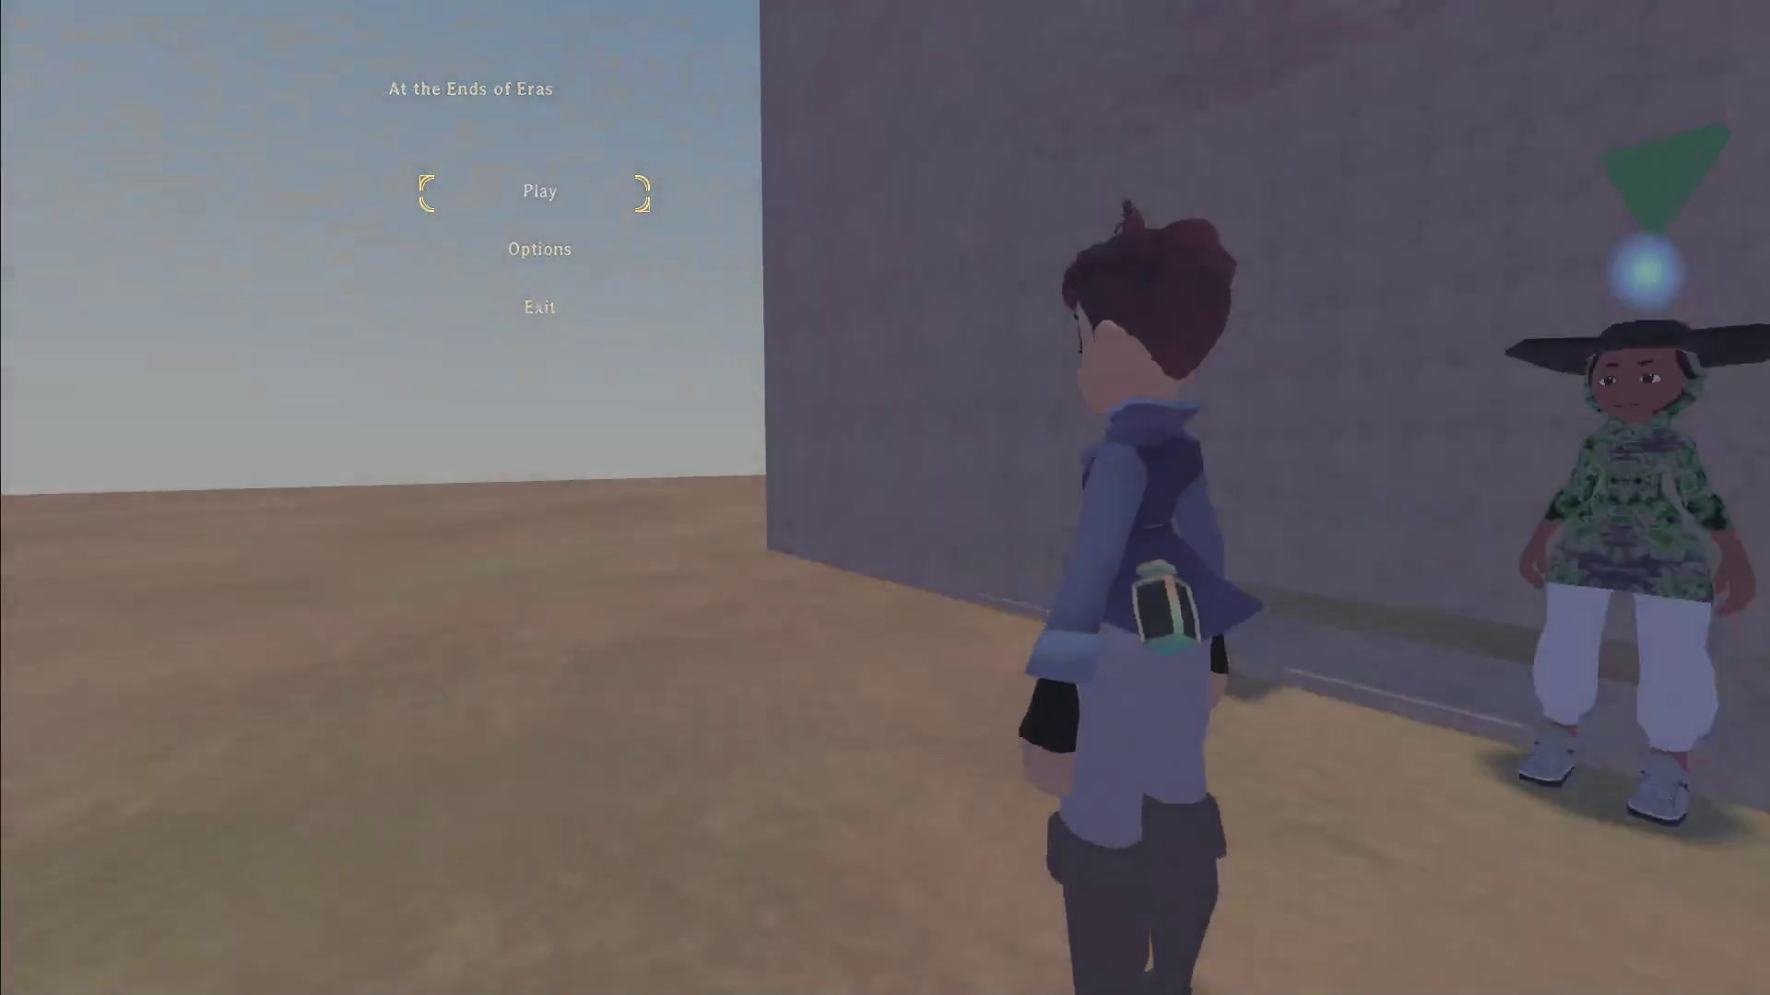
Start playing, talk to Raziah, leave the conversation and walk away
key("Return")
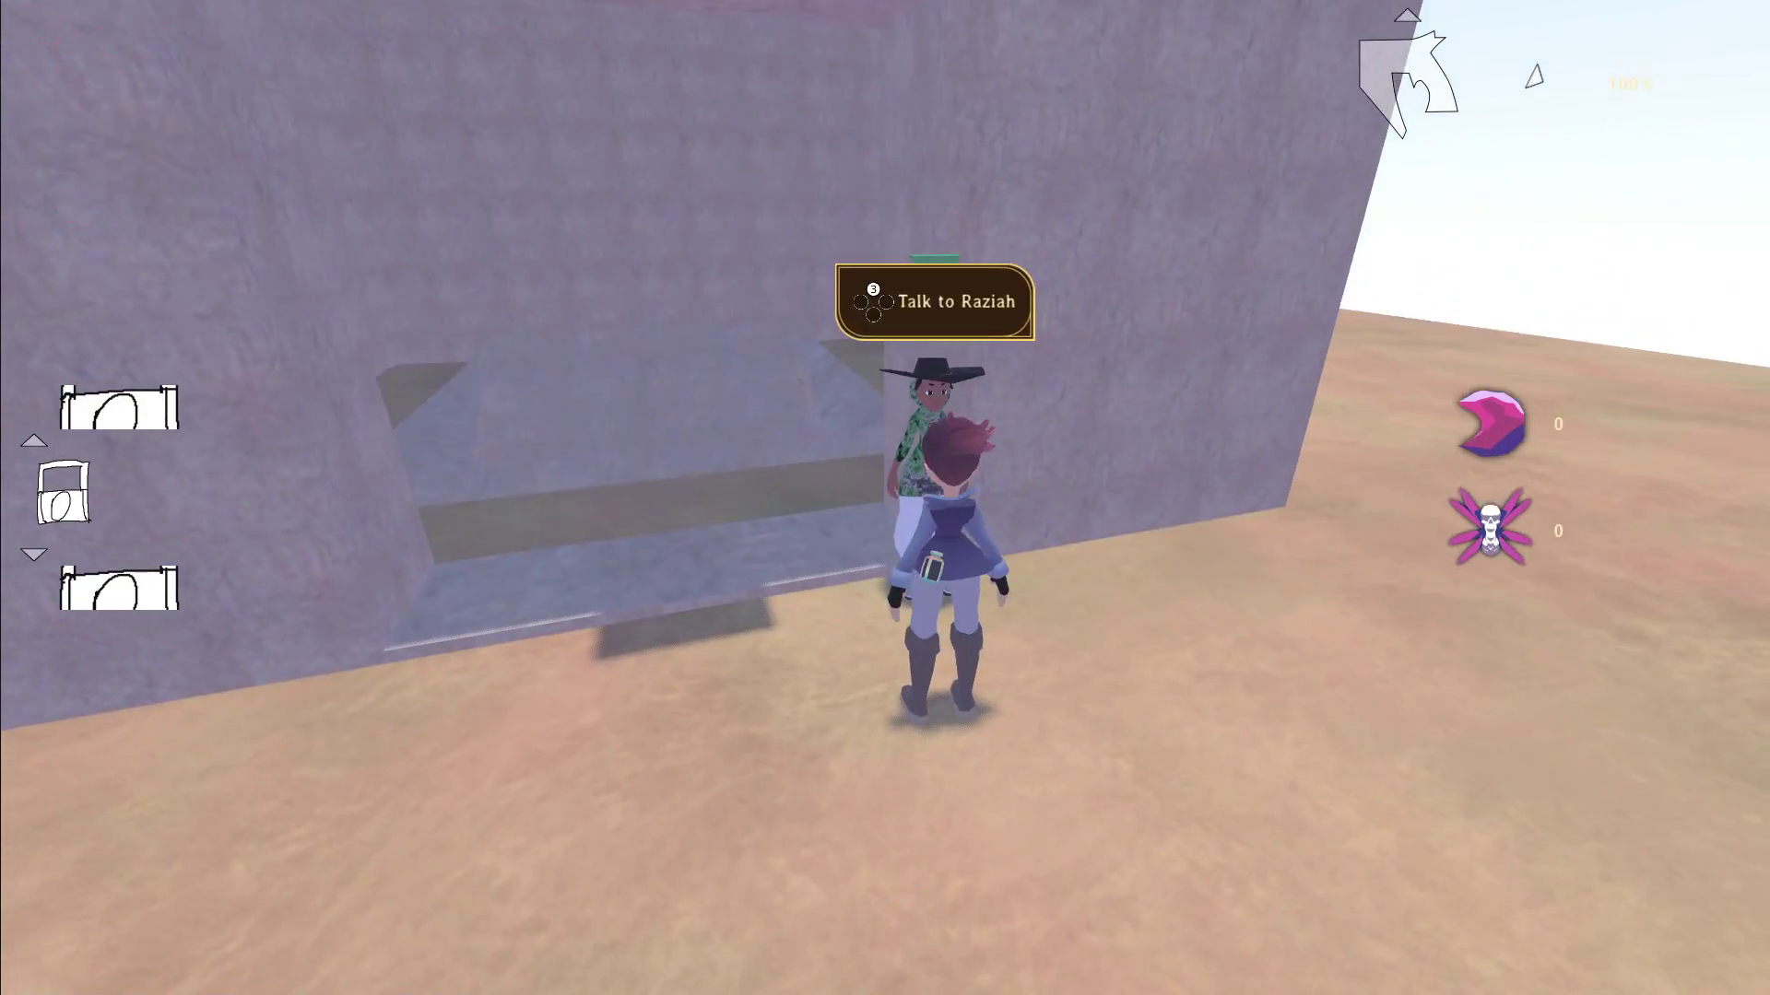
key("e")
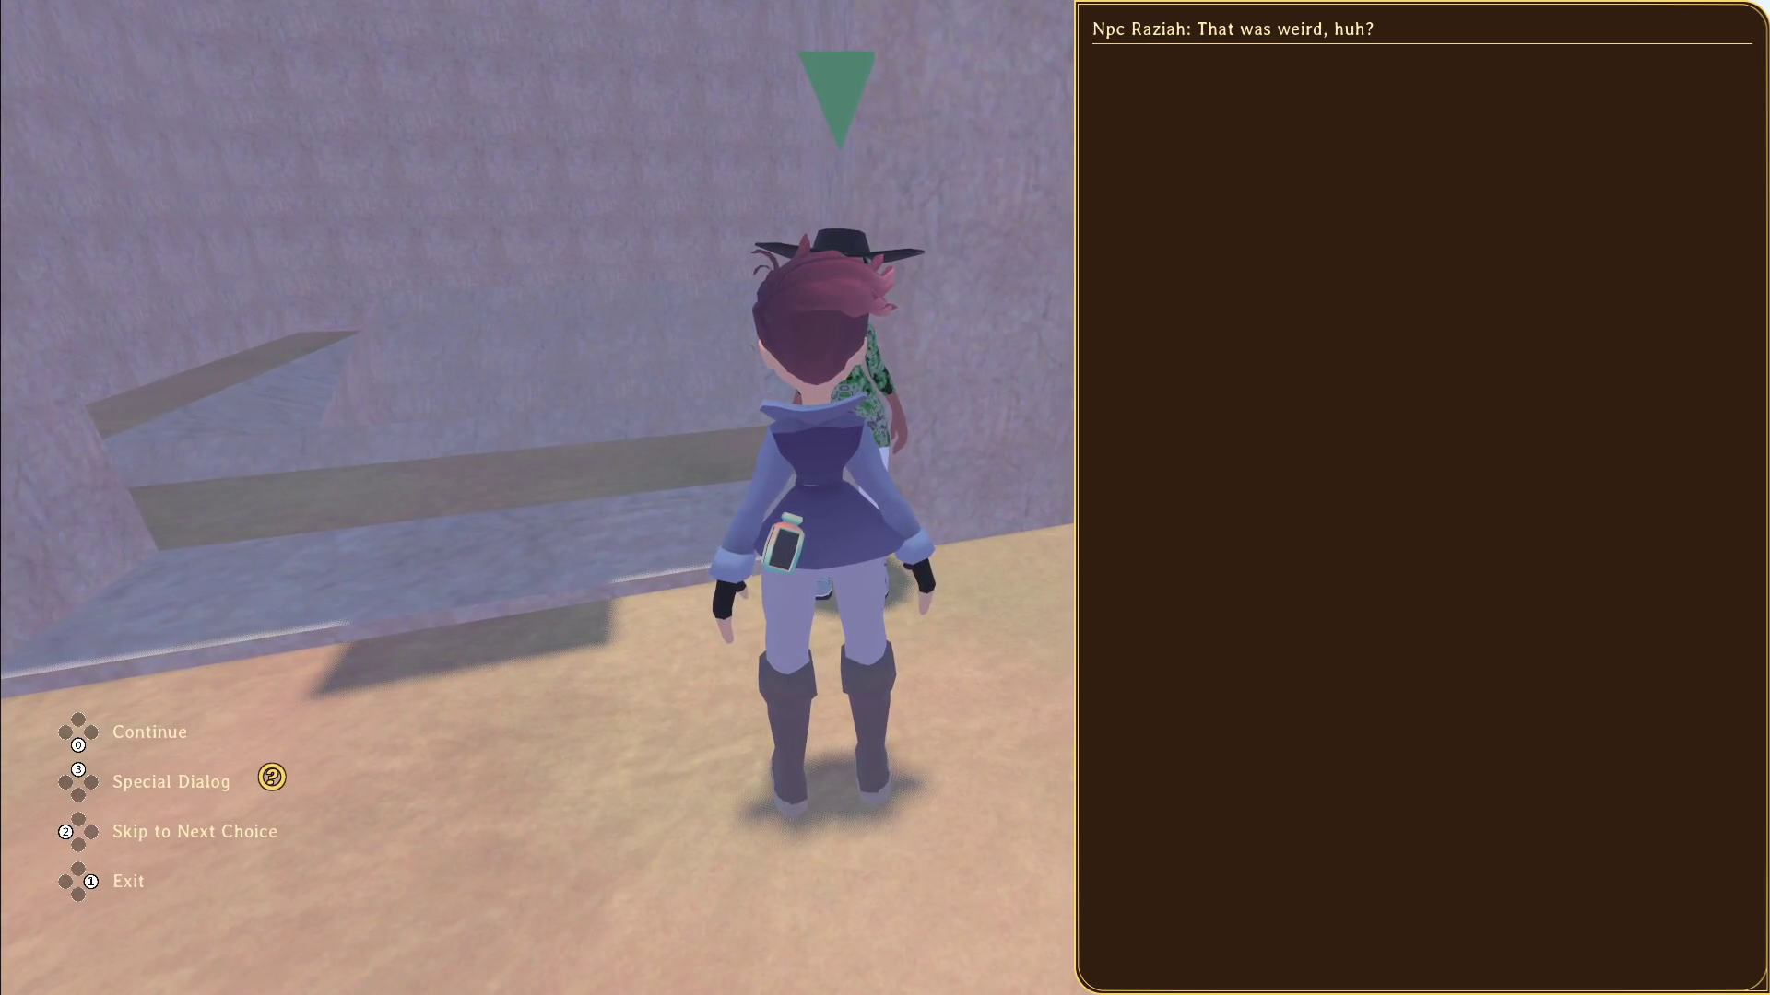
key("Escape")
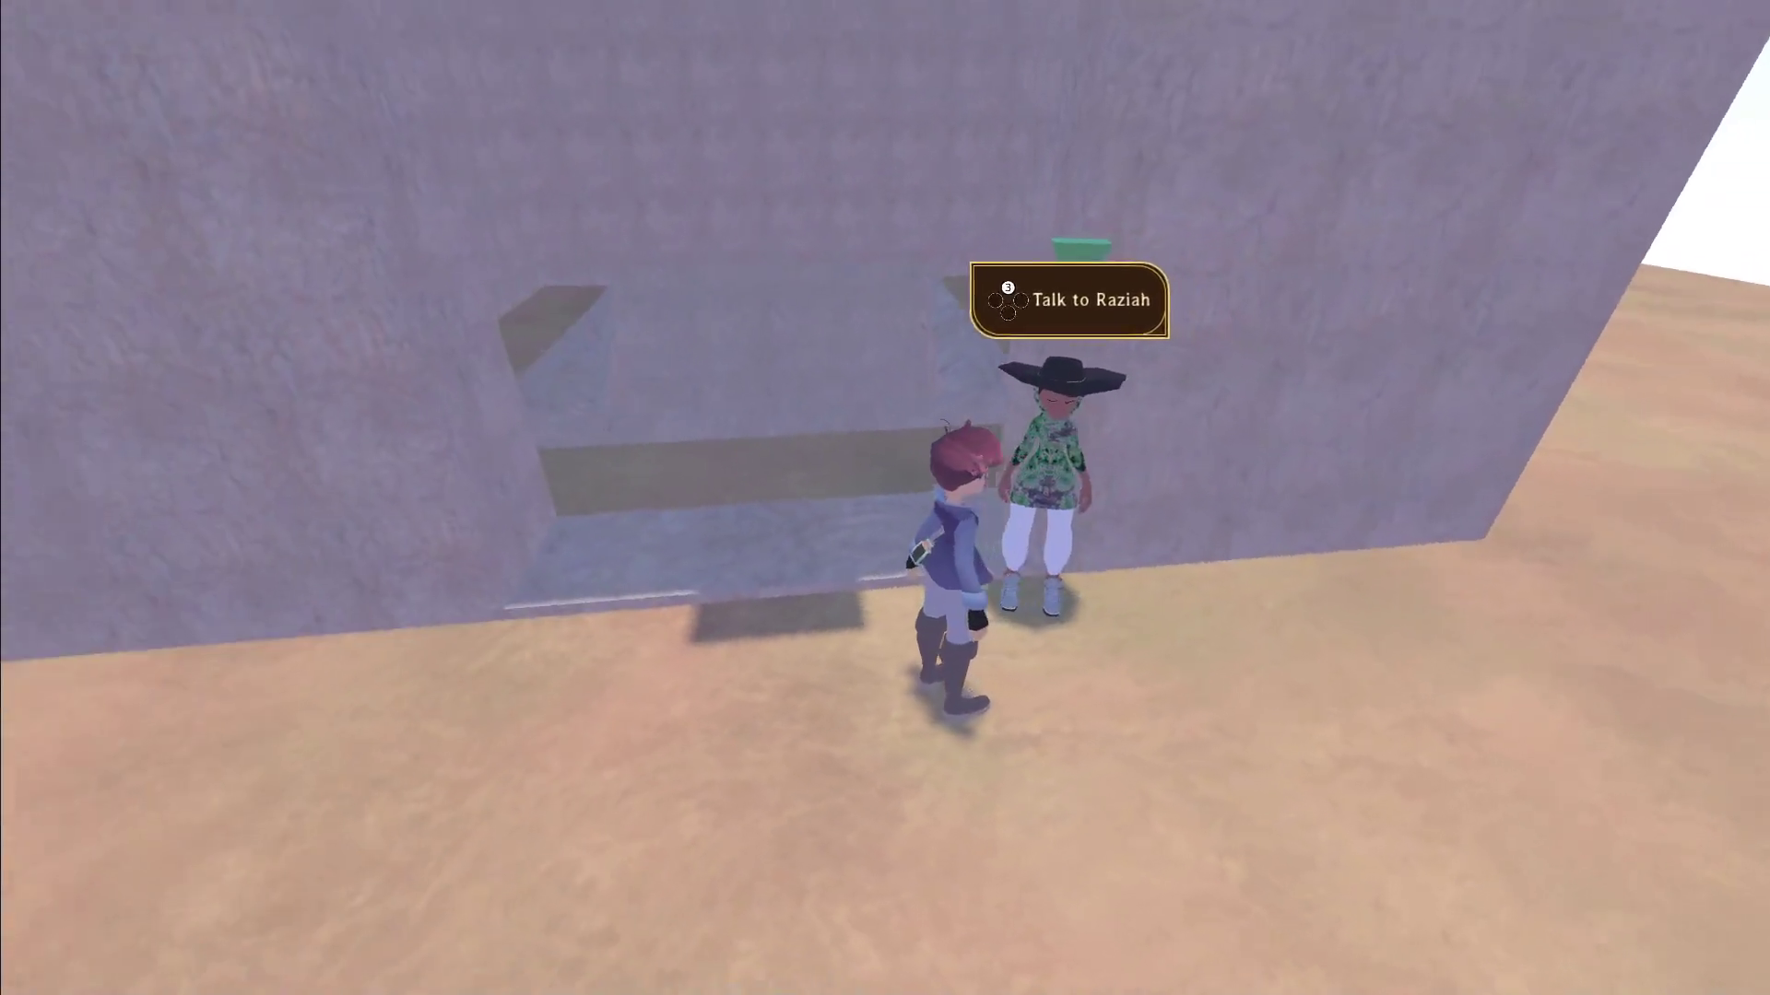
key("s")
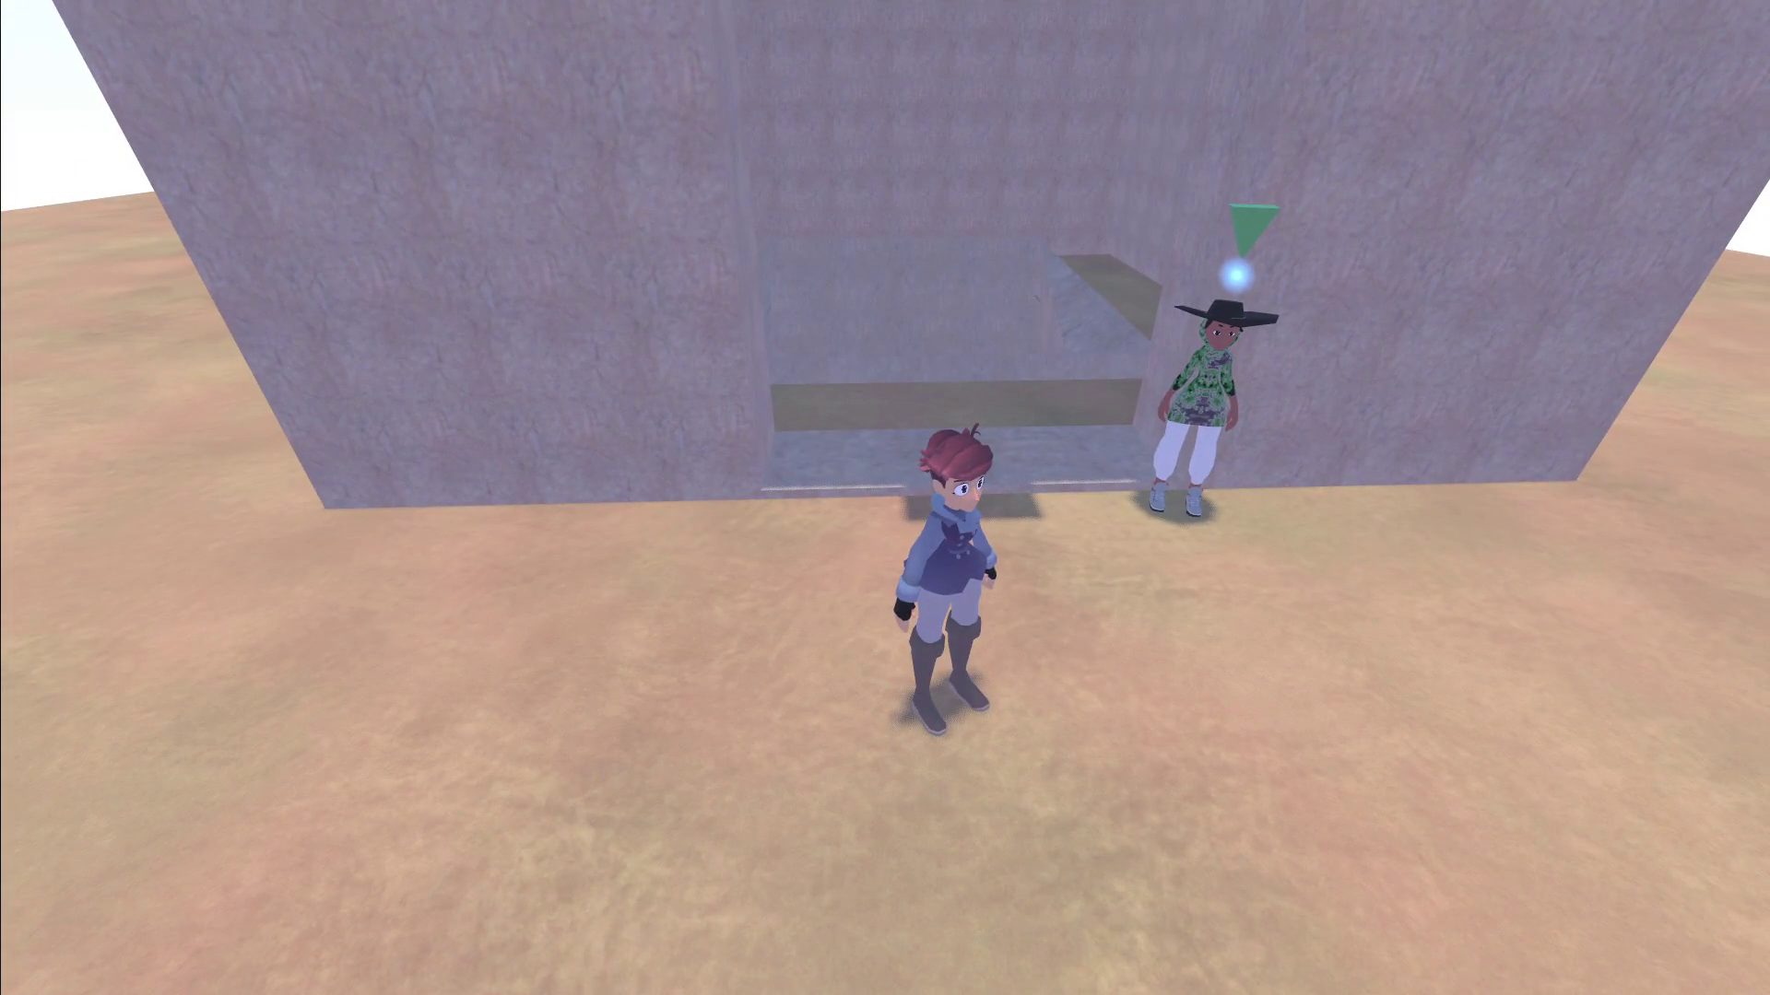
Check the Journal page in the pause menu, then stop the game with F8
key("Escape")
key("j")
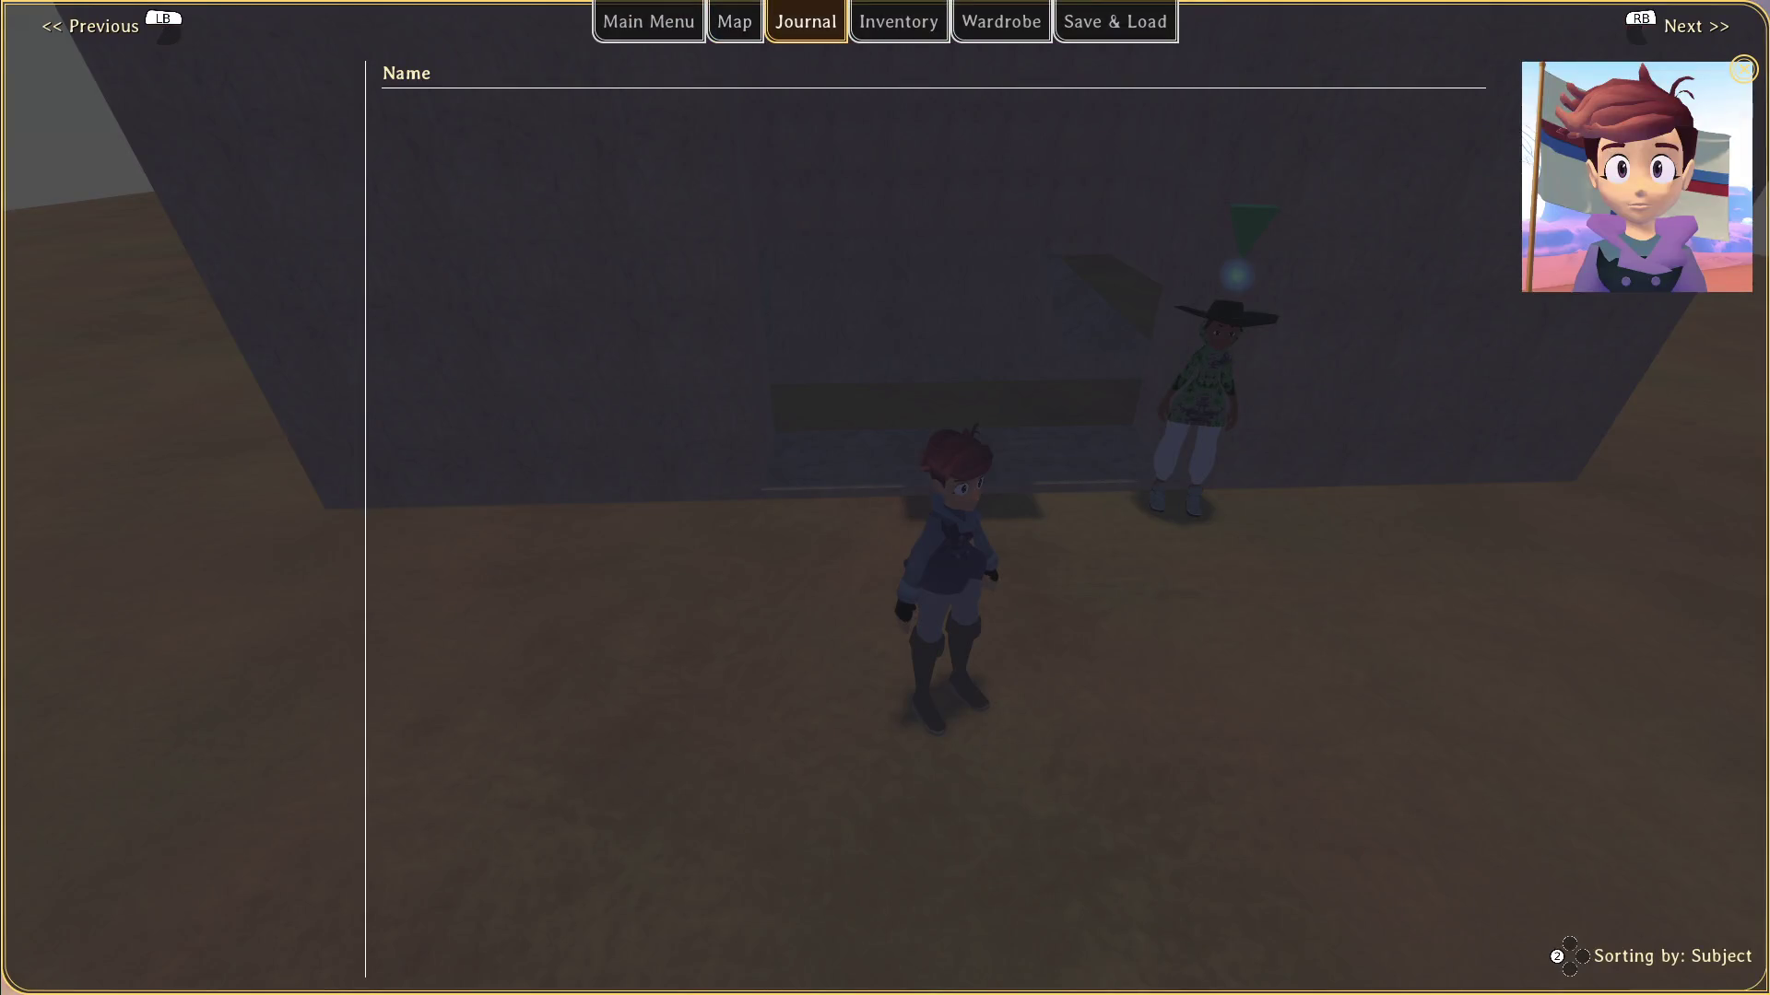
key("F8")
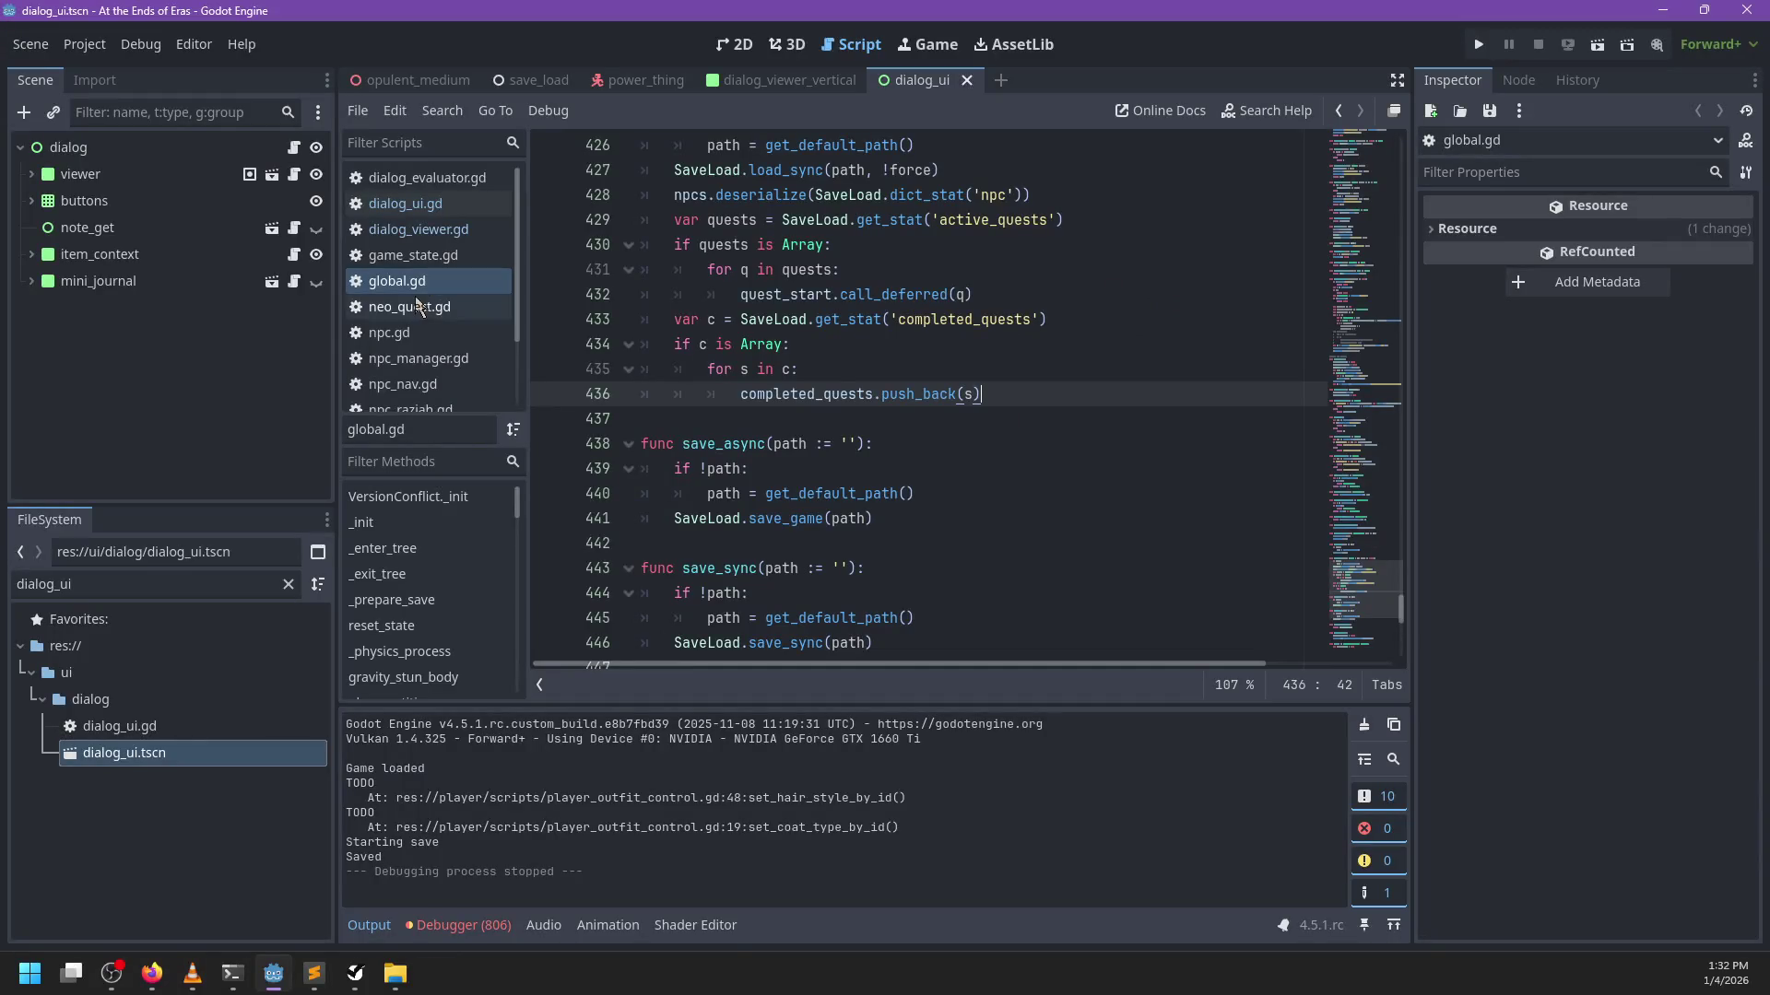
Filter the FileSystem by 'journal' and open journal.gd and journal_ui.gd
scroll(444, 334, "down", 3)
scroll(433, 364, "up", 3)
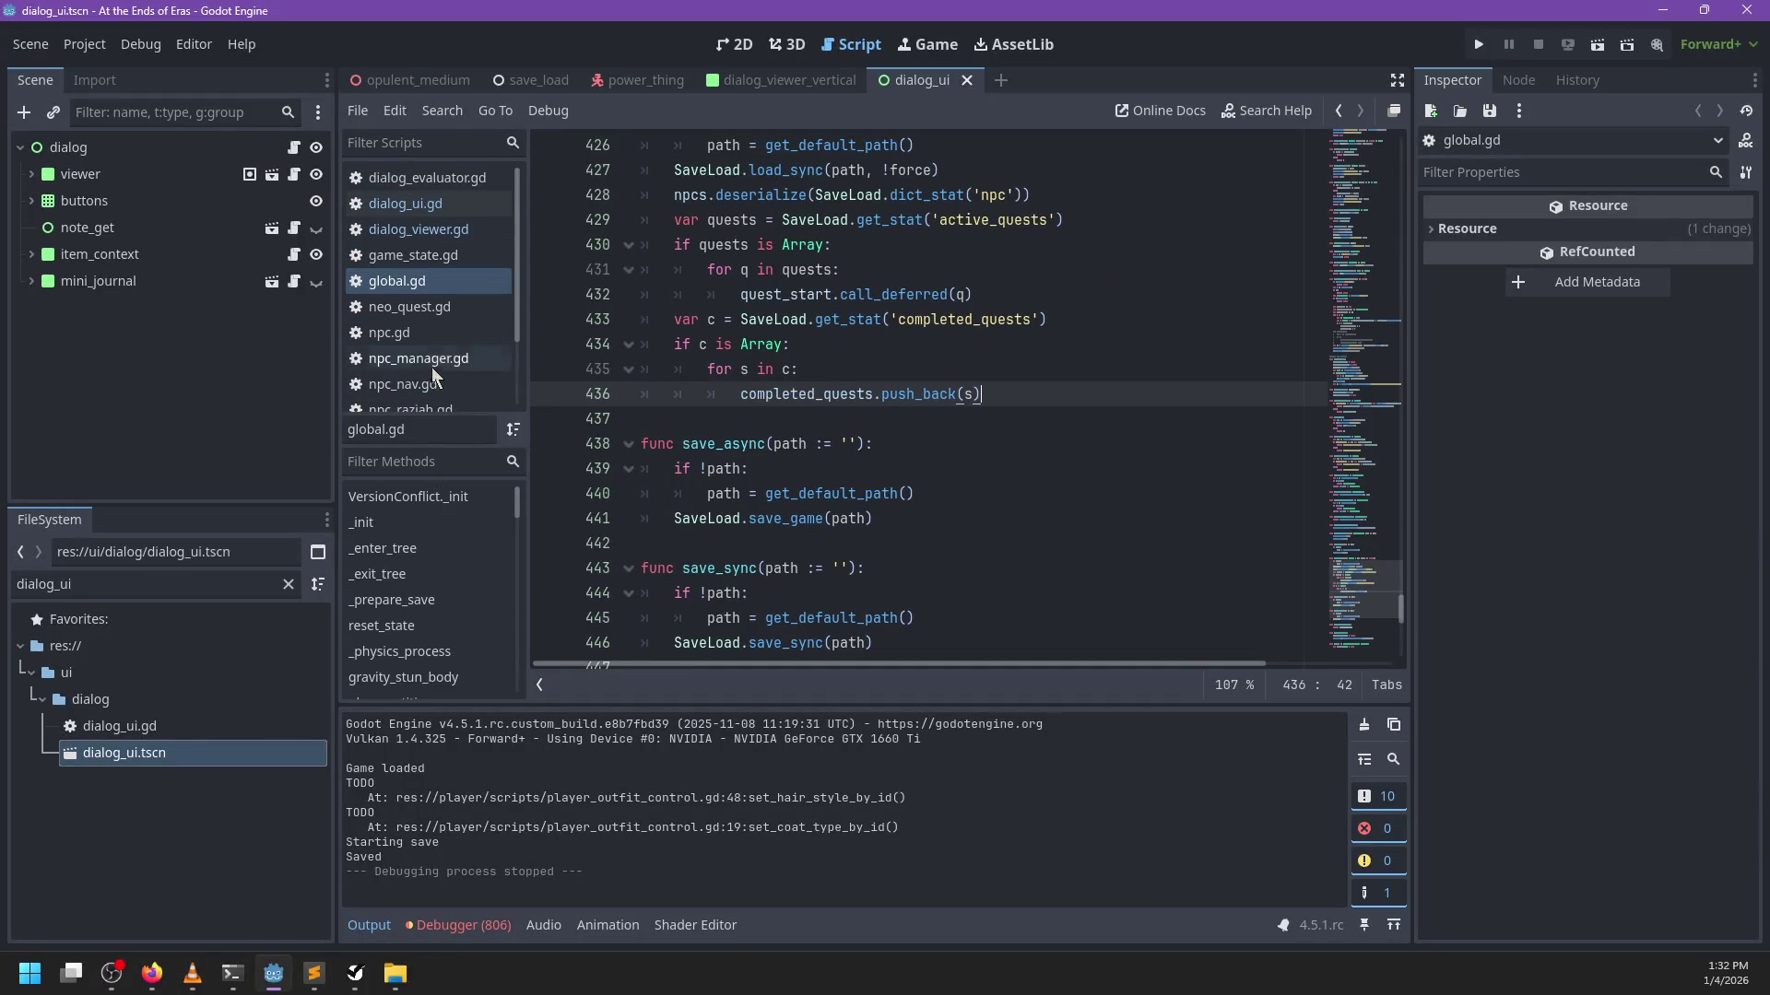
left_click(224, 576)
key("ctrl+a")
type("journal")
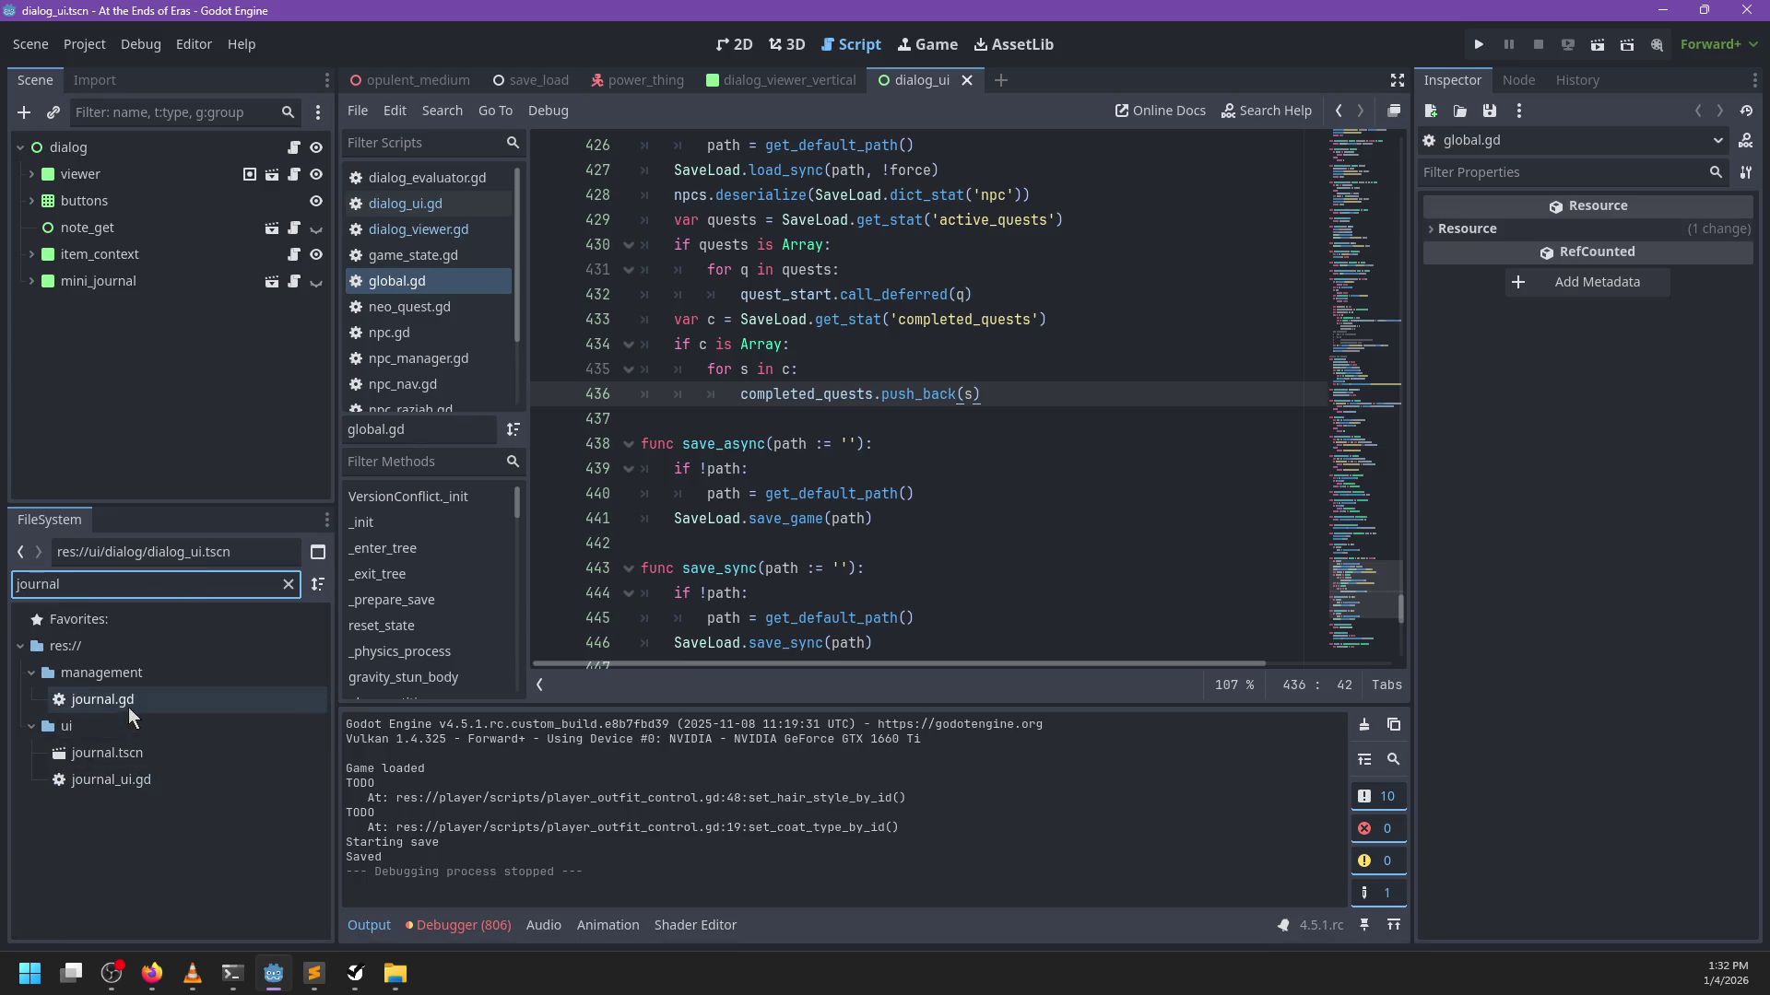
double_click(129, 703)
double_click(115, 781)
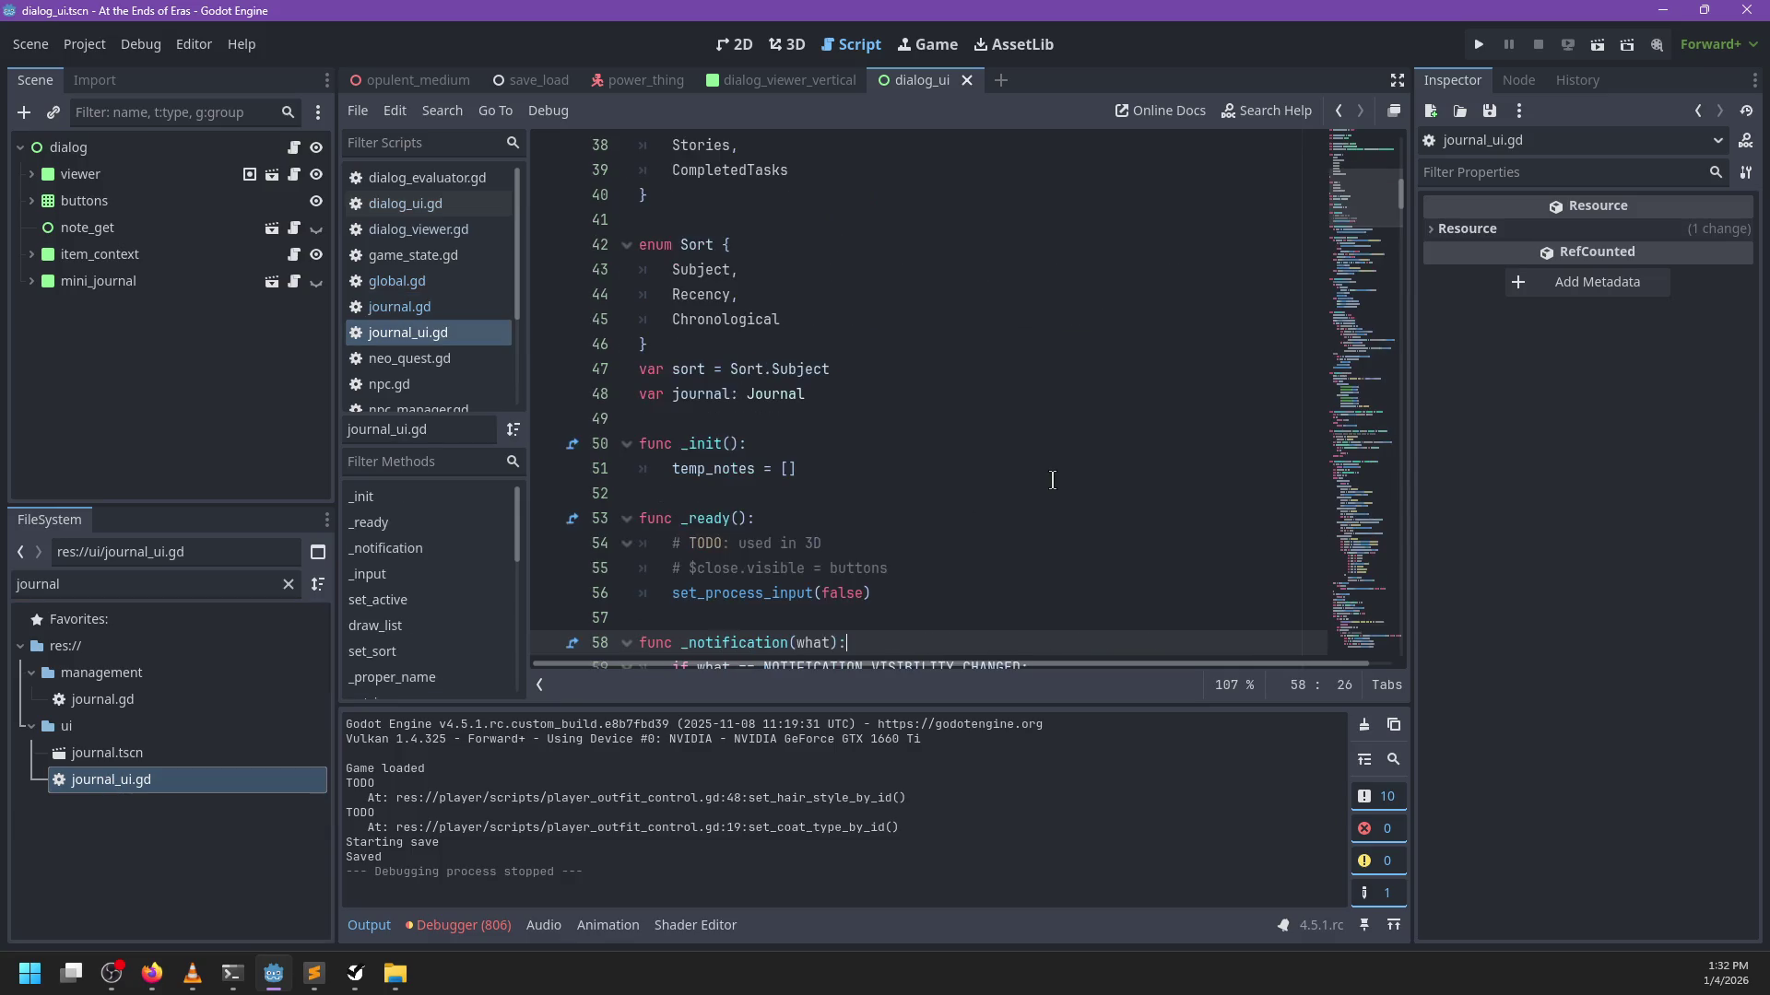
Search journal_ui.gd for 'tasks' to reach the ActiveTasks case in populate_list
left_click(960, 485)
key("ctrl+f")
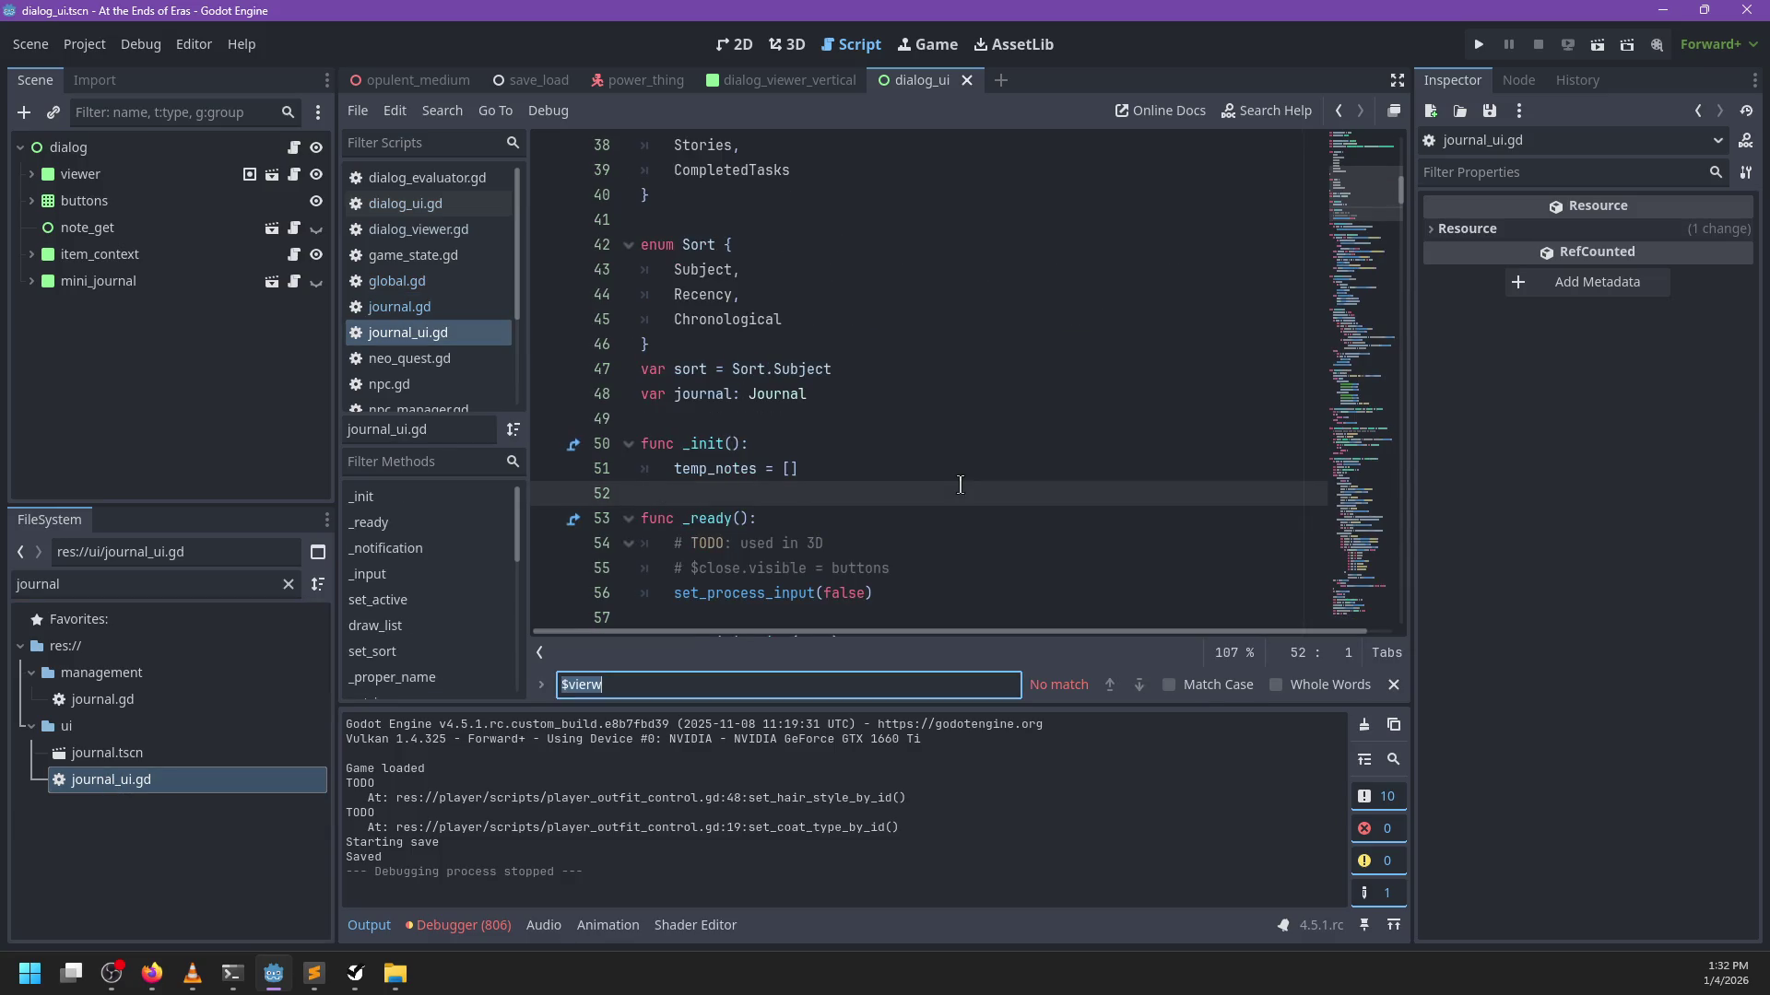
type("tasks")
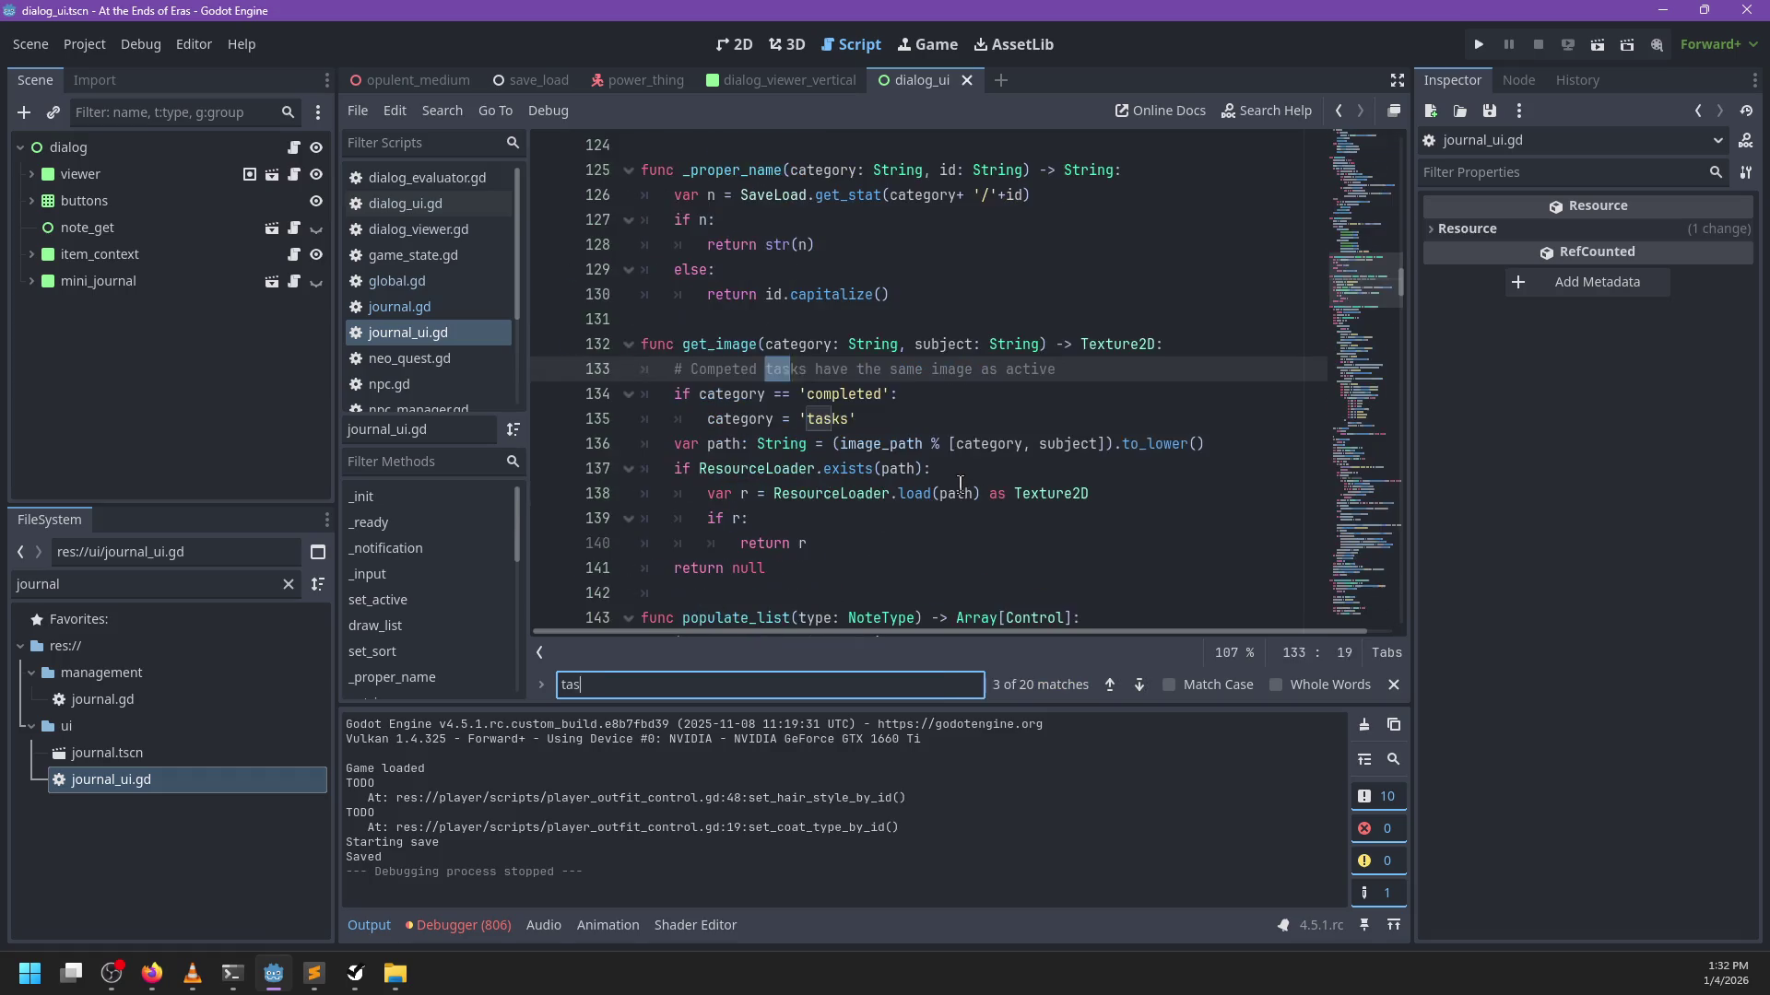
key("Escape")
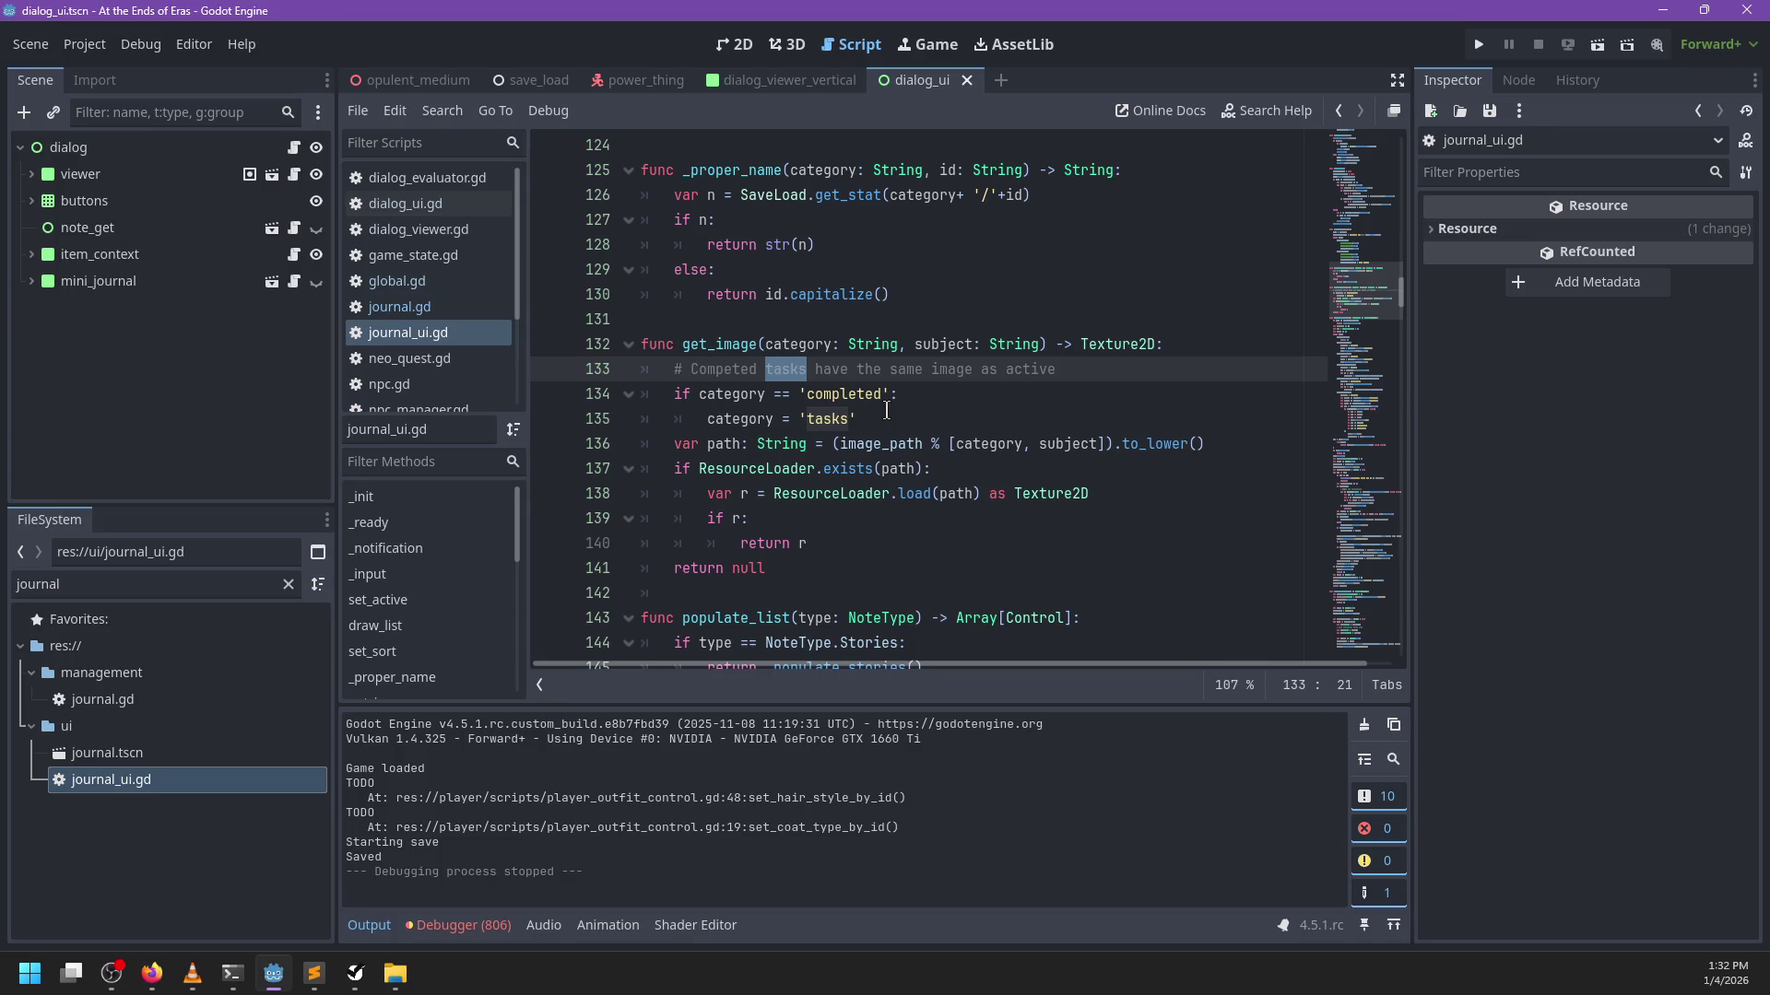
key("ctrl+f")
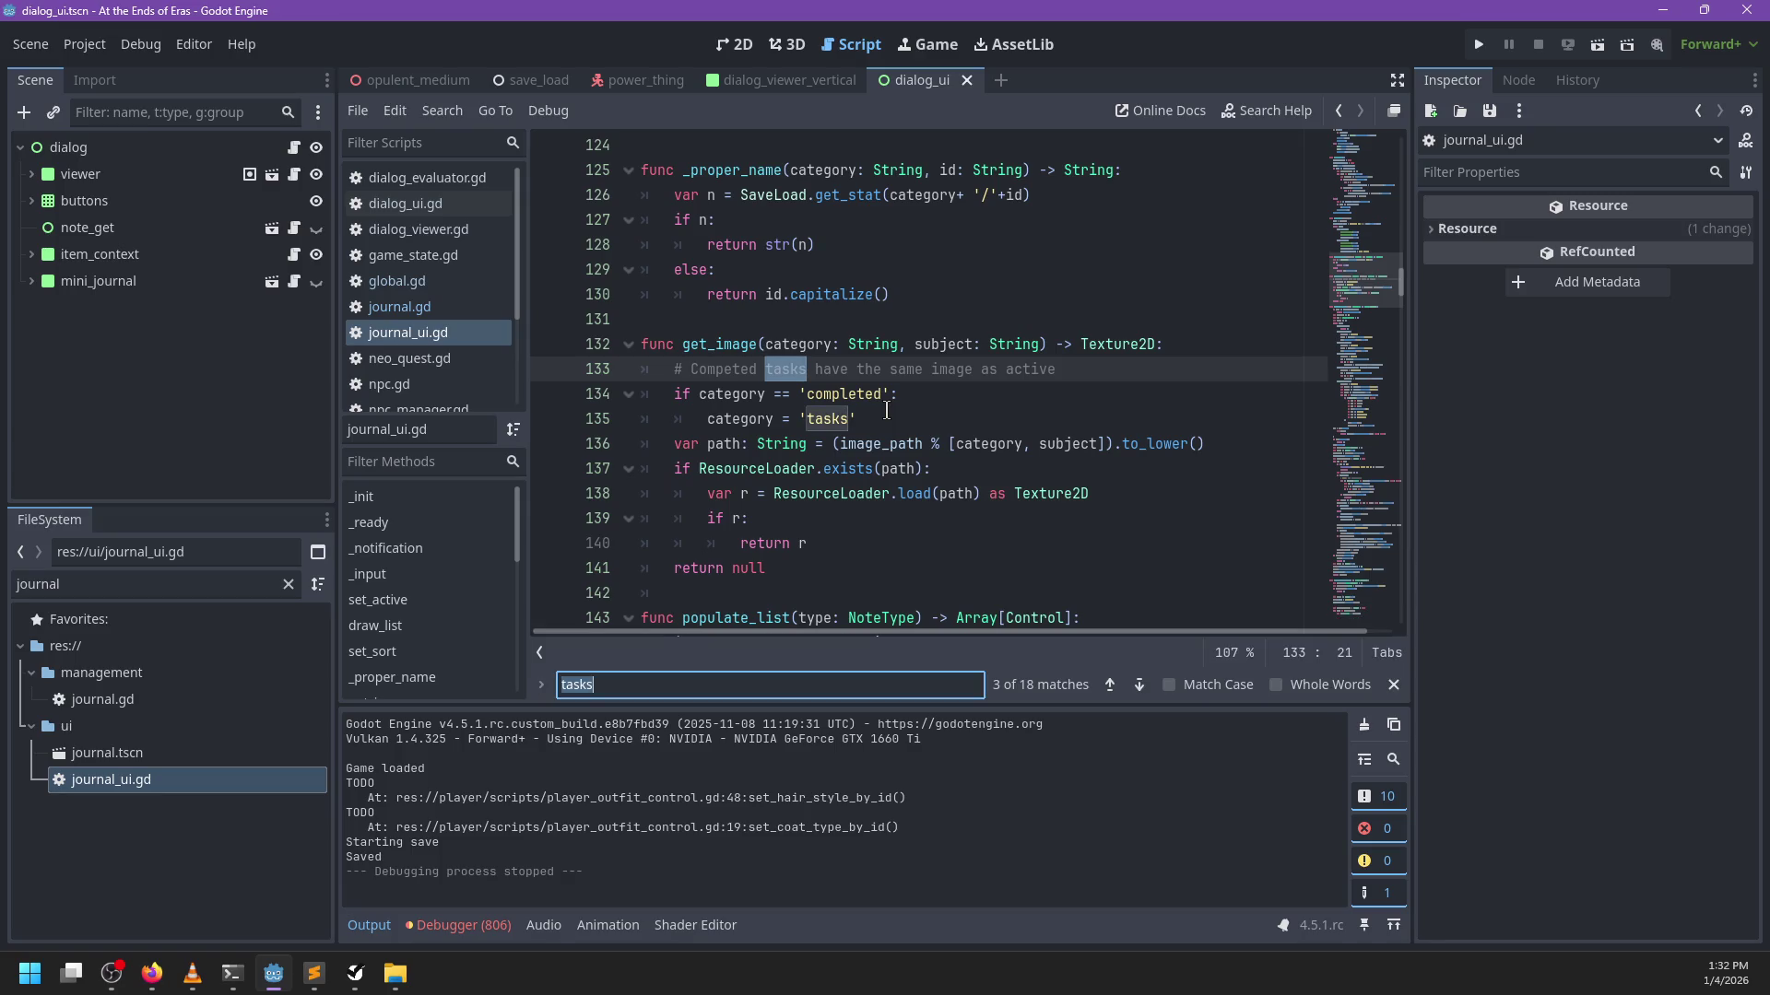
key("Return")
key("Return")
key("Escape")
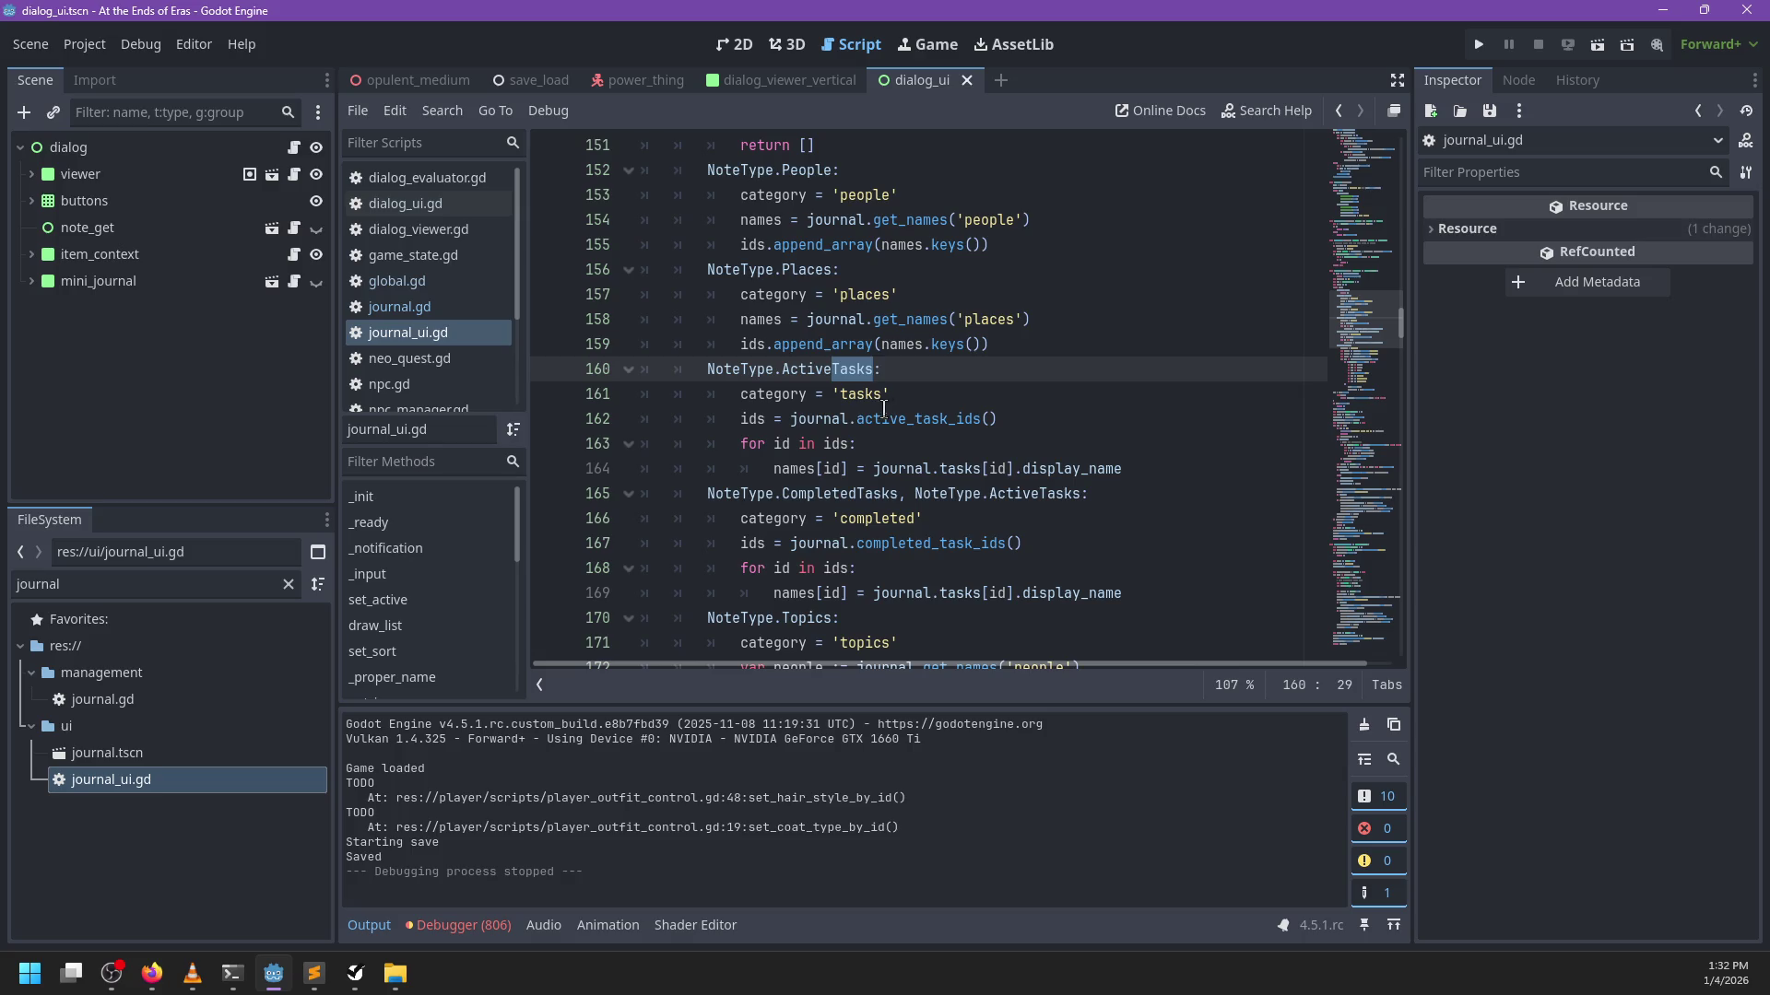
Replace journal.active_task_ids() on line 162 with Global.active_quests.keys()
left_click(850, 419)
key("ctrl+Left")
key("End")
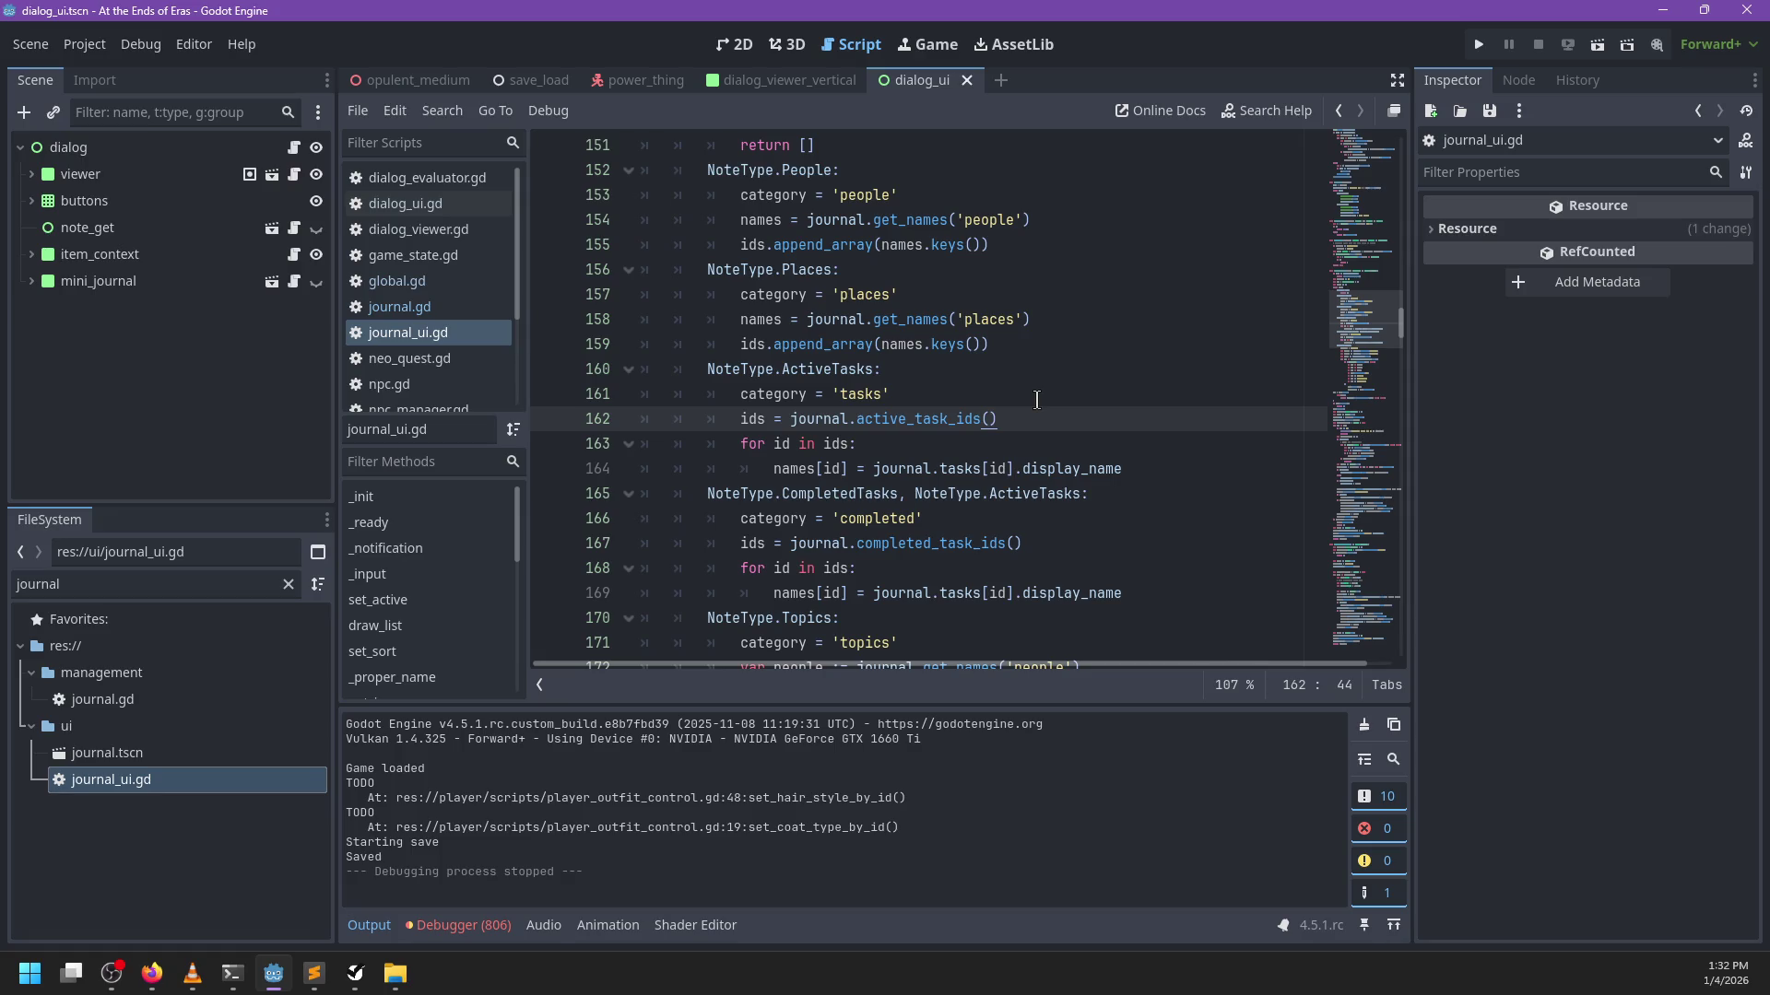
key("ctrl+shift+Left")
key("ctrl+shift+Left")
key("ctrl+shift+Left")
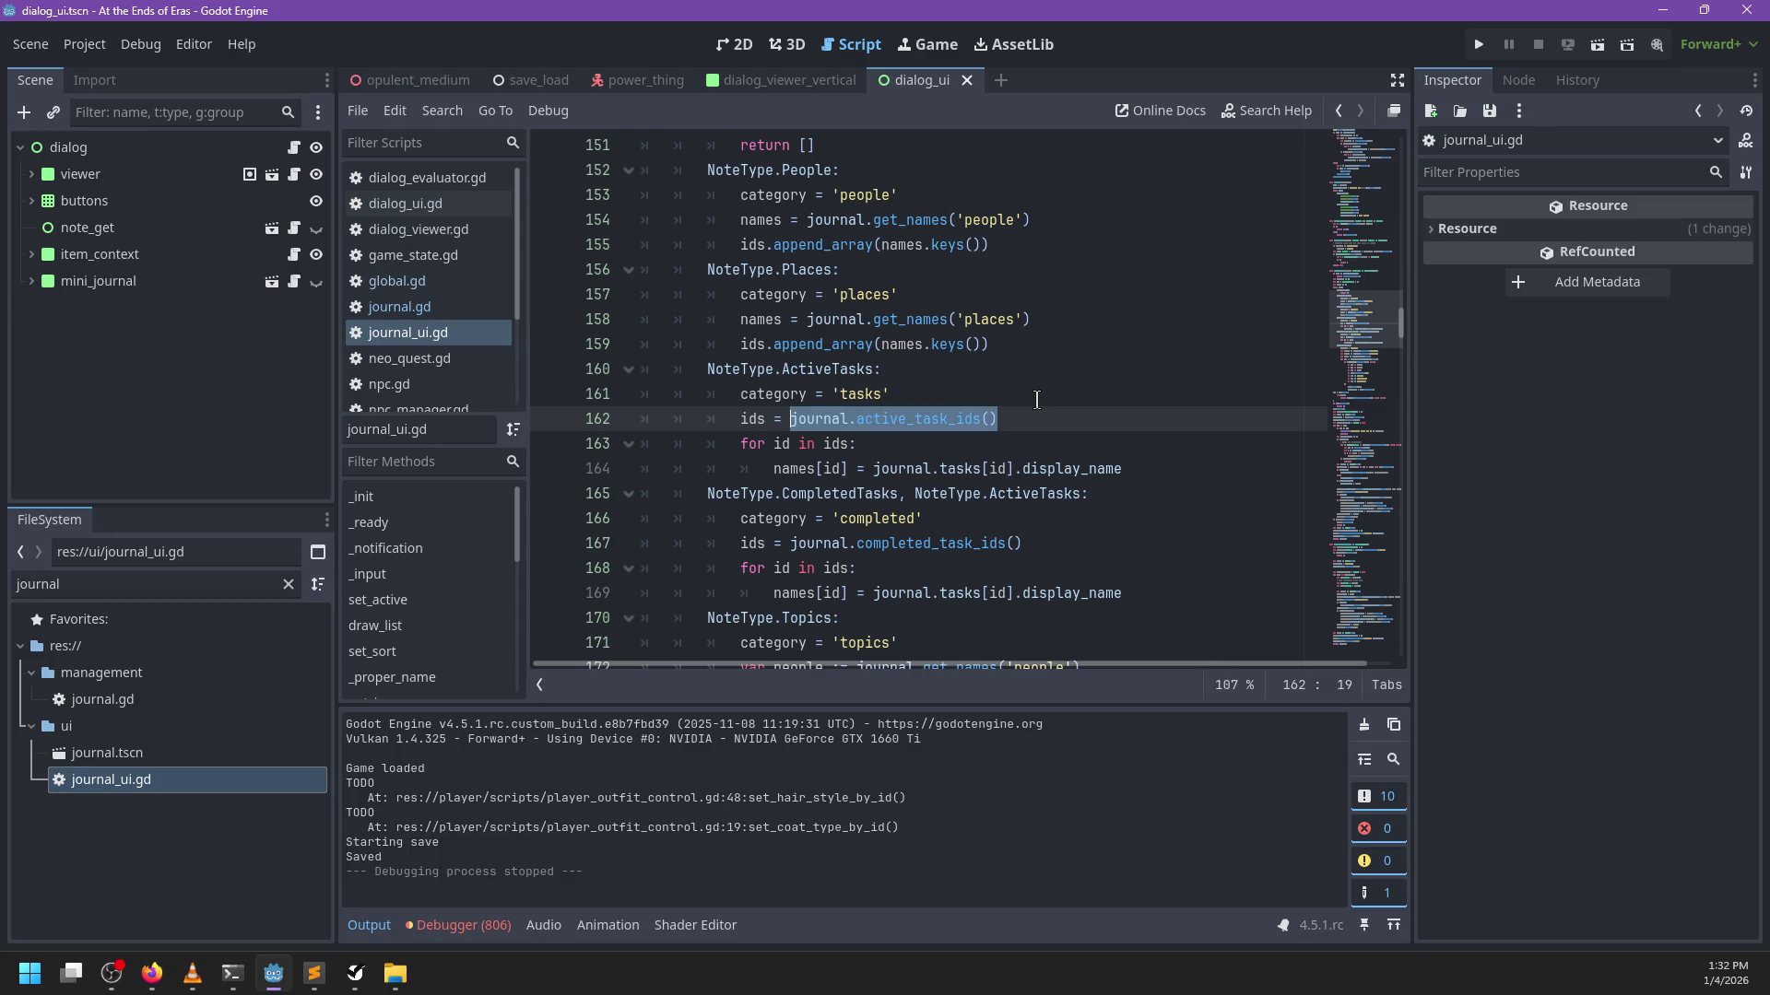
type("Global.acti")
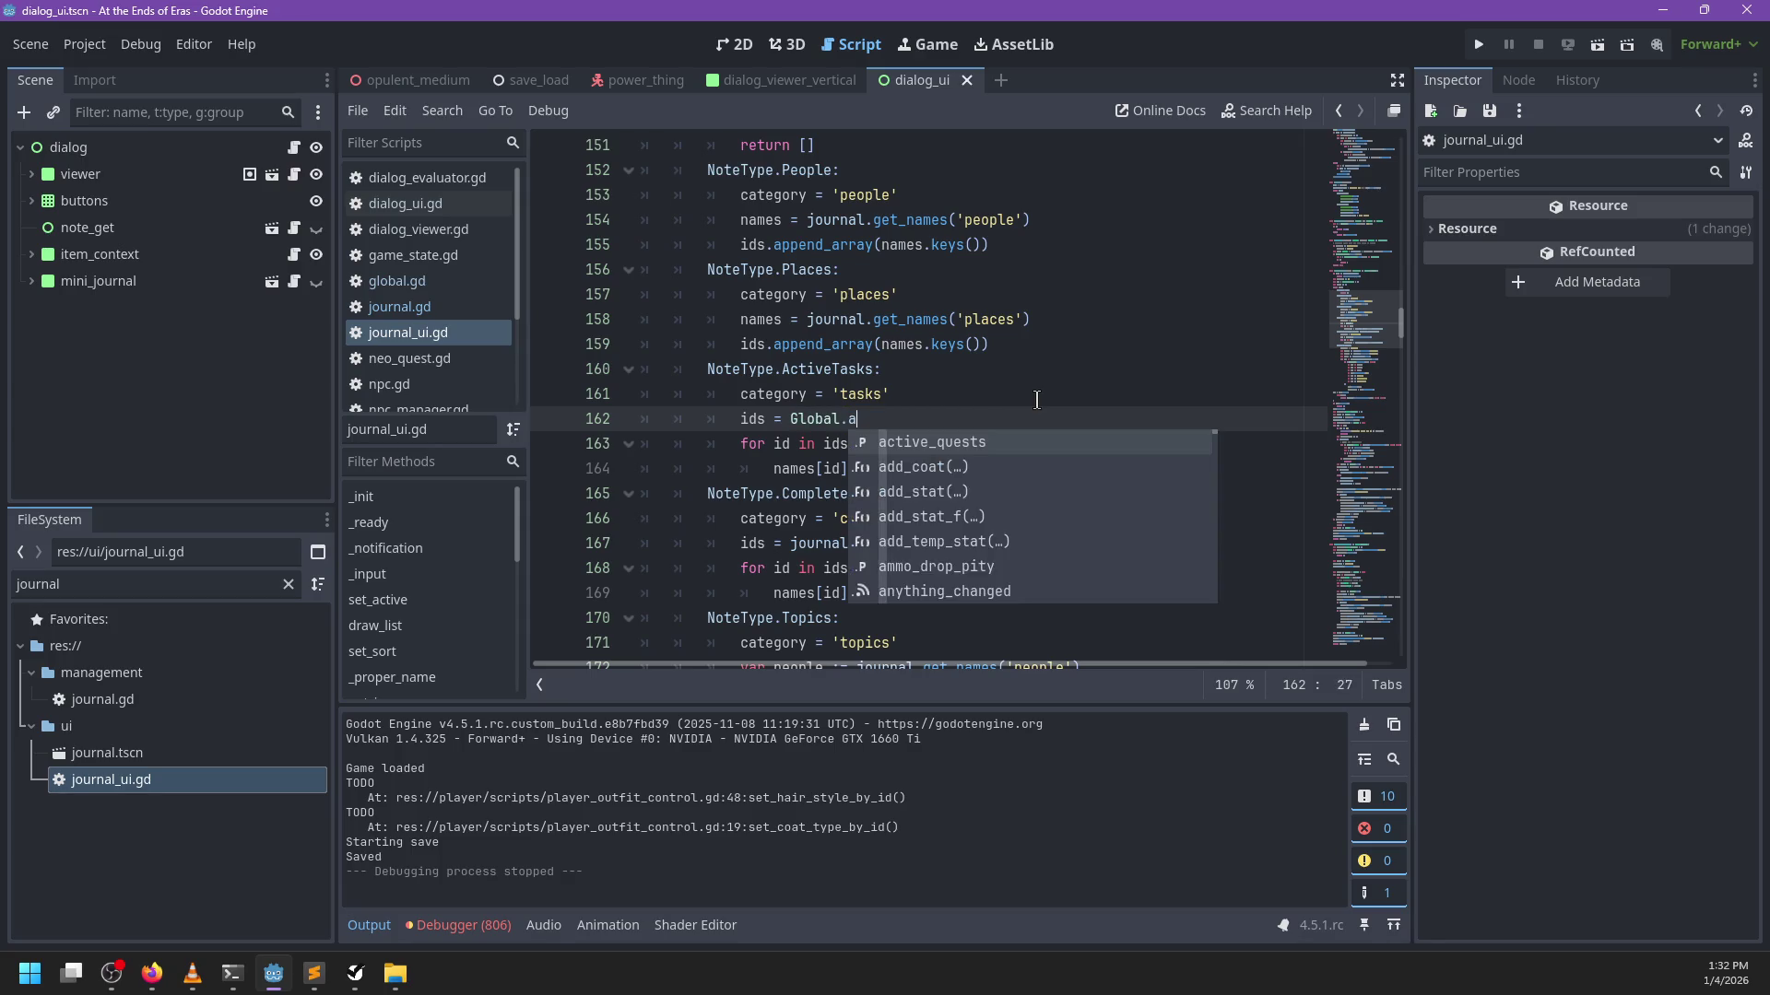
key("Return")
type(".ta")
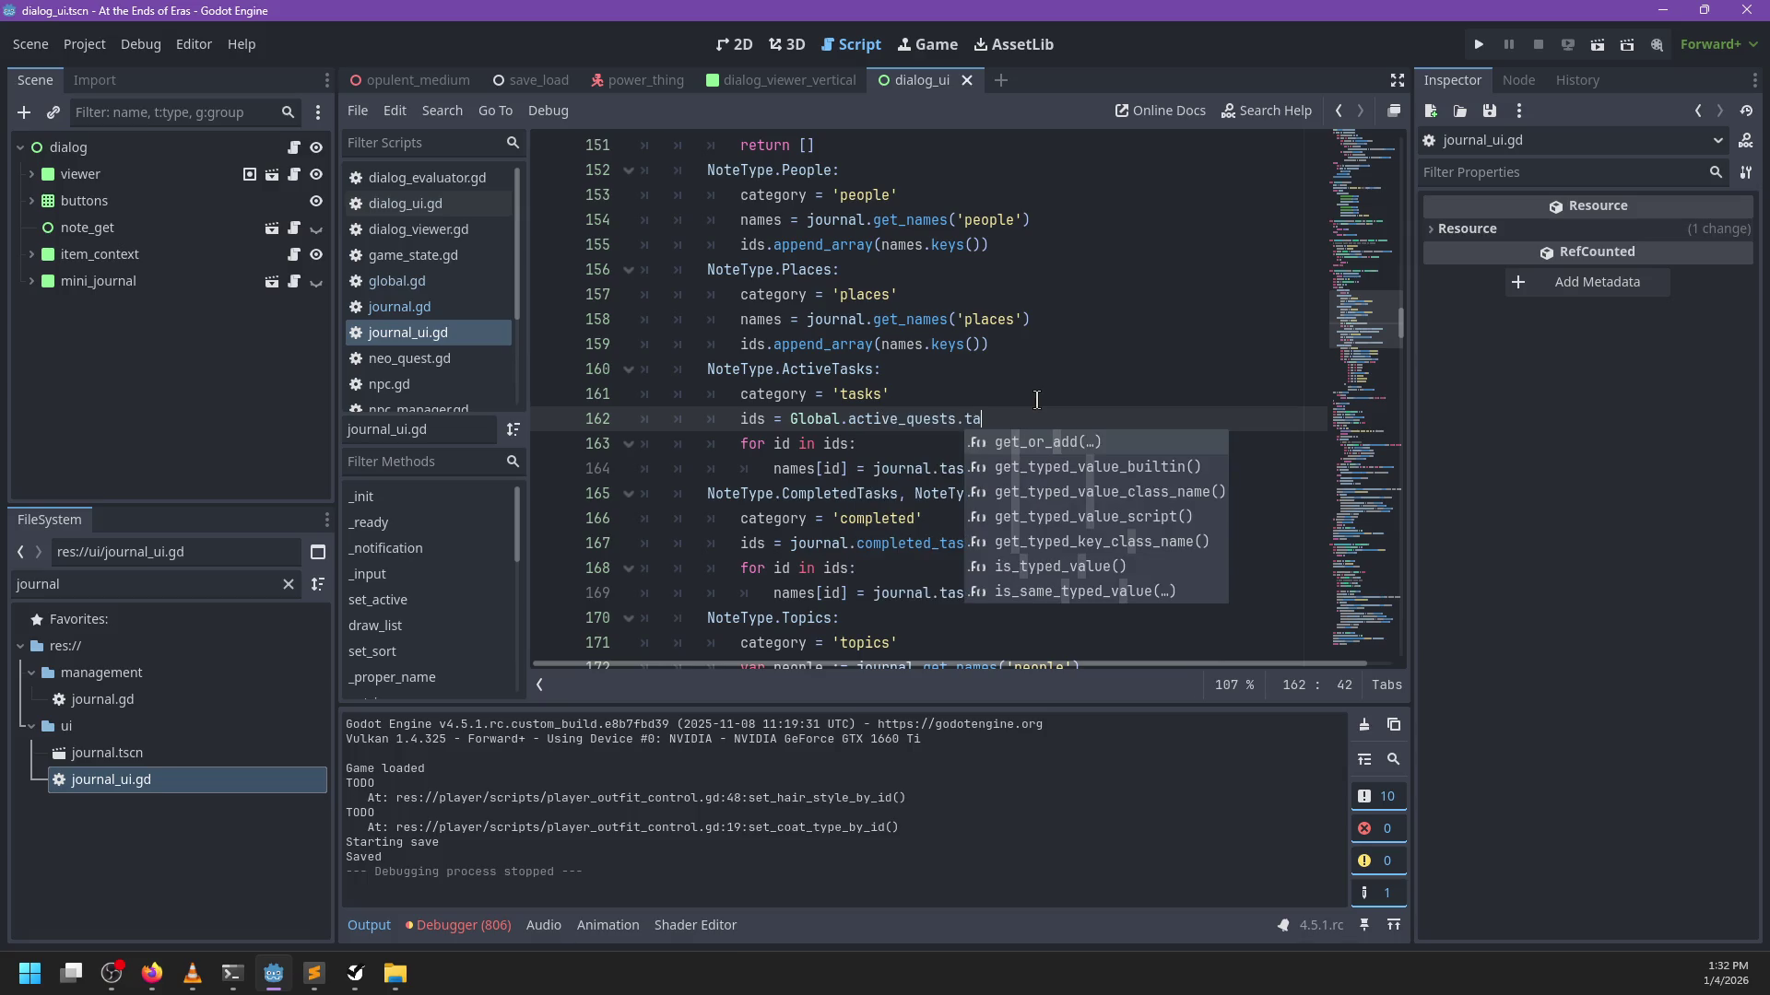
type("ke")
key("Return")
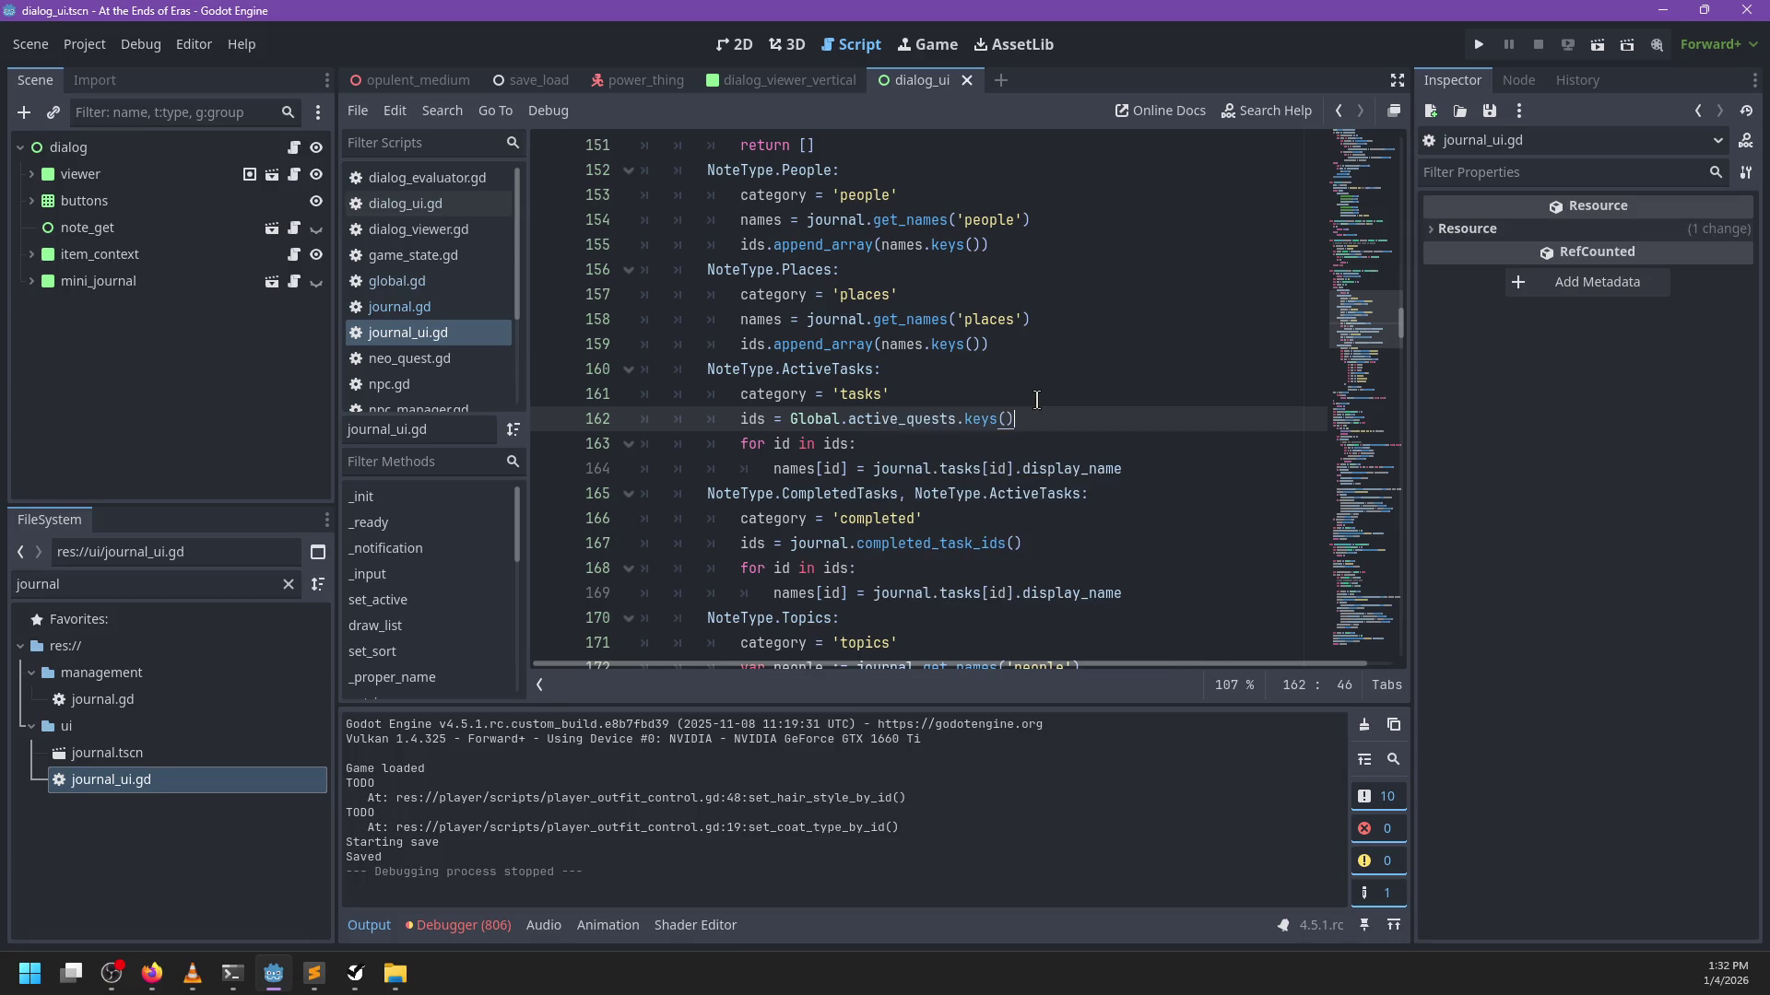
Replace journal.completed_task_ids() on line 167 with Global.completed_quests, save, and run the game
key("Down")
key("Down")
key("Down")
key("Down")
key("End")
key("ctrl+shift+Left")
key("ctrl+shift+Left")
key("ctrl+shift+Left")
type("Global.compl")
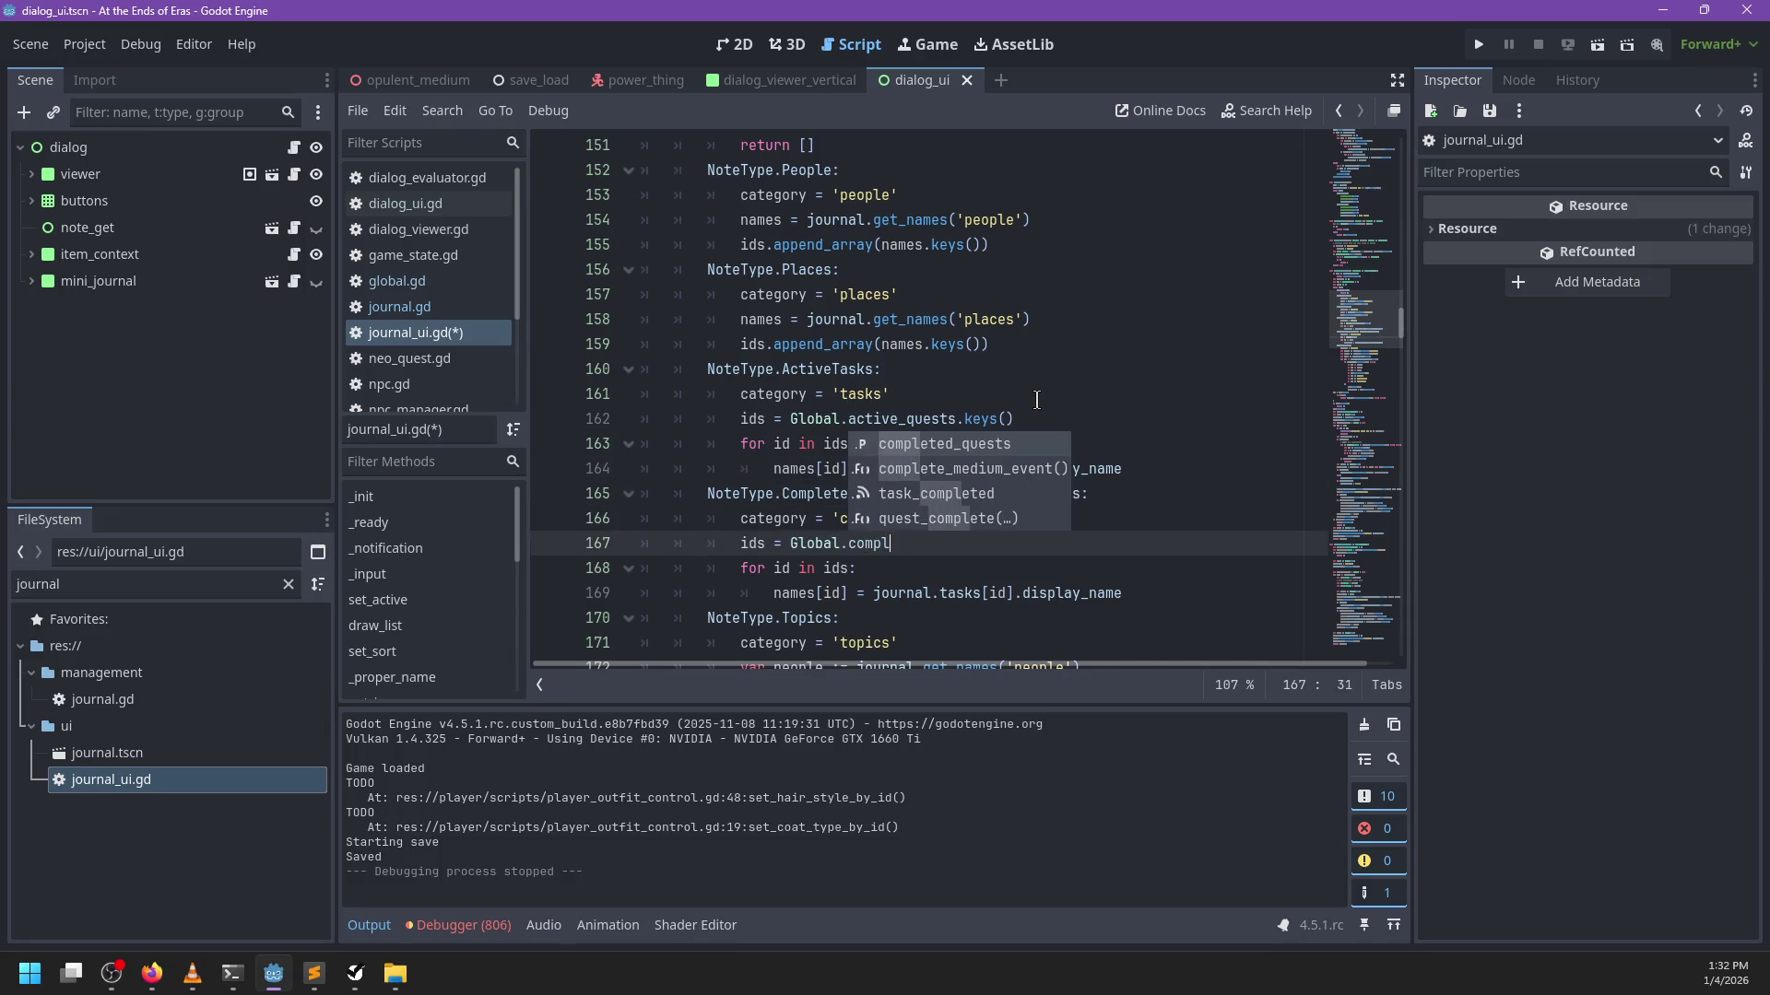
key("Return")
key("ctrl+s")
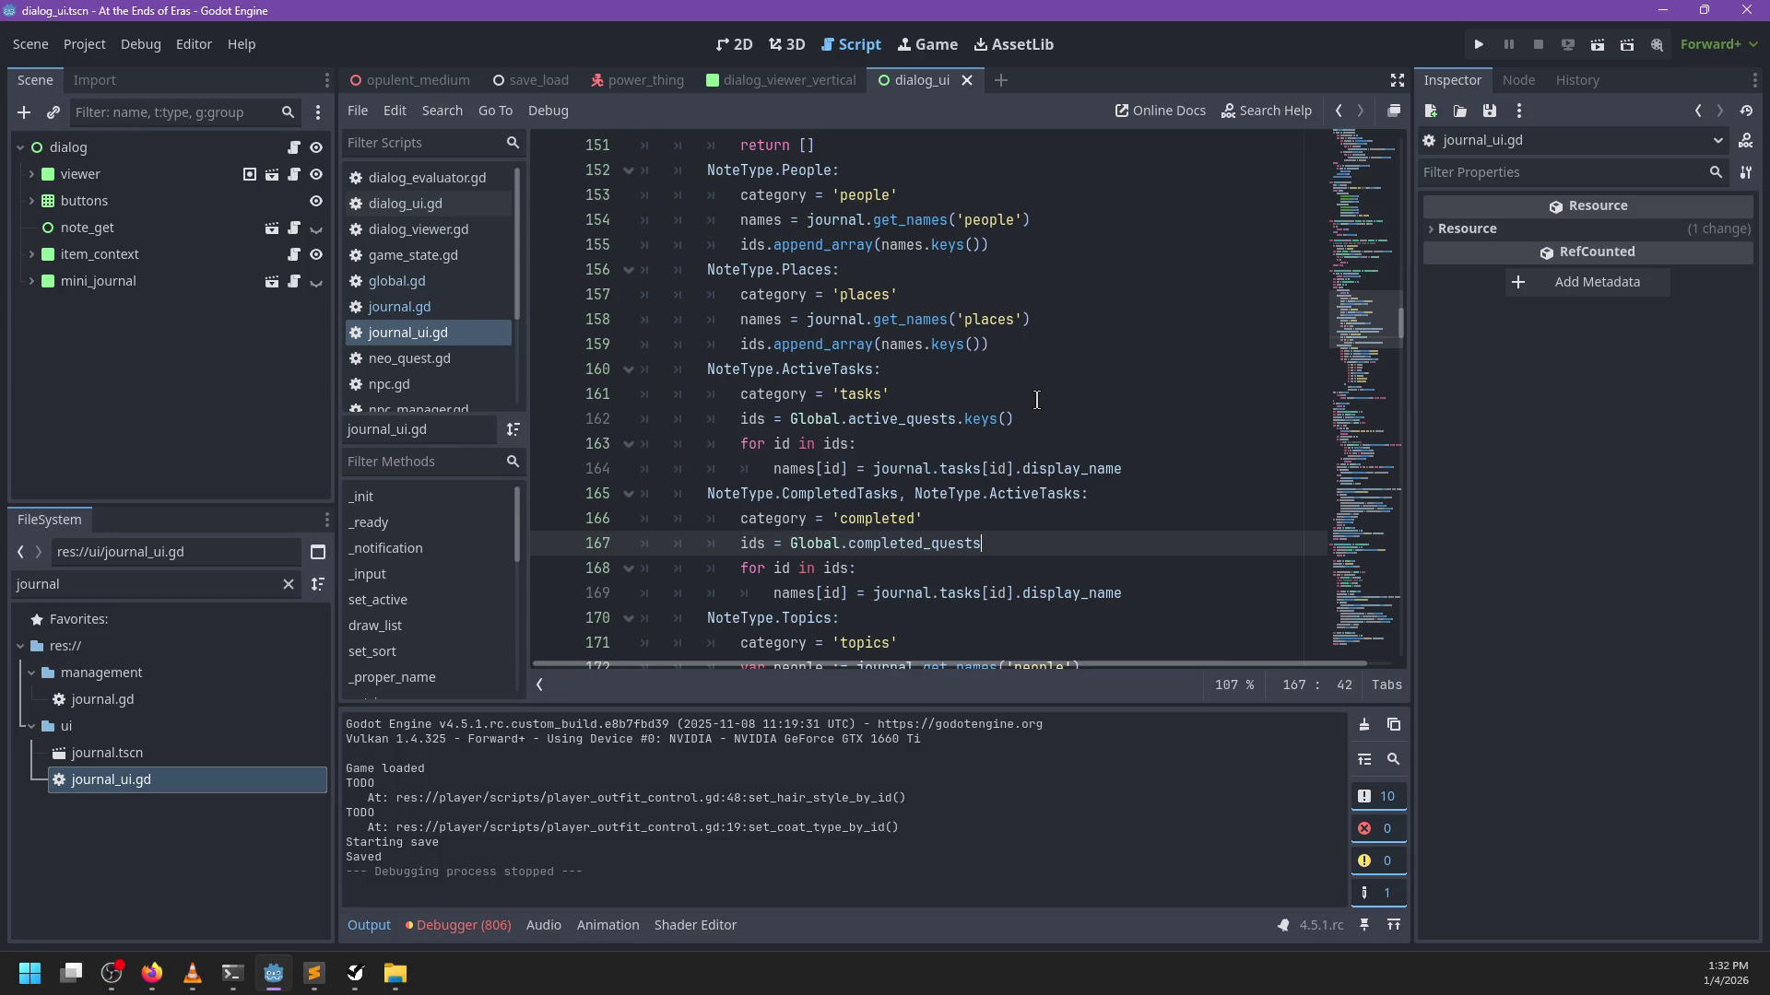
key("F5")
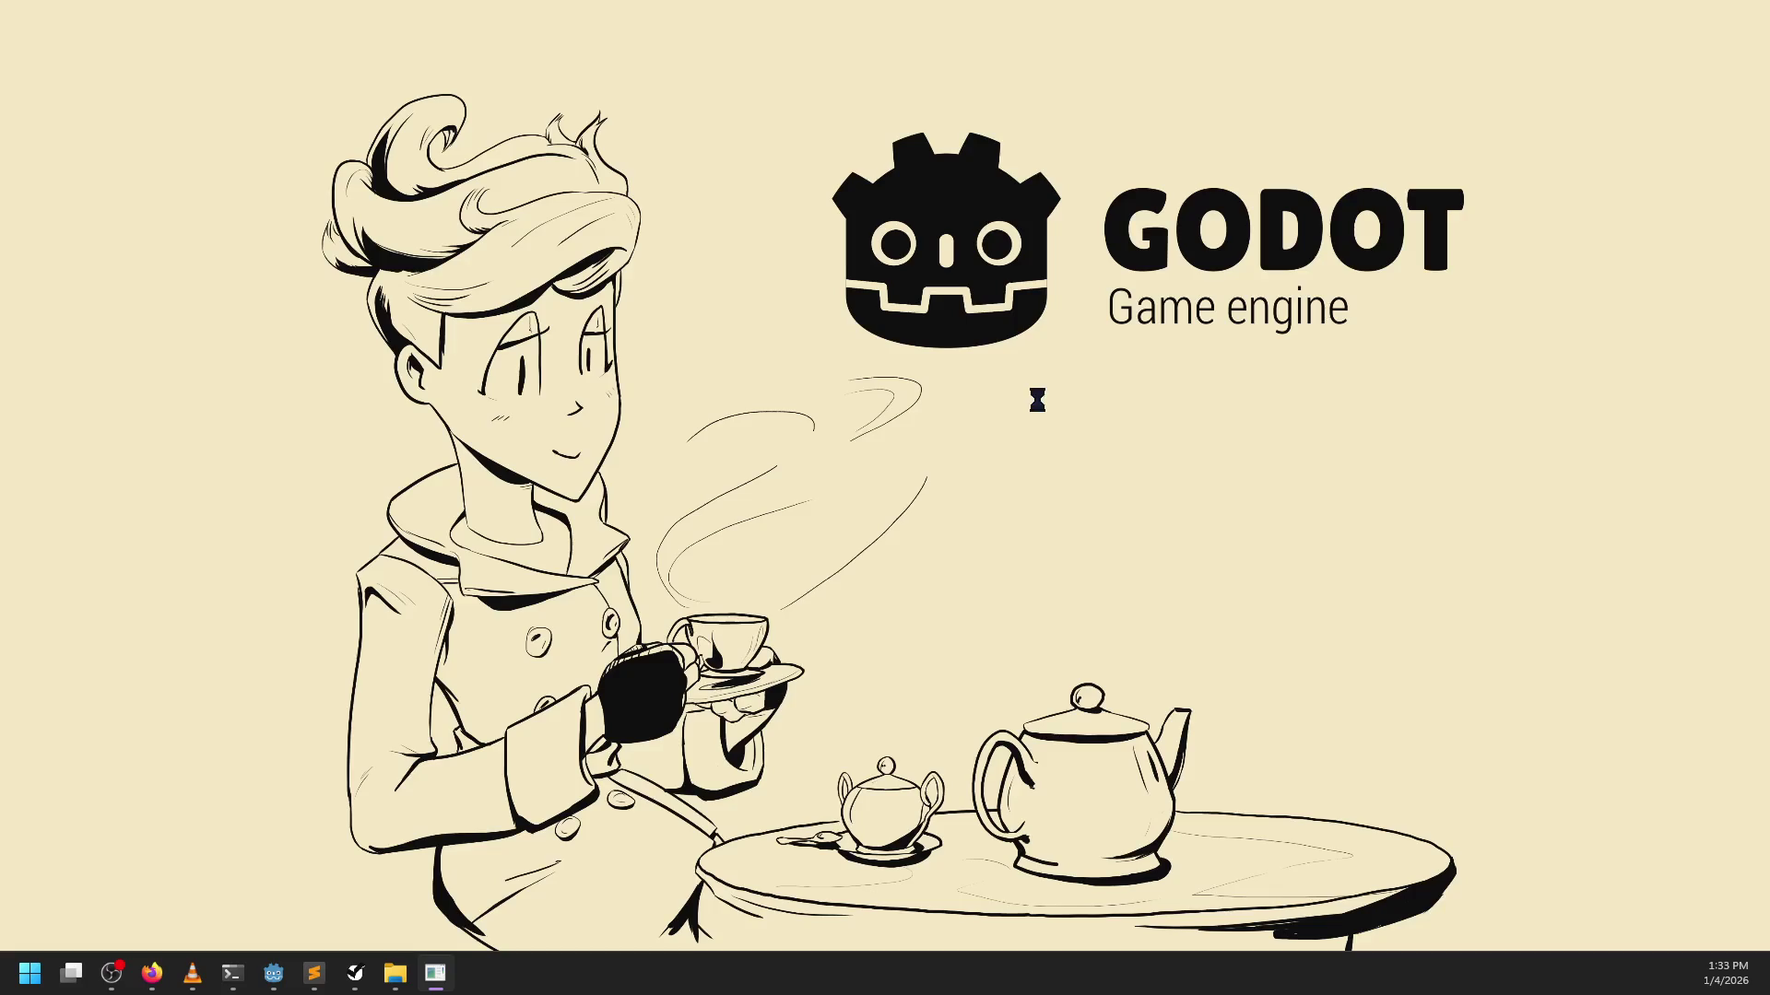
Stop the game, jump to journal.gd via the journal reference, and find create_task
key("alt+F4")
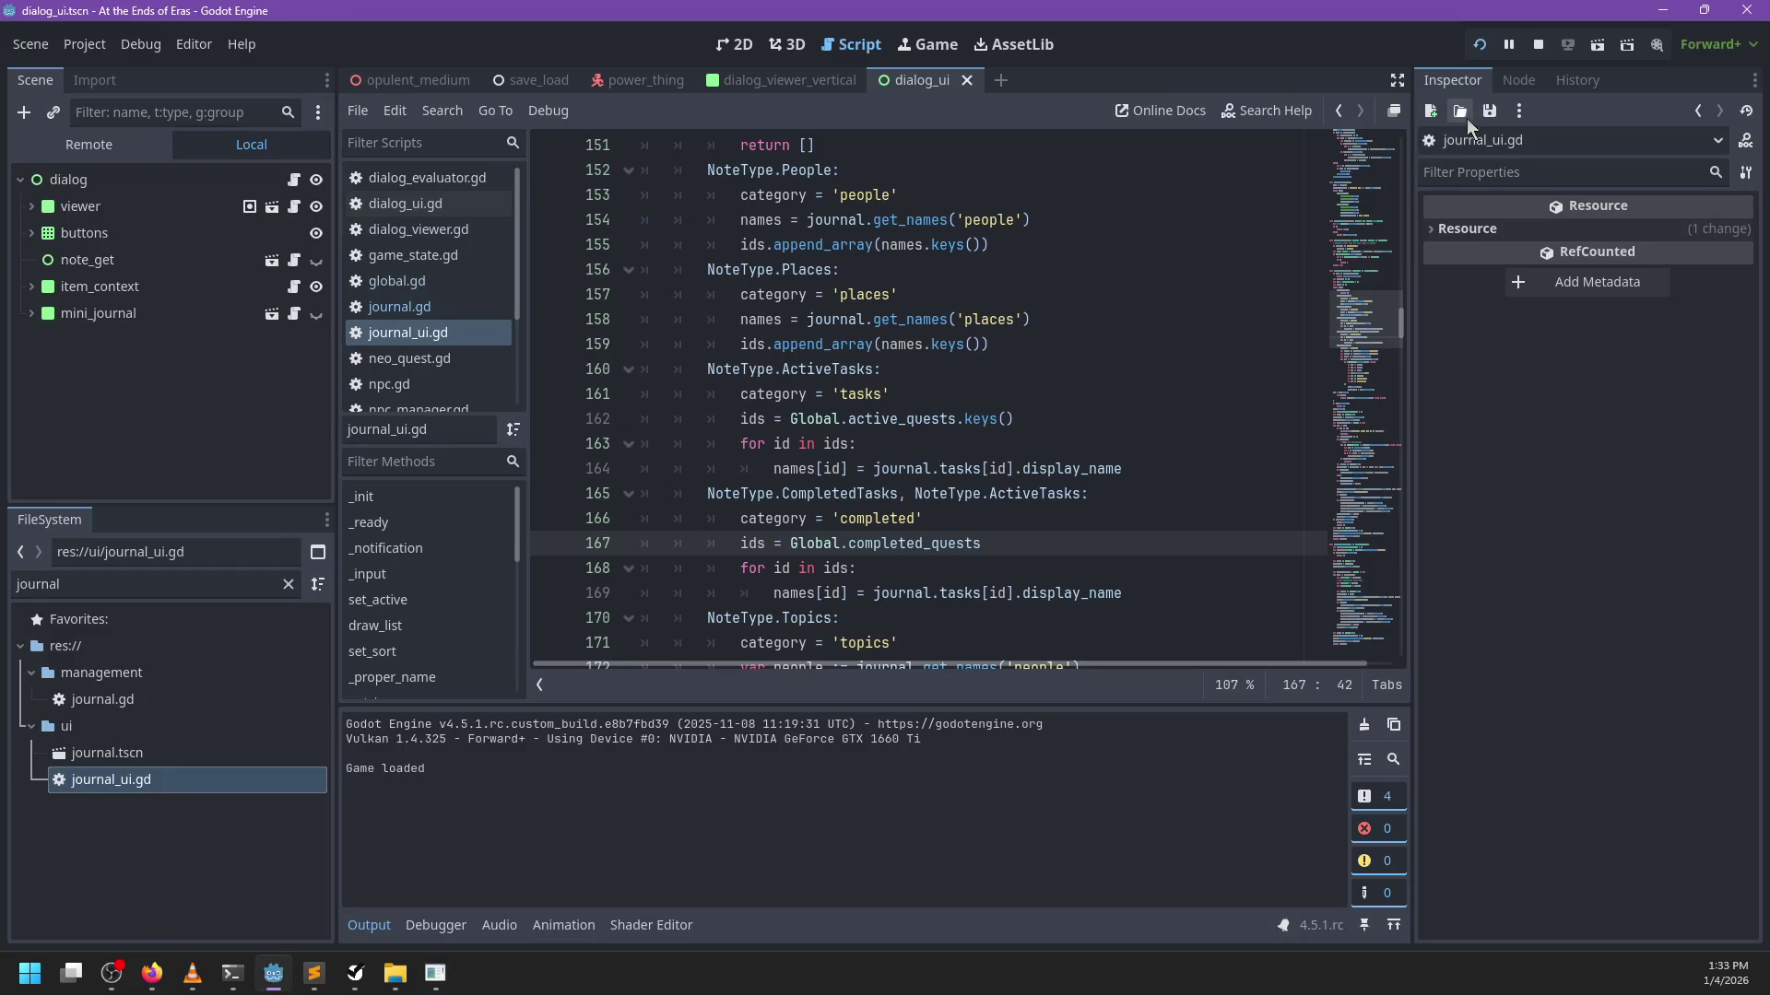
left_click(933, 590)
left_click(933, 590, "ctrl")
left_click(1039, 360)
key("ctrl+f")
type("create_ta")
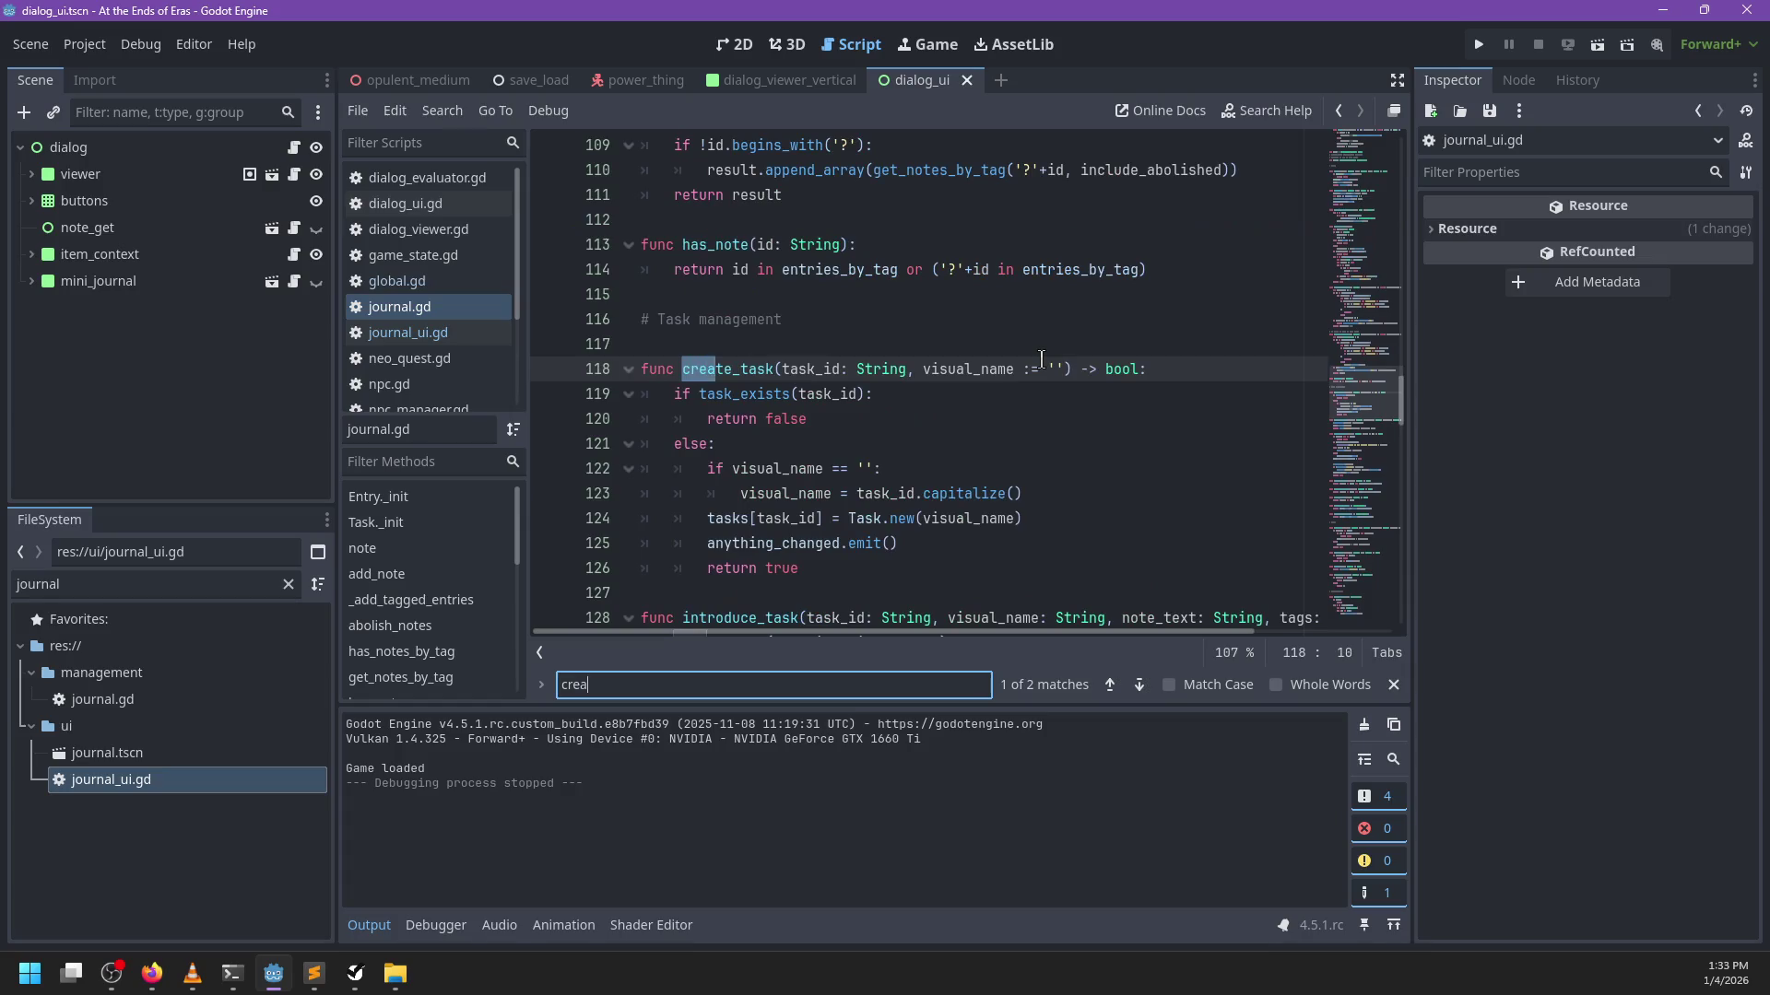
type("sk")
key("Escape")
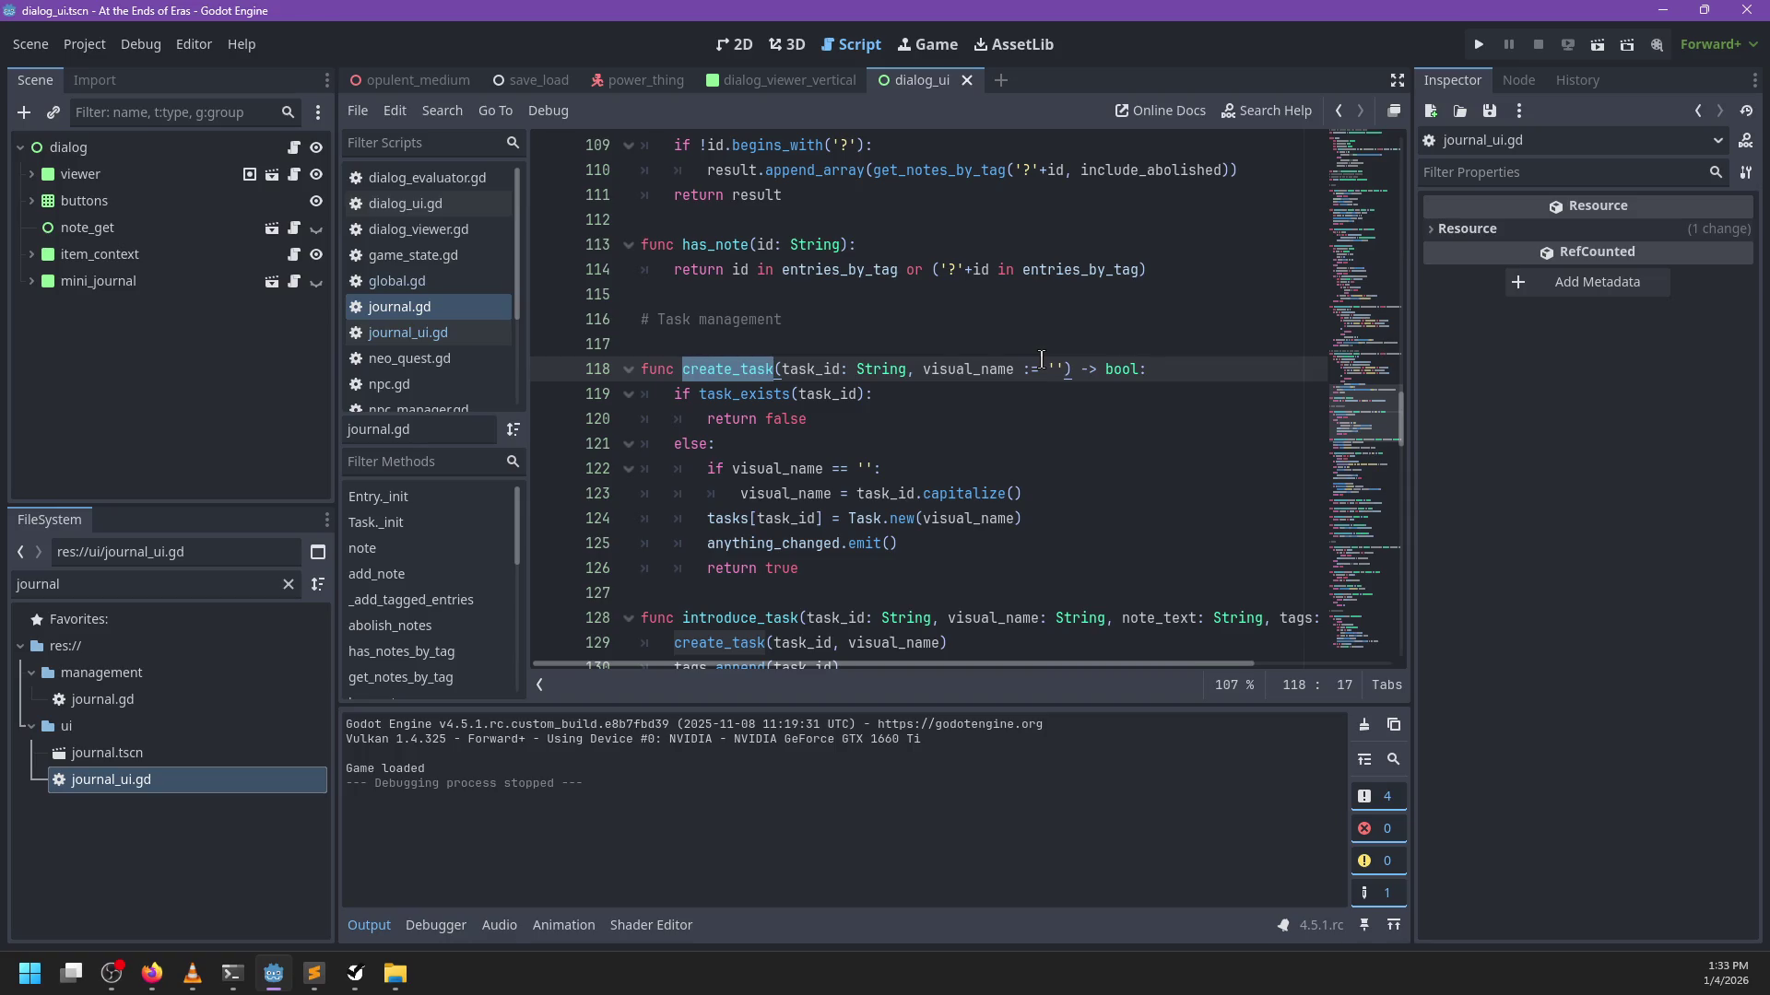
scroll(1041, 360, "up", 20)
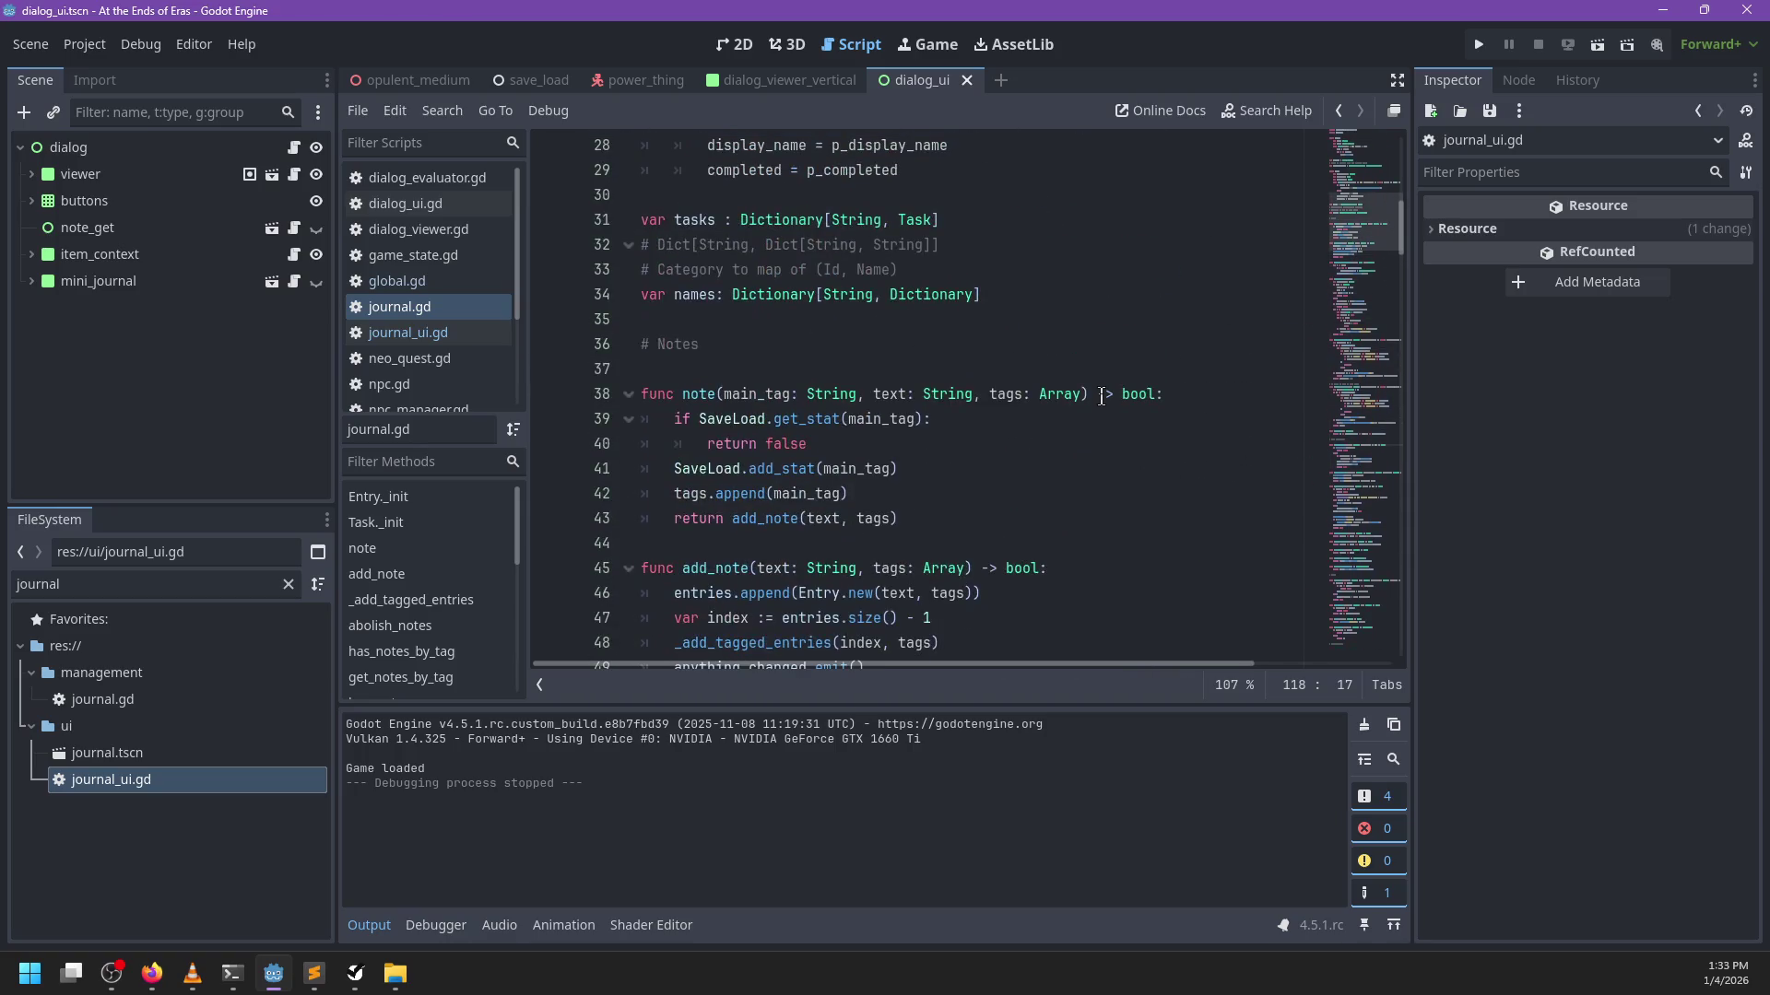
Delete the var tasks declaration and the class Task block from journal.gd
scroll(1102, 397, "up", 8)
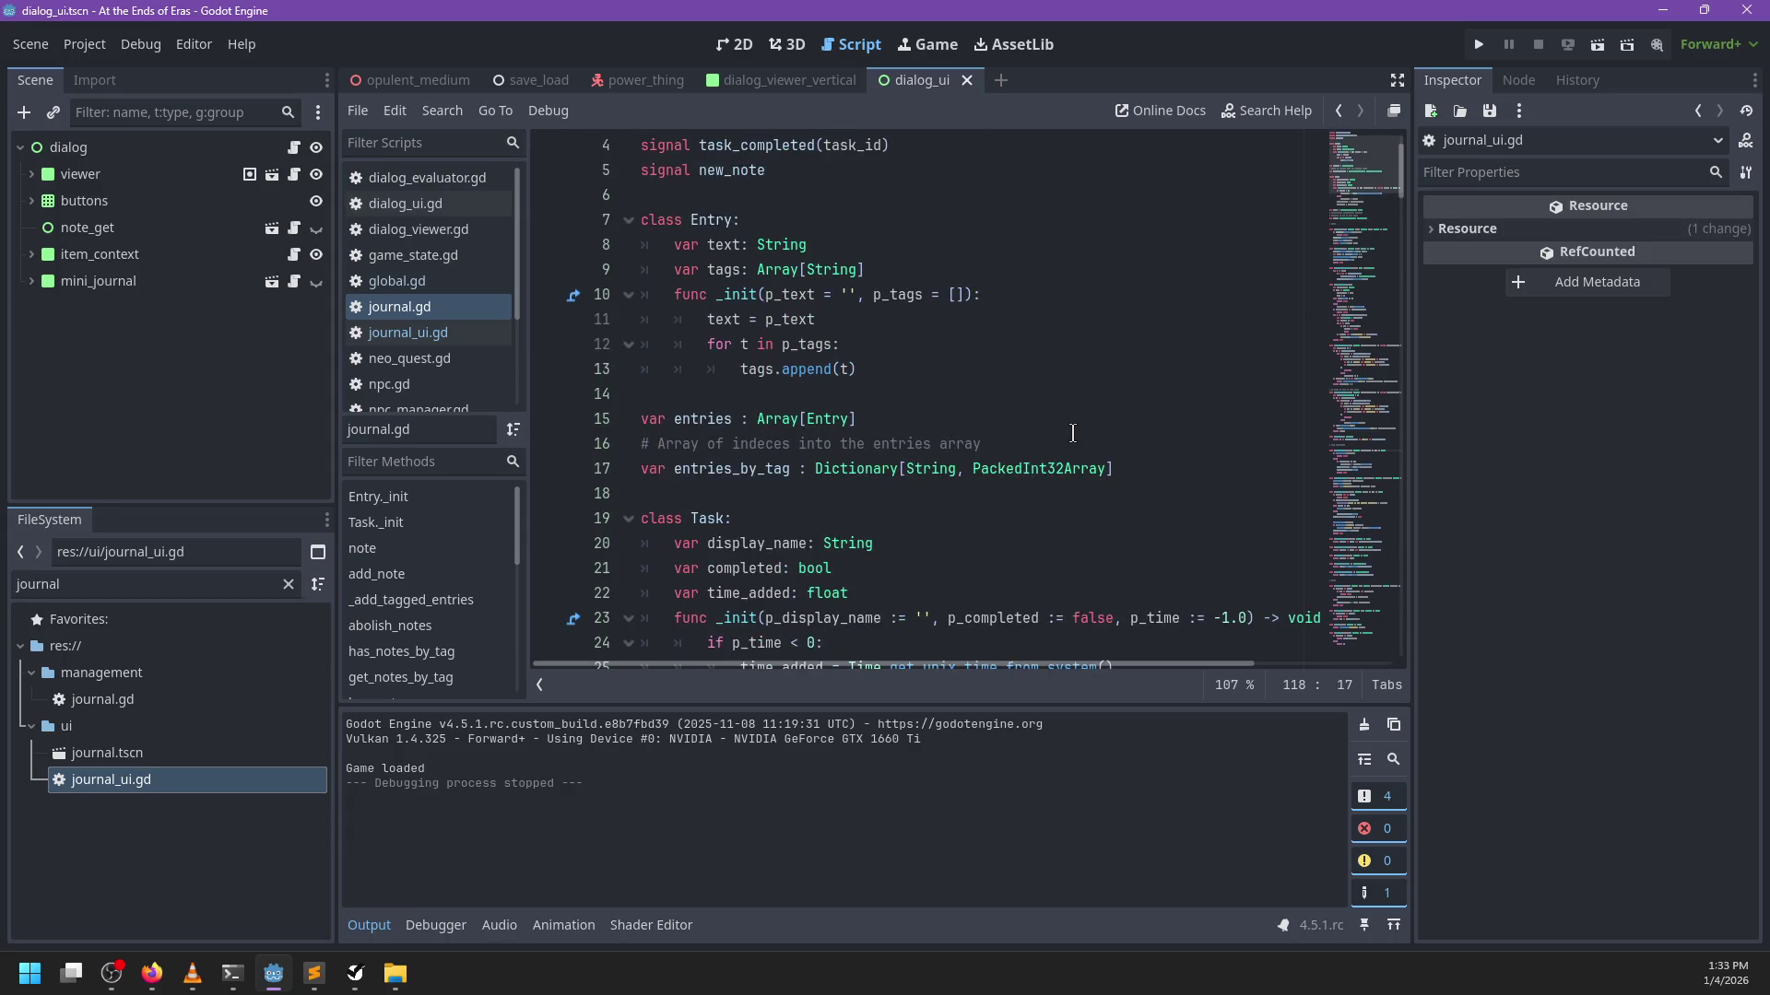
scroll(1072, 433, "down", 5)
mouse_move(980, 446)
left_mouse_down()
mouse_move(955, 268)
mouse_move(1194, 245)
left_mouse_up()
key("ctrl+x")
scroll(966, 378, "up", 2)
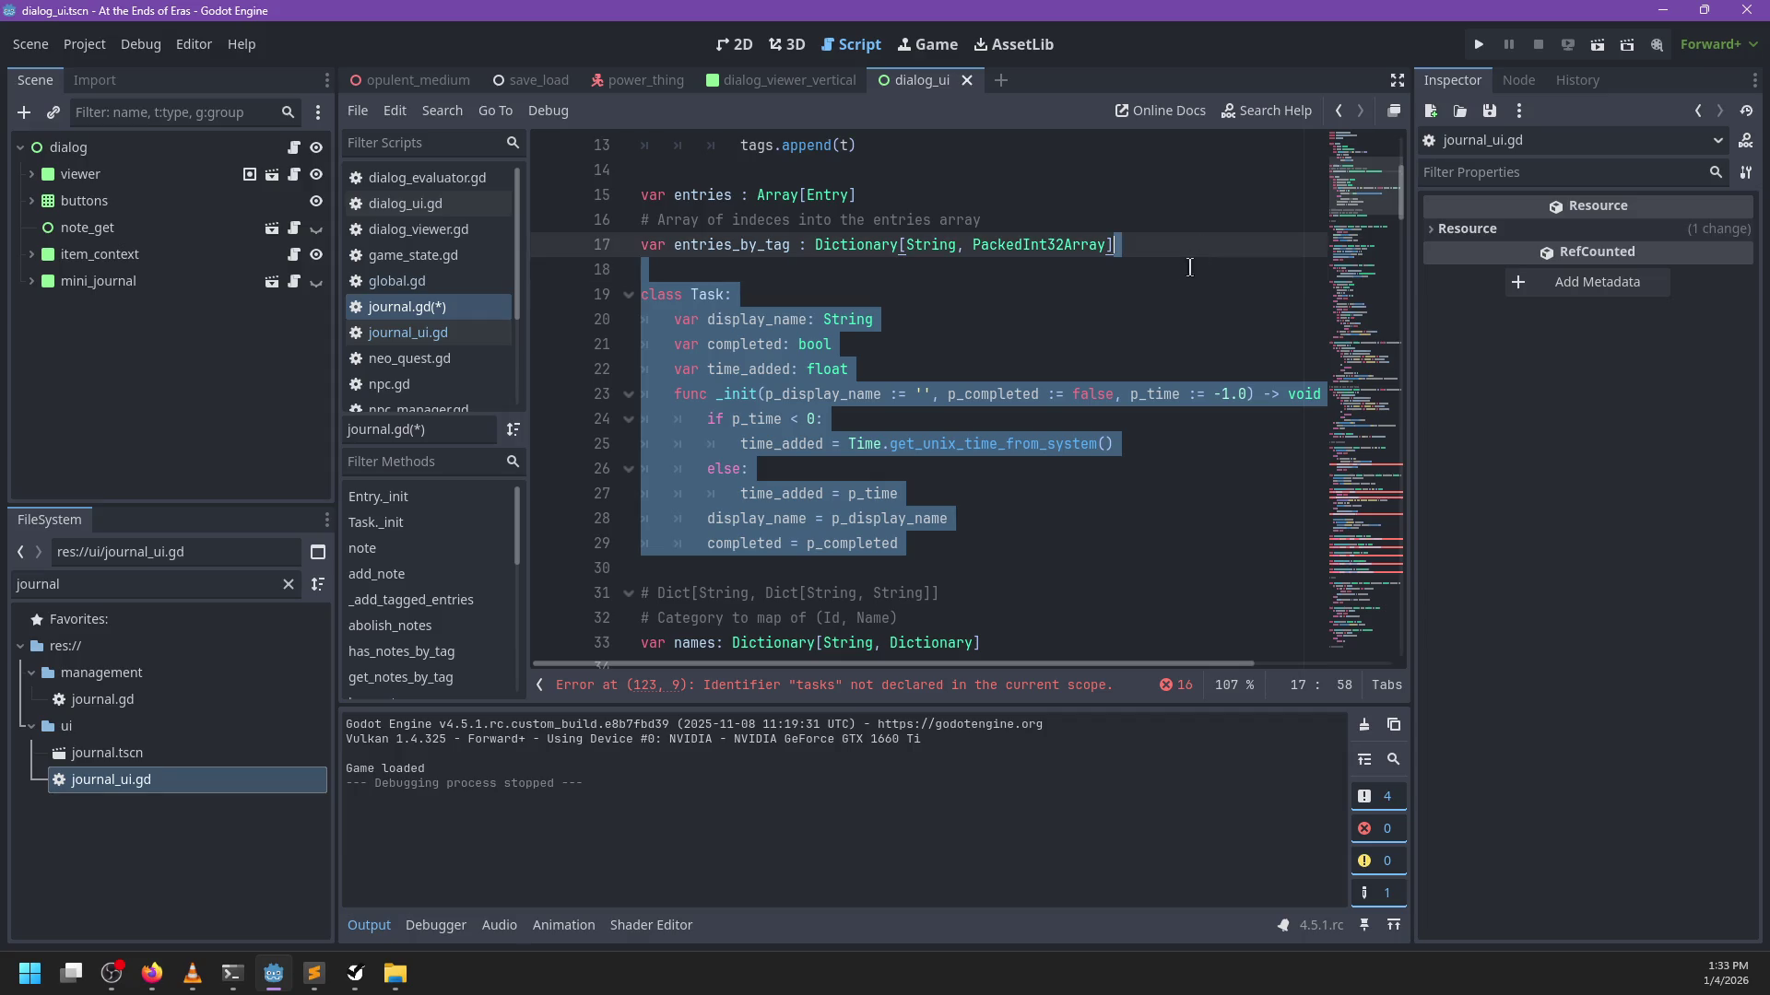
key("ctrl+x")
key("Return")
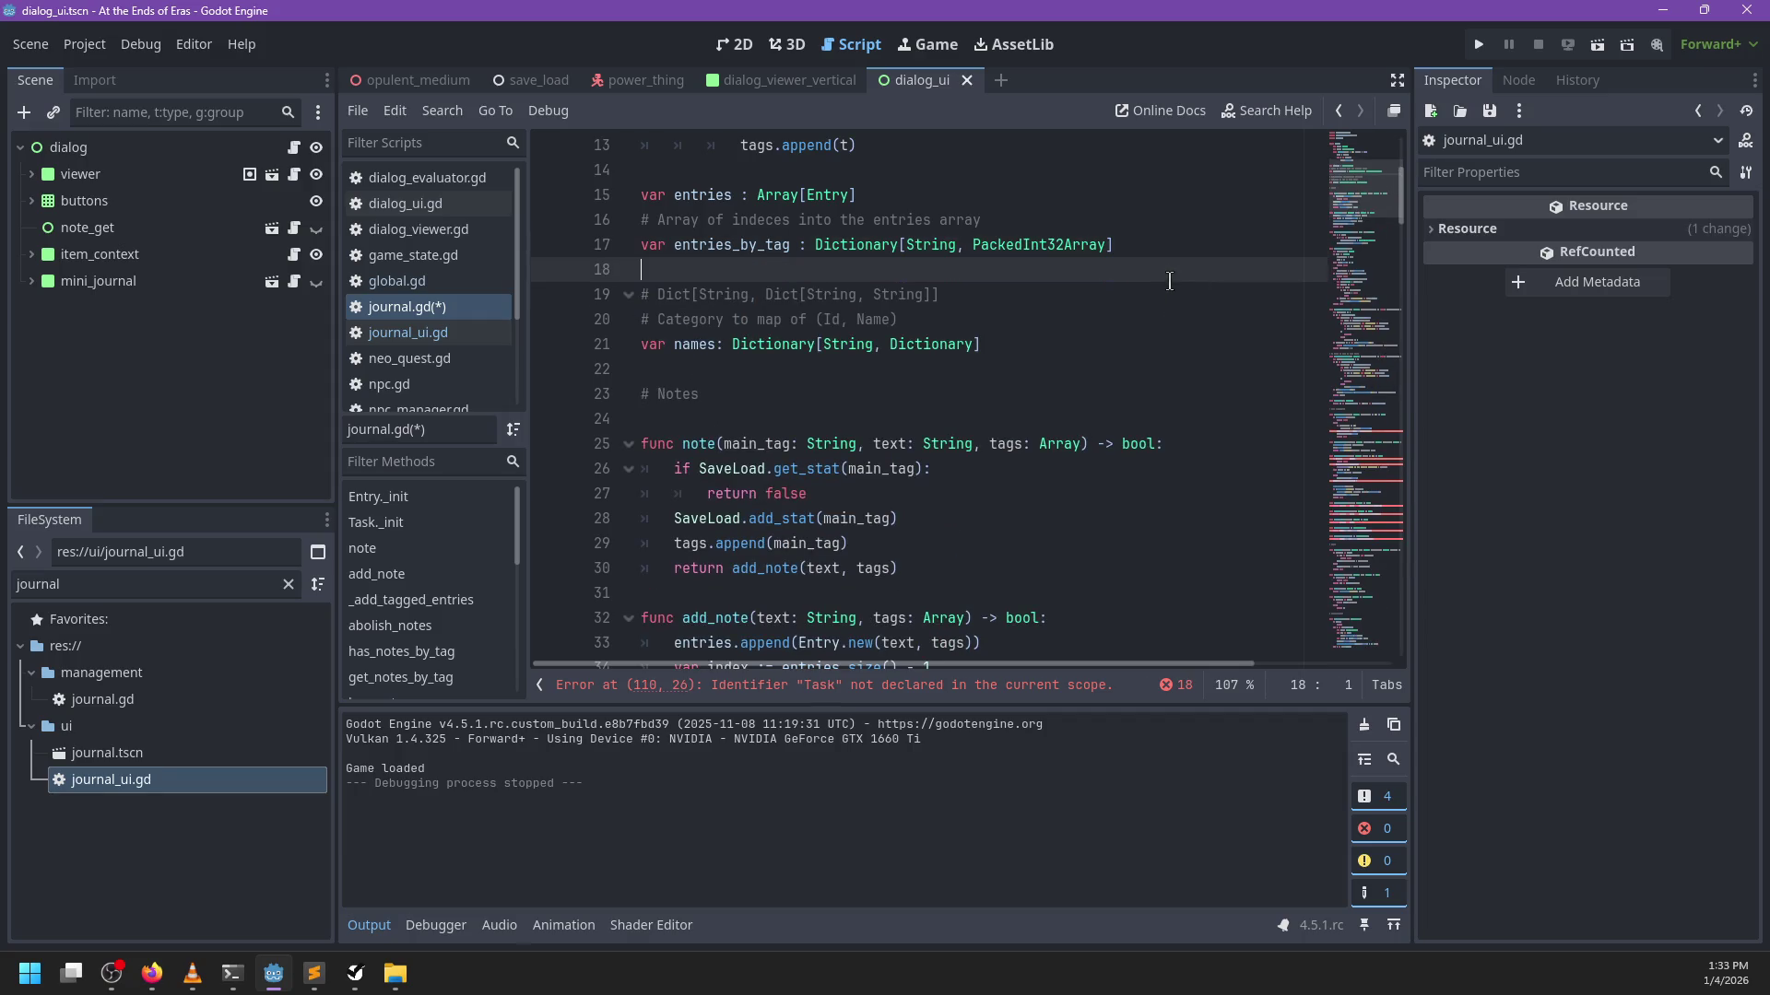
Remove the task management functions flagged by the error on line 111
left_click(921, 687)
scroll(829, 460, "down", 2)
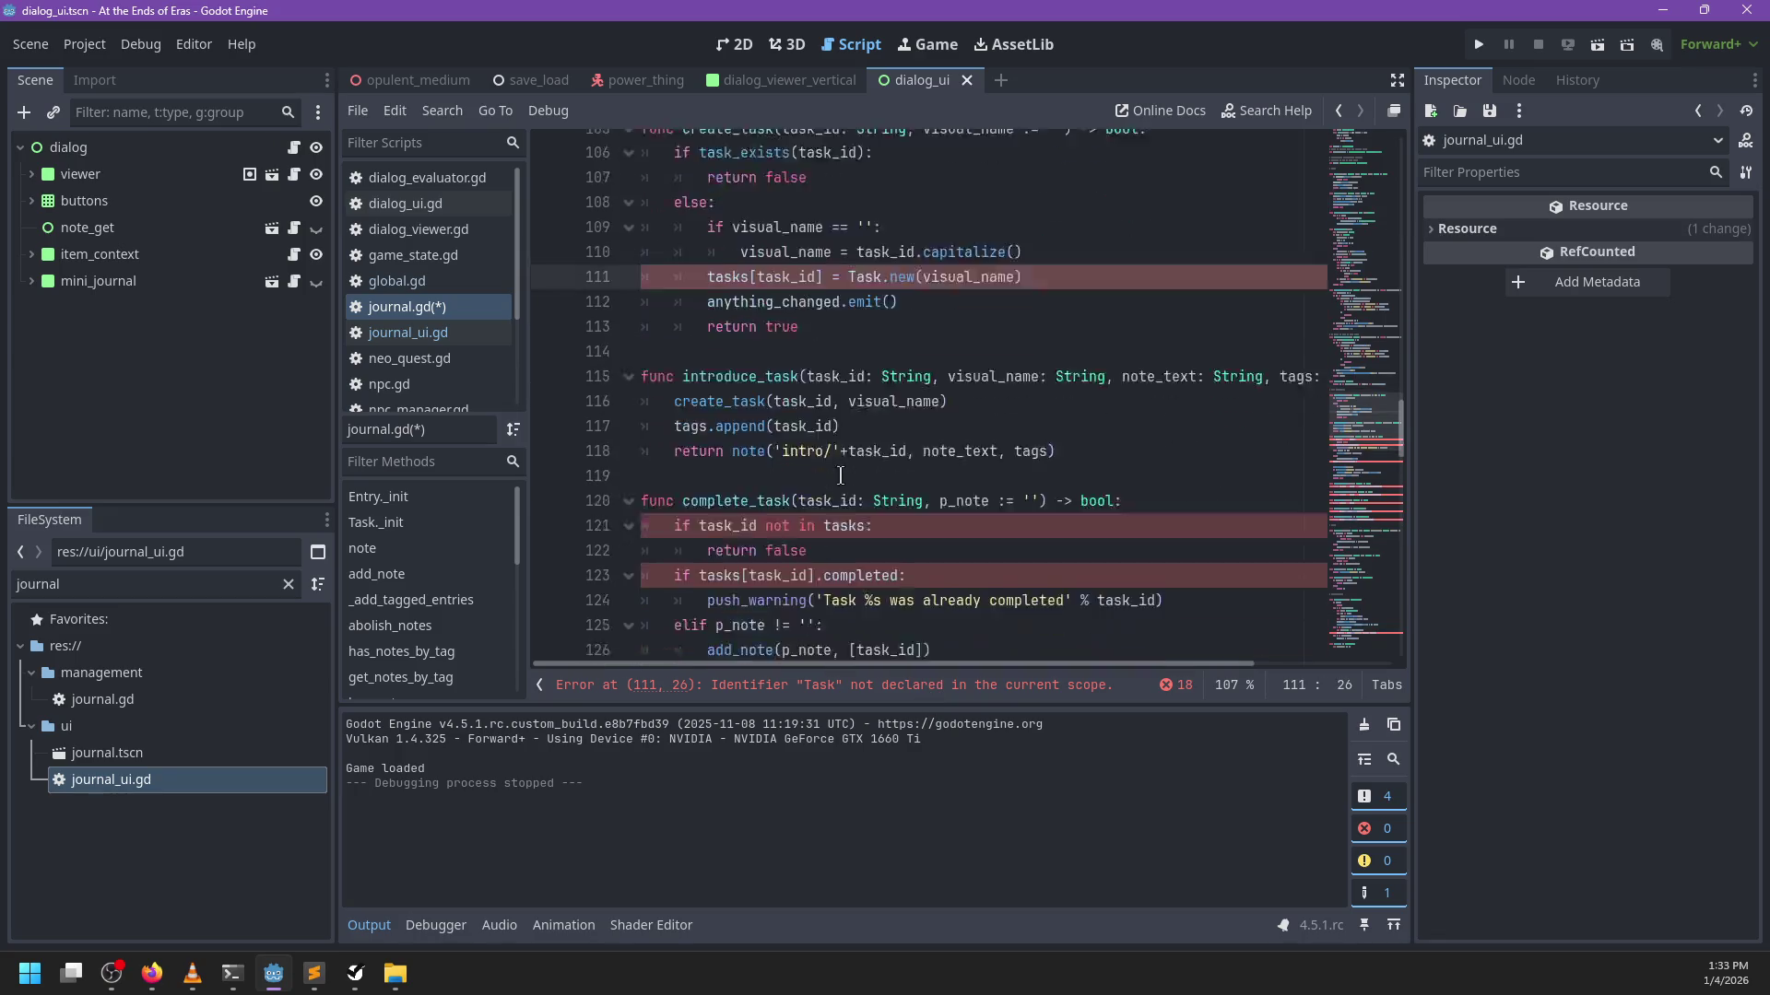
scroll(812, 452, "up", 3)
mouse_move(730, 243)
left_mouse_down()
mouse_move(829, 645)
mouse_move(885, 378)
mouse_move(901, 420)
left_mouse_up()
scroll(901, 419, "down", 4)
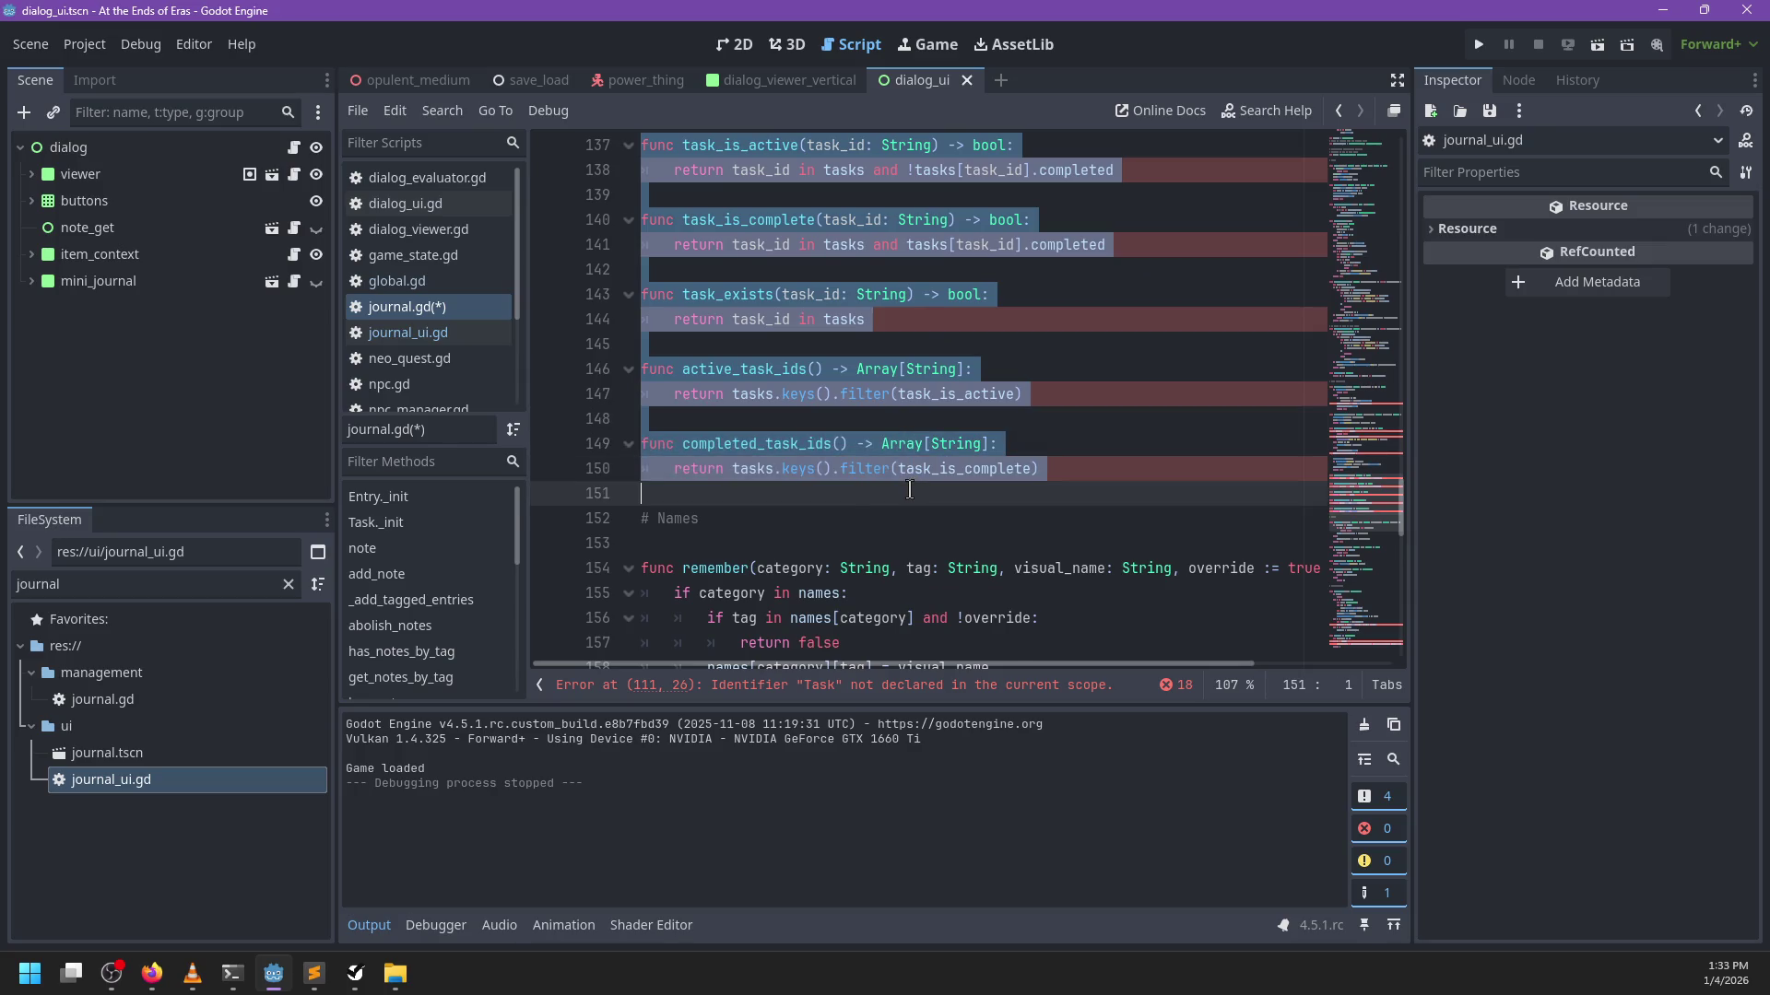
key("Left")
key("ctrl+v")
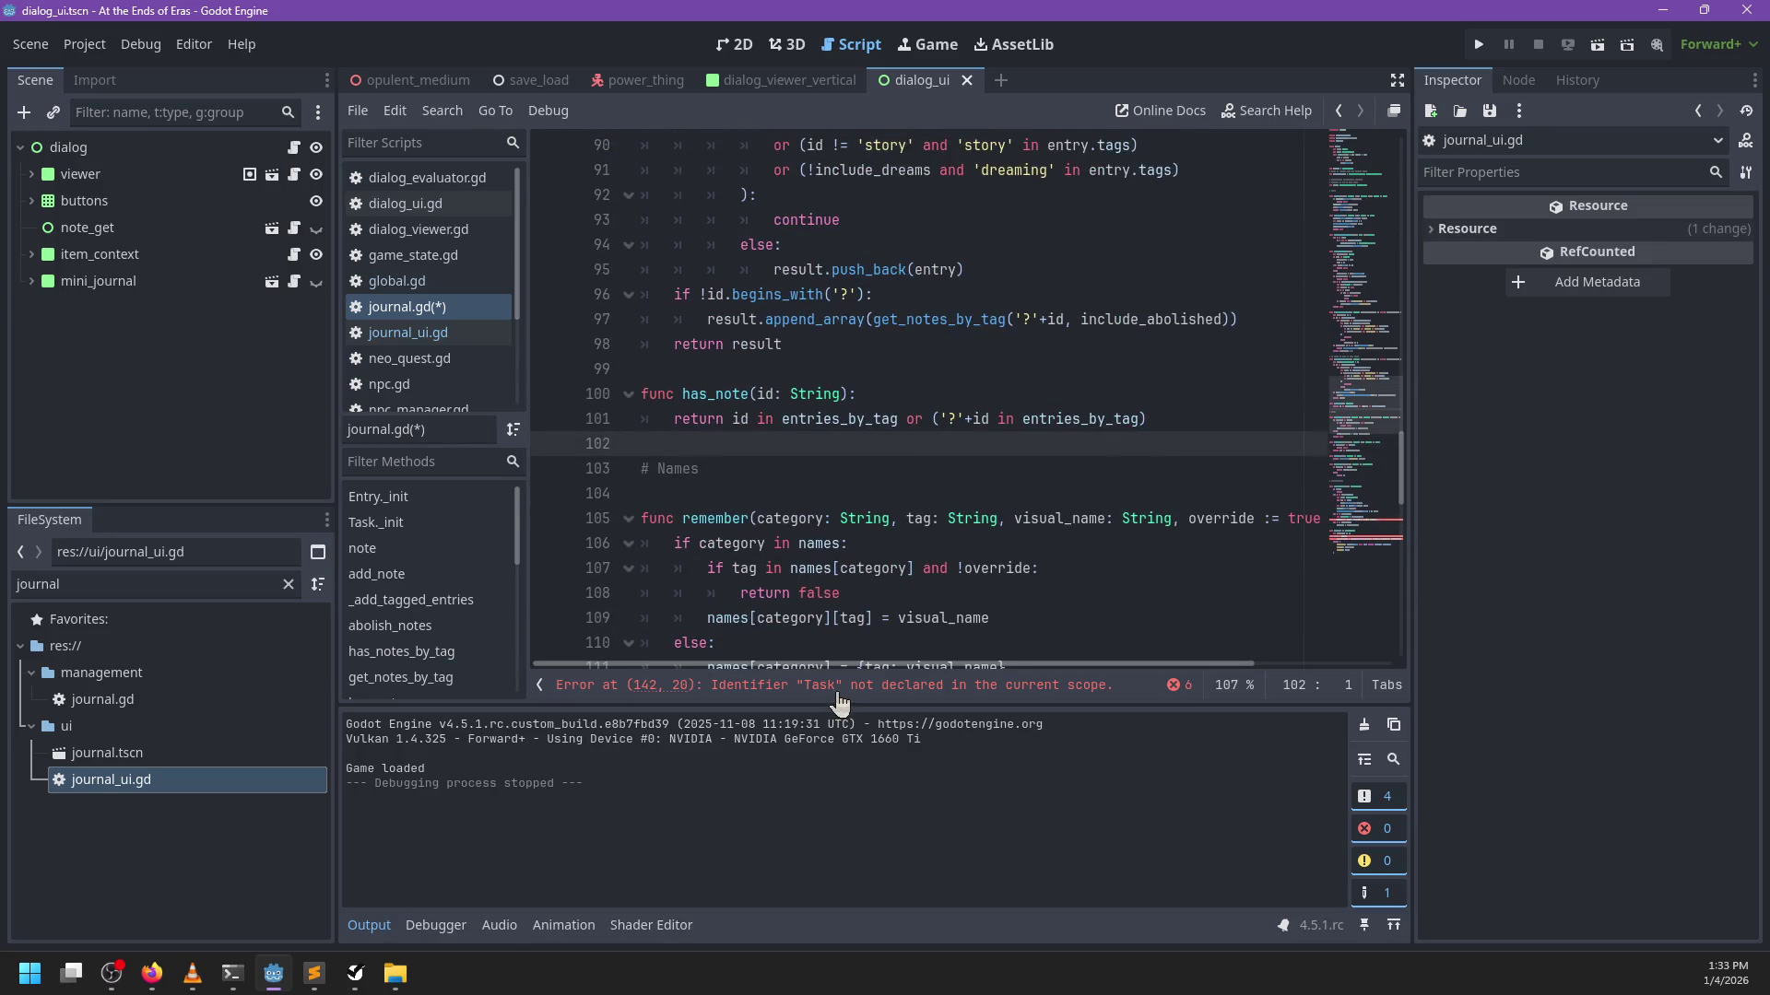
Delete the tasks loop in decode_from and the task_dict loop in encode
left_click(841, 693)
scroll(955, 499, "up", 4)
scroll(955, 500, "down", 3)
left_click_drag(1126, 465, 1145, 399)
key("BackSpace")
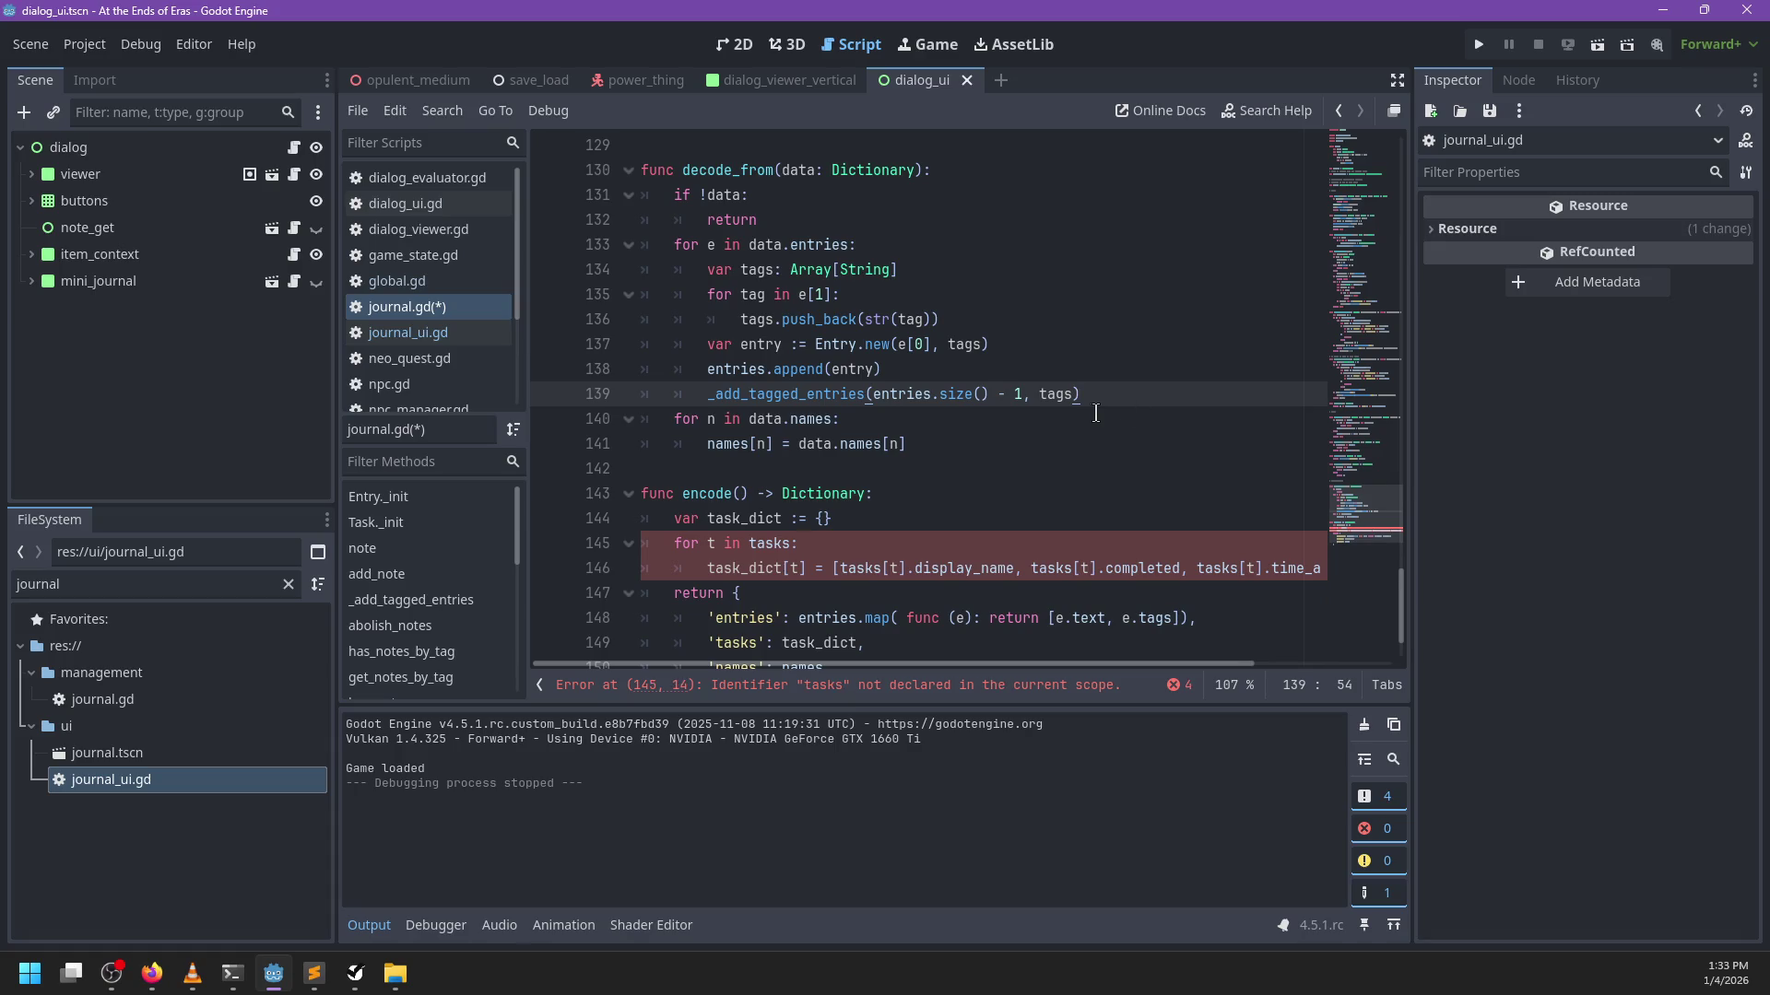
scroll(1141, 403, "down", 1)
left_click(800, 510)
key("End")
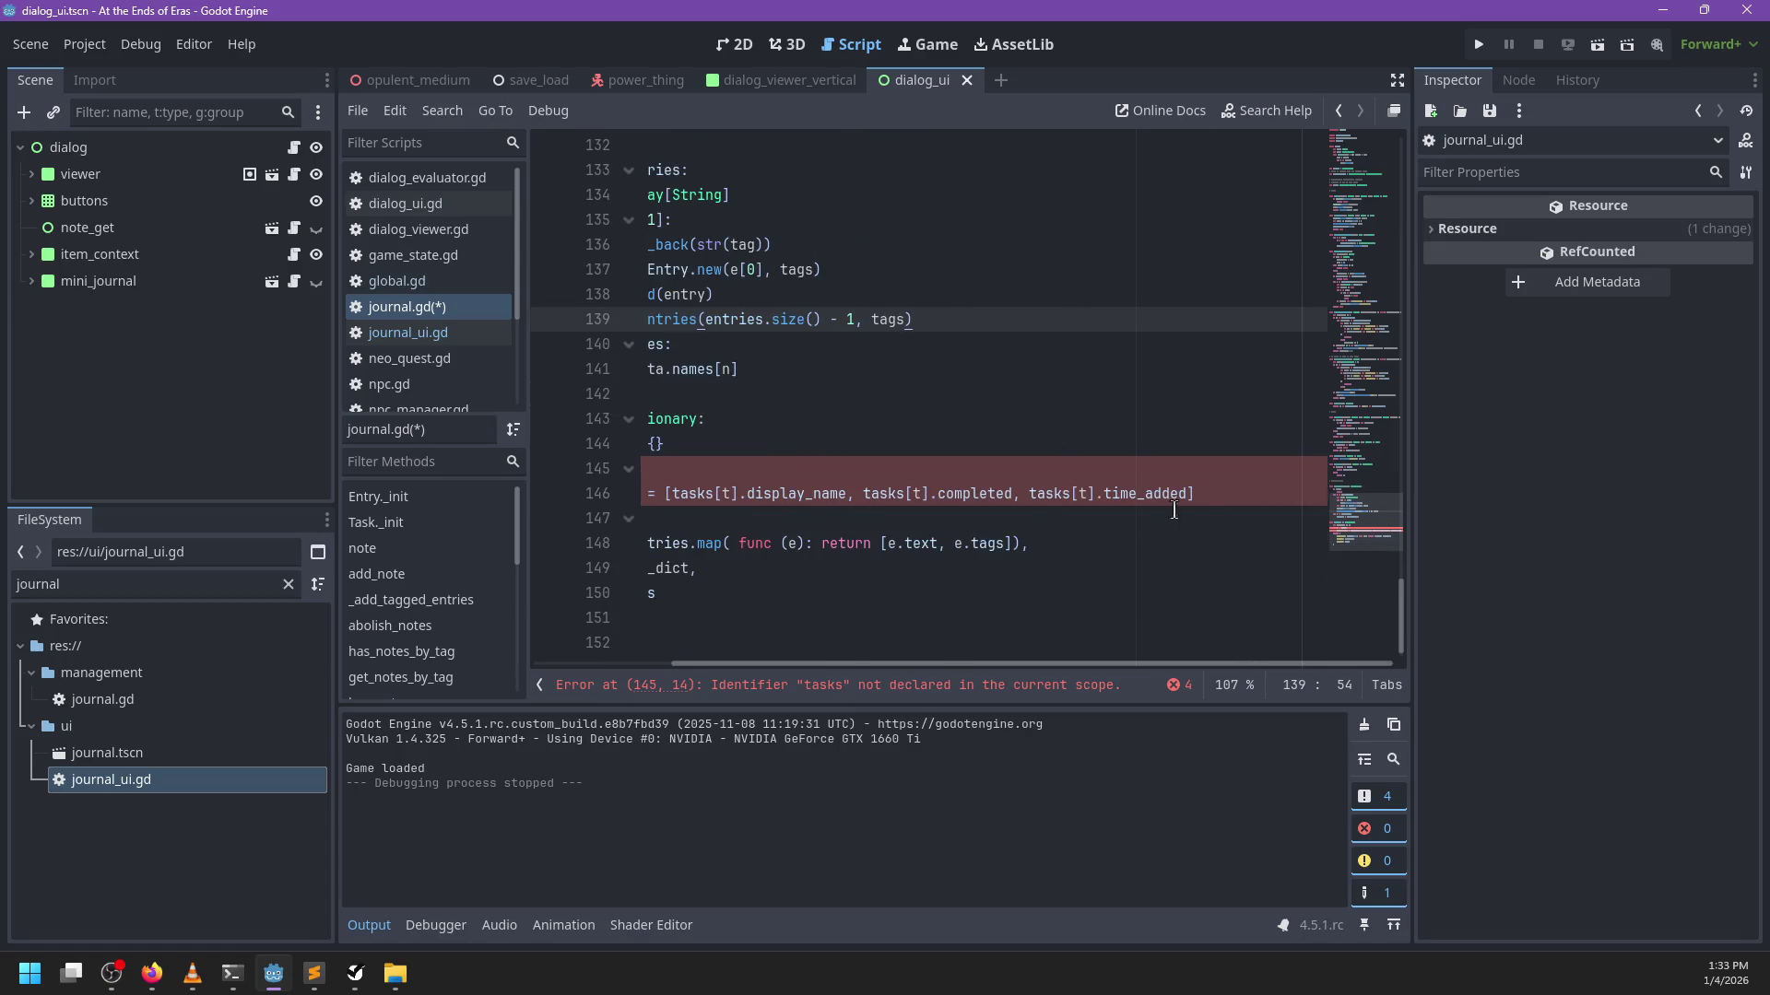
left_click_drag(1231, 493, 1229, 446)
key("BackSpace")
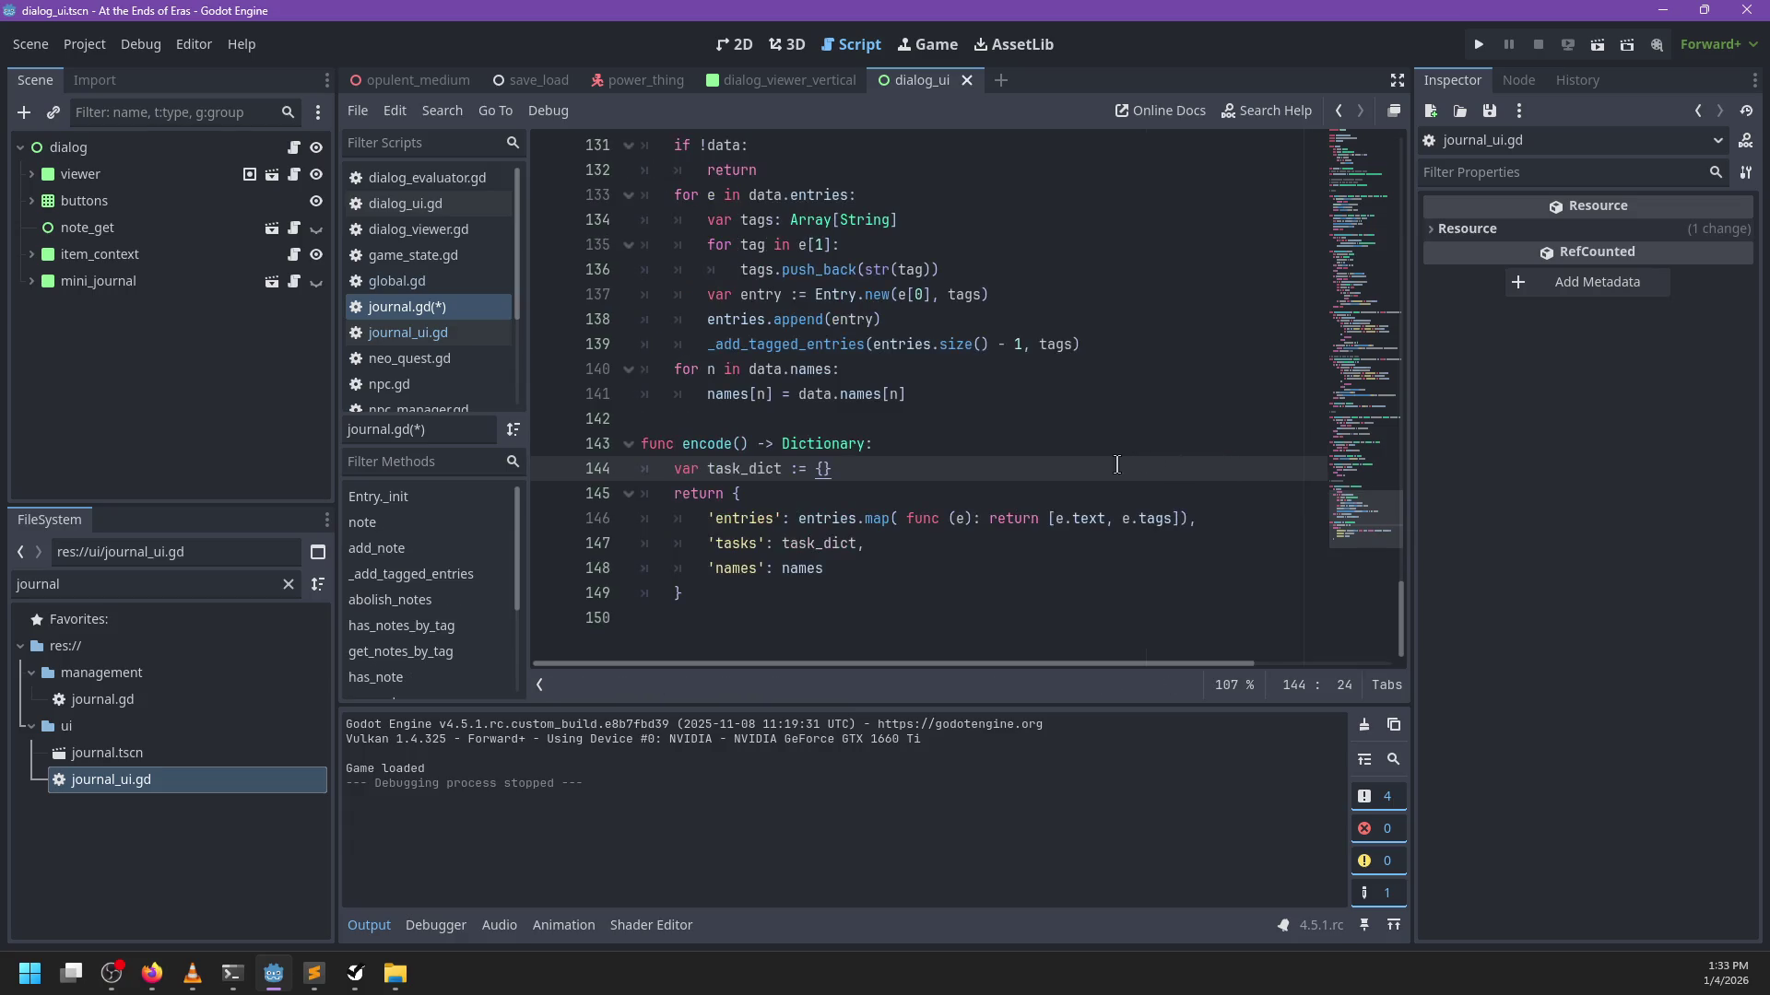
Remove the 'tasks': task_dict entry and the var task_dict declaration from encode
left_click(1196, 540)
key("shift+Up")
key("BackSpace")
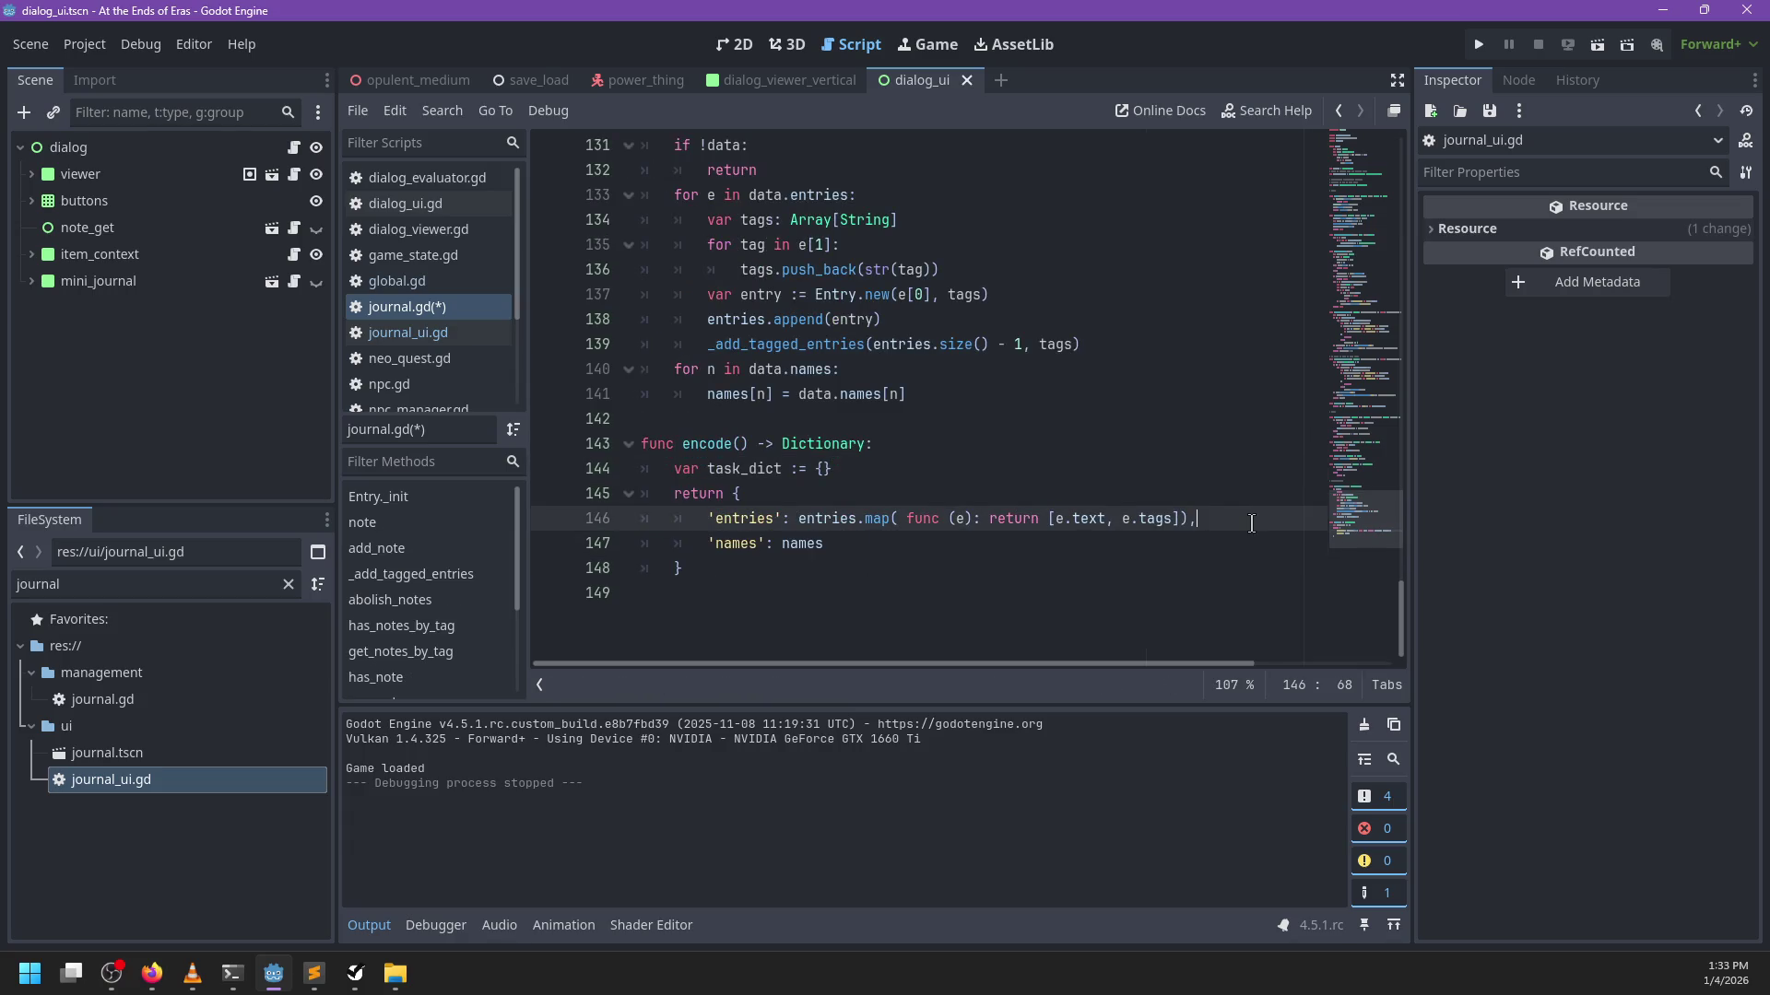
key("Up")
key("Up")
key("shift+Up")
key("BackSpace")
Save journal.gd and run the game again with F5
key("ctrl+s")
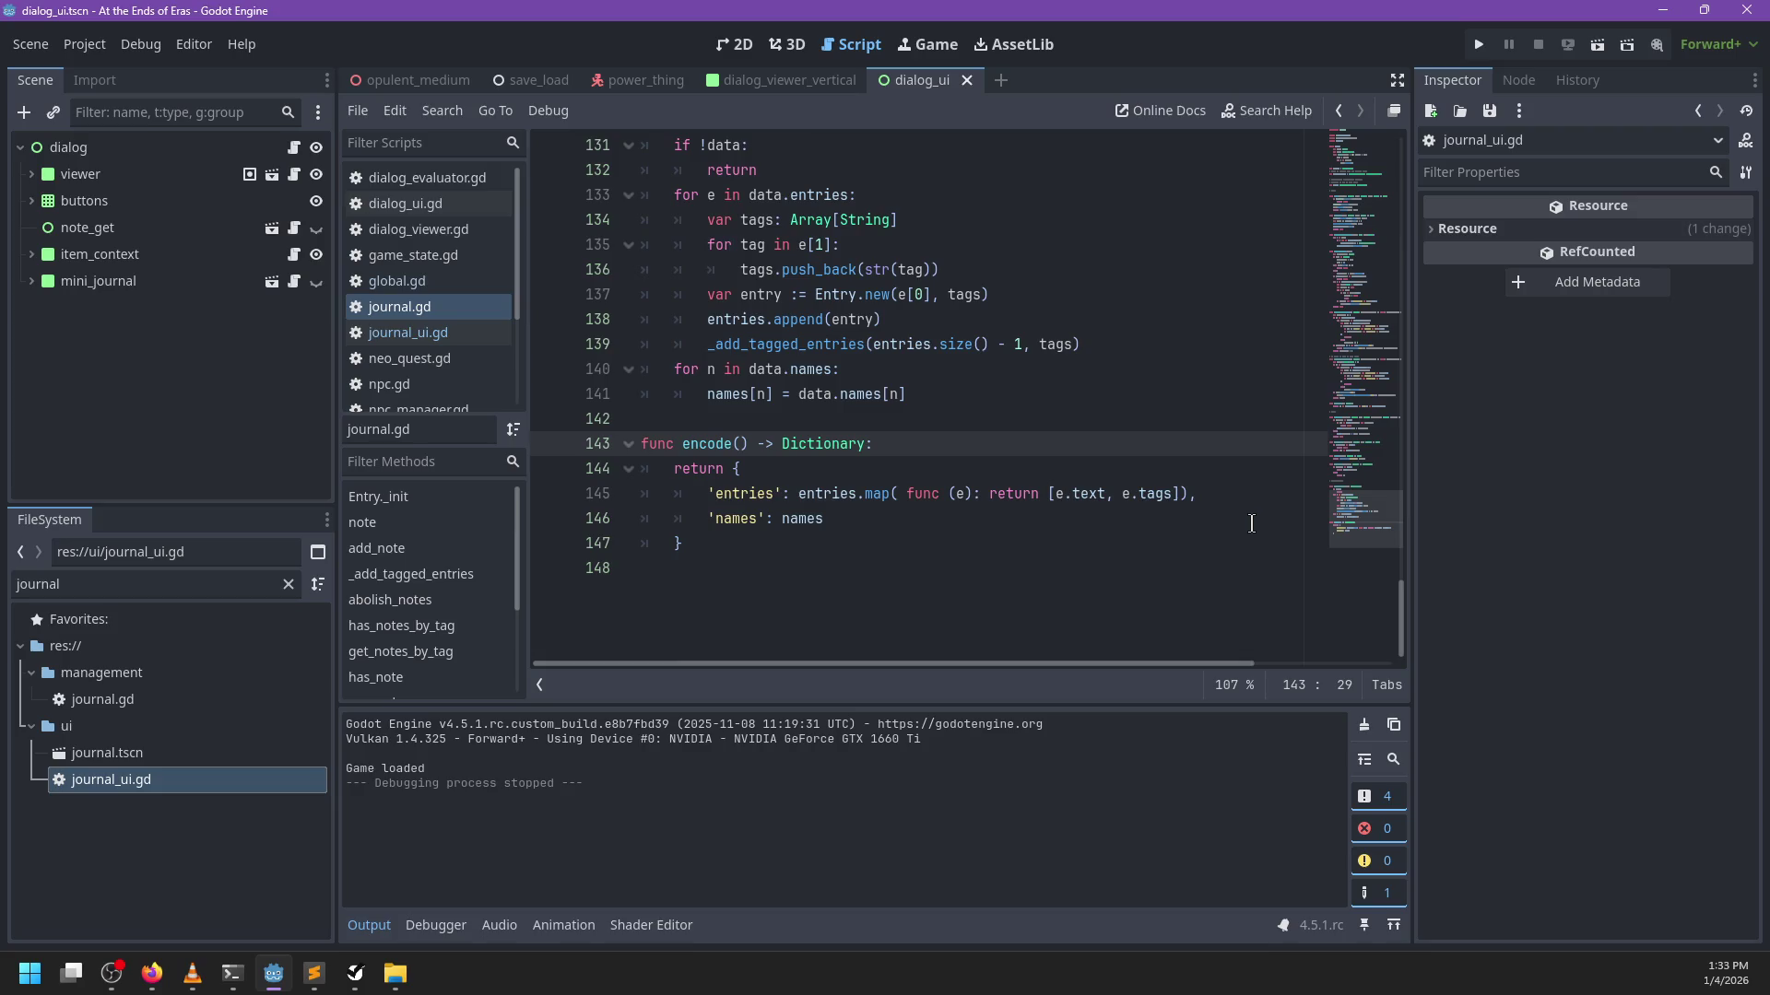
scroll(1007, 487, "up", 20)
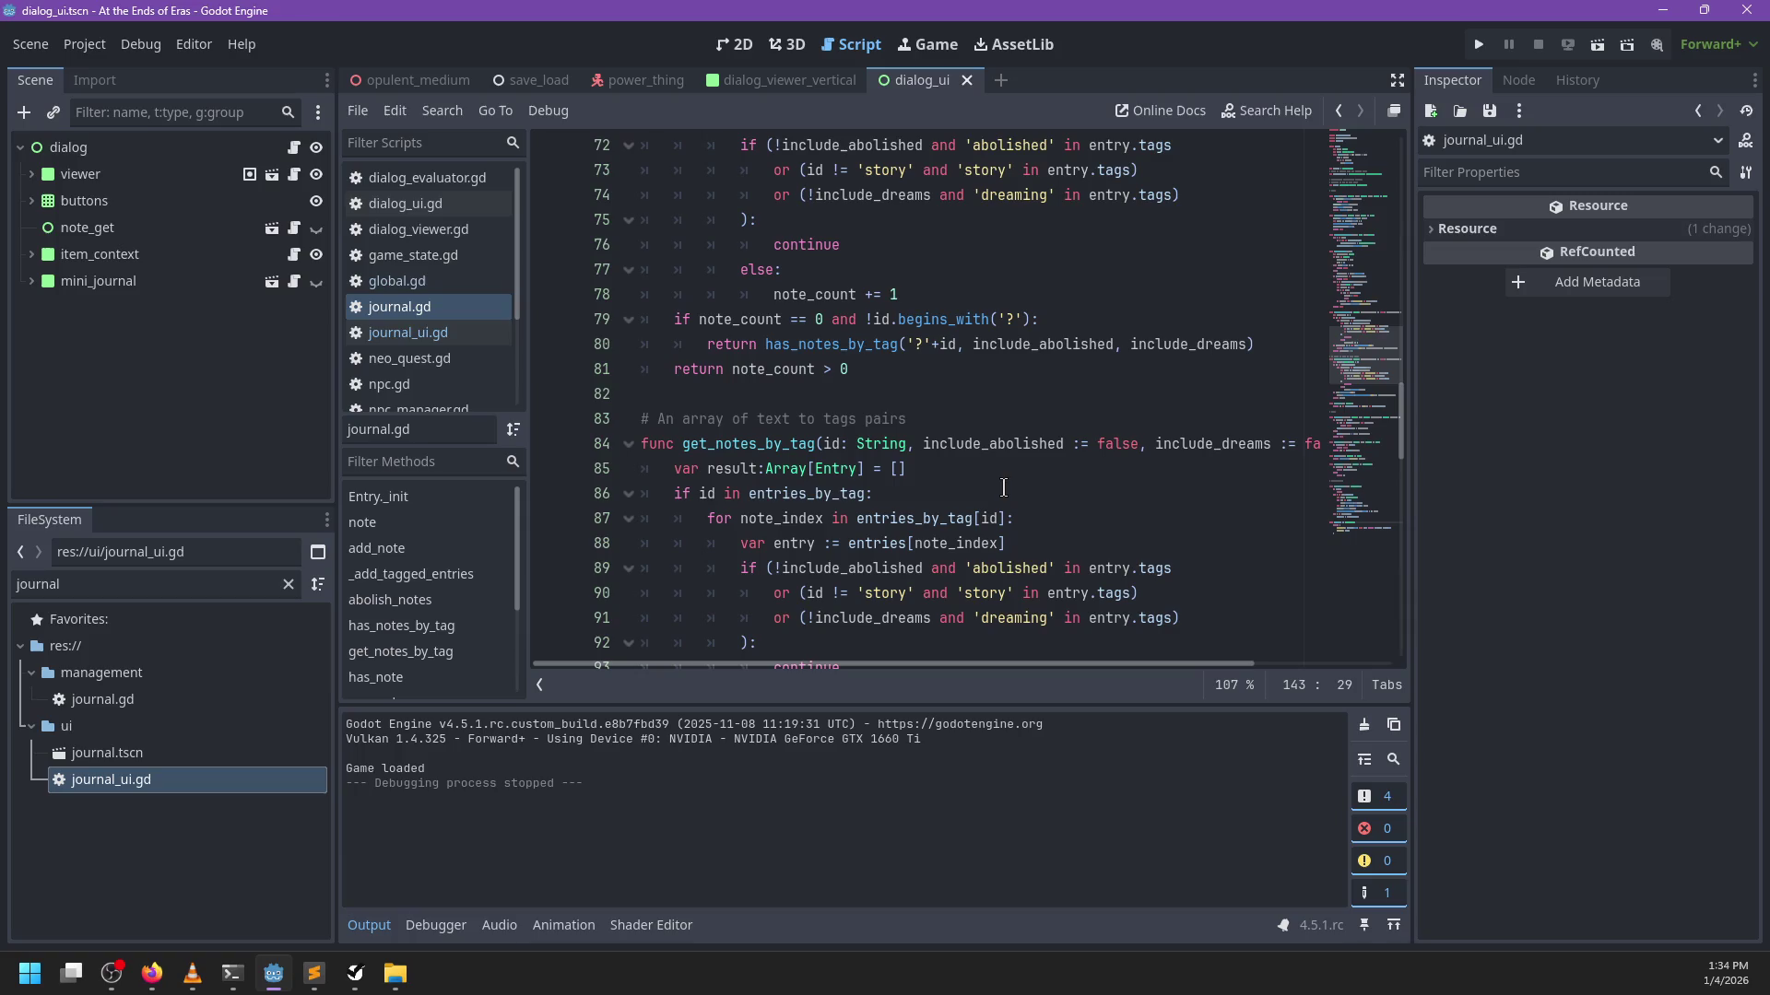
scroll(1004, 487, "up", 19)
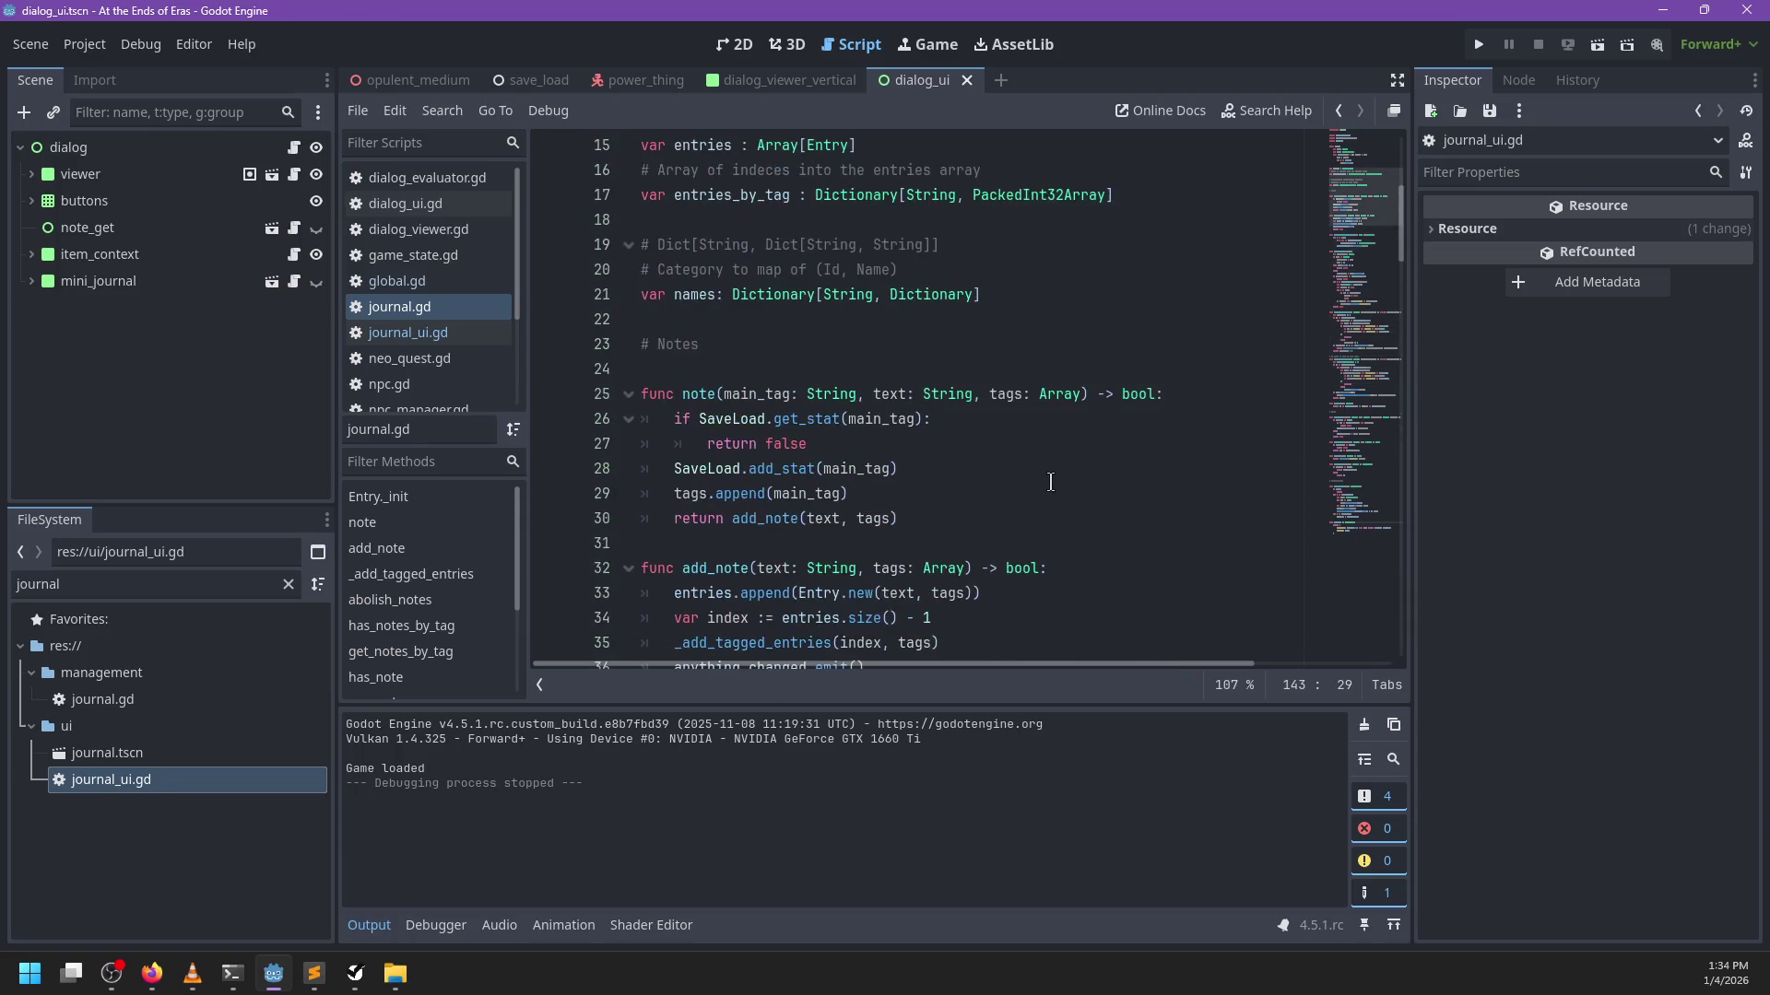
key("F5")
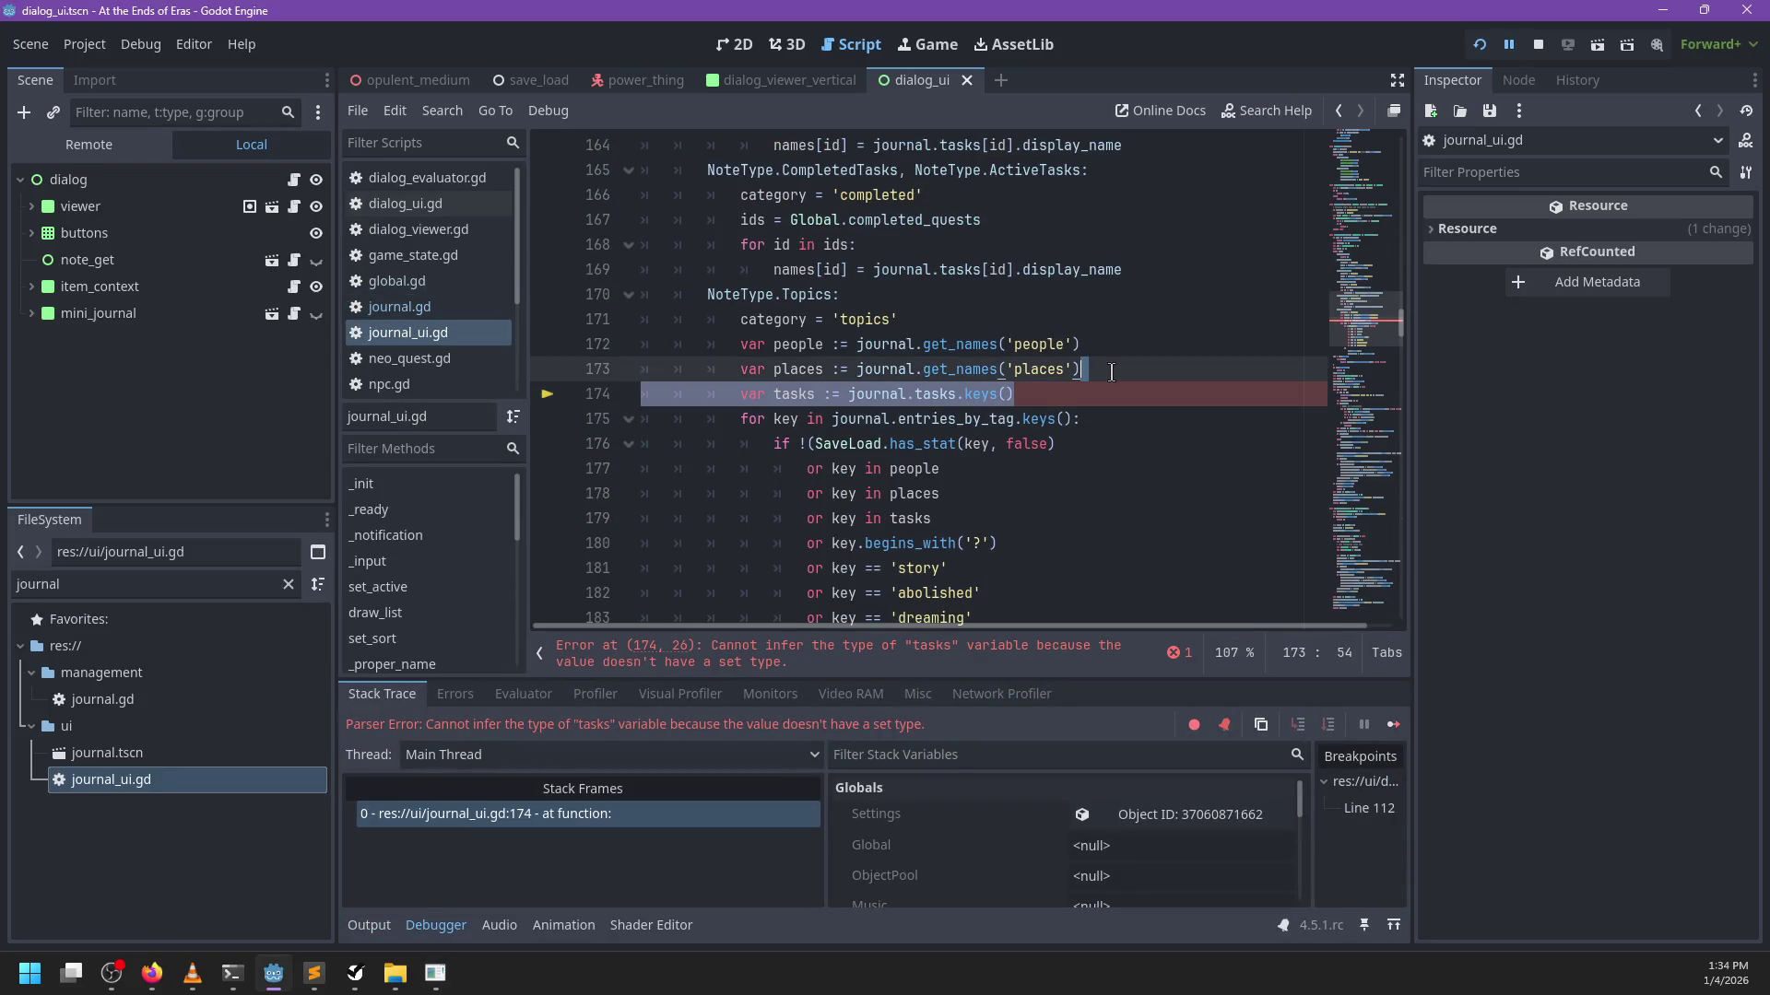
Infer tasks from Global.active_quests.keys() and add a completed variable from Global.completed_quests
key("Delete")
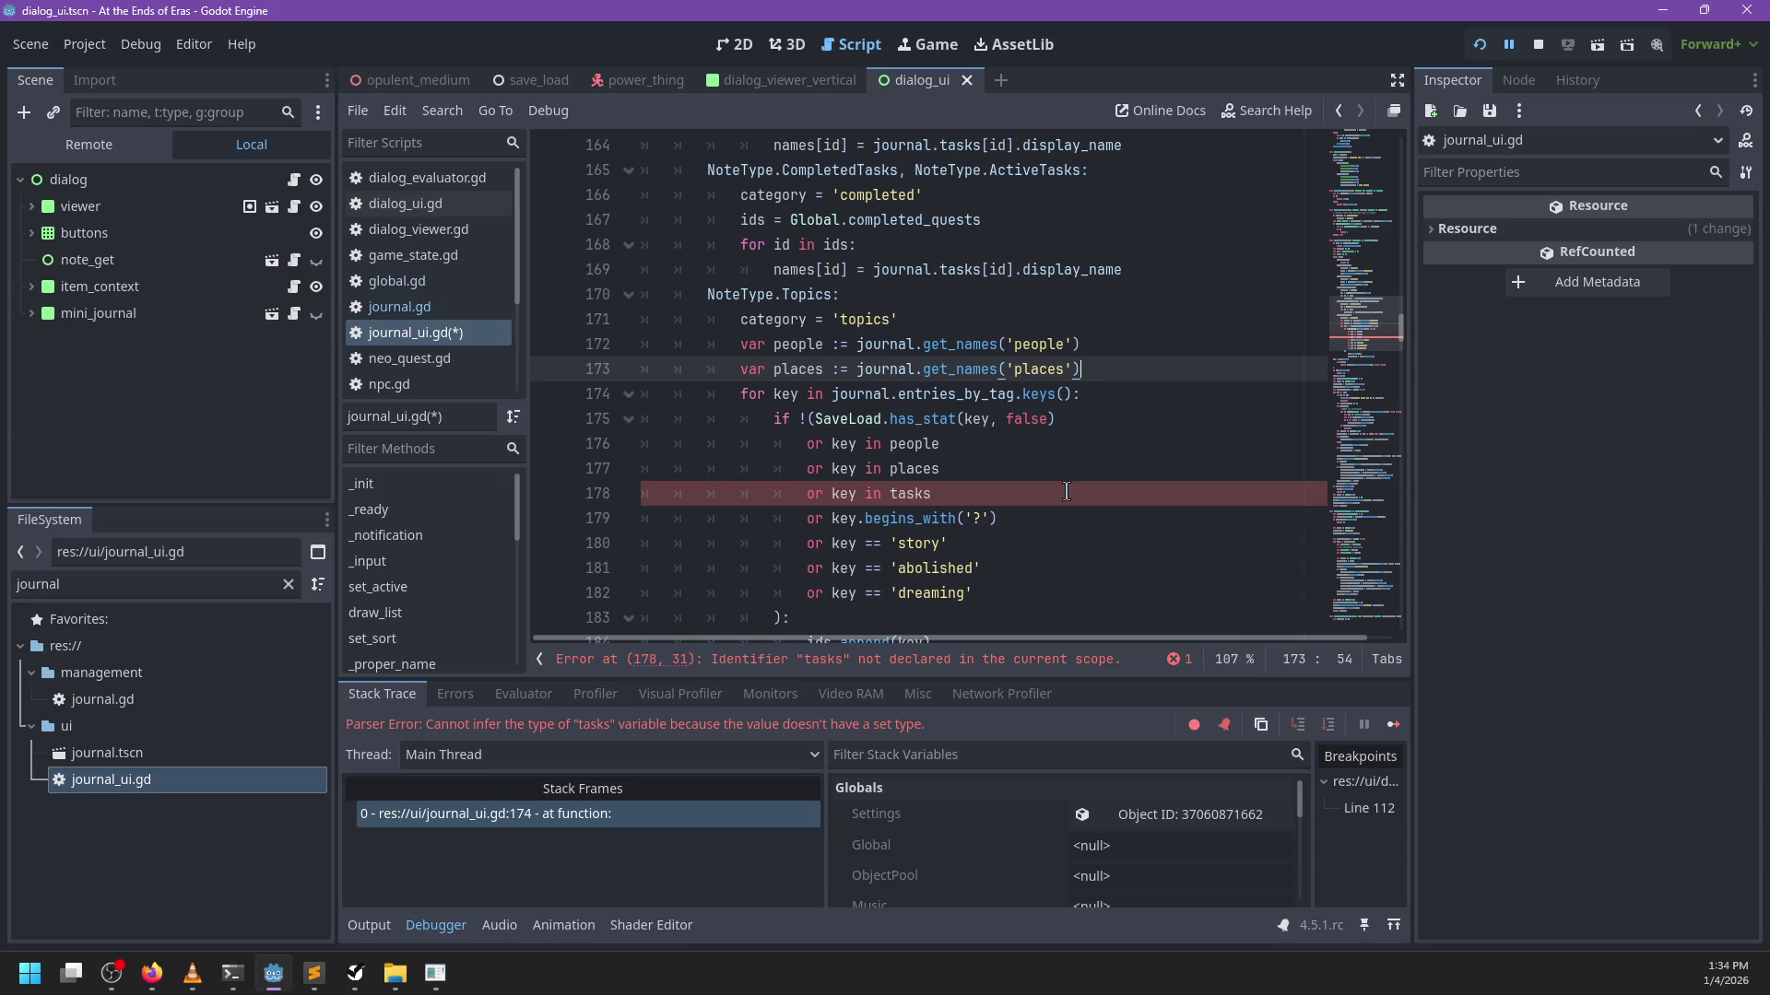
scroll(1033, 497, "down", 1)
key("ctrl+z")
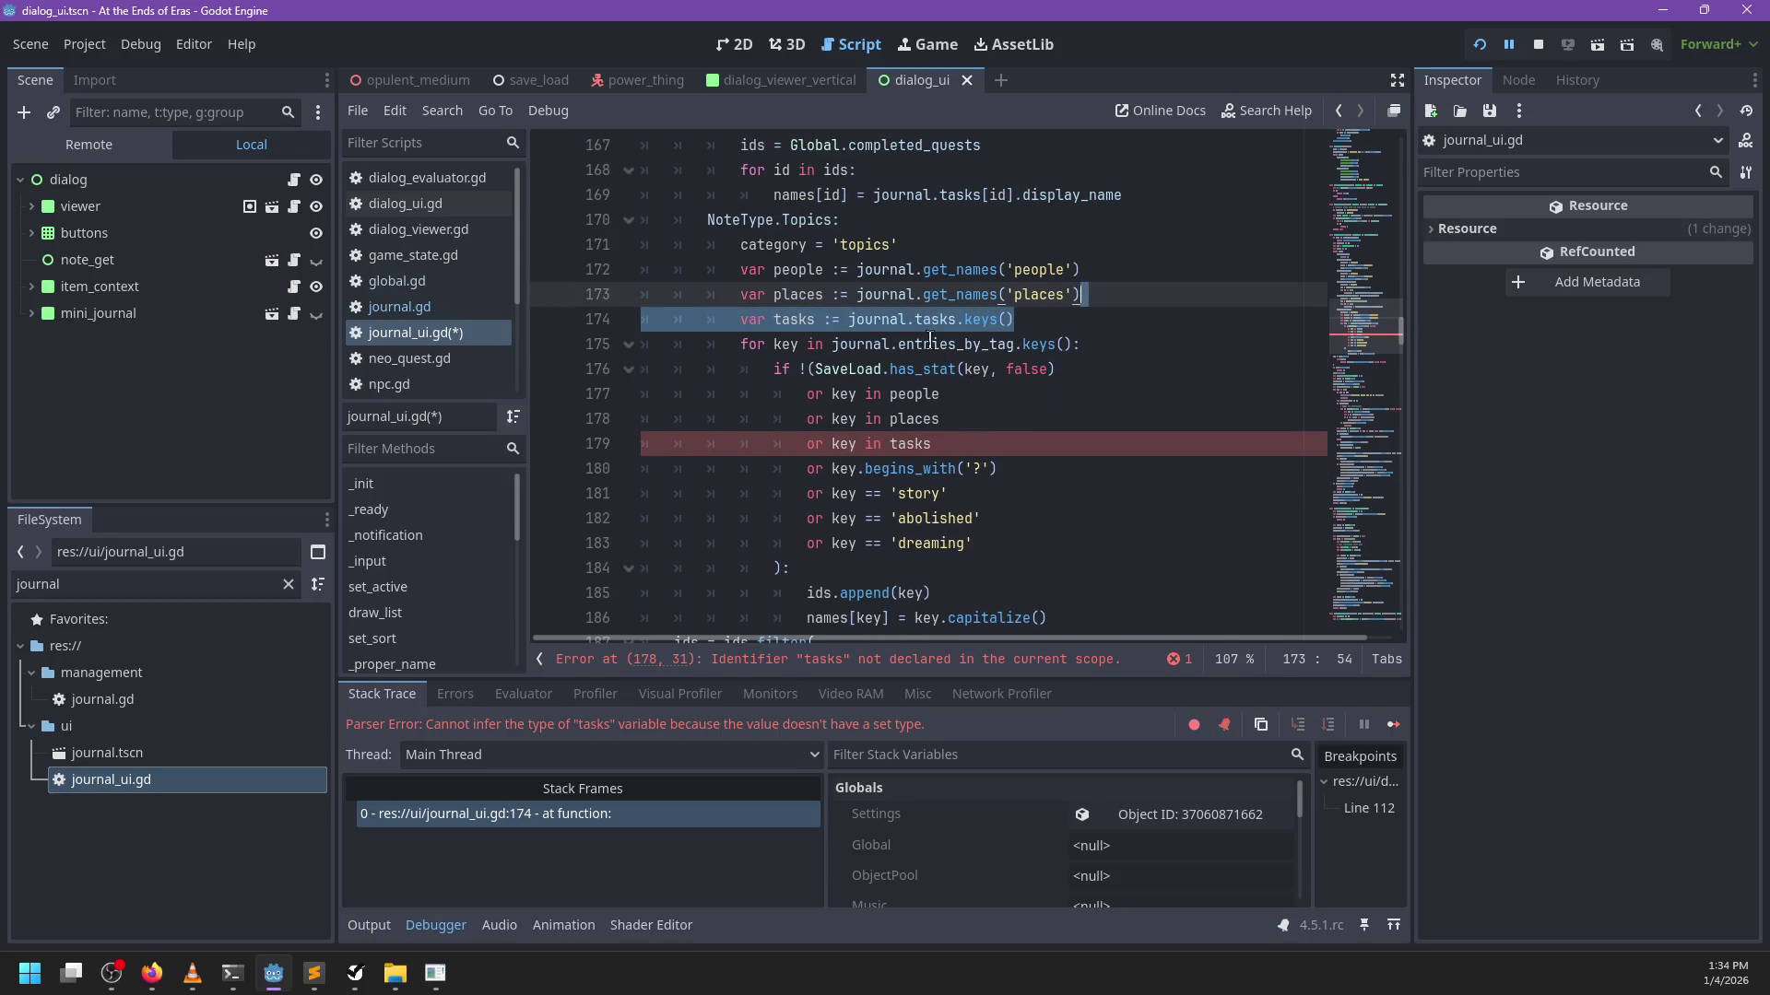
mouse_move(1014, 320)
left_mouse_down()
mouse_move(774, 321)
mouse_move(844, 321)
left_mouse_up()
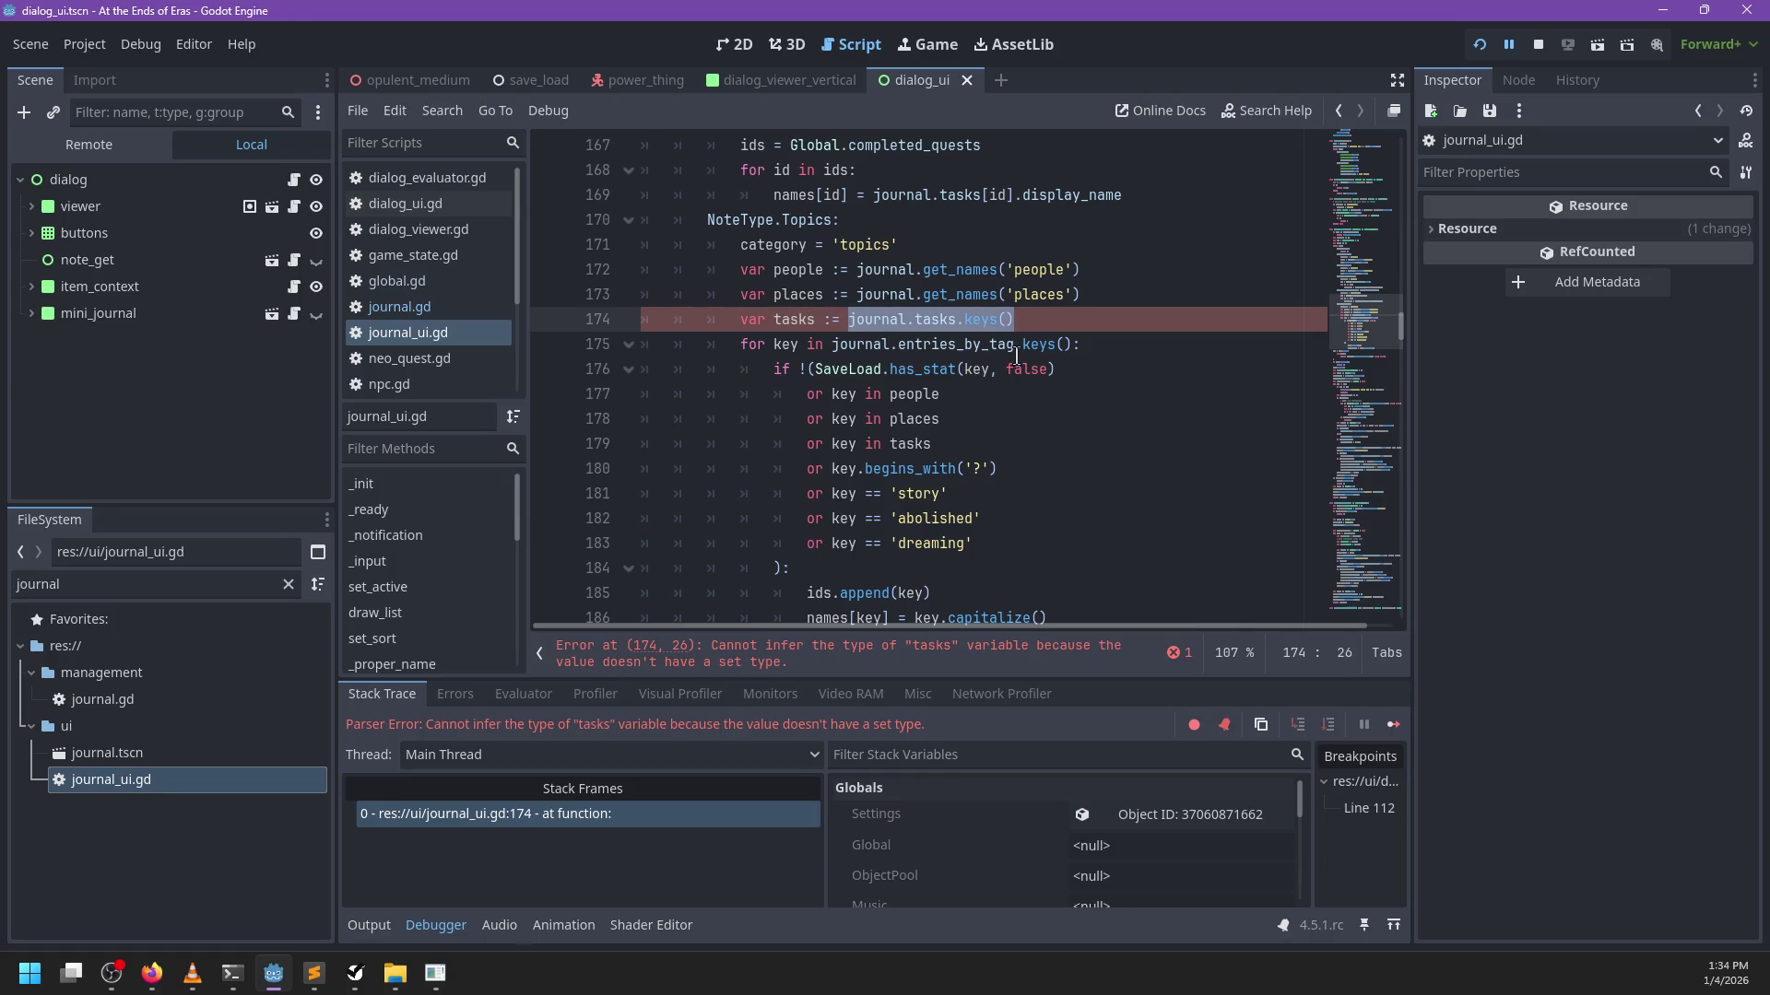
type("Global.")
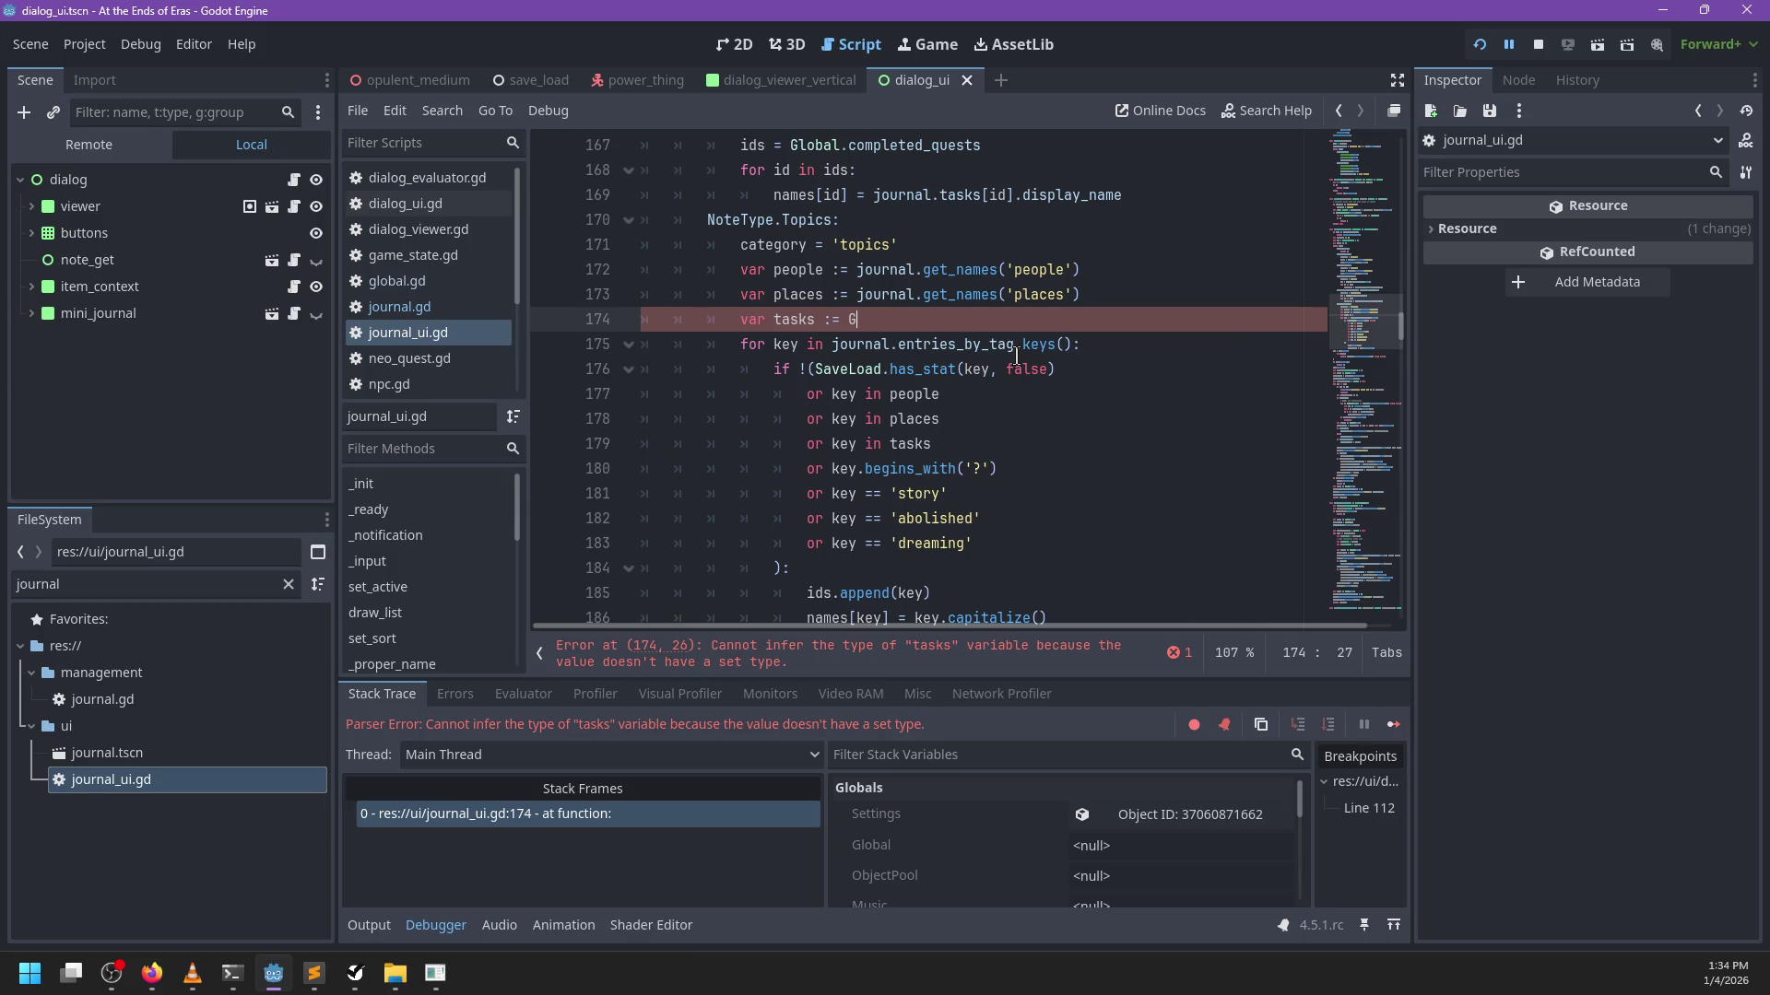
type("active_quests.keys(")
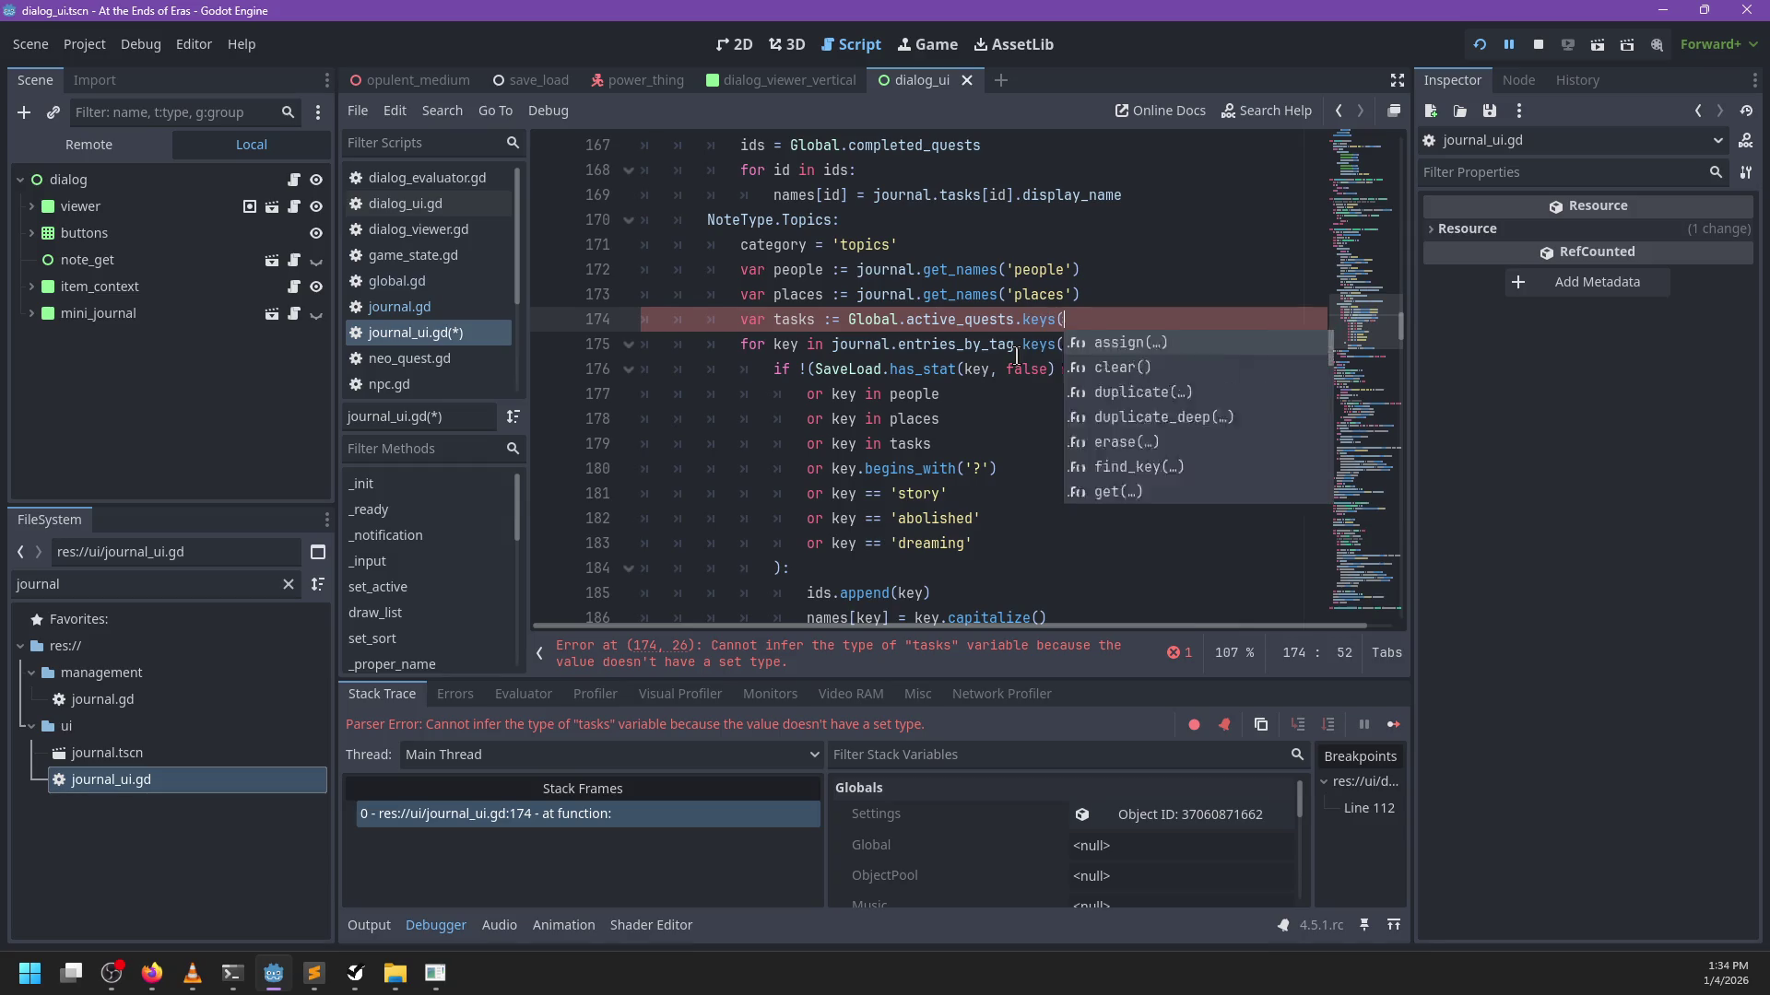
key("Return")
key("Return")
type("completed := Gl")
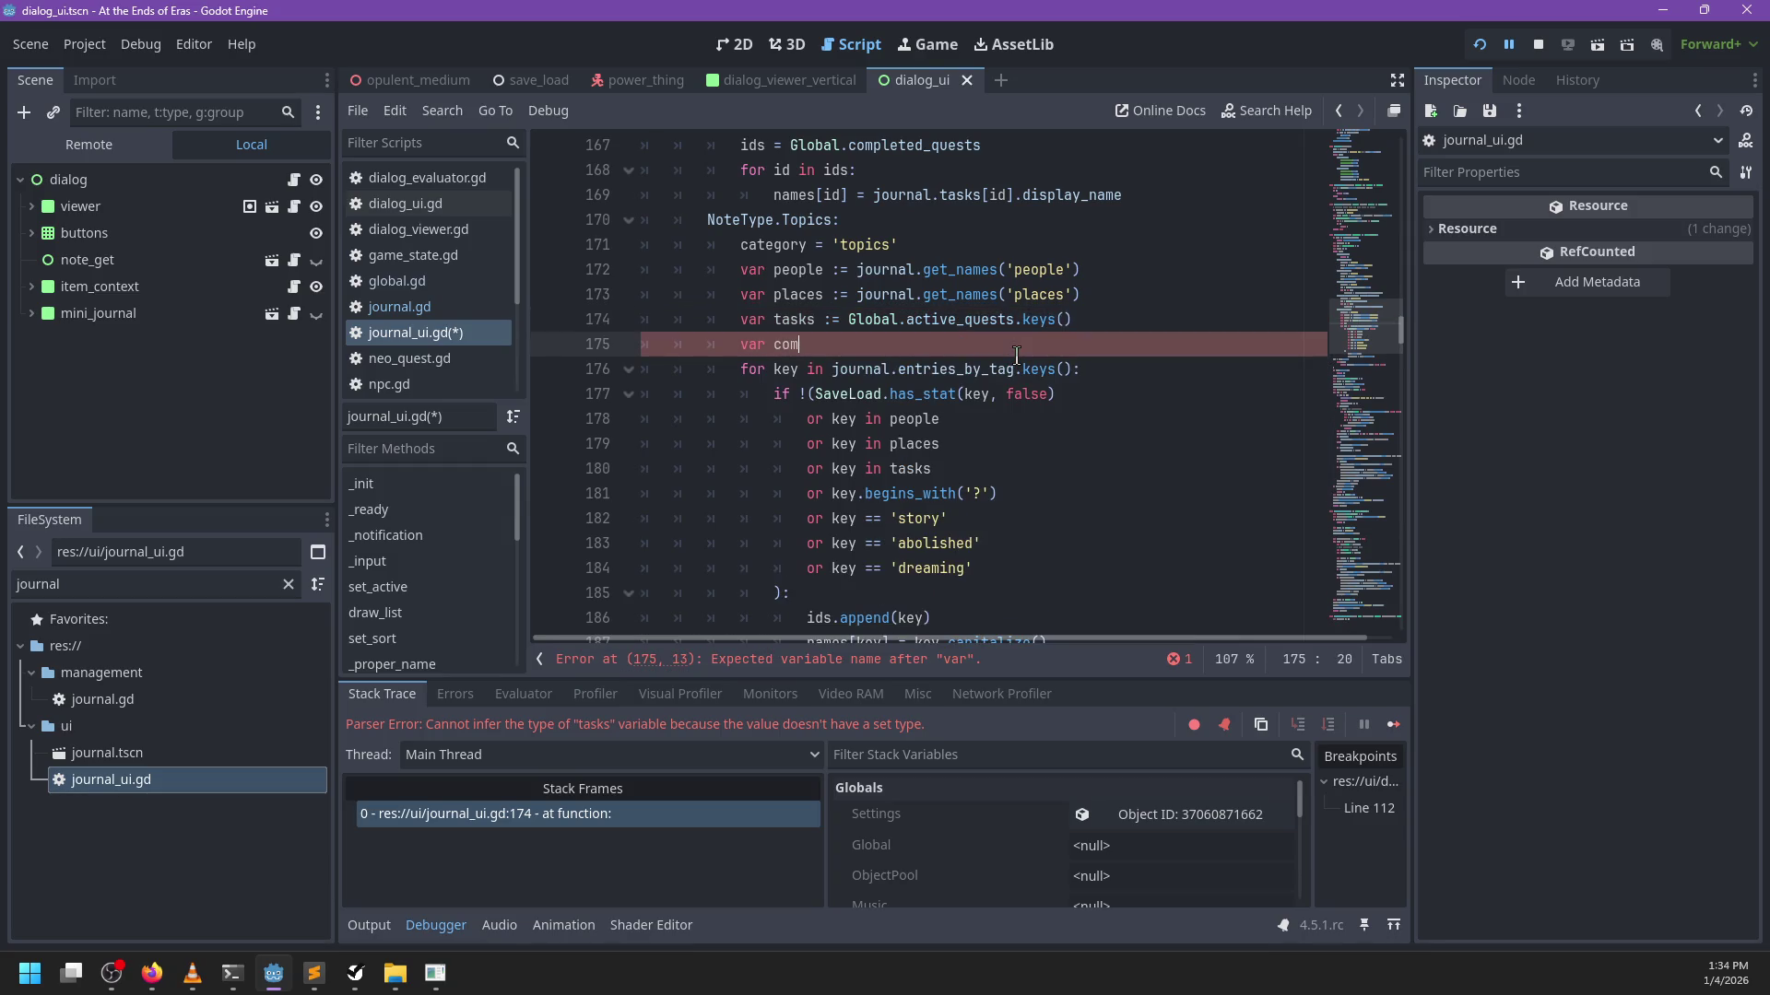
type("obal.completed")
key("Return")
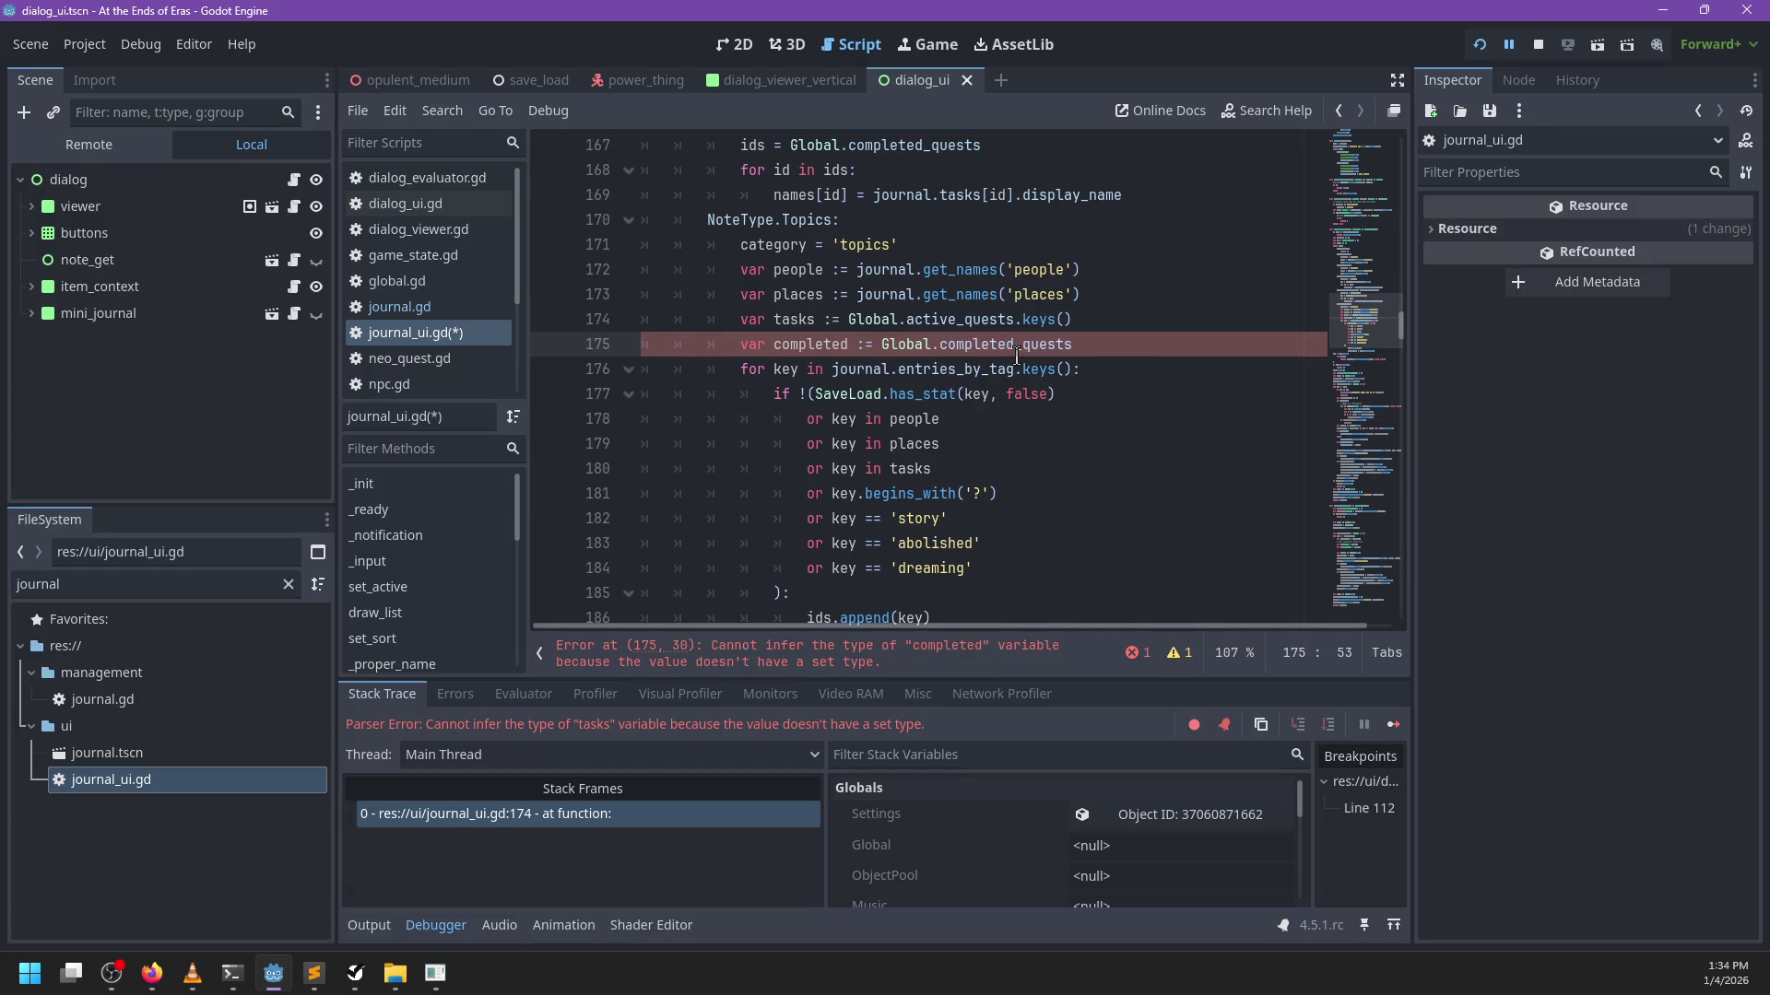
Duplicate the 'or key in tasks' condition as 'or key in completed' and save journal_ui.gd
left_click(967, 473)
key("ctrl+shift+d")
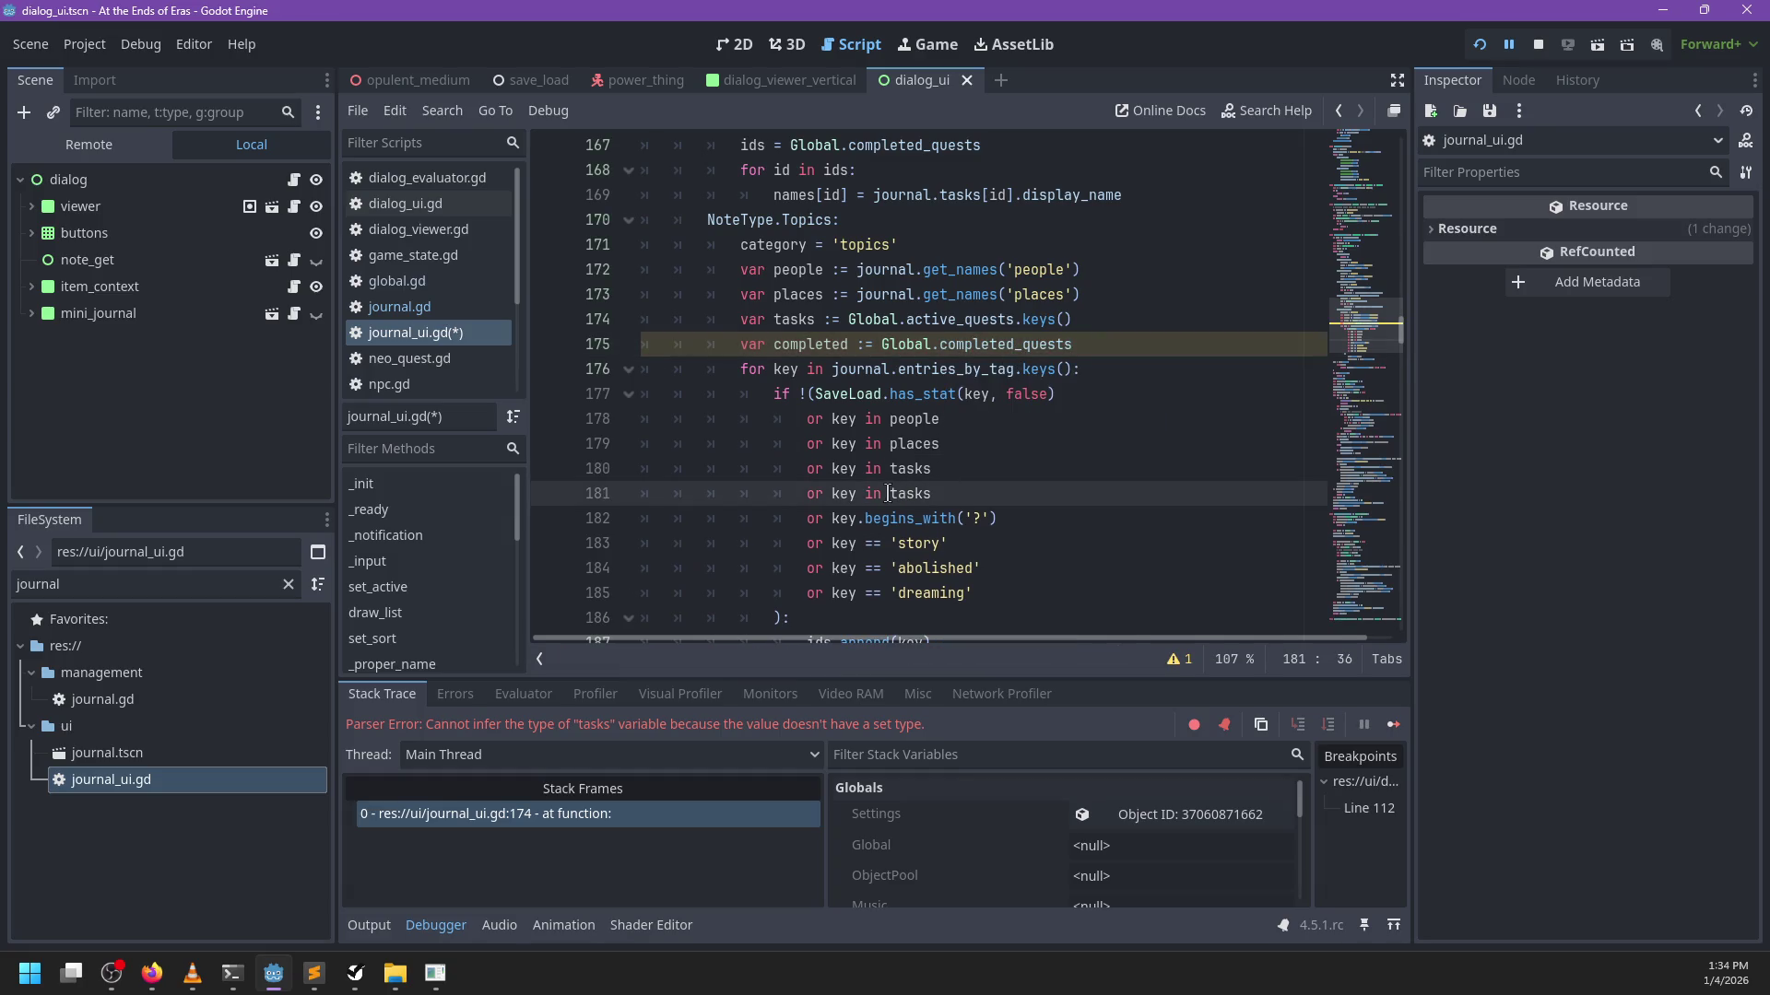
double_click(901, 493)
type("c")
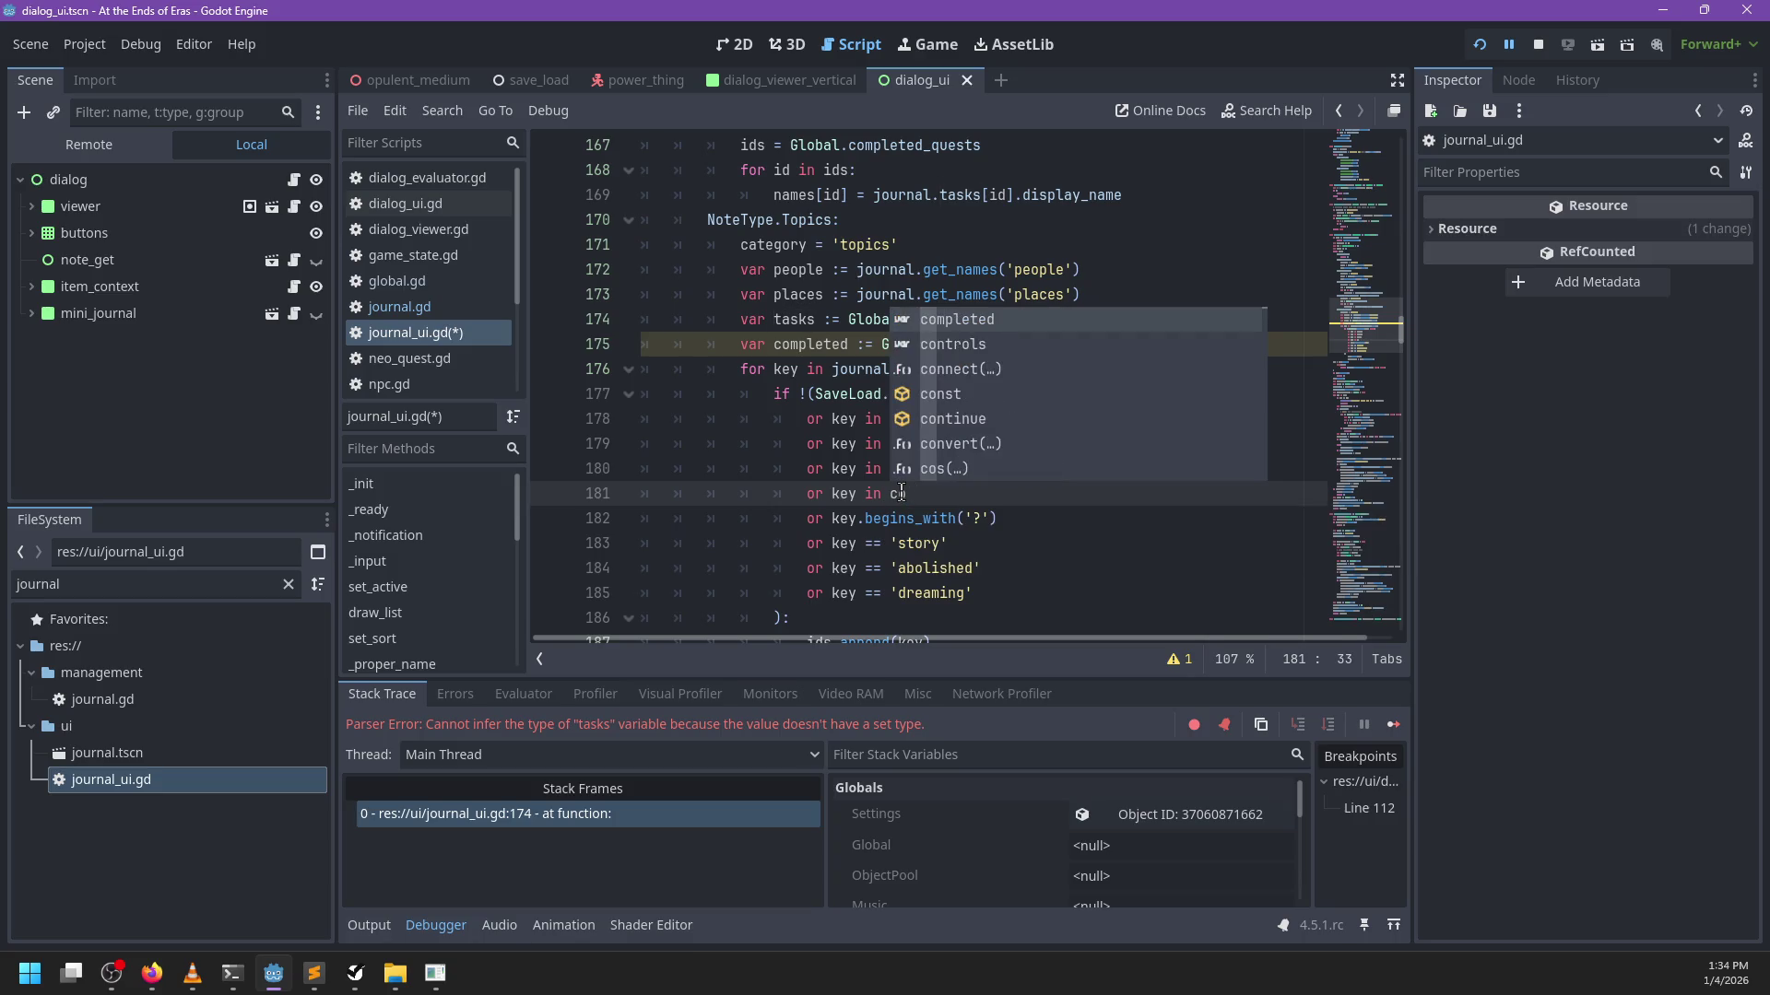
type("omp")
key("Return")
key("ctrl+s")
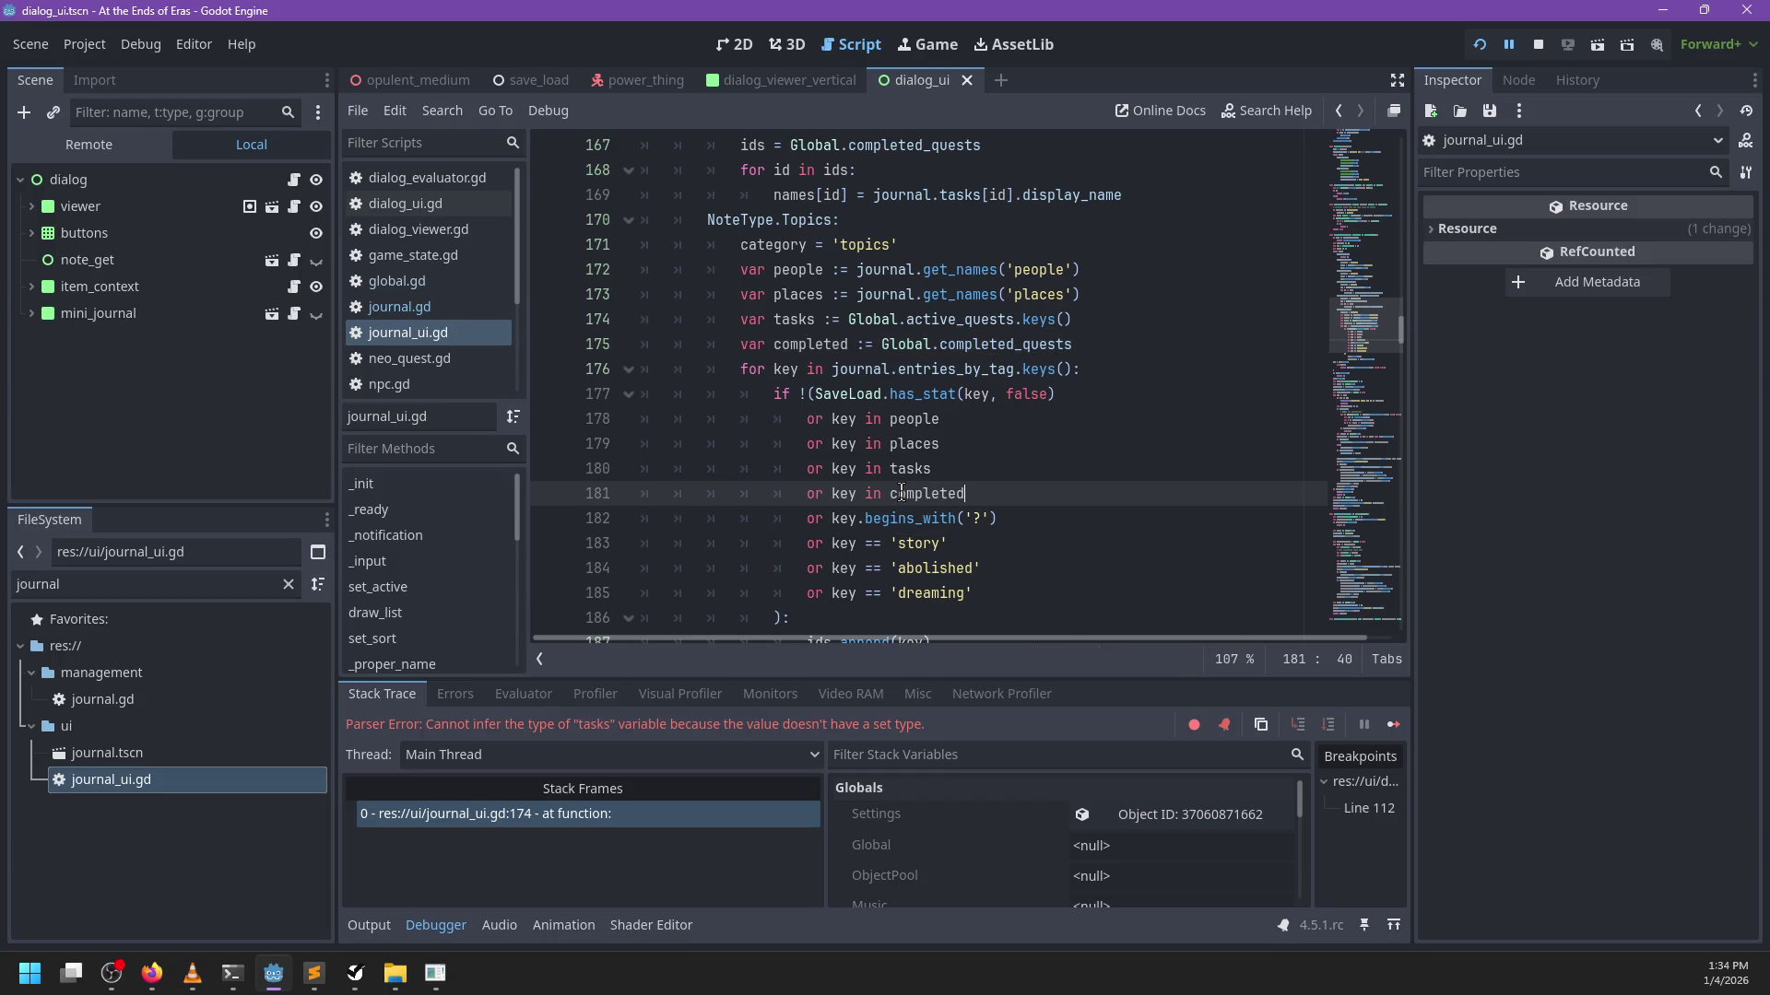
Jump to the line 174 parser error and rerun the game with F5
left_click(1032, 455)
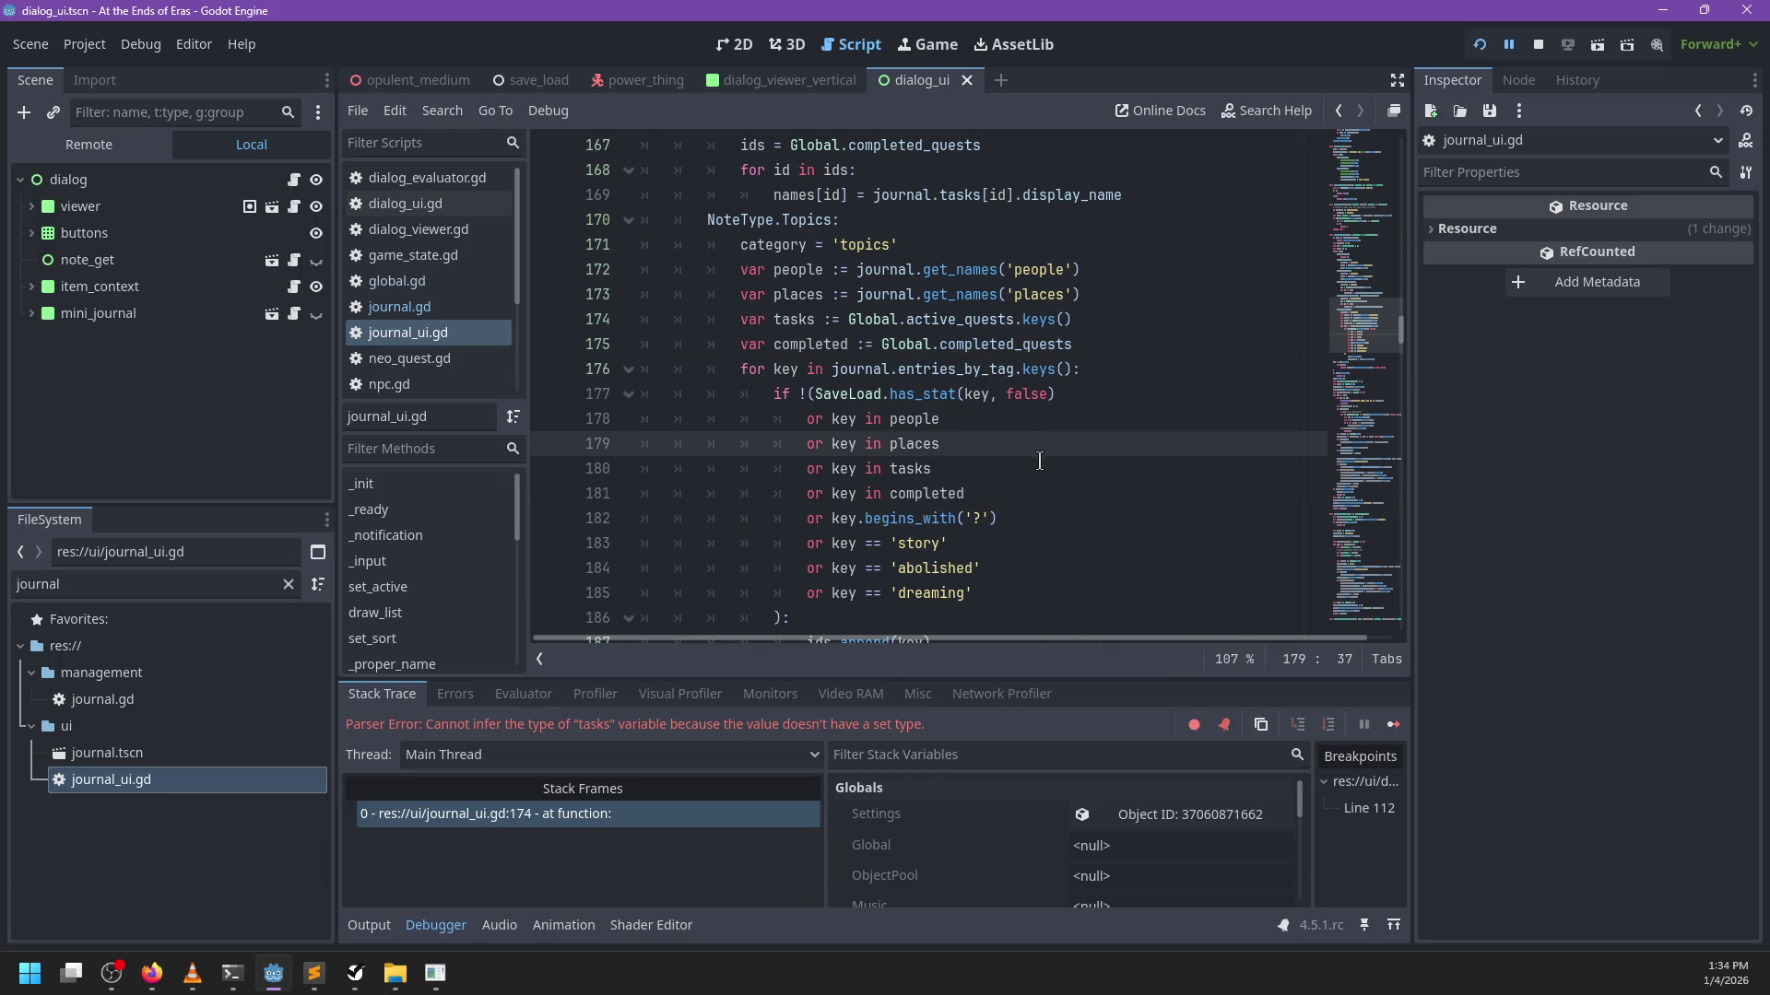
scroll(1042, 462, "down", 2)
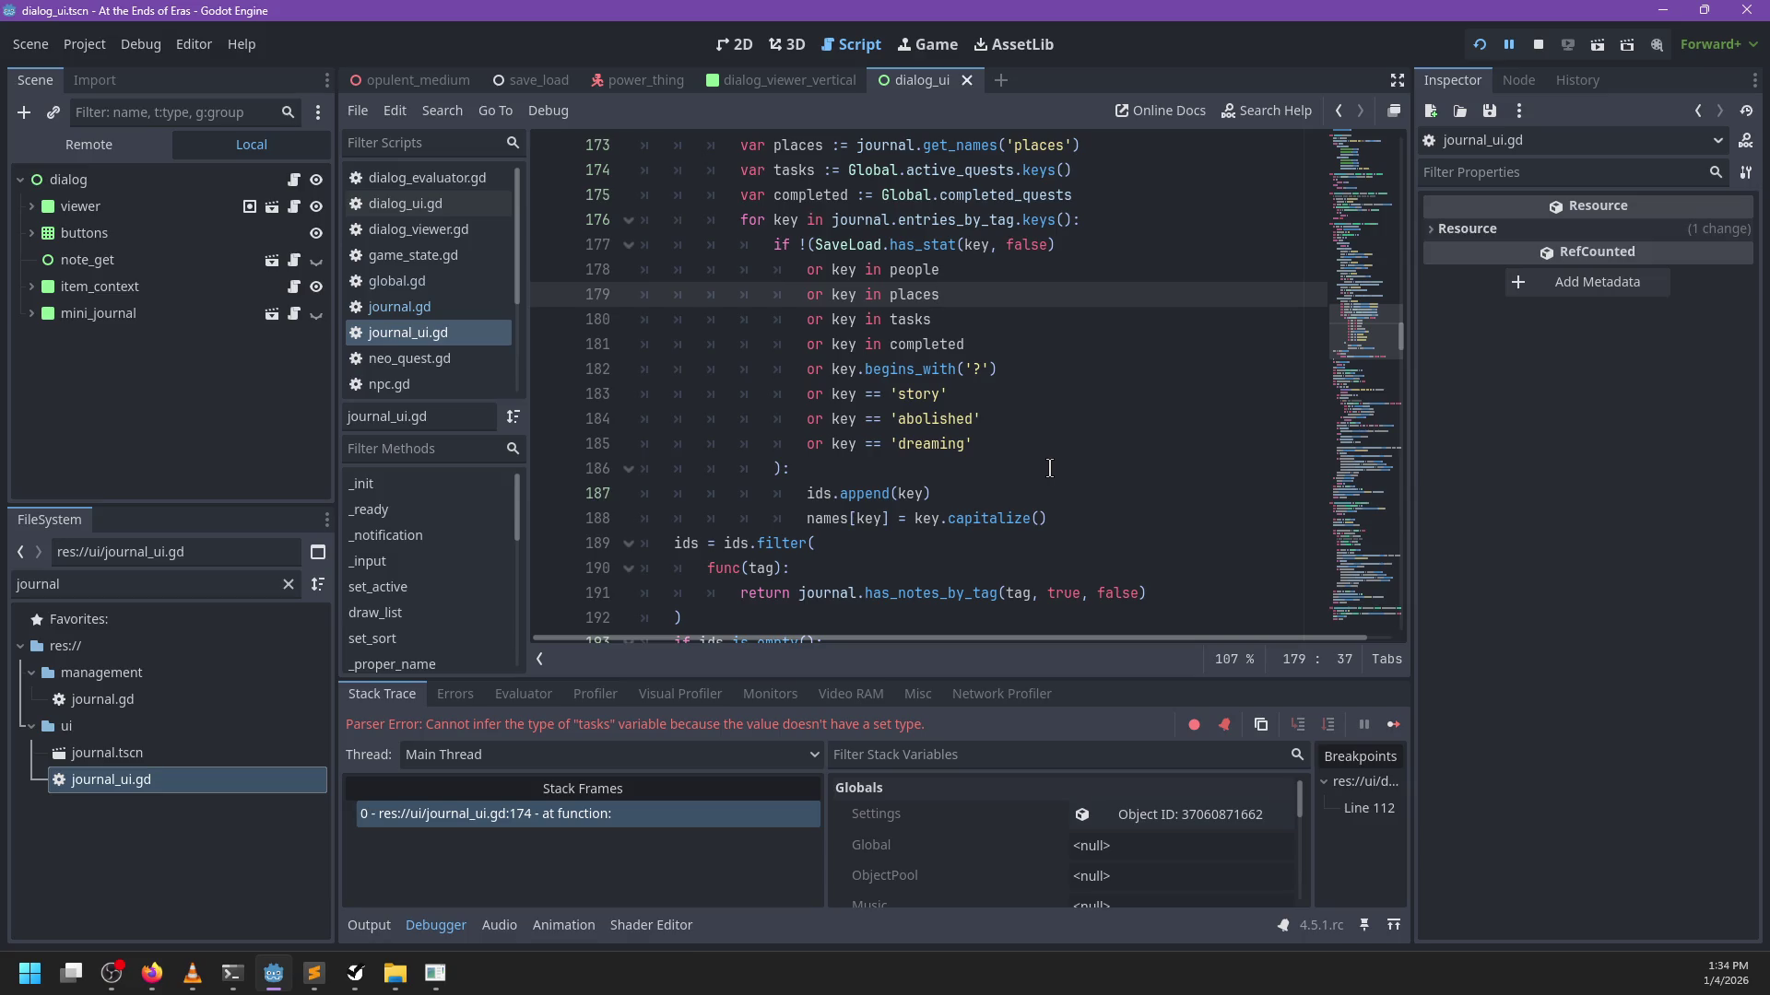
left_click(595, 816)
left_click(1139, 402)
key("F5")
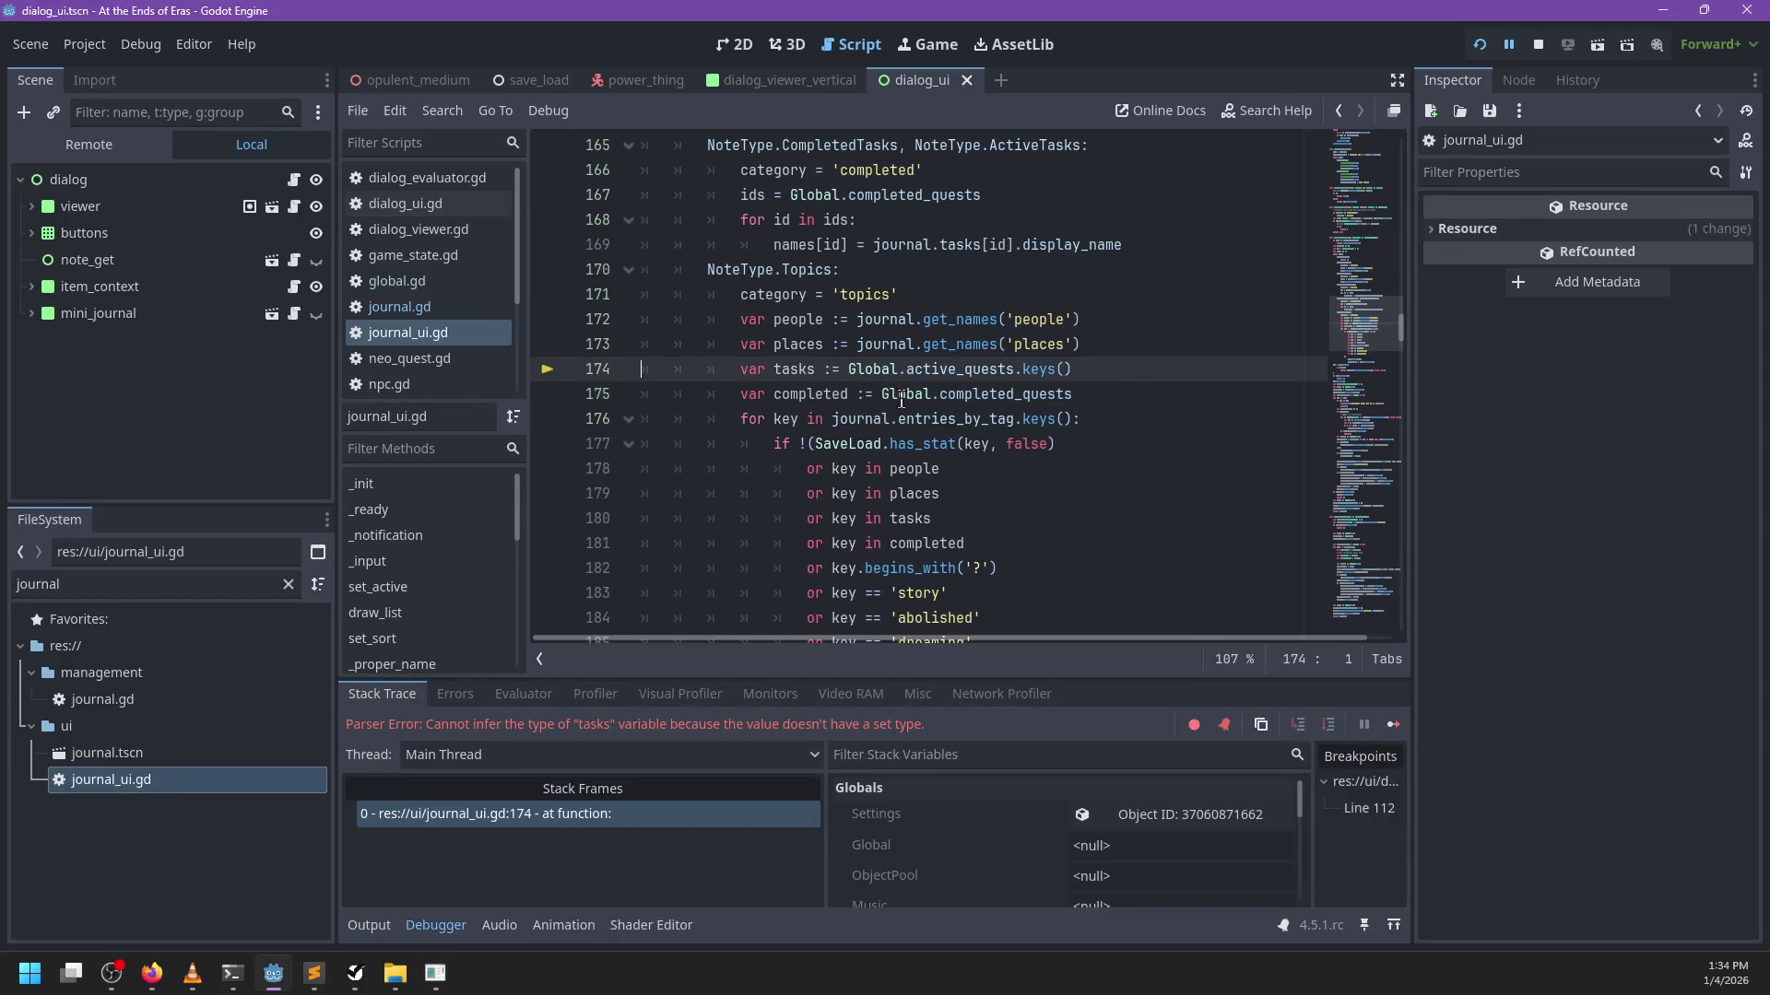
Declare tasks as Array on line 174 of journal_ui.gd
double_click(951, 373)
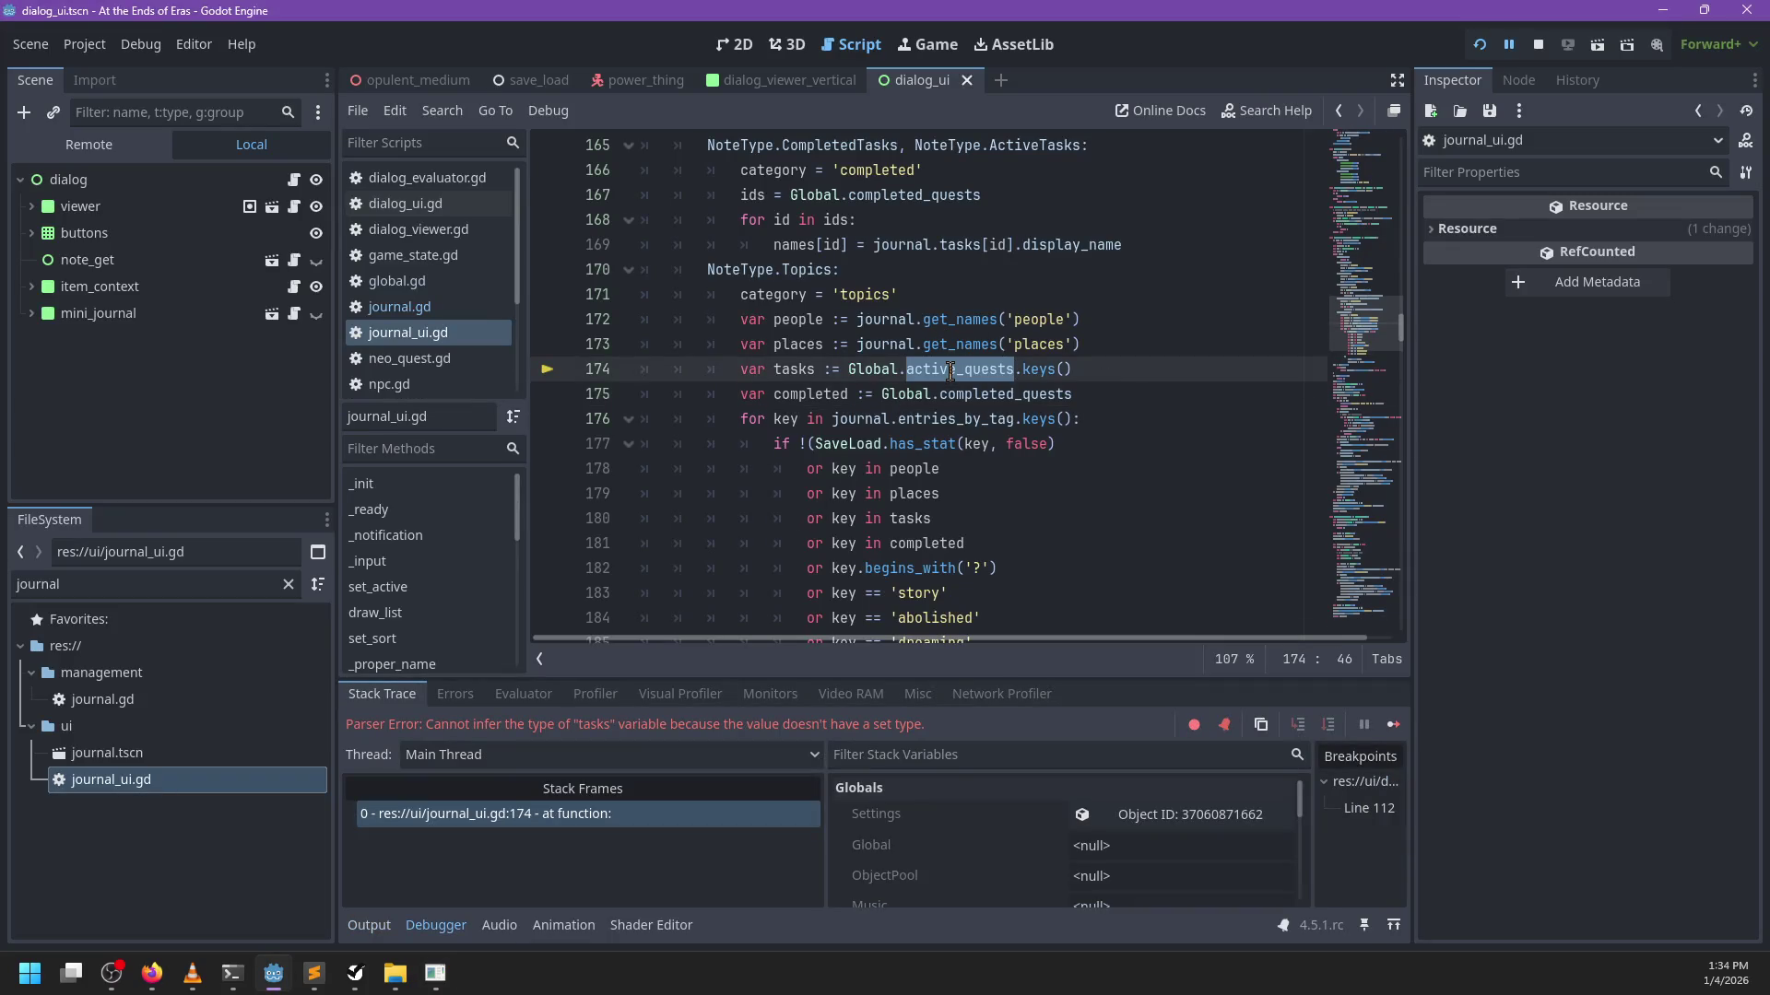
mouse_move(951, 372)
left_click(829, 371)
type("Stri")
key("BackSpace")
key("BackSpace")
key("BackSpace")
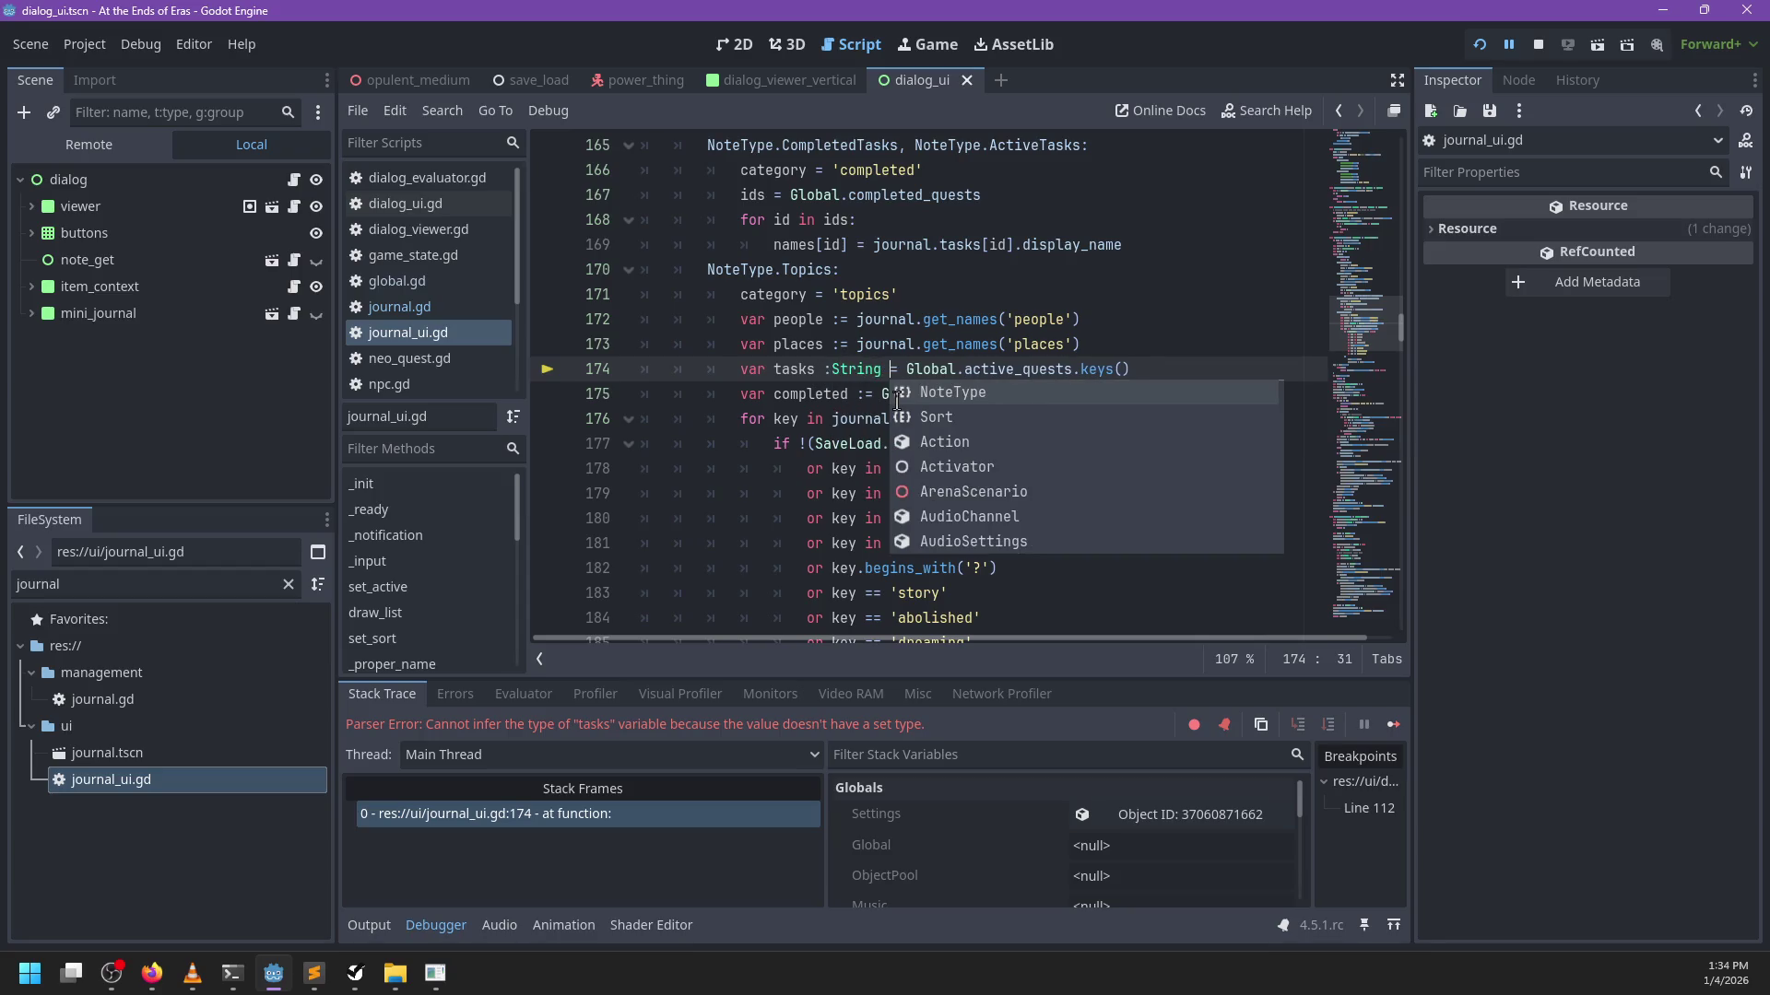
type("Array")
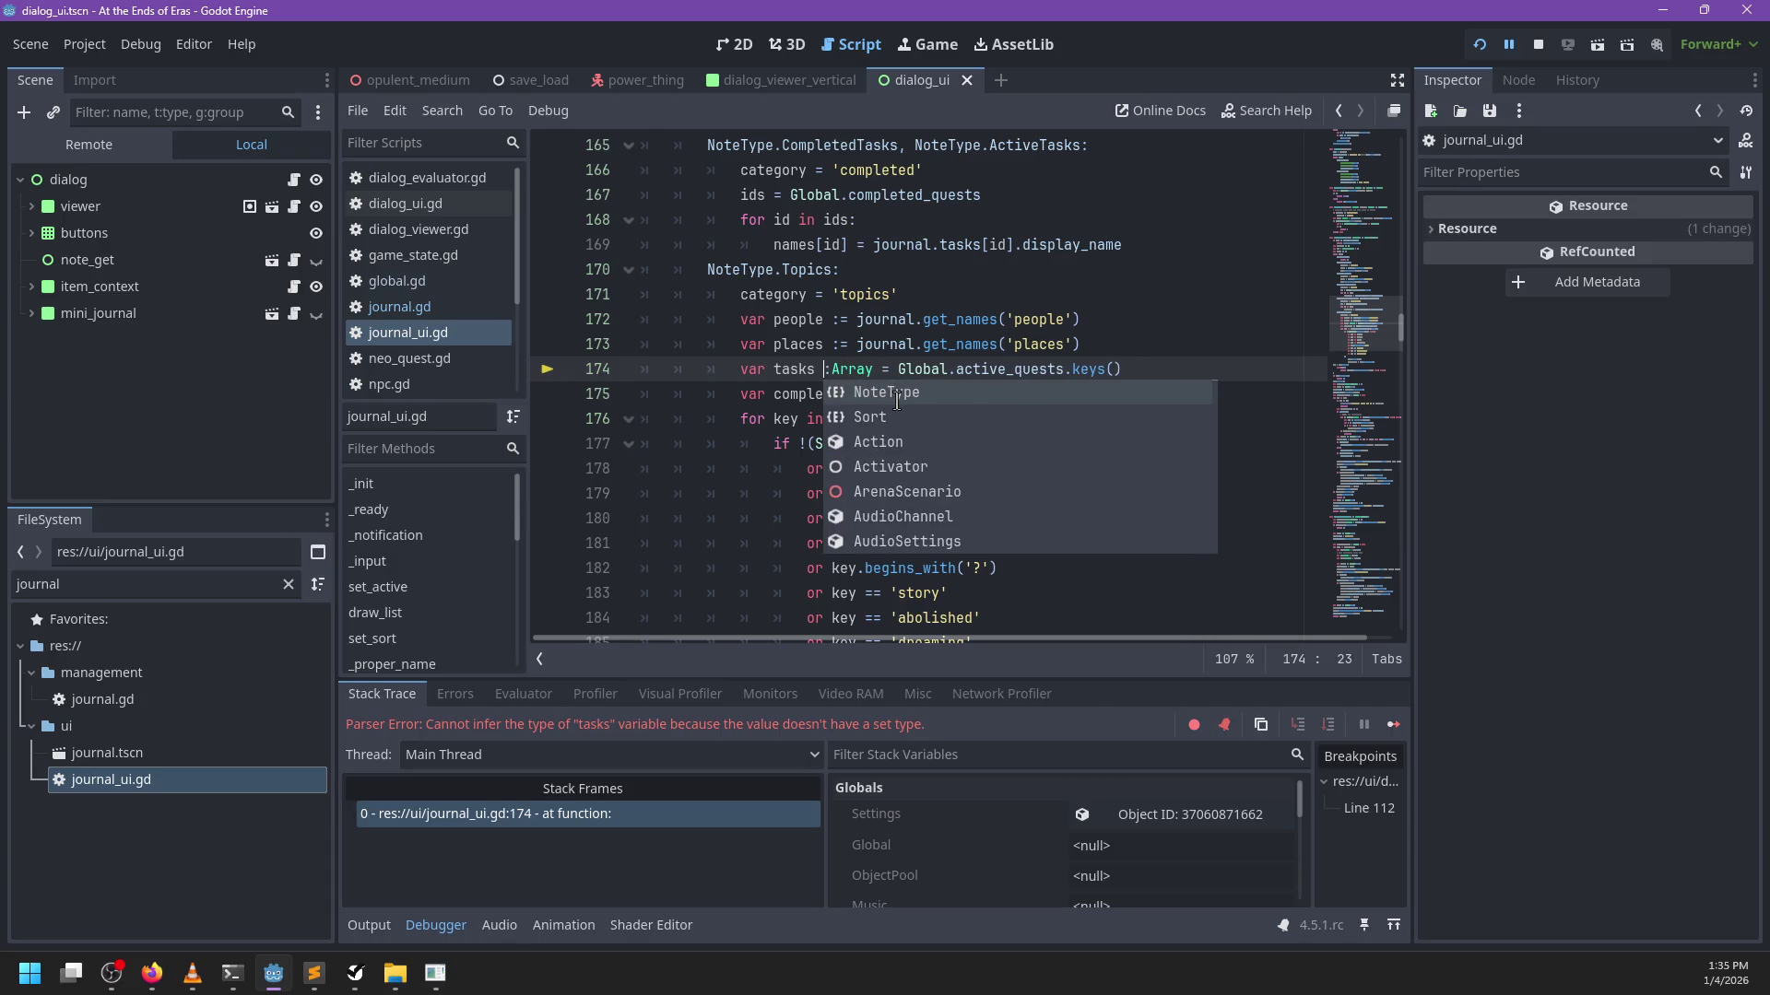
key("Left")
key("Left")
key("Left")
key("BackSpace")
Look up the Dictionary keys() method in the Godot class documentation
left_click(998, 369, "ctrl")
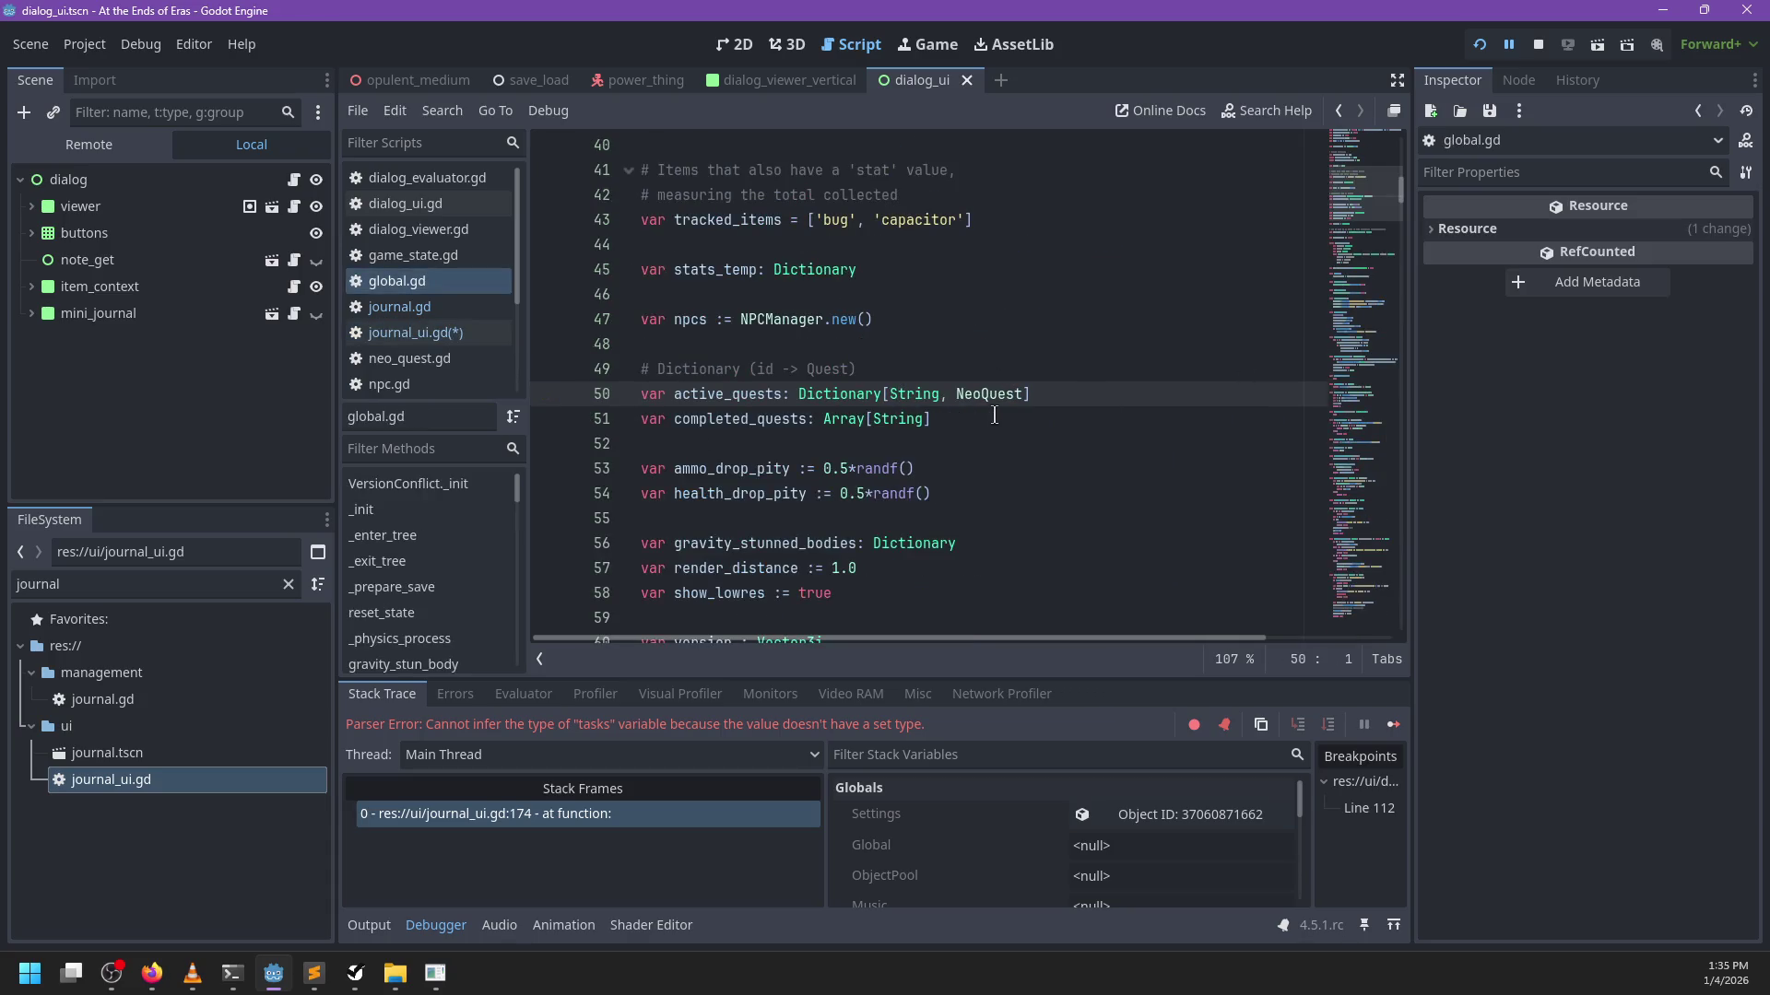
left_click(843, 394, "ctrl")
scroll(925, 363, "down", 3)
key("ctrl+f")
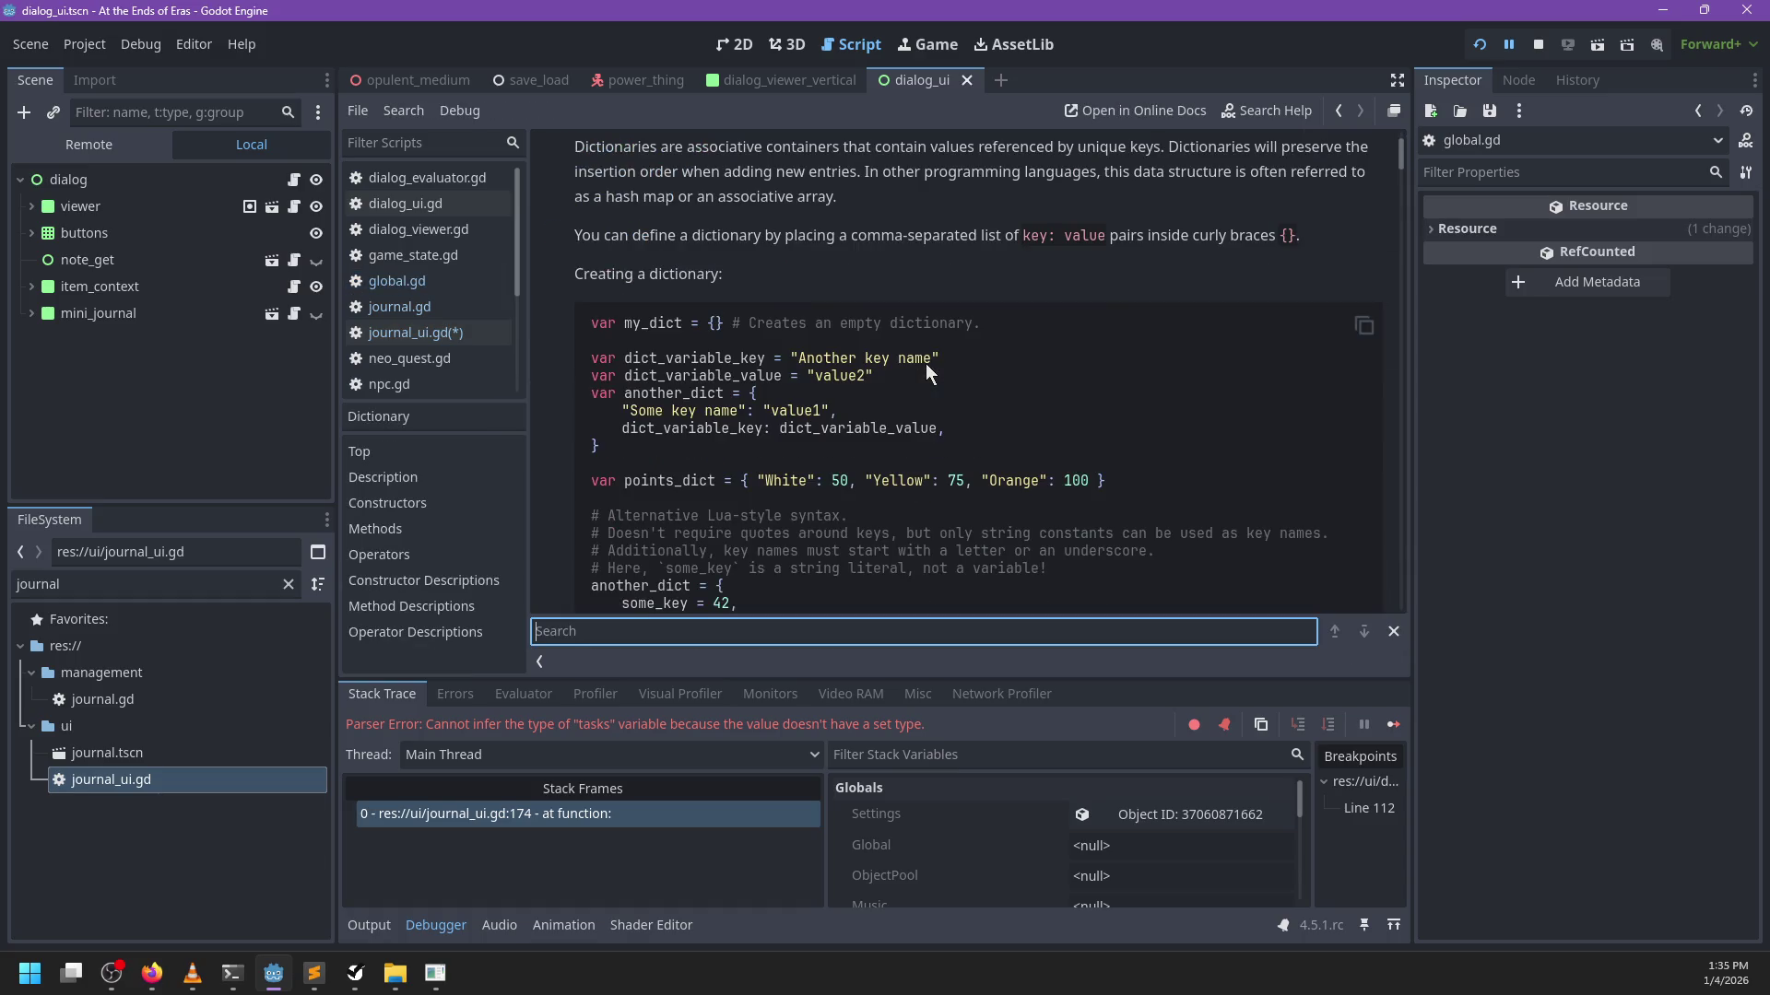
type("kle")
key("BackSpace")
key("BackSpace")
key("BackSpace")
type("eys")
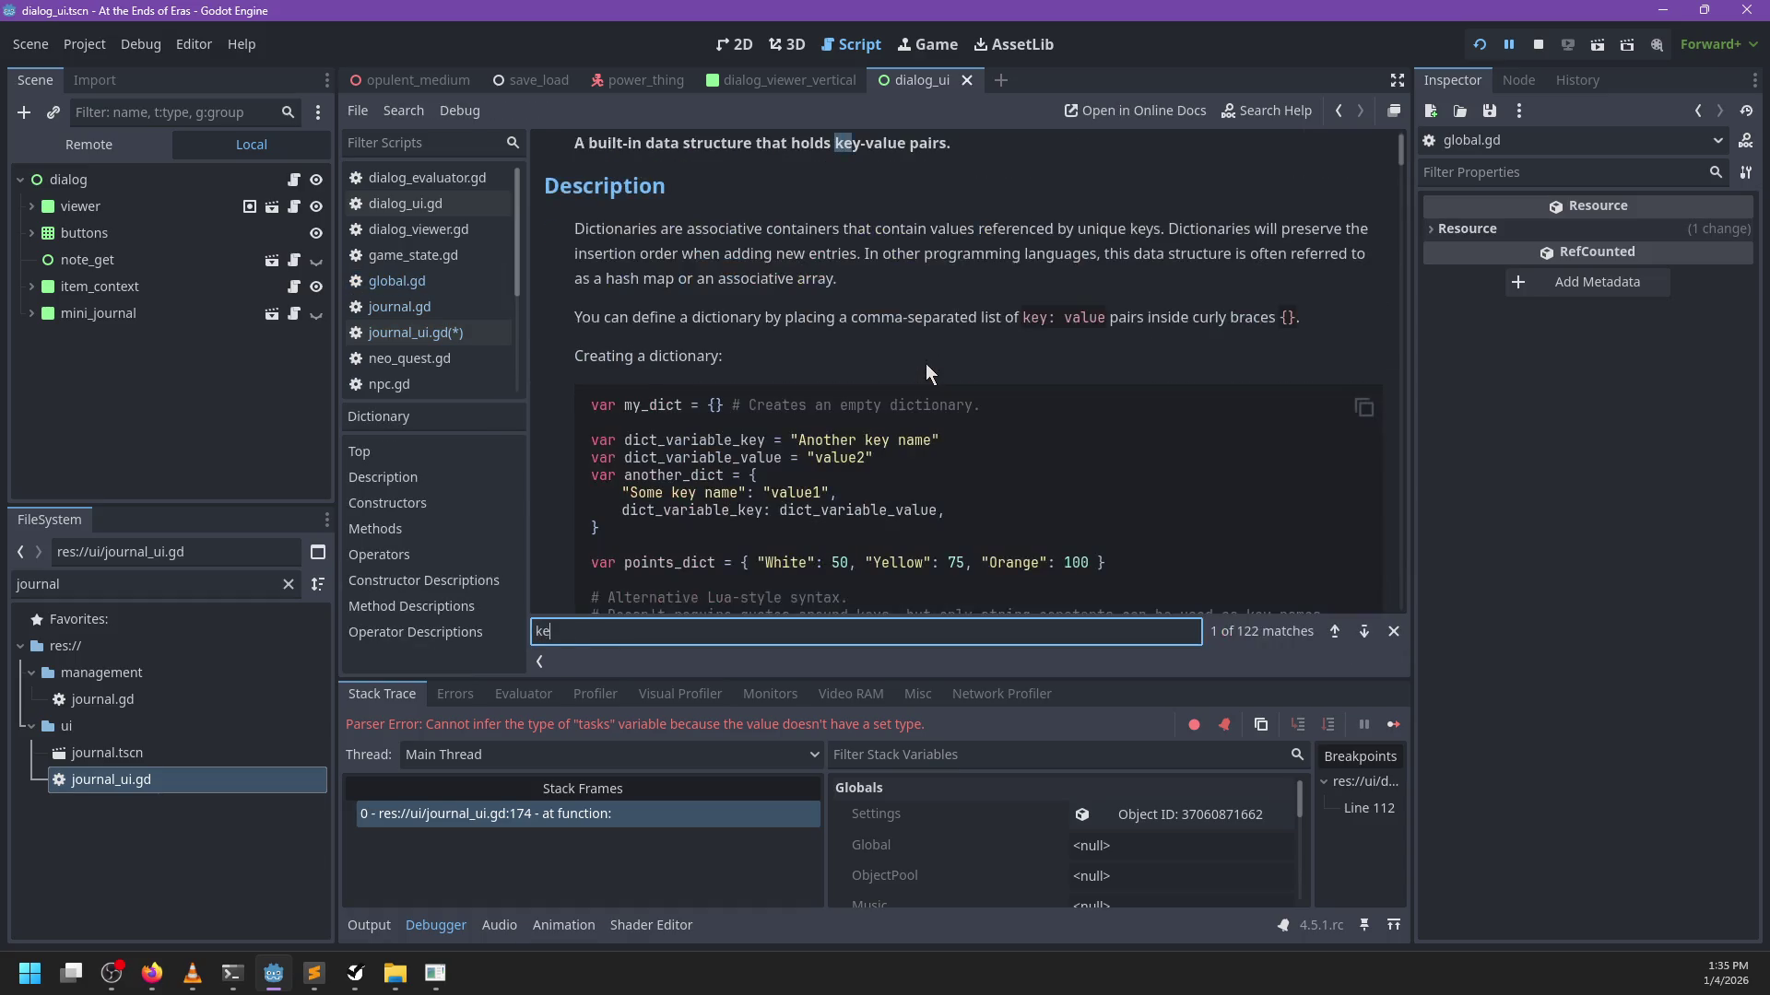
key("Return")
key("Return")
key("Return")
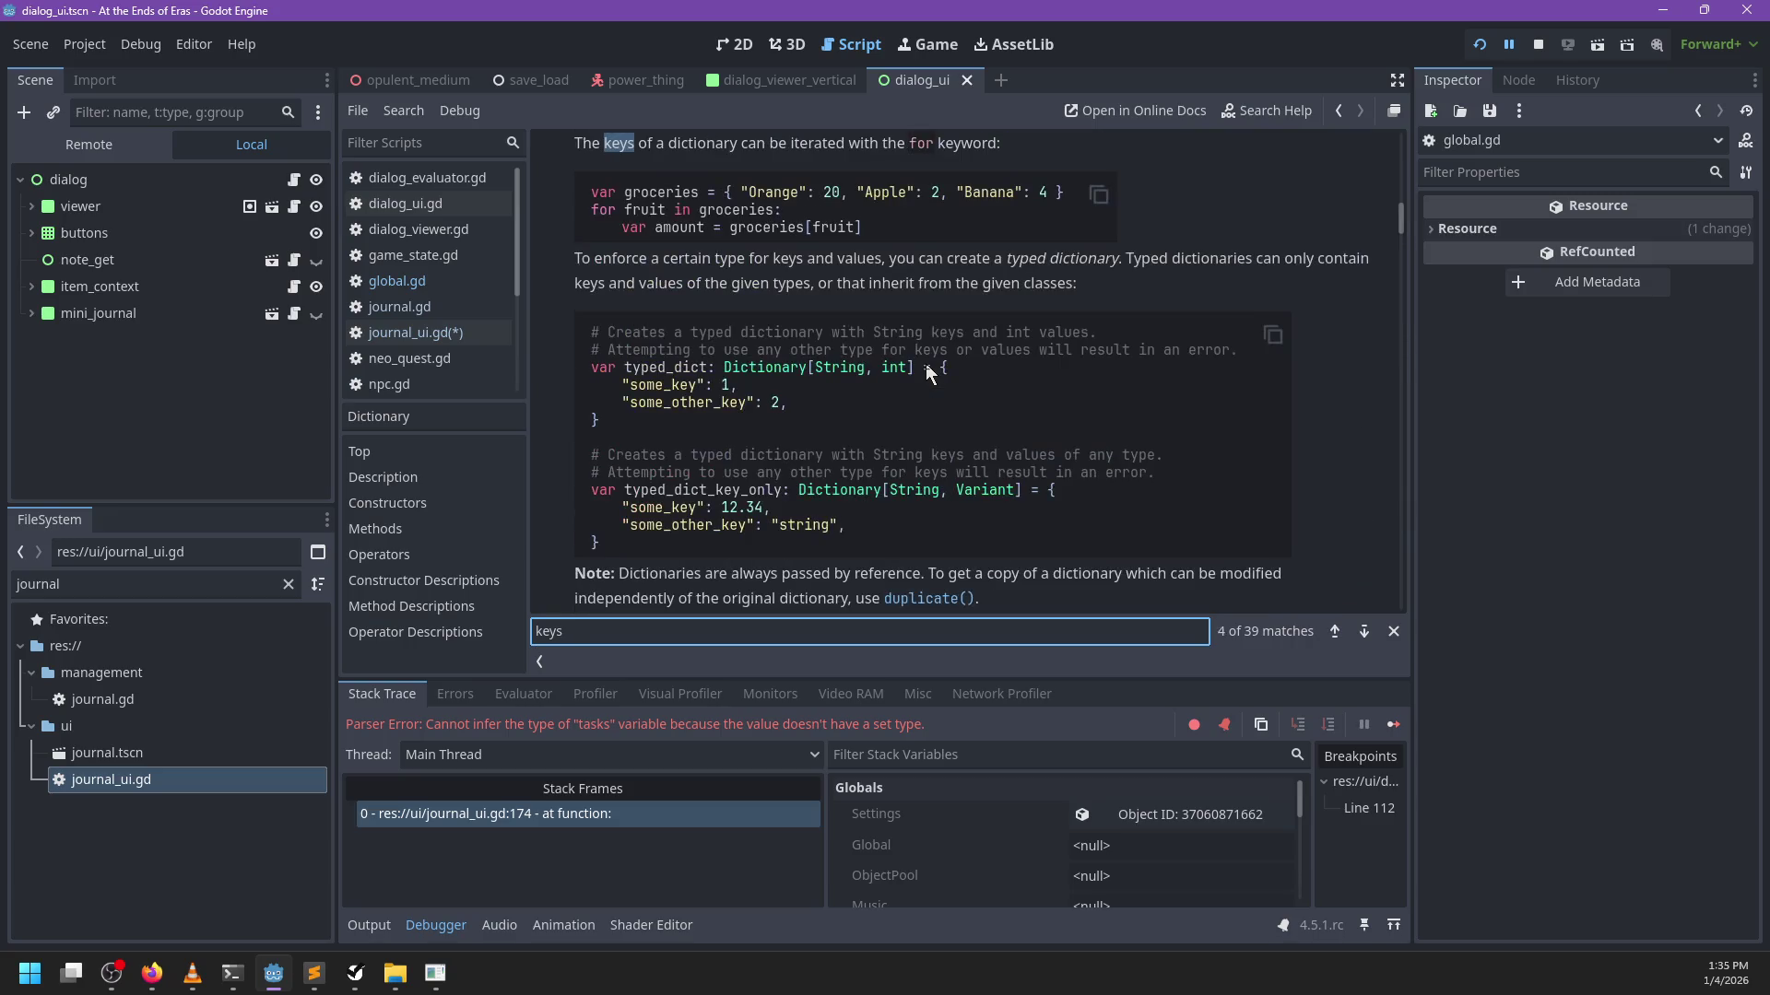
key("Home")
type("has")
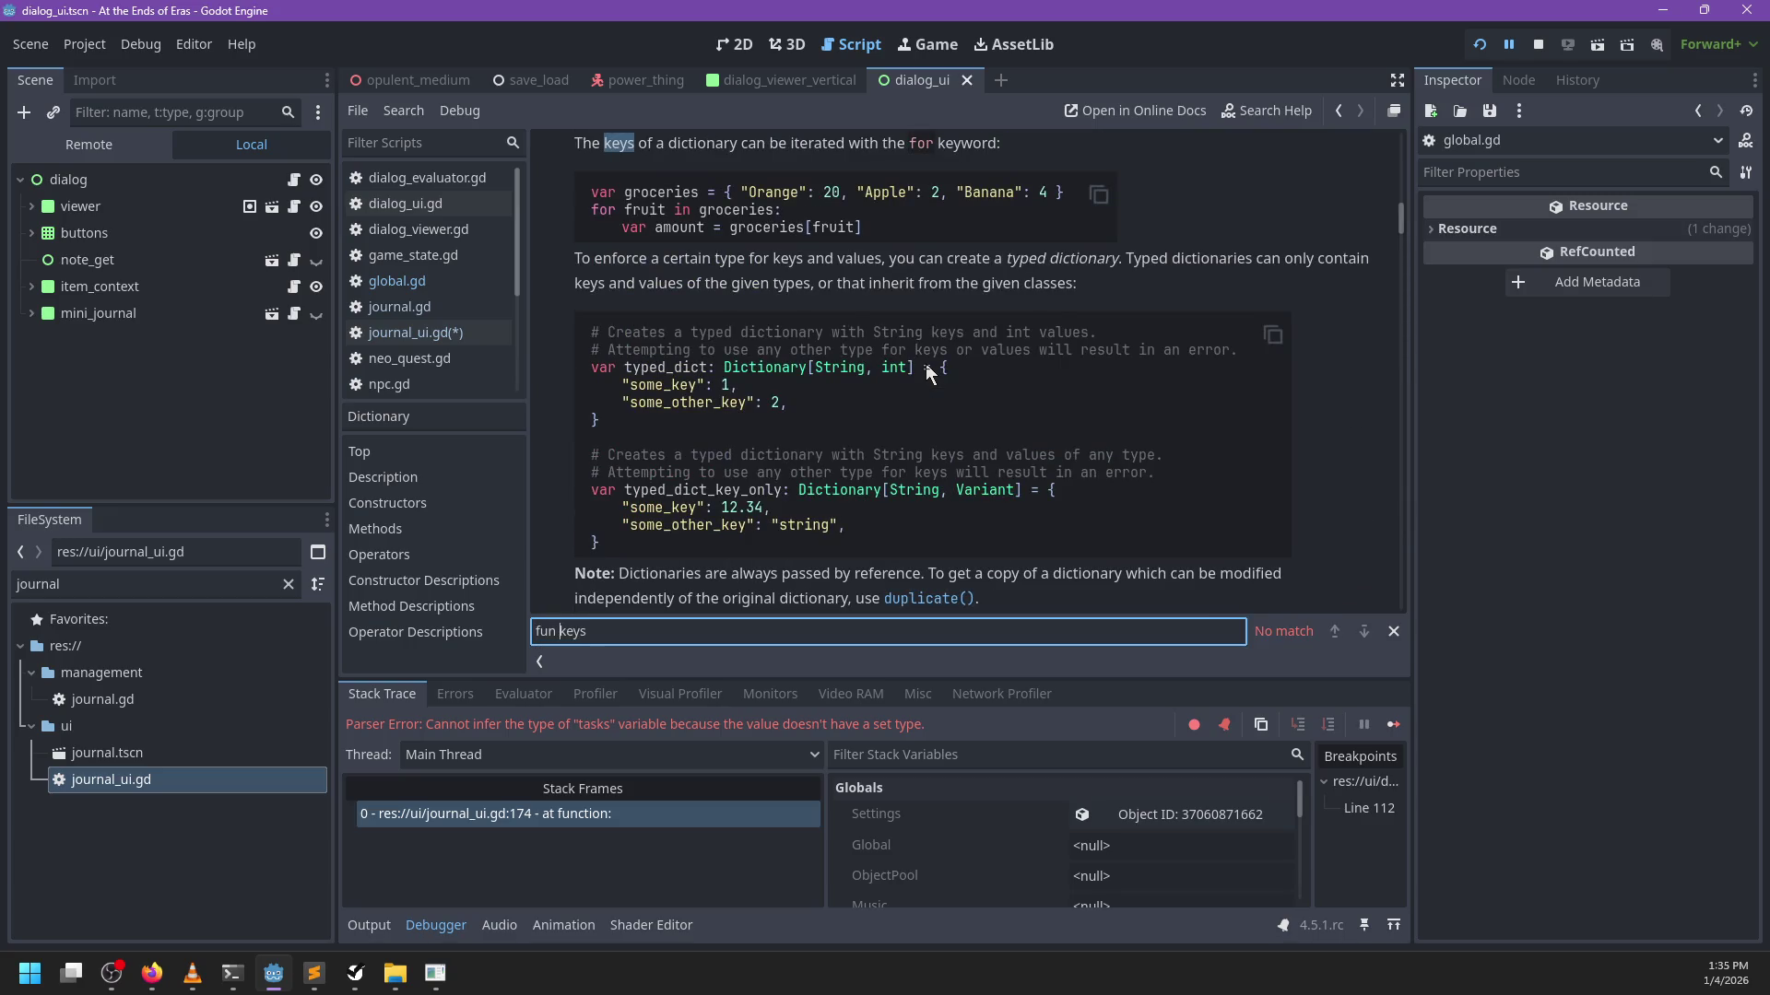
key("BackSpace")
key("BackSpace")
key("BackSpace")
key("Return")
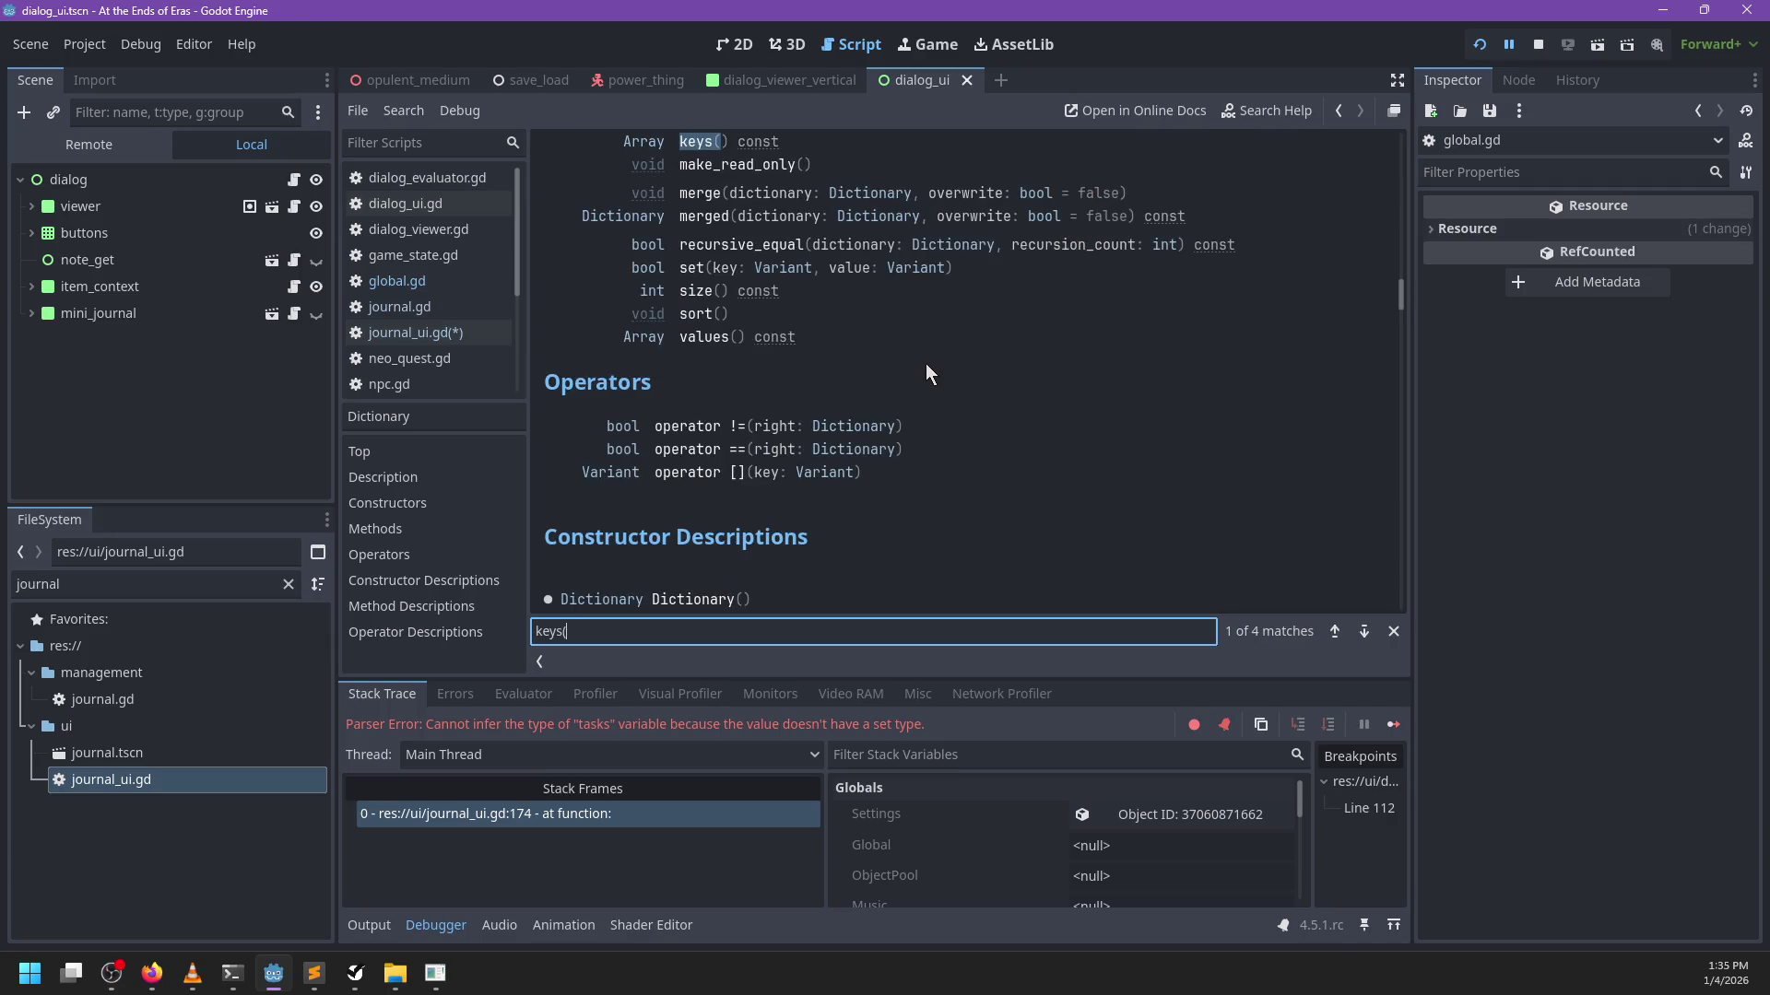
key("Escape")
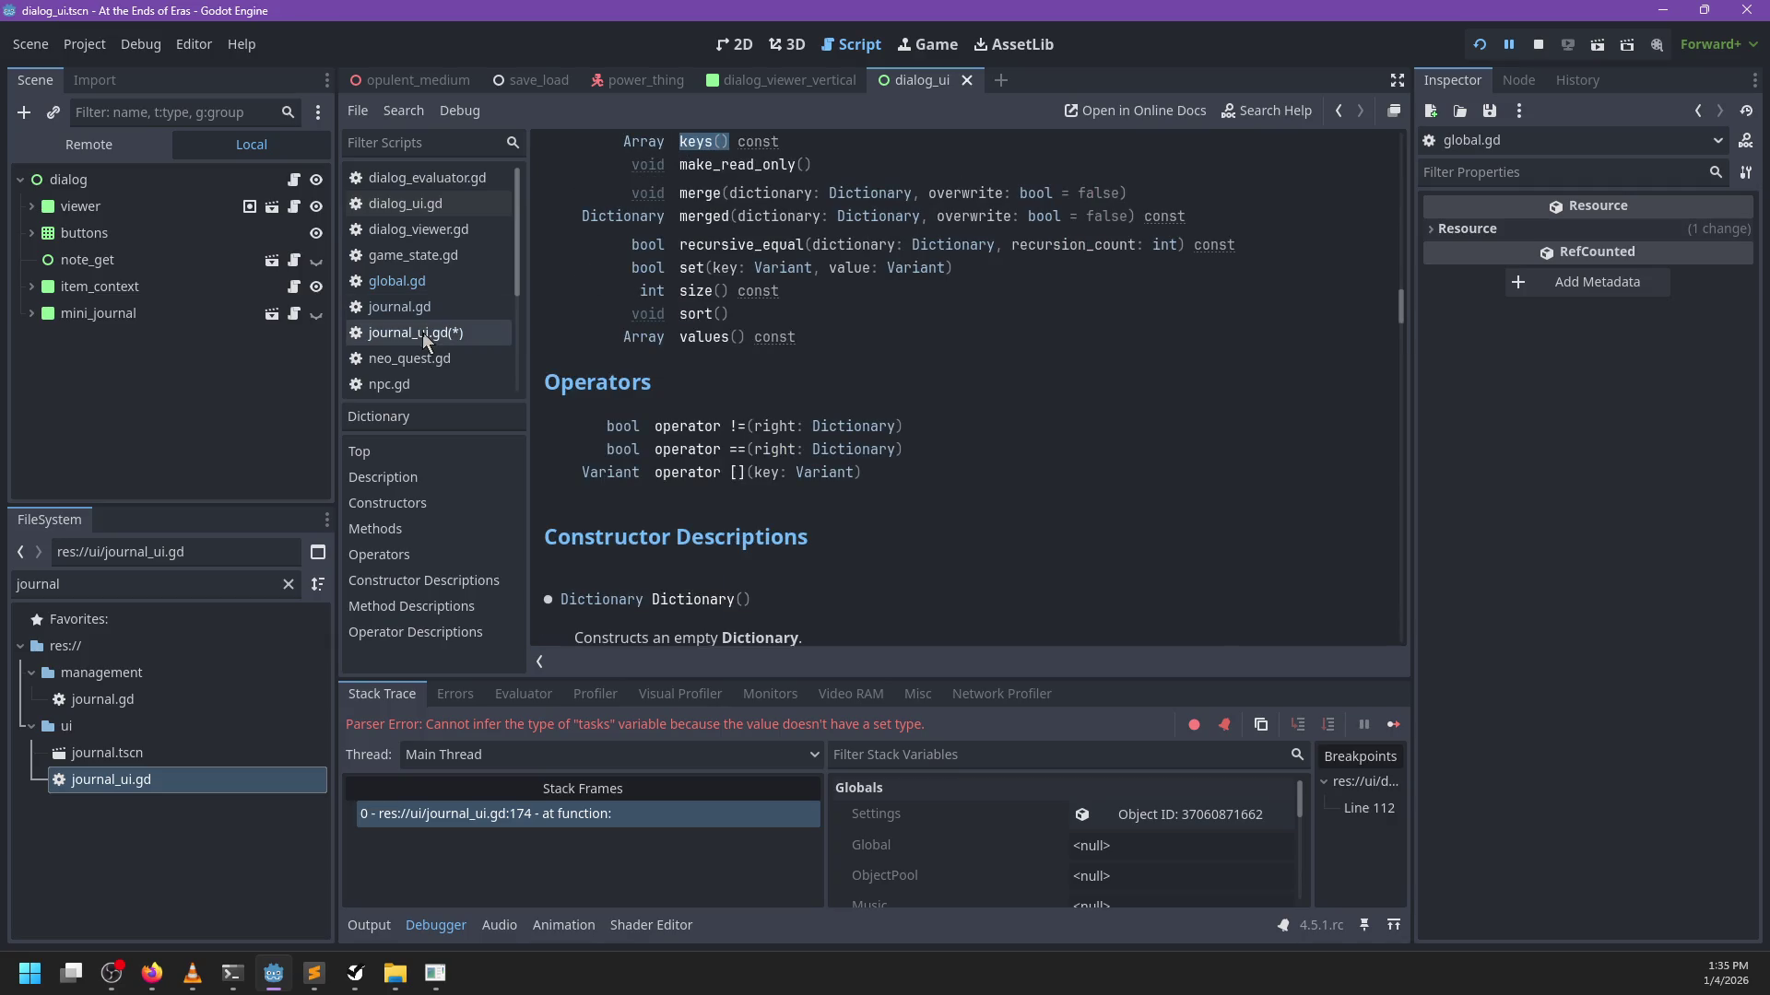
Declare completed as Array[String] on line 175, save, and run the game
left_click(422, 332)
key("ctrl+s")
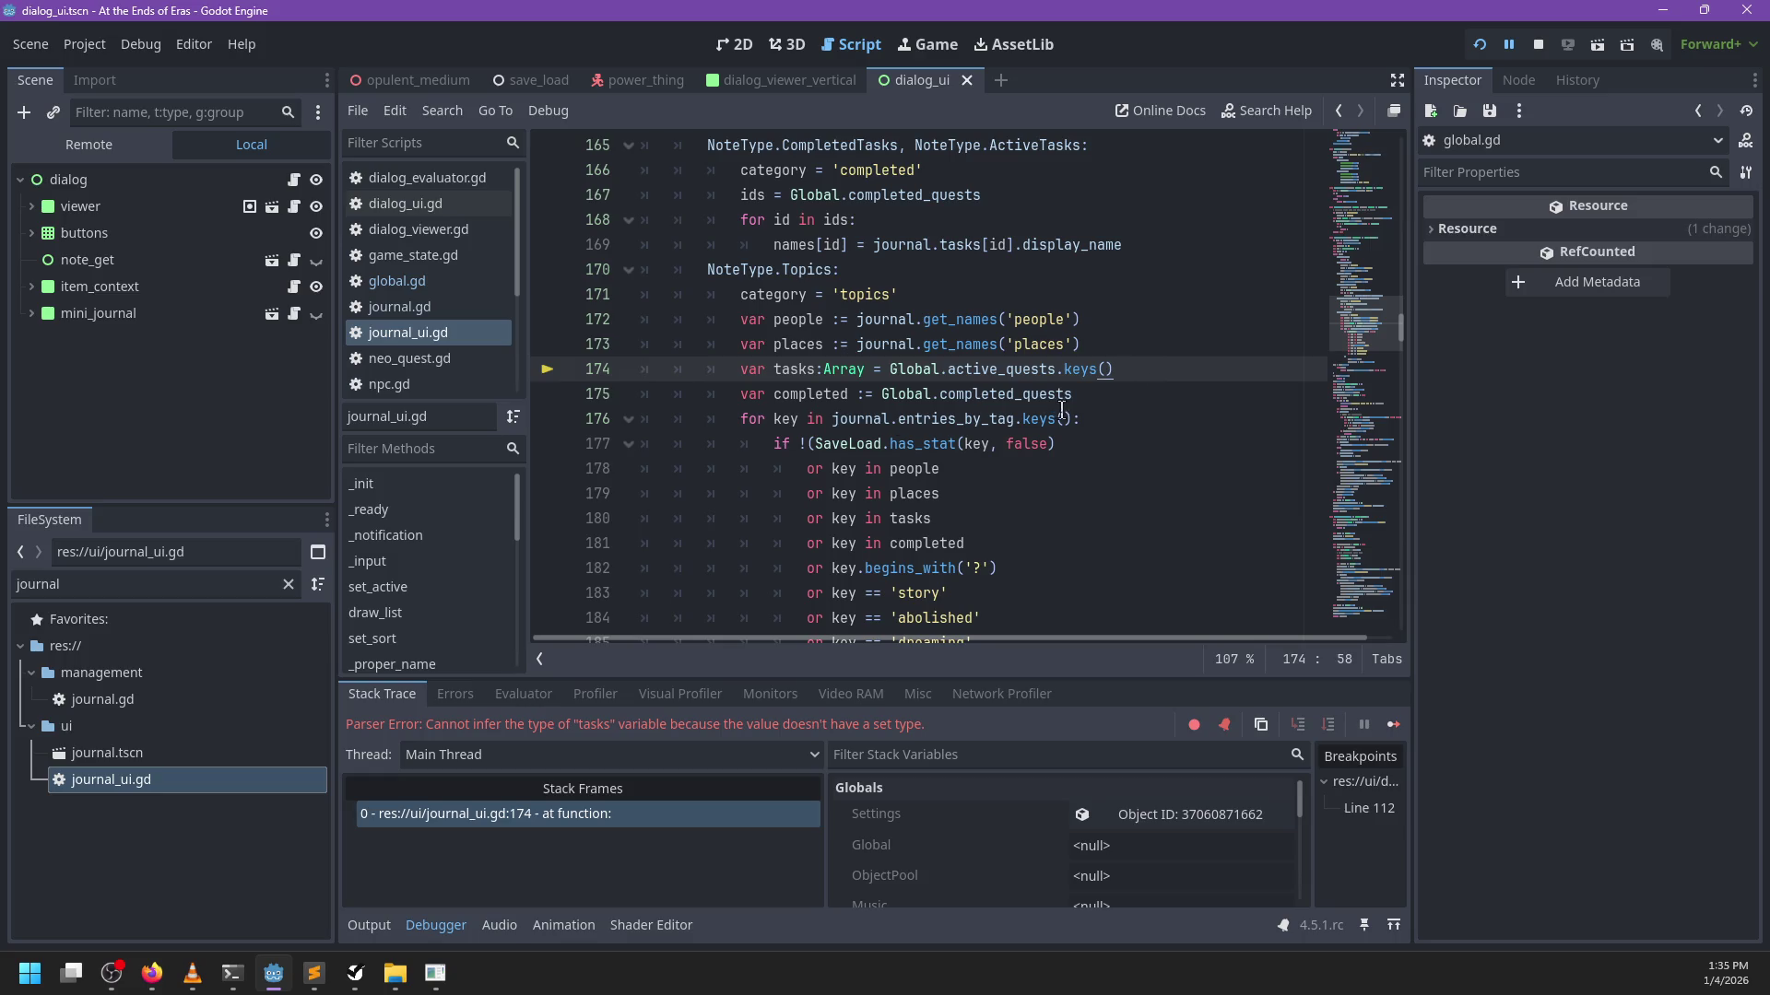
left_click(864, 399)
type("Array[St")
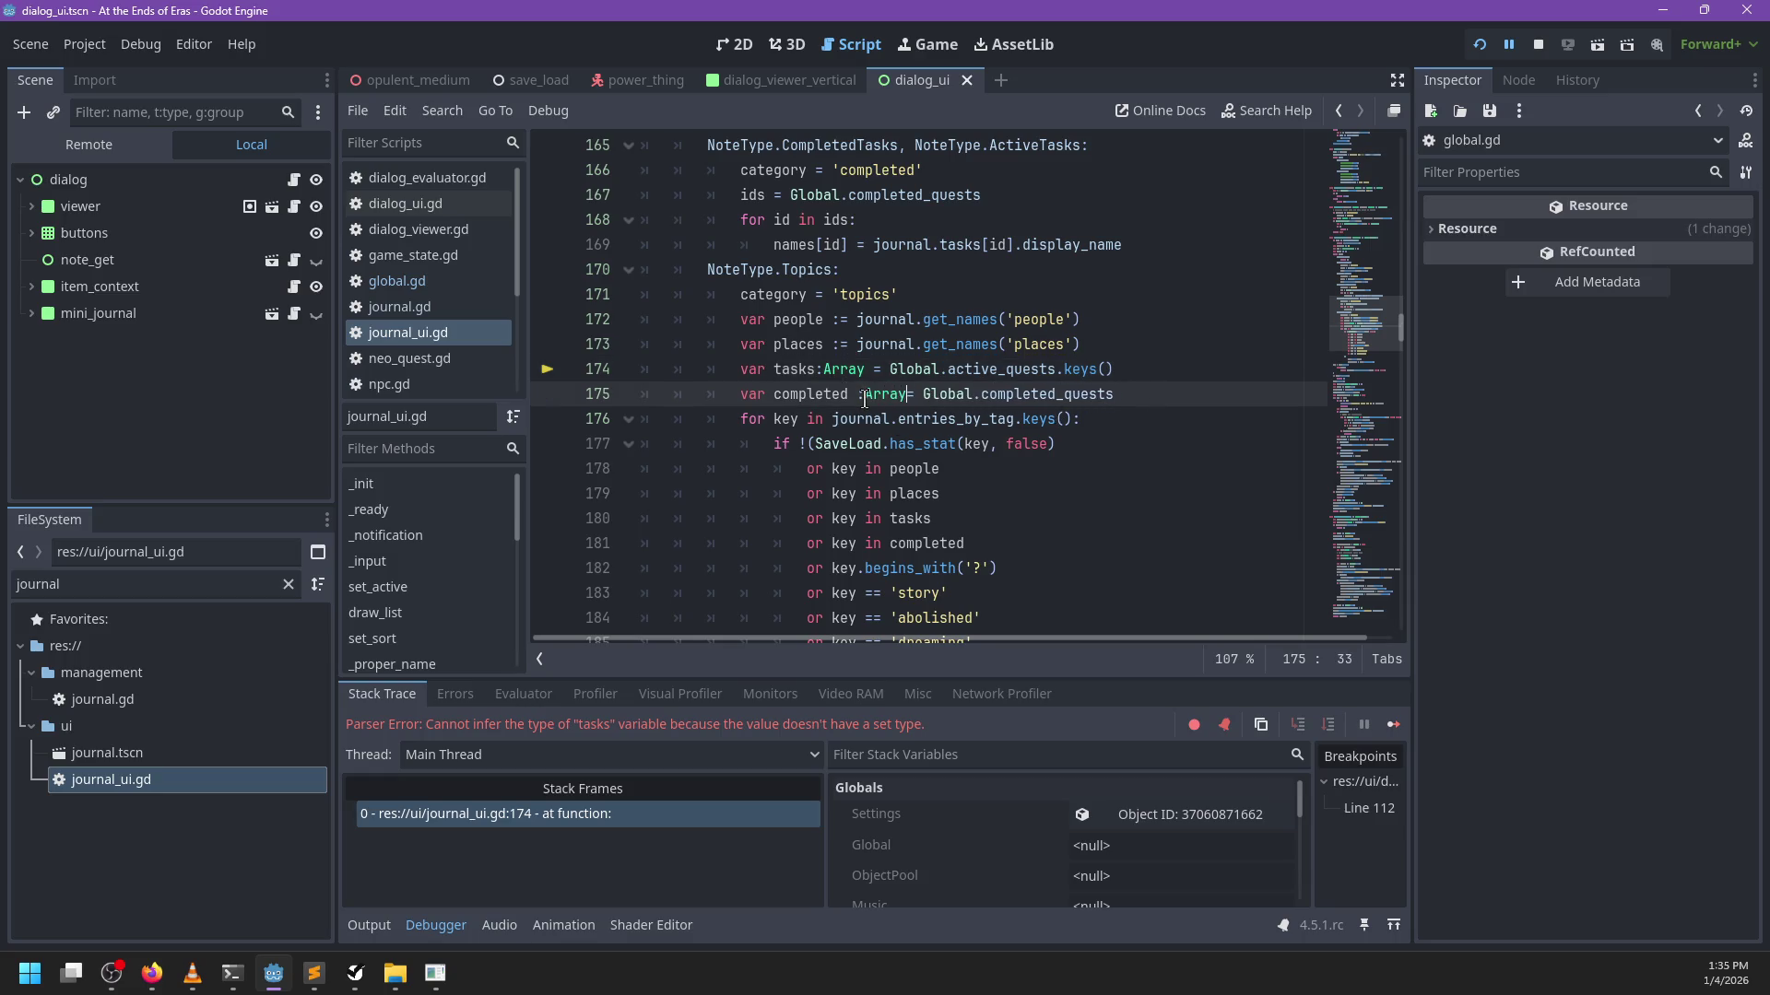
type("ring")
left_click(864, 398)
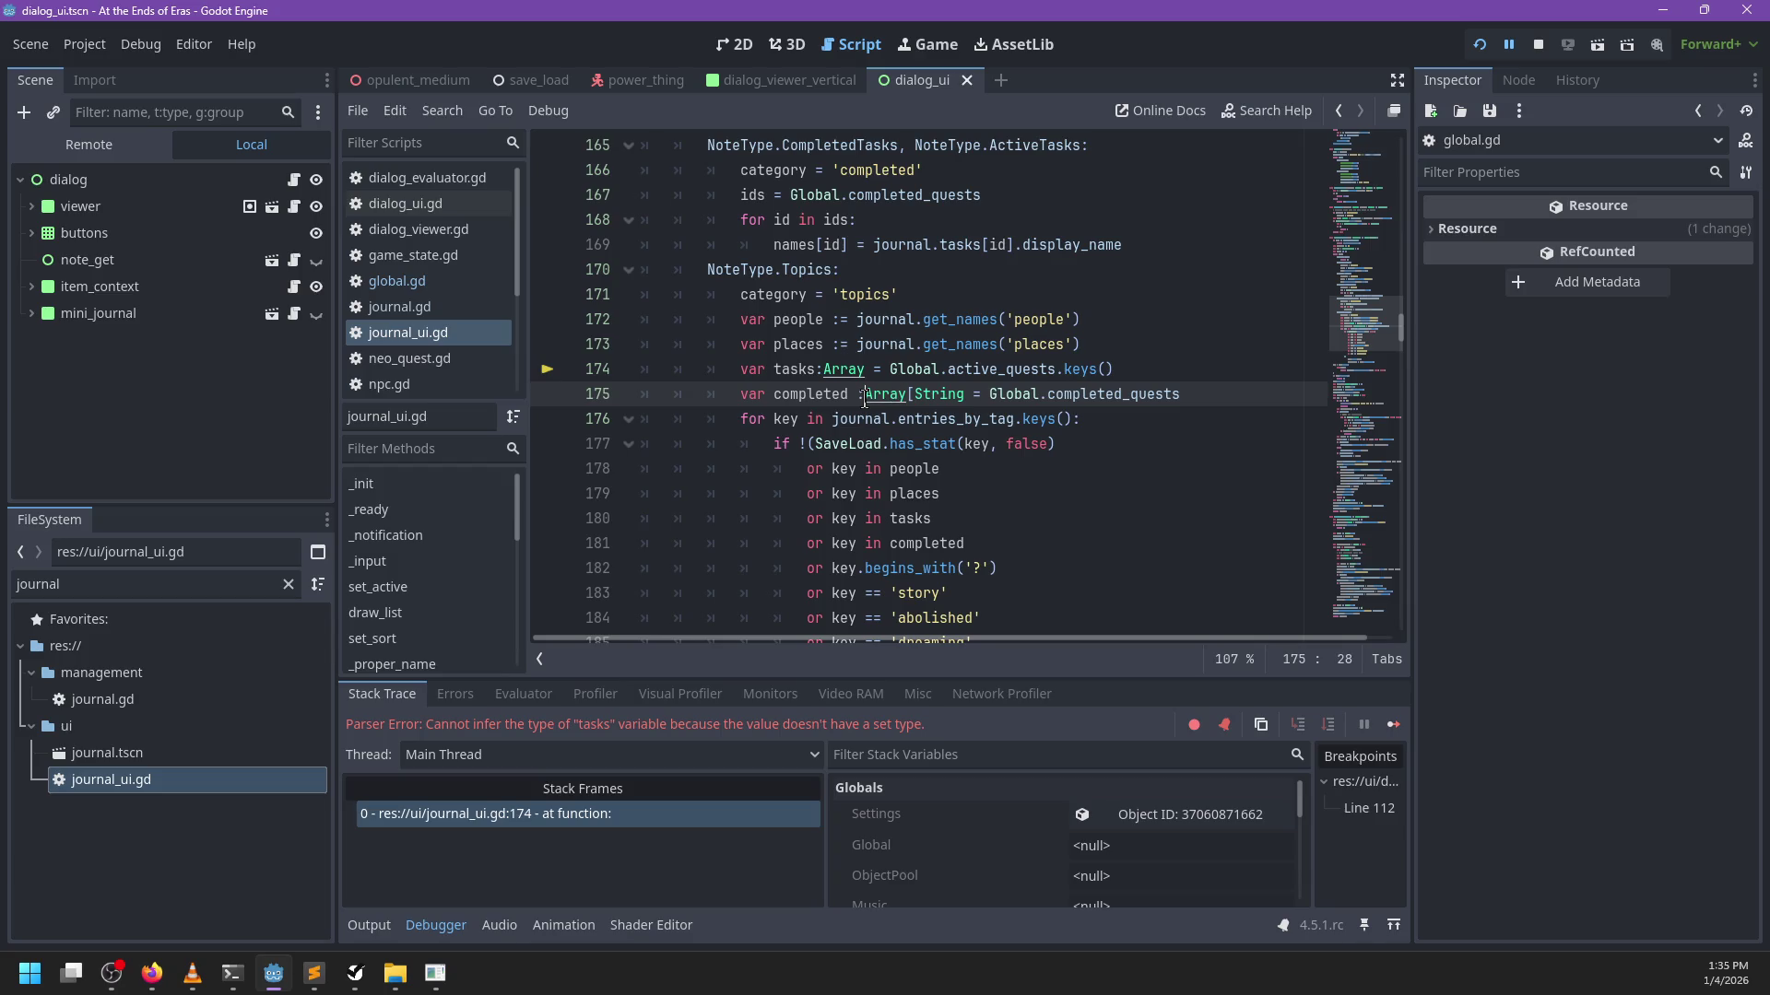
key("BackSpace")
key("ctrl+s")
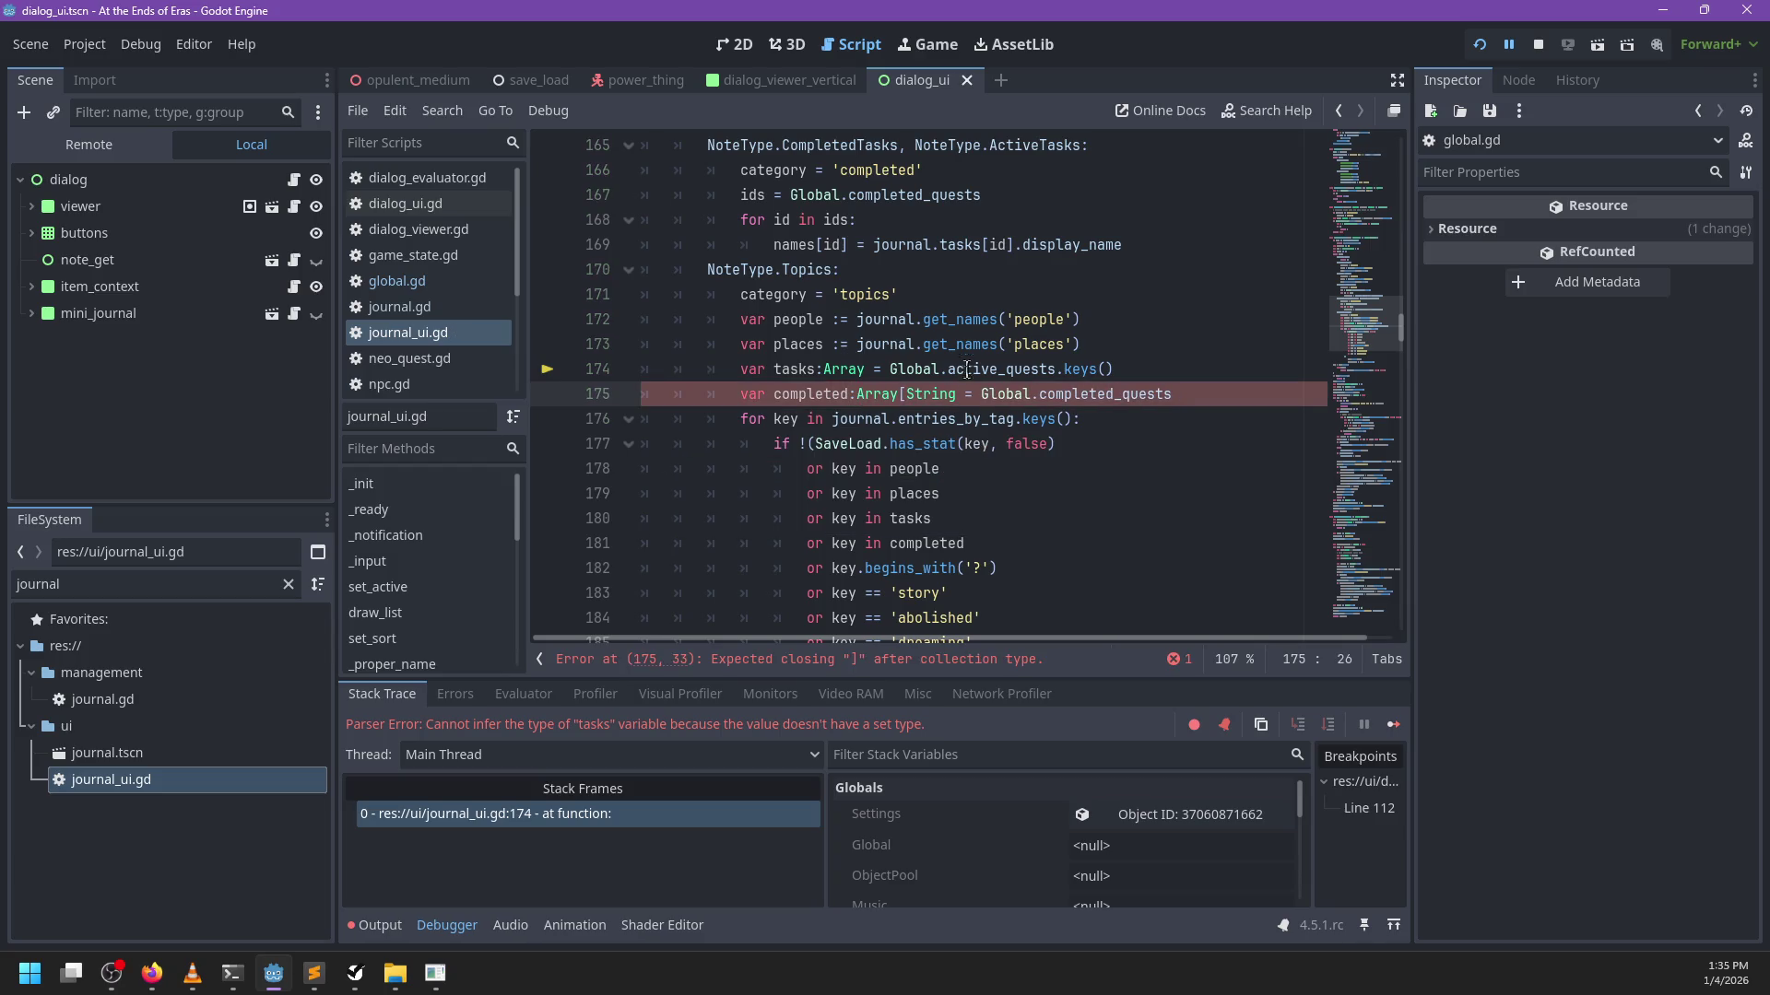
type("]")
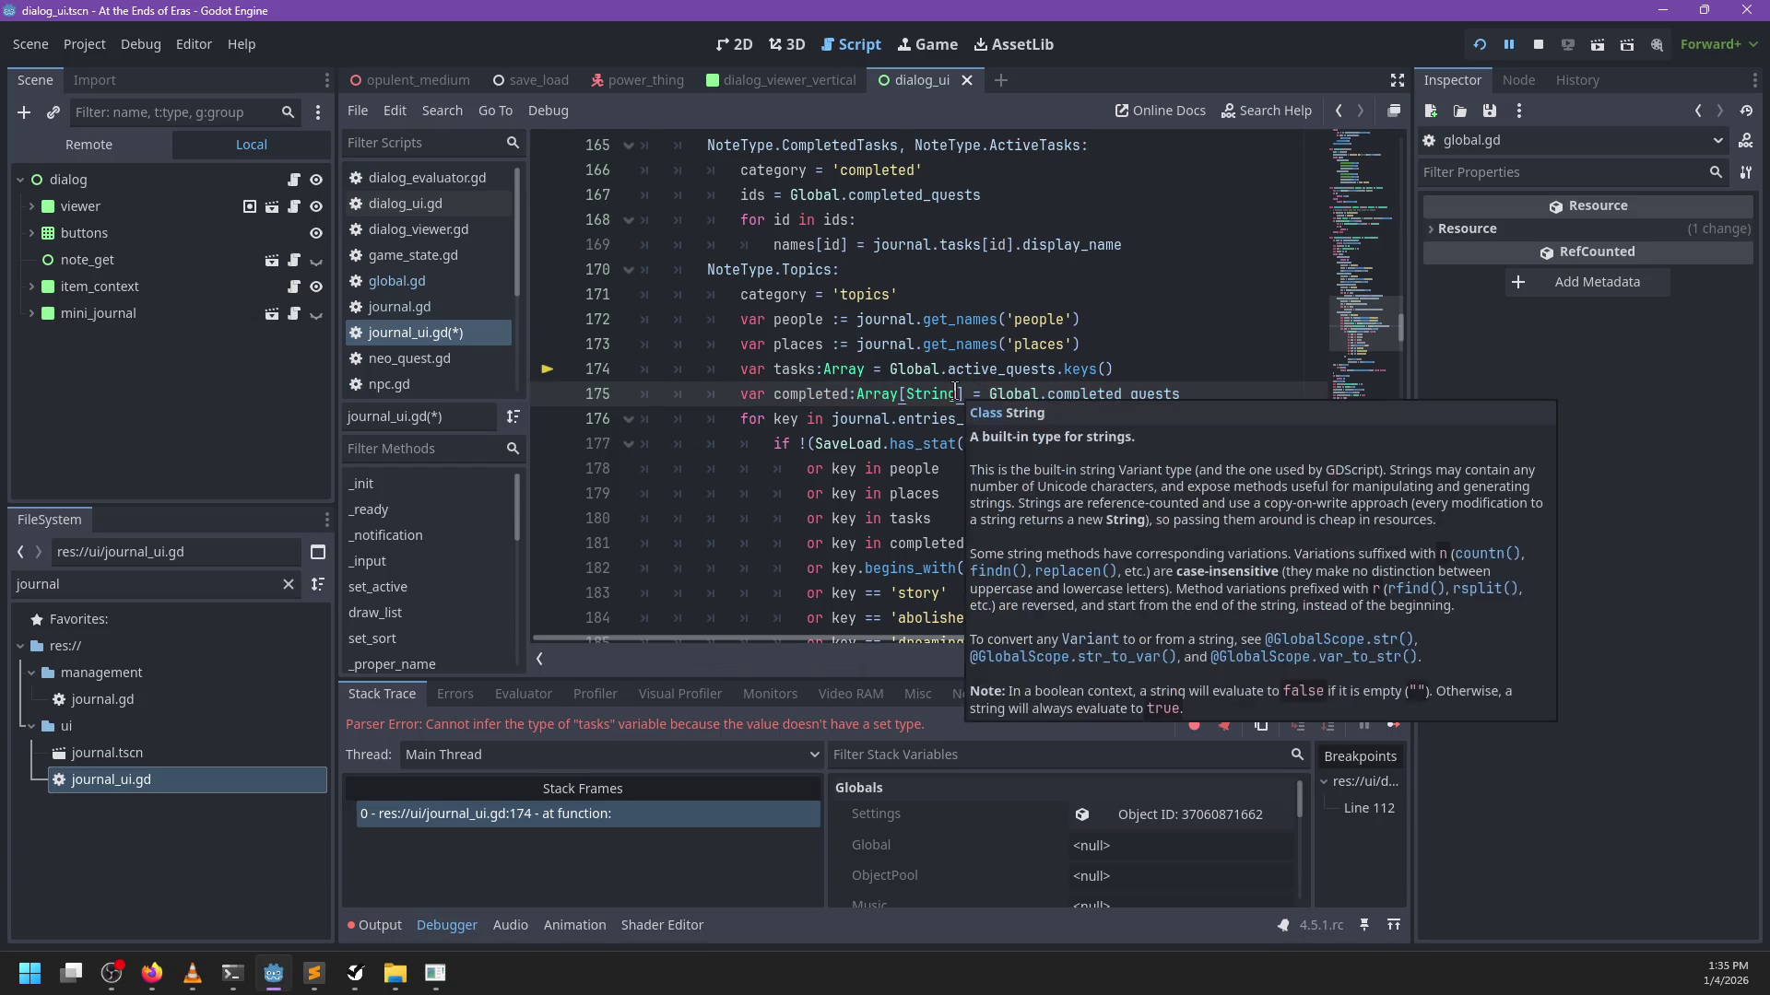
key("ctrl+s")
key("F5")
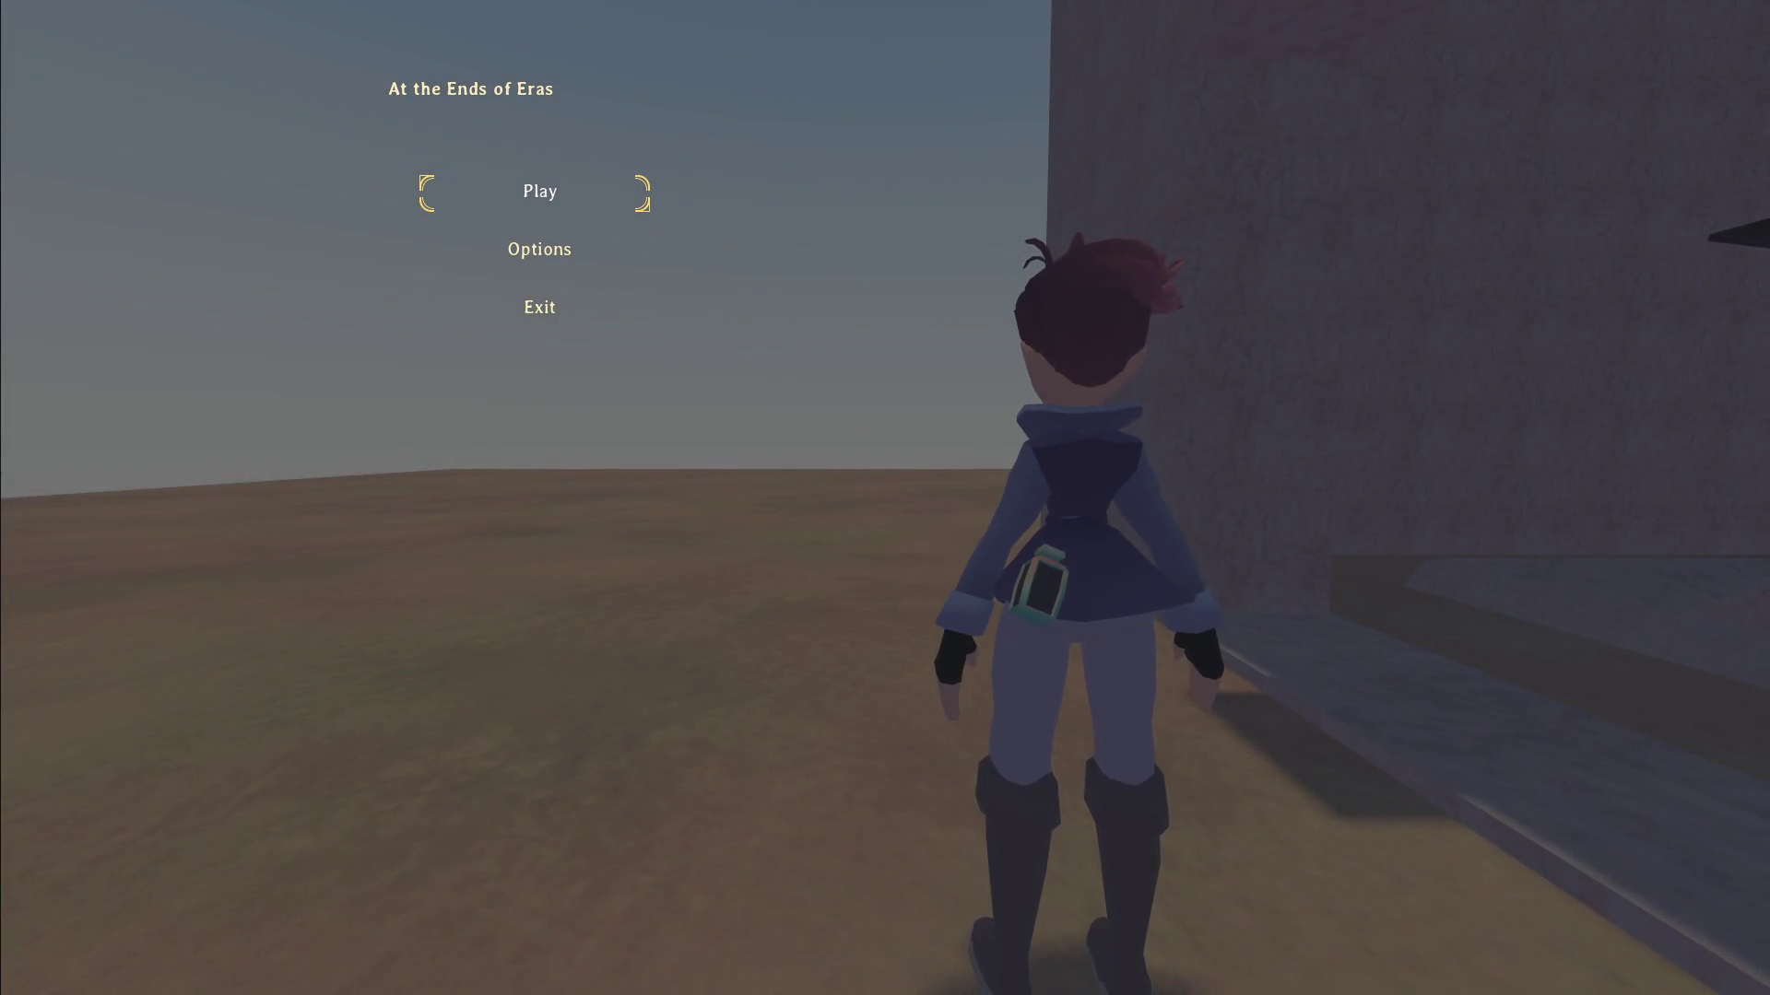
Start play, walk toward the NPC, and open the Map tab in the pause menu
key("Return")
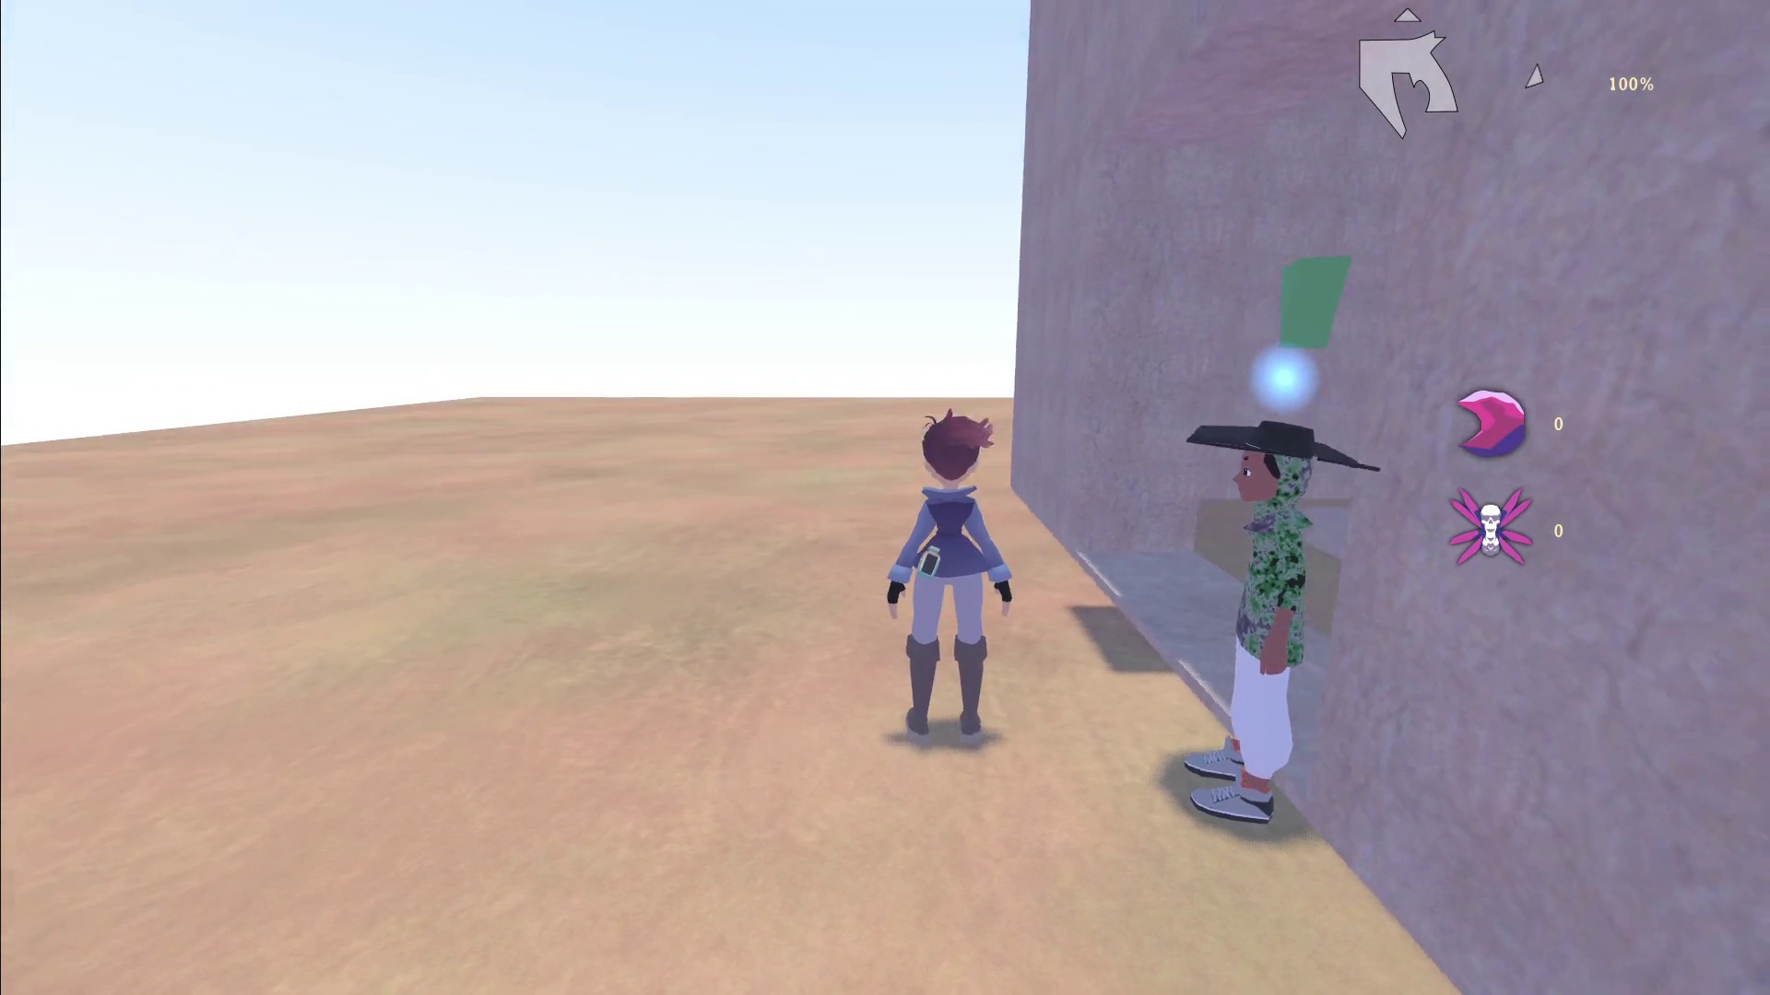
key("s")
key("d")
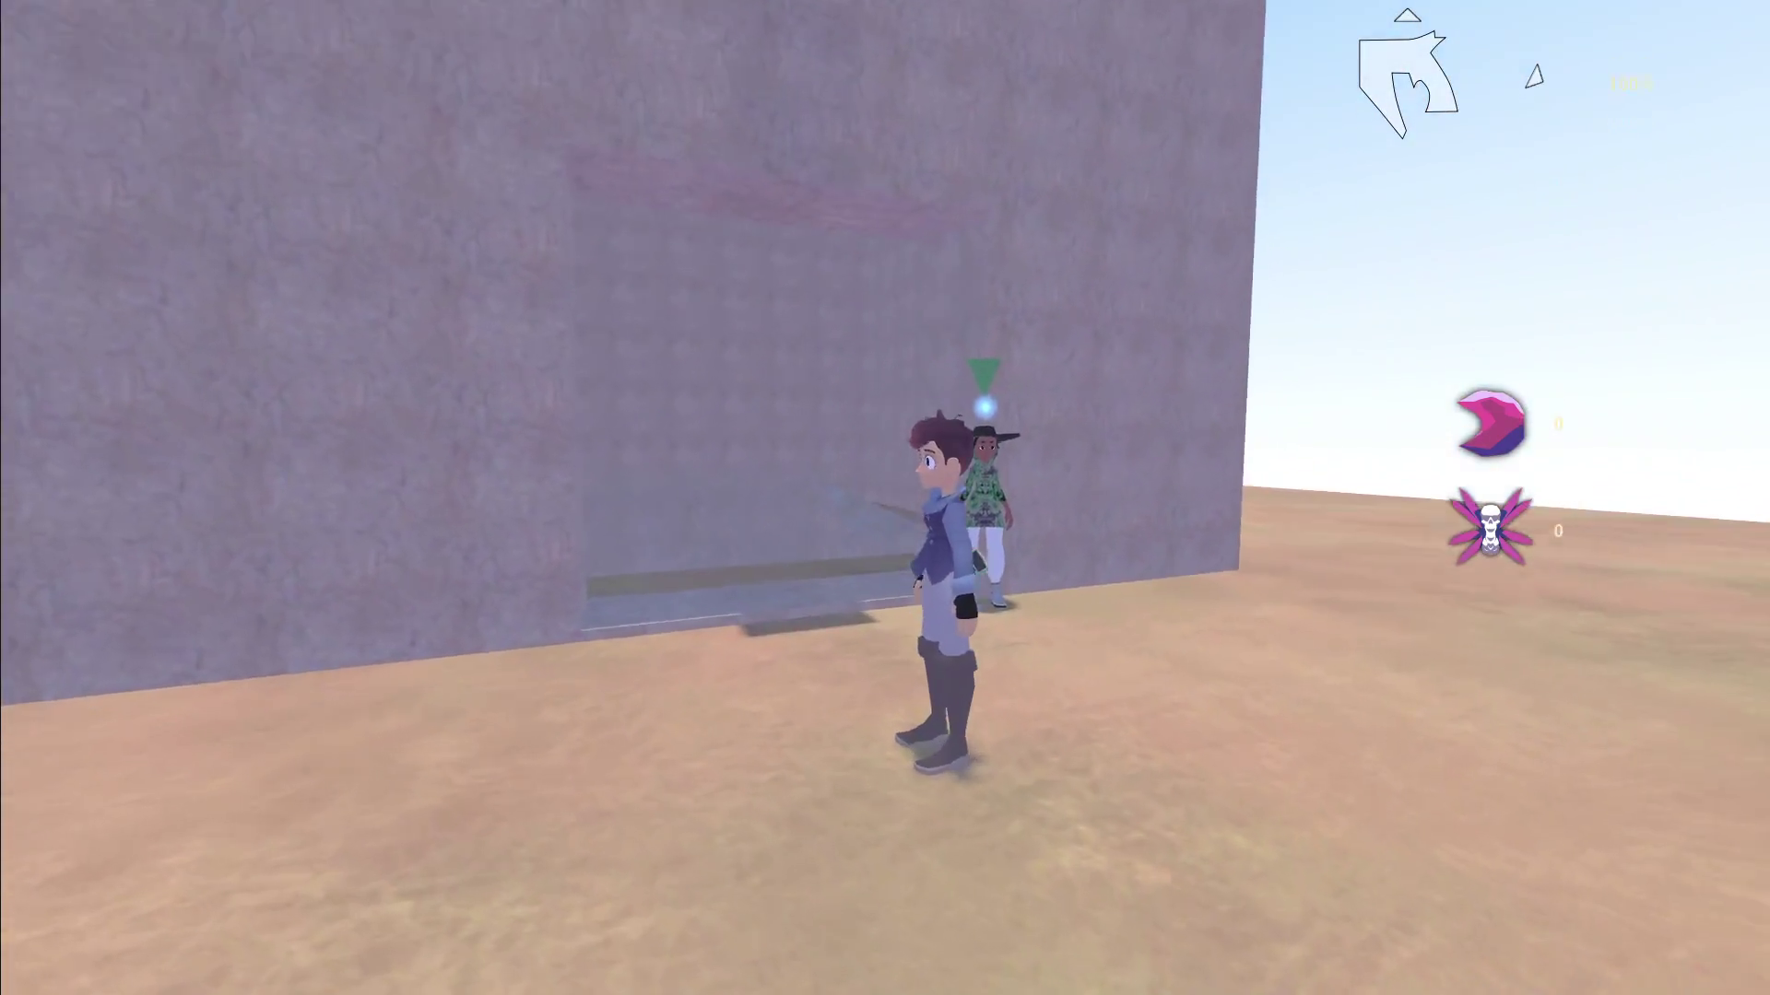
key("Escape")
key("e")
key("e")
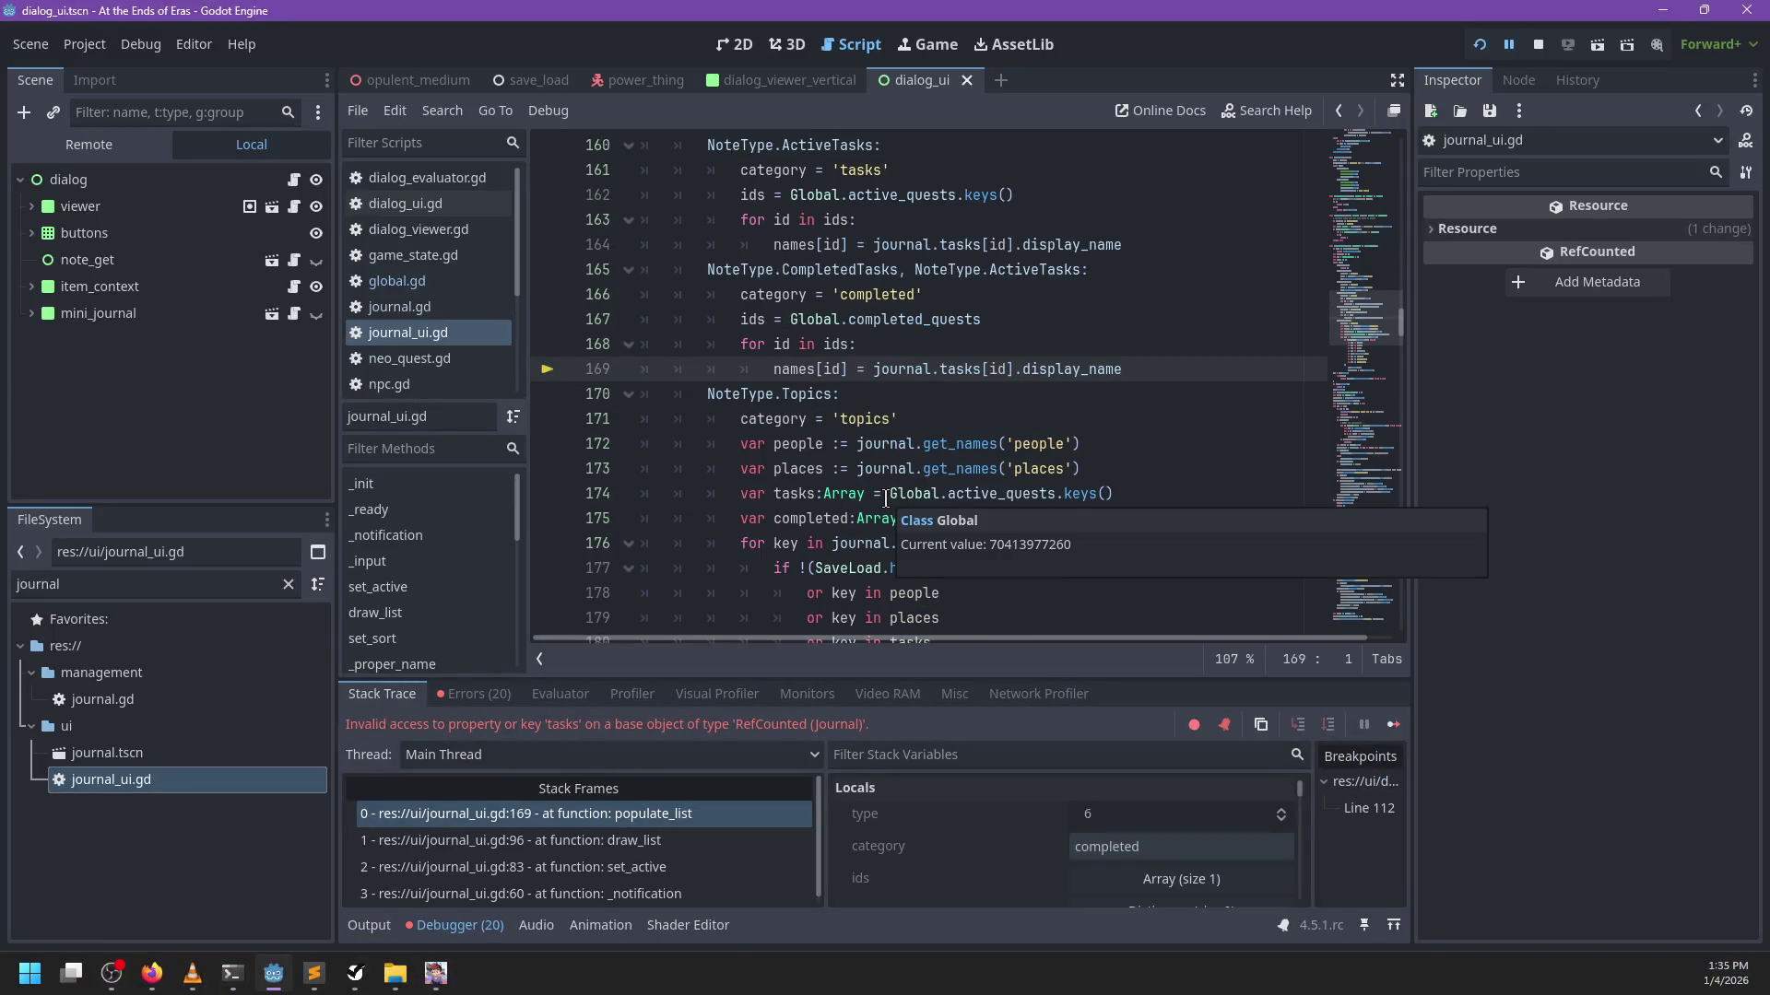
Replace journal.tasks[id].display_name on lines 164 and 169 with tr(id, 'task_id') and save
mouse_move(1153, 373)
left_mouse_down()
mouse_move(813, 368)
mouse_move(875, 369)
left_mouse_up()
scroll(1048, 414, "up", 2)
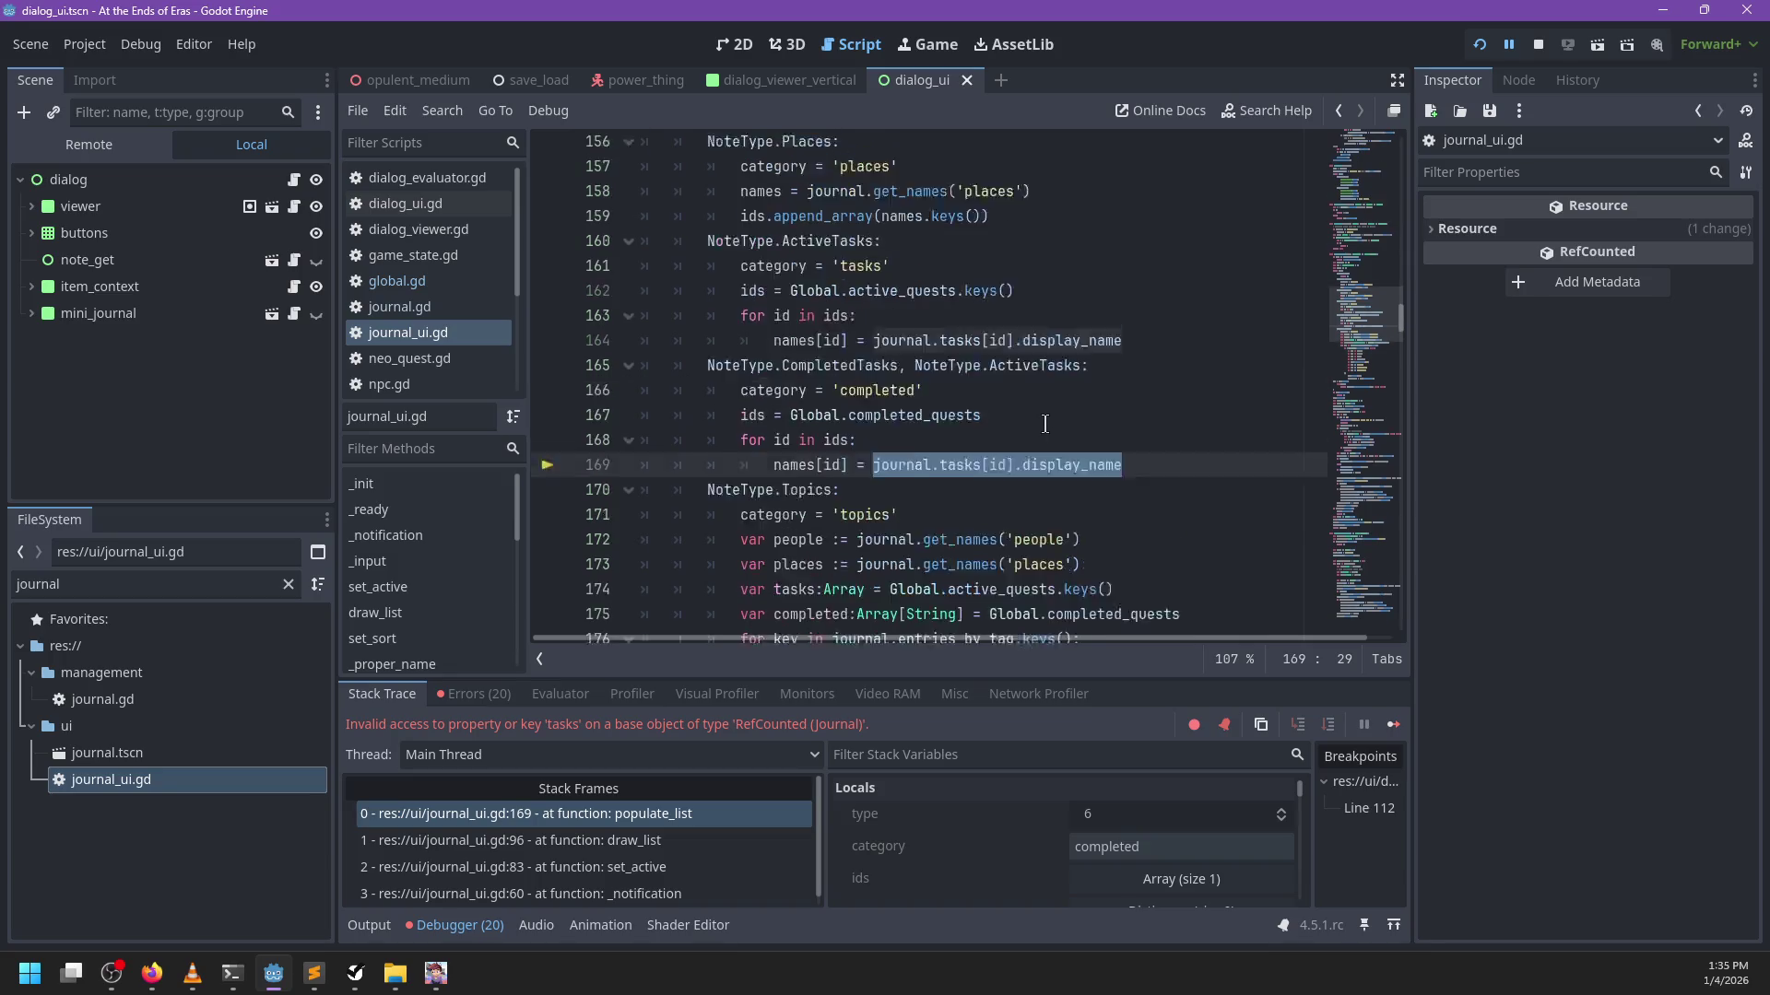
left_click_drag(873, 393, 1166, 401)
type("tr(id, 't")
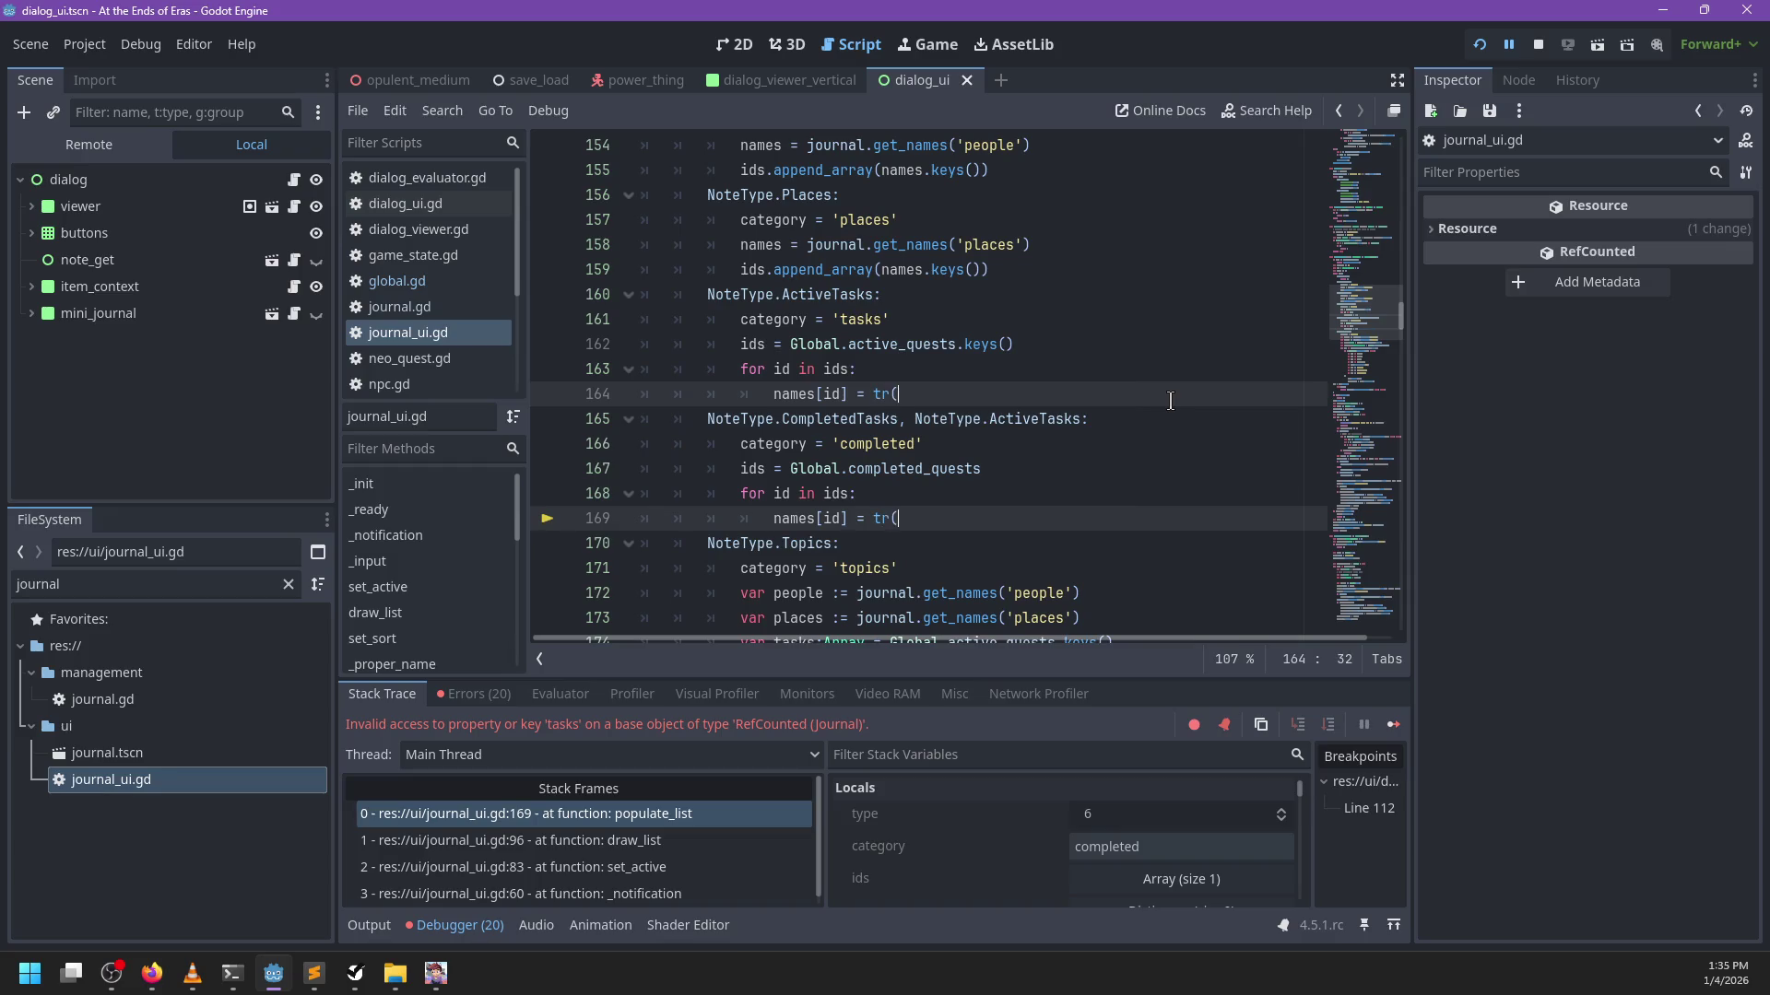
type("ask')")
type("_id")
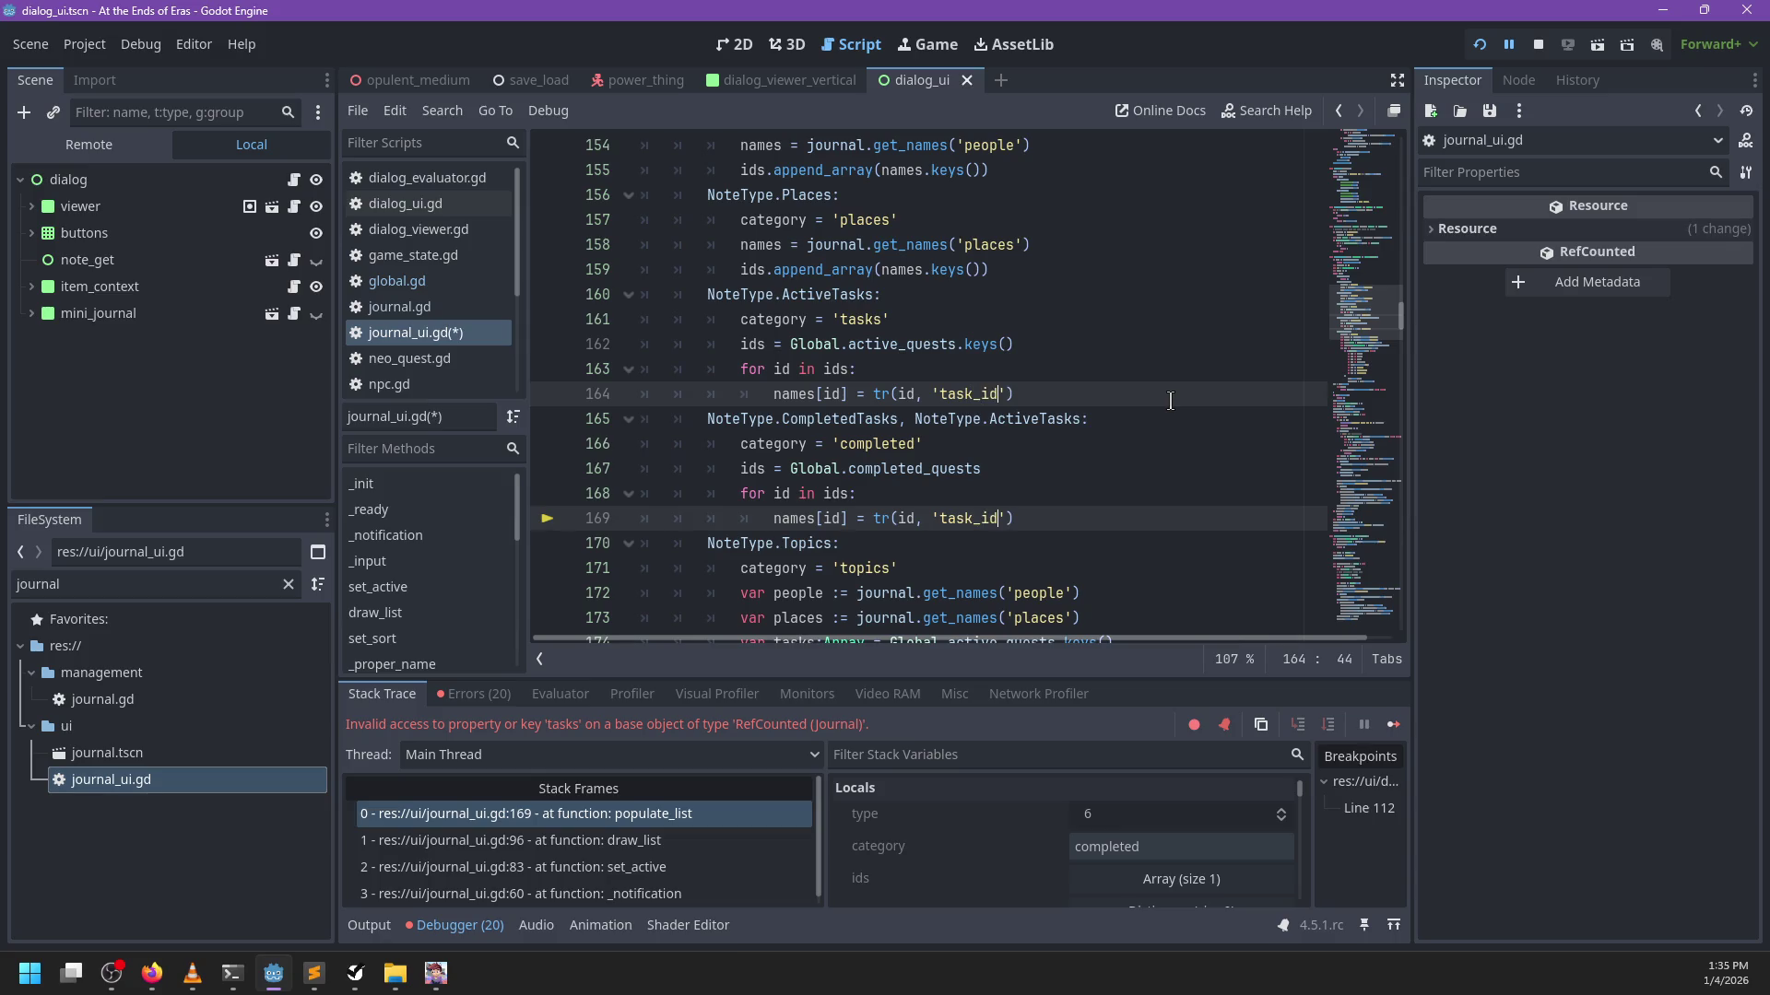
key("ctrl+s")
Stop the paused game and relaunch it with F5
left_click(1051, 318)
scroll(1048, 328, "down", 3)
key("F8")
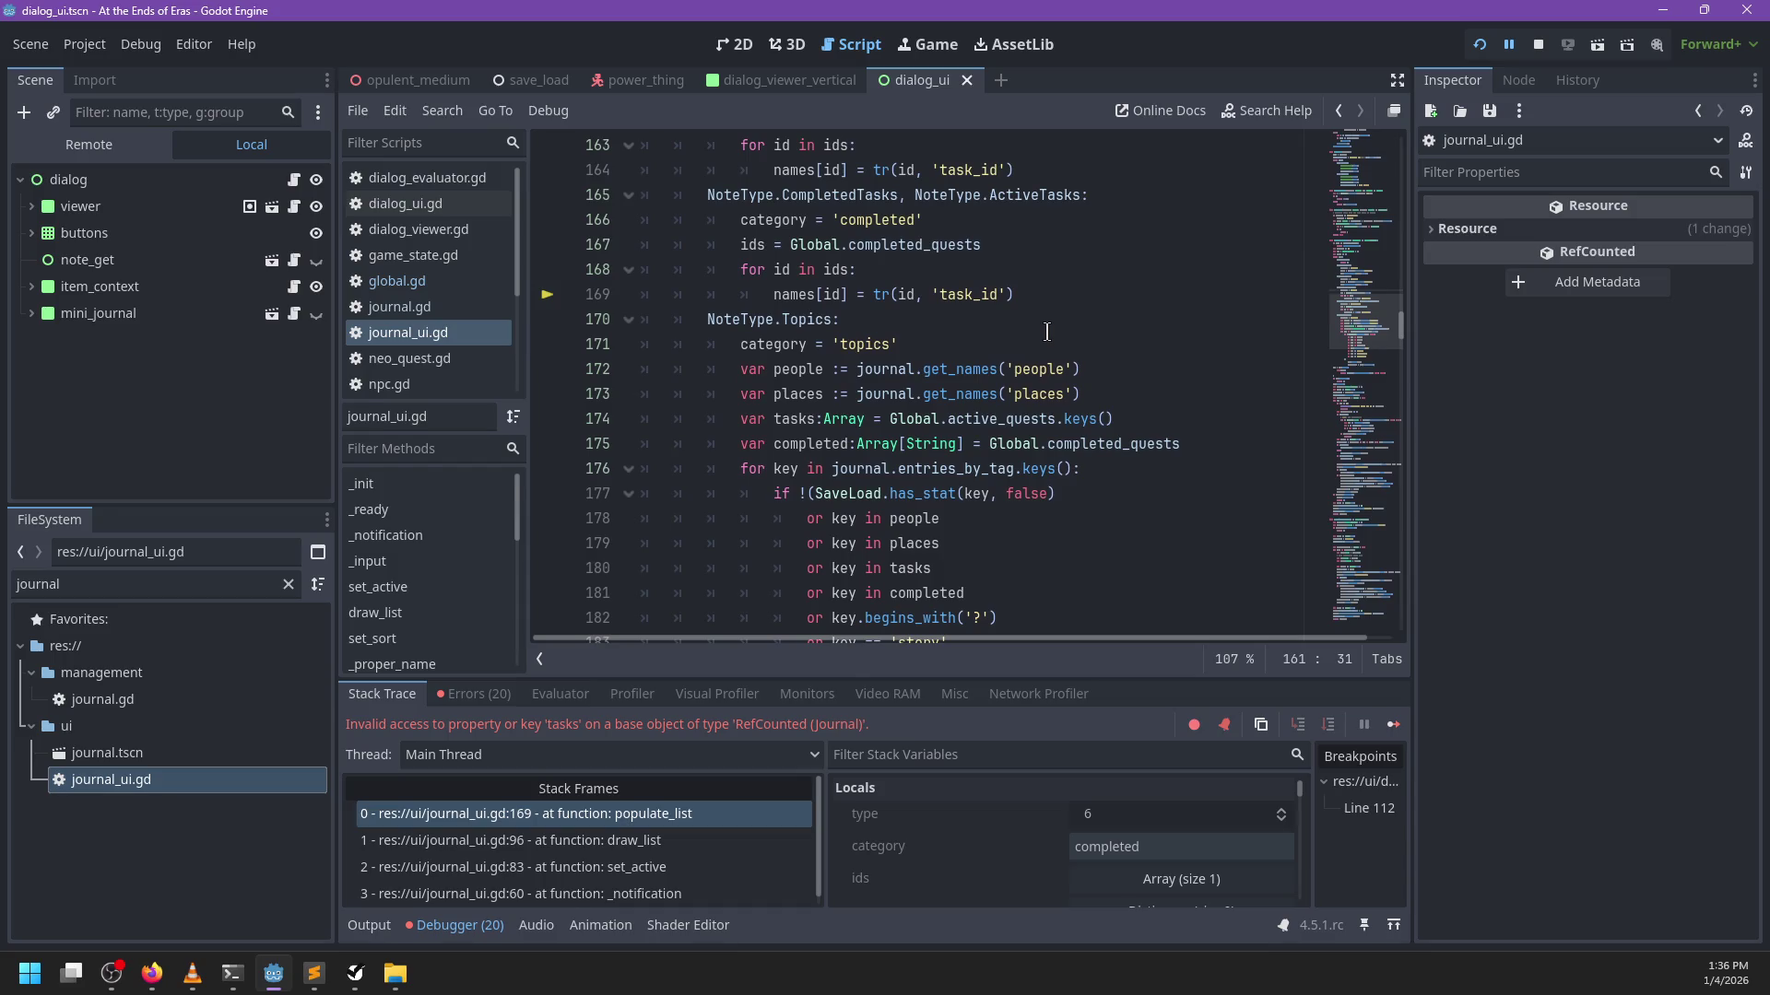
key("F5")
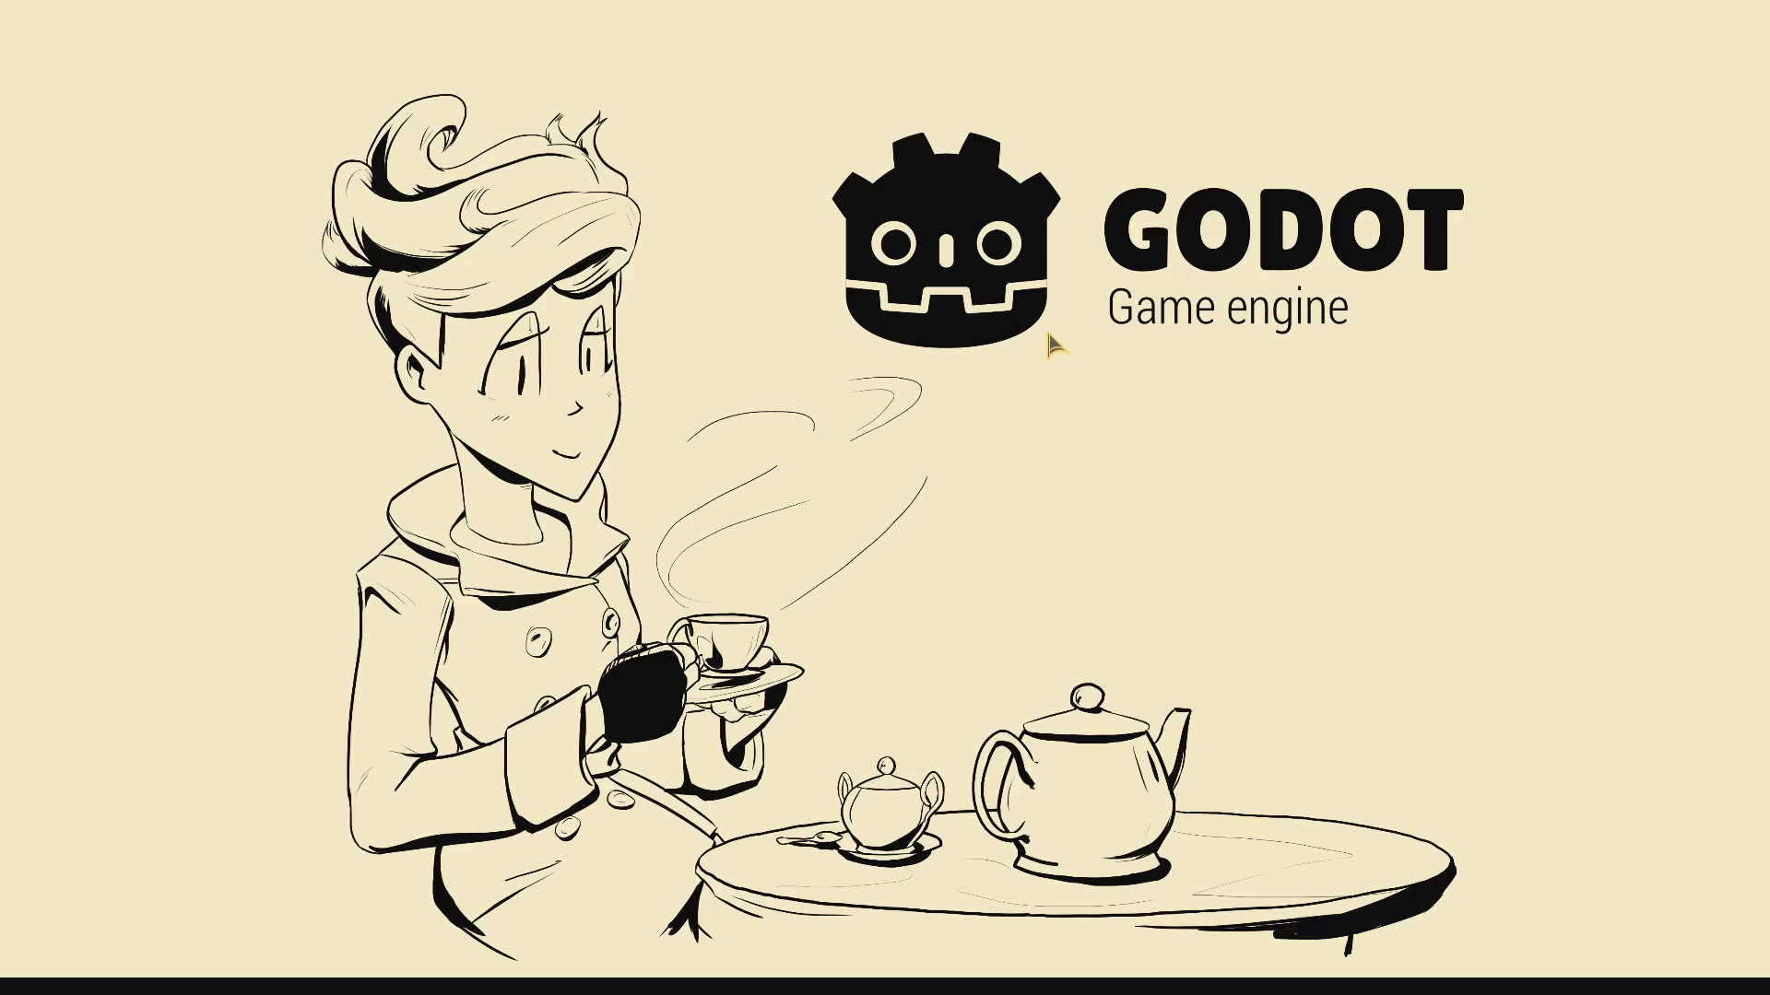
Start play, check the Journal page, walk to Raziah, and recheck the Journal
key("Return")
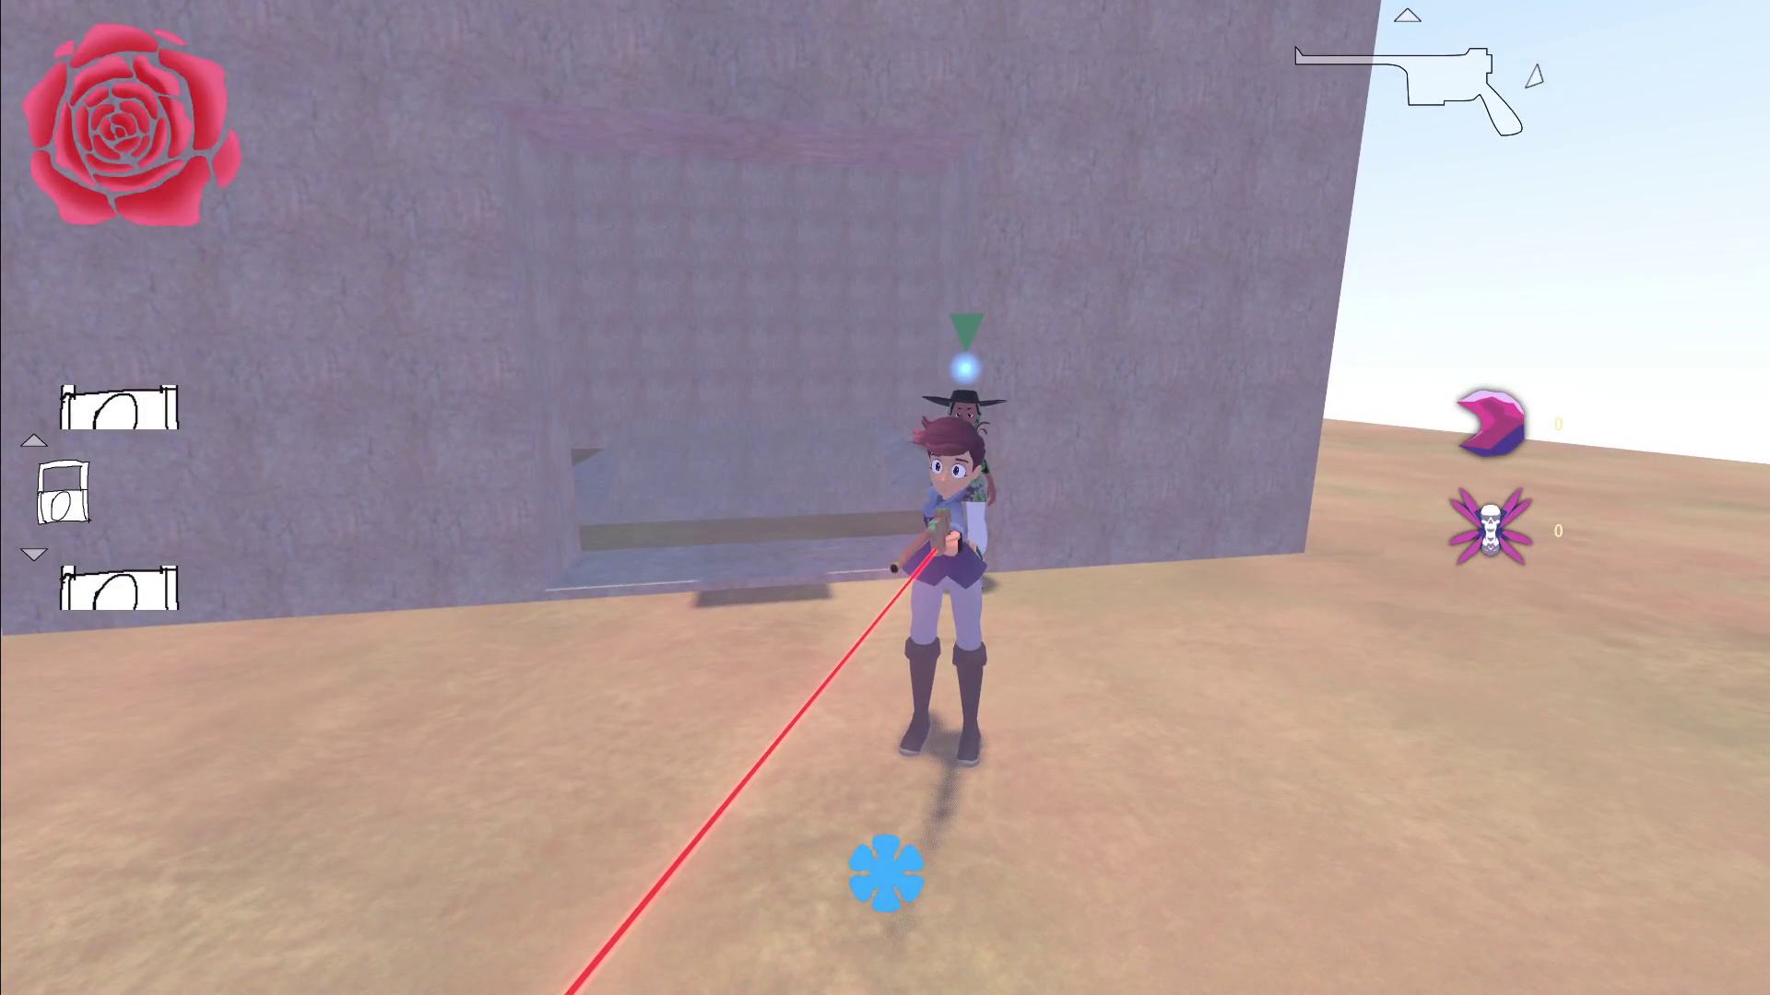
key("Escape")
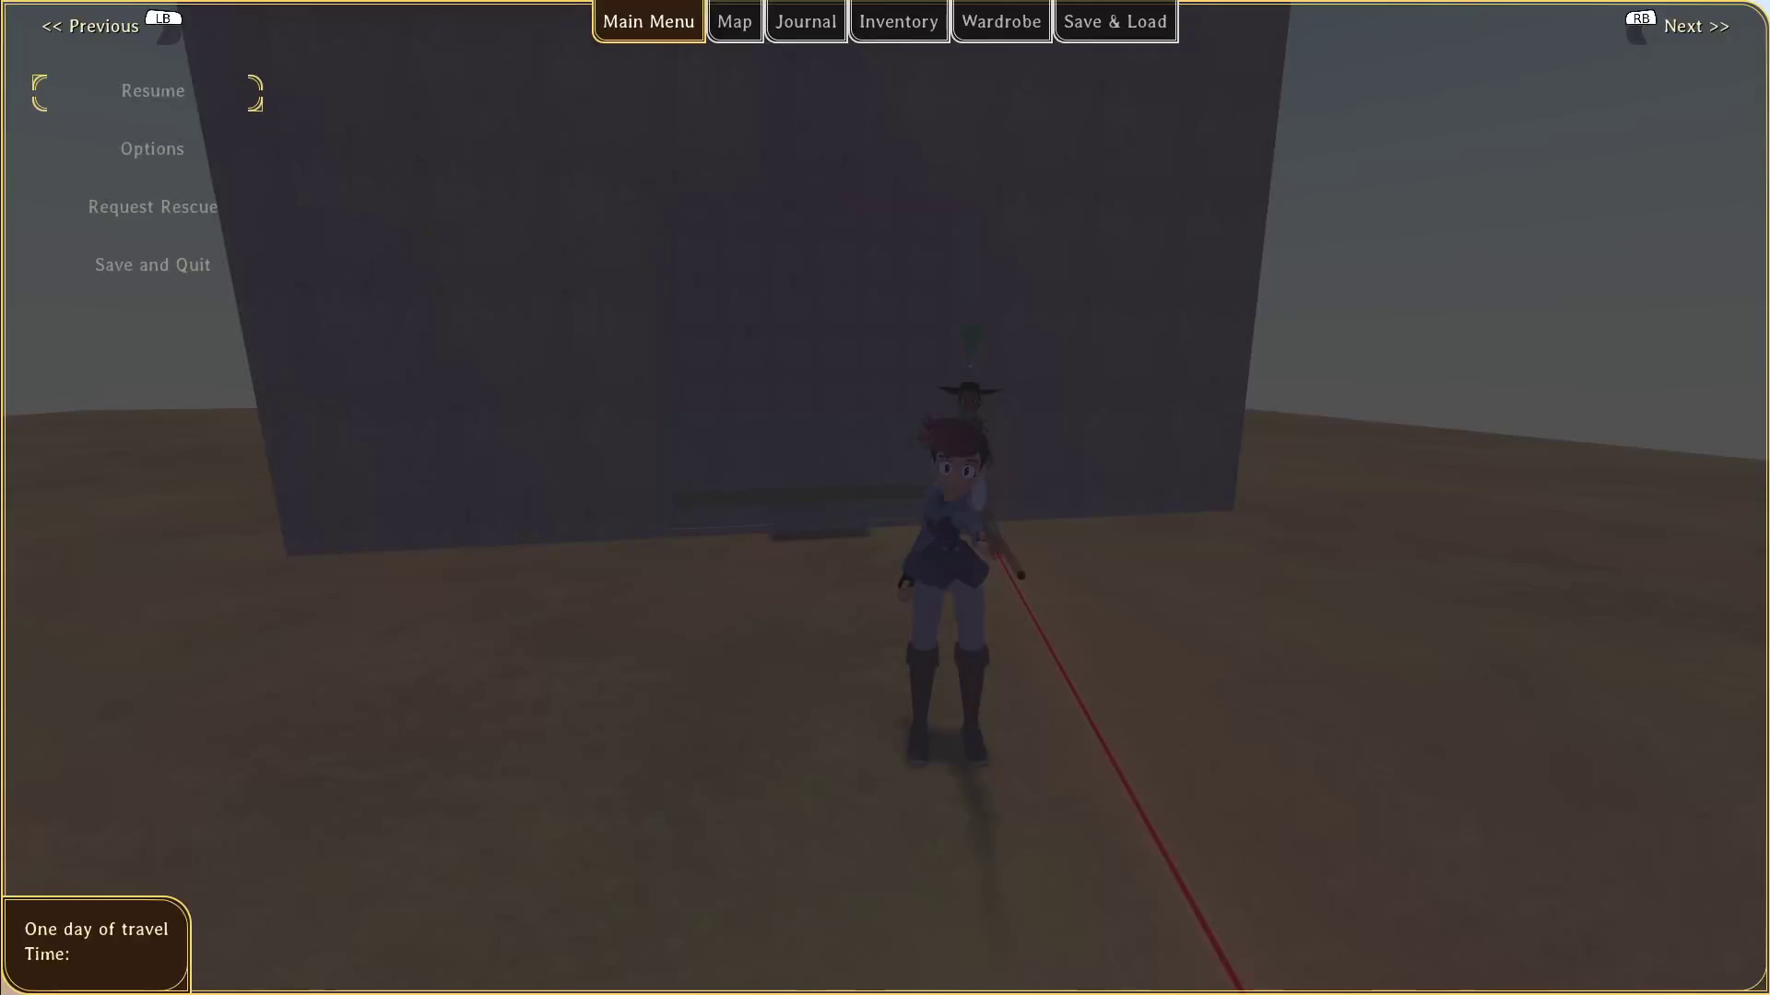
key("j")
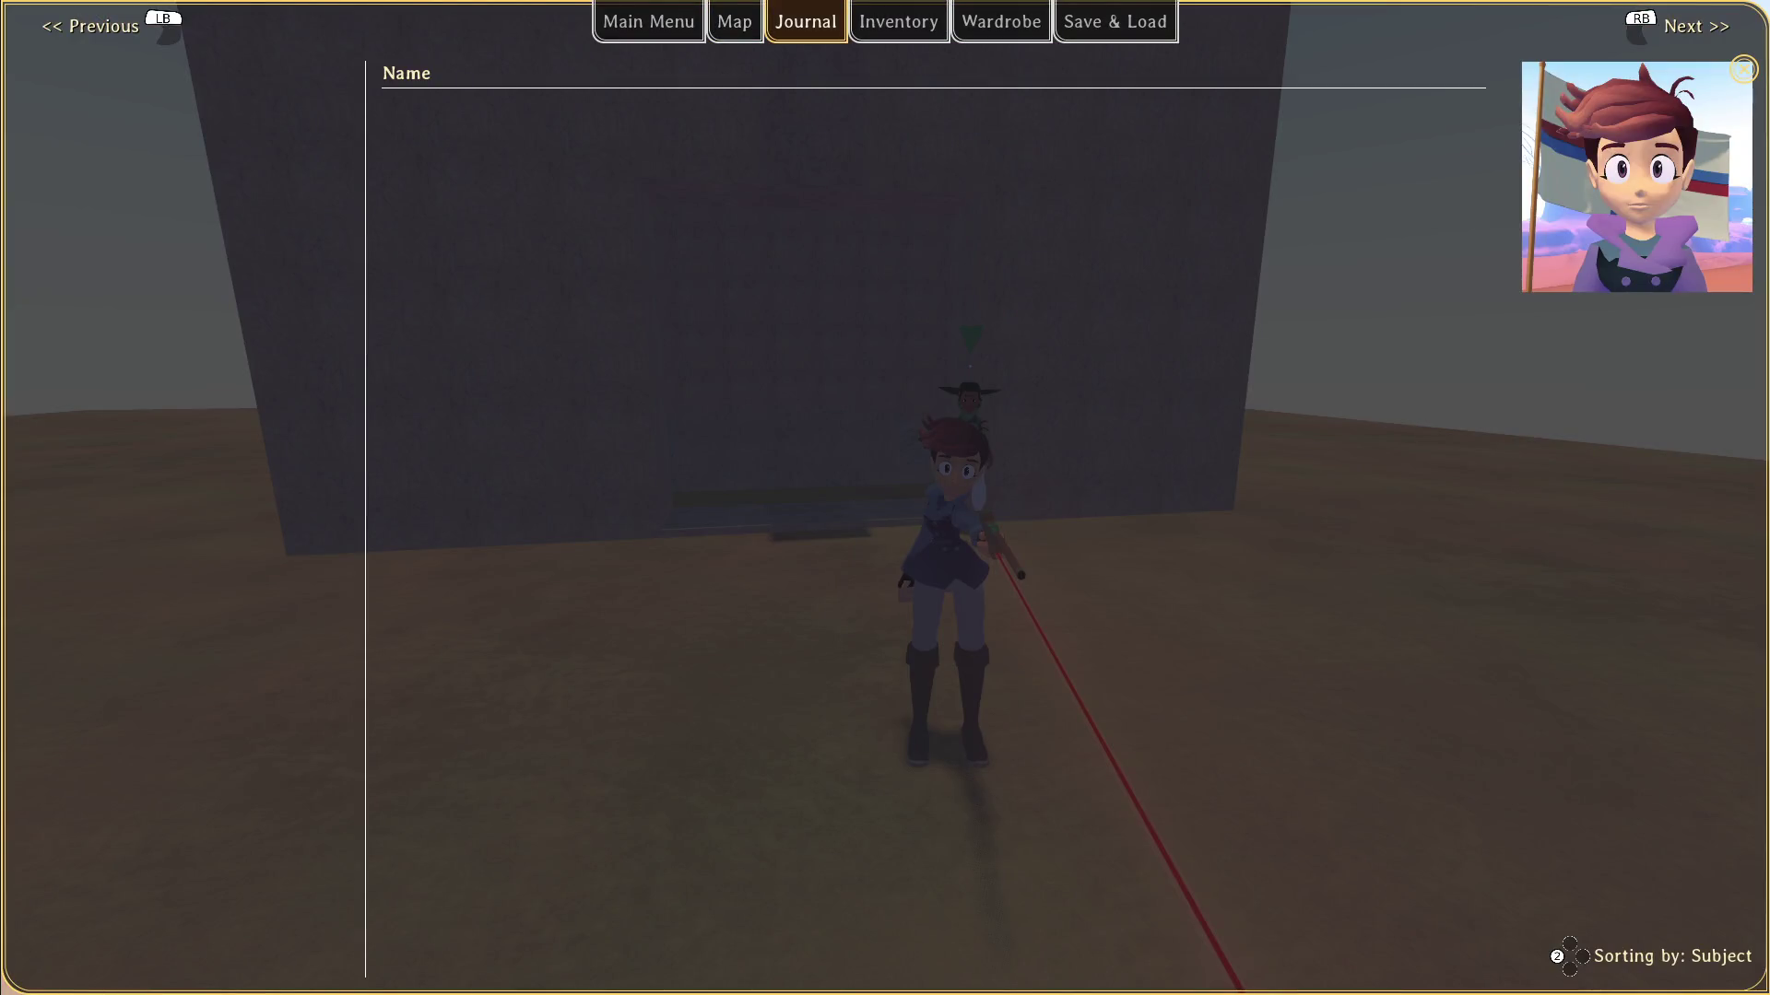
key("Escape")
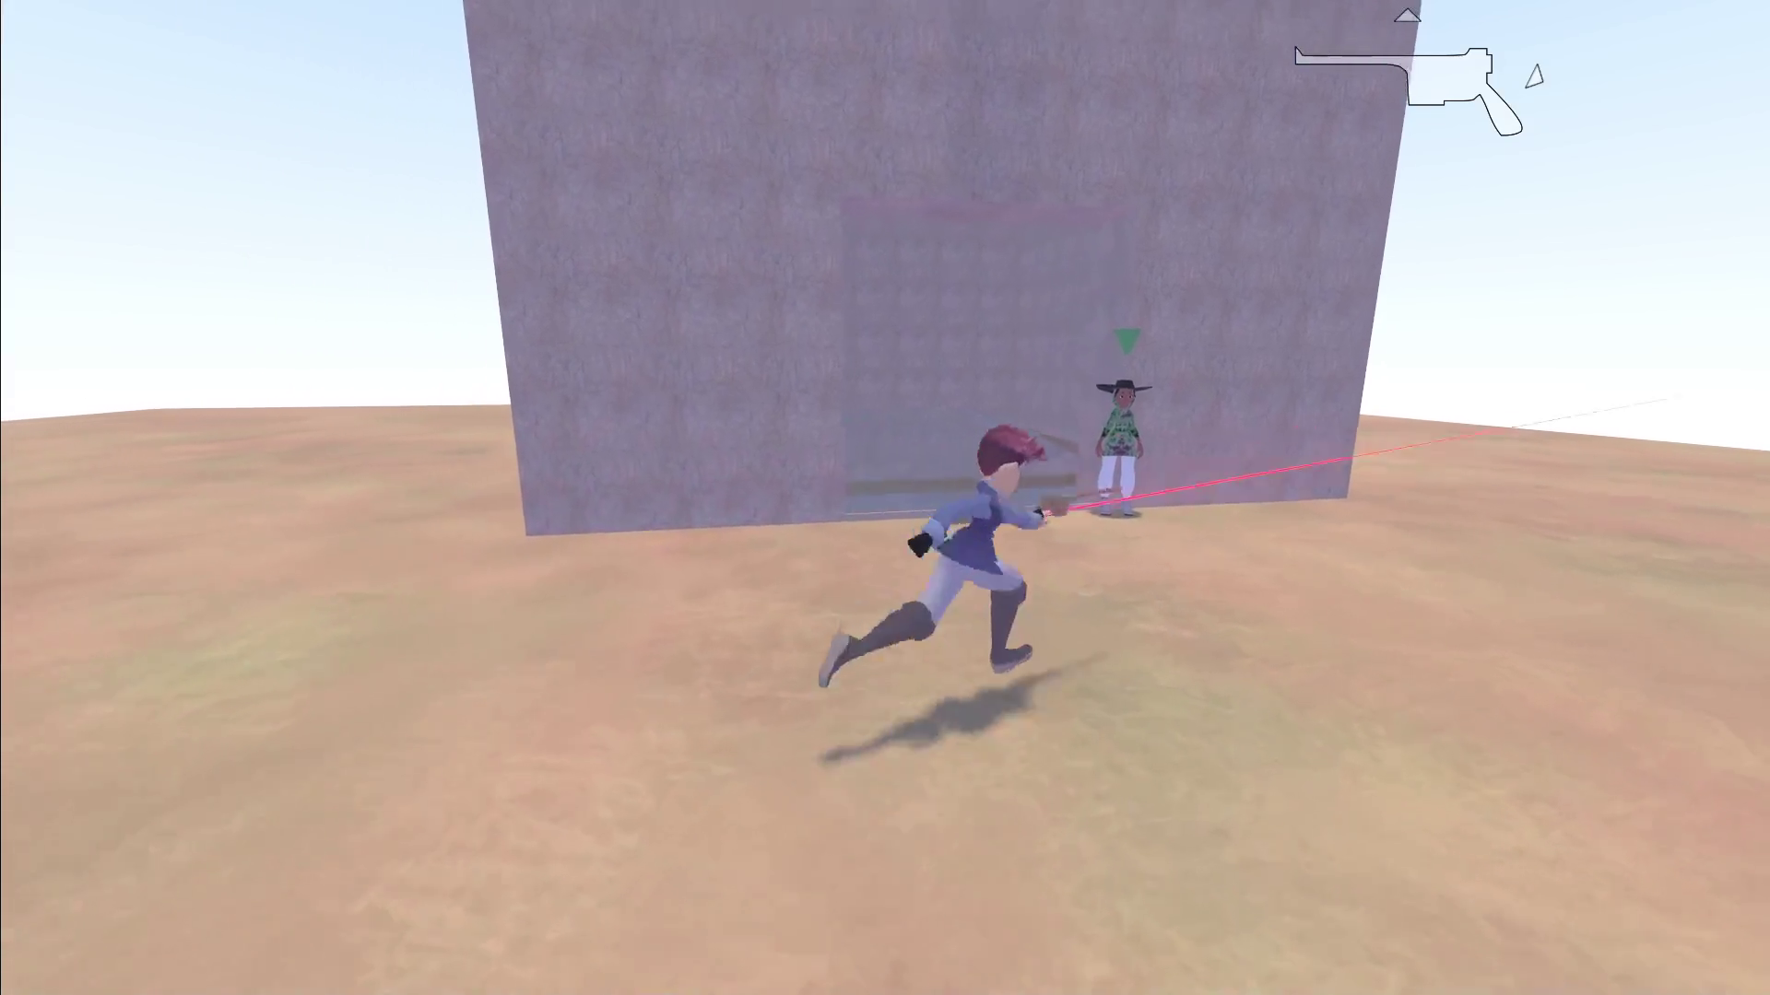
key("w")
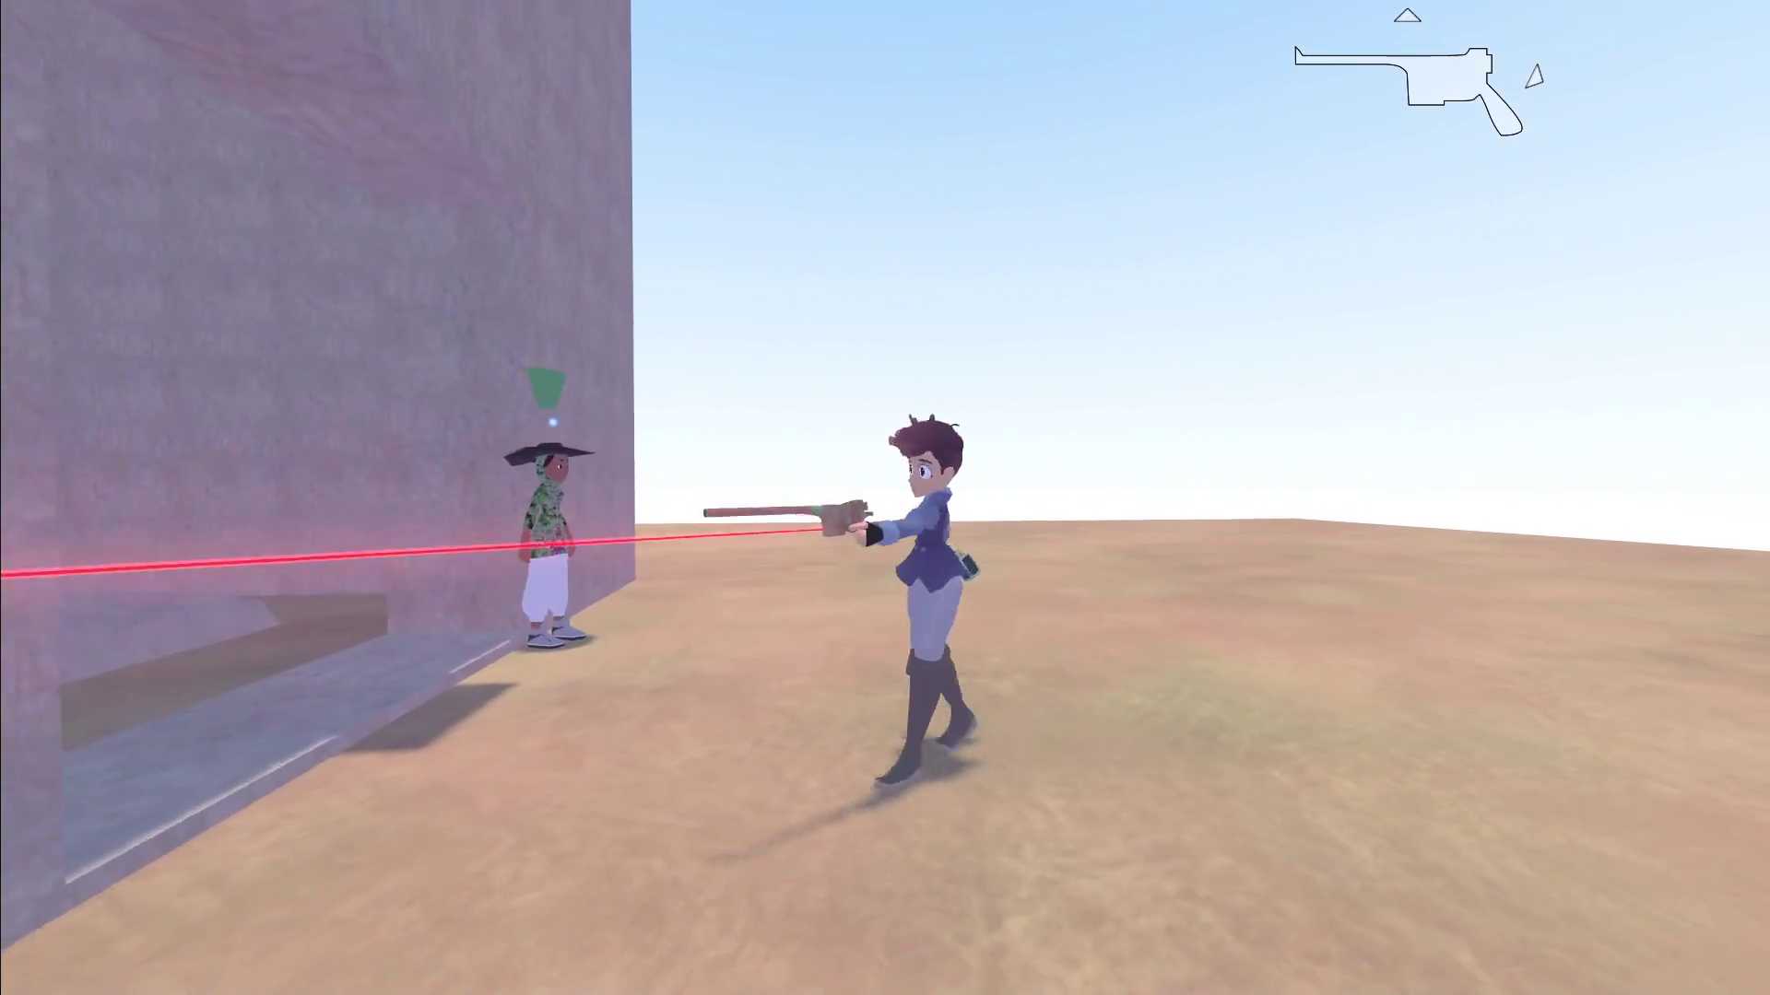
key("s")
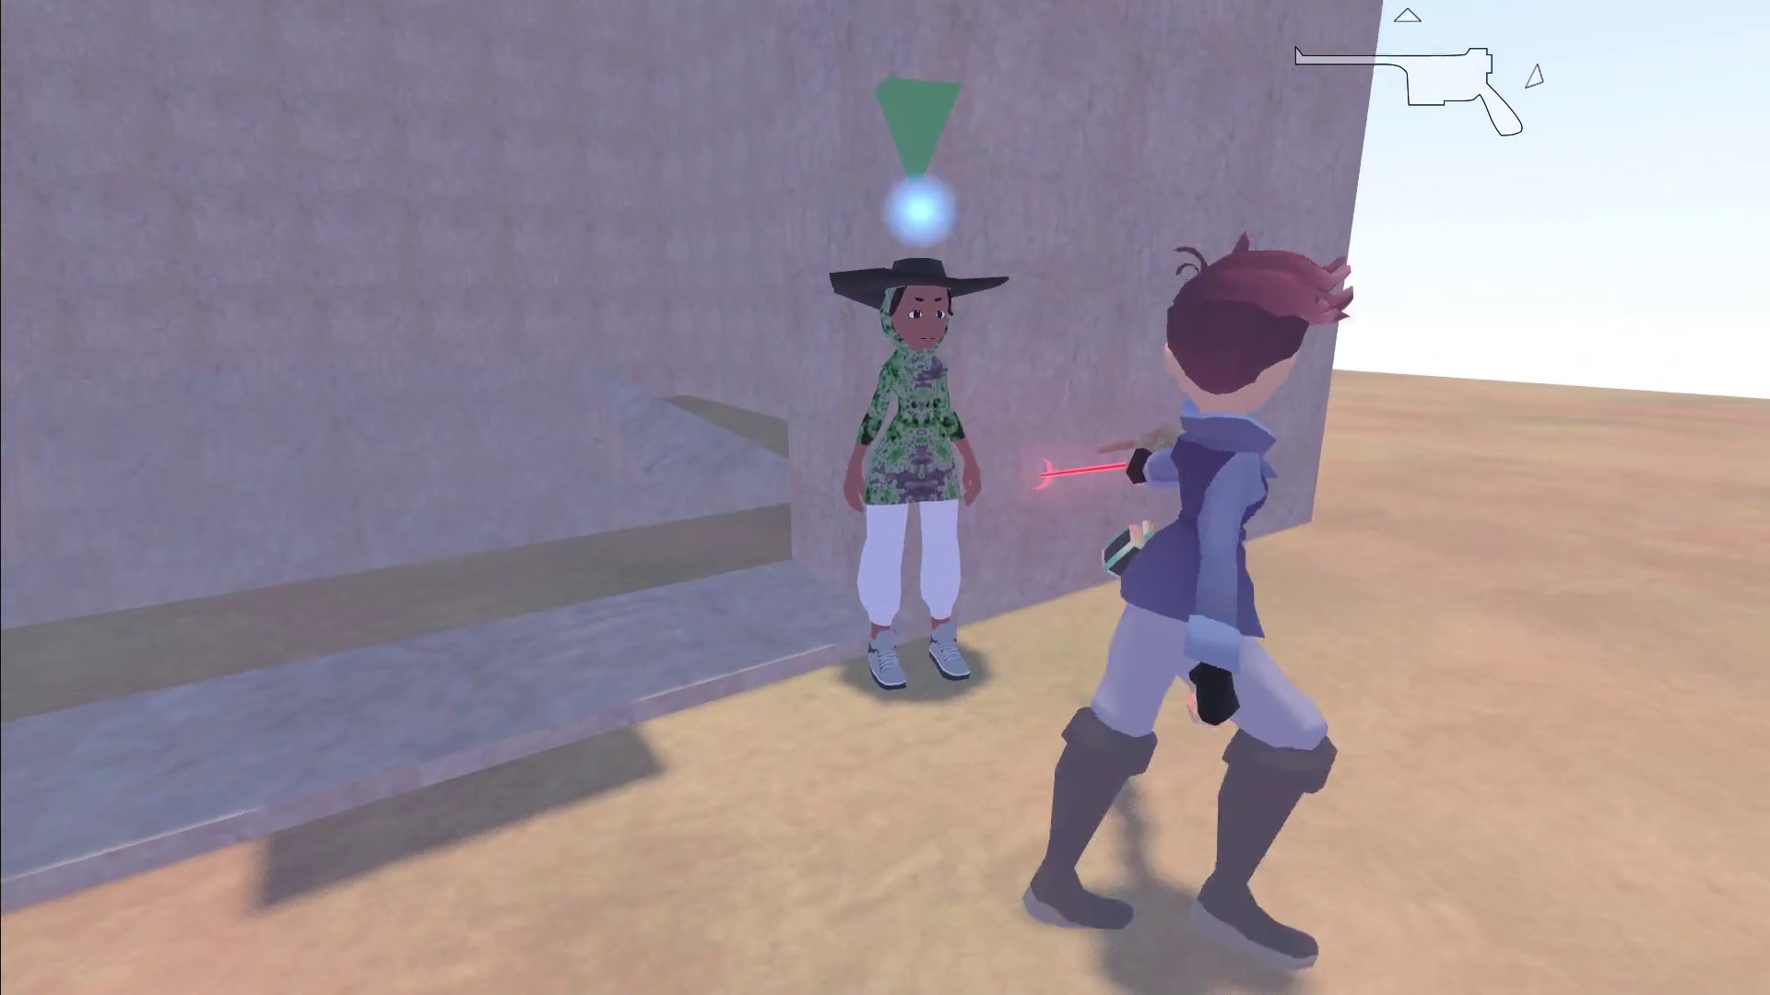
key("s")
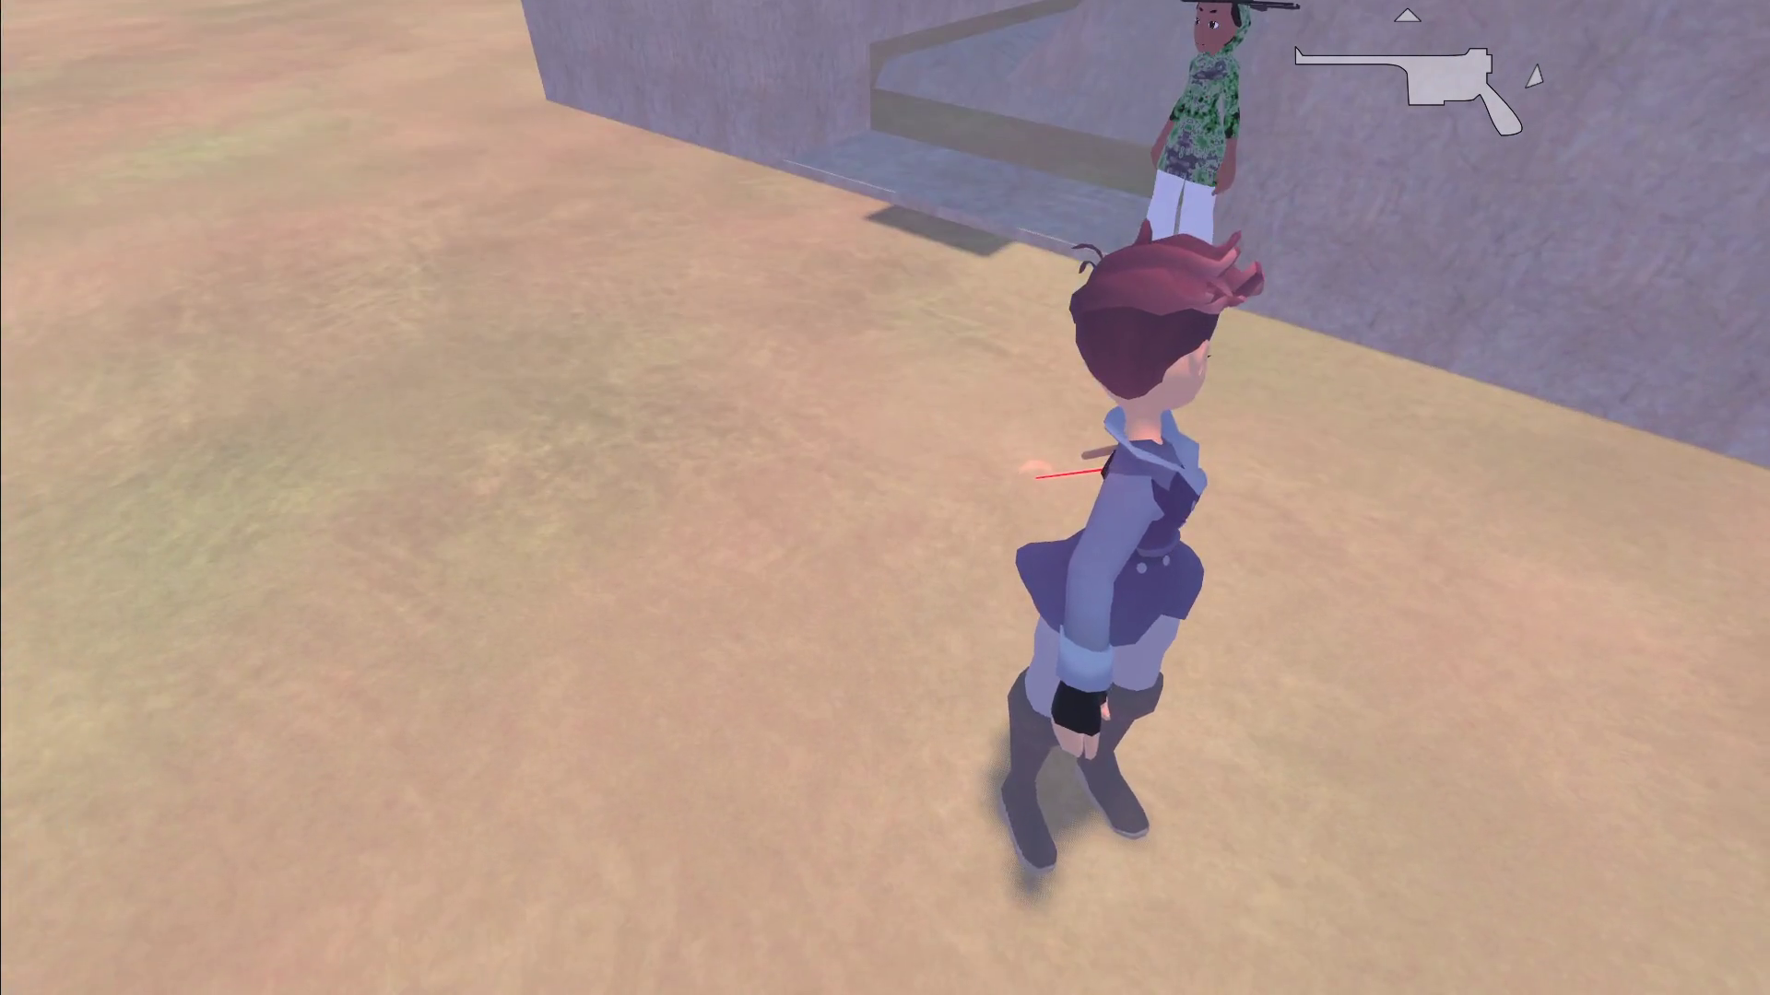
key("w")
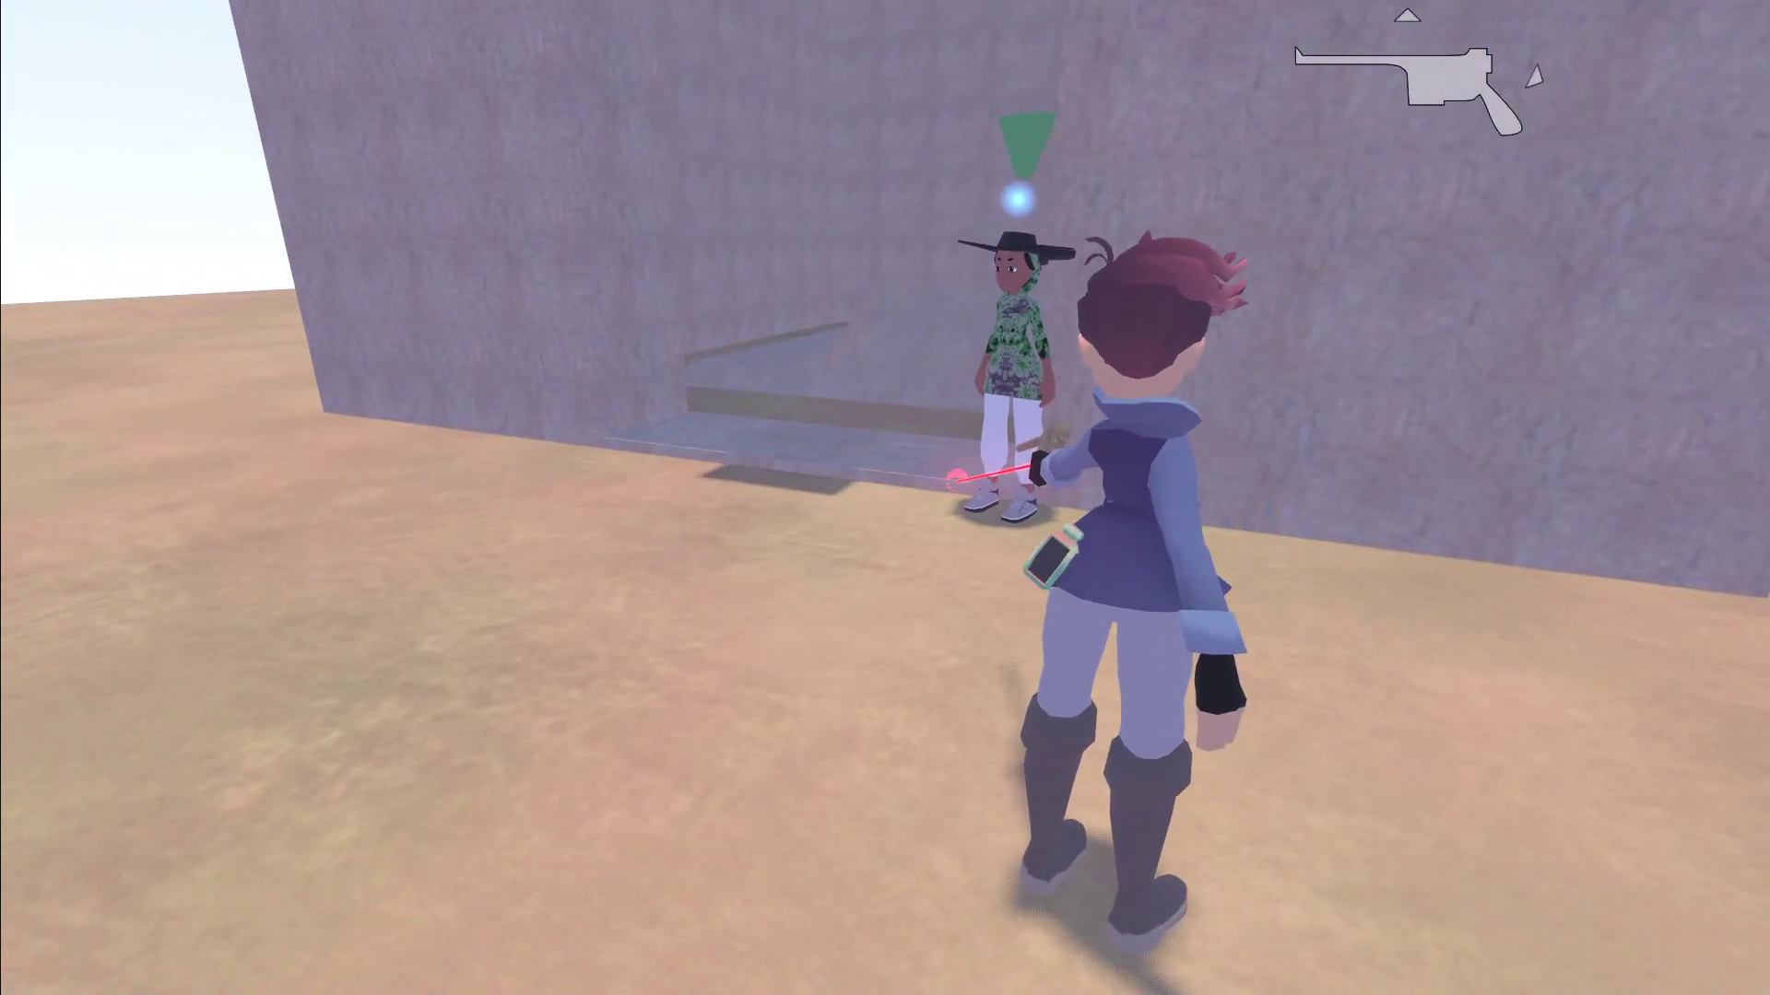
key("j")
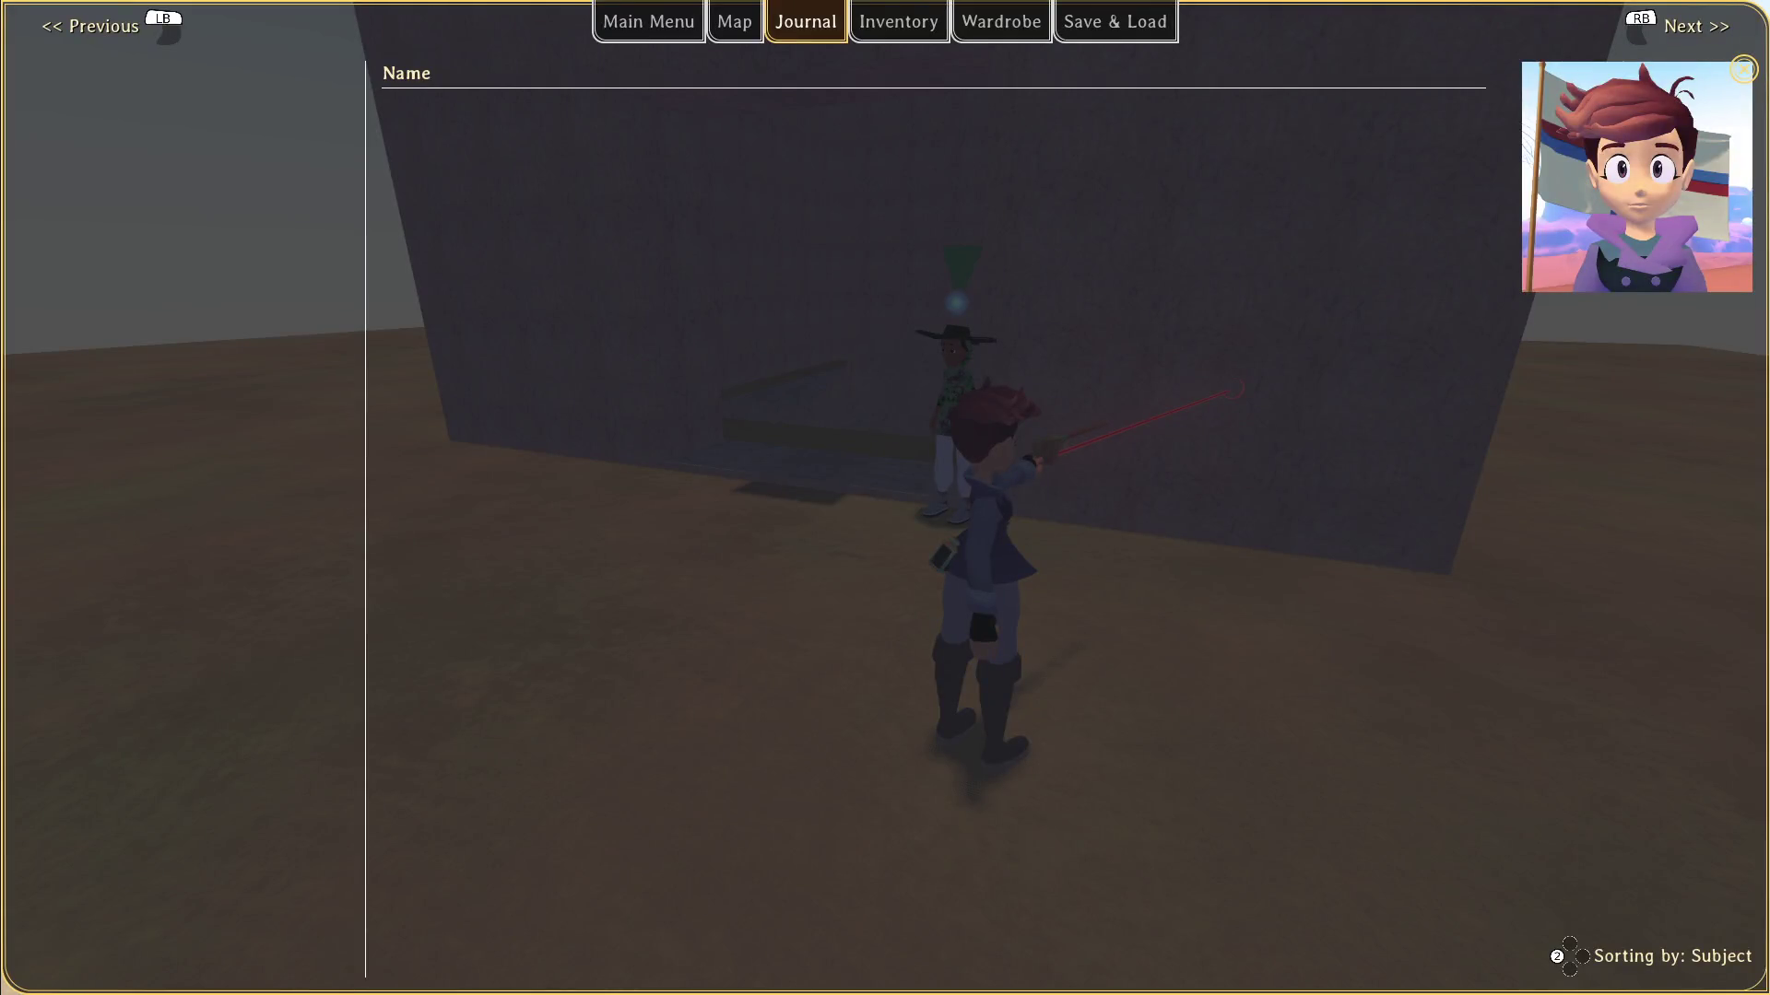
Stop the game, open global.gd, and switch to raziah.dialog in Sublime Text
key("F8")
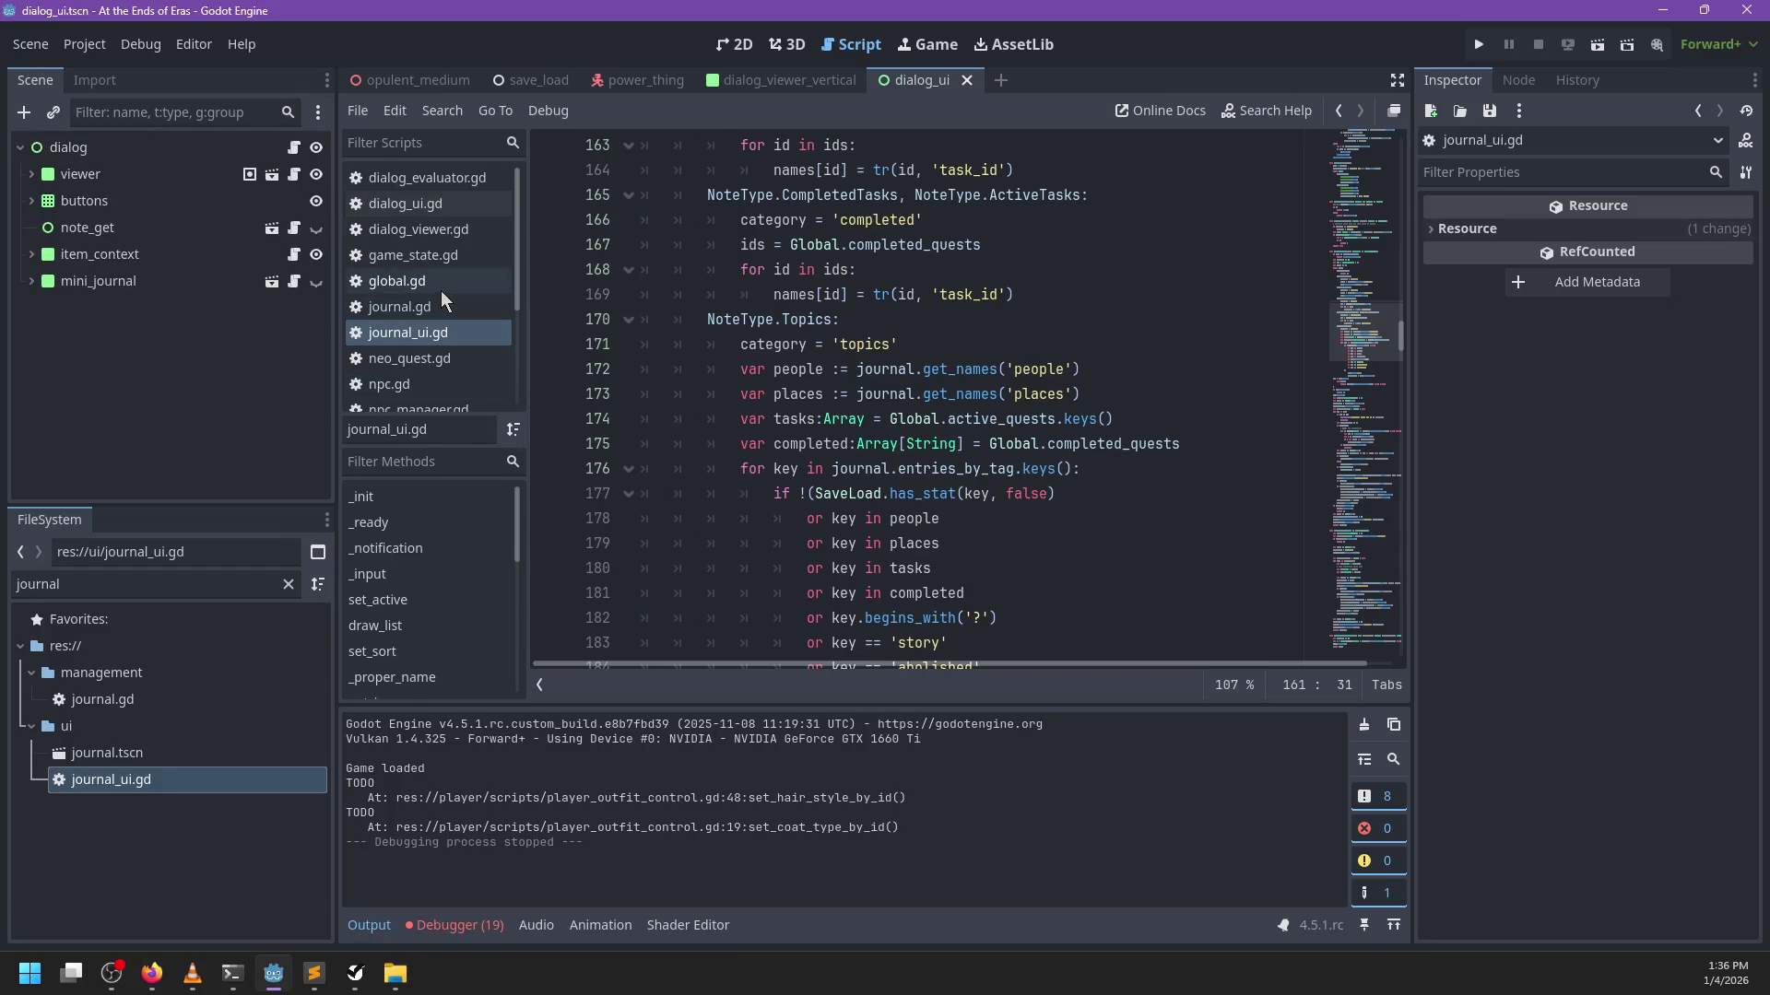
left_click(443, 287)
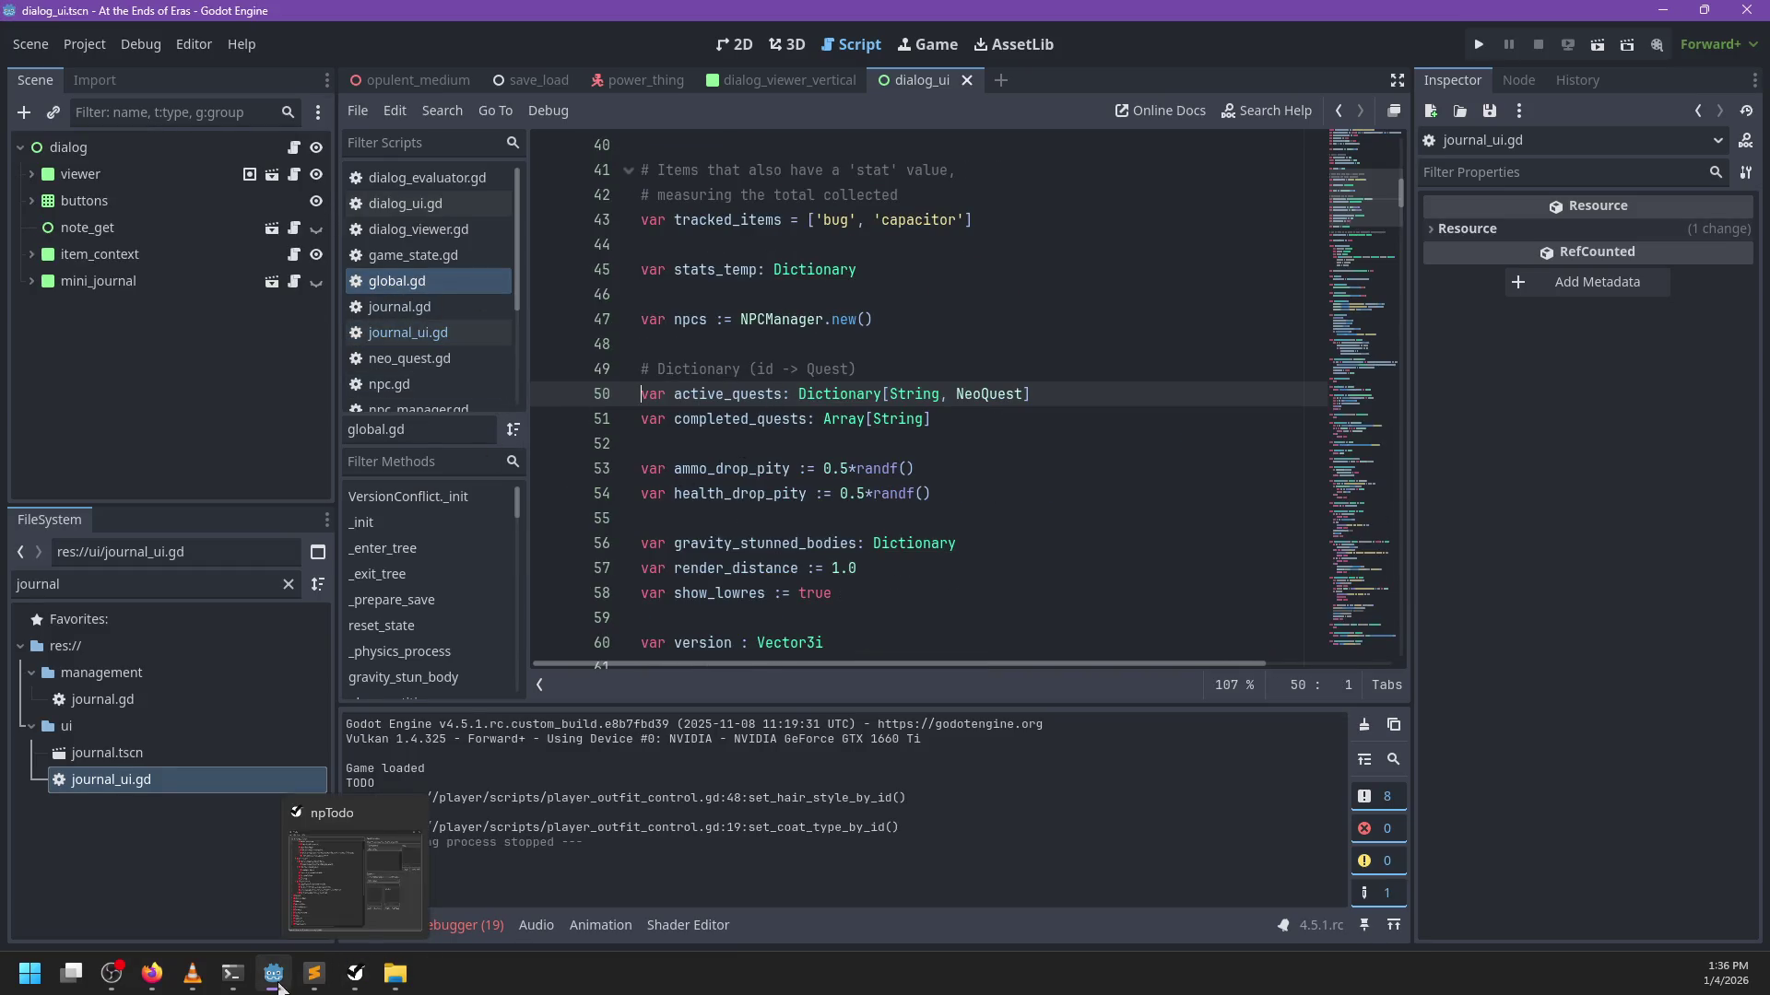
left_click(313, 974)
scroll(713, 566, "up", 20)
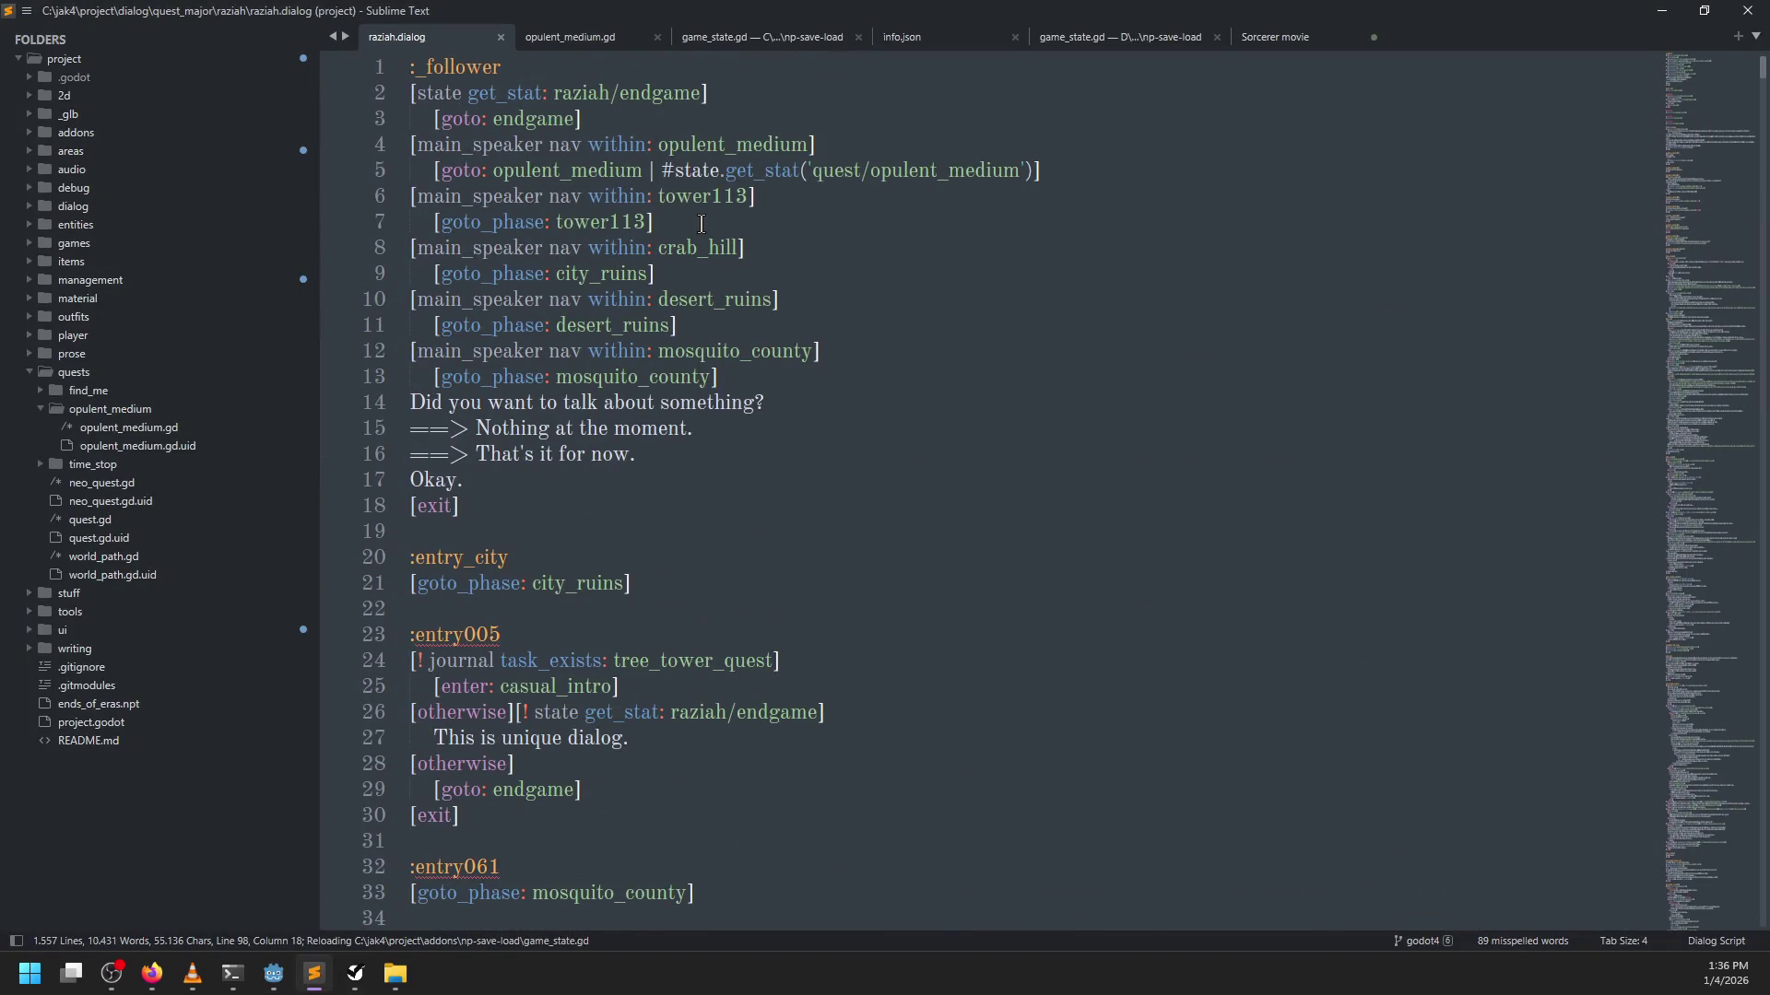
Find the :entry_city block in raziah.dialog and delete lines 19–21
left_click(738, 324)
left_click(765, 351)
left_click(793, 281)
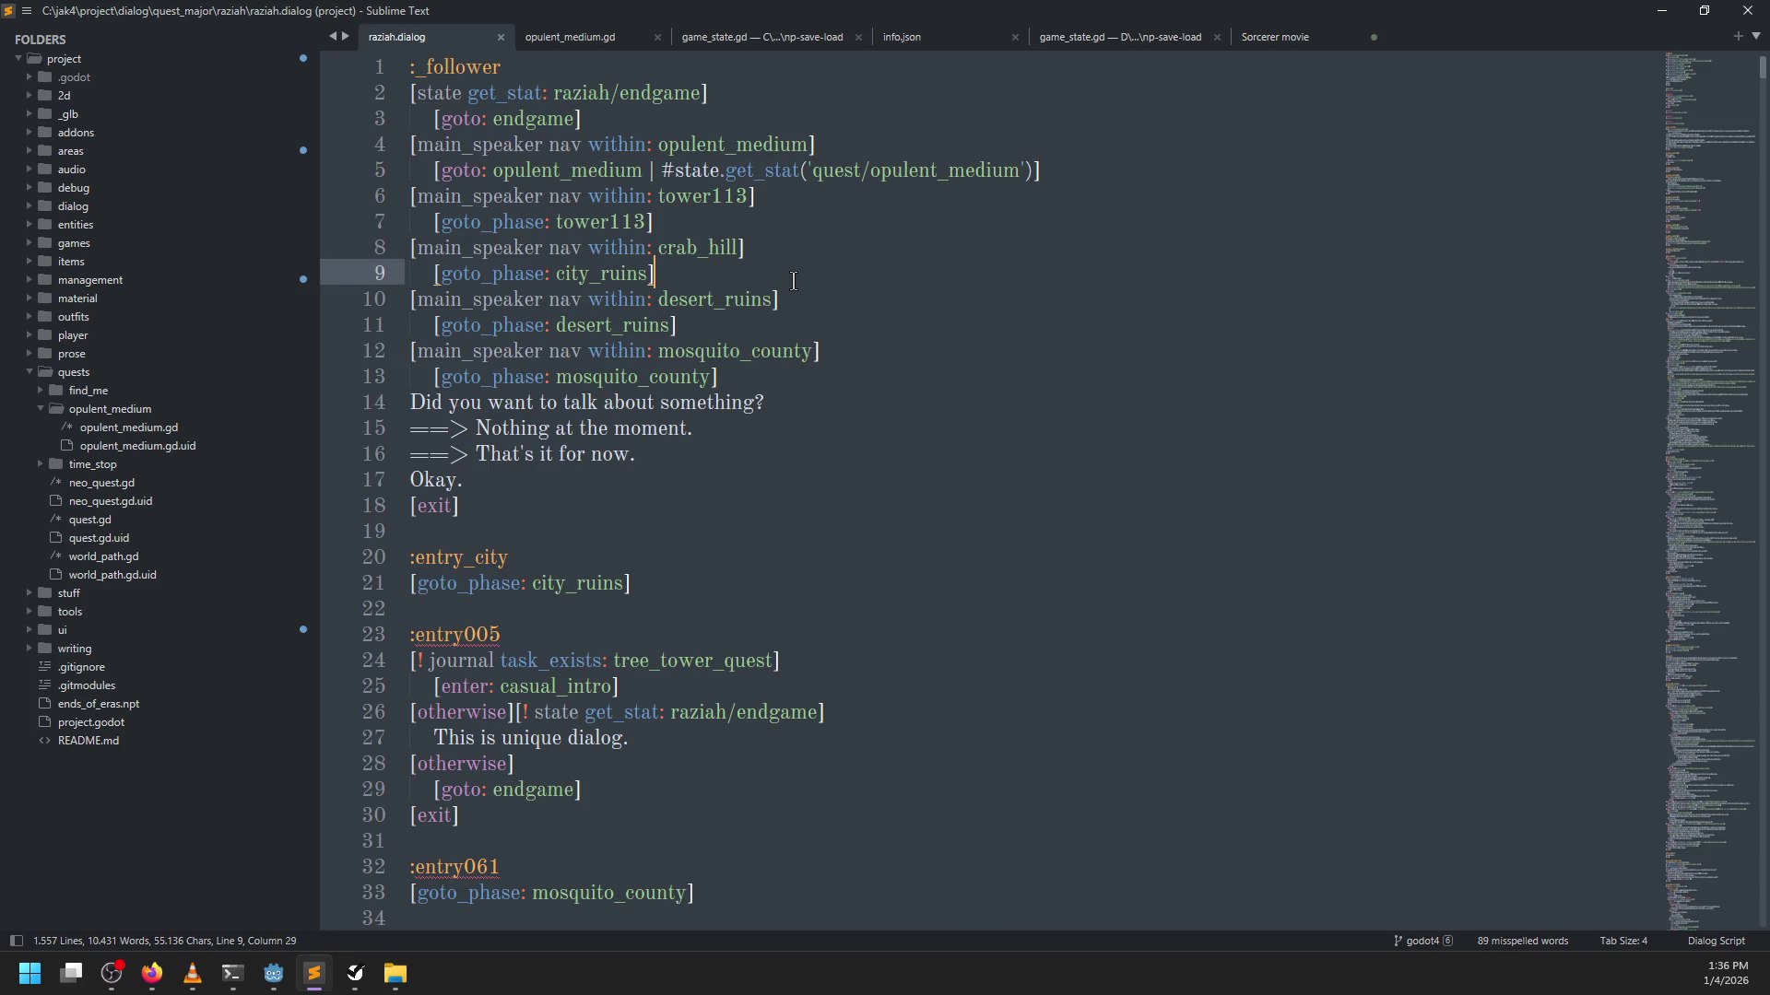
key("ctrl+f")
type("city)r")
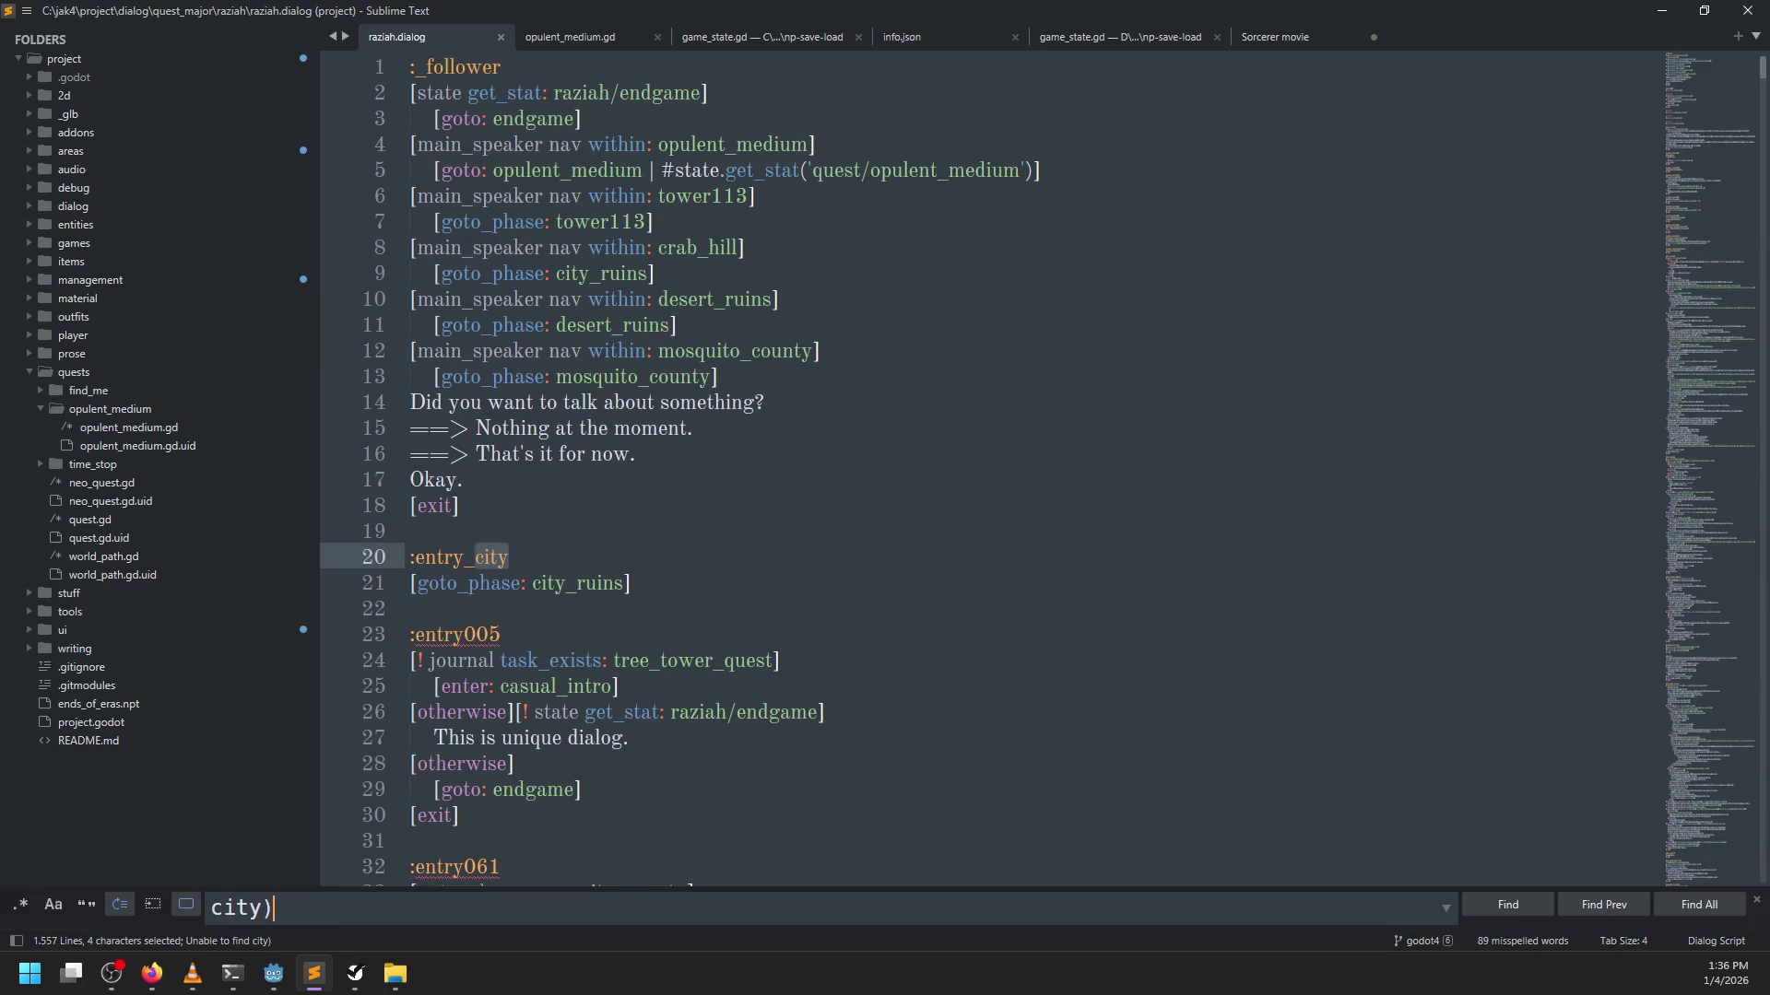
key("Escape")
left_click_drag(666, 589, 683, 551)
key("BackSpace")
Find city_ruins and read through the city_ruins(0) conversation
key("ctrl+f")
type("city_")
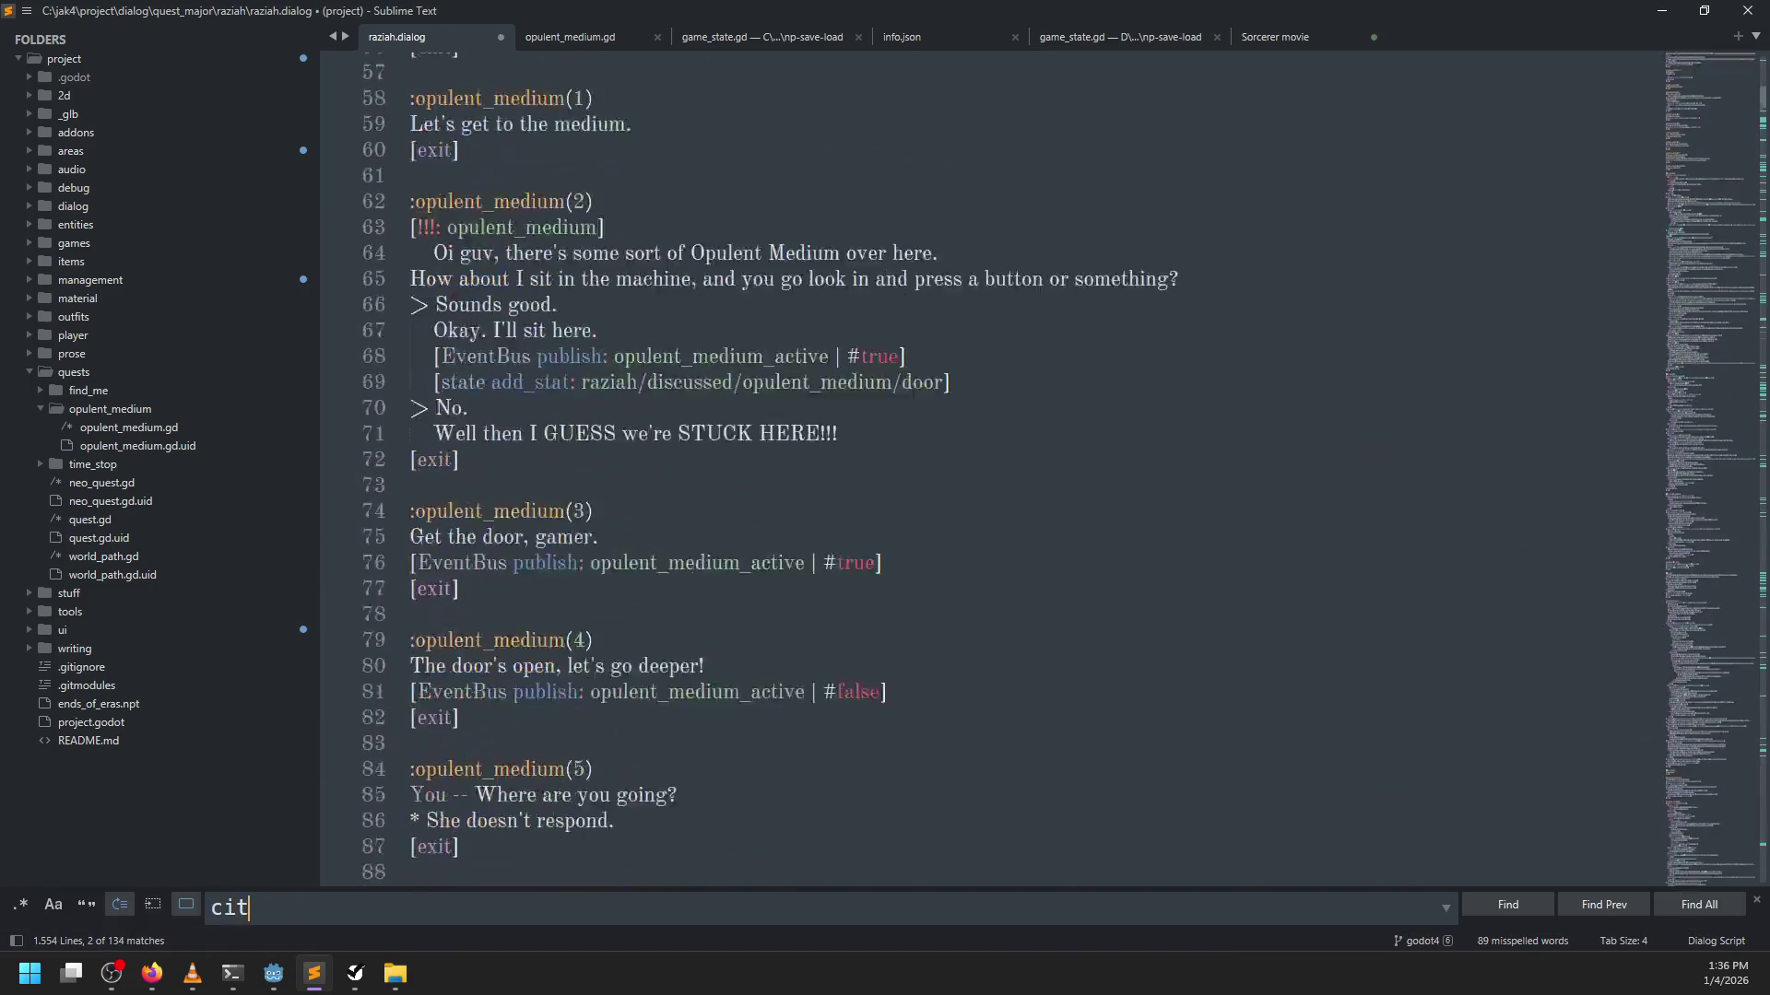
type("ruins")
key("Escape")
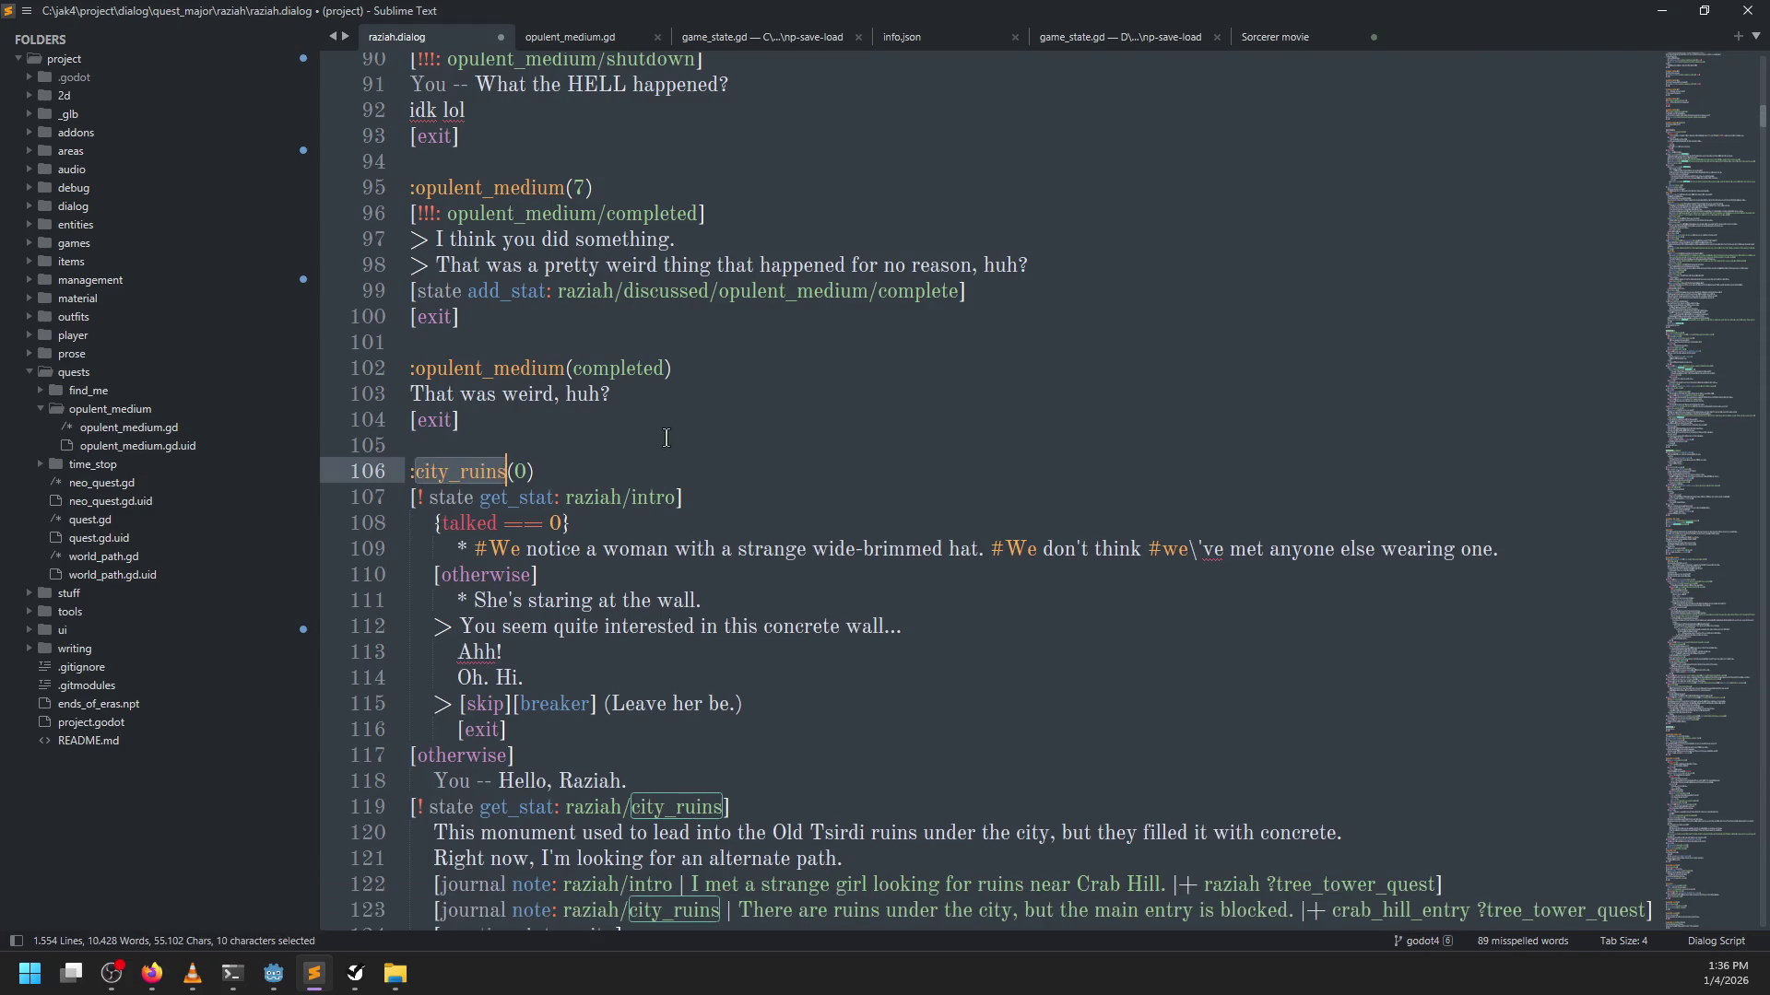
scroll(667, 433, "down", 3)
scroll(667, 433, "down", 2)
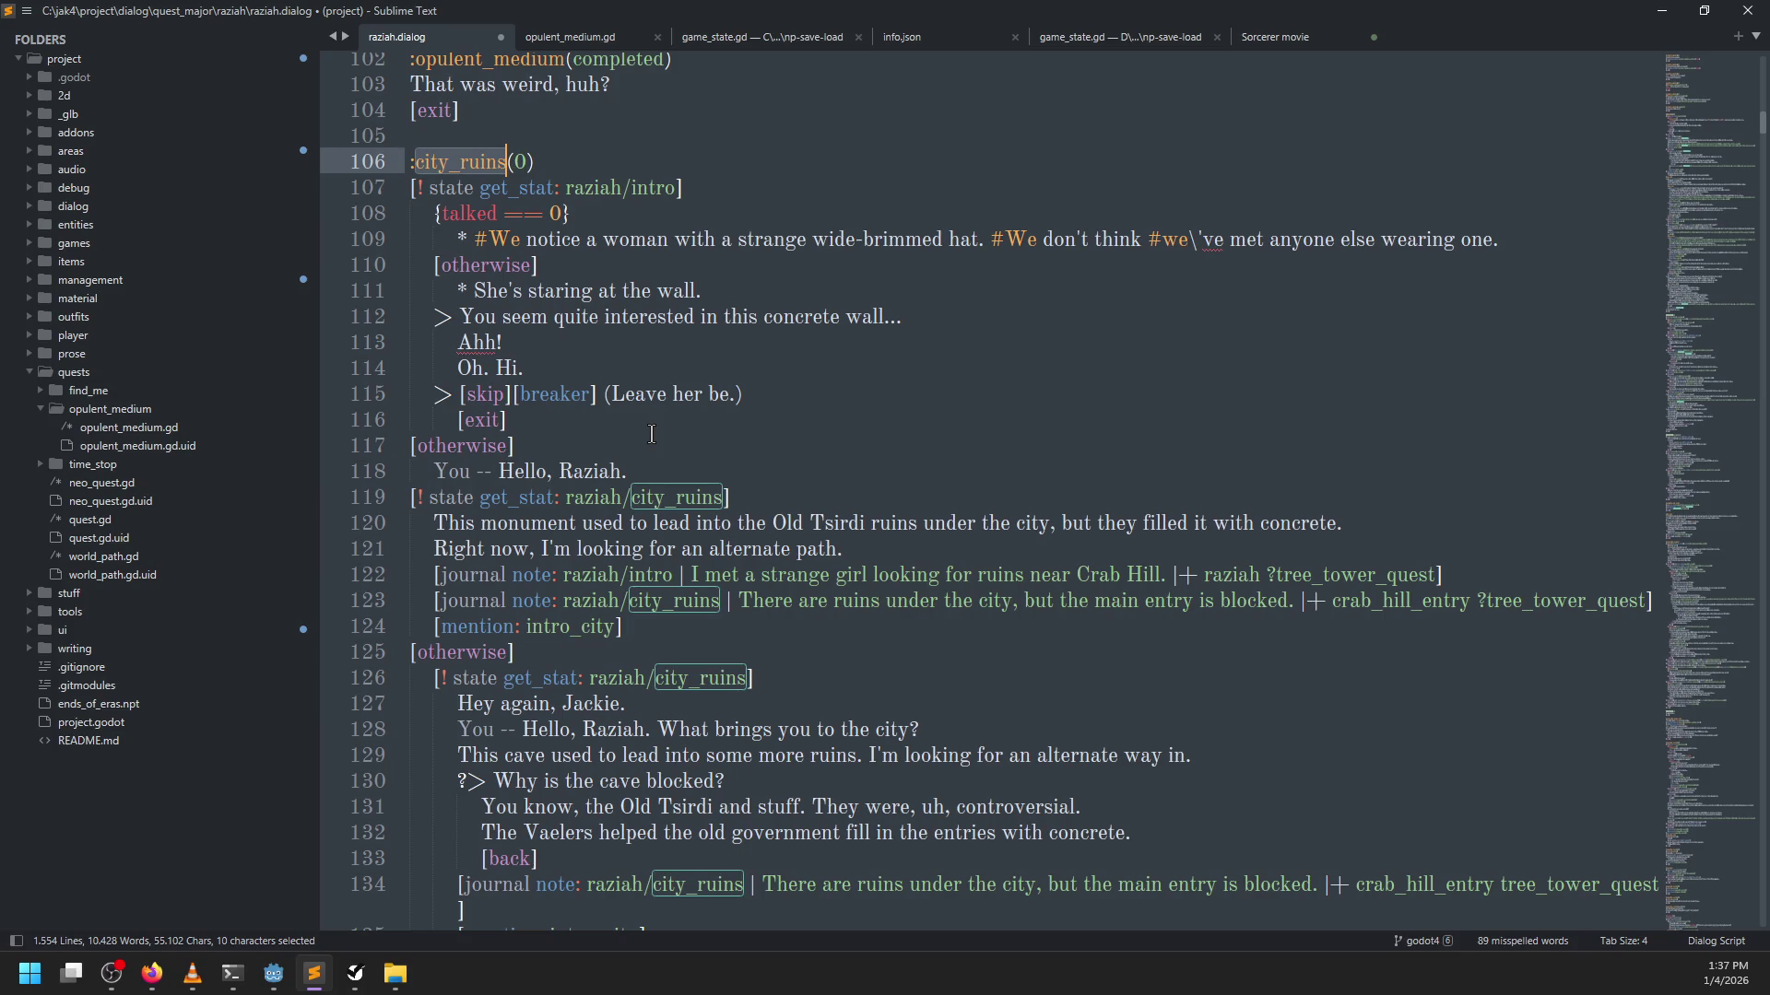
scroll(752, 489, "down", 3)
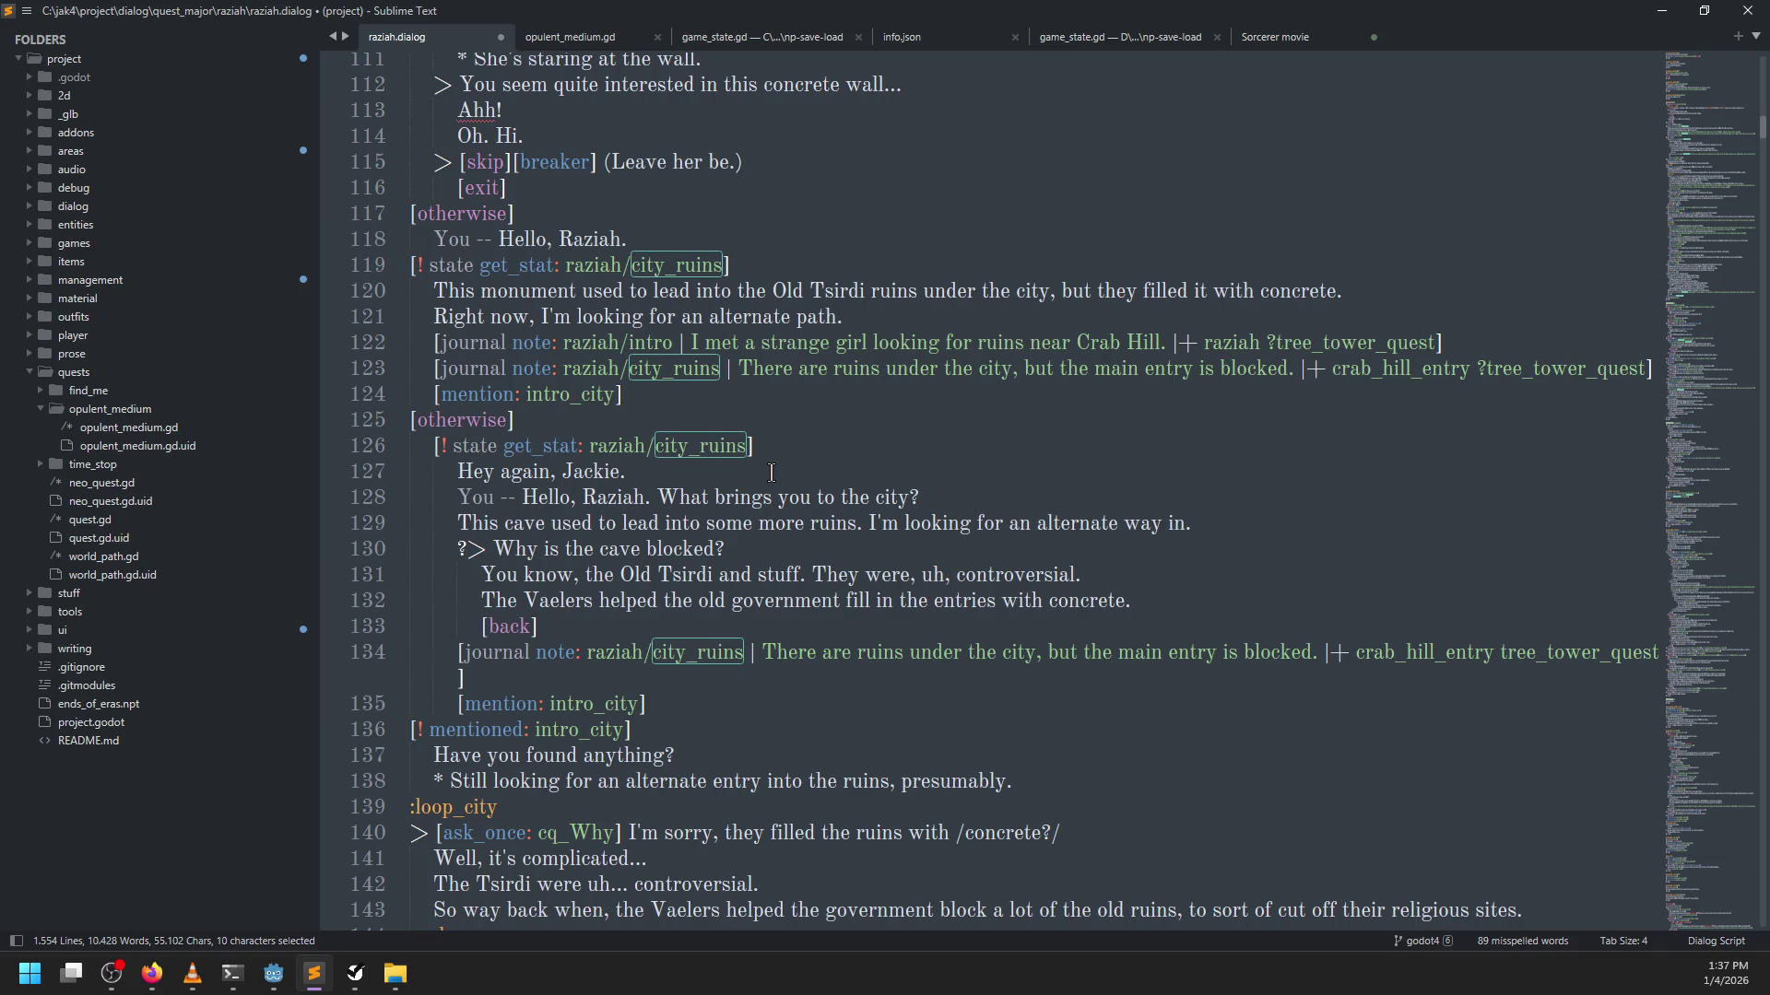
scroll(710, 474, "down", 4)
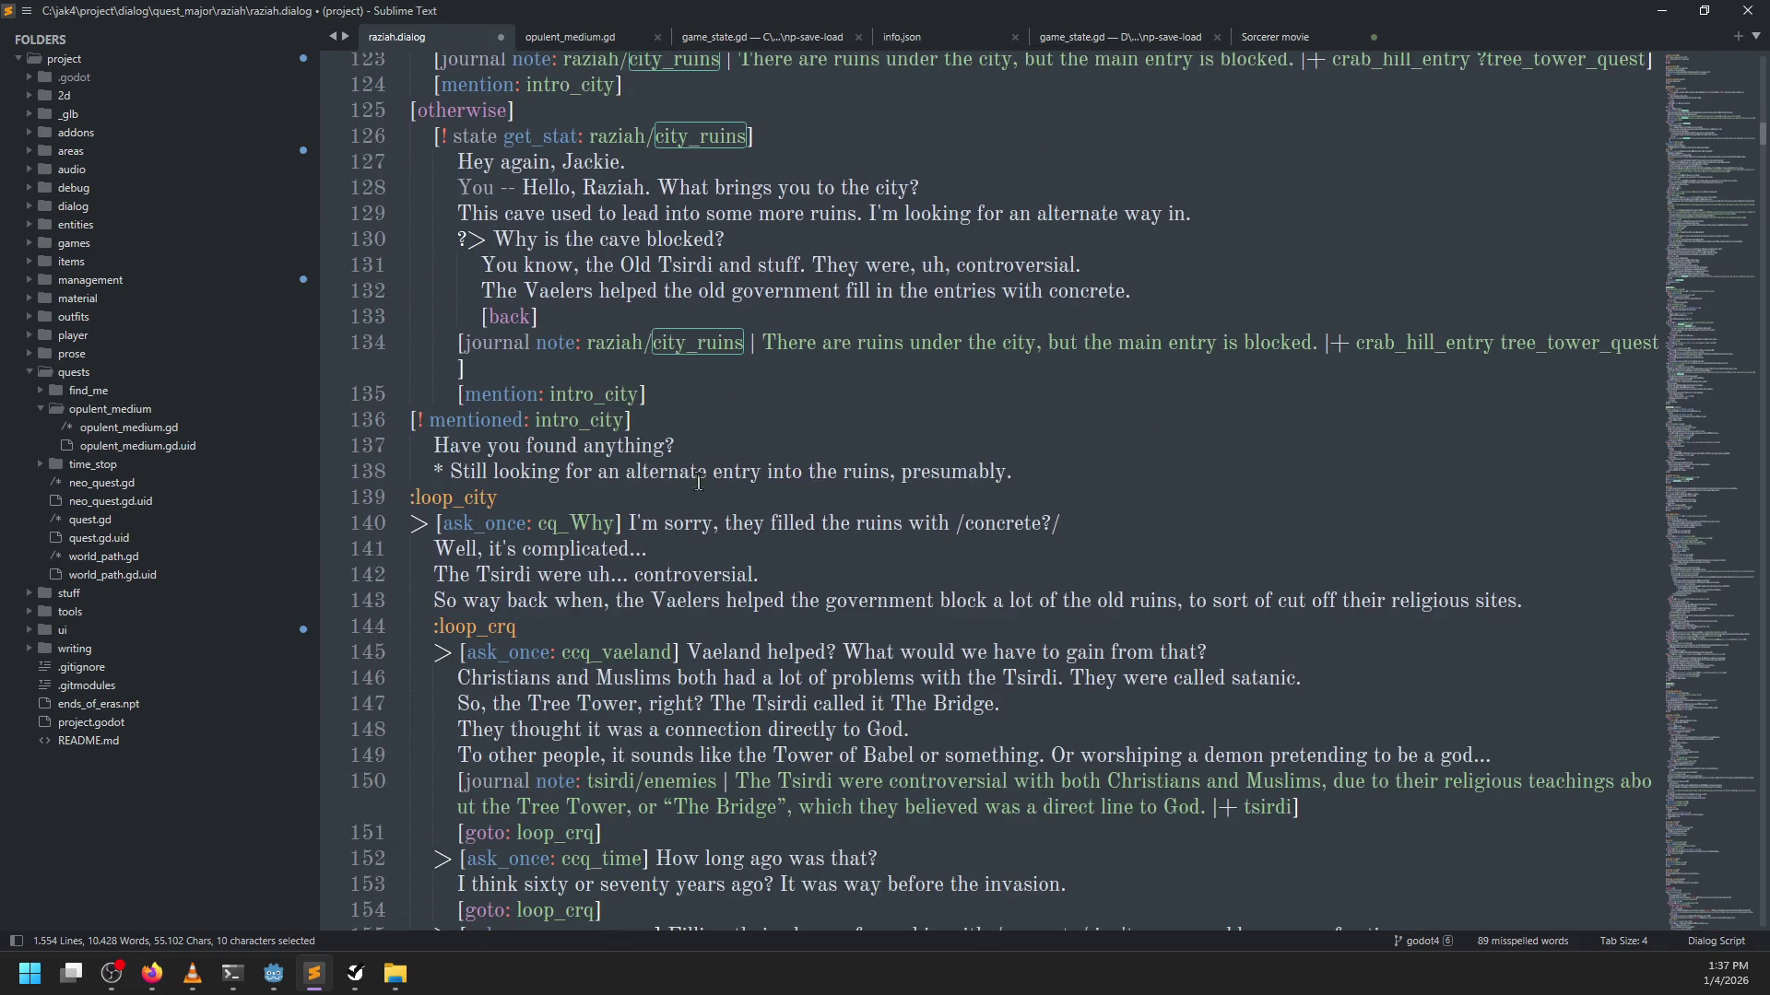
scroll(641, 506, "down", 15)
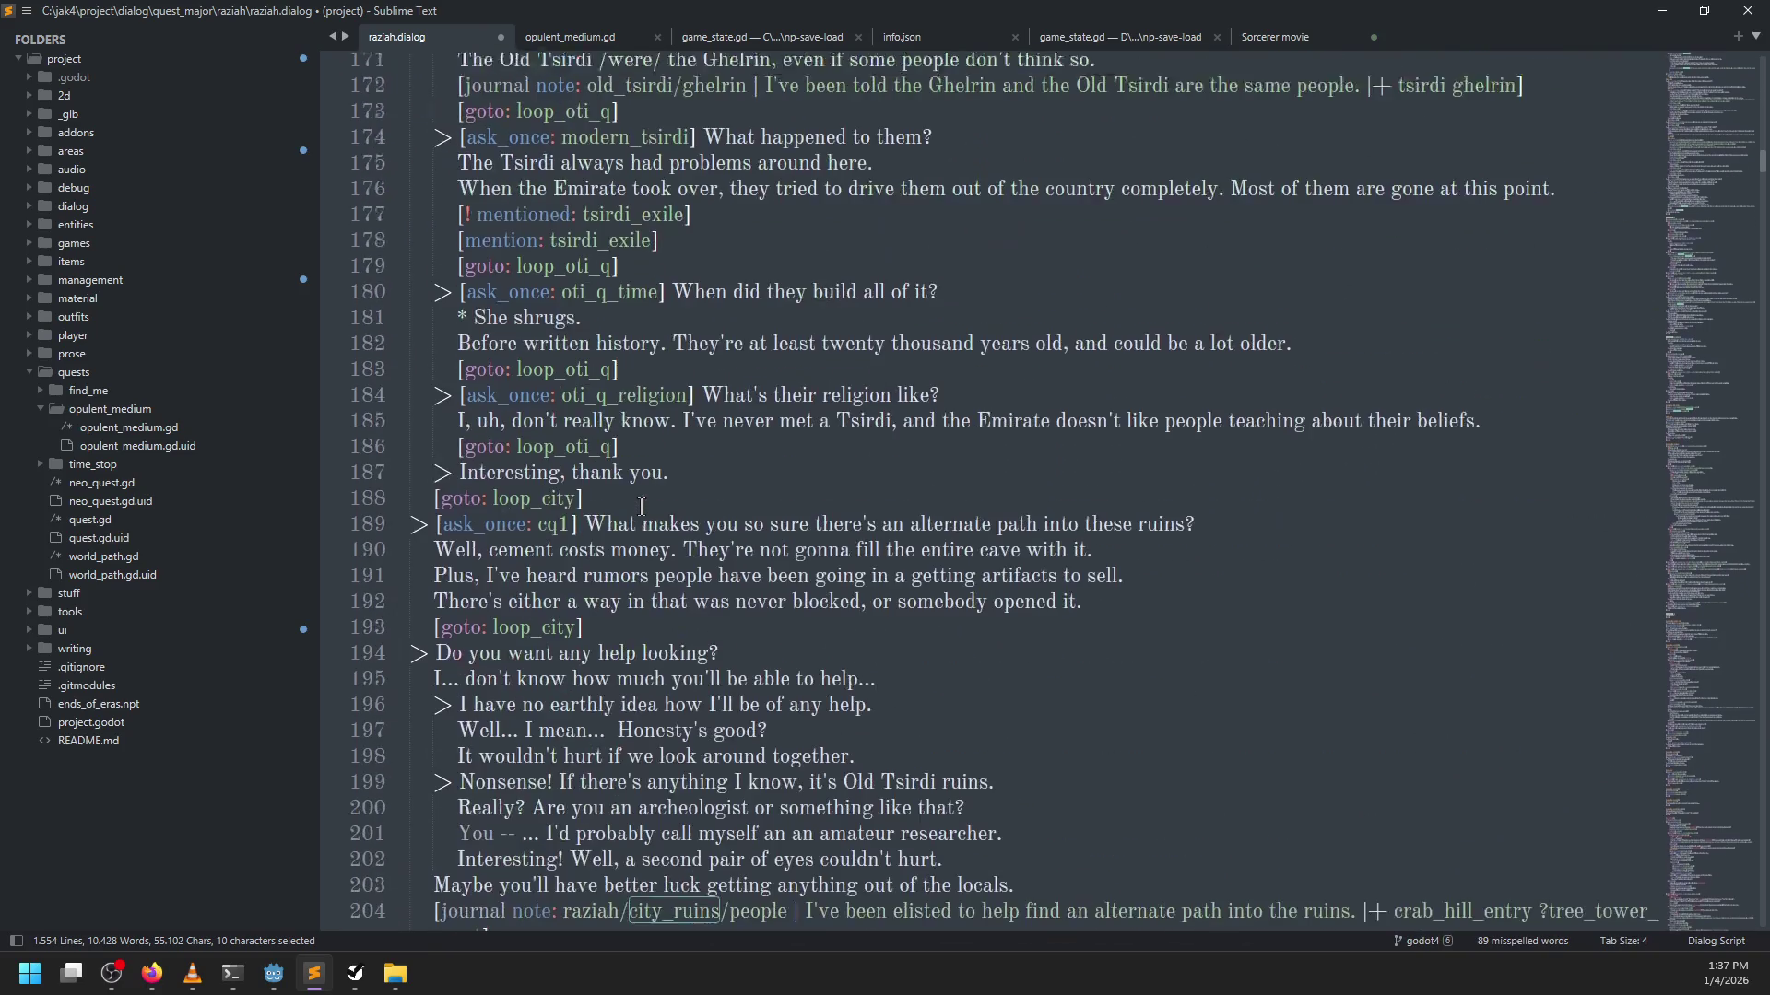
scroll(641, 506, "down", 7)
scroll(641, 506, "up", 20)
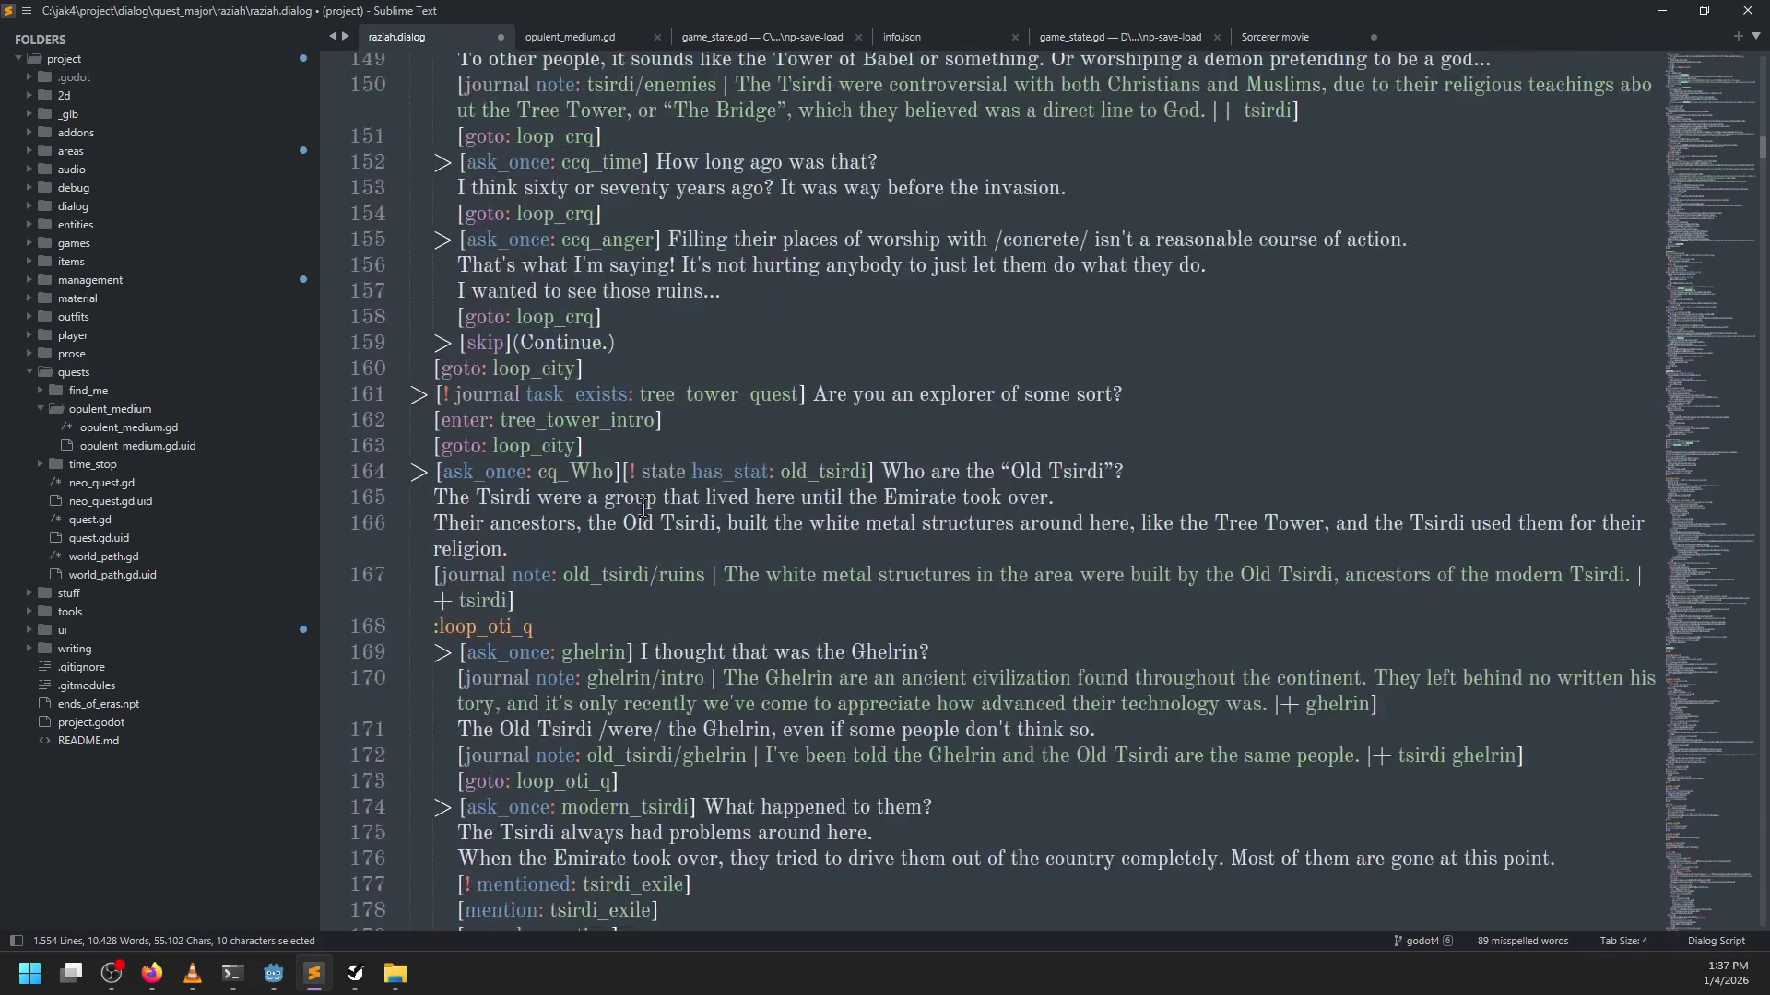
scroll(643, 508, "up", 10)
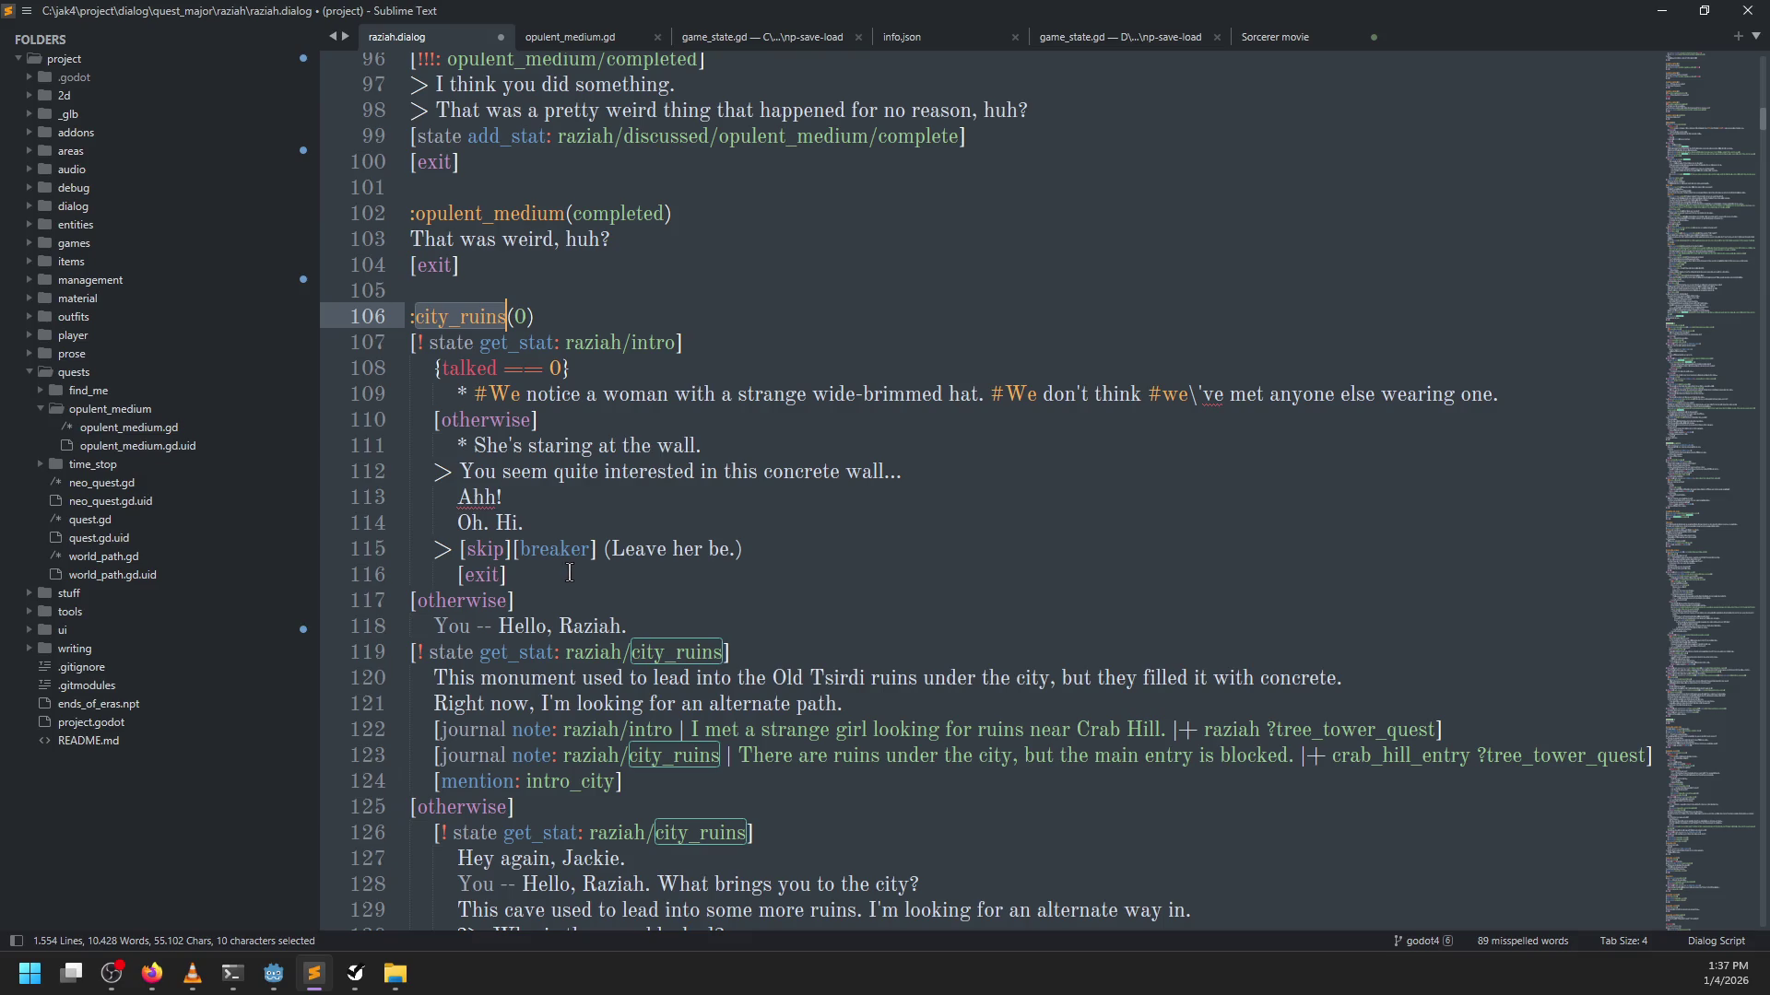
scroll(570, 577, "down", 4)
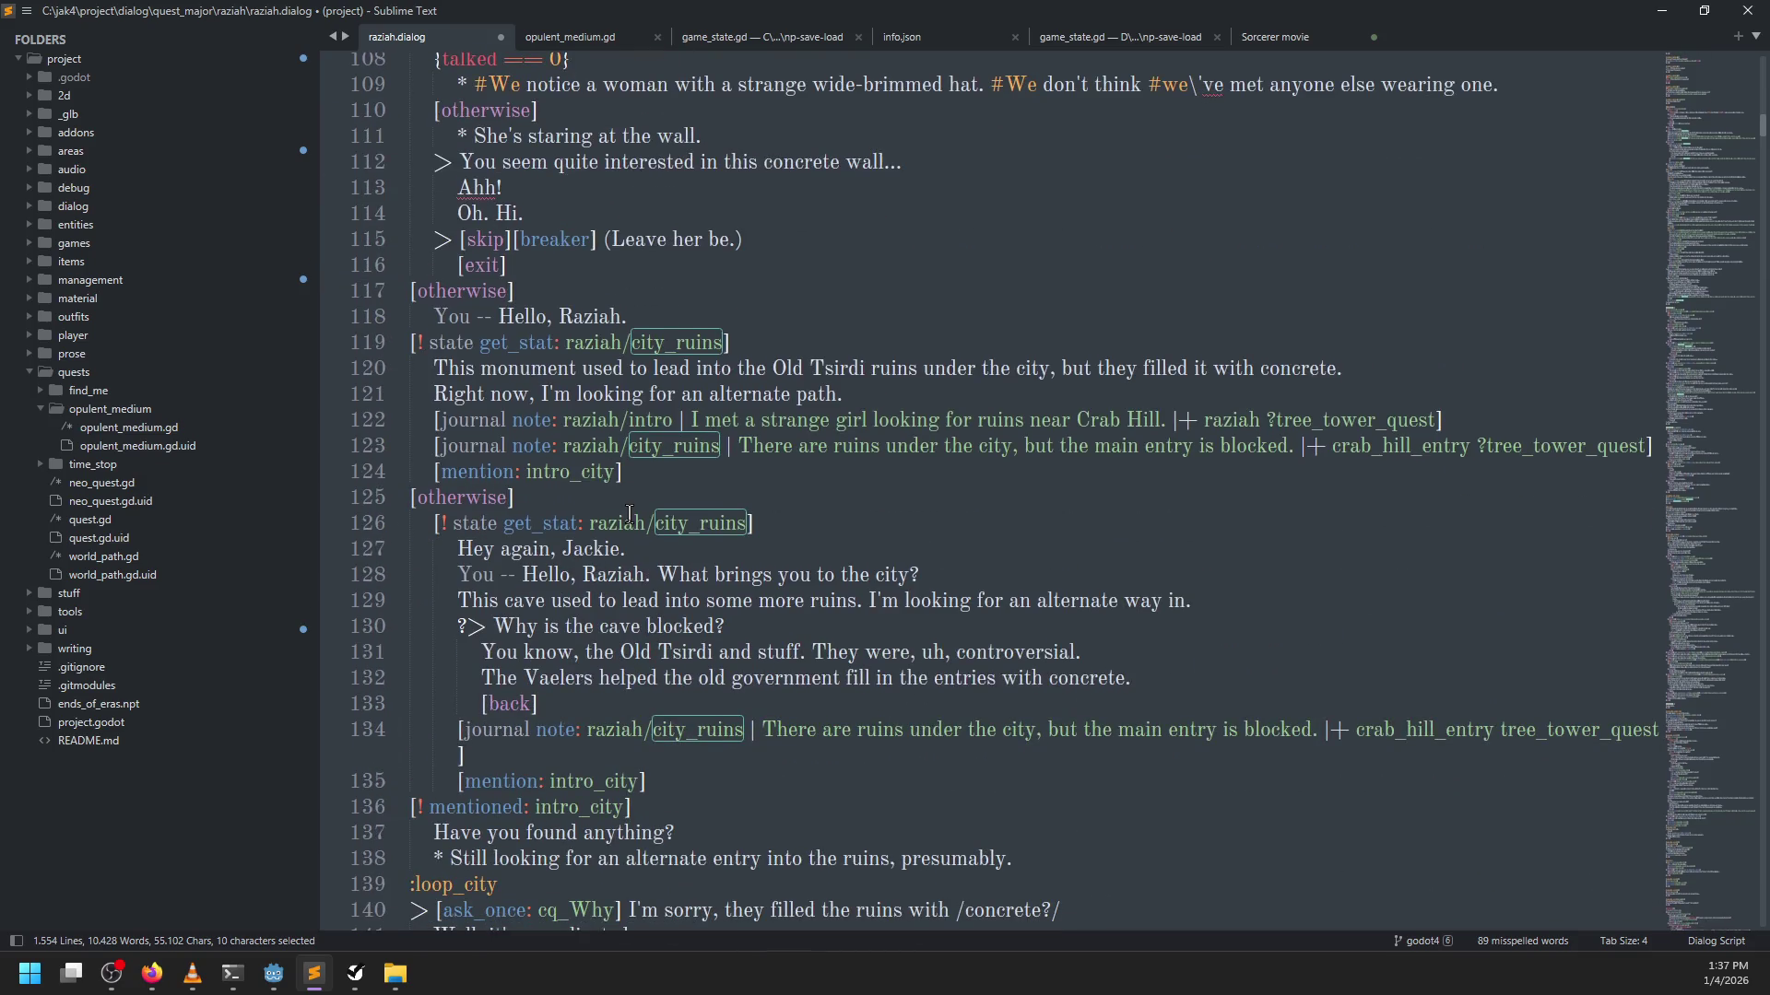
scroll(627, 514, "down", 3)
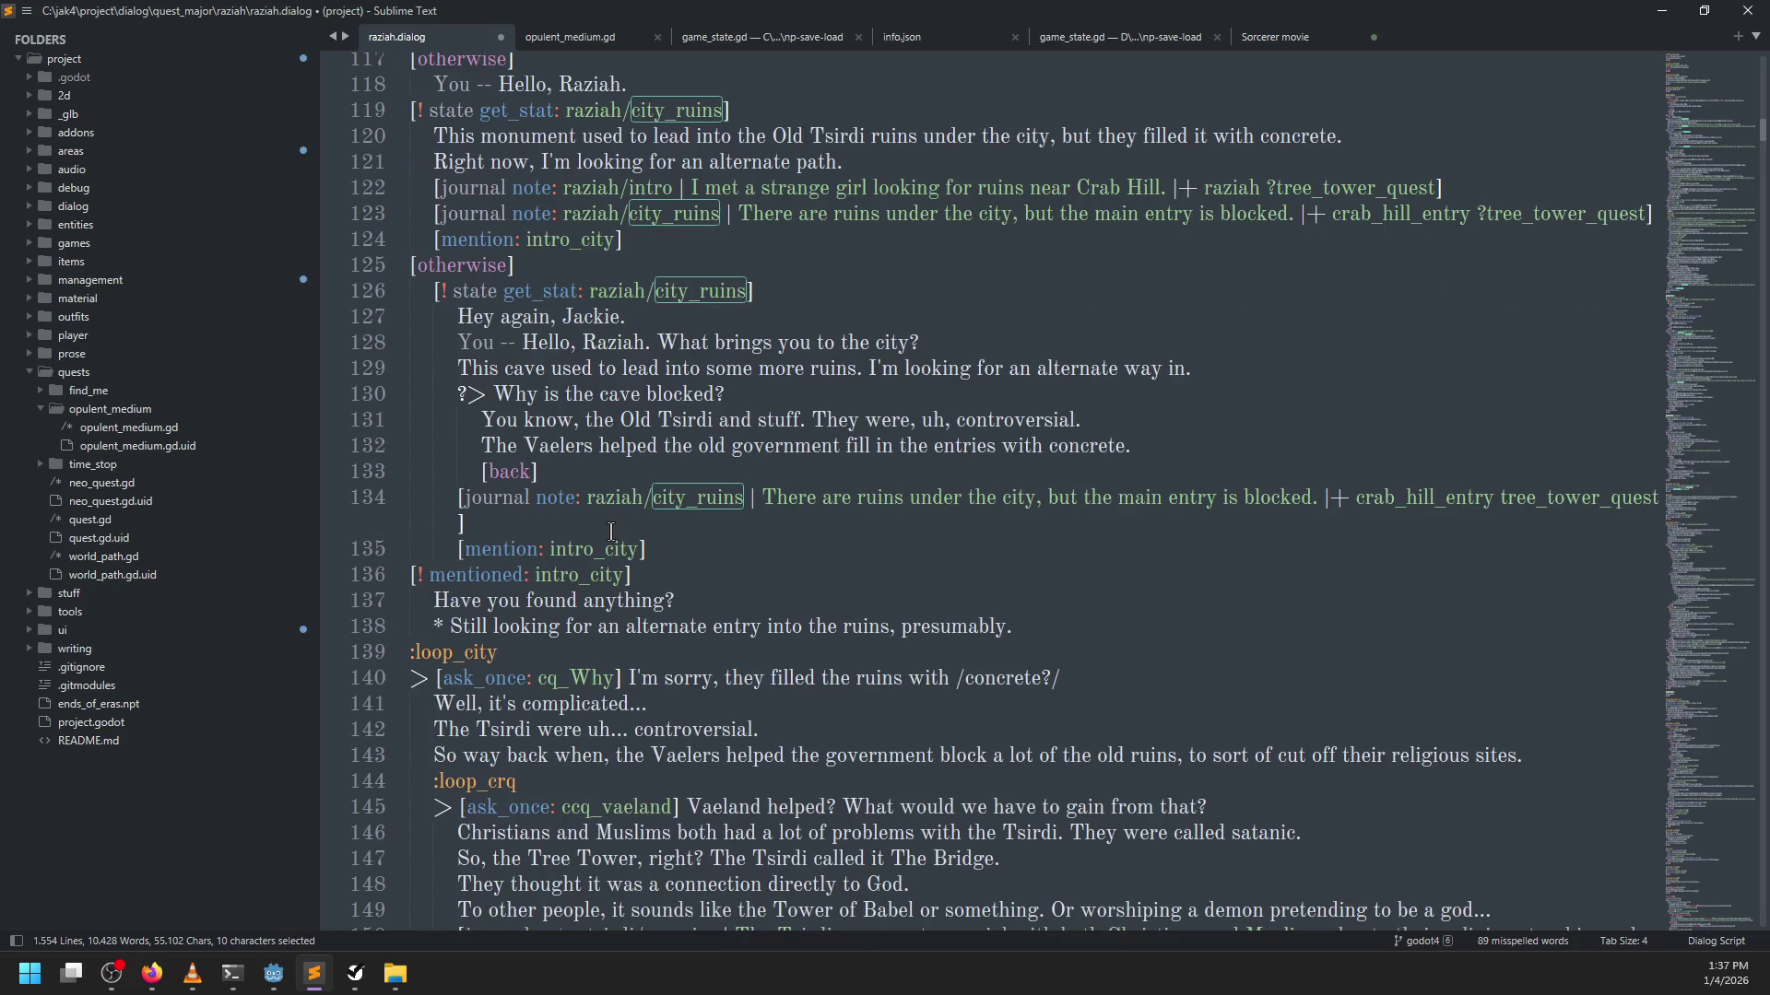
scroll(610, 533, "down", 2)
scroll(610, 533, "down", 6)
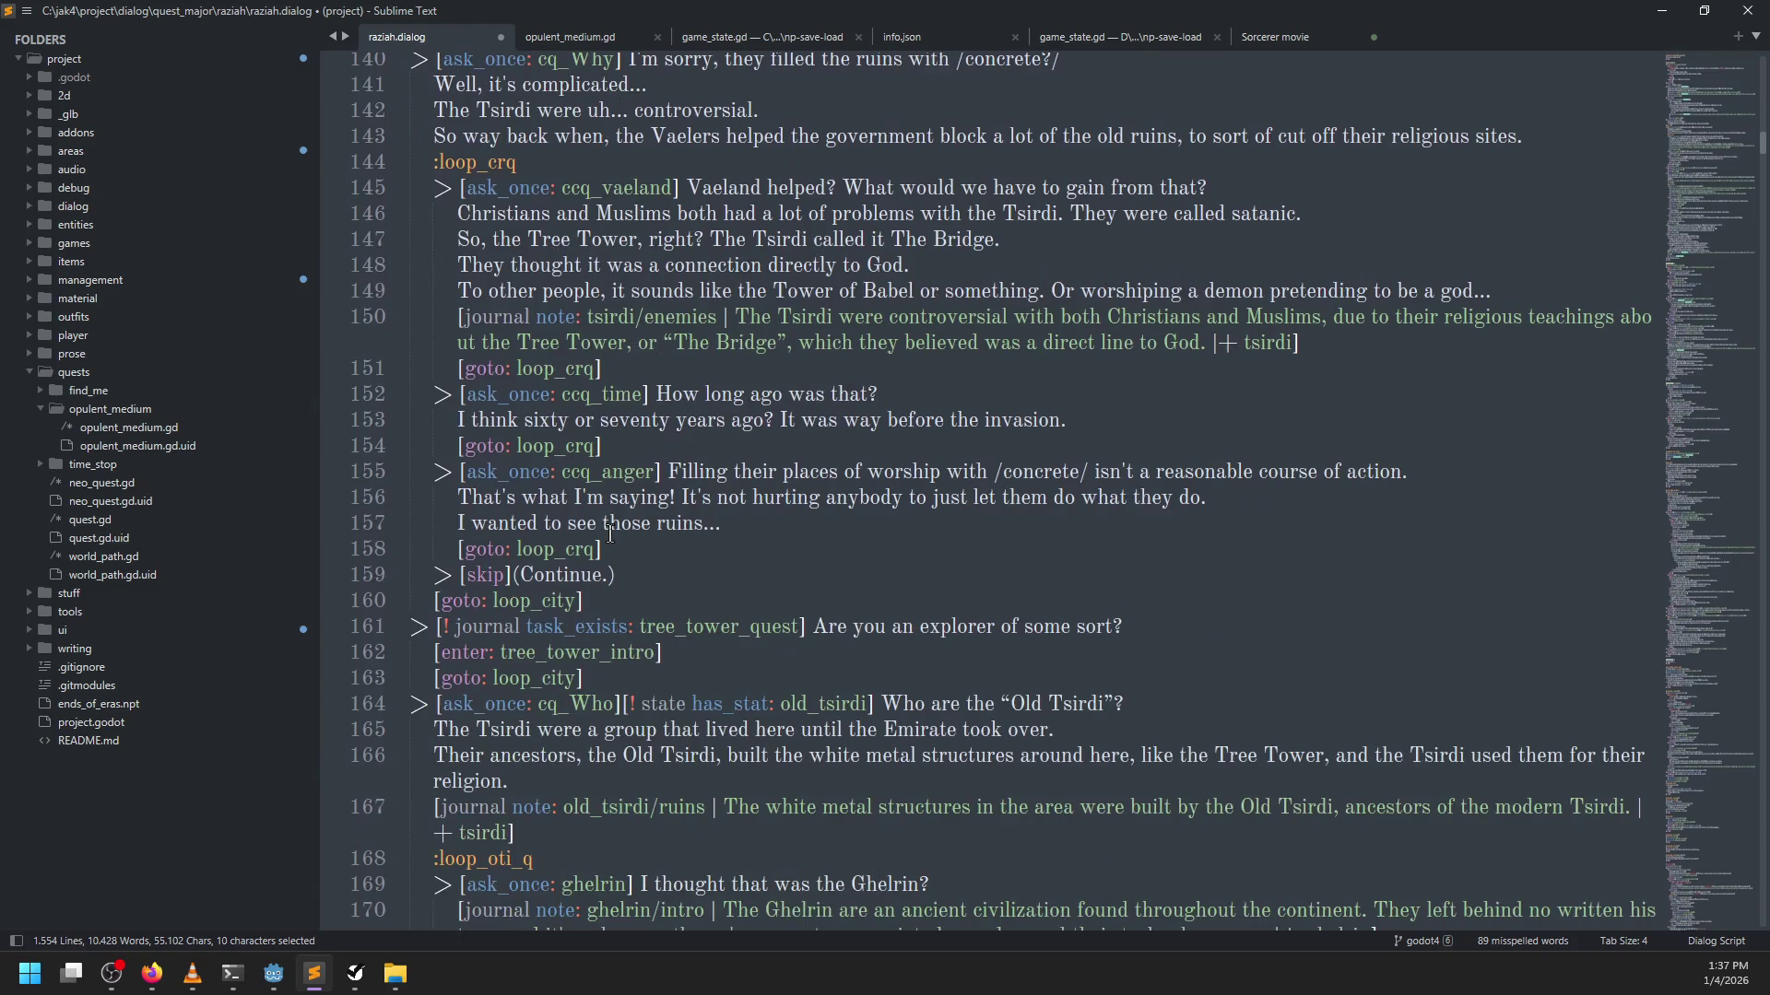
scroll(610, 535, "down", 3)
scroll(607, 533, "down", 3)
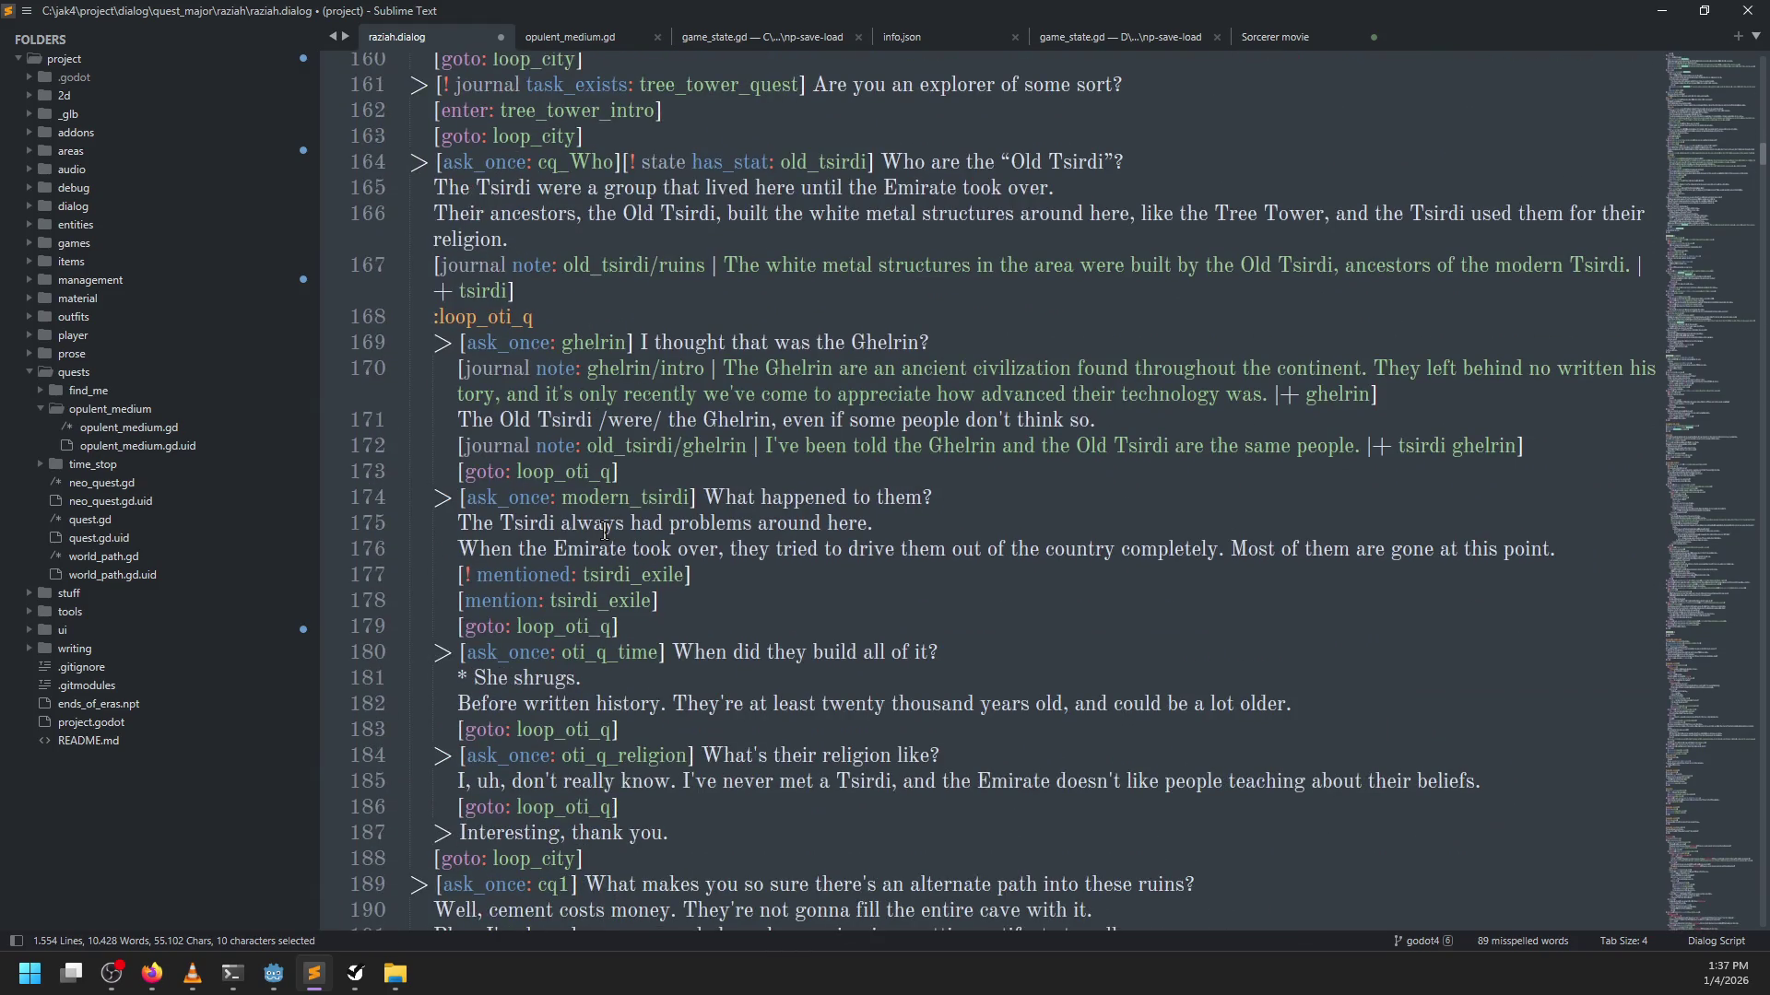
scroll(604, 532, "down", 9)
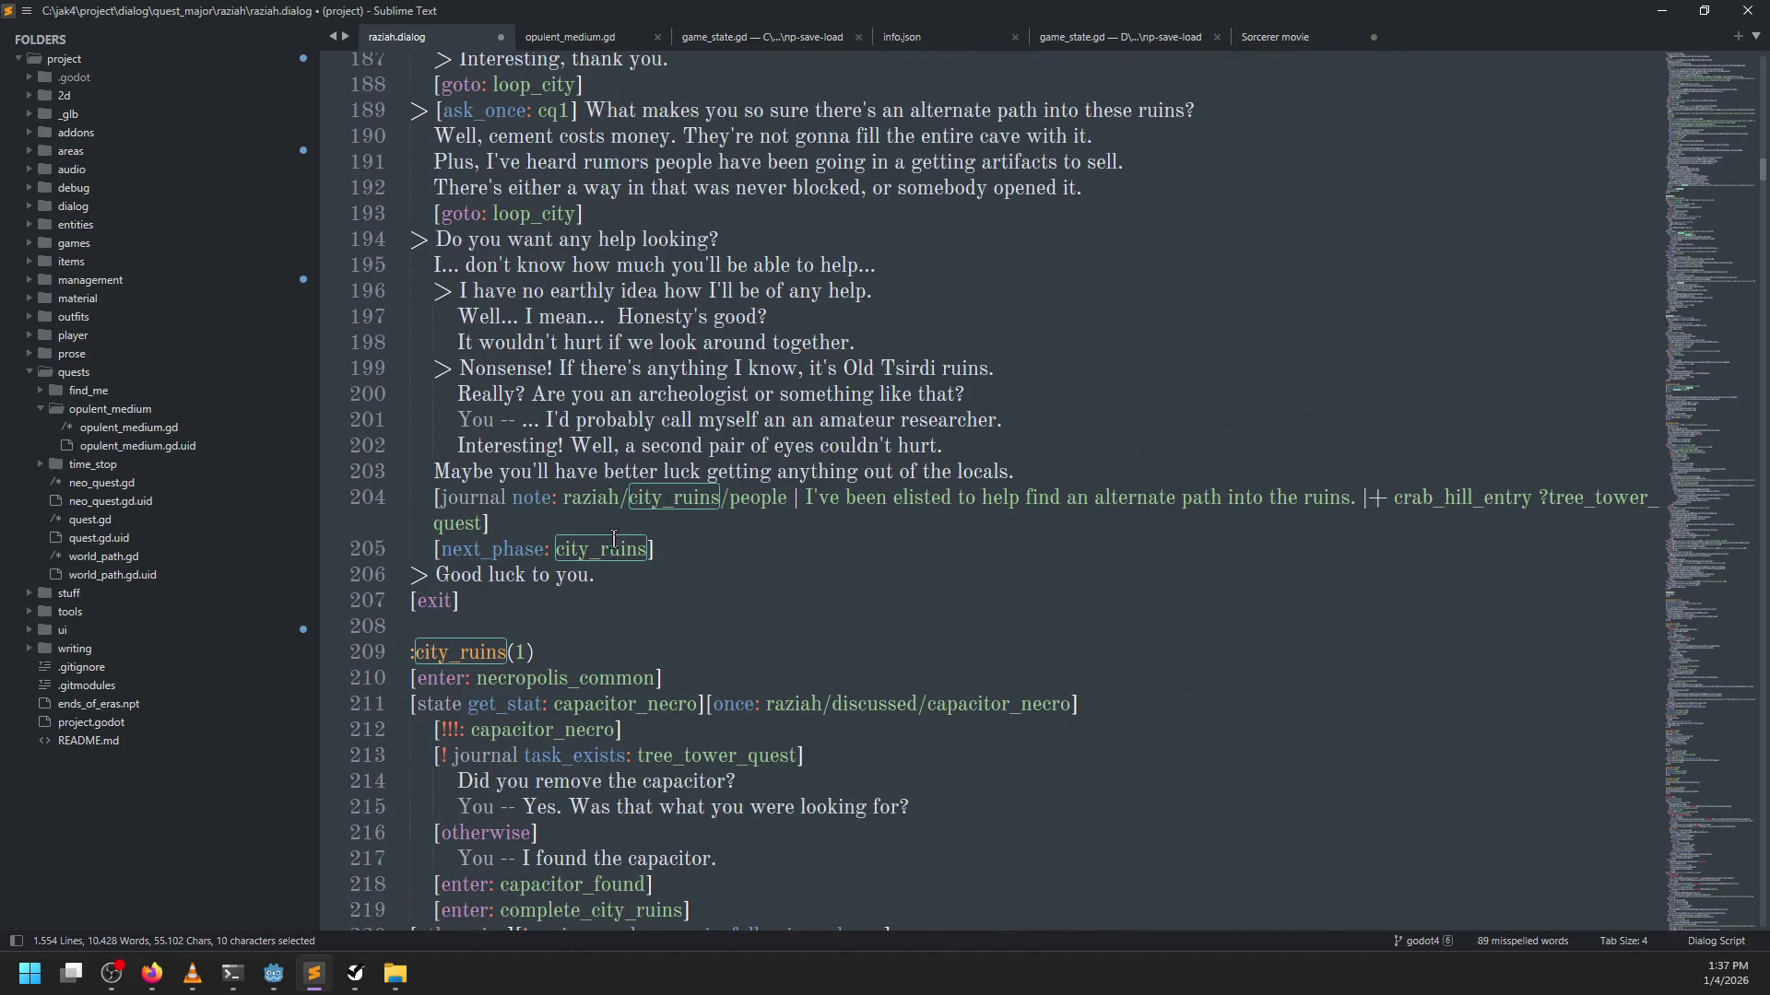
Select the city_ruins(0) conversation from line 207 back to line 107
left_click(548, 610)
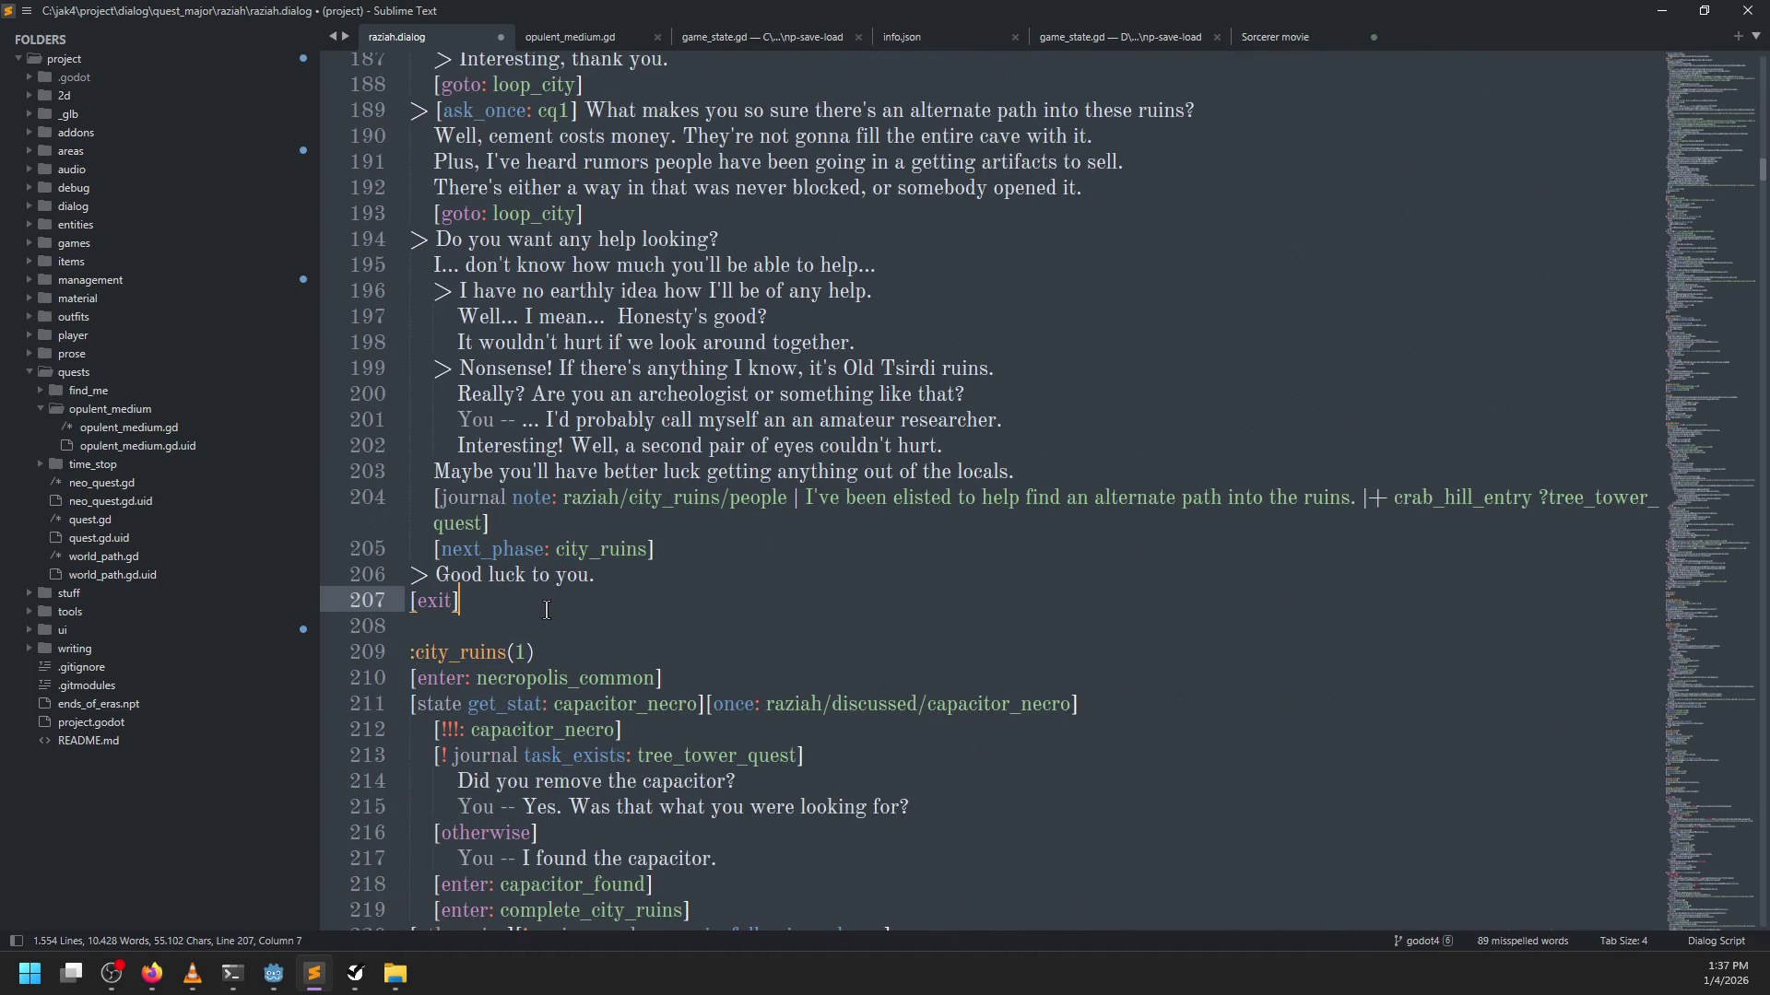
scroll(545, 610, "up", 20)
mouse_move(547, 610)
left_mouse_down()
mouse_move(404, 512)
mouse_move(402, 461)
left_mouse_up()
scroll(404, 513, "up", 8)
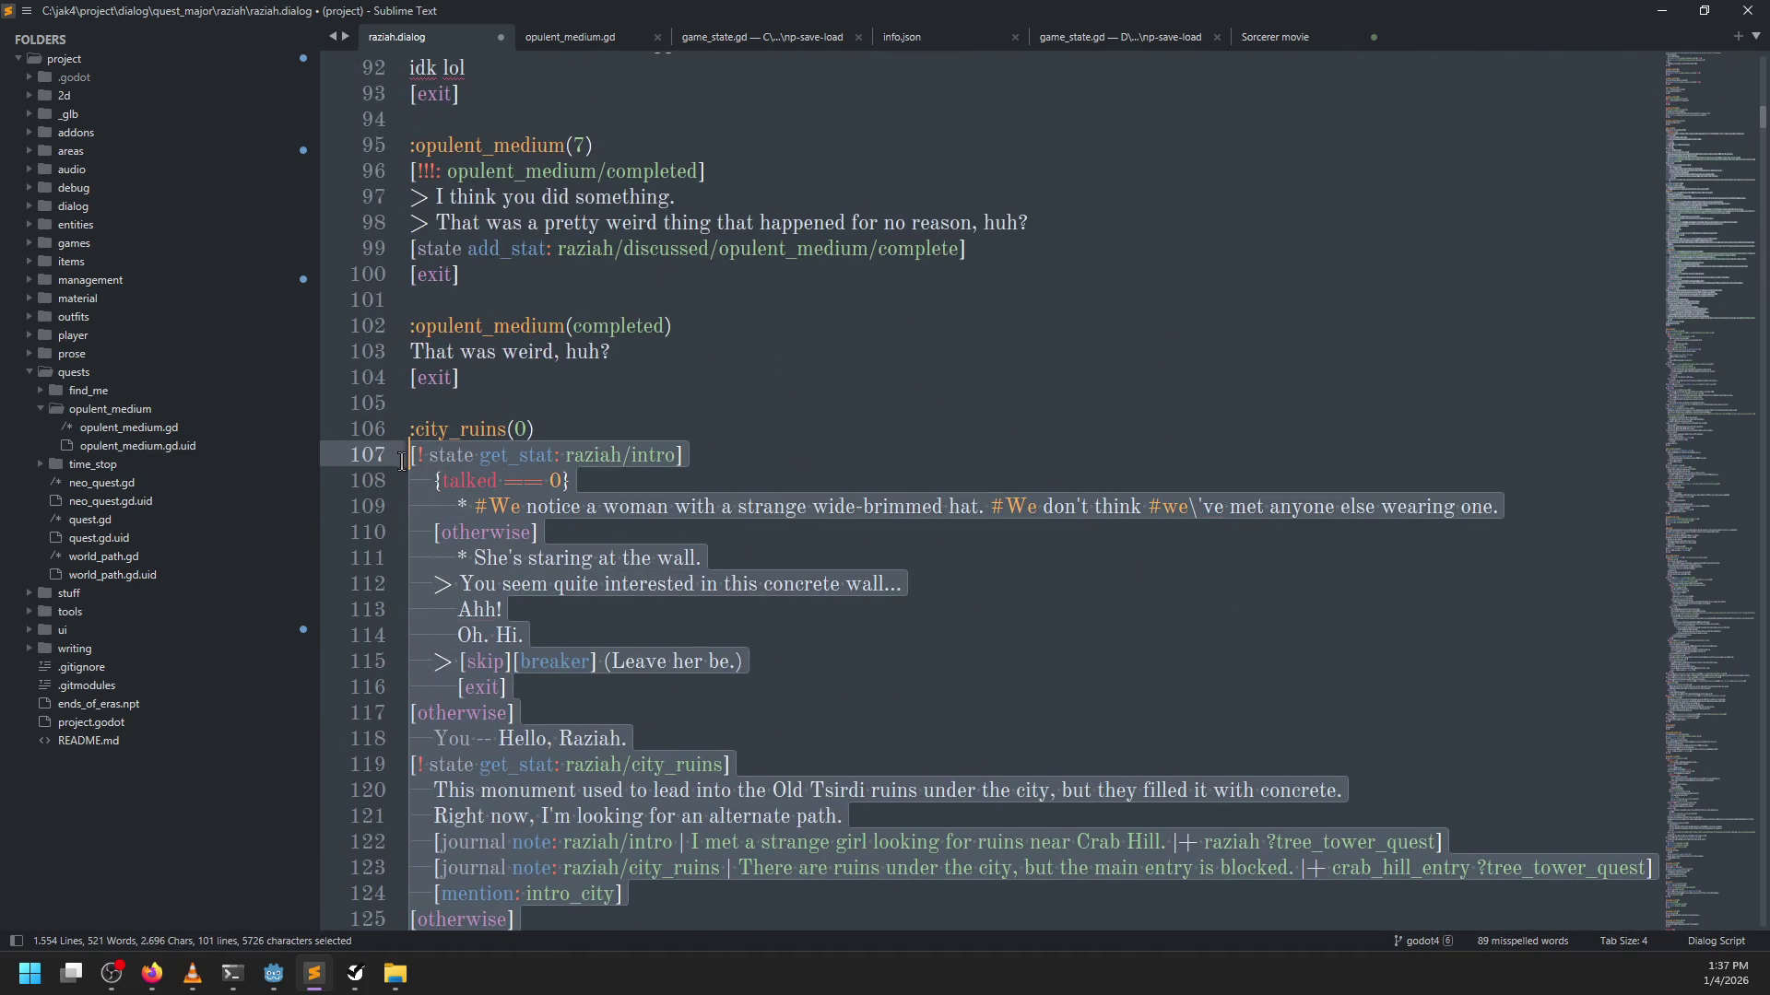
Cut the city_ruins(0) conversation and paste it over the old opulent_medium(0) lines 51–55
key("ctrl+x")
key("shift+Up")
key("BackSpace")
key("Up")
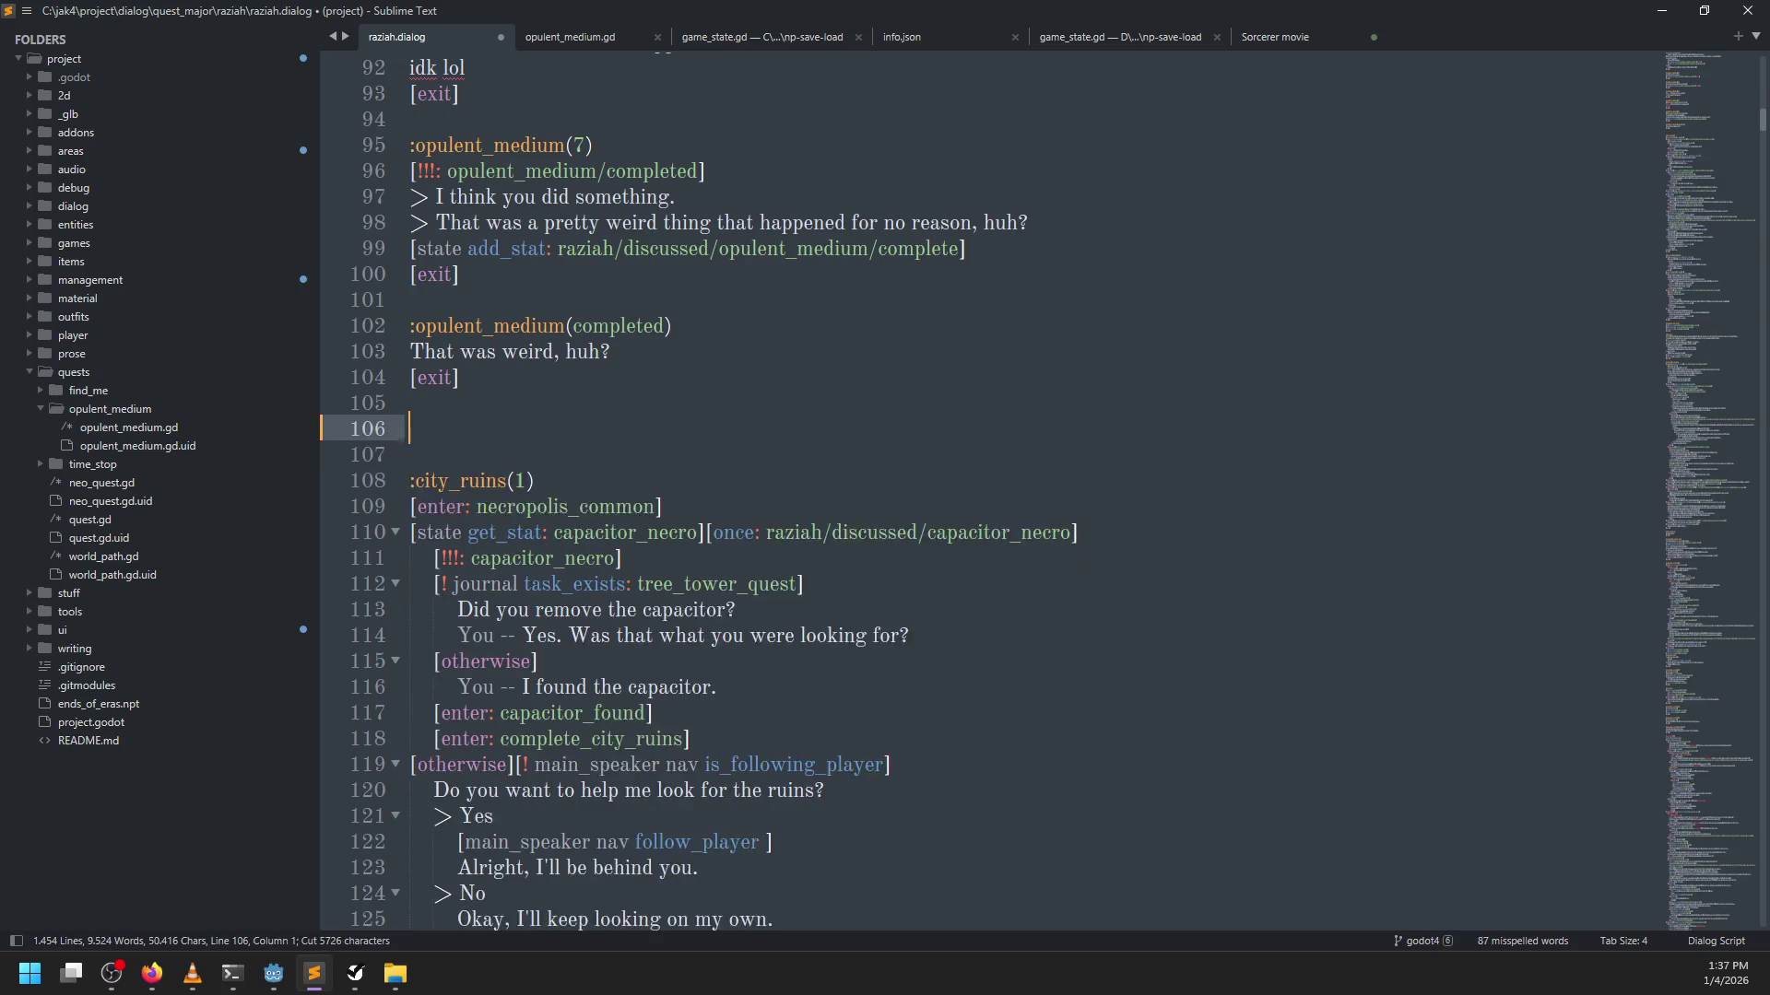
key("BackSpace")
scroll(627, 448, "up", 16)
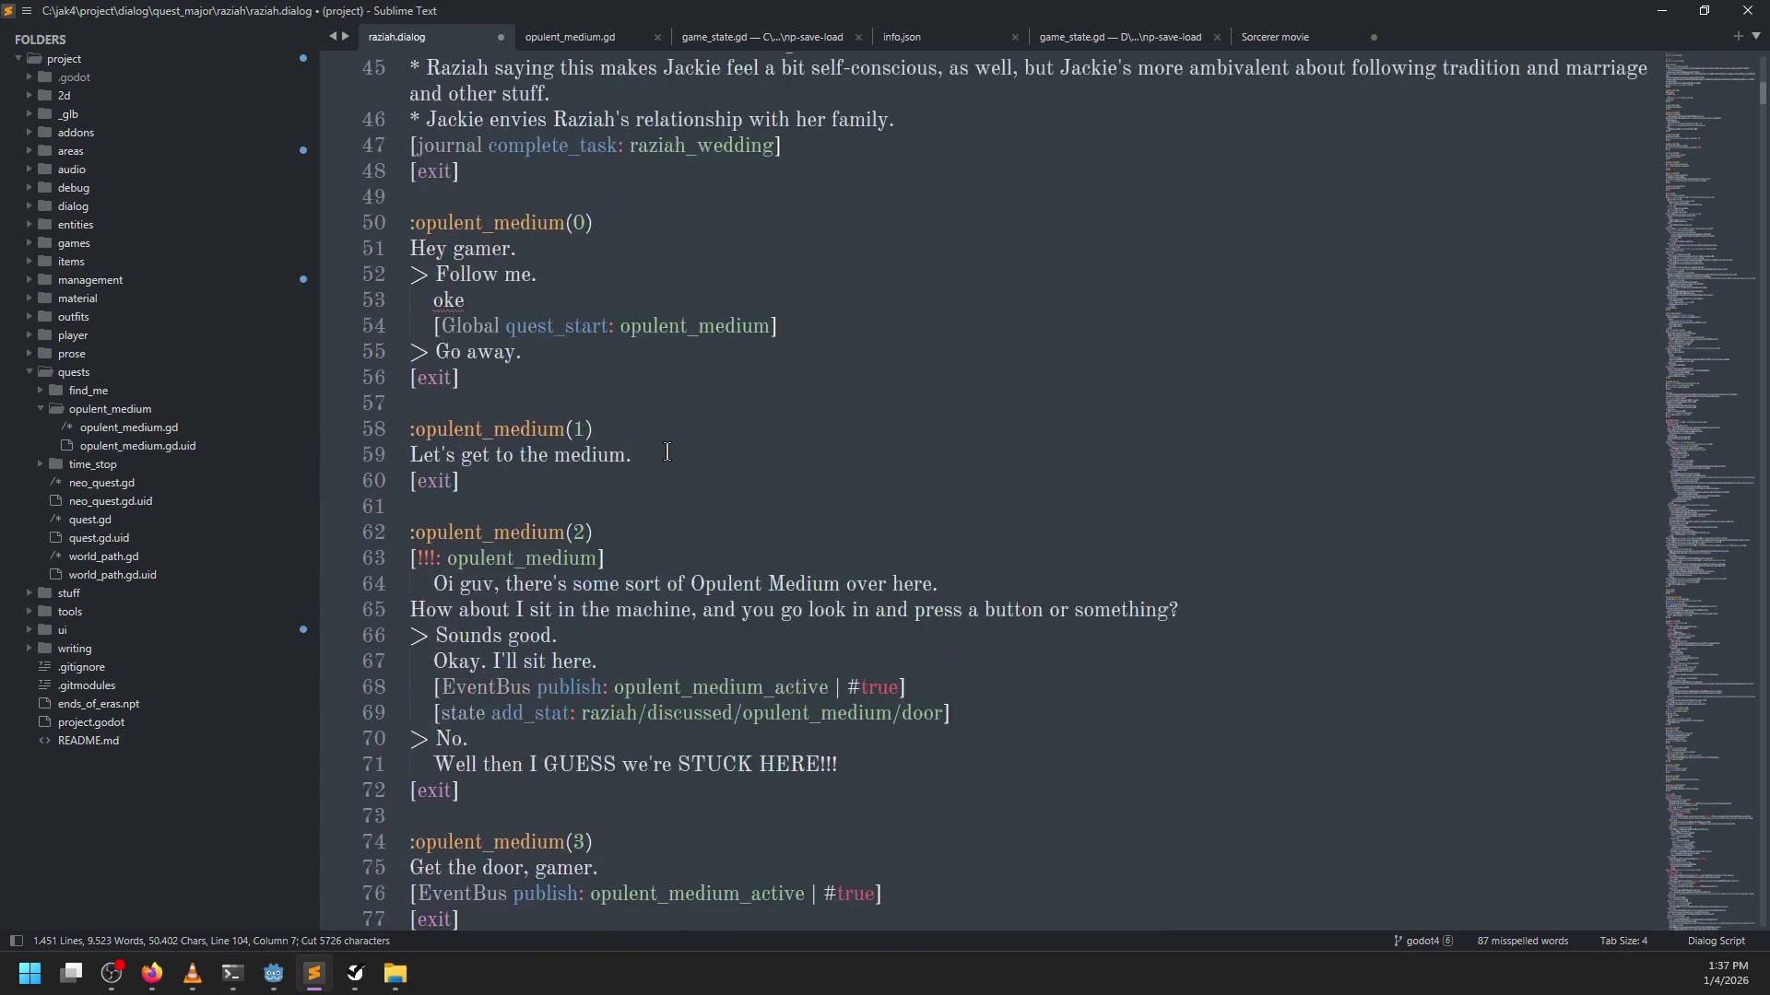
left_click_drag(552, 434, 410, 325)
key("ctrl+v")
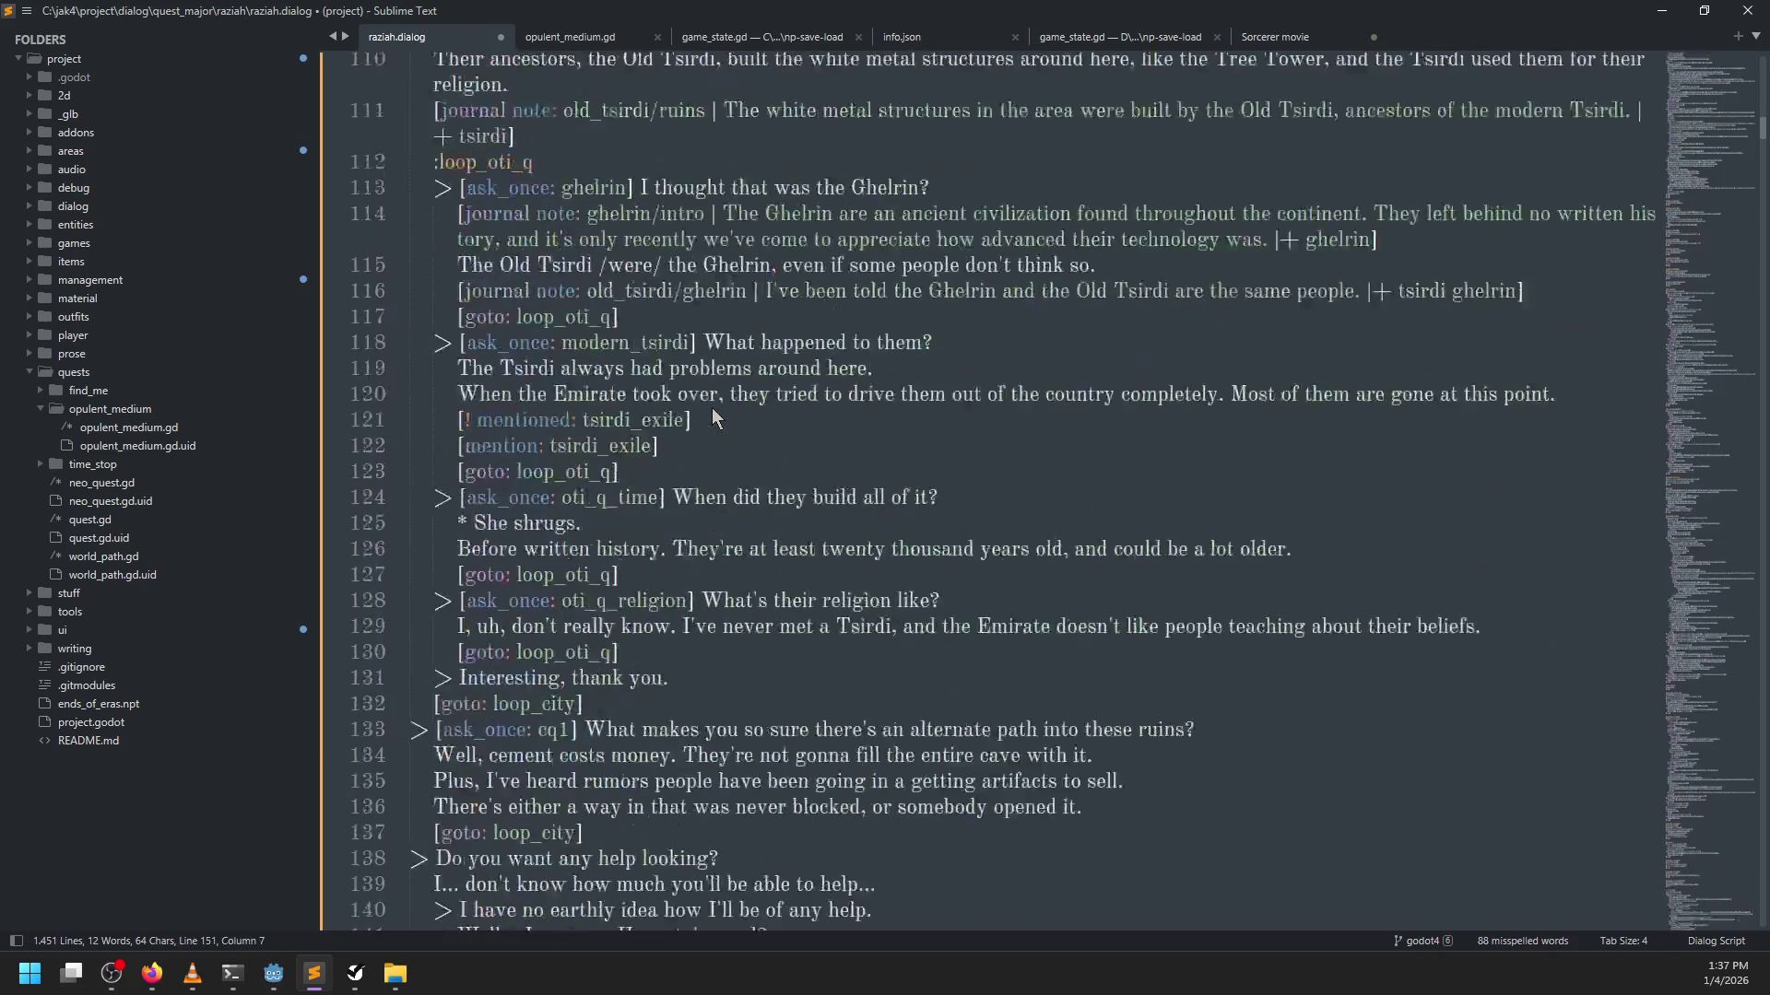
Find 'follow', then replace [next_phase: city_ruins] on line 149 with a new '[game' bracket
left_click(567, 606)
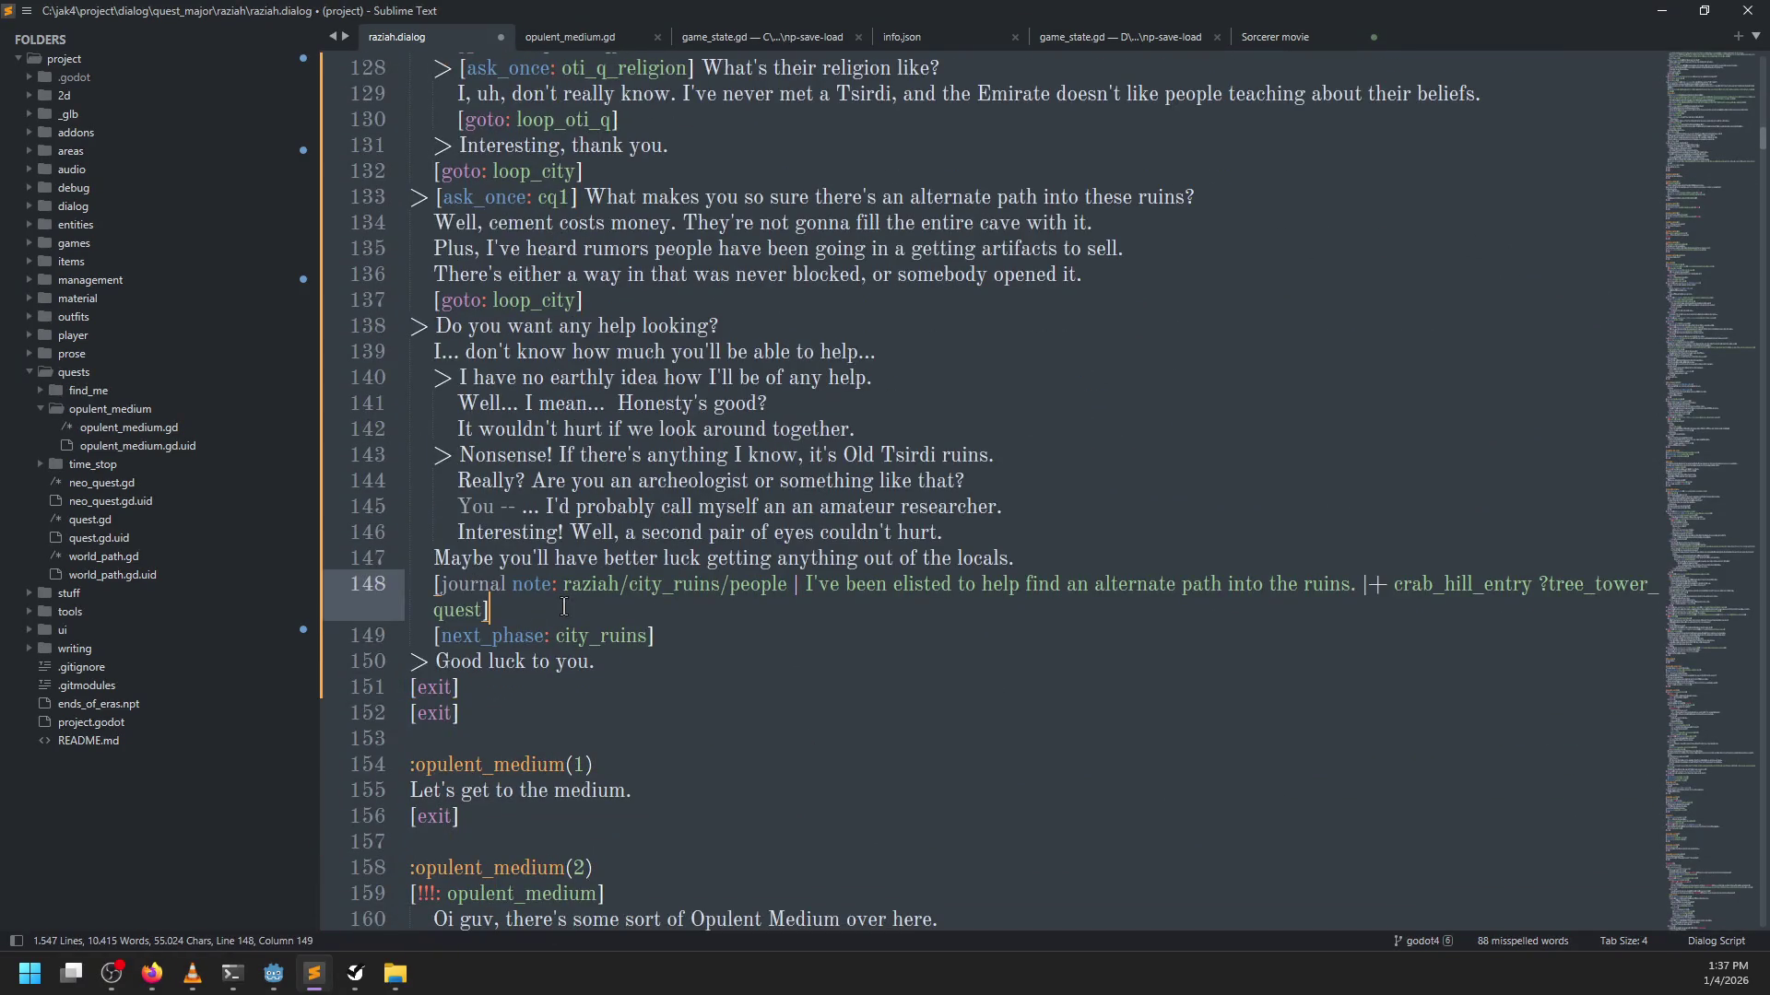
scroll(567, 605, "up", 5)
key("ctrl+f")
type("follow")
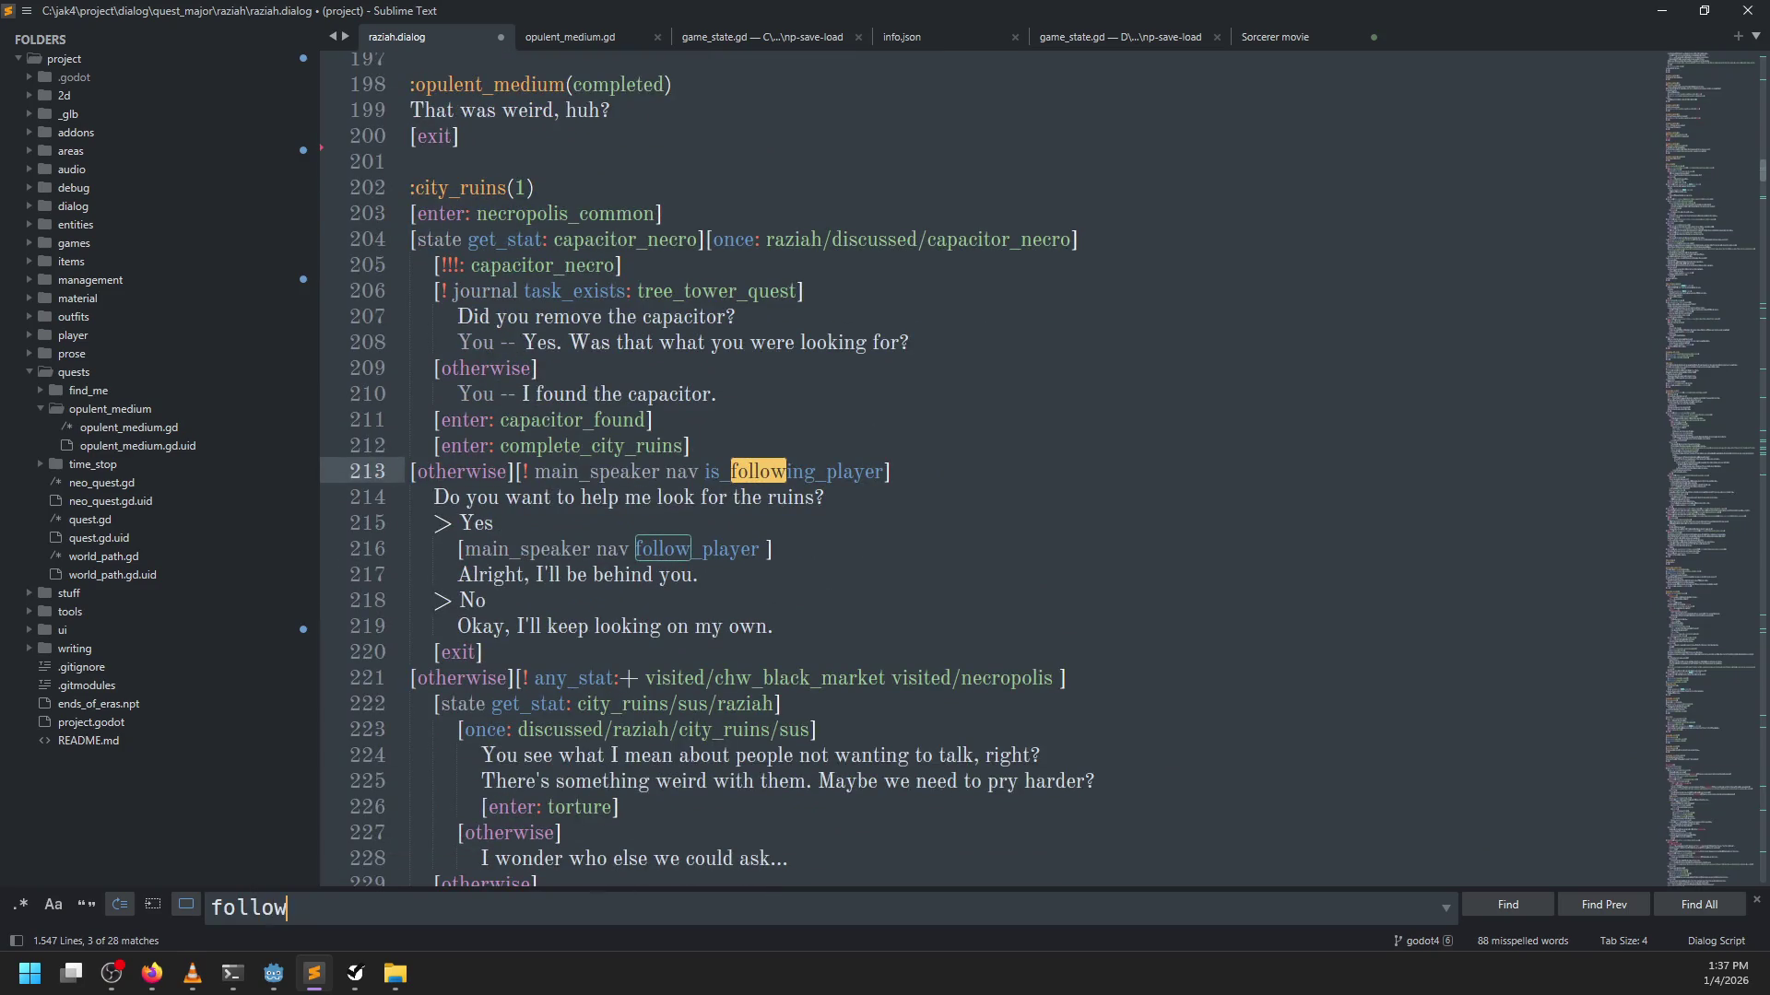
key("Escape")
left_click(601, 530)
scroll(716, 531, "up", 1)
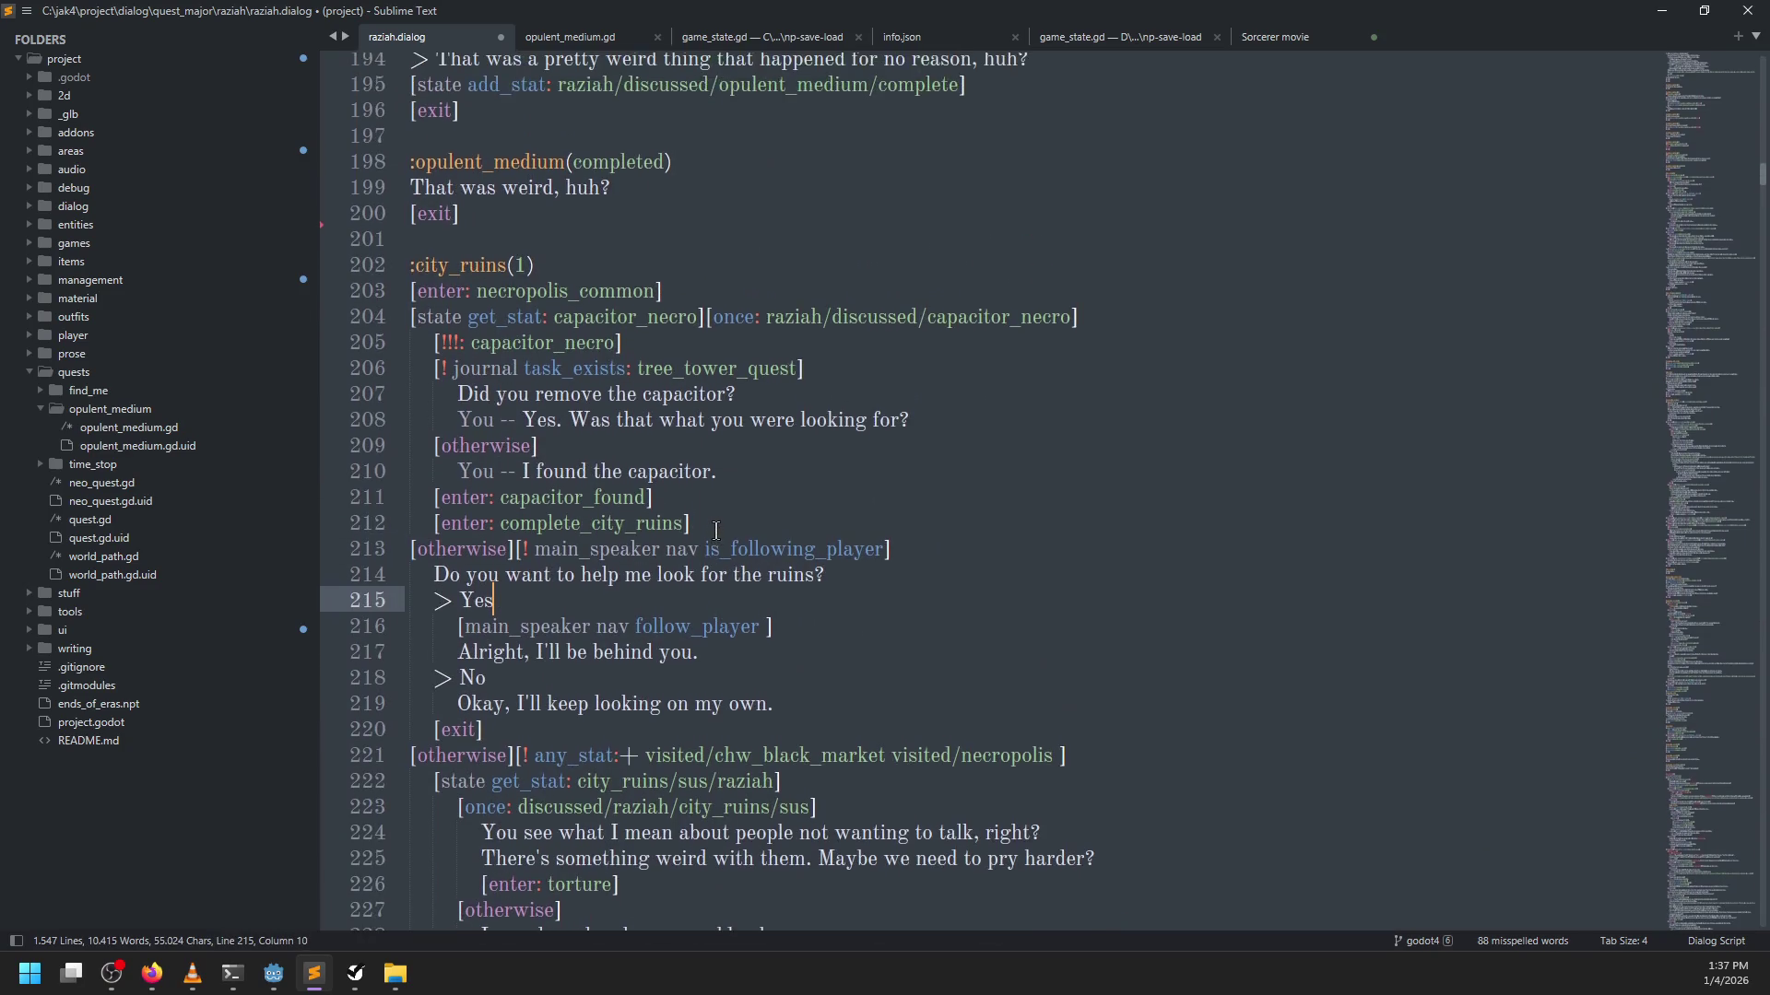
scroll(716, 531, "up", 2)
scroll(715, 542, "up", 4)
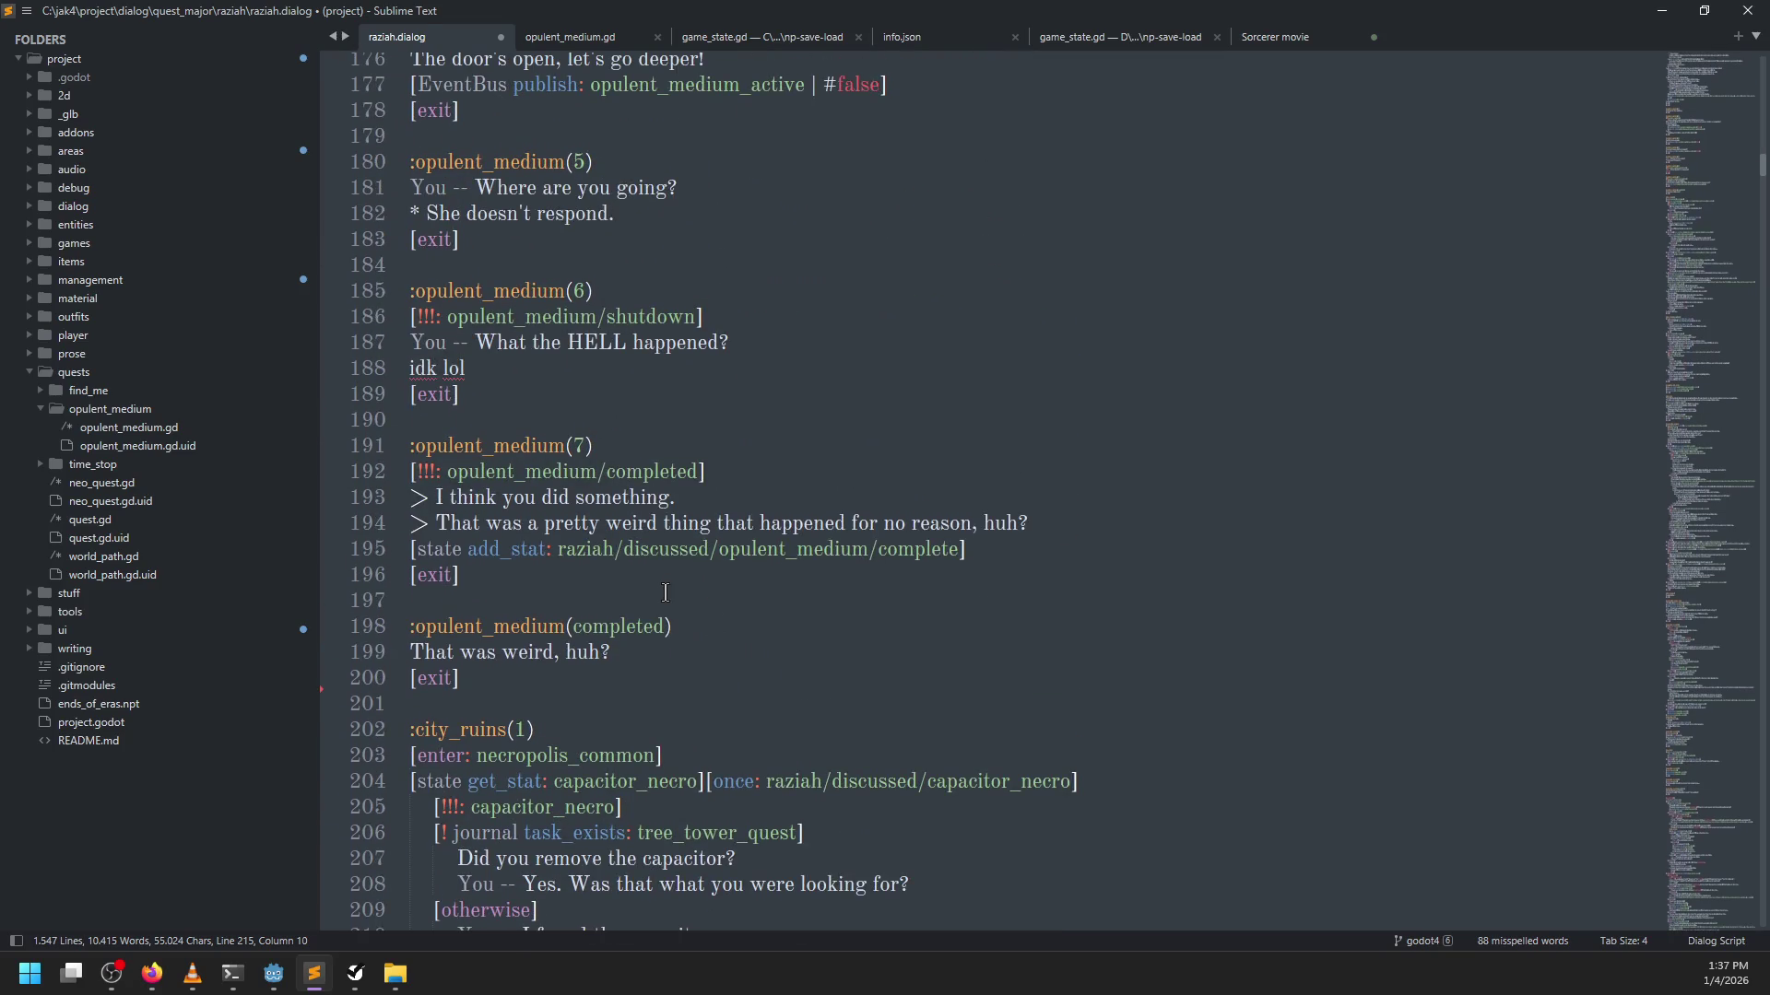
scroll(664, 592, "up", 13)
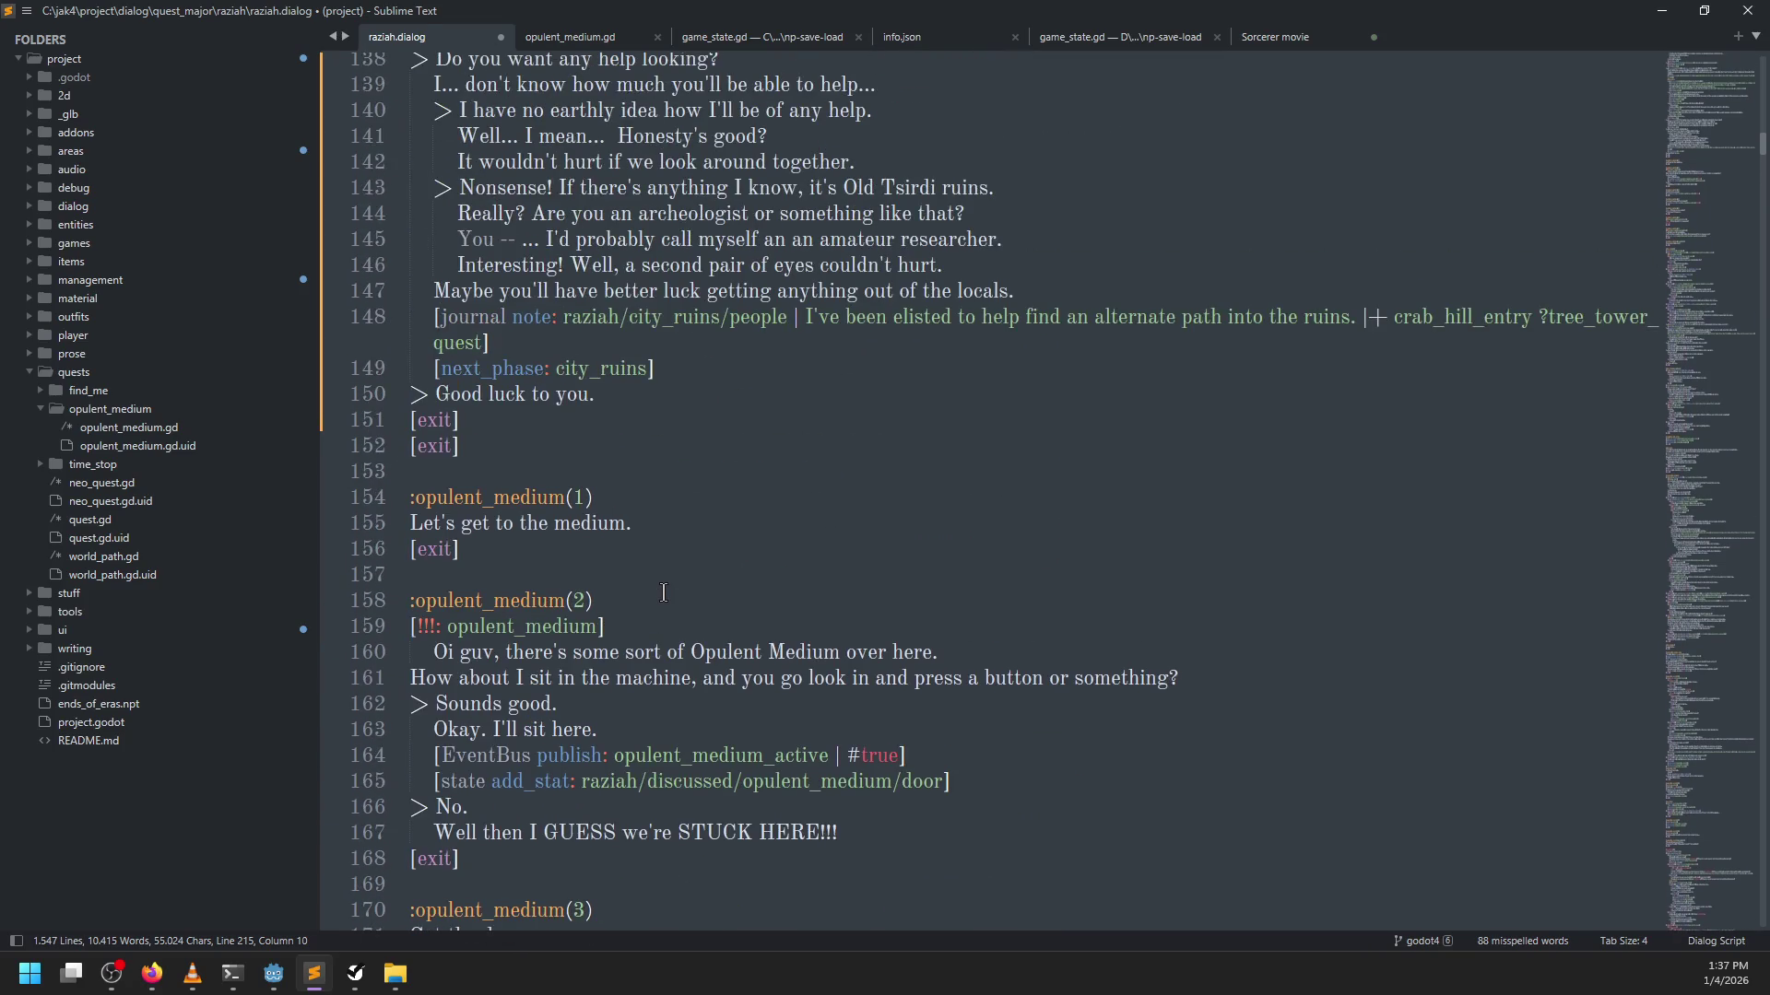
scroll(664, 593, "up", 2)
mouse_move(671, 529)
left_mouse_down()
mouse_move(435, 524)
mouse_move(433, 551)
mouse_move(434, 523)
left_mouse_up()
scroll(742, 562, "up", 3)
key("BackSpace")
type("[")
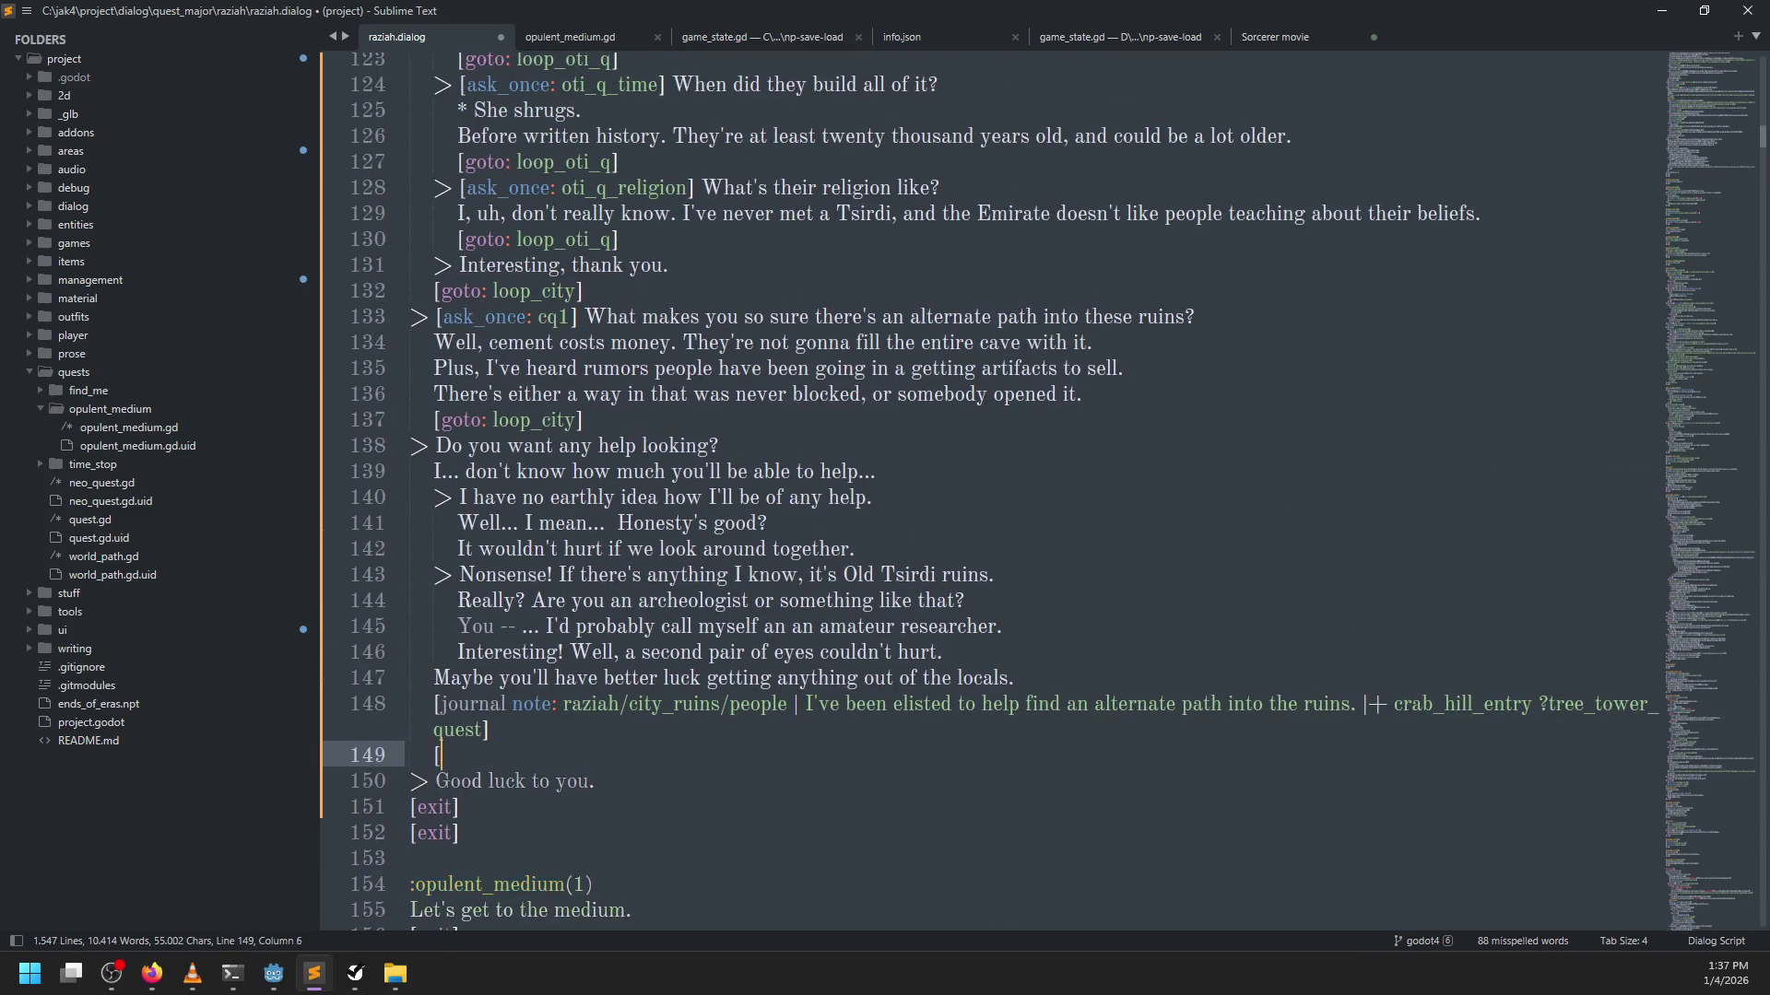
type("game")
Write 'Global quest_start: opulent_medium |' on the line and remove the duplicate exit line
key("BackSpace")
key("BackSpace")
key("BackSpace")
type("Global star")
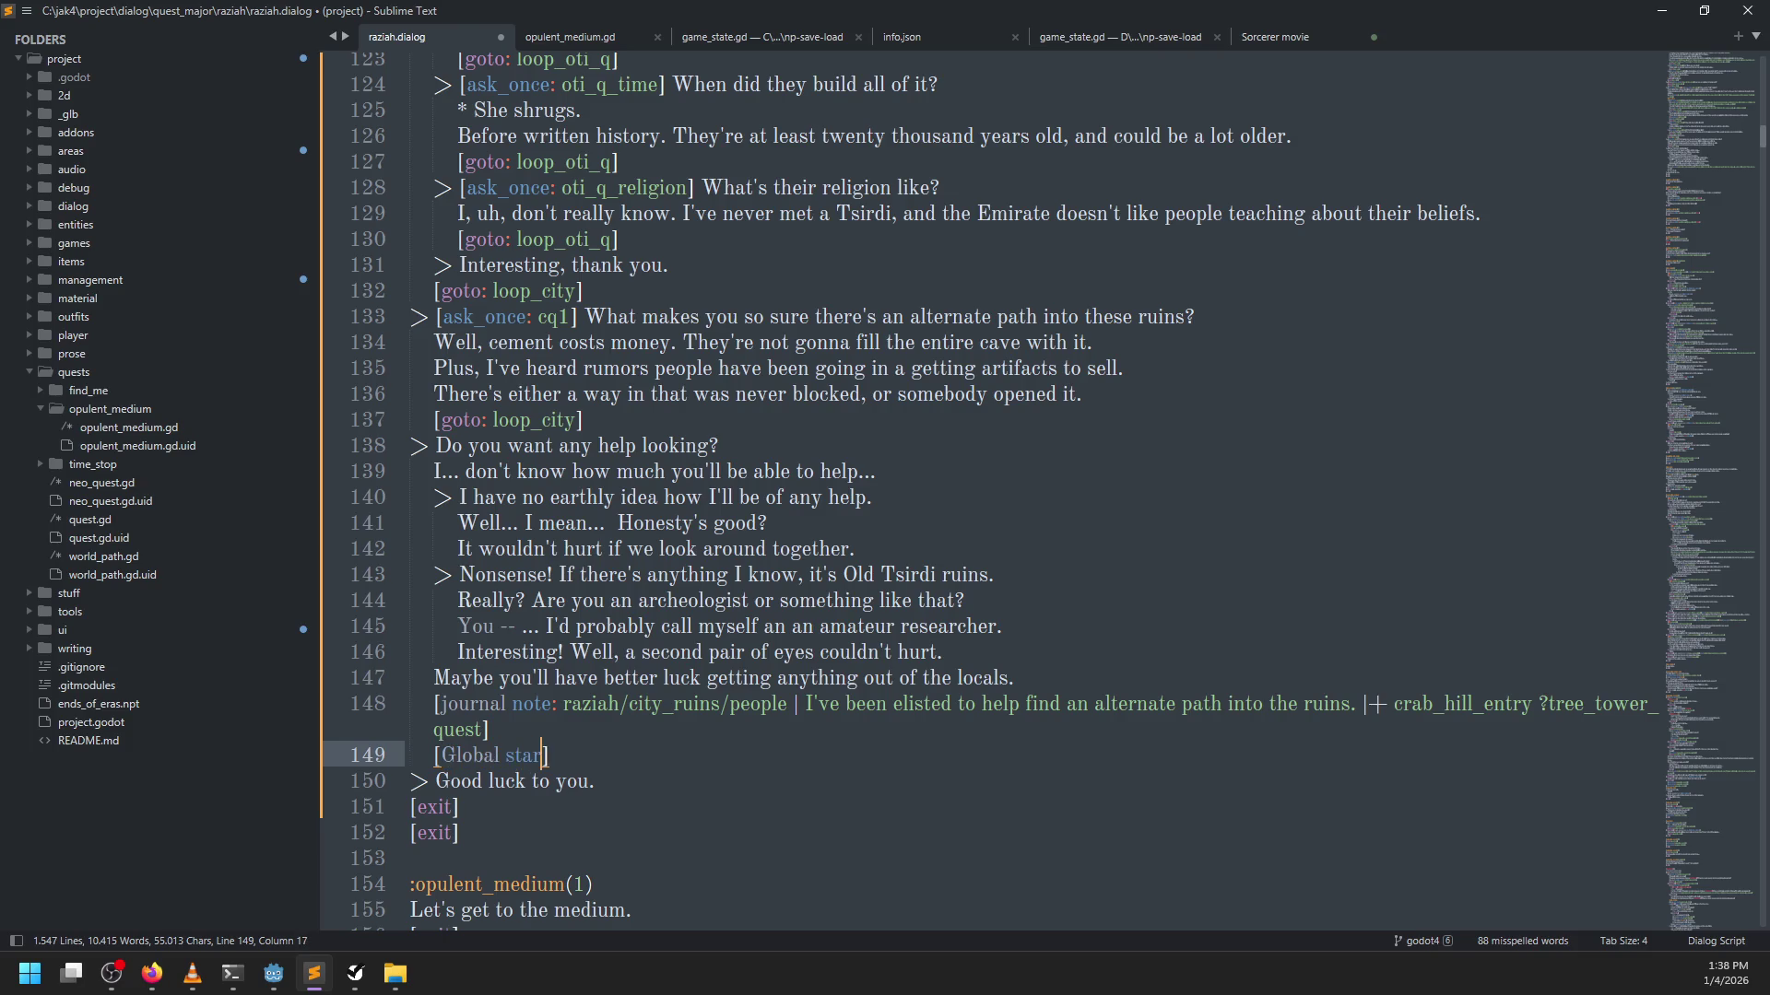
type("quest_start: o")
type("pulent_meid")
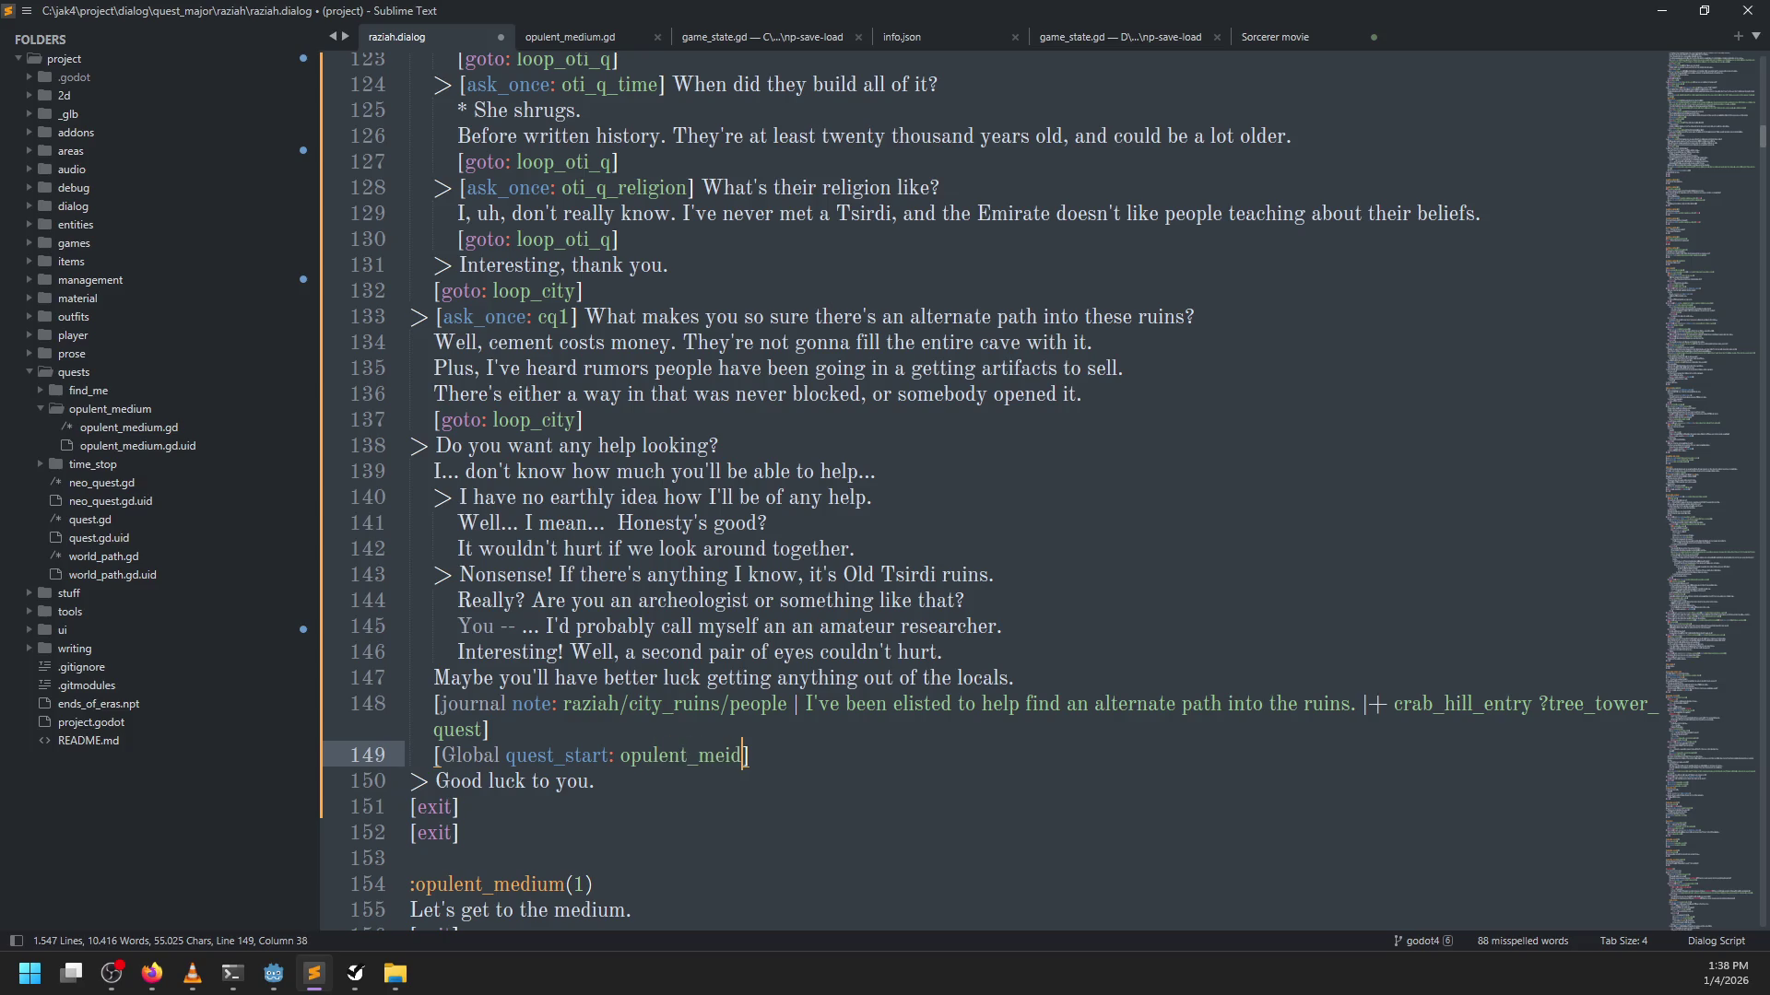
key("BackSpace")
key("BackSpace")
type("dium")
key("Down")
key("Down")
key("Down")
key("ctrl+shift+k")
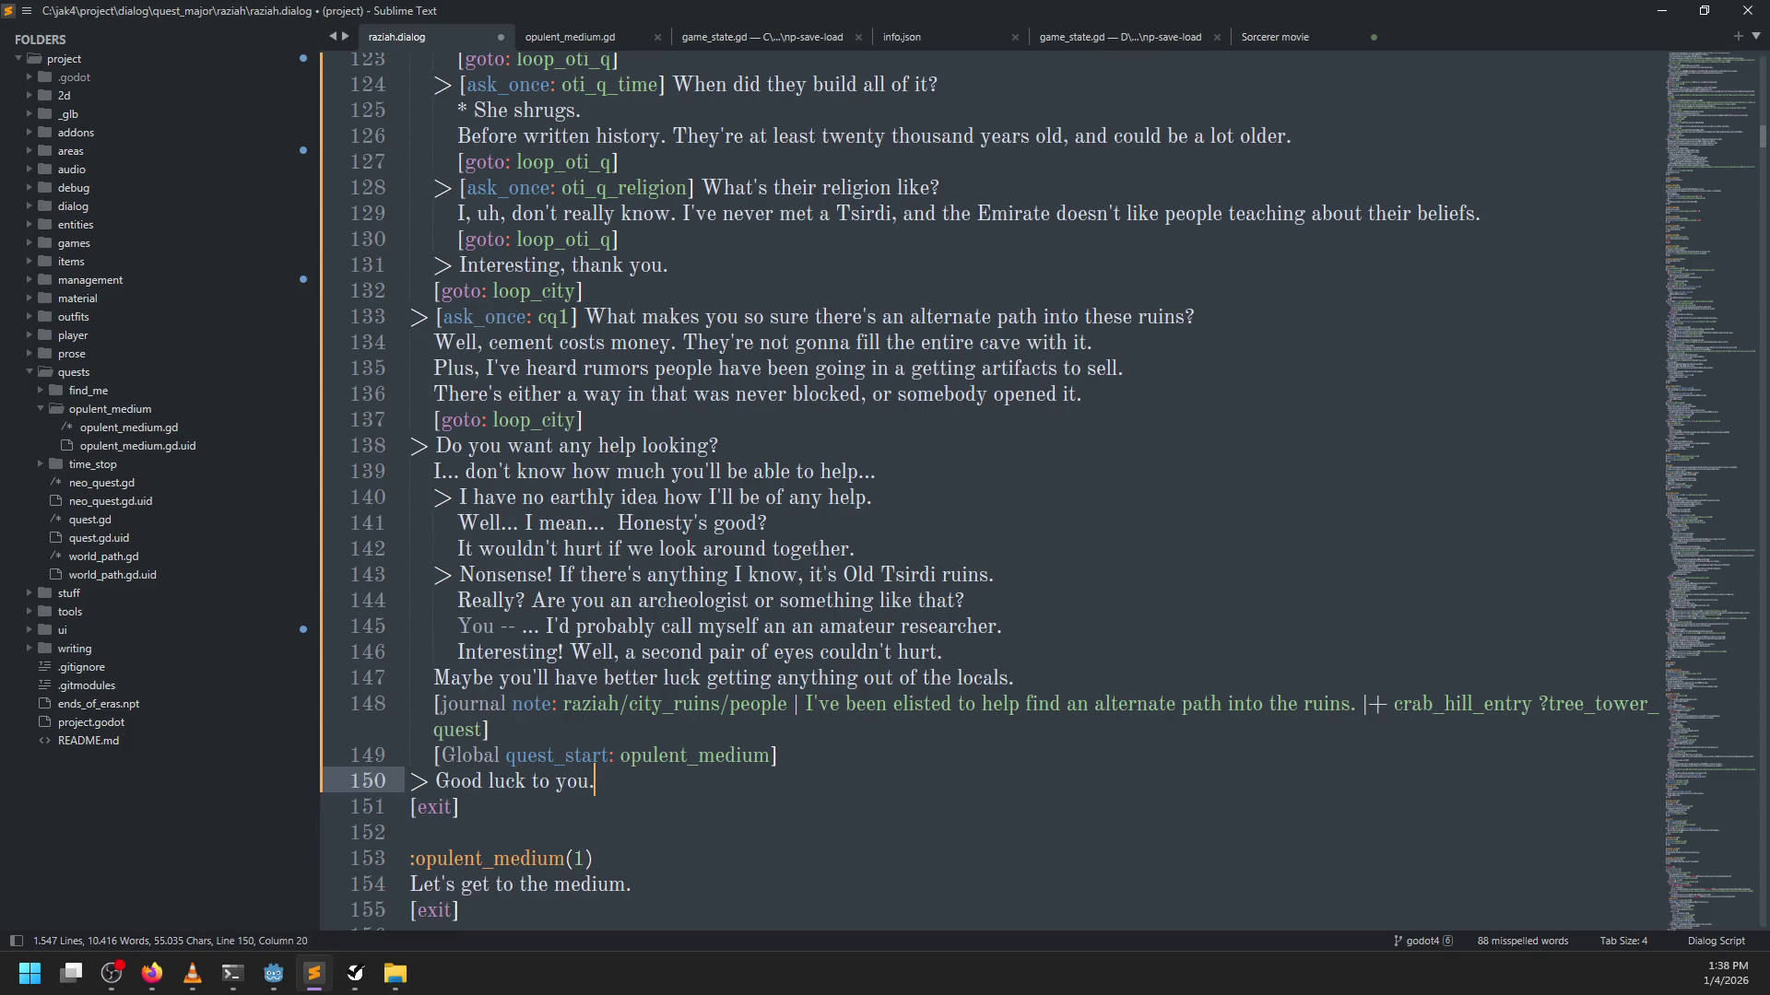
left_click(608, 755)
left_click(770, 755)
type("|")
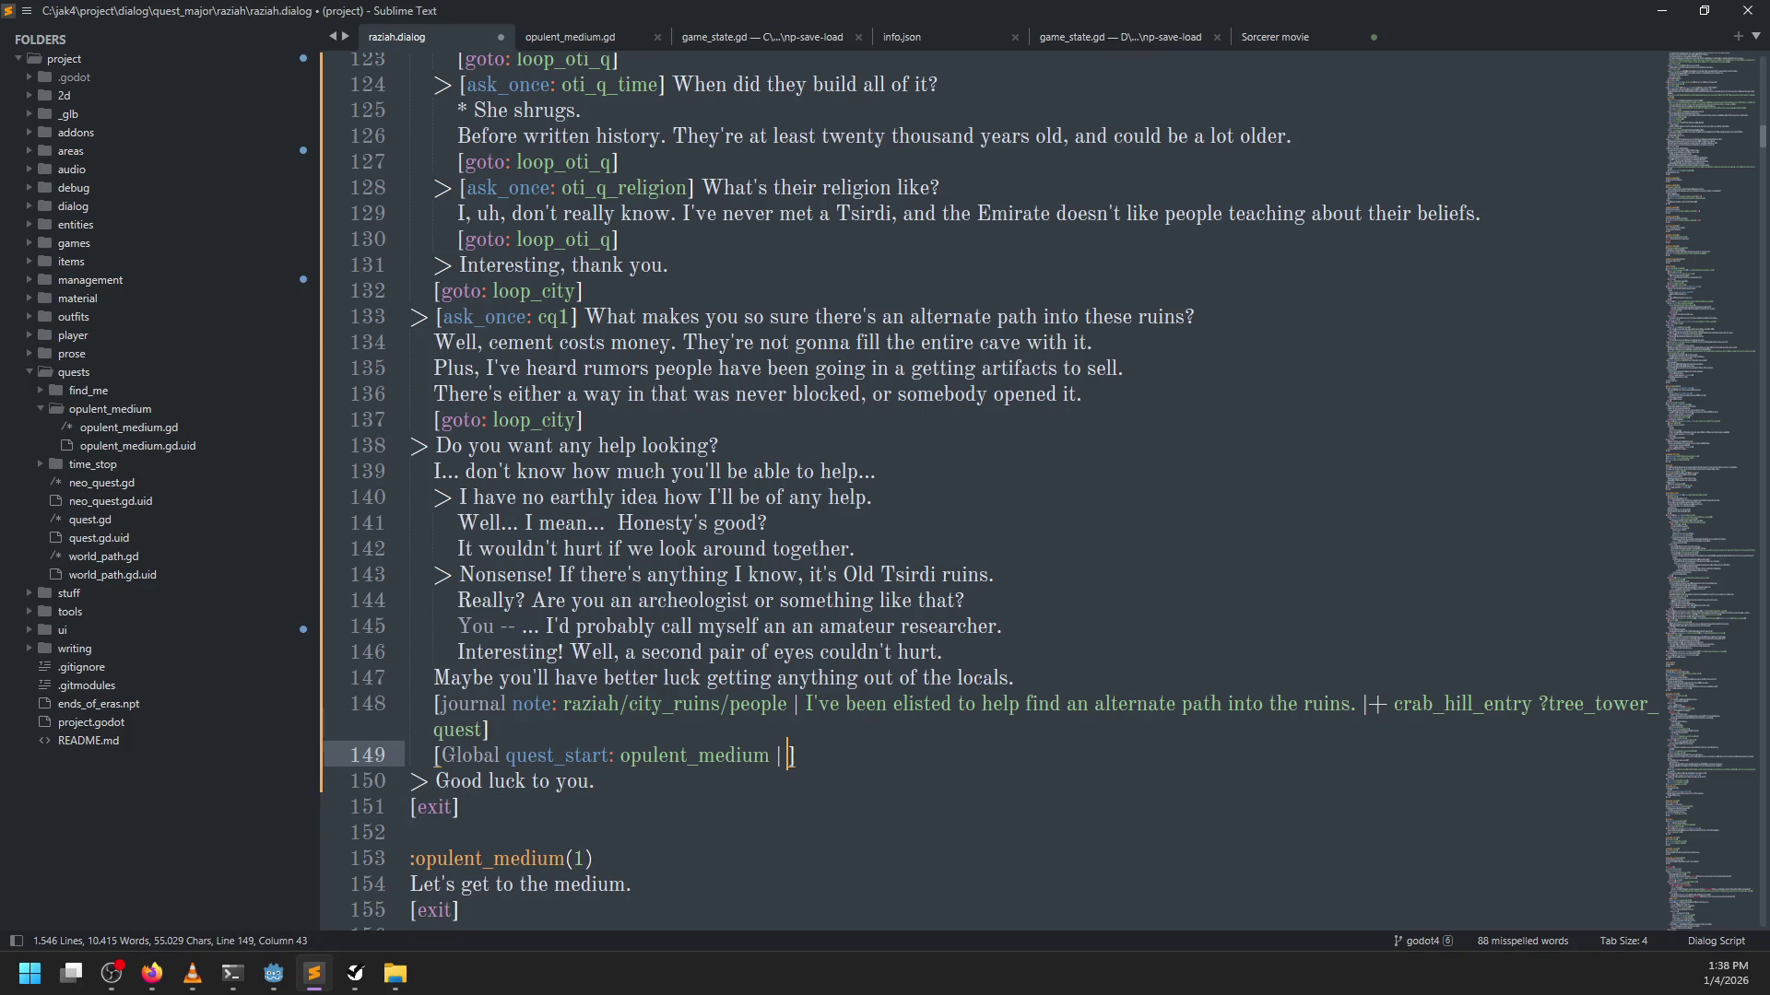
Move the journal note text into the quest_start call and delete the leftover note line
left_click(789, 703)
left_click(804, 703)
key("shift+End")
key("shift+Left")
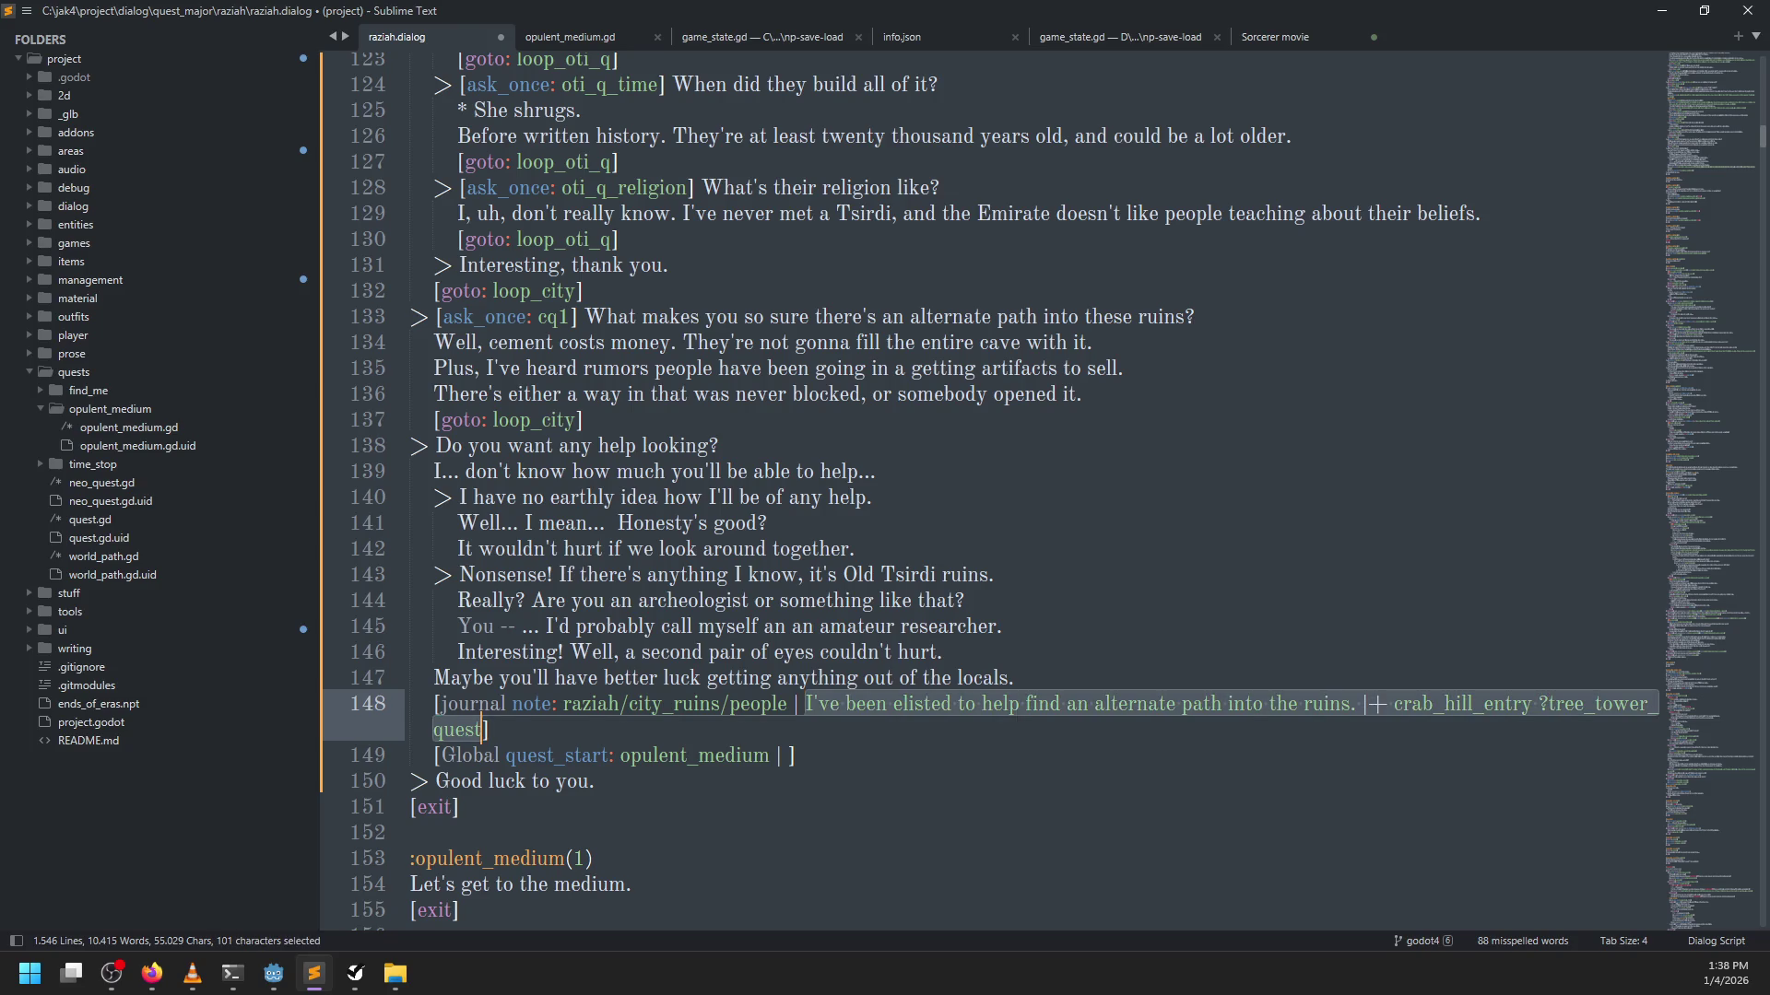
key("ctrl+x")
left_click_drag(804, 698, 1015, 680)
key("Delete")
key("Down")
key("Left")
key("ctrl+v")
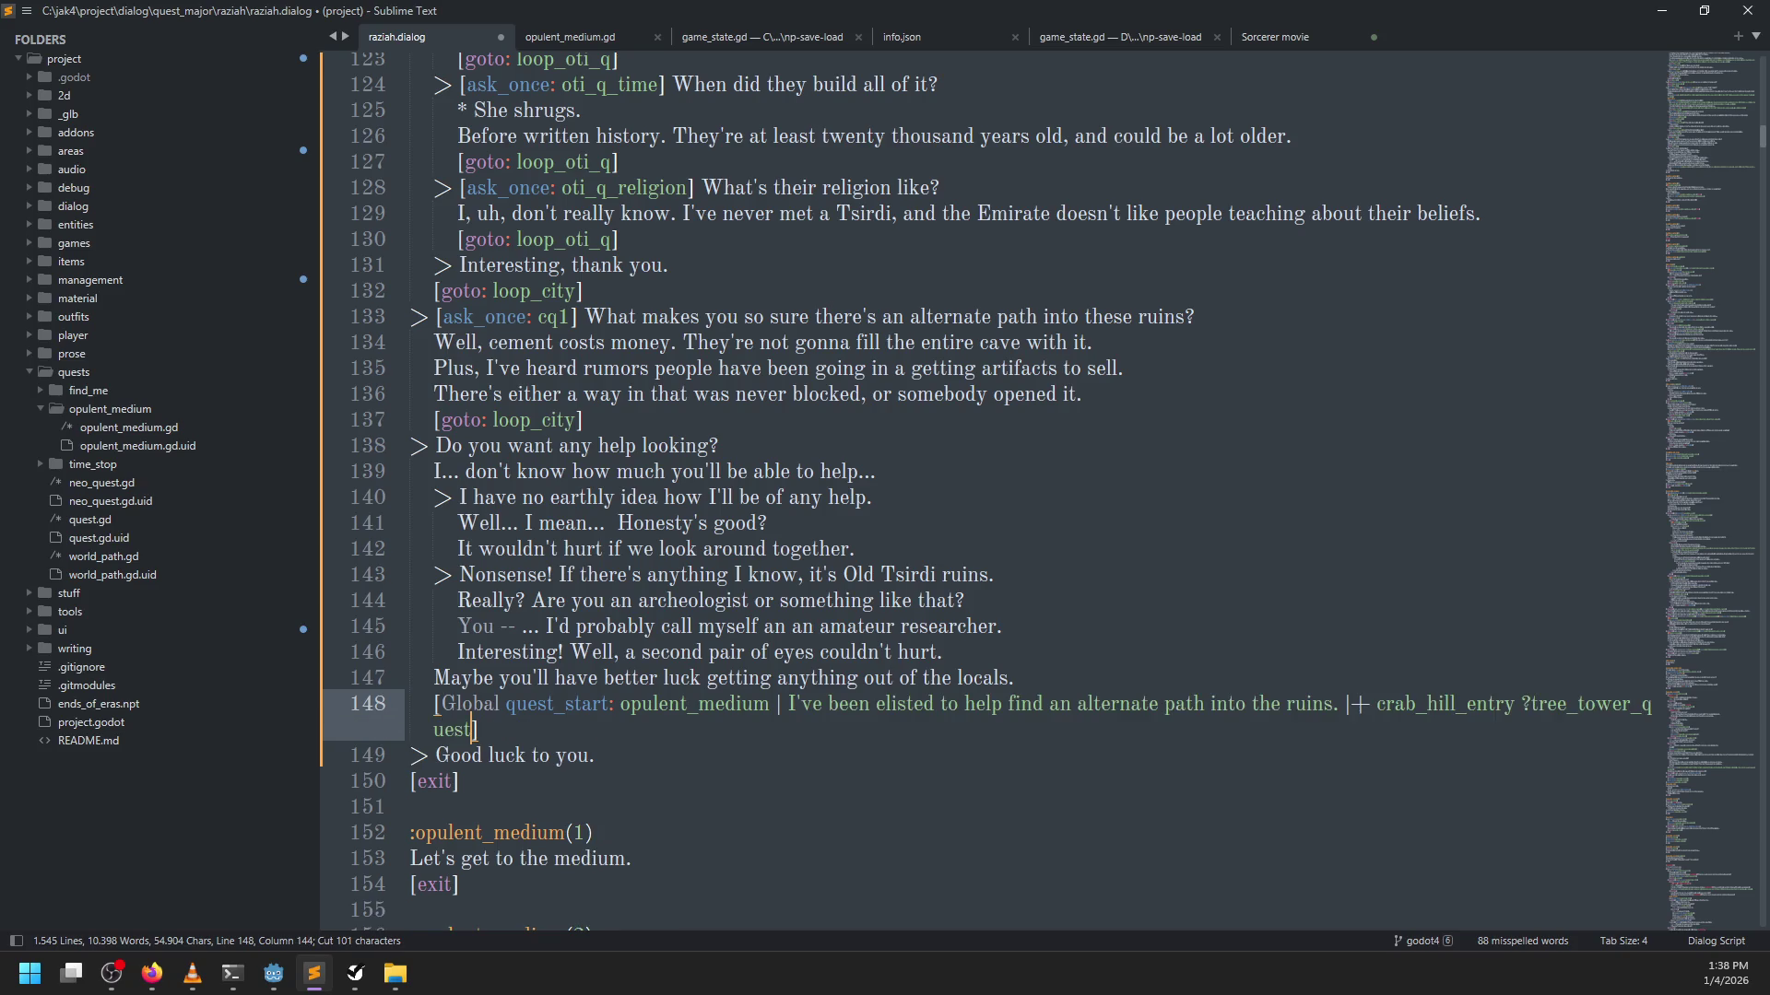
Remove the ?tree_tower_quest tag, keeping crab_hill_entry, and save raziah.dialog
key("ctrl+shift+Left")
key("ctrl+shift+Left")
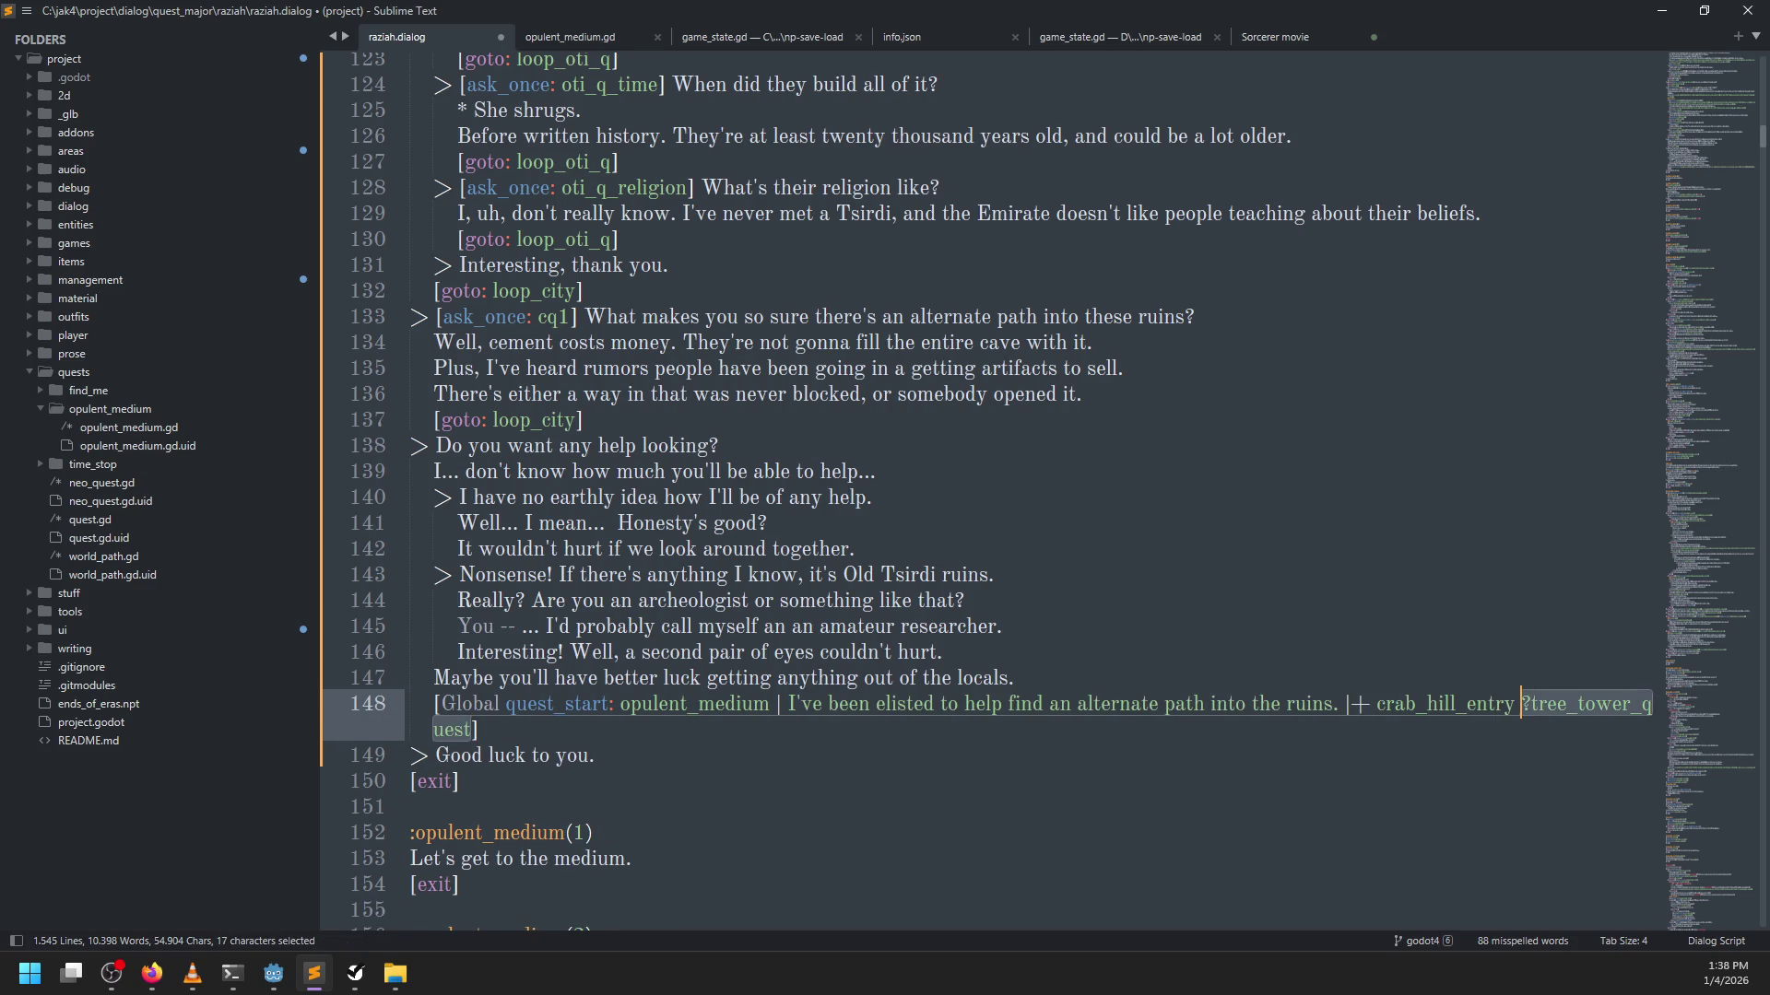
key("Delete")
key("ctrl+shift+Left")
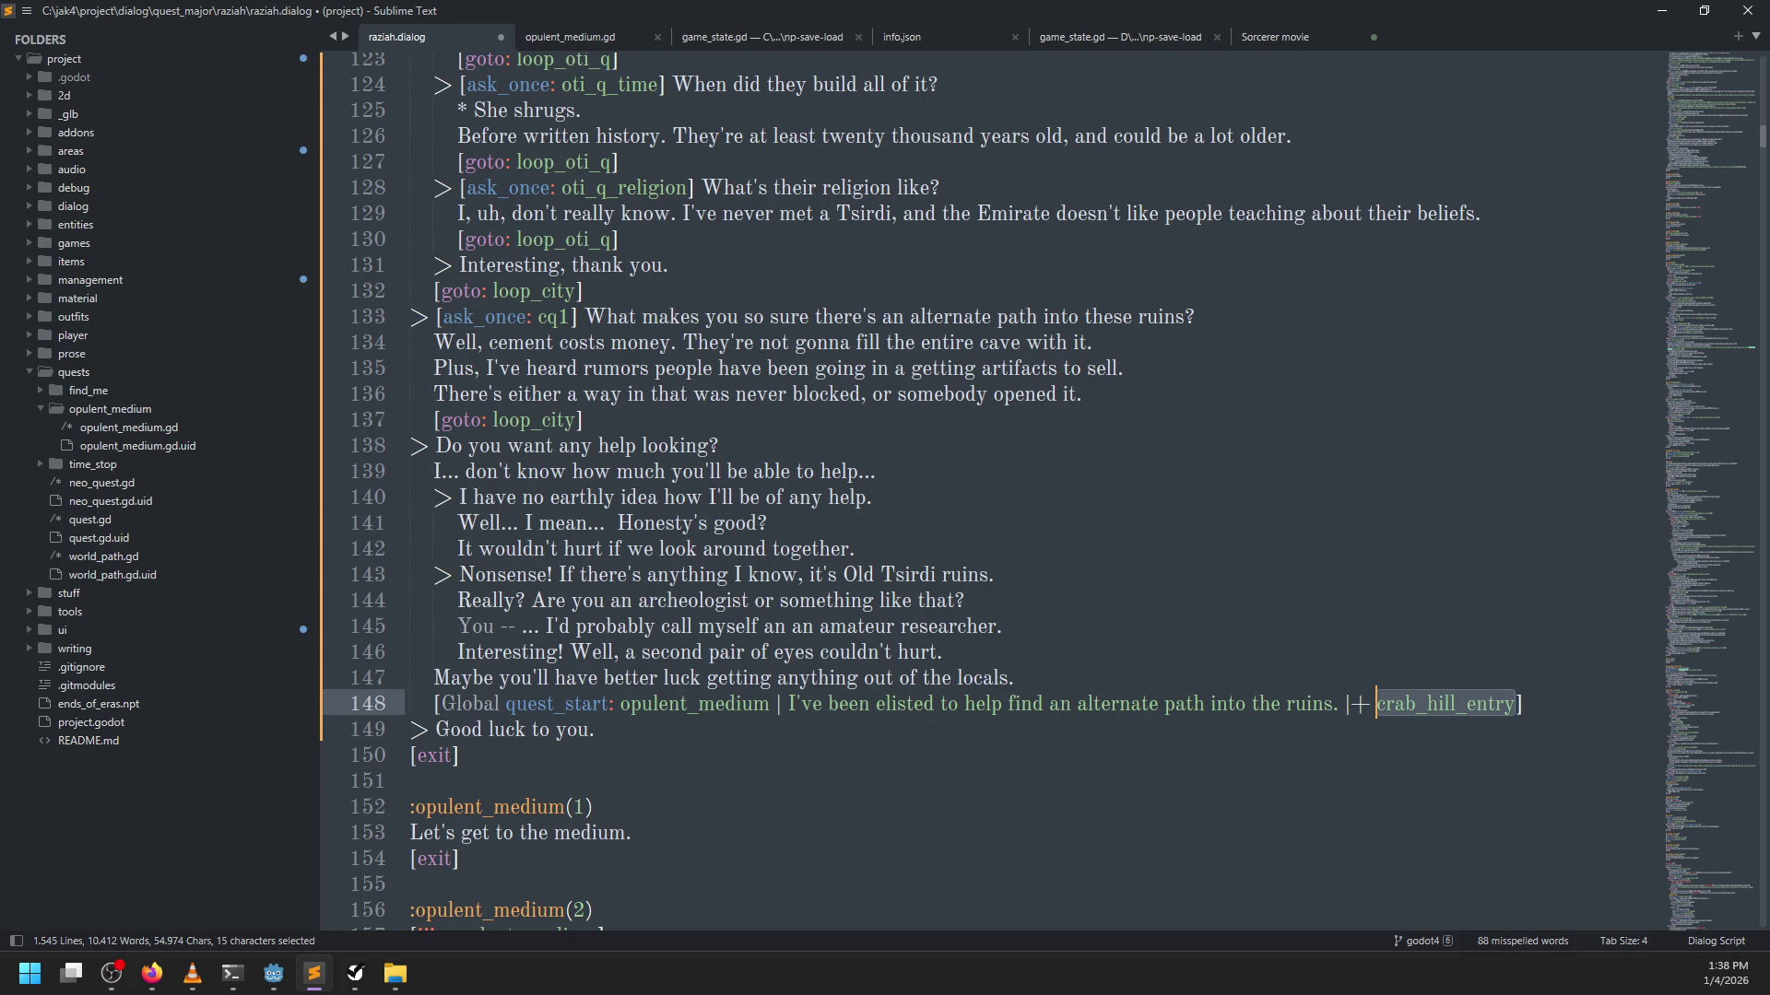
key("ctrl+Left")
key("ctrl+s")
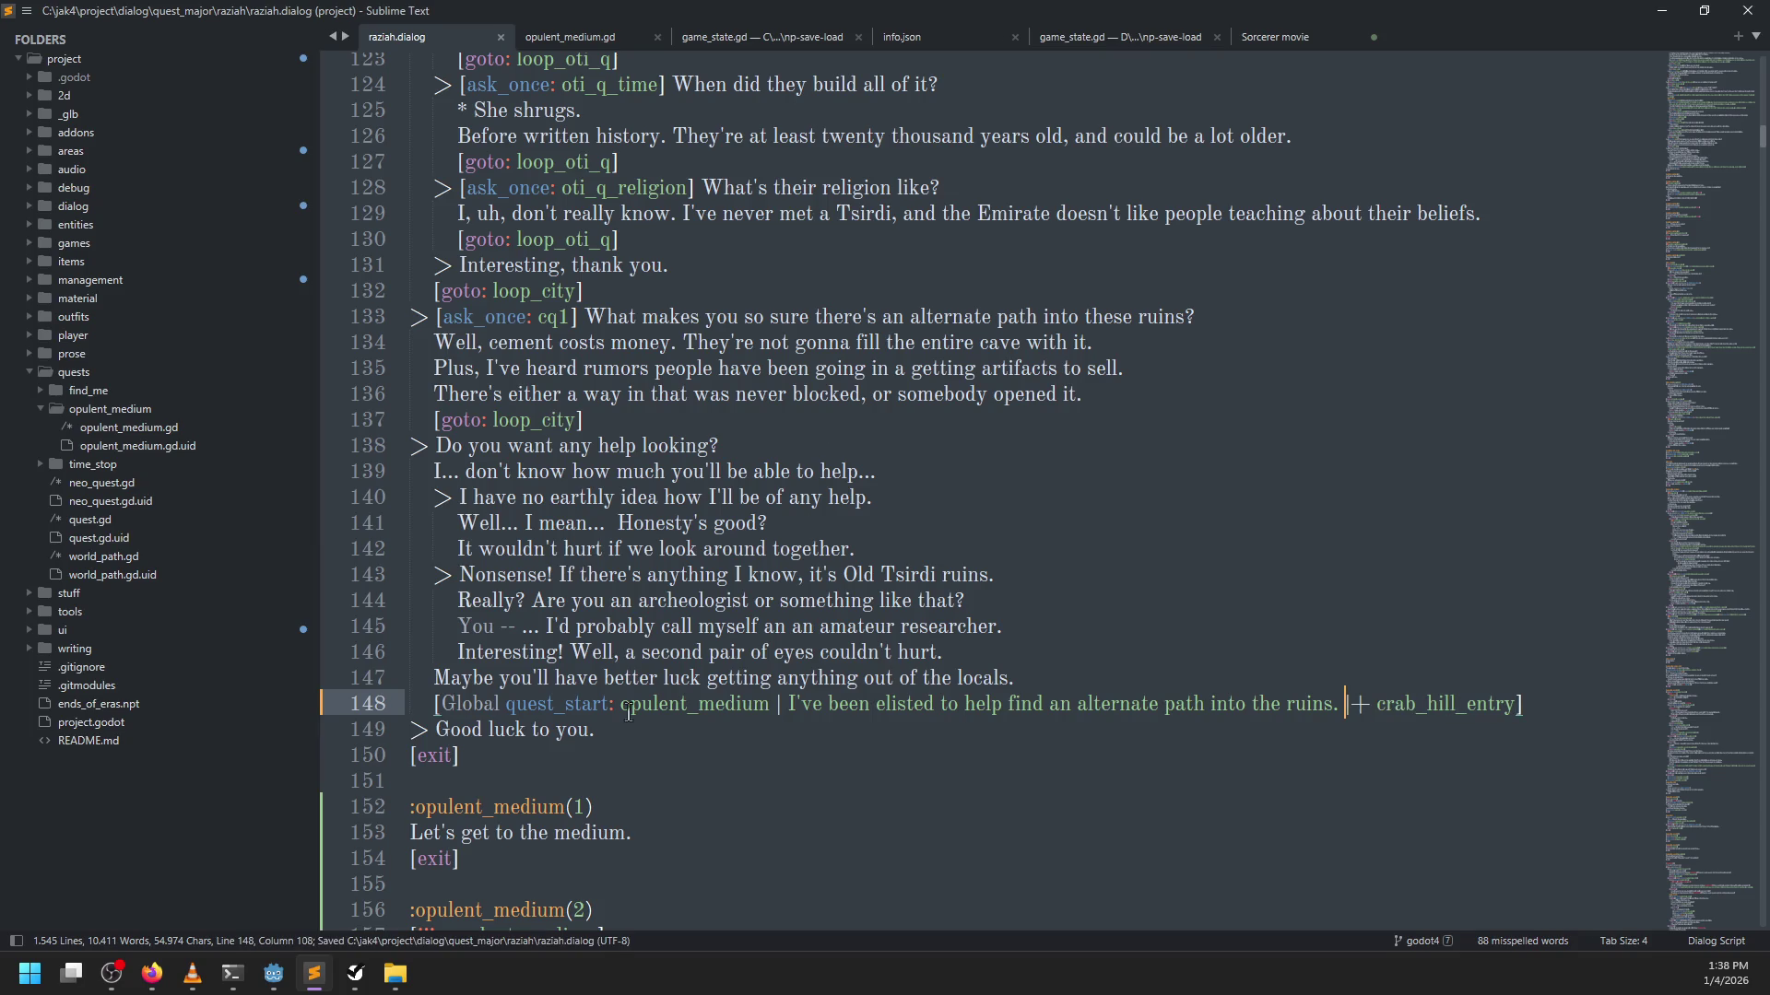
Change Global to journal on line 148, then bring up journal.gd in Godot
left_click(274, 974)
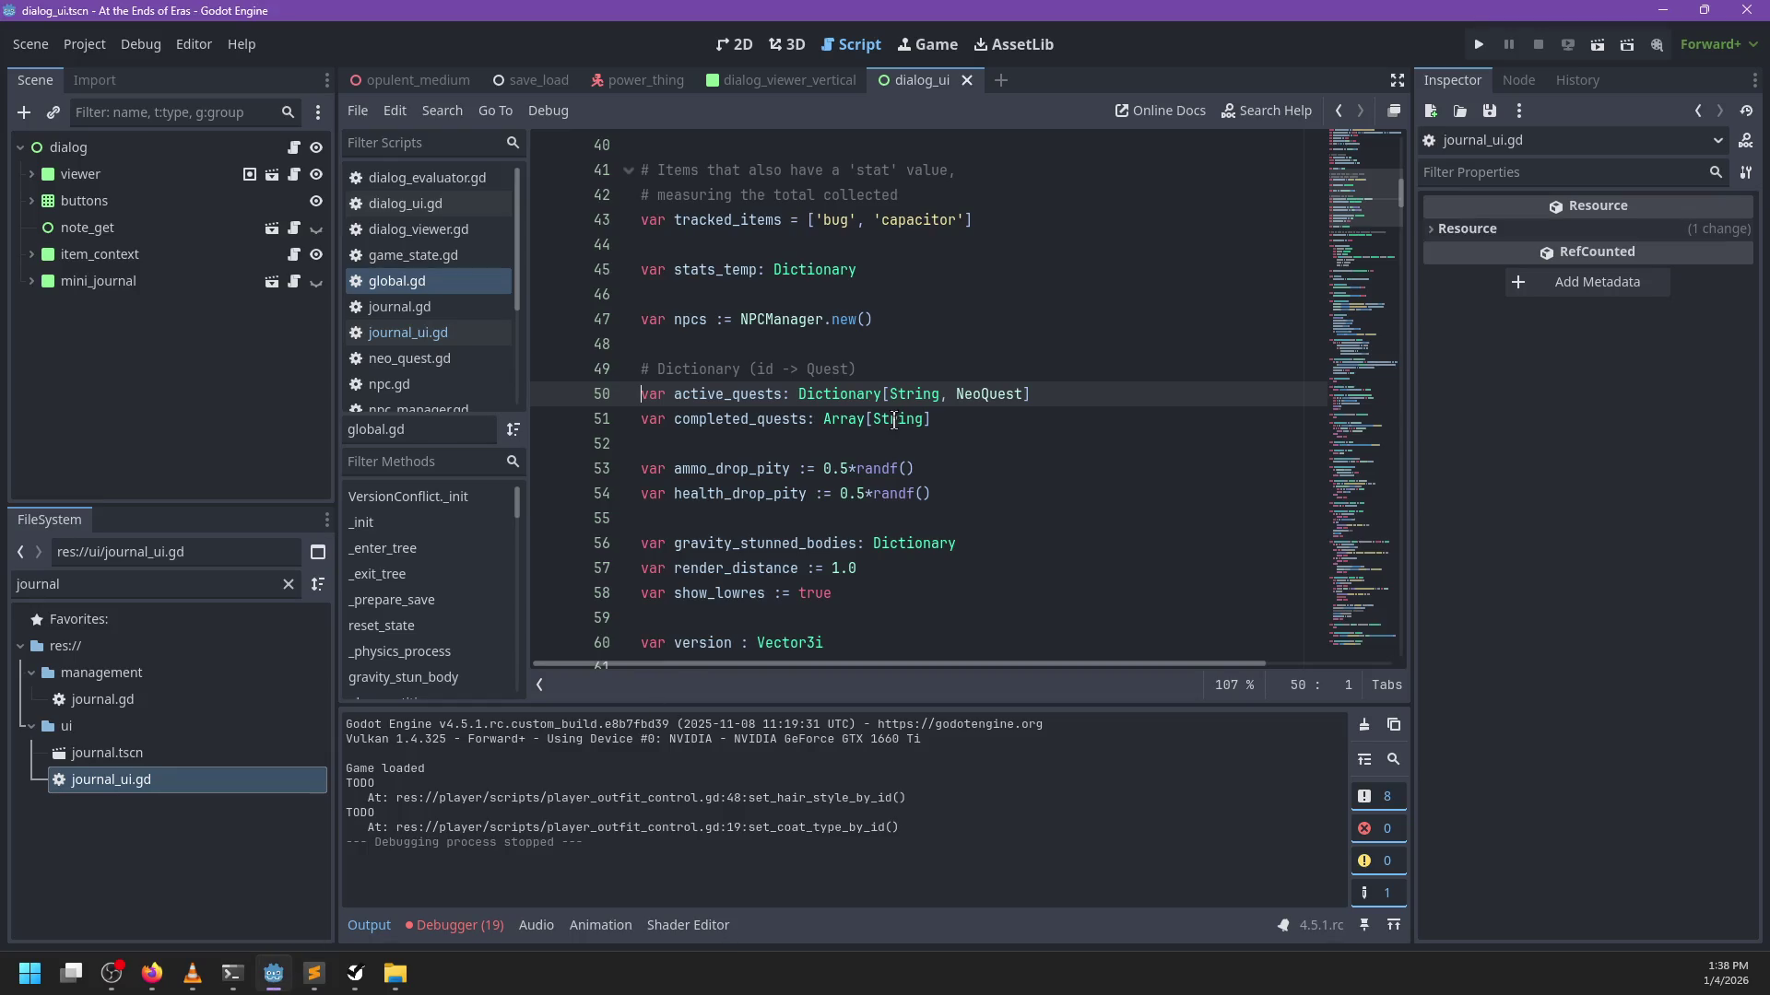
left_click(437, 285)
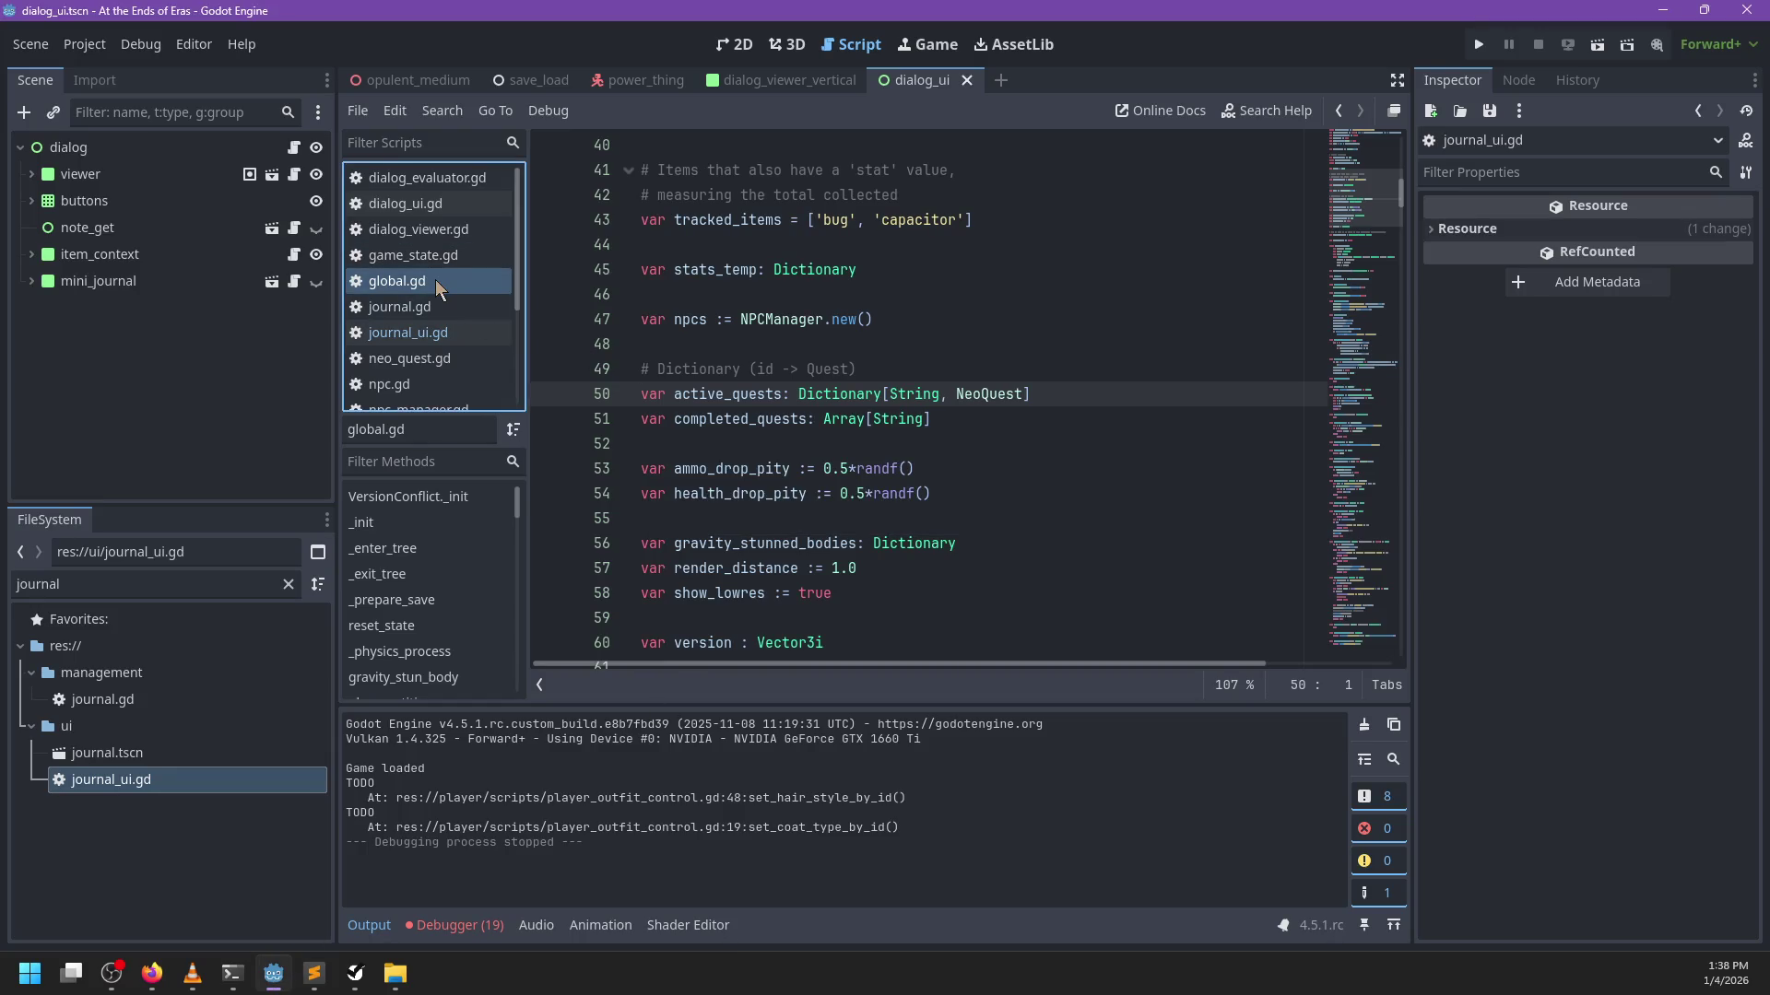
key("alt+Tab")
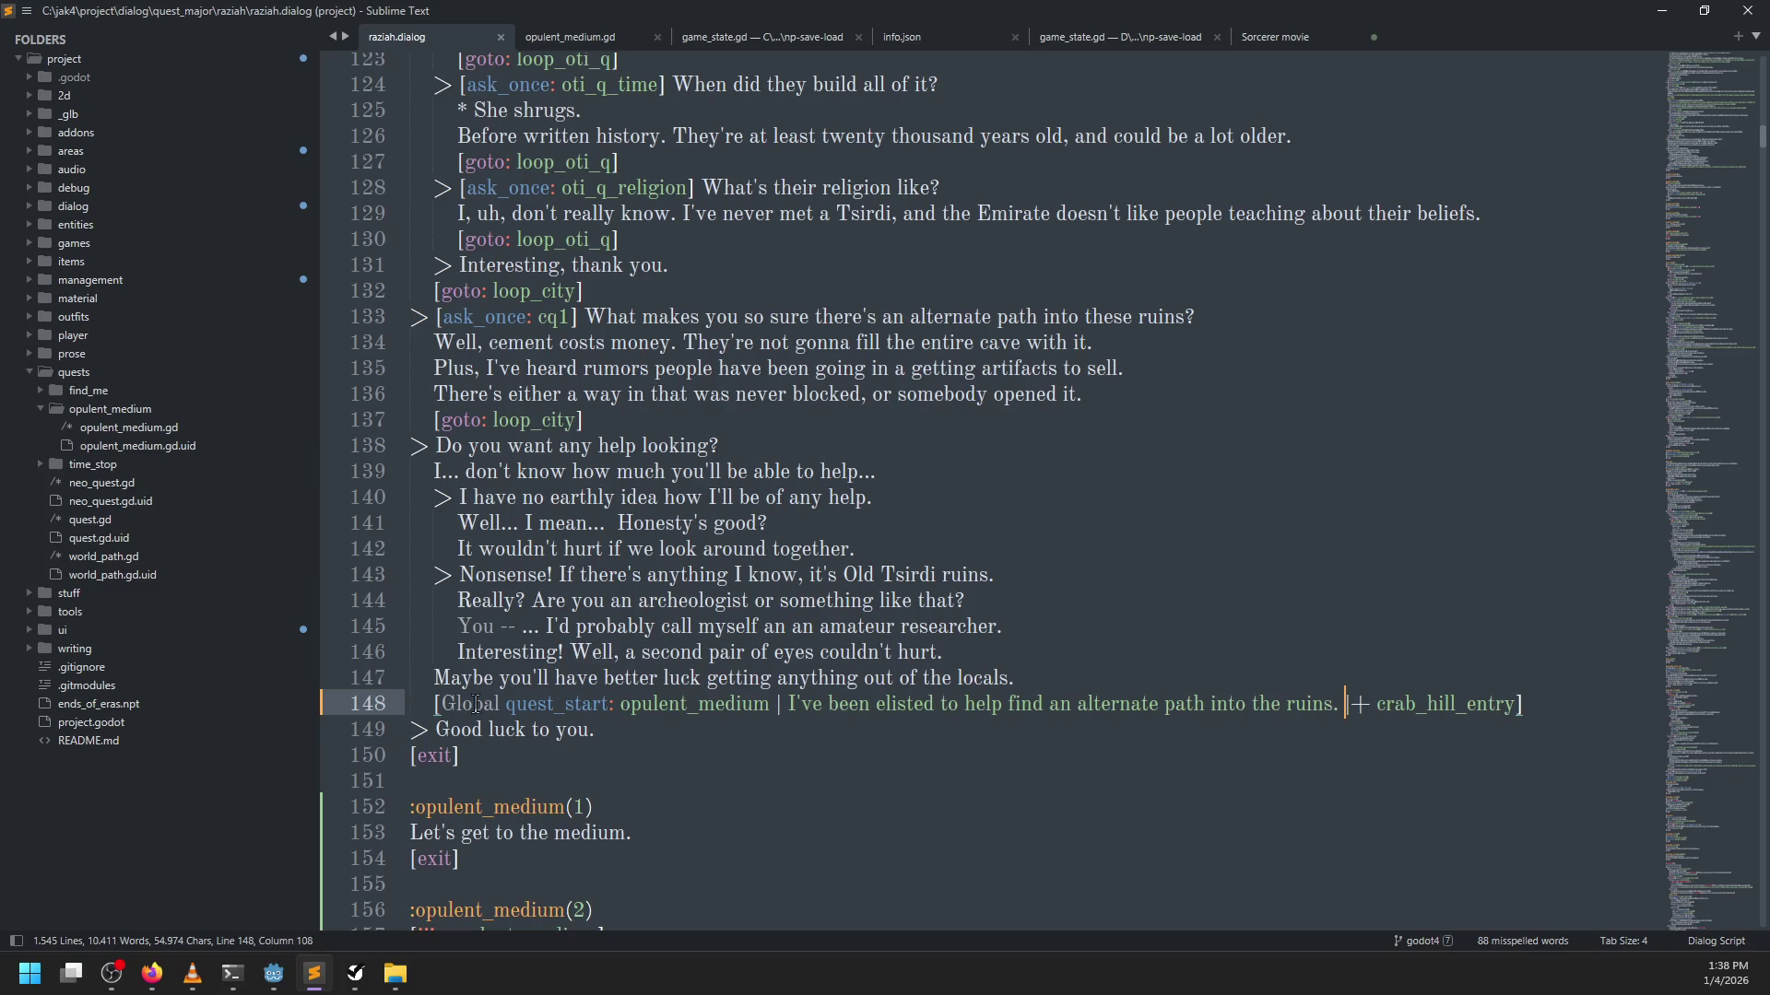
double_click(475, 705)
type("journal")
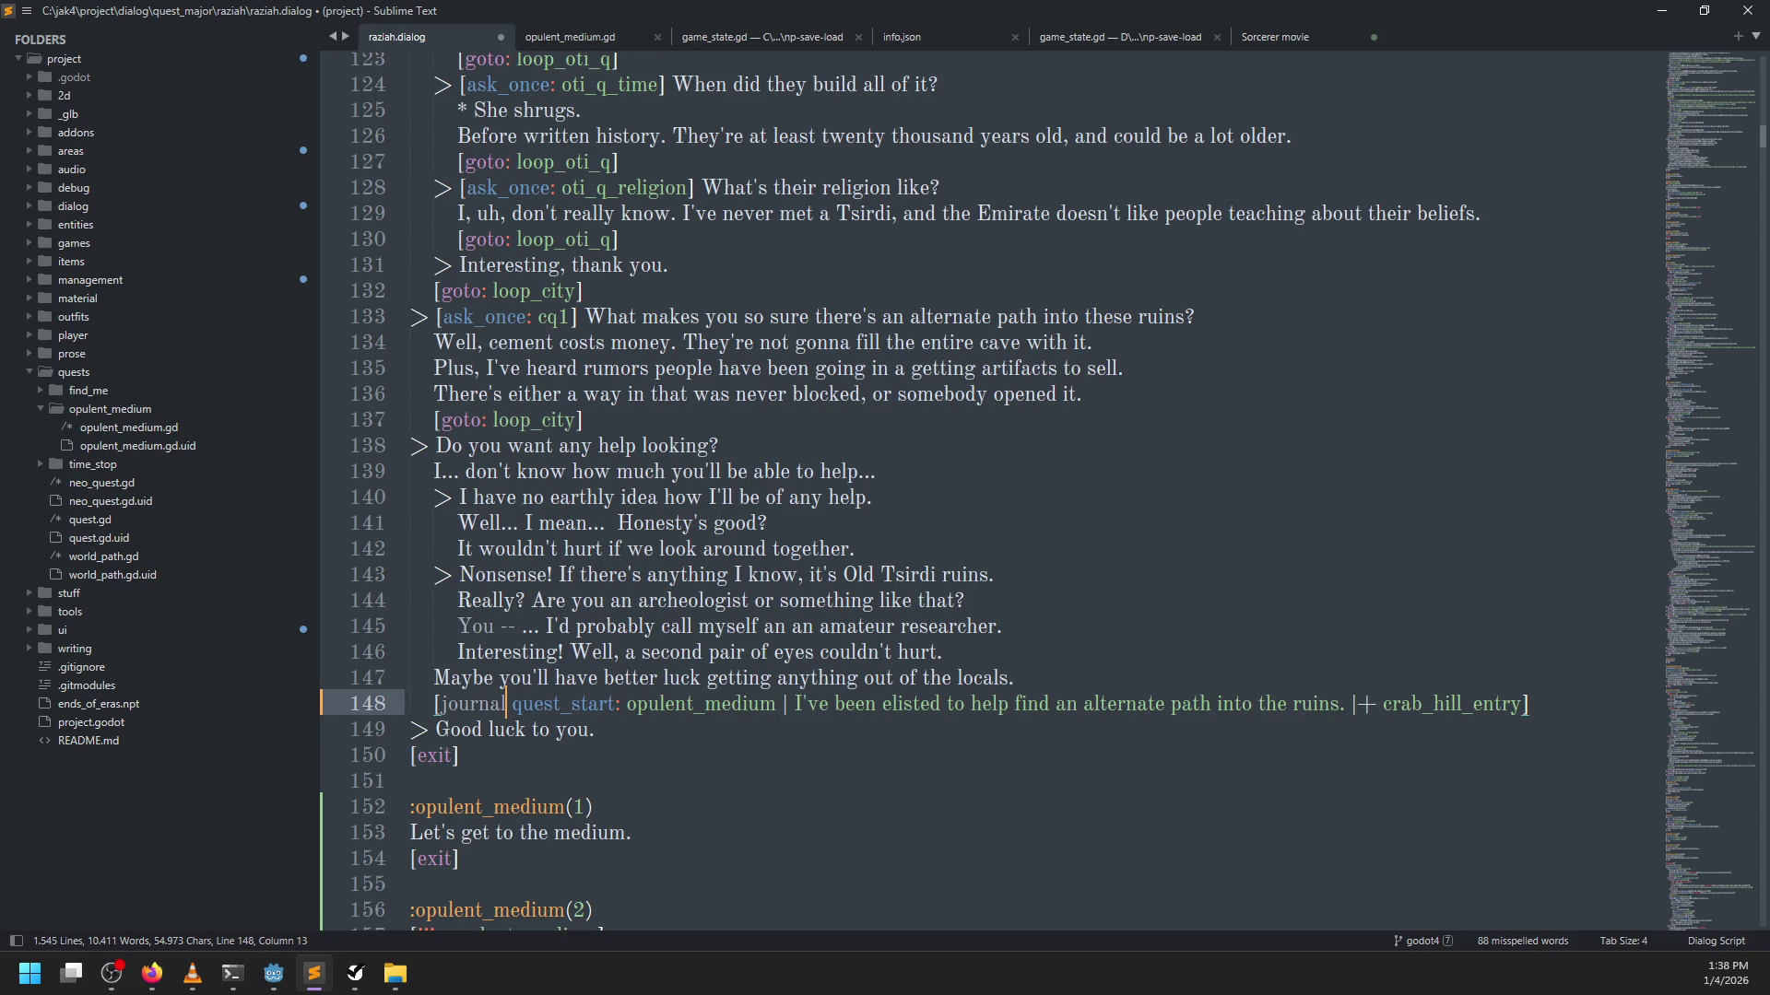
key("alt+Tab")
left_click(399, 307)
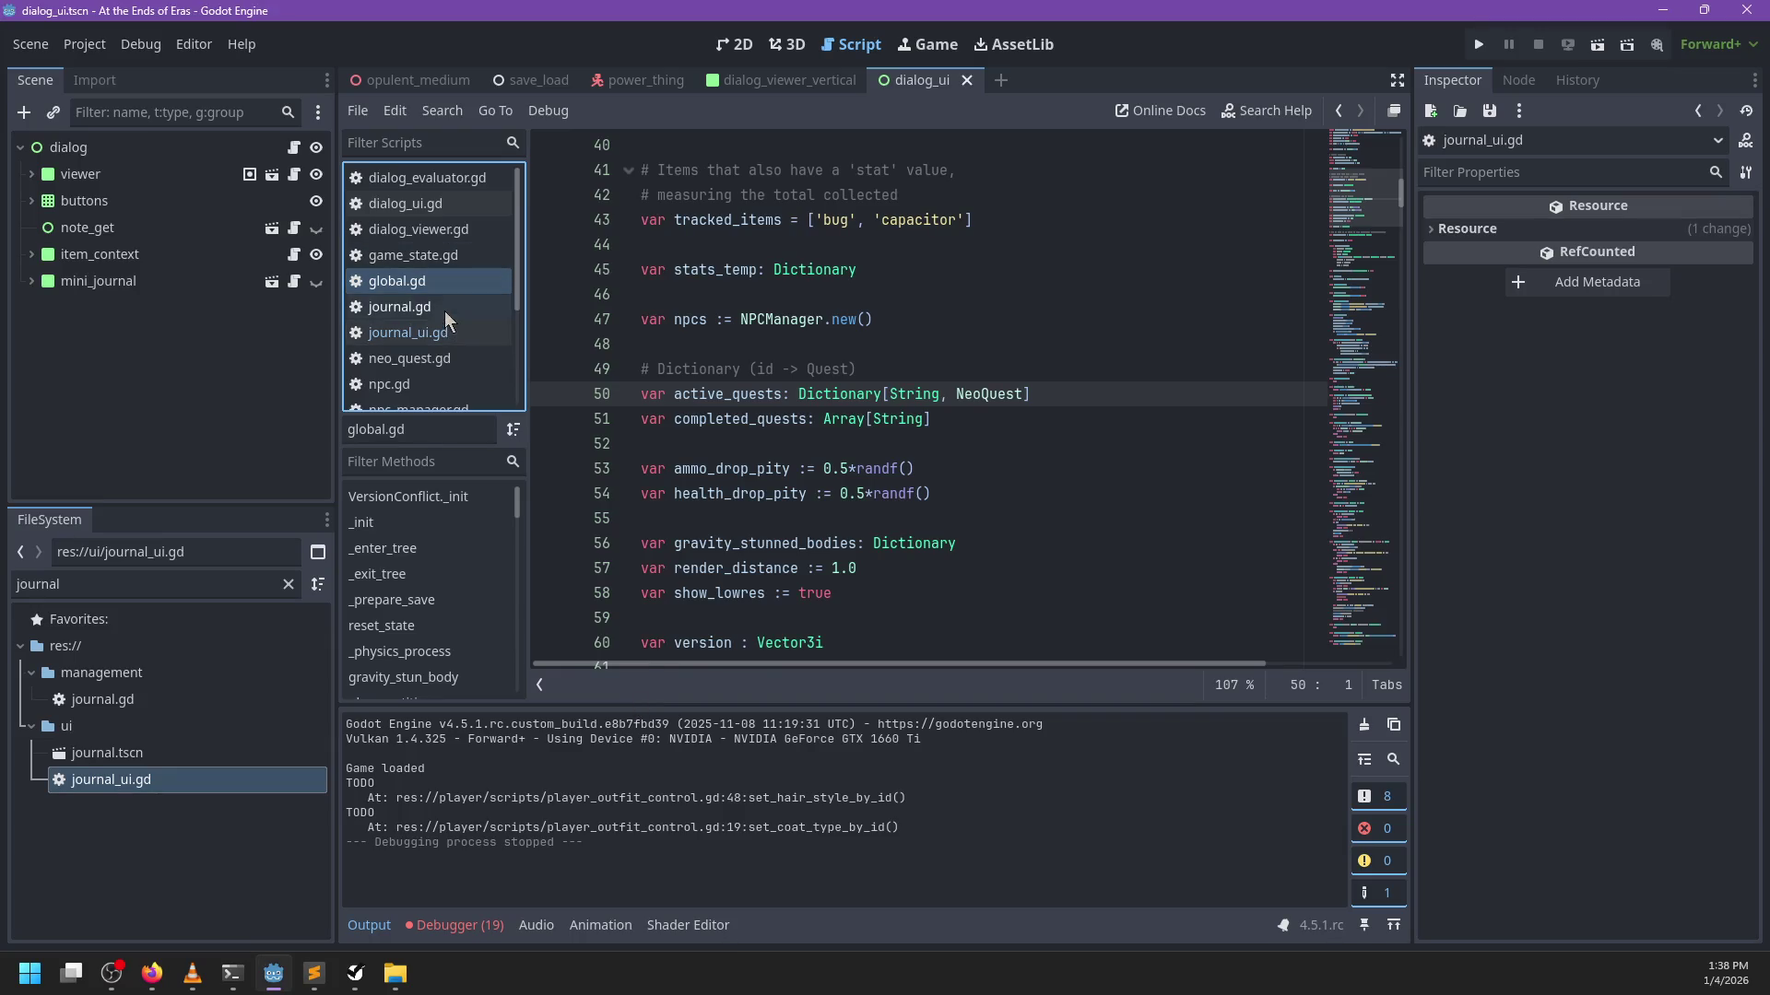
Add a quest section comment and declare func quest_start(id: String, text: String, tags: Array) -> bool
scroll(857, 423, "up", 2)
left_click(807, 247)
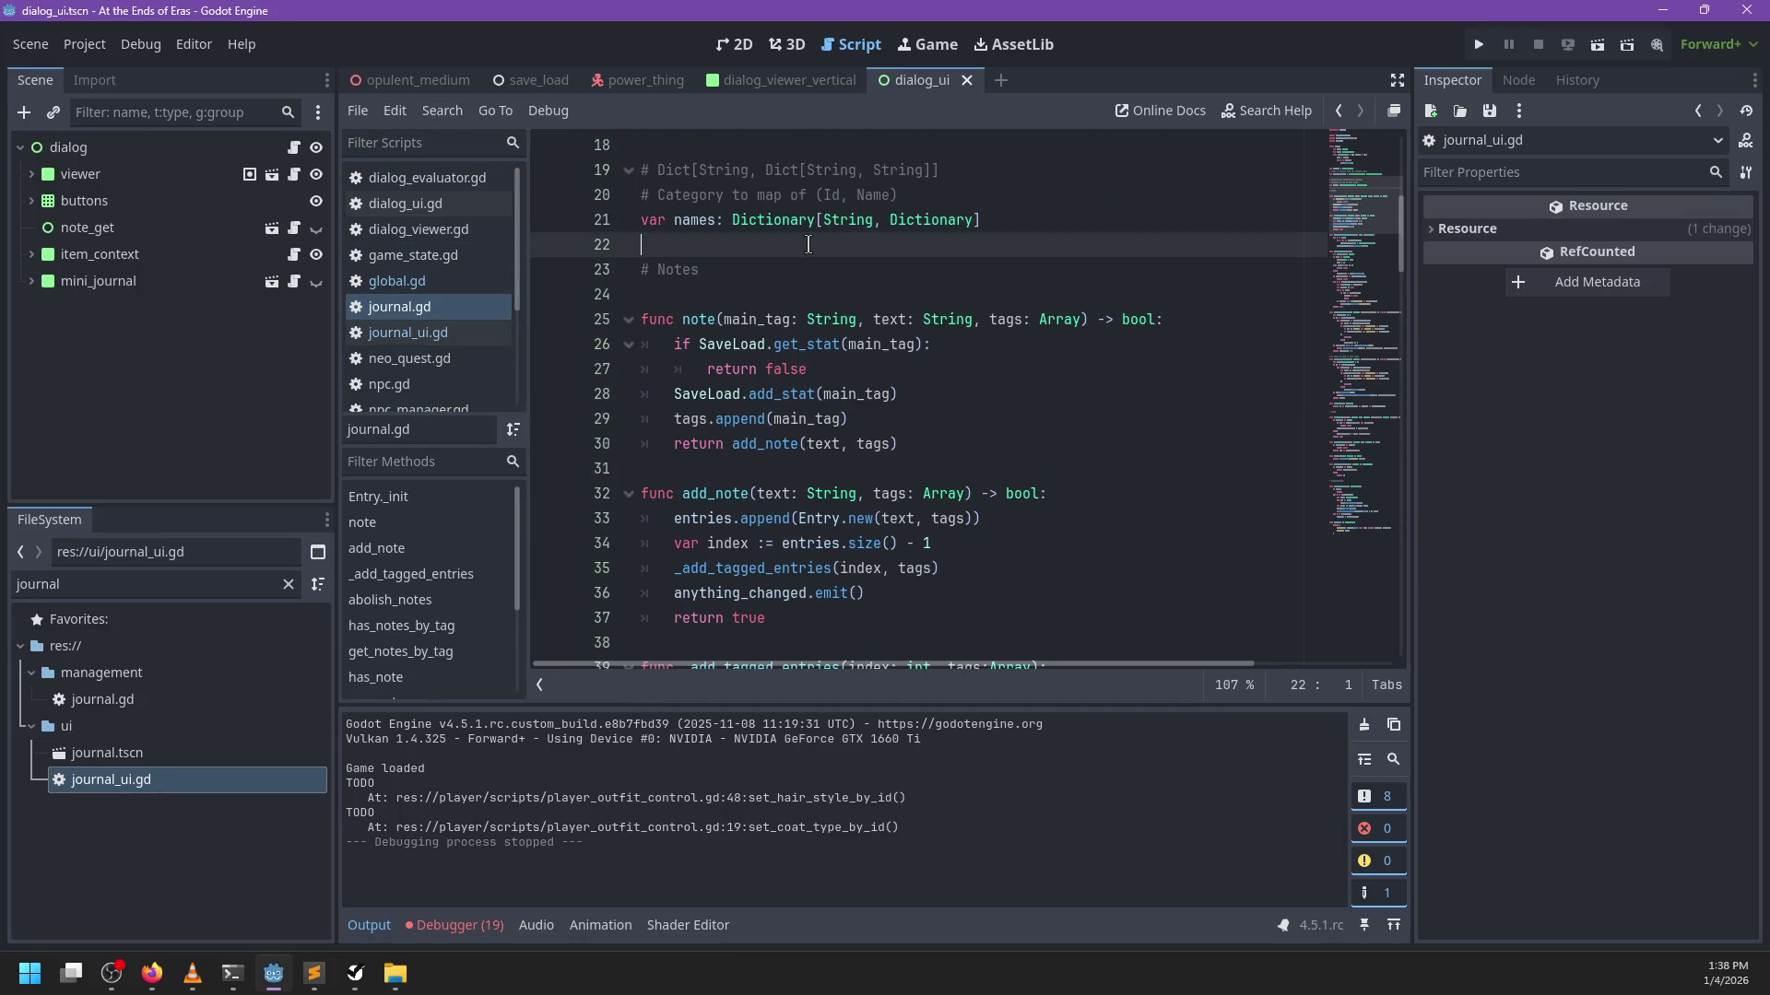
key("Return")
key("Return")
key("Up")
type("#")
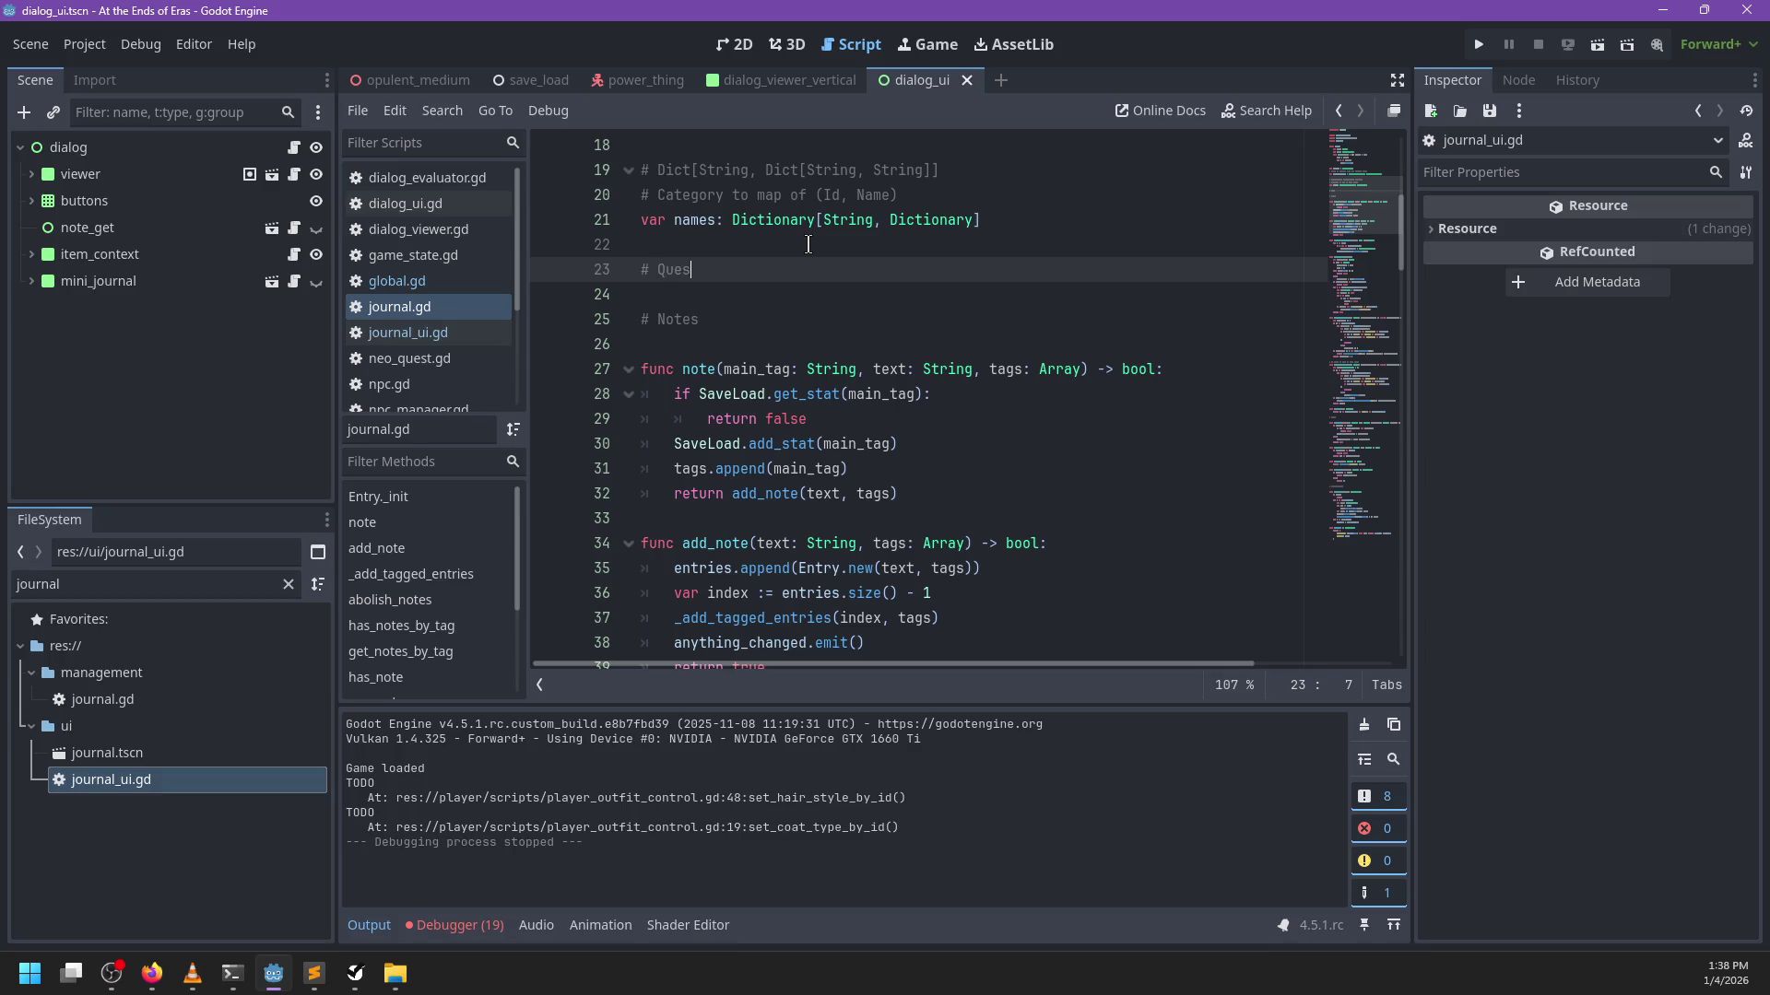
key("Return")
key("Return")
type("func quest")
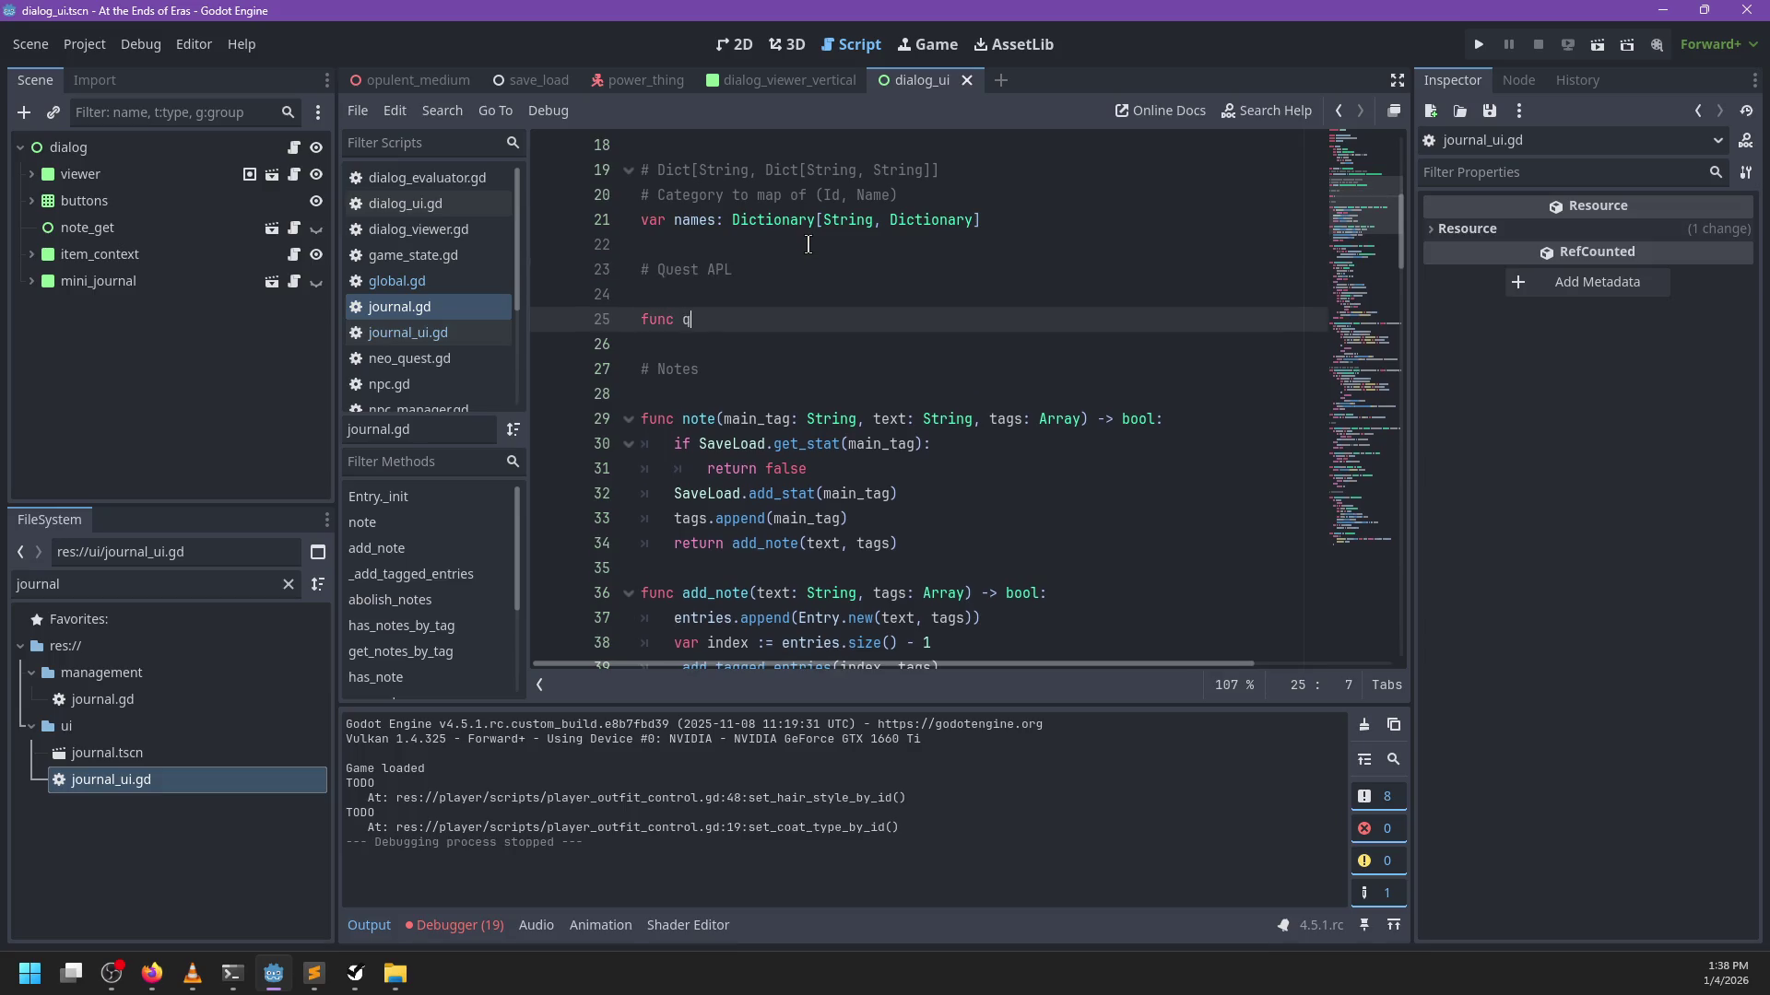
type("_start(id: ")
type("String, text: ")
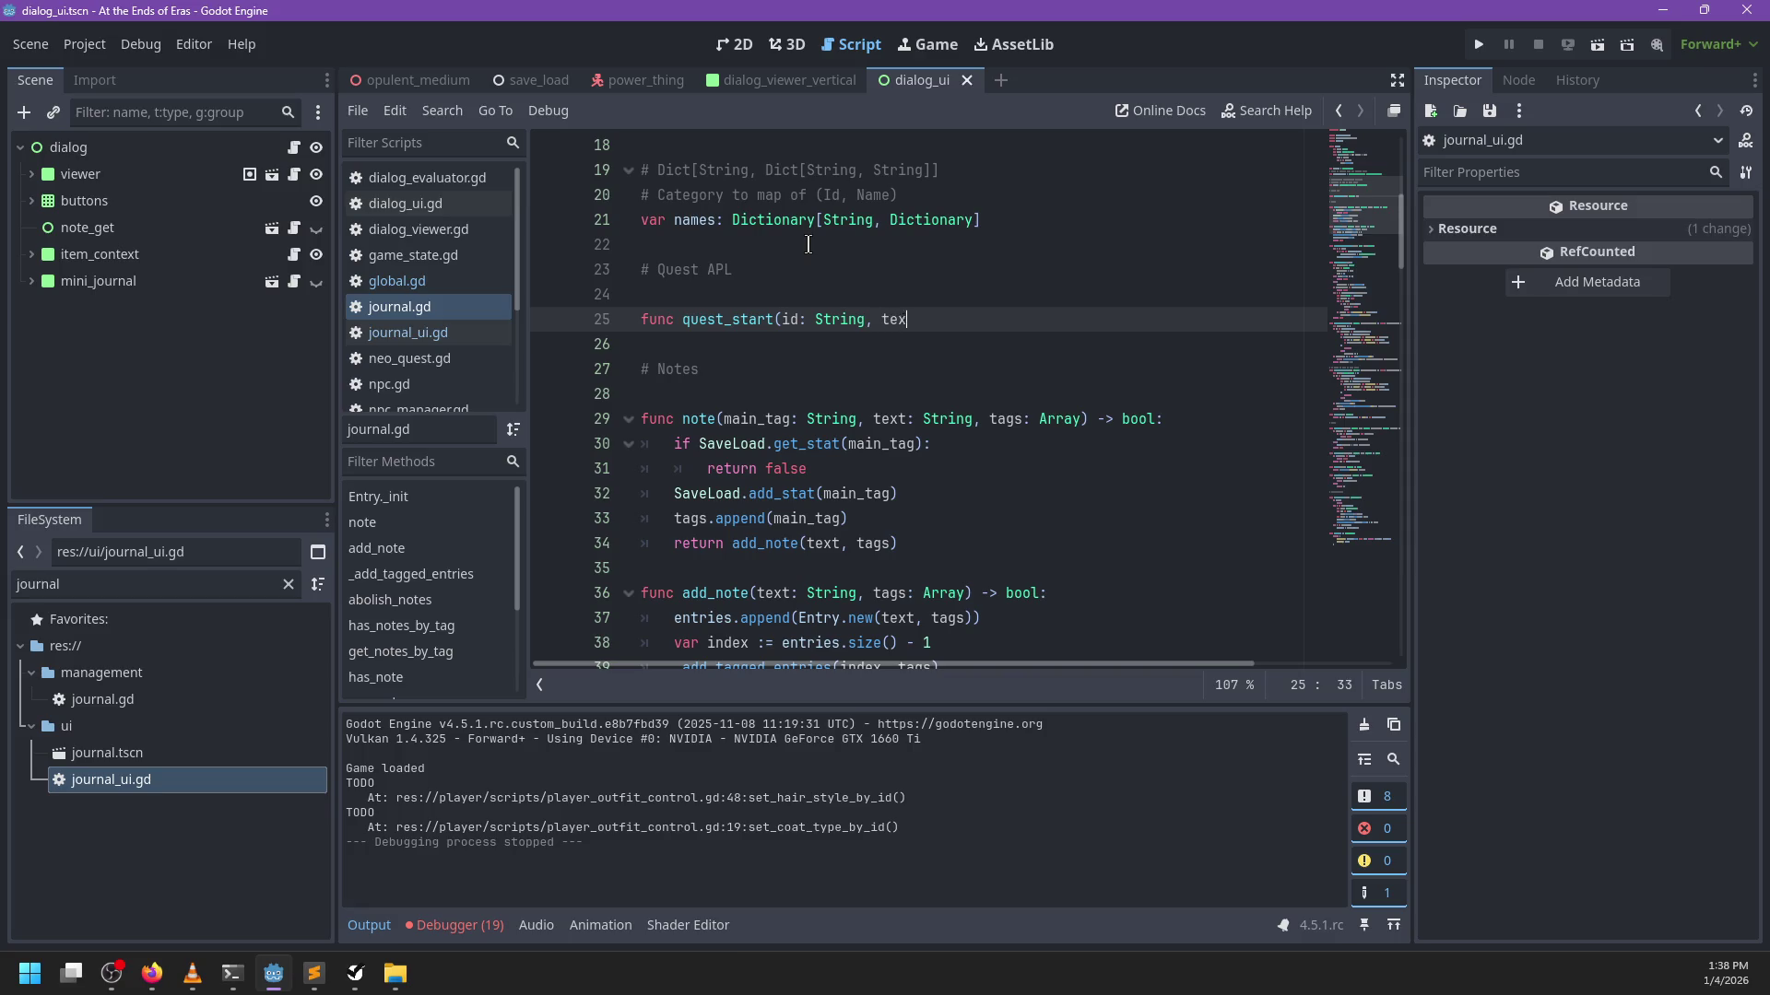
type("String, tags: A")
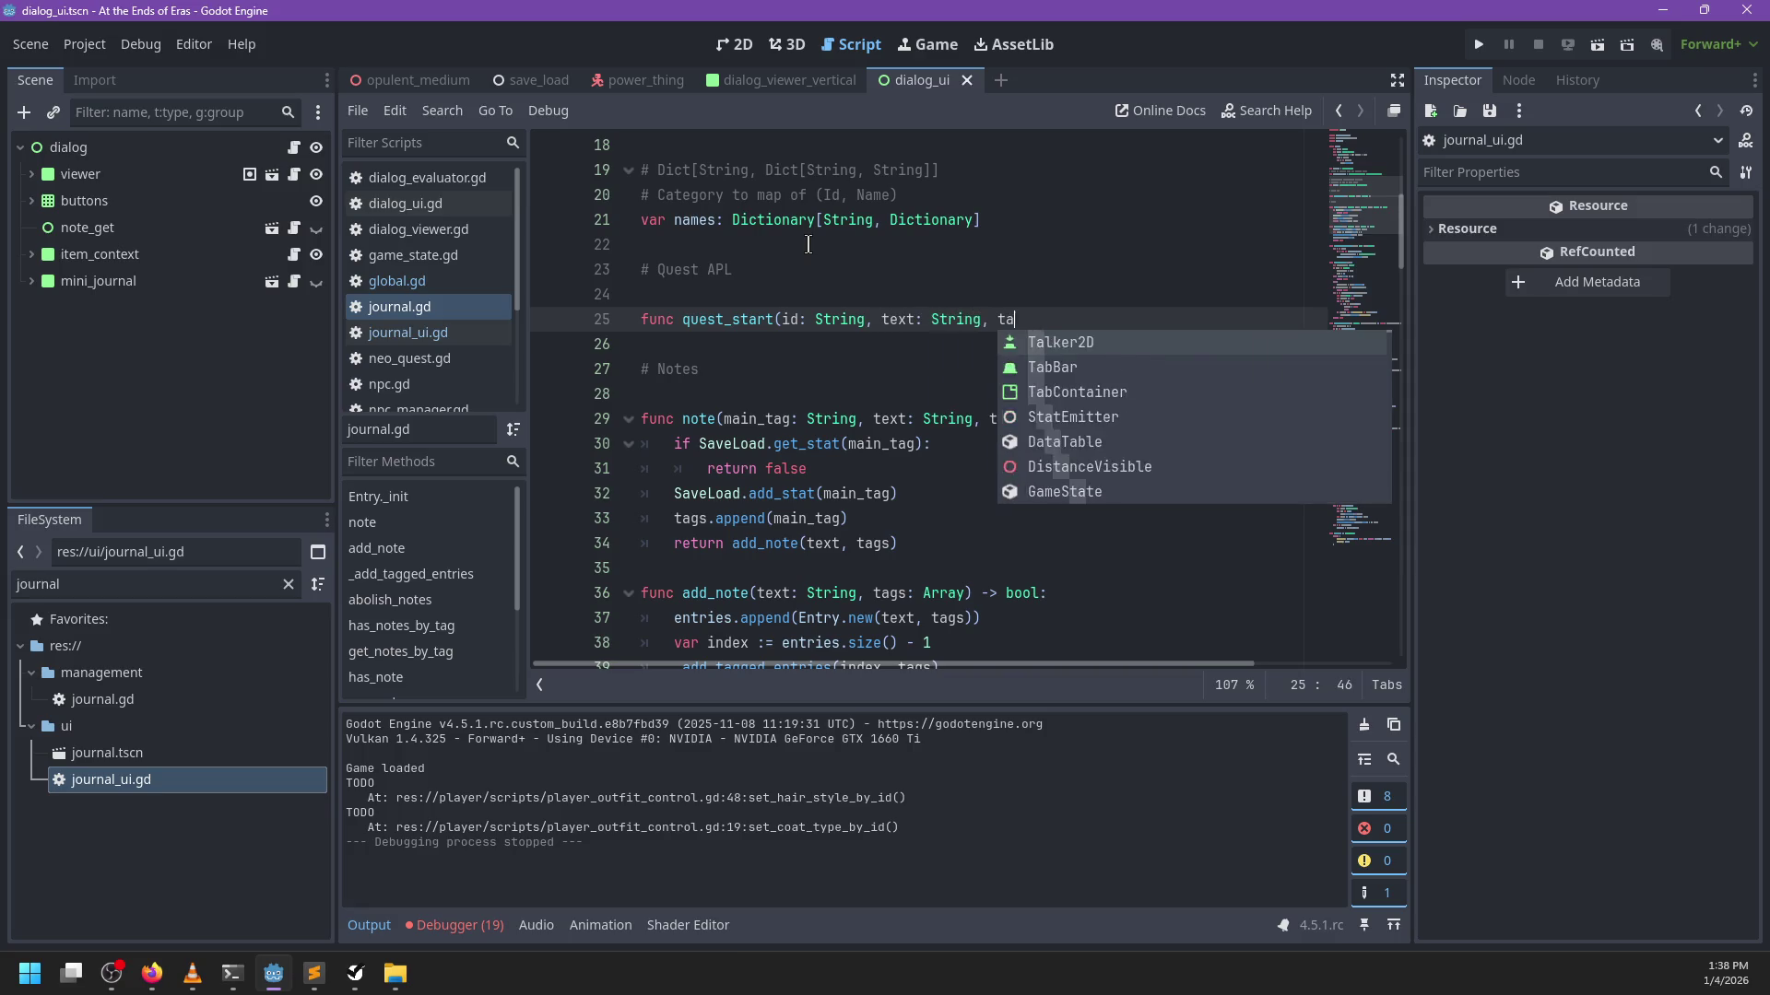
type("rray) -> b")
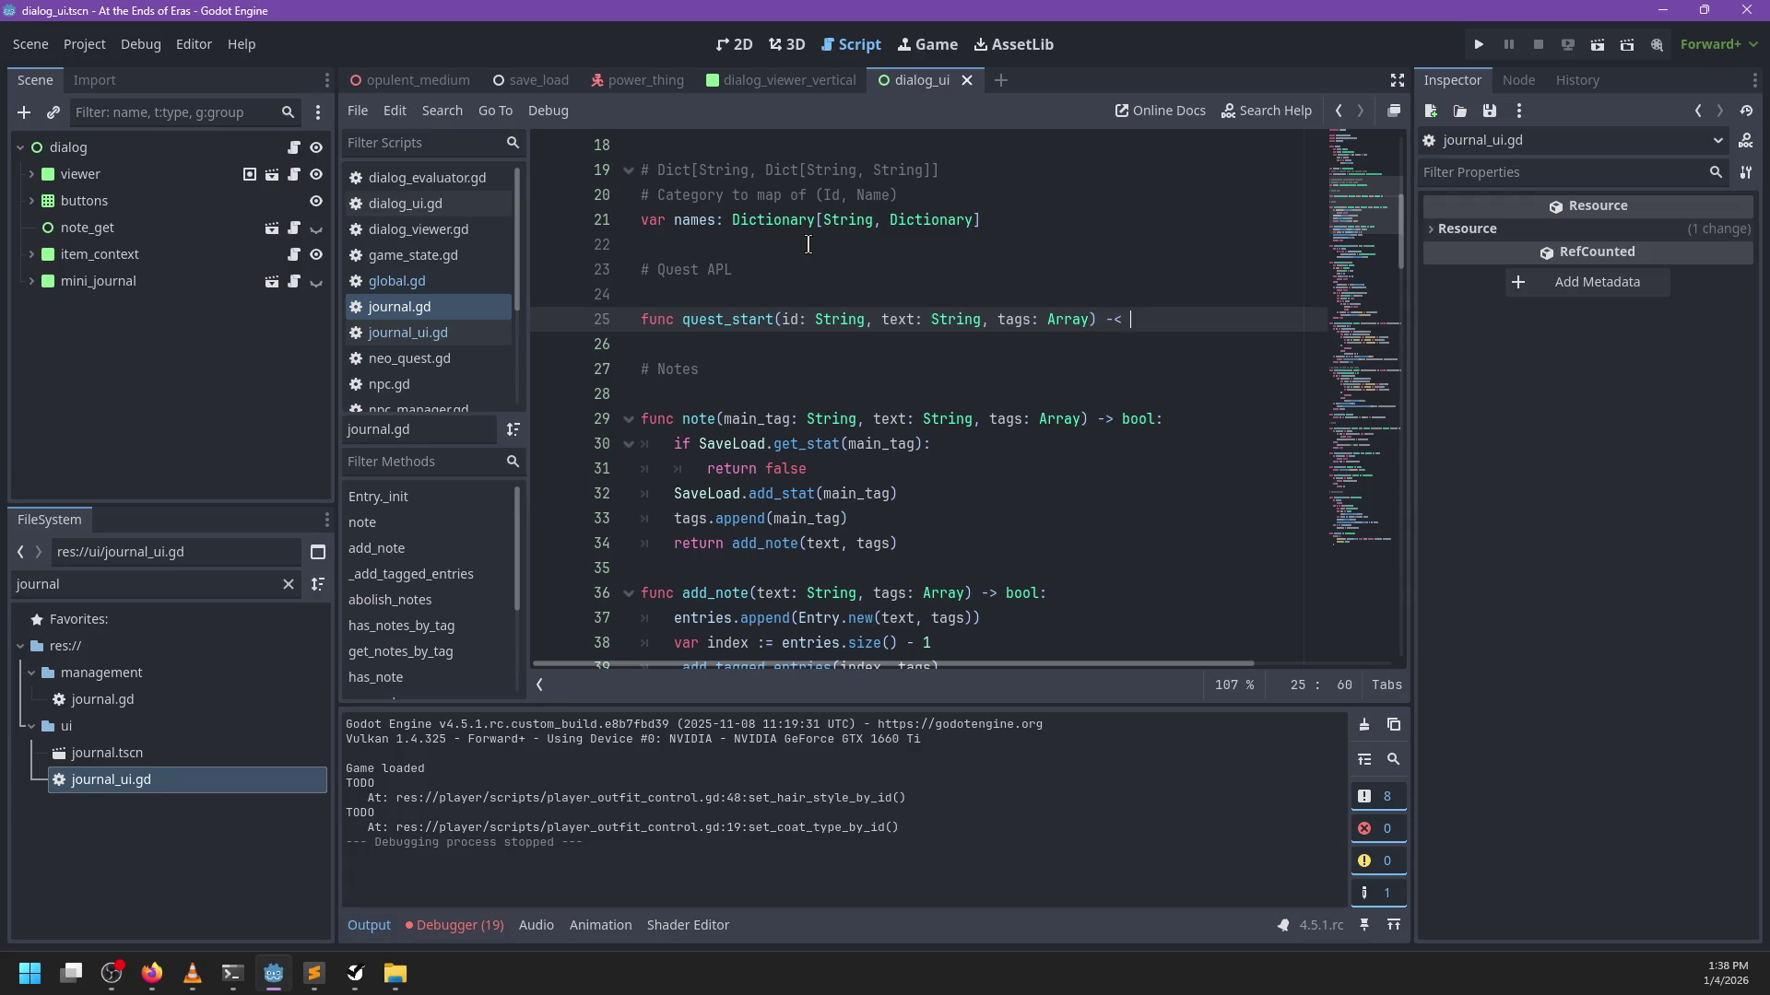
type("ool:")
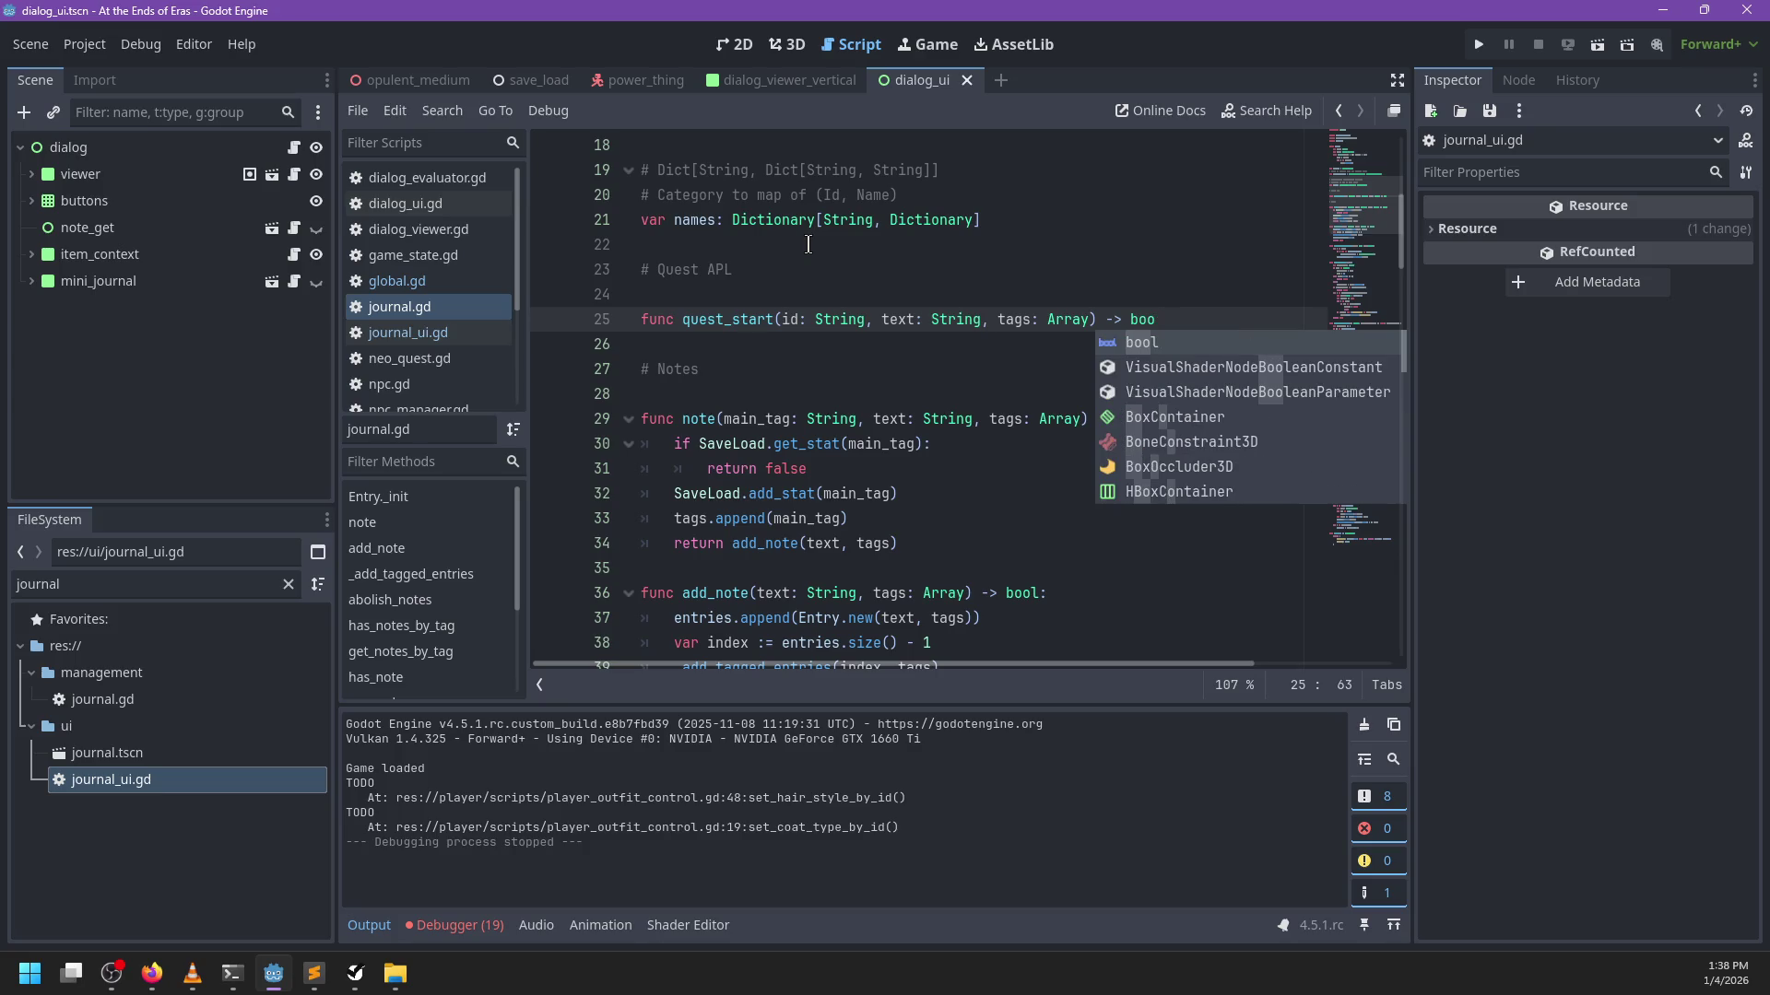
Begin the body with if Global.quest_start(id) and jump to its definition in global.gd
key("Return")
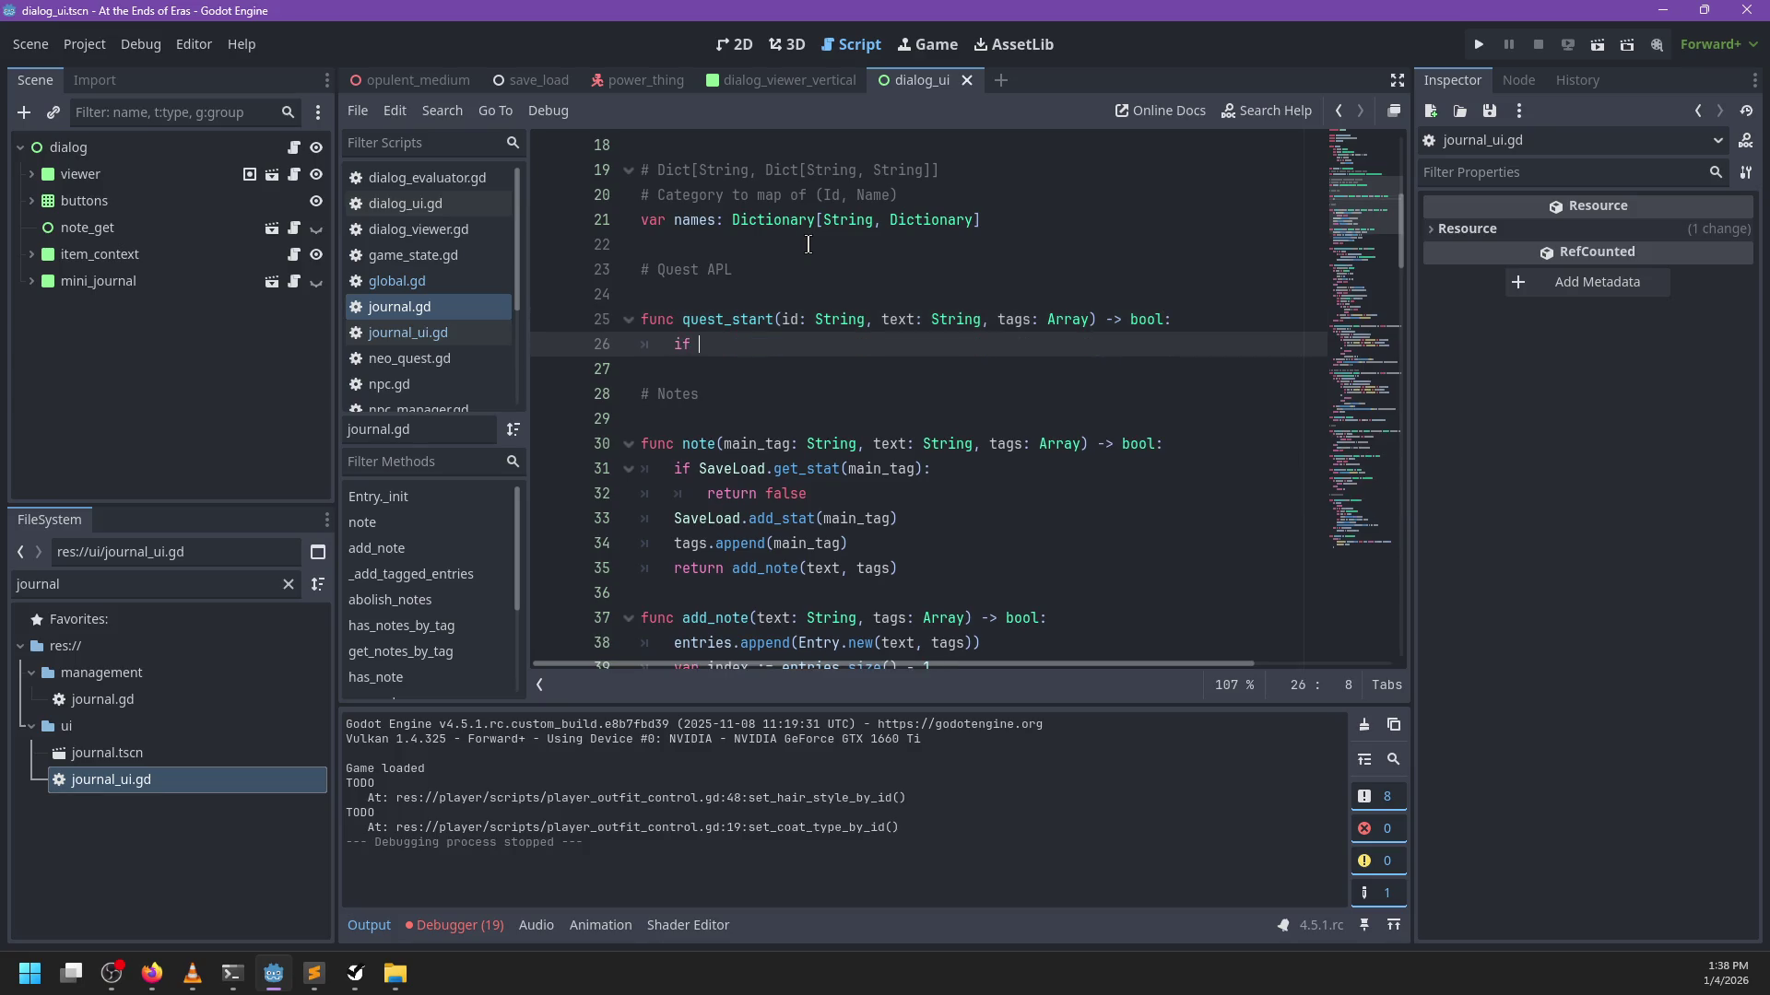
type("obal.quest_sta")
key("Return")
type("id)")
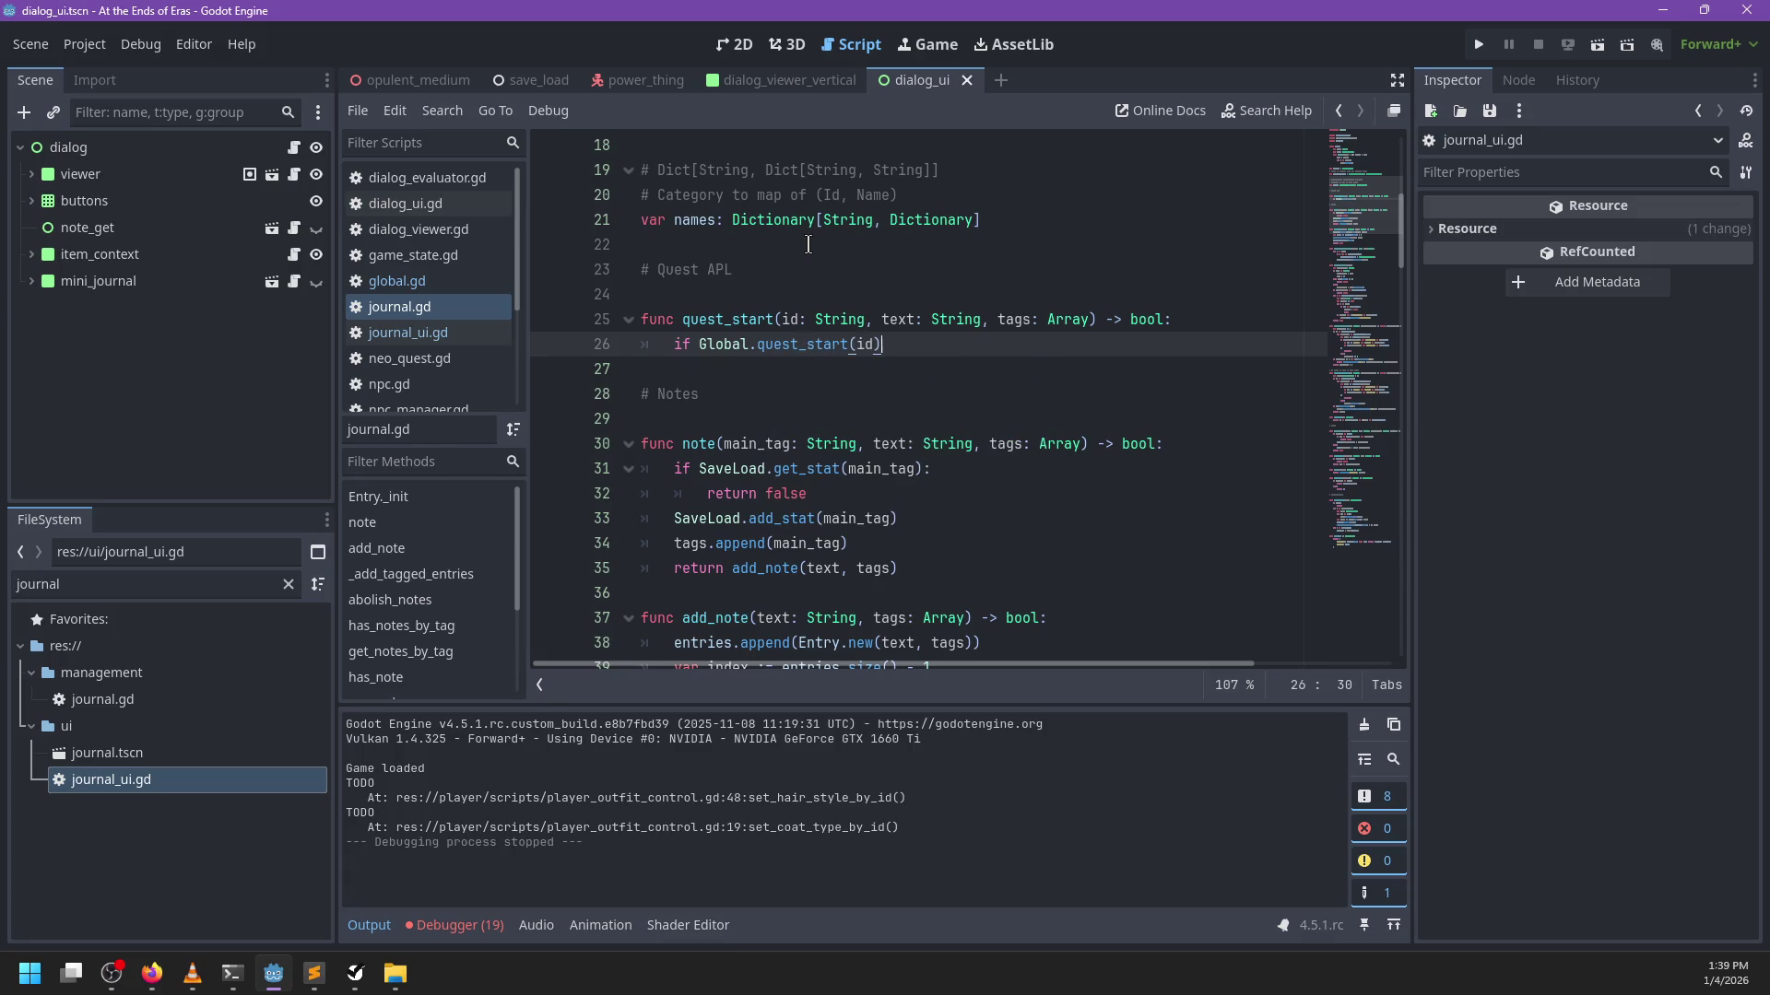
left_click(811, 345, "ctrl")
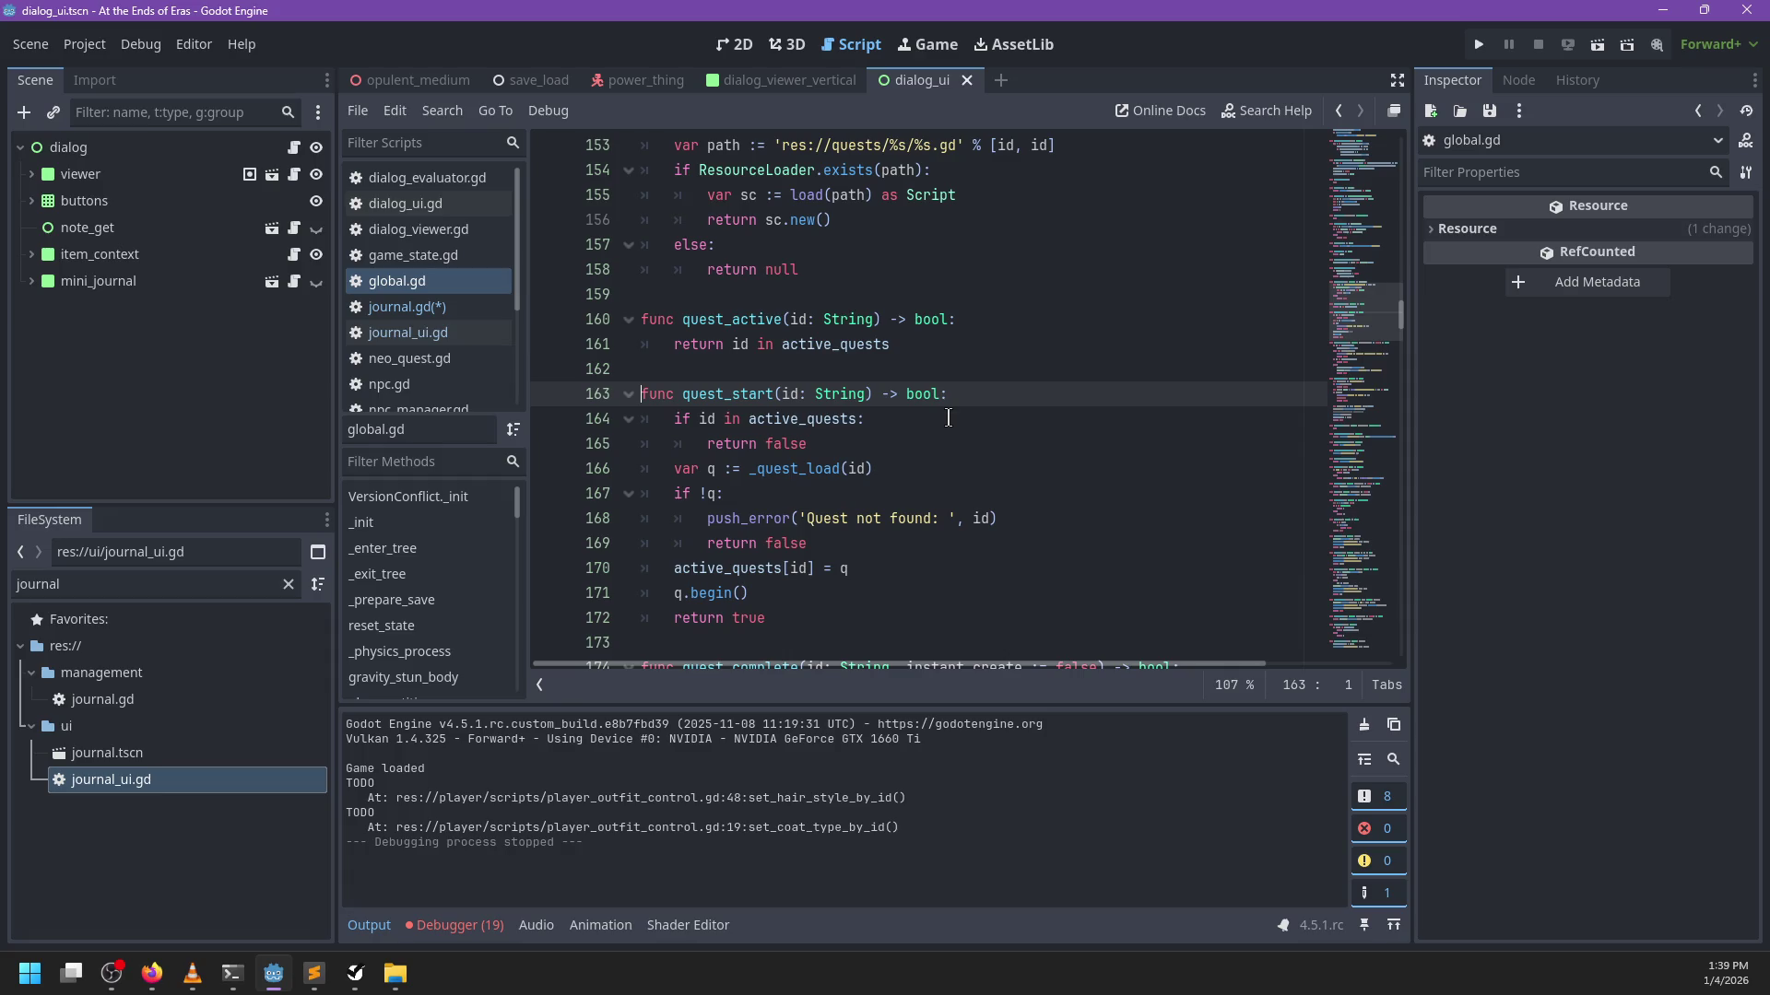
Inside the if block, add tags.push_back('?'+id) followed by add_note(text, tags)
left_click(449, 308)
key("Return")
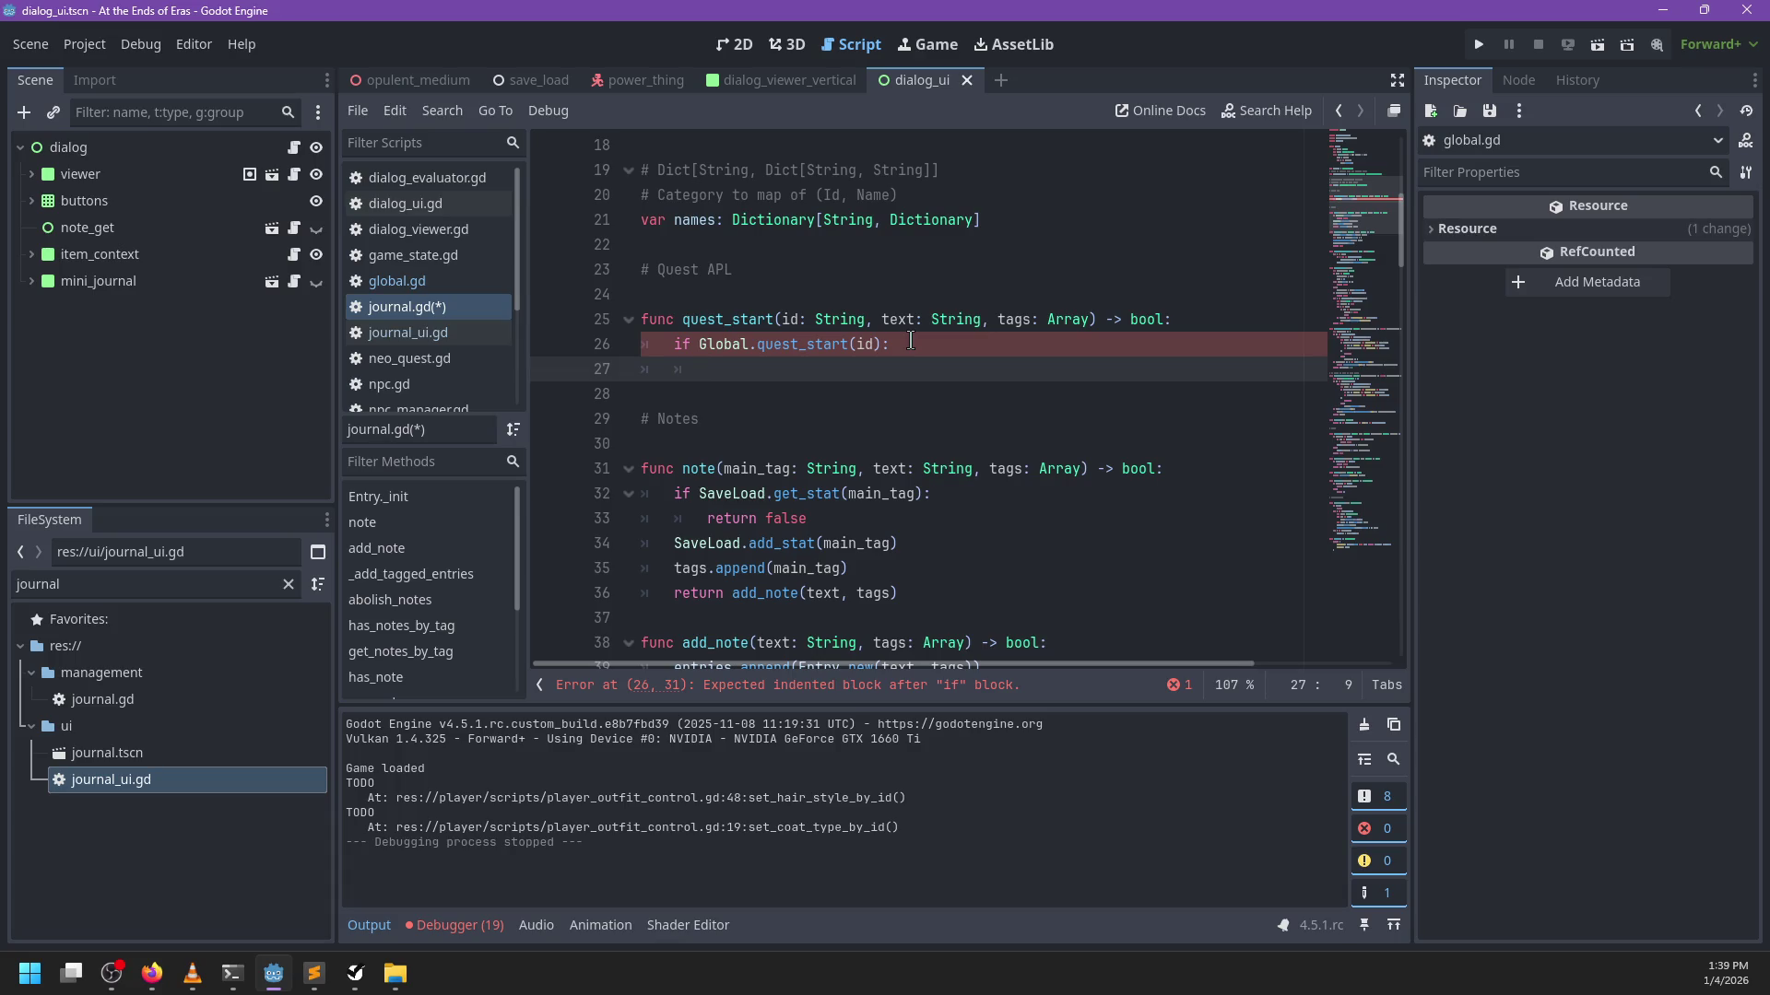
type("add_n")
key("Return")
key("Up")
key("Return")
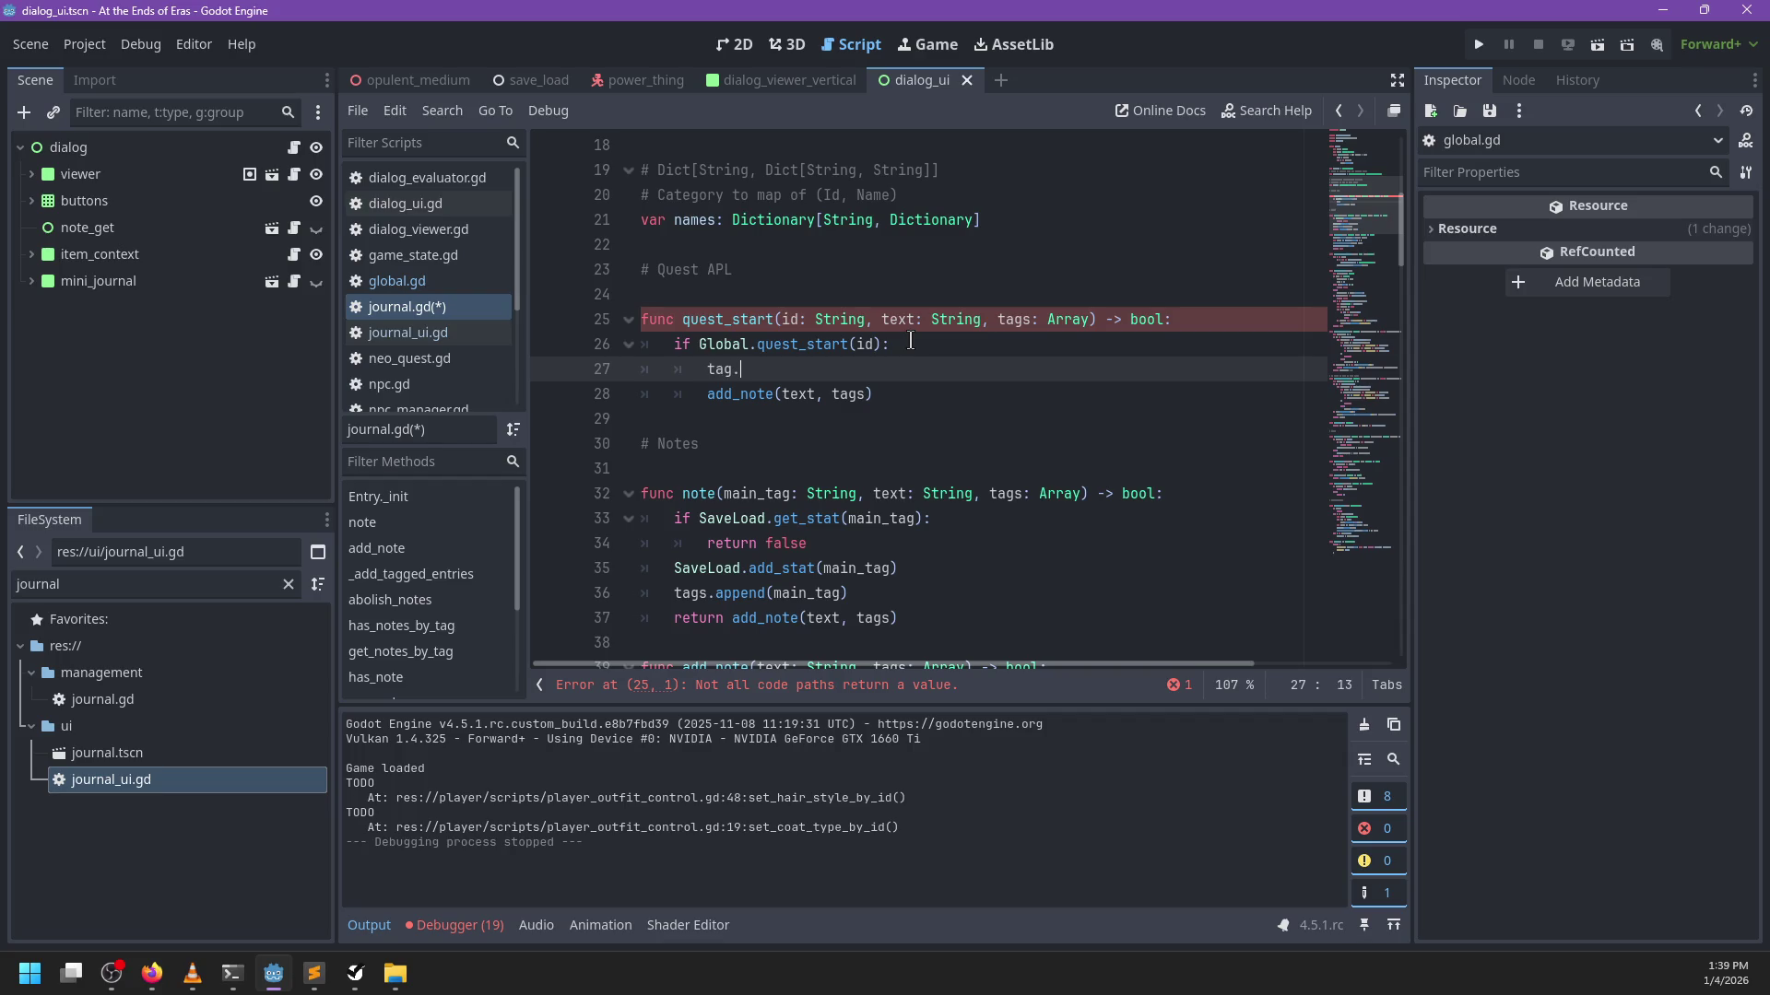
key("BackSpace")
key("BackSpace")
key("BackSpace")
type("tags.push_back(")
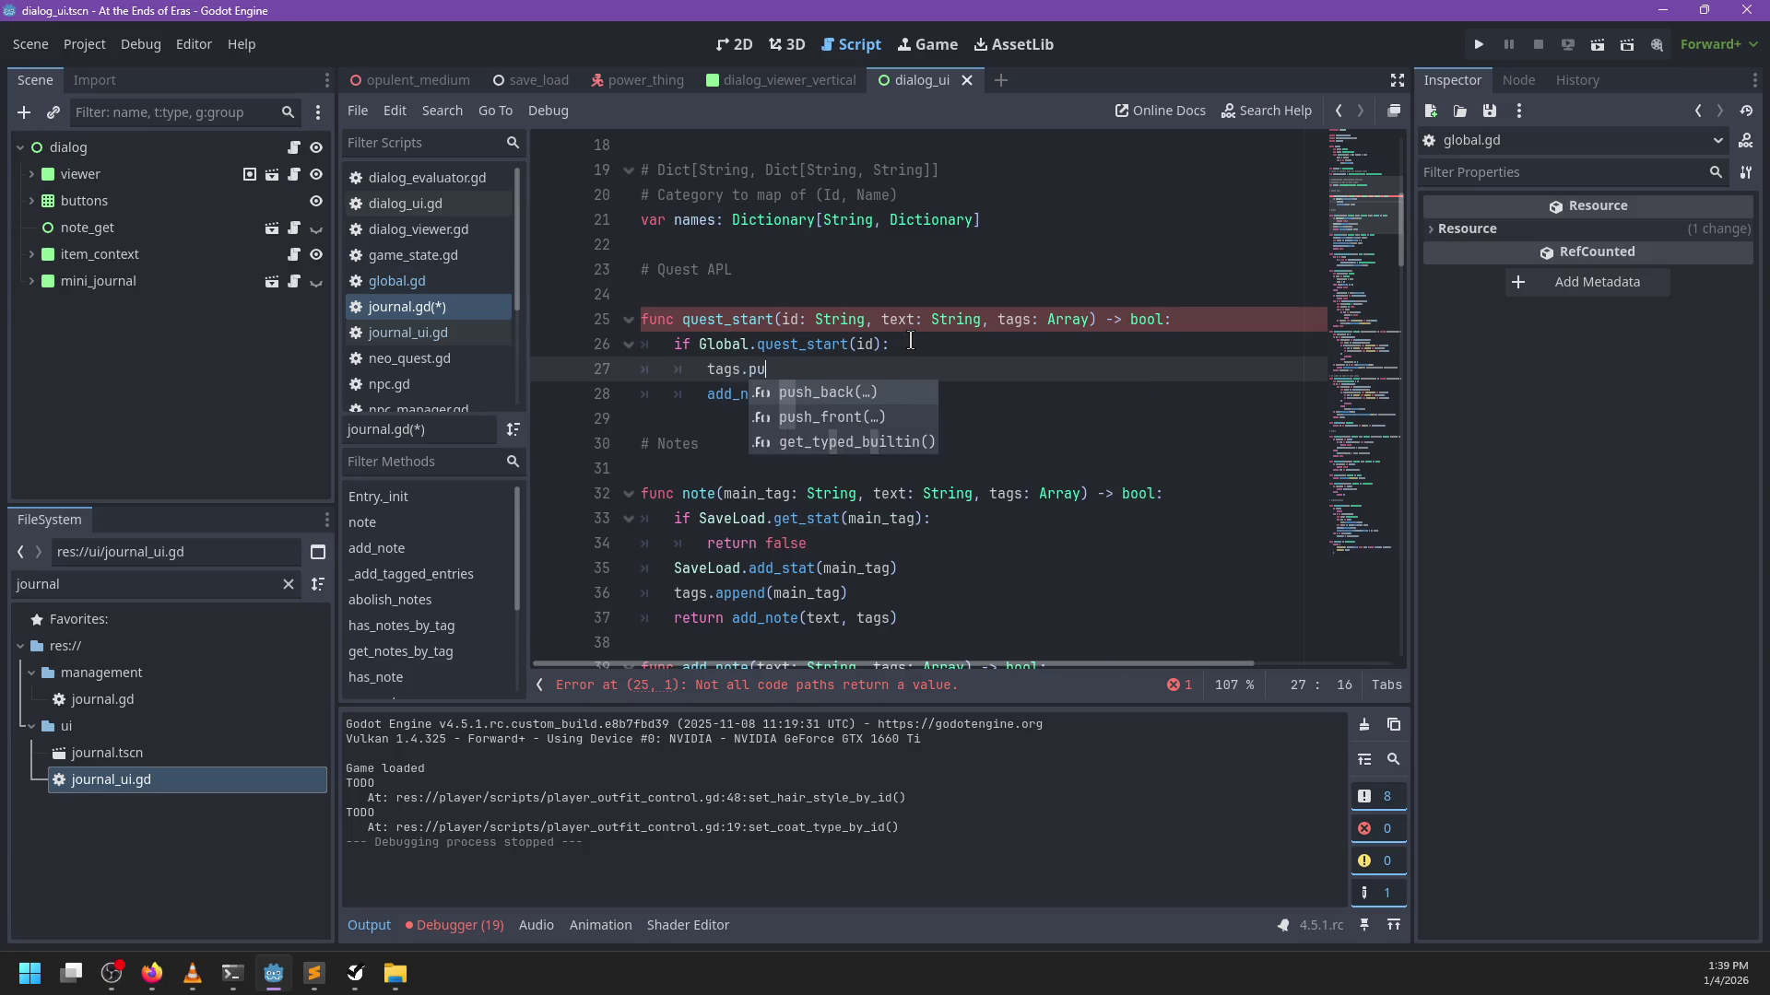
type("'?'+id")
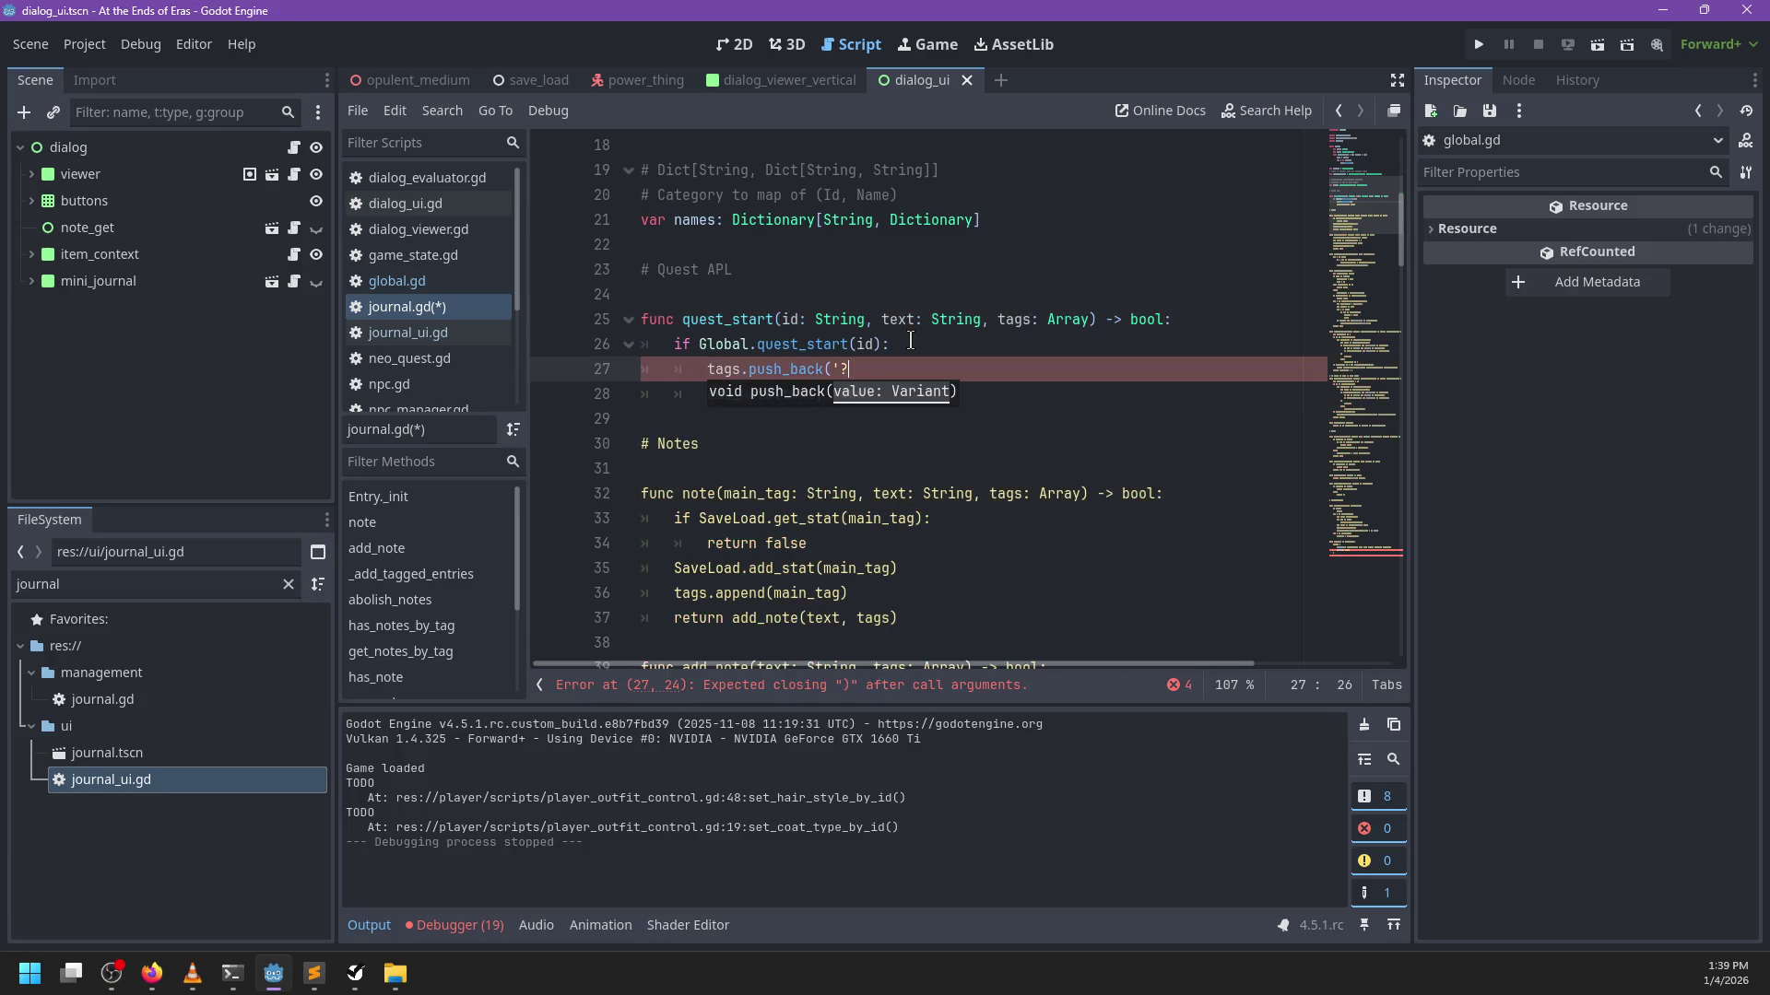
type(")")
Finish with return true, an else: return false branch, and save journal.gd
key("Down")
key("Down")
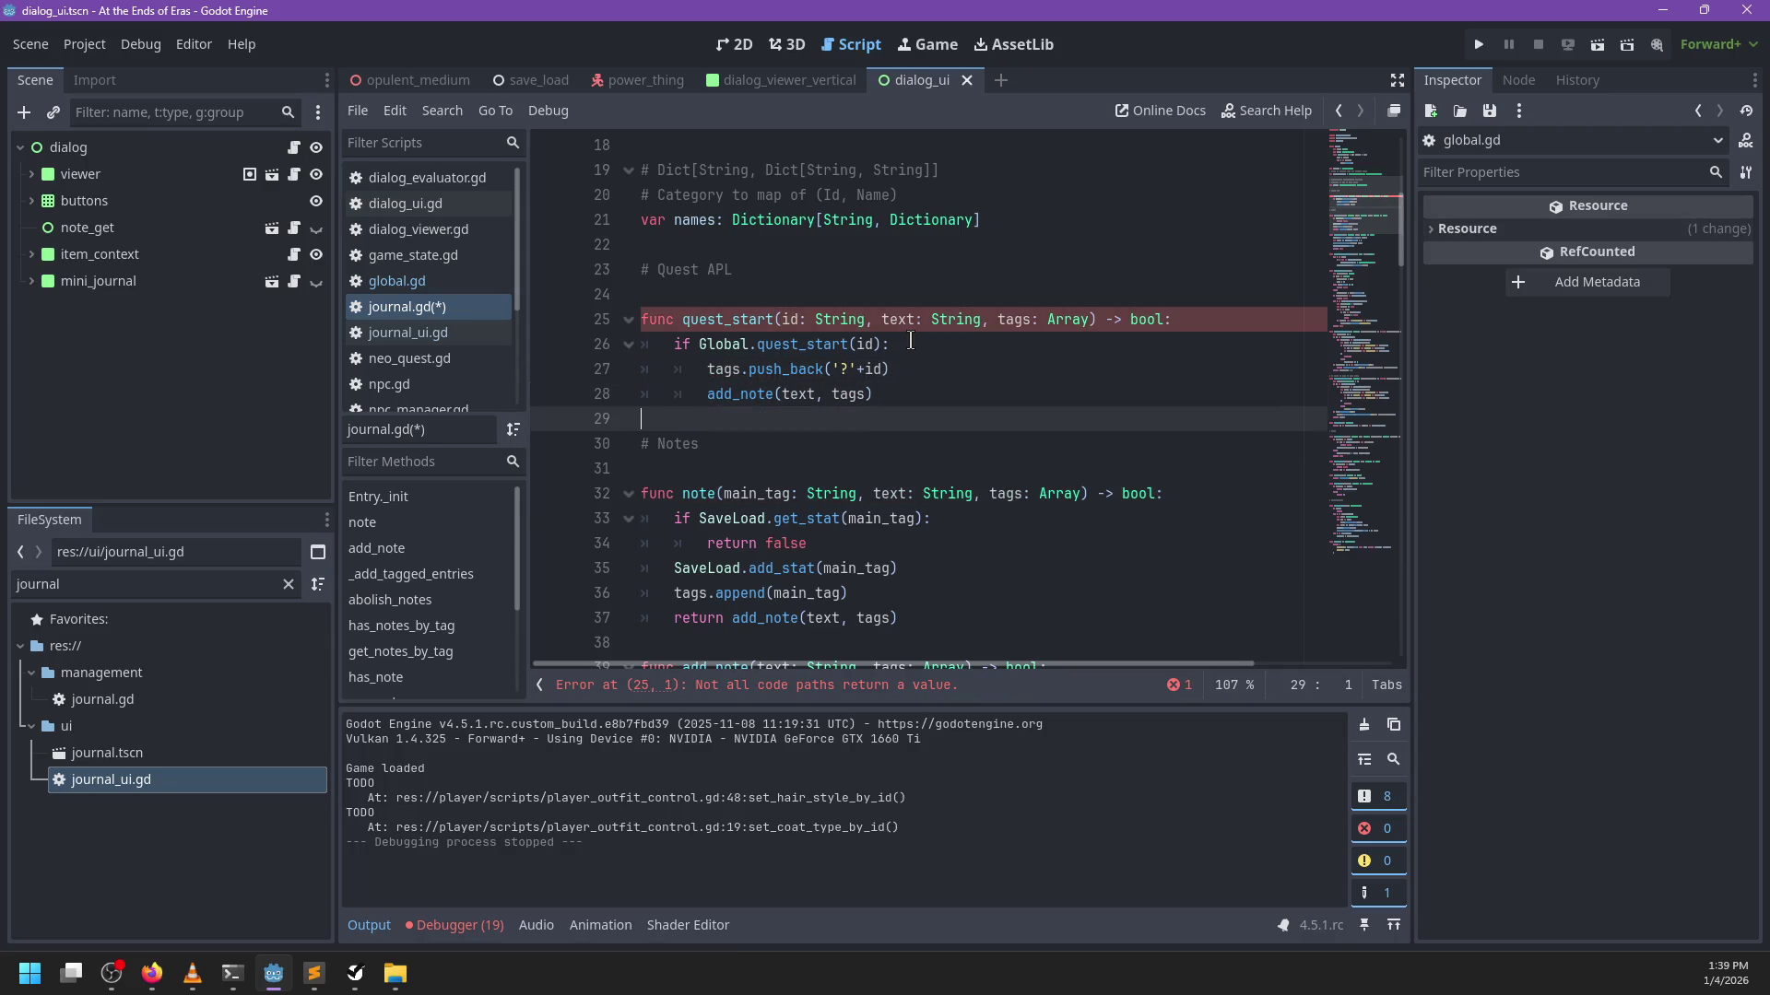
key("Up")
key("End")
key("Return")
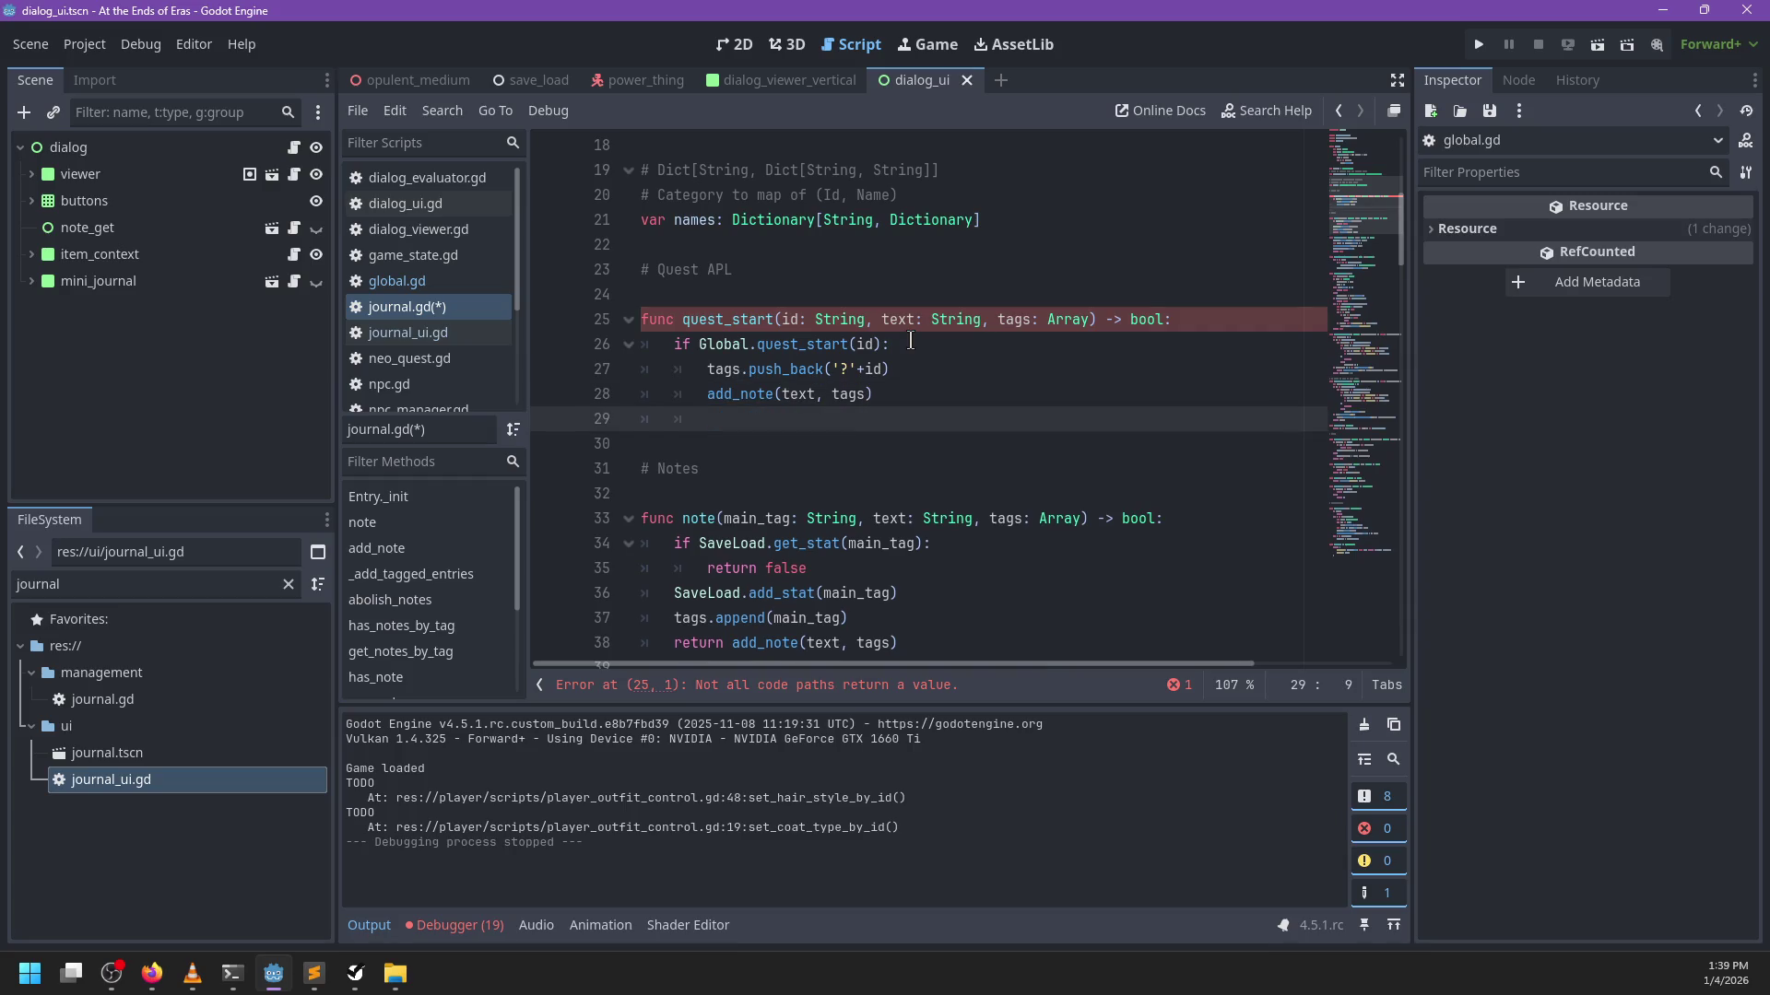
type("return true")
key("Return")
type("else:")
key("Return")
type("return false")
key("ctrl+s")
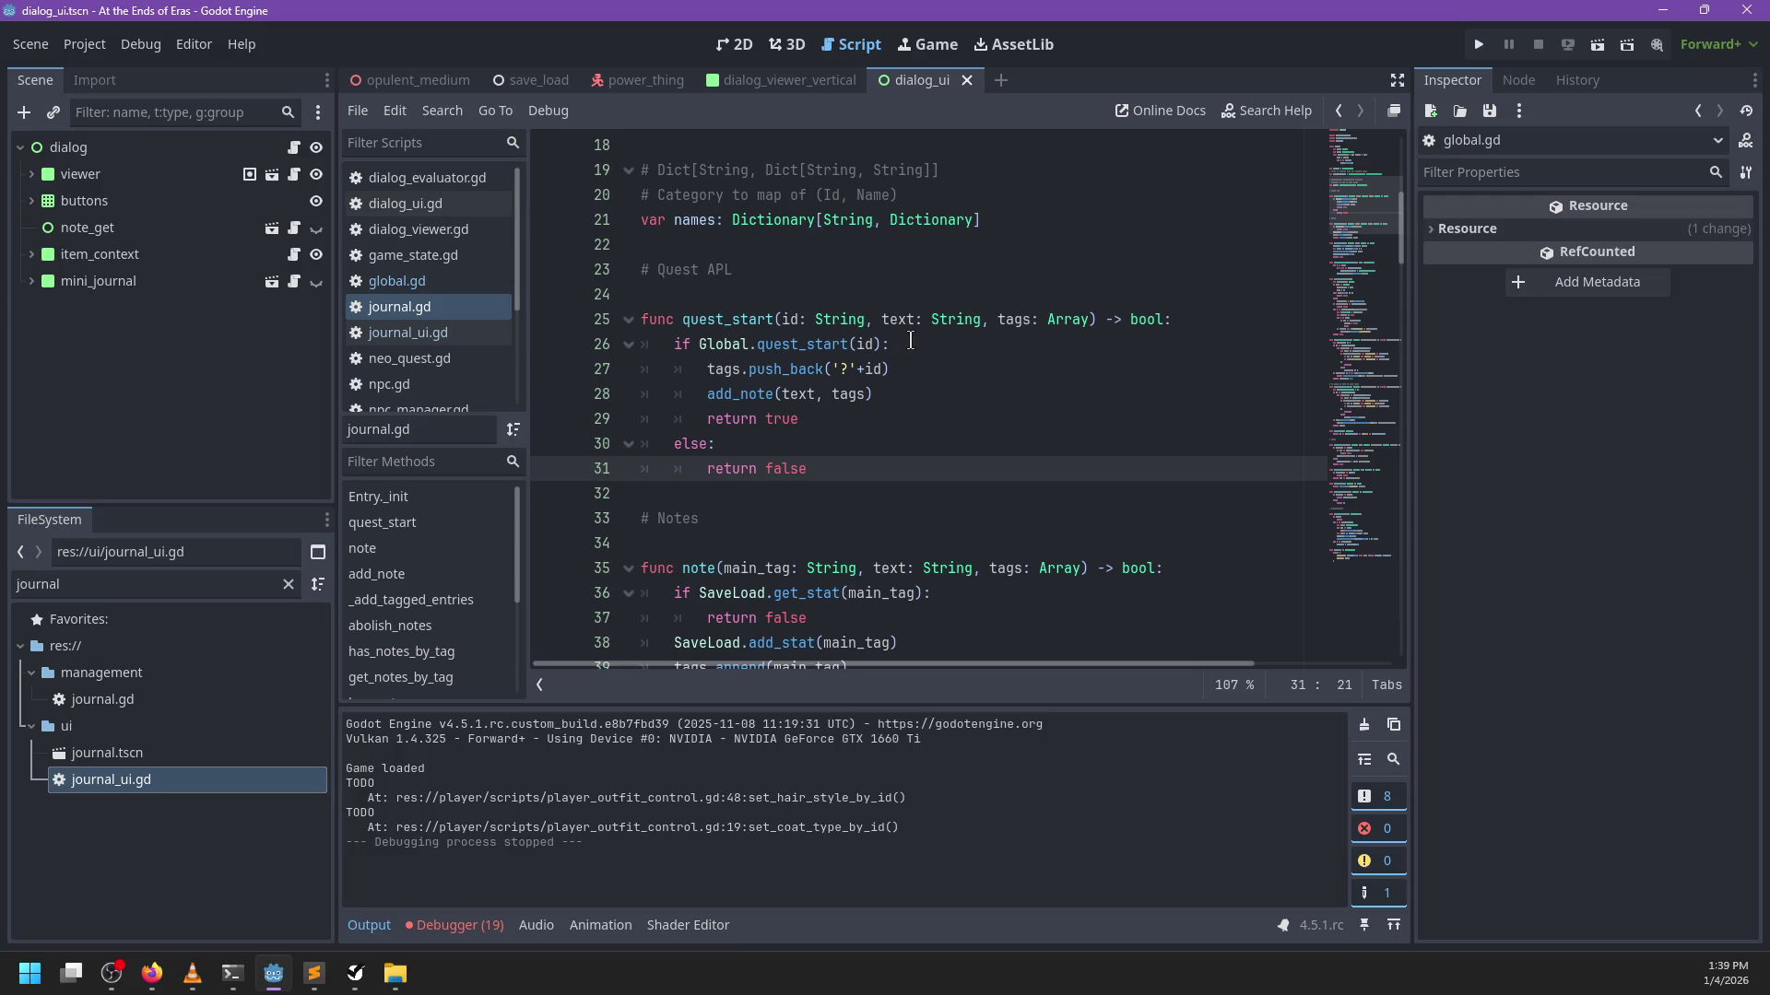
key("alt+Tab")
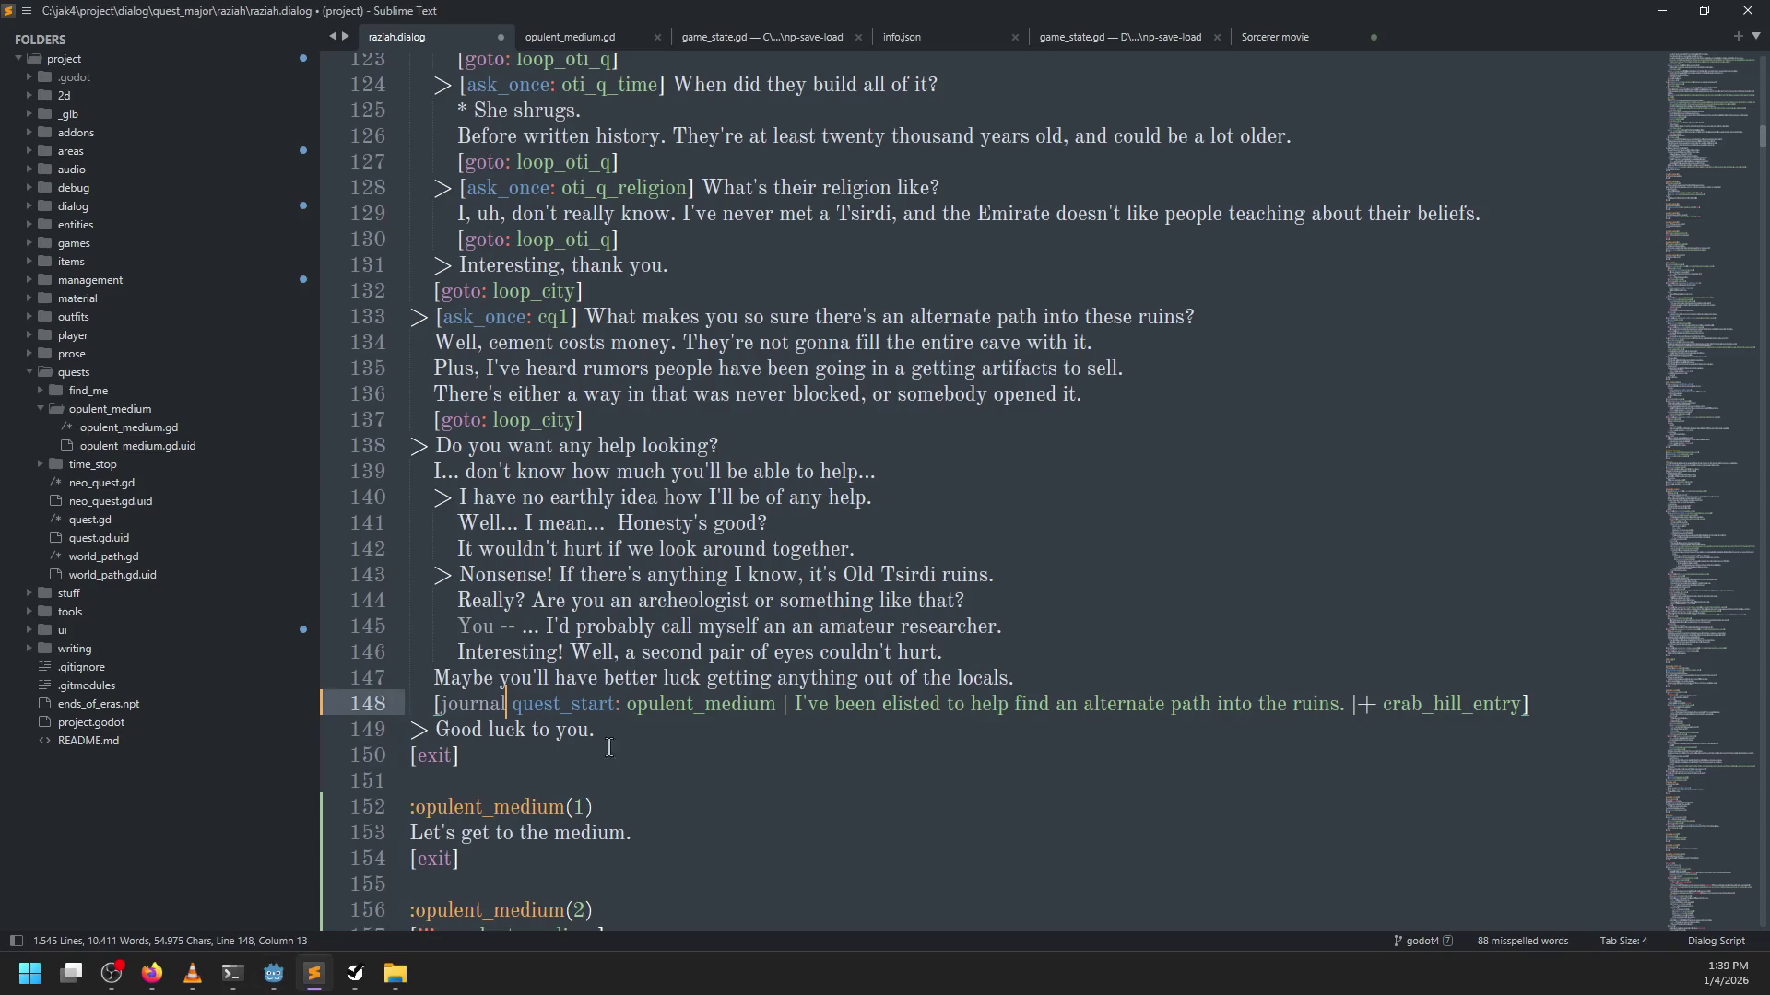
Confirm line 148 calls journal quest_start for opulent_medium, then run the game with F5
left_click(661, 728)
scroll(503, 586, "down", 2)
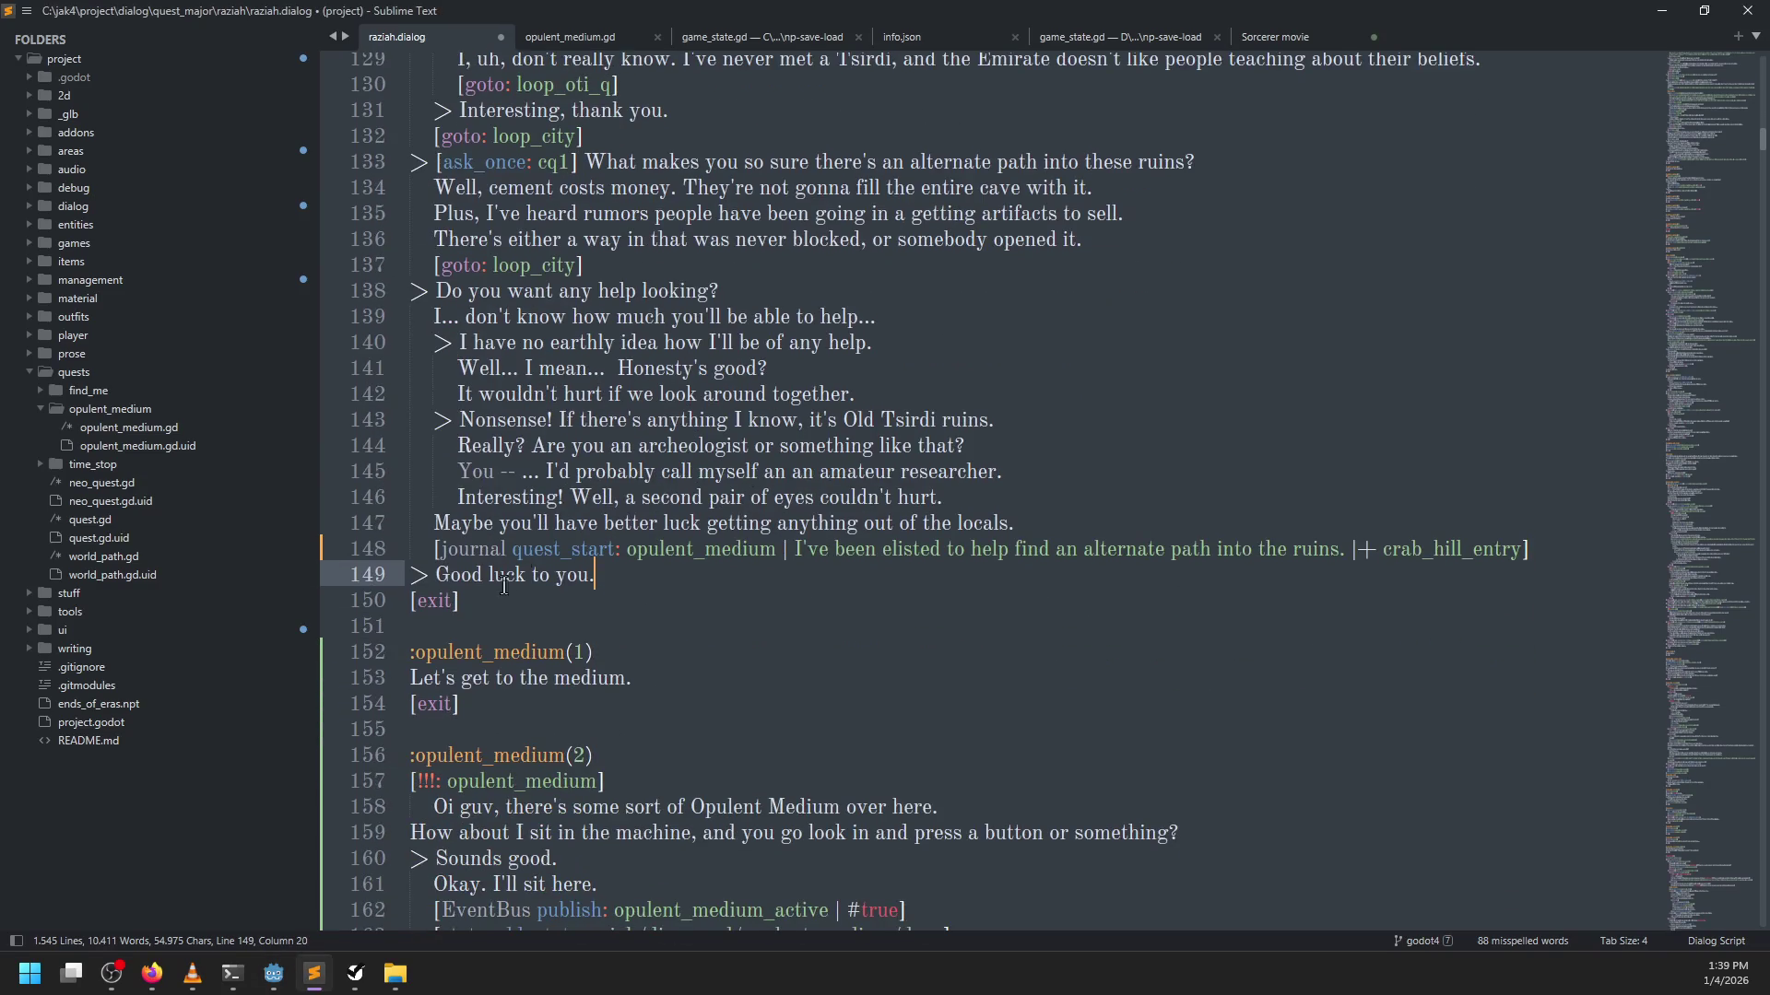
double_click(558, 551)
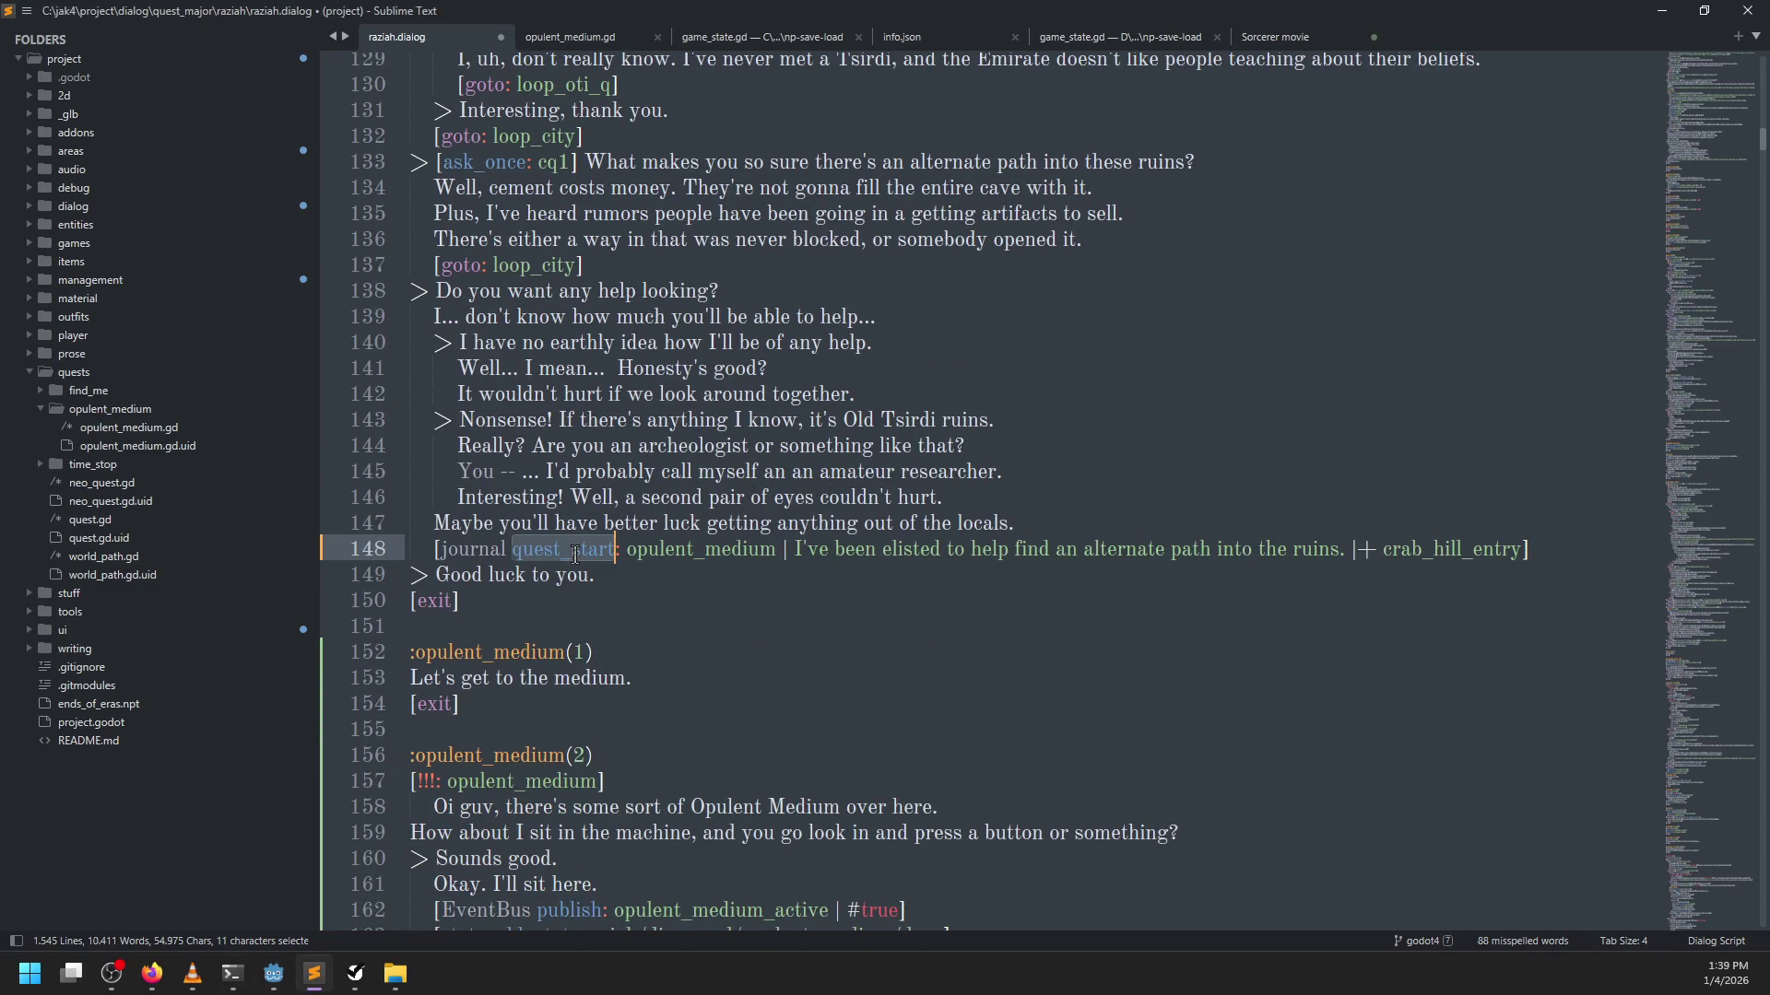
double_click(733, 553)
left_click(829, 574)
scroll(829, 574, "down", 2)
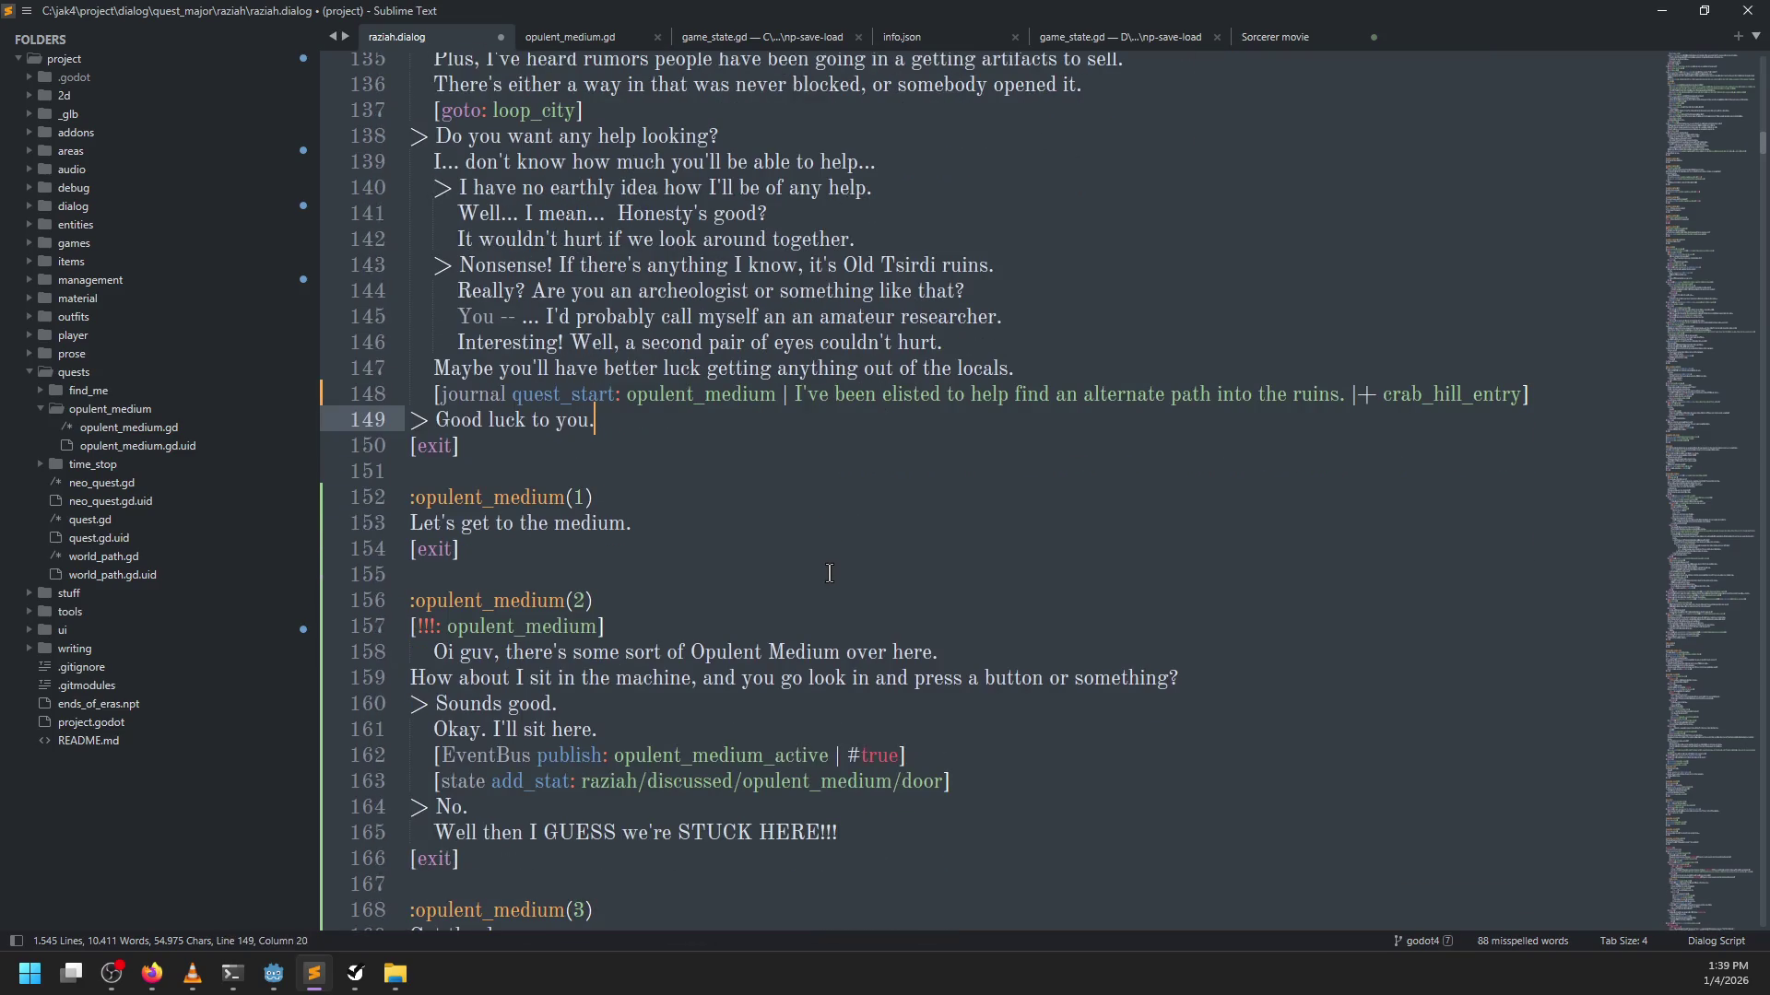
key("alt+Tab")
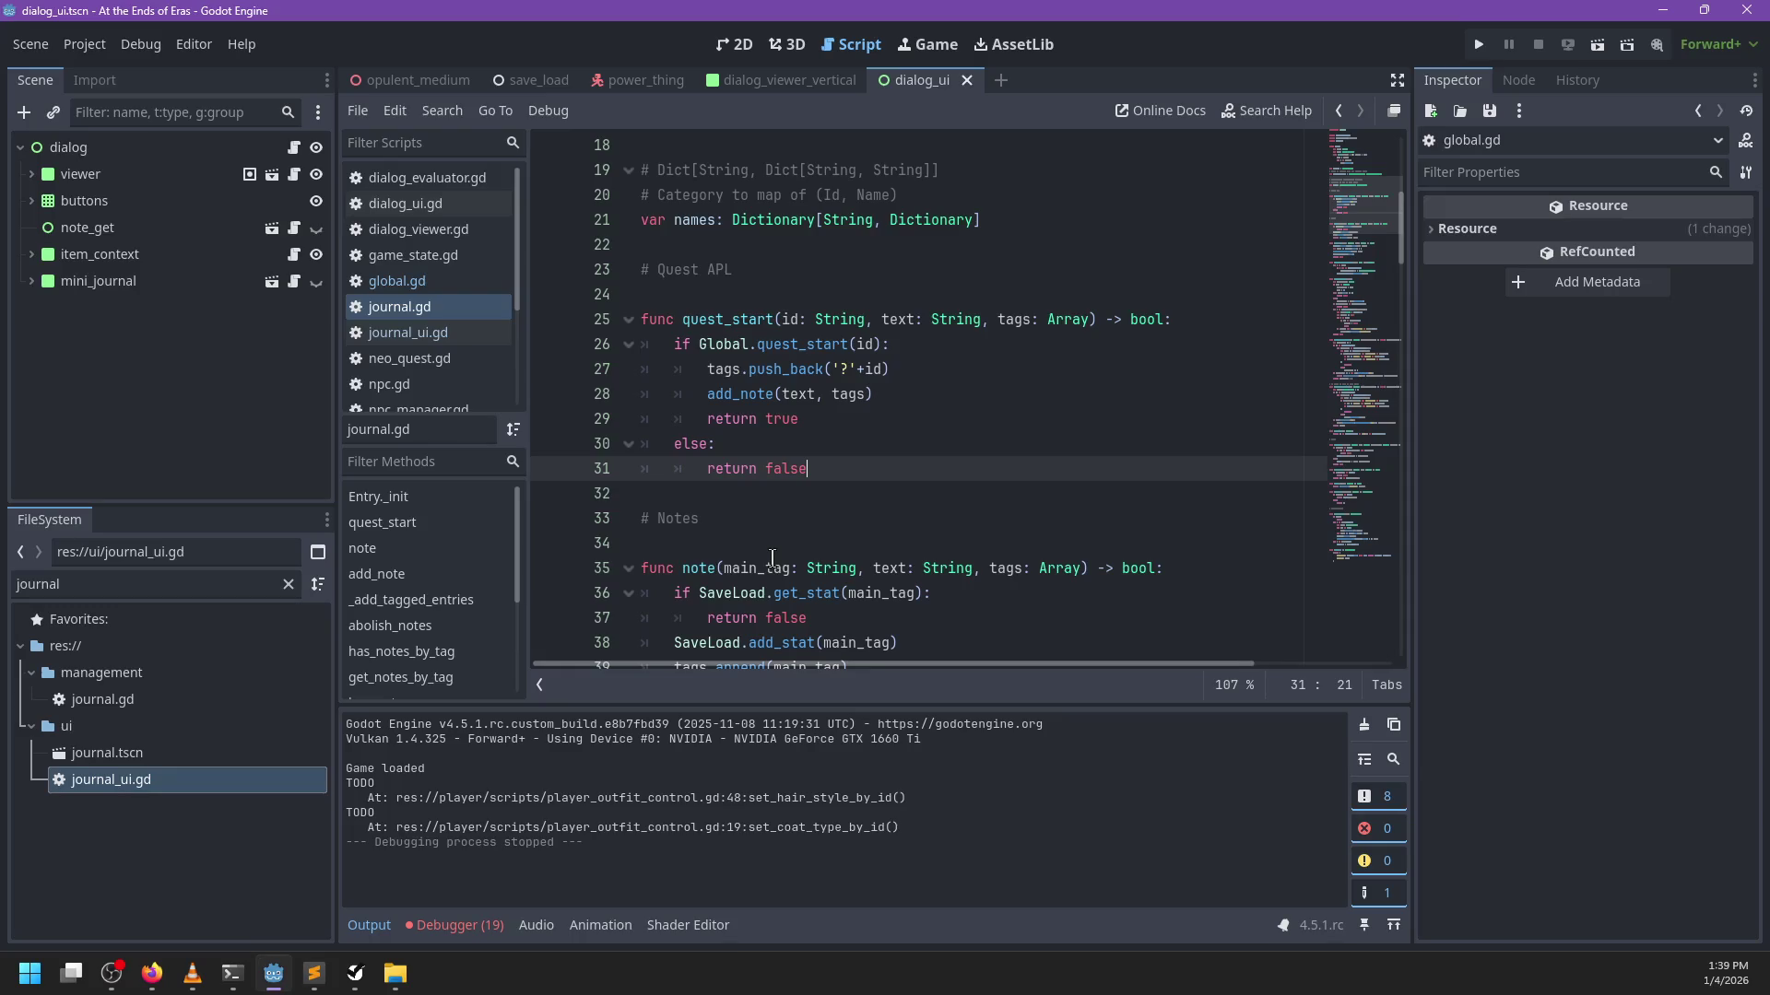
key("F5")
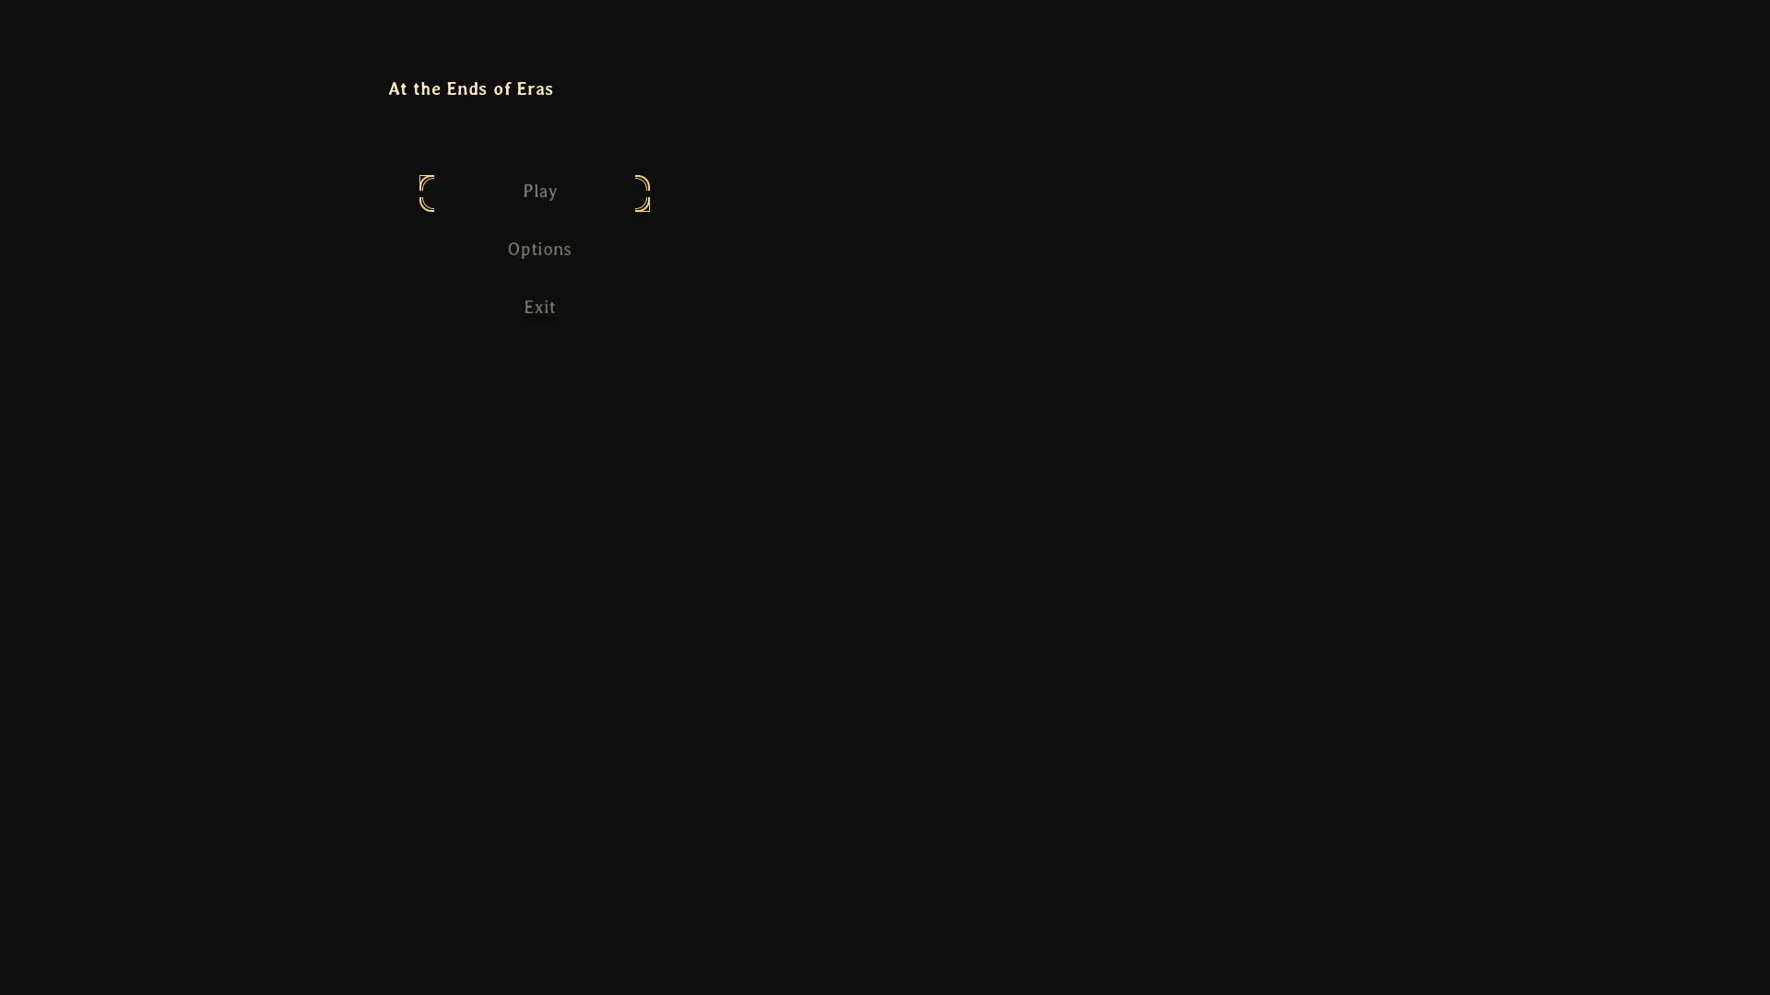
Start playing, check the pause menu's Save & Load page, then quit the game
key("Return")
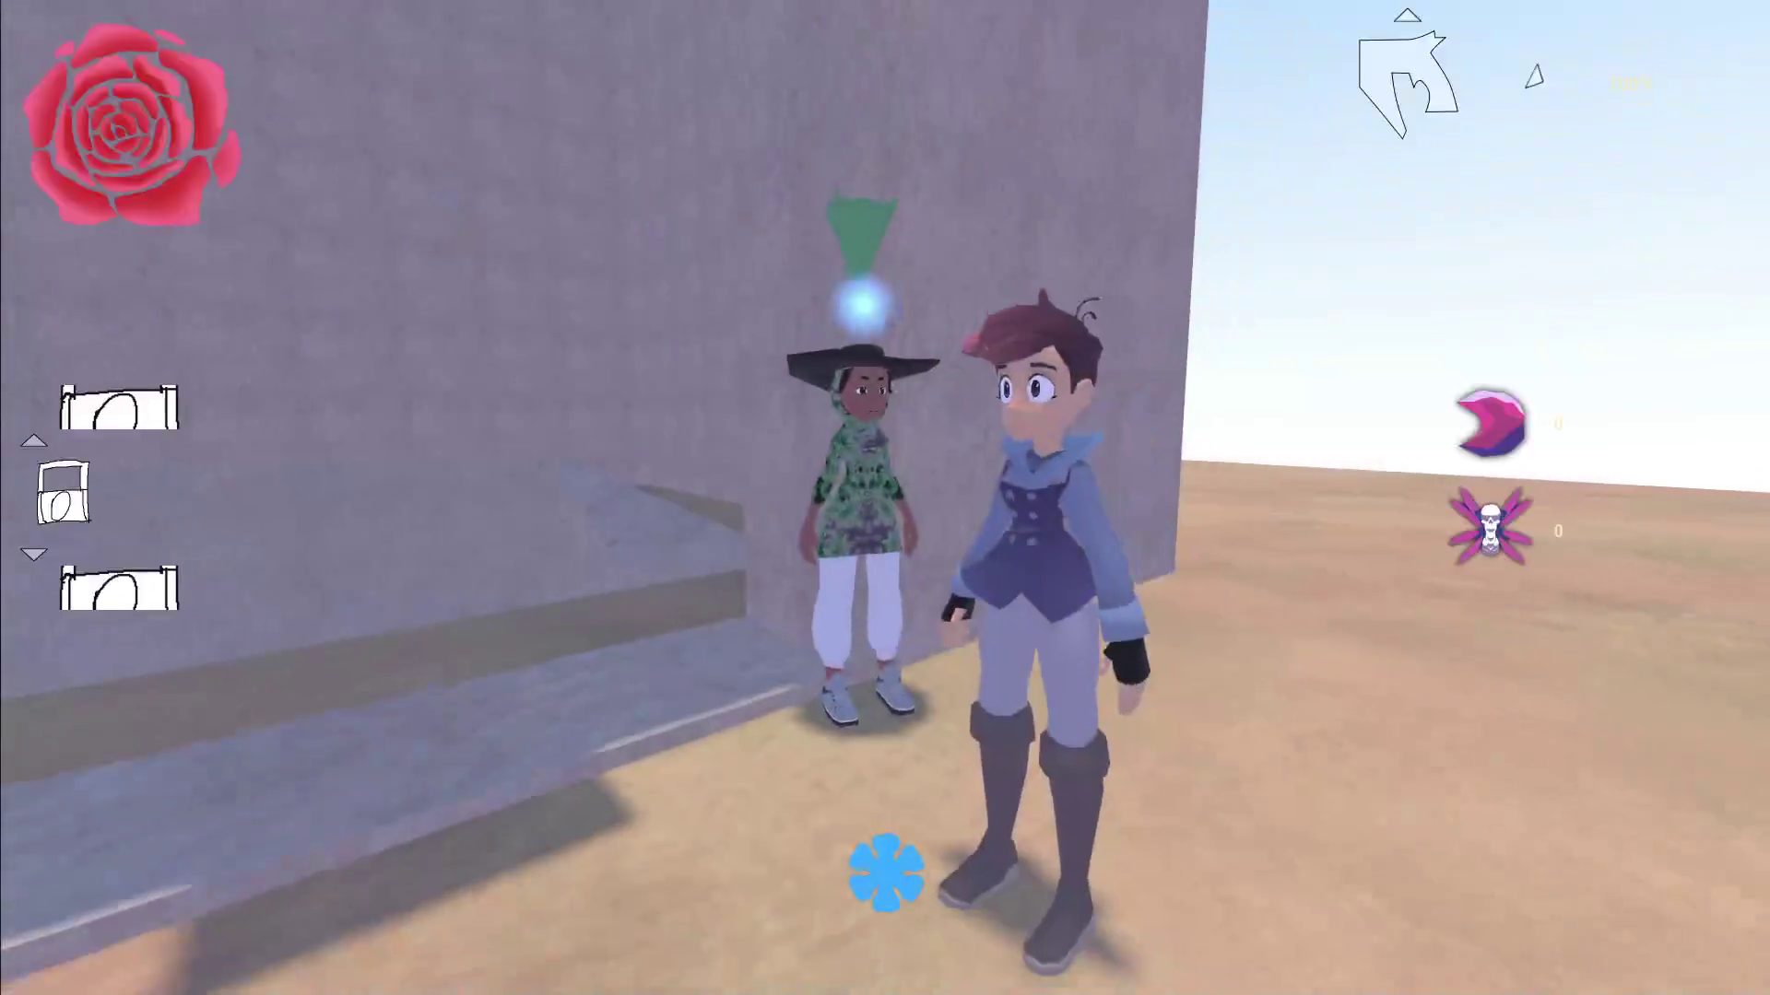
key("s")
key("Escape")
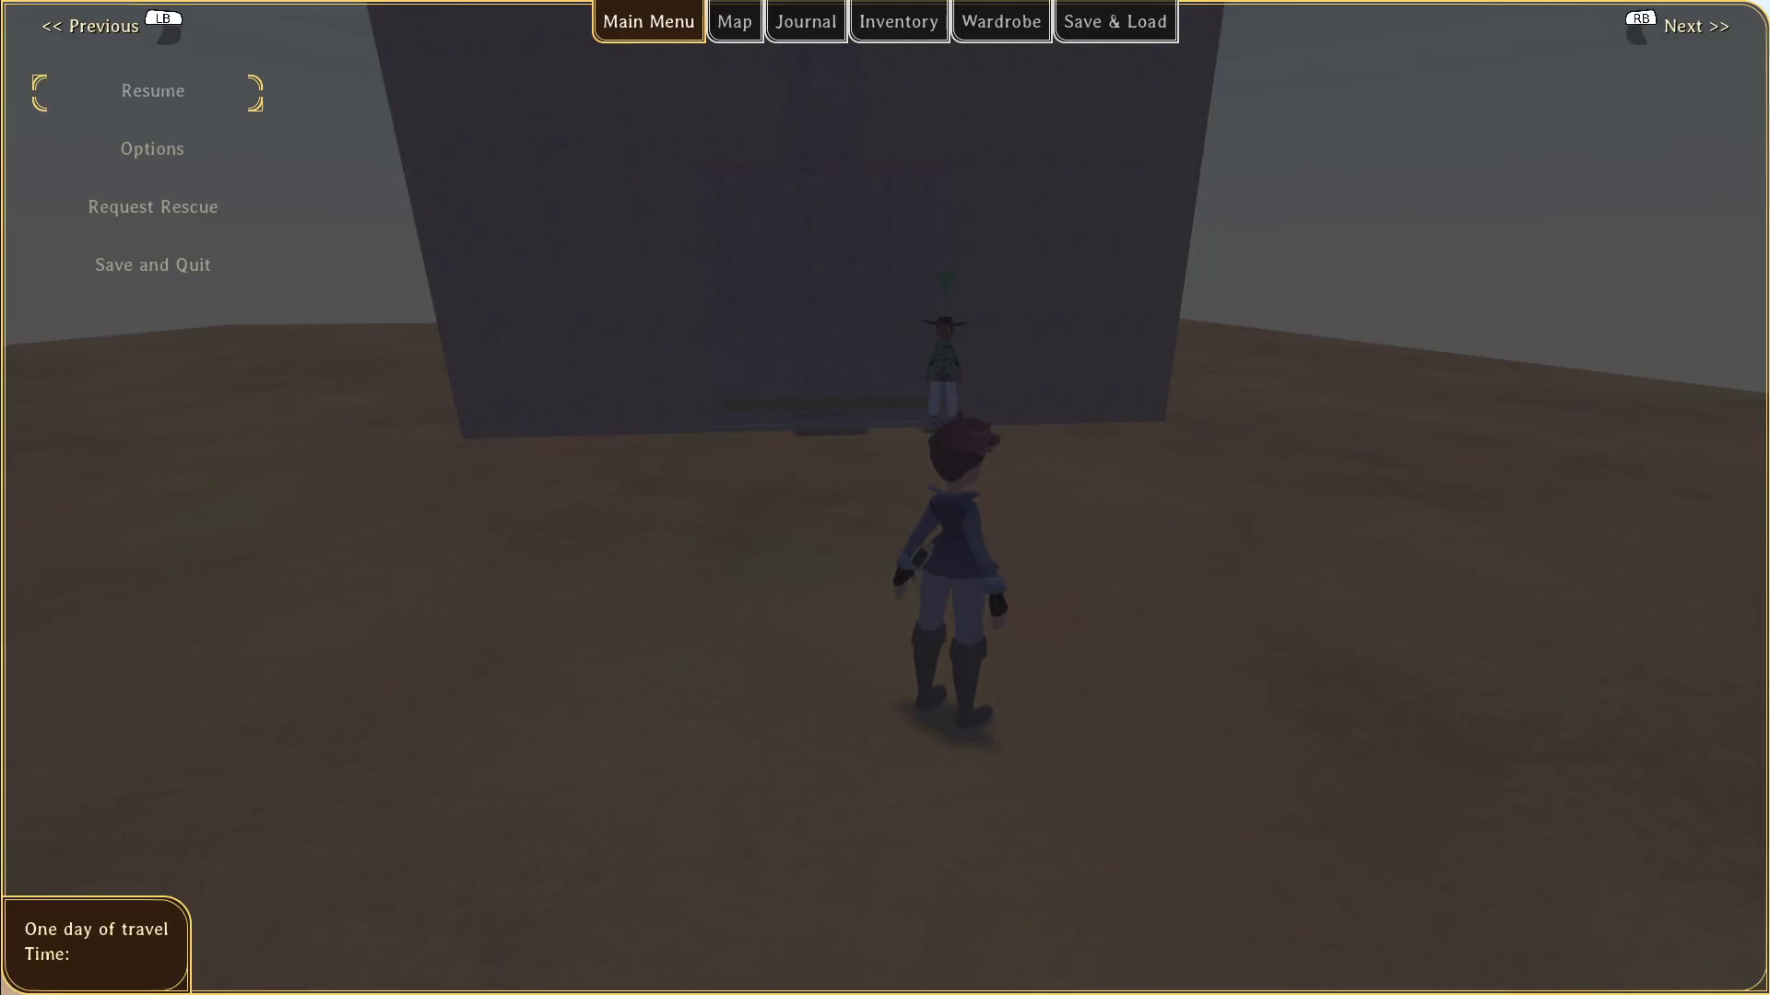
key("q")
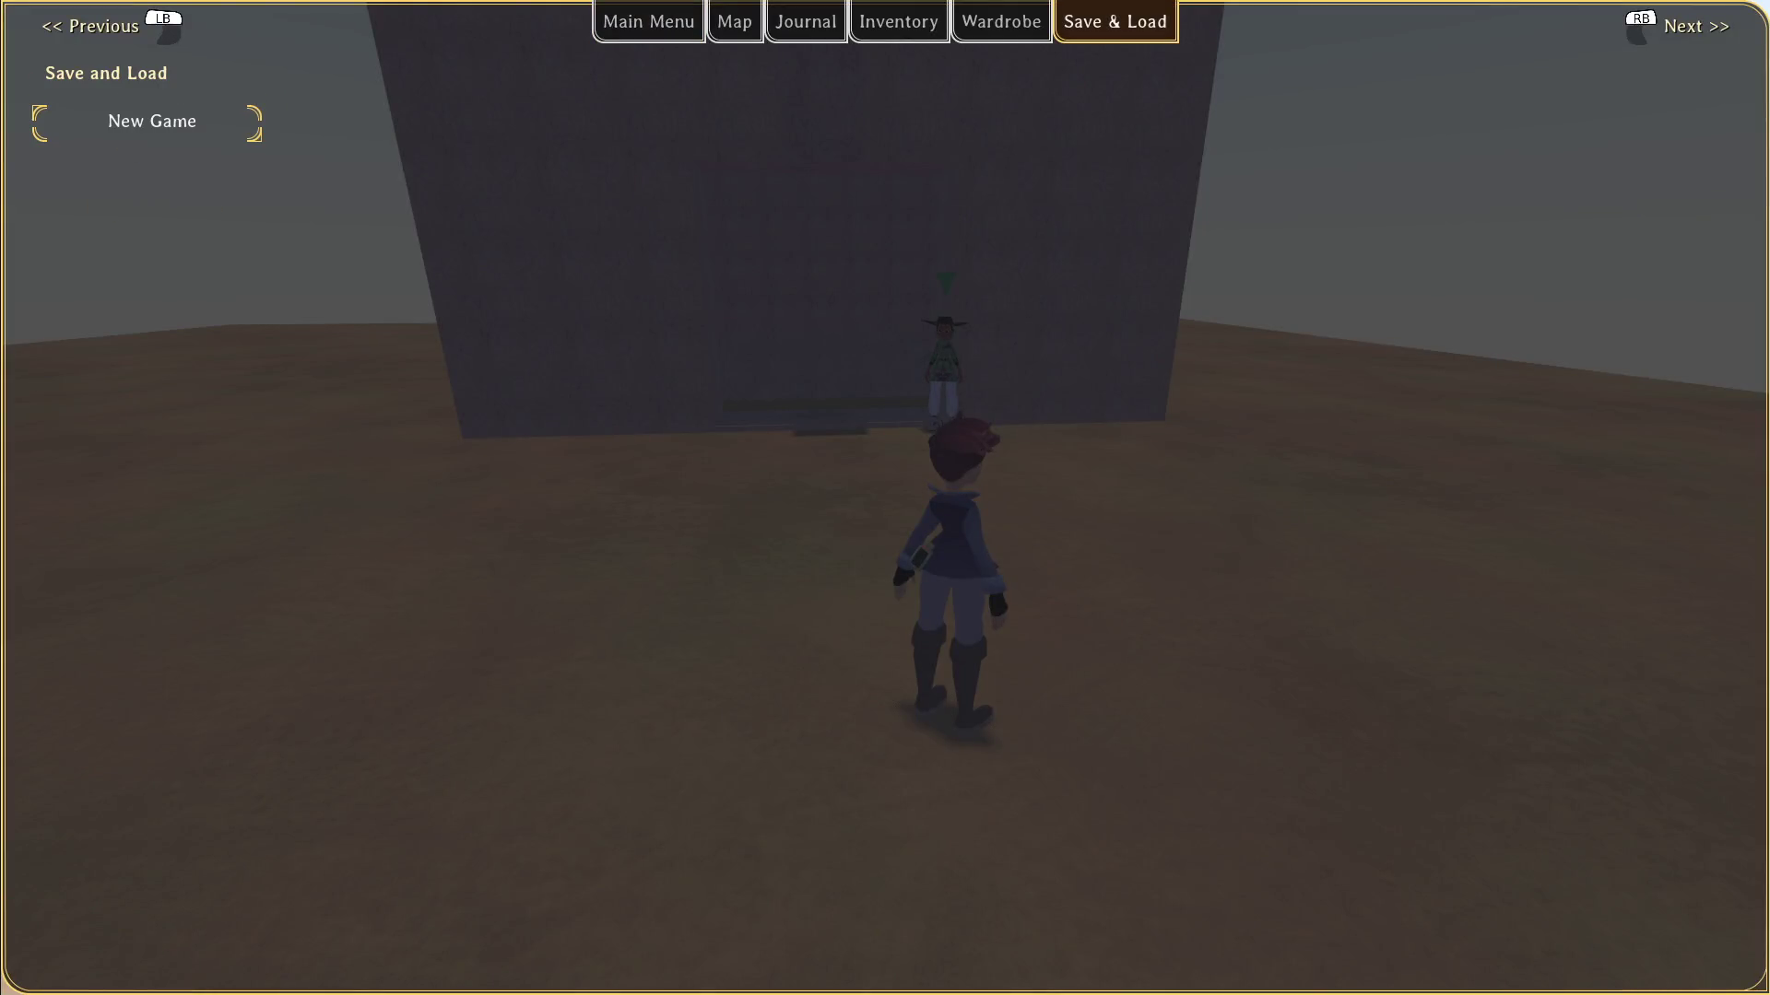
key("alt+F4")
Delete the autosave_backup and autosave folders from the At the Ends of Eras userdata folder
mouse_move(395, 974)
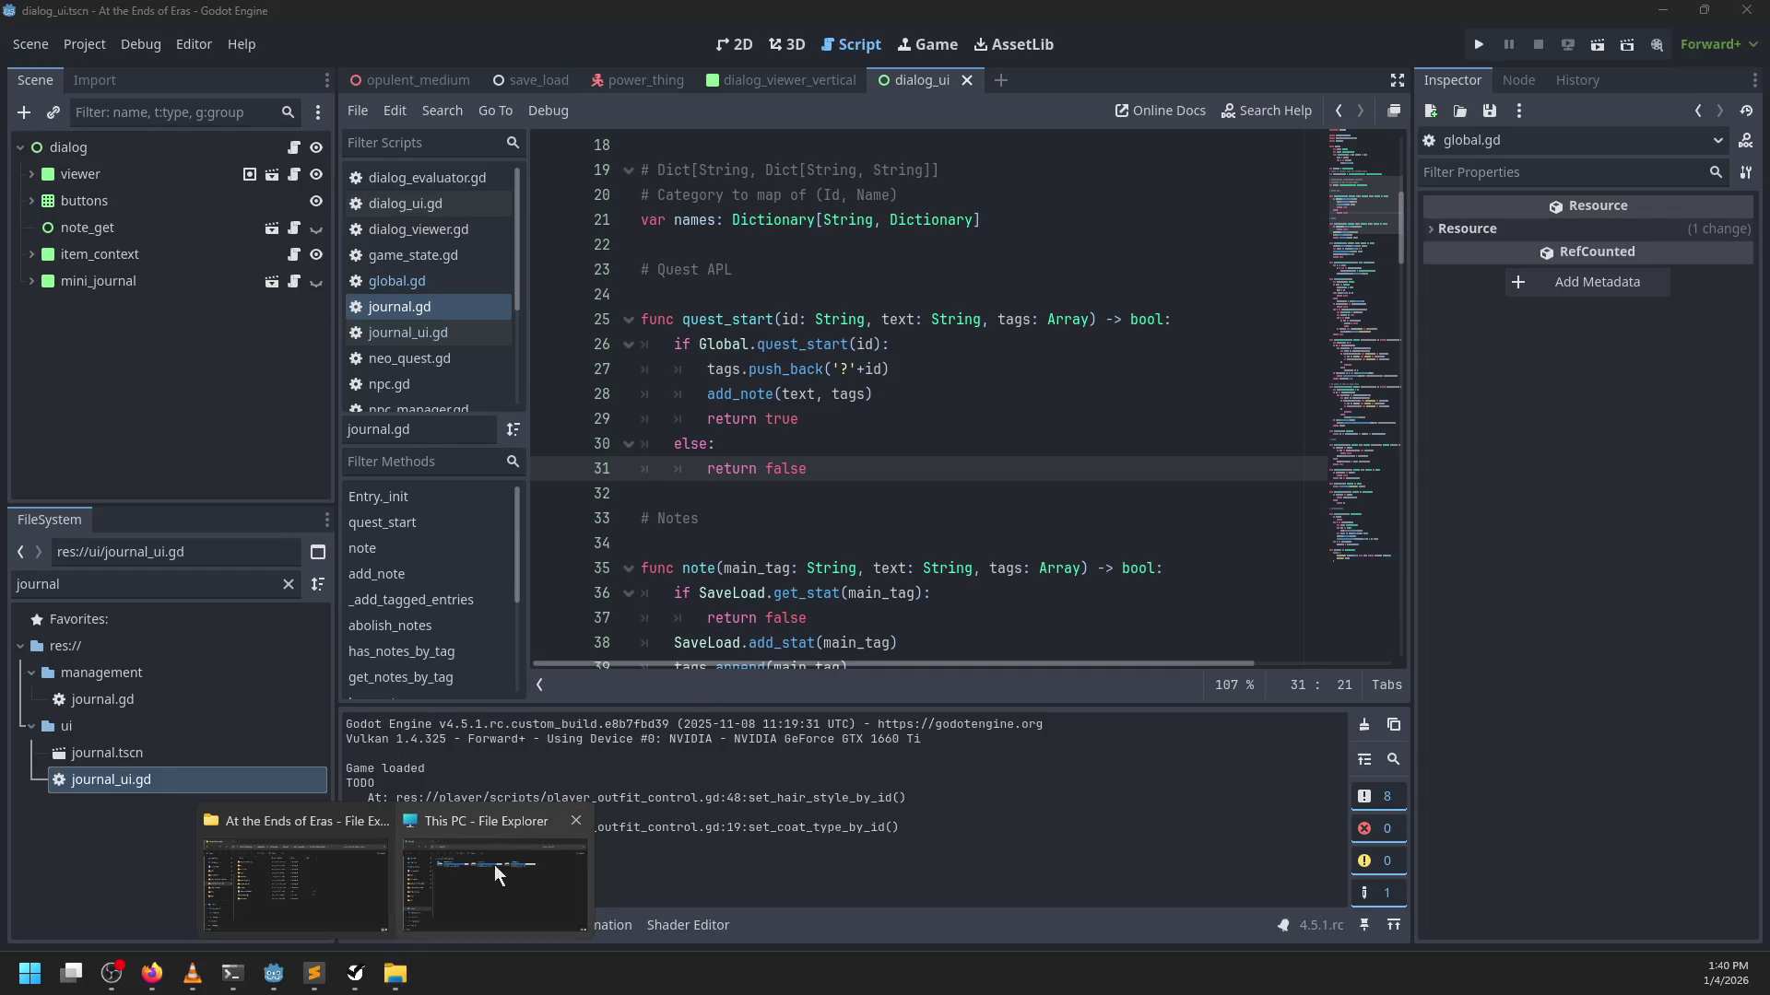
left_click(343, 913)
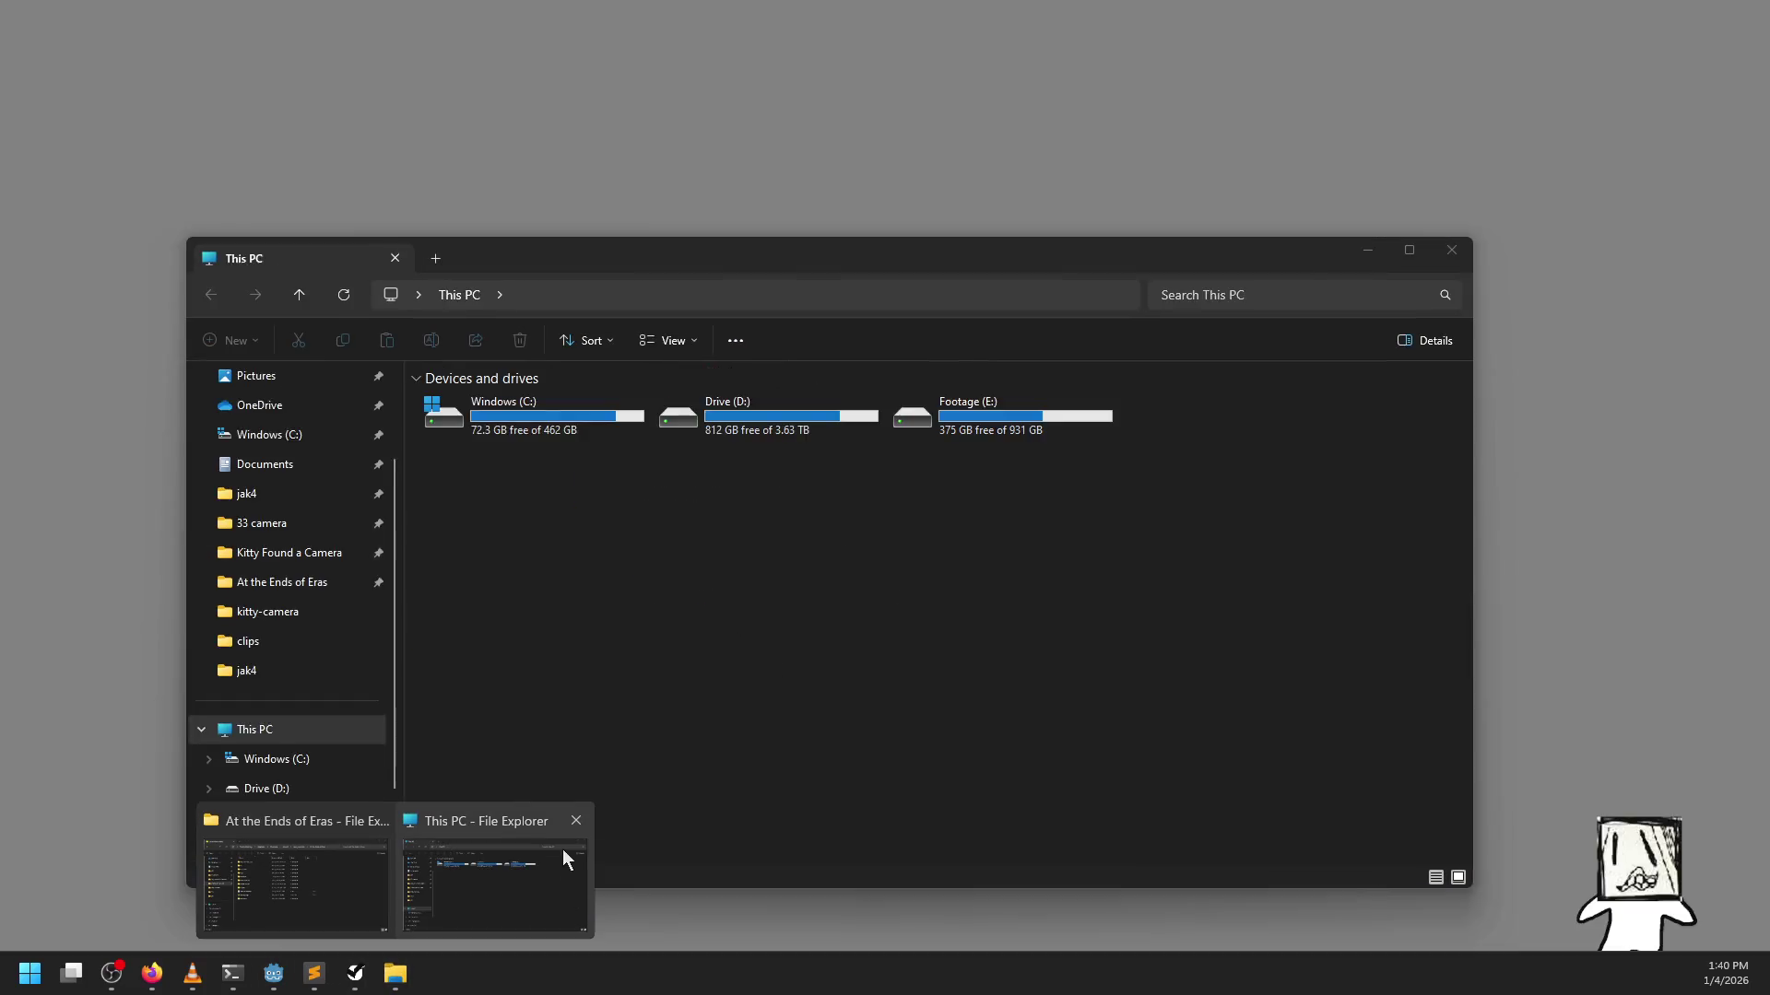
left_click(576, 821)
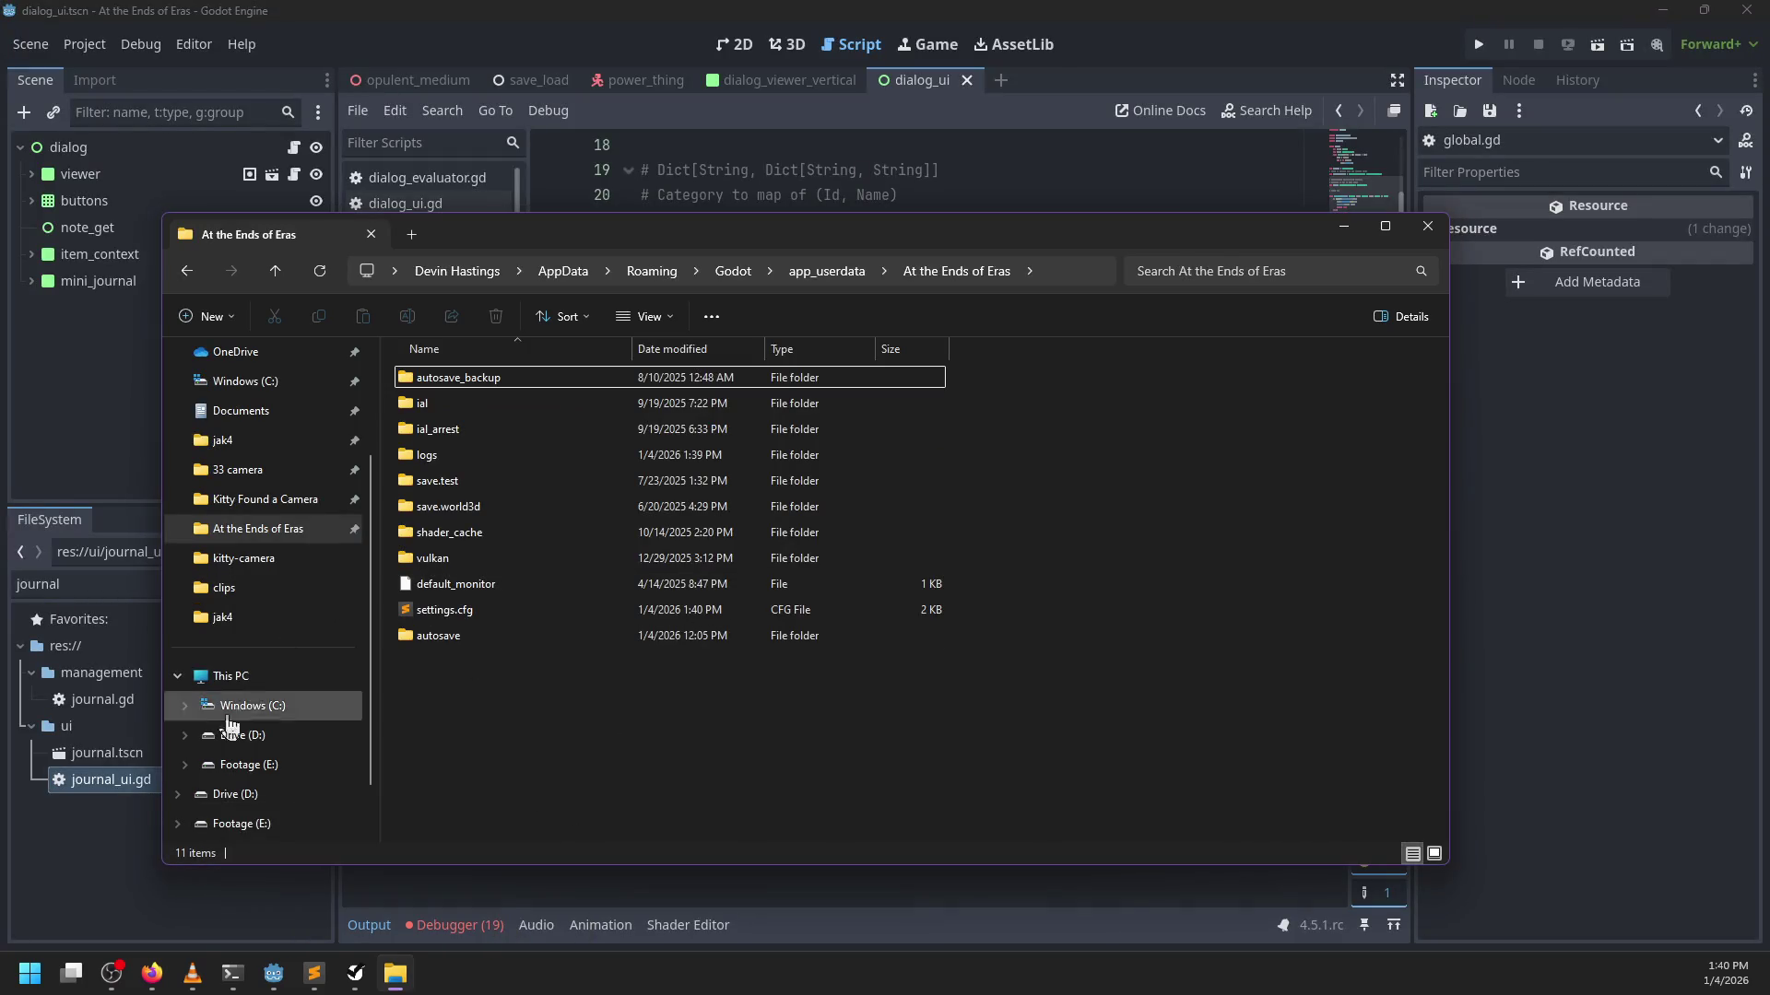
scroll(268, 779, "down", 2)
scroll(288, 763, "up", 3)
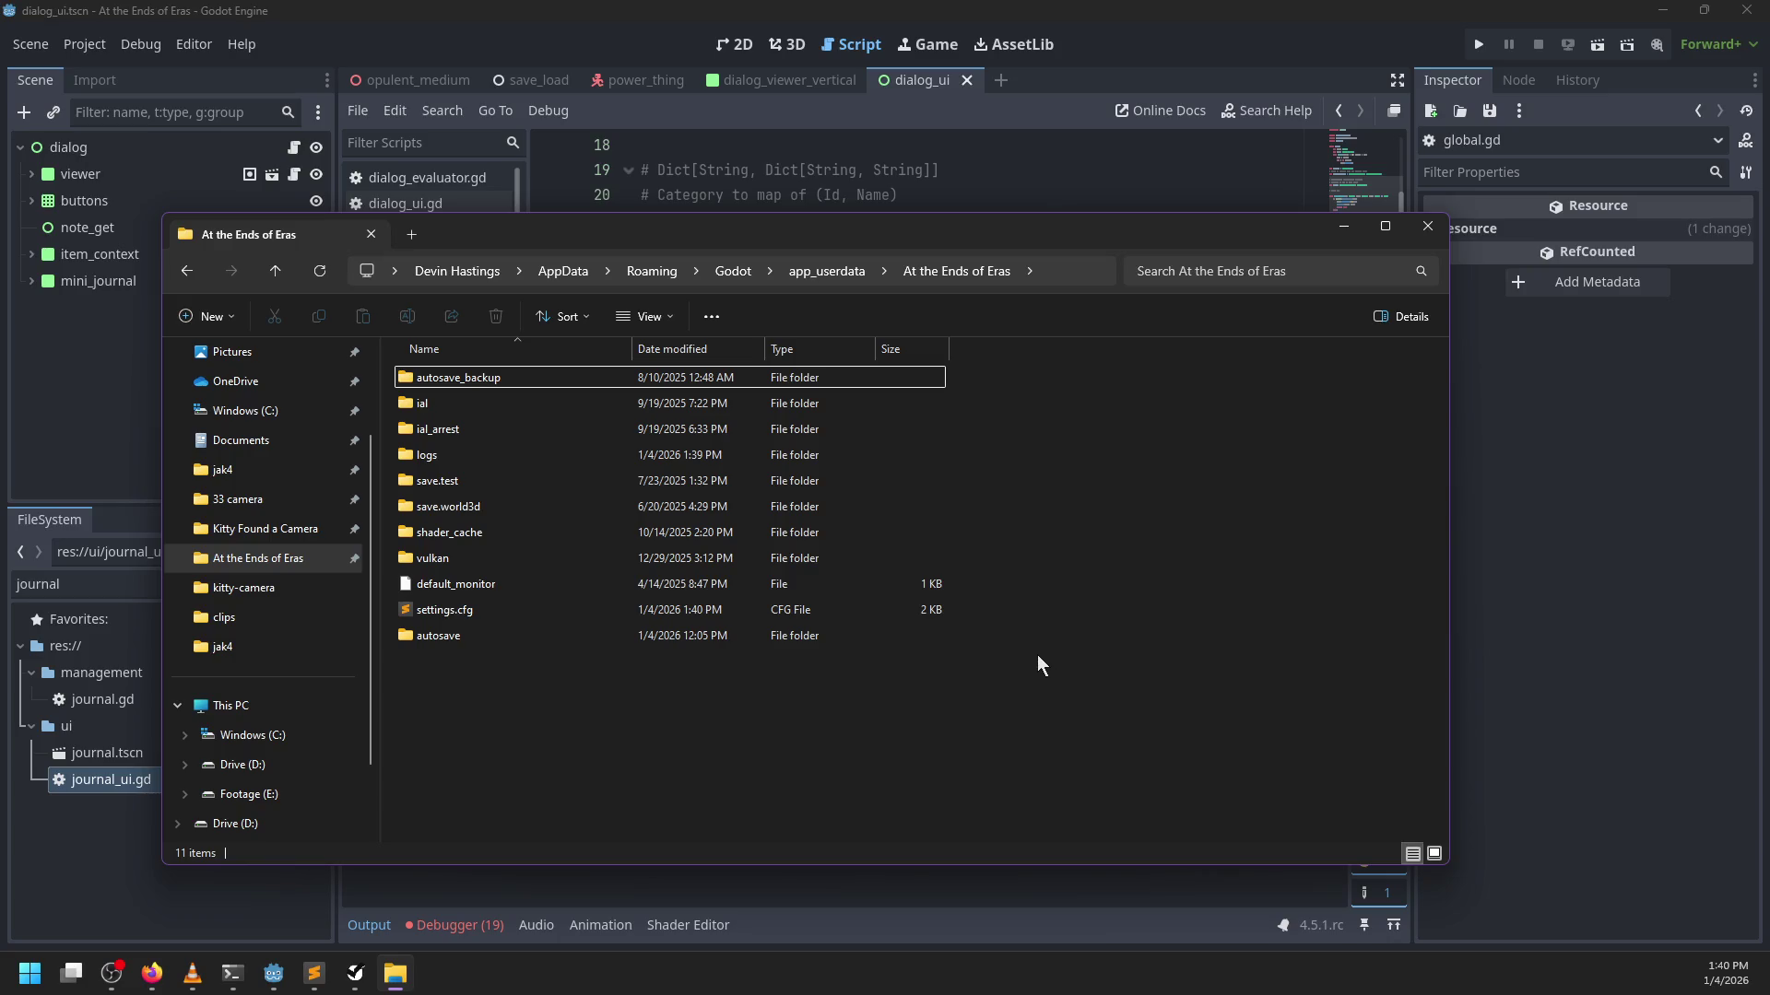
left_click(451, 378)
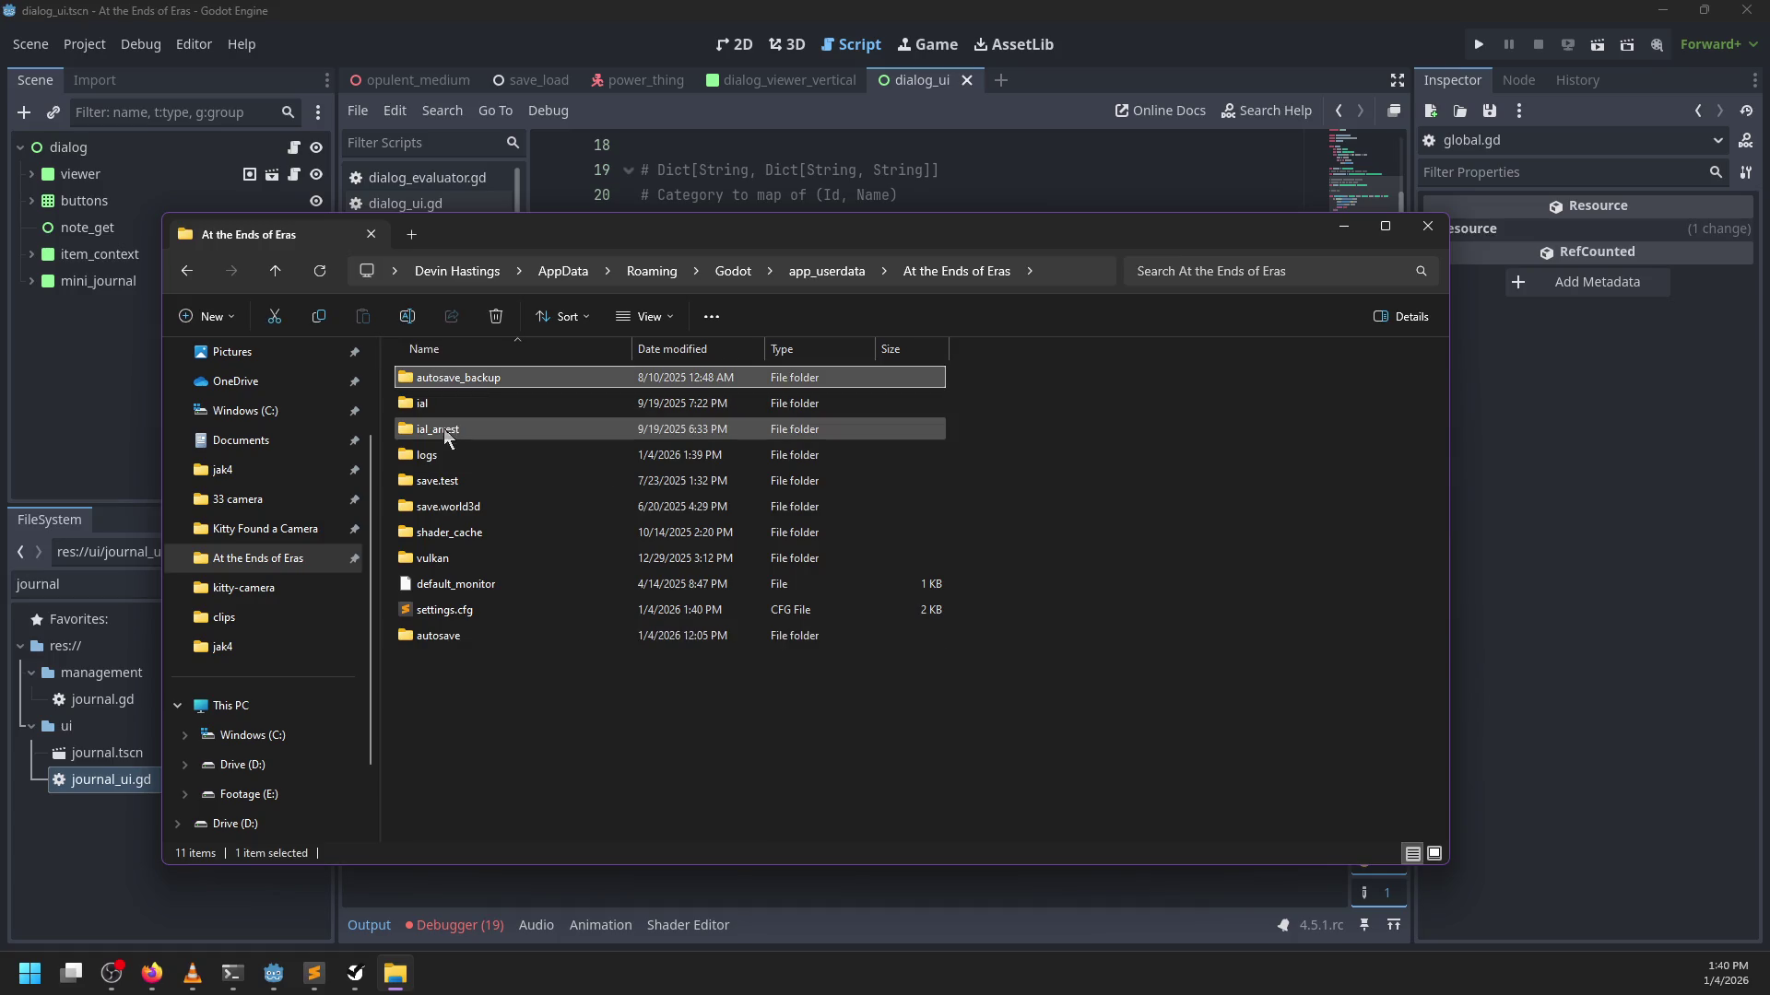
key("Delete")
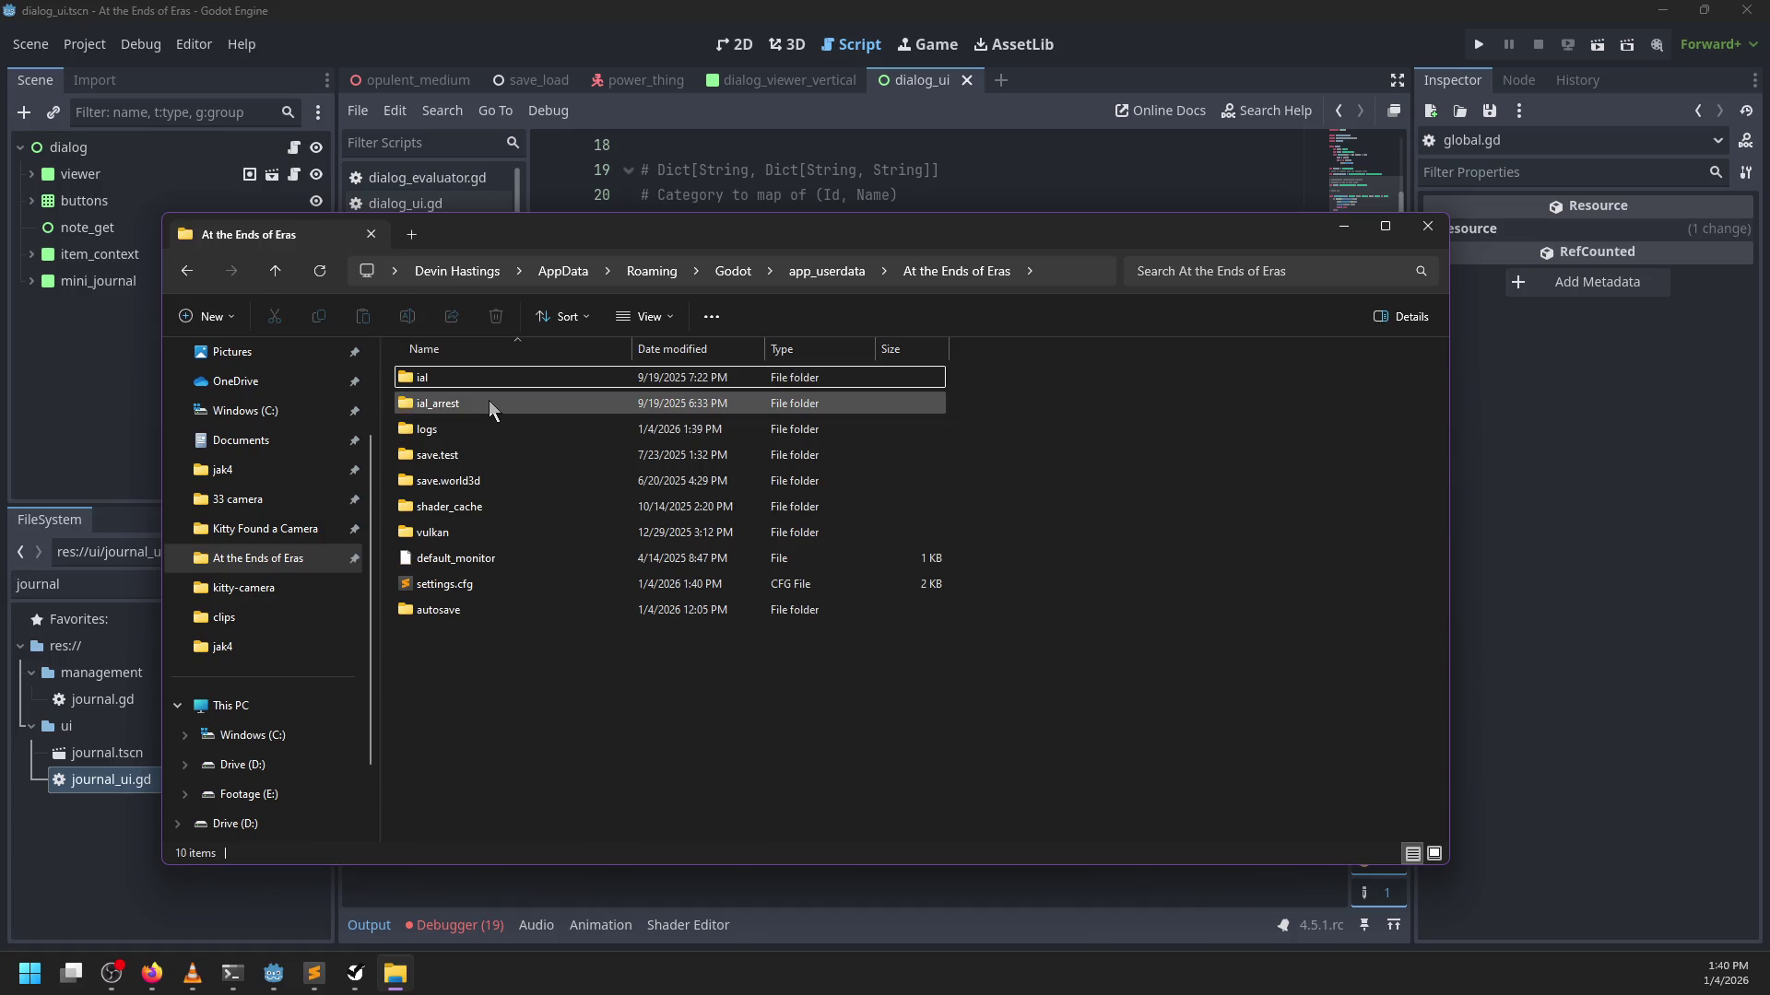
left_click(455, 613)
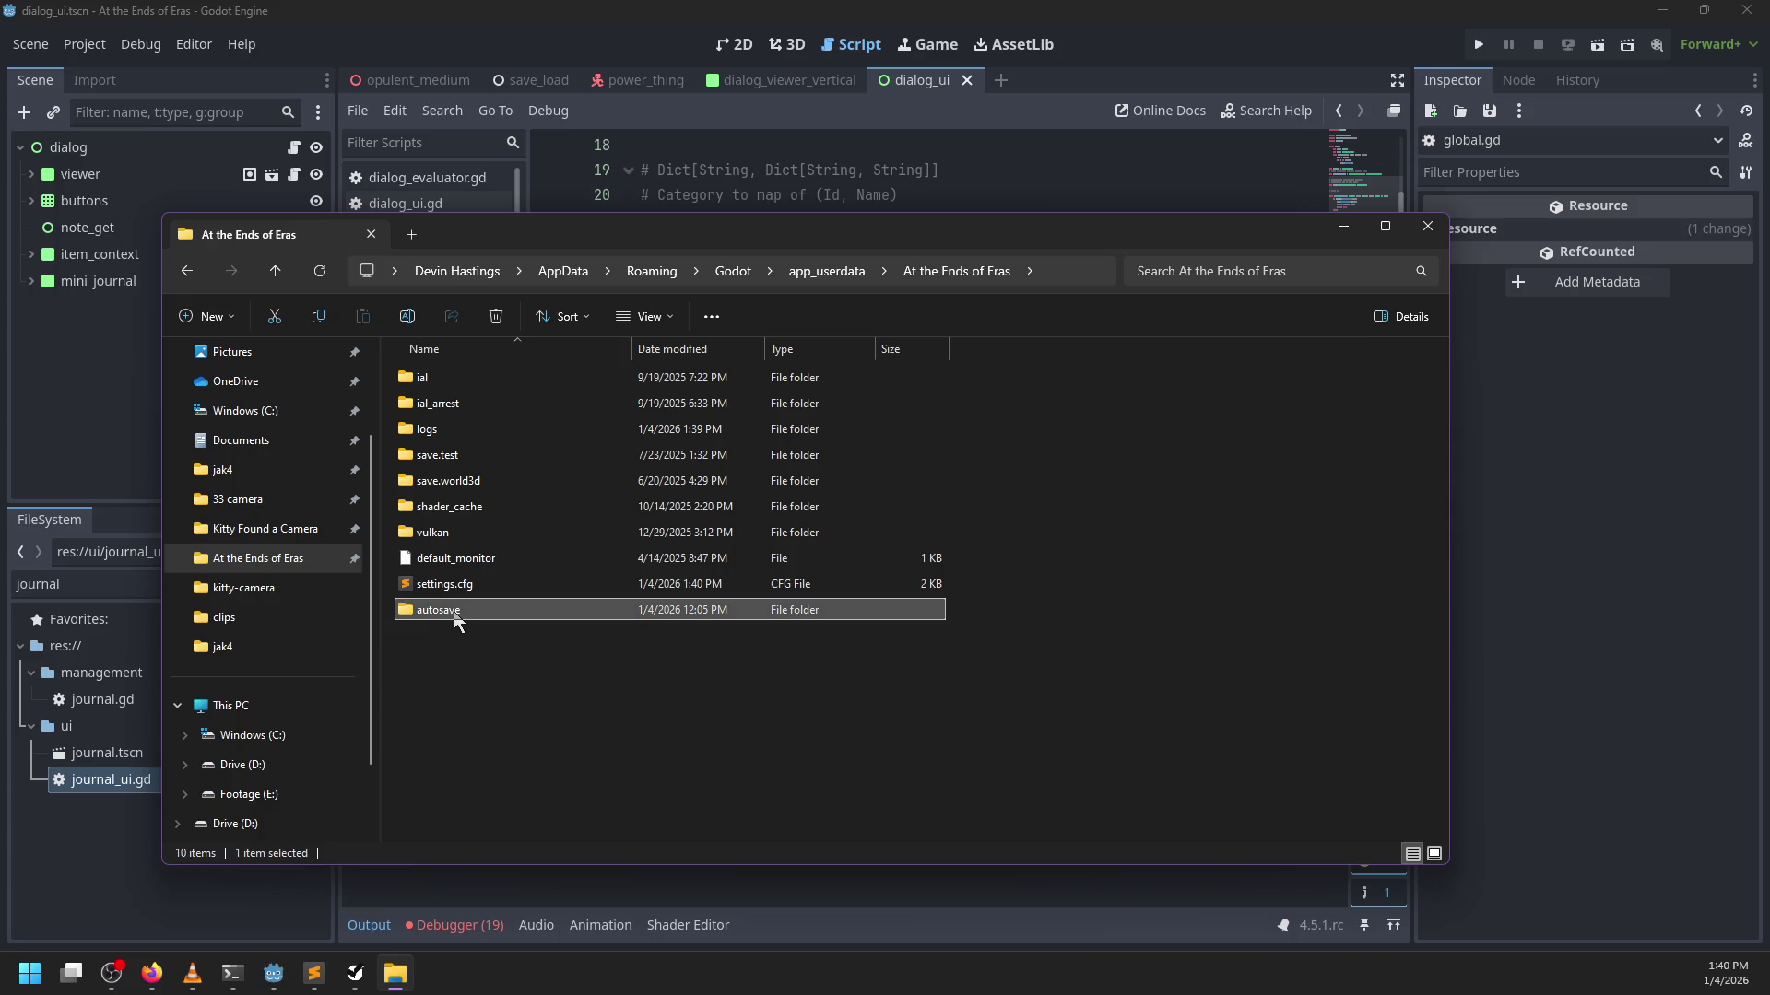
key("Delete")
Peek into the vulkan folder, go back, and relaunch the game from Godot with F5
left_click(468, 532)
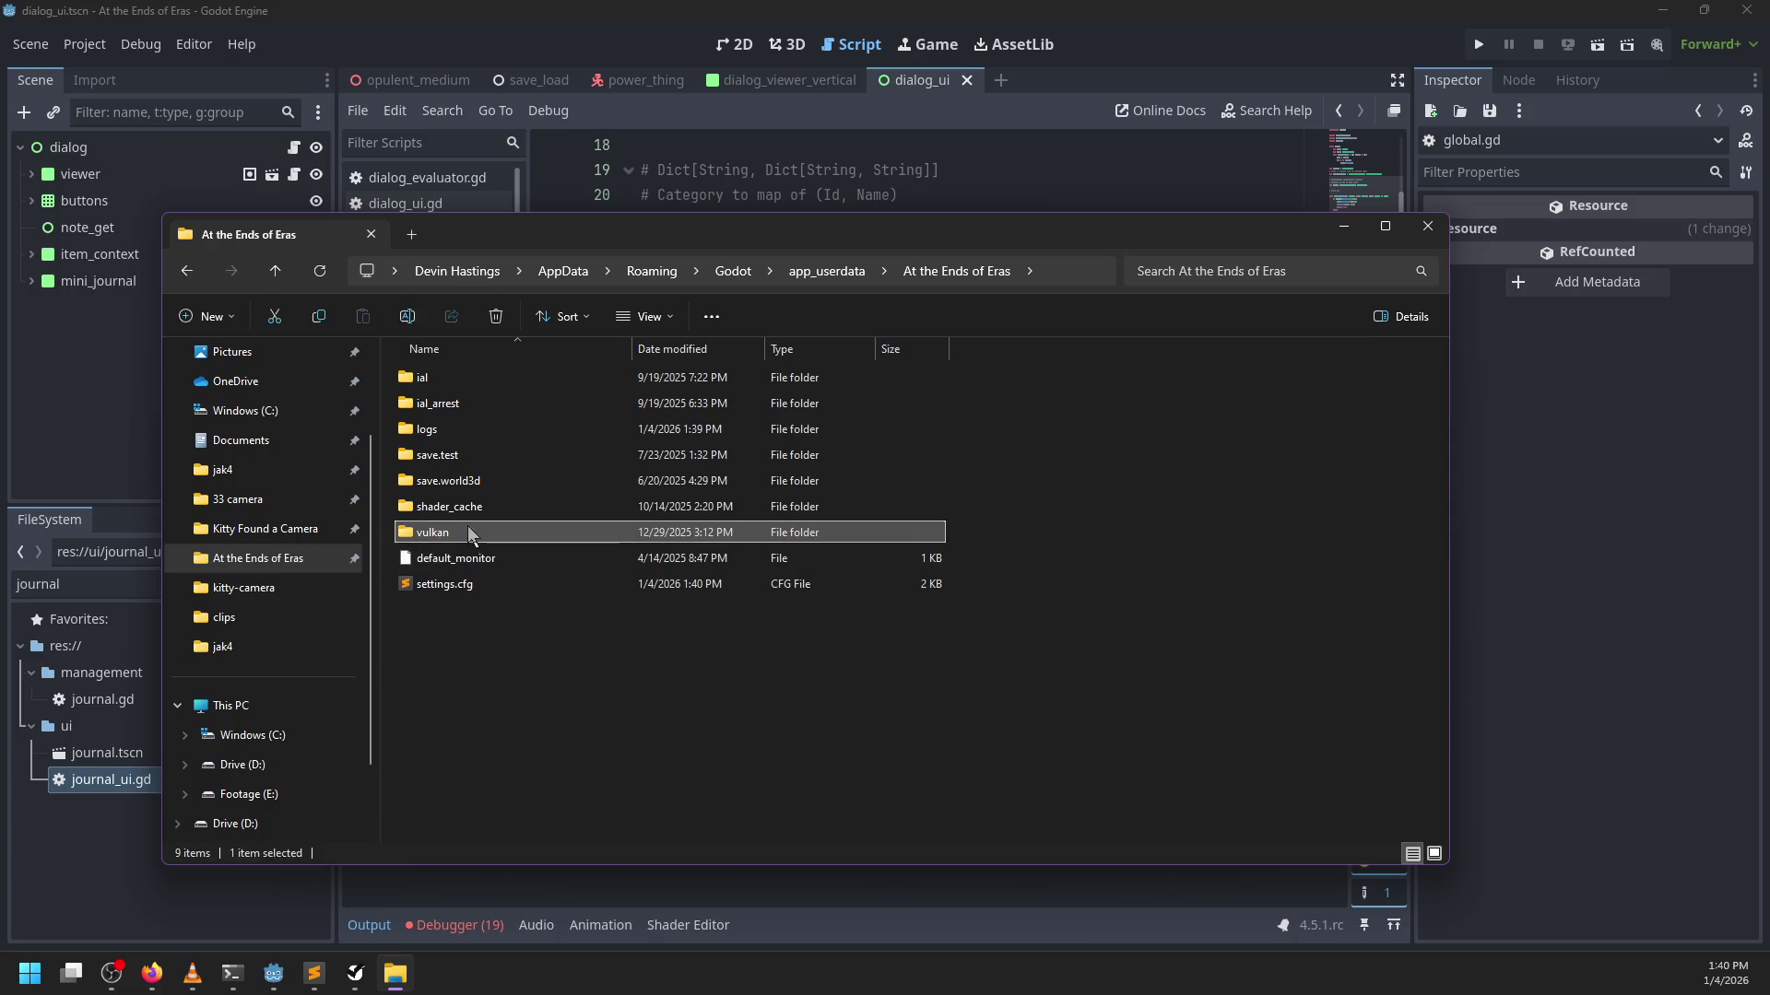
double_click(468, 532)
left_click(824, 278)
left_click(725, 5)
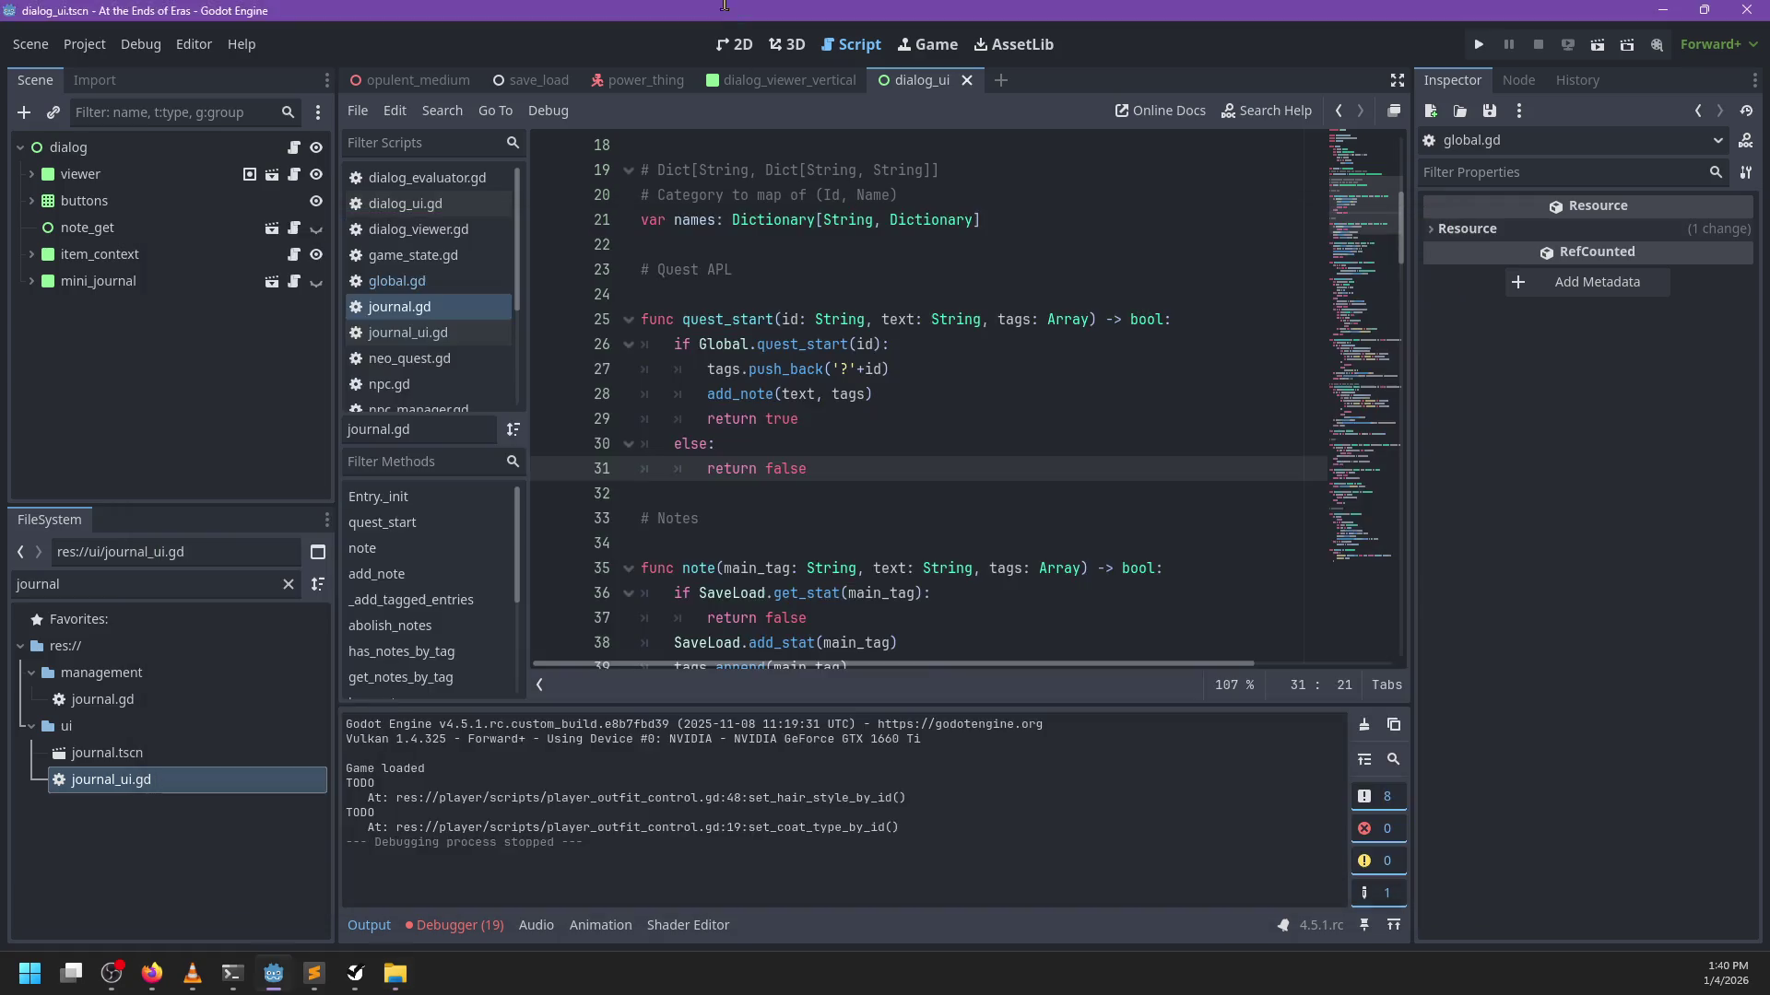
key("F5")
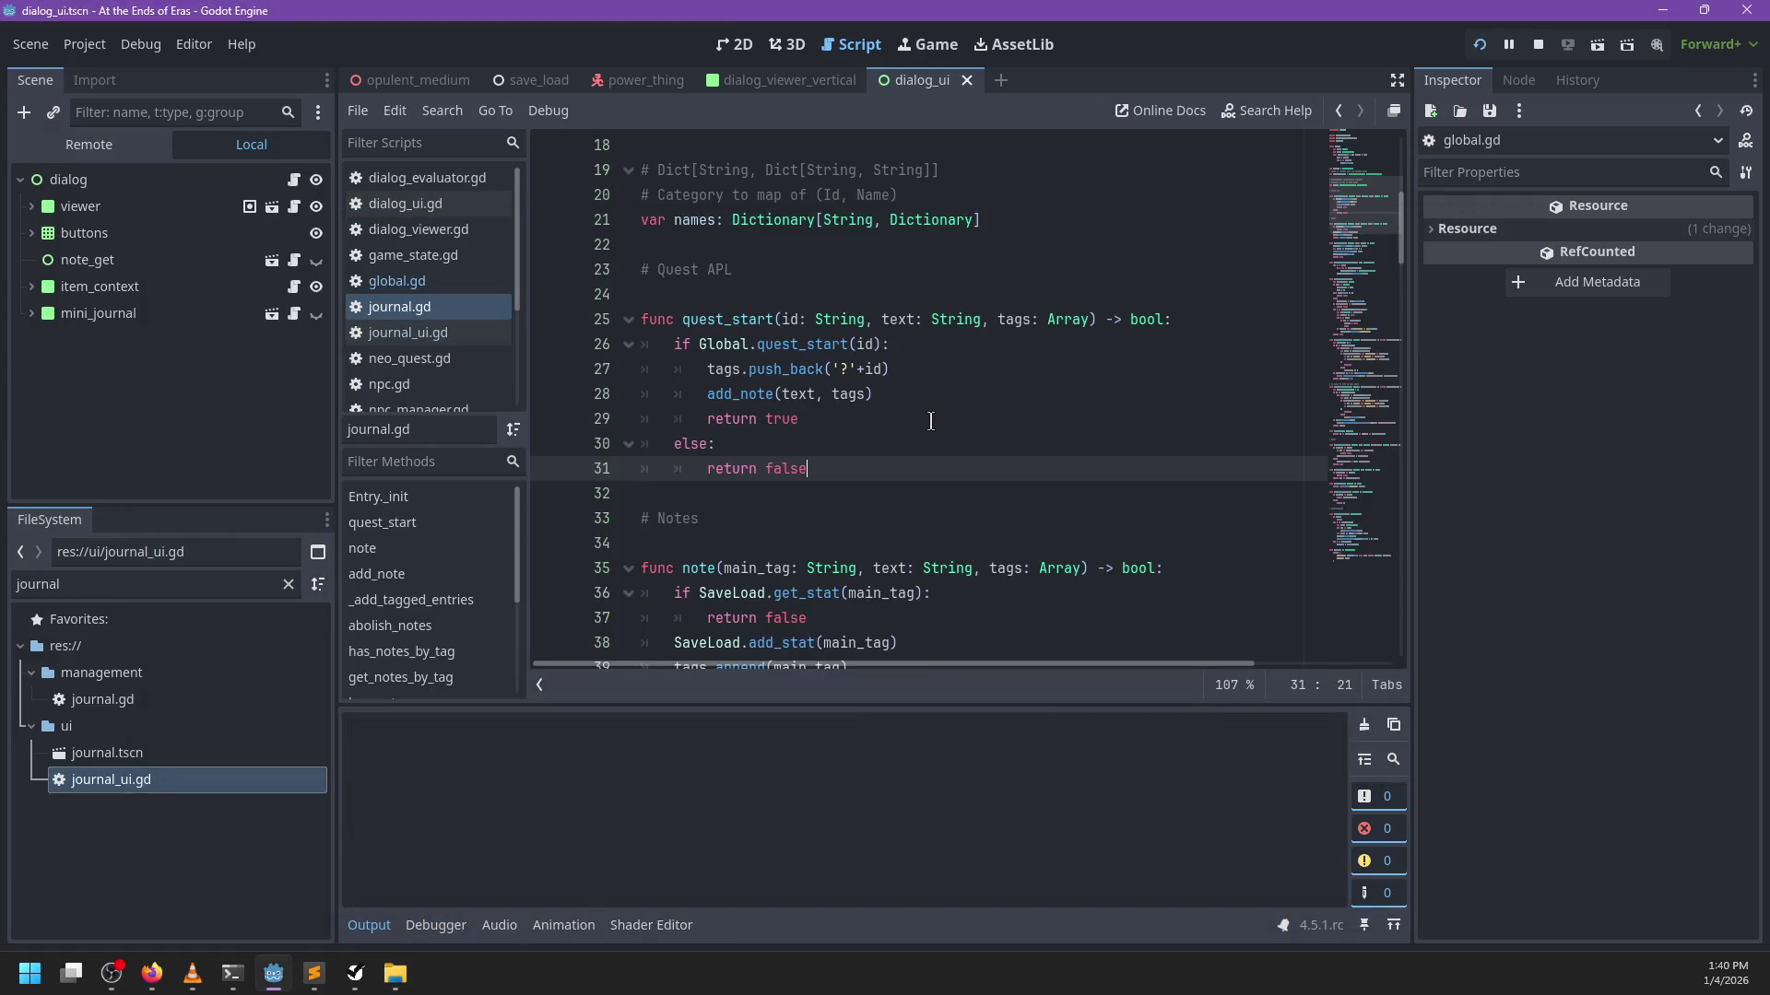
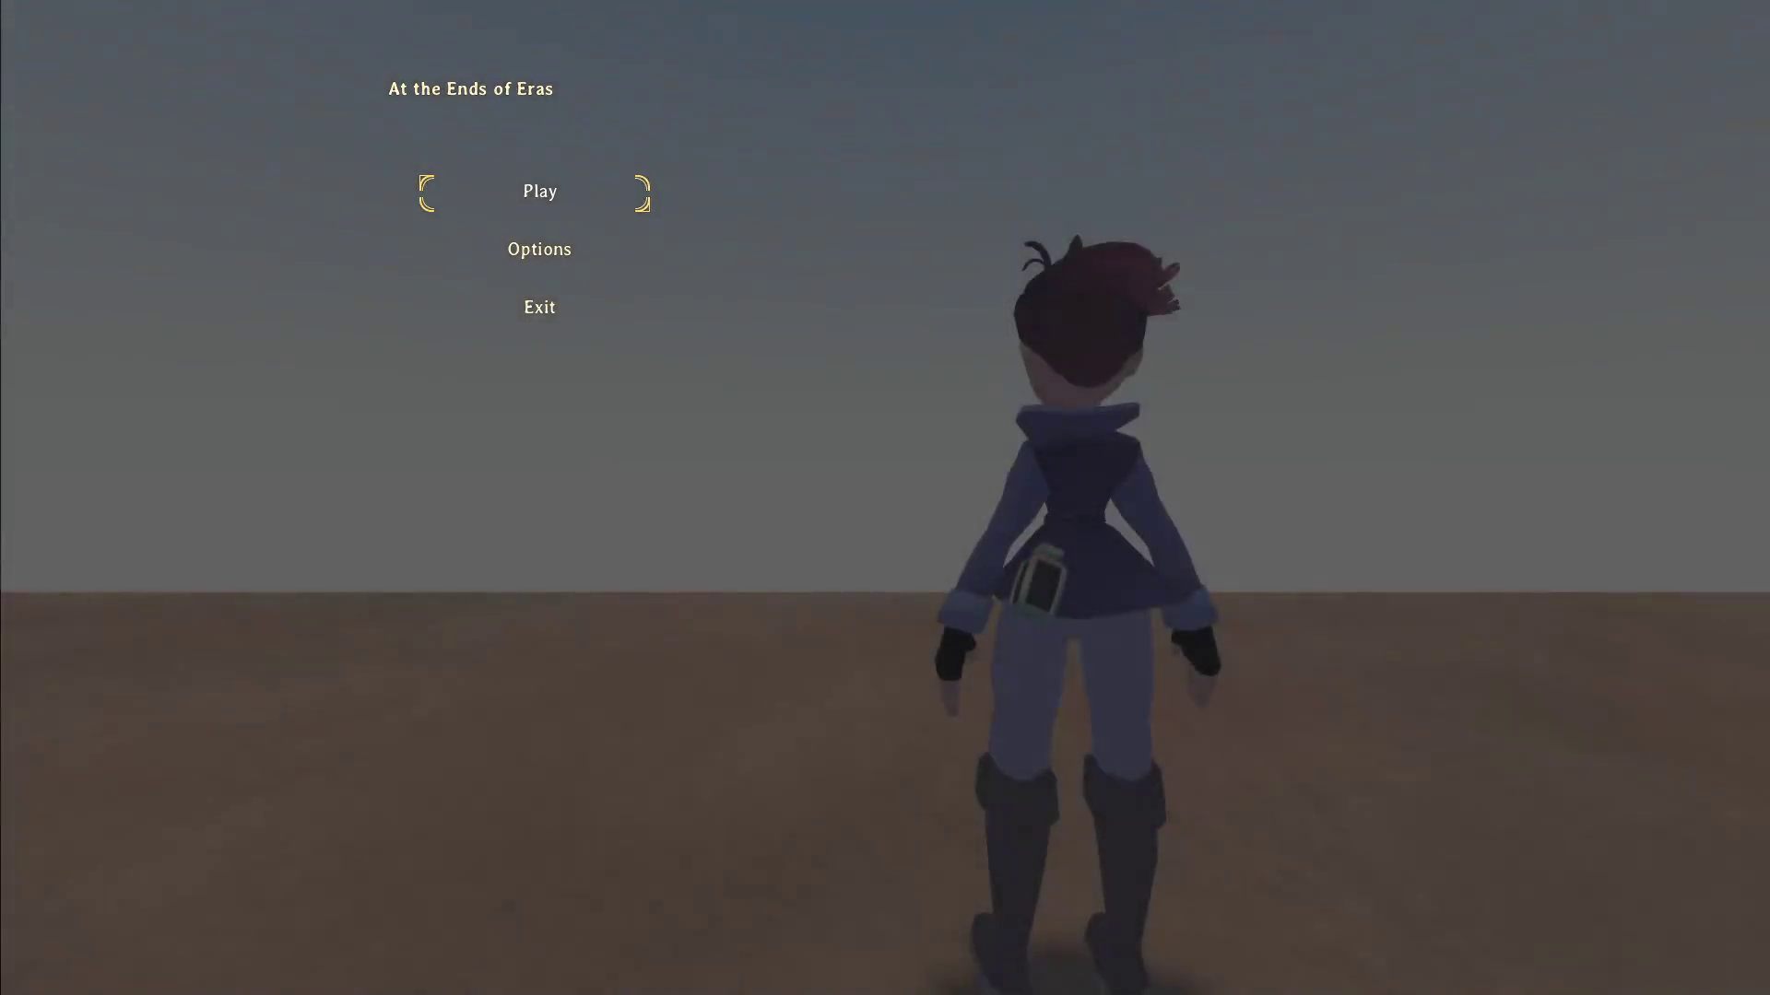
Start the game, walk to Raziah at the grey wall, and choose the concrete-wall remark
key("Return")
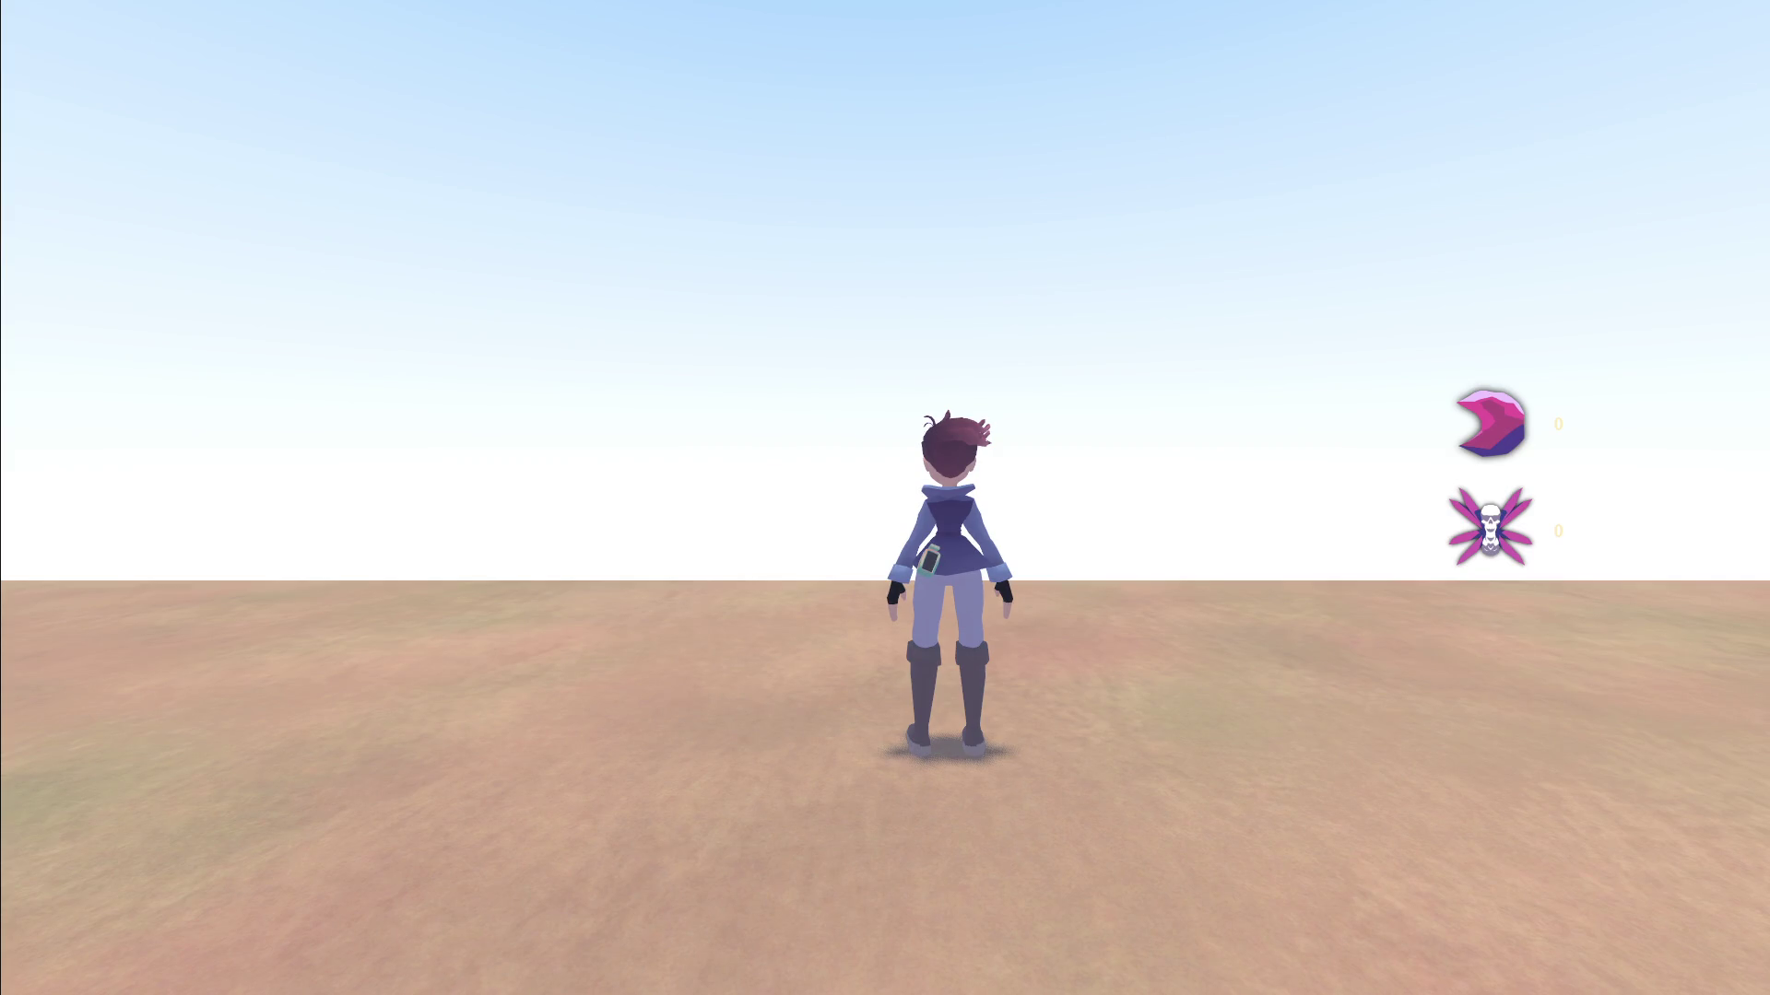
key("w")
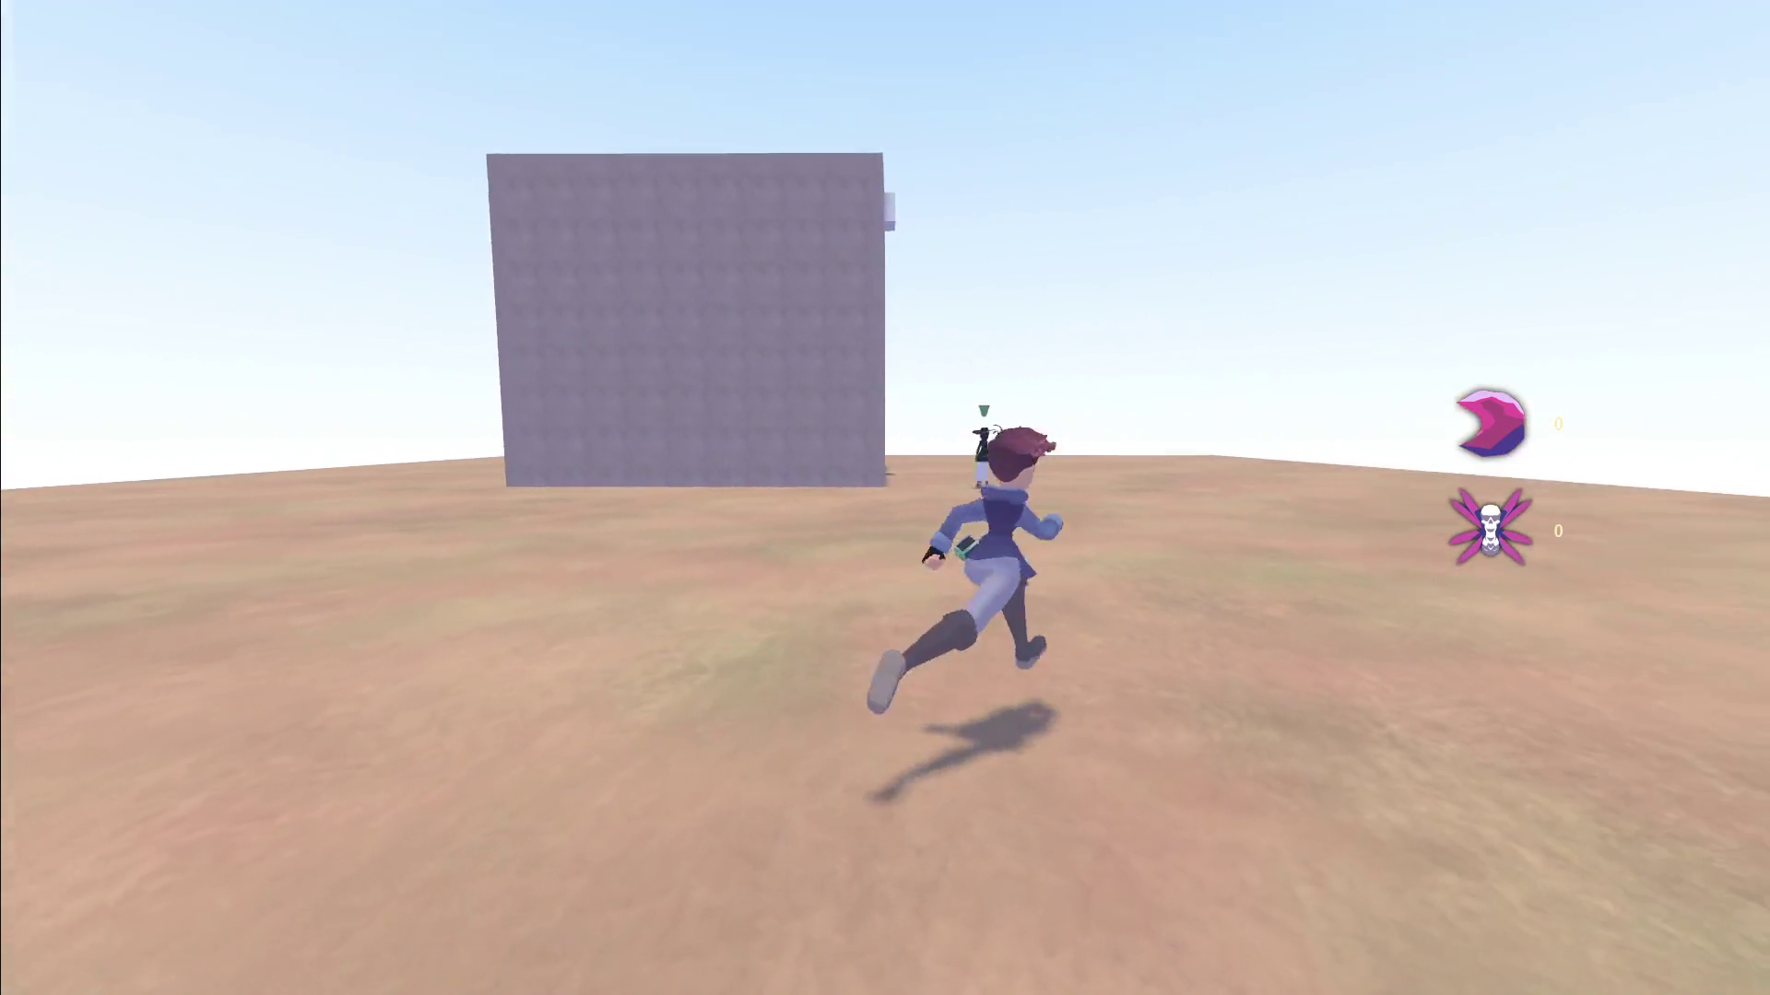
key("w")
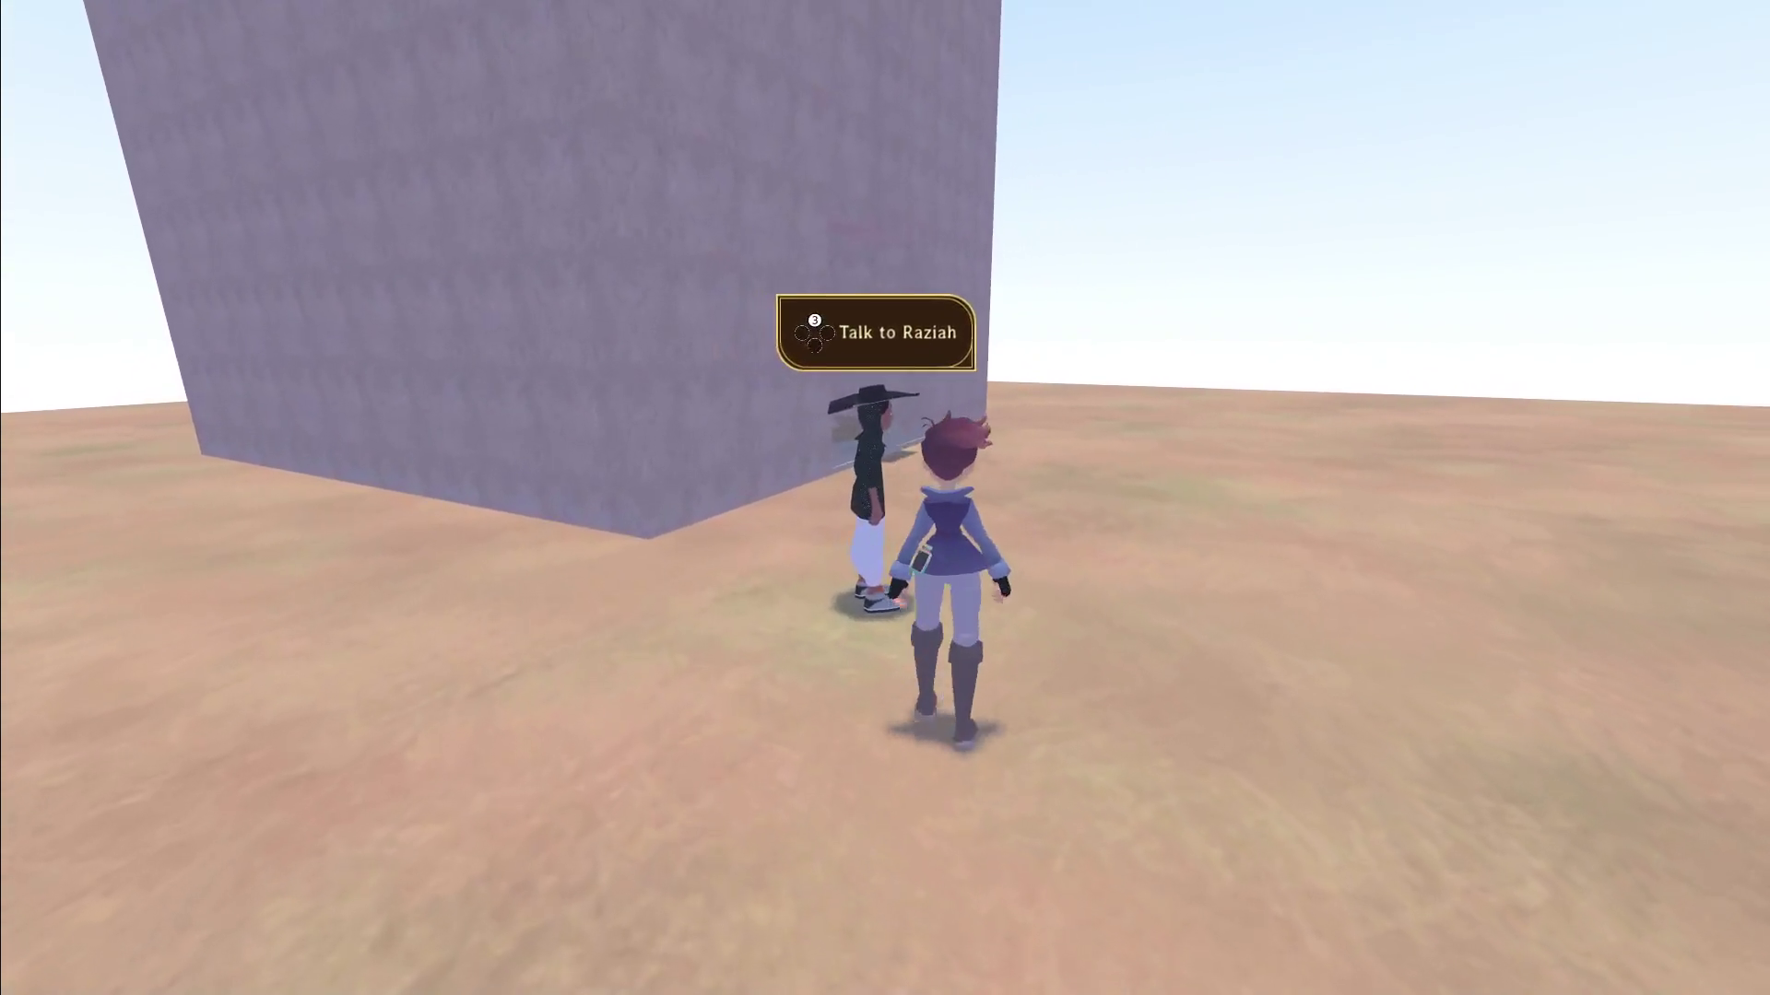
key("e")
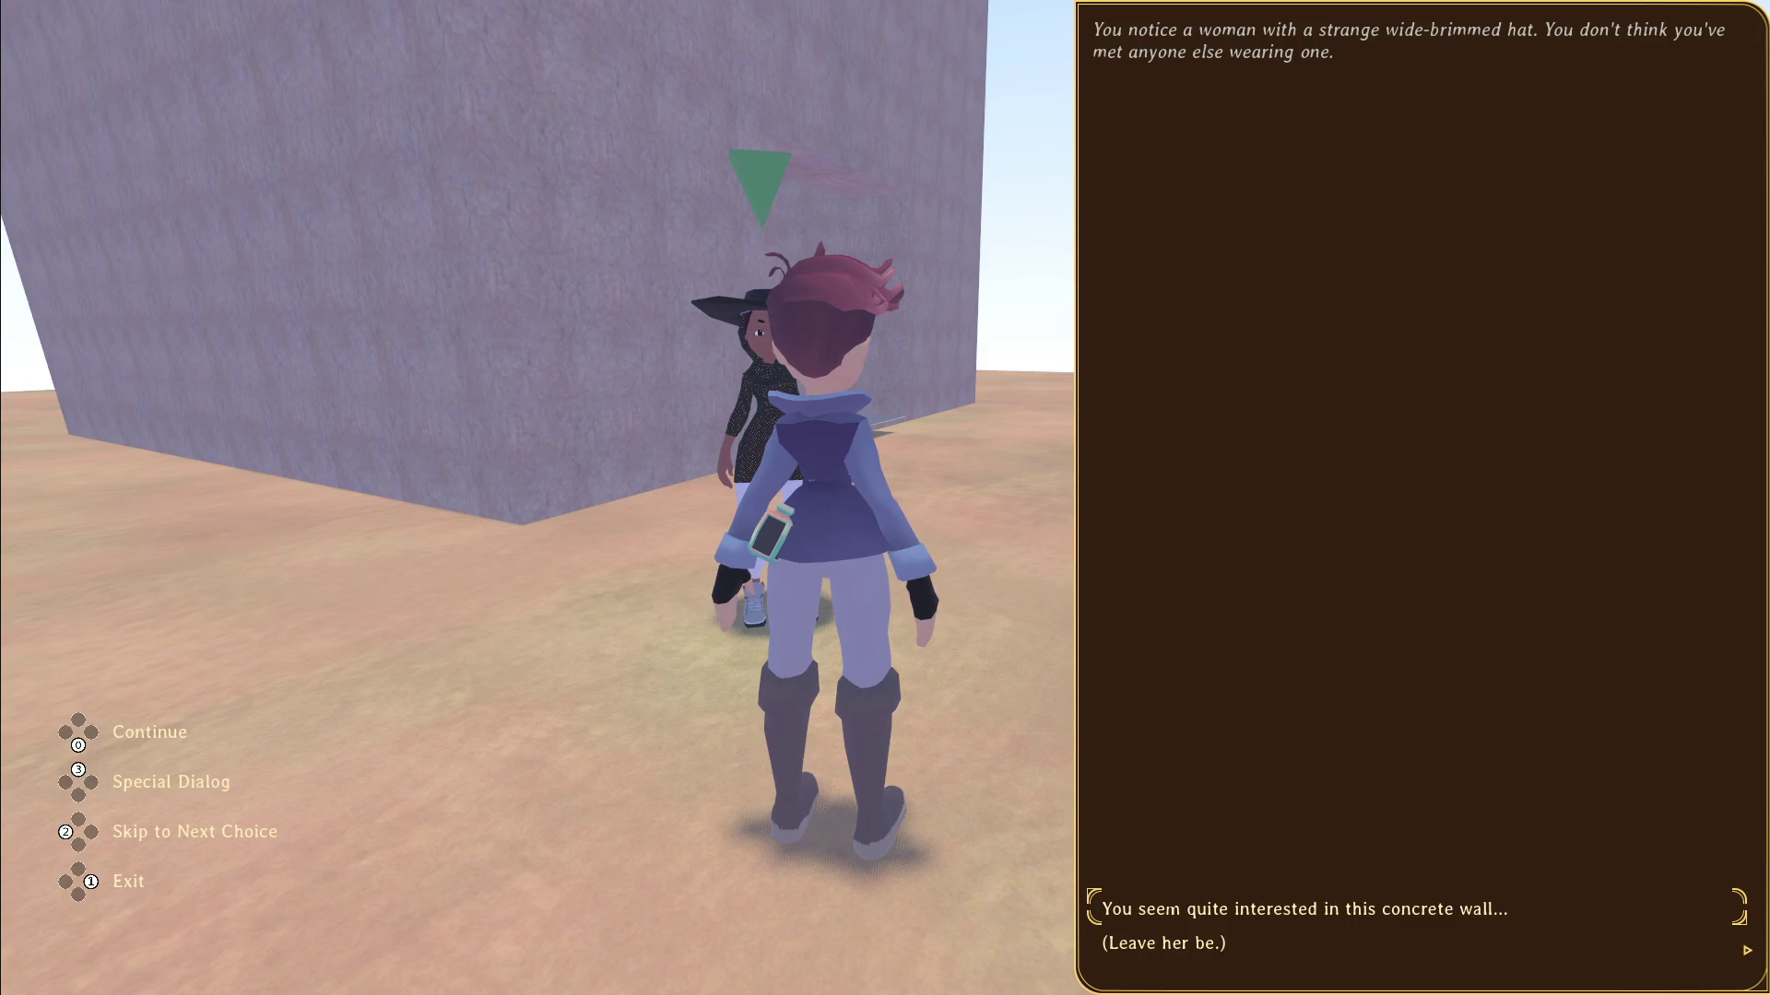
key("Return")
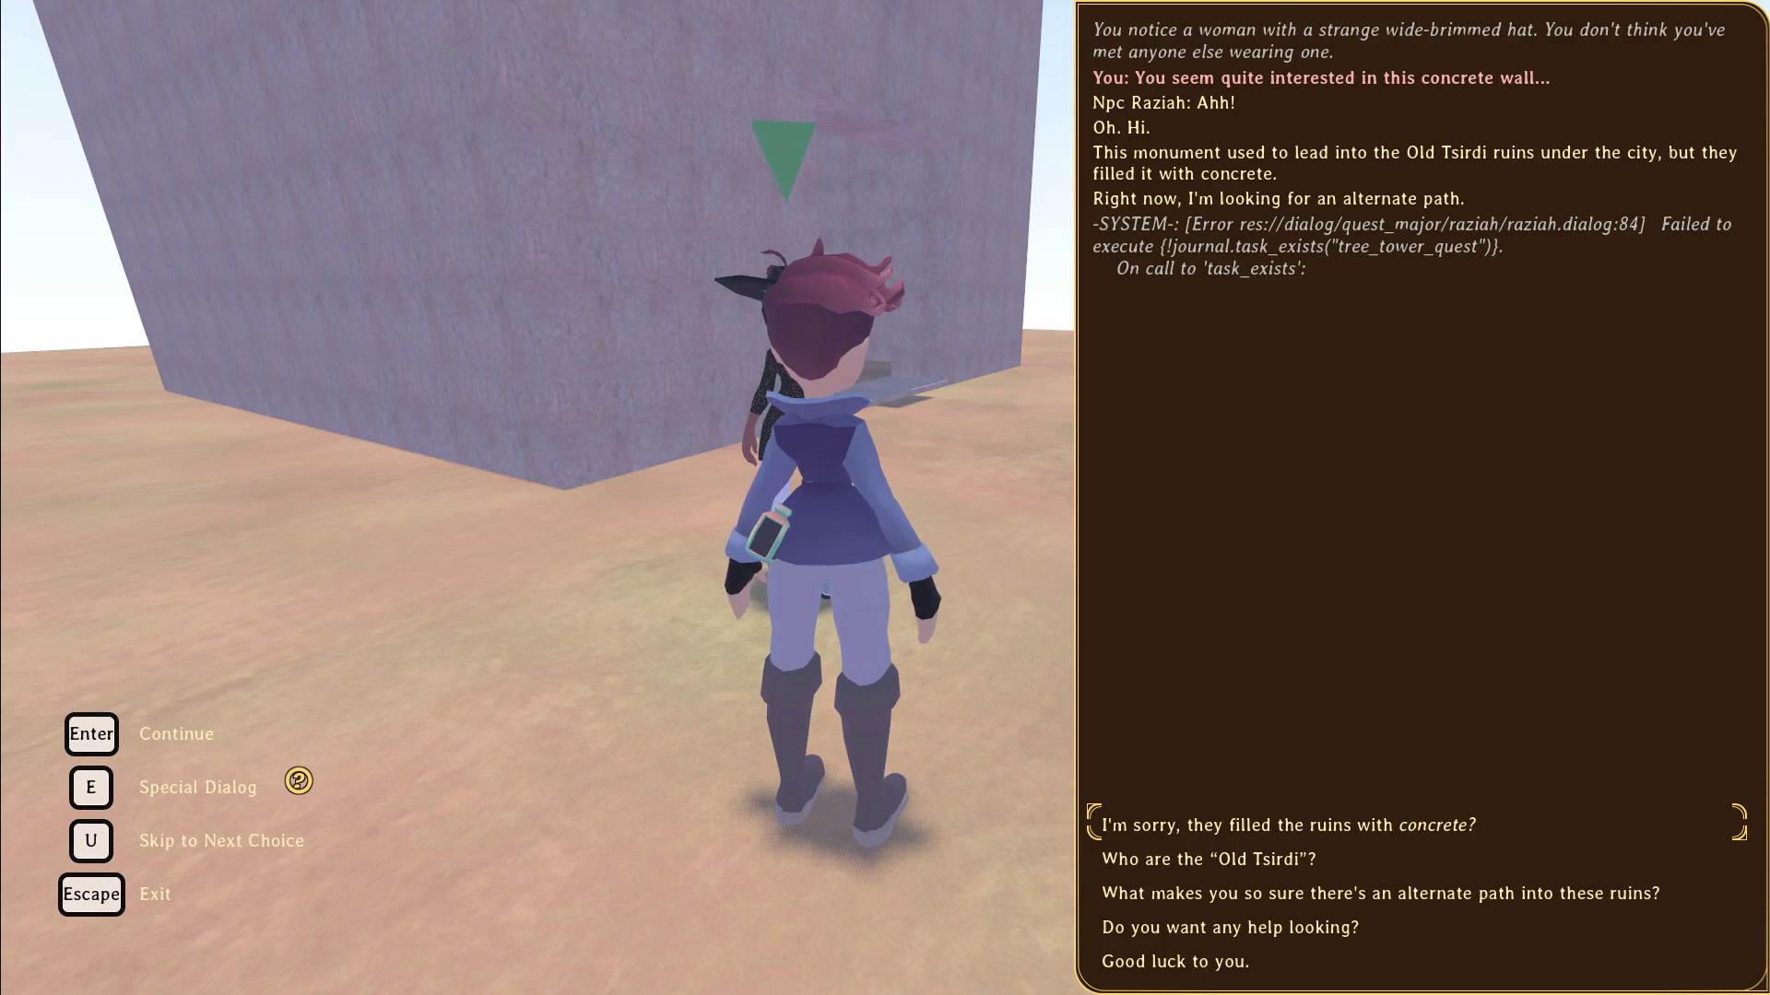
key("alt+Tab")
key("alt+Tab")
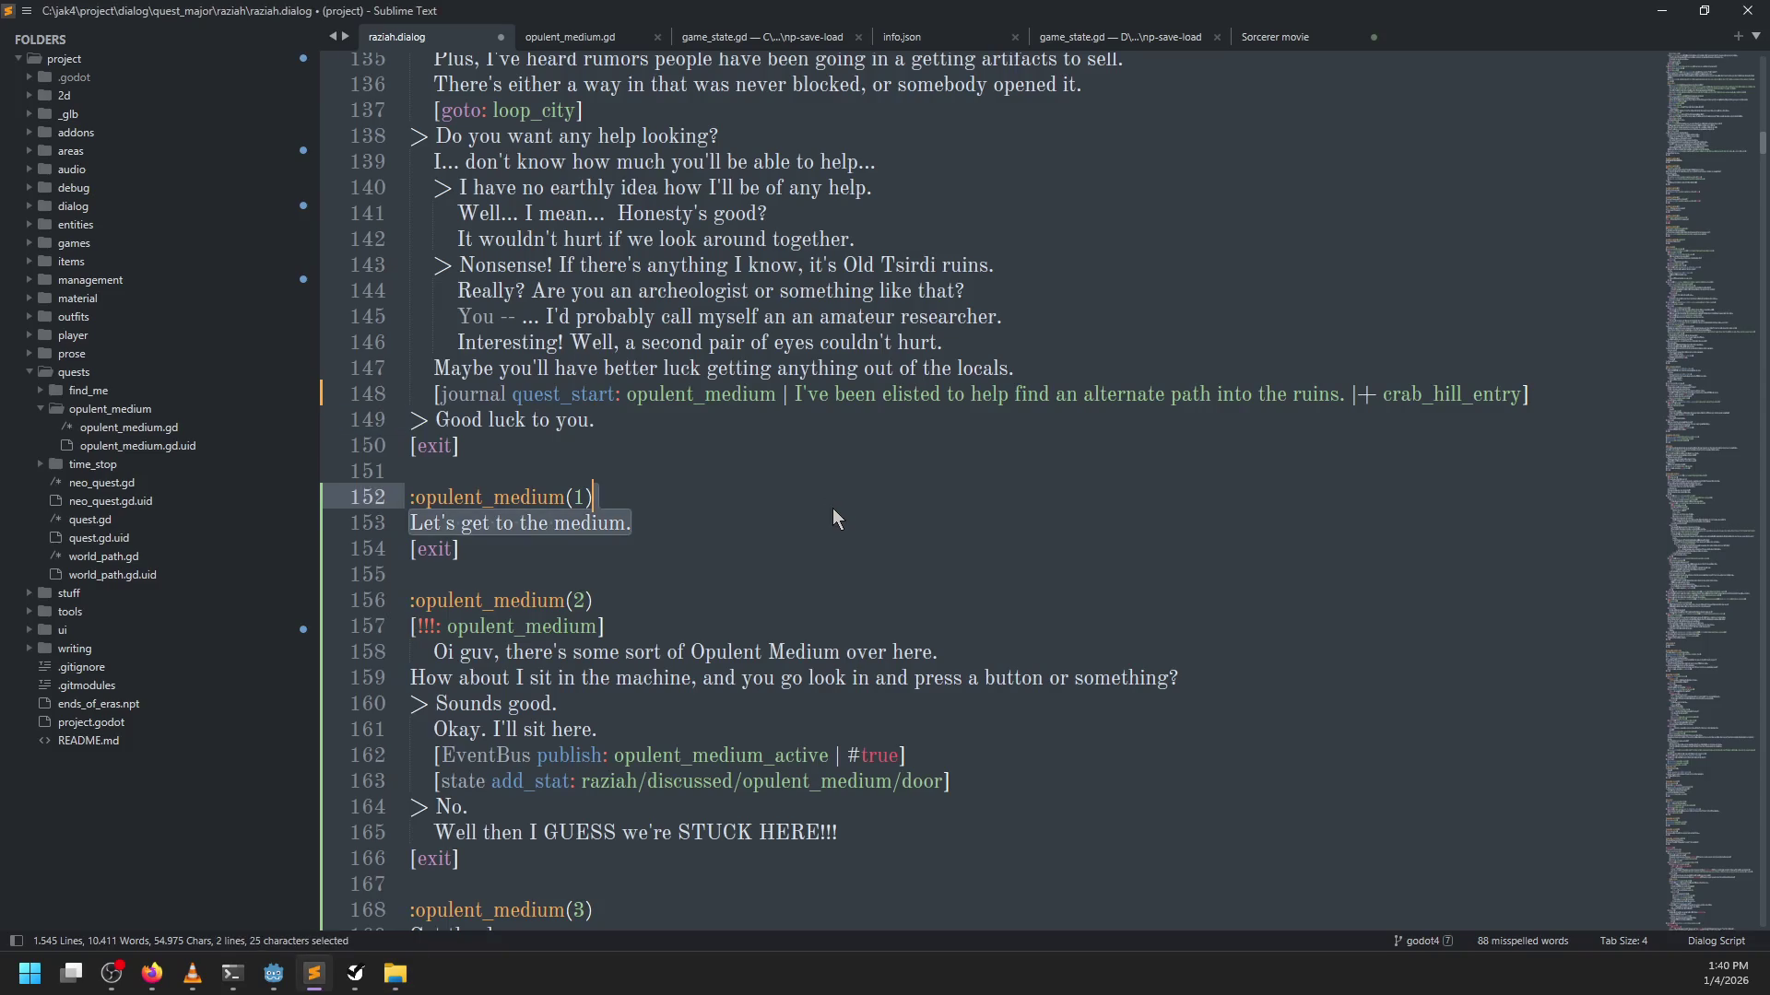
Search raziah.dialog for 'journal task exists' and select 'journal' on line 437
type("journal tasks")
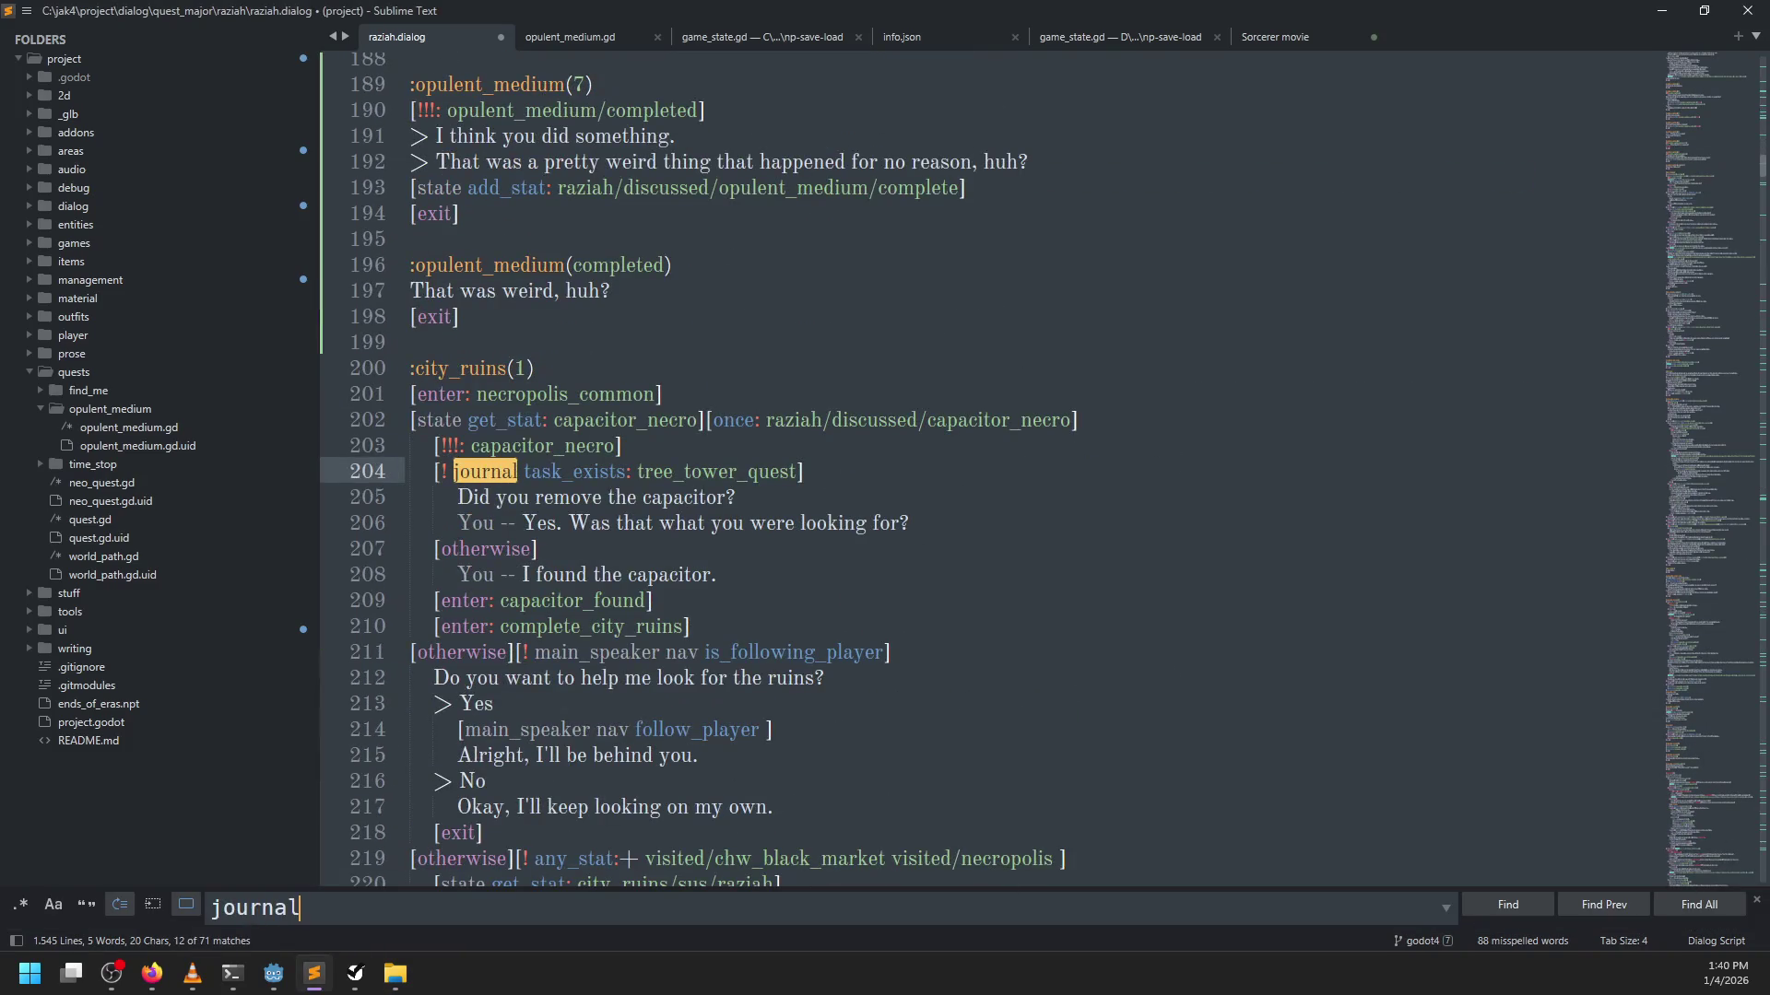
key("BackSpace")
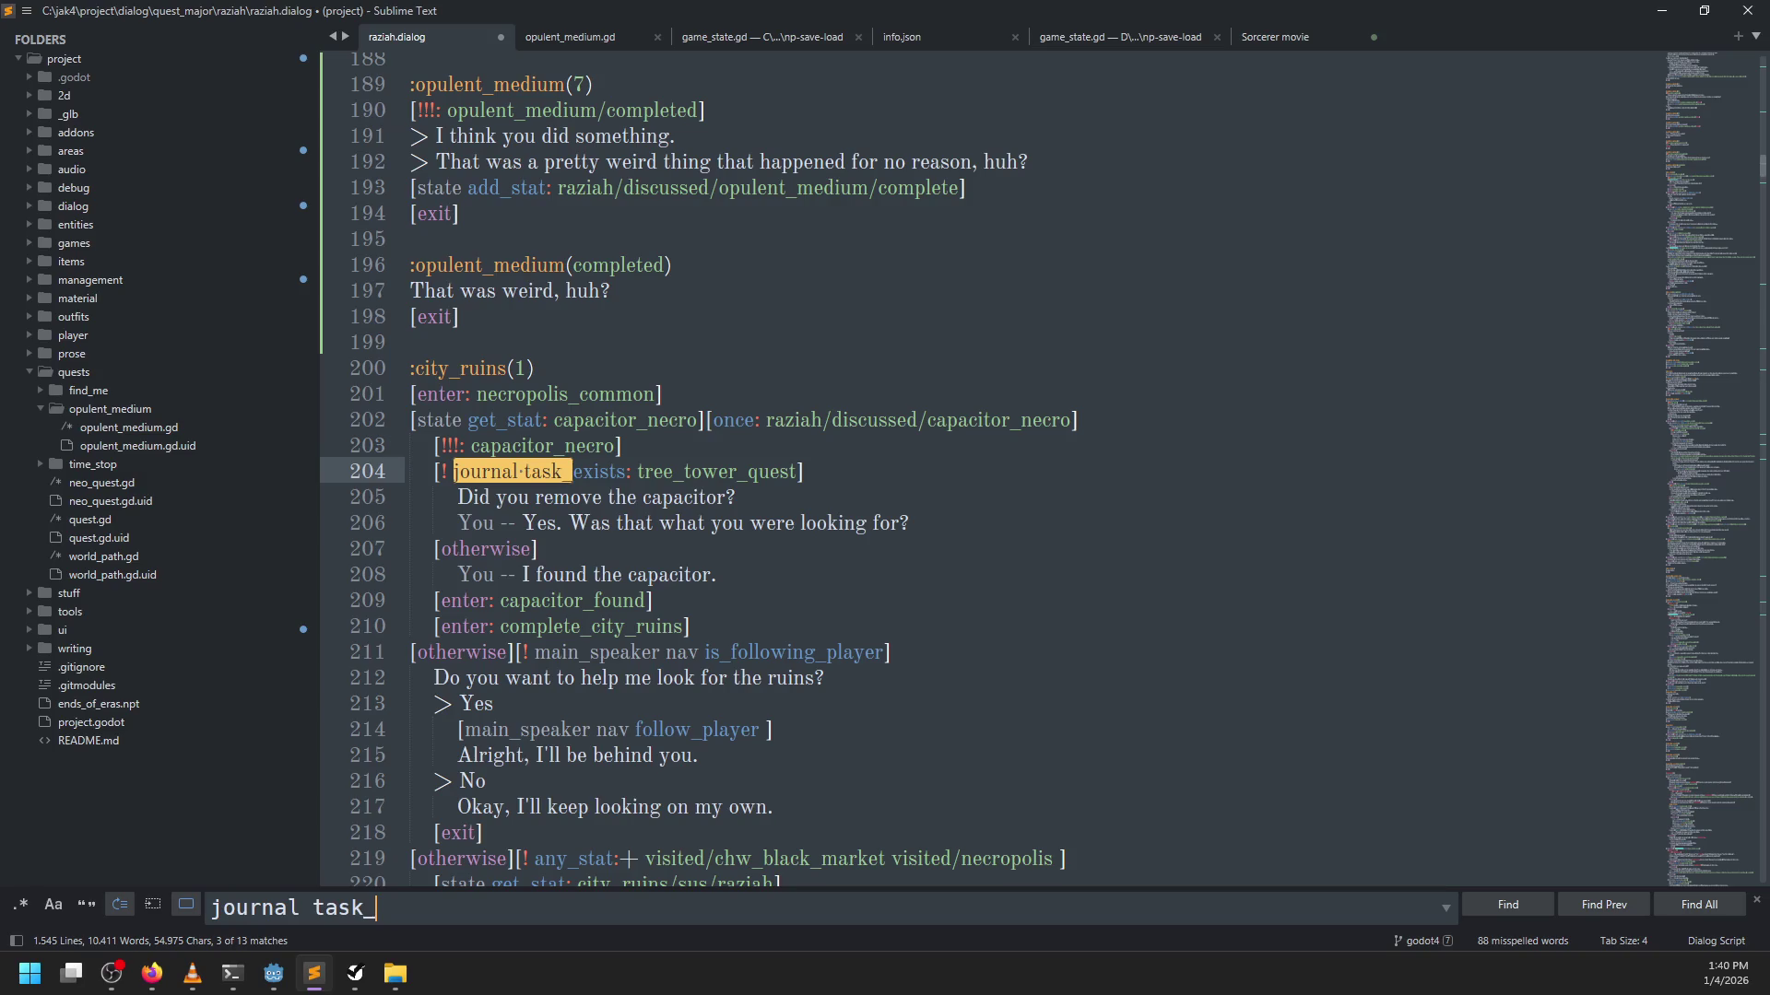
type("exists")
key("Return")
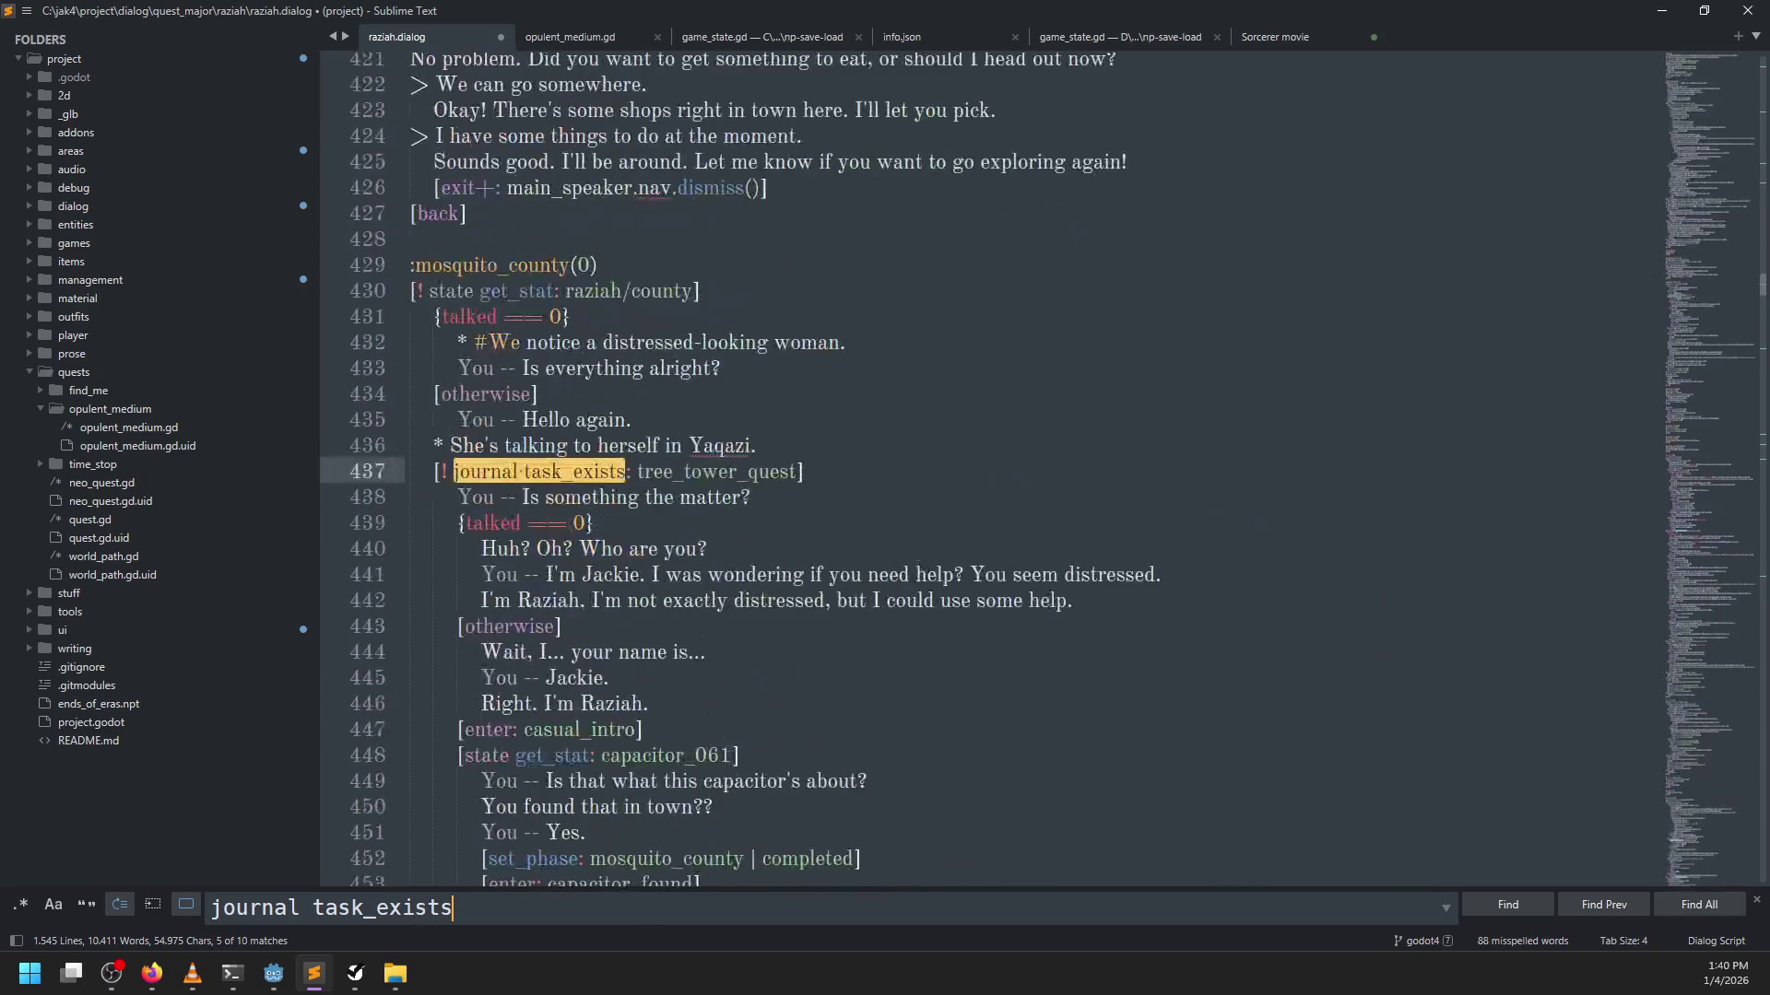
key("Escape")
left_click(592, 471)
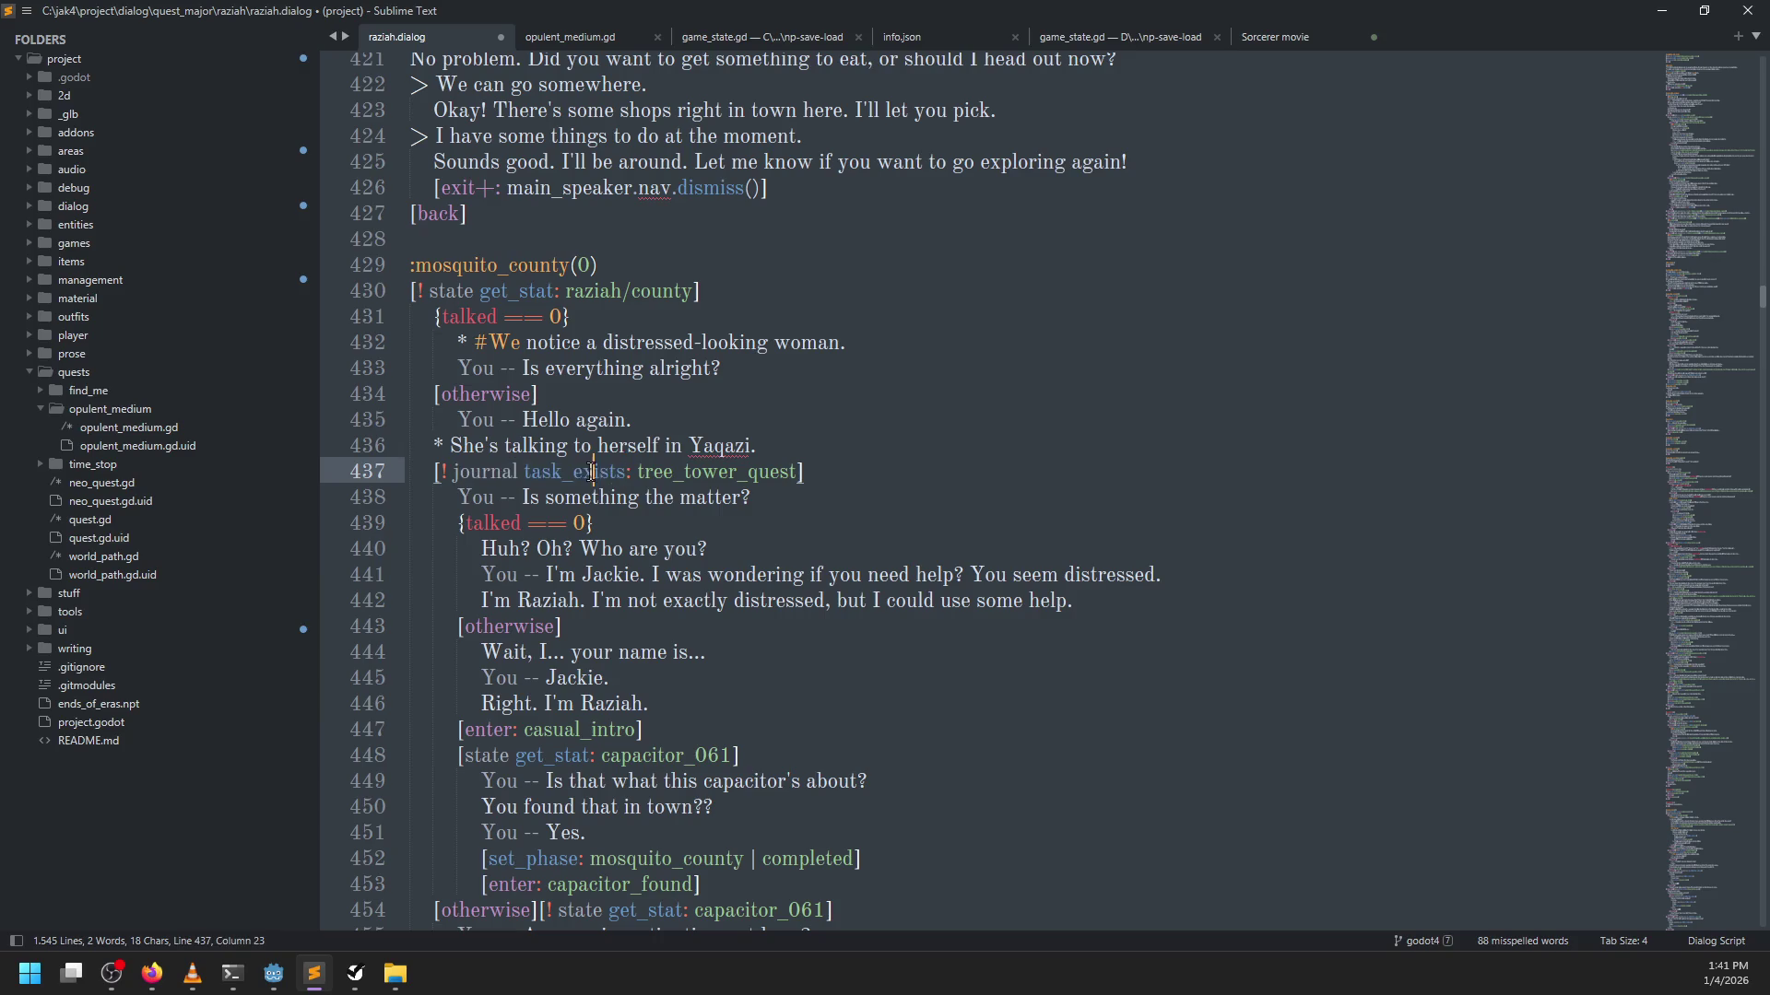
double_click(475, 472)
key("alt+Tab")
key("alt+Tab")
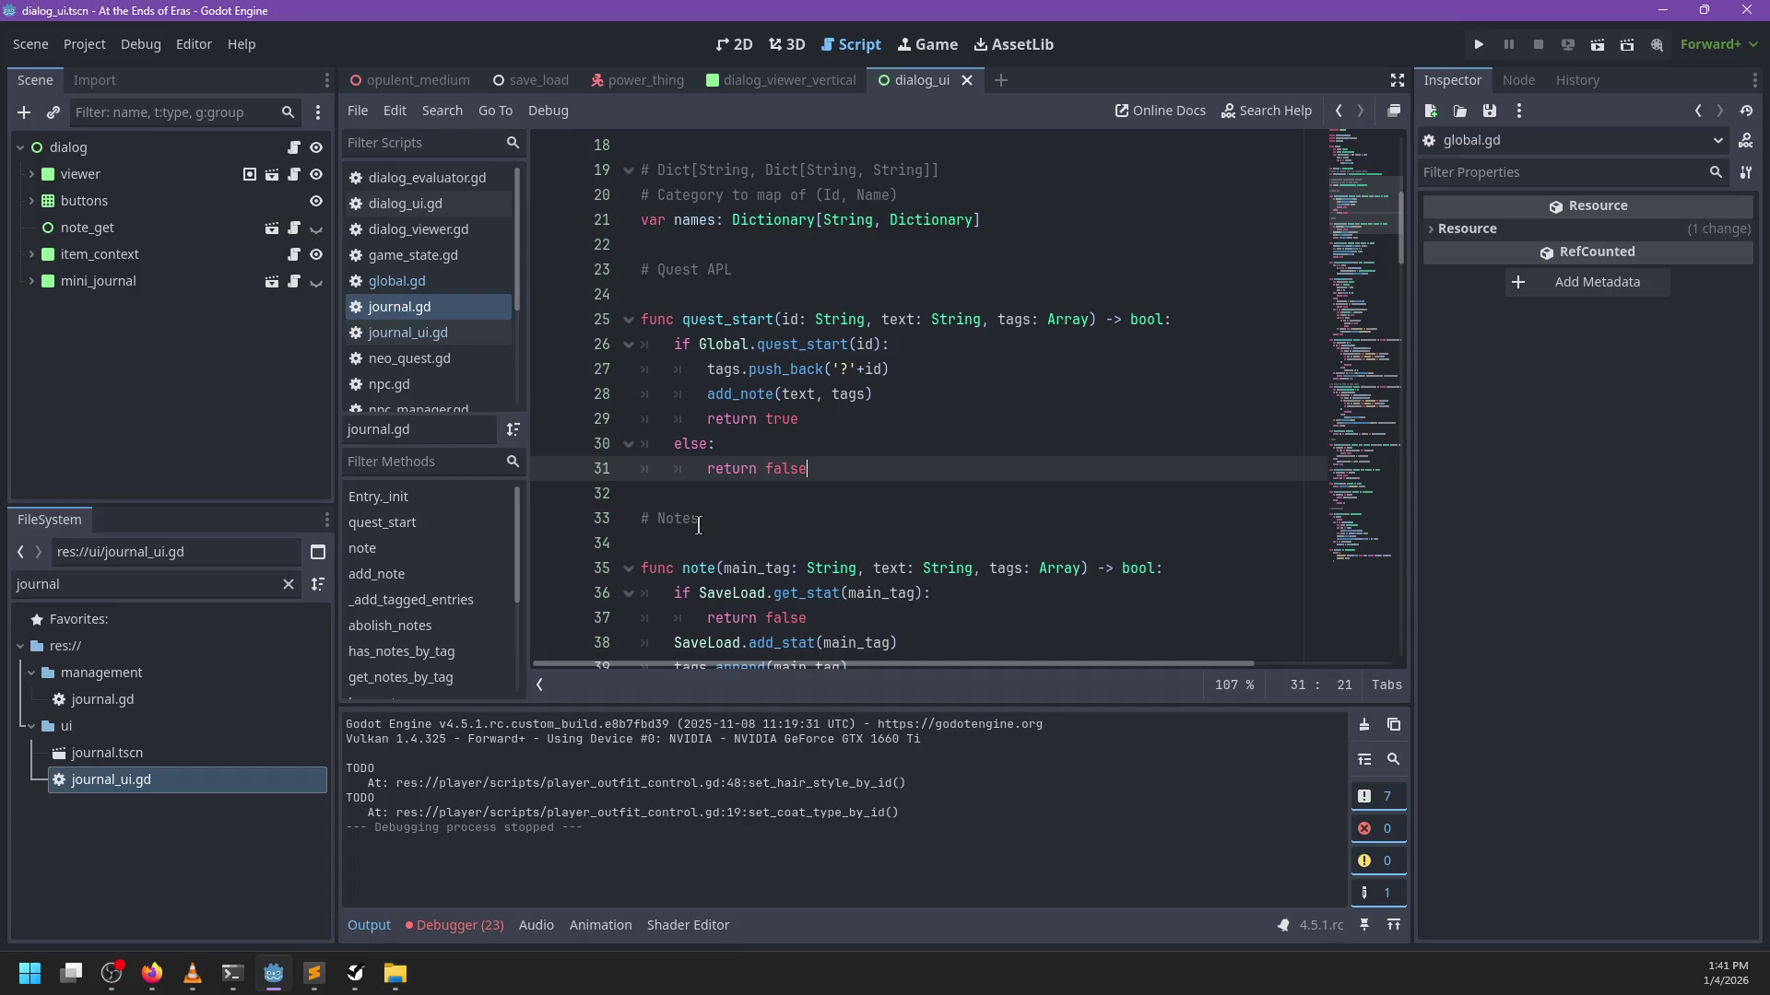
Insert two blank lines below the # Quest API comment in the journal script
key("Up")
key("Up")
key("Up")
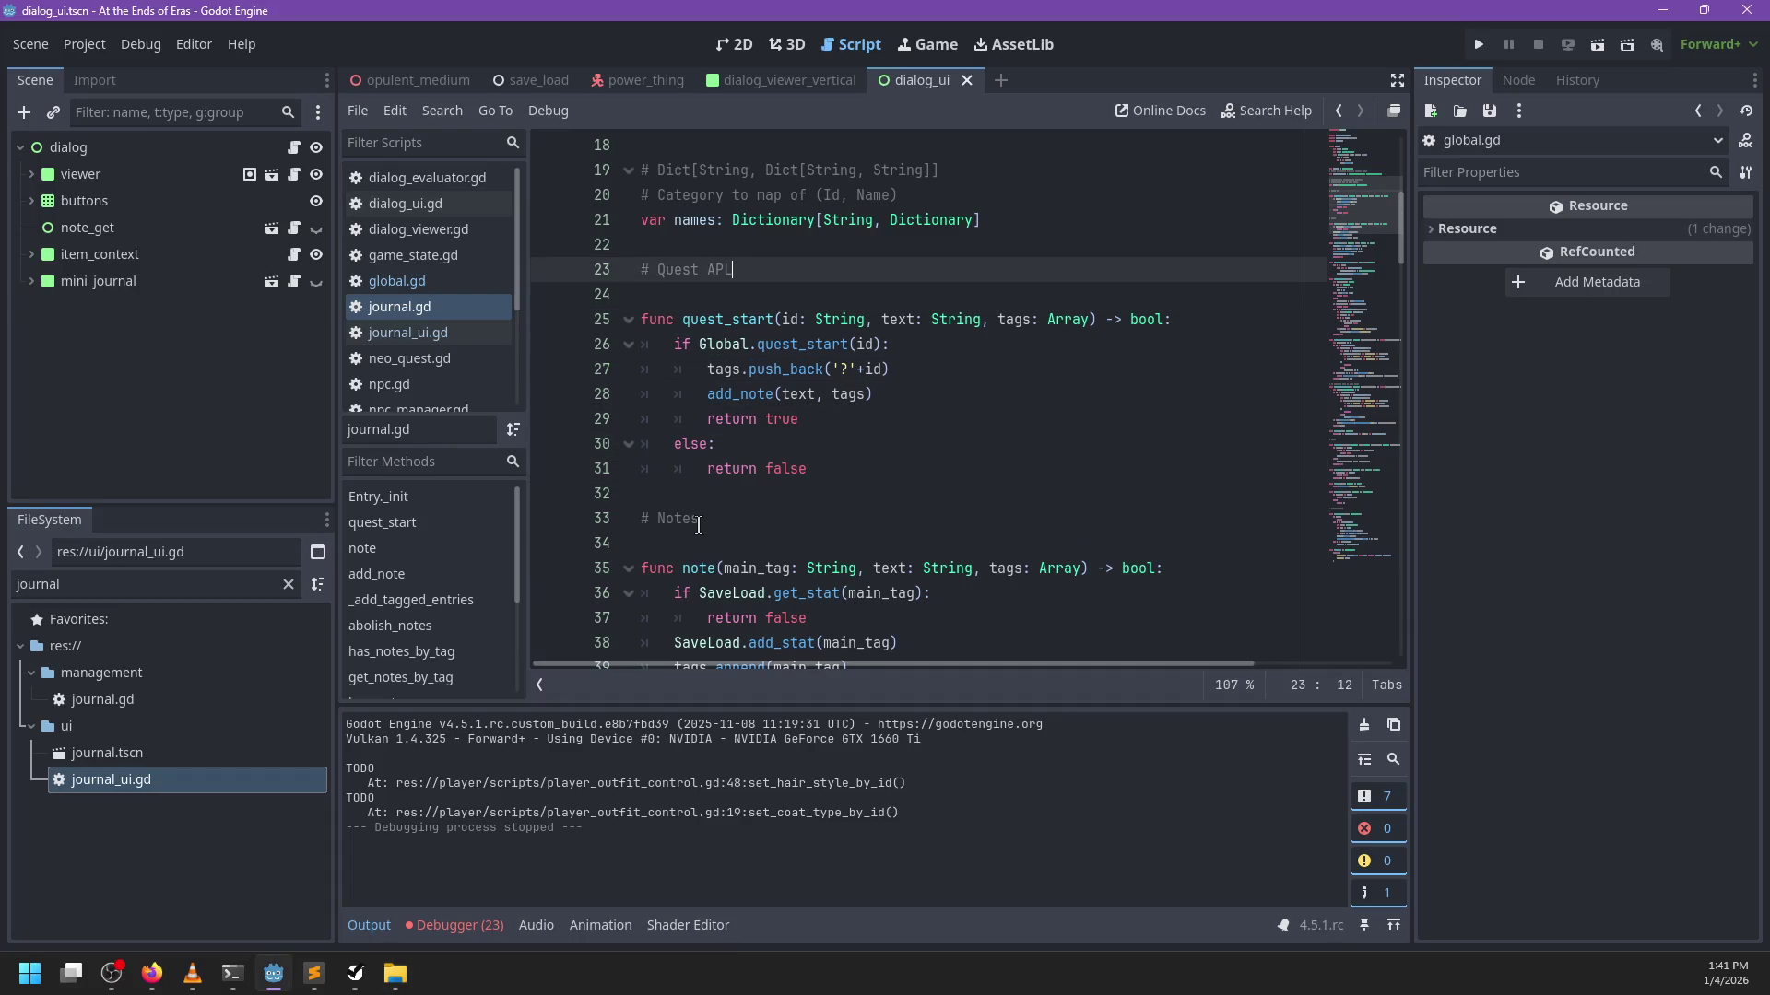
key("Return")
key("Return")
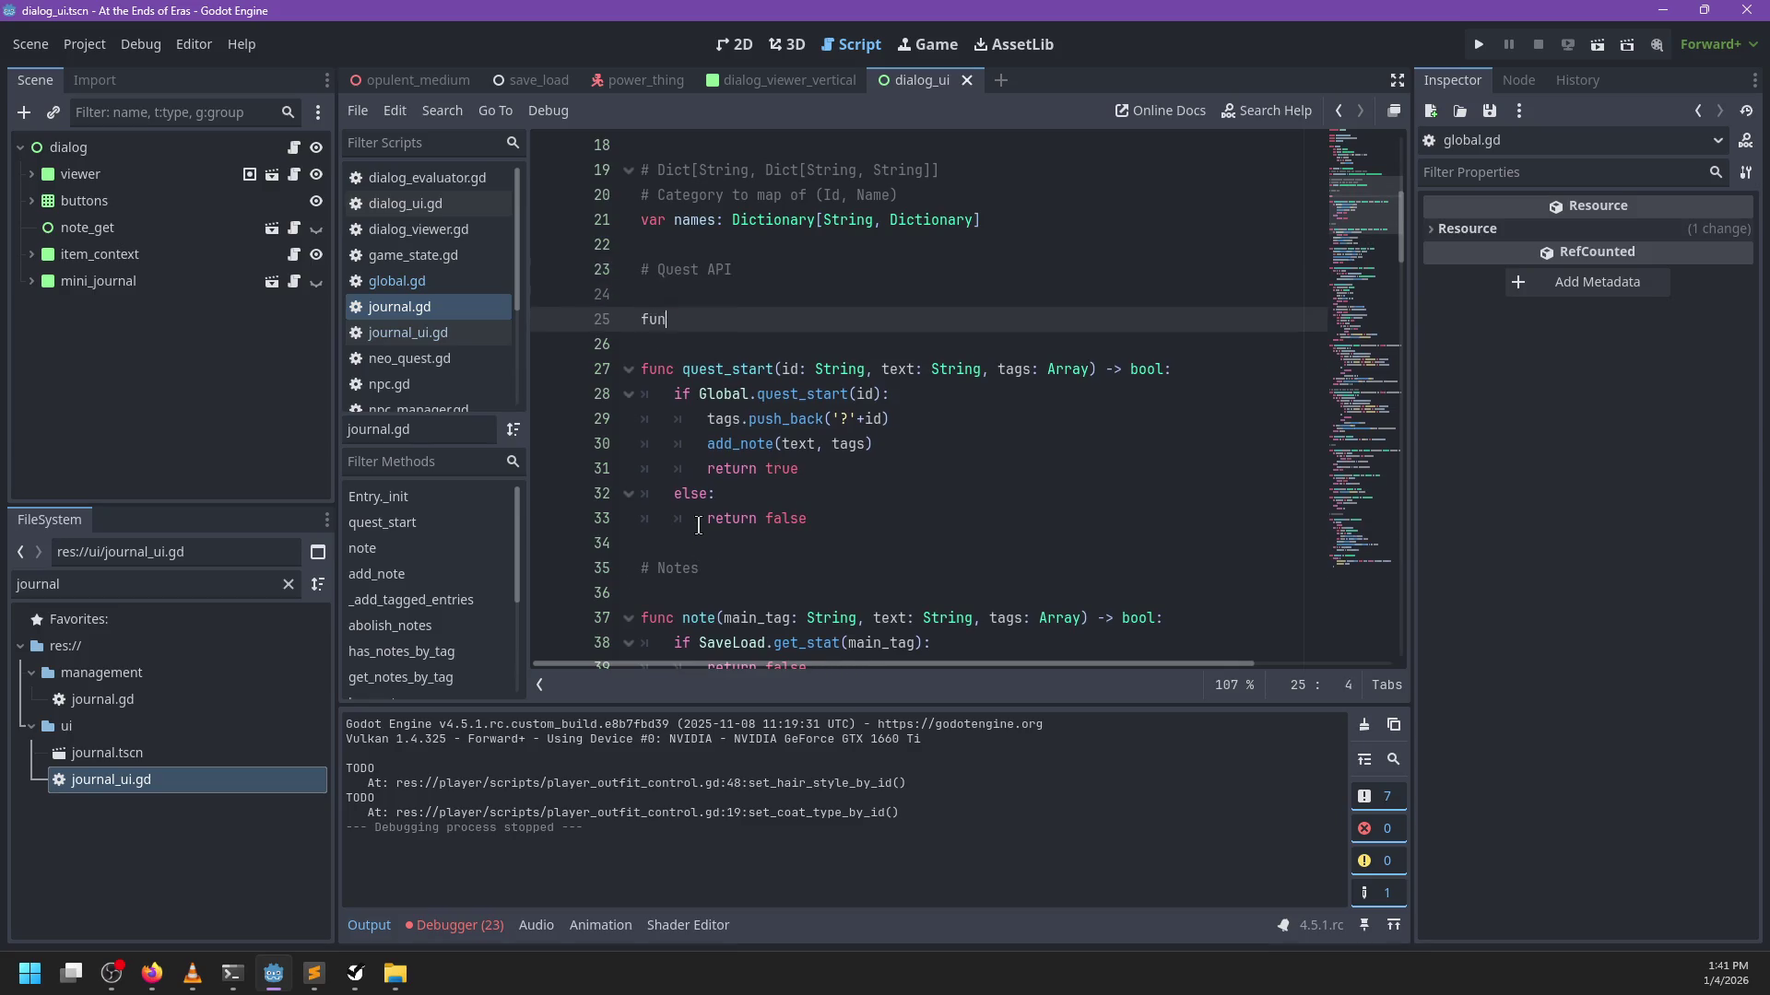
key("alt+Tab")
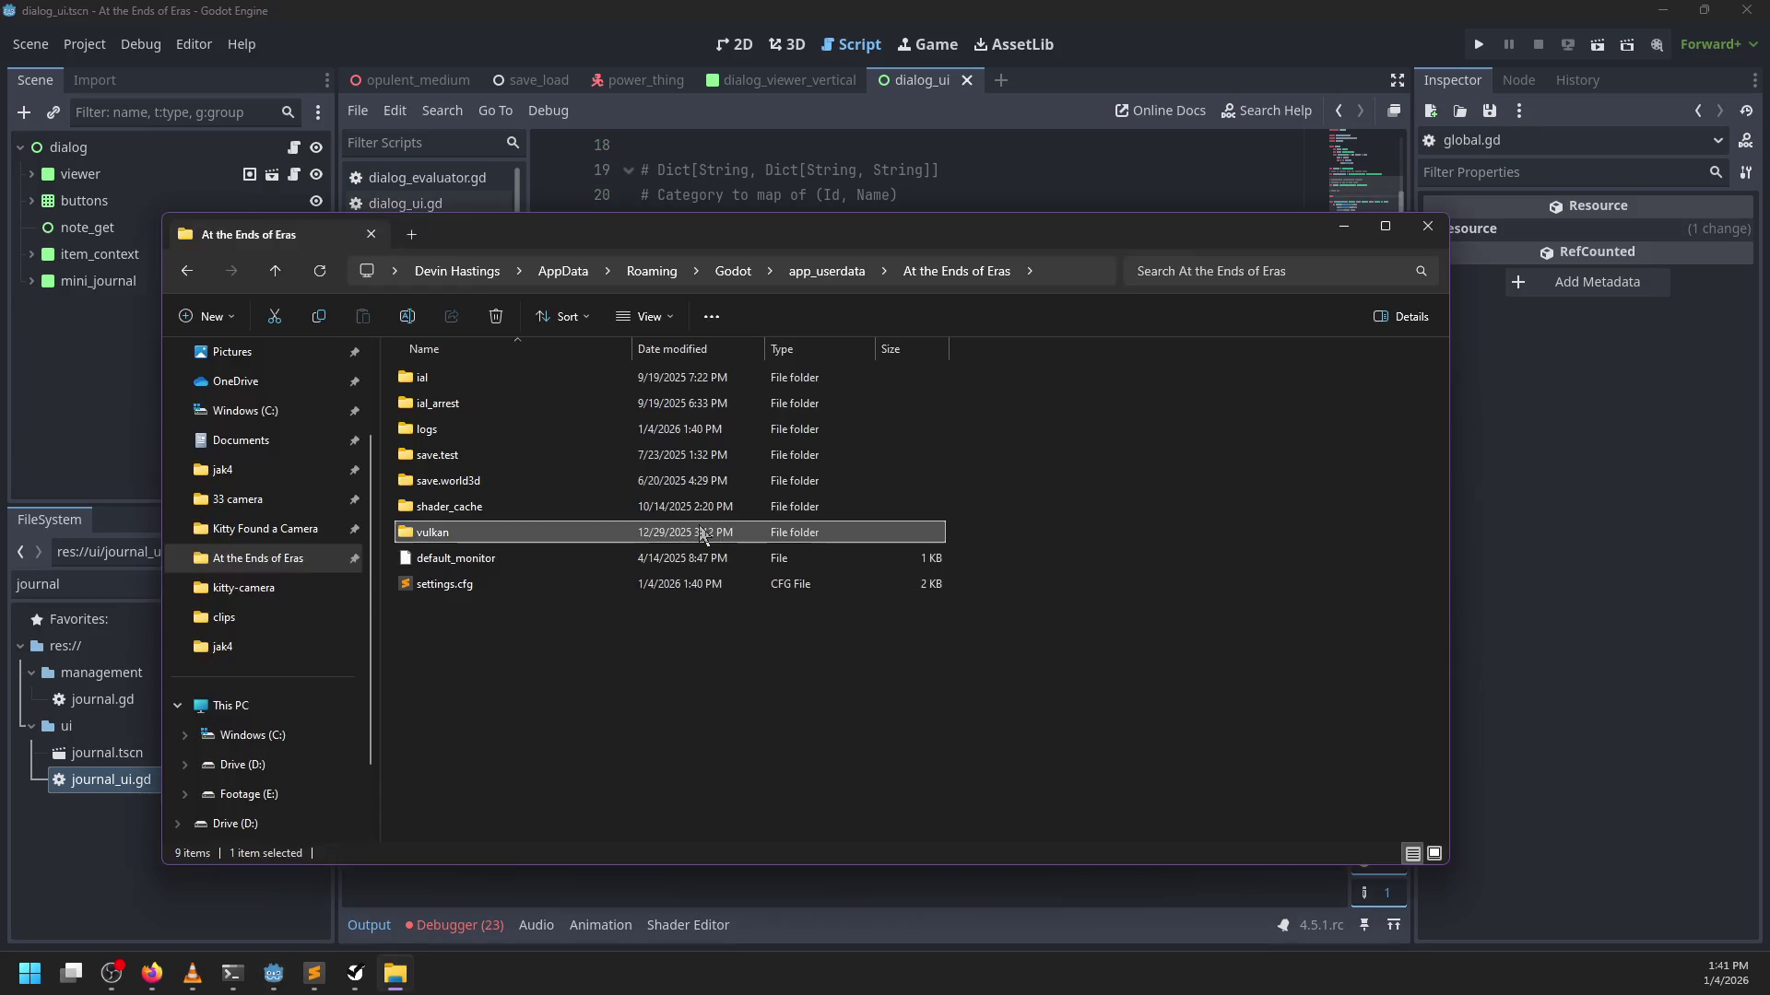
Select 'journal task' on line 437 of raziah.dialog and start a project-wide file search for it
key("alt+Tab")
mouse_move(561, 472)
left_mouse_down()
mouse_move(457, 474)
mouse_move(561, 472)
left_mouse_up()
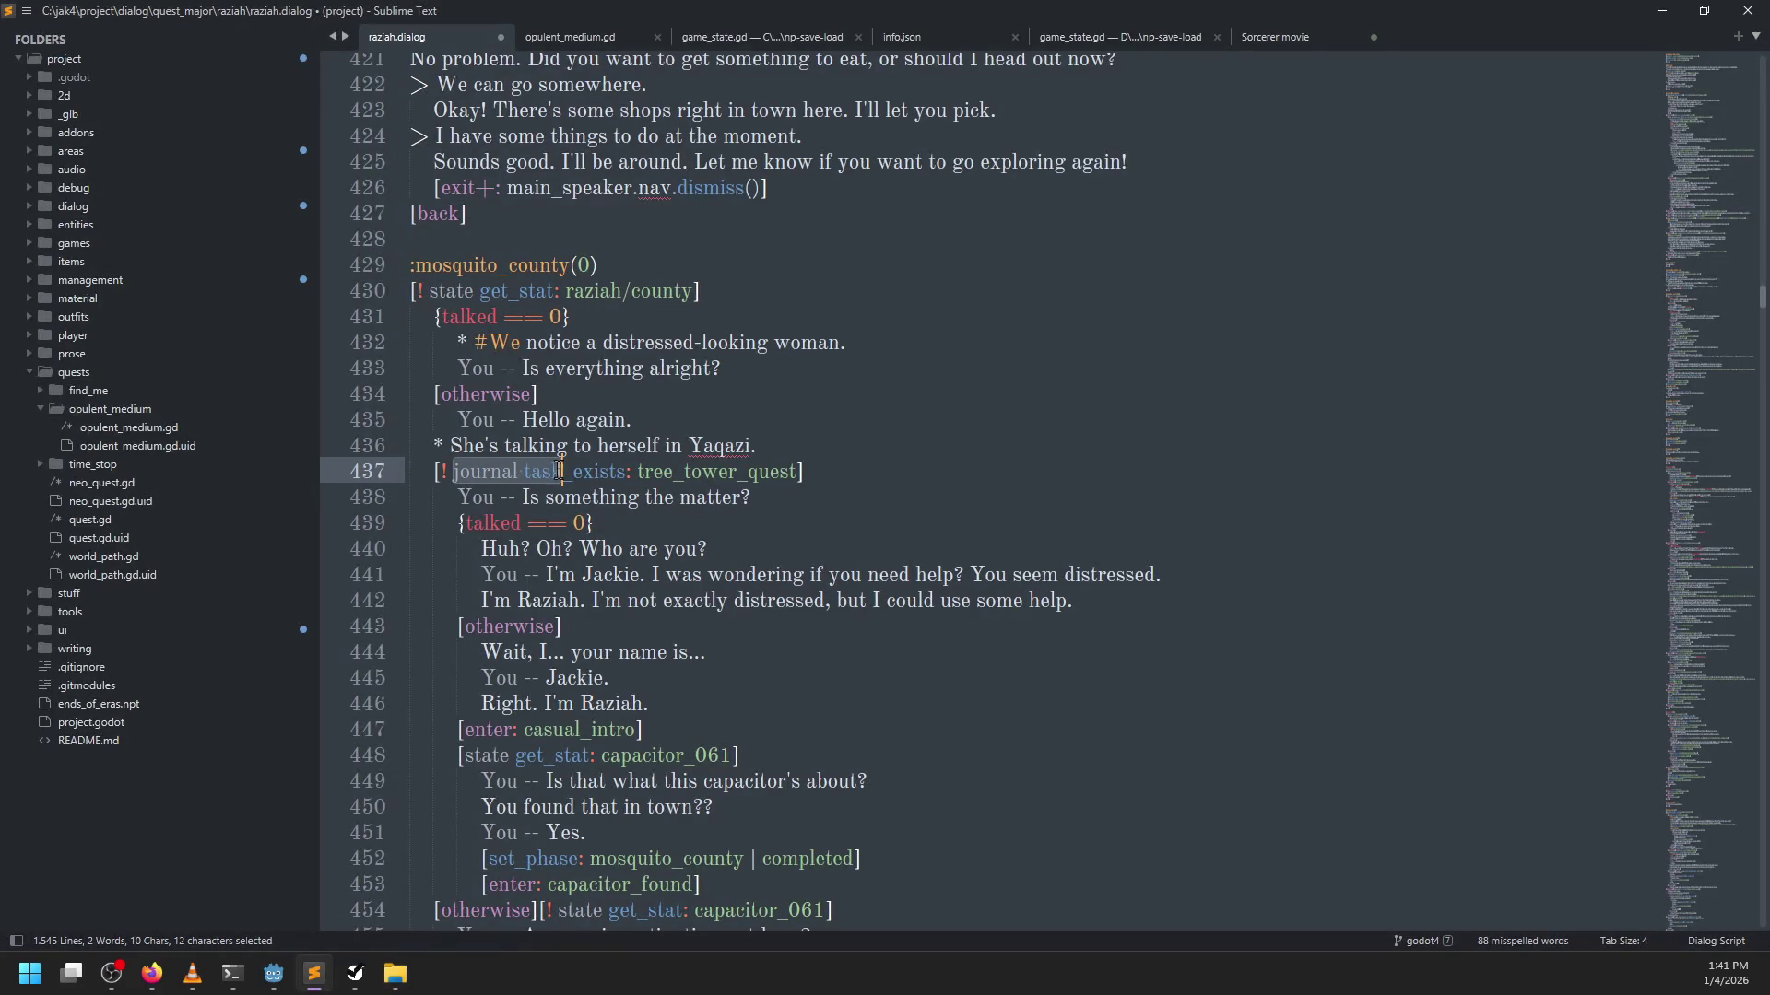
key("ctrl+shift+f")
Replace 'journal task' with 'journal quest' across all *.dialog files (13 replacements)
key("Tab")
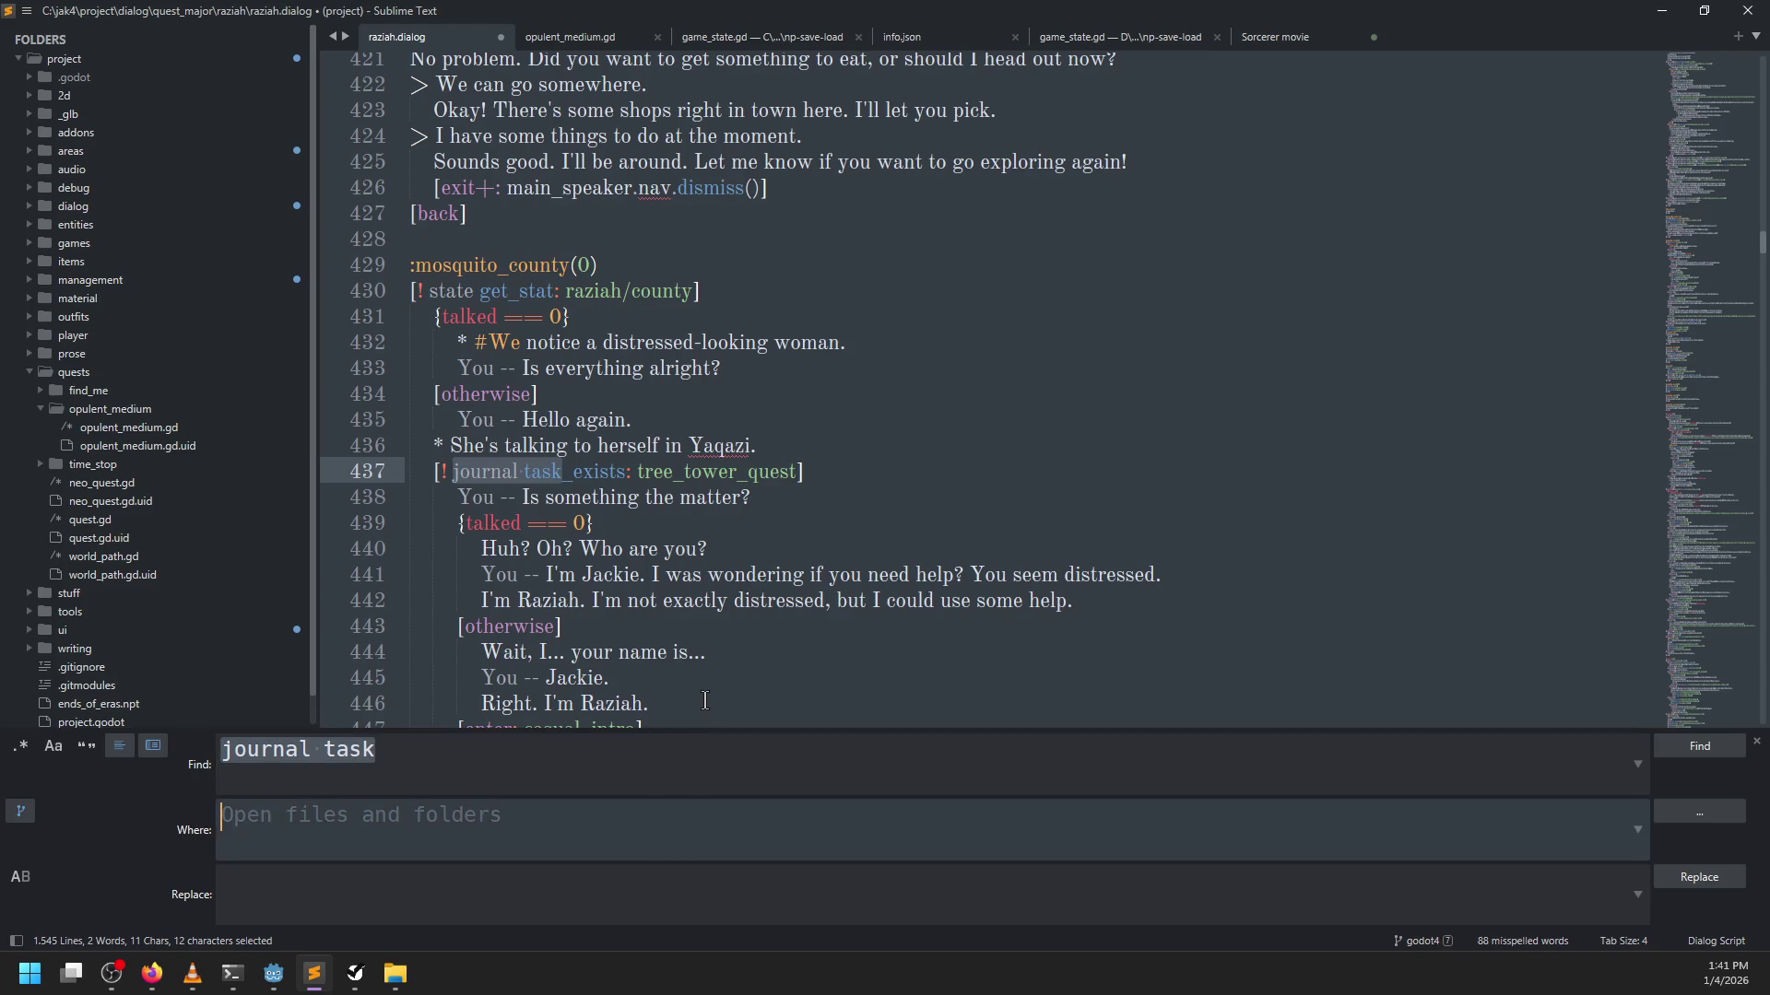
type("*")
key("Tab")
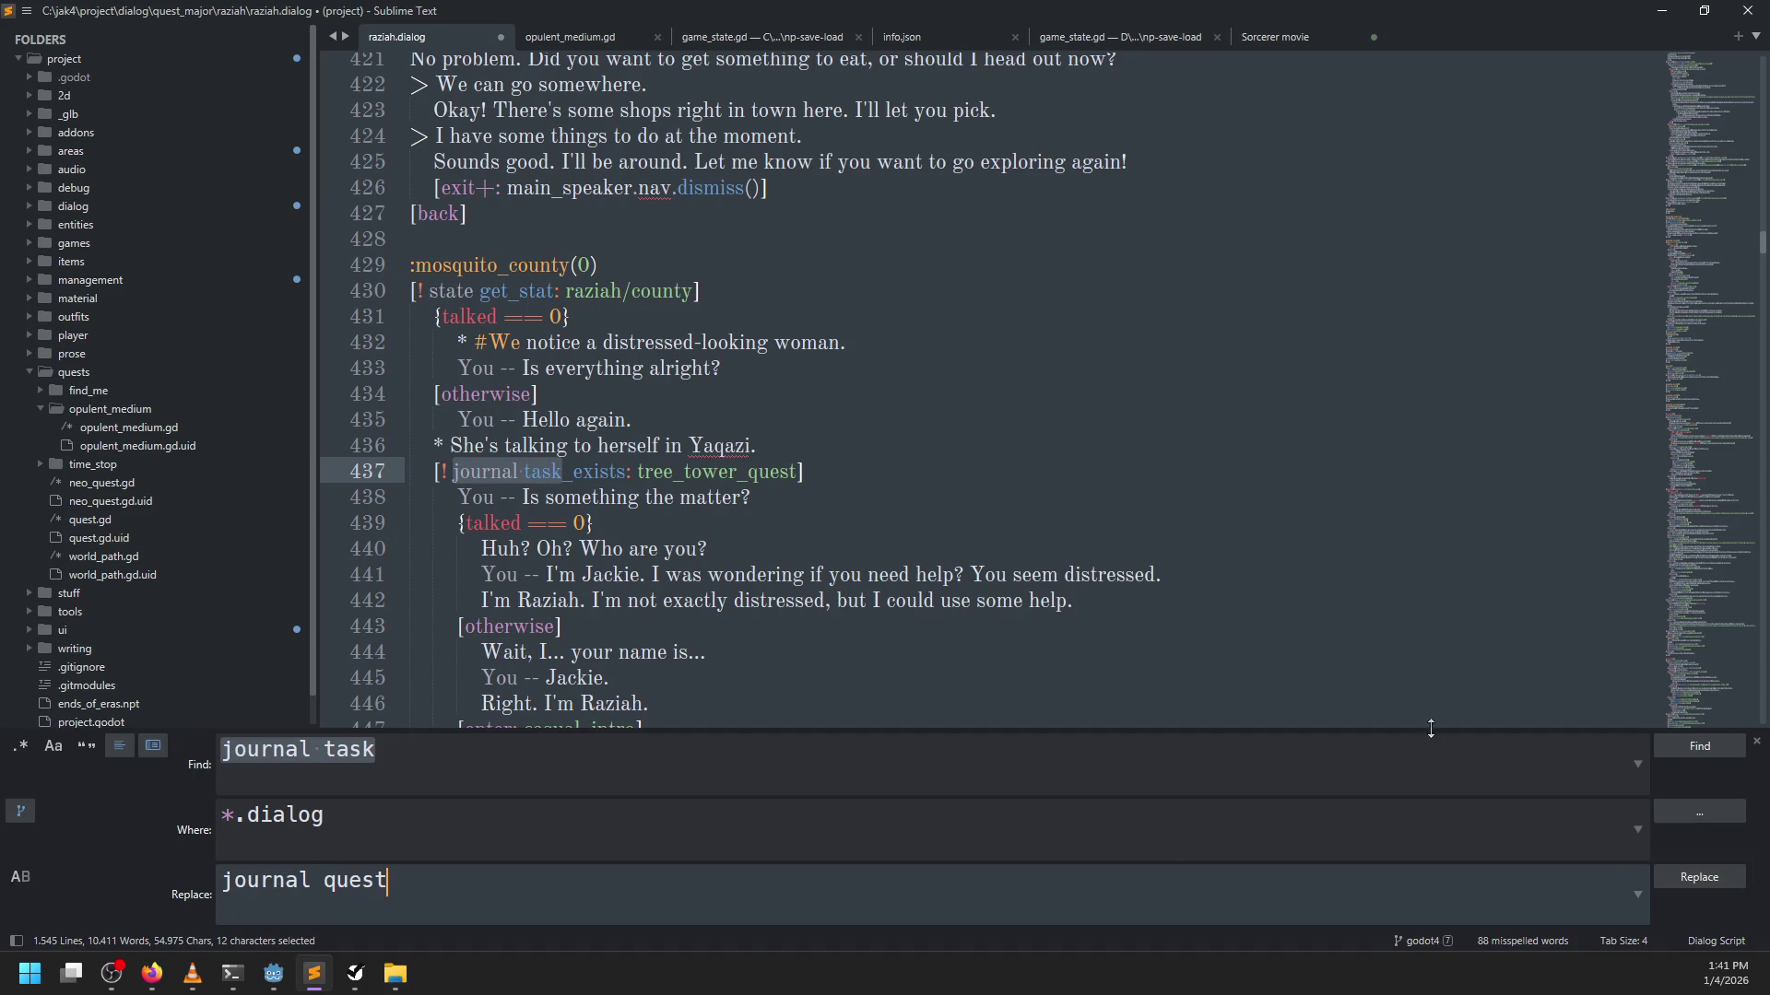
left_click(902, 486)
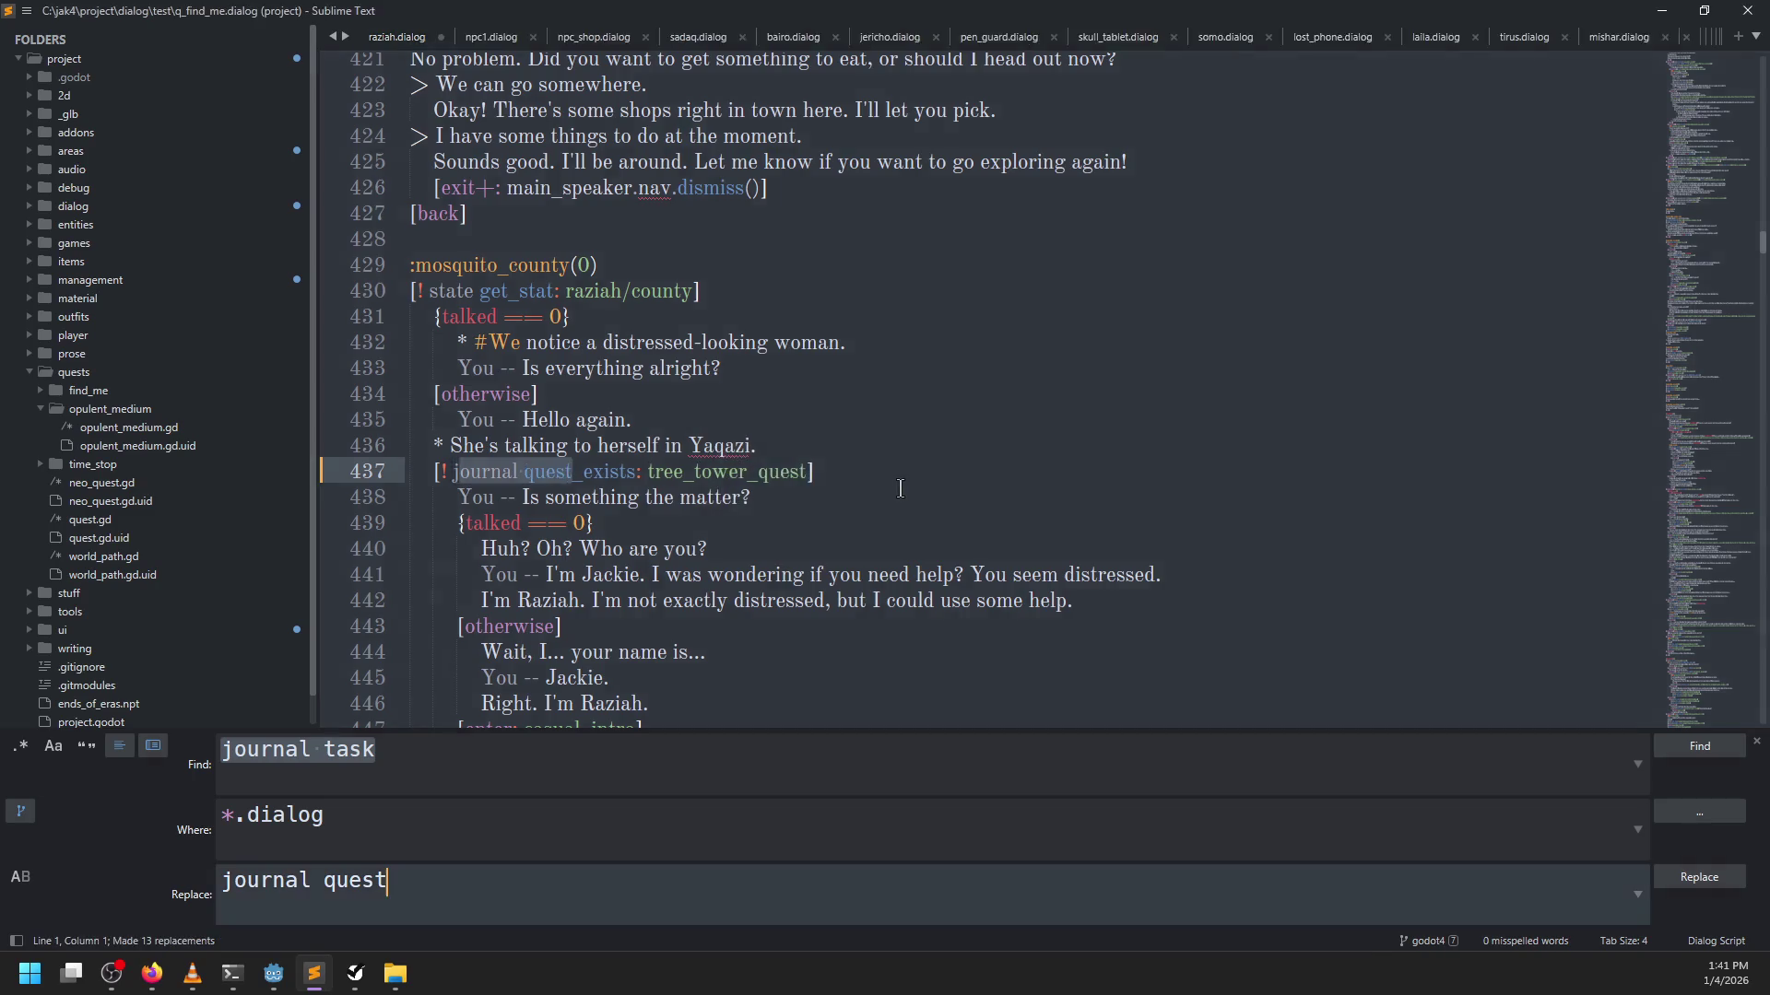
Save all modified dialog files, skipping the untitled Sorcerer movie notes
key("ctrl+alt+s")
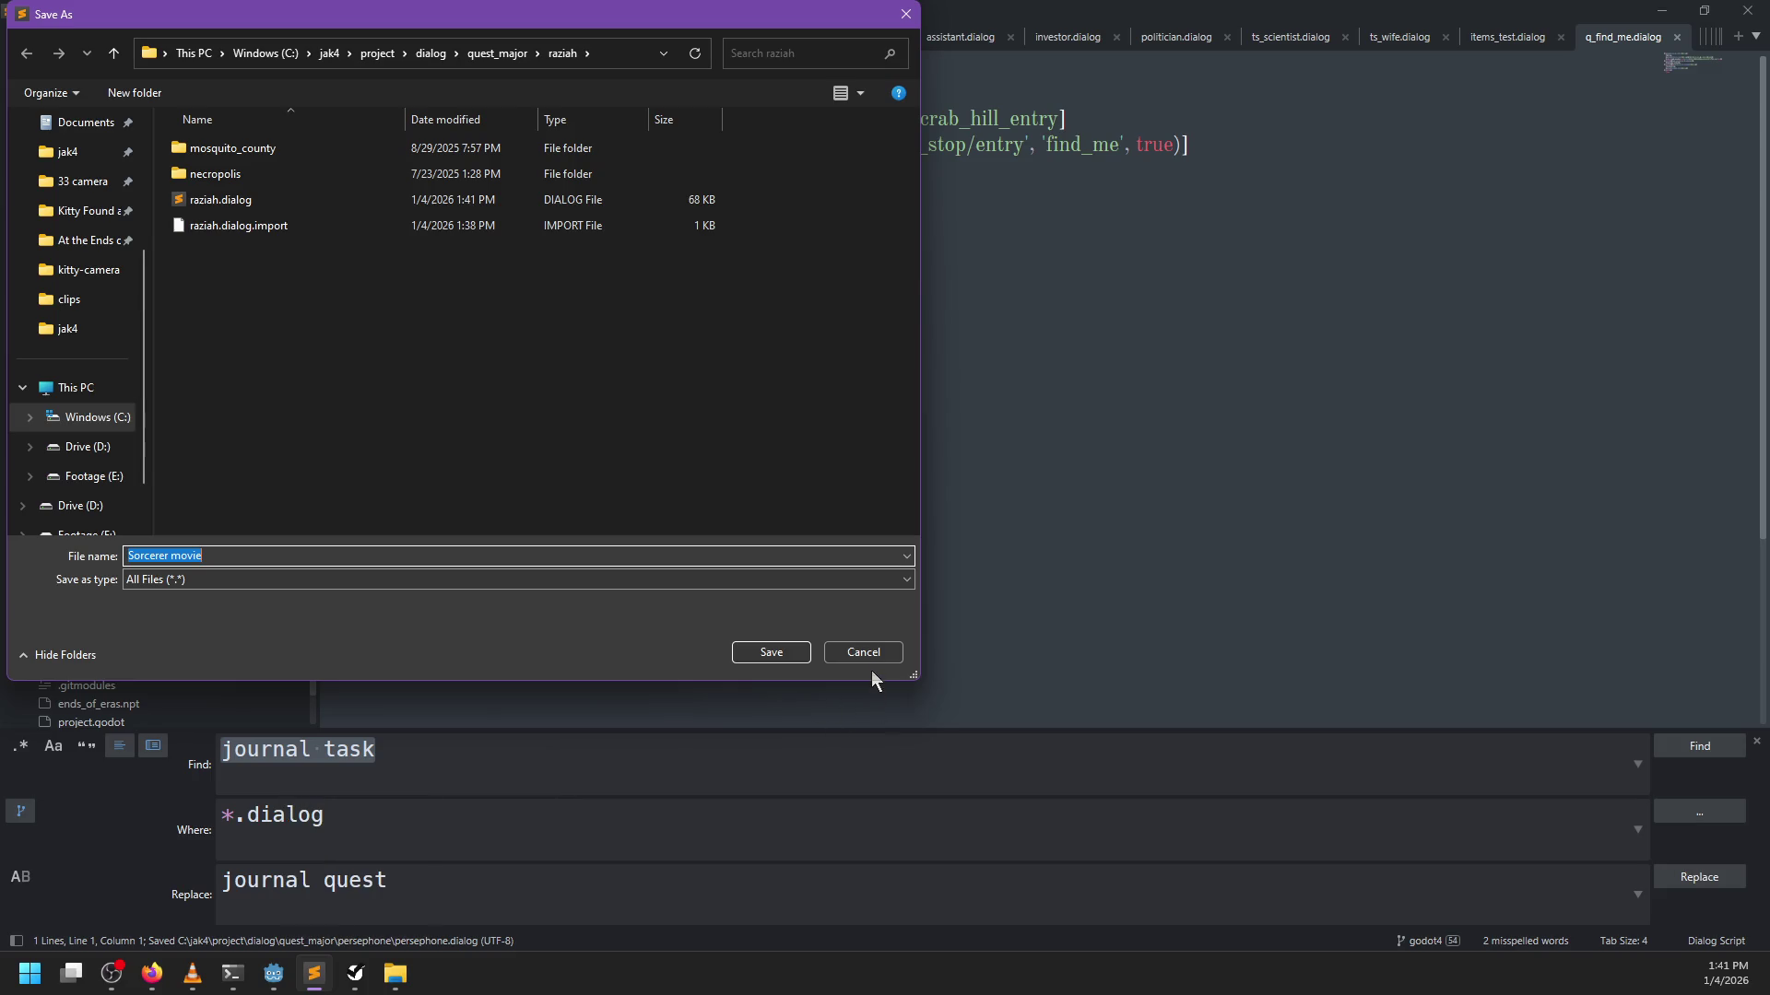
left_click(867, 652)
scroll(643, 41, "up", 5)
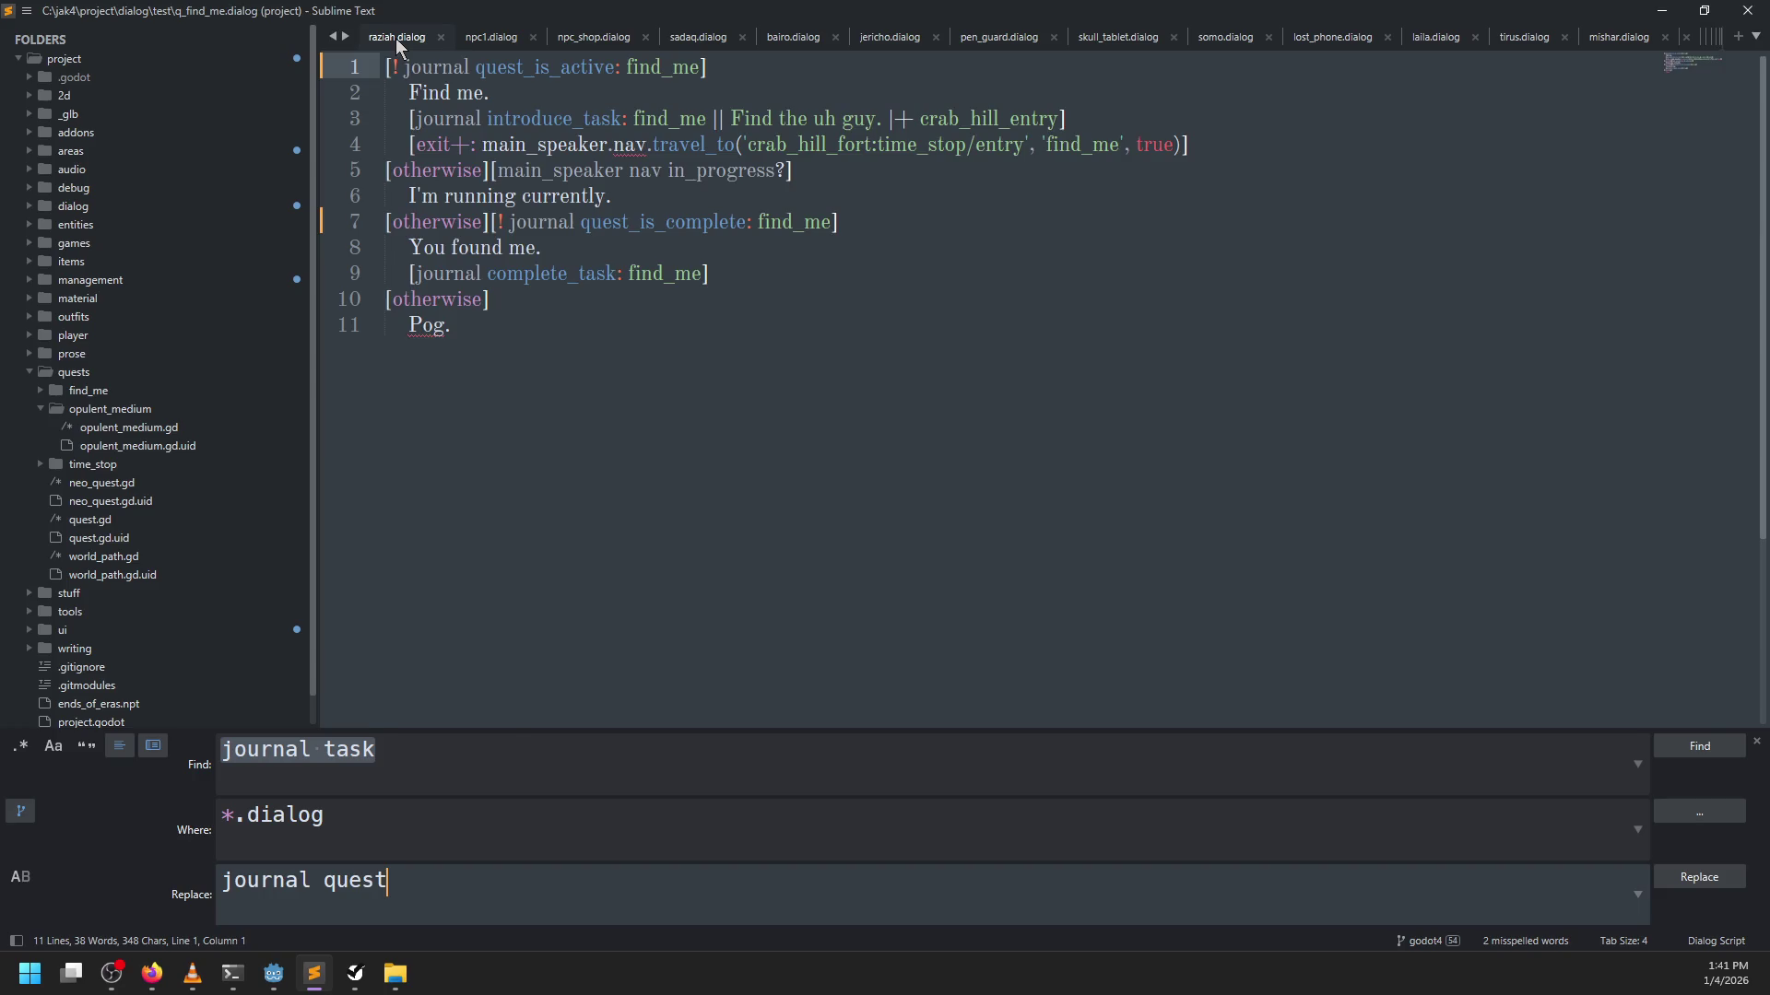
Close all tabs to the right of raziah.dialog
left_click(398, 35)
right_click(413, 35)
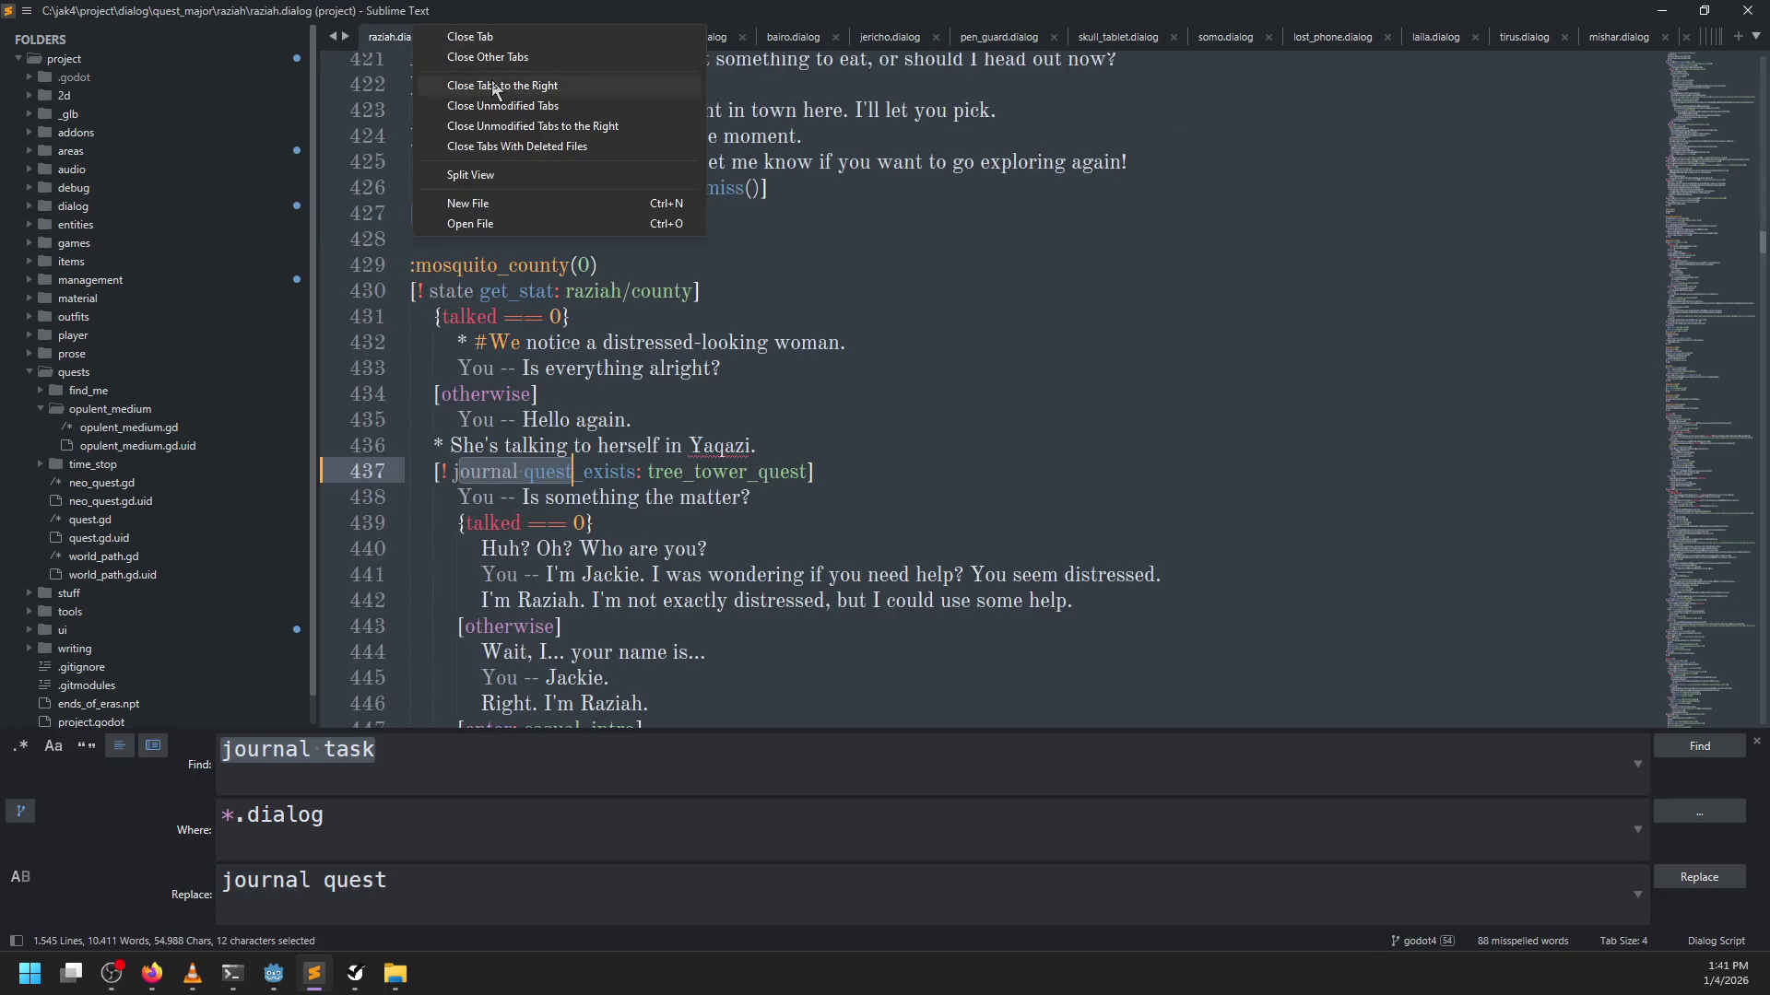
left_click(493, 86)
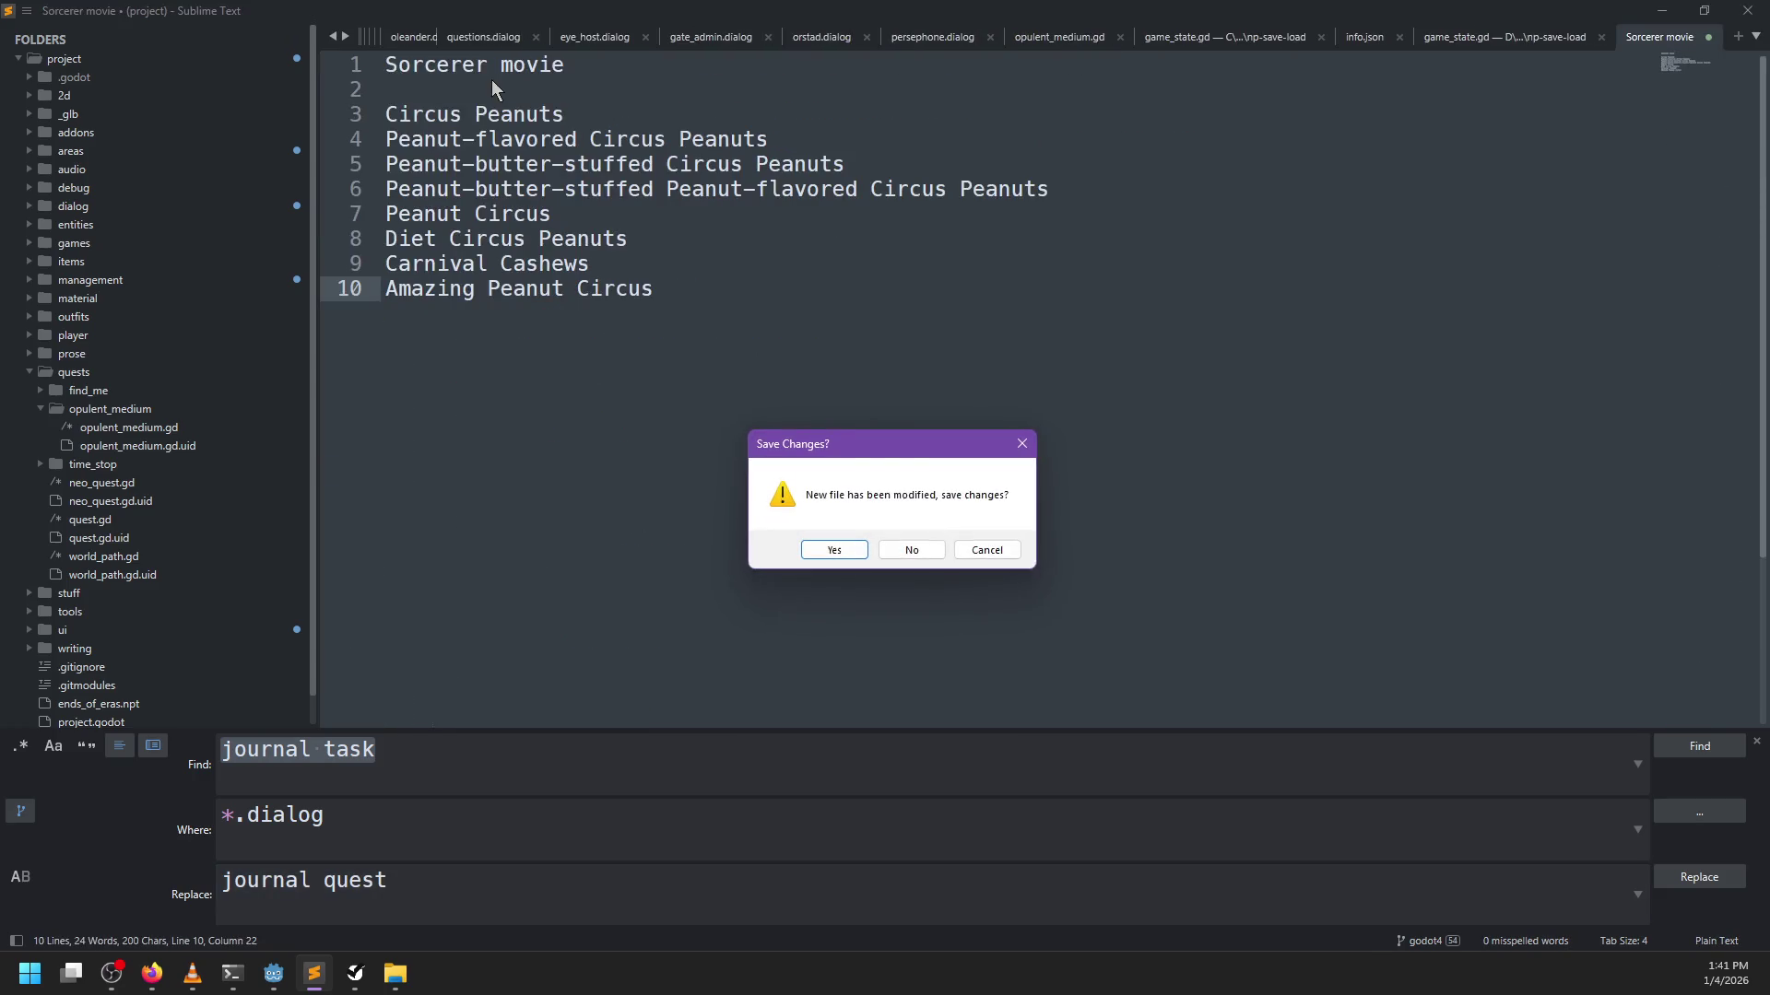
Save the untitled Sorcerer movie notes to the Desktop
left_click(834, 551)
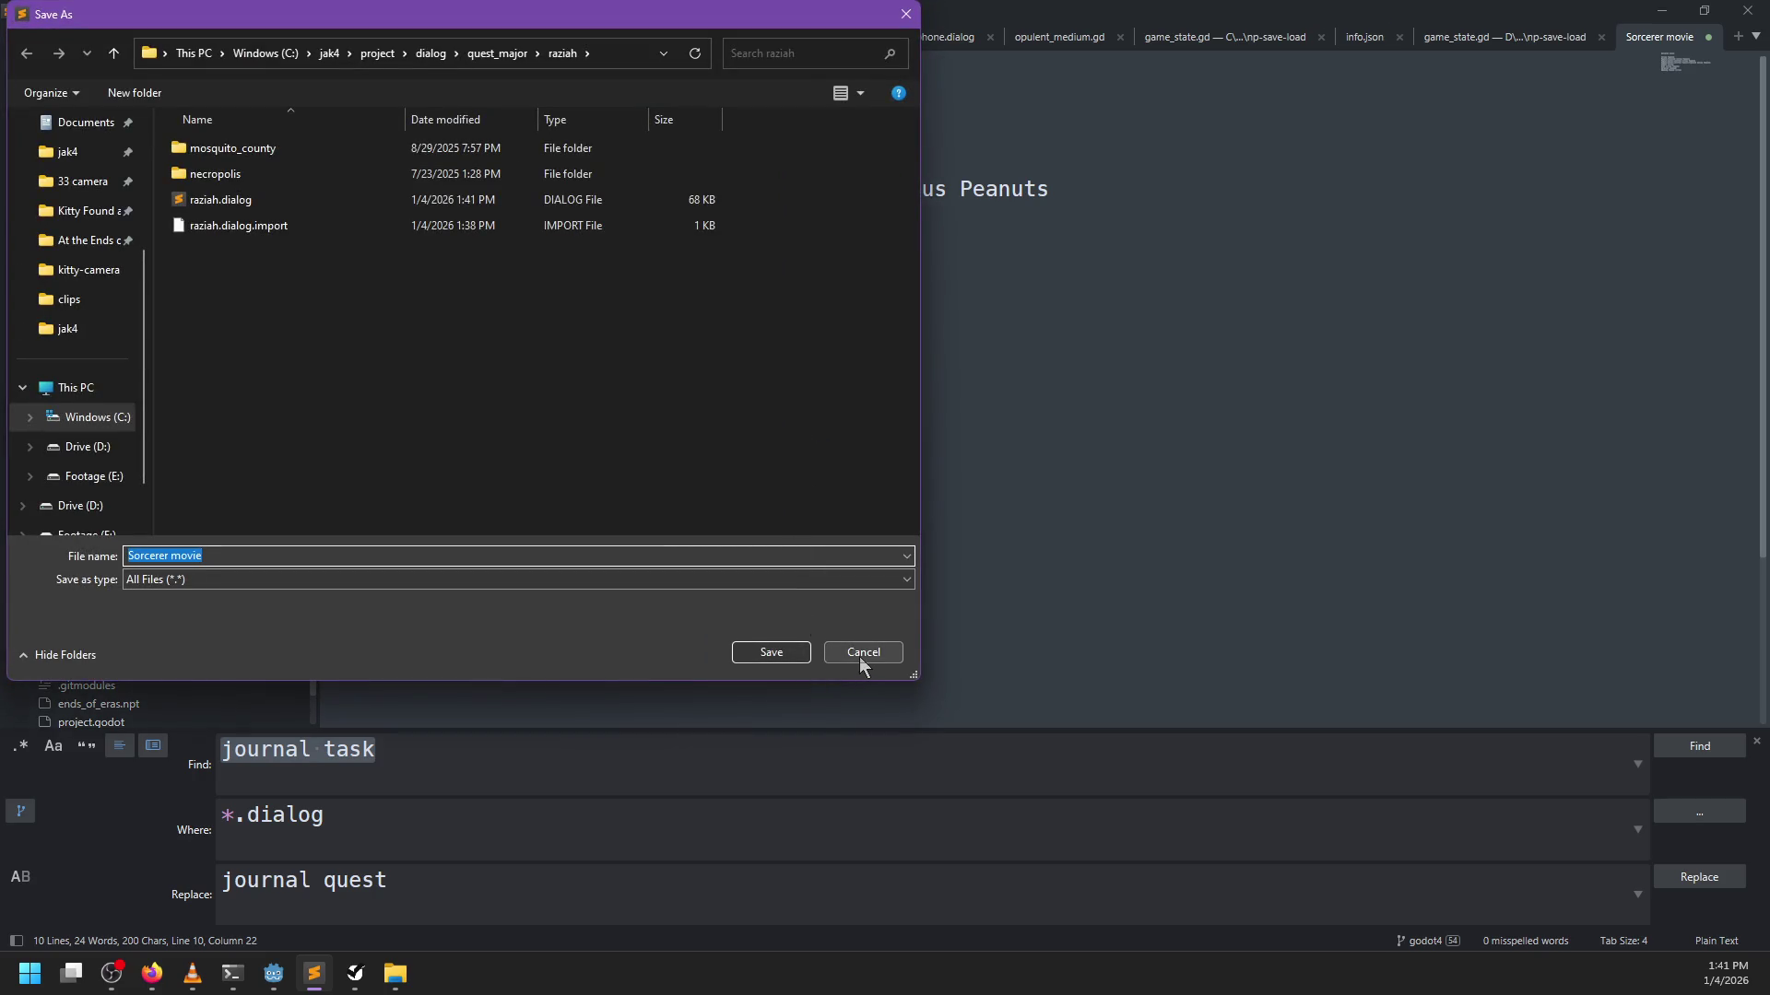
left_click(863, 653)
scroll(428, 37, "up", 8)
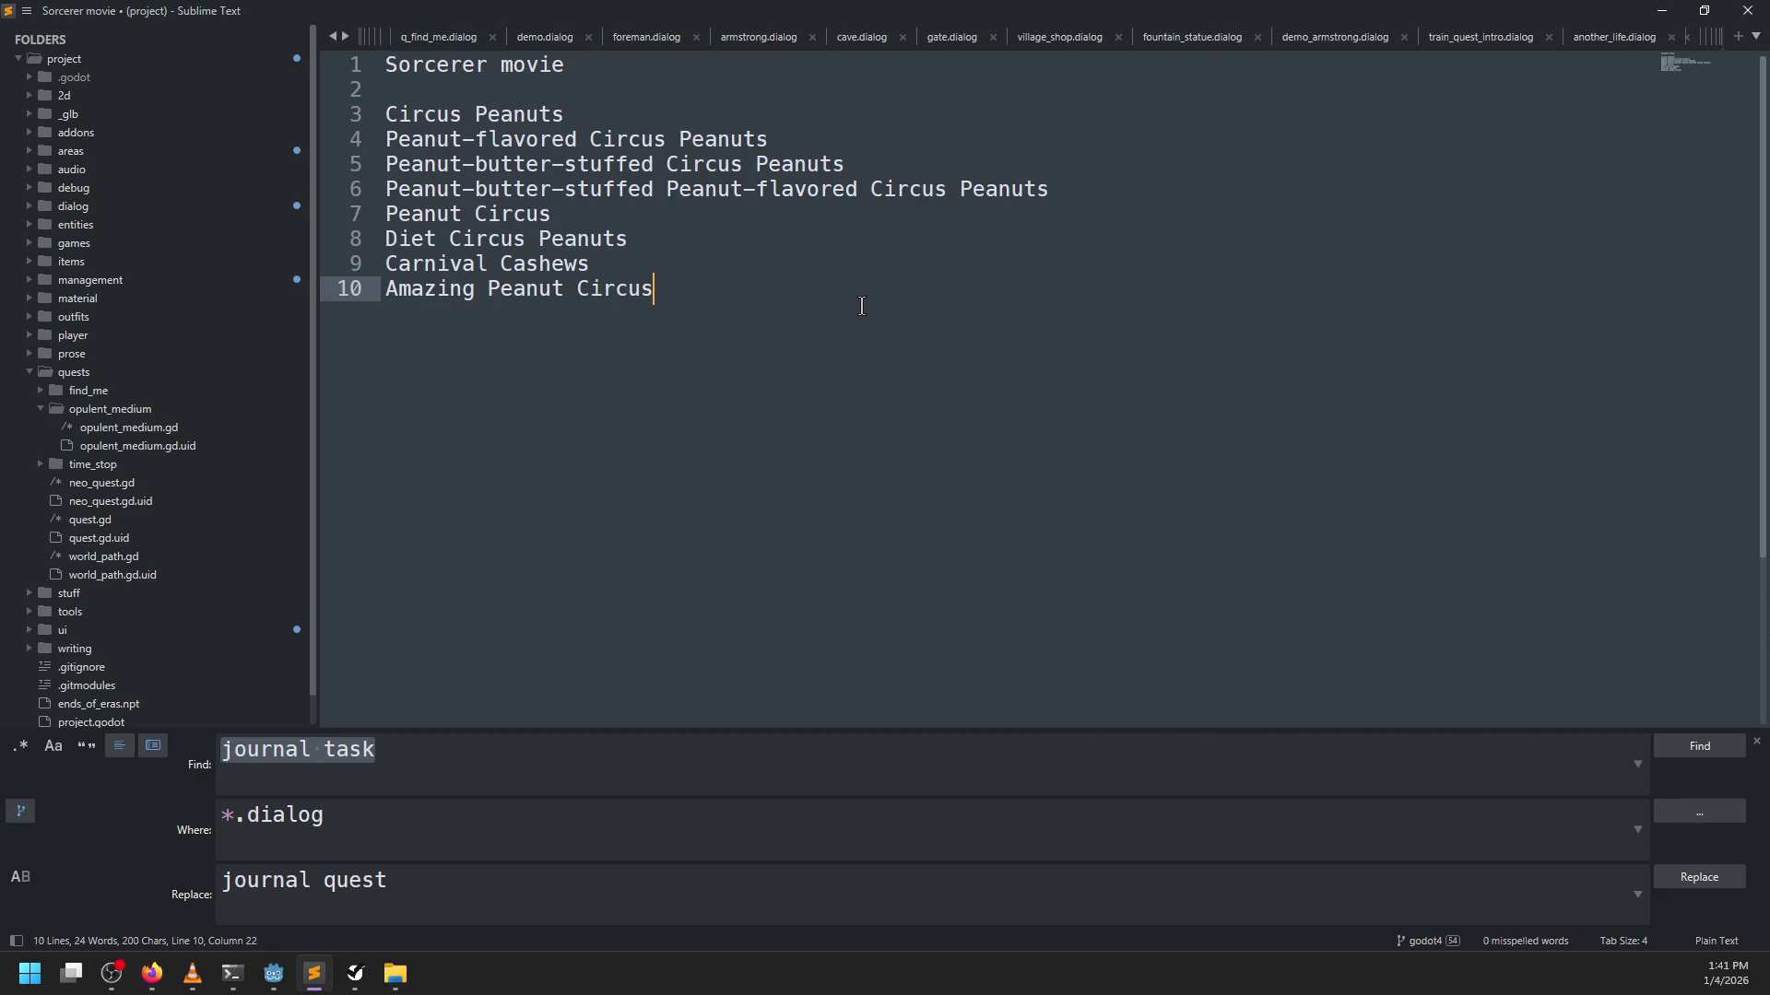
key("ctrl+s")
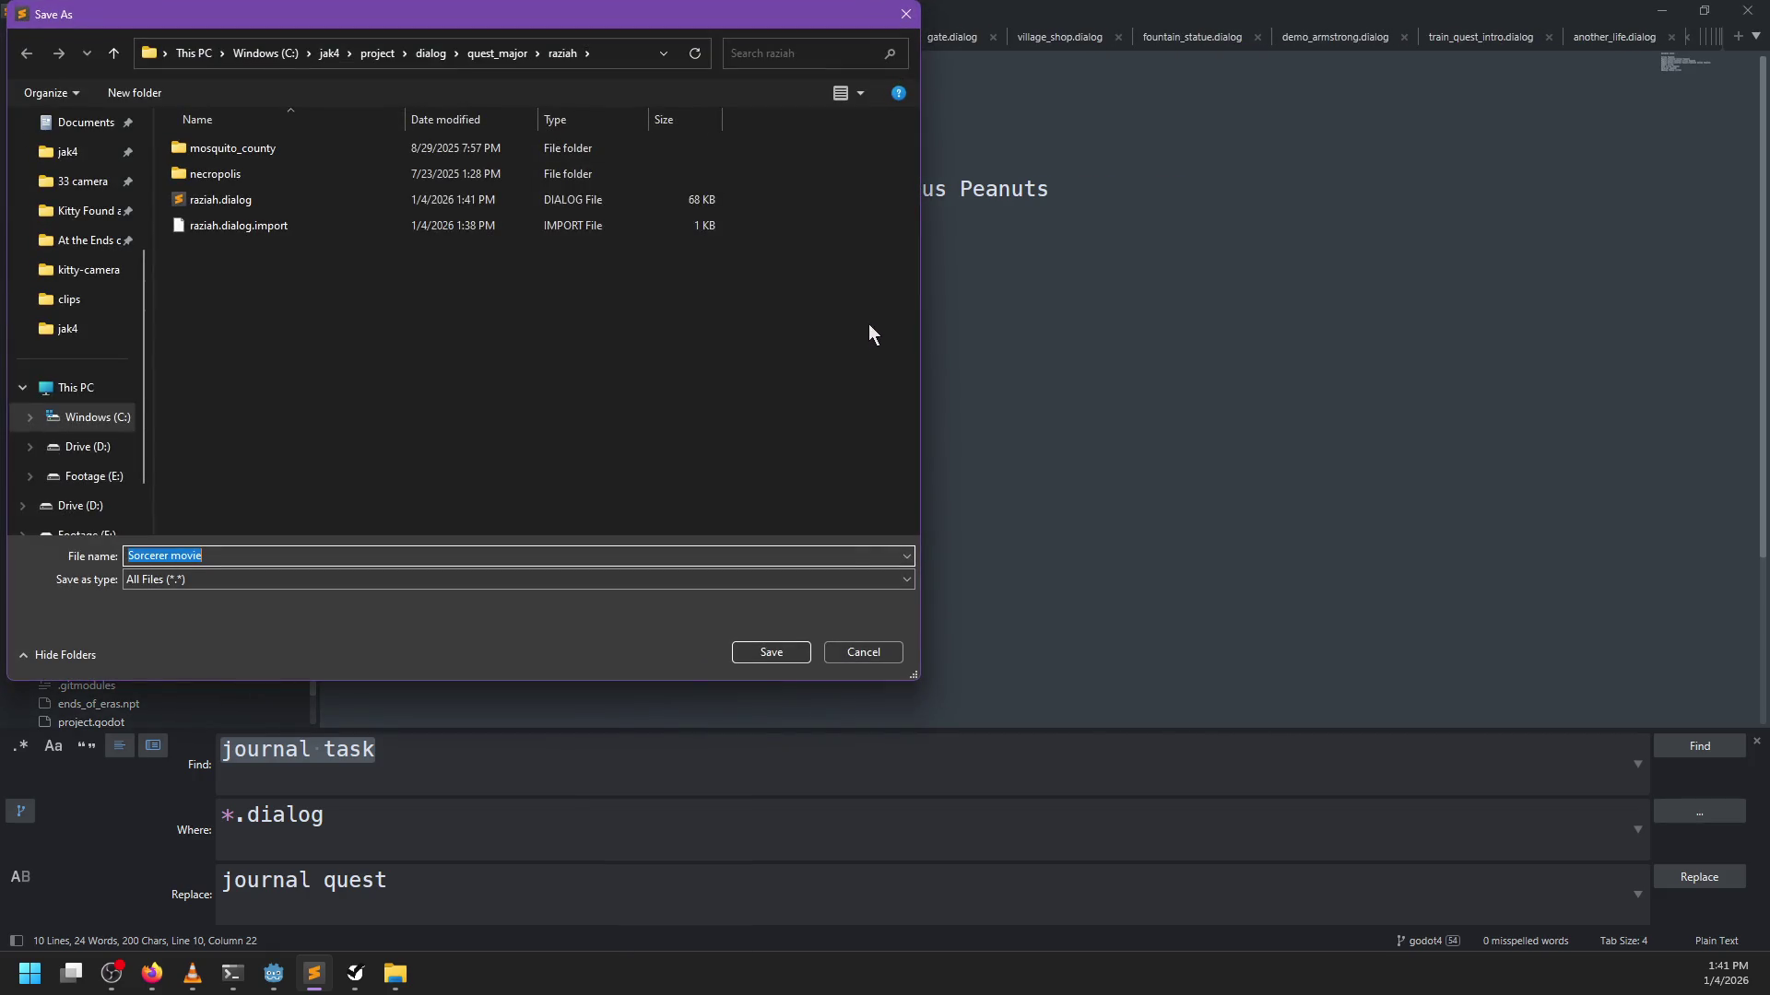
scroll(95, 198, "up", 3)
left_click(92, 189)
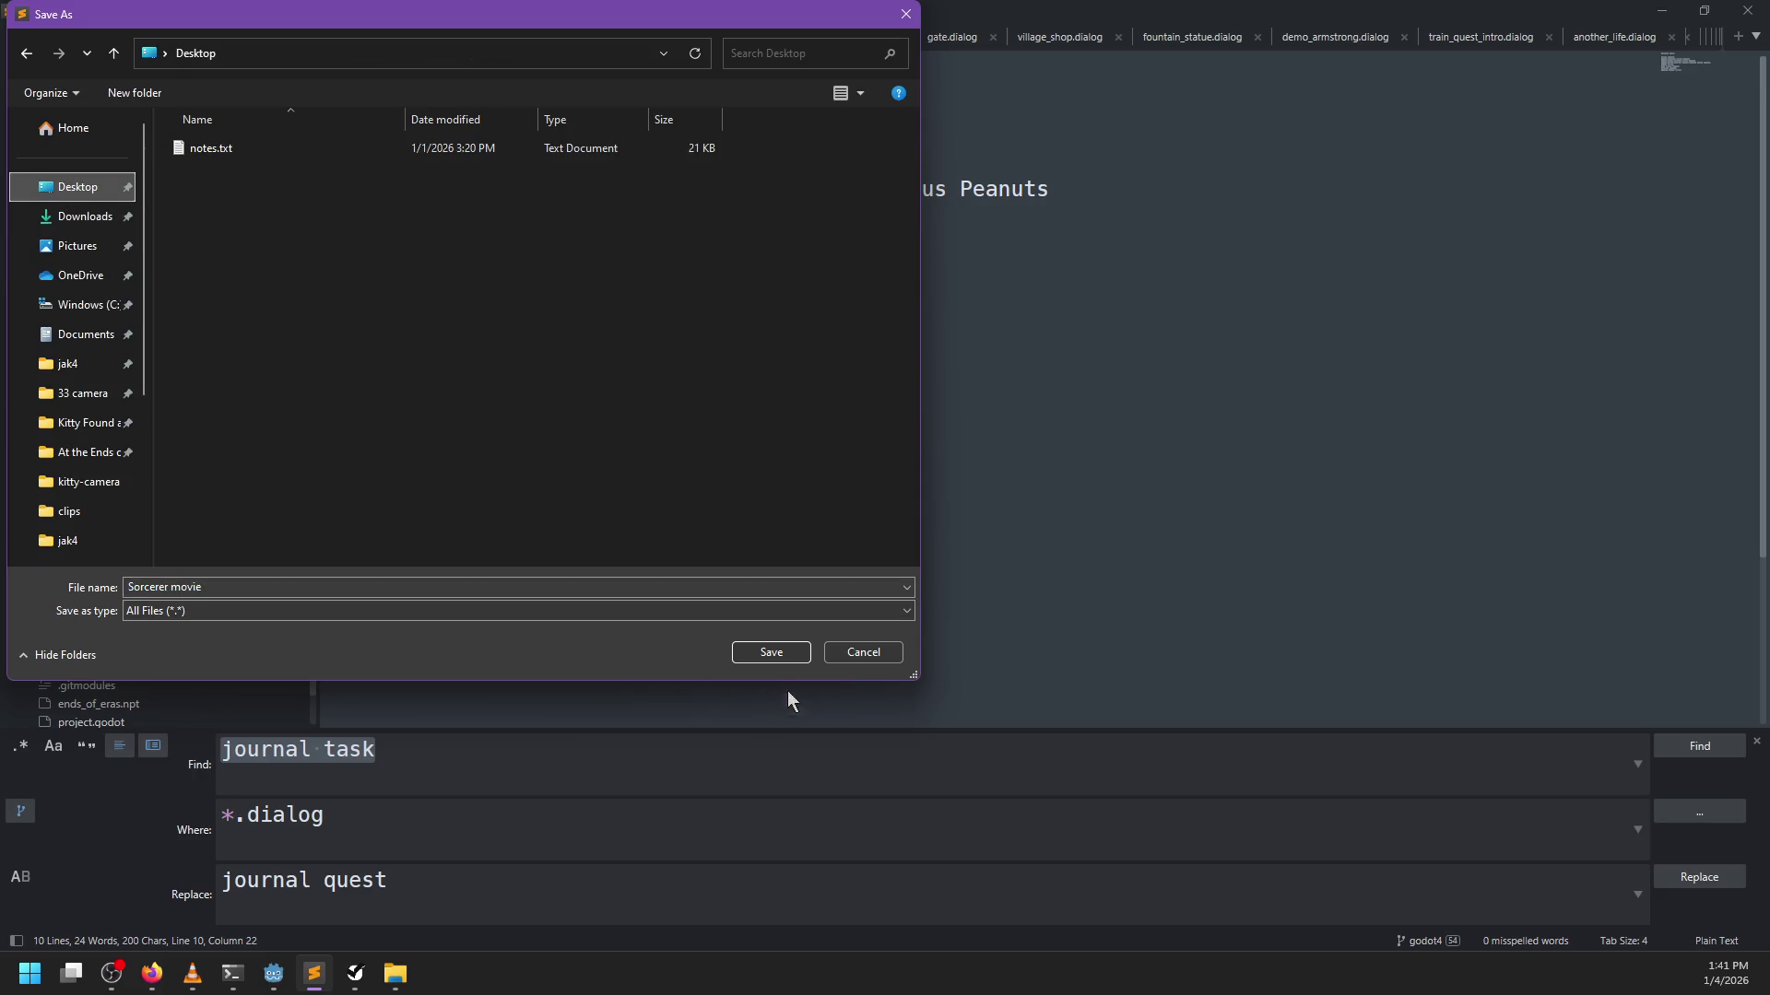
left_click(772, 652)
scroll(449, 44, "up", 8)
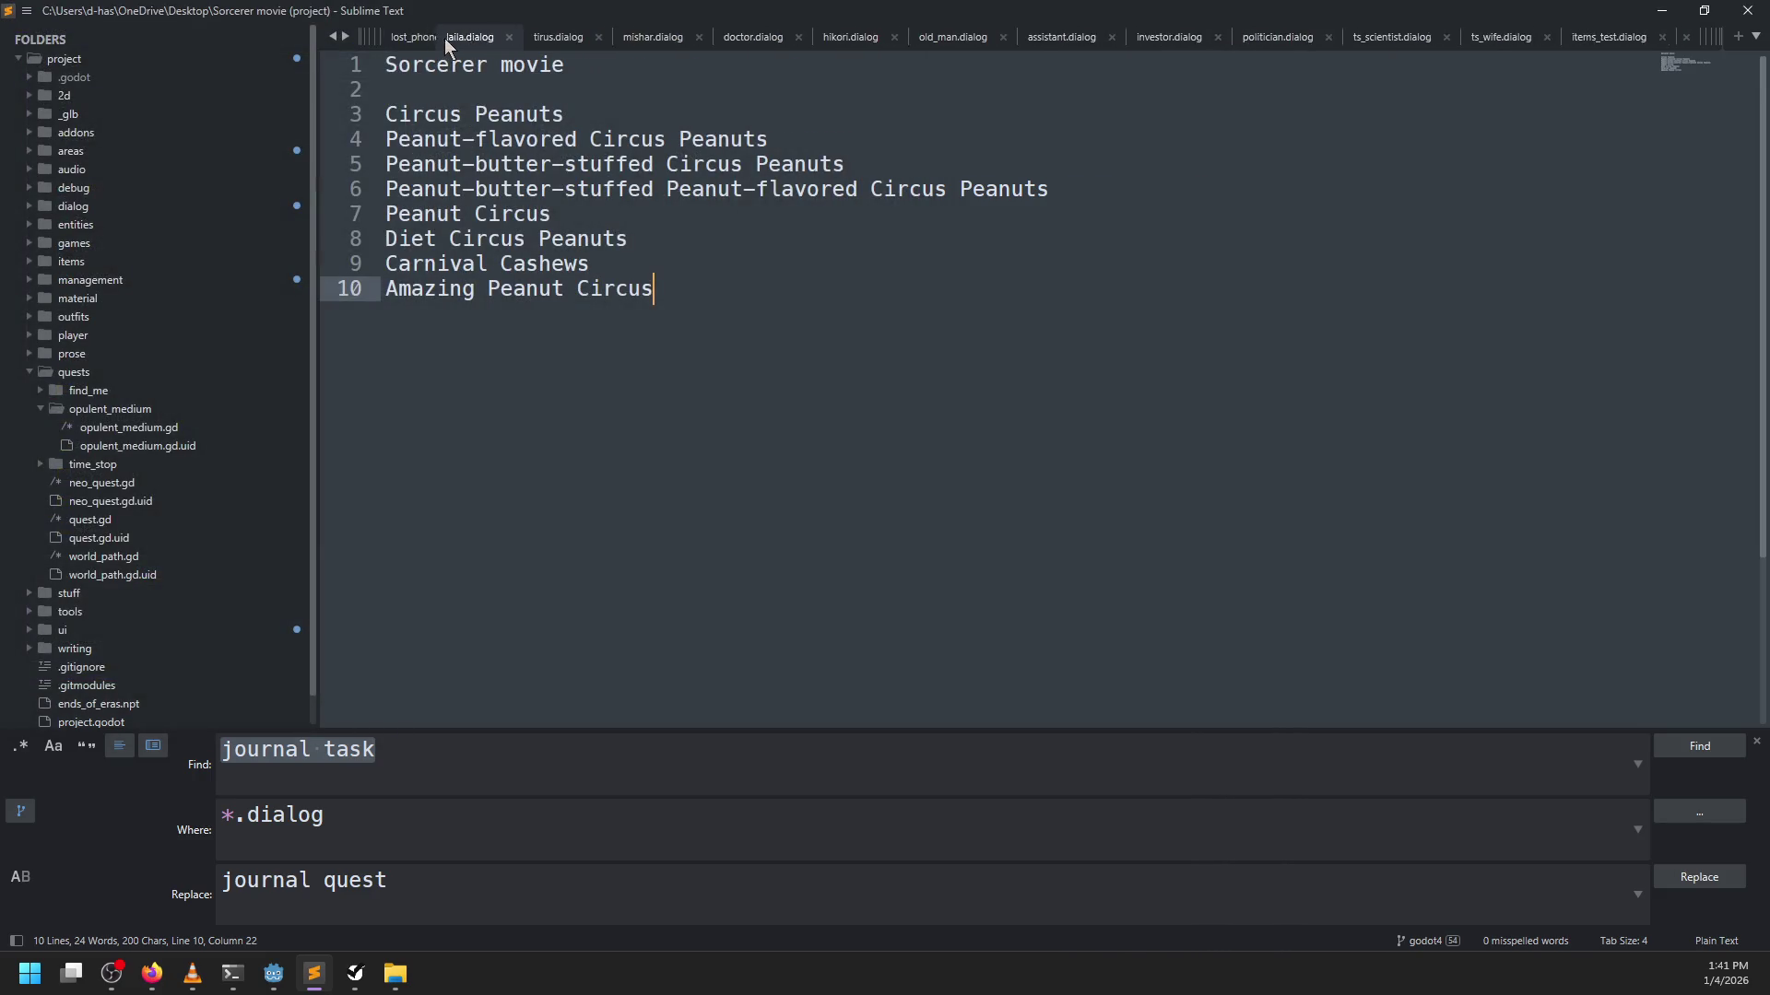
Close every open file except raziah.dialog and dismiss the find-and-replace panel
right_click(437, 37)
left_click(559, 76)
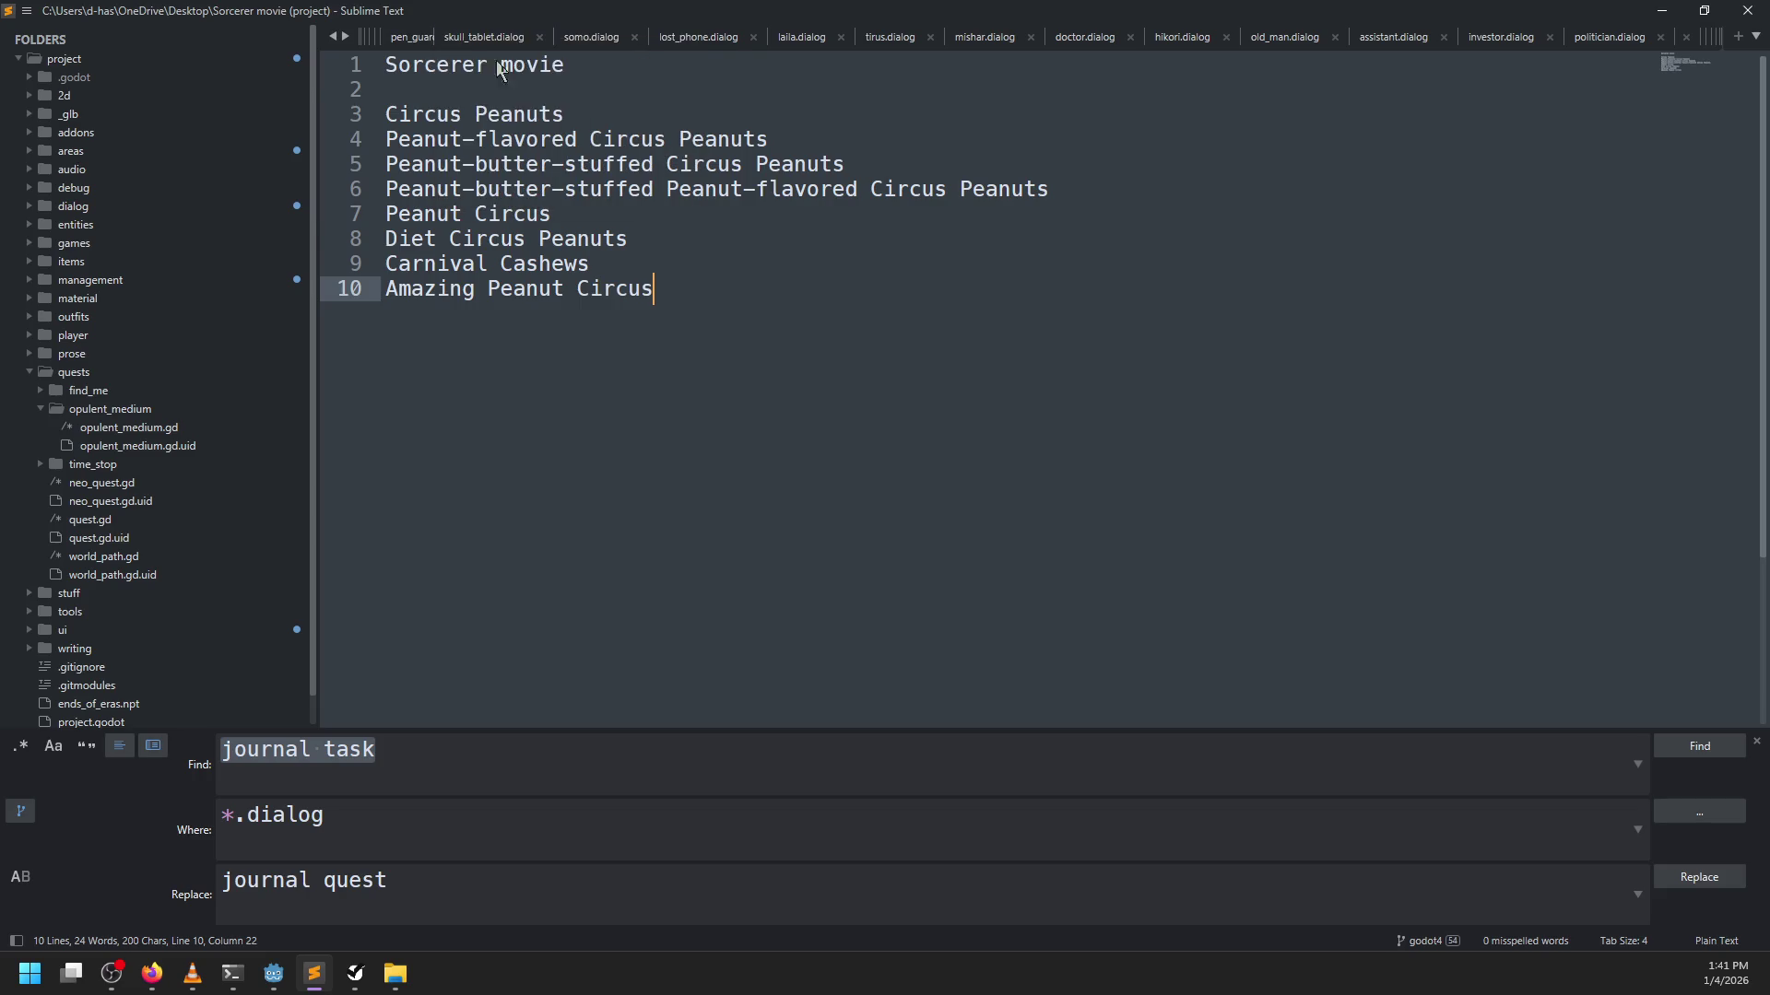
right_click(392, 39)
left_click(451, 74)
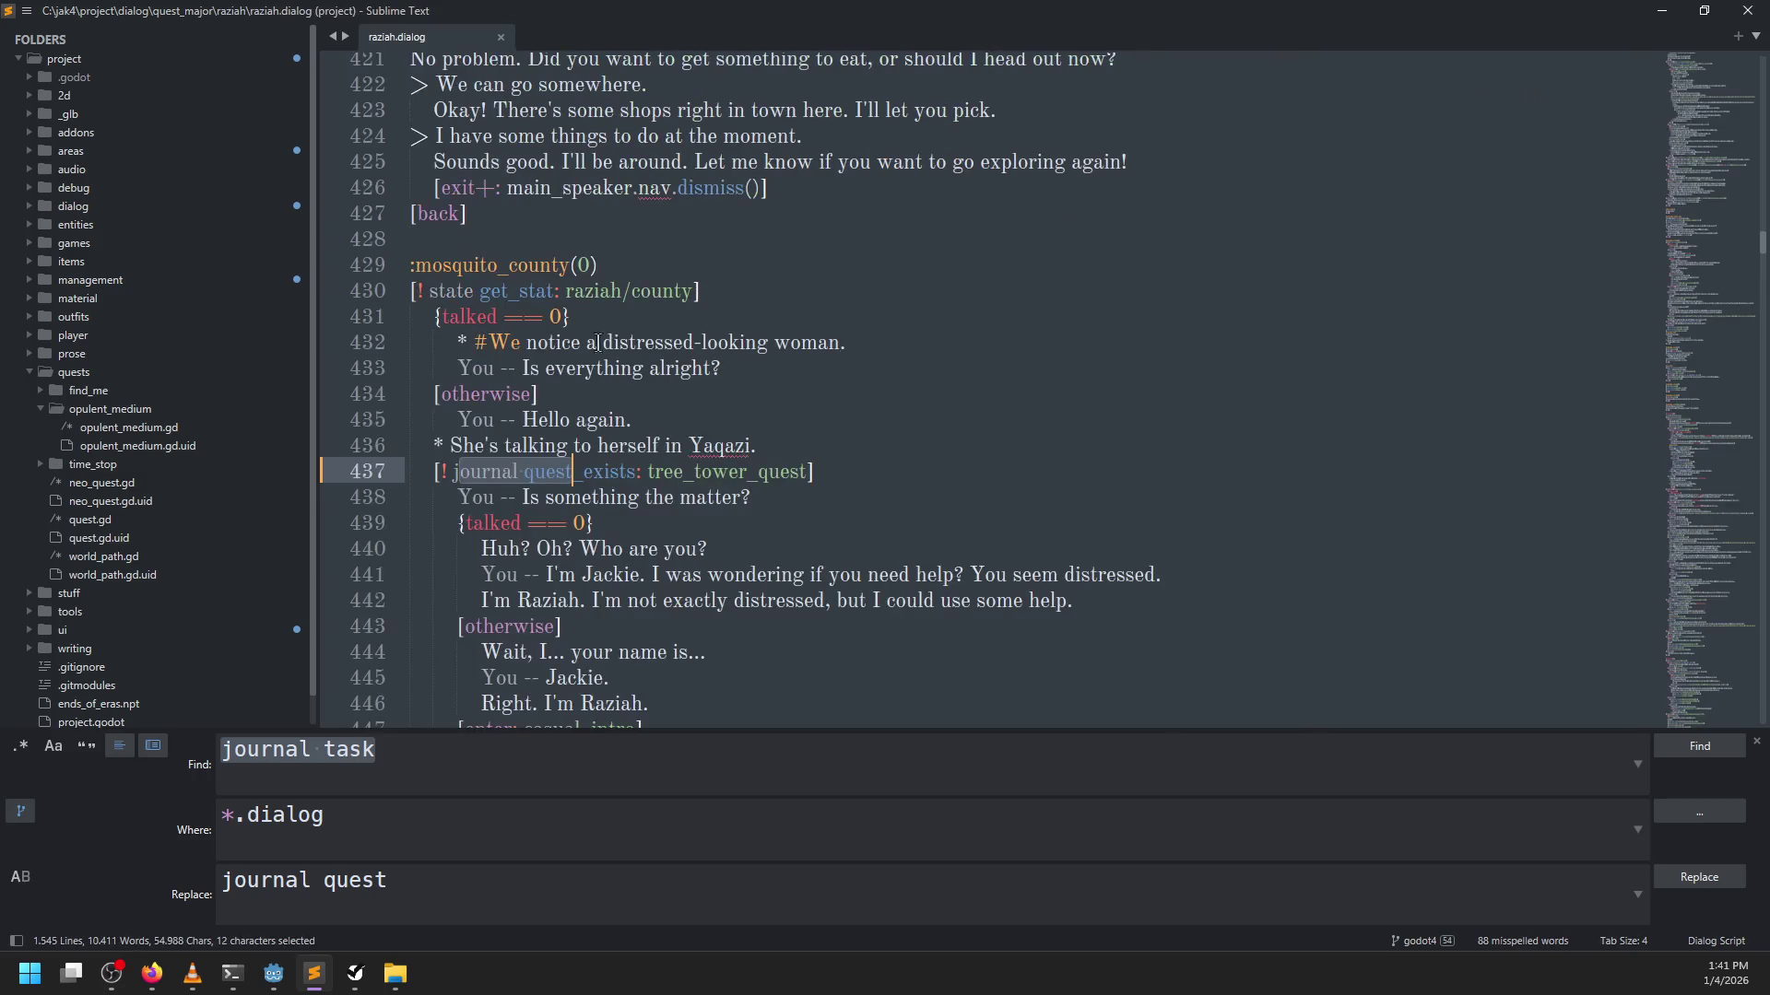
key("Escape")
key("alt+Tab")
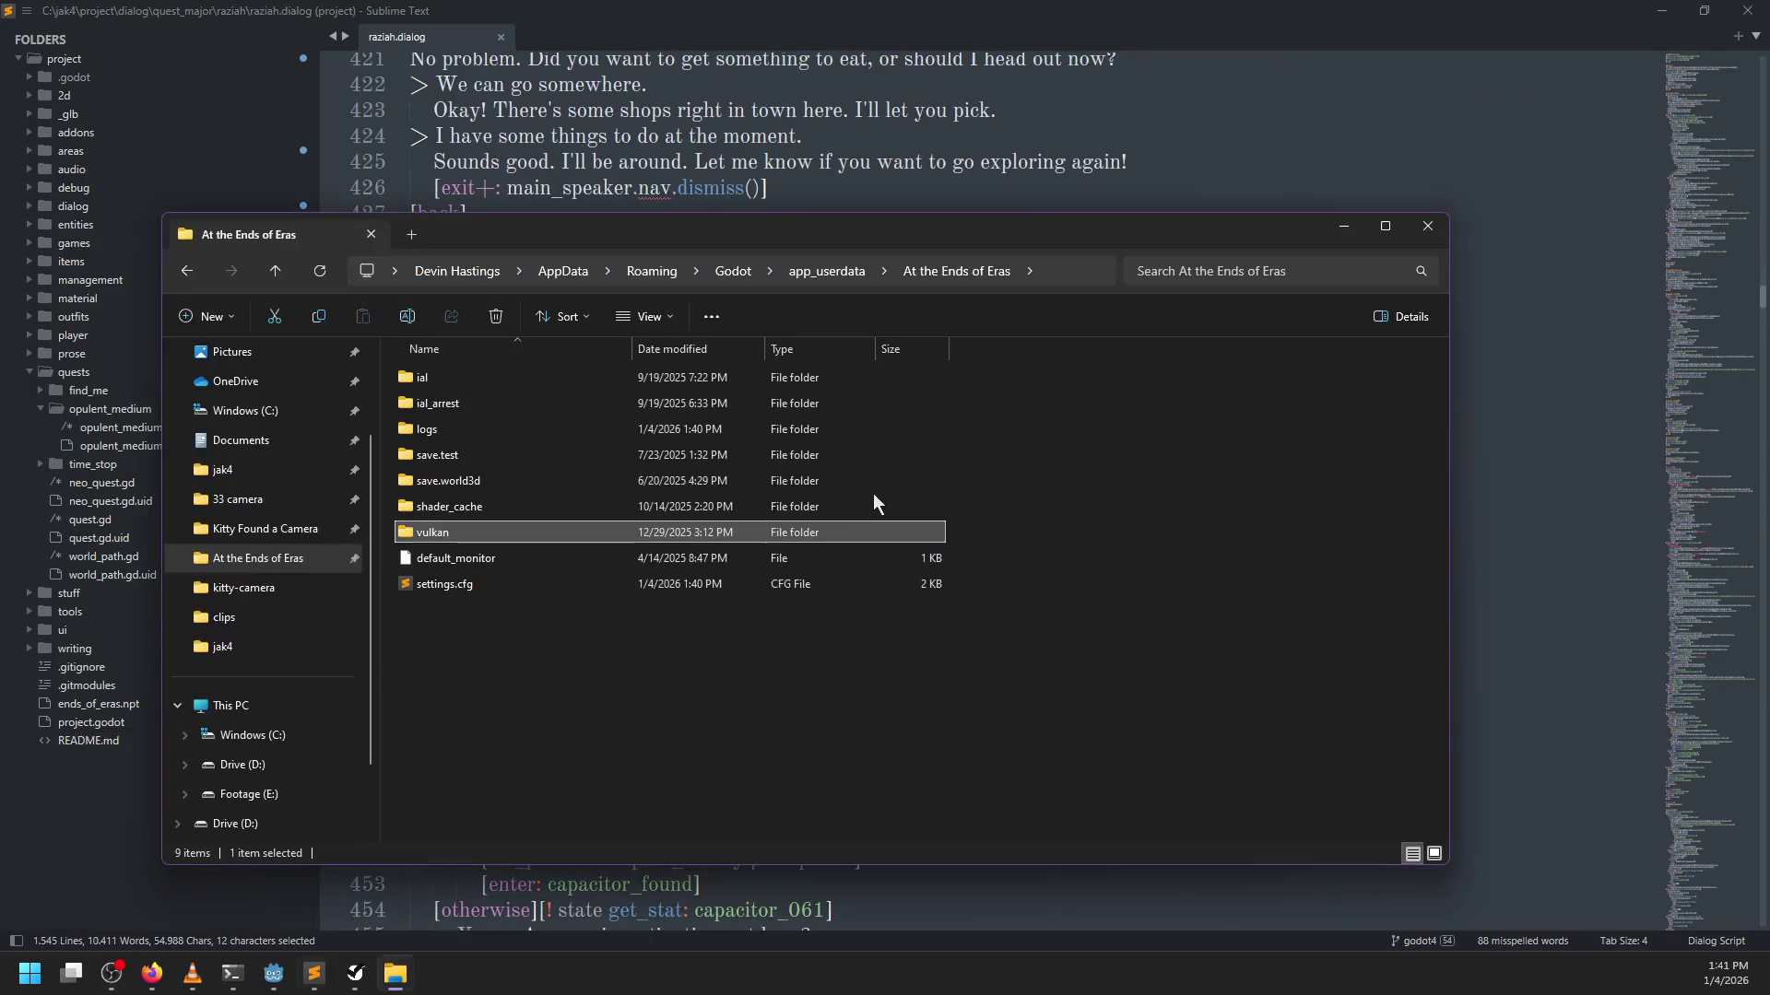
key("alt+Tab")
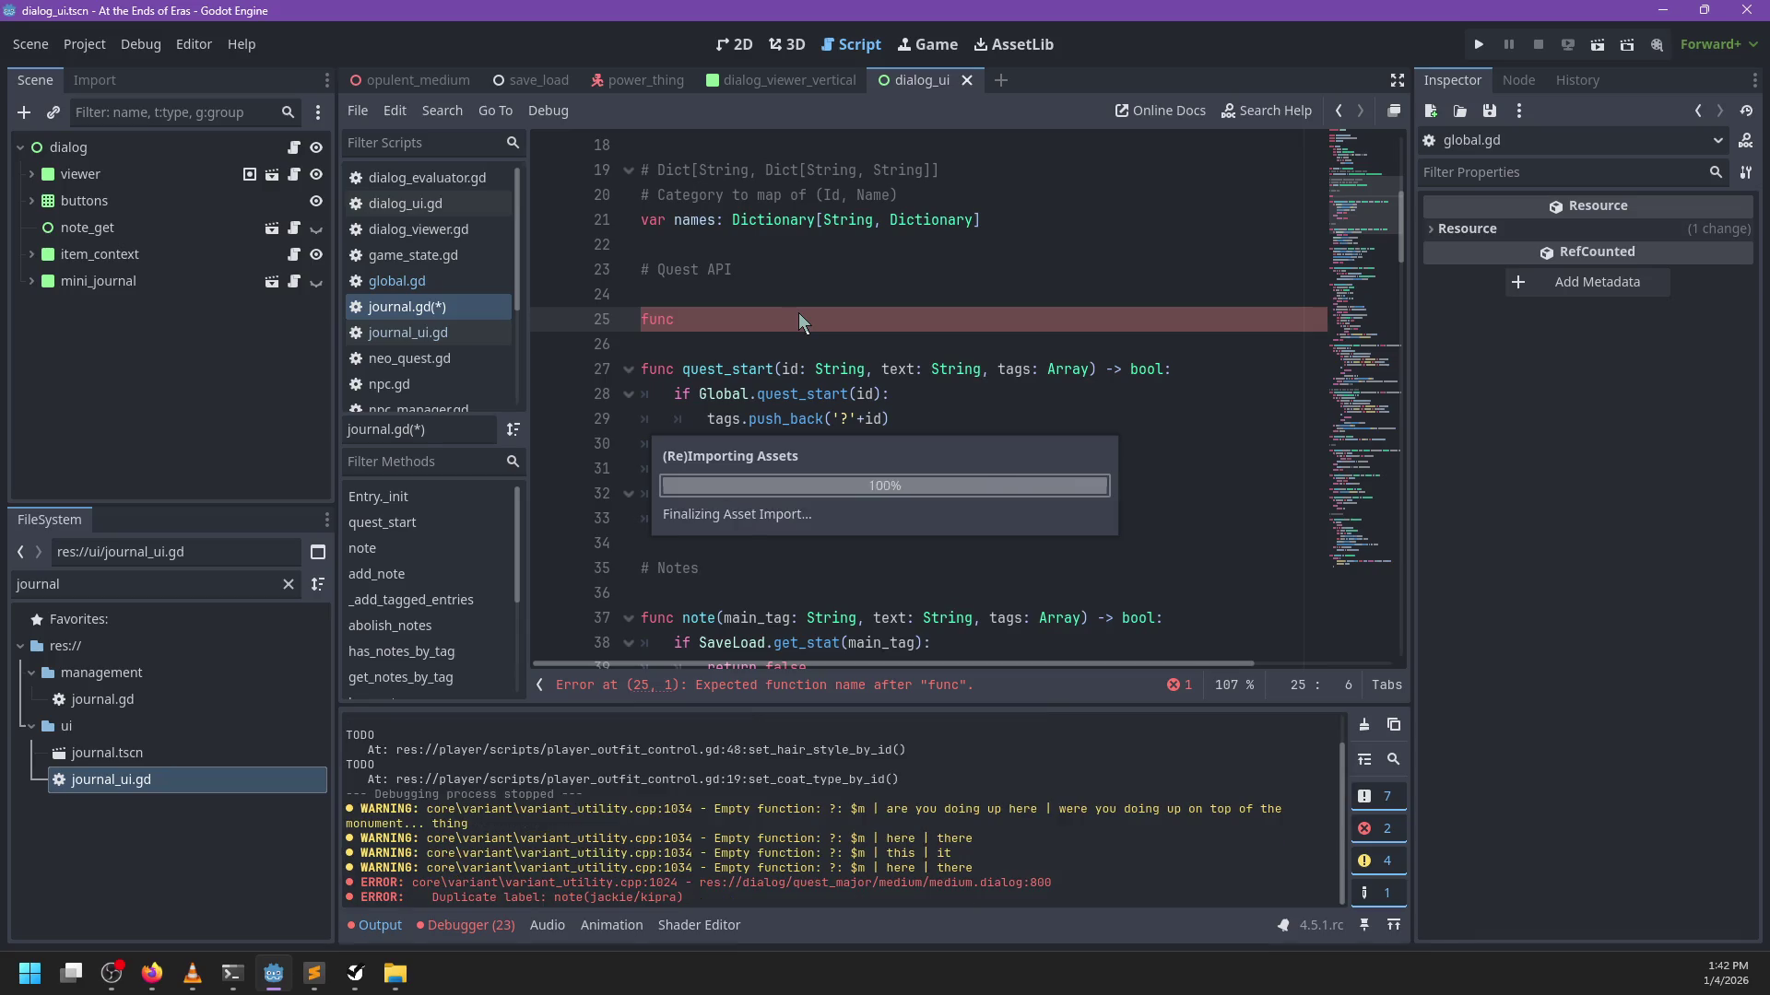
Begin typing the quest_exists(id: String) function header under # Quest API
type("quest_e")
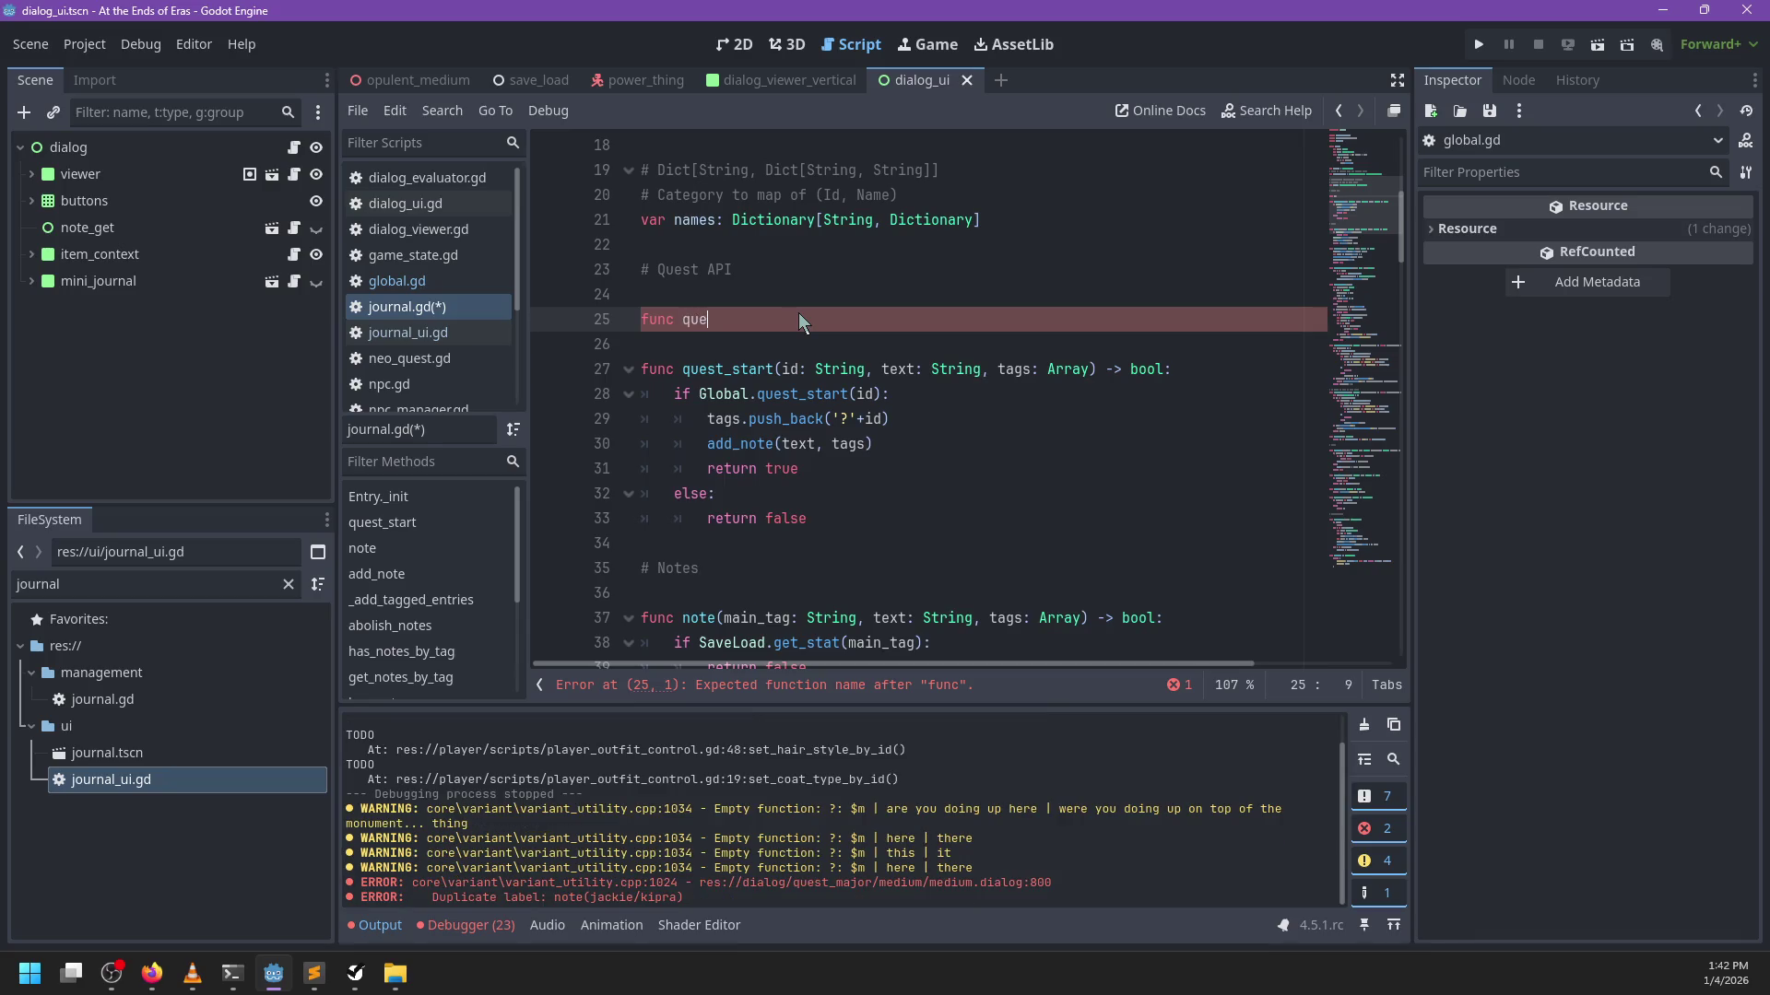
type("s(id: Str")
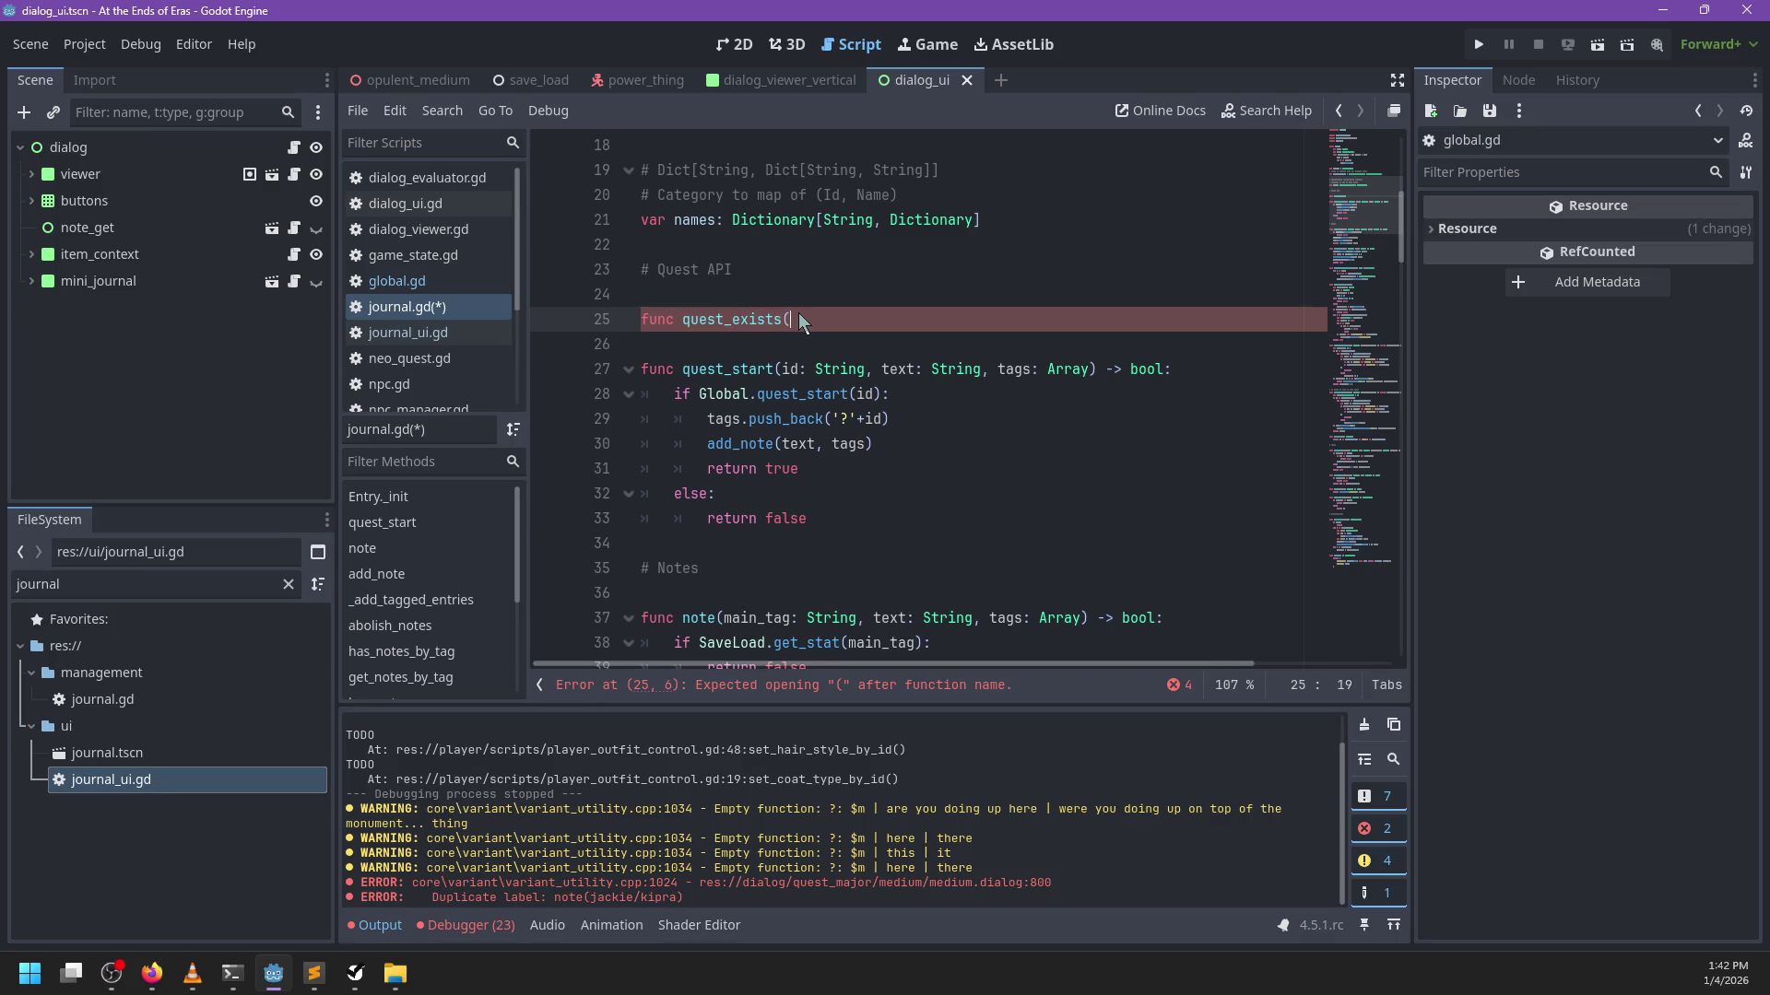
type(":")
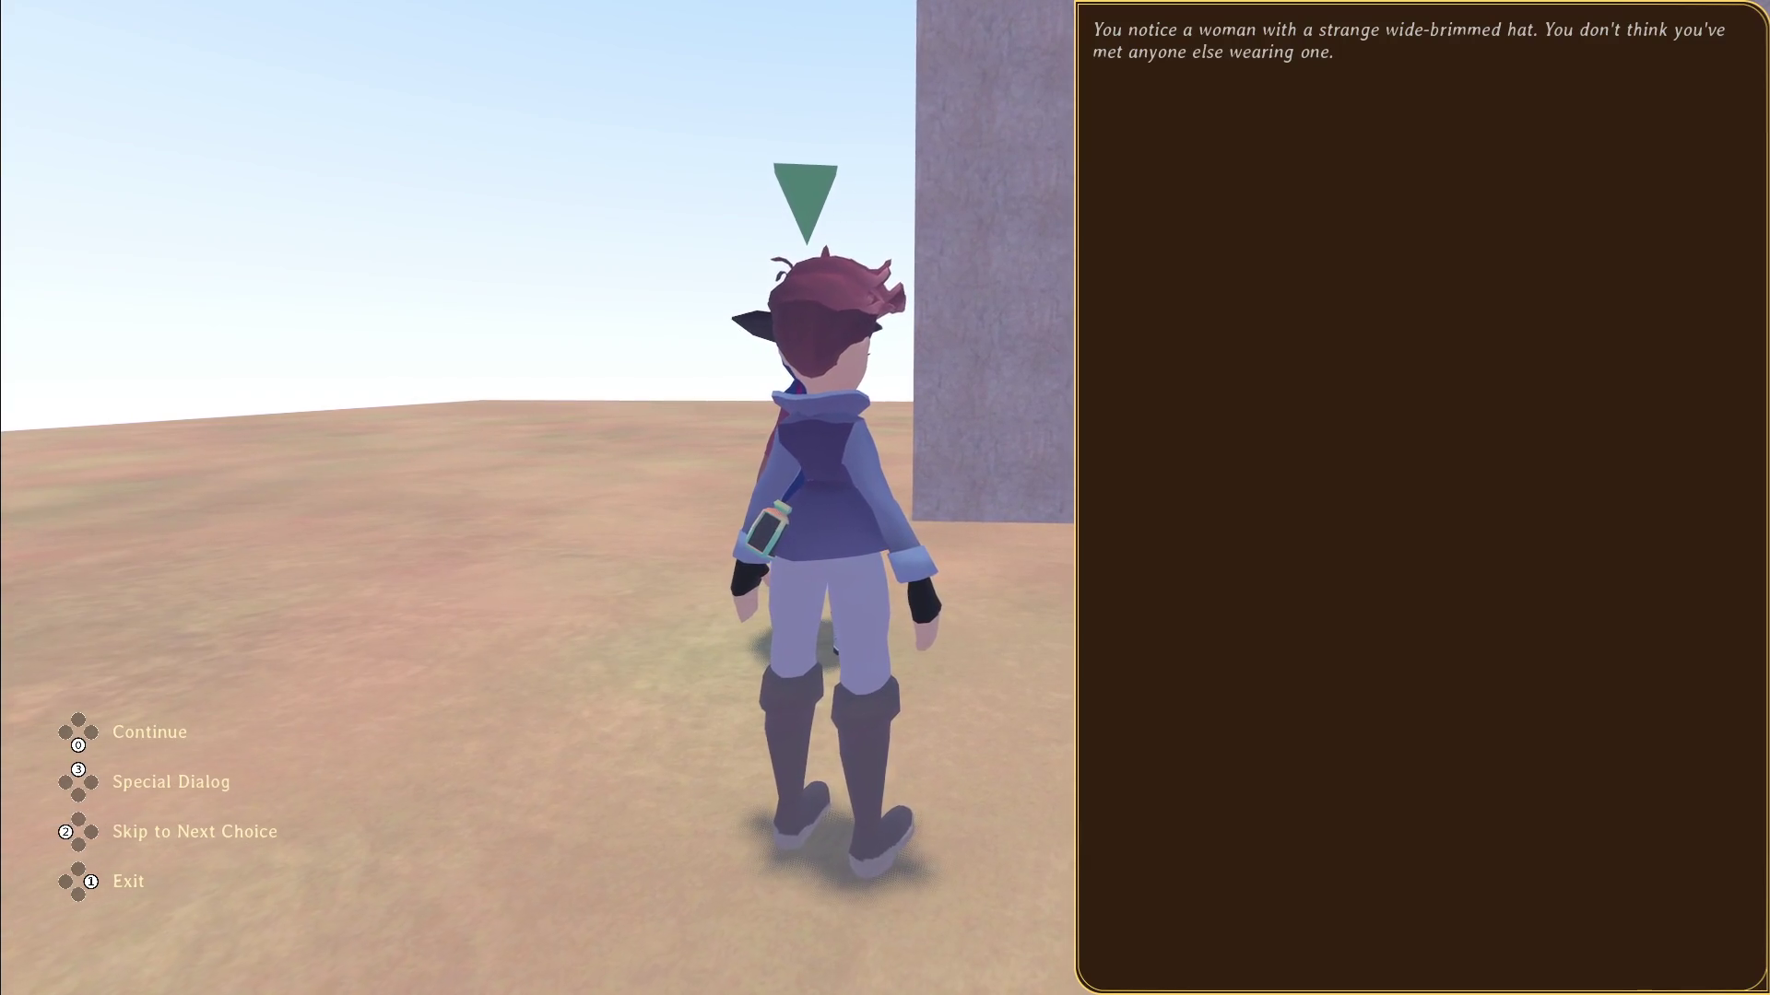
Choose the concrete wall remark in Raziah's conversation, then return to Godot
key("Return")
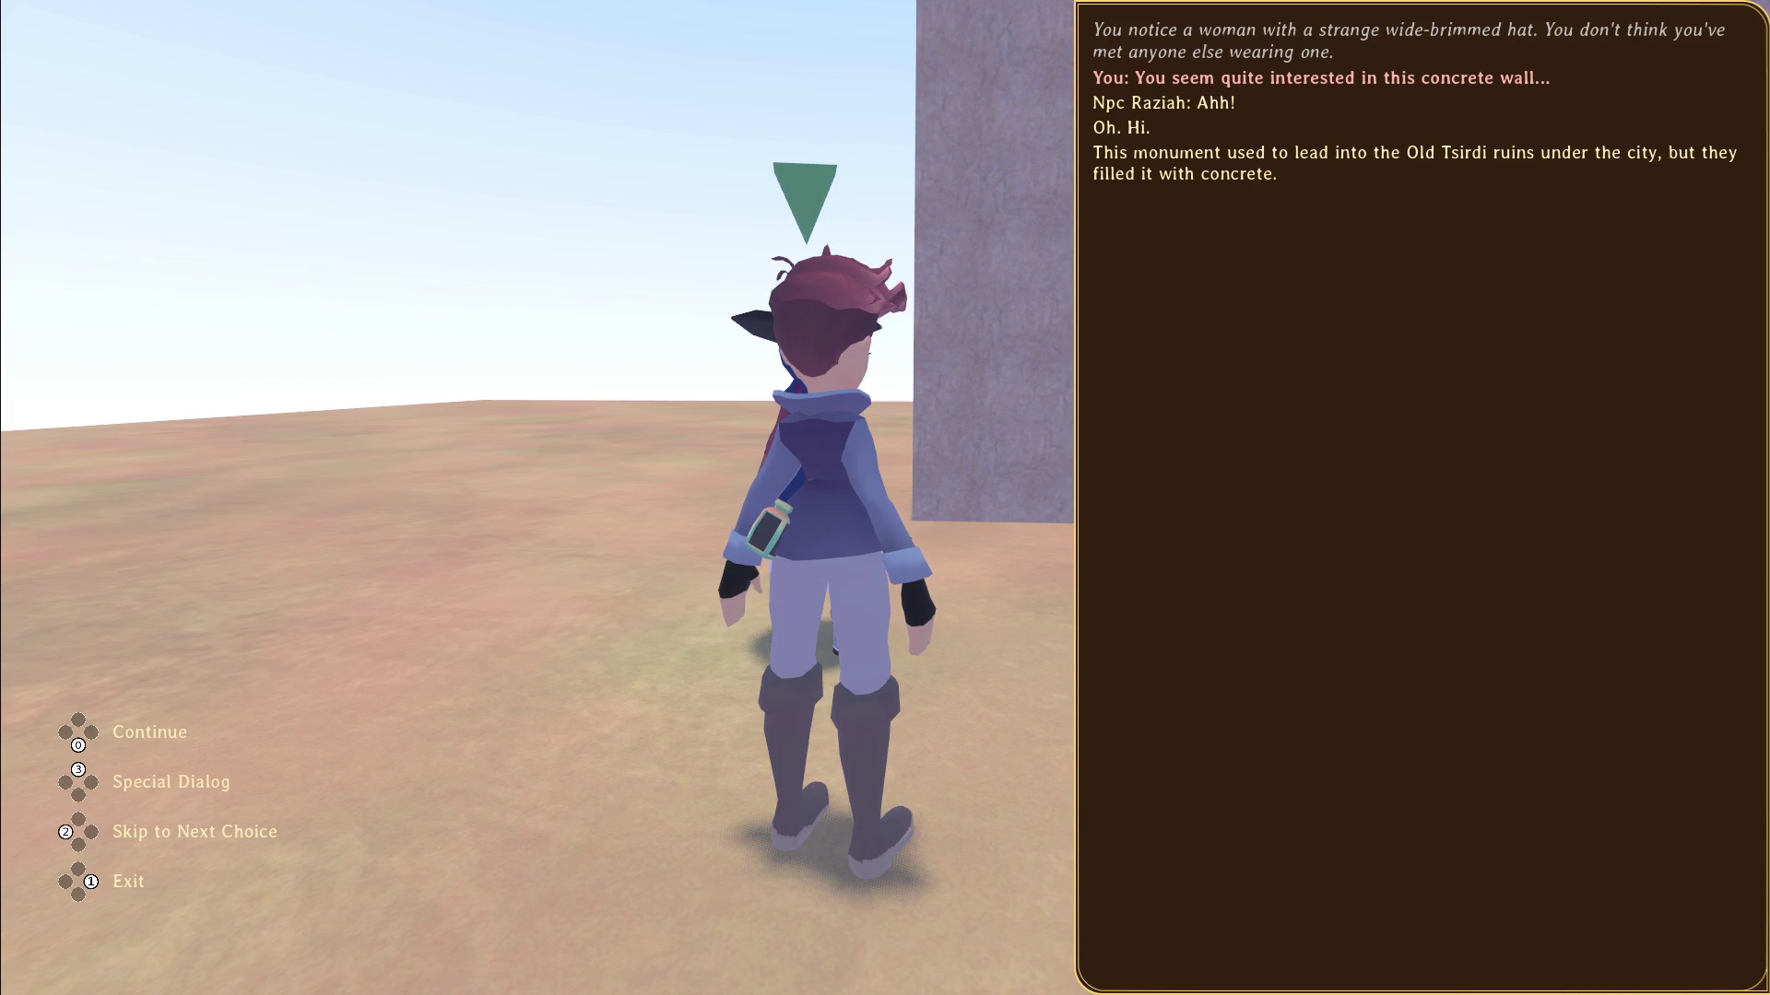
key("alt+Tab")
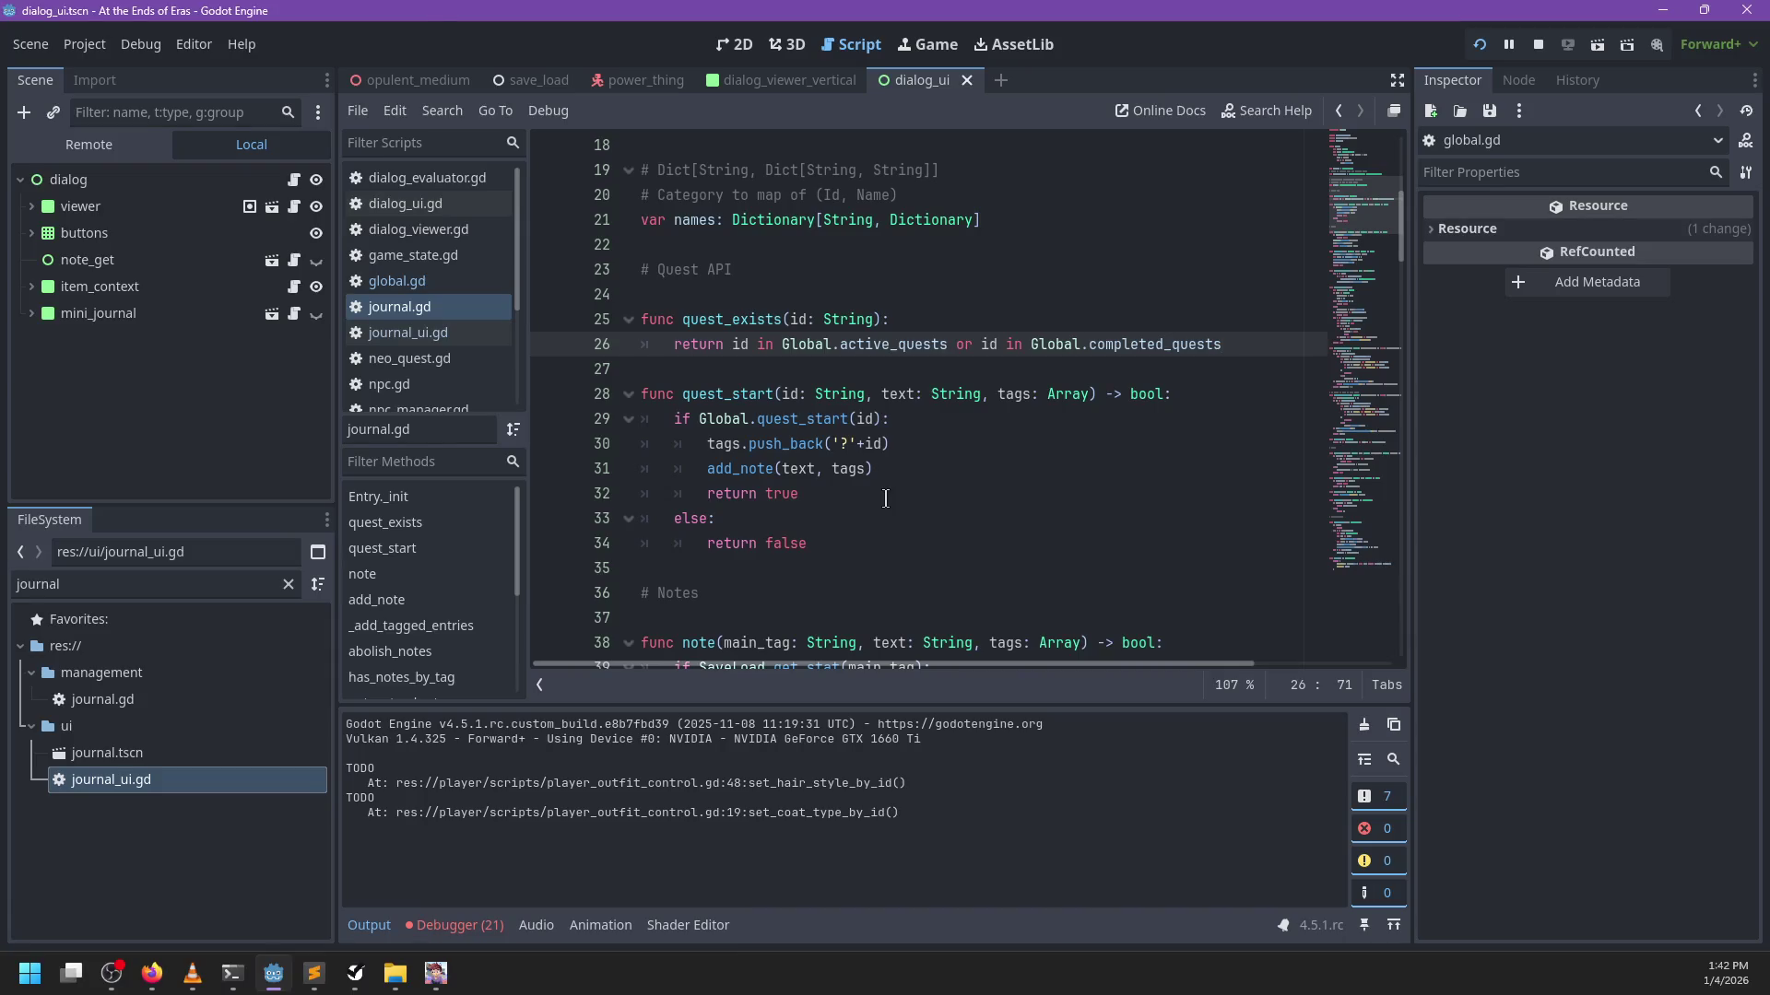
Find the opulent_medium(0 section in raziah.dialog
key("alt+Tab")
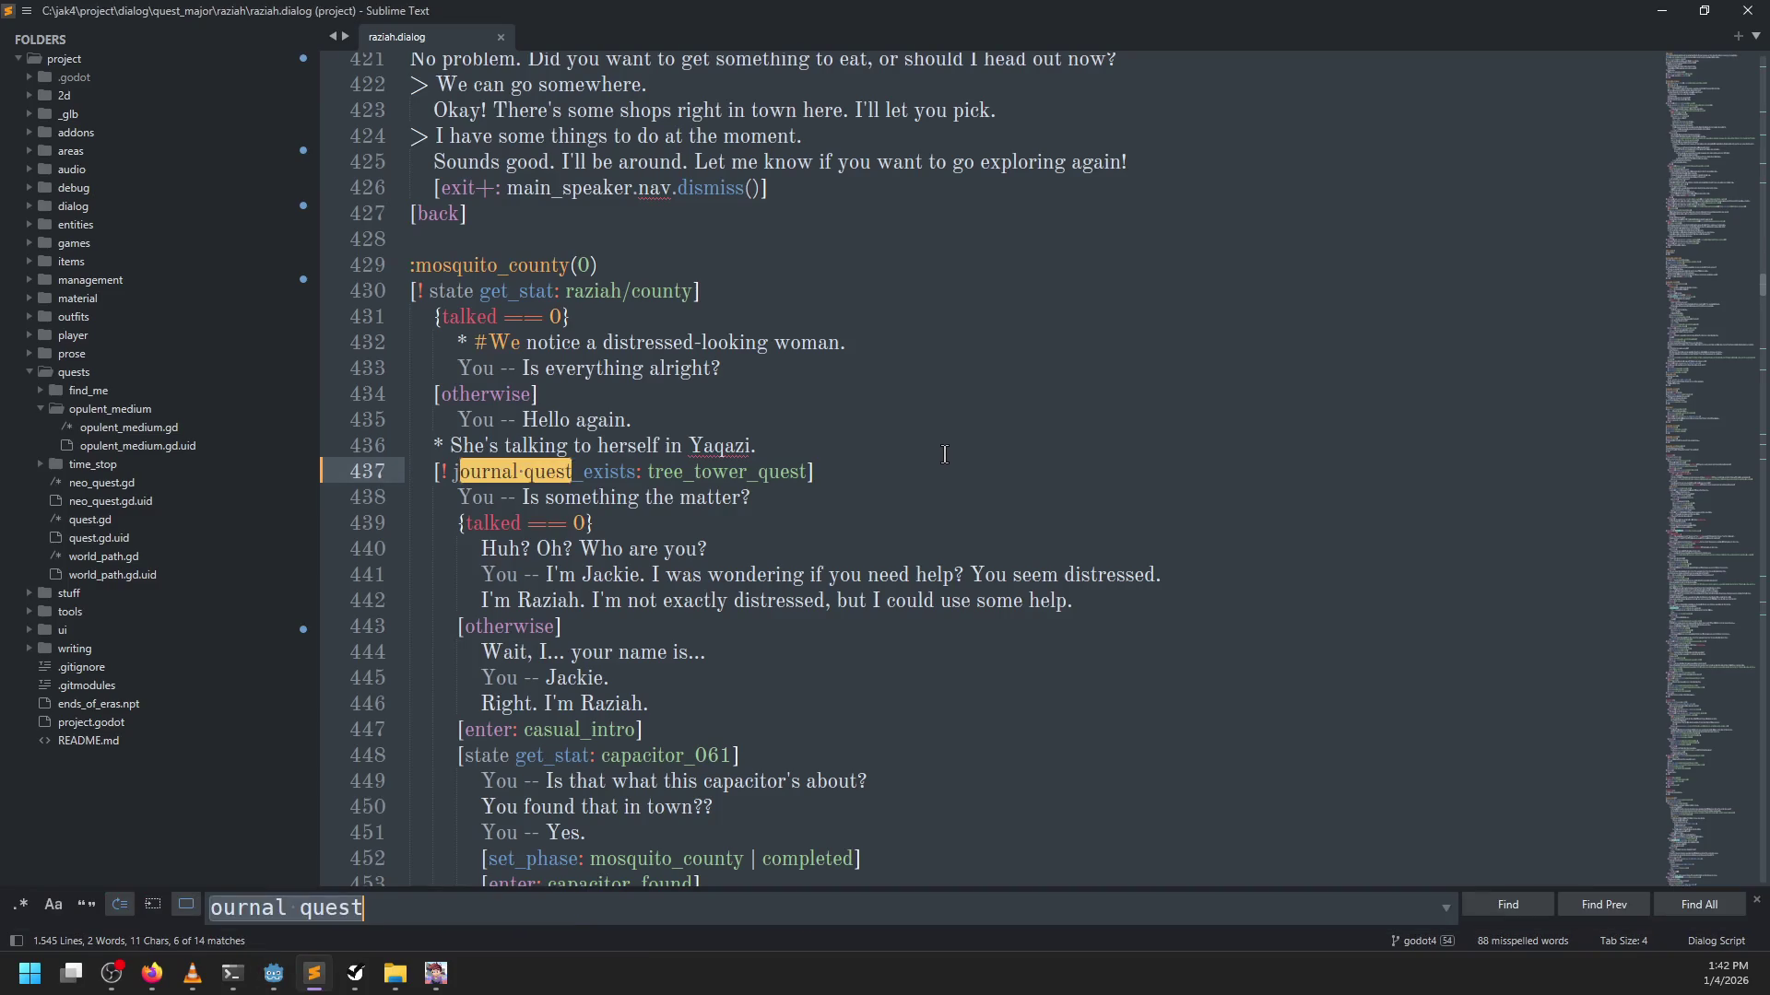
key("Escape")
key("ctrl+f")
type("opulent_medium(0")
key("Escape")
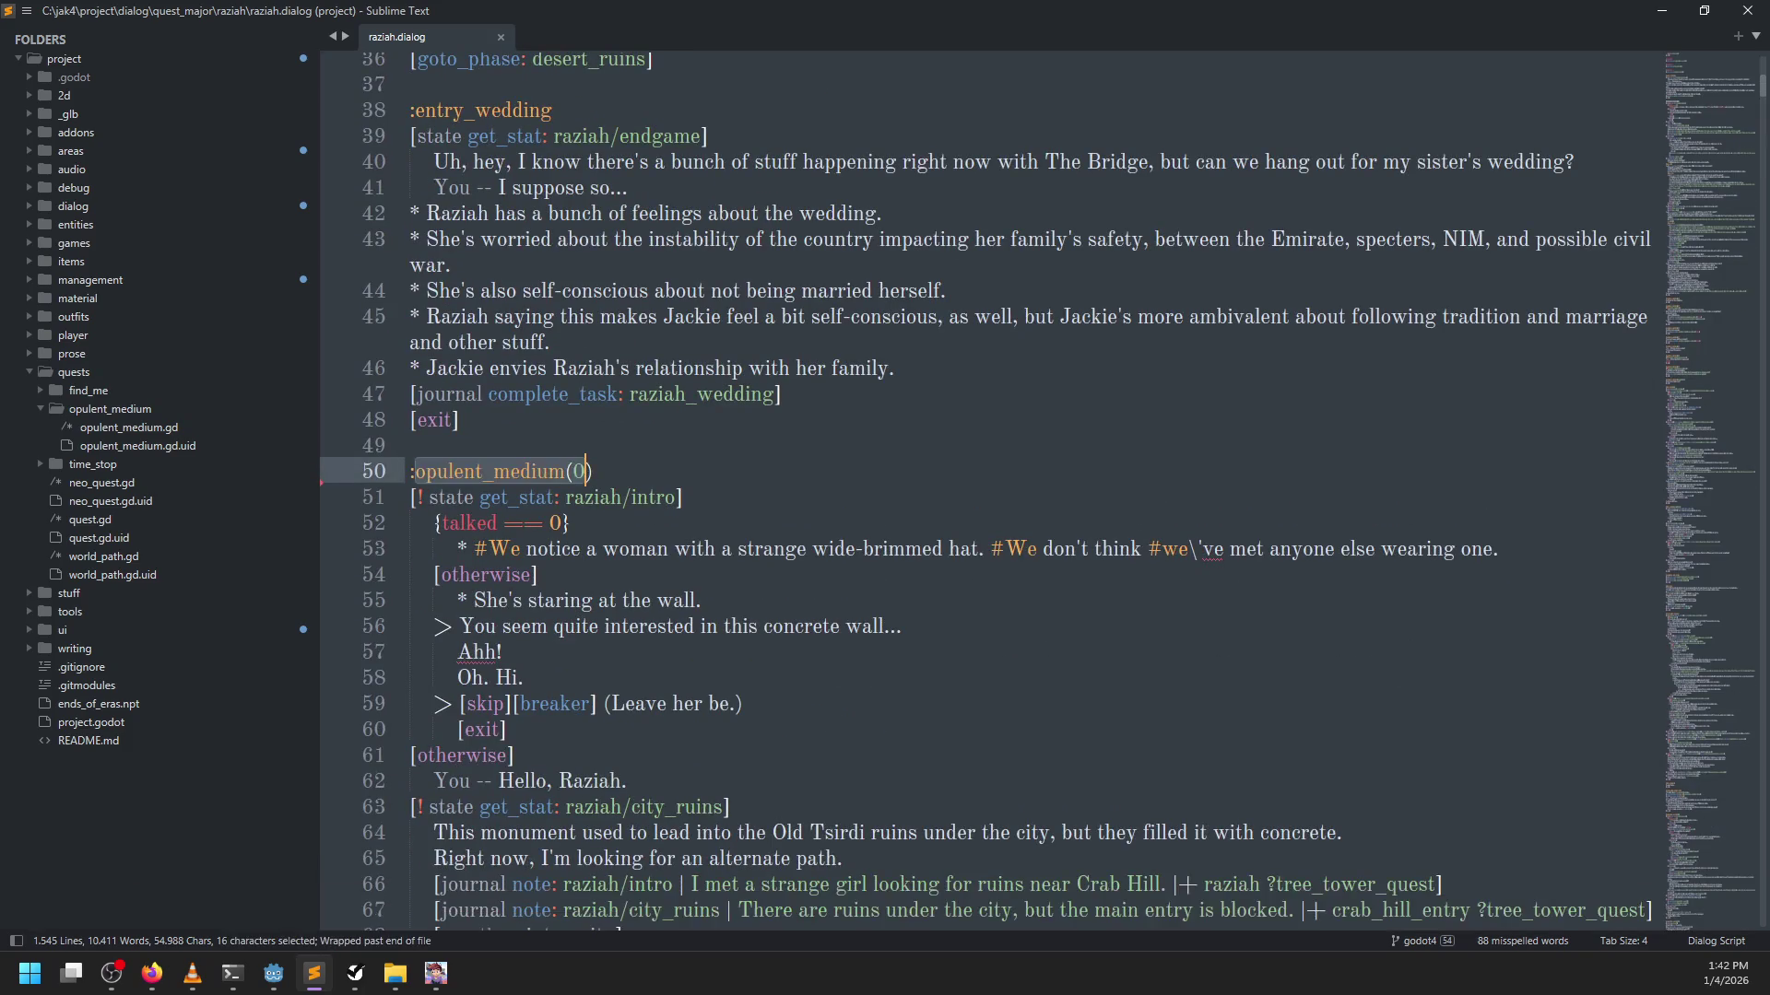
Read through the section, selecting city_ruins, line 84 and the :loop_city label on line 83
scroll(674, 266, "down", 4)
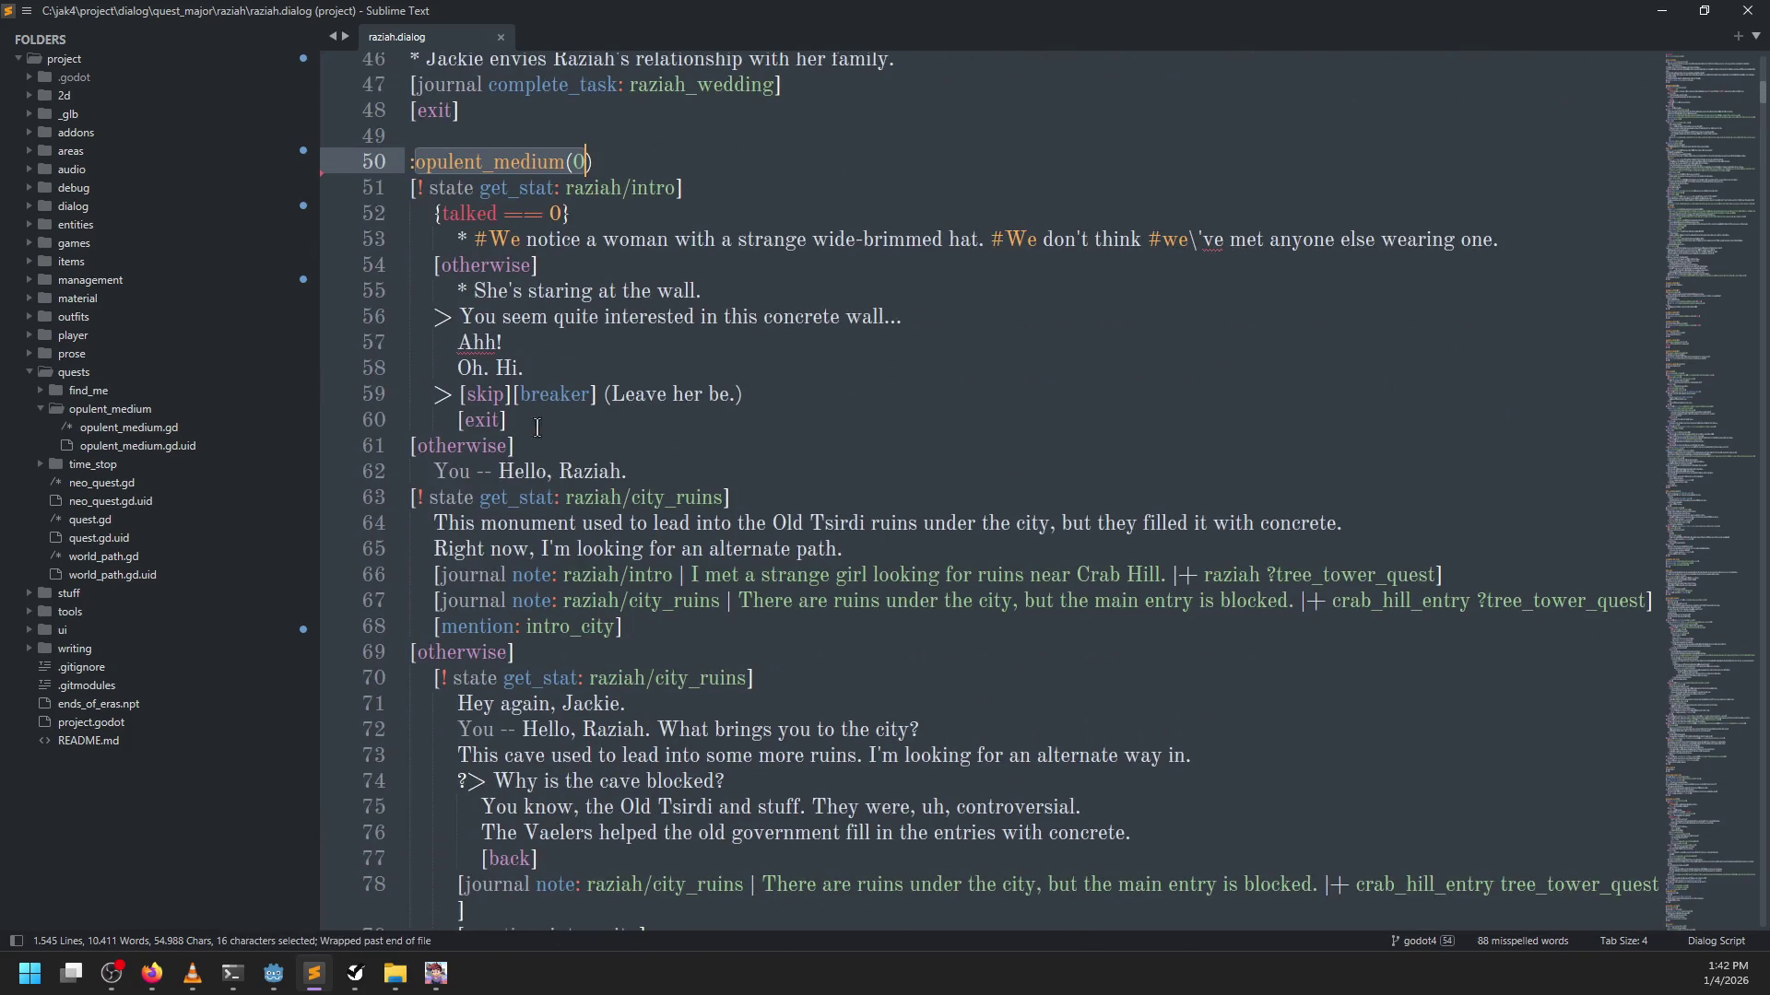
scroll(567, 434, "down", 1)
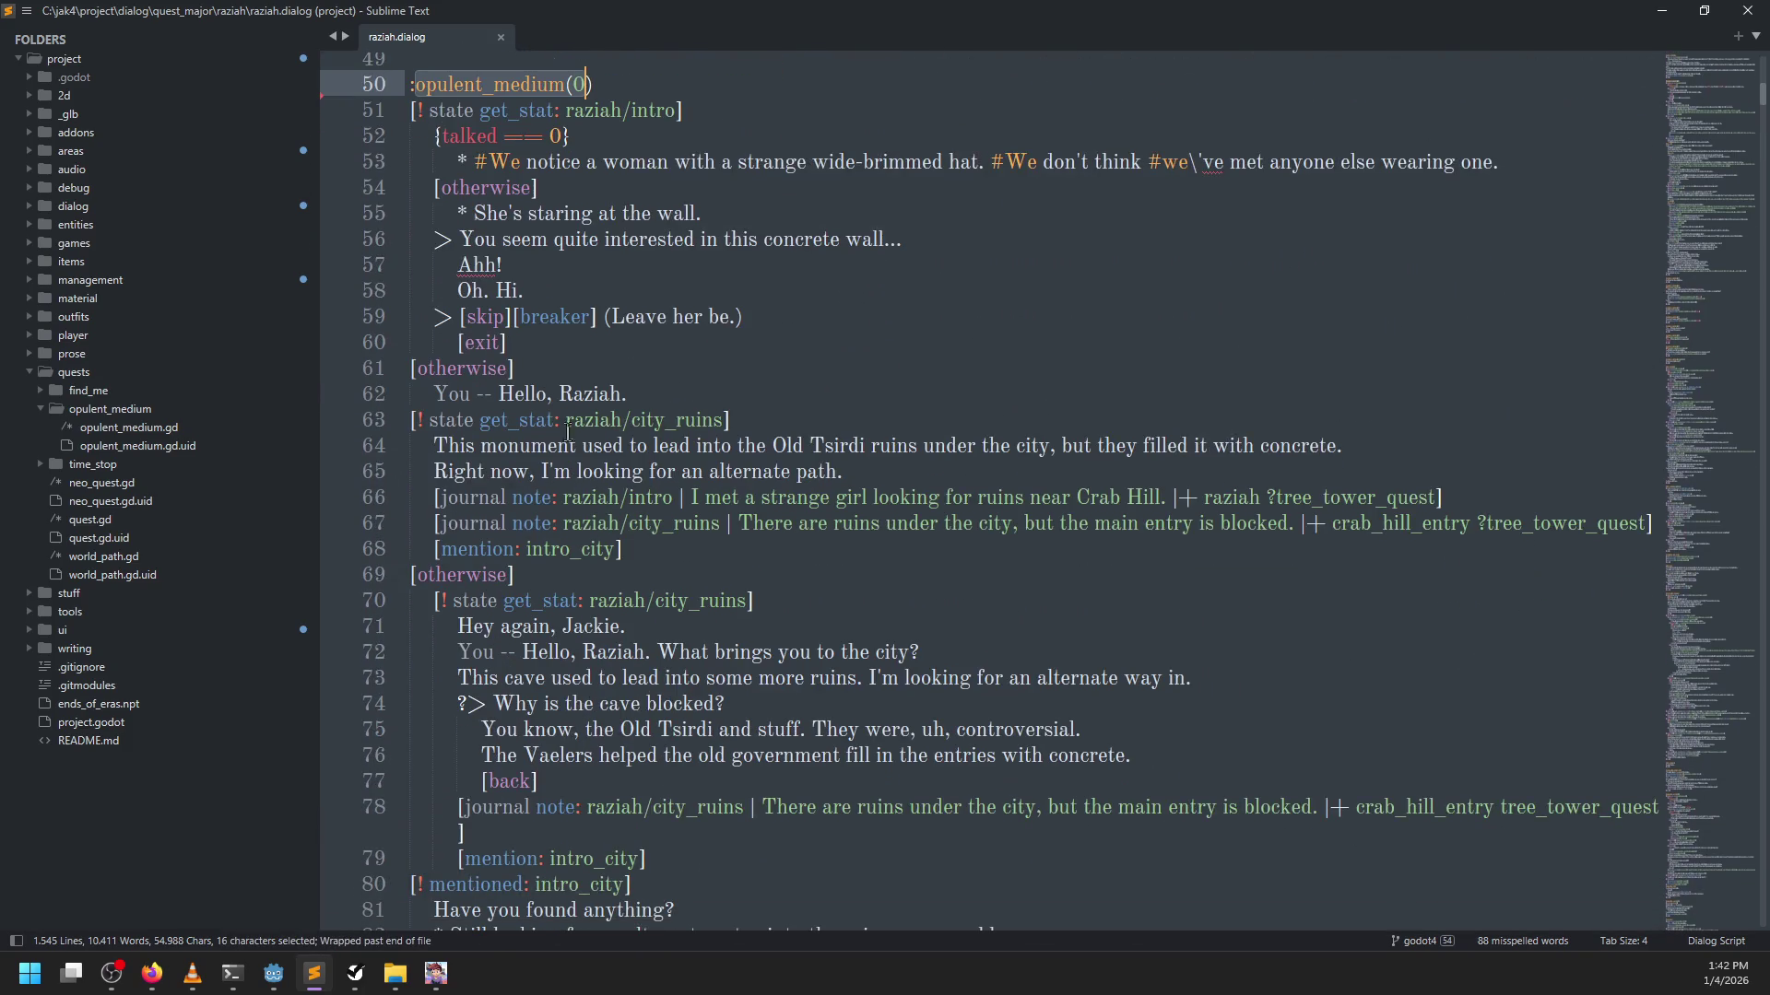
double_click(643, 421)
scroll(772, 336, "down", 7)
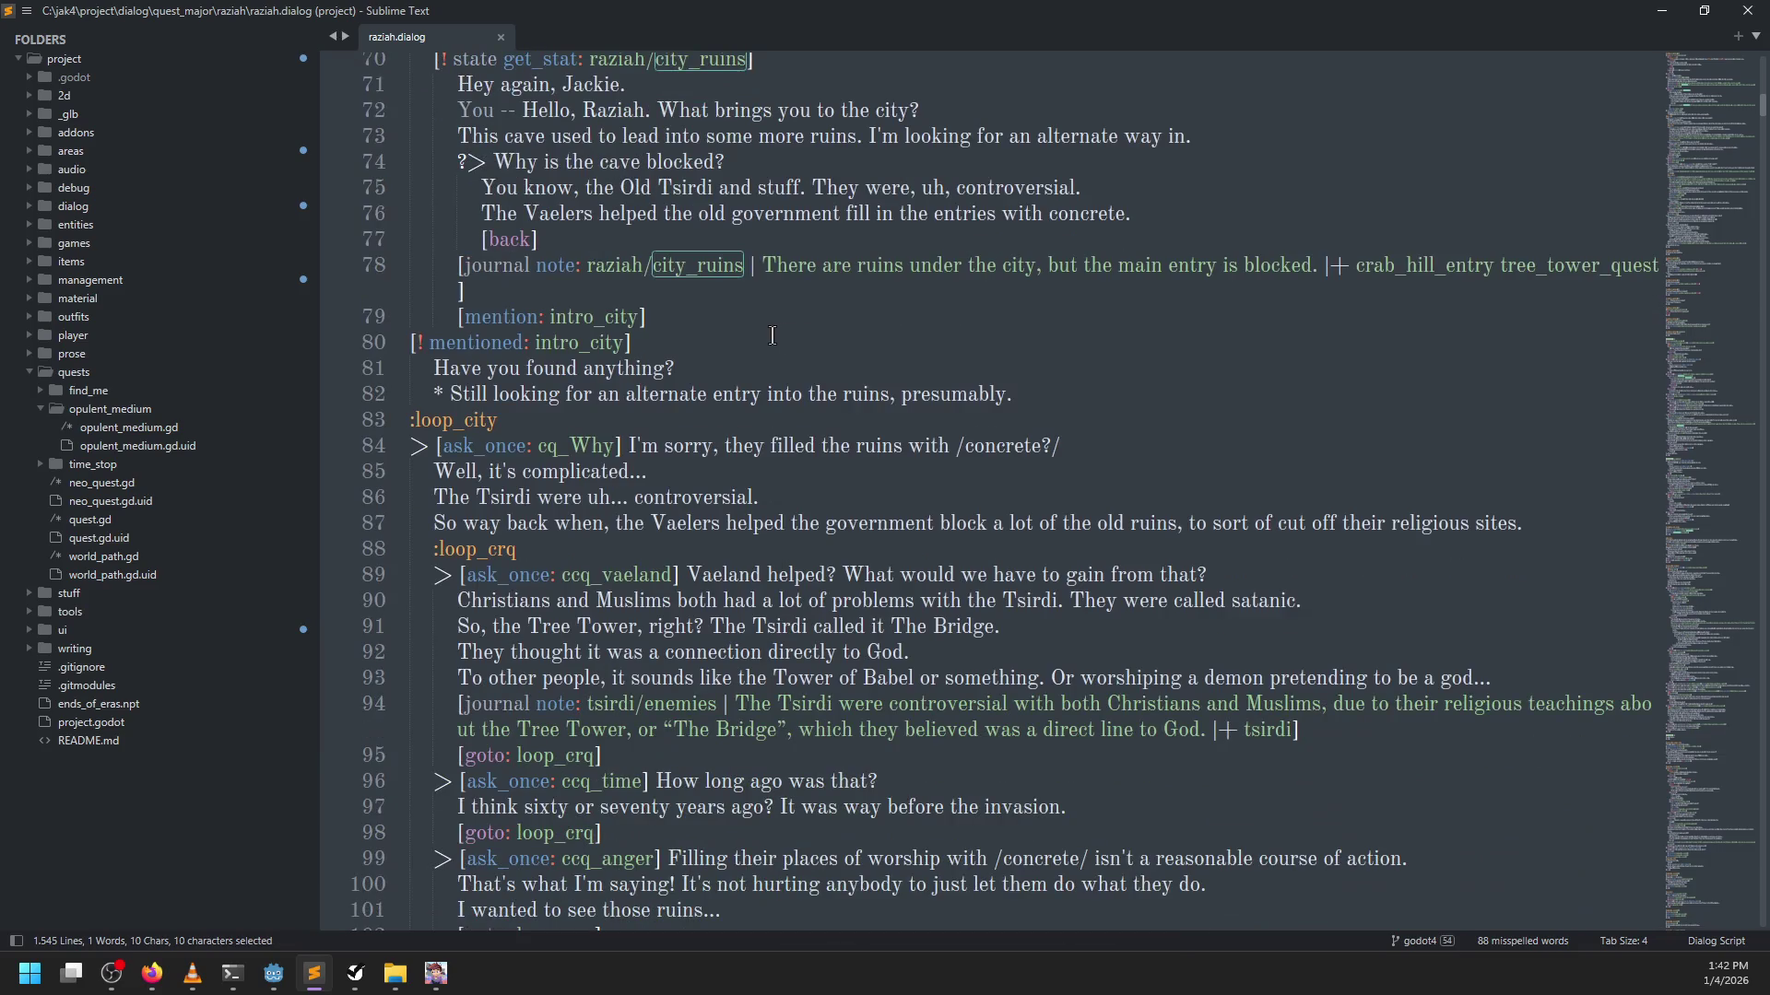
scroll(728, 350, "up", 2)
scroll(710, 368, "down", 4)
scroll(698, 380, "up", 4)
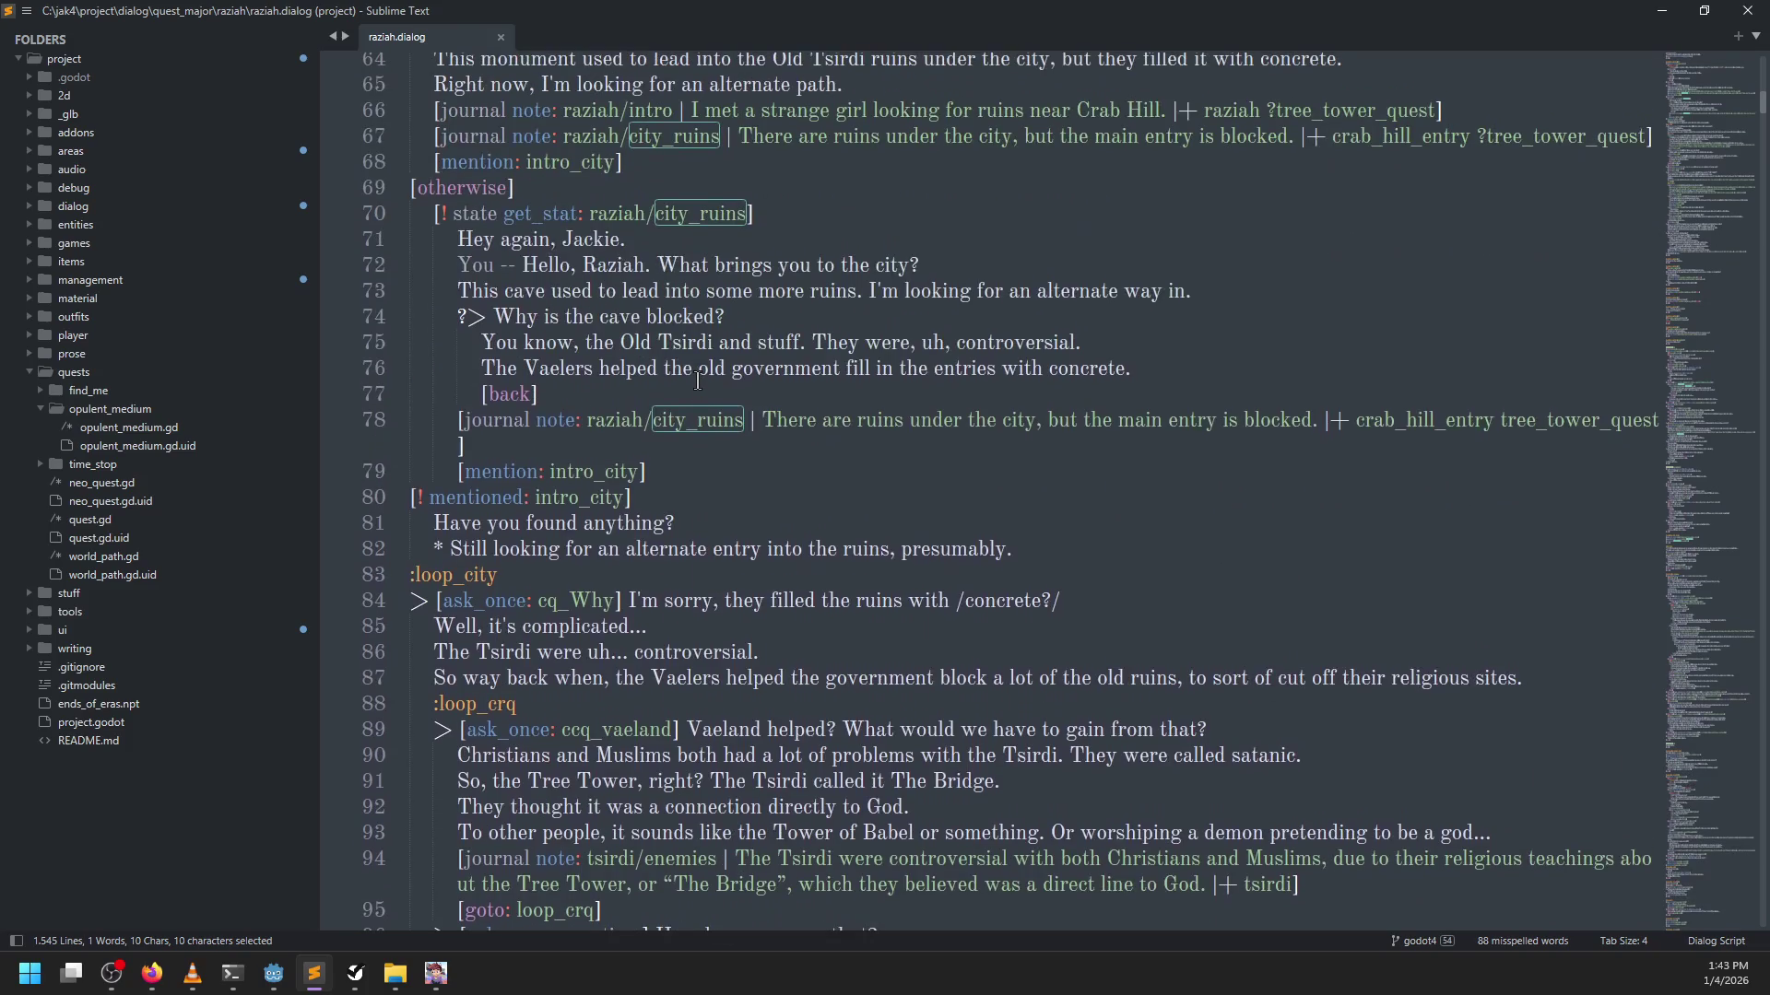
scroll(698, 381, "down", 4)
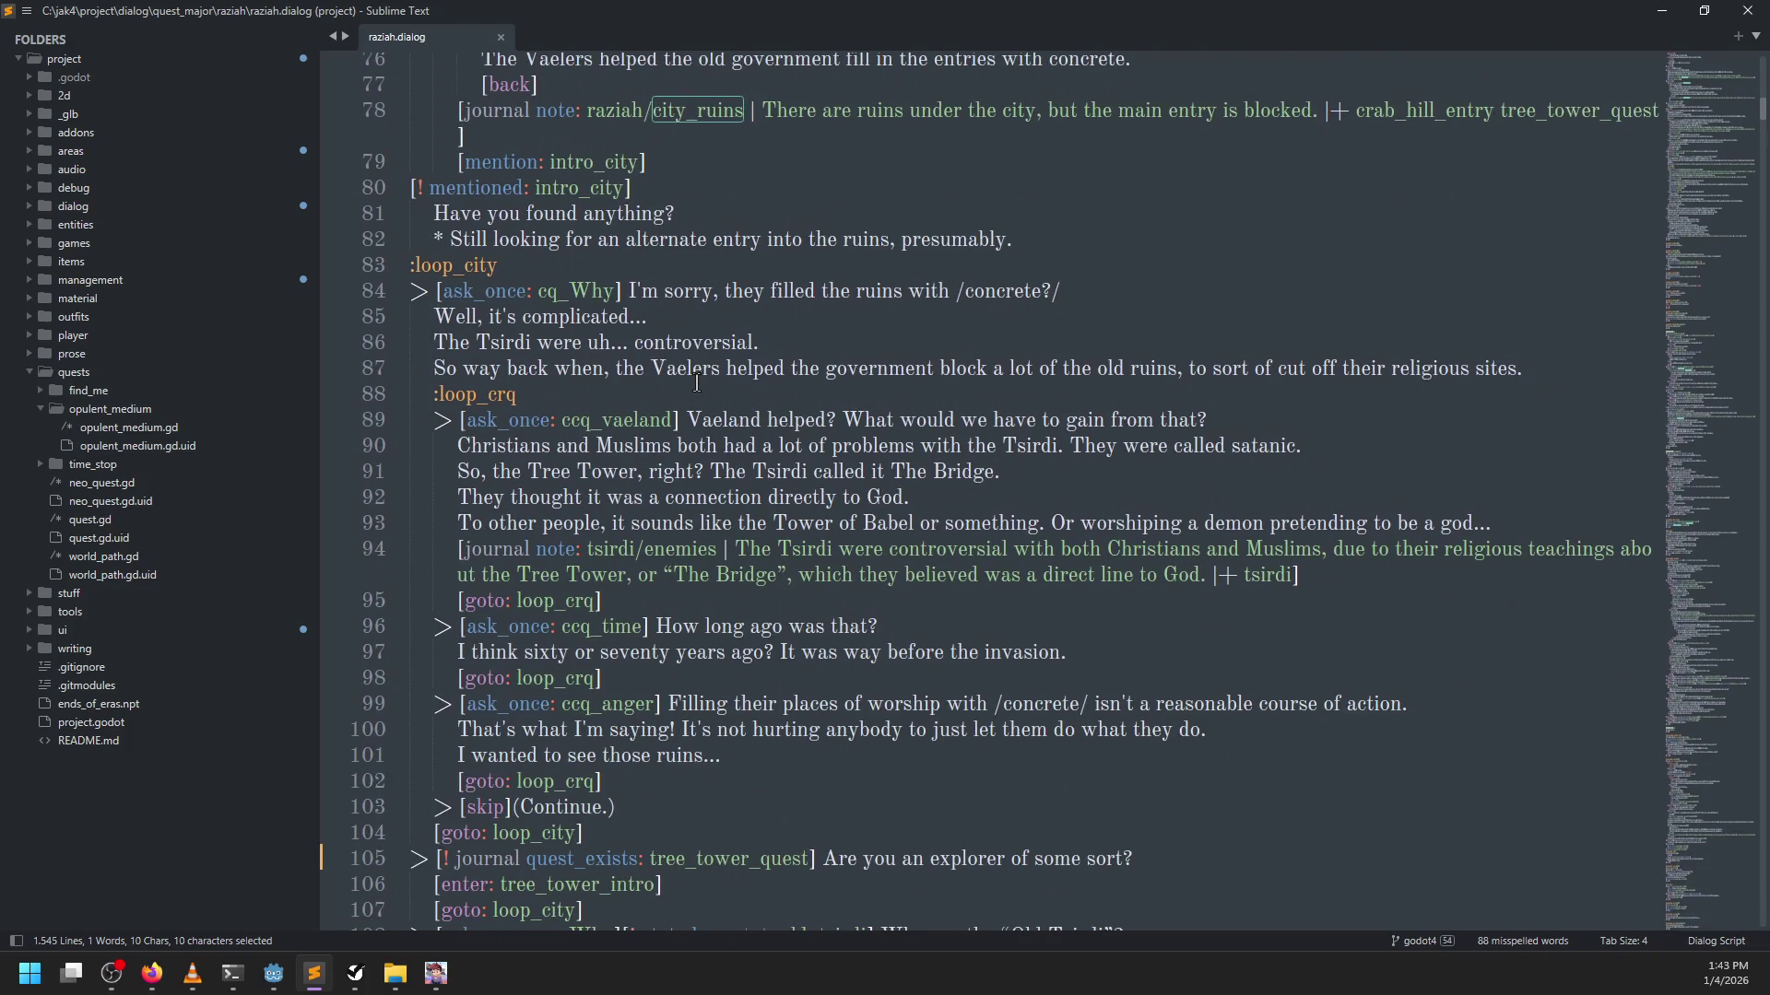
left_click(565, 292)
scroll(691, 335, "down", 4)
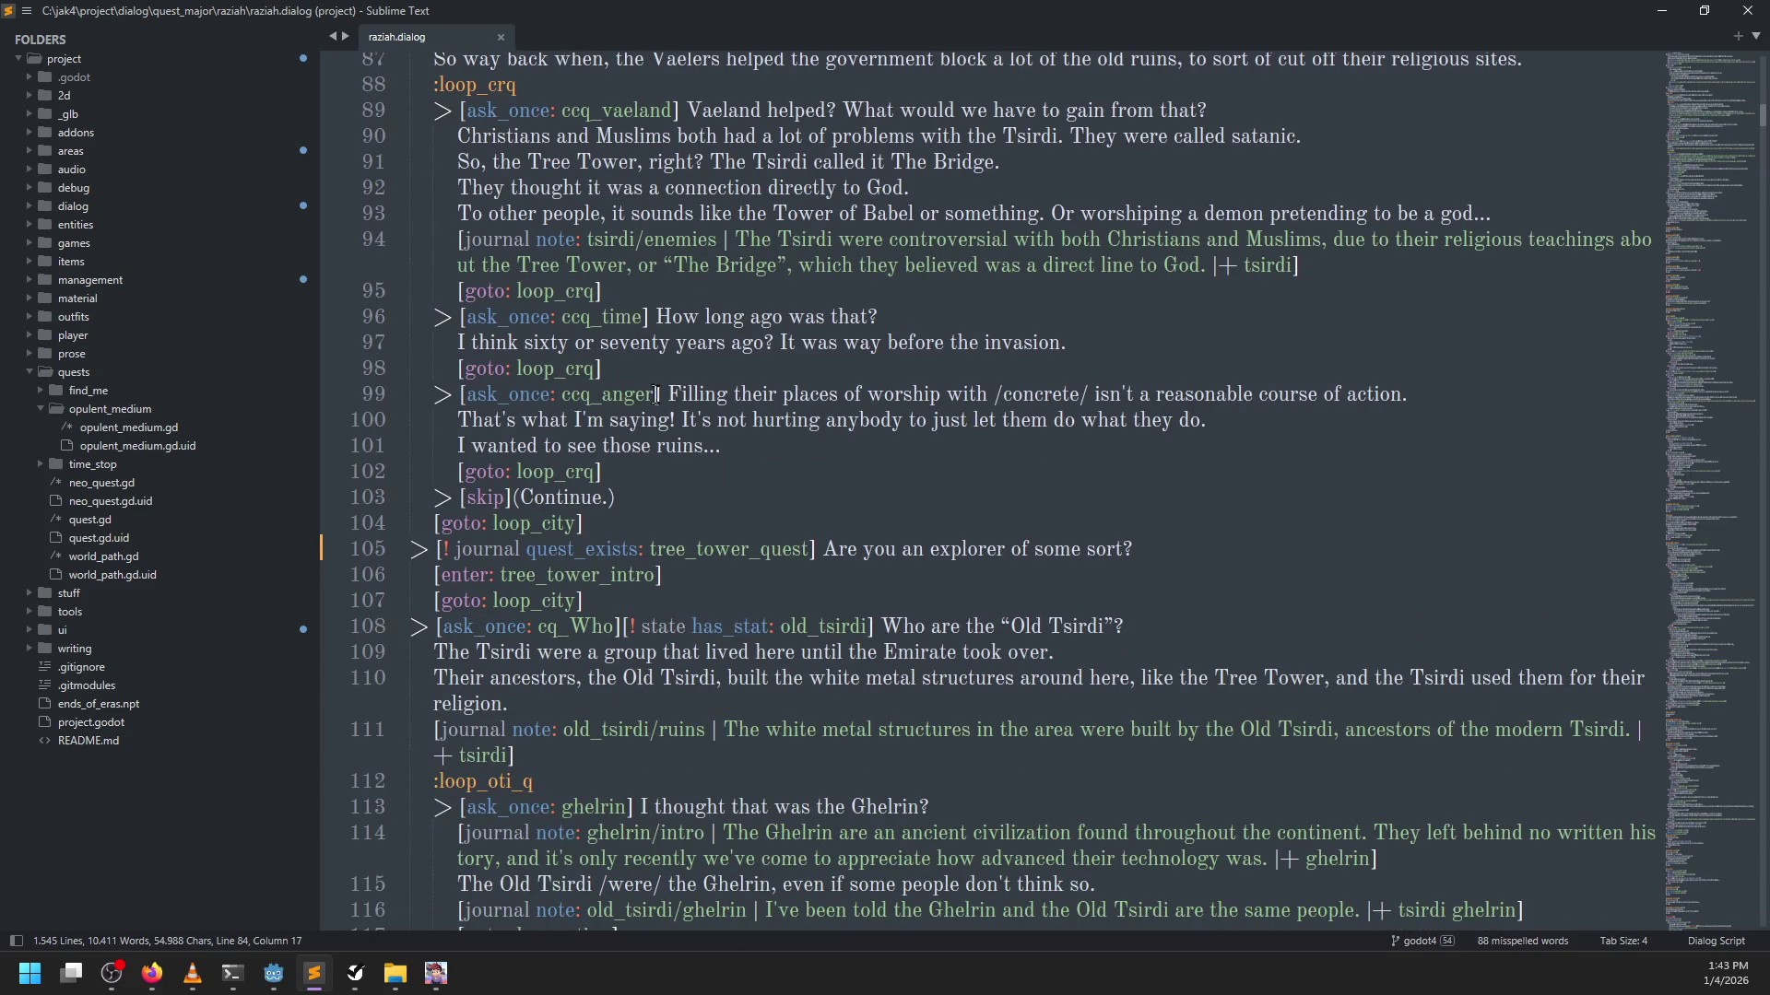
scroll(505, 392, "up", 4)
left_click_drag(516, 266, 360, 259)
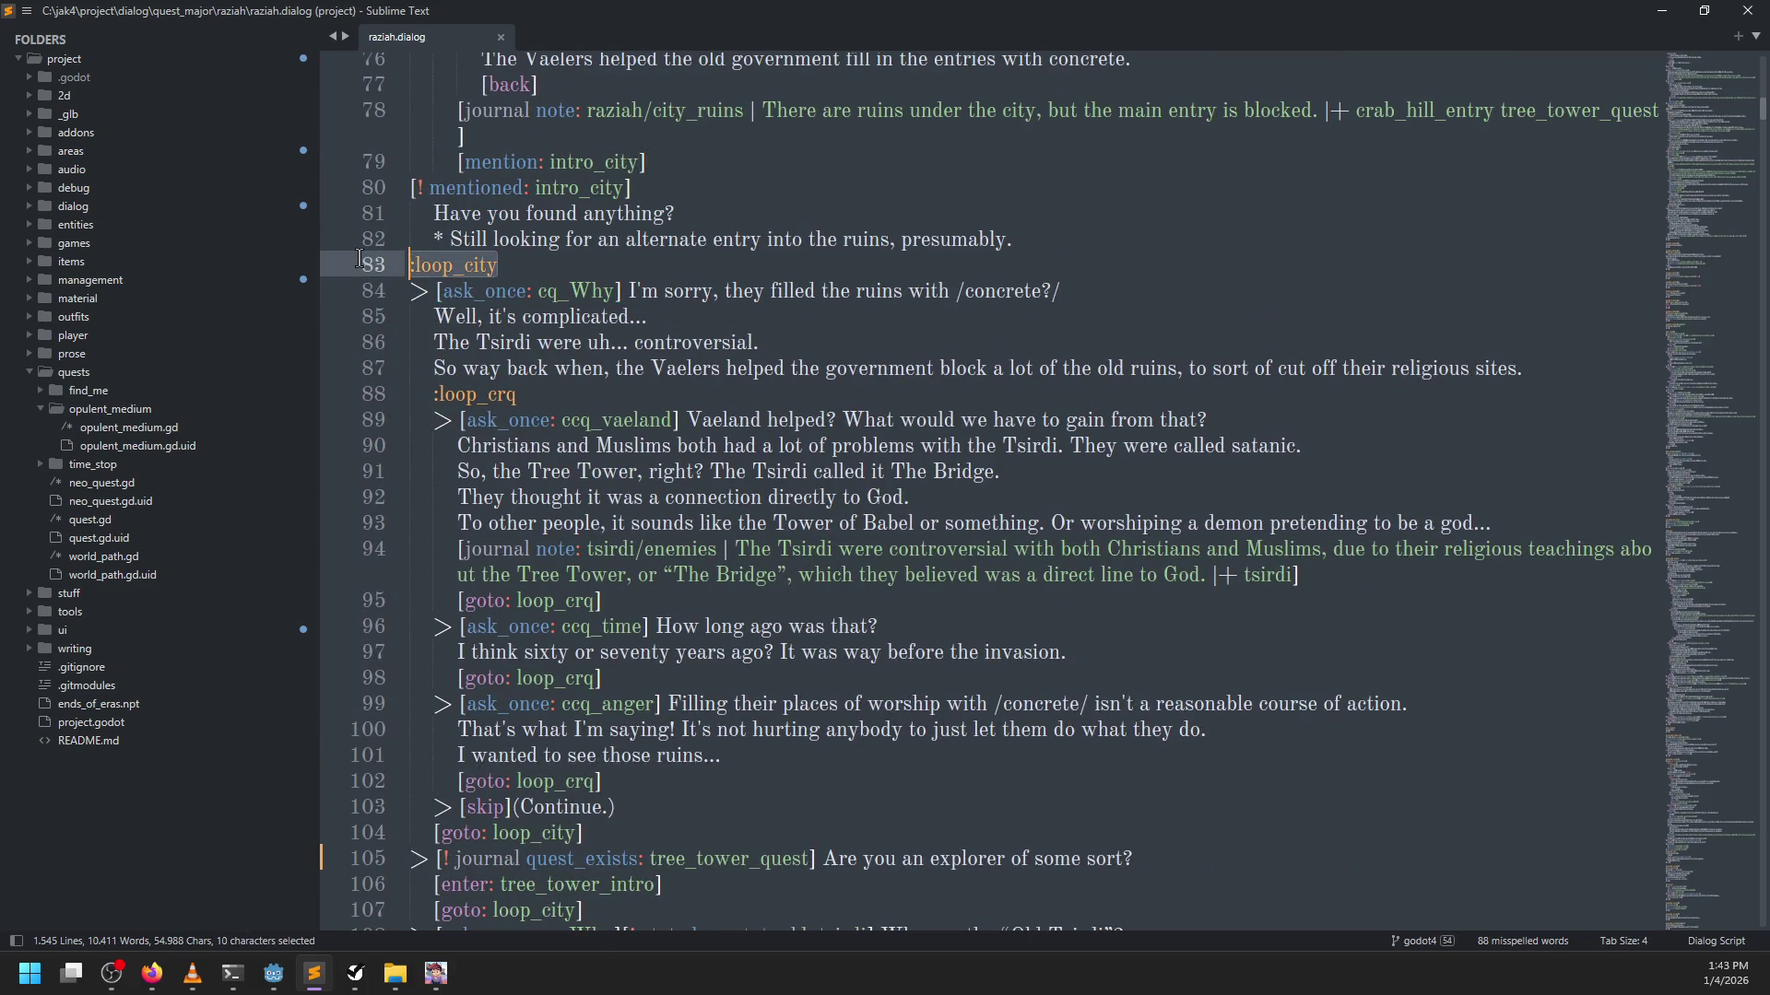
scroll(580, 472, "down", 2)
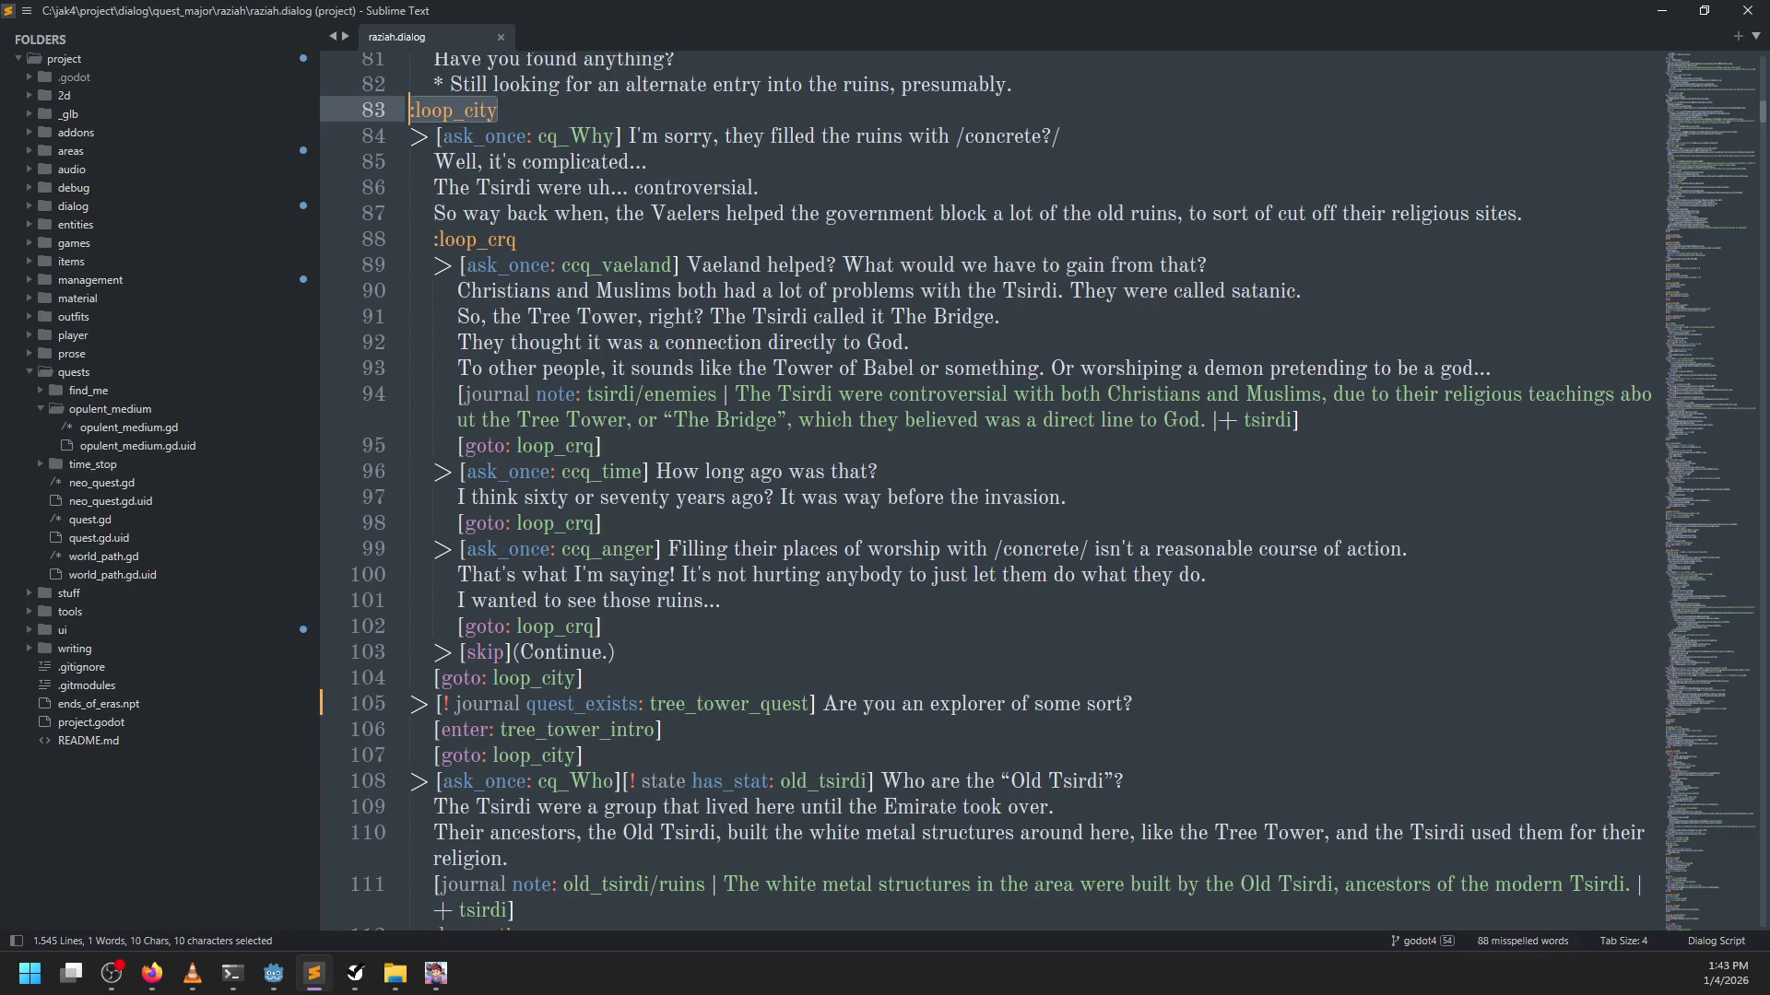
Check line 102, jump to the loop_crq definition, and review lines 98 and 110
left_click(635, 631)
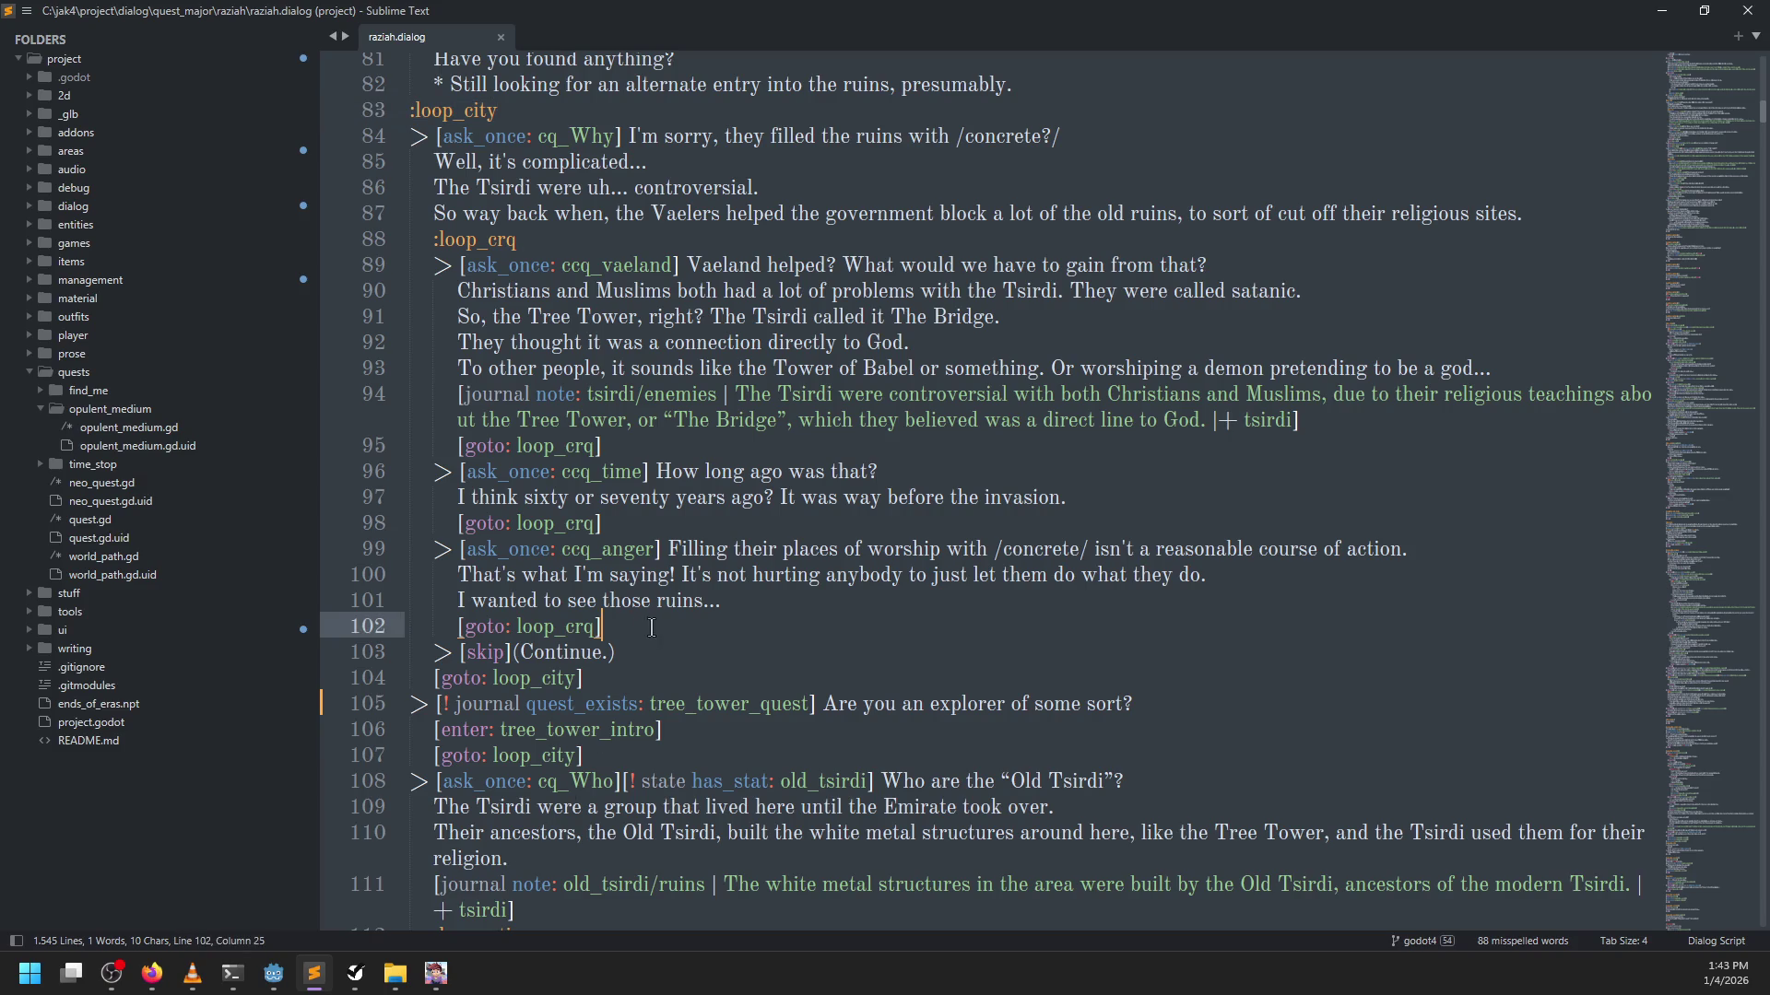
scroll(670, 551, "down", 2)
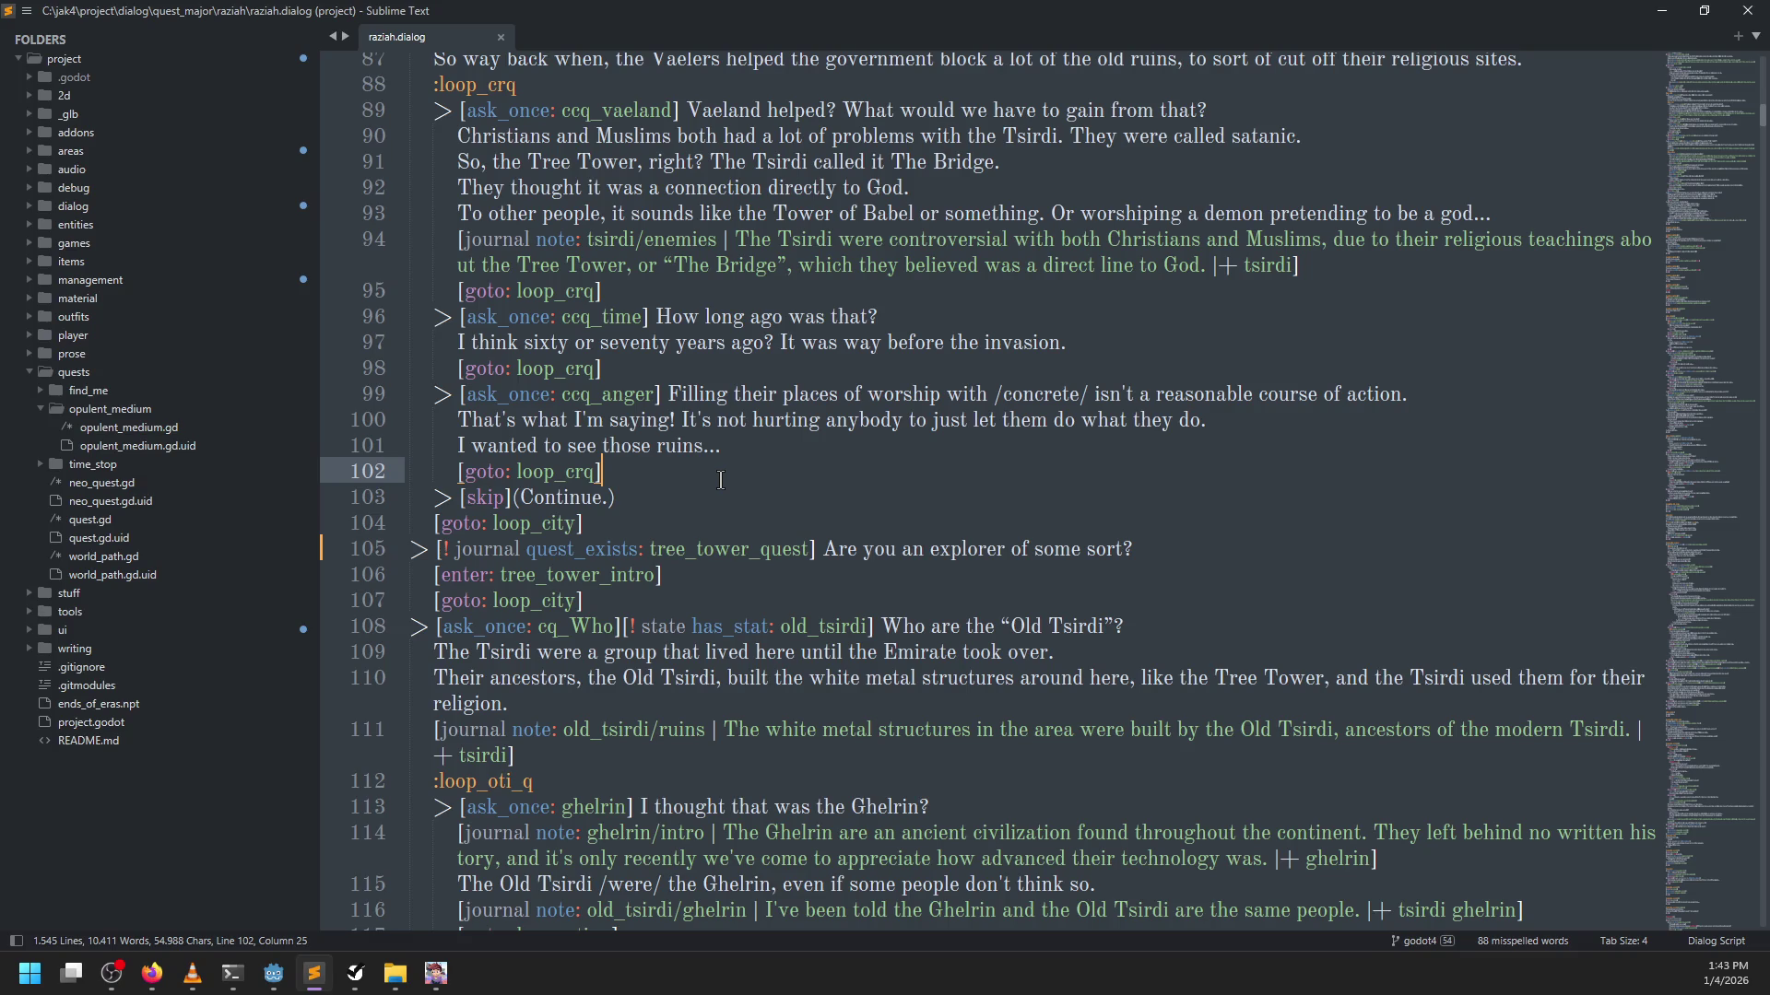
scroll(632, 467, "up", 3)
key("F12")
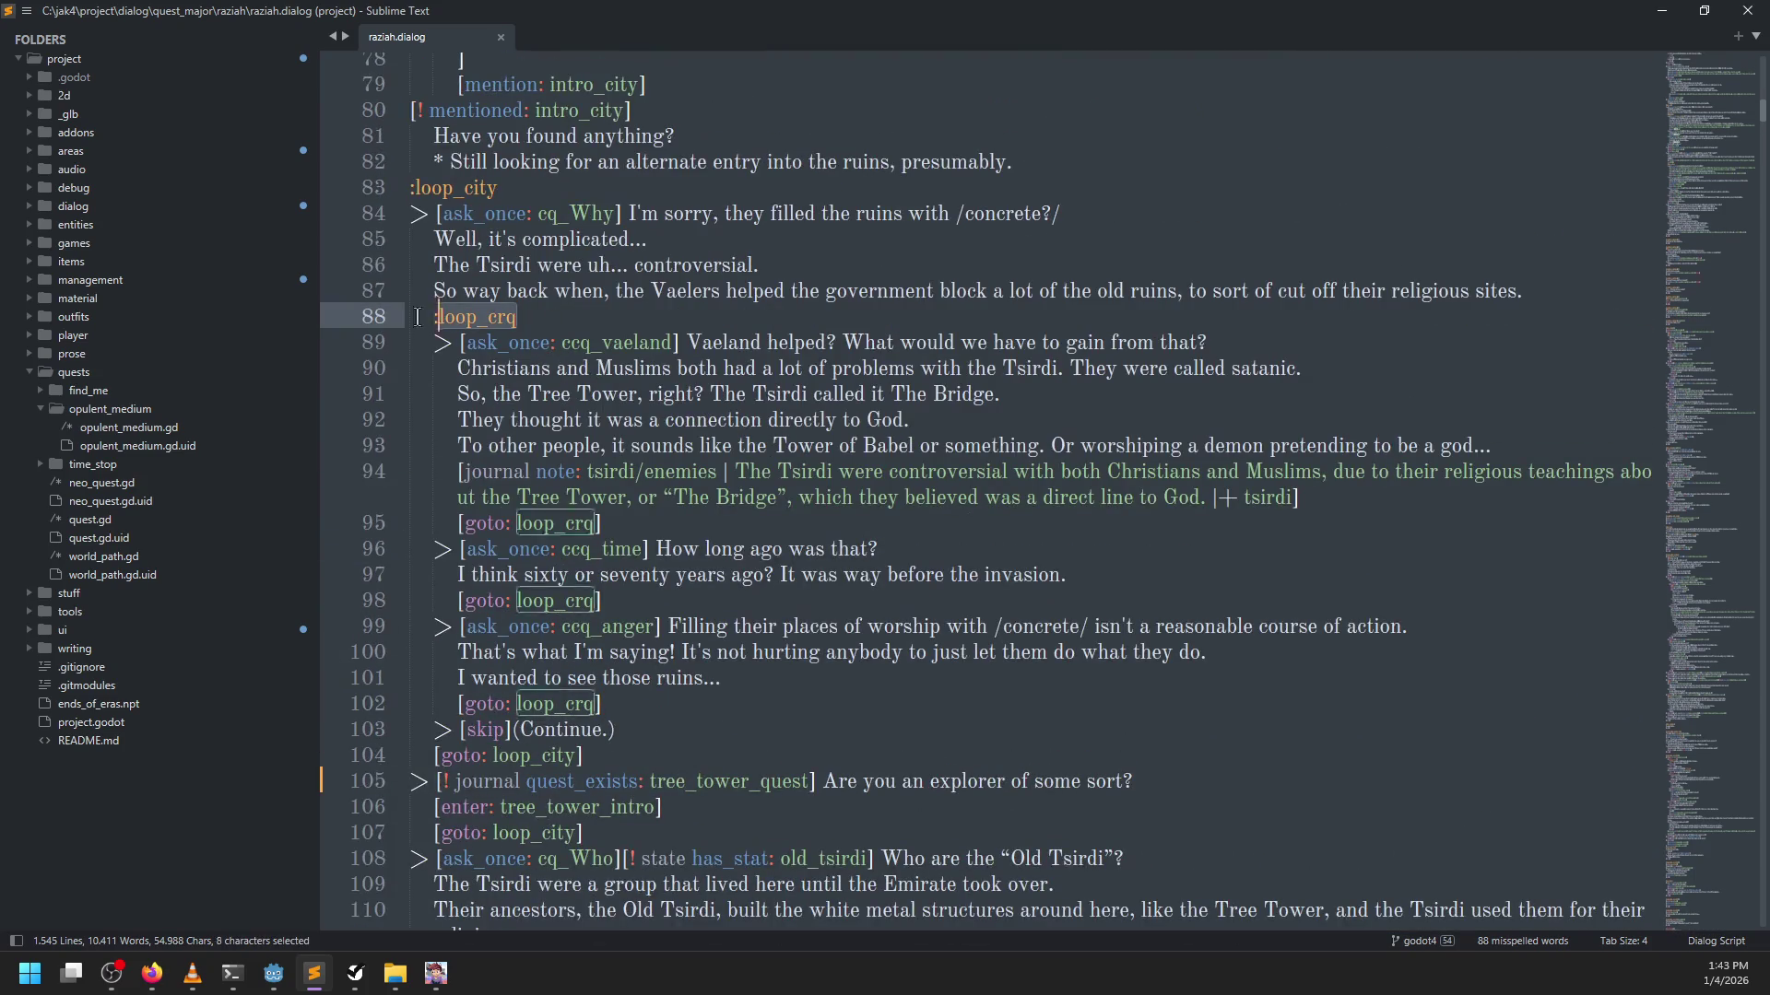
left_click(697, 593)
scroll(686, 567, "down", 5)
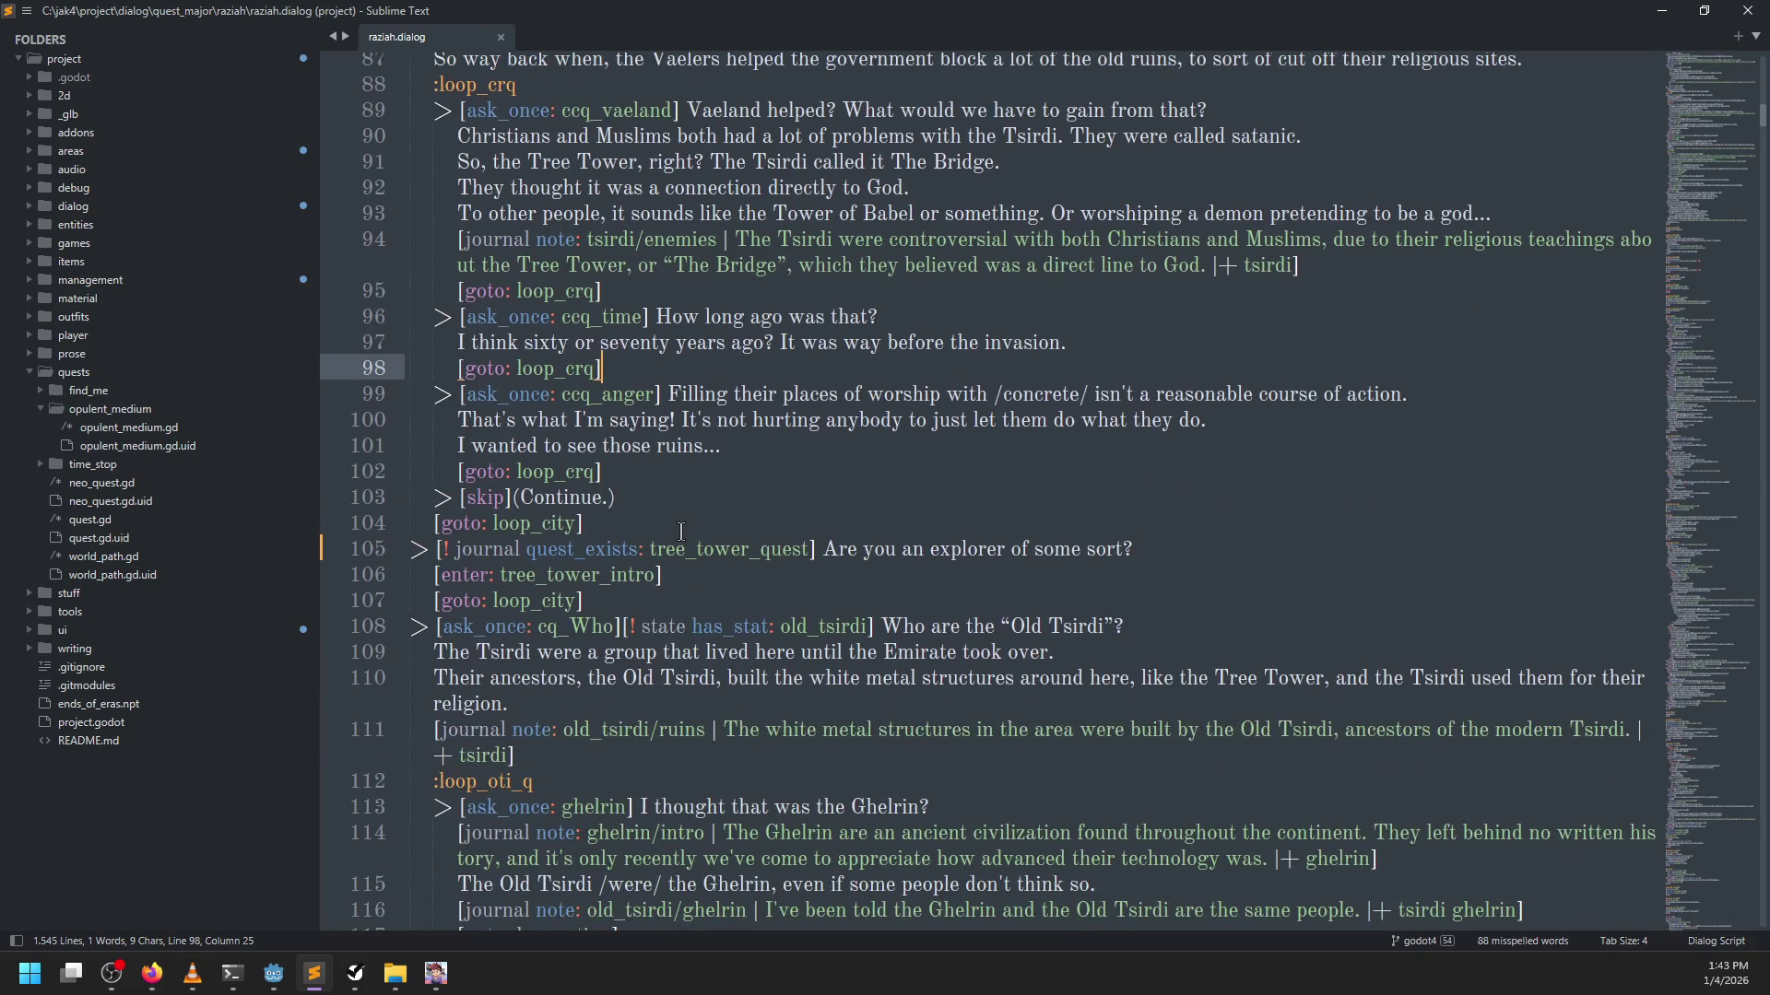
left_click(570, 538)
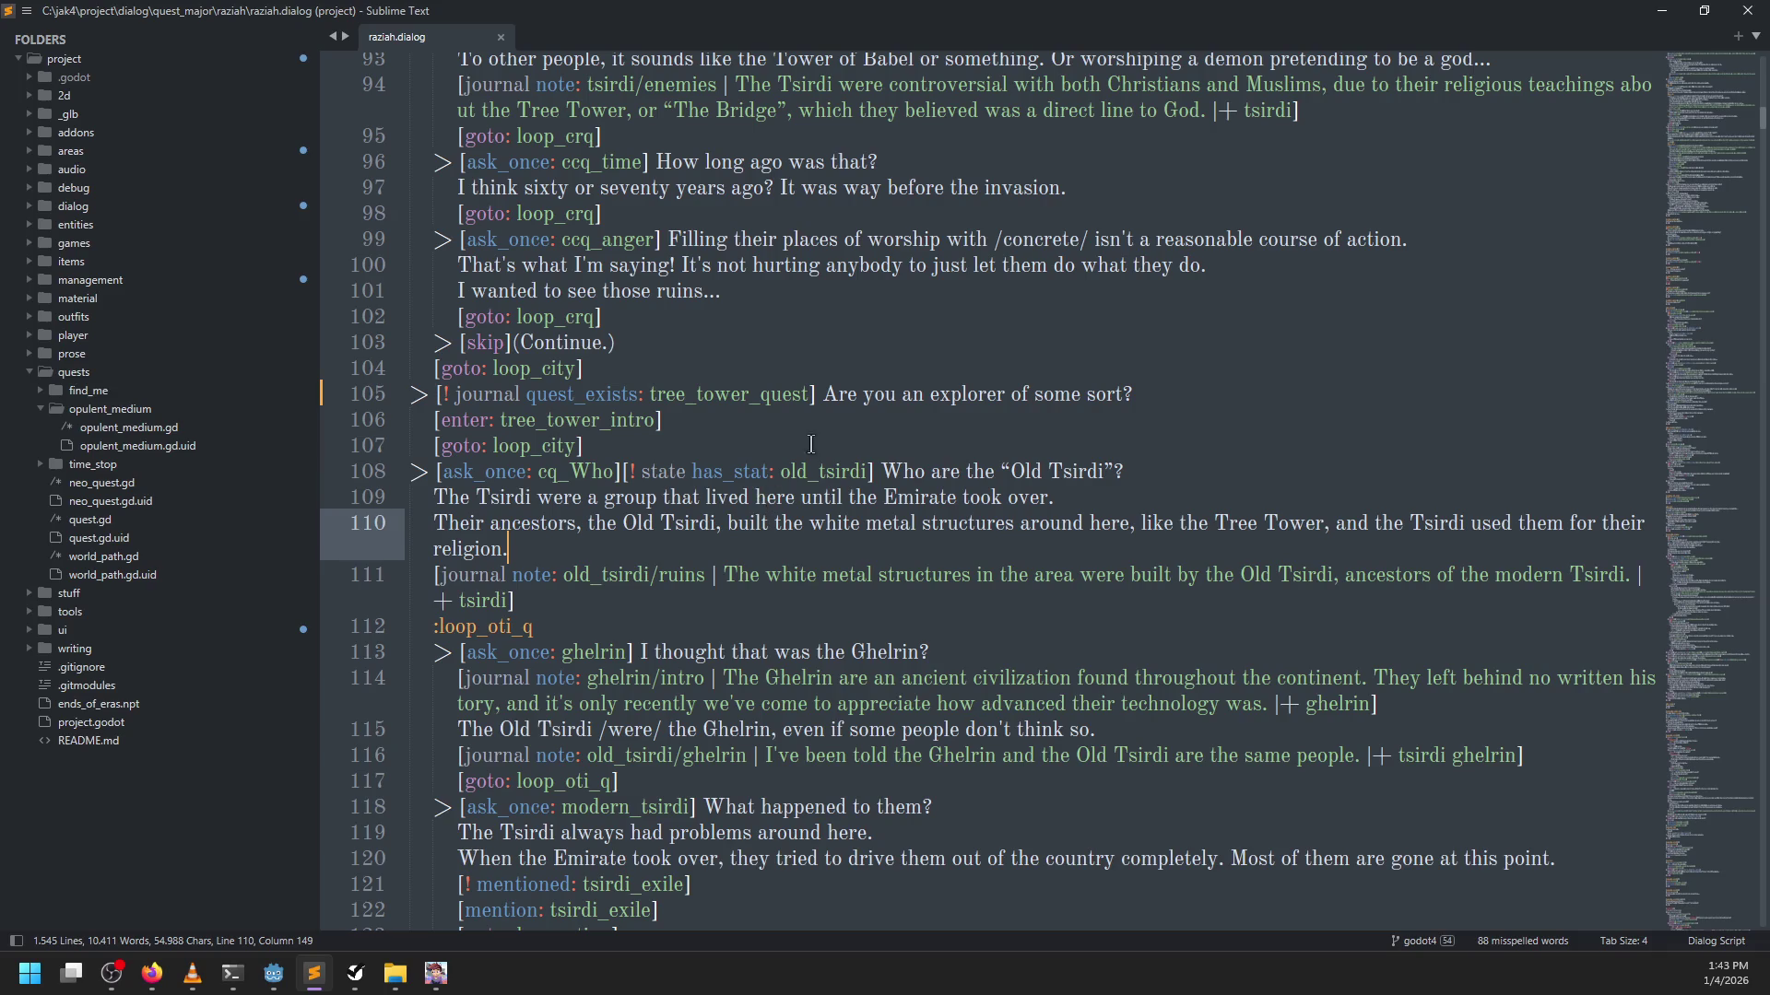
scroll(763, 523, "down", 10)
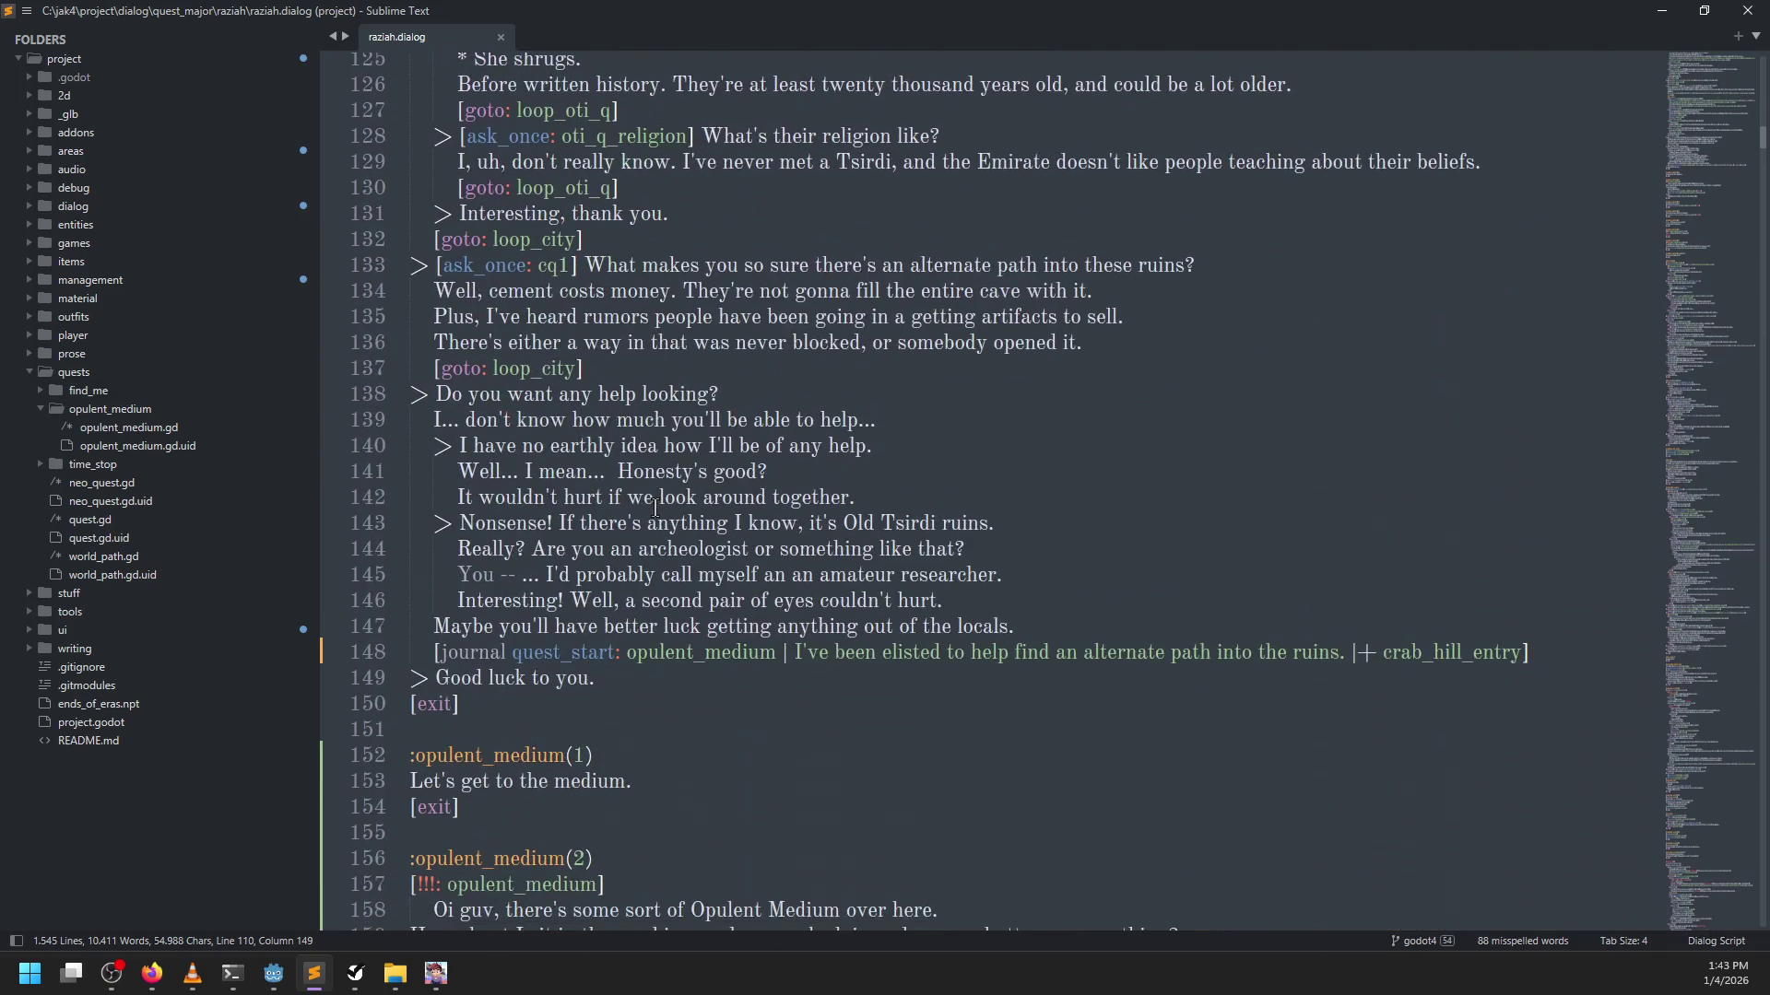
key("alt+Tab")
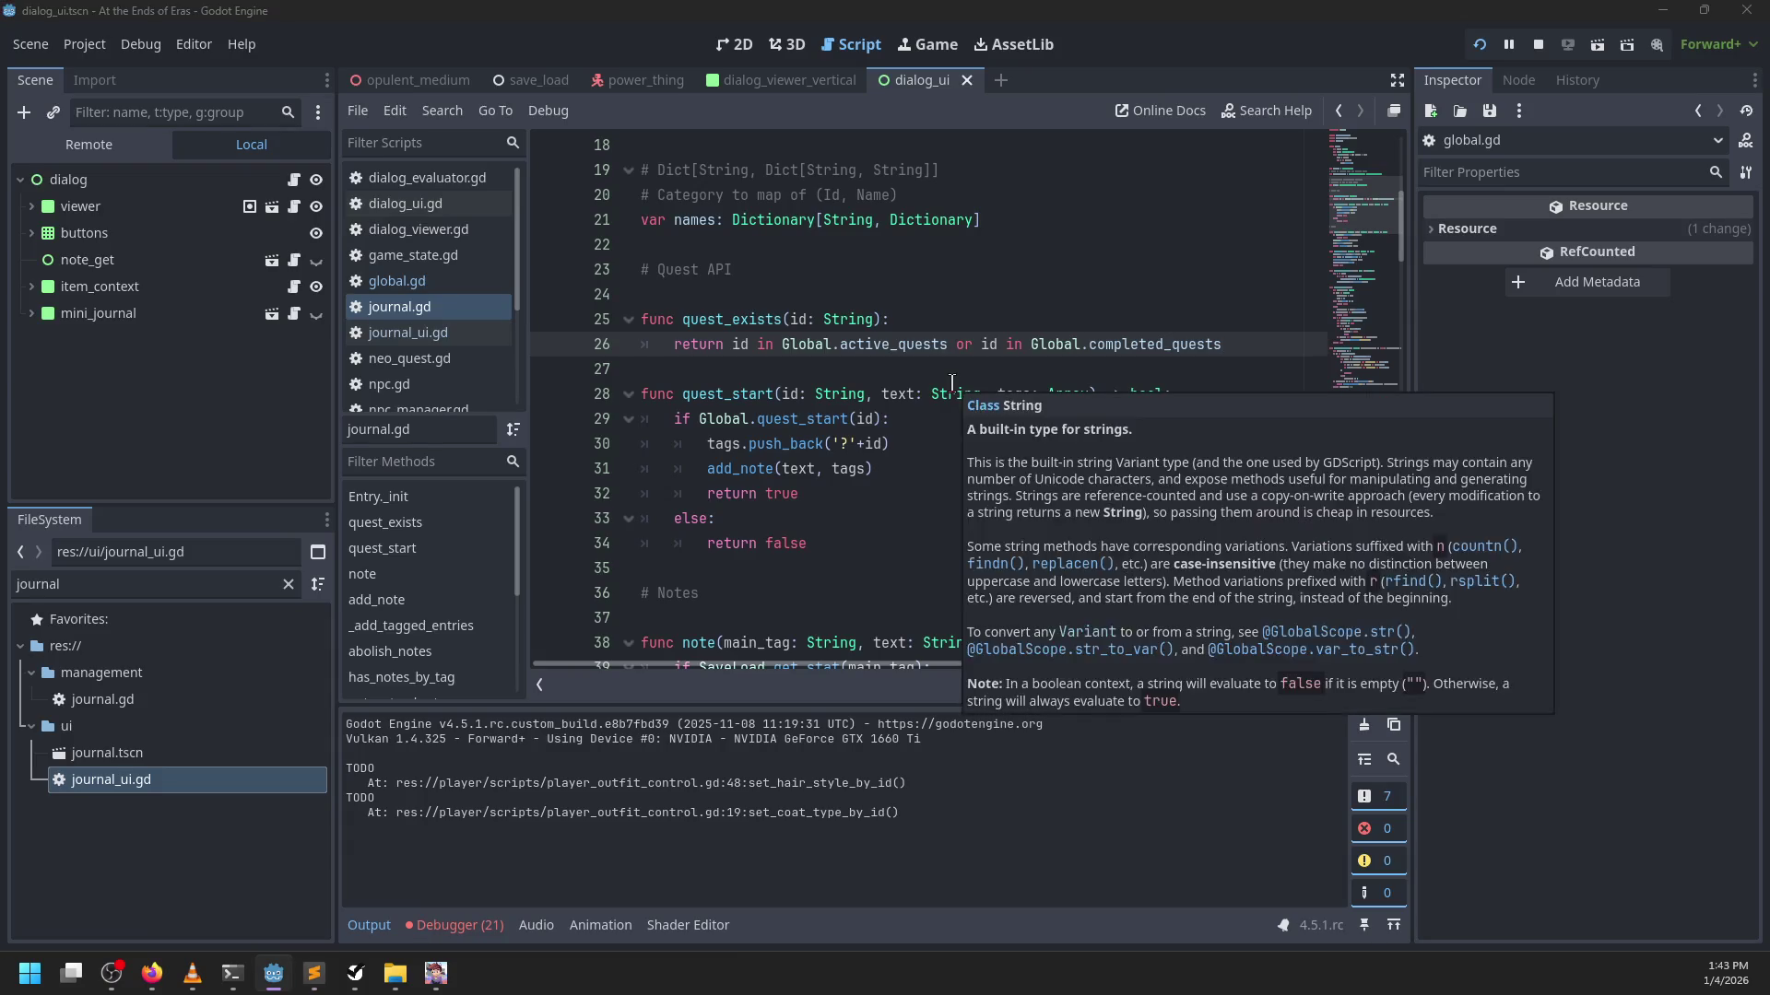
Play Raziah's dialogue through, replying 'Do you want any help looking?' and 'I have no earthly idea'
key("alt+Tab")
key("Return")
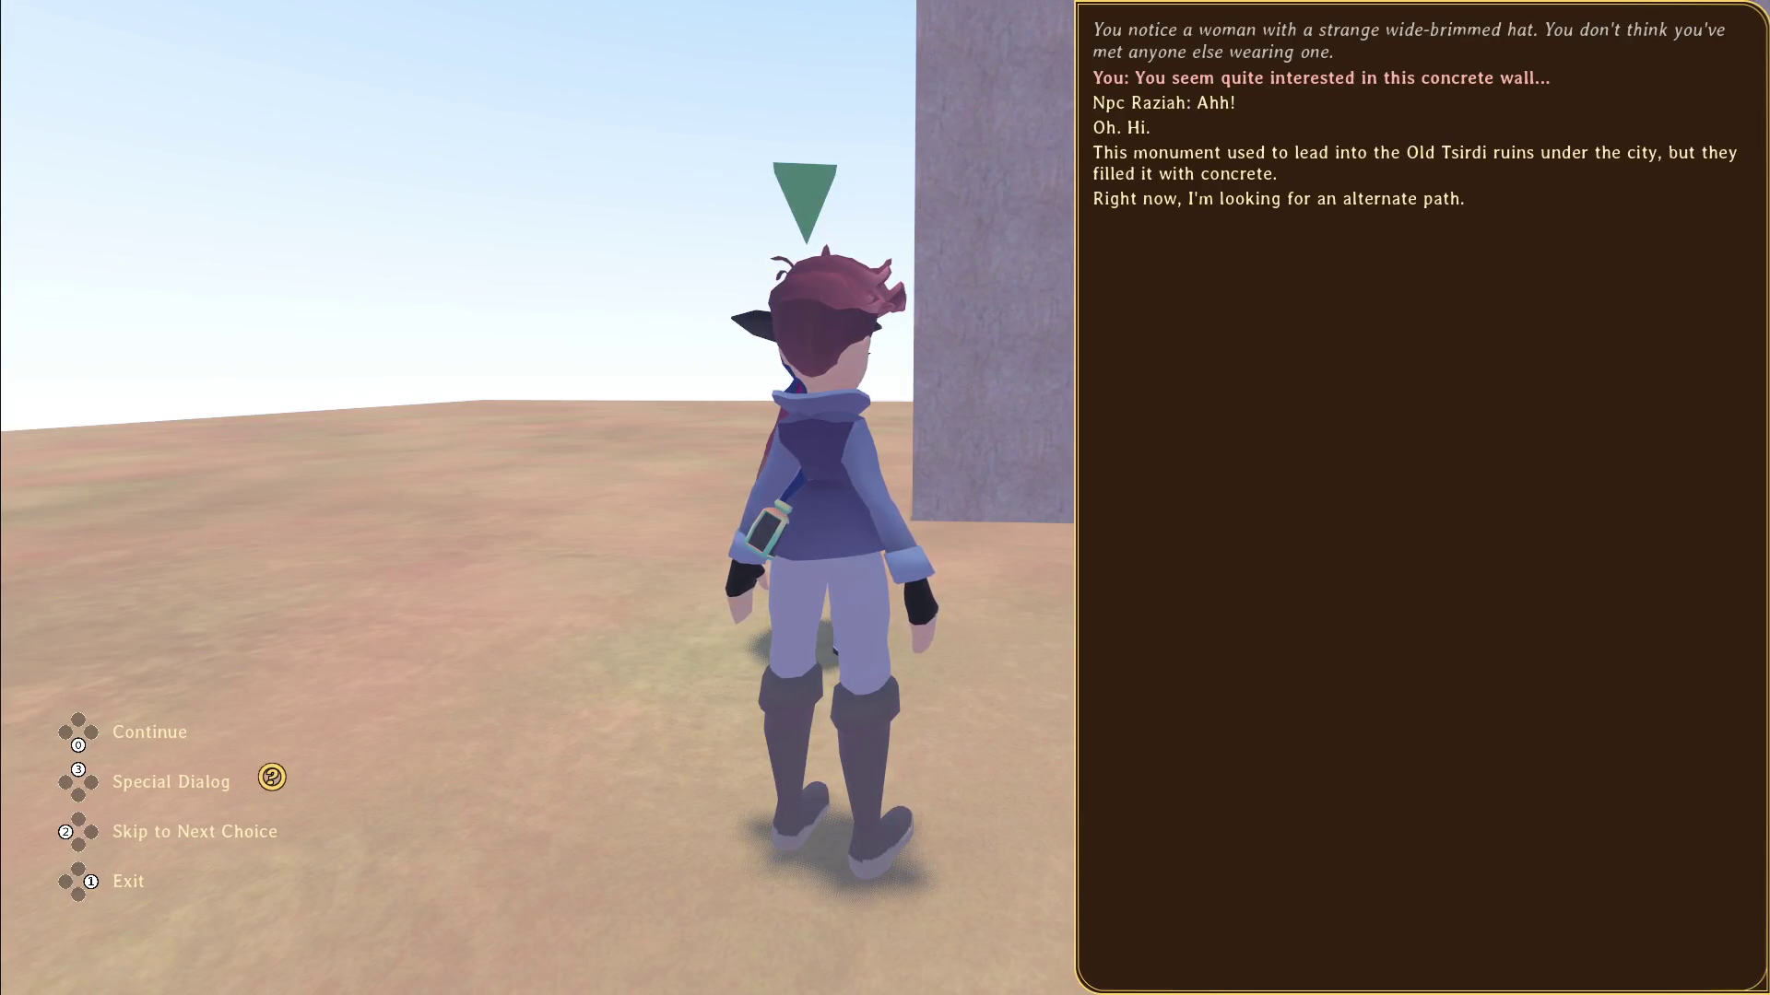
key("Up")
key("Down")
key("Down")
key("Down")
key("Down")
key("Return")
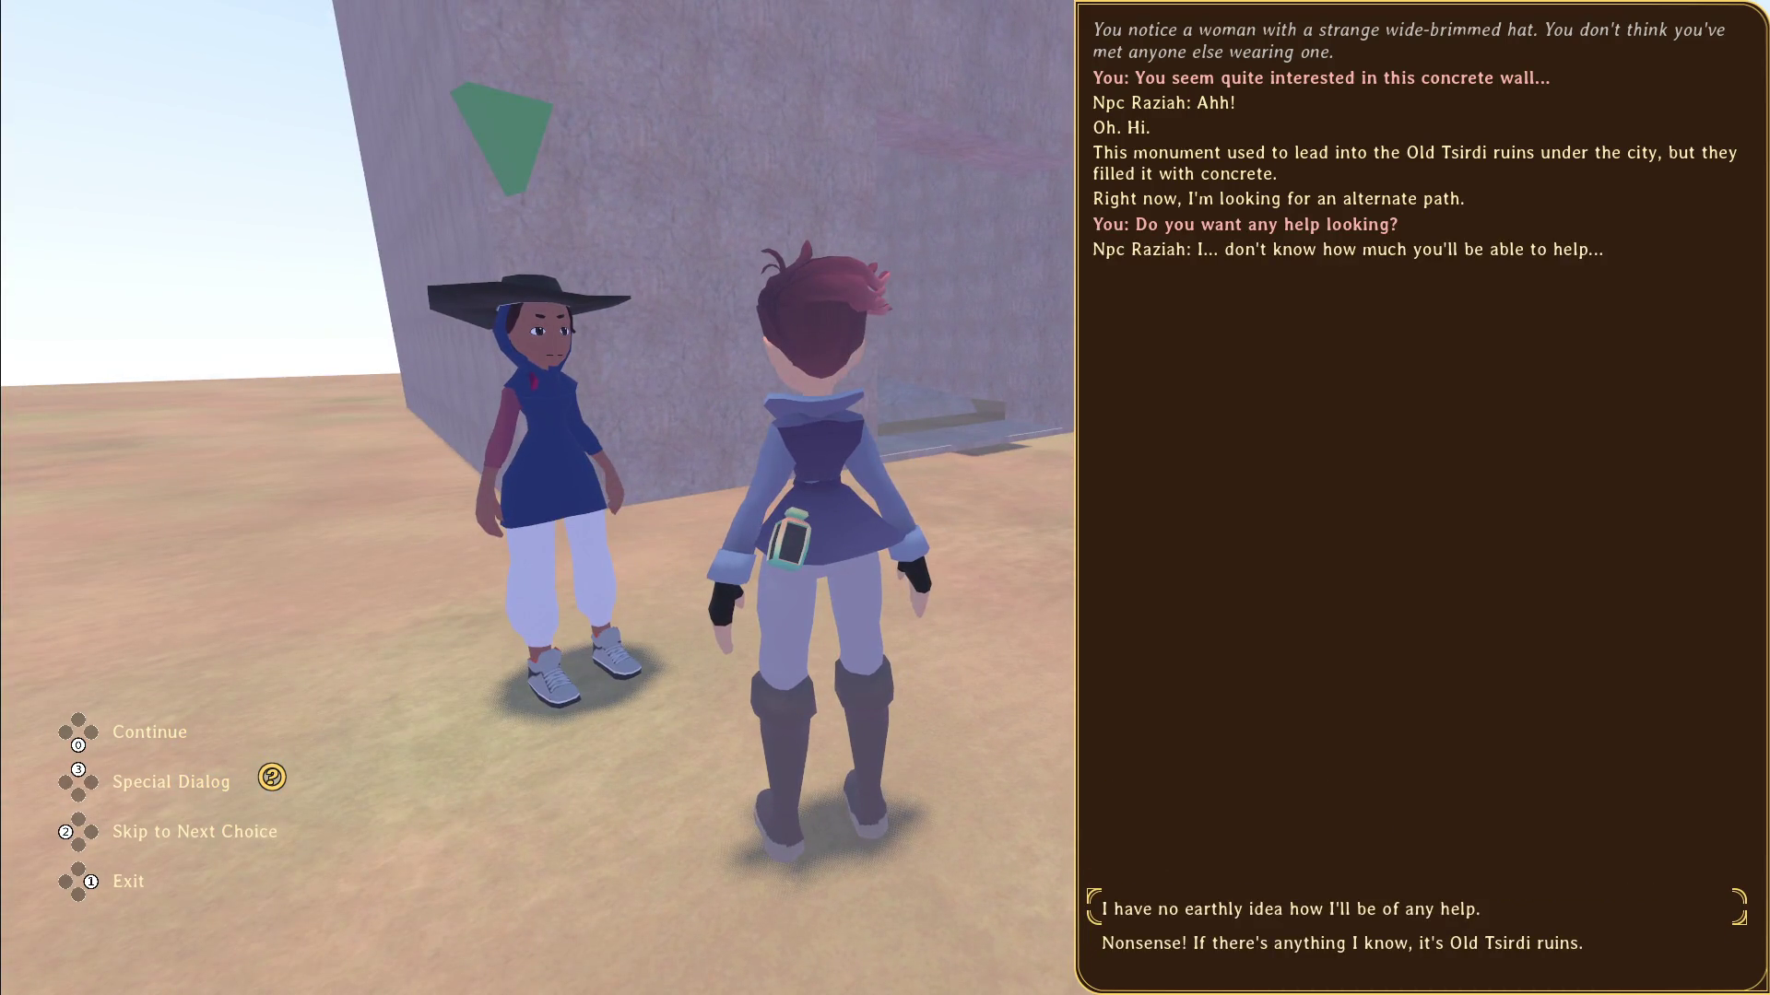
key("Return")
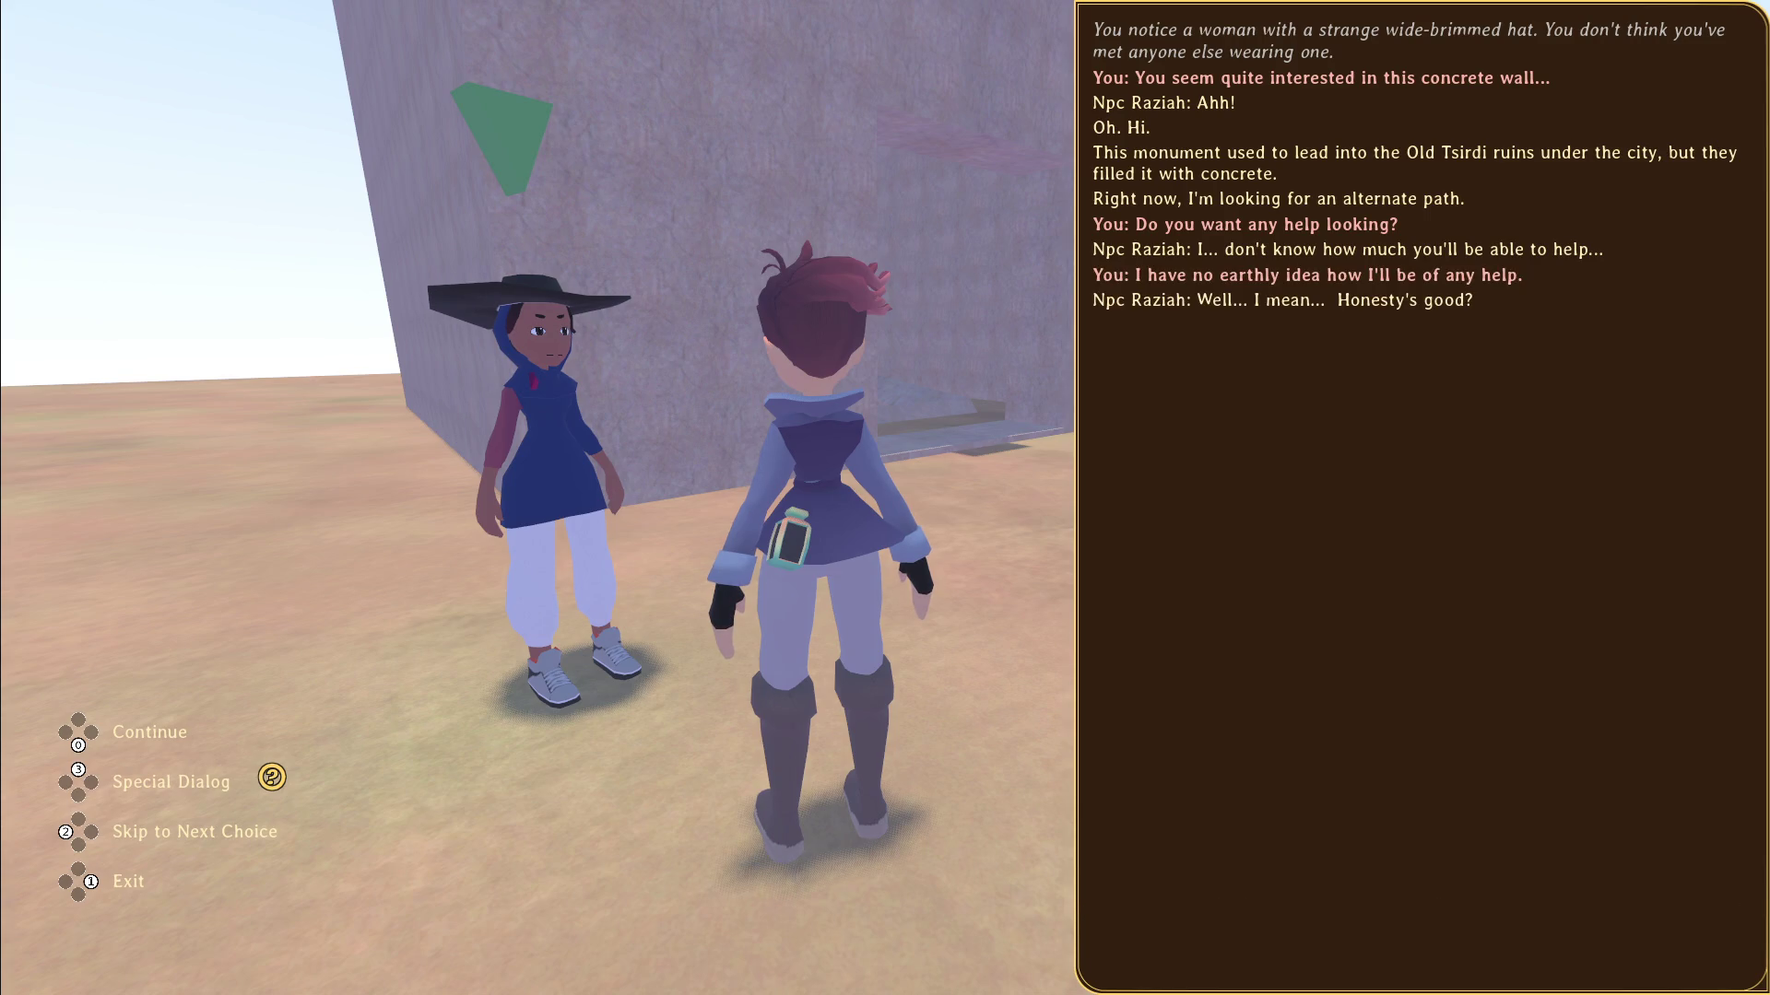
key("Return")
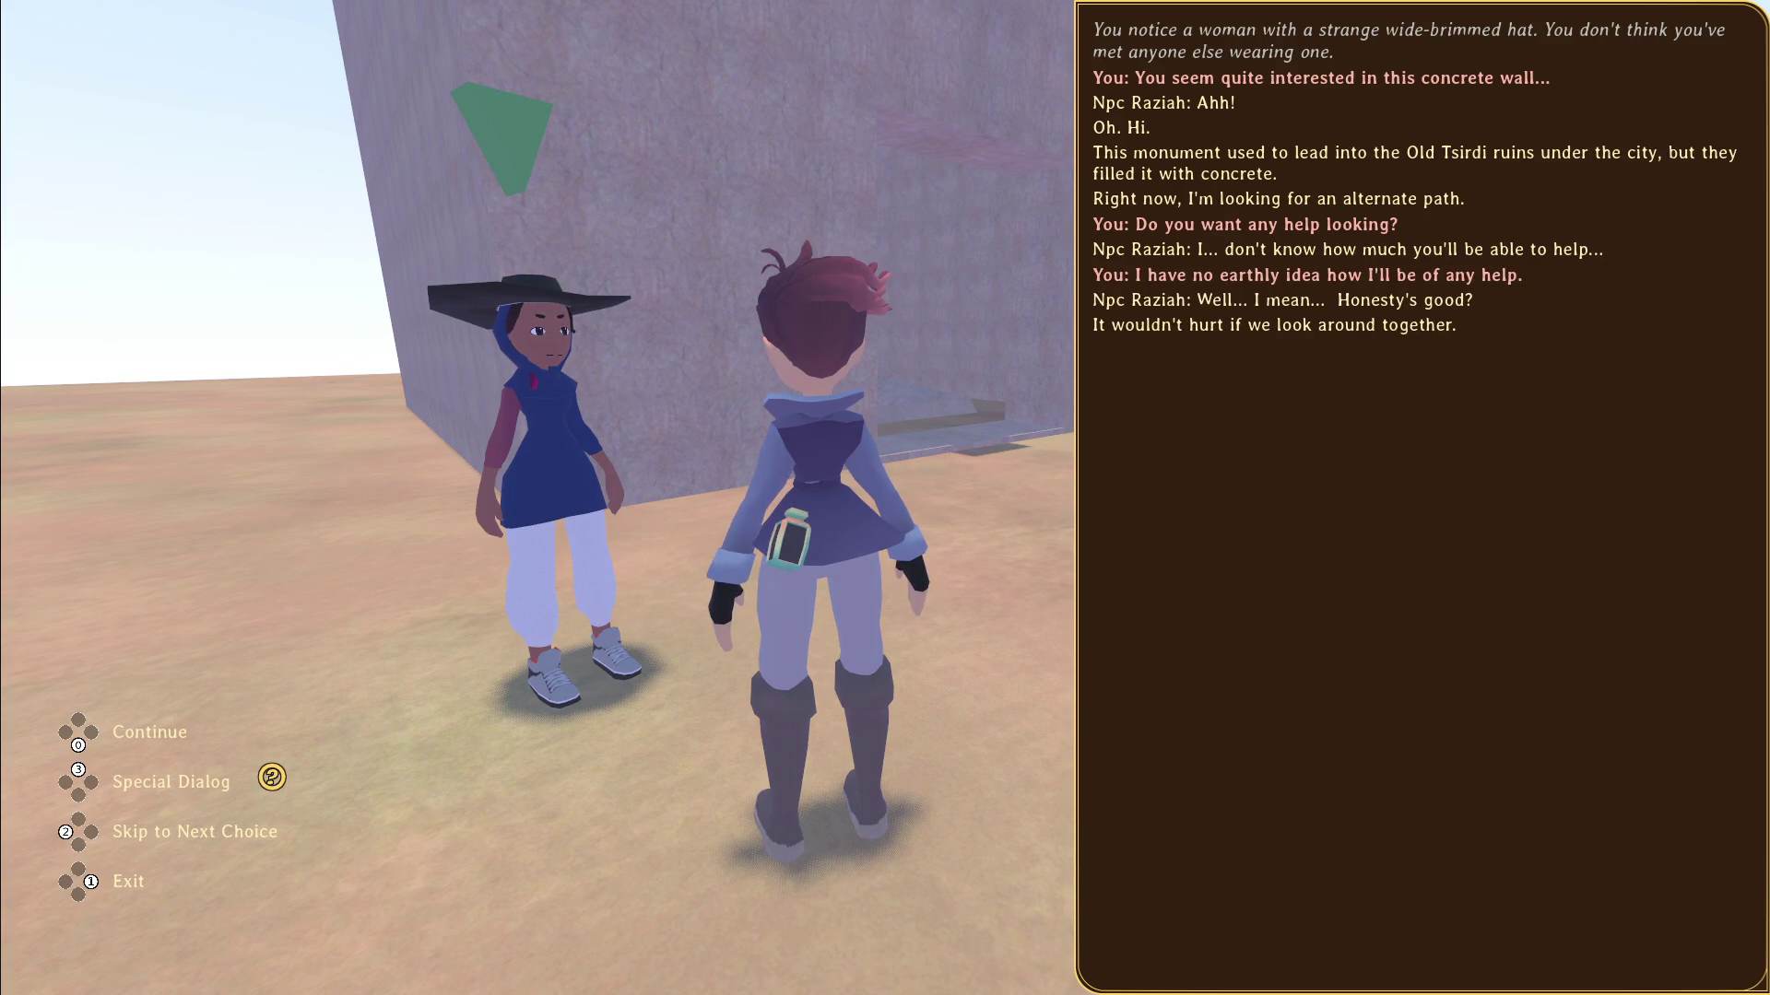
key("Return")
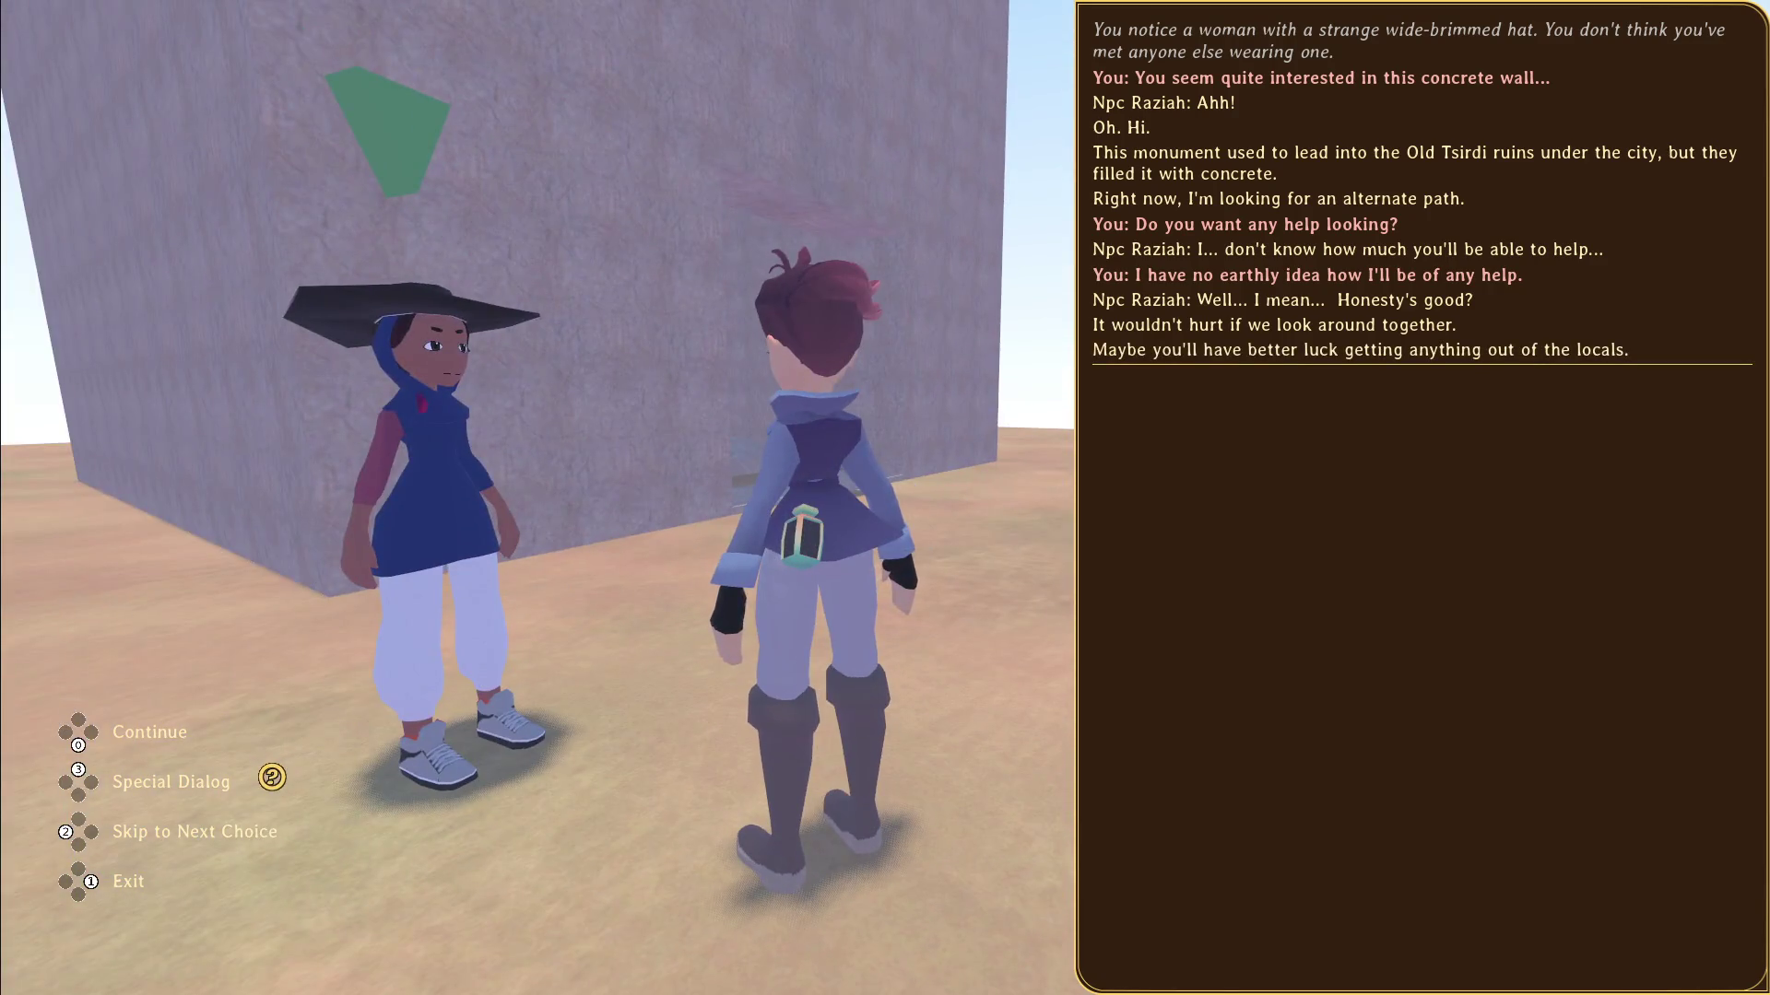
key("Return")
Talk to Raziah again, then run down into the monument's lower room to her block
key("d")
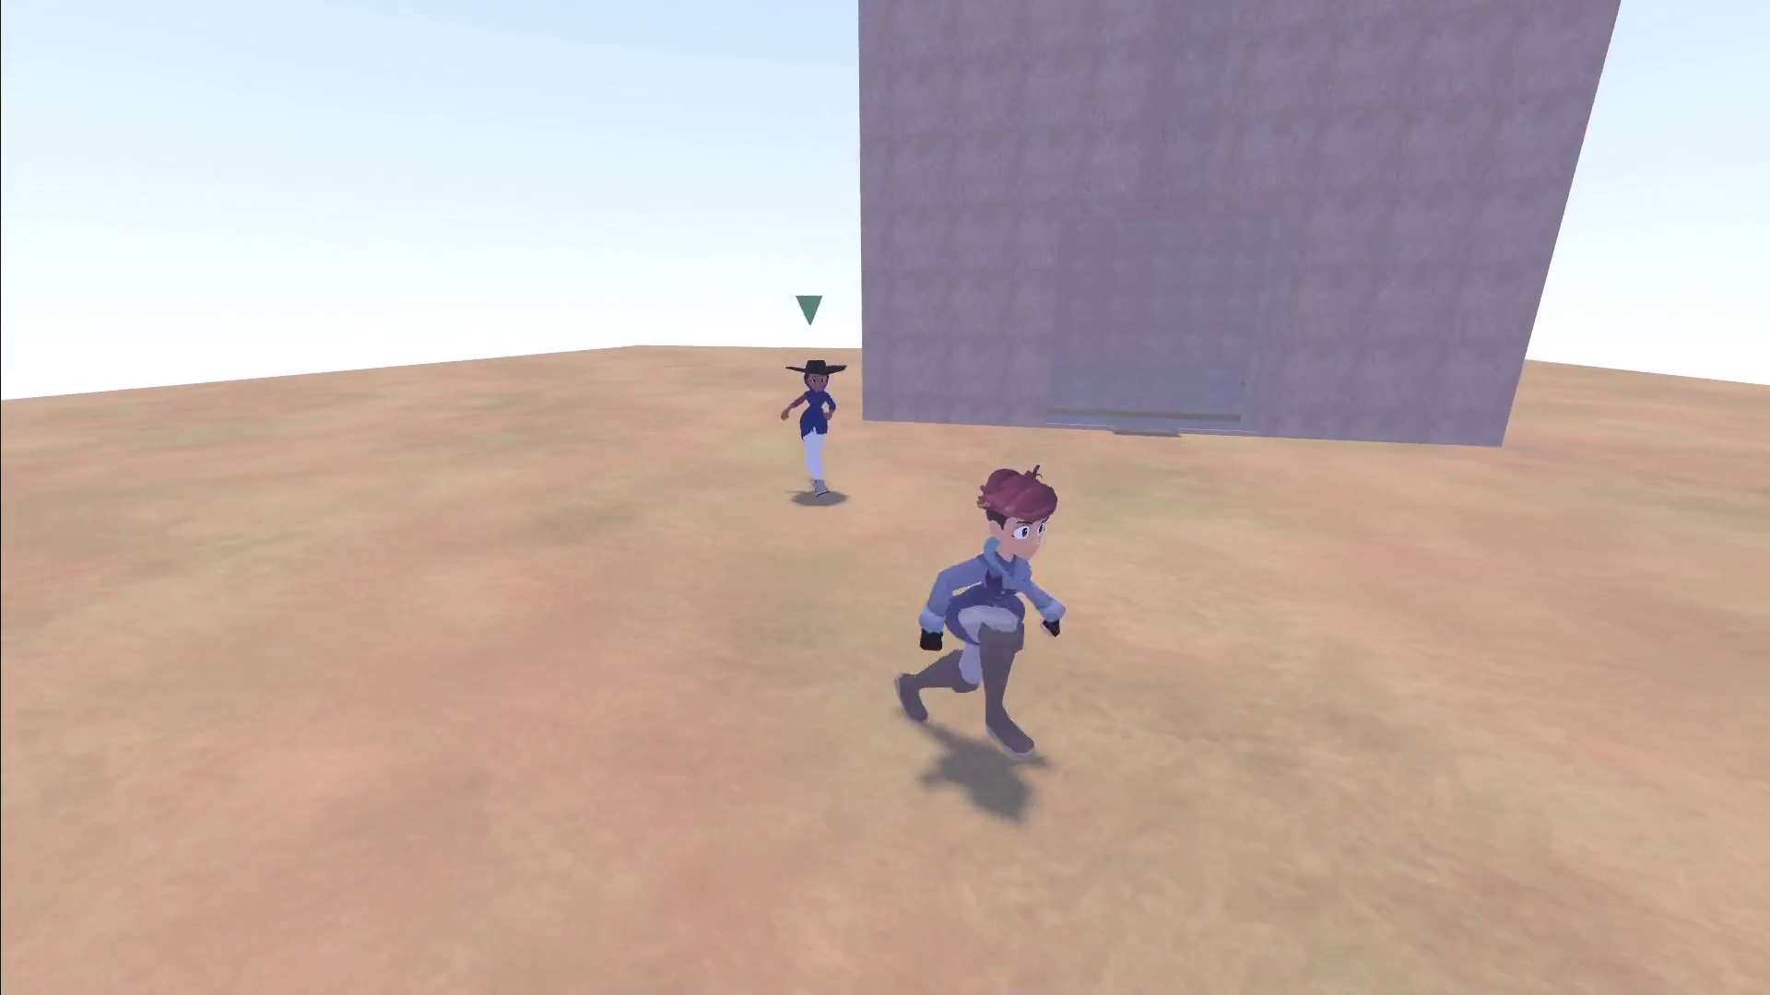
key("a")
key("w")
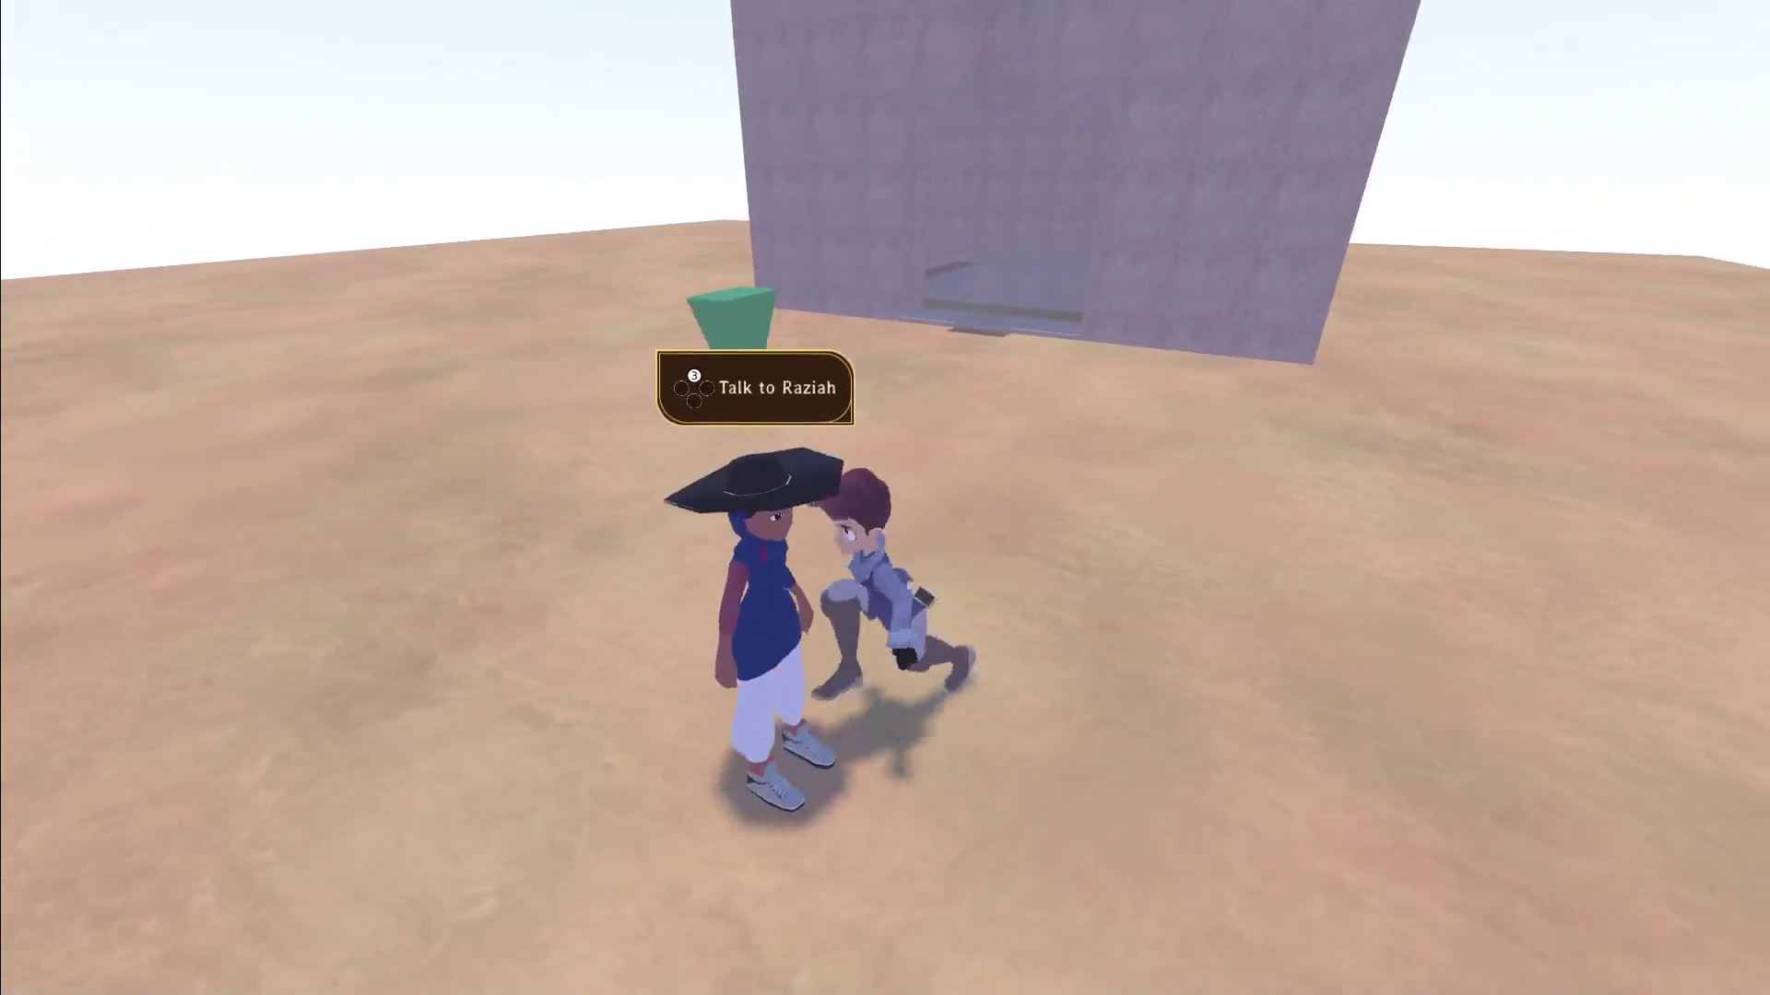
key("e")
key("Return")
key("w")
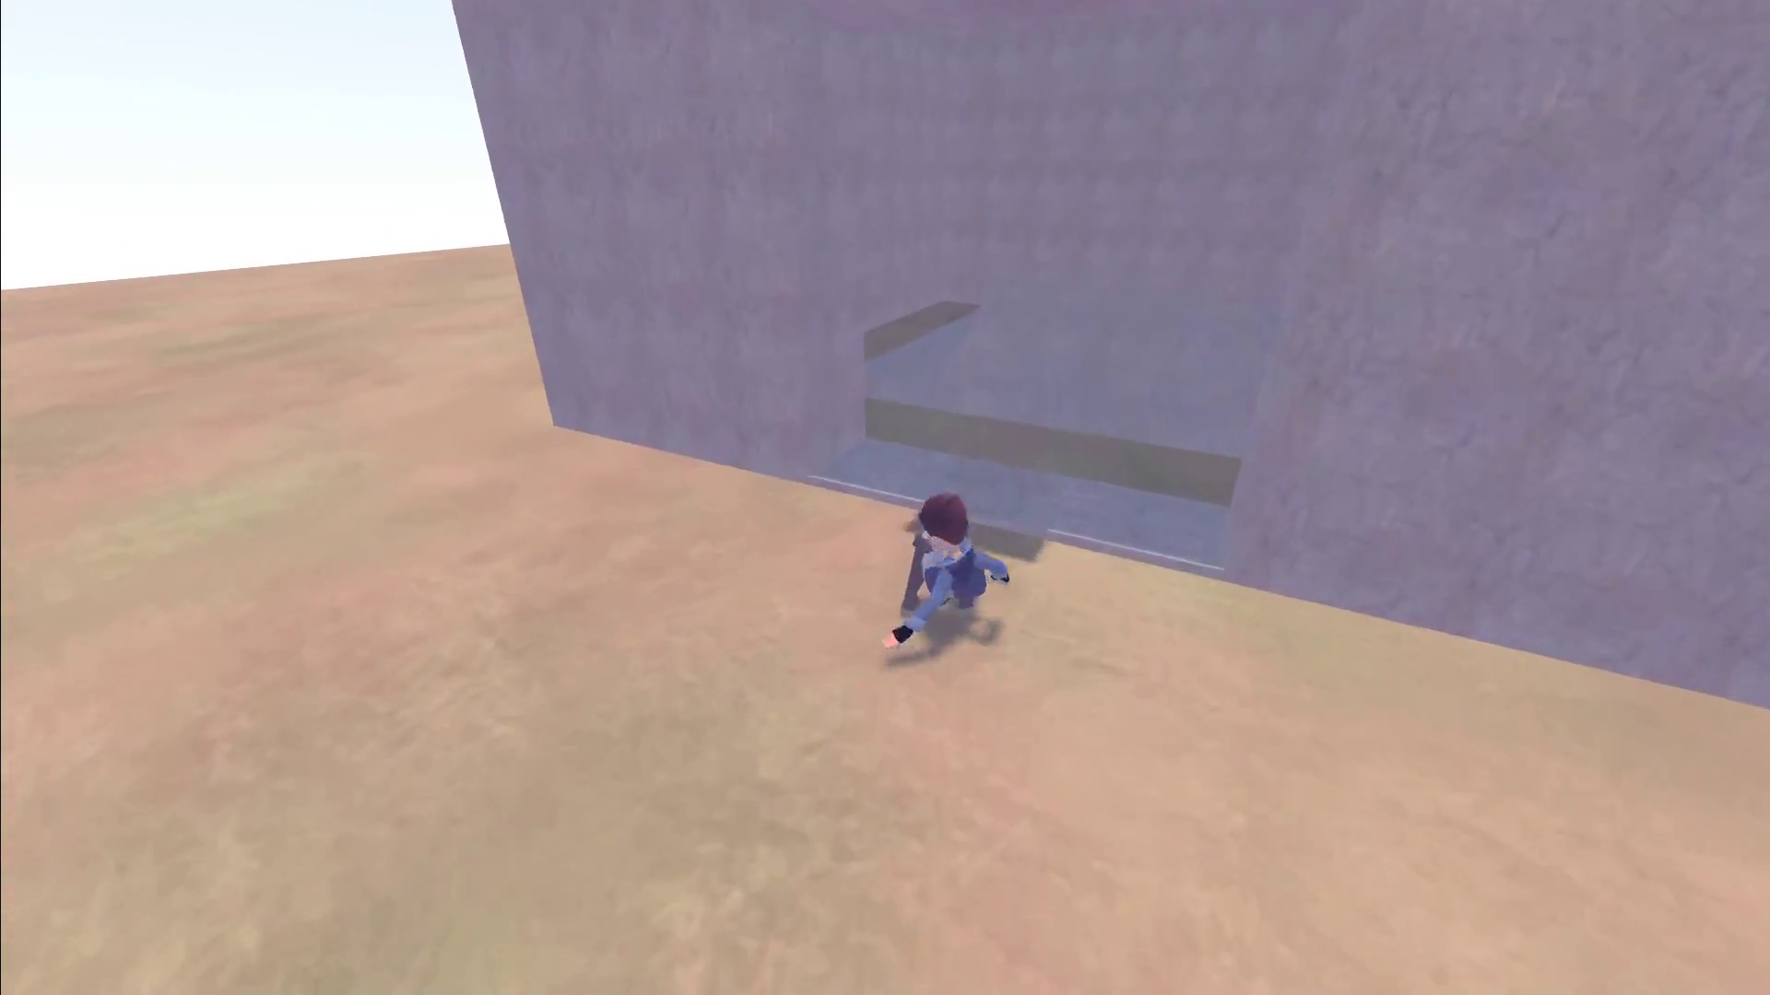
key("w")
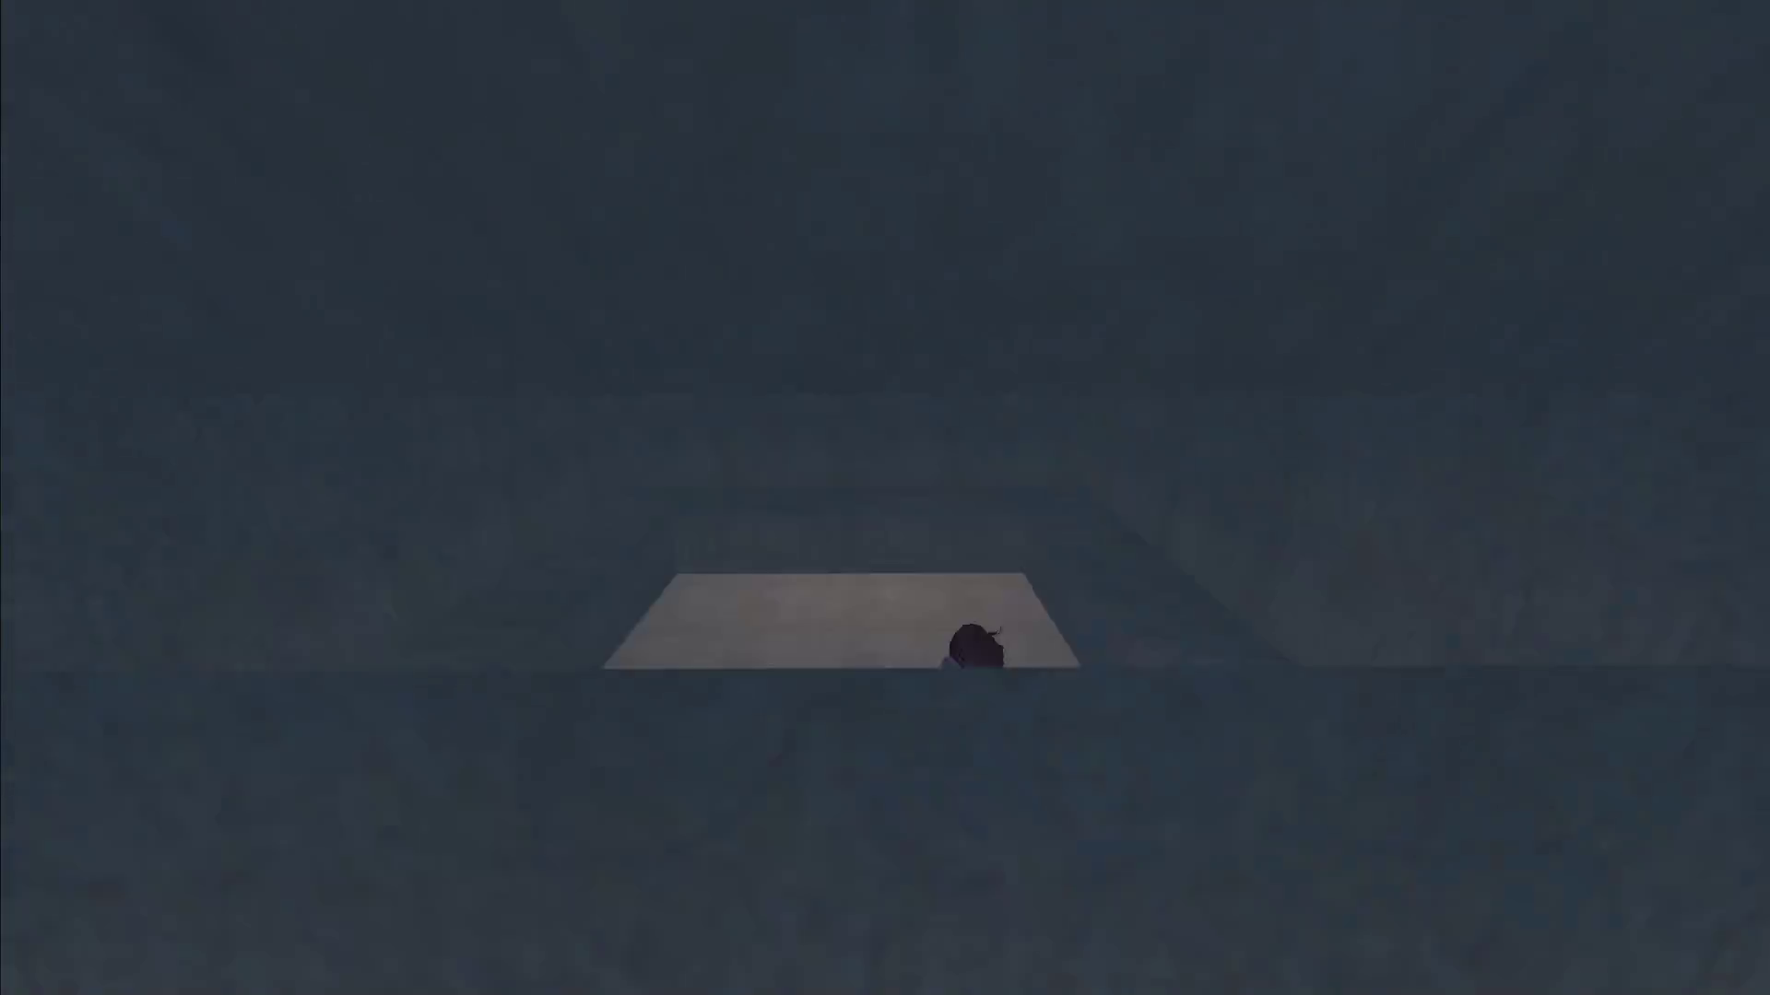
key("s")
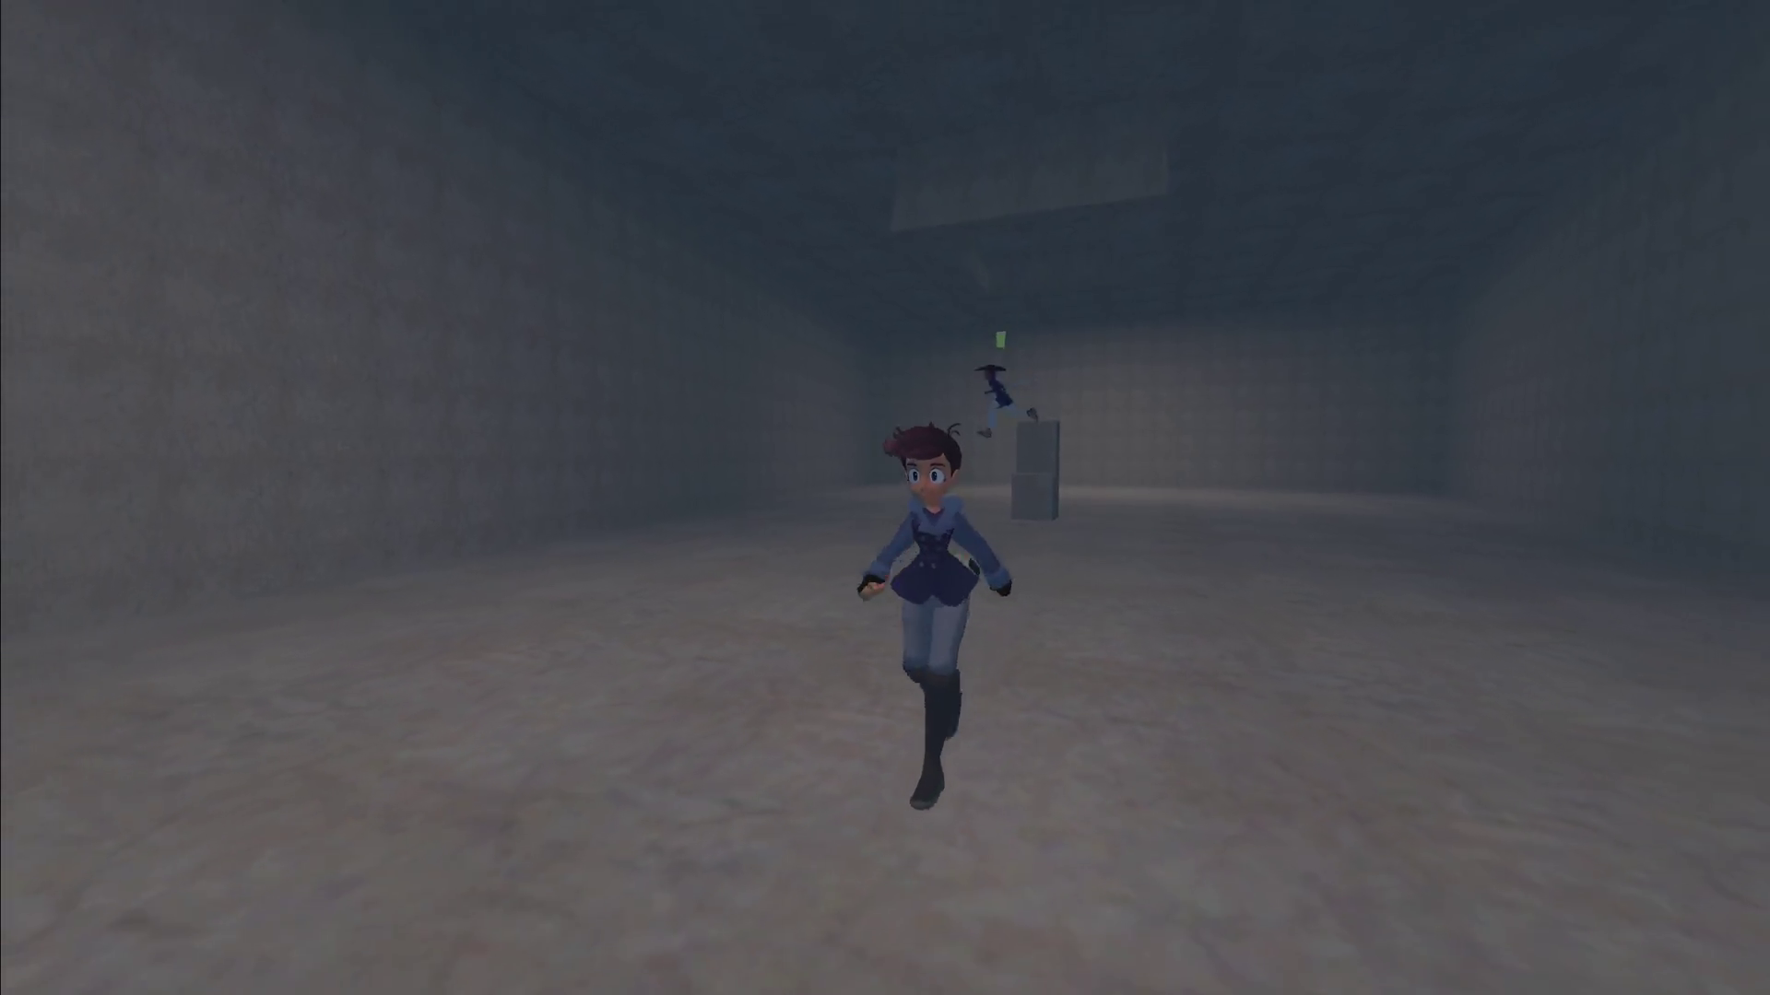
key("w")
key("d")
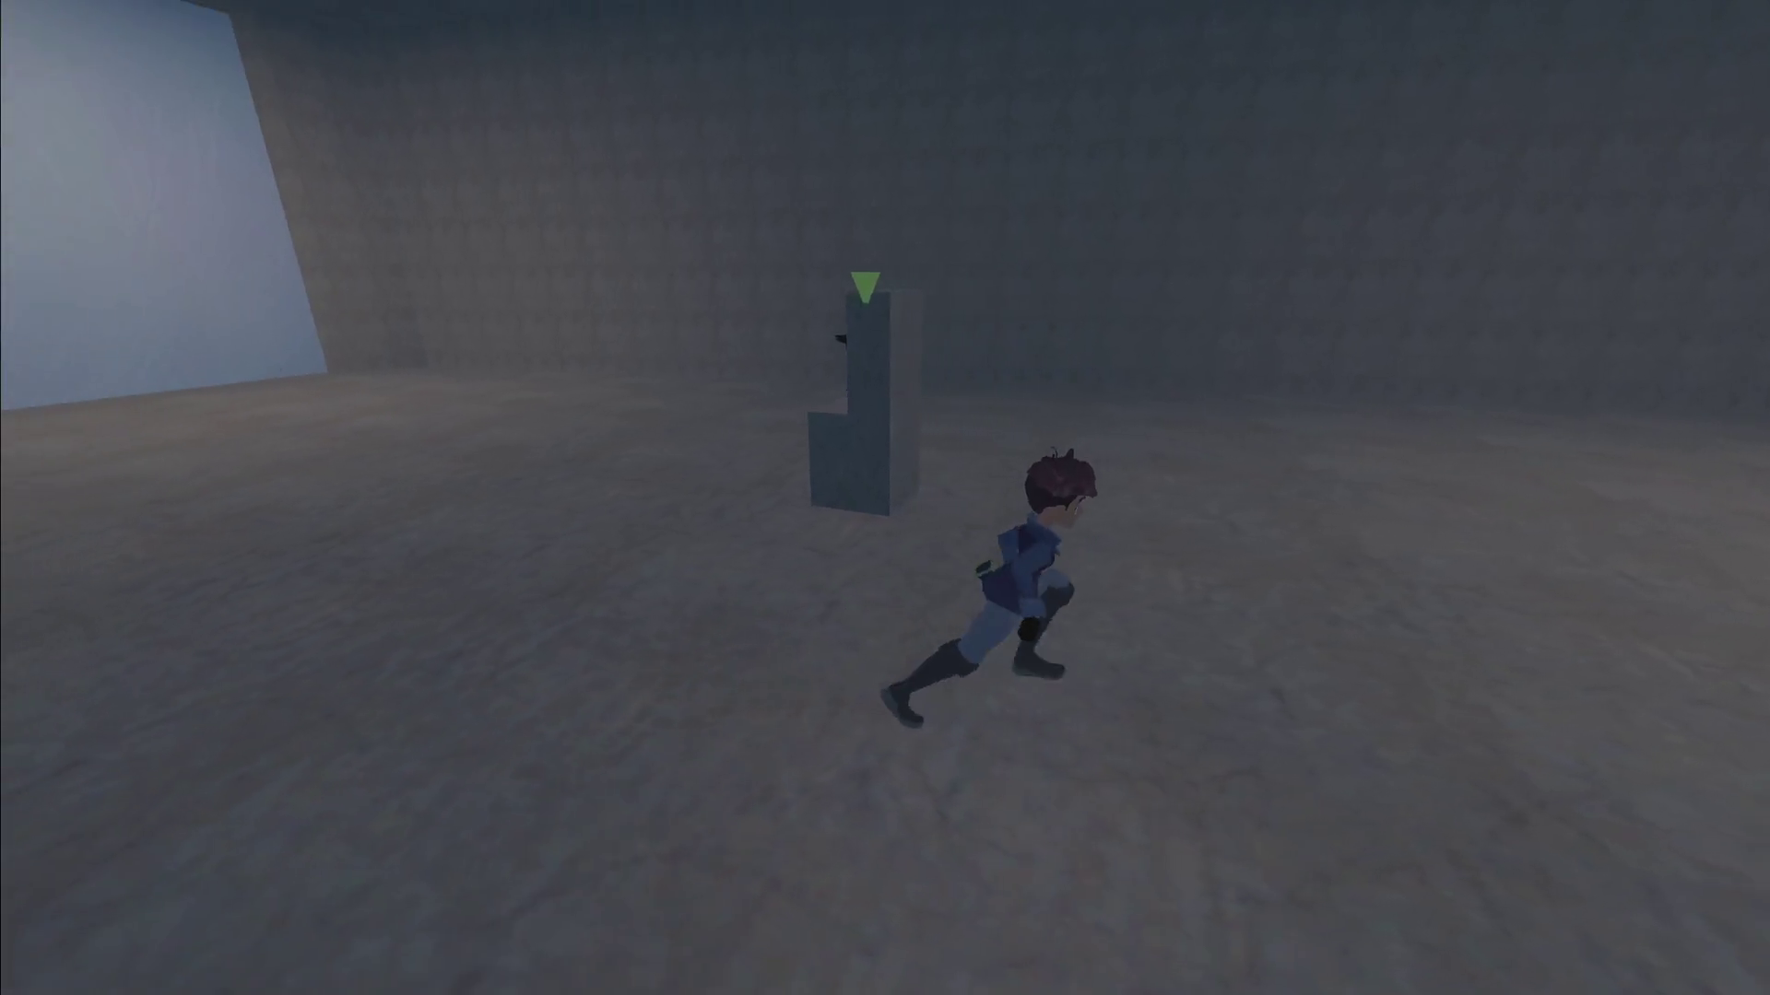
key("w")
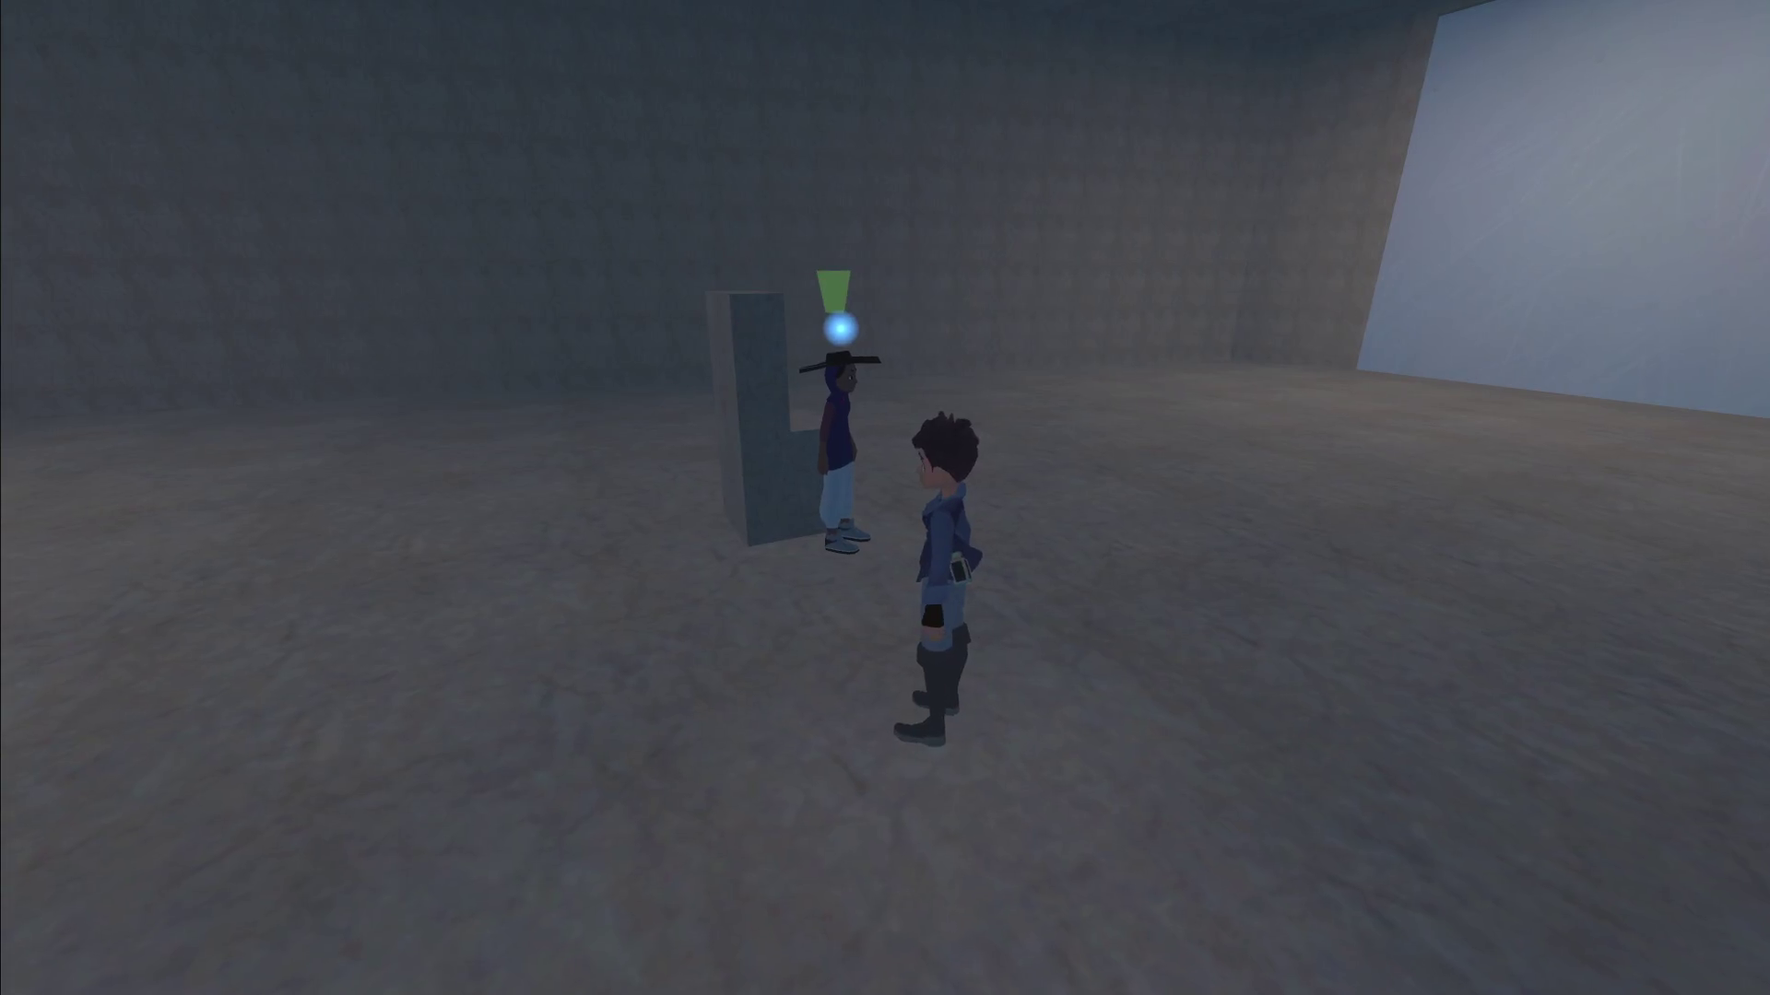
Agree to Raziah's machine plan with 'Sounds good.' and pause to the Main Menu
key("e")
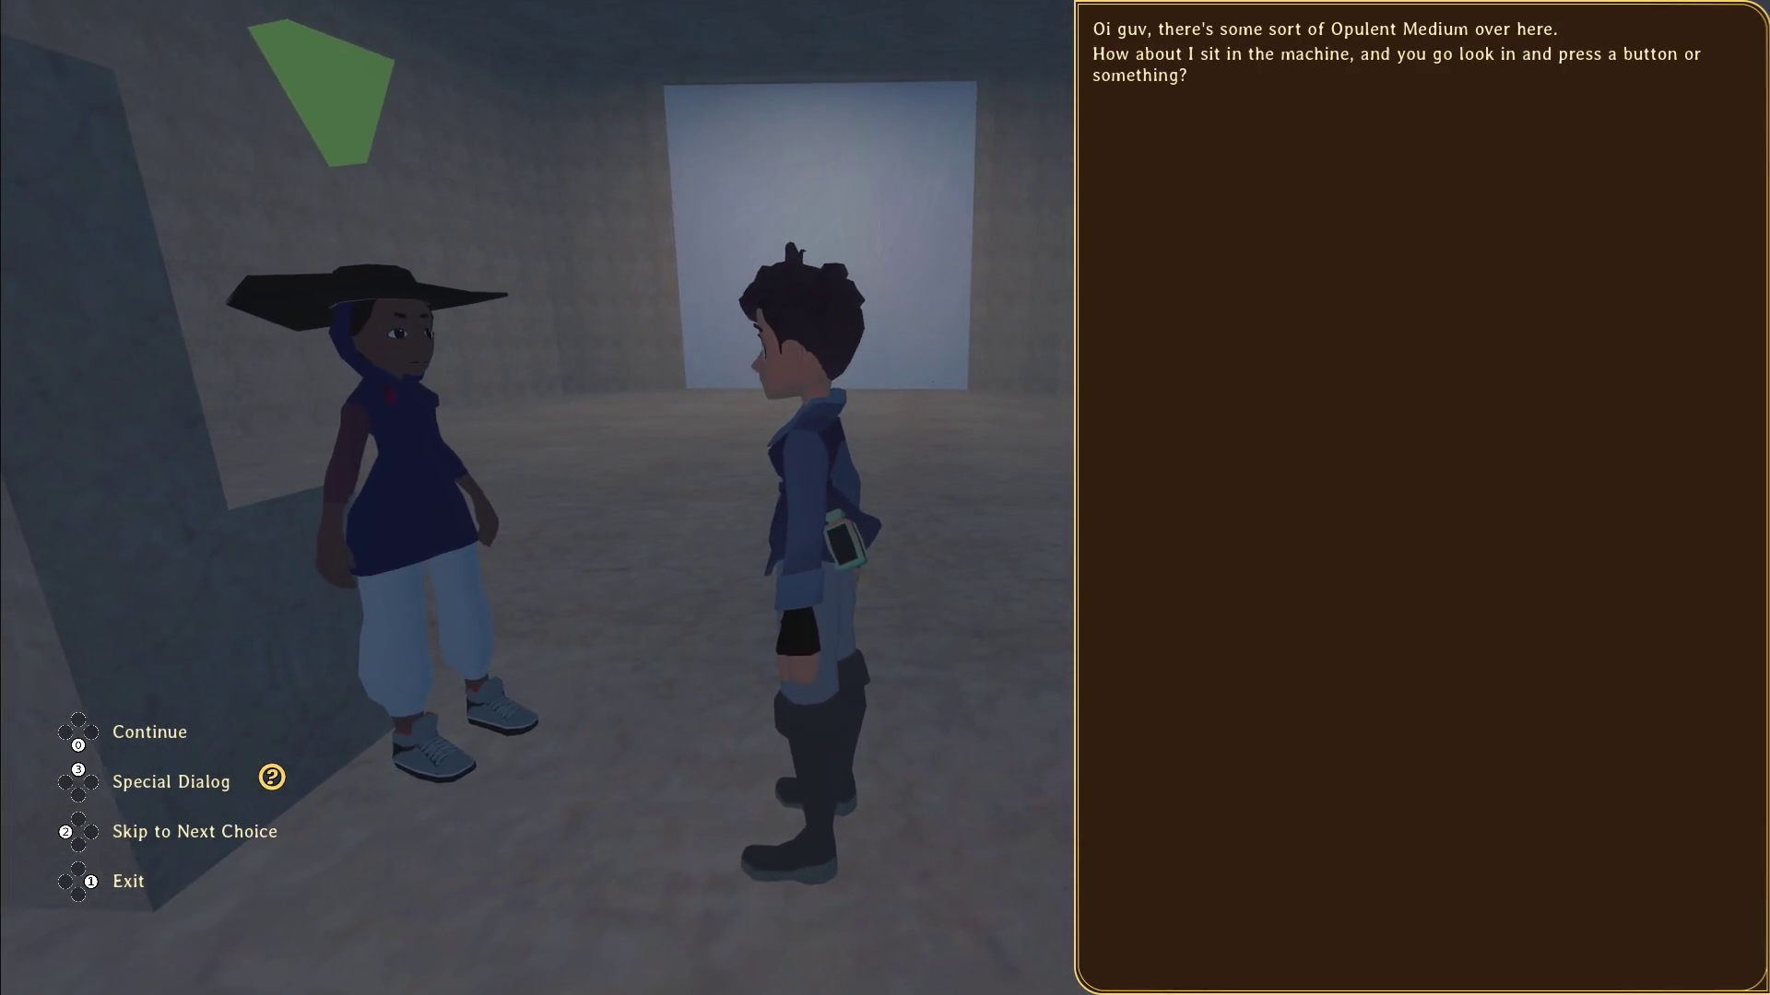
key("Return")
key("Return")
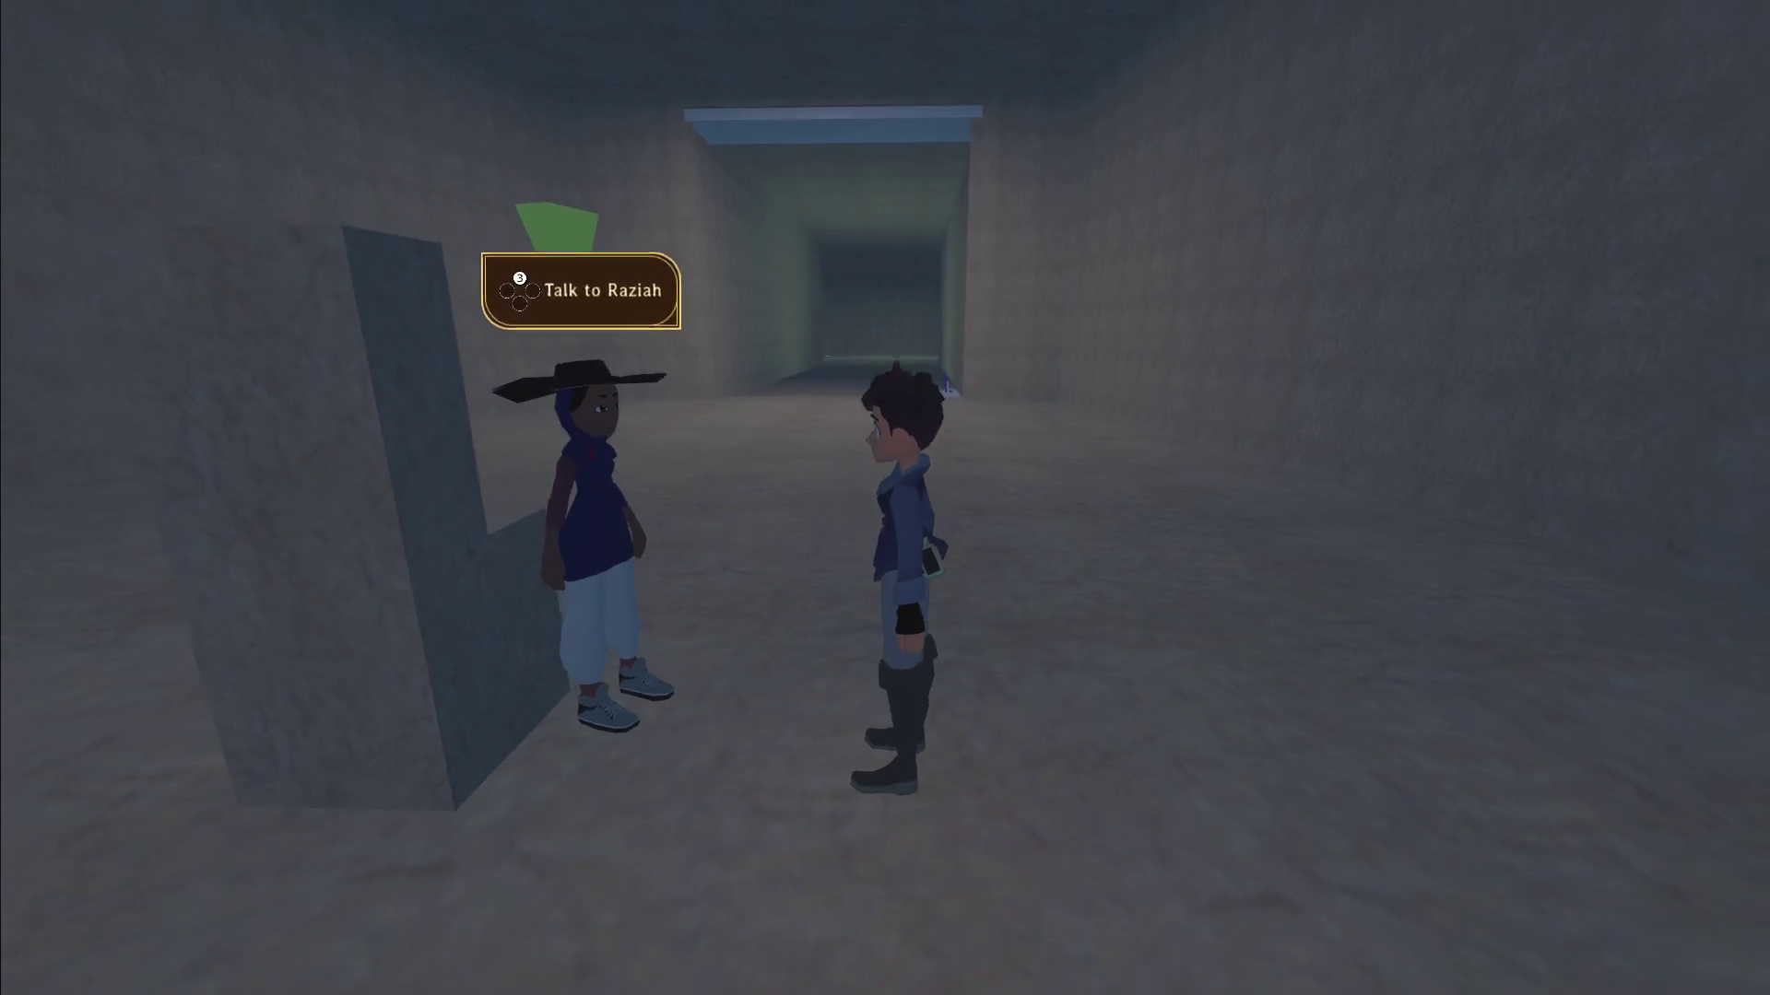
key("w")
key("Escape")
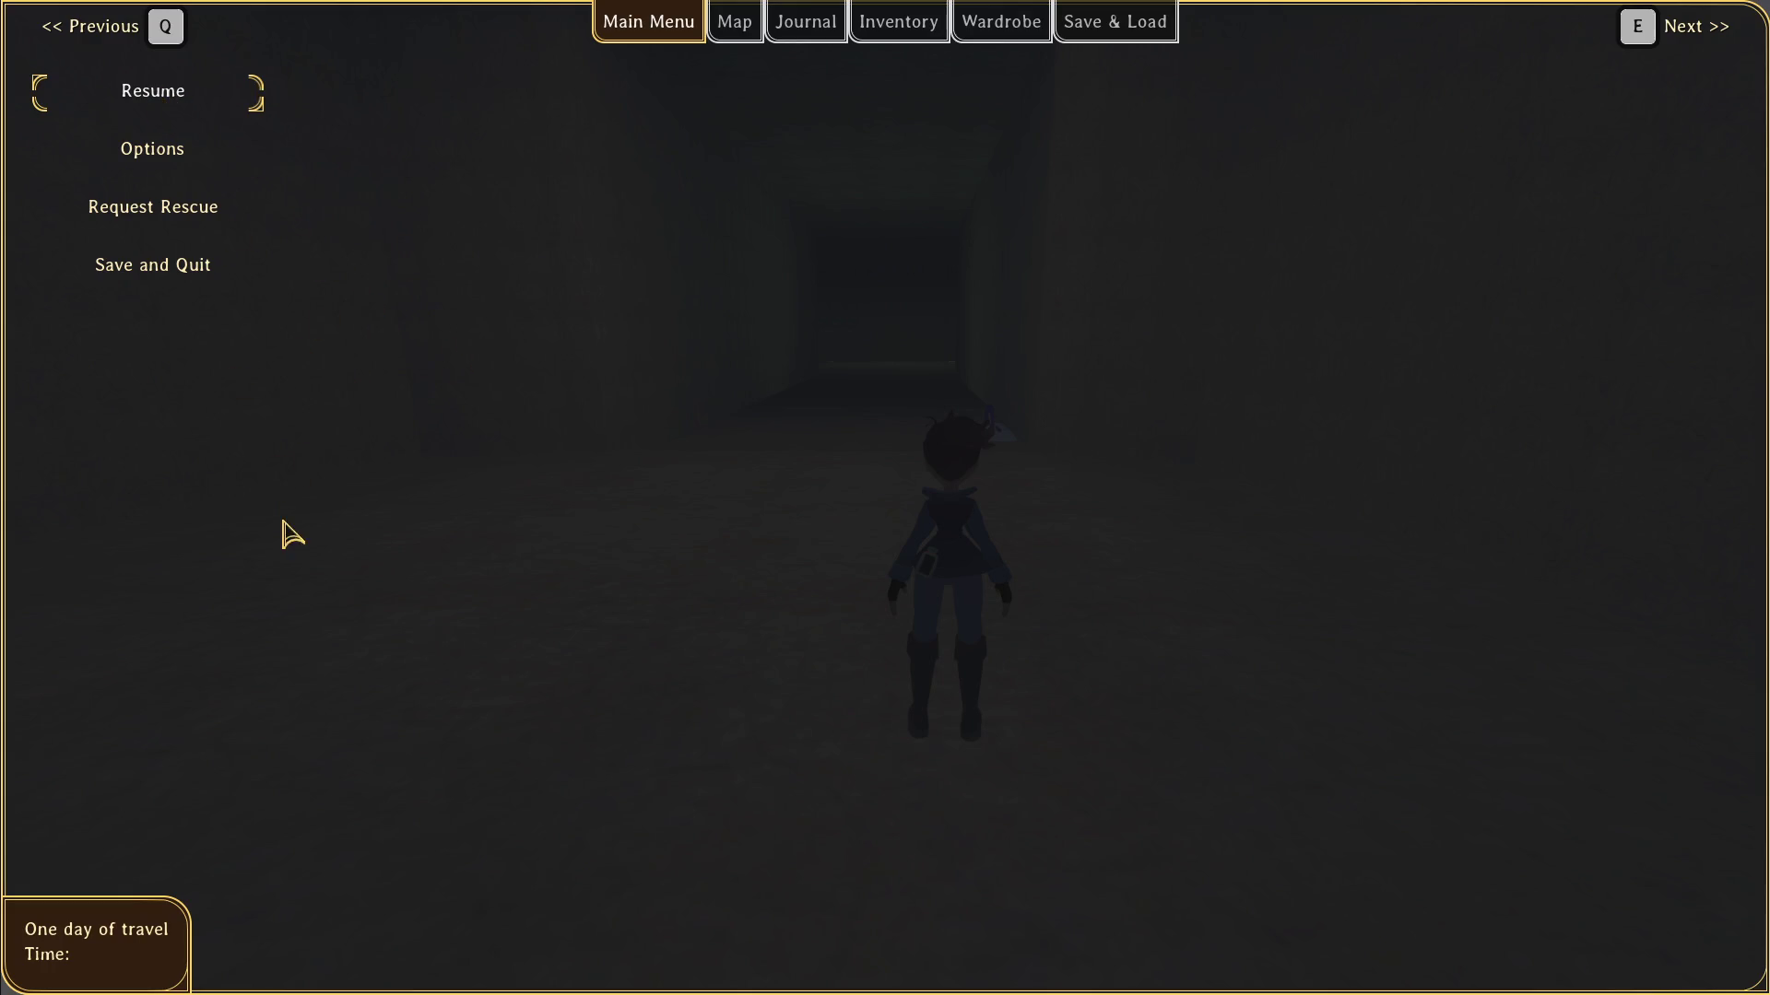
Look at the Map tab from the pause menu, then resume play in the cave near Raziah
key("Down")
key("Up")
key("Return")
key("Escape")
left_click(734, 28)
left_click(683, 28)
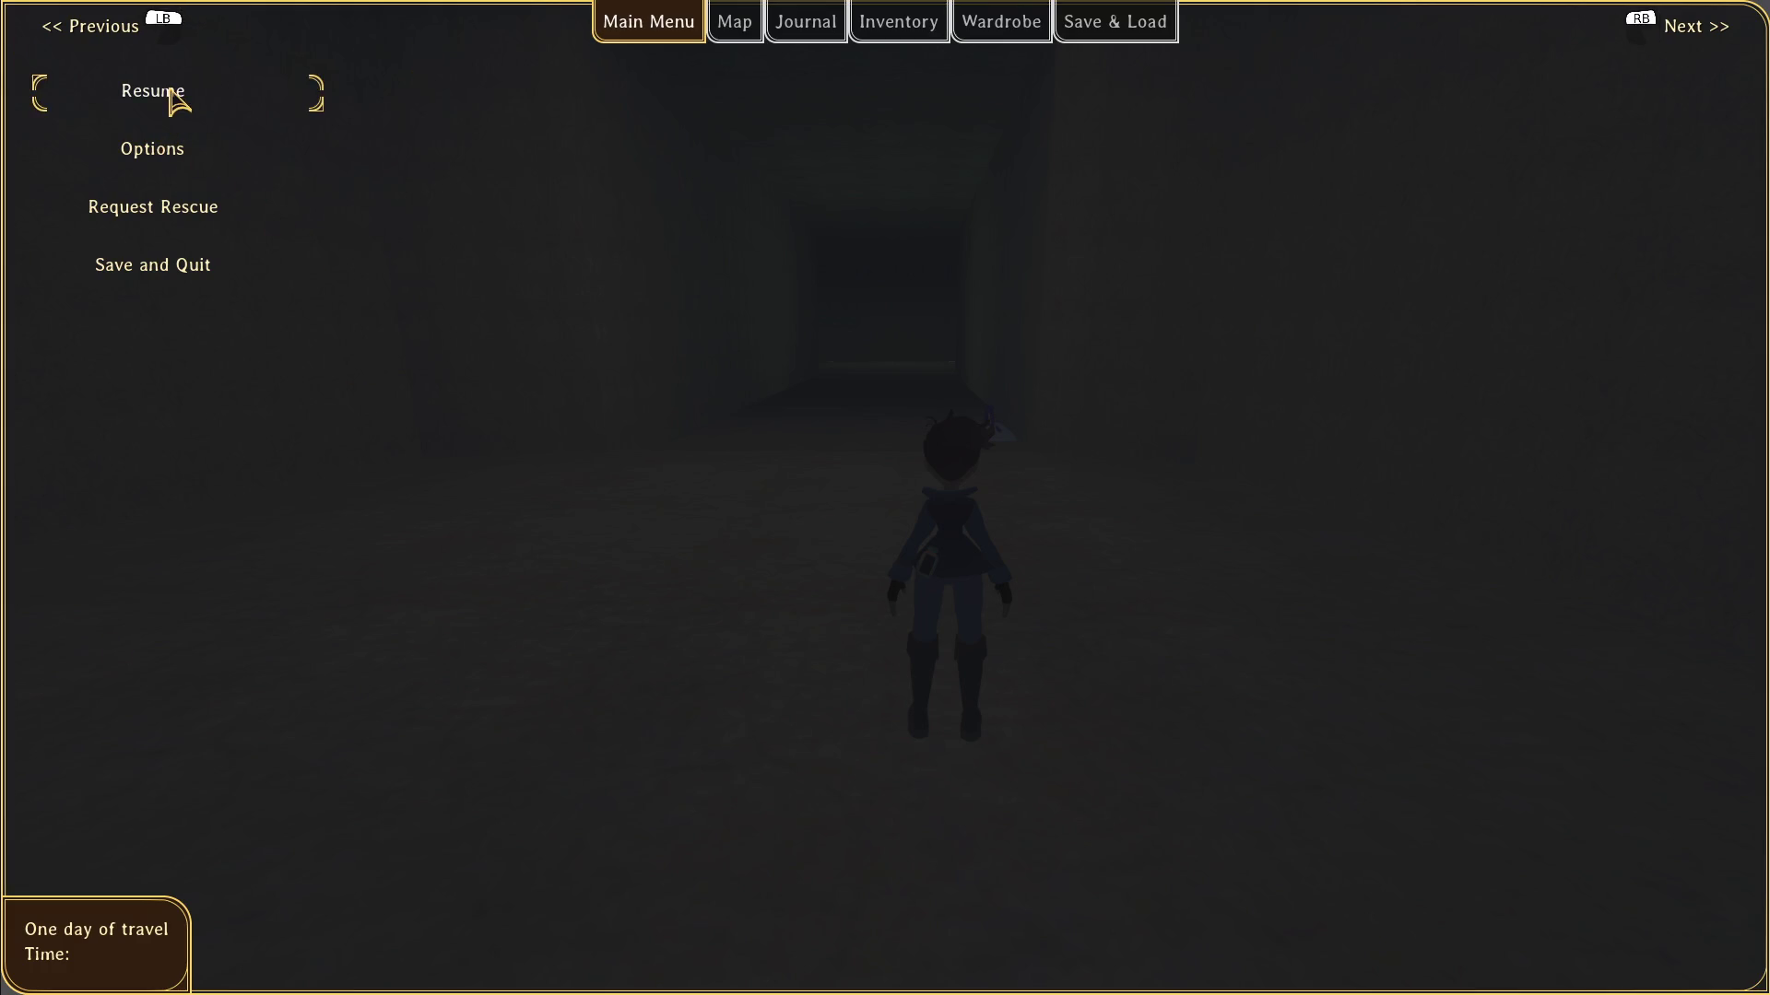
left_click(170, 92)
Run to Raziah, hear her request about the door, and pull the lever
key("w")
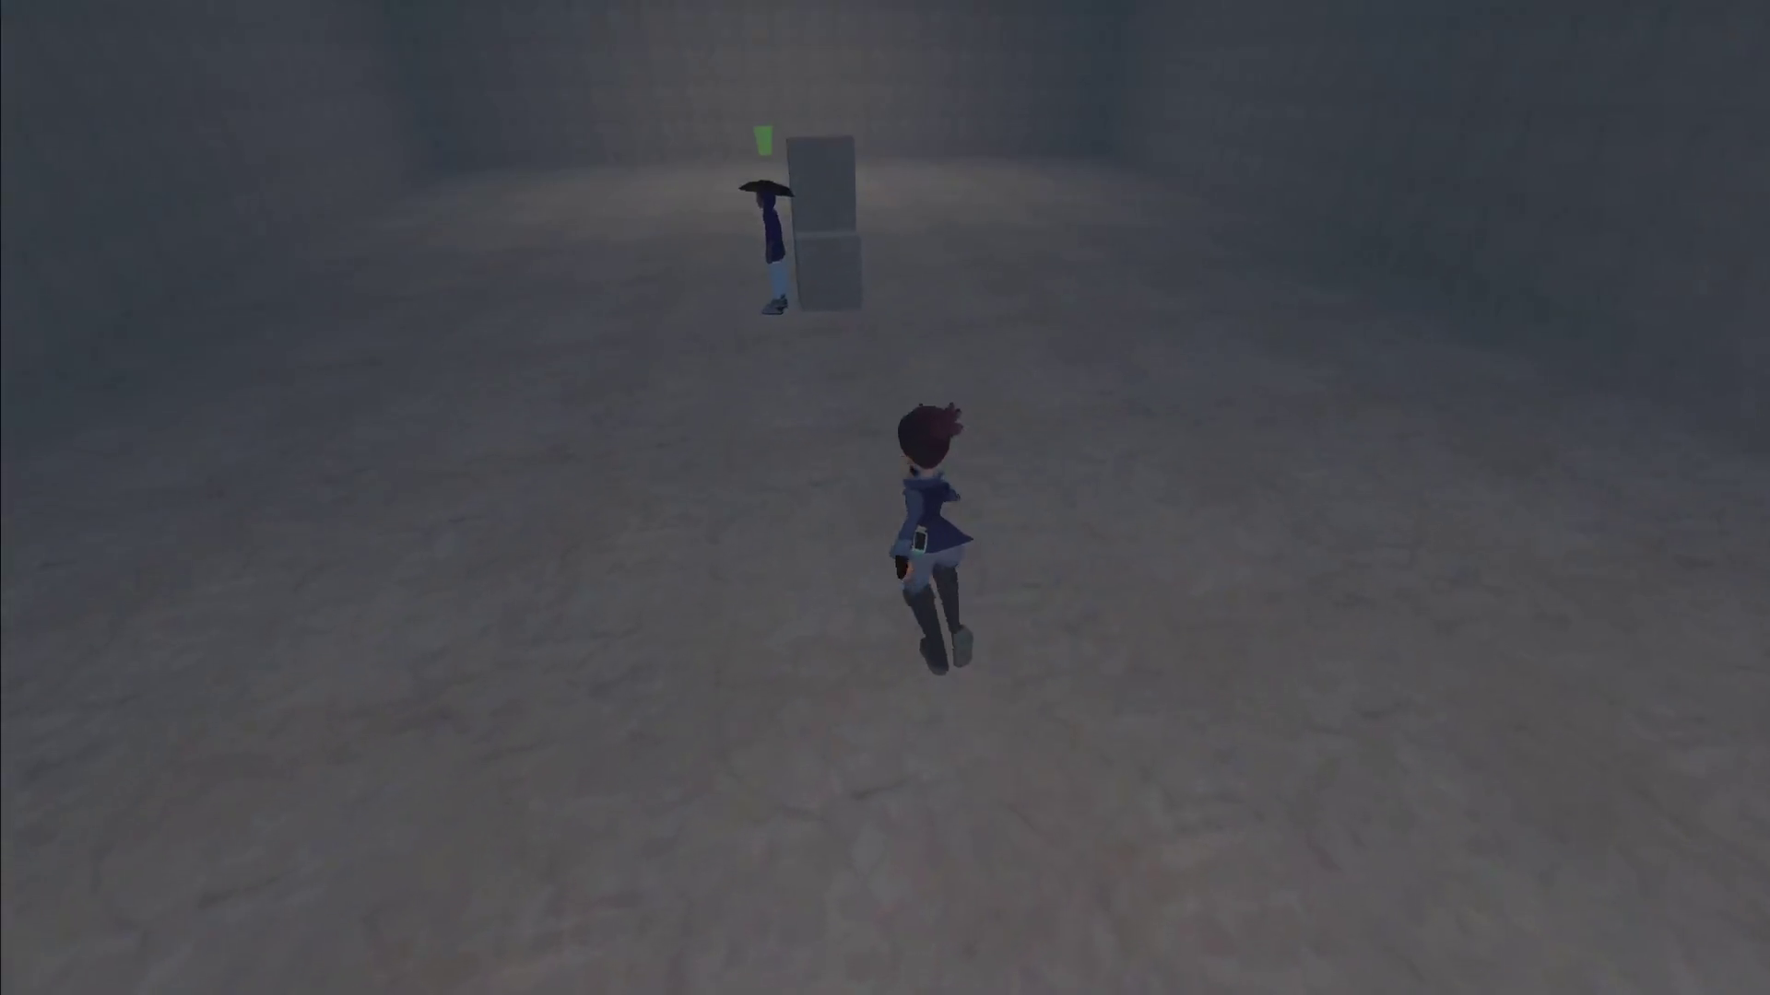
key("w")
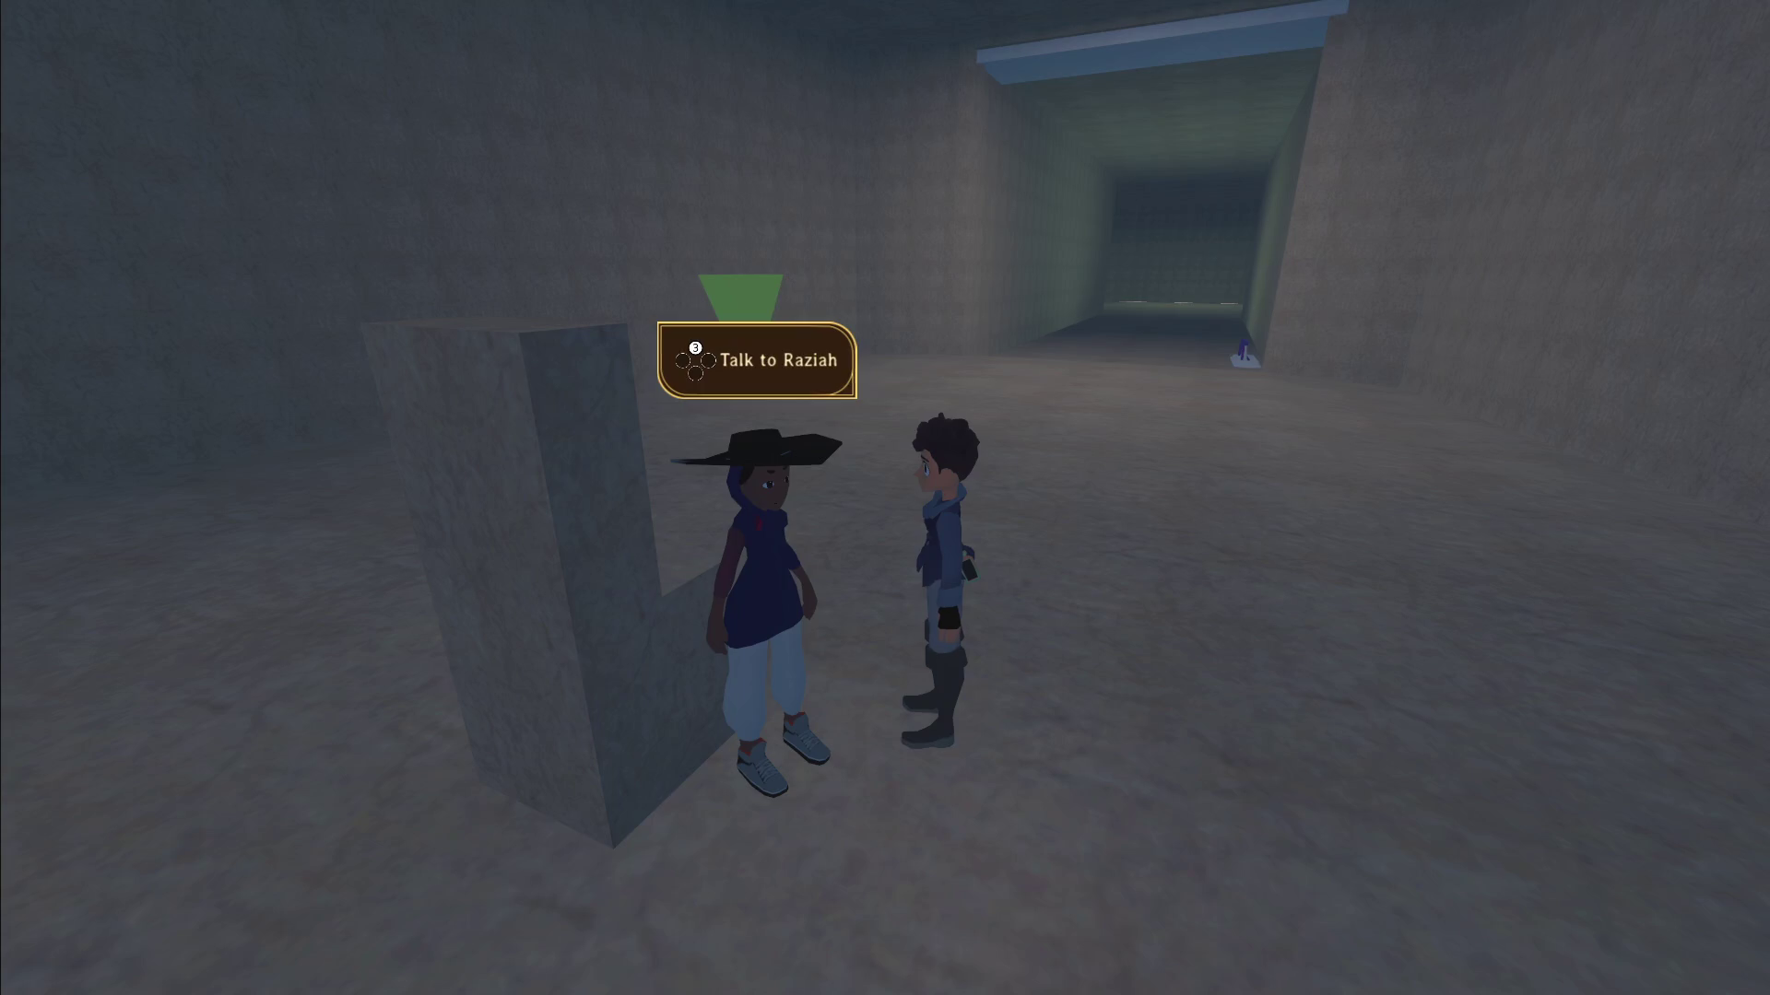
key("e")
key("Escape")
key("w")
key("w")
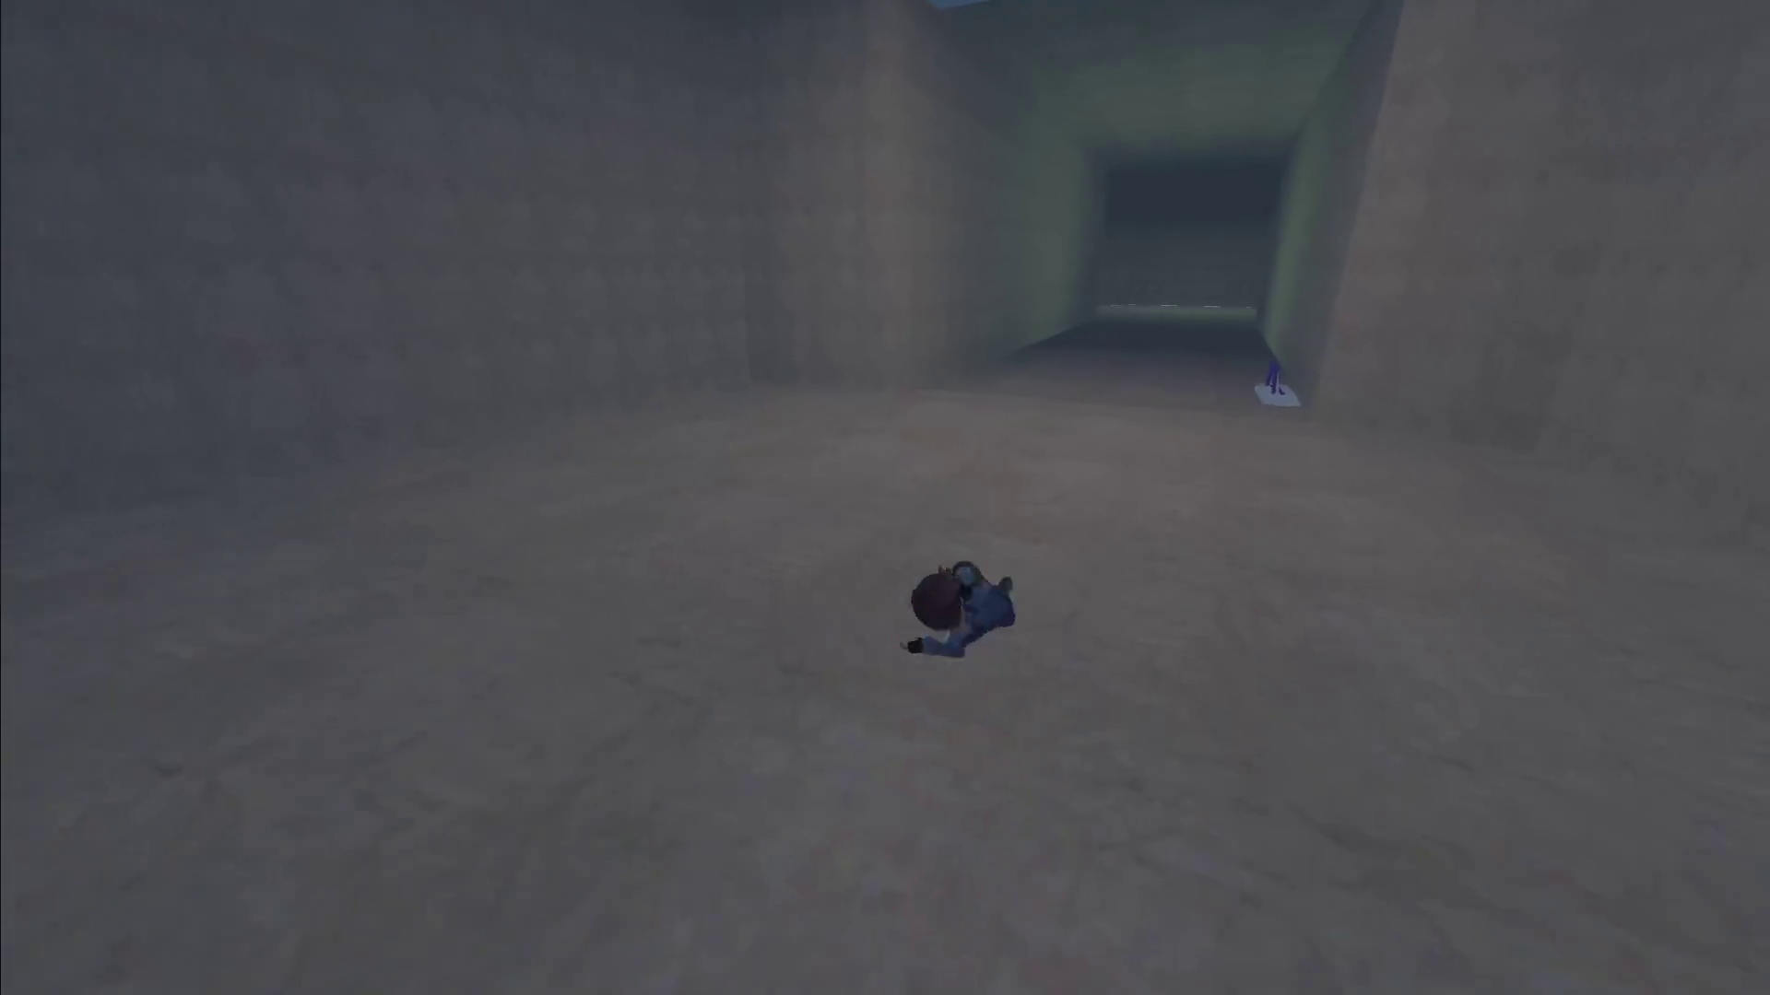
key("e")
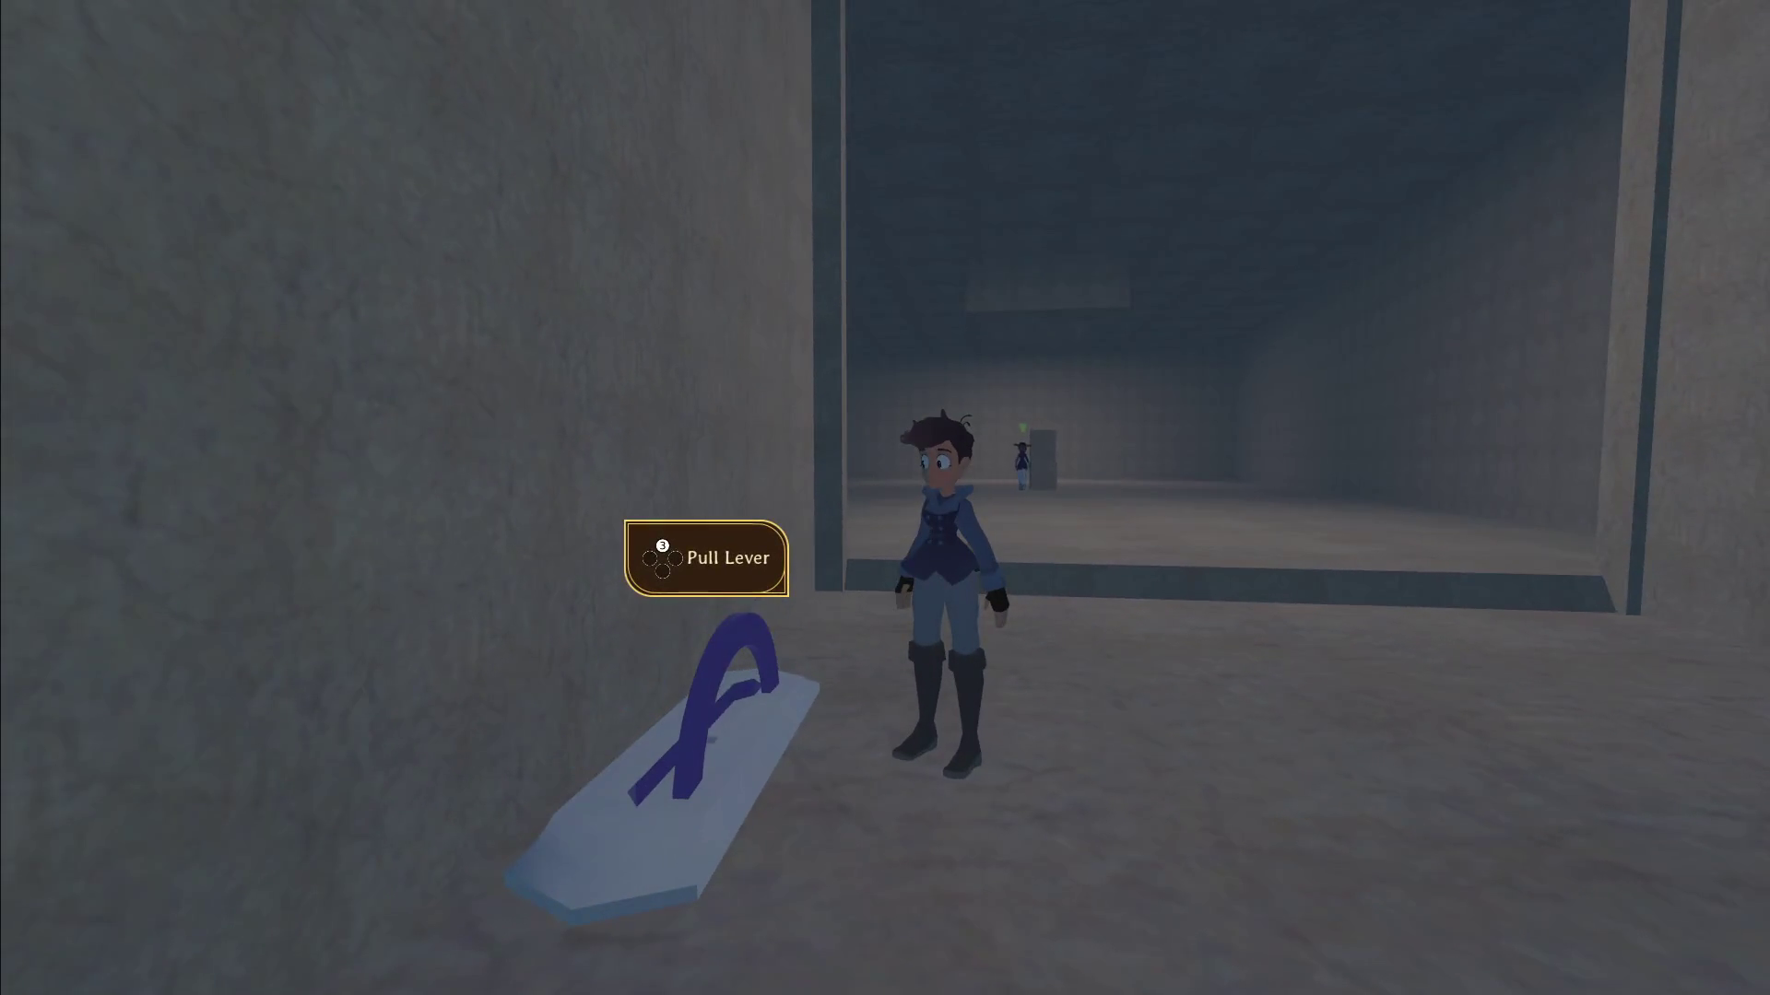
Talk to Raziah again, pull the lever a second time, and enter the opened room
key("w")
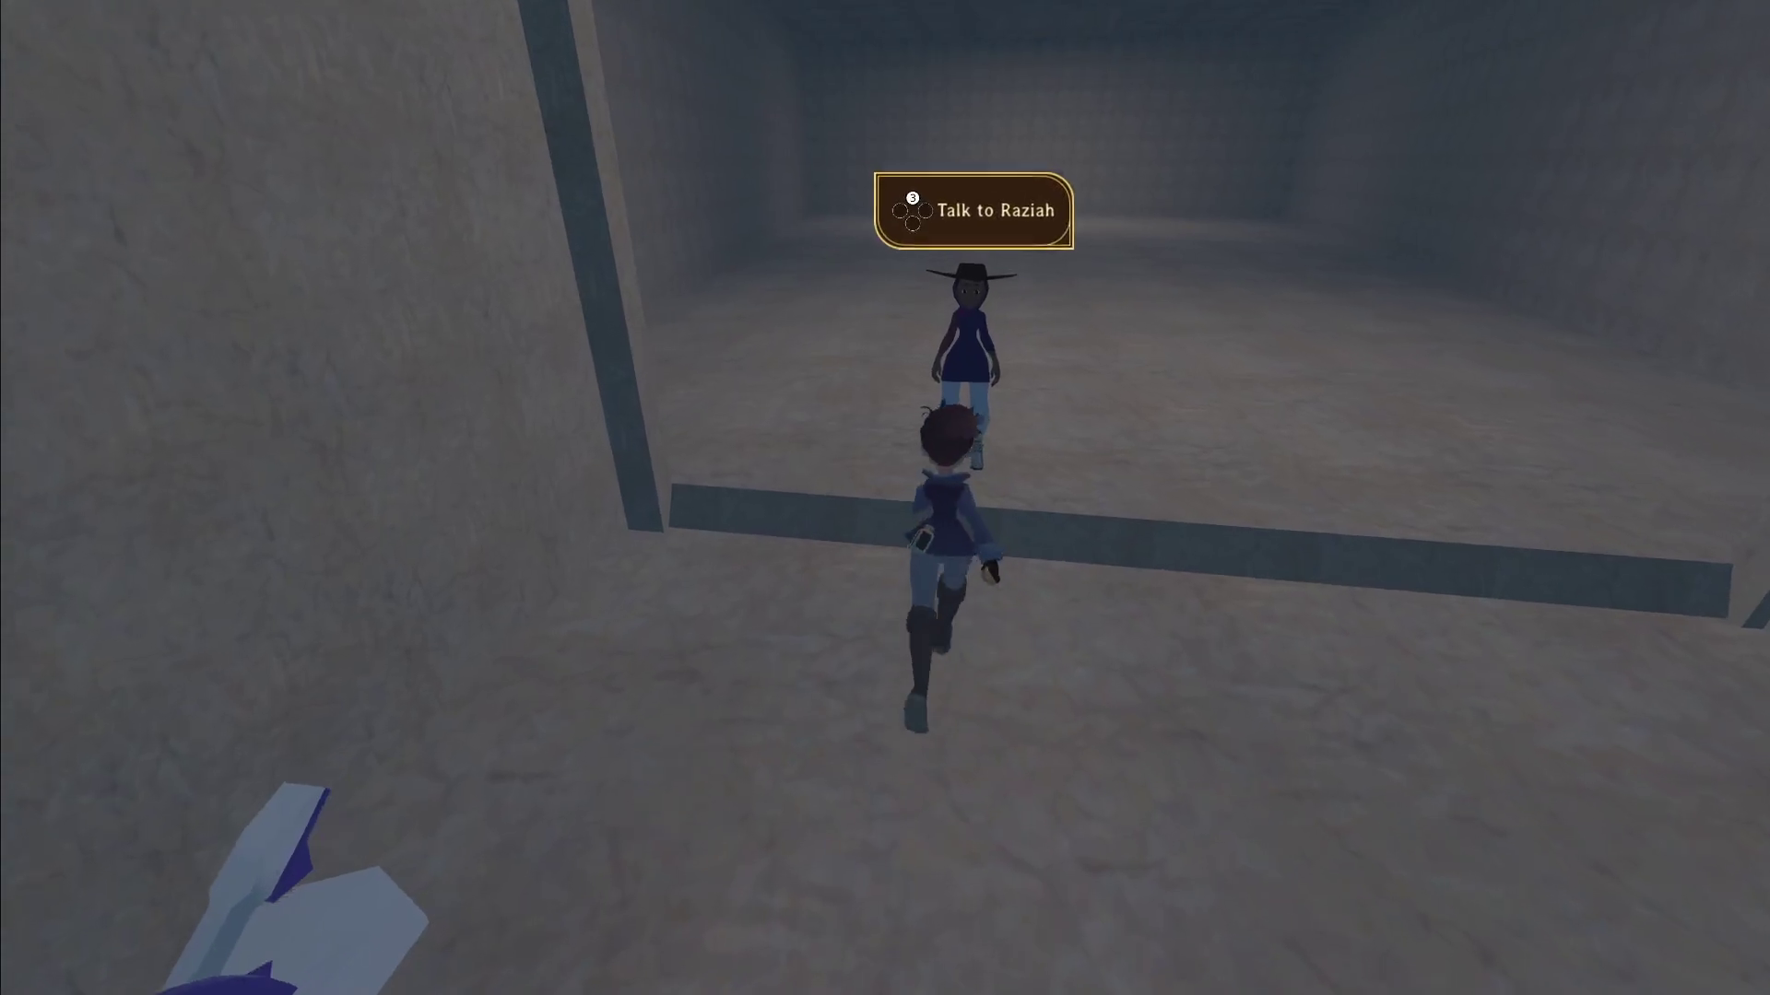
key("e")
key("e")
key("w")
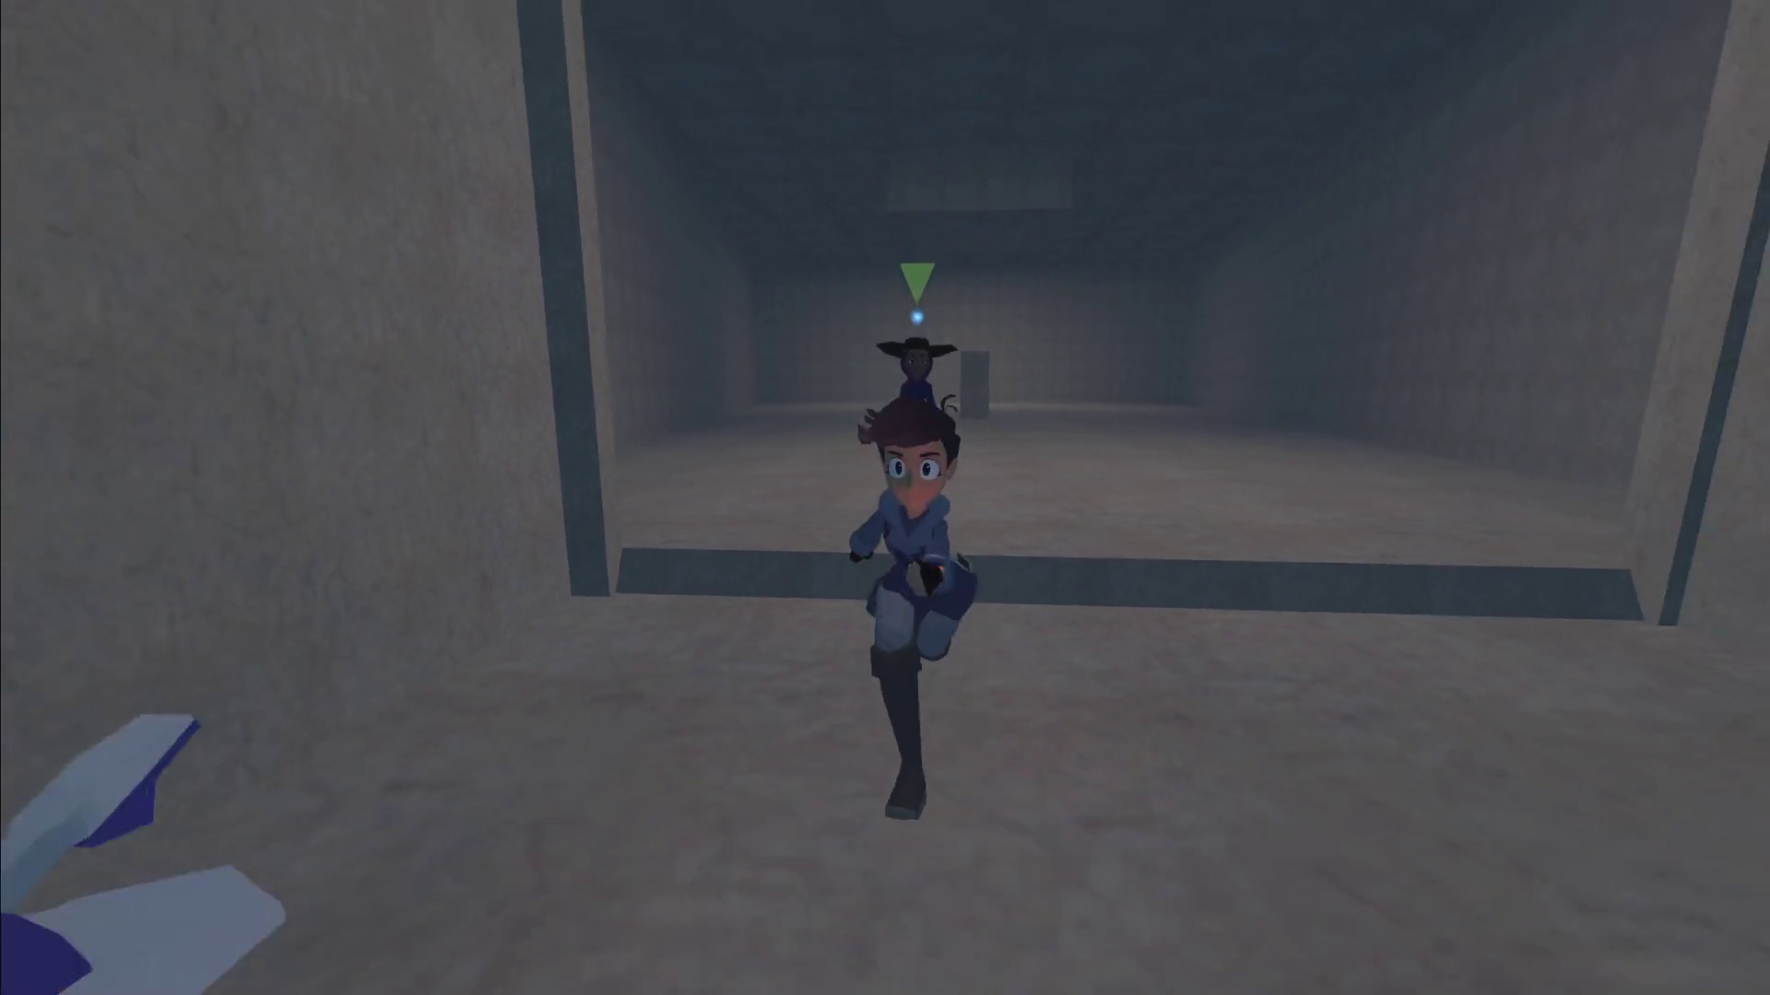
key("a")
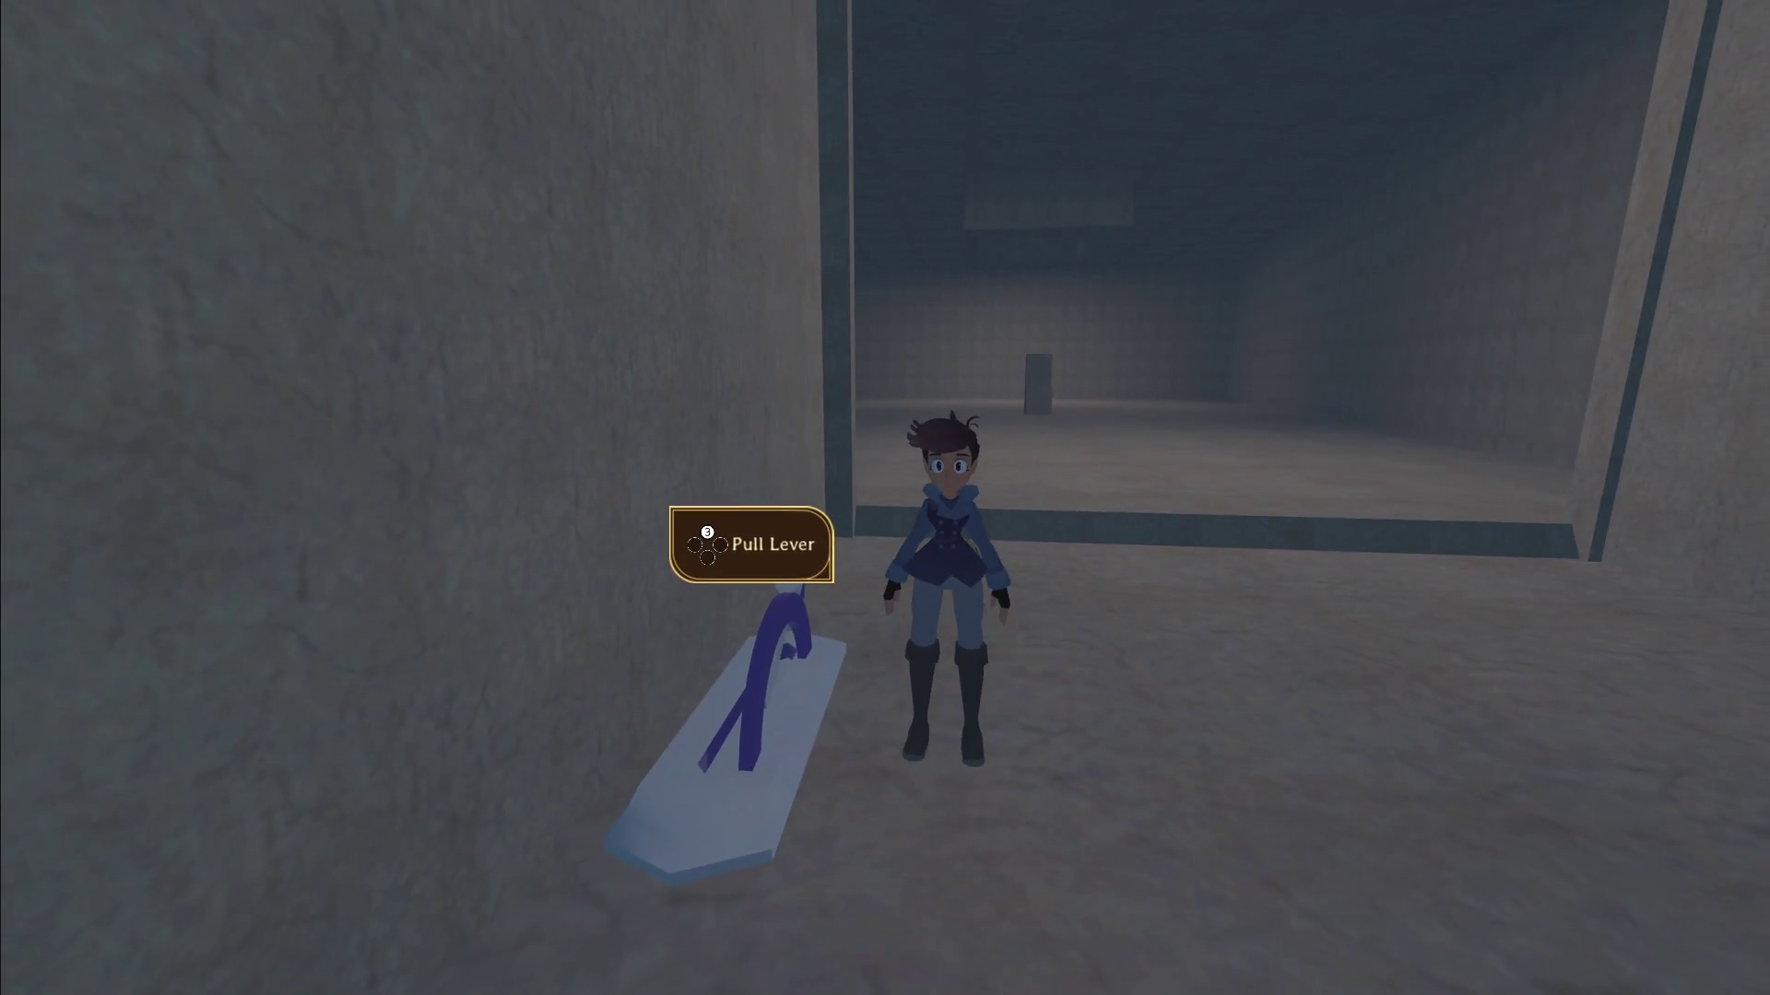
key("e")
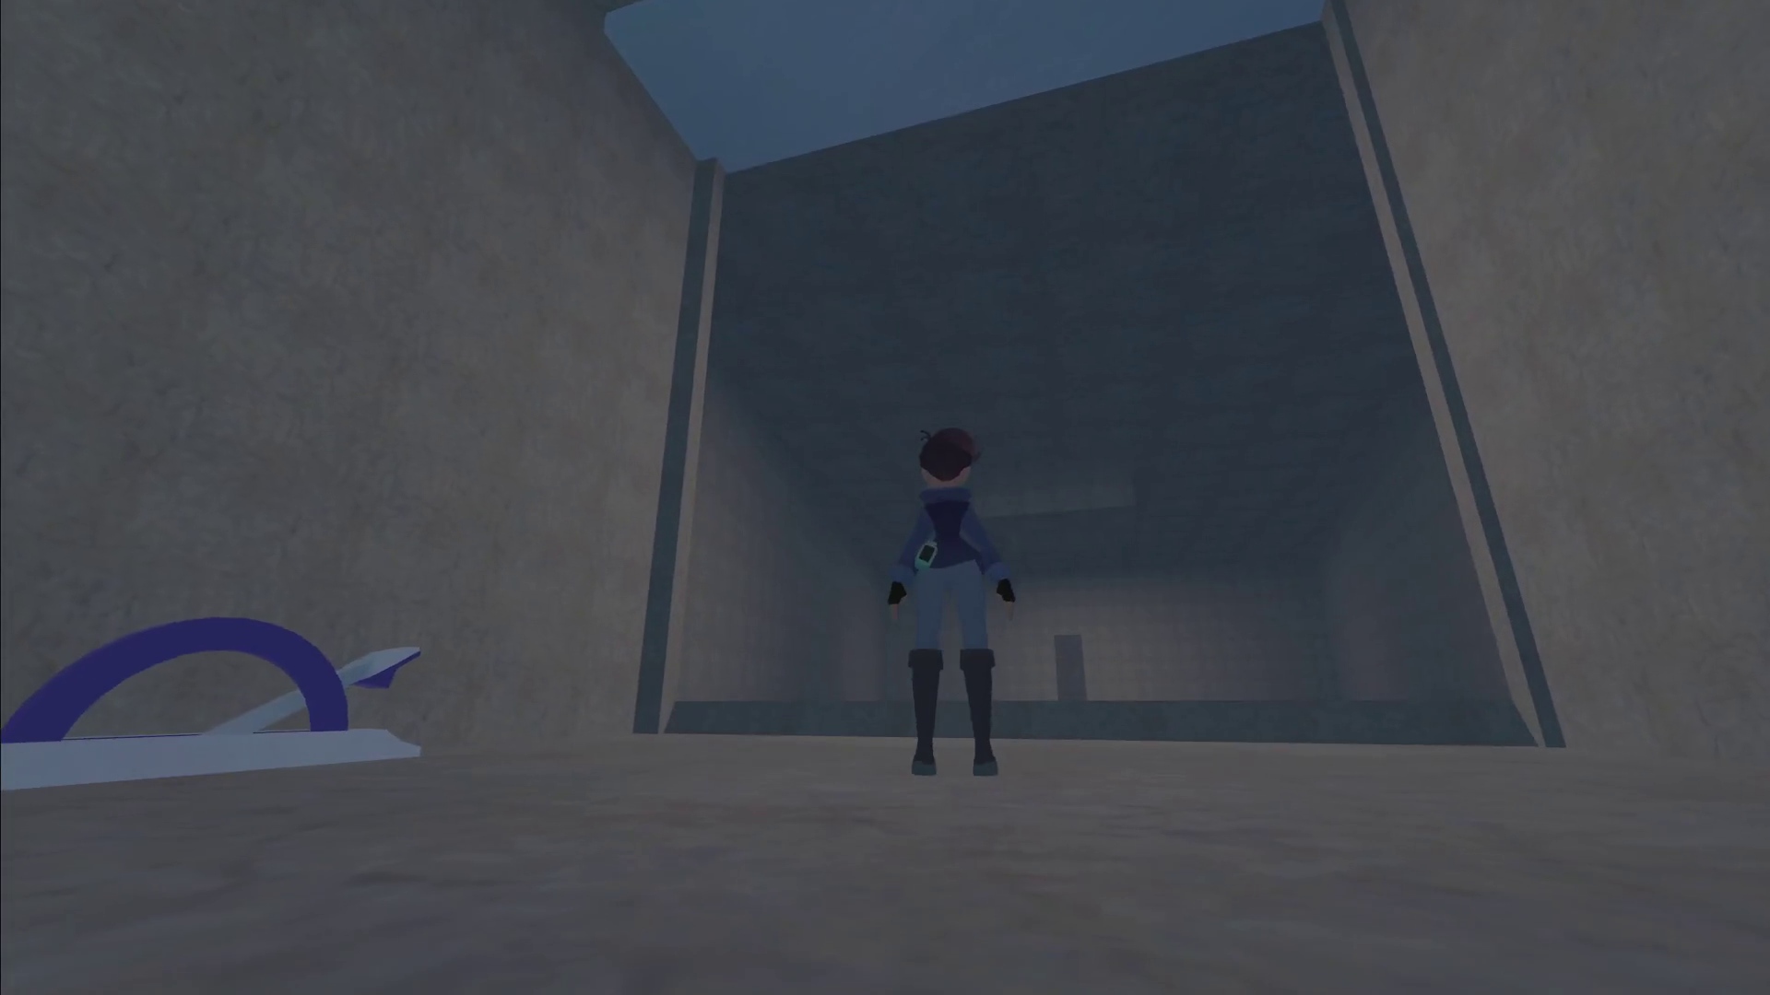
key("d")
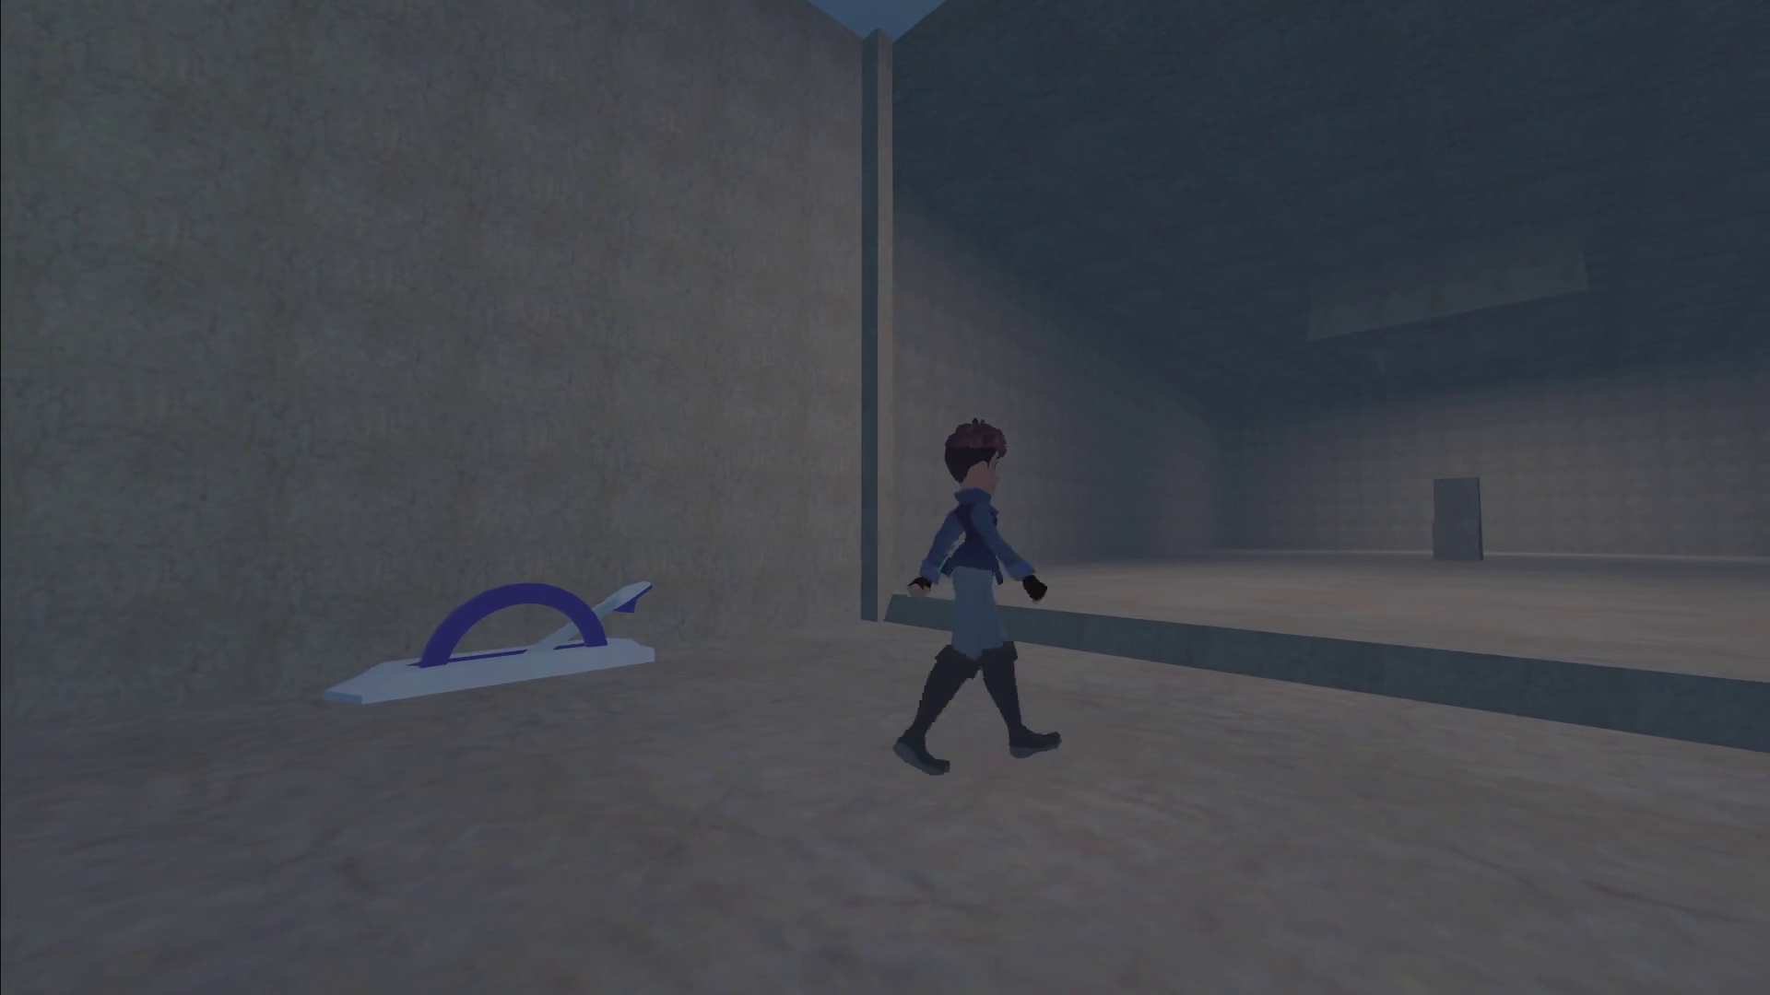
Collect the Time Distorter down the corridor and bring up Raziah's special dialog options
key("w")
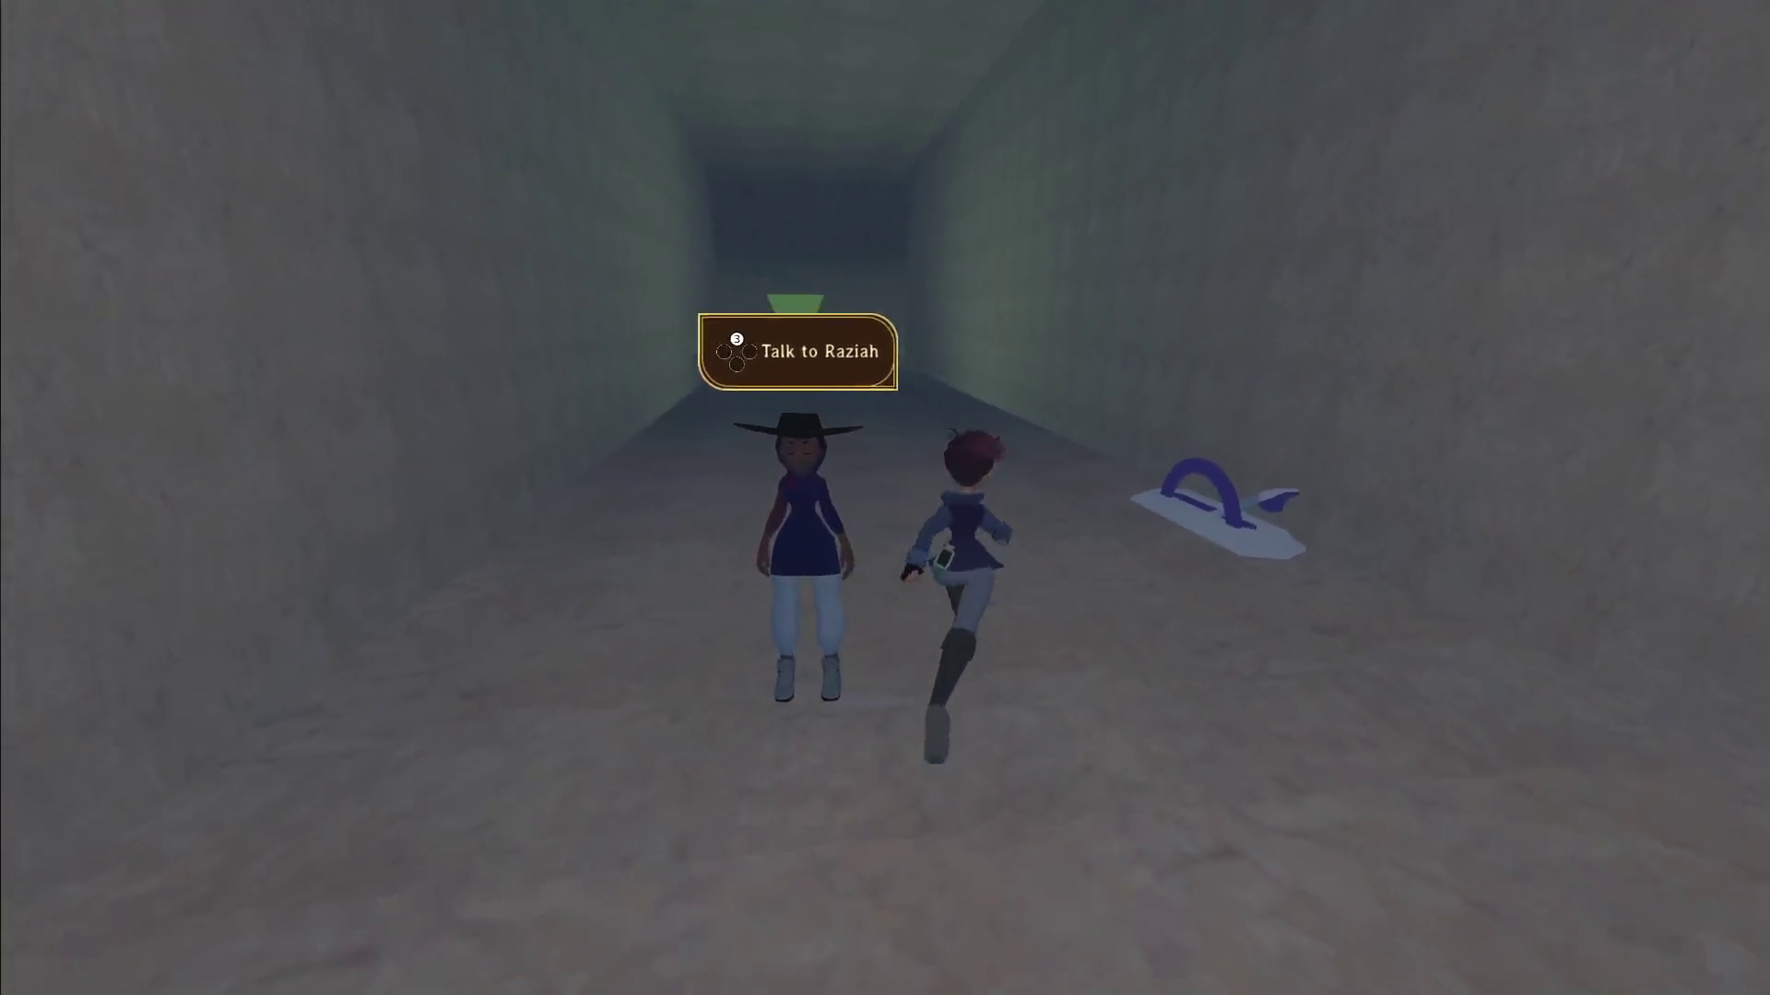
key("w")
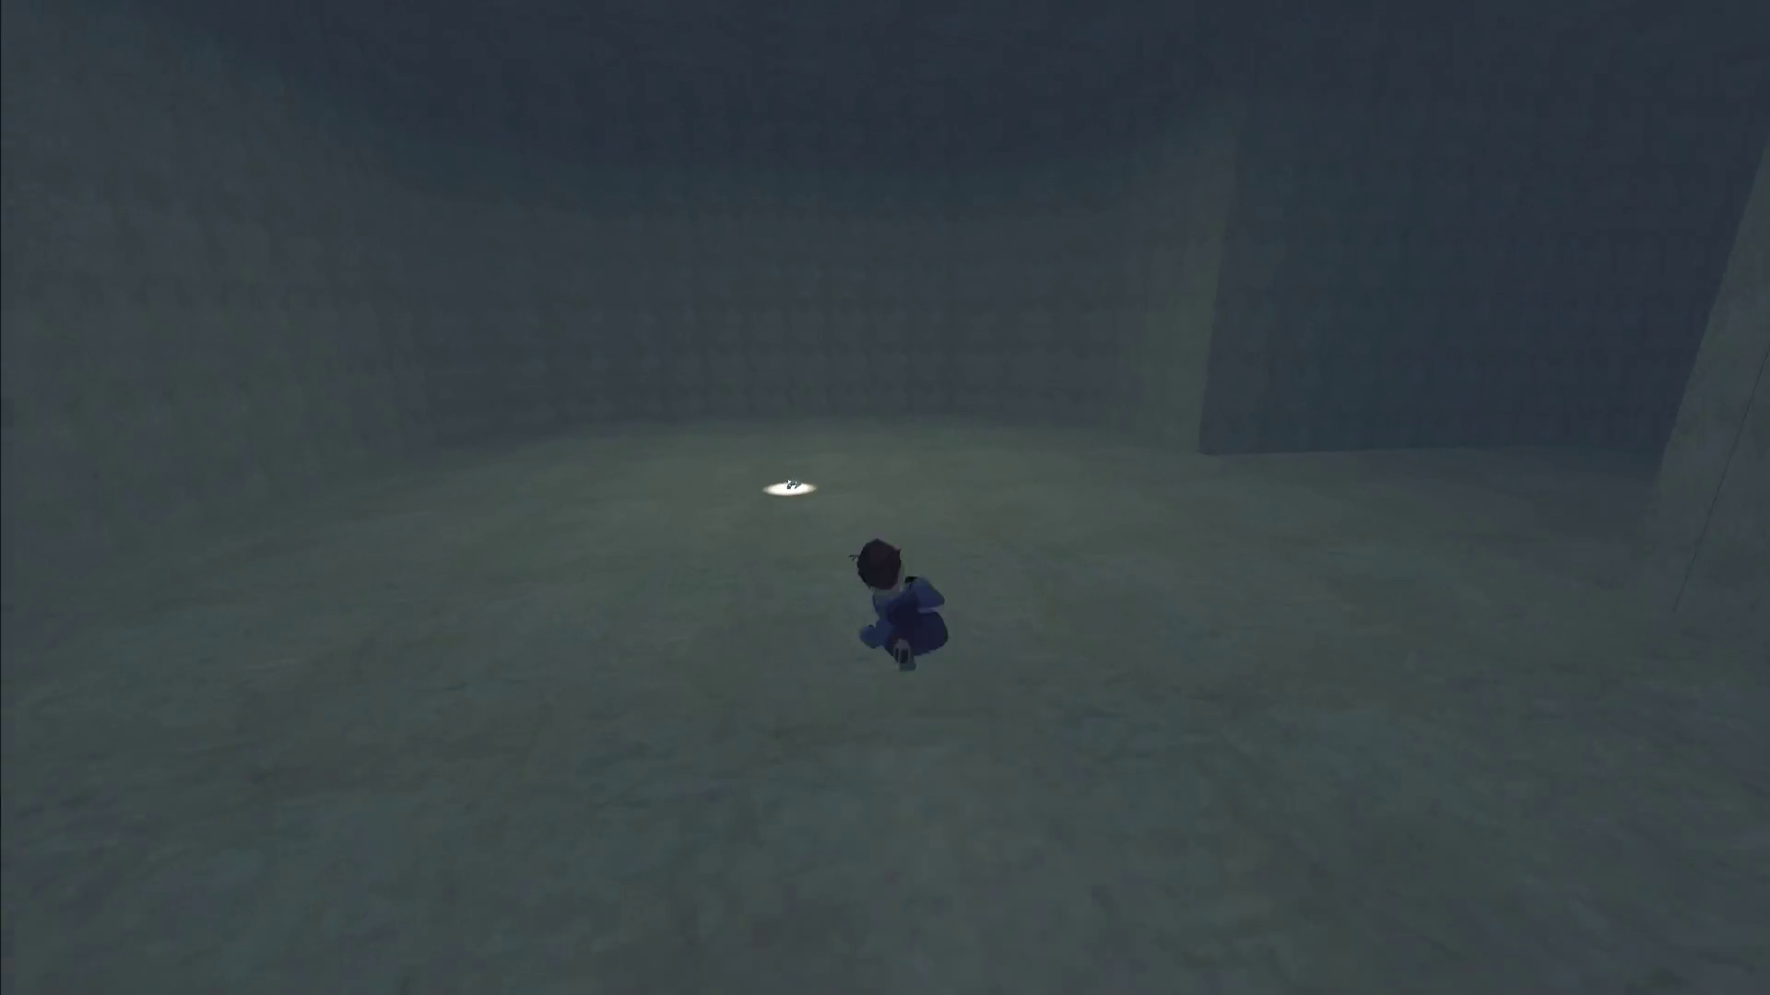
key("w")
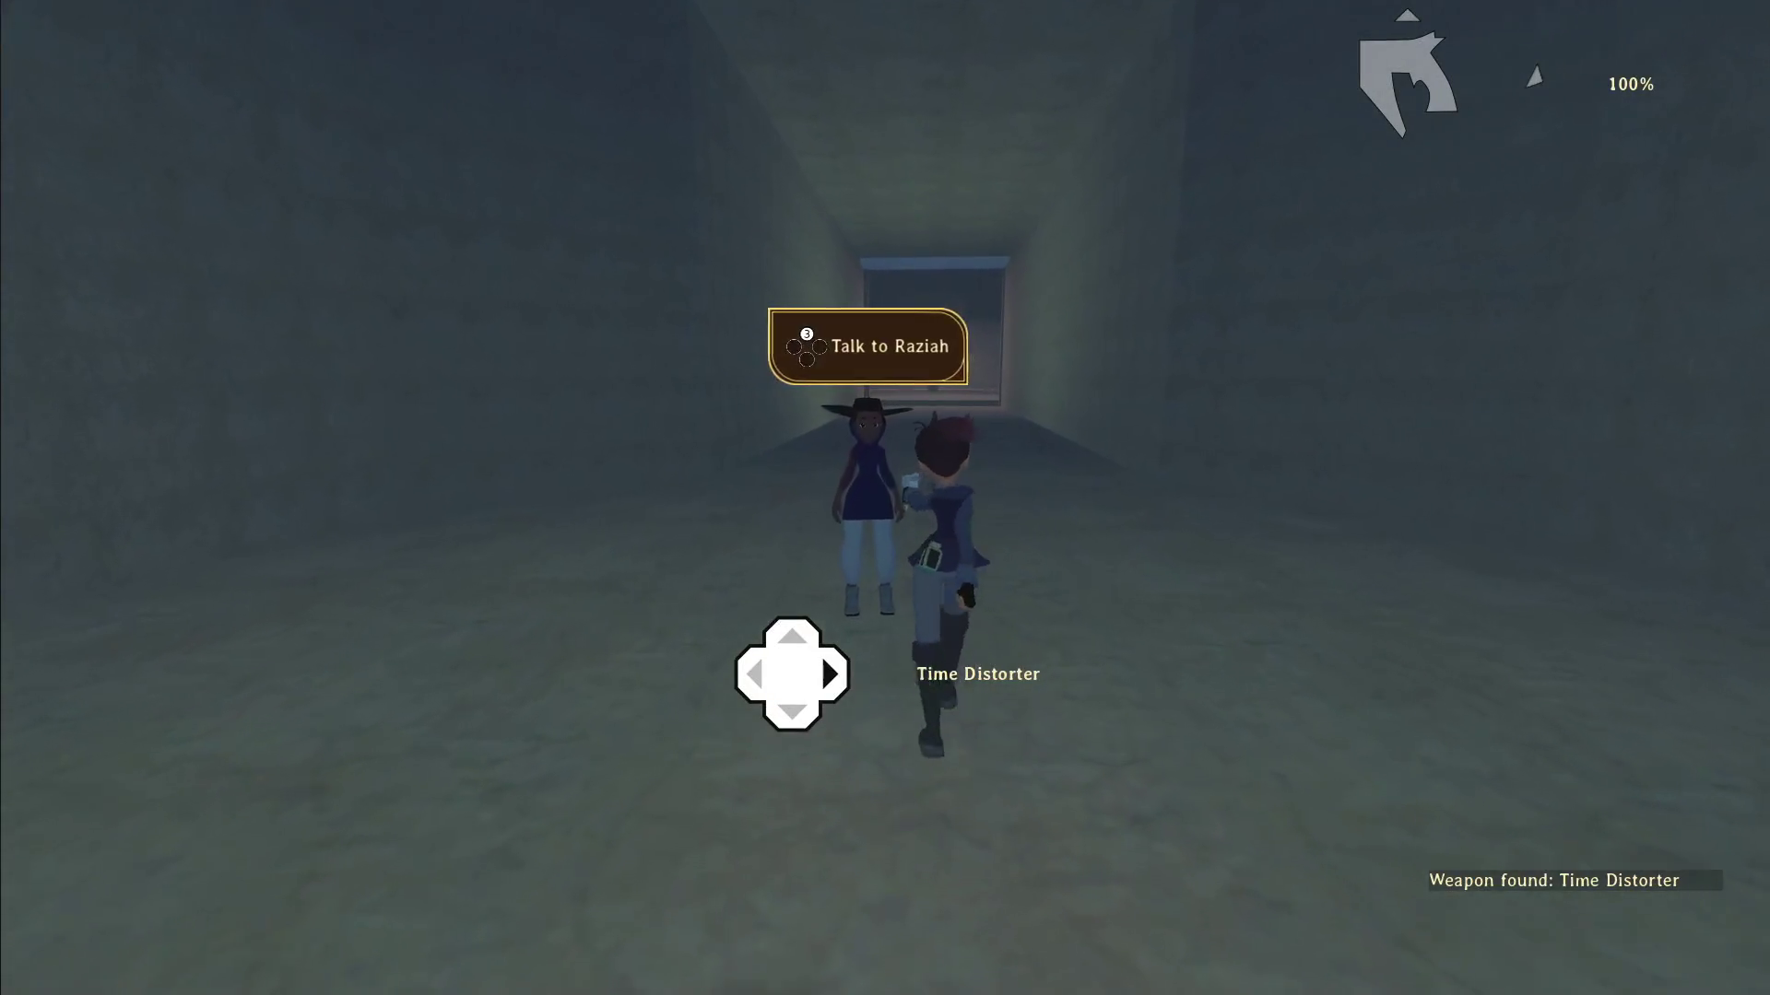
key("e")
key("e")
key("Down")
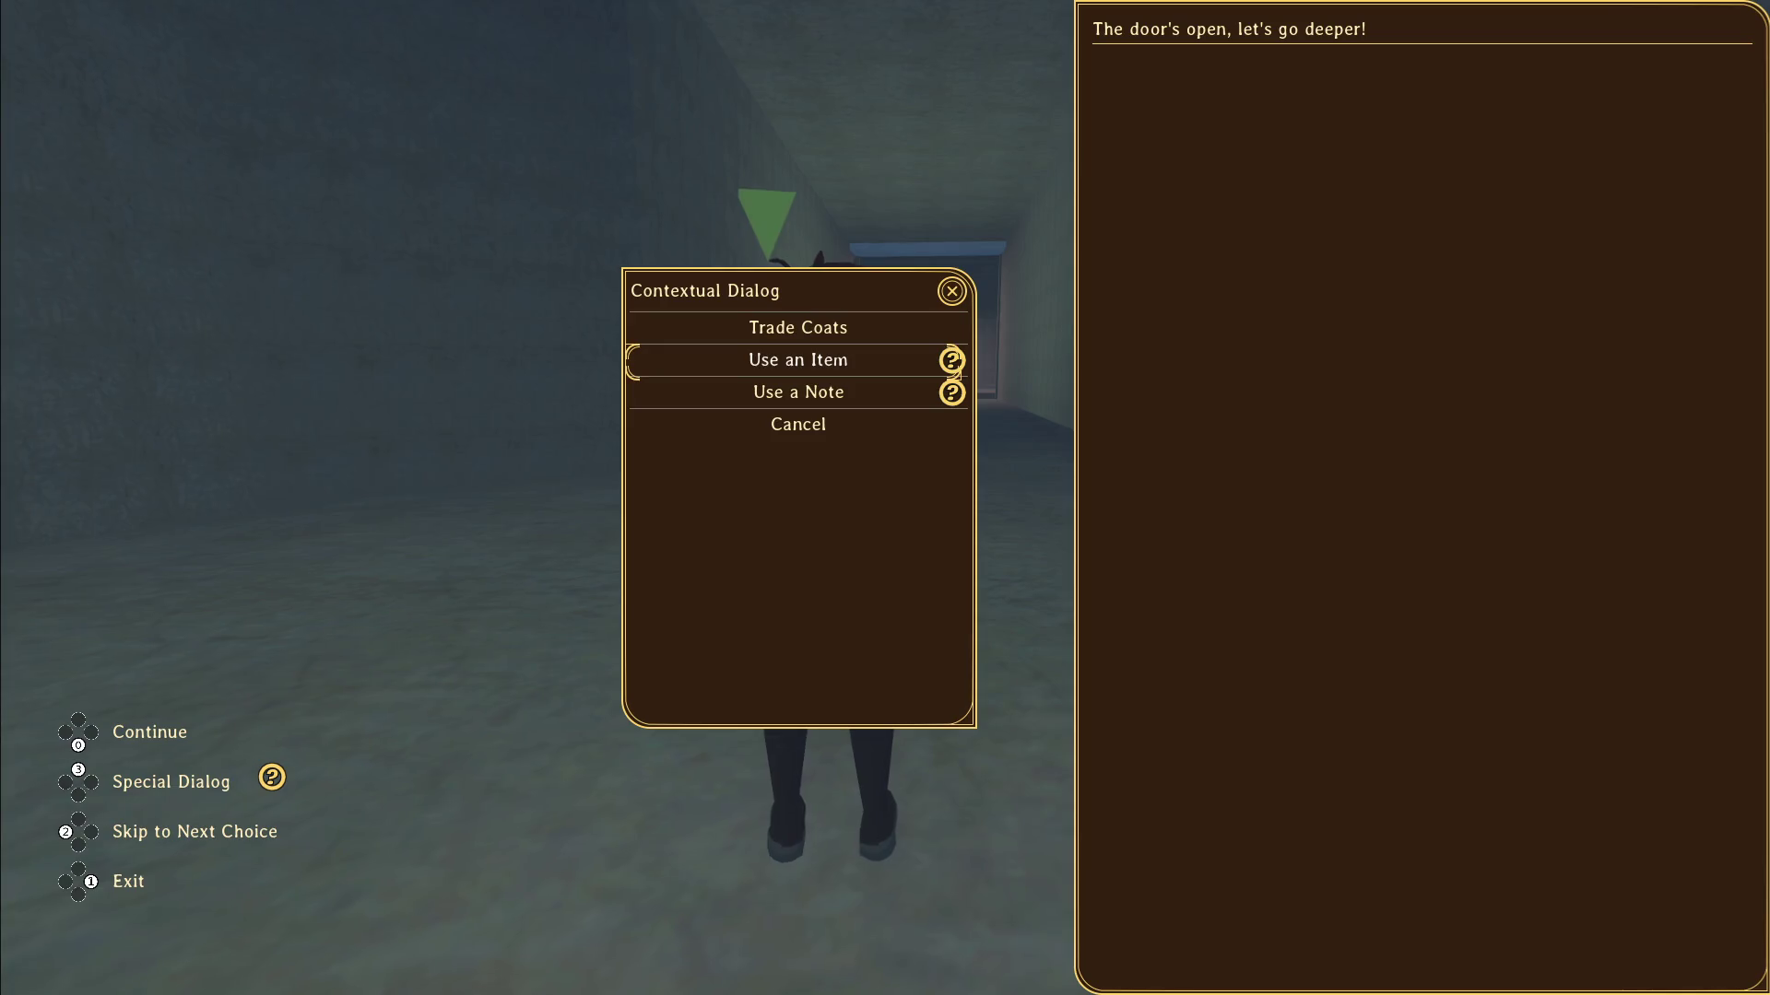
Choose Use an Item to show Raziah the Time Distorter, then close the conversation
key("Return")
key("Down")
key("Return")
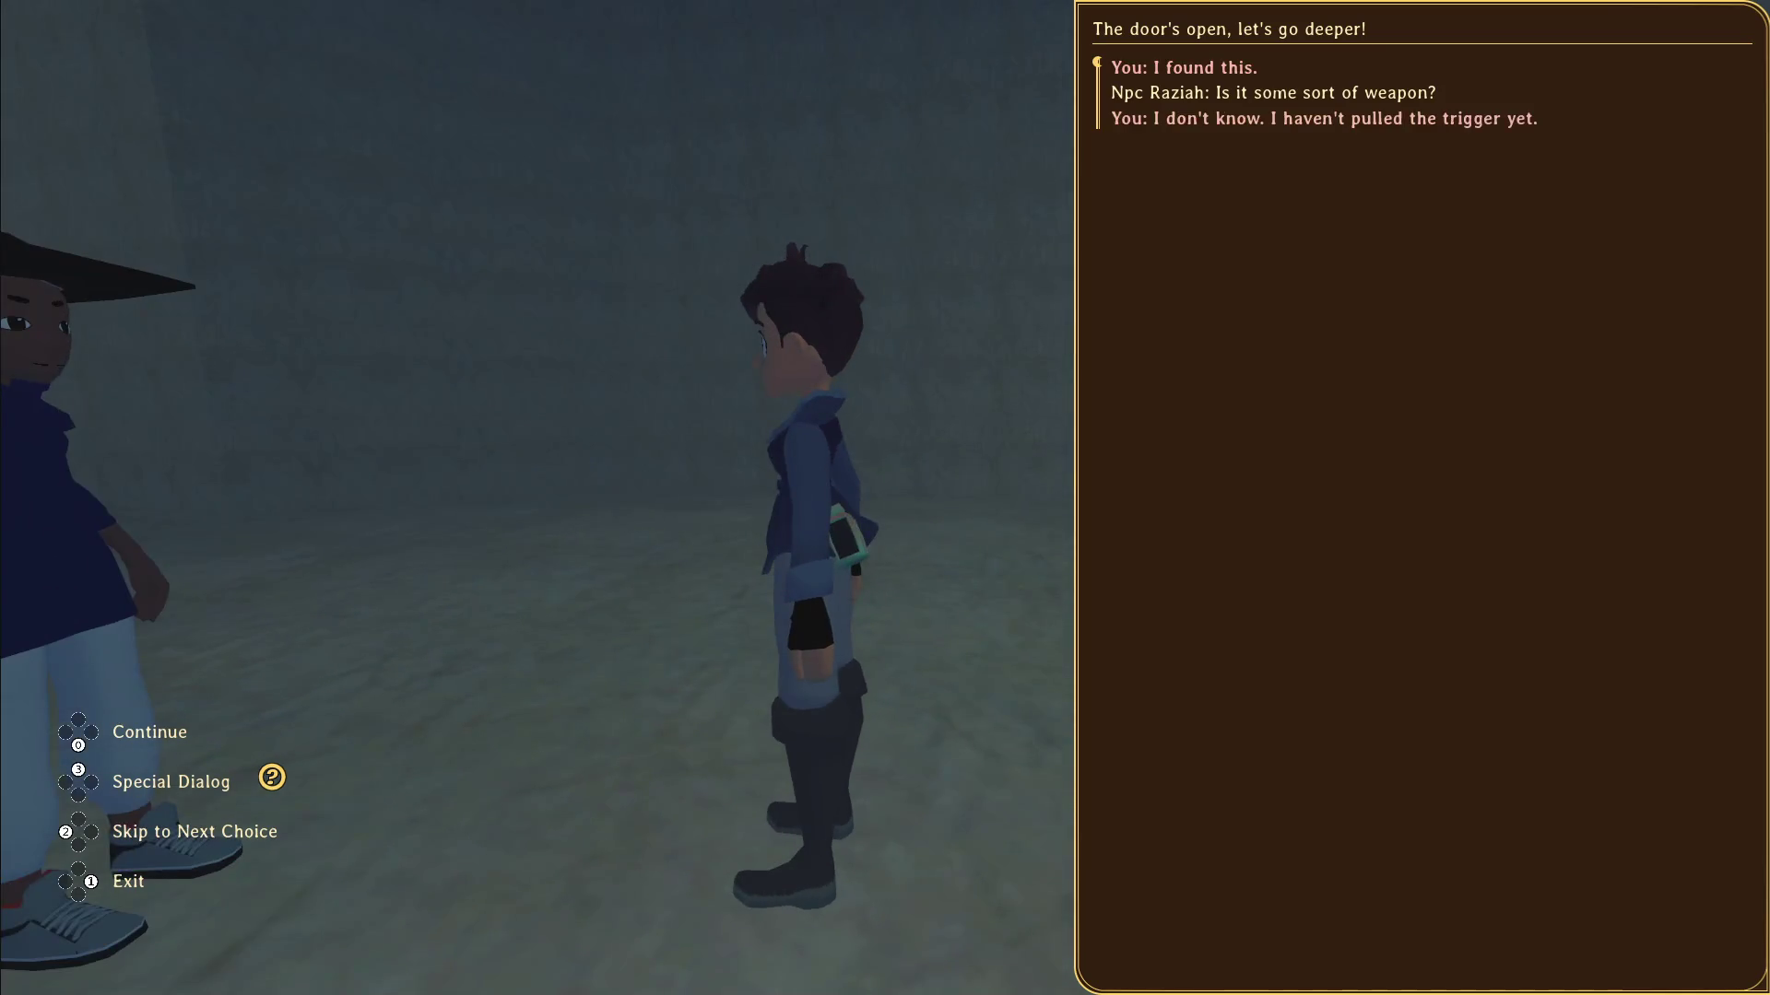
key("Escape")
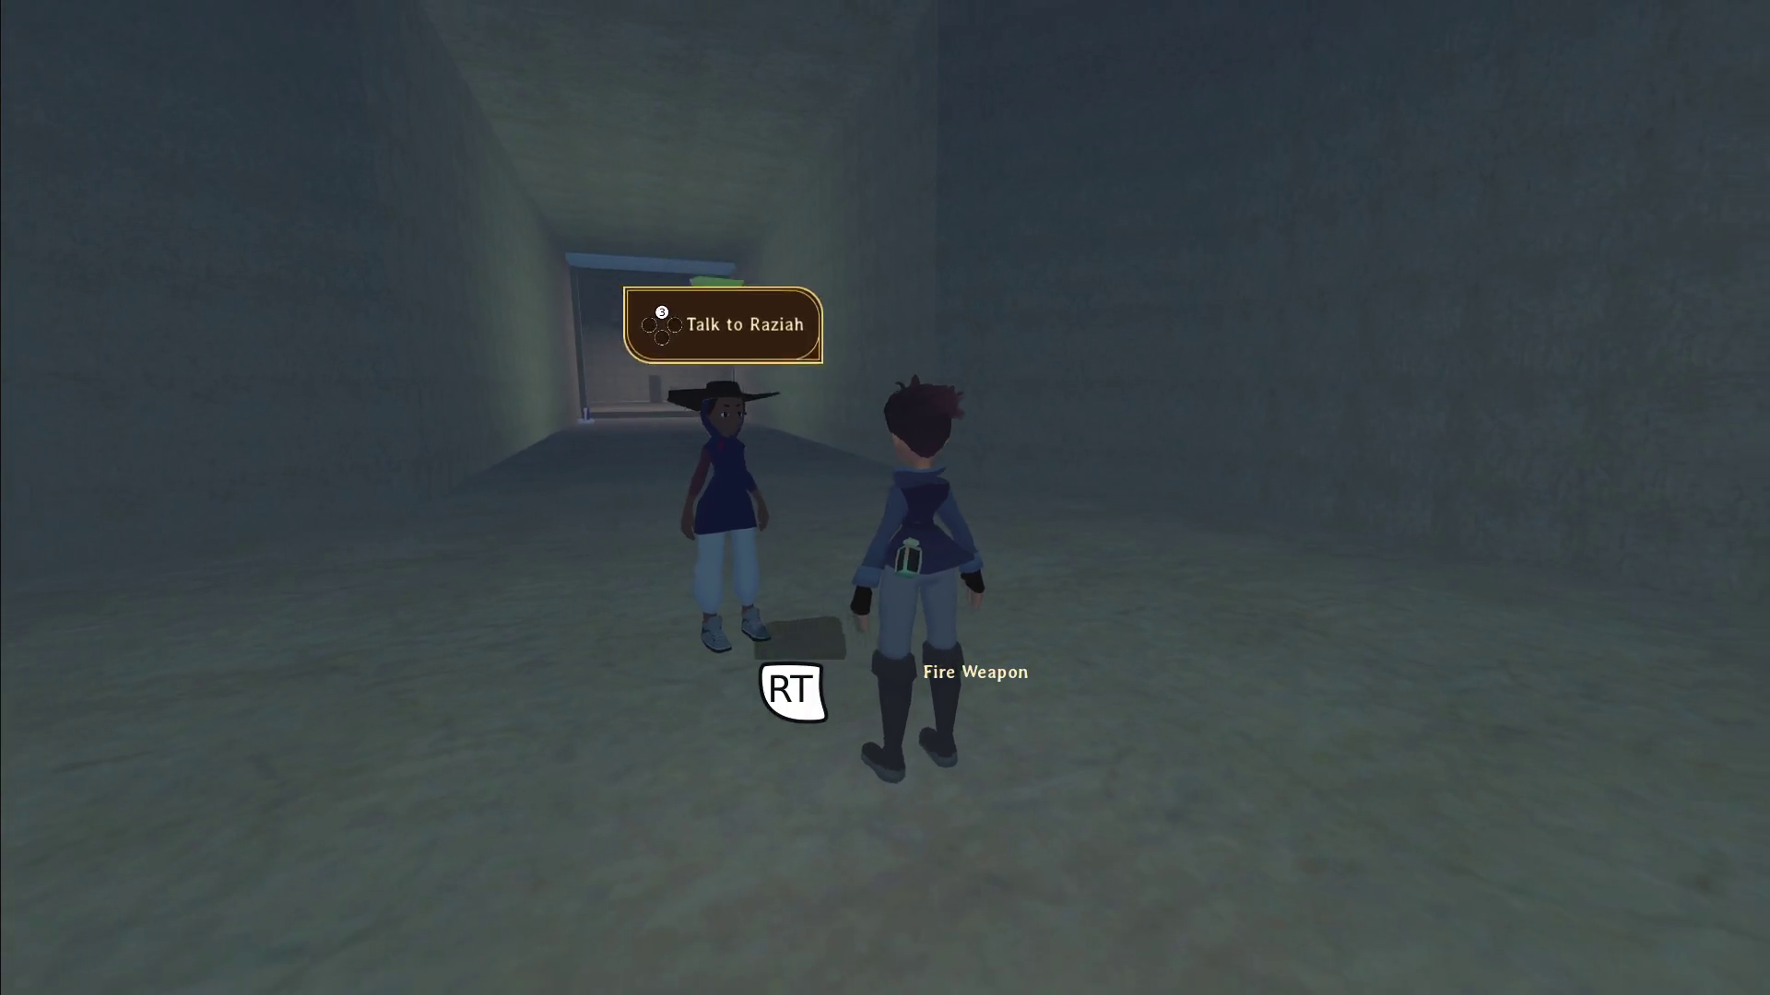
key("e")
Talk to Raziah again, then run back through the doorway and corridor
key("Escape")
key("a")
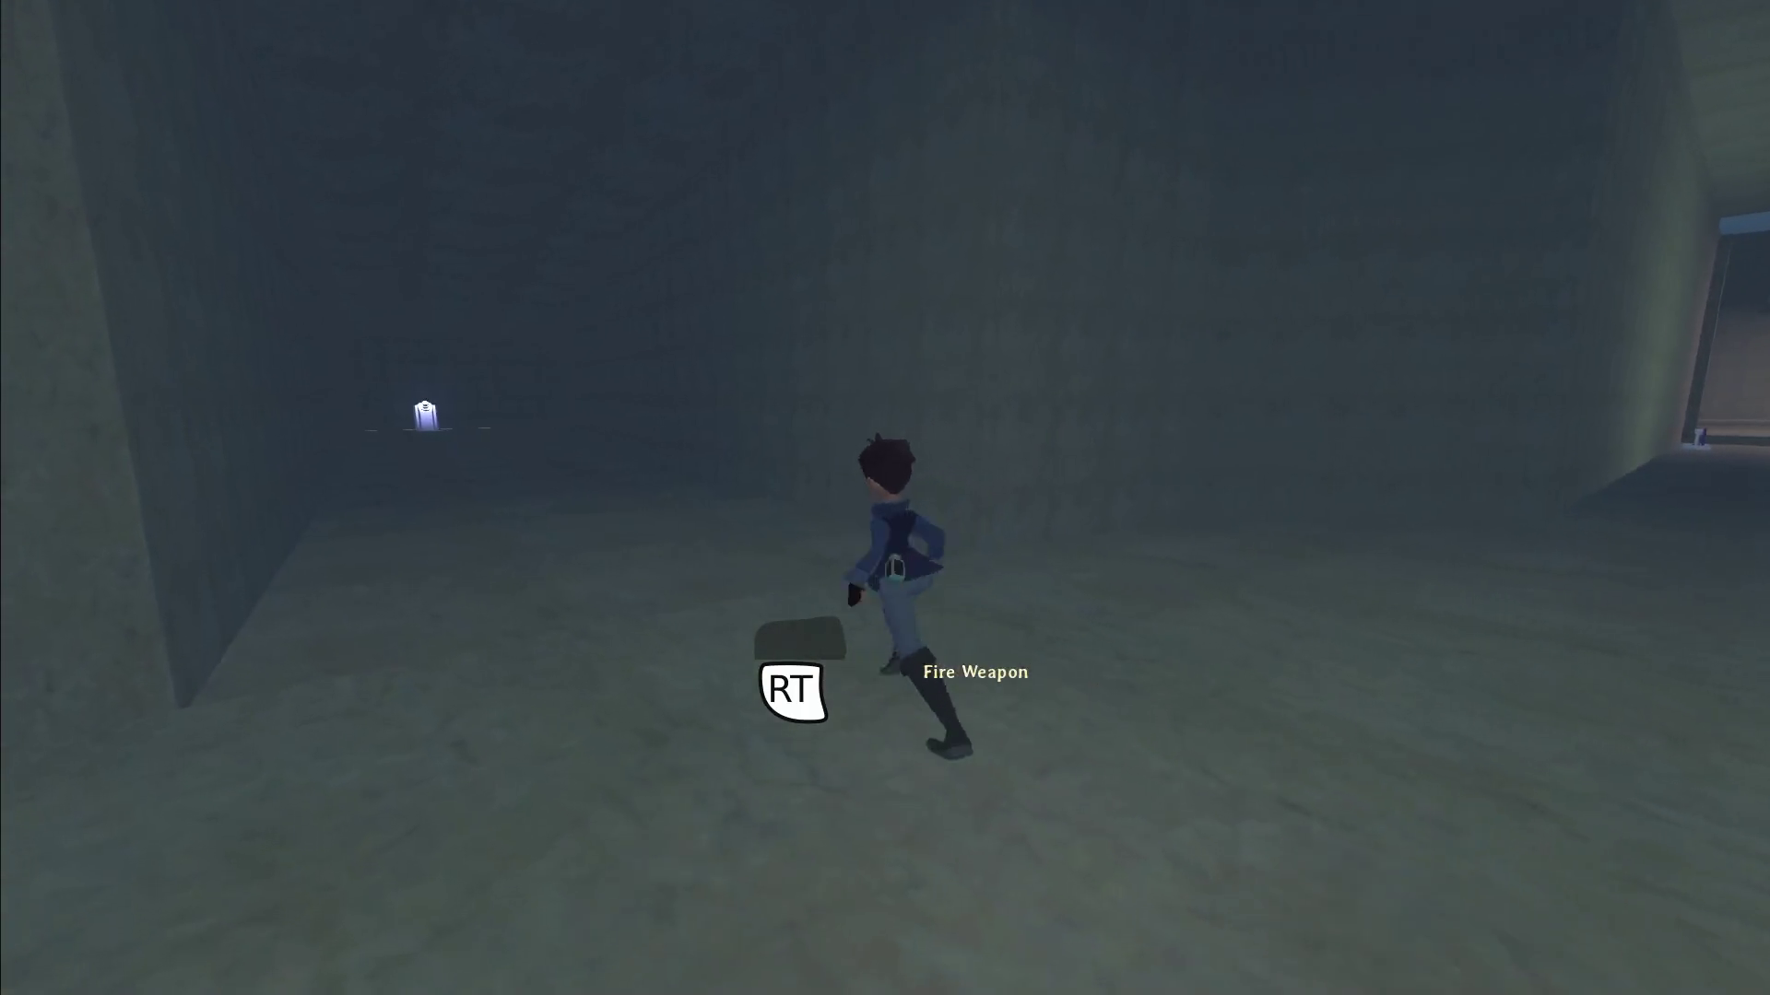
key("d")
key("s")
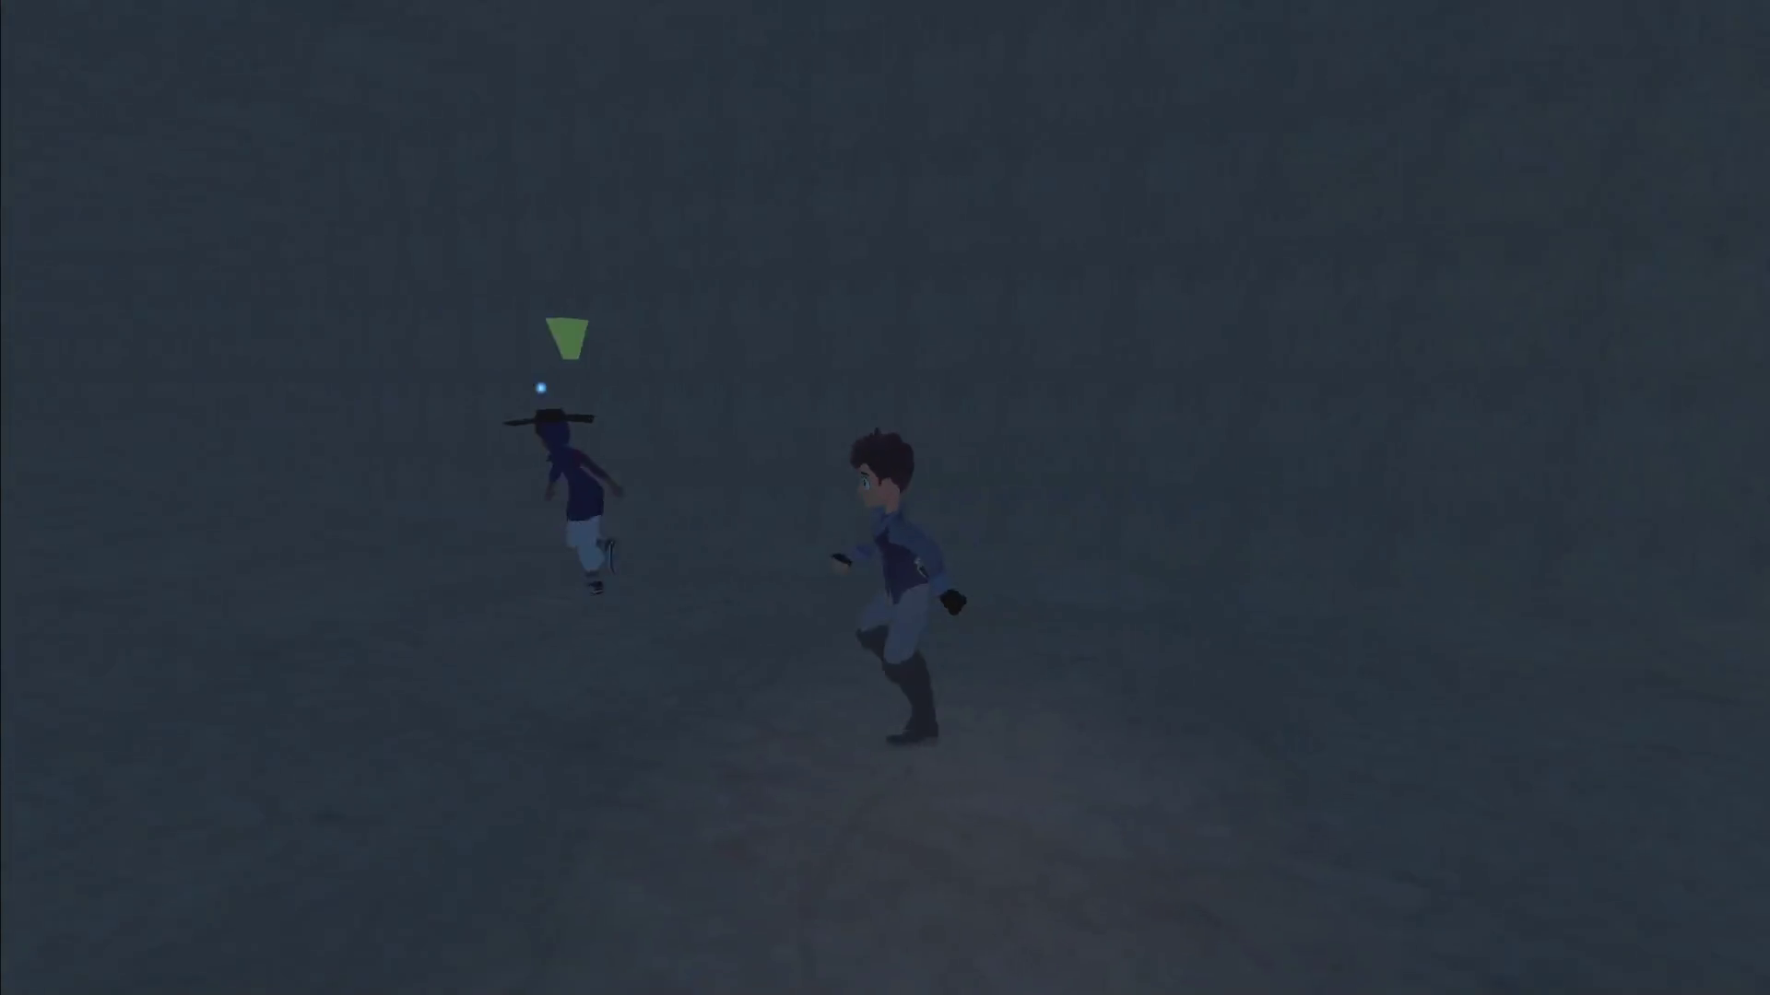
Run into the dark area, talk briefly with Raziah, and run off
key("w")
key("e")
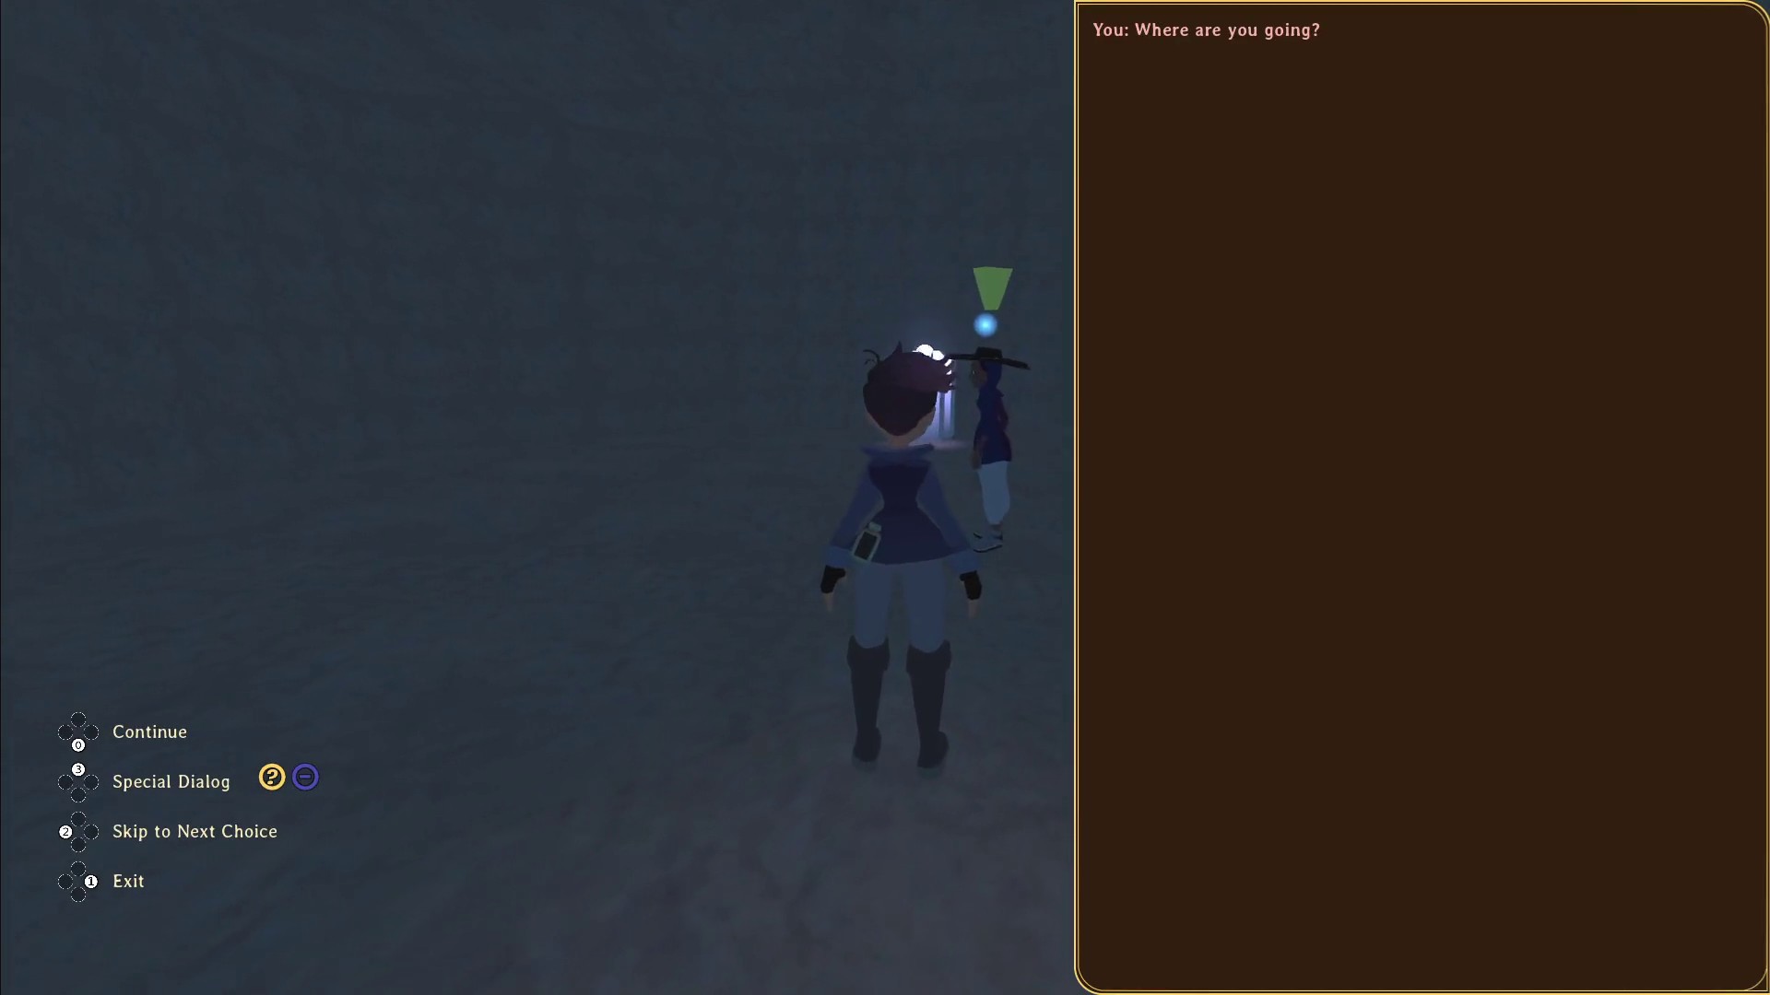
key("e")
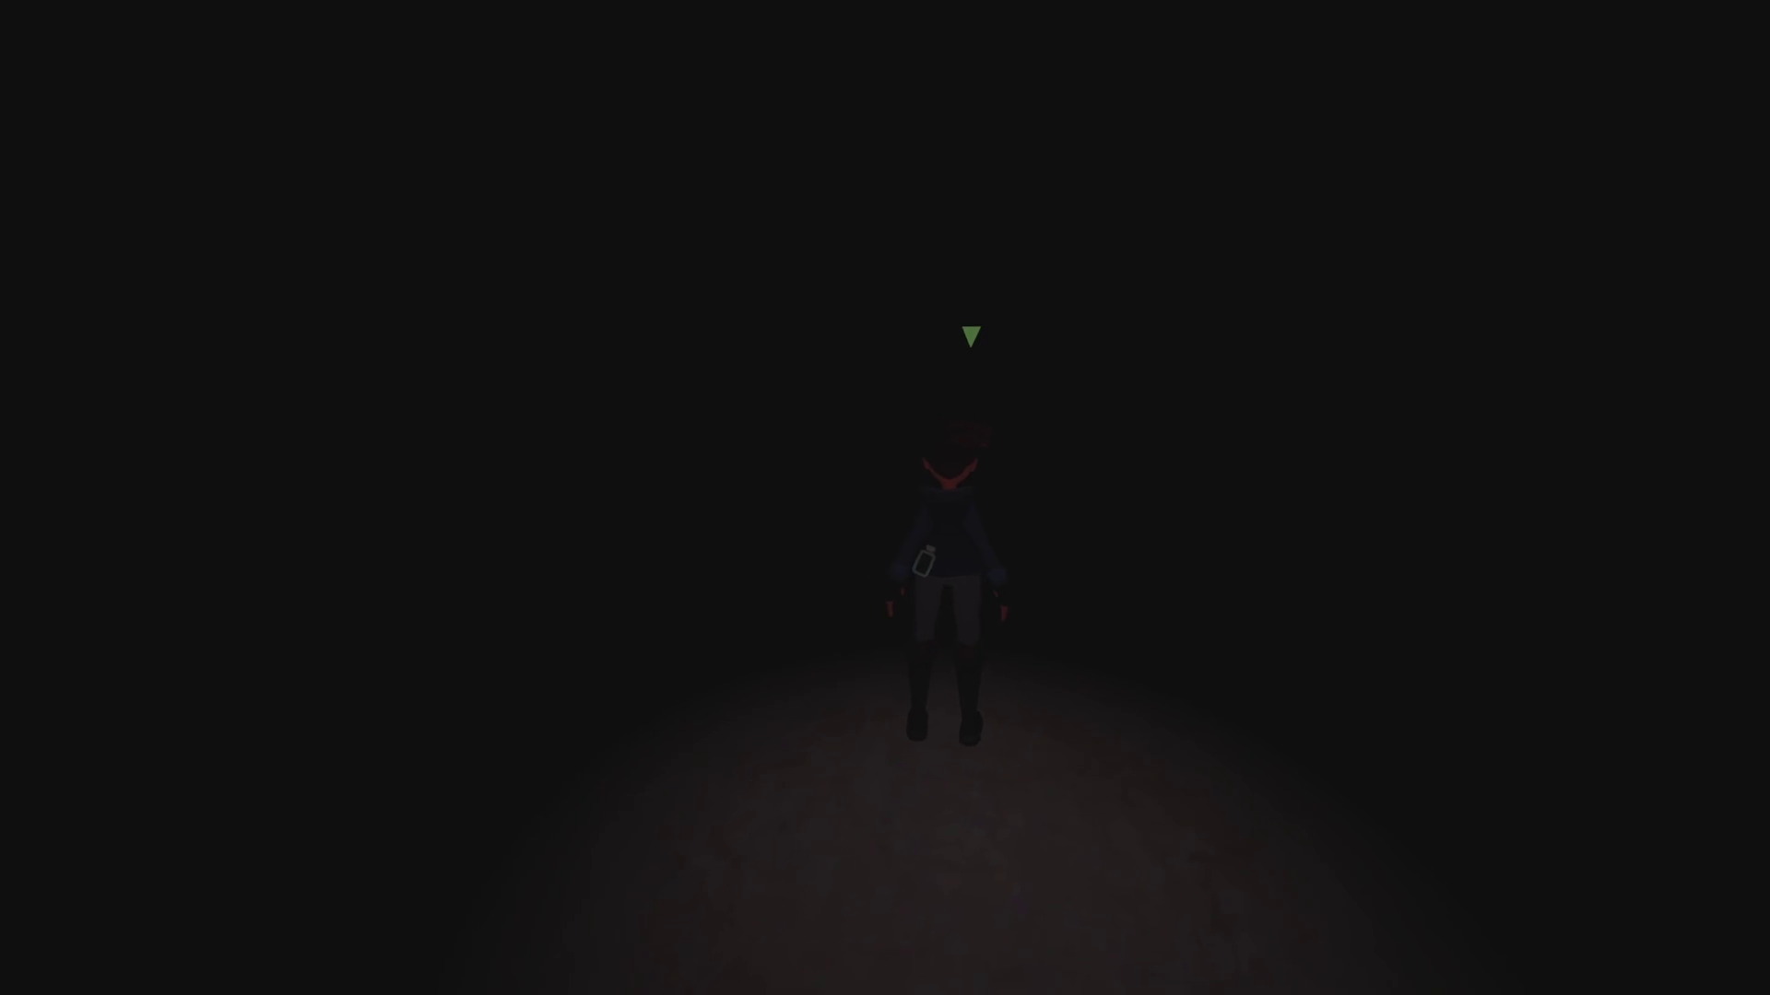
key("w")
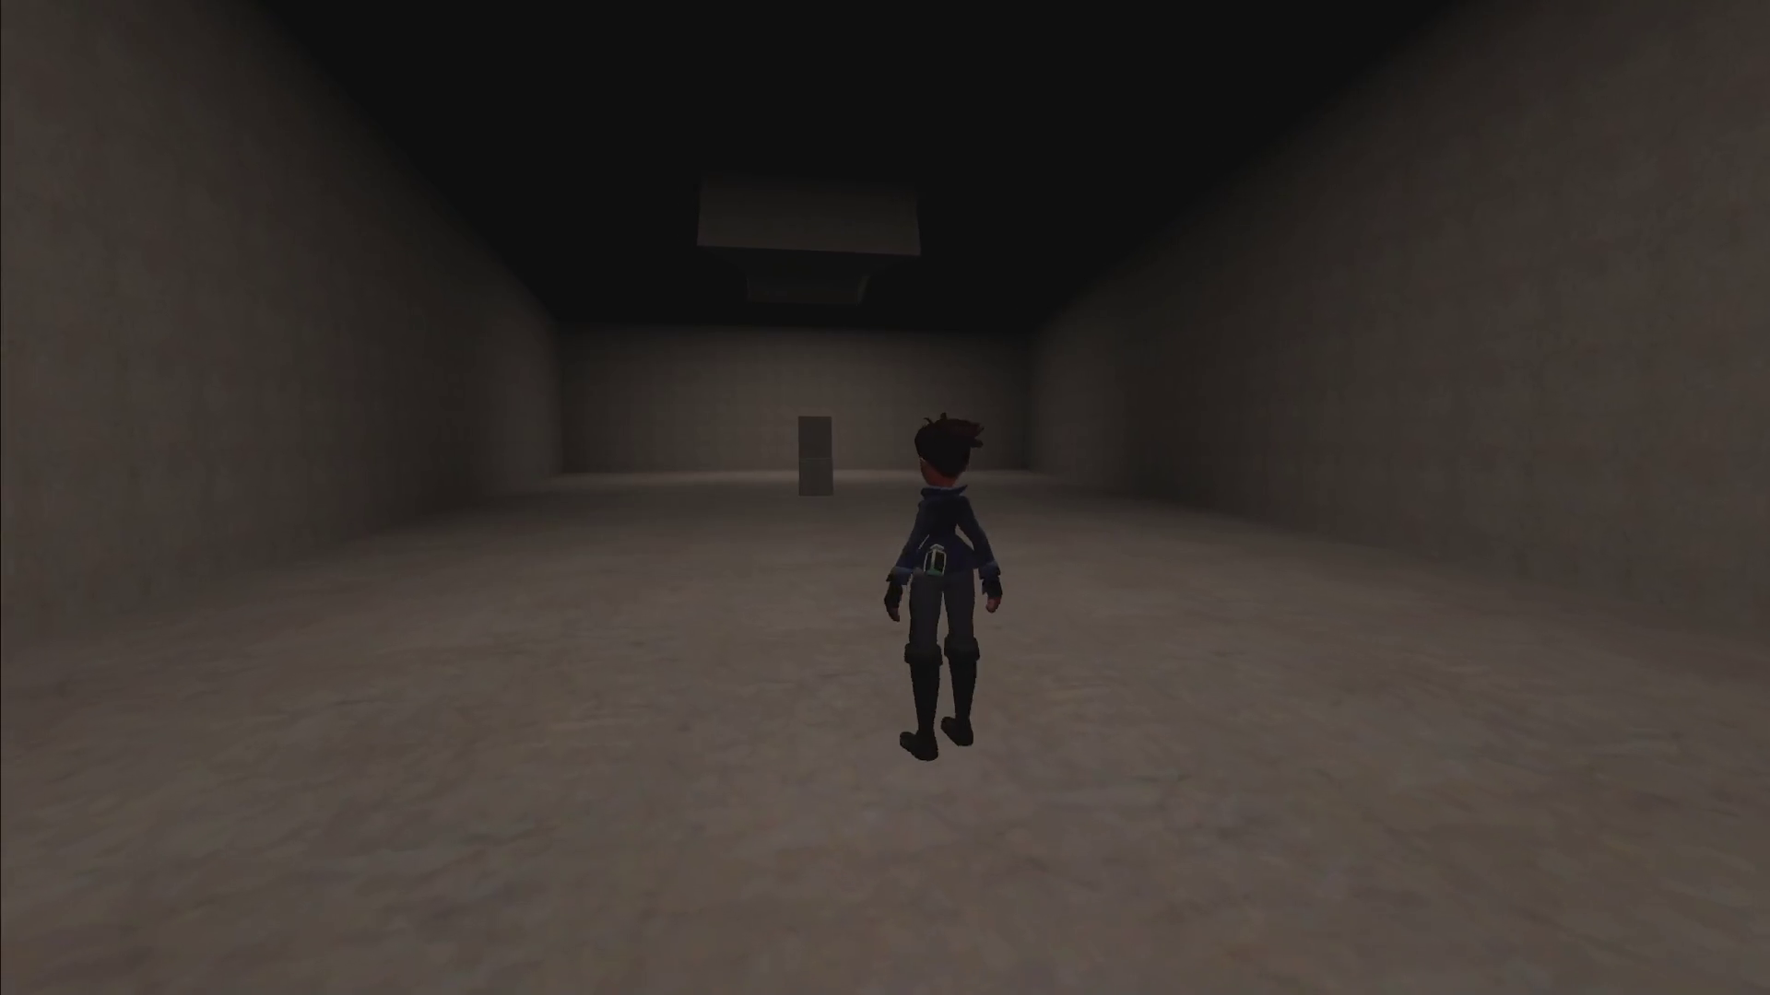
Save and Quit the play-test and exit the Demo Picker to close the game
key("Escape")
key("Down")
key("Down")
key("Down")
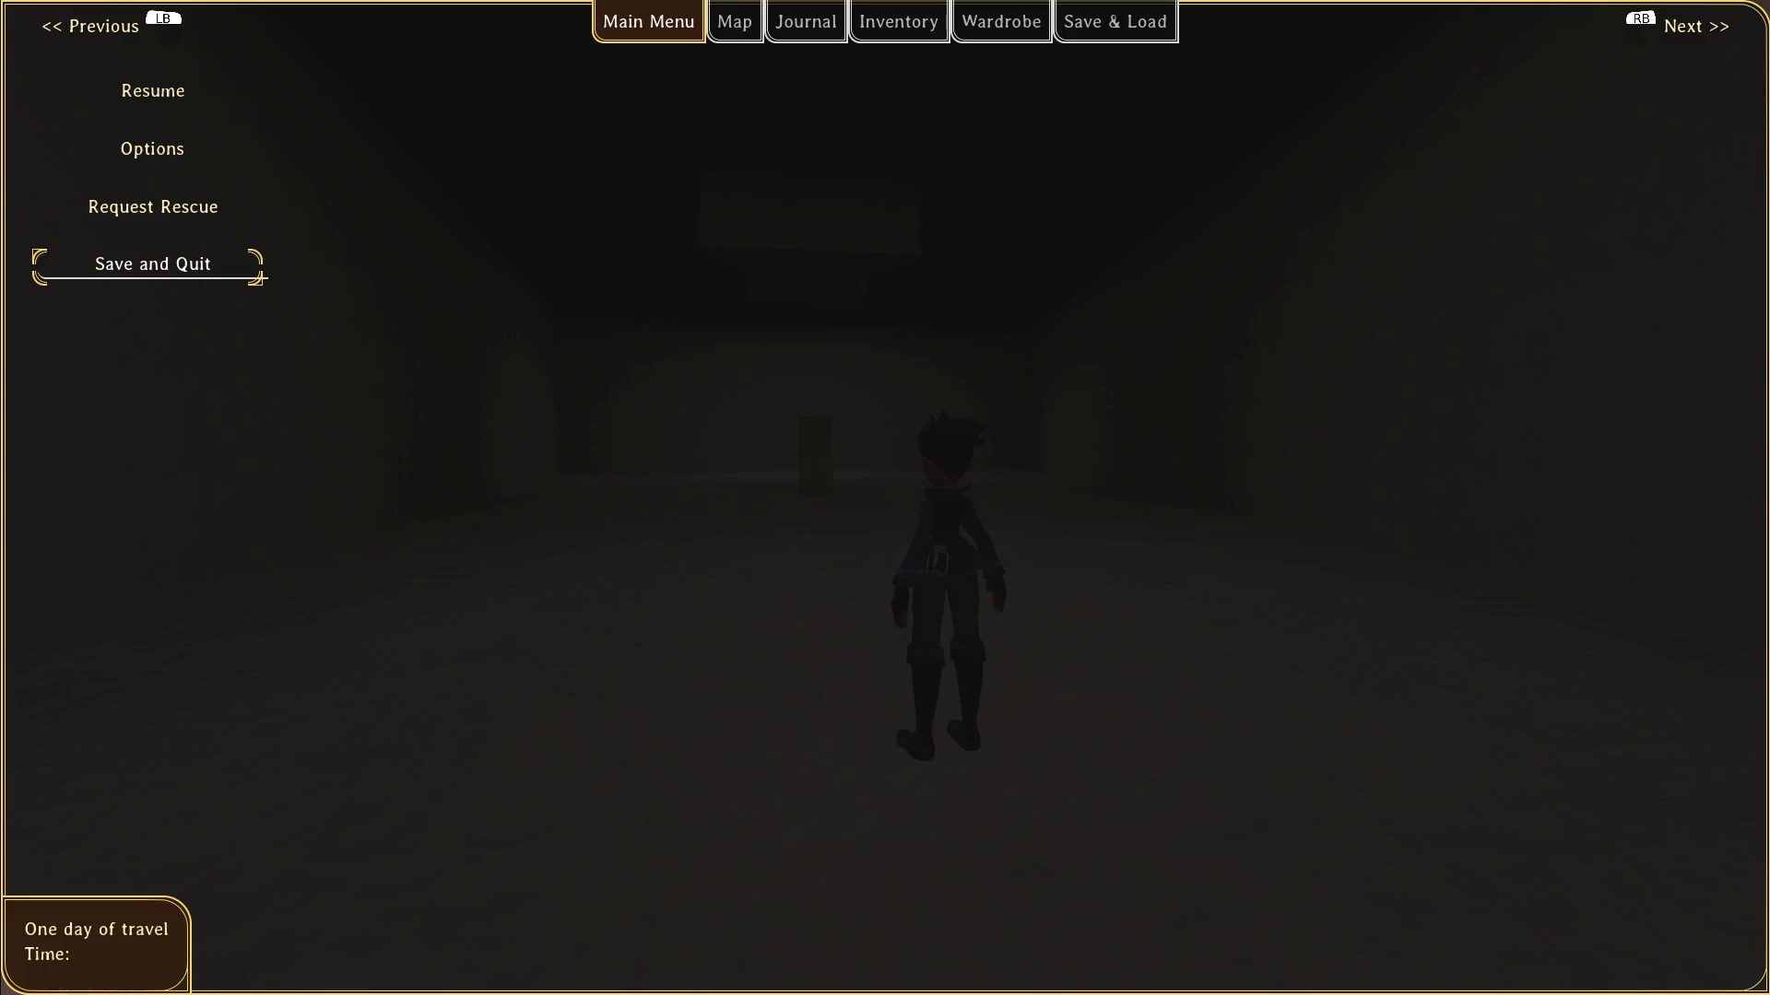
key("Return")
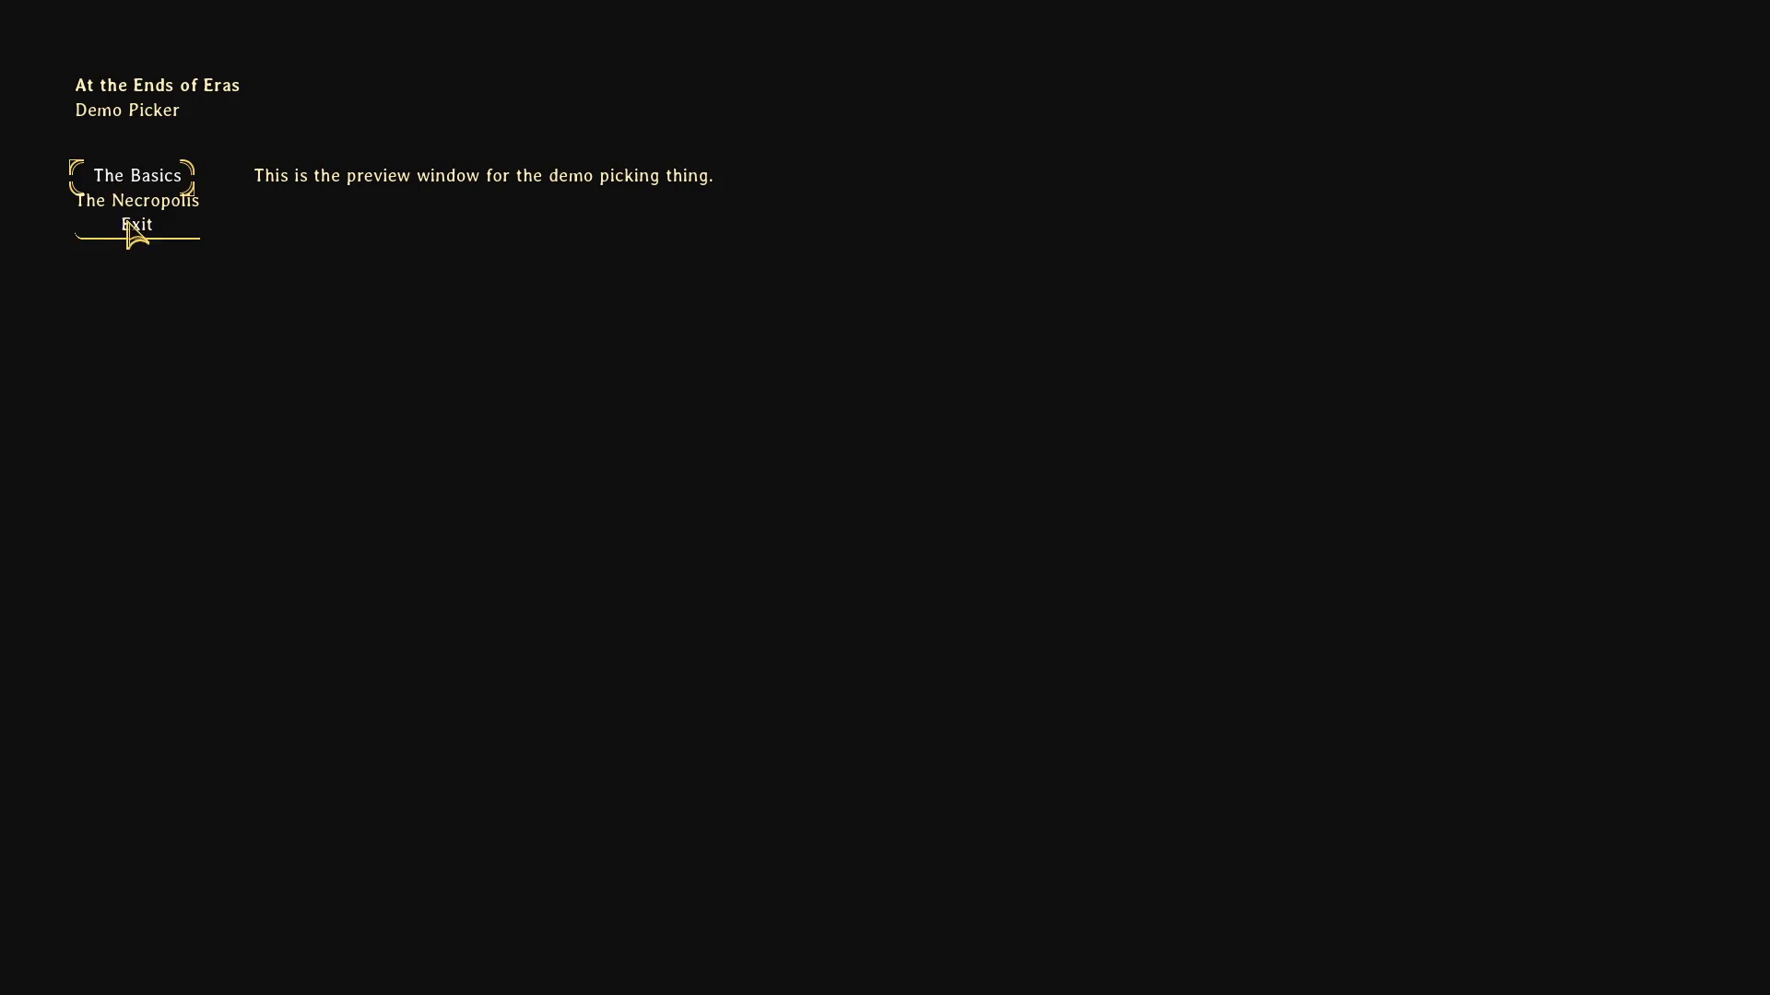
left_click(136, 238)
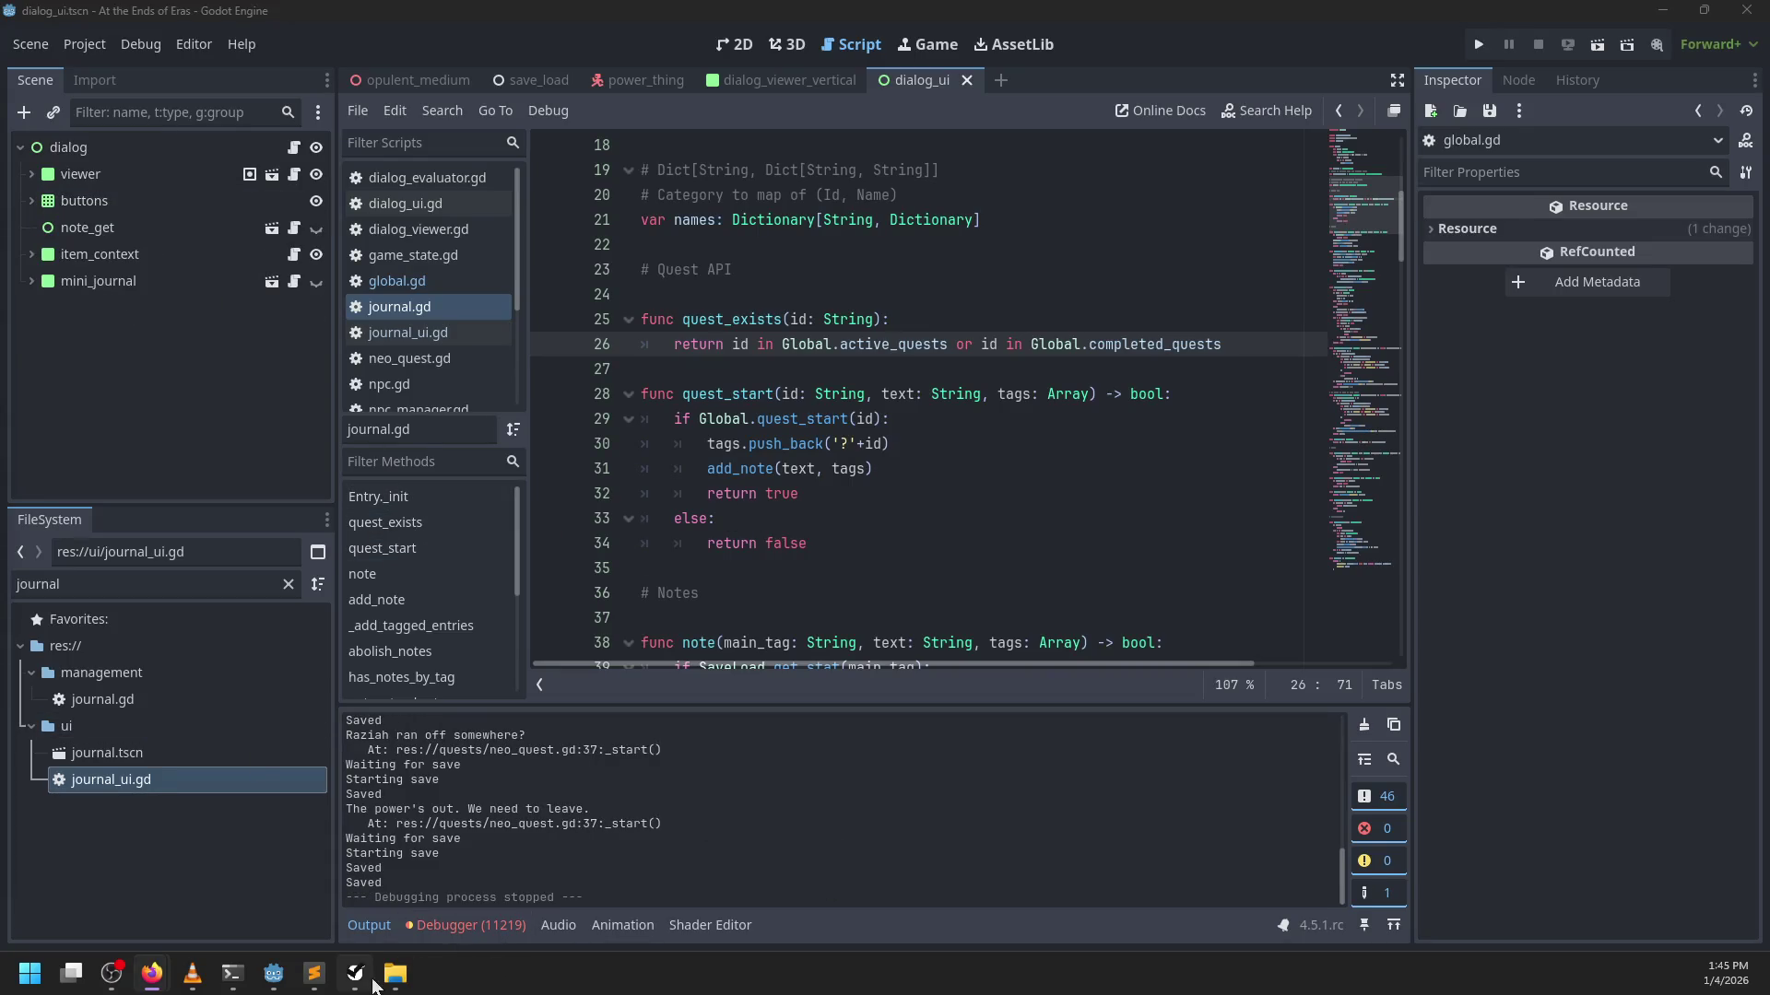
In the to-do tree, collapse Mechanics and Chunk system, expand Quests, and expand NPC
left_click(355, 973)
scroll(633, 348, "up", 3)
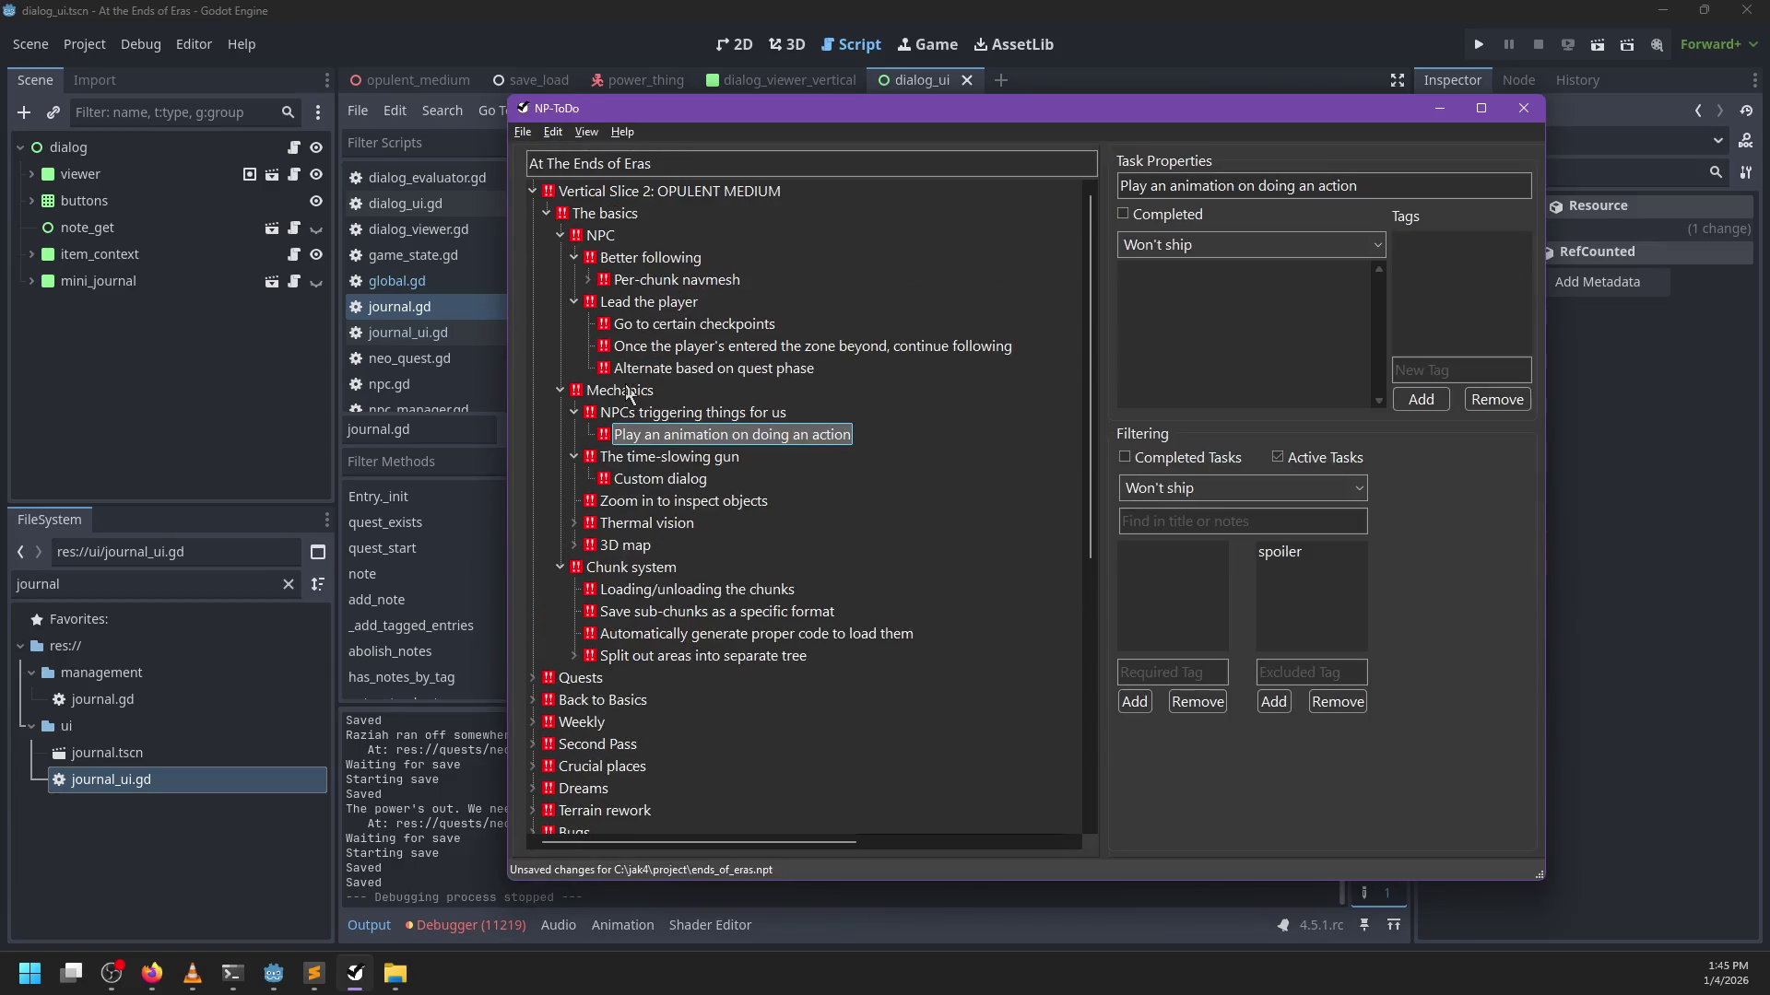
left_click(560, 235)
left_click(561, 258)
left_click(561, 280)
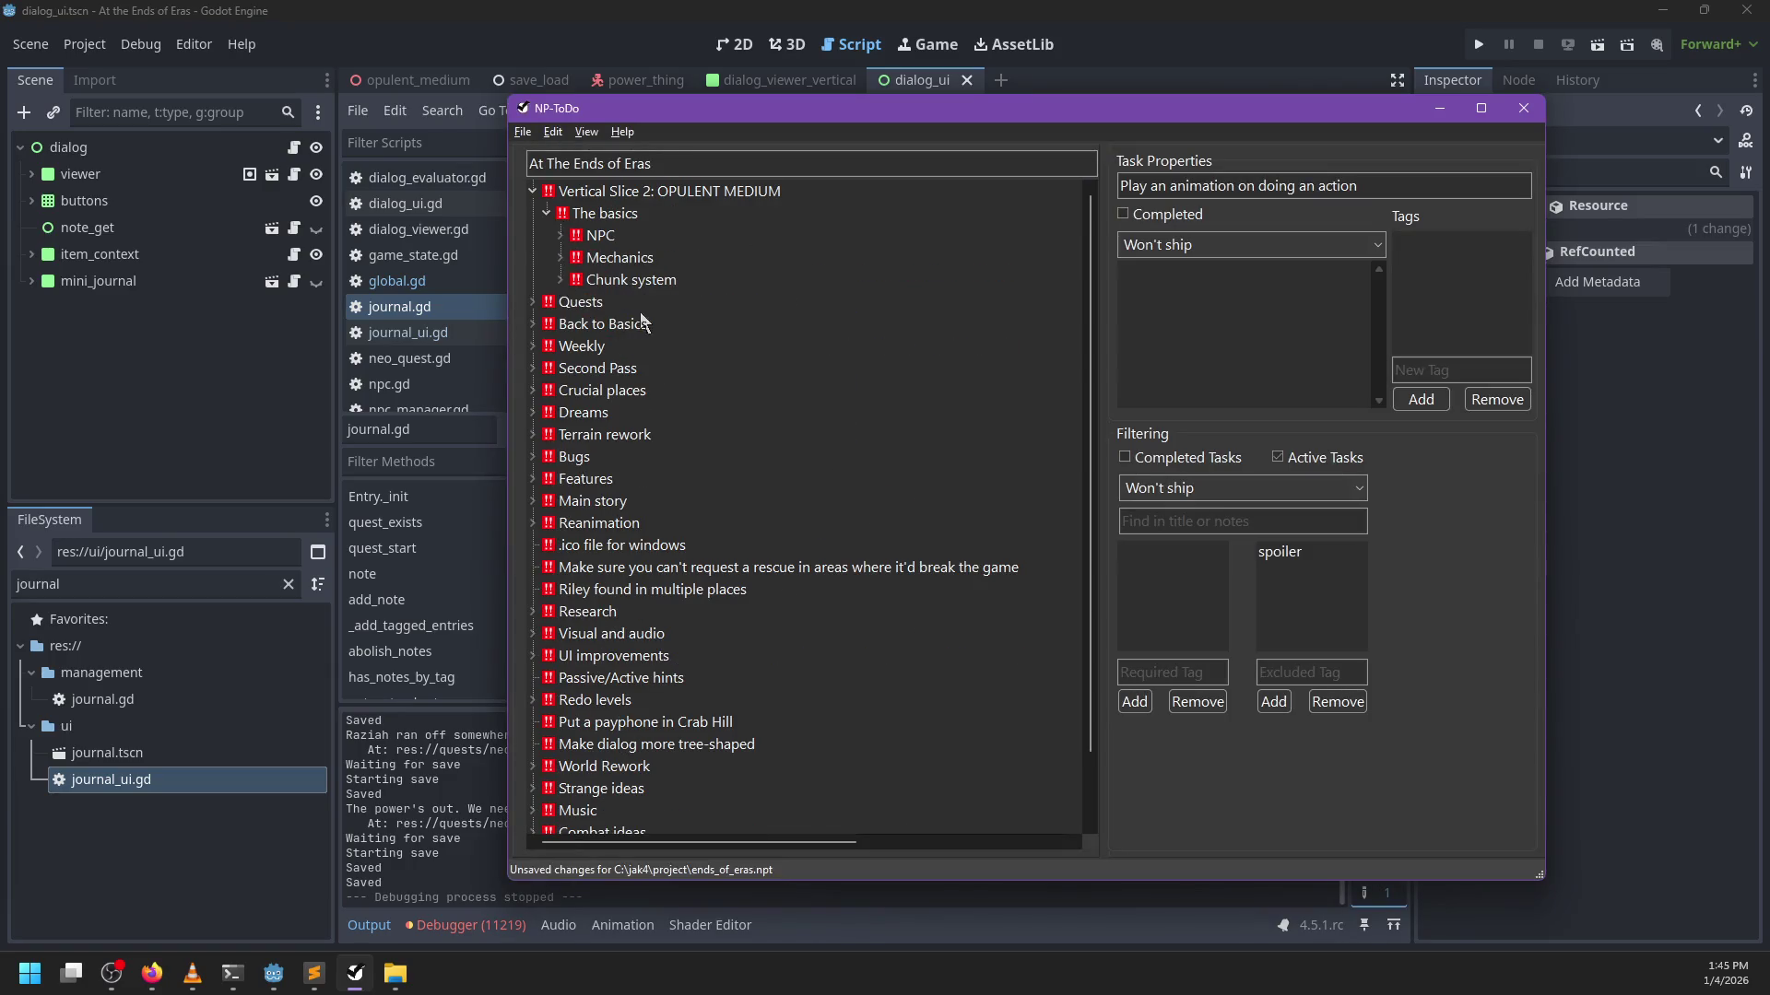
left_click(534, 302)
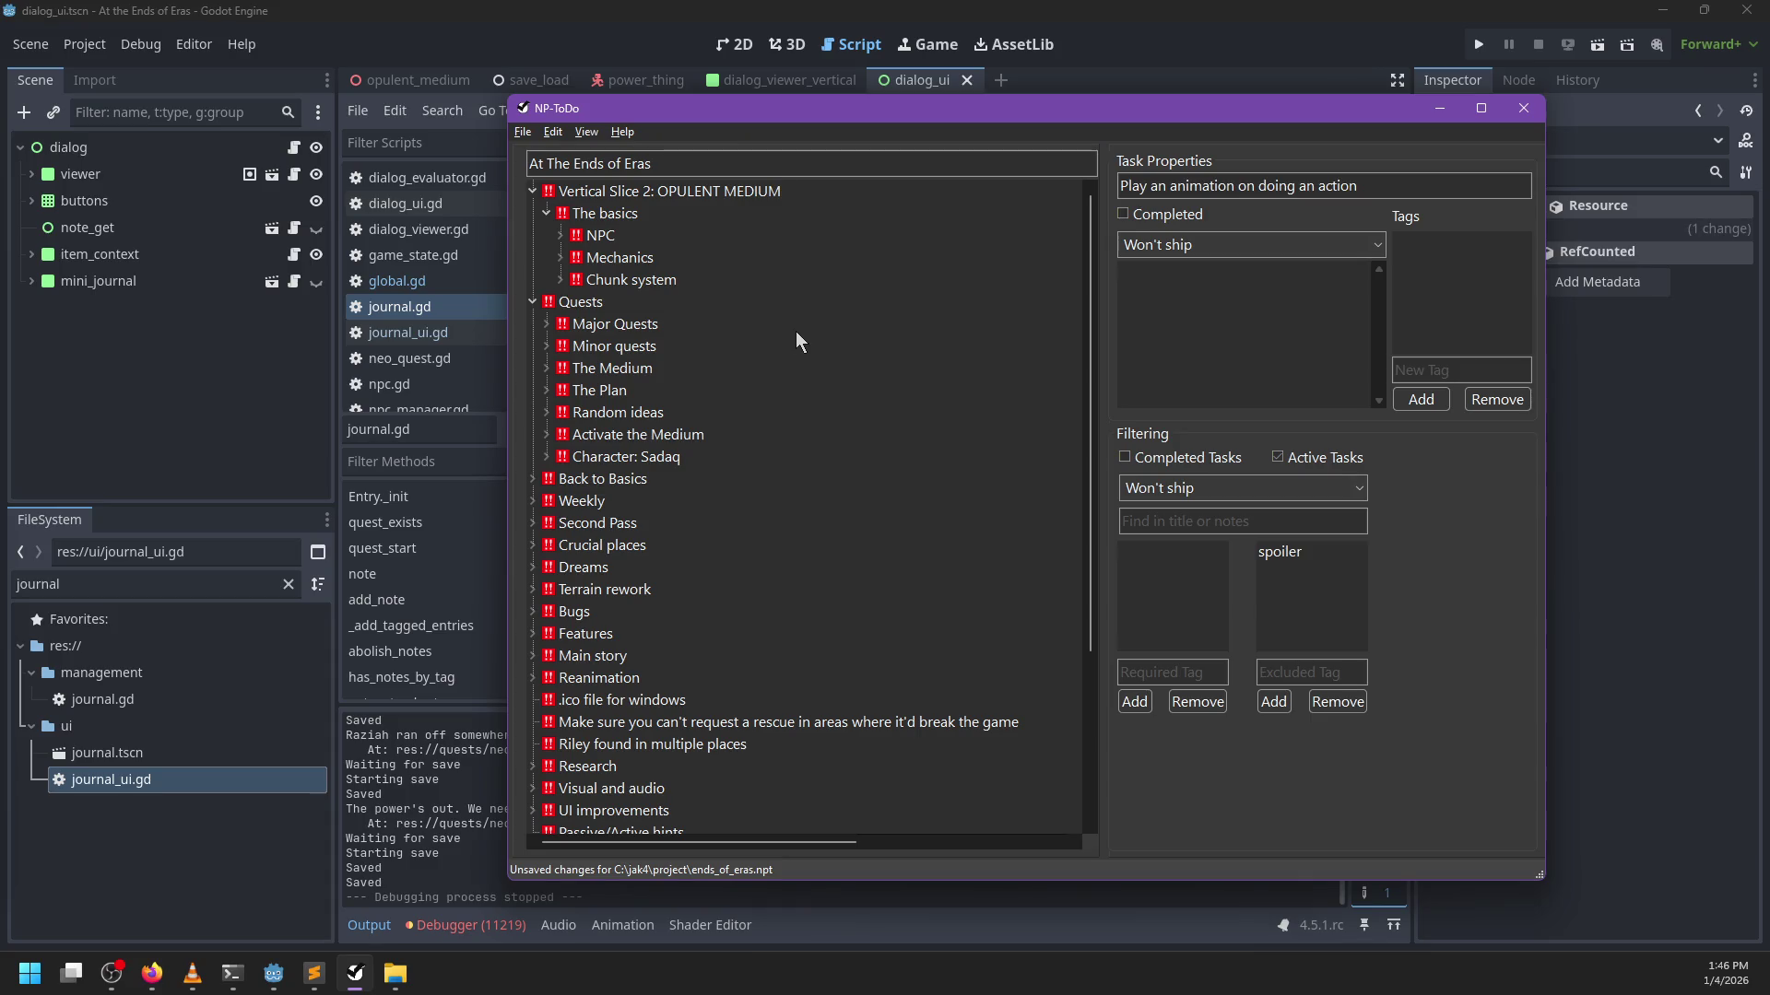
left_click(562, 280)
left_click(562, 280)
left_click(560, 236)
Add a child task under NPC named 'Ability to override dialog controls'
left_click(592, 238)
key("Insert")
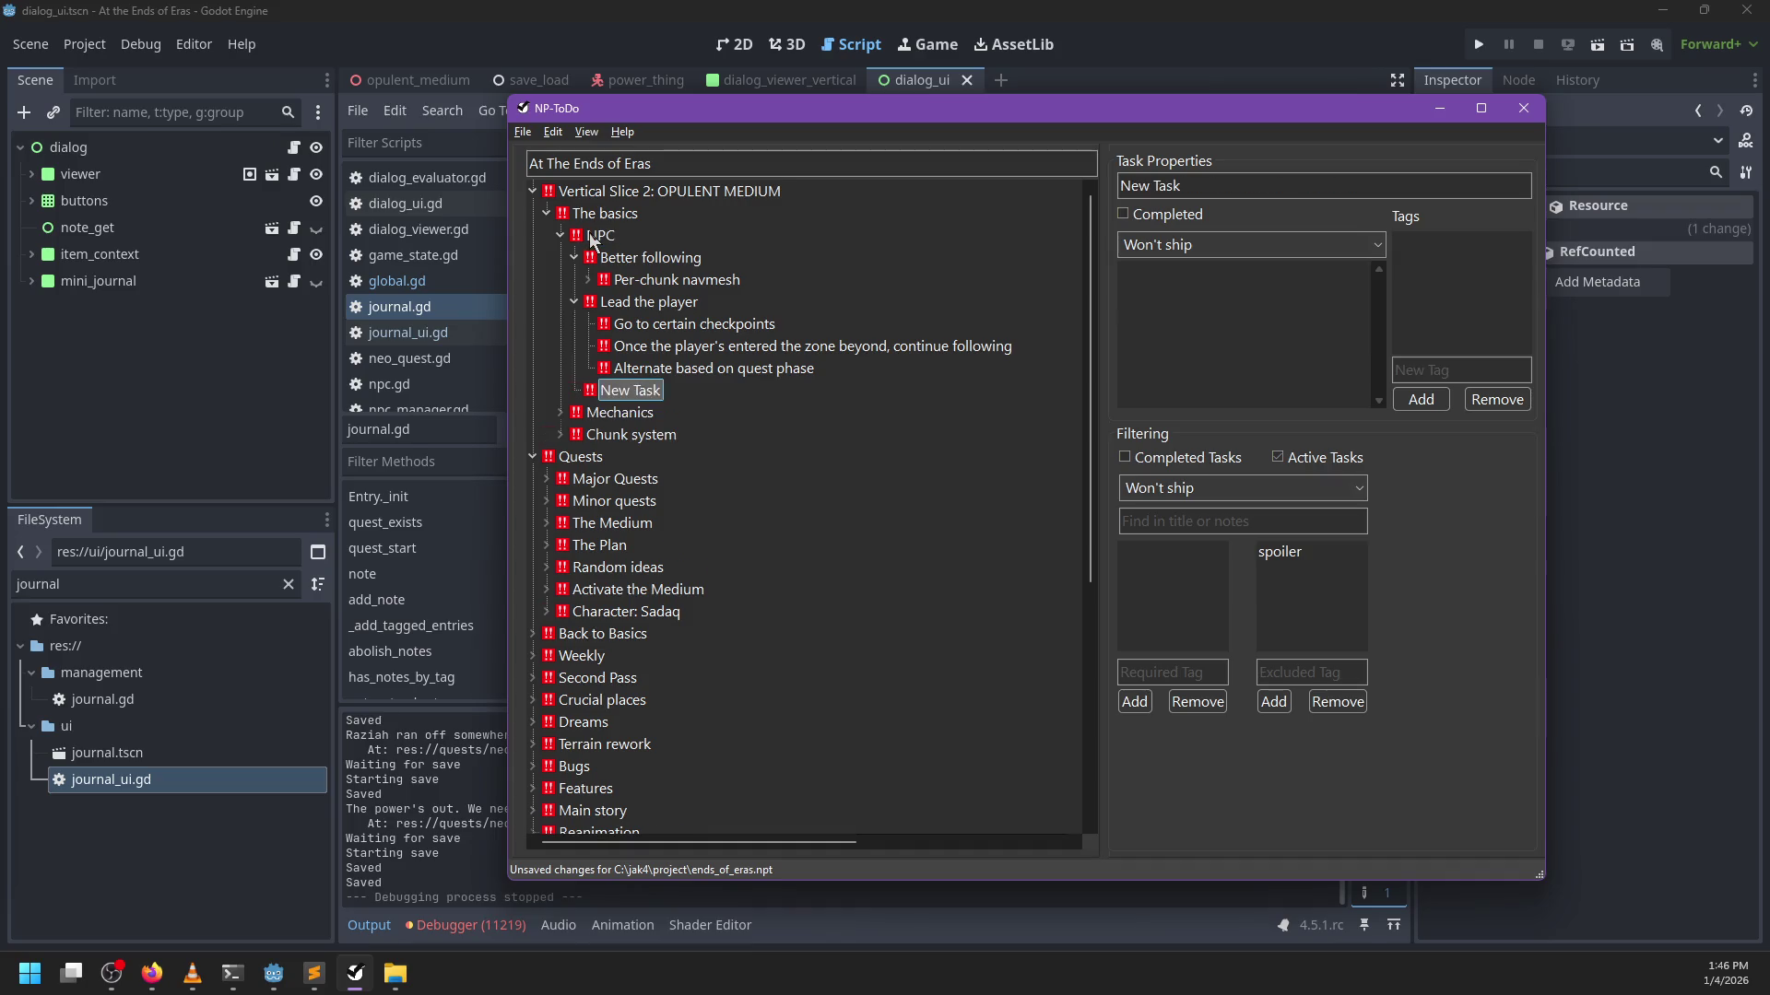
type("Ability to disable")
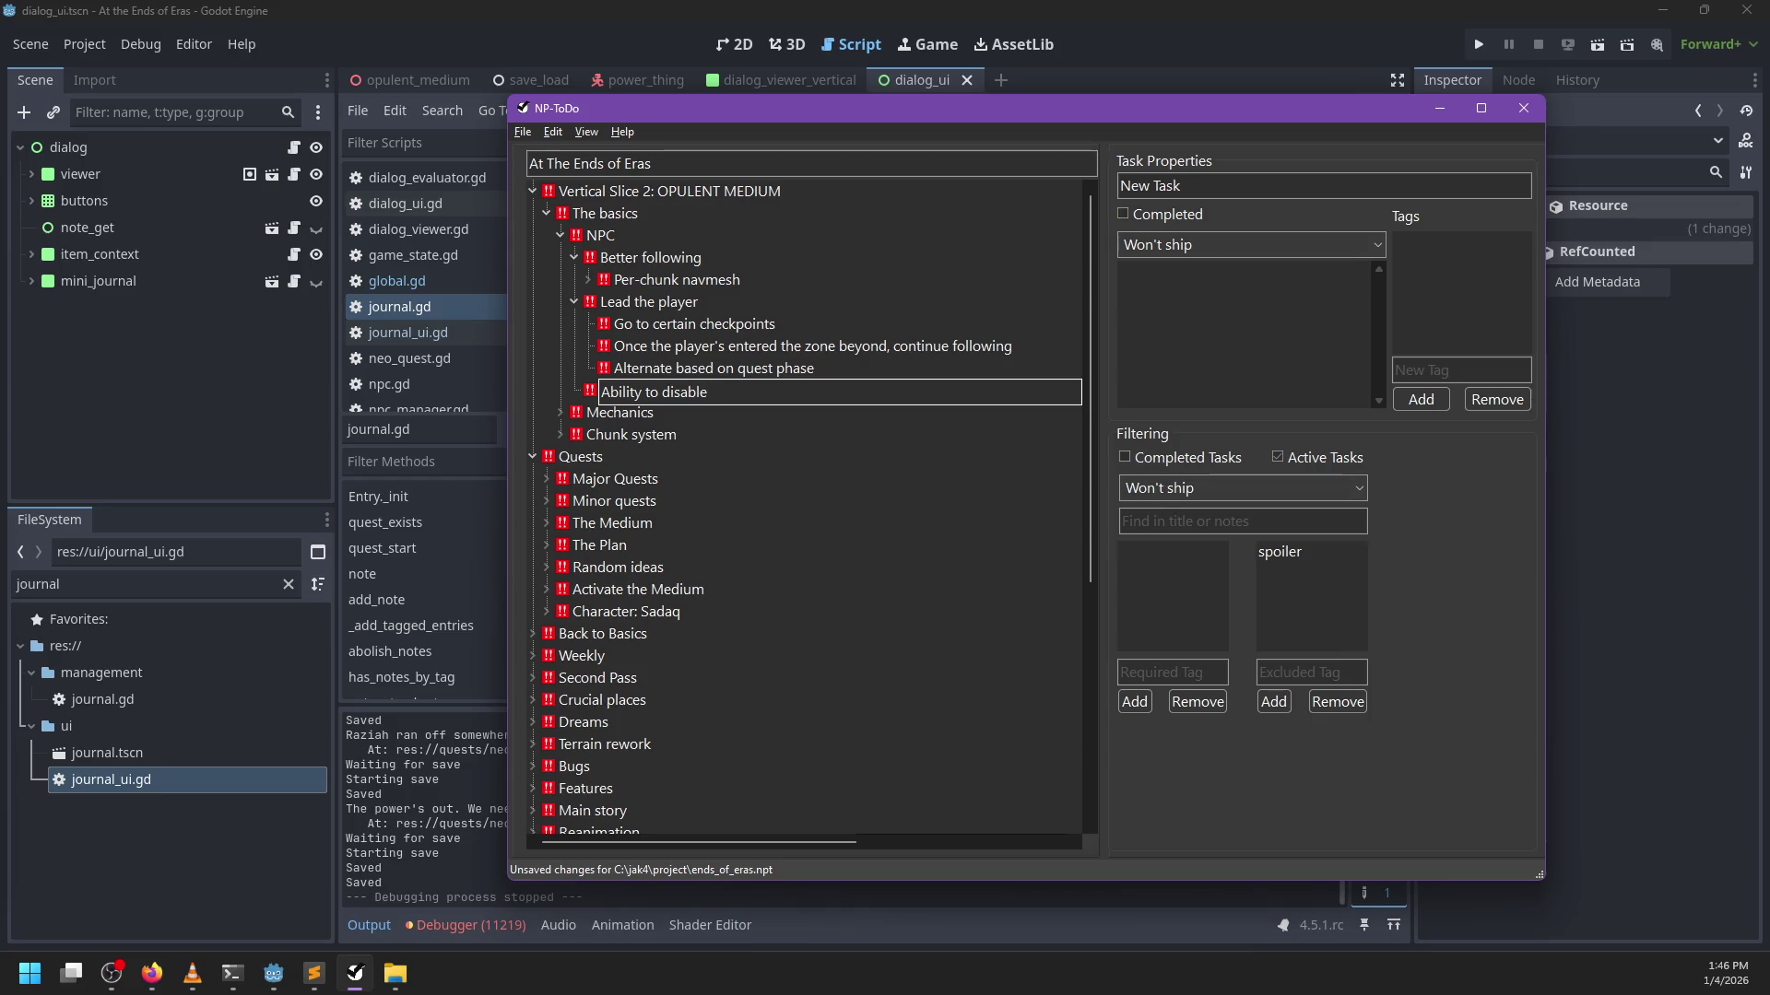
key("BackSpace")
key("BackSpace")
key("BackSpace")
key("ctrl+BackSpace")
key("ctrl+BackSpace")
key("Return")
Give it subtasks 'Do not turn around when busy' and 'Do not stop running'
key("Tab")
type("Do not tu")
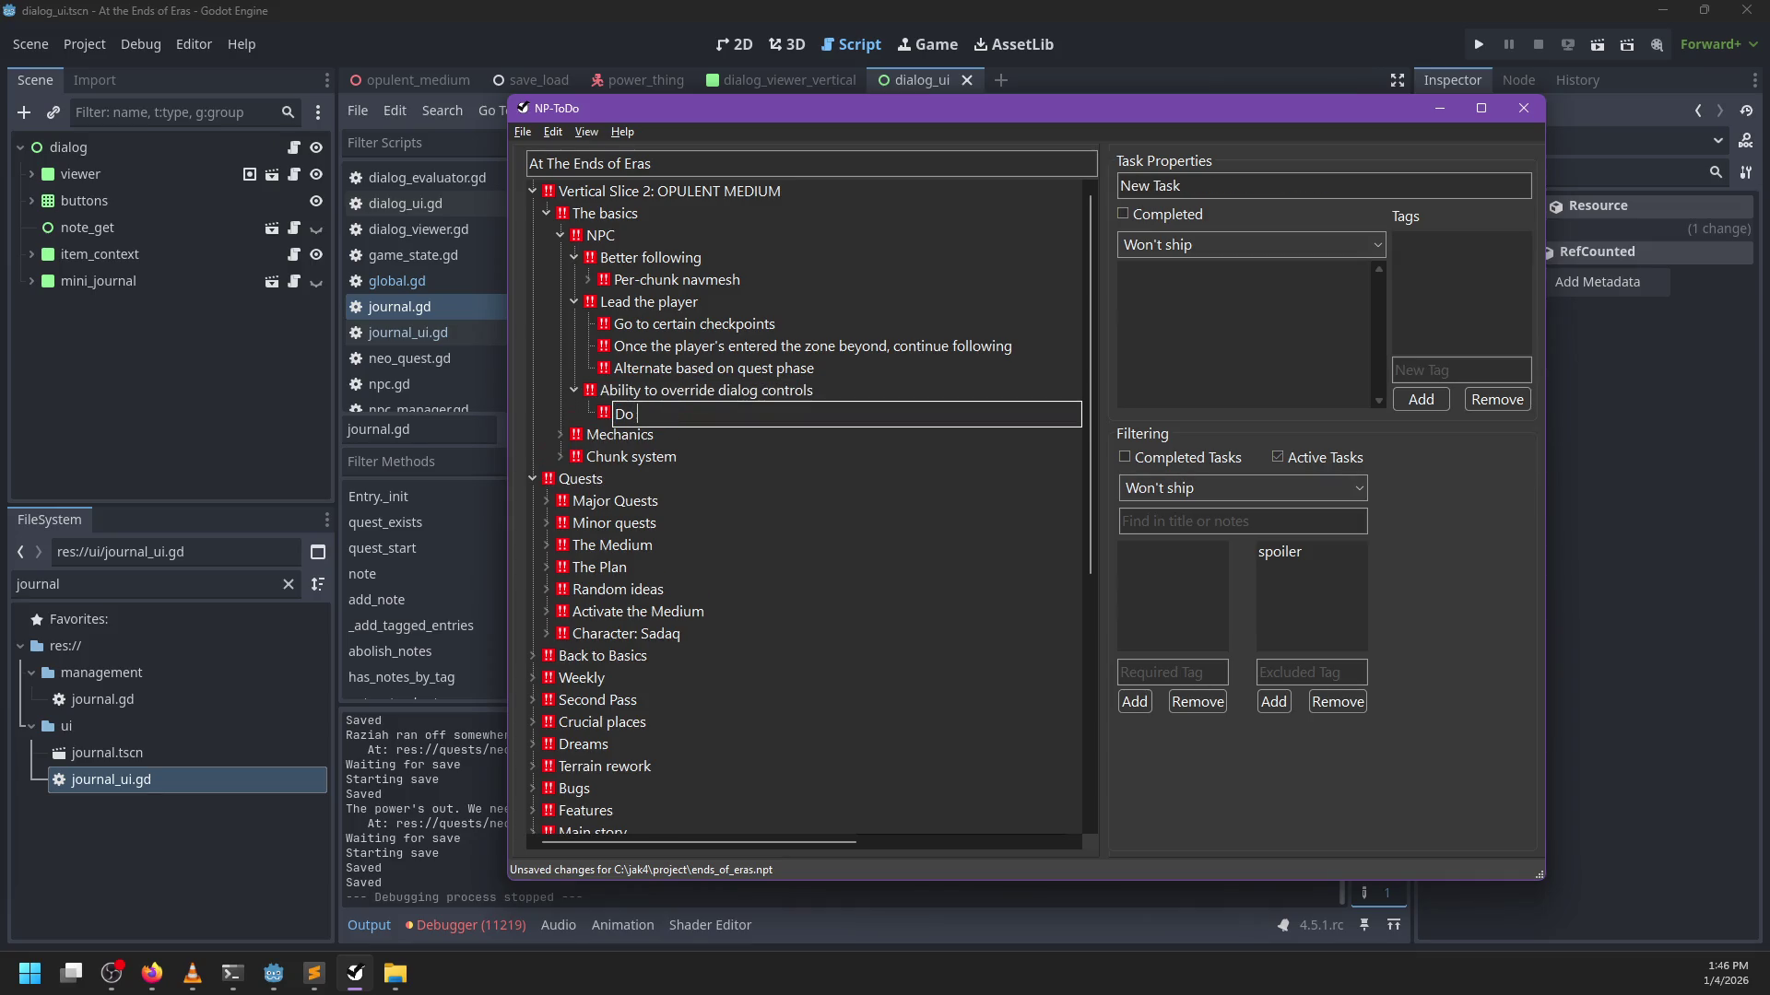
type("rn around when busy")
key("Return")
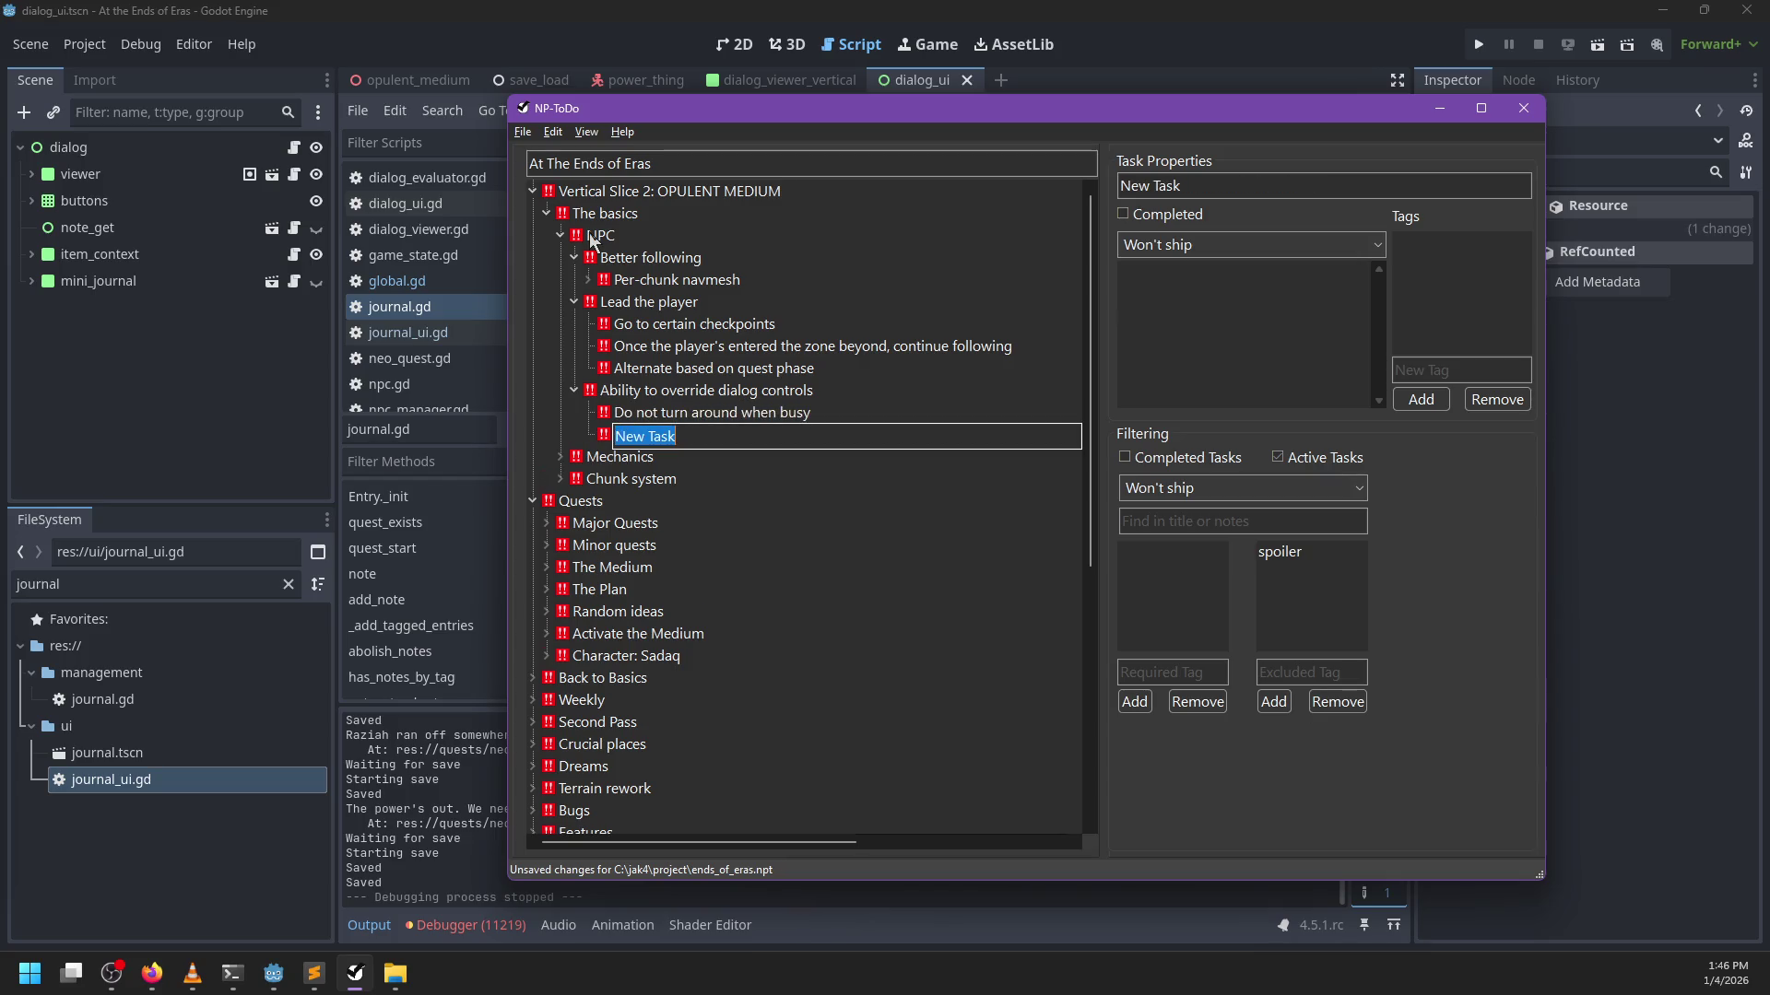
type("Do not stop running")
key("Return")
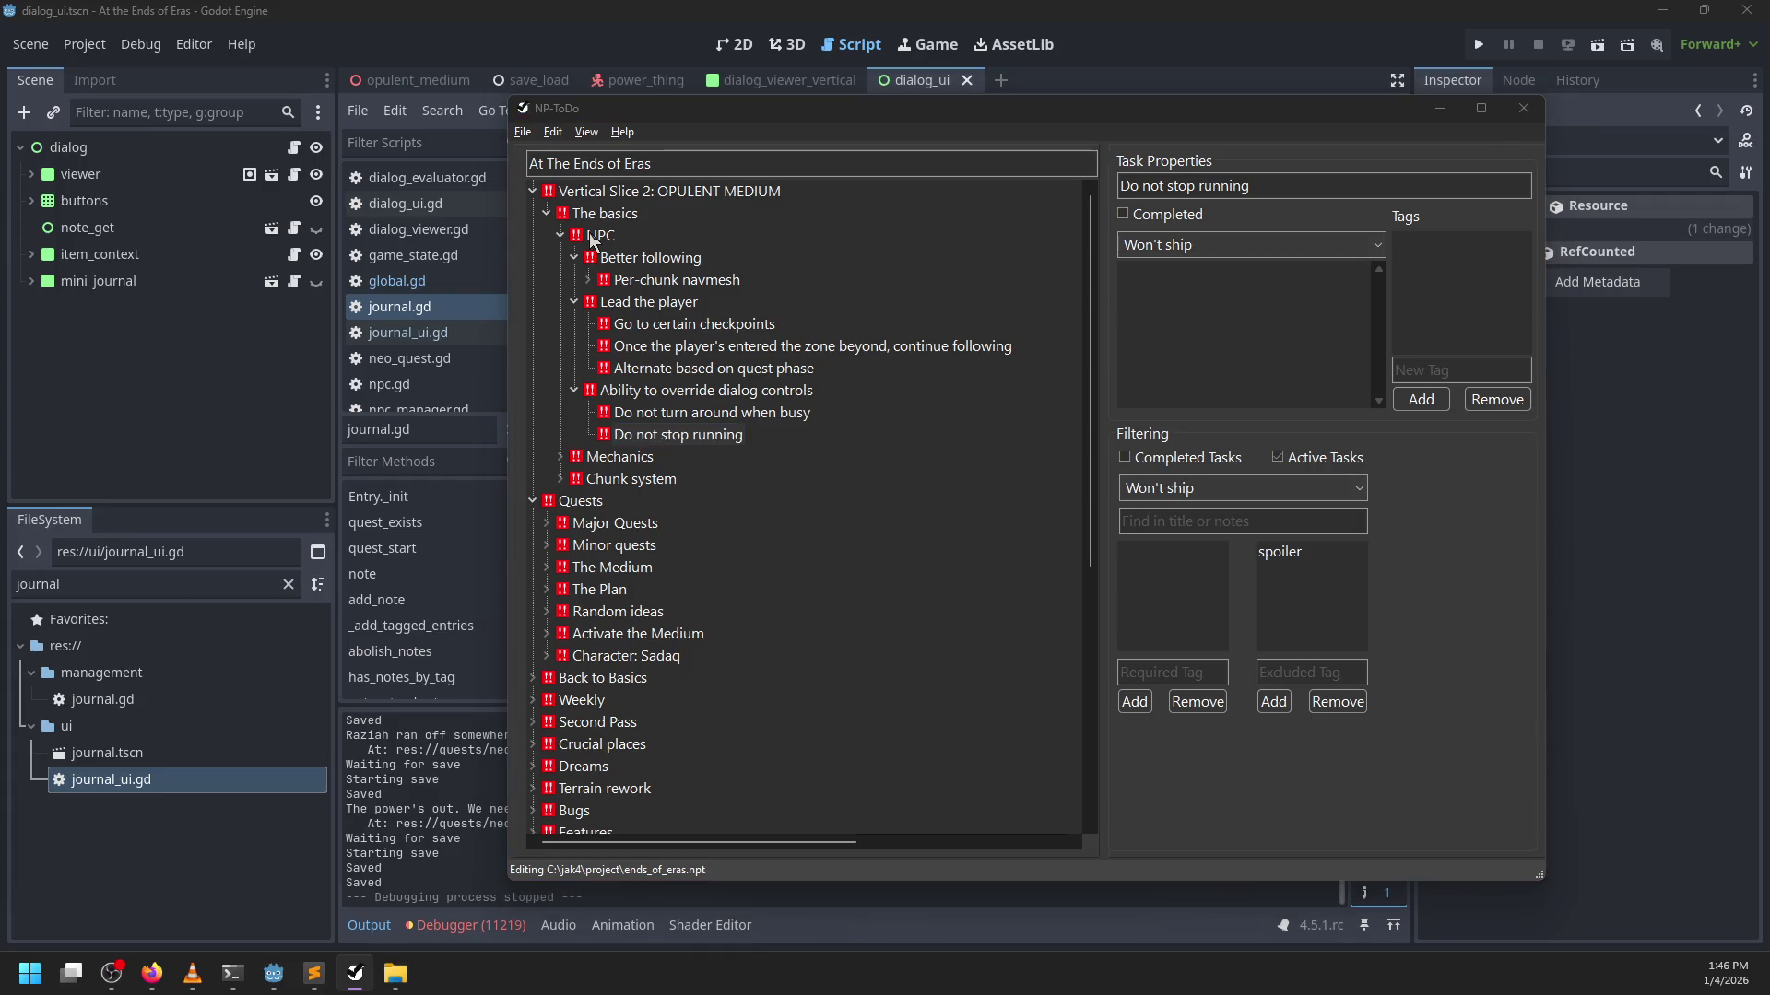
left_click(634, 10)
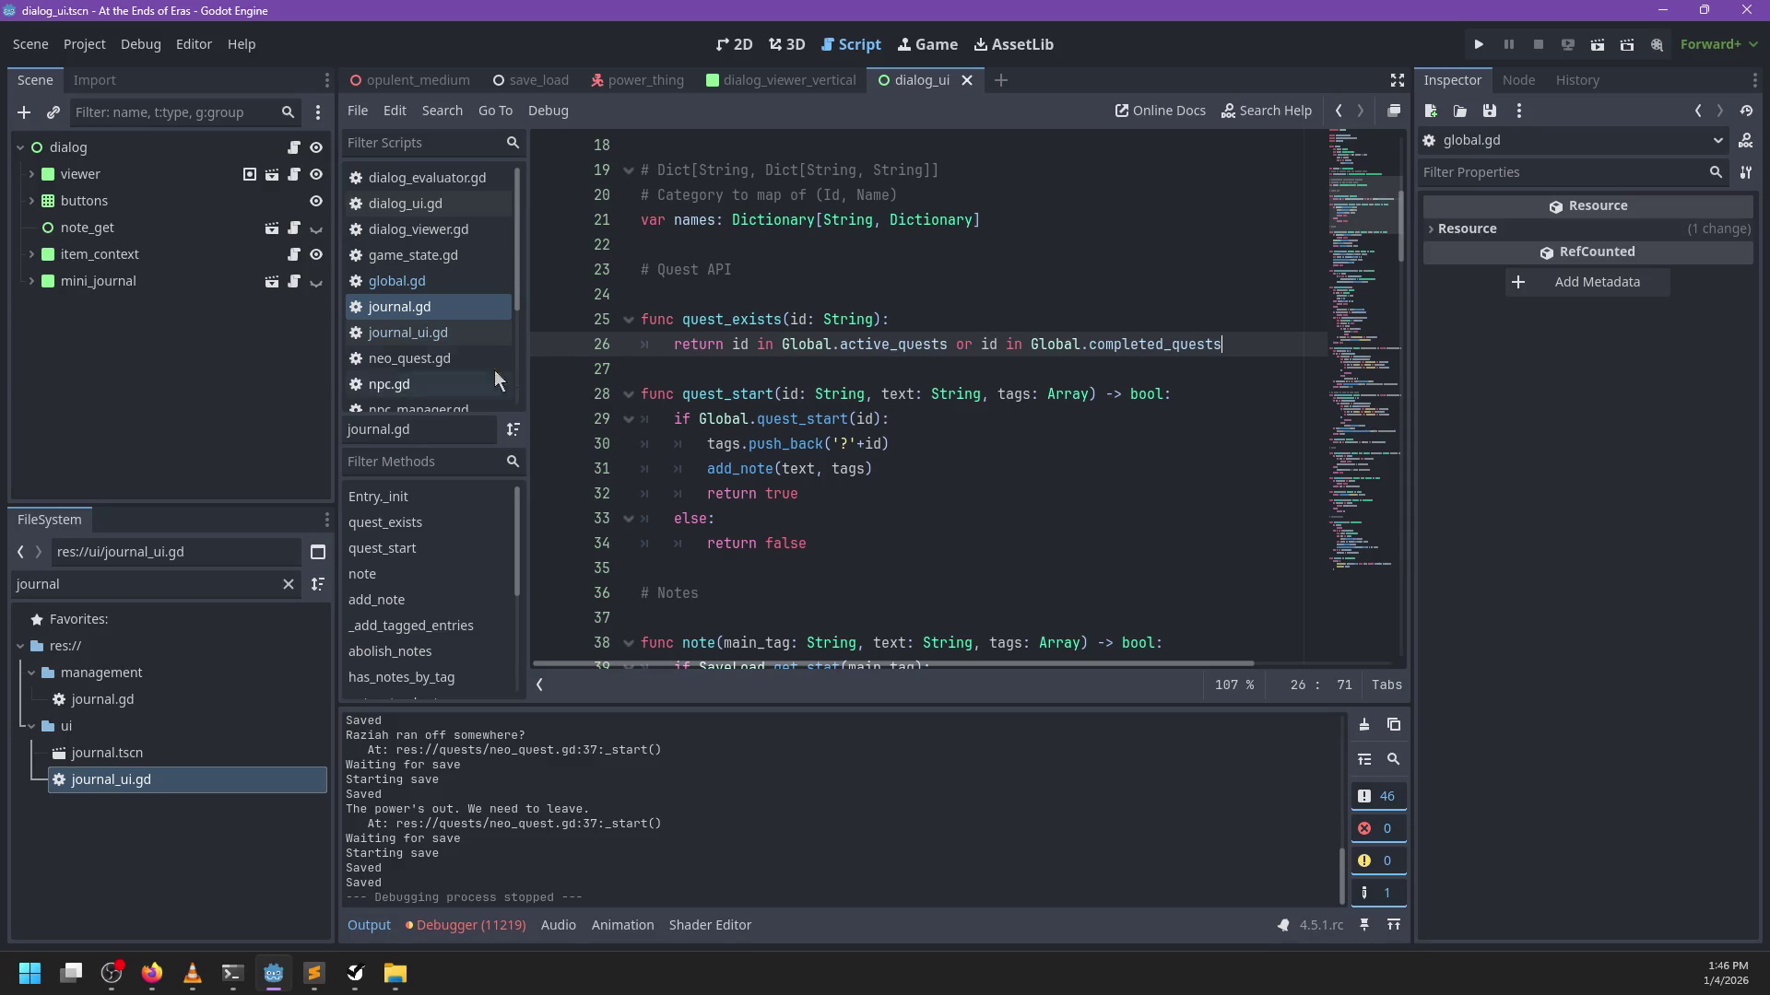
Open npc.gd from the script list
scroll(463, 357, "down", 3)
scroll(462, 358, "up", 3)
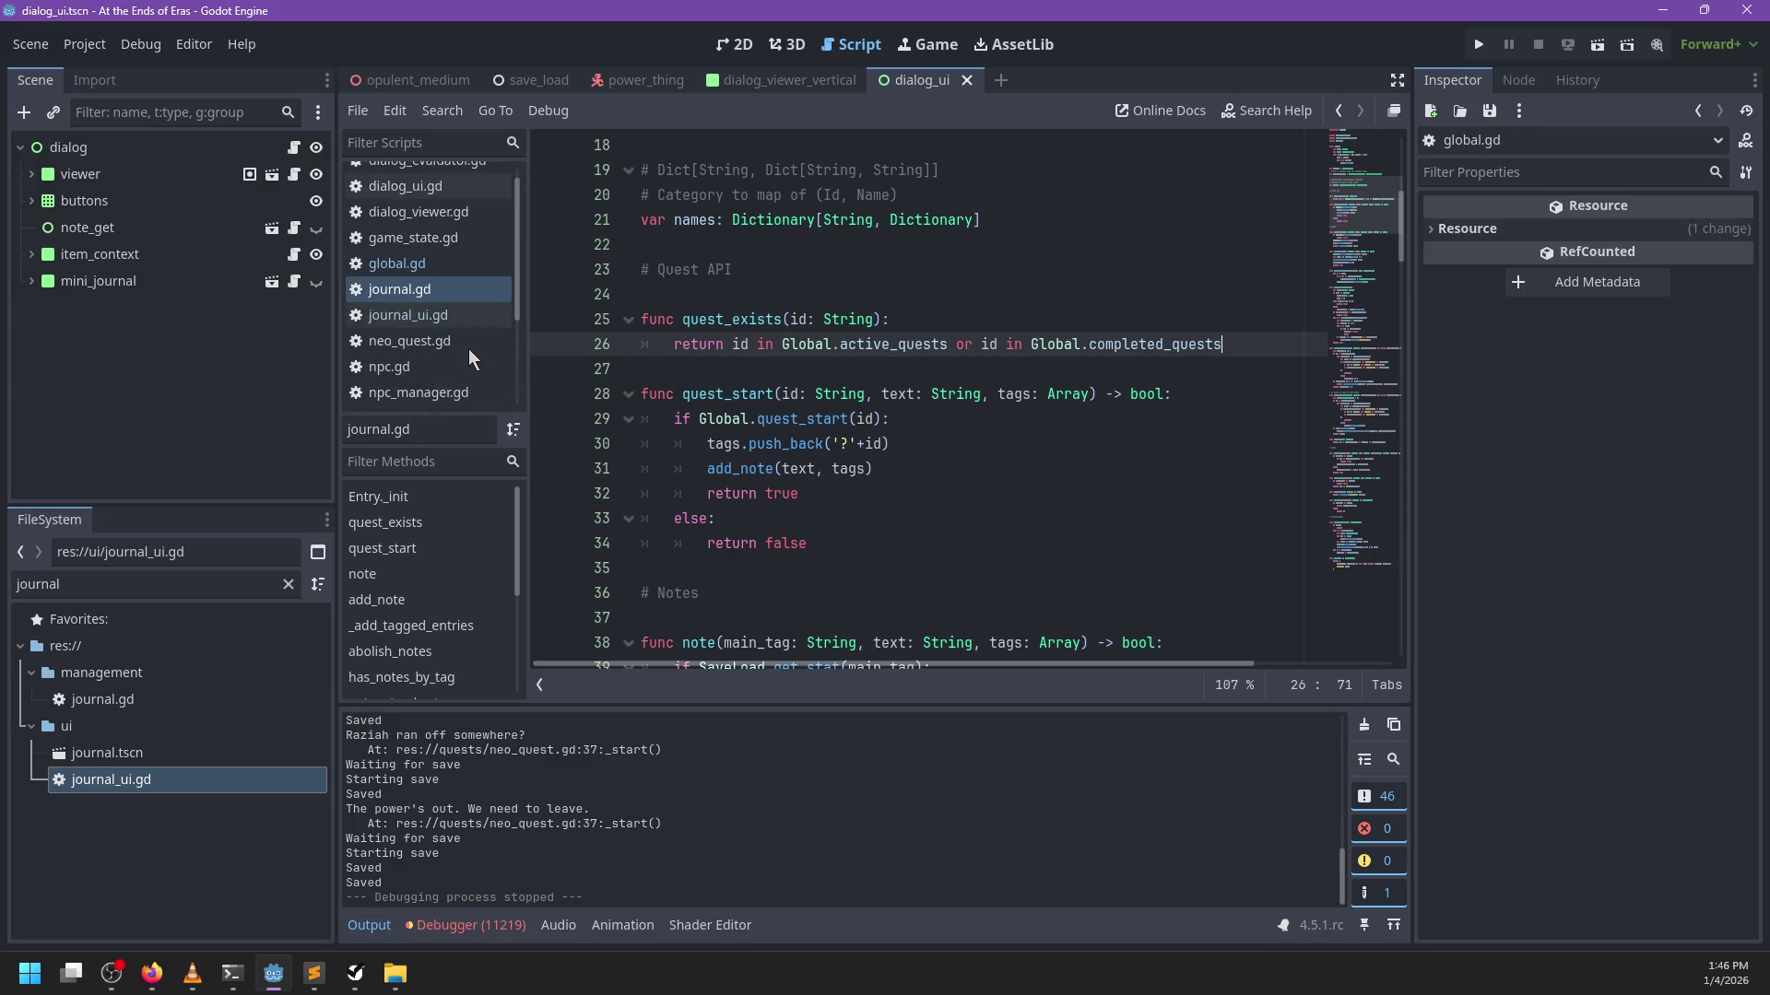
scroll(470, 358, "down", 2)
key("Up")
key("Up")
key("Up")
scroll(474, 336, "up", 2)
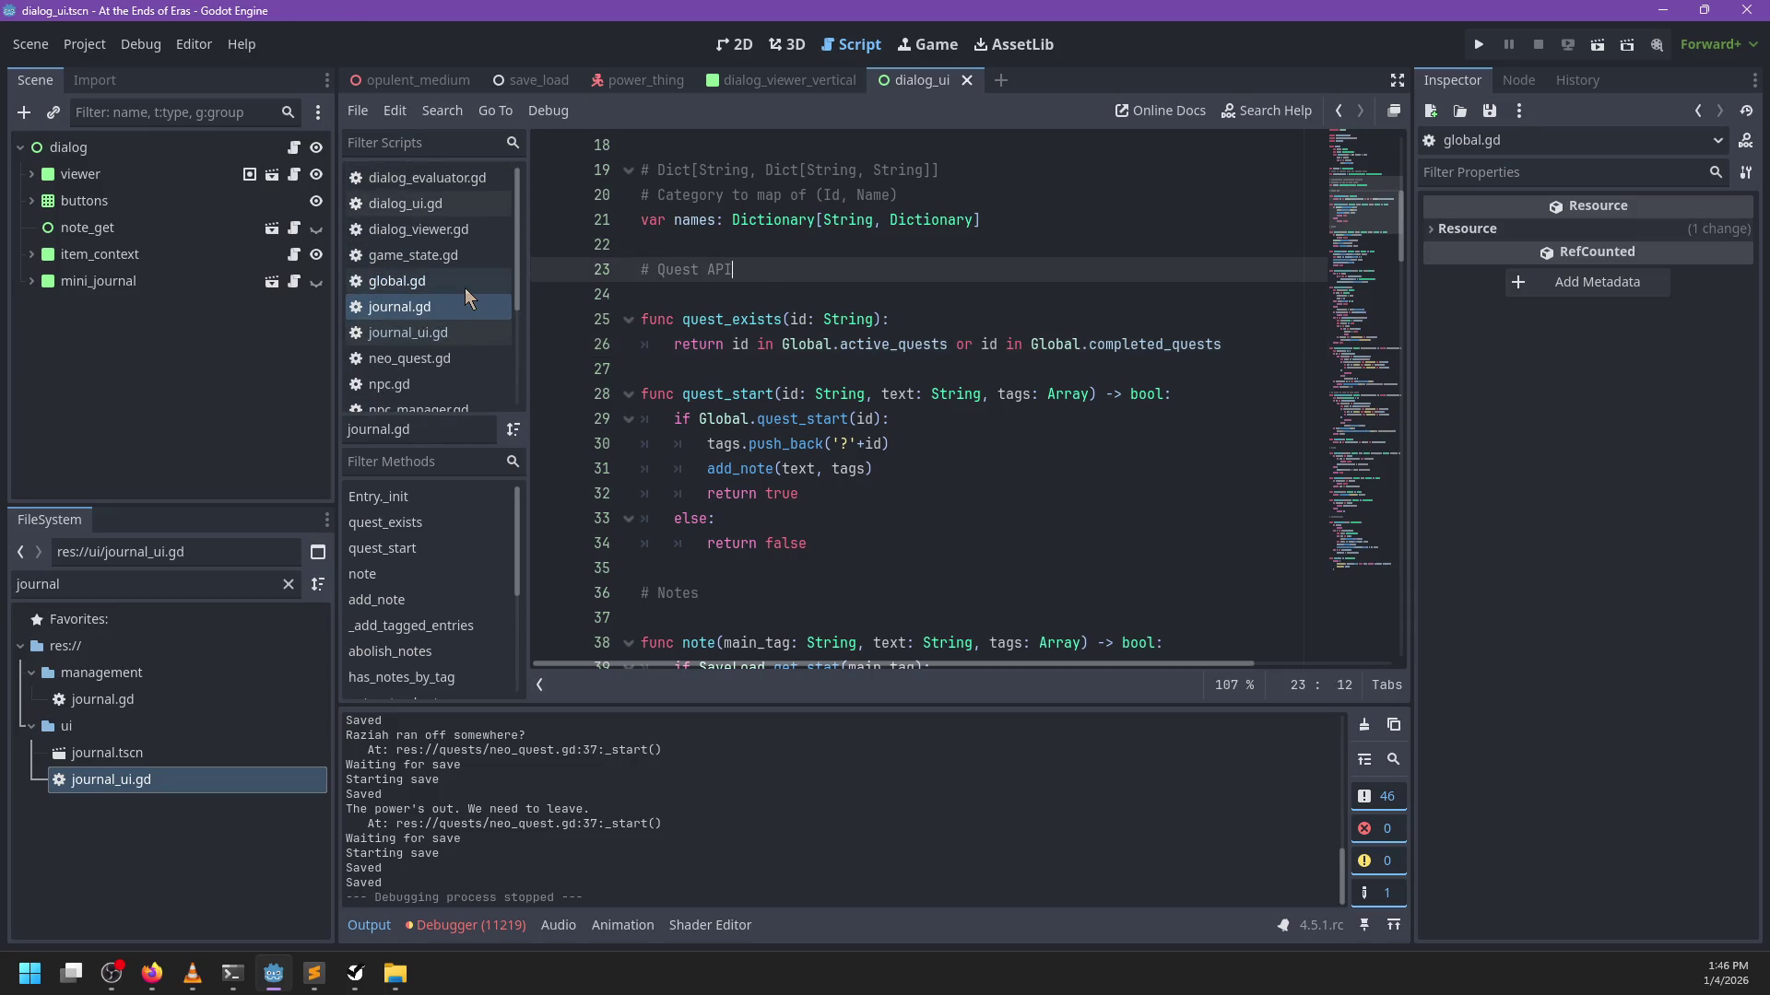
scroll(468, 304, "down", 2)
left_click(405, 323)
Add 'var focused := false' on a new line after standing_turn_speed (line 44)
scroll(838, 344, "up", 20)
scroll(847, 341, "up", 20)
scroll(862, 347, "up", 14)
scroll(976, 276, "down", 4)
left_click(1002, 408)
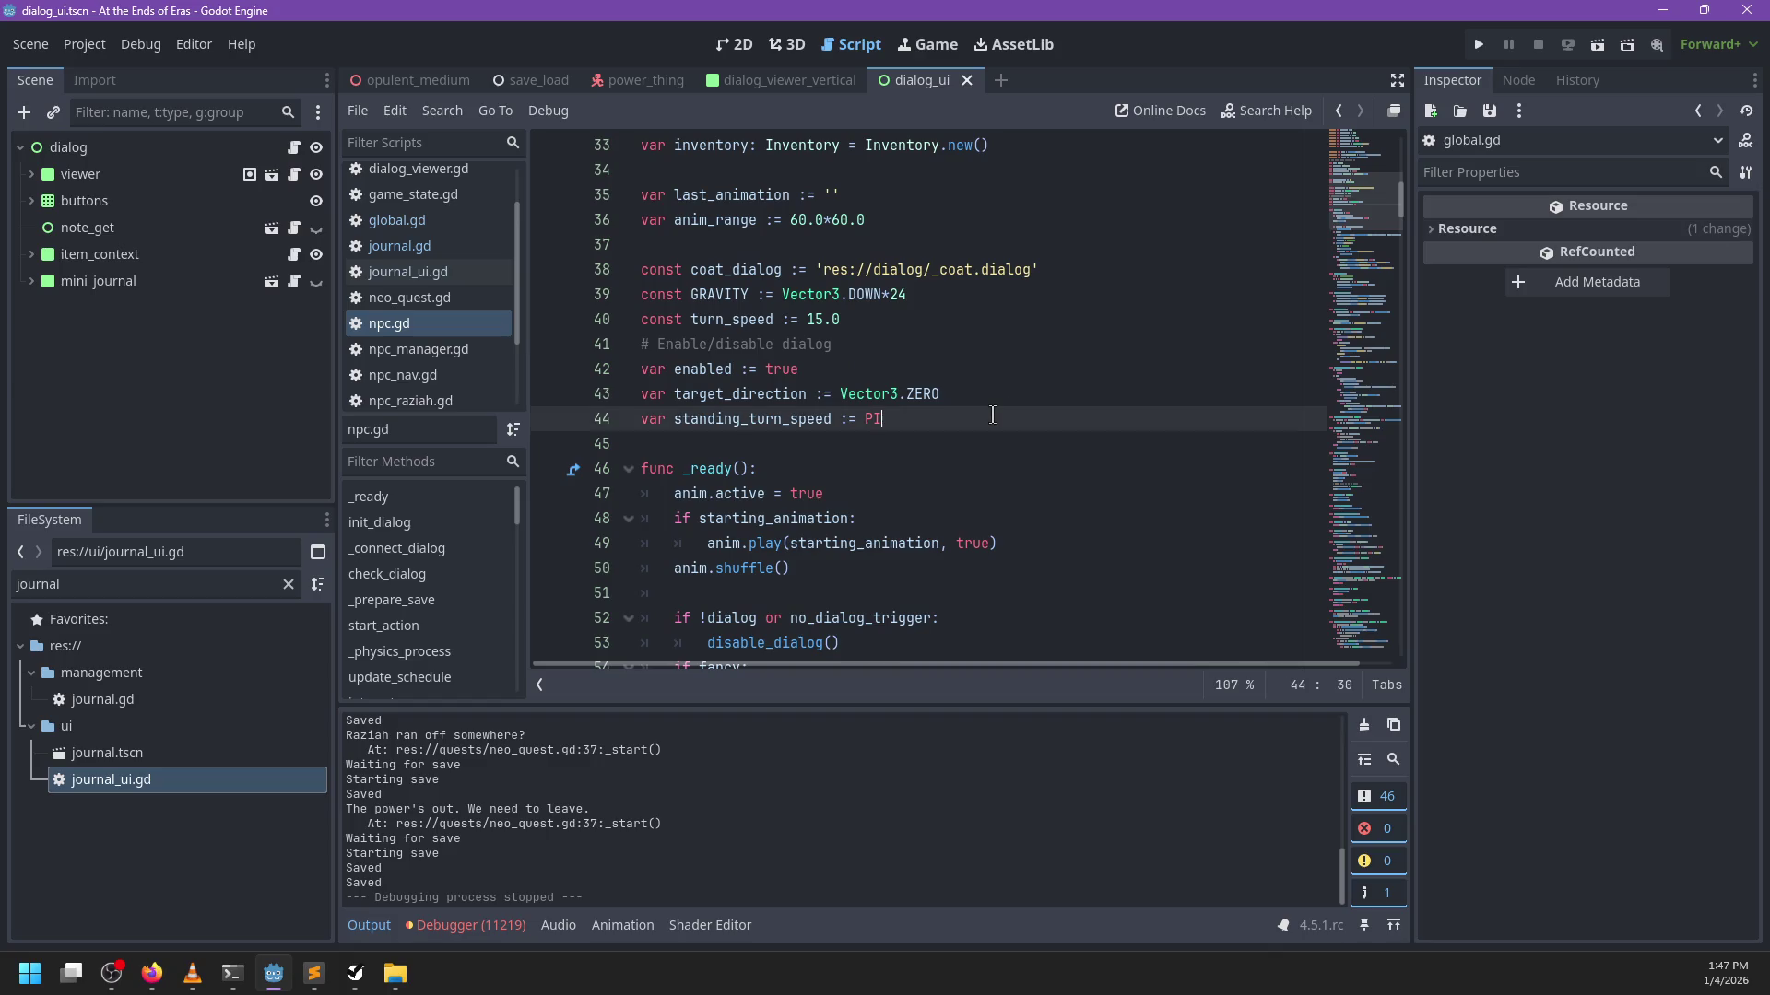
key("Return")
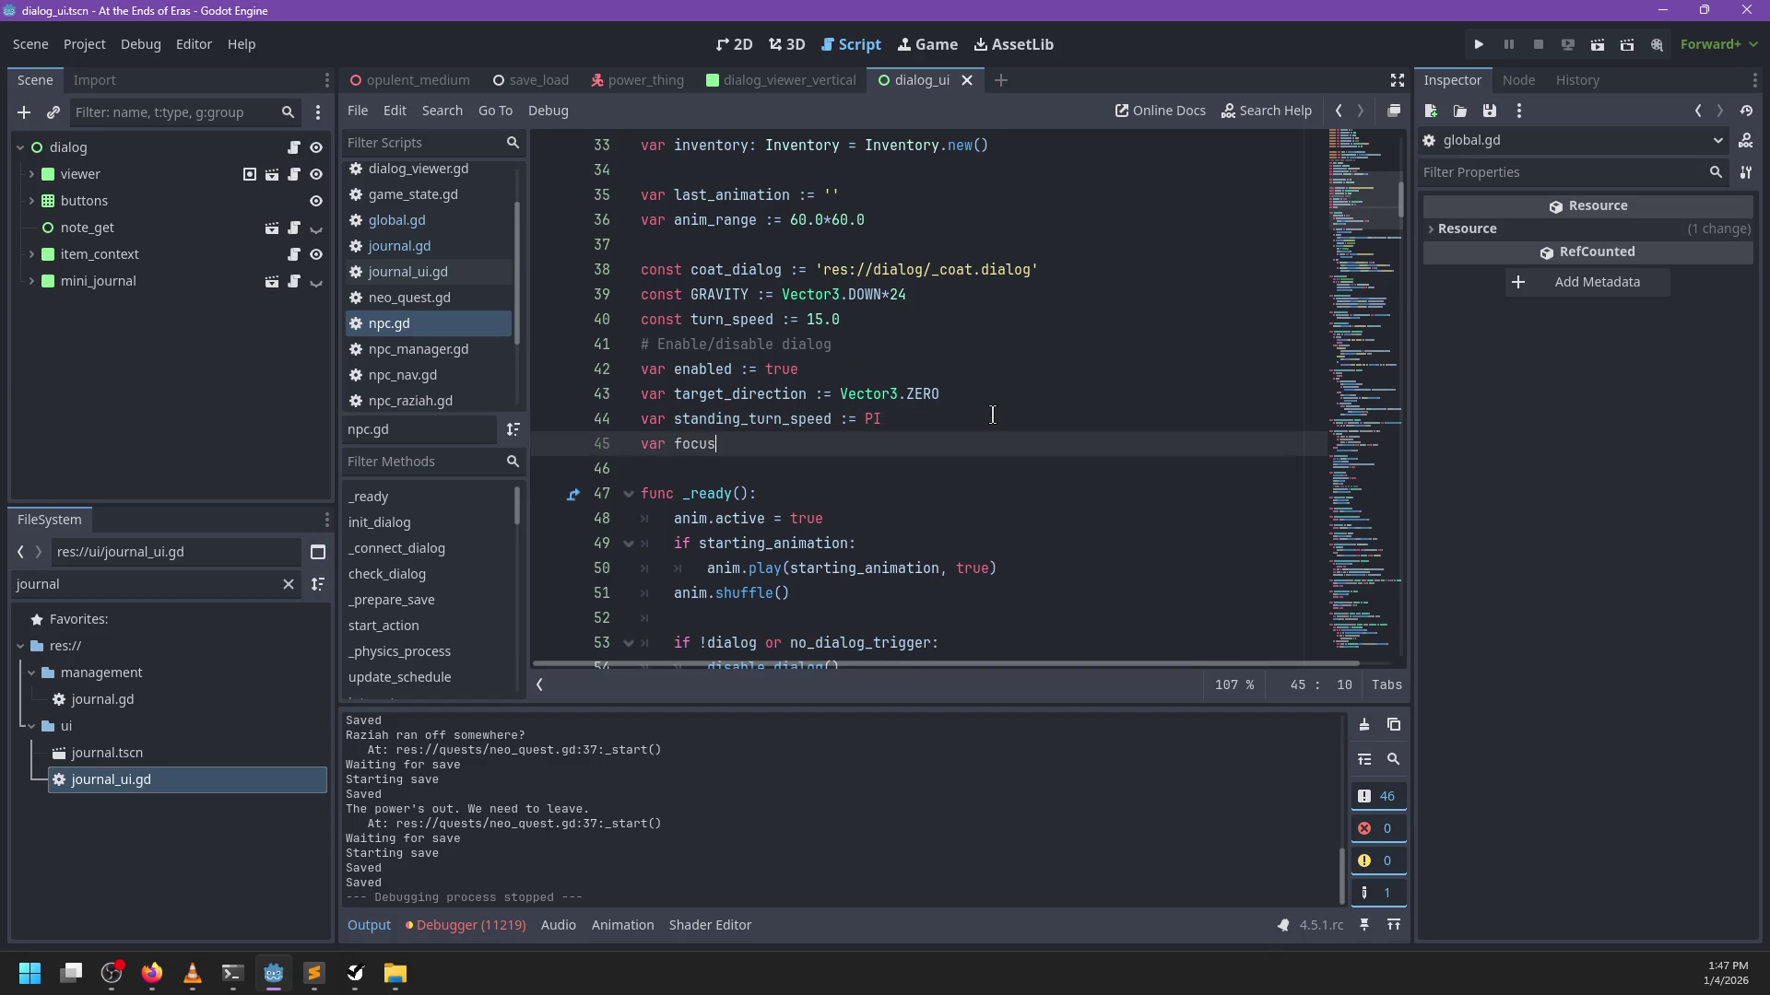
type("false")
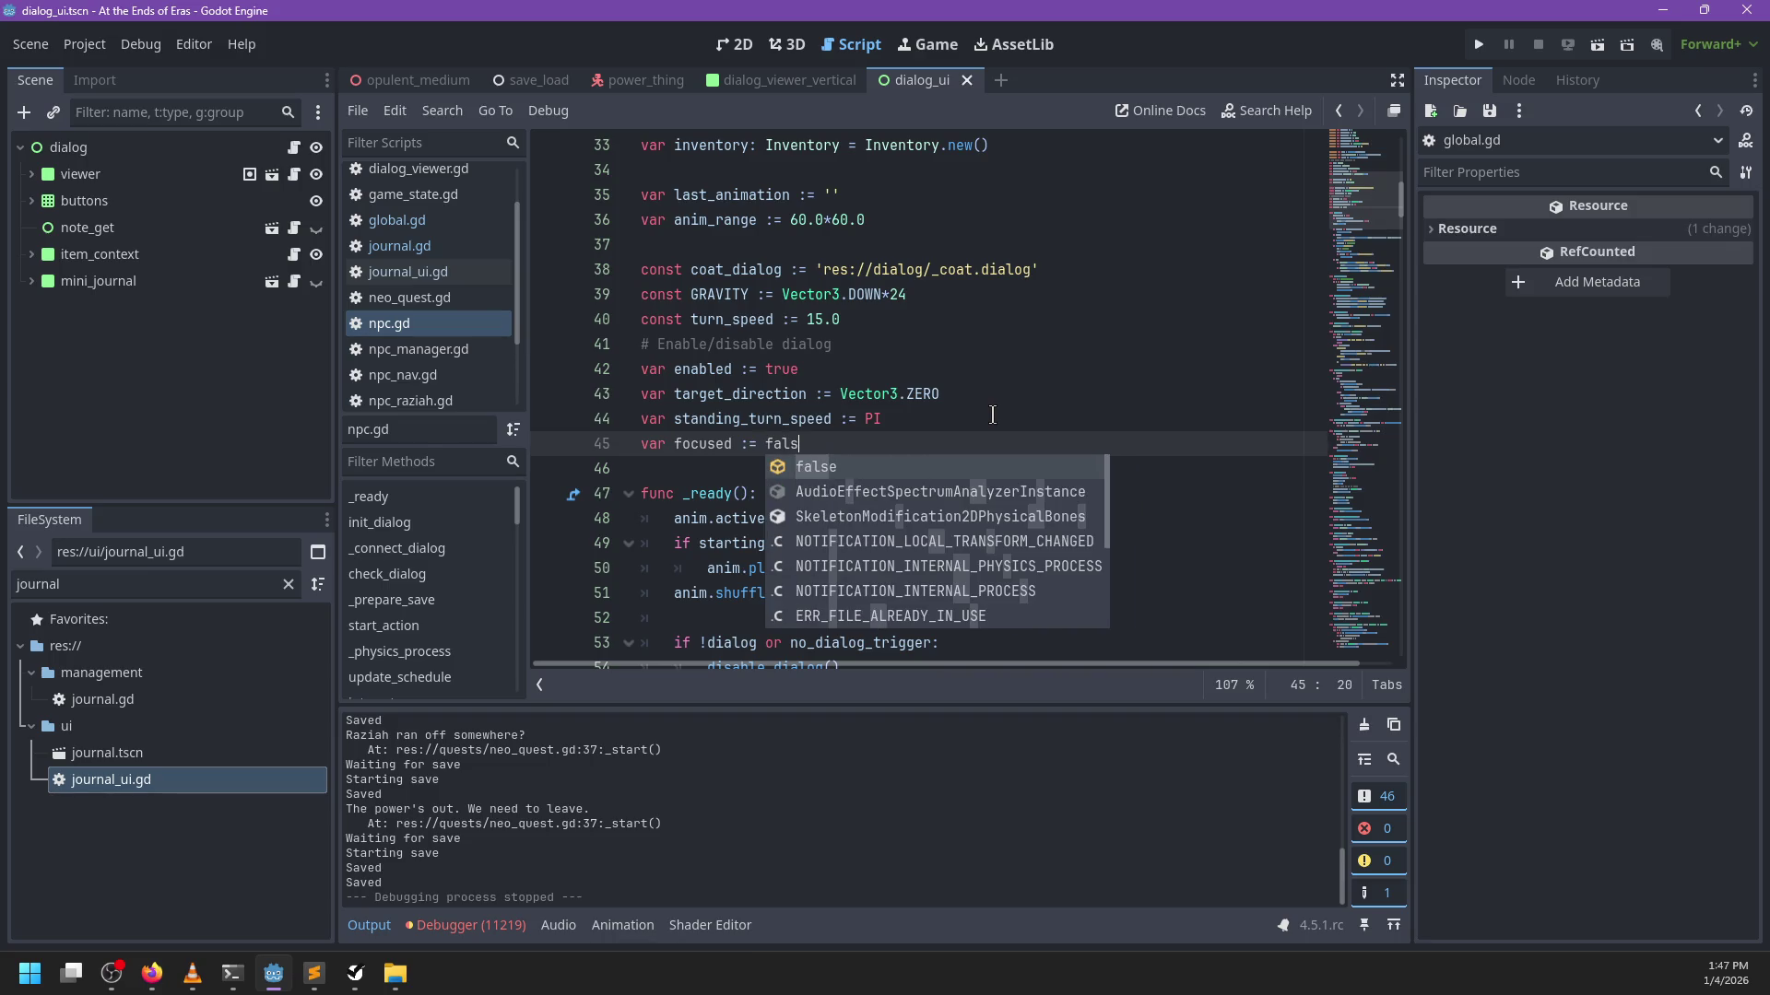
Move down through init_dialog to the start_dialog function
scroll(979, 397, "down", 3)
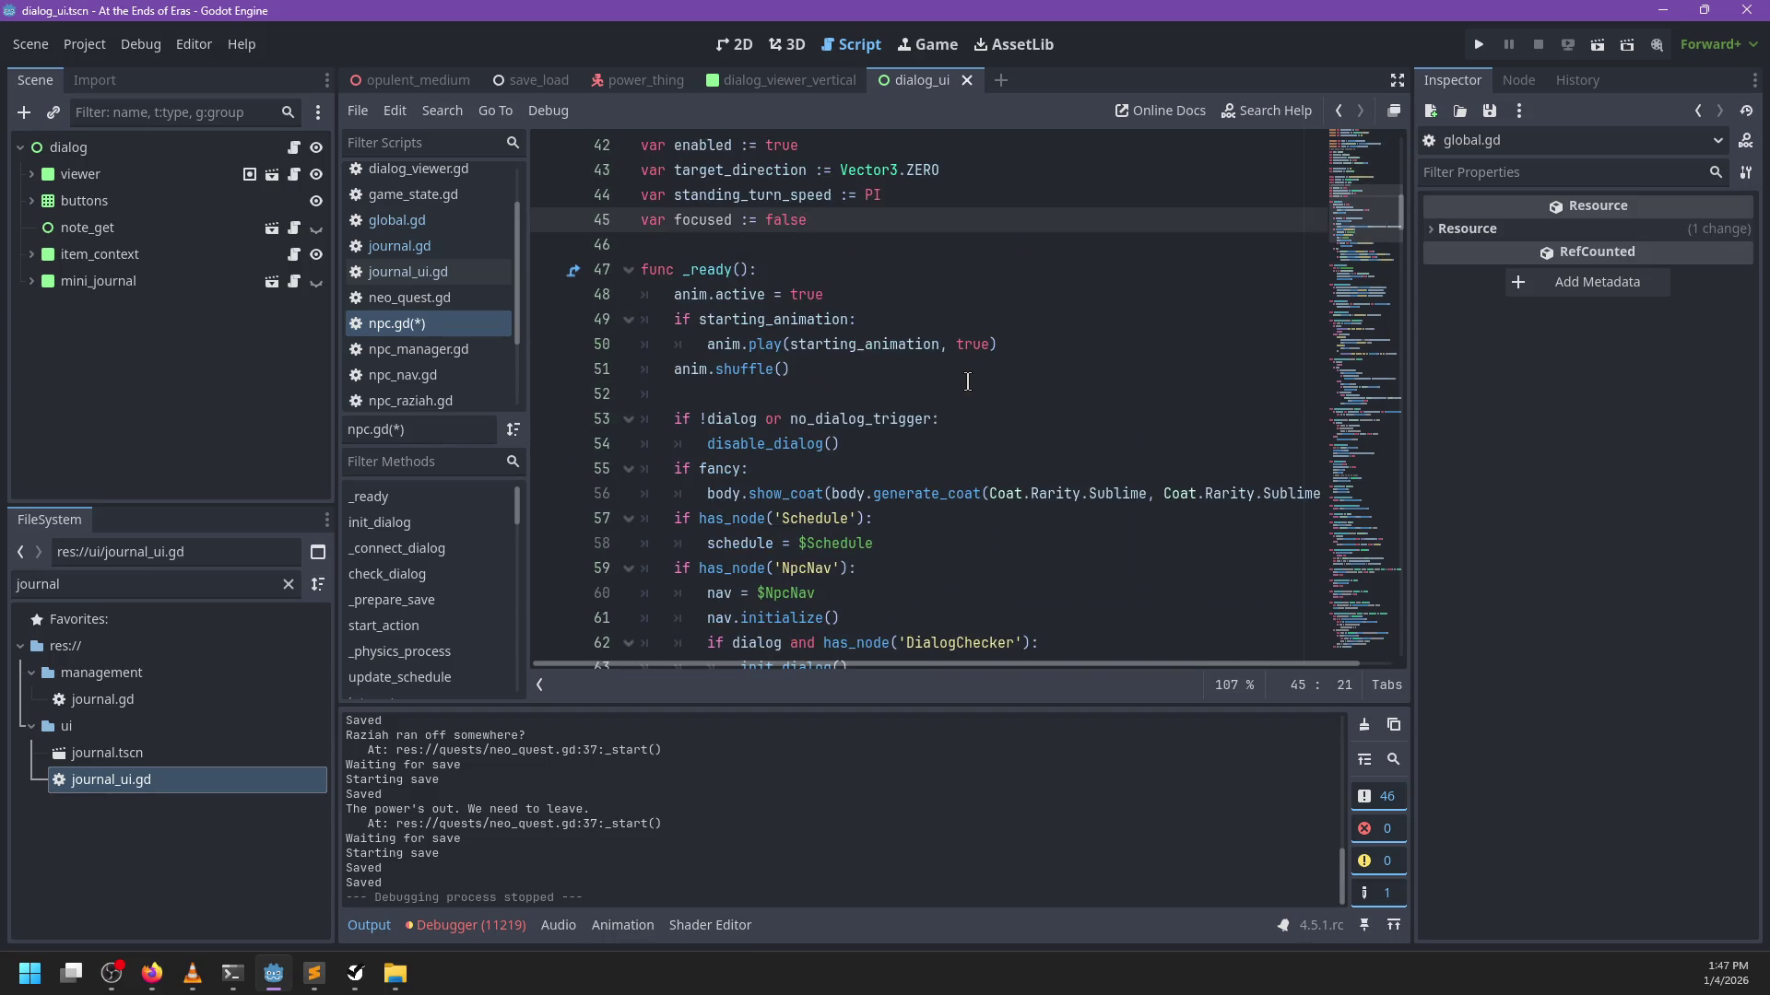
scroll(968, 380, "down", 9)
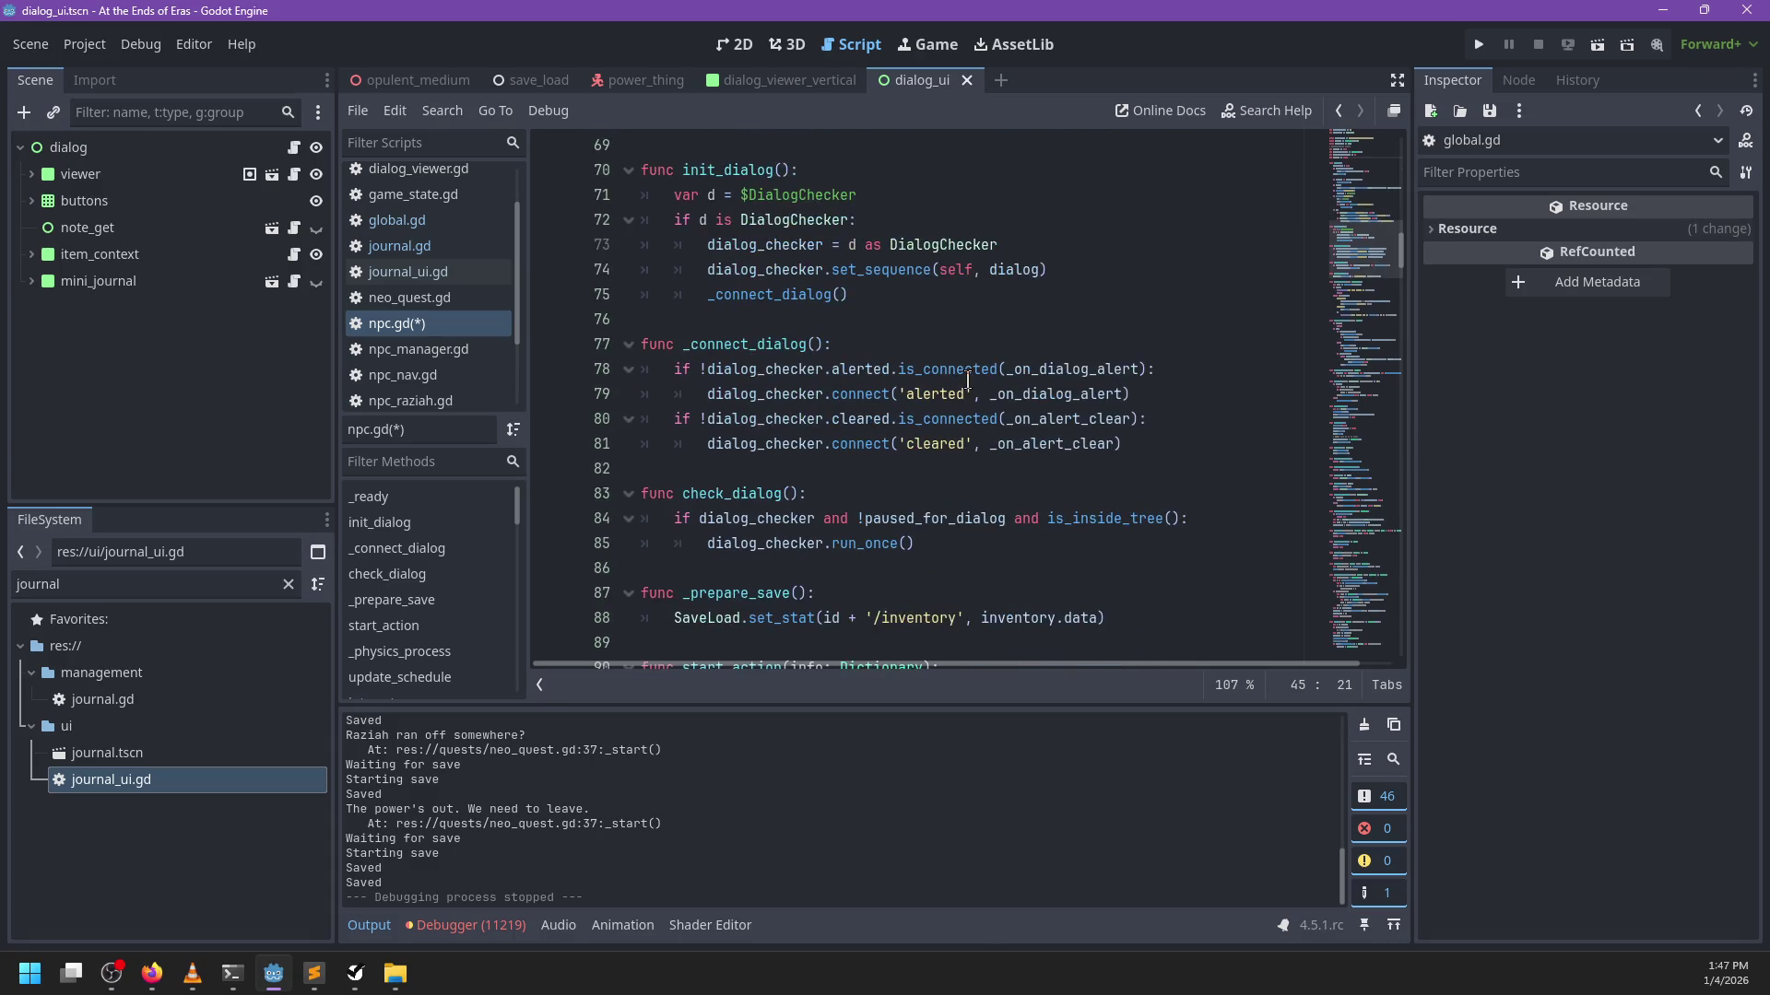
left_click(764, 293)
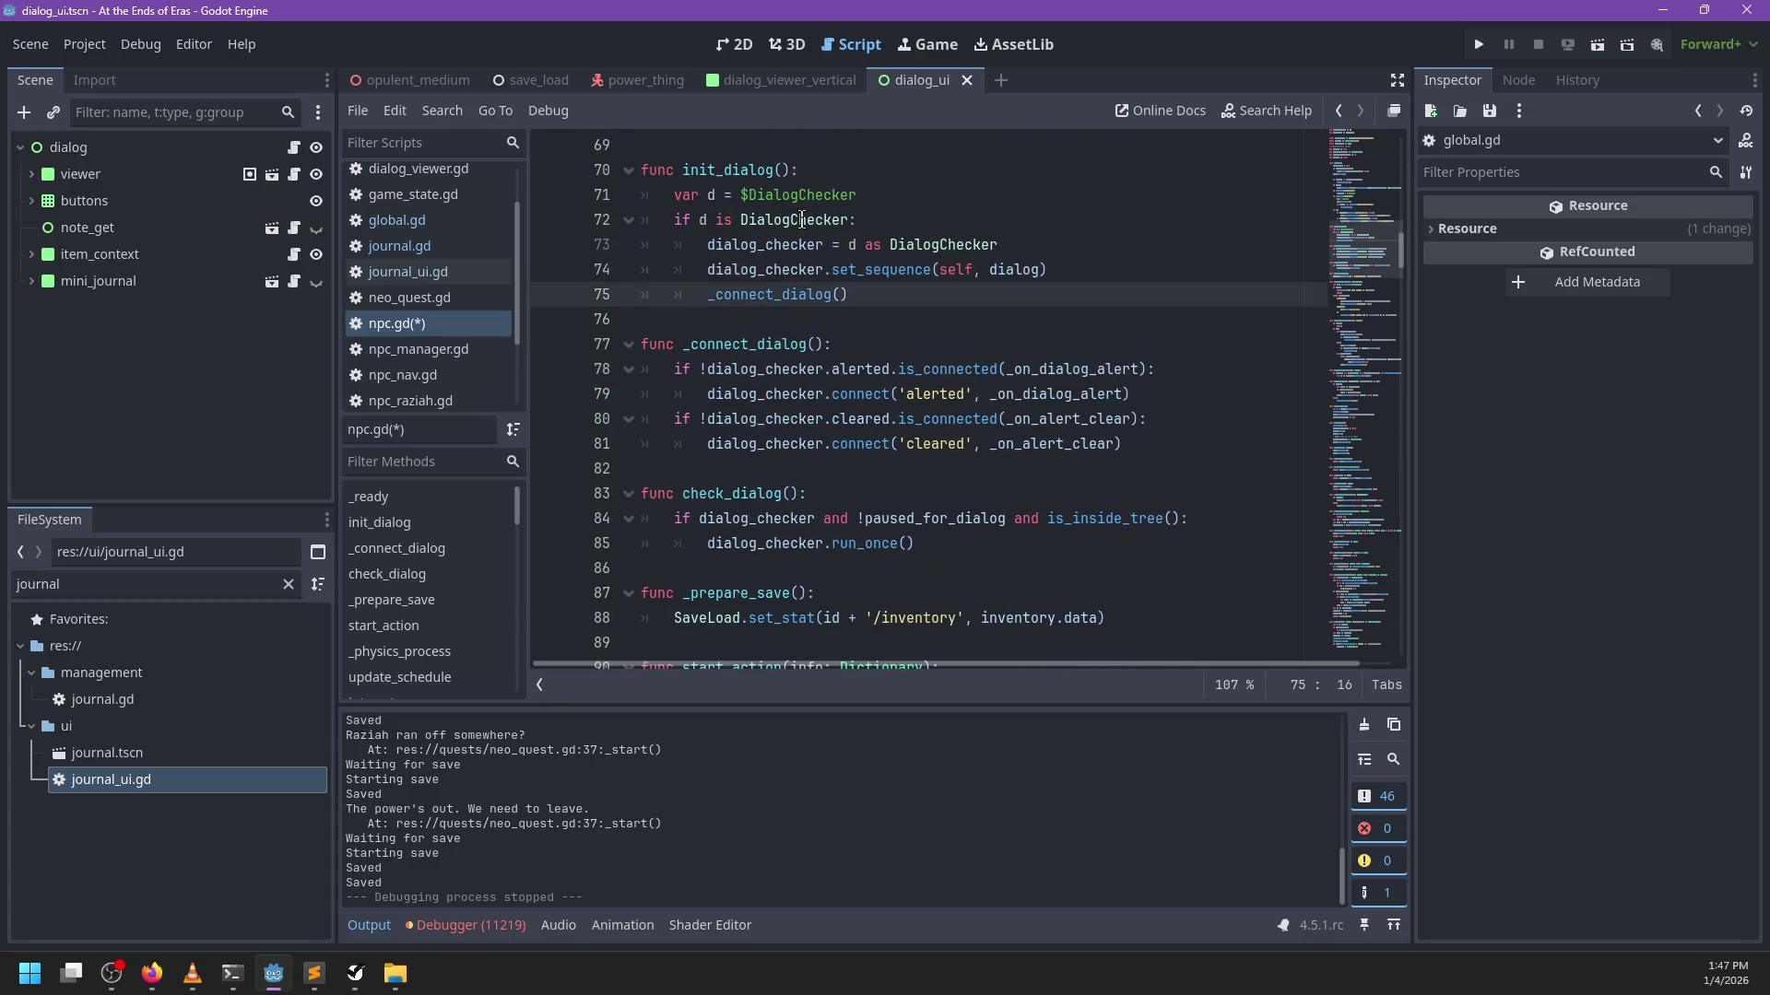
scroll(845, 268, "down", 2)
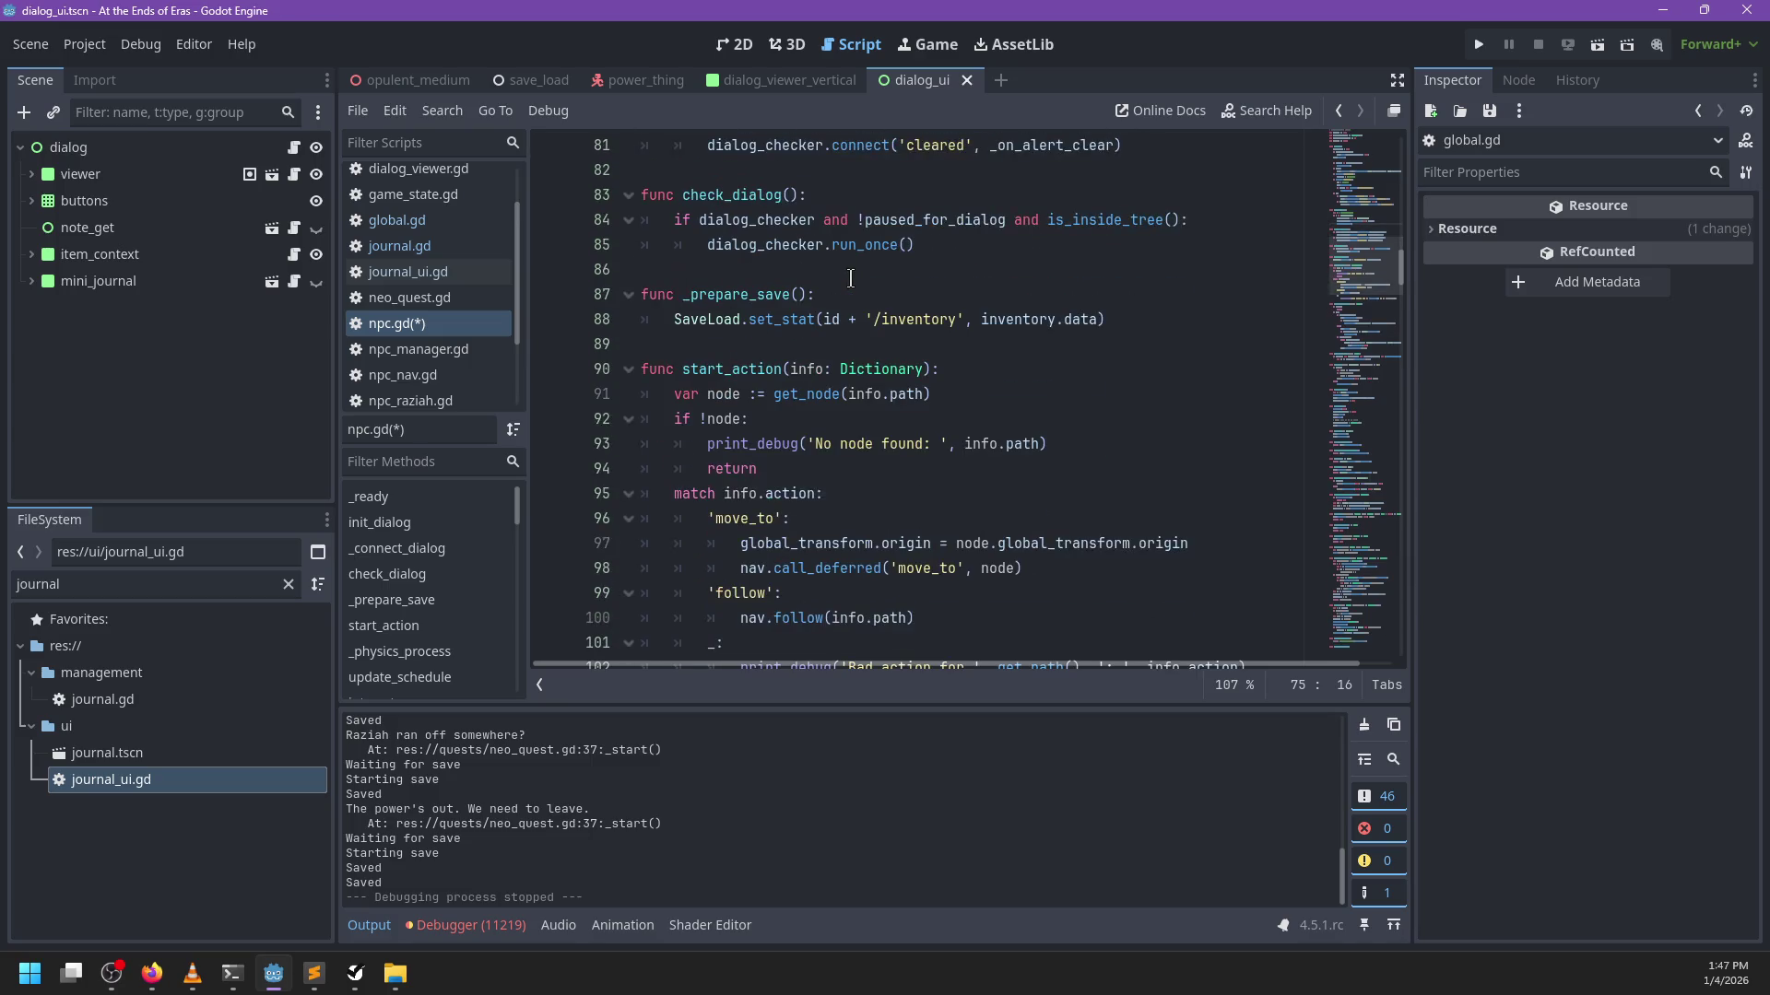
scroll(850, 282, "up", 11)
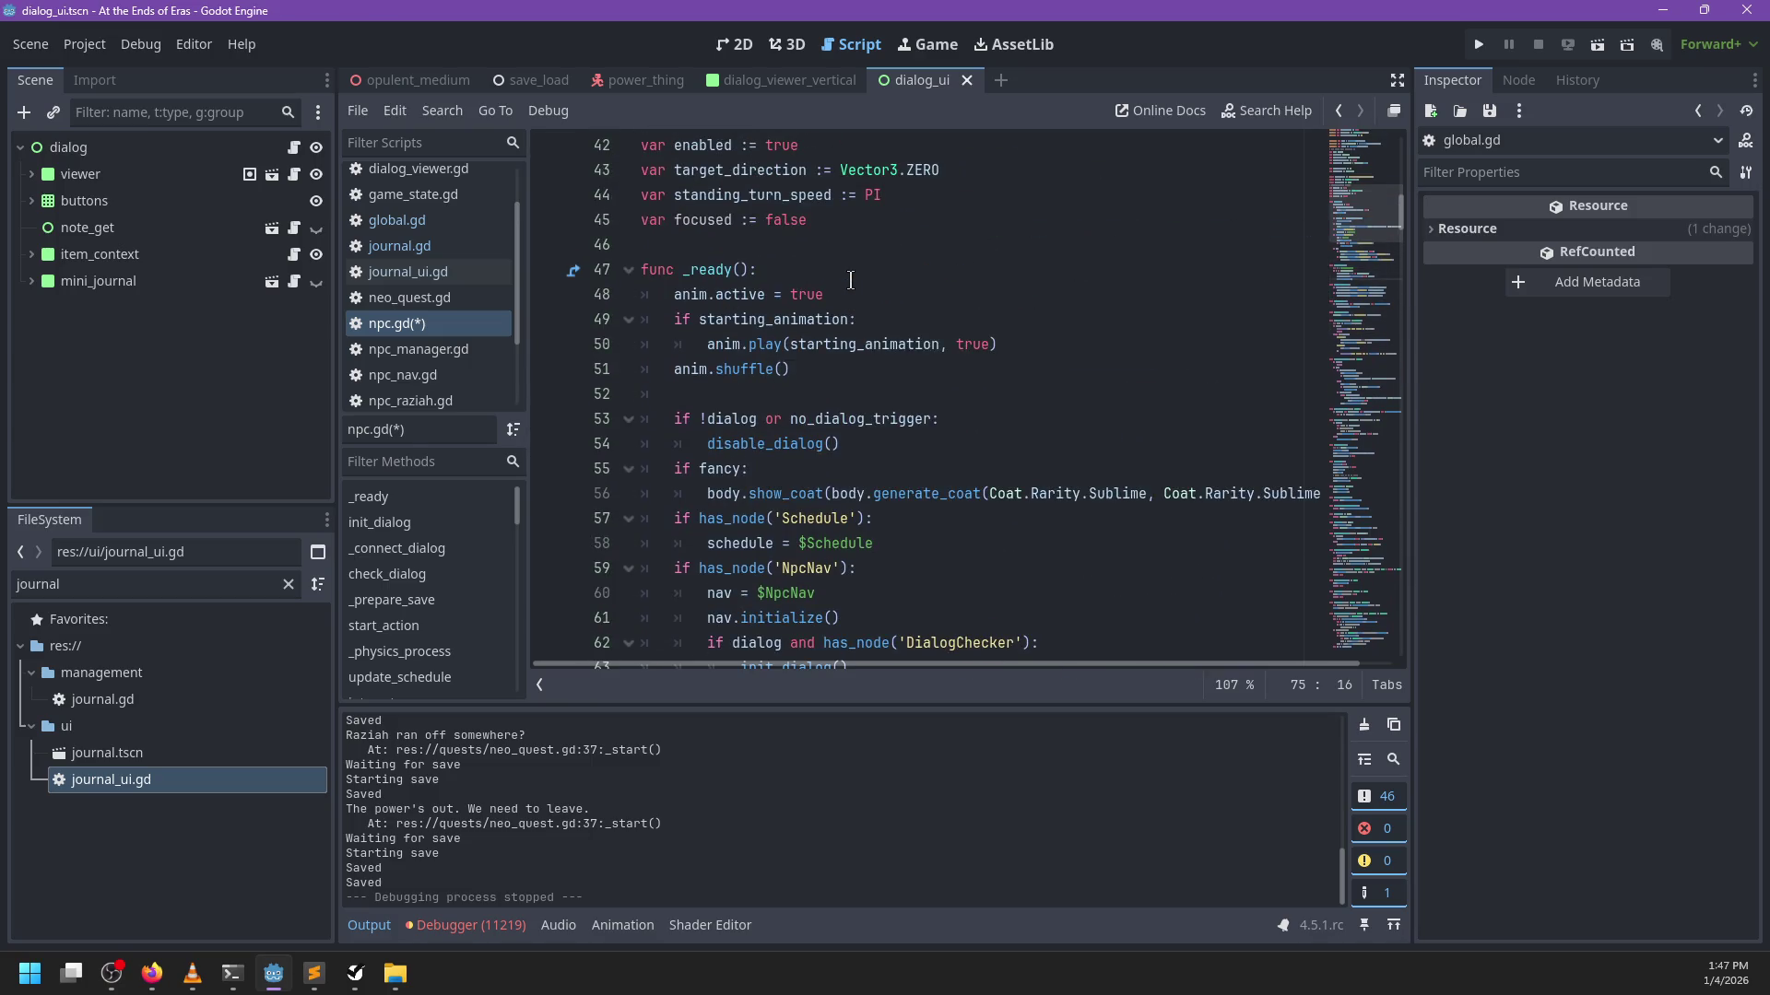
scroll(850, 280, "down", 20)
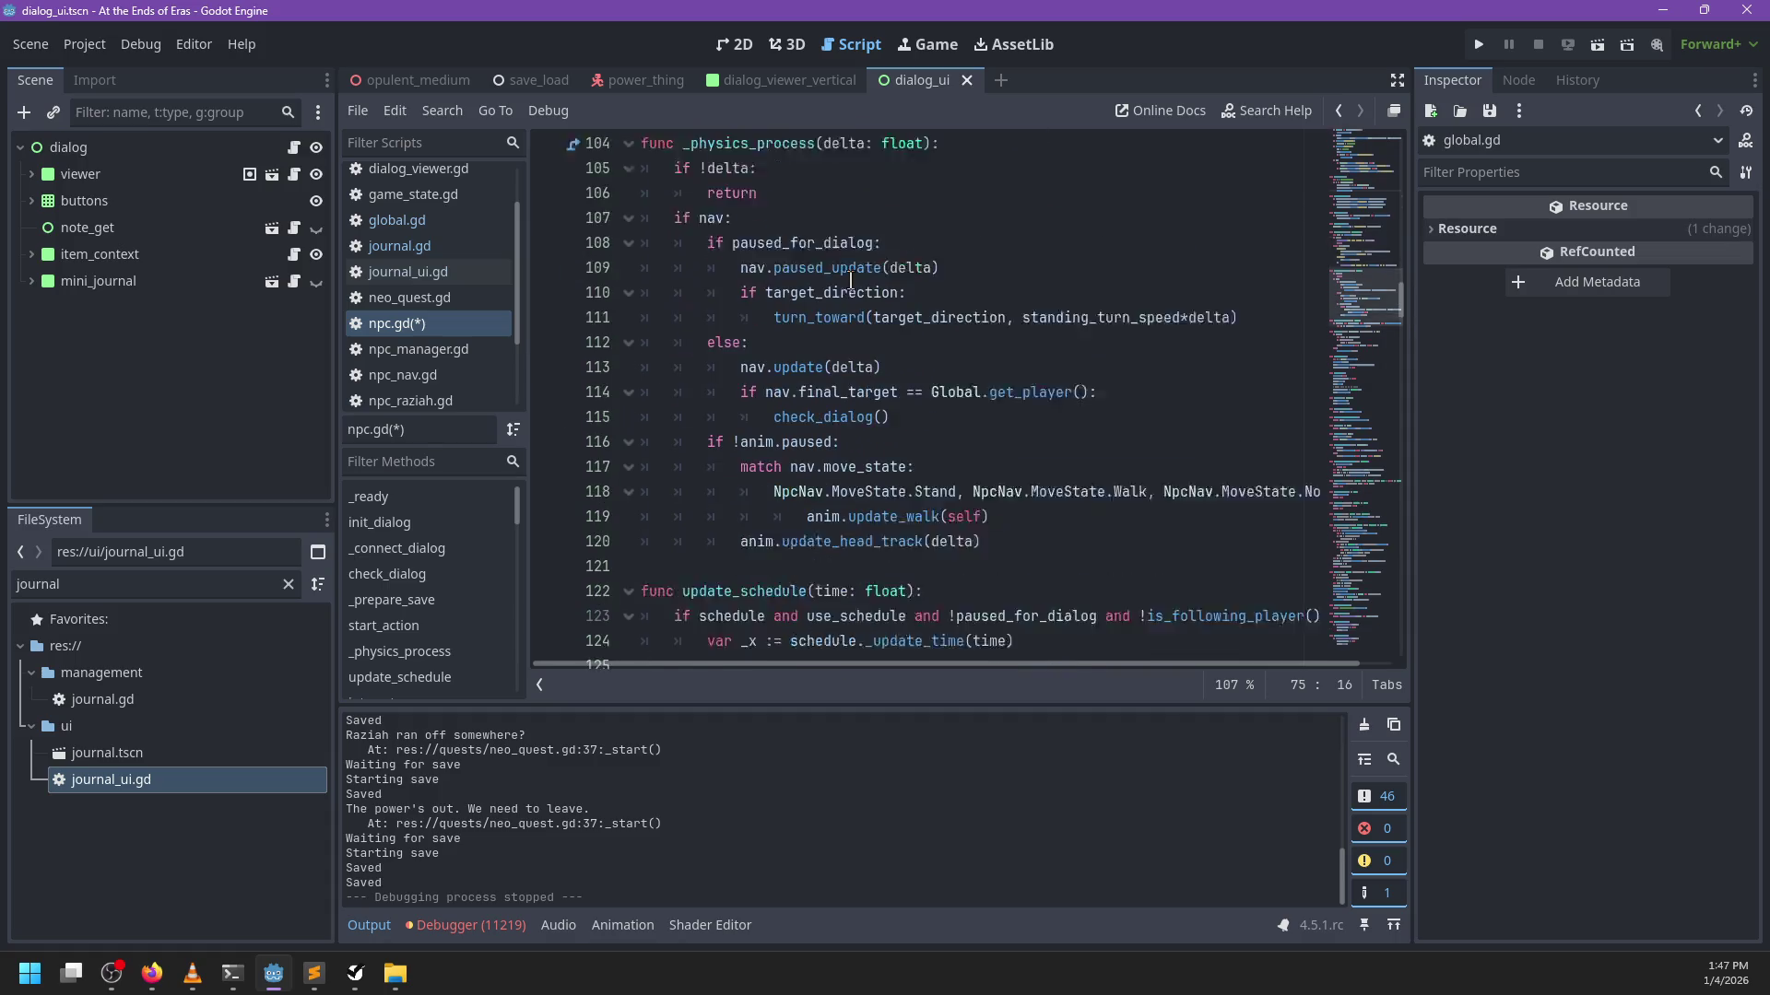
scroll(850, 280, "down", 3)
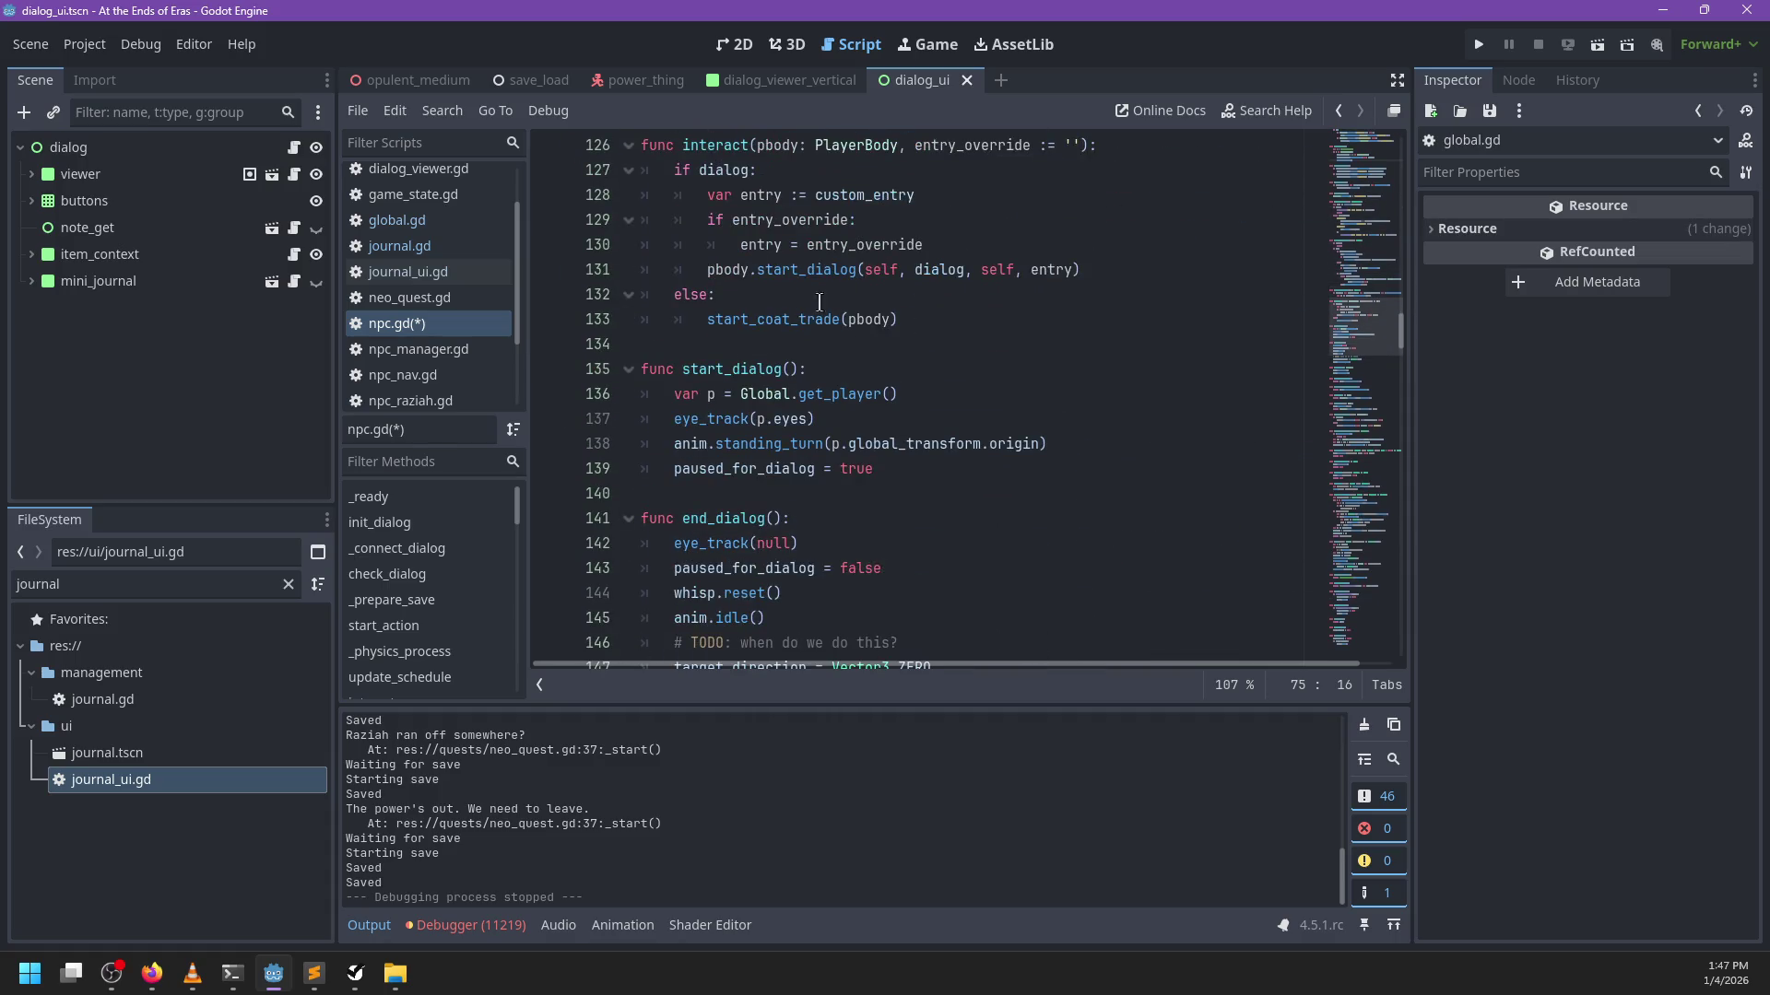
left_click(759, 367)
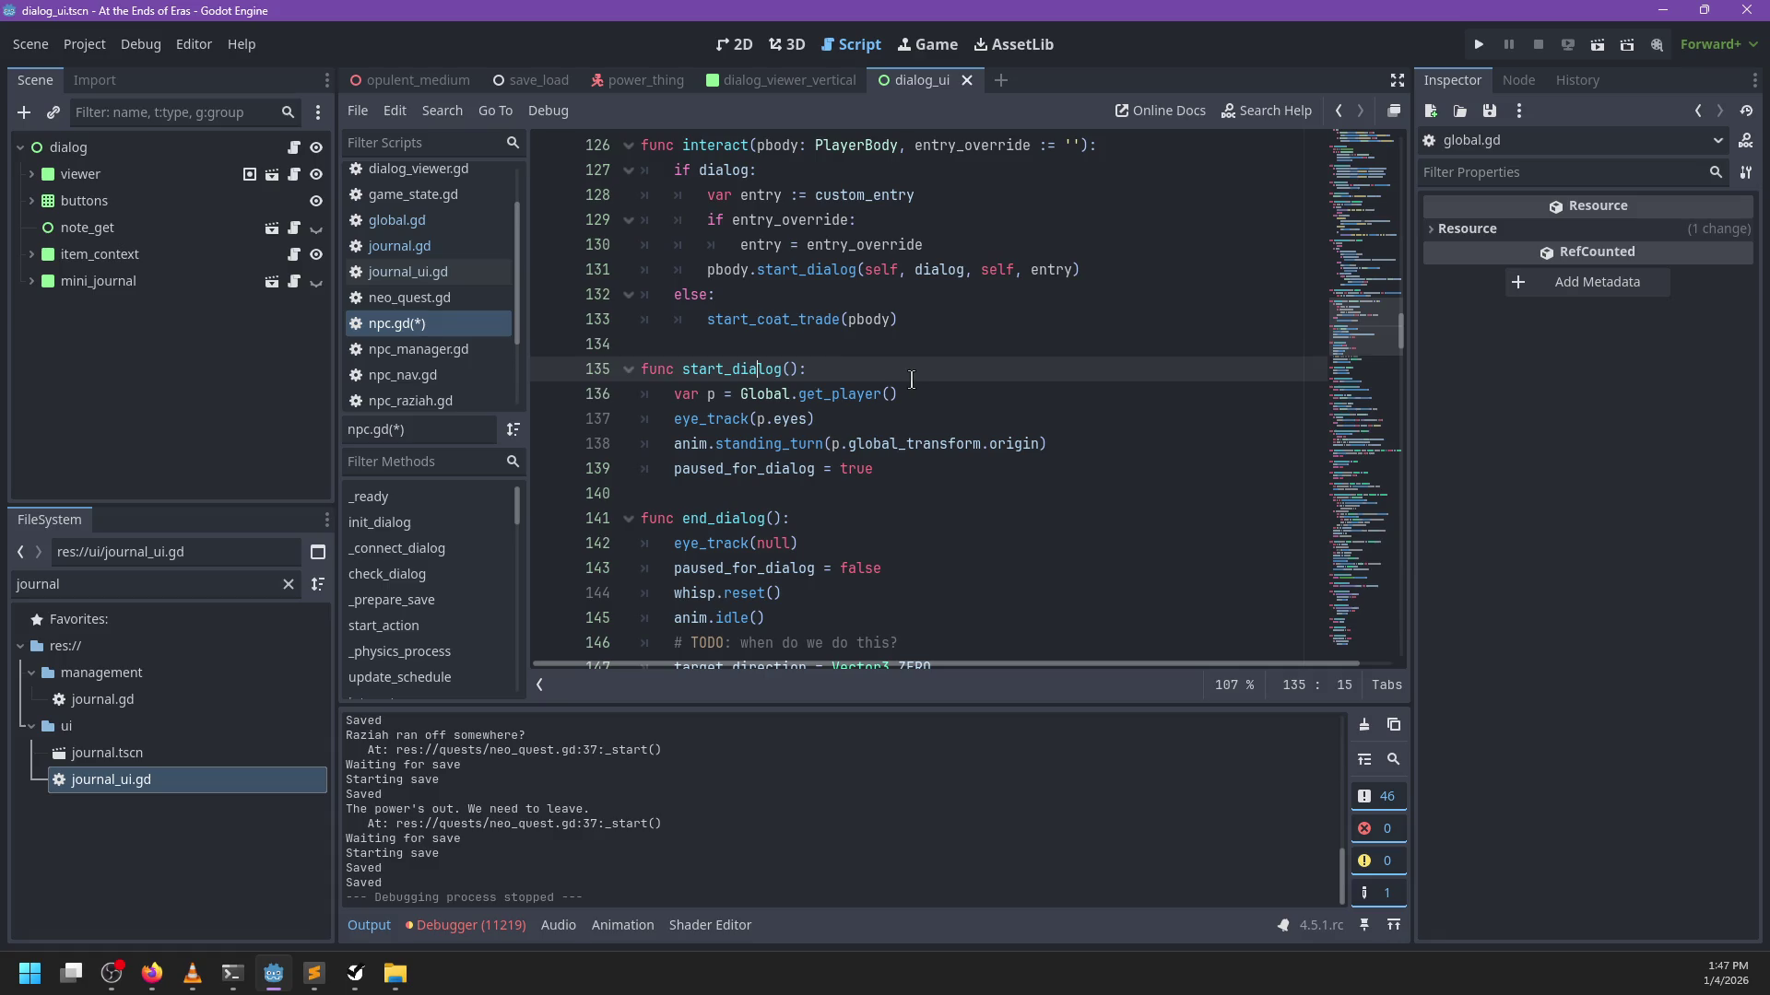
In start_dialog, add an 'if !focused:' check that calls look_at_player()
left_click(929, 391)
key("Return")
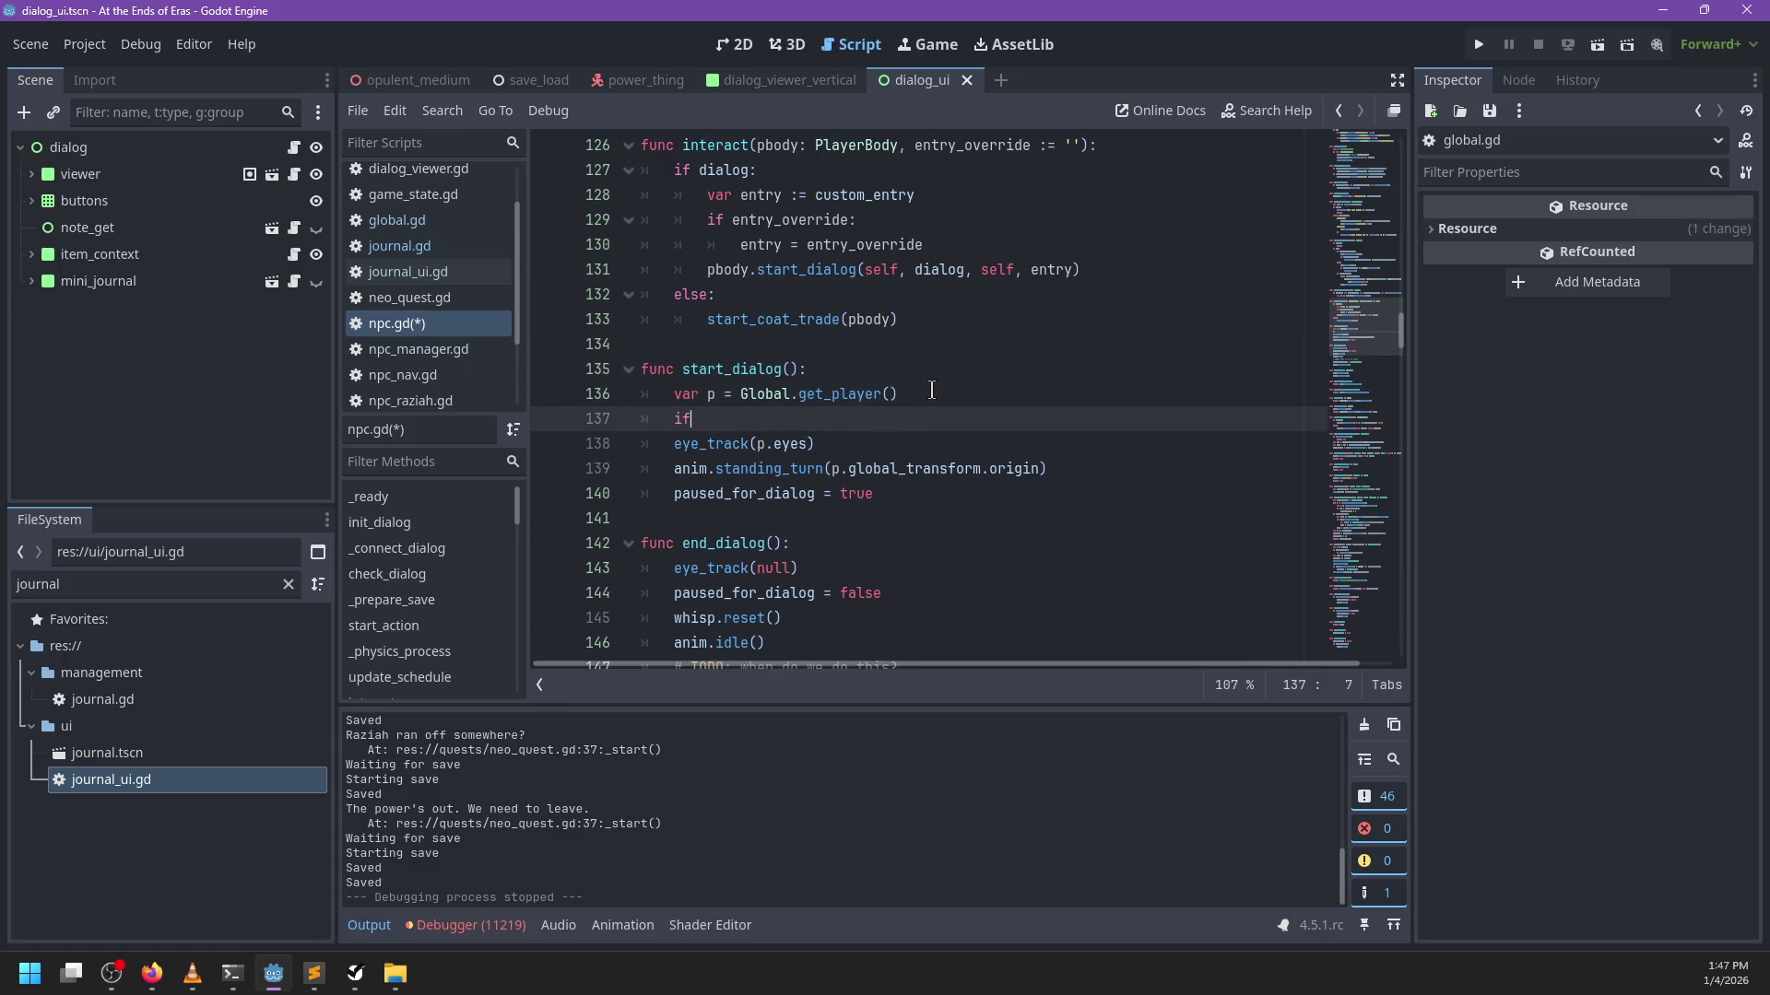
type("focused:")
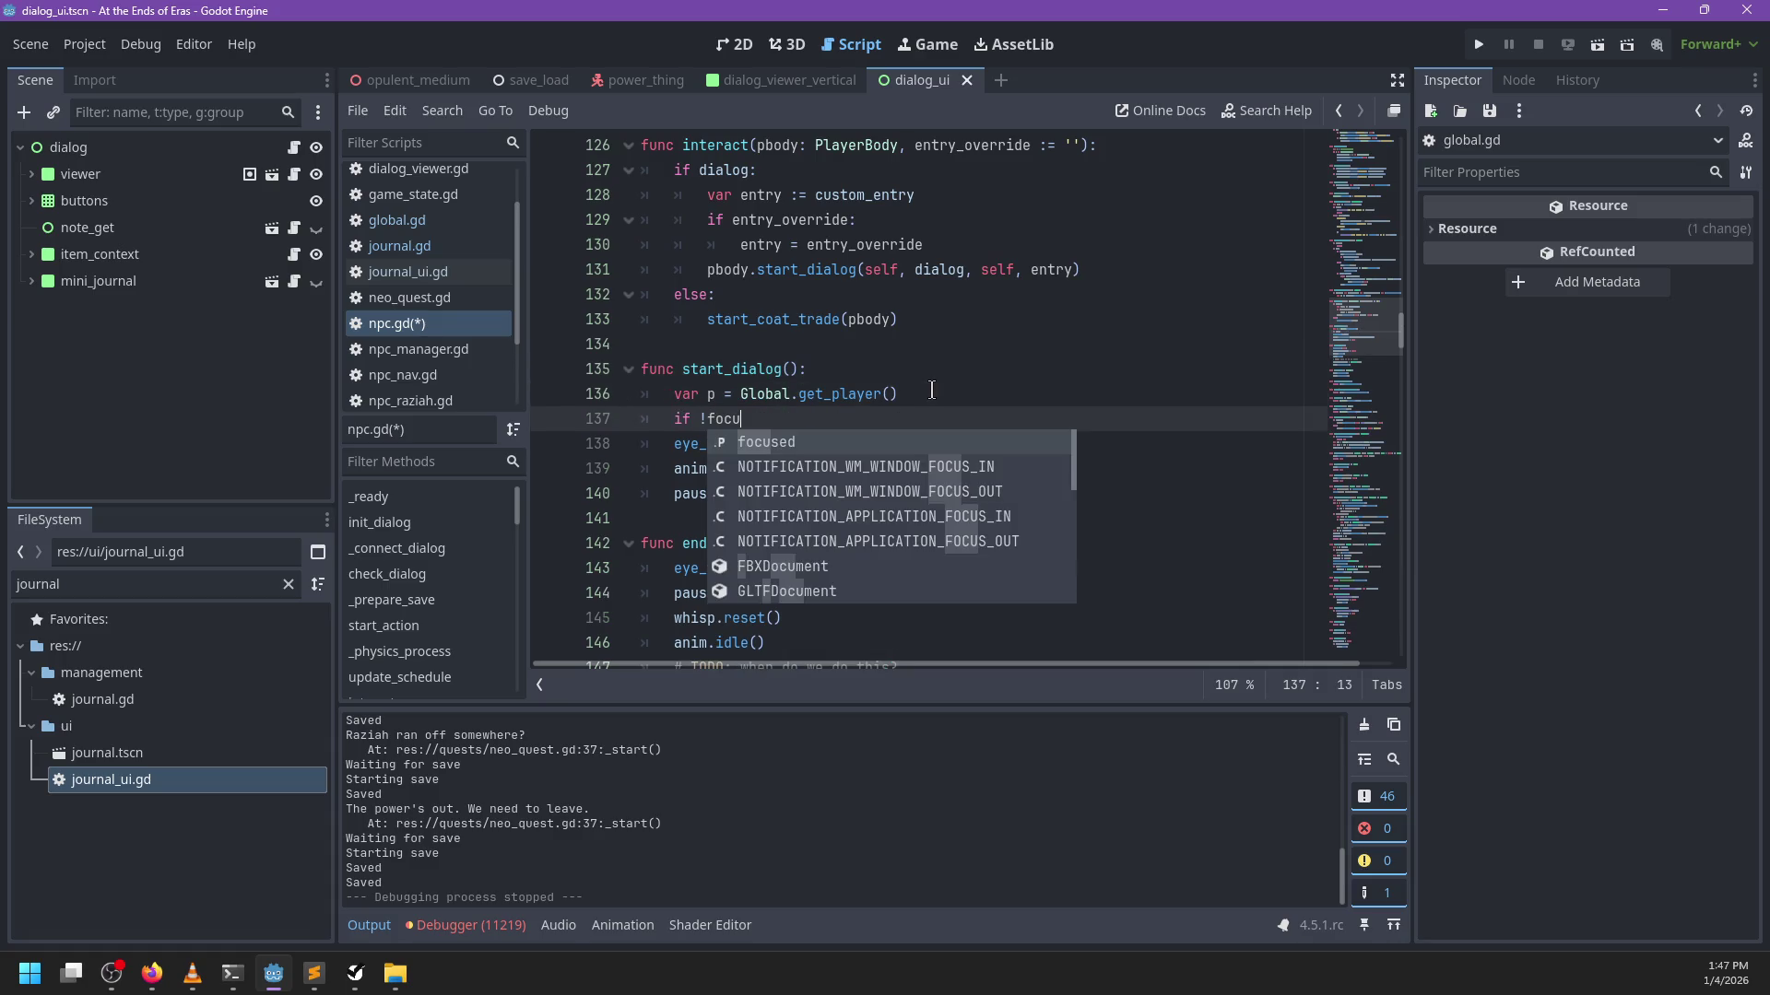
key("Return")
type("meet")
key("BackSpace")
key("BackSpace")
key("BackSpace")
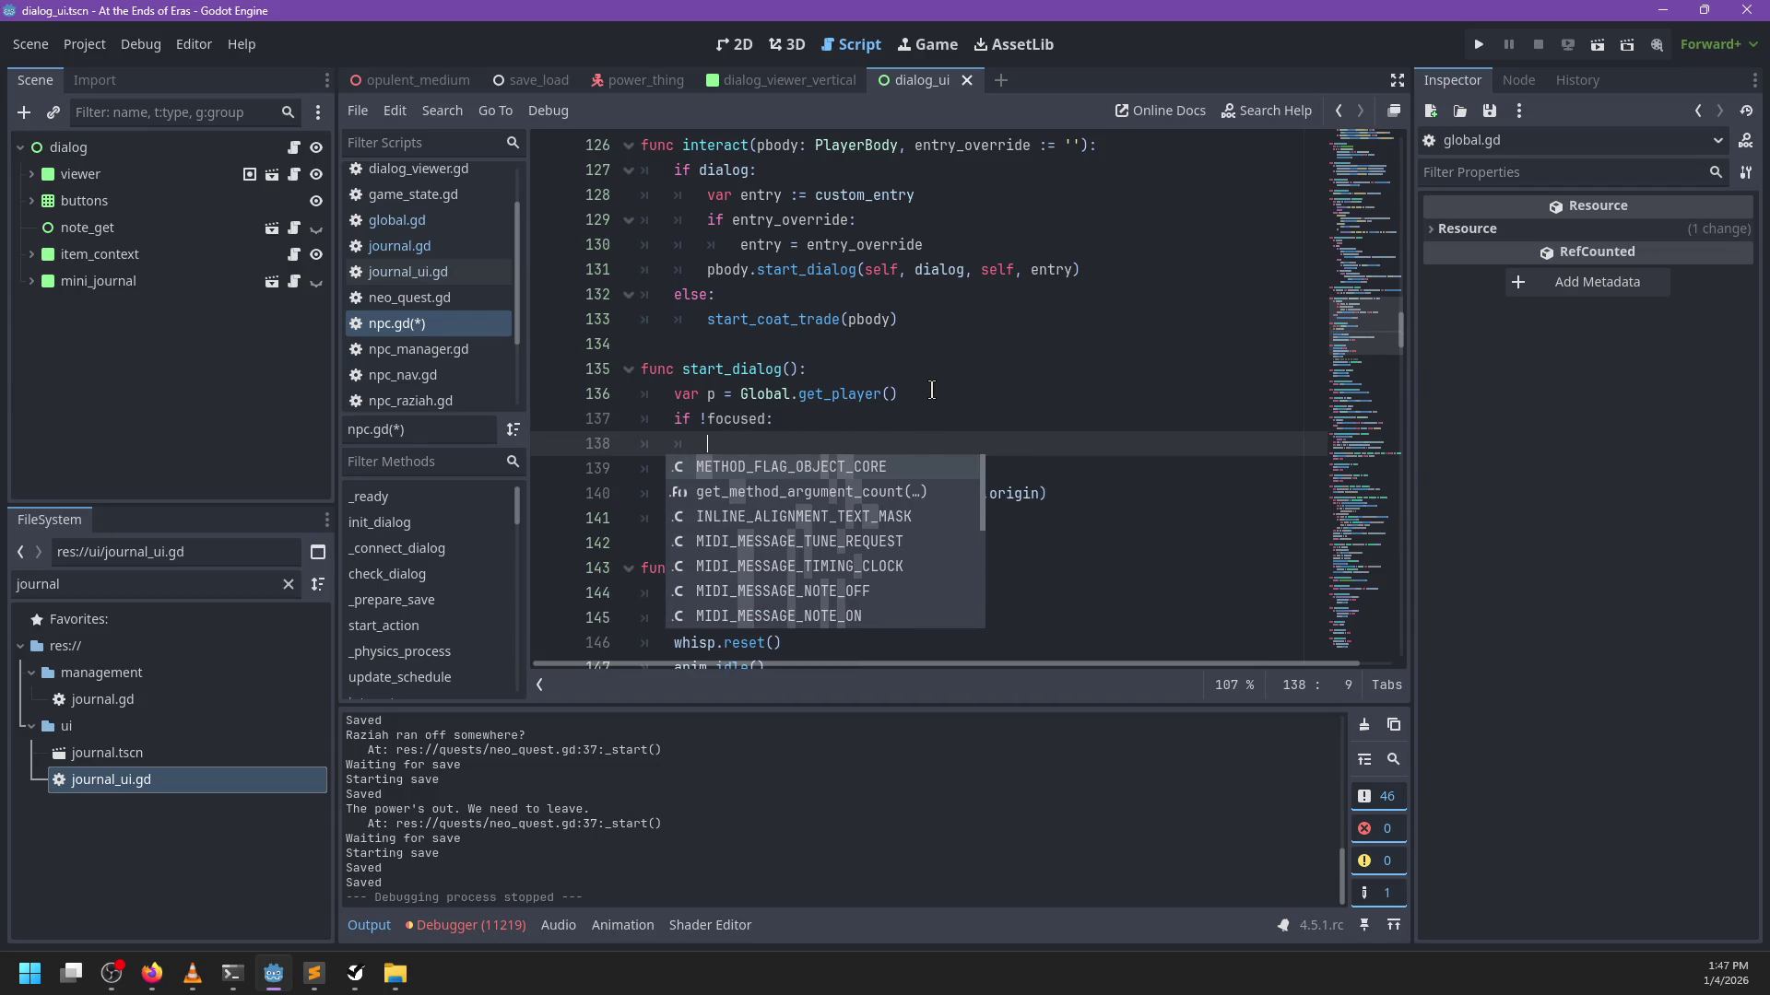
type("look_at")
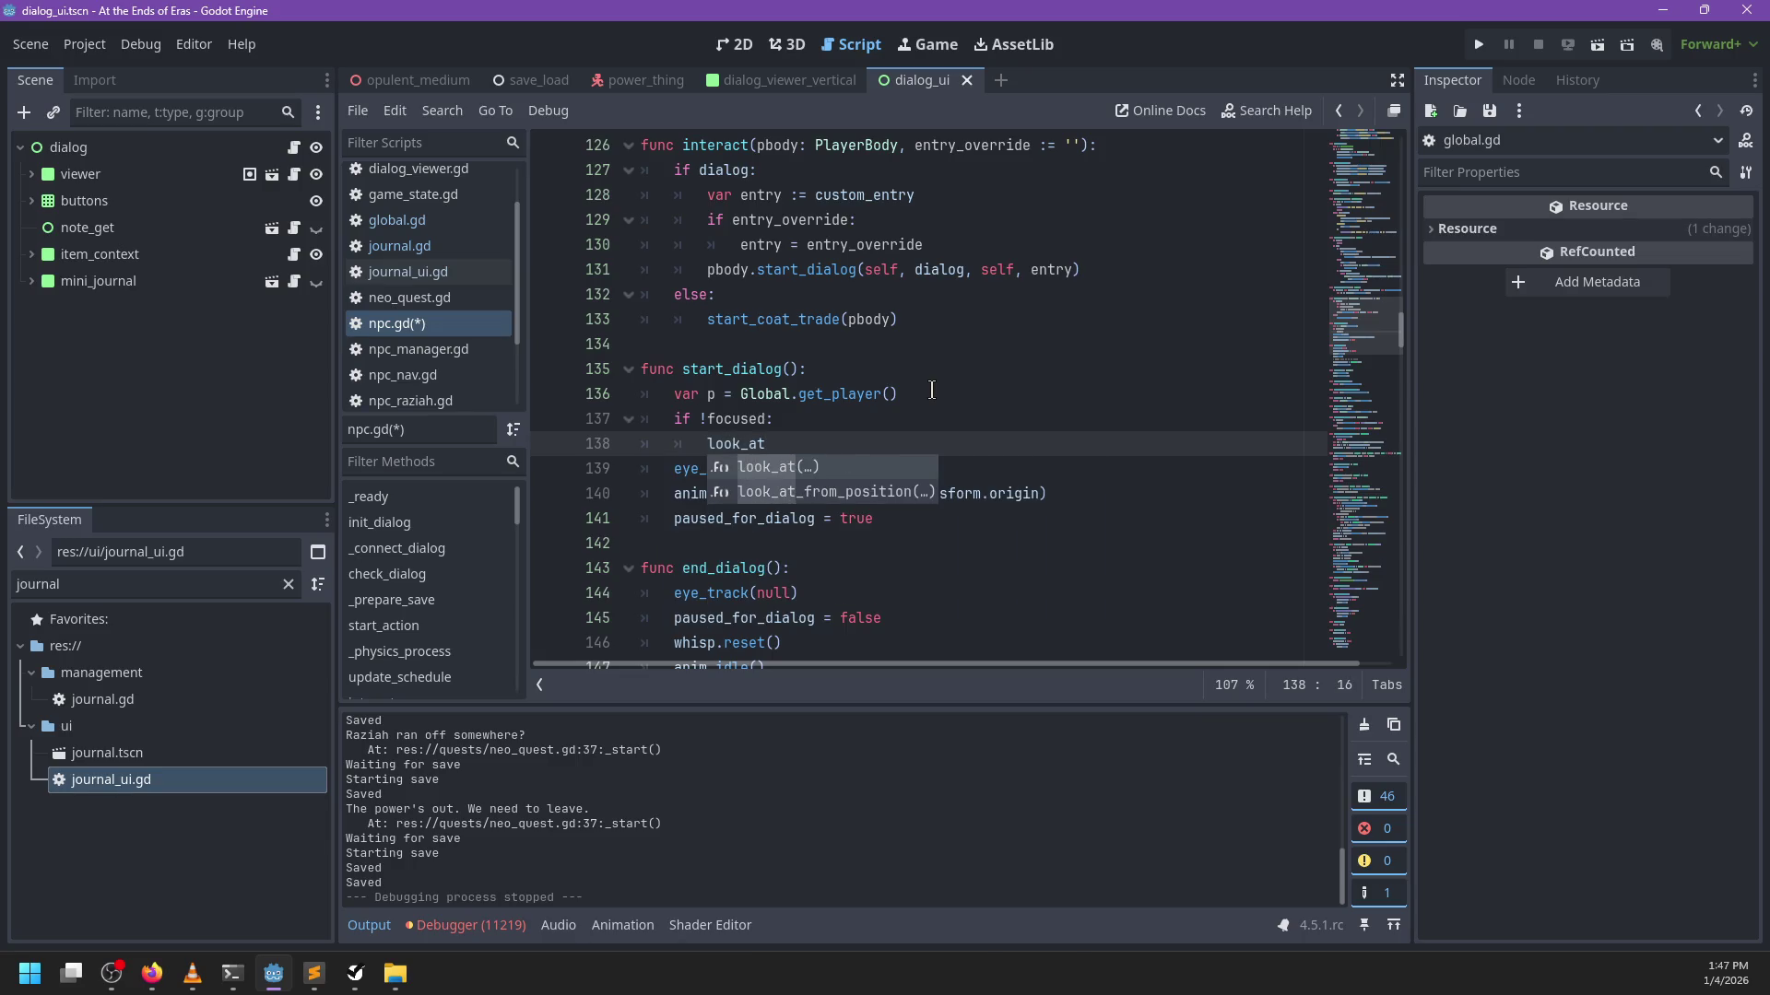
type("_player()")
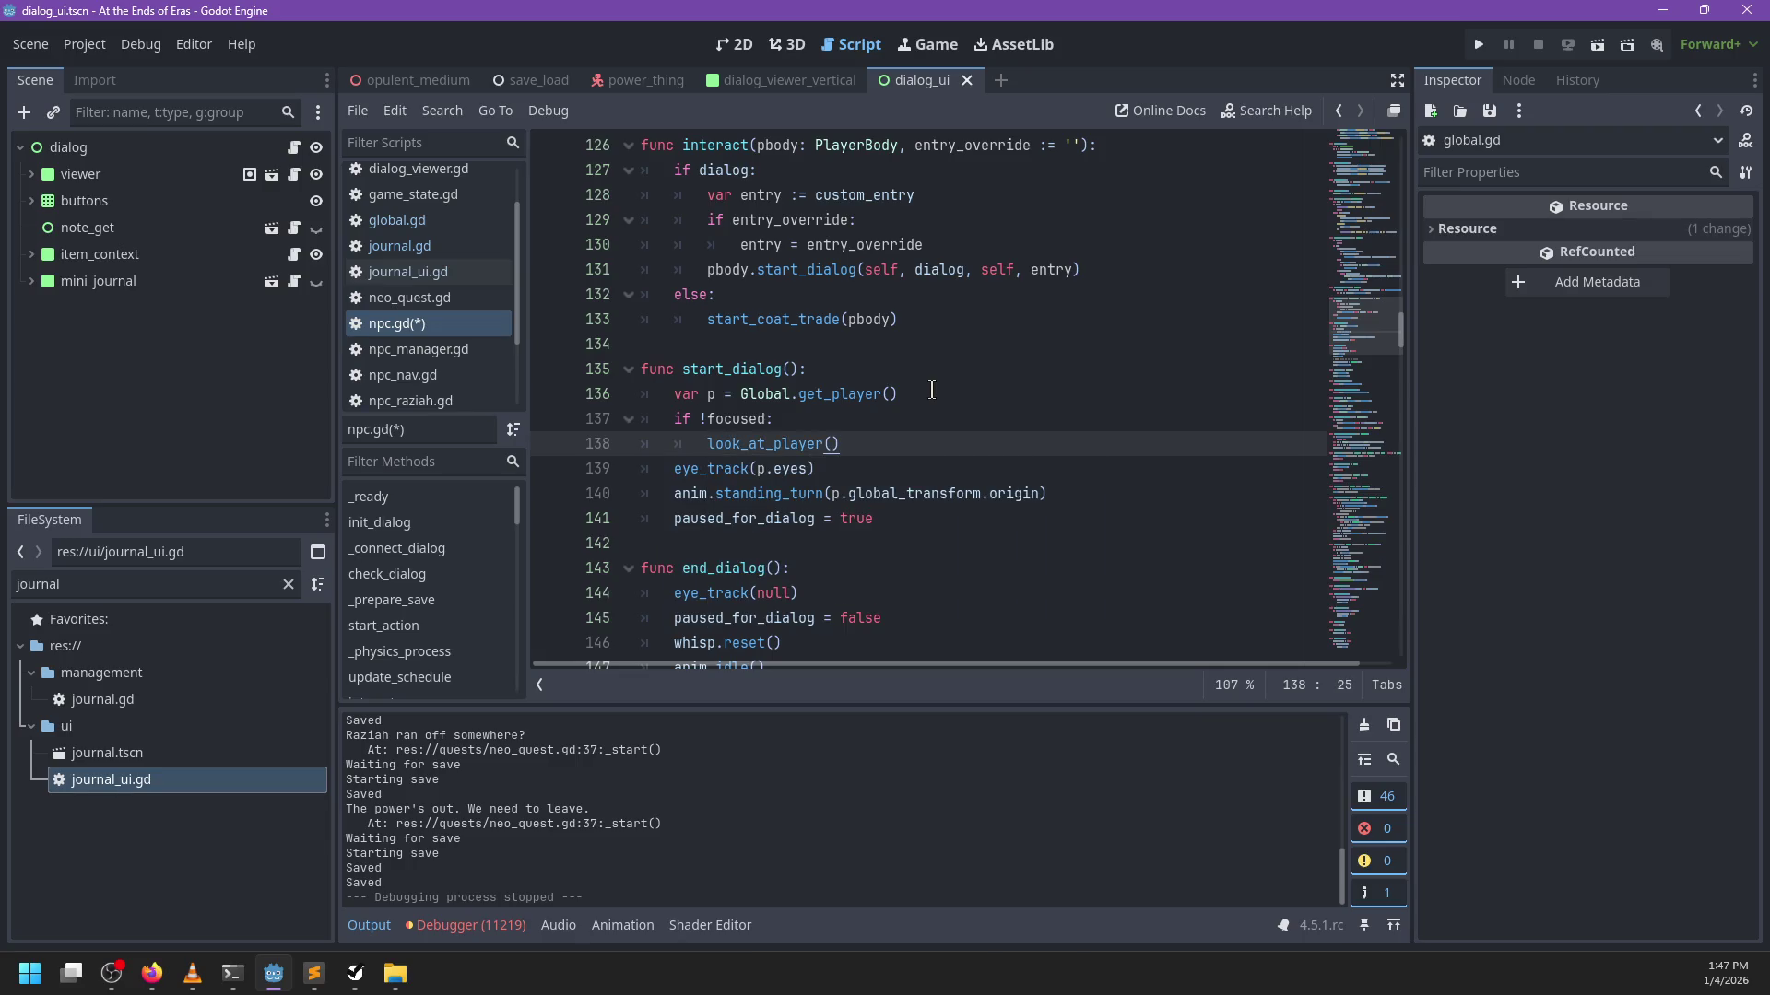
Move the player lookup line into a new func look_at_player()
left_click_drag(931, 390, 811, 369)
key("BackSpace")
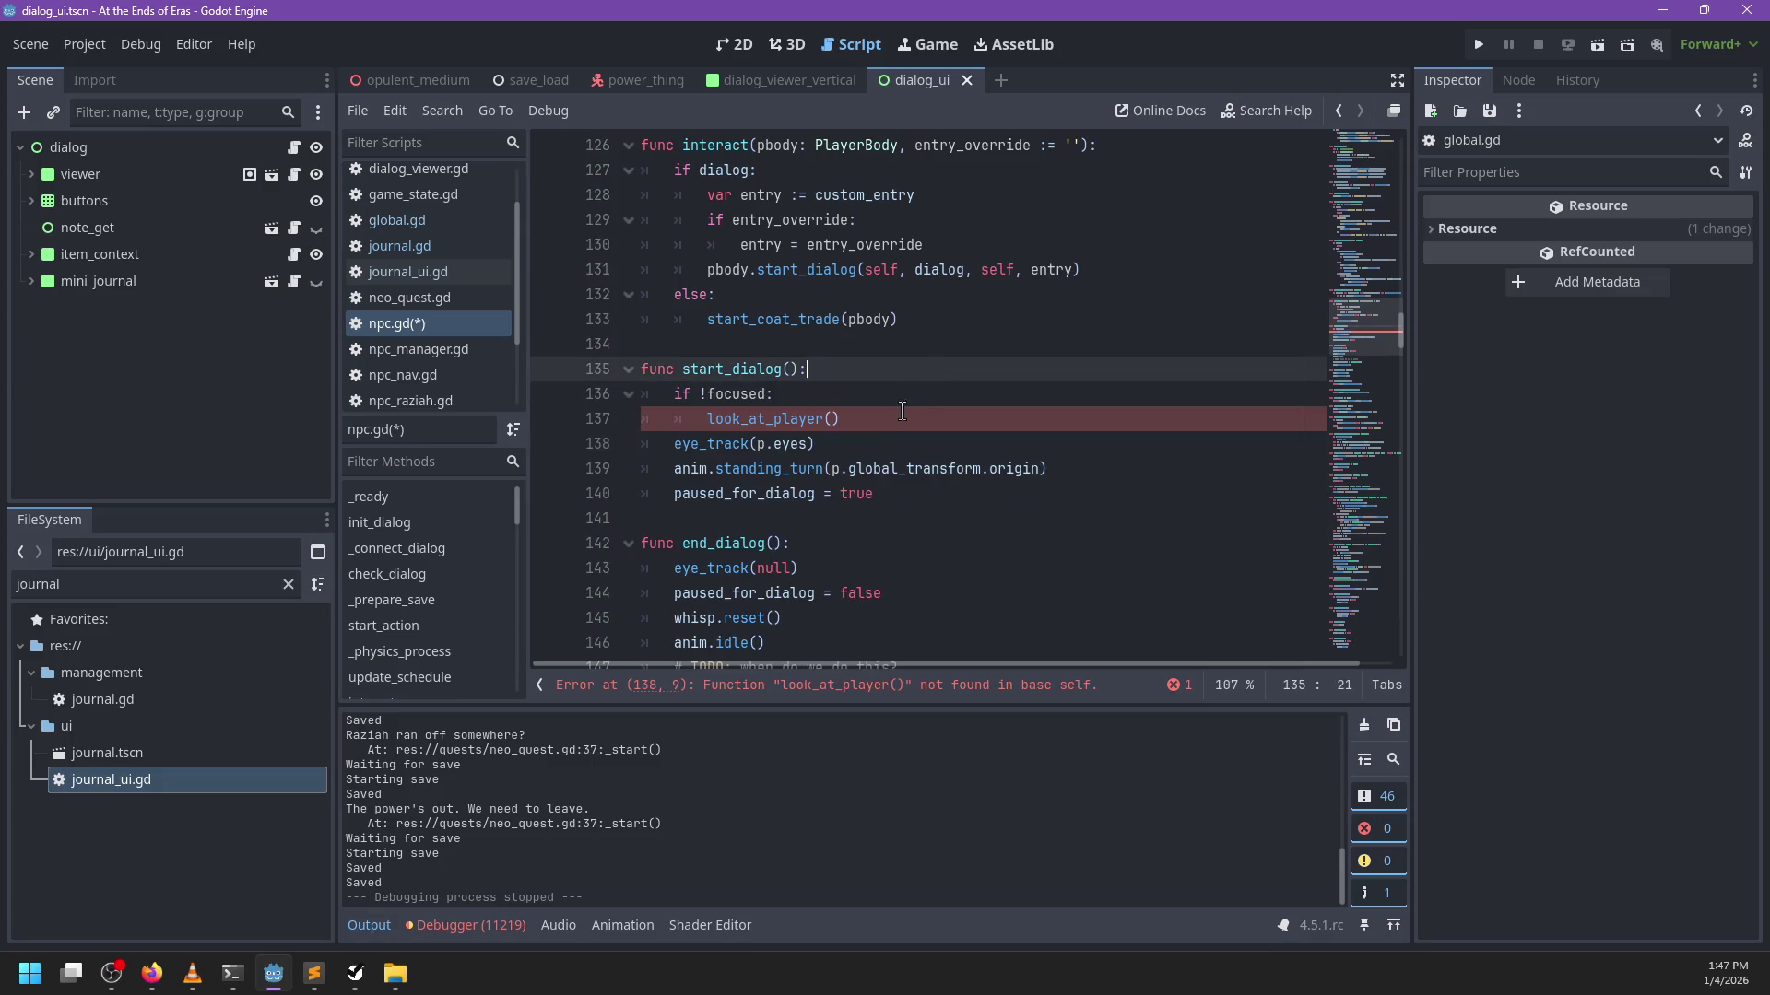
left_click(882, 420)
key("Return")
type("var p = Global.get_player()")
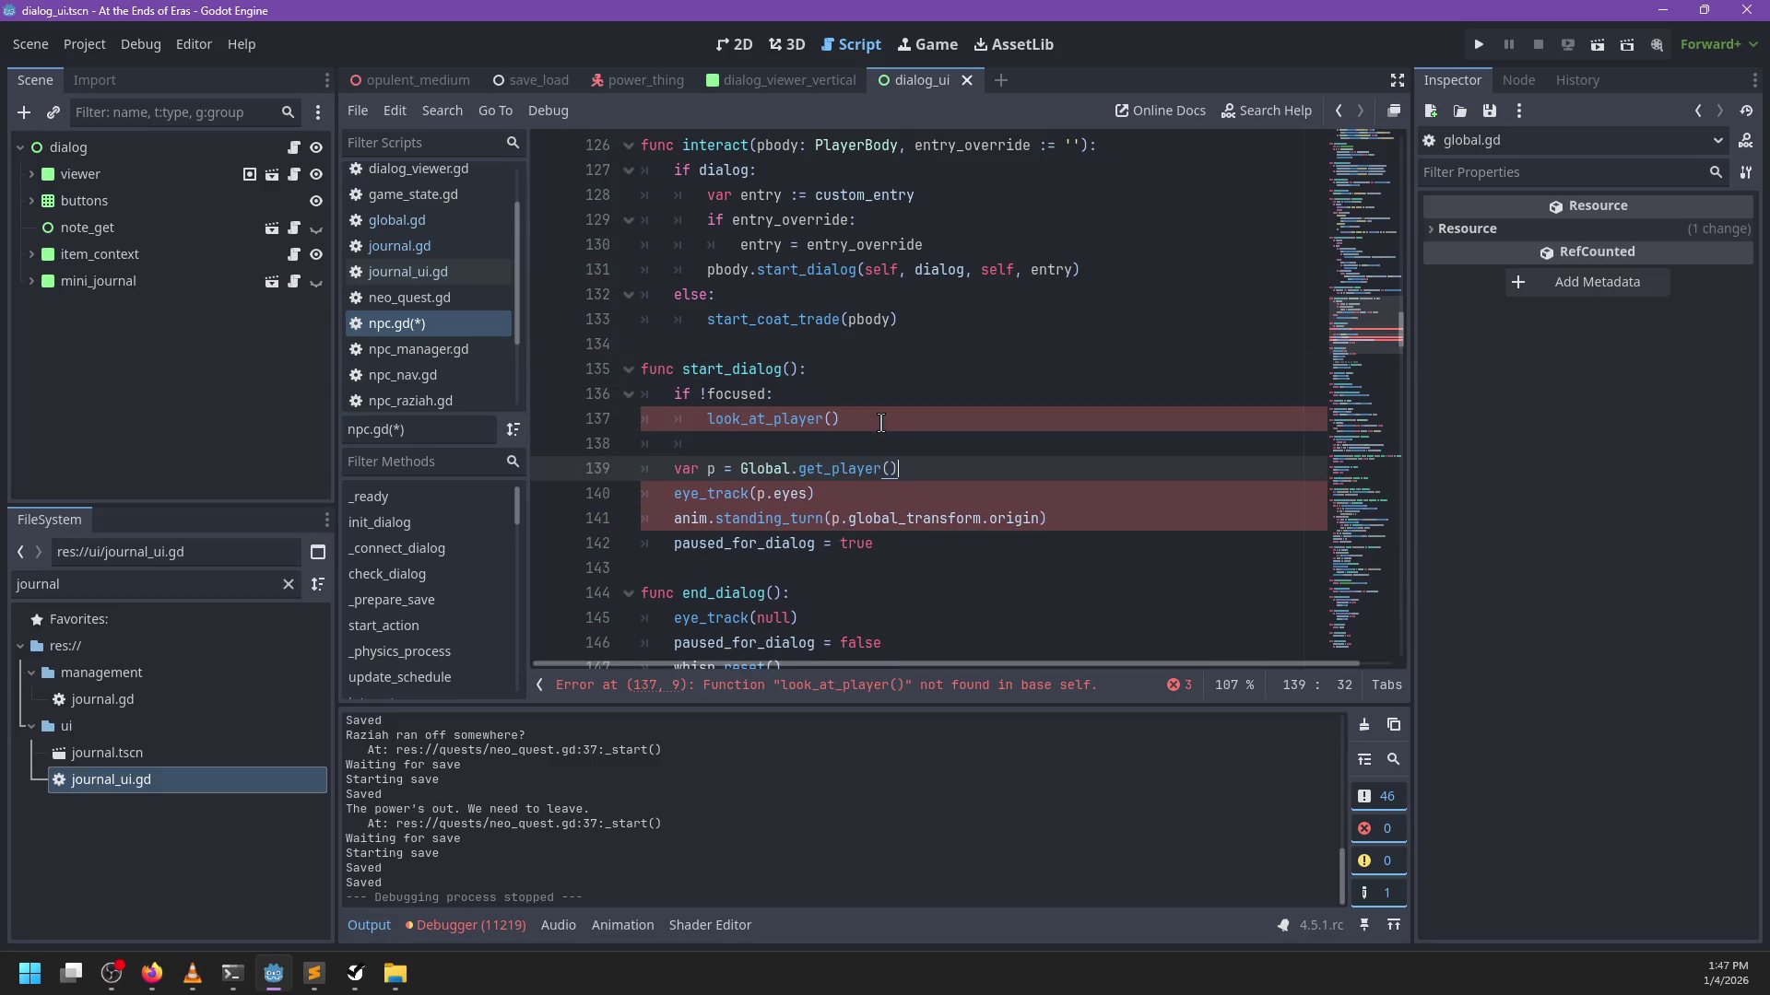
left_click(746, 443)
type("func l")
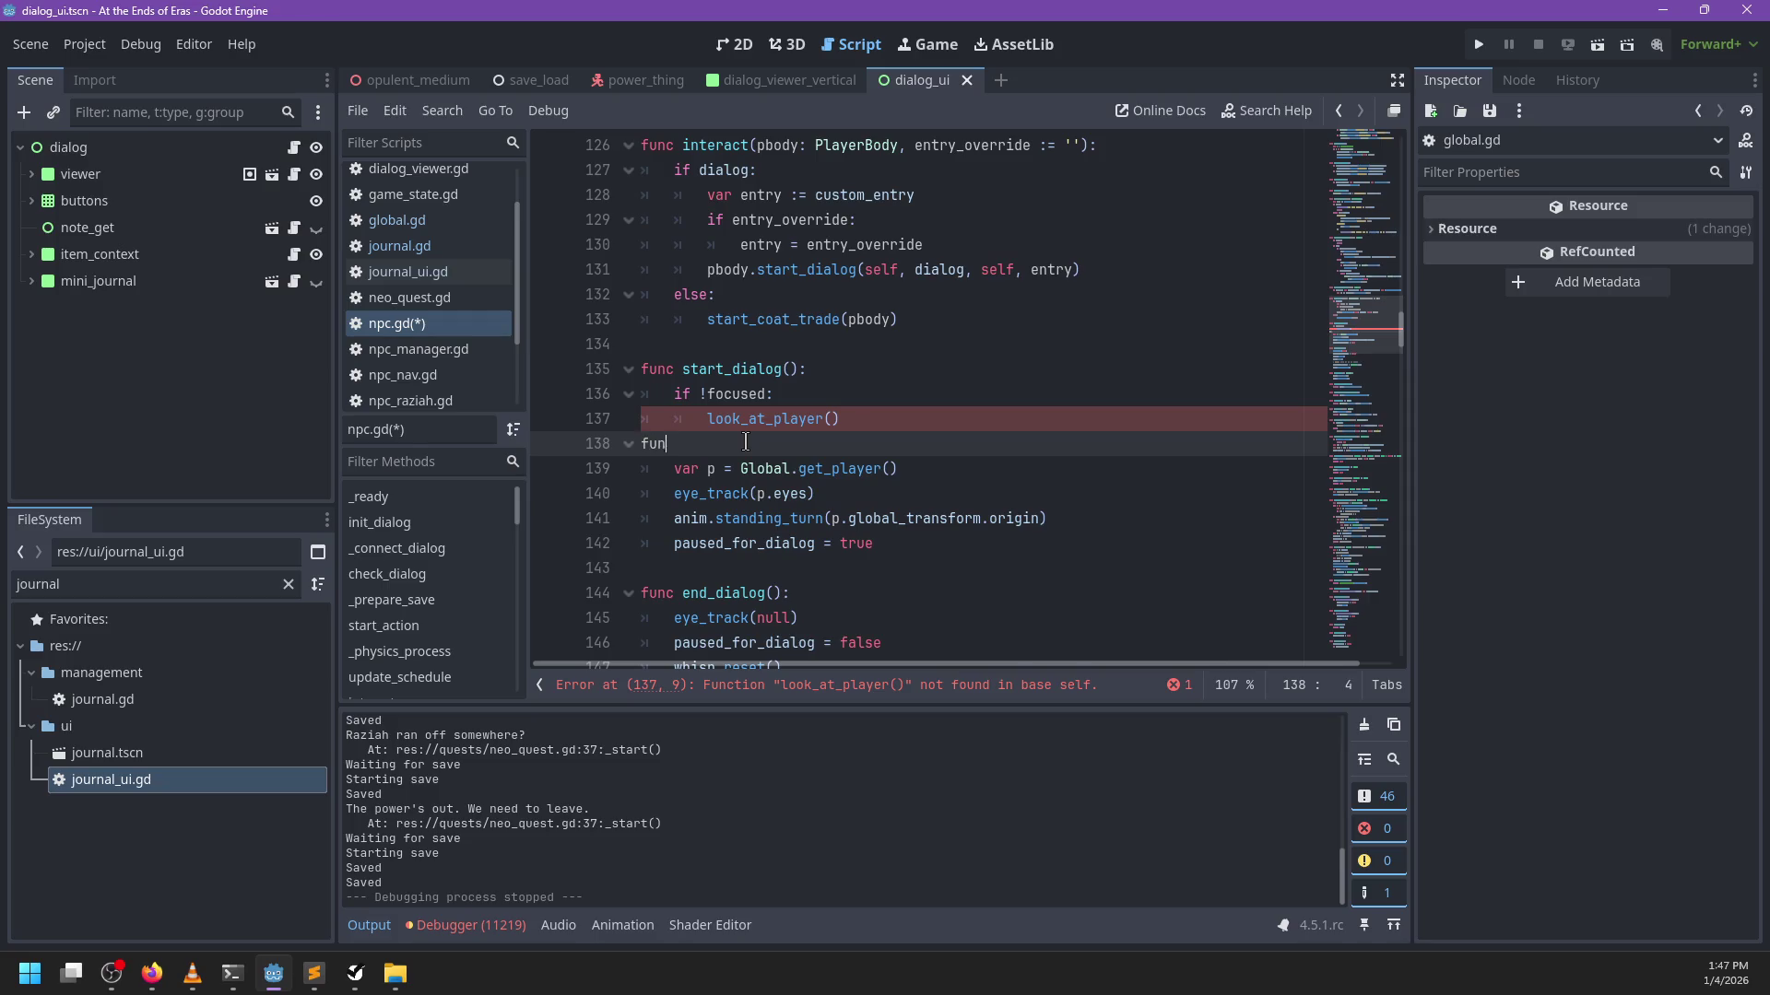
type("ook-")
key("BackSpace")
key("BackSpace")
key("BackSpace")
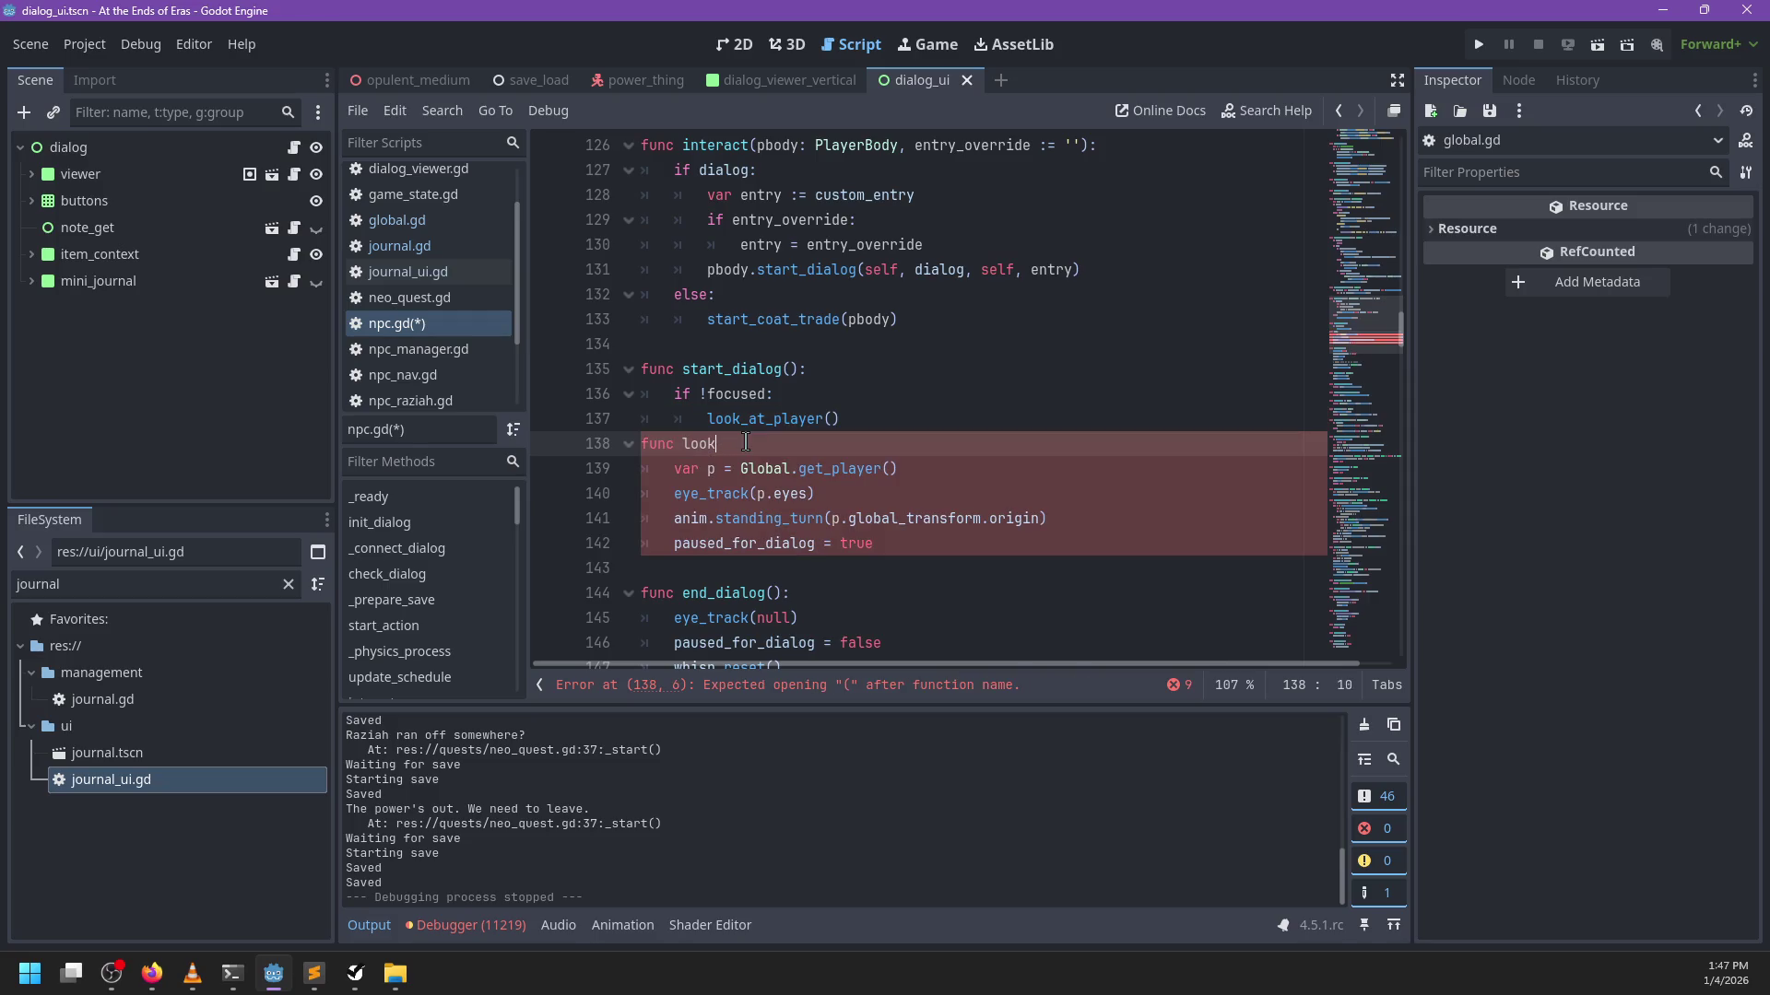
type("yer():")
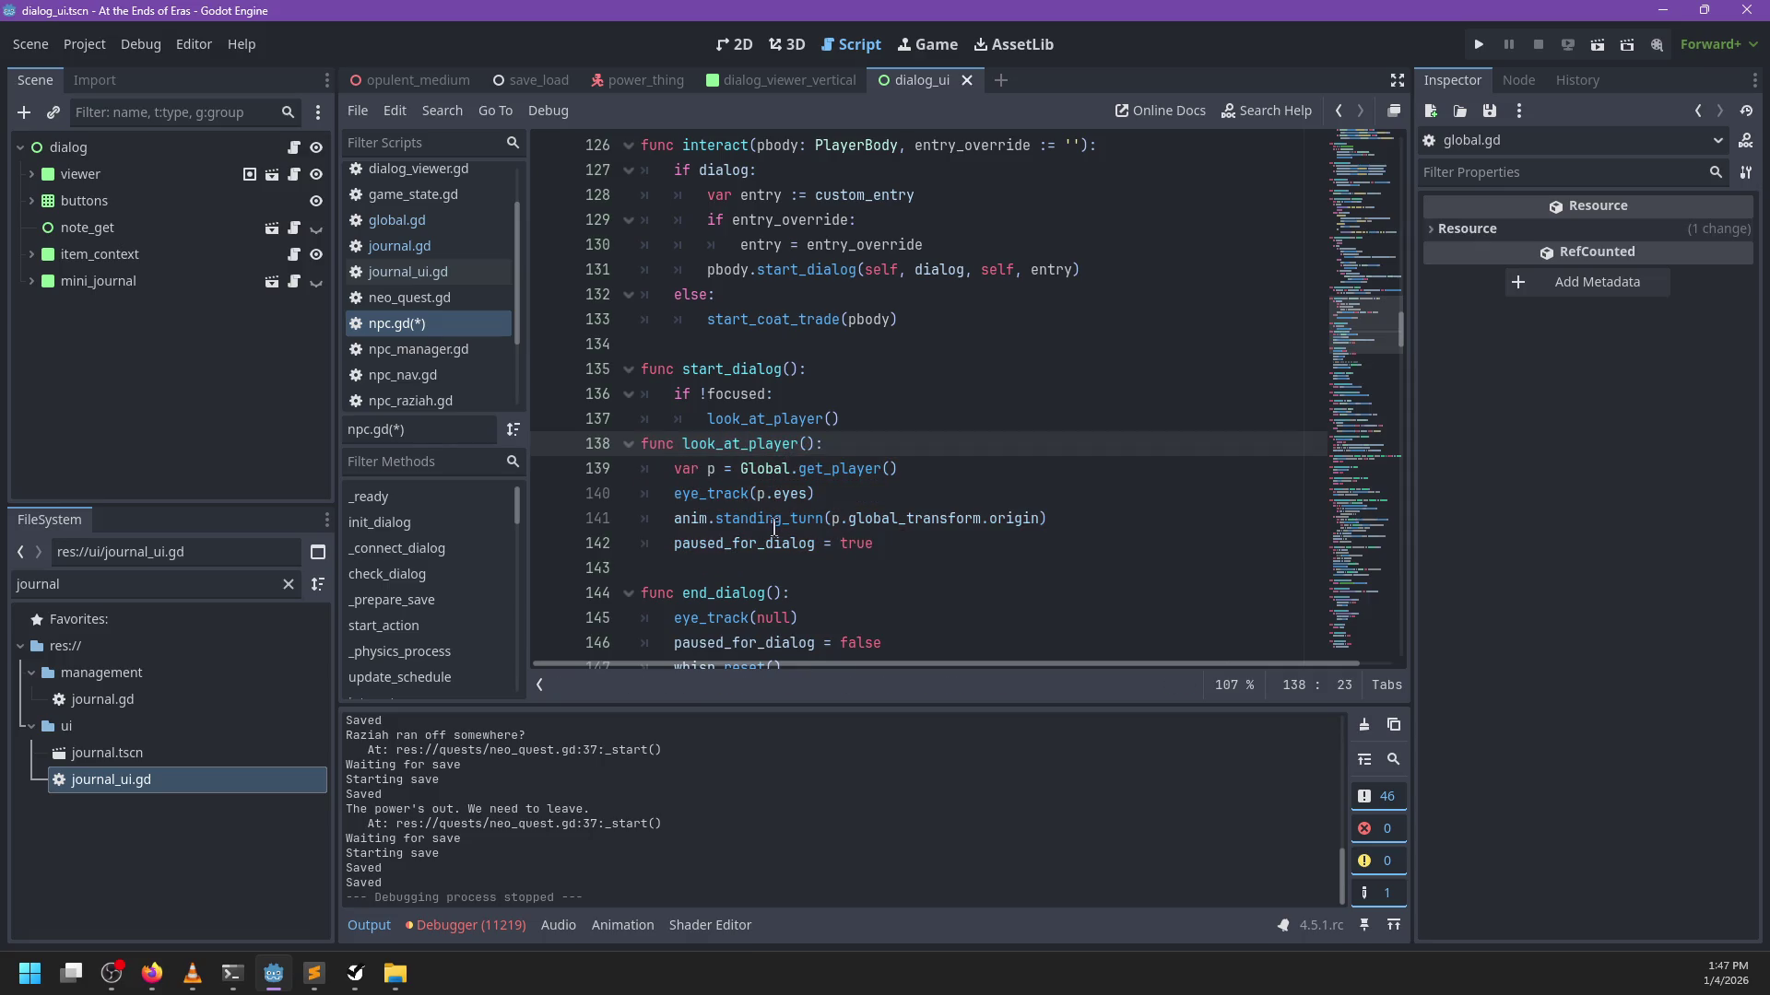
Move the paused_for_dialog line up into start_dialog and save npc.gd
left_click_drag(887, 552, 1089, 520)
key("ctrl+c")
key("BackSpace")
left_click(888, 412)
key("ctrl+v")
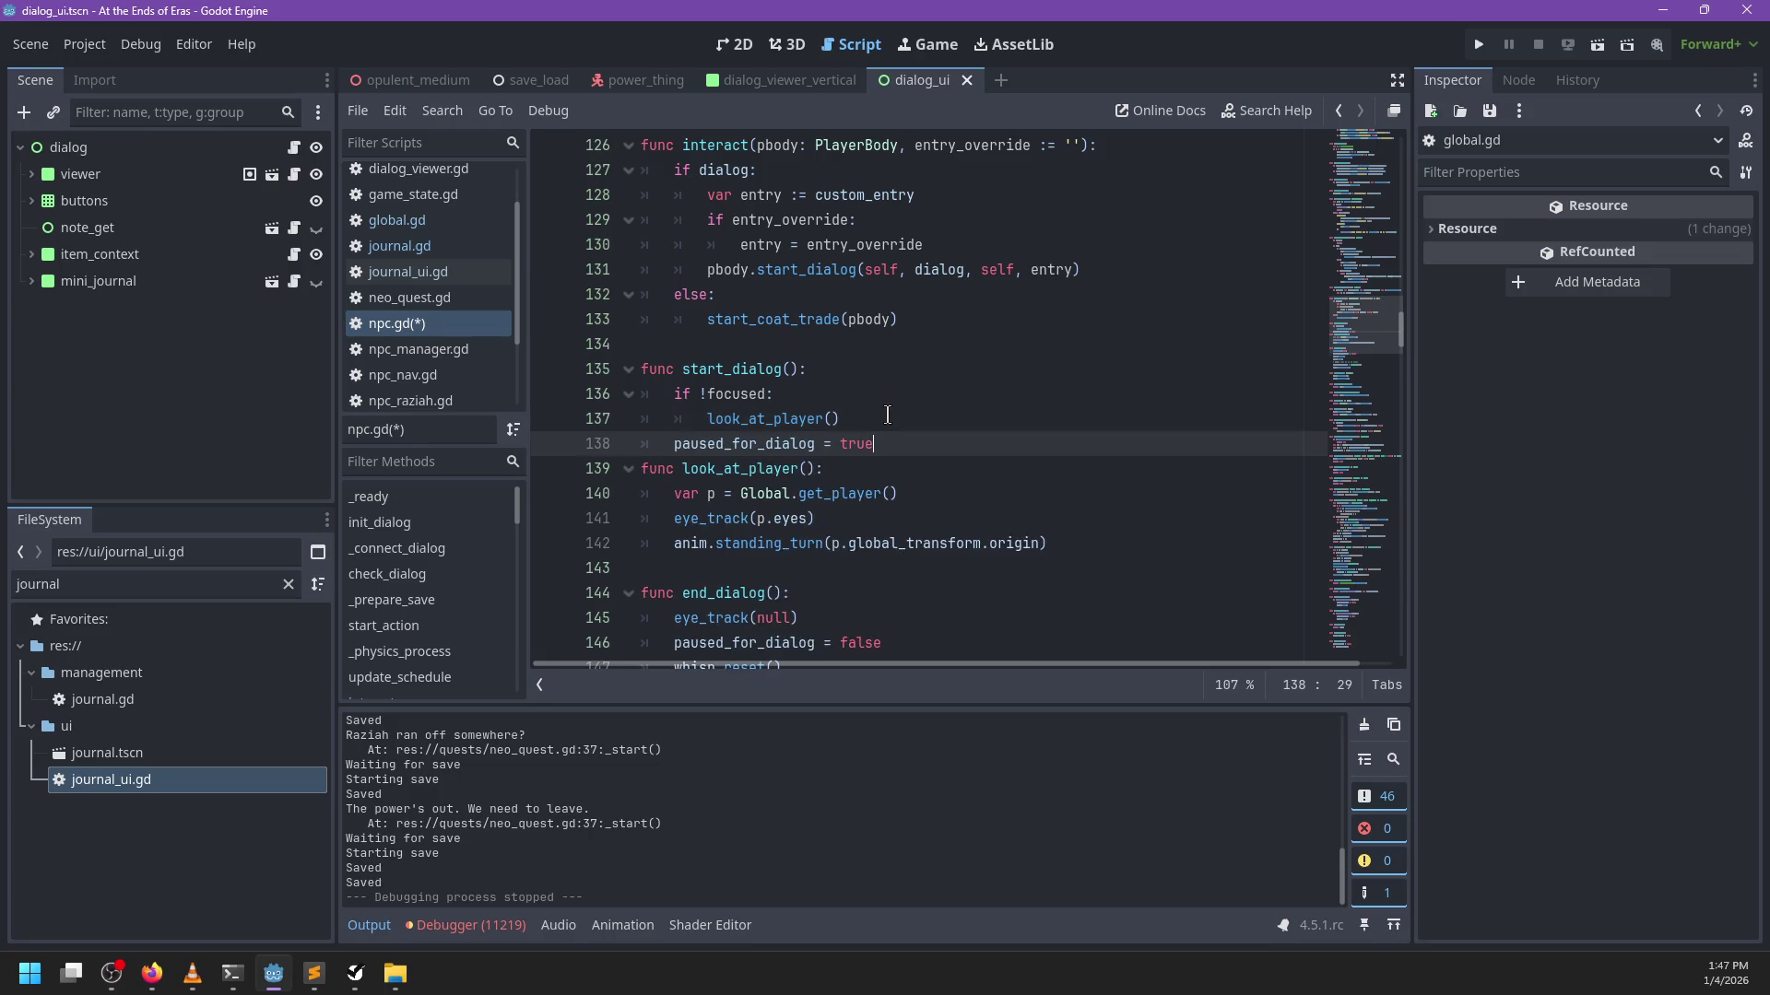
key("Return")
key("ctrl+s")
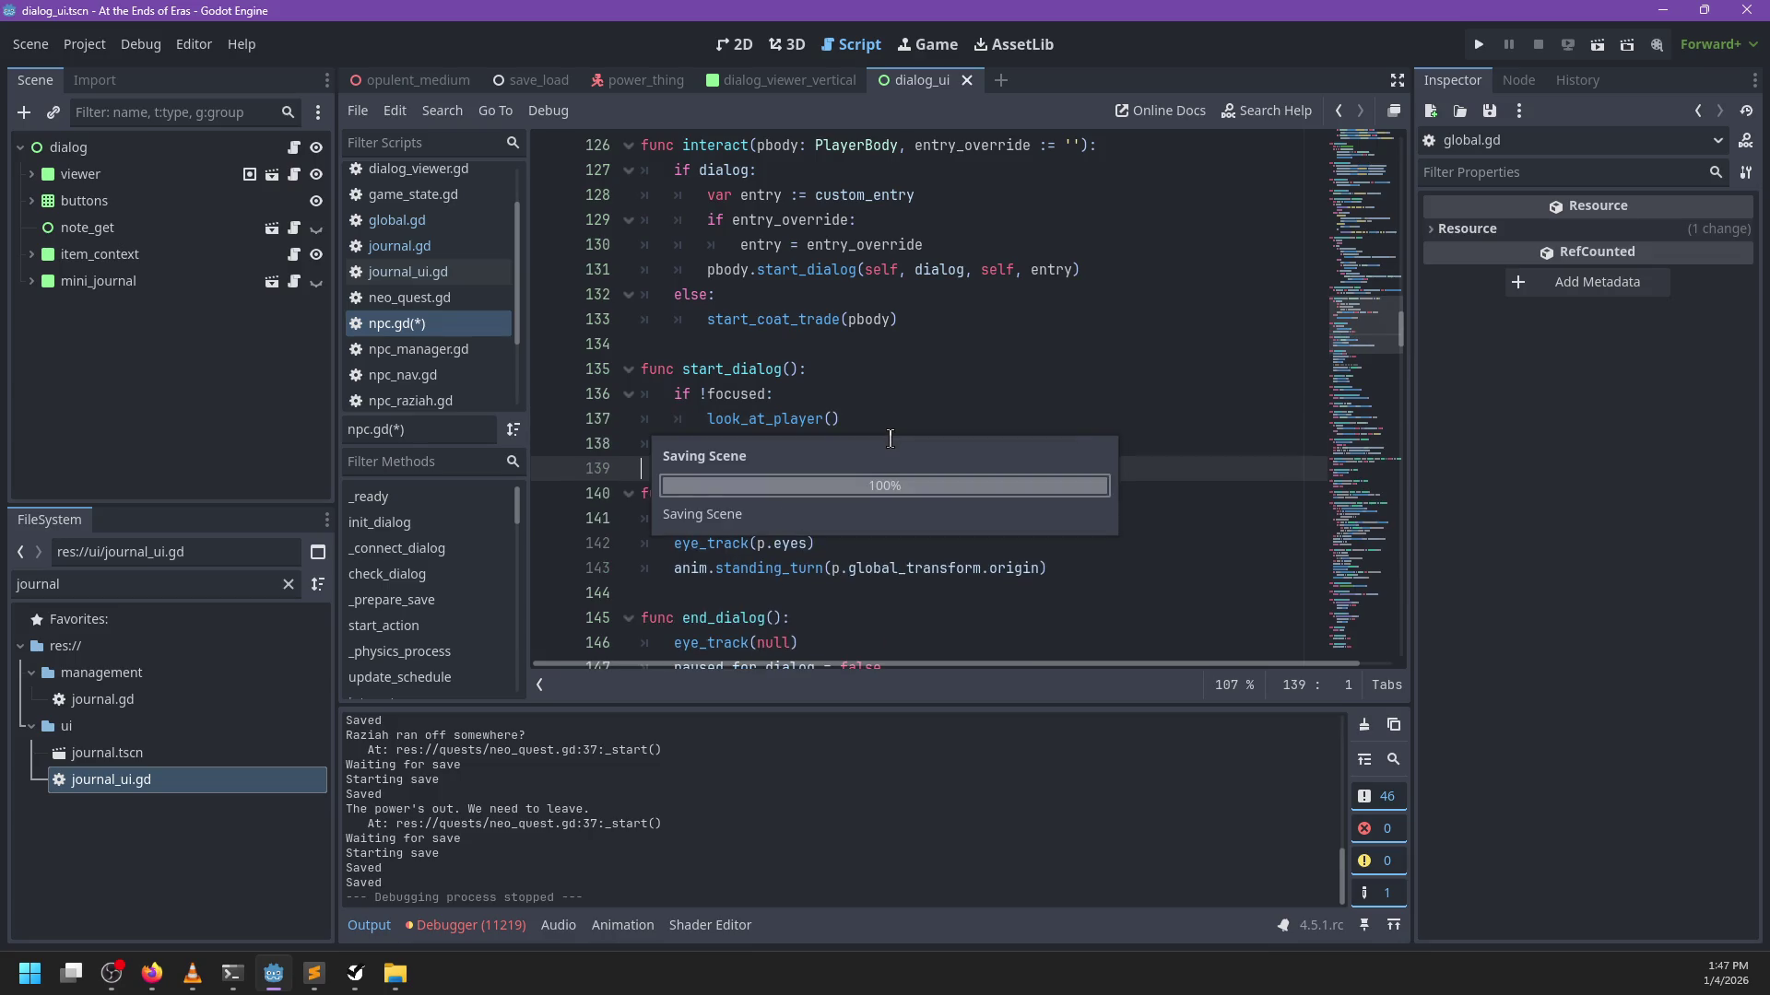
Indent paused_for_dialog under the focused check, check where it is used, and save
left_click(662, 440)
key("Tab")
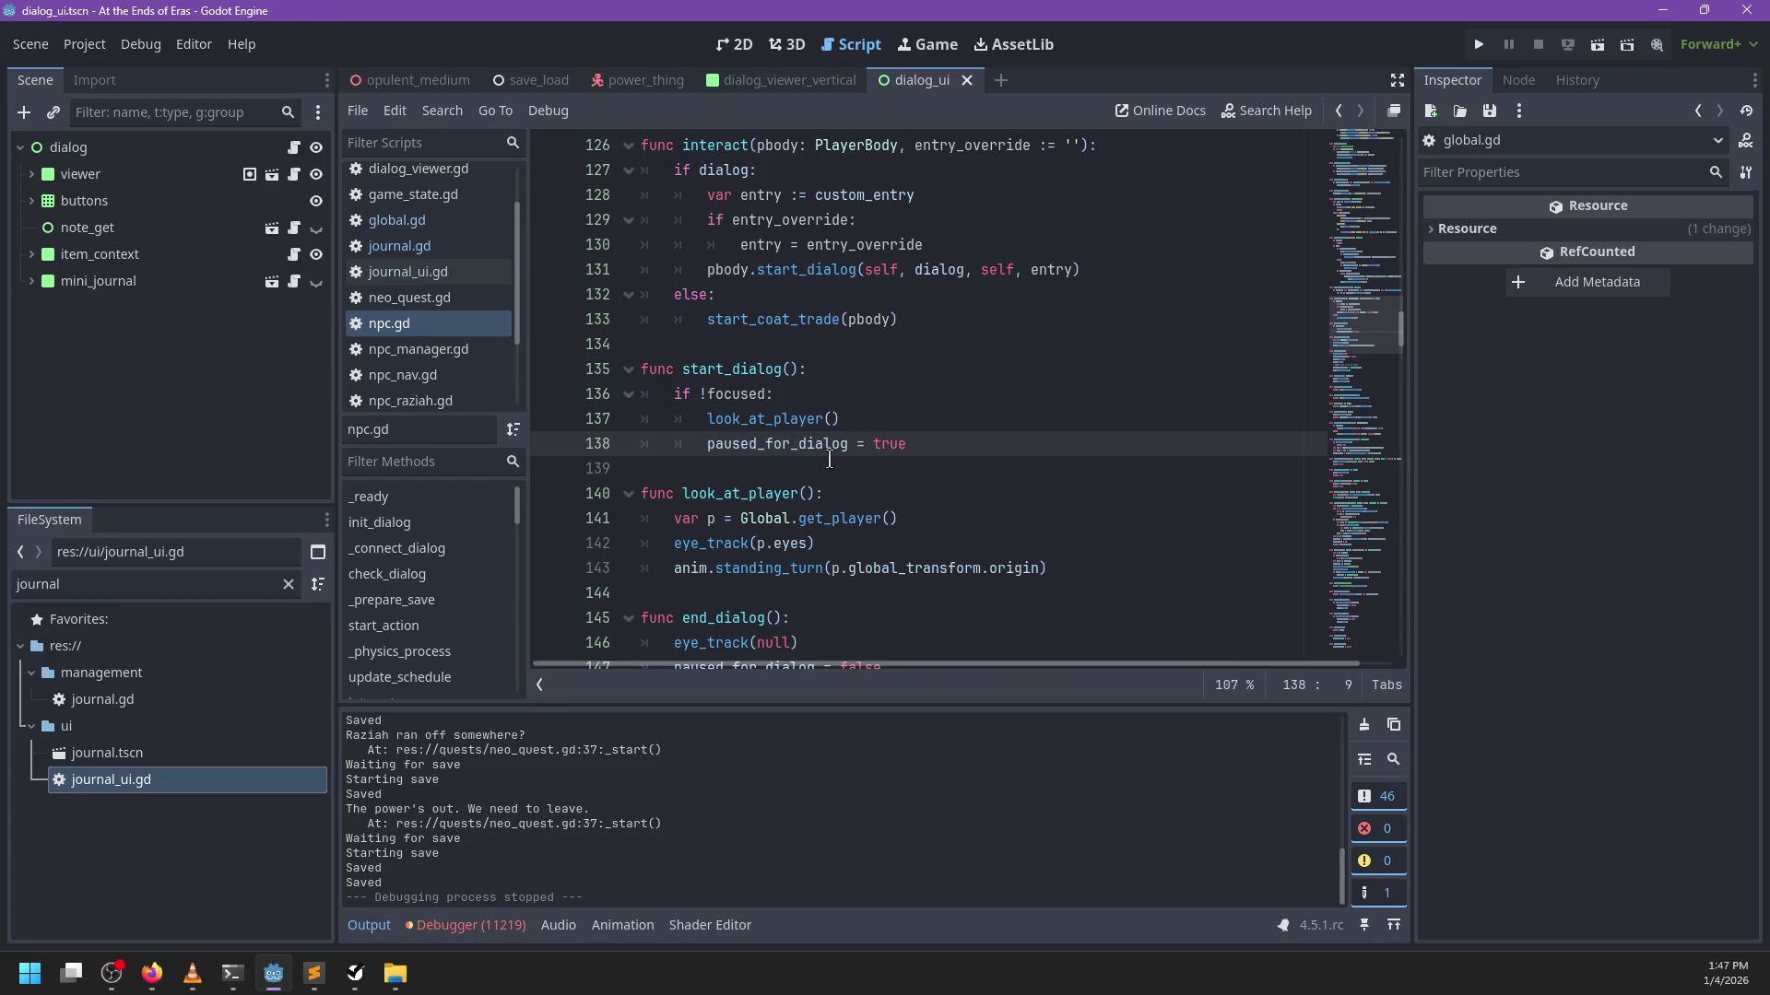
scroll(830, 458, "down", 3)
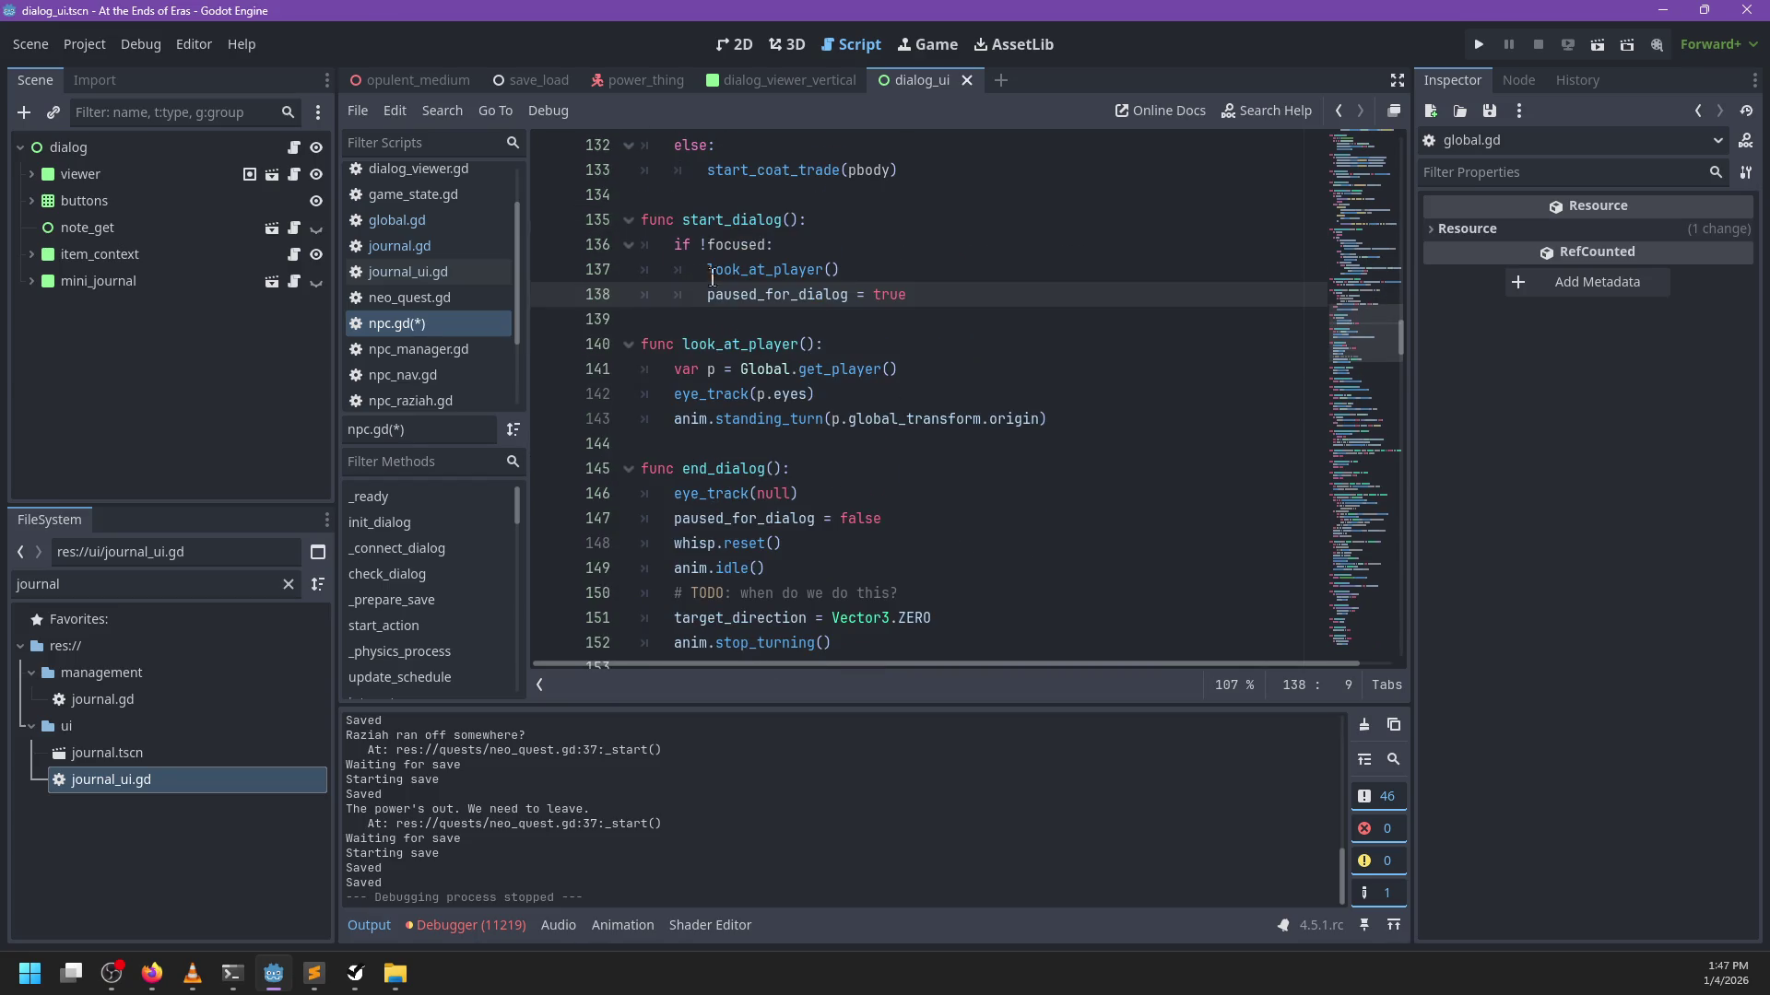
double_click(746, 294)
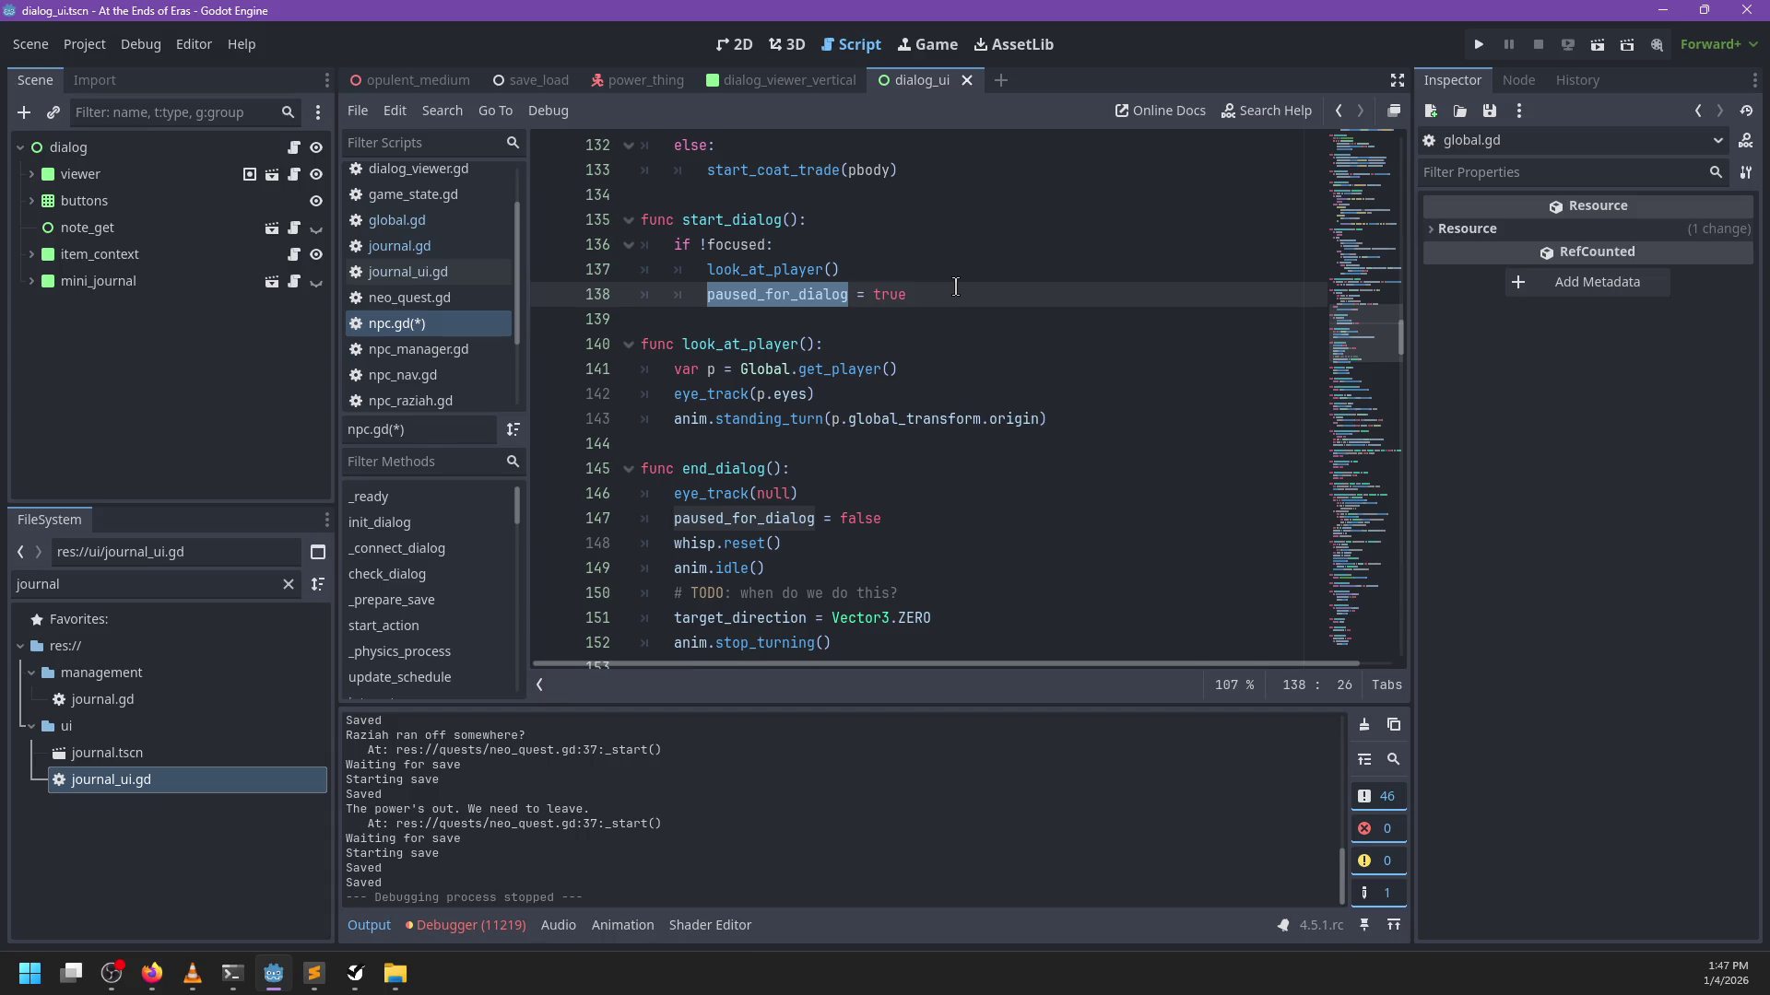
key("ctrl+s")
scroll(962, 320, "up", 2)
scroll(963, 319, "up", 20)
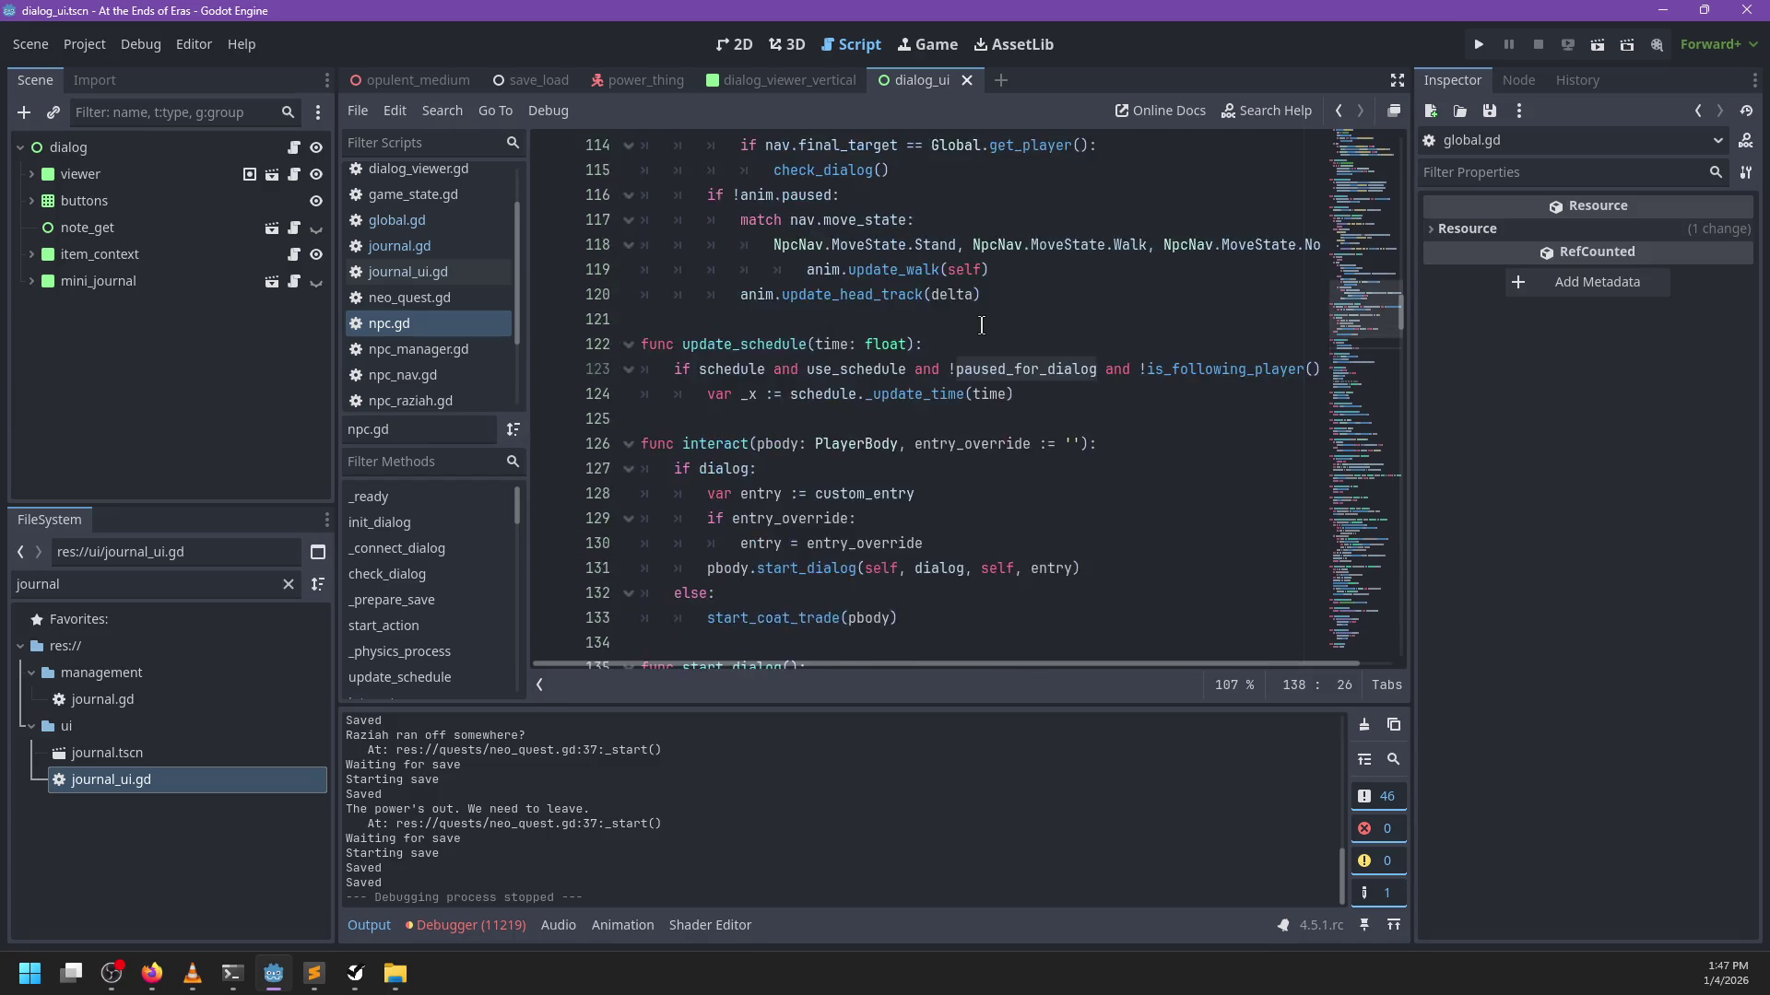
scroll(1011, 333, "down", 15)
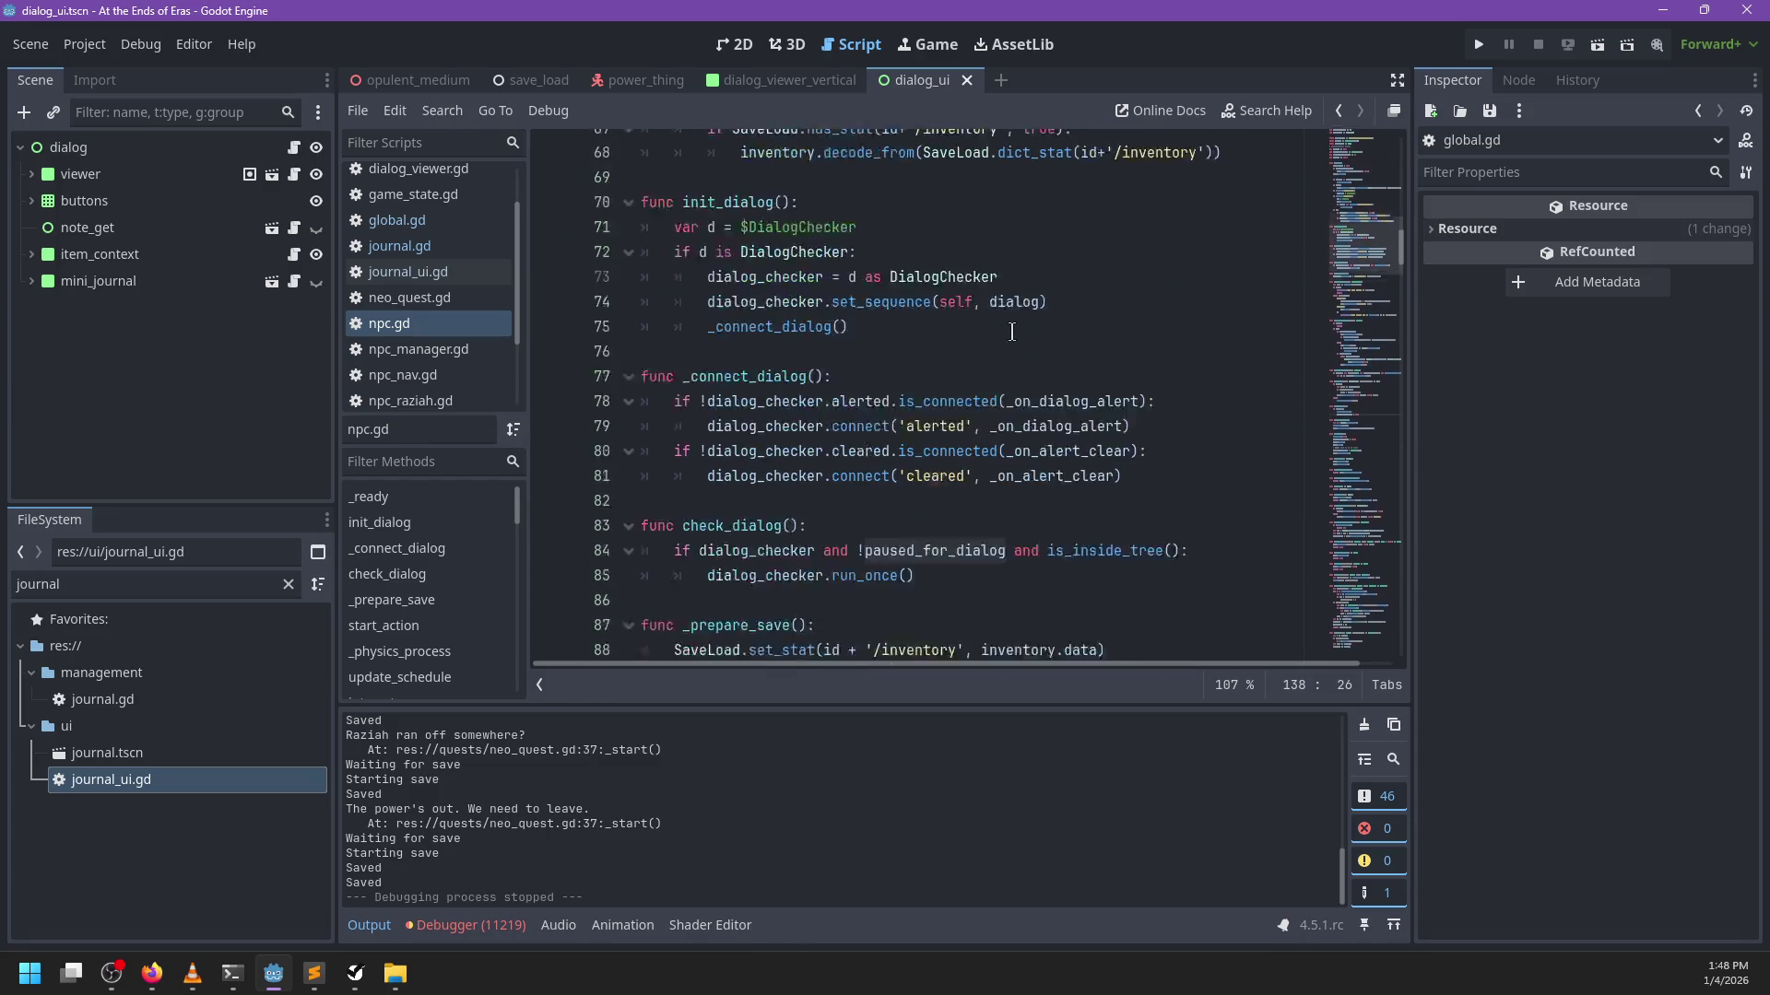
scroll(1013, 327, "down", 13)
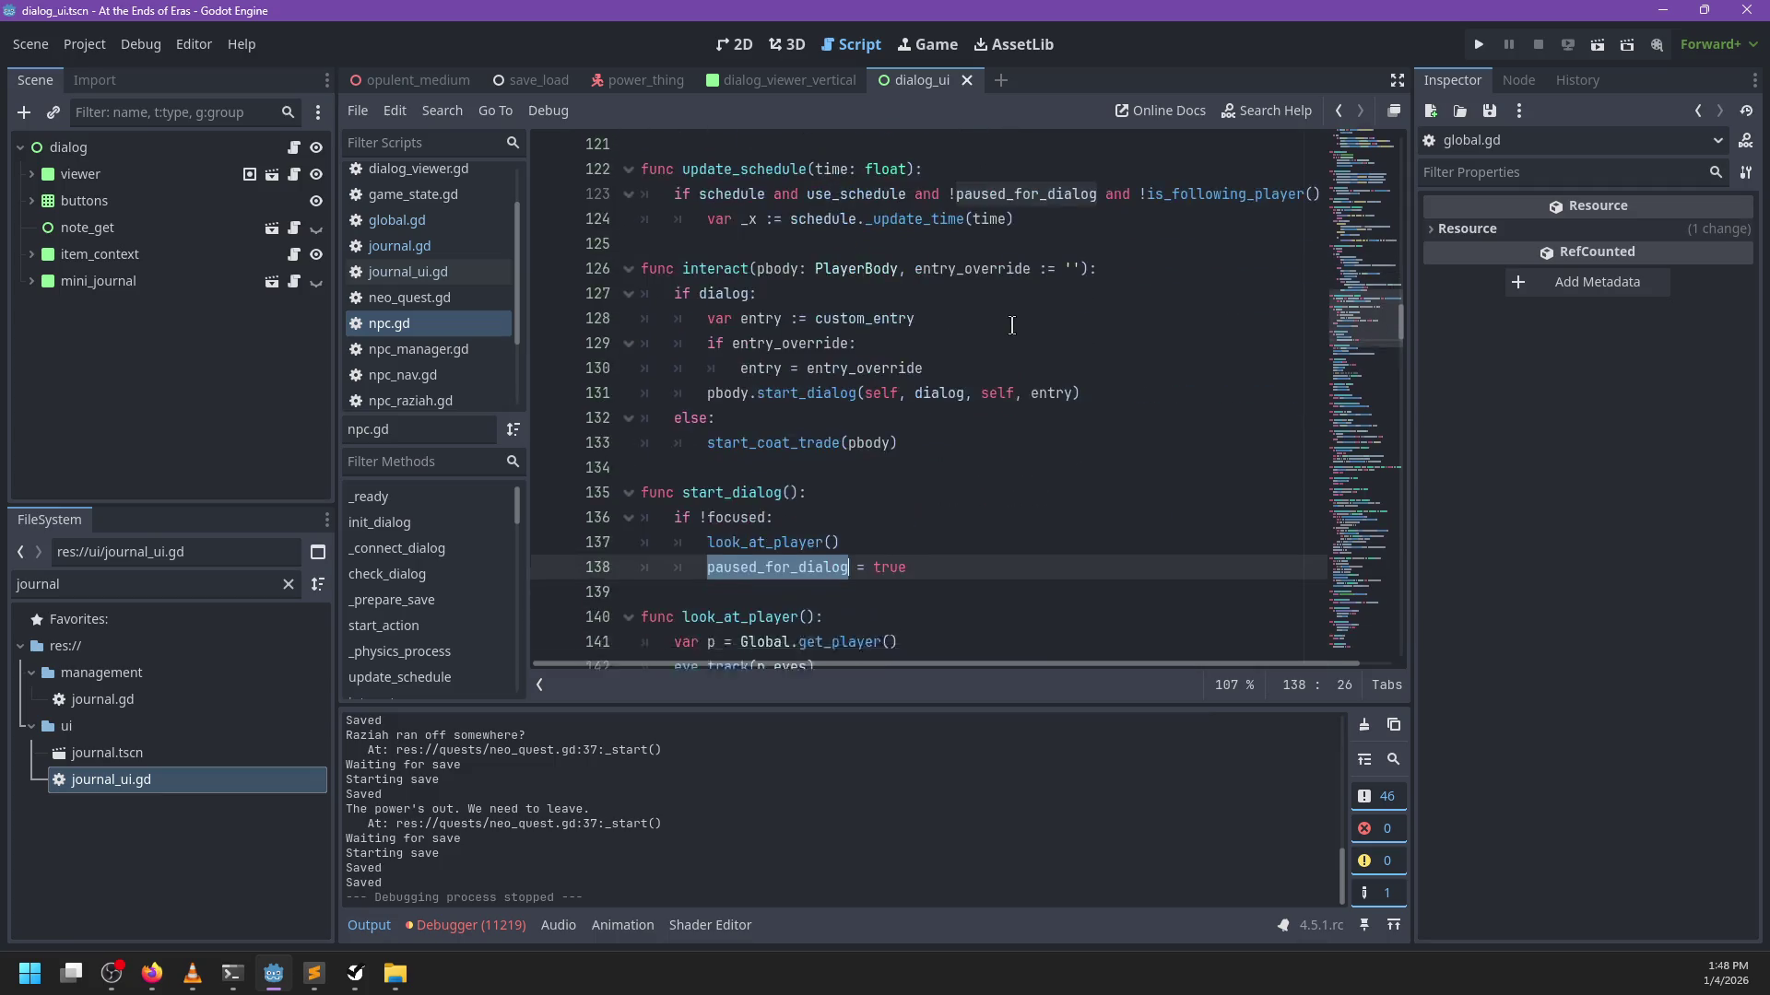
Draft a temporary func break_focus() that sets focused = false, and save
left_click(742, 295)
left_click(805, 394)
key("Return")
key("Return")
key("Up")
type("func bre")
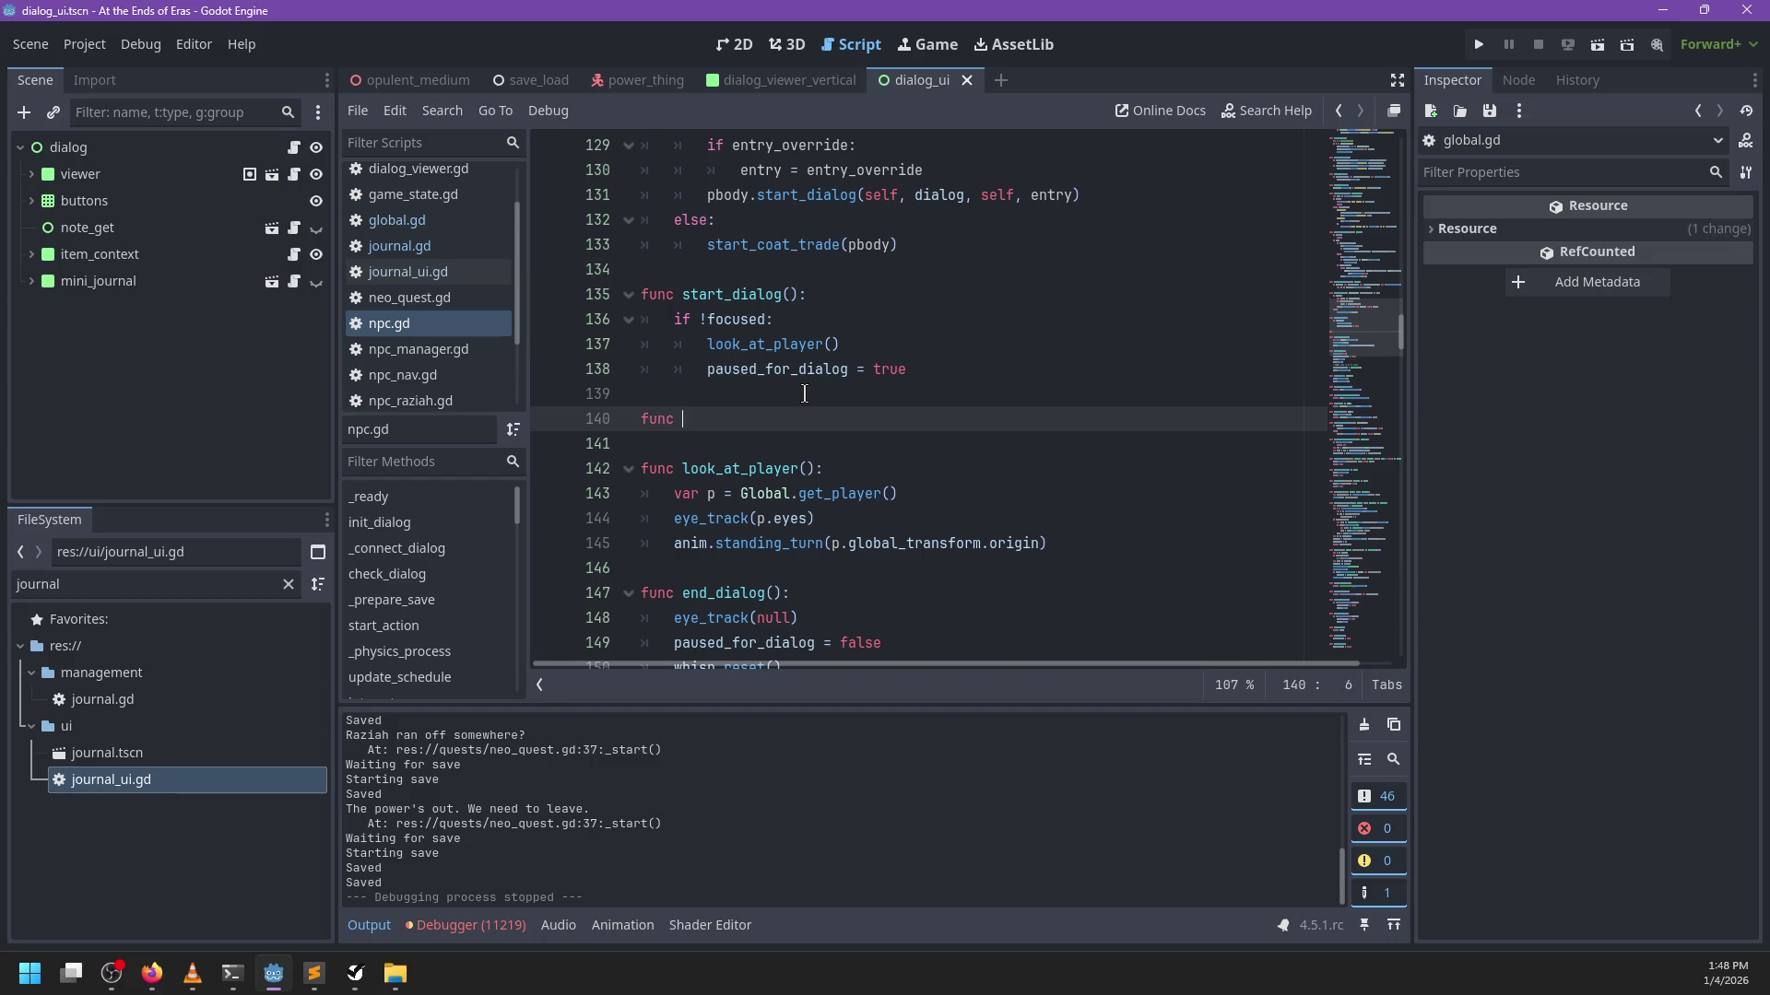
type("ak_focus():")
key("Return")
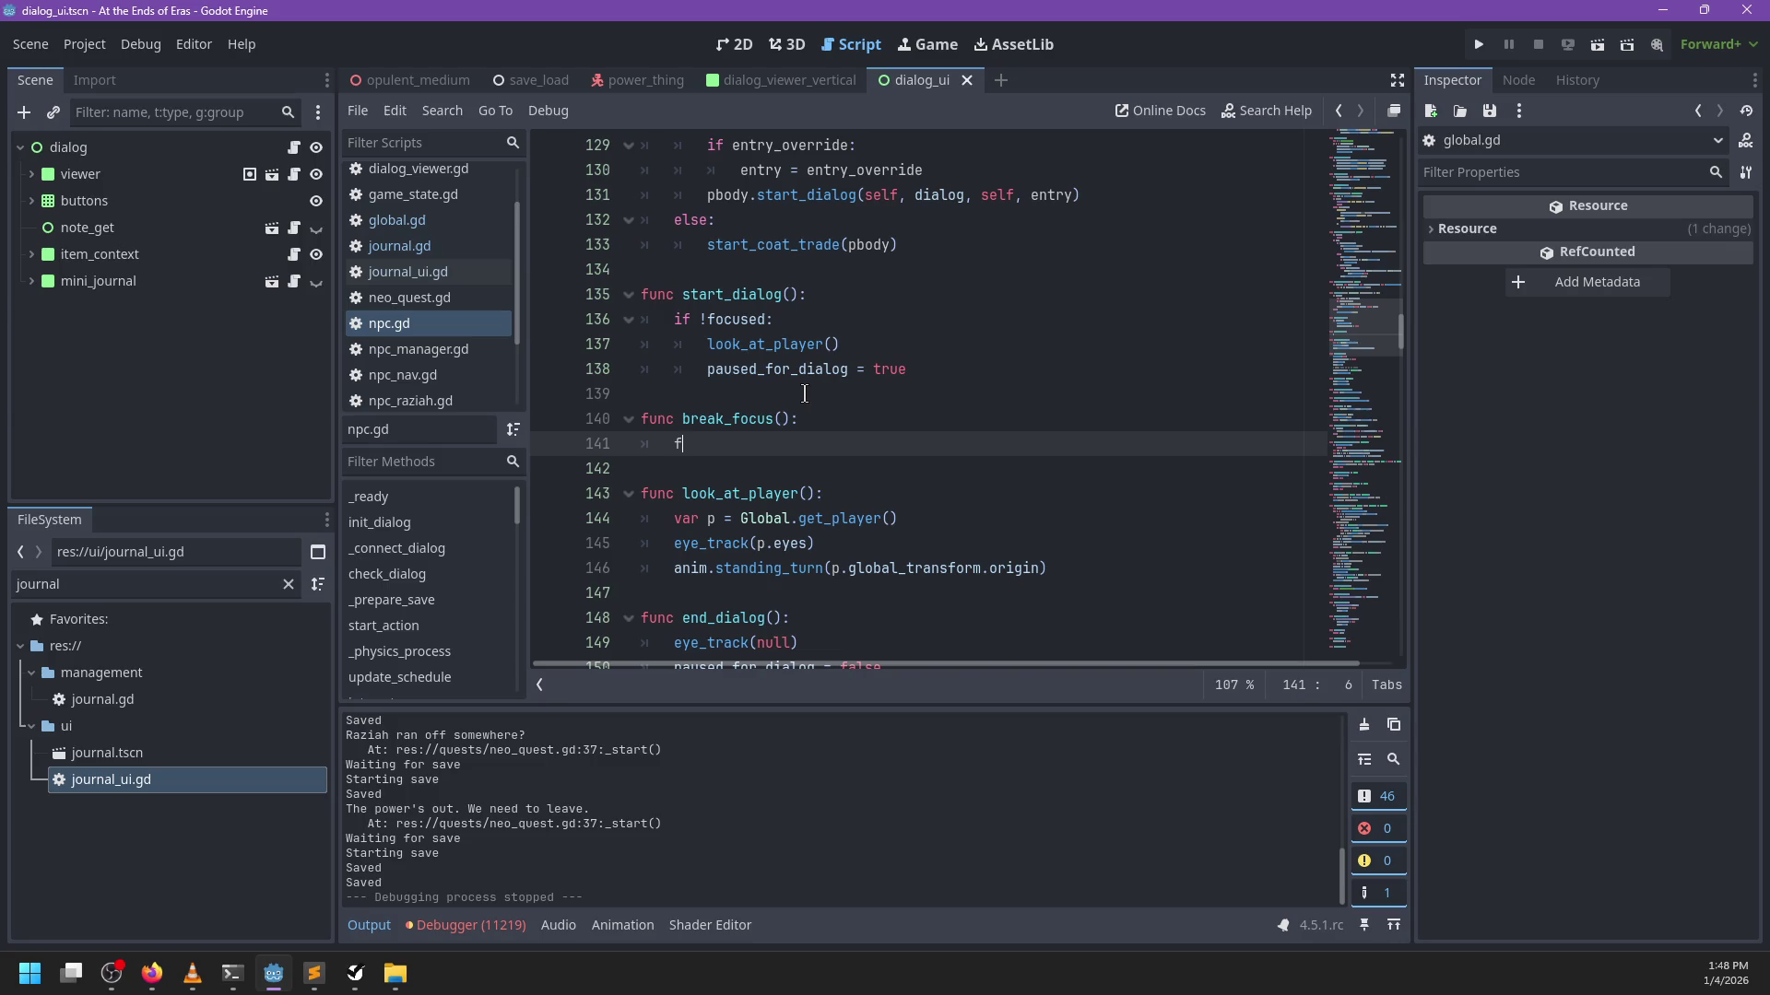
type("ocused = false")
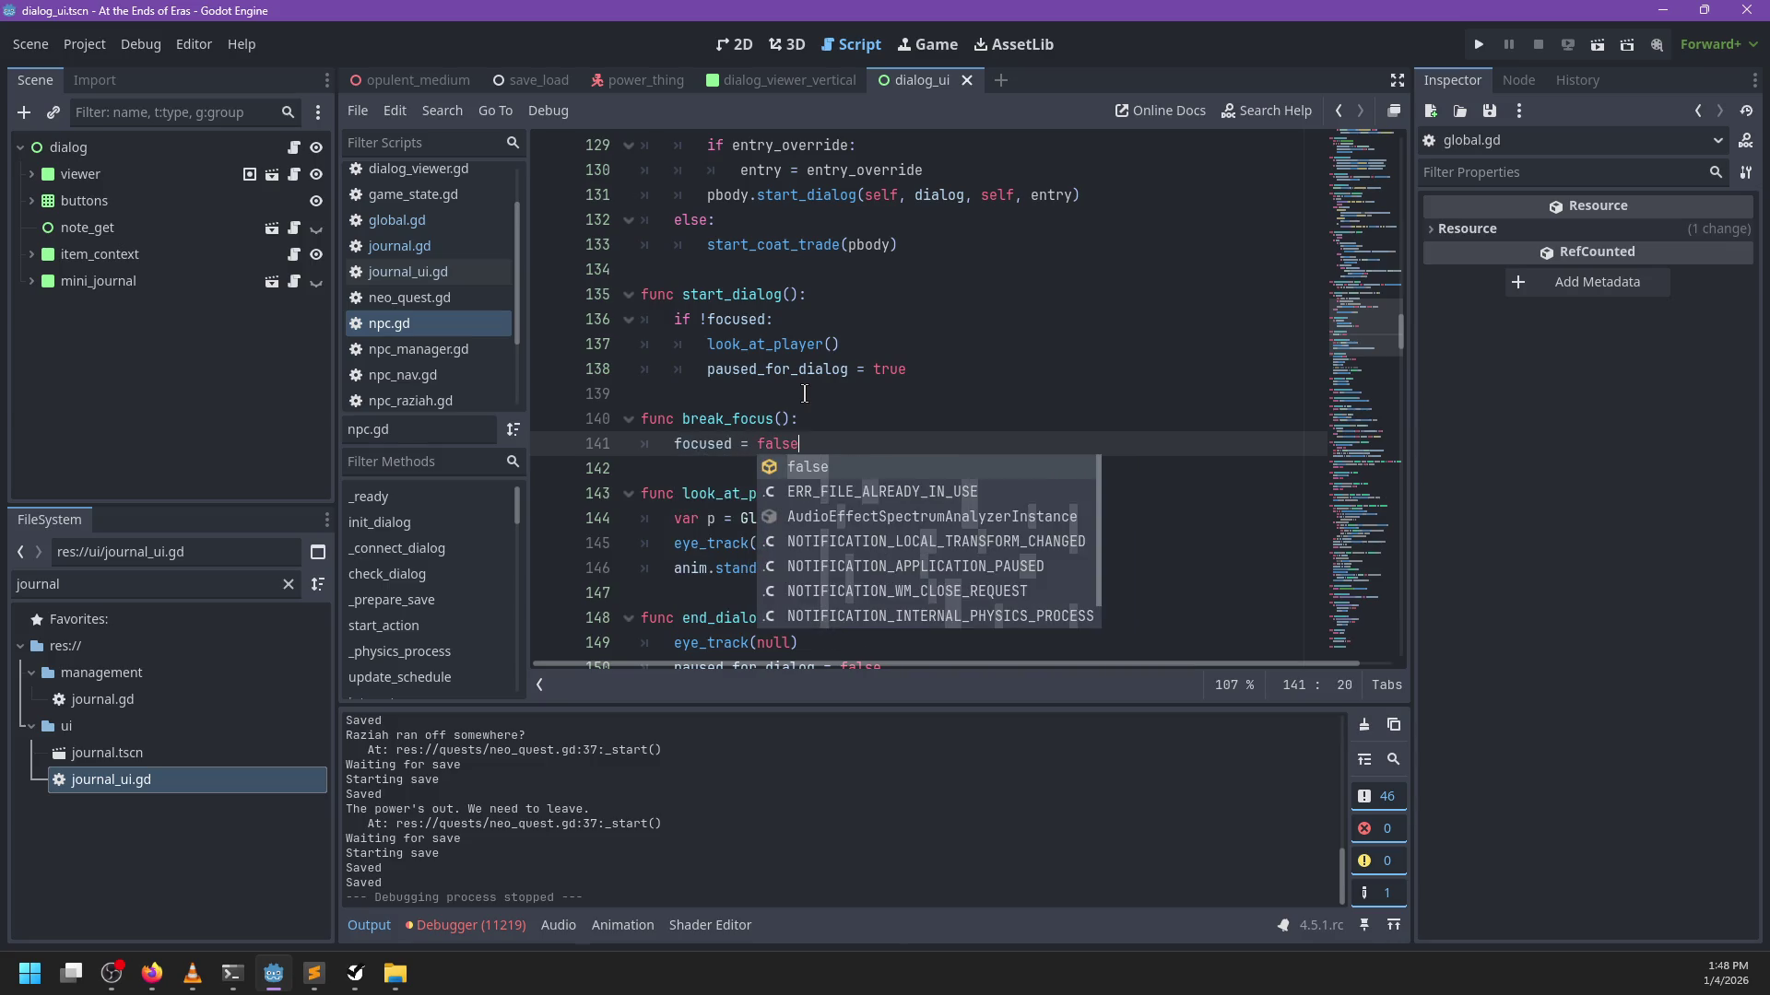
key("Escape")
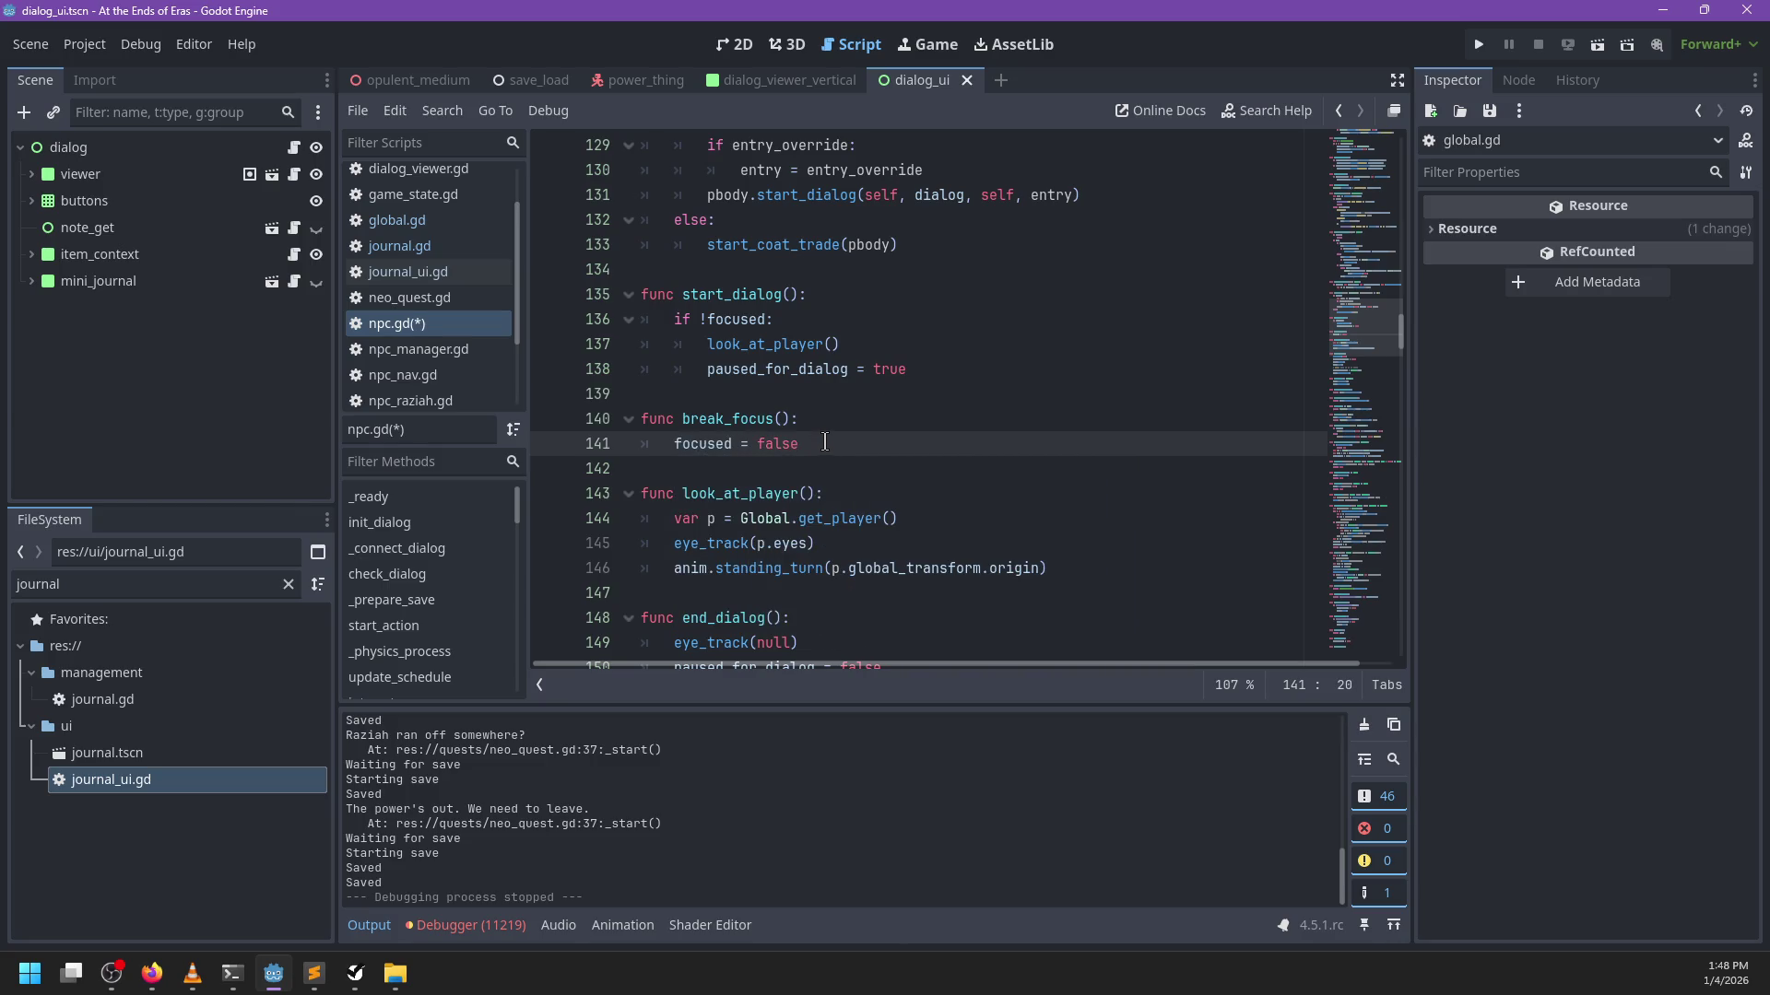
key("shift+Up")
key("shift+Up")
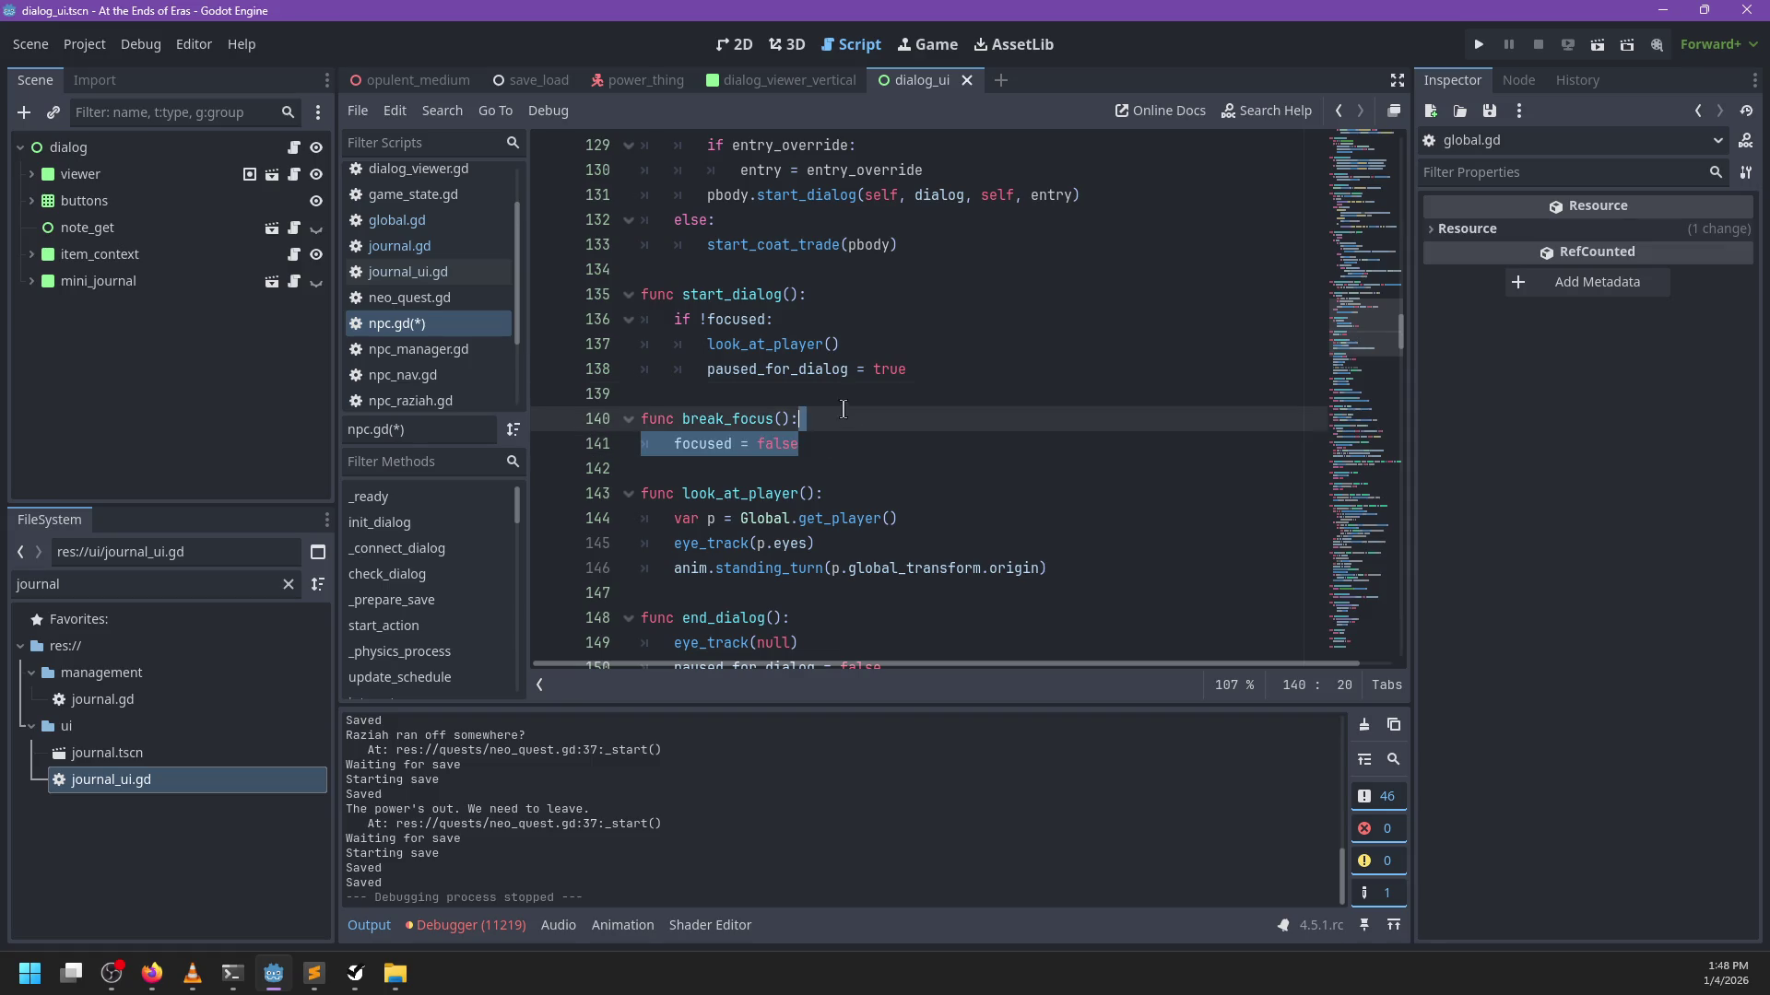
left_click(861, 430)
key("ctrl+s")
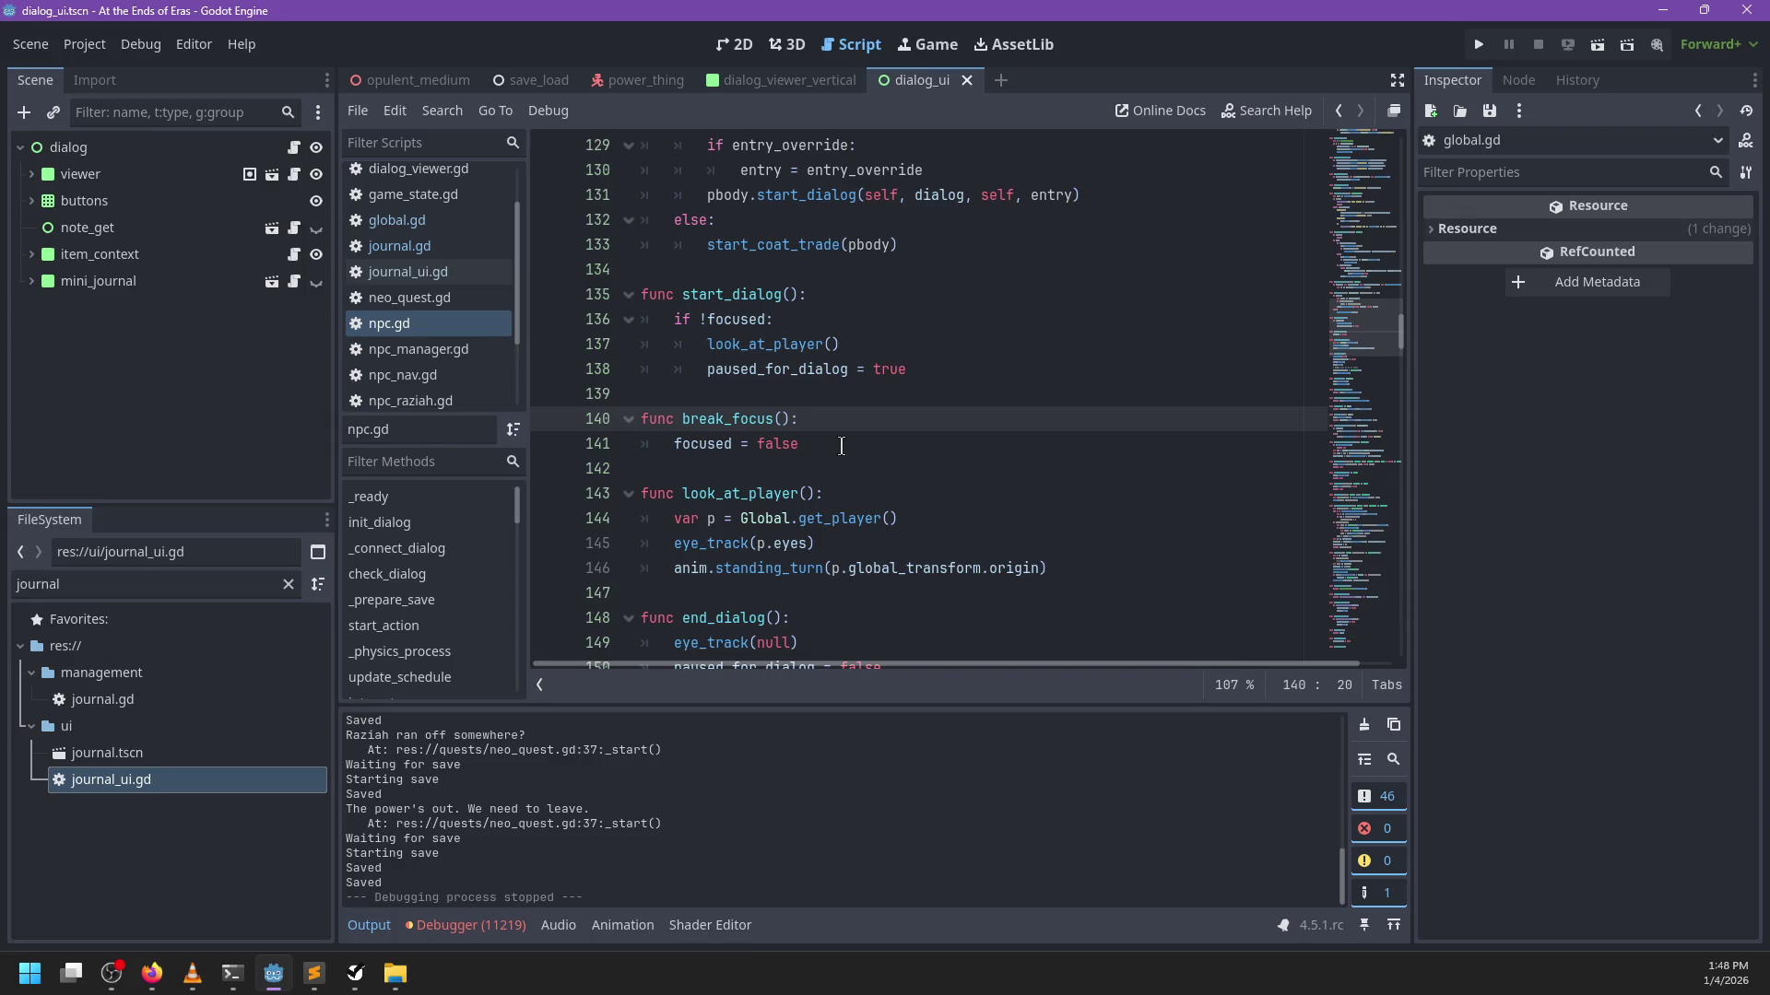
Change the header to look_at_player(break_focus := true) and delete the temporary break_focus function
left_click(841, 447)
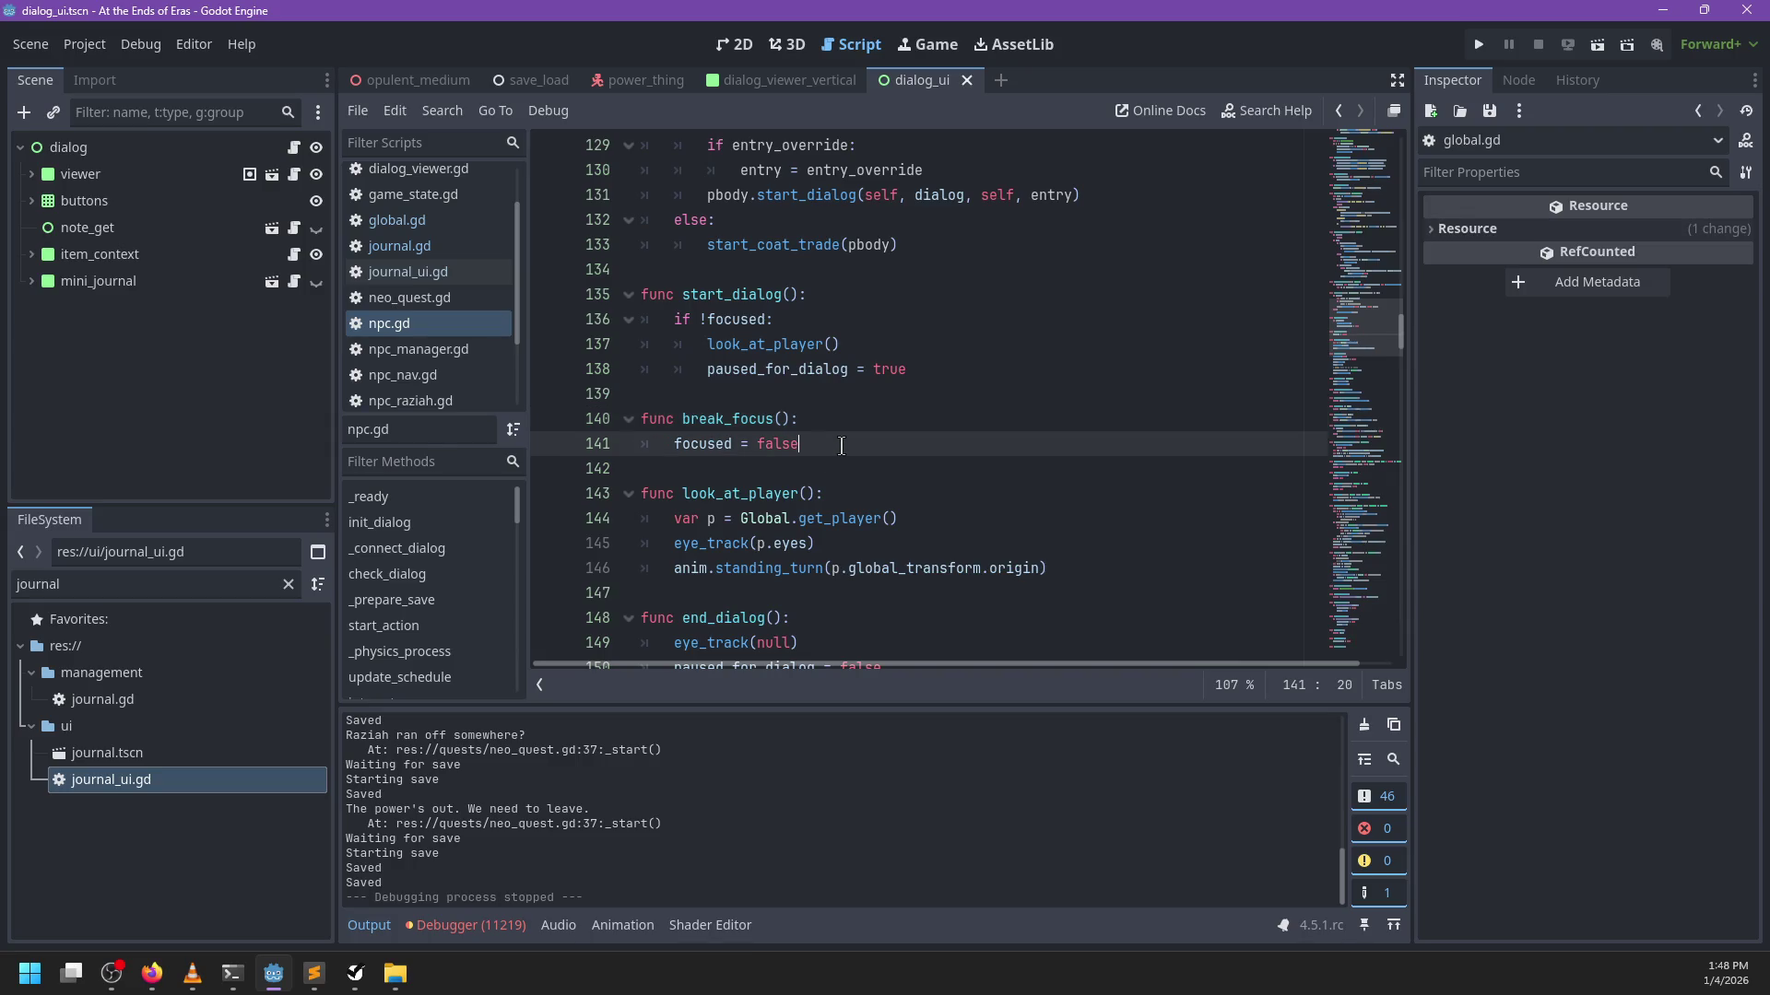
left_click(808, 494)
type("player(break_focus := ")
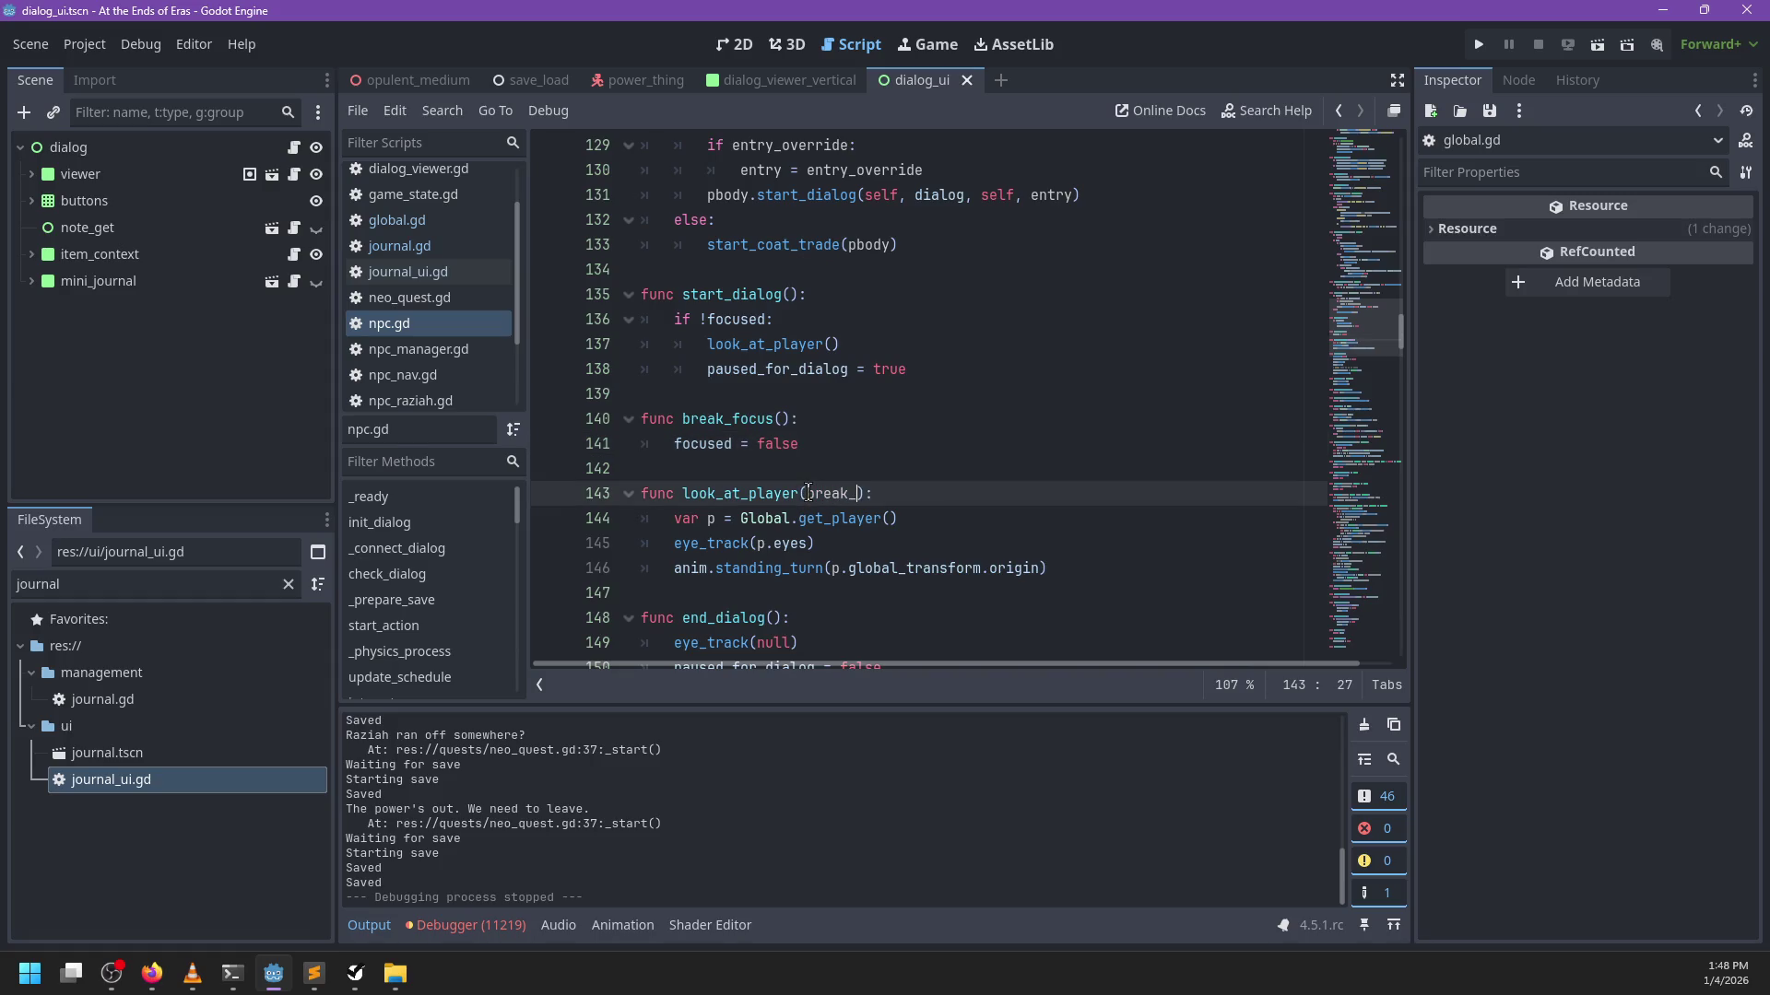
type("true")
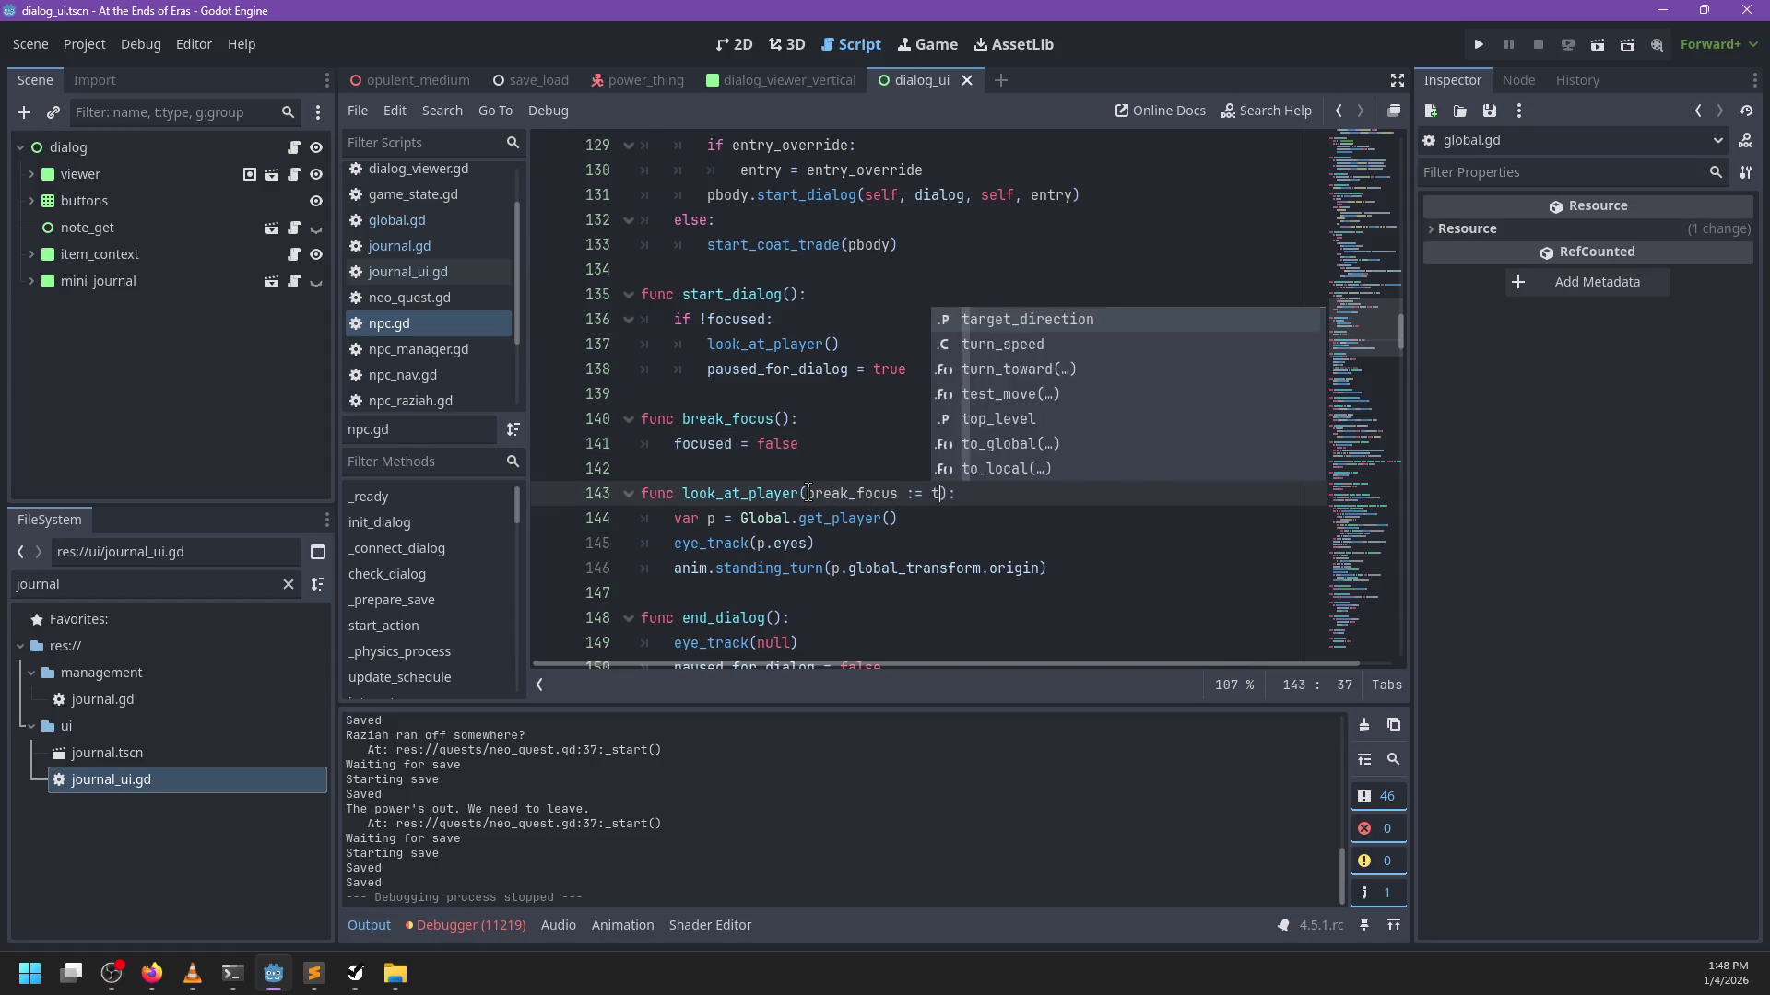
key("Up")
key("Up")
key("shift+Up")
key("shift+Up")
key("BackSpace")
key("BackSpace")
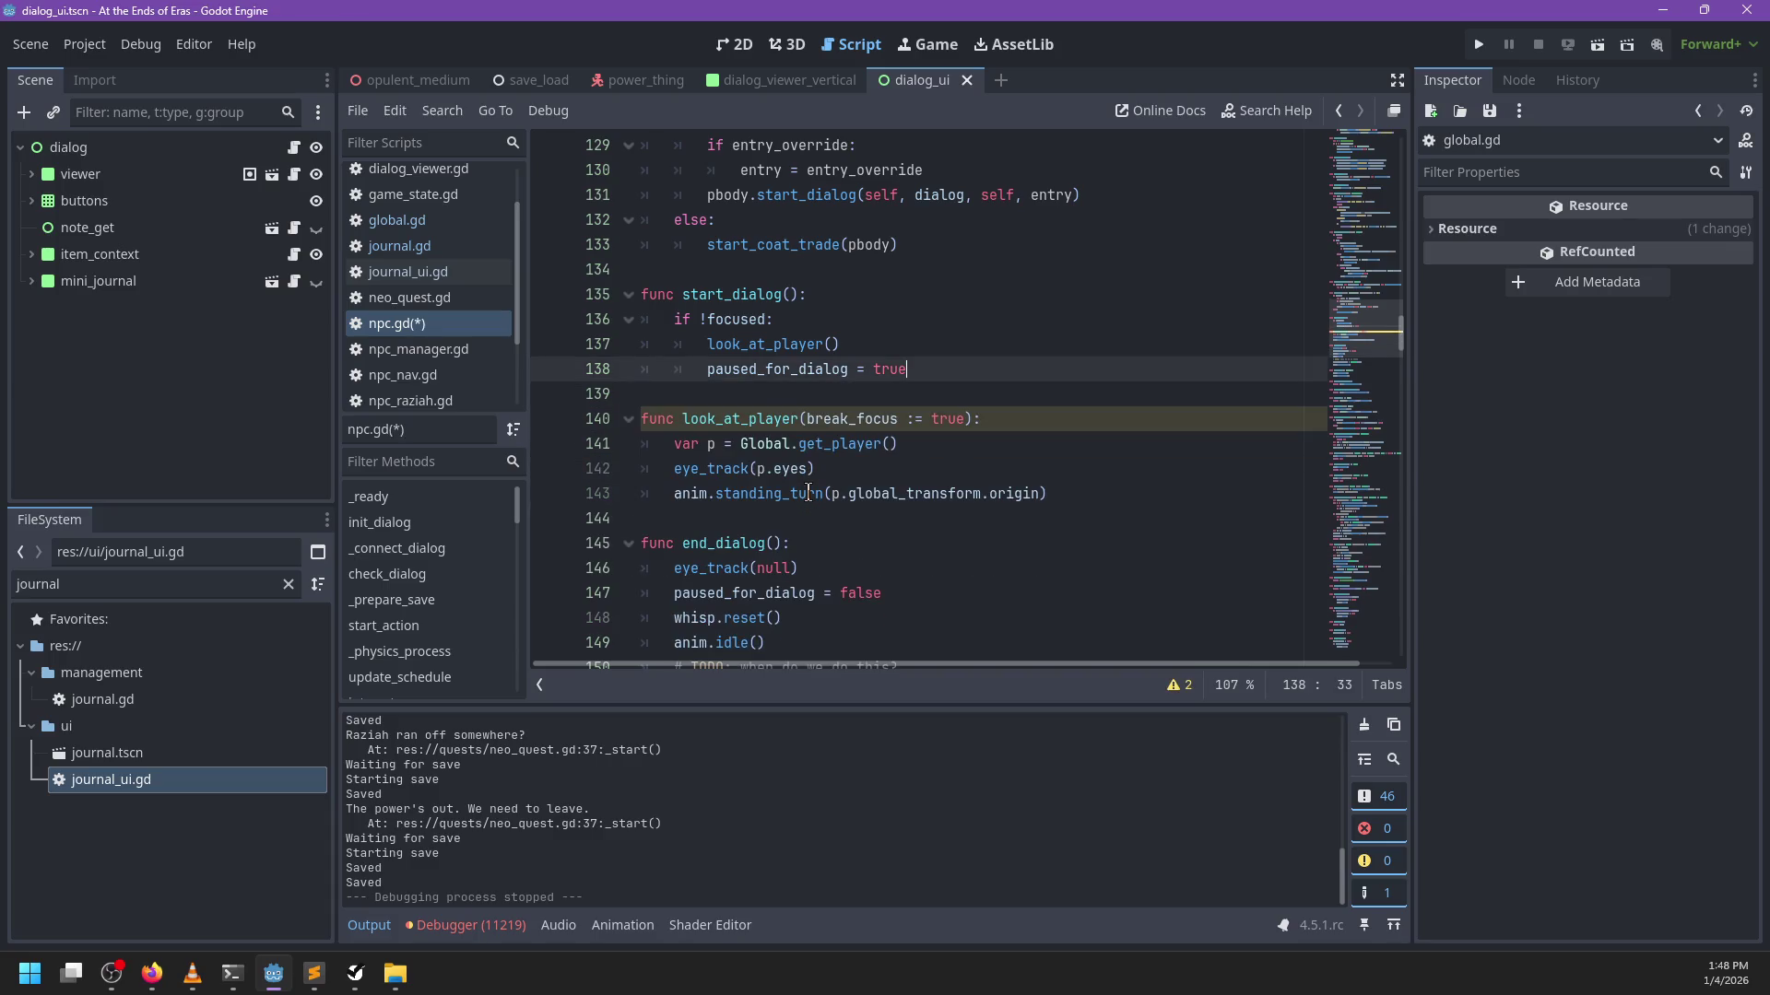
Add 'if break_focus: focused = false' at the top of look_at_player and save npc.gd
left_click(1051, 418)
key("Return")
type("break_focus ")
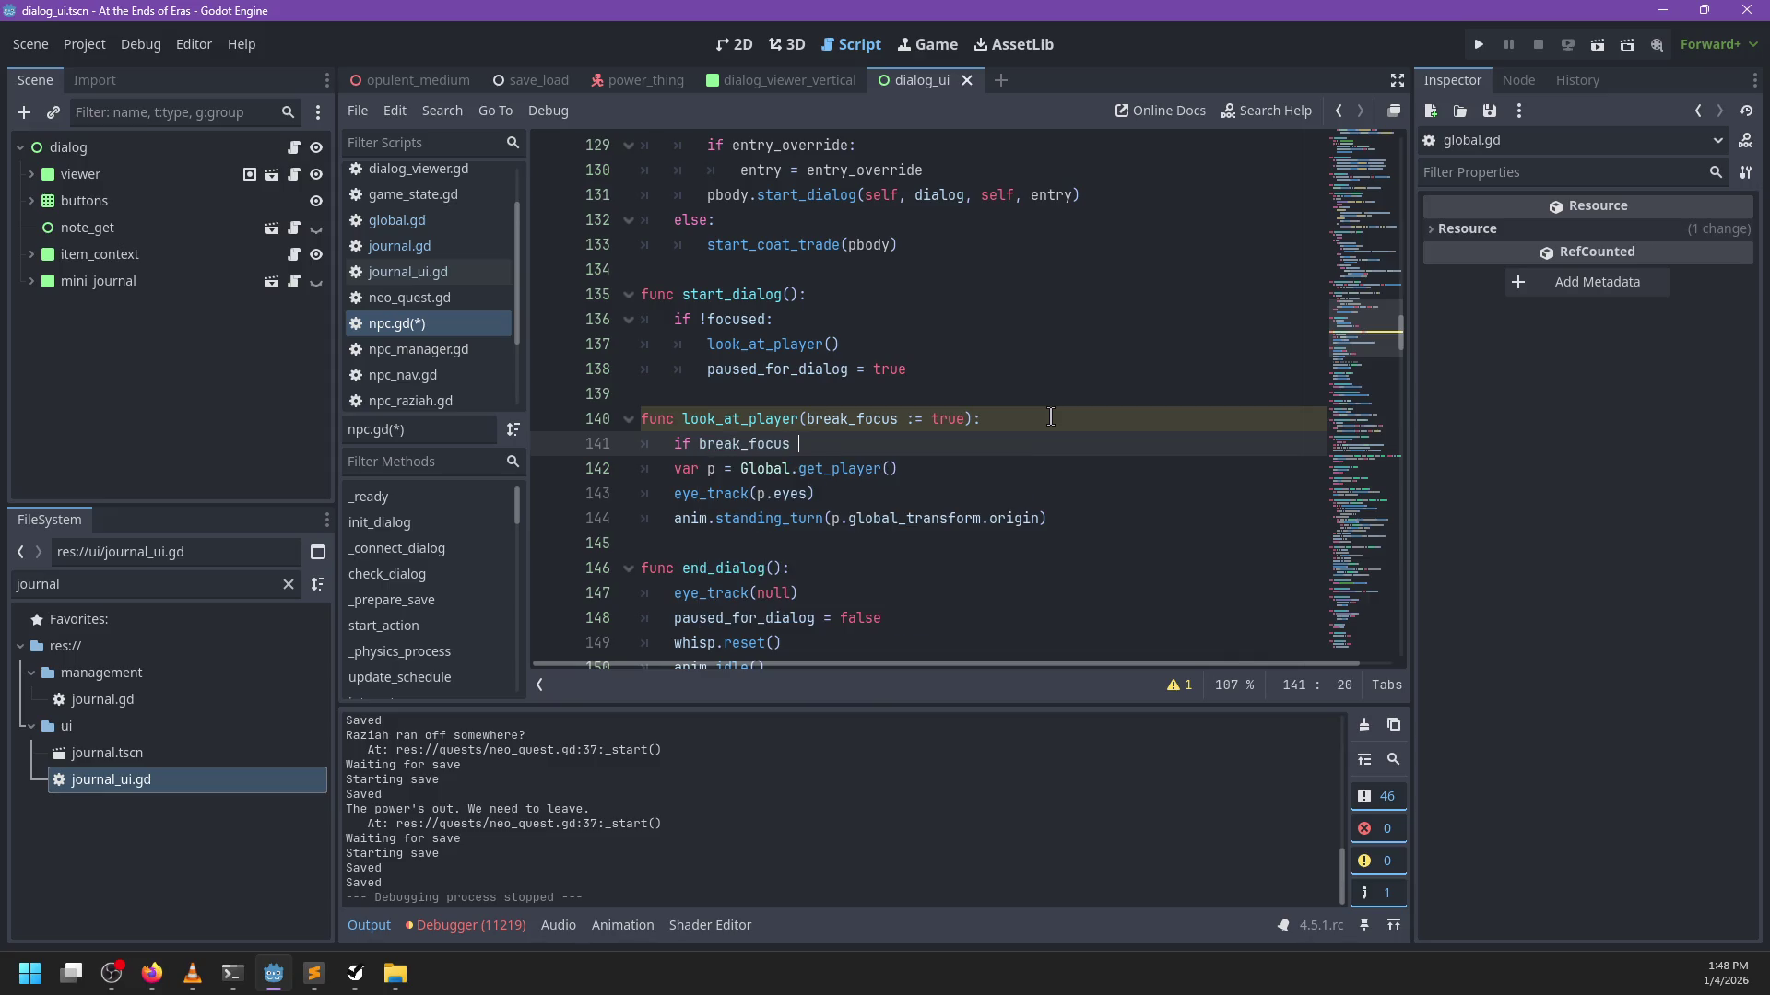
type(":")
key("Return")
type("focused =false")
key("Left")
key("Left")
key("Left")
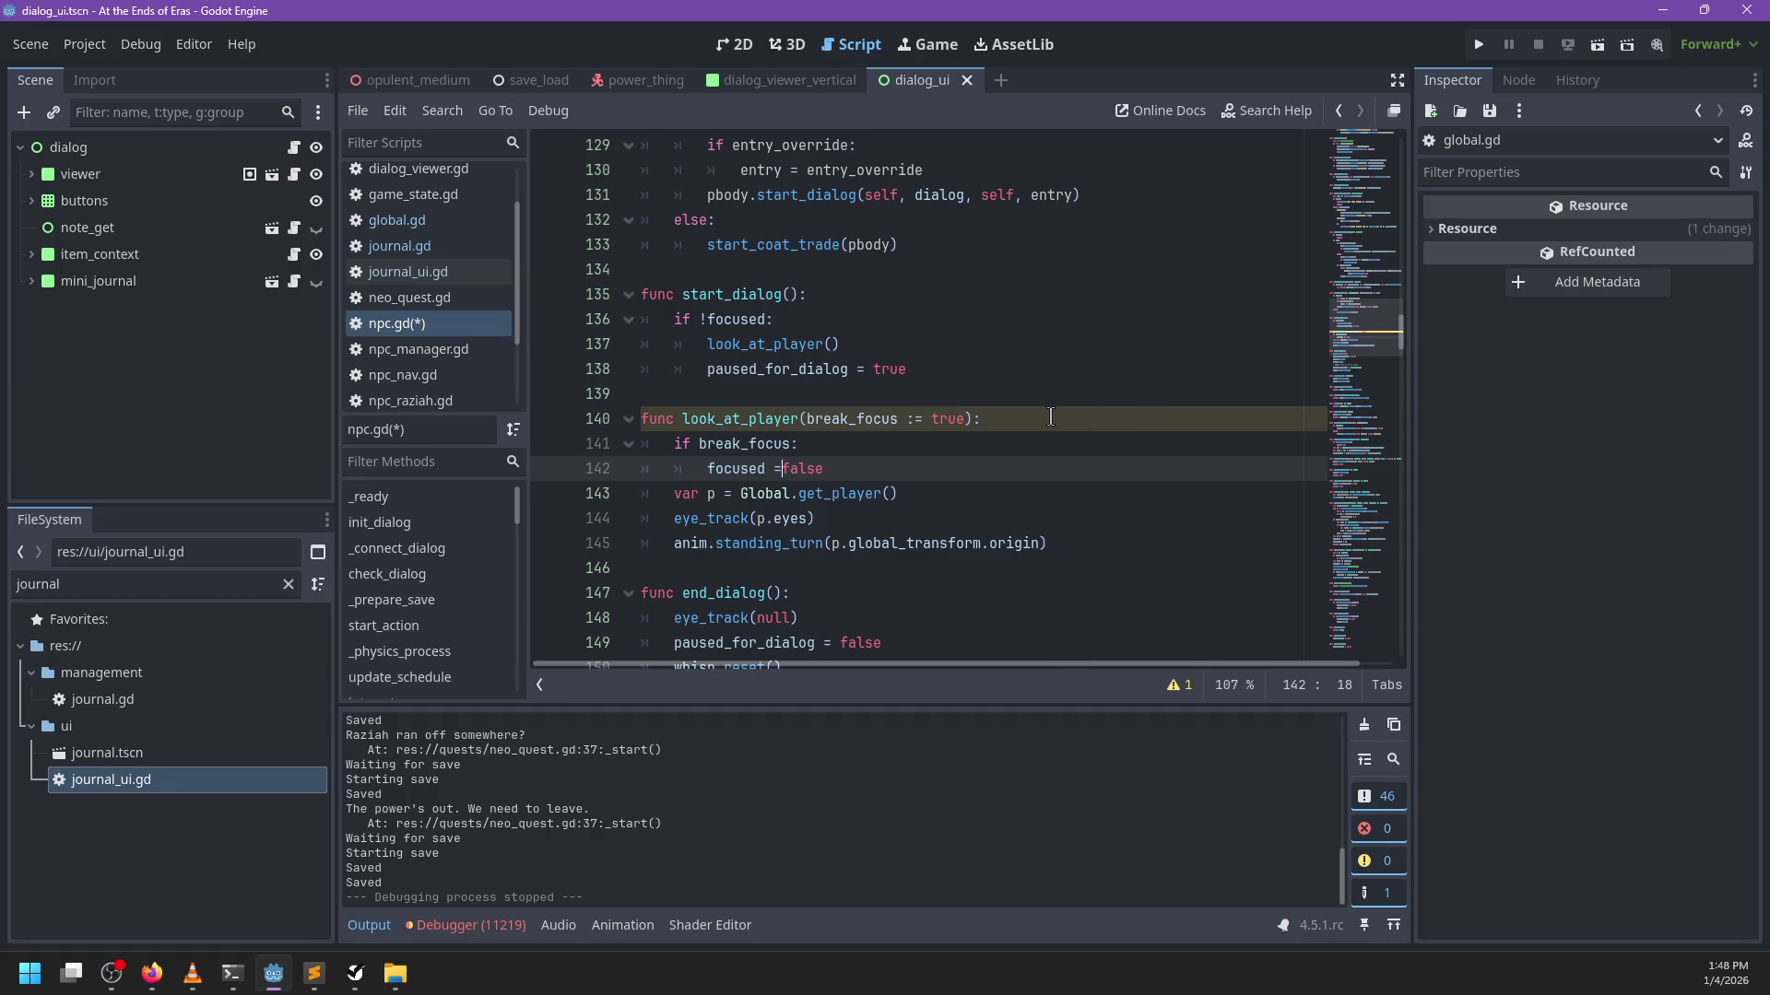
key("ctrl+s")
Check raziah.dialog in the text editor, then open the opulent_medium scene and collapse the capacitor node
left_click(313, 973)
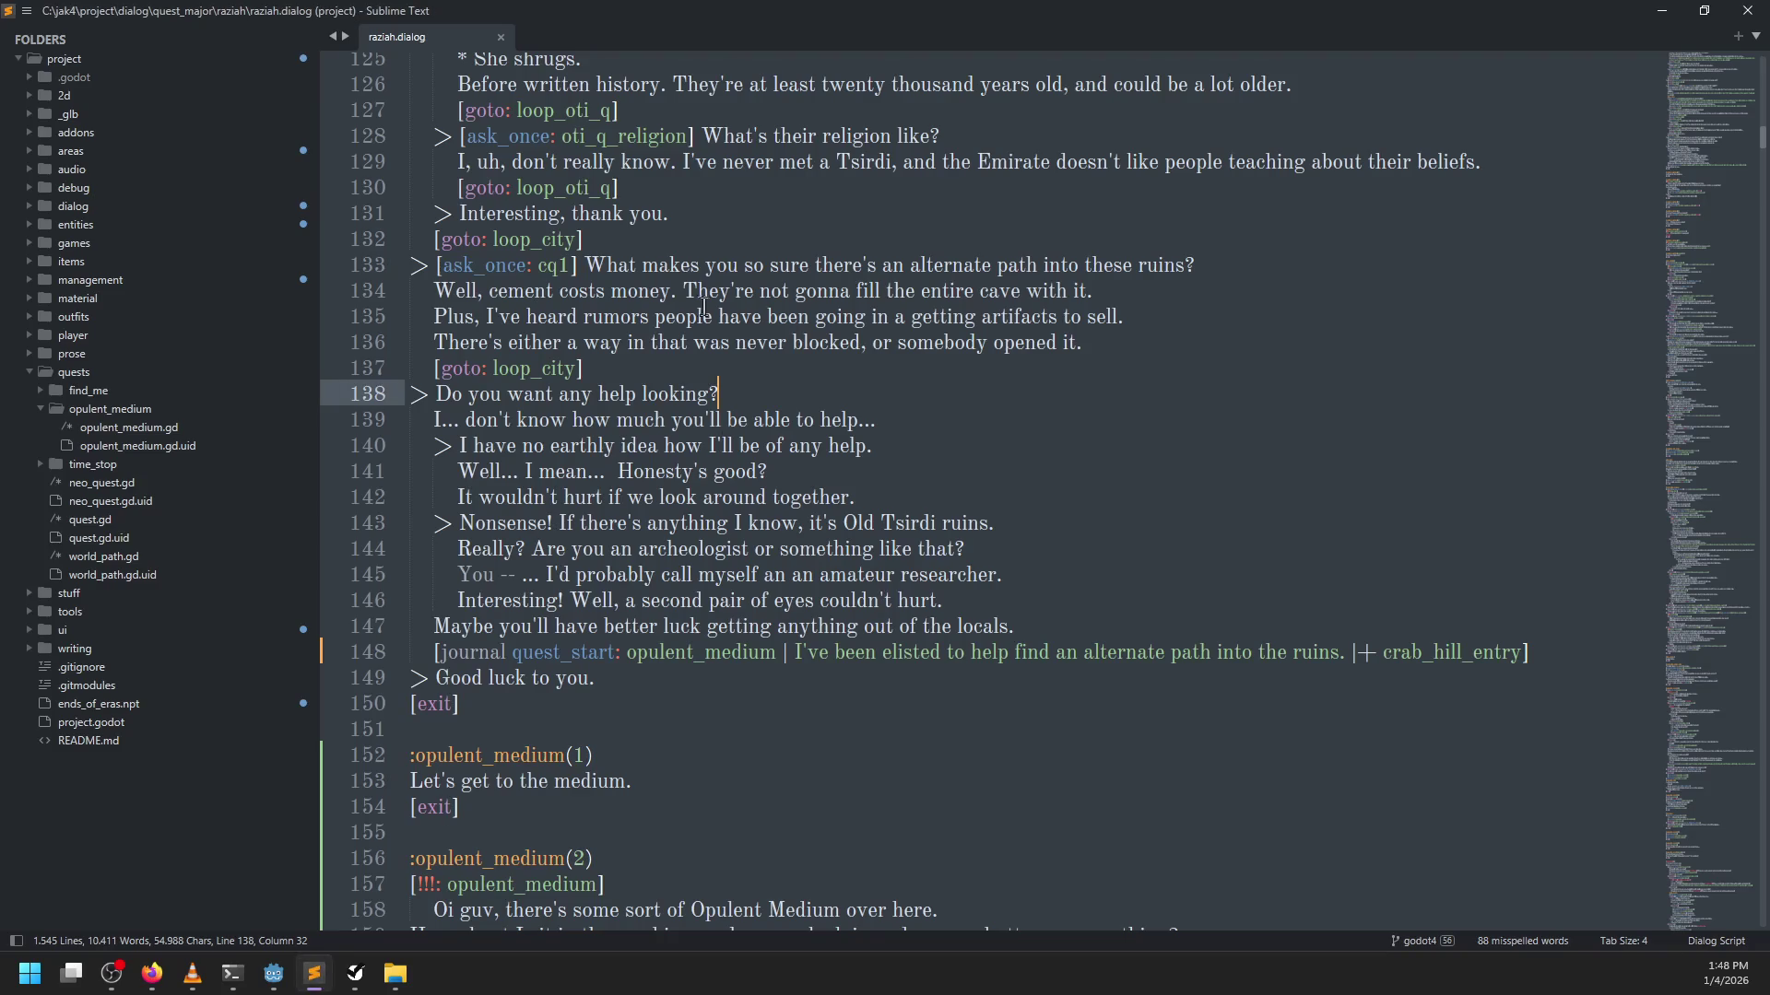
scroll(704, 309, "up", 8)
key("alt+Tab")
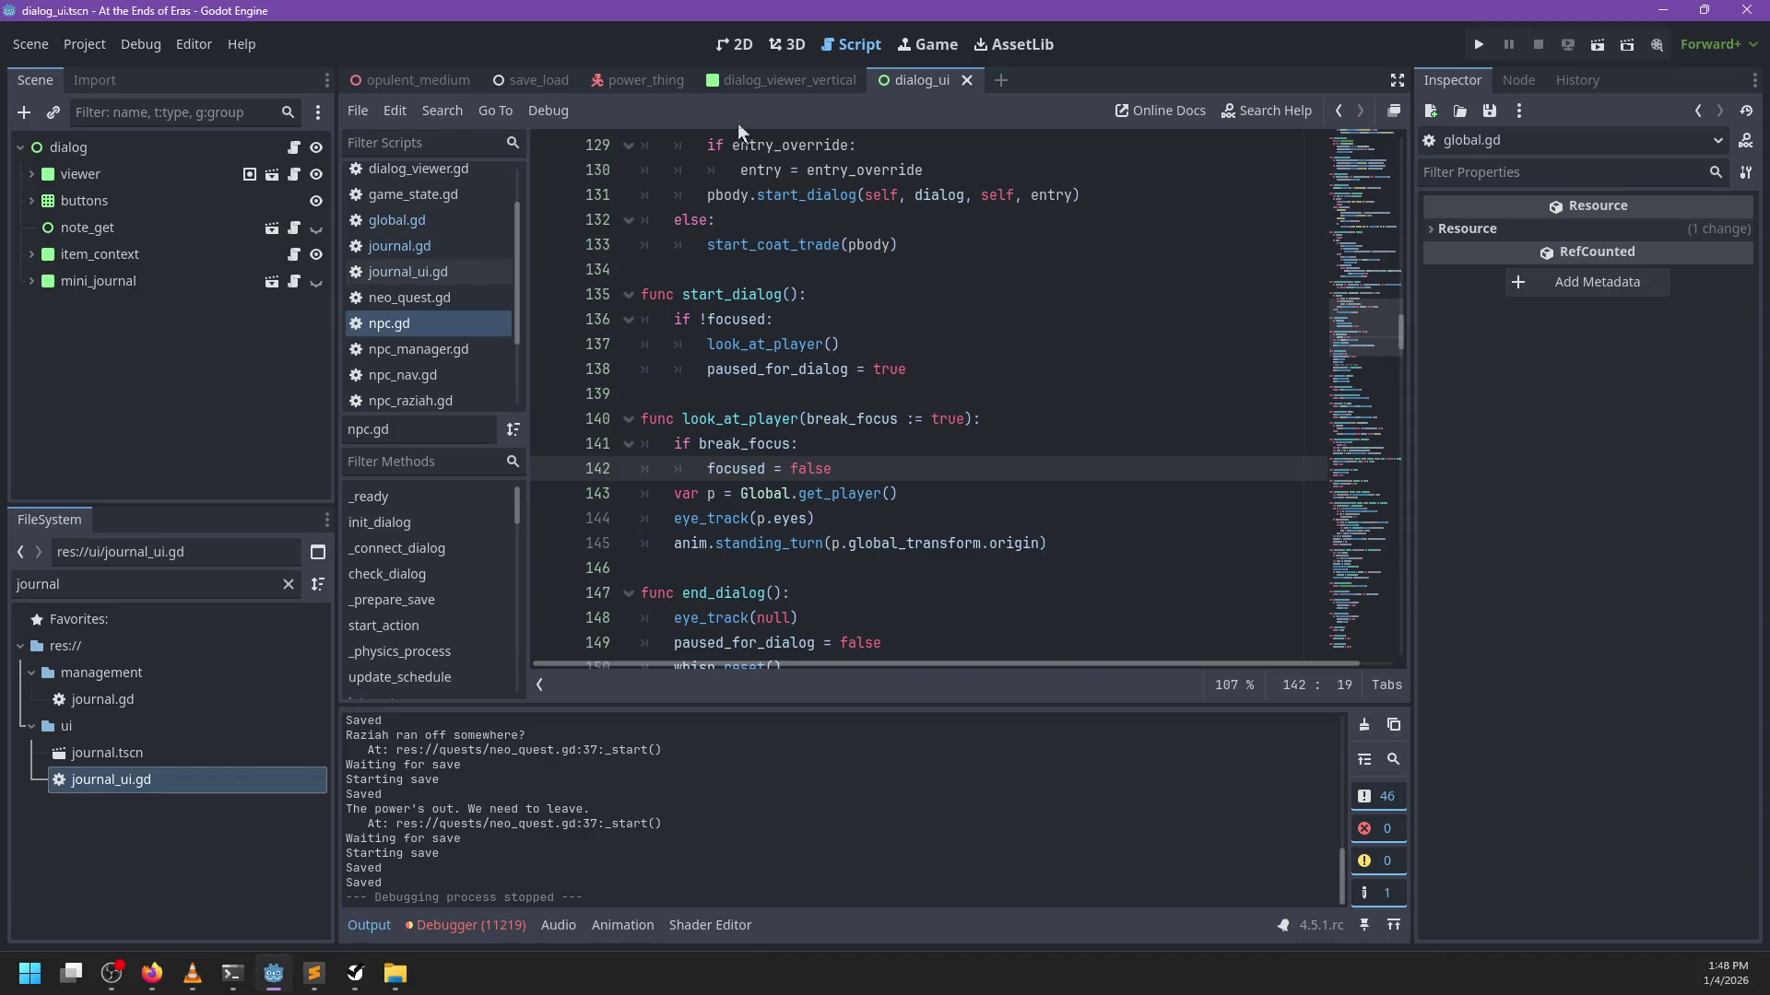
scroll(429, 235, "up", 2)
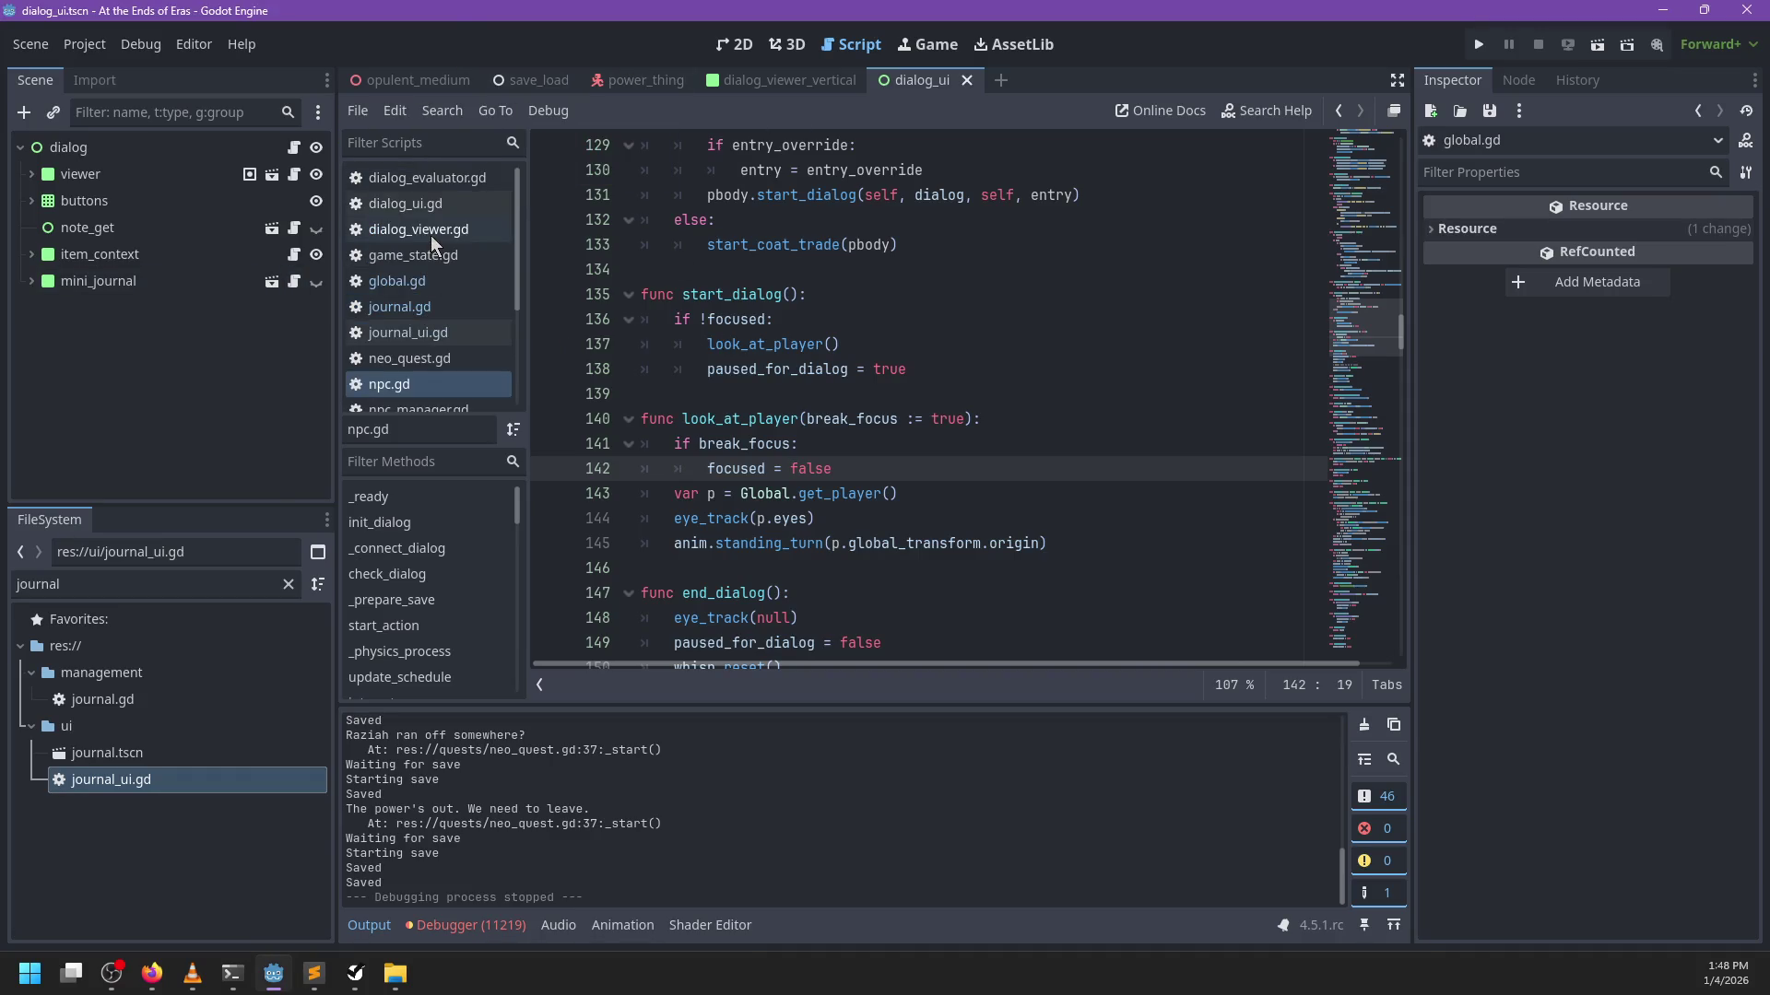
left_click(429, 78)
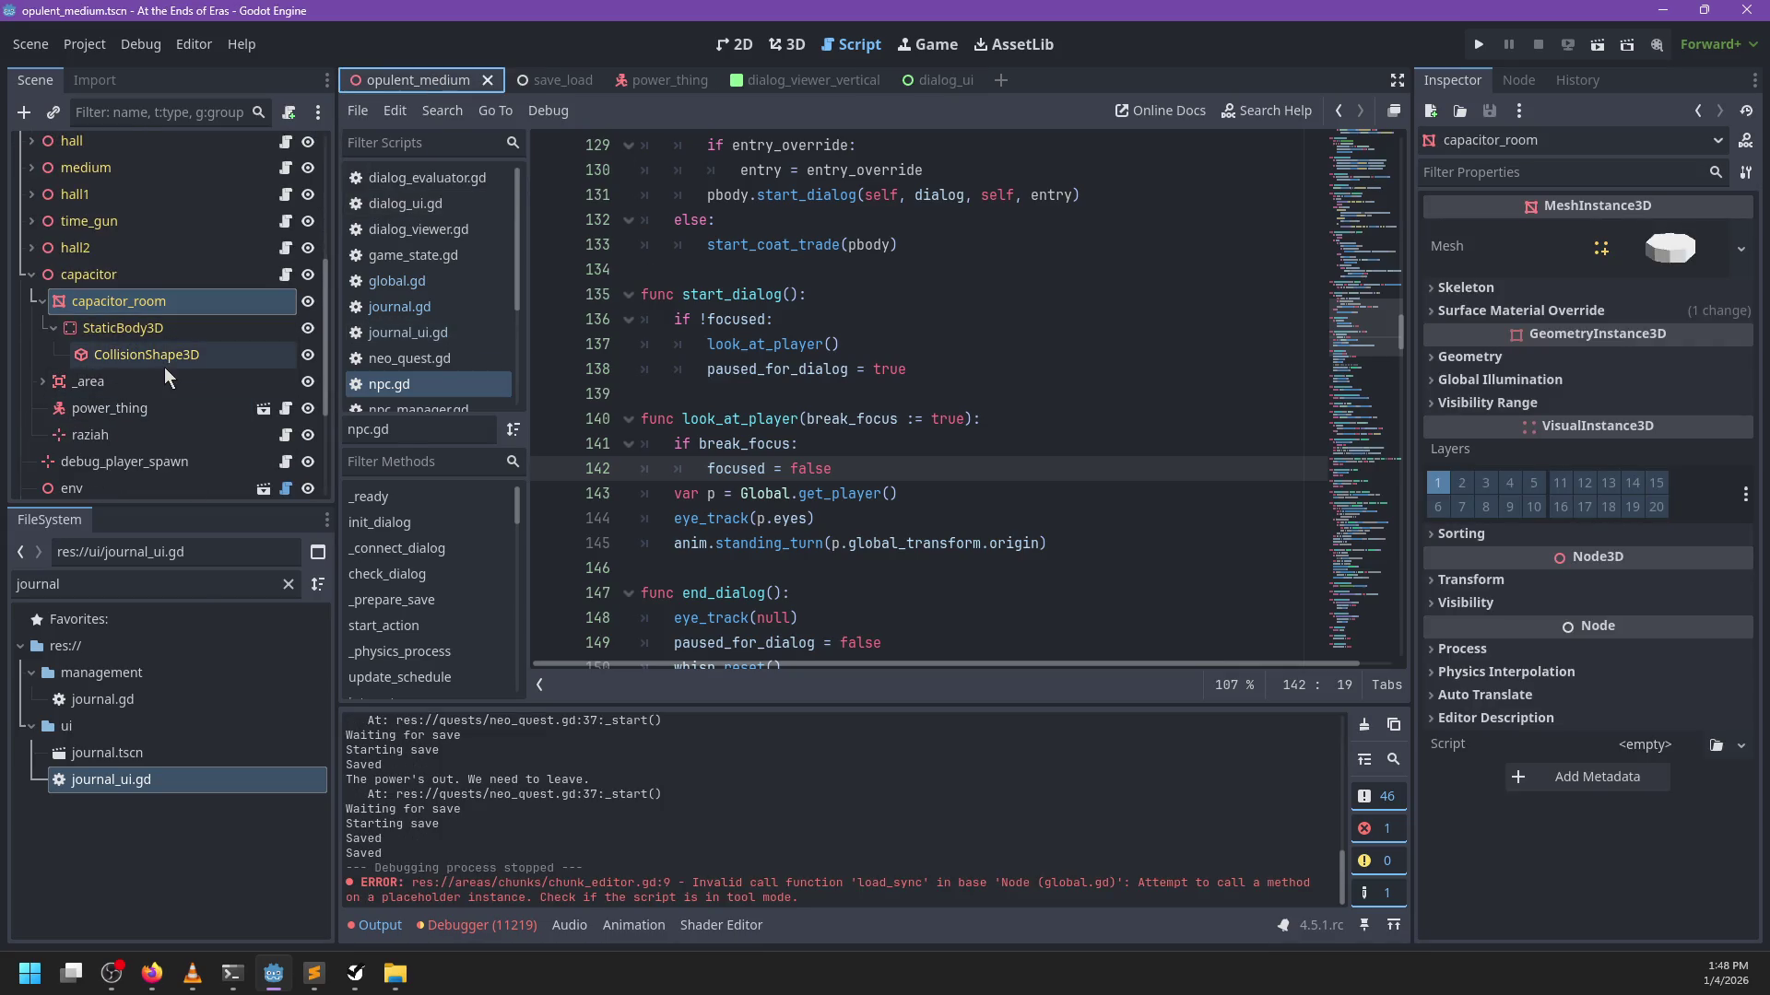
left_click(39, 276)
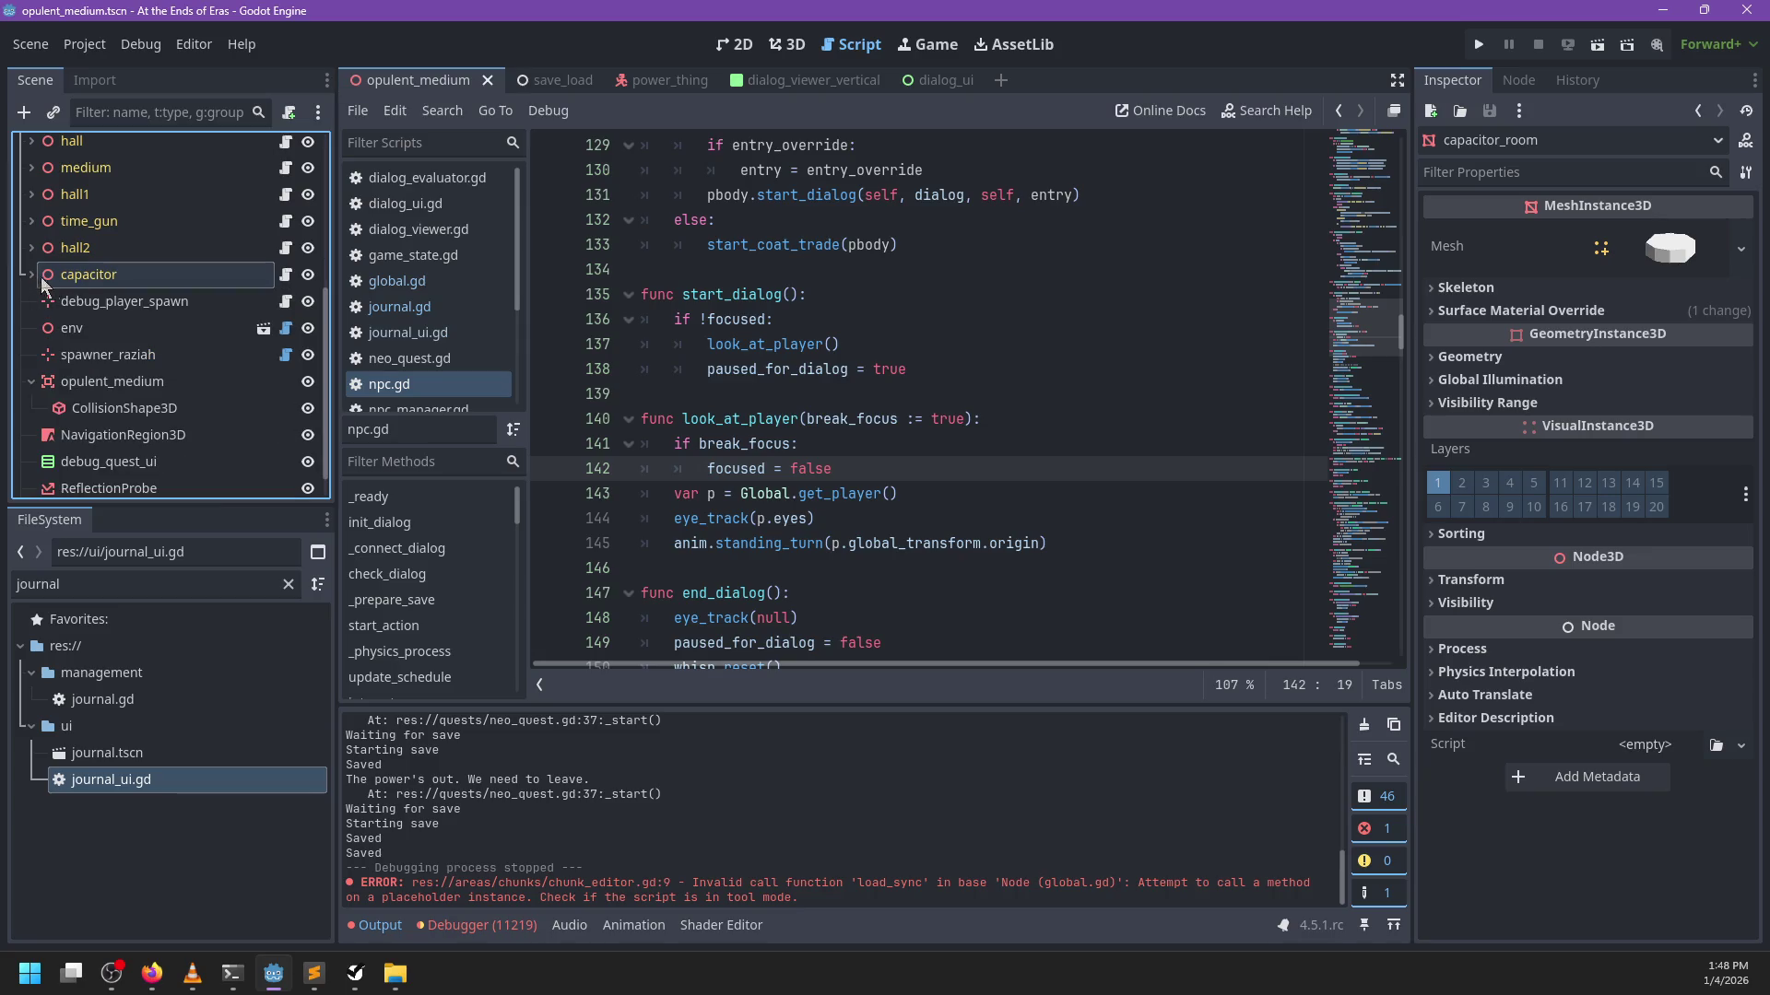
scroll(194, 320, "up", 1)
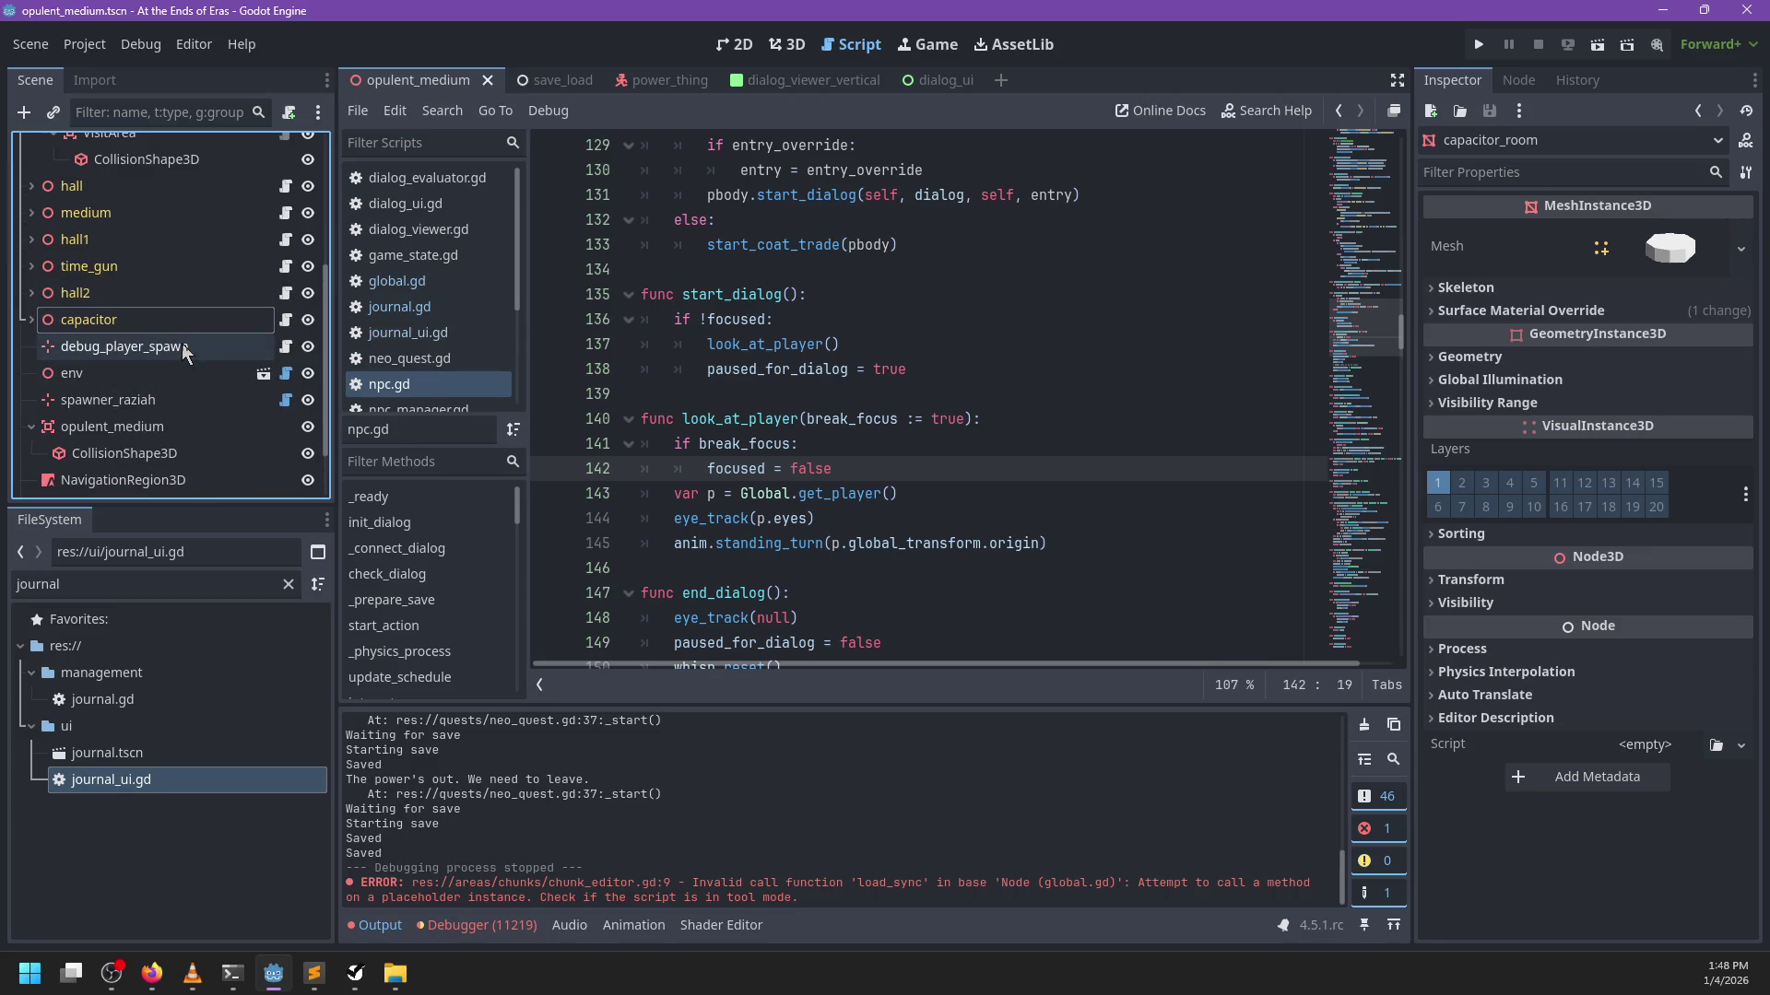
In the 3D view at ground level, select spawner_raziah and open its npc_spawner.gd script
left_click(786, 44)
scroll(998, 408, "down", 5)
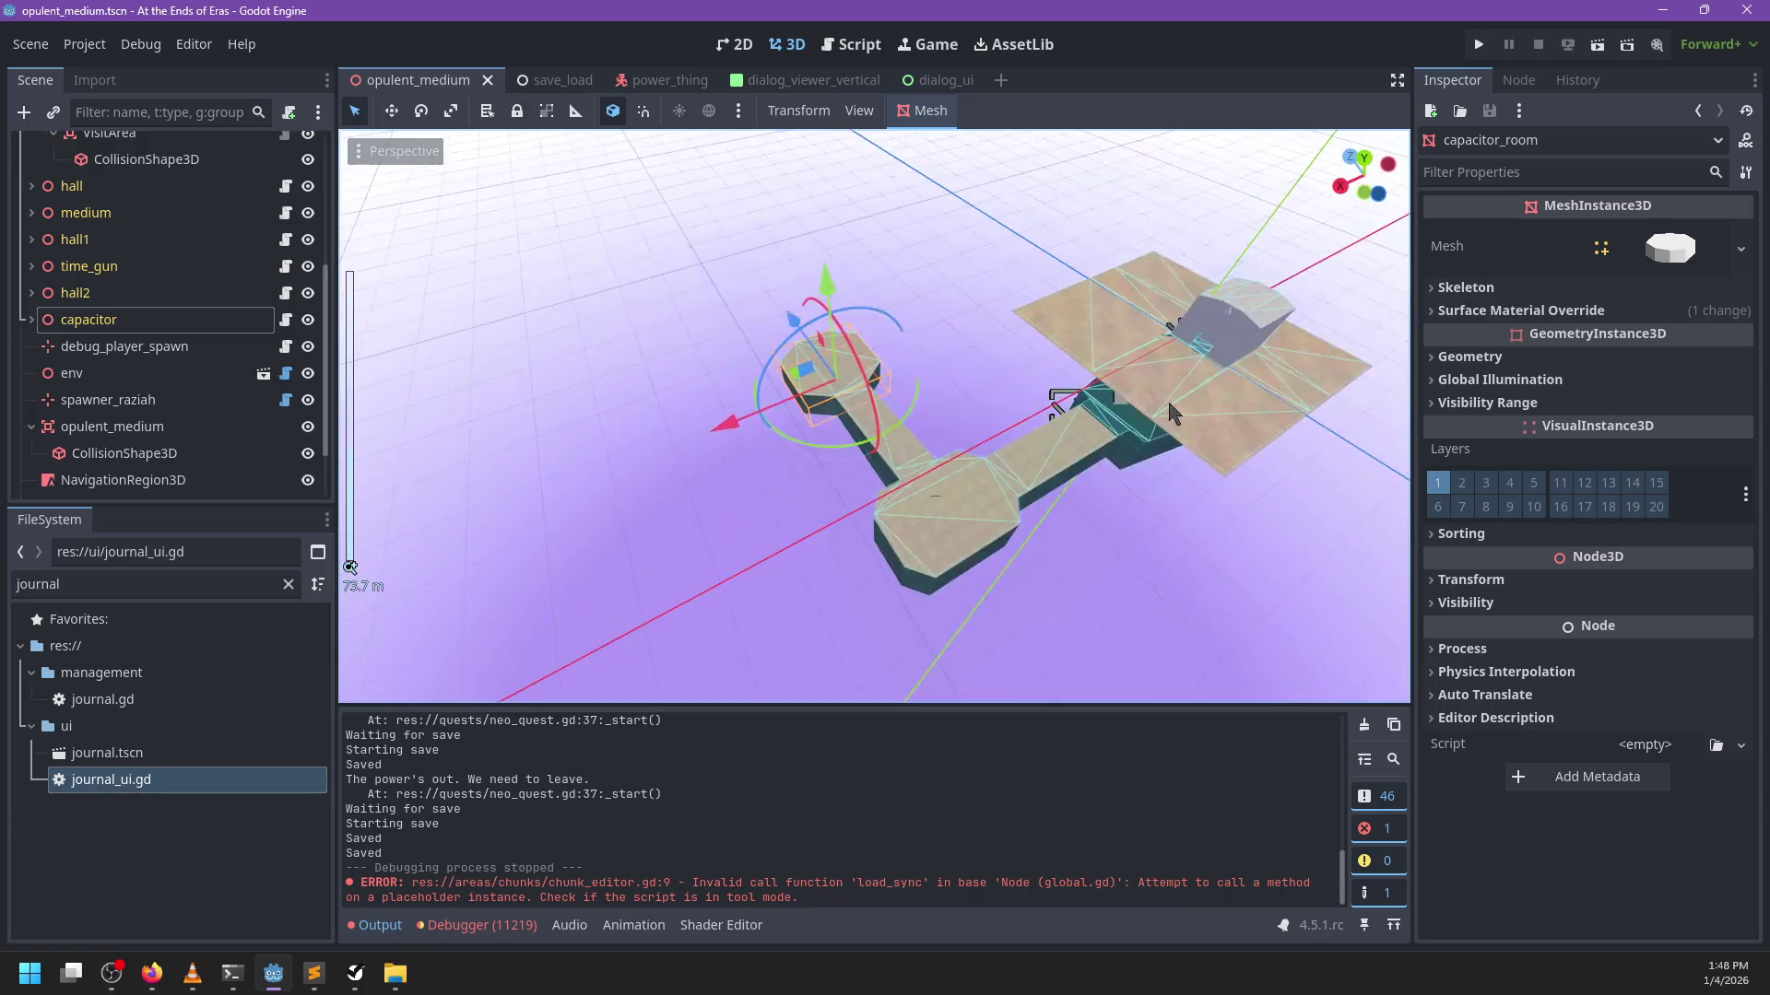
scroll(927, 494, "up", 10)
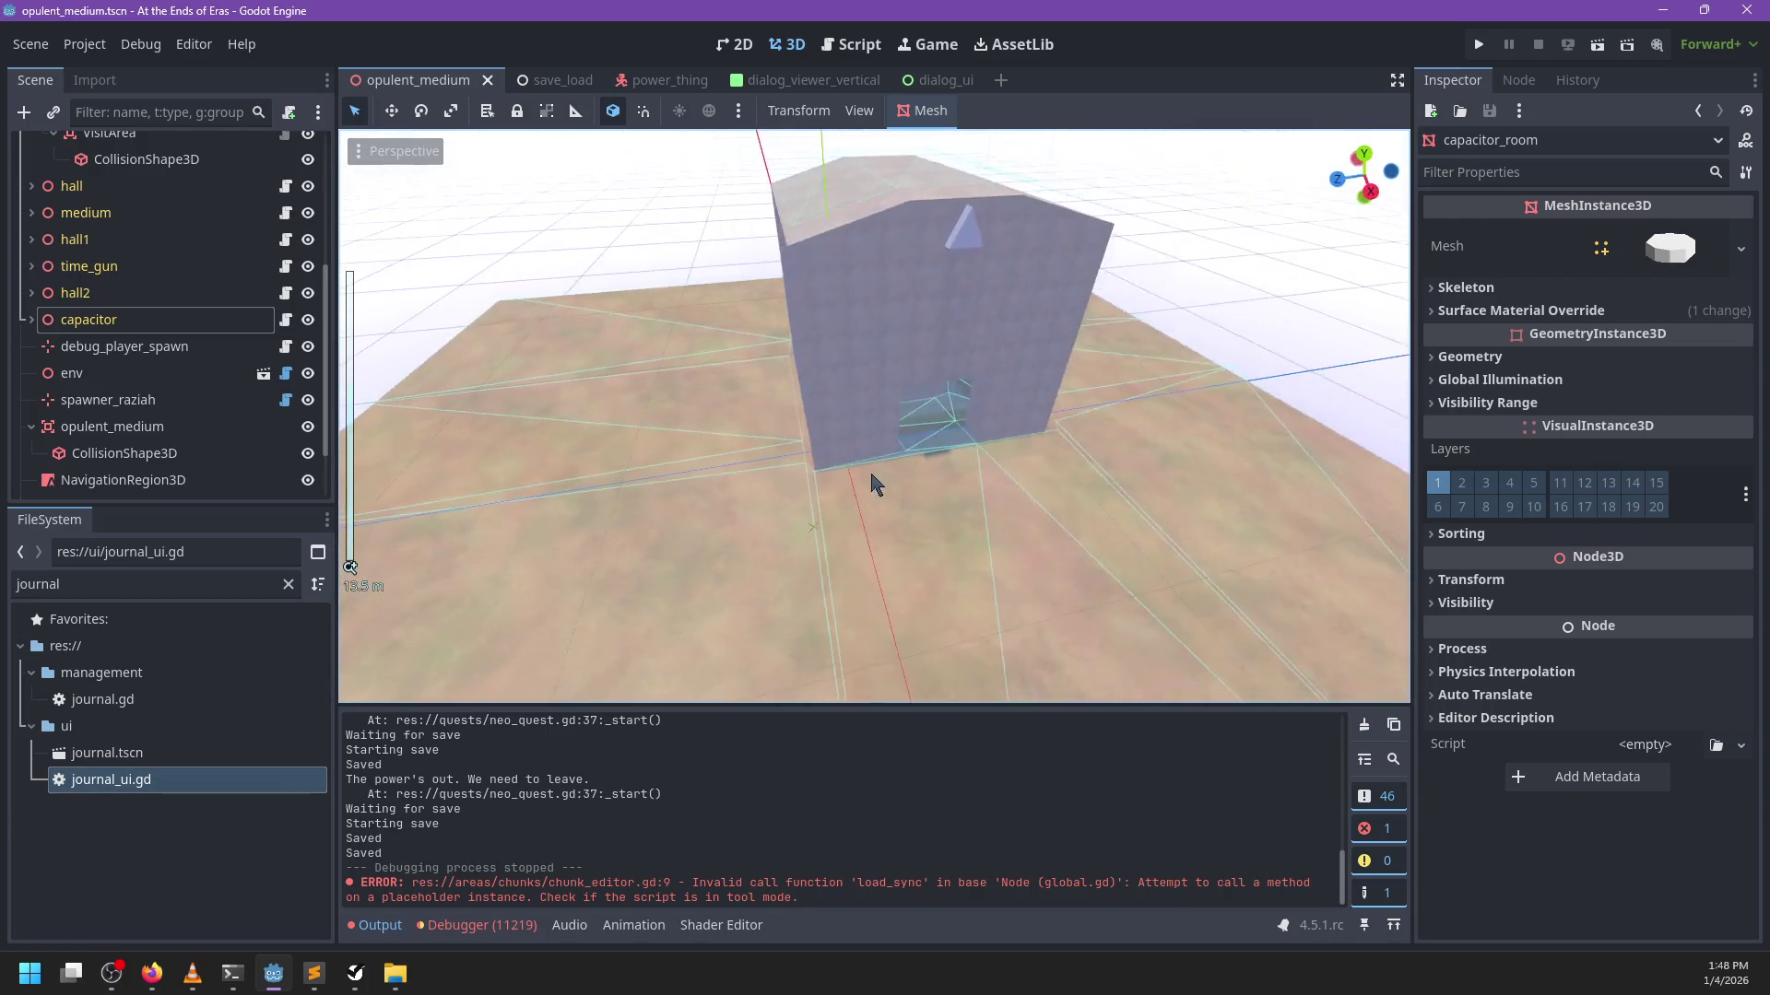
scroll(871, 476, "up", 5)
left_click(777, 439)
mouse_move(777, 449)
left_mouse_down()
mouse_move(696, 423)
mouse_move(770, 343)
mouse_move(871, 451)
left_mouse_up()
left_click(814, 372)
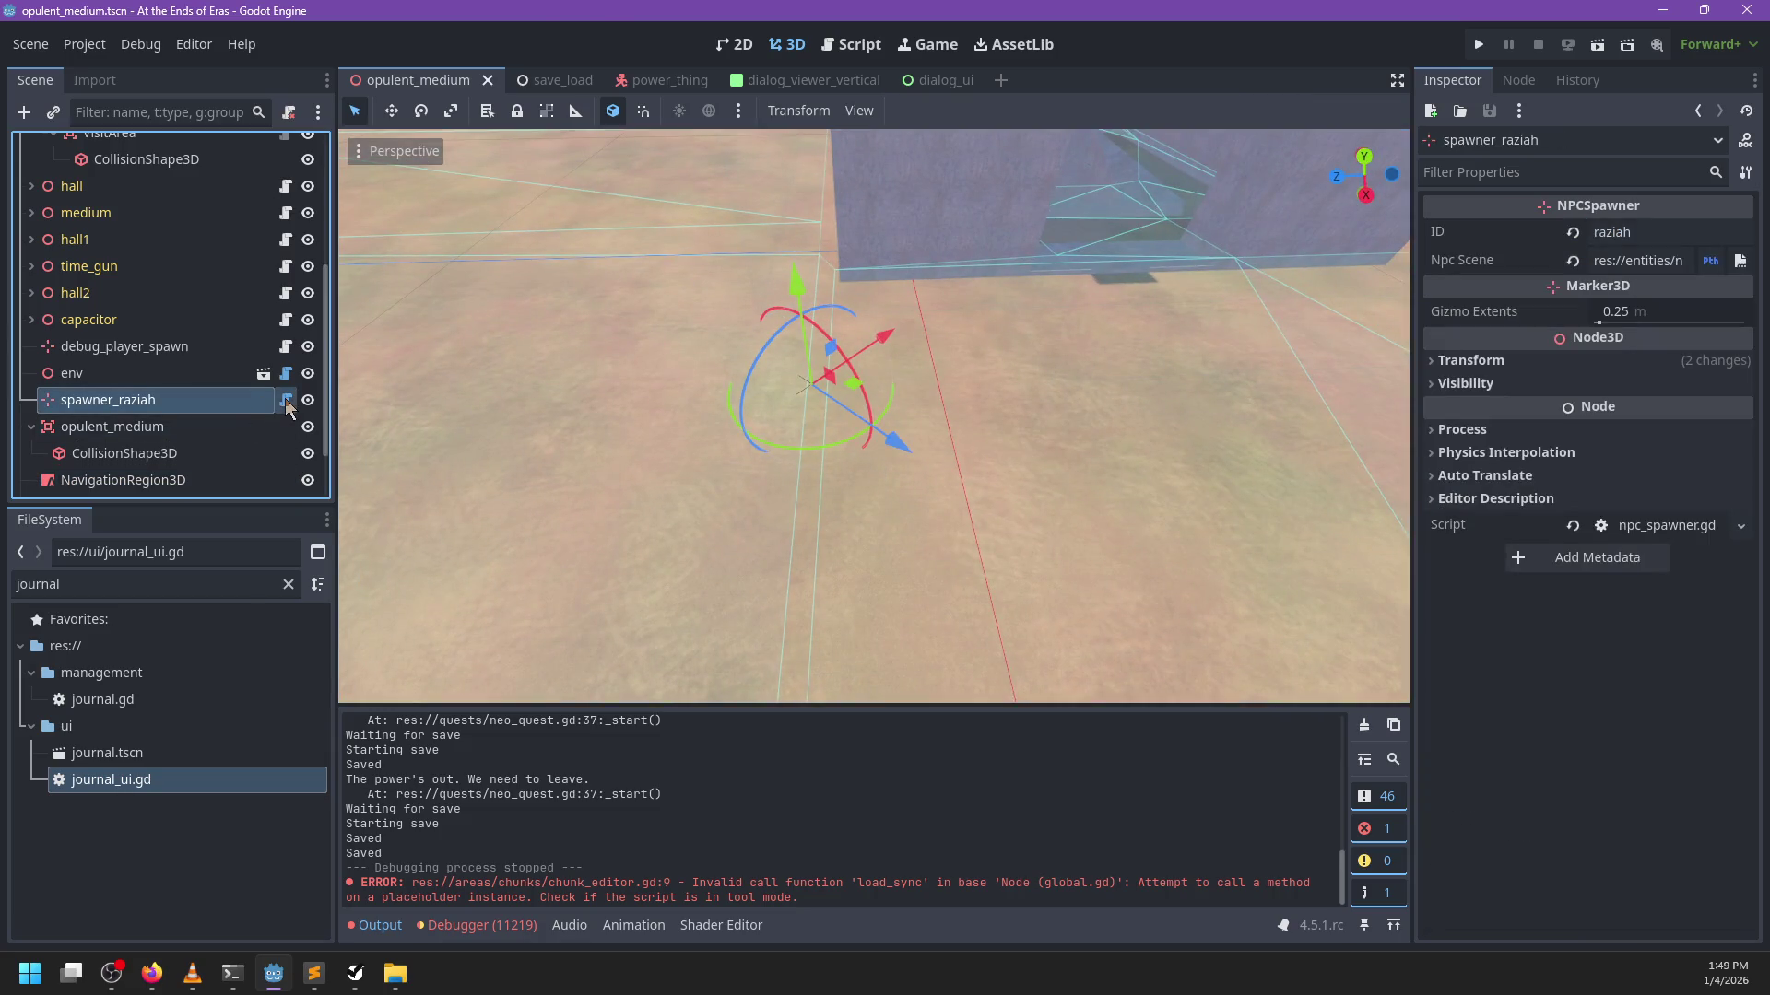
left_click(287, 402)
left_click(935, 374)
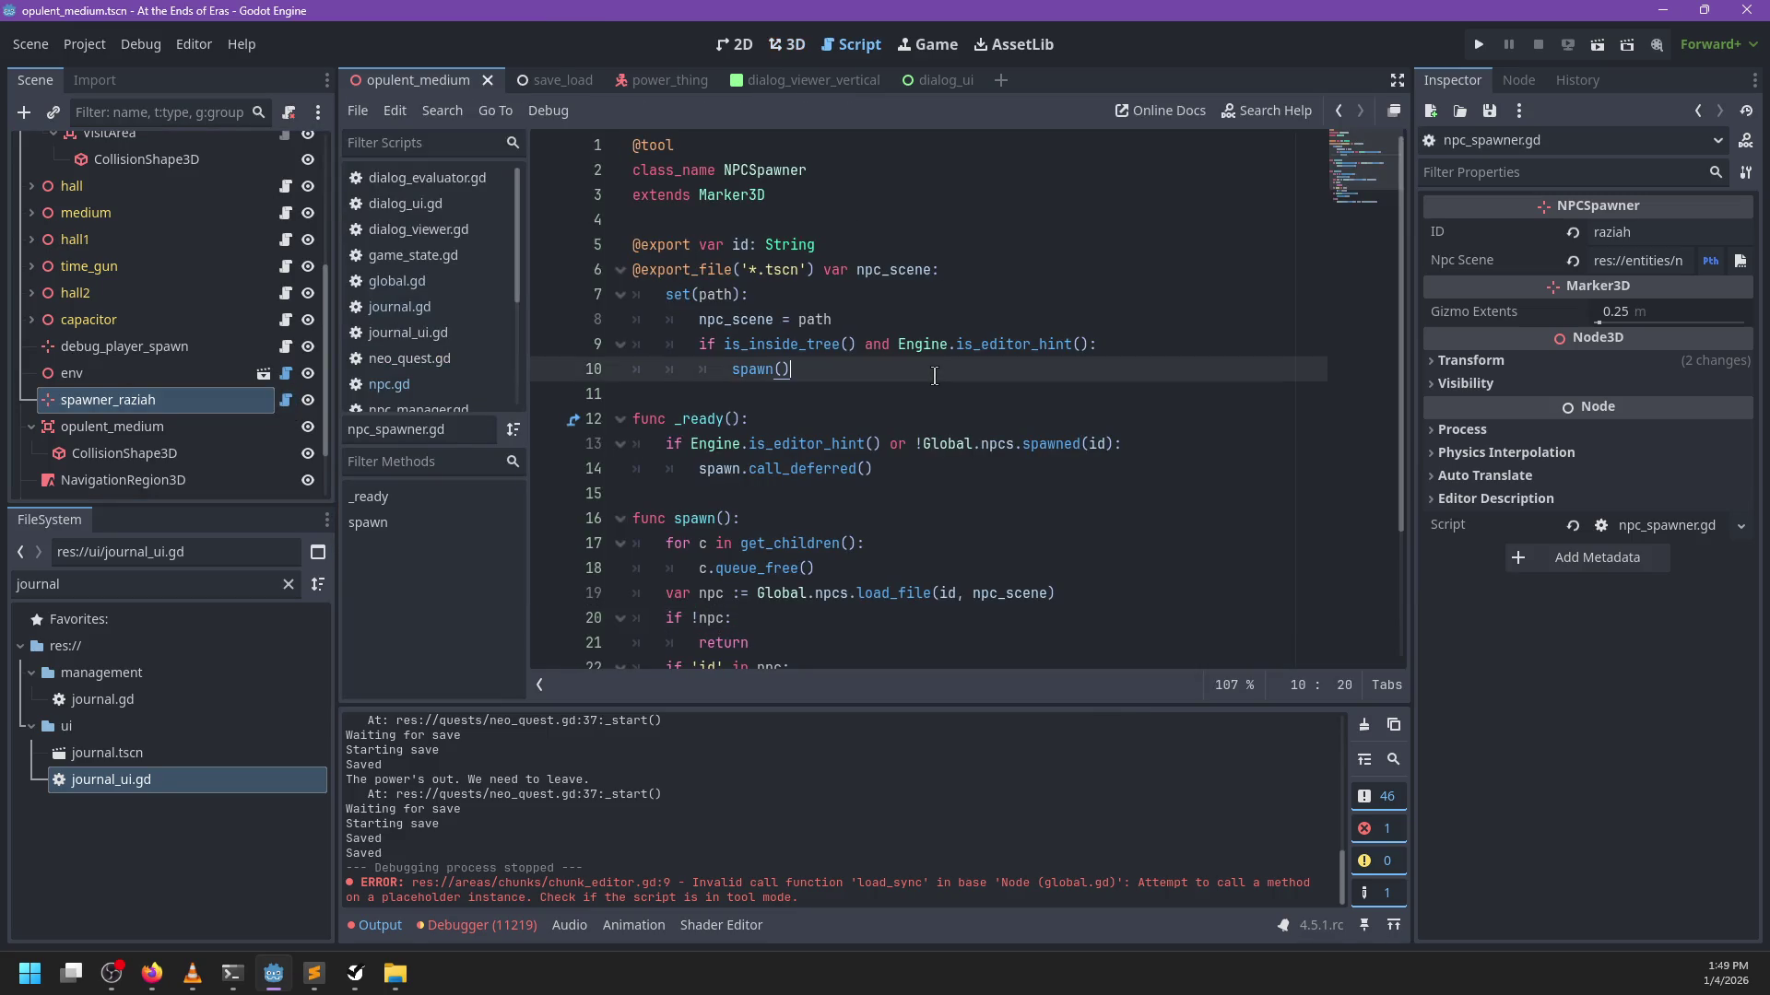
key("Return")
type("@w")
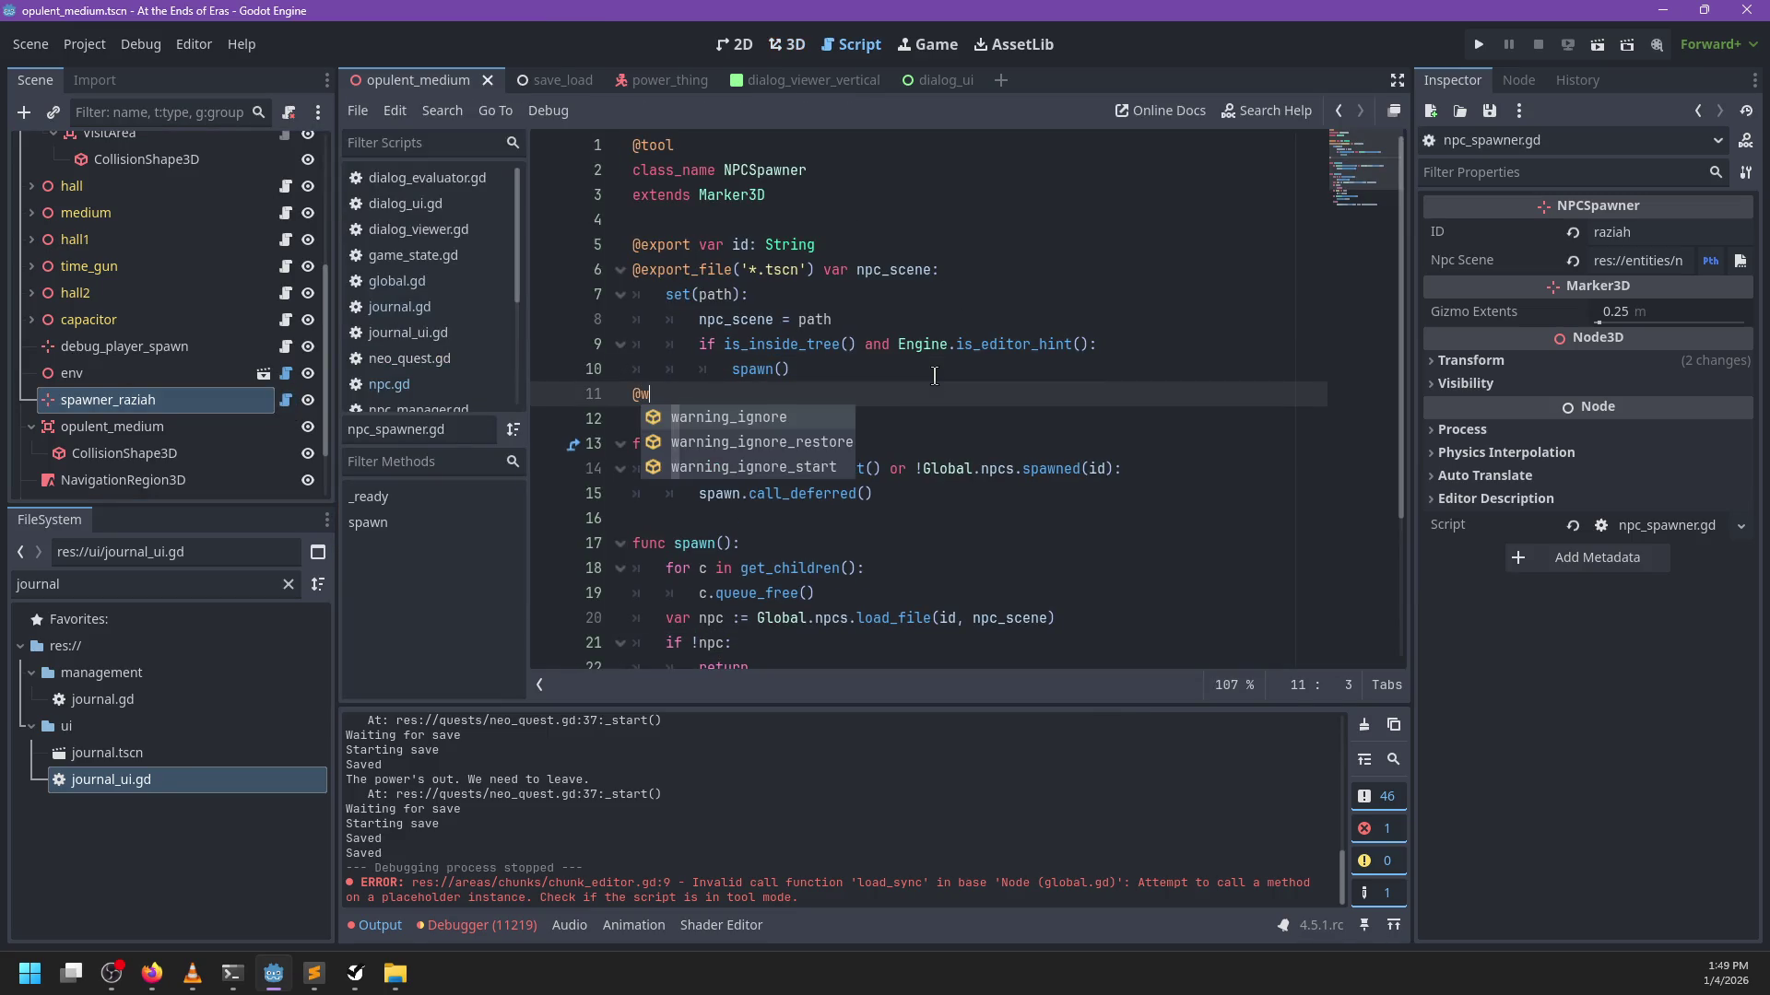
key("BackSpace")
type("export var pr")
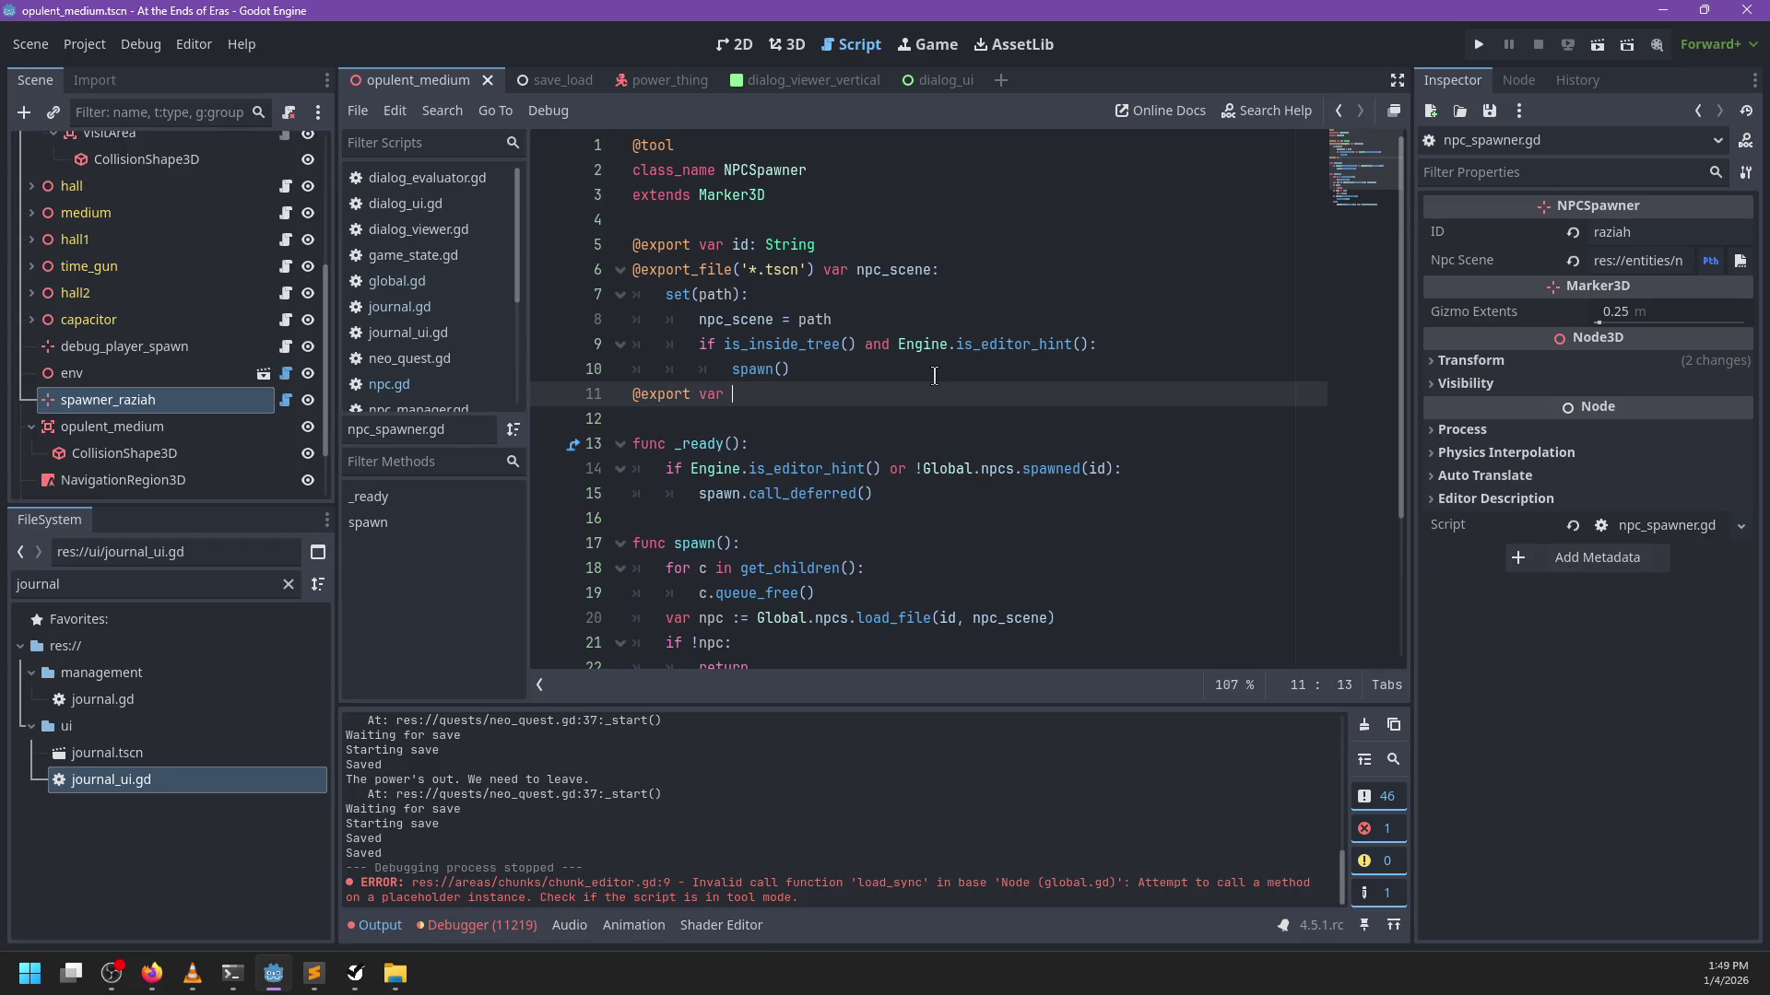
type("operty_overr")
type("ides: D")
type("ictionary[String,")
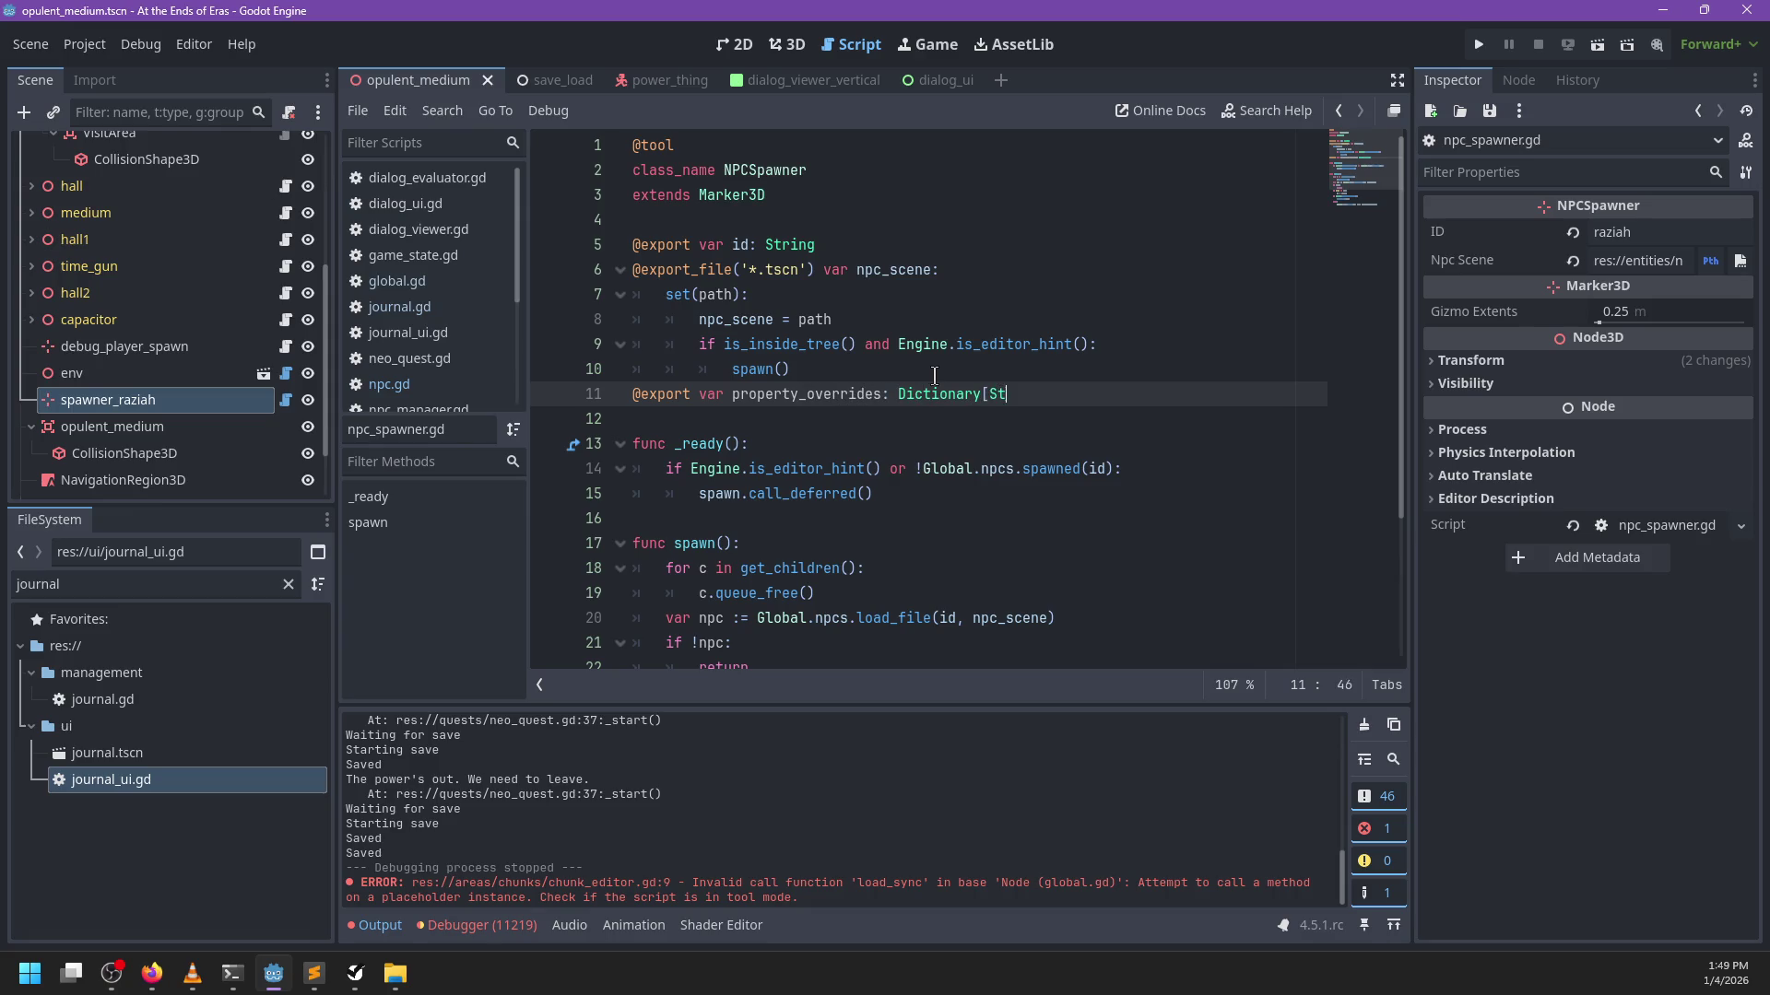
type(" Variant]")
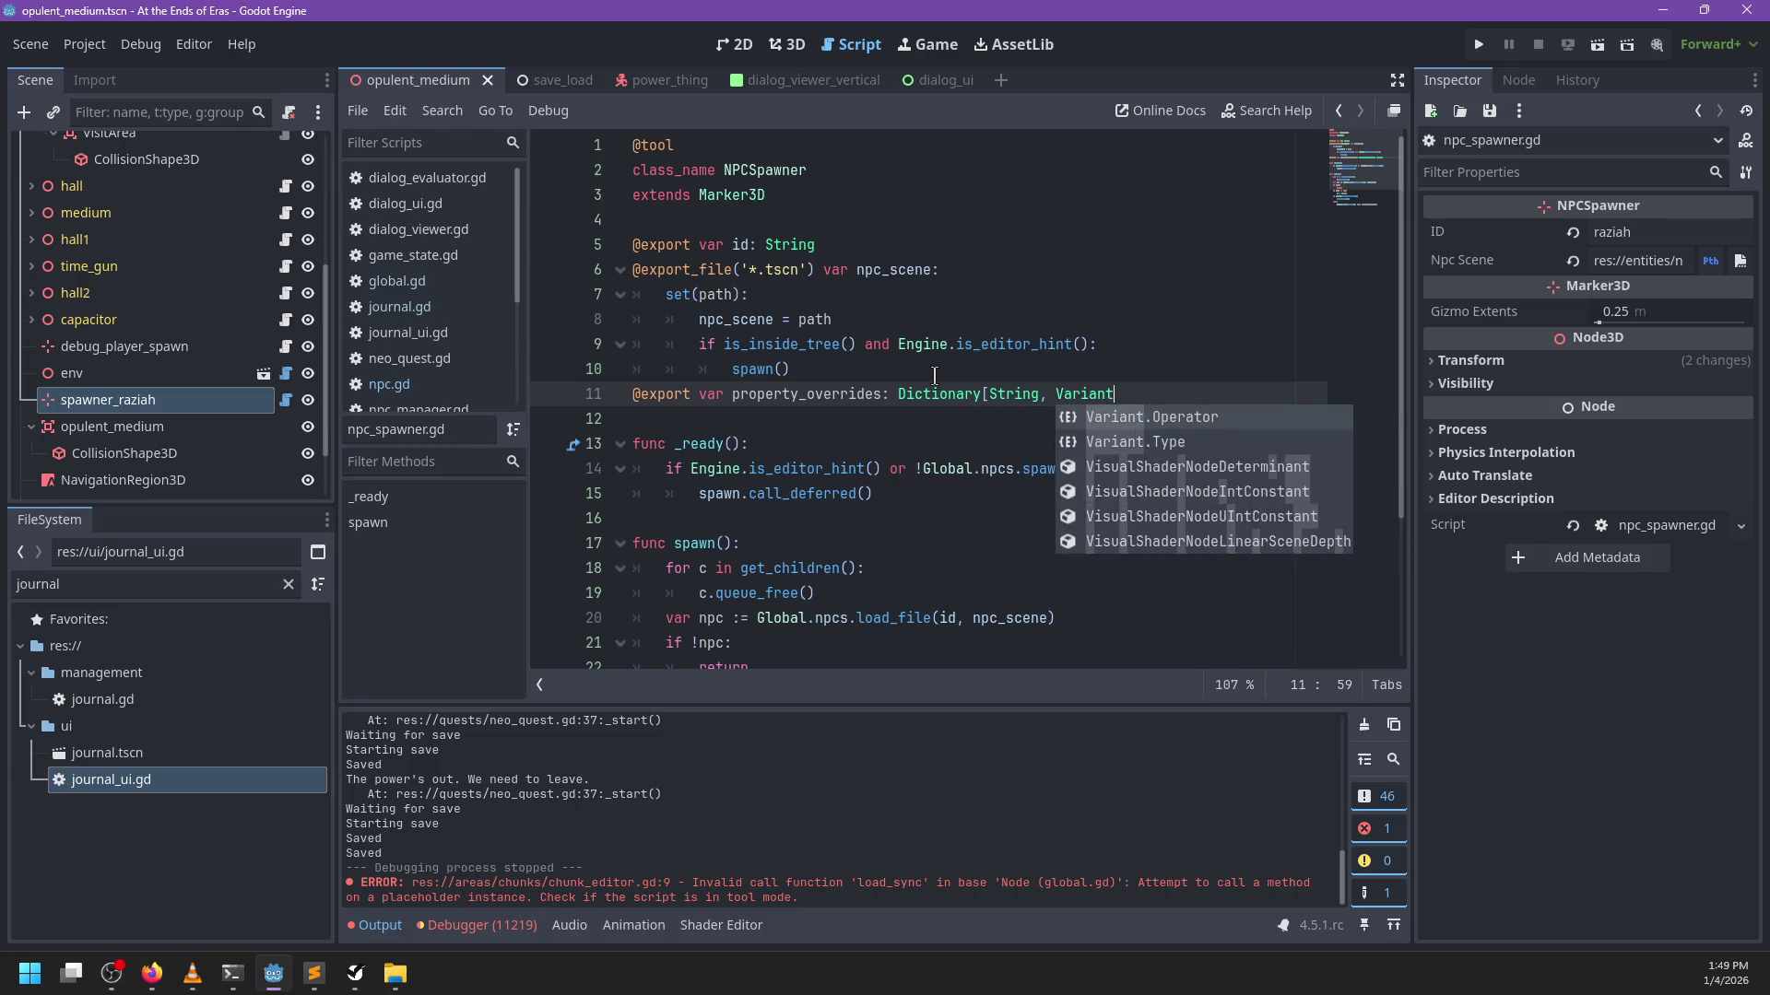
scroll(934, 376, "down", 1)
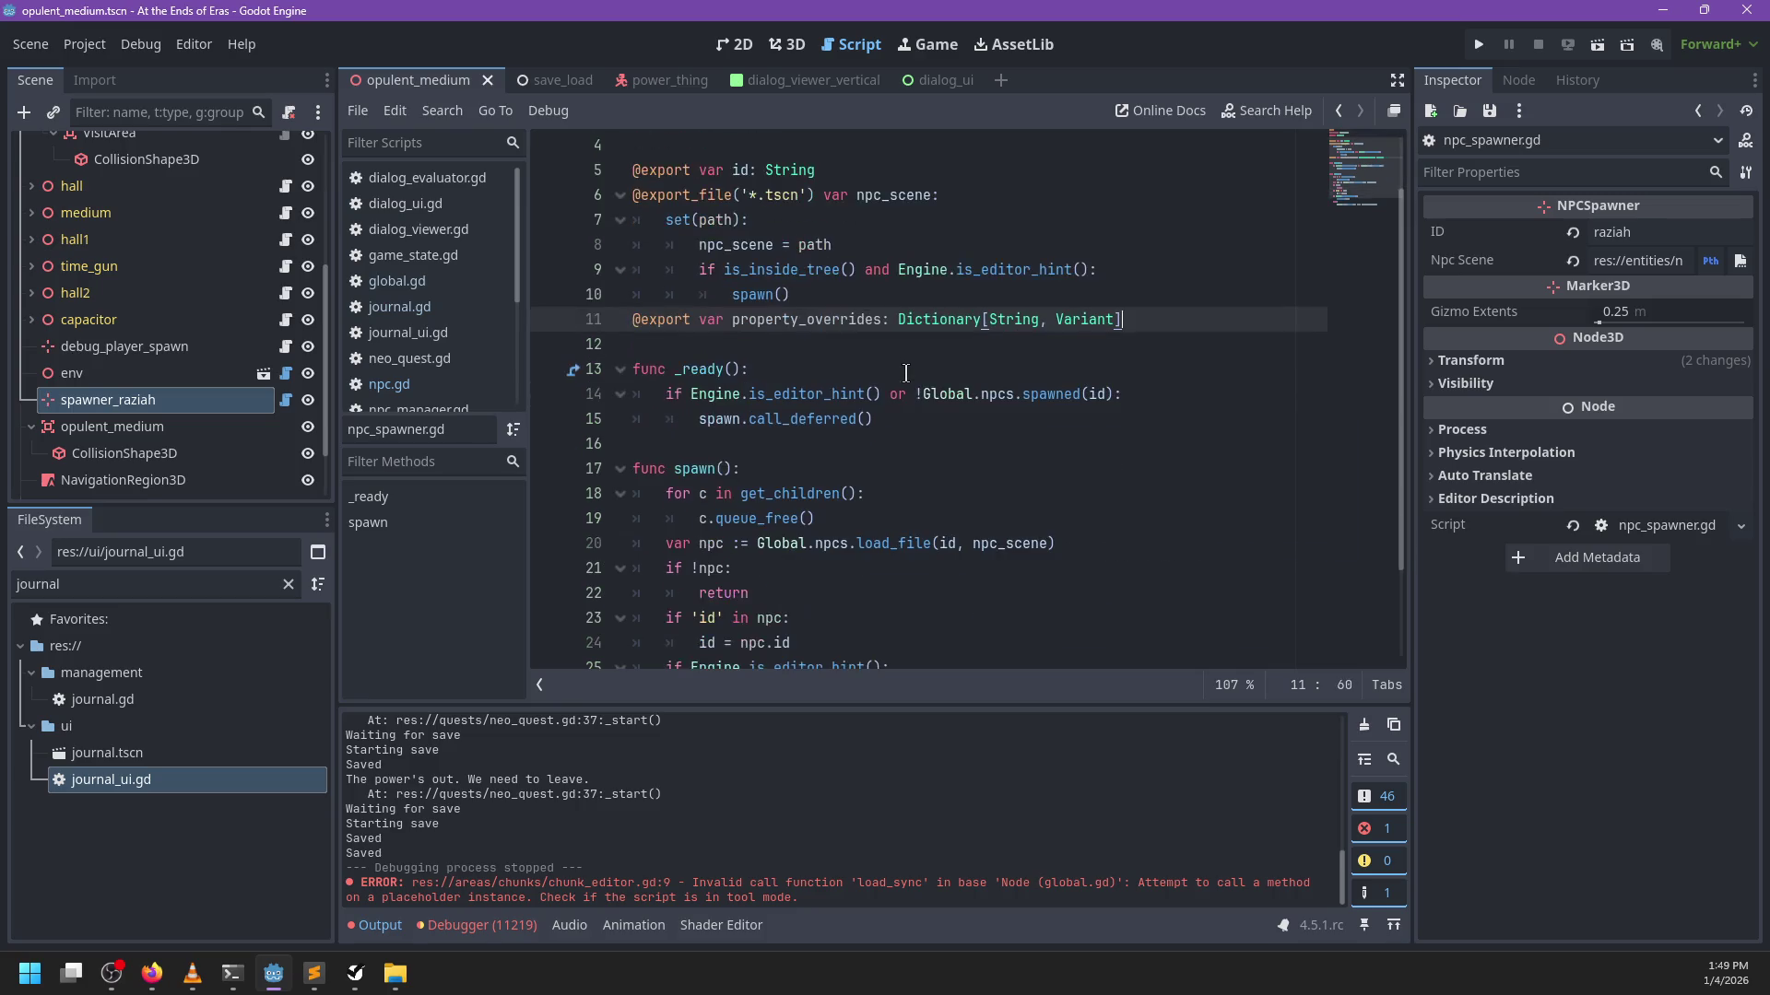
After Global.npcs.spawn, loop over property_overrides calling npc.set(k, property_overrides[k]), and save
left_click(899, 422)
scroll(989, 406, "down", 2)
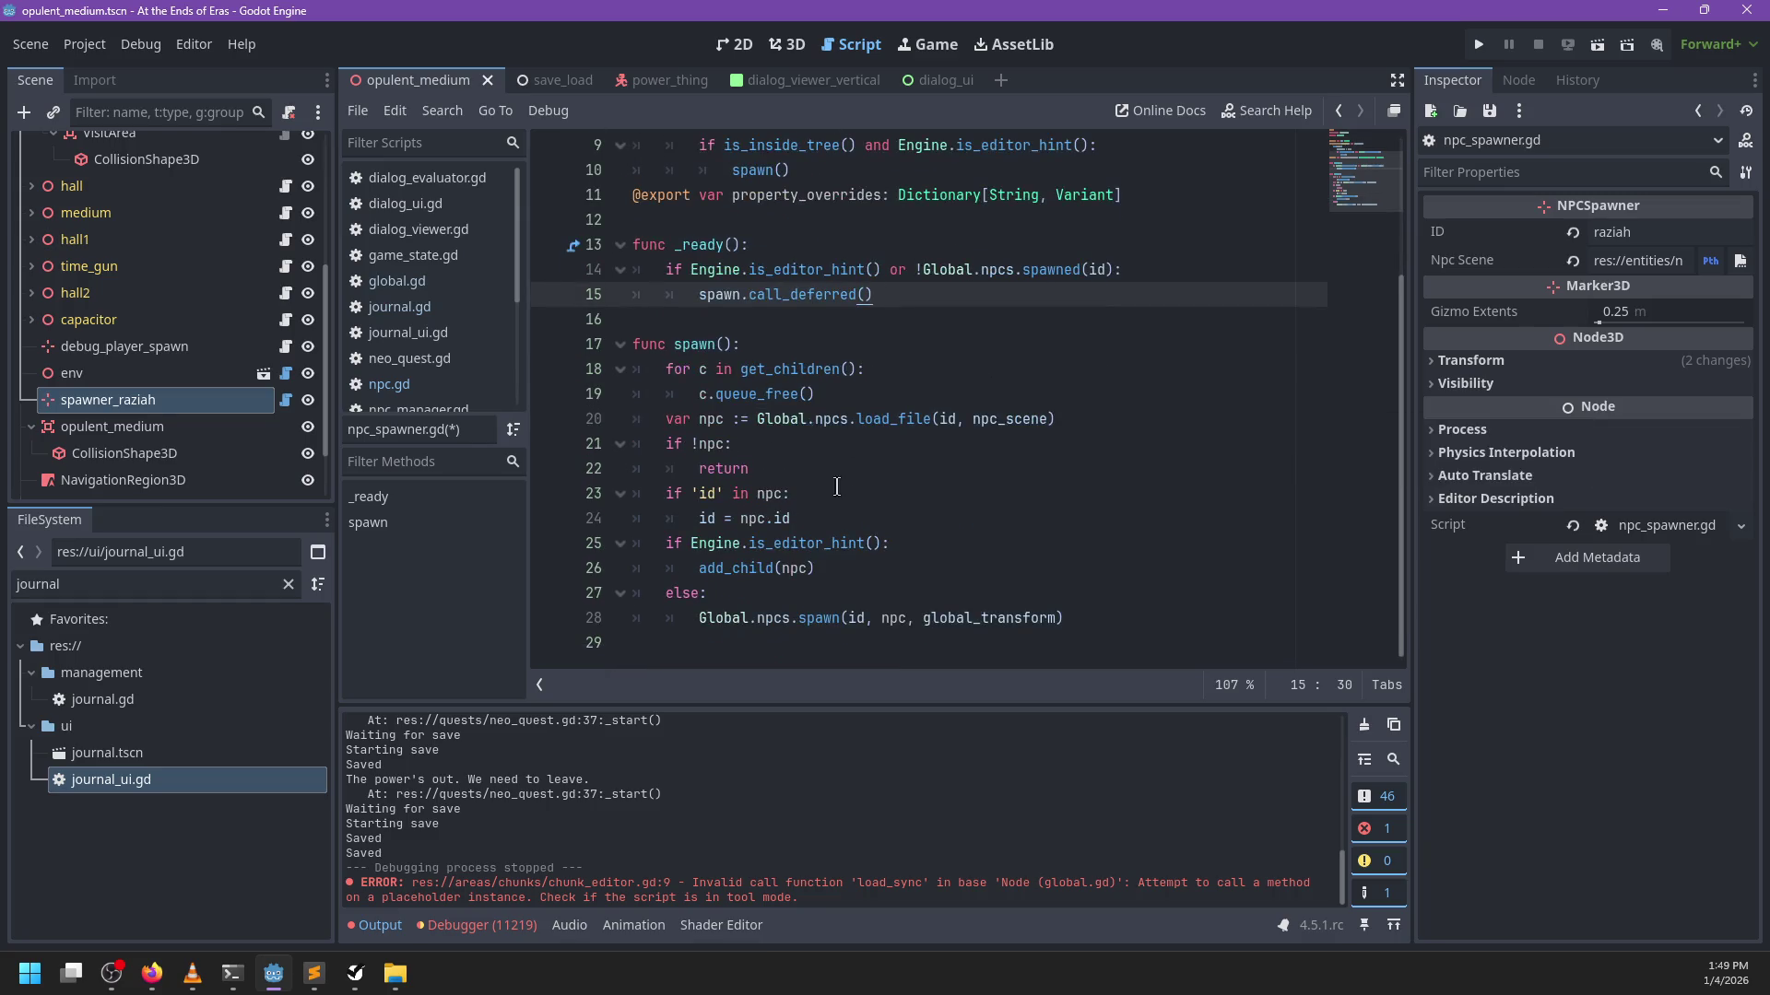
left_click(880, 553)
left_click(830, 569)
double_click(736, 569)
left_click(834, 570)
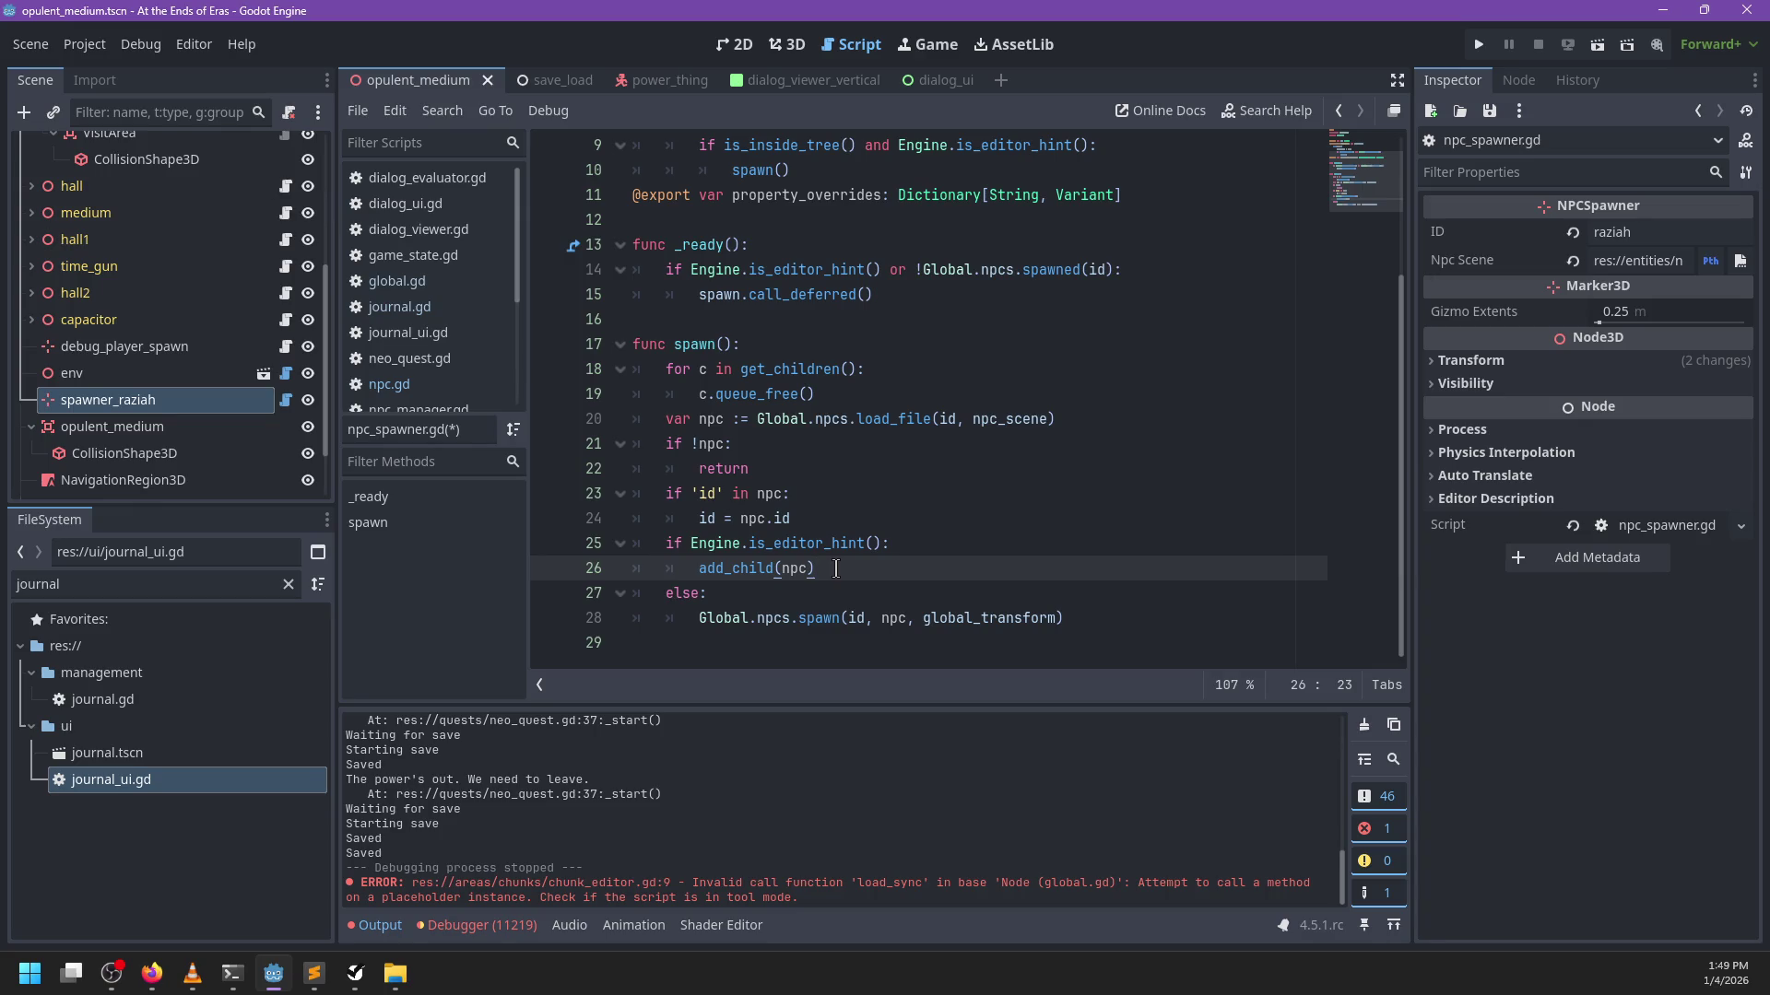
key("Down")
key("Down")
key("End")
key("Return")
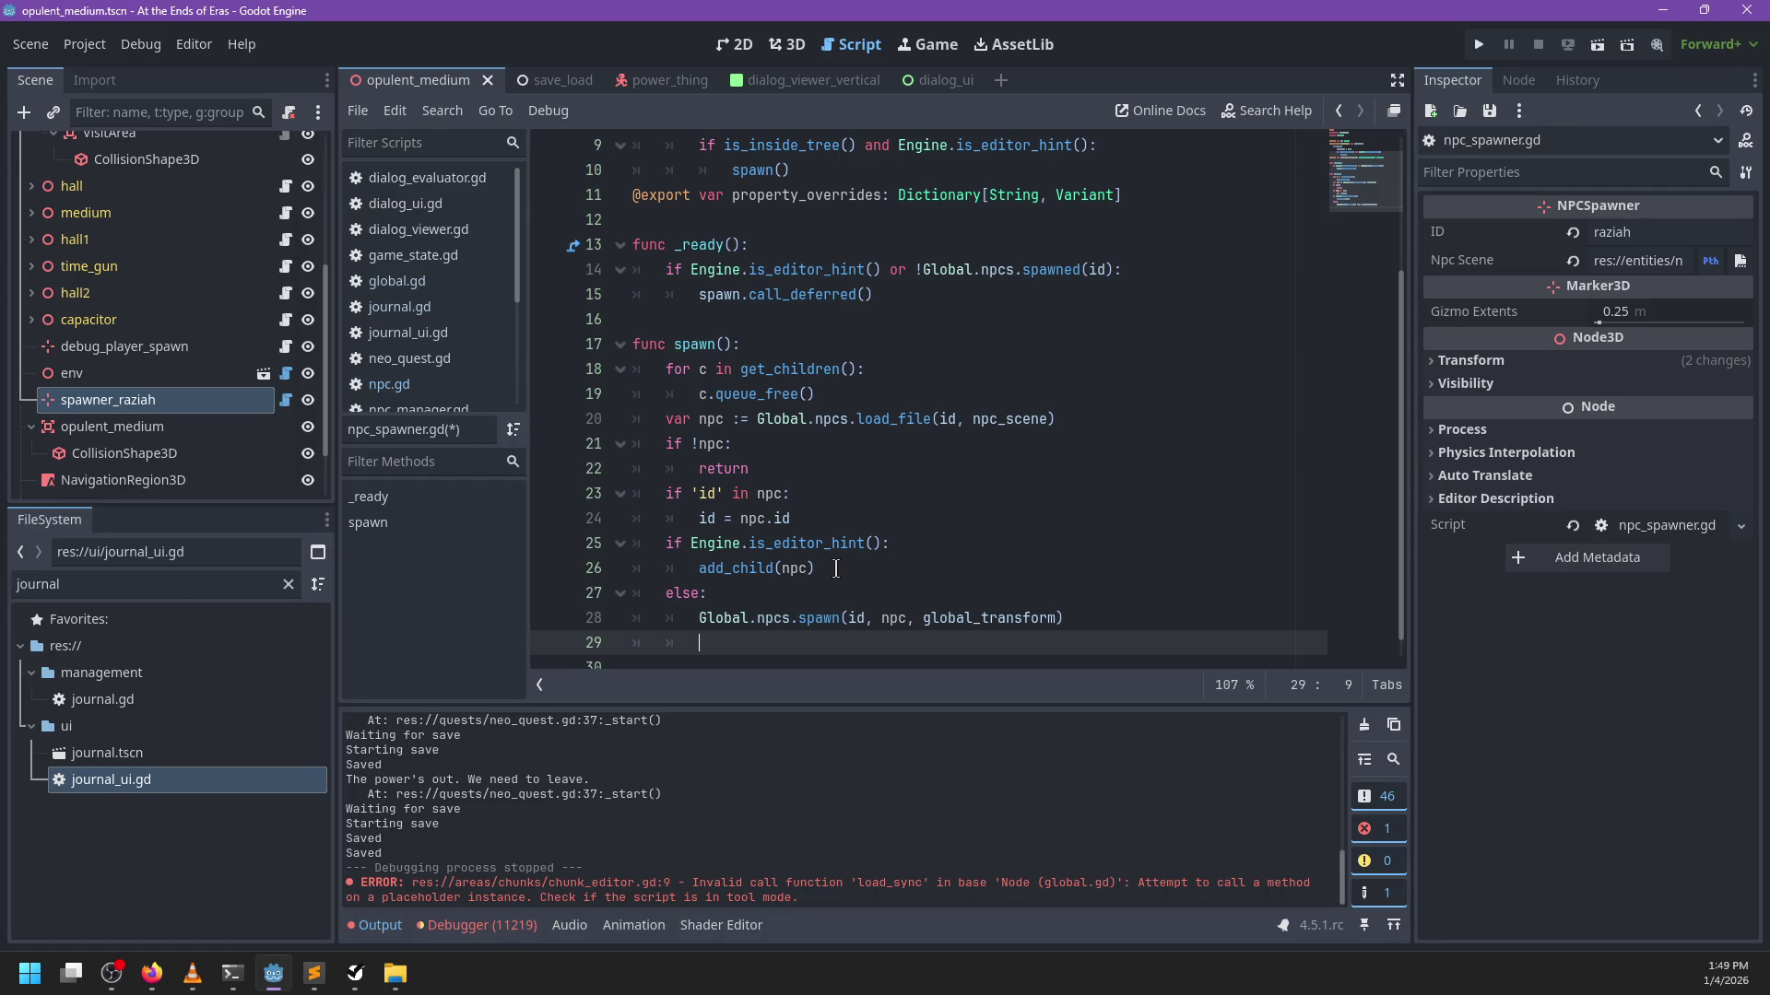
type("fo")
type("r k in propert")
key("Return")
key("Return")
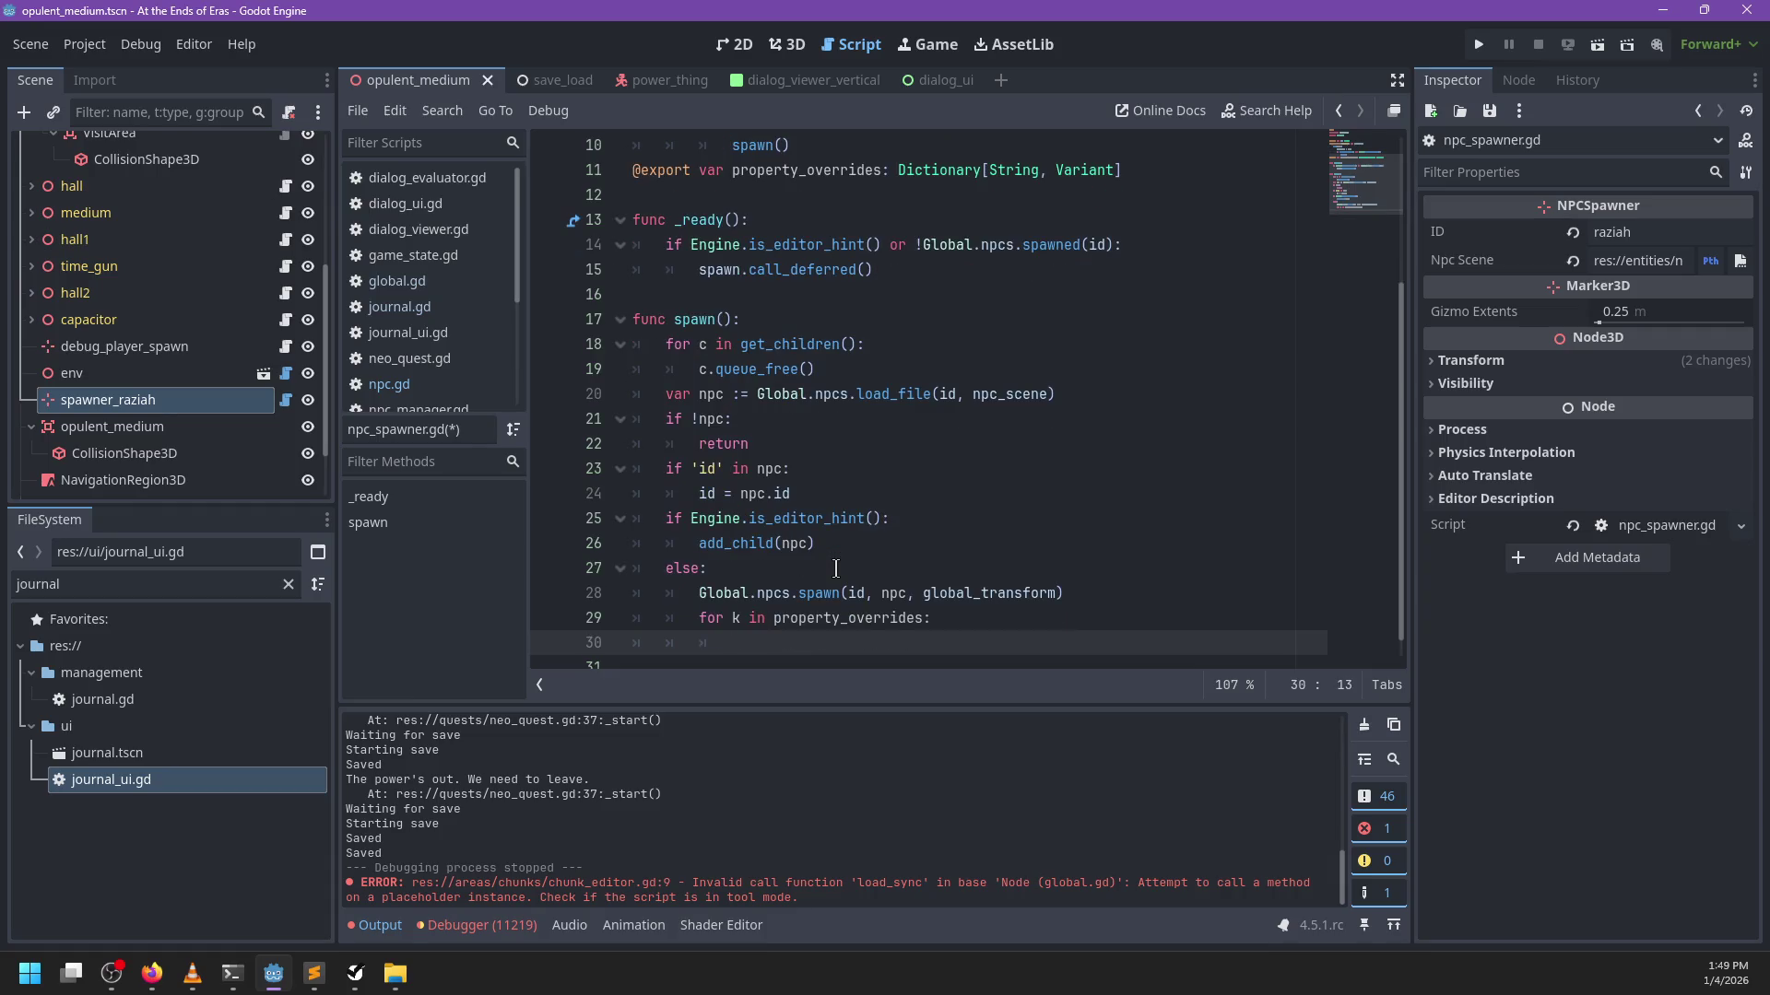
type("set(id,")
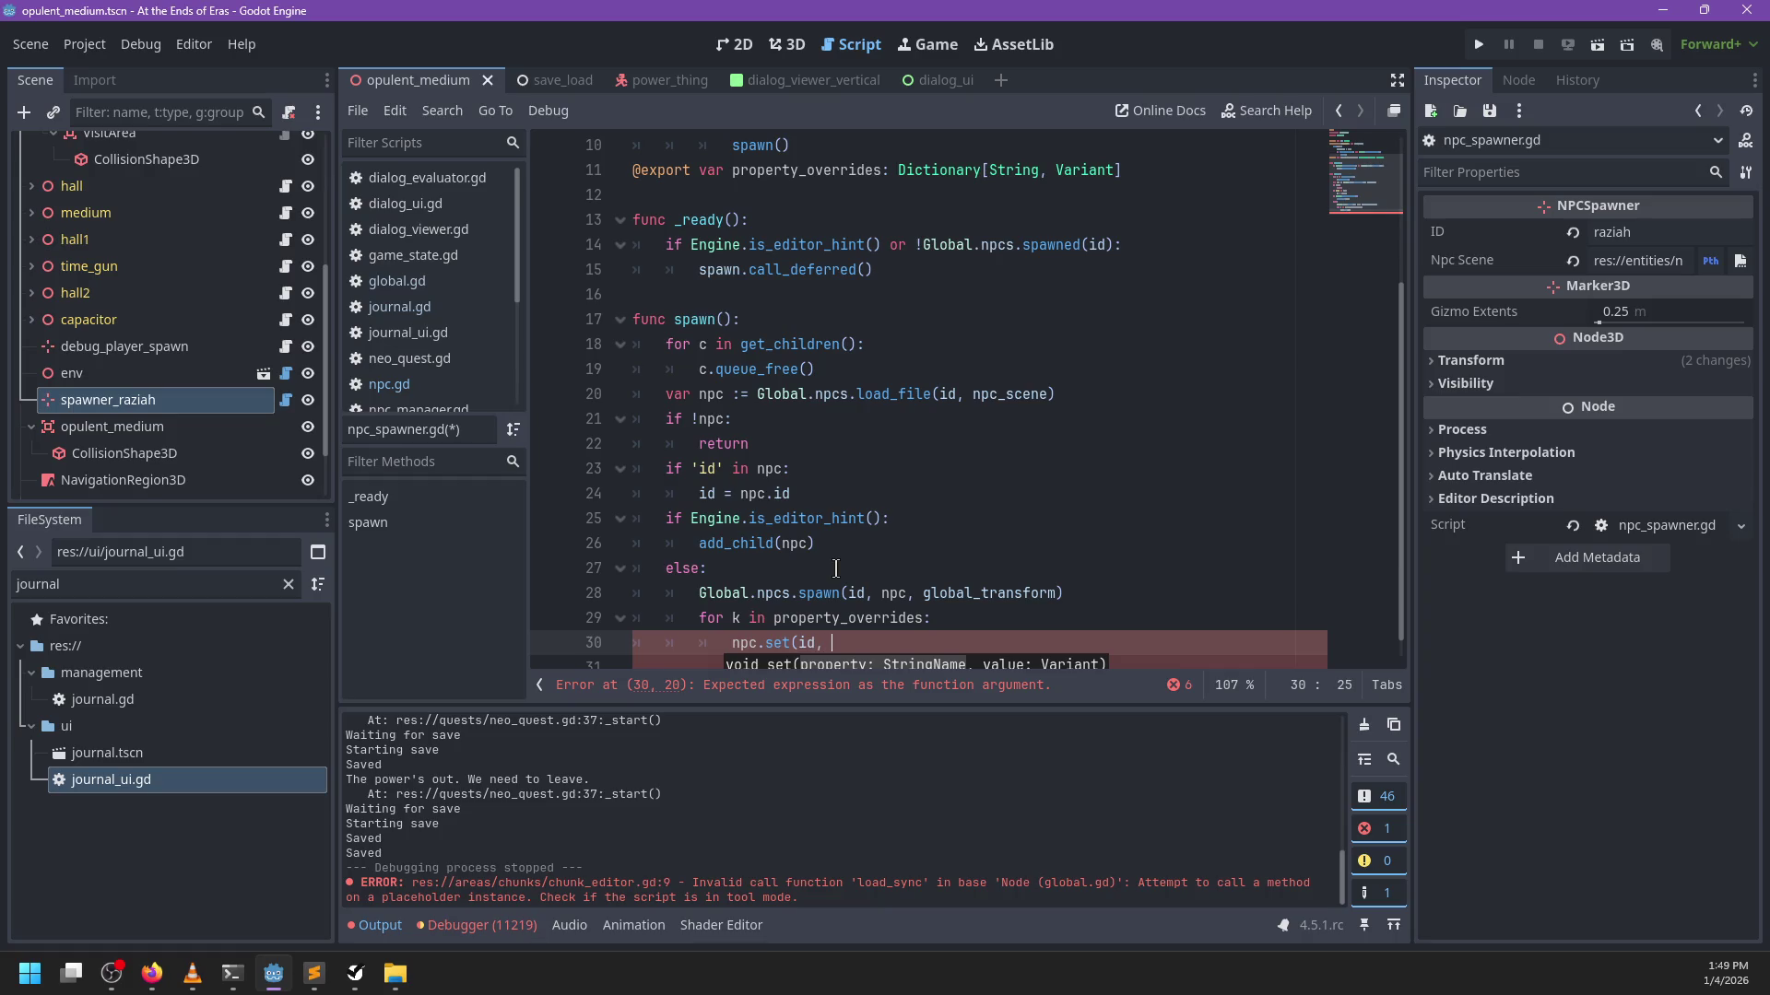
key("BackSpace")
key("BackSpace")
key("BackSpace")
type("k, prop")
key("Return")
type("[k")
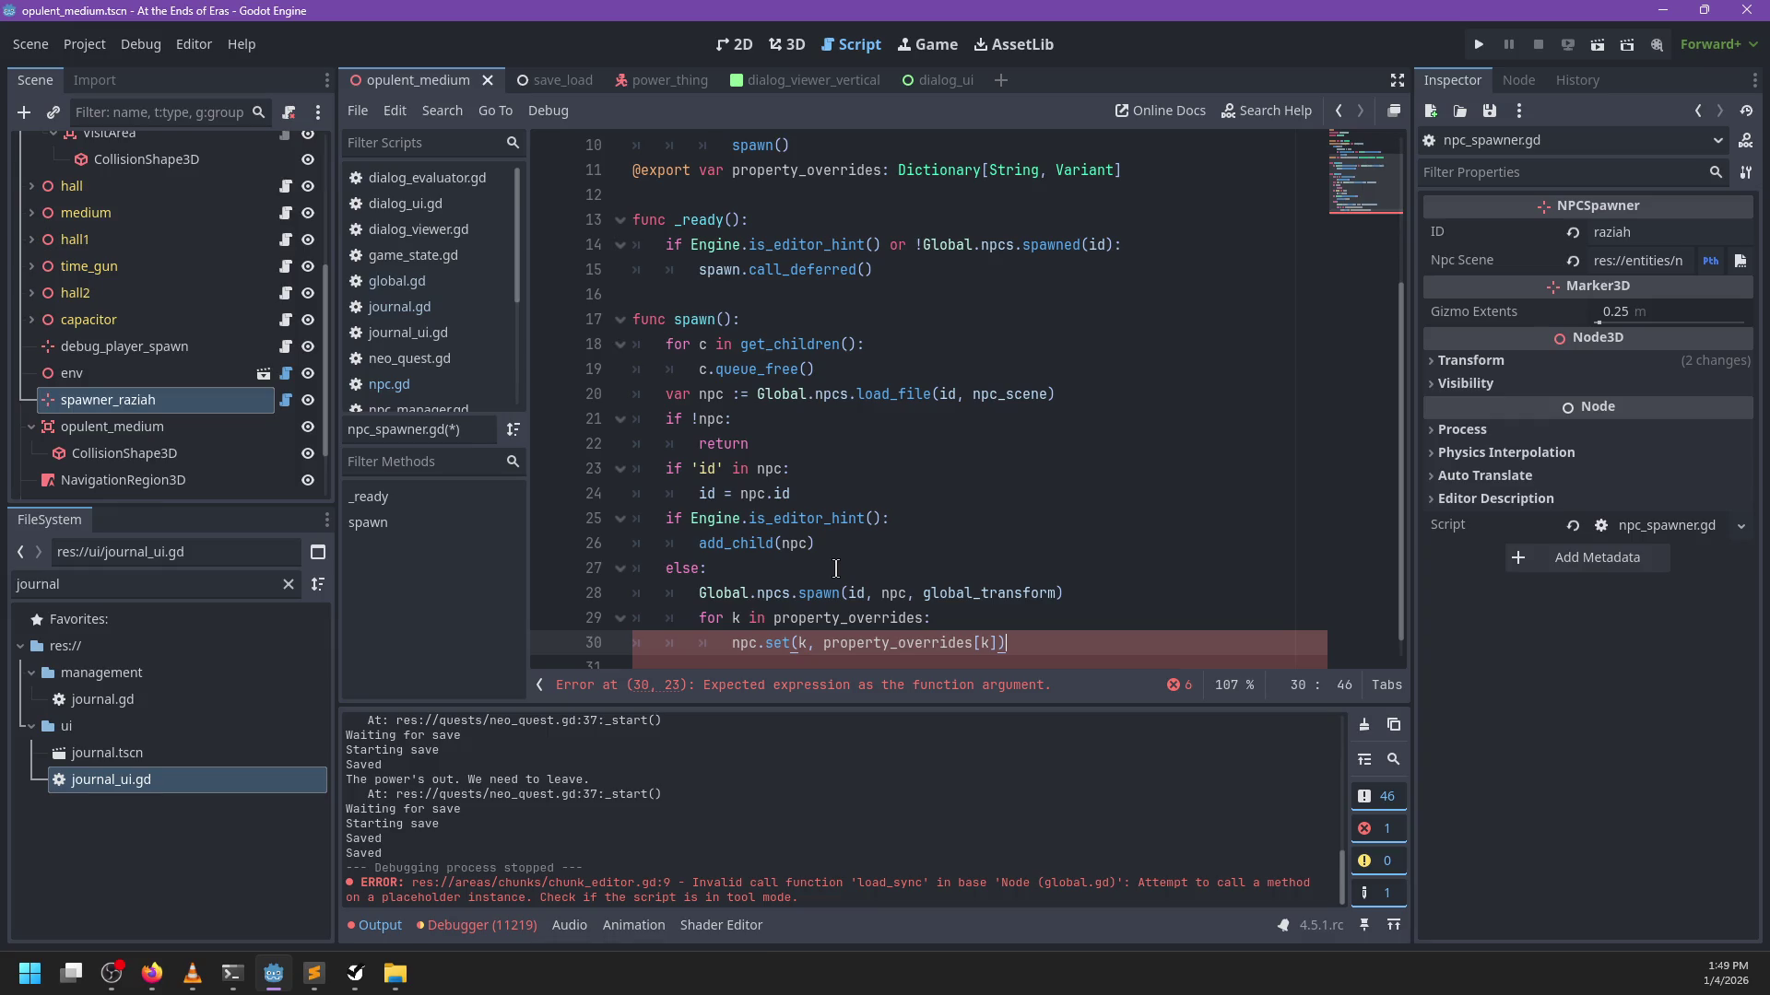
key("ctrl+s")
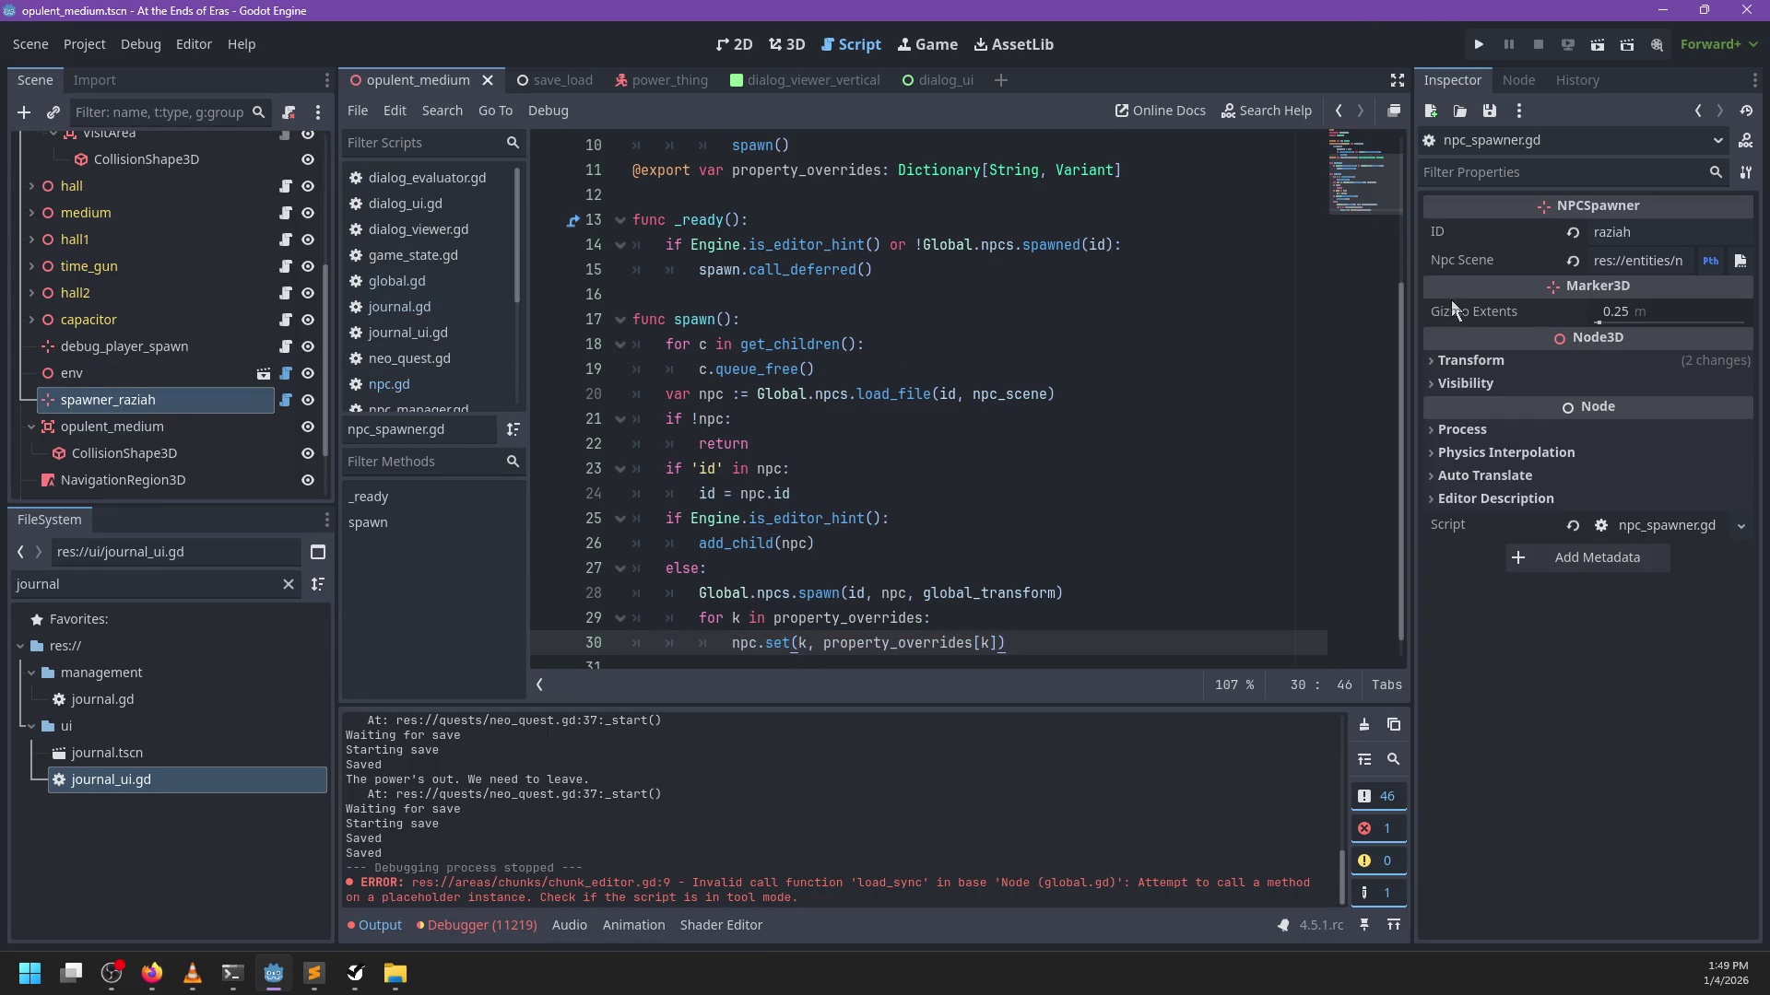
left_click(221, 374)
Add a boolean 'focused' entry set to On in Raziah's spawner Property Overrides, and save the scene
left_click(220, 402)
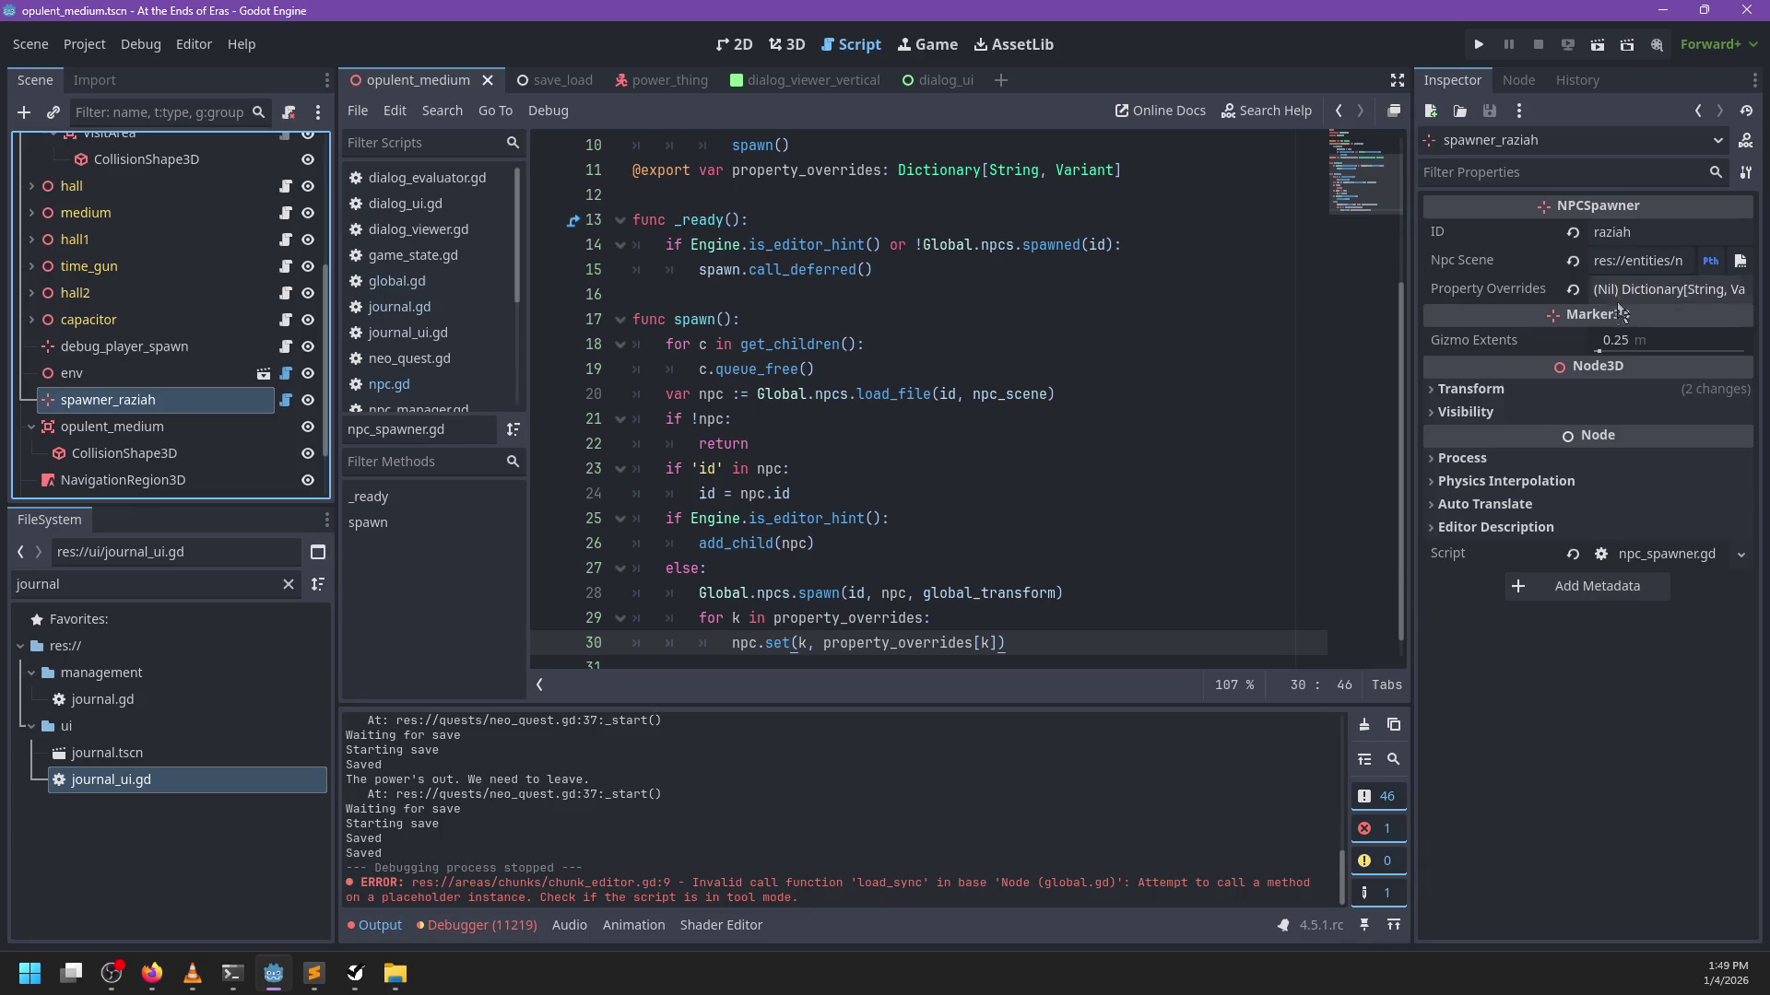
left_click(1669, 292)
left_click(1647, 326)
type("focused")
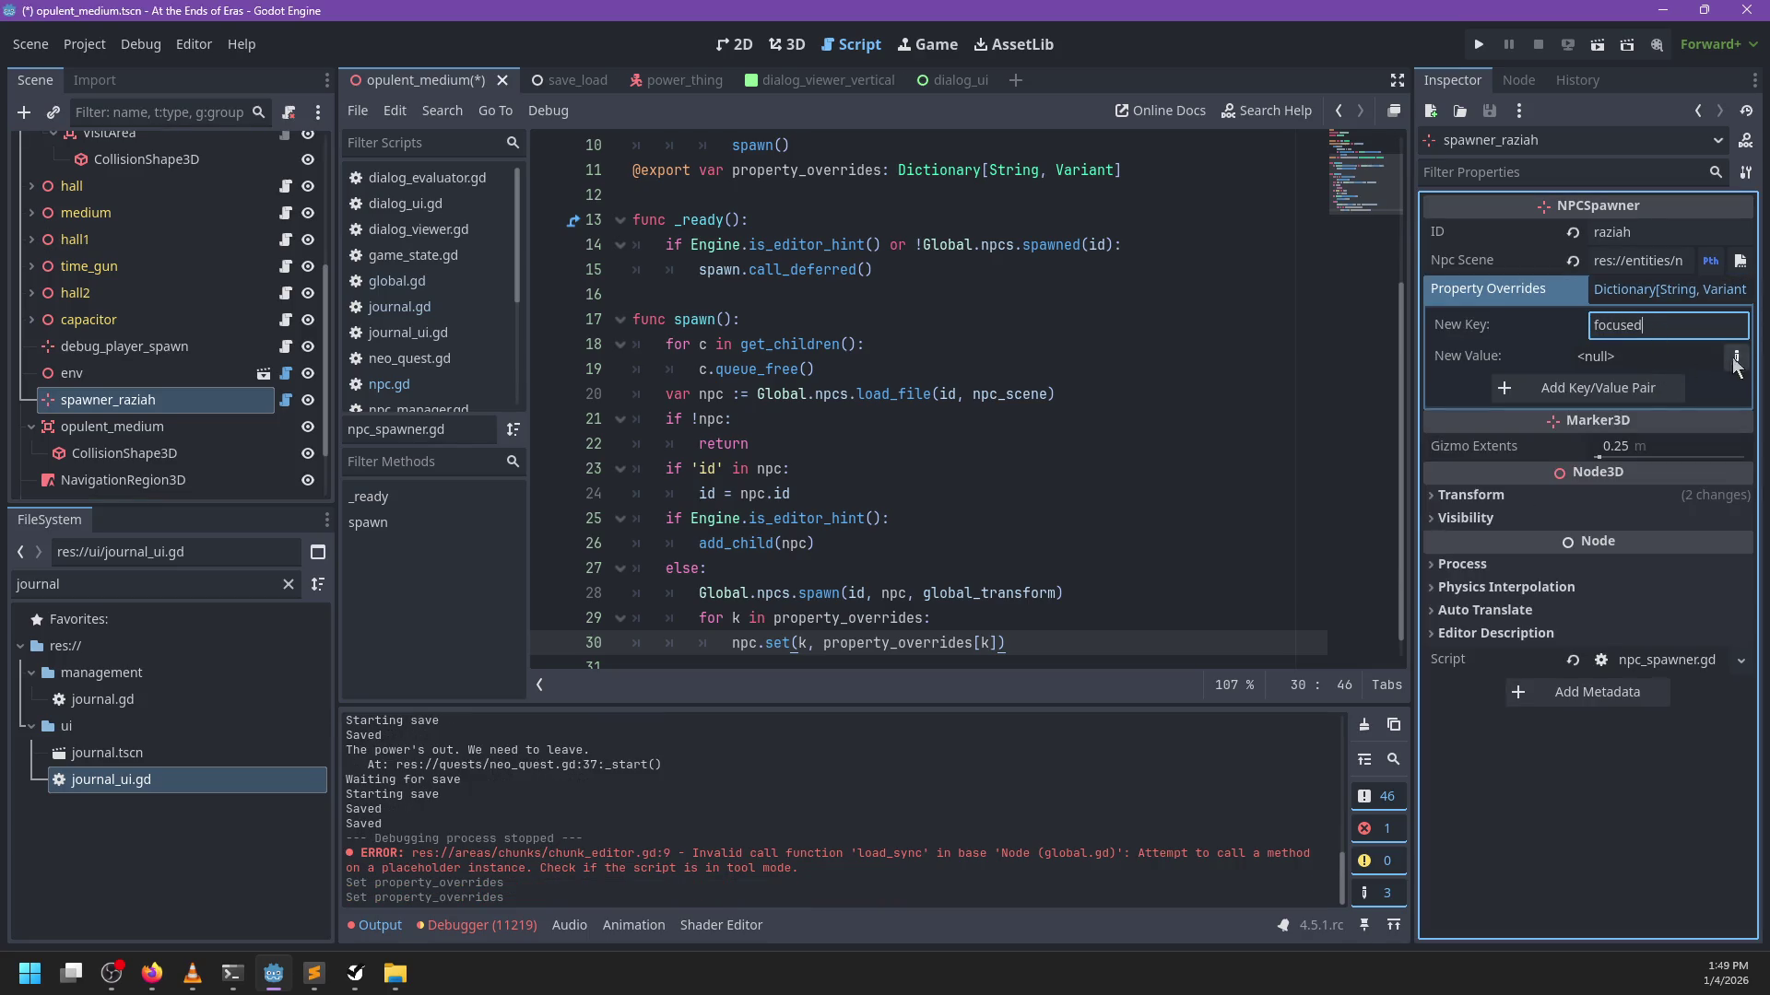
left_click(1737, 357)
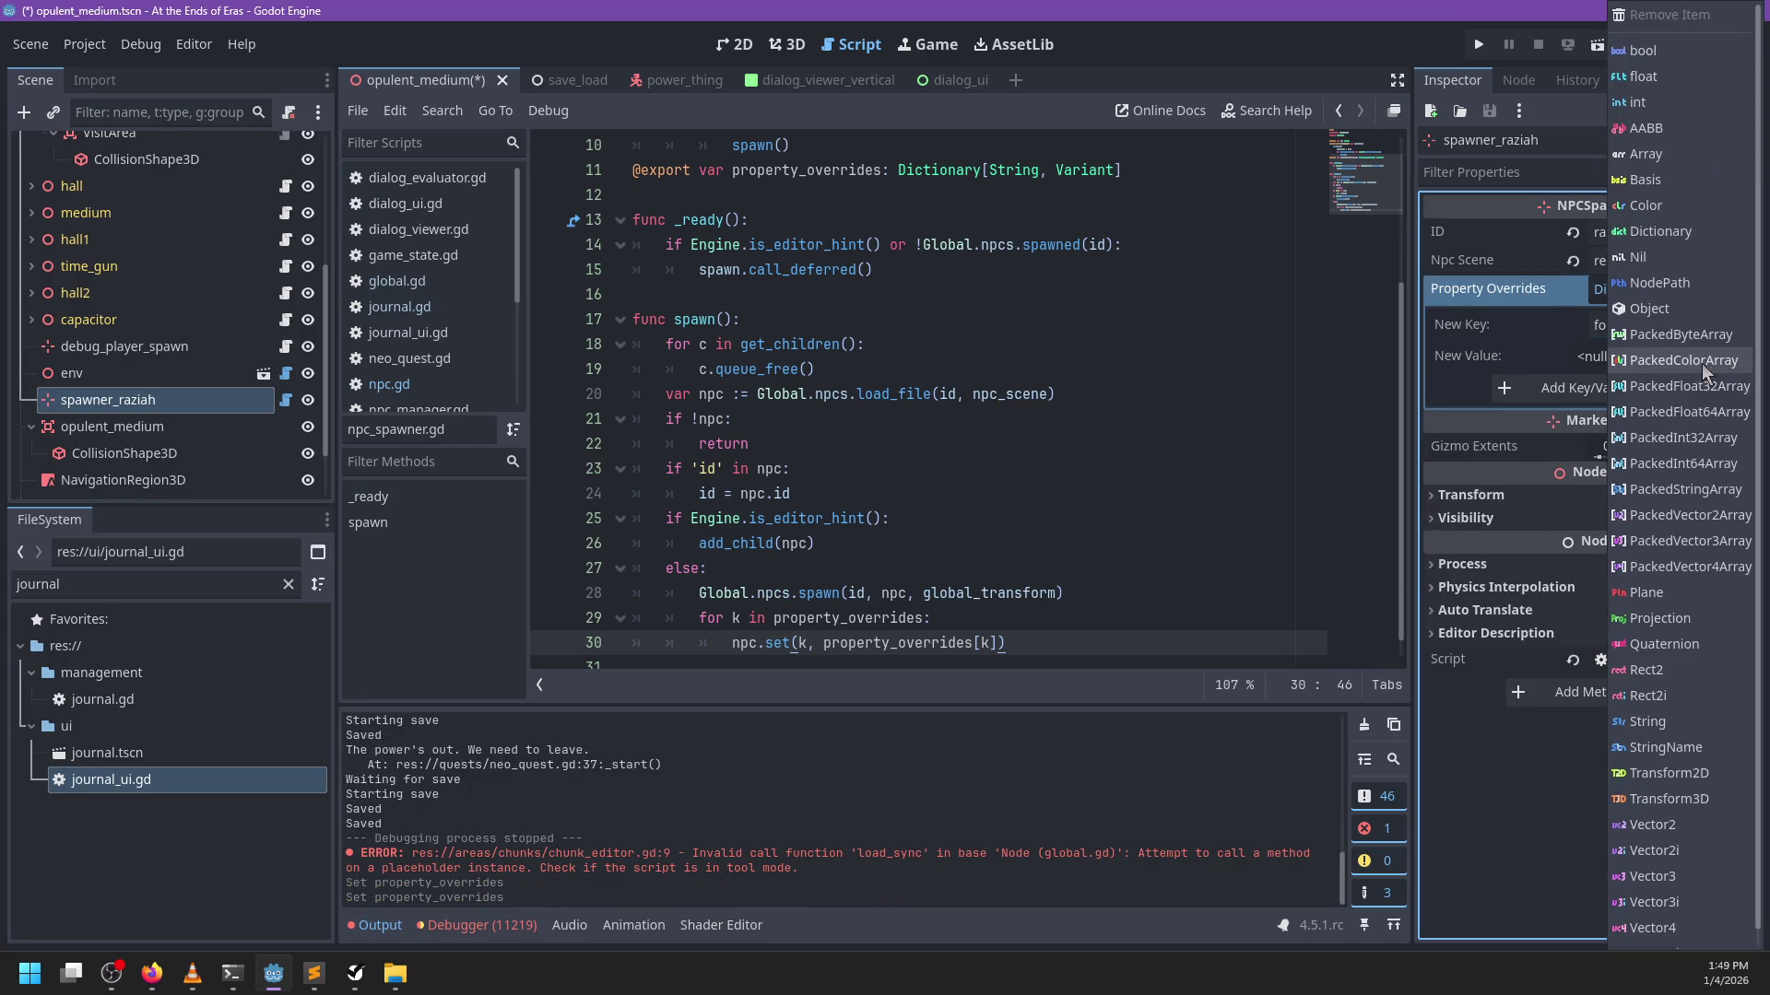
left_click(1642, 52)
left_click(1587, 357)
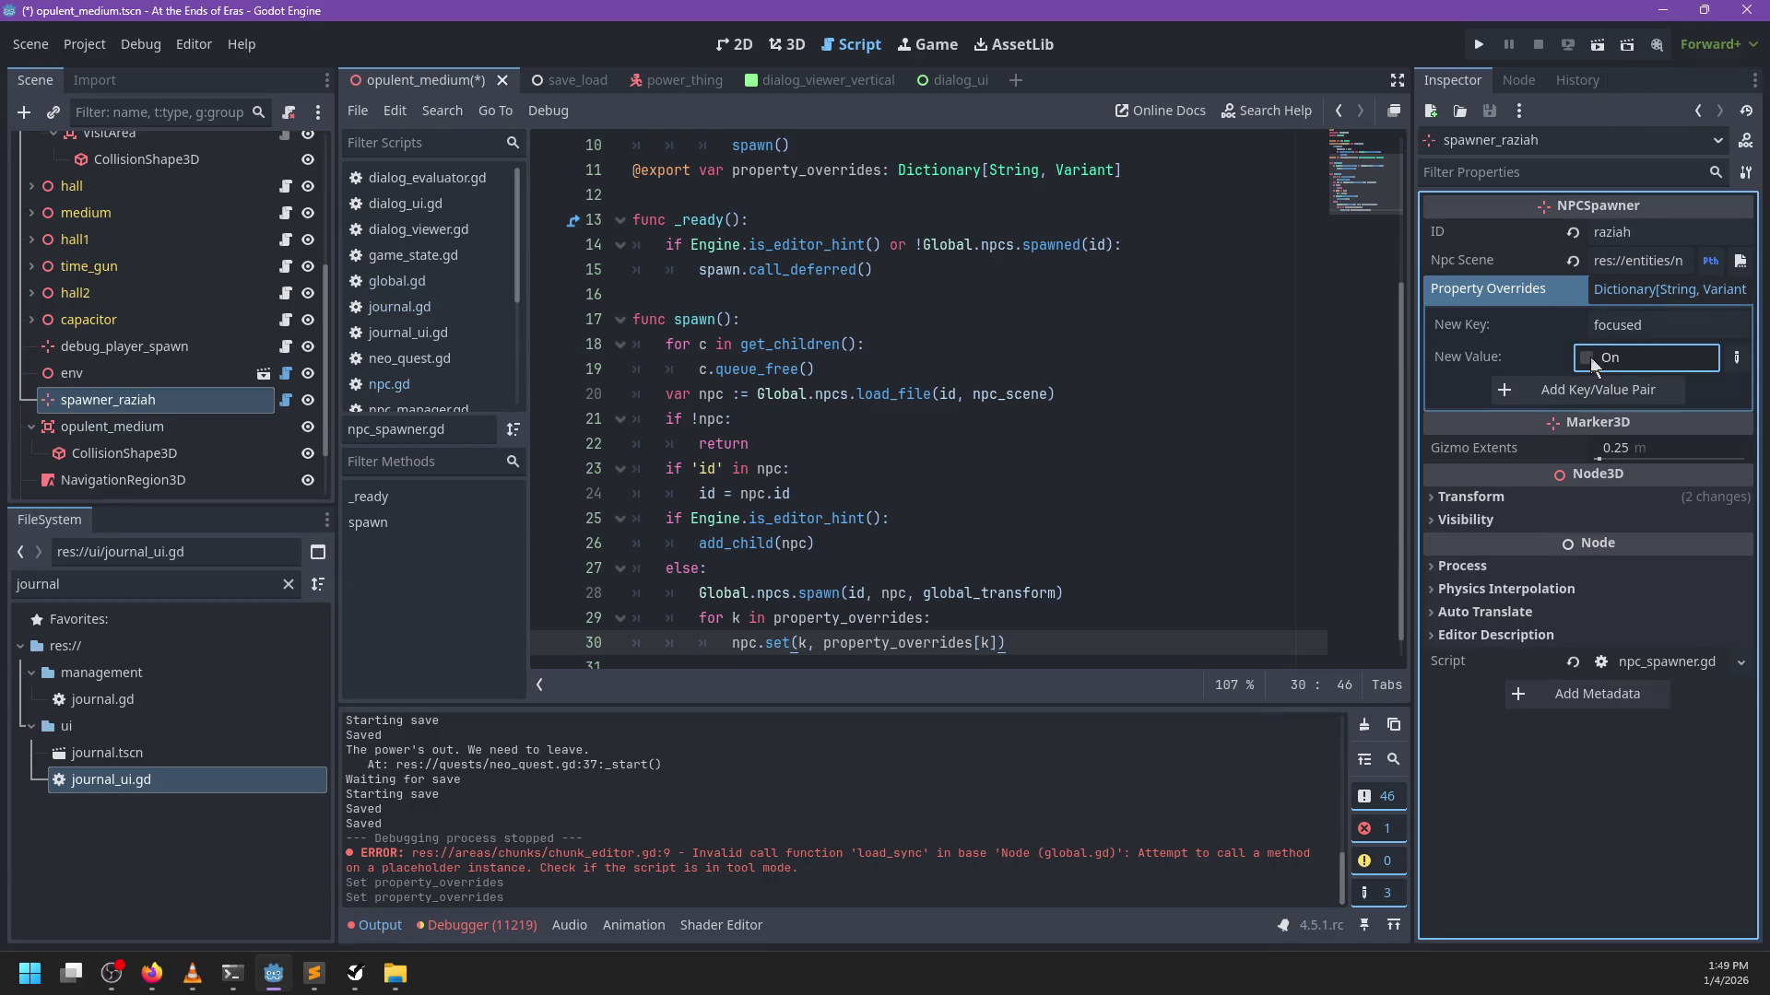
left_click(1580, 395)
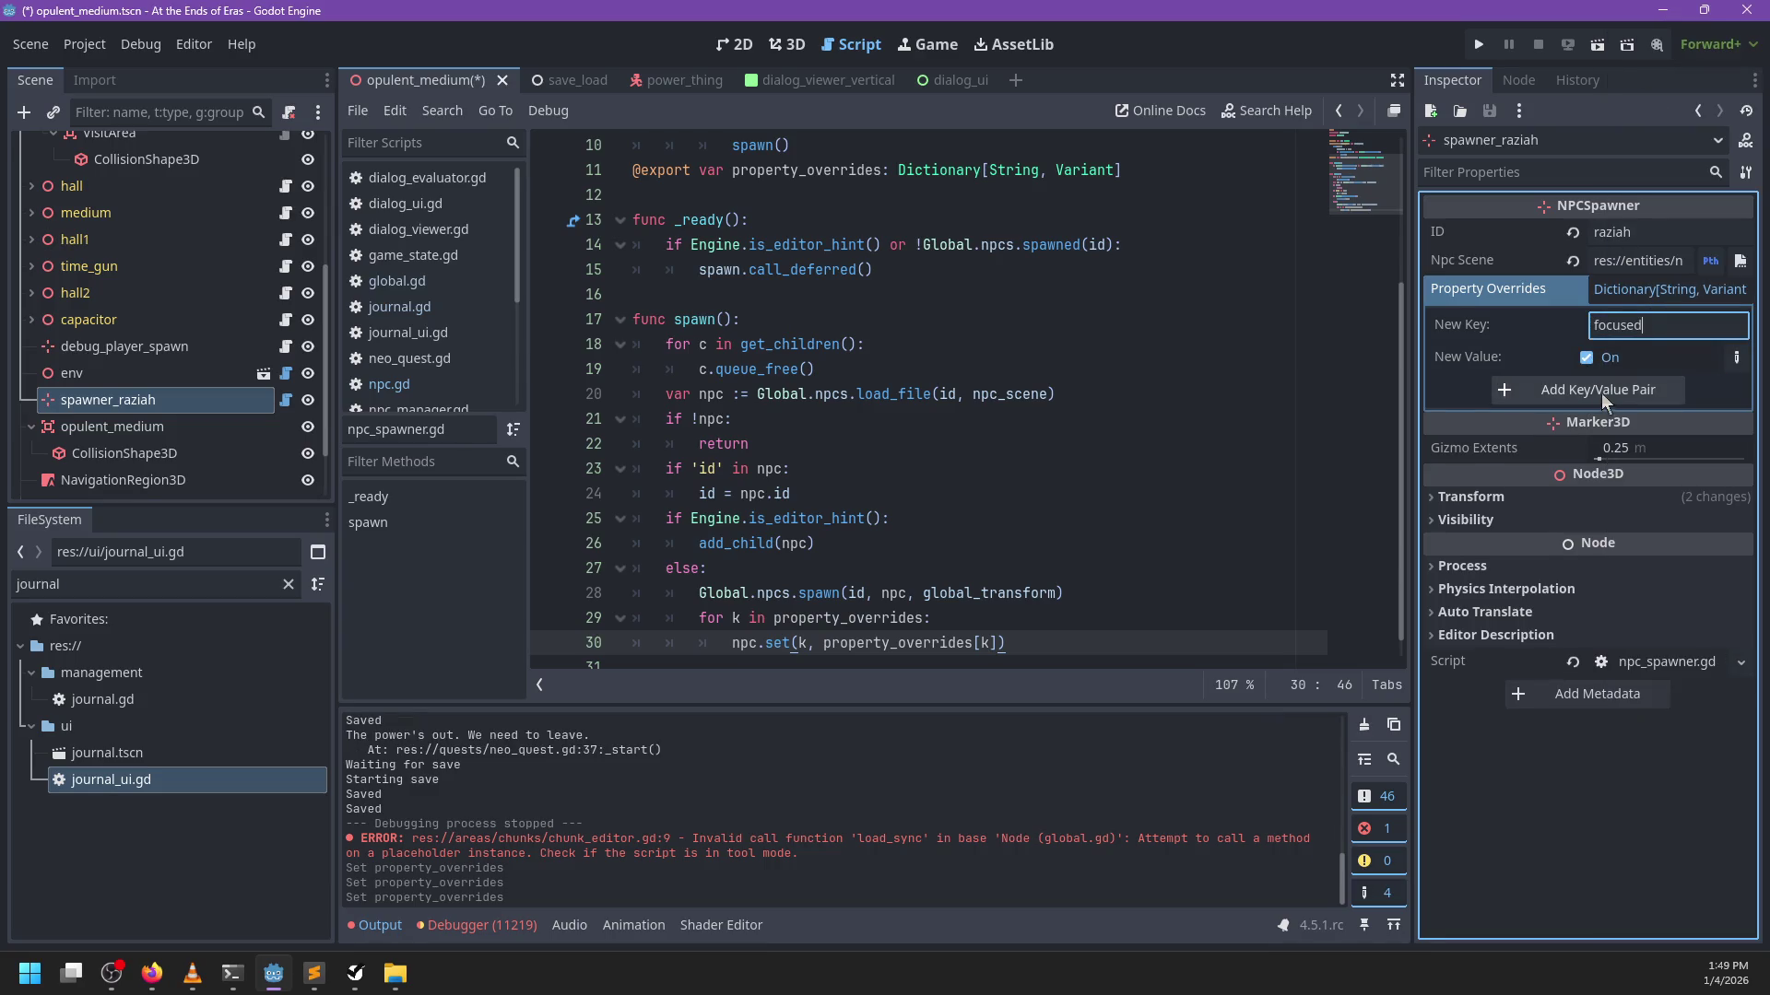
left_click(1648, 358)
key("ctrl+s")
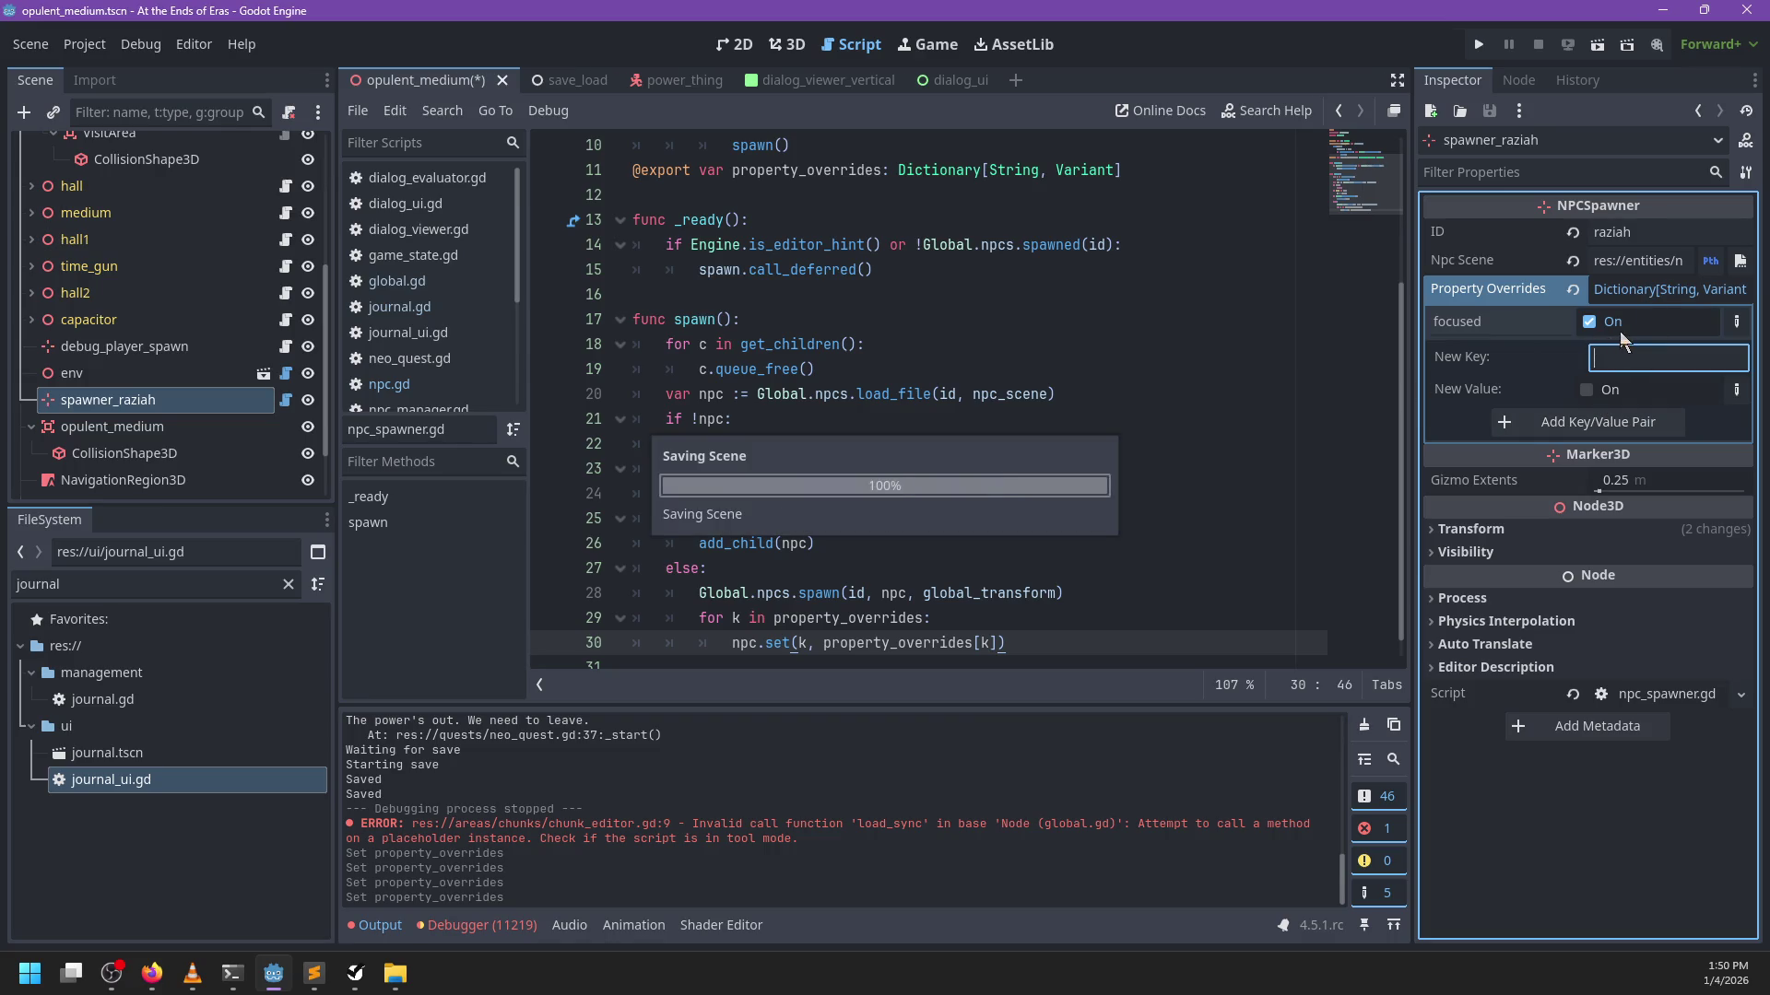
Toggle the focused override off and back on, then save the scene again
double_click(1636, 290)
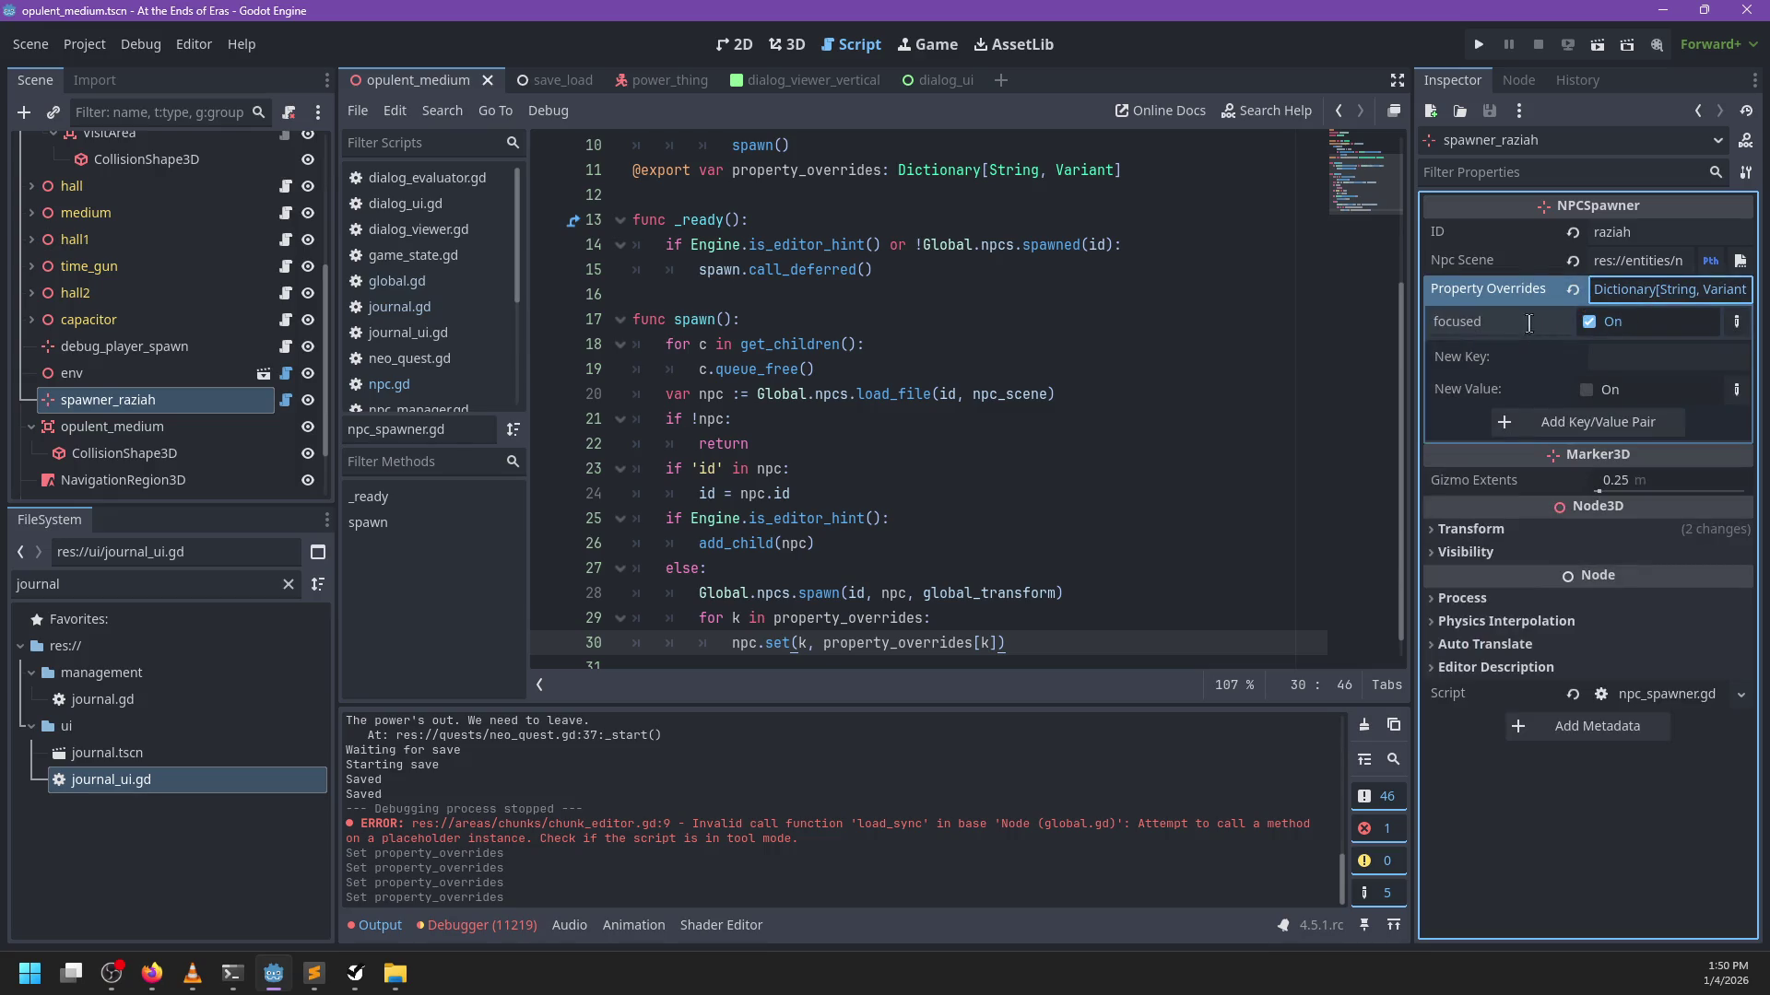
left_click(1639, 324)
left_click(1639, 323)
left_click(927, 397)
key("ctrl+s")
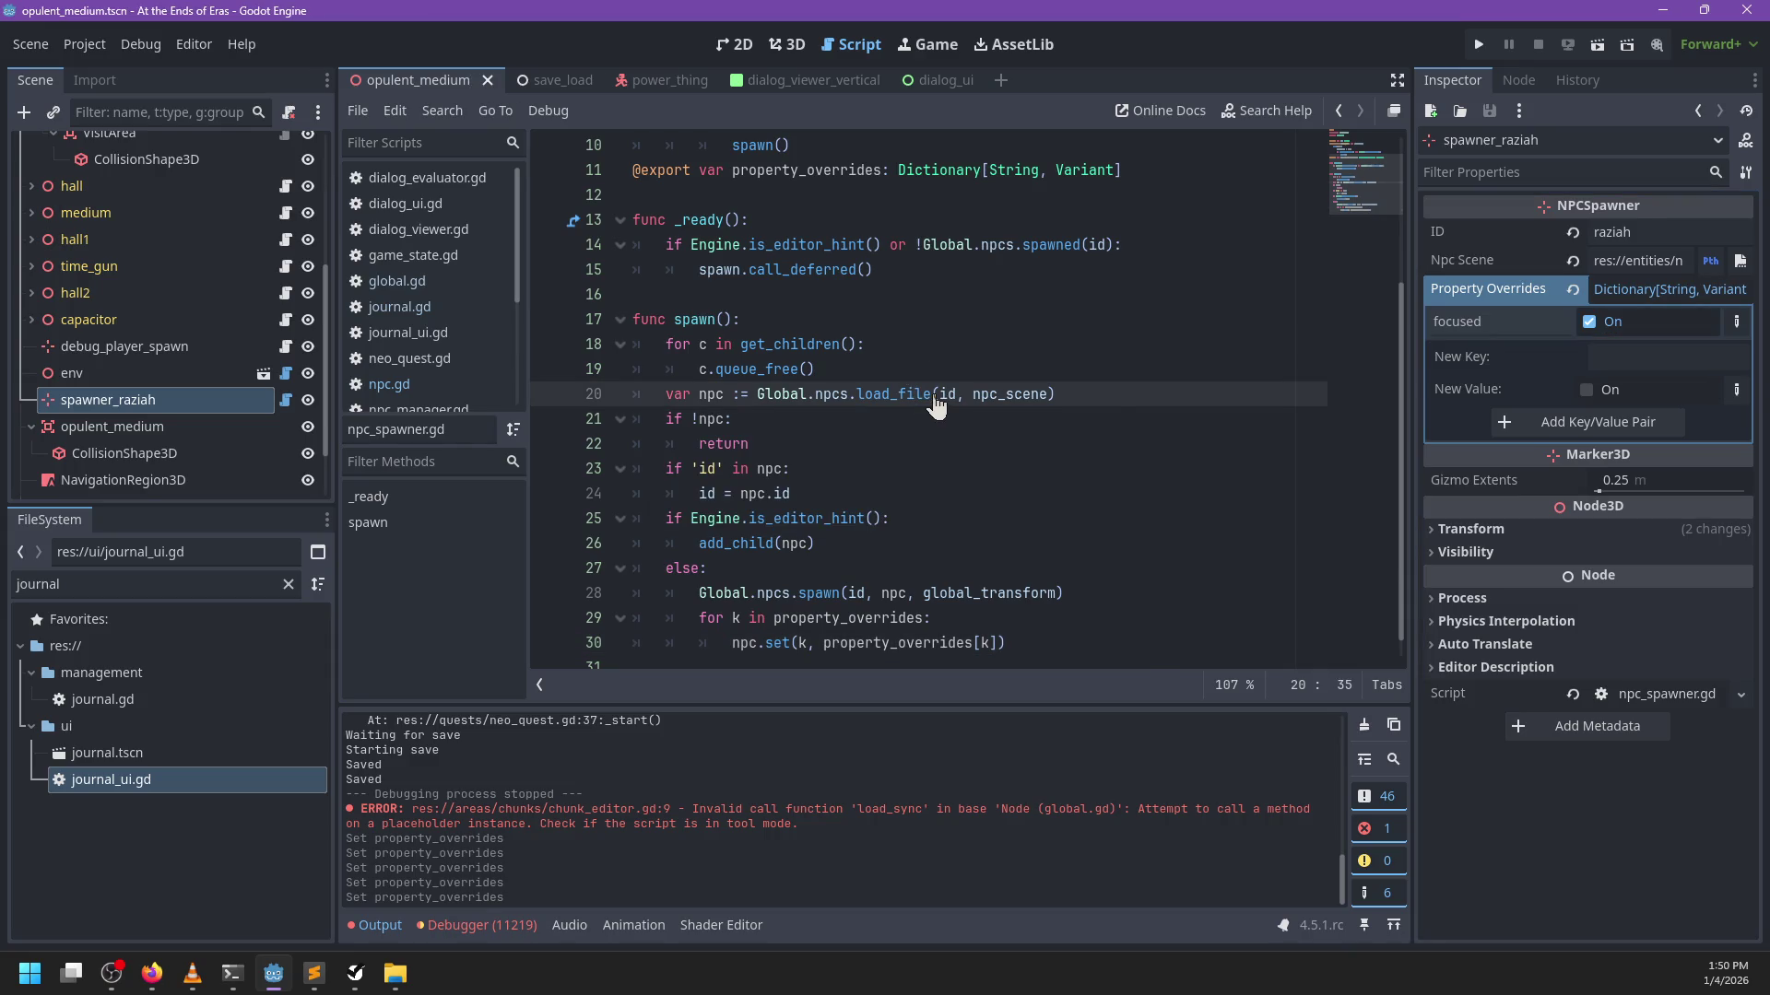
Open opulent_medium.gd from the script list
scroll(463, 318, "down", 3)
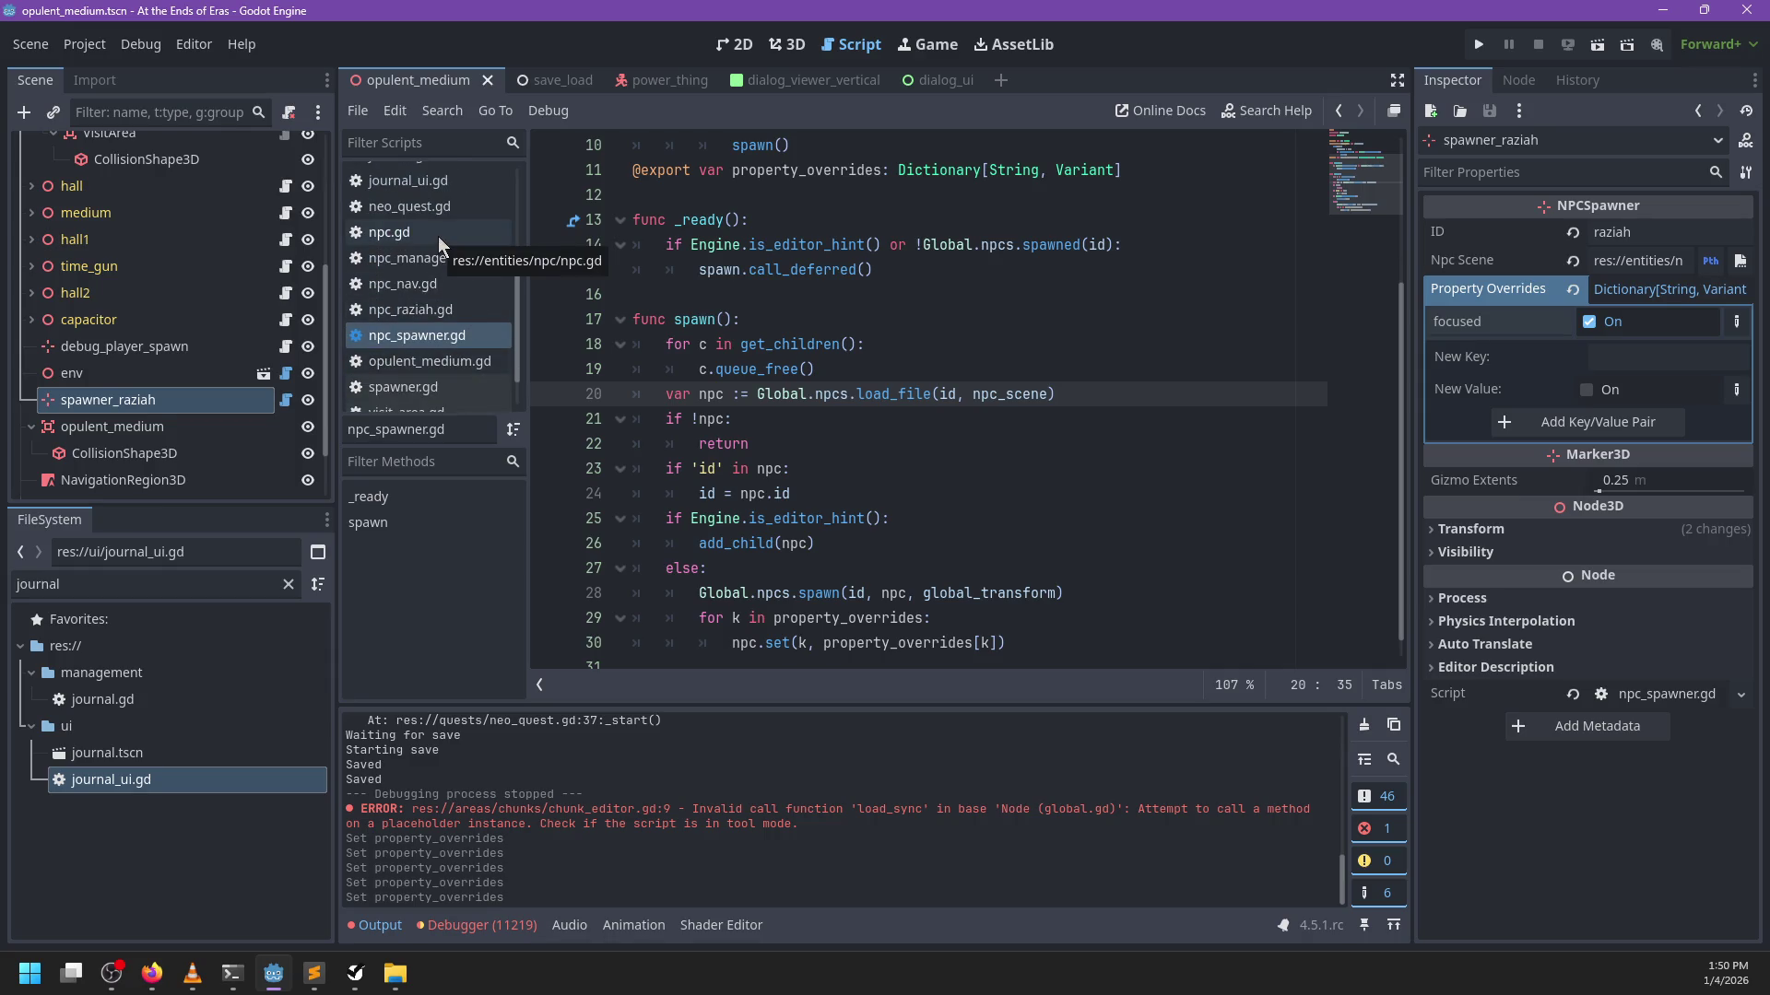
scroll(430, 308, "down", 1)
left_click(441, 324)
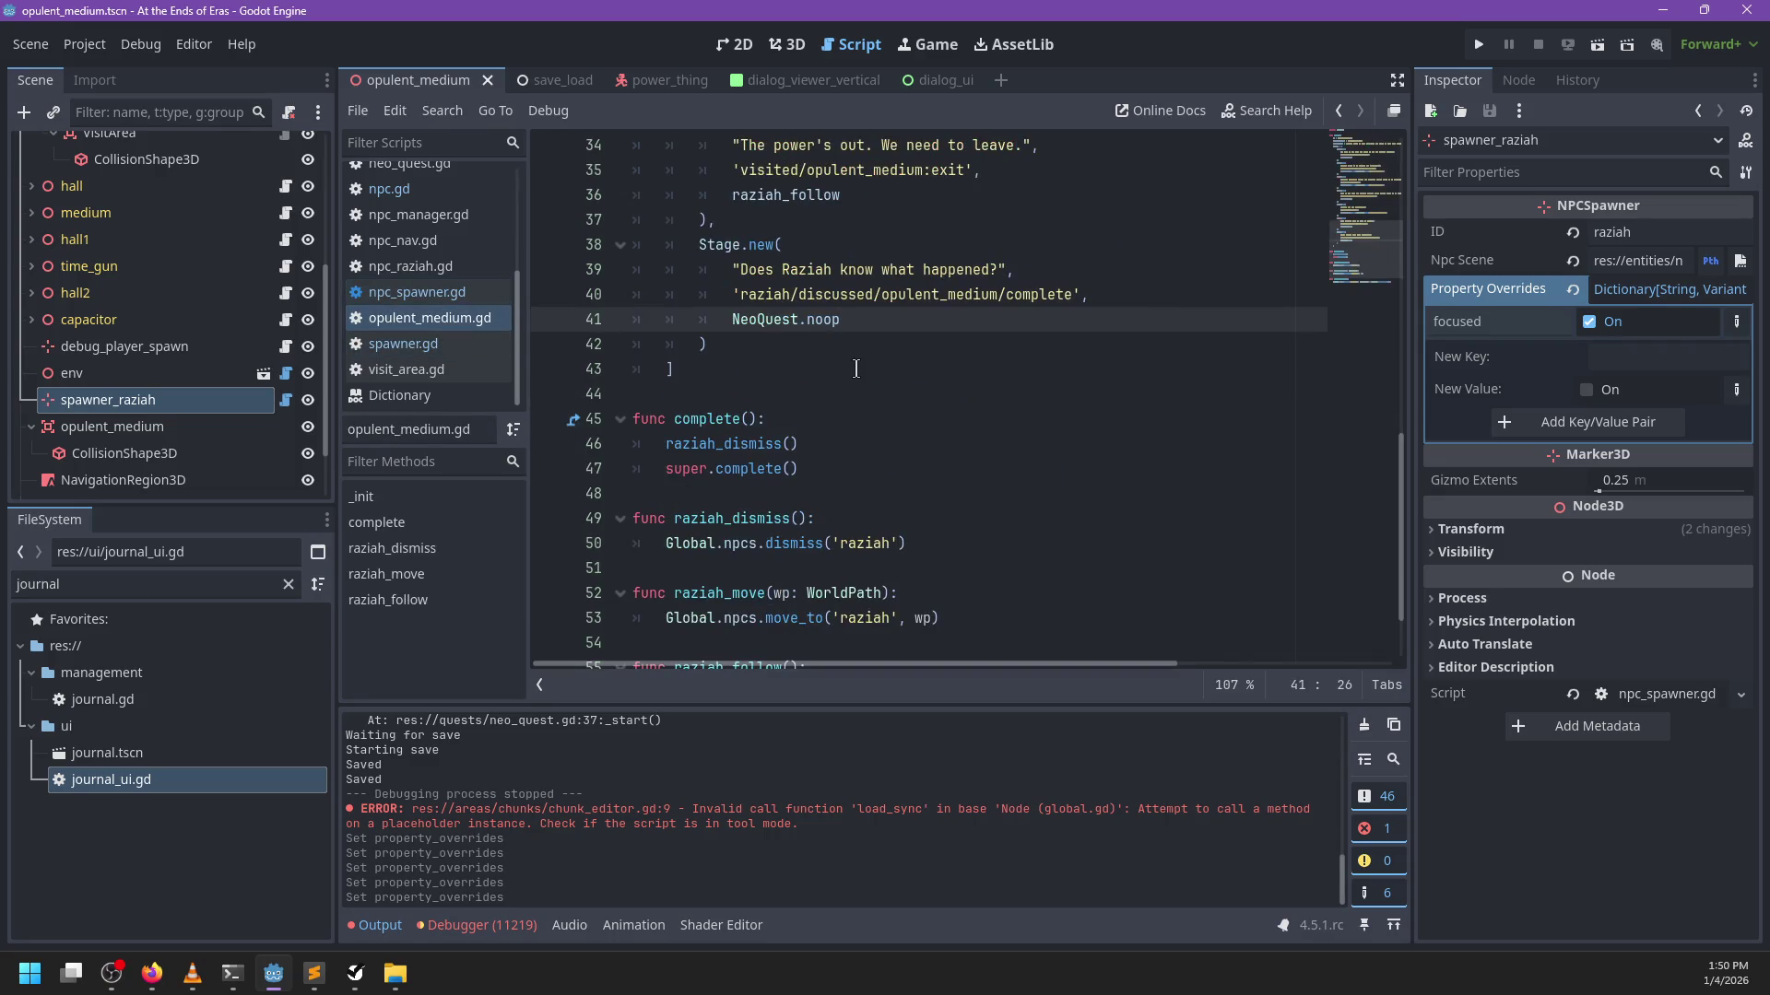
scroll(857, 370, "up", 7)
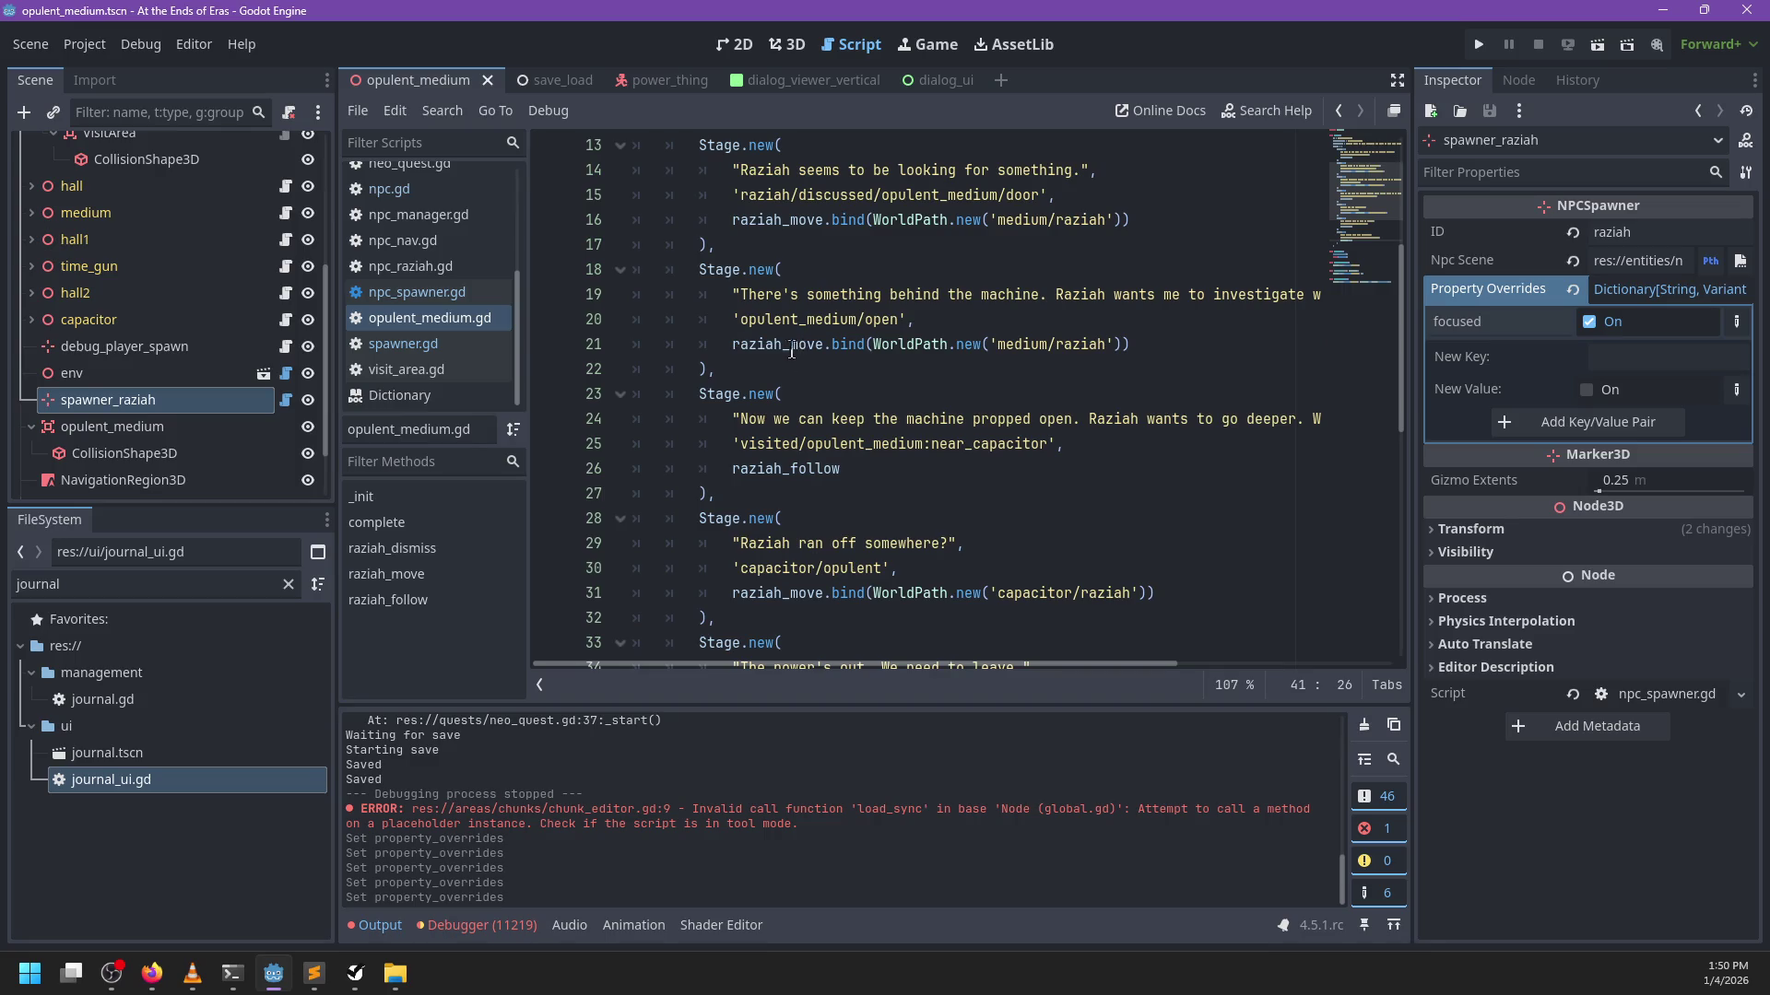
scroll(898, 347, "up", 2)
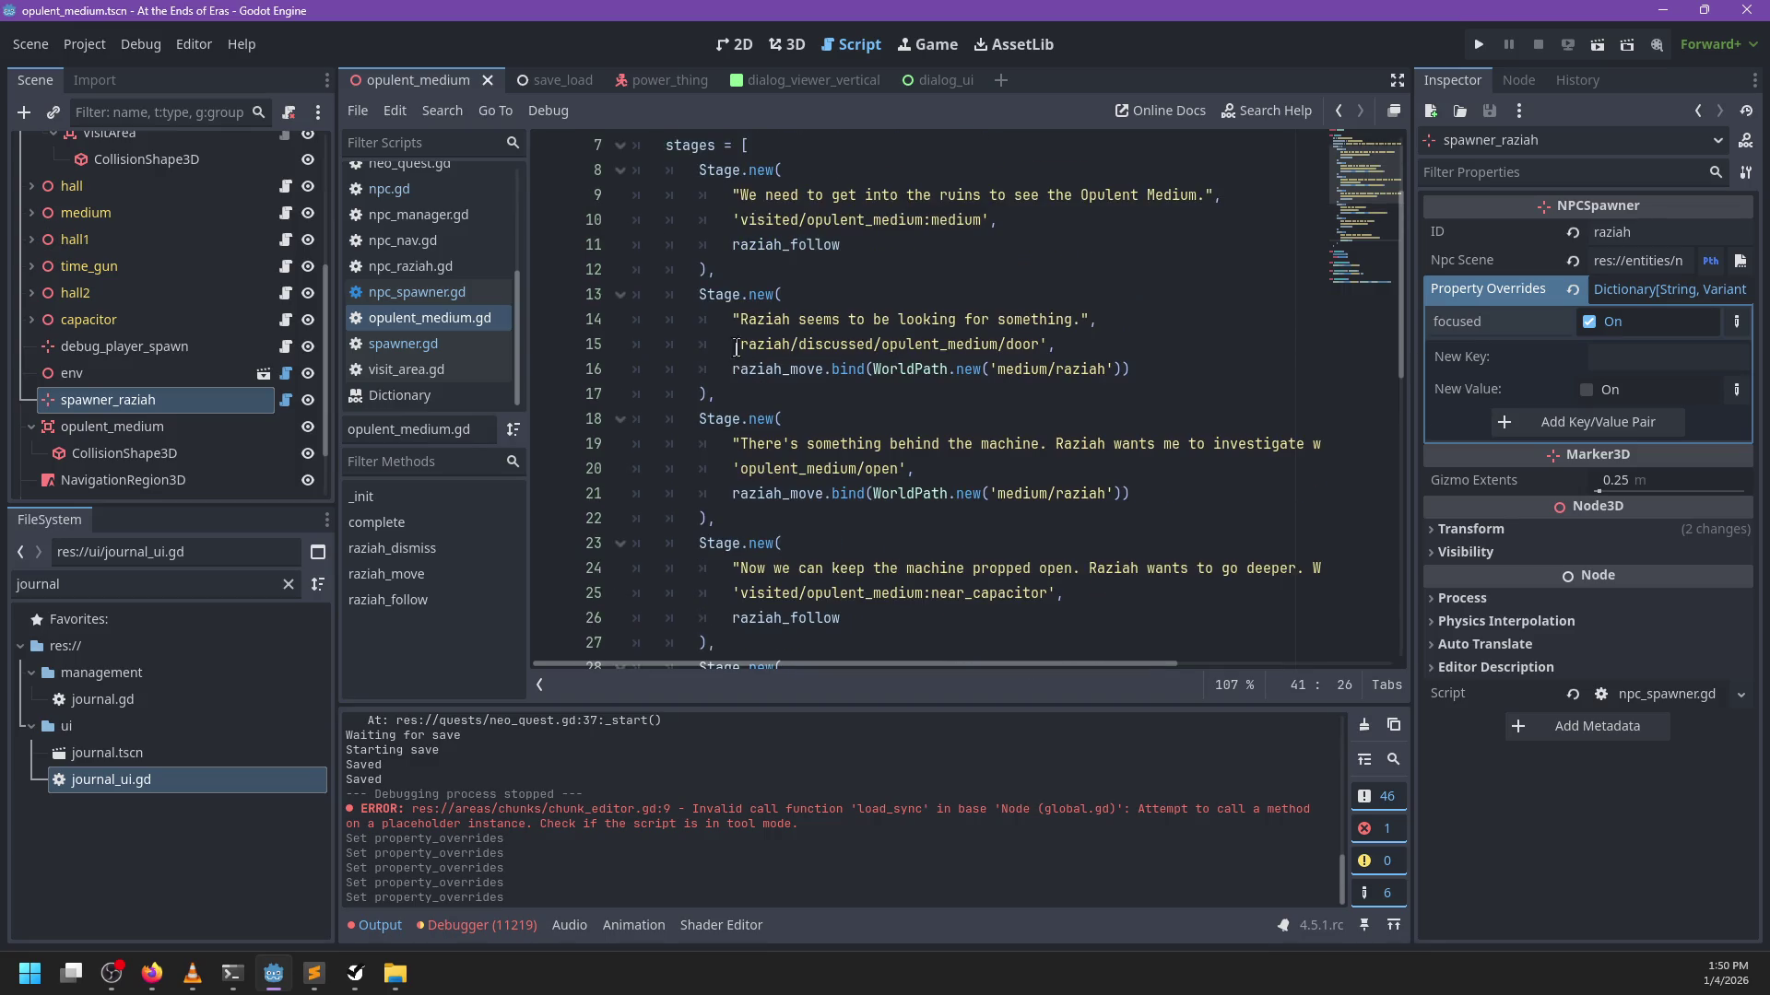
double_click(899, 371)
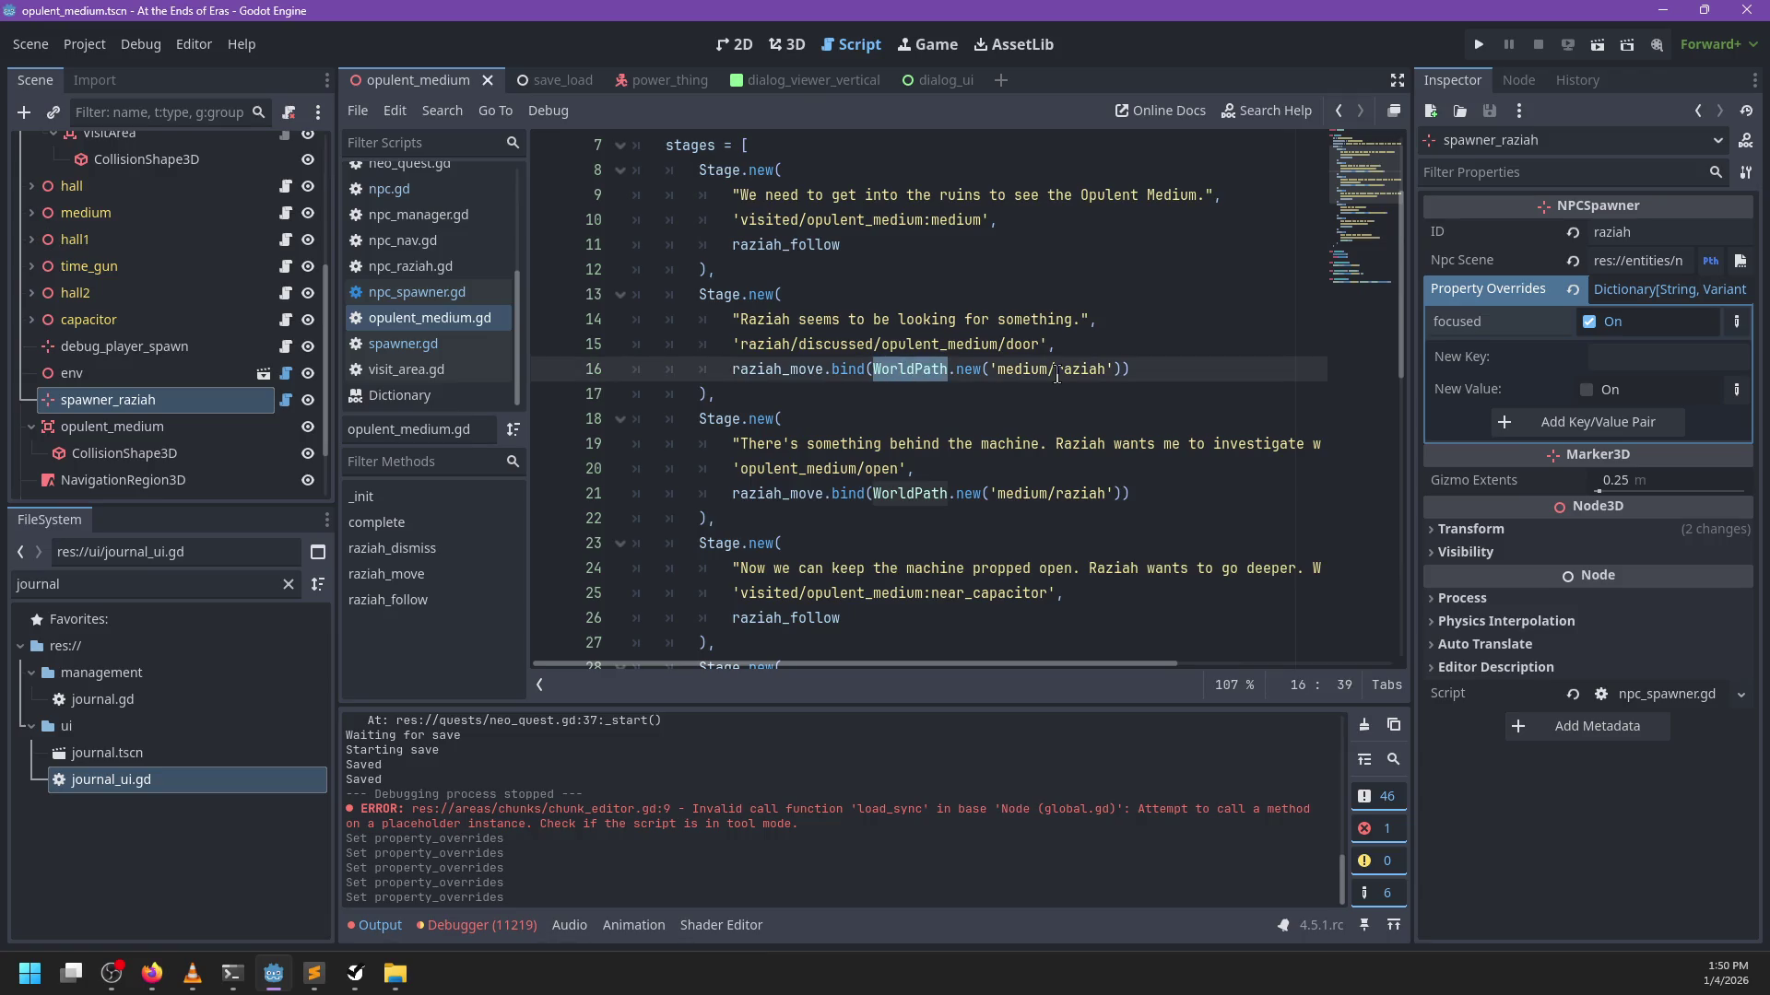
scroll(1003, 376, "up", 1)
scroll(1003, 377, "up", 2)
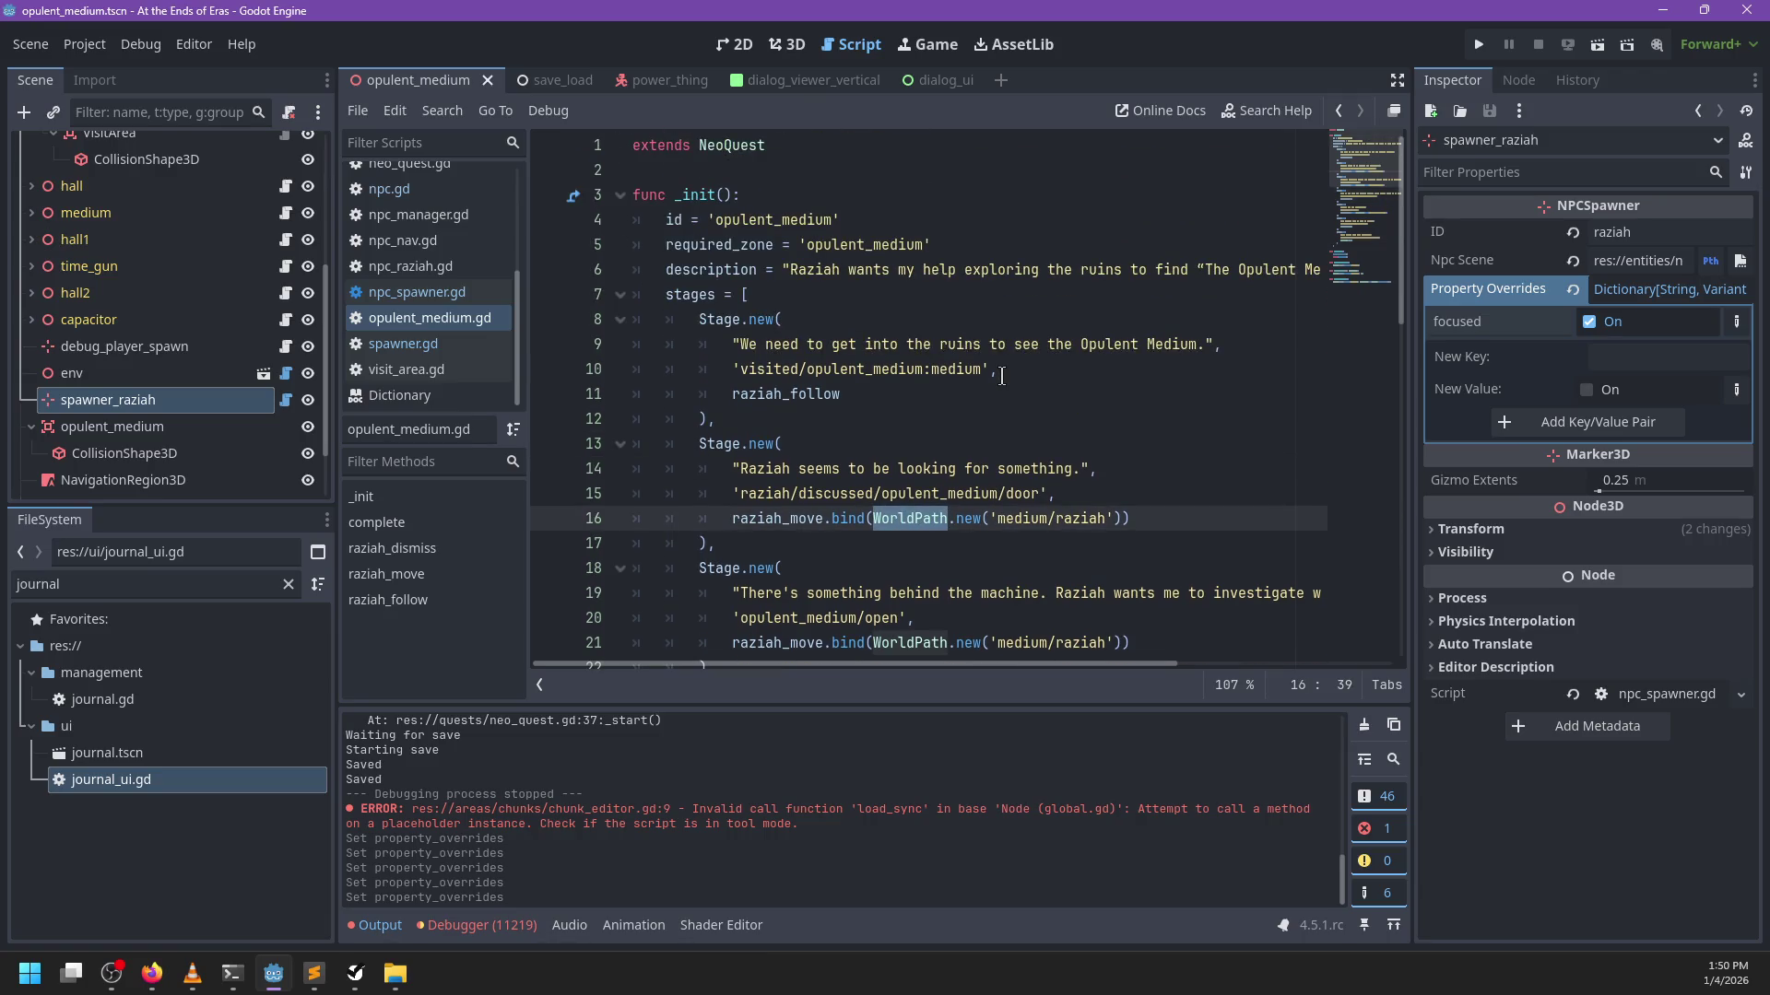
scroll(1002, 376, "down", 5)
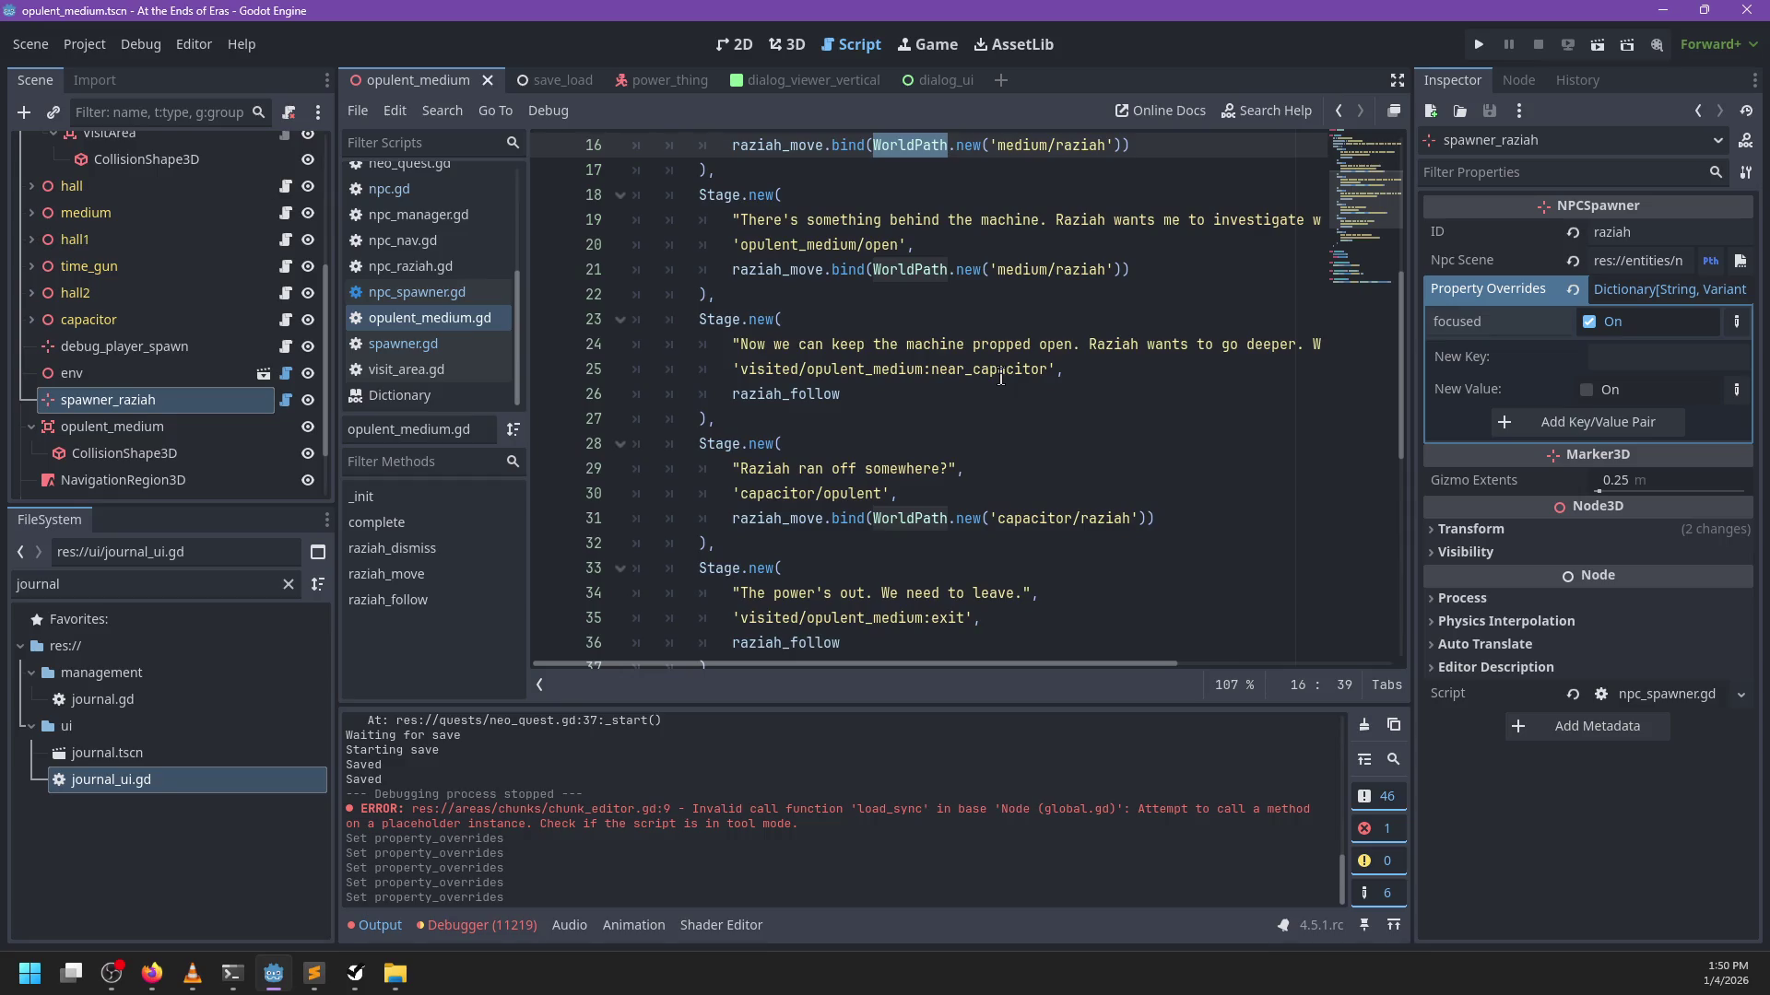
scroll(1001, 376, "down", 2)
left_click(729, 372)
Turn the capacitor's raziah_move.bind into a func() lambda that also sets active_npcs['raziah'].focused = true
type("func:")
key("Return")
key("Up")
type("()")
key("Down")
key("ctrl+Left")
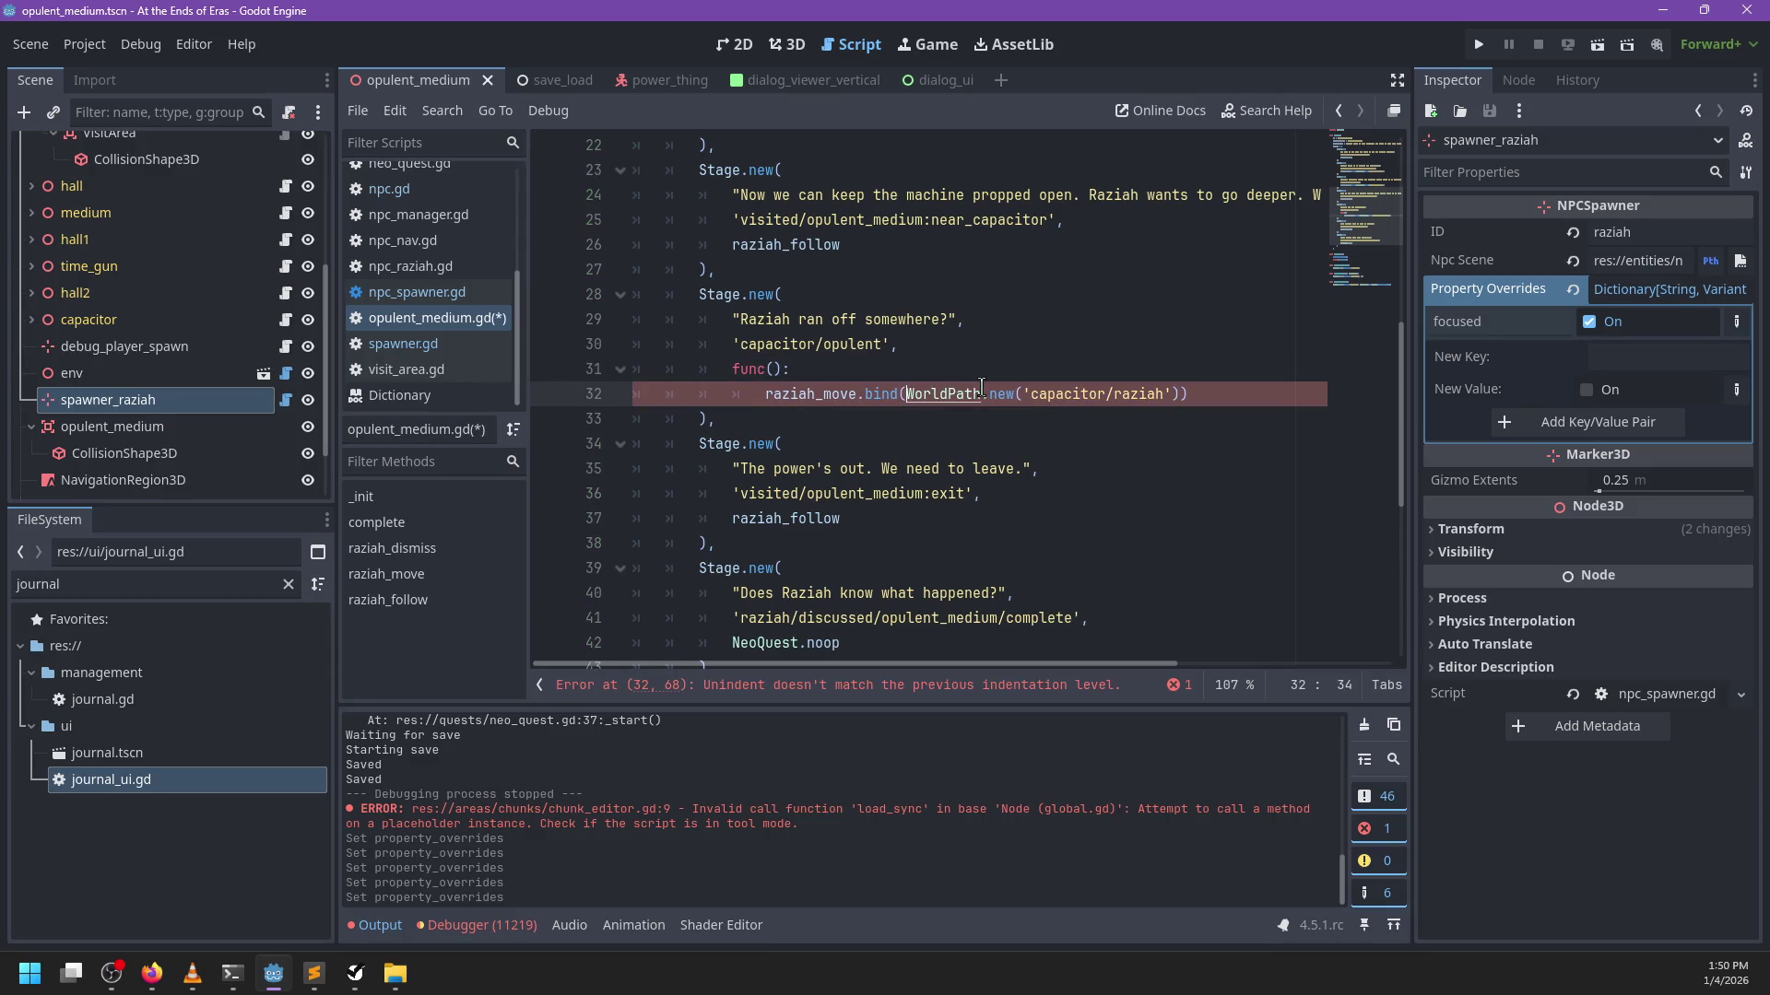
key("Left")
key("BackSpace")
key("BackSpace")
key("BackSpace")
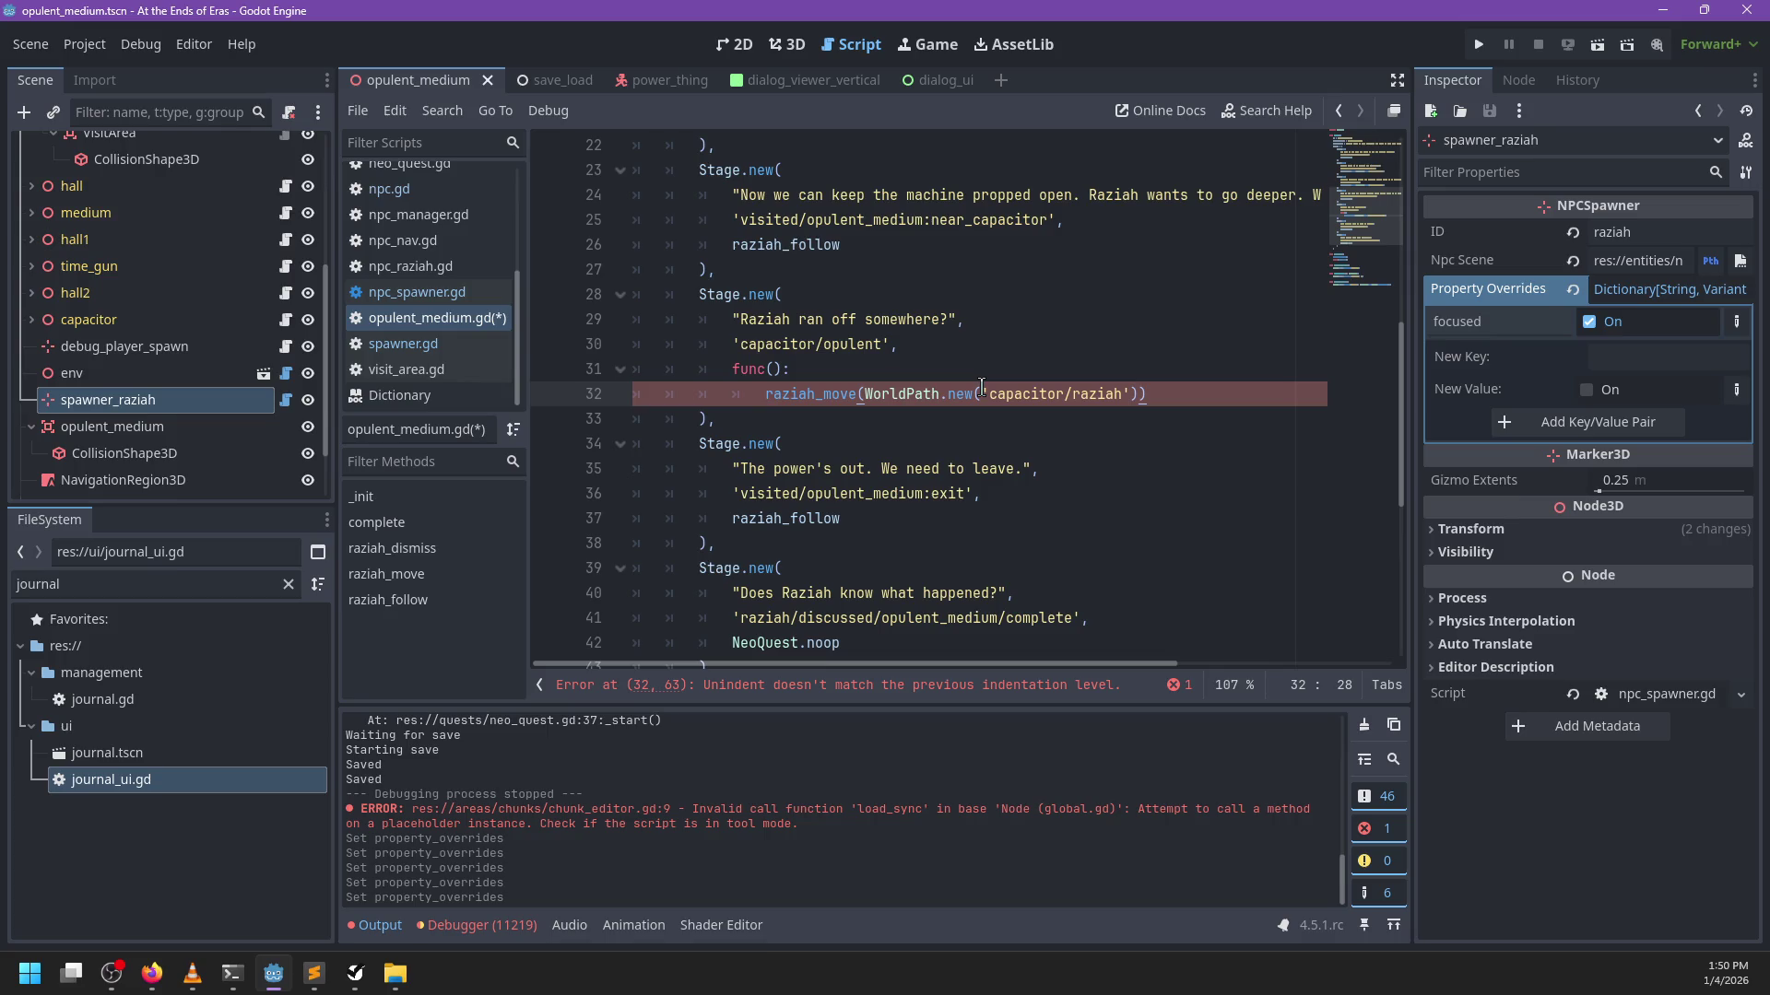
key("ctrl+Return")
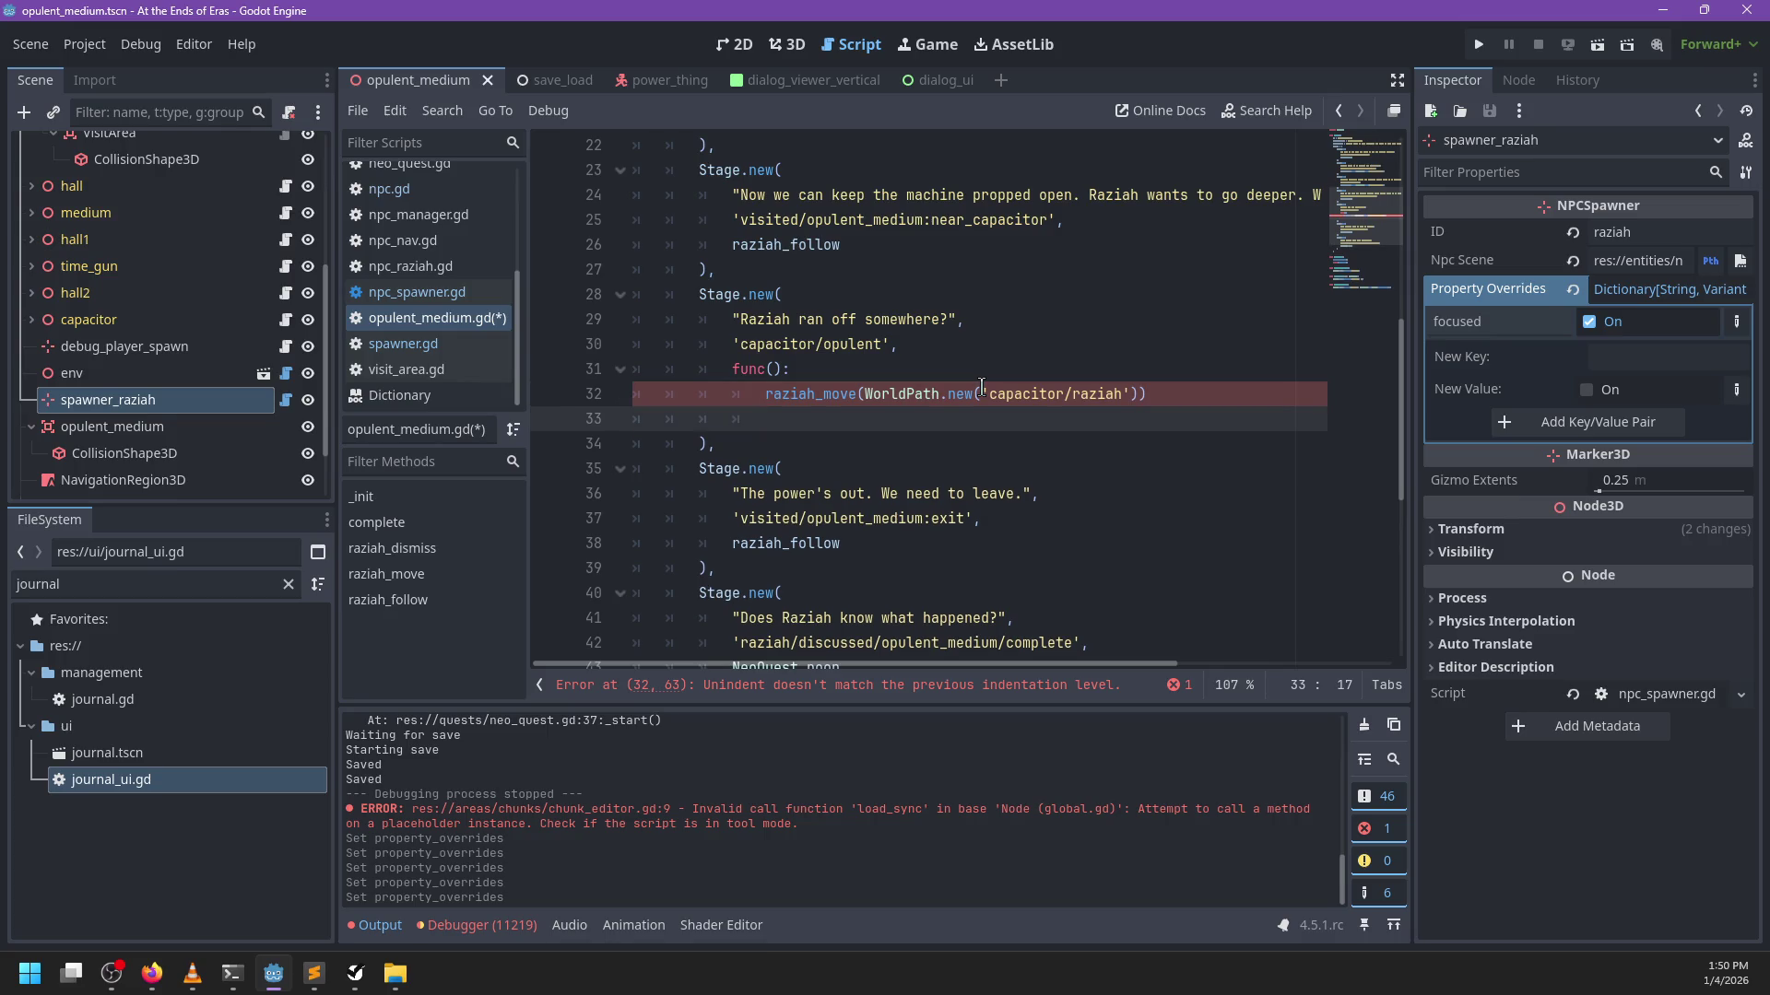
key("BackSpace")
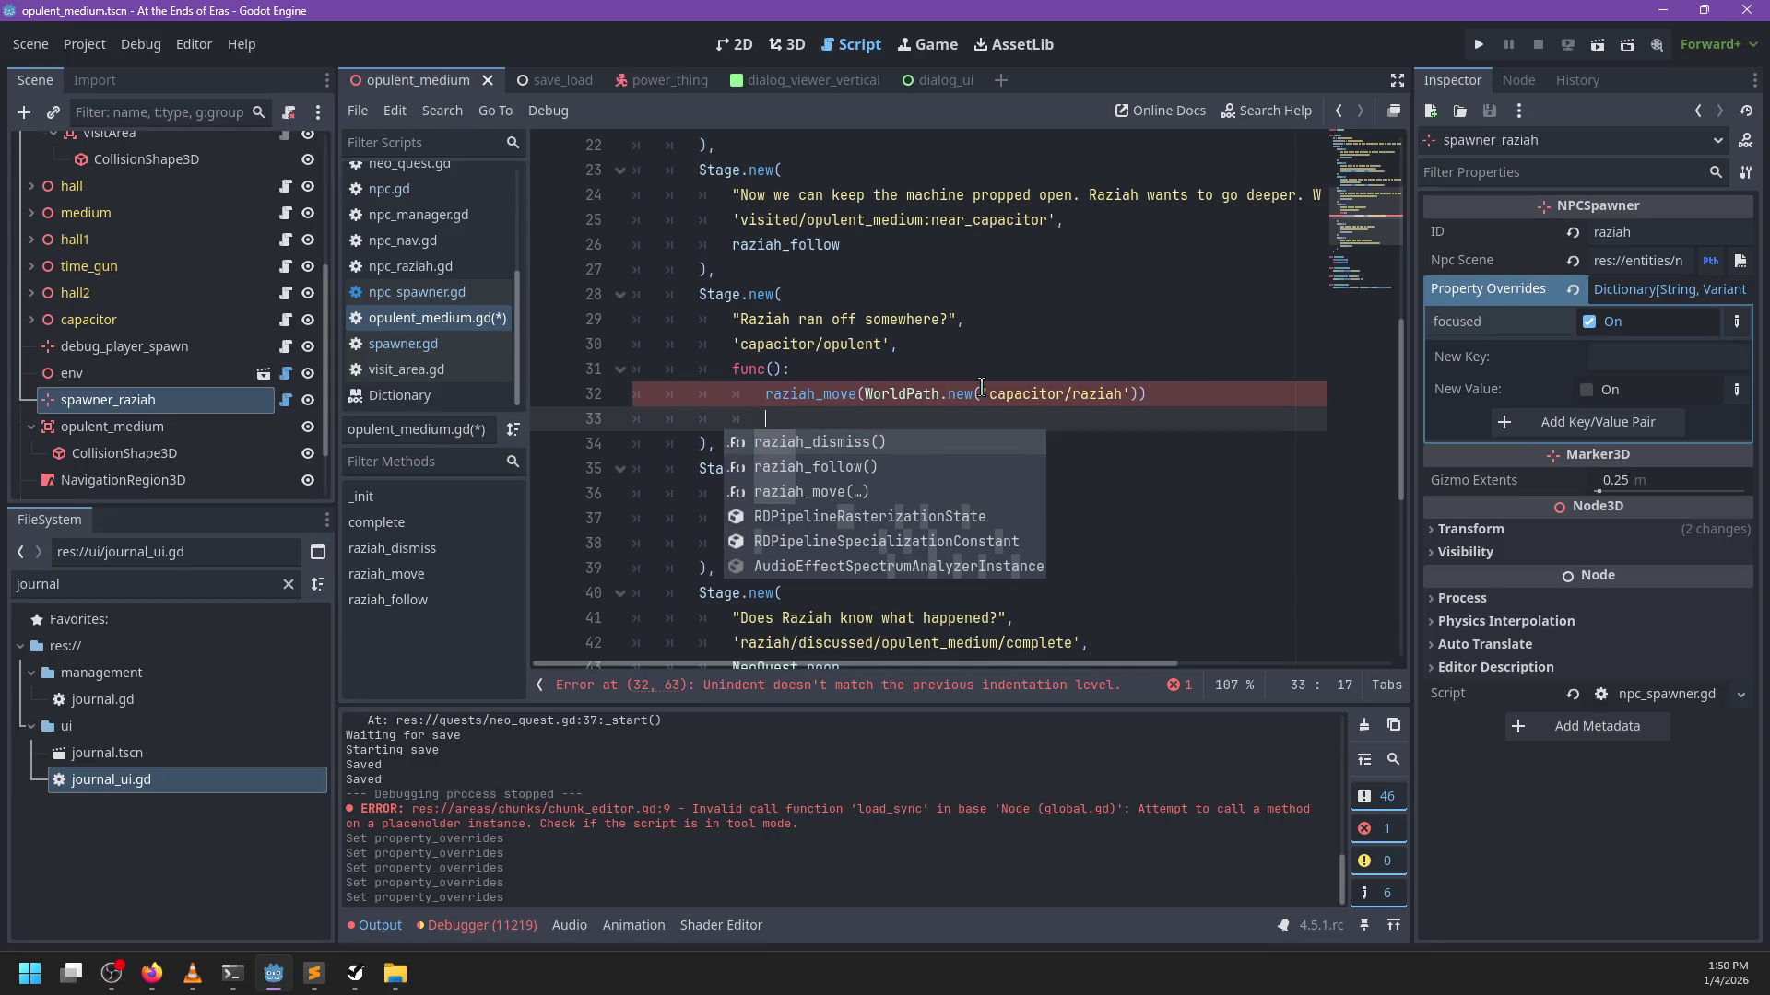
type("Global.npc")
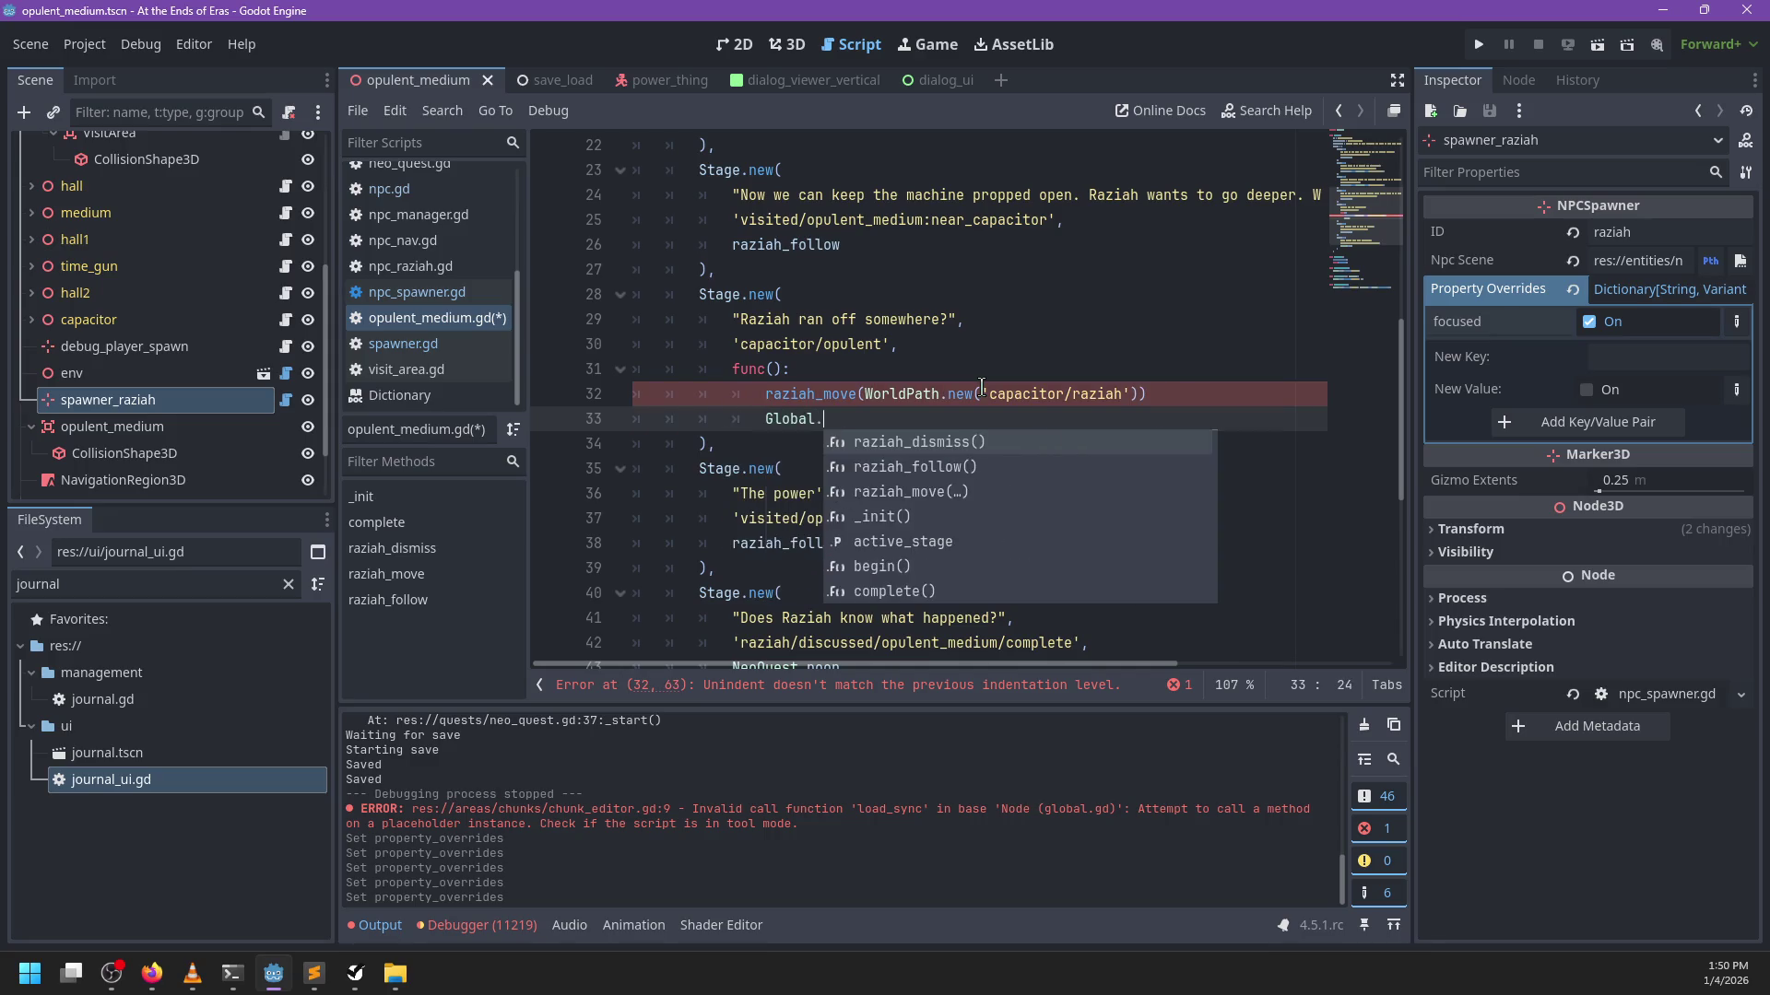
type("s.a")
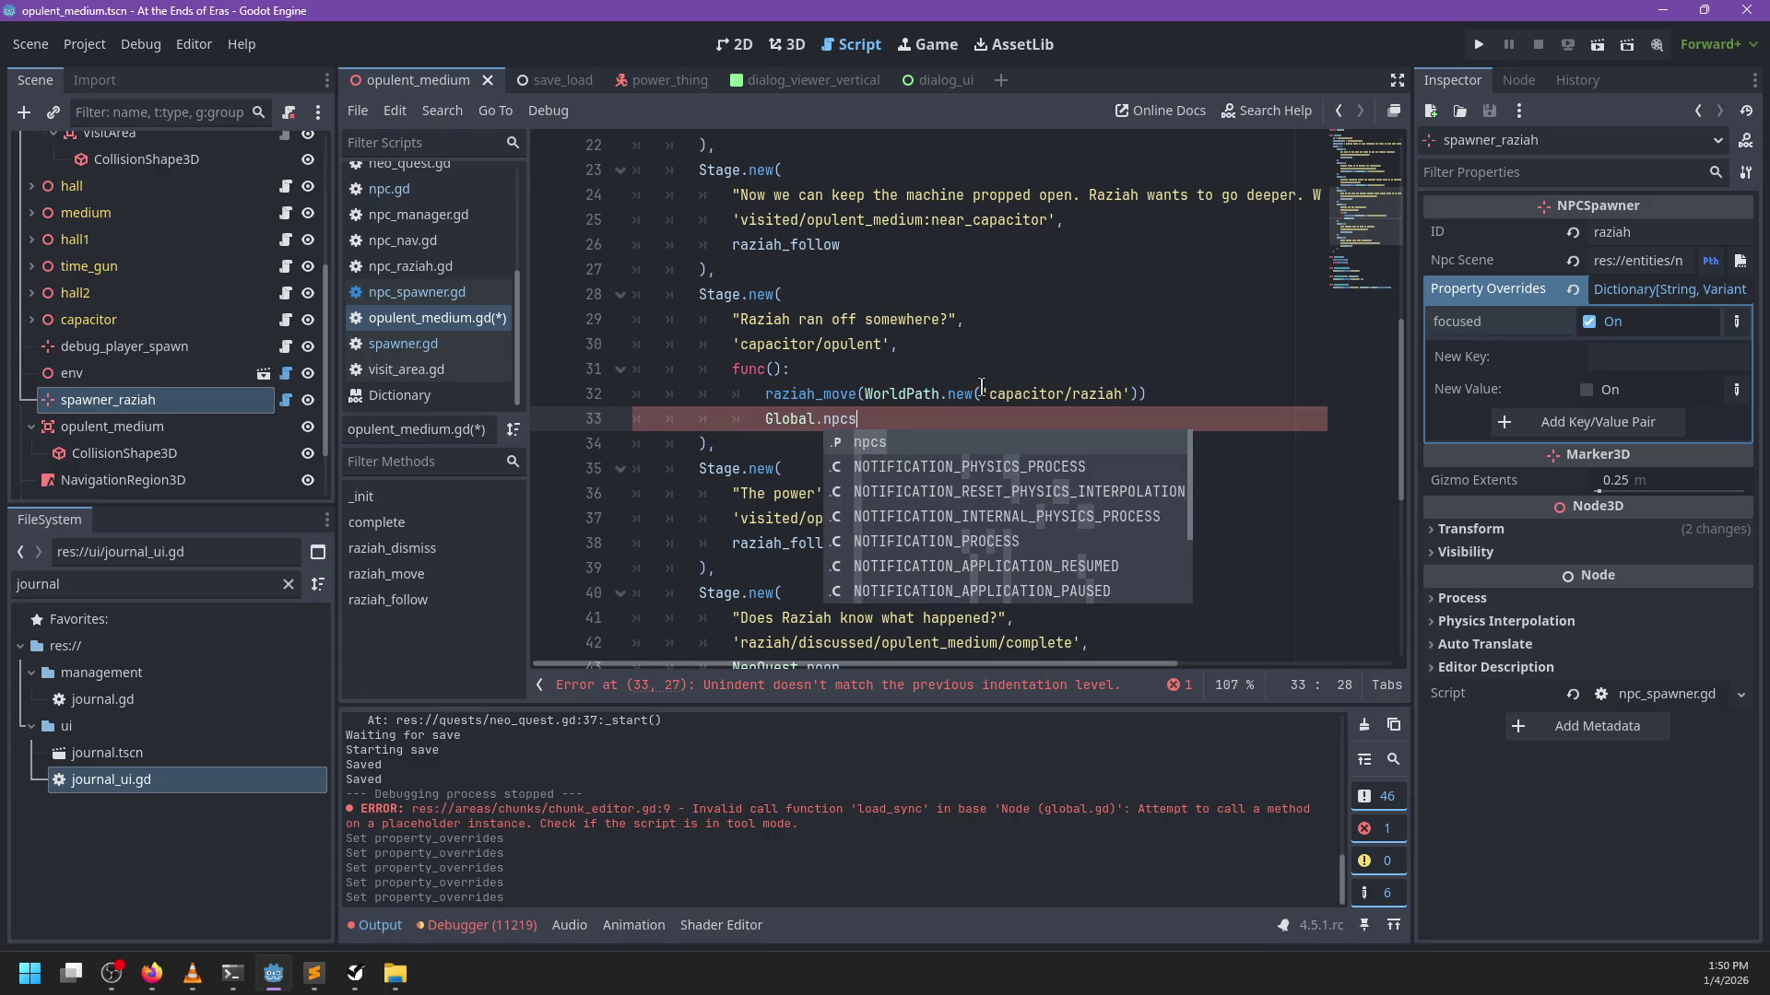
key("Return")
type("['razia")
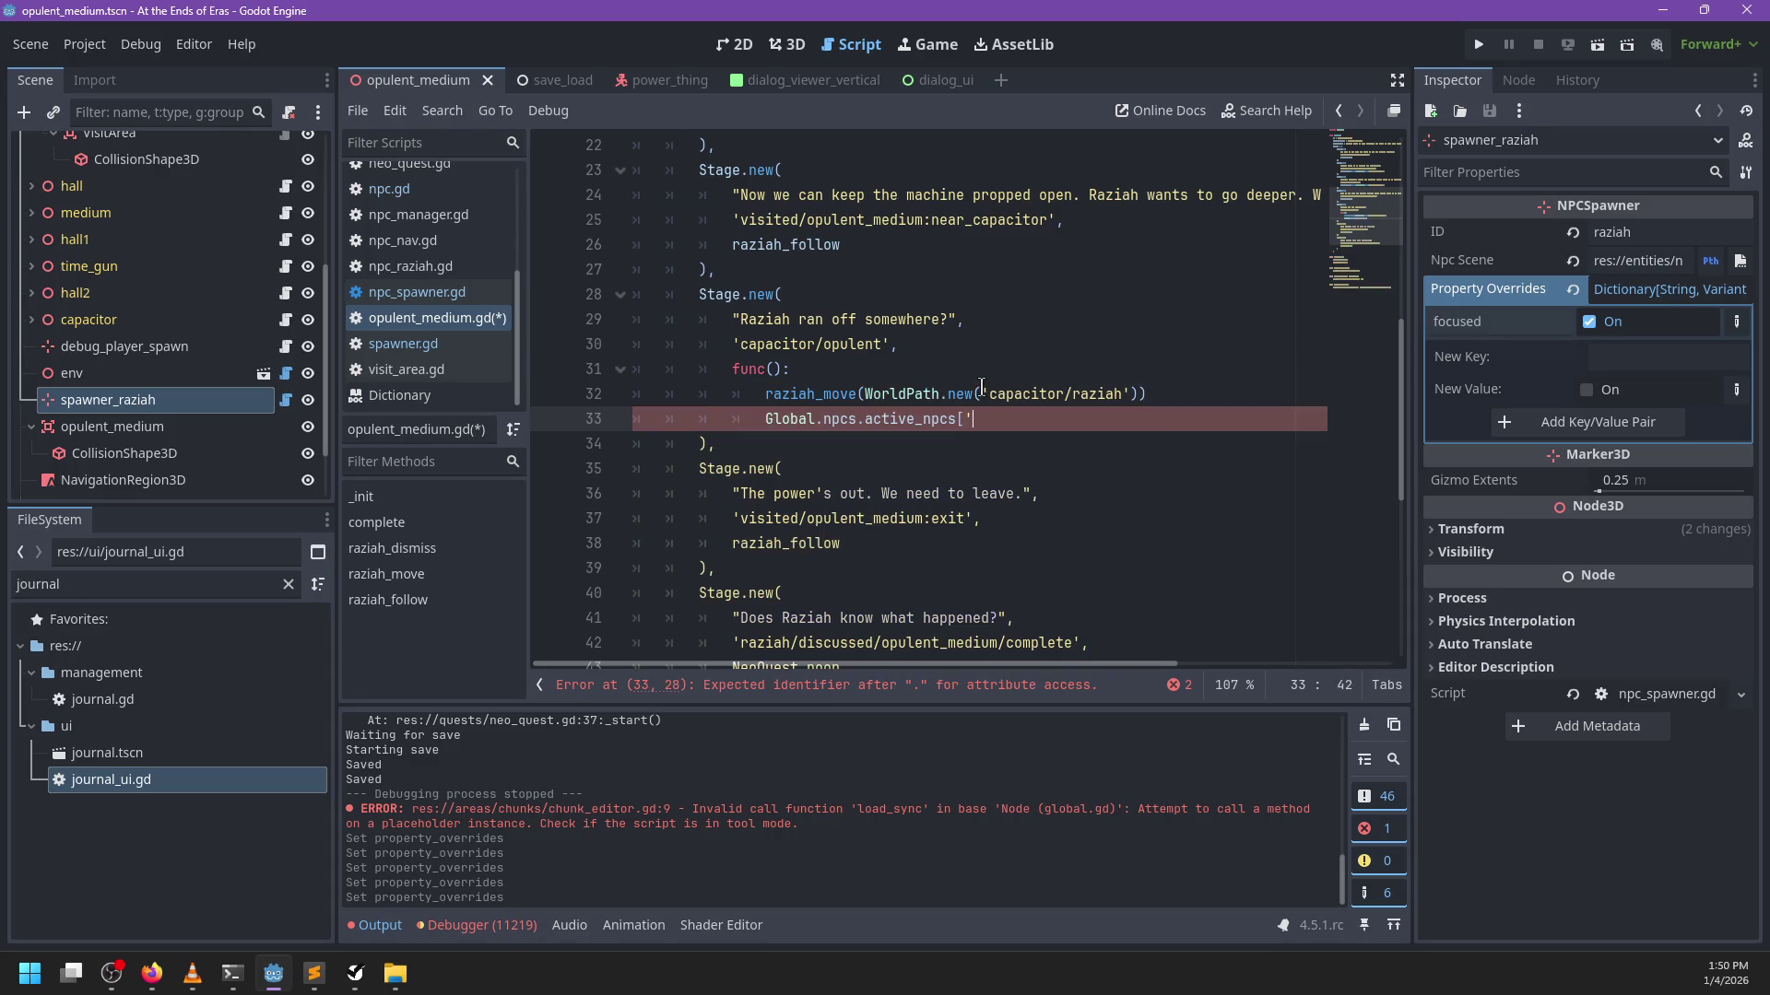
type("h'].")
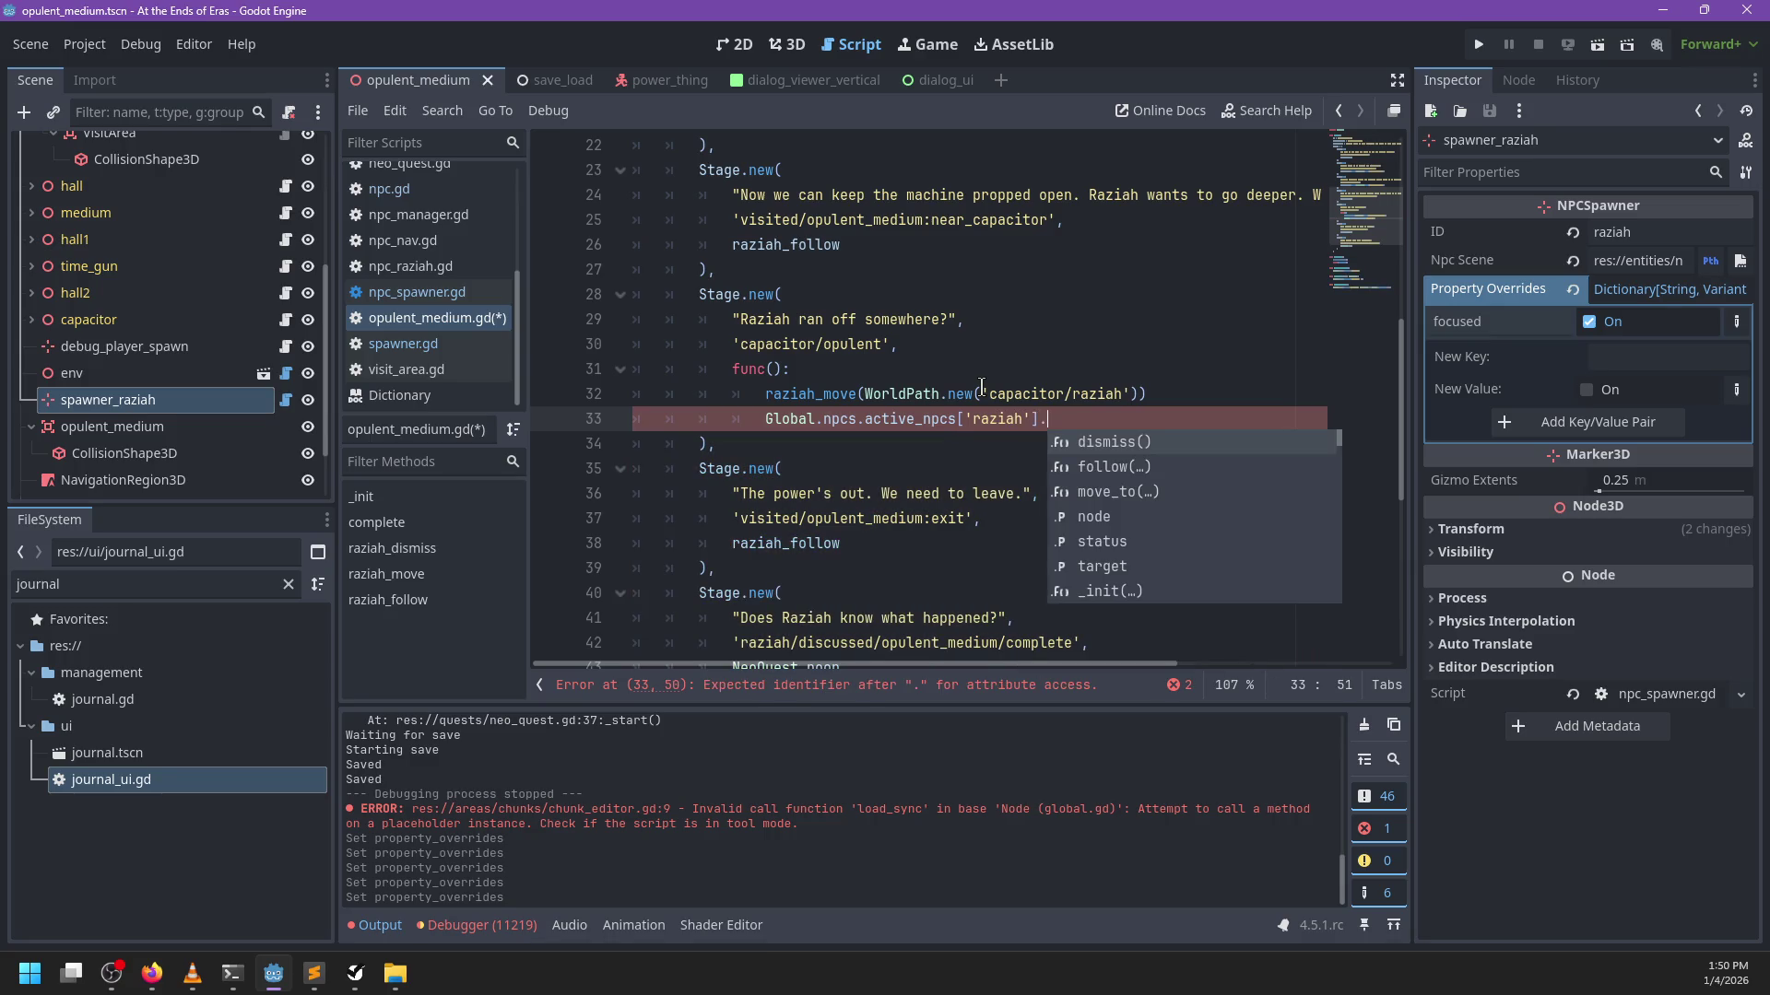
type("focused = ")
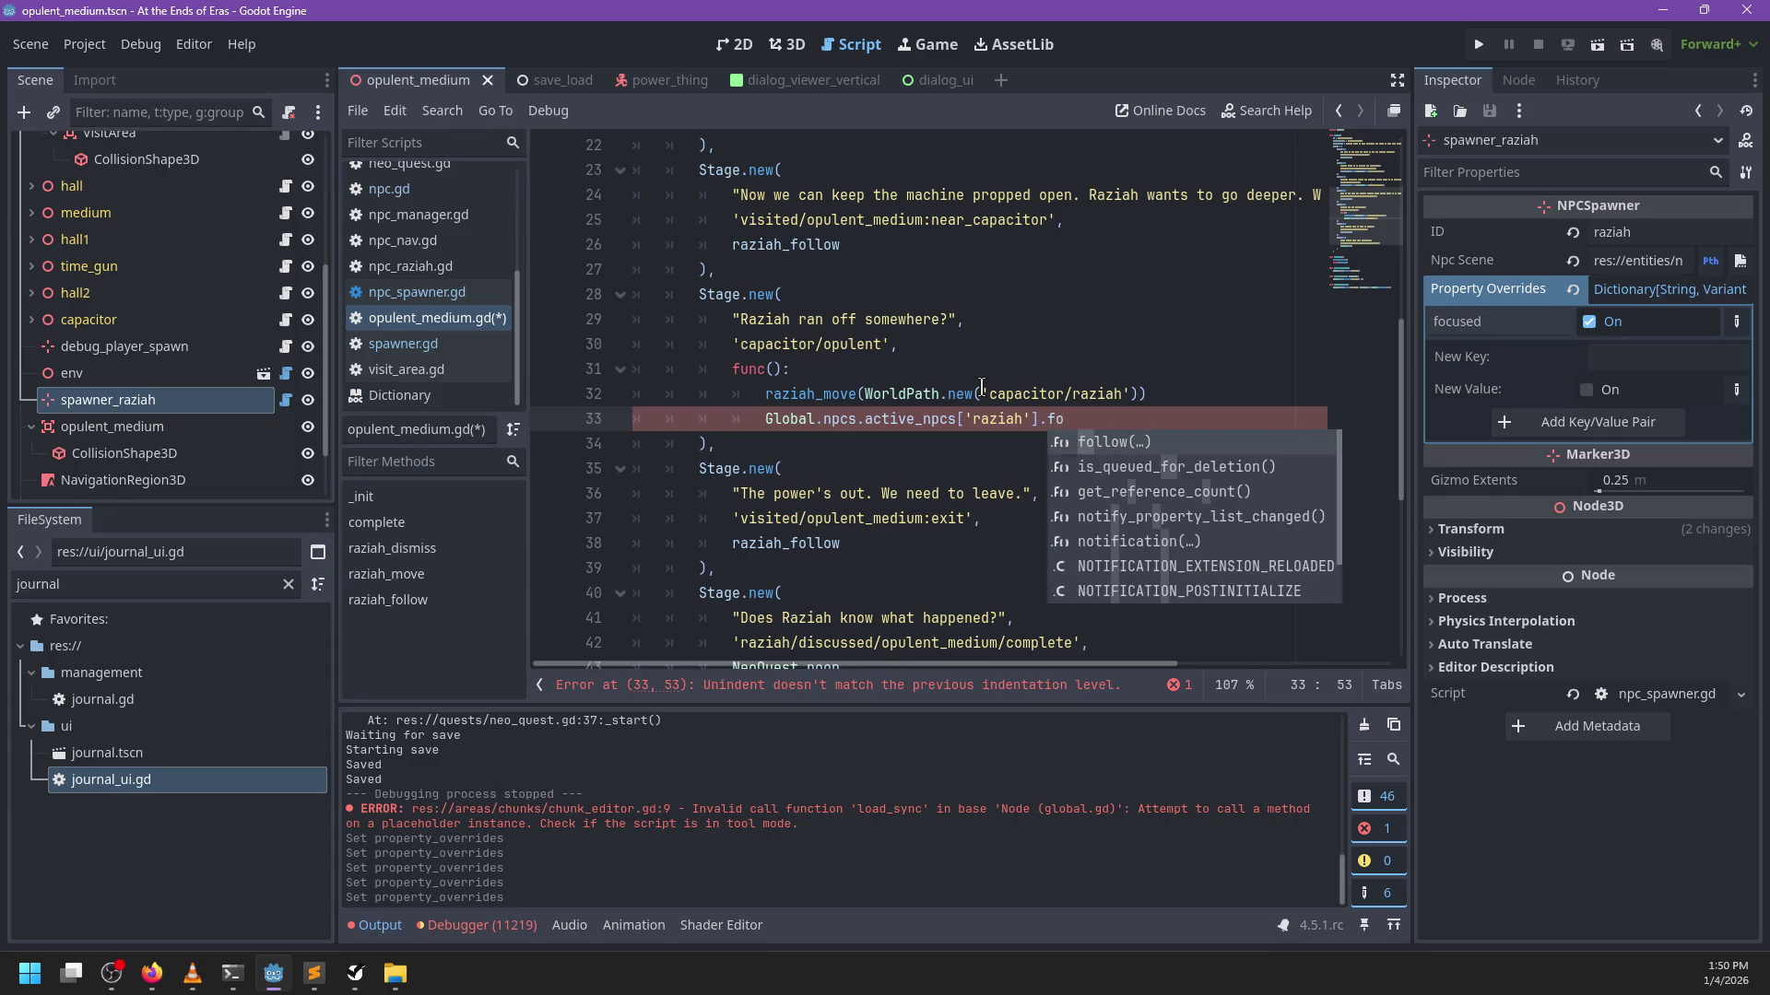
type("true")
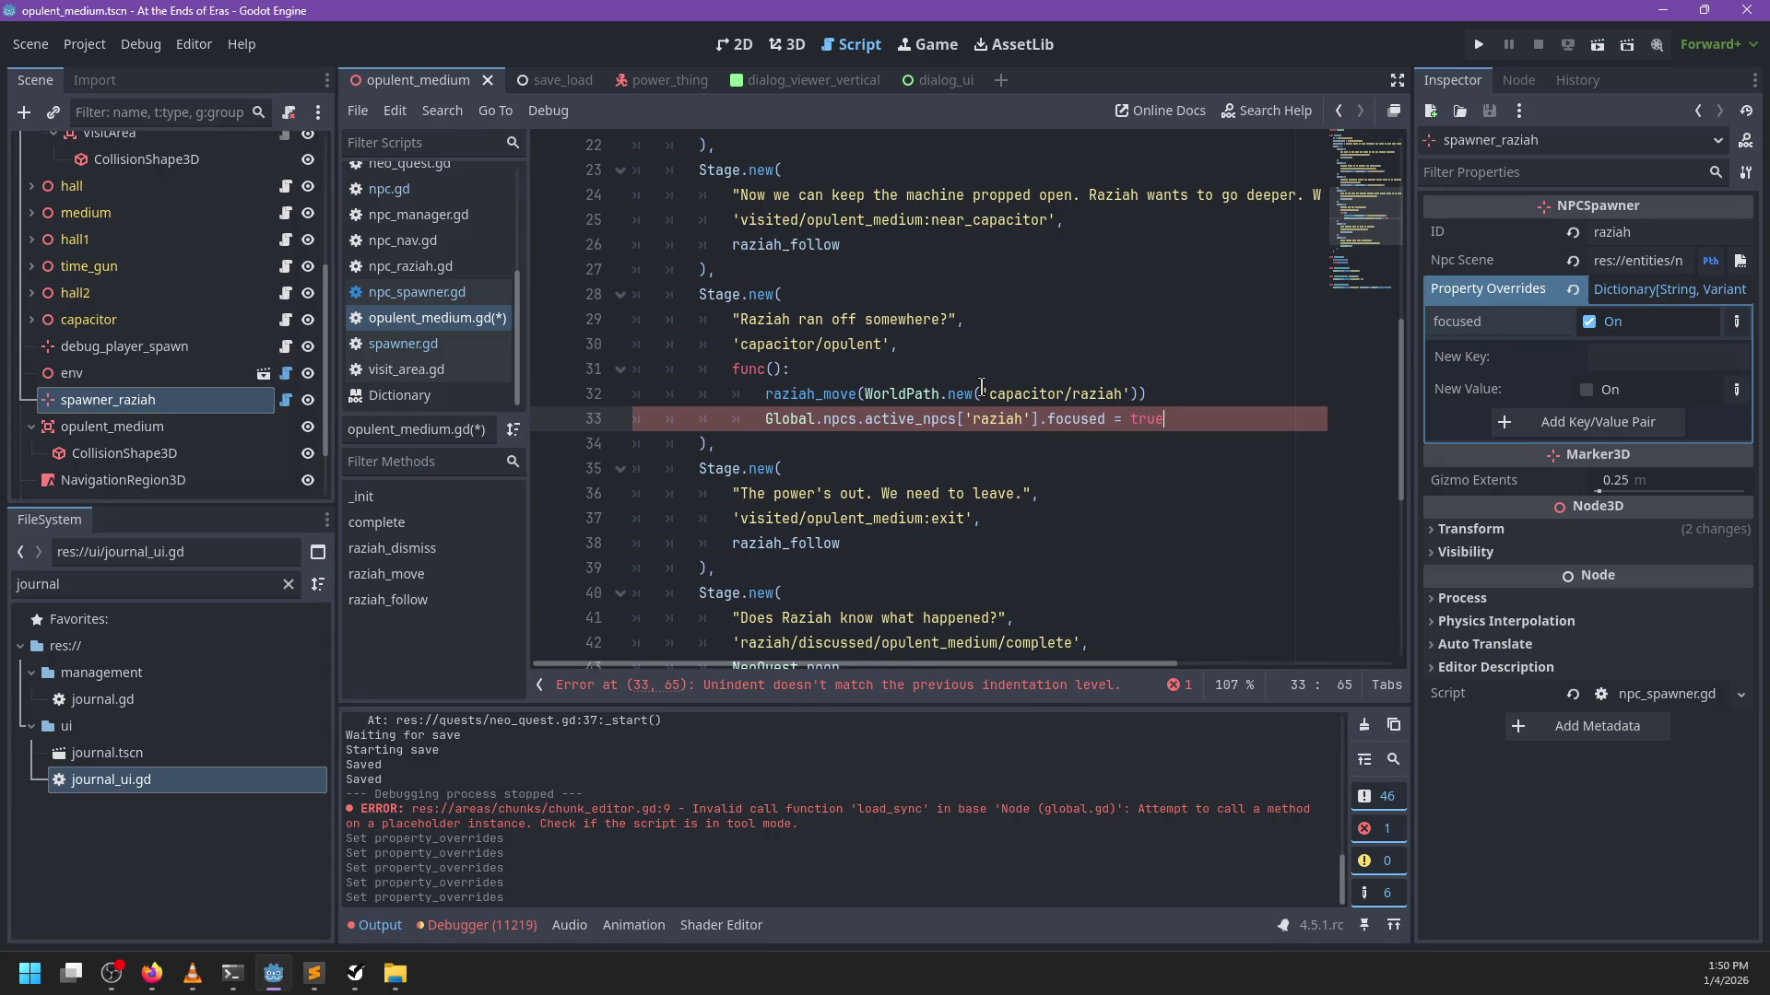
key("shift+Up")
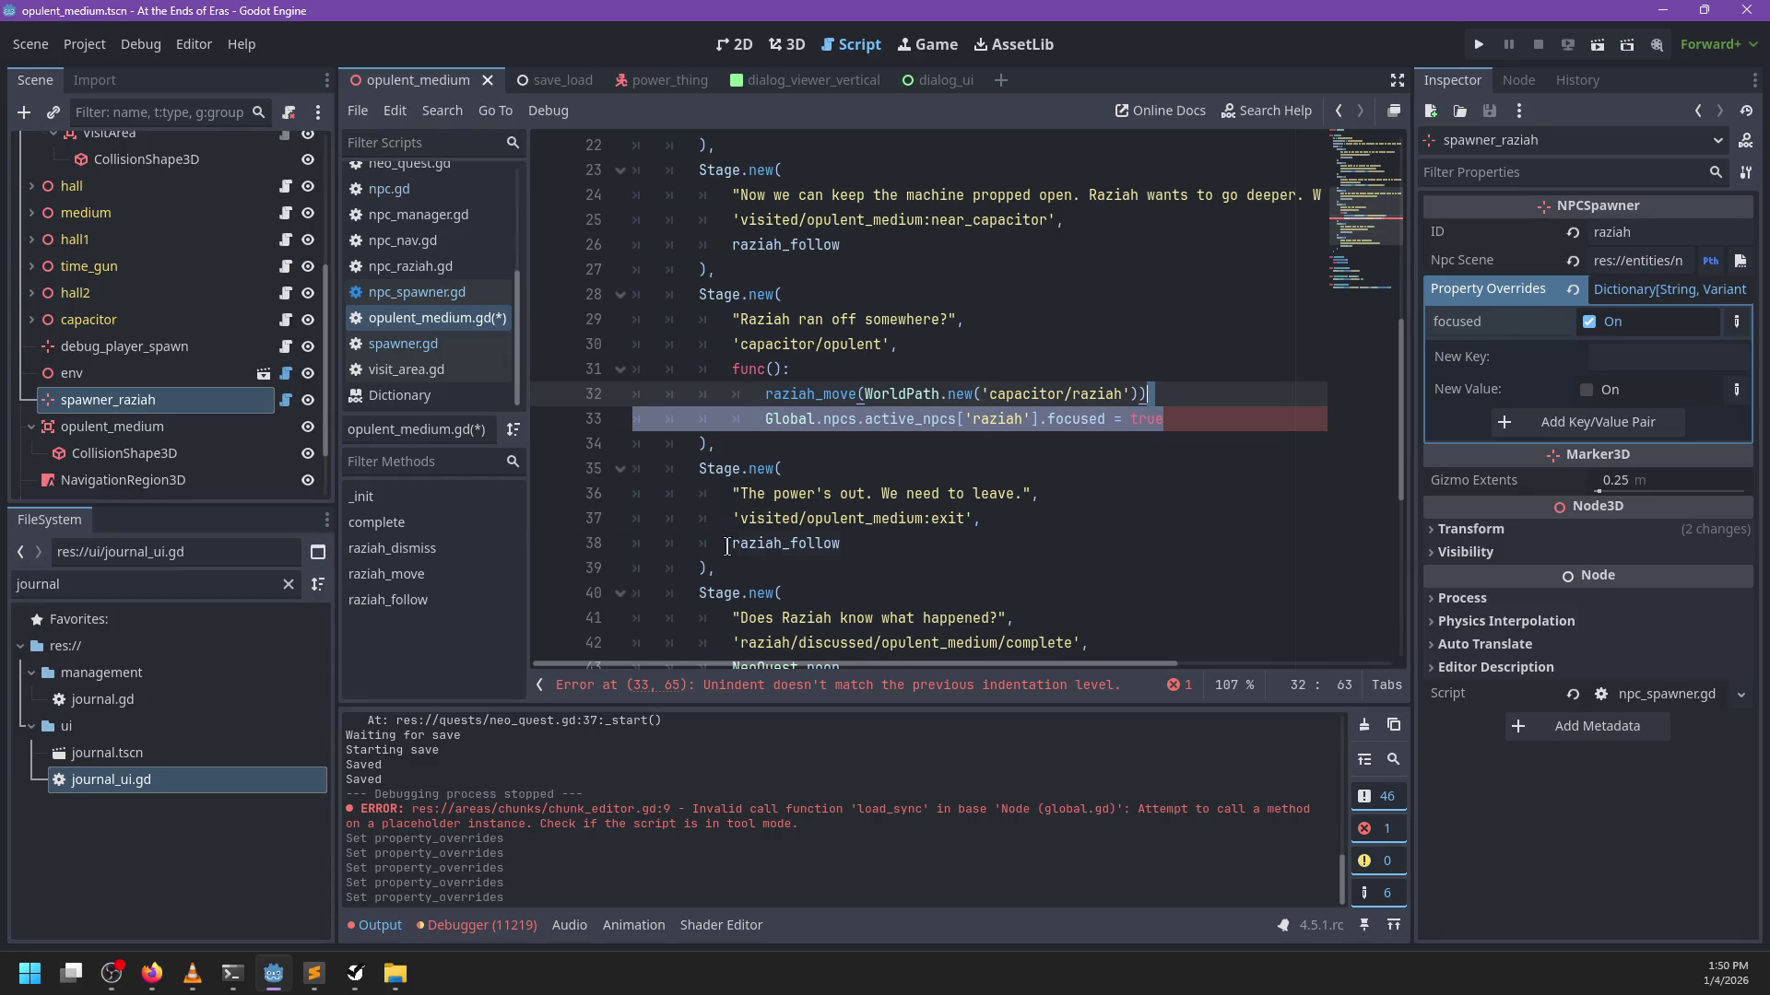
Wrap the exit stage's raziah_follow in a func() lambda that sets Raziah's focused to false
left_click(729, 544)
type("func():")
key("Return")
key("End")
type("()")
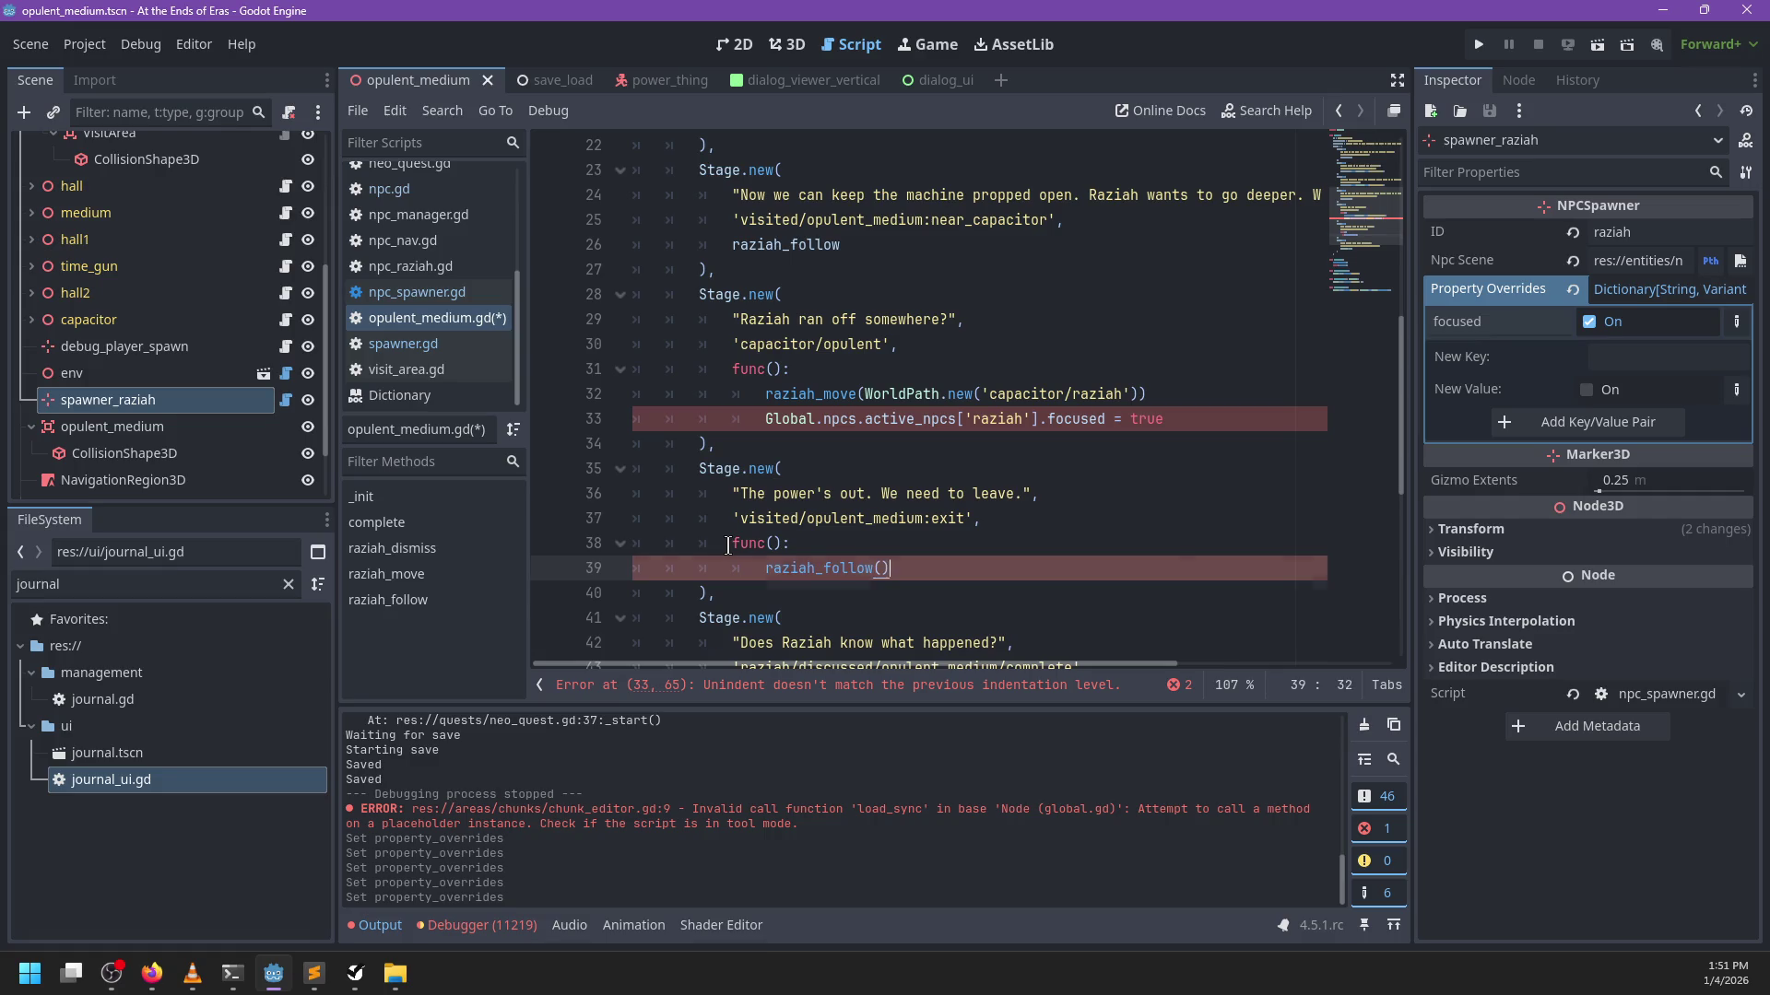
key("Return")
key("ctrl+v")
key("BackSpace")
key("BackSpace")
key("BackSpace")
type("false")
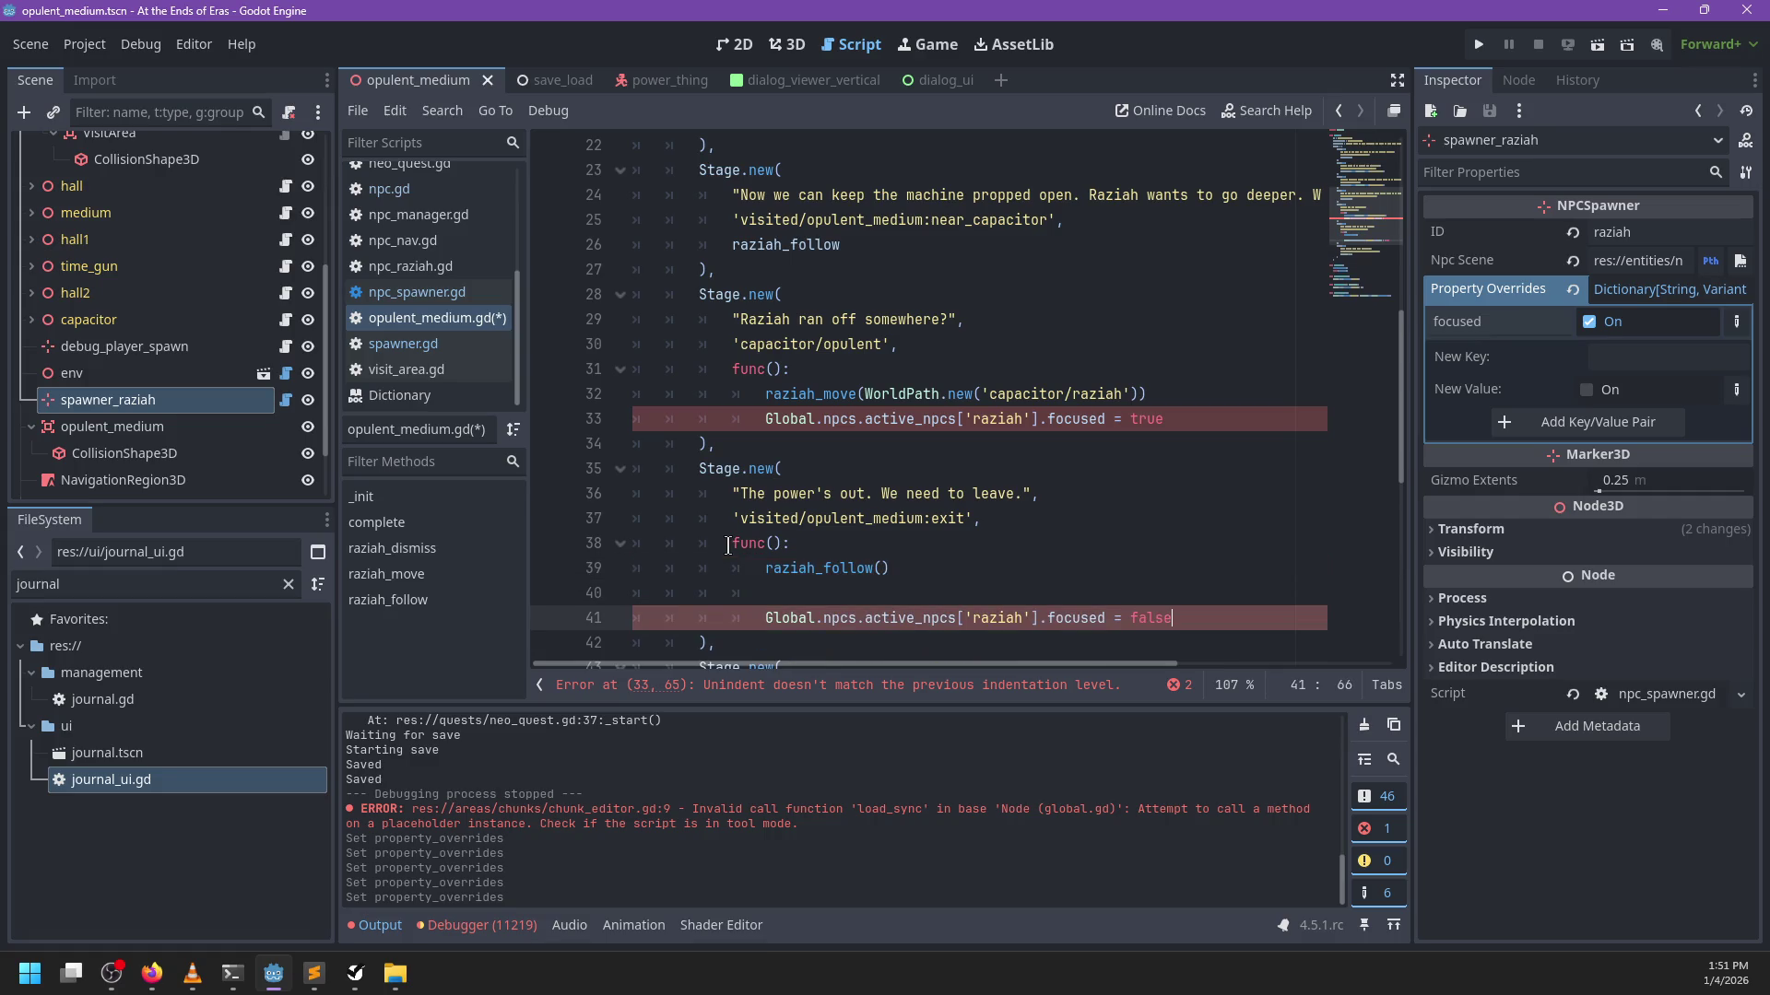
key("Up")
key("BackSpace")
key("BackSpace")
key("BackSpace")
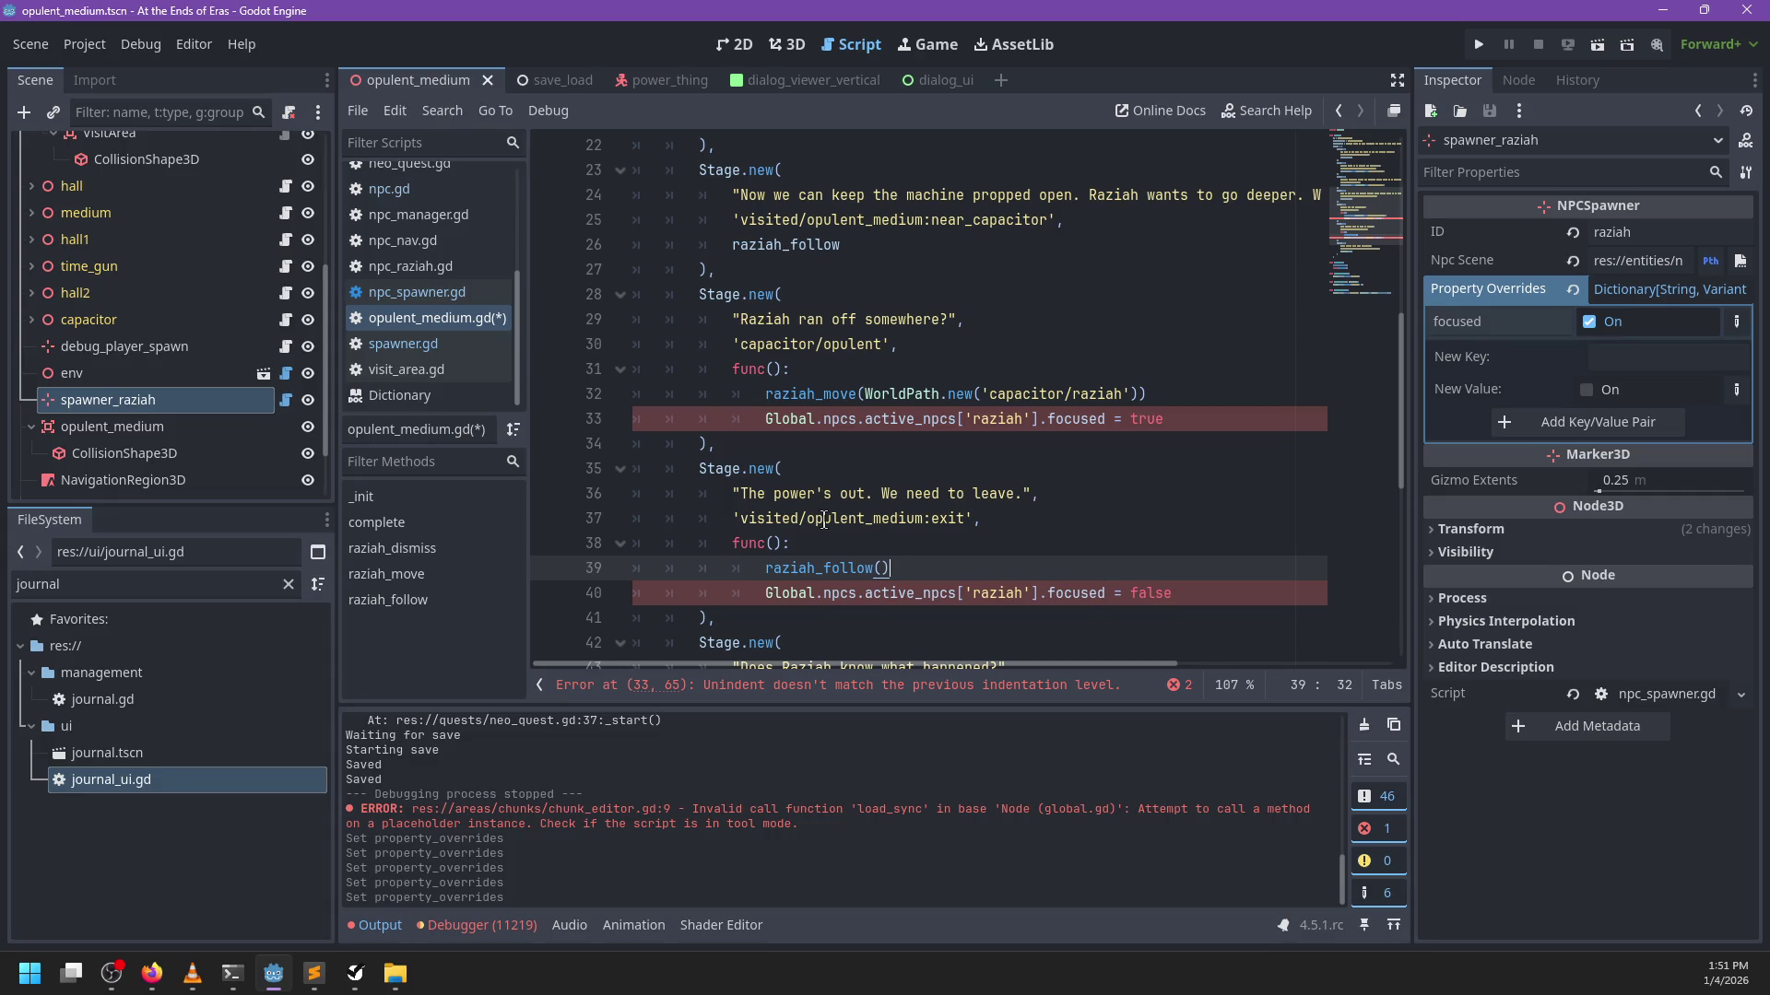
Fix the lambdas' indentation, wrap both in parentheses, and save opulent_medium.gd
left_click_drag(799, 592, 804, 537)
key("shift+Tab")
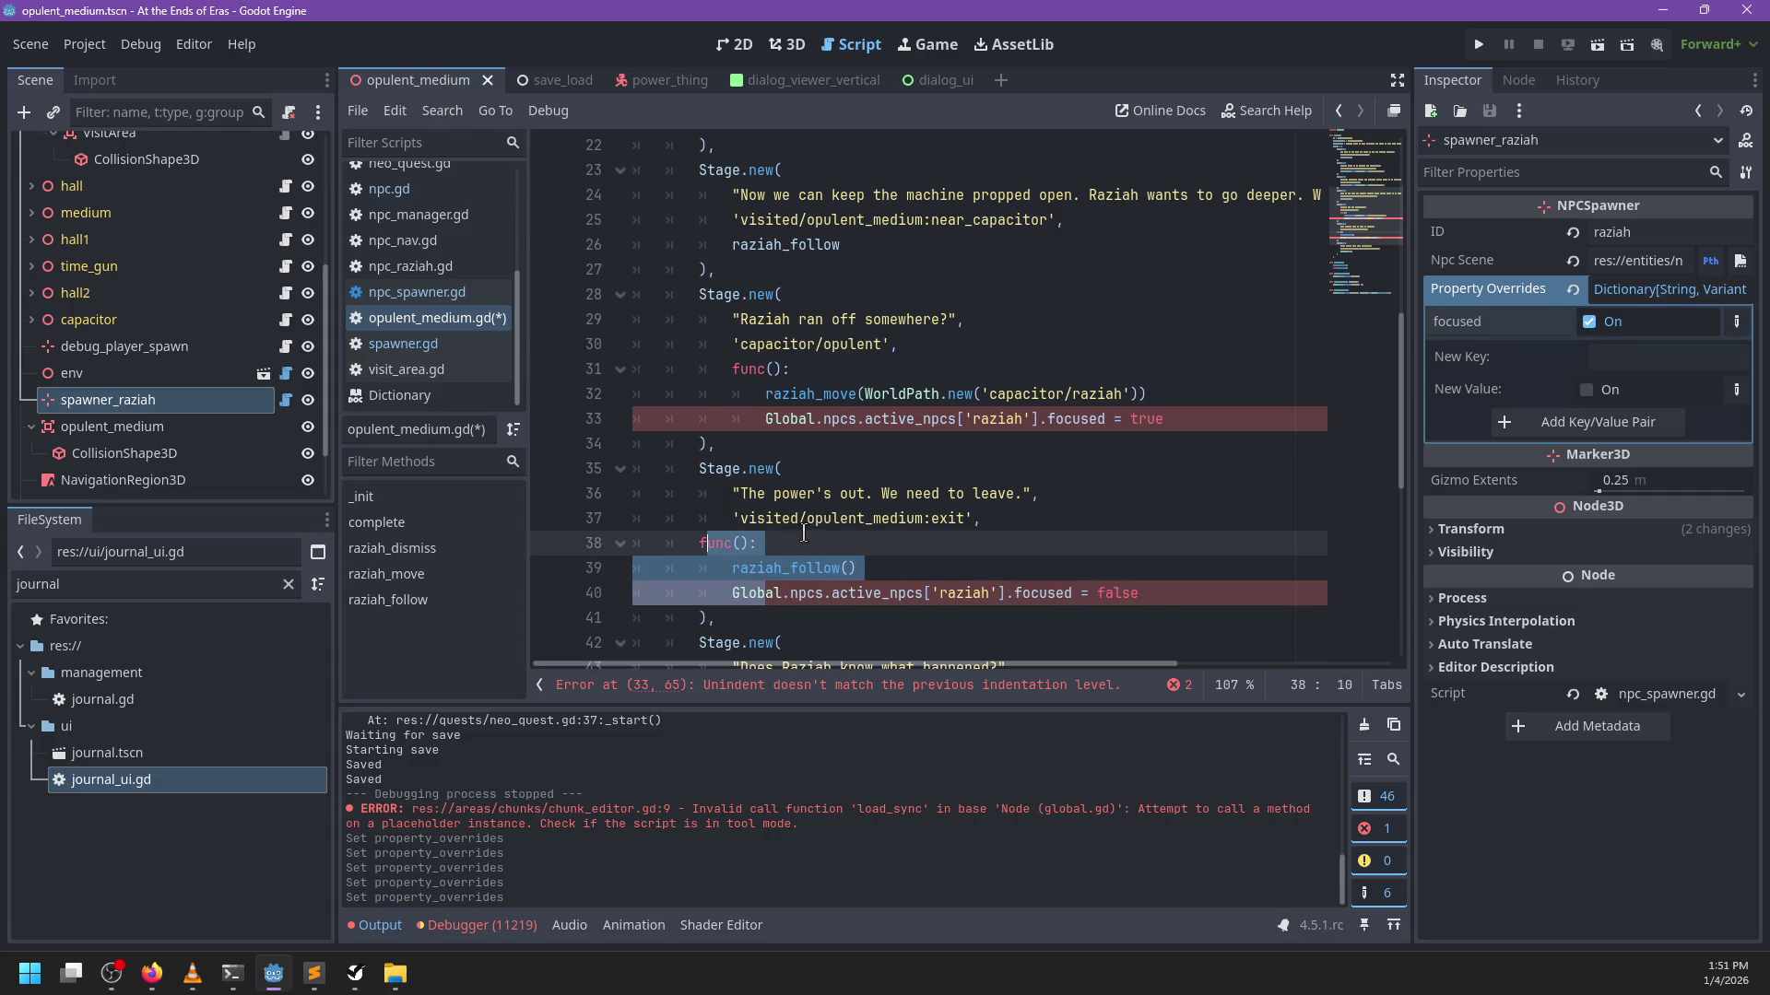
key("Tab")
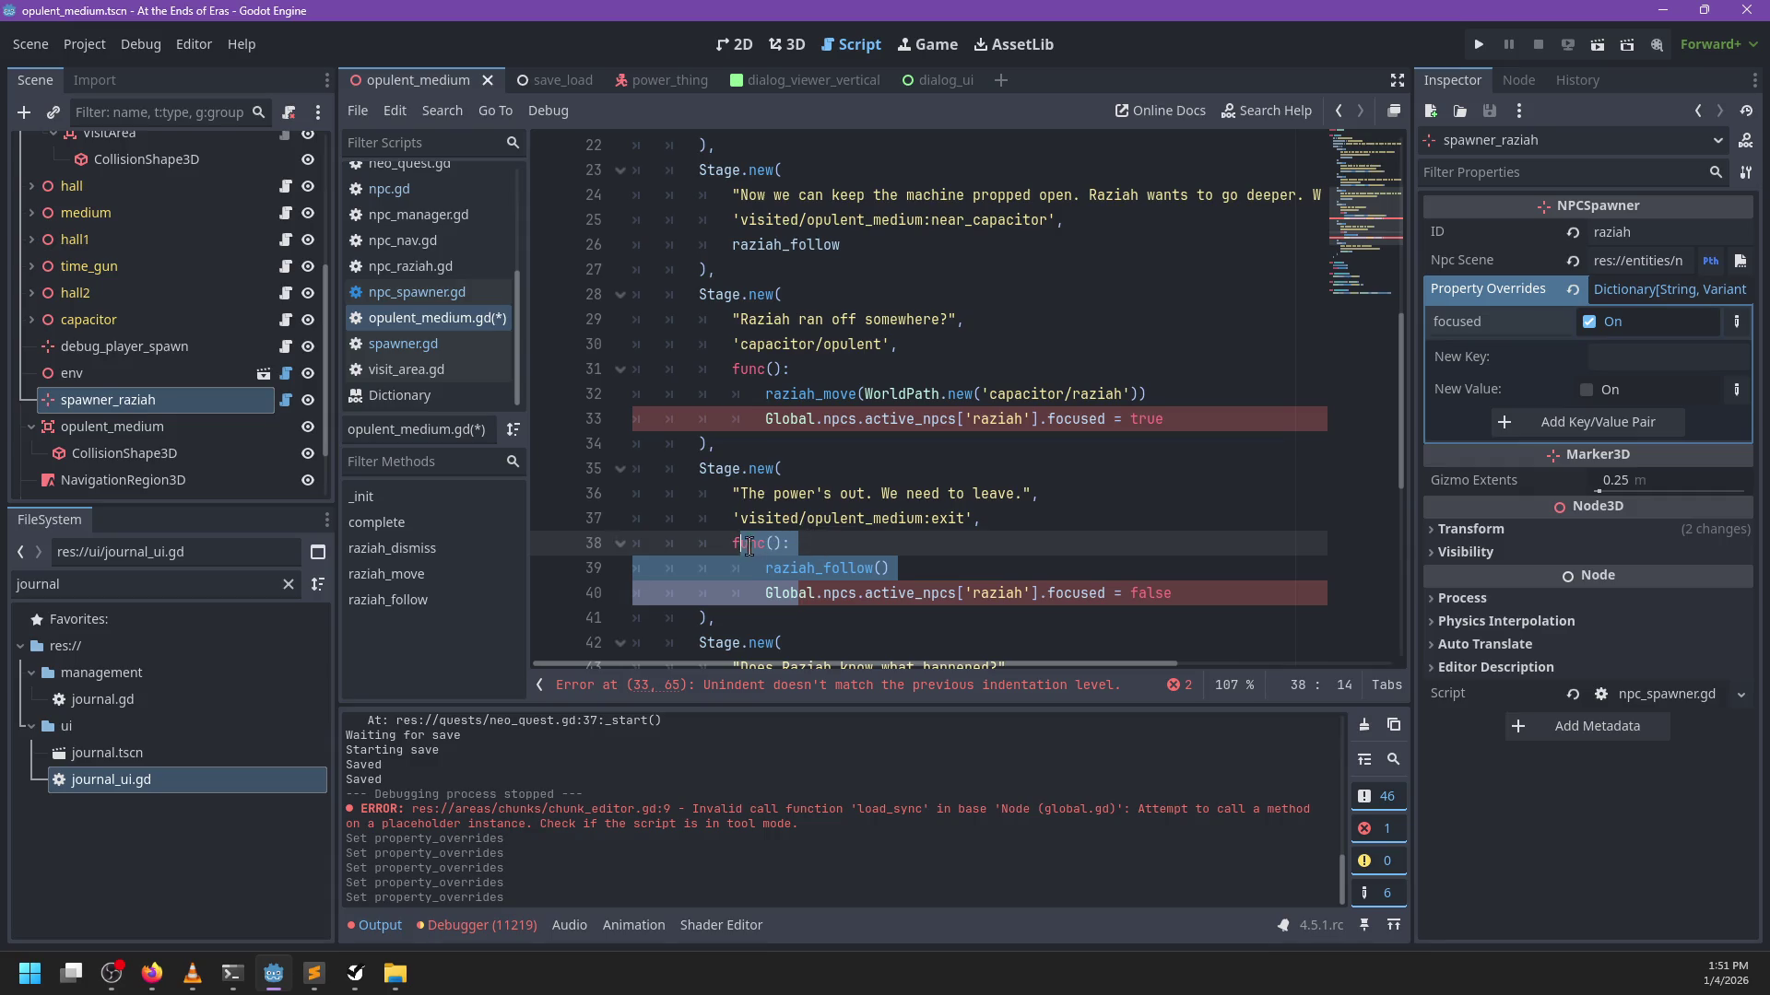
key("Escape")
type("(")
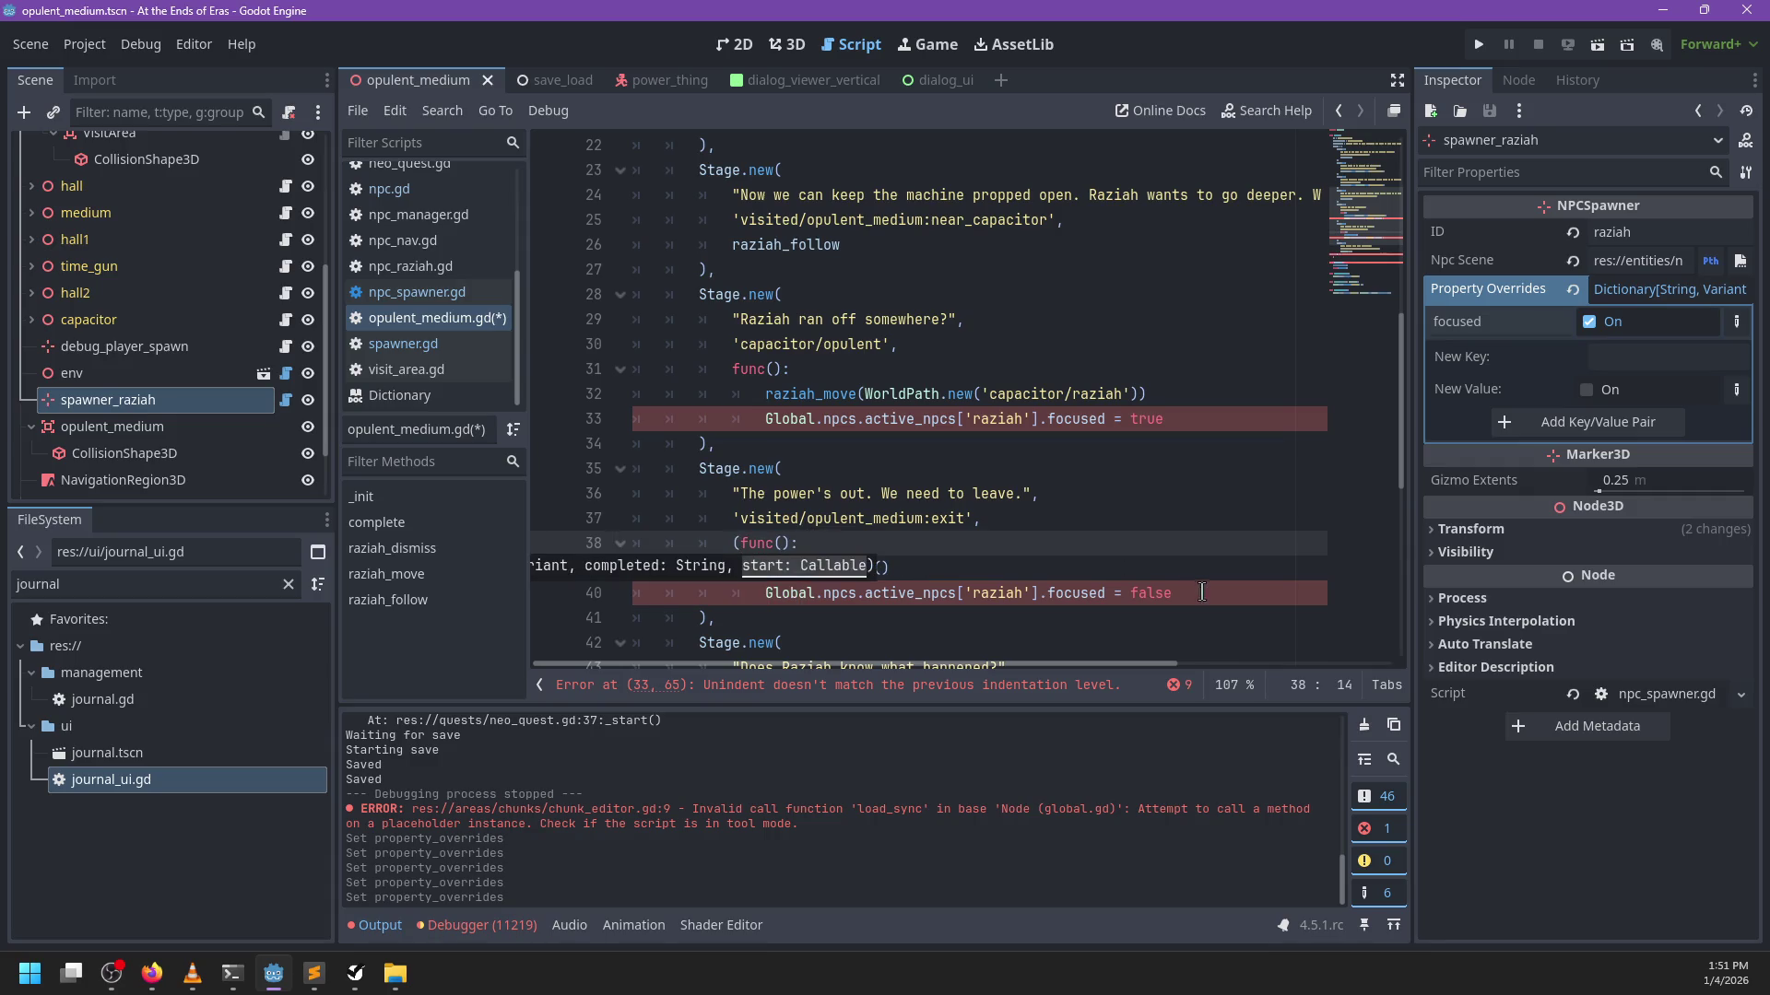
left_click(1203, 593)
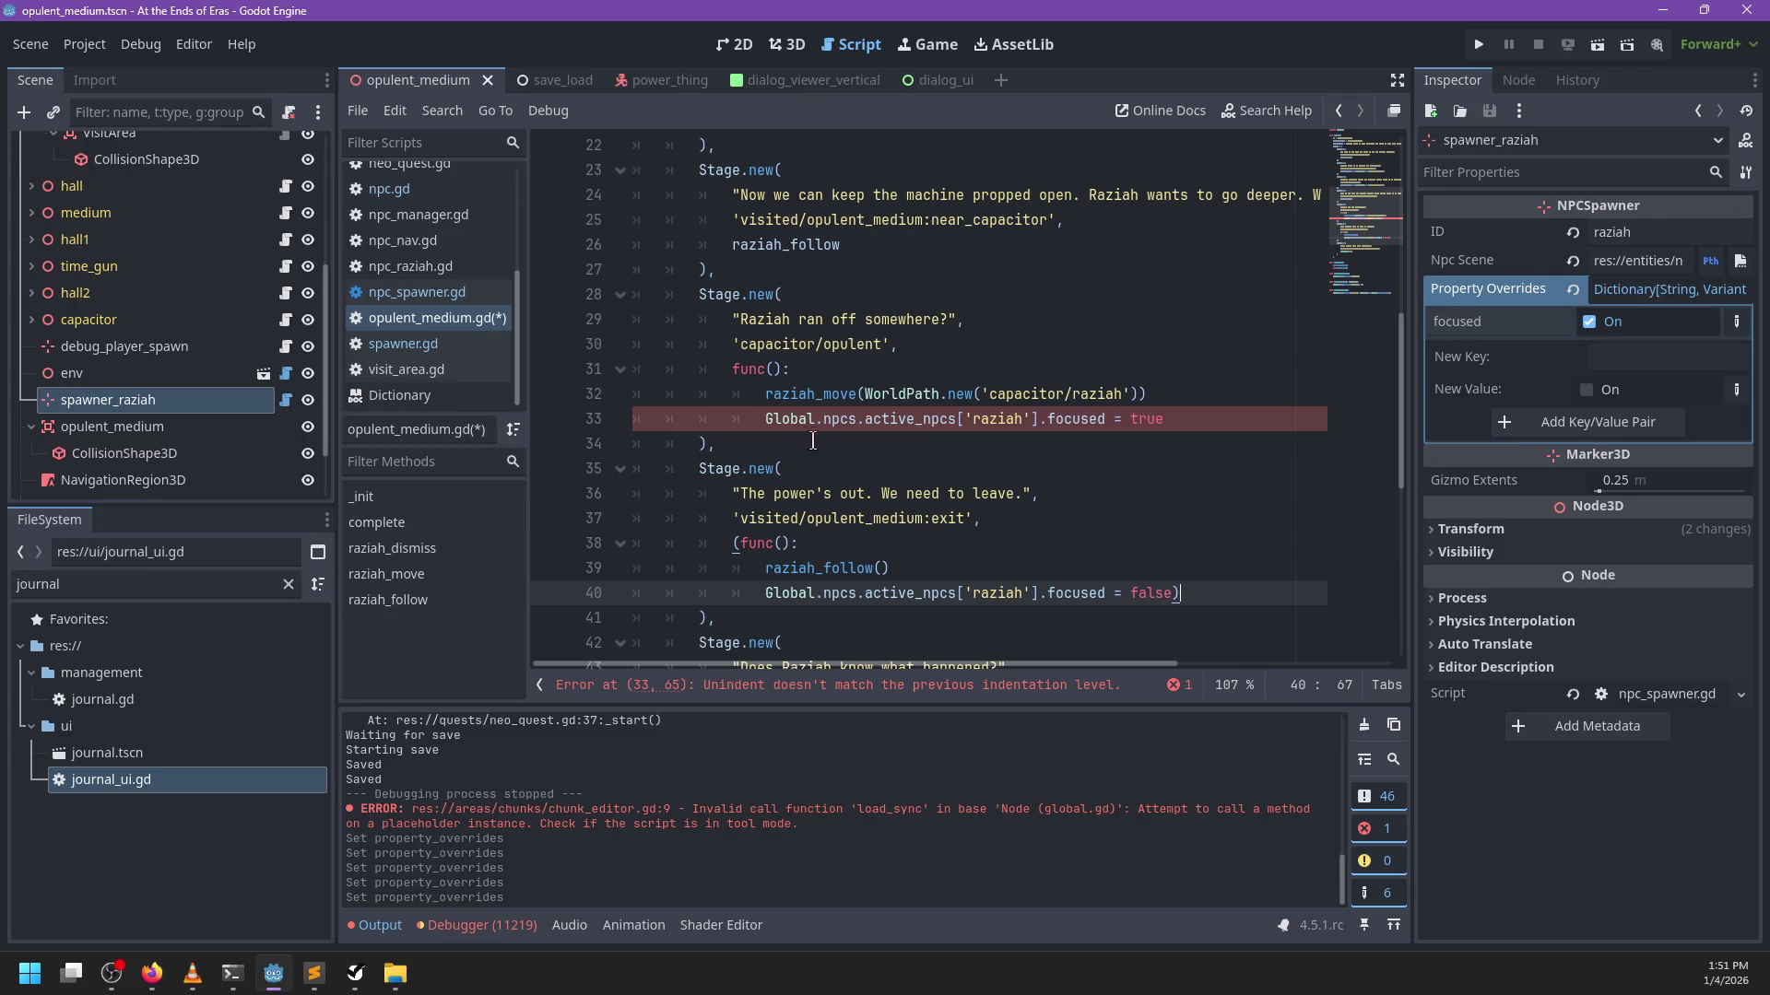
left_click(729, 370)
type("(")
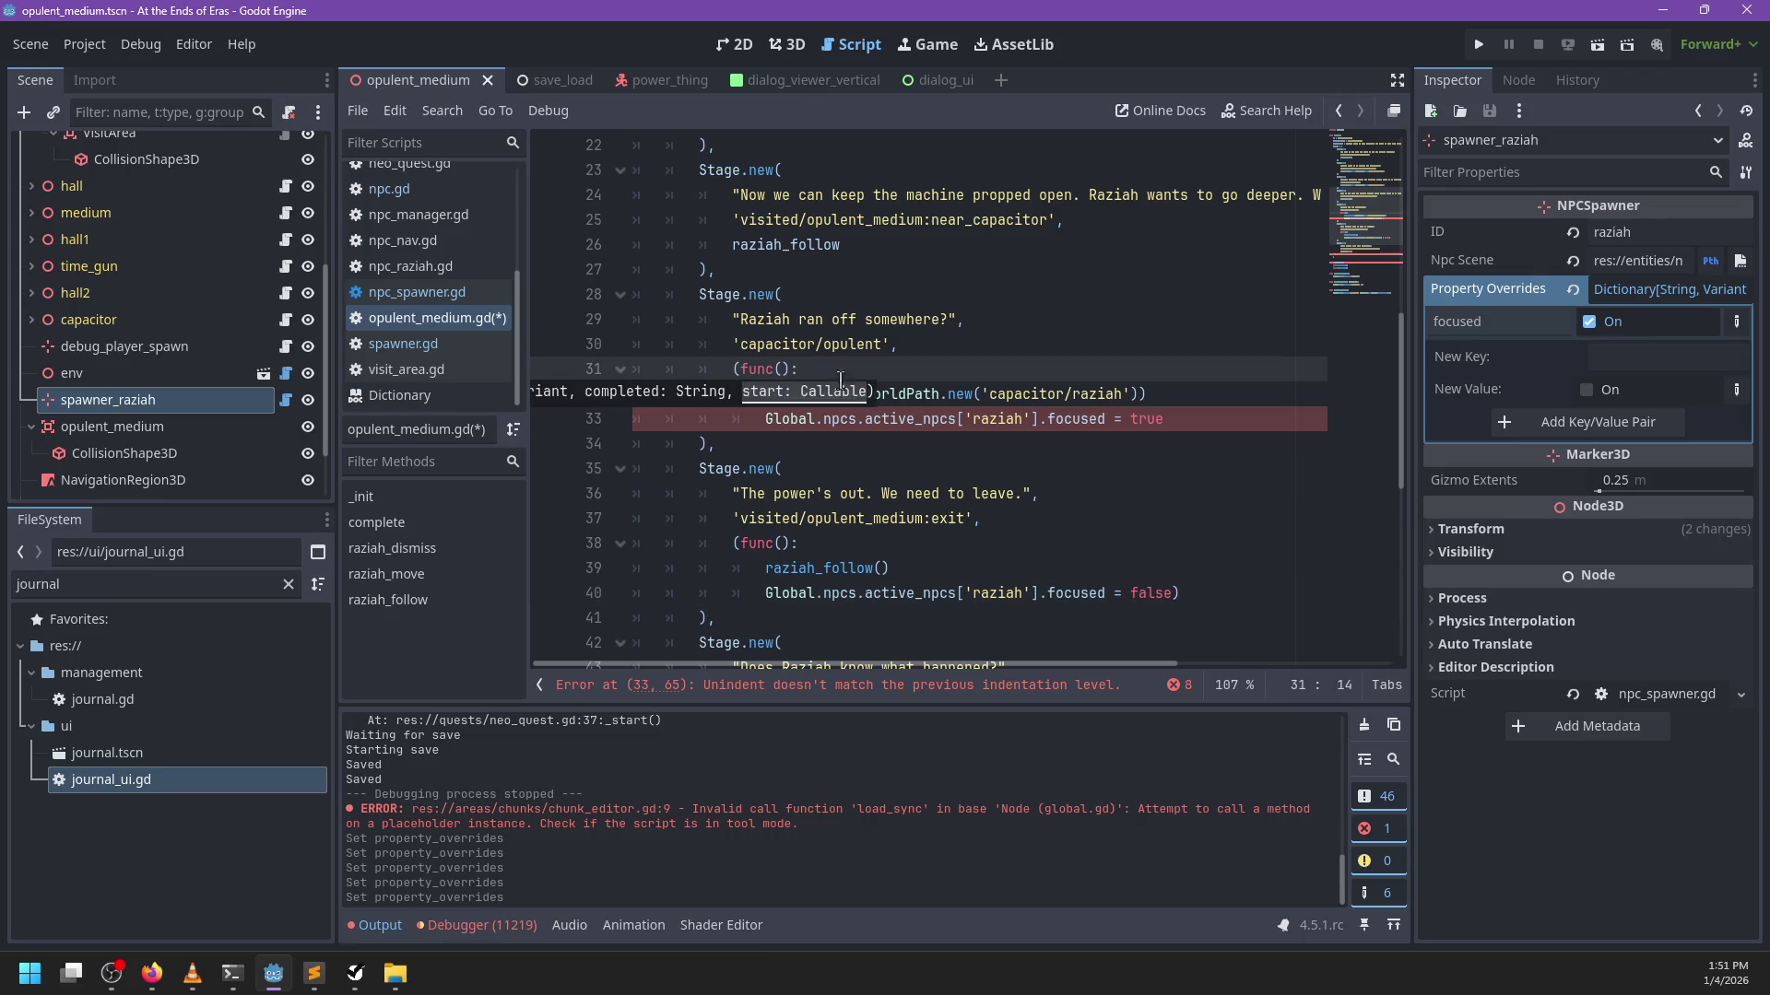
left_click(1183, 419)
key("ctrl+s")
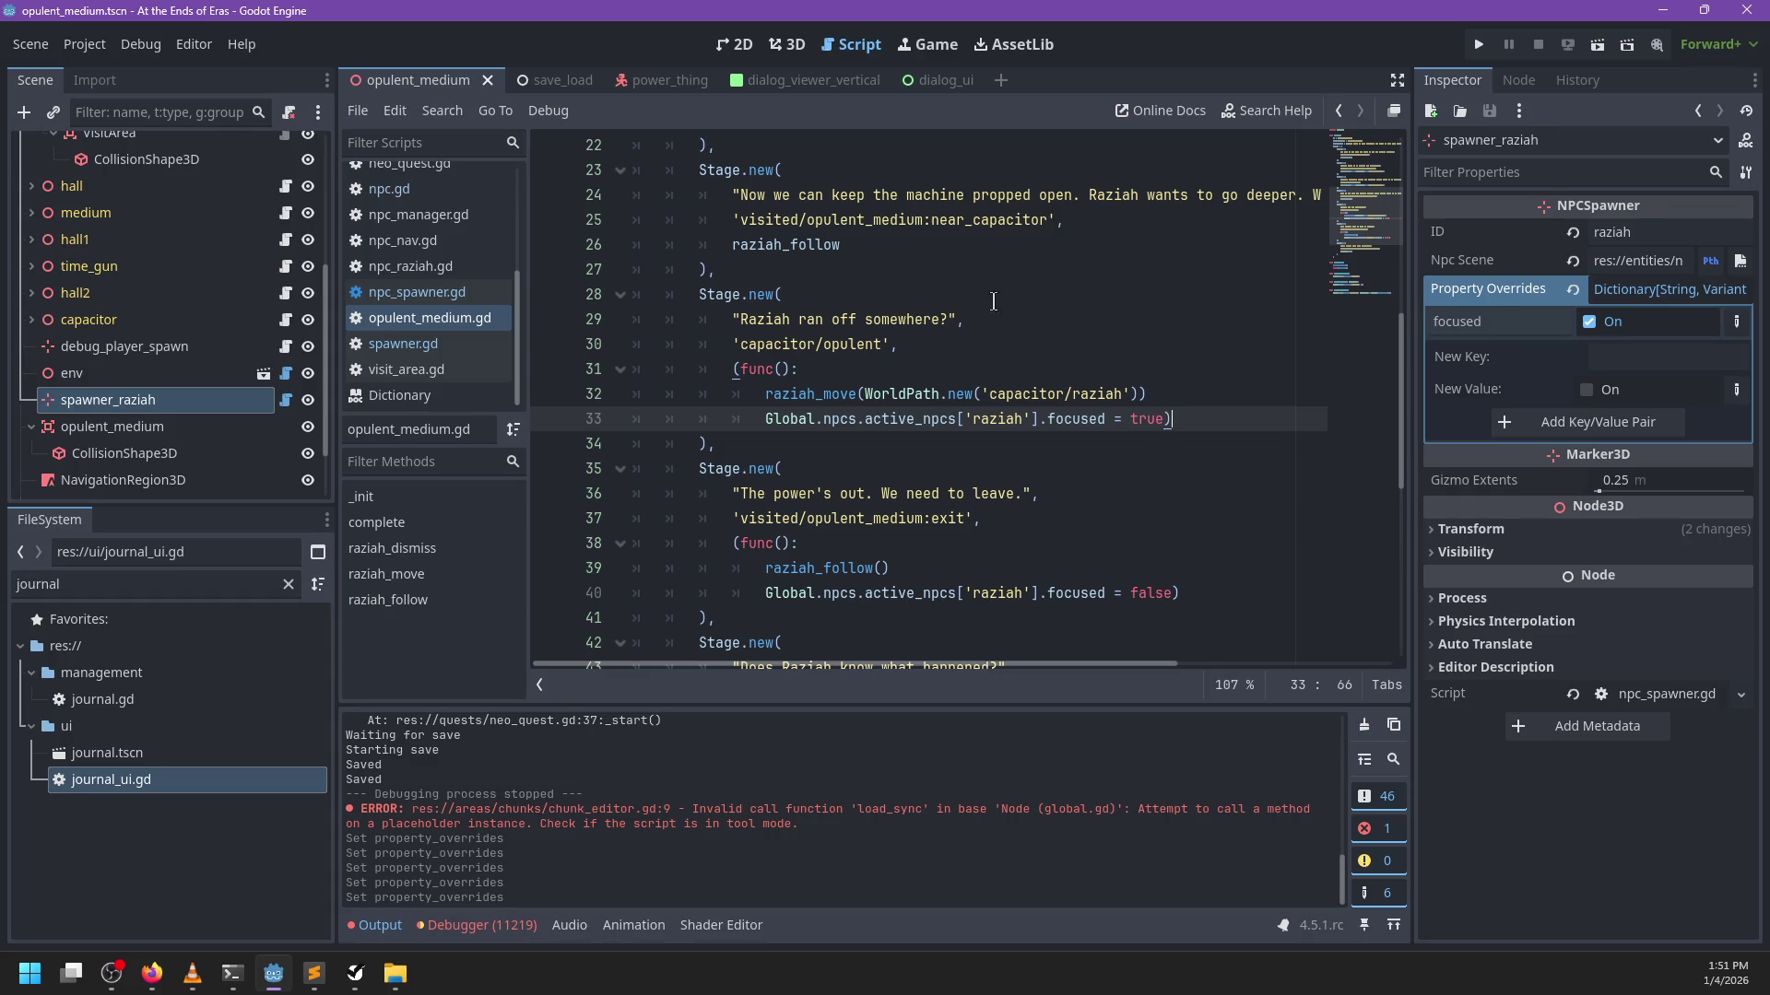
left_click(981, 303)
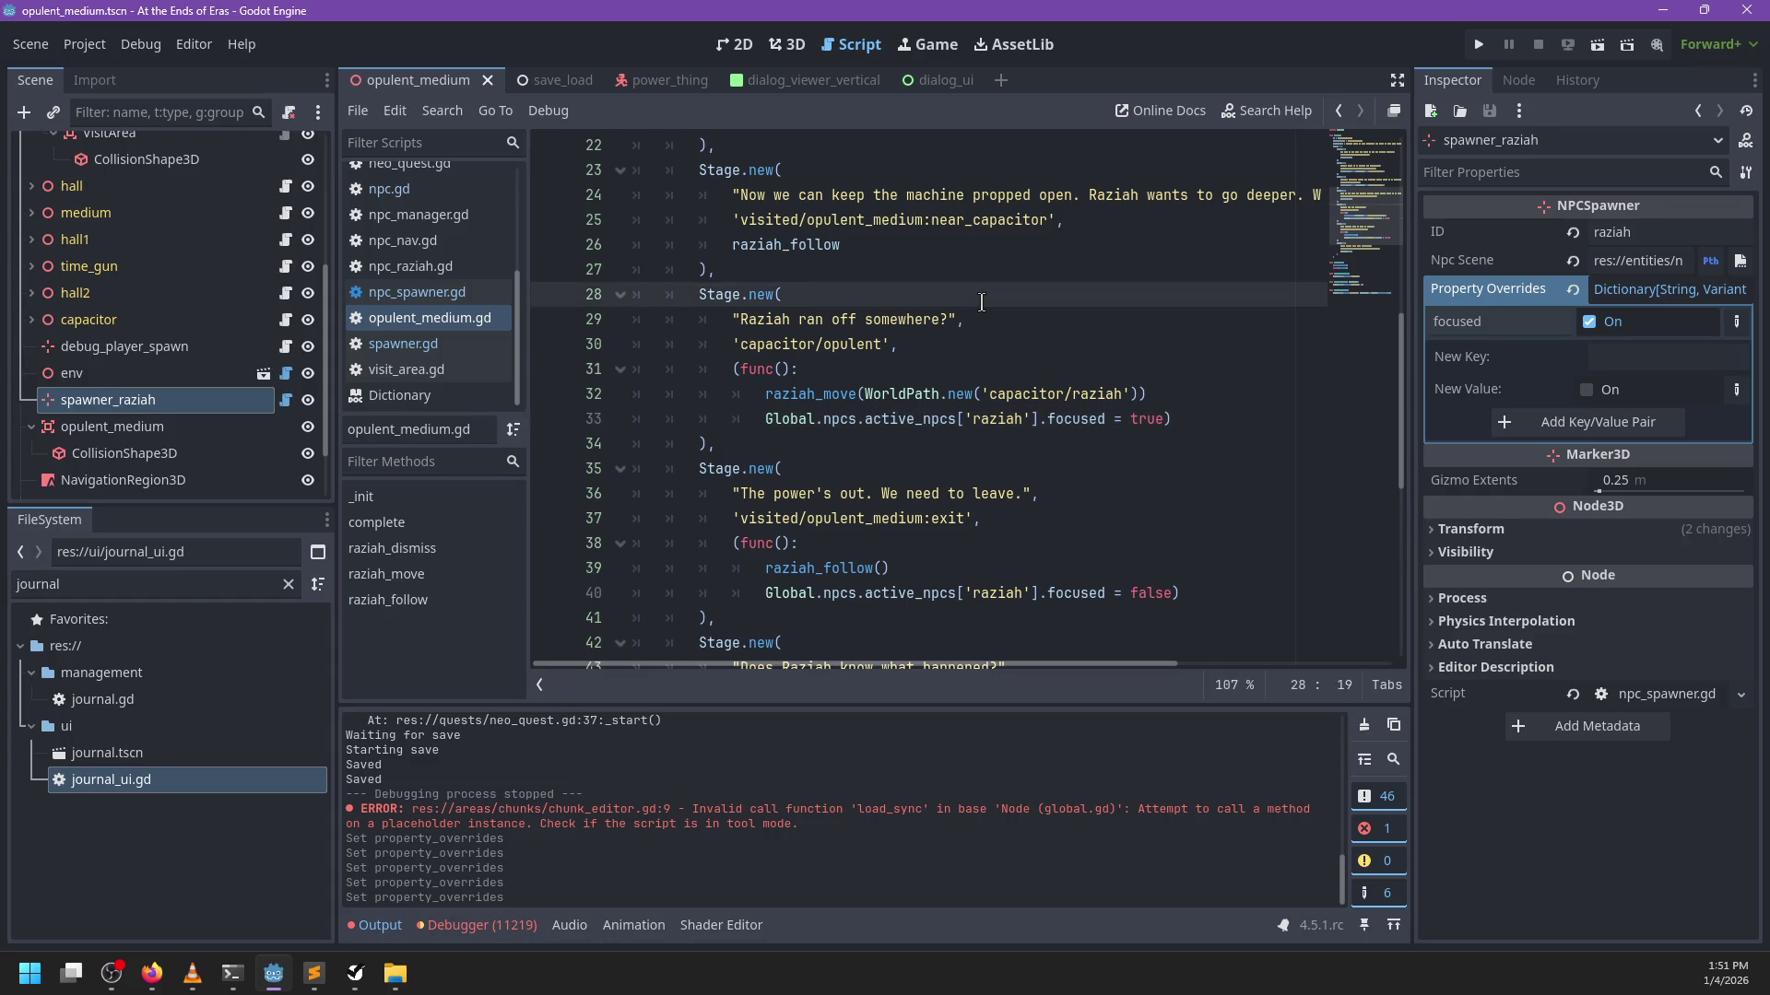
left_click(366, 977)
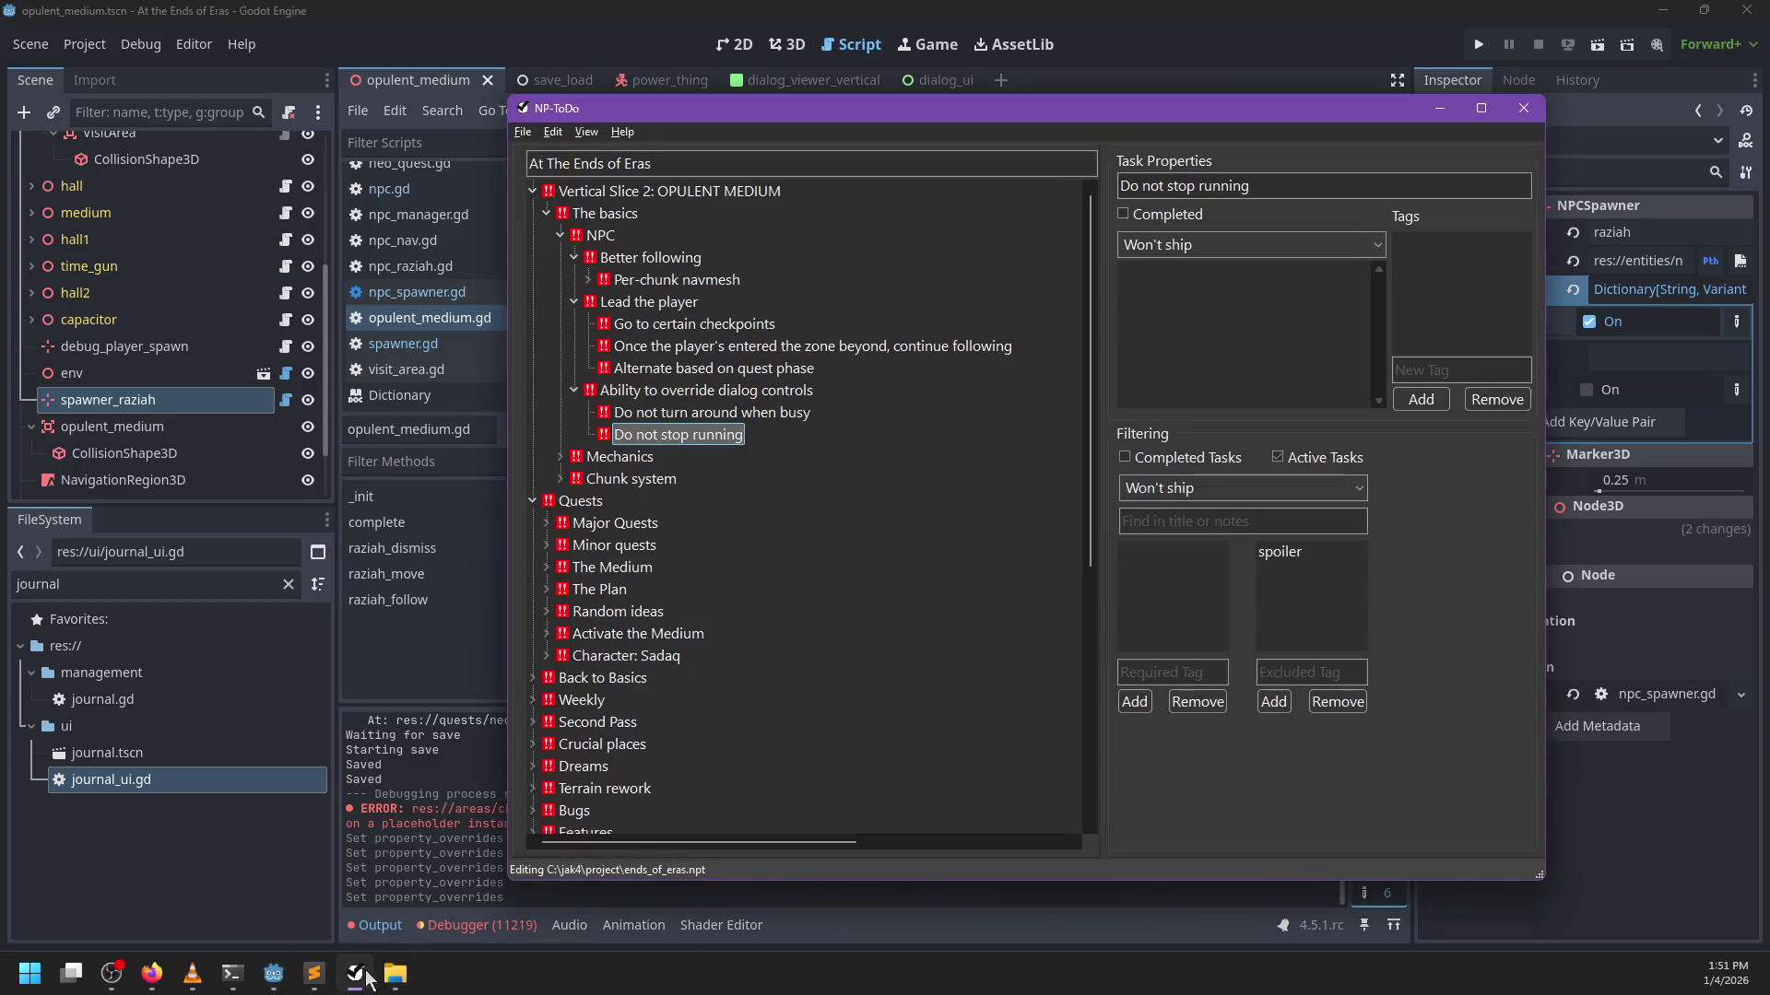
Find 'concrete' in raziah.dialog, add '[main_speaker look_at_player]' after the 'Ahh!' line, and save
left_click(314, 974)
left_click(751, 268)
scroll(788, 343, "up", 7)
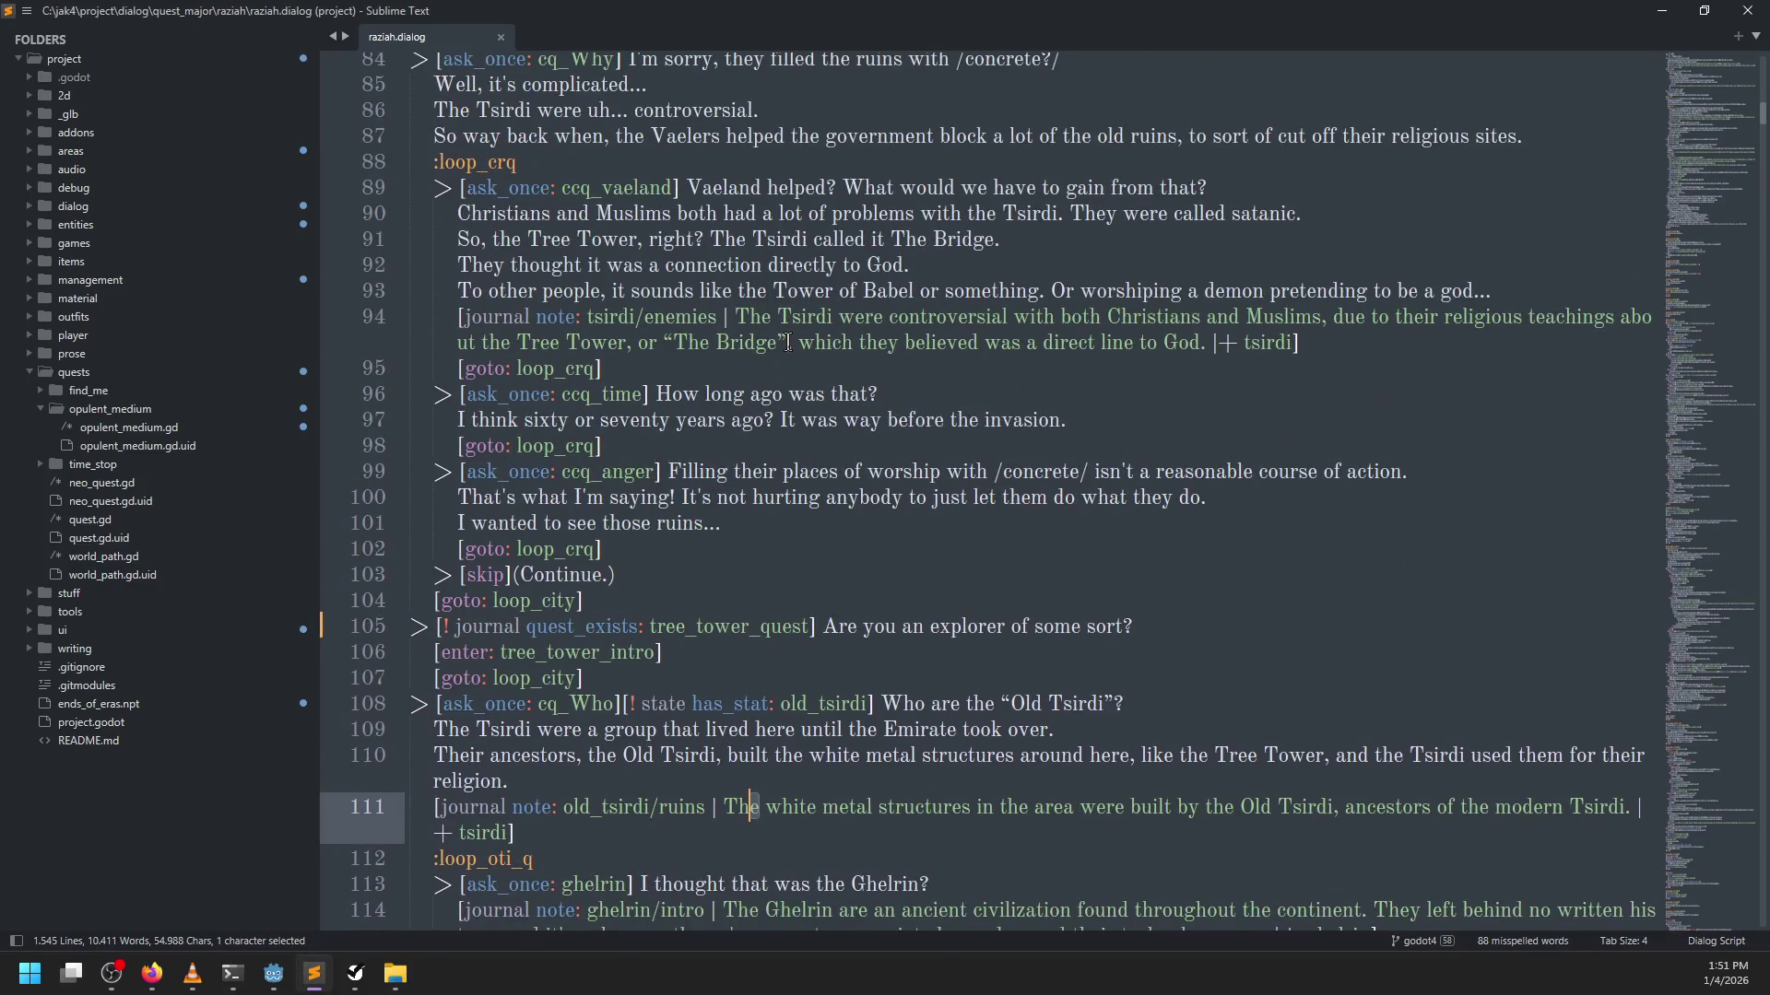
key("ctrl+f")
type("co")
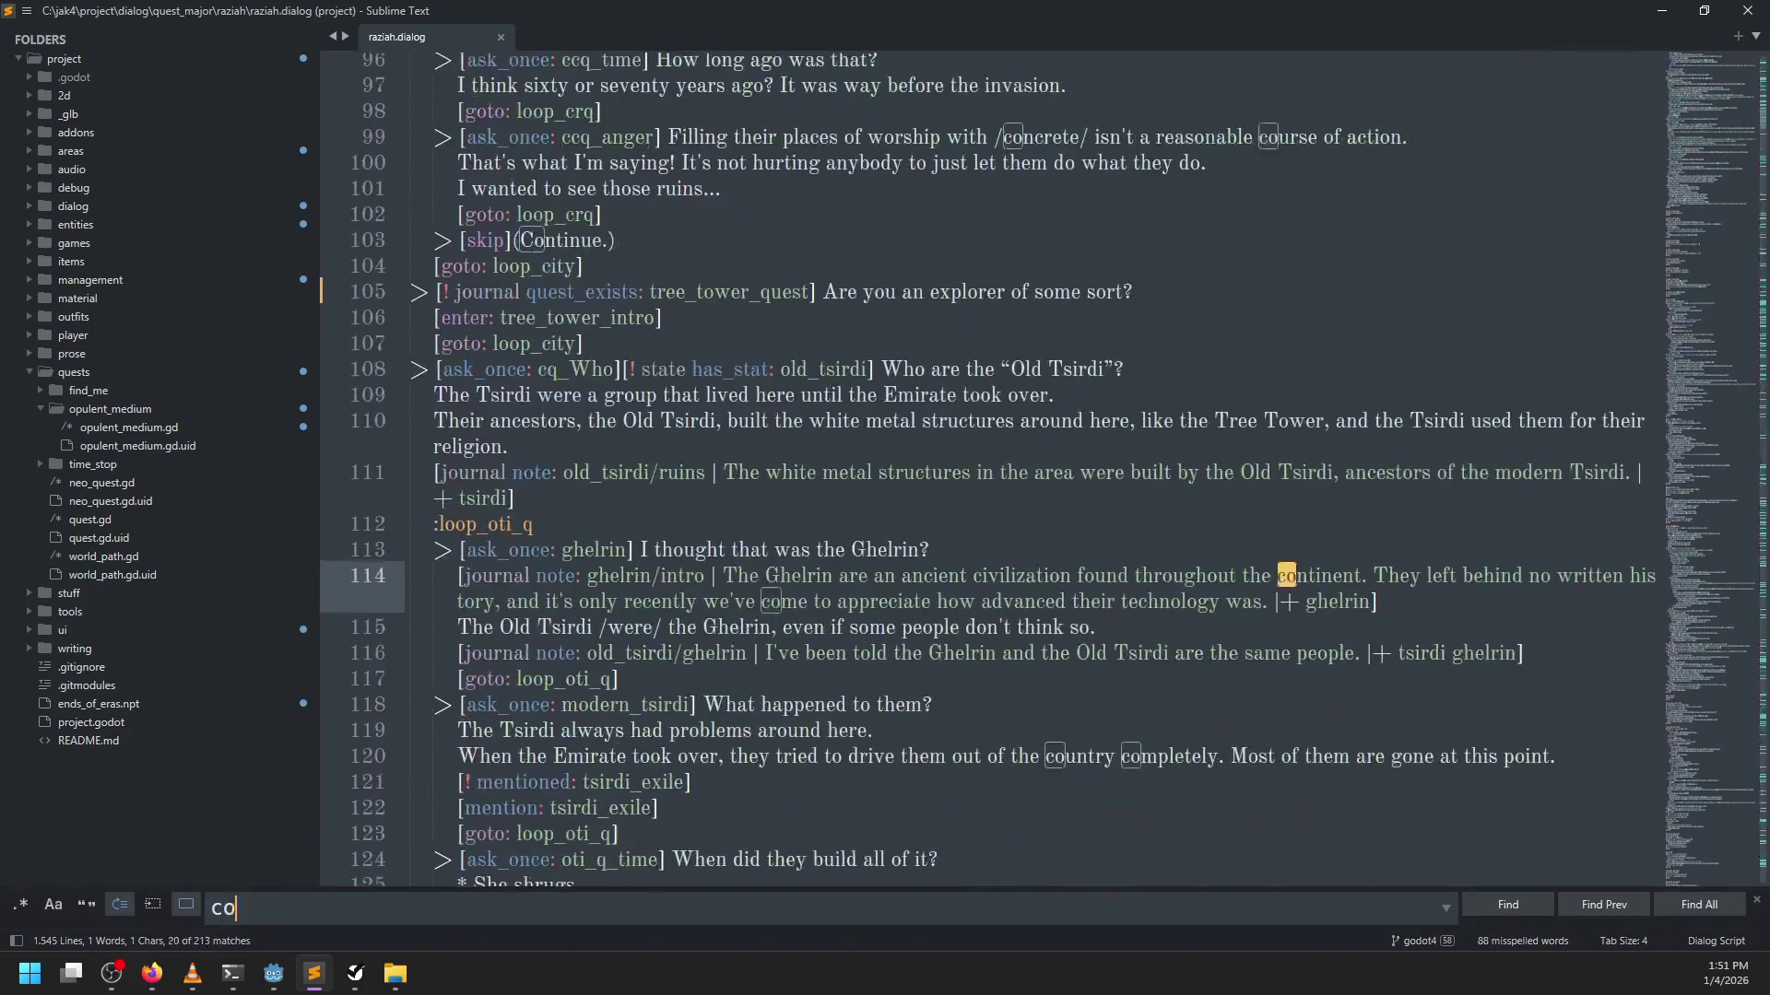
type("ncrete")
key("Escape")
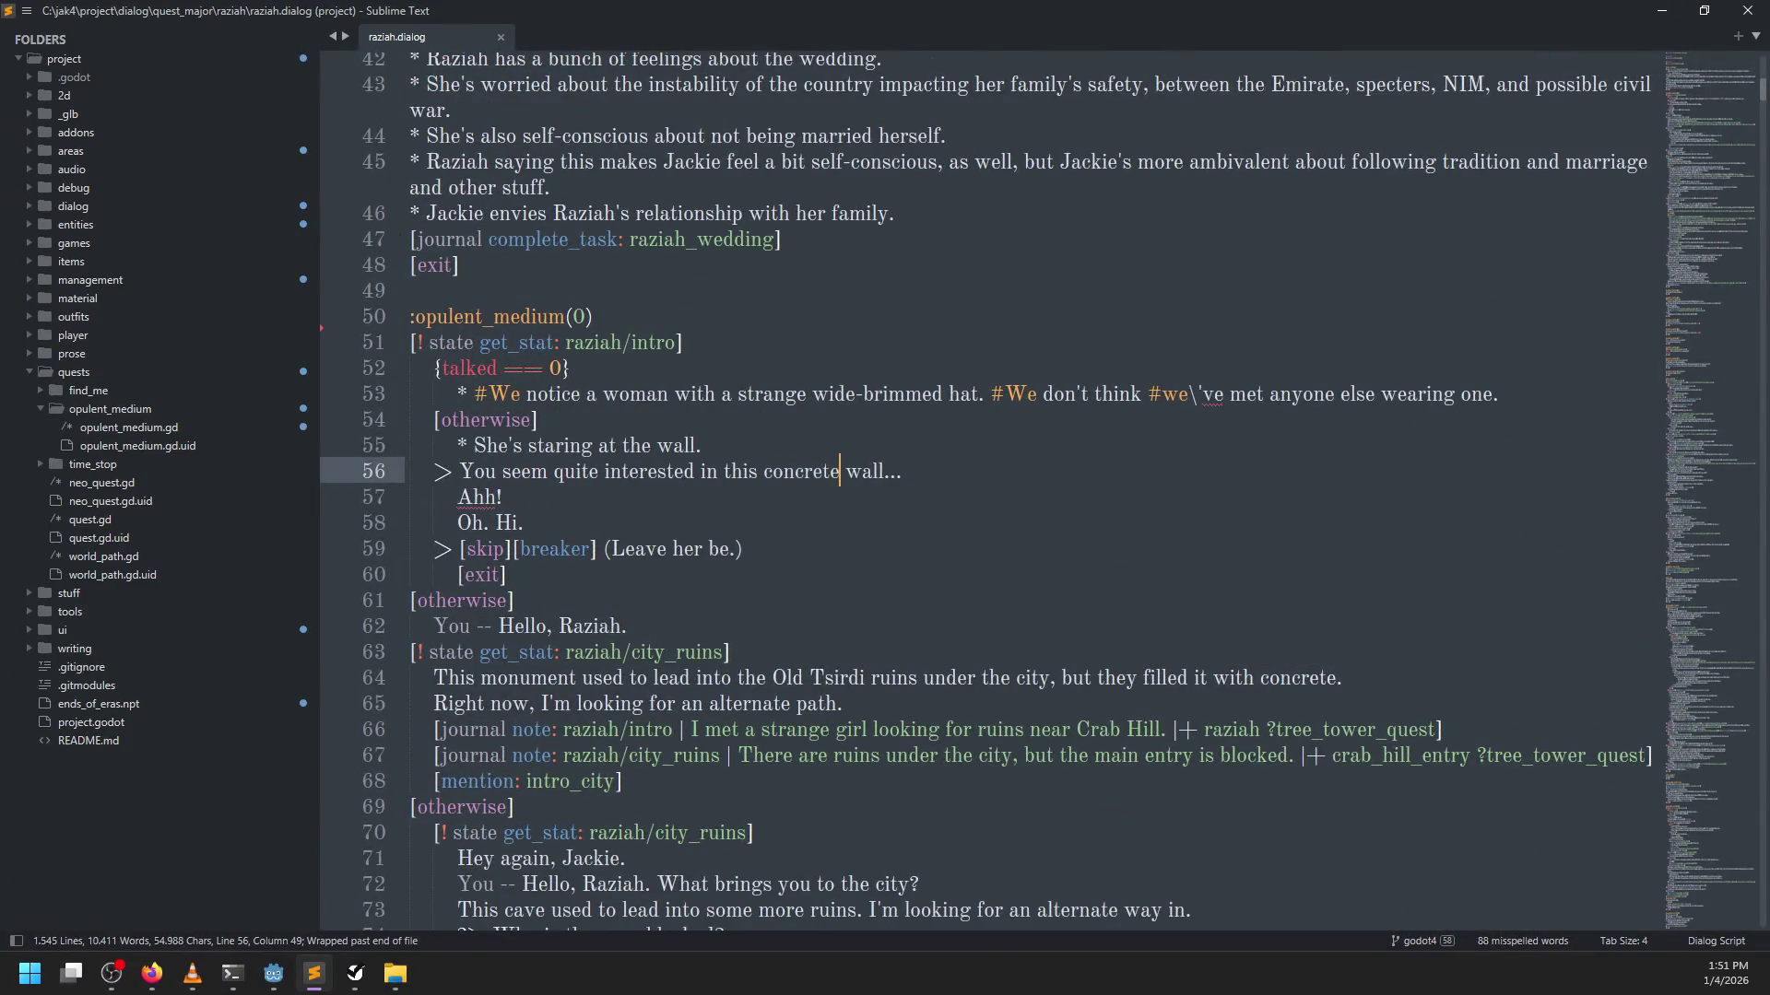
key("Down")
key("Return")
type("[main_speaker look_at_player")
key("ctrl+s")
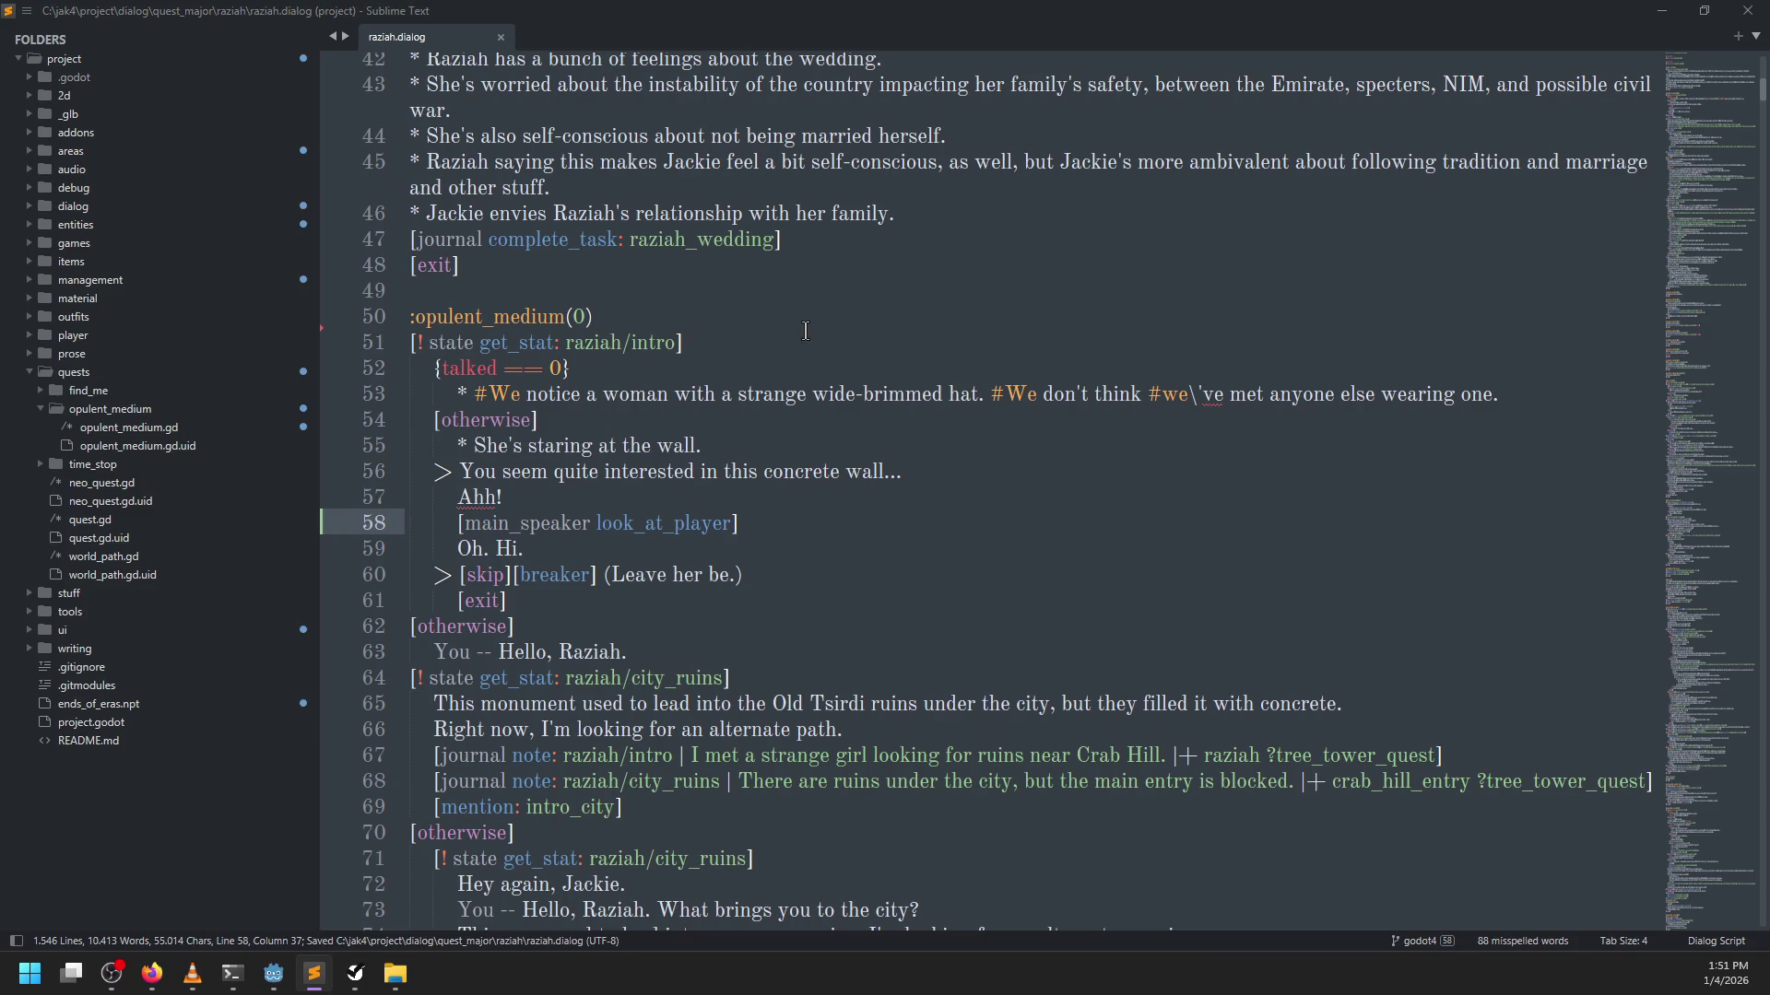
key("alt+Tab")
key("alt+F4")
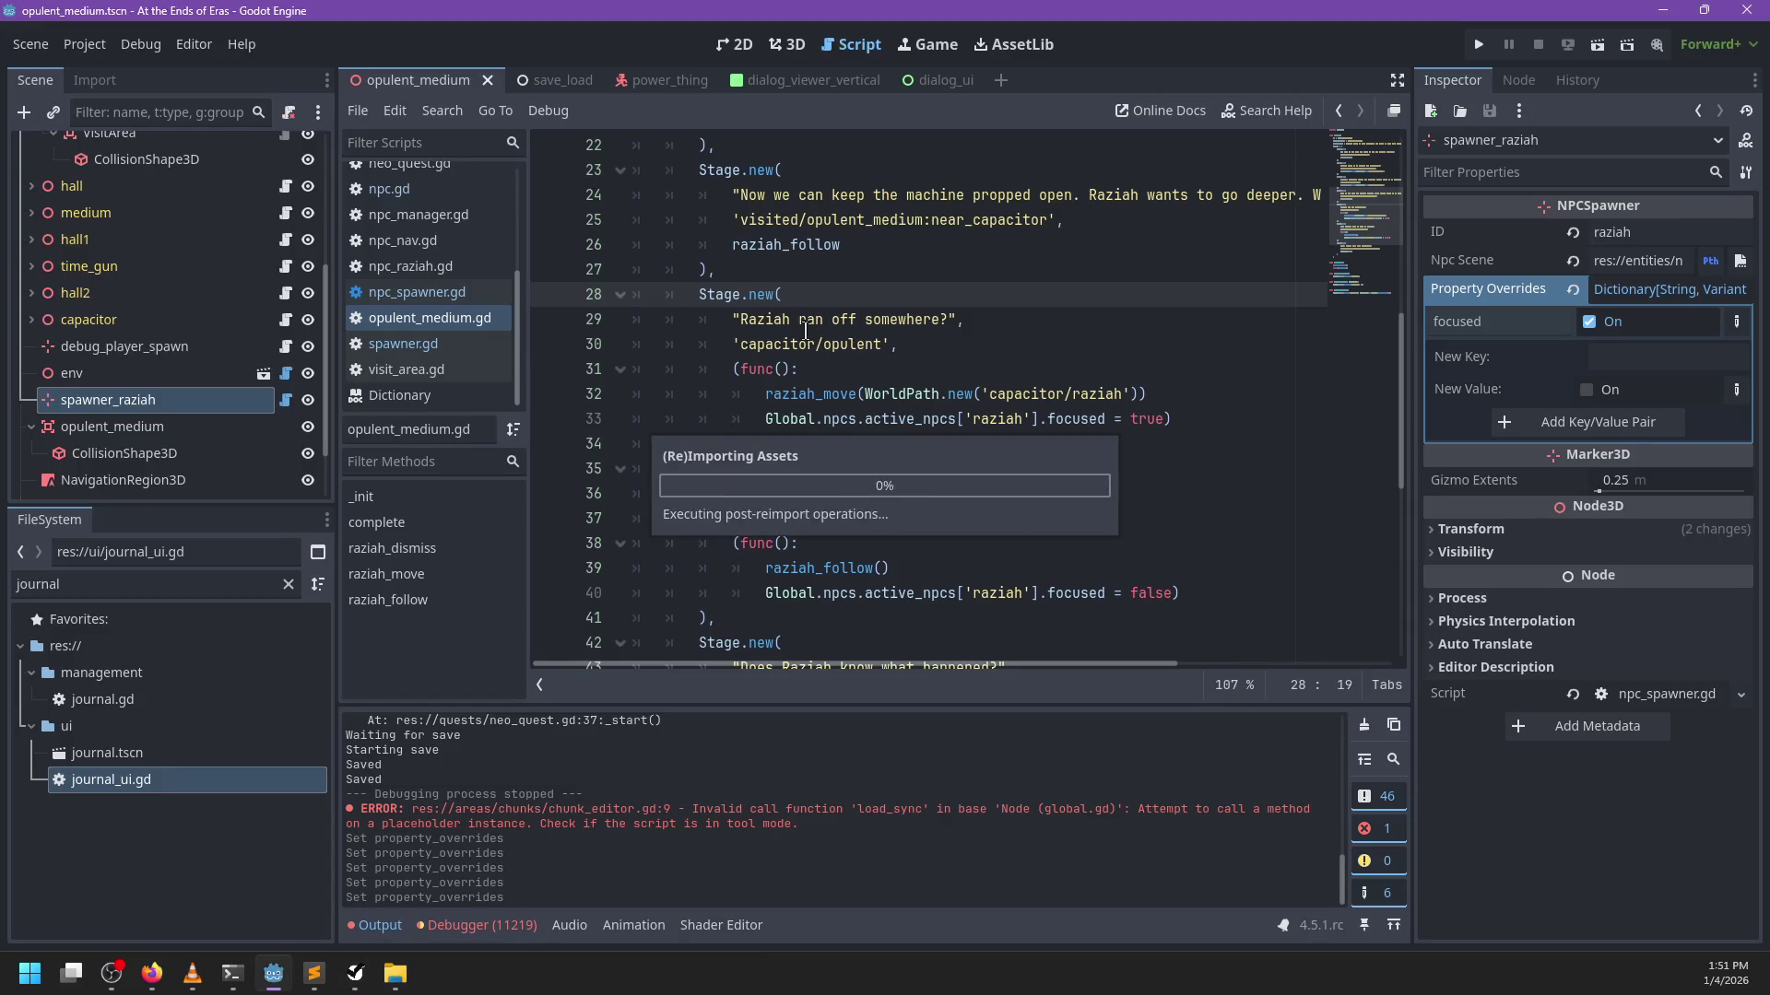
Run the game, then review the raziah_follow lambda on line 39 of opulent_medium.gd
key("F5")
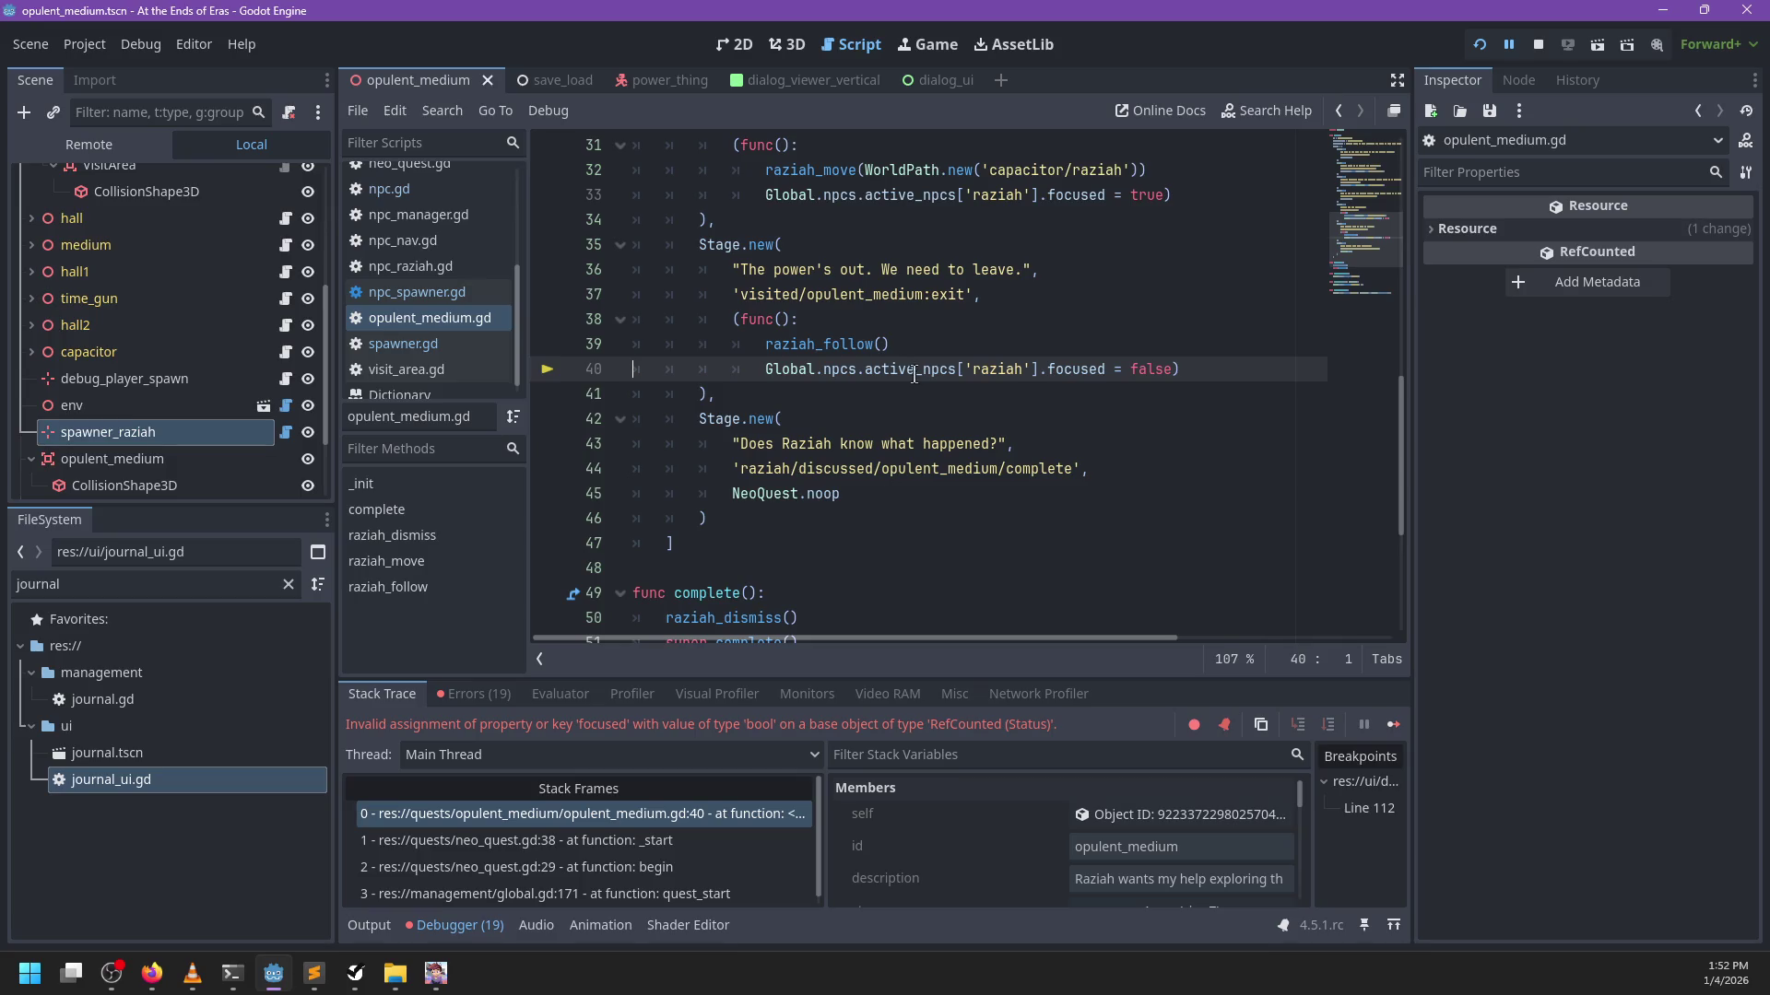
left_click(986, 355)
scroll(1015, 393, "up", 1)
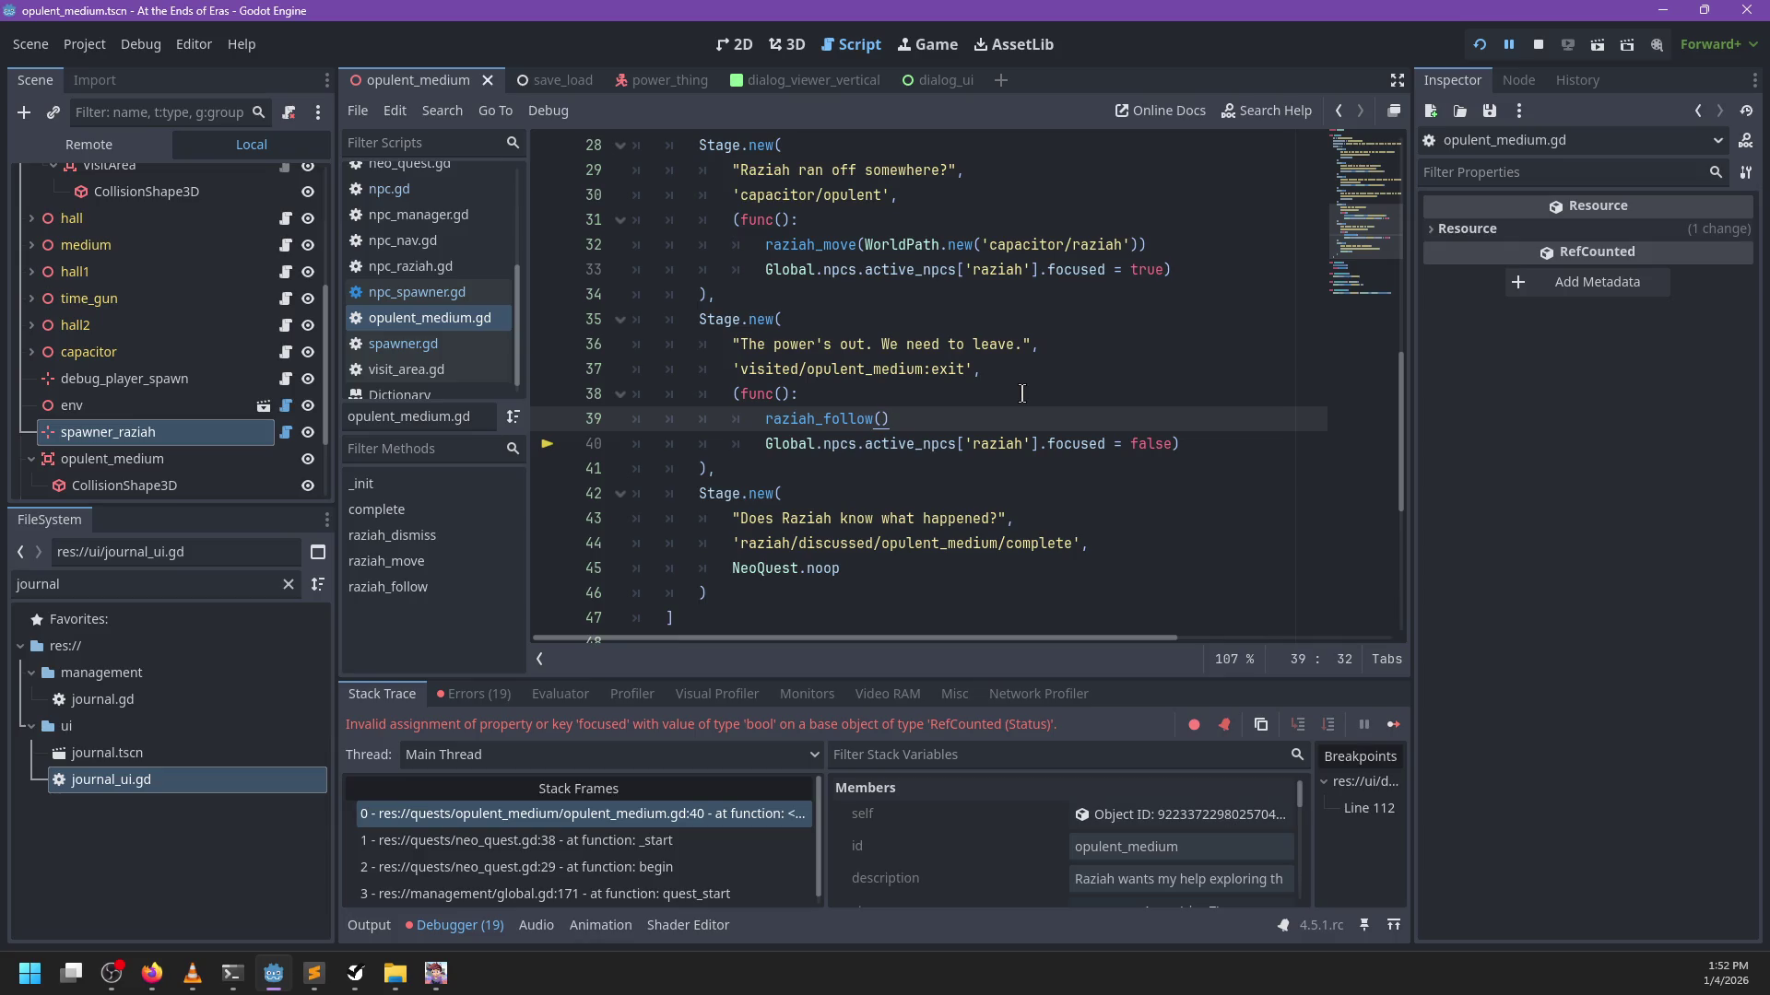
double_click(820, 421)
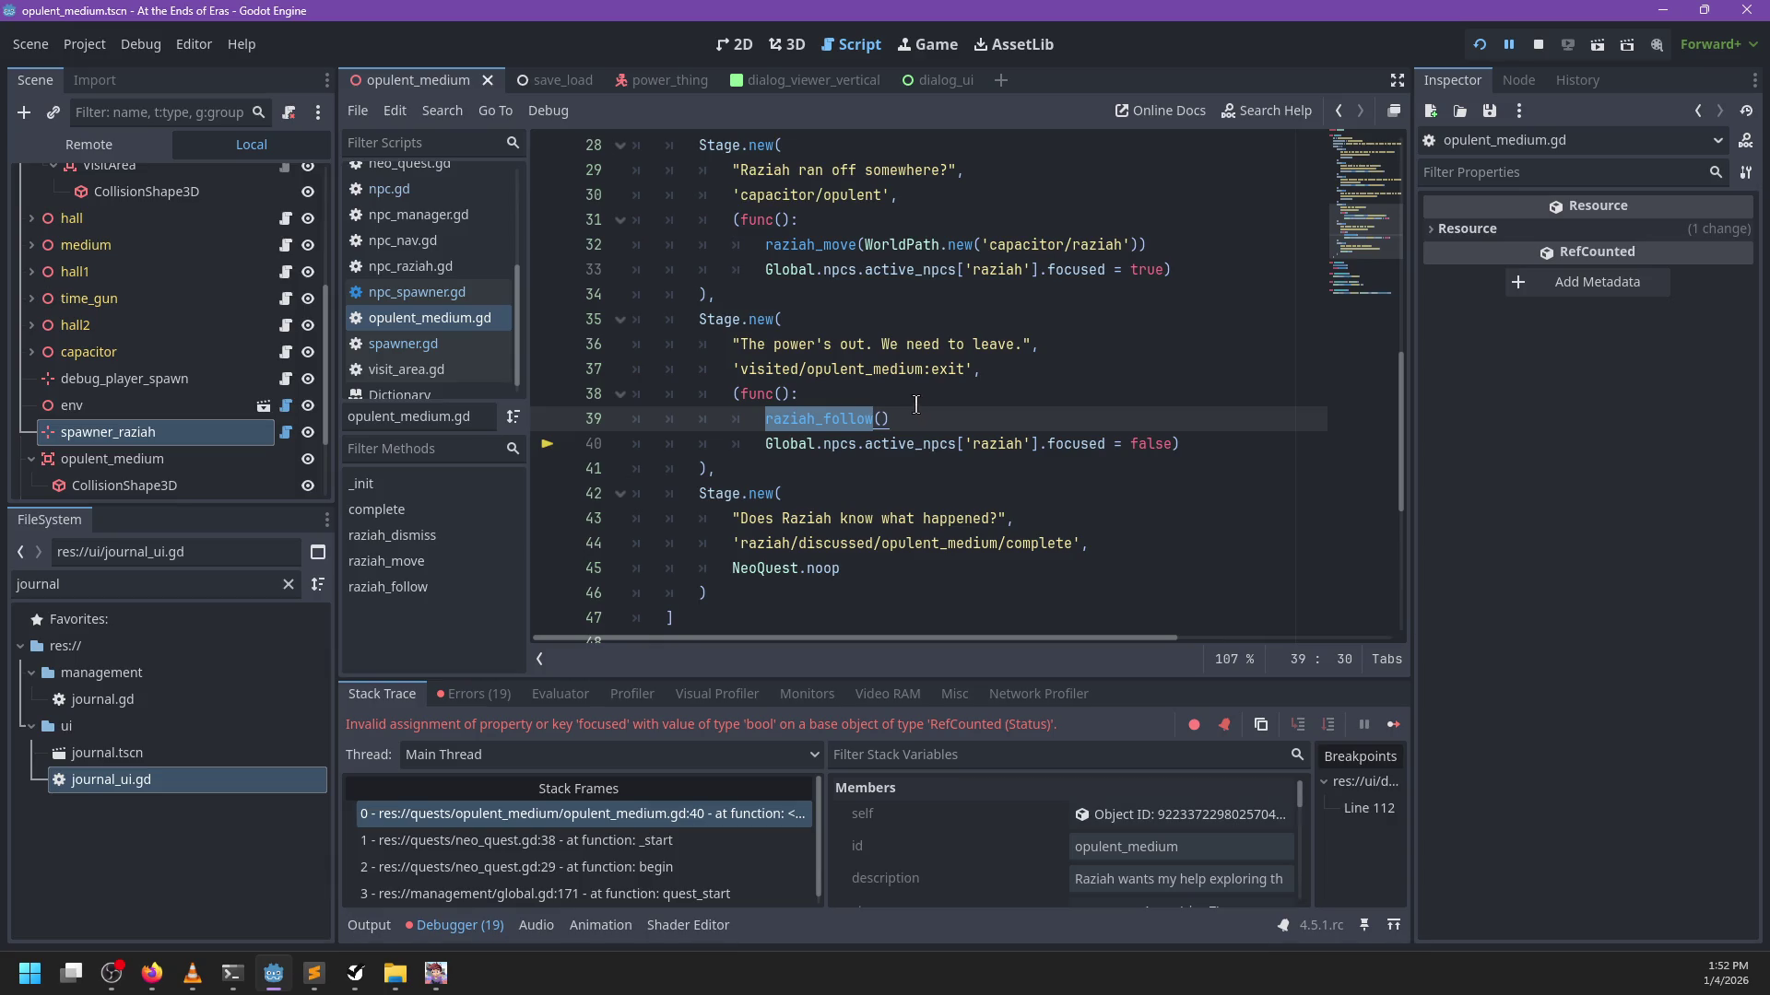
Insert '.node' after ['raziah'] on lines 40 and 33, save, and rerun the game
left_click(957, 445)
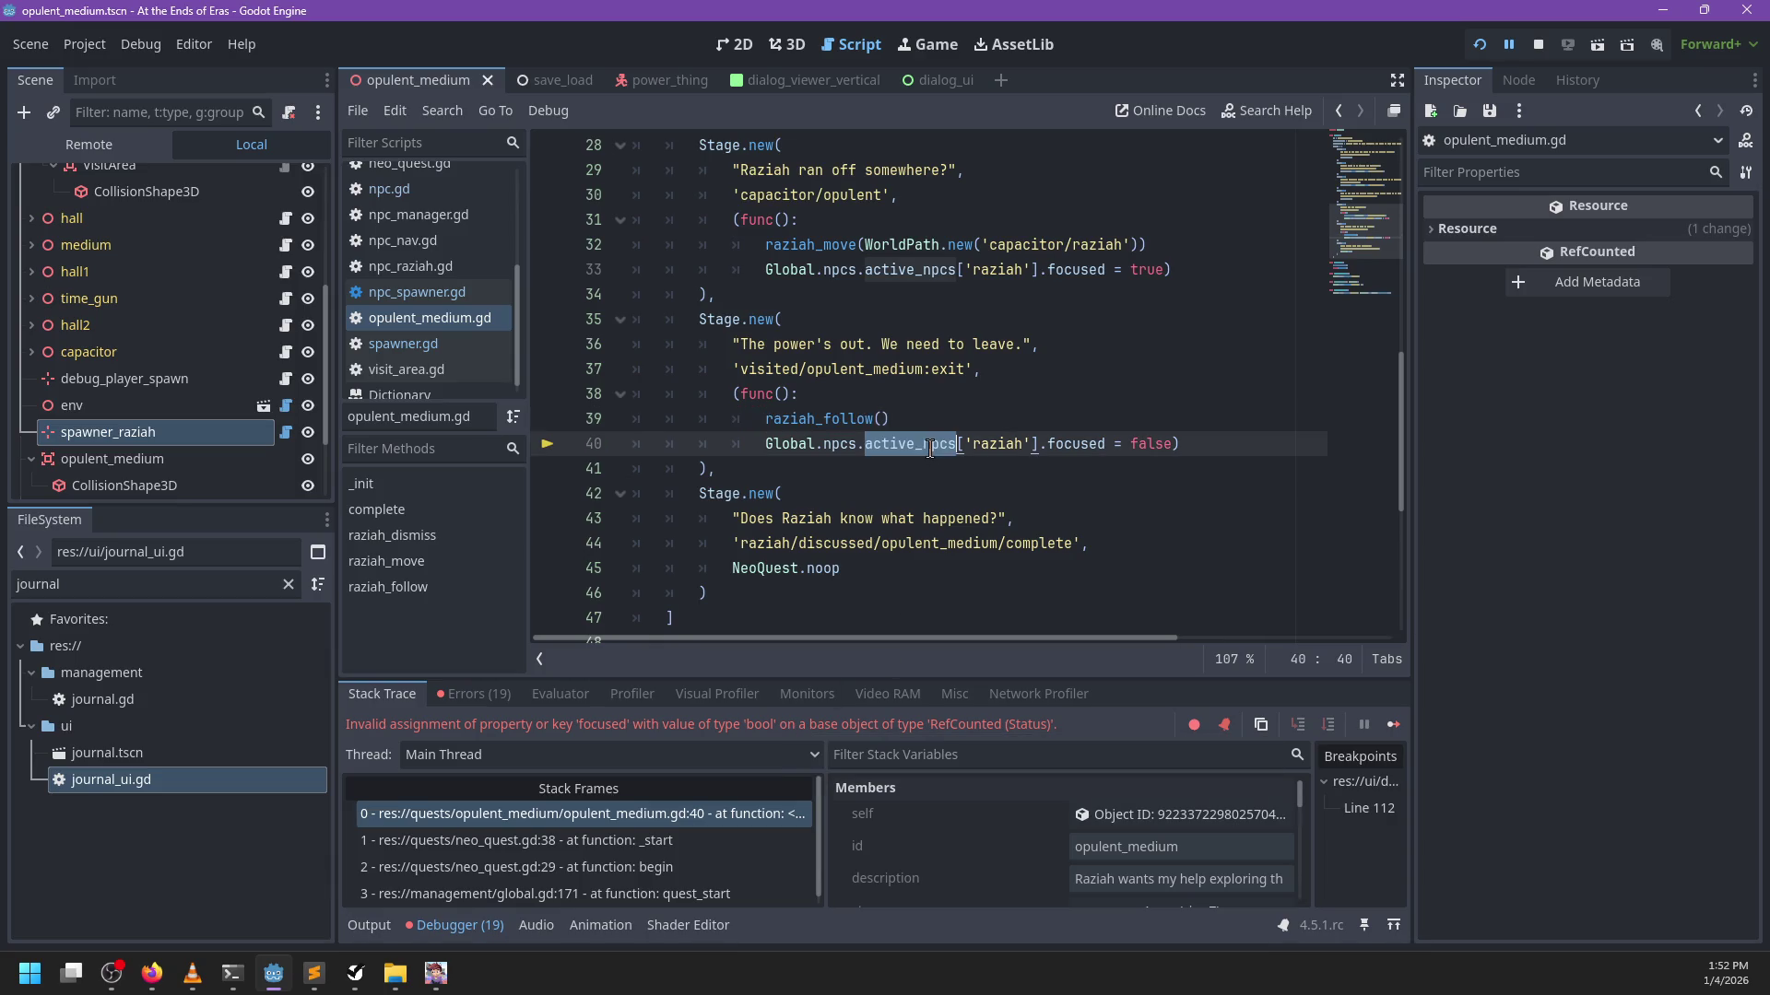
left_click(1038, 448)
type(".node")
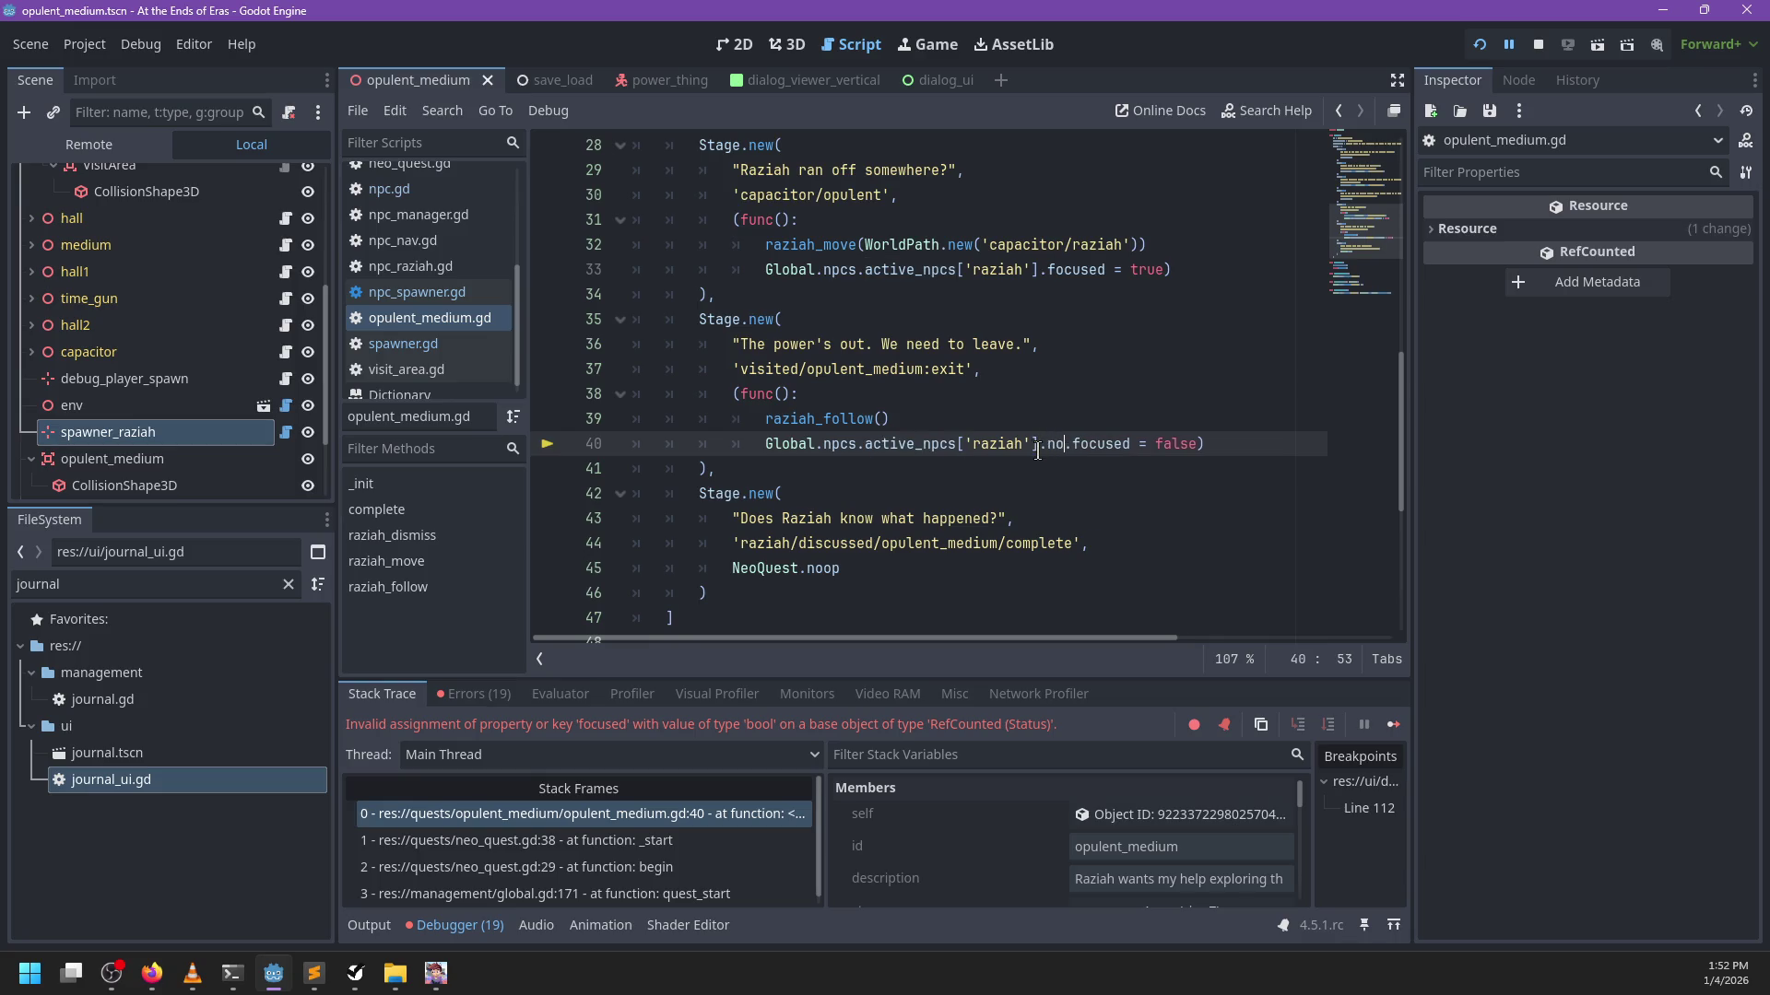
left_click(1045, 270)
type(".node")
key("ctrl+s")
key("F5")
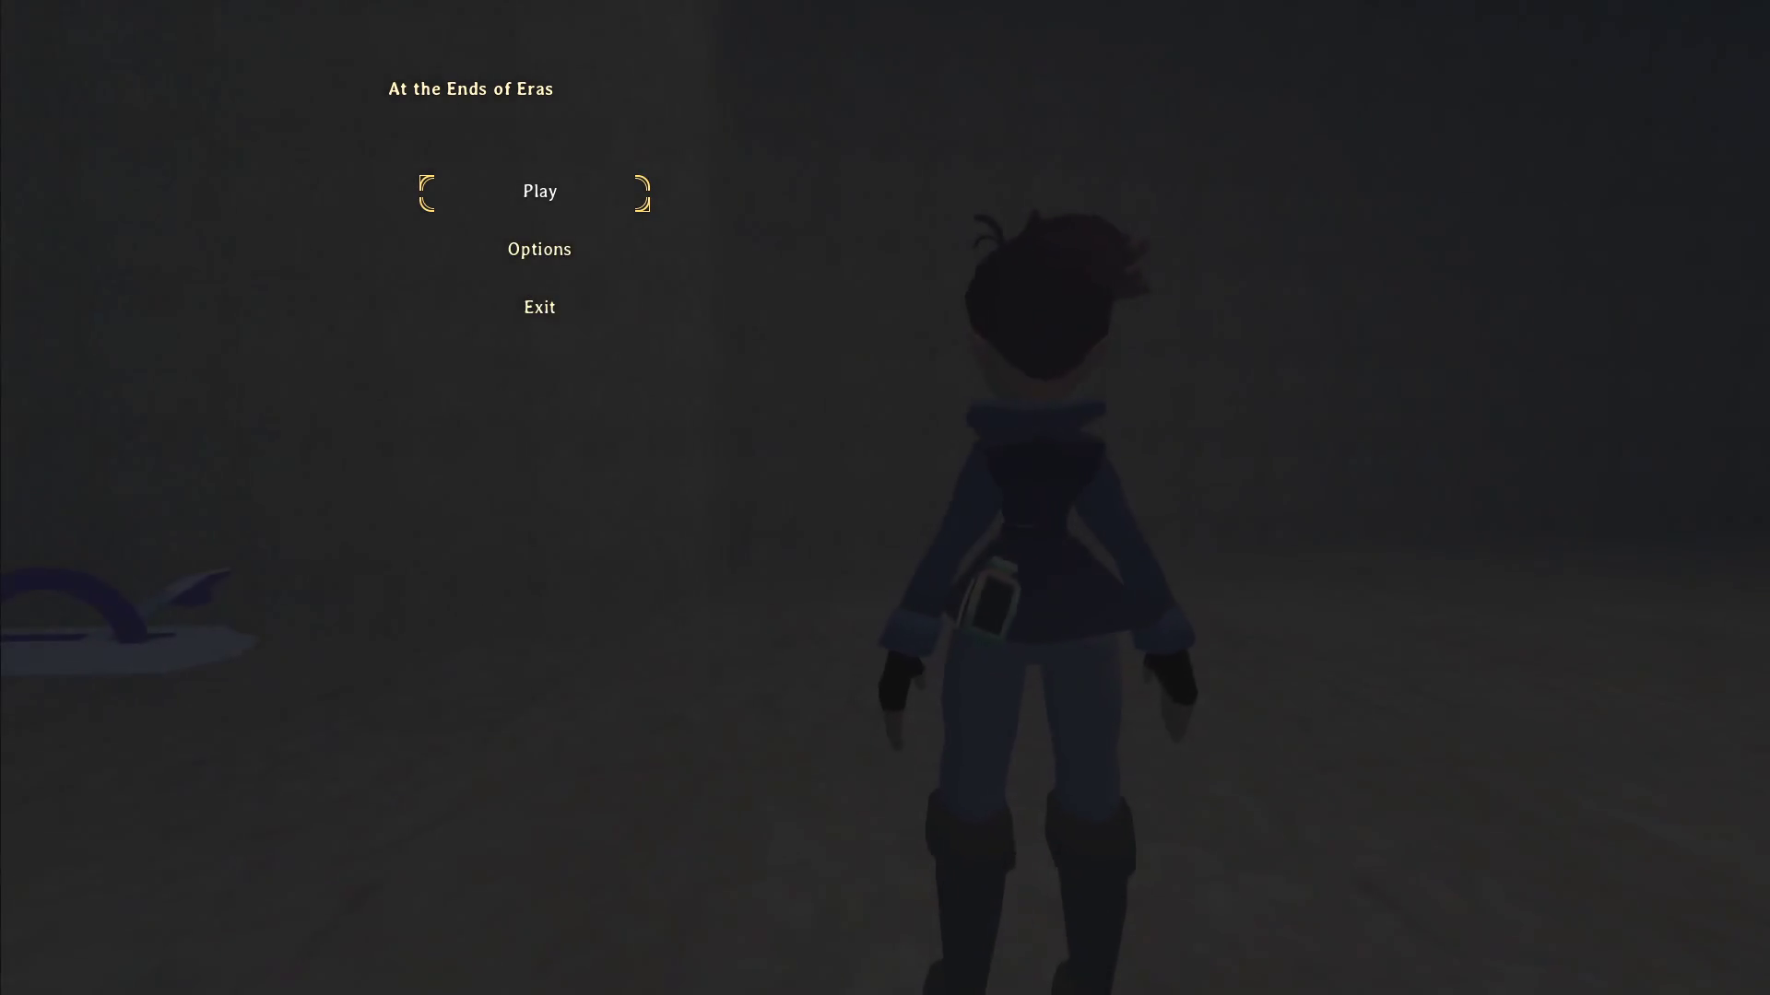
Start playing from the title menu, run toward Raziah, and pause the game
key("Return")
key("w")
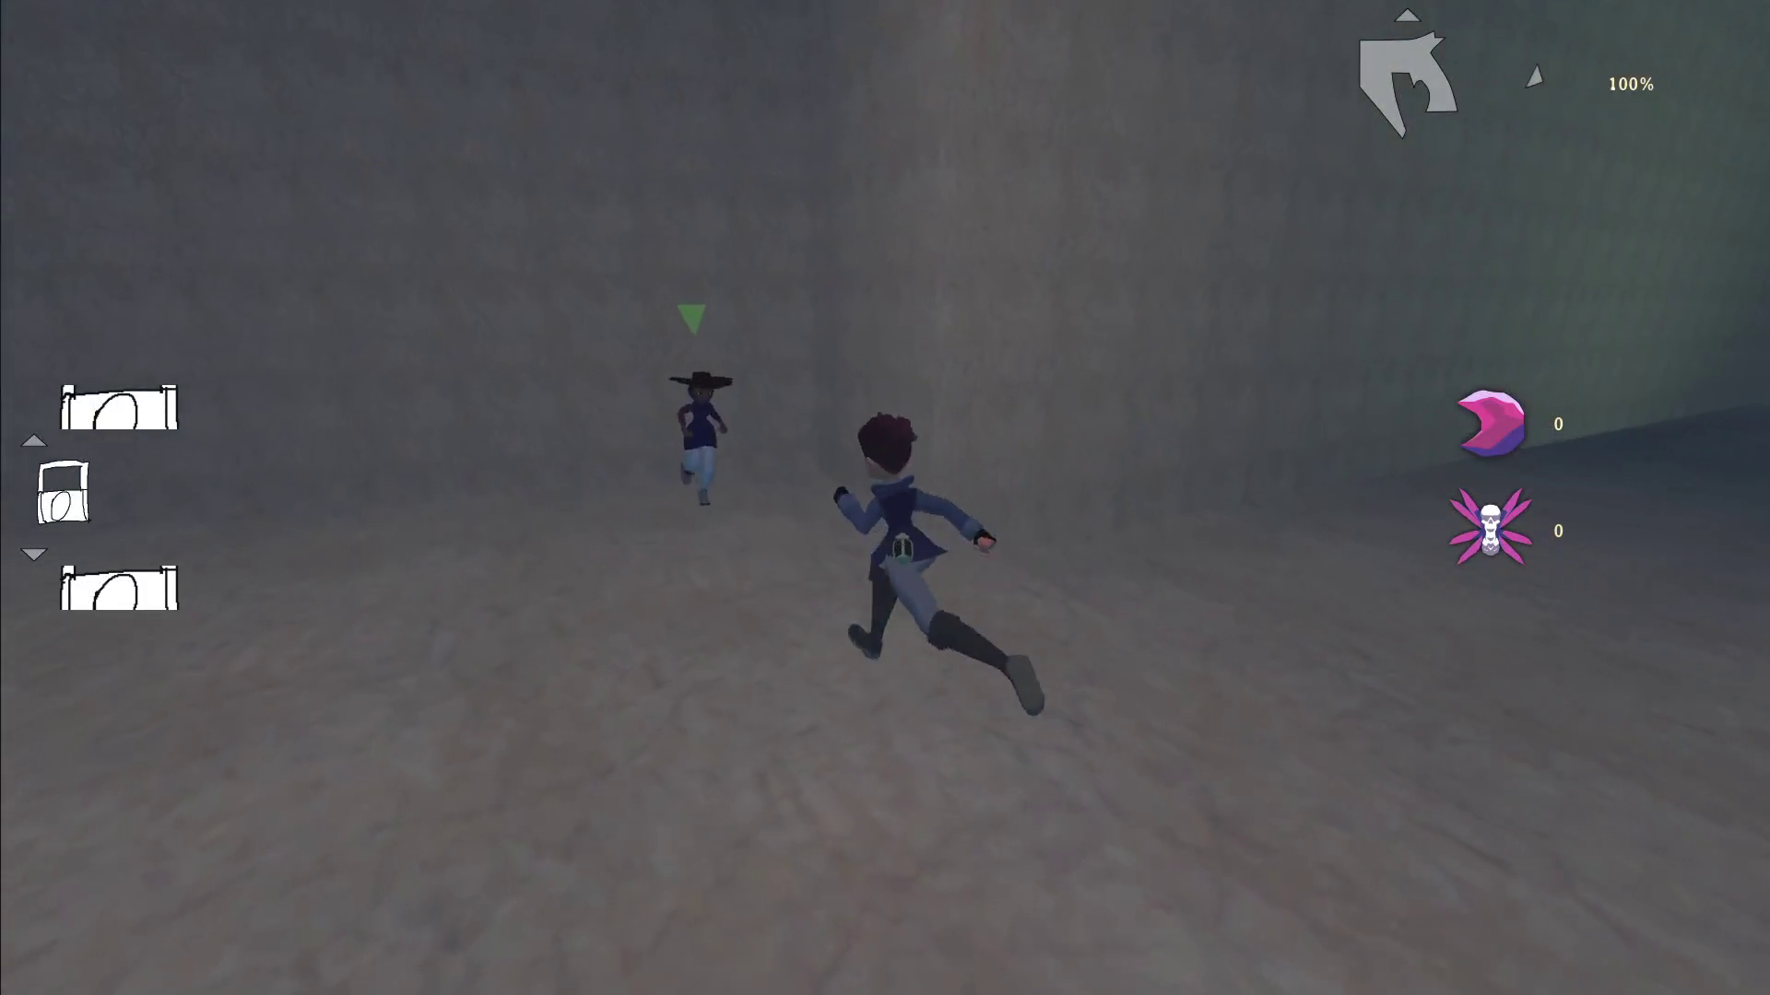
key("Escape")
key("Escape")
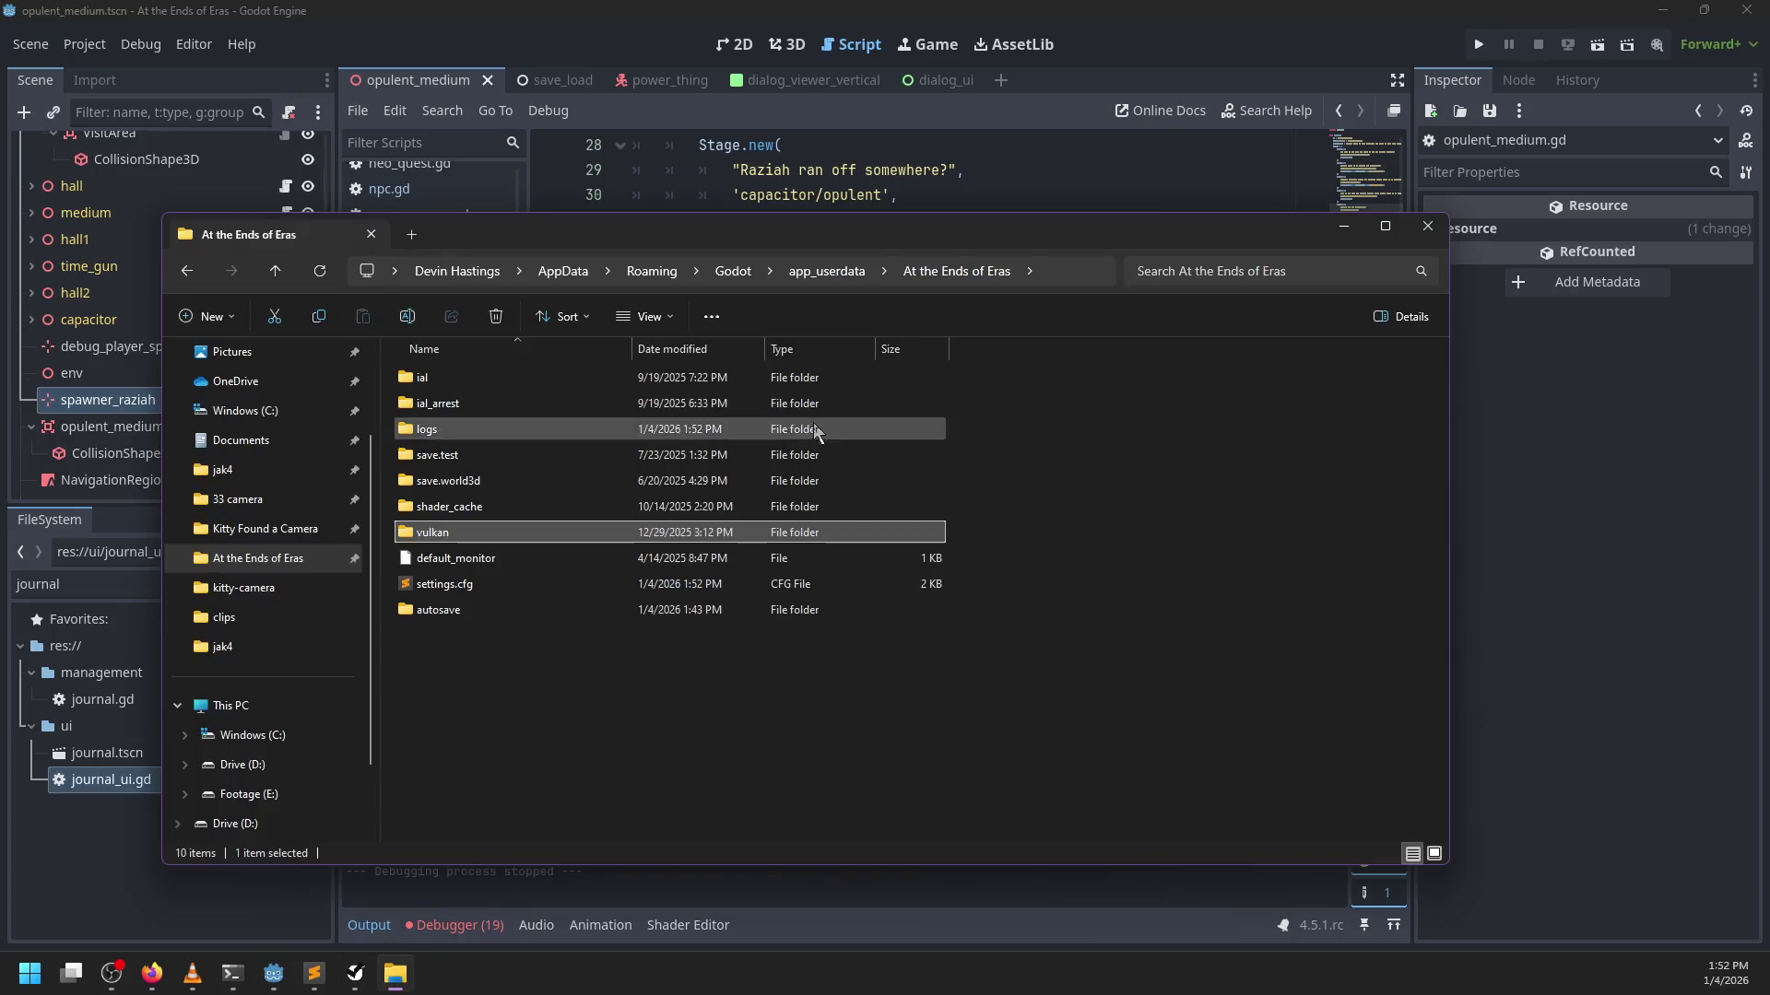
Delete ial through save.world3d plus autosave from the user data folder, then rerun the game from Godot
left_click(512, 383)
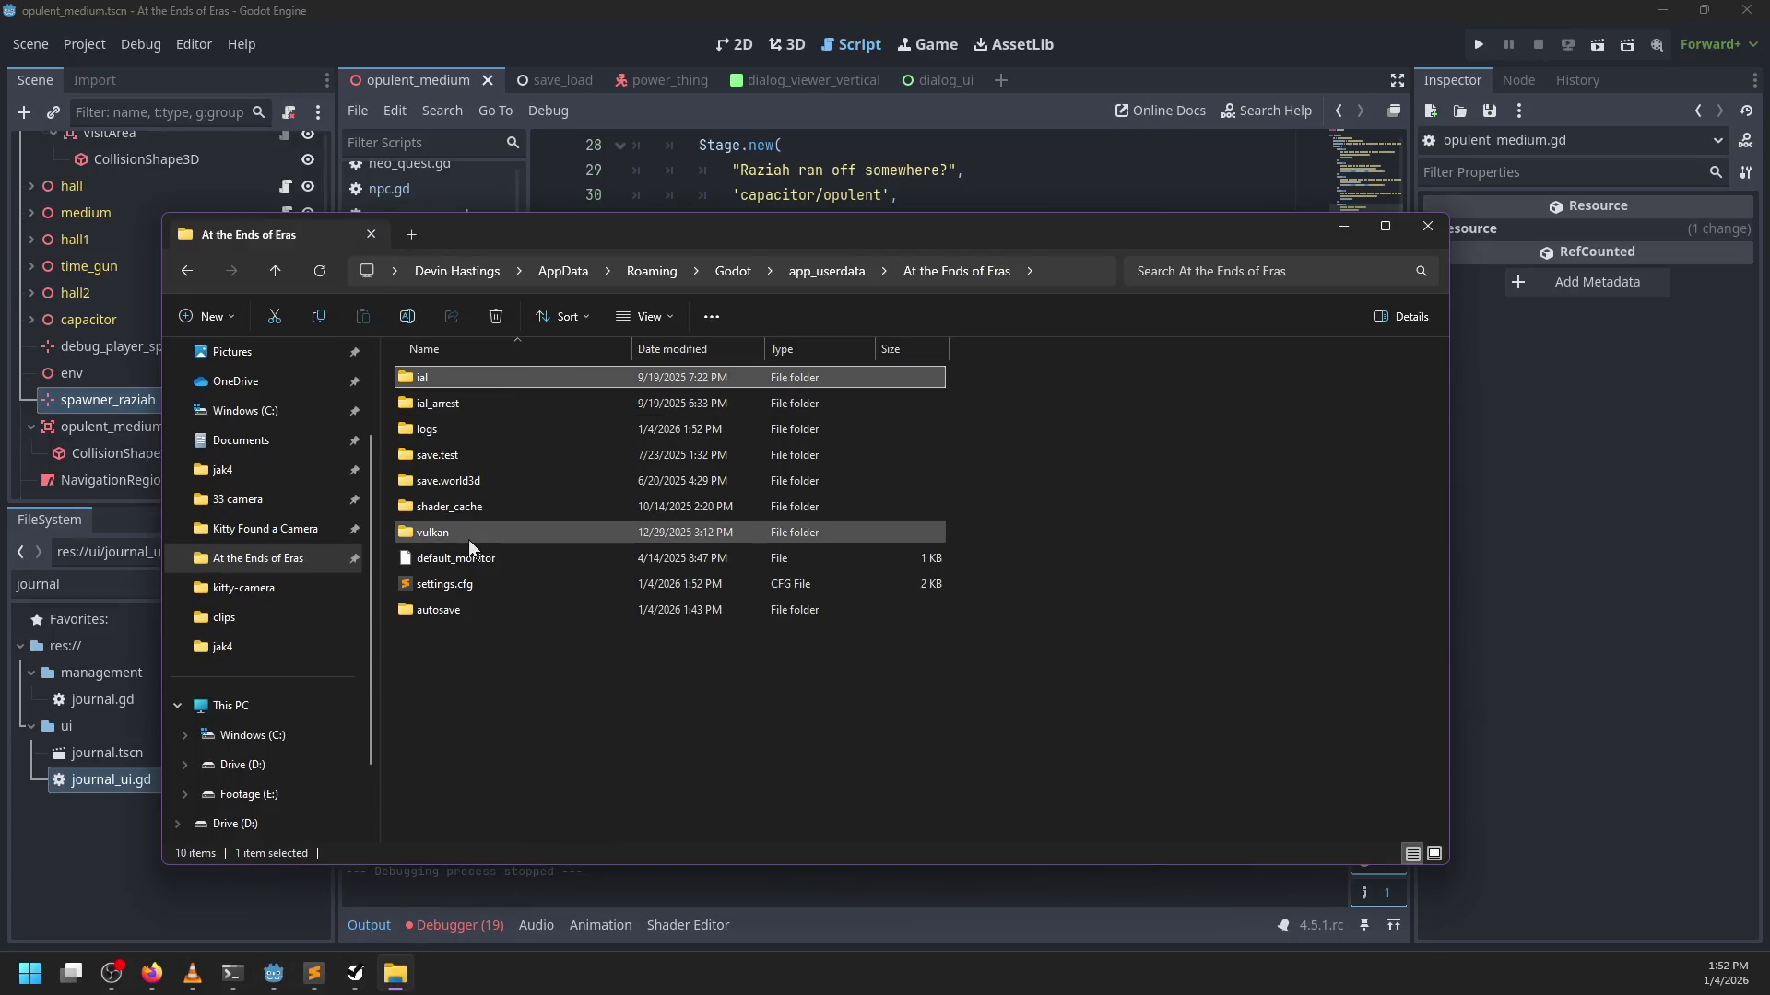
left_click(475, 480, "shift")
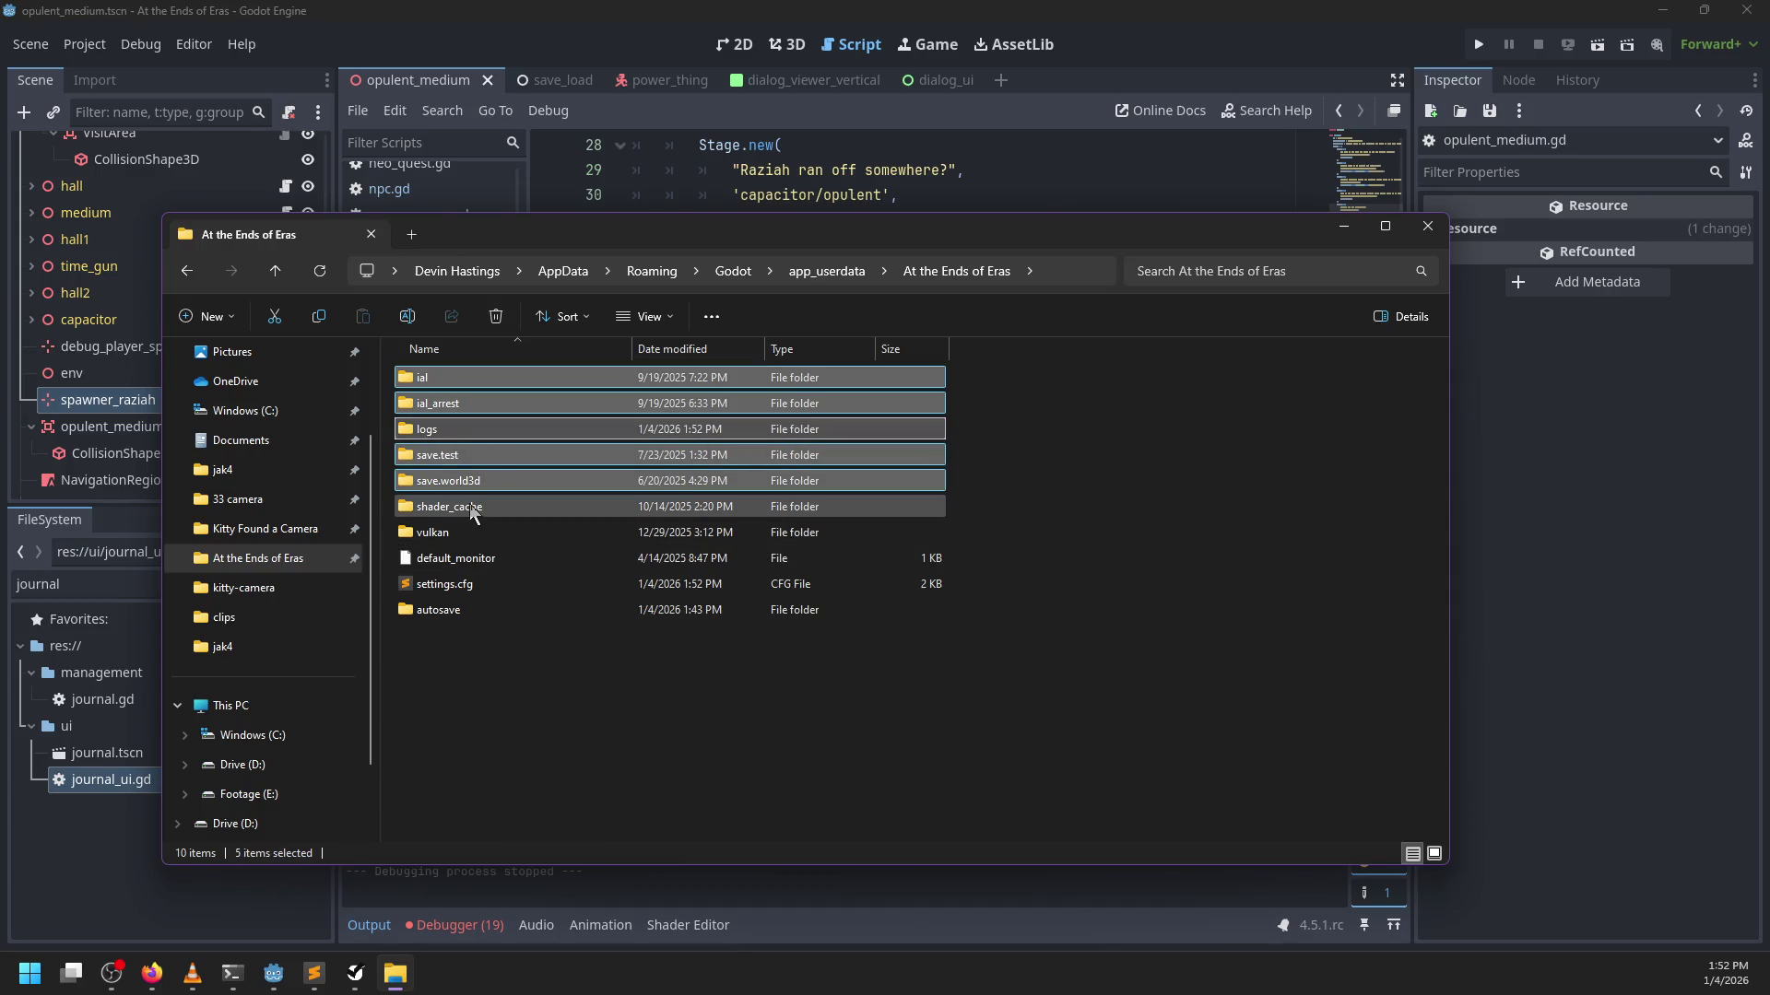
left_click(468, 611, "ctrl")
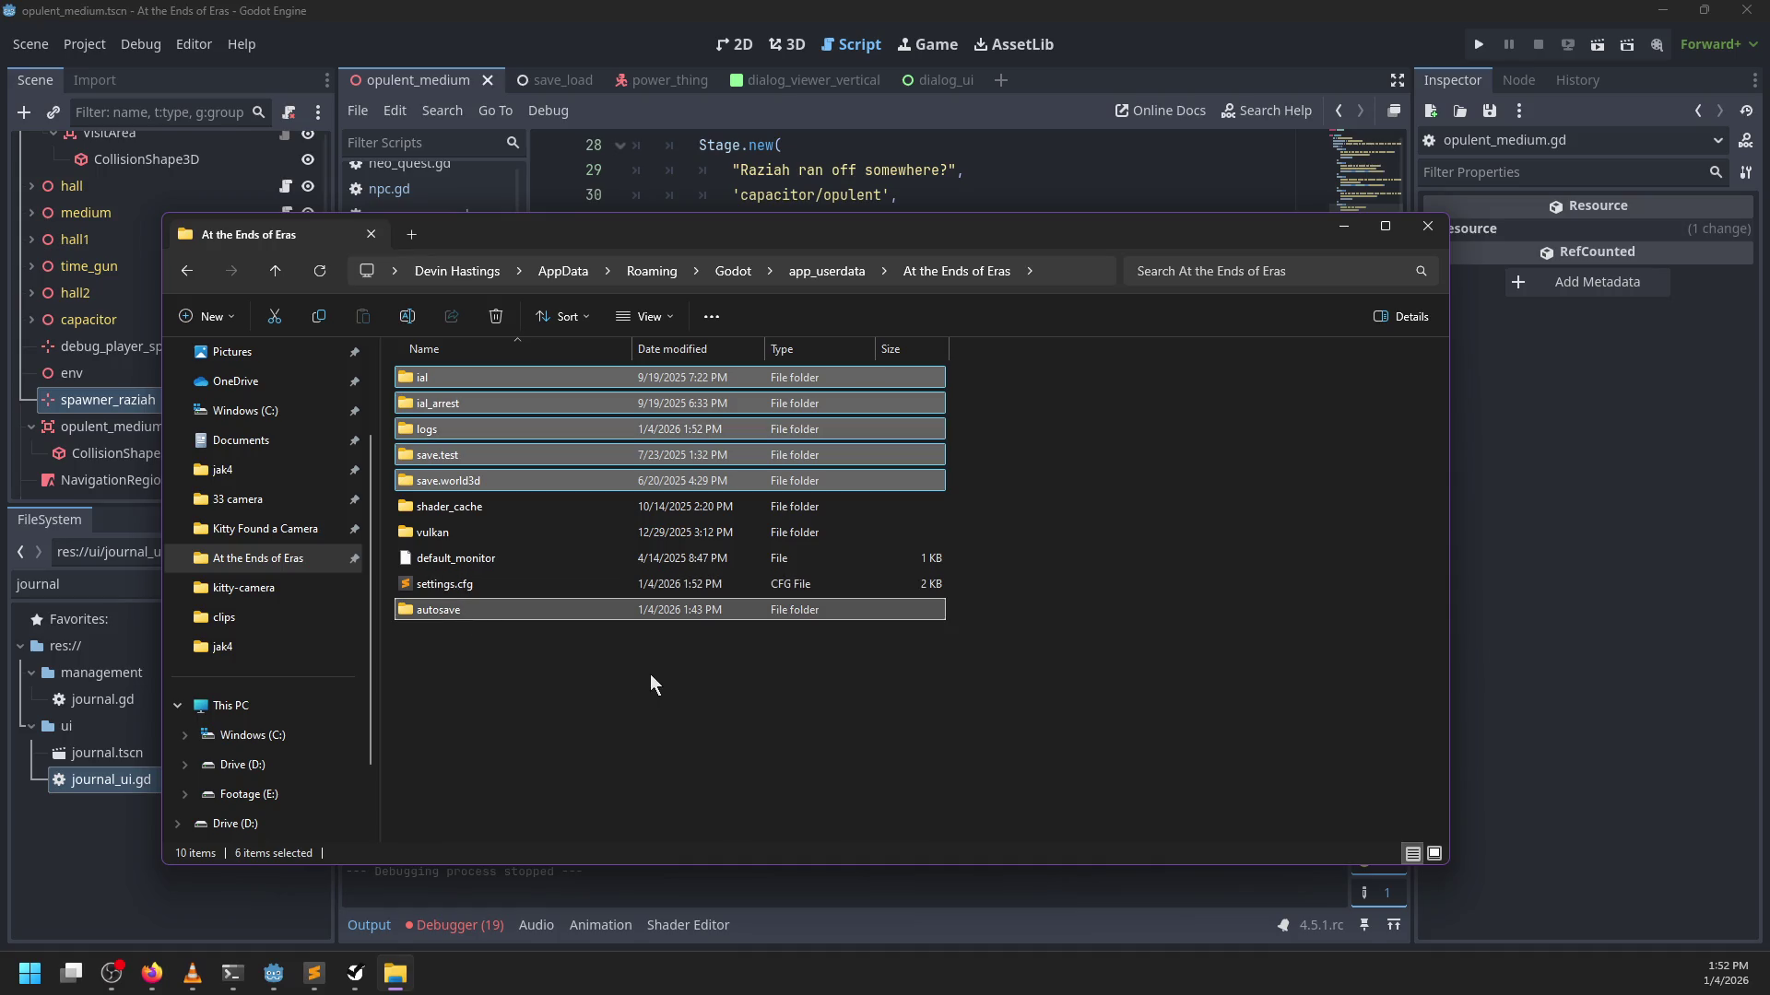
key("Delete")
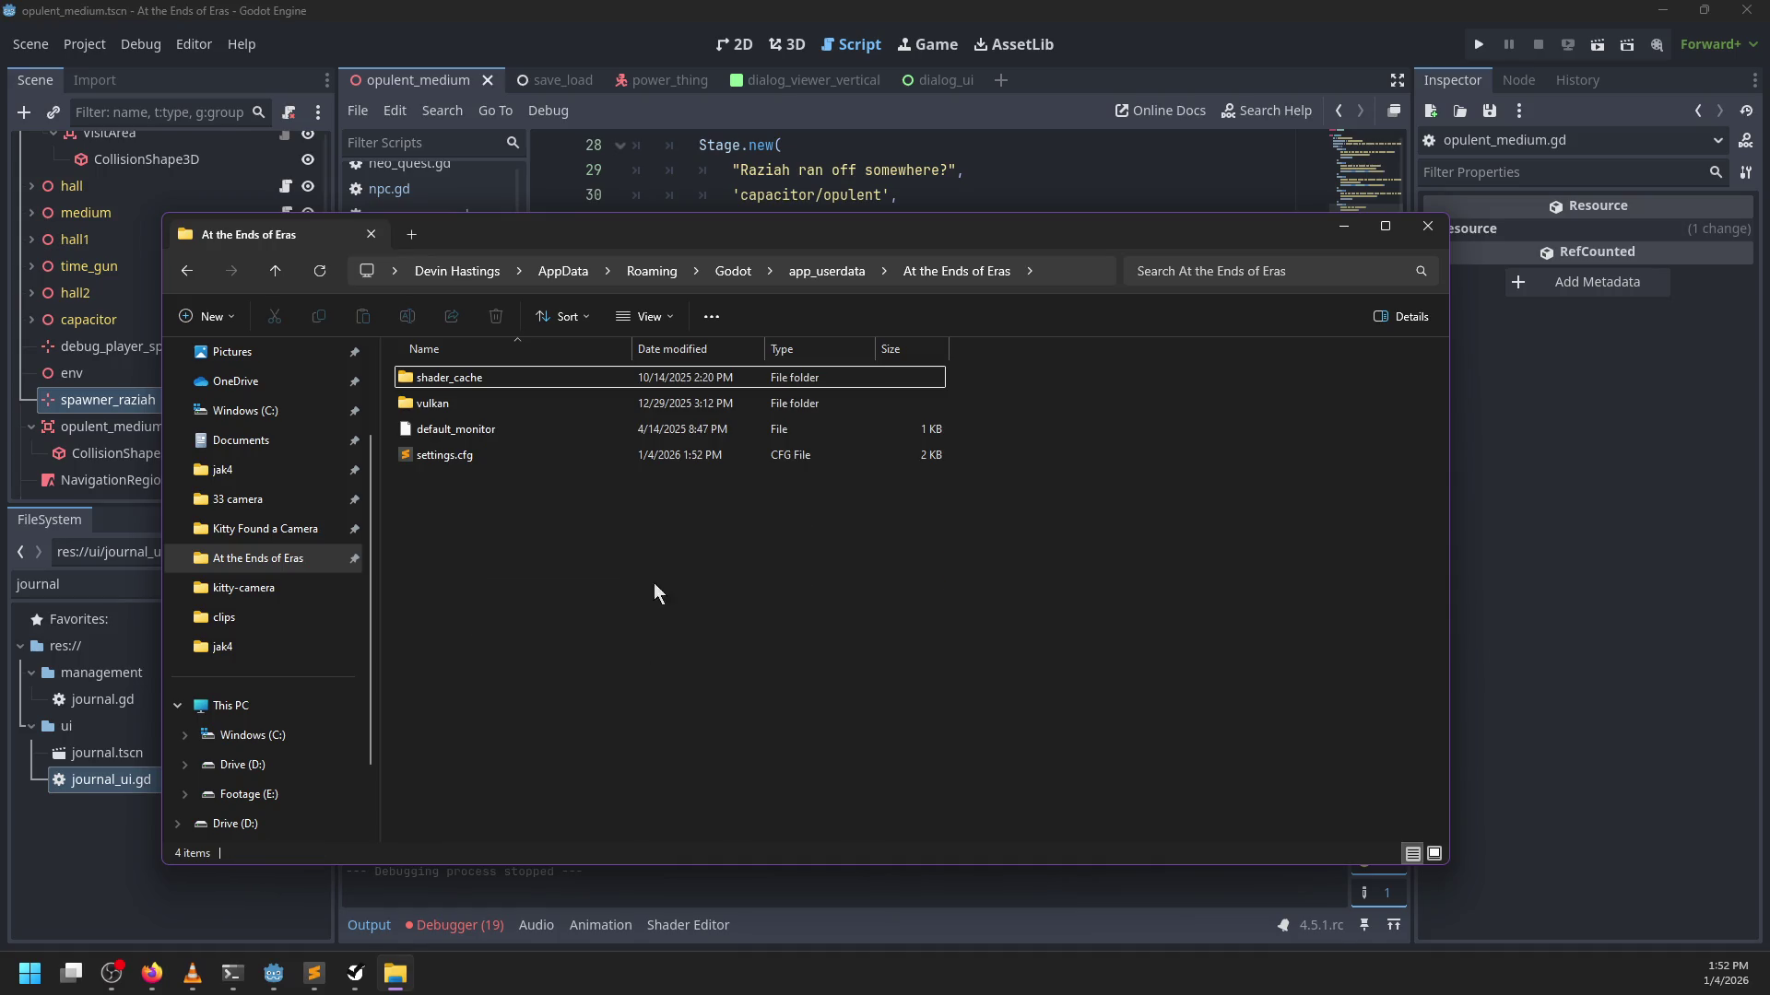
left_click(672, 43)
key("F5")
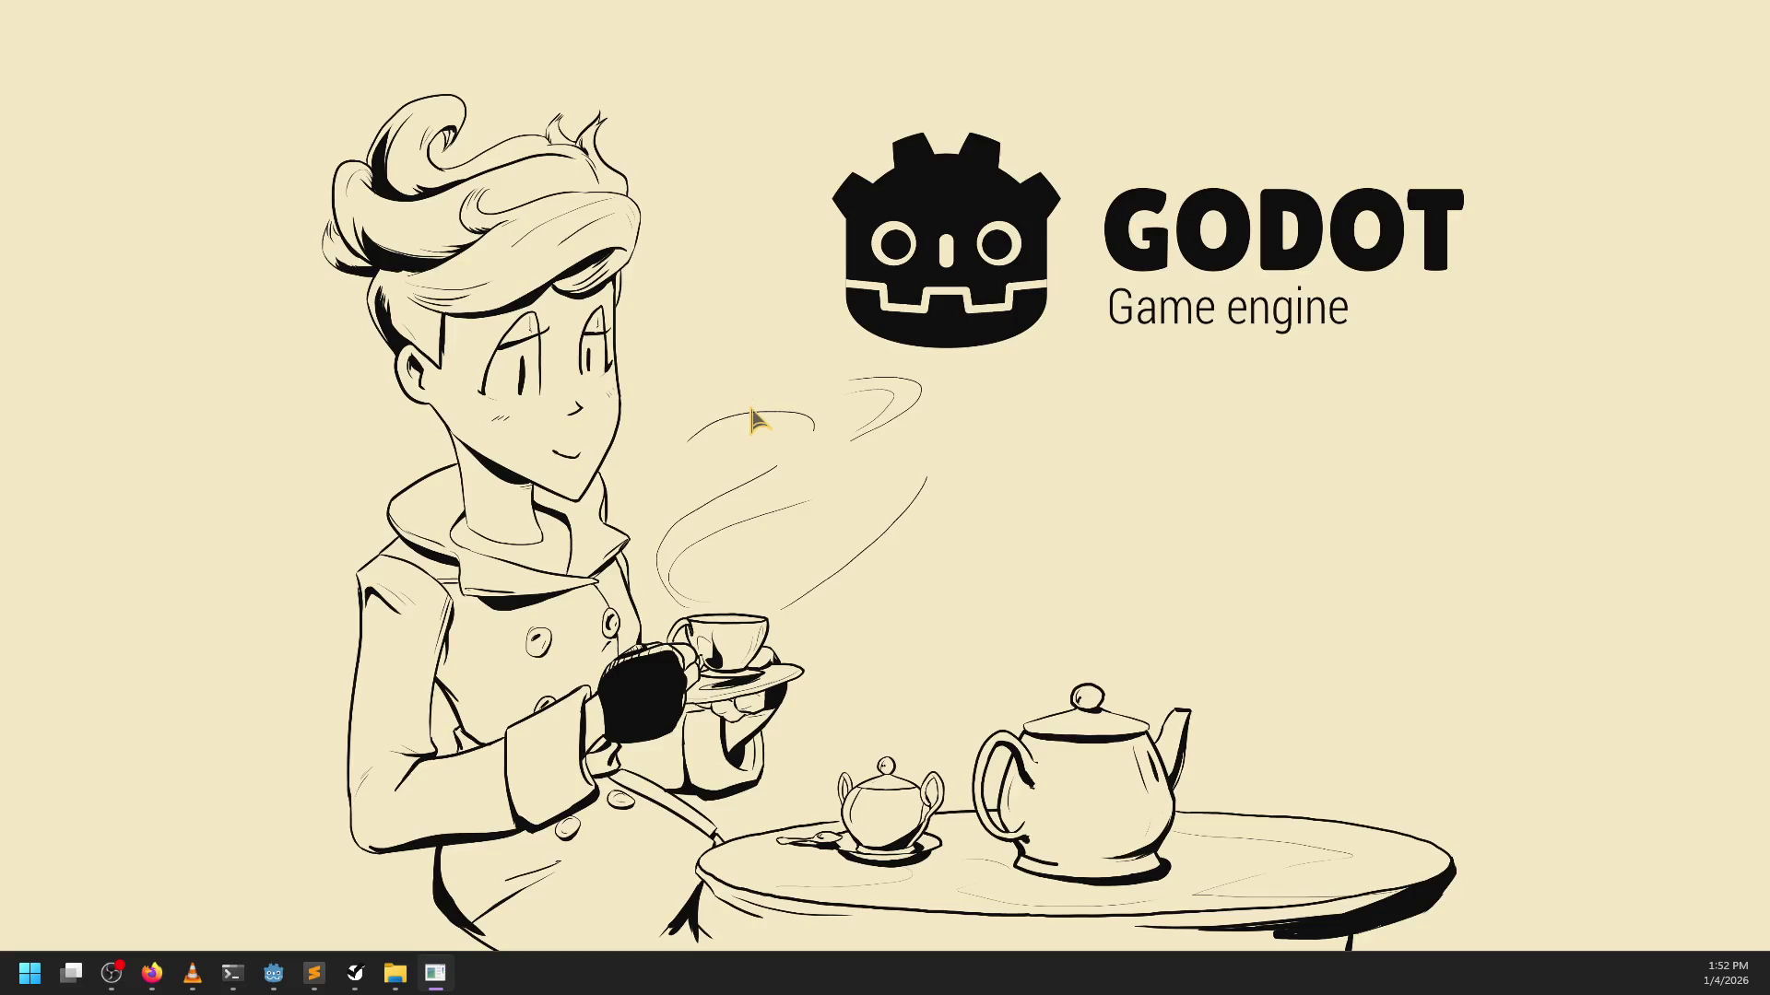
key("alt+F4")
key("F5")
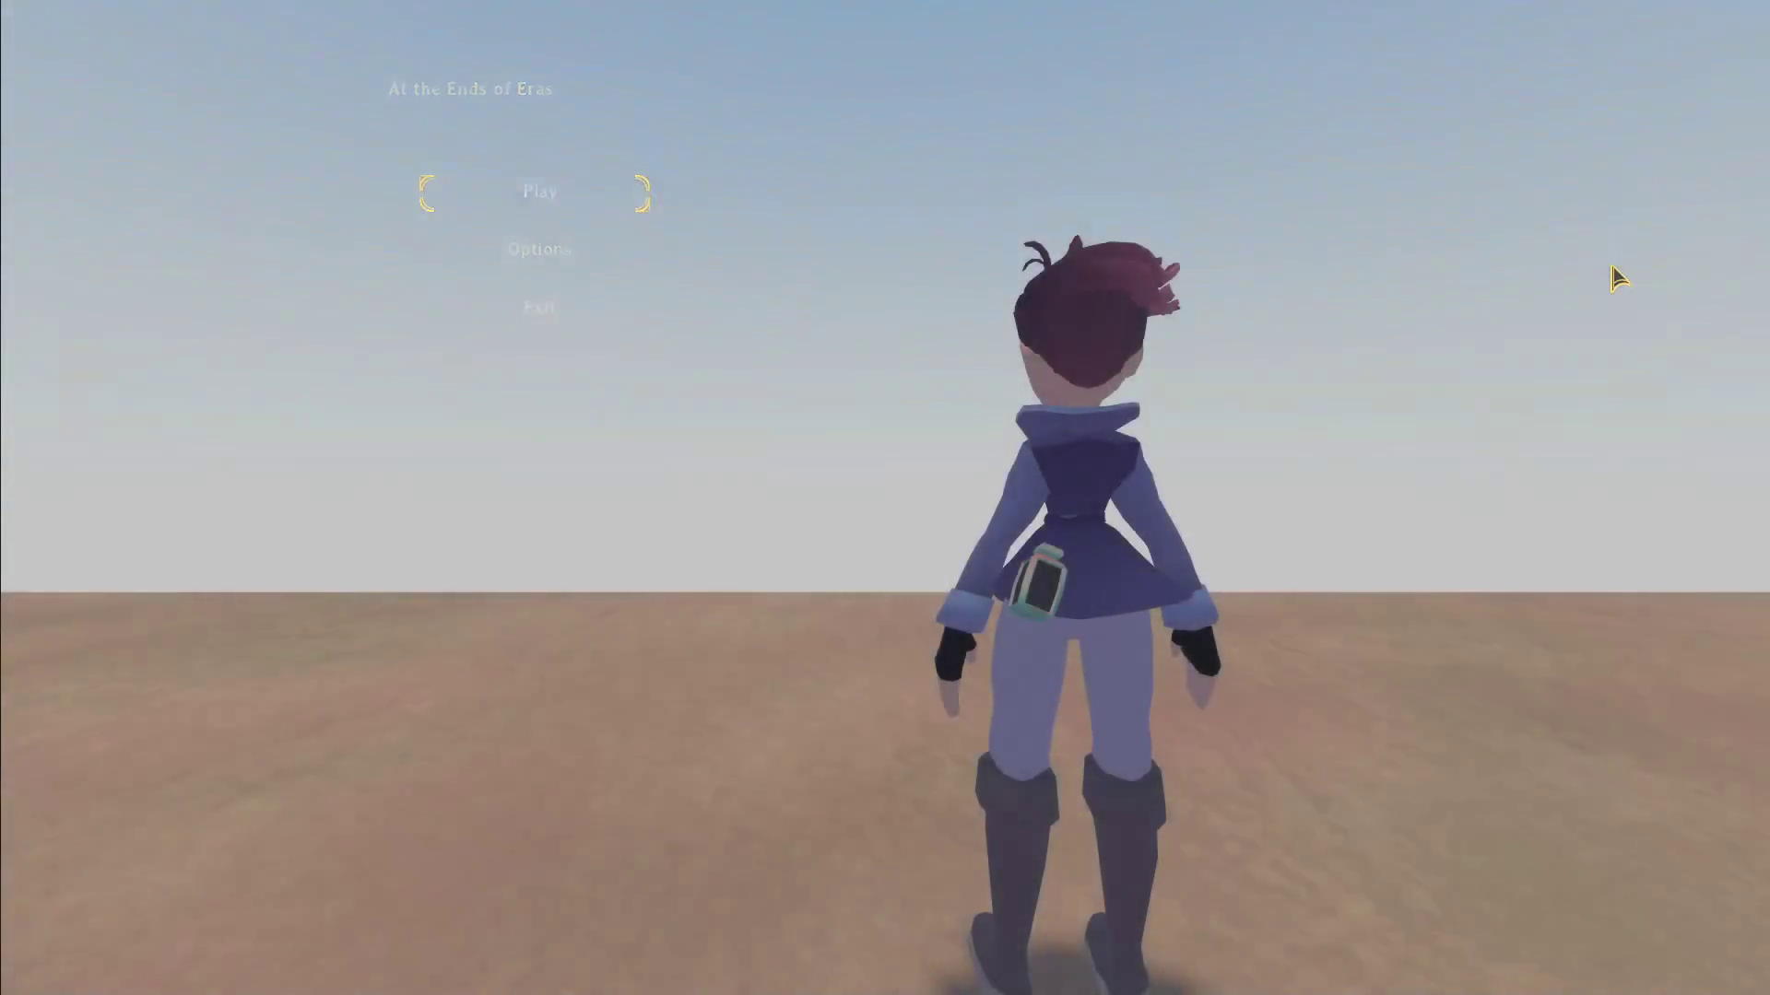
key("Return")
key("d")
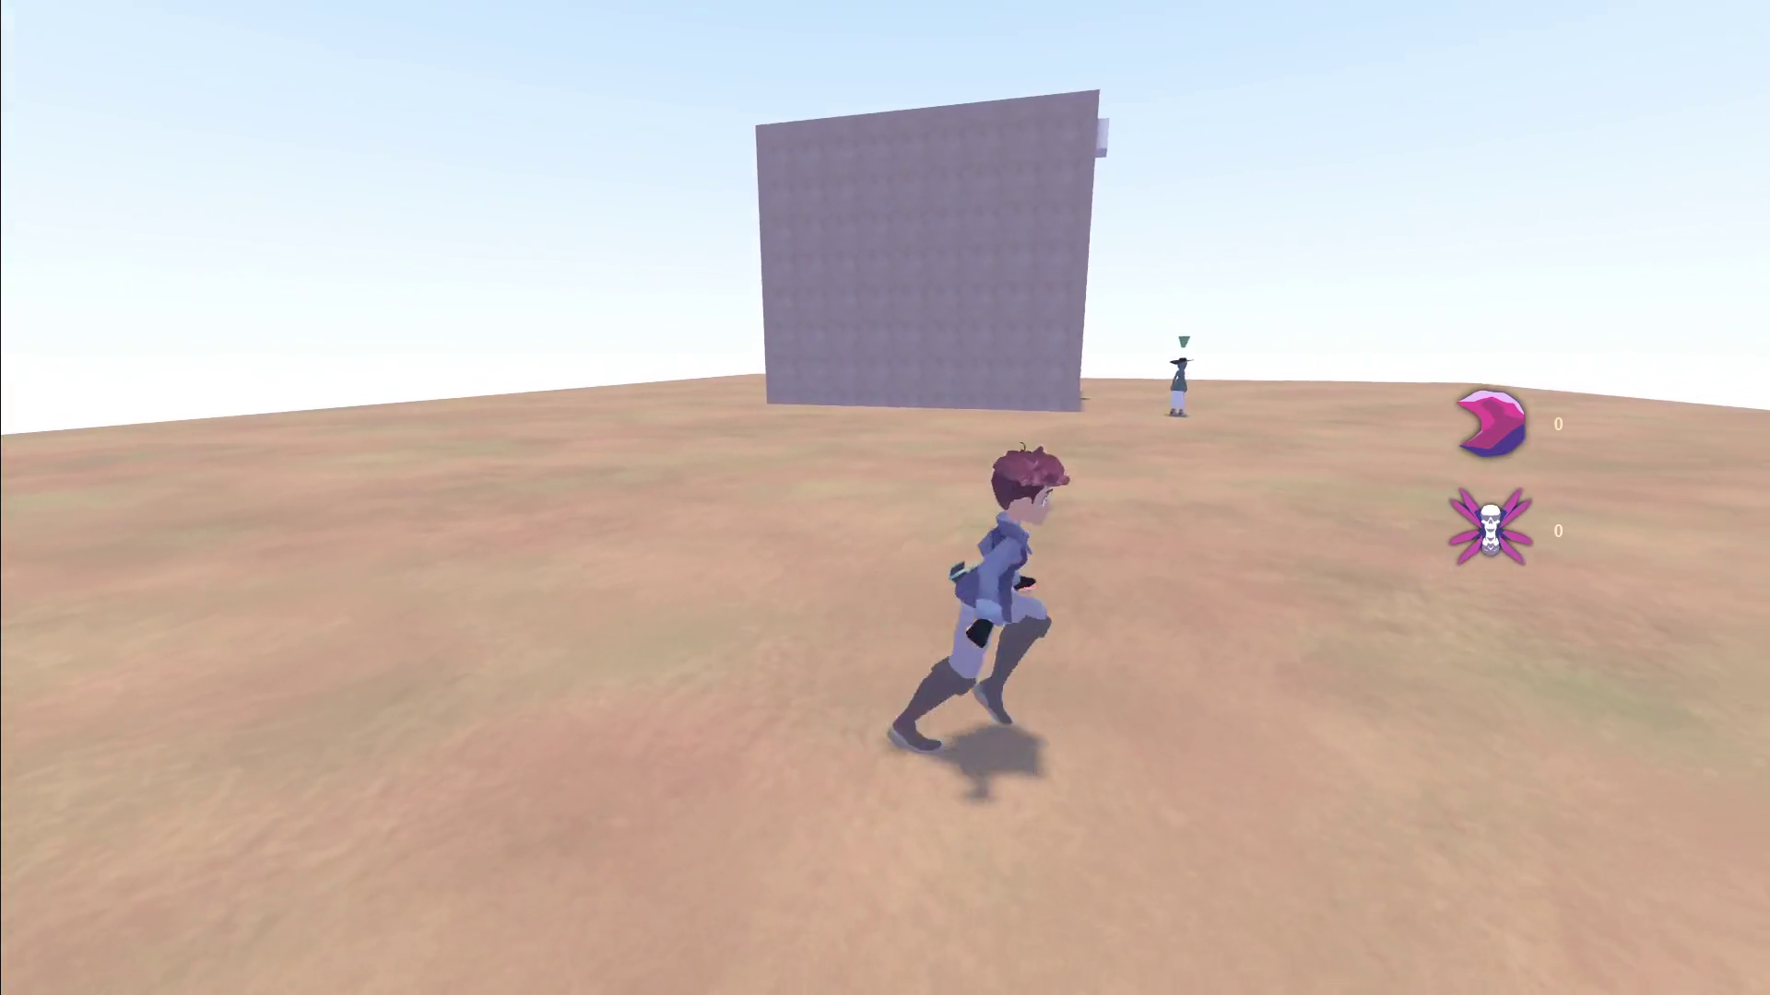
key("d")
key("w")
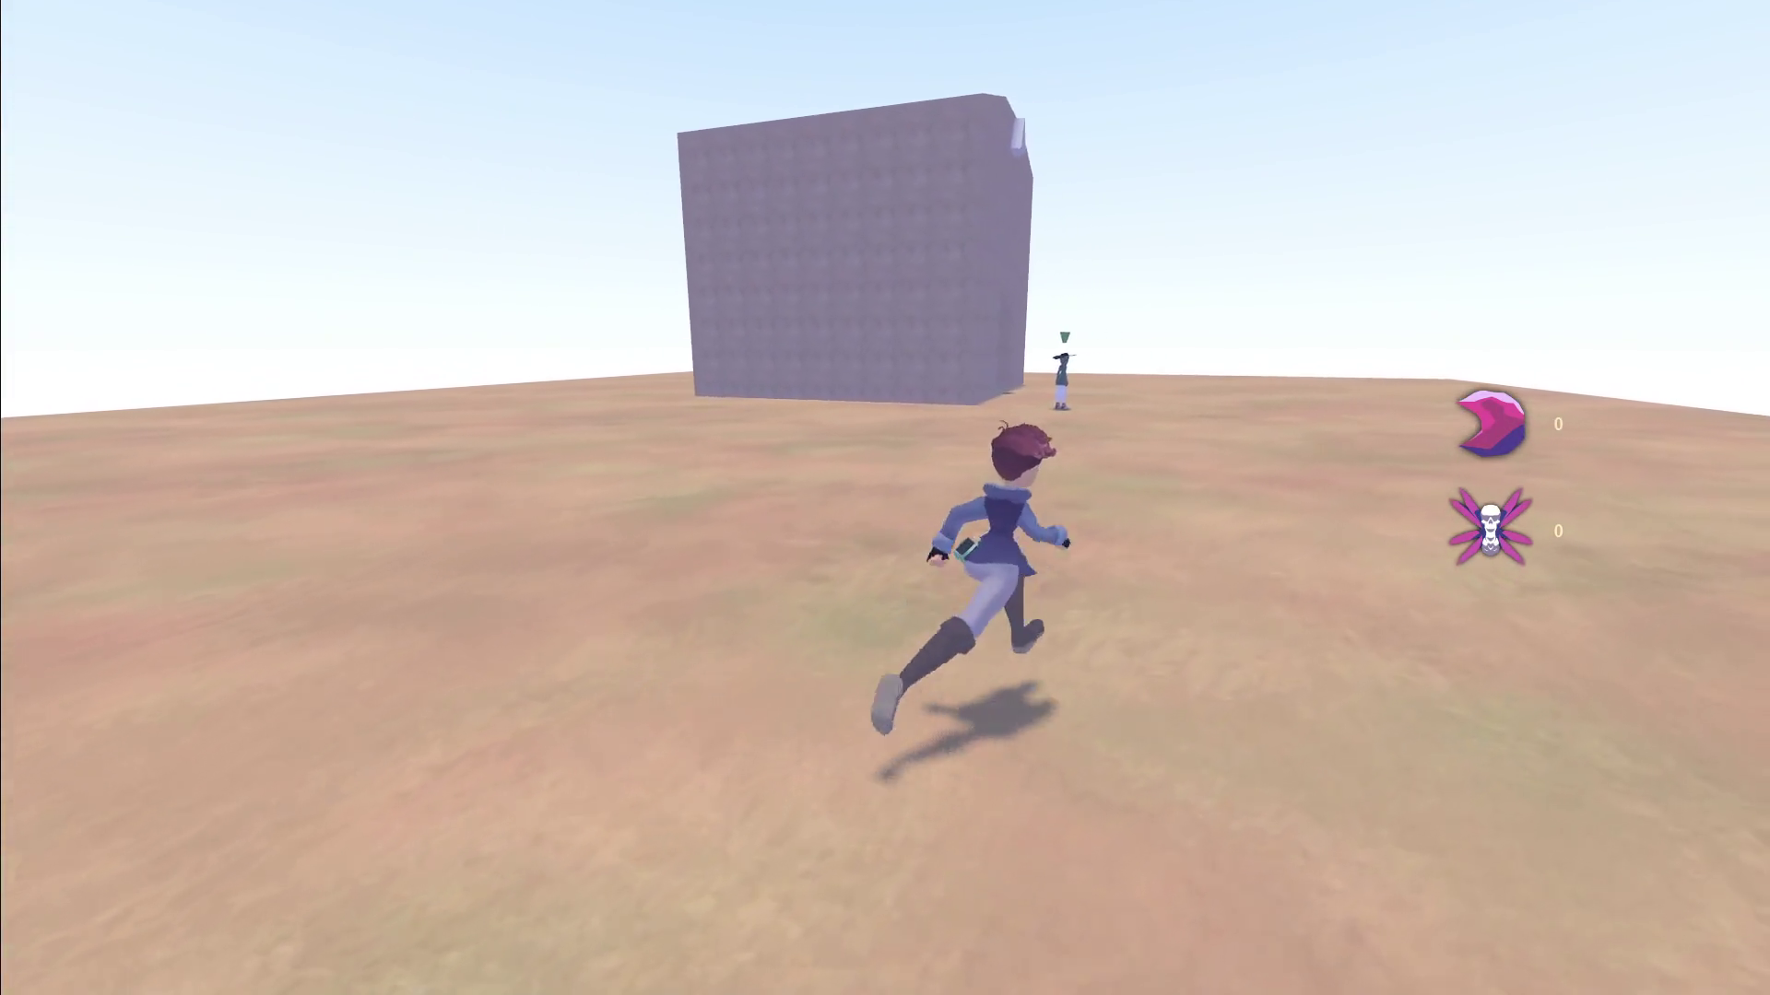
key("w")
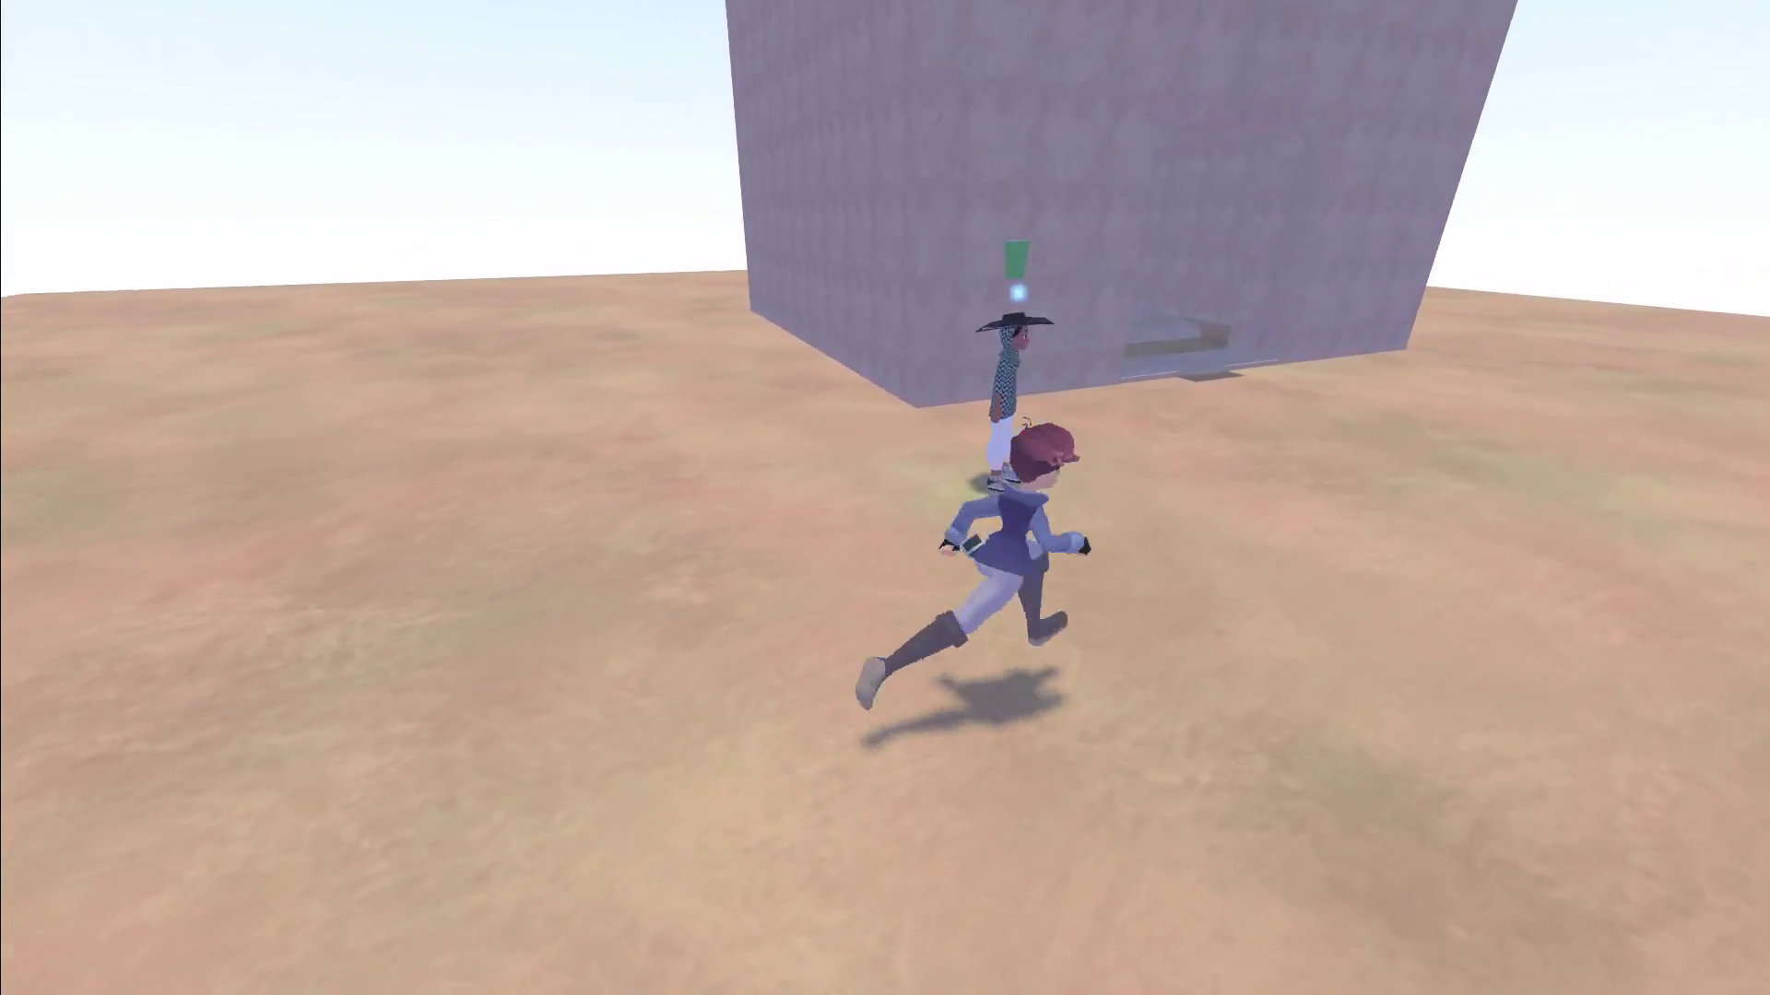
key("w")
key("a")
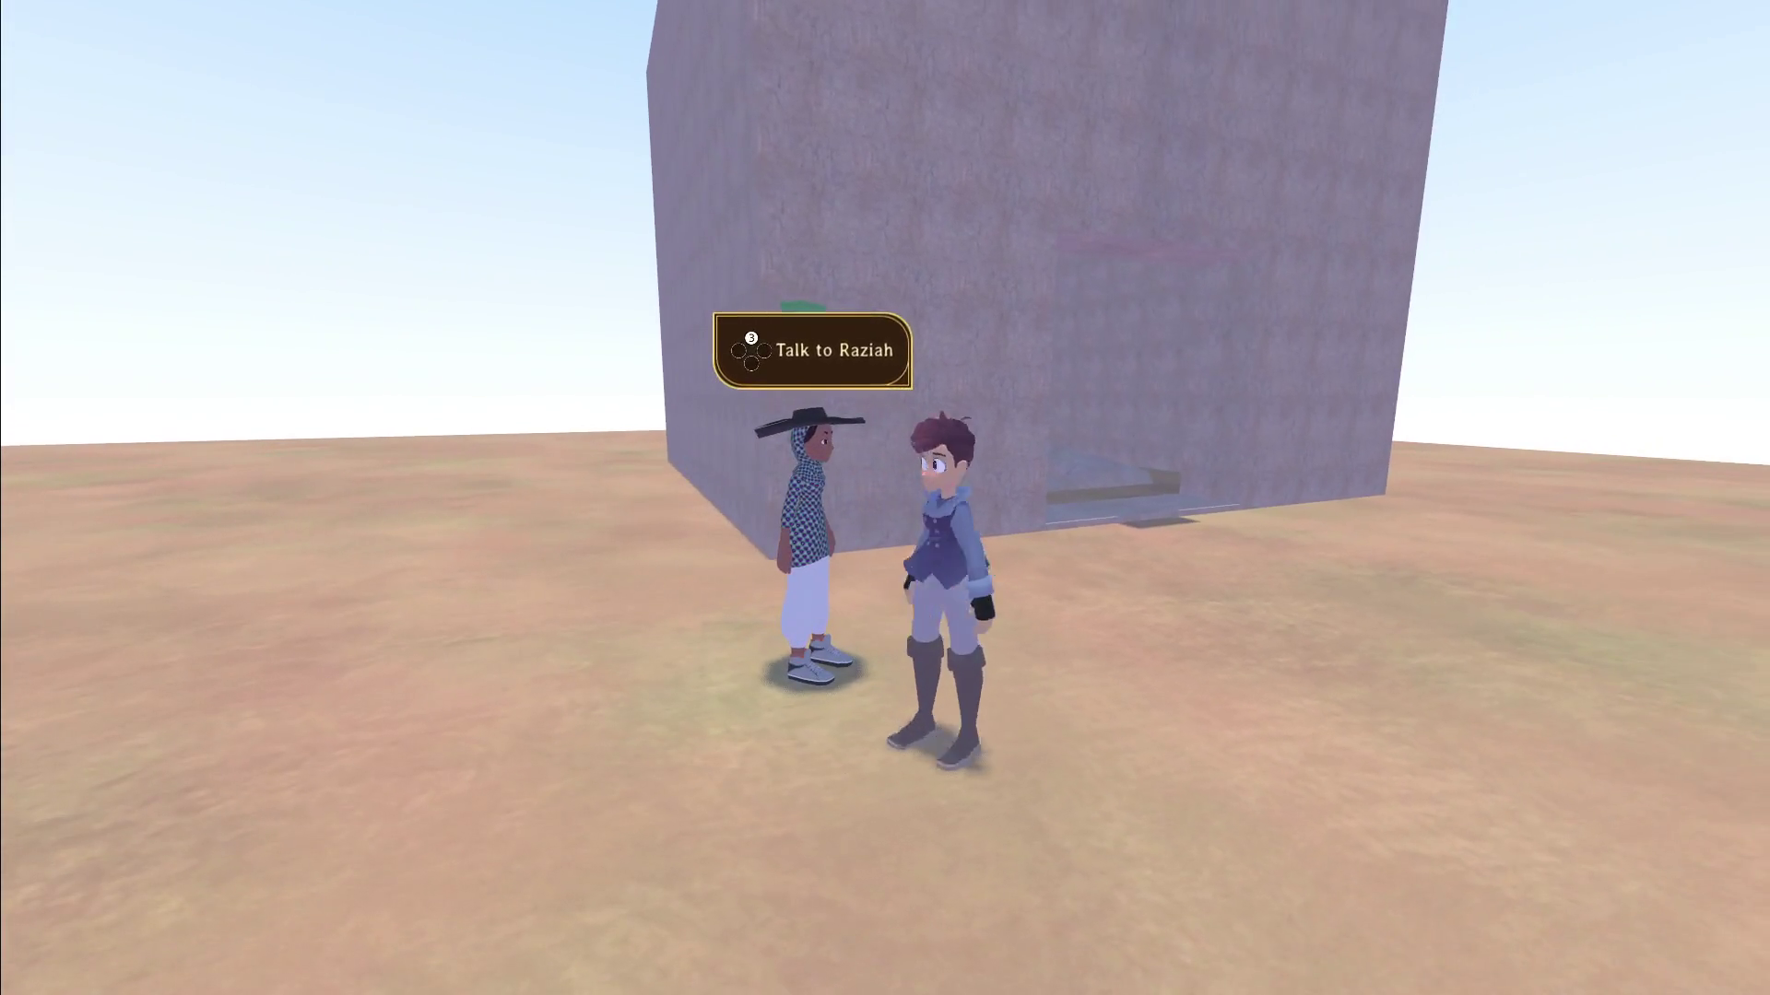
key("Right")
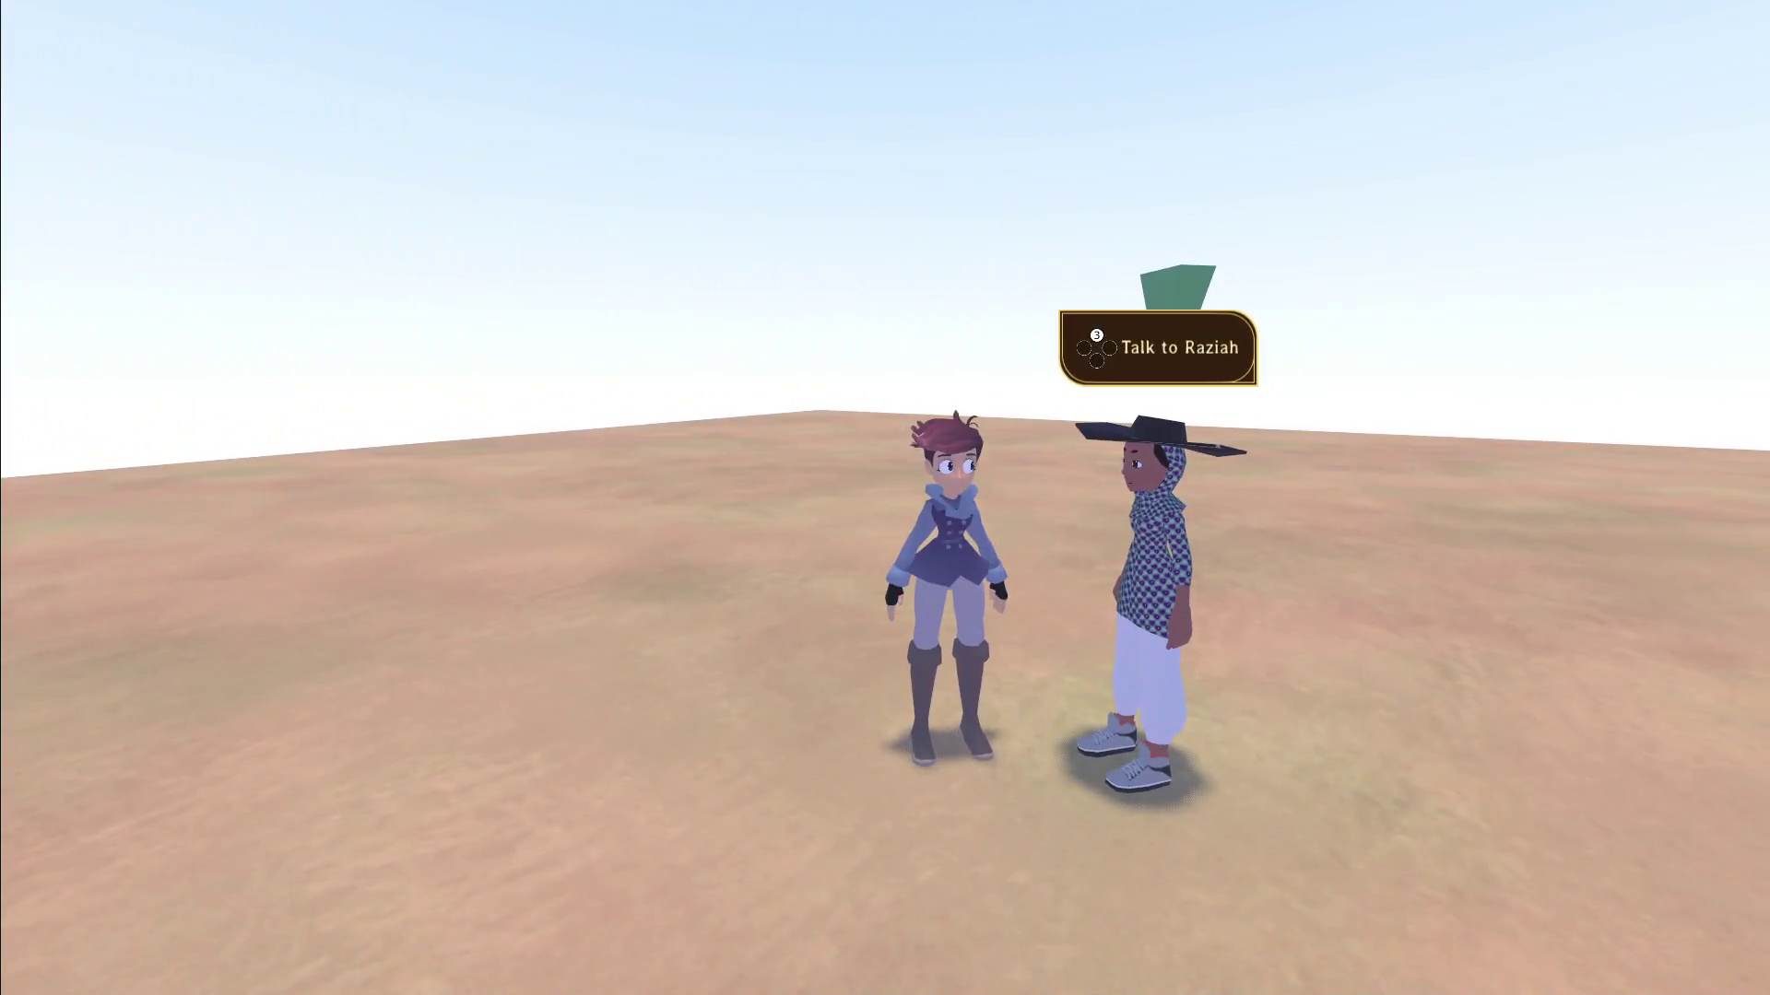
key("Right")
key("e")
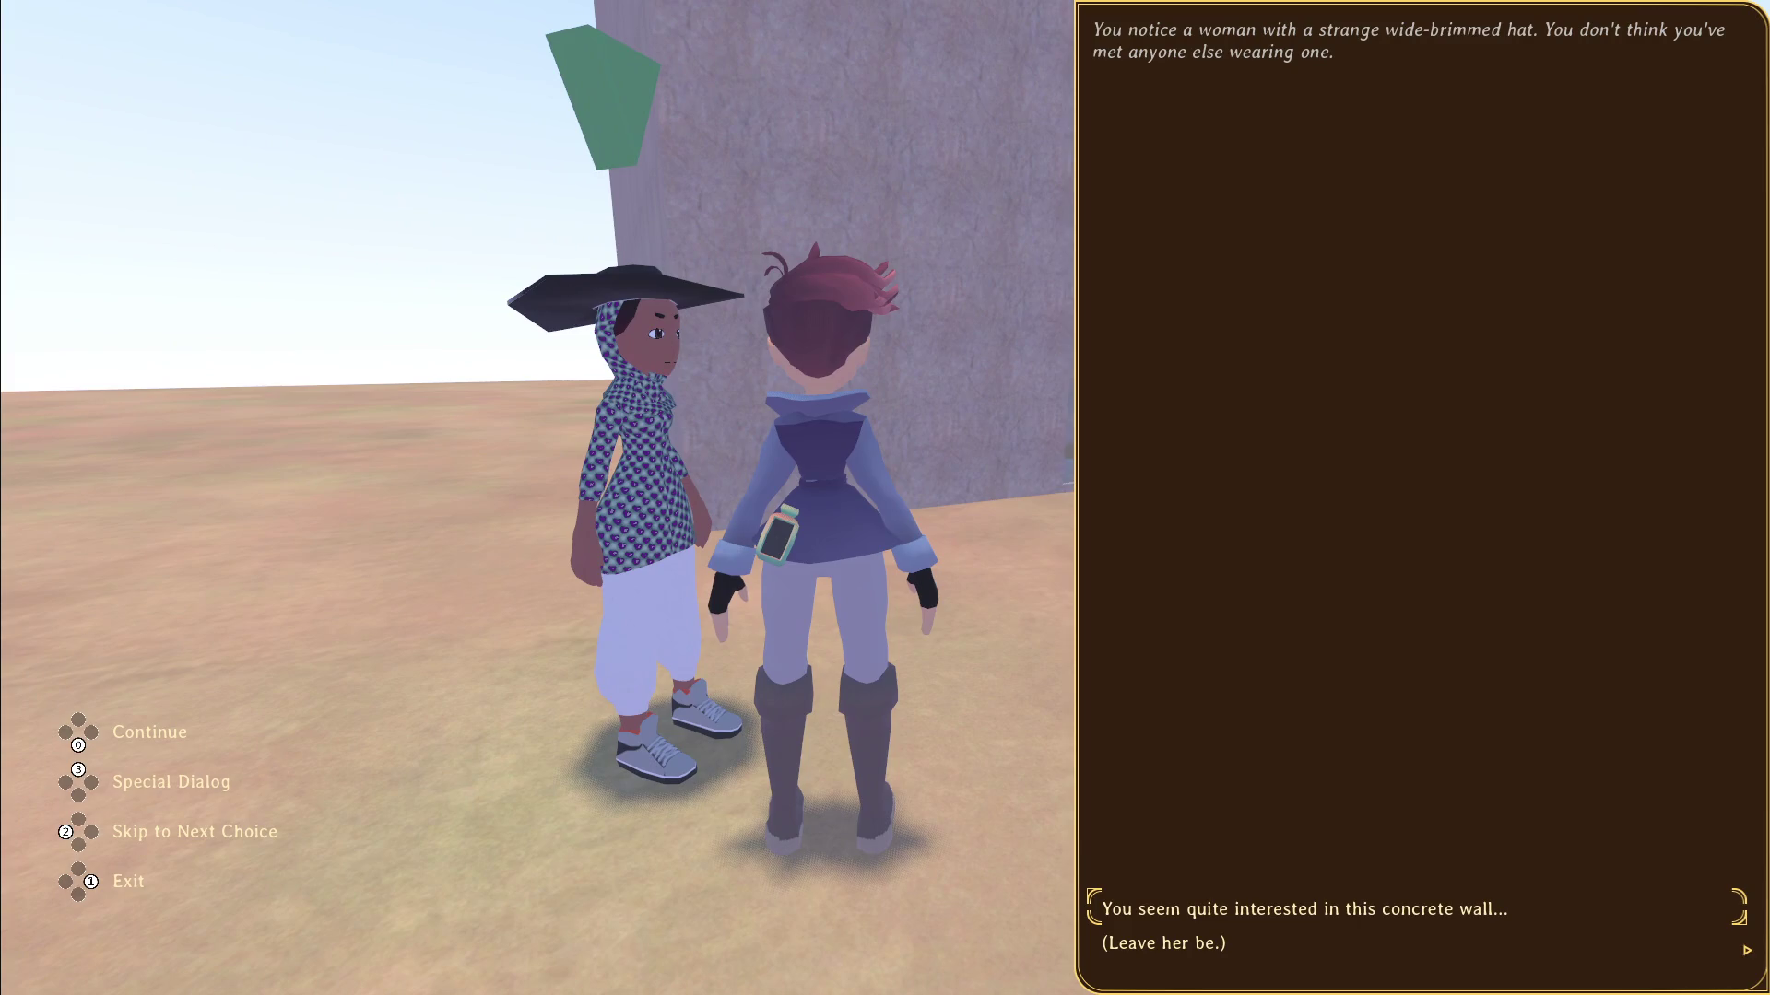
key("Return")
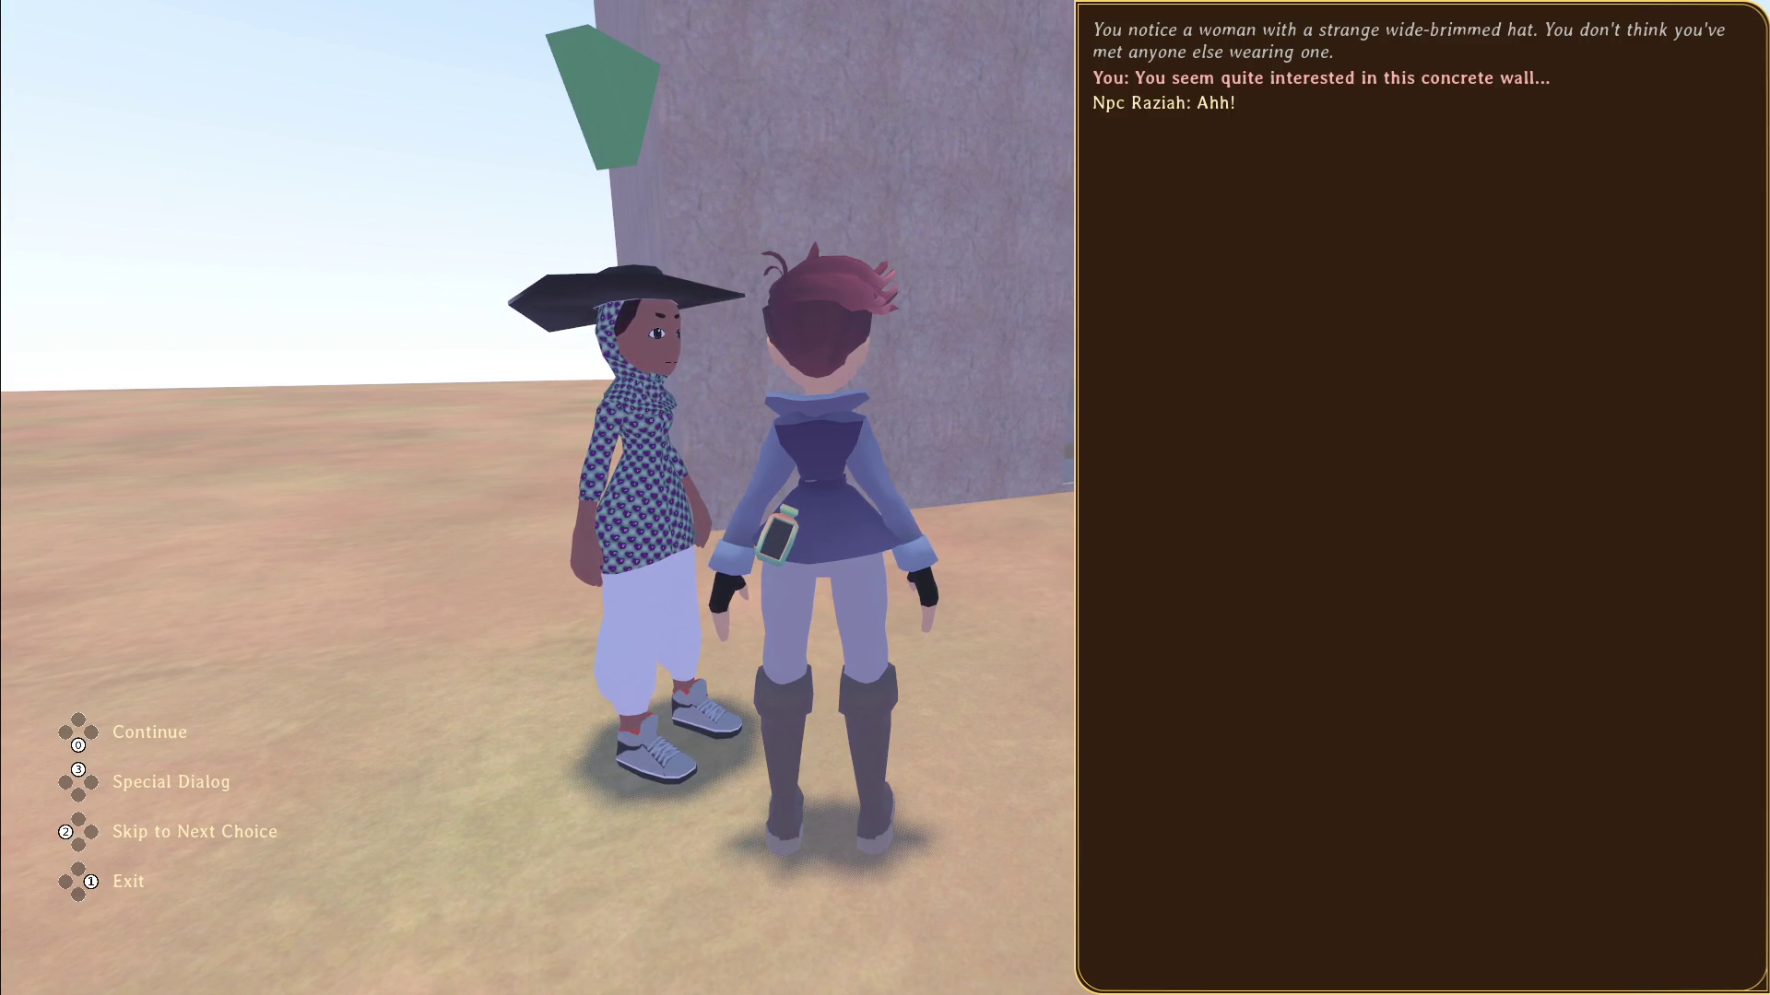
key("F8")
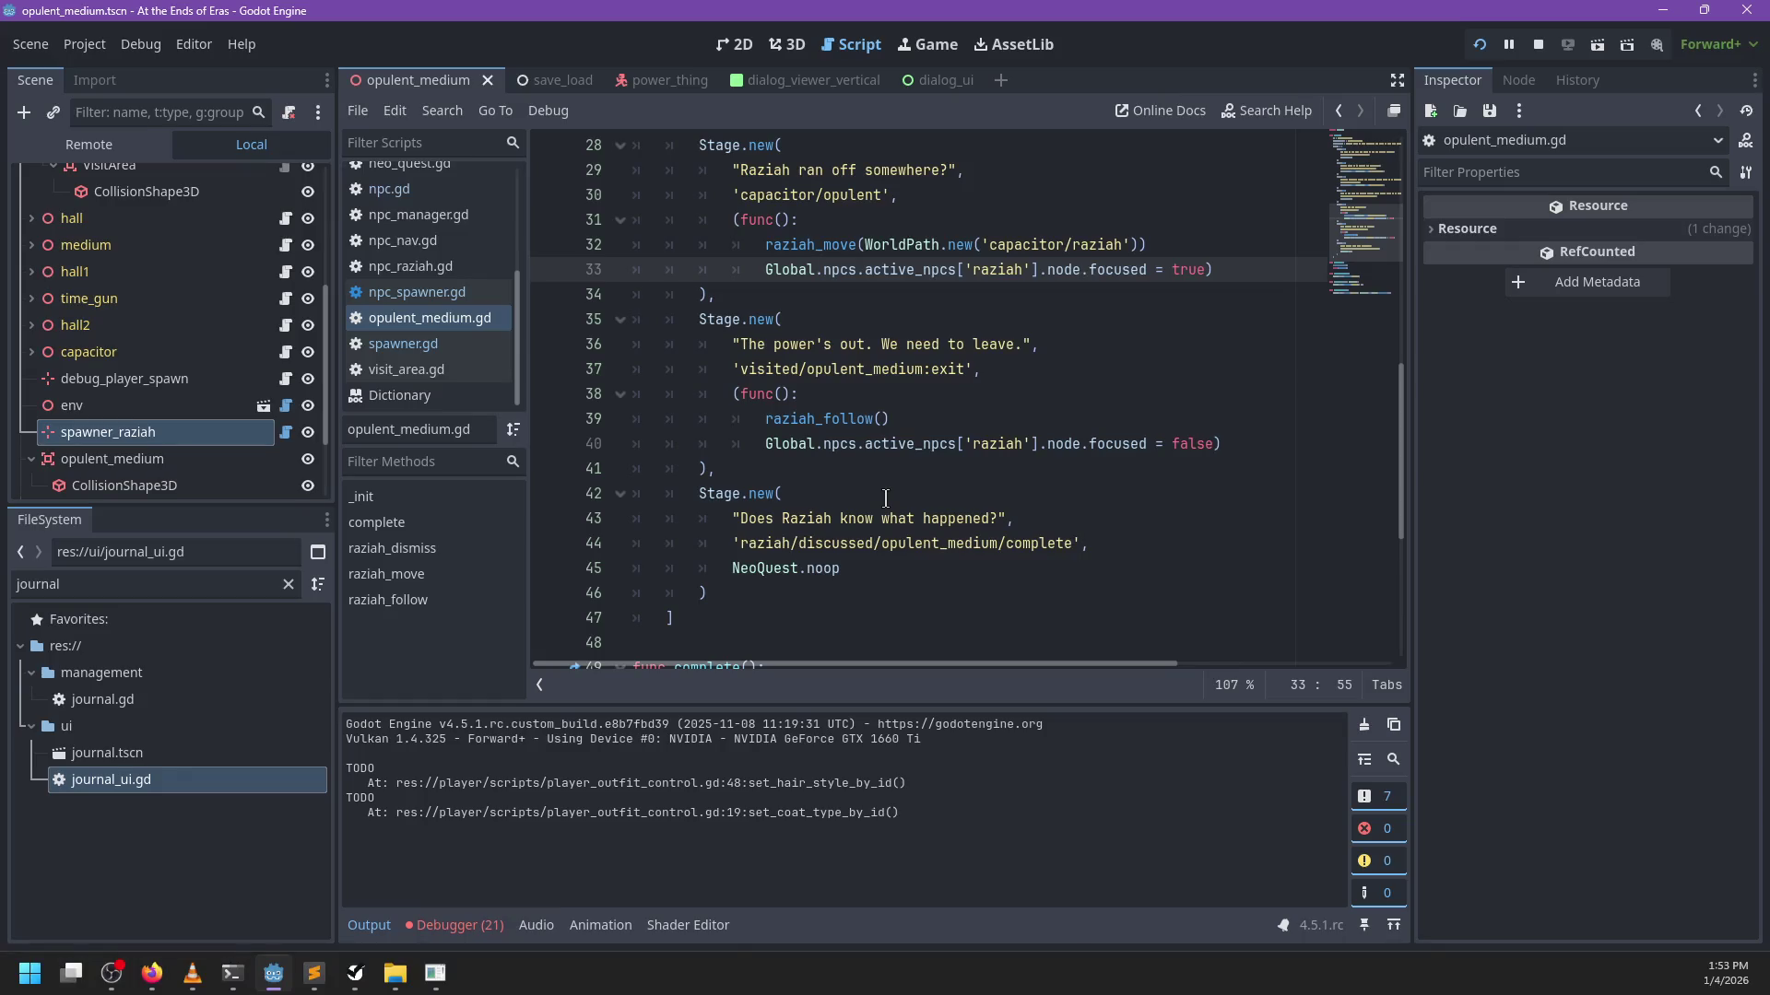
Rotate spawner_raziah nearer the wall in the 3D view, save the scene, and launch the game
left_click(788, 44)
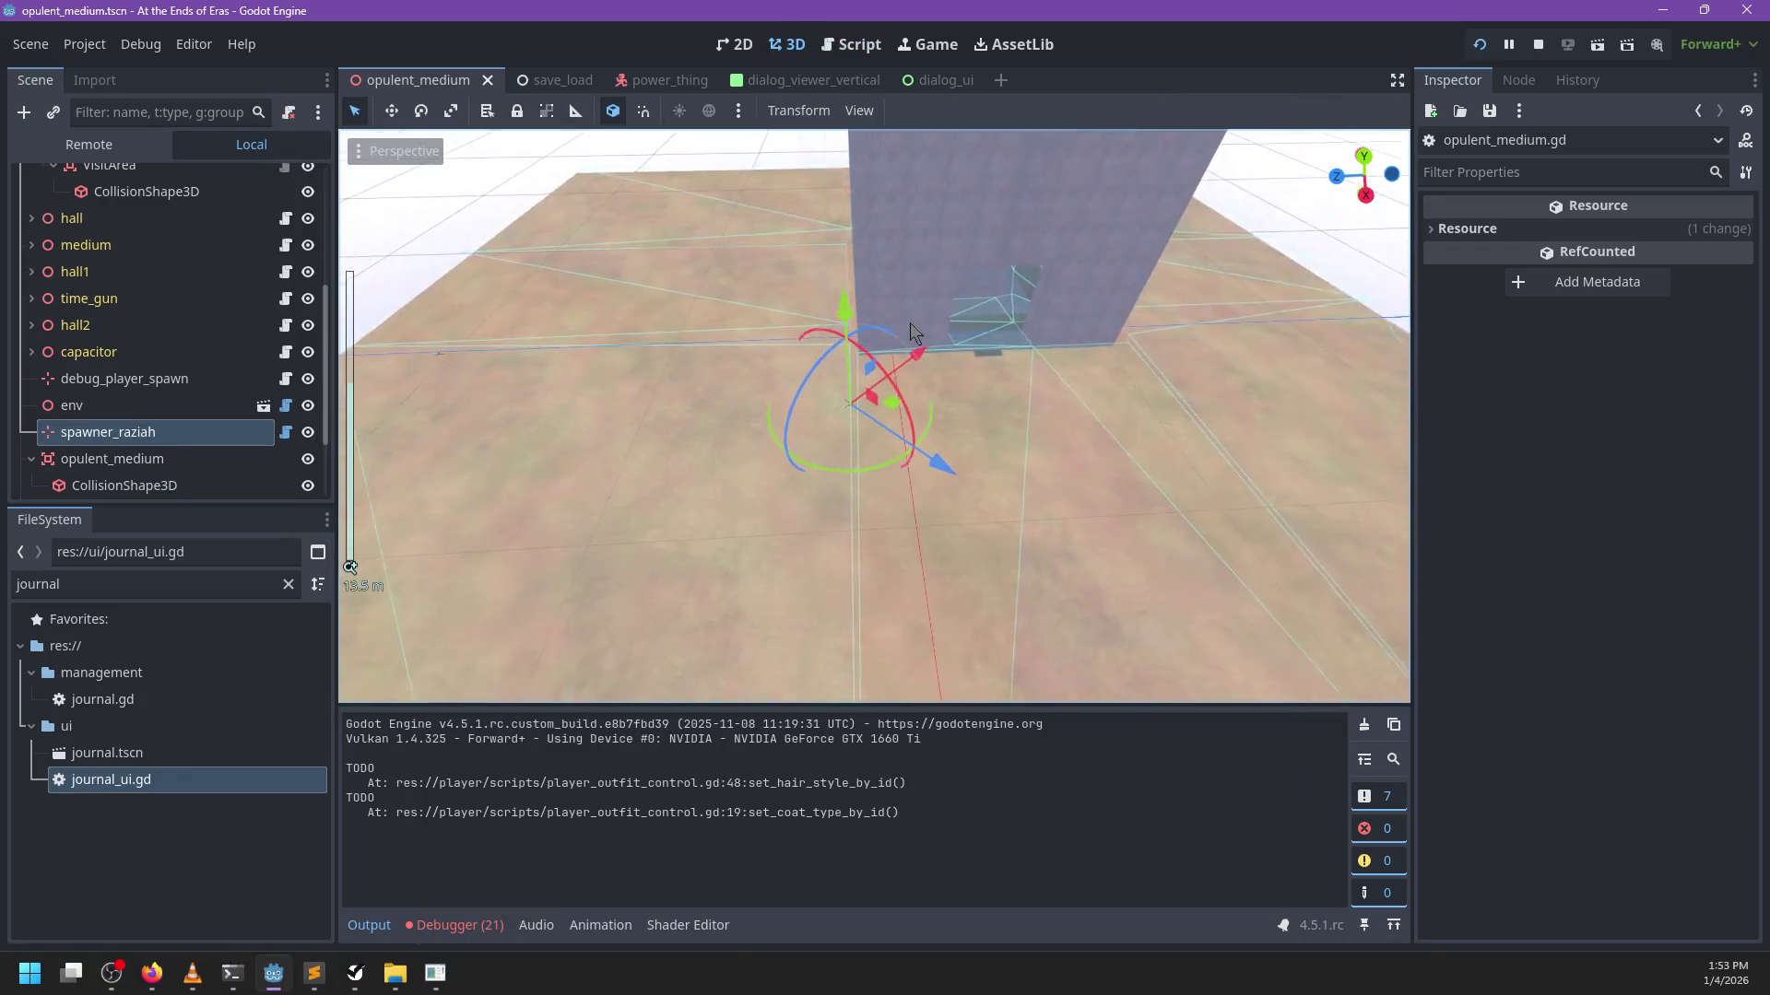
mouse_move(877, 494)
left_mouse_down()
mouse_move(900, 261)
mouse_move(940, 268)
mouse_move(823, 420)
mouse_move(938, 385)
mouse_move(949, 347)
mouse_move(911, 397)
left_mouse_up()
scroll(921, 383, "up", 3)
key("ctrl+s")
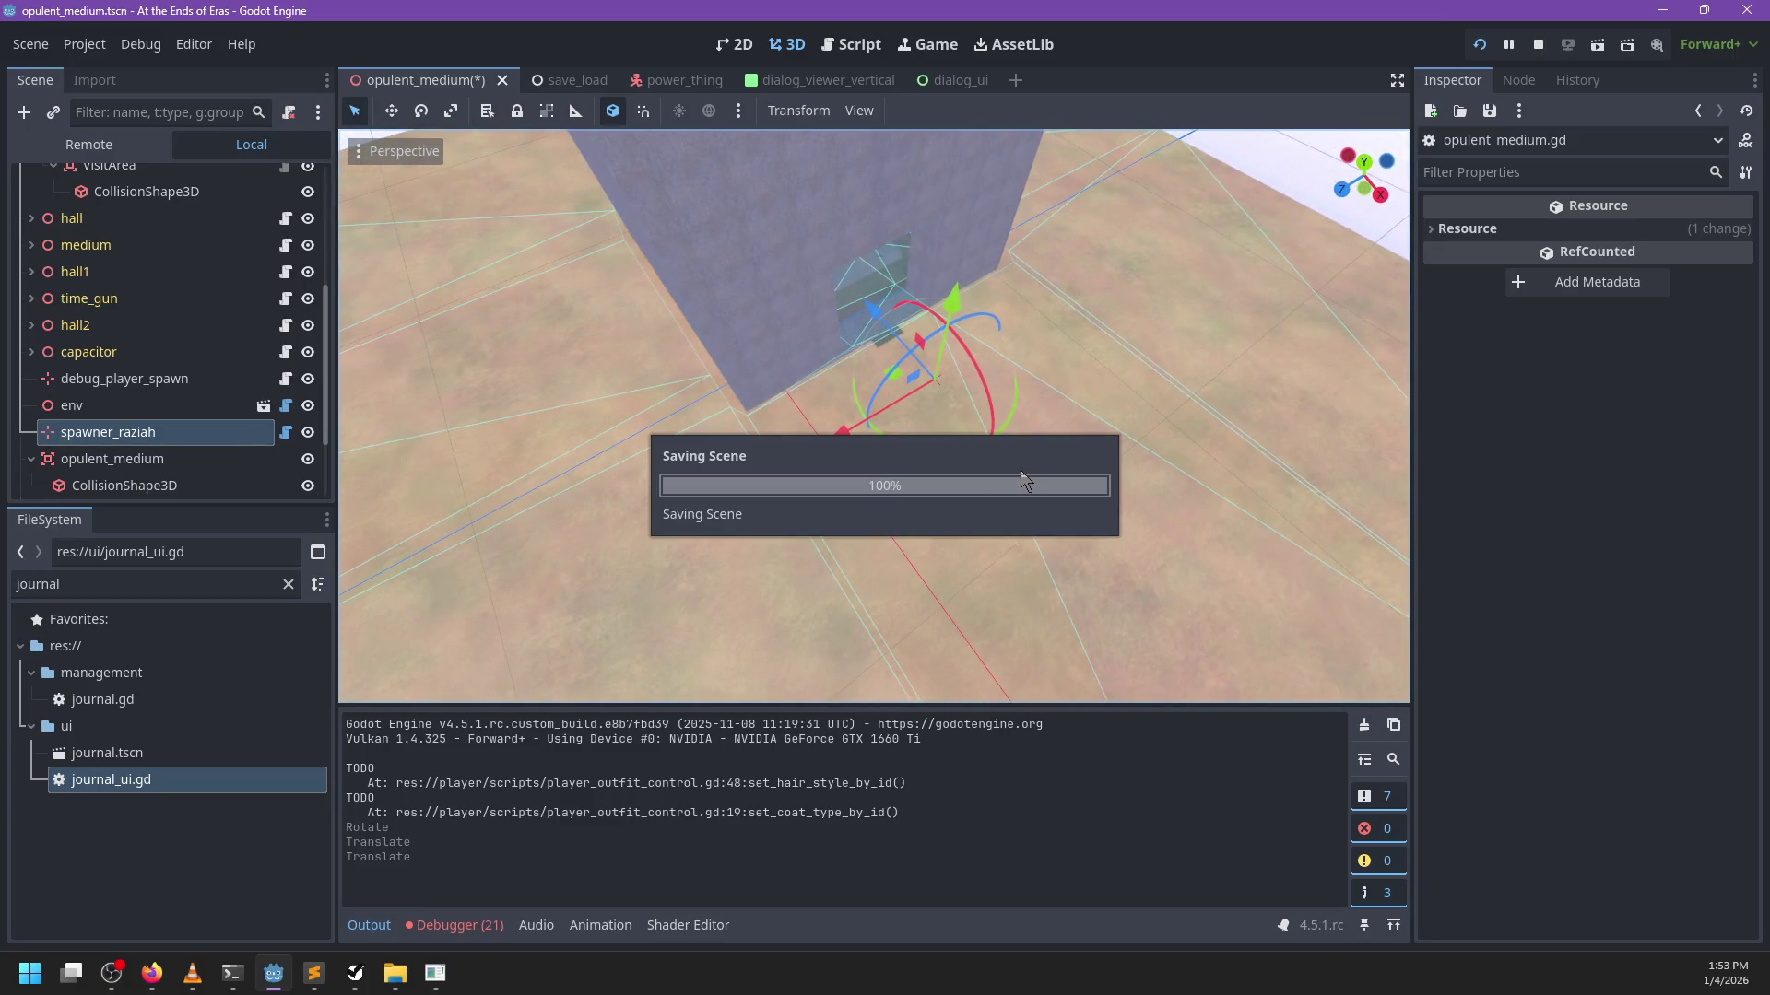
key("F6")
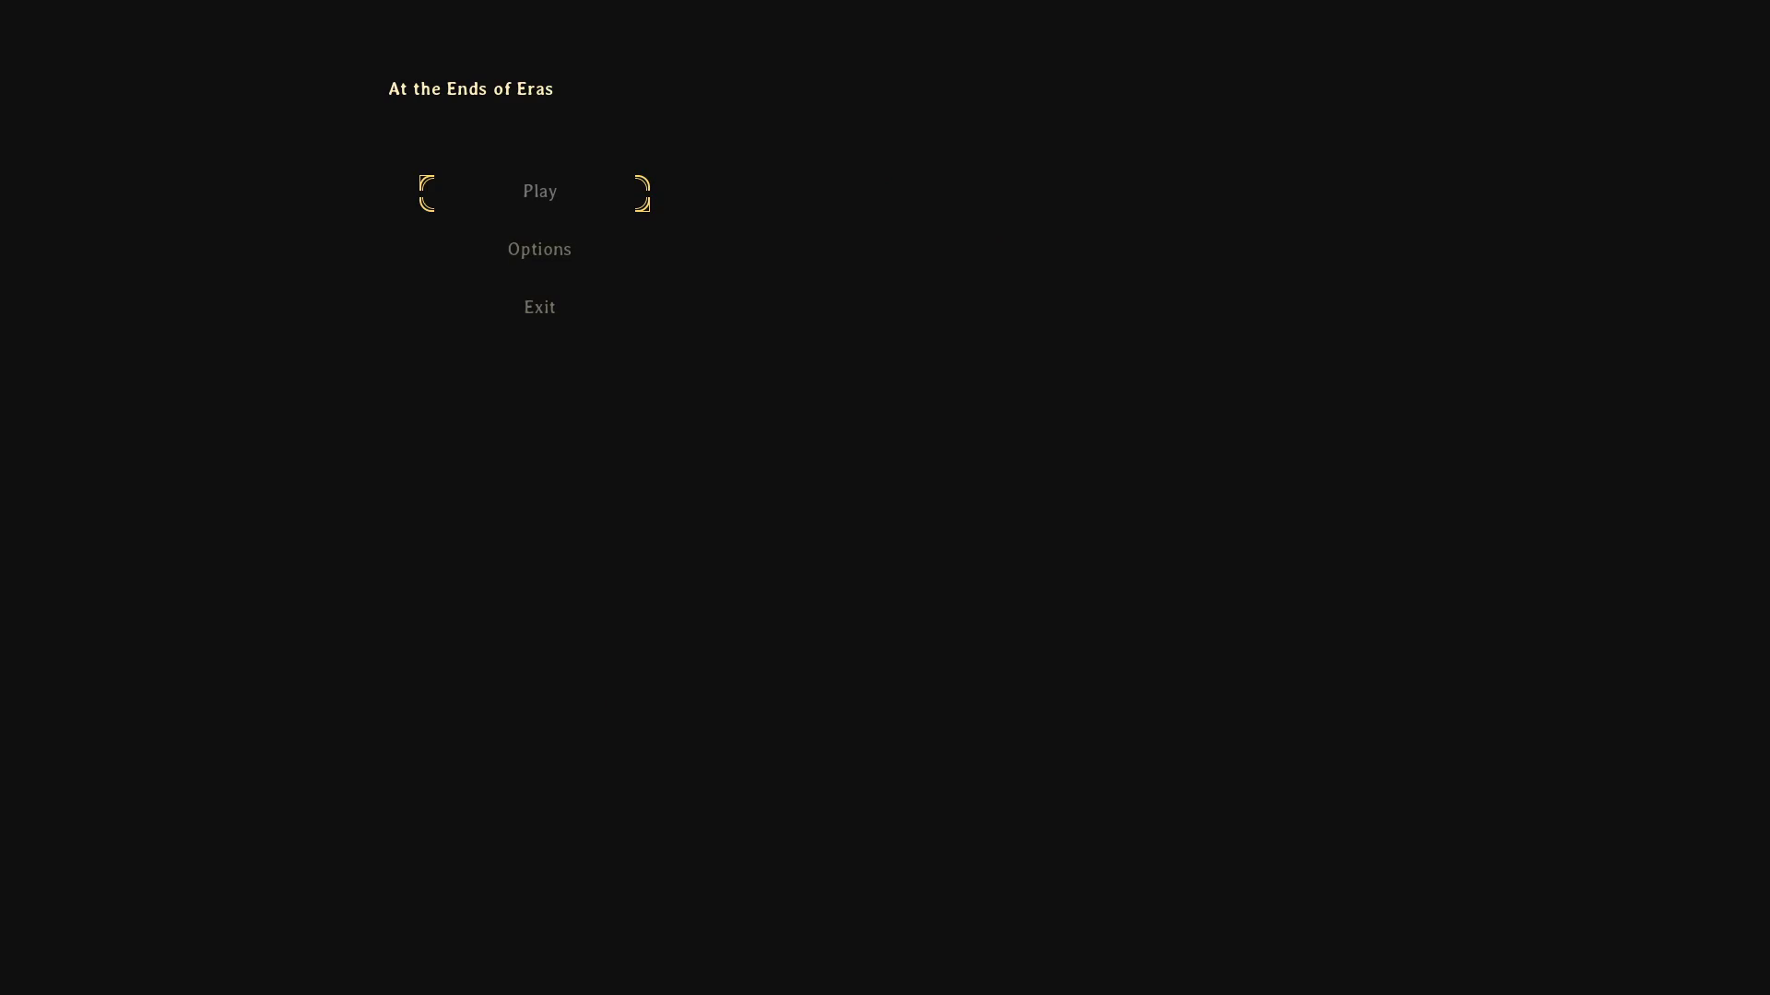
Run to Raziah and choose the concrete-wall reply, then stop the game and return to opulent_medium.gd
key("Return")
key("w")
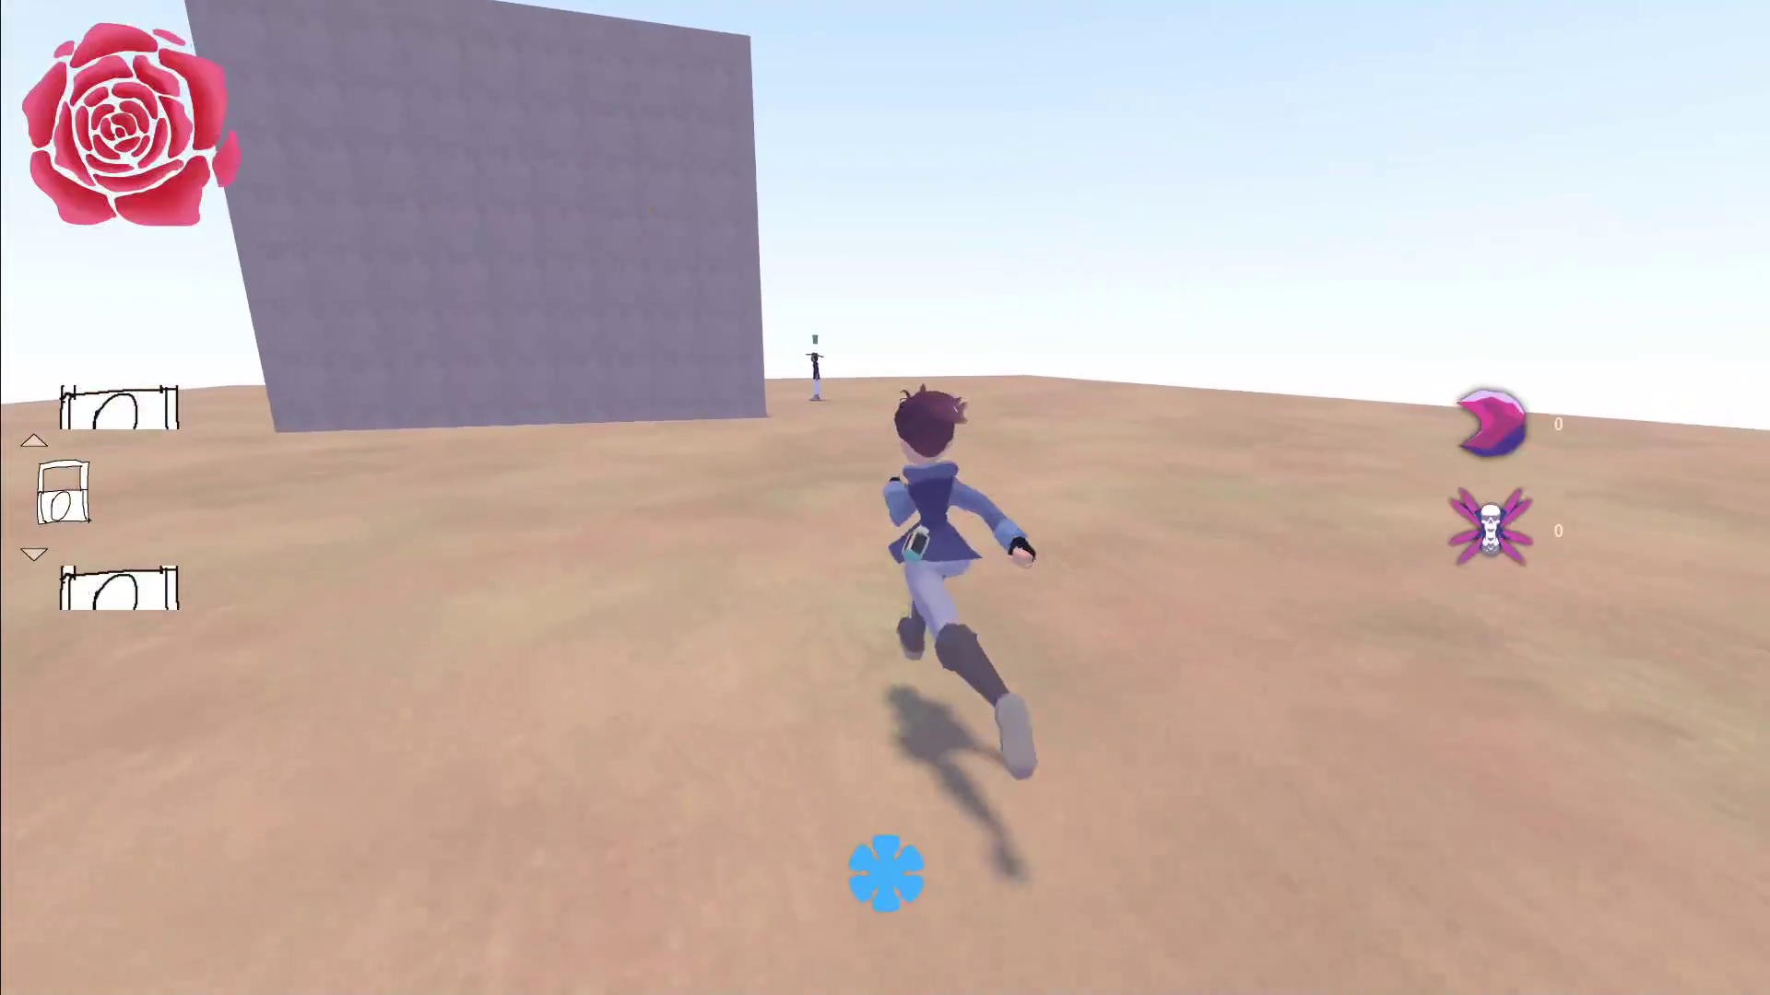
key("a")
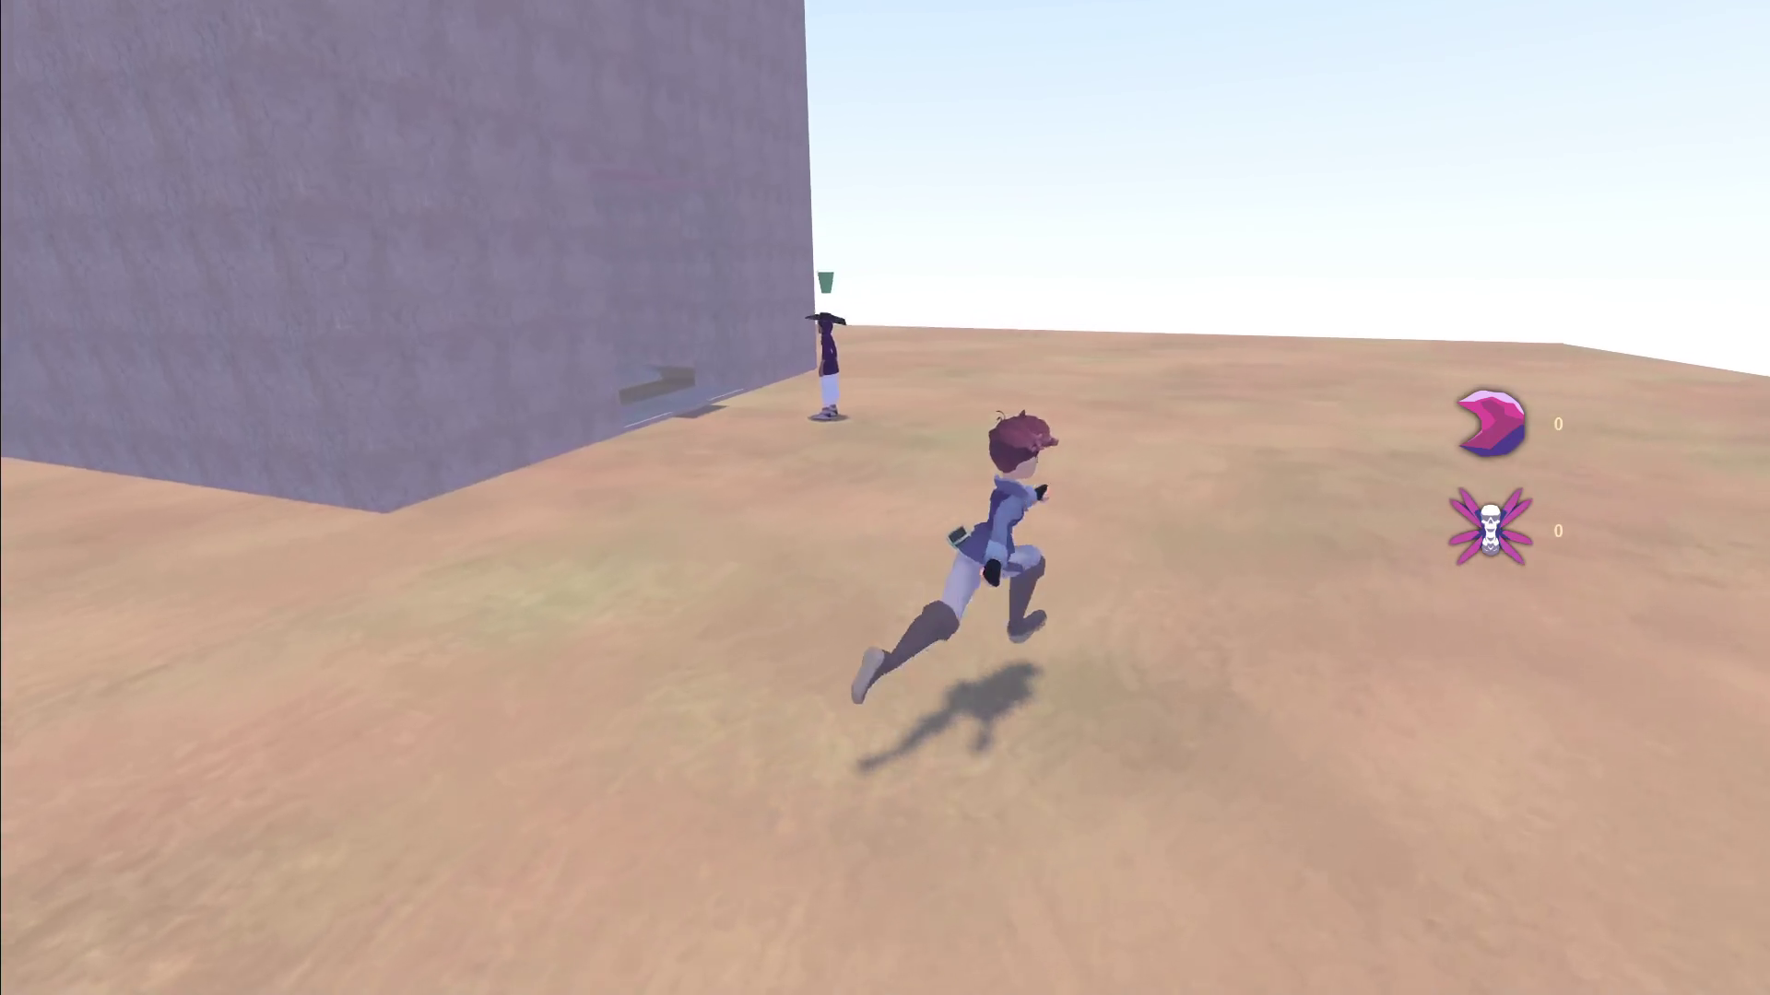
key("e")
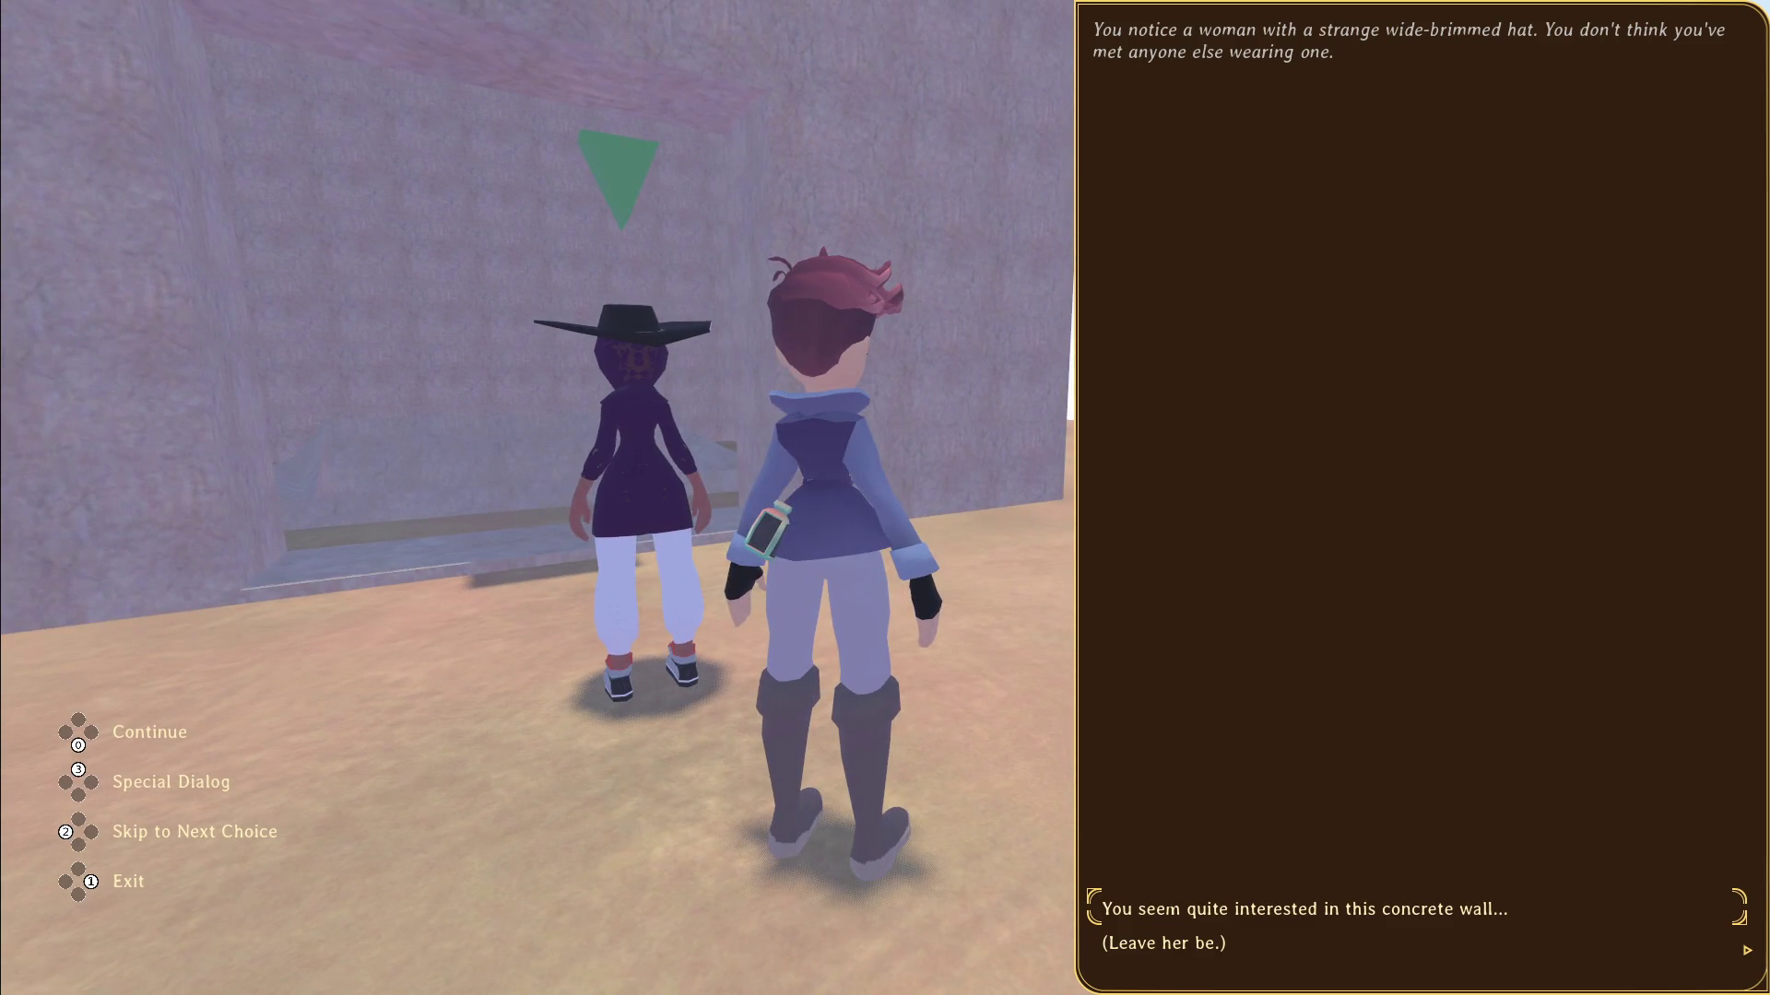
key("Return")
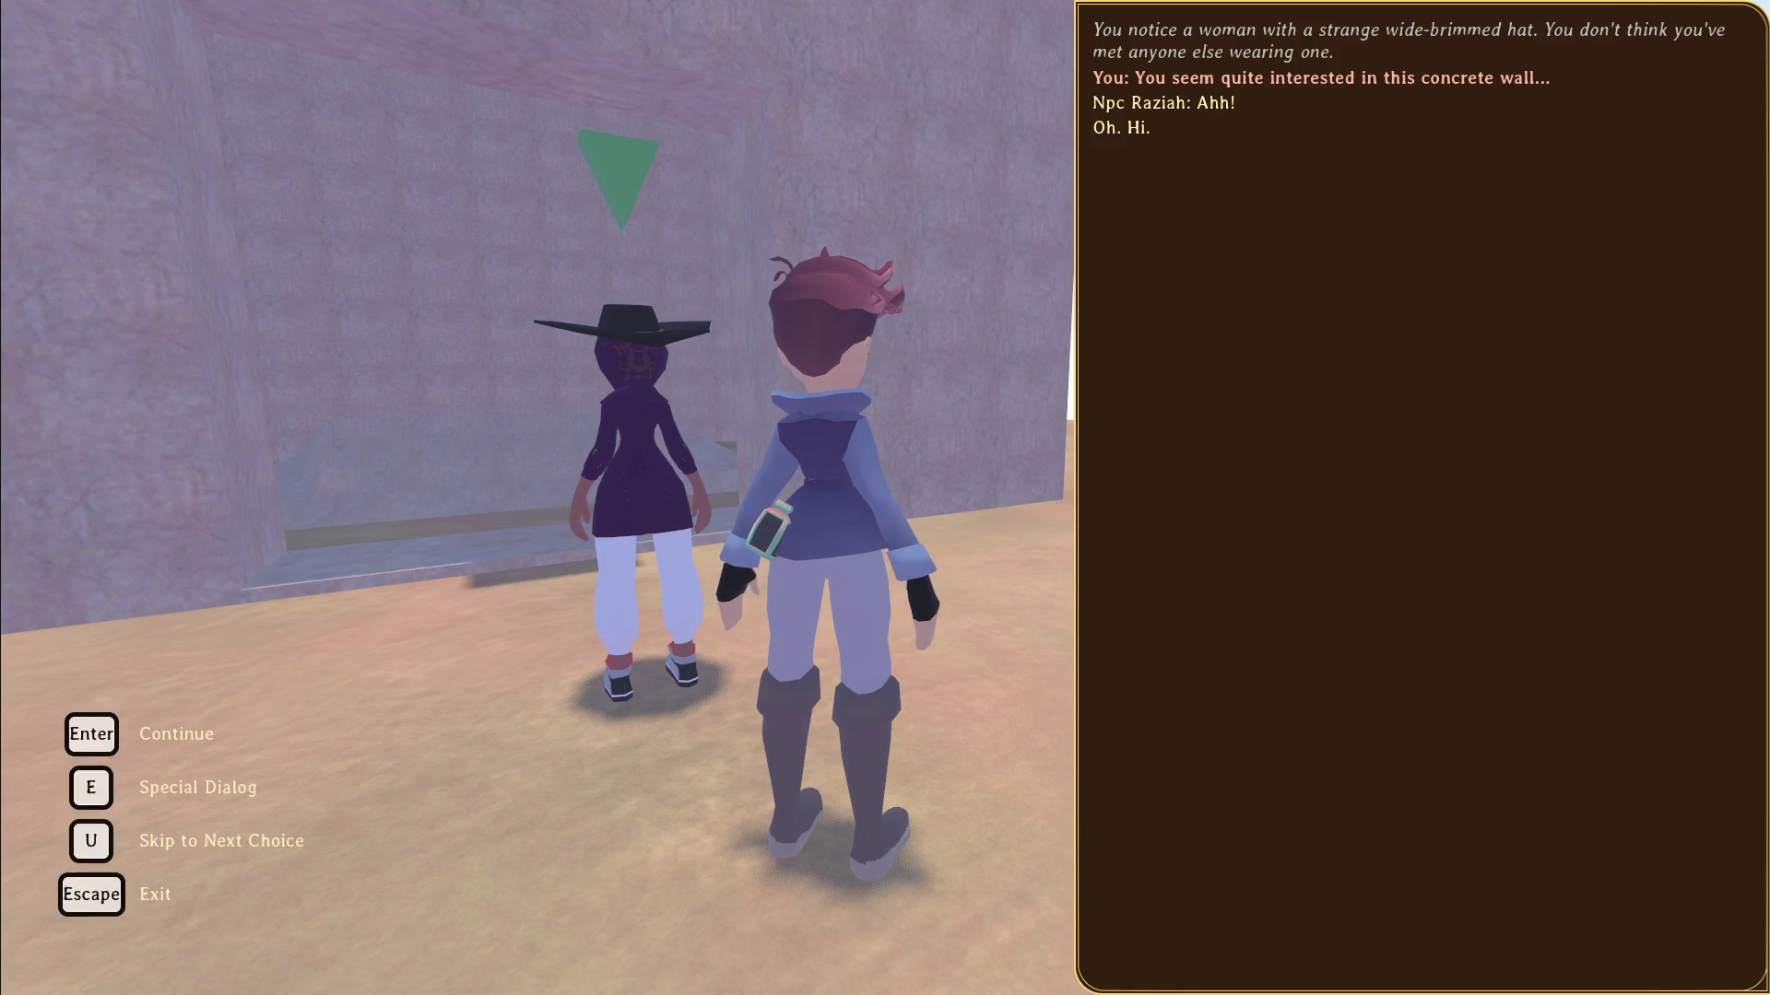
key("F8")
left_click(851, 44)
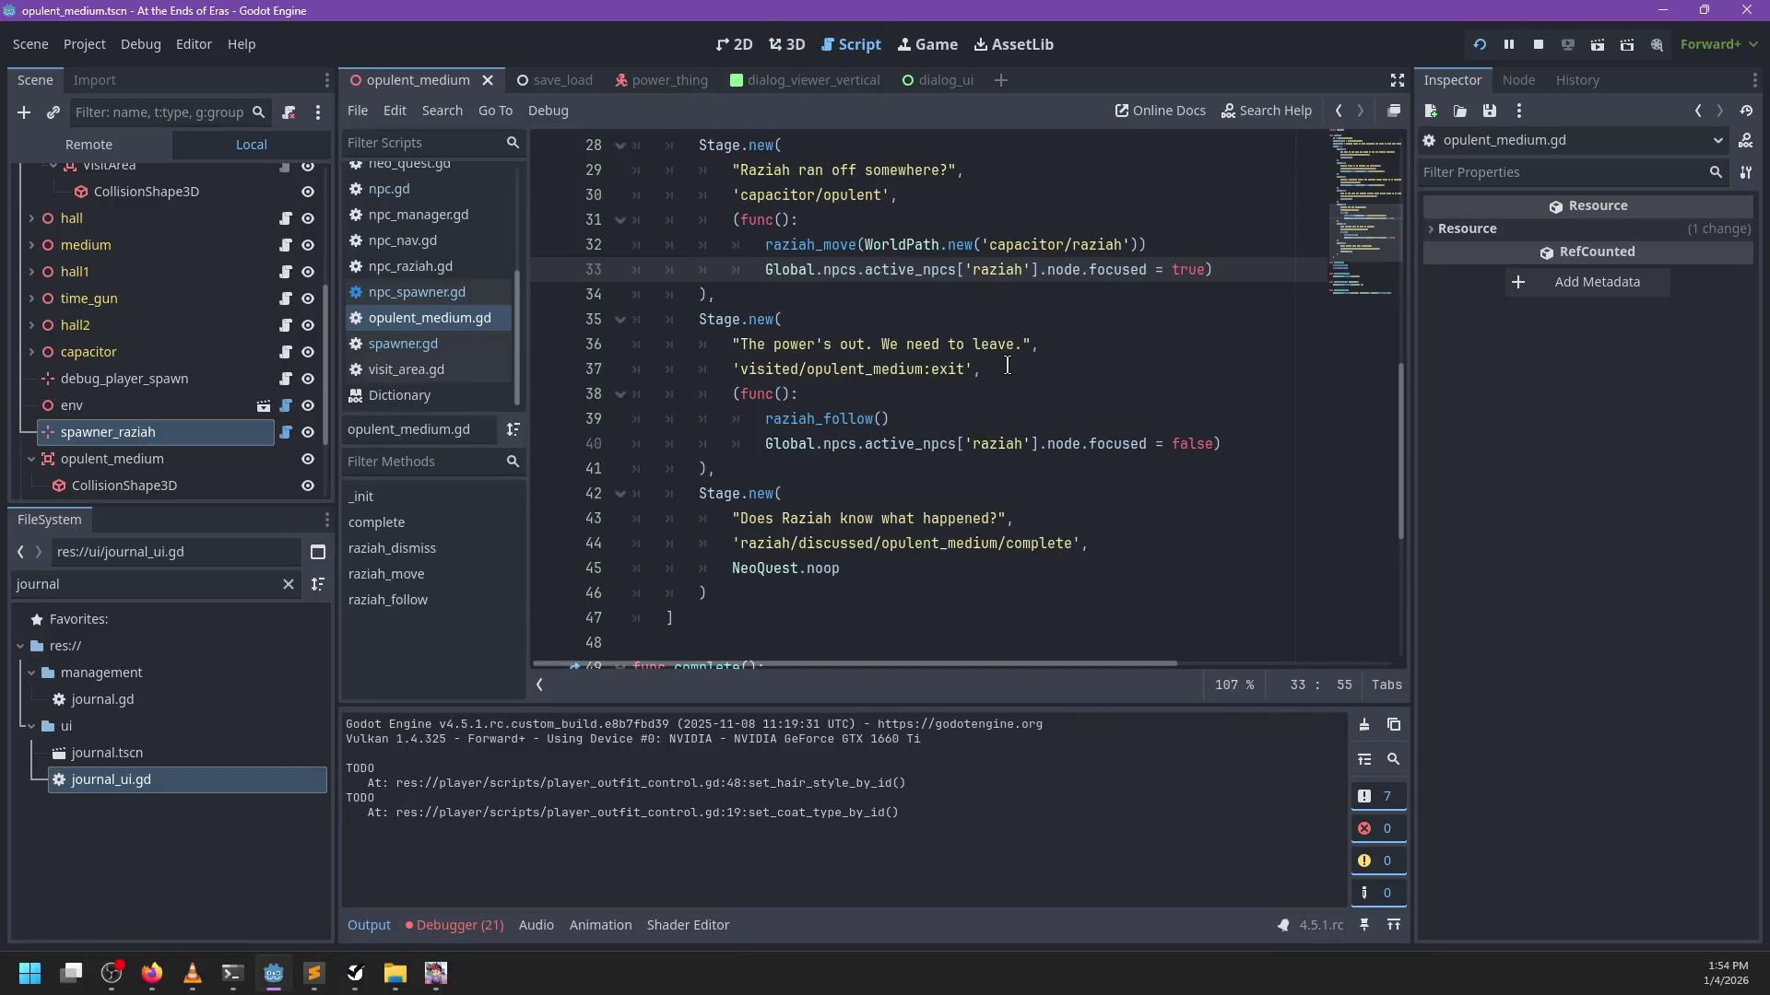
Open npc.gd from the script list and scroll to start_dialog
scroll(1008, 366, "down", 5)
scroll(738, 378, "up", 3)
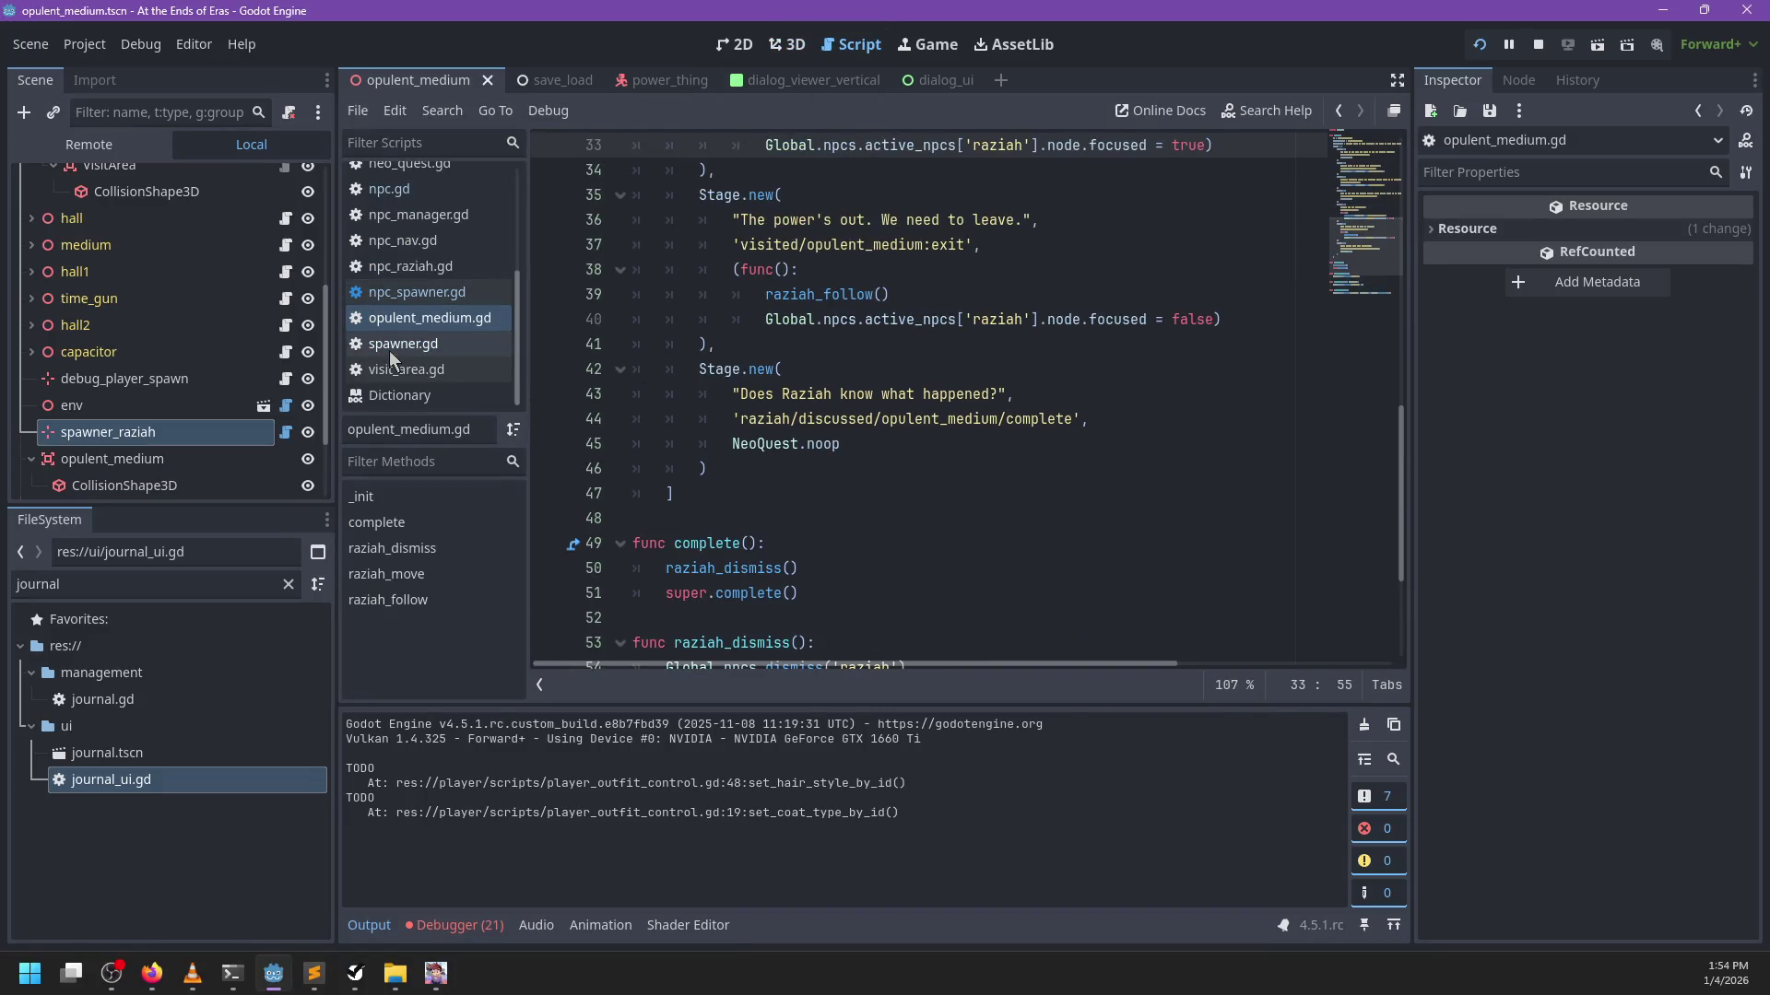
scroll(452, 304, "up", 2)
scroll(452, 304, "up", 1)
left_click(423, 279)
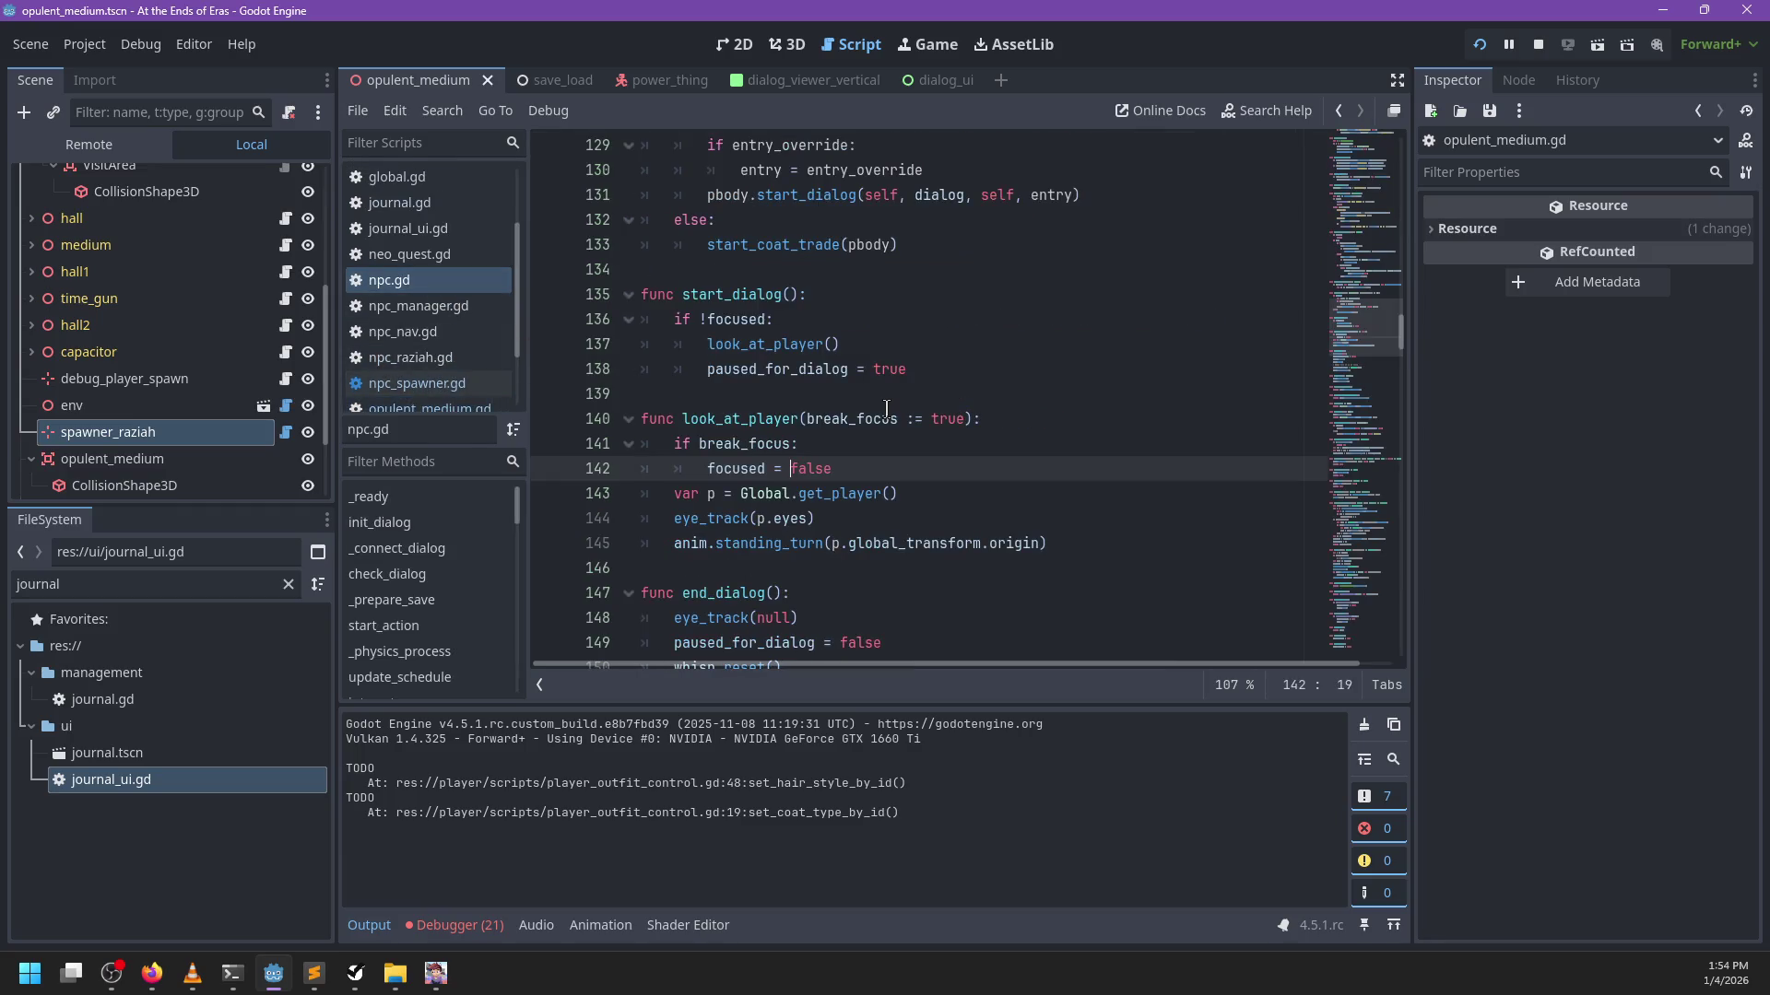
scroll(890, 424, "down", 1)
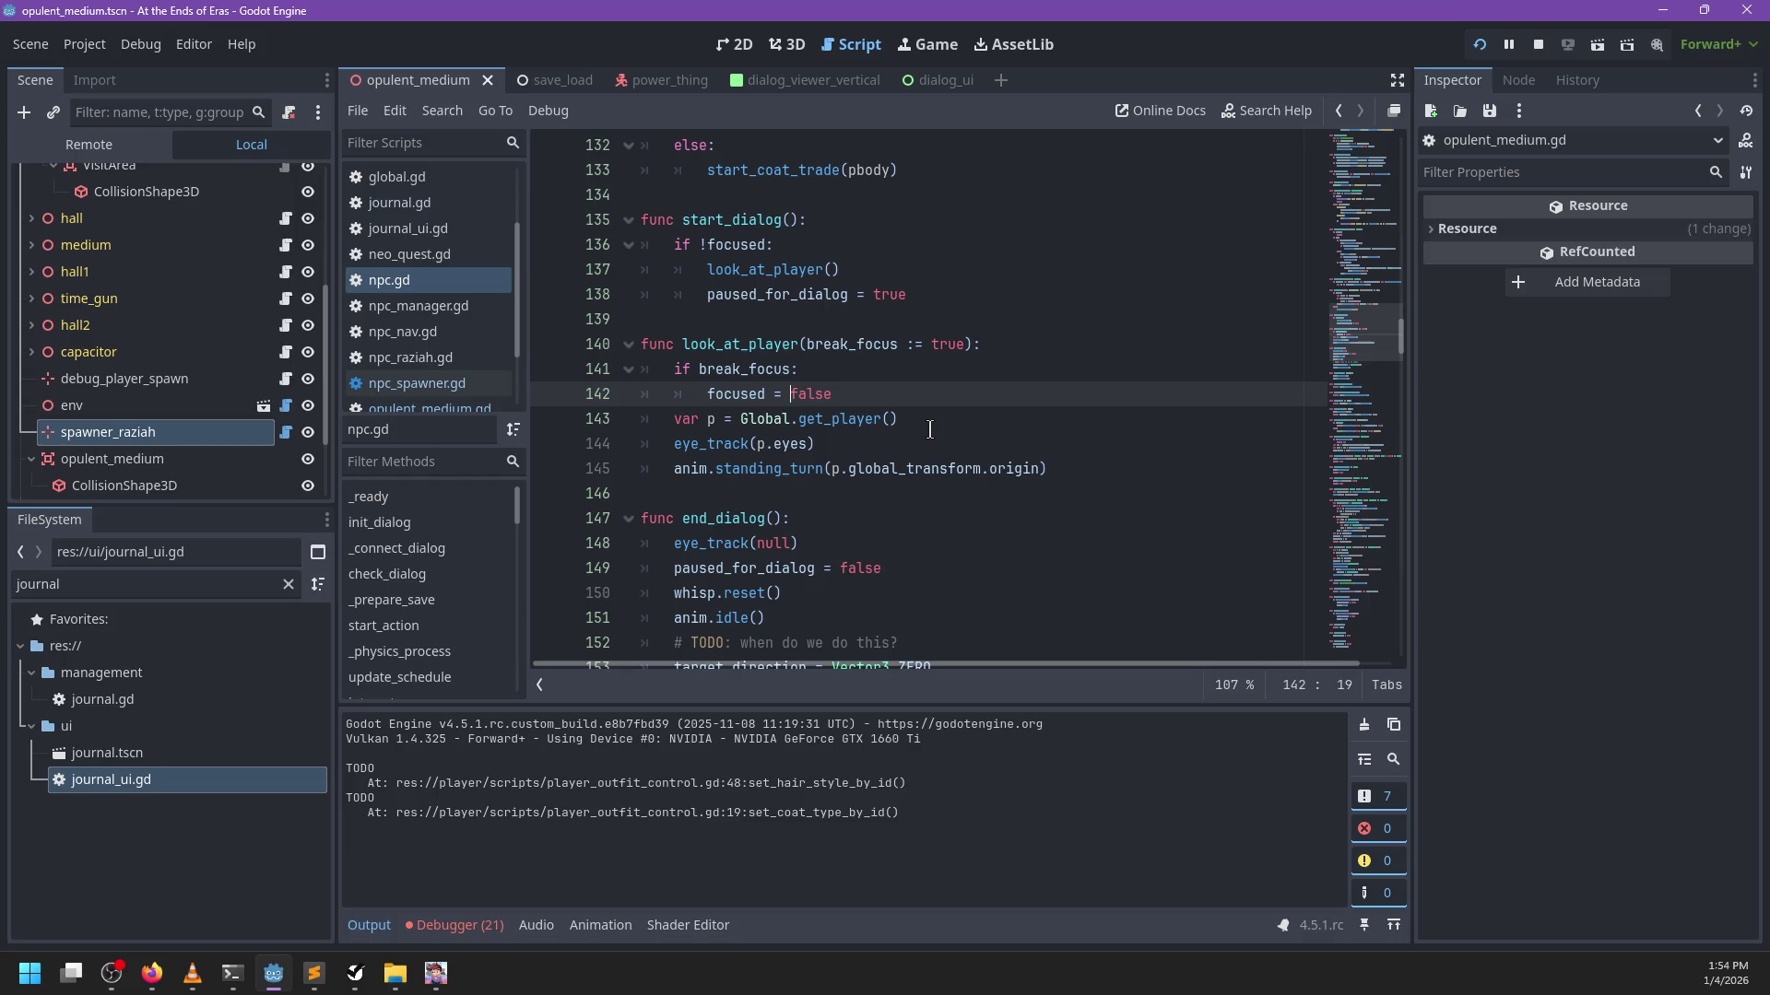
Review the eye_track and standing_turn calls on lines 144–145 of start_dialog
double_click(703, 446)
double_click(762, 472)
double_click(703, 470)
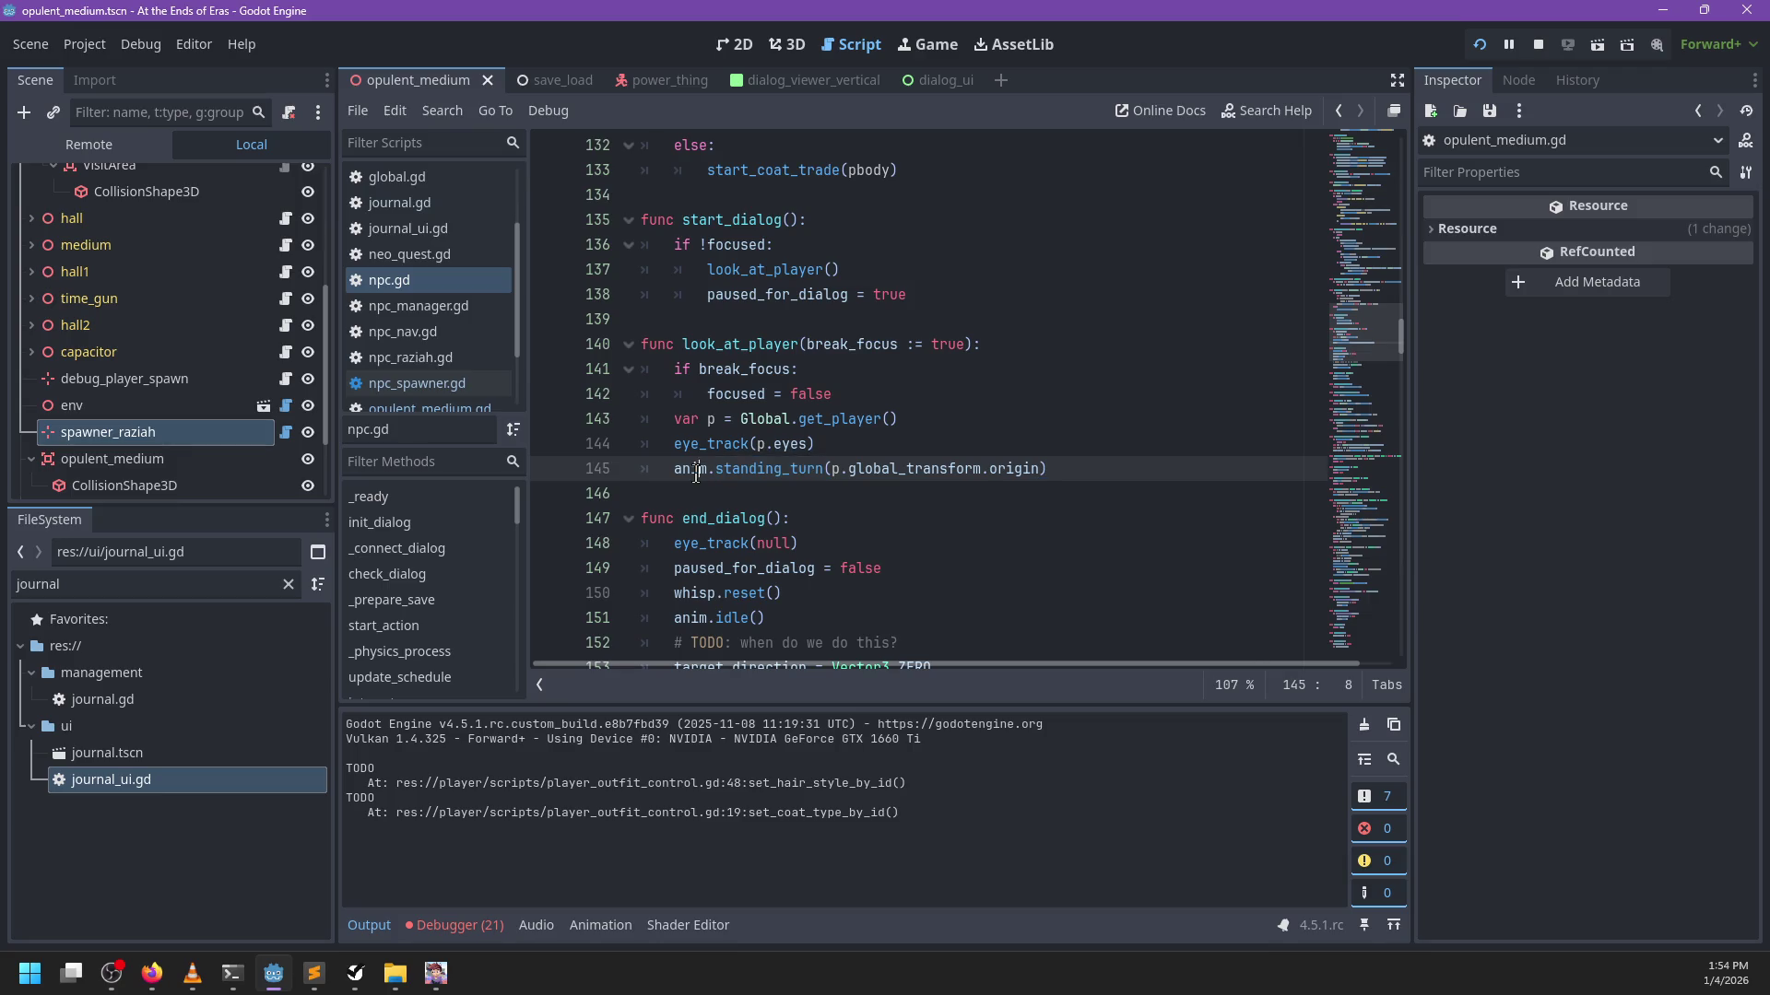
scroll(848, 435, "down", 1)
scroll(835, 428, "down", 2)
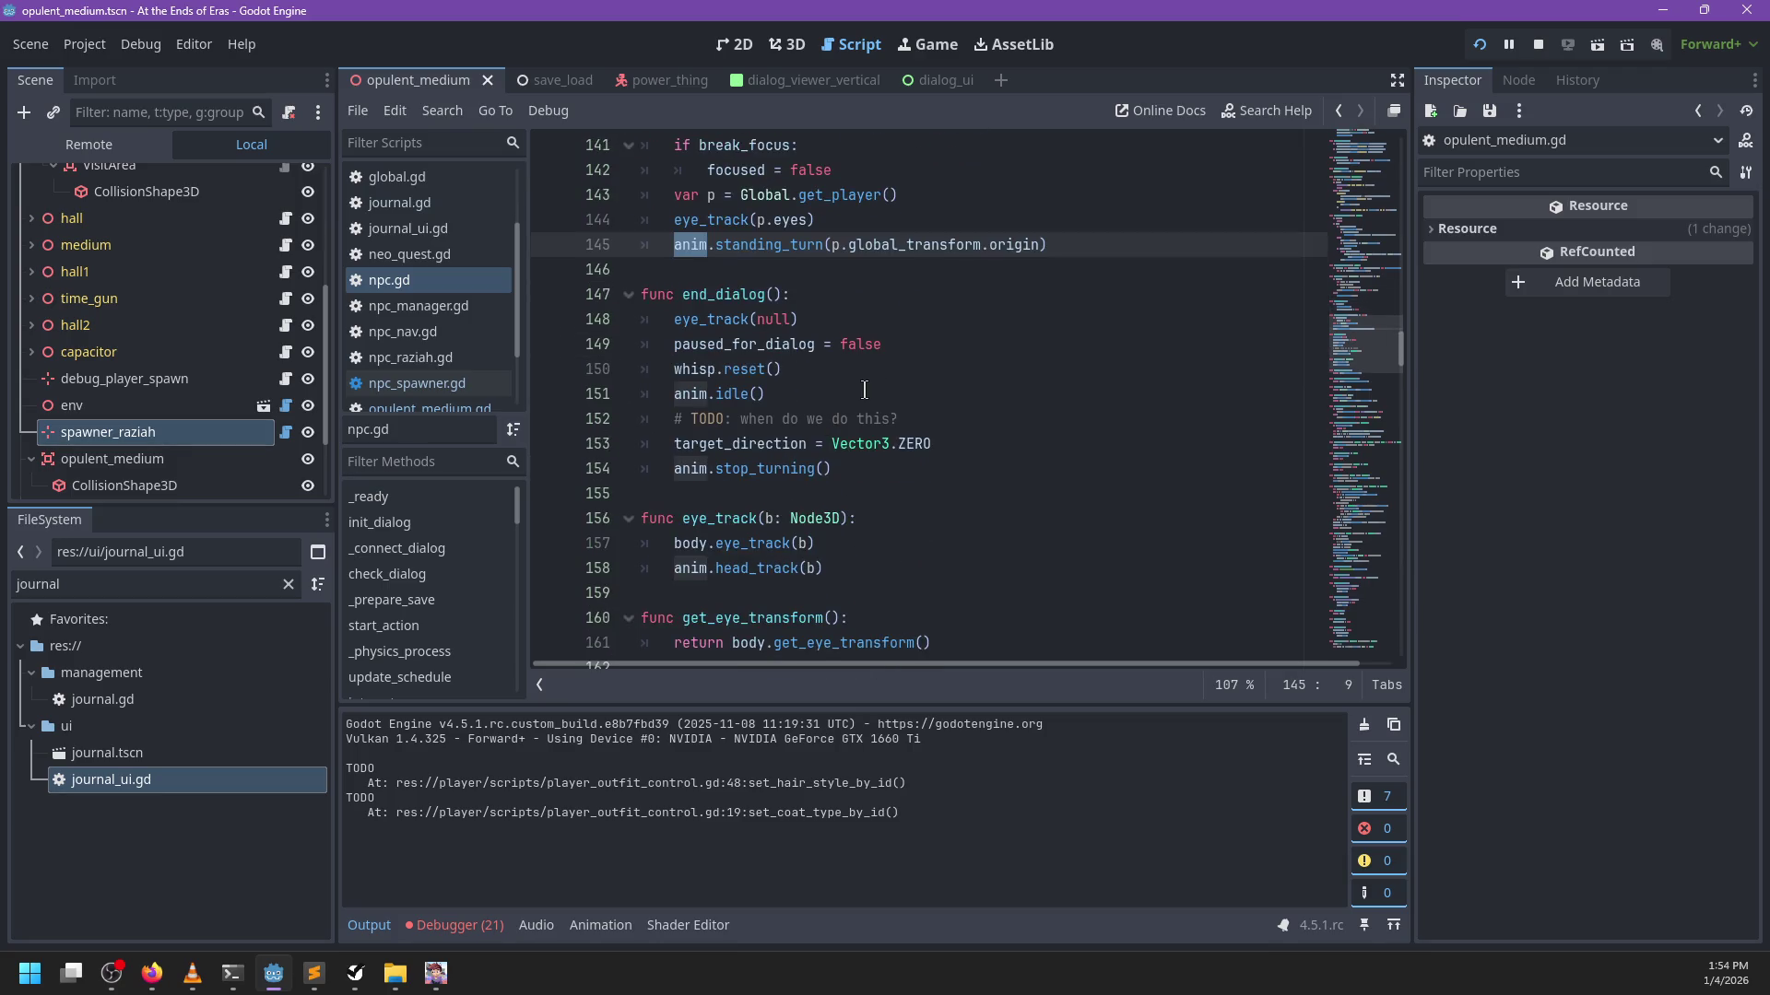
scroll(866, 390, "up", 1)
double_click(714, 295)
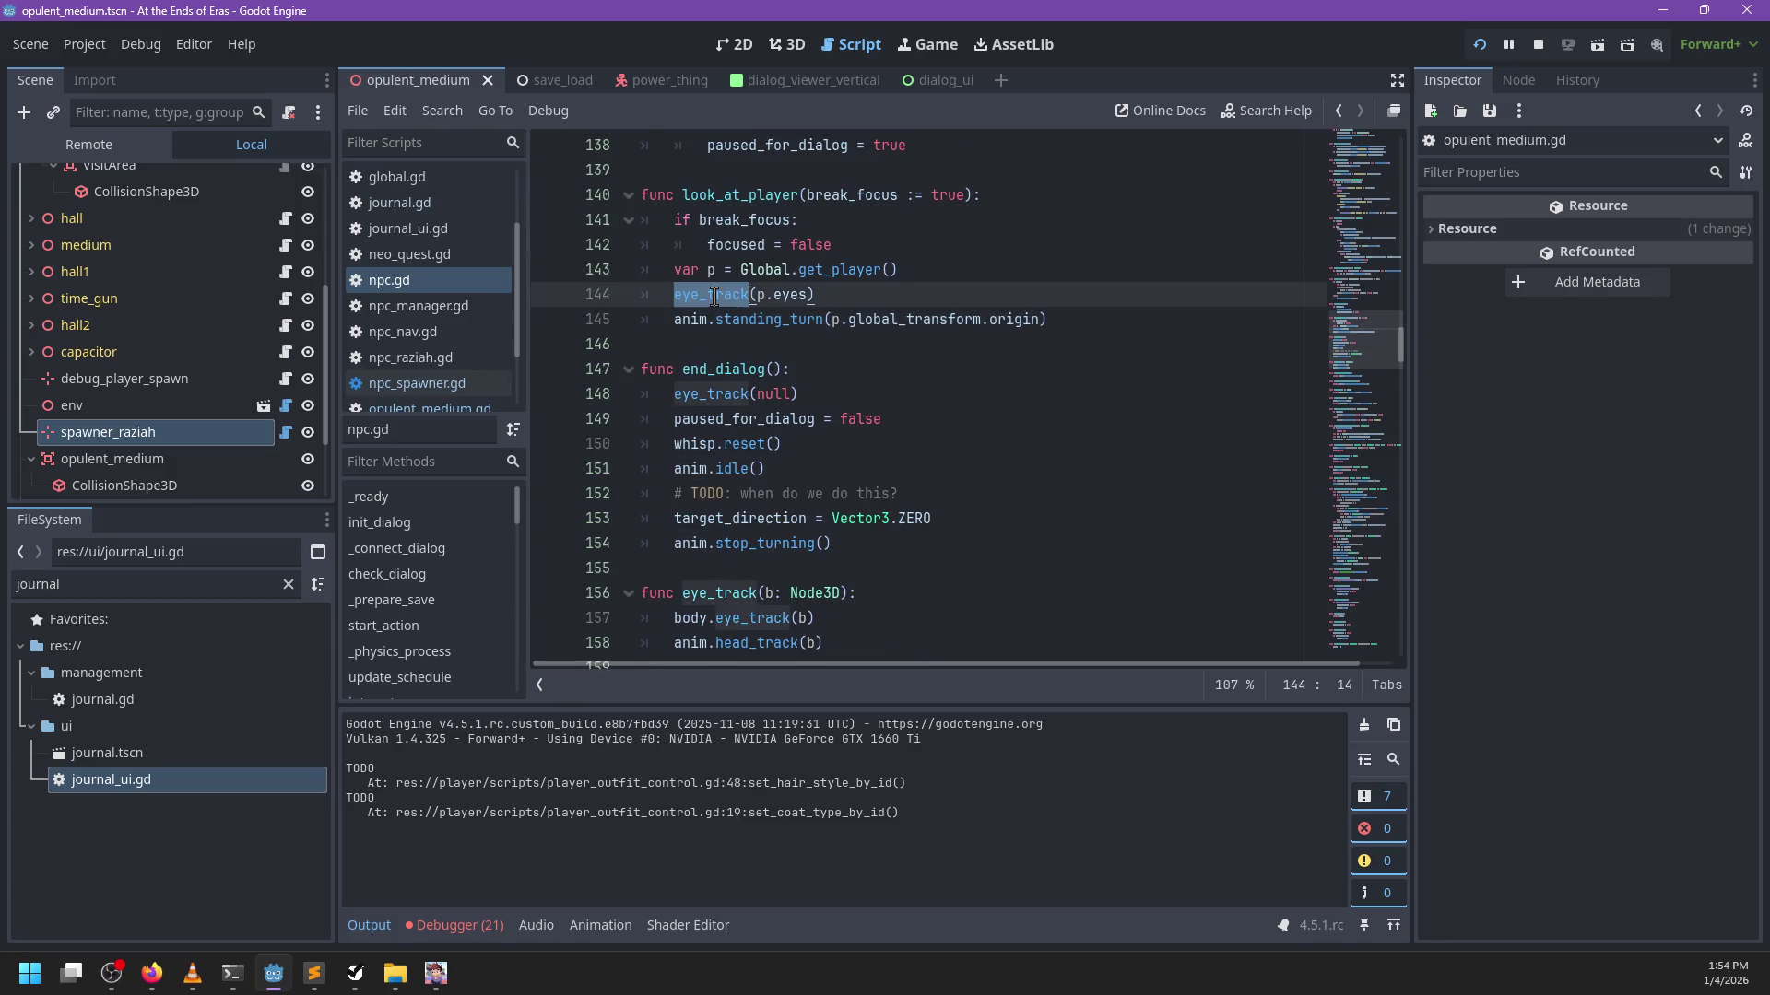
scroll(922, 300, "up", 4)
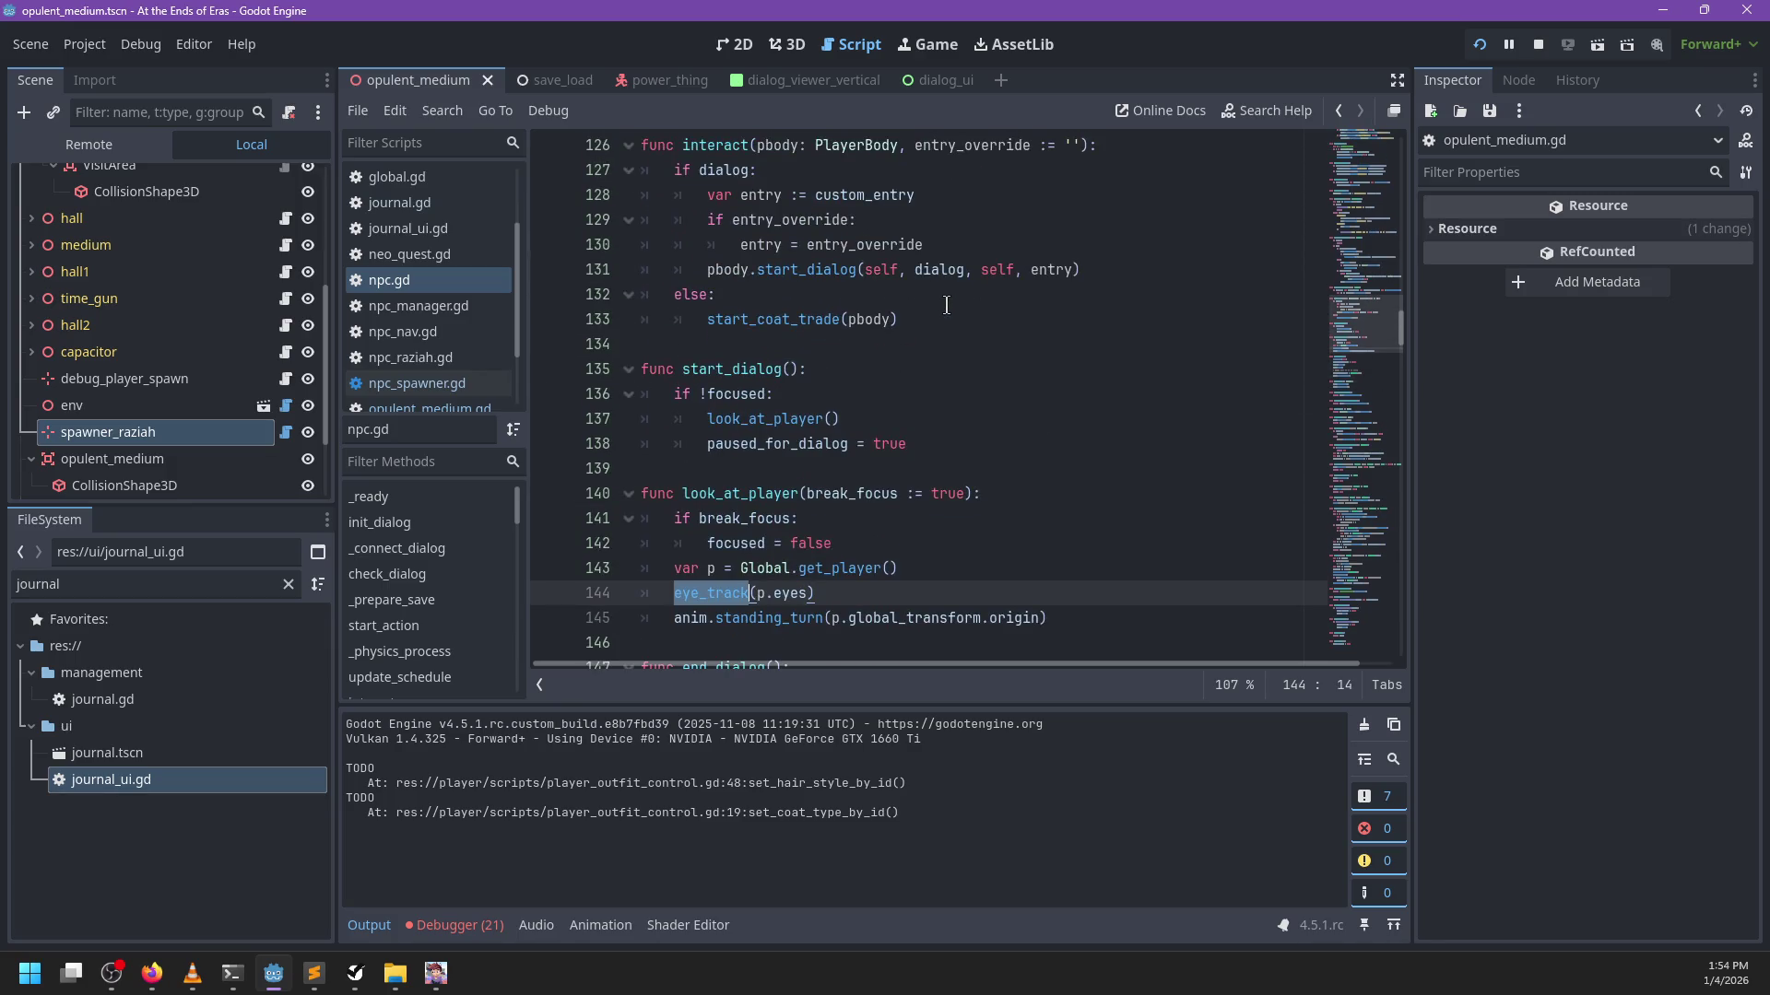
Uncheck the focused override on spawner_raziah and relaunch the game with F5
left_click(196, 431)
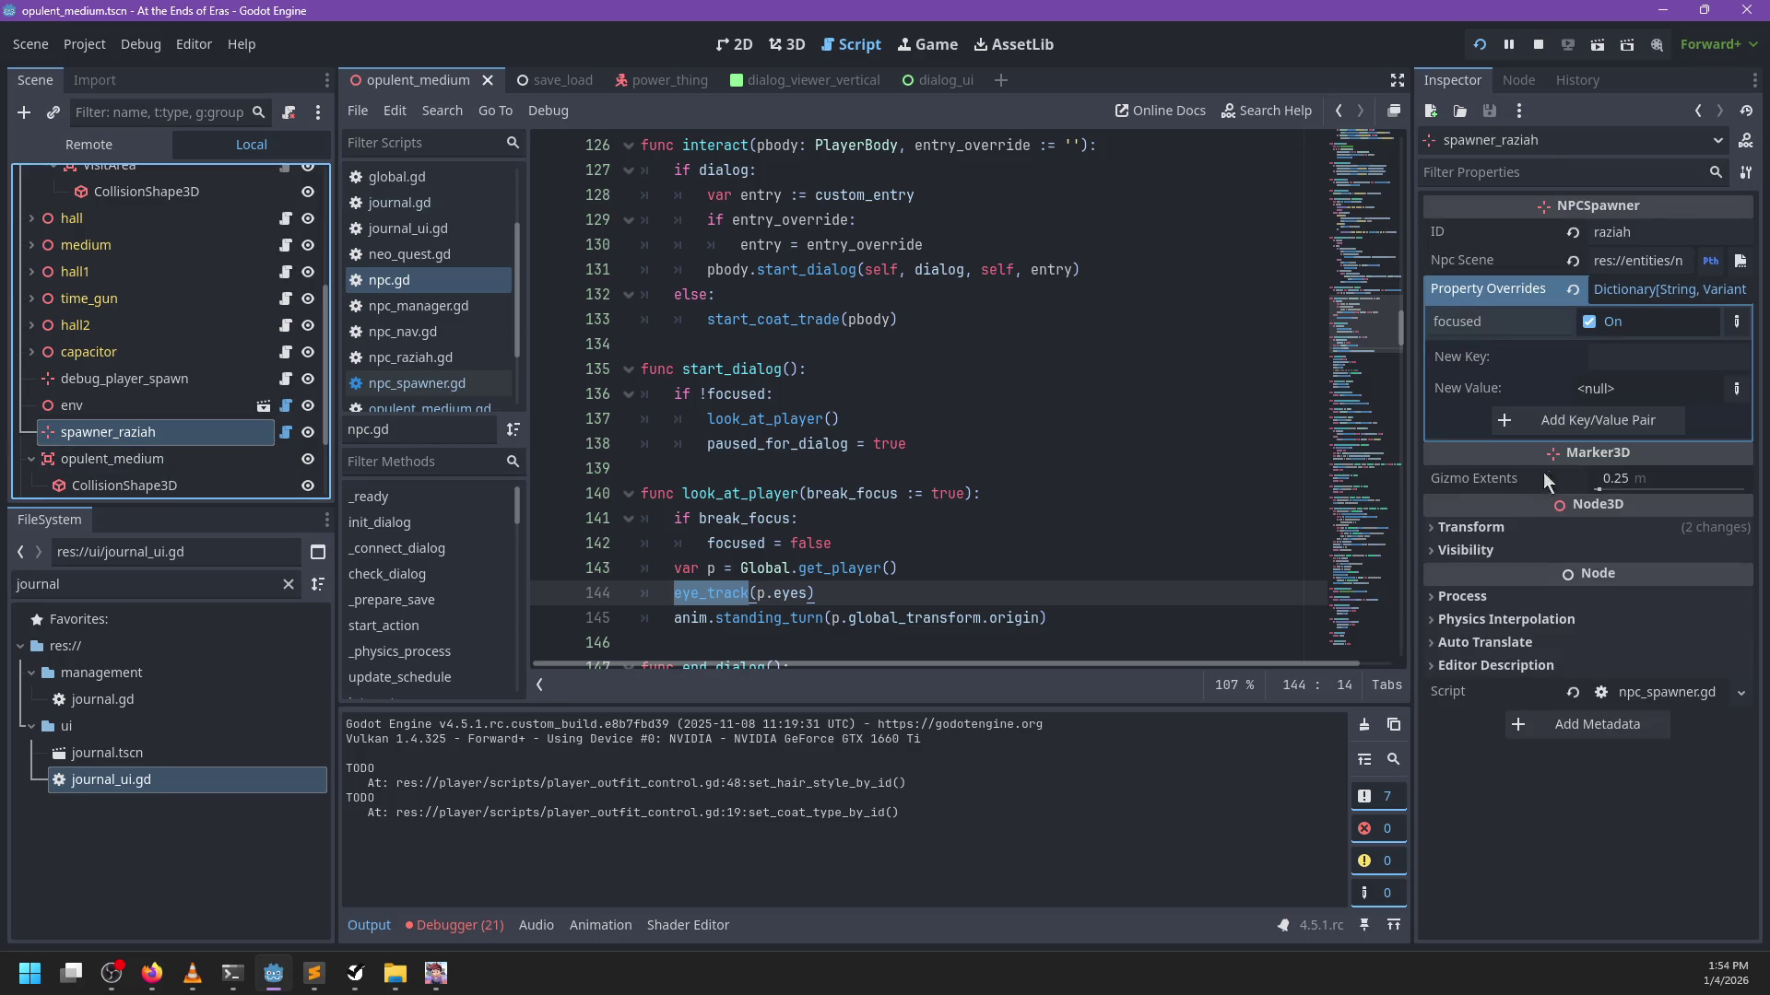
left_click(1586, 324)
left_click(1006, 474)
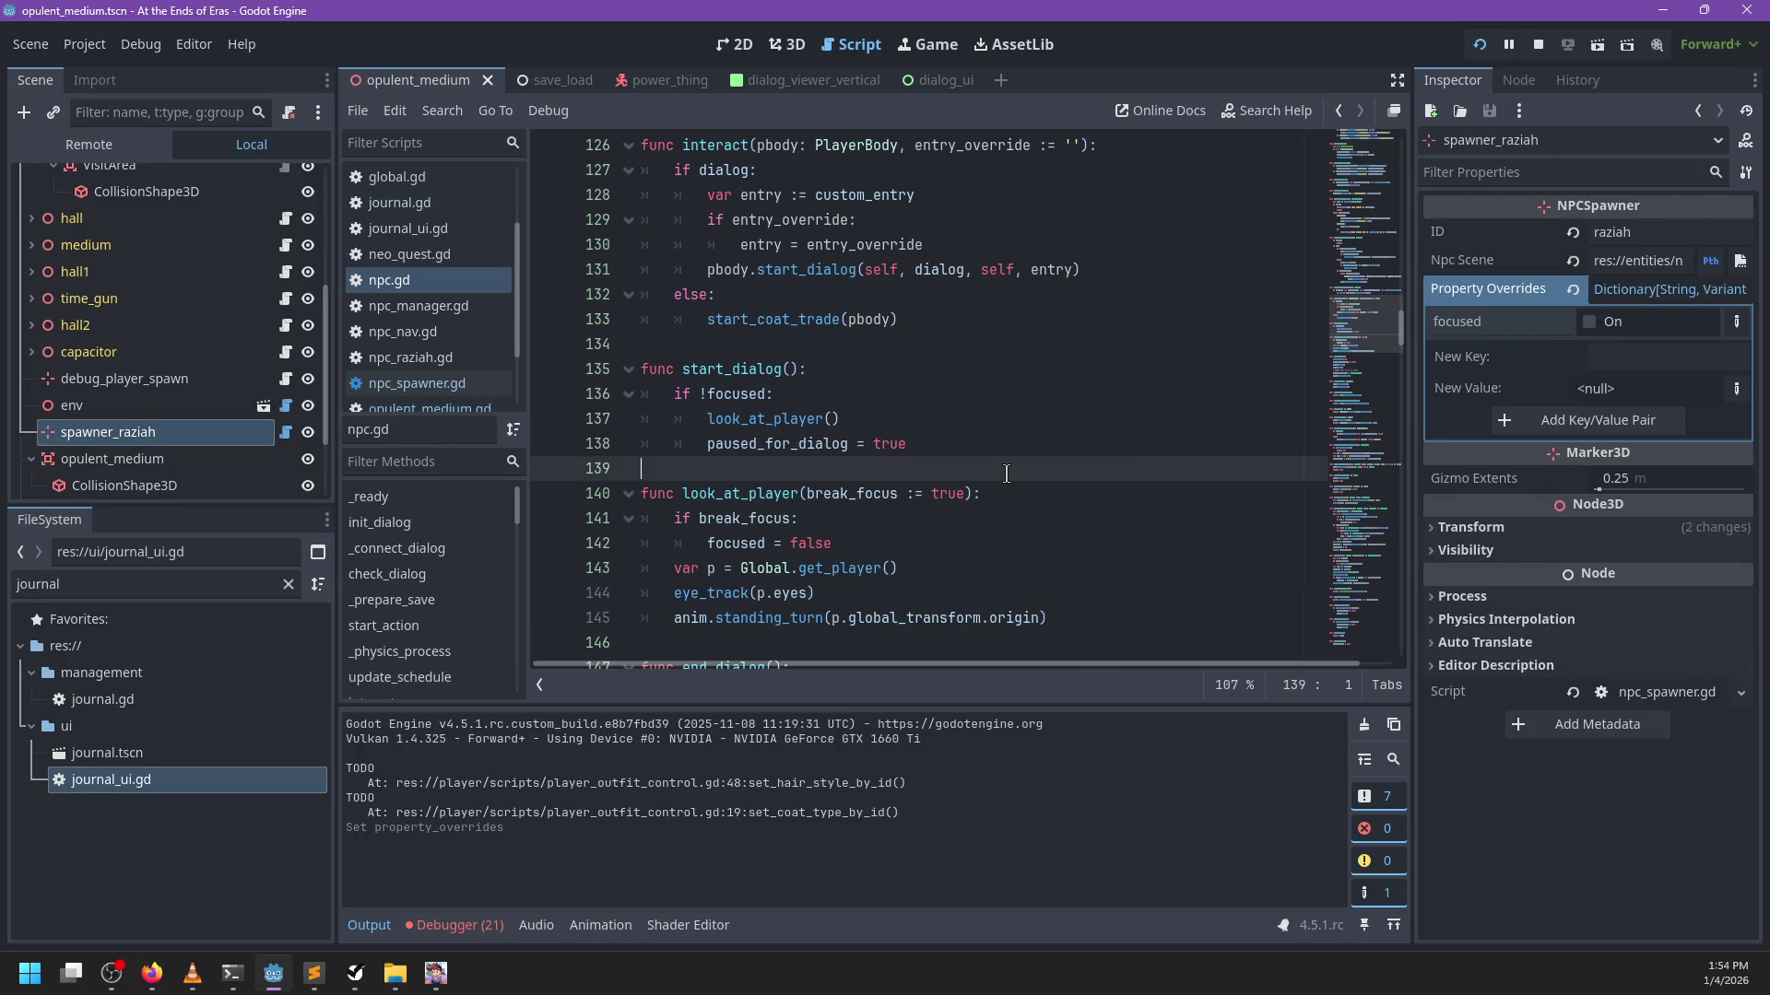
key("F5")
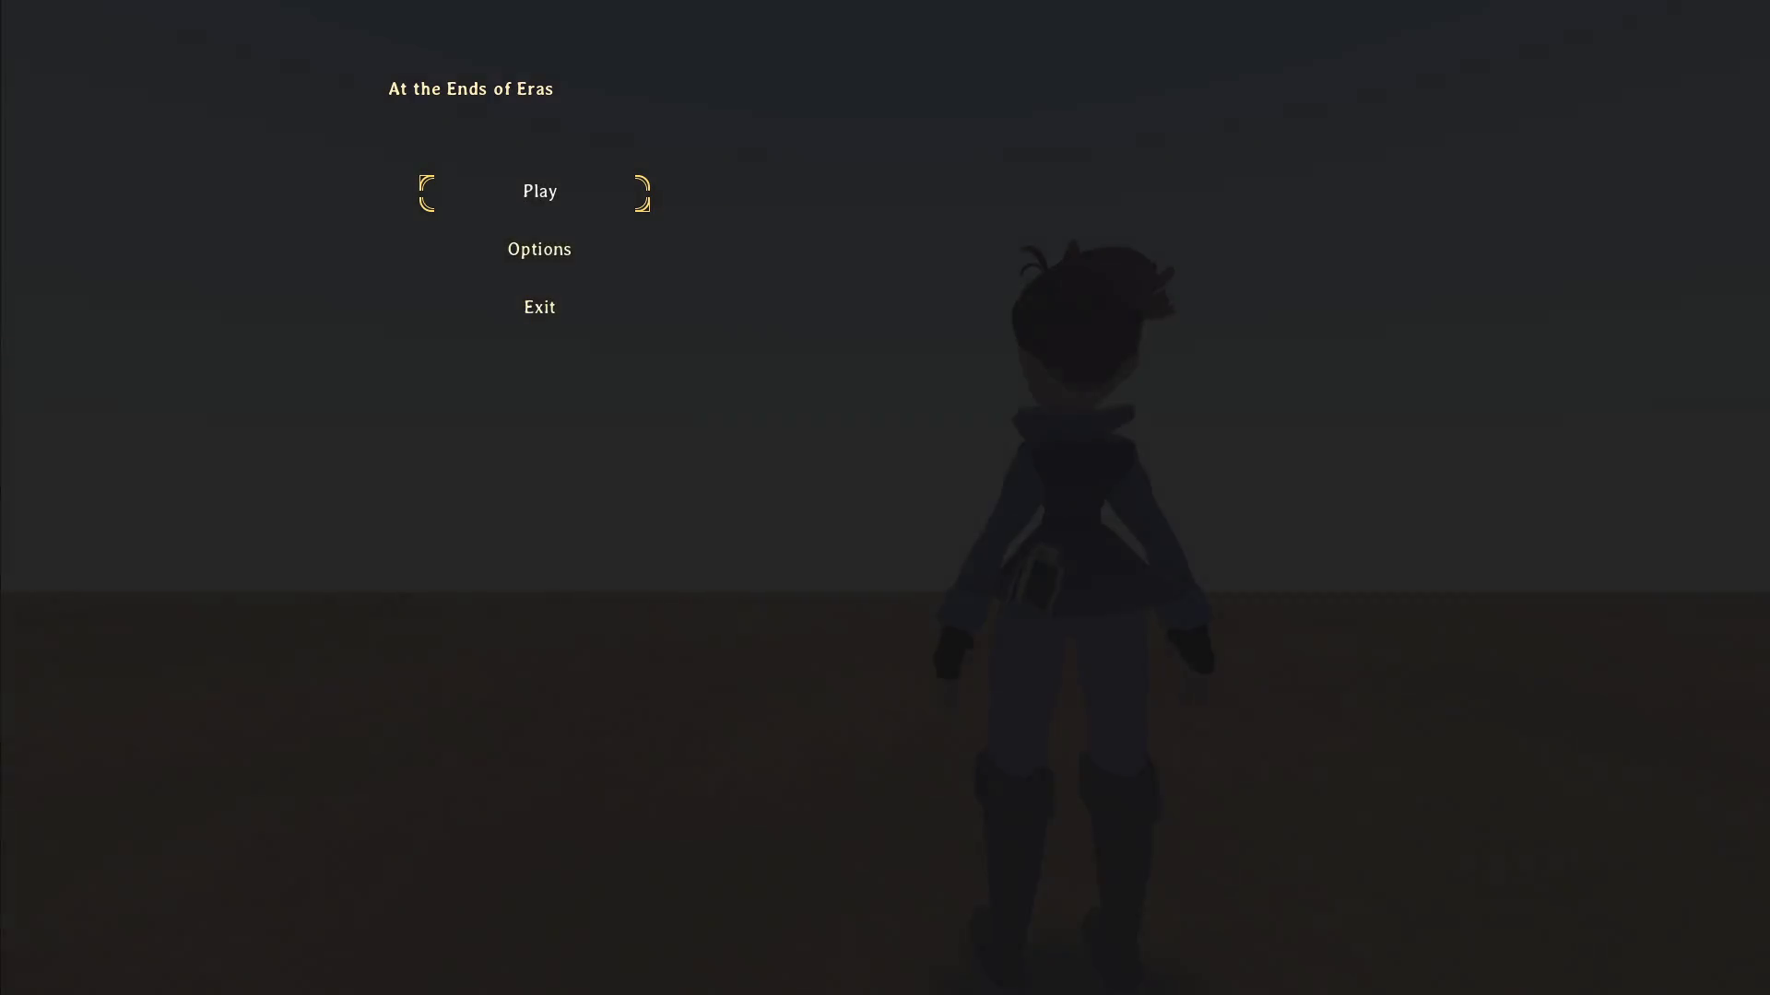
Walk to Raziah, open her wide-brimmed-hat introduction, then stop the game
key("w")
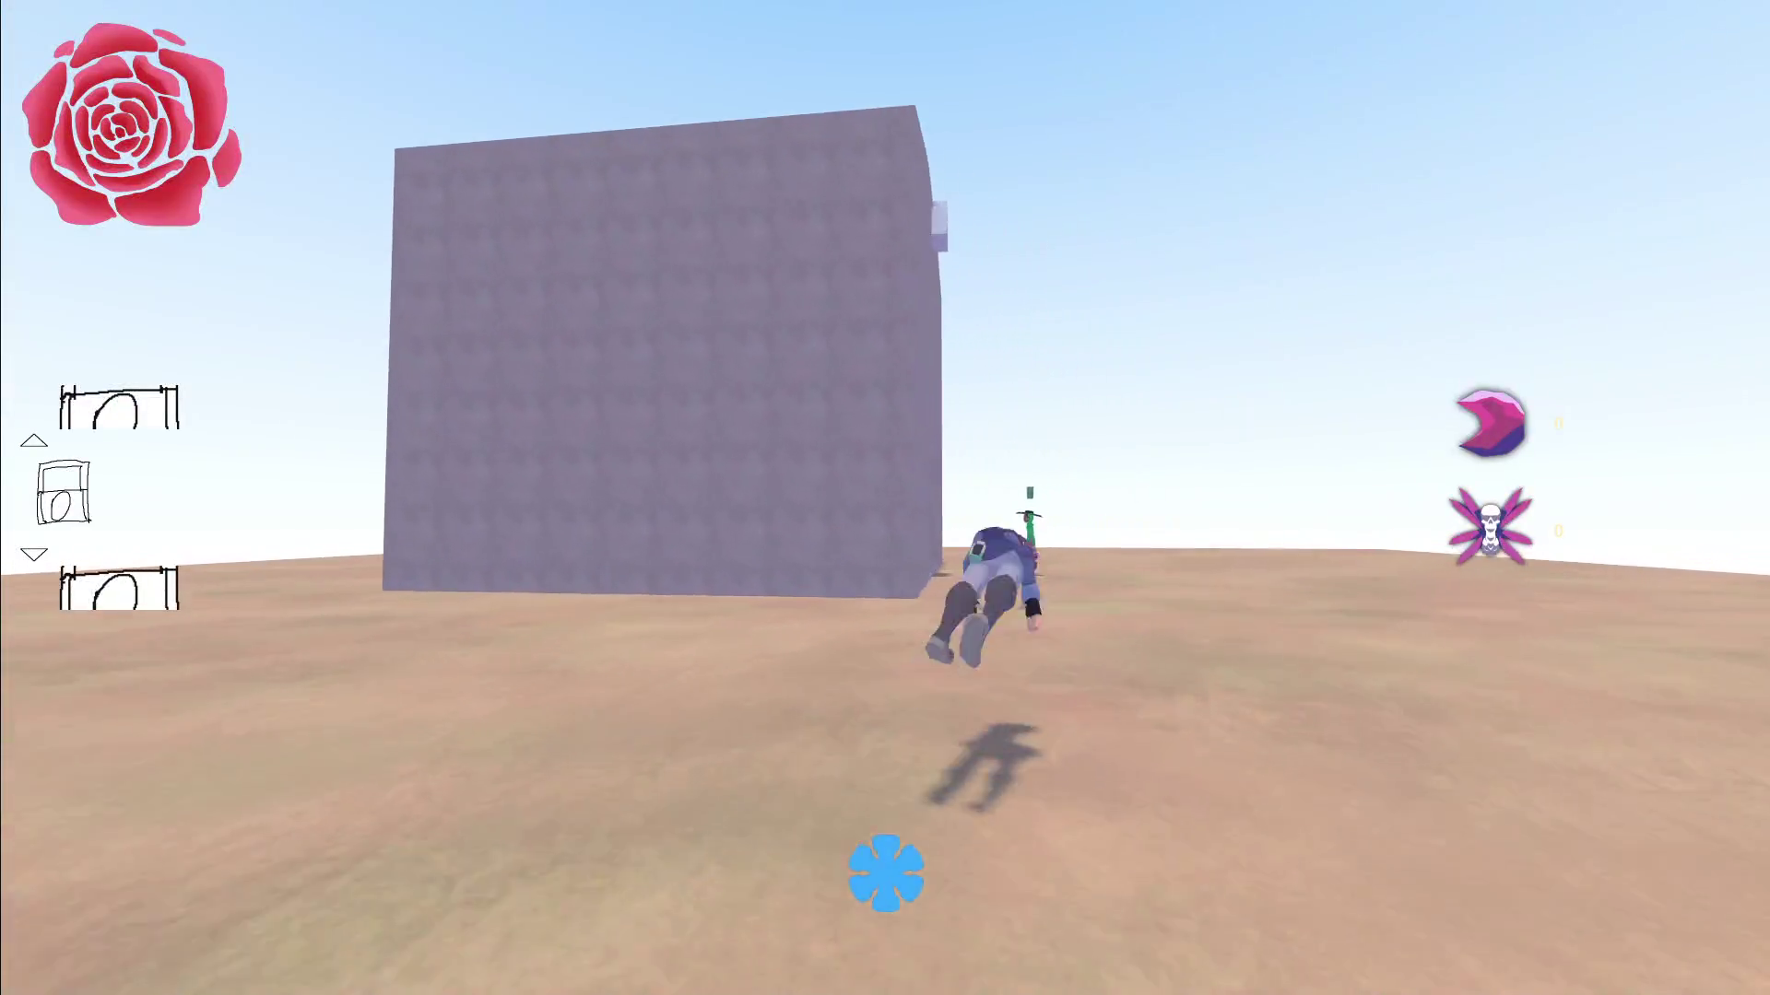
key("e")
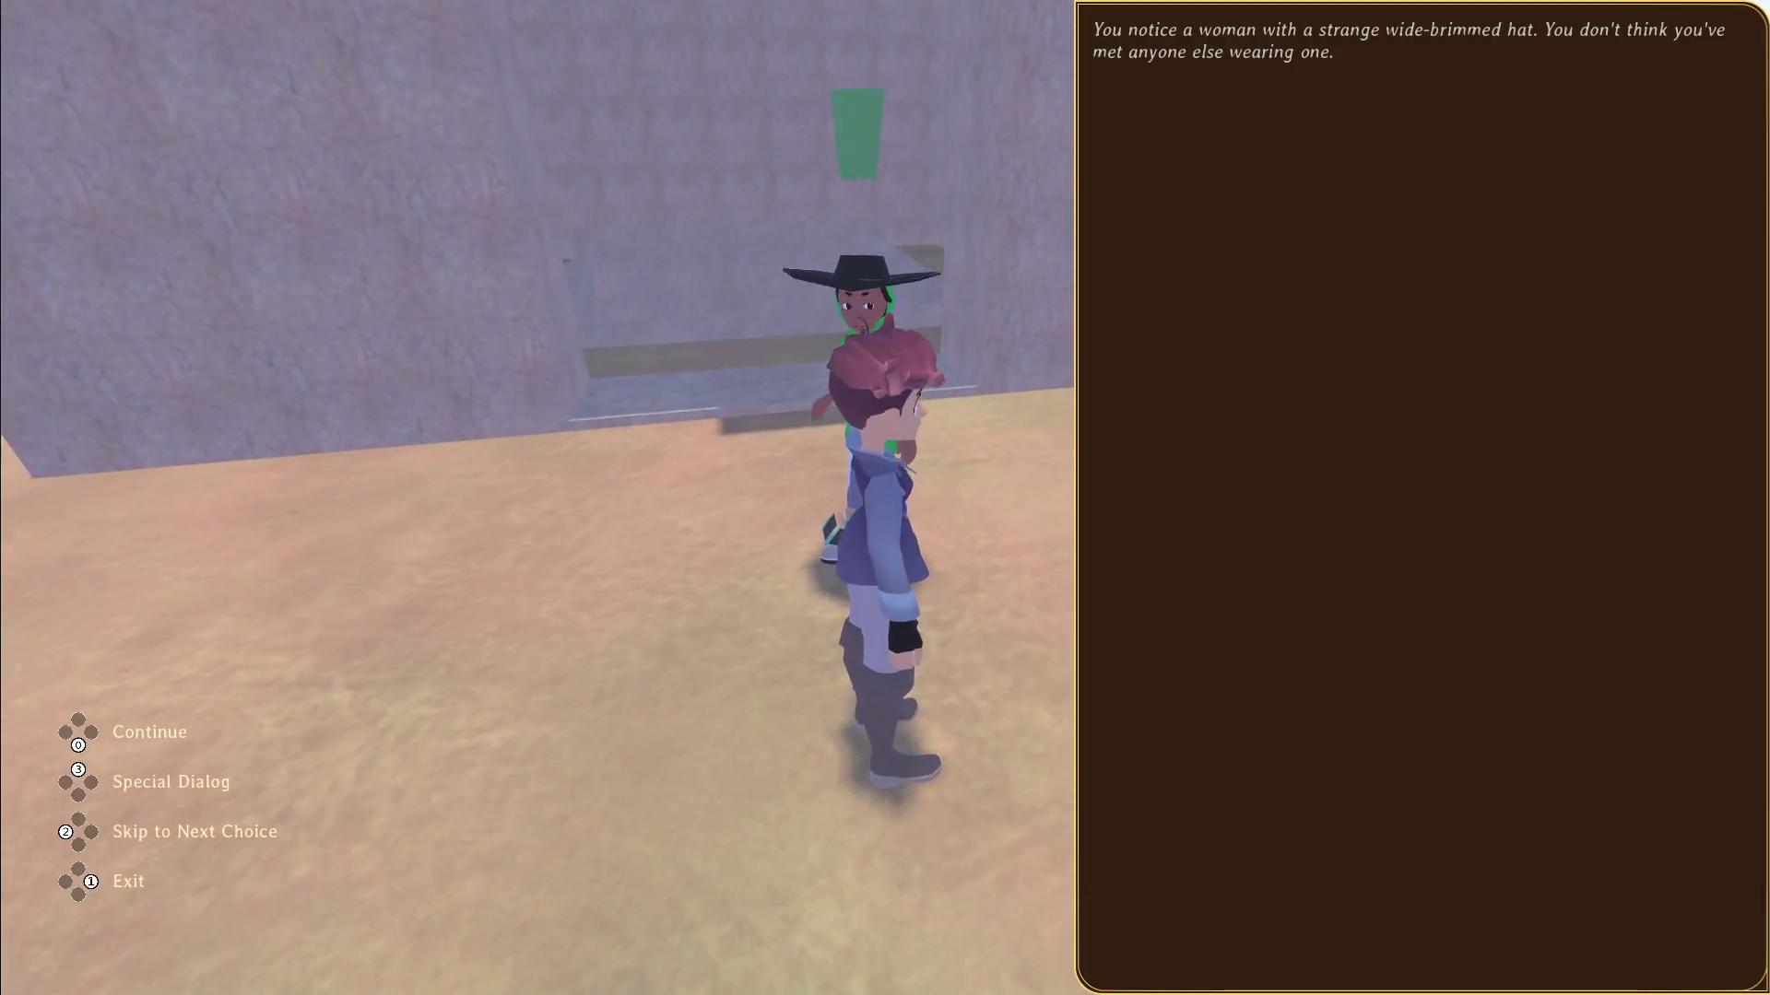
key("F8")
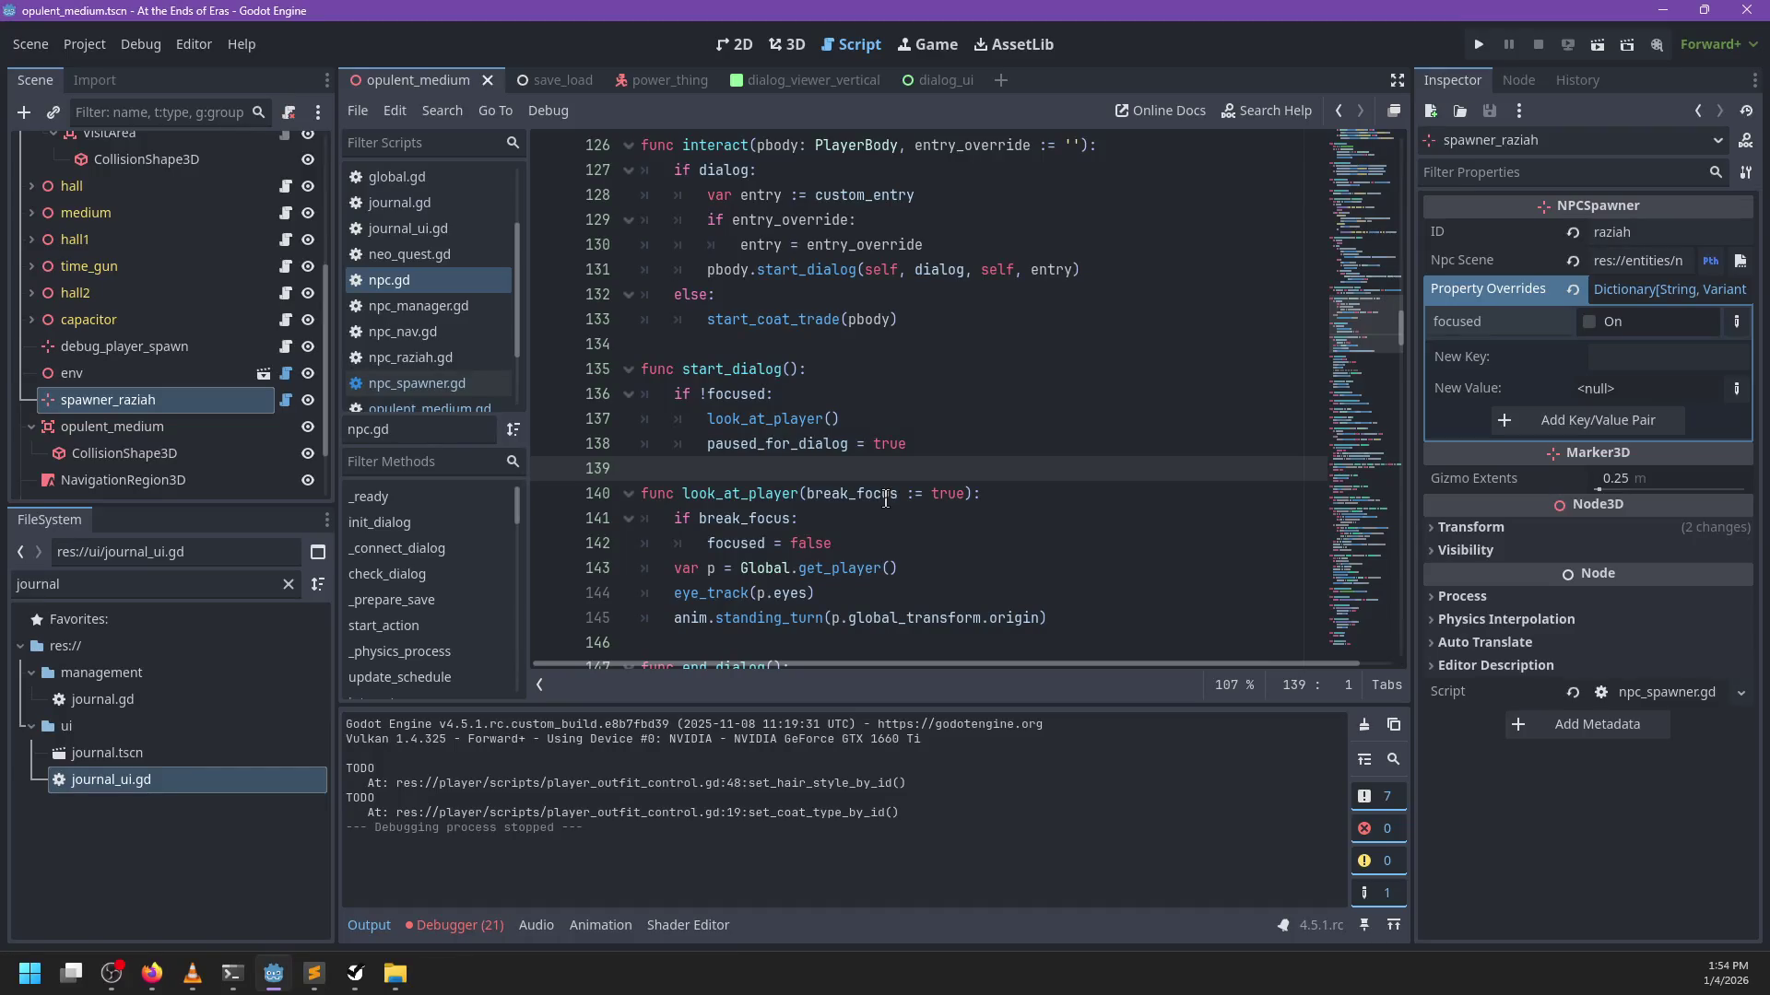
Turn Raziah's spawner focused override back on and save the scene
key("ctrl+z")
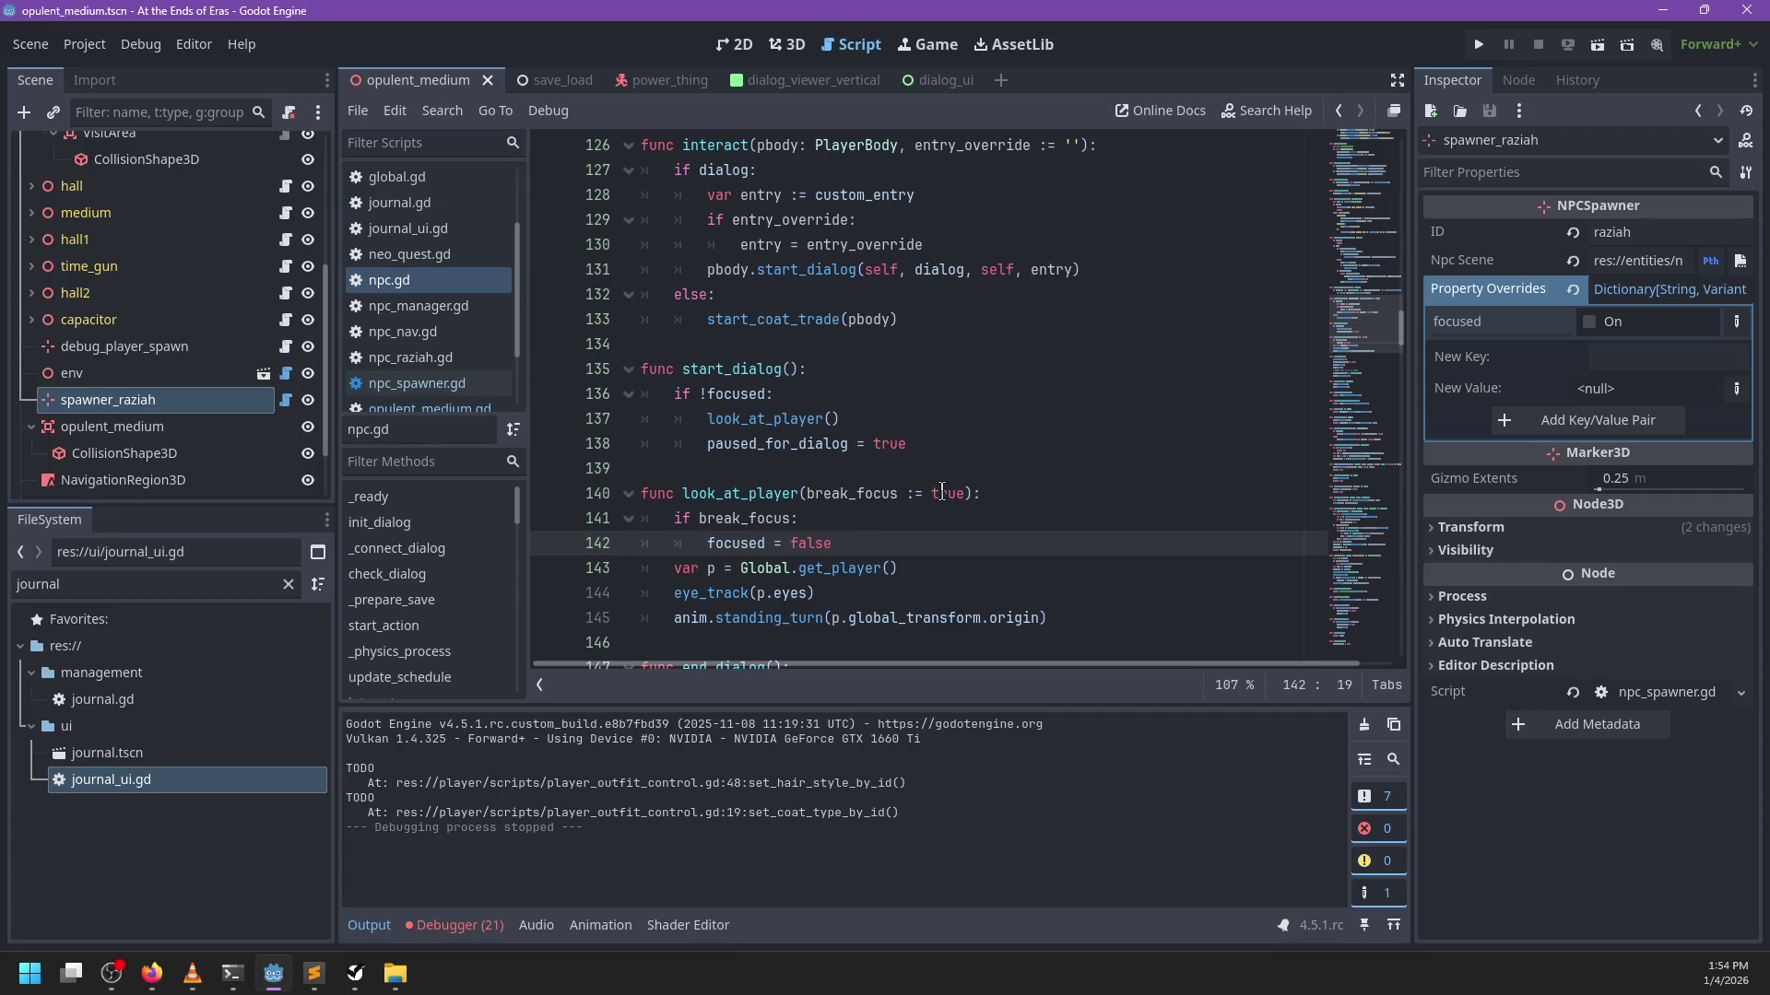
left_click(1589, 322)
key("ctrl+s")
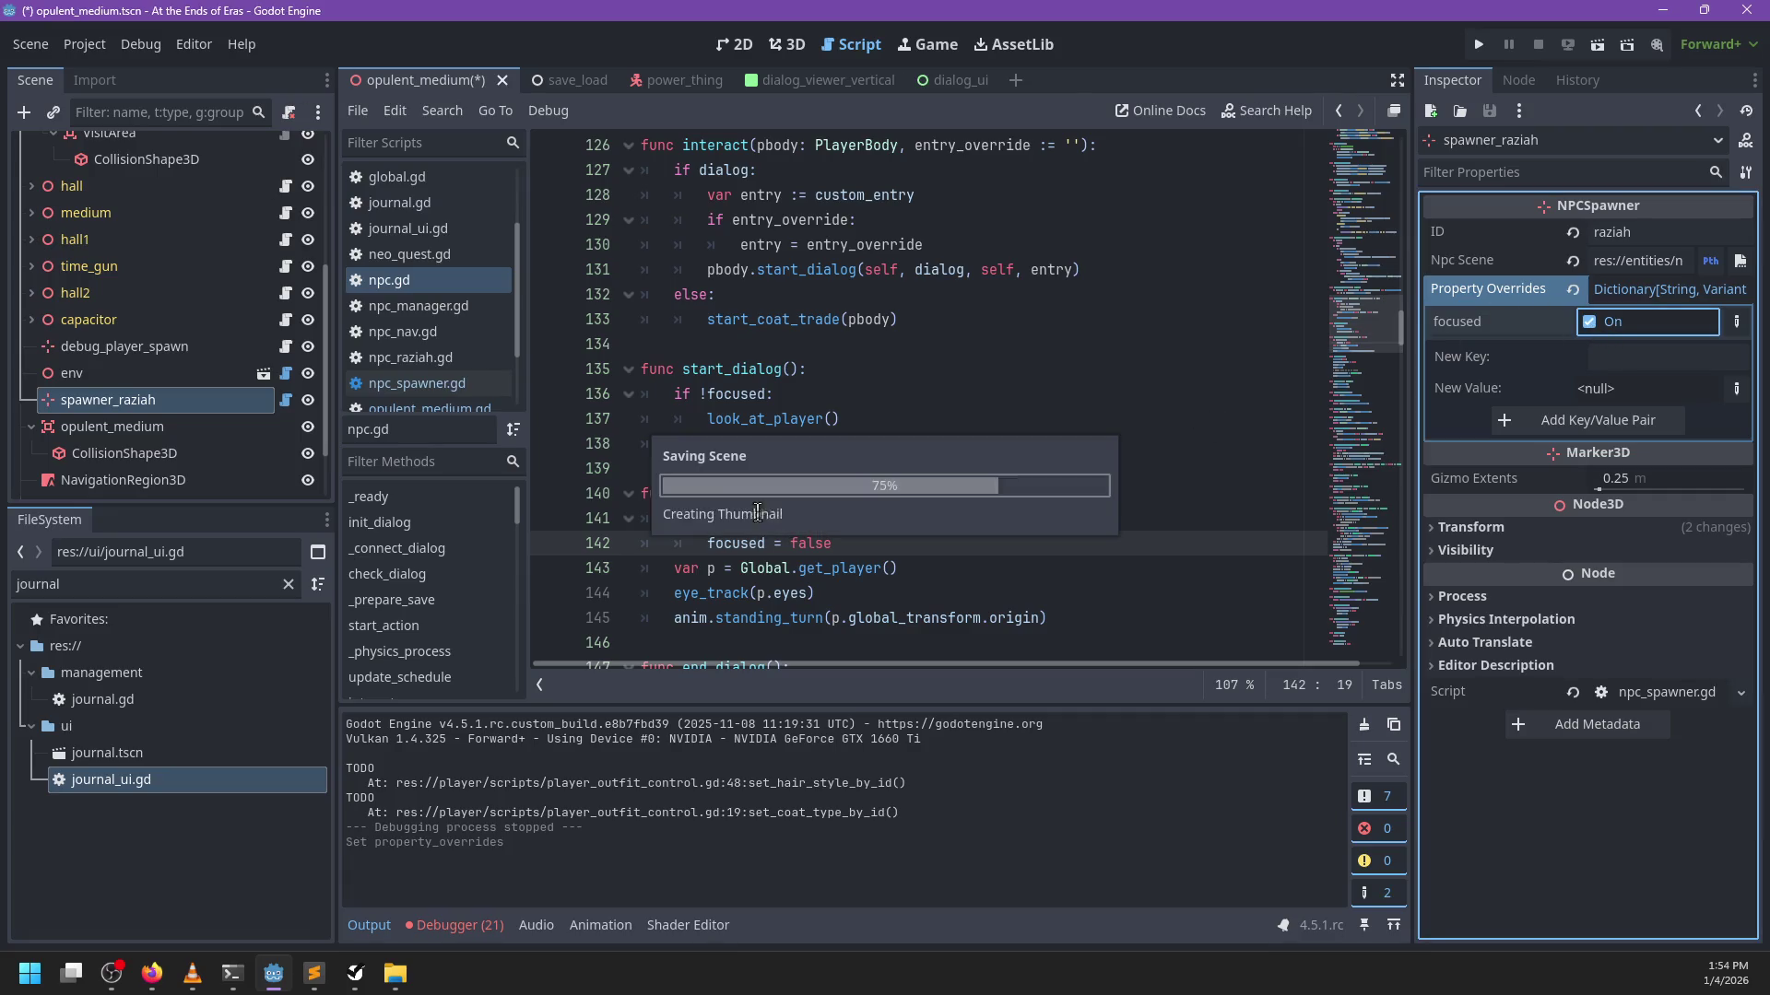
Move paused_for_dialog = true outside the !focused check in start_dialog and save npc.gd
left_click(705, 445)
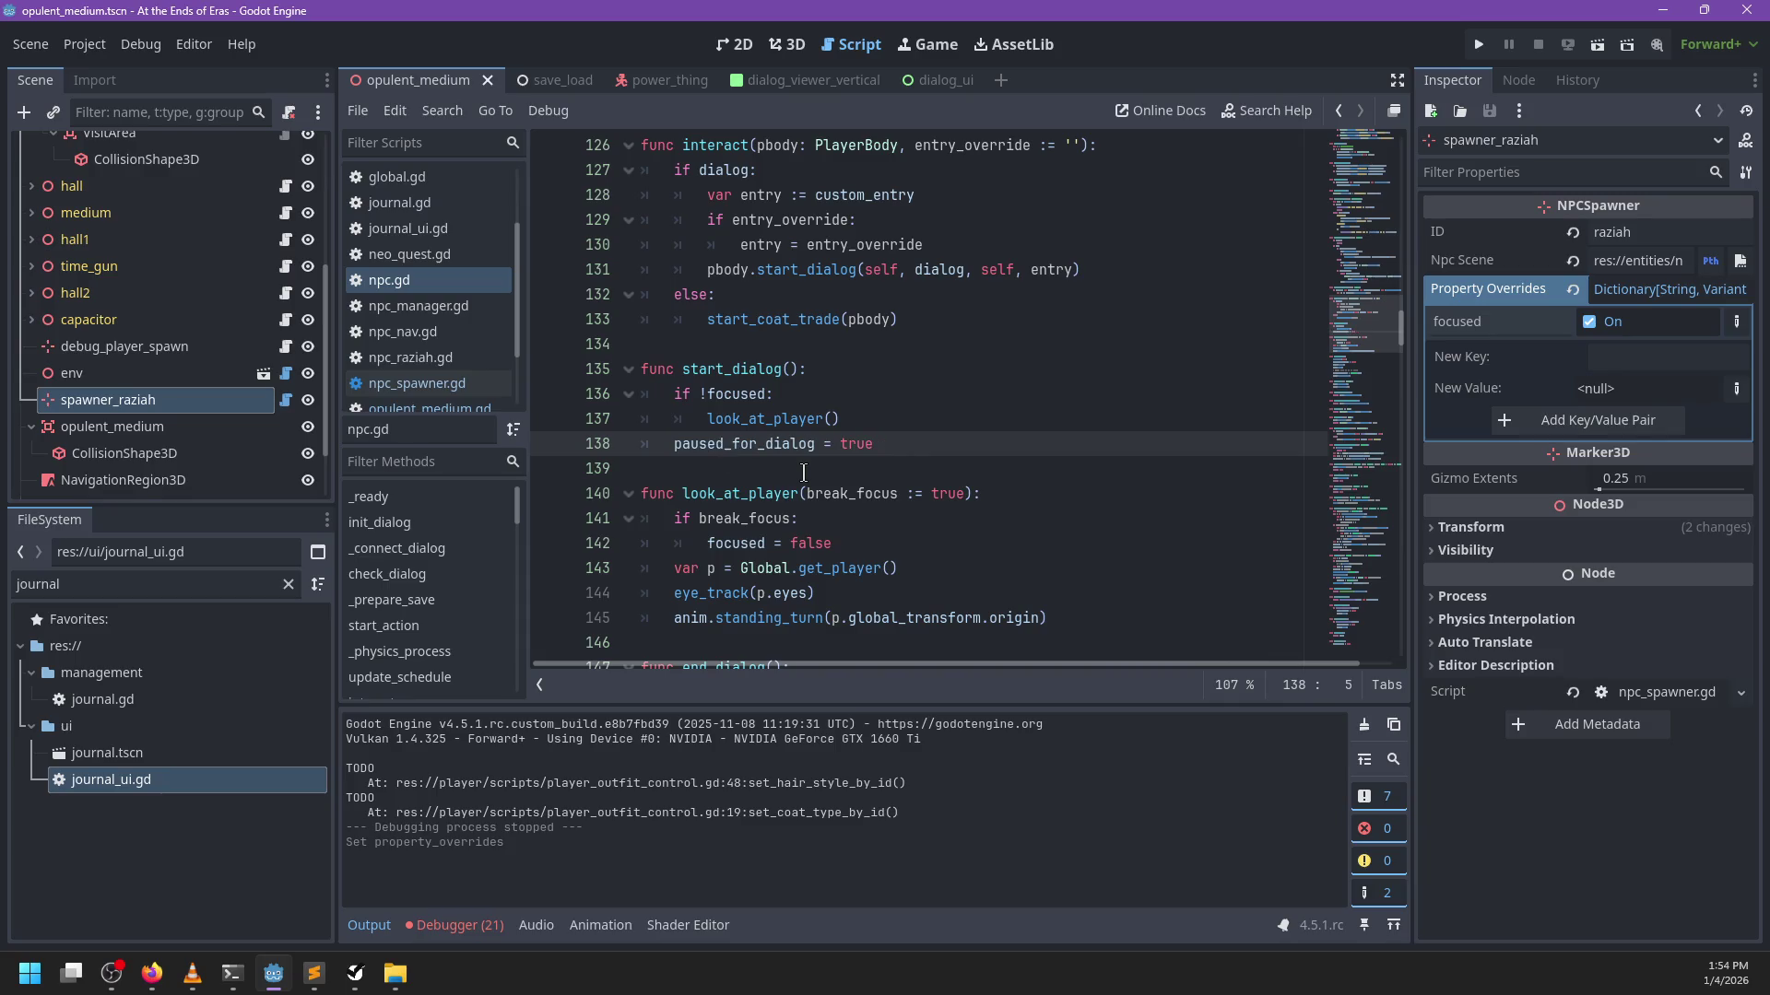
key("ctrl+s")
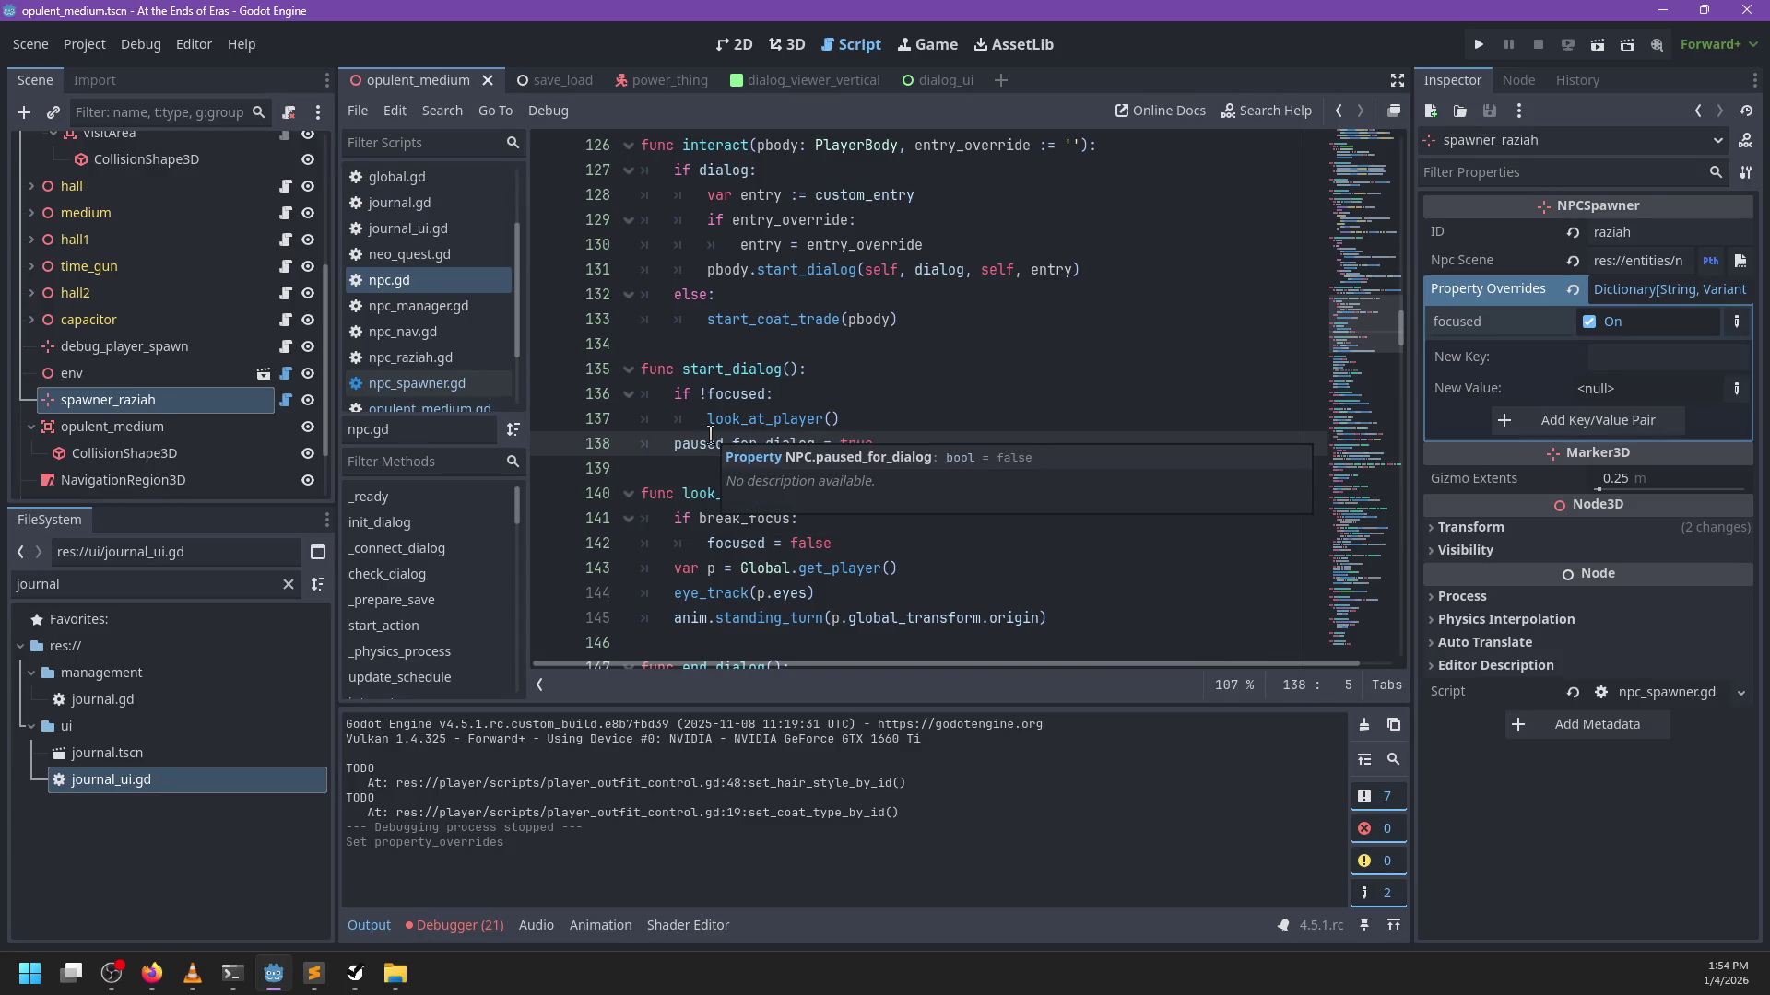
key("End")
key("shift+Up")
scroll(817, 394, "down", 2)
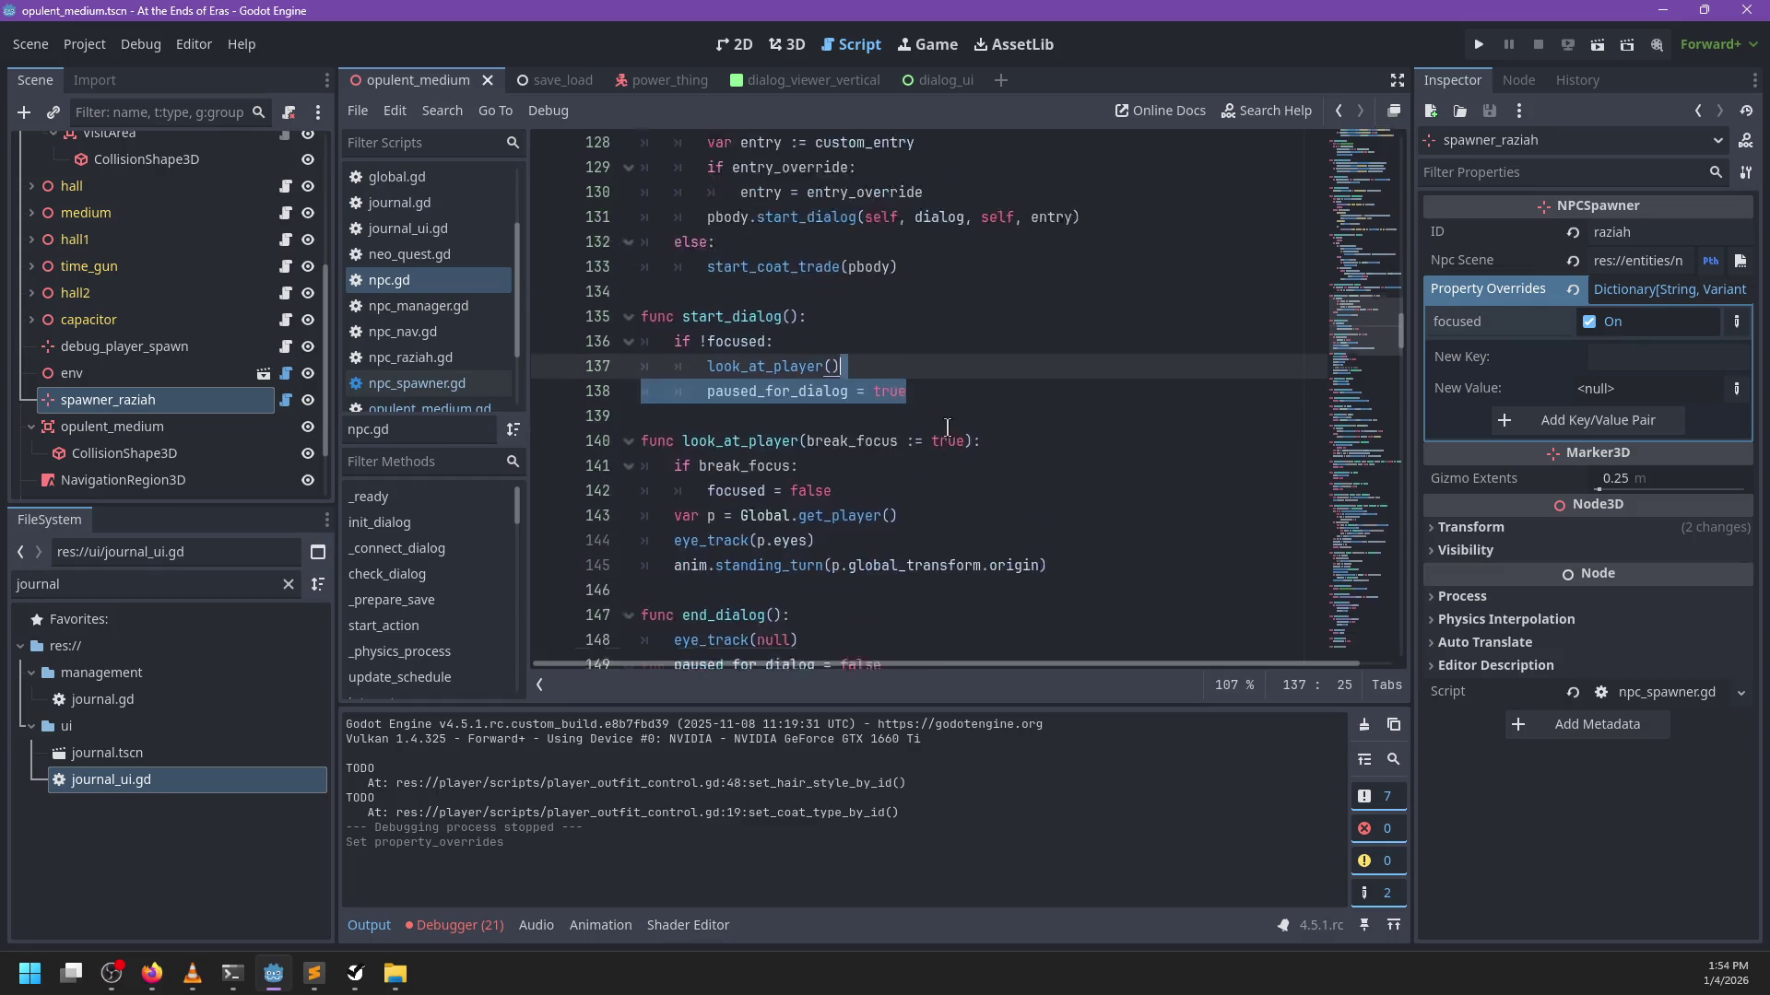
key("ctrl+z")
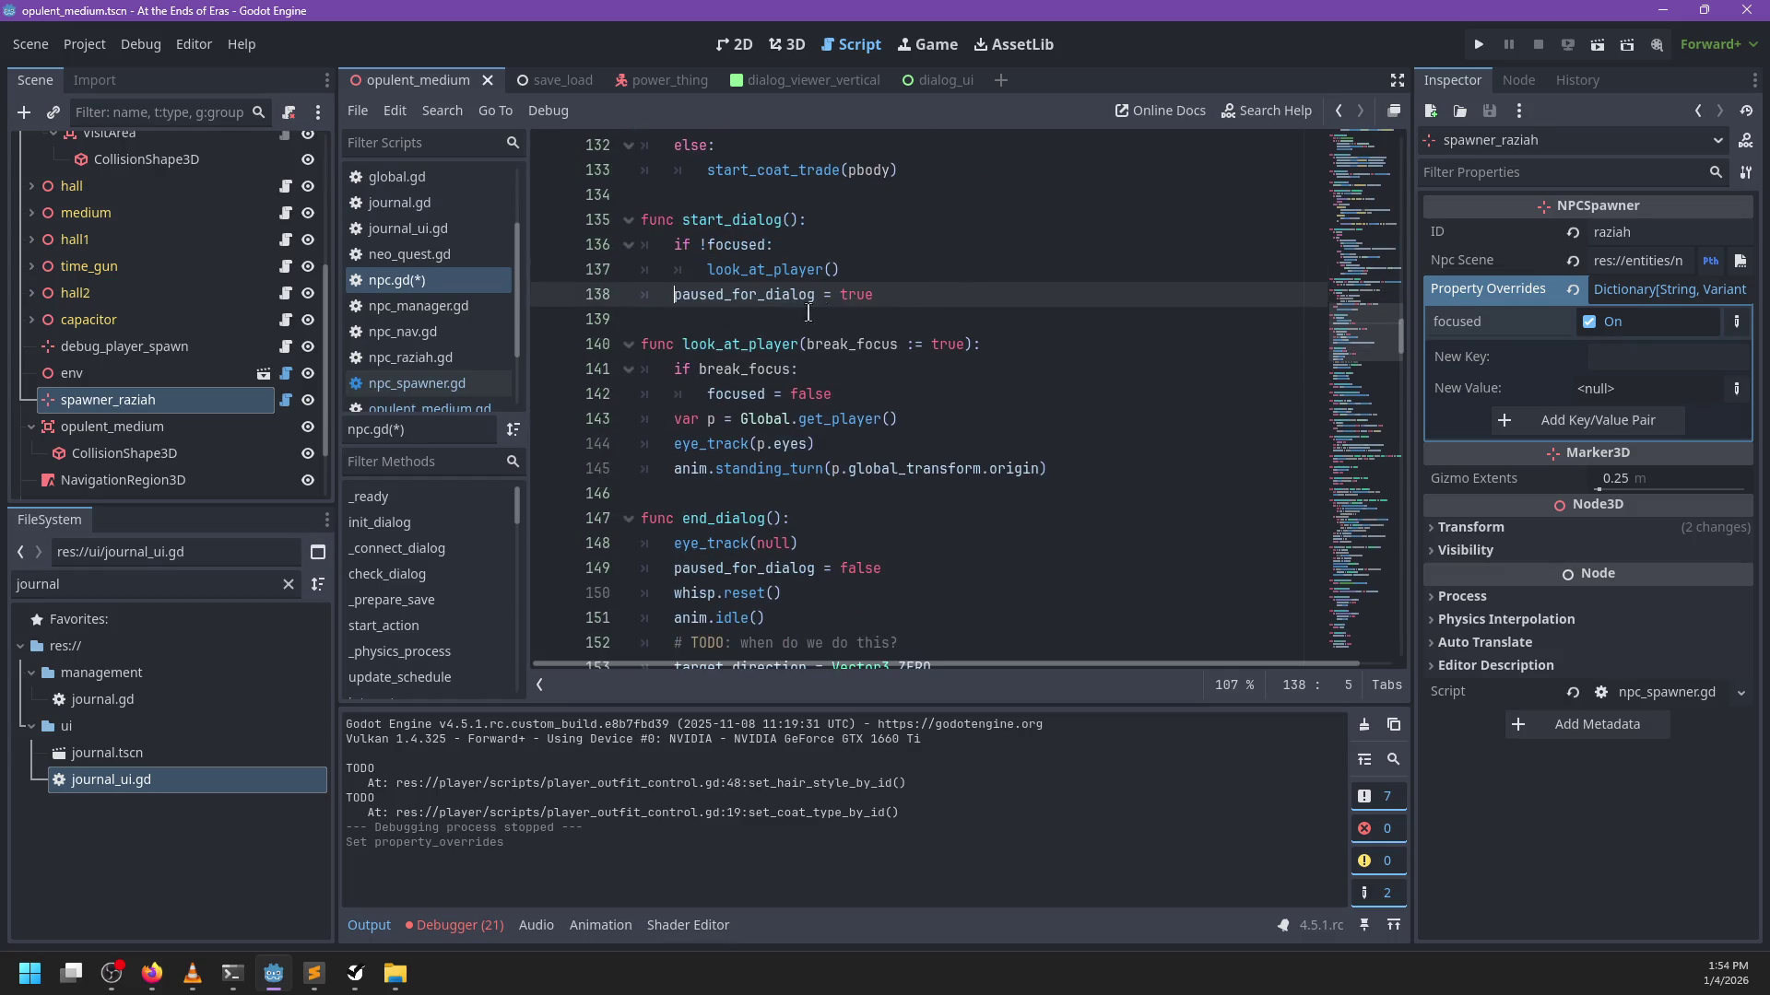
key("ctrl+s")
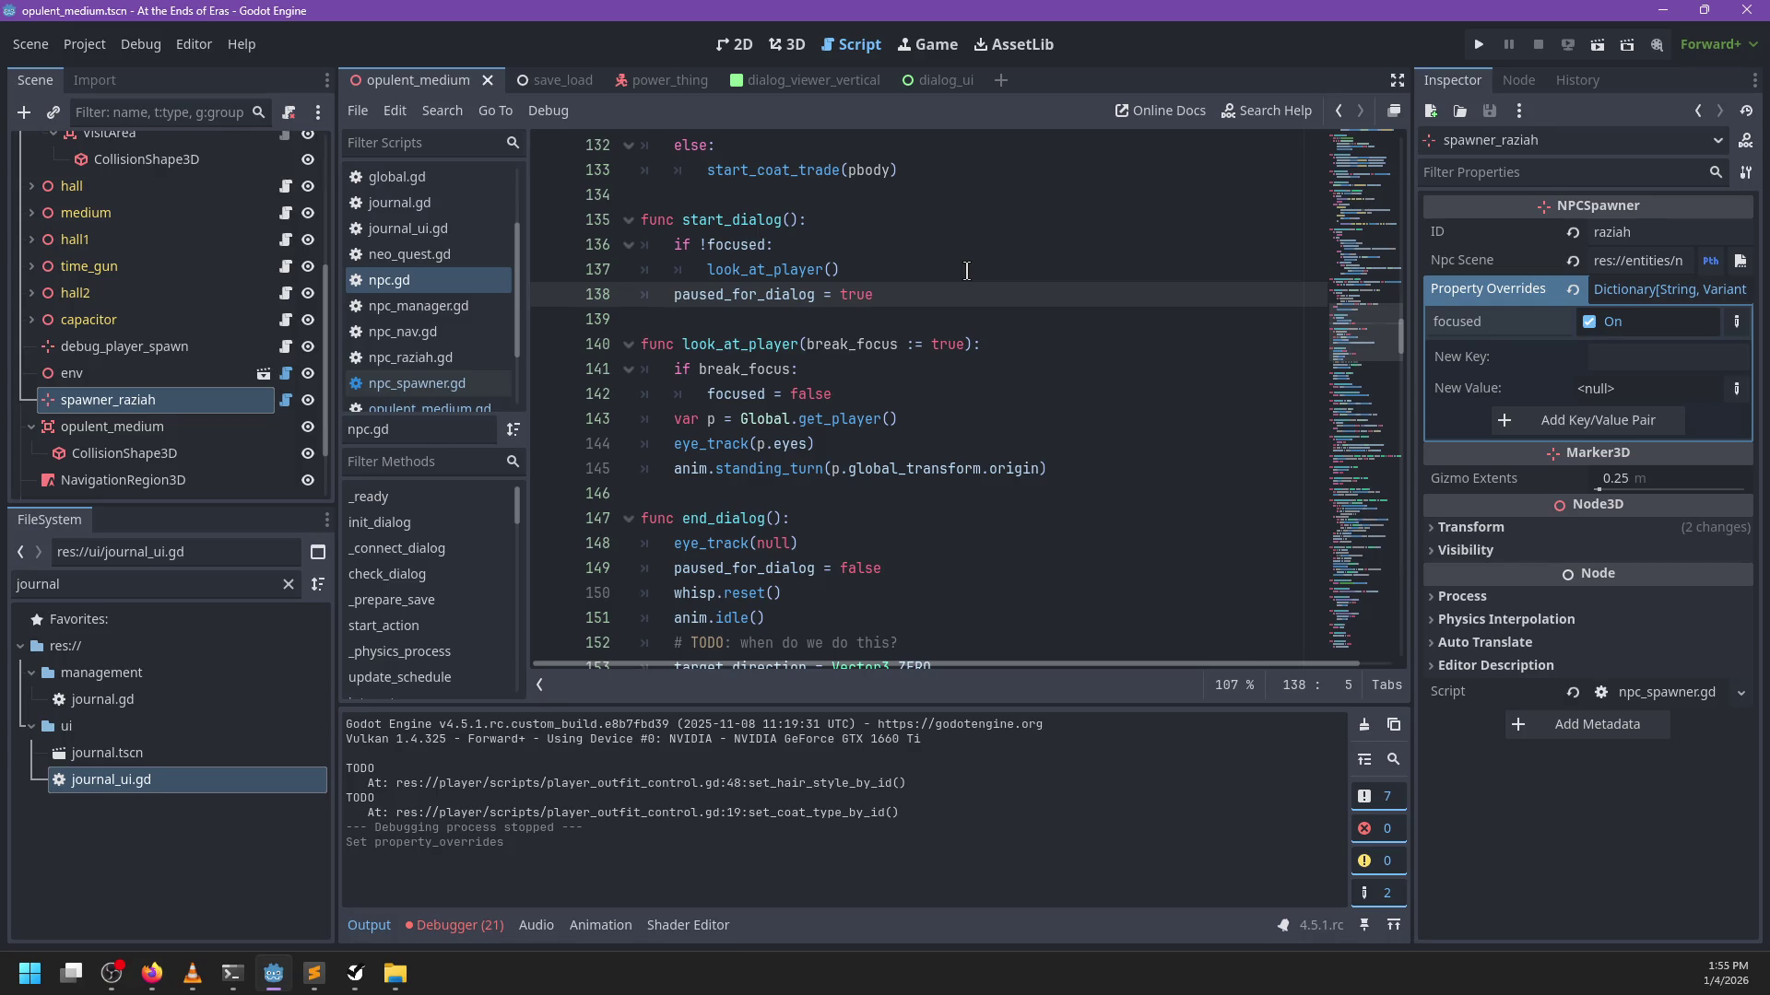
Copy 'paused_for_dialog = true' under 'focused = false' in look_at_player and save npc.gd
key("Tab")
left_click_drag(922, 296, 928, 281)
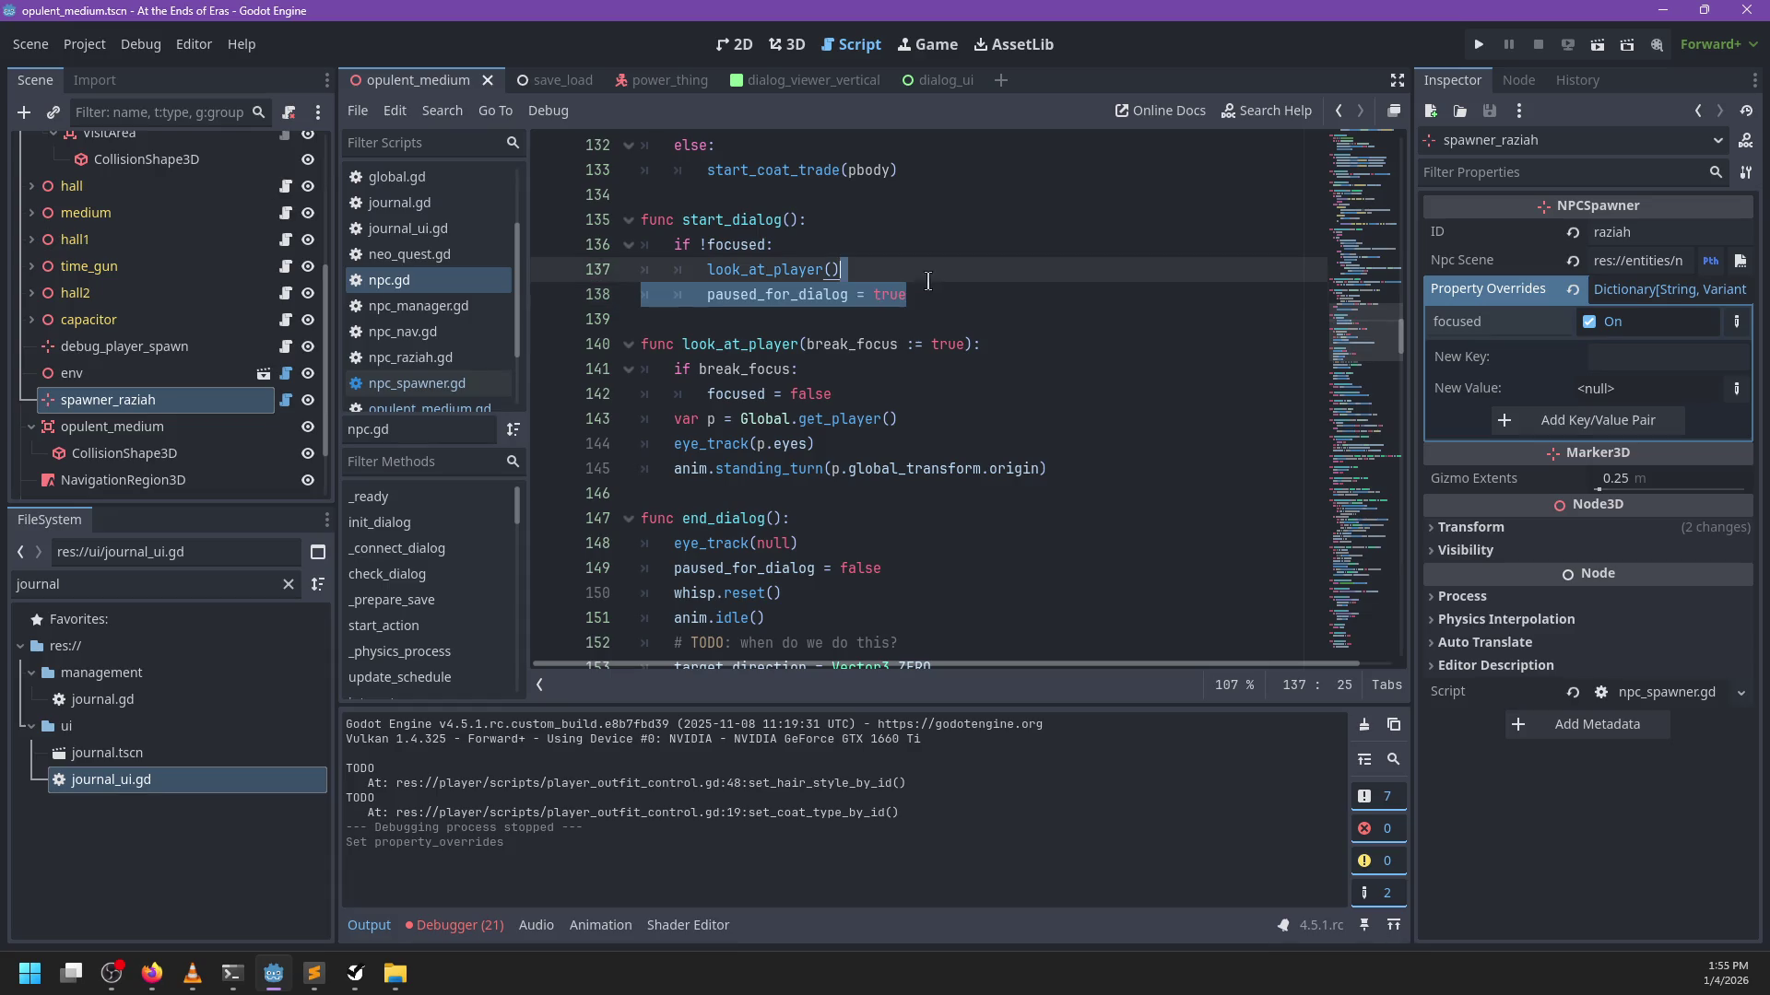
key("ctrl+c")
left_click(909, 395)
key("ctrl+v")
left_click(698, 414)
key("ctrl+s")
Add the comment '# Only use break_focus in dialog!' above look_at_player and save
scroll(1031, 453, "down", 1)
scroll(1030, 453, "down", 2)
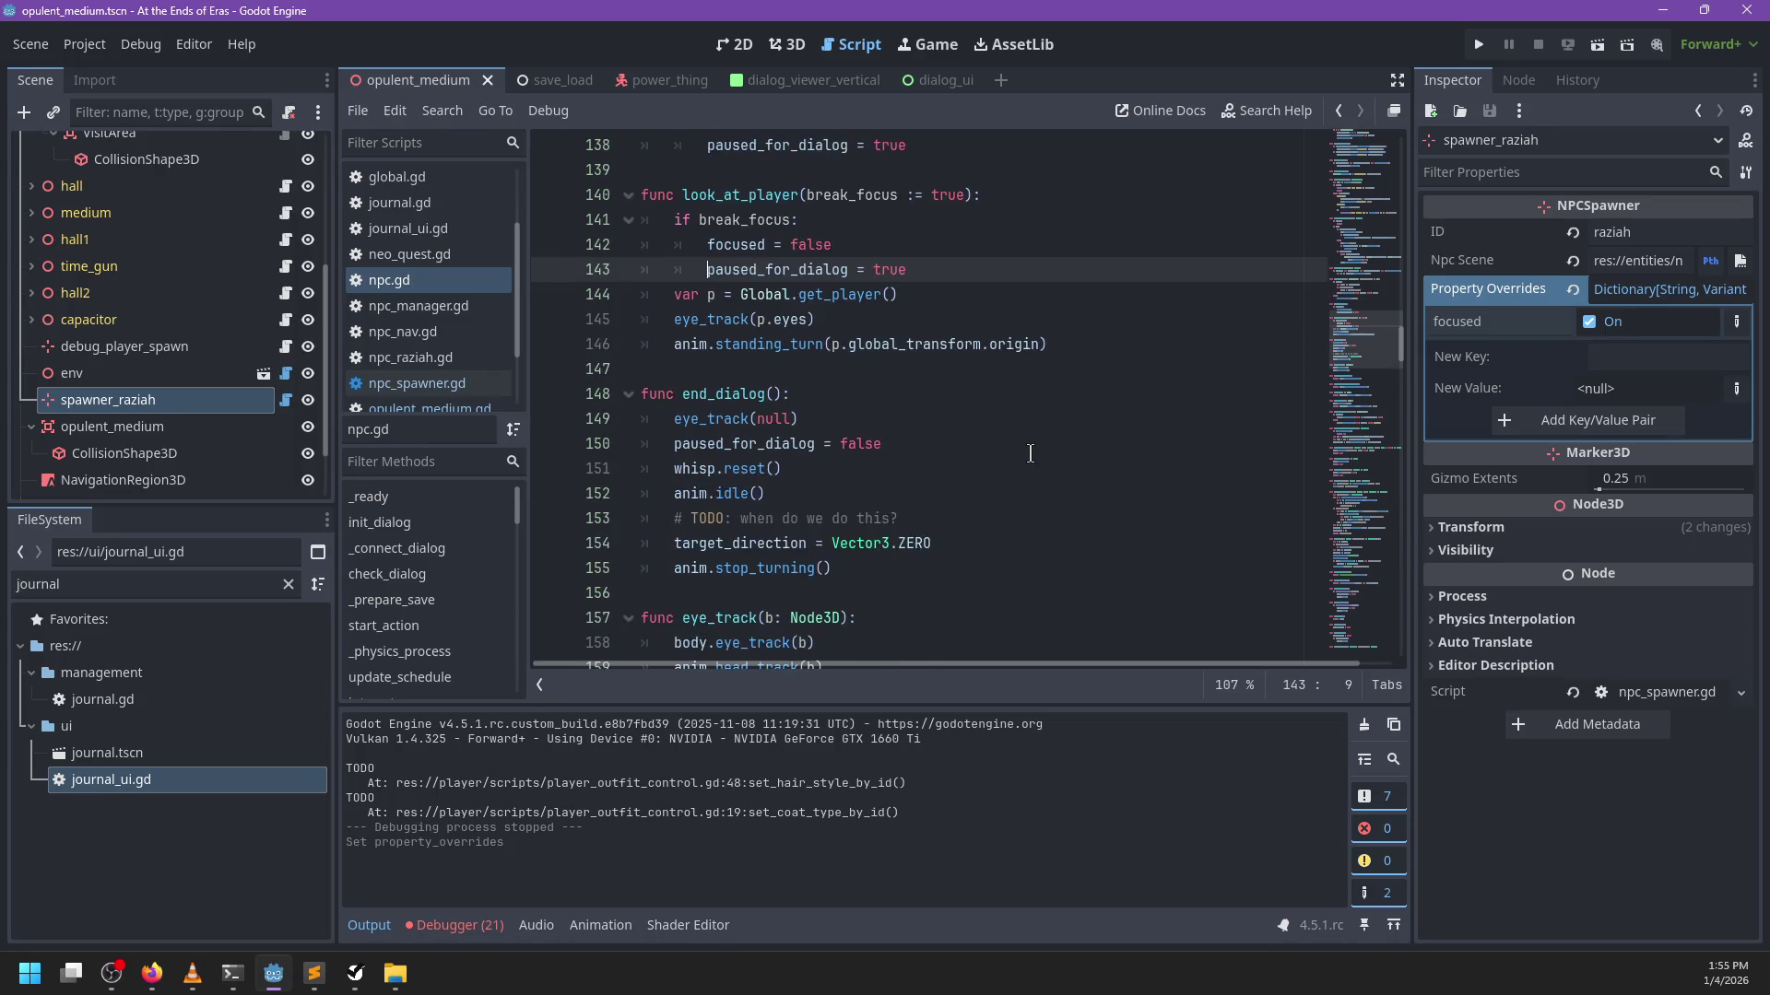
scroll(1029, 452, "up", 3)
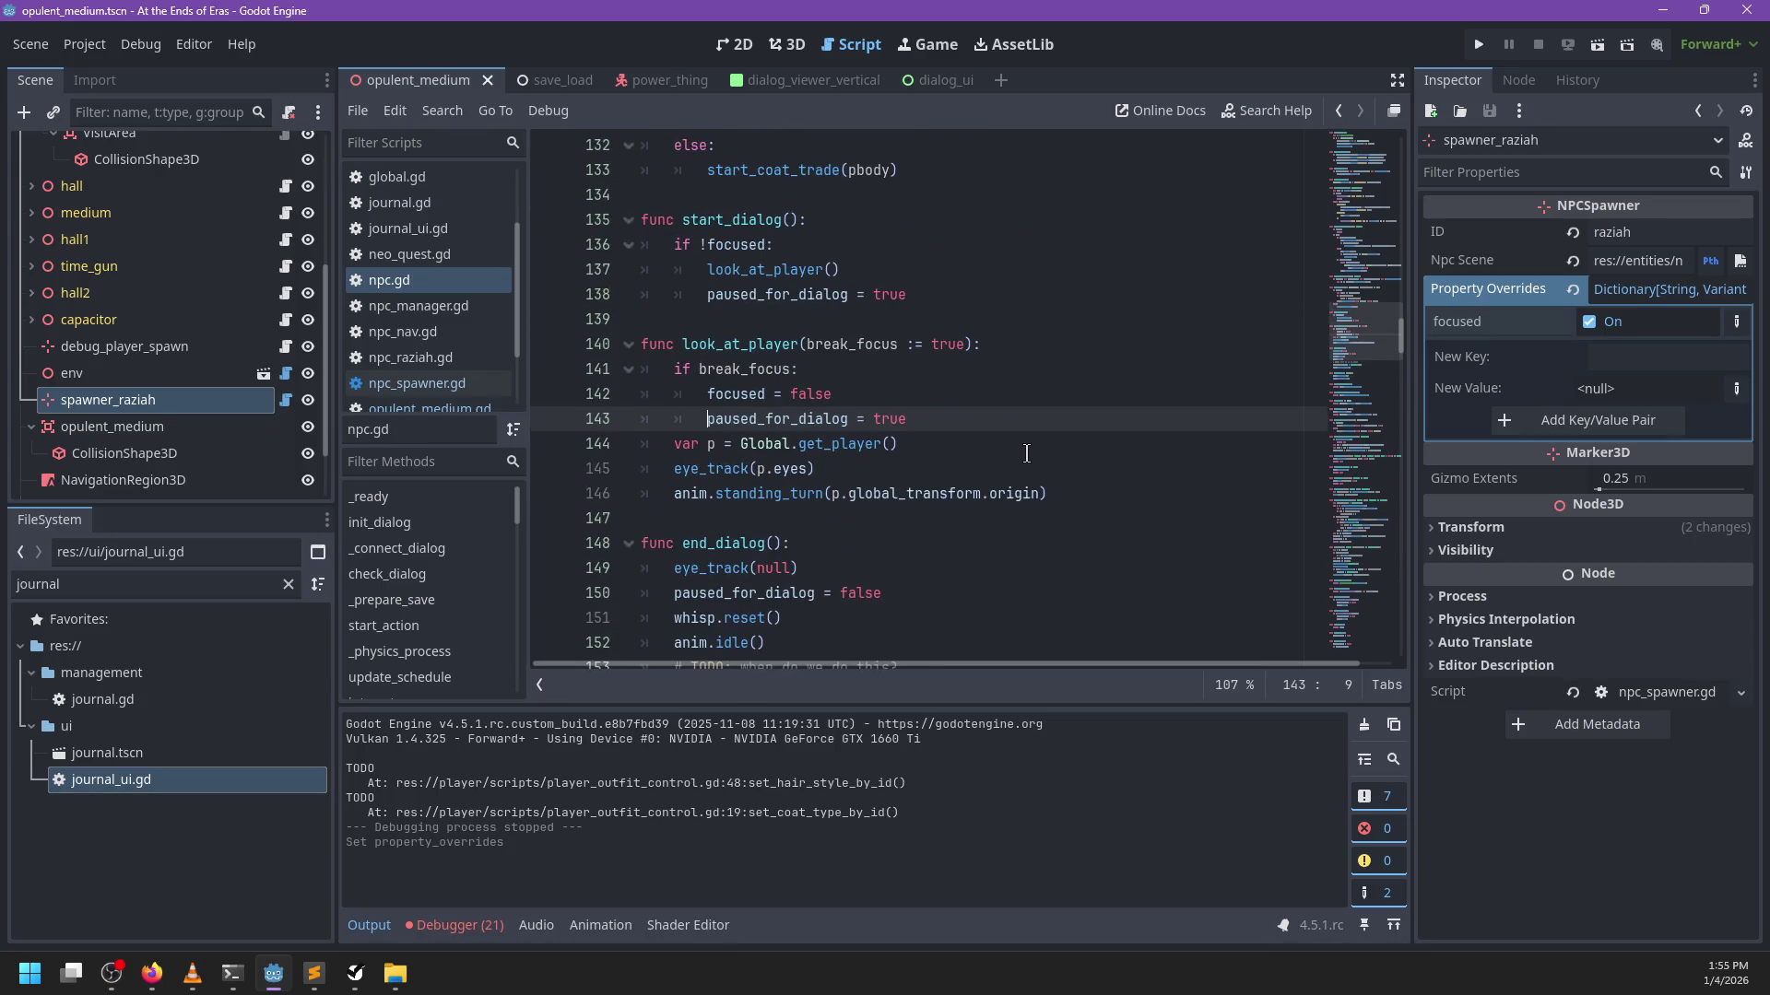
left_click(817, 321)
key("Return")
type("# Only in dialog")
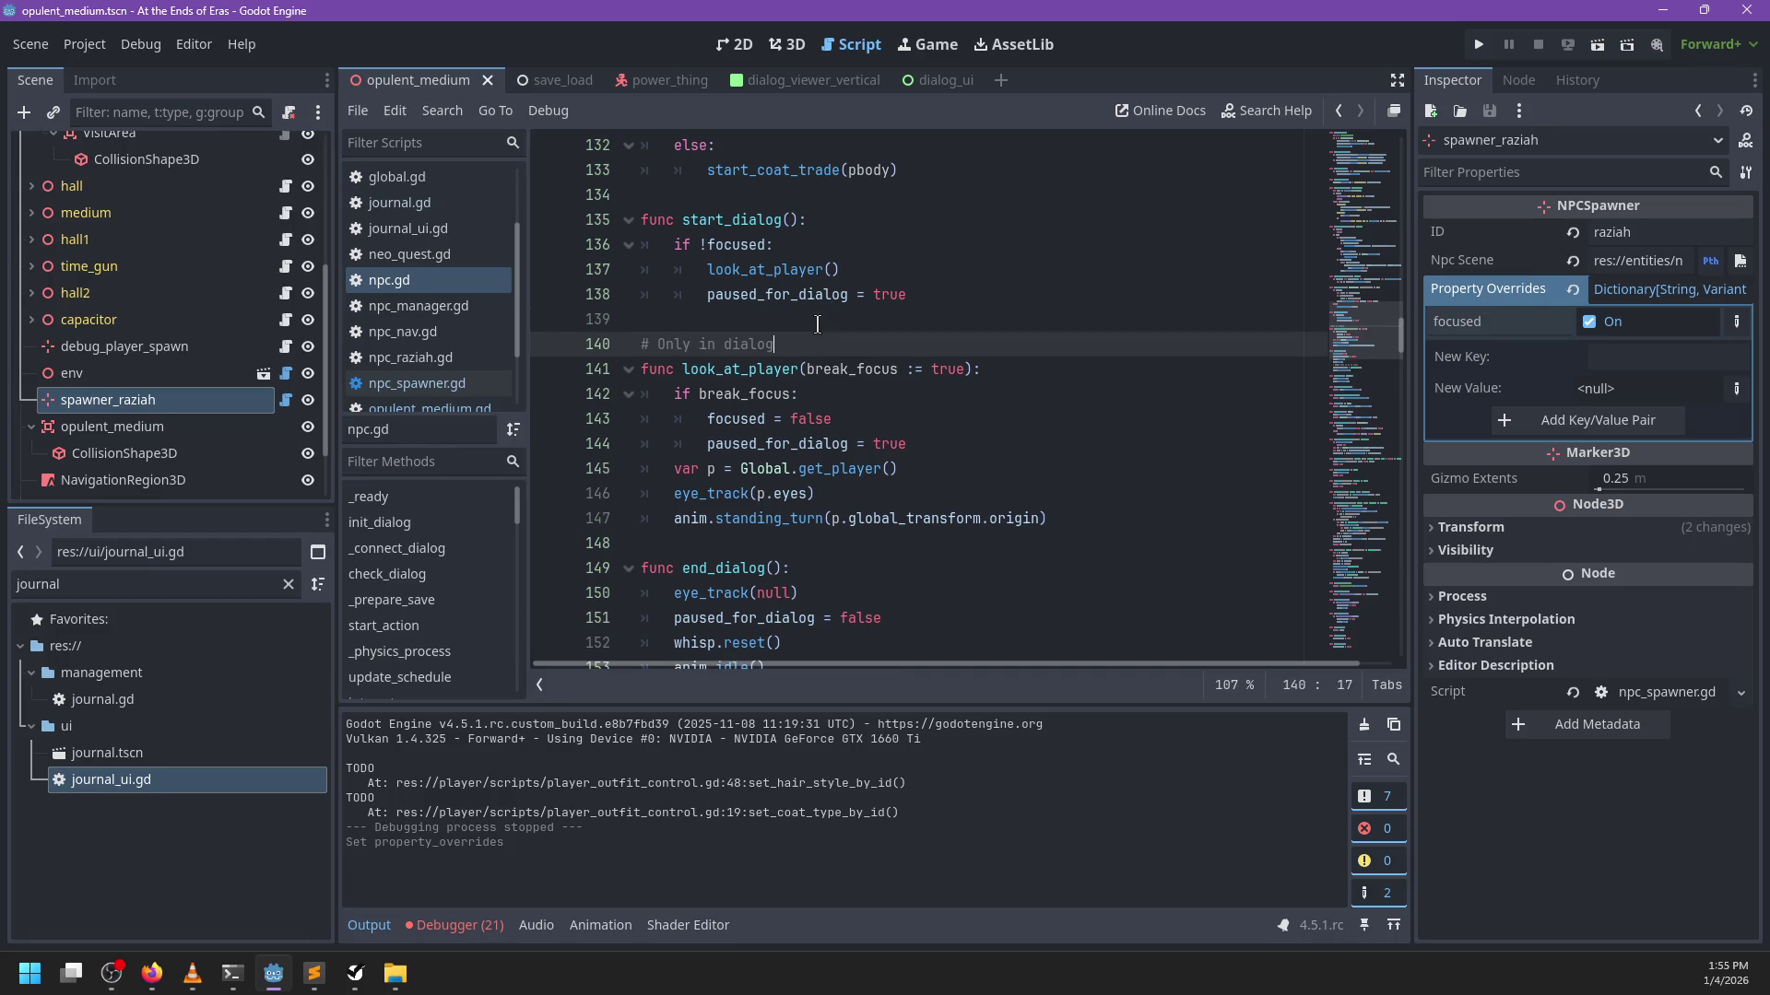
type("!")
key("ctrl+s")
type("uyse")
key("BackSpace")
key("BackSpace")
key("BackSpace")
type("se brr")
type("ak_focus")
key("ctrl+s")
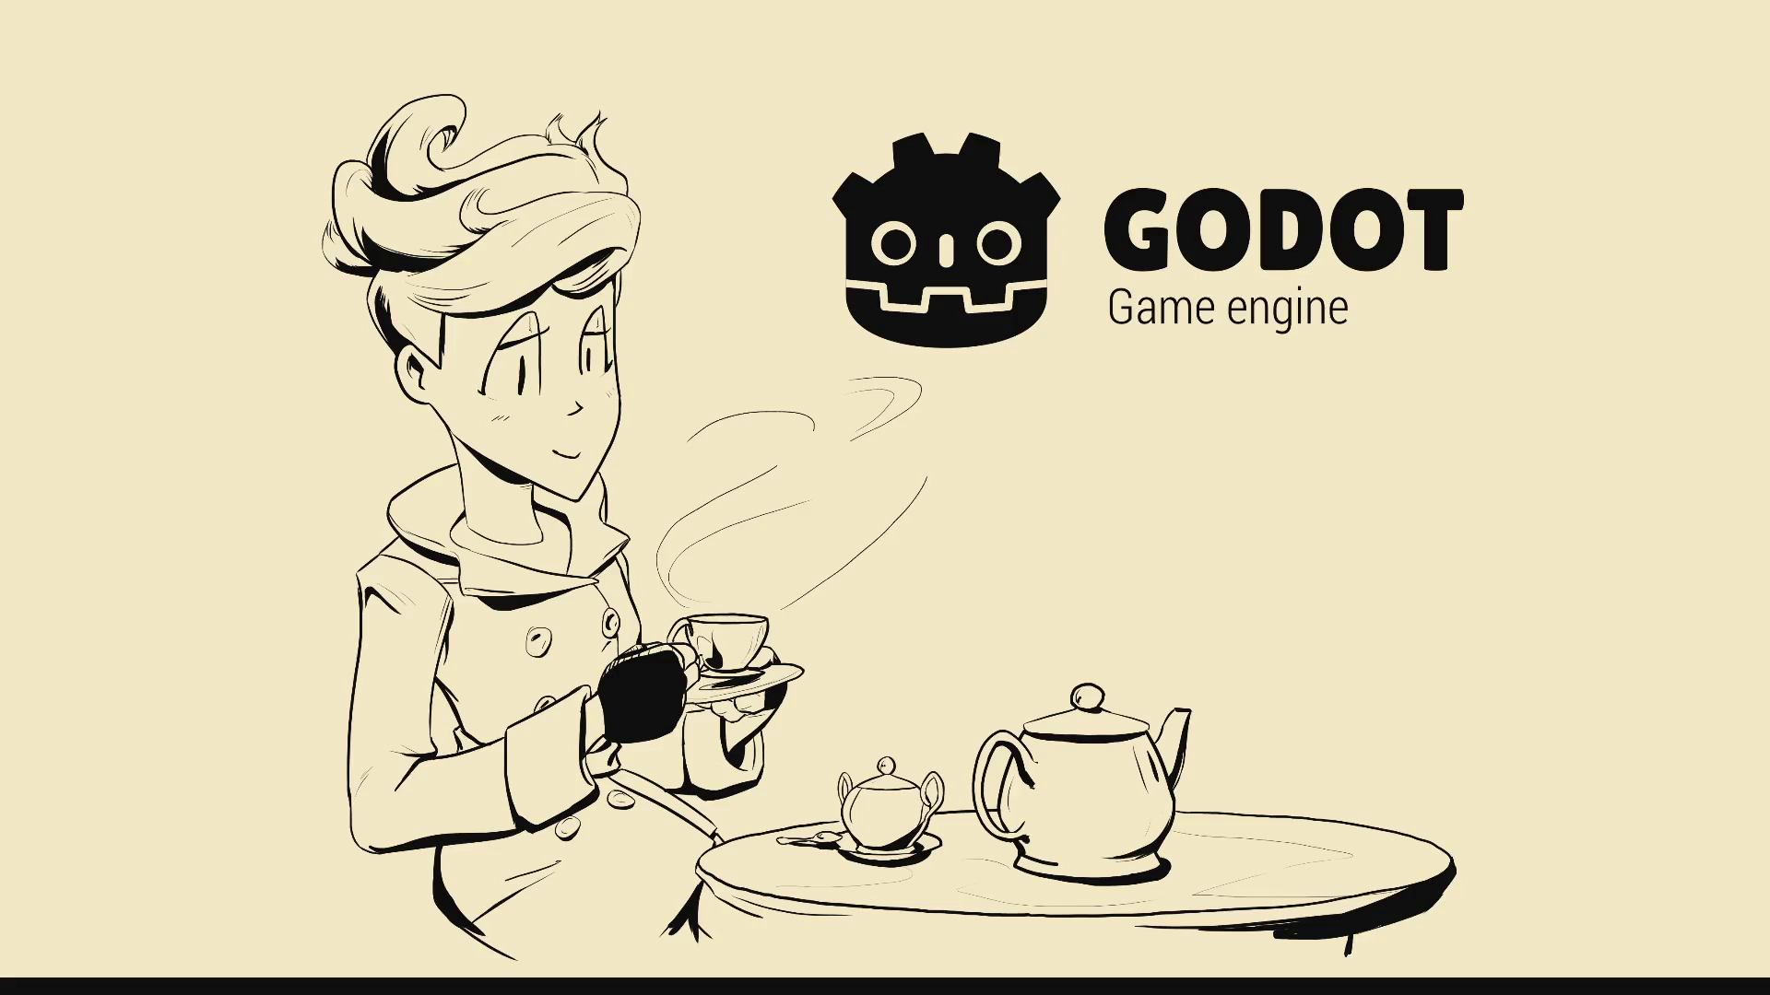
Run to Raziah and open the conversation with the concrete wall remark
key("w")
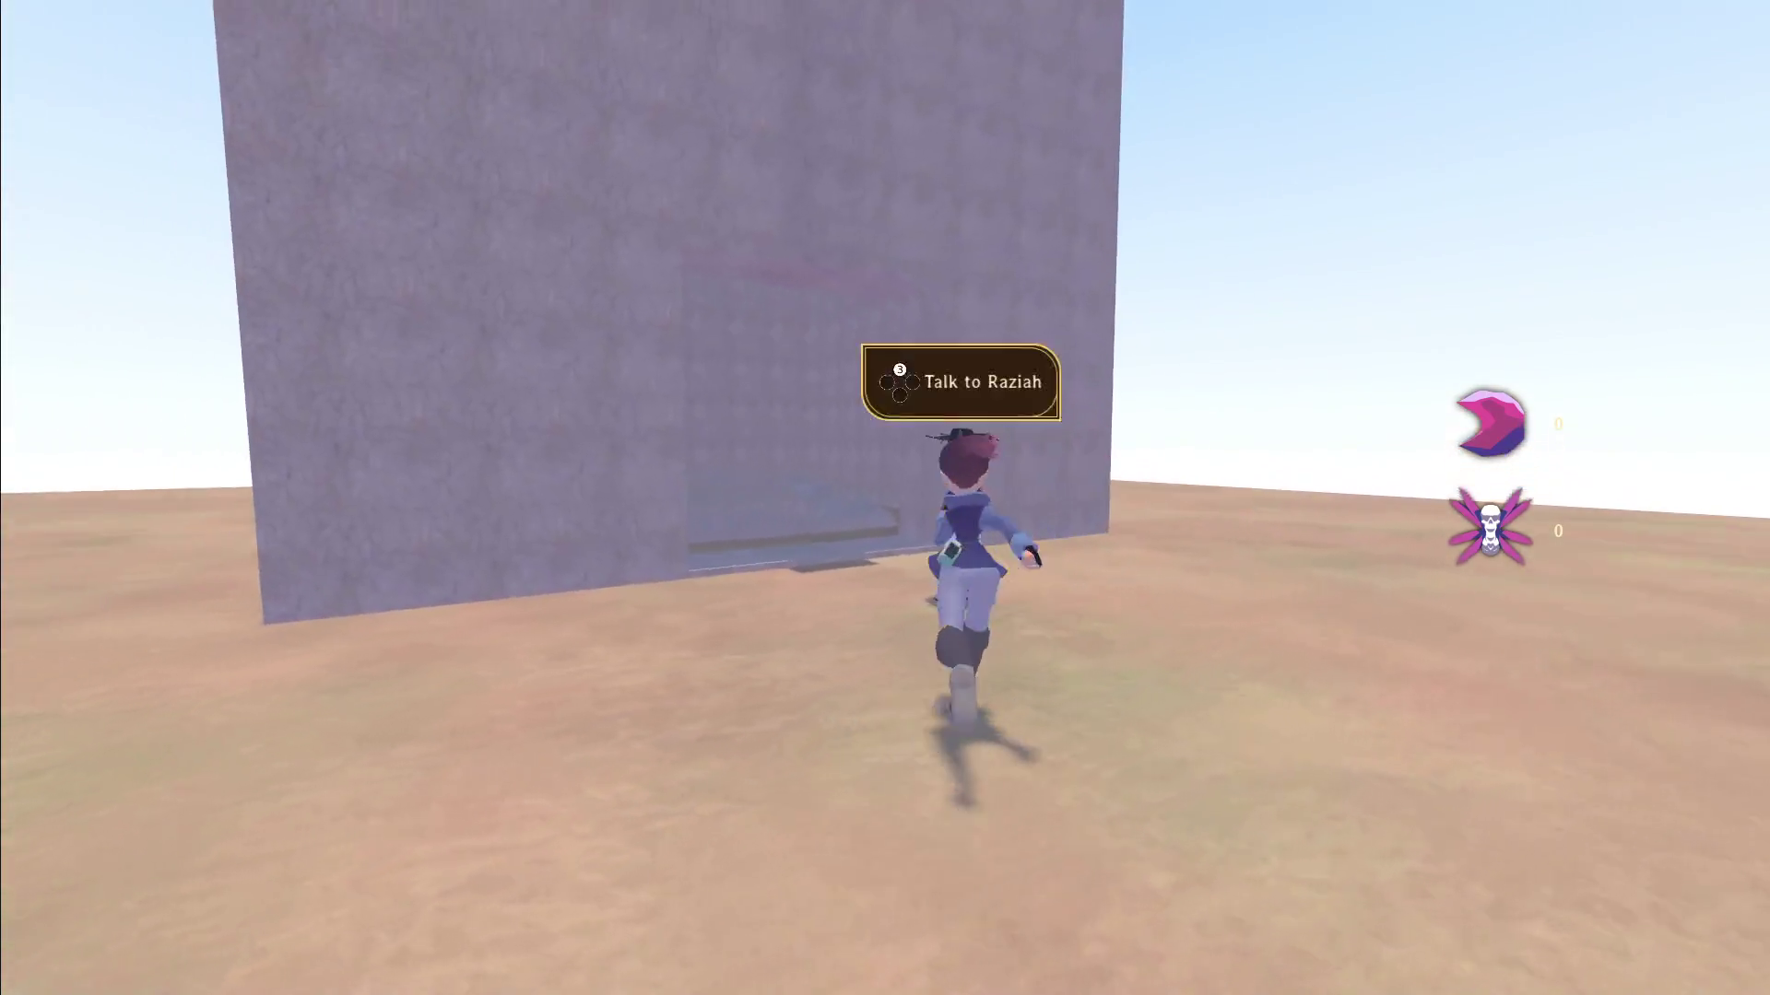
key("e")
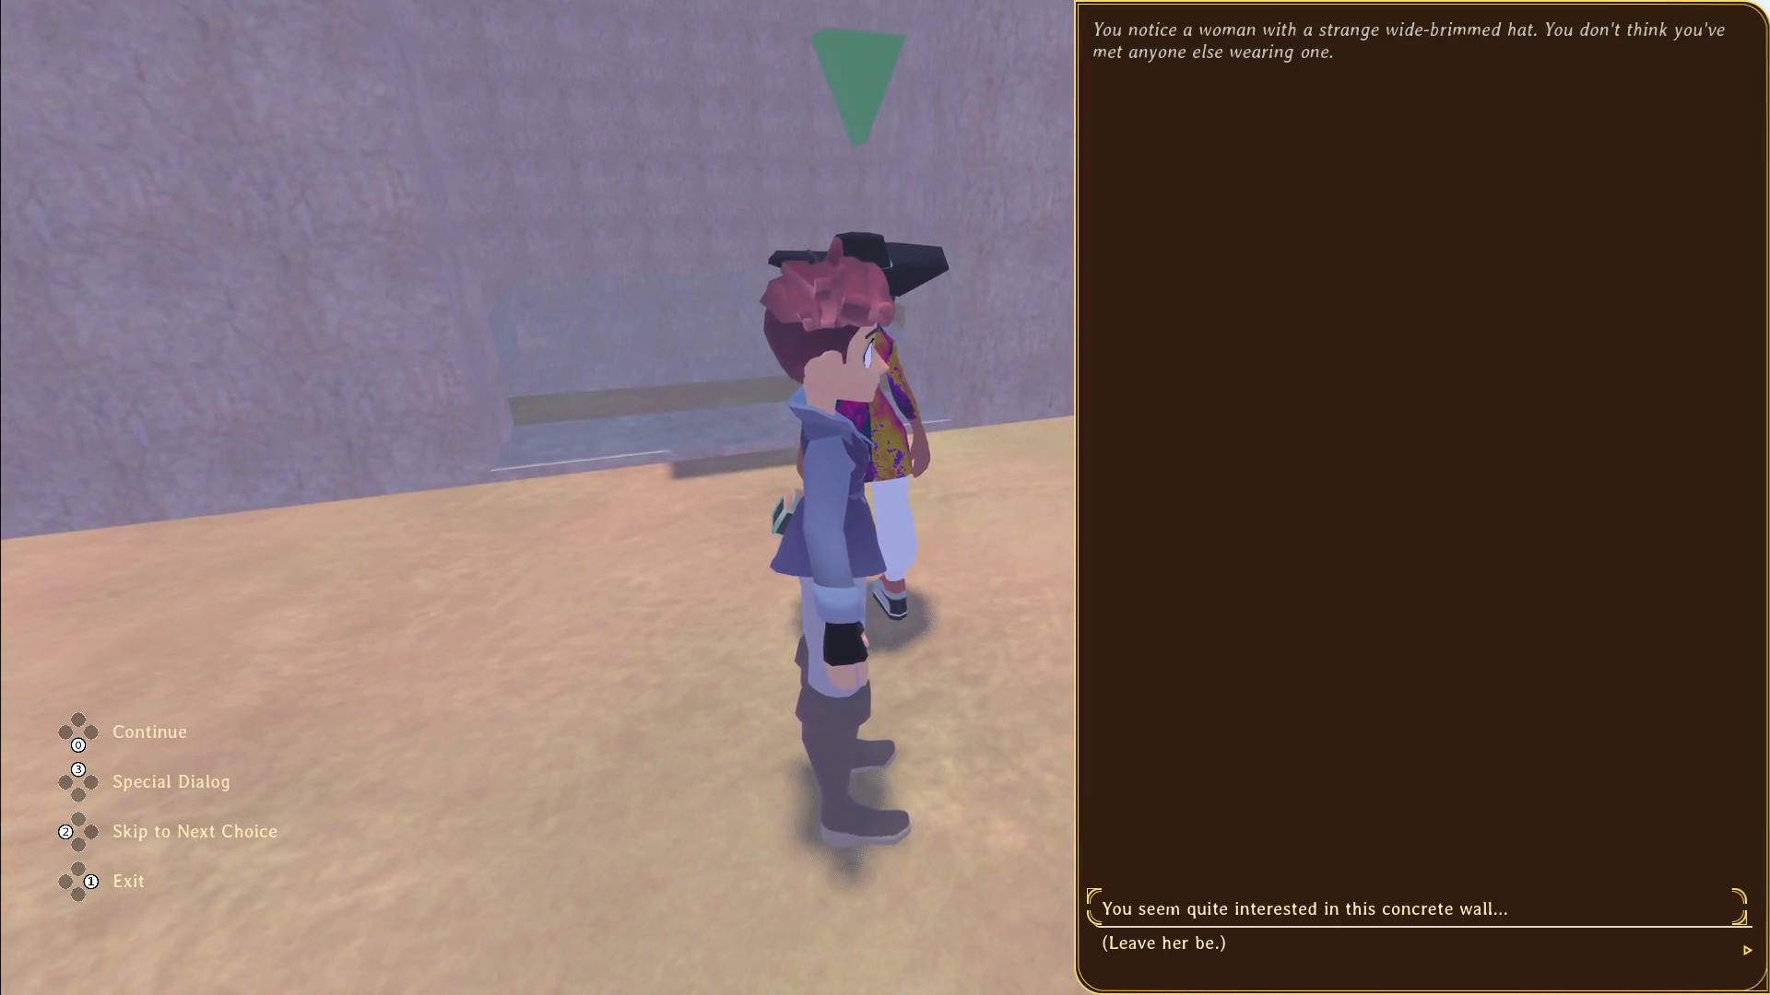
key("Return")
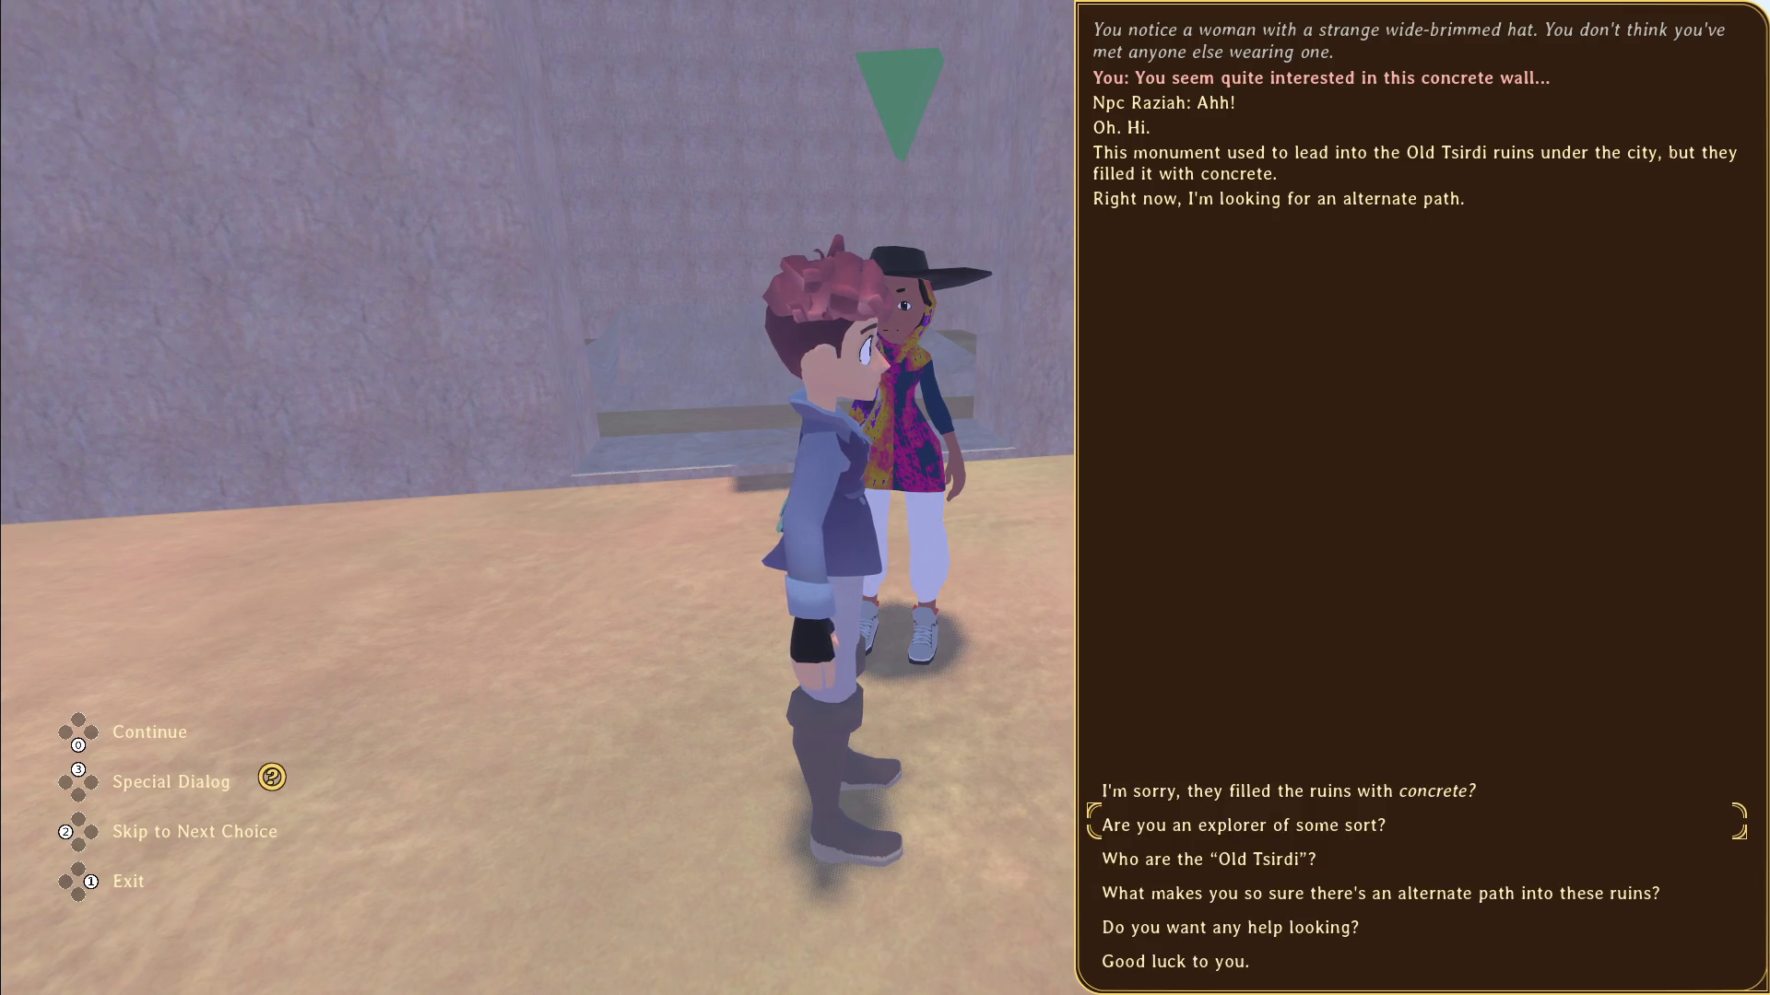
Offer to help her look for the Old Tsirdi ruins and continue until she agrees
key("Down")
key("Down")
key("Down")
key("Down")
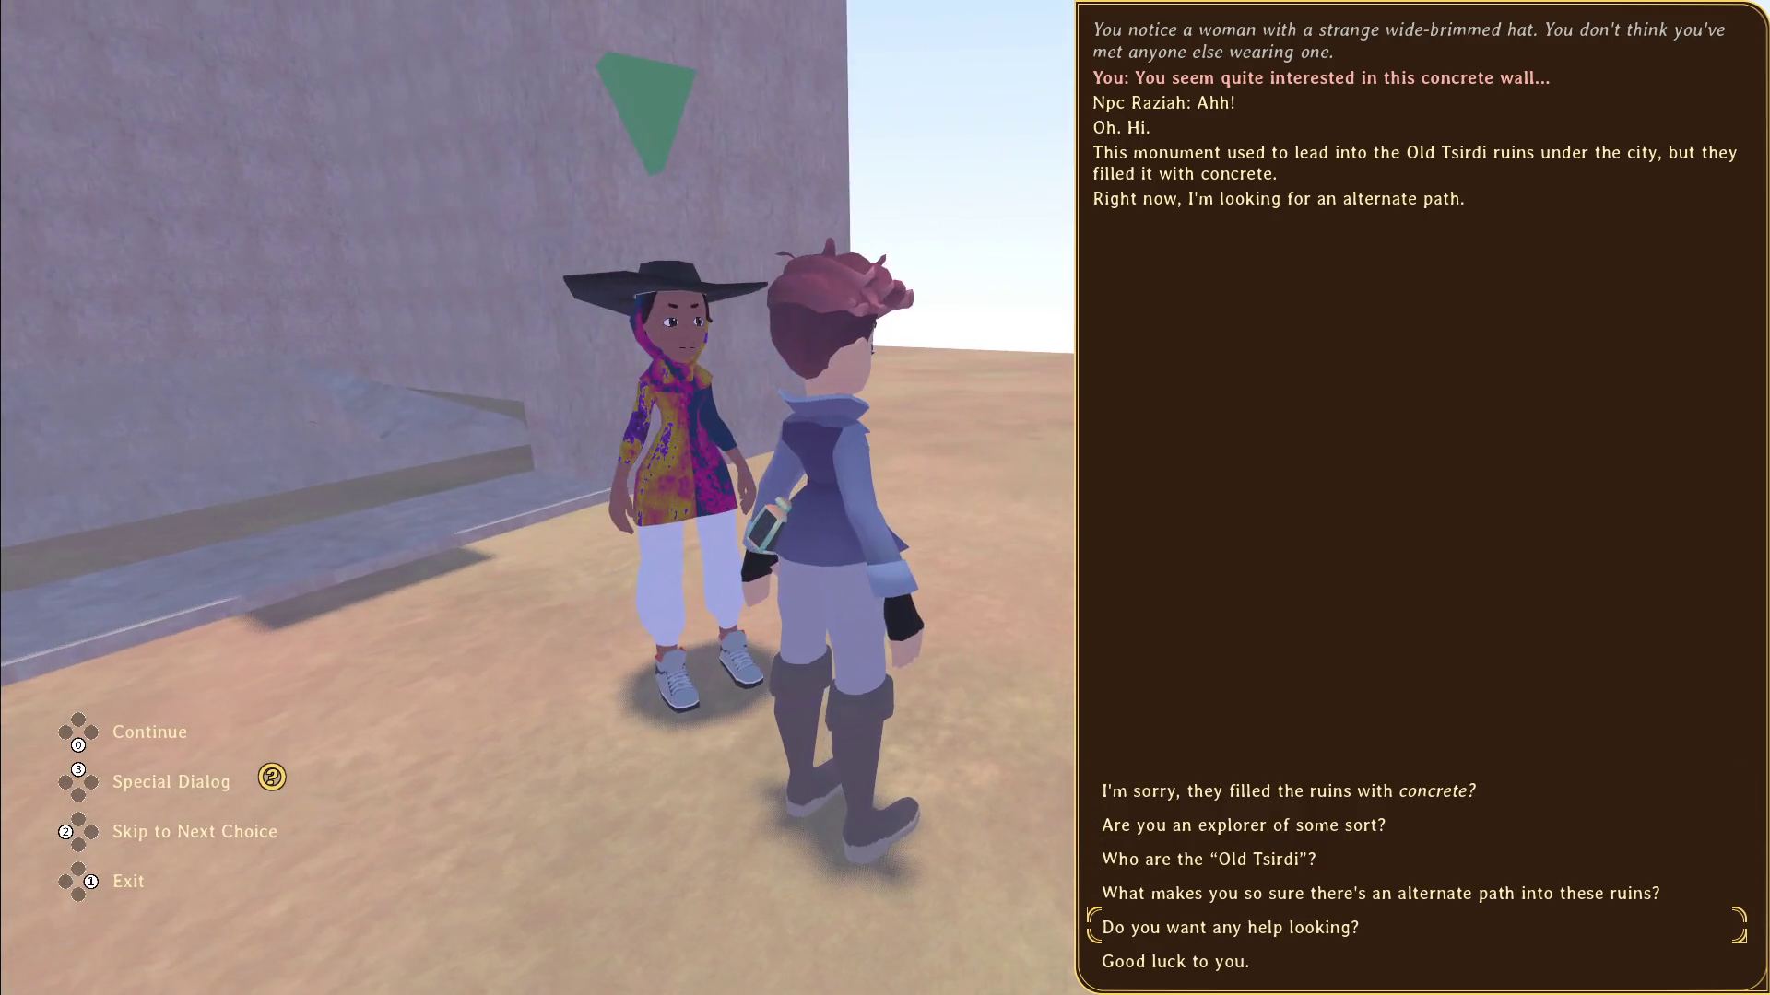
key("Return")
key("Down")
key("Return")
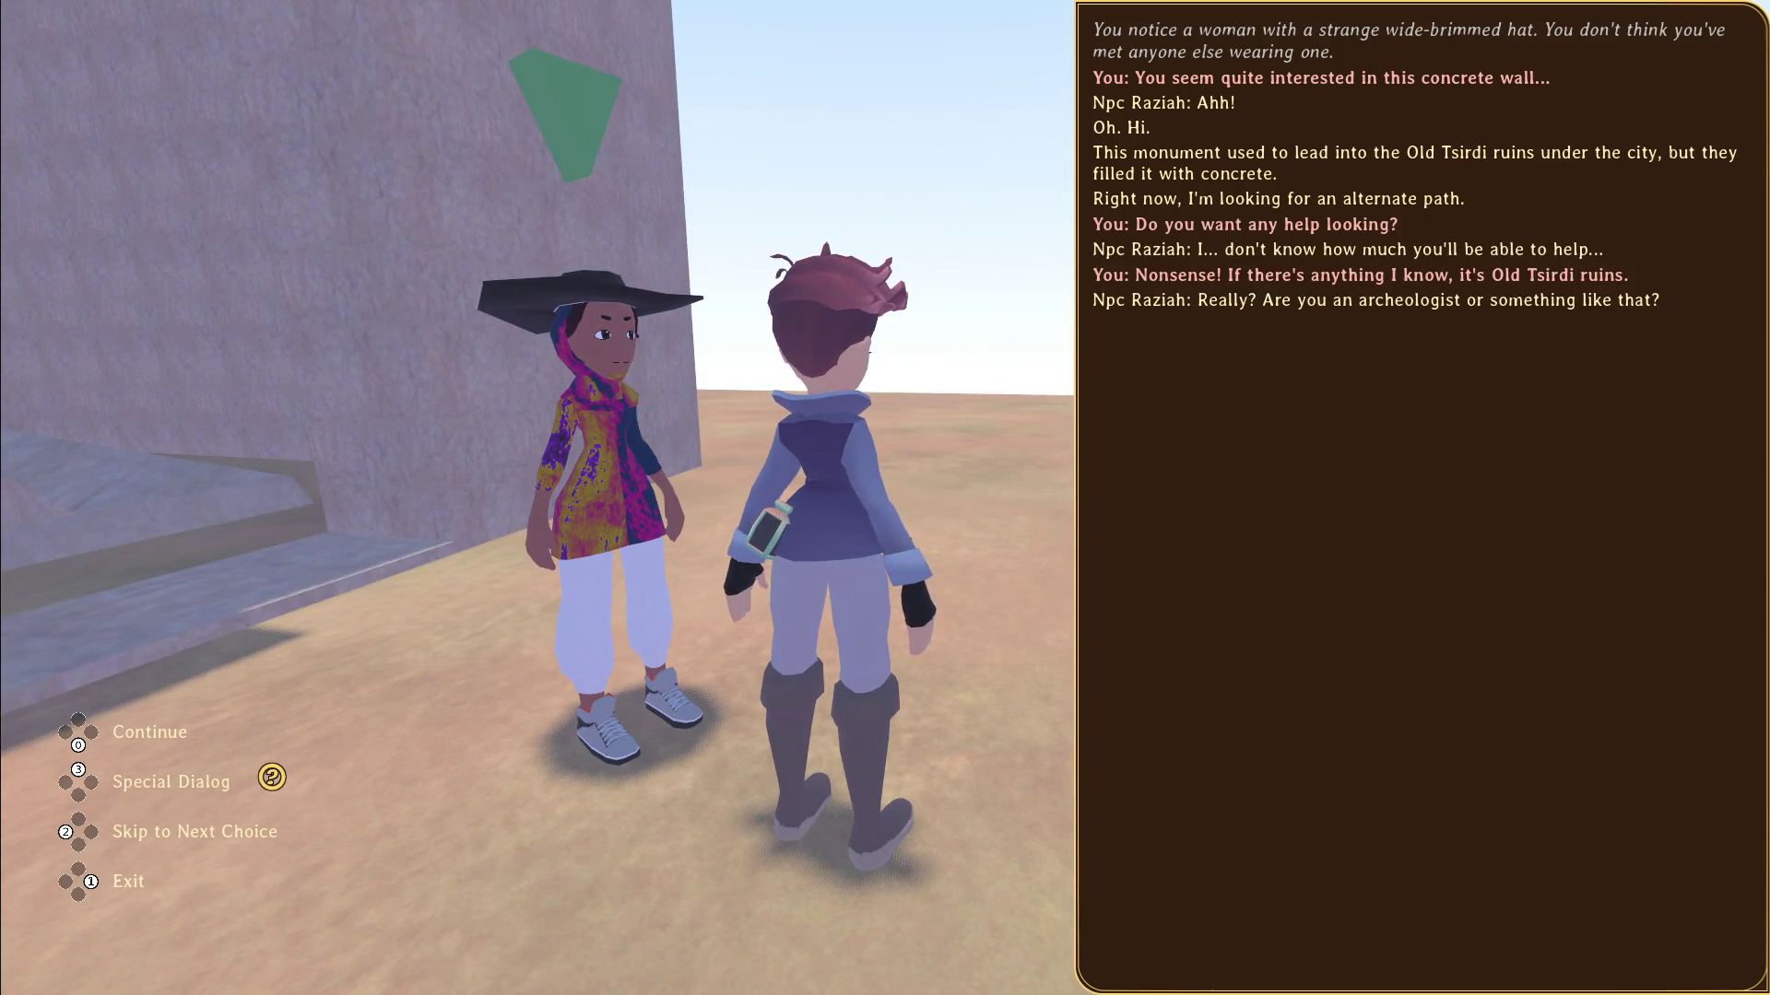
key("Return")
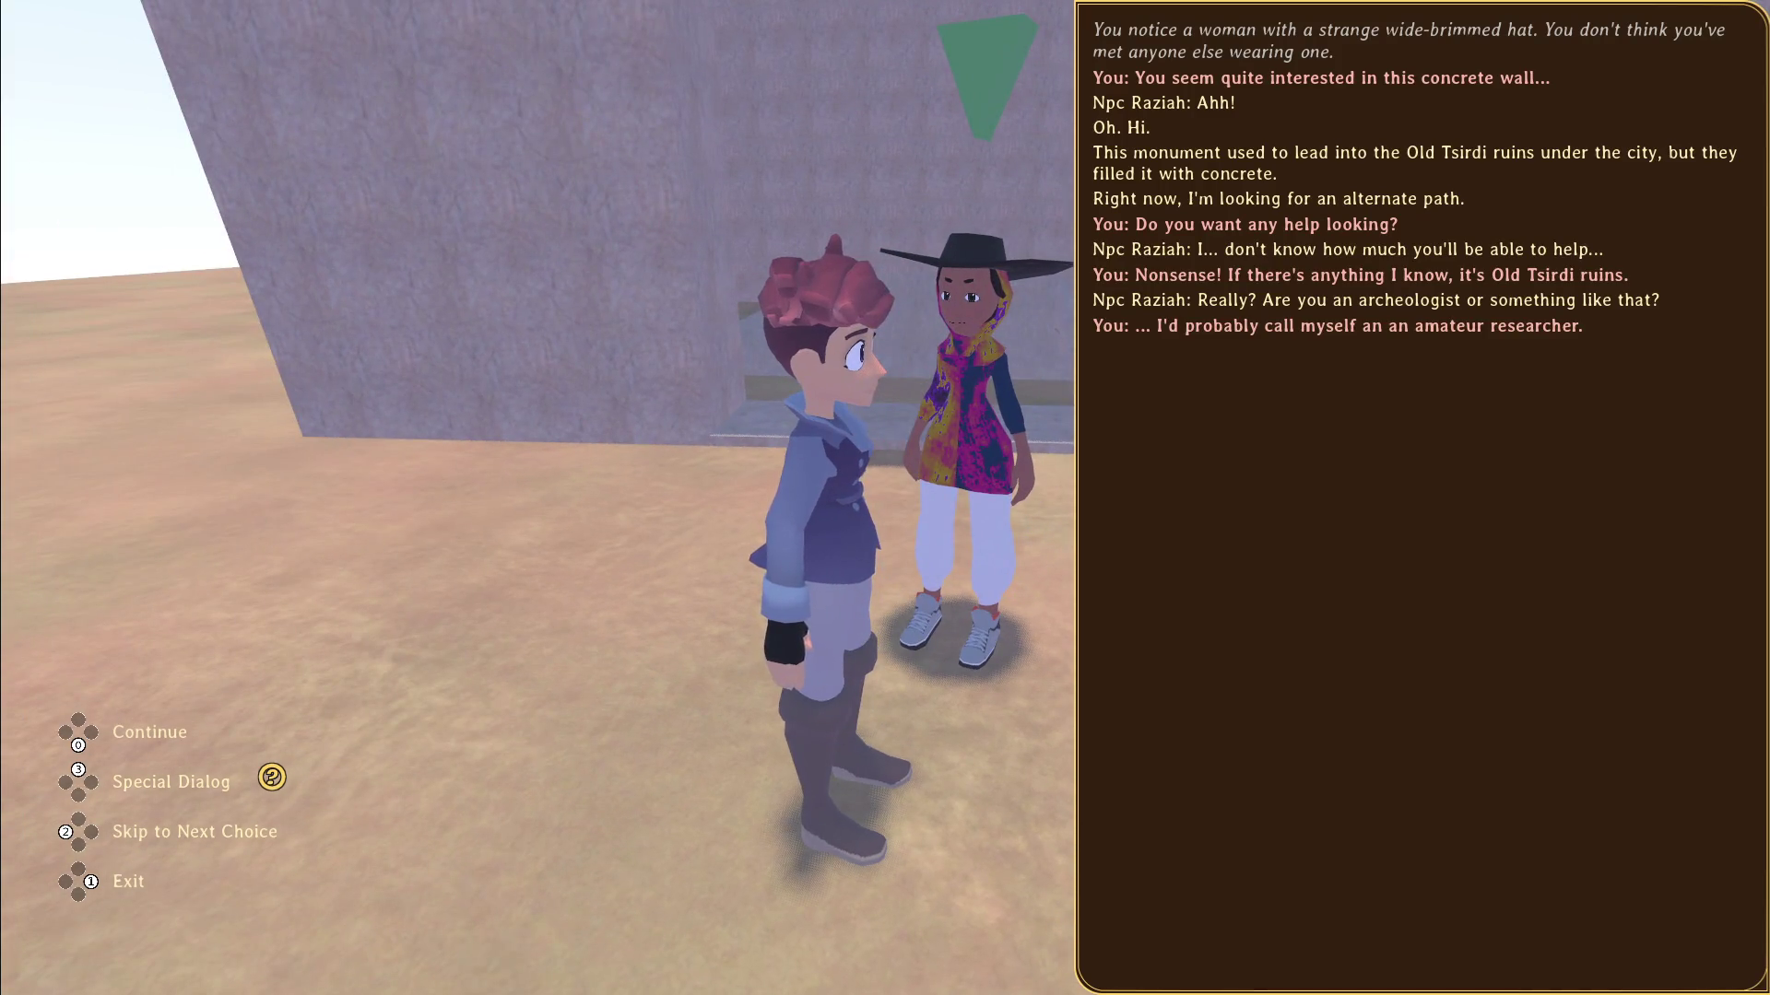
key("Return")
key("Return")
Leave the conversation, go through the monument doorway and drop into the dark room below
key("s")
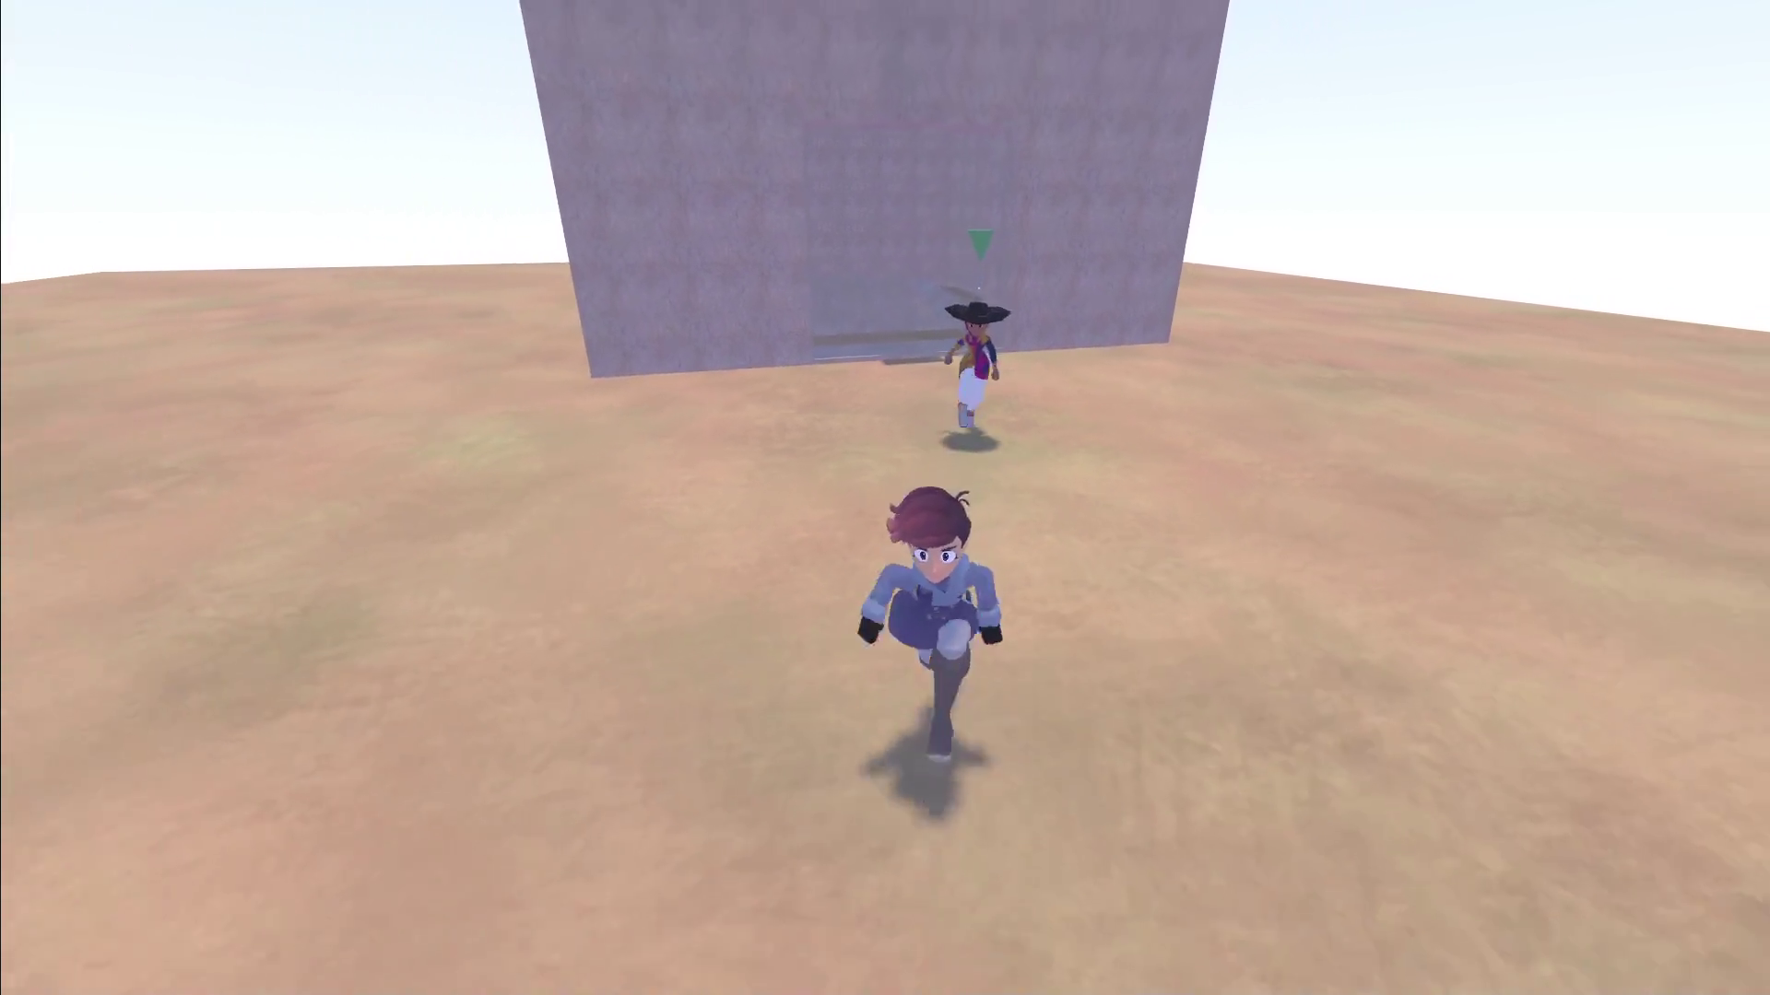
key("w")
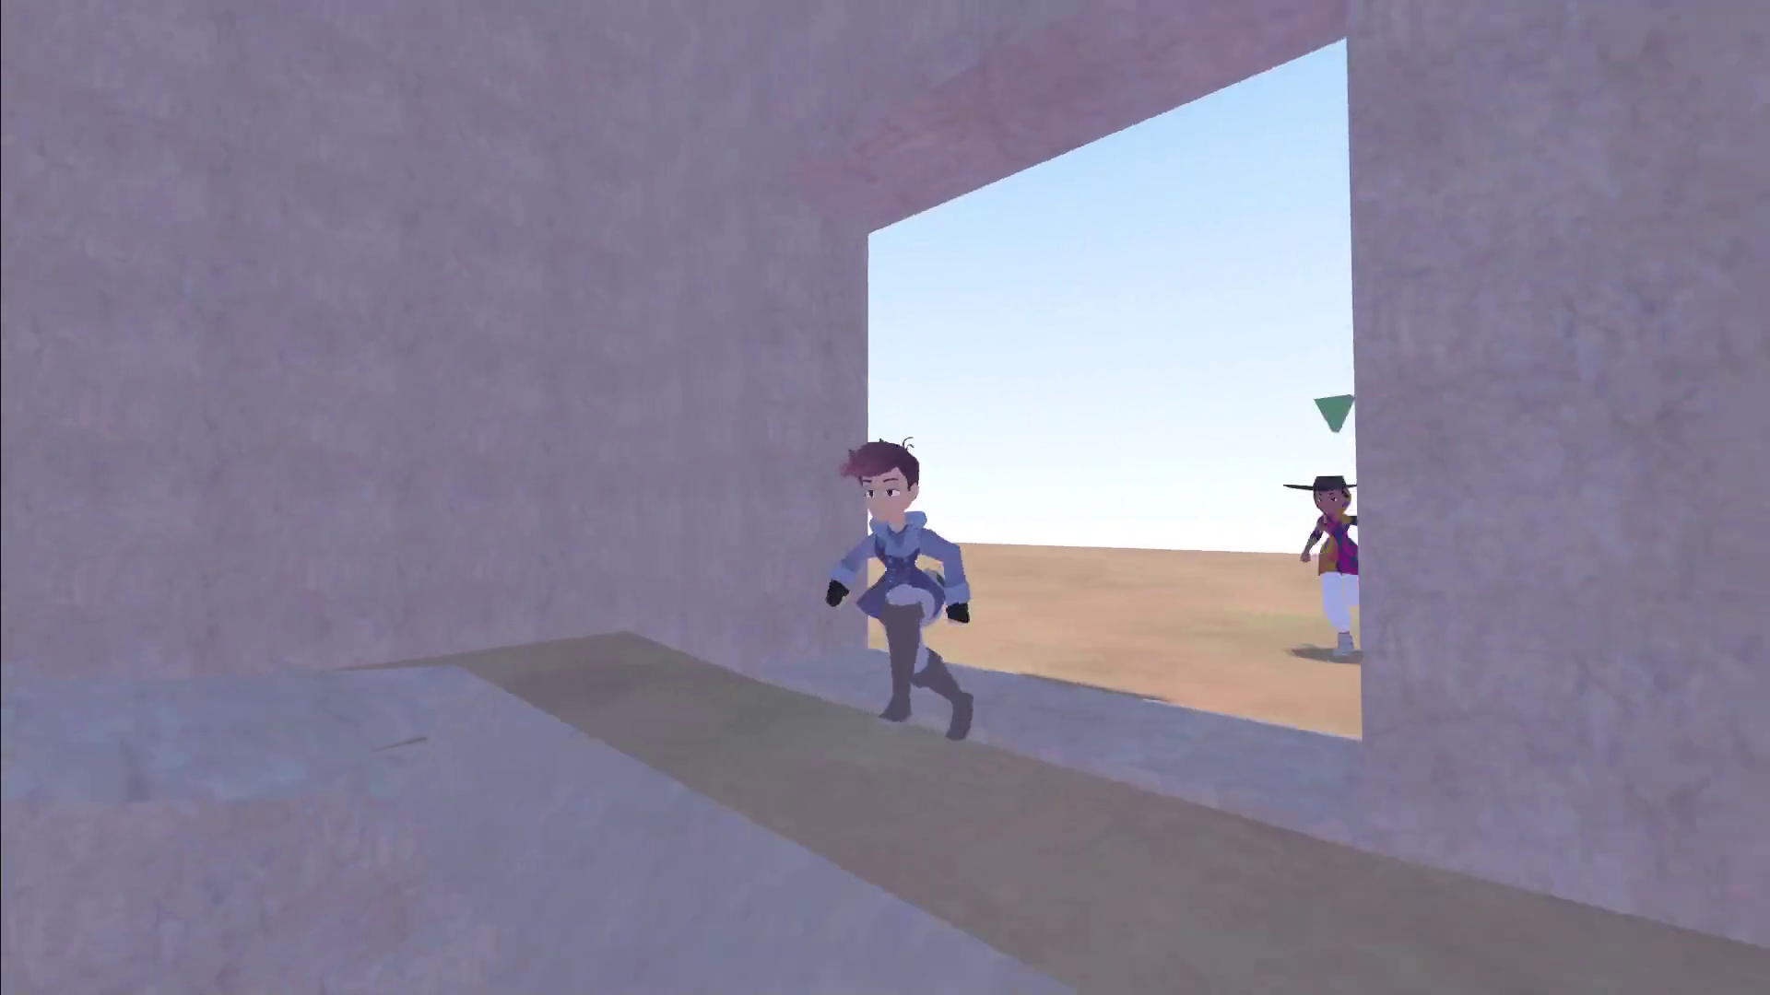
key("w")
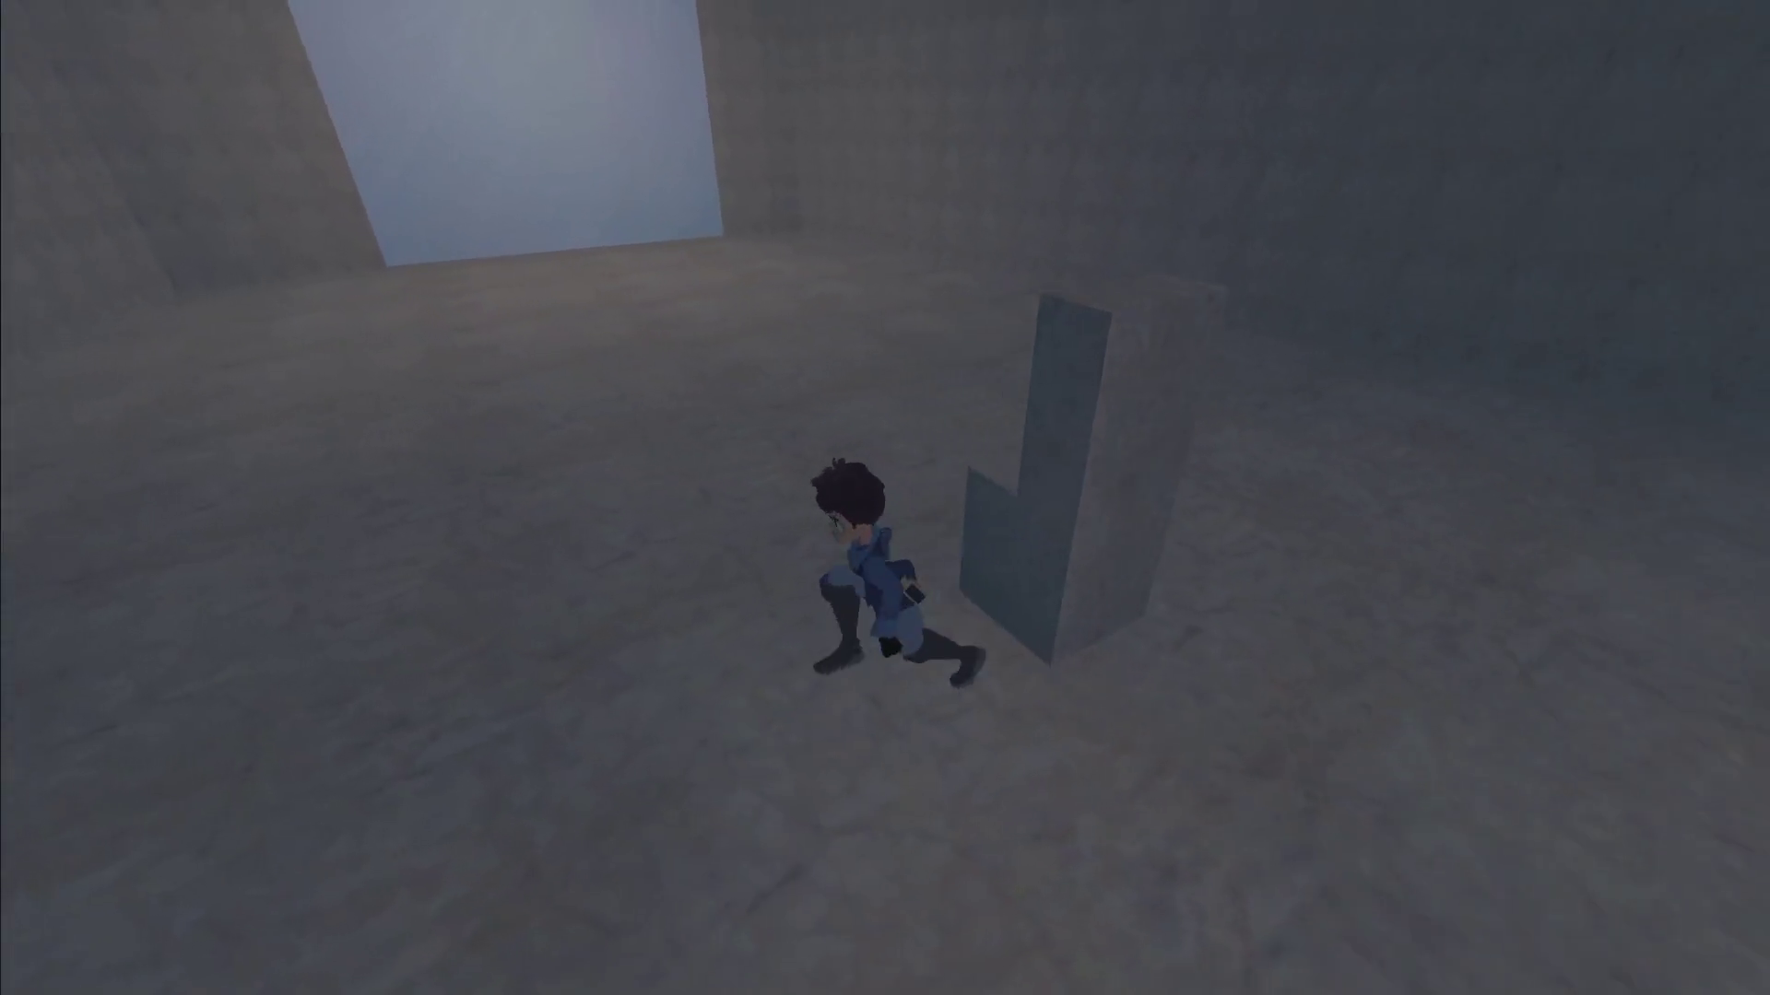
key("d")
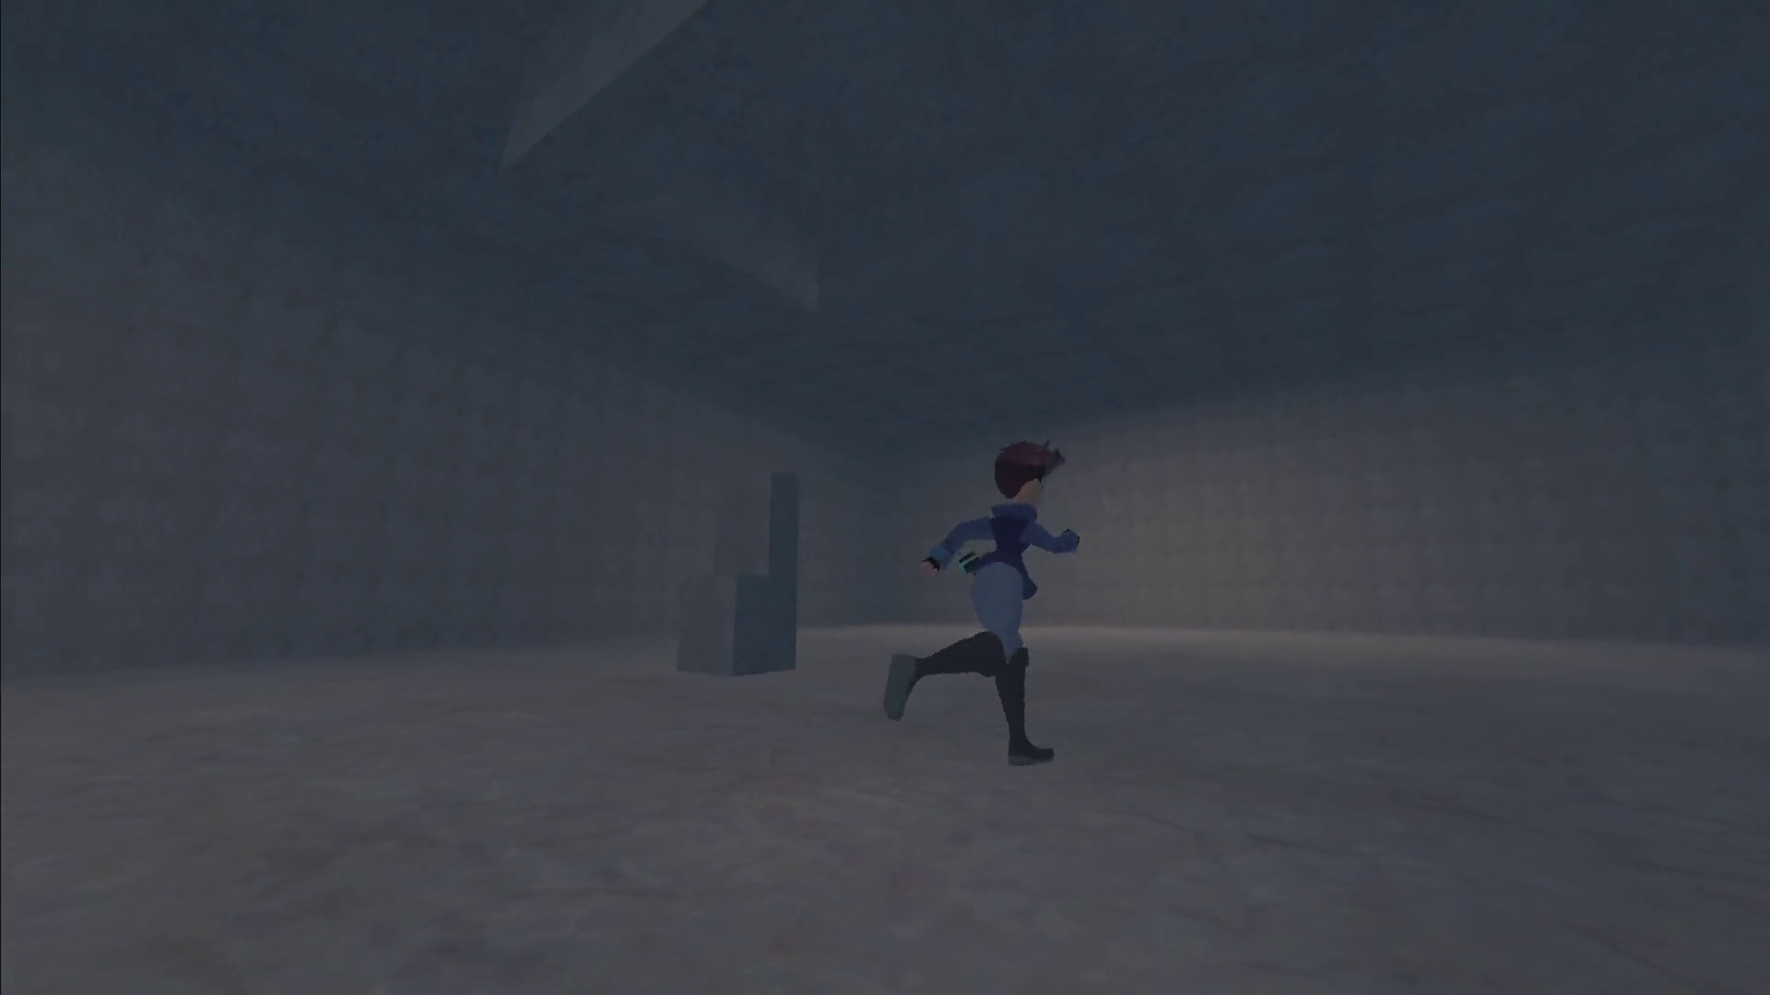
key("space")
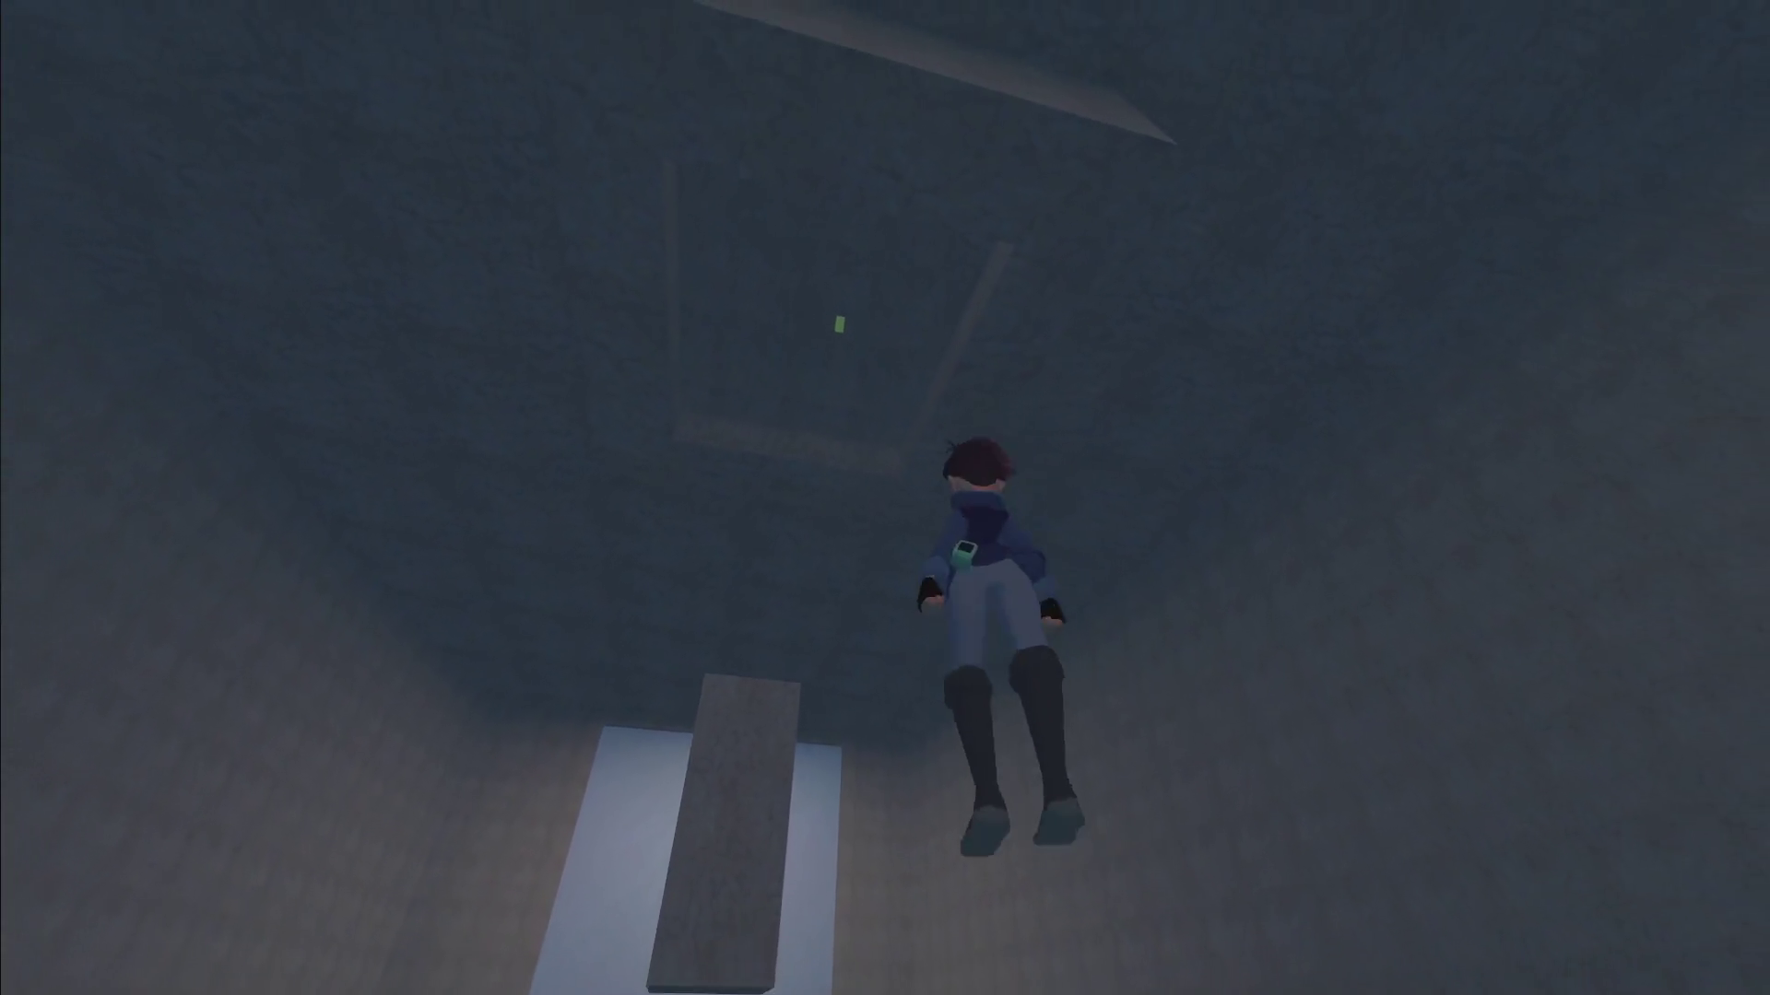
key("w")
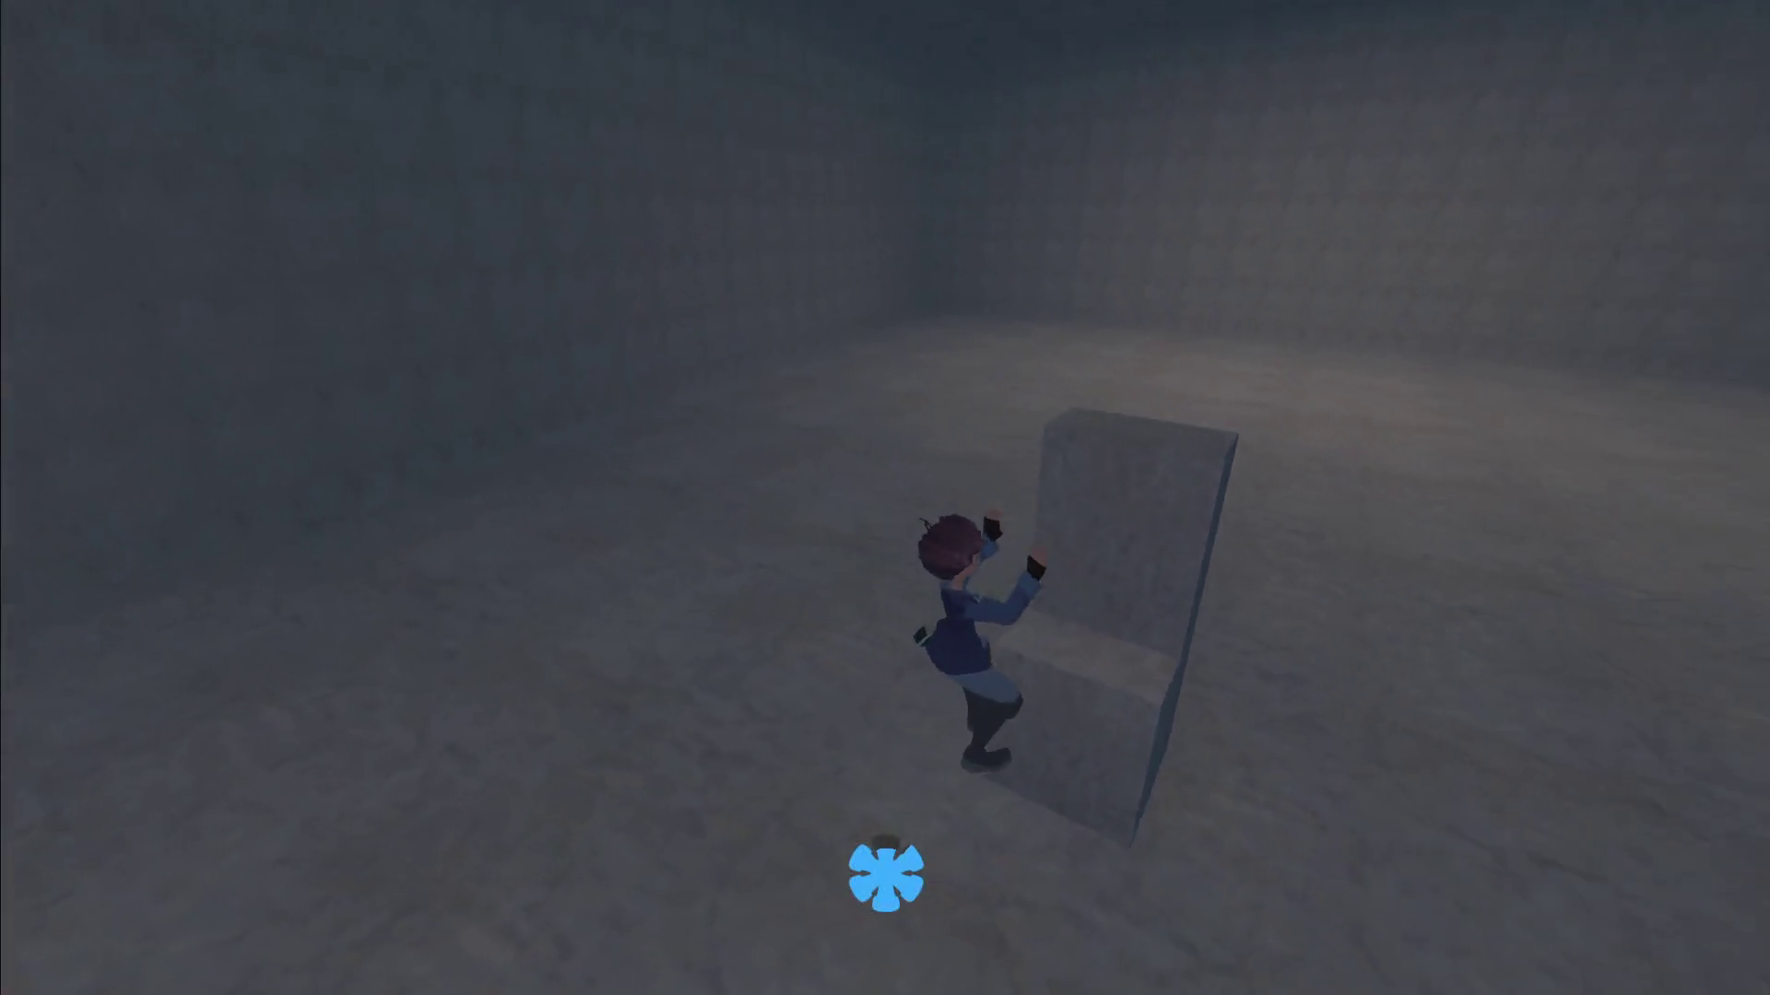
Leap up through the ceiling opening and explore the upper rooms past the pillar
key("space")
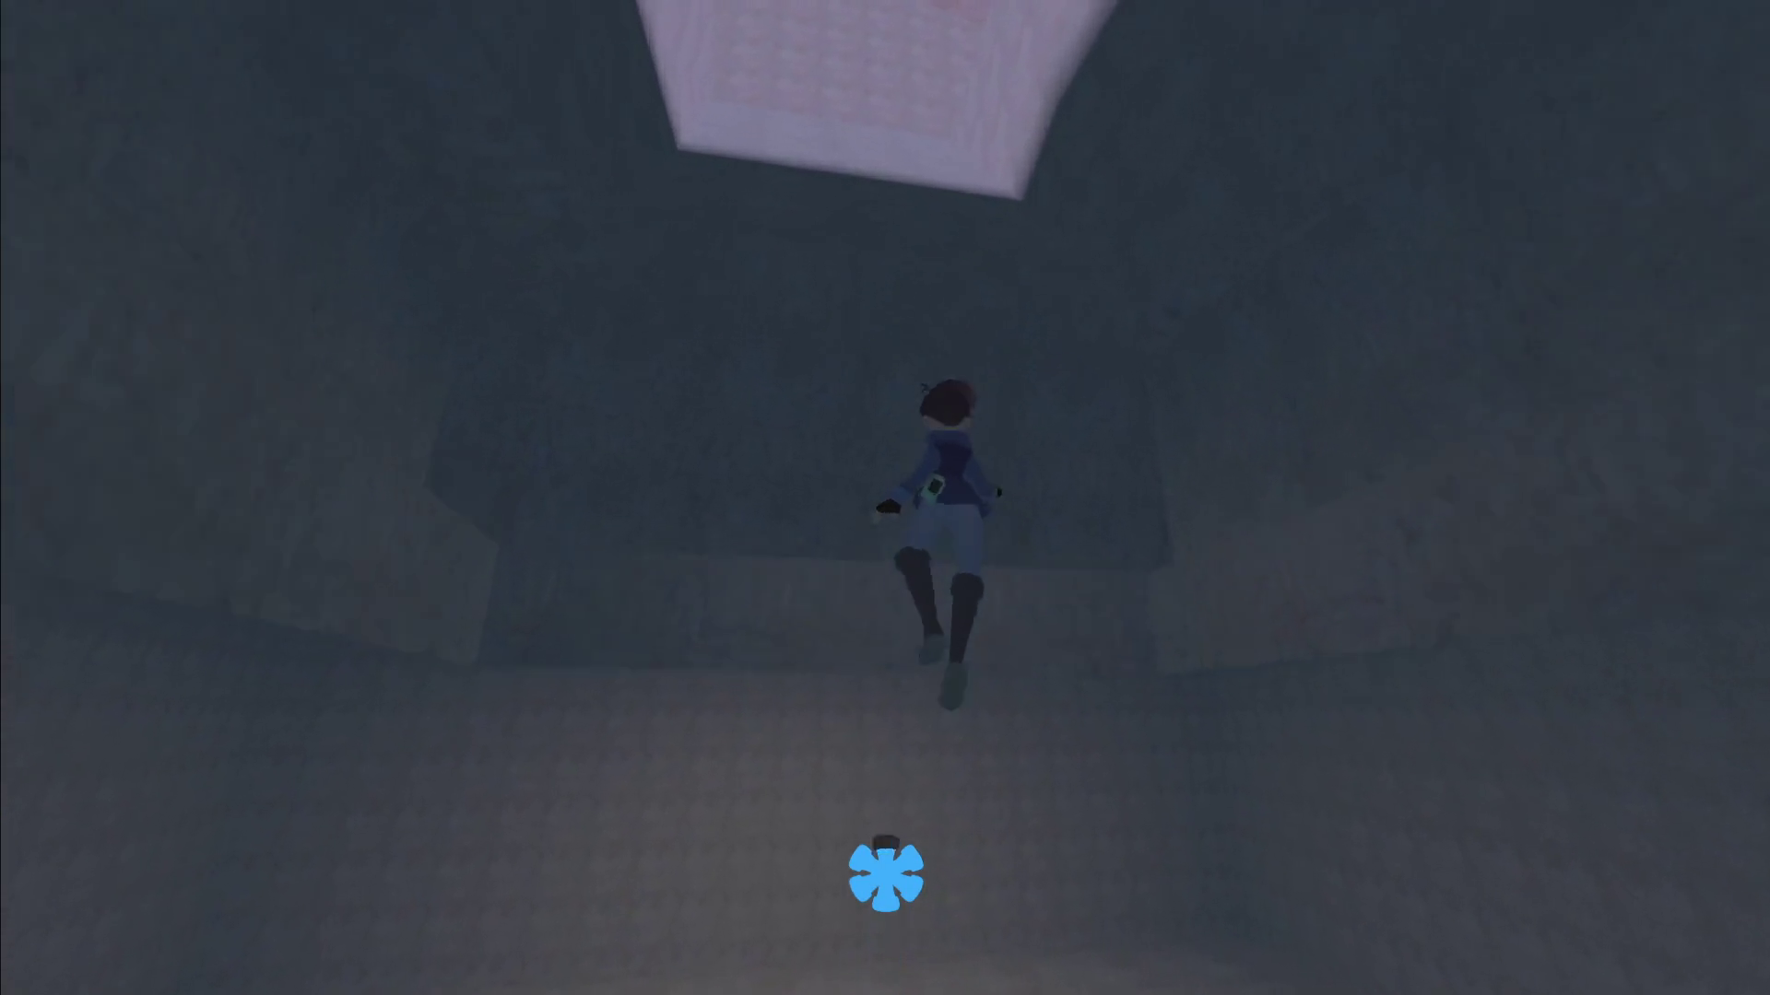
key("w")
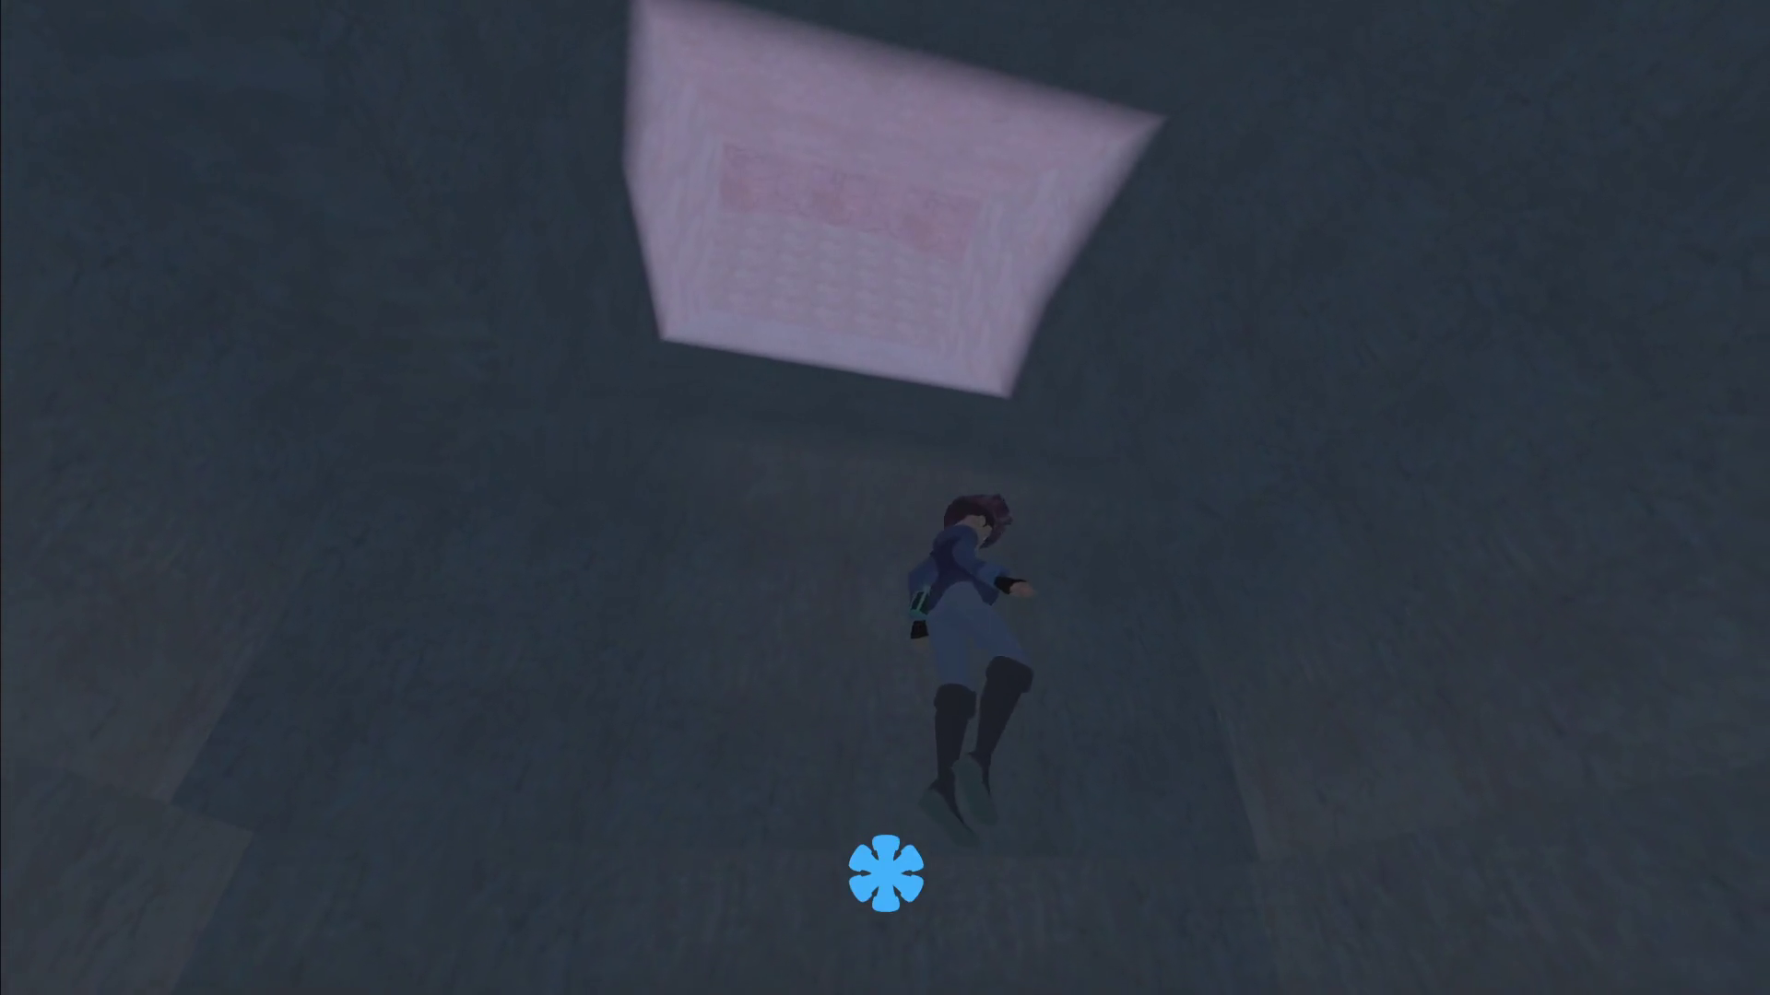
key("w")
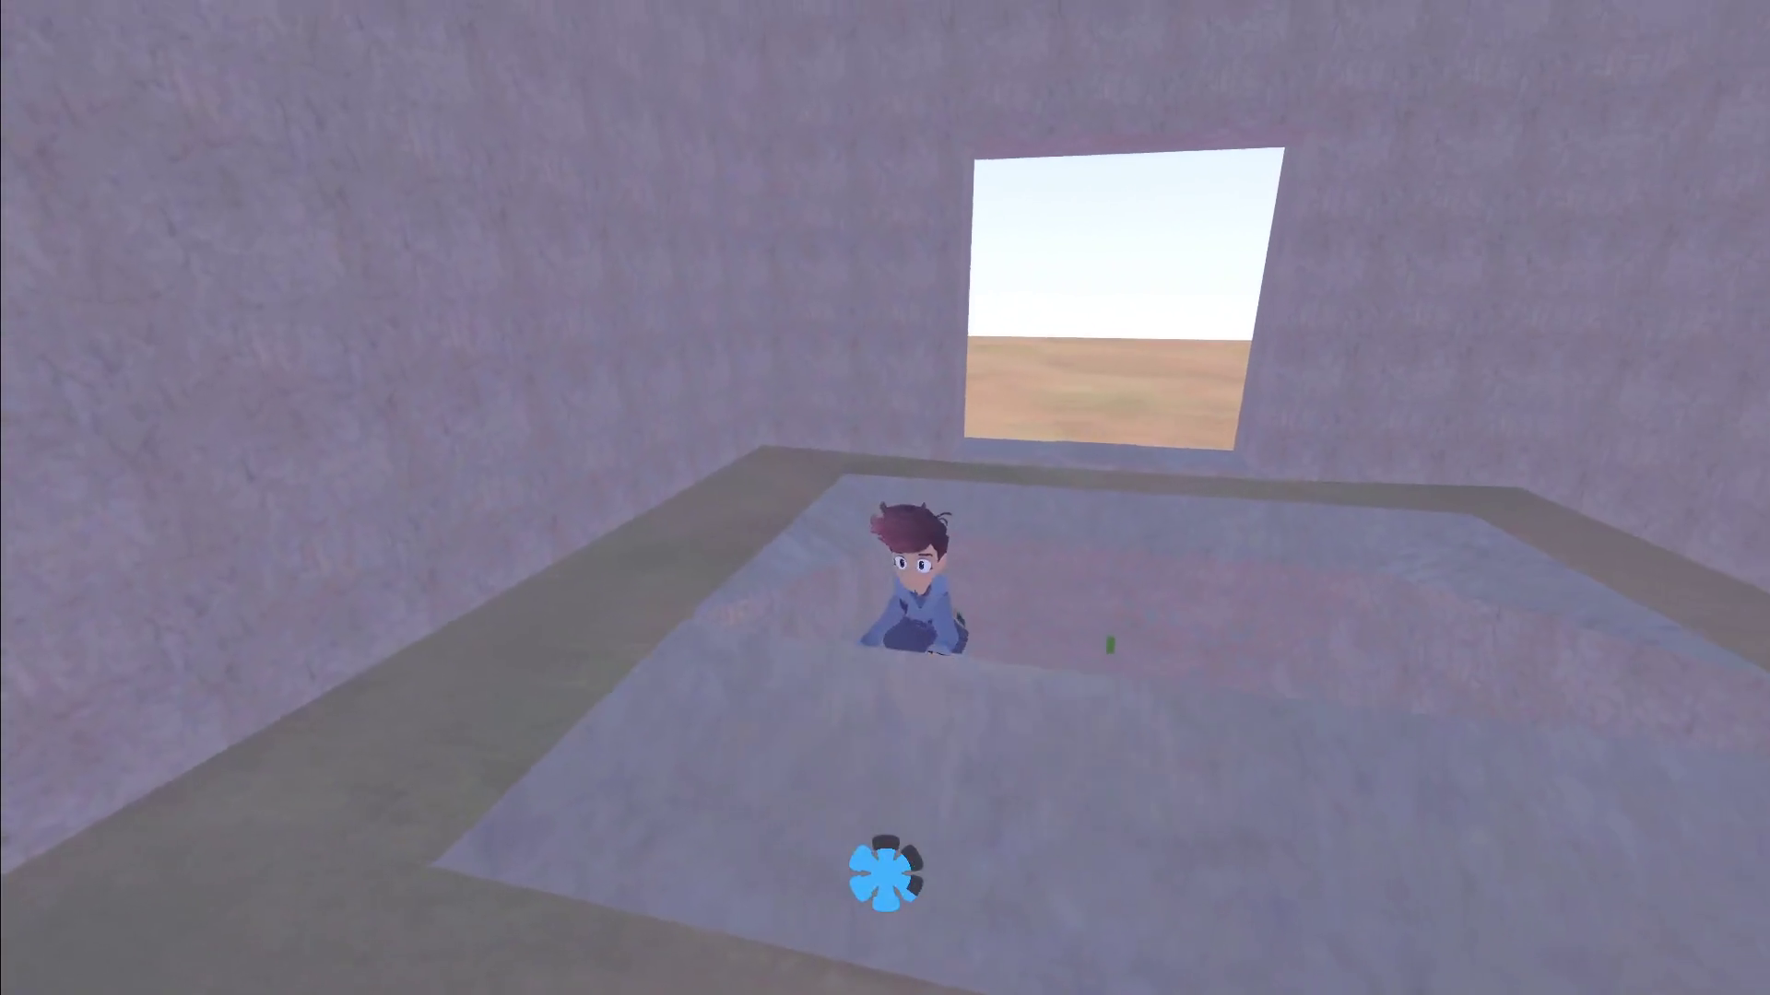
key("w")
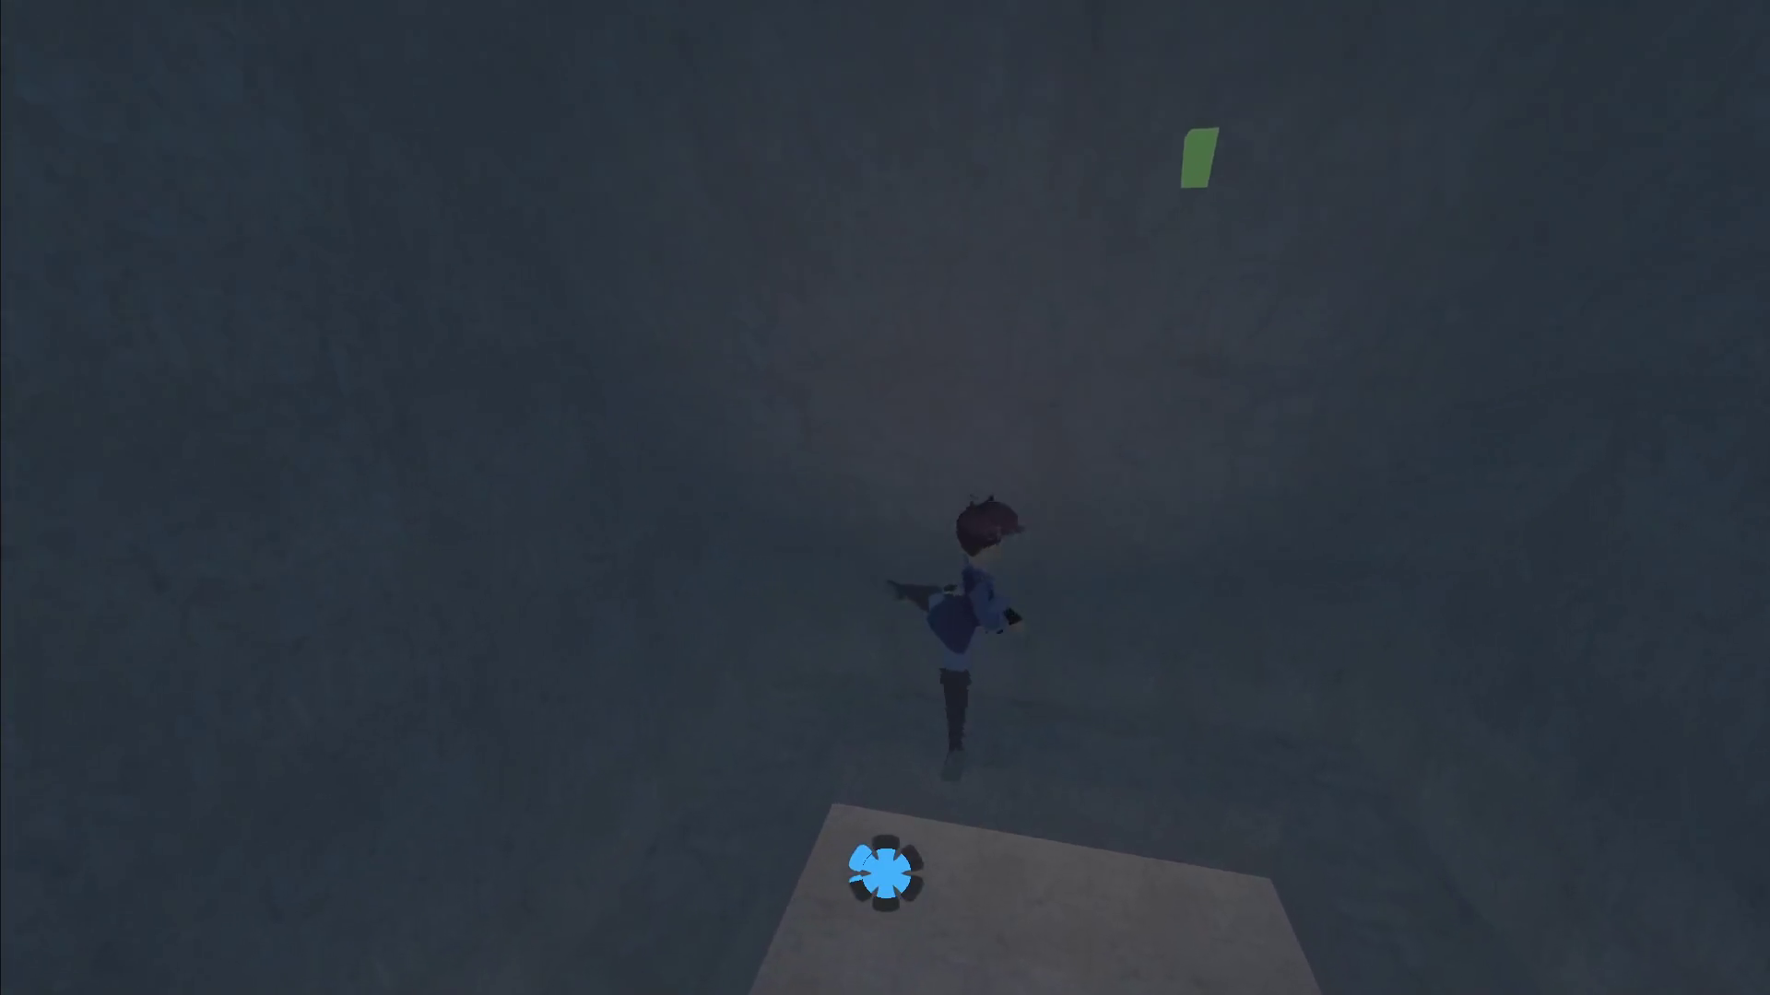
key("w")
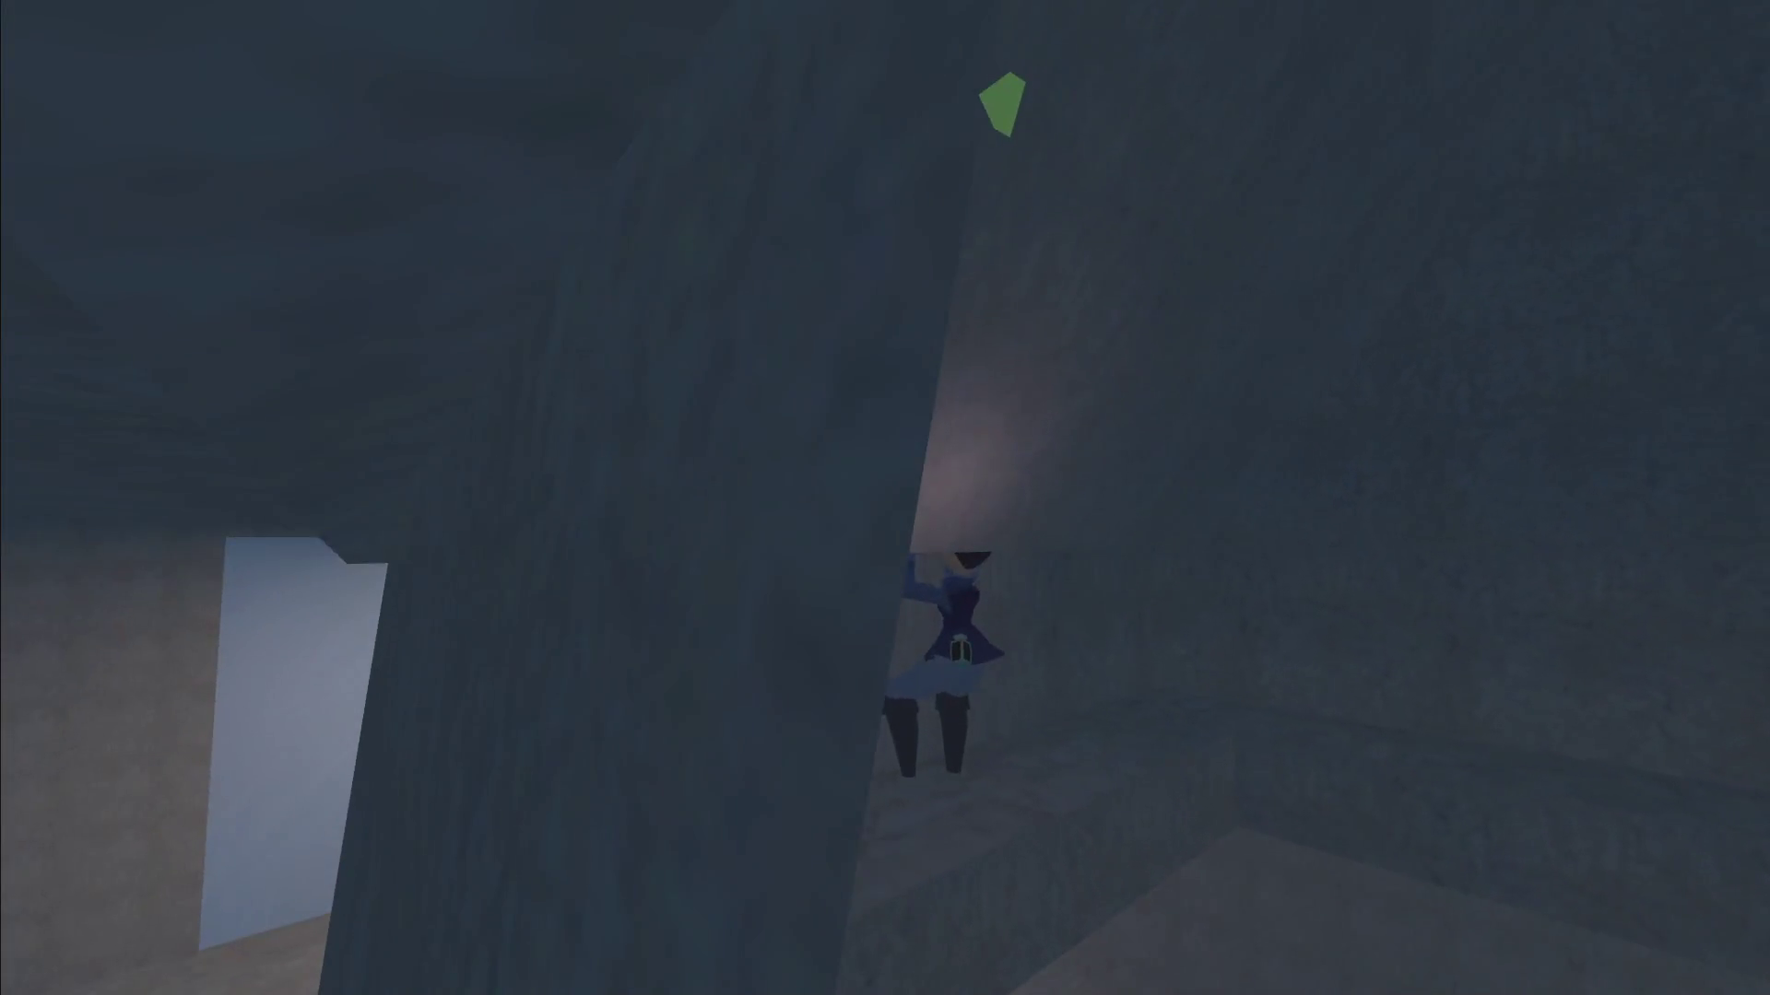
key("w")
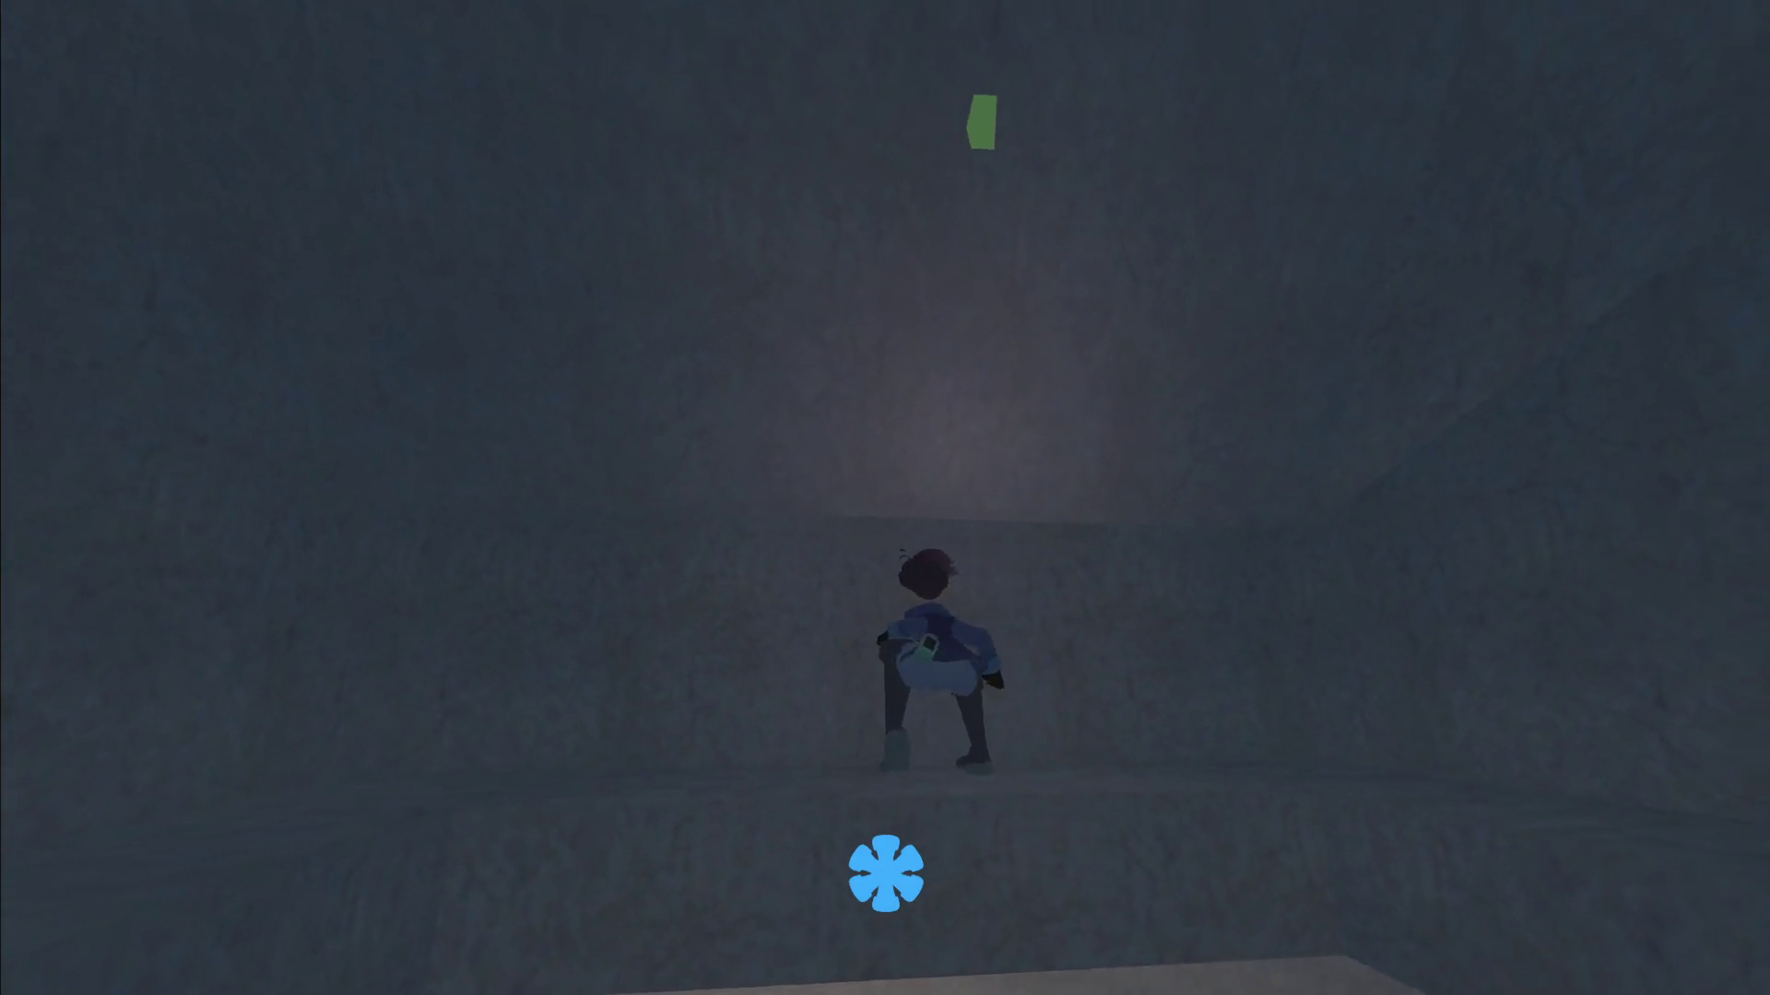
key("space")
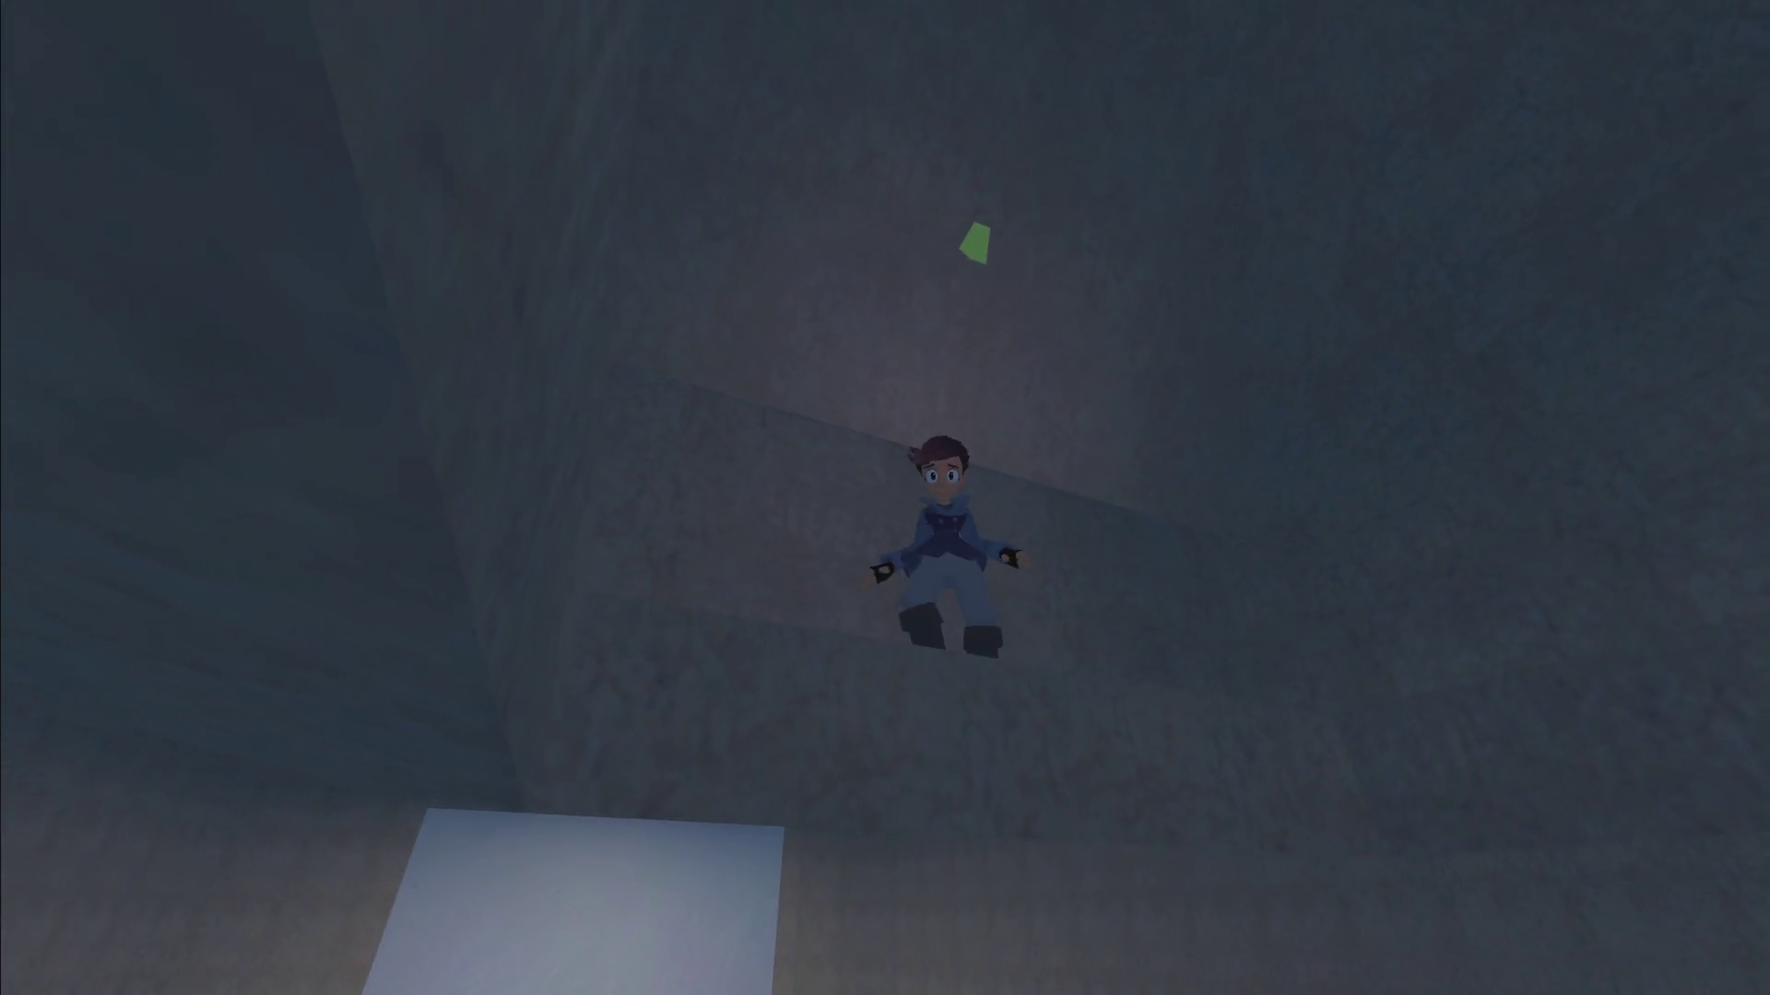
key("w")
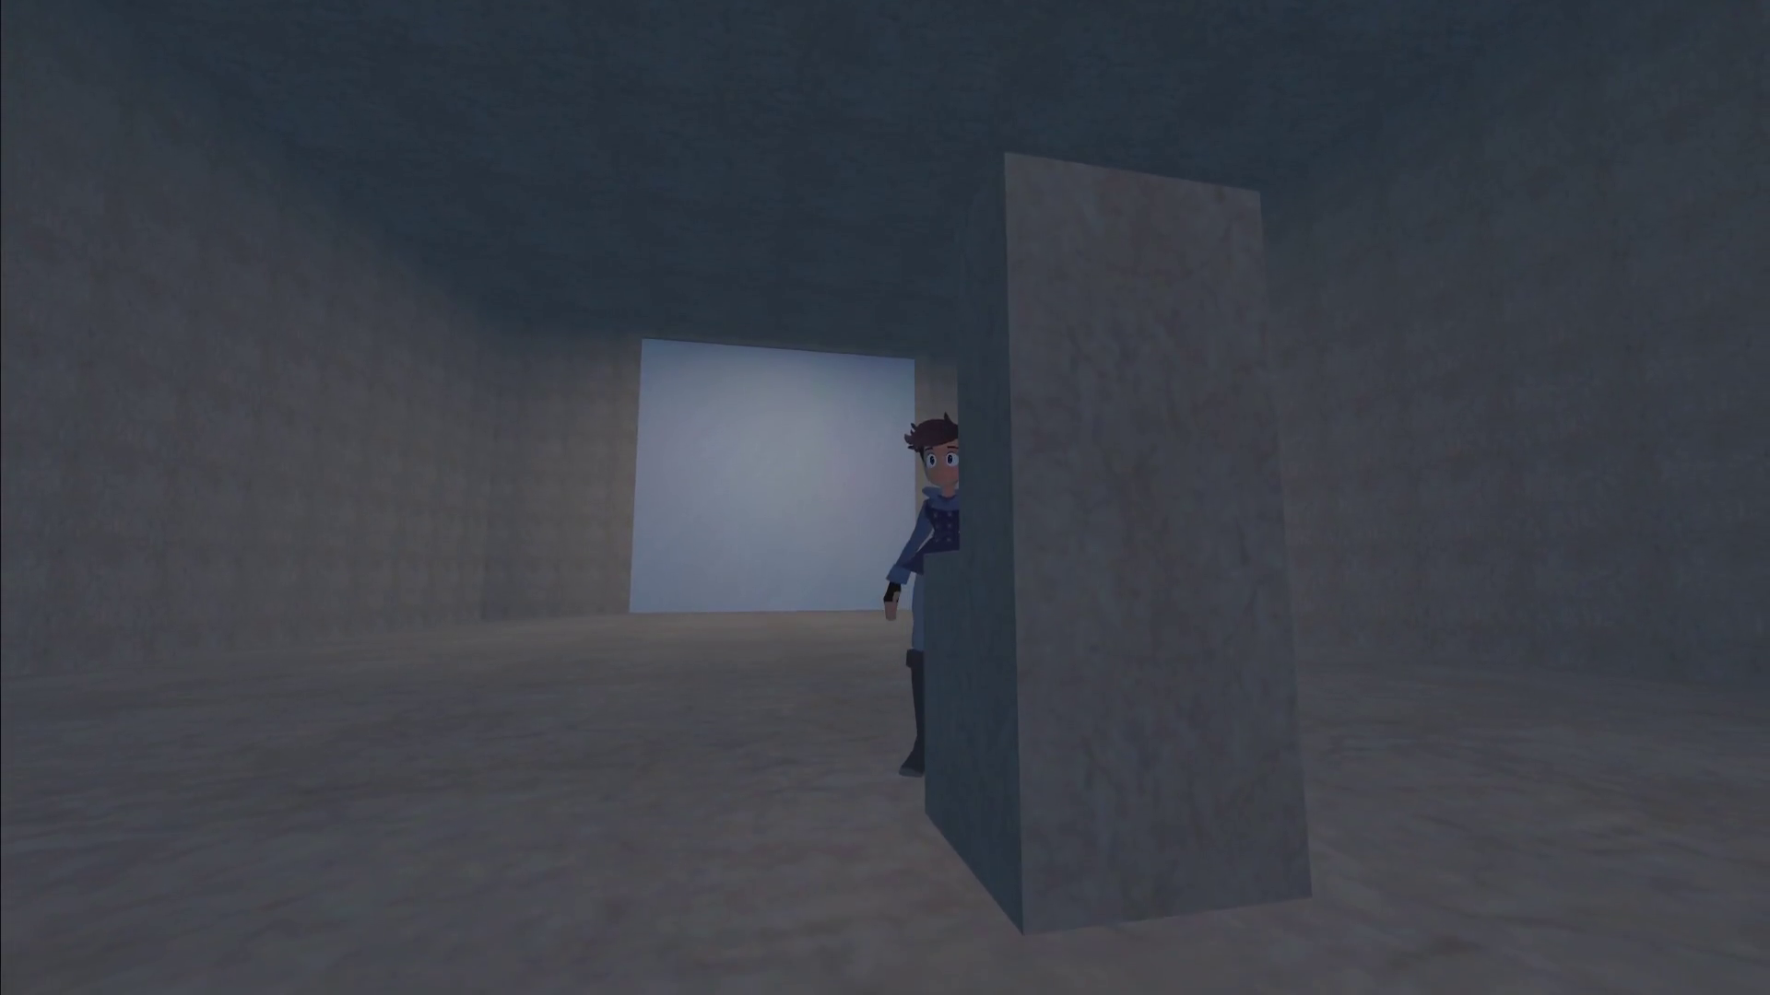
Bring up the pause menu and move to Save and Quit
key("w")
key("Escape")
key("Down")
key("Down")
key("Down")
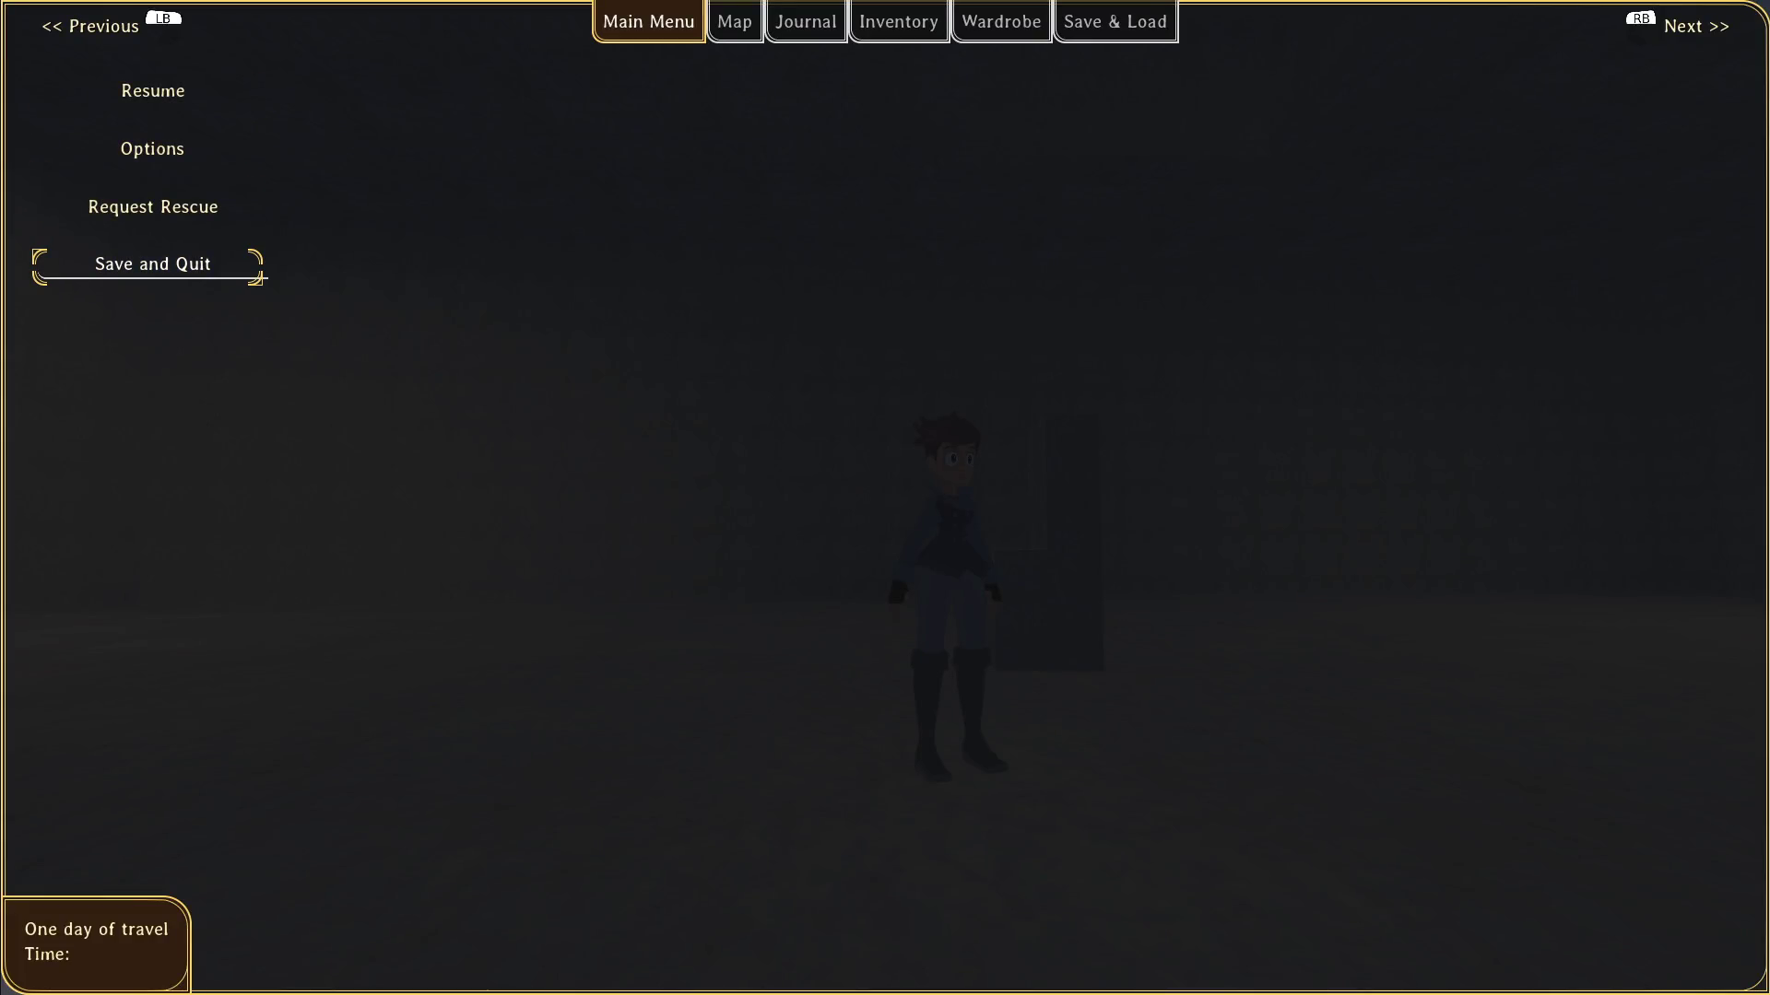
Quit the game, relaunch it with F5, start playing, then close it to return to Godot
key("Down")
key("Down")
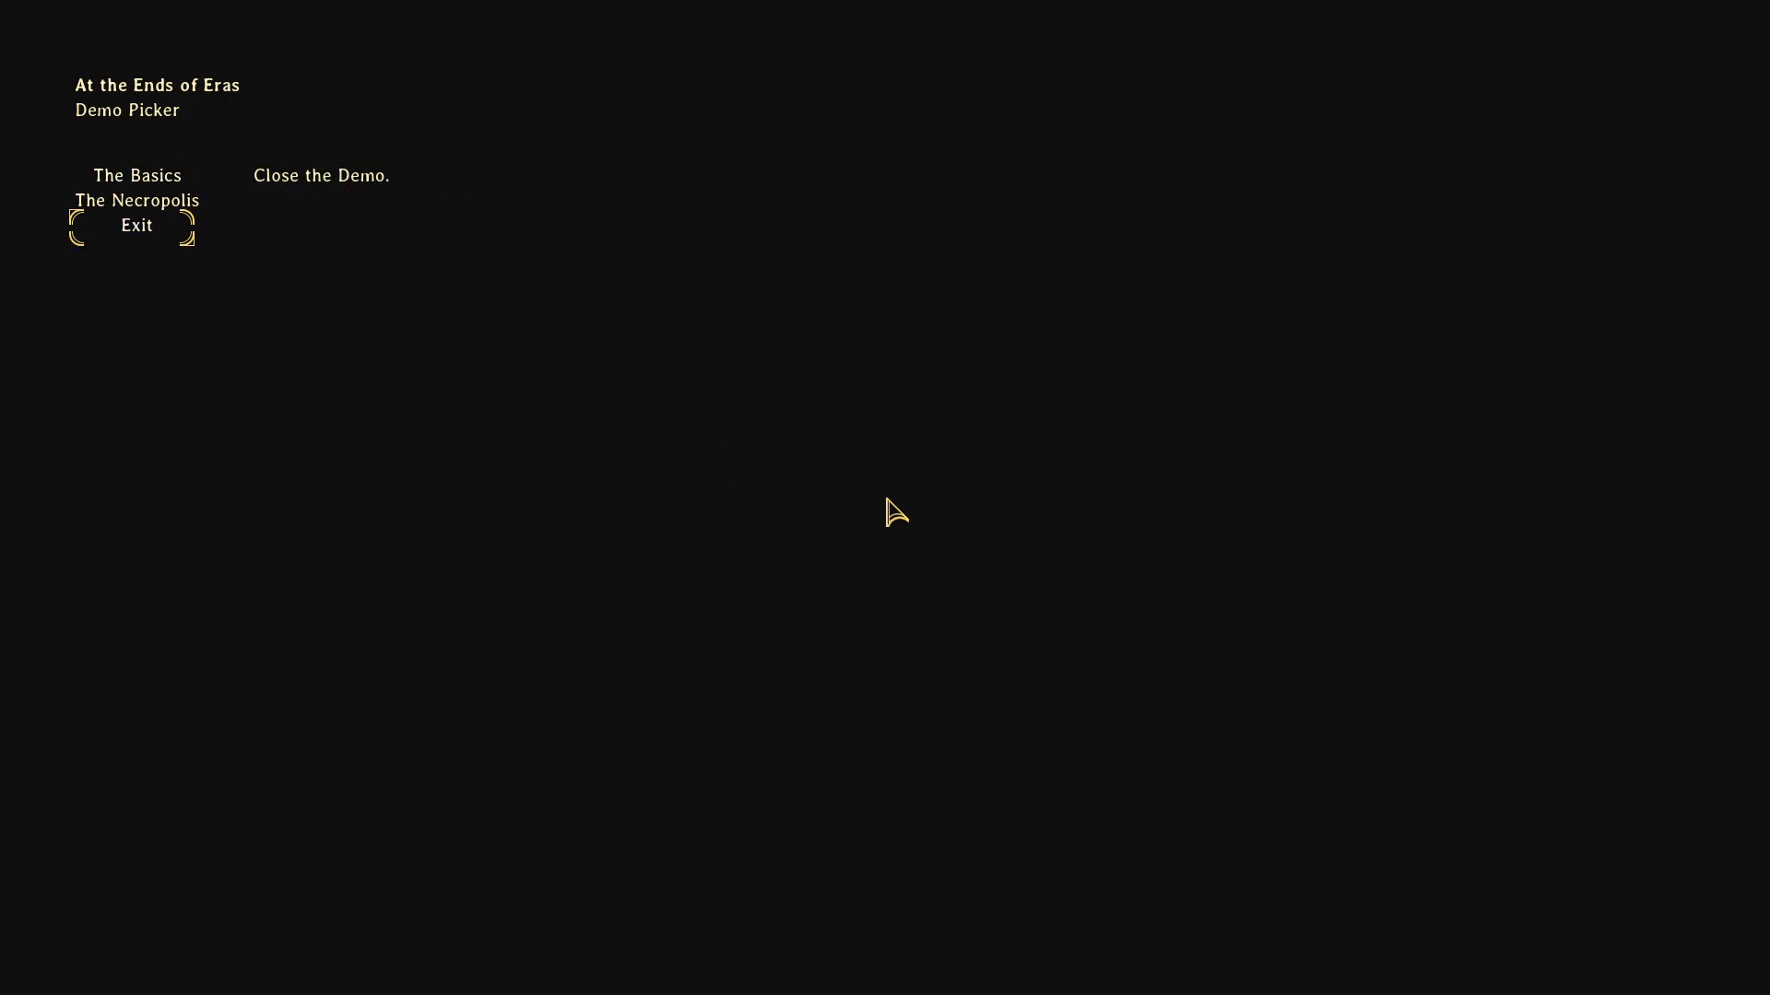
key("Return")
key("F5")
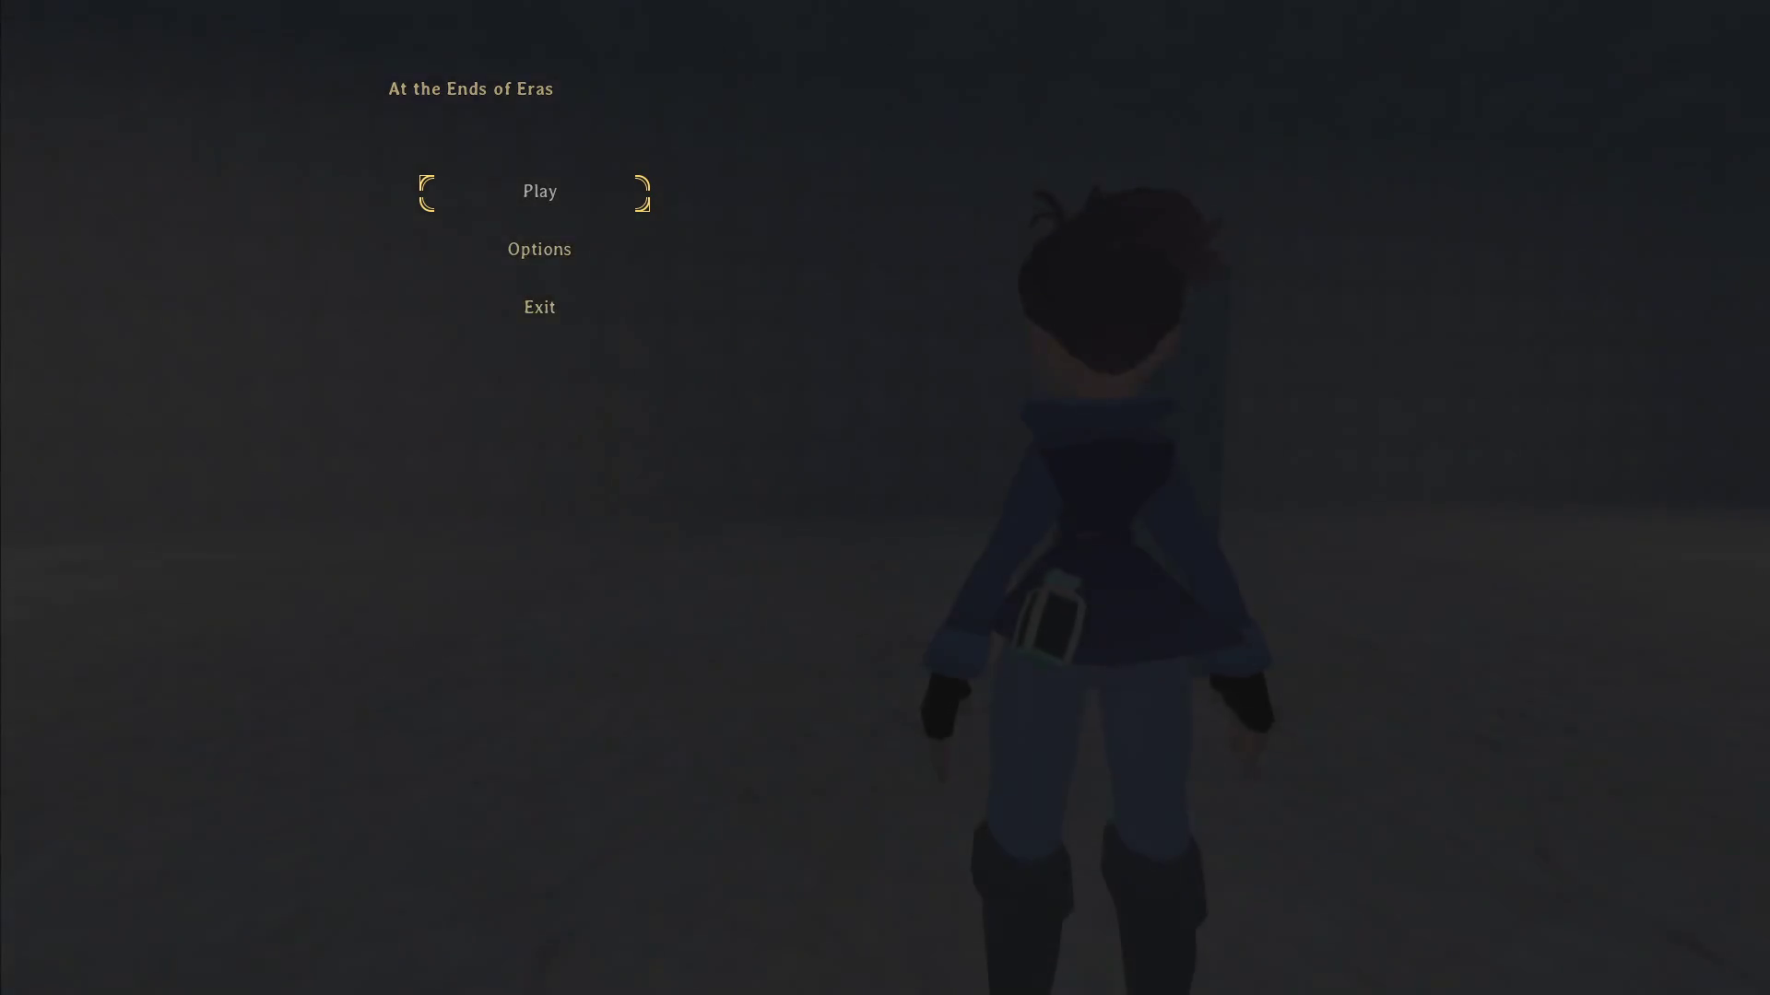
key("Return")
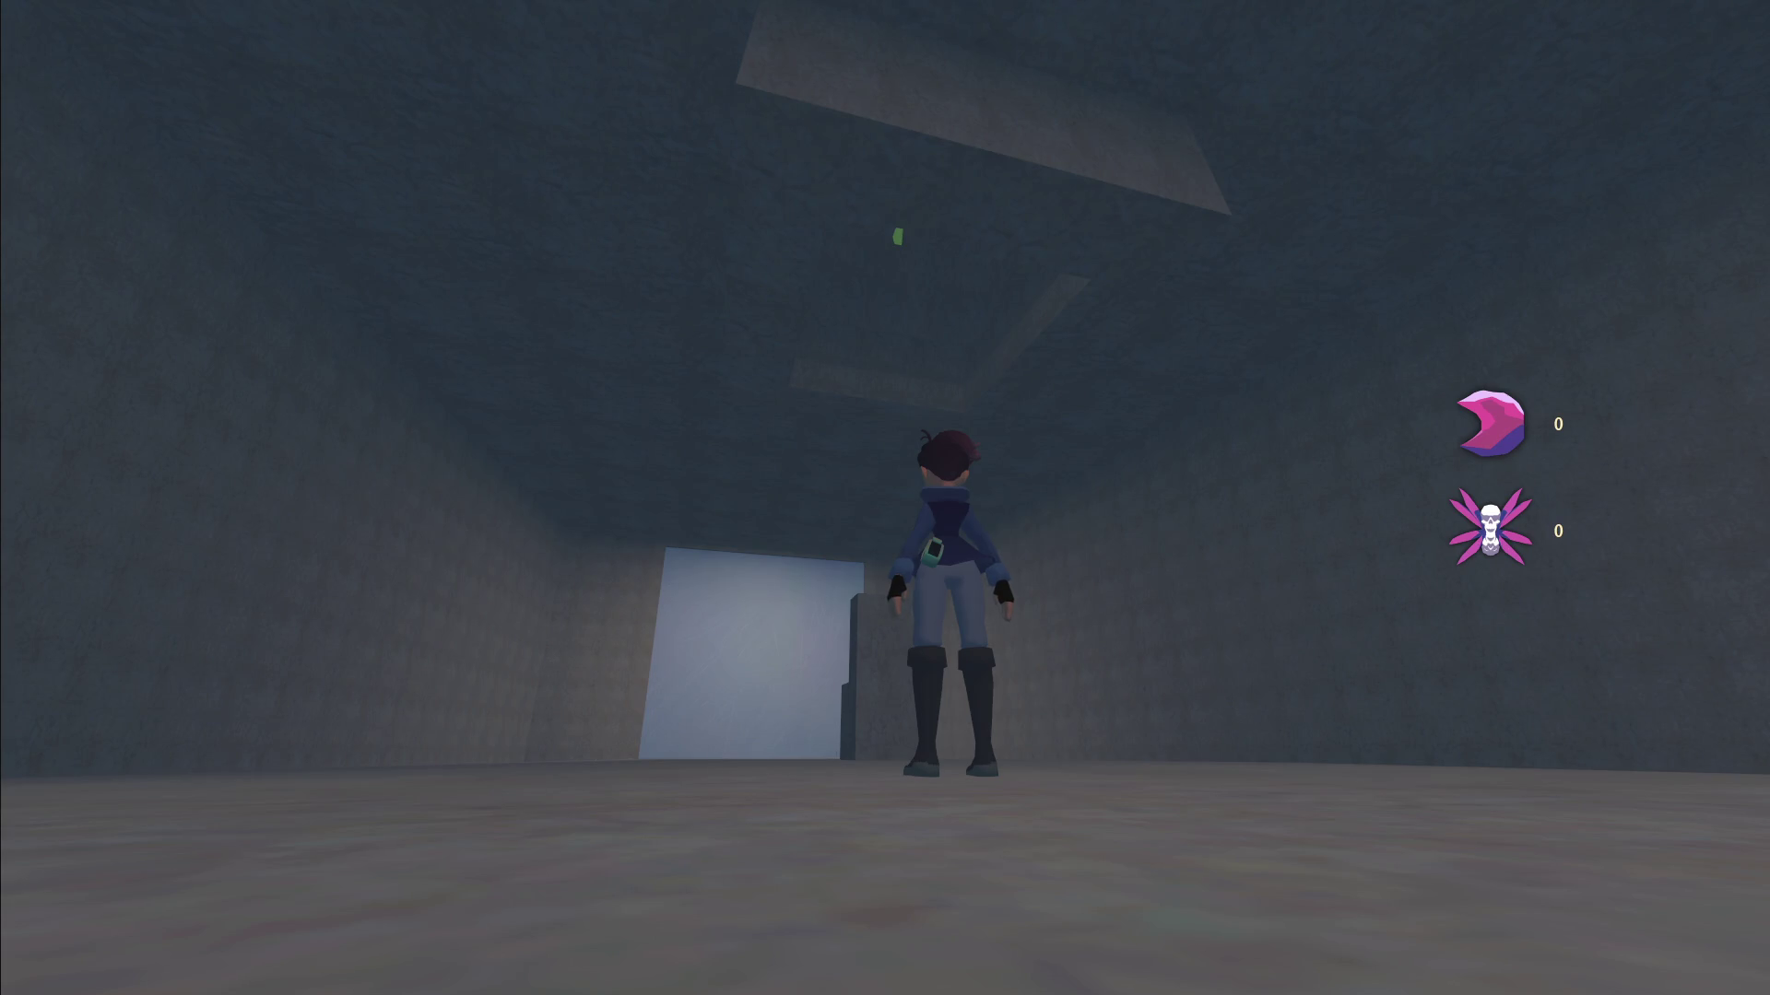
key("alt+F4")
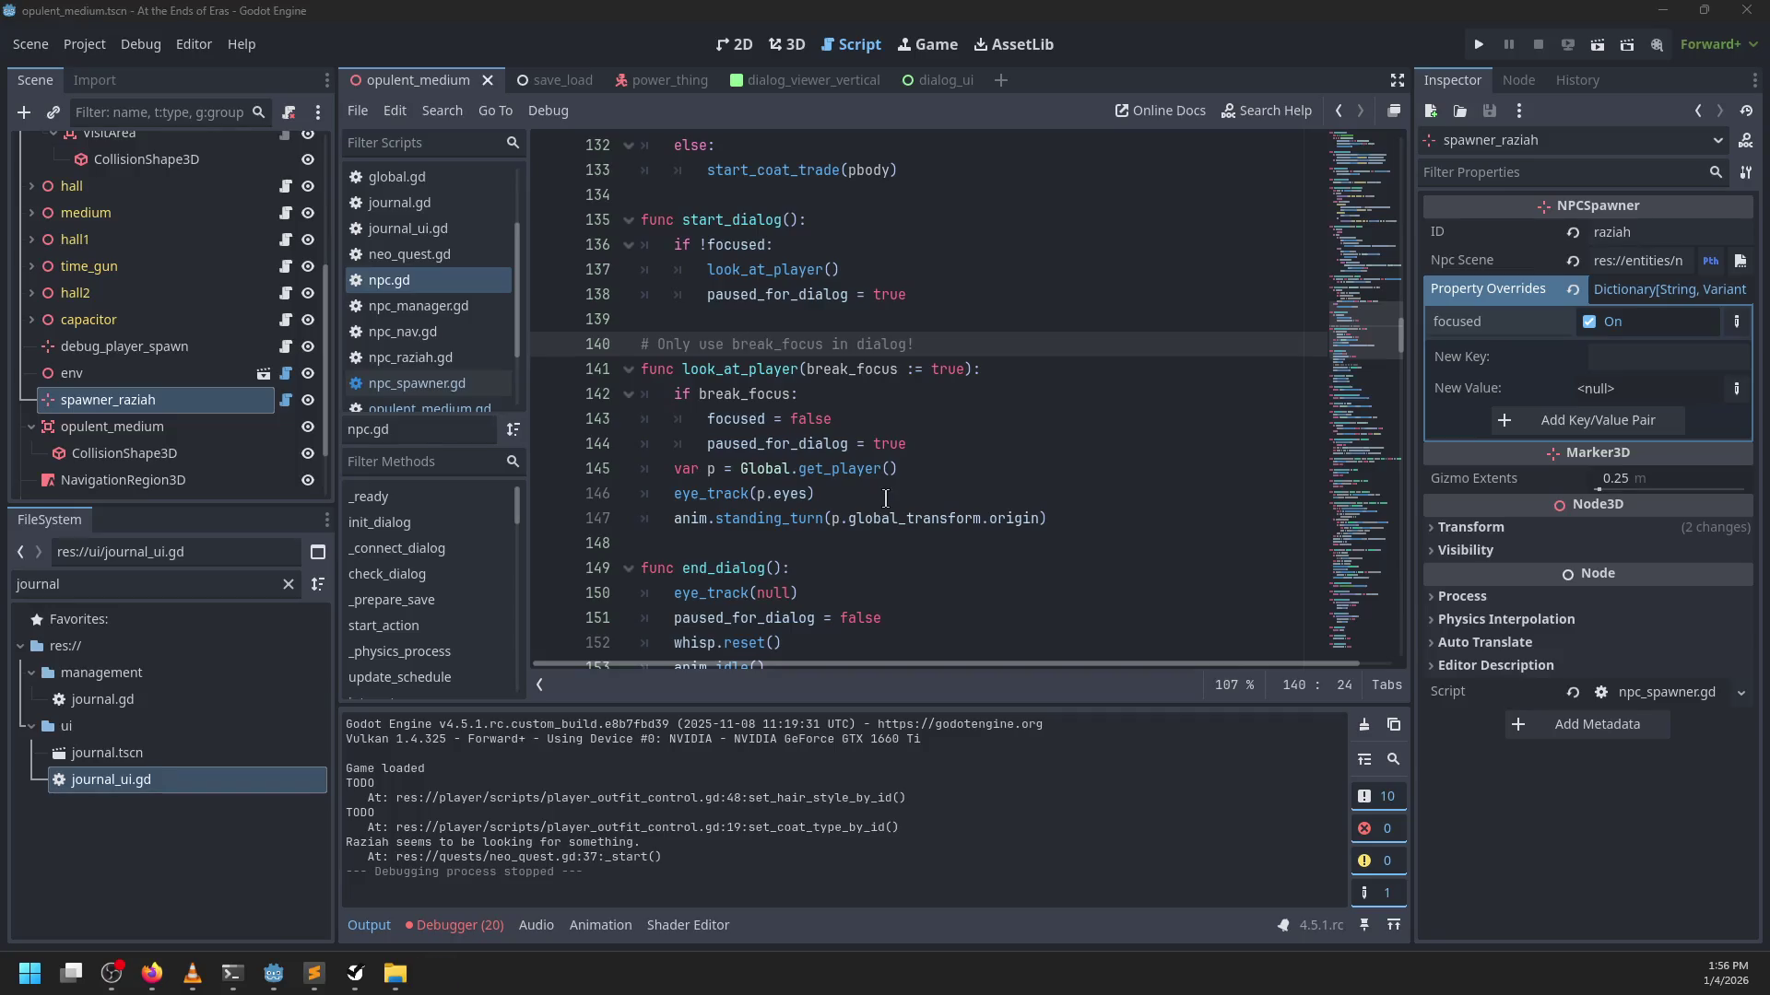
Review npc_raziah.gd, then go to the look_at_player line in raziah.dialog in Sublime Text
left_click(426, 358)
scroll(896, 366, "down", 5)
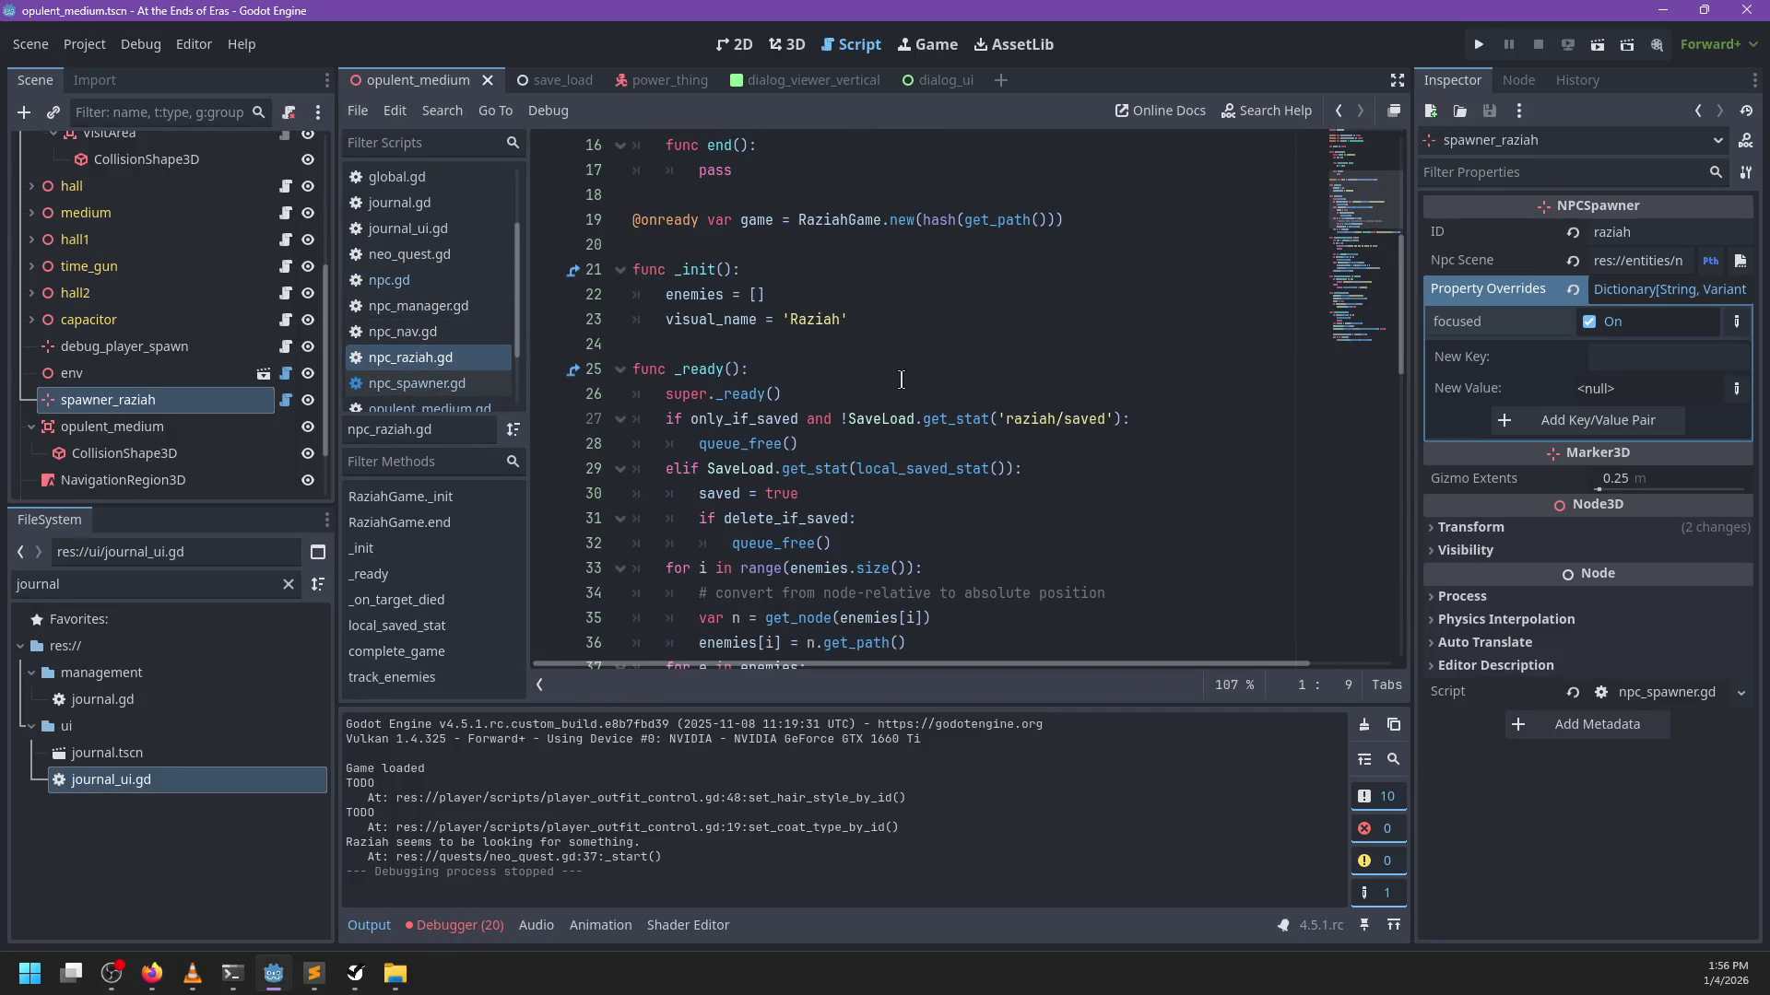
scroll(902, 380, "down", 5)
scroll(888, 360, "down", 9)
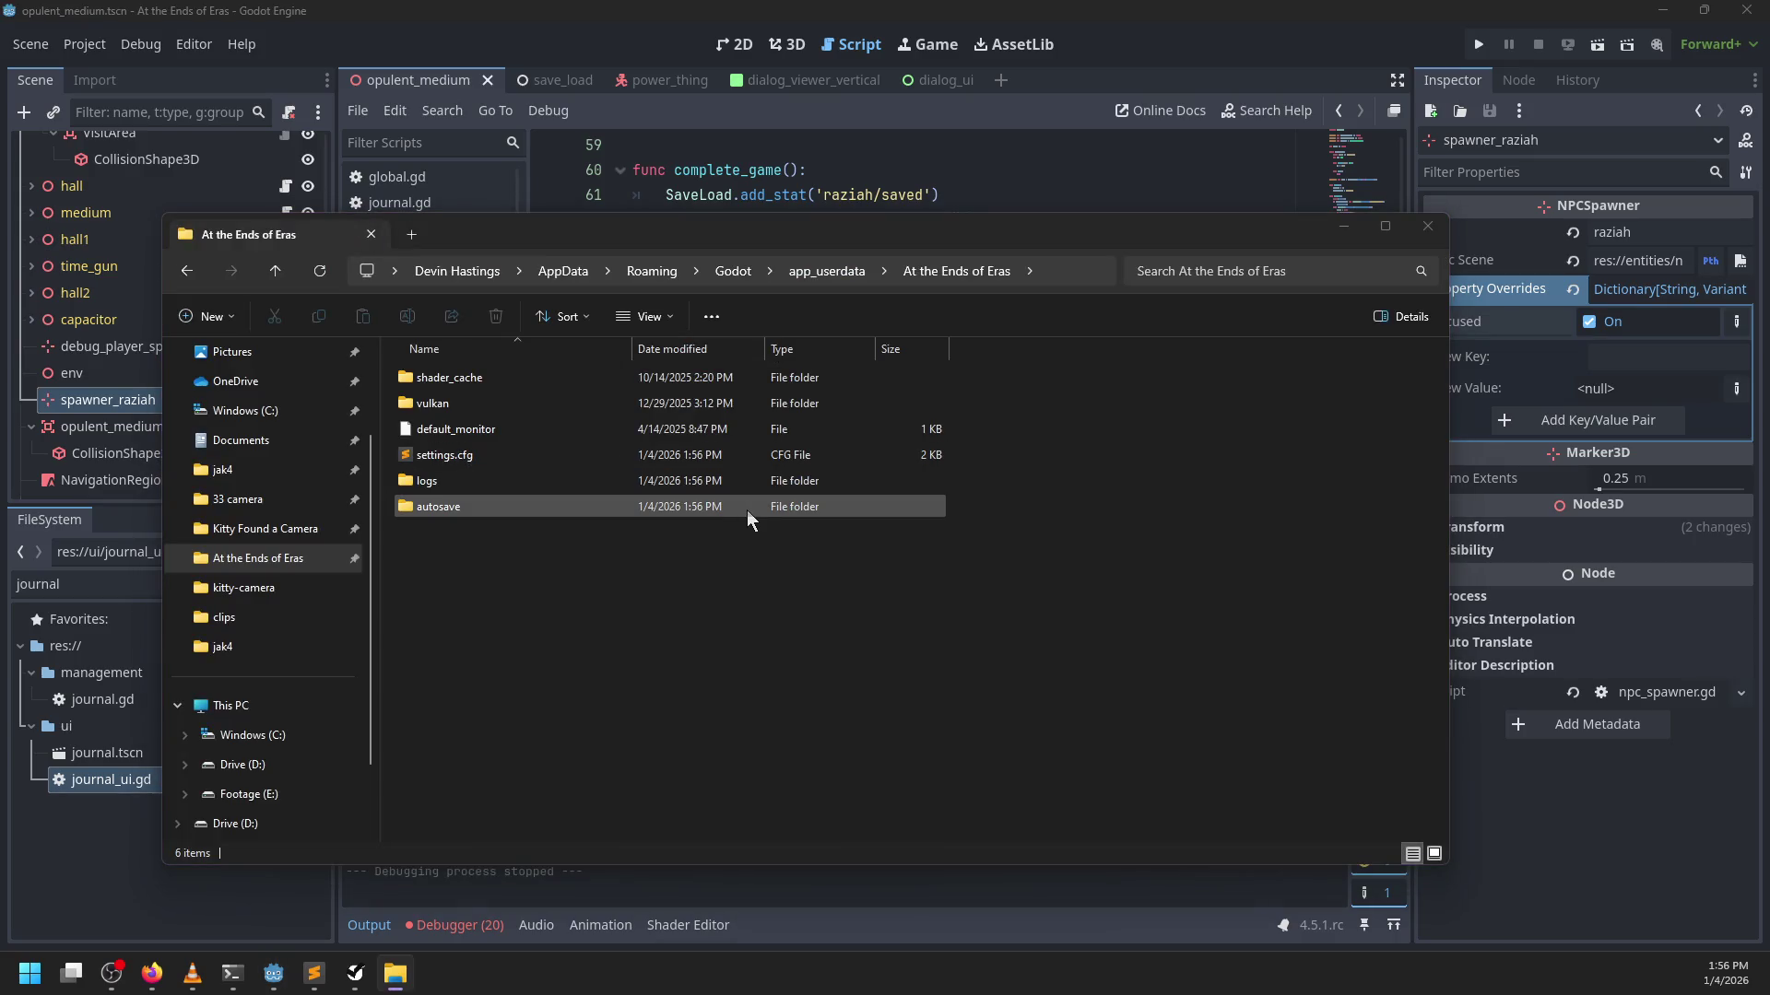
key("alt+Tab")
left_click(816, 513)
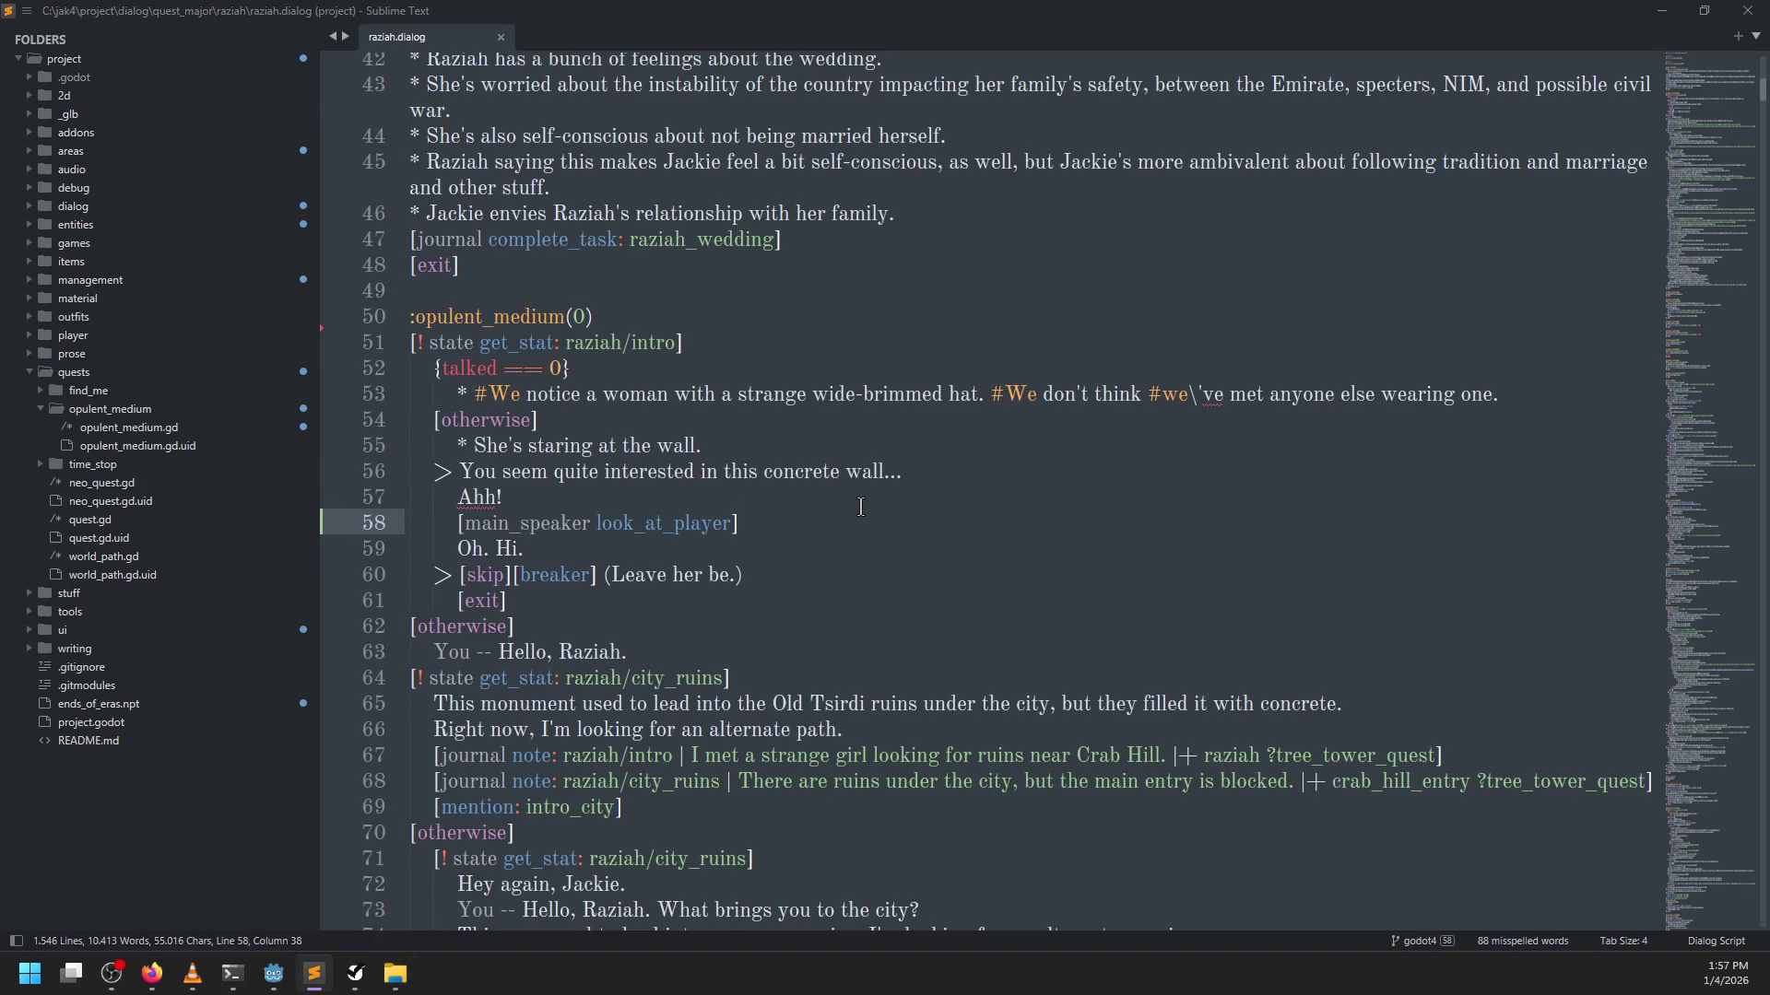
Return to Godot and run the project with F5 to reach the title menu
key("alt+Tab")
key("F5")
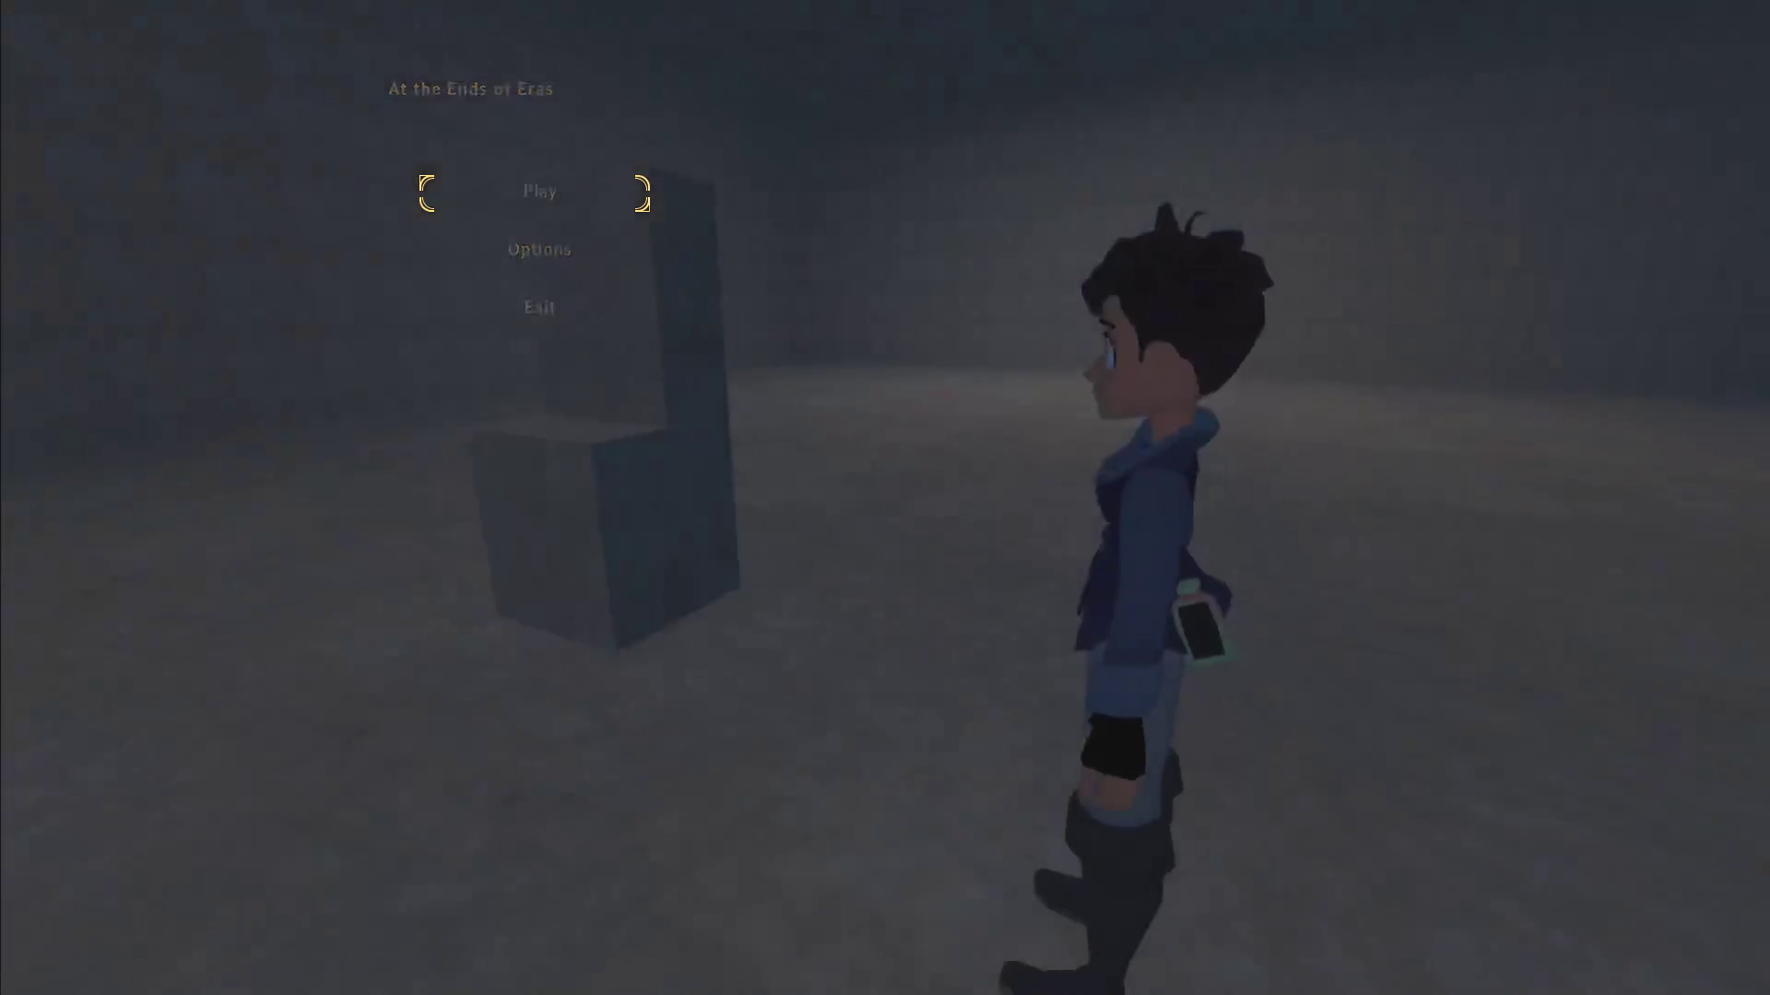
Start playing and print Global.npcs.active_npcs['raziah'].node and its .nav in the debug console
key("Return")
key("grave")
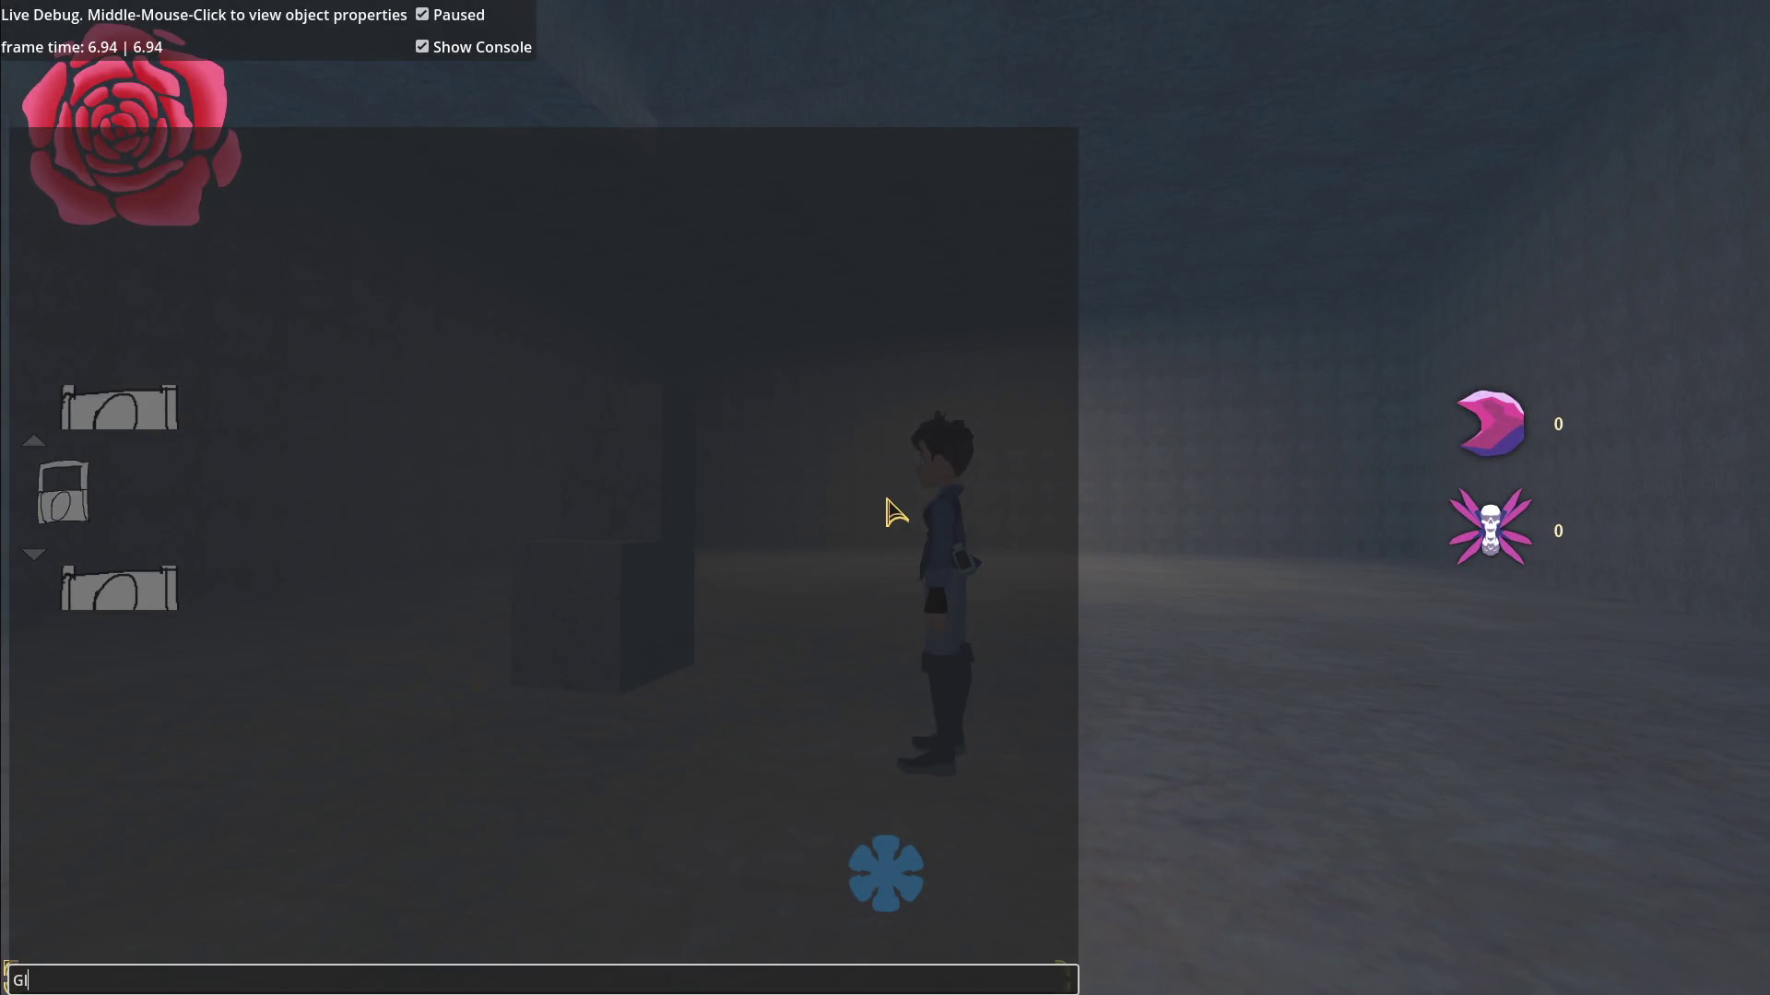
type("obal.npcs.a")
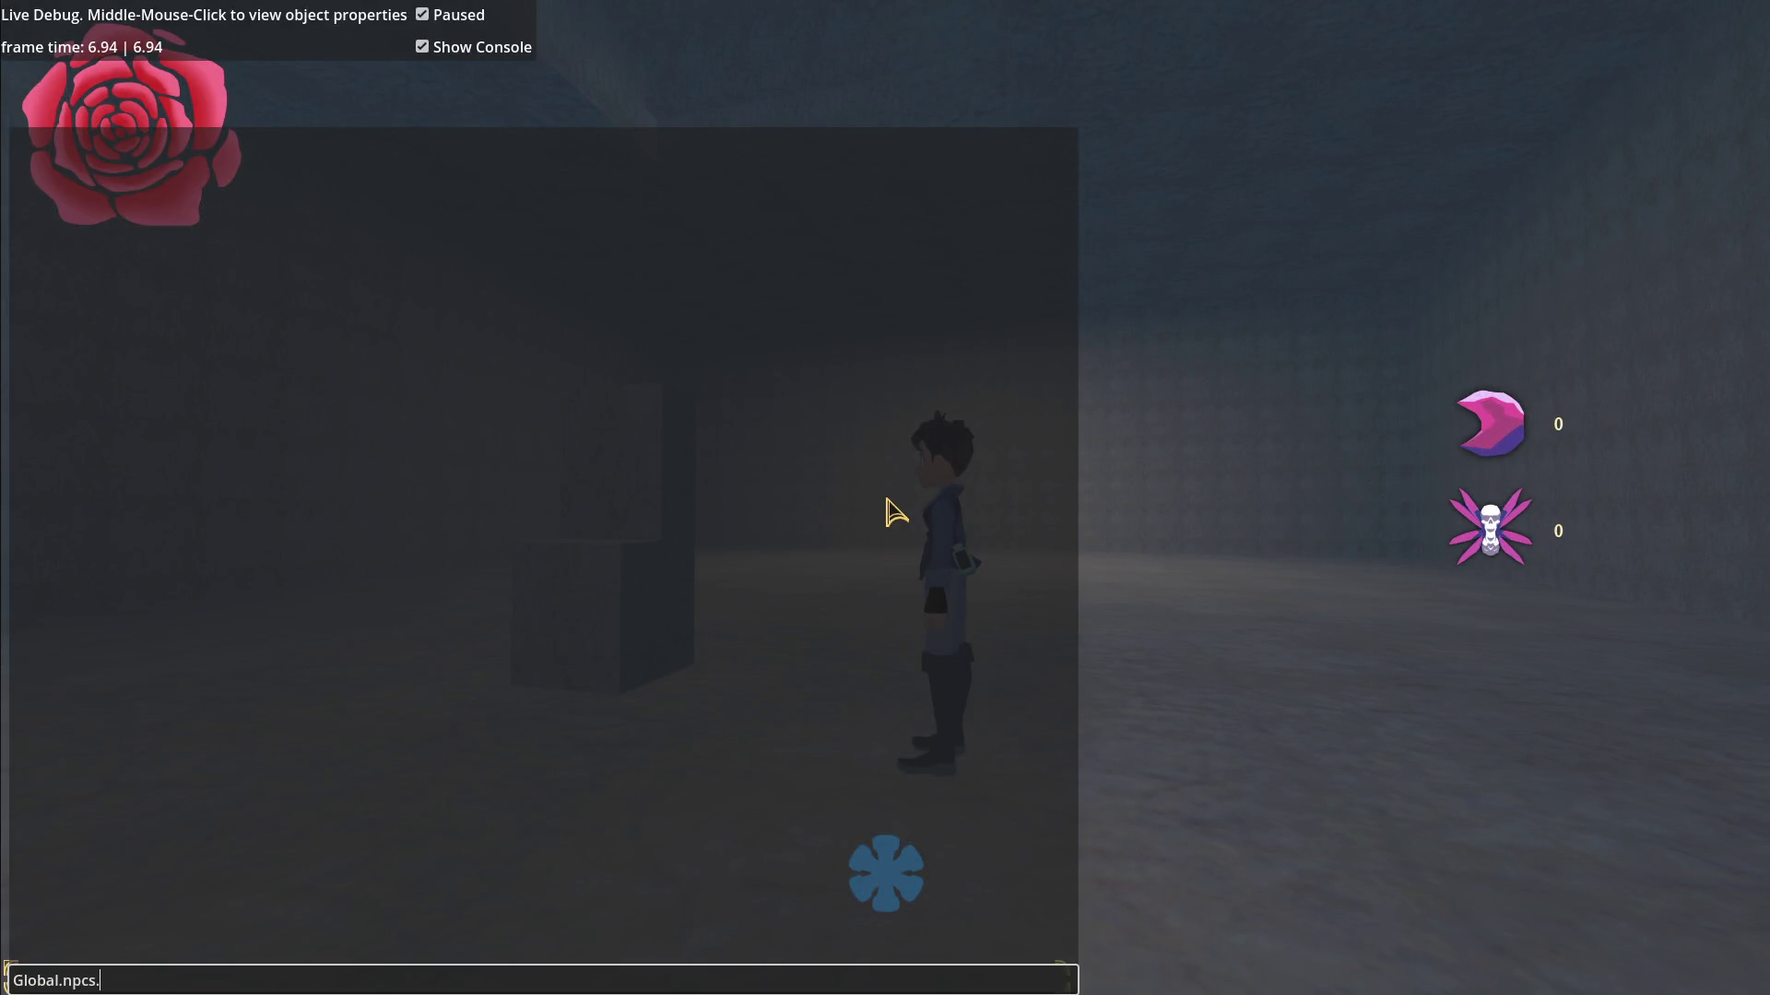
type("ctive_npcs['raziah'].")
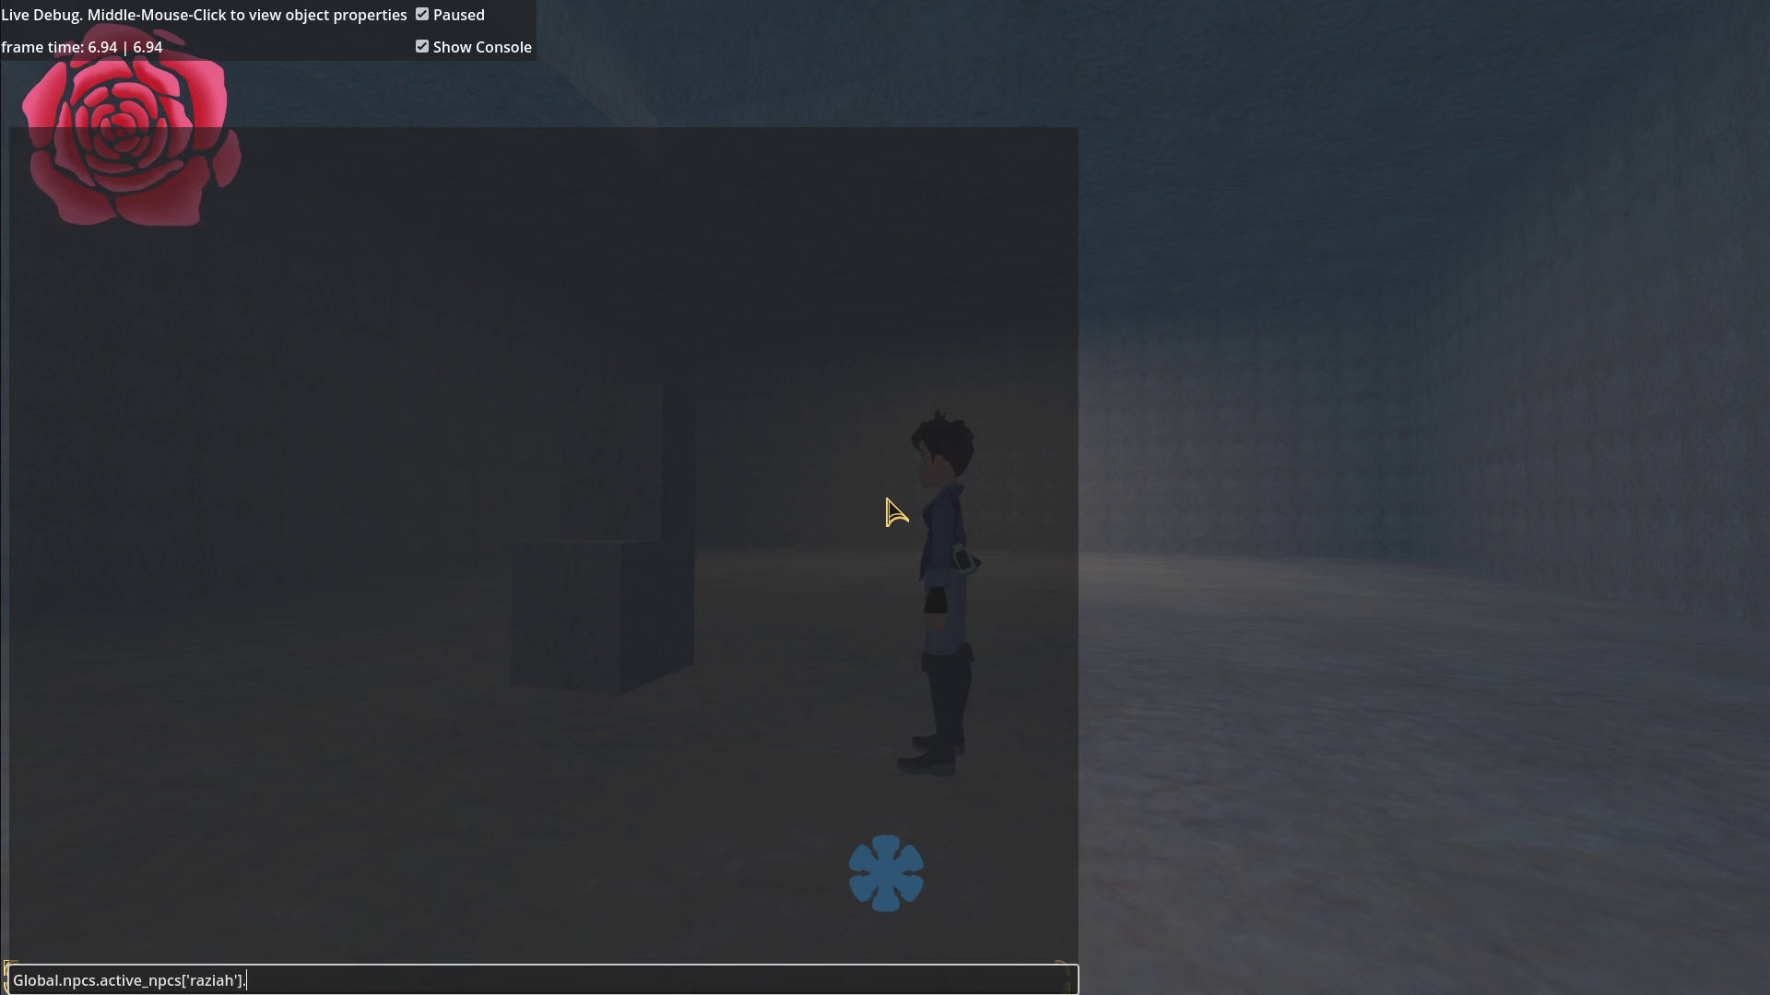
type("node")
key("Return")
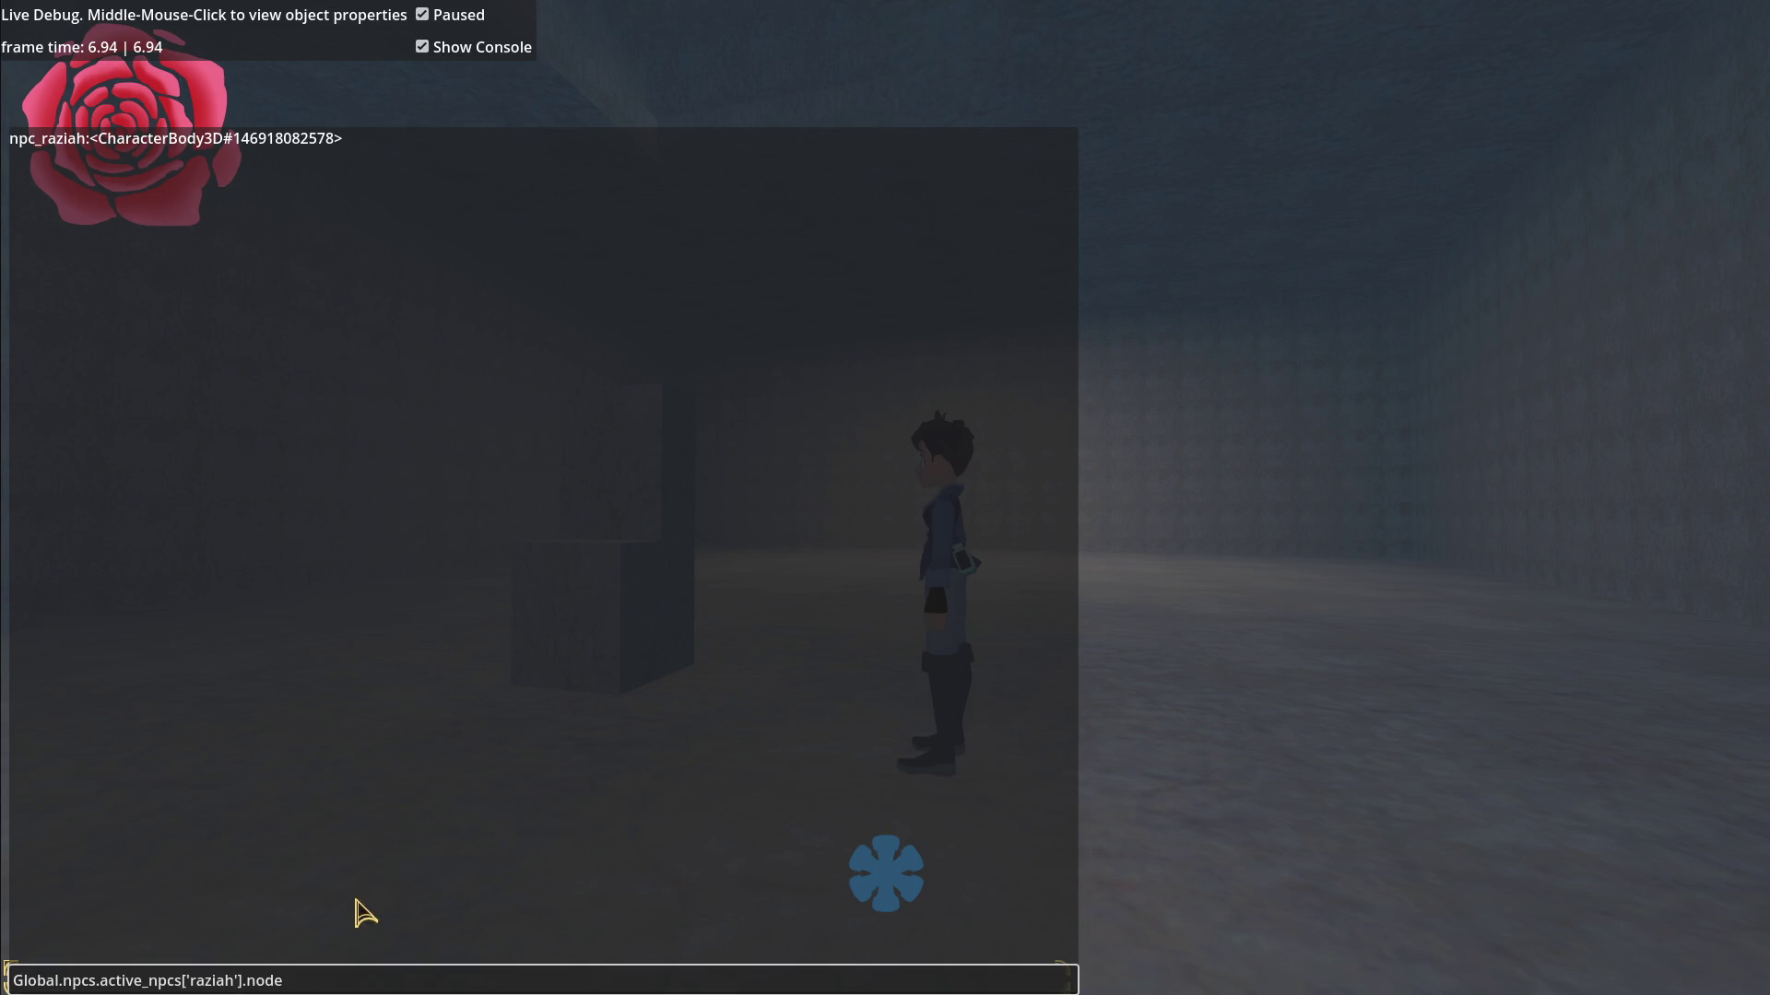
type("v")
key("Return")
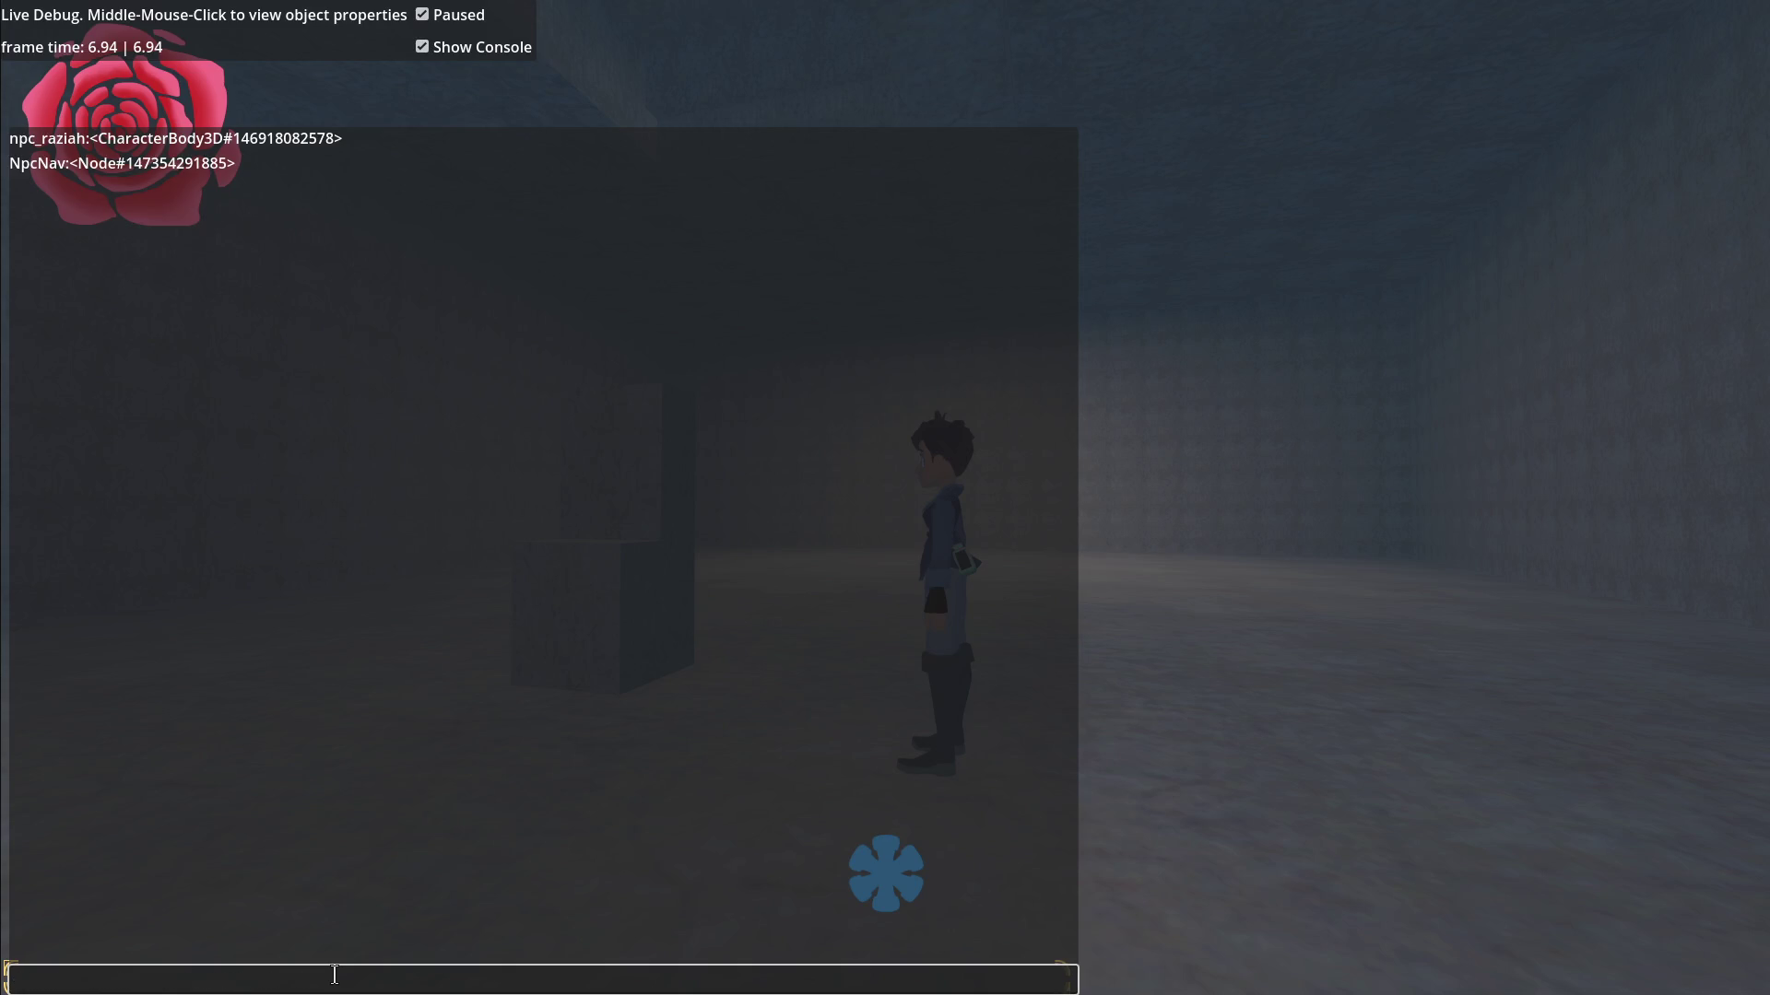
key("Up")
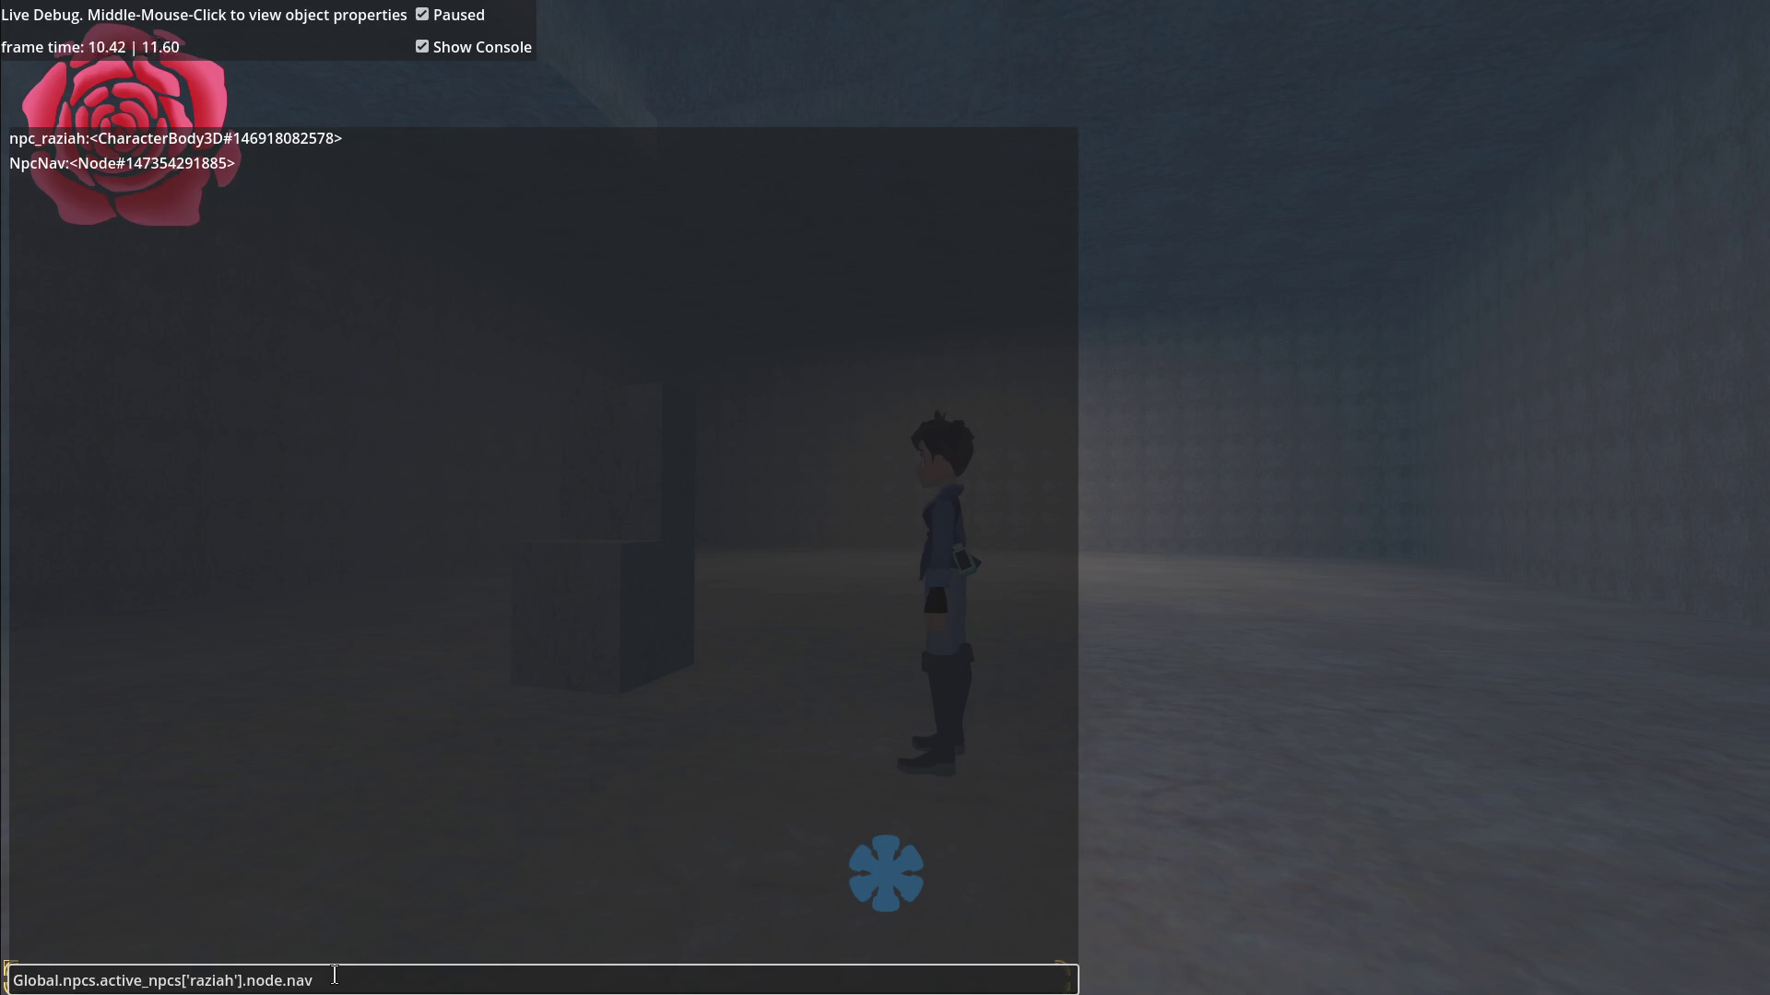
Switch to Godot and open the npc_nav.gd script
key("alt+Tab")
left_click(435, 320)
left_click(901, 367)
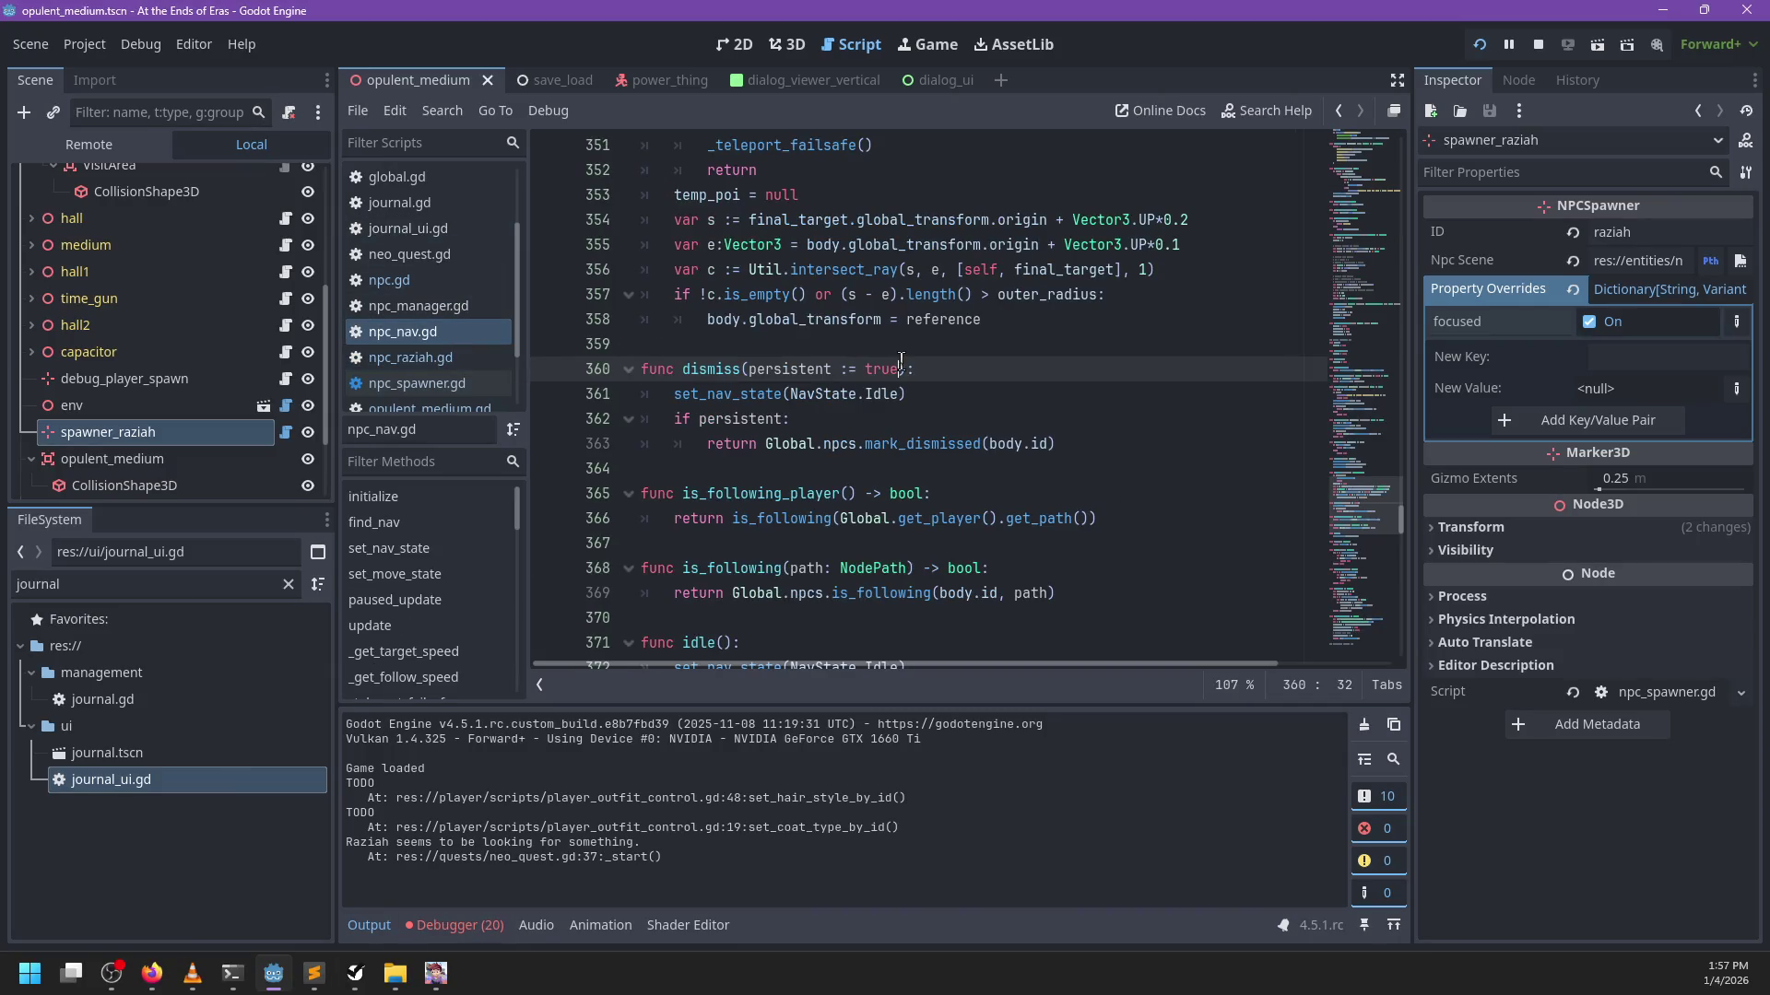
Search npc_nav.gd for 'teleport' and read through the _teleport_failsafe function
key("ctrl+f")
type("c")
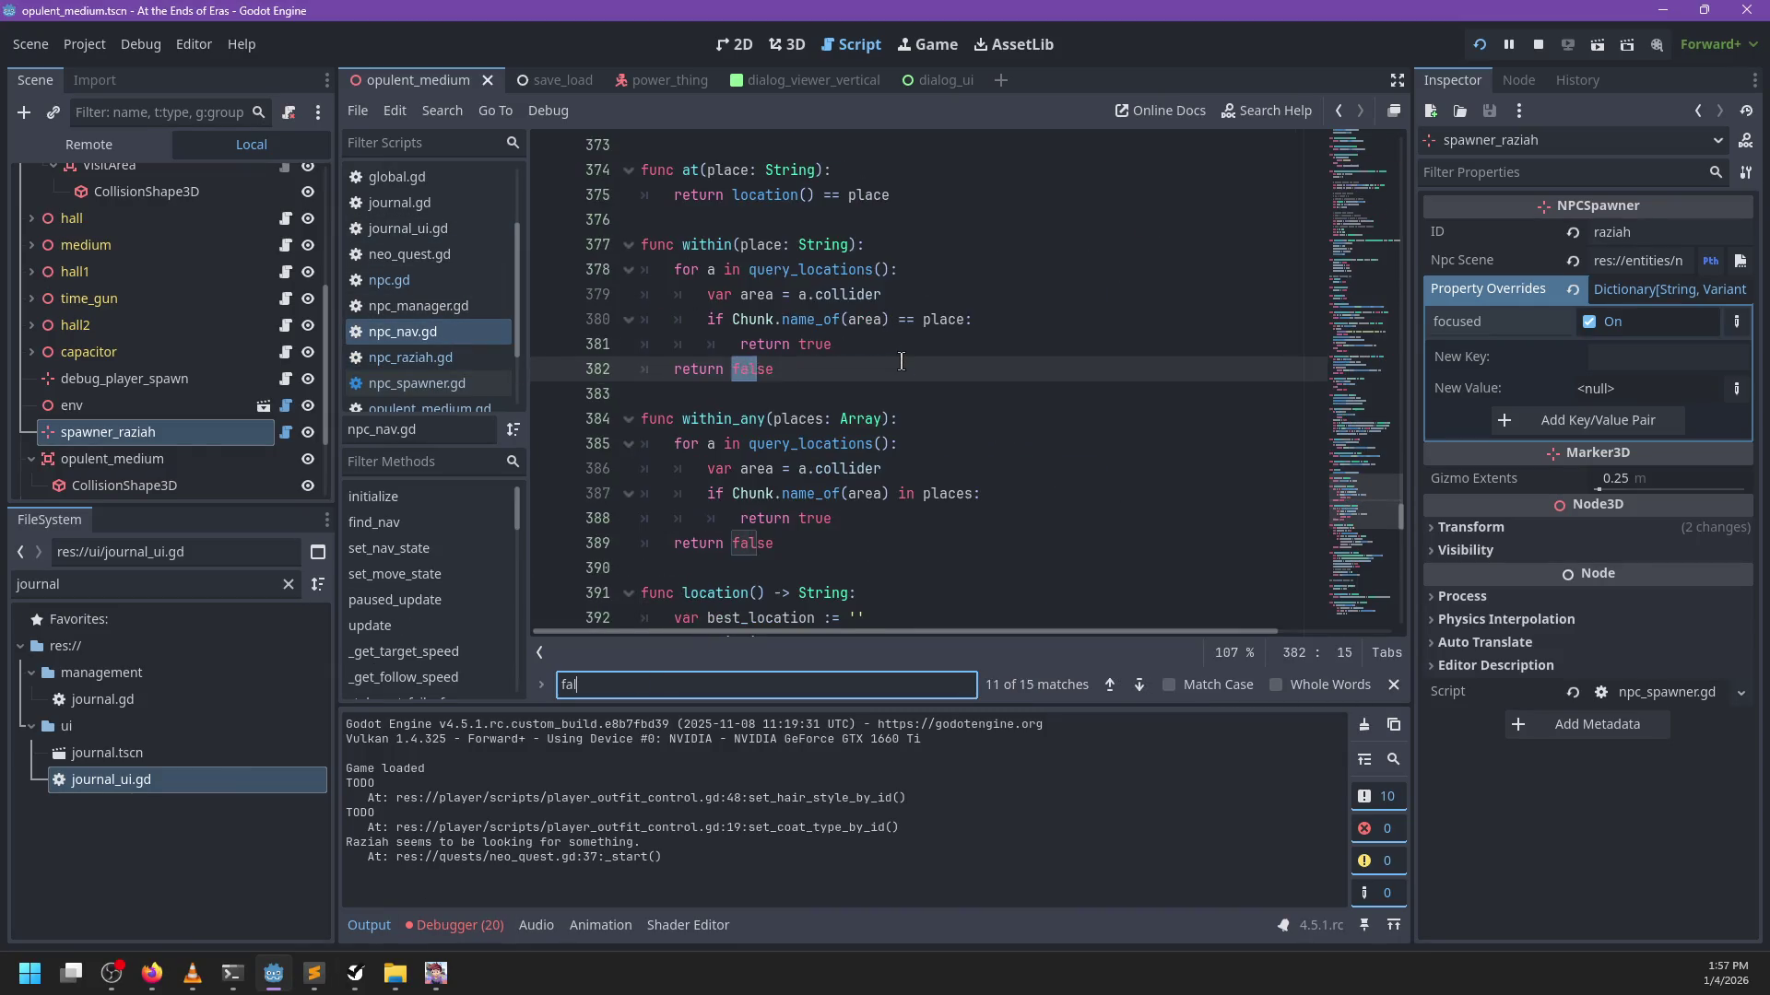
key("BackSpace")
type("teleport")
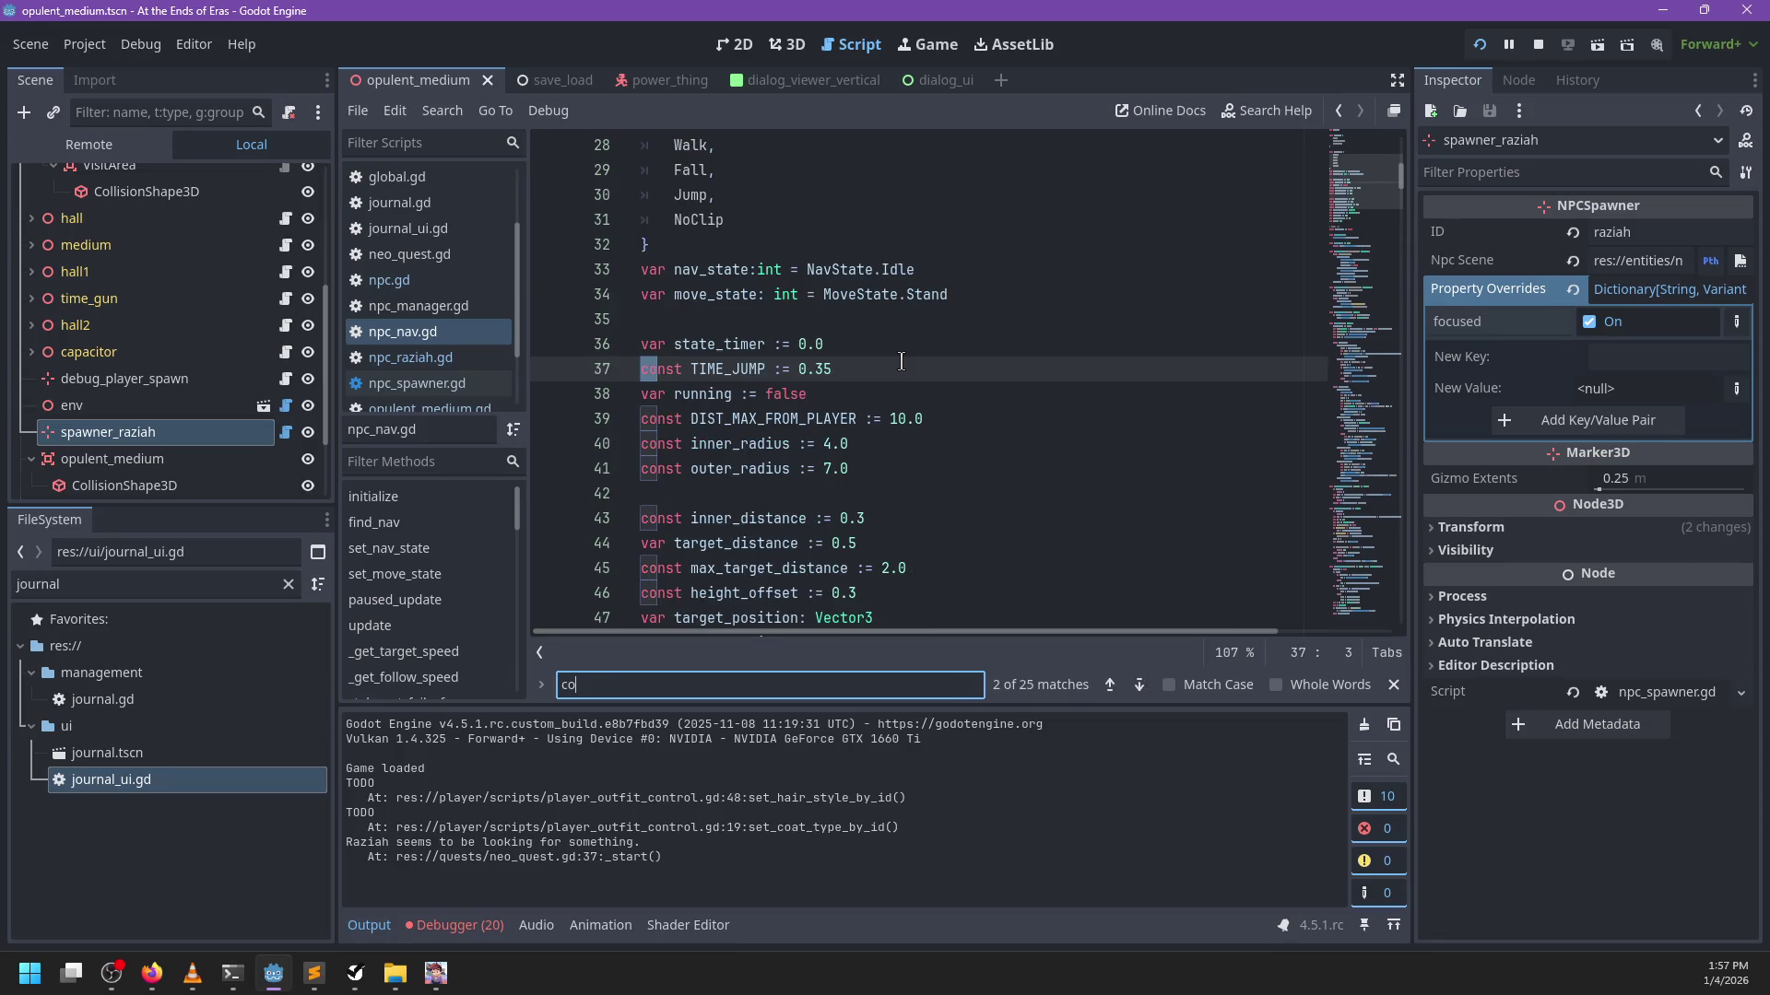
key("Escape")
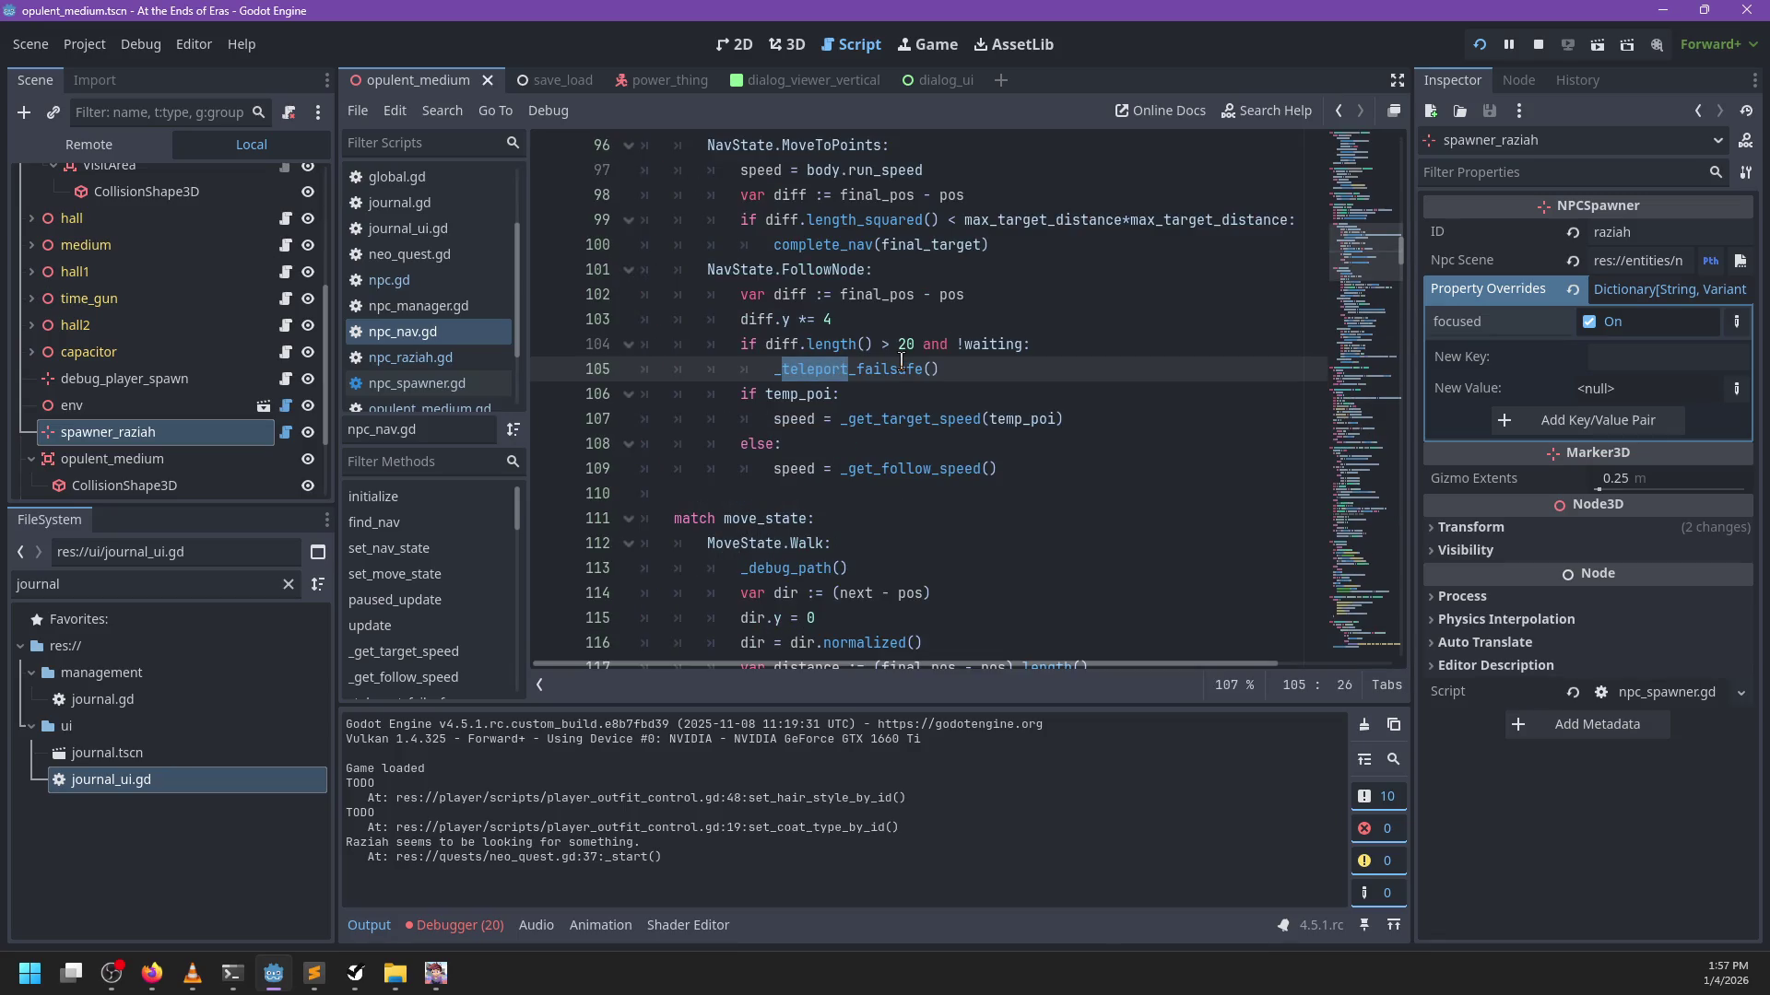
left_click(901, 367, "ctrl")
scroll(958, 403, "down", 2)
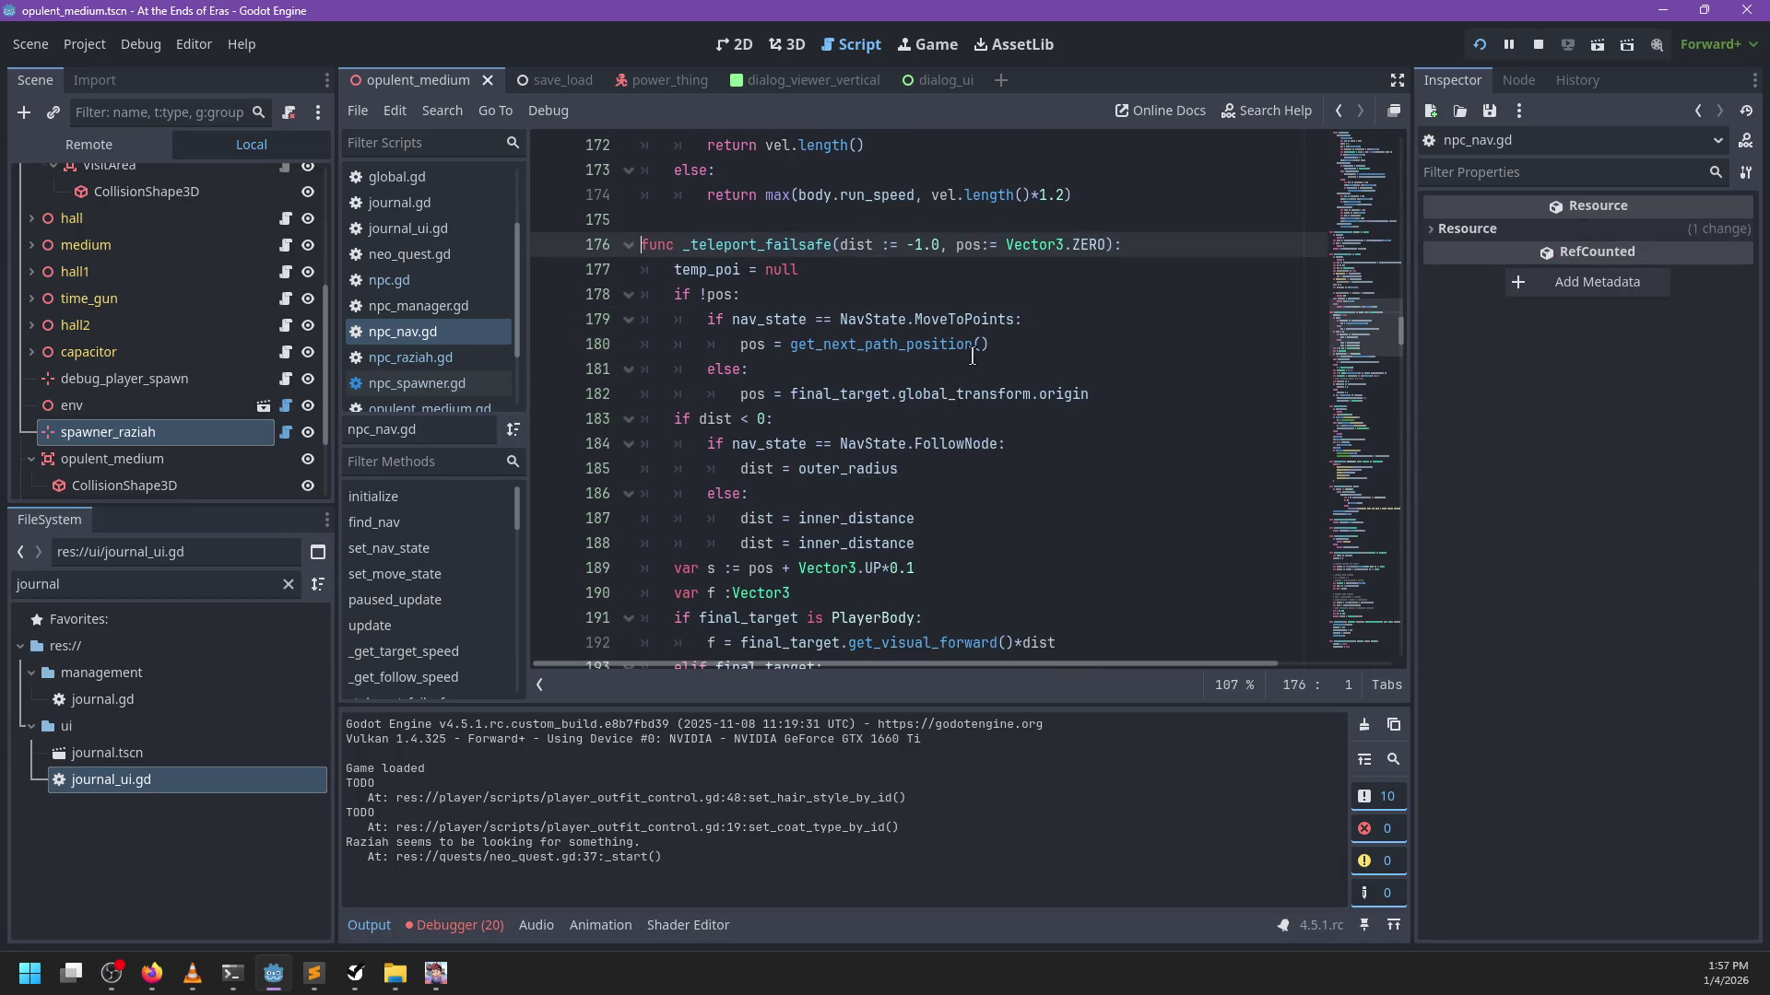
scroll(934, 393, "down", 1)
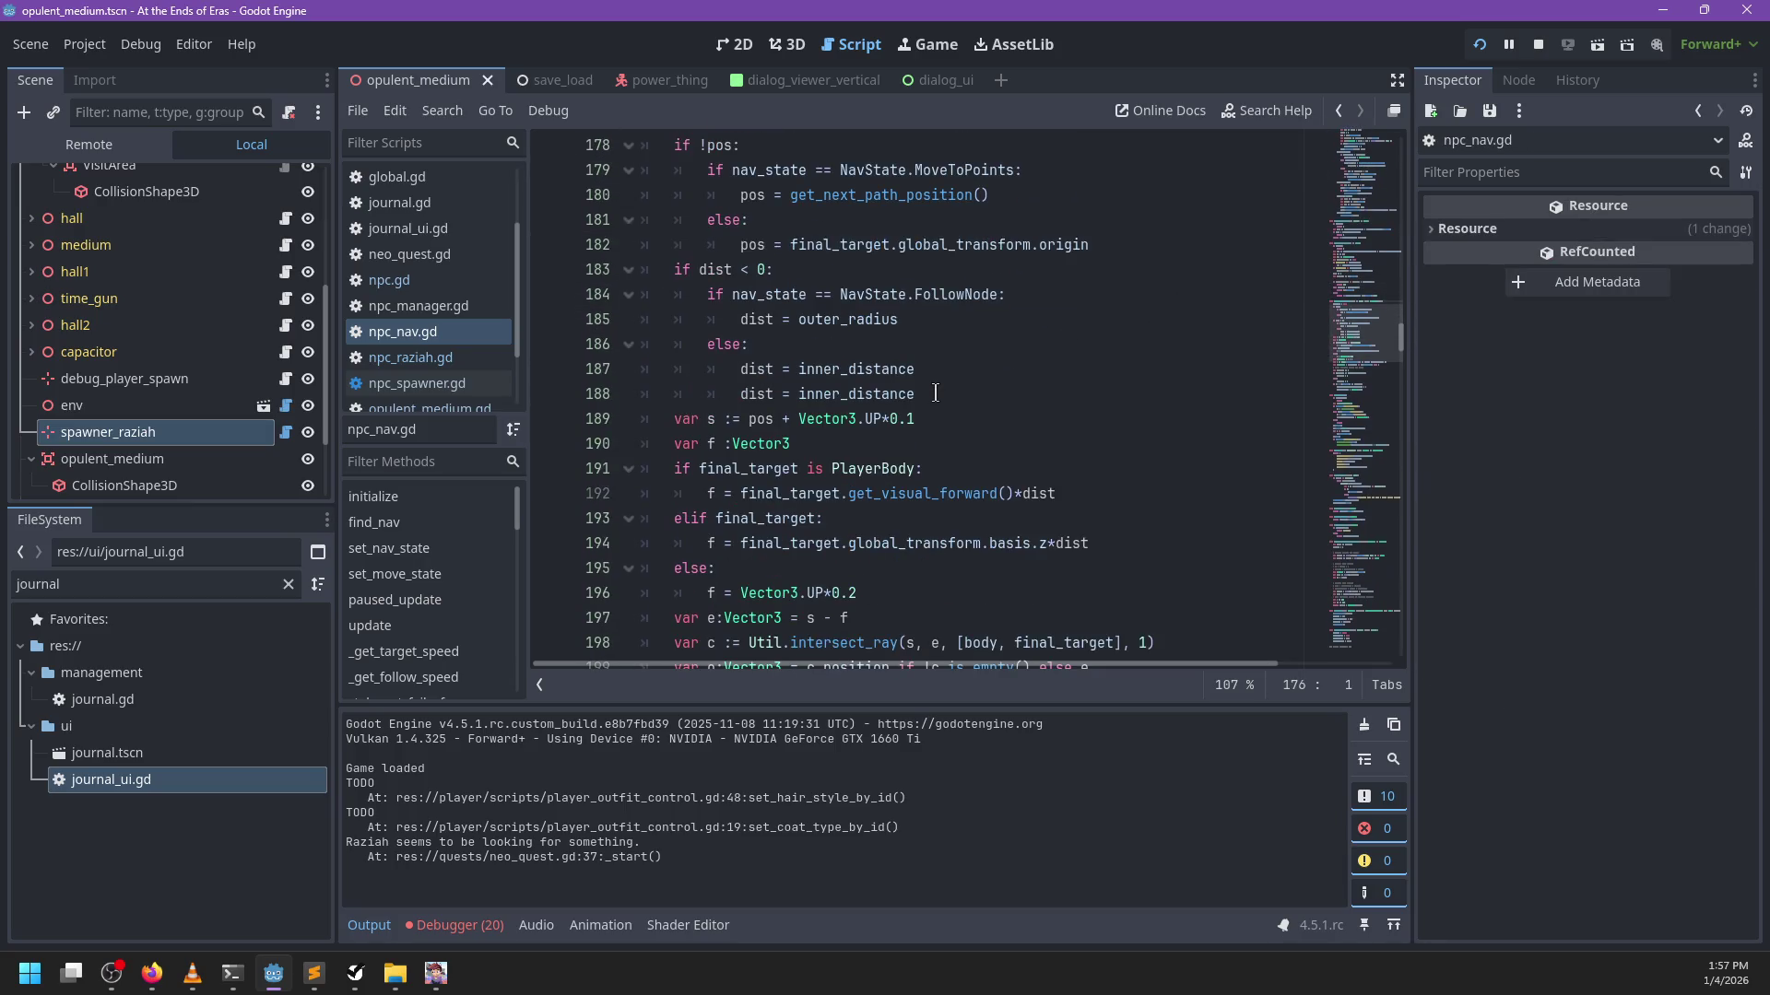
scroll(941, 395, "down", 1)
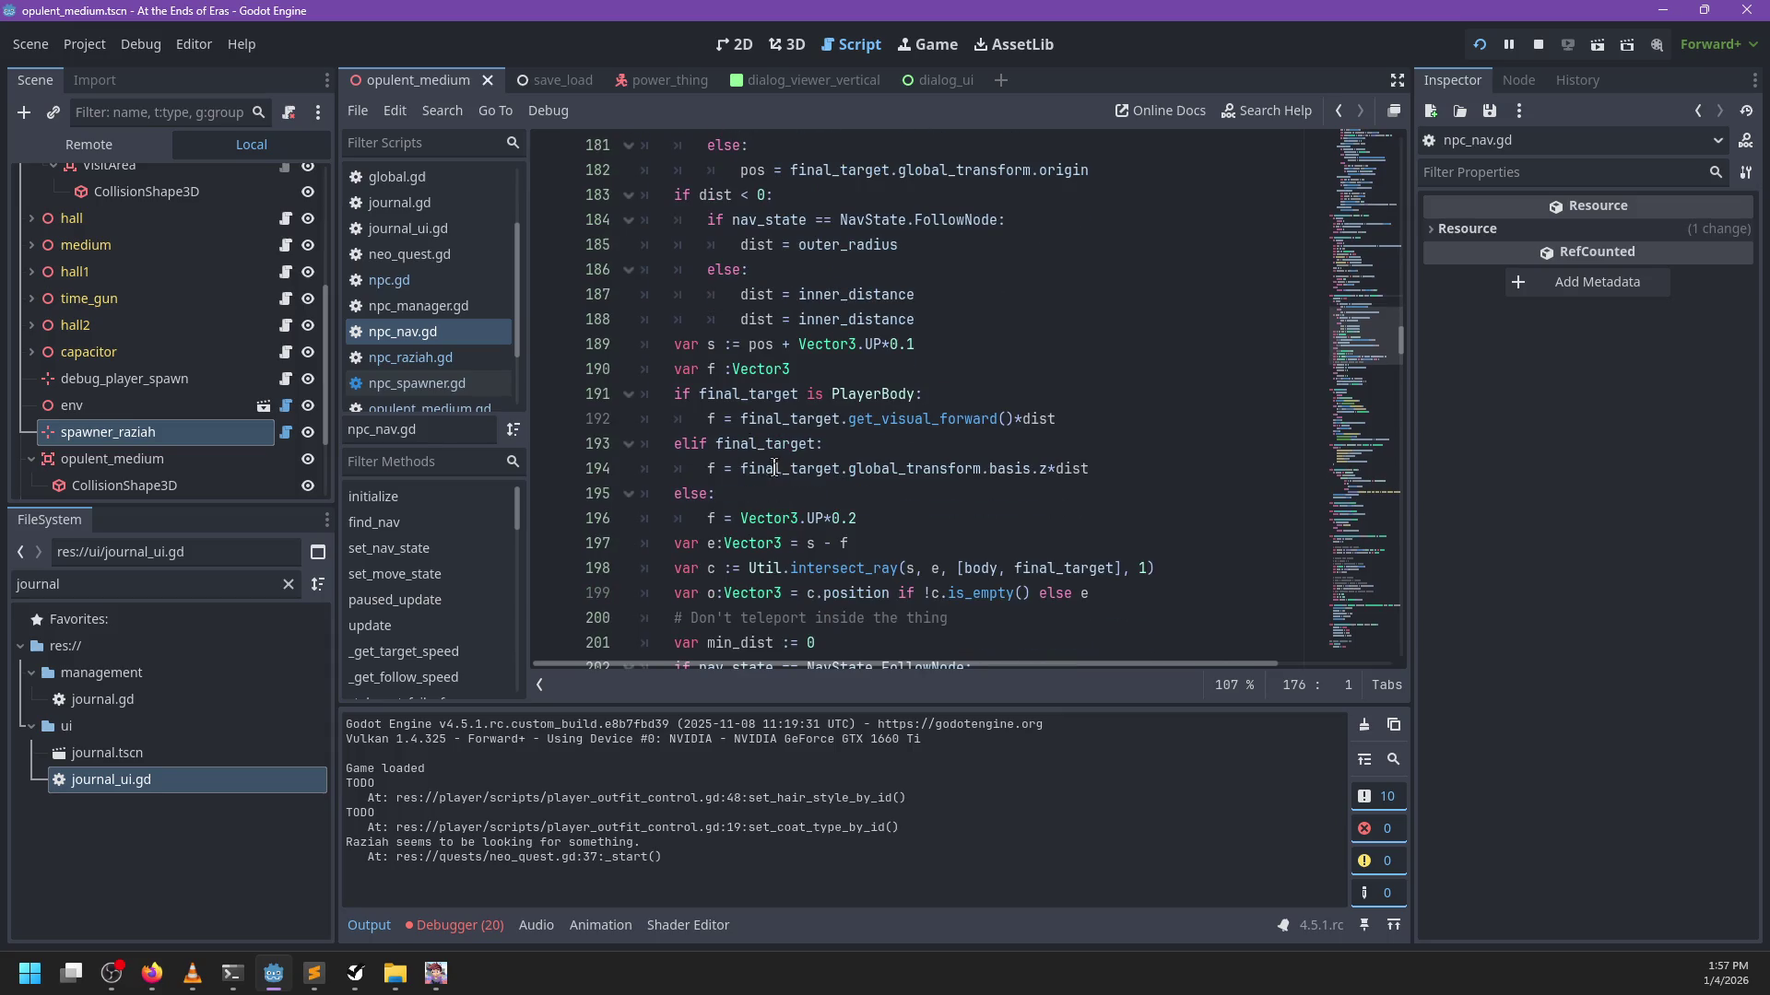
key("alt+Tab")
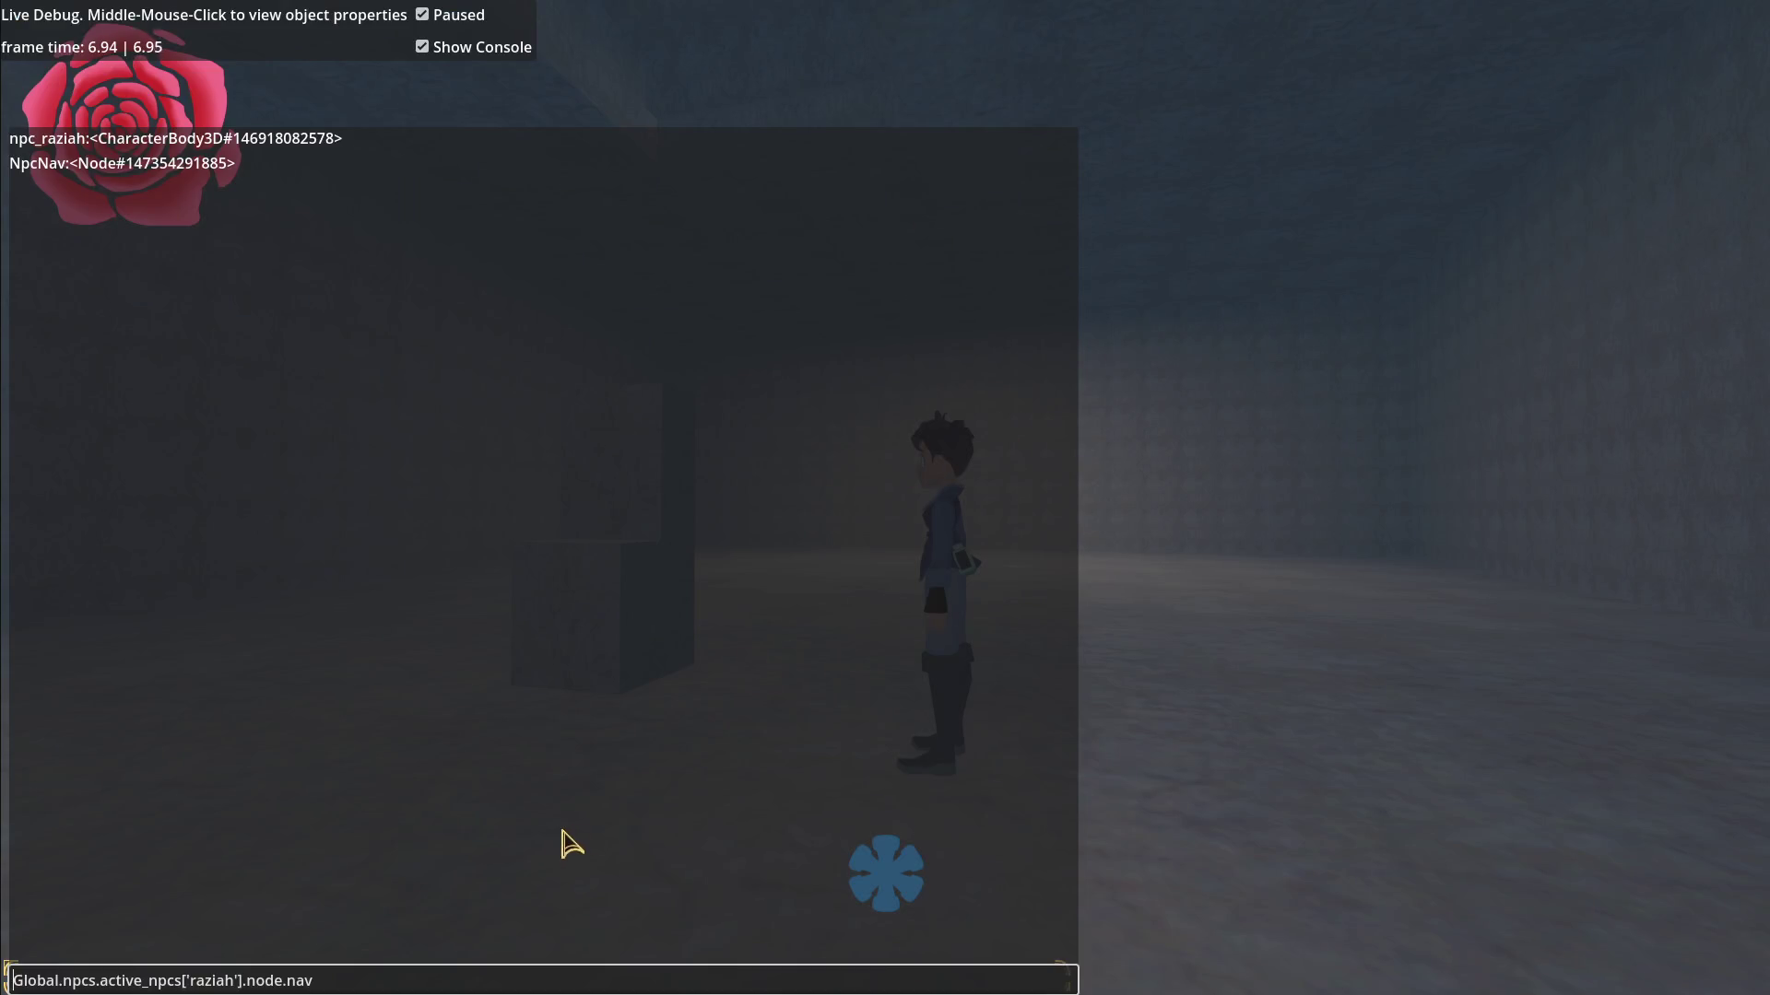
Call _teleport_failsafe on Raziah's navigator from the debug console, then close it
type("_teleport_failsafe(")
key("Return")
key("Escape")
key("Escape")
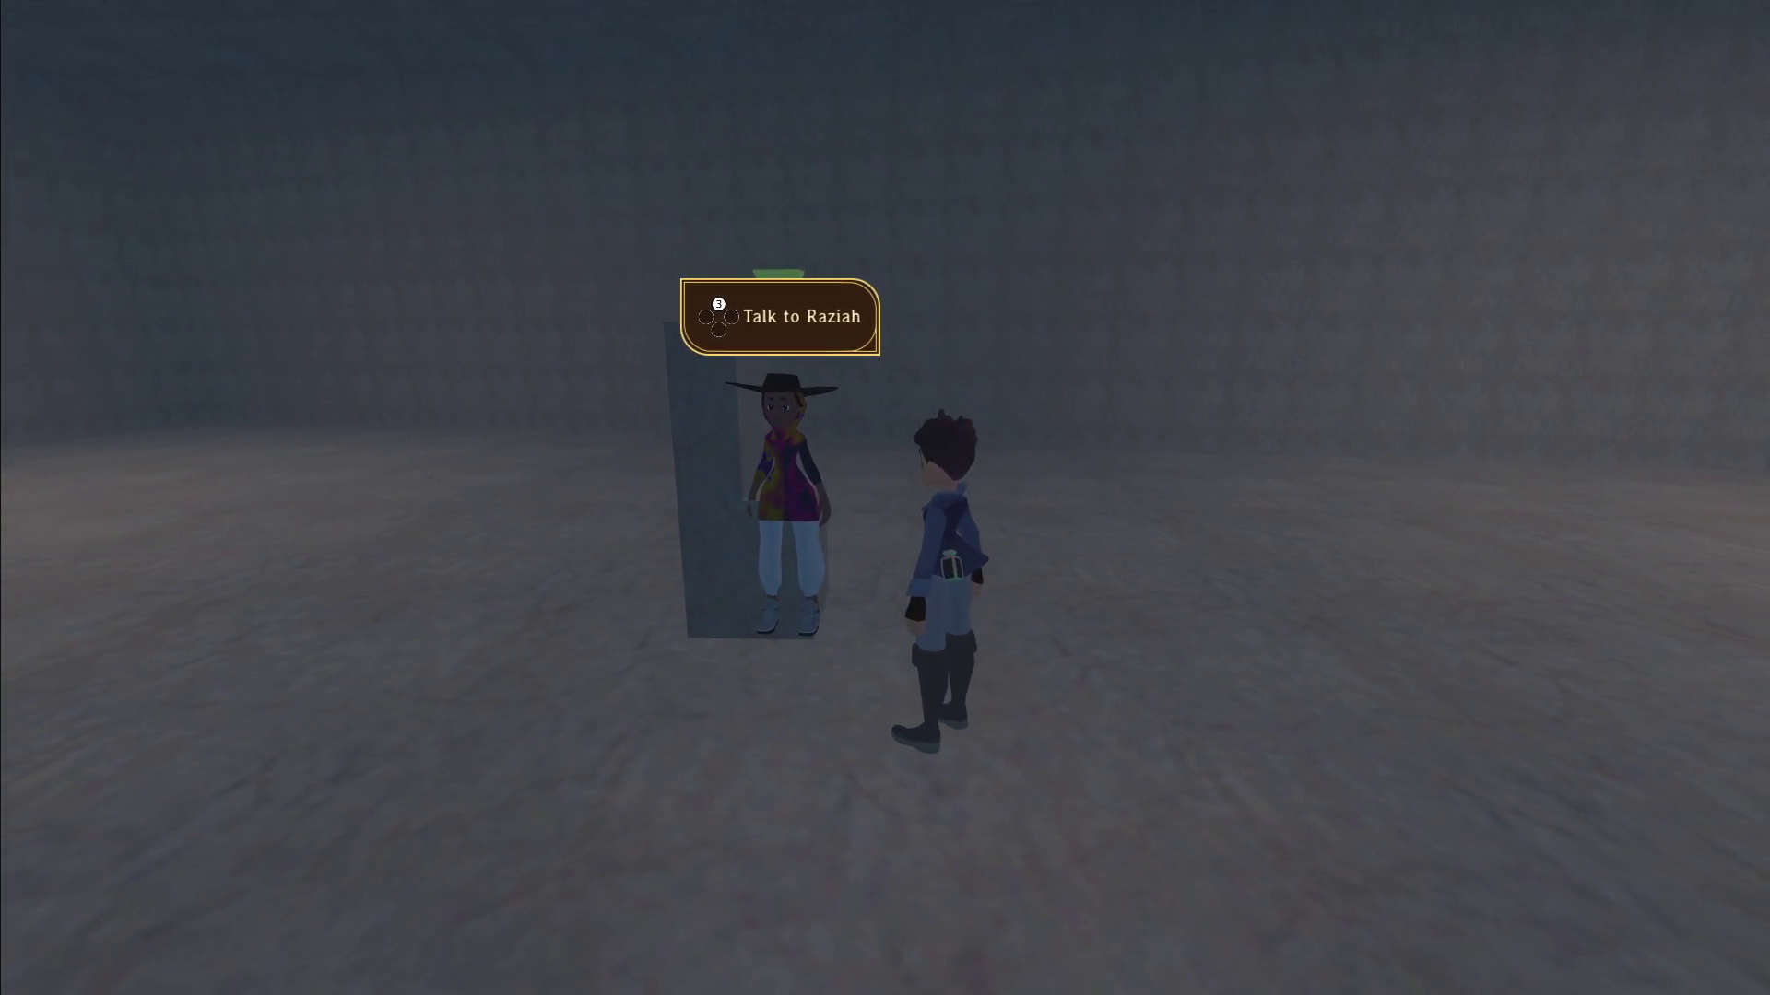
Talk to Raziah, answer 'Sounds good', then run the corridor and grab the Time Distorter
key("e")
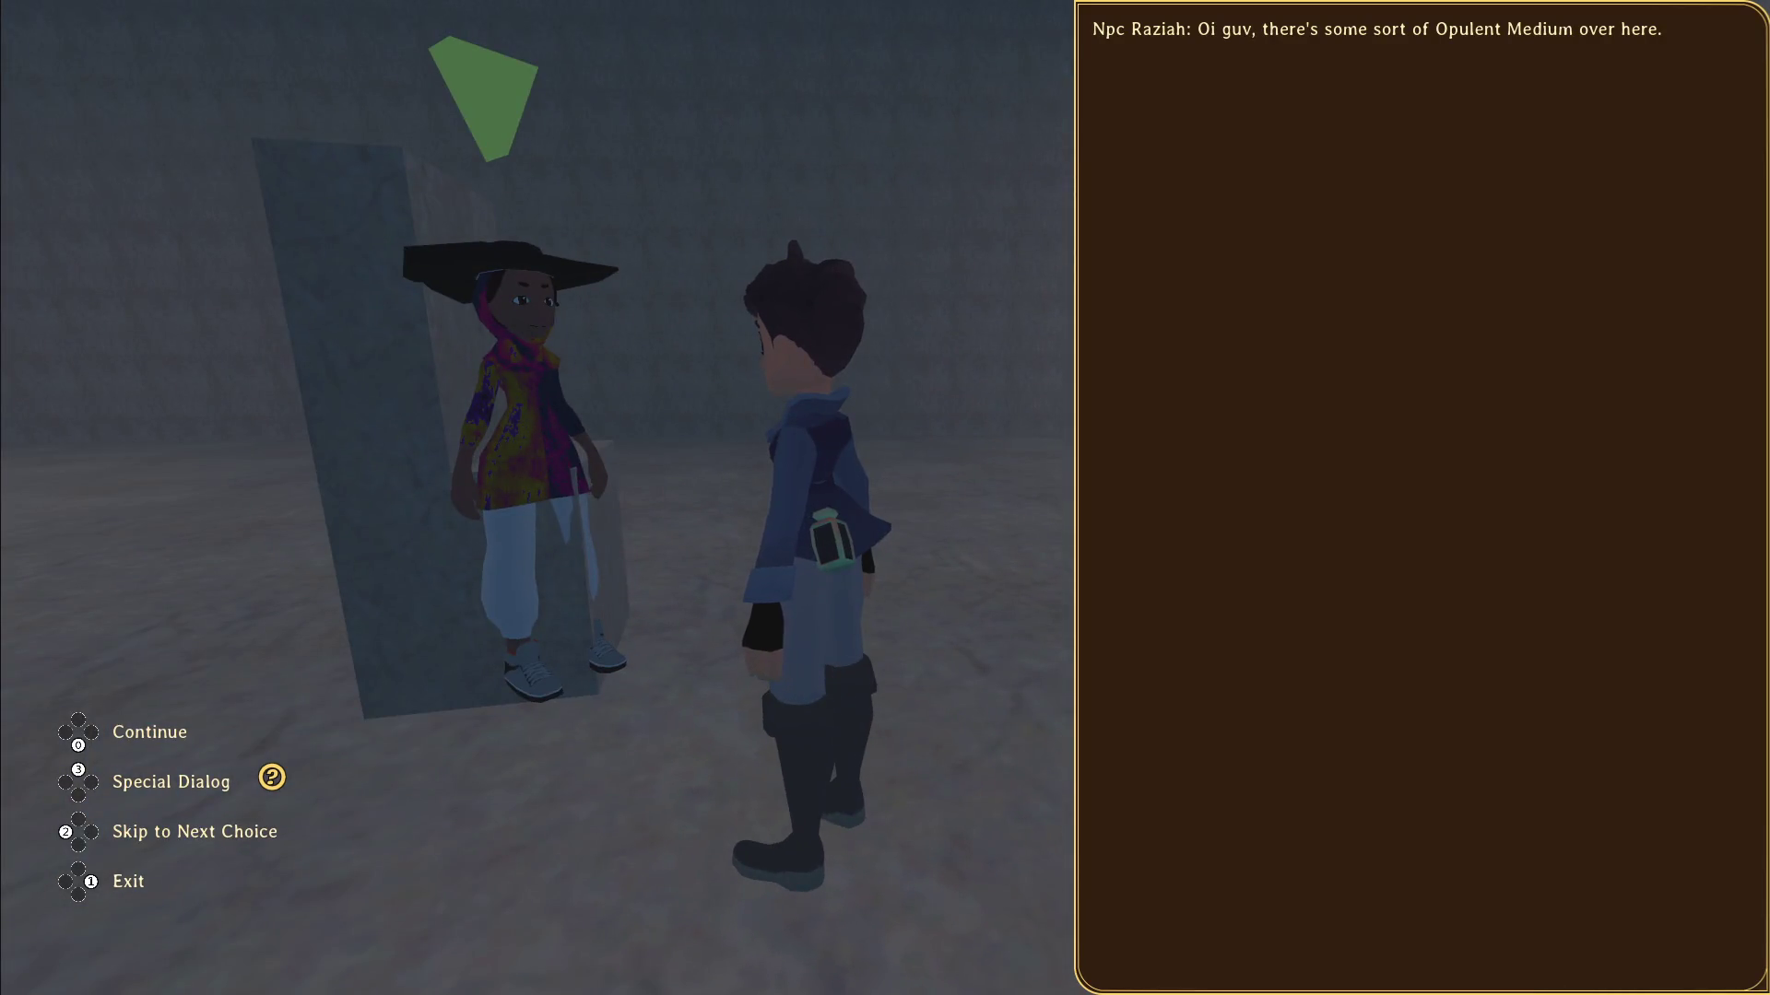
key("e")
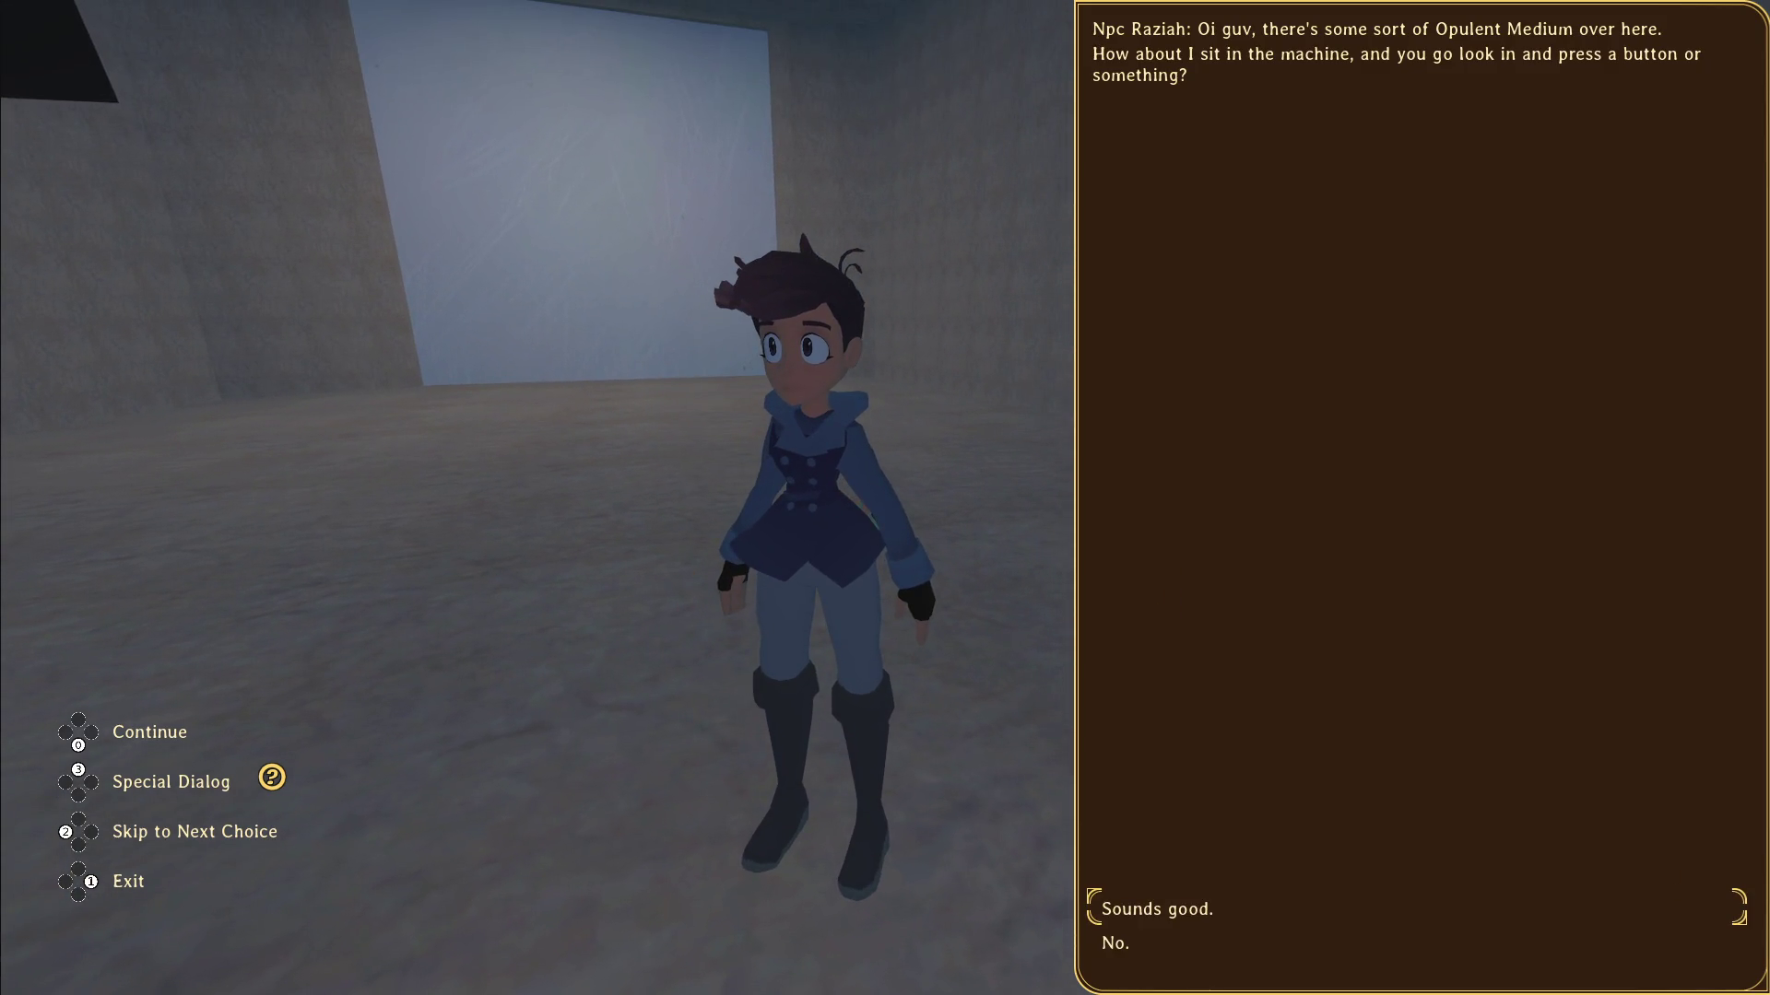
key("e")
key("e")
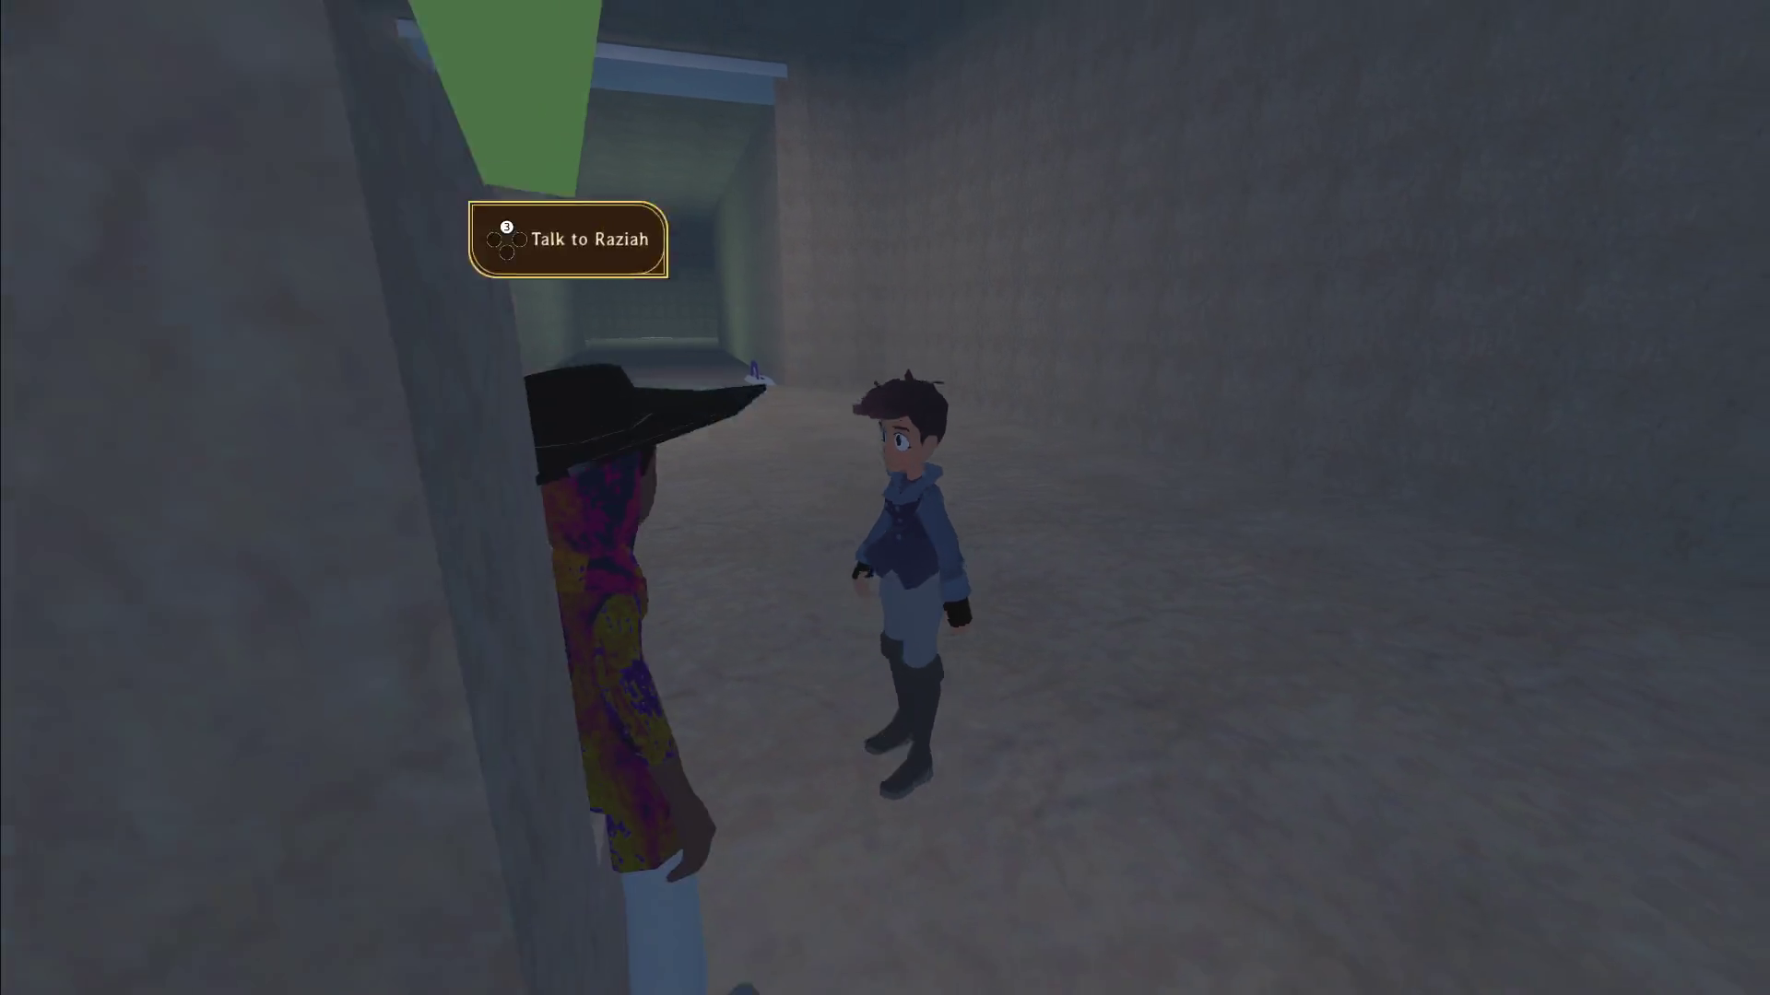
key("w")
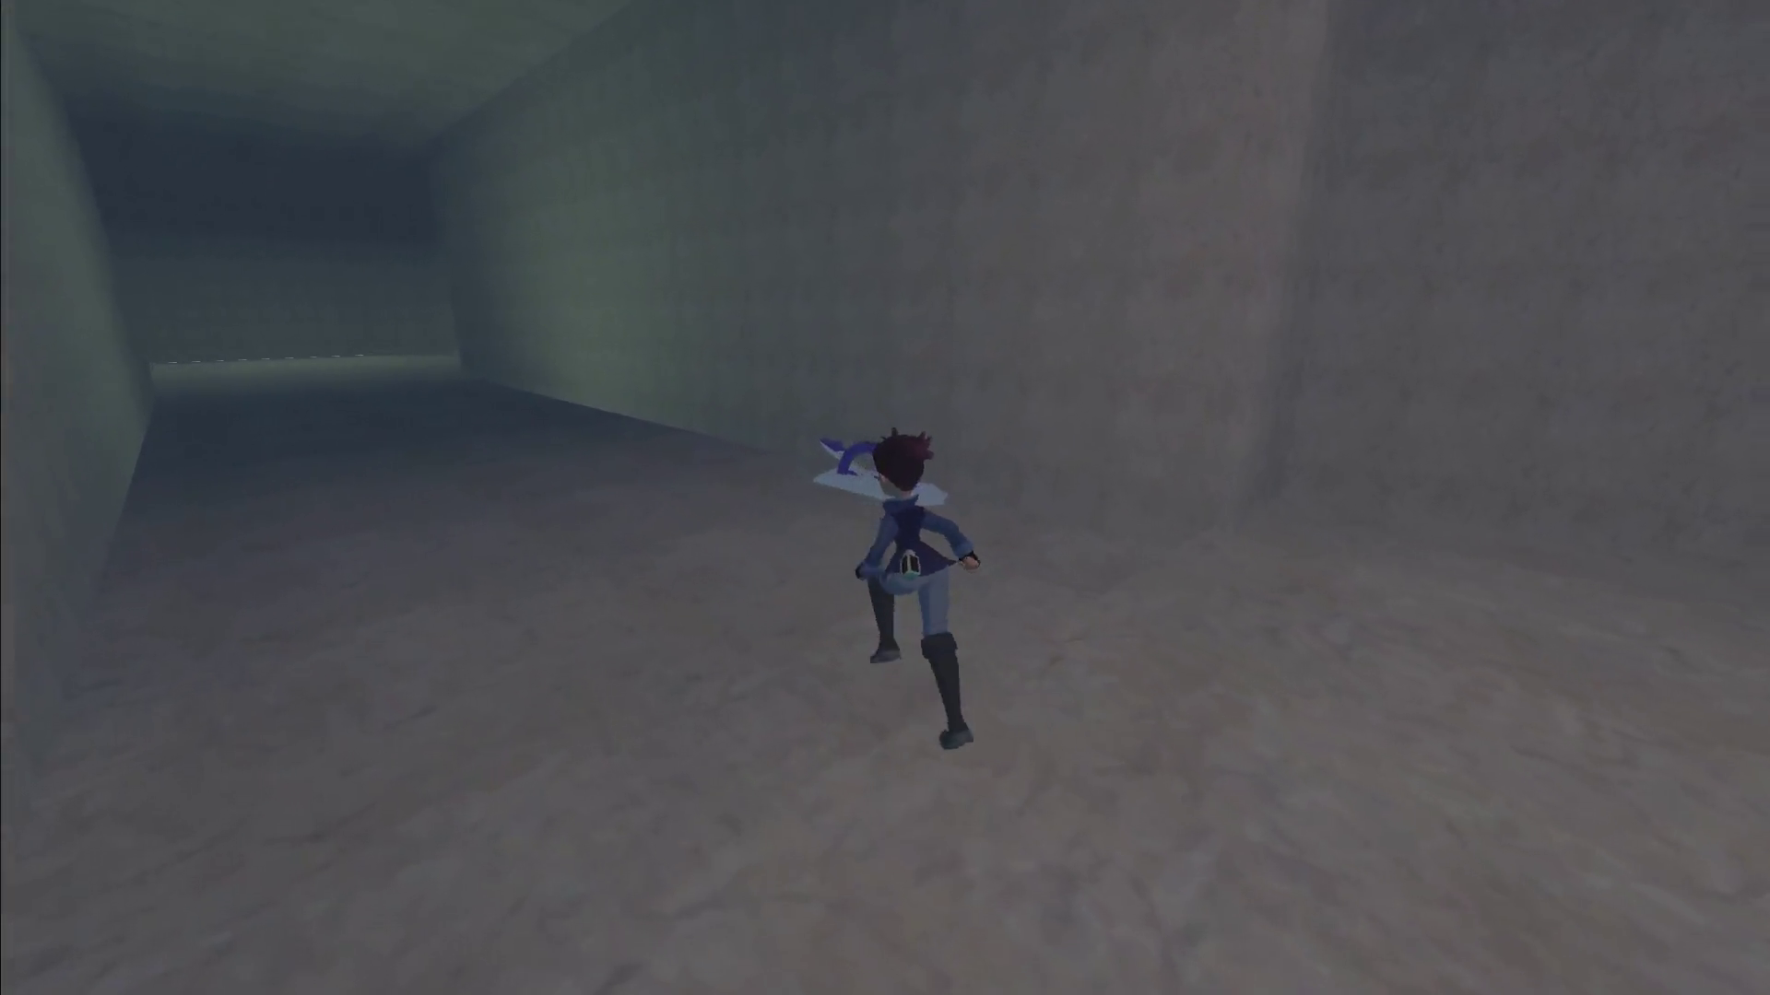
key("a")
key("w")
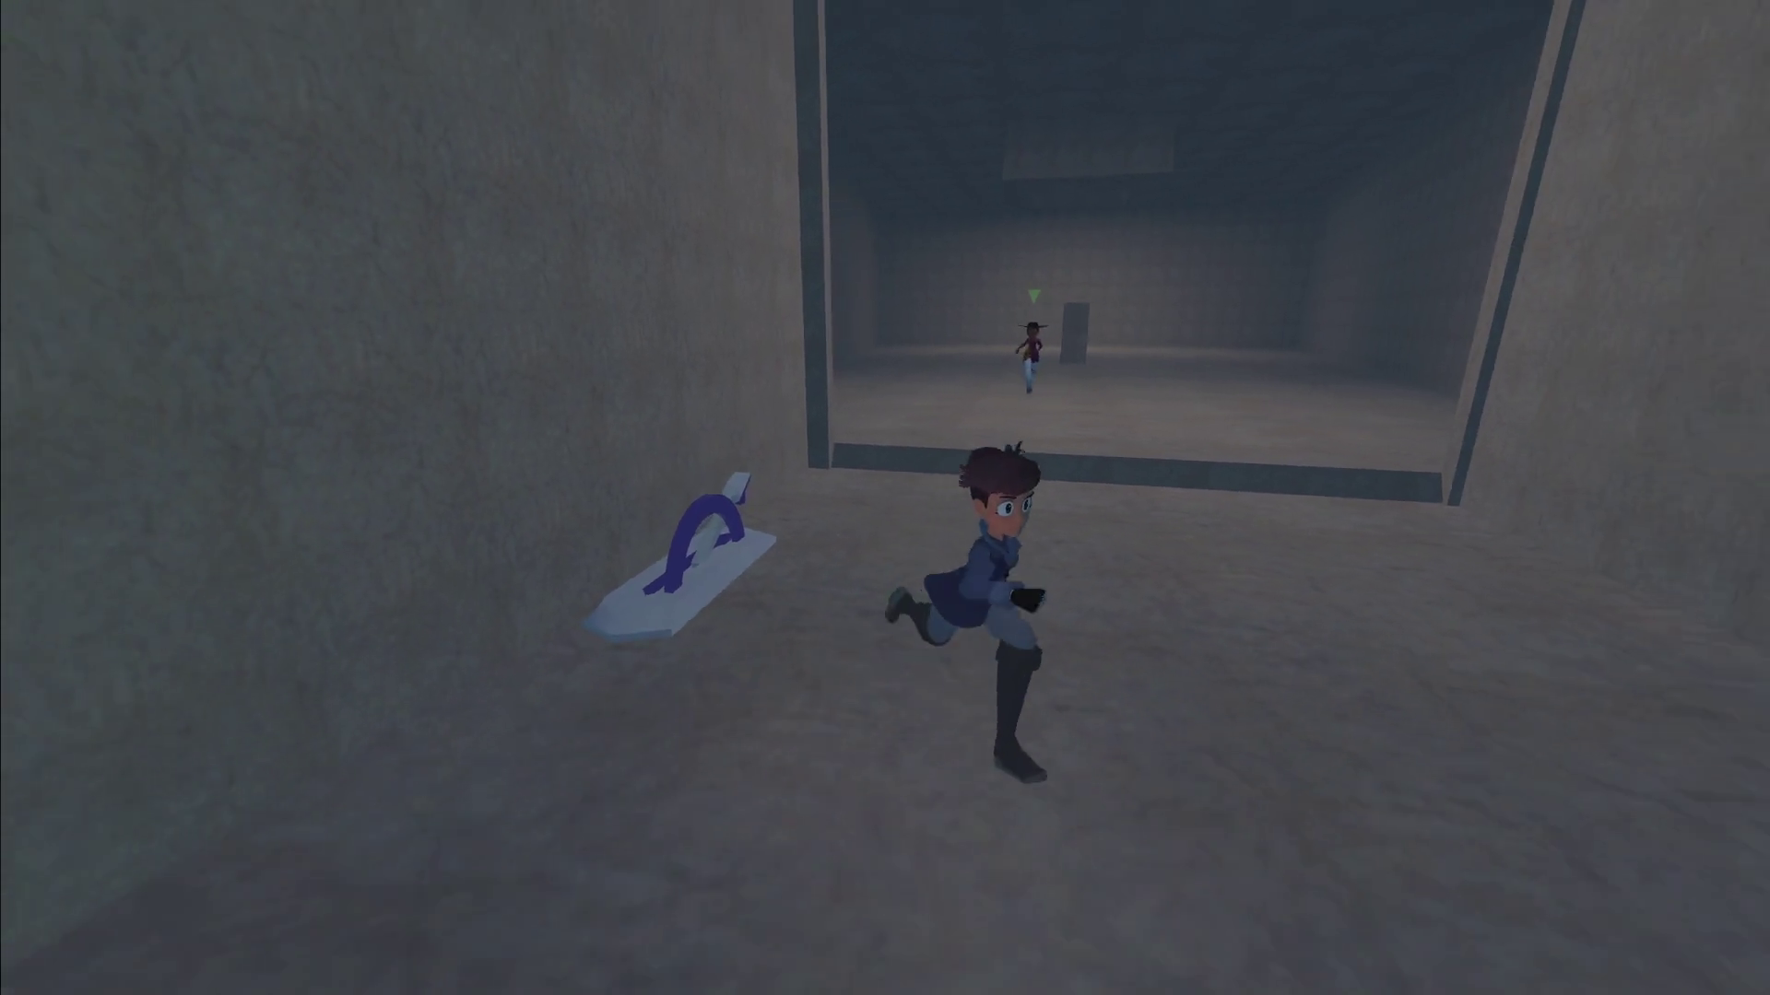
key("s")
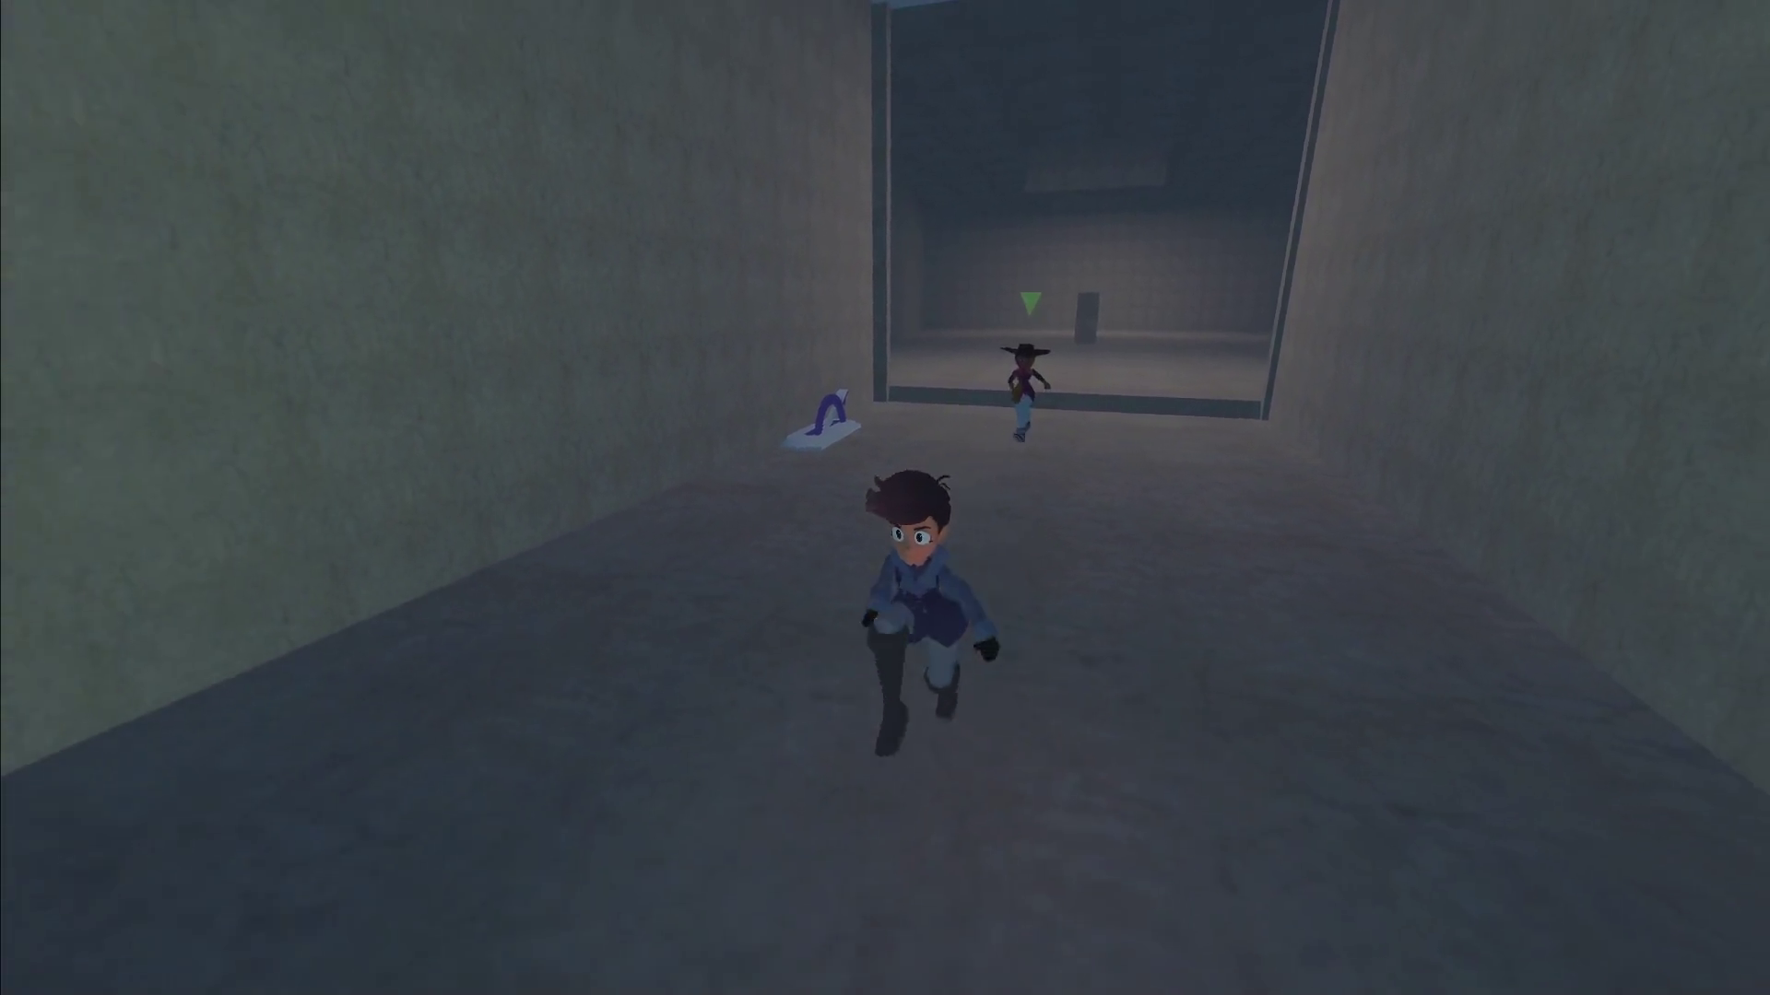
key("s")
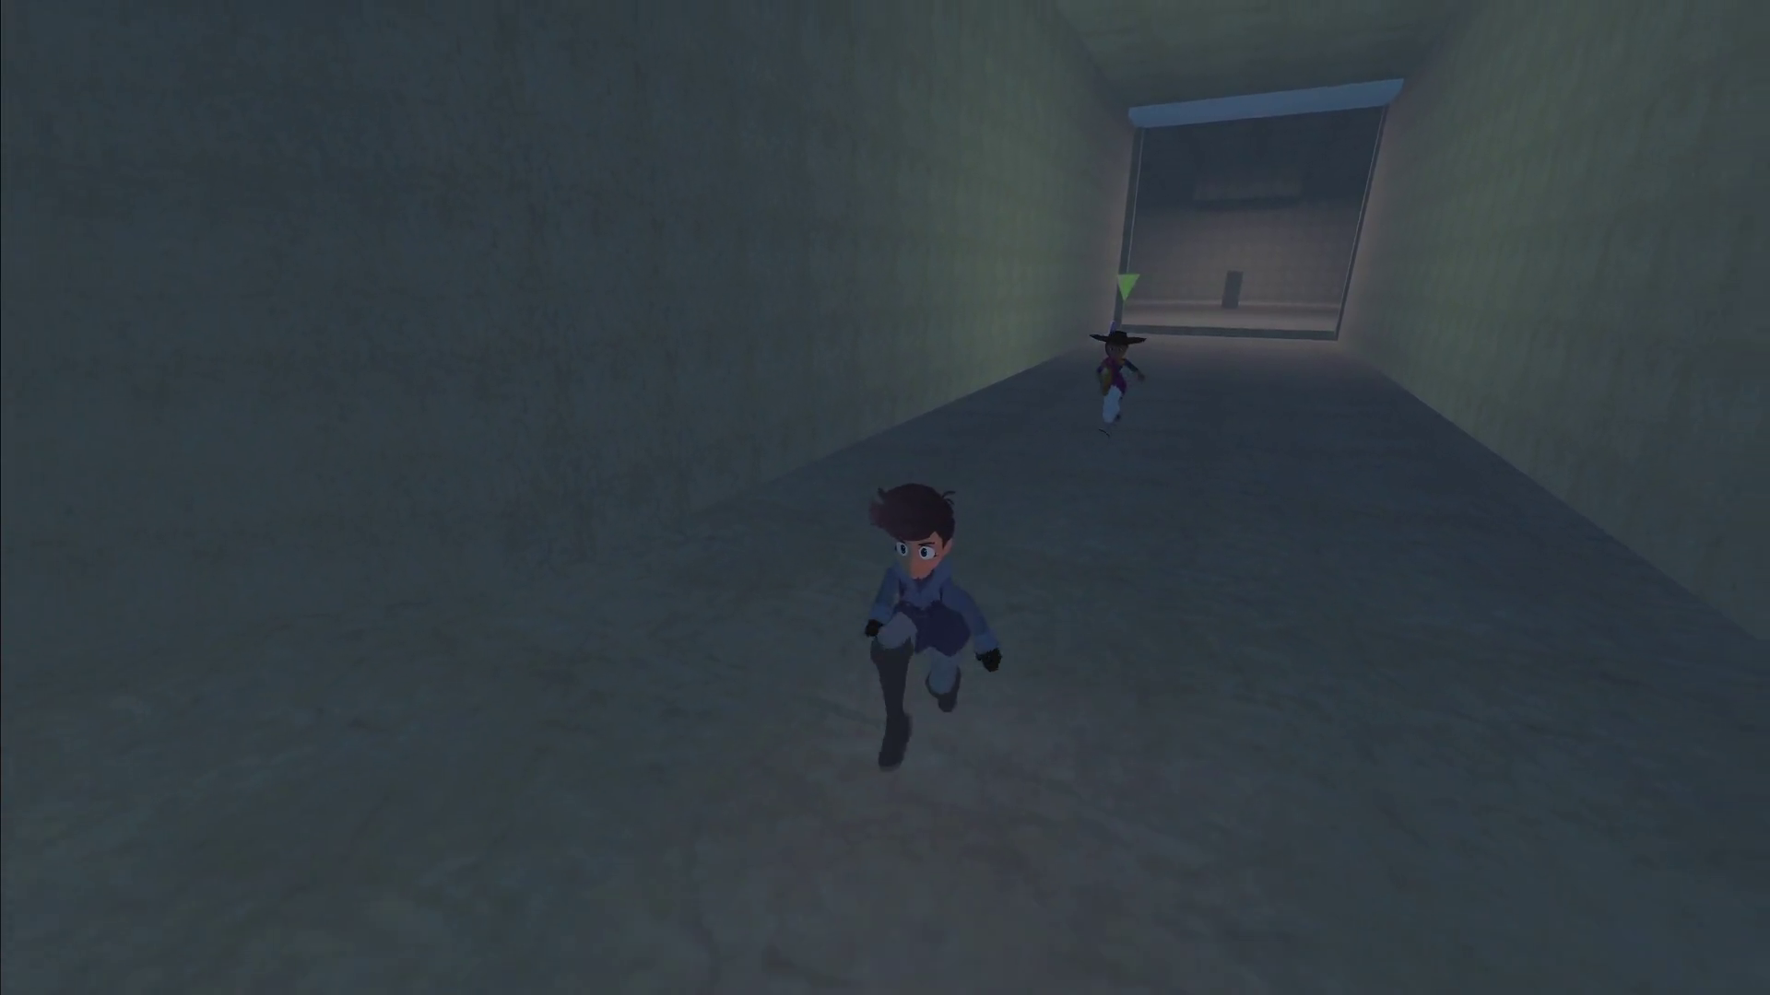
key("a")
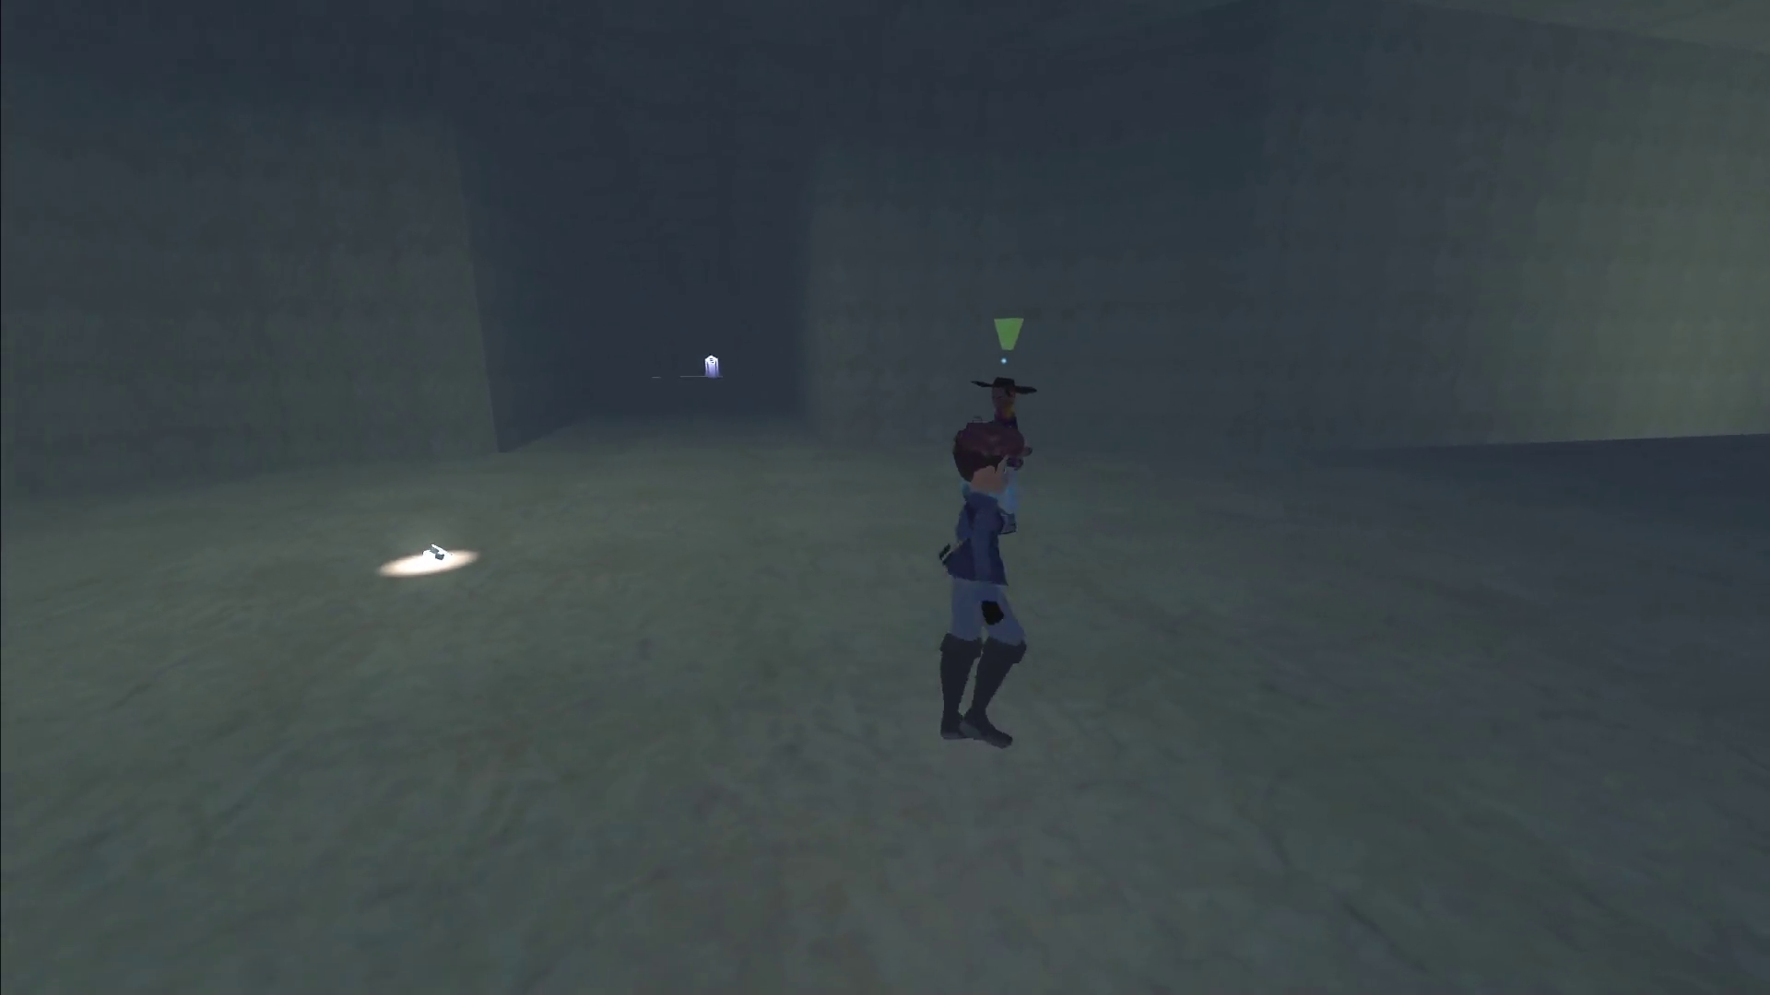
Talk to Raziah twice more, then follow her into the dark corridor
key("d")
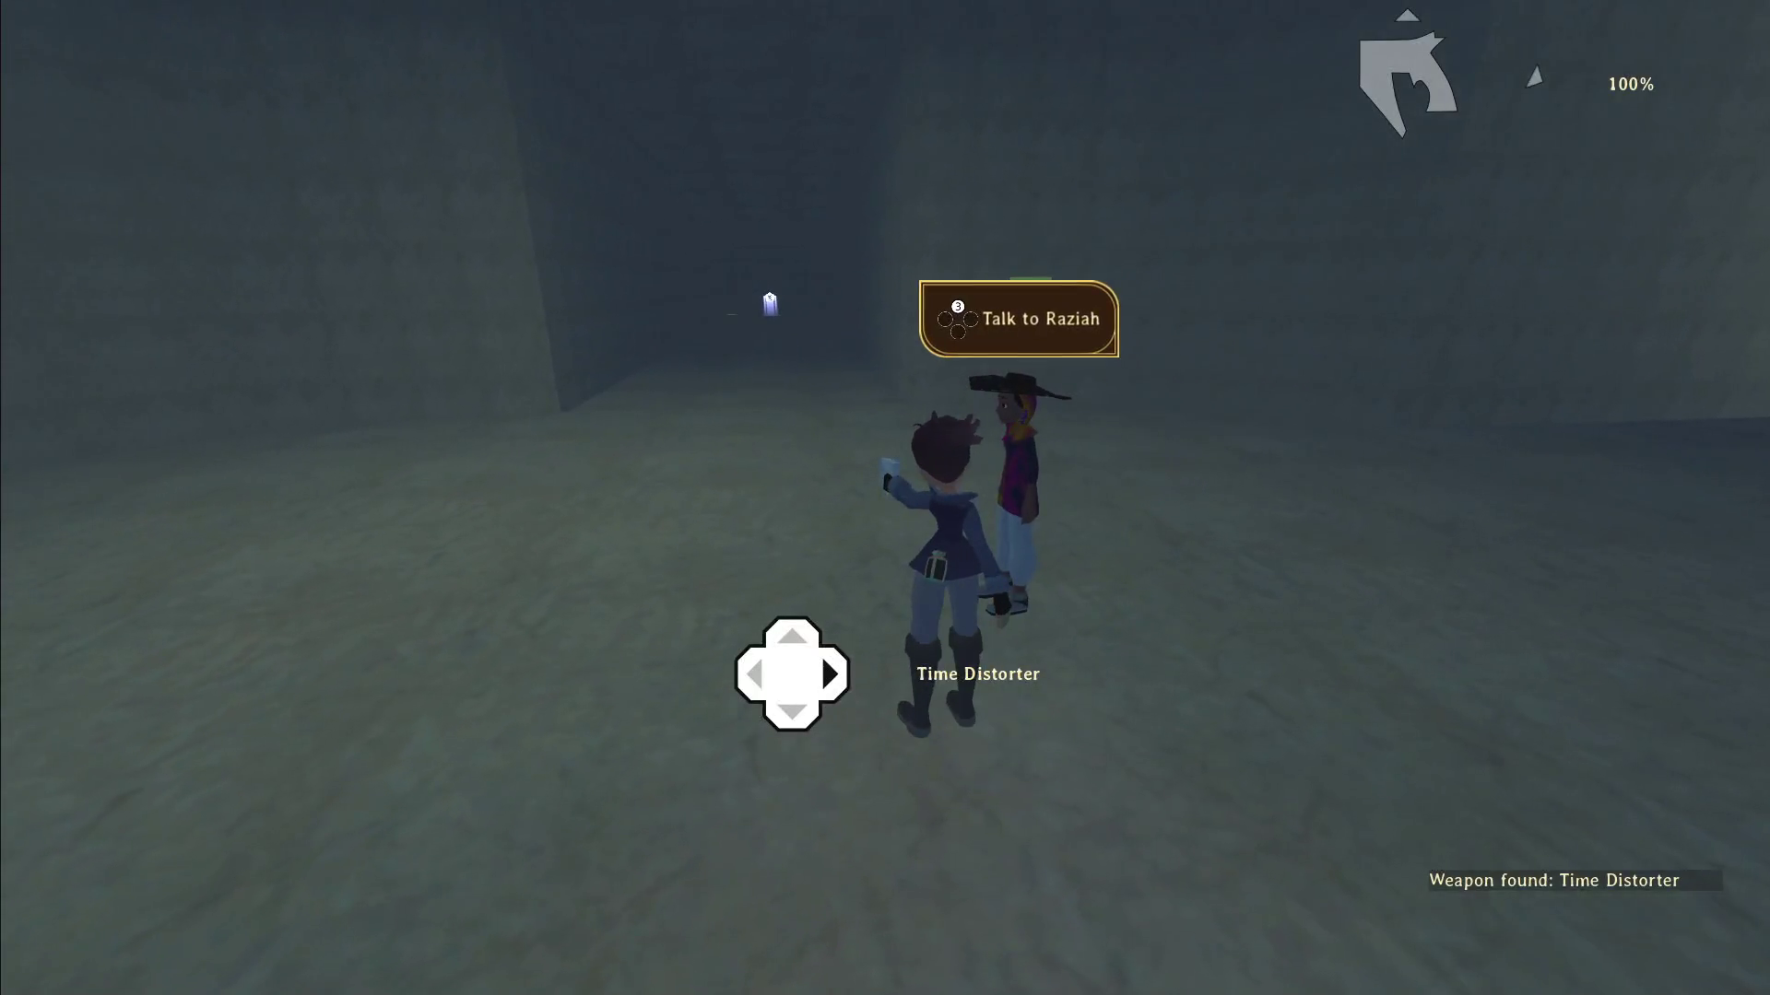
key("e")
key("1")
key("a")
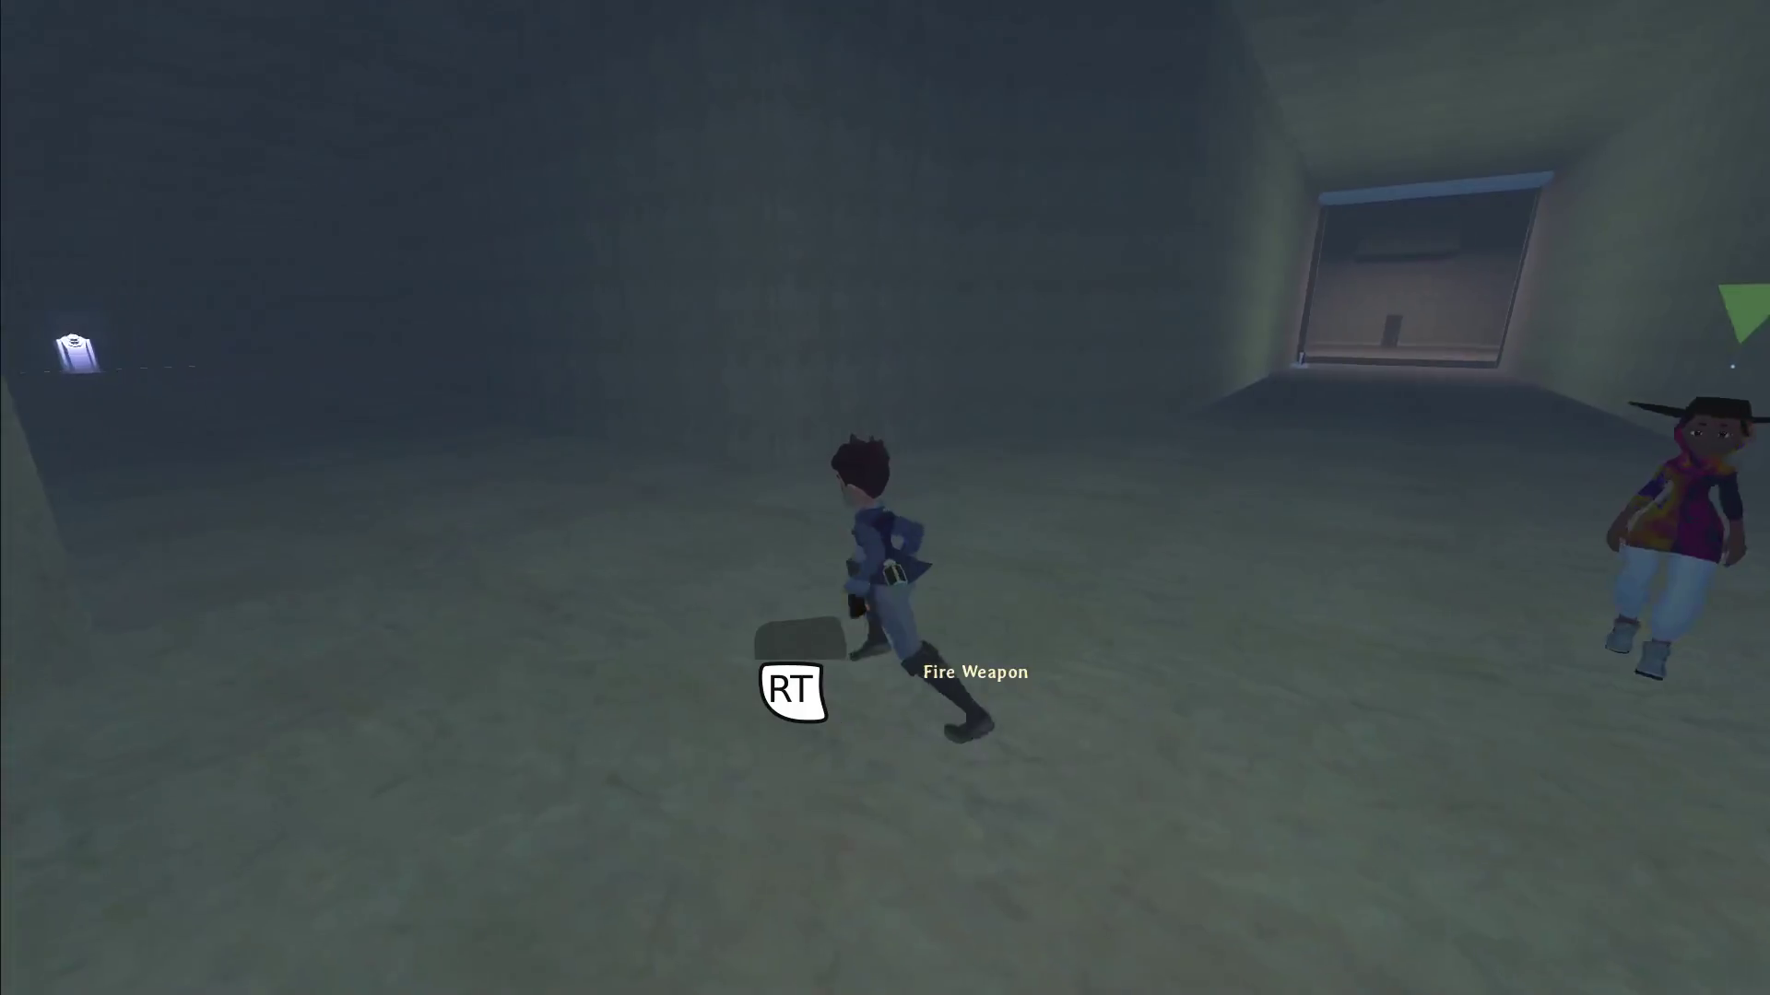
key("e")
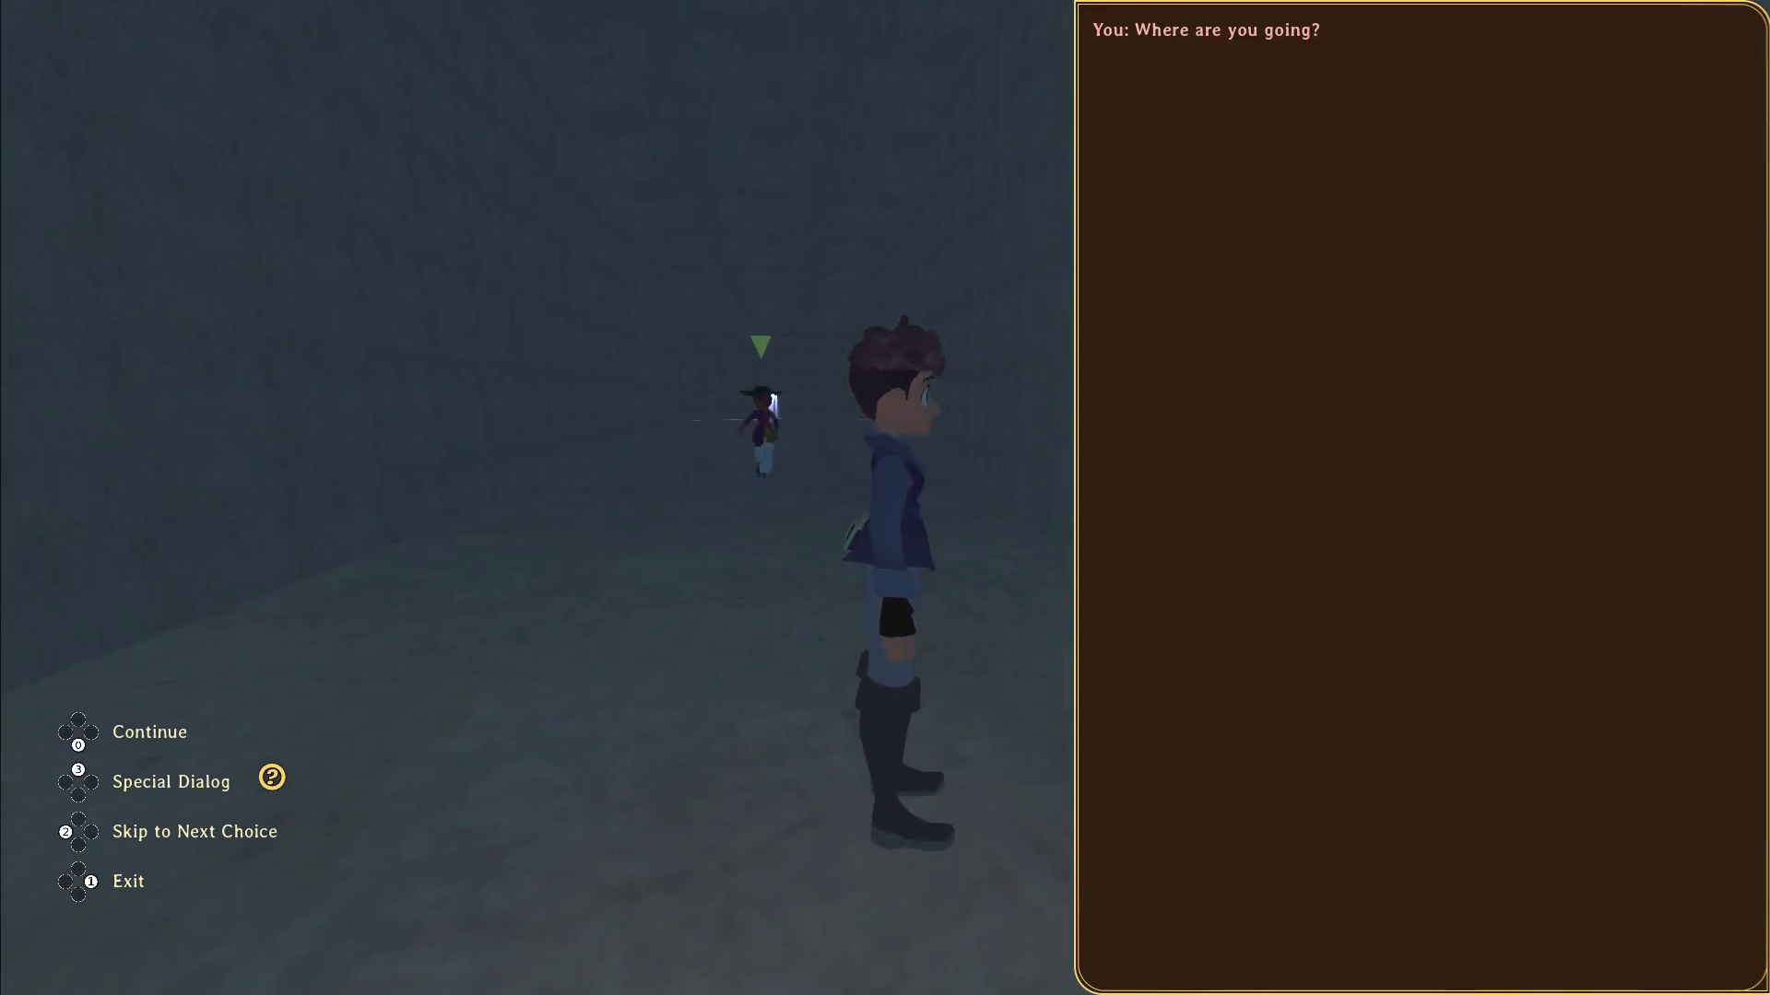
key("1")
key("w")
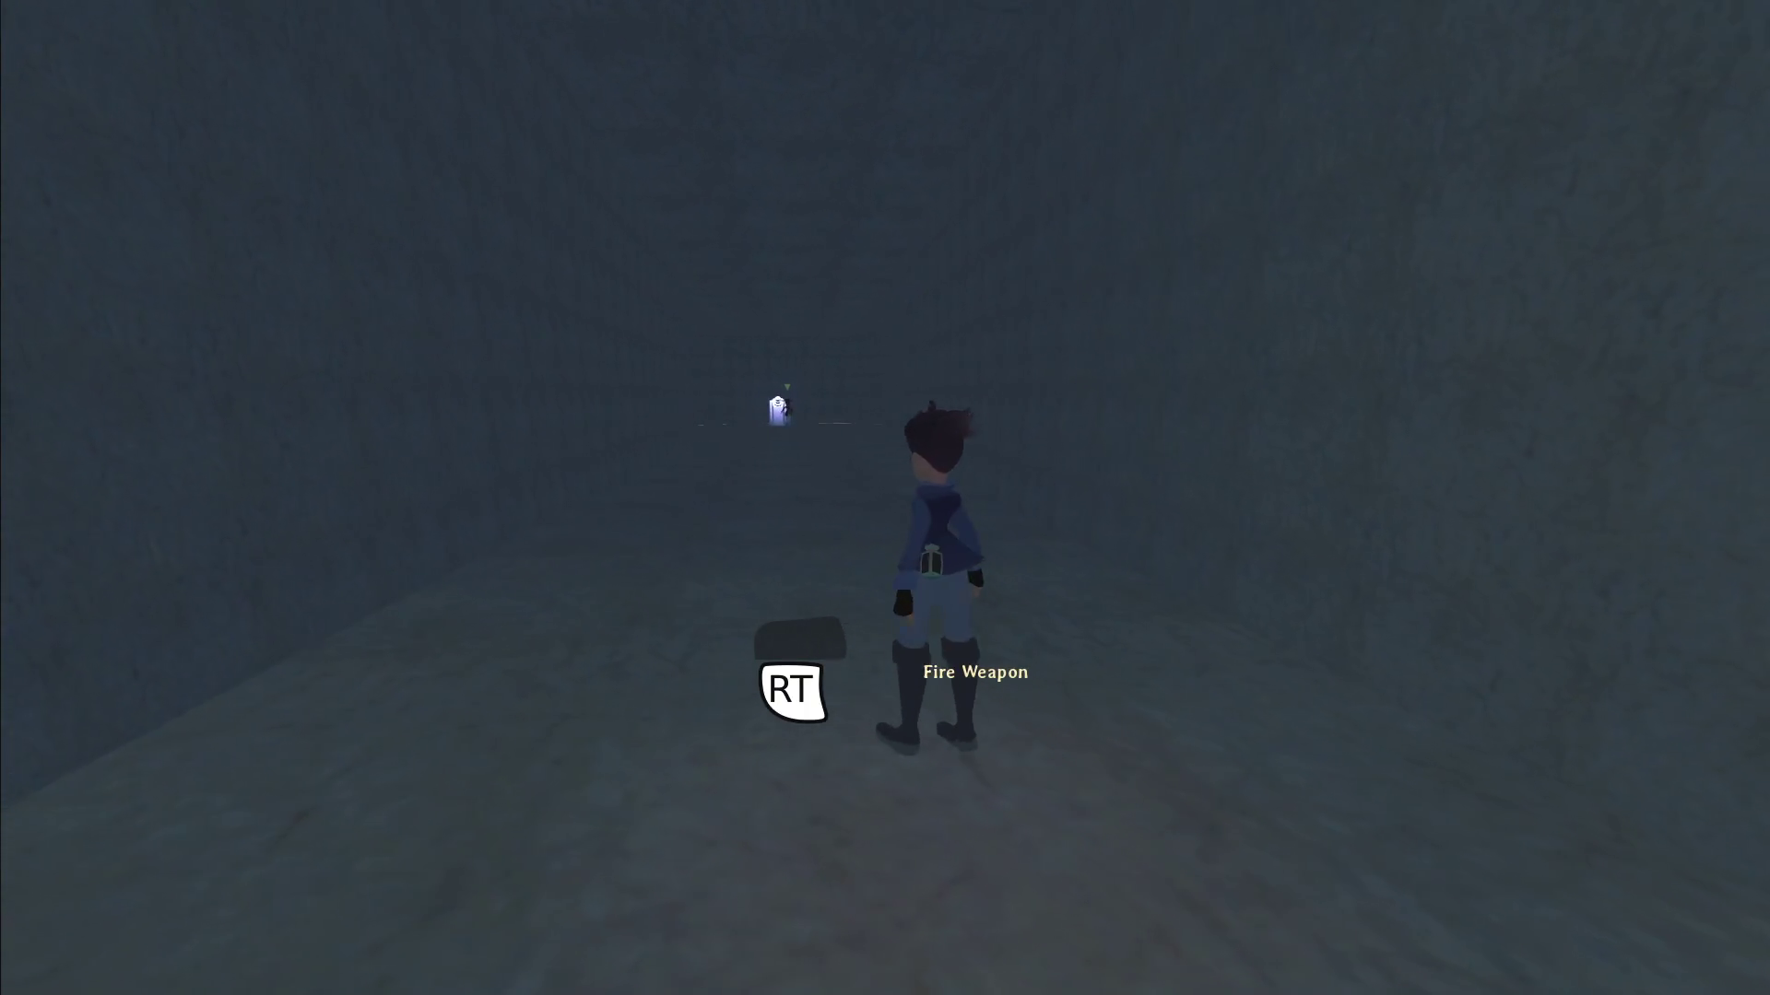
key("w")
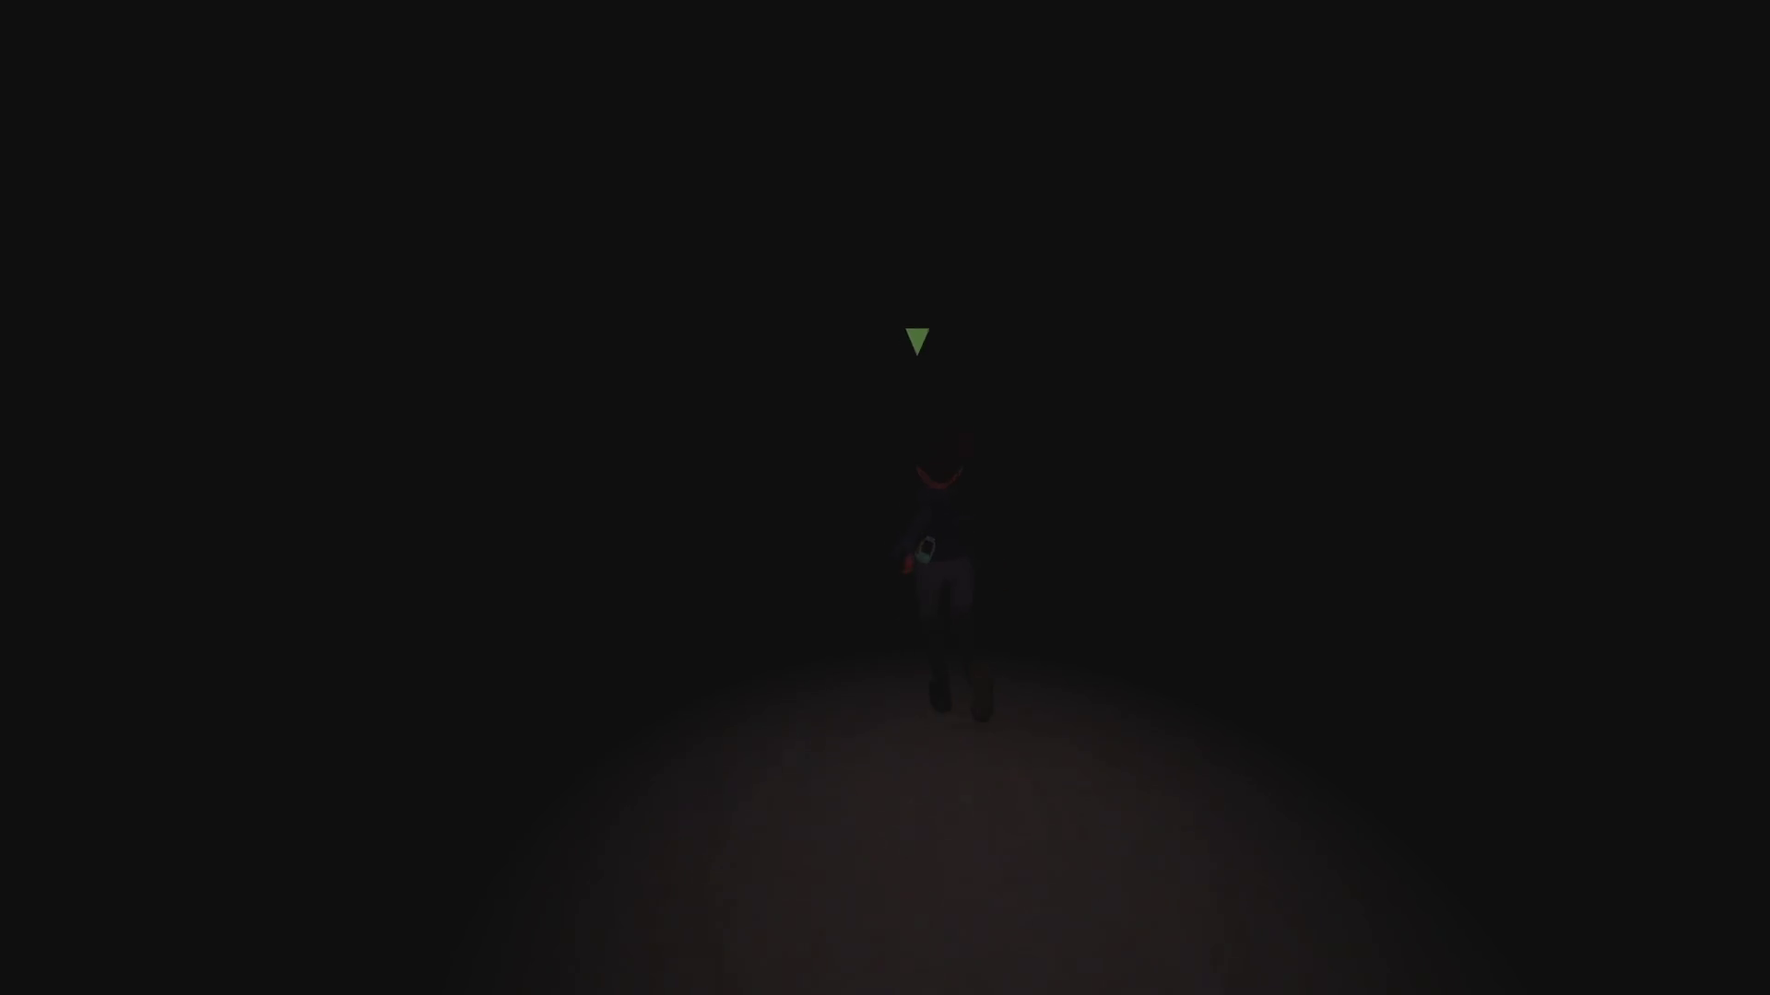
End one more chat, reach Raziah in the lit room, and pause with F3
key("e")
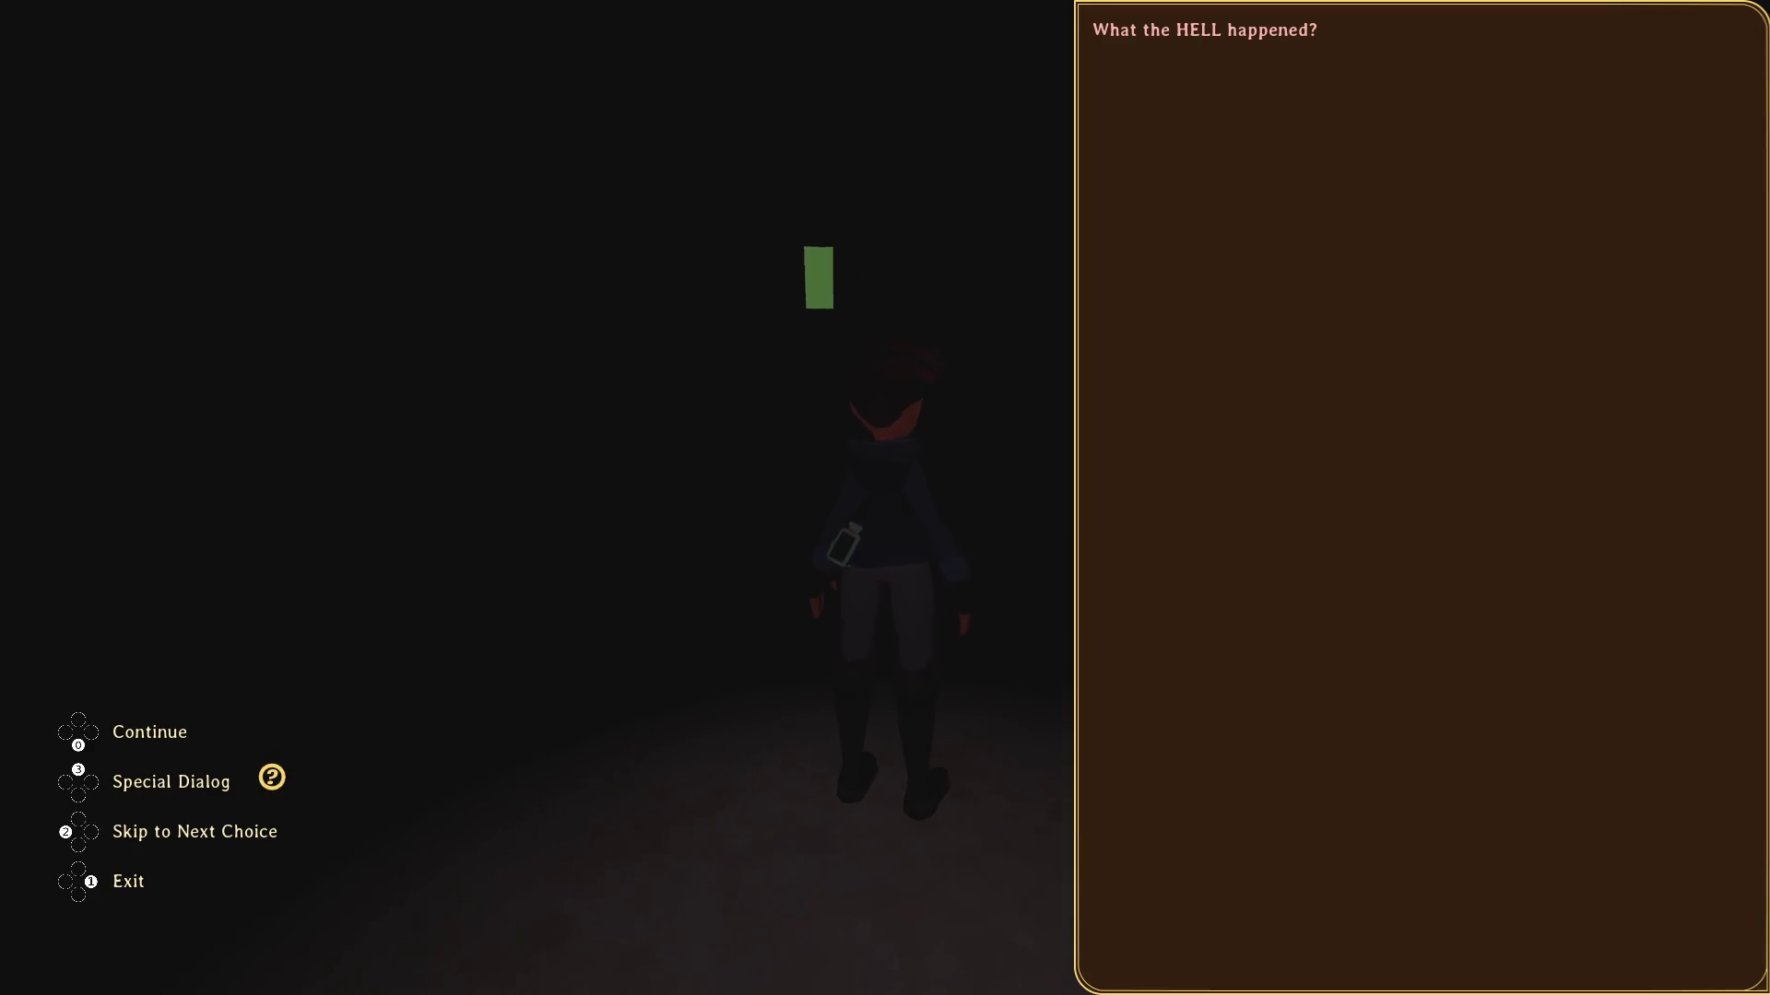
key("1")
key("s")
key("w")
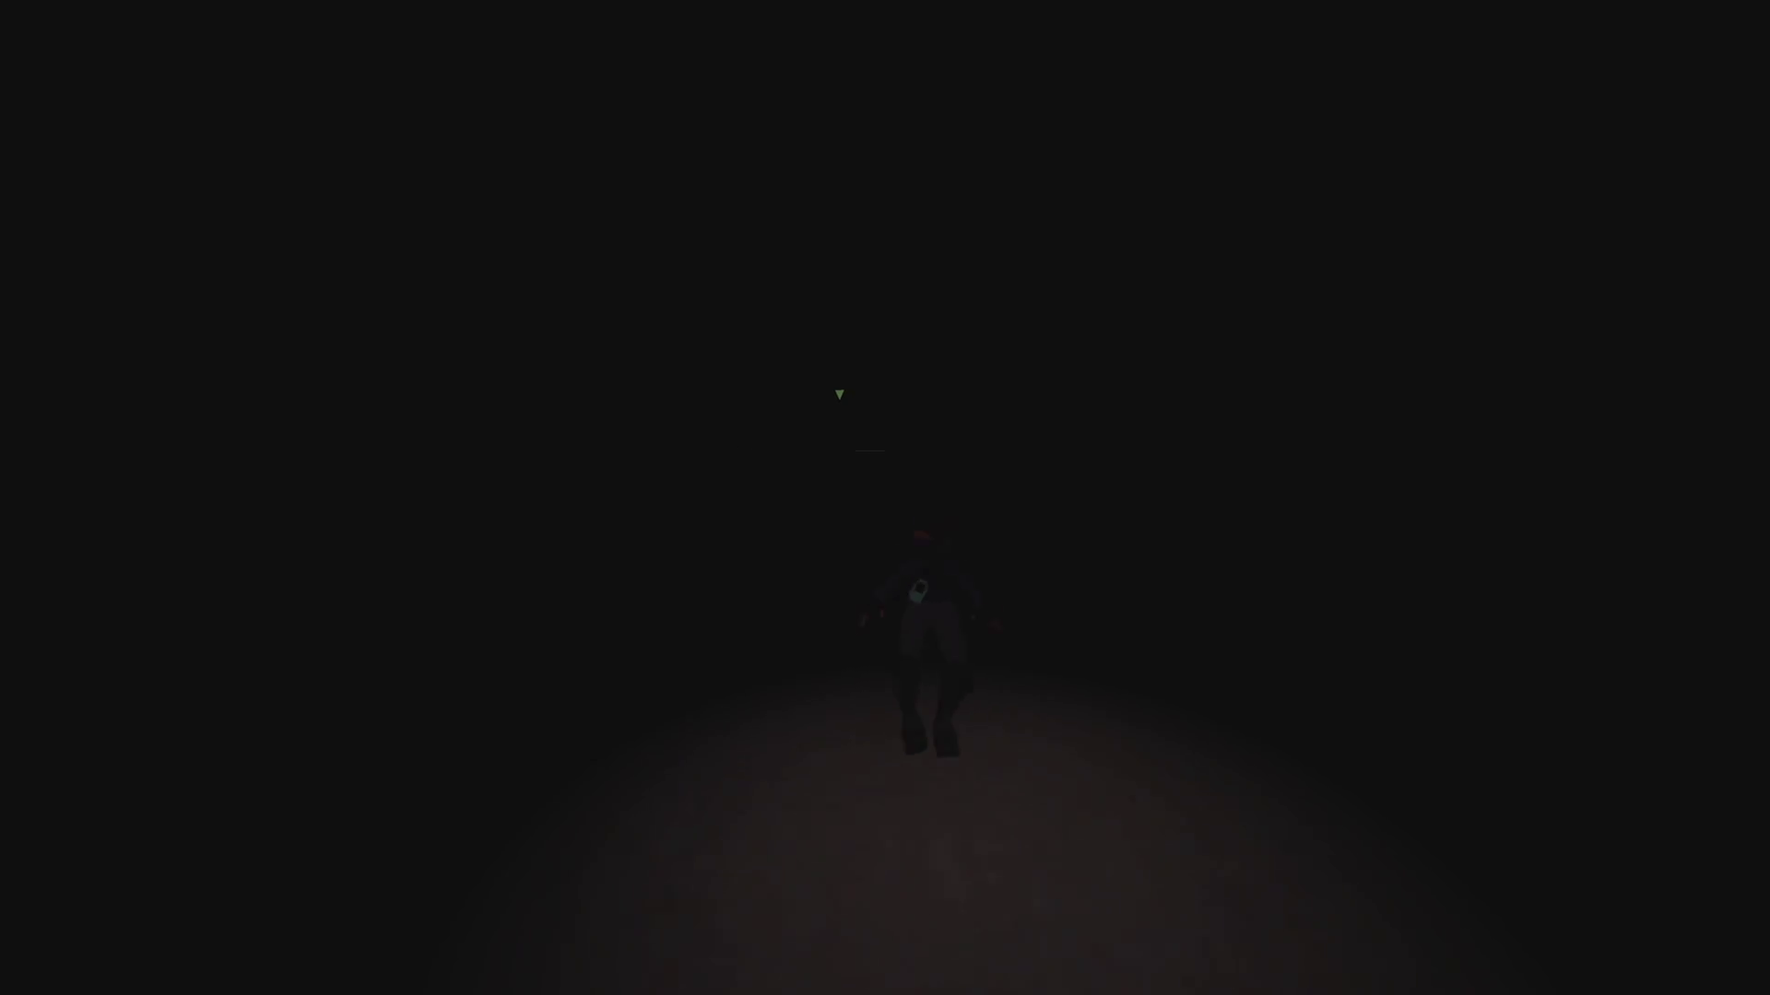
key("w")
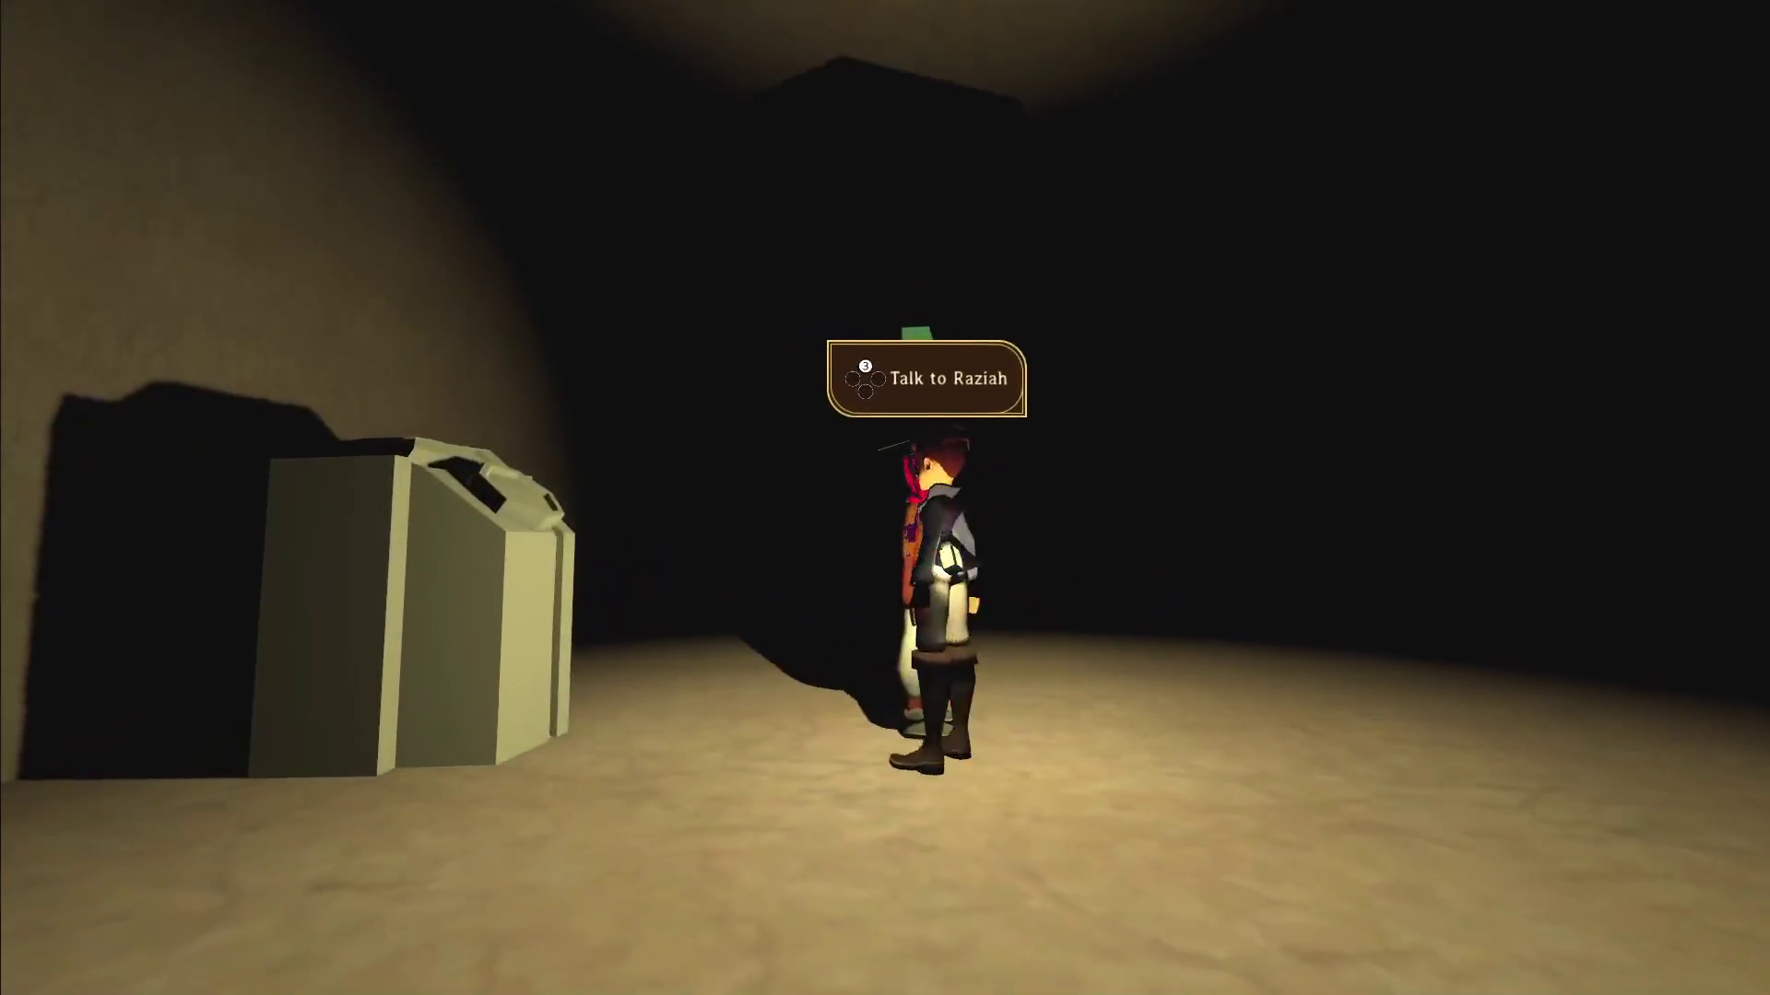
key("a")
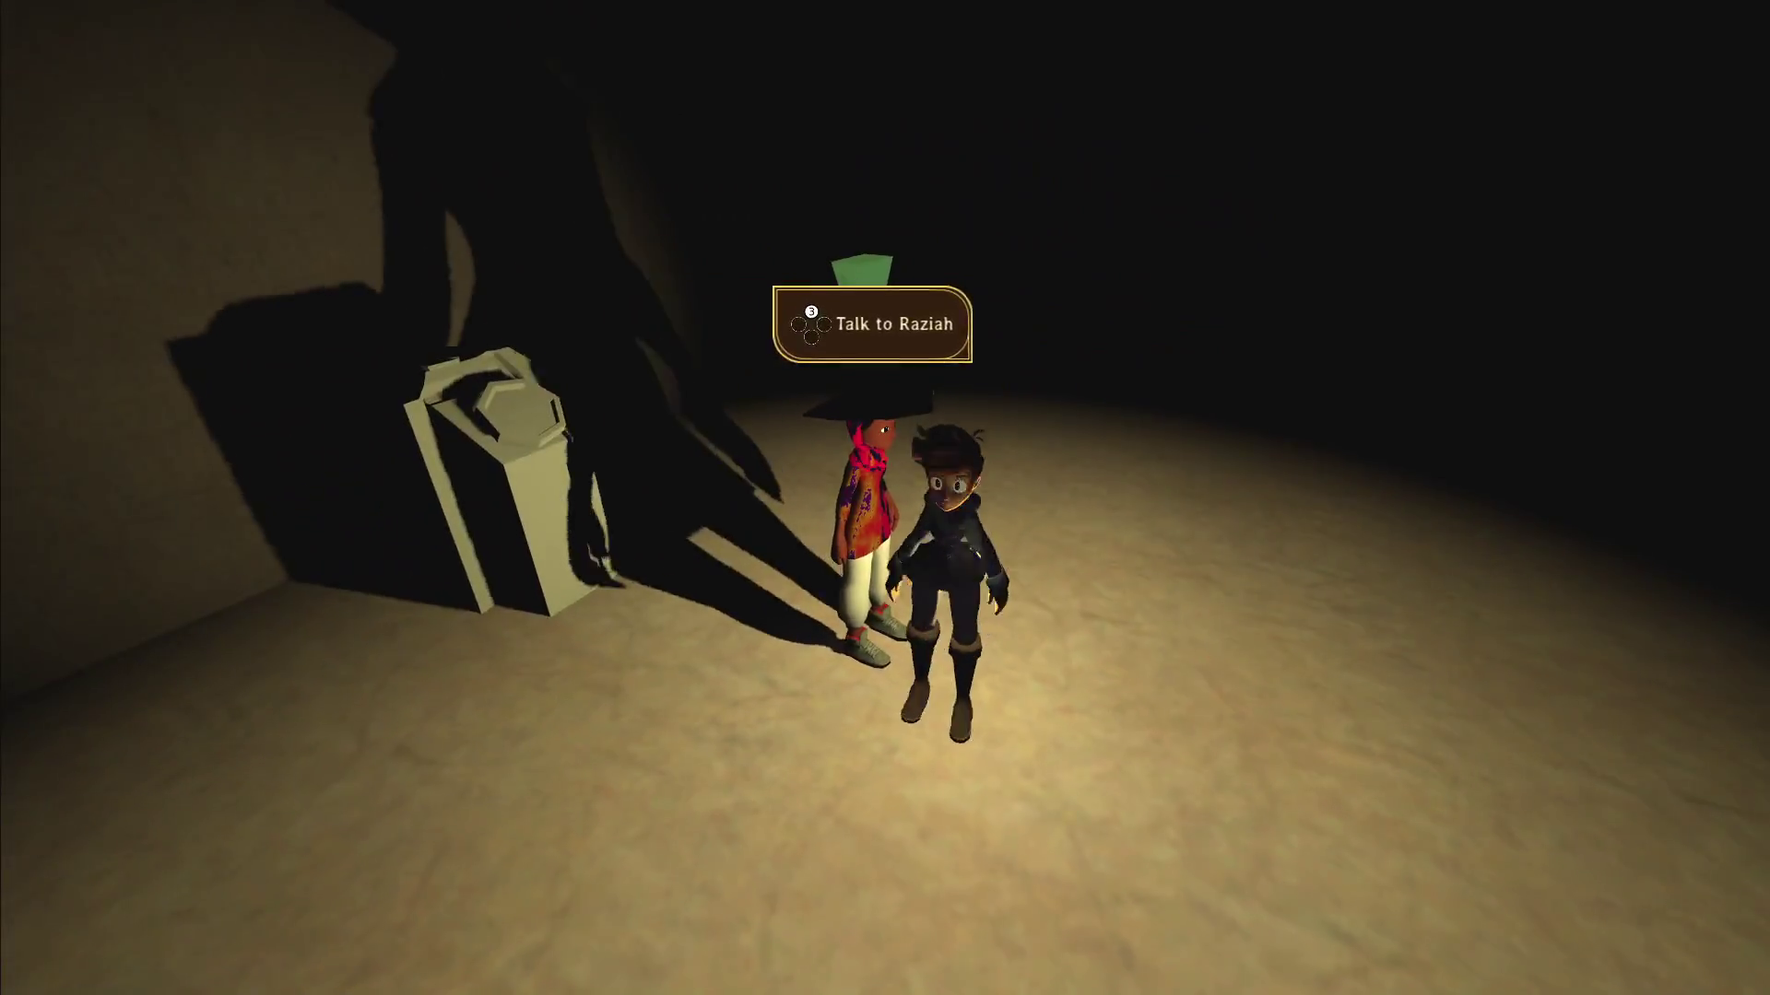
key("d")
key("F3")
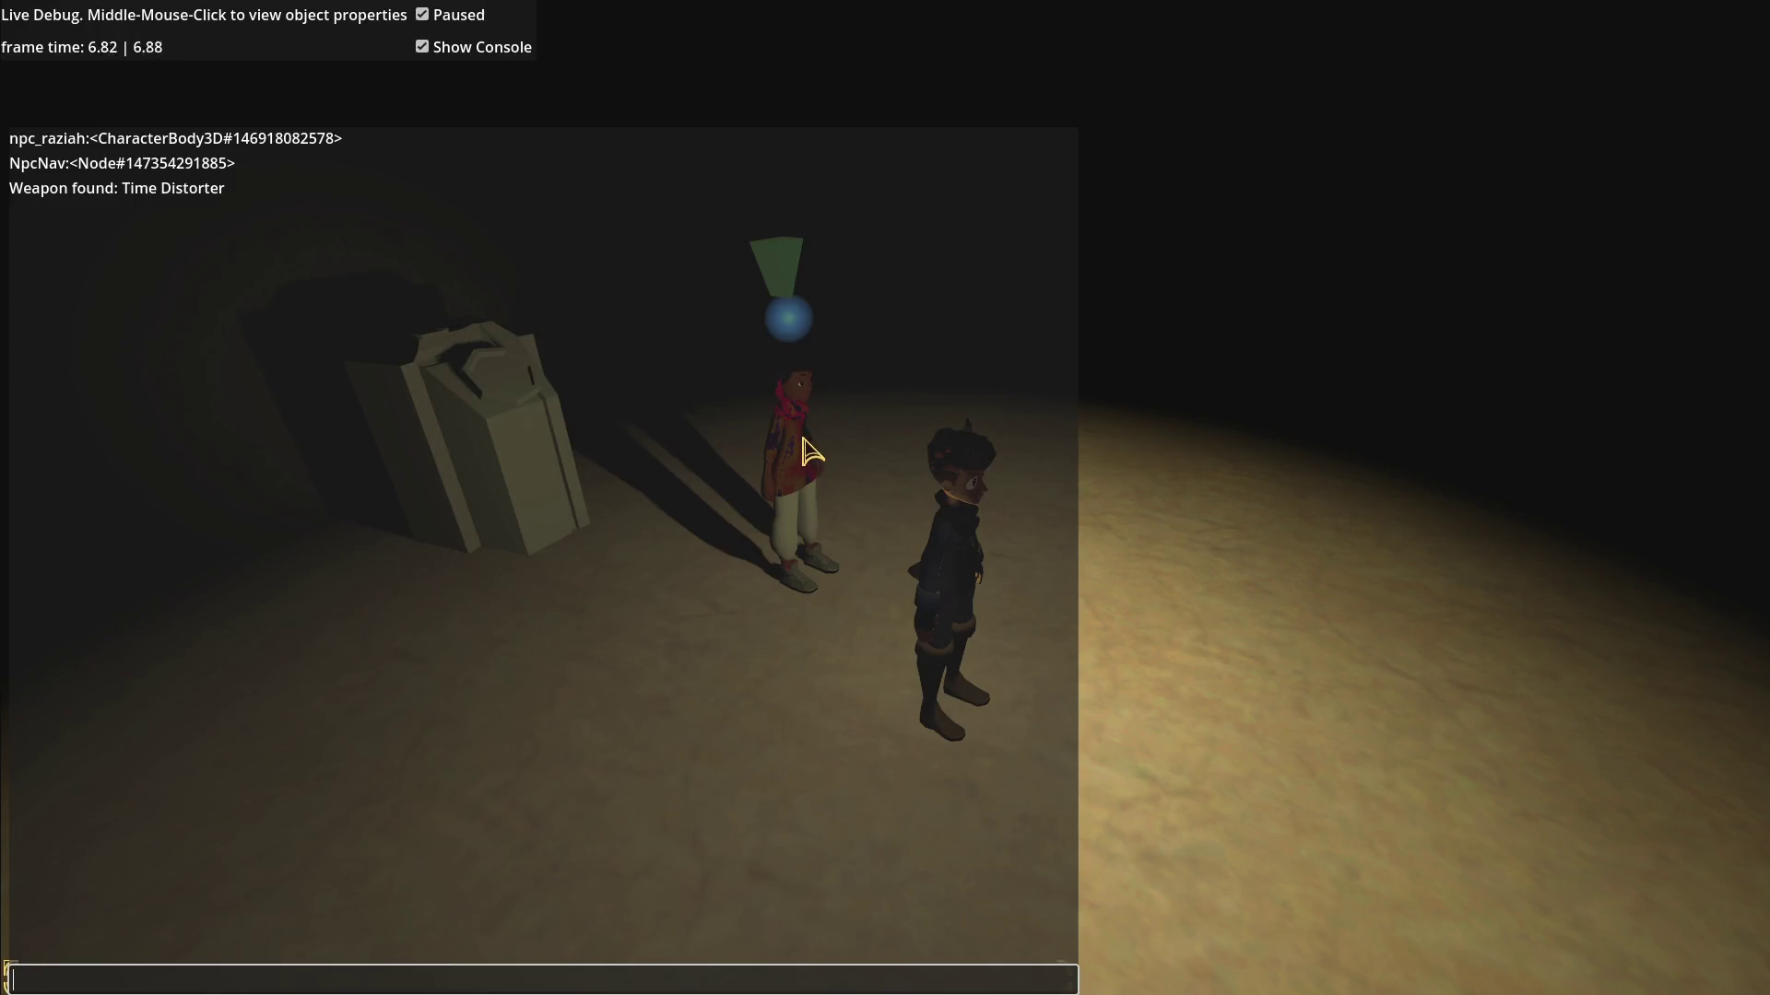
Inspect Raziah's live properties, then expand a DialogViewer input warning in Godot's Debugger Errors tab
middle_click(804, 448)
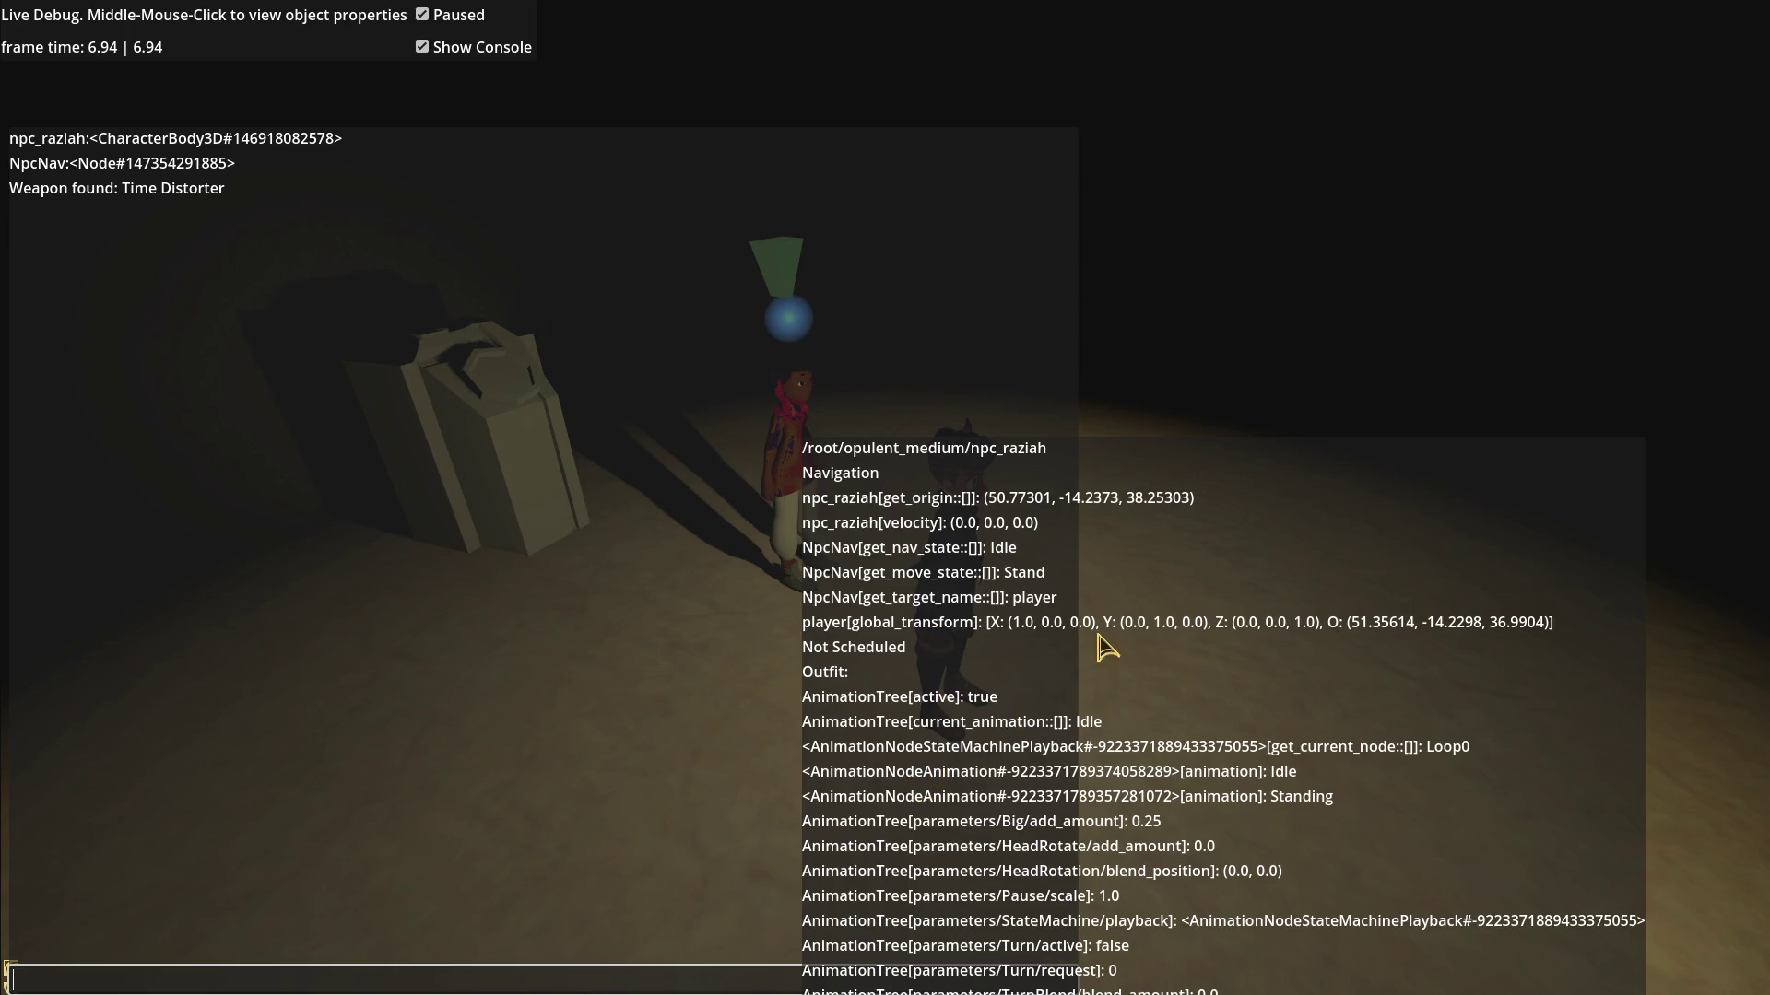
key("alt+Tab")
left_click(581, 844)
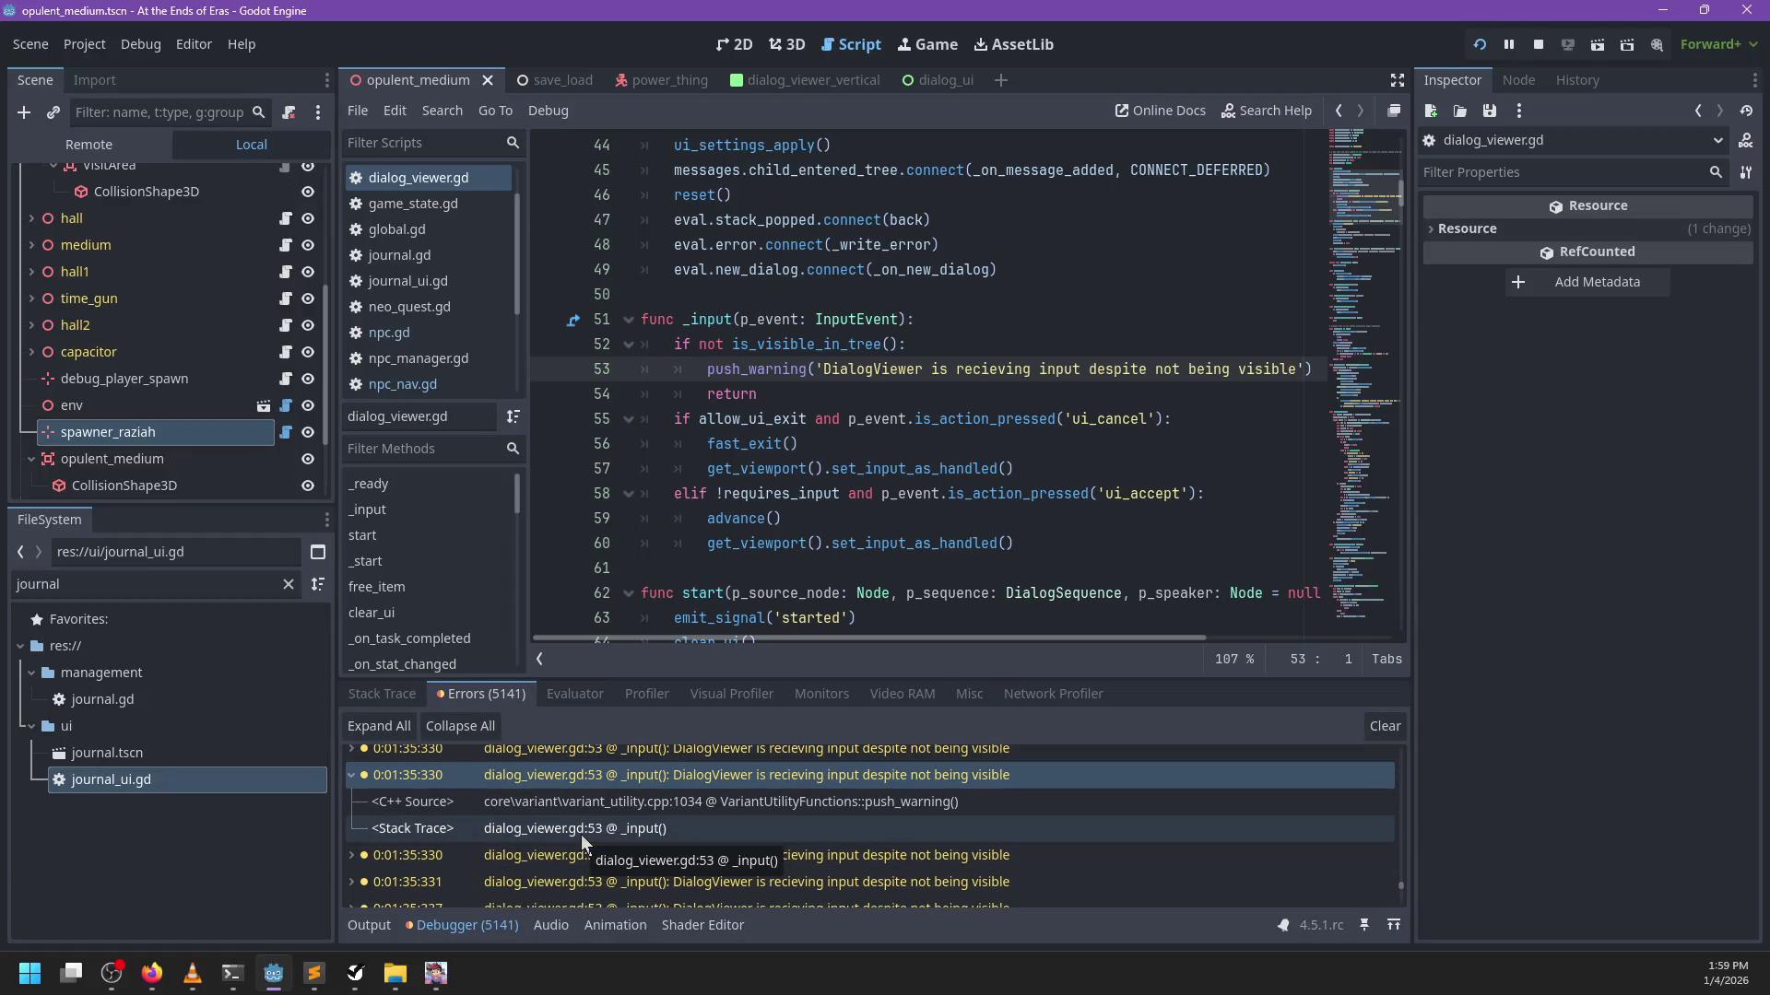
Add a set_process_input(false) line below the warning on line 53 in dialog_viewer.gd's _input
left_click(805, 393)
scroll(882, 457, "down", 1)
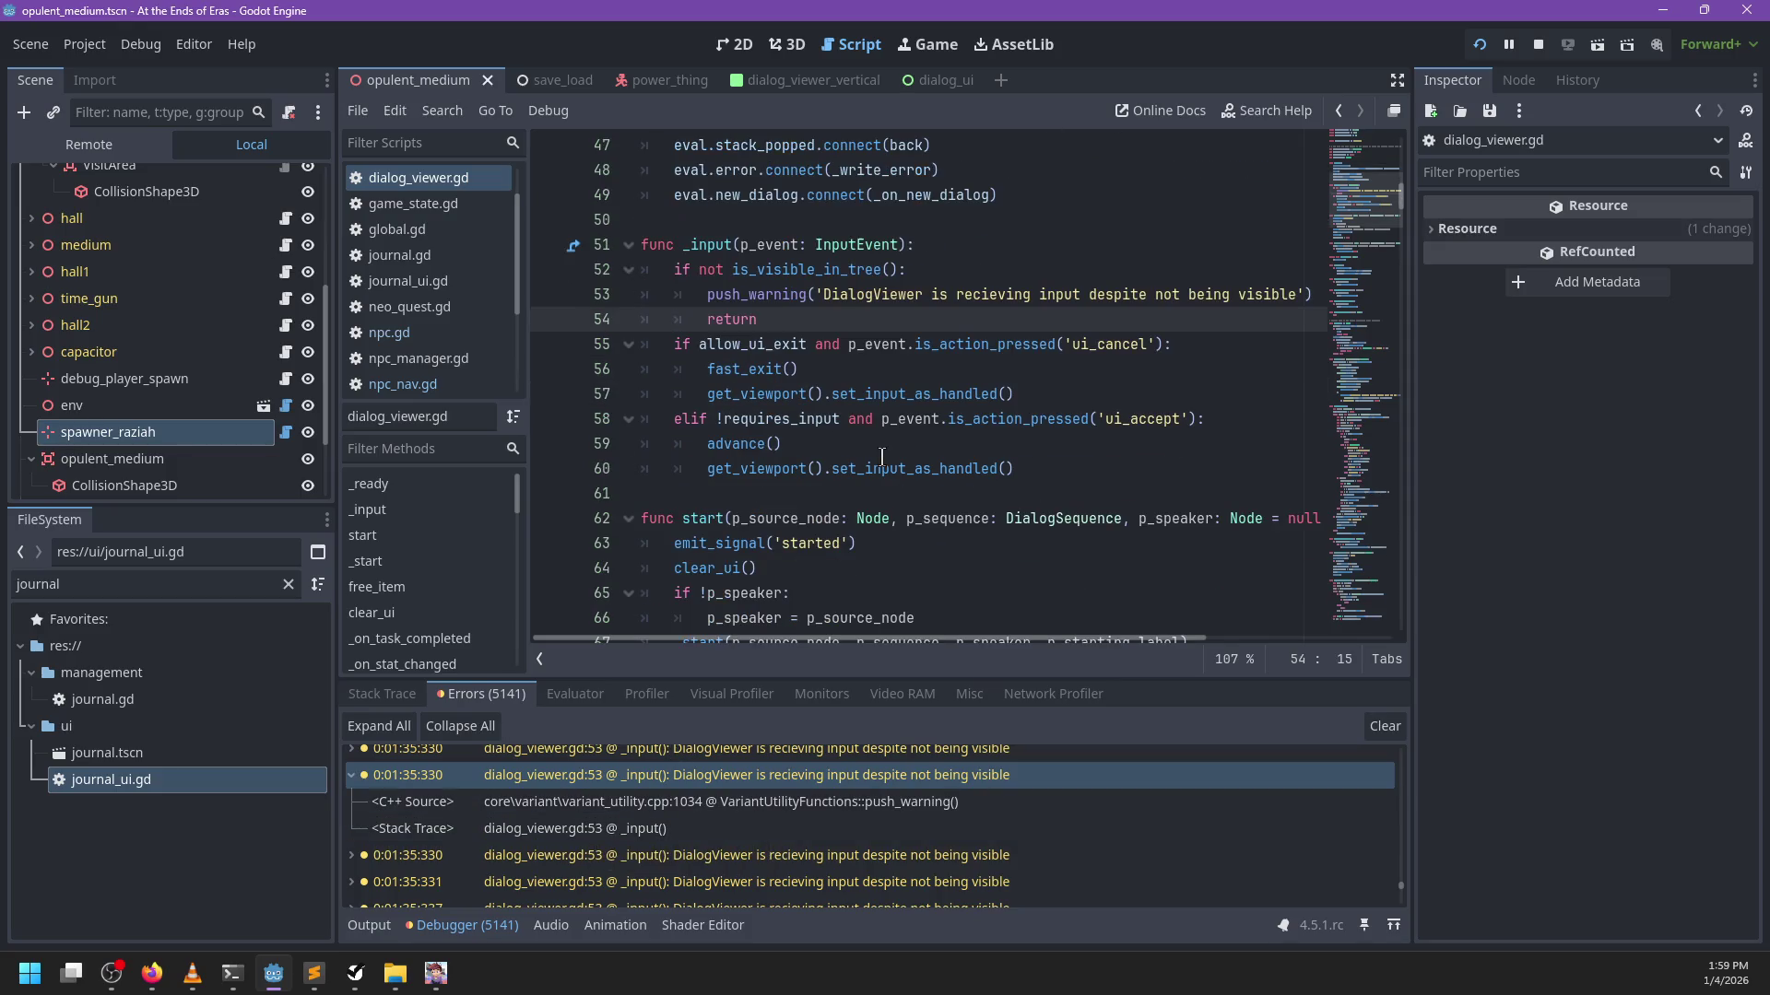
left_click(792, 297)
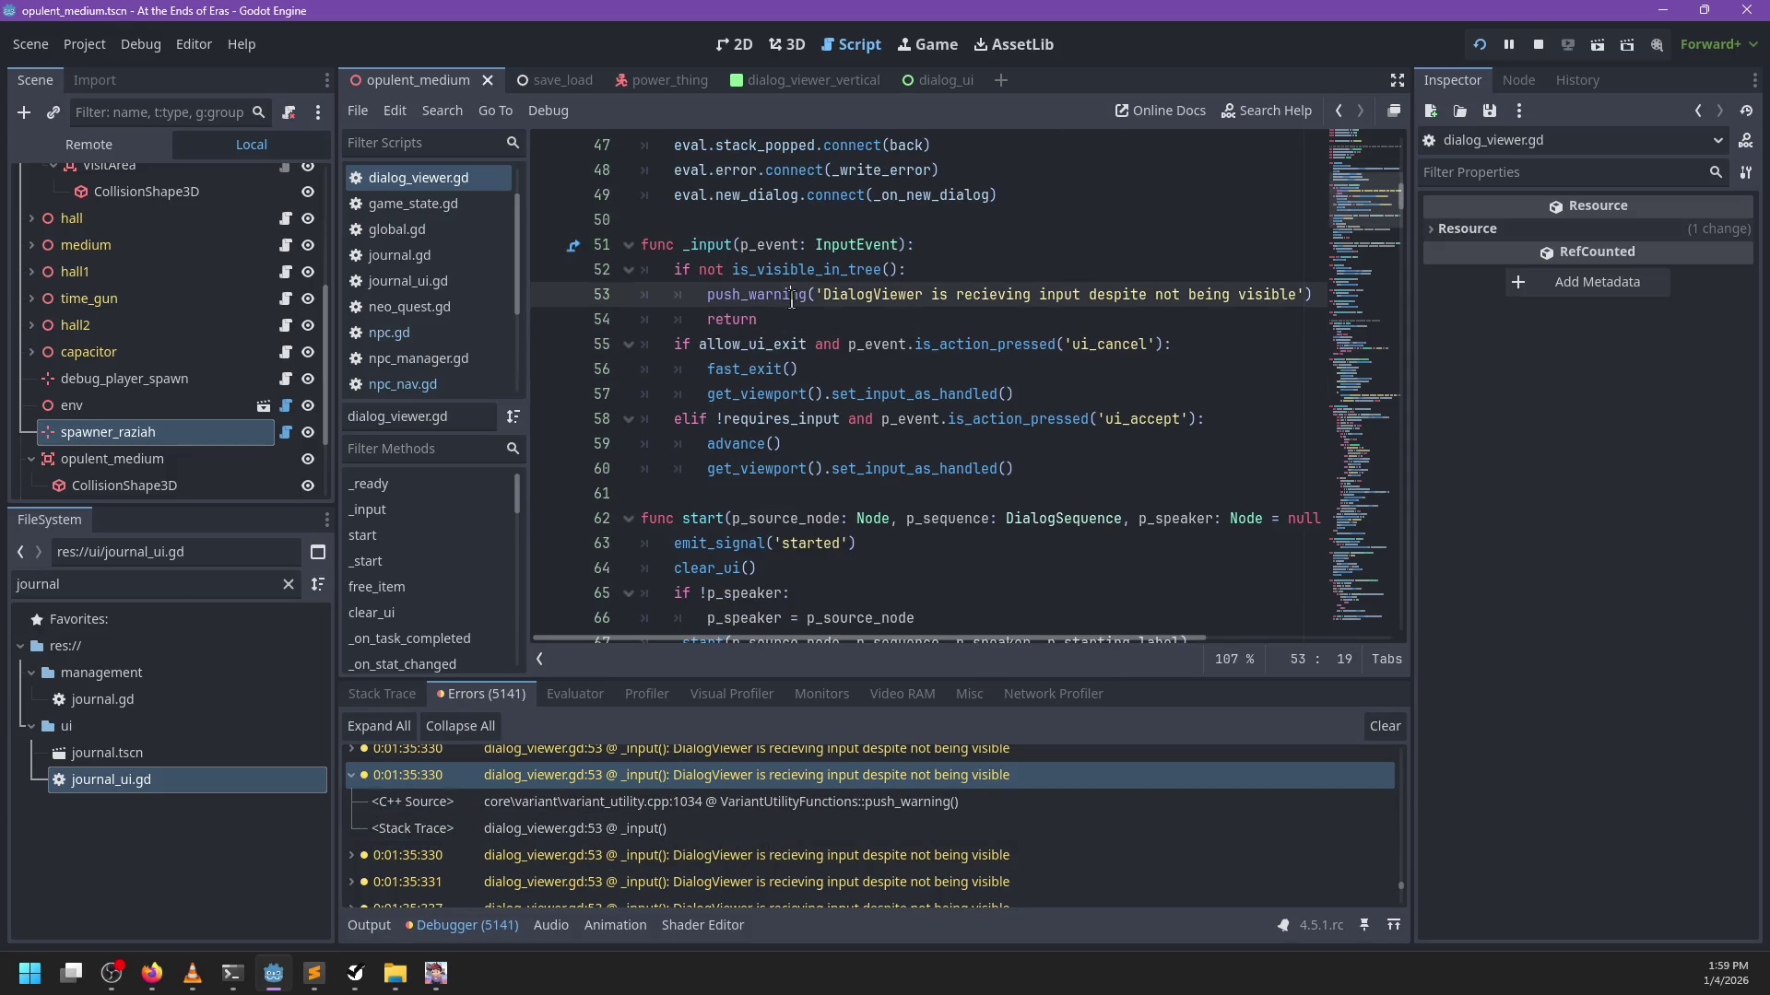
key("End")
key("Return")
type("set_")
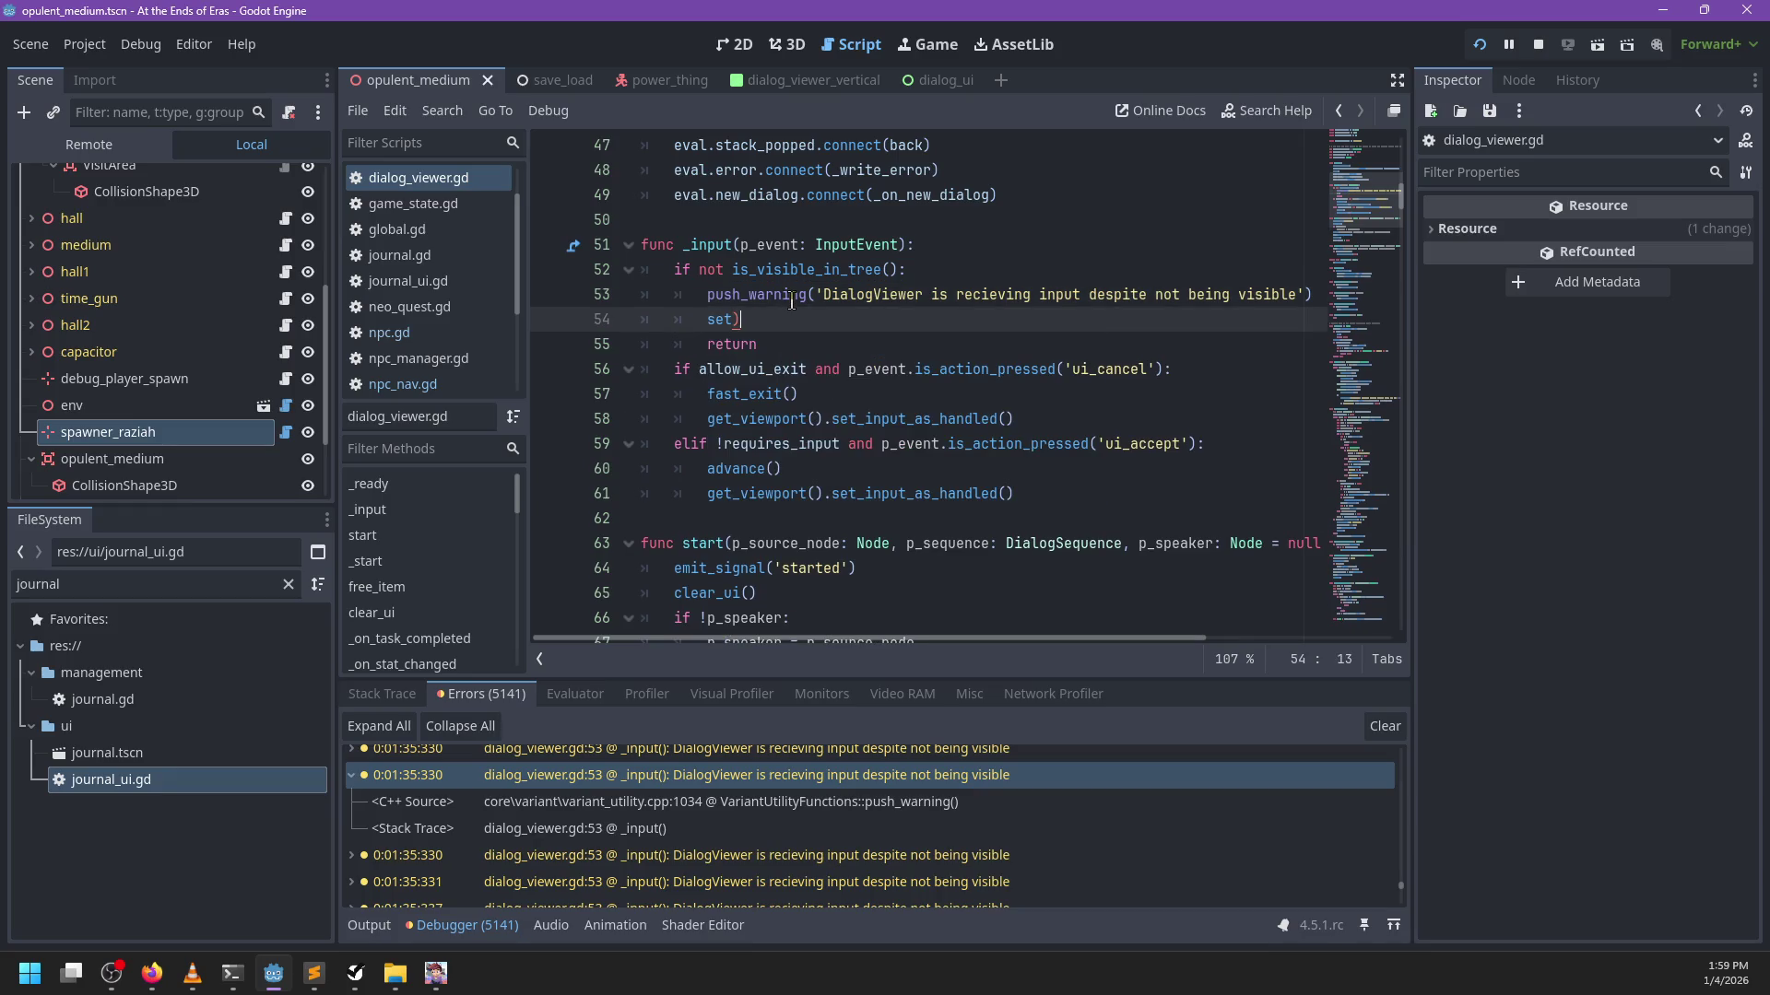
type("proce")
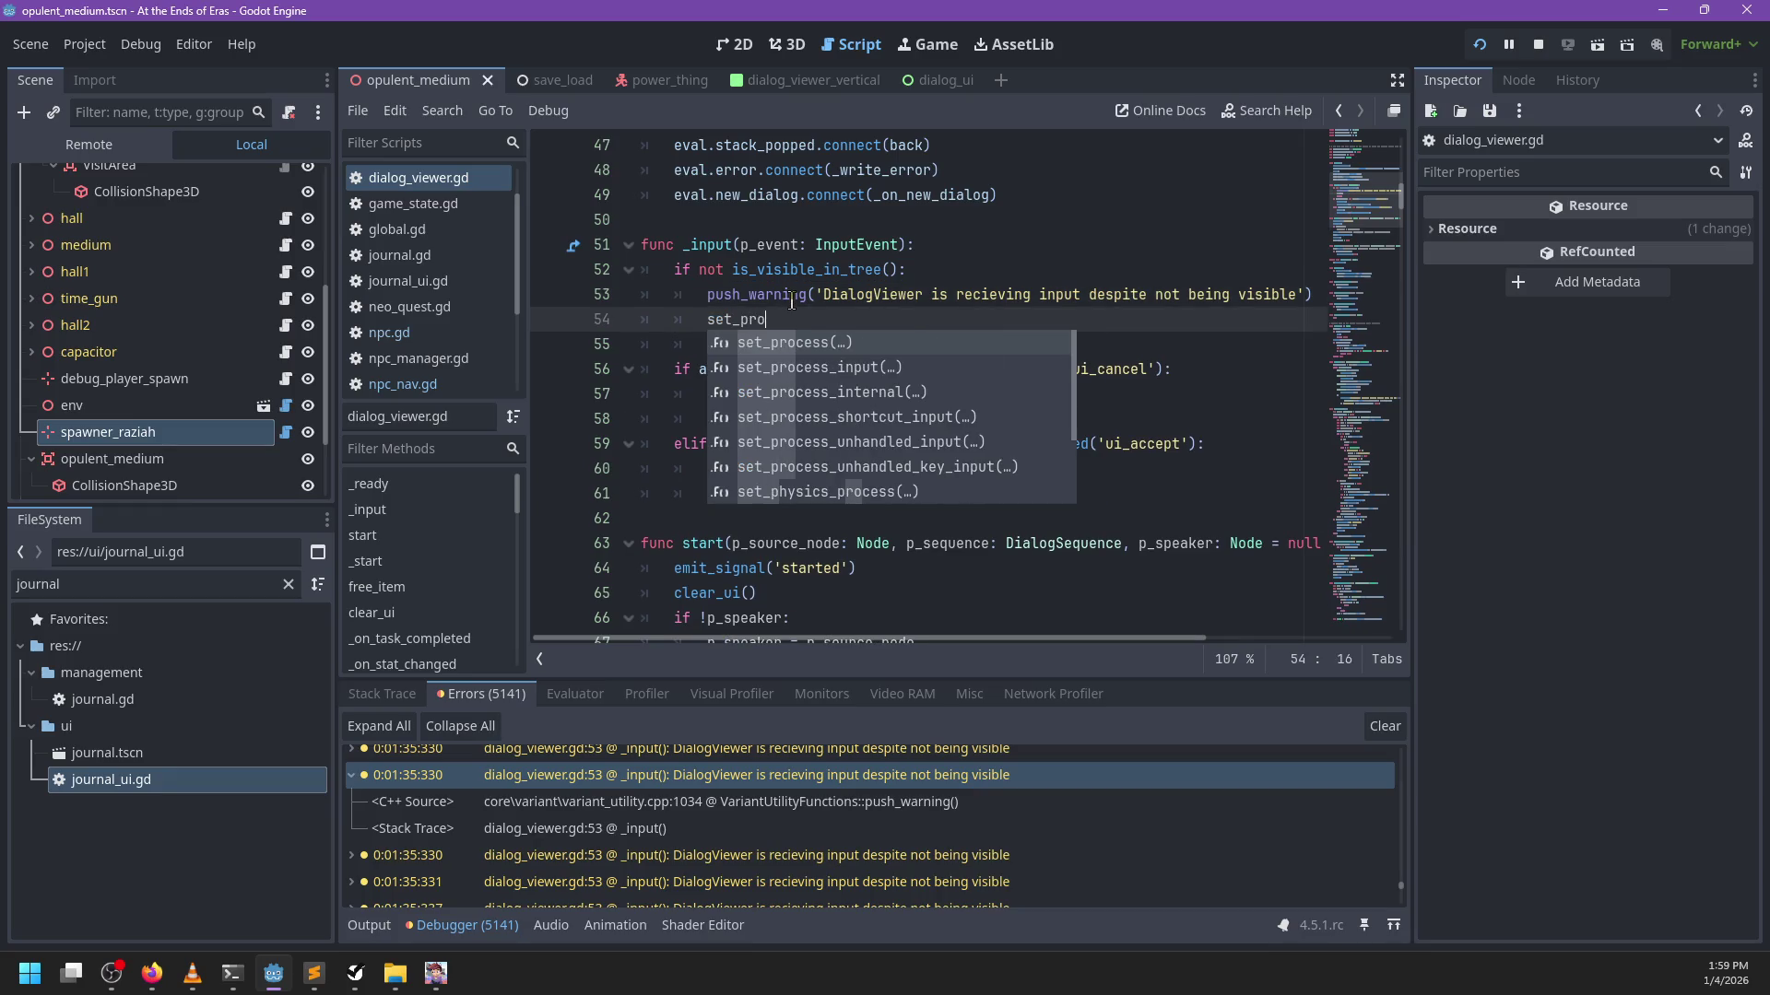
key("Return")
type("false(")
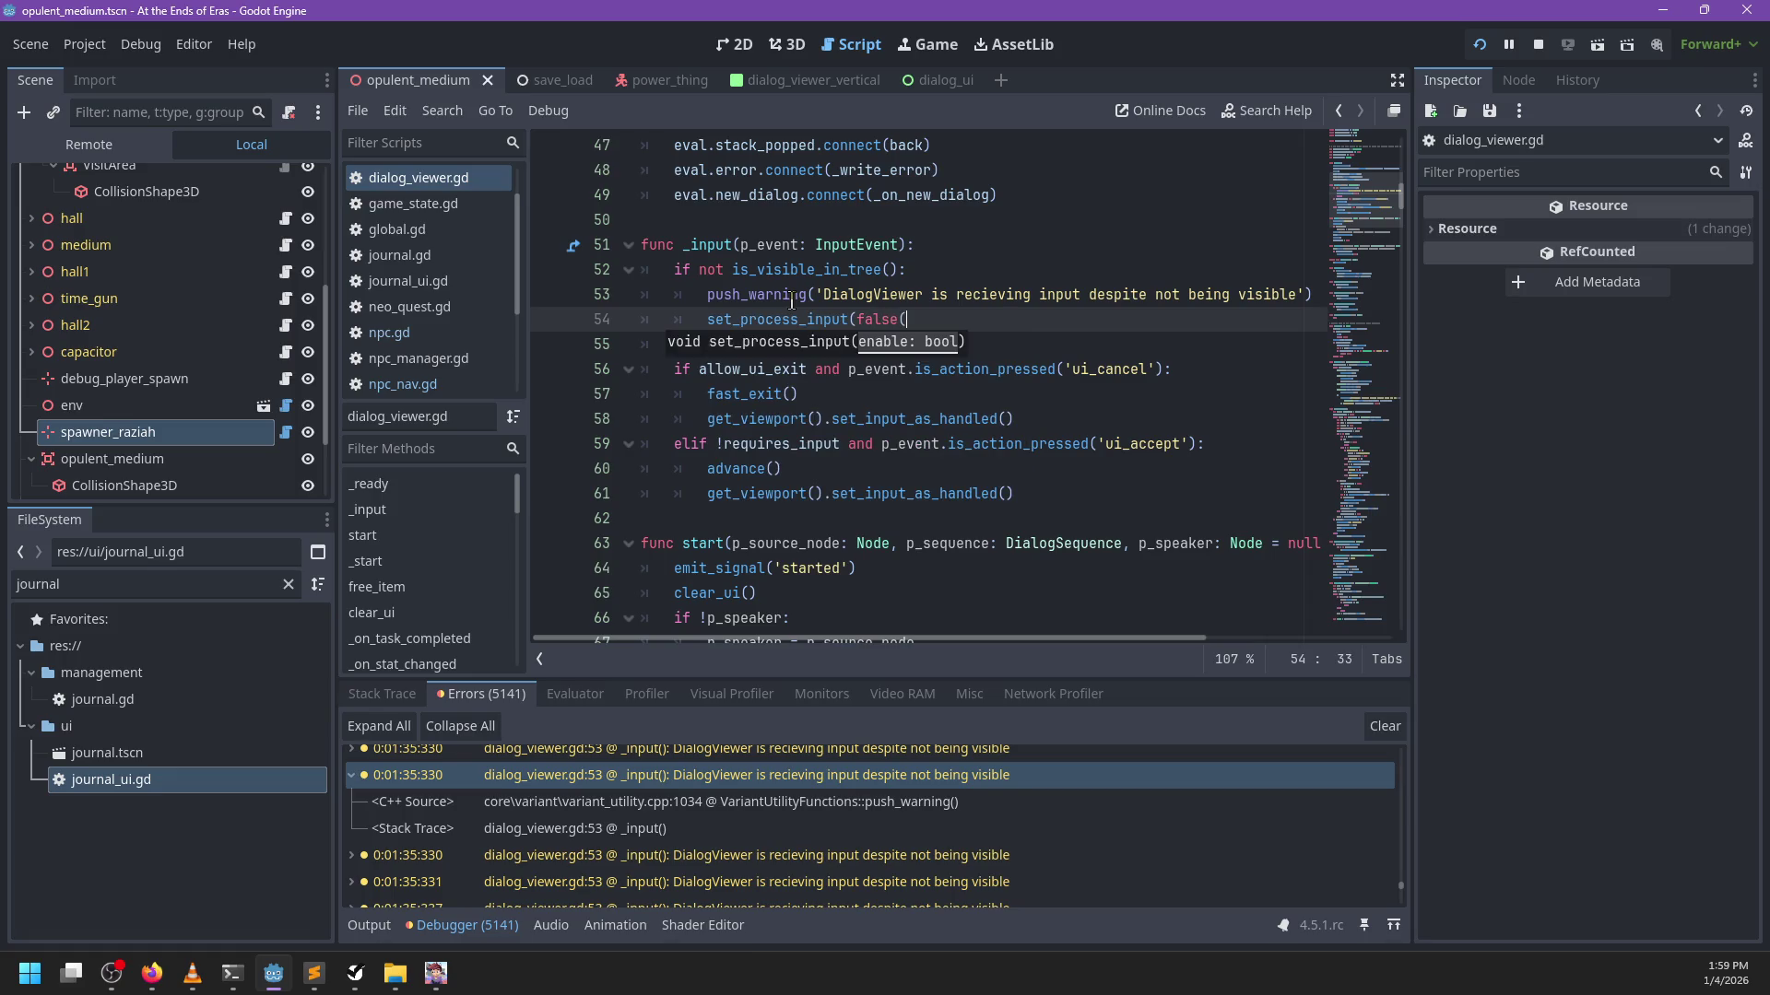
key("BackSpace")
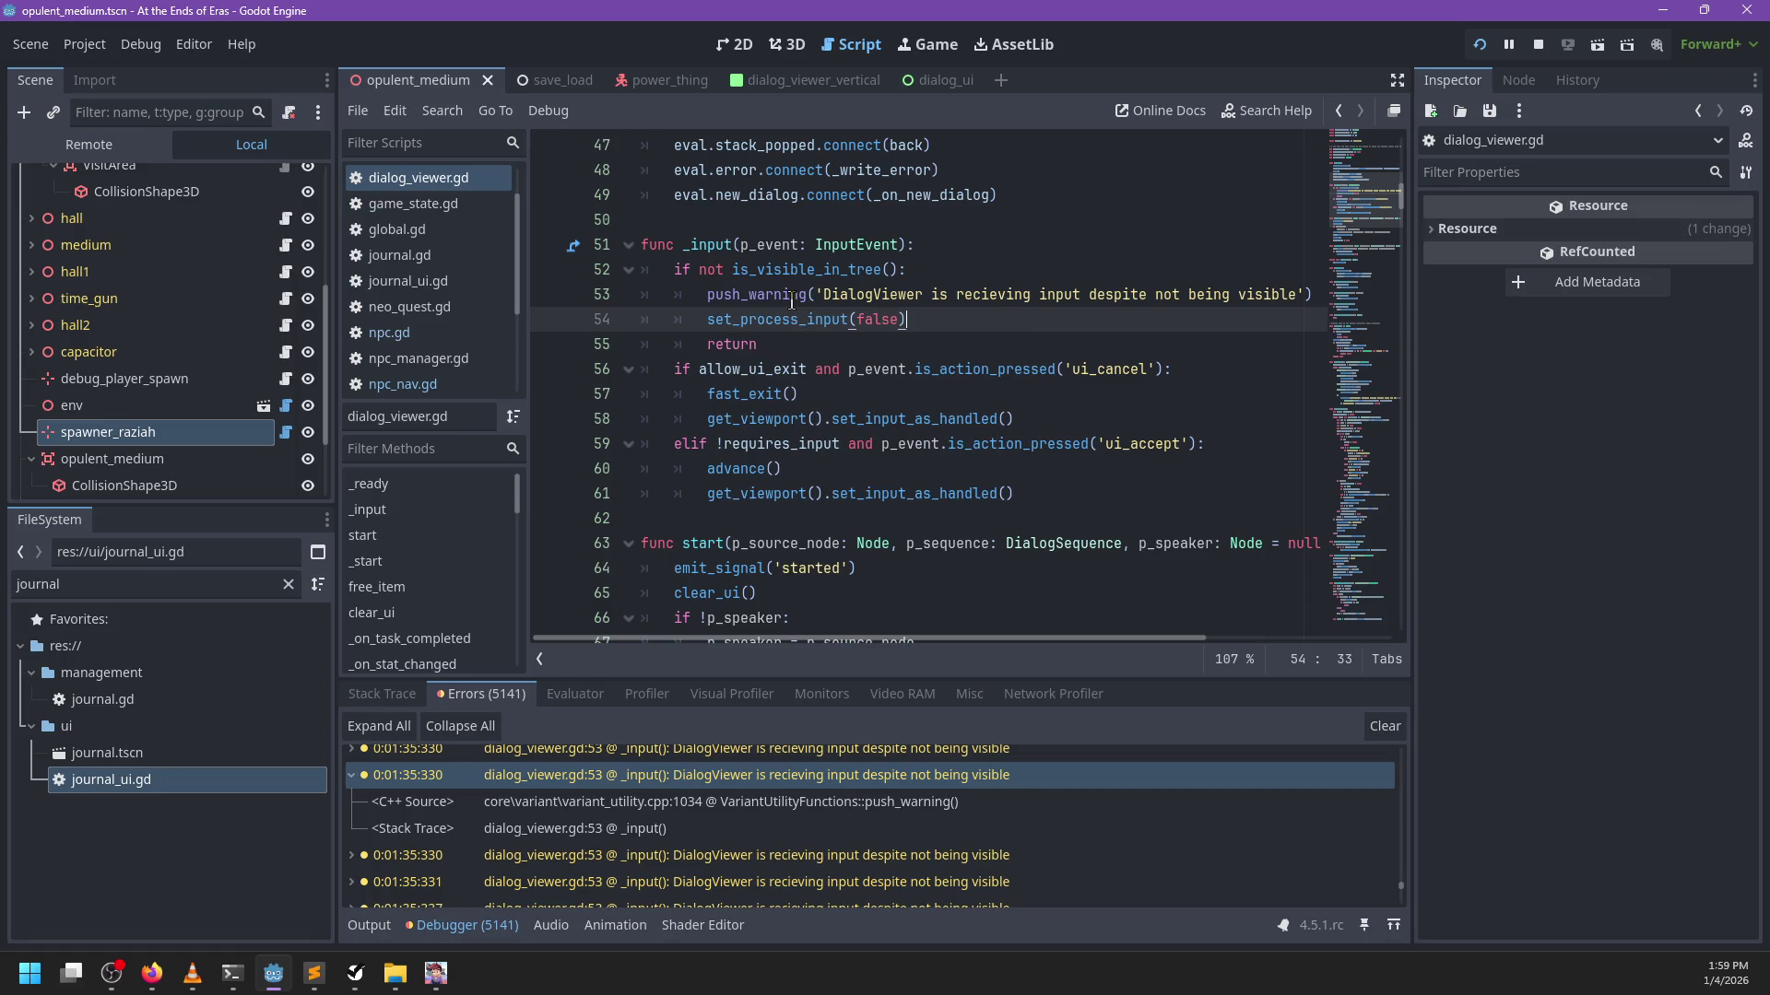
left_click(830, 343)
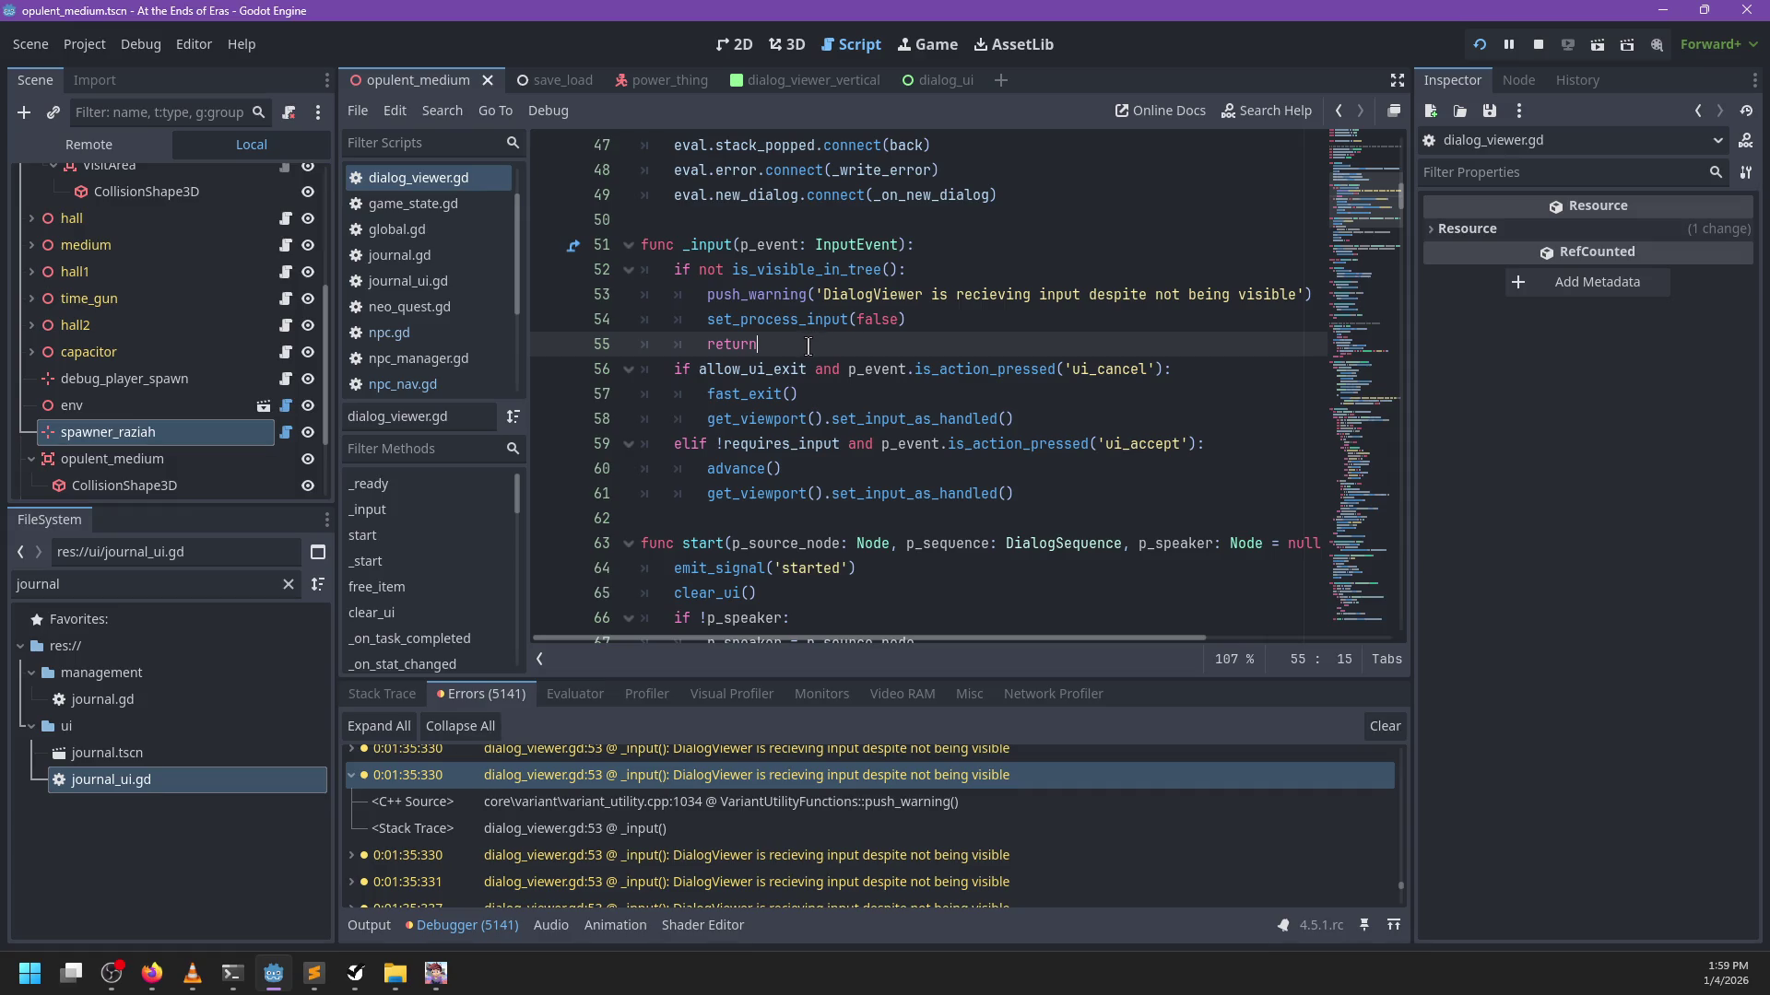
Wrap that set_process_input(false) call in an 'if auto_manage_input:' condition
double_click(771, 319)
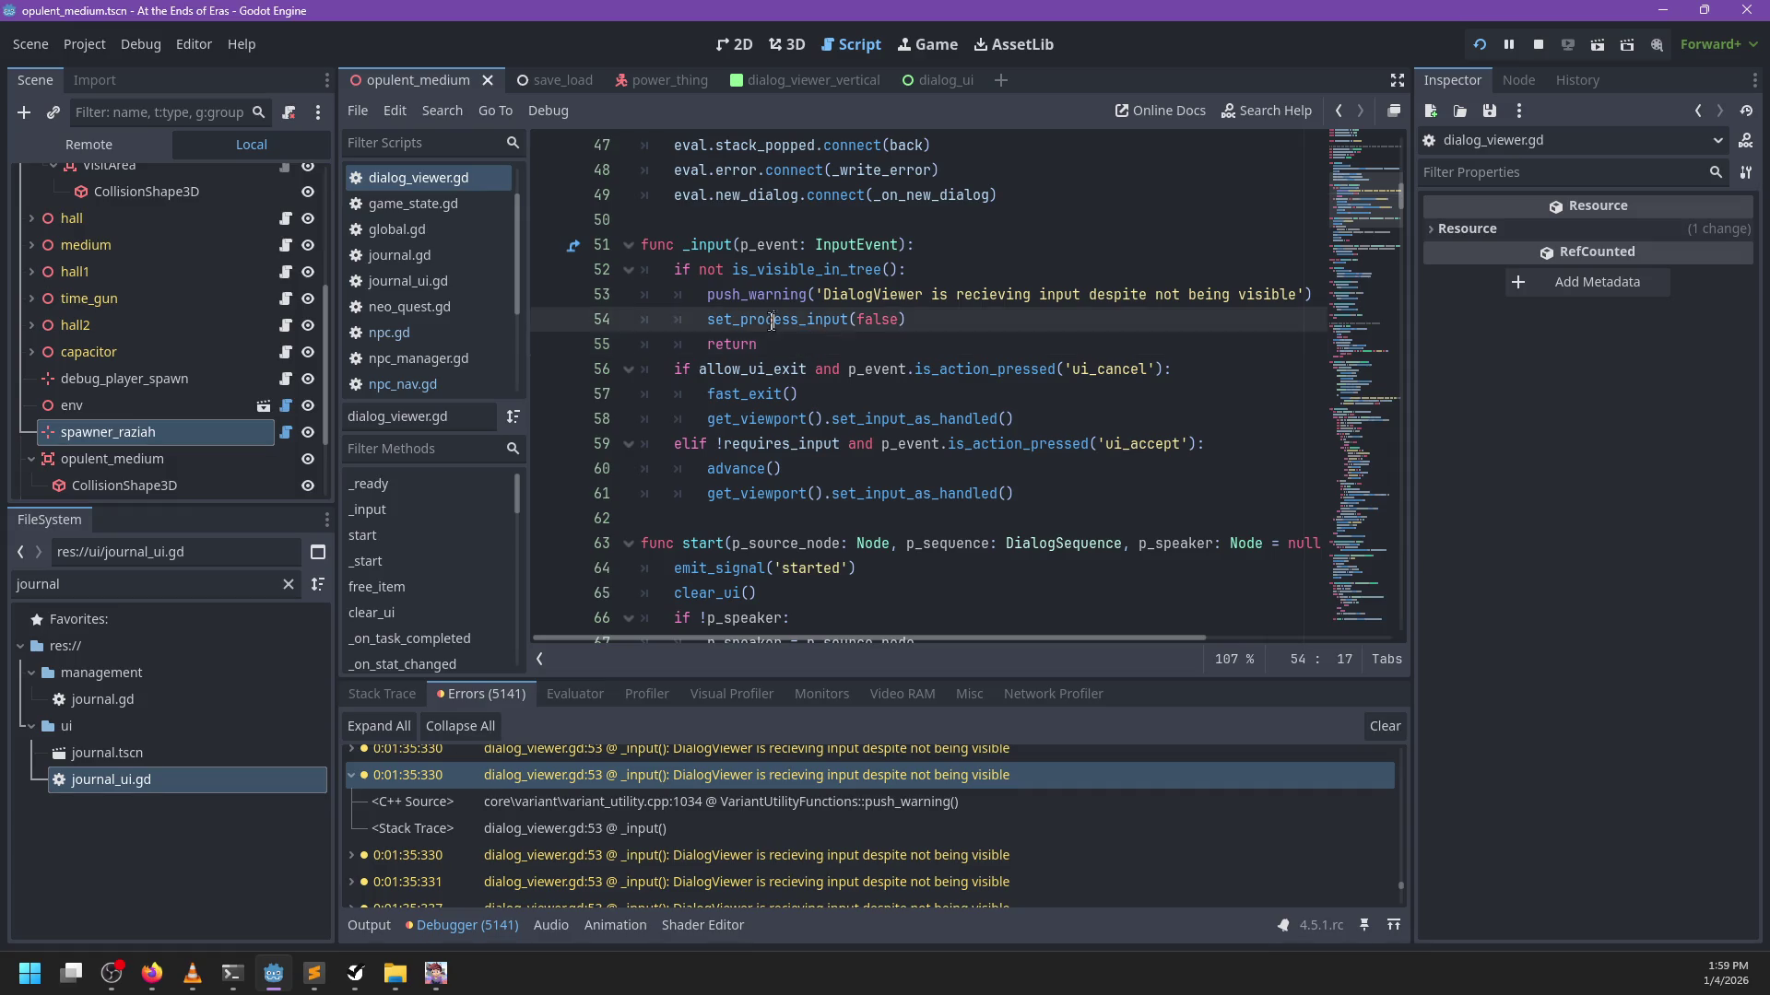
key("Home")
type("if auto")
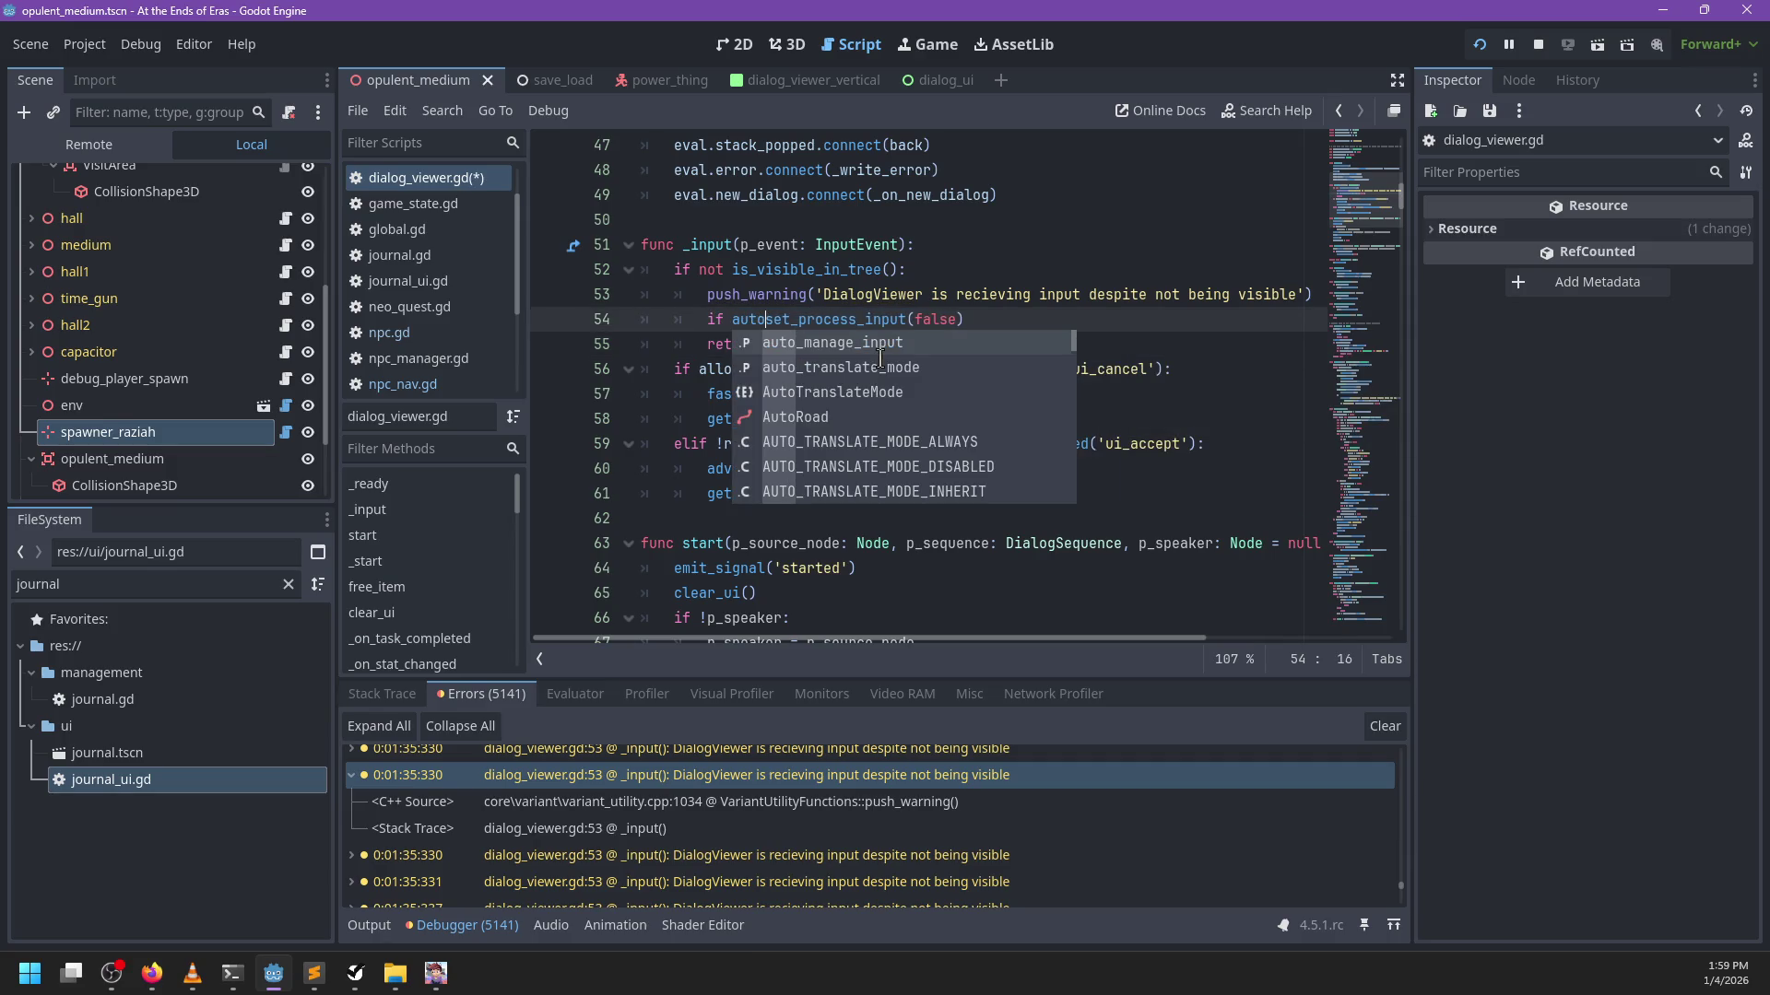
type("_manage_in")
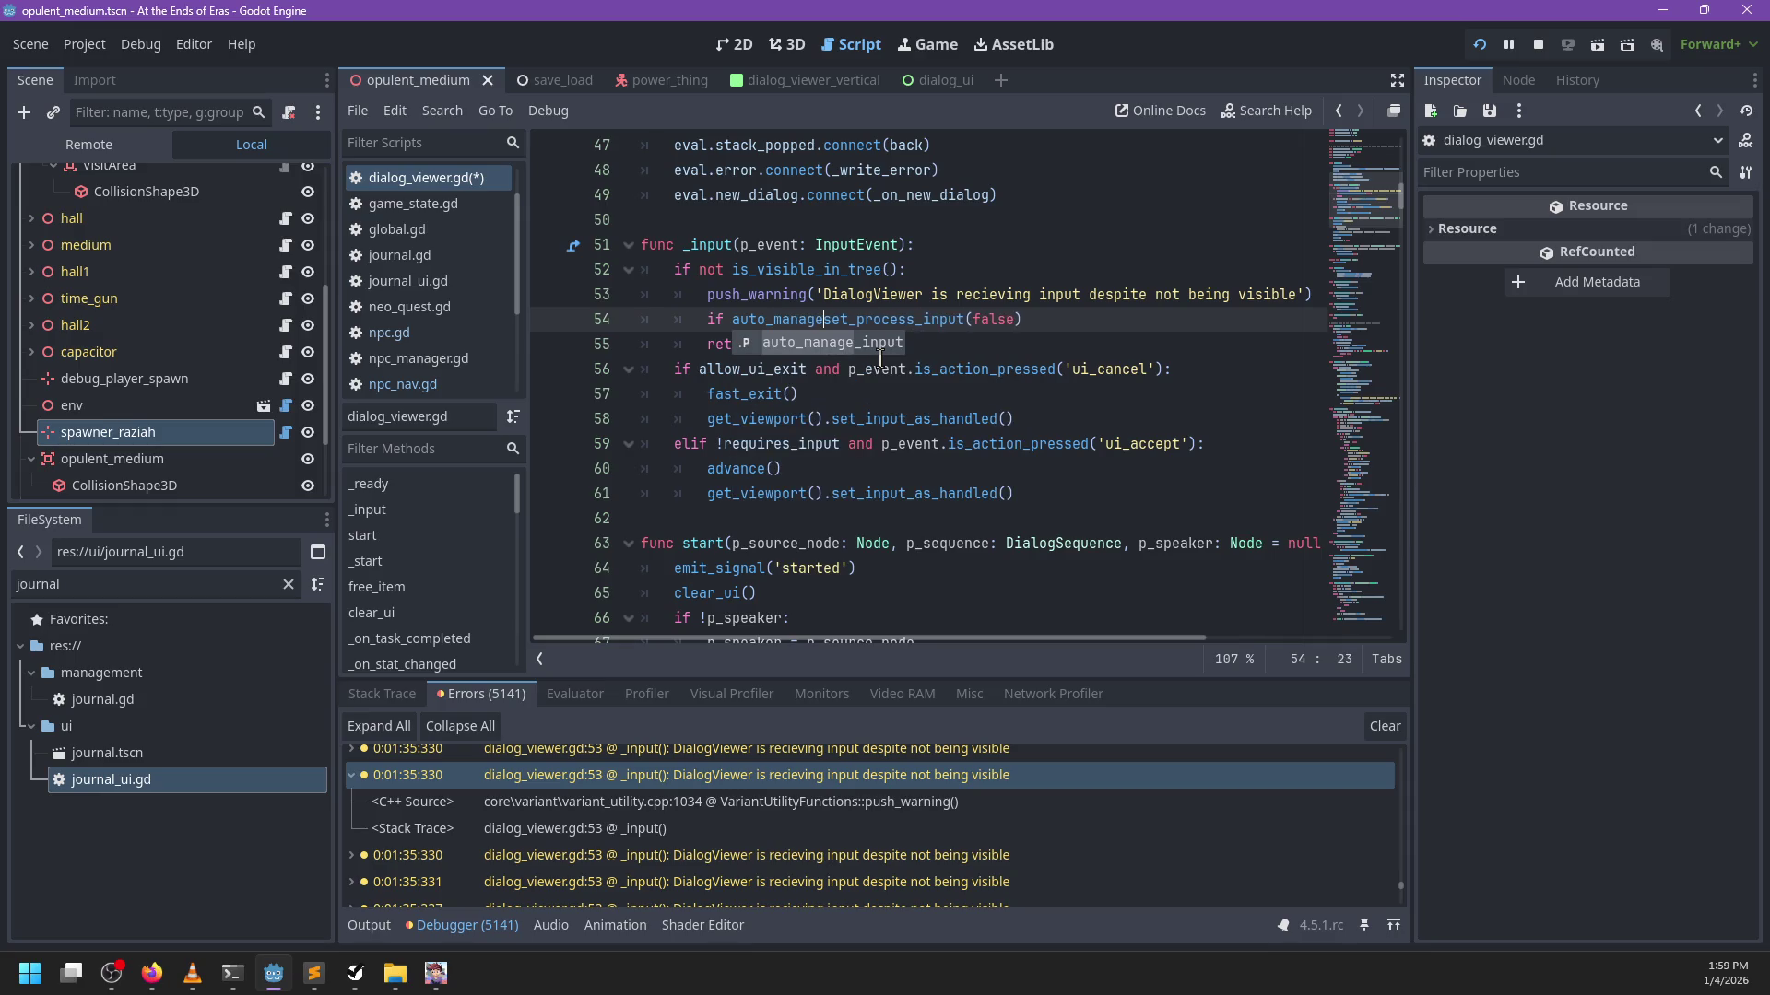
key("Return")
type(":")
key("Return")
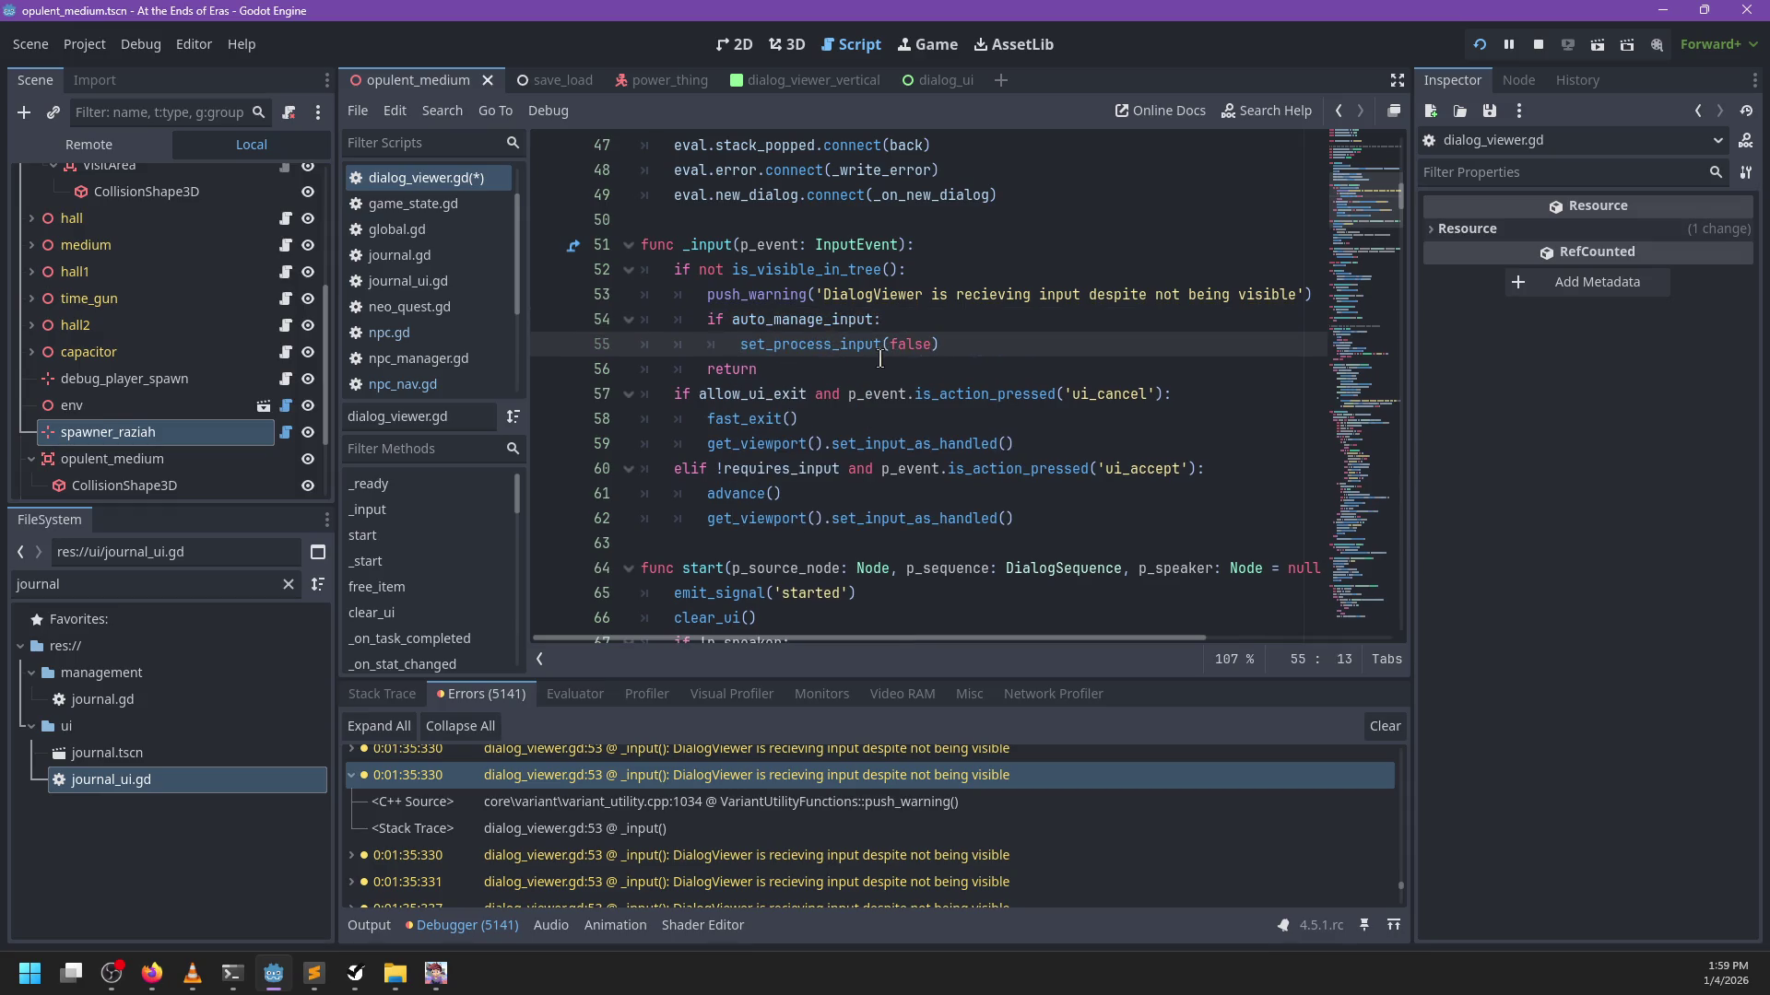
Save the script, stop the running game with F8, and relaunch it with F5
key("ctrl+s")
key("F8")
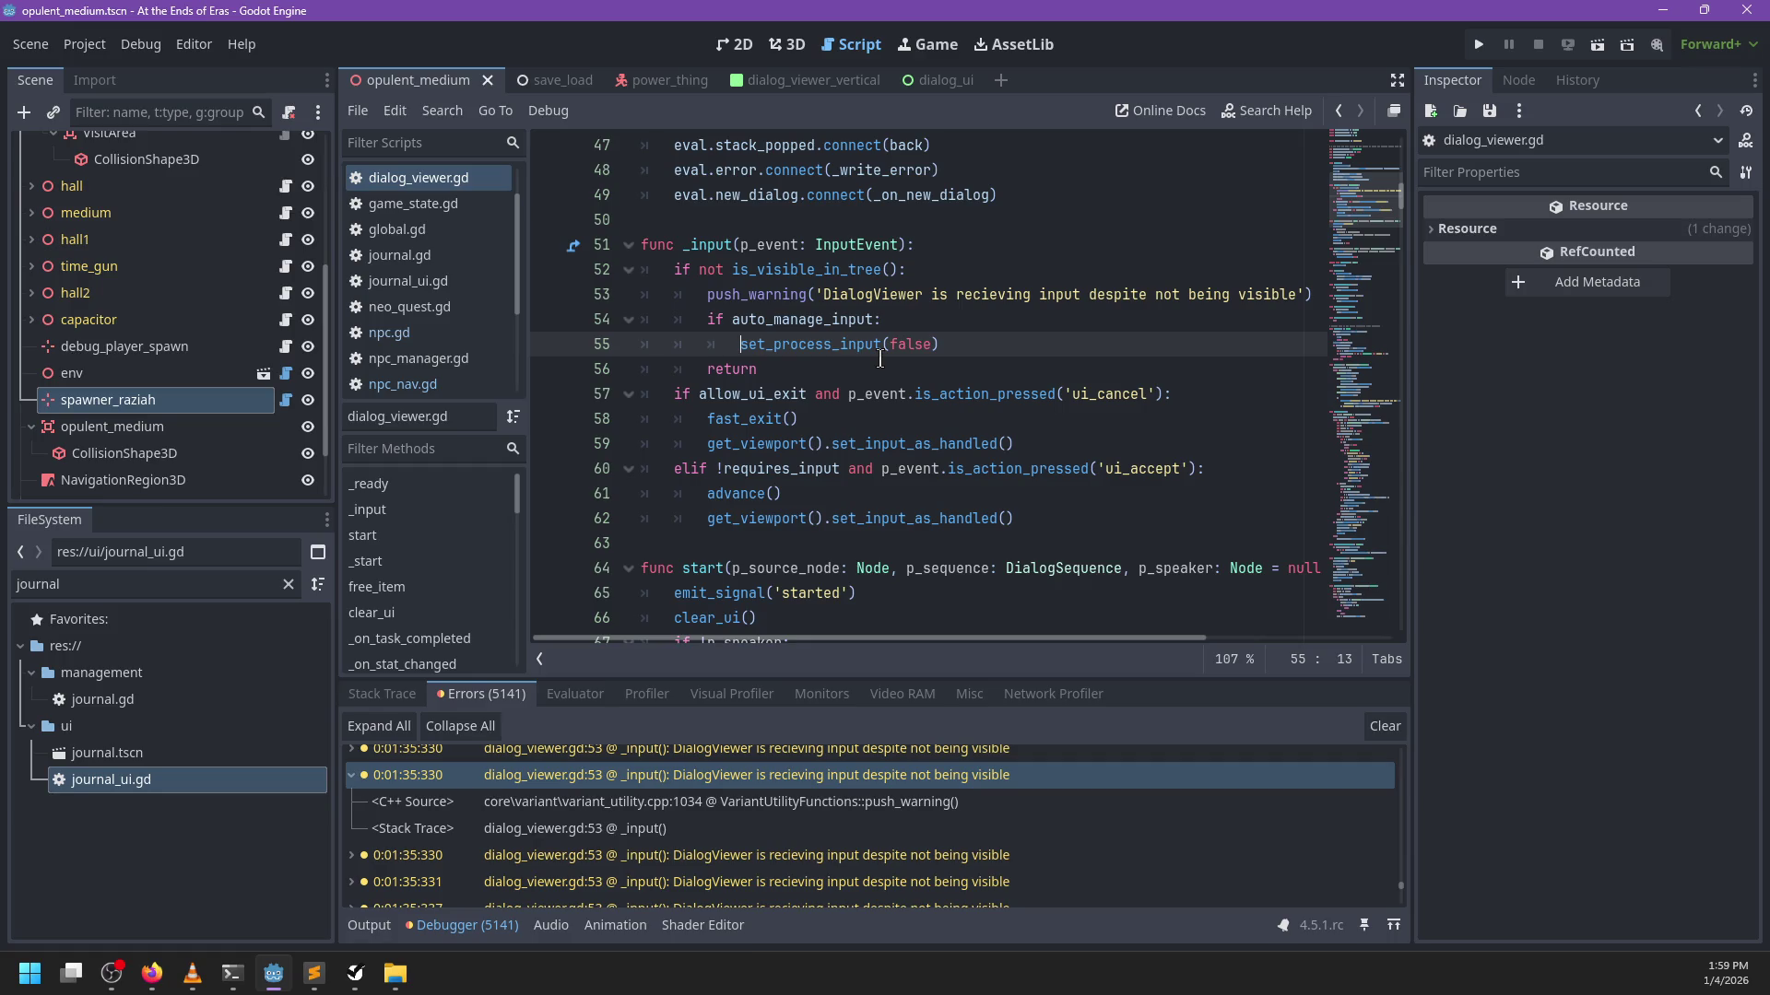
key("F5")
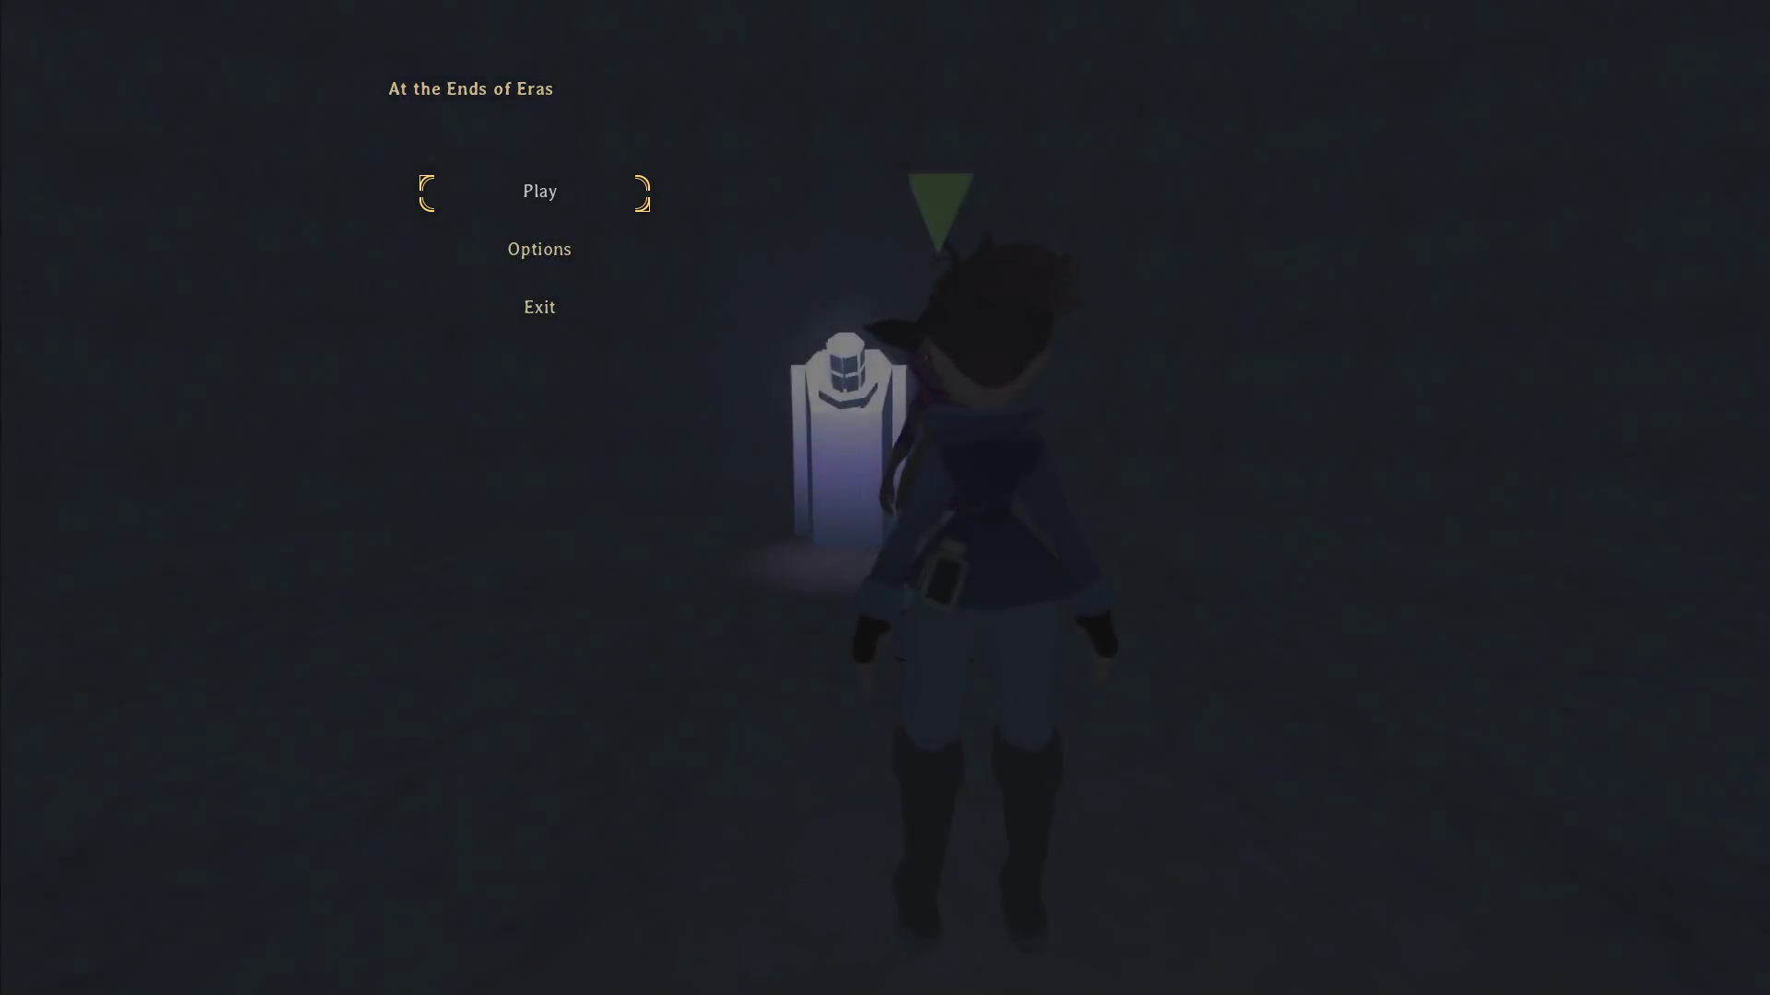
Start playing, run through the side corridor up to Raziah, and pause the game
key("Return")
key("s")
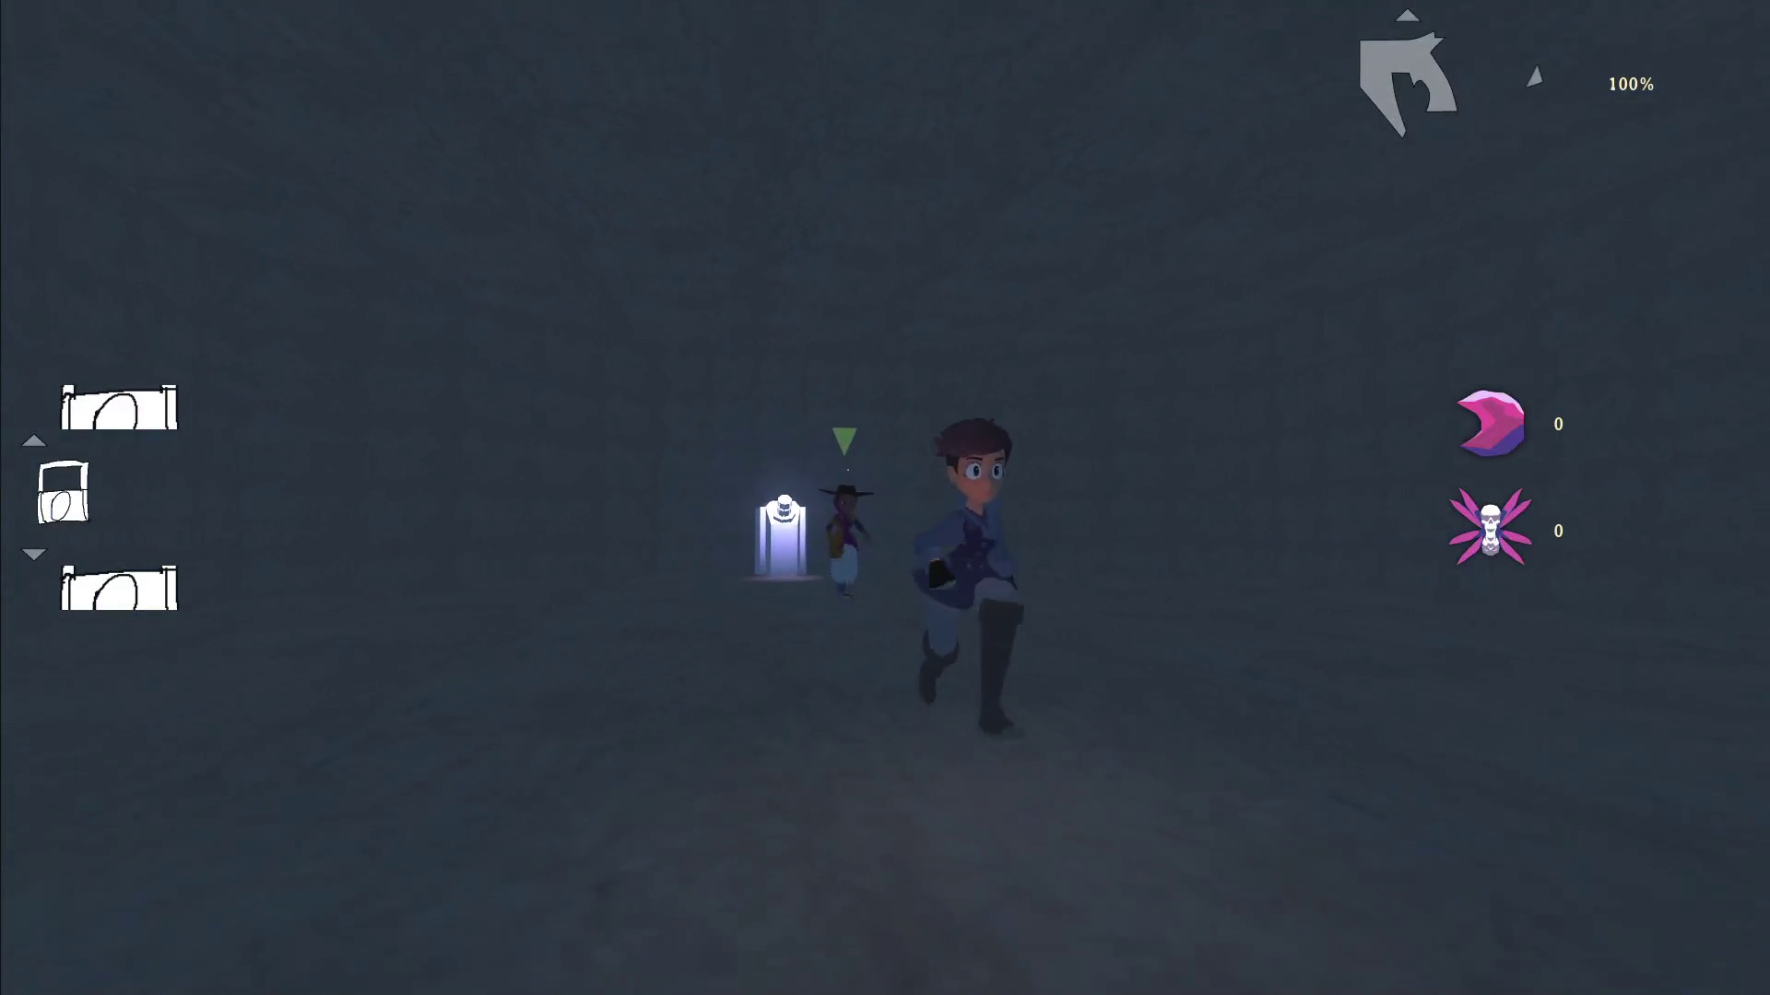
key("w")
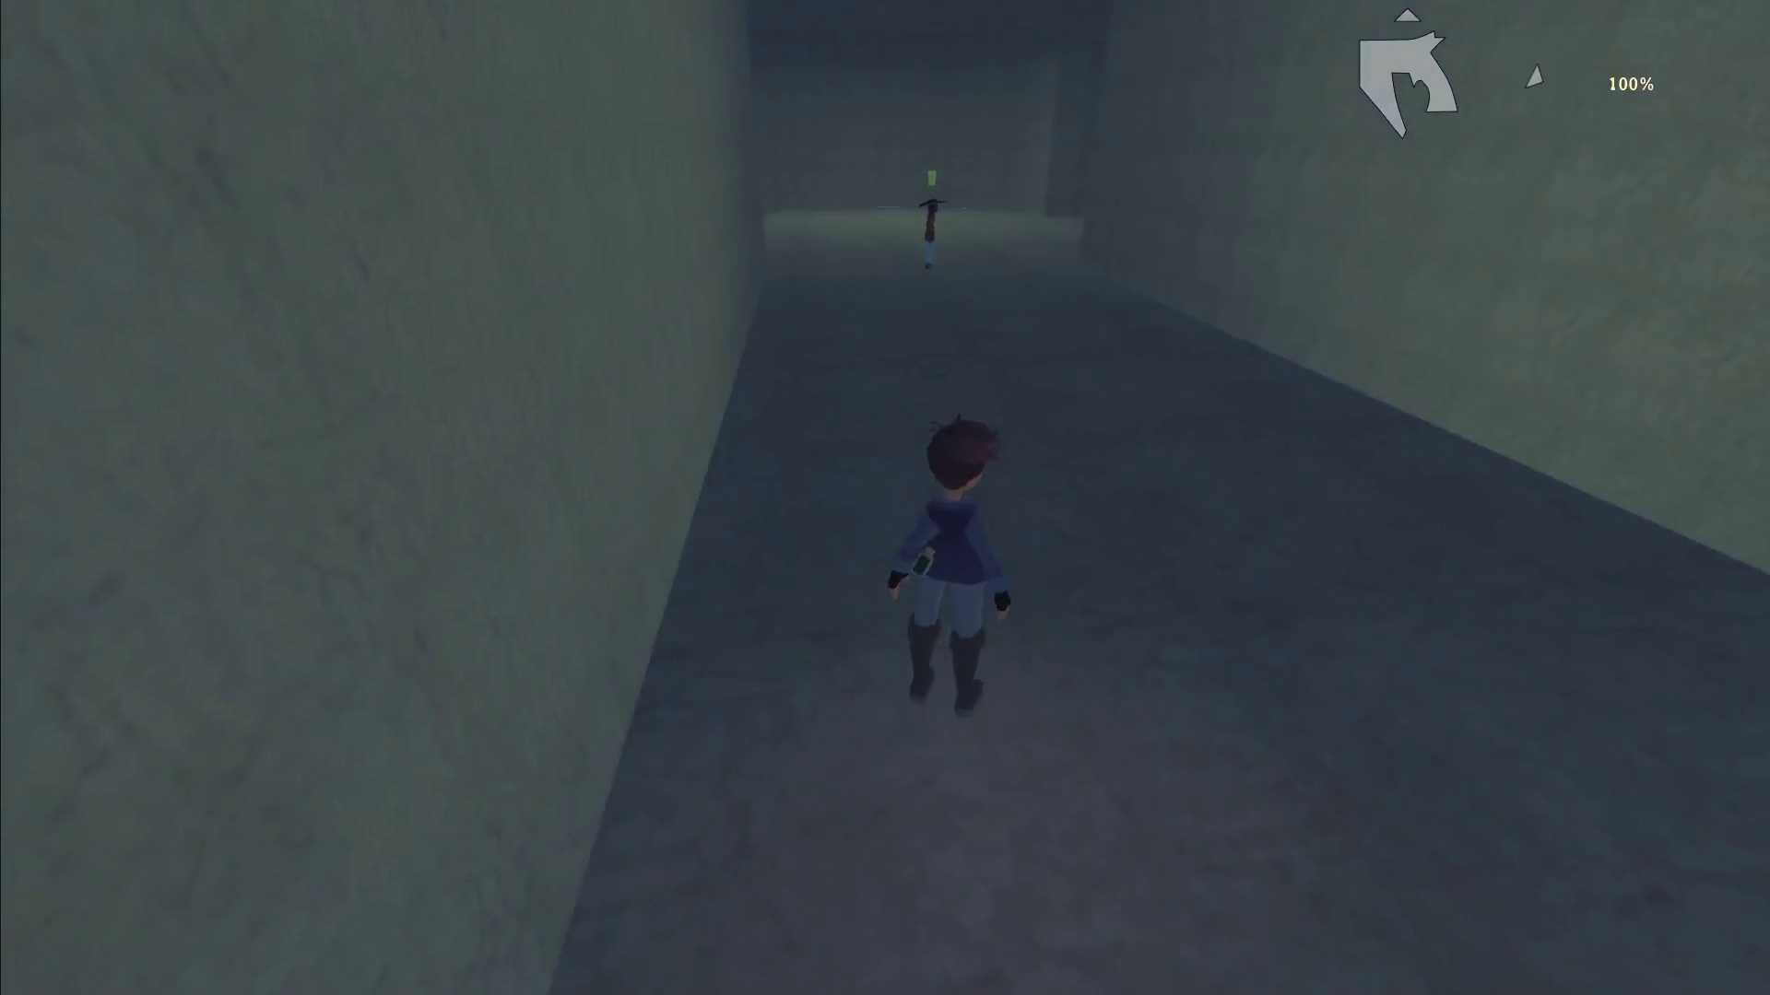
key("s")
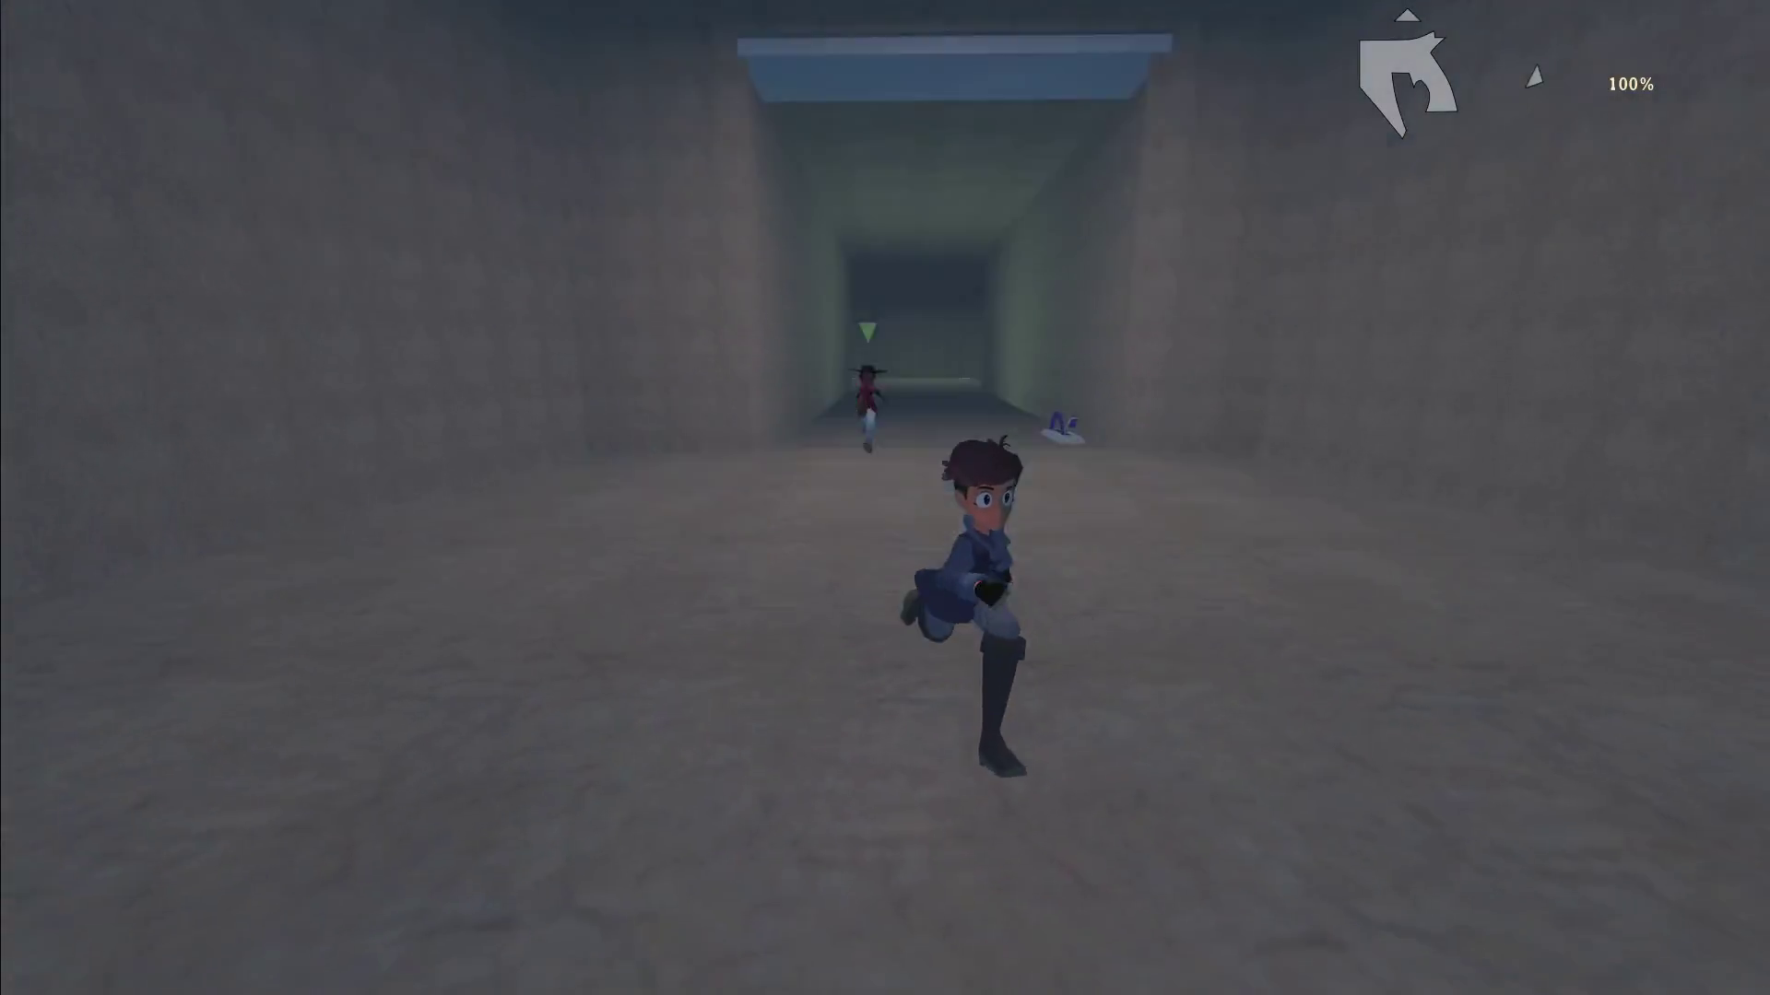
key("w")
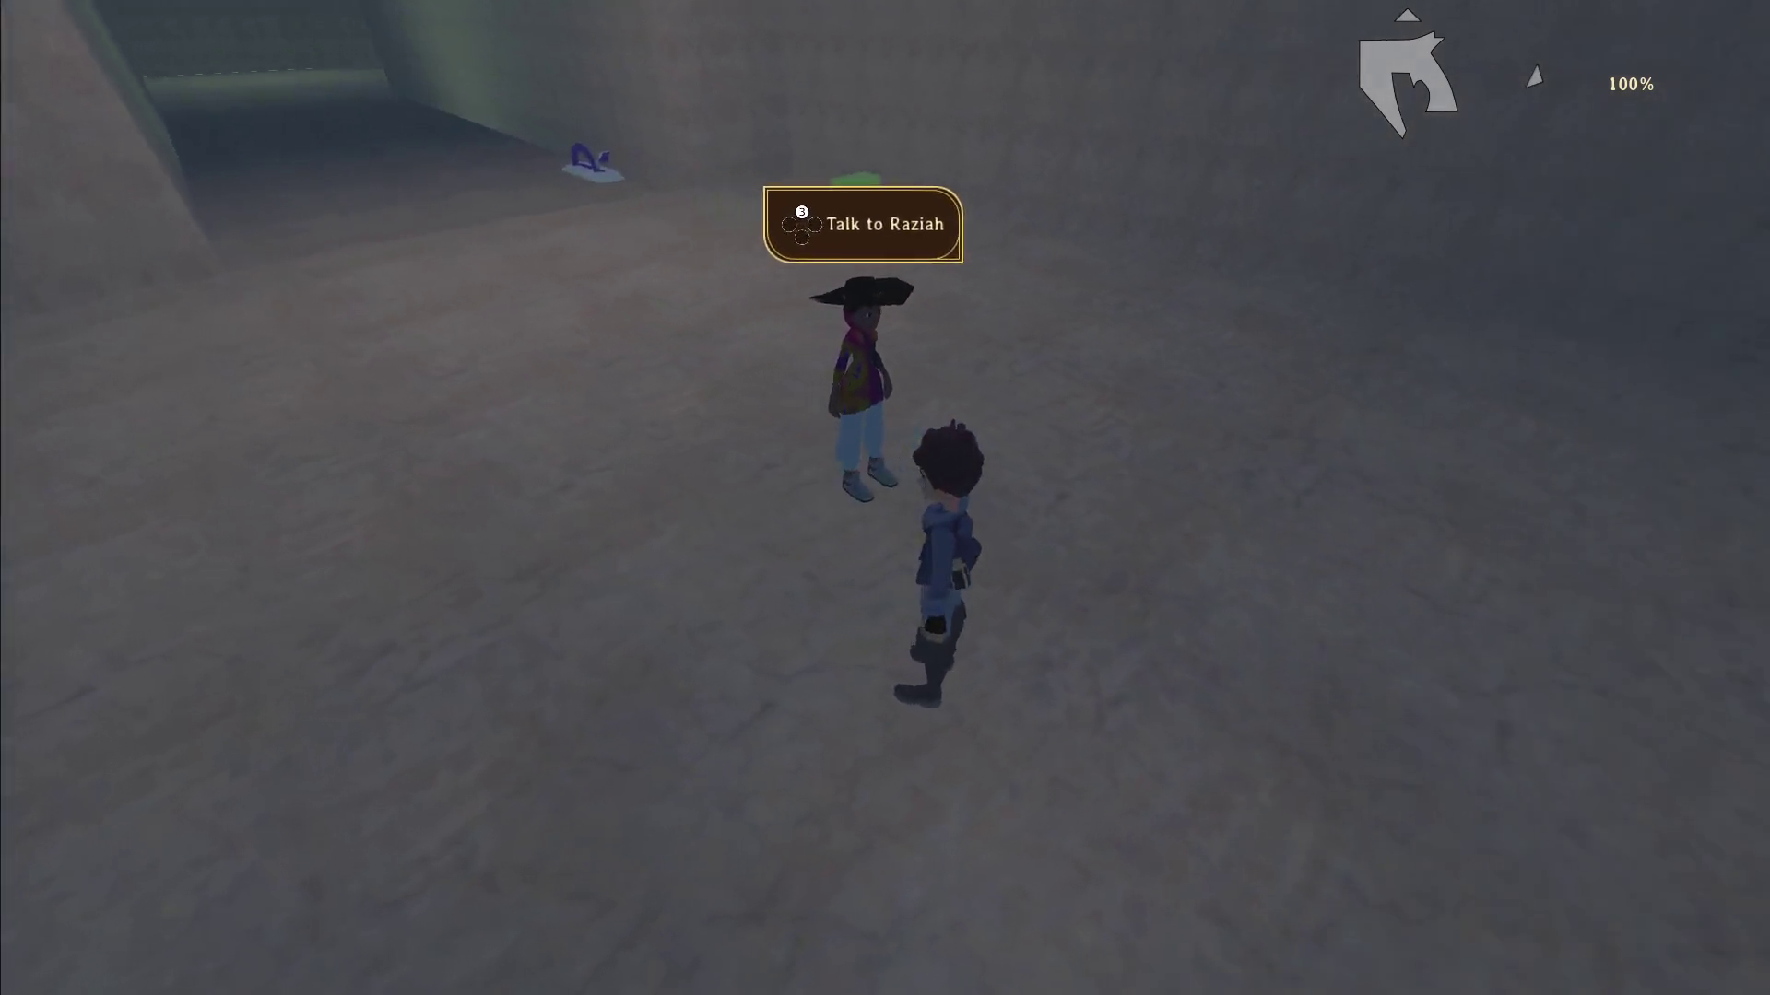
key("w")
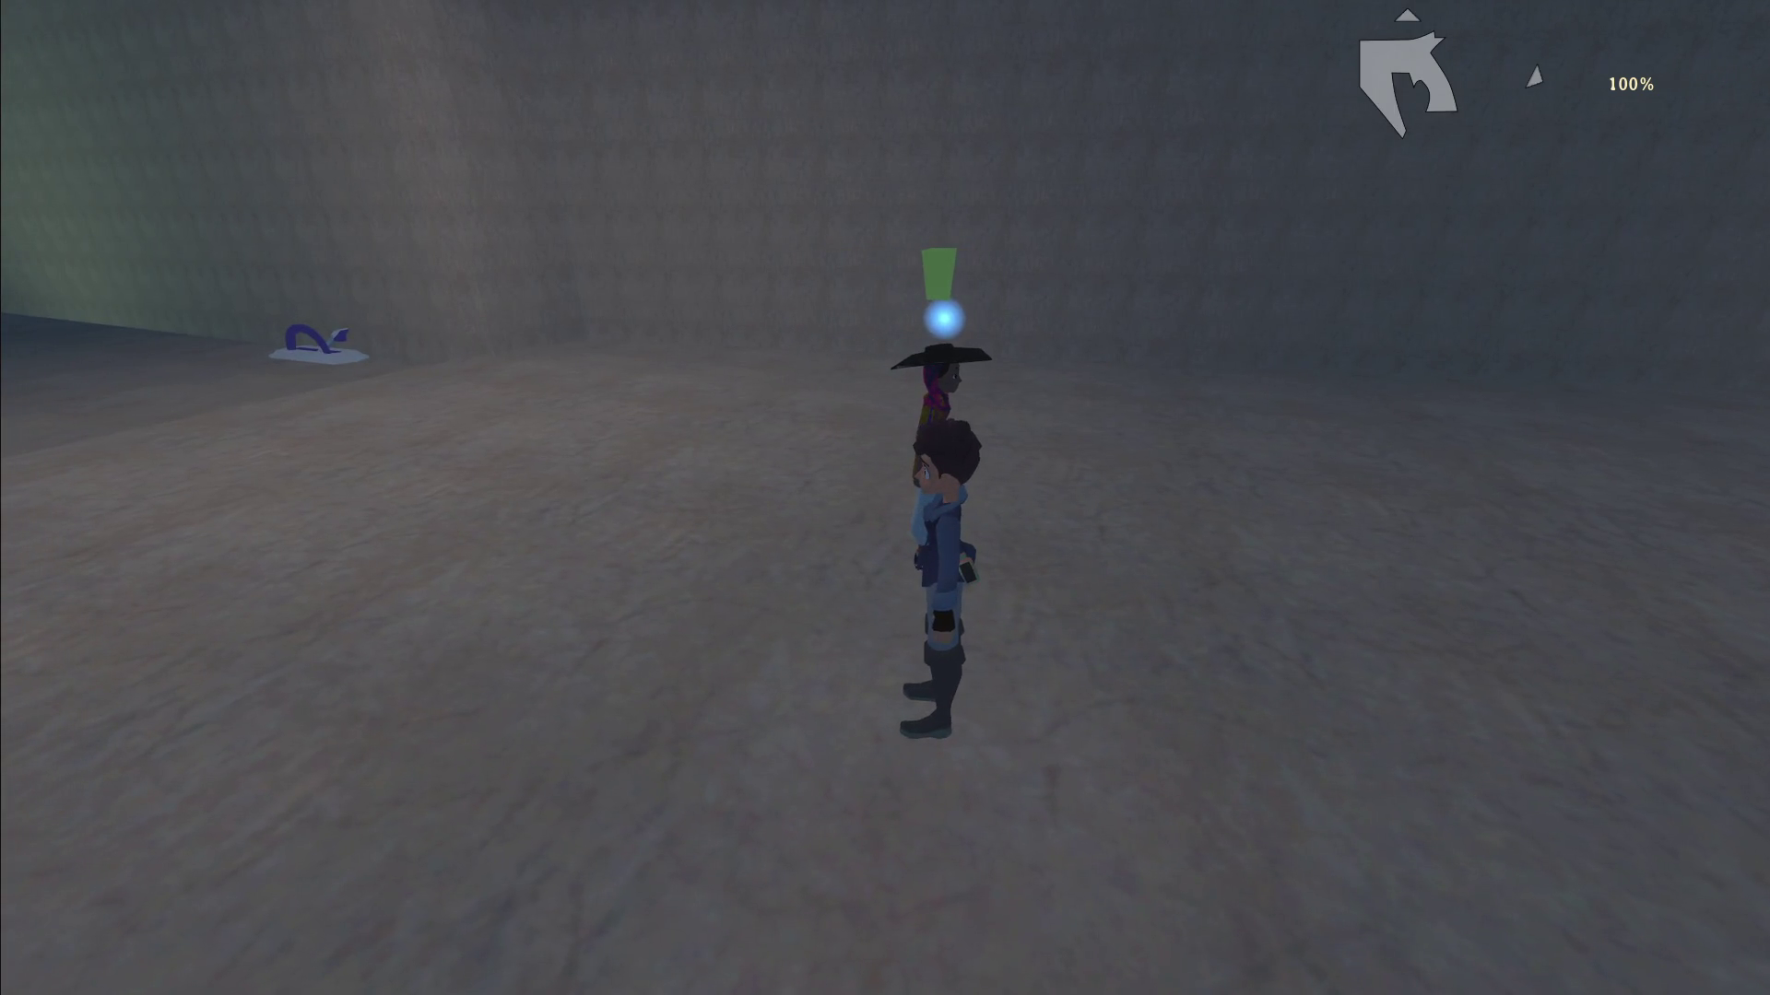
key("Escape")
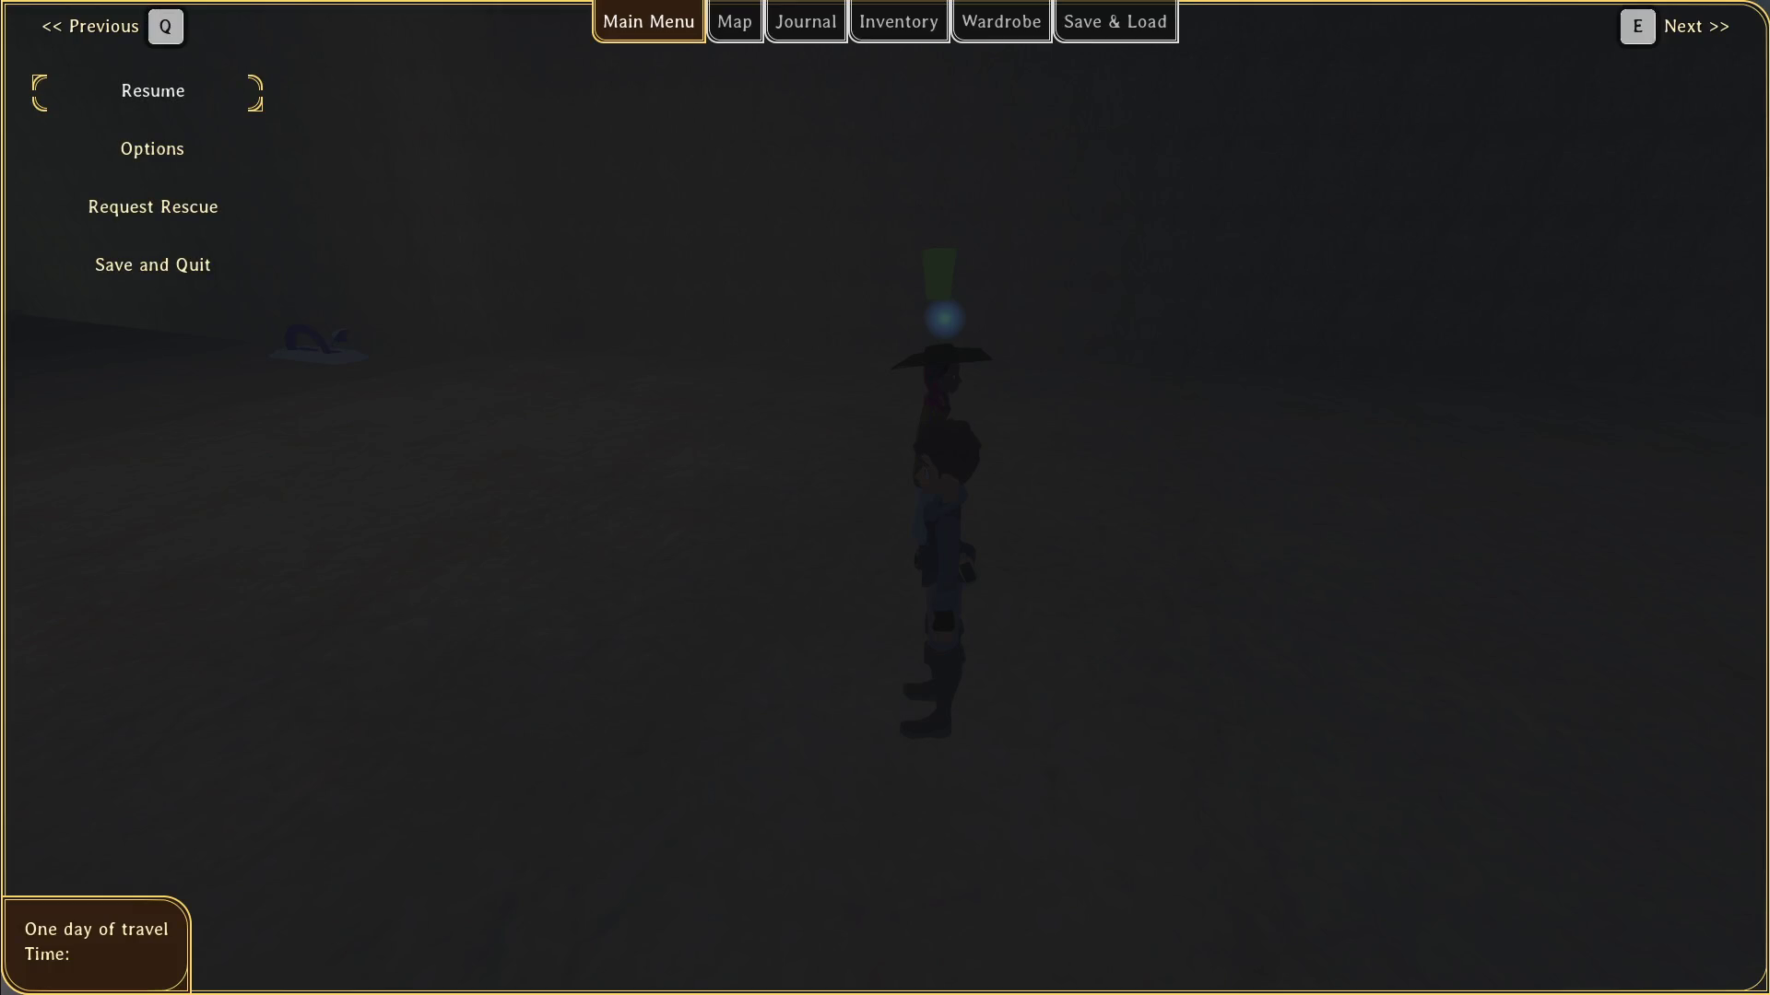
Delete the autosave folder from the game's user data, quit the game, and run it again
key("alt+Tab")
left_click(429, 516)
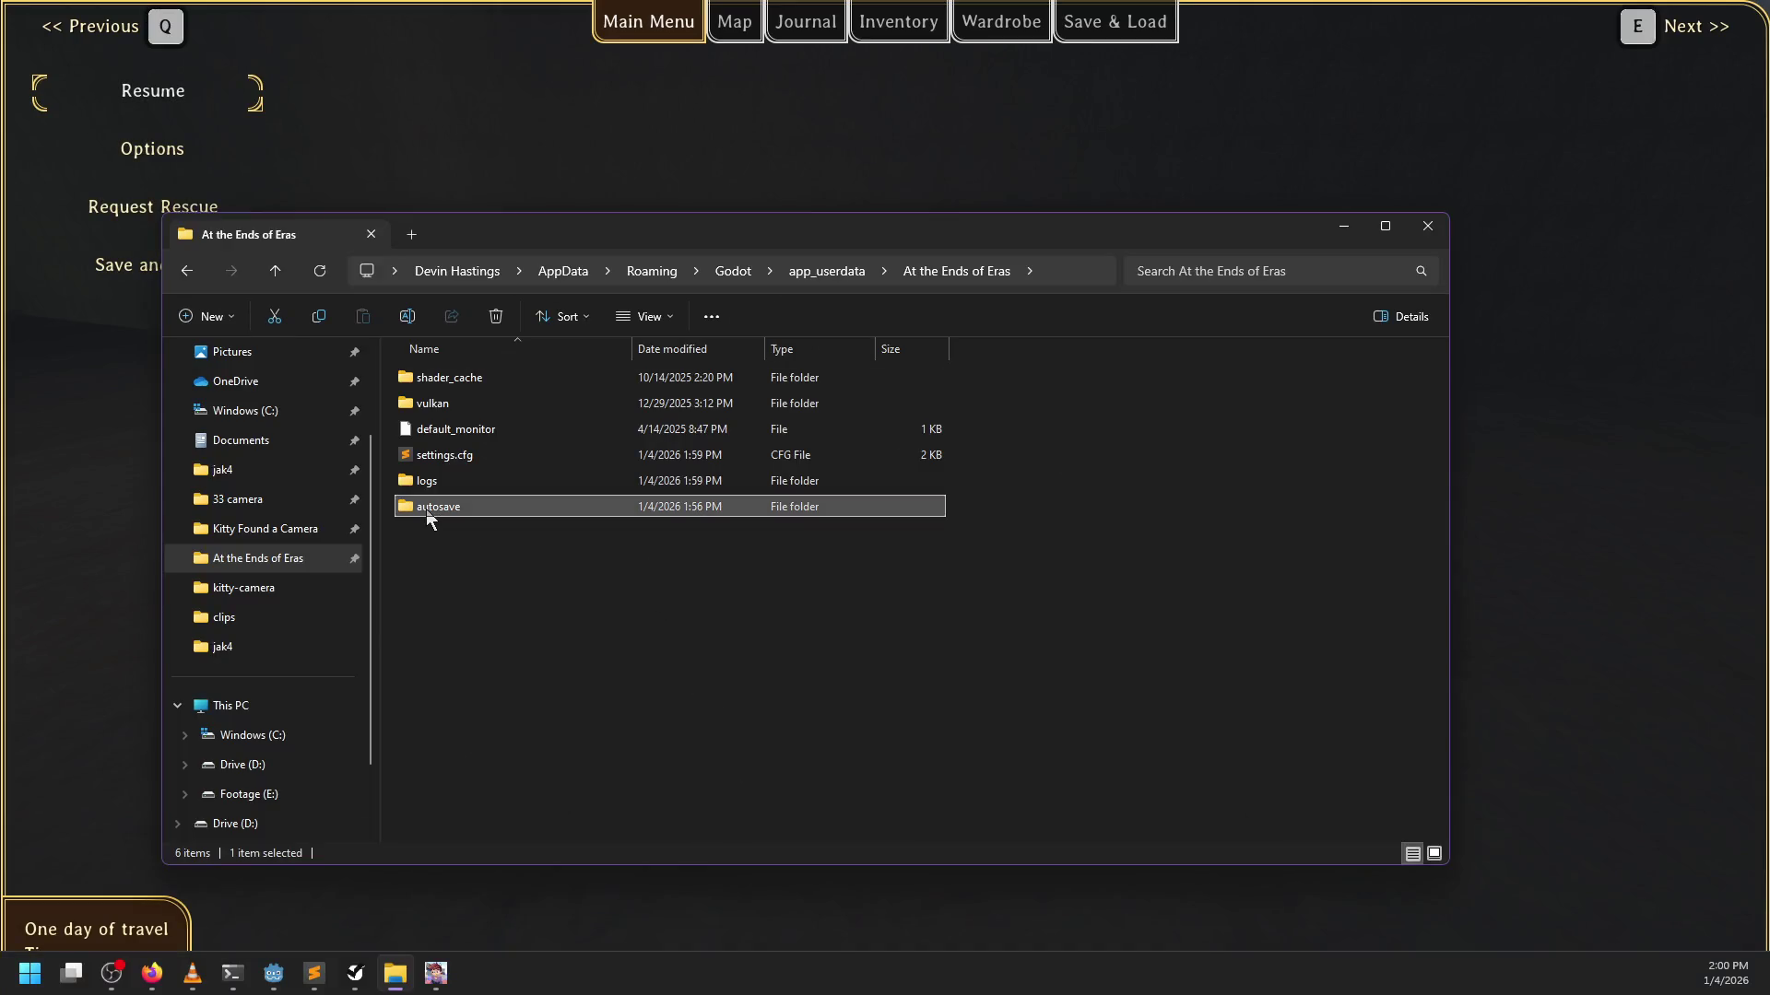
key("Delete")
key("alt+Tab")
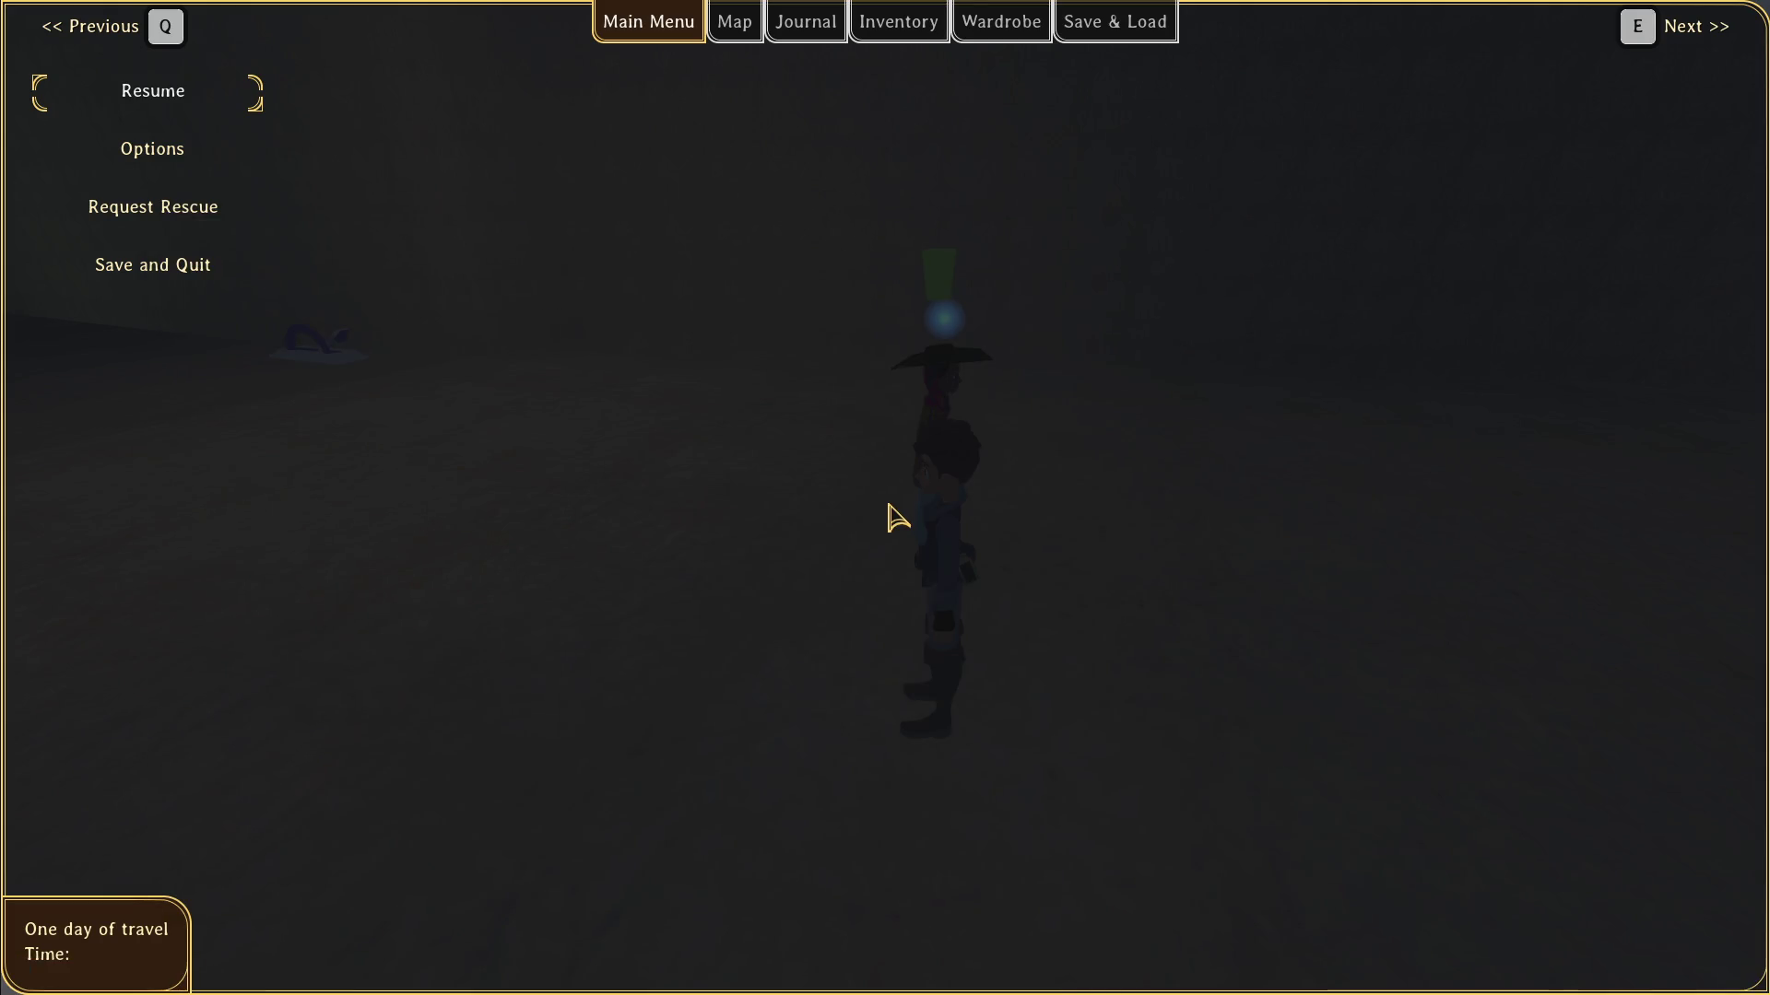
key("alt+F4")
left_click(632, 37)
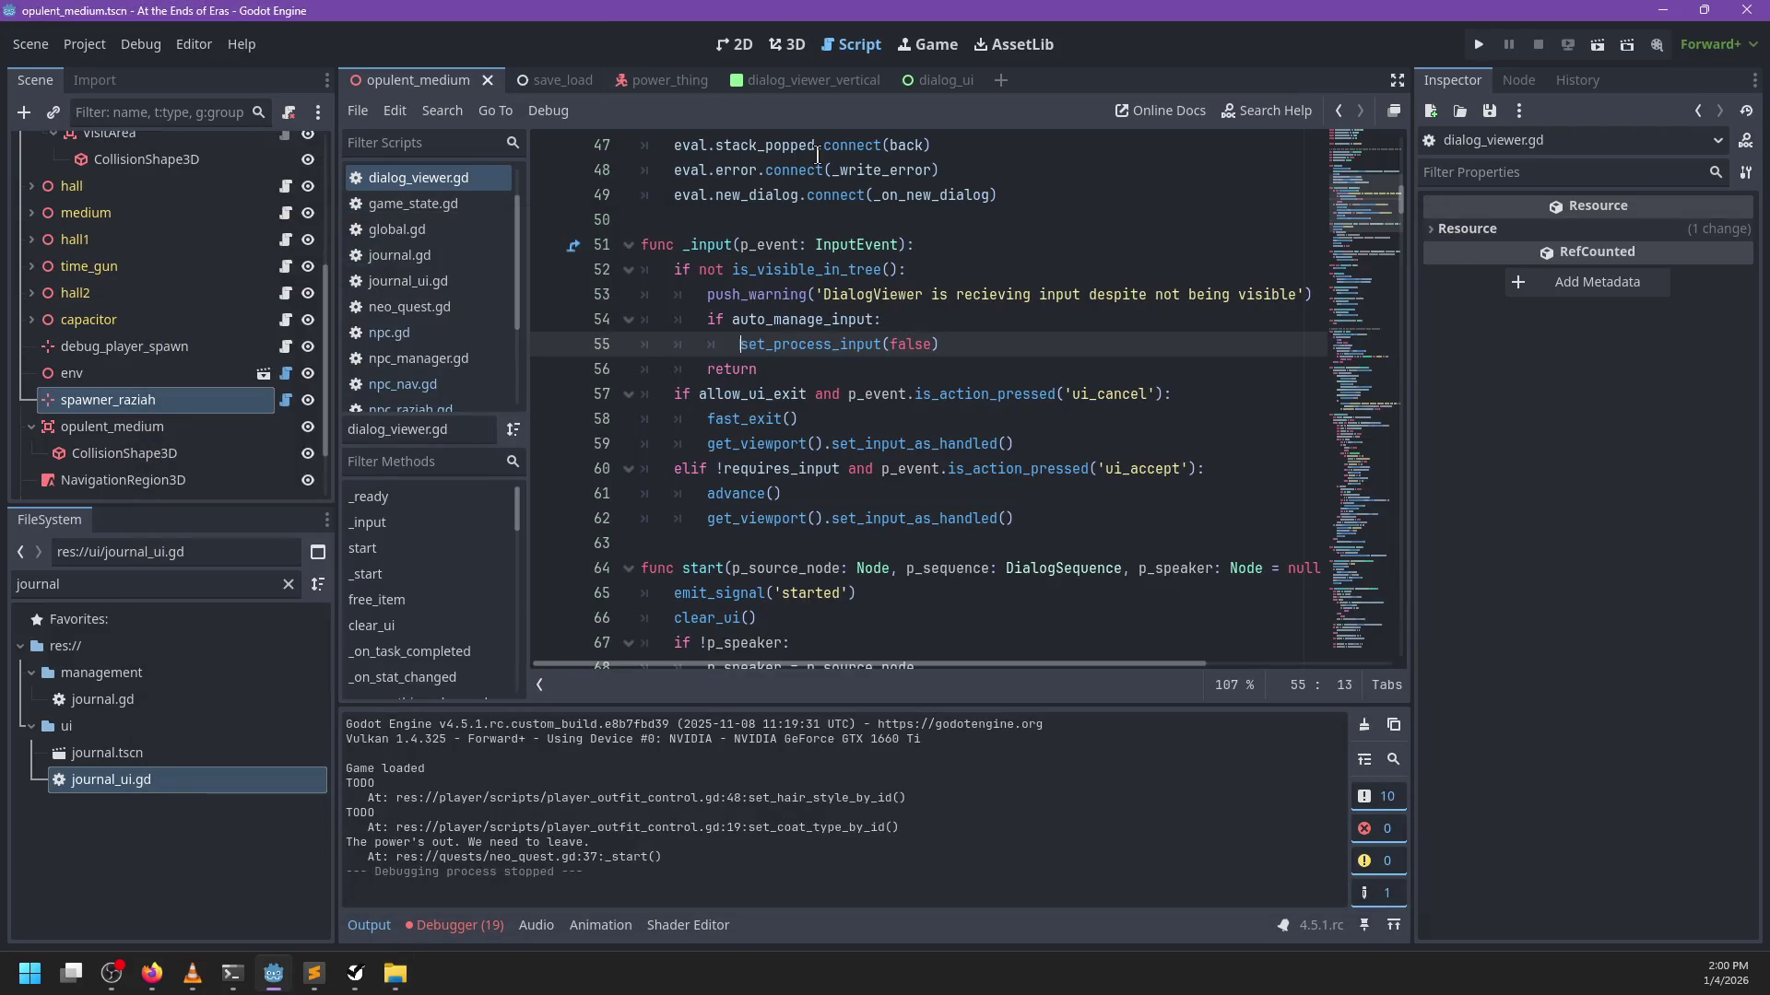
key("F5")
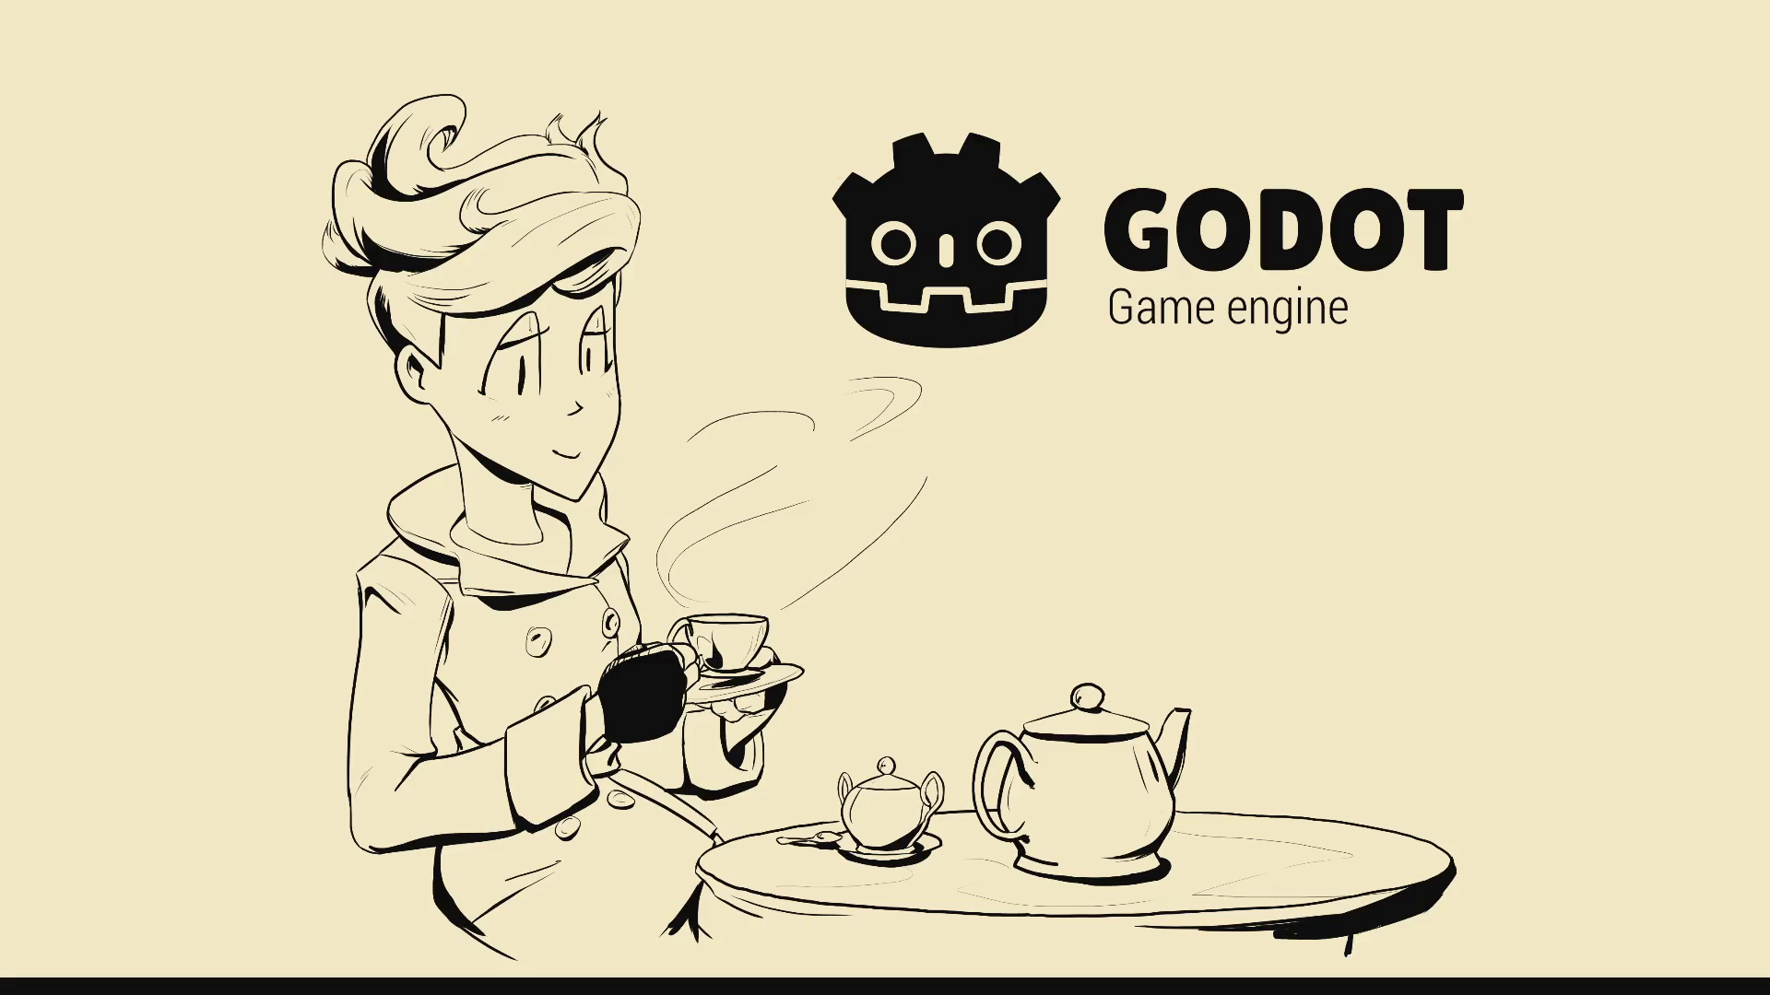
Run to the hat-wearing woman, check her opening greeting, then stop the game
key("w")
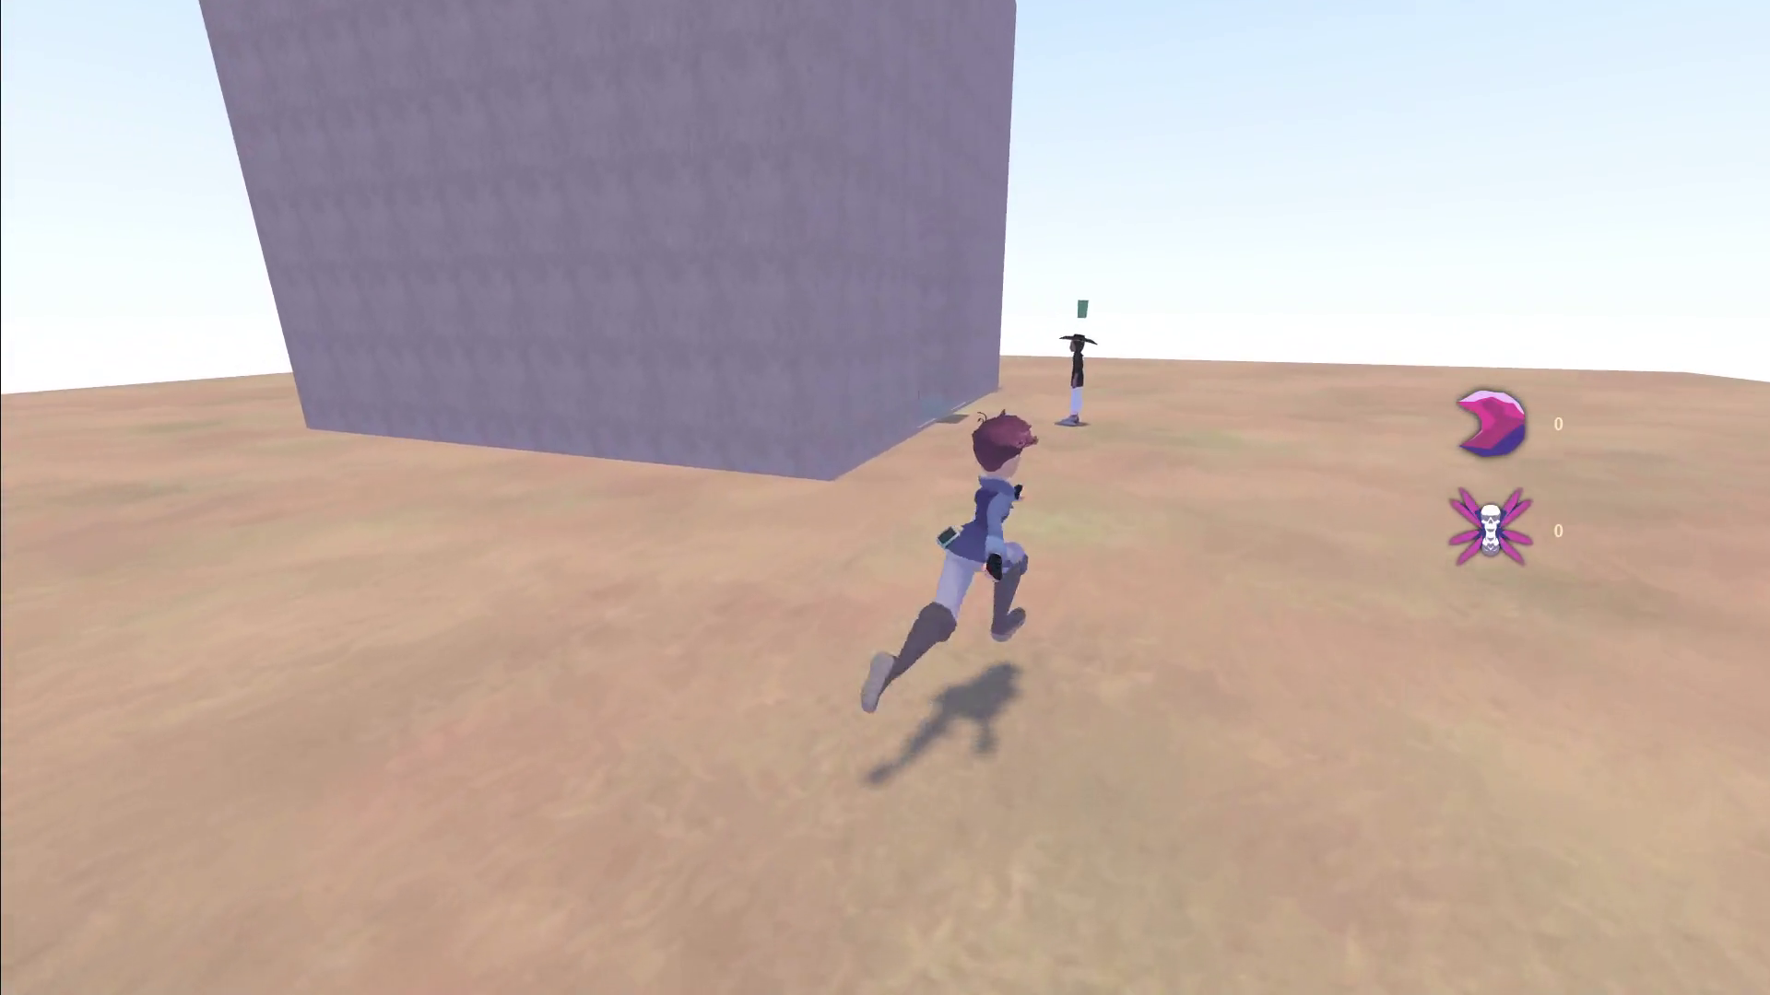
key("e")
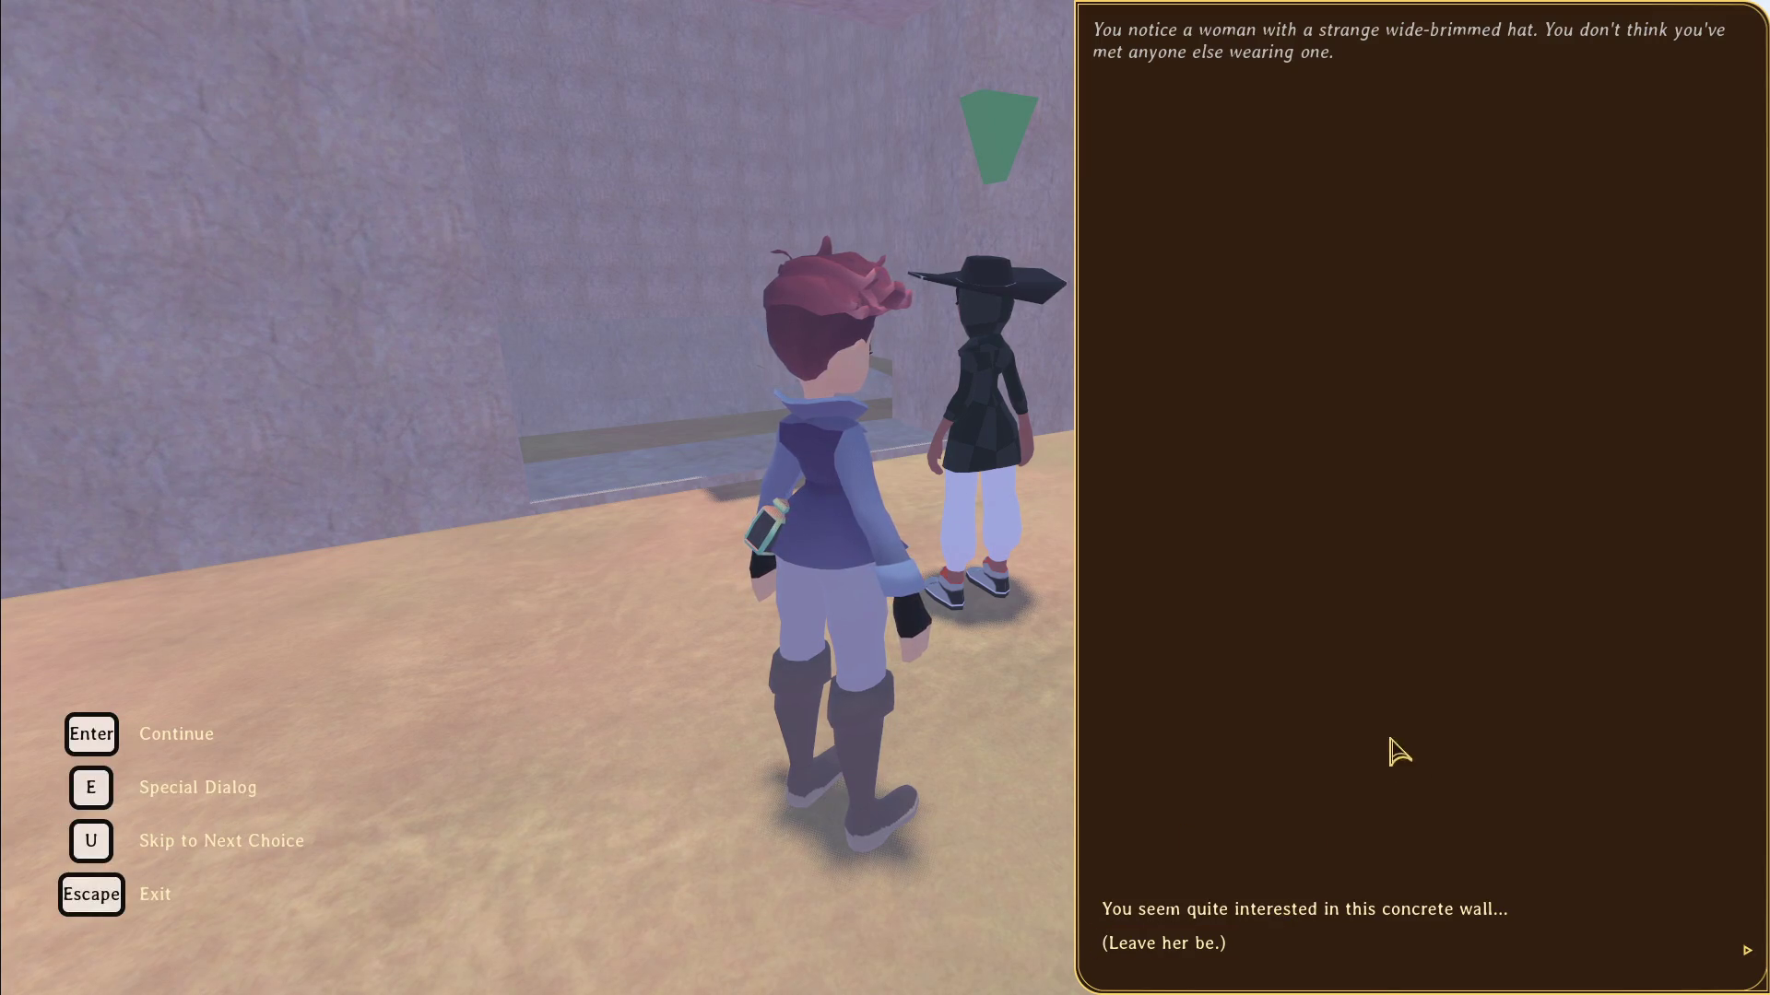
key("F8")
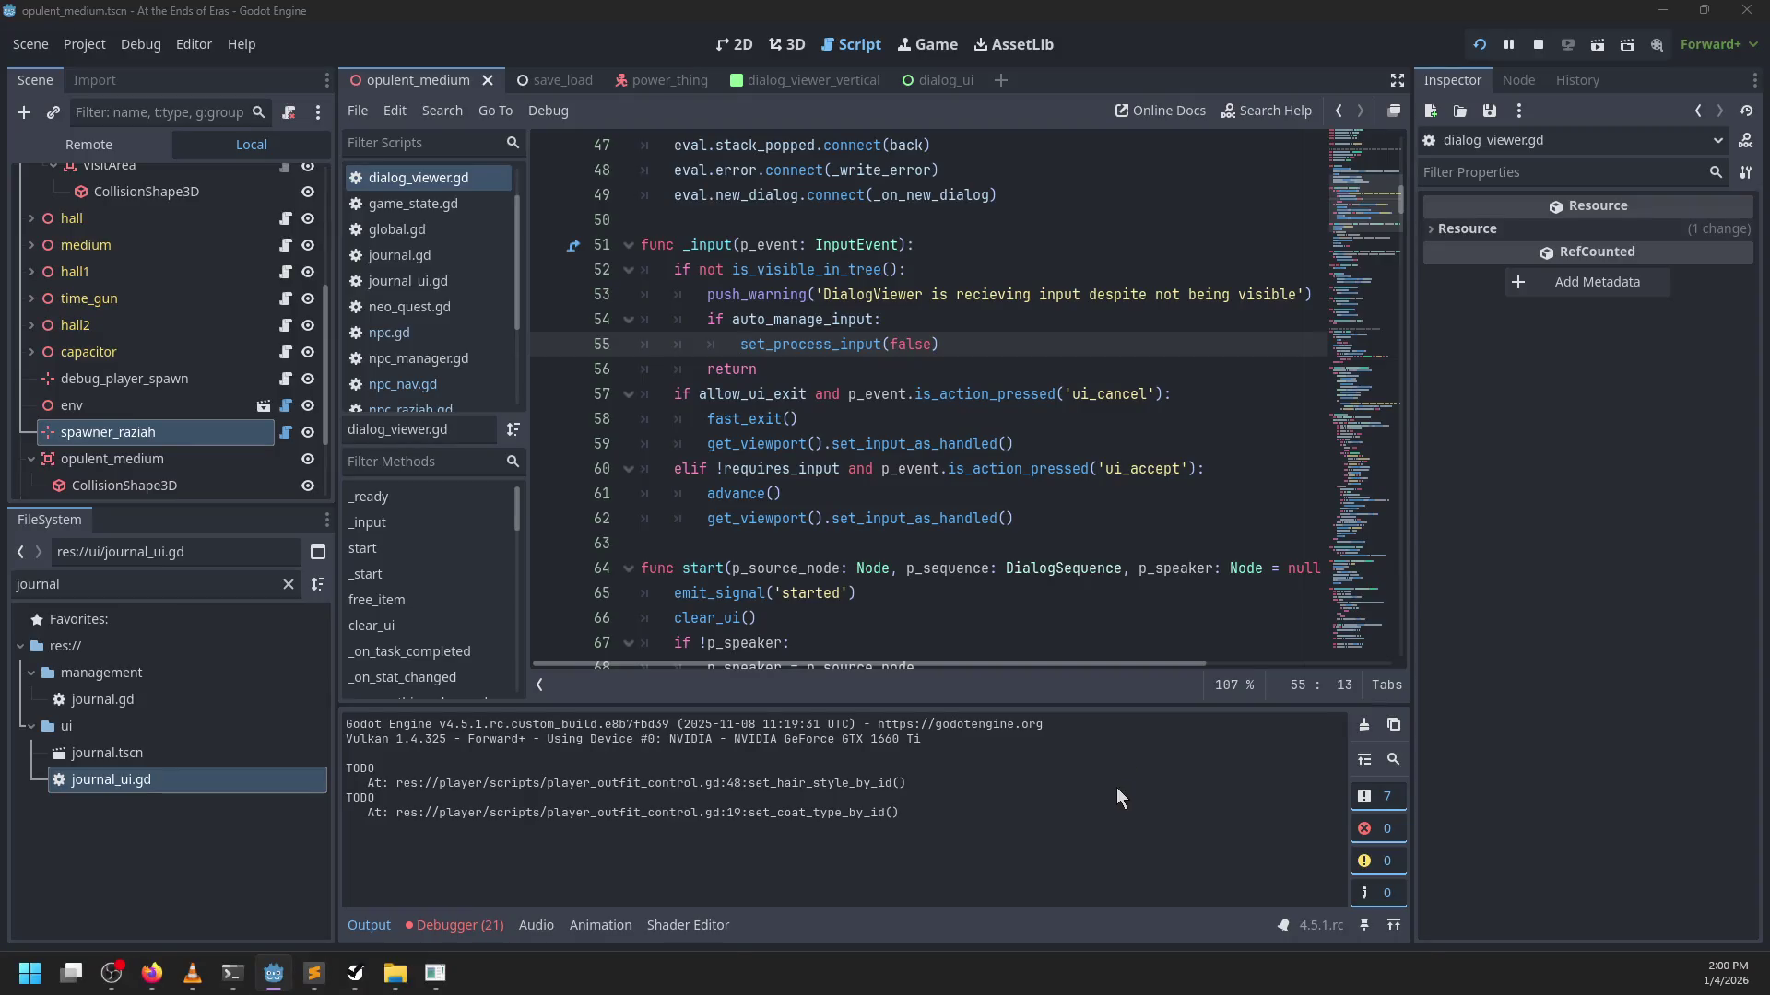
key("alt+Tab")
Add the bug "Dialog viewer: Skip to next choice isn't working" under Bugs
scroll(620, 470, "down", 3)
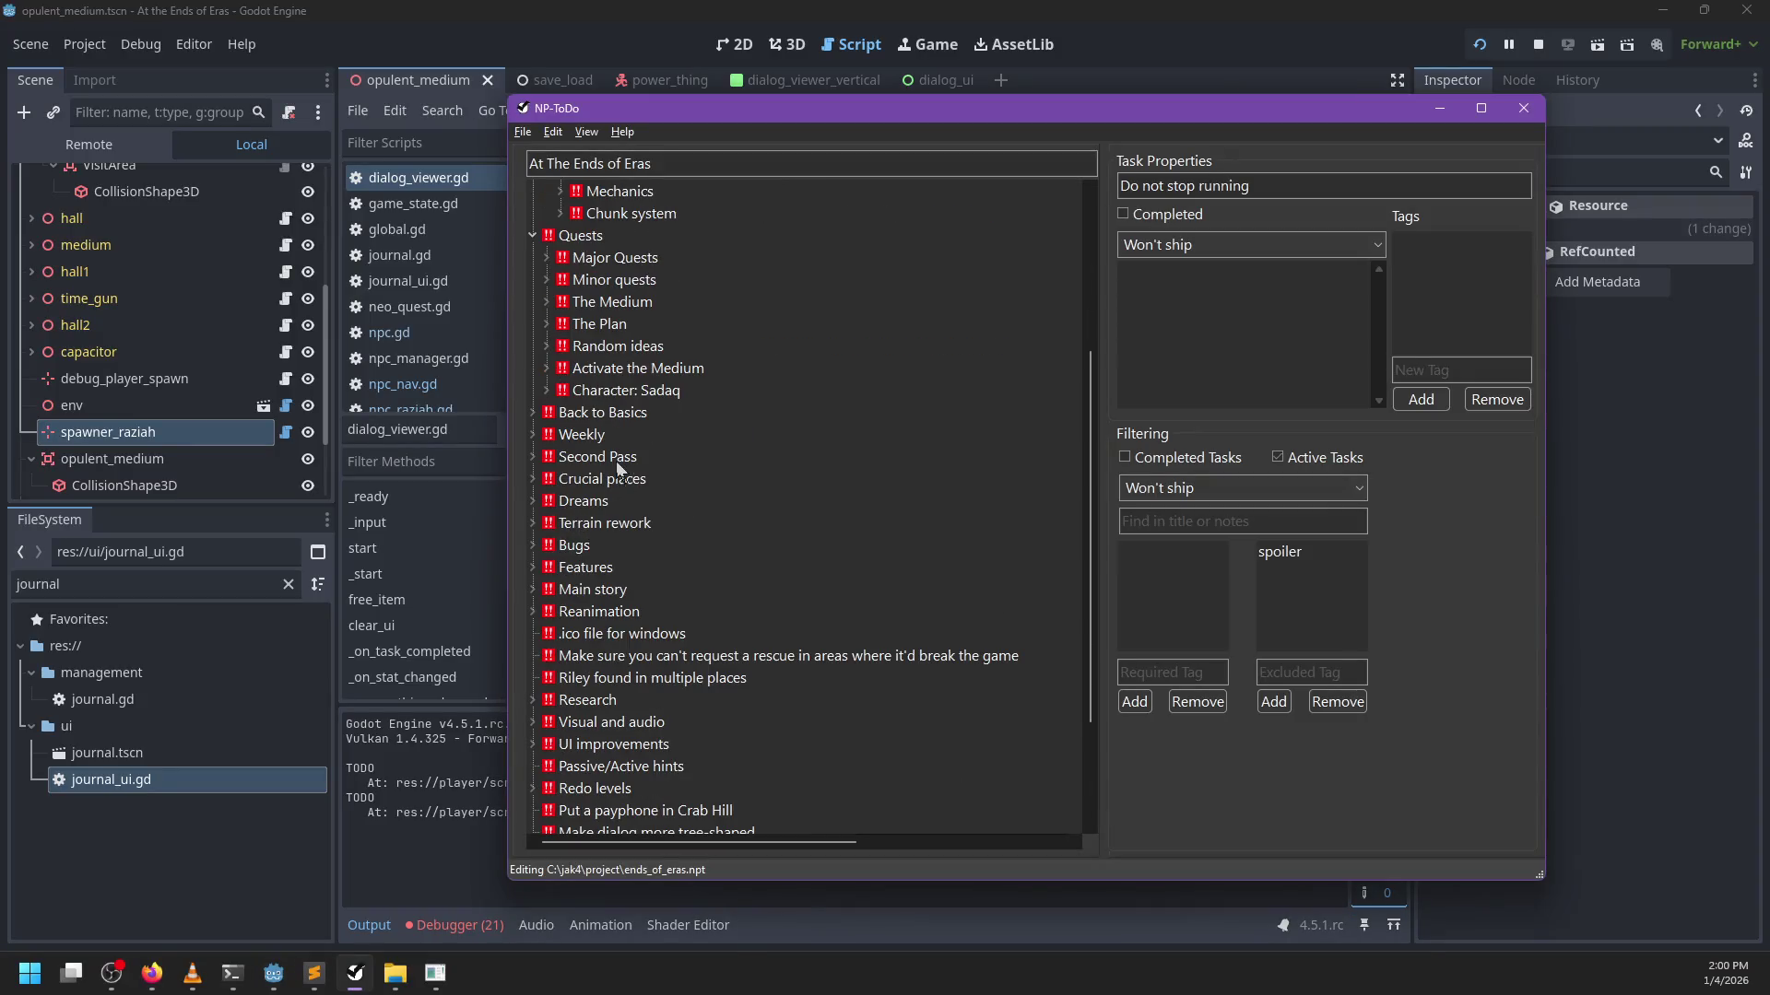
left_click(560, 548)
key("Insert")
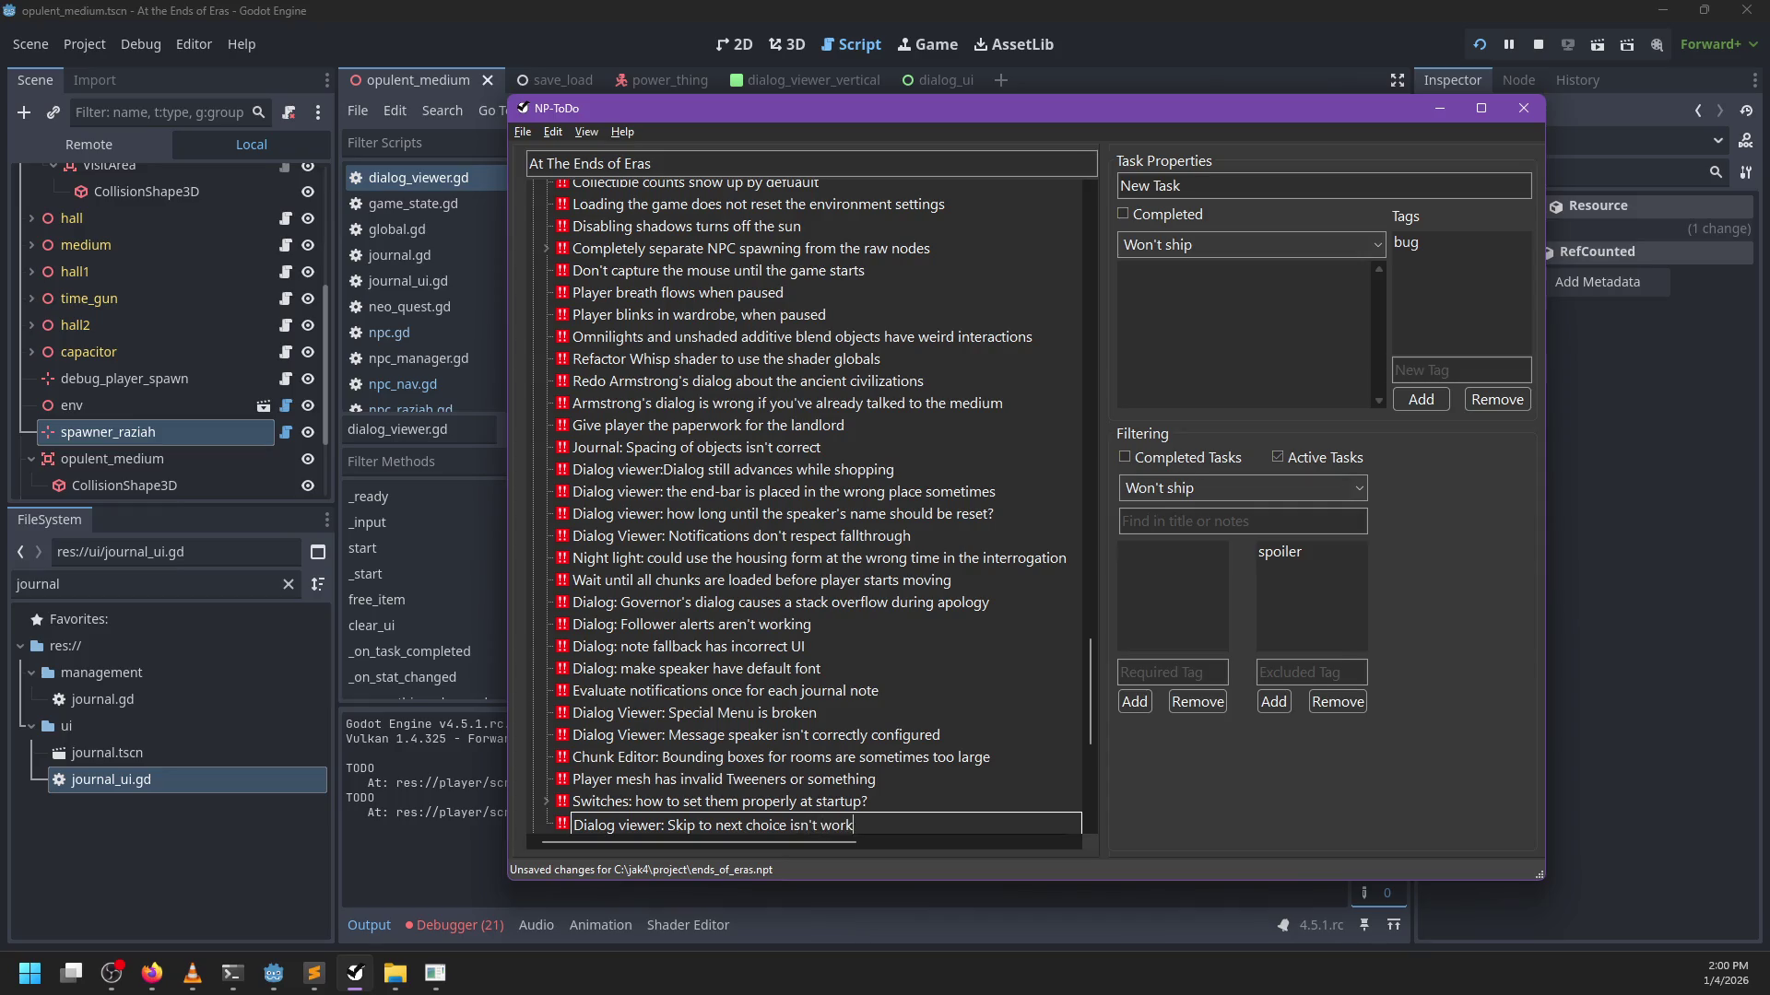
type("ing")
key("Return")
Mark the message-speaker and Special Menu bugs completed and save the list
left_click(608, 736)
right_click(604, 735)
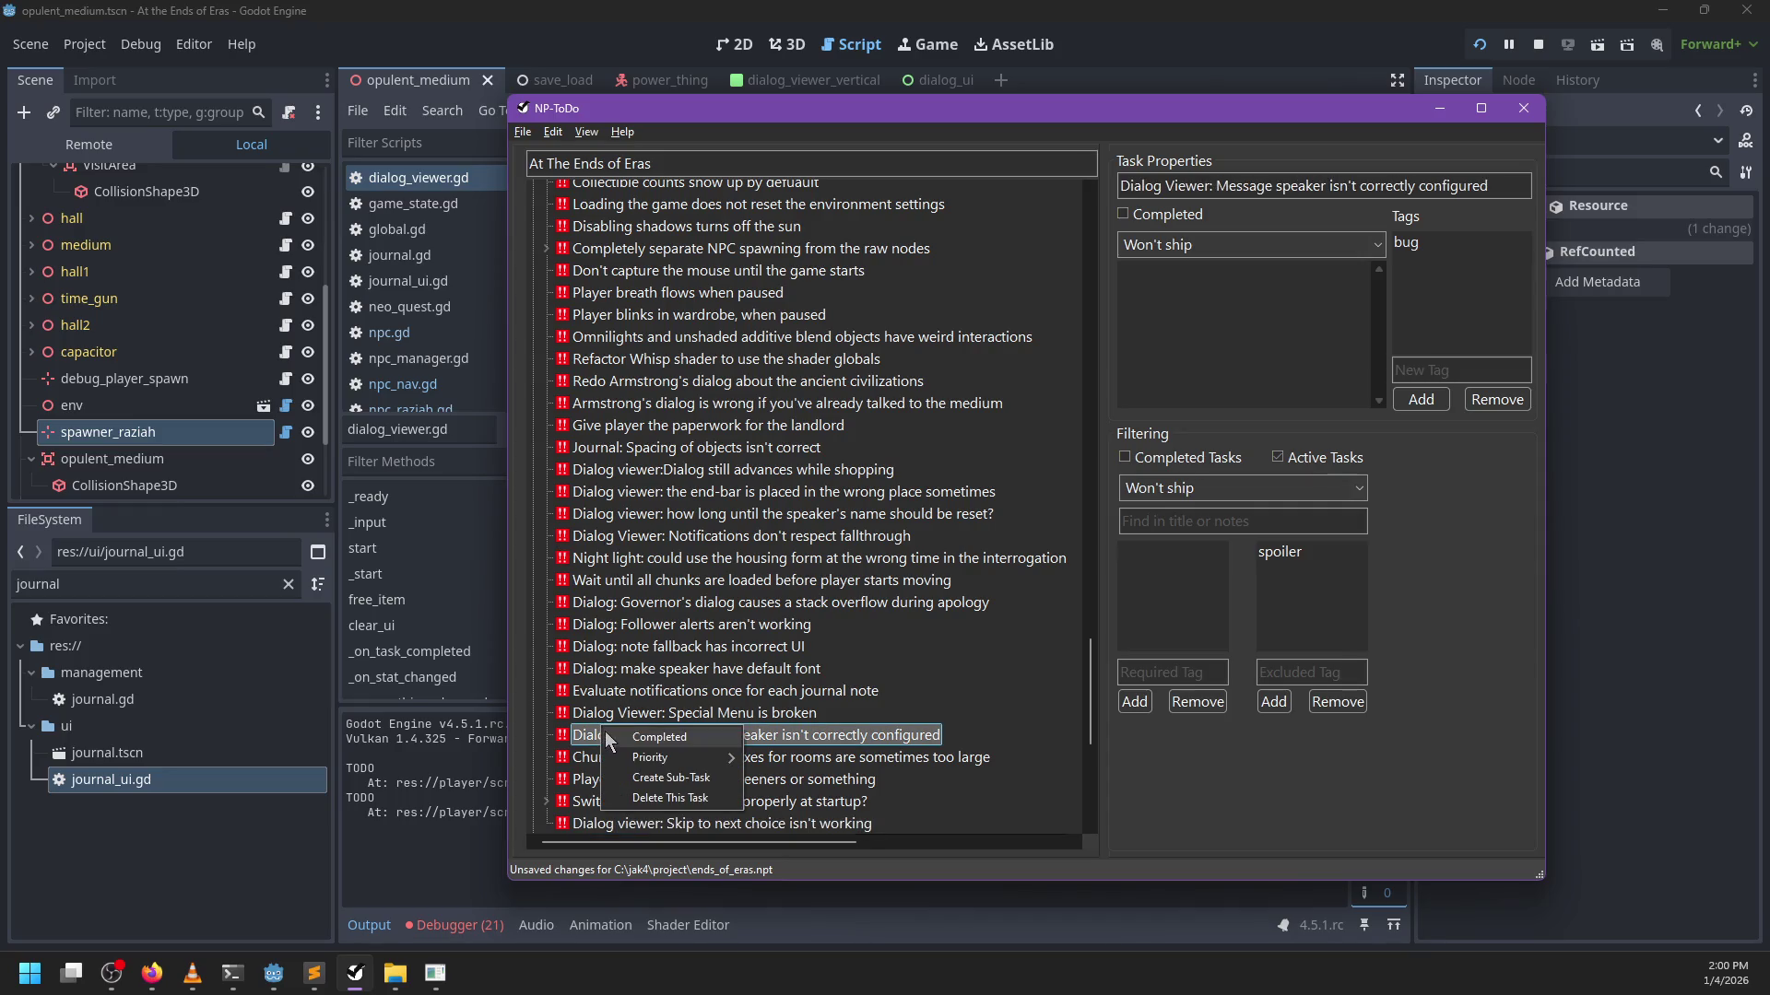
left_click(609, 737)
right_click(609, 716)
left_click(612, 722)
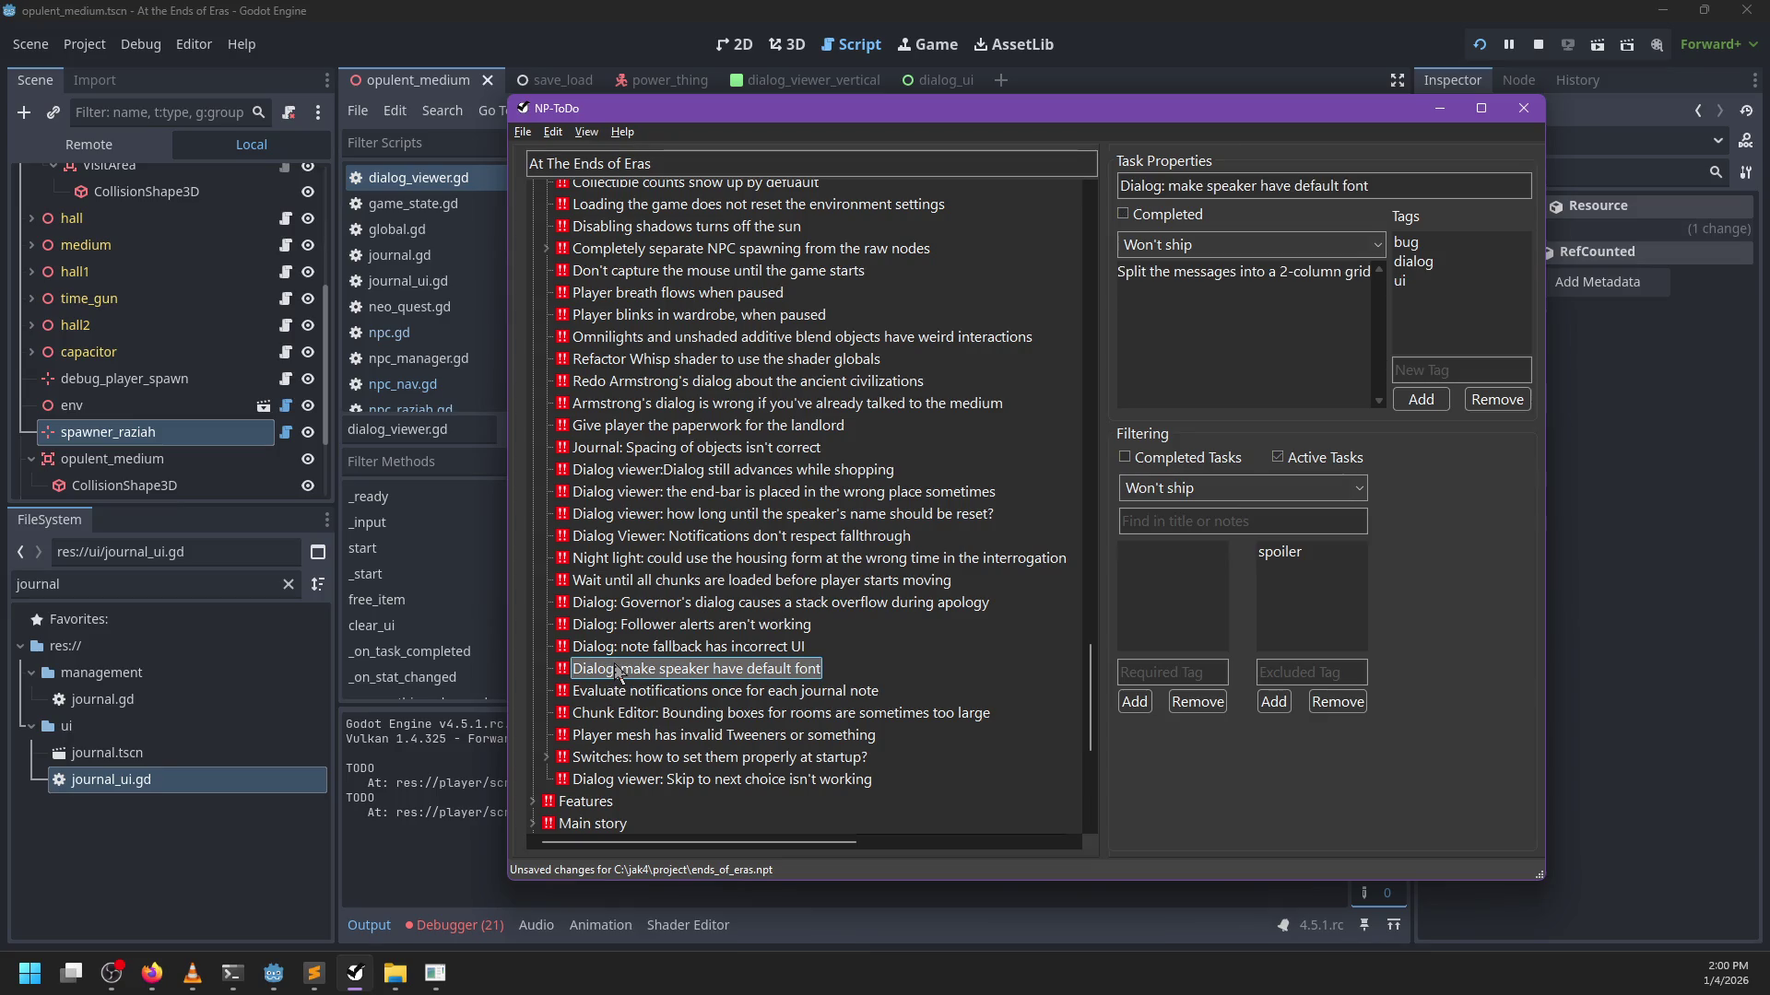
key("ctrl+s")
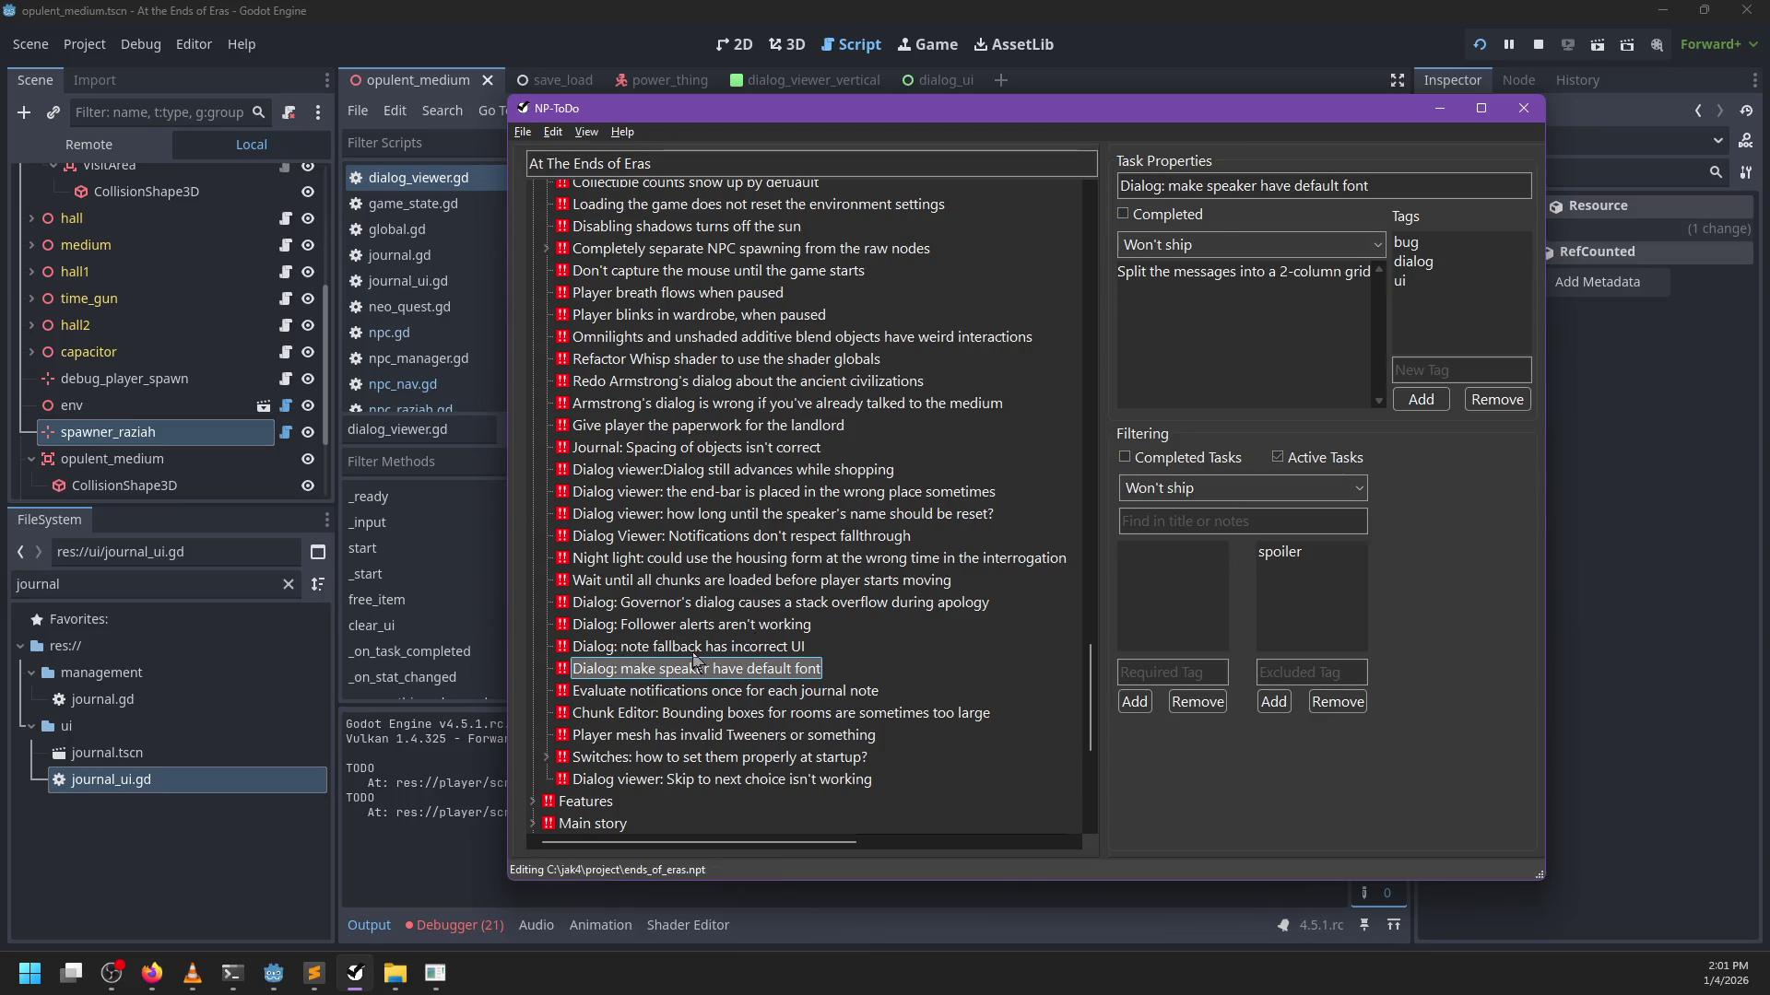
Review the note fallback and chunk-loading tasks, and mark the follower alerts bug completed
left_click(694, 650)
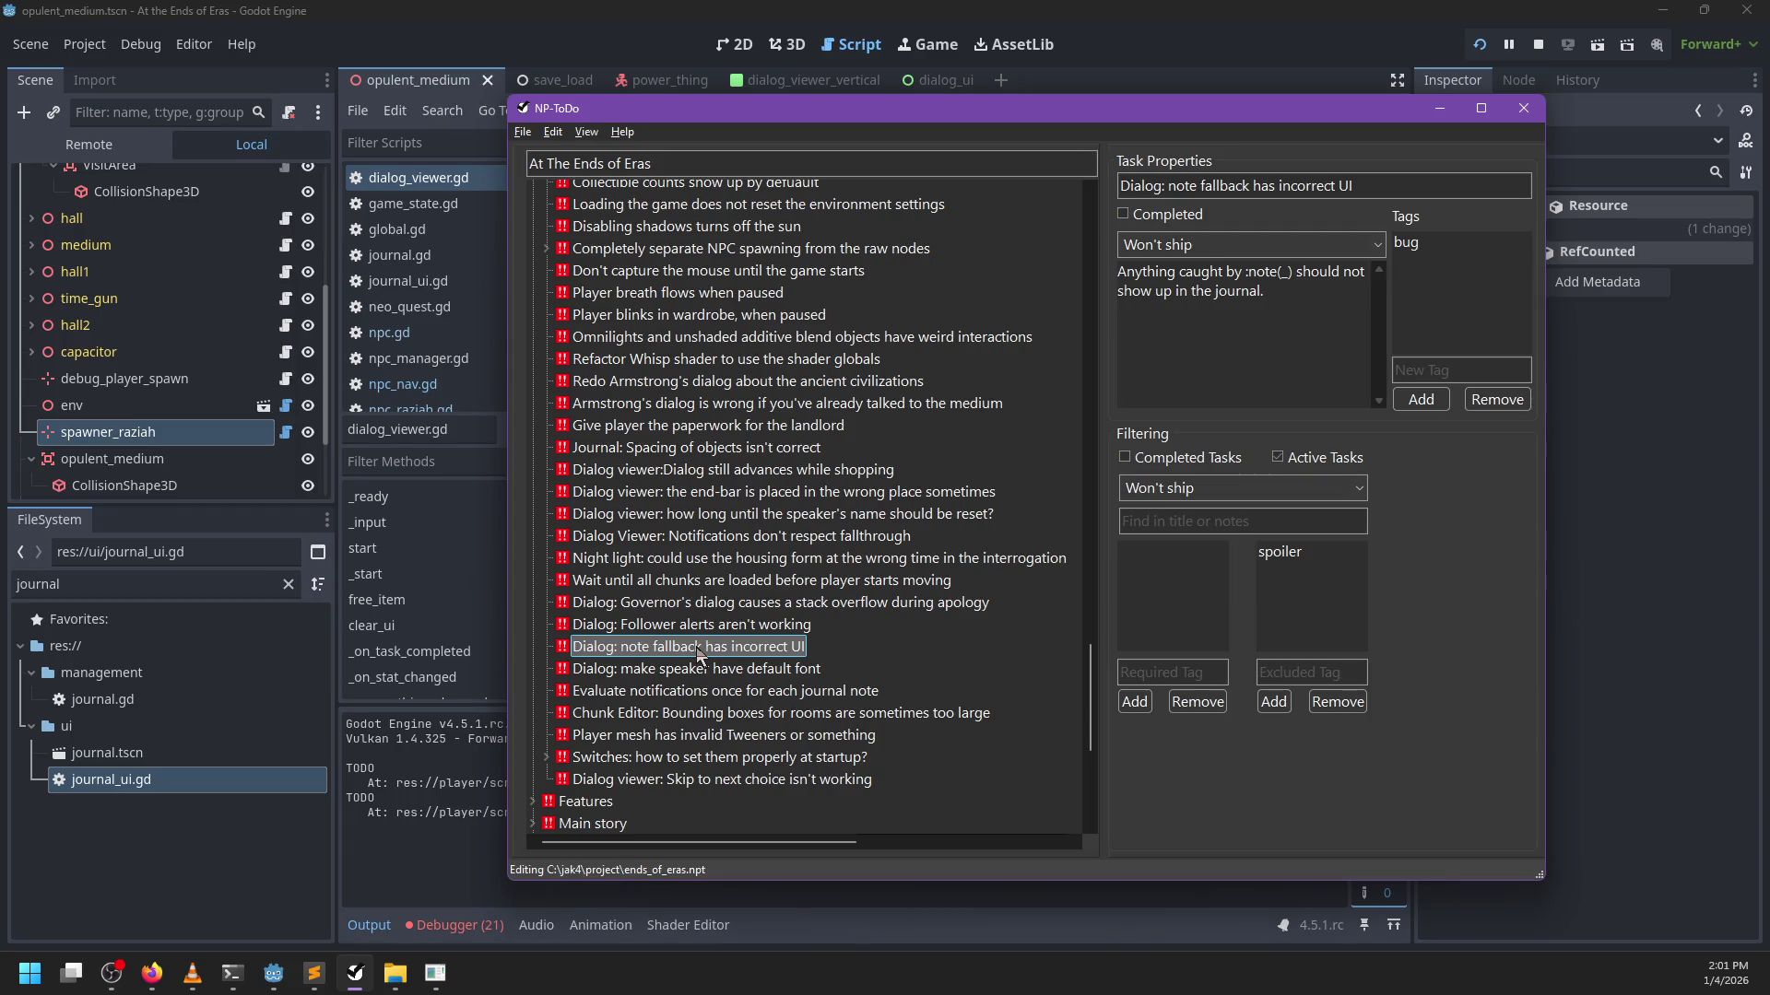
left_click(688, 632)
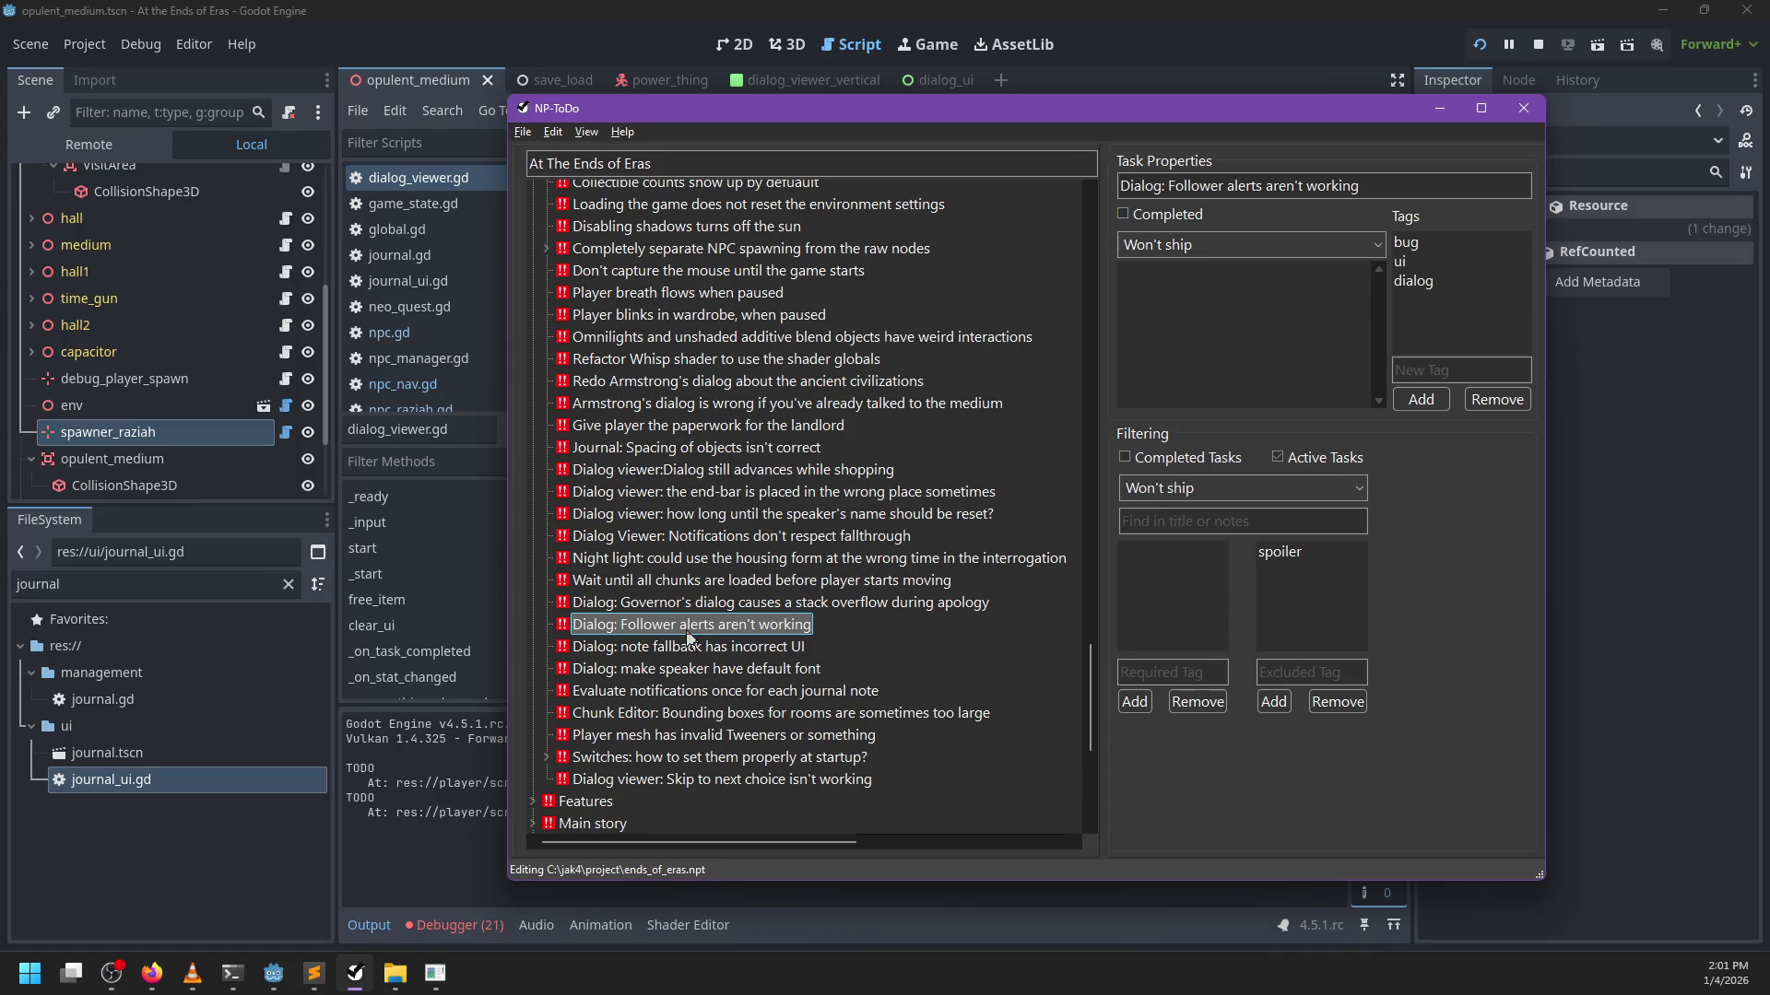
right_click(664, 636)
left_click(673, 647)
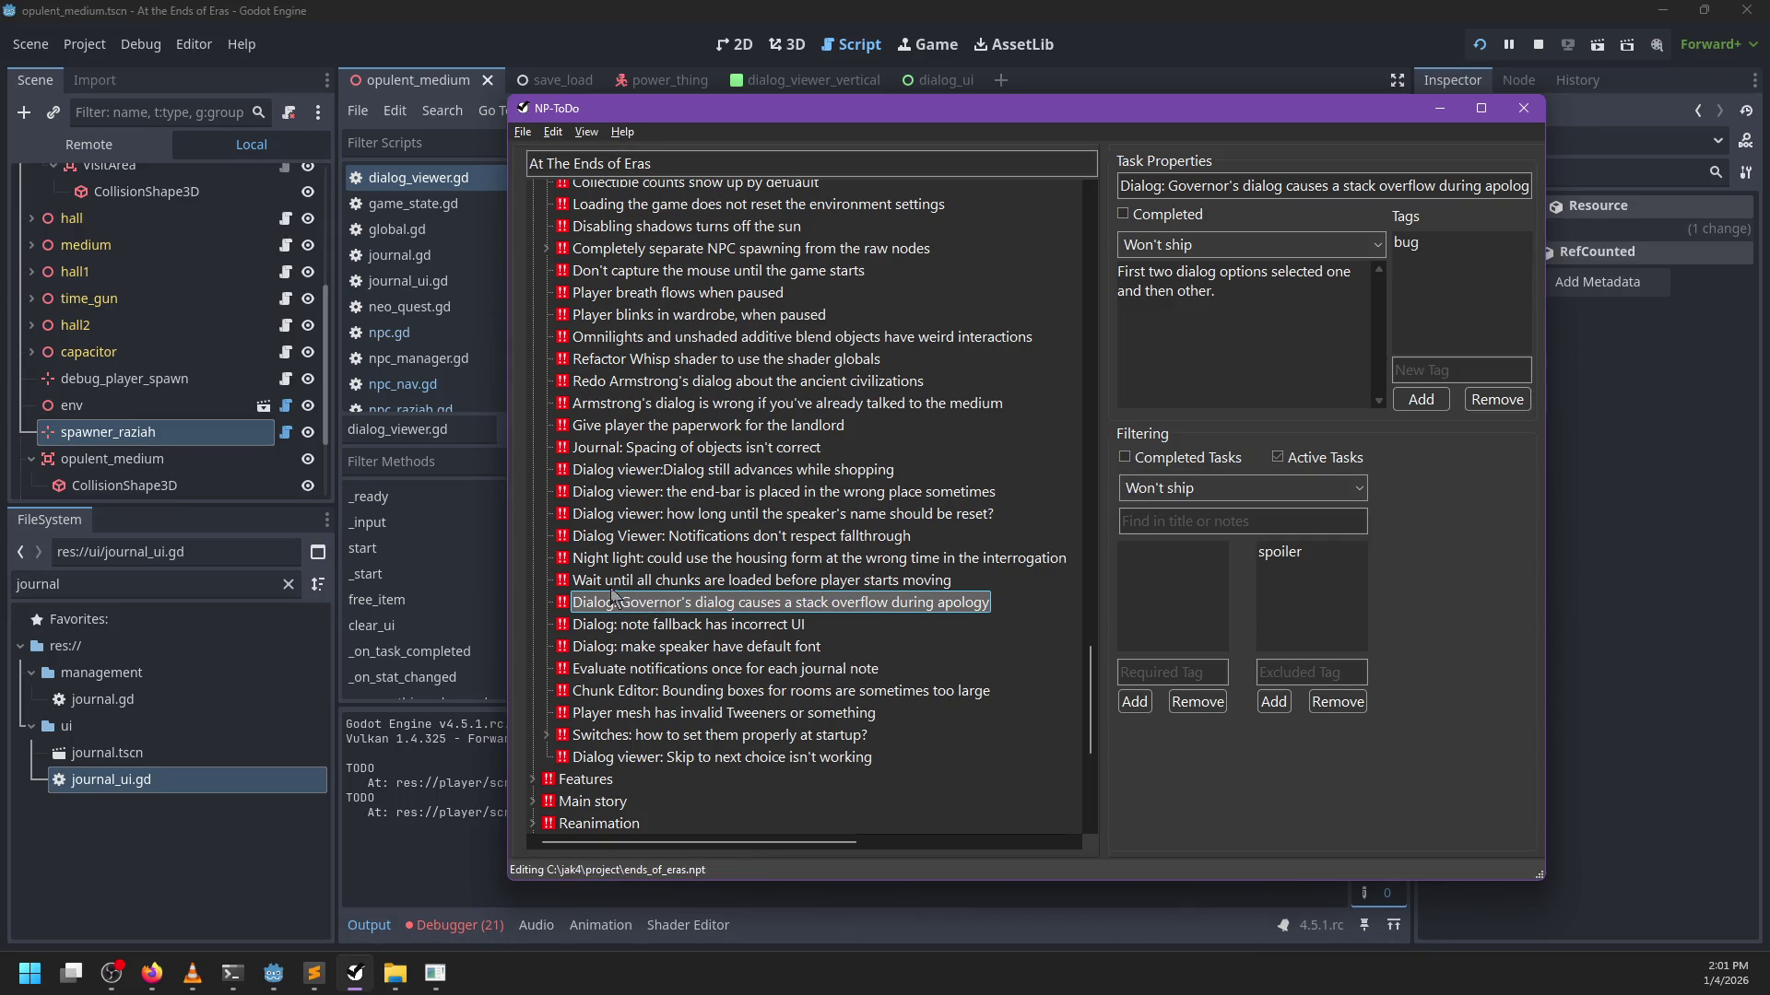
left_click(610, 582)
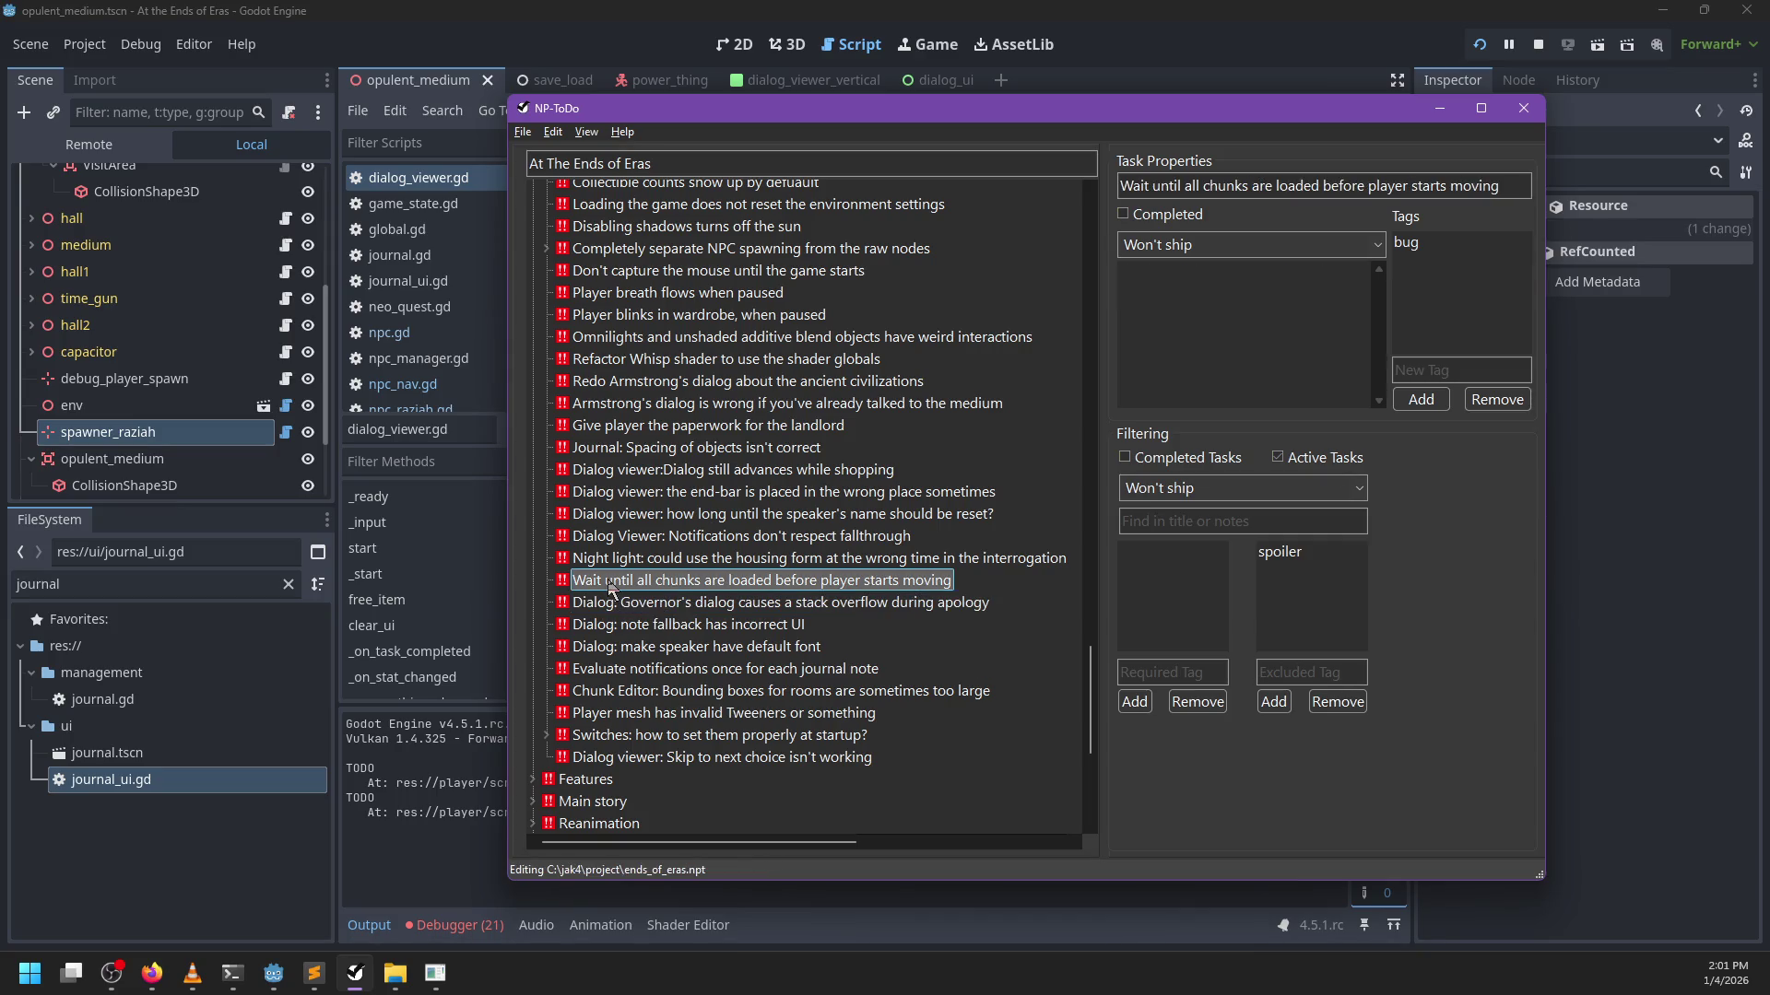
left_click(622, 760)
Complete the Switches task's duplicate-signals and configuration subtasks, then the Switches task itself
left_click(625, 737)
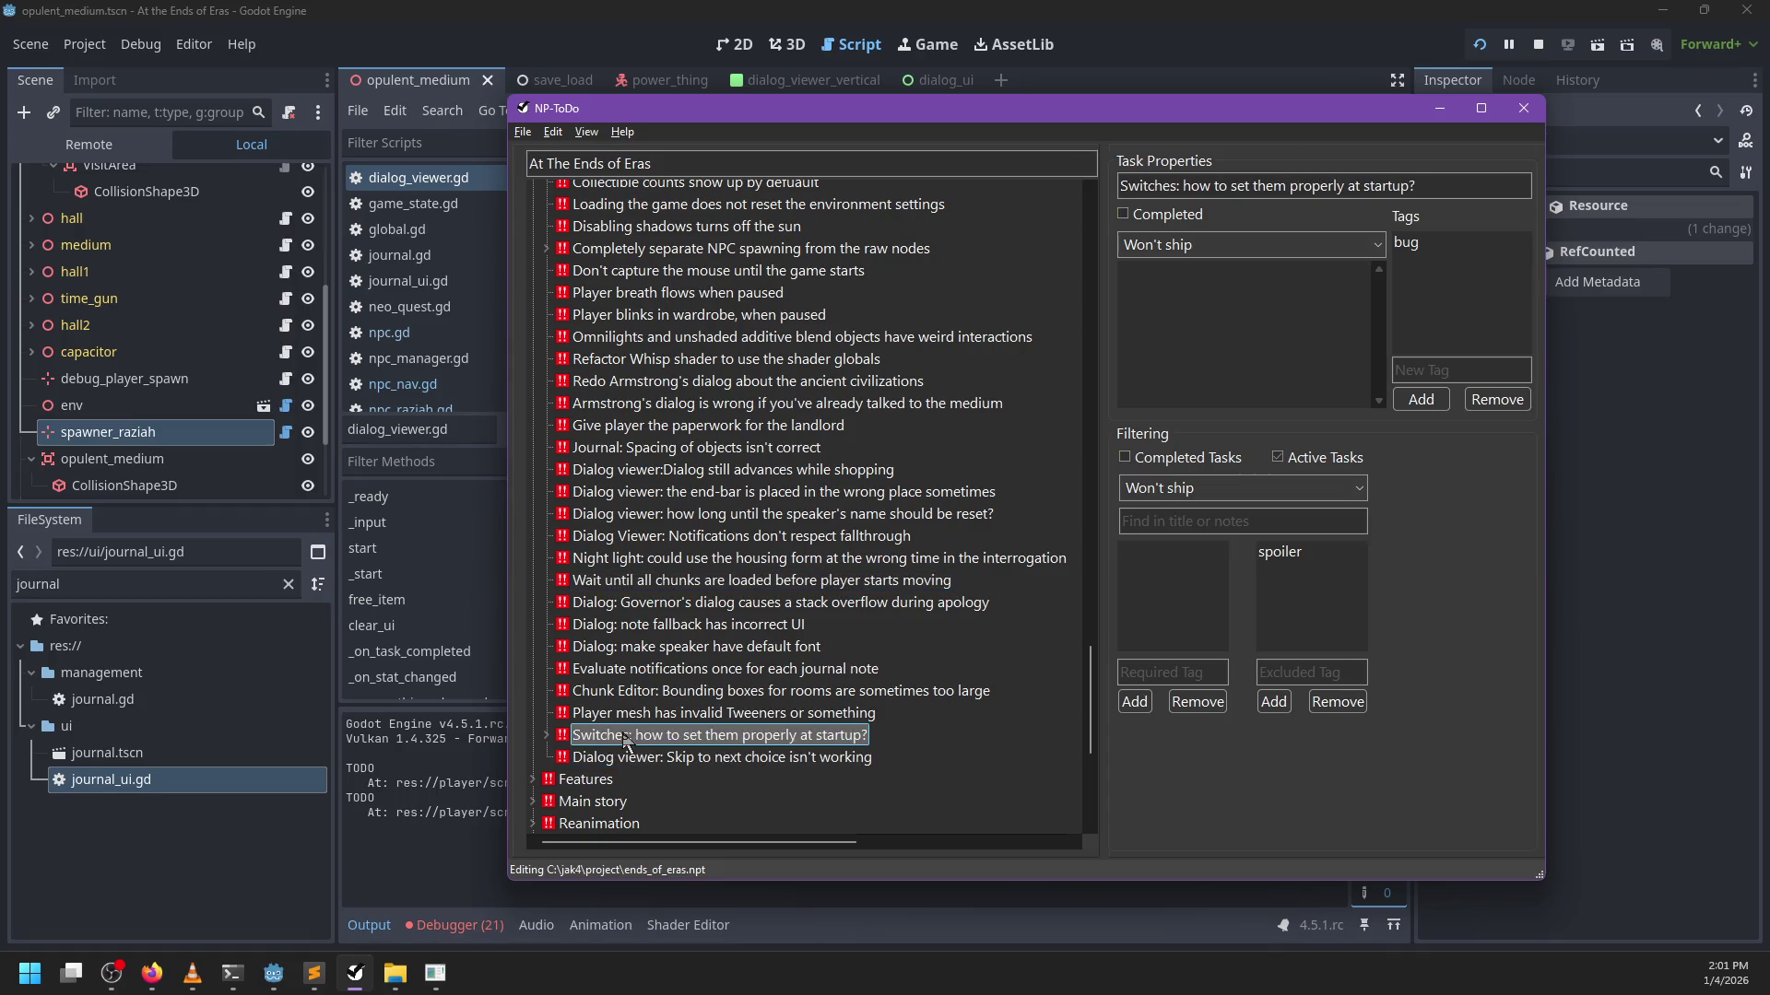
left_click(548, 736)
right_click(642, 760)
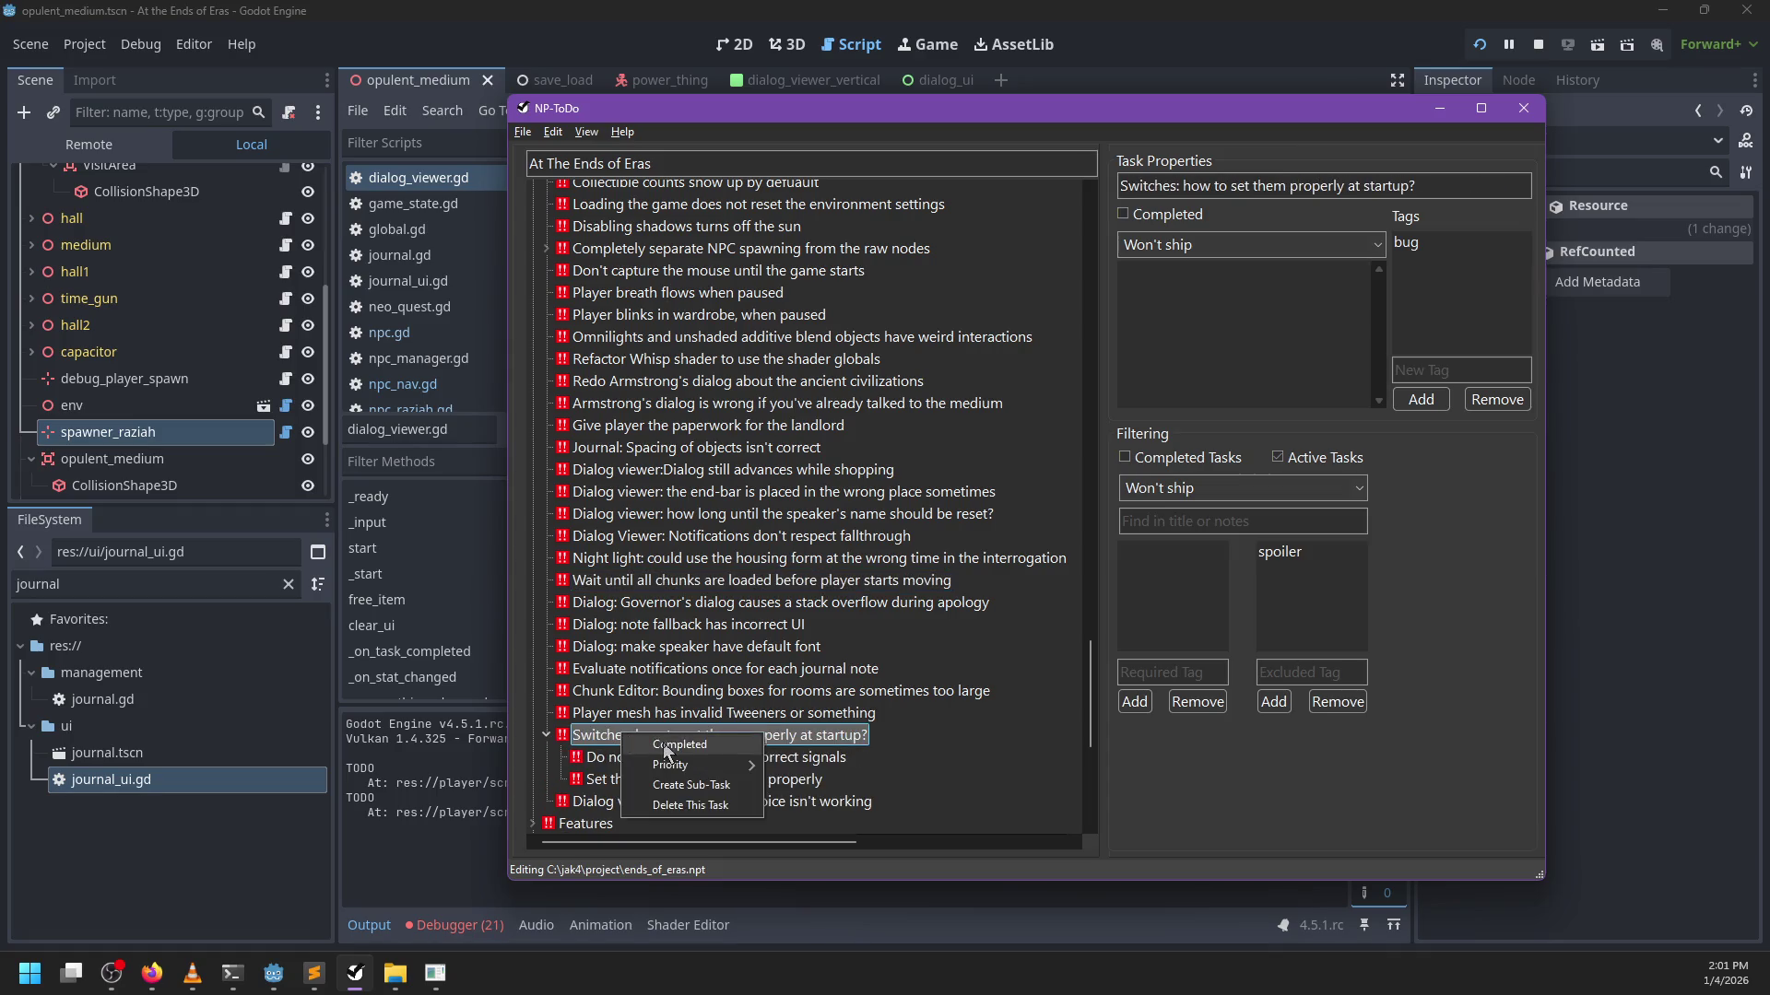
left_click(643, 760)
right_click(645, 761)
left_click(668, 772)
right_click(635, 782)
left_click(635, 757)
right_click(636, 757)
left_click(682, 808)
left_click(642, 718)
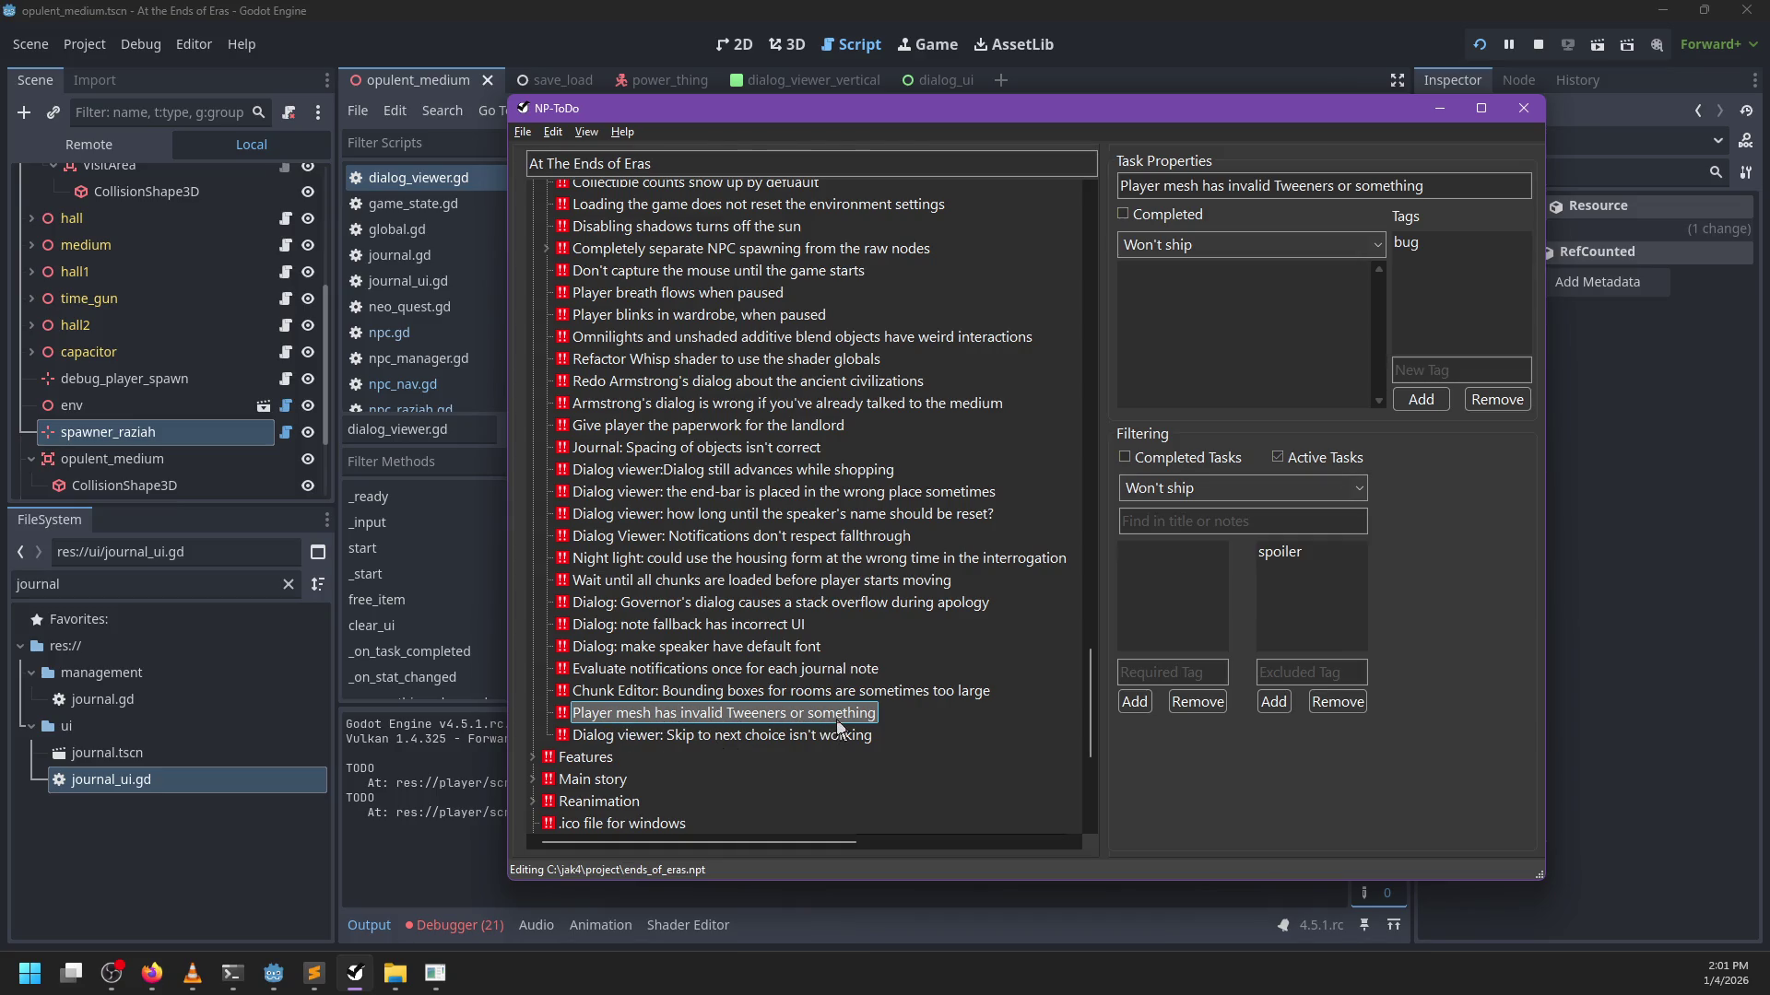
key("alt+Tab")
Scroll through the Debugger's Errors list, including raziah.dialog's failed task checks
left_click(458, 925)
scroll(625, 782, "down", 5)
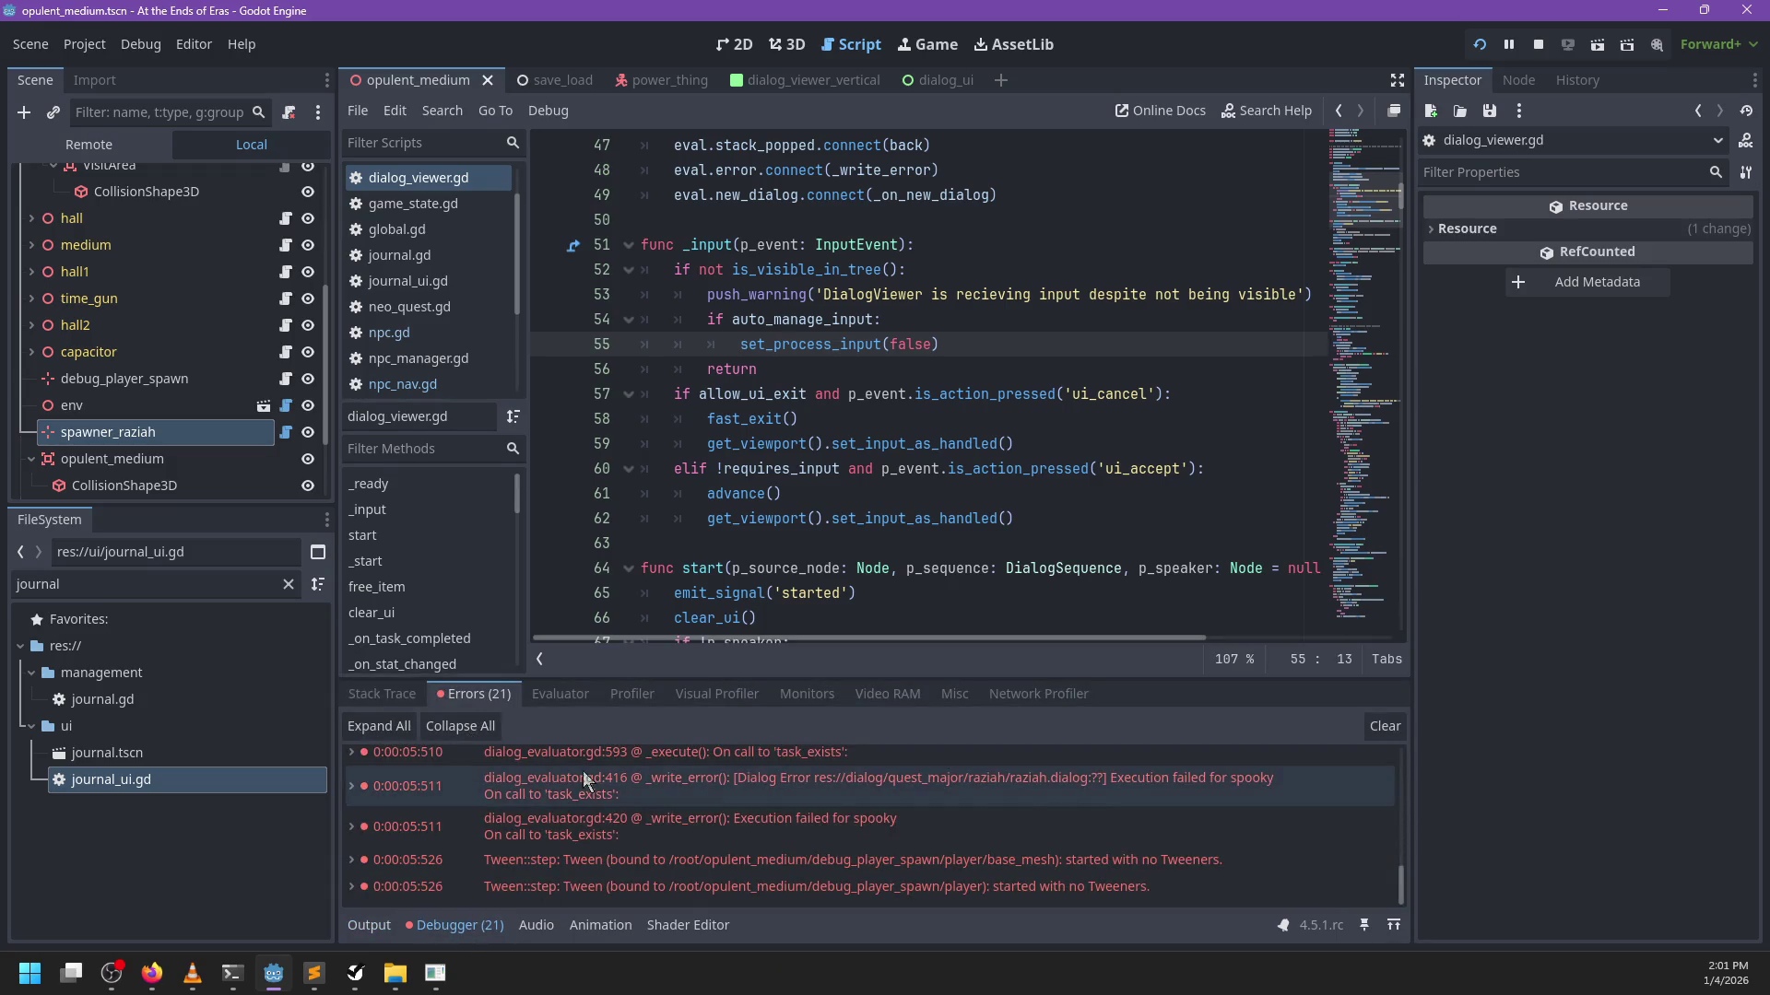
scroll(624, 782, "up", 3)
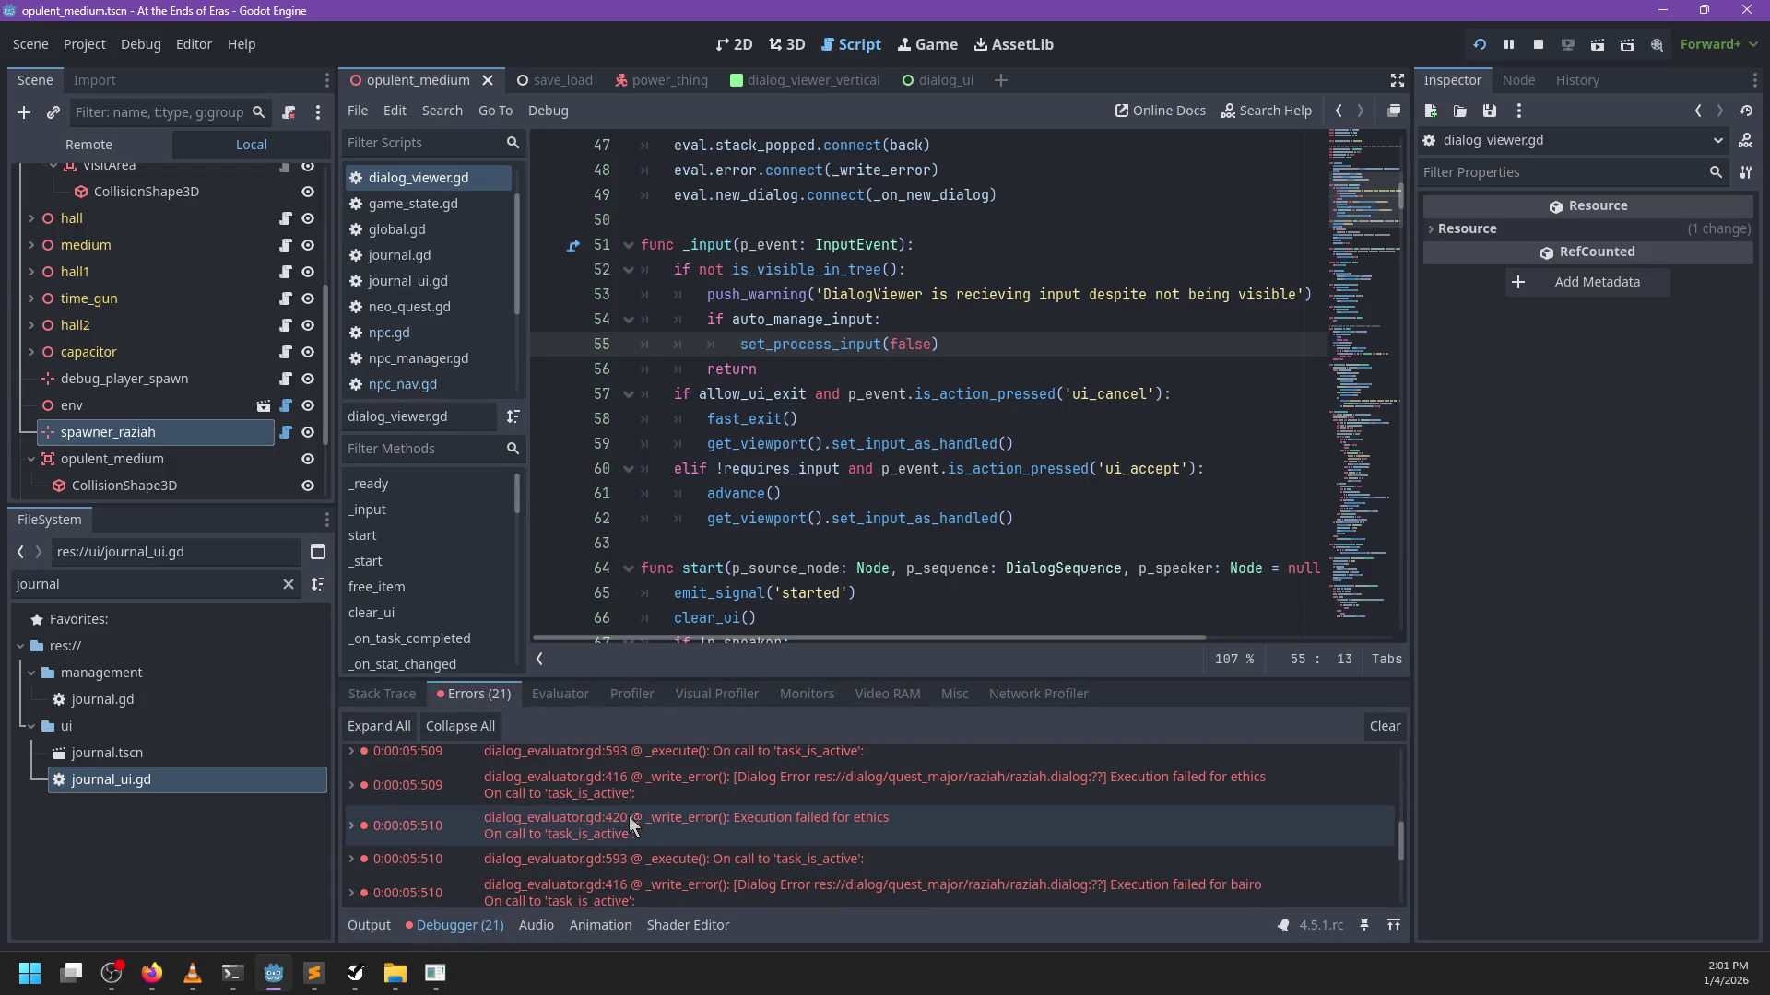
scroll(628, 816, "up", 3)
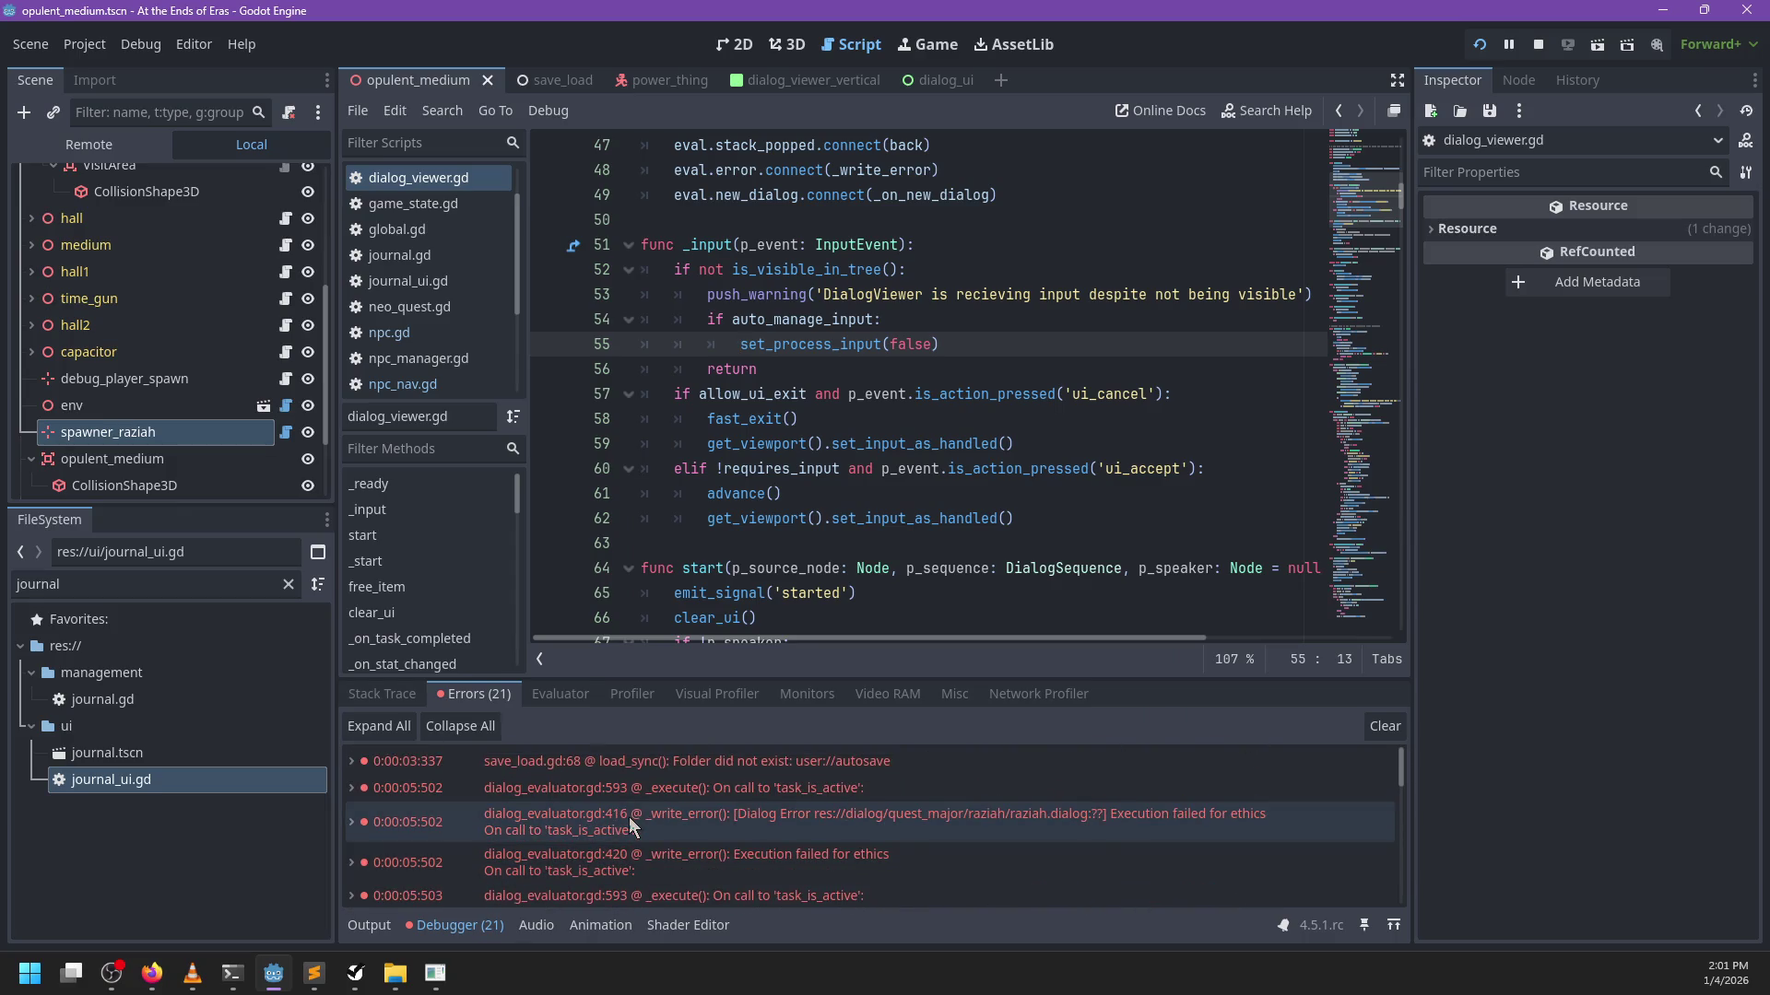
scroll(696, 820, "down", 5)
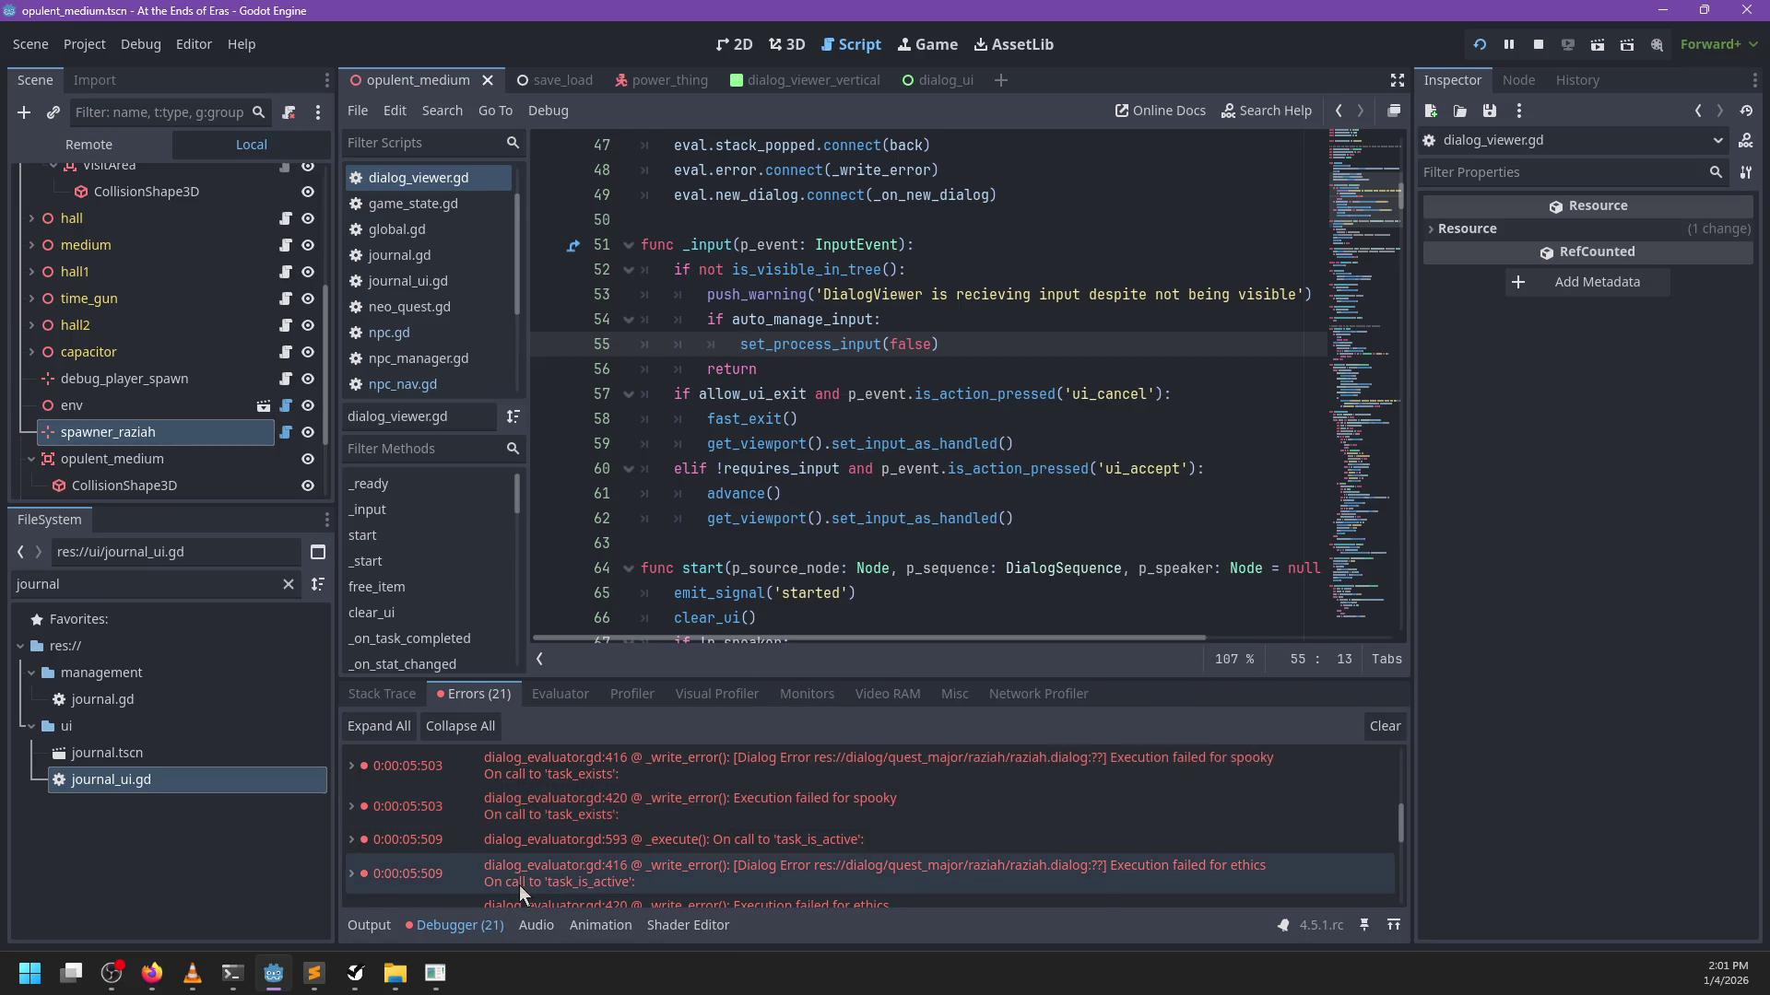
left_click(314, 974)
Find task_exists in raziah.dialog and select the journal.task text on line 1426
key("ctrl+f")
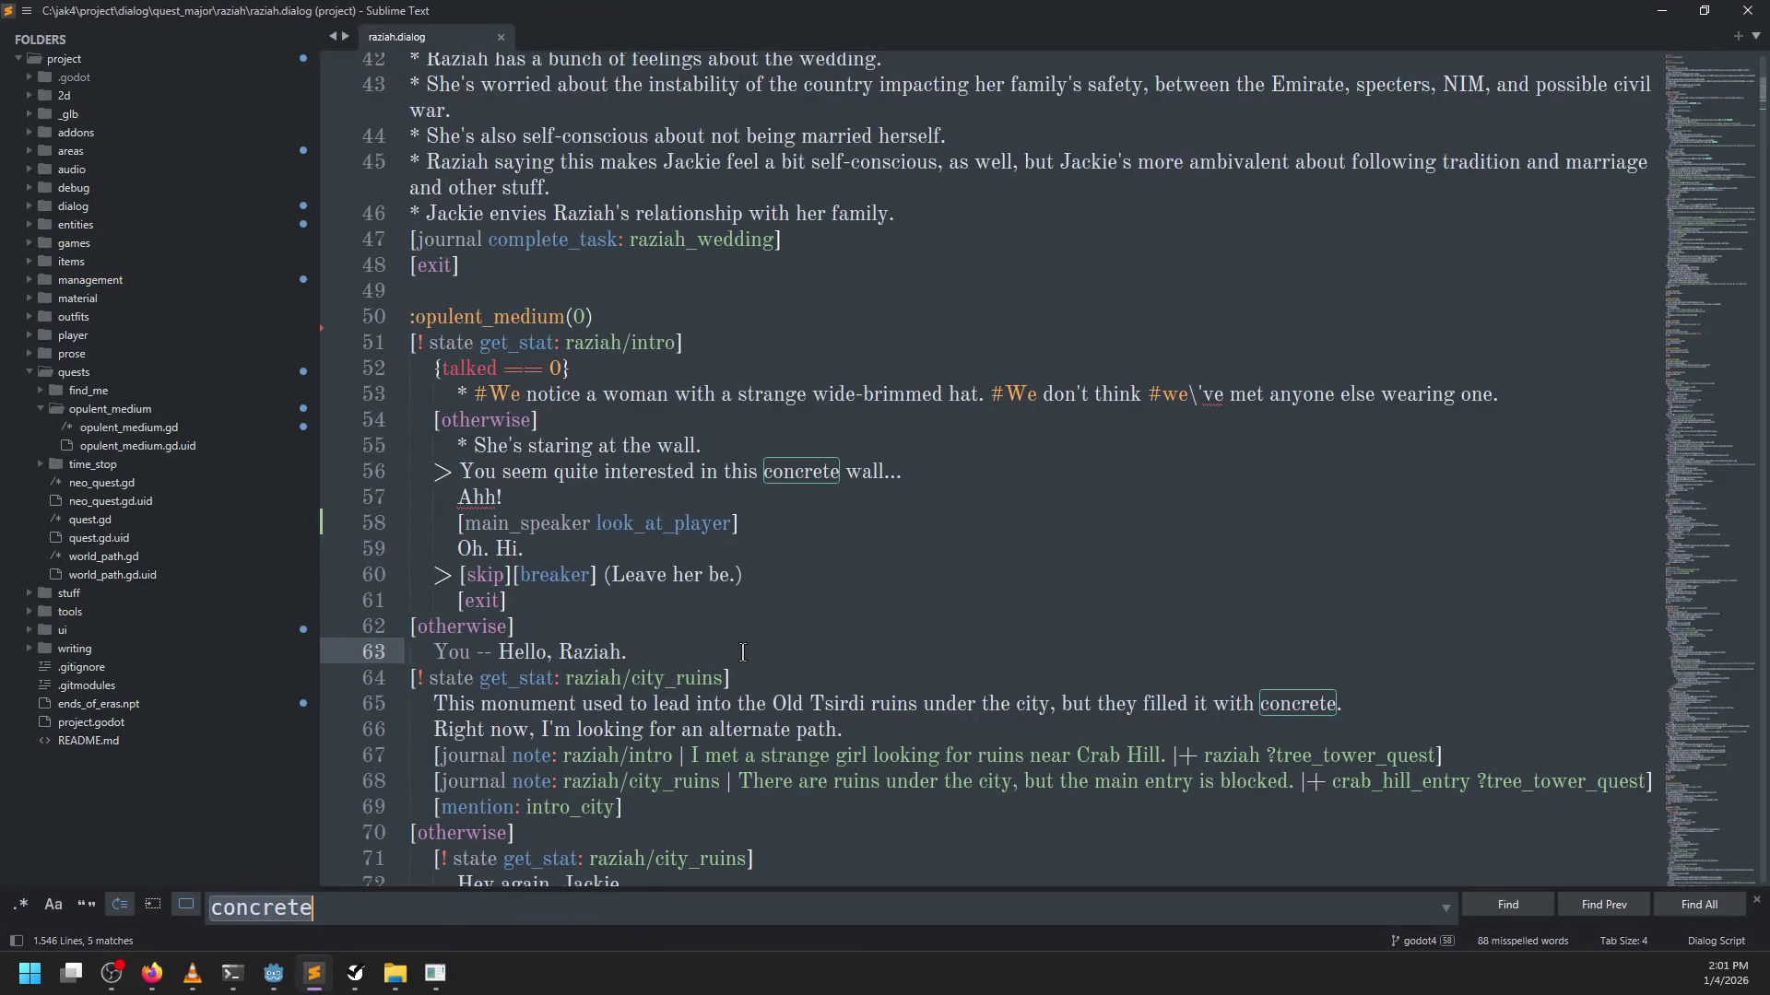
type("task)")
key("BackSpace")
key("BackSpace")
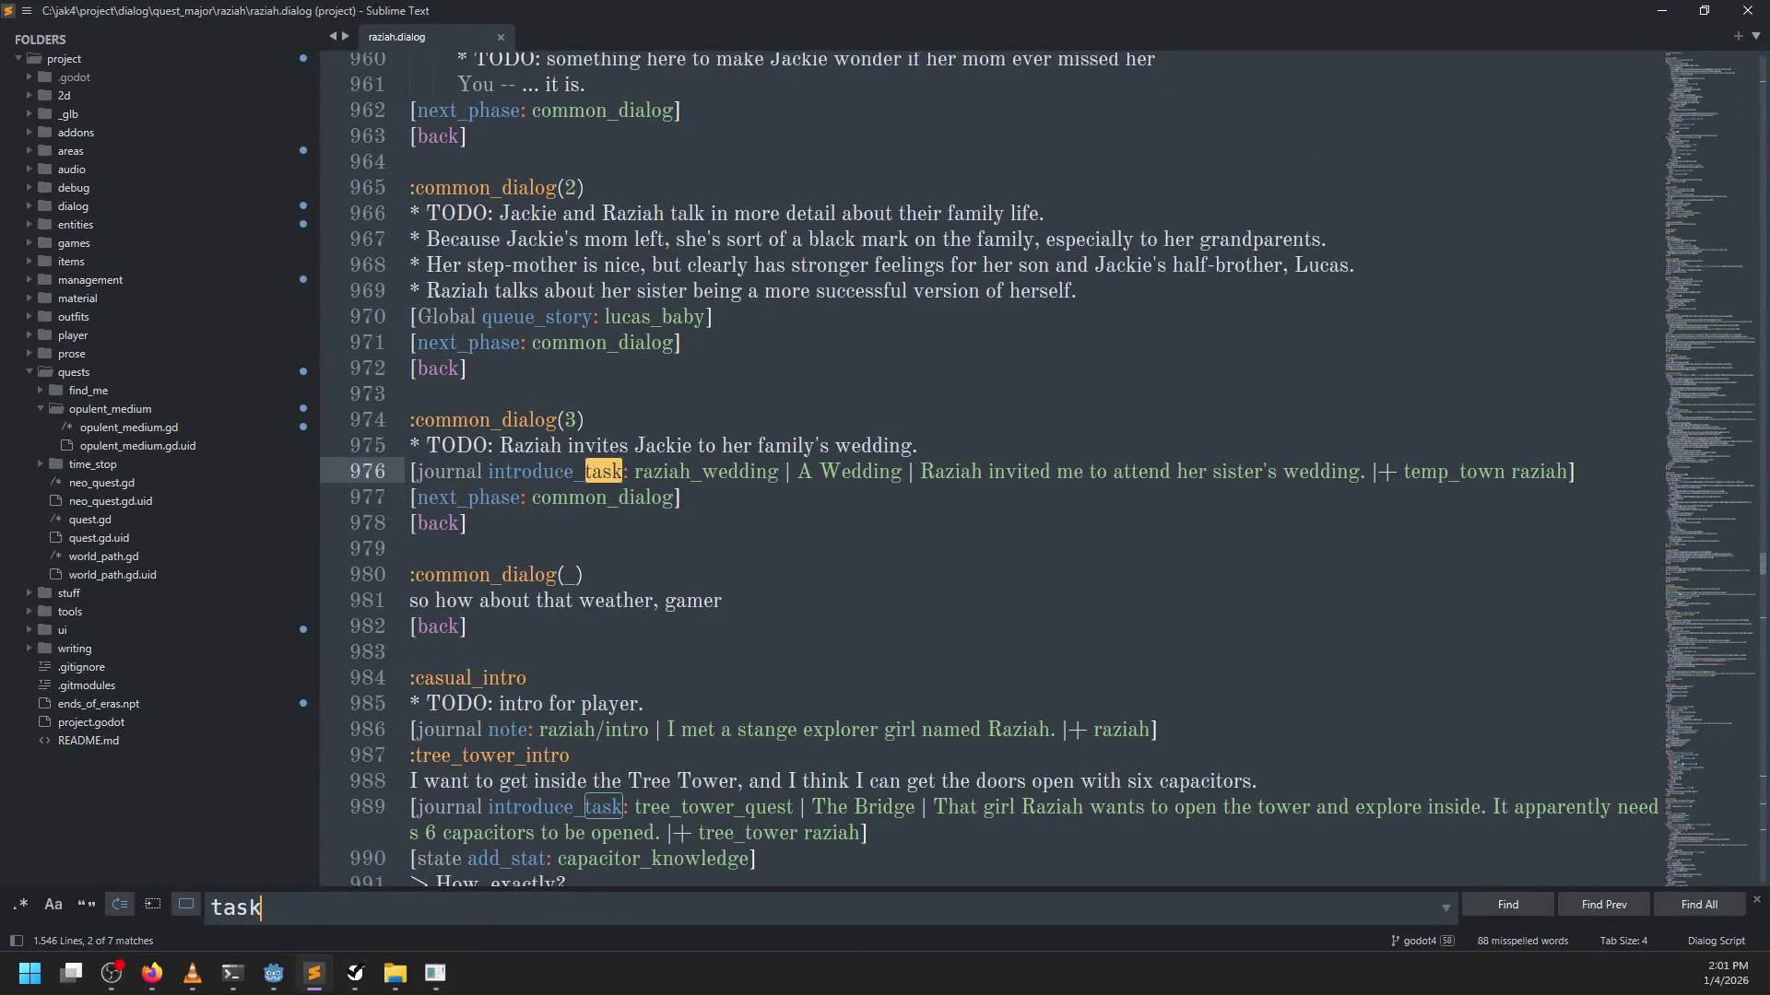
type("_exists")
key("Escape")
key("ctrl+shift+Left")
key("Left")
key("ctrl+shift+Right")
key("shift+Right")
key("shift+Right")
key("shift+Right")
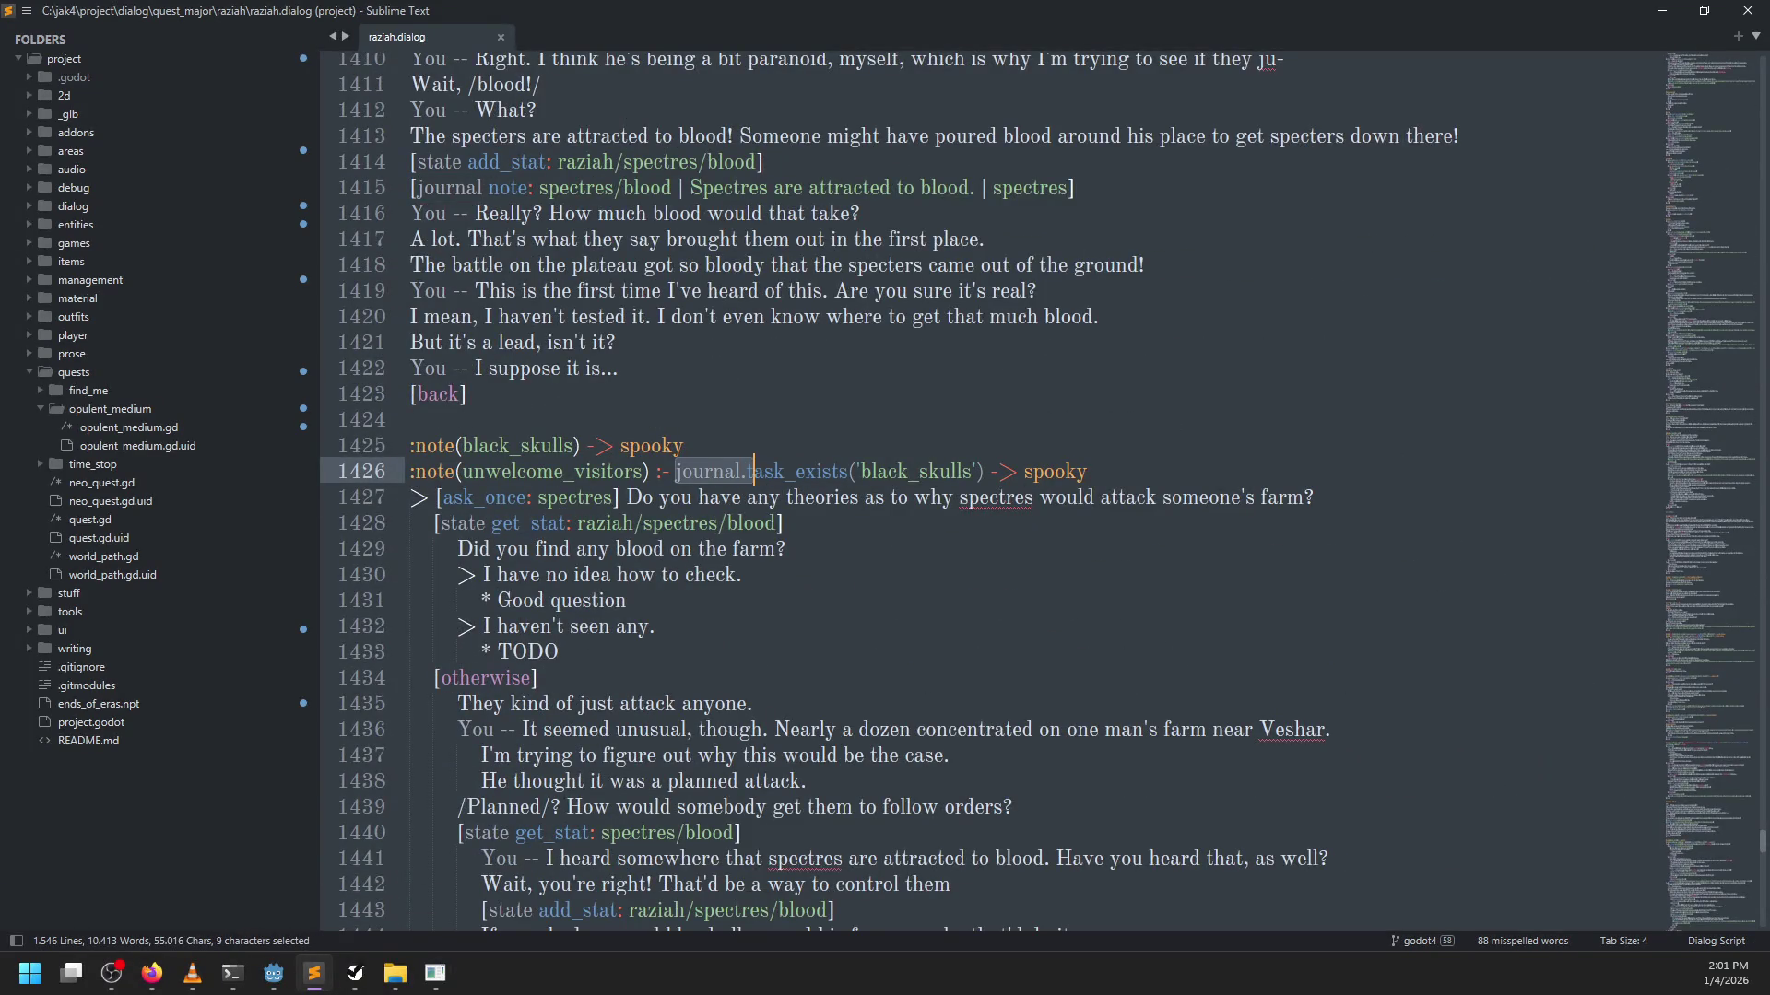
Replace all 76 journal.task occurrences with journal.quest in the .dialog files and save them all
key("ctrl+shift+f")
key("Tab")
key("Tab")
key("ctrl+BackSpace")
type("quest")
key("ctrl+shift+Return")
left_click(903, 485)
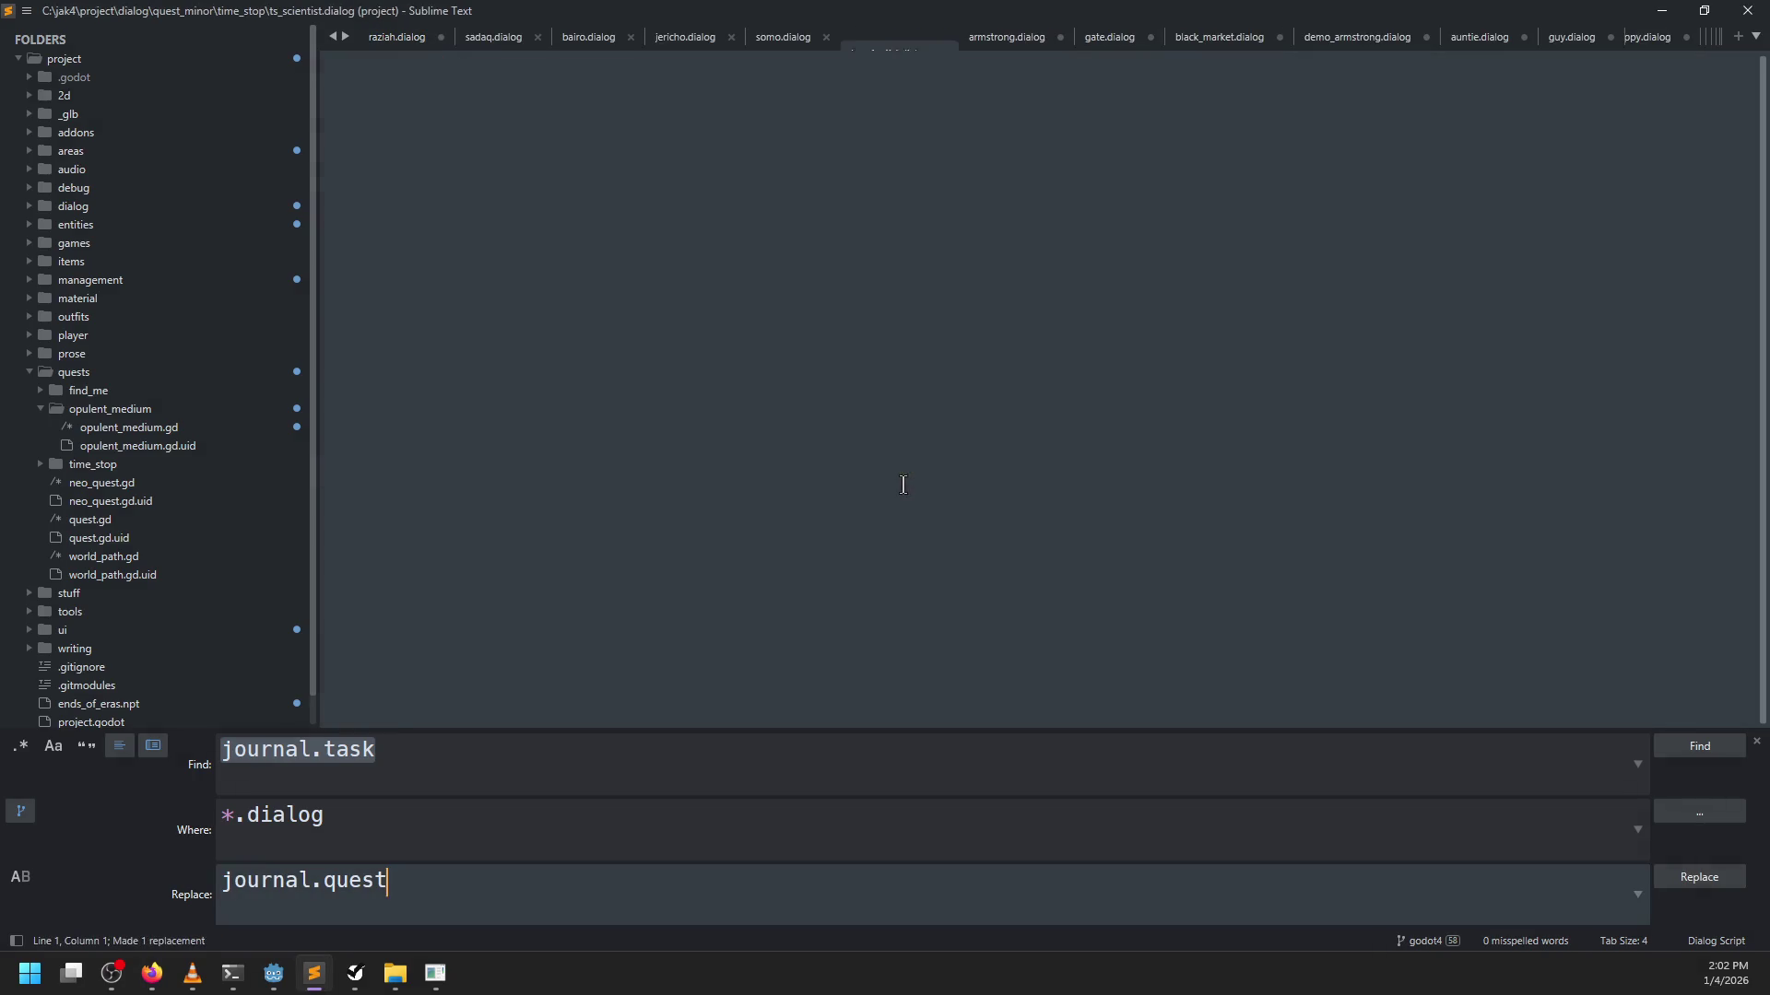
key("alt+f")
key("l")
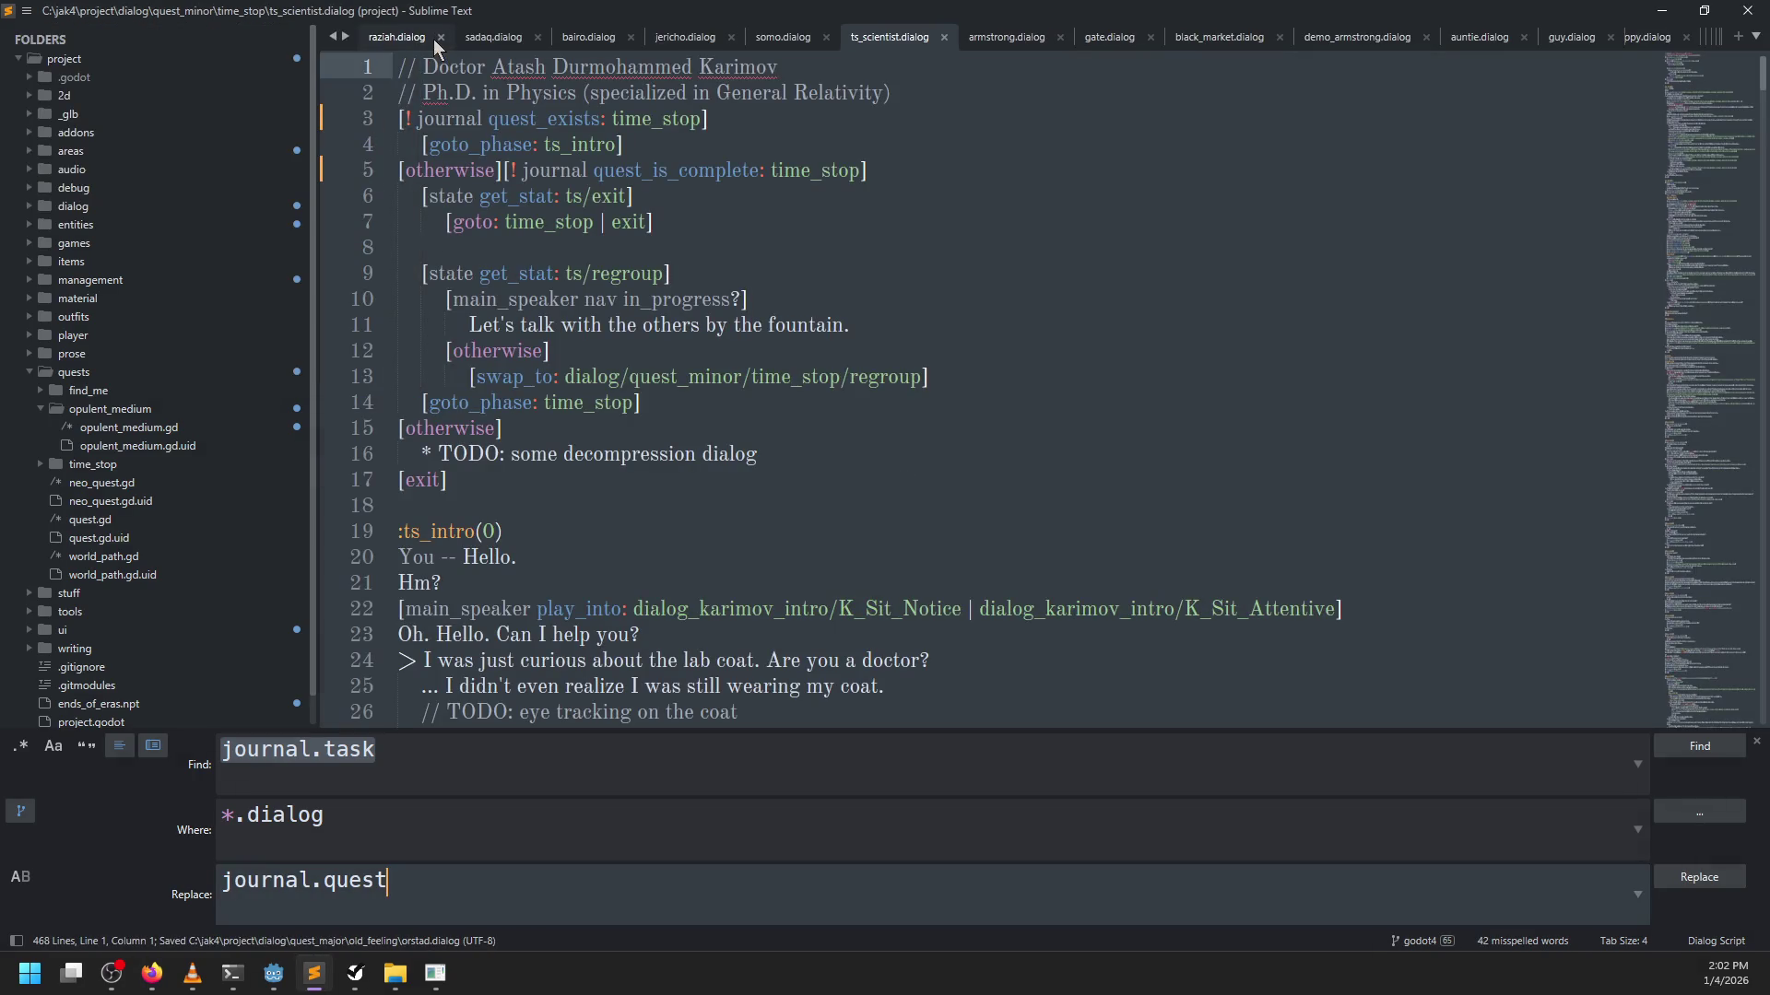
left_click(949, 434)
key("Escape")
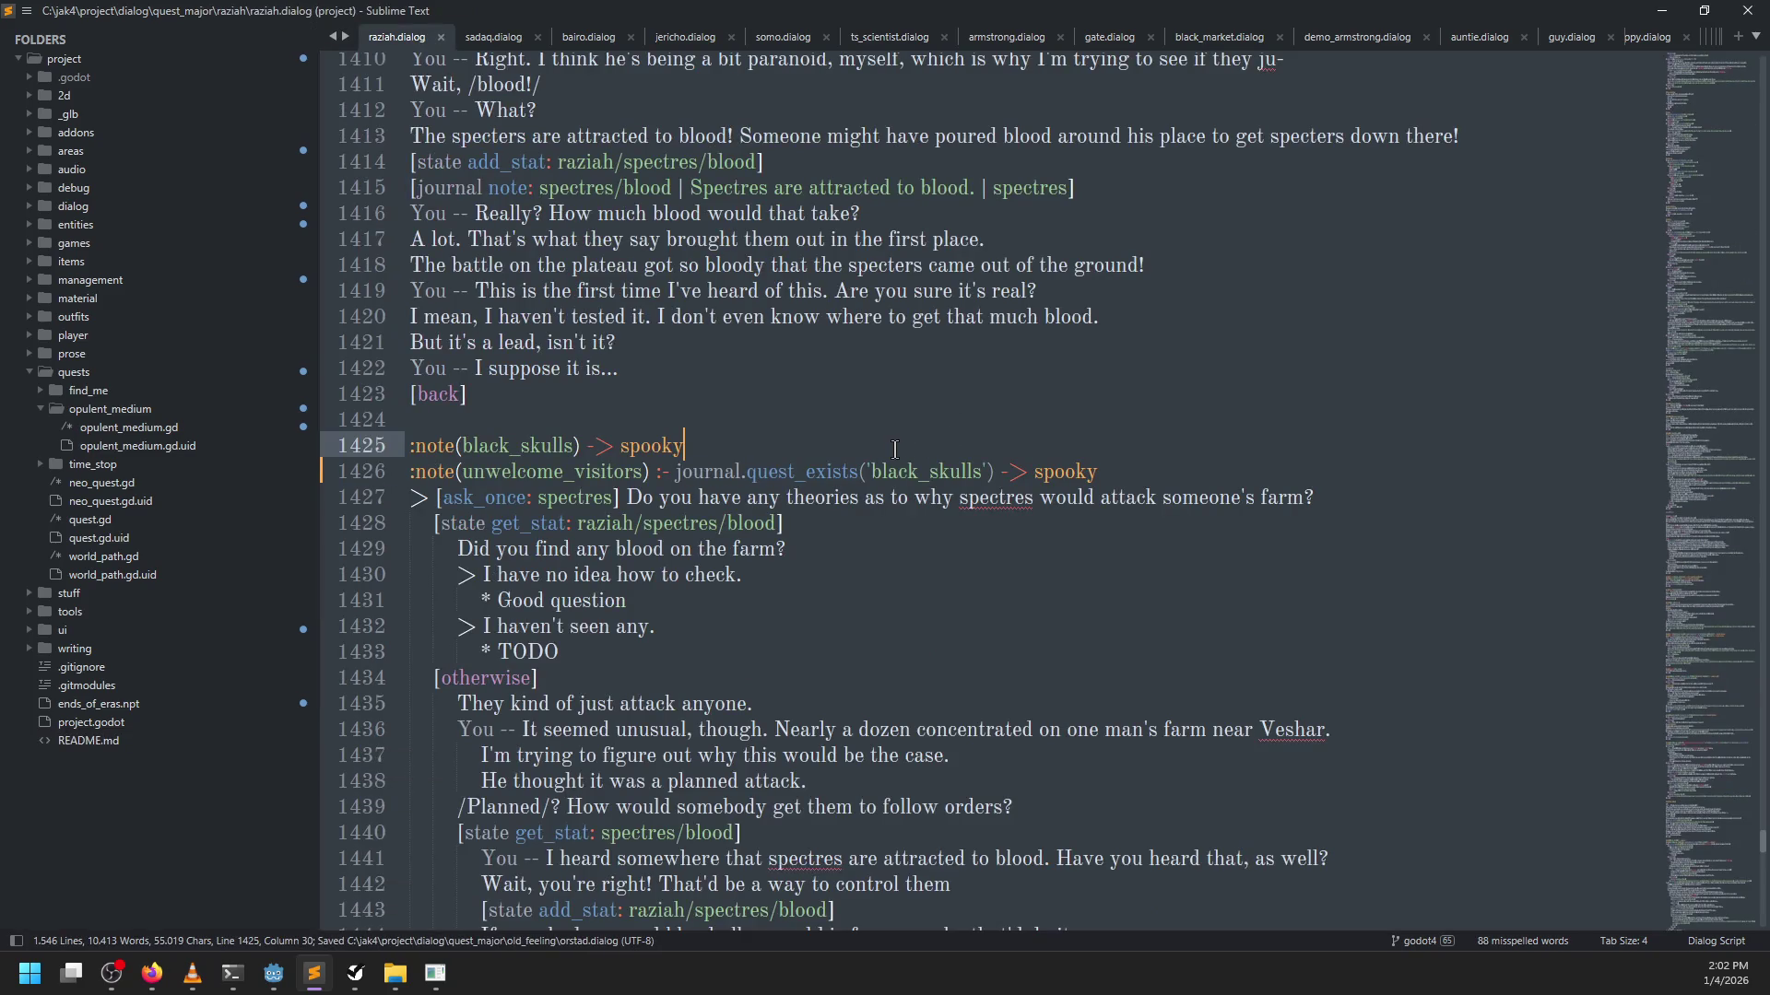
key("alt+Tab")
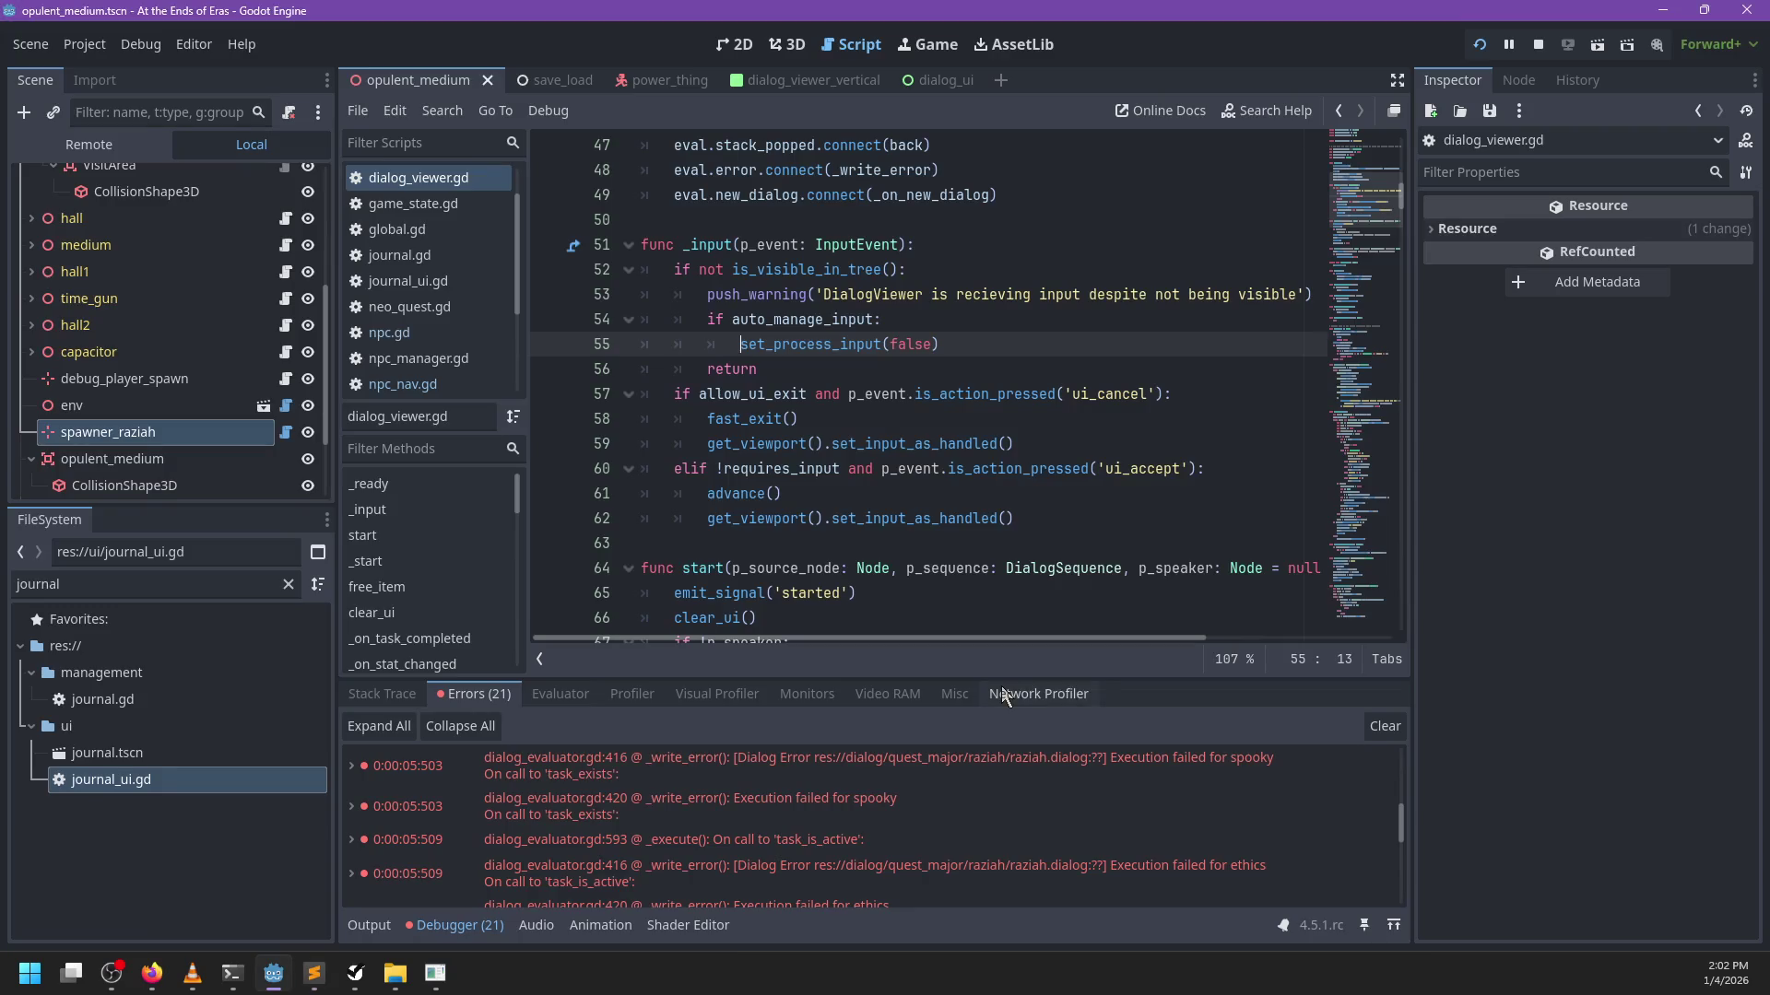
Dismiss the reimport prompt, clear the old error list, and run the game
left_click(1386, 730)
left_click(1136, 543)
key("F5")
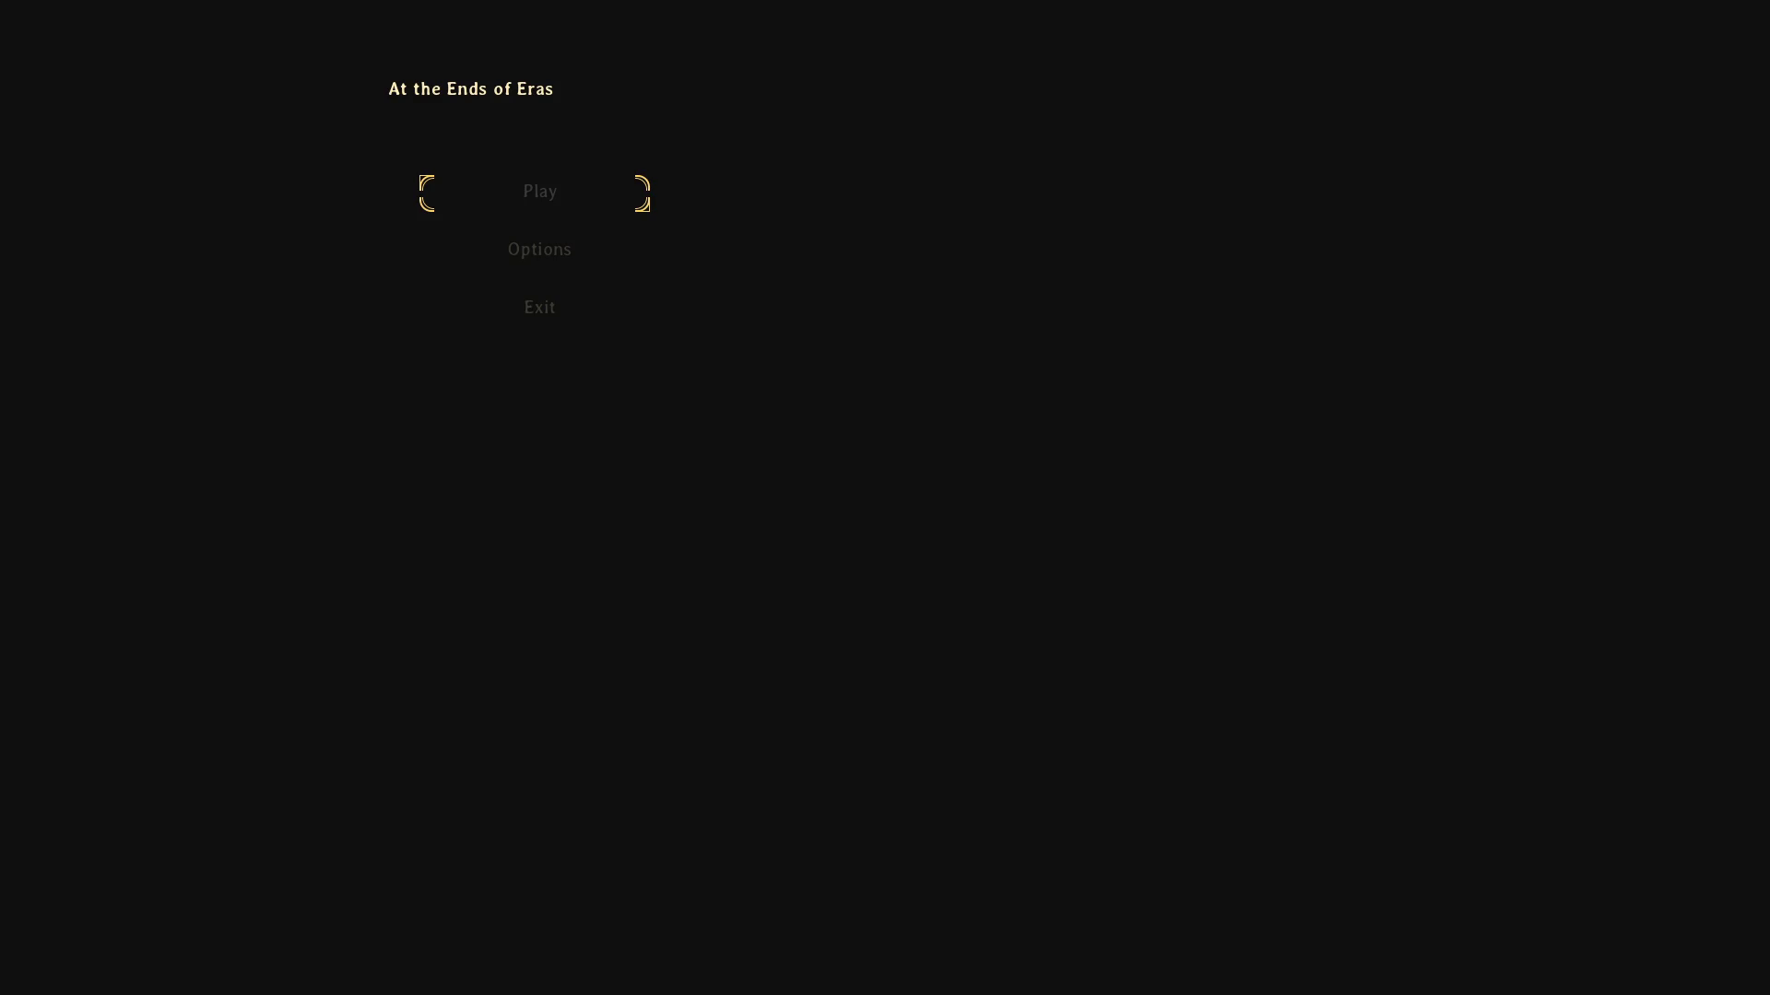
Talk to Raziah at the concrete wall, offer help, mention the Old Tsirdi ruins, then pause
key("Return")
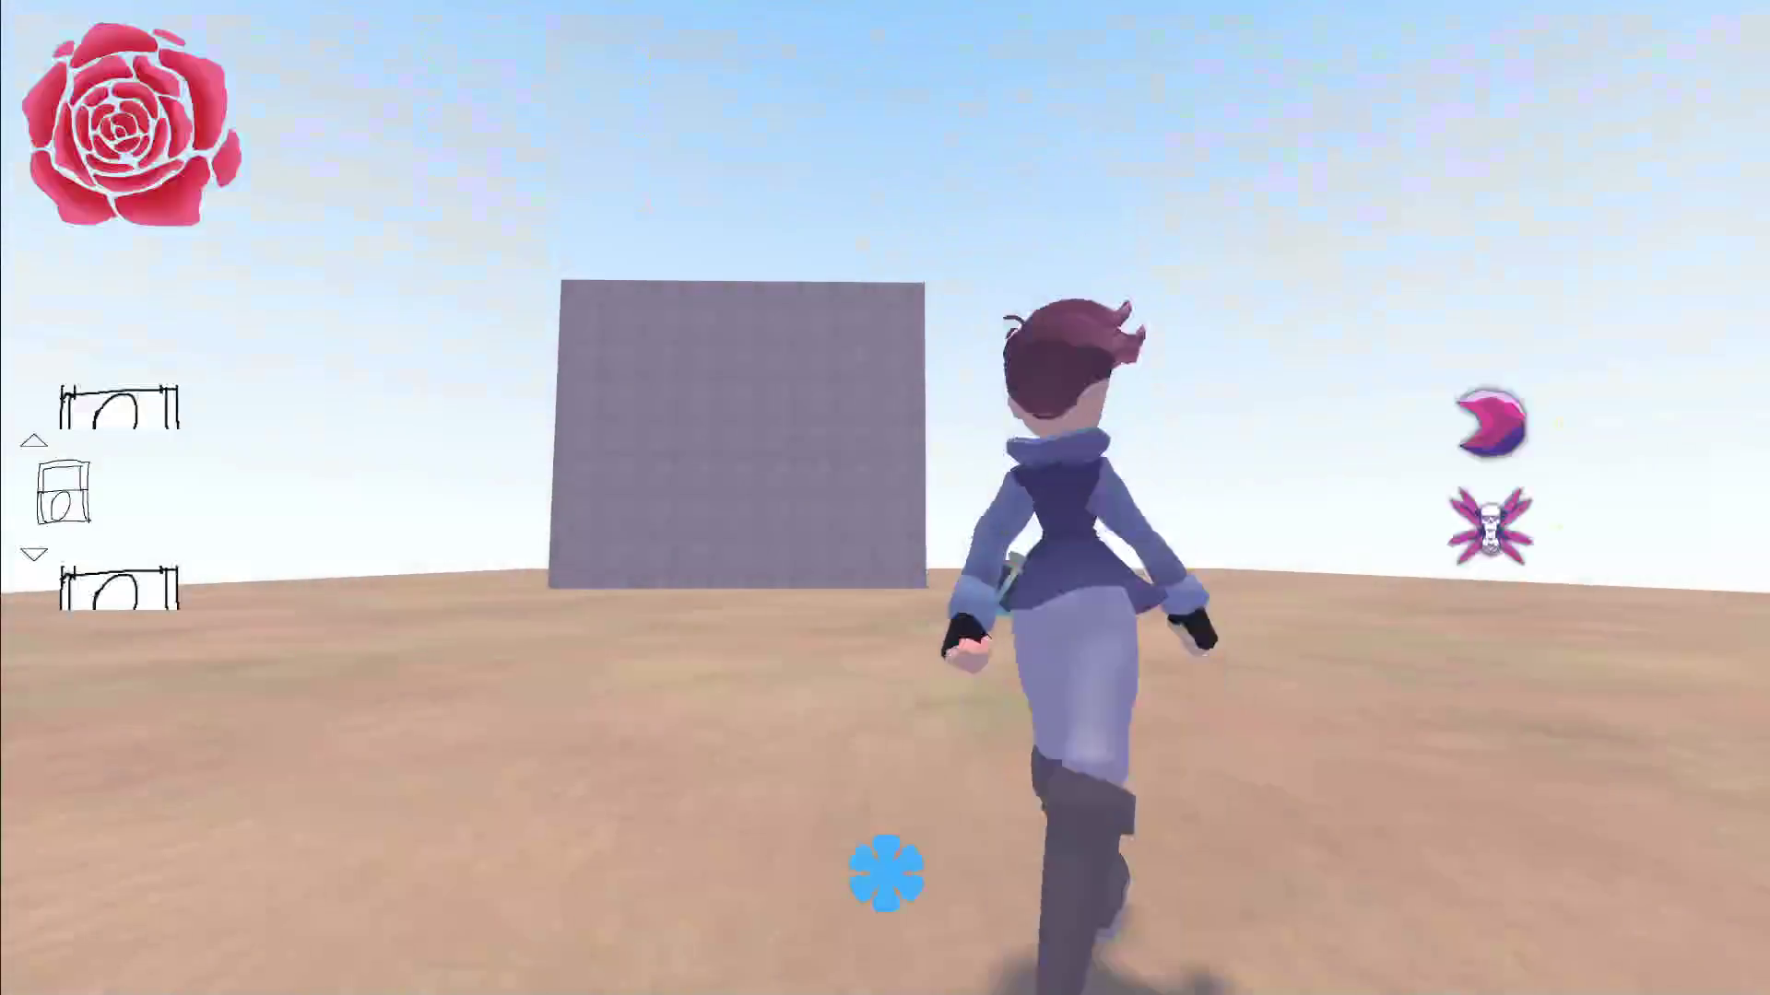
key("w")
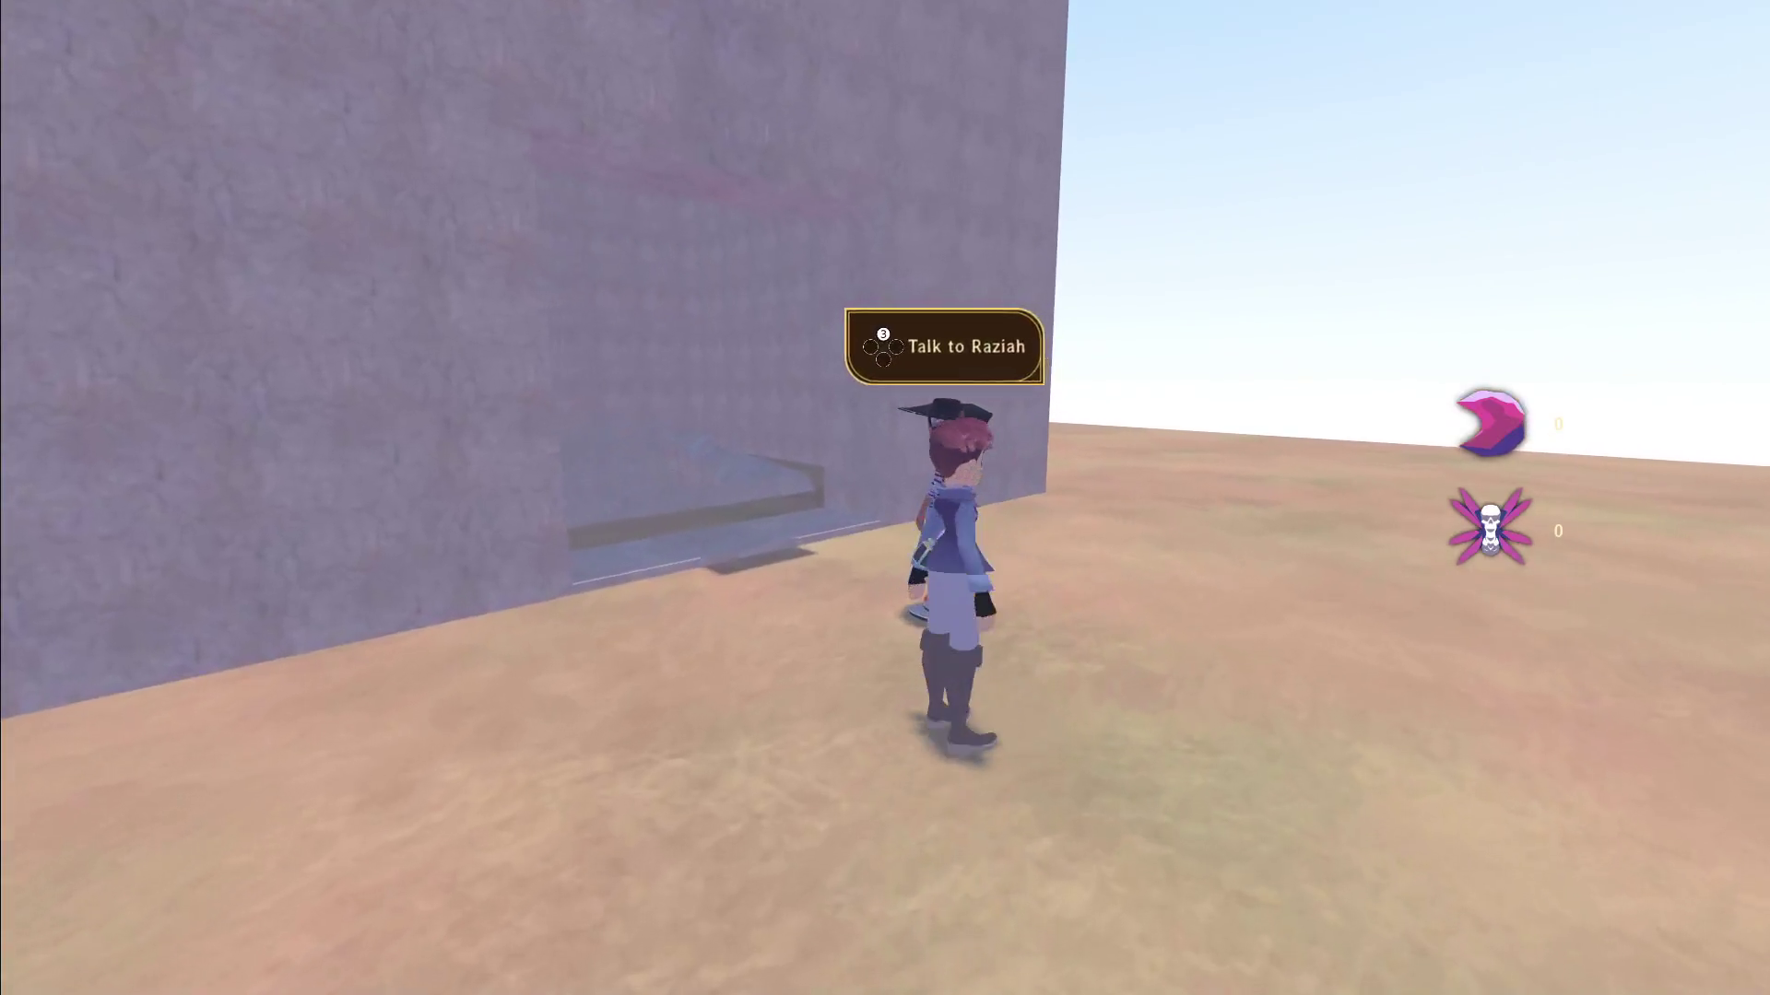
key("e")
key("Return")
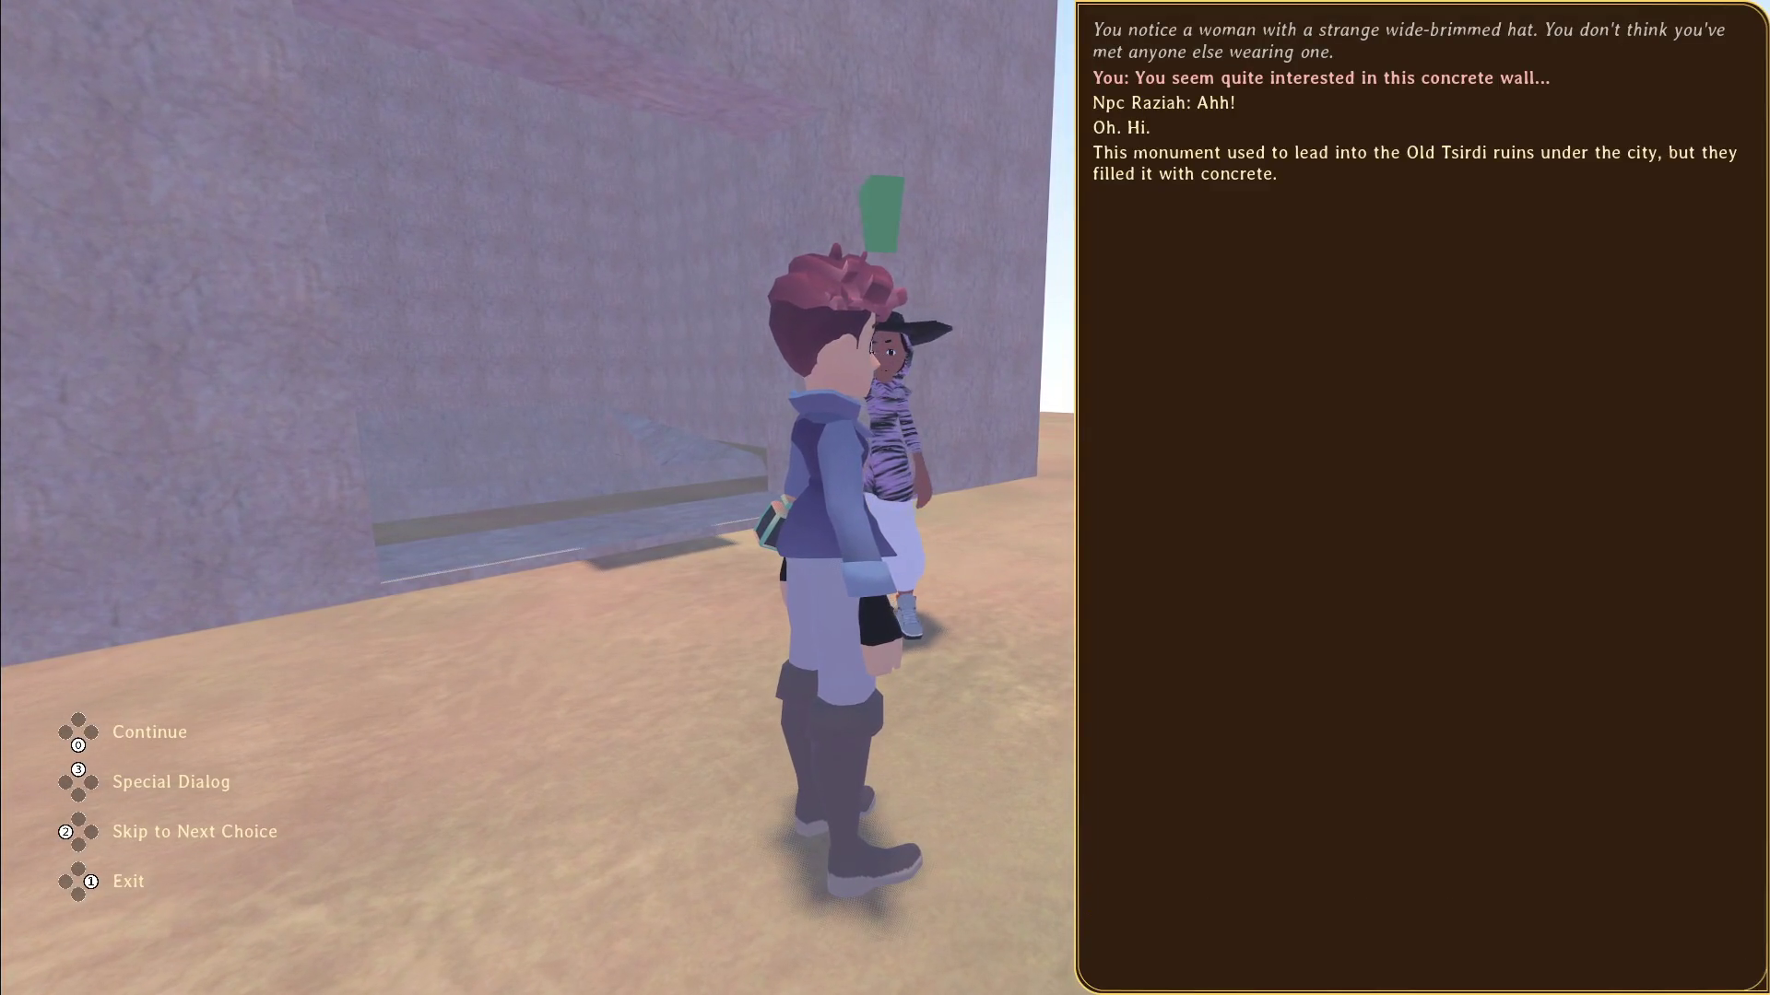
key("Down")
key("Down")
key("Down")
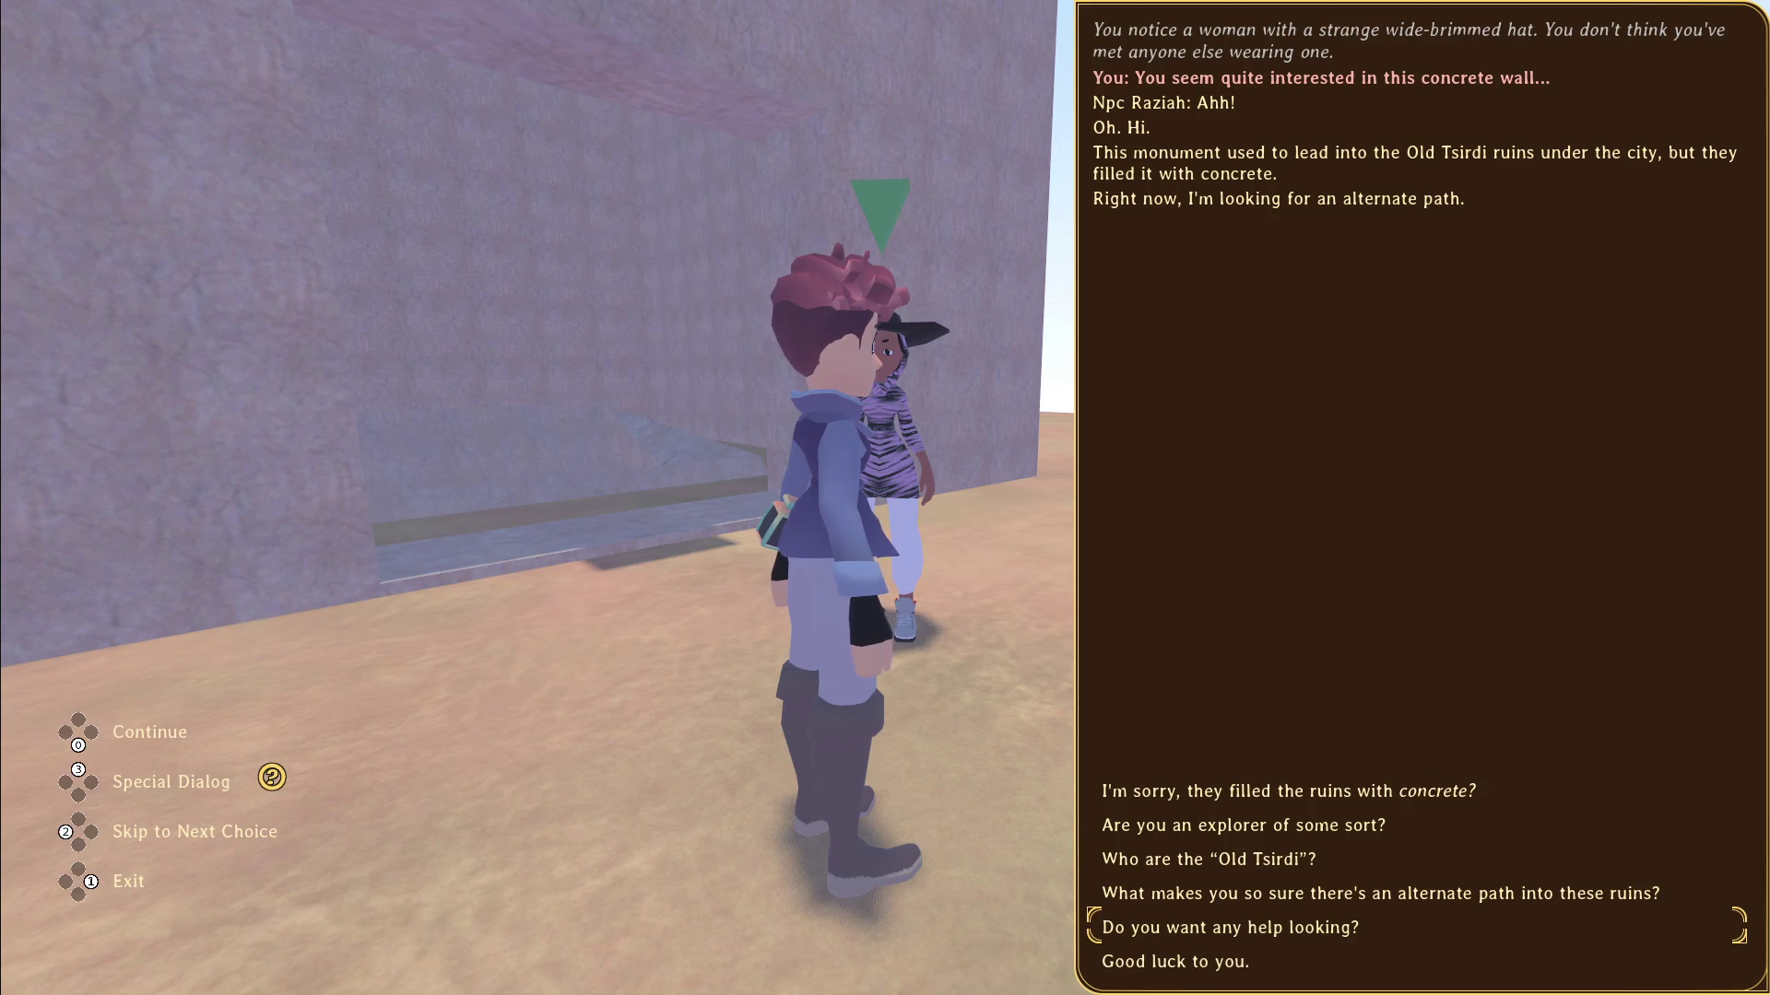
key("Return")
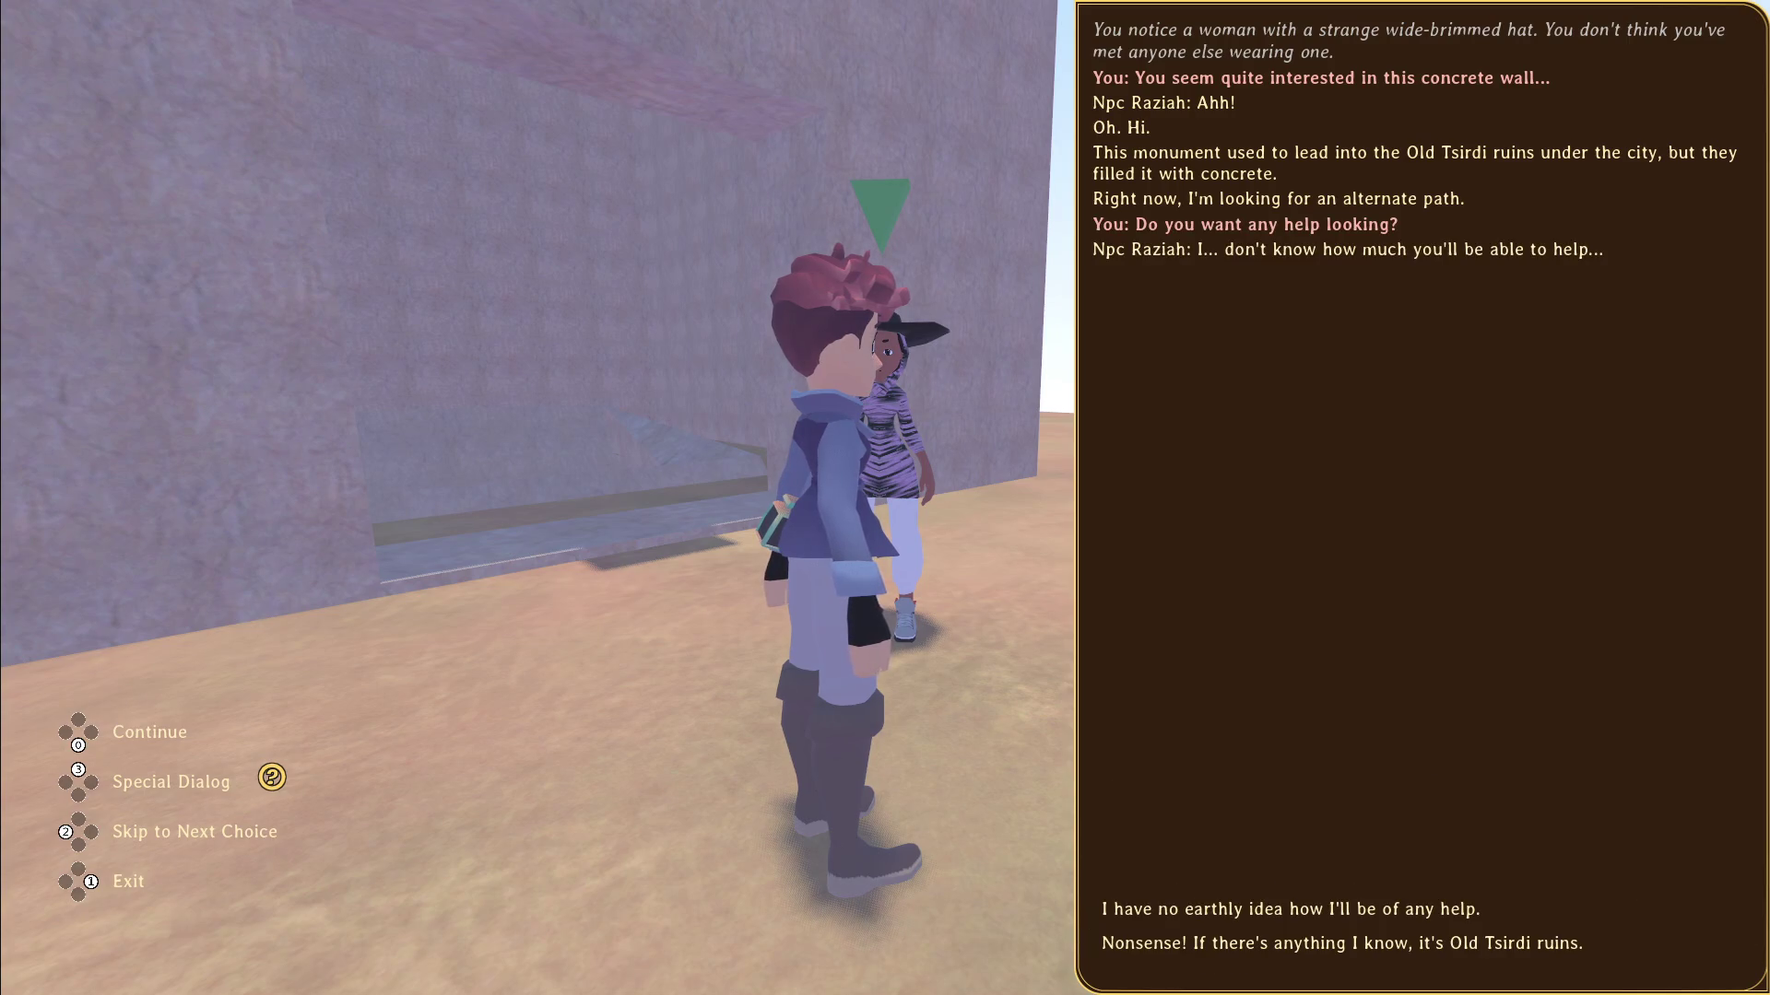
left_click(1226, 944)
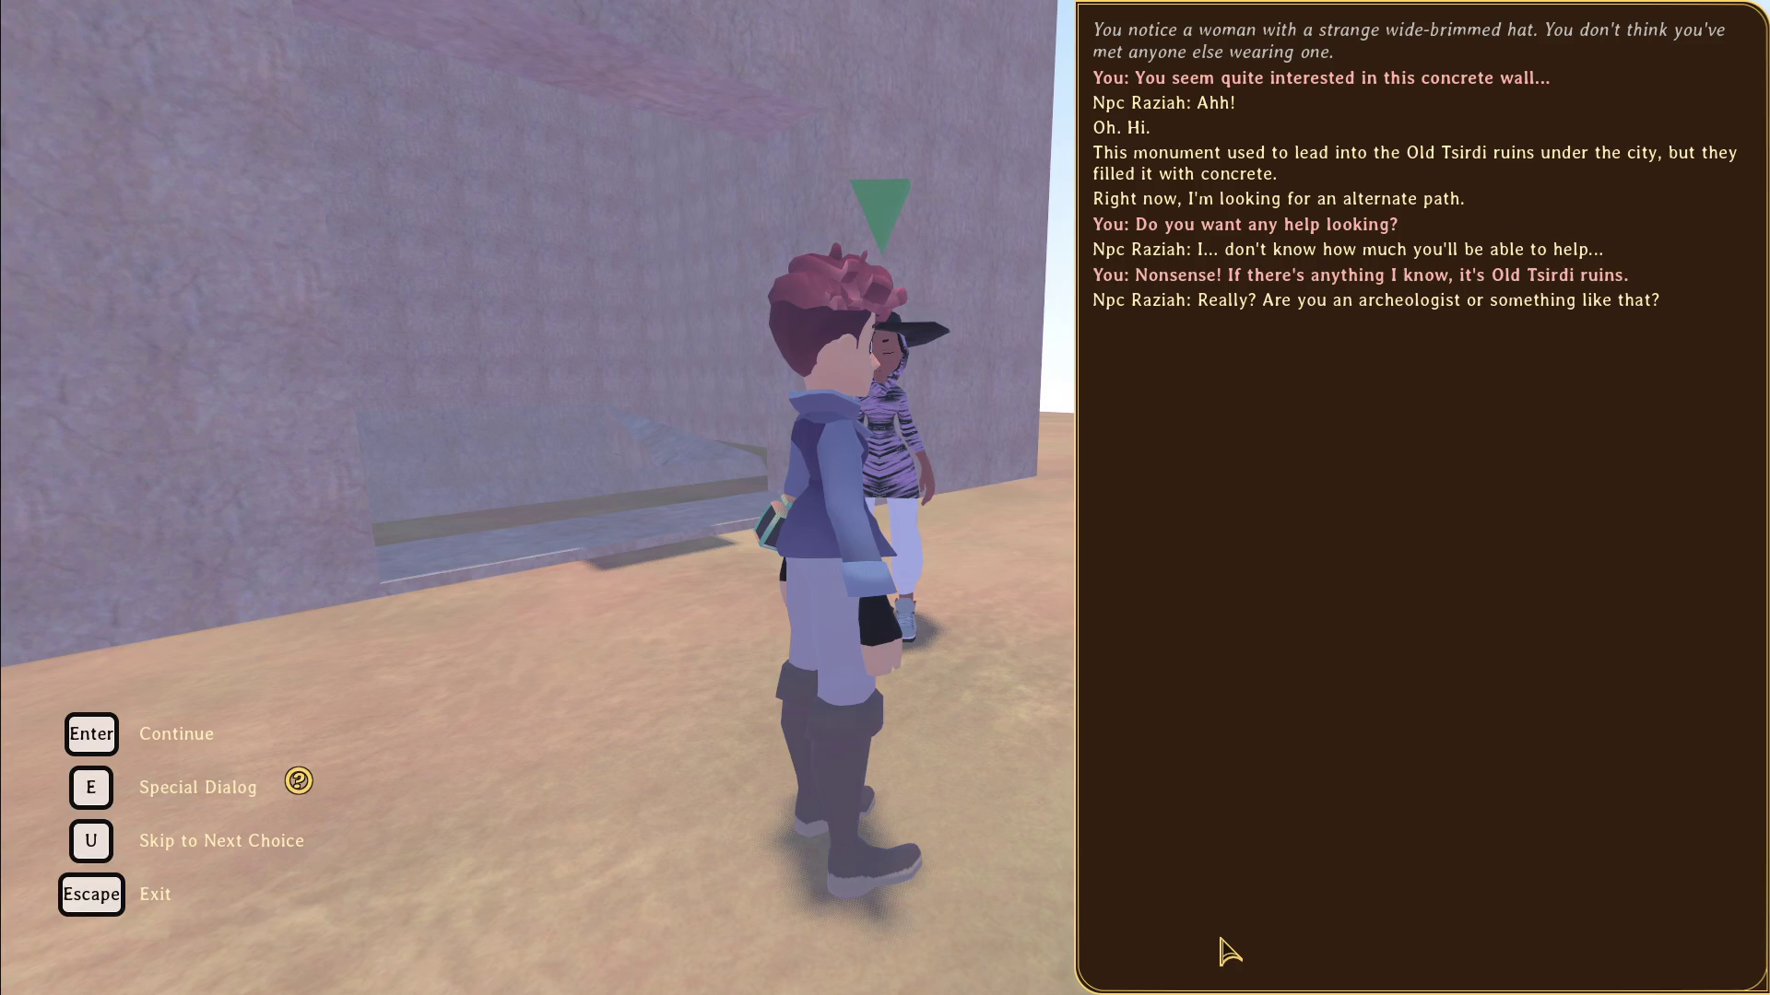
key("Return")
key("Escape")
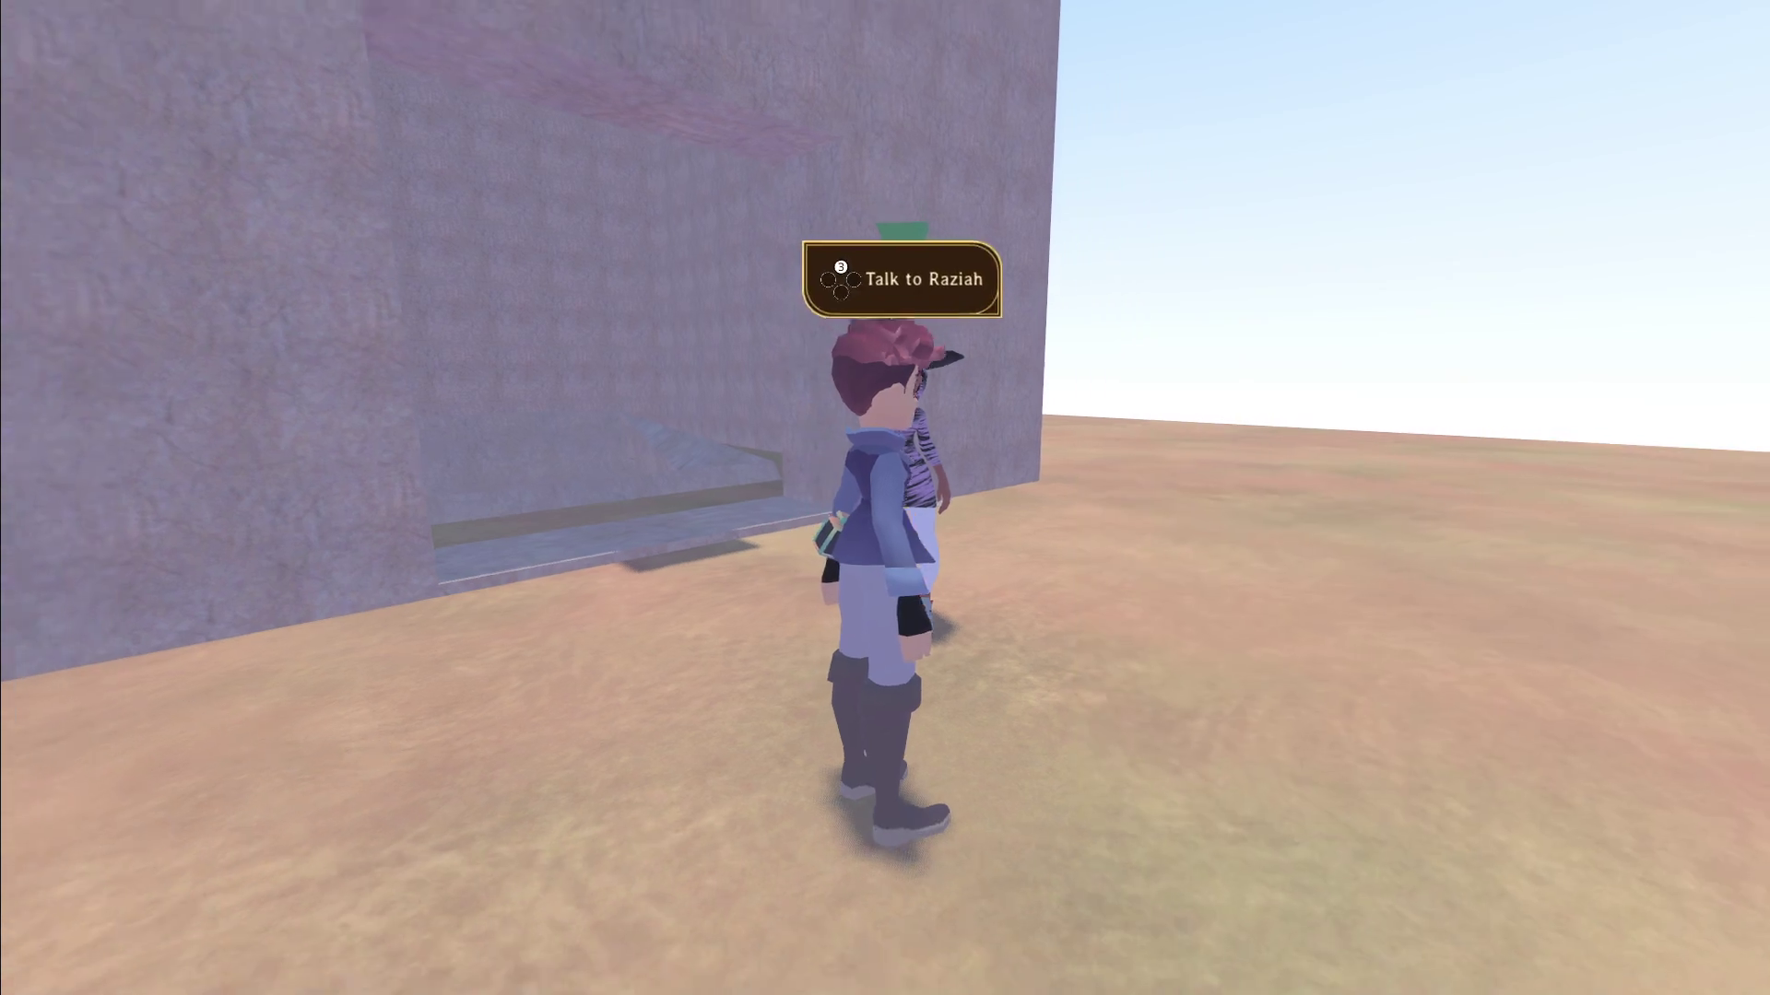
key("Escape")
key("alt+Tab")
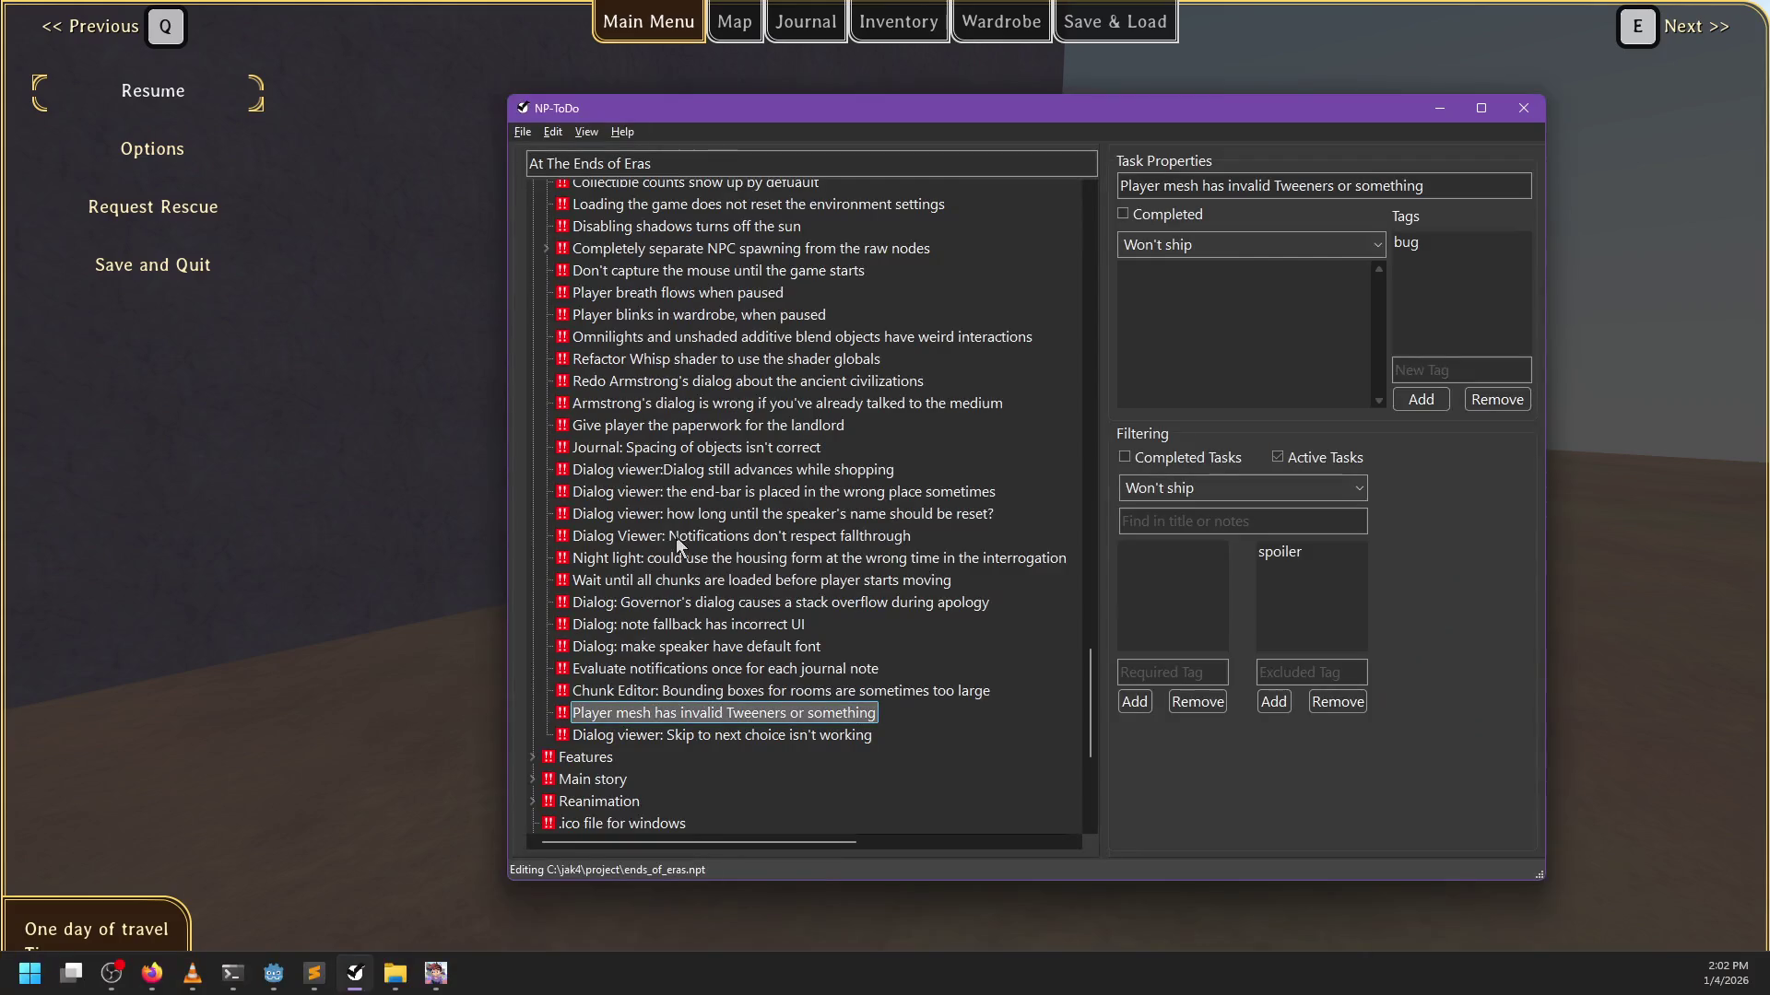
Rename the skip-to-next-choice bug to say it doesn't focus replies when no dialog remains
left_click(810, 735)
left_click(867, 738)
key("BackSpace")
key("BackSpace")
key("BackSpace")
type("doesn")
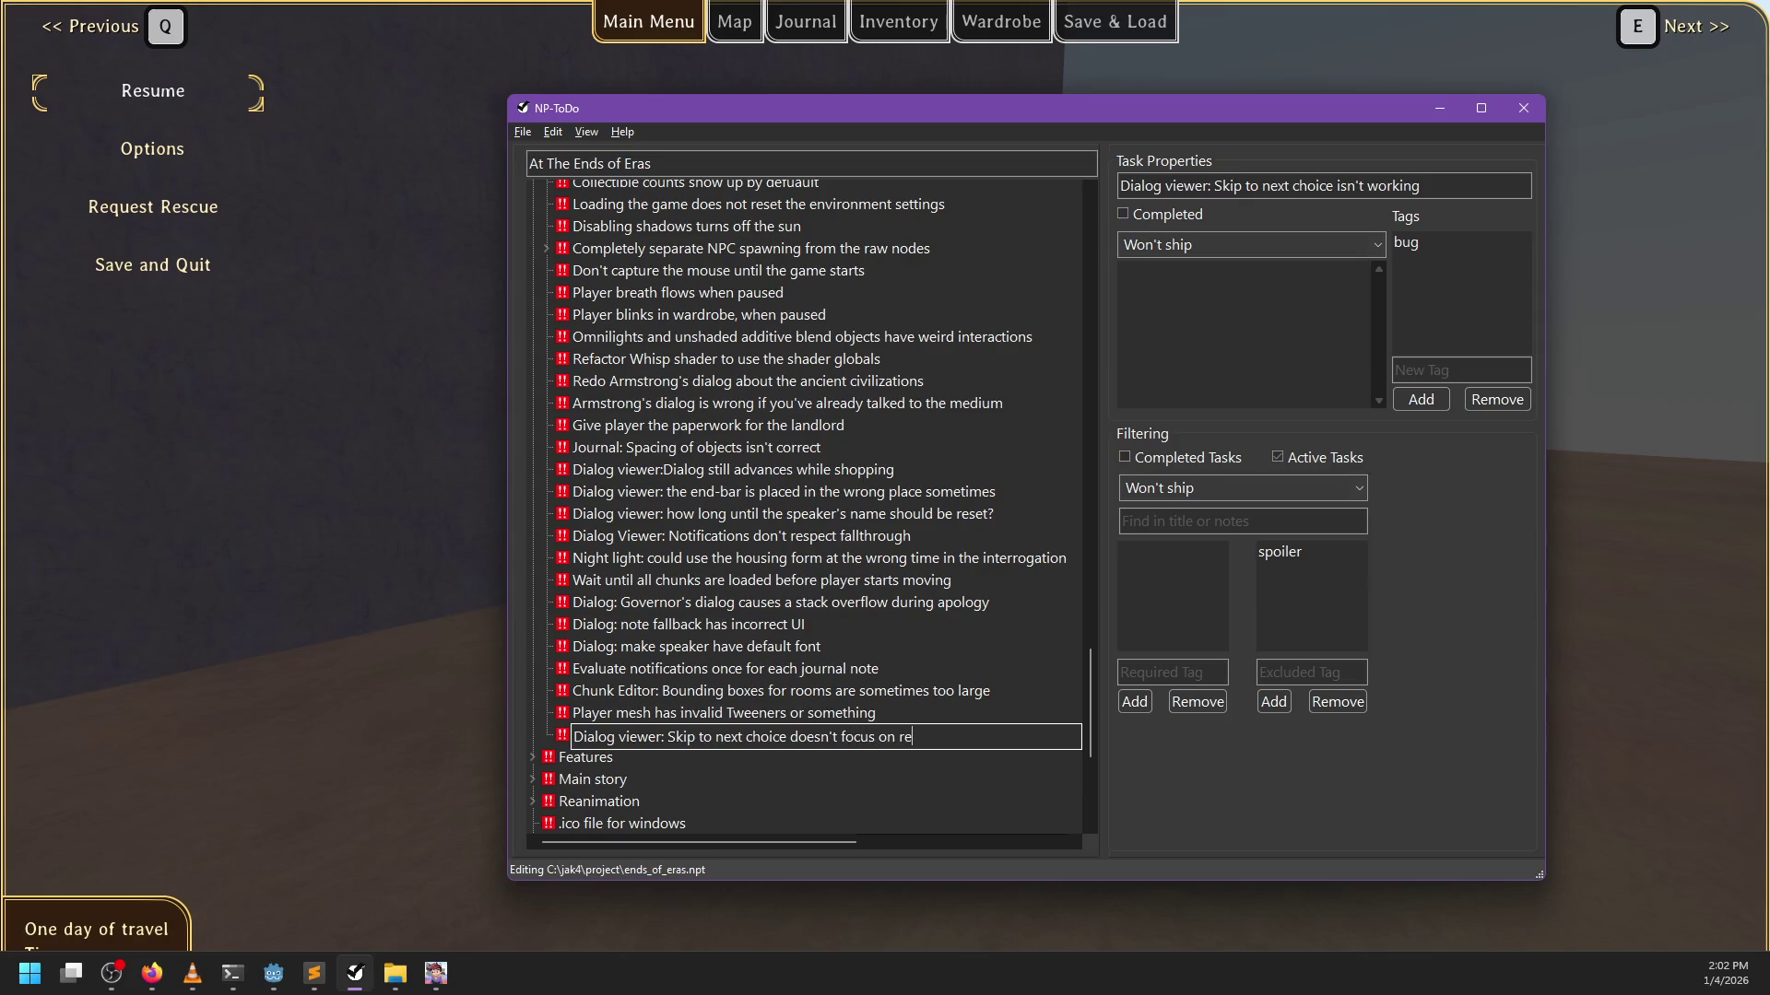
type("s no remain")
type("g dialog")
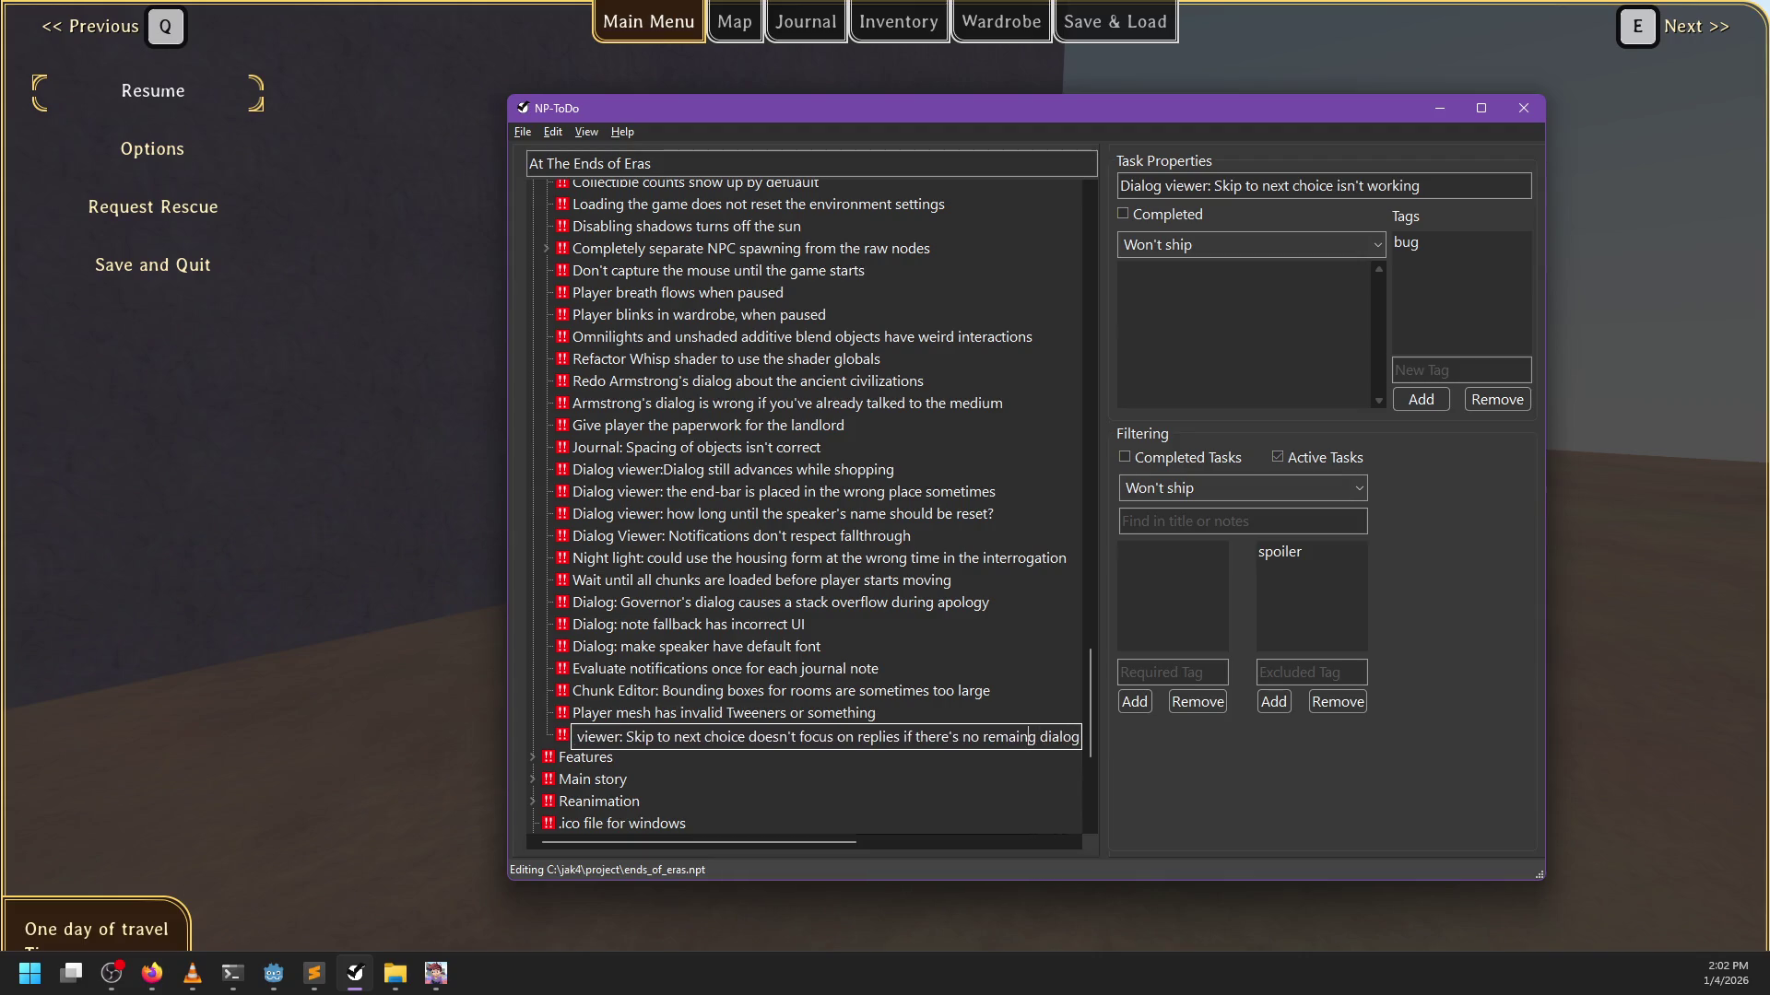
type("nin")
key("Return")
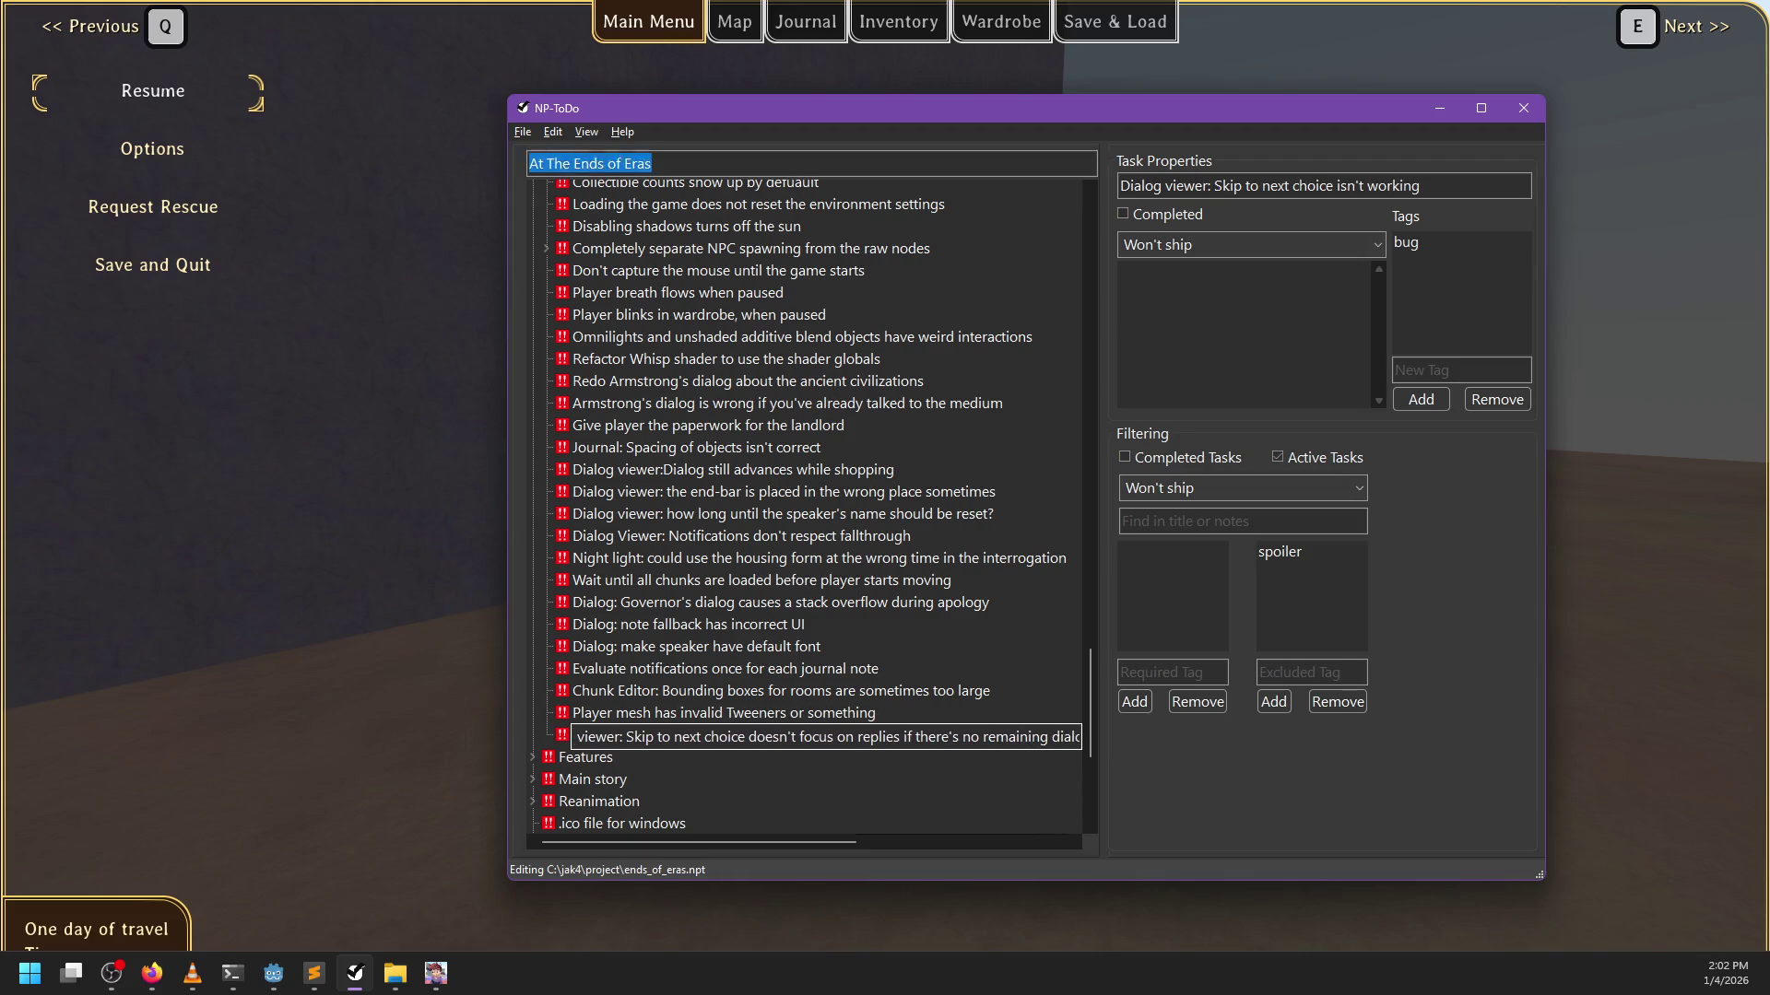
key("alt+Tab")
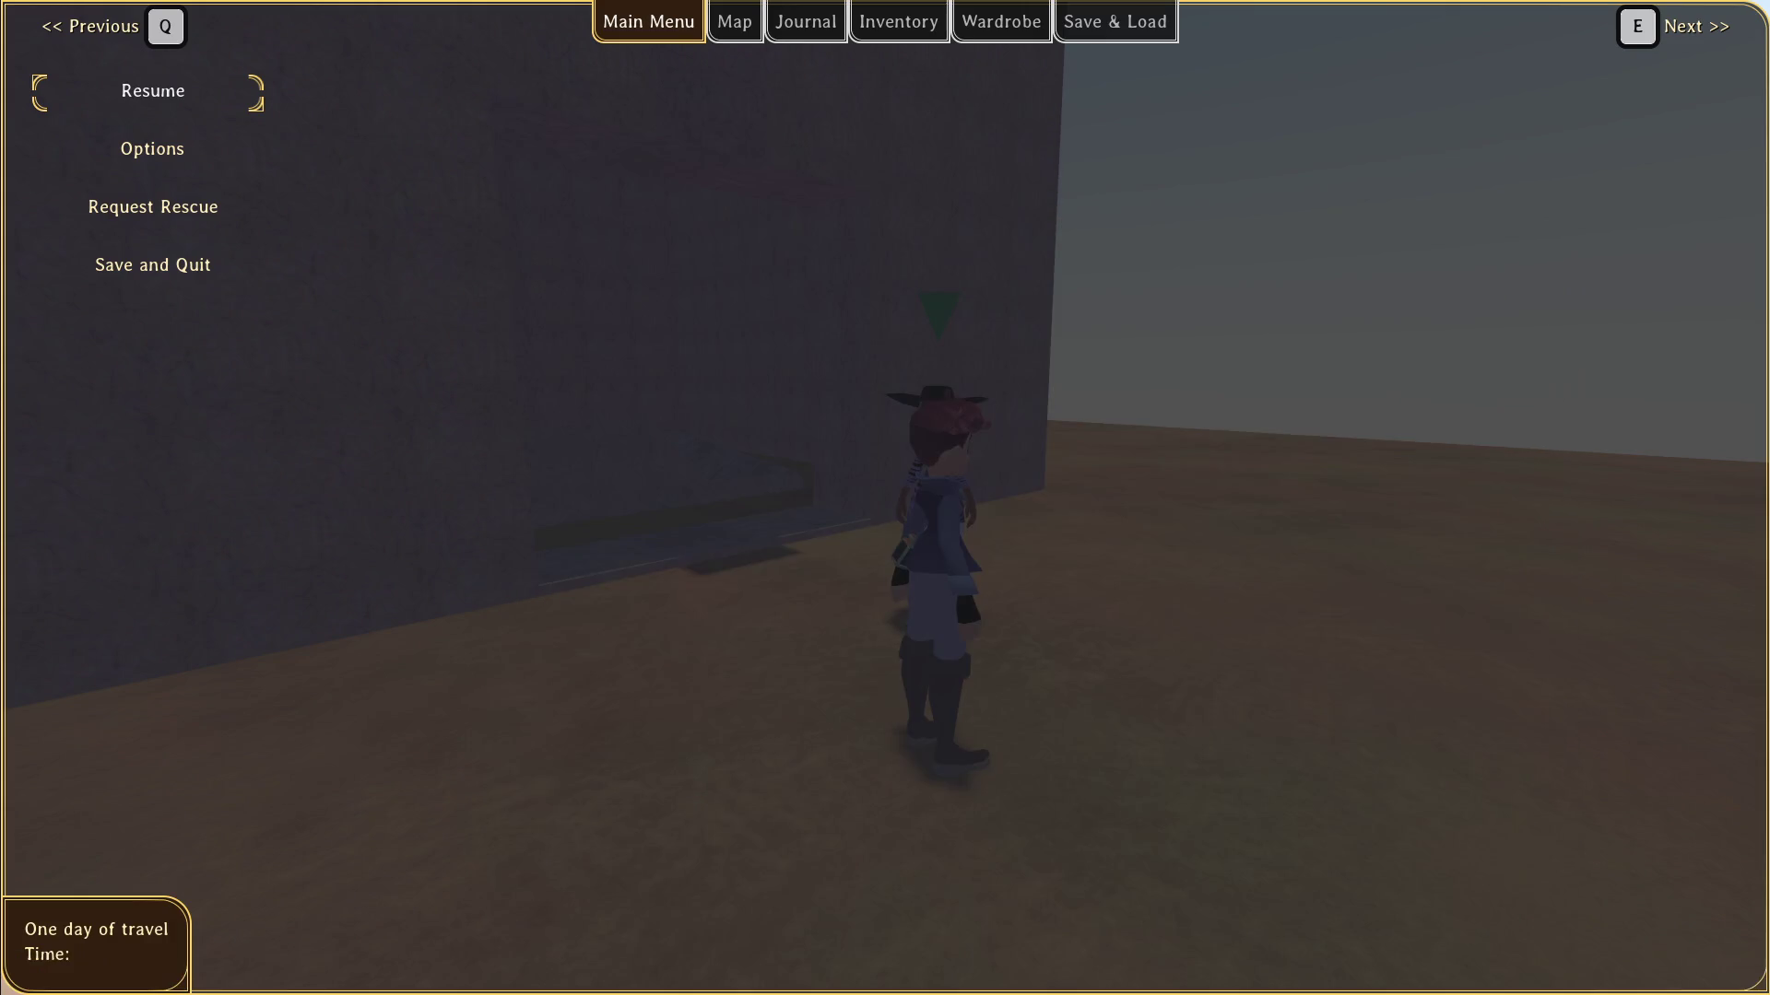
Resume, accept Raziah's plan at the medium, pull the lever, and talk to her about the open door
key("Escape")
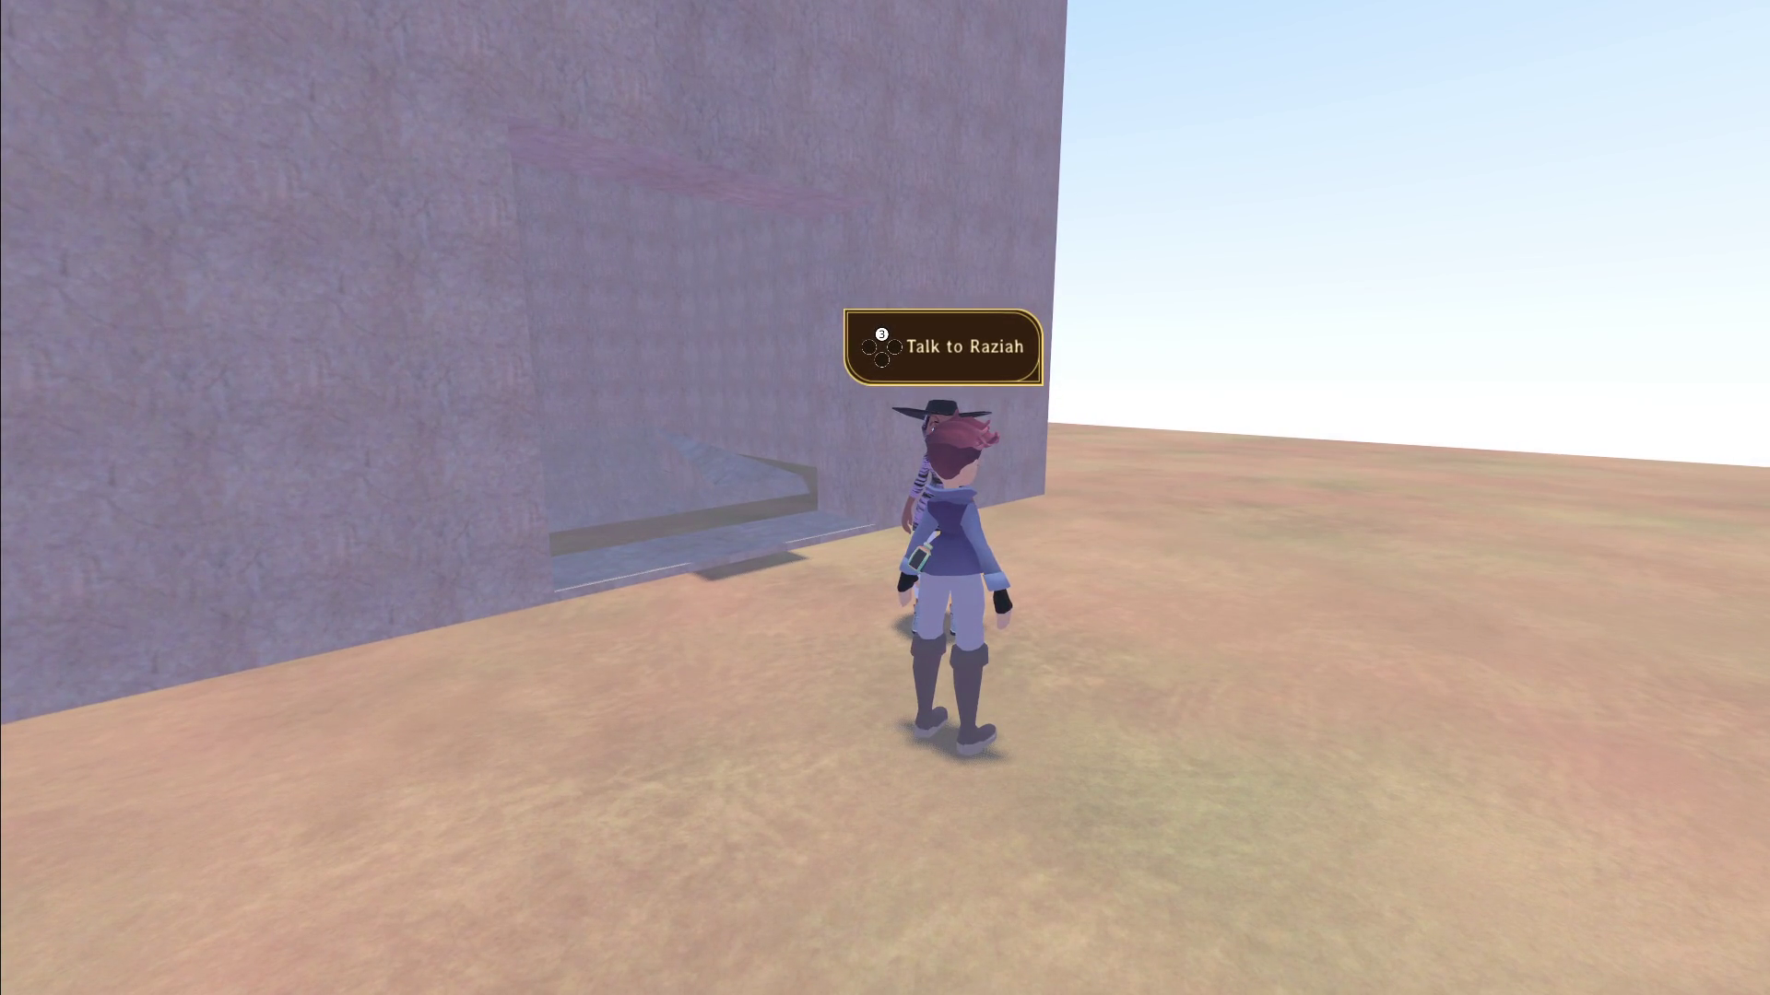
key("e")
key("Escape")
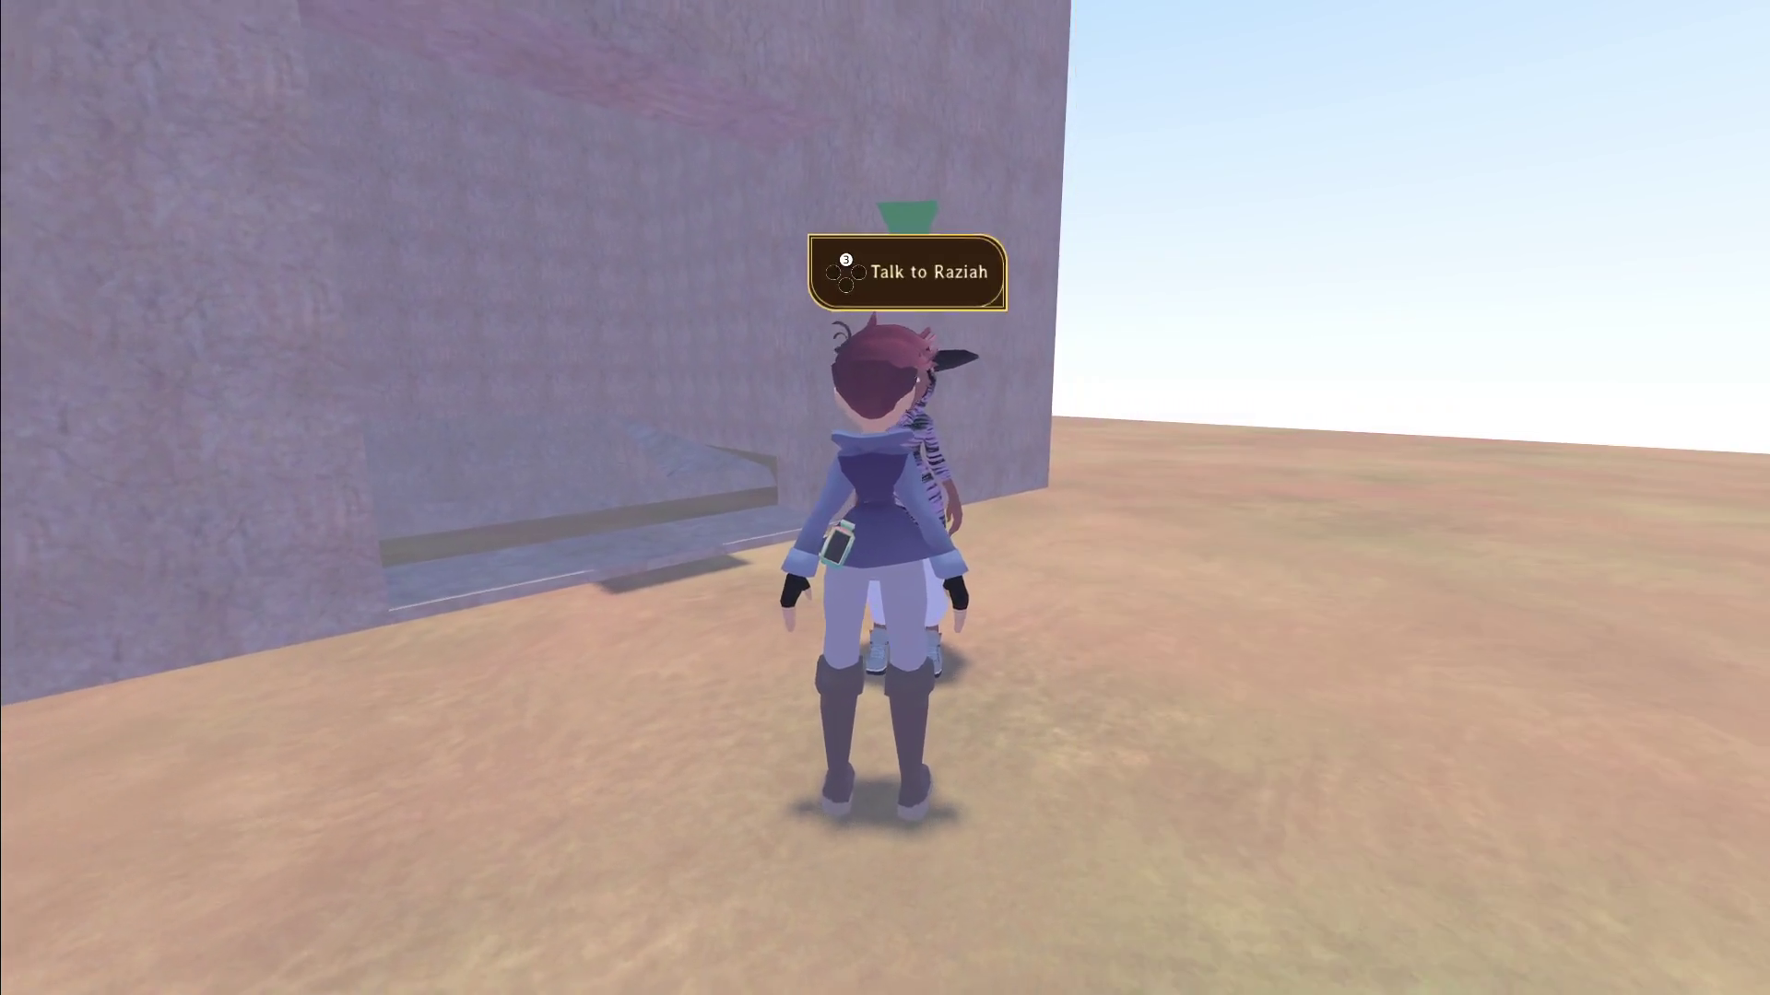
key("w")
key("w")
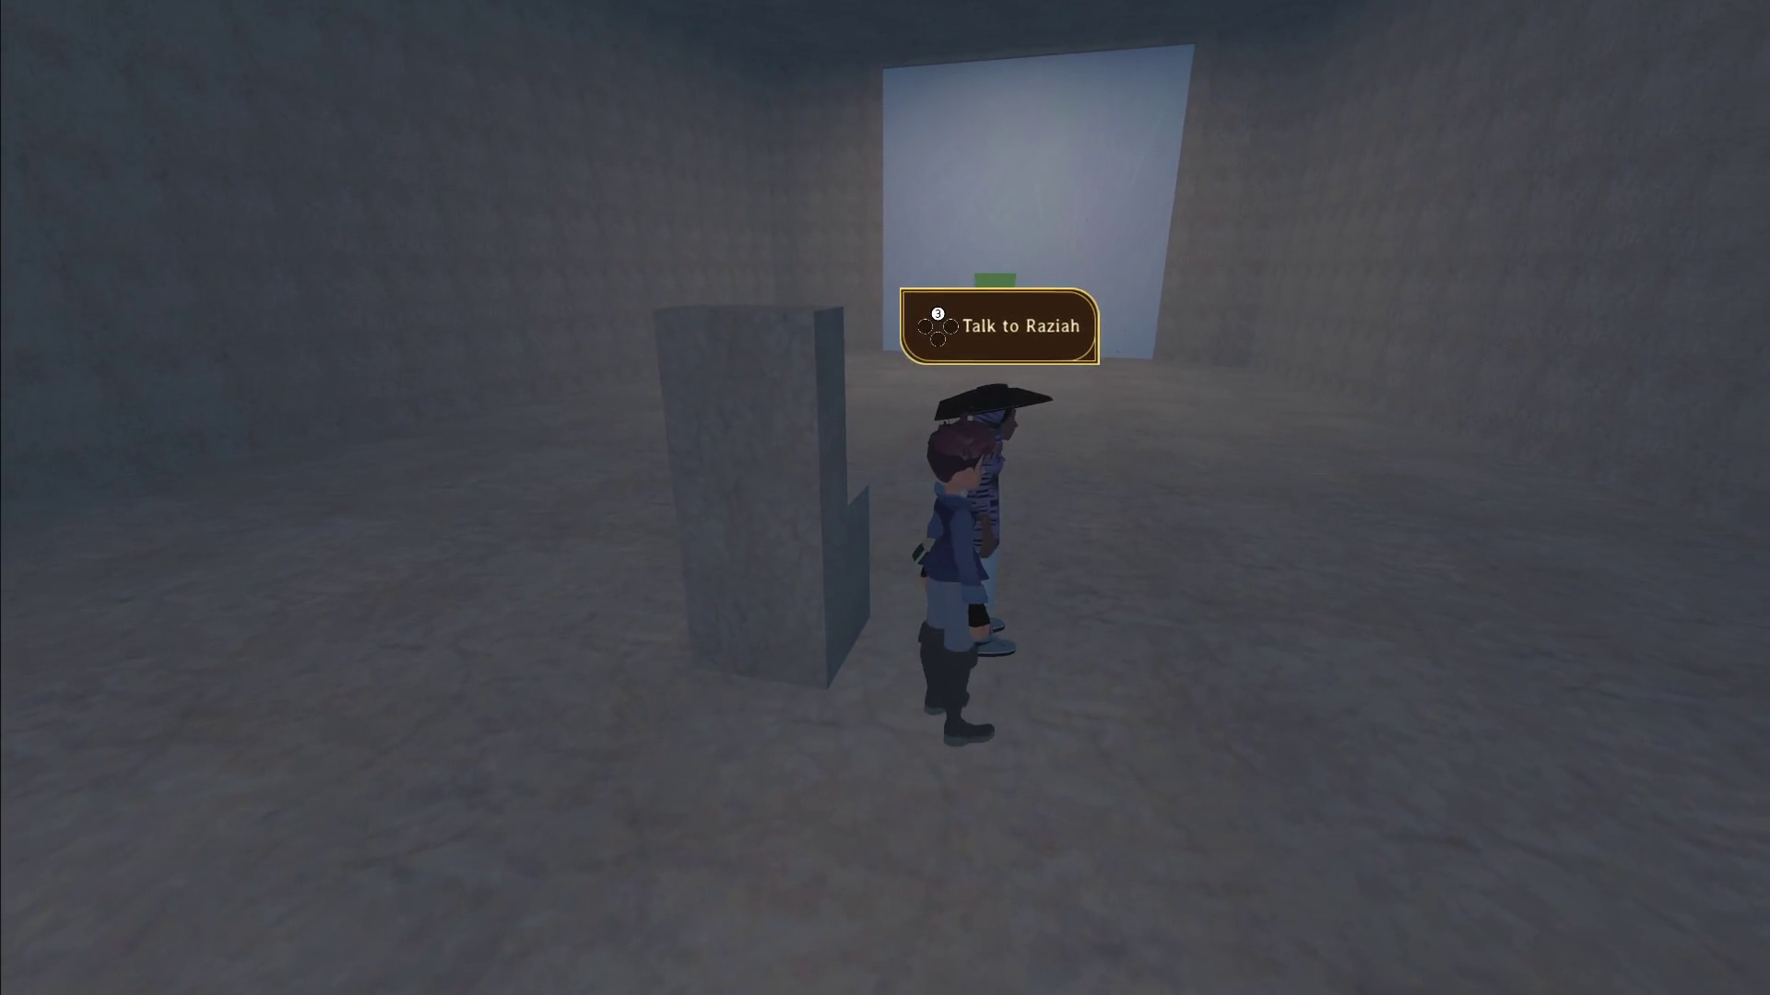
key("e")
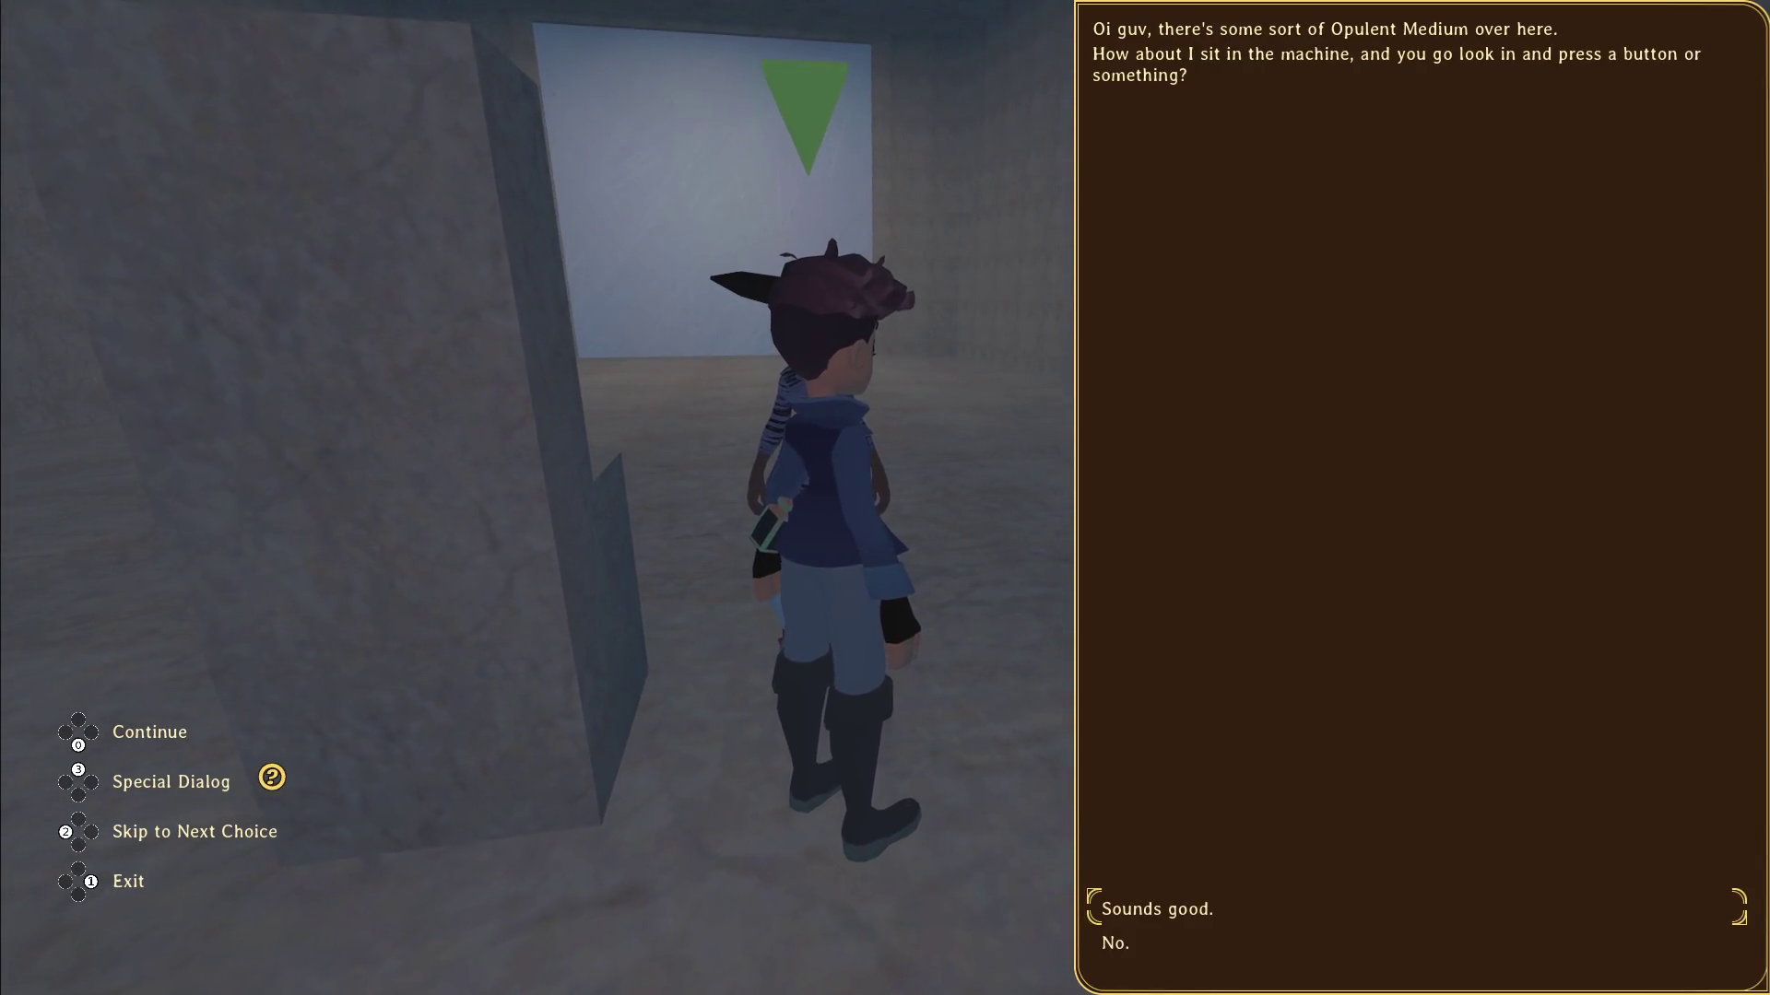
key("e")
key("w")
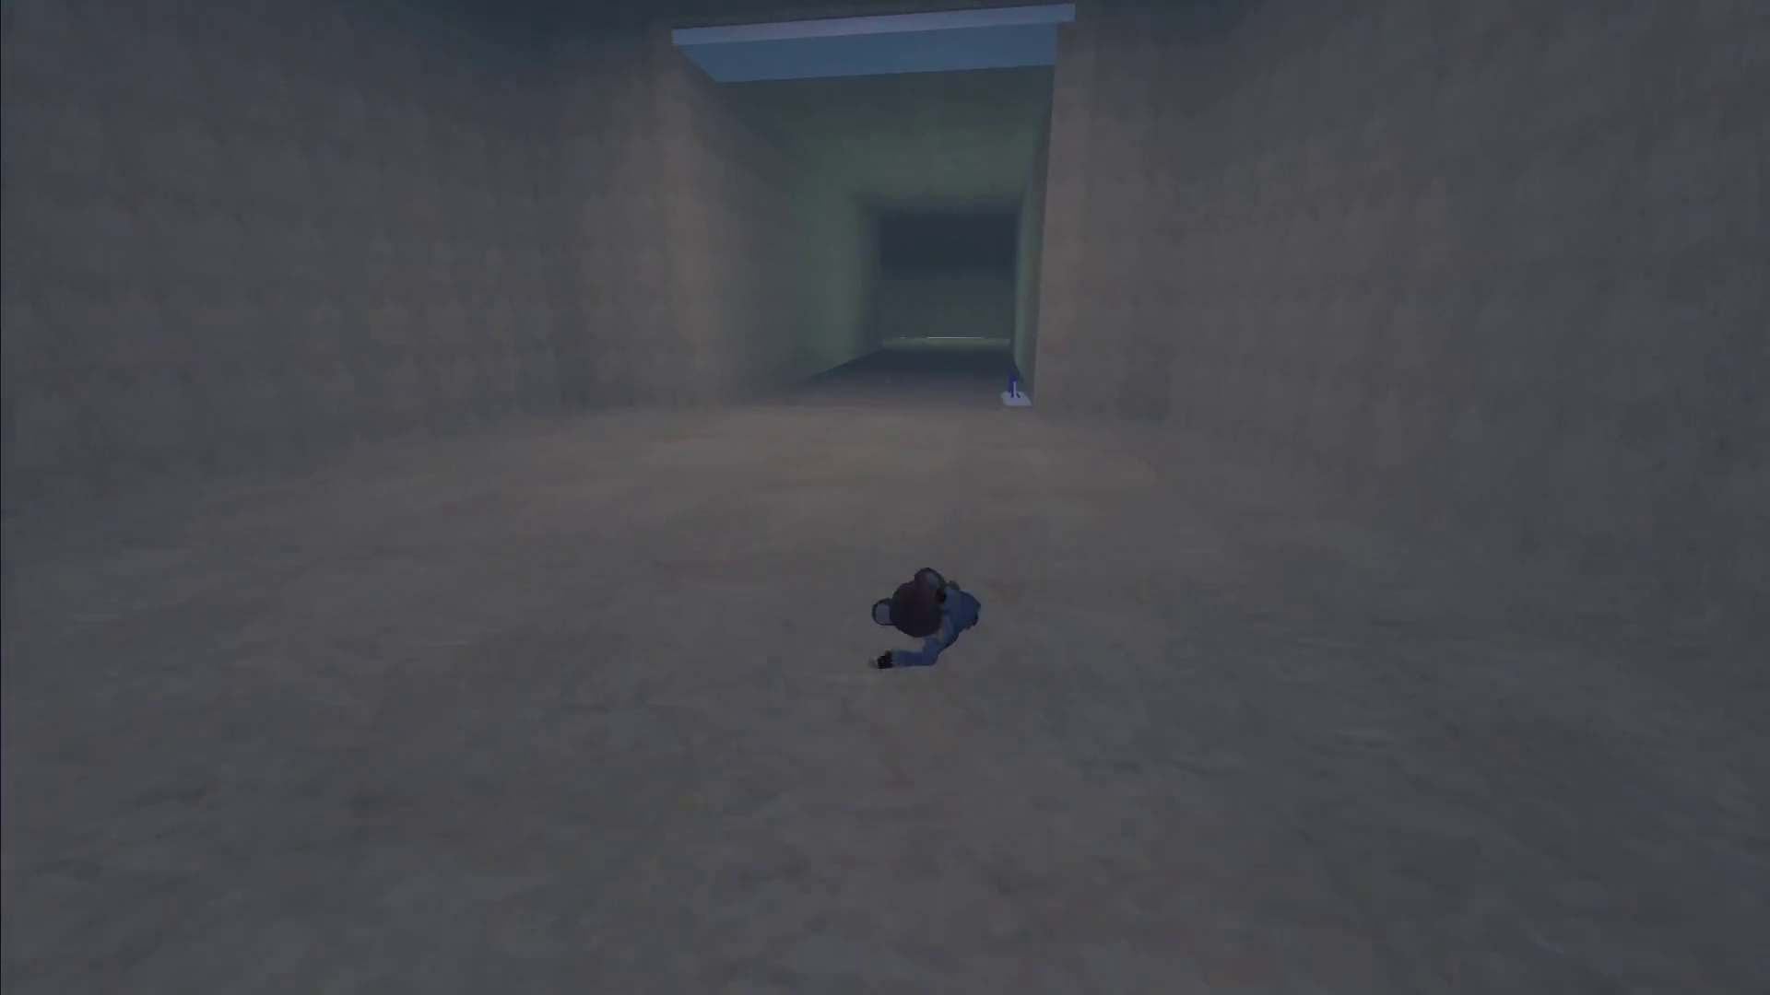
key("w")
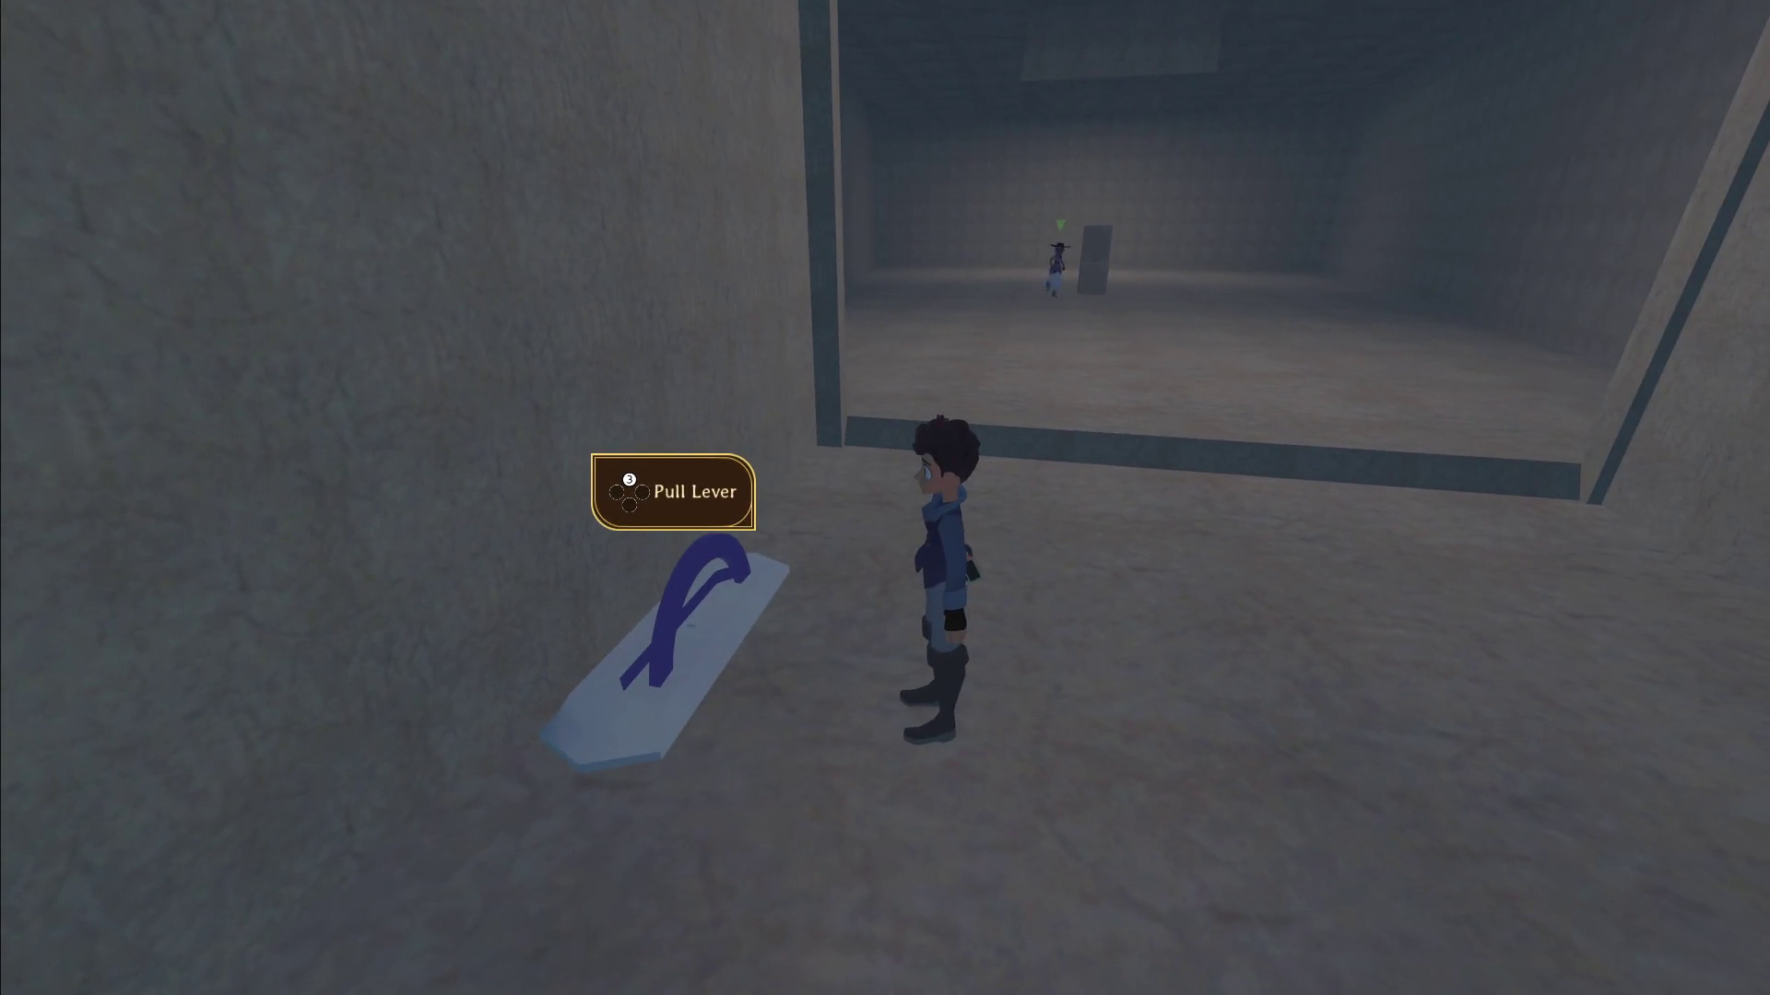
key("w")
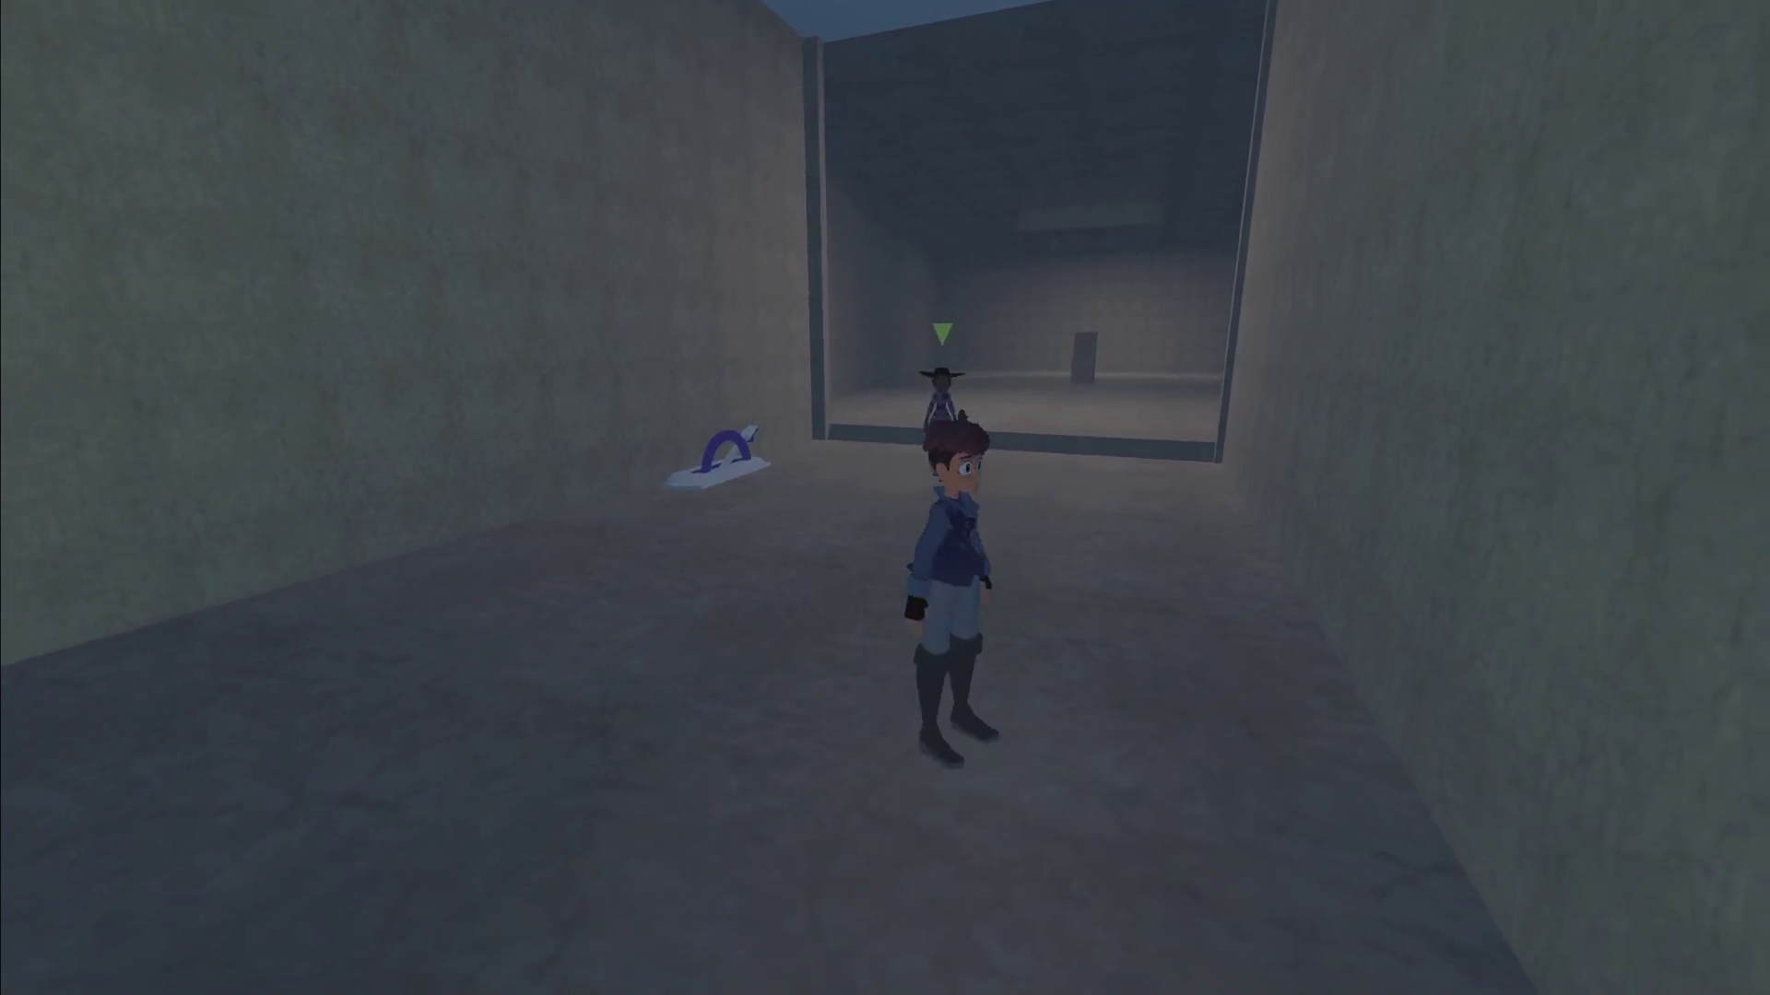
key("e")
key("e")
Run deeper with Raziah following, pick up the Time Distorter, talk to her, then pause
key("s")
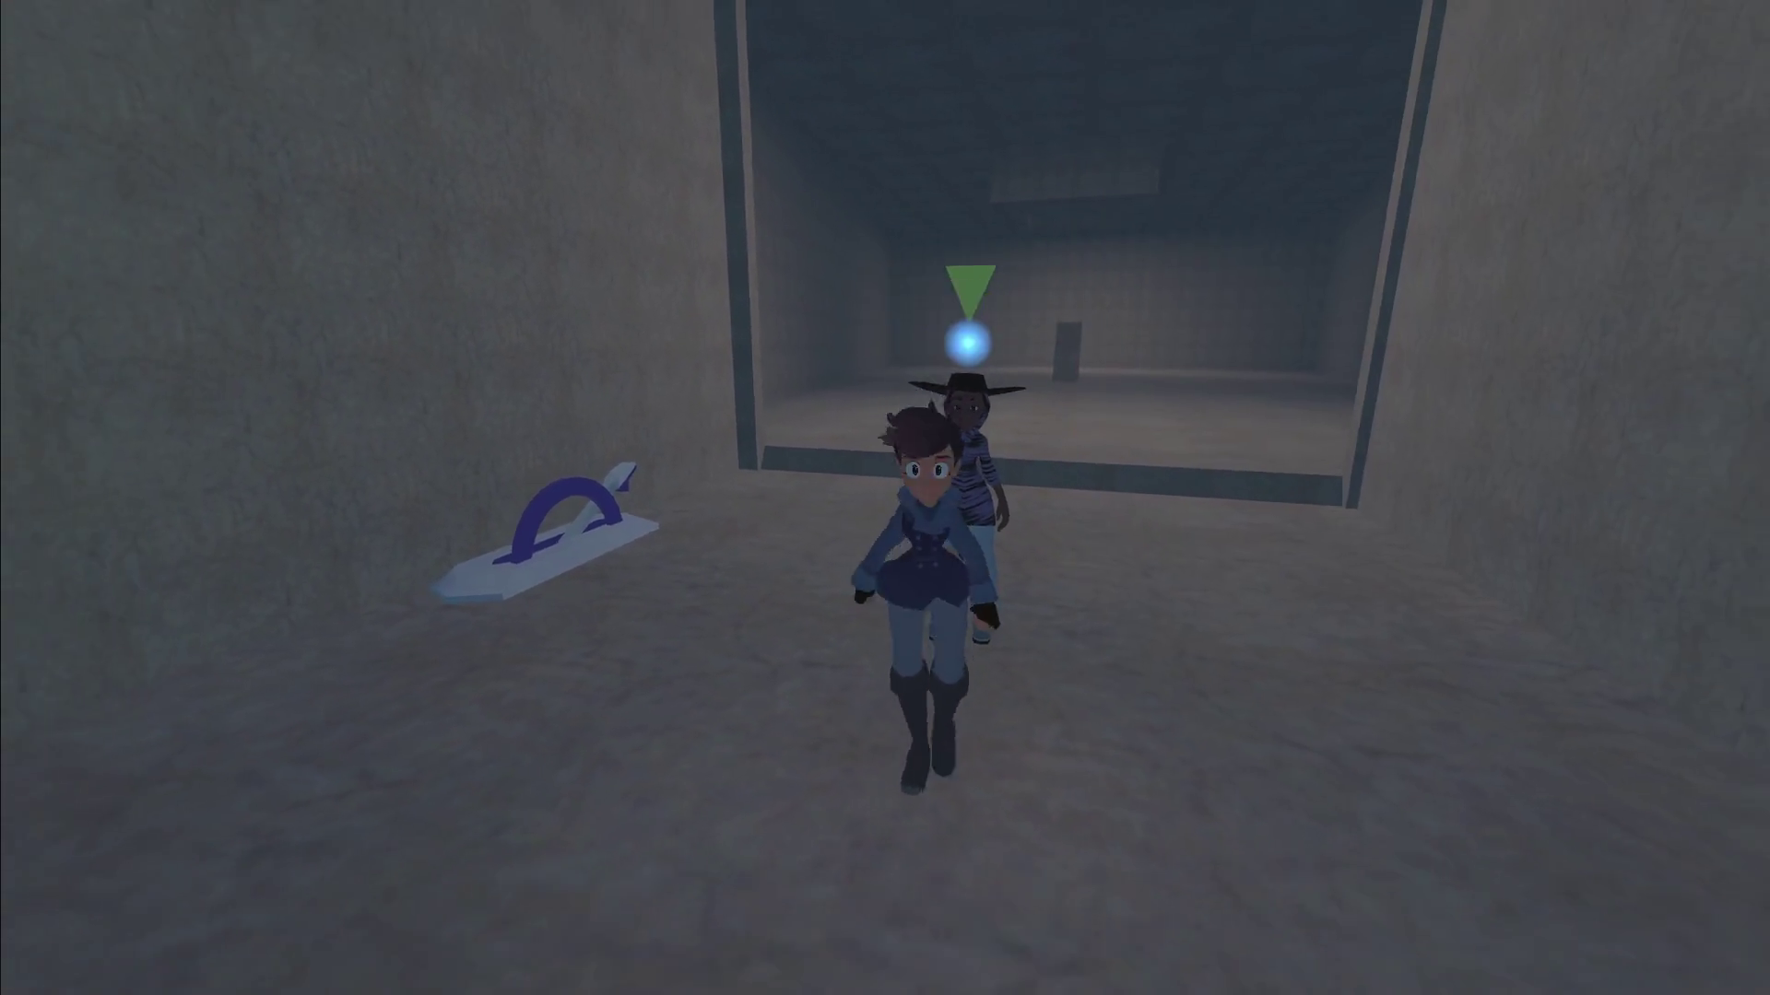
key("a")
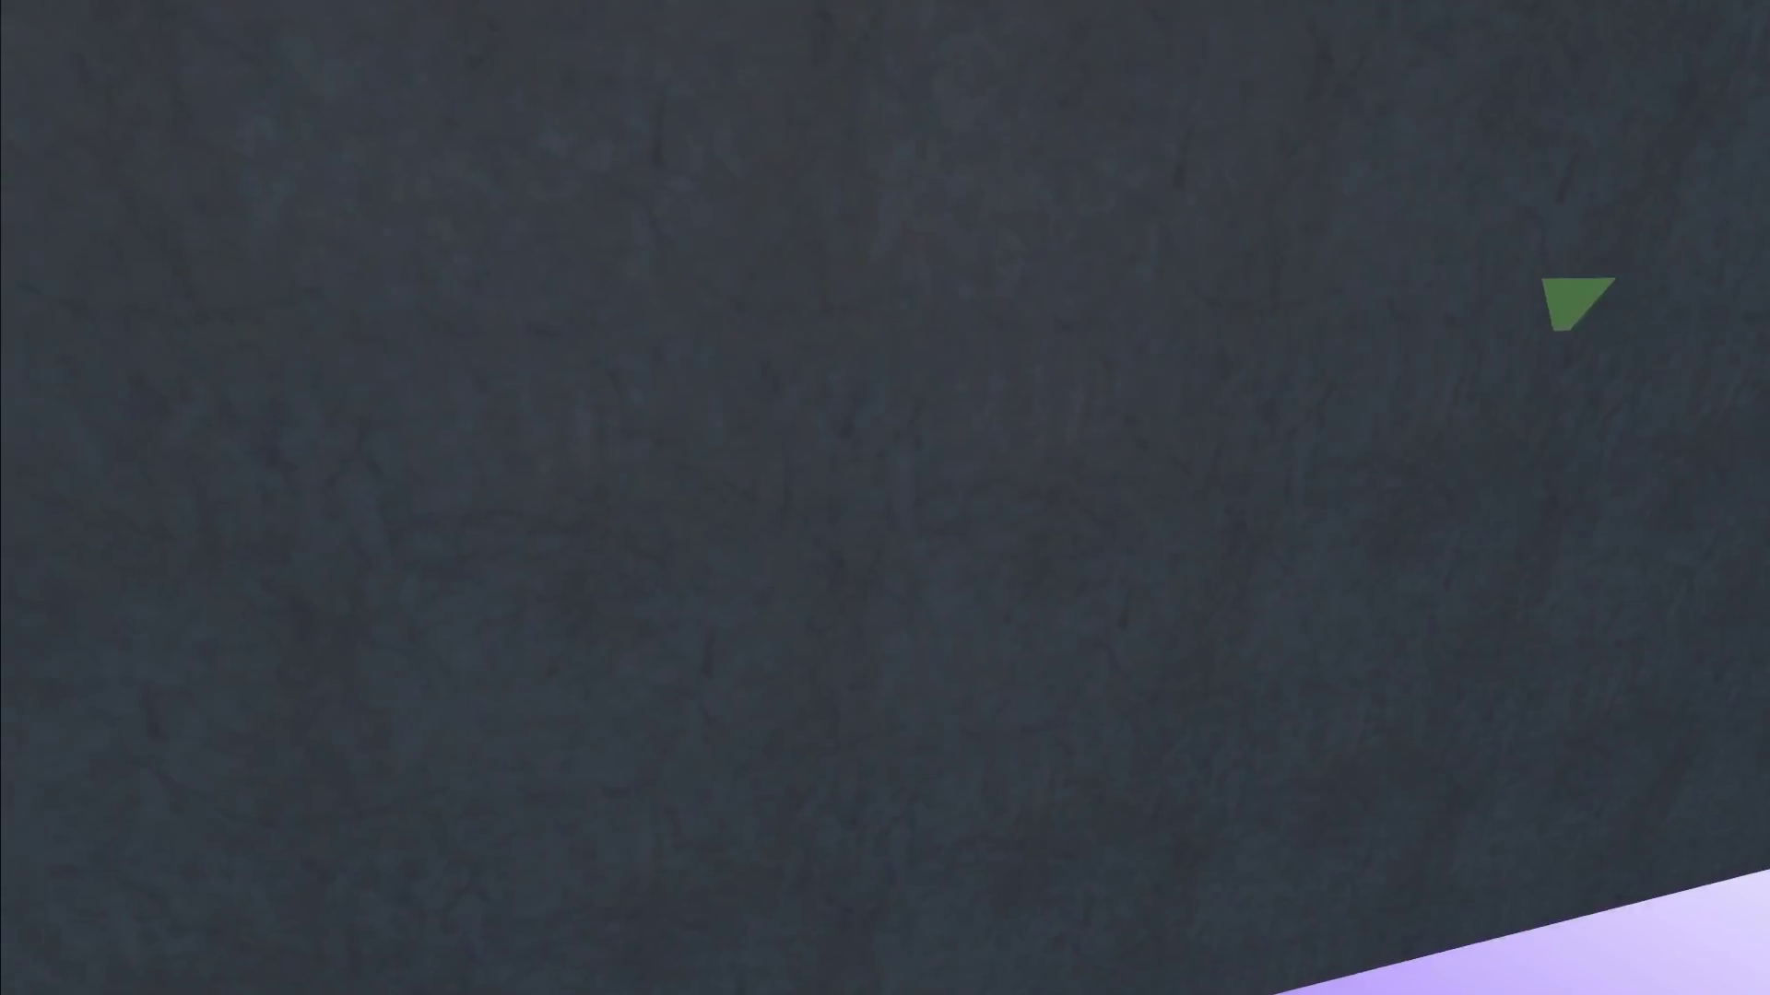
key("w")
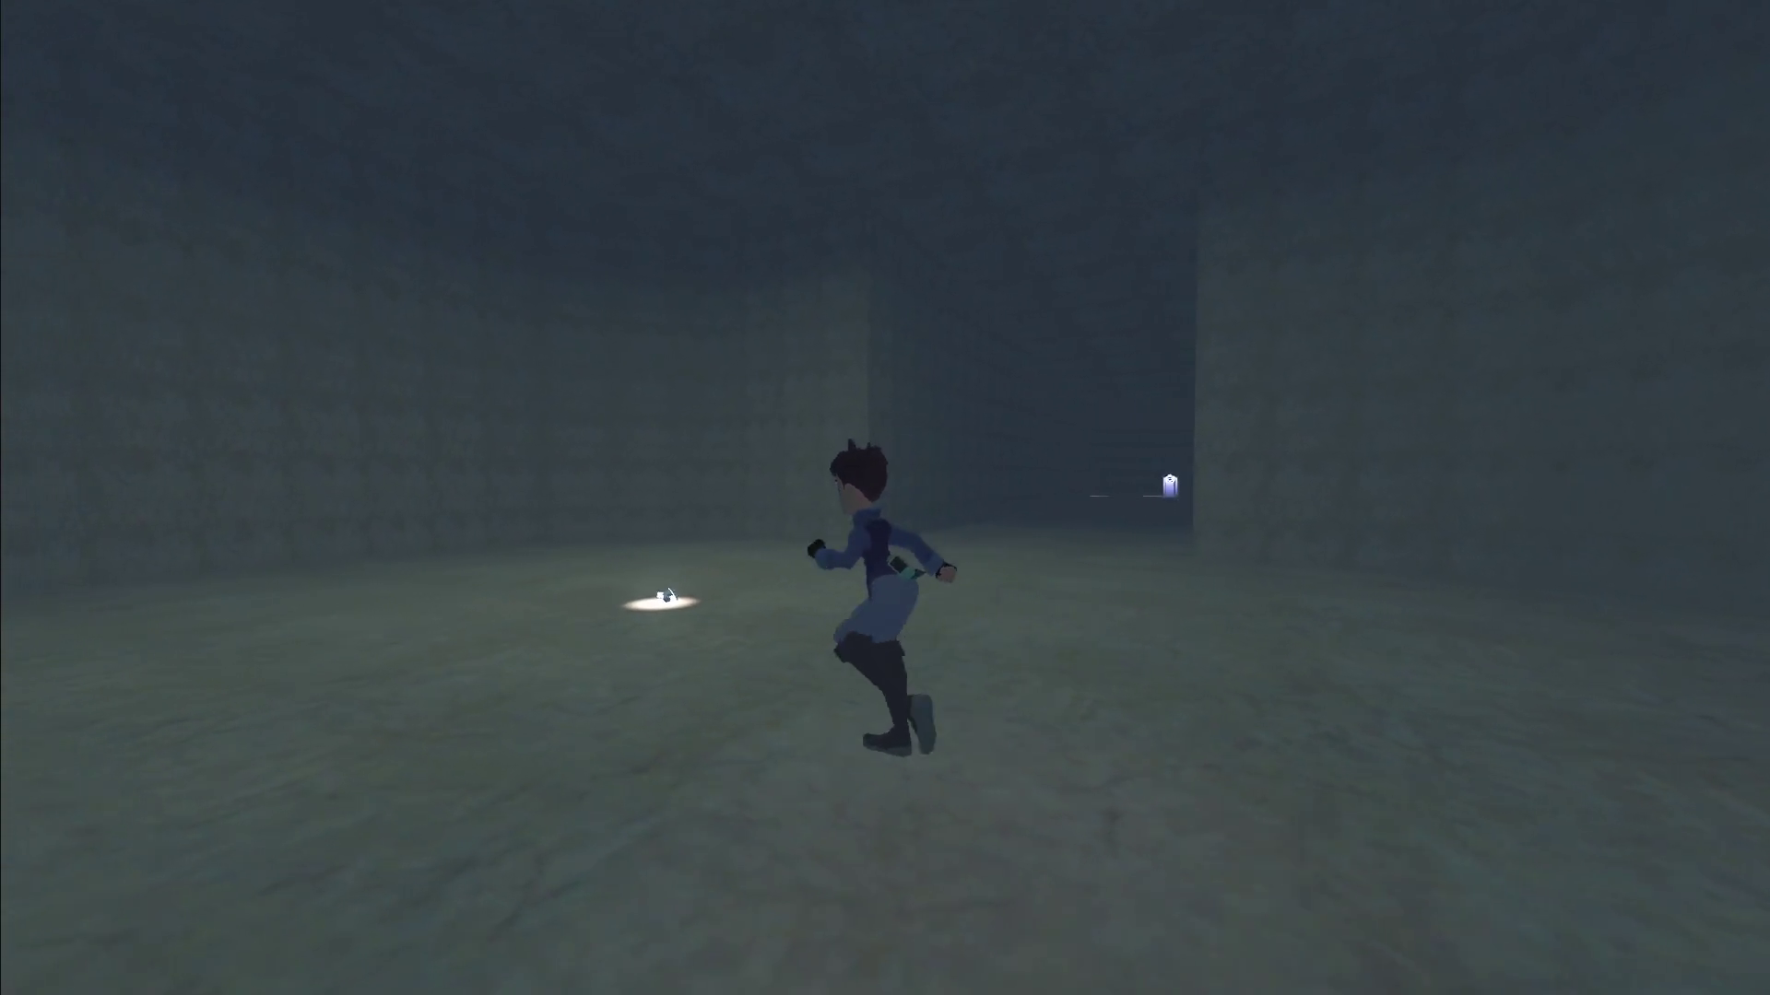
key("s")
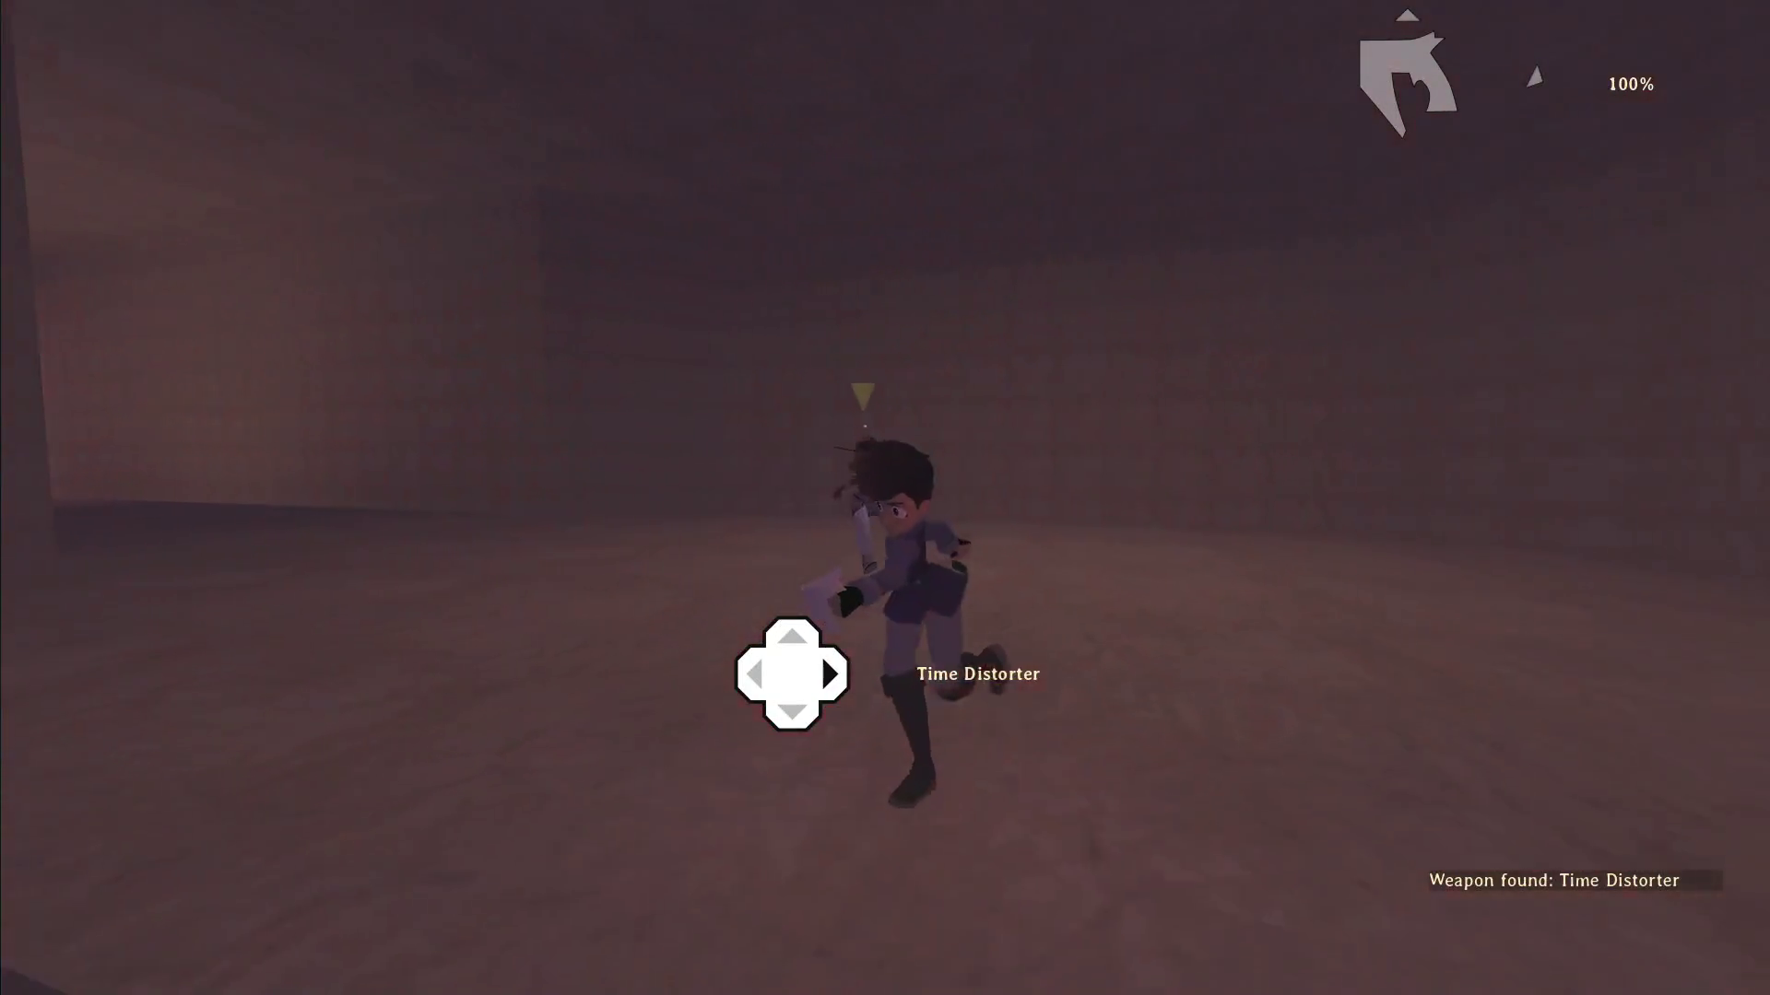
key("e")
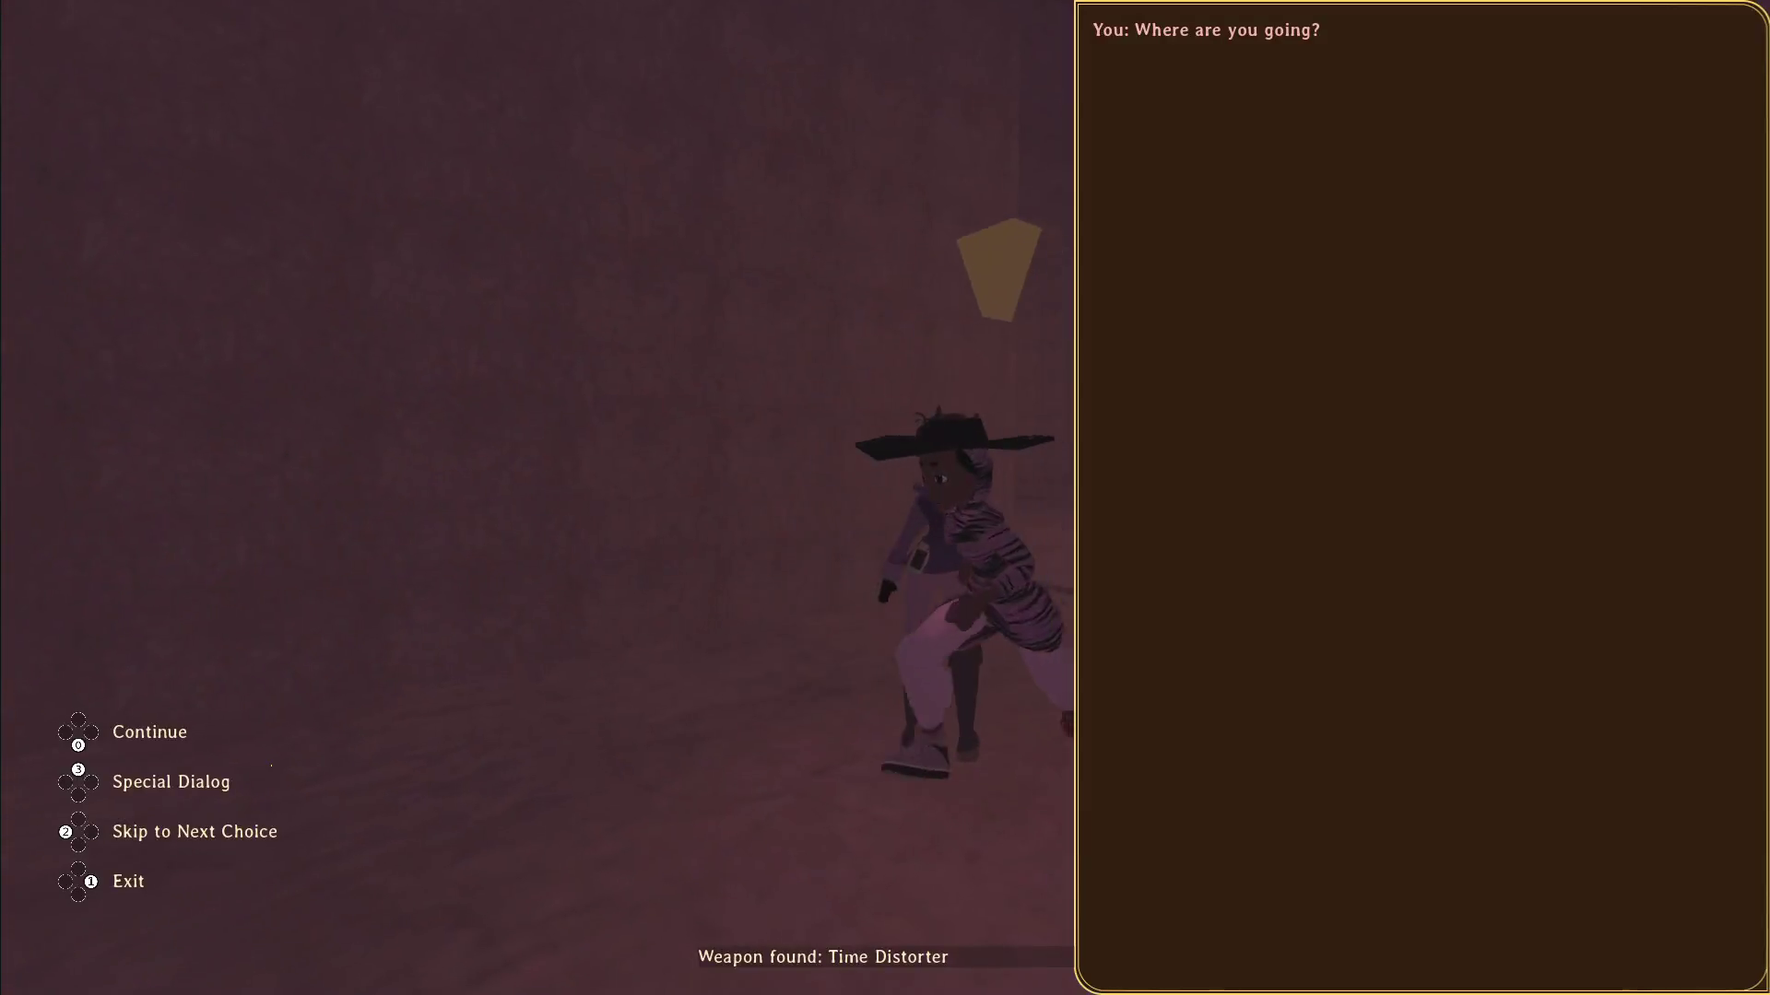
key("Escape")
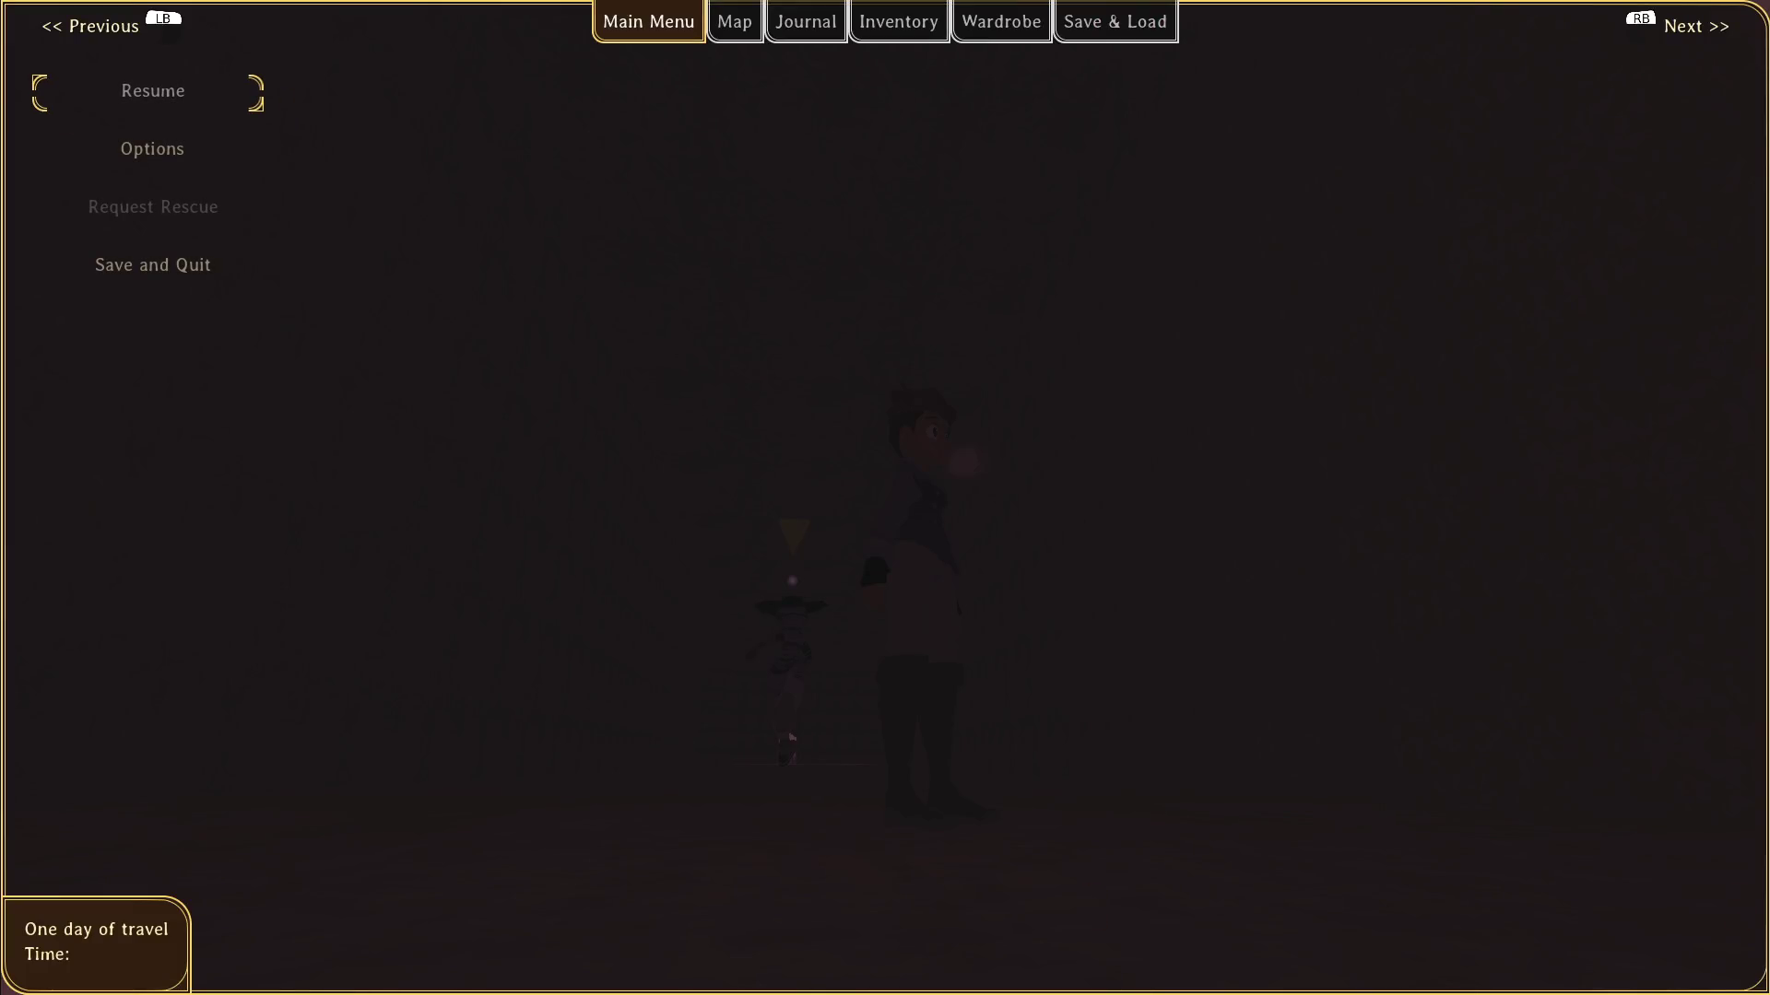
key("Escape")
key("grave")
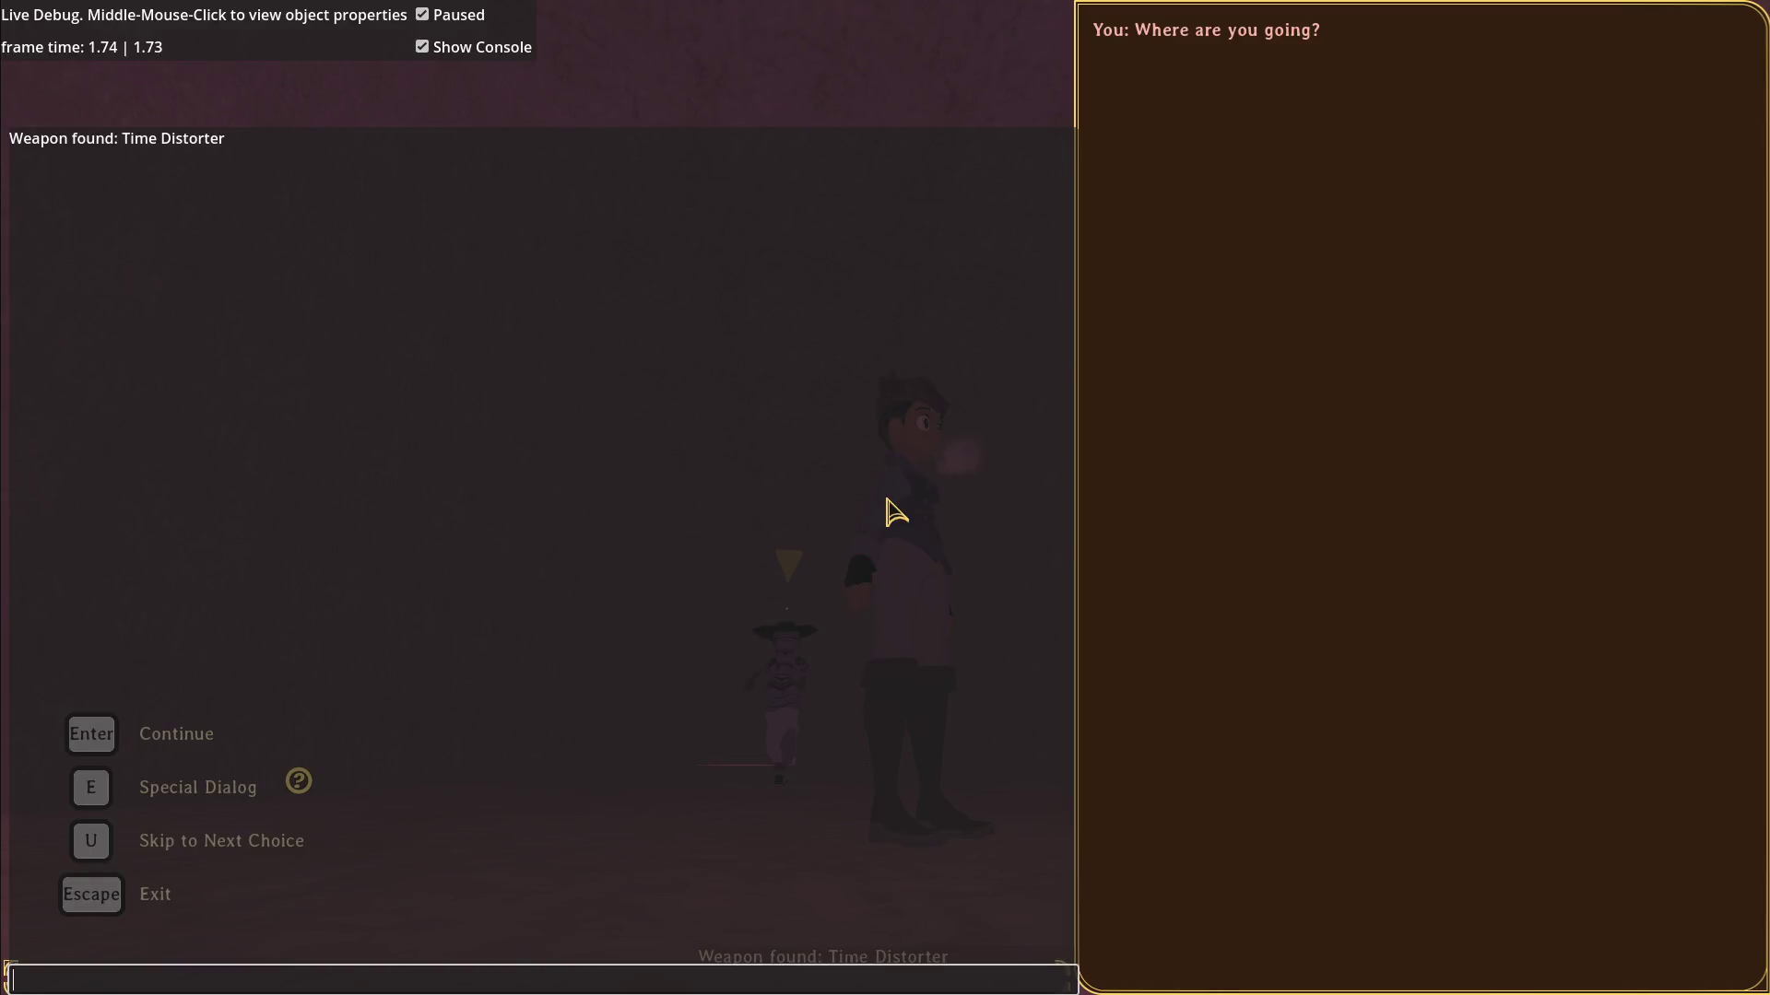
Clear the mistyped console entry and start a Global command in the debug console
type("Savd")
key("ctrl+a")
key("BackSpace")
type("Global")
Search the dialog viewer script for 'save', then find save_game in global.gd
key("alt+Tab")
left_click(885, 499)
key("ctrl+f")
type("save")
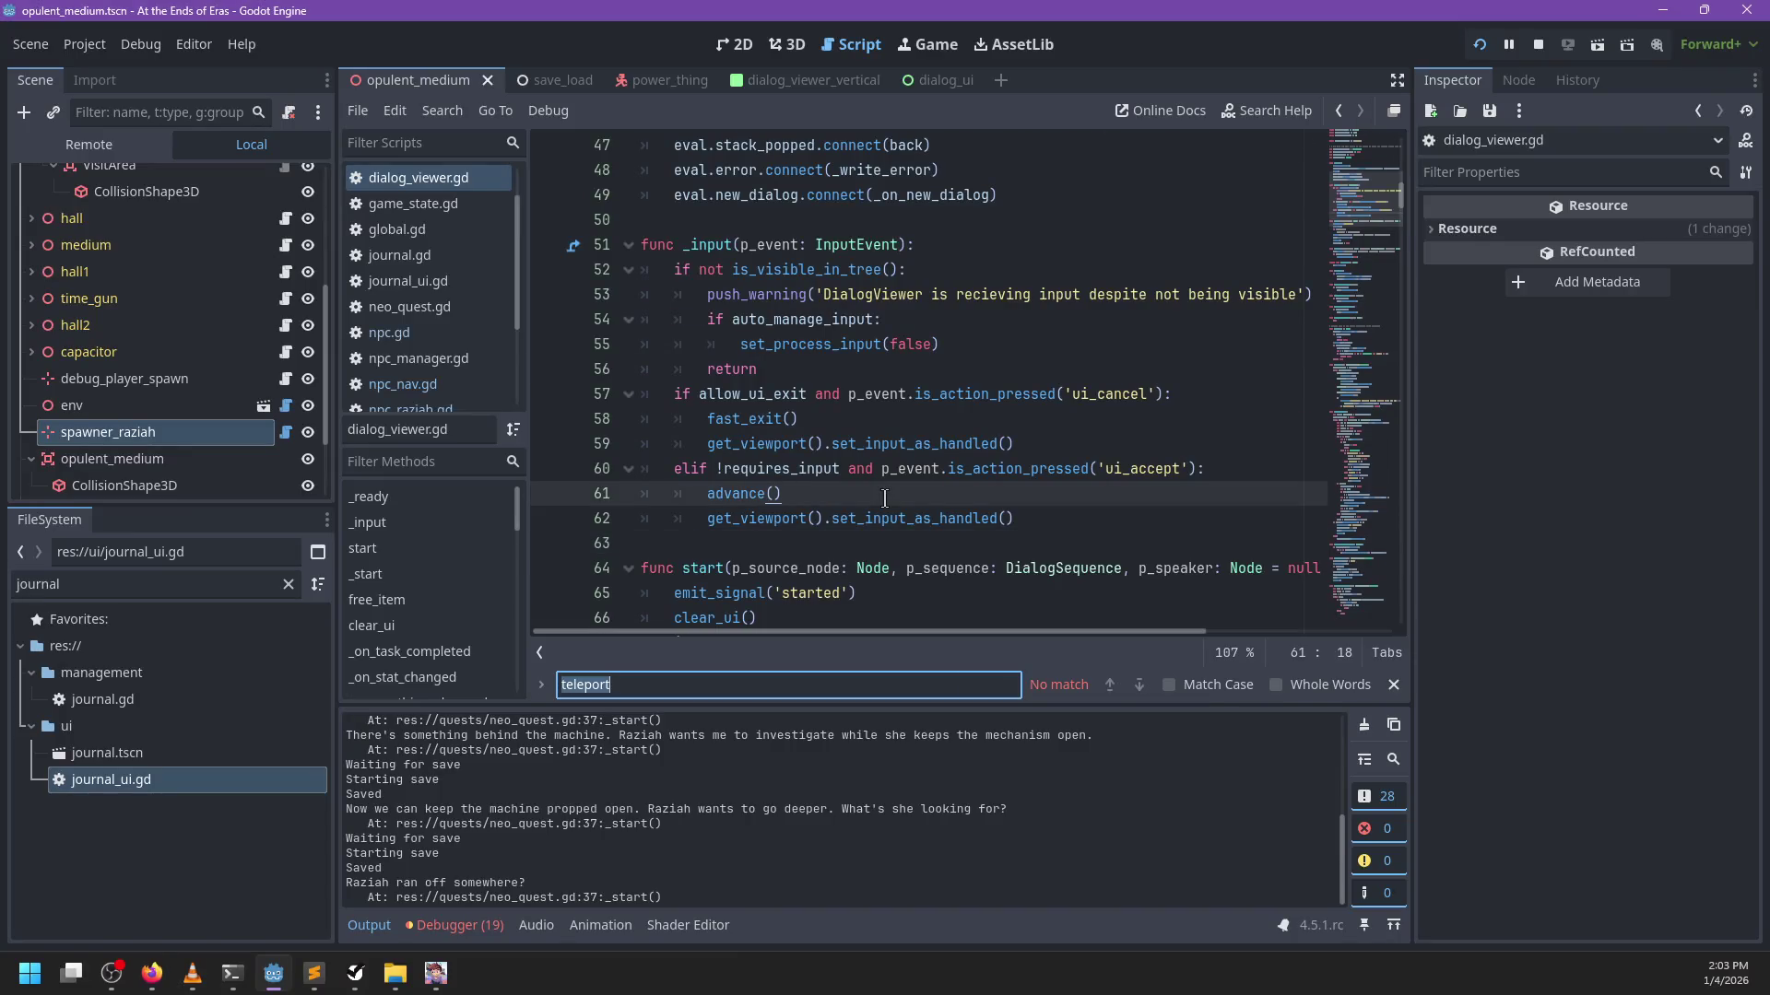
type(")gam")
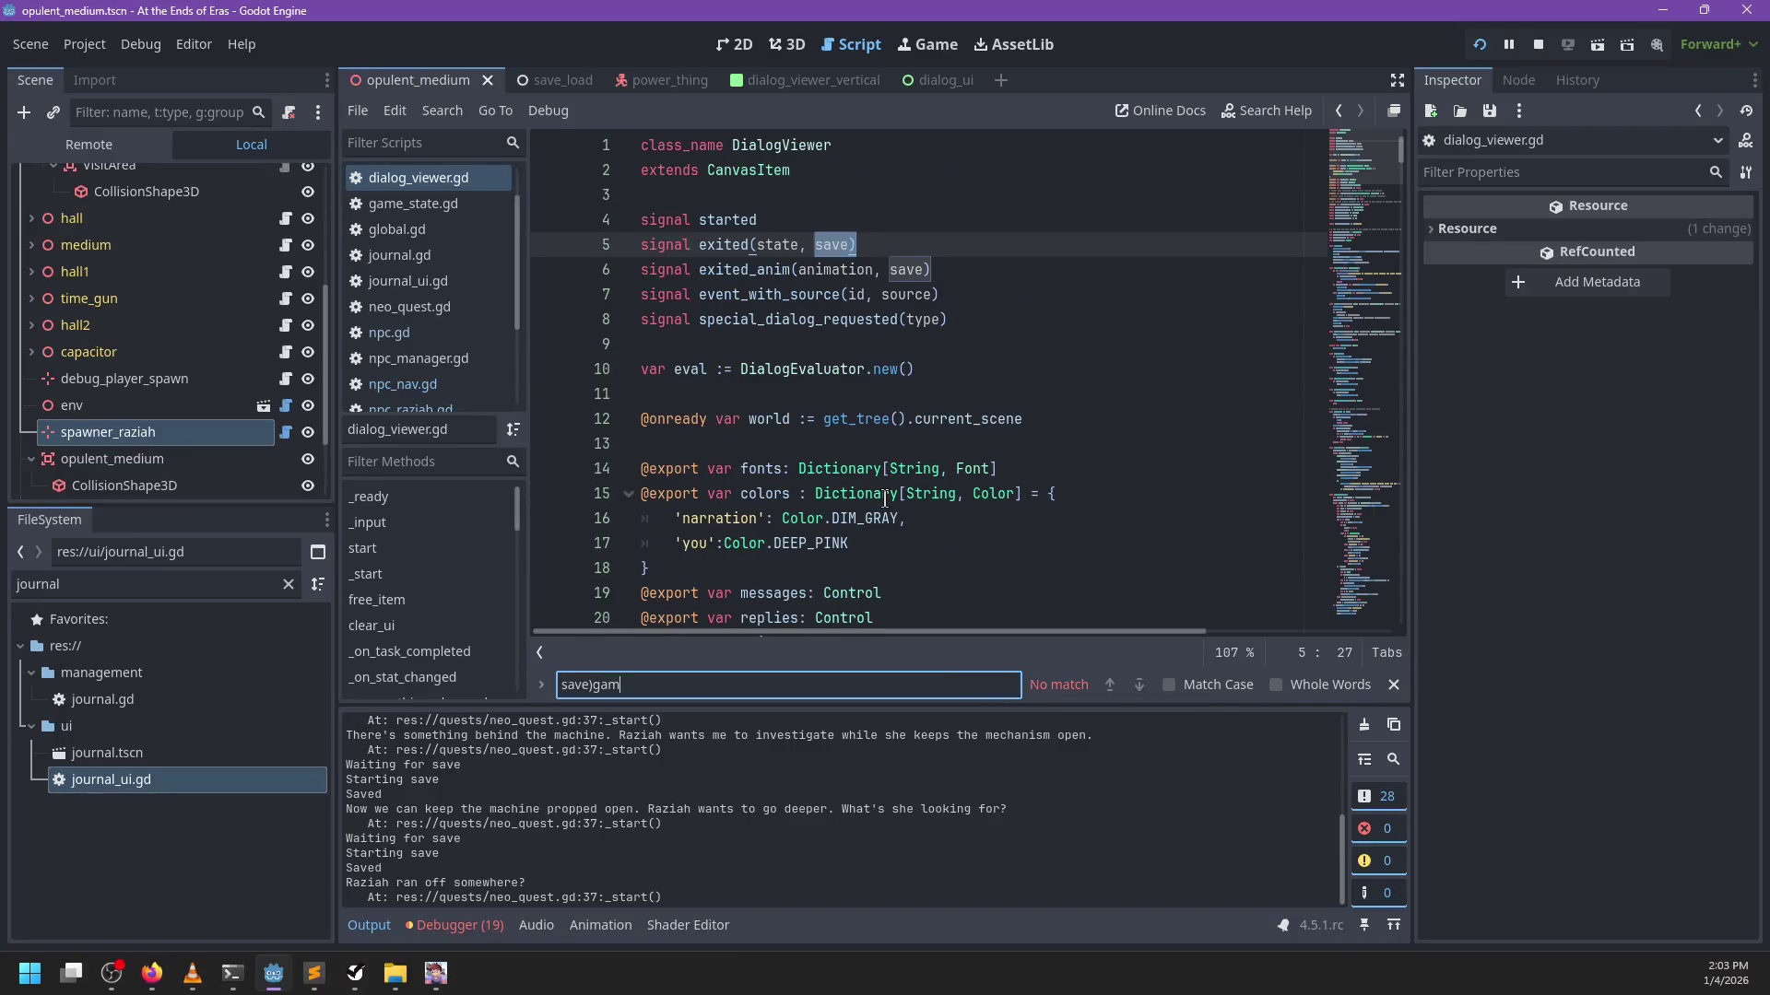
key("Escape")
left_click(397, 229)
left_click(918, 295)
key("ctrl+f")
type("save_game('run_test")
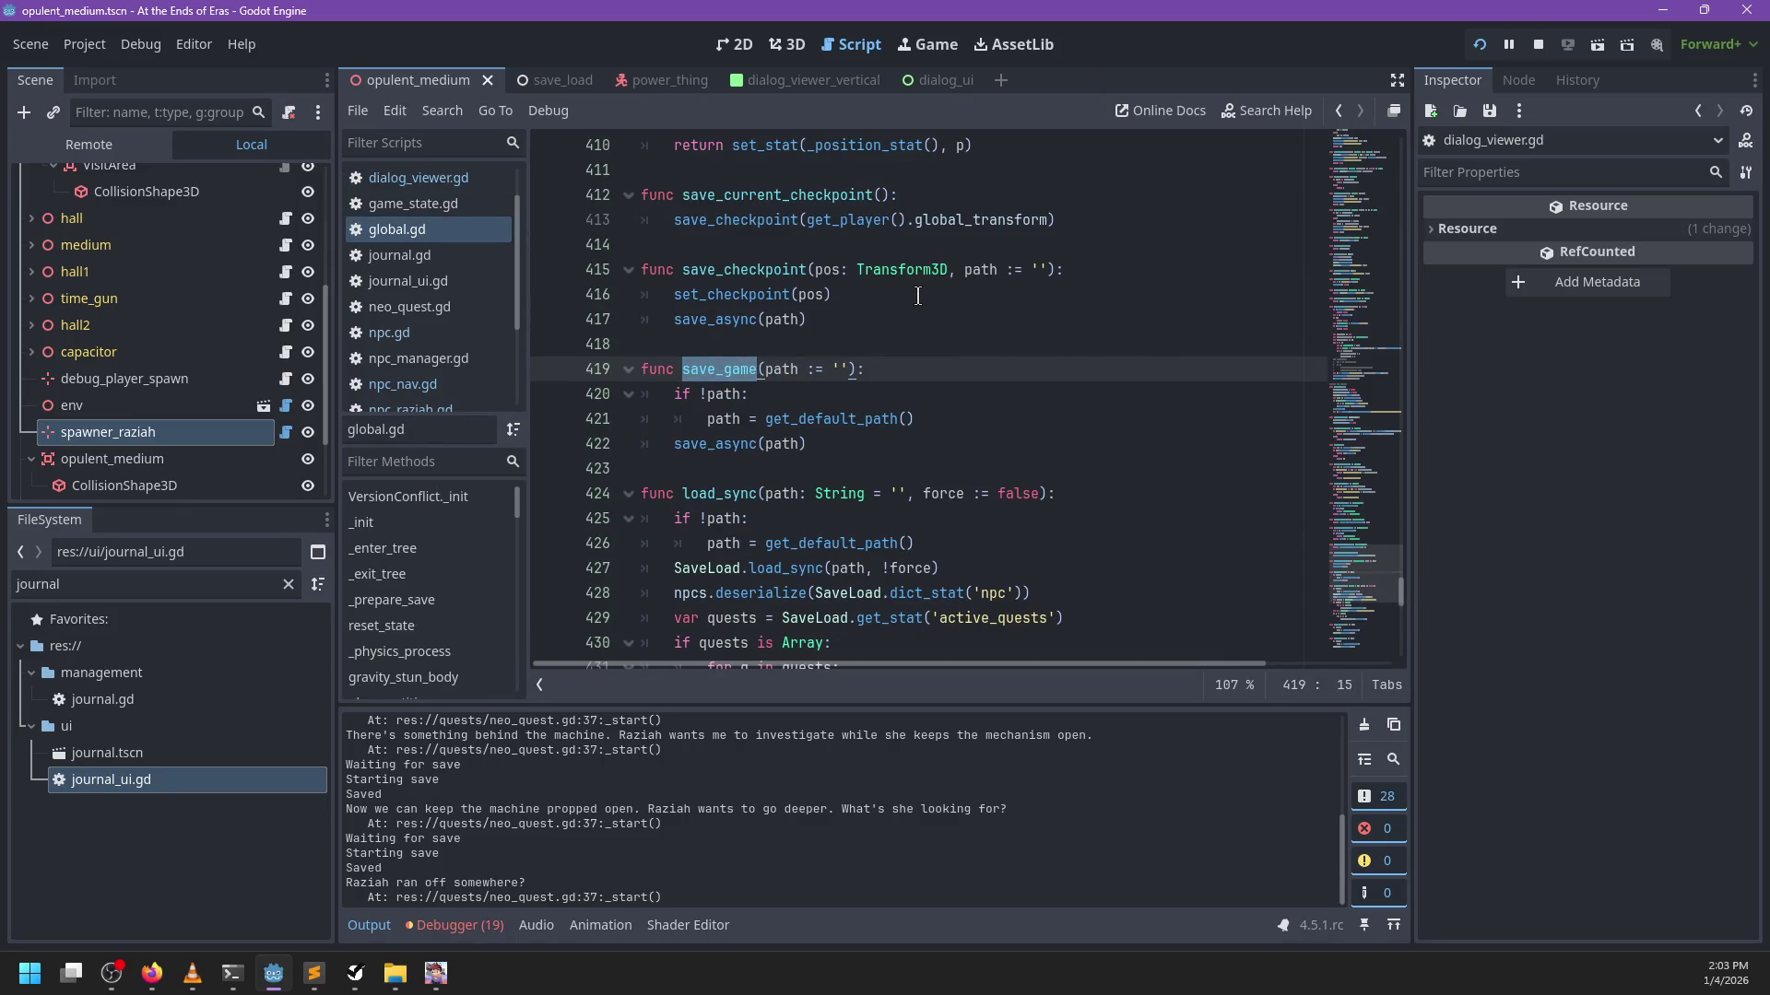
Run Global.save_game('run_test') in the game, close the console and conversation, and walk on
key("alt+Tab")
type("_game('run_test")
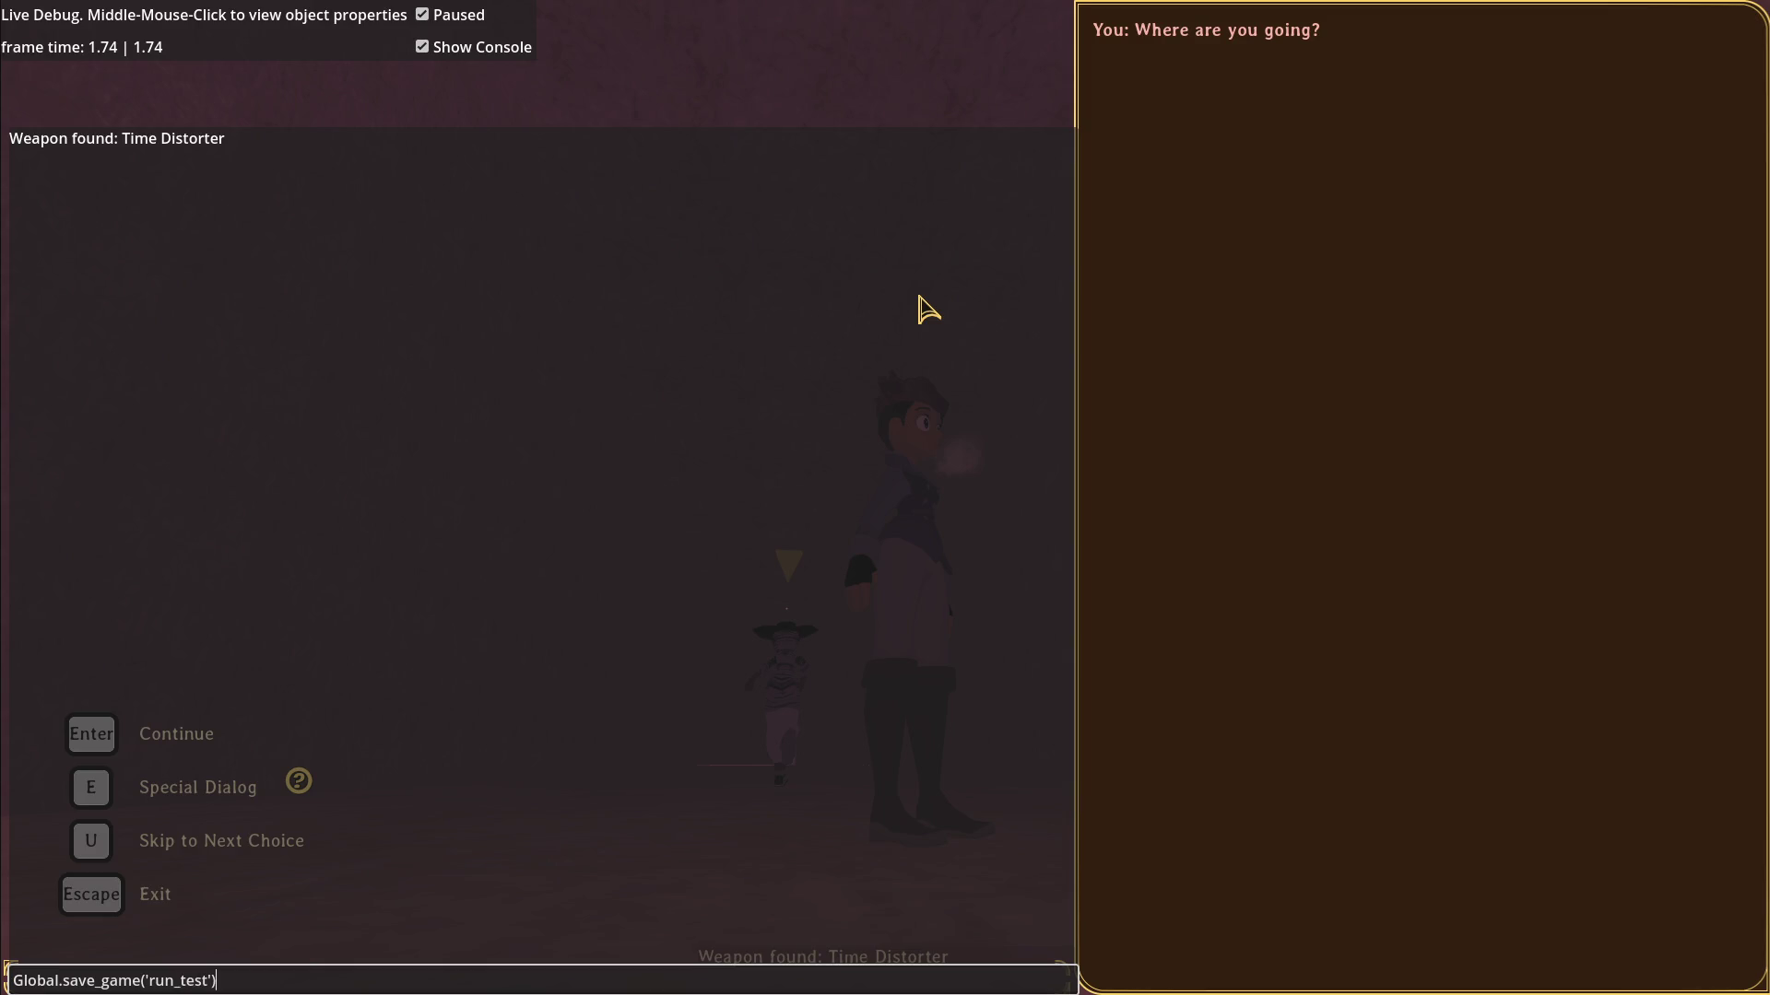
key("Return")
key("grave")
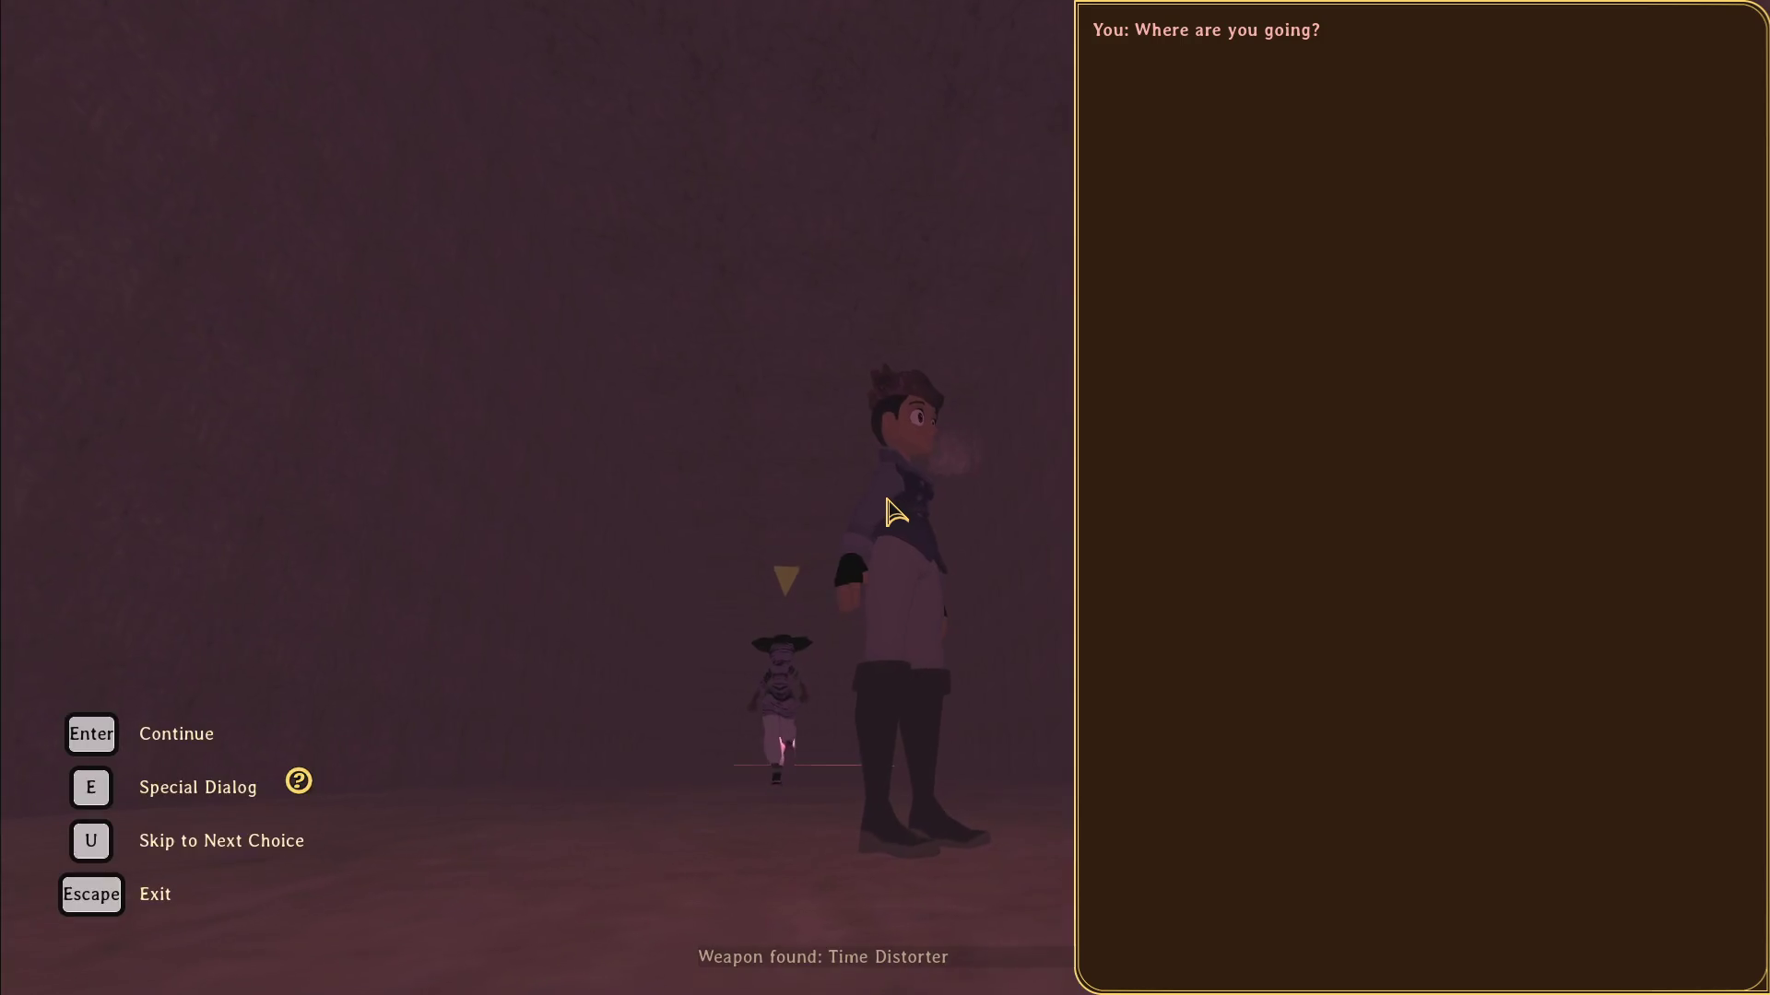
key("Return")
key("w")
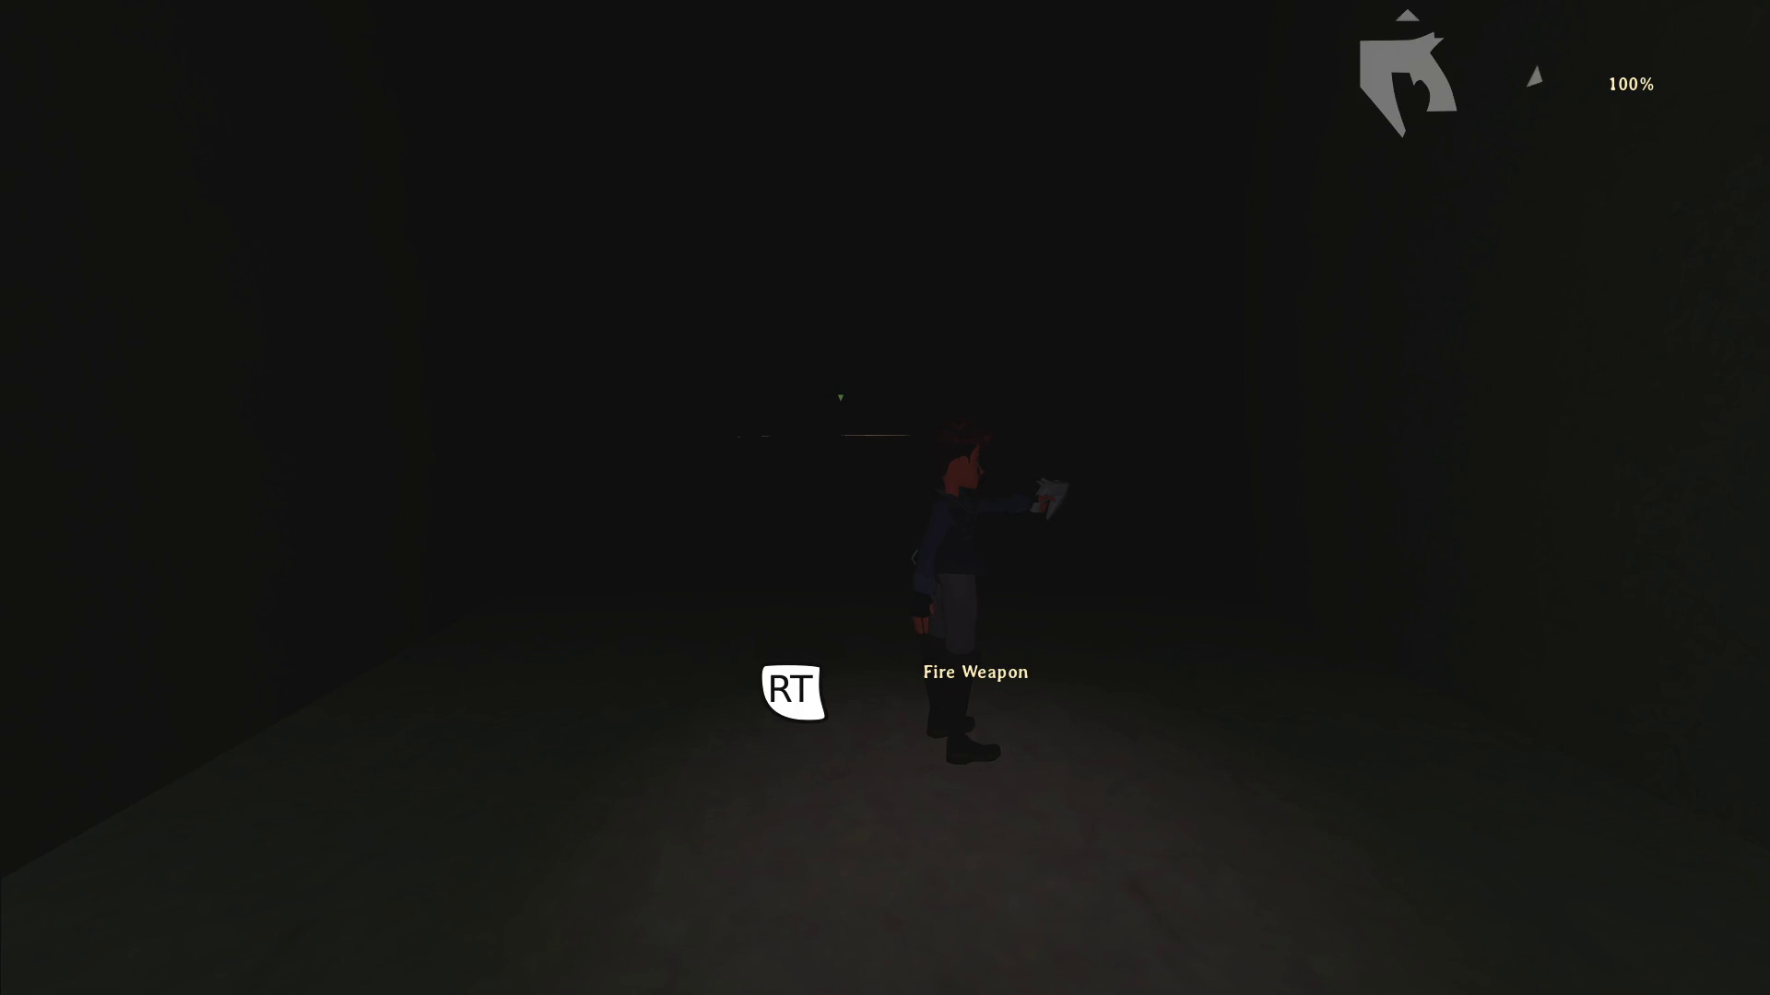
Try Global.load_game() and SaveLoad.load_game for the run_test save in the console; both return null
key("s")
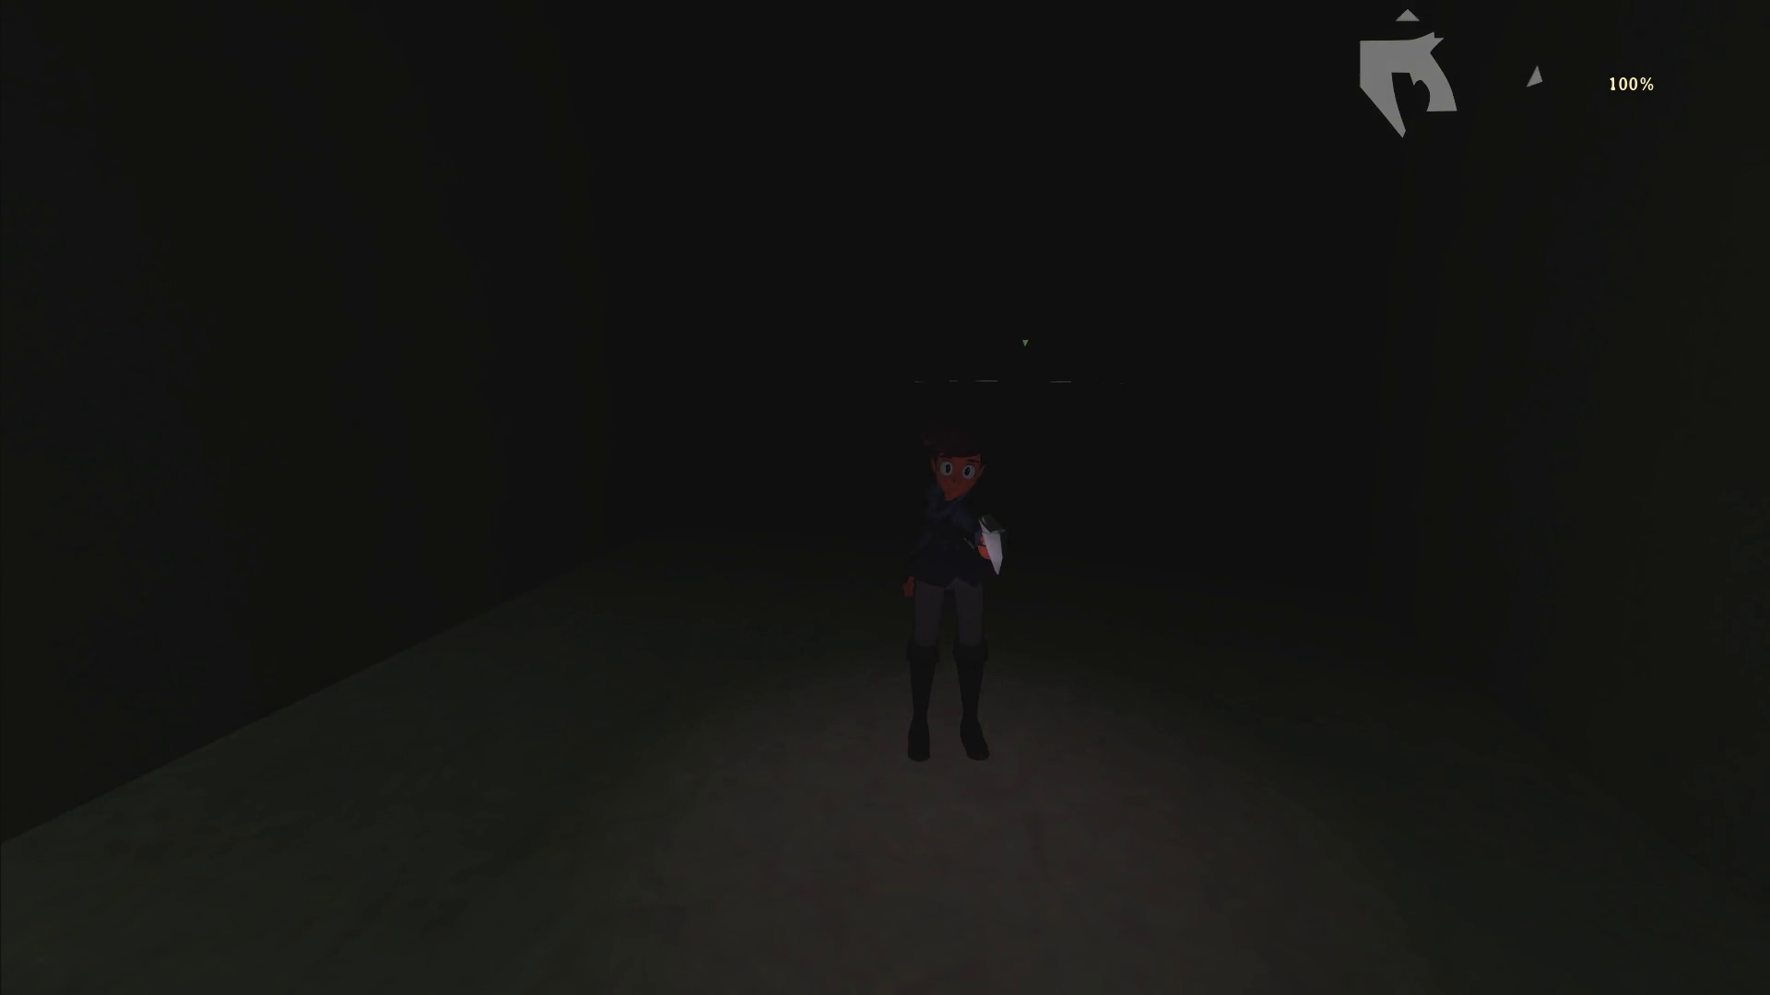
key("grave")
type("lobal.lo")
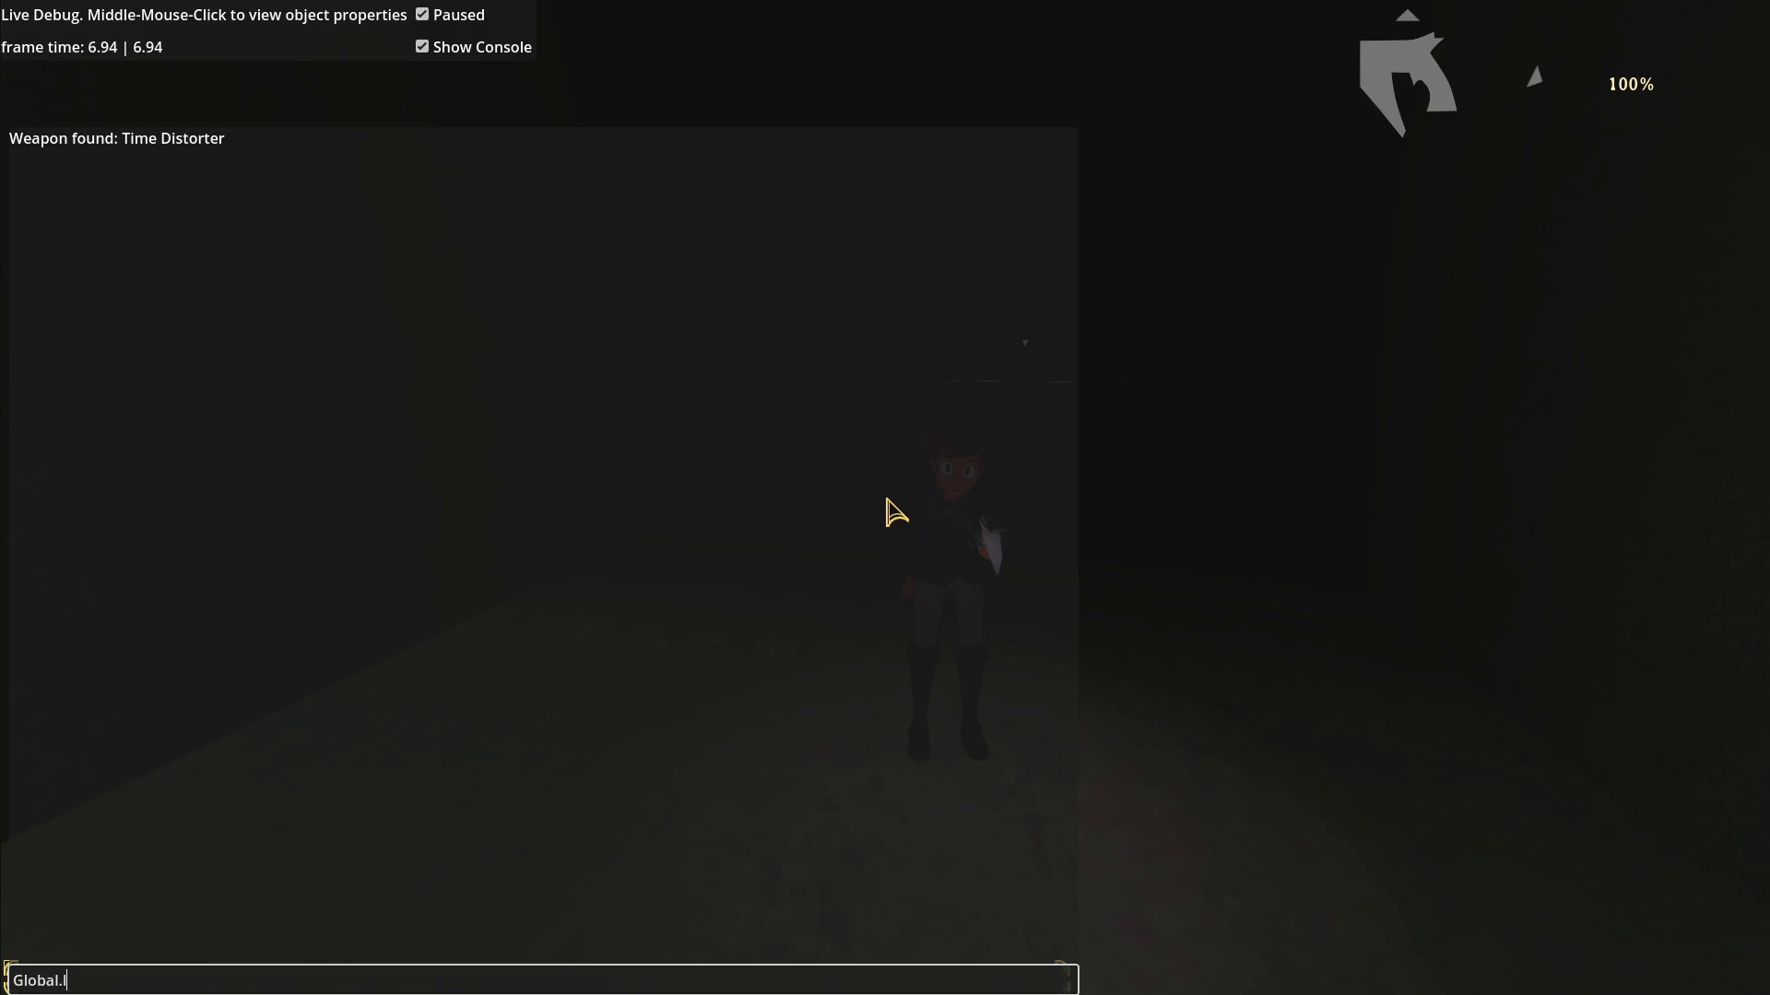
type("ad_game(")
key("BackSpace")
key("BackSpace")
key("BackSpace")
key("Return")
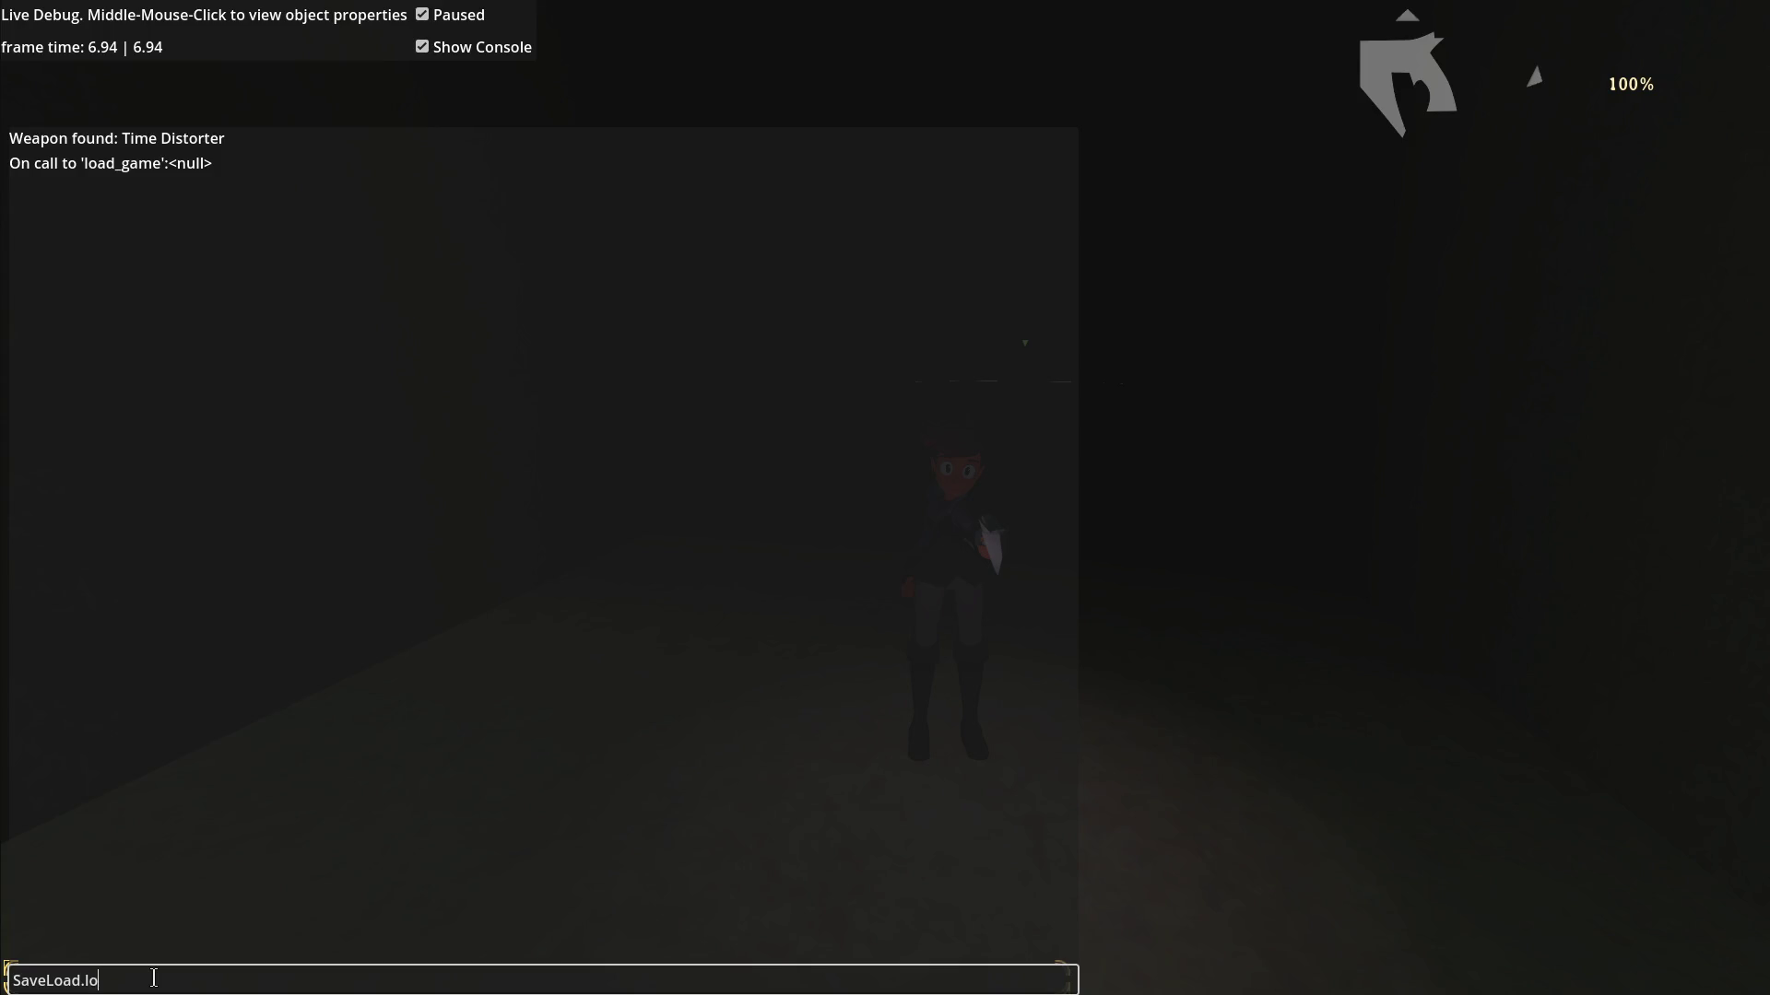
type("_game('")
type("hser://run_test")
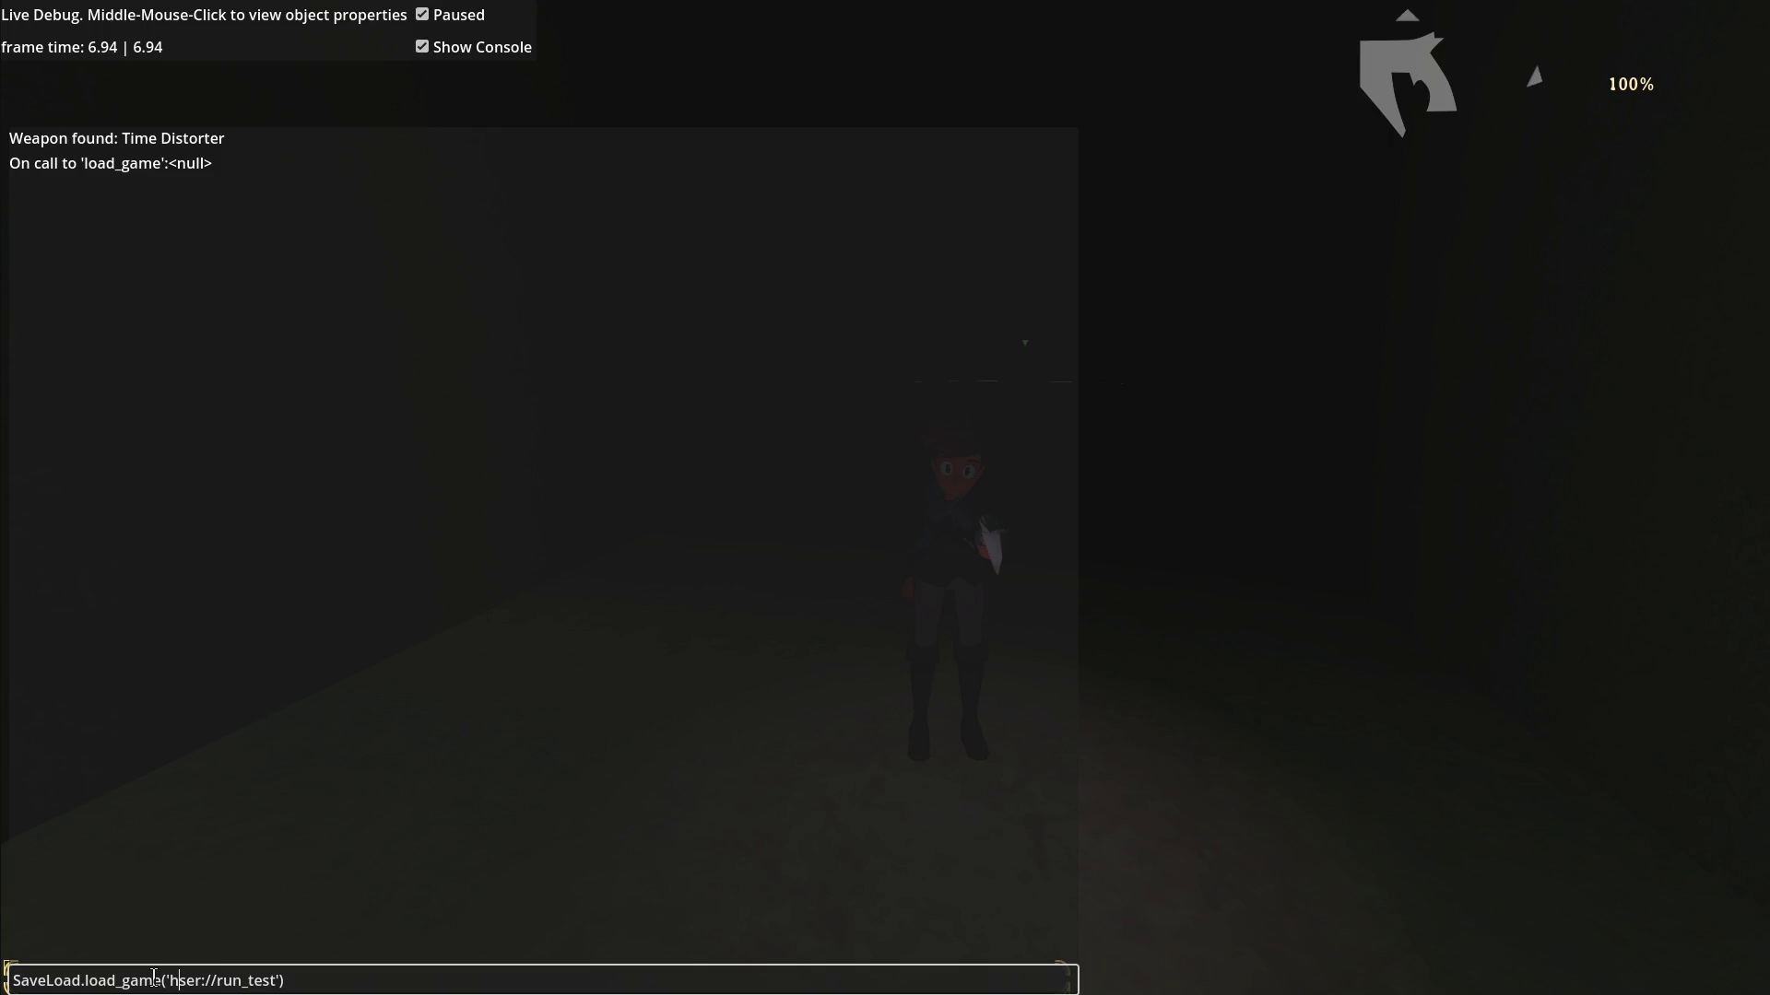
key("Return")
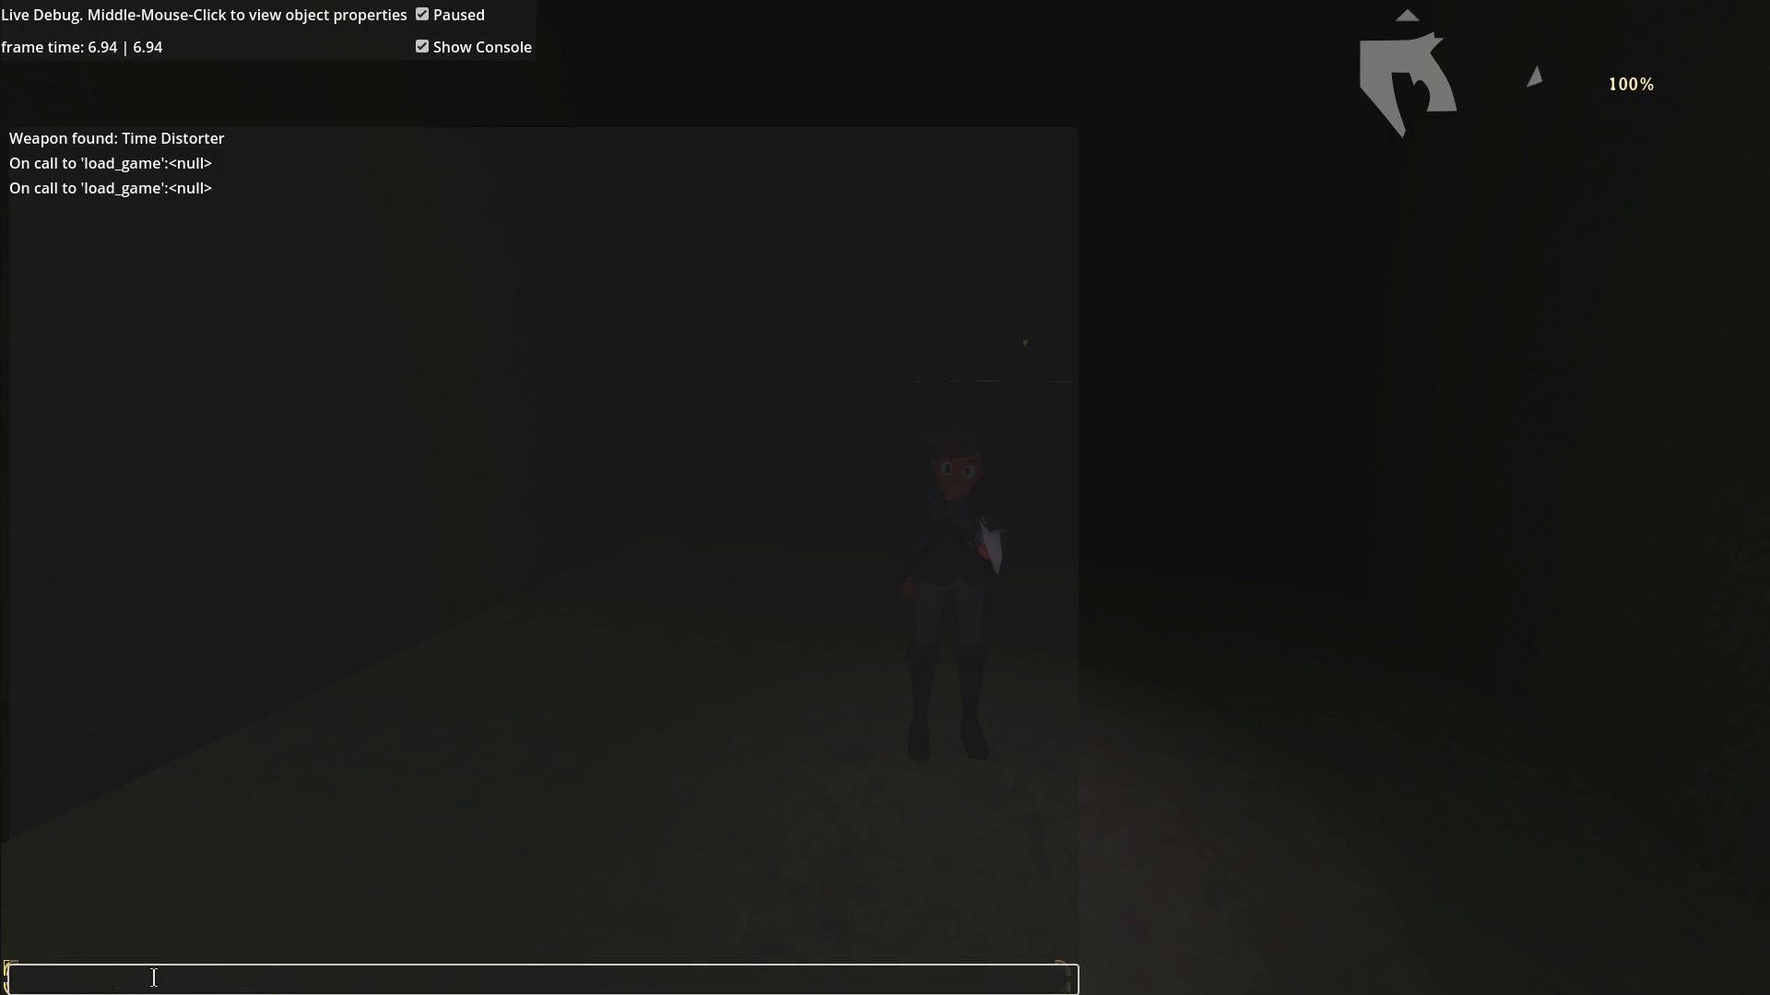
Inspect the save_game function in global.gd in the editor
key("alt+Tab")
left_click(850, 448)
scroll(804, 468, "down", 3)
Edit the recalled command into Global.load_sunc('user://run_test') and run it
key("alt+Tab")
key("Up")
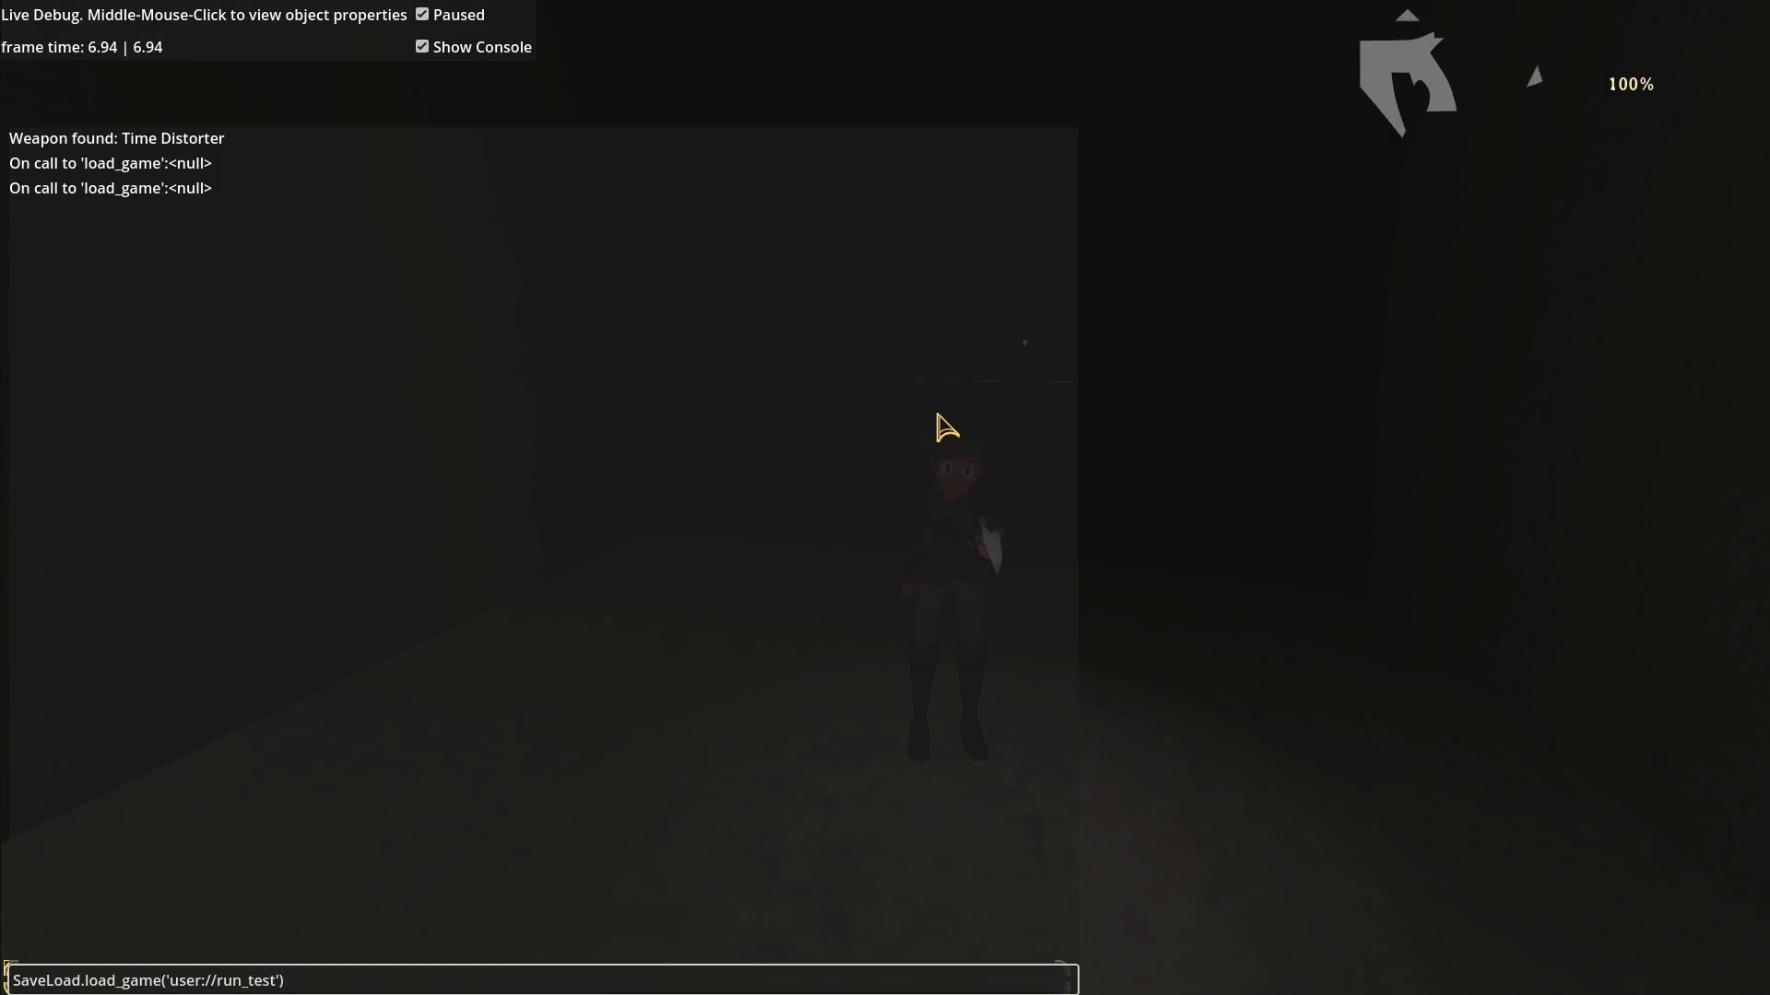
key("Up")
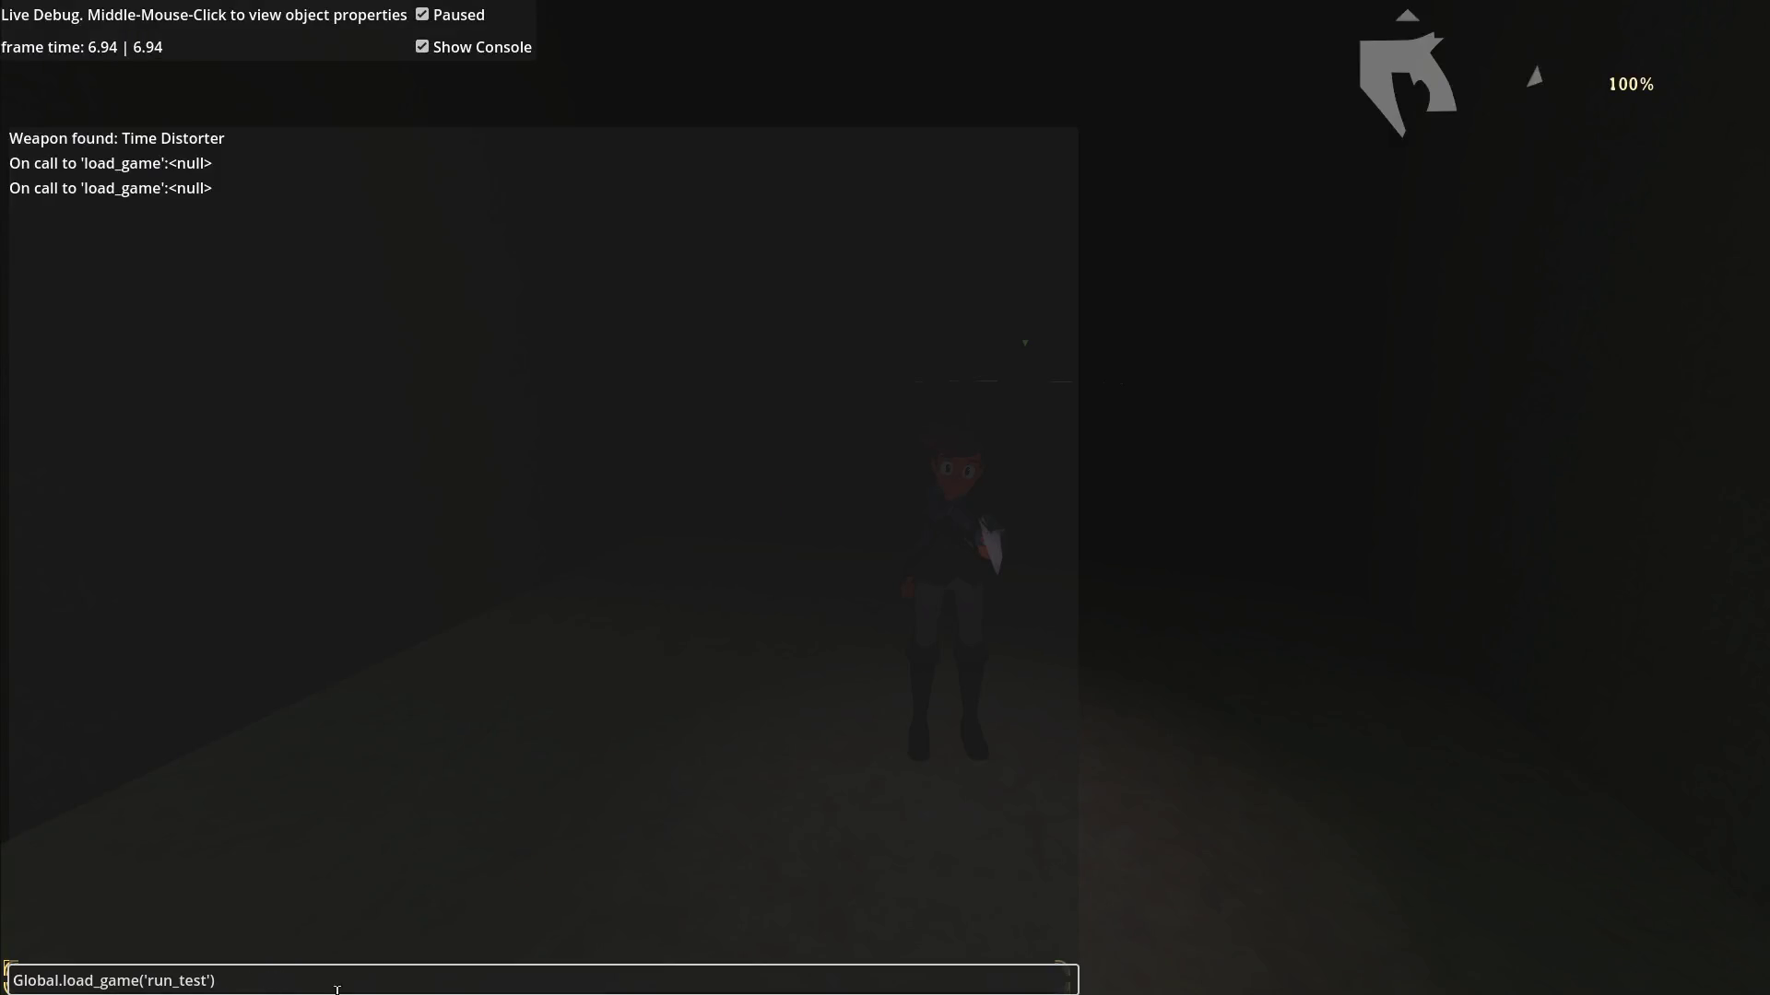
left_click_drag(101, 982, 142, 981)
type("sunc")
left_click(138, 984)
type("user://")
key("Return")
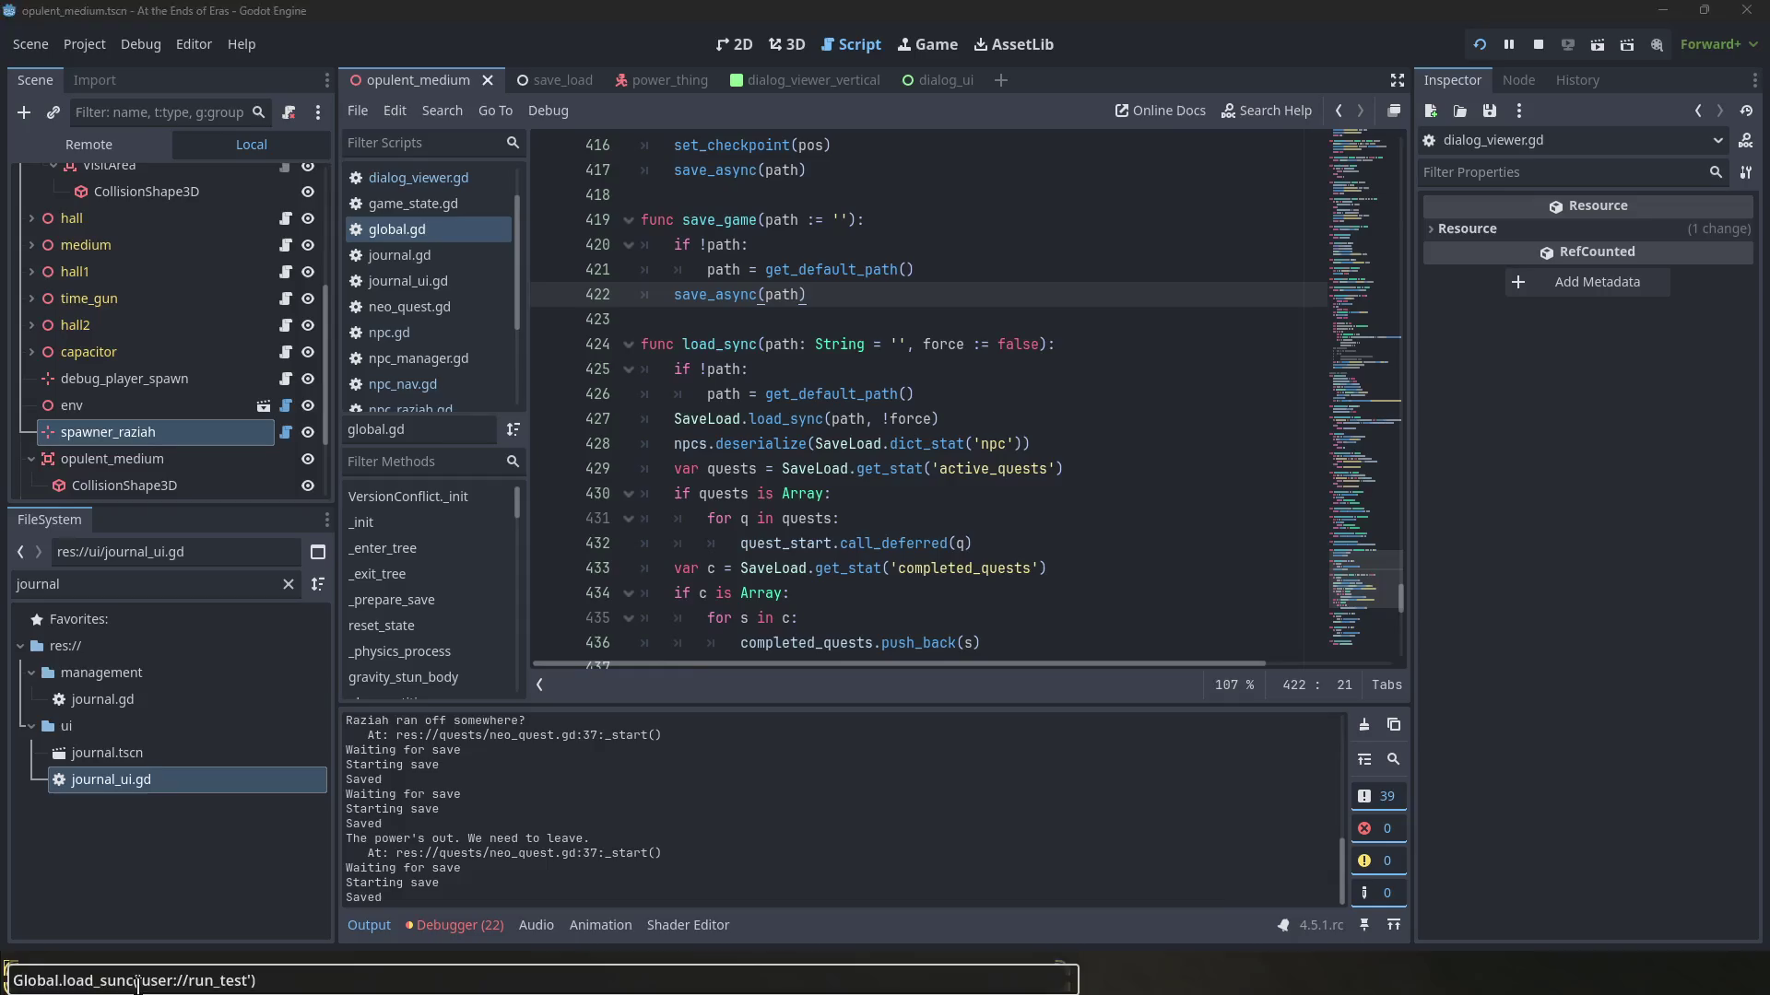
Filter the FileSystem dock for 'run_' and open the run_test folder in the file manager
double_click(131, 584)
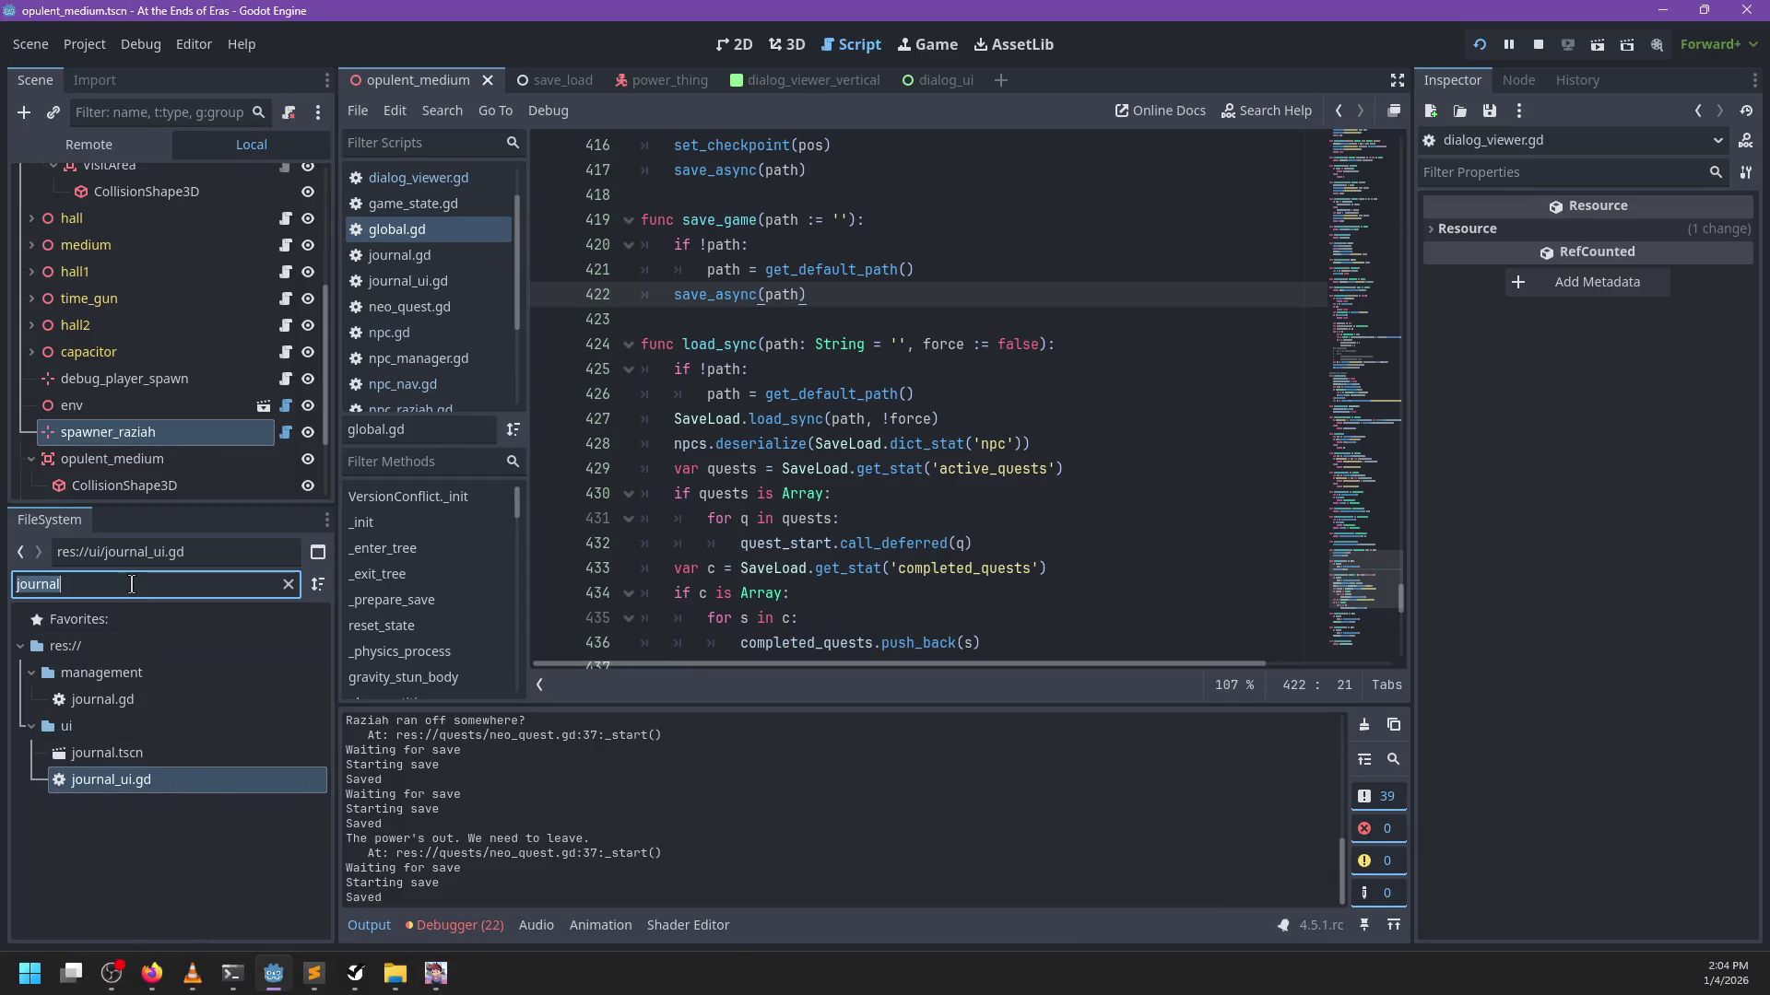
type("run_te")
left_click(85, 673)
left_click(288, 584)
right_click(84, 842)
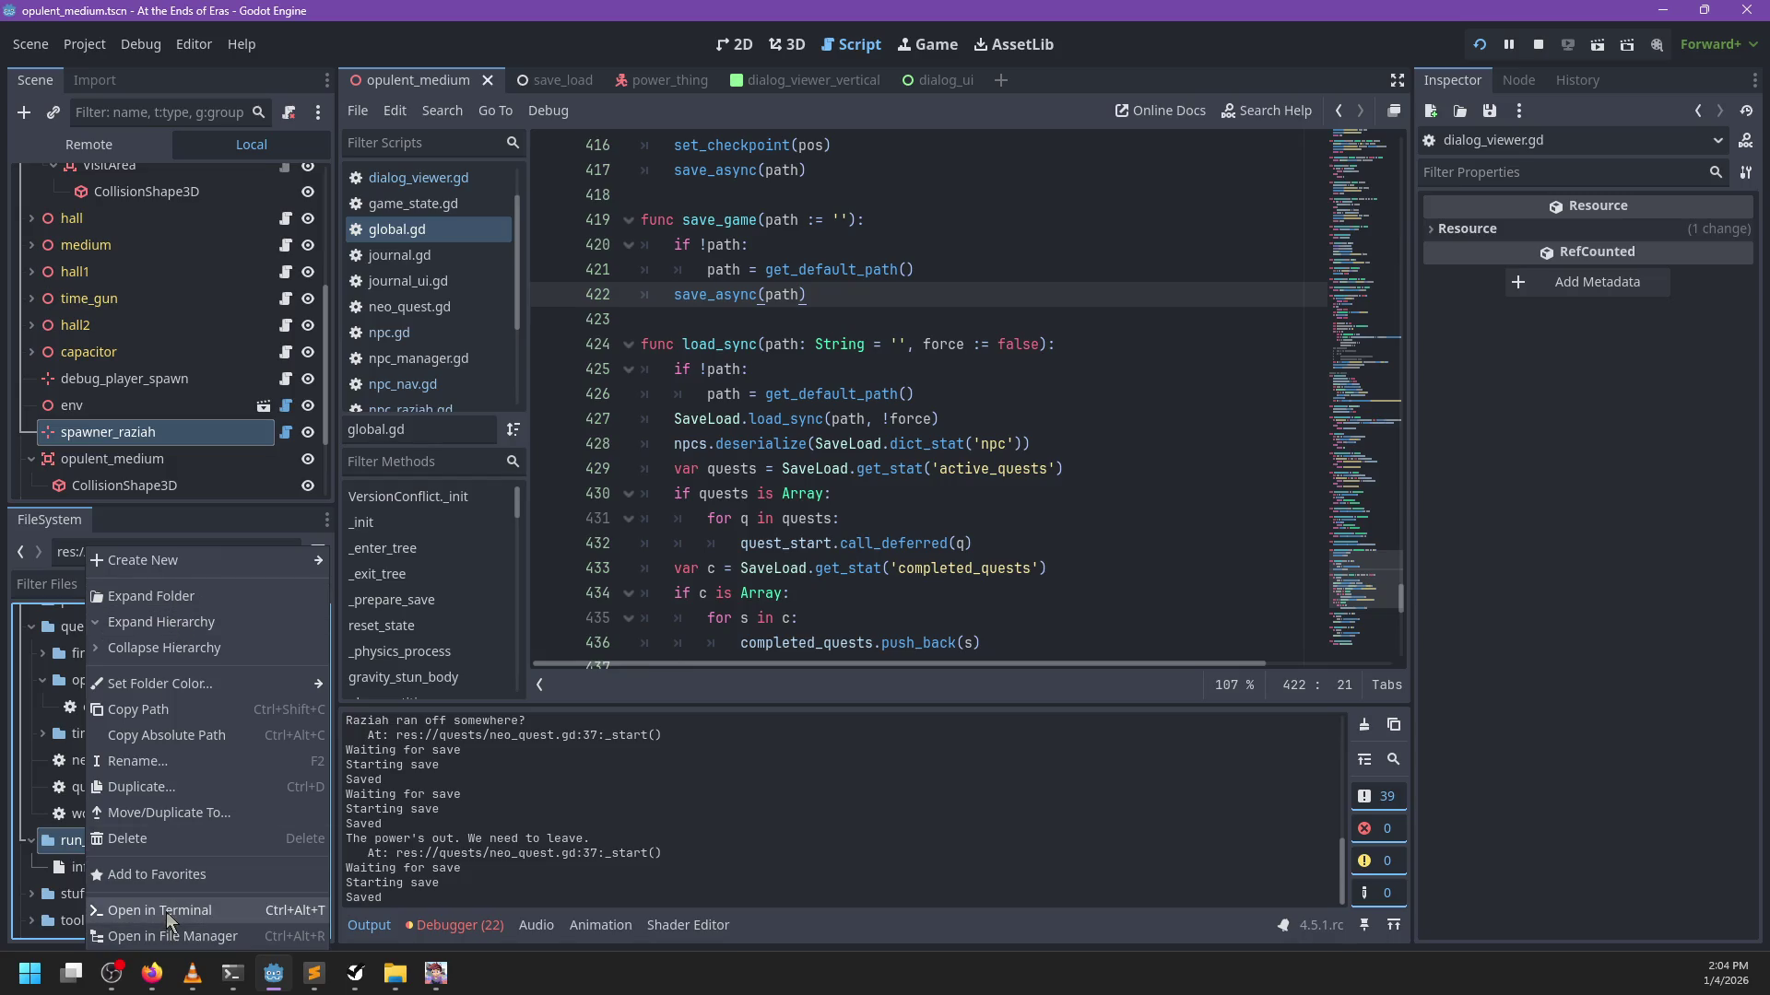
left_click(169, 937)
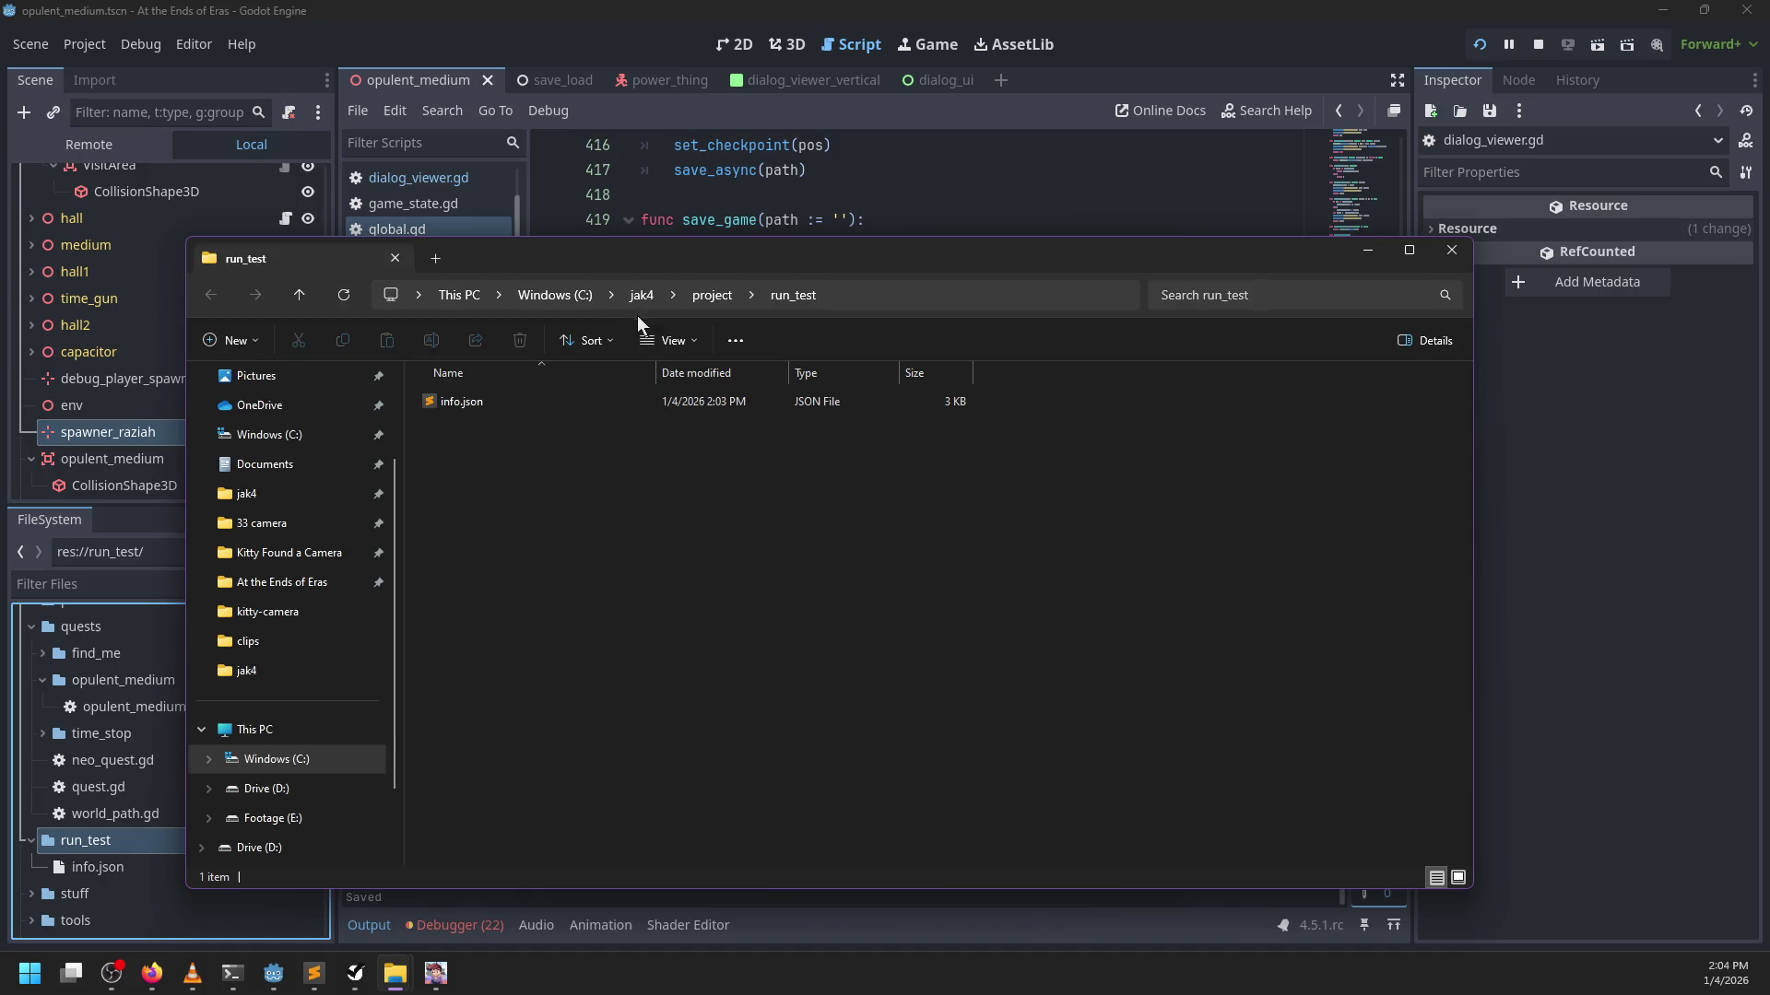
Confirm info.json sits in run_test, go up to the project folder, and return to Godot
left_click(711, 295)
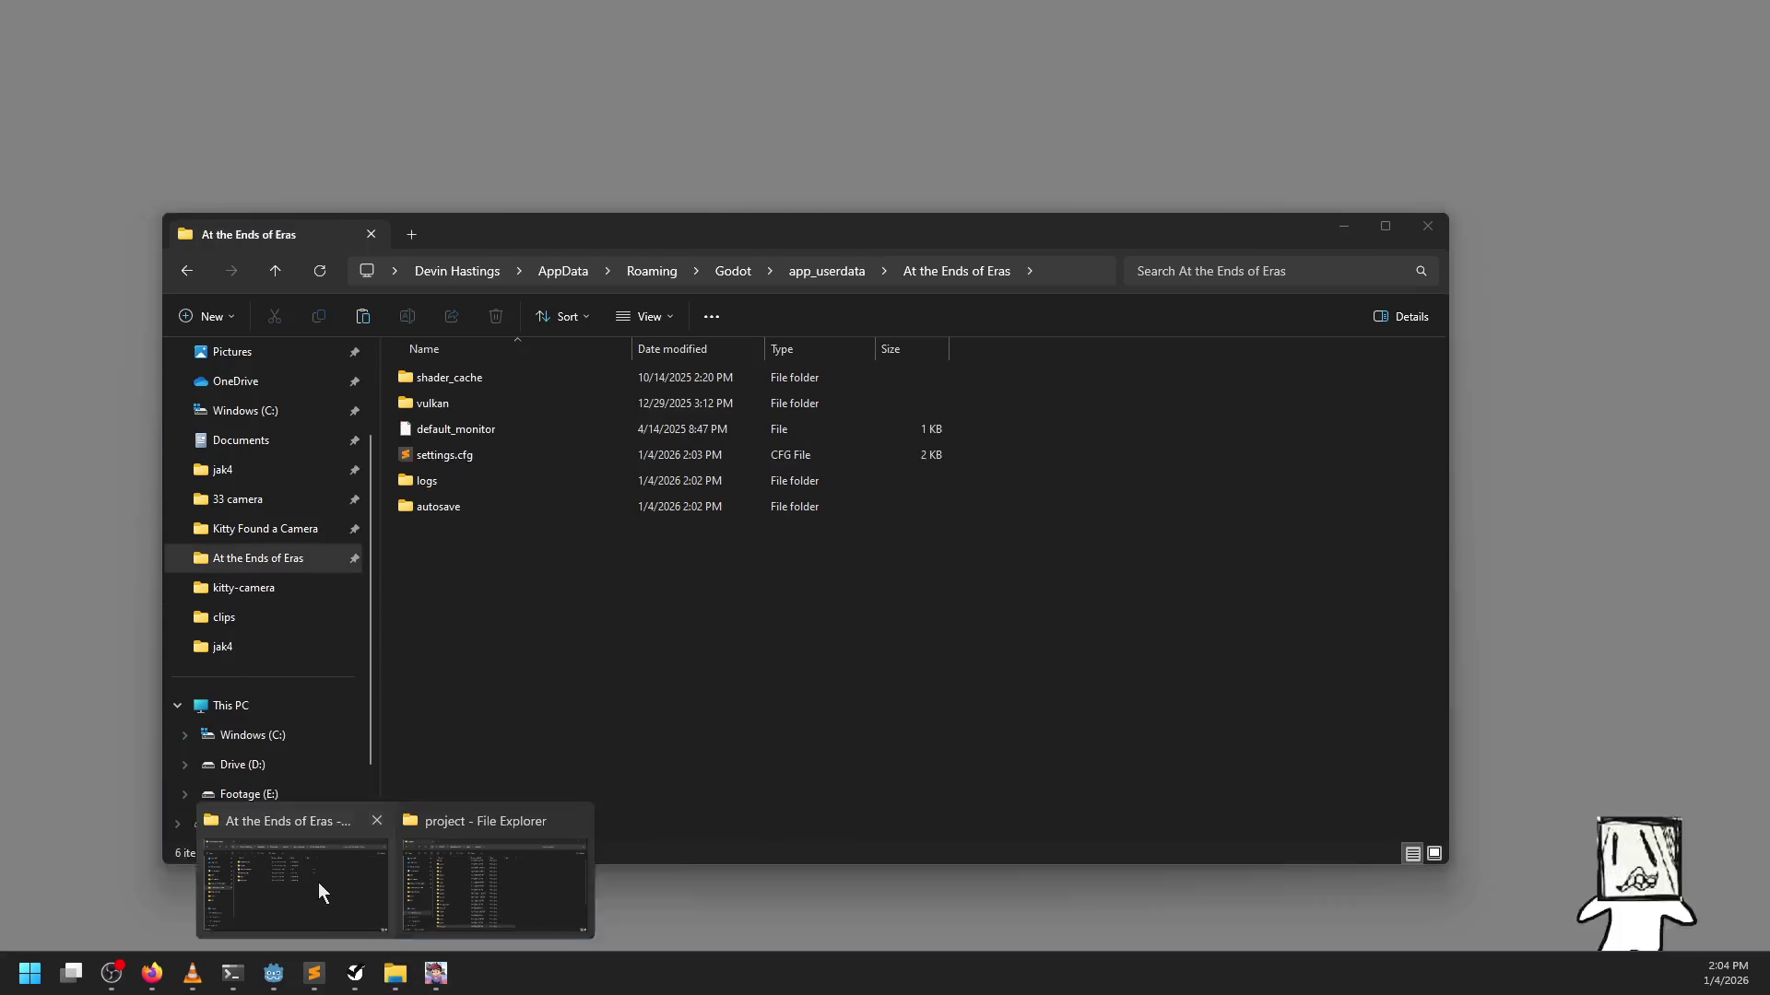
left_click(316, 888)
left_click(976, 678)
key("alt+Tab")
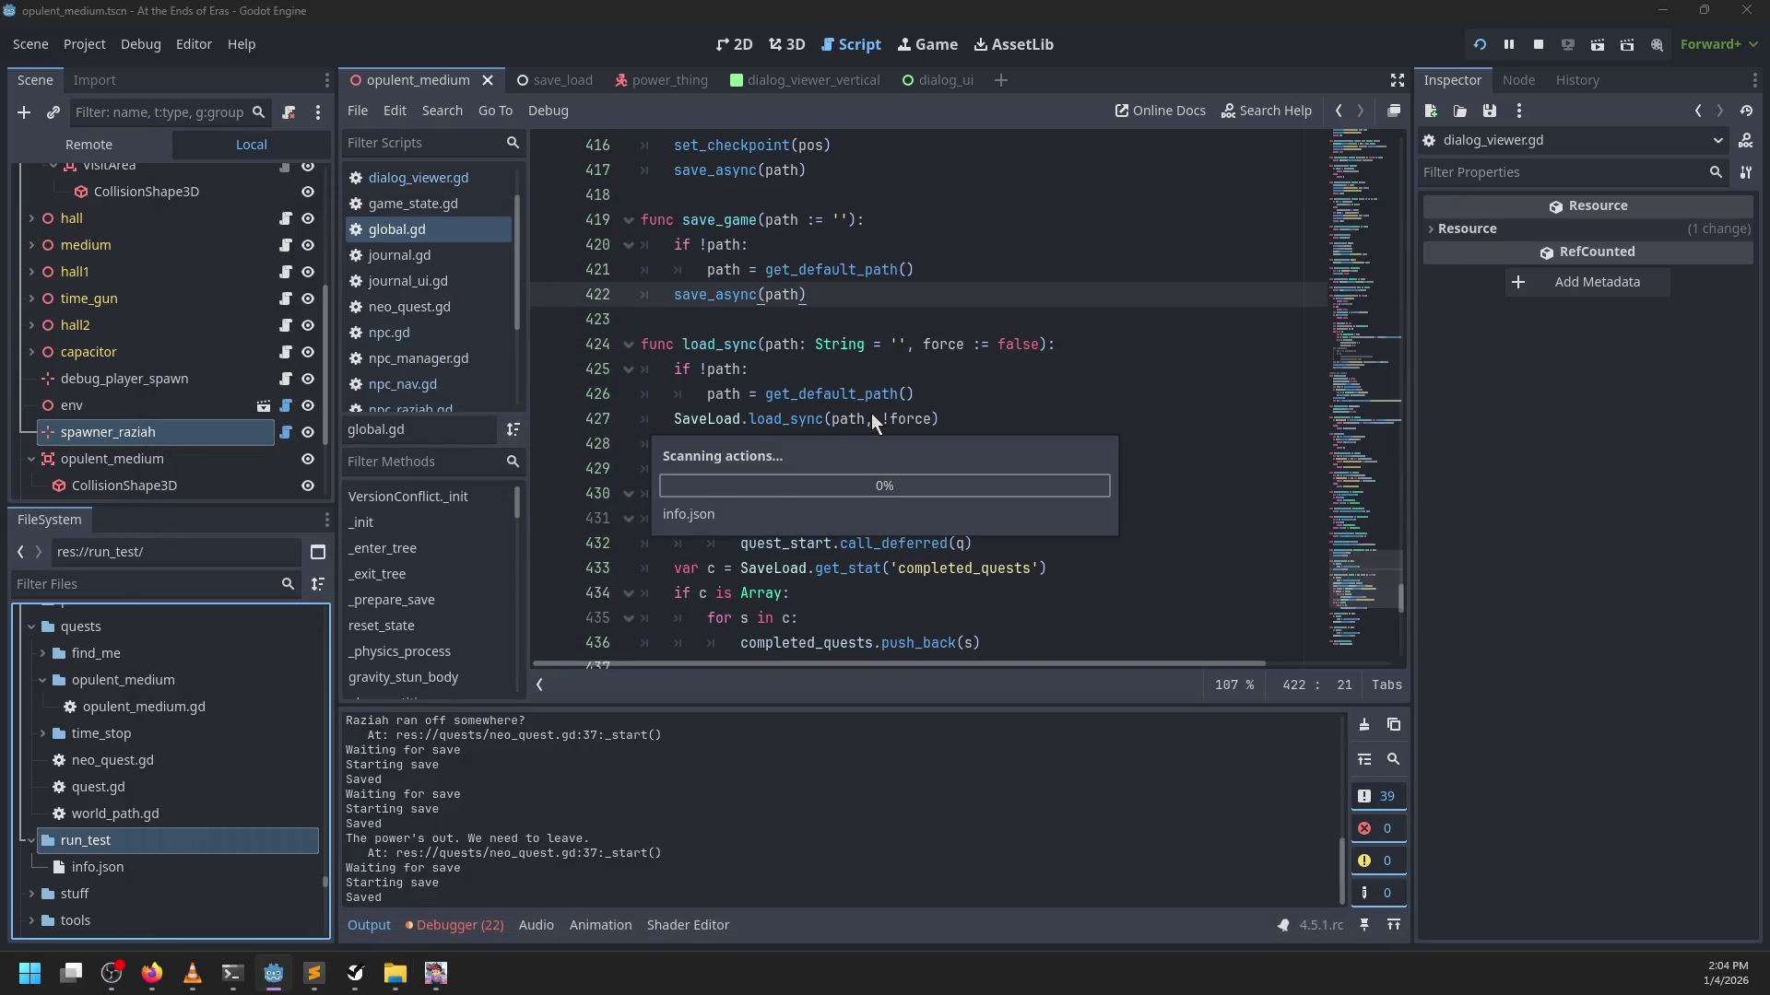
Fix the load_sunc typo and run Global.load_sync('user://run_test') in the game console
key("alt+Tab")
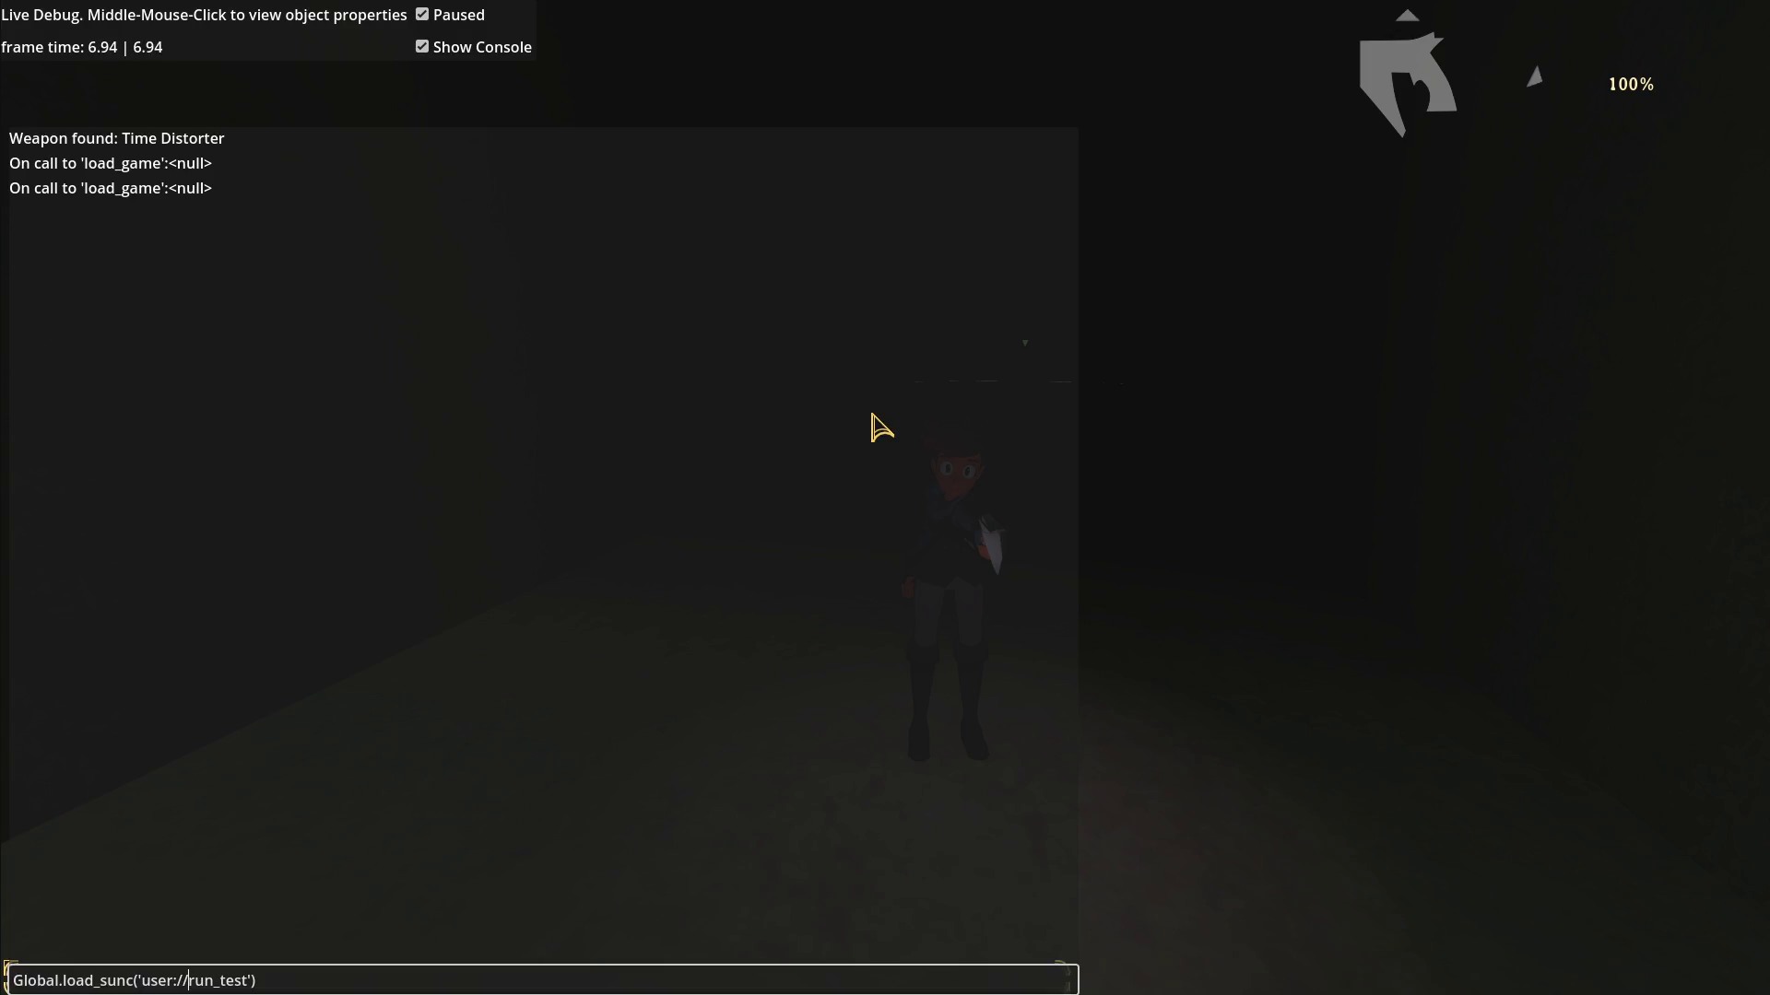
key("Return")
key("Up")
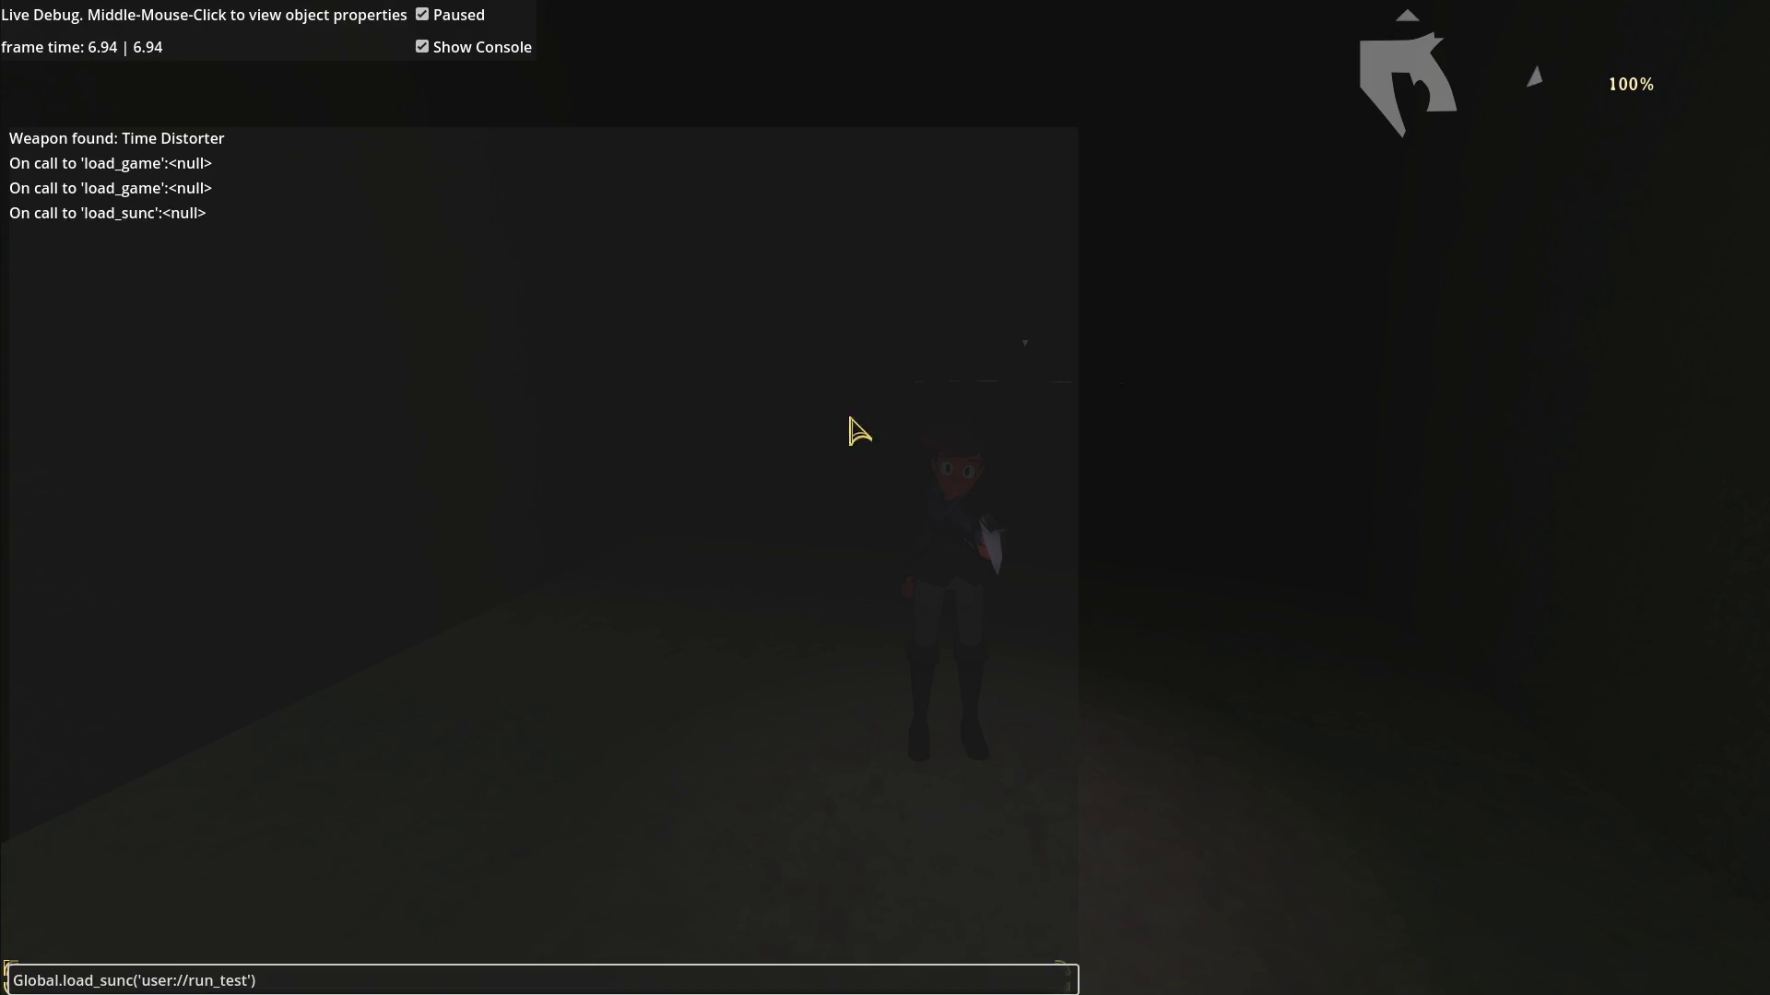
left_click(112, 982)
key("Delete")
type("y")
key("Return")
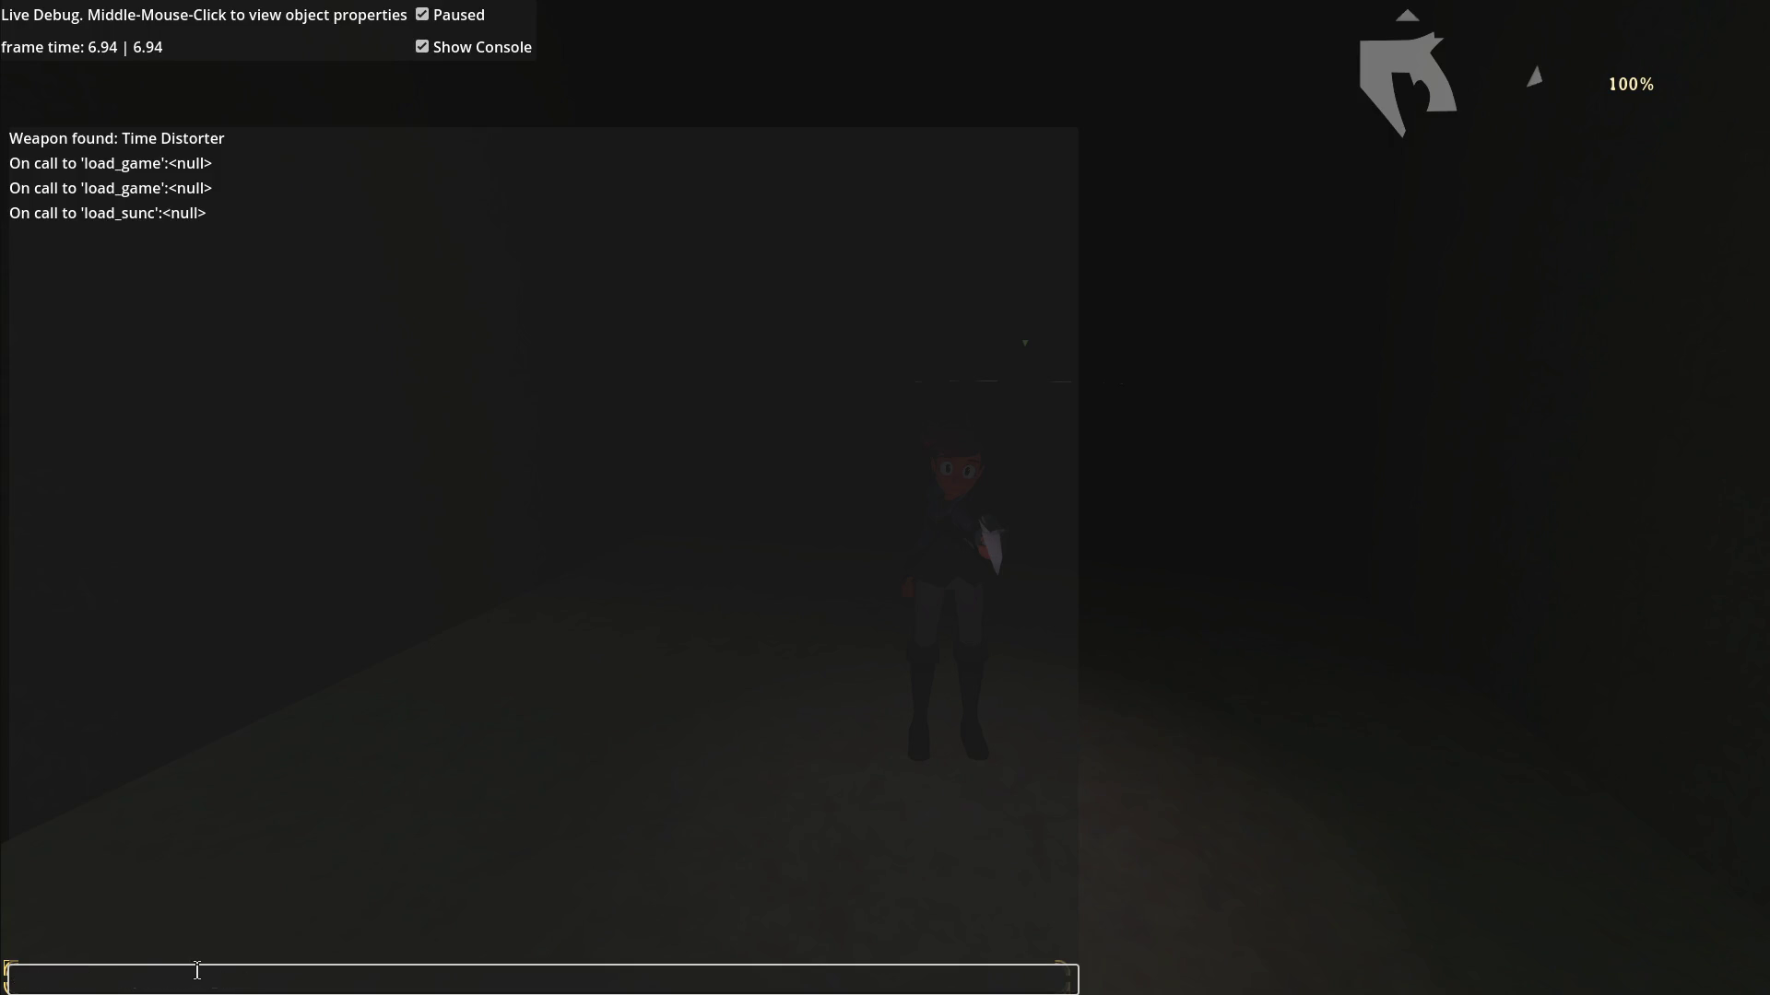
Resume play briefly, pause, and view the debugger's 24 errors in the editor
key("Escape")
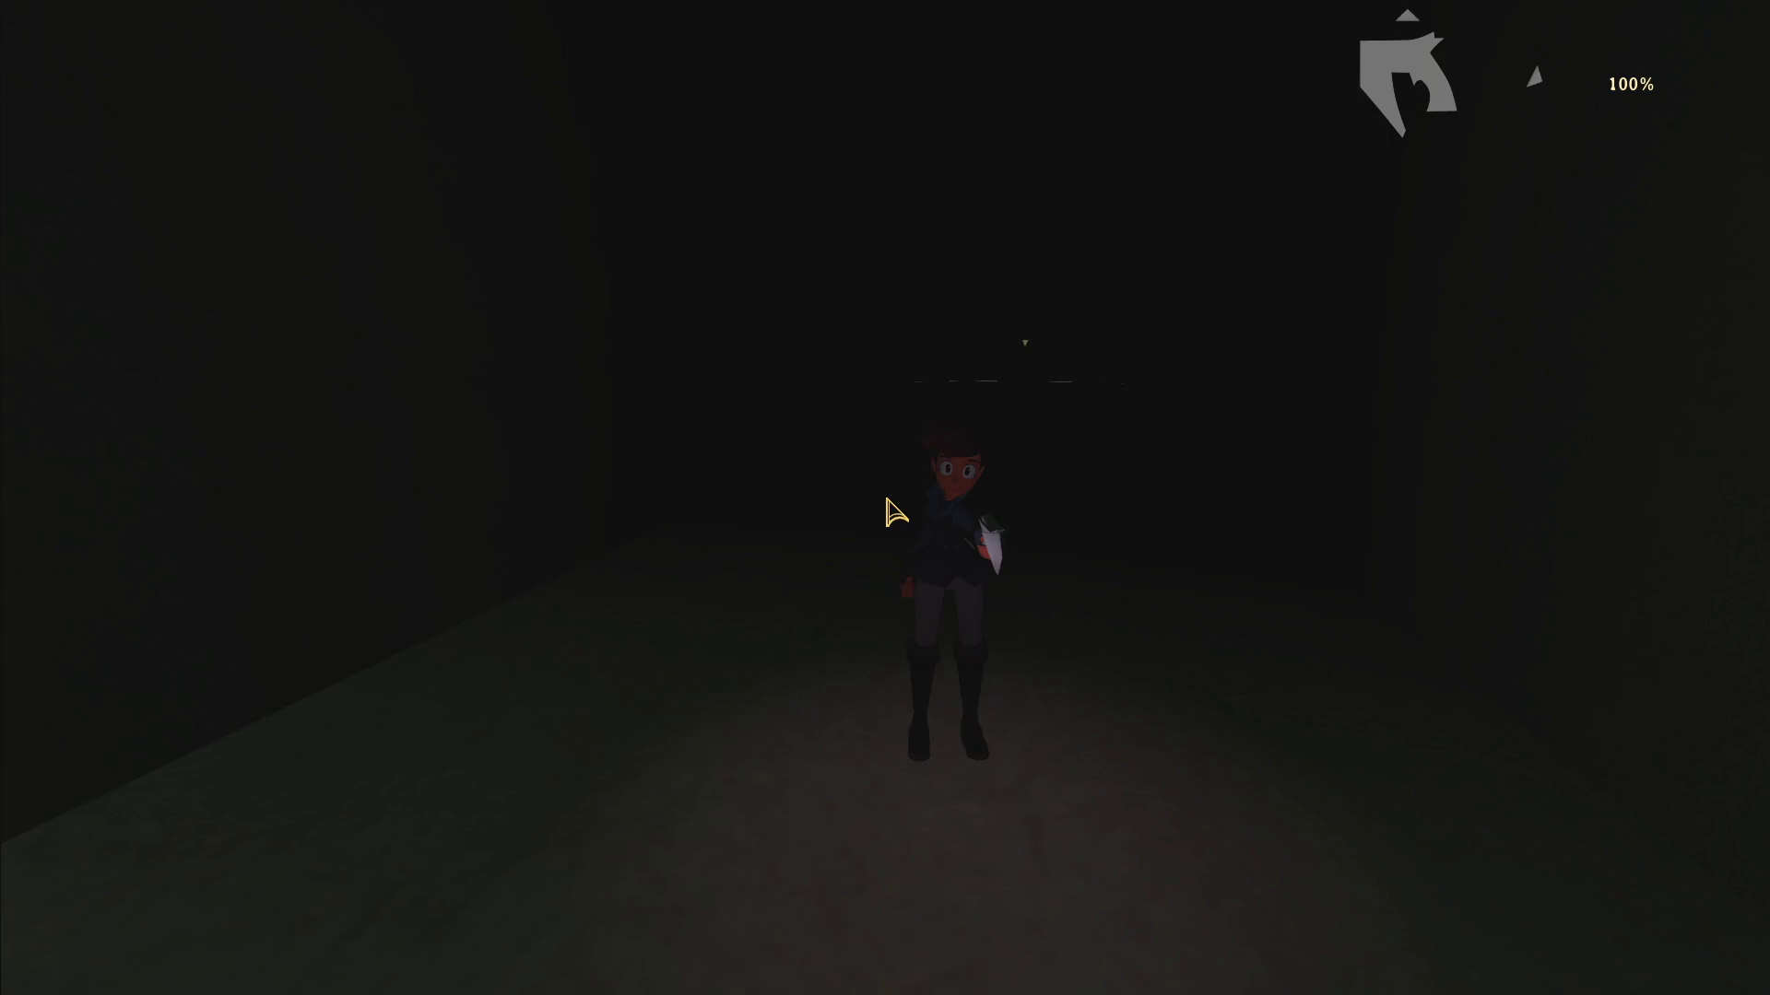
key("Escape")
key("Escape")
key("w")
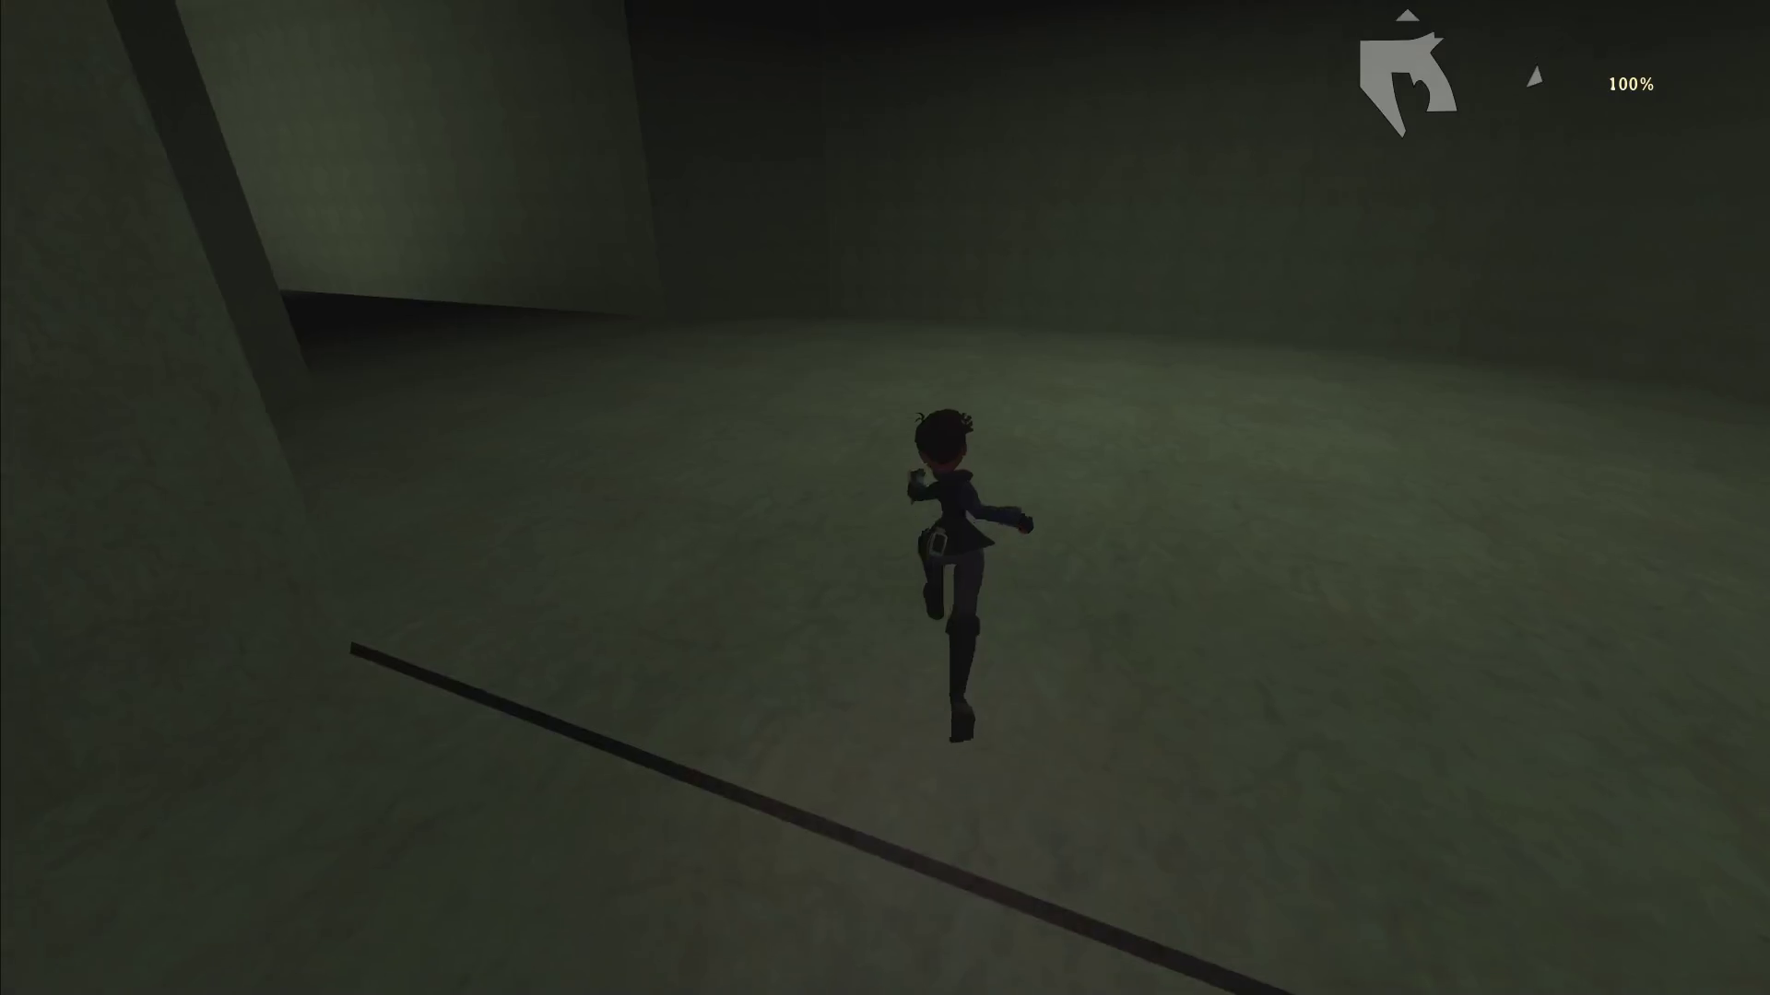
key("Escape")
key("alt+Tab")
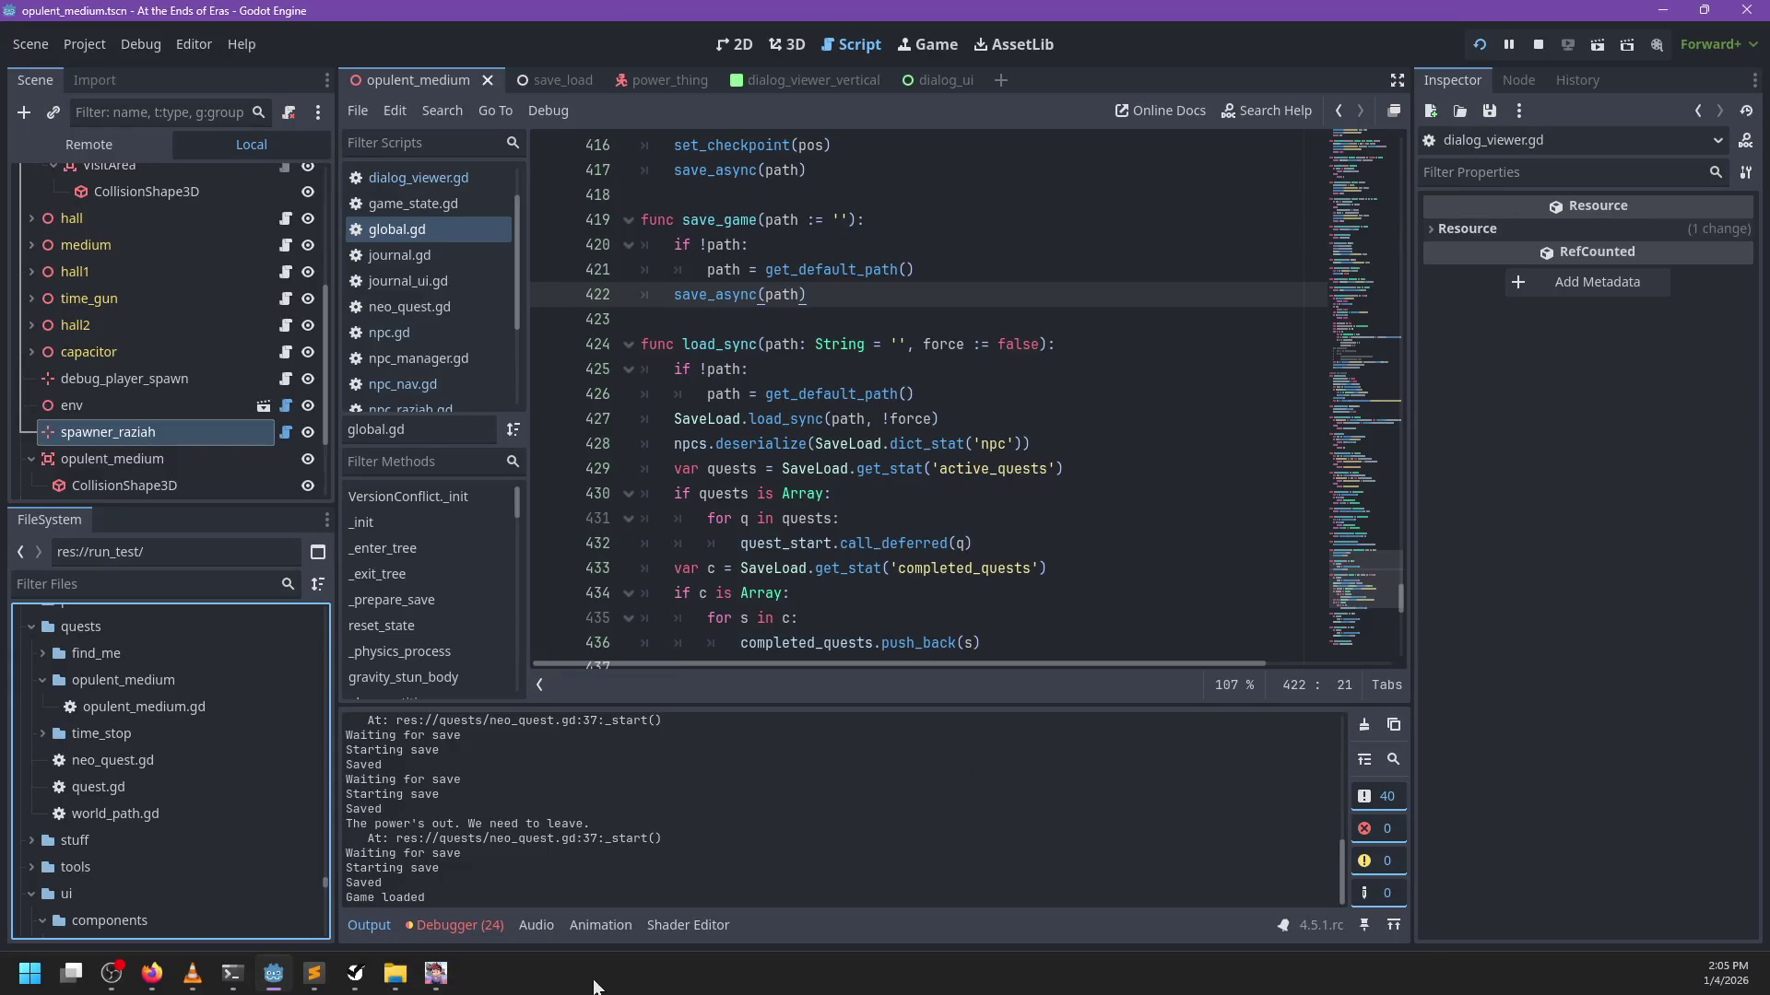
left_click(456, 926)
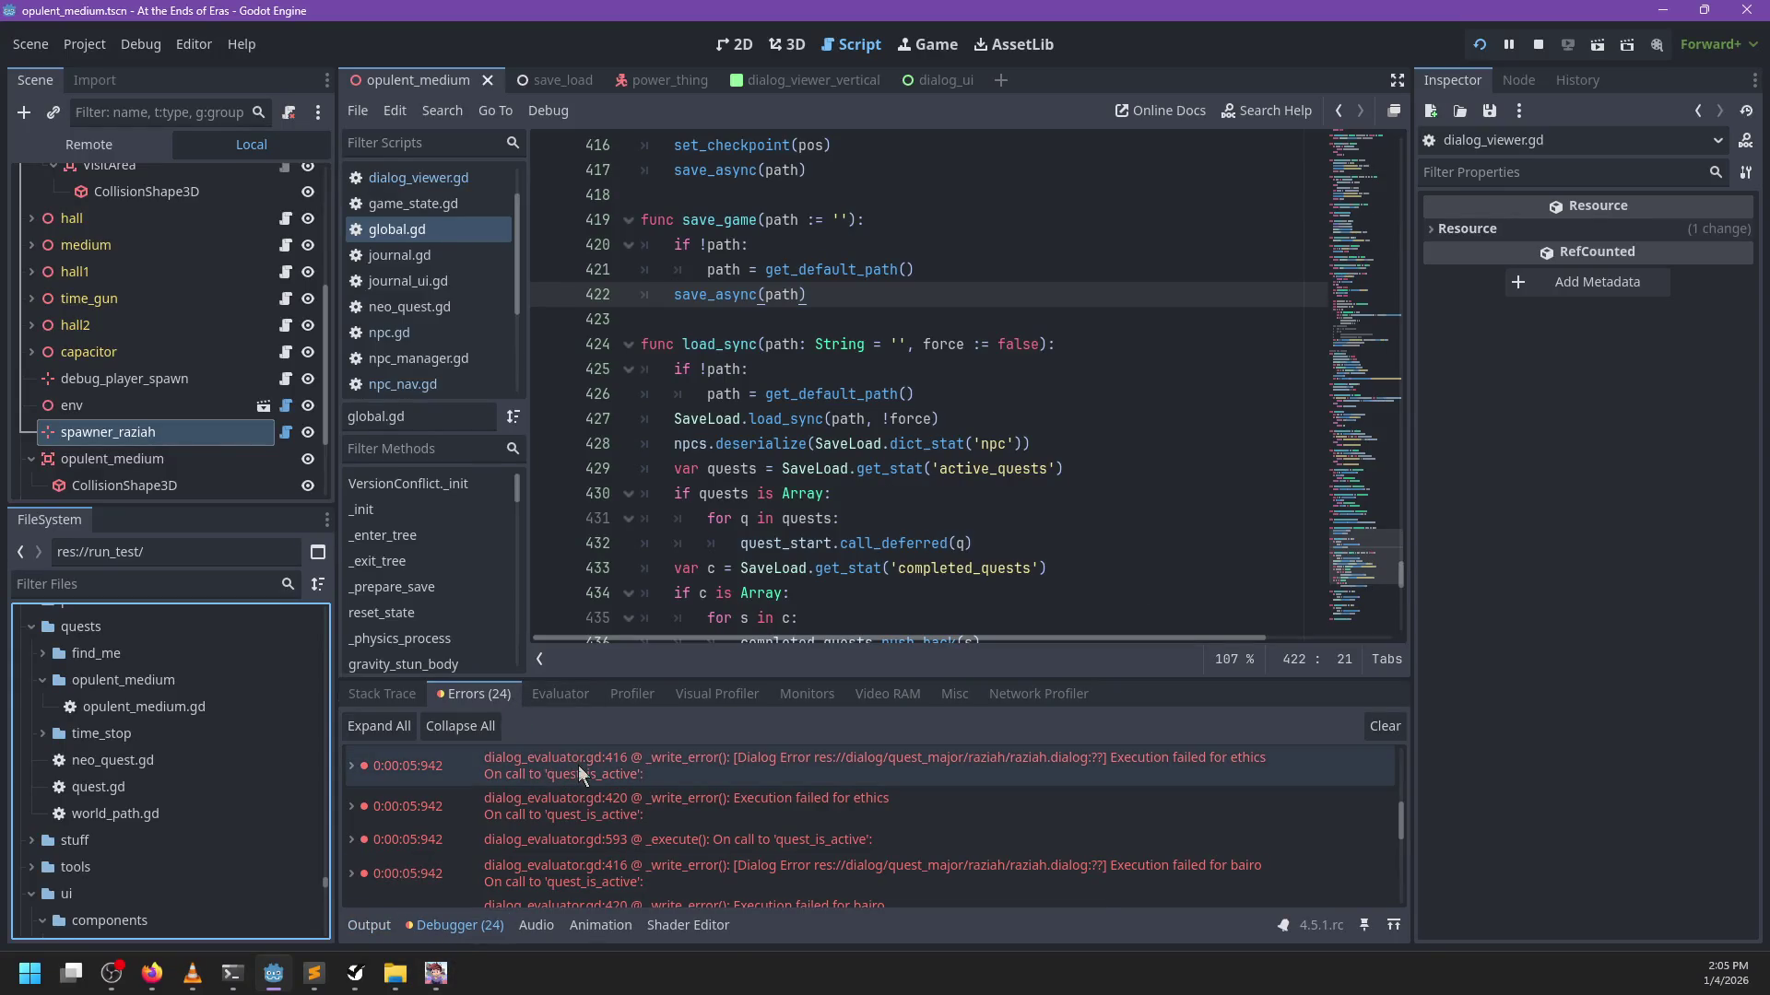
Review the load_sync function and its force parameter in global.gd
scroll(568, 783, "down", 3)
scroll(568, 785, "up", 3)
left_click(947, 370)
double_click(946, 347)
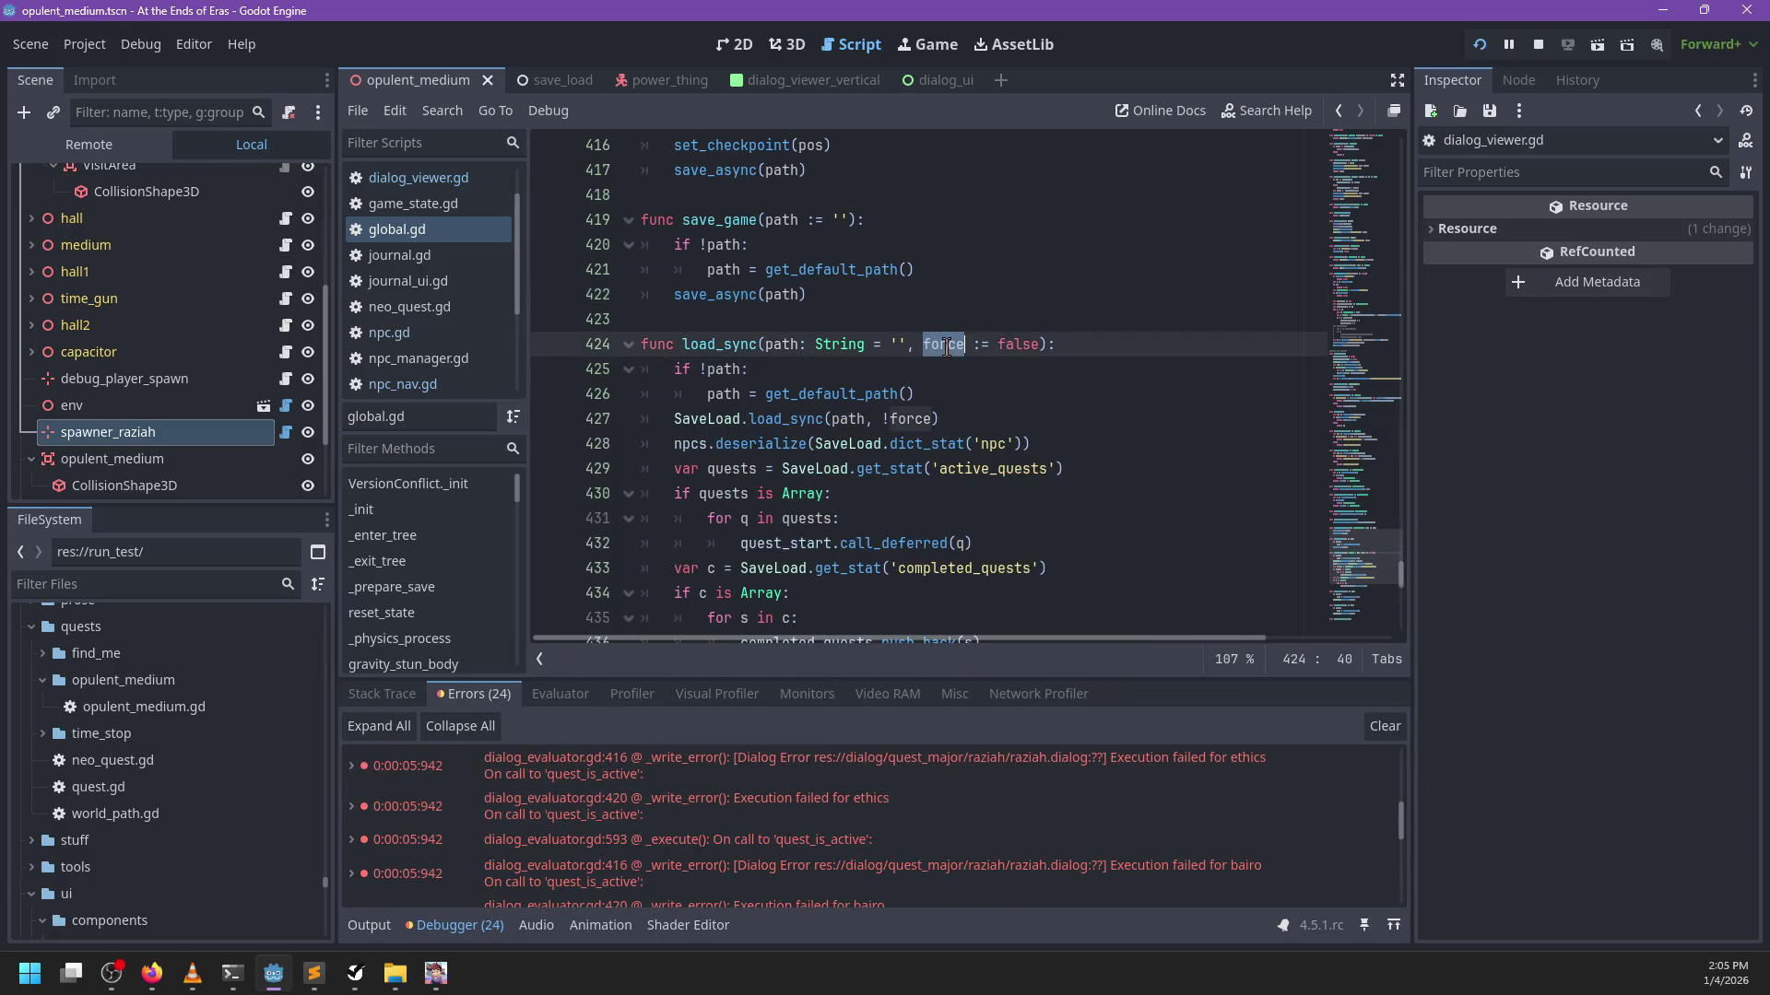
scroll(977, 415, "down", 3)
scroll(991, 420, "up", 3)
left_click(717, 344)
scroll(872, 401, "up", 4)
scroll(872, 402, "down", 10)
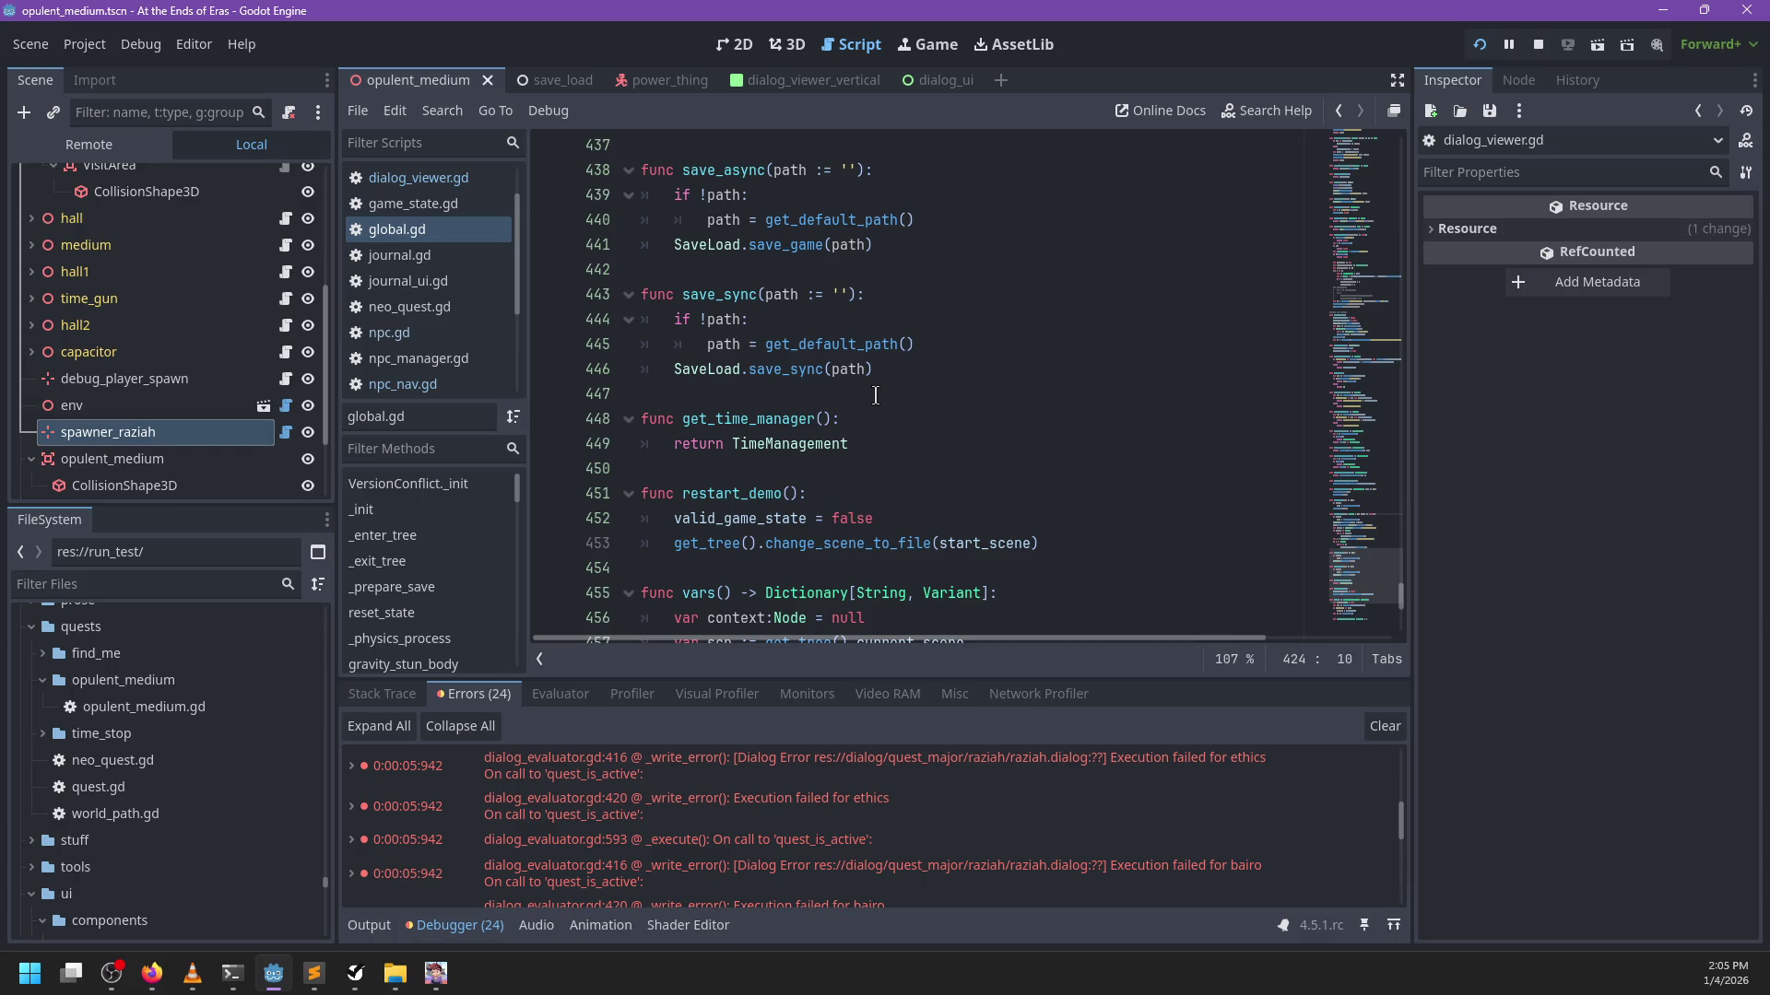
scroll(876, 395, "up", 4)
scroll(875, 395, "down", 5)
scroll(878, 399, "up", 4)
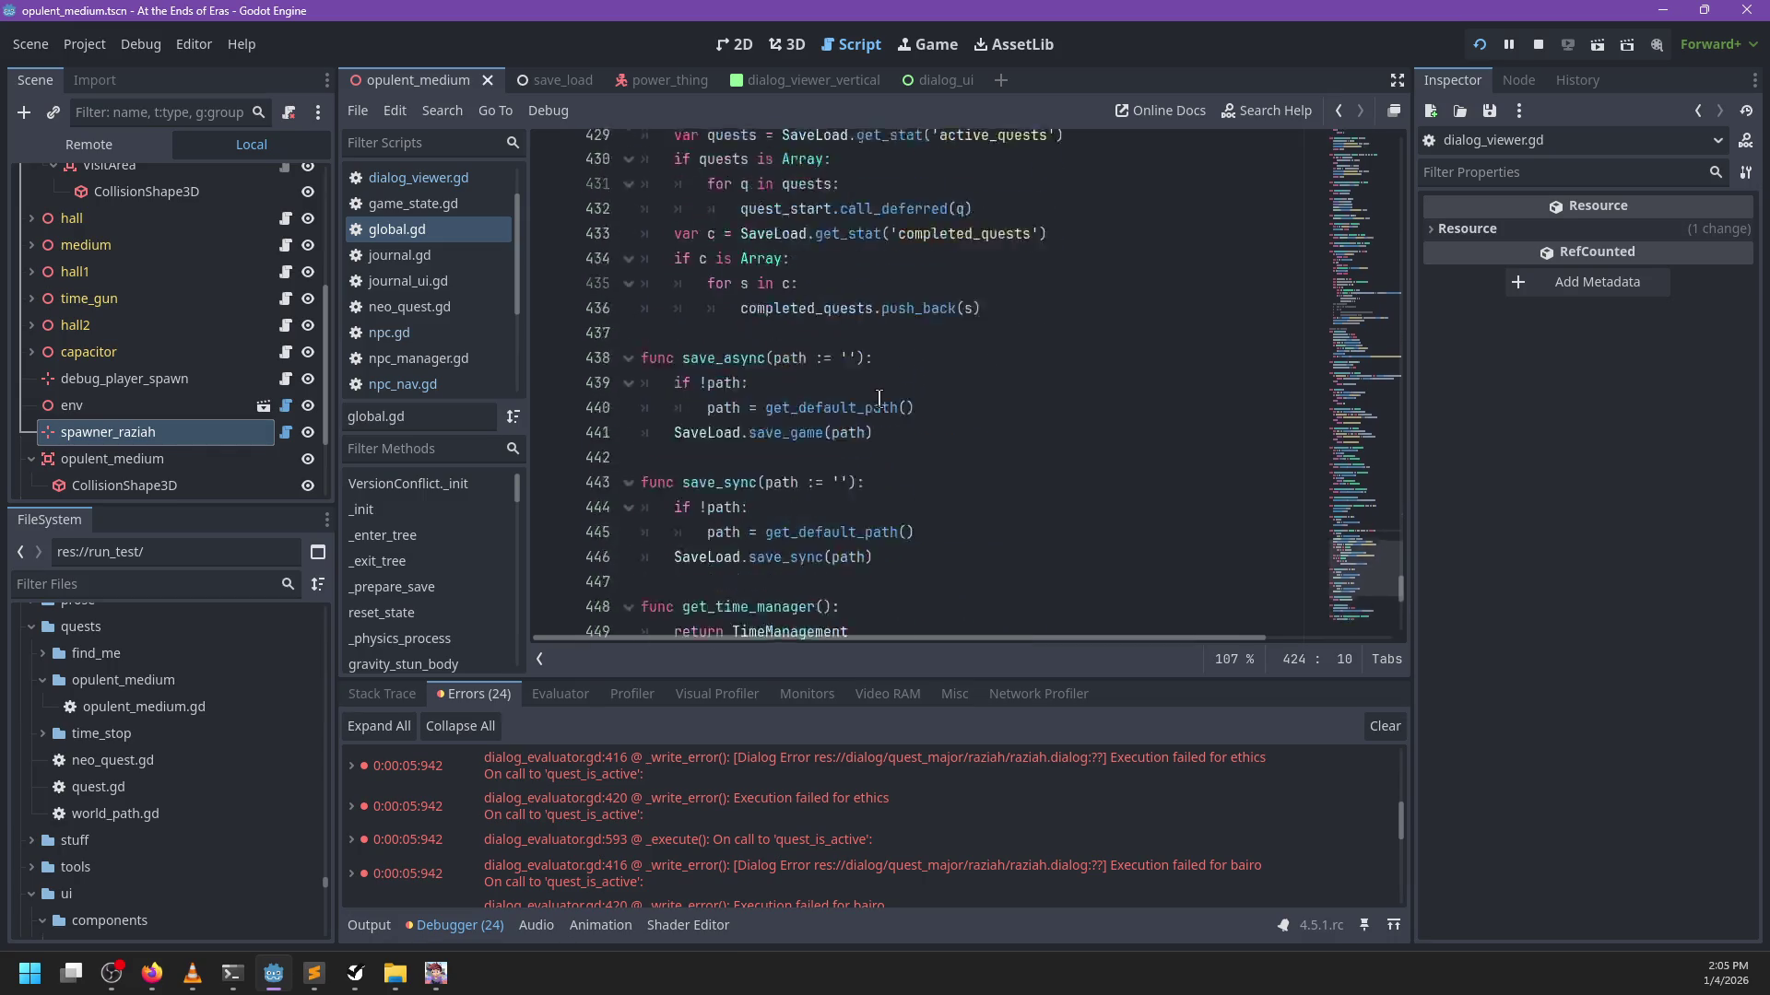
scroll(878, 398, "up", 4)
Declare func load_game(path: String) below save_game in global.gd
left_click(730, 326)
key("Return")
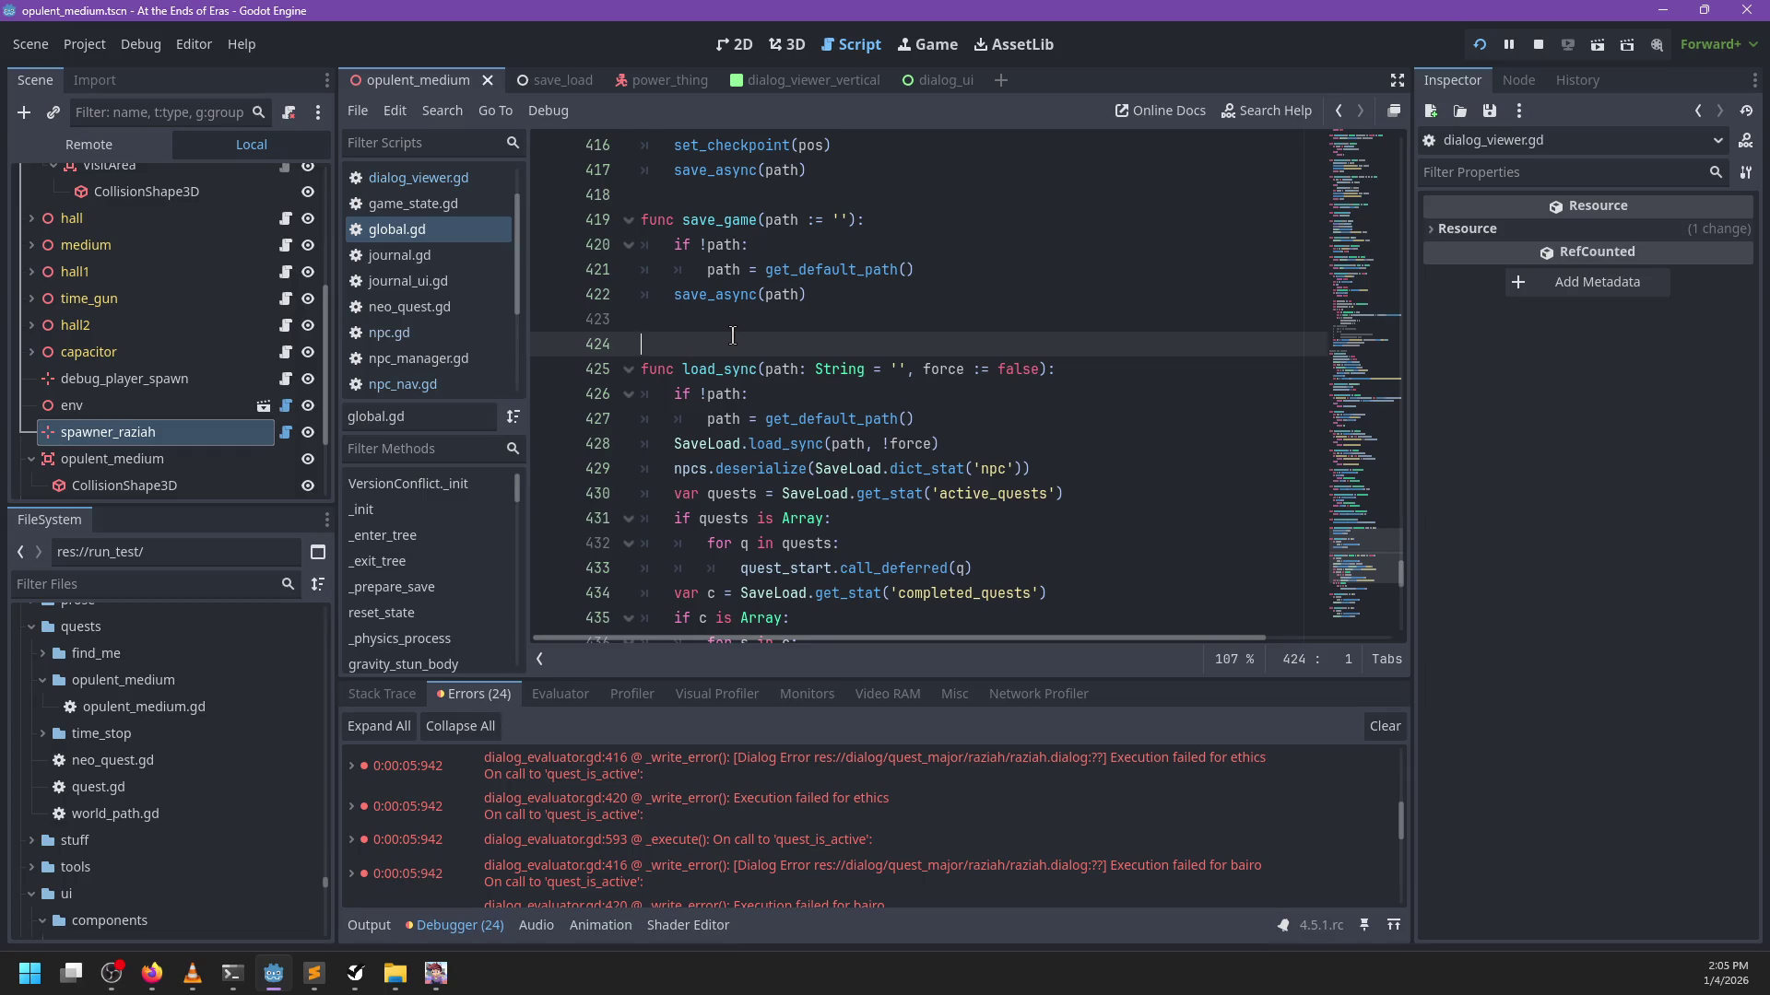
key("Up")
key("Return")
type("func")
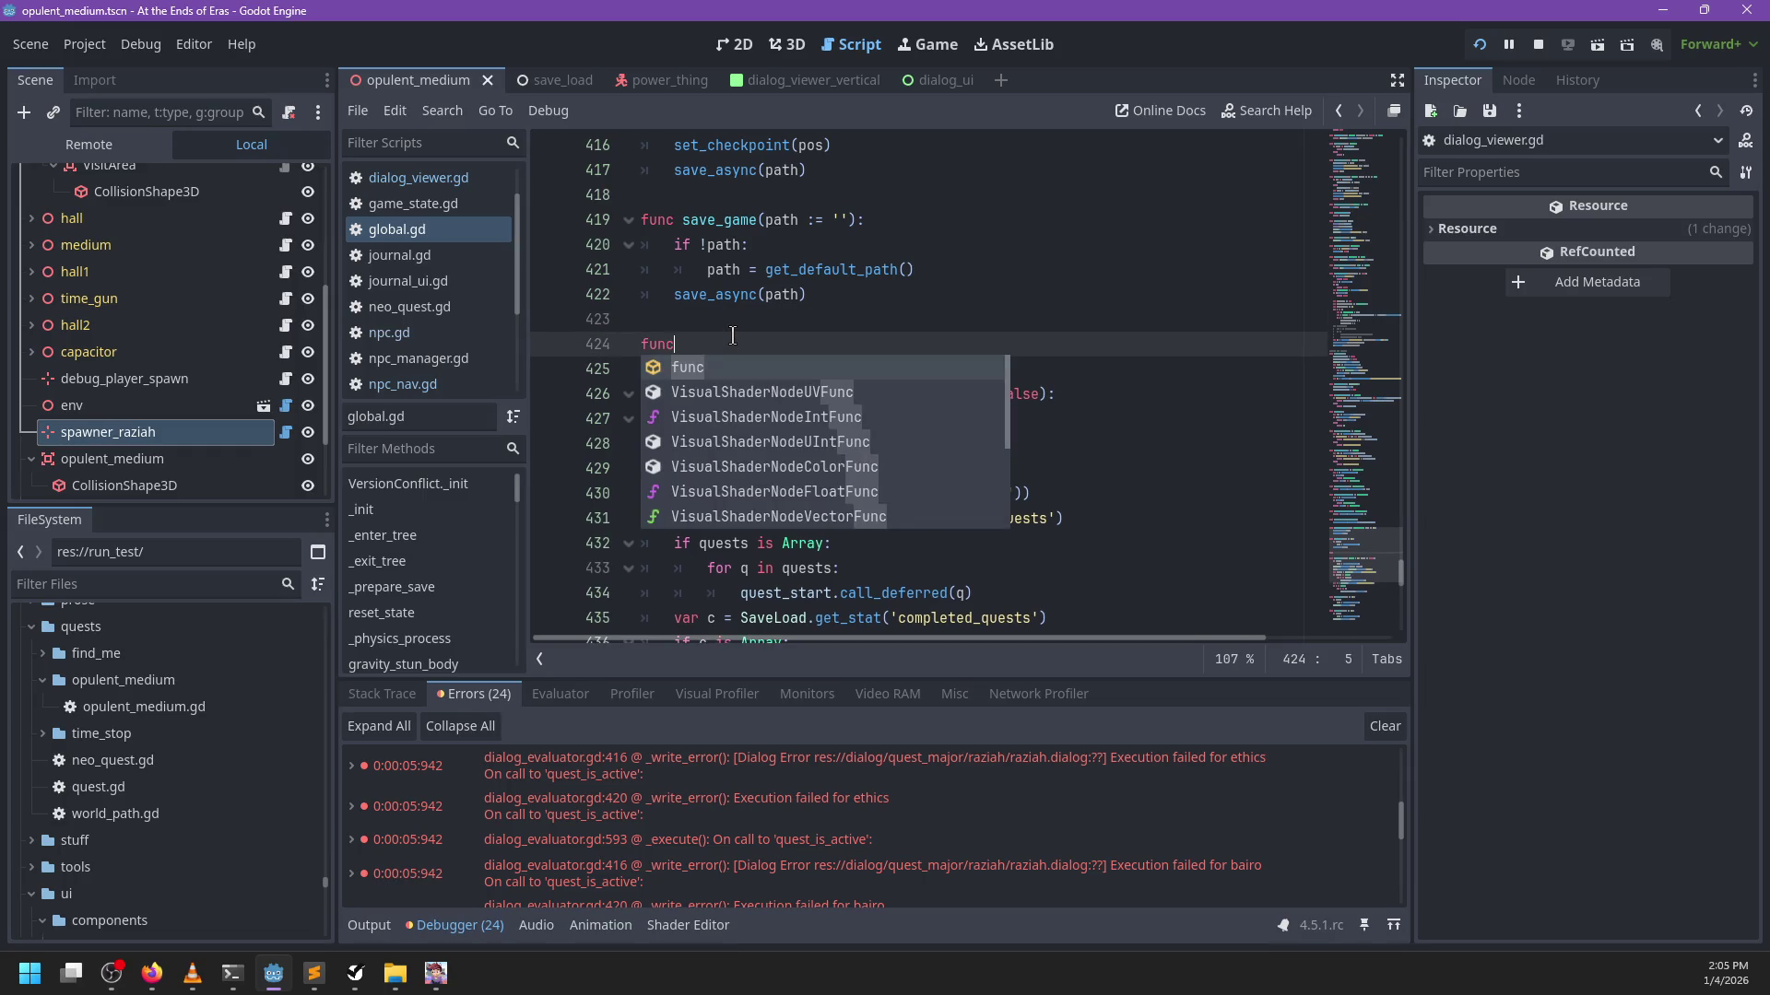
key("Return")
type("load_game(pa")
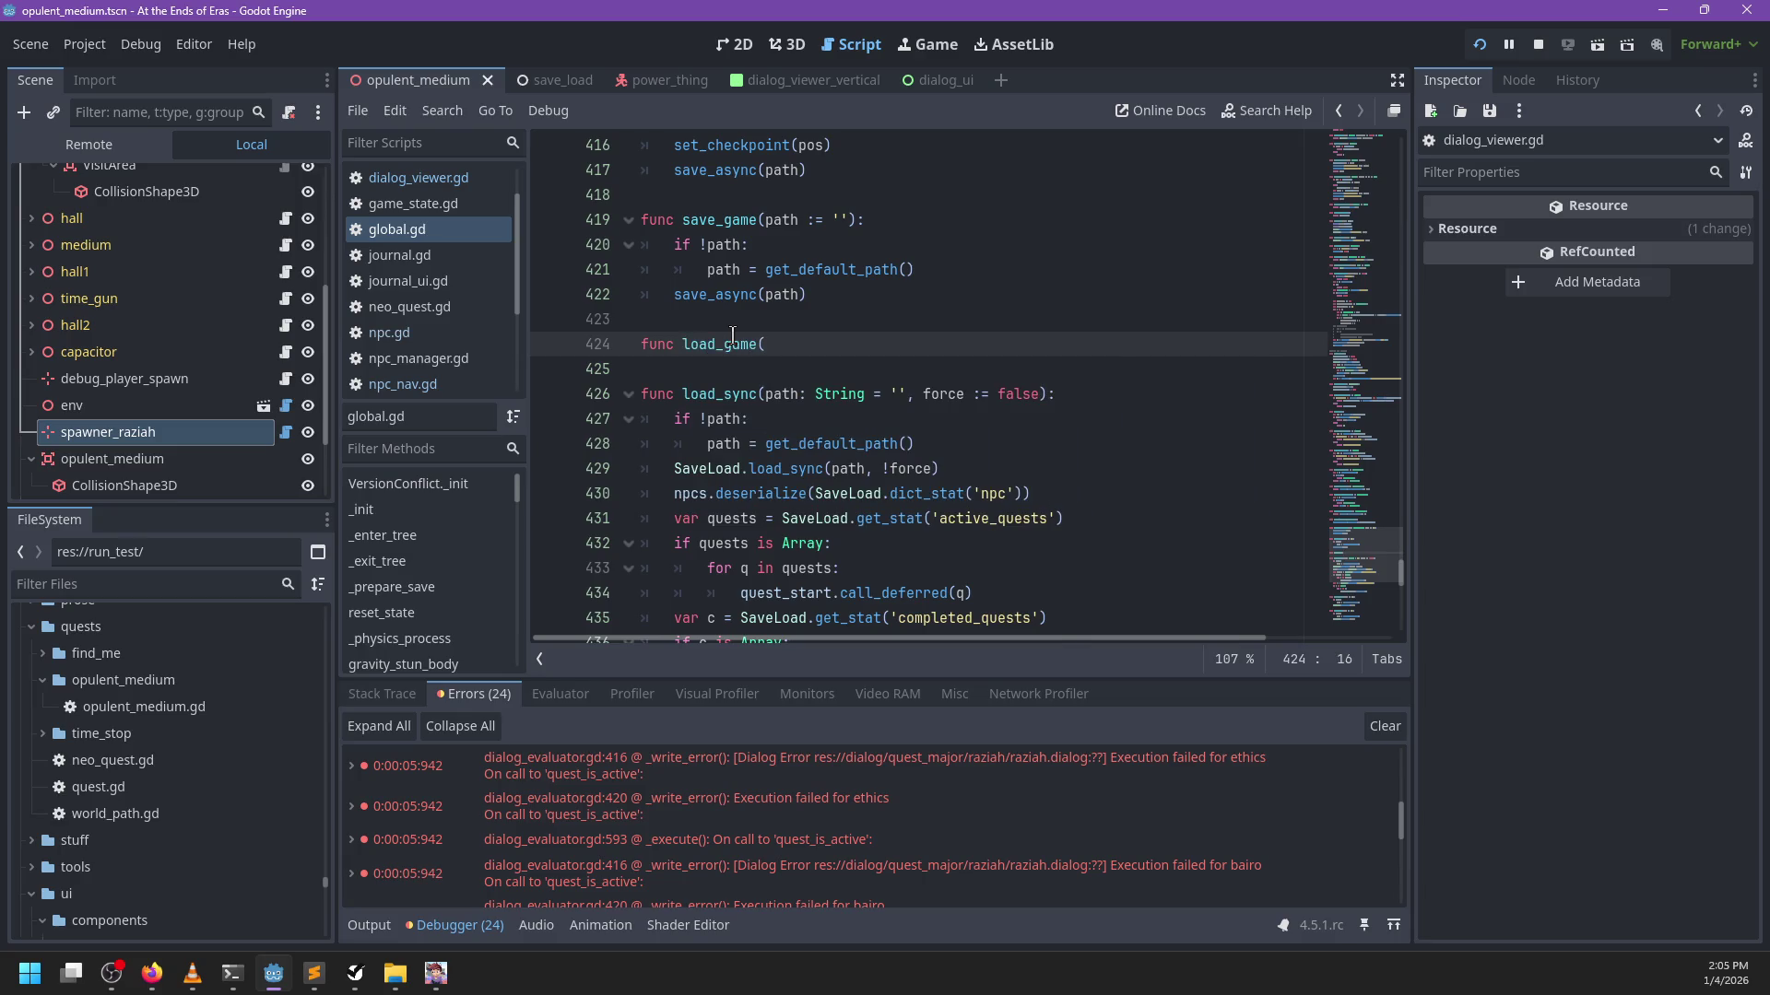
type("th: String")
key("BackSpace")
key("BackSpace")
key("BackSpace")
type("tring")
key("Return")
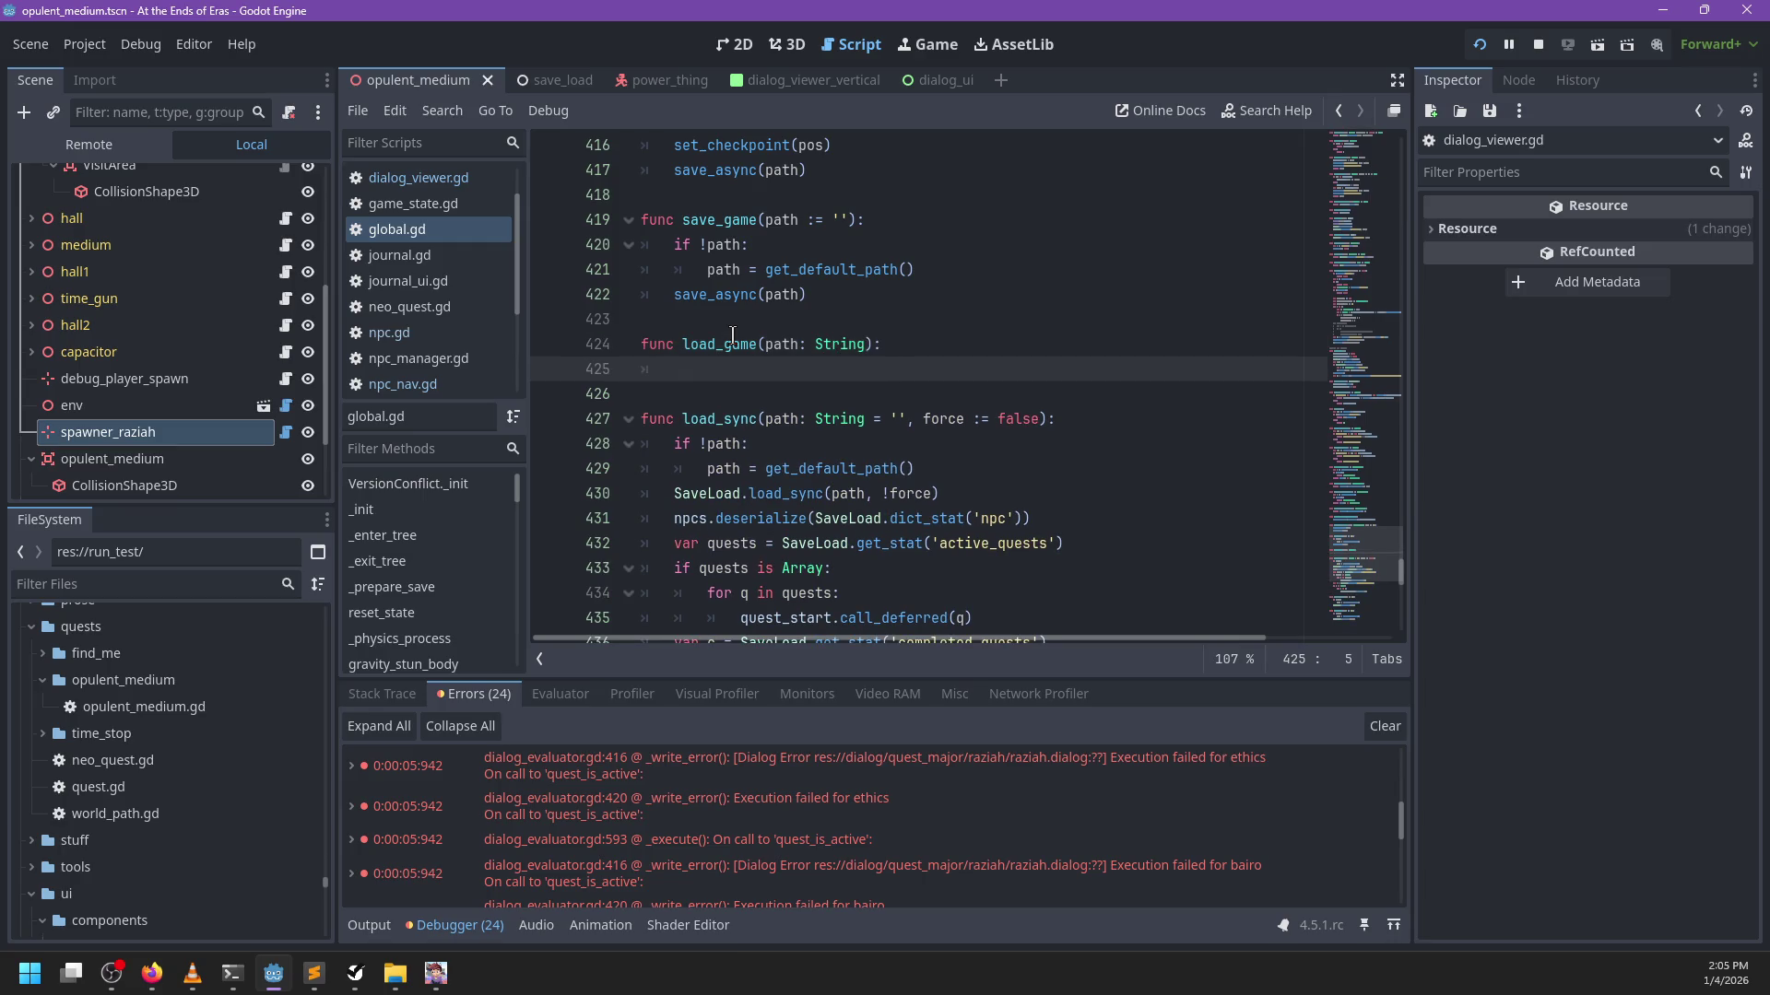
Give load_game the body load_sync(path) and get_tree().reload_current_scene(), then save the script
type("loa")
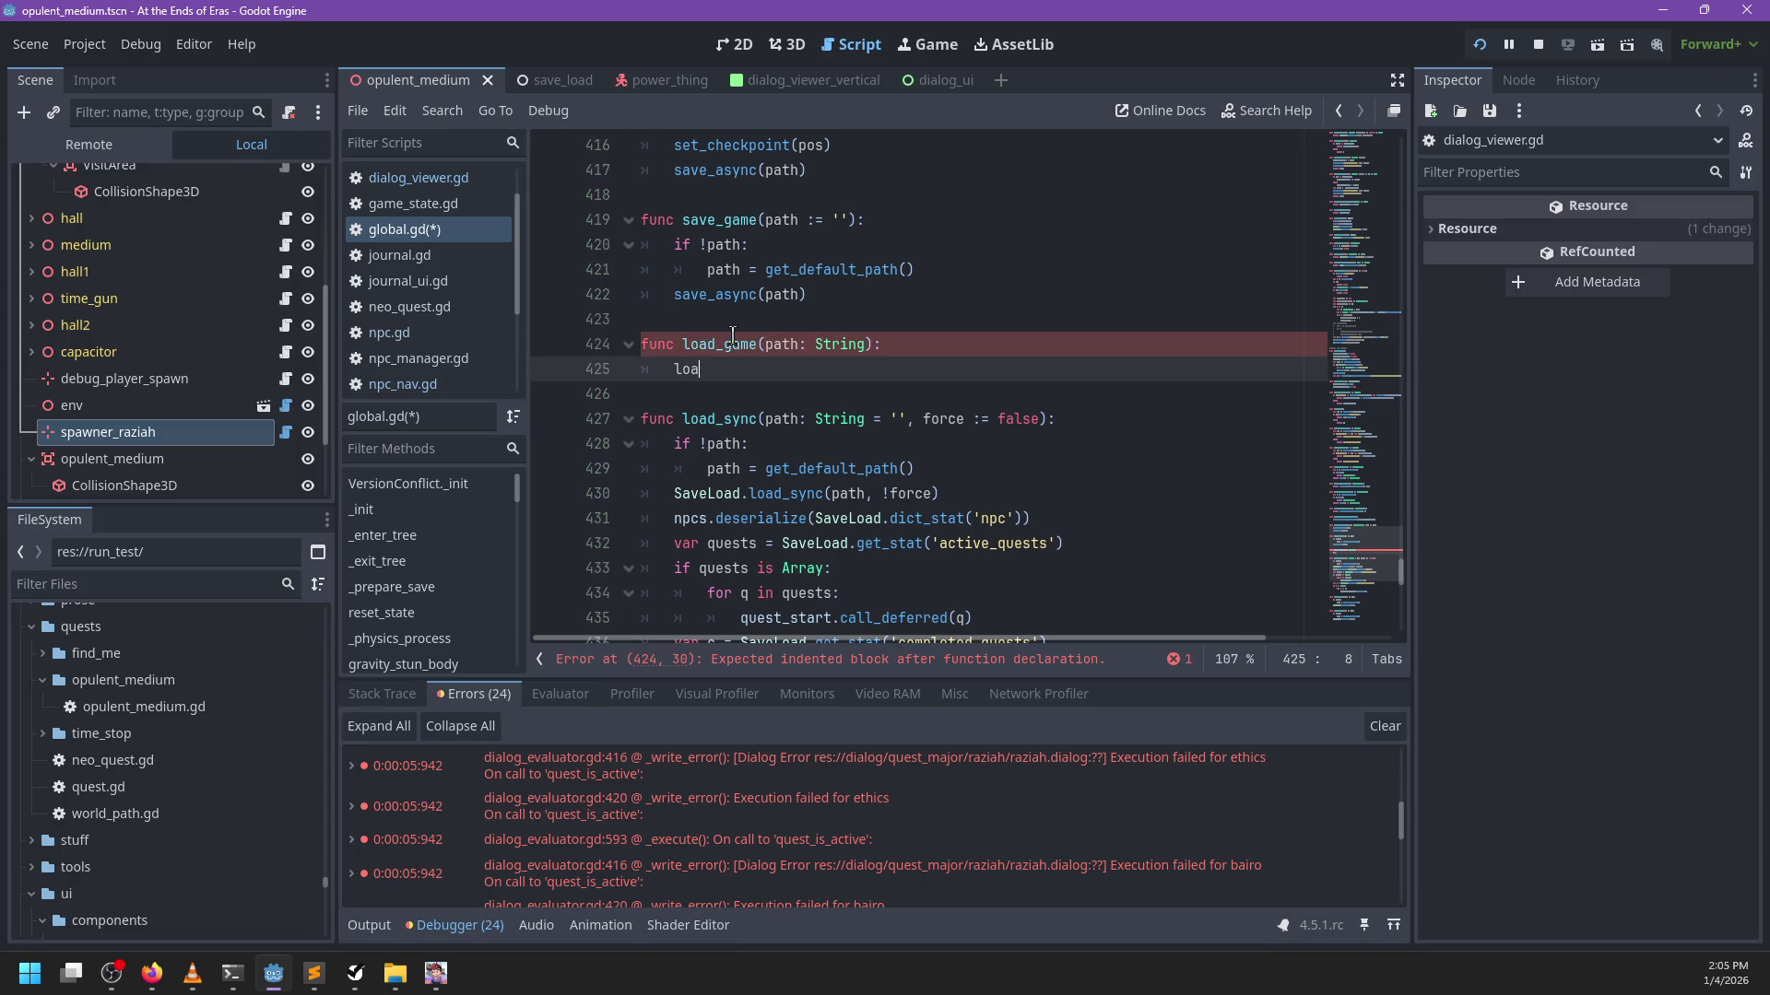
type("ync)(")
type("(")
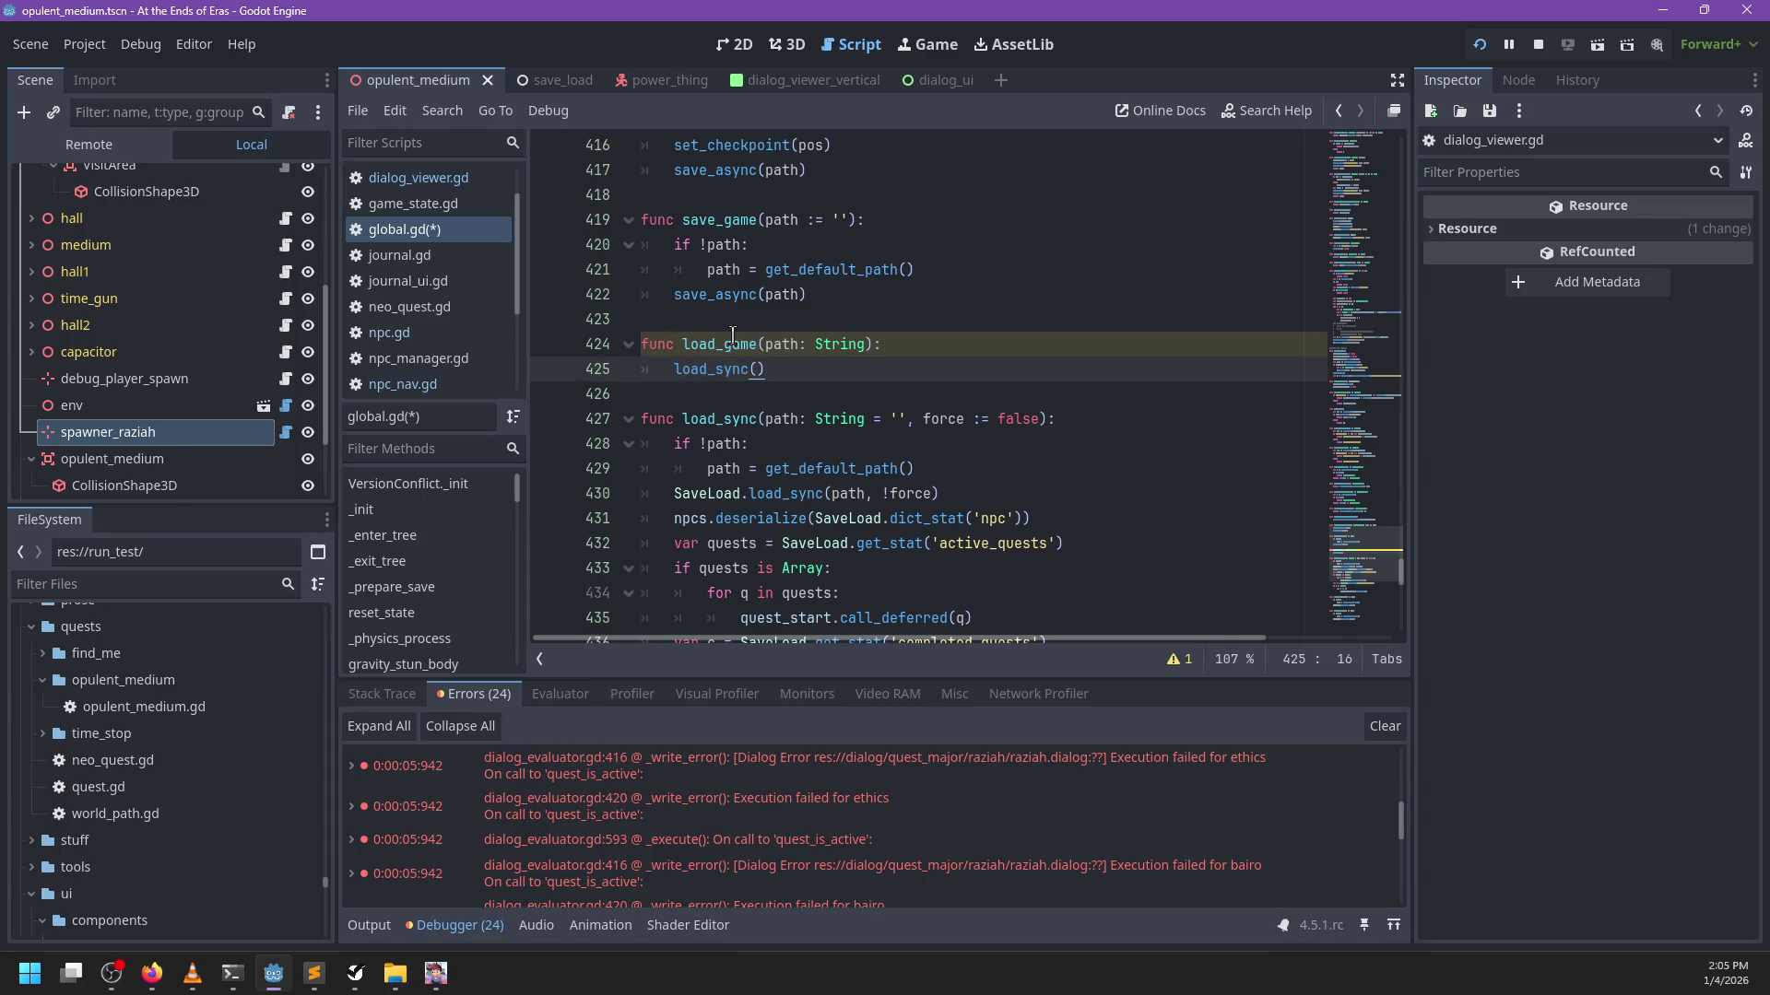
type("ppath")
key("Left")
key("Left")
key("Left")
key("BackSpace")
key("End")
type(")")
key("Return")
type("get)")
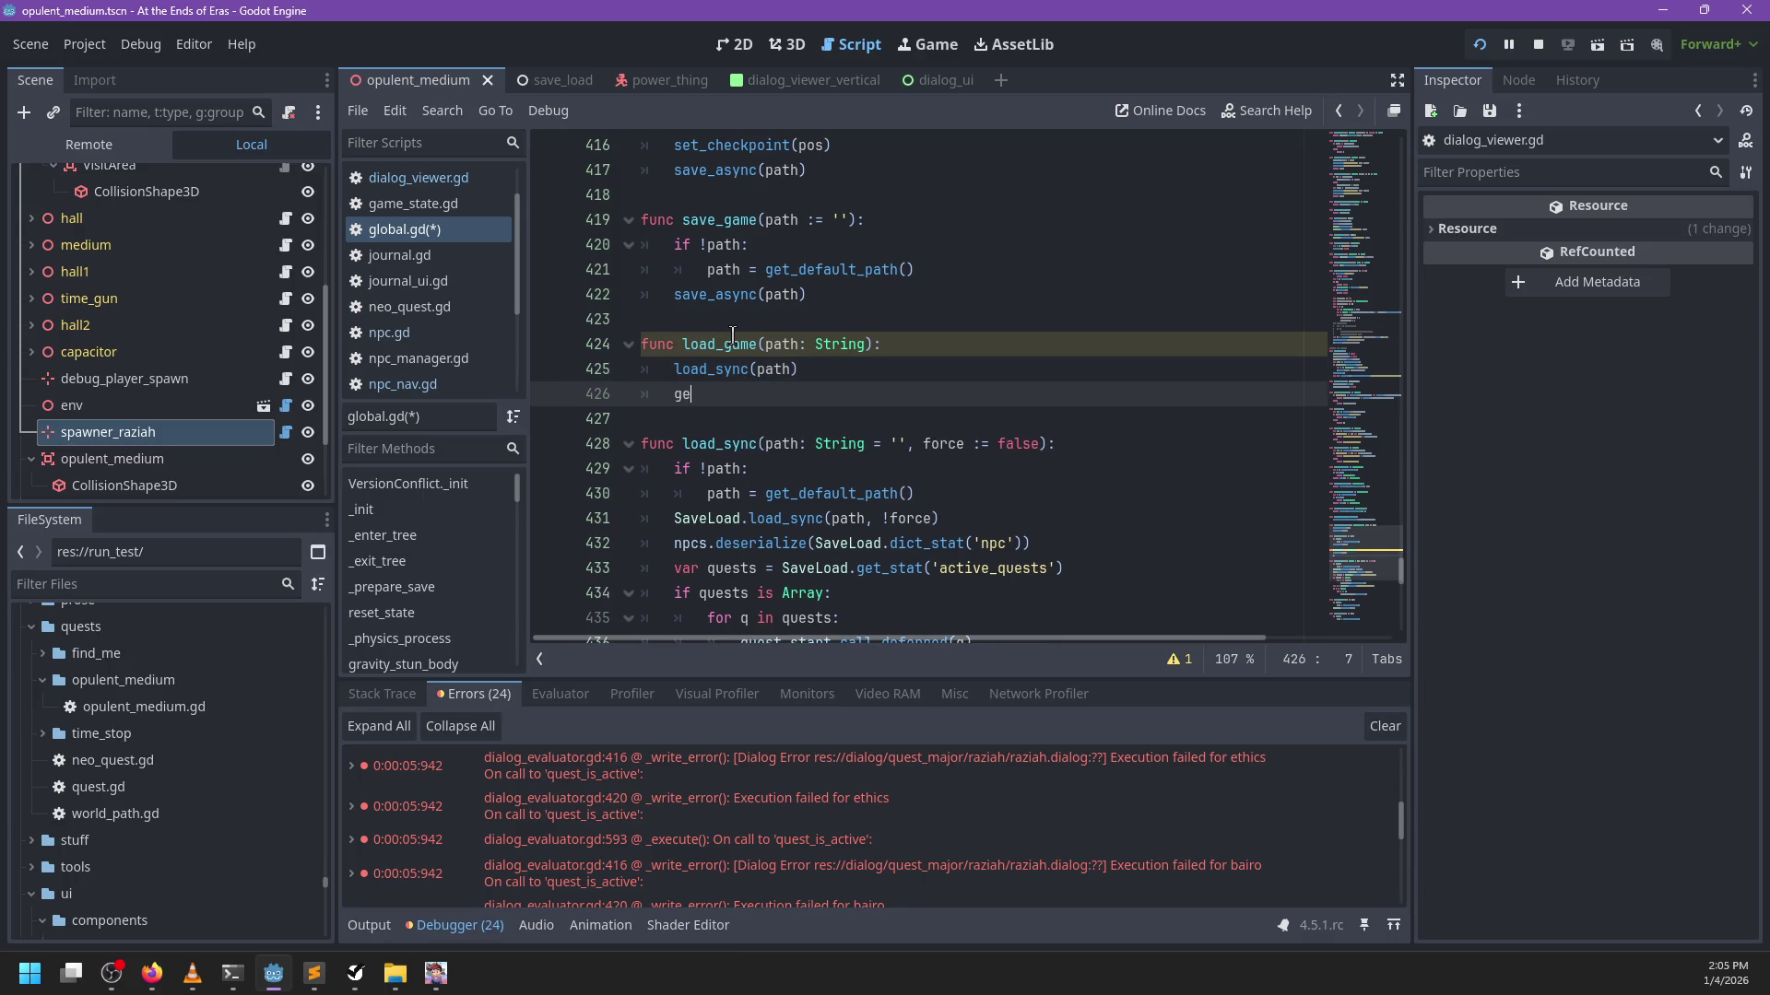
type("_tr")
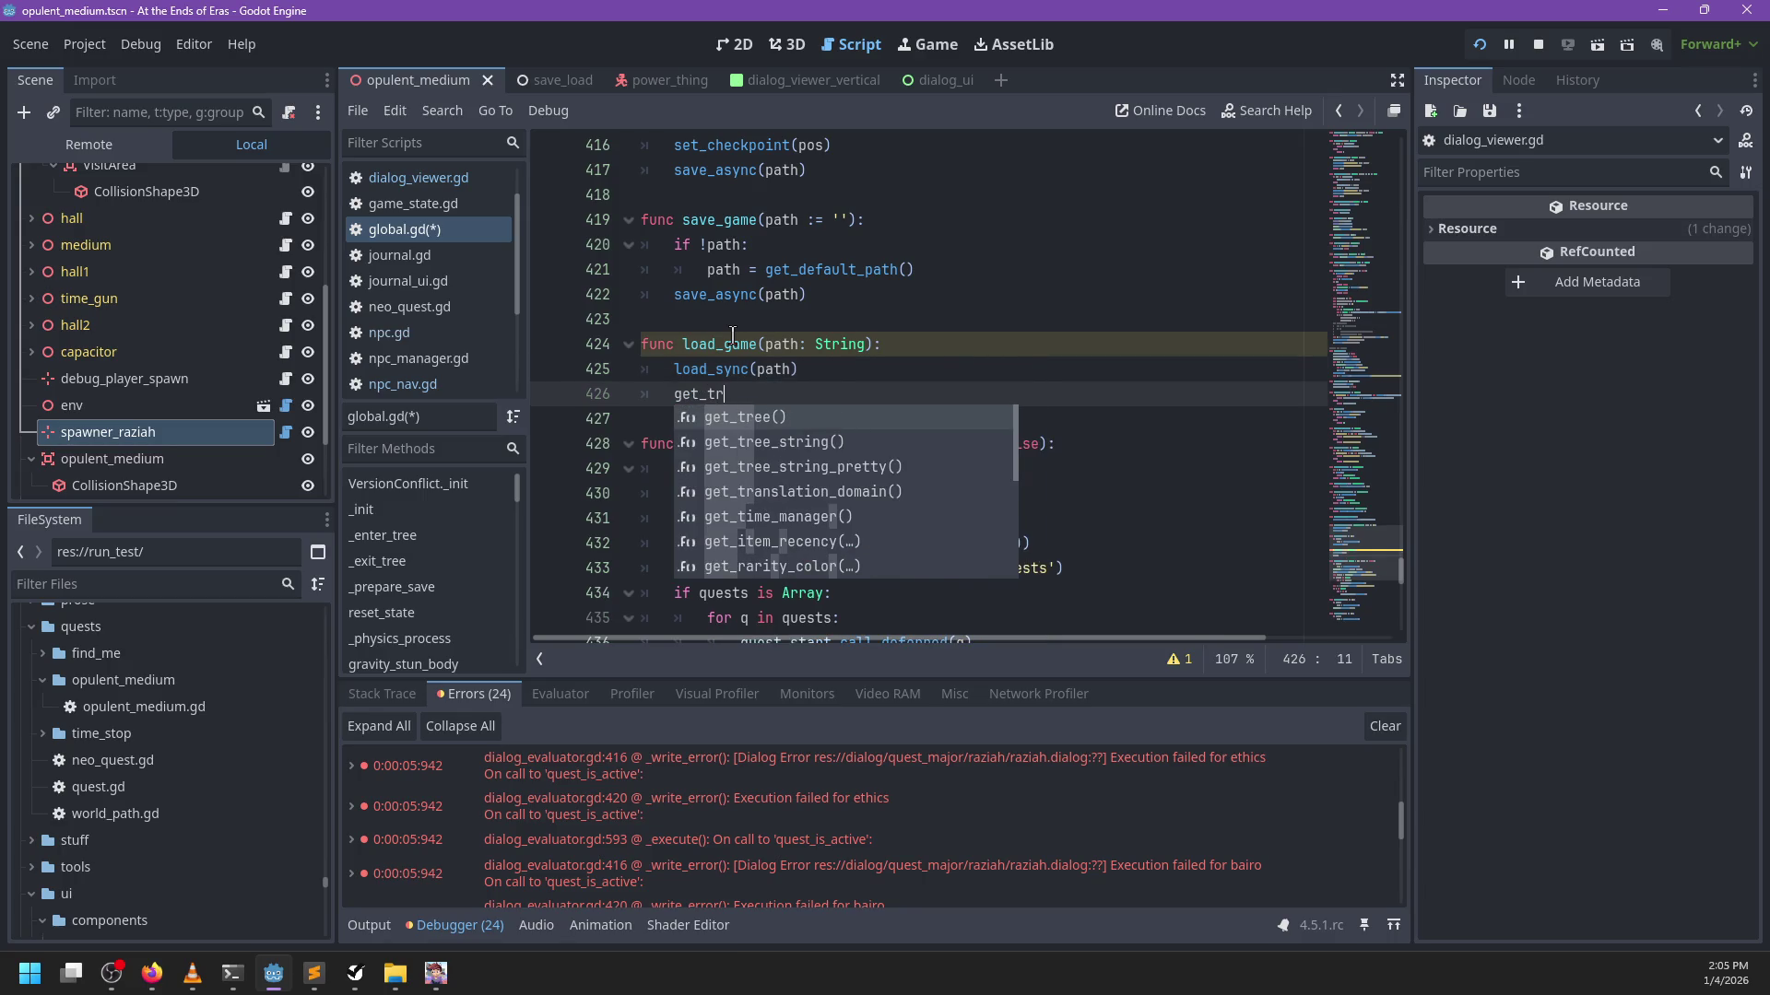
key("Return")
type(".cu")
key("Return")
type(".relo")
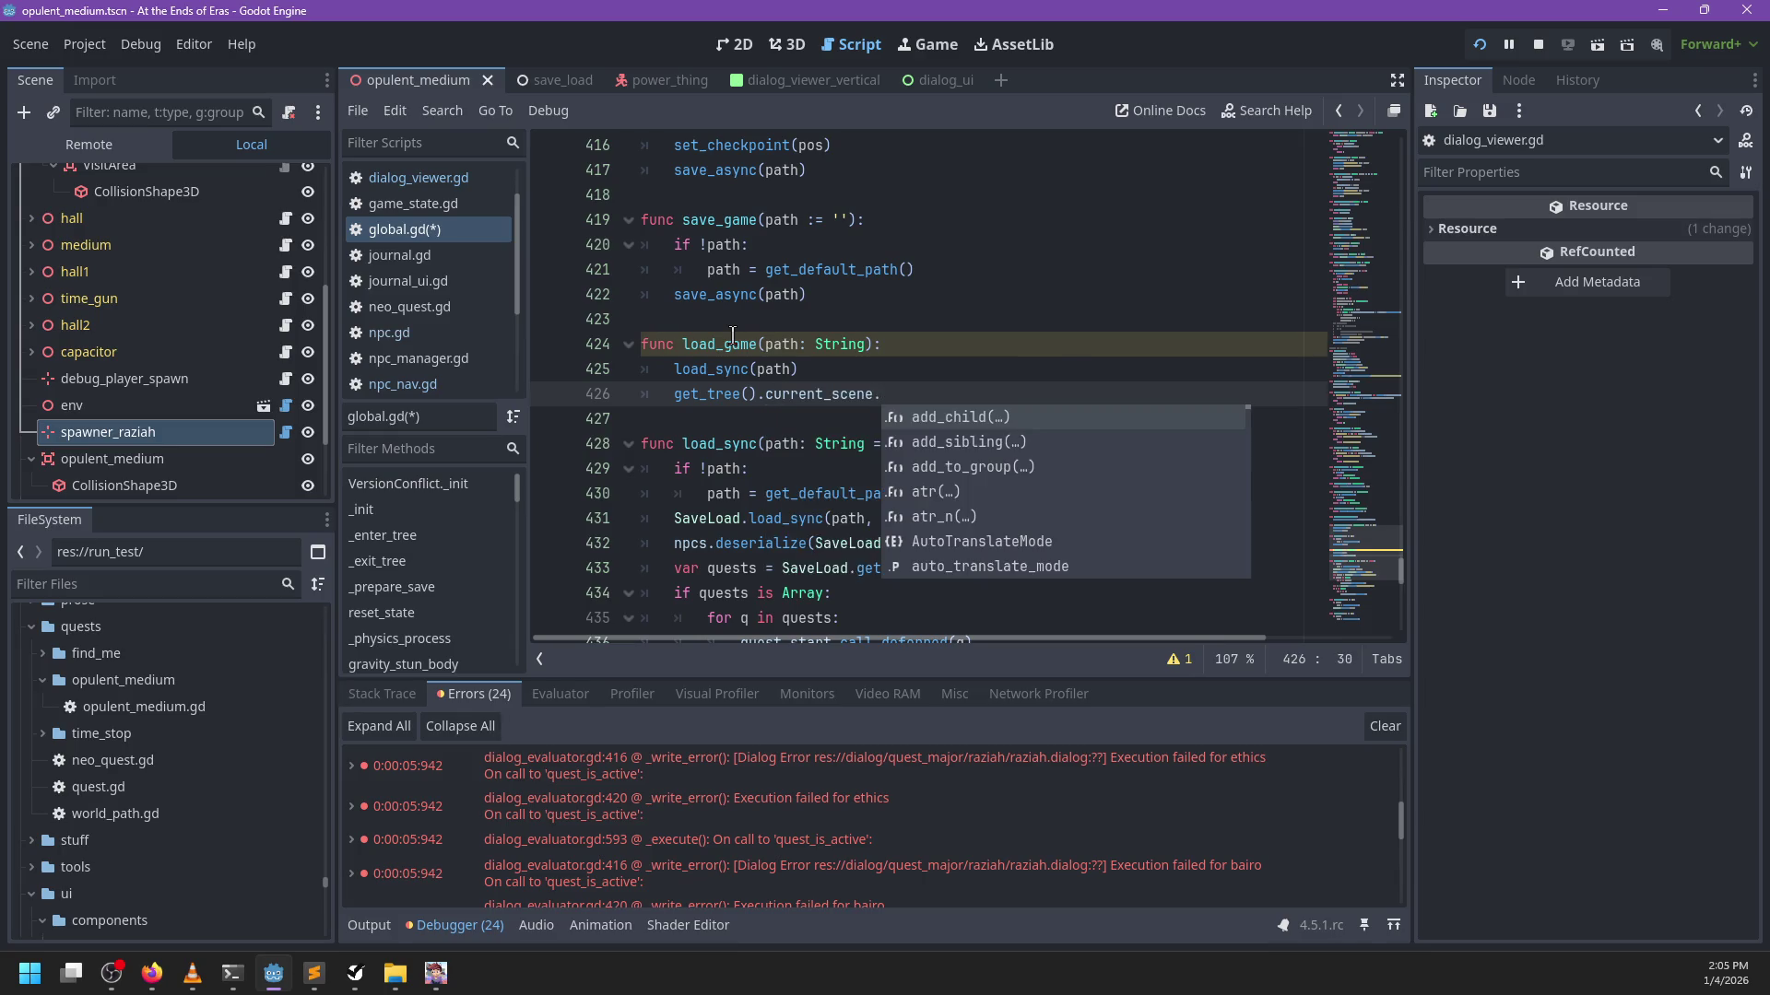
key("BackSpace")
key("BackSpace")
key("BackSpace")
type("reload")
key("Return")
key("ctrl+s")
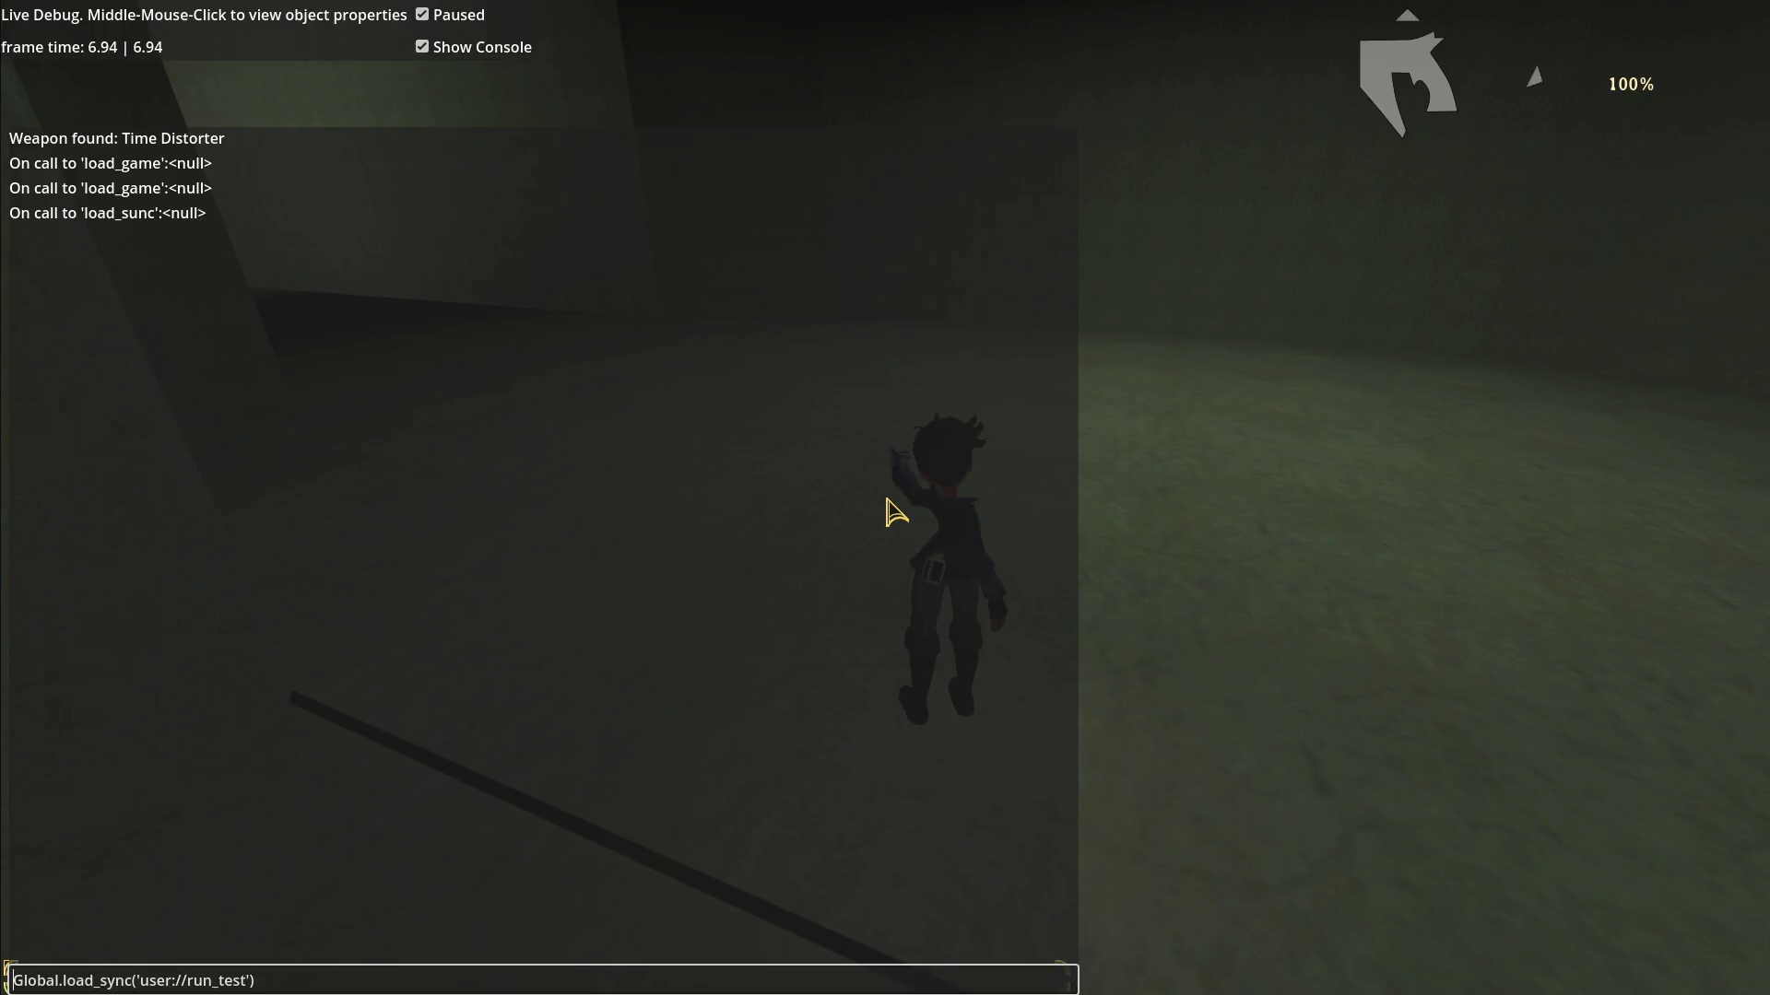
Run Global.load_game('user://run_test') in the console and close it
key("BackSpace")
key("BackSpace")
key("BackSpace")
type("game")
key("Return")
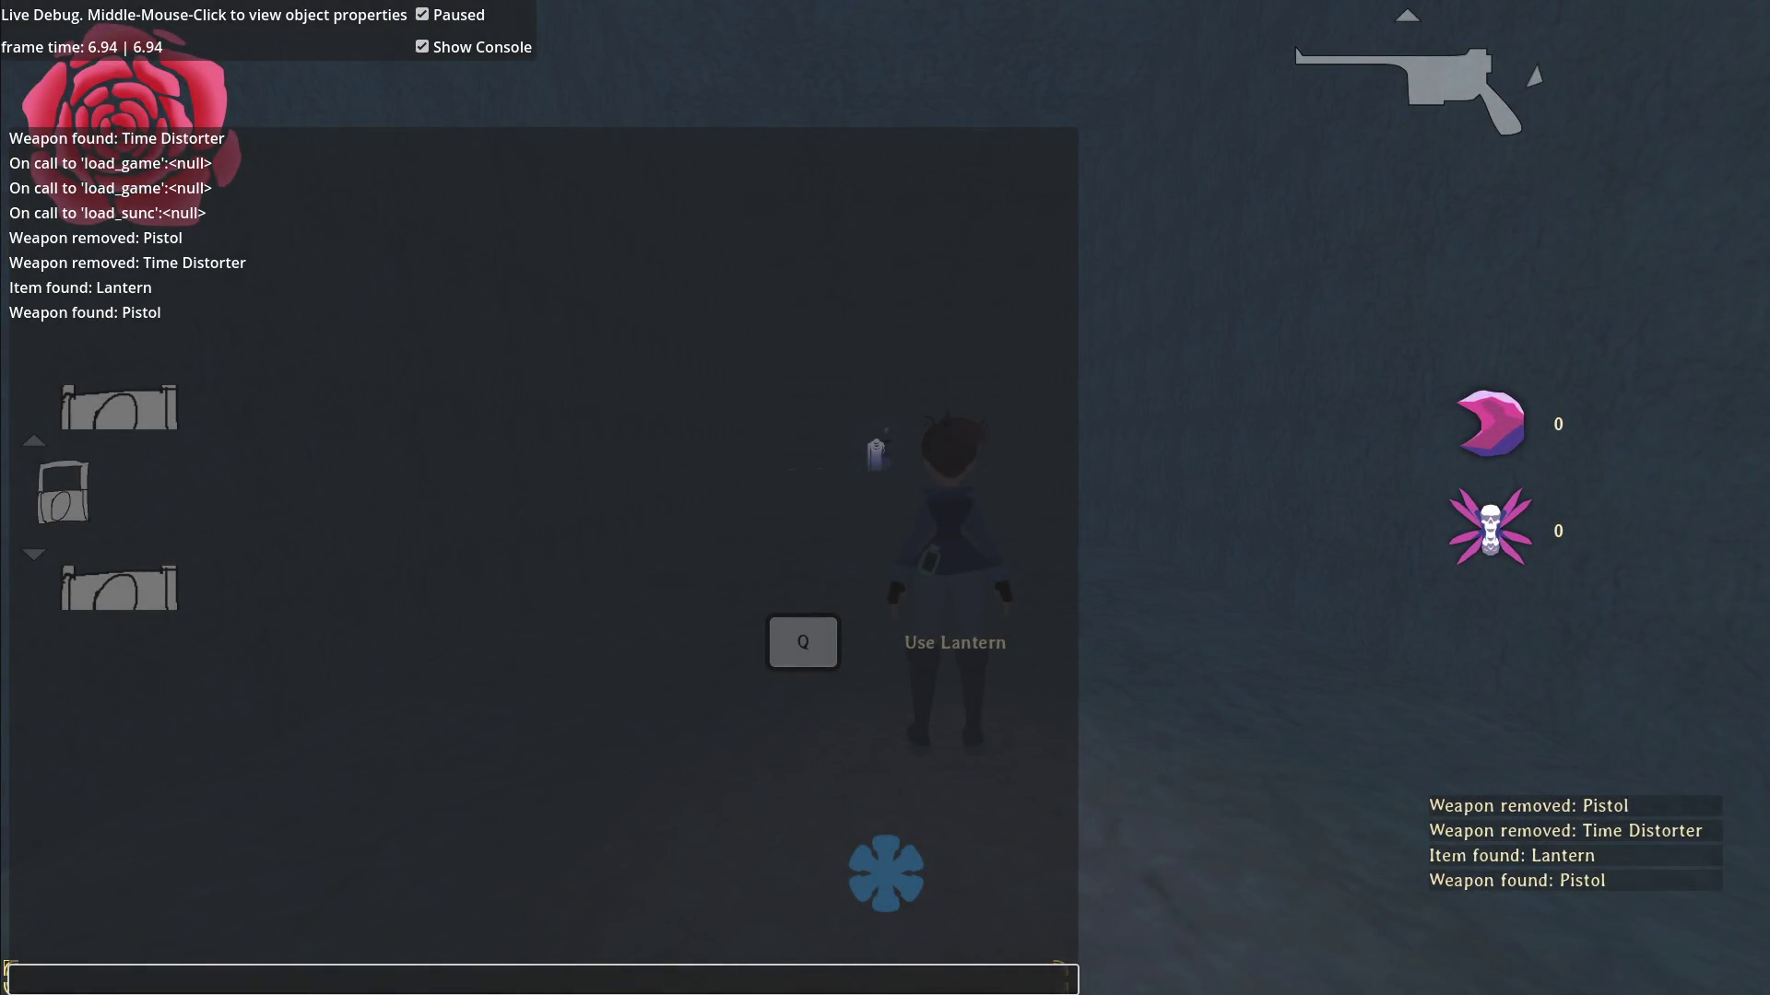
key("Escape")
key("Escape")
key("Escape")
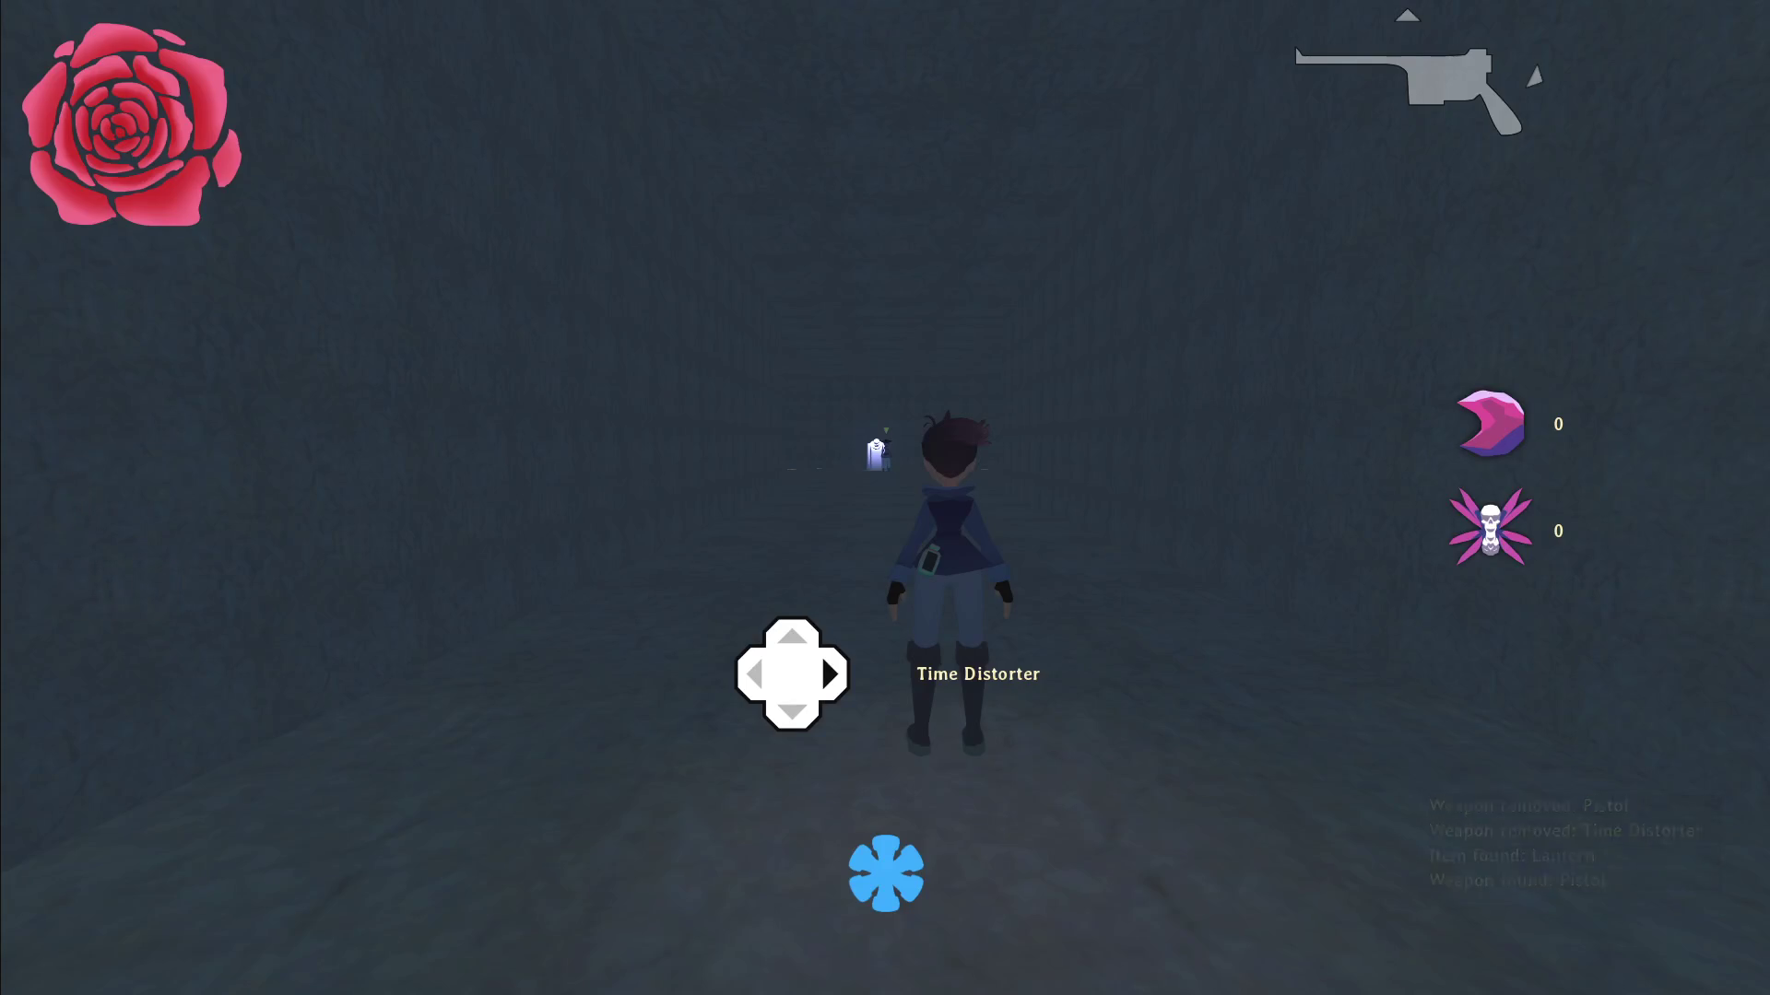
Walk the reloaded character around the corridor, then go back to the Godot editor
key("w")
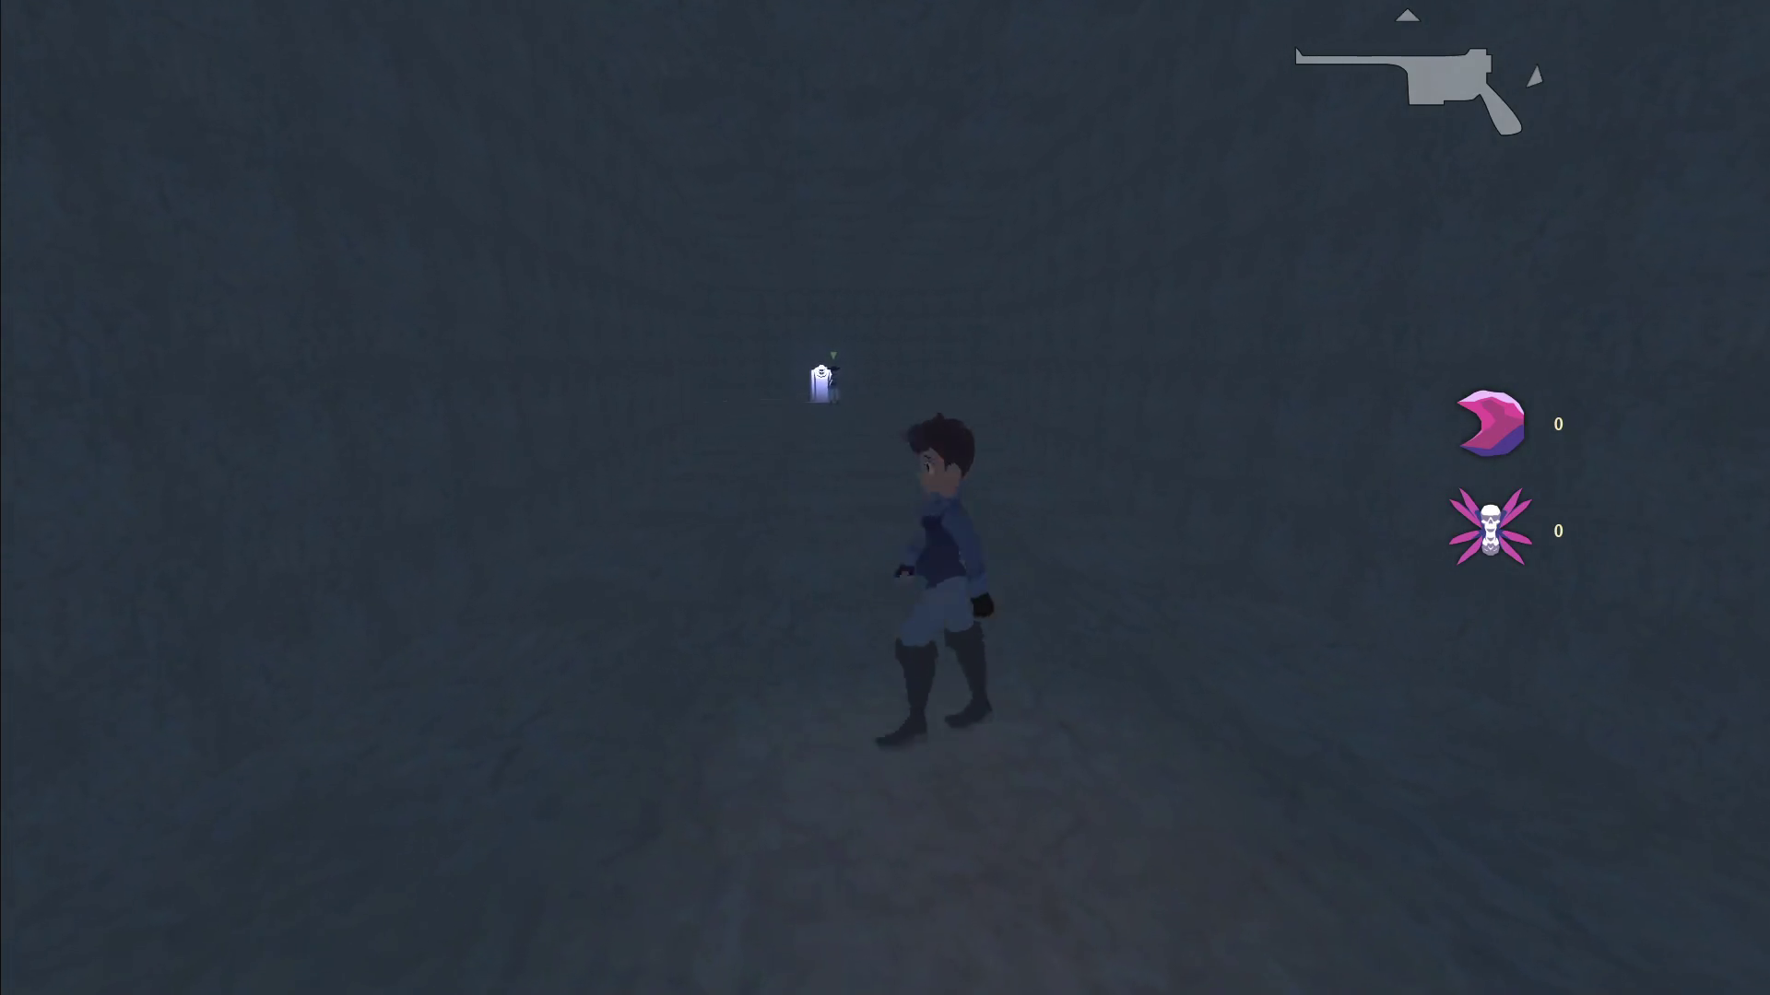
key("s")
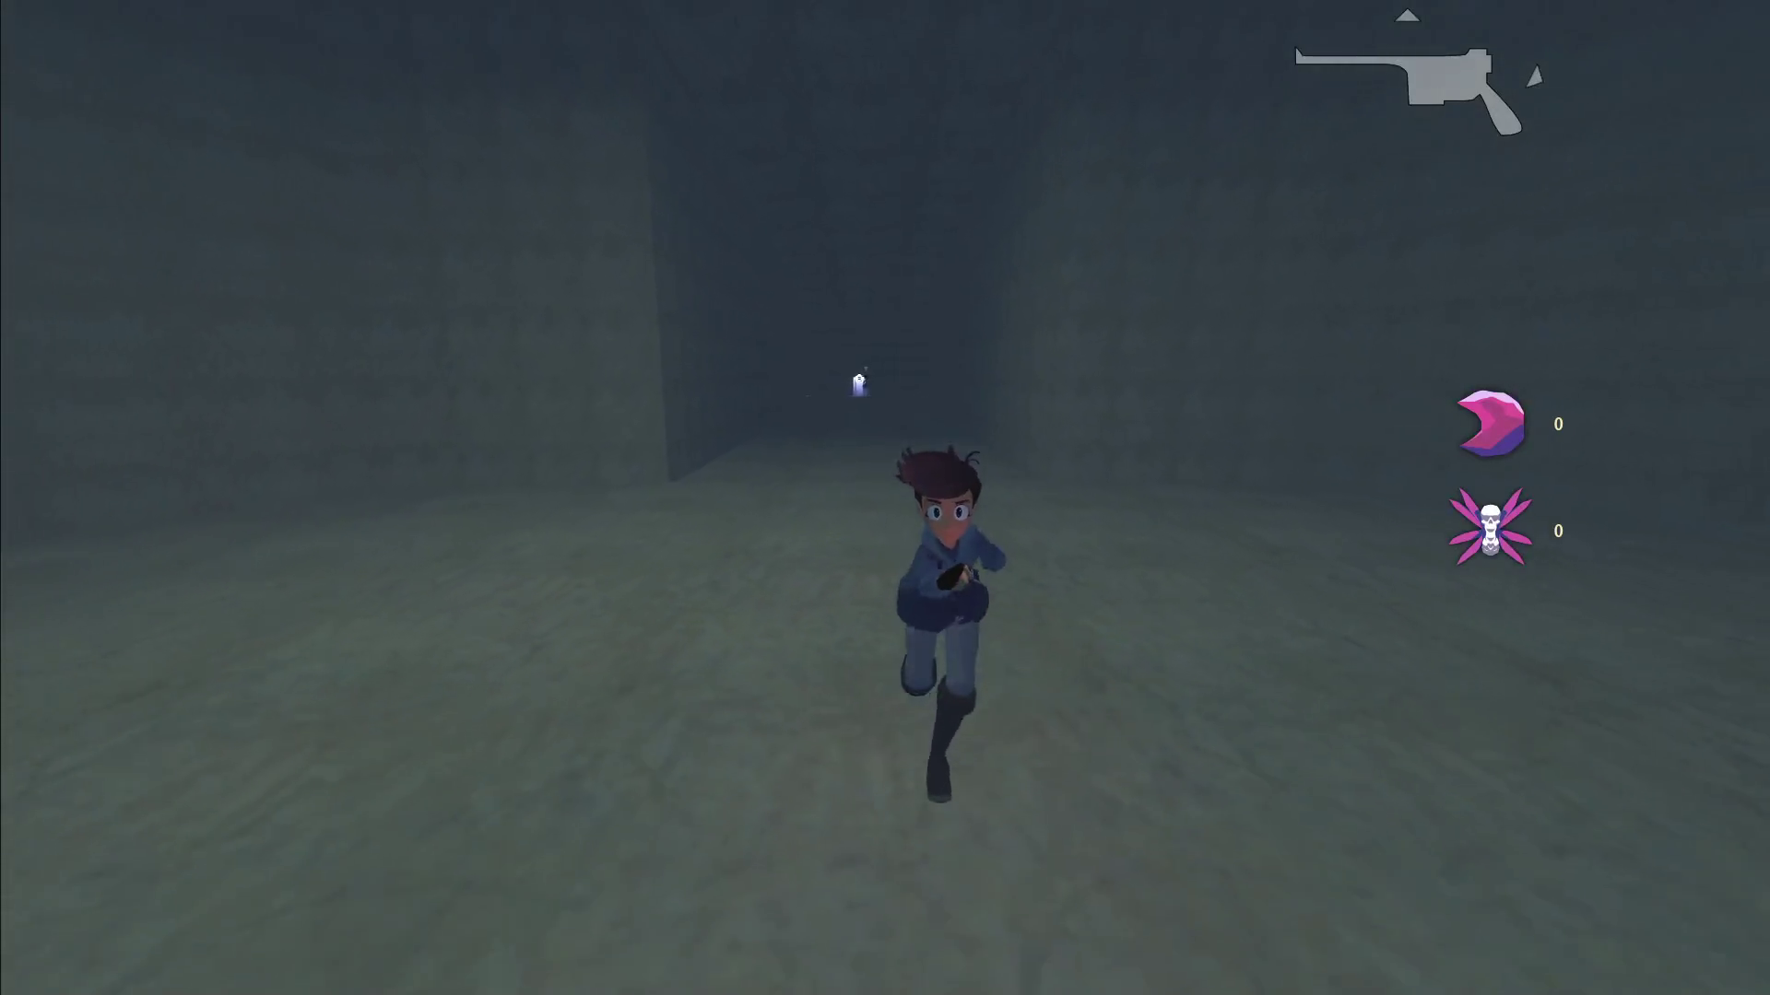
key("grave")
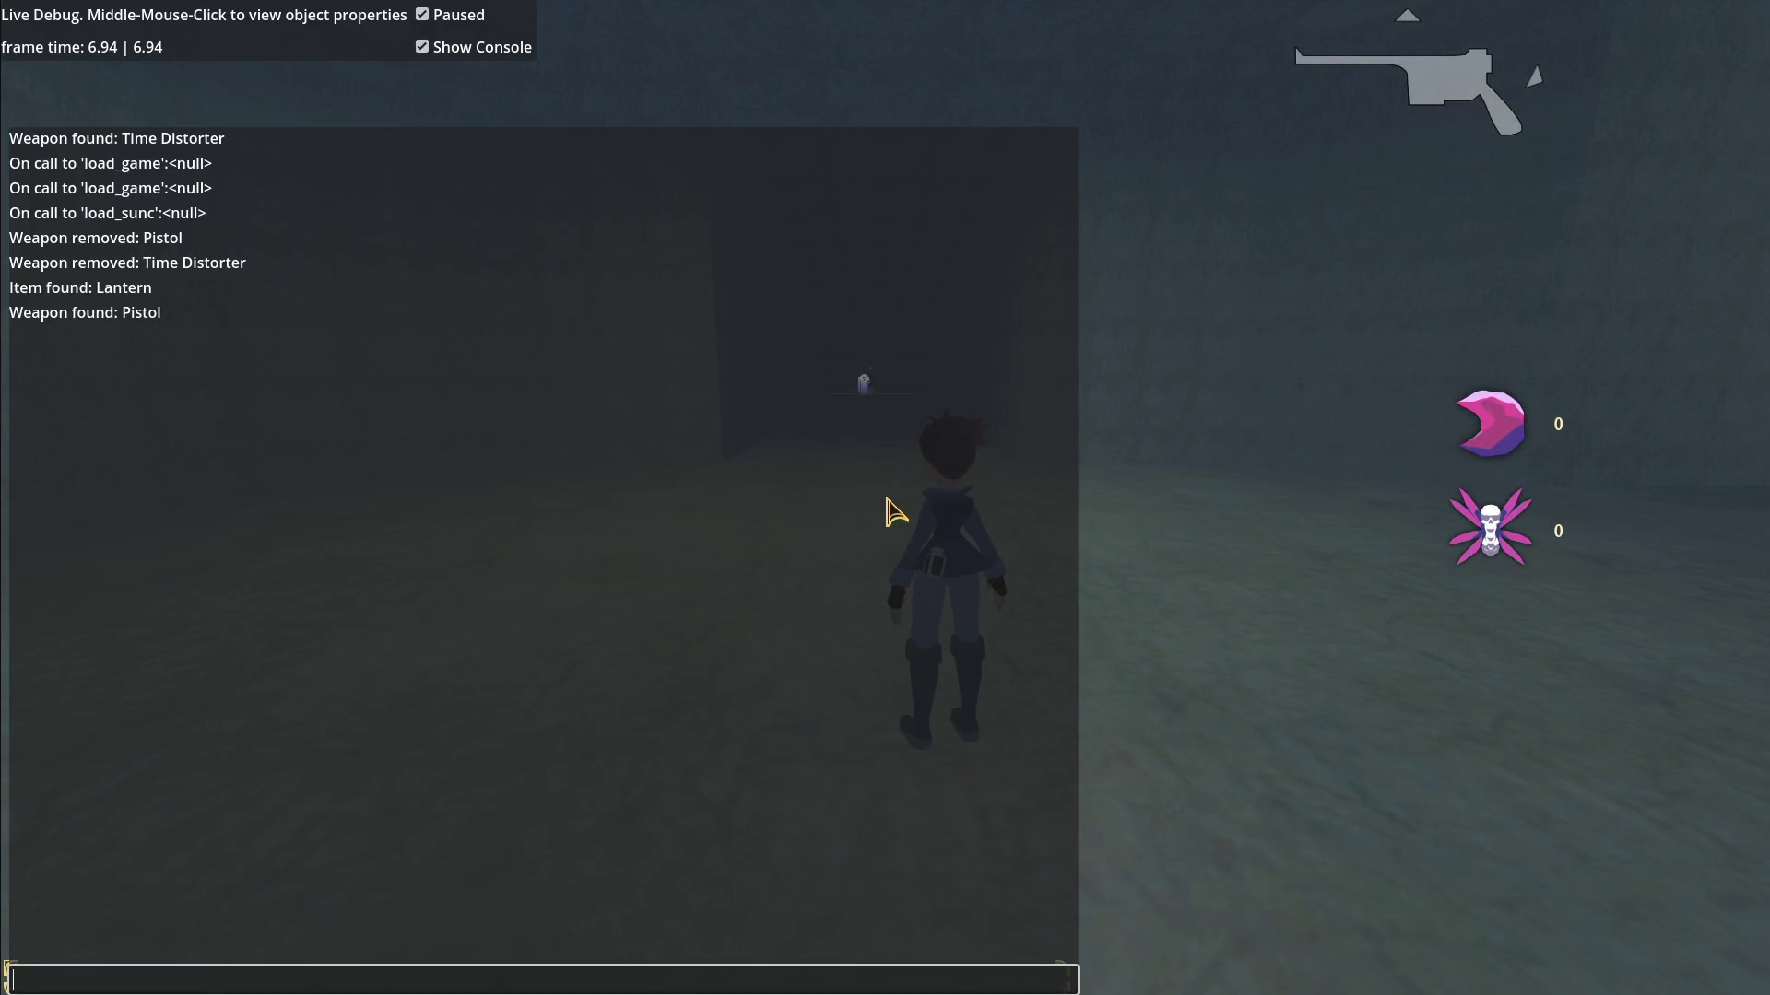
key("grave")
key("Escape")
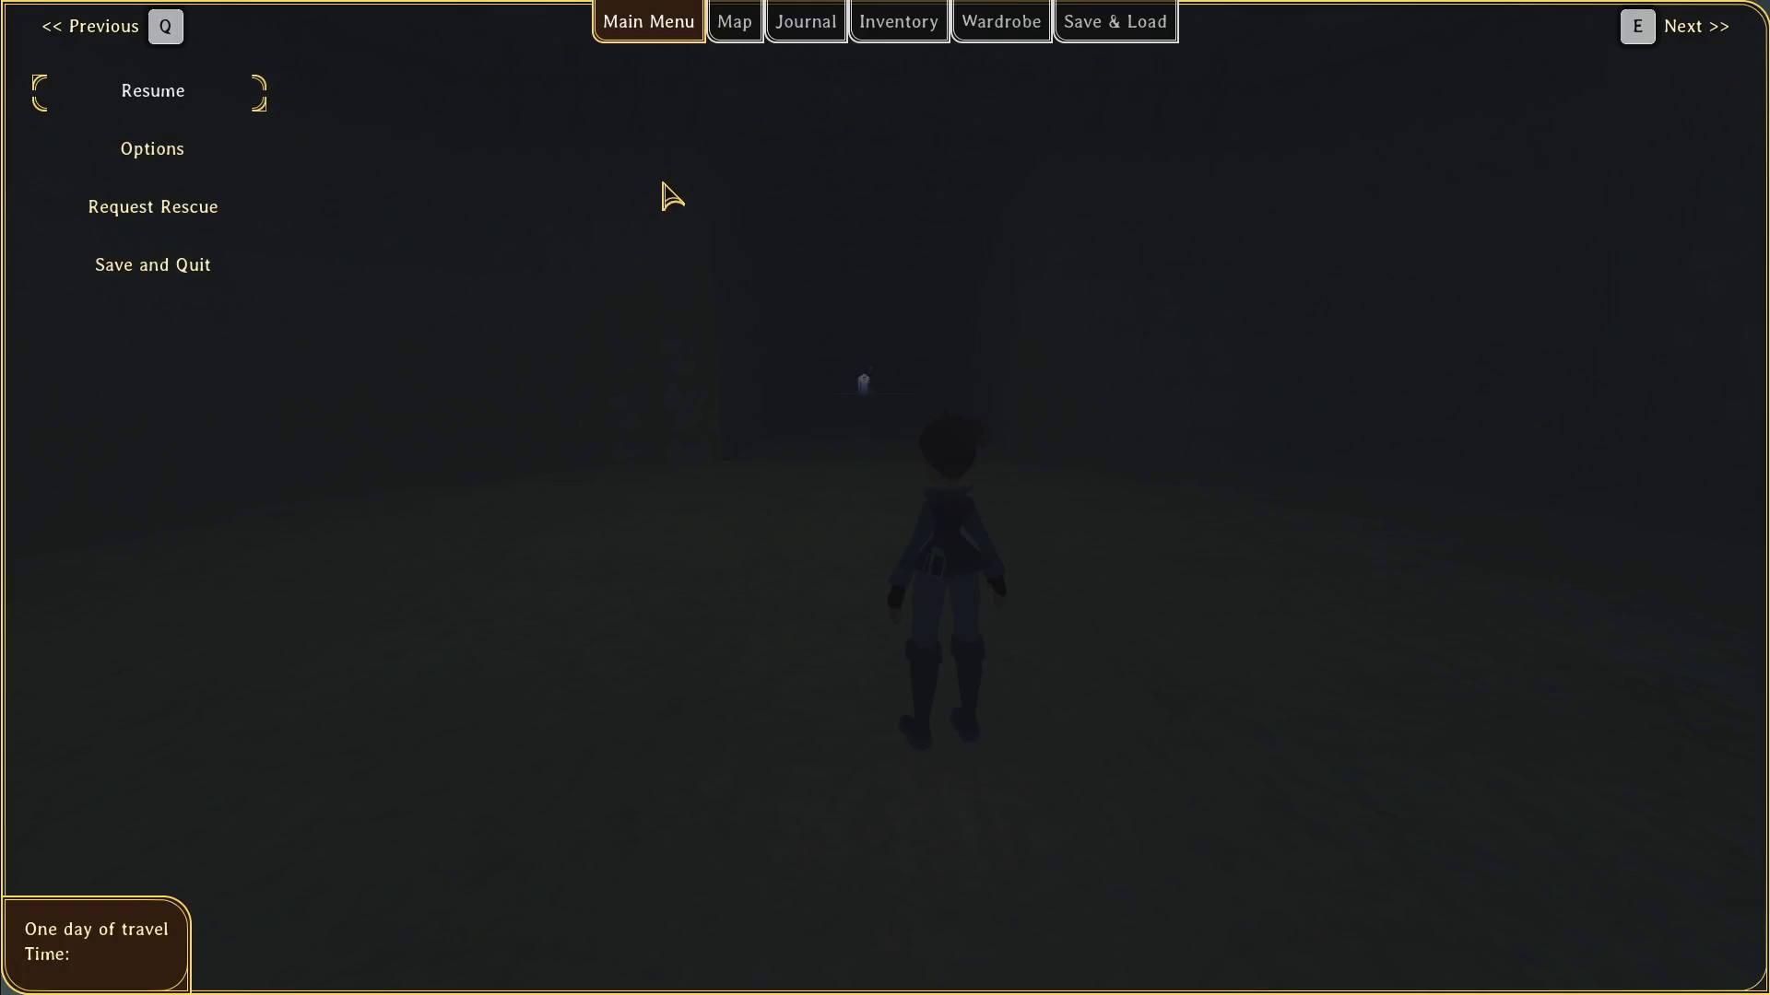
key("Escape")
key("w")
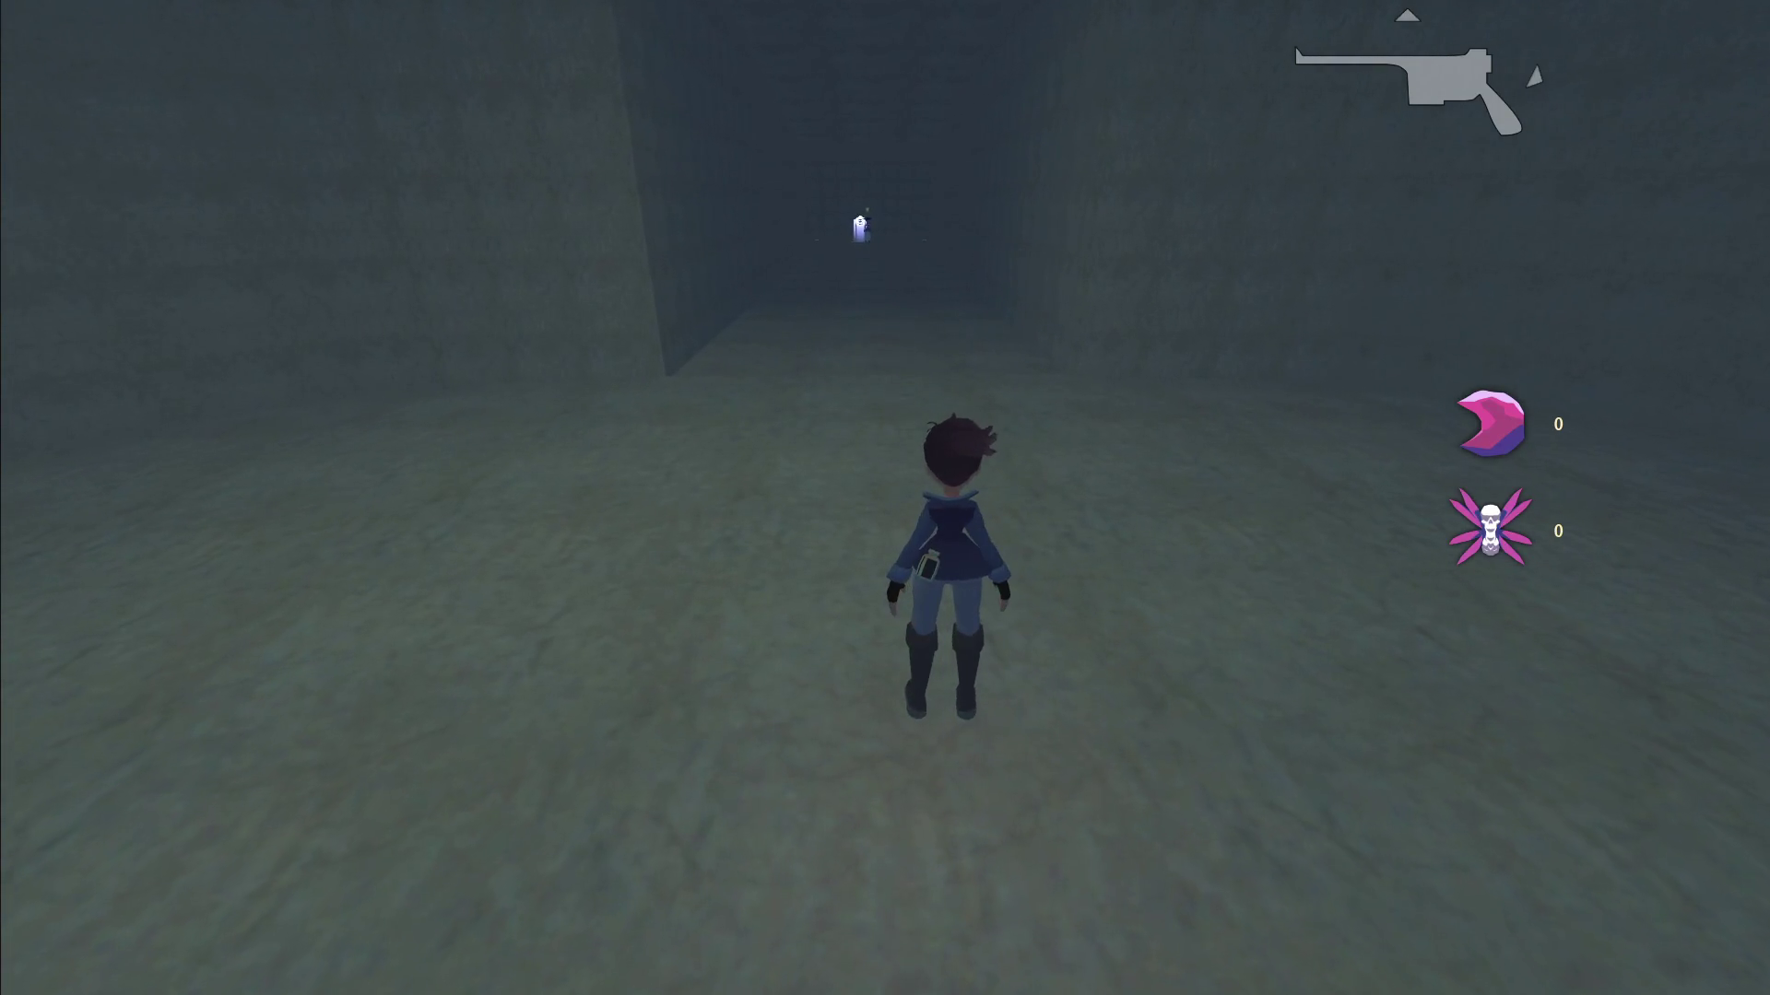
key("alt+Tab")
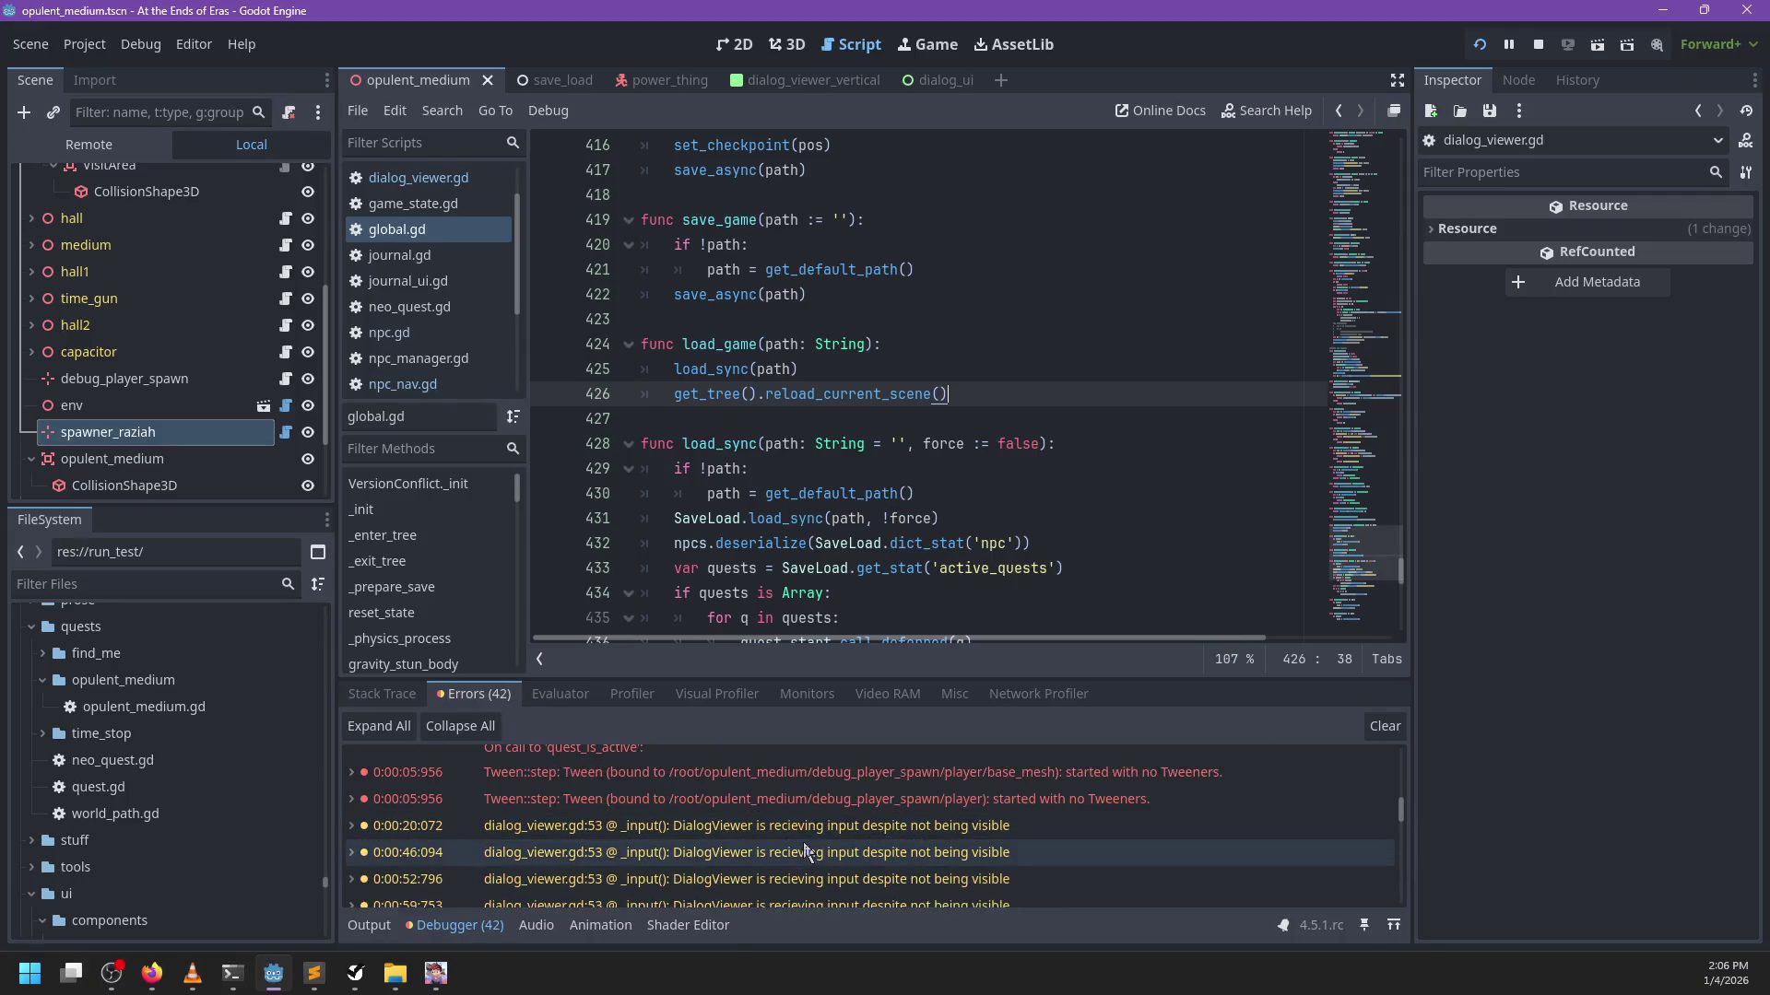
Review the errors and search the script for 'break_' and 'focu'
scroll(804, 845, "down", 2)
scroll(804, 844, "down", 5)
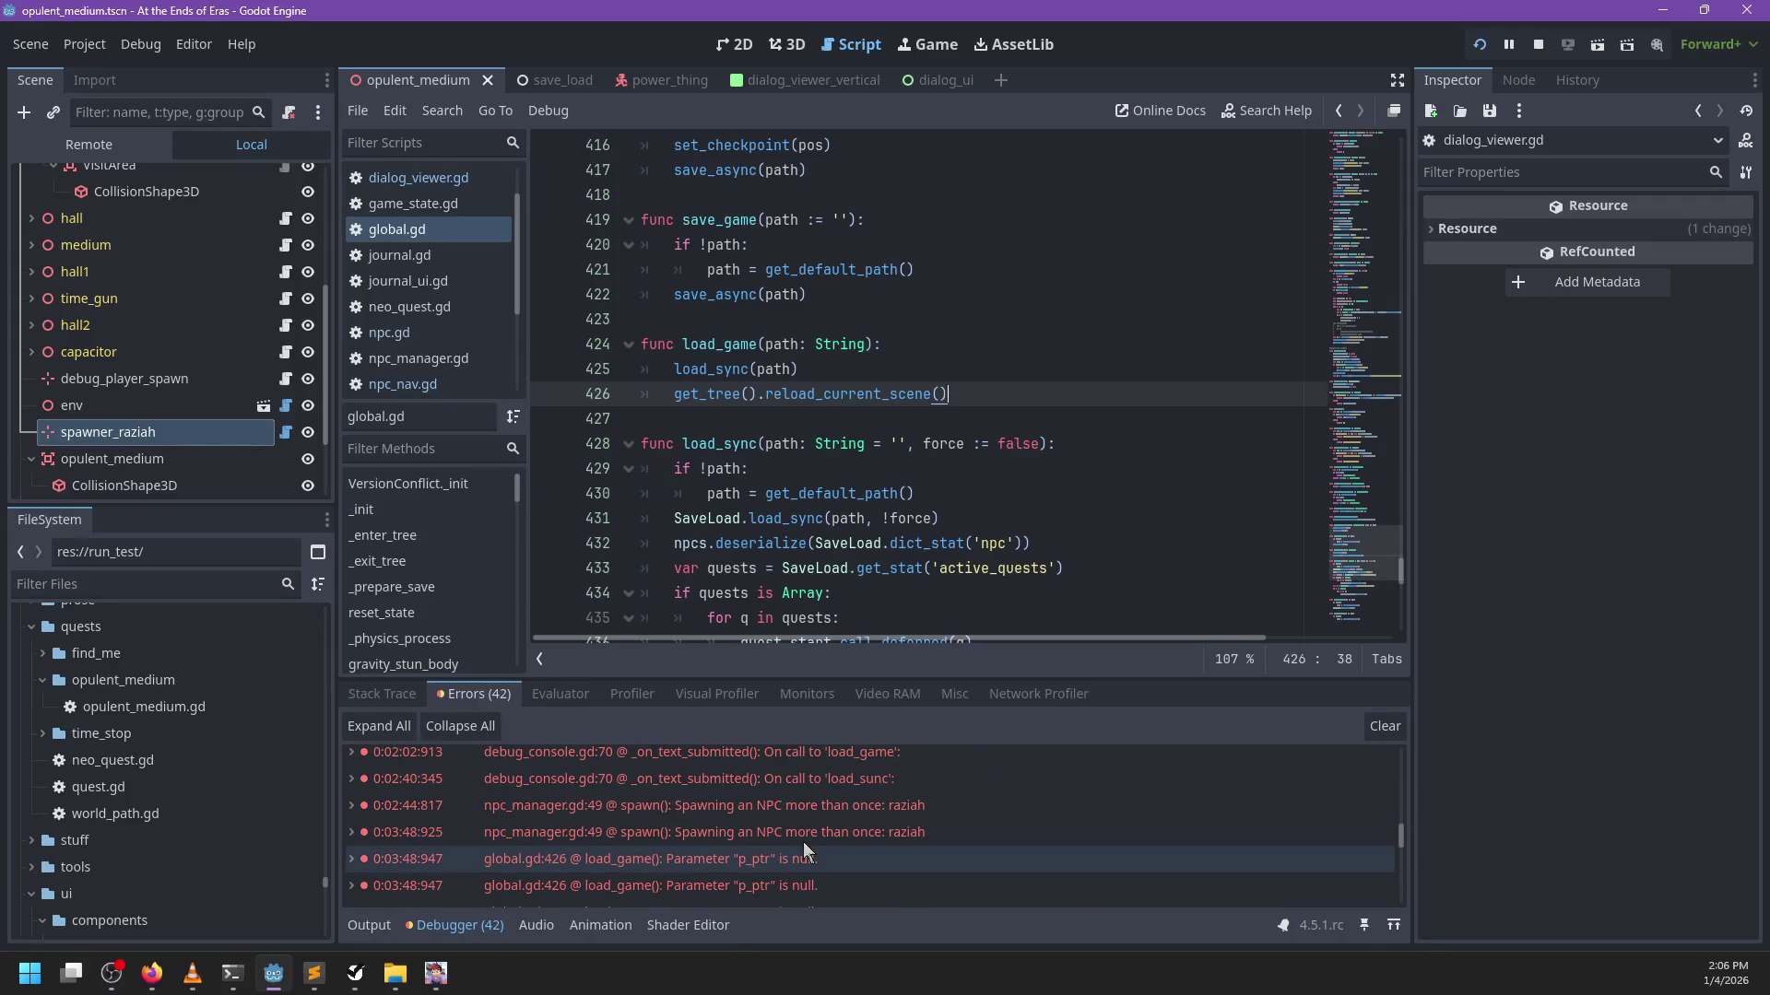
scroll(804, 842, "up", 1)
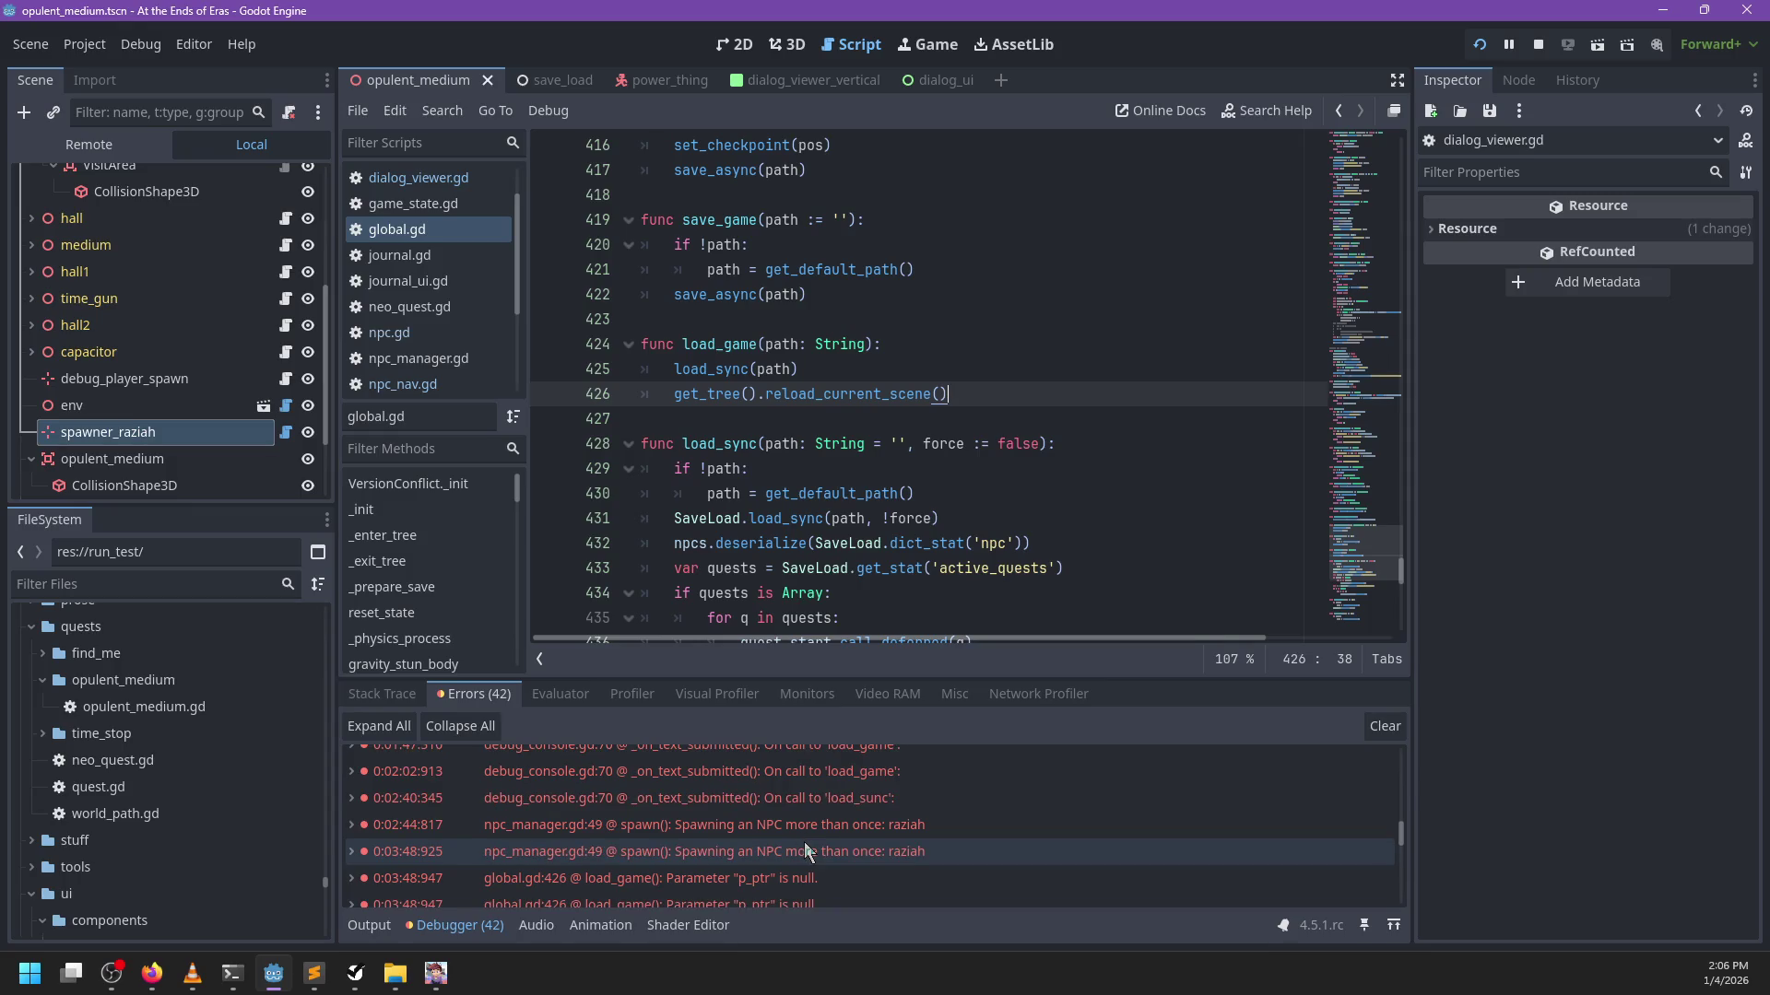
key("ctrl+f")
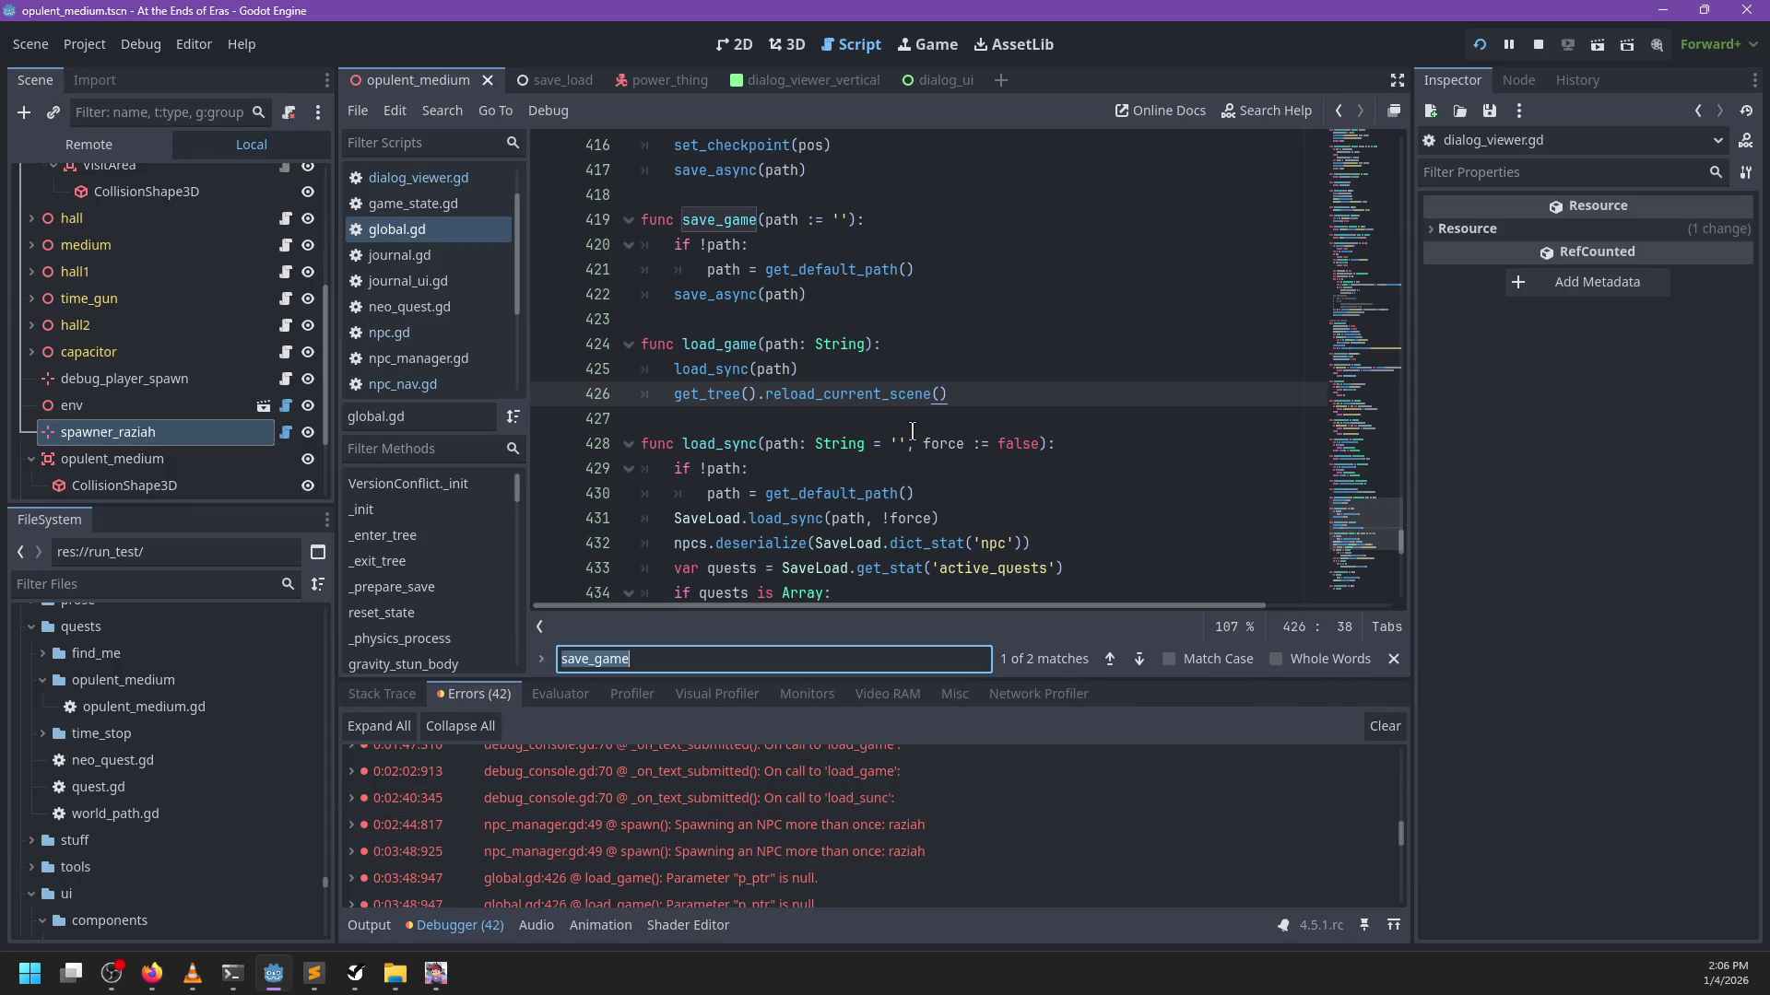
type("break_")
key("BackSpace")
key("BackSpace")
key("BackSpace")
type("focu")
key("Escape")
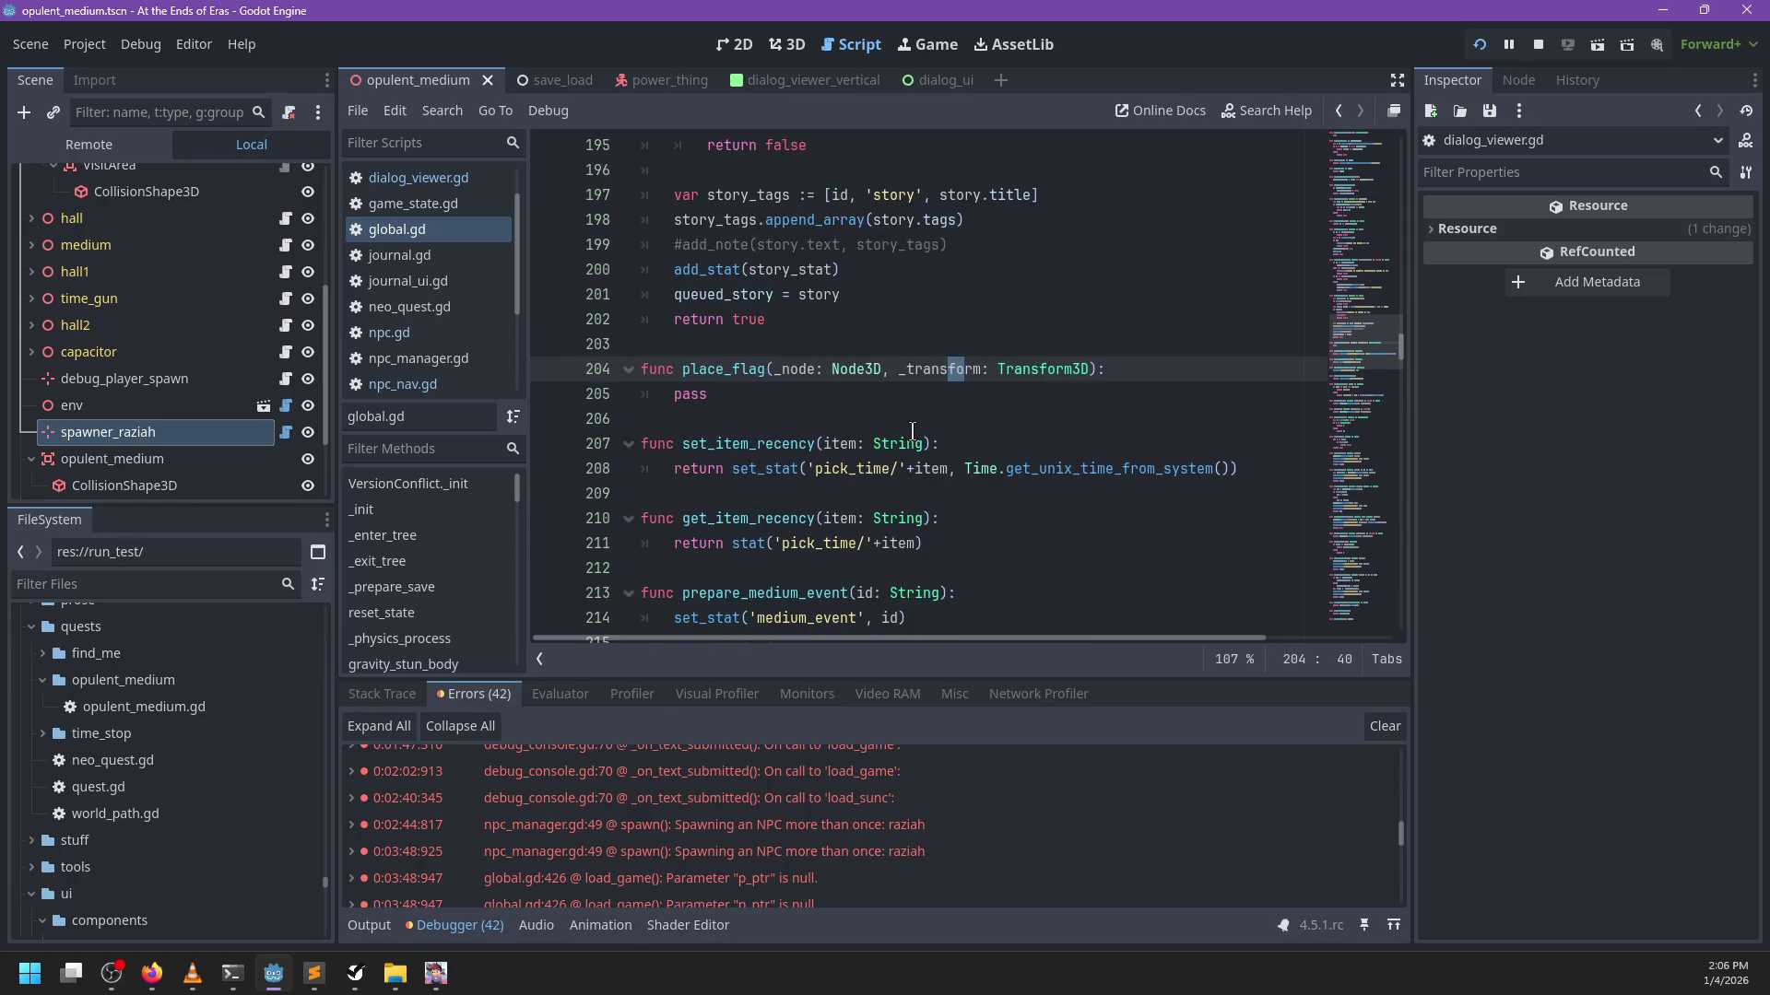
scroll(387, 334, "down", 3)
In opulent_medium.gd, set a breakpoint on the raziah_follow() line 39 in the exit stage
left_click(441, 297)
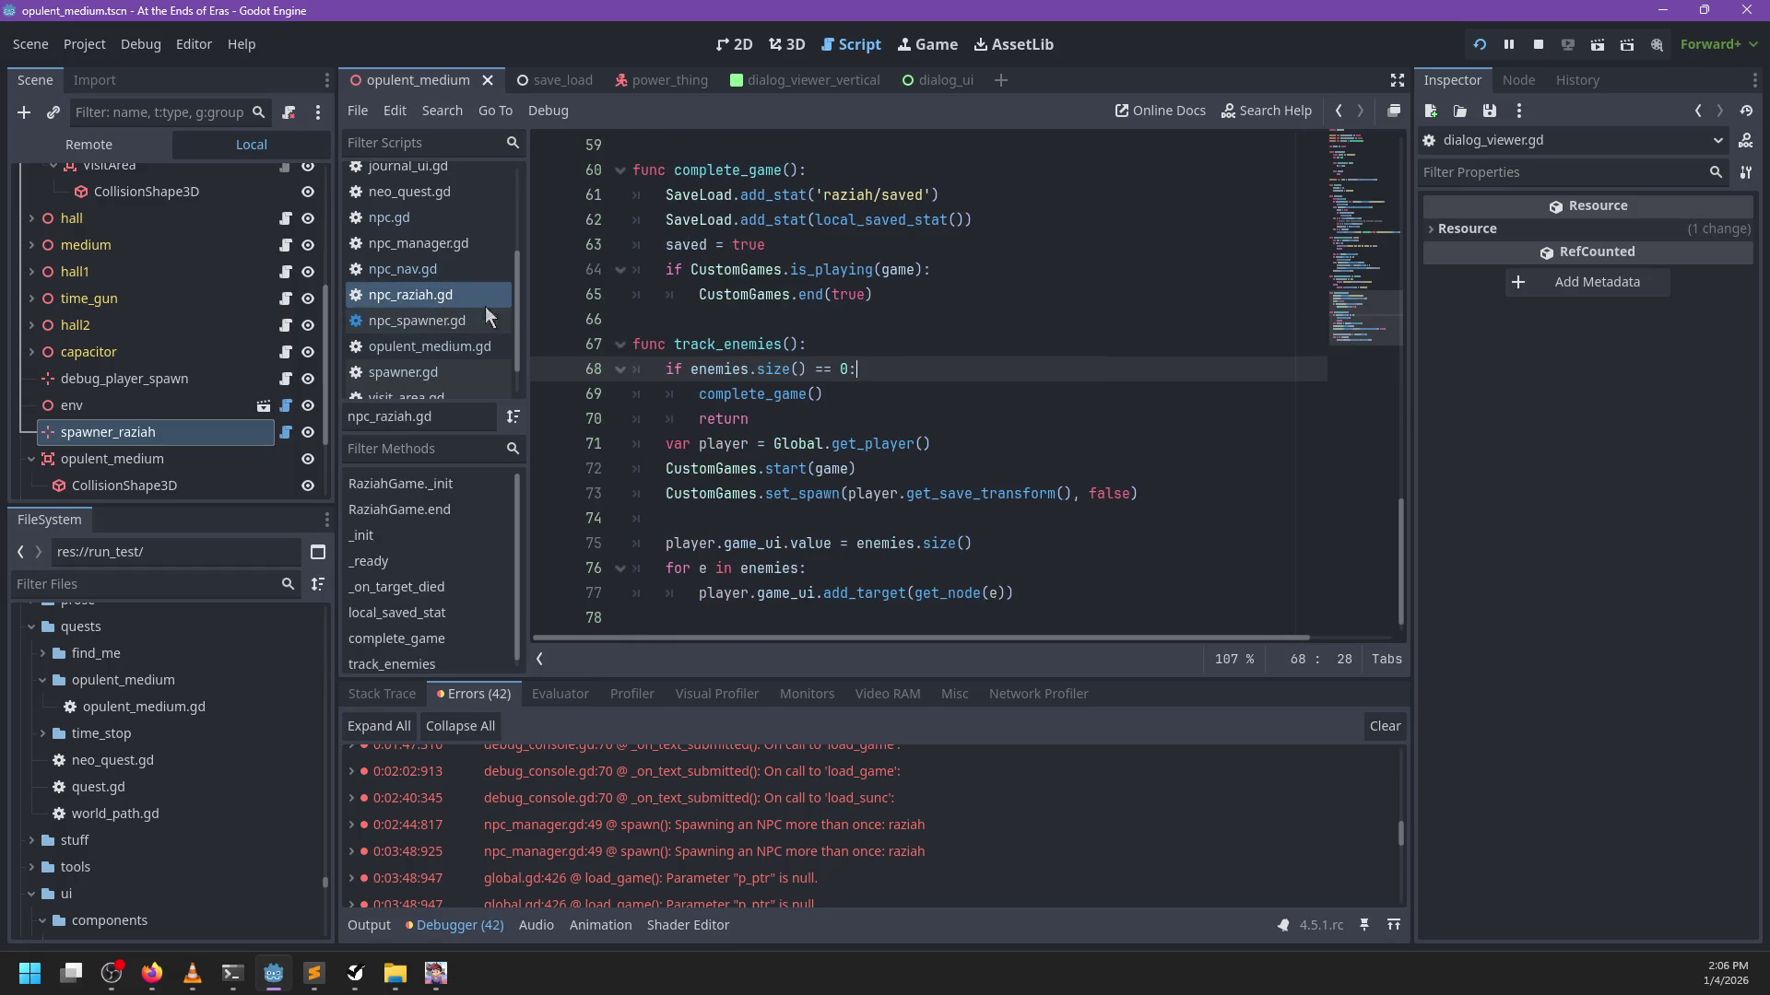
scroll(931, 318, "up", 12)
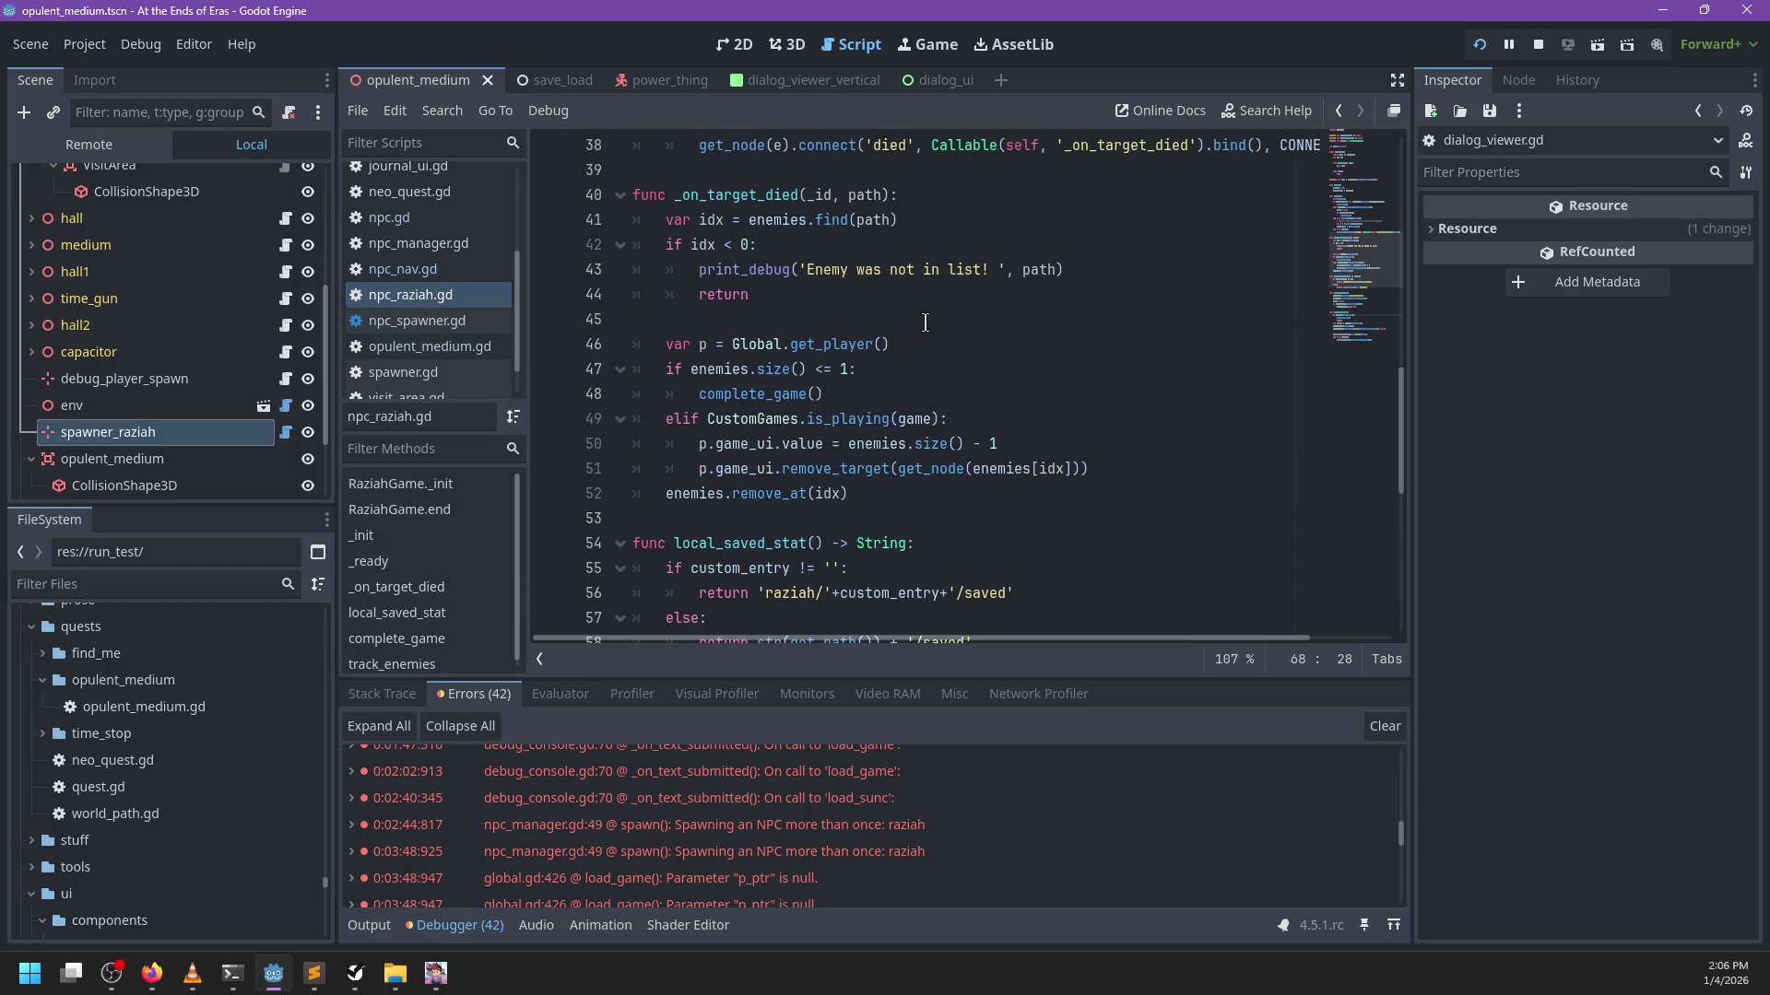
scroll(431, 329, "down", 1)
left_click(430, 307)
key("ctrl+f")
key("Escape")
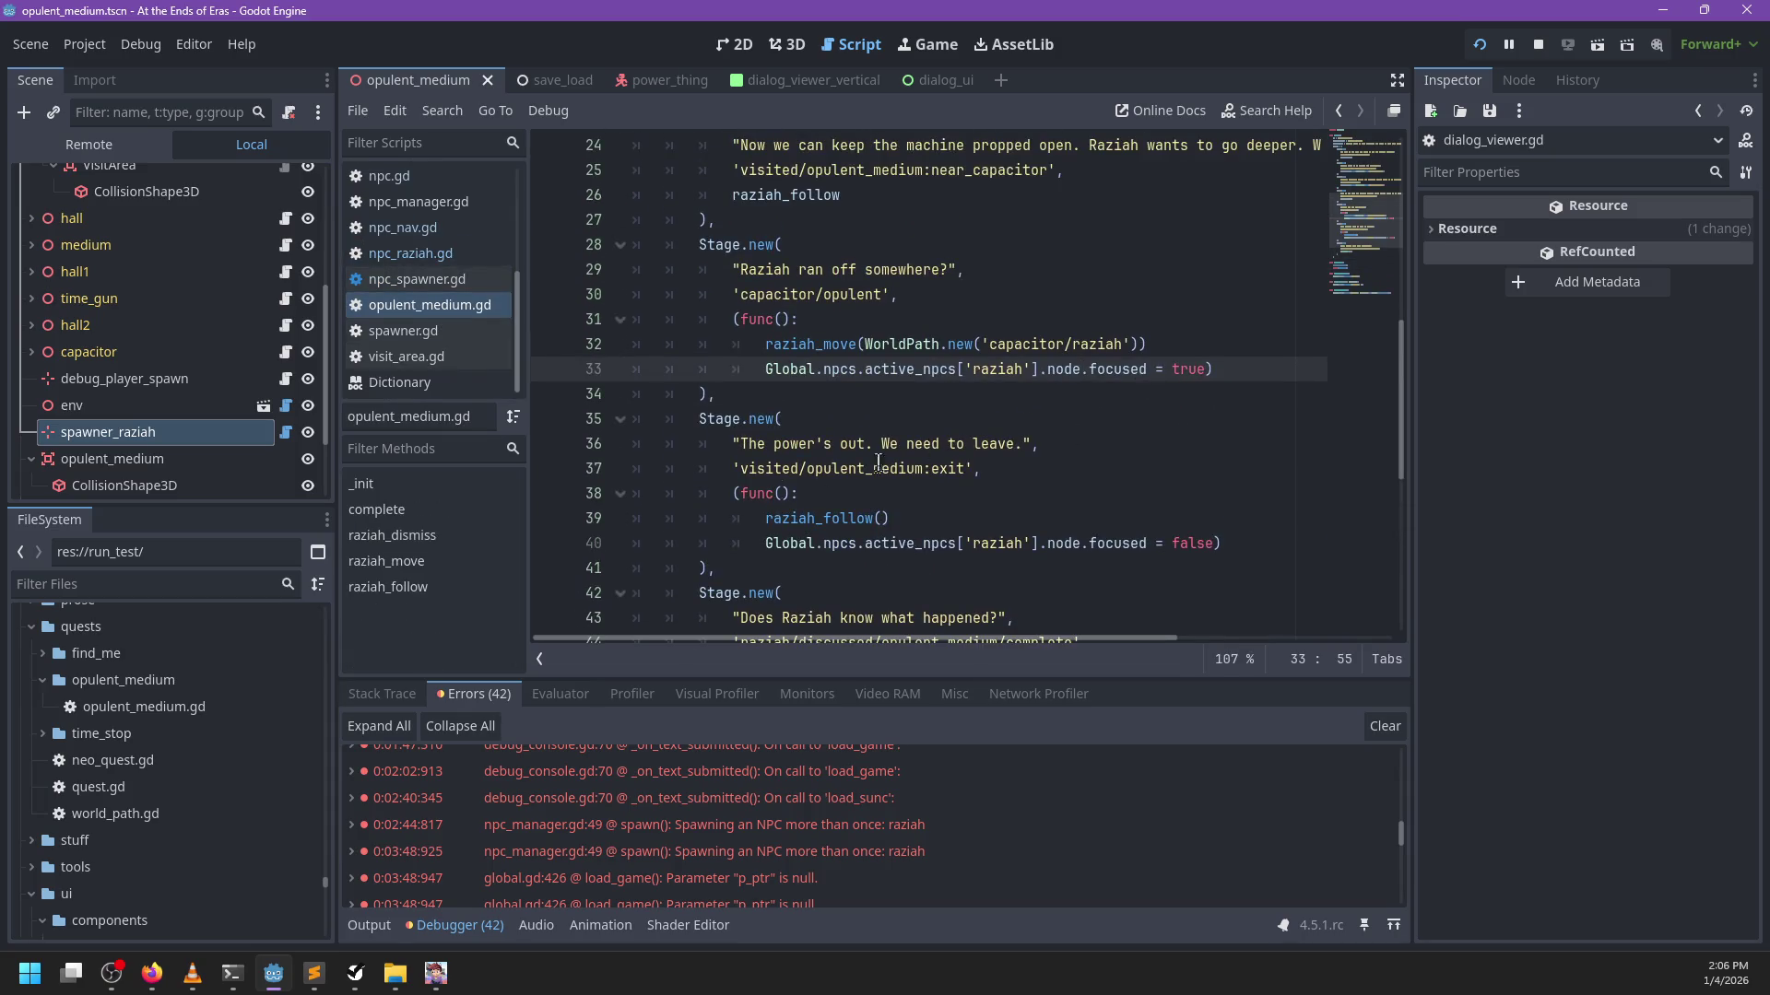
double_click(789, 543)
left_click(547, 518, "shift")
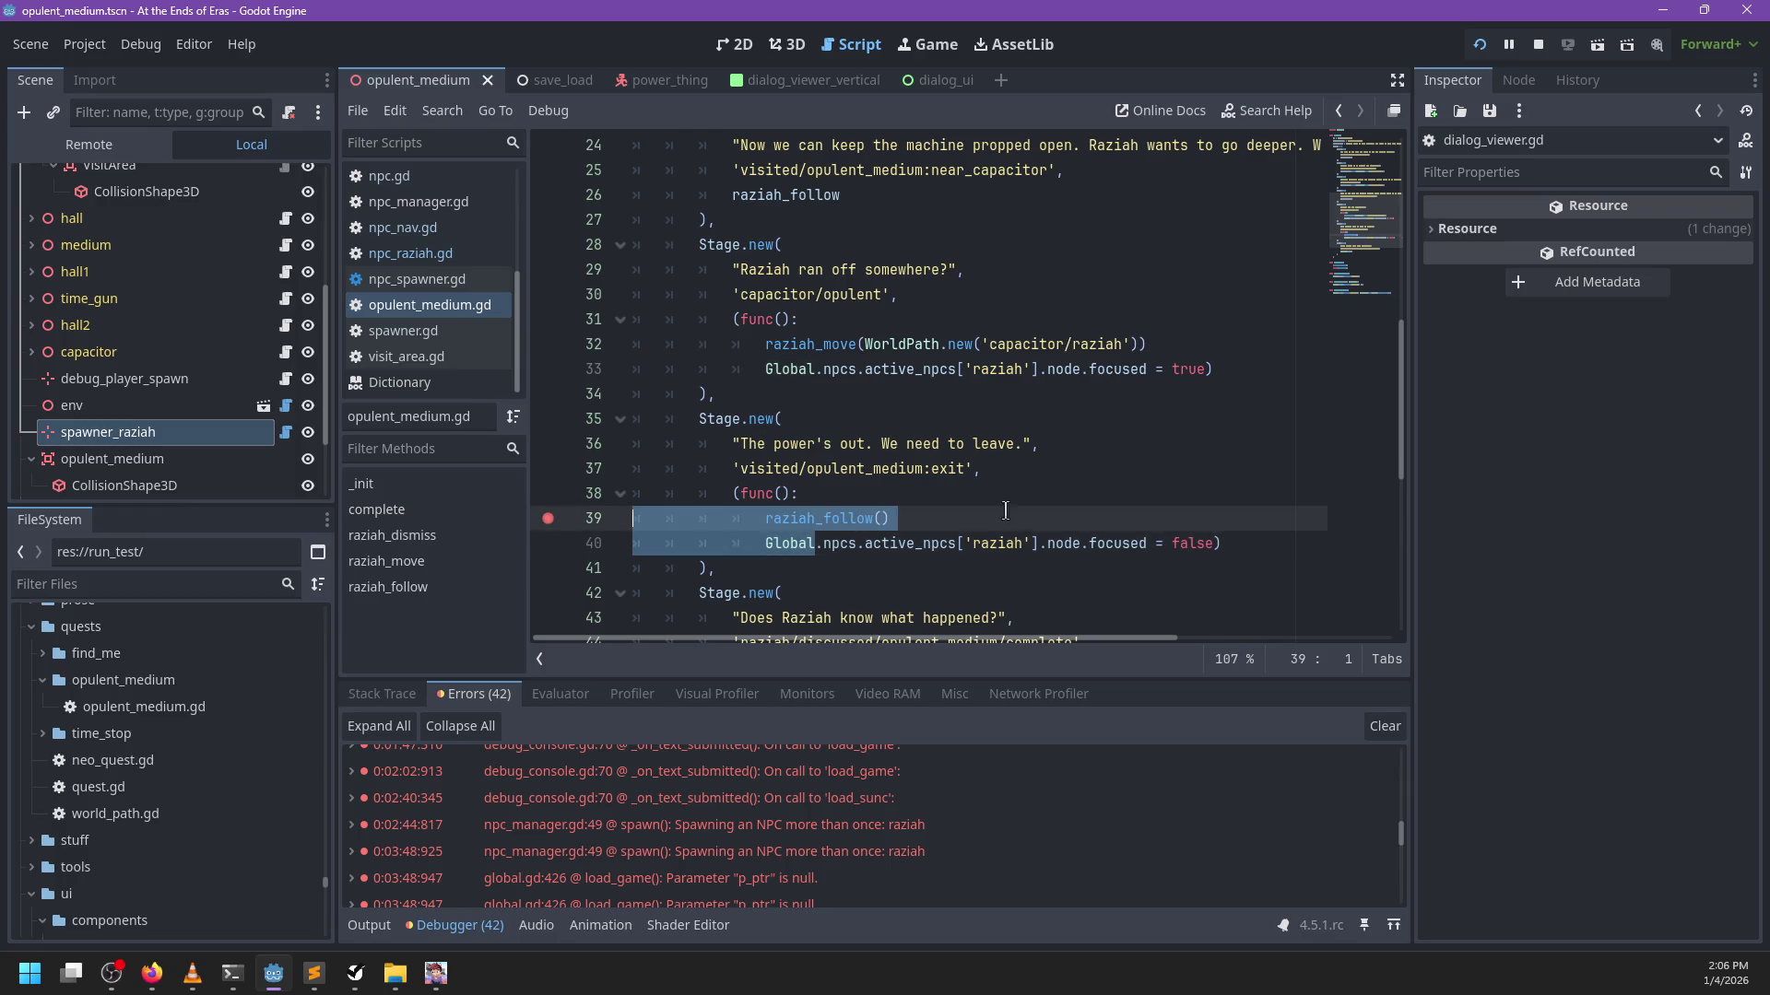
left_click(1006, 505)
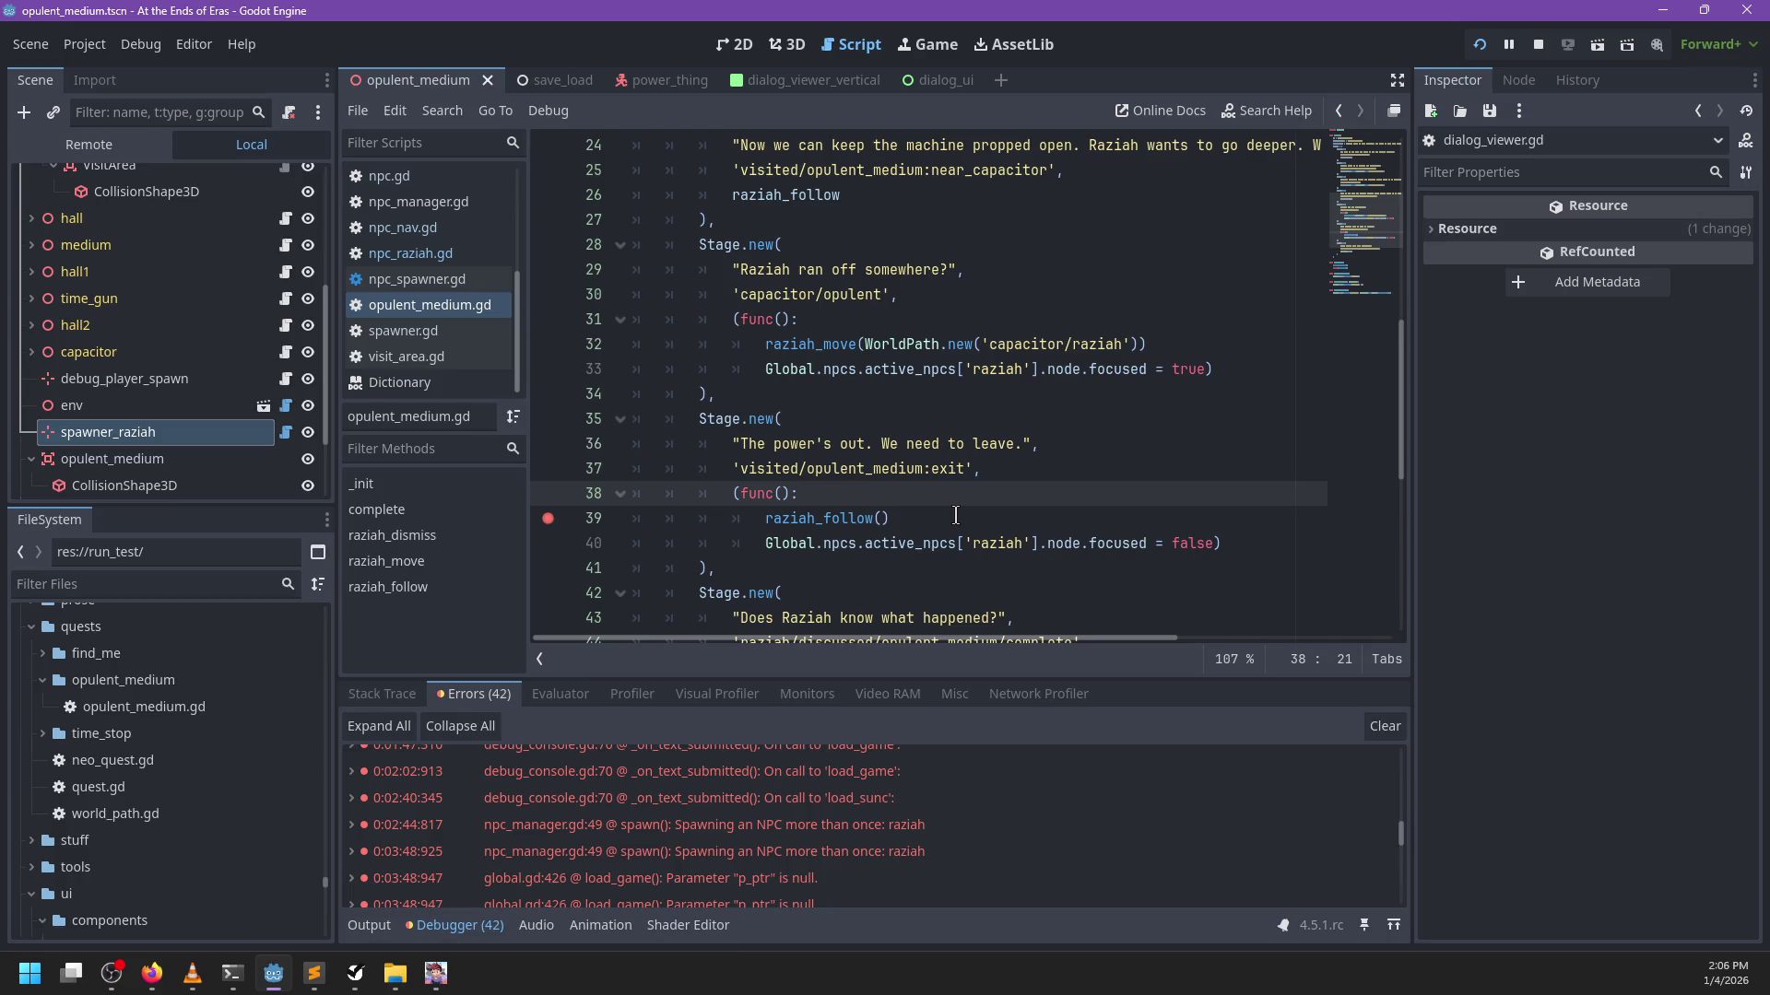
key("alt+Tab")
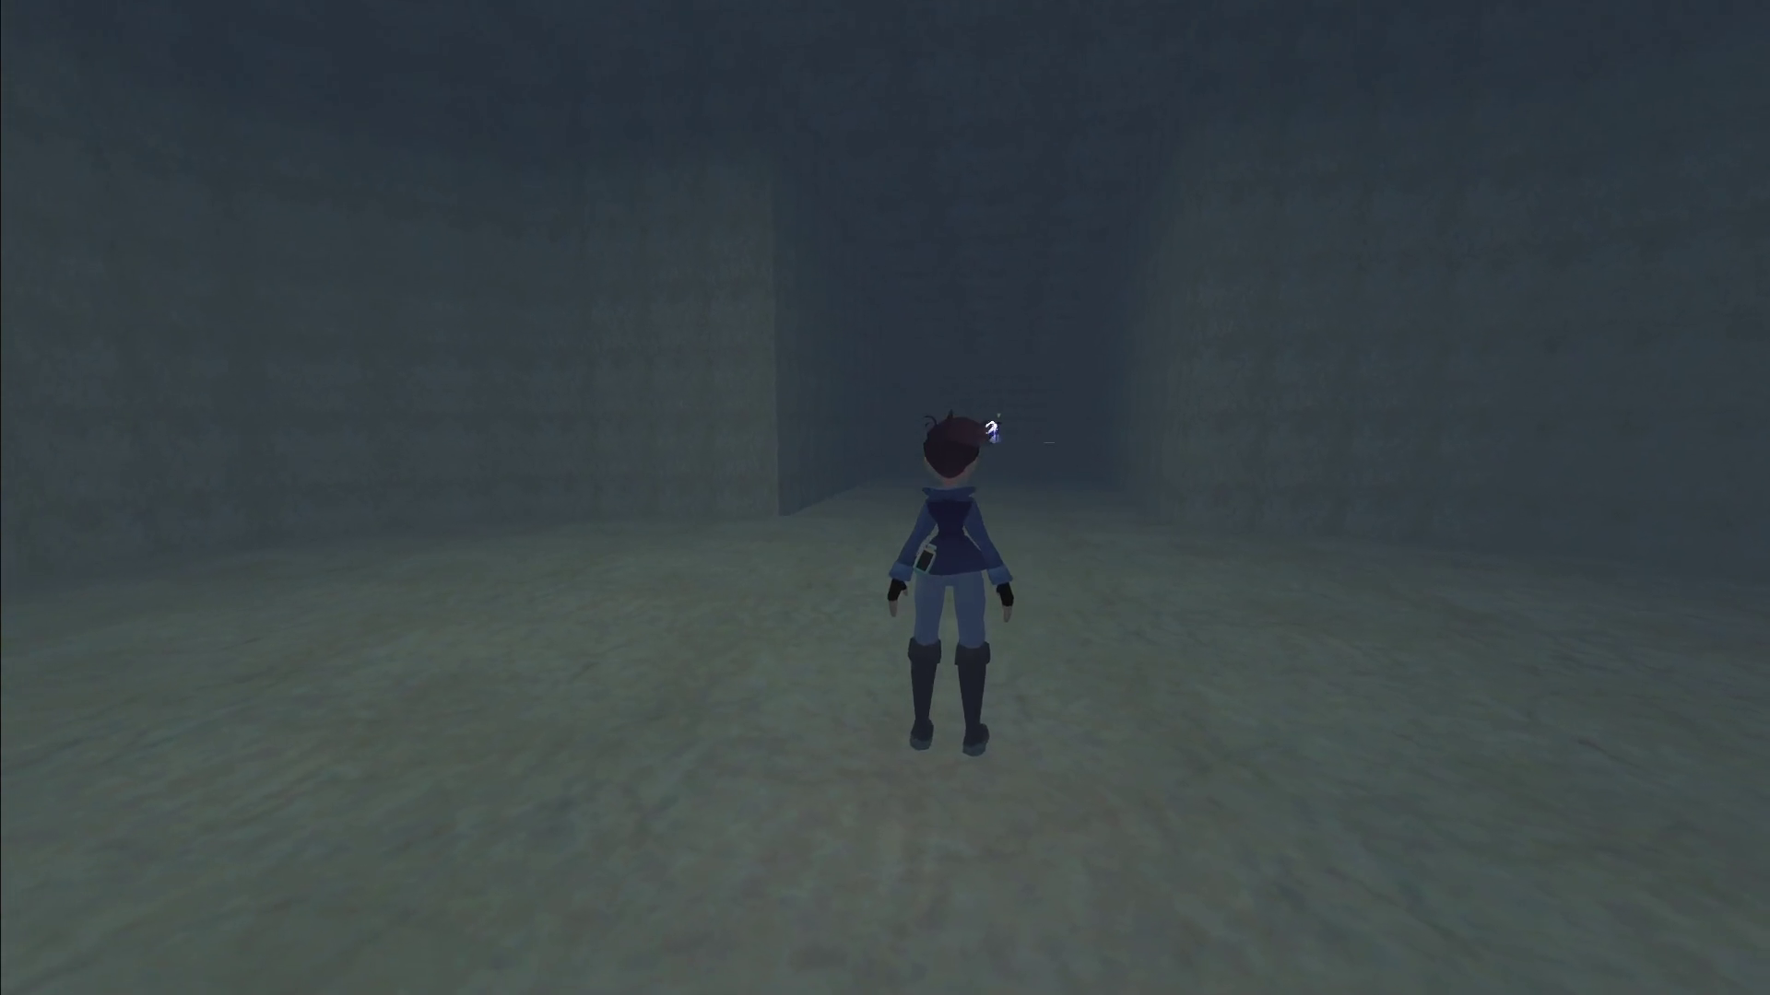
Rerun Global.load_game('user://run_test') from the console, then select the Time Distorter
key("grave")
key("Up")
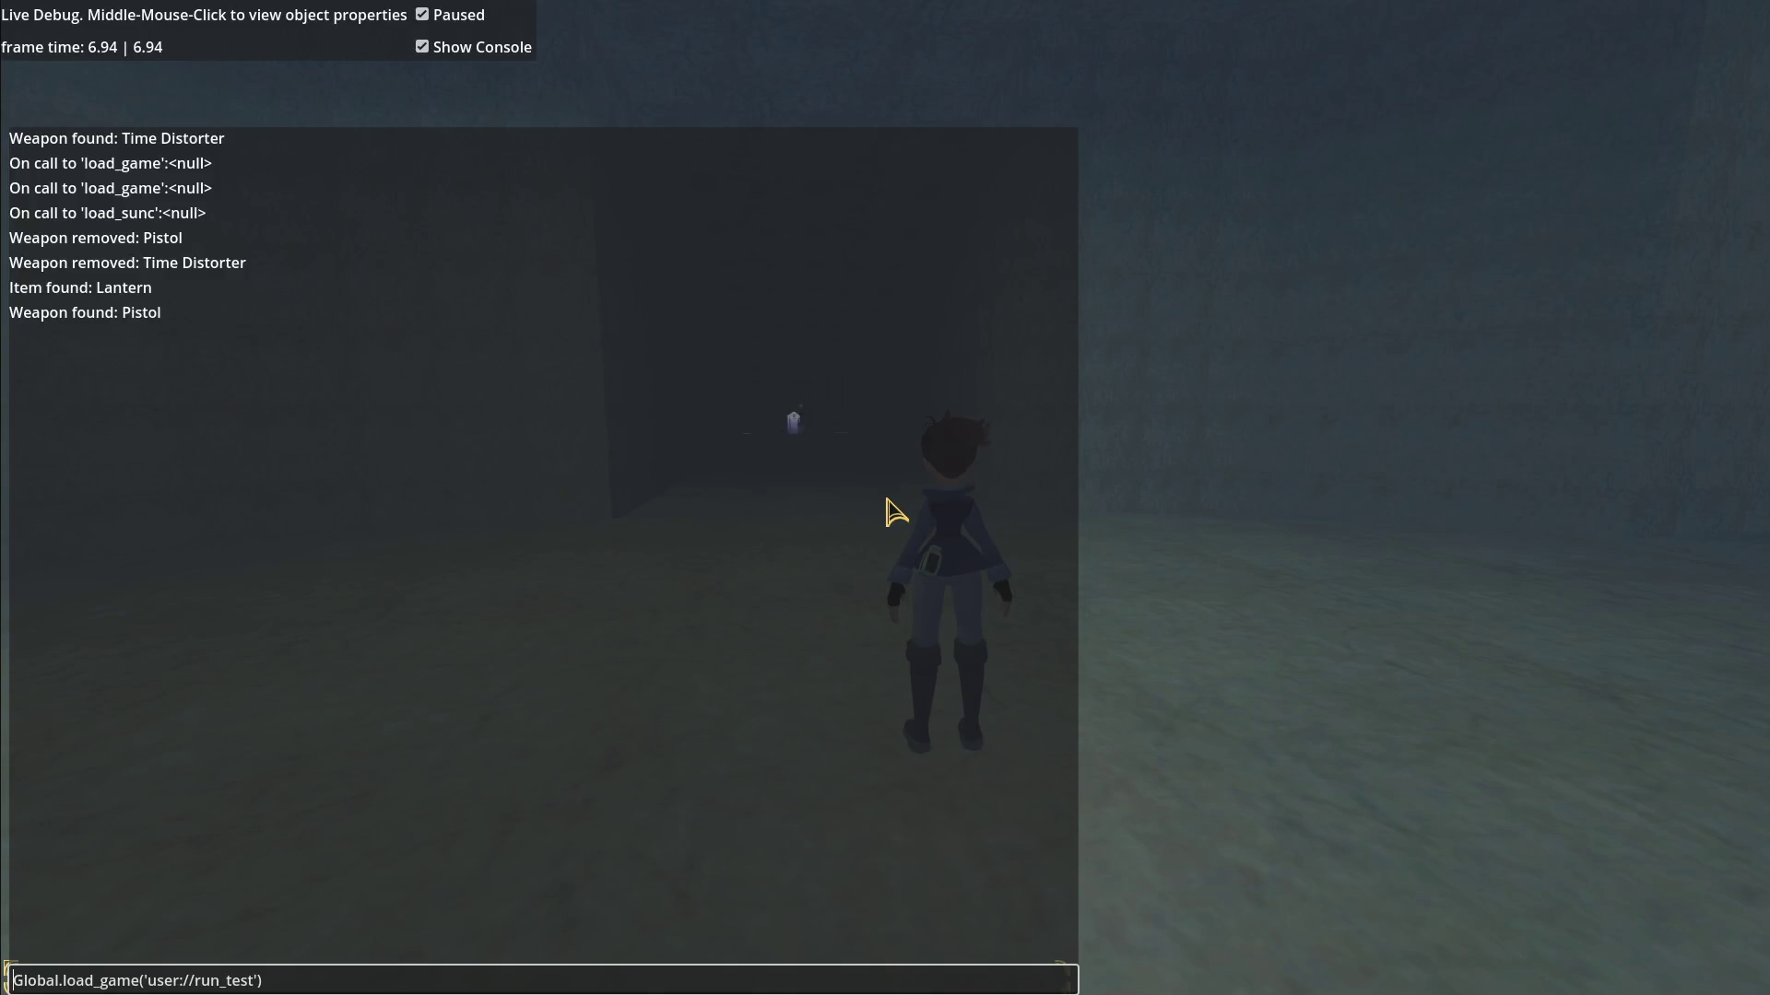
key("Return")
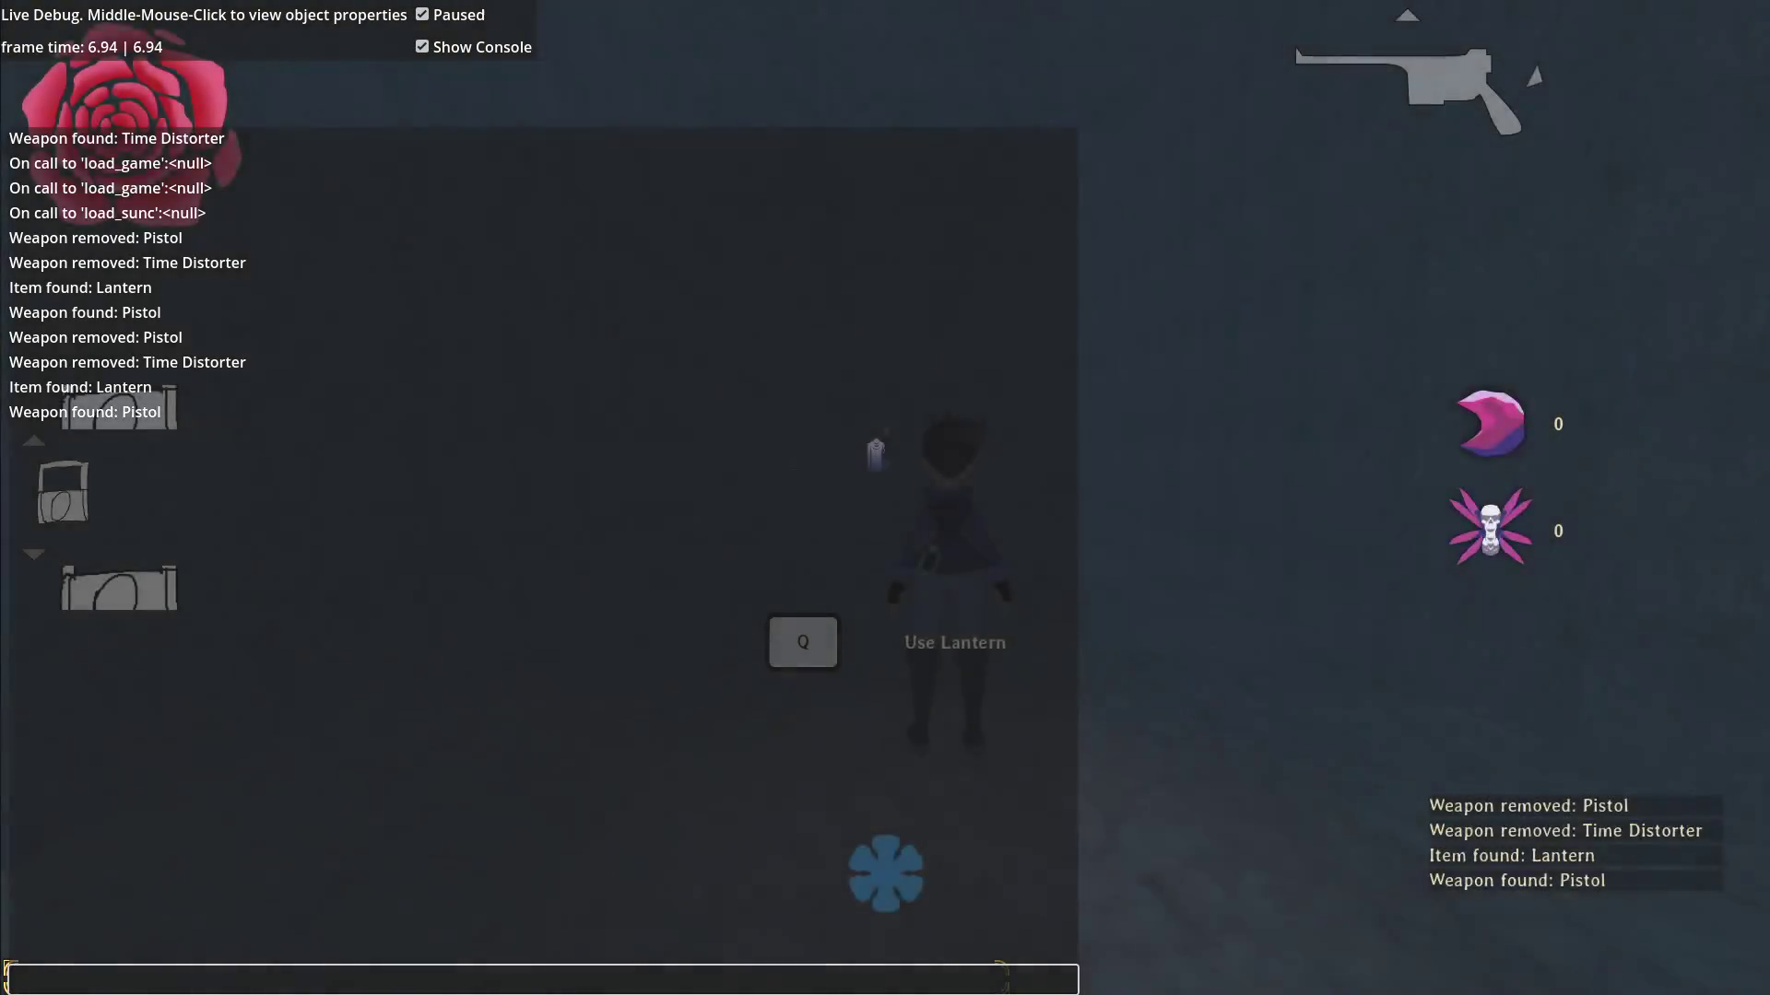
key("grave")
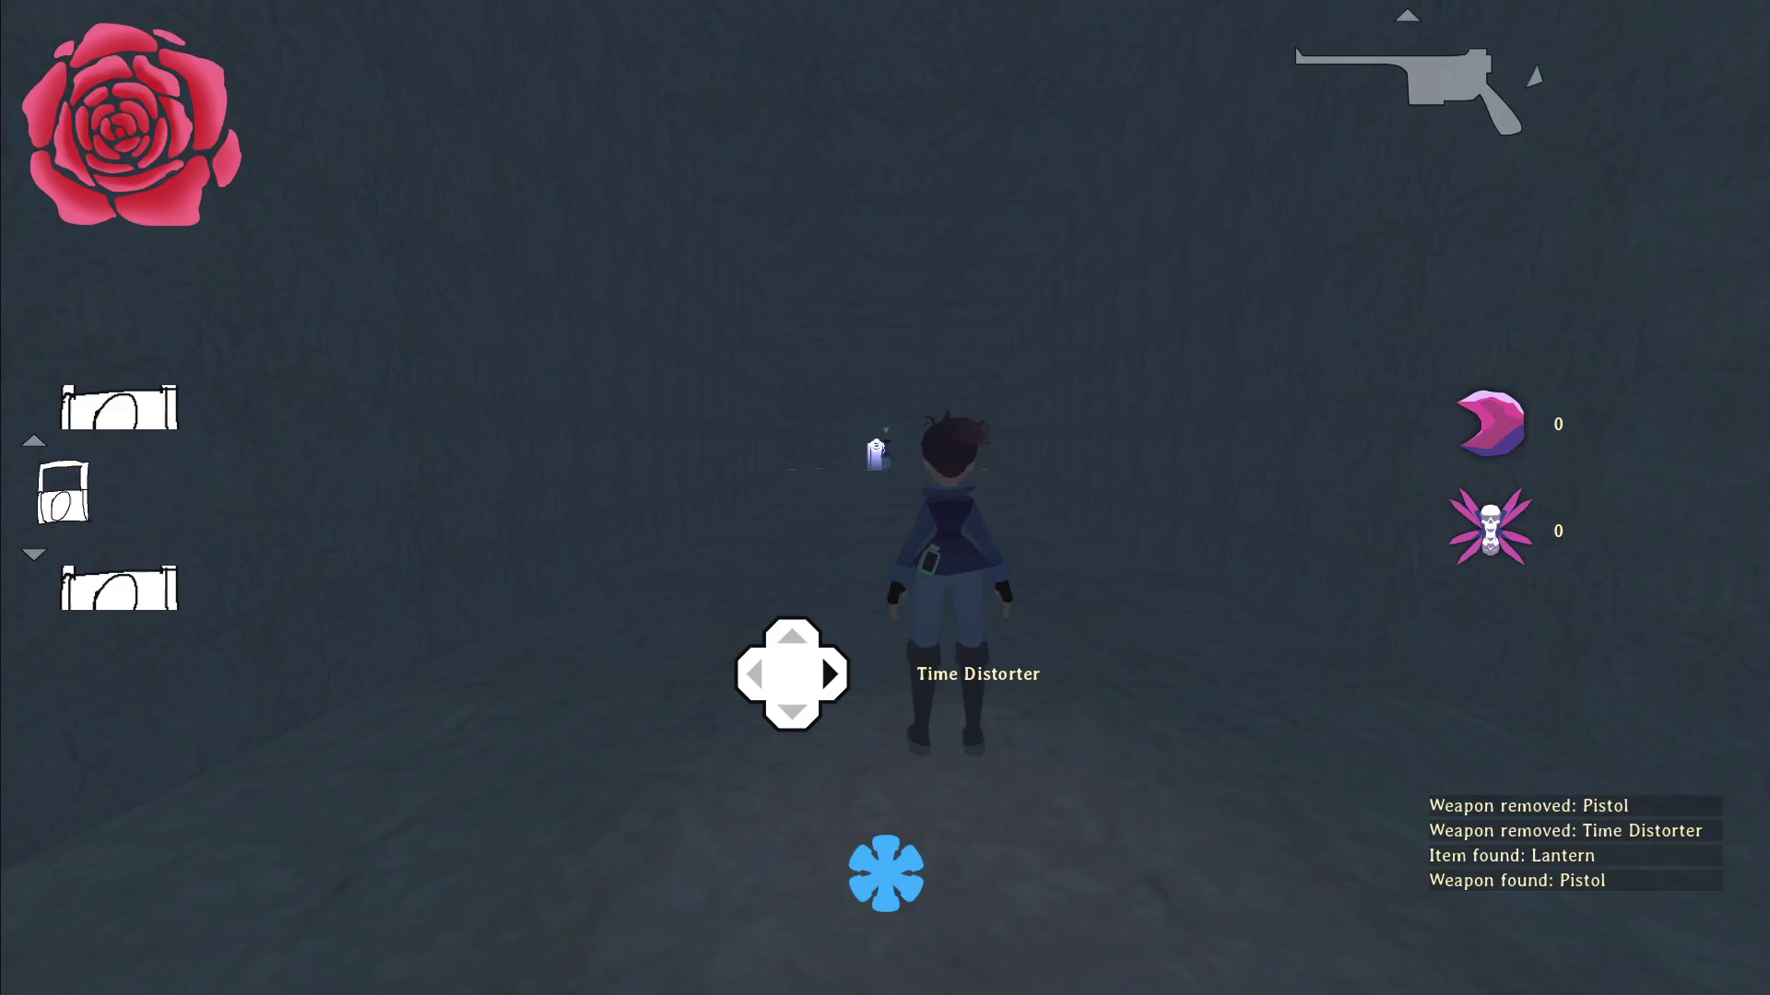
key("a")
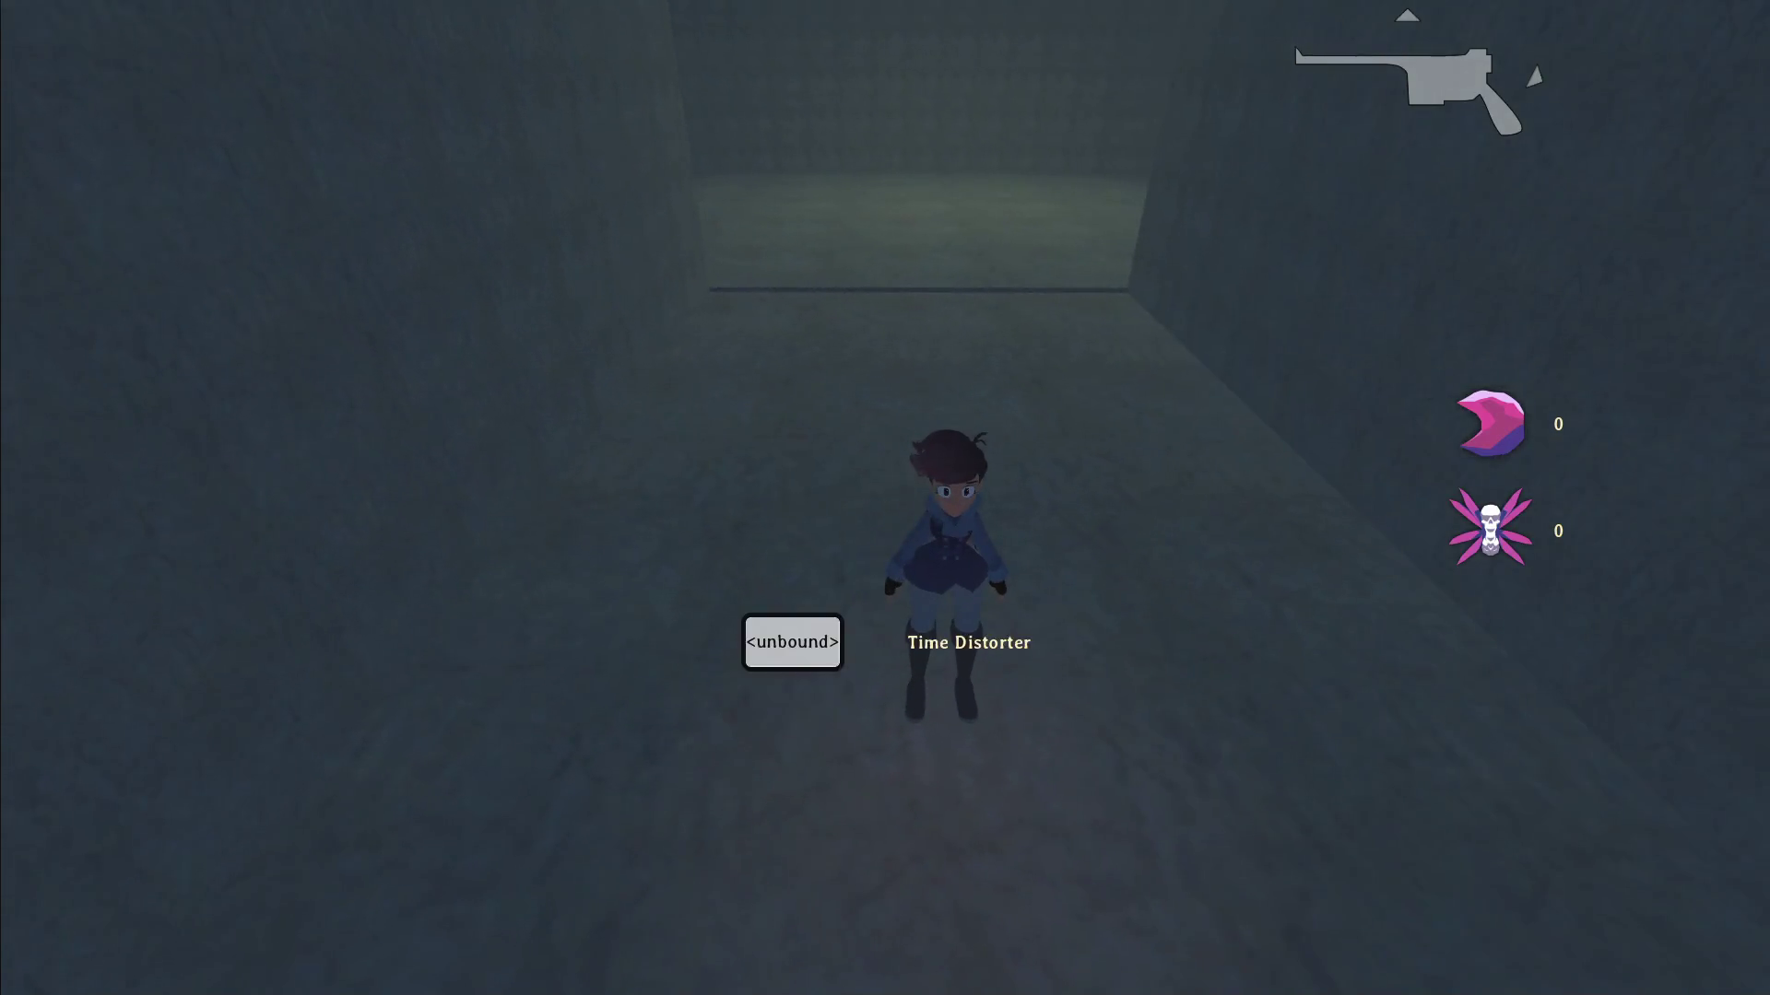
key("alt+Tab")
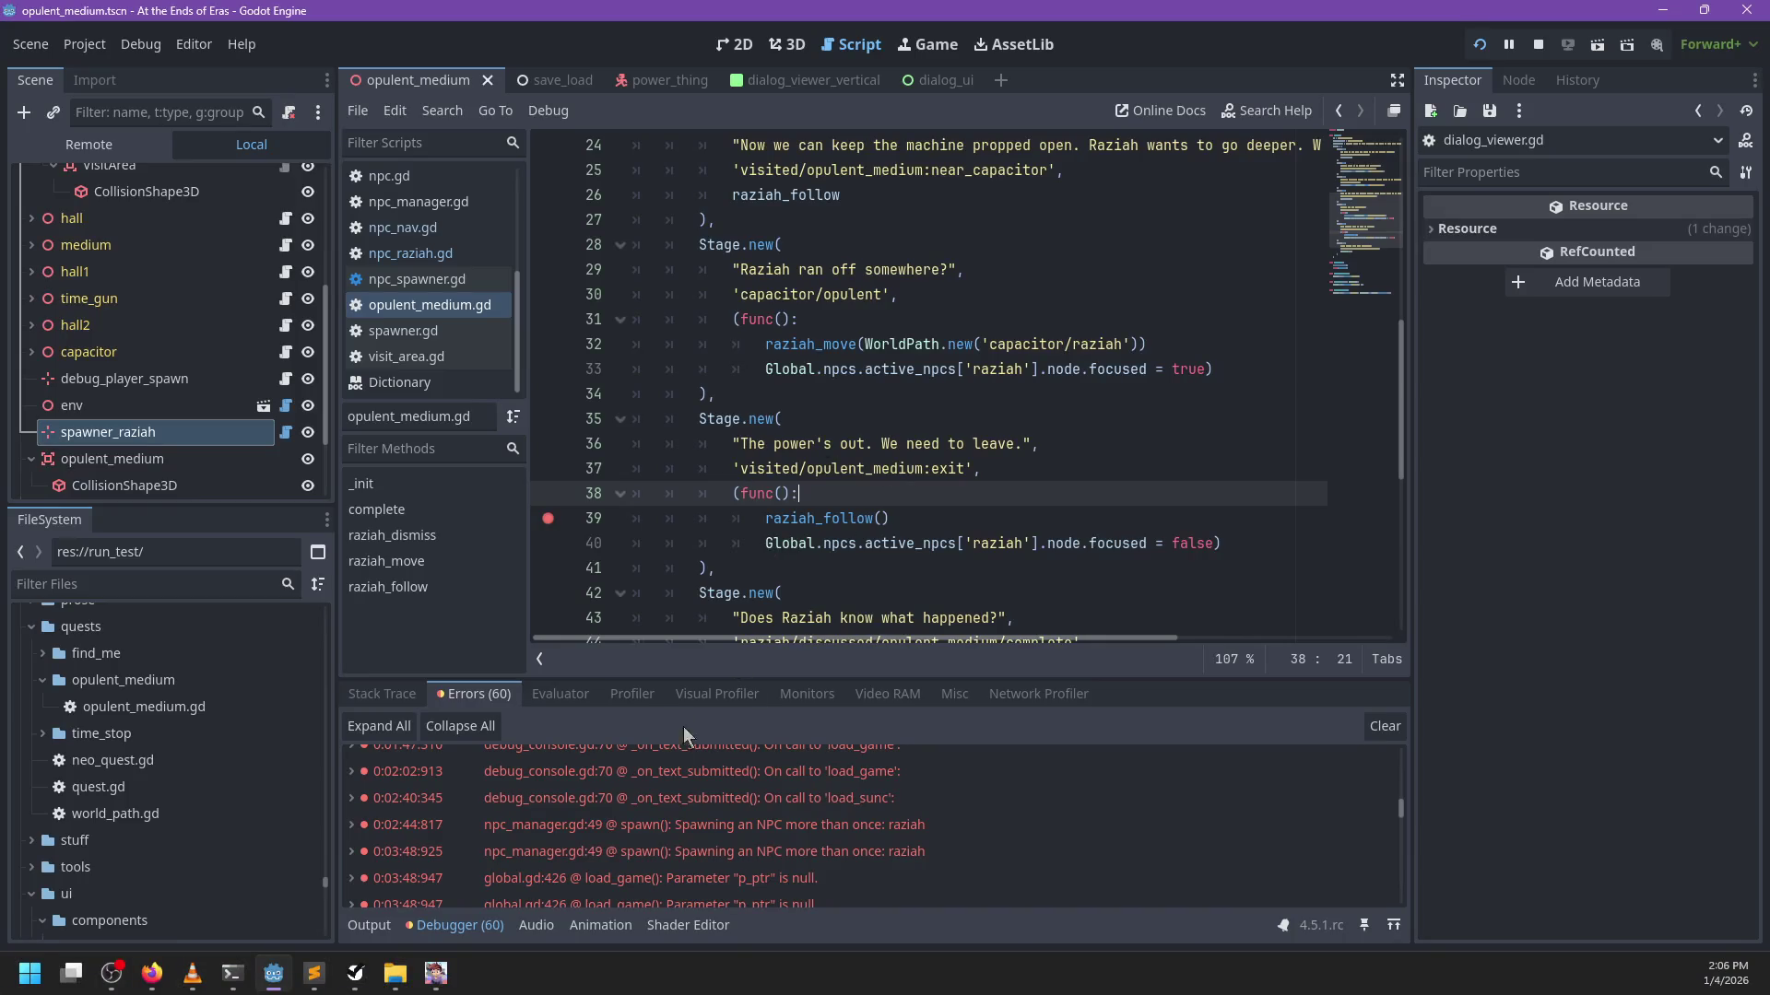
Switch the bottom panel from errors to the Output log and scroll through its 'Game loaded' lines
scroll(594, 846, "down", 5)
left_click(364, 927)
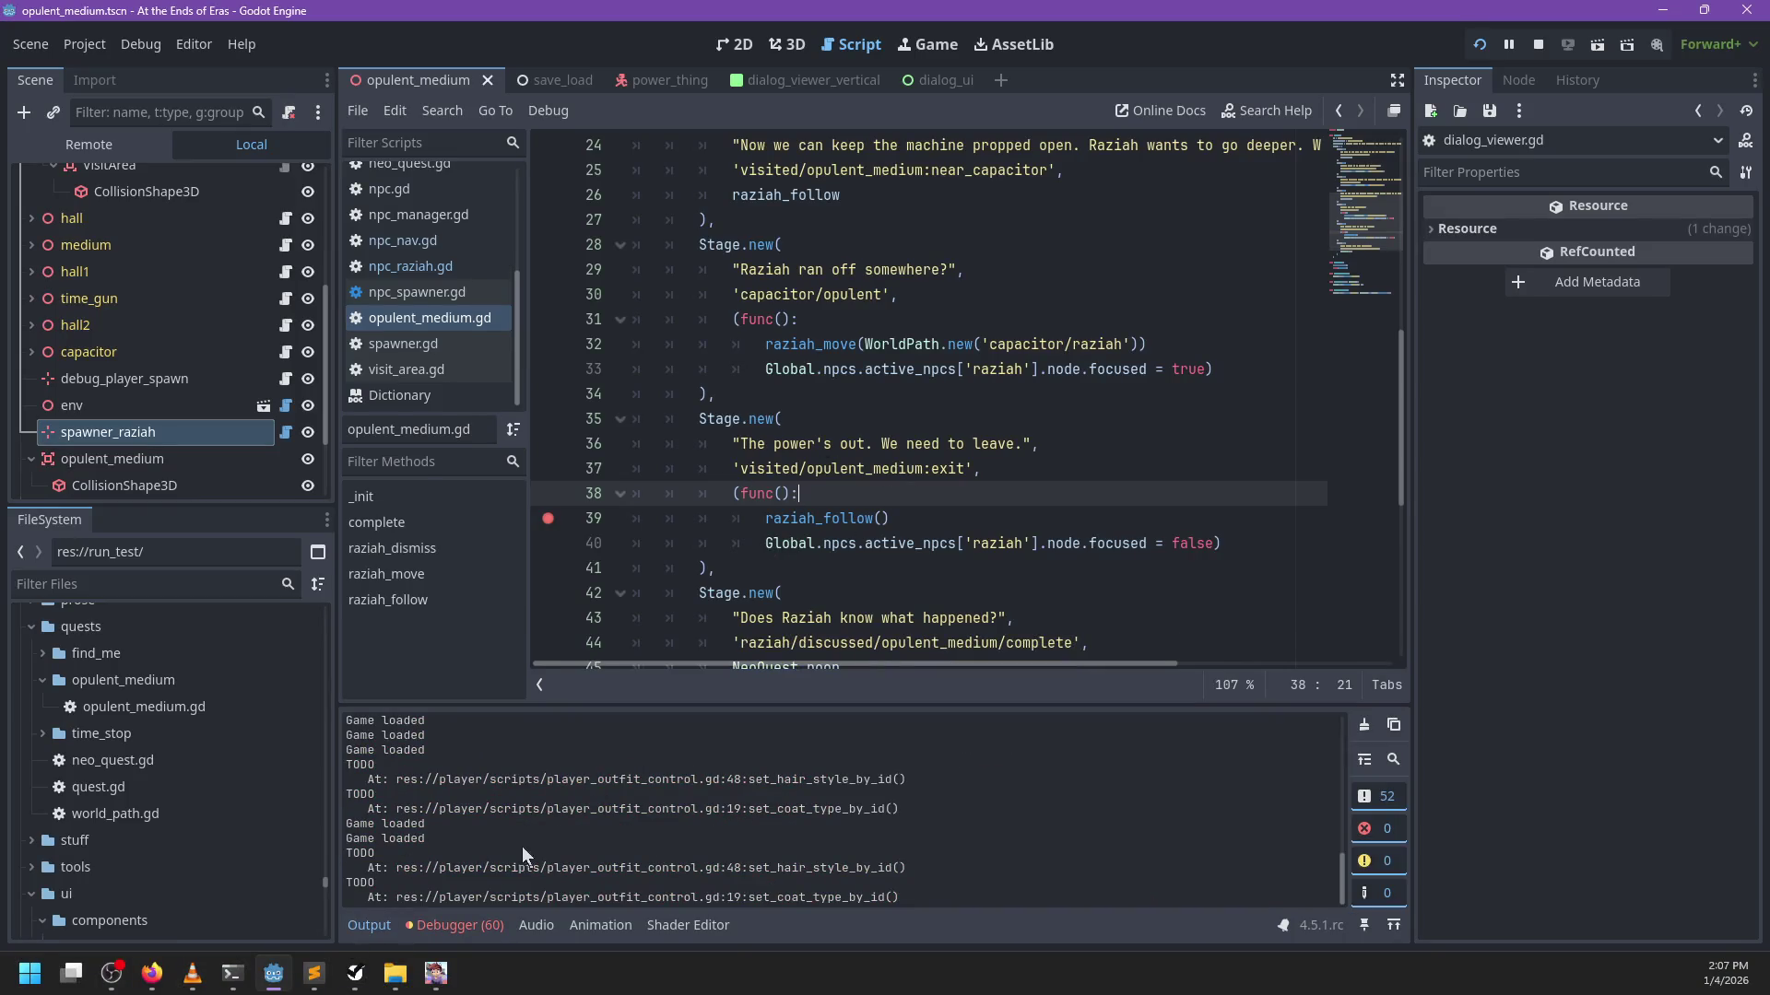
scroll(496, 855, "up", 5)
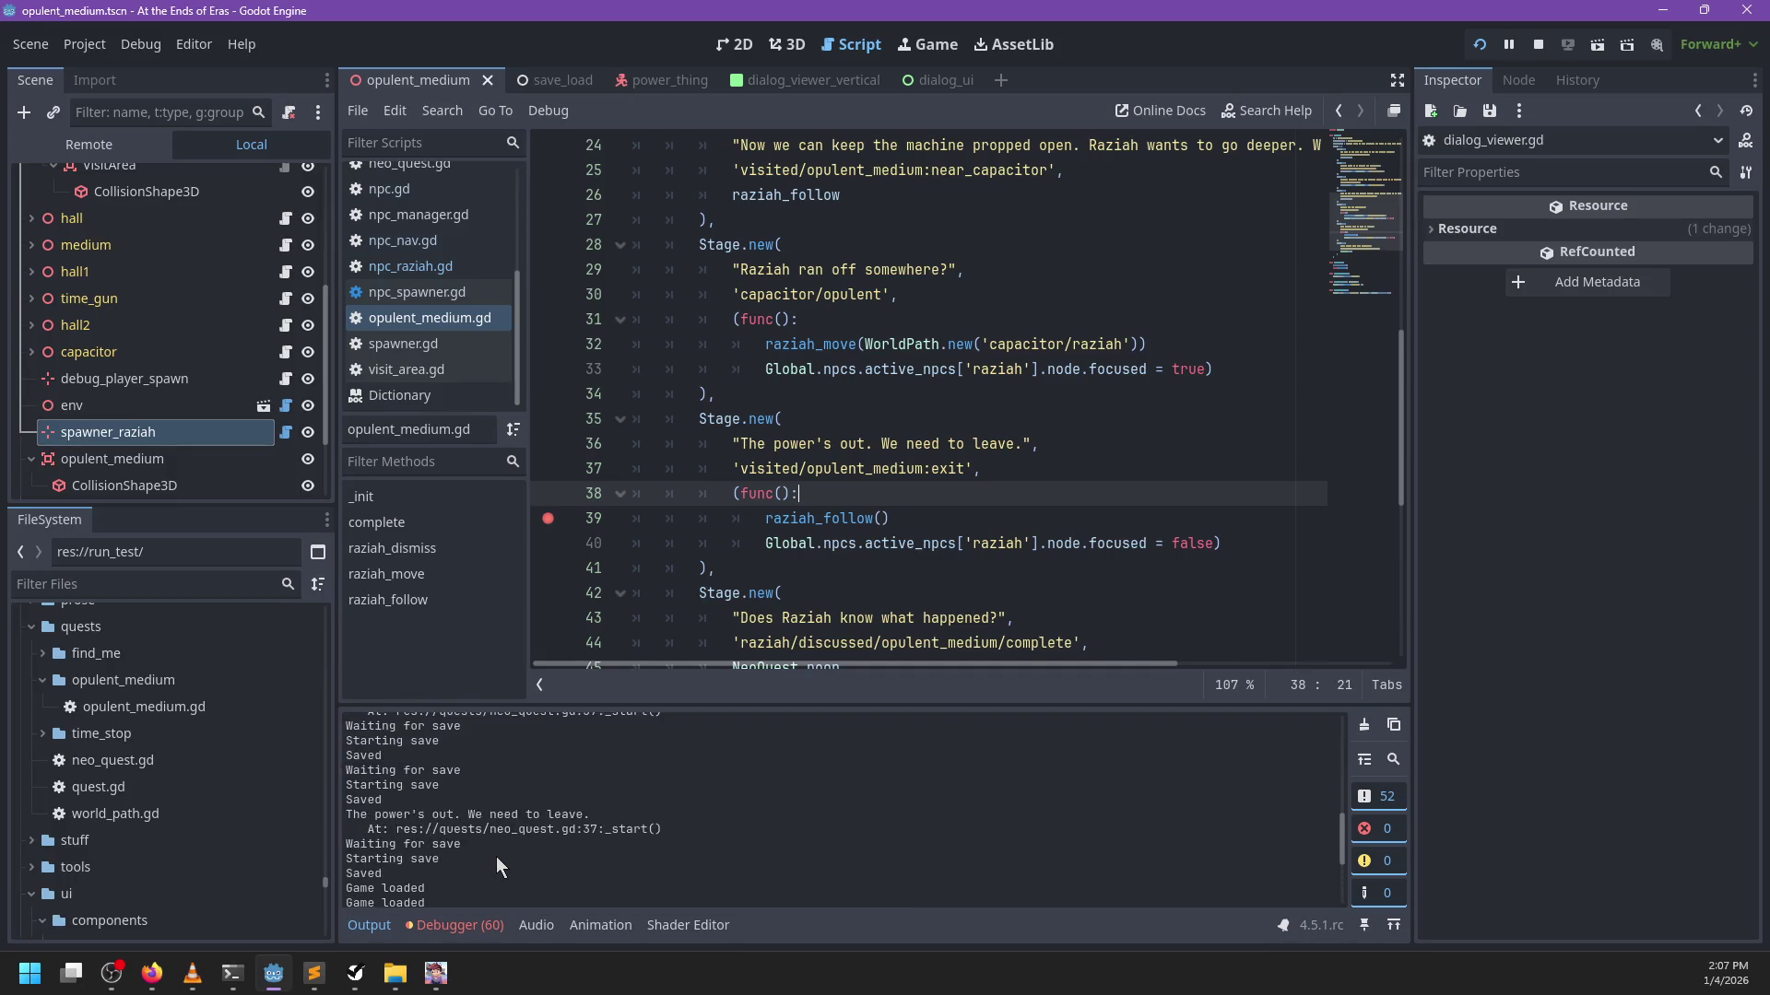
scroll(496, 855, "down", 5)
scroll(948, 816, "up", 3)
scroll(774, 479, "down", 3)
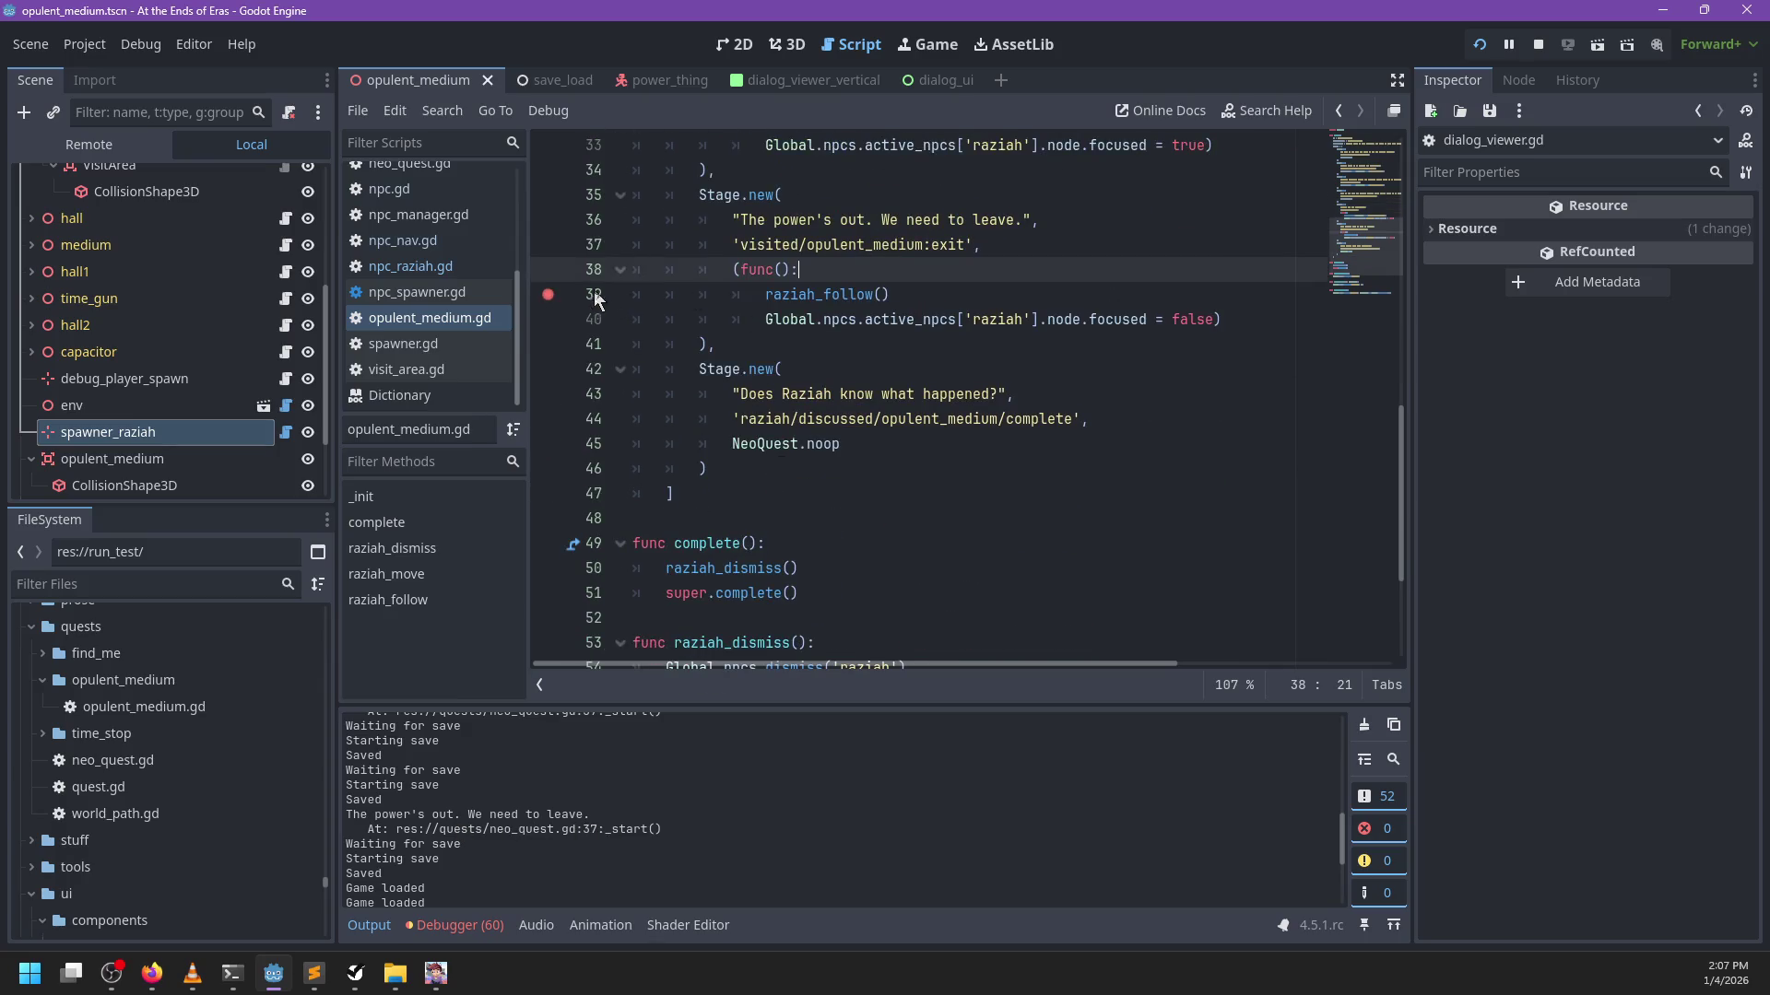
scroll(1009, 372, "down", 1)
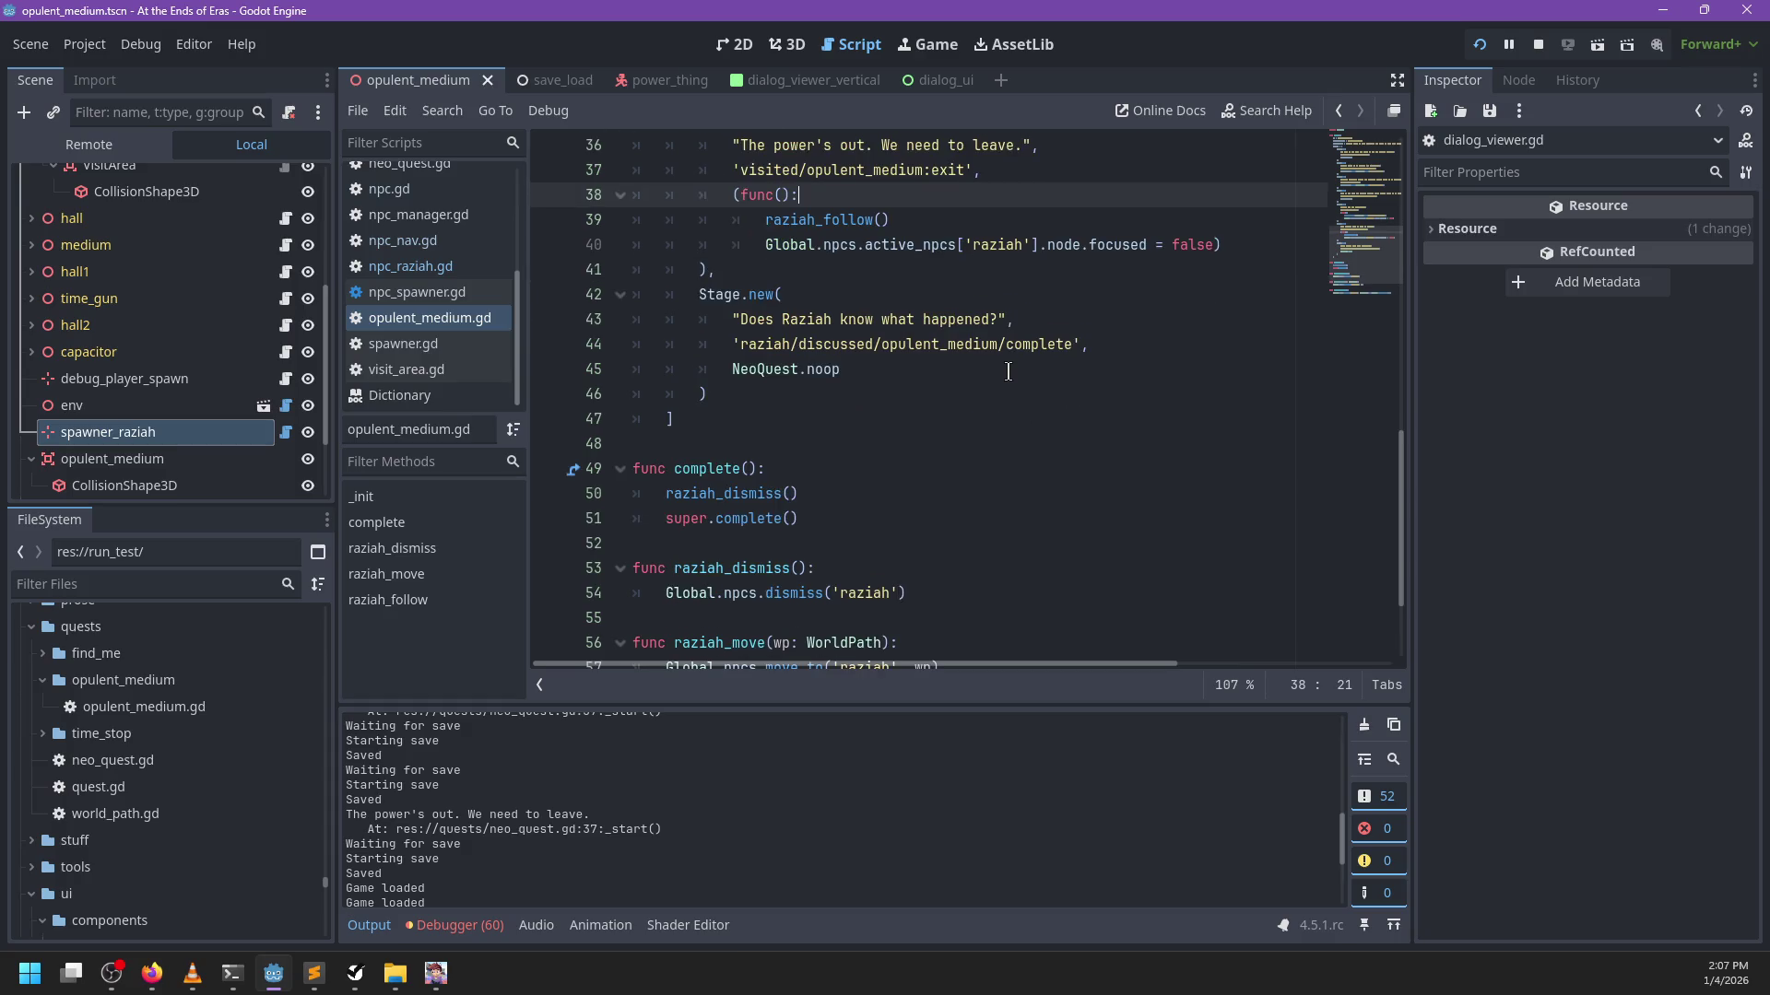
scroll(1004, 370, "up", 1)
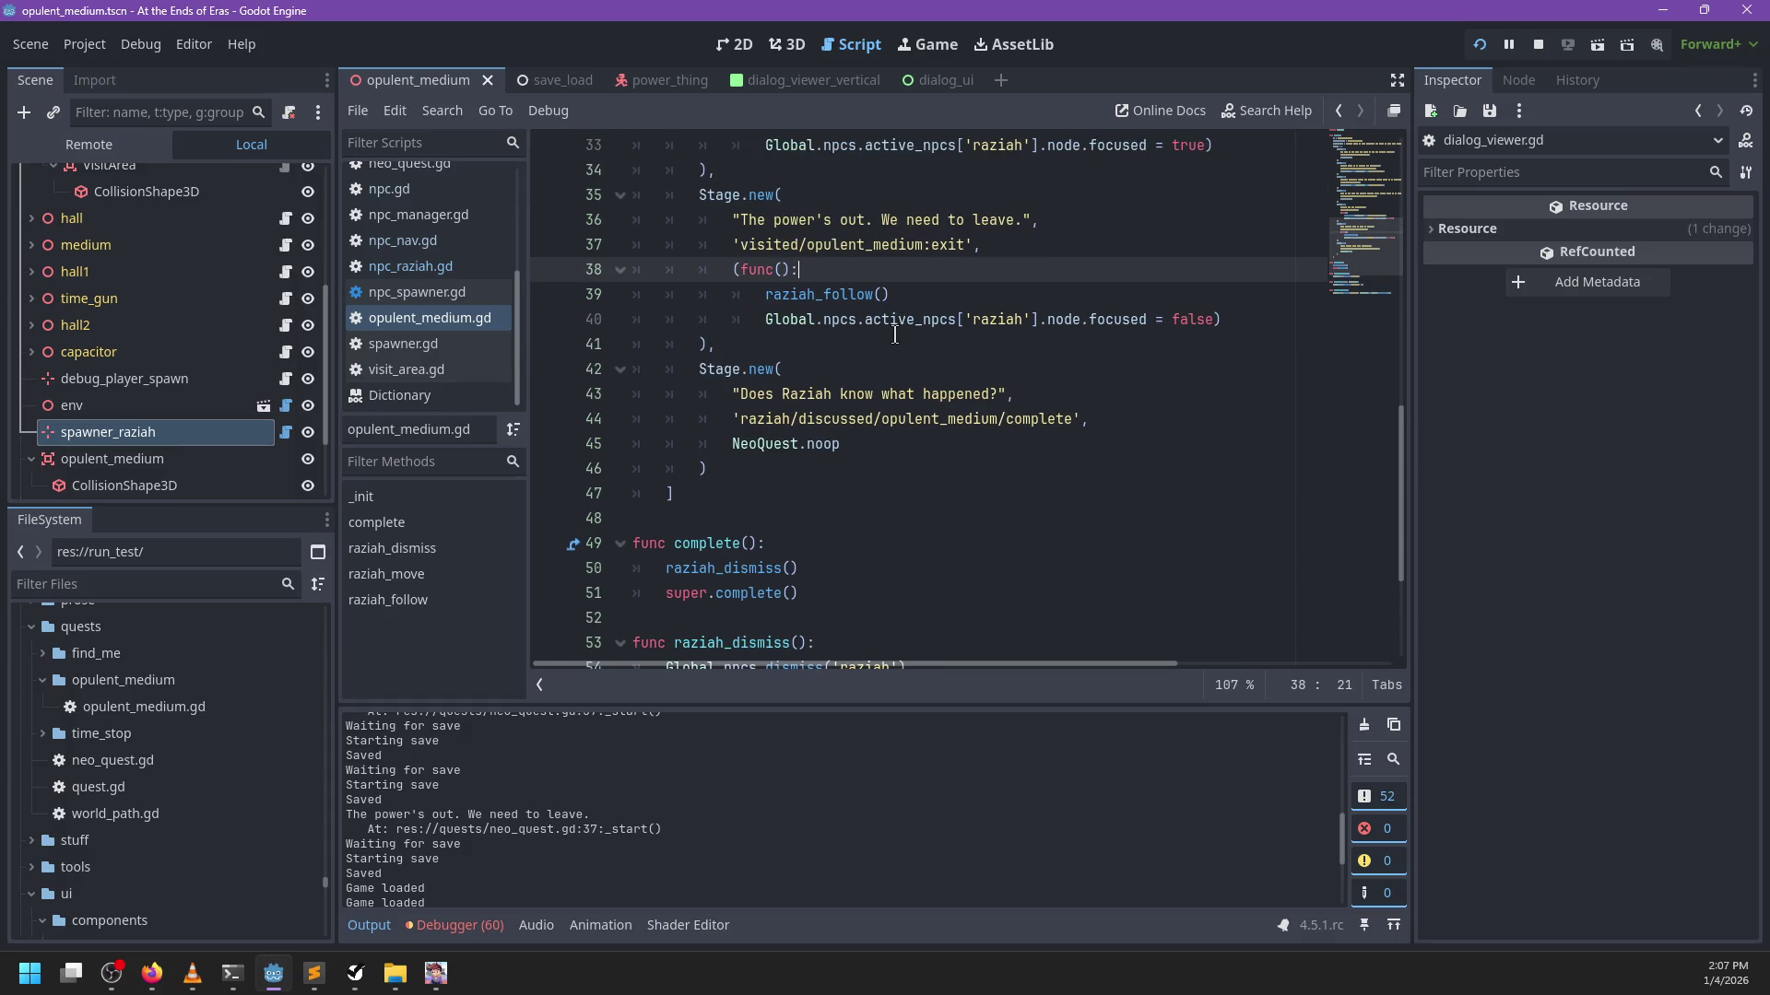
Set a breakpoint on the raziah_follow() call at line 39 of opulent_medium.gd
scroll(900, 336, "down", 3)
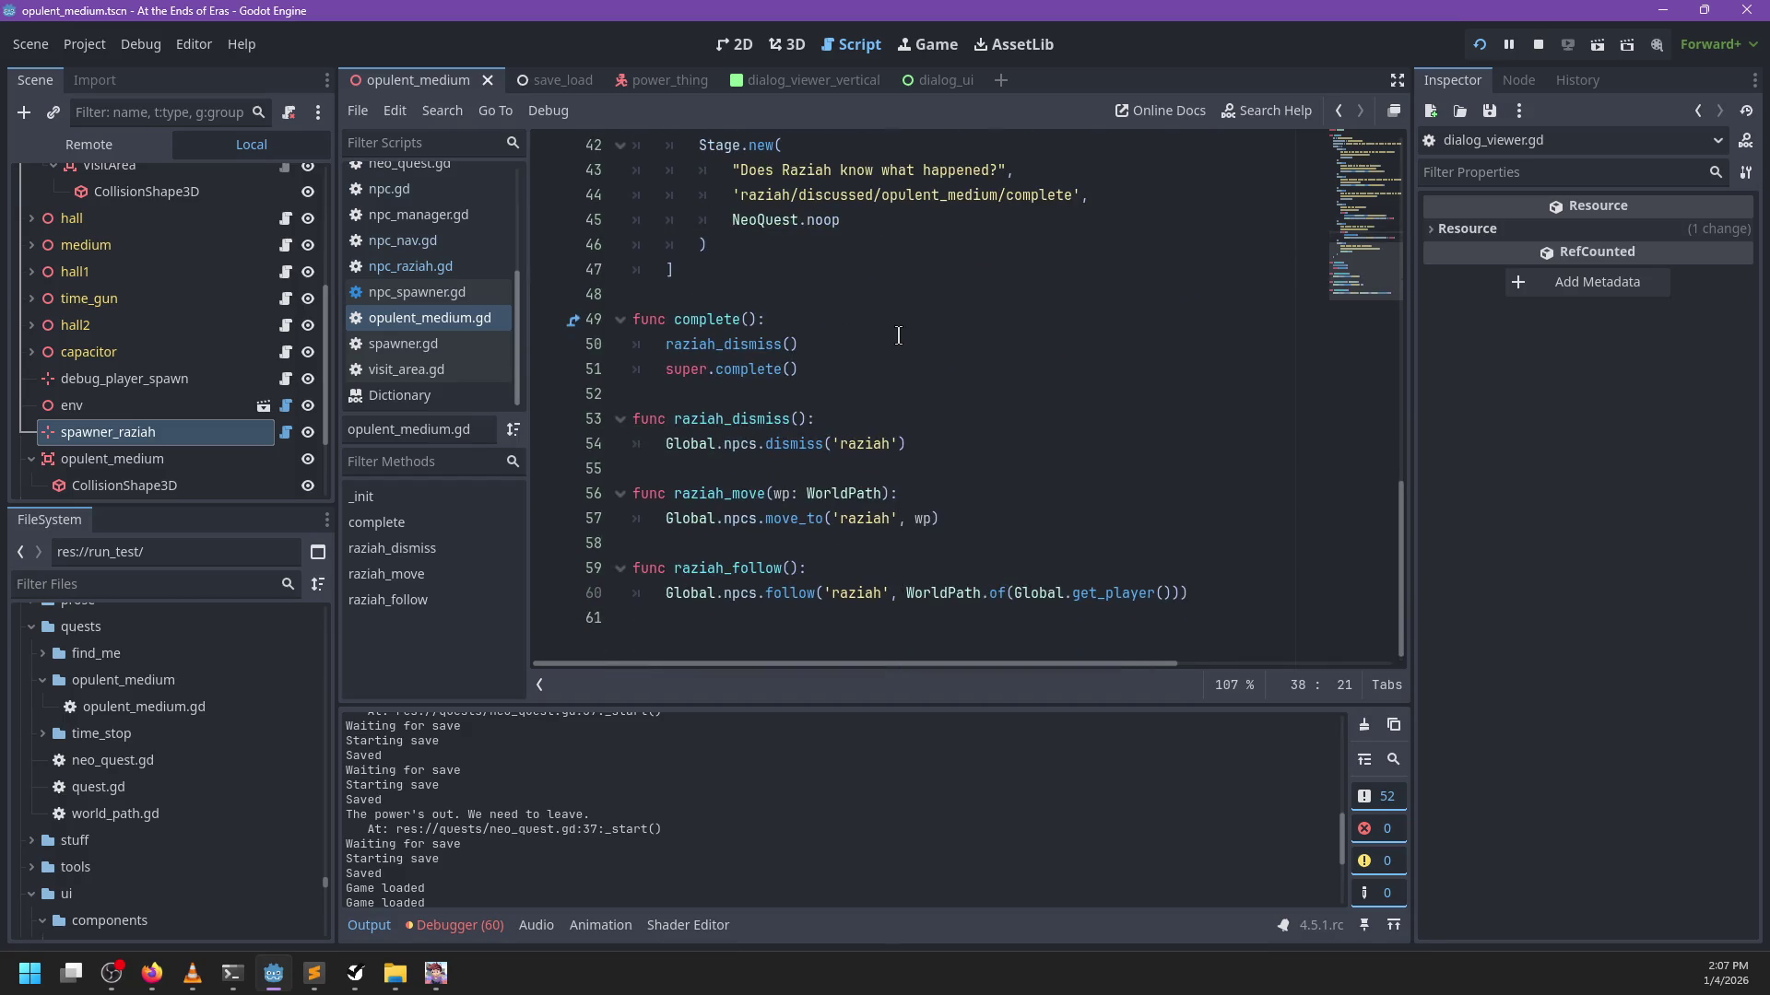
scroll(899, 335, "up", 5)
left_click(544, 446)
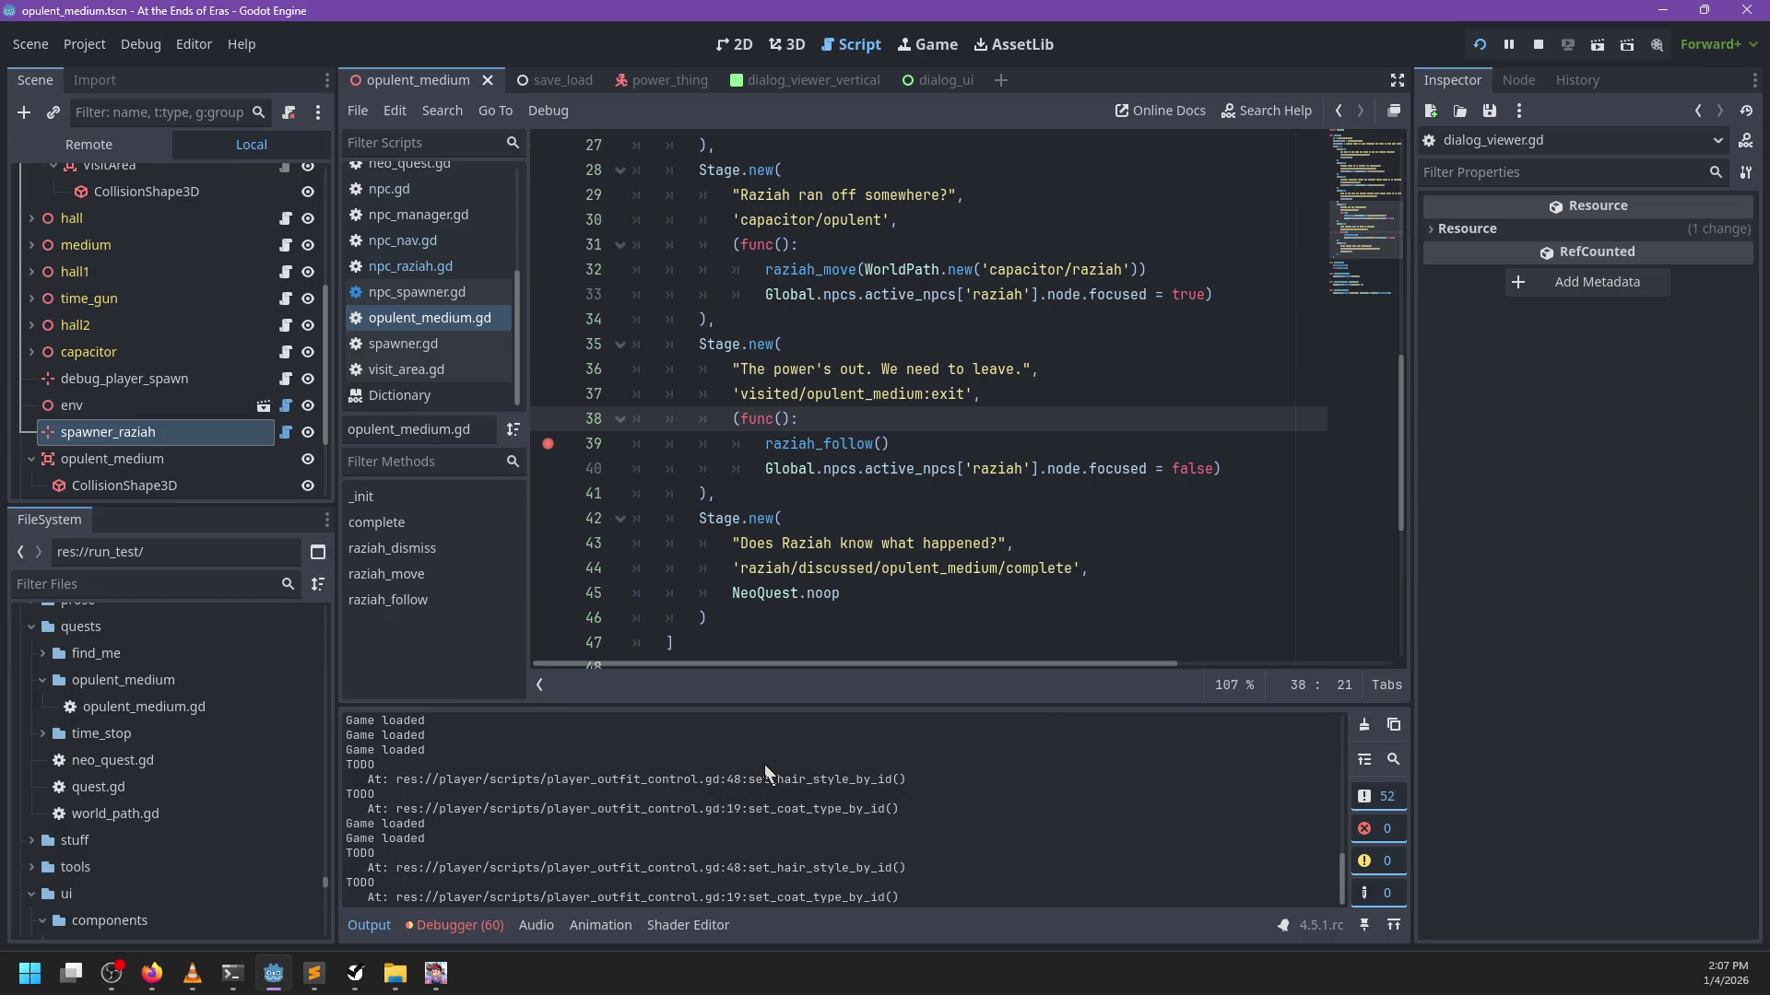
scroll(765, 765, "up", 2)
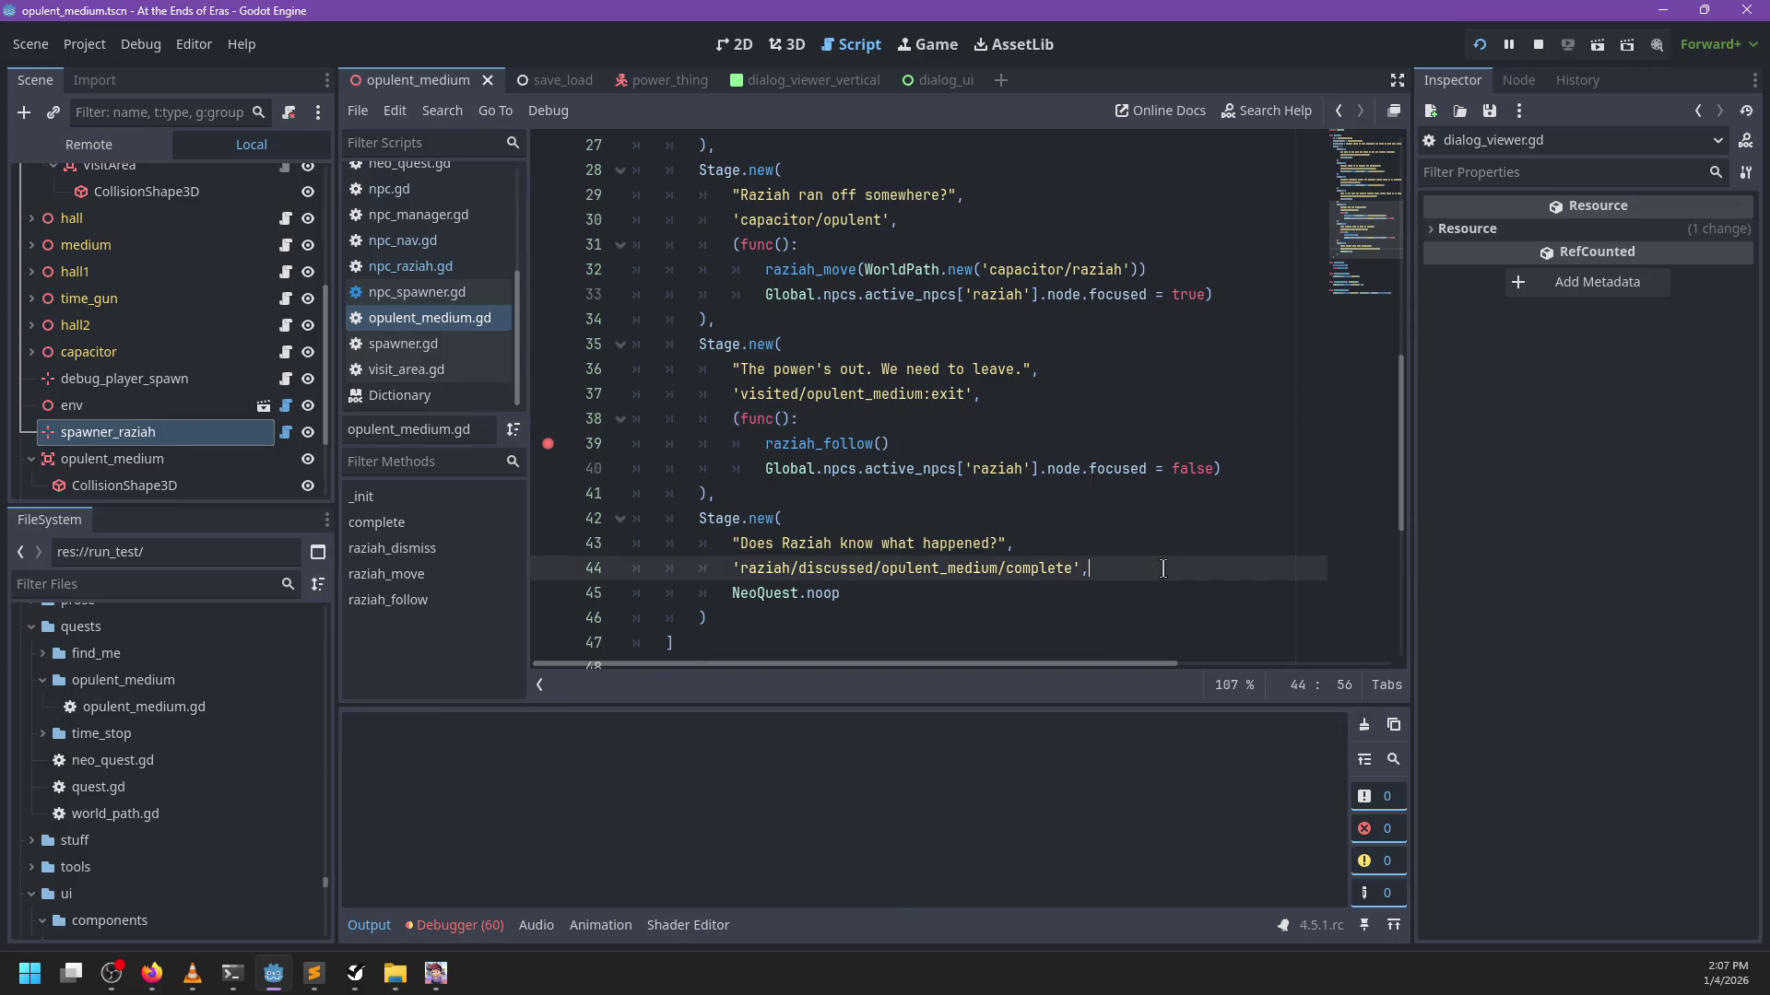
Rerun the recalled load_game command in the debug console to reload the run_test save, then return to Godot
key("alt+Tab")
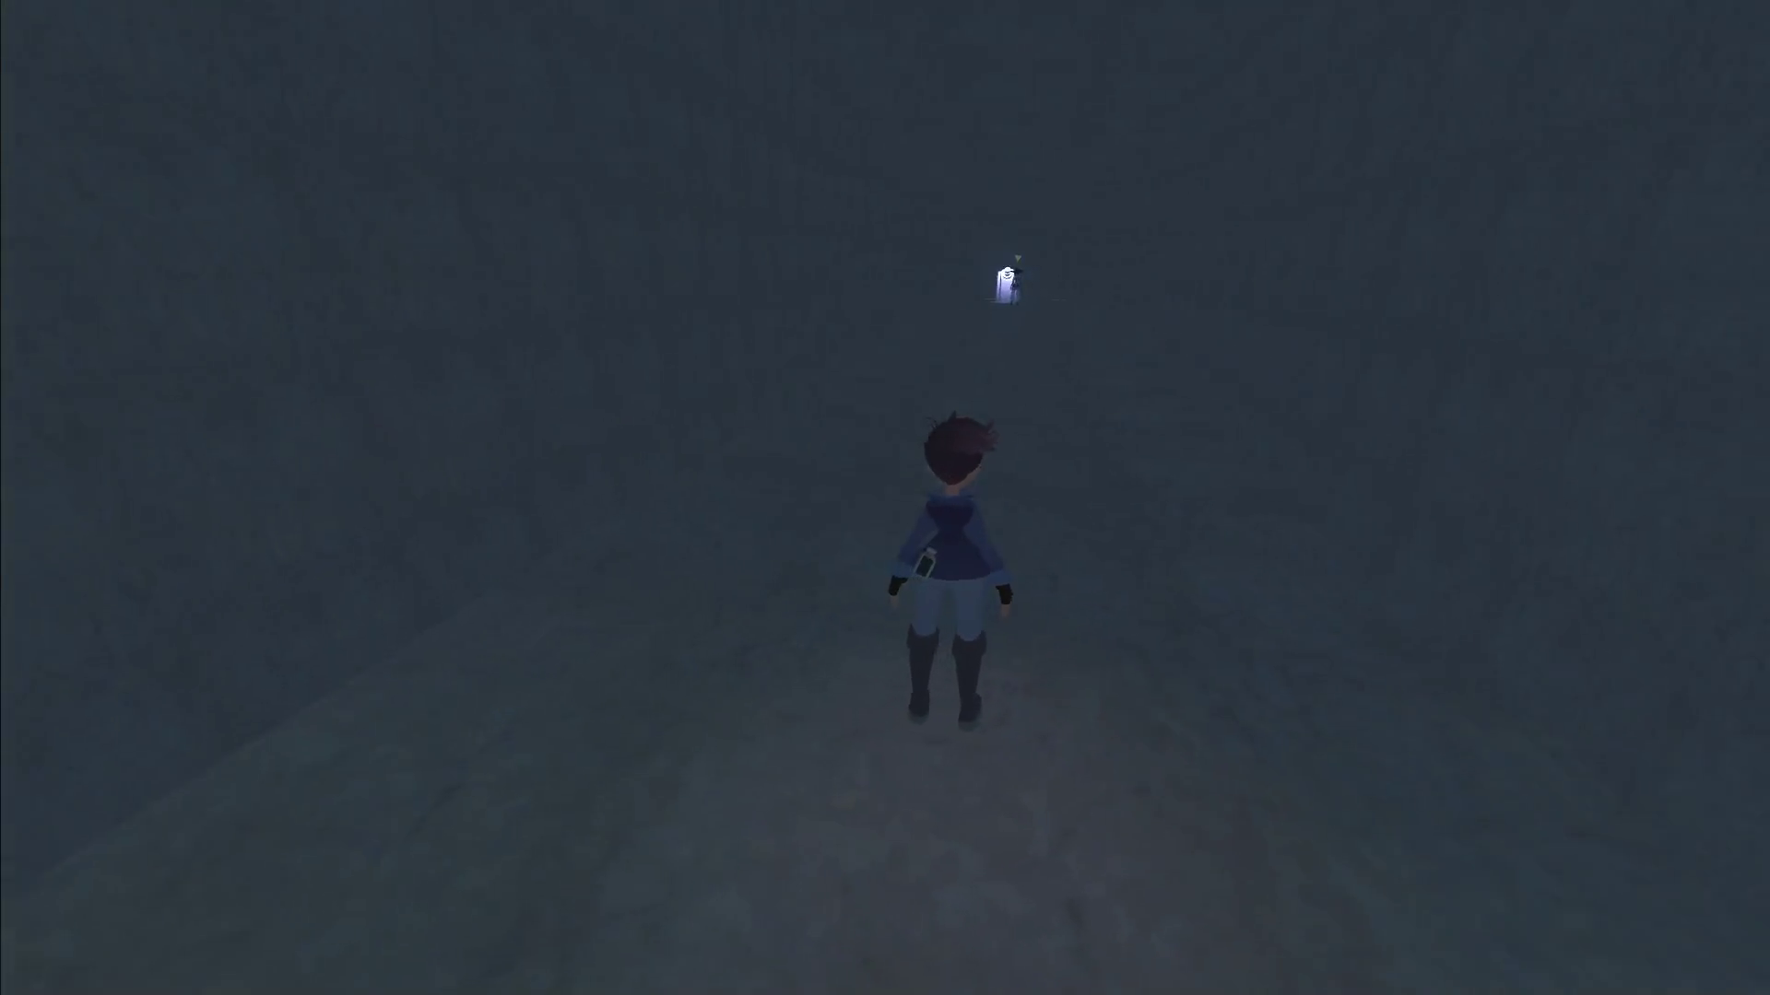
key("grave")
key("Up")
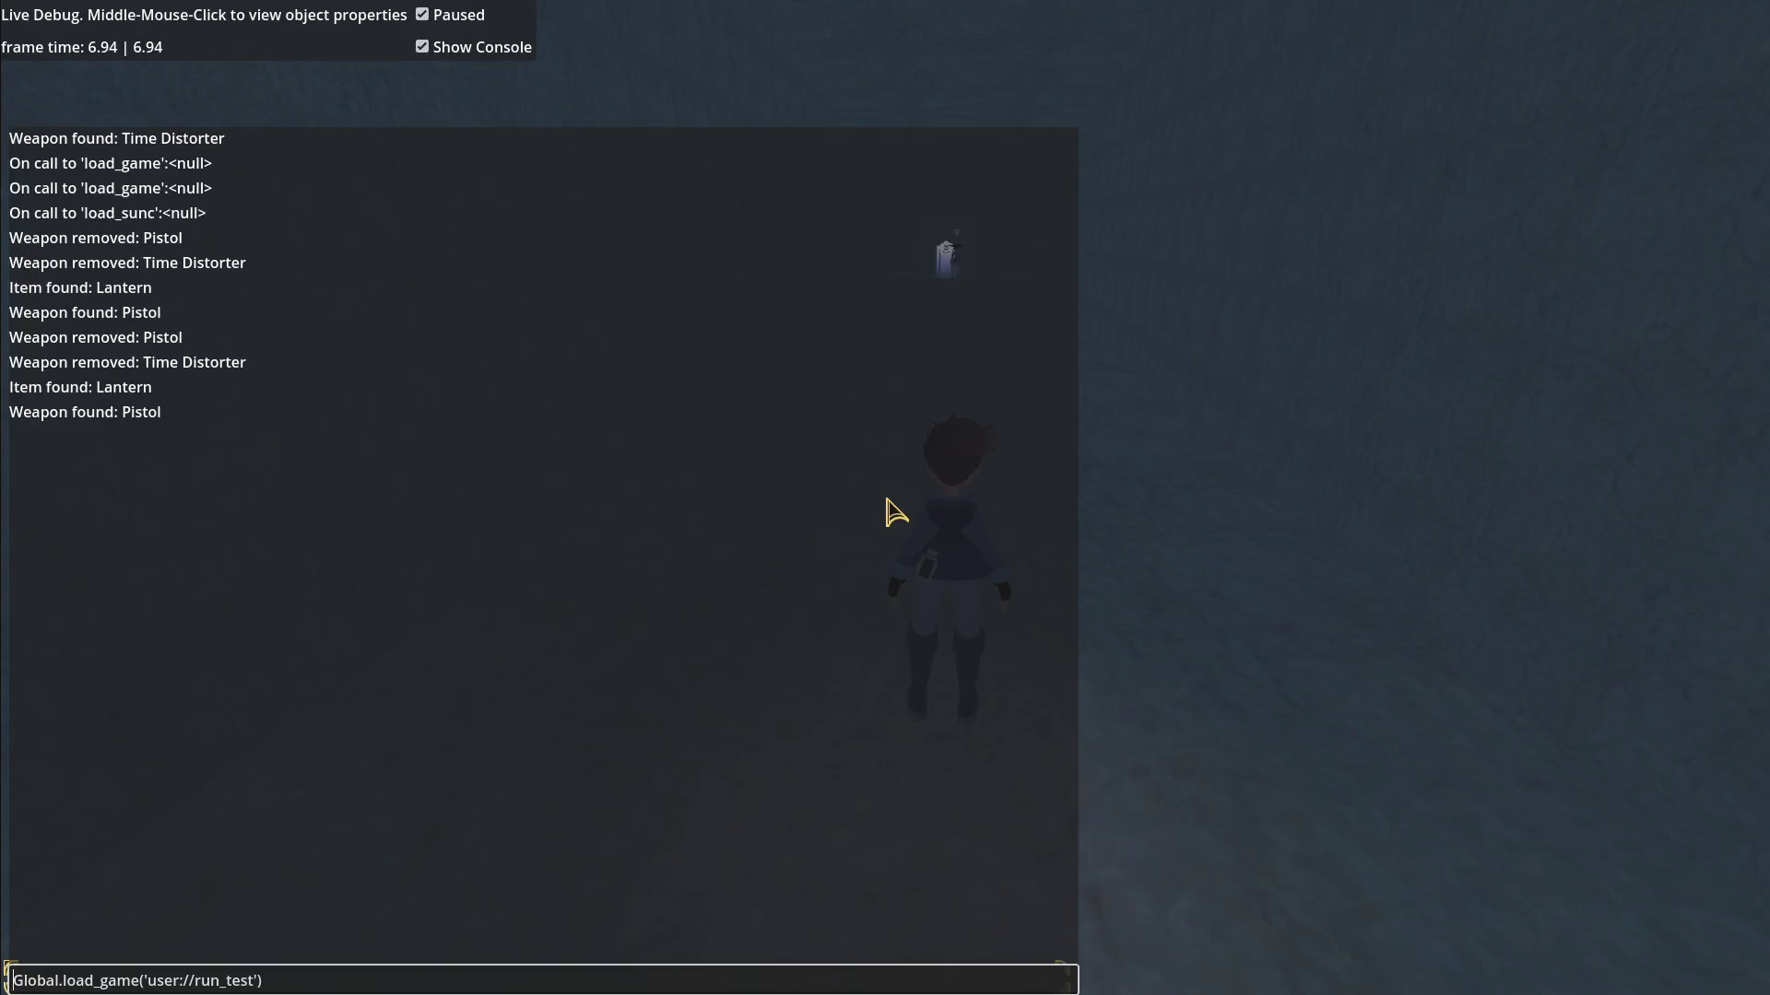
key("Return")
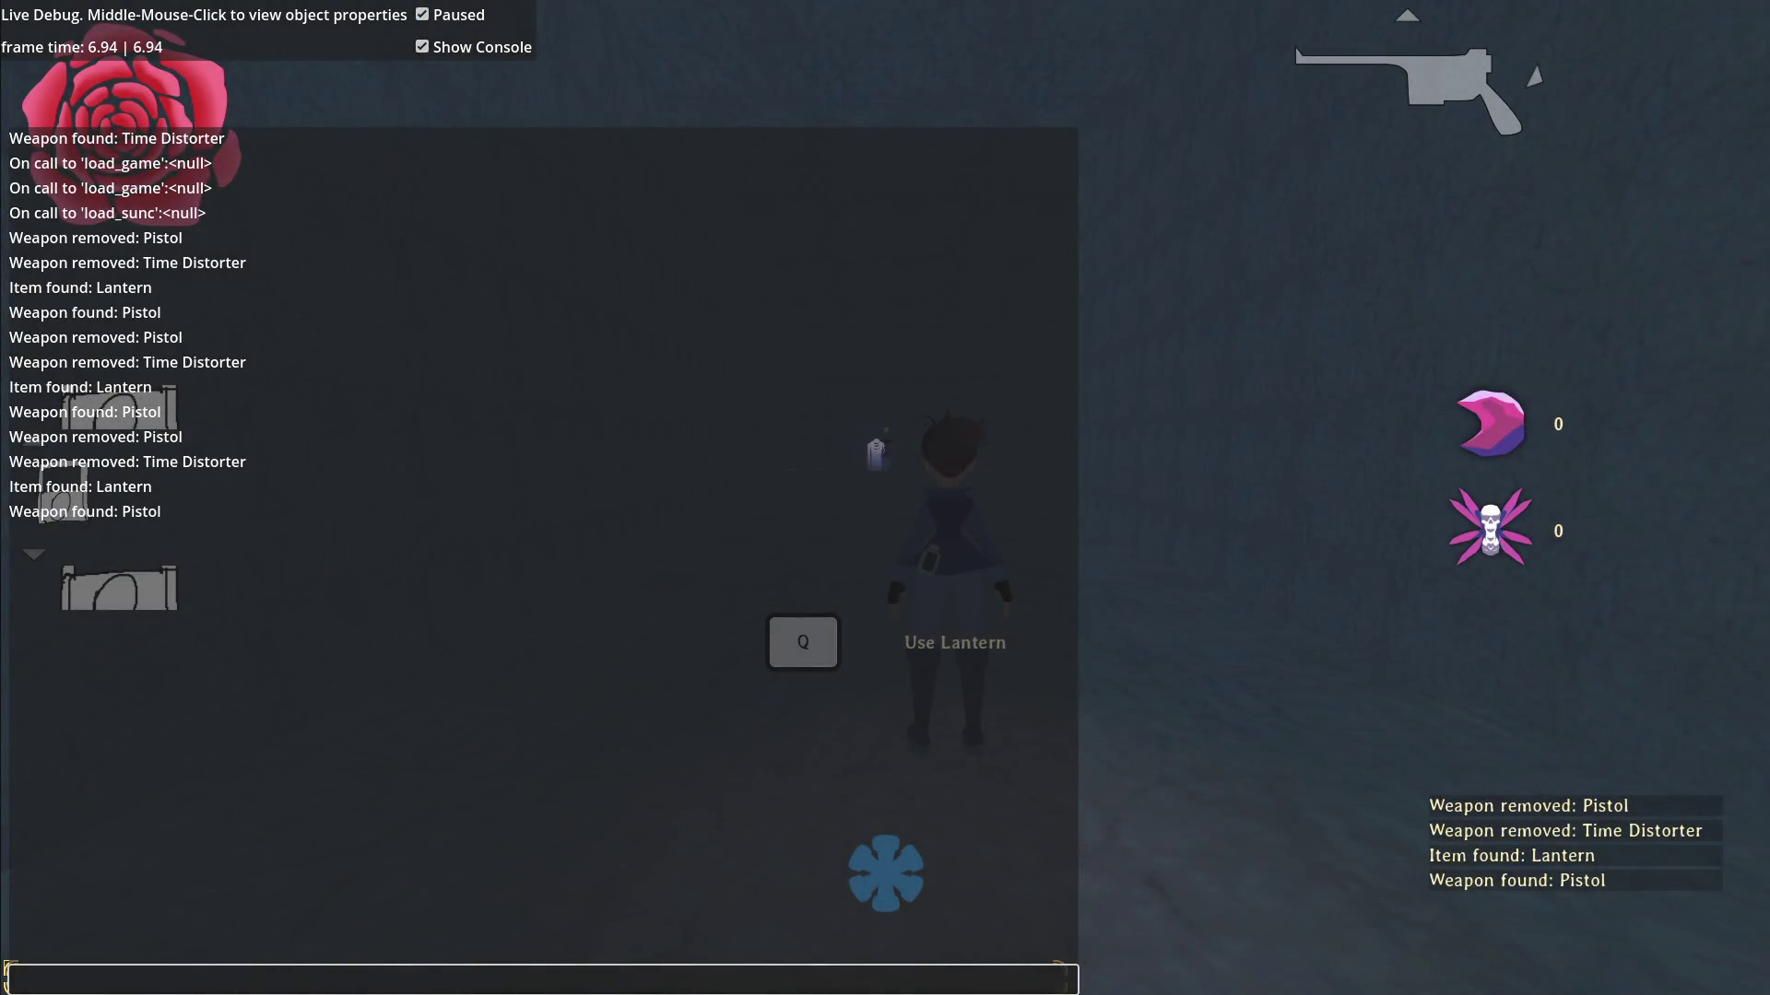
key("grave")
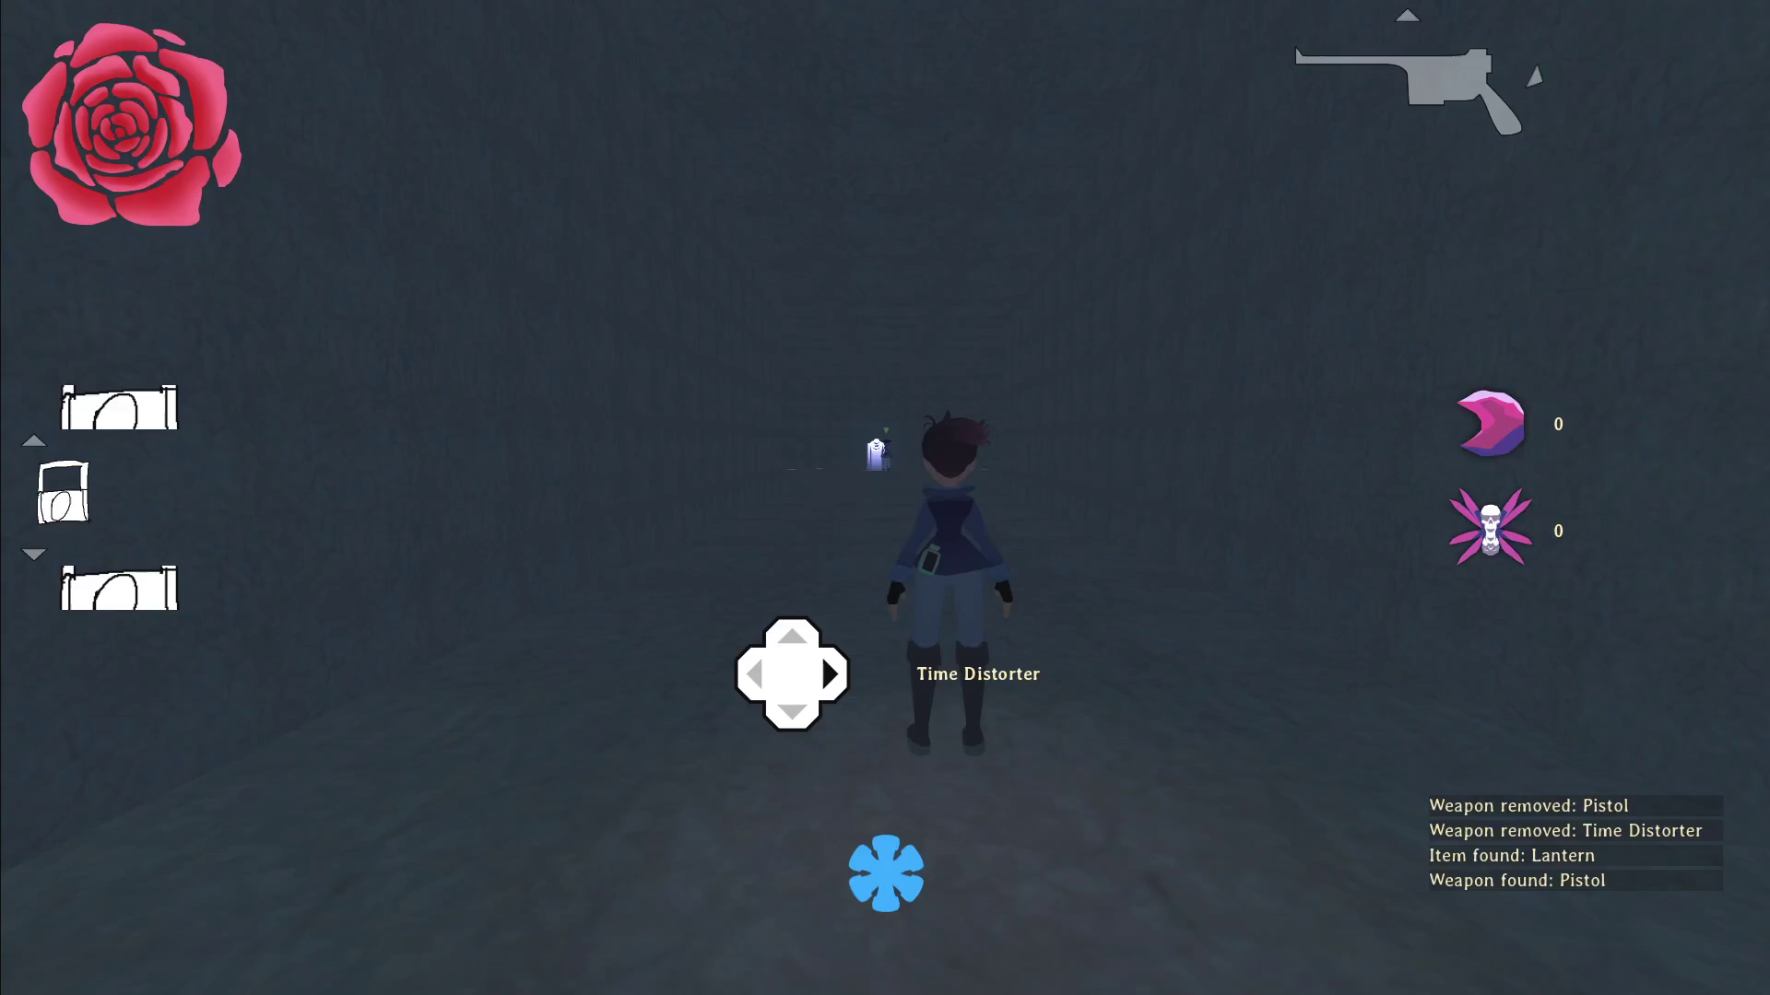
key("alt+Tab")
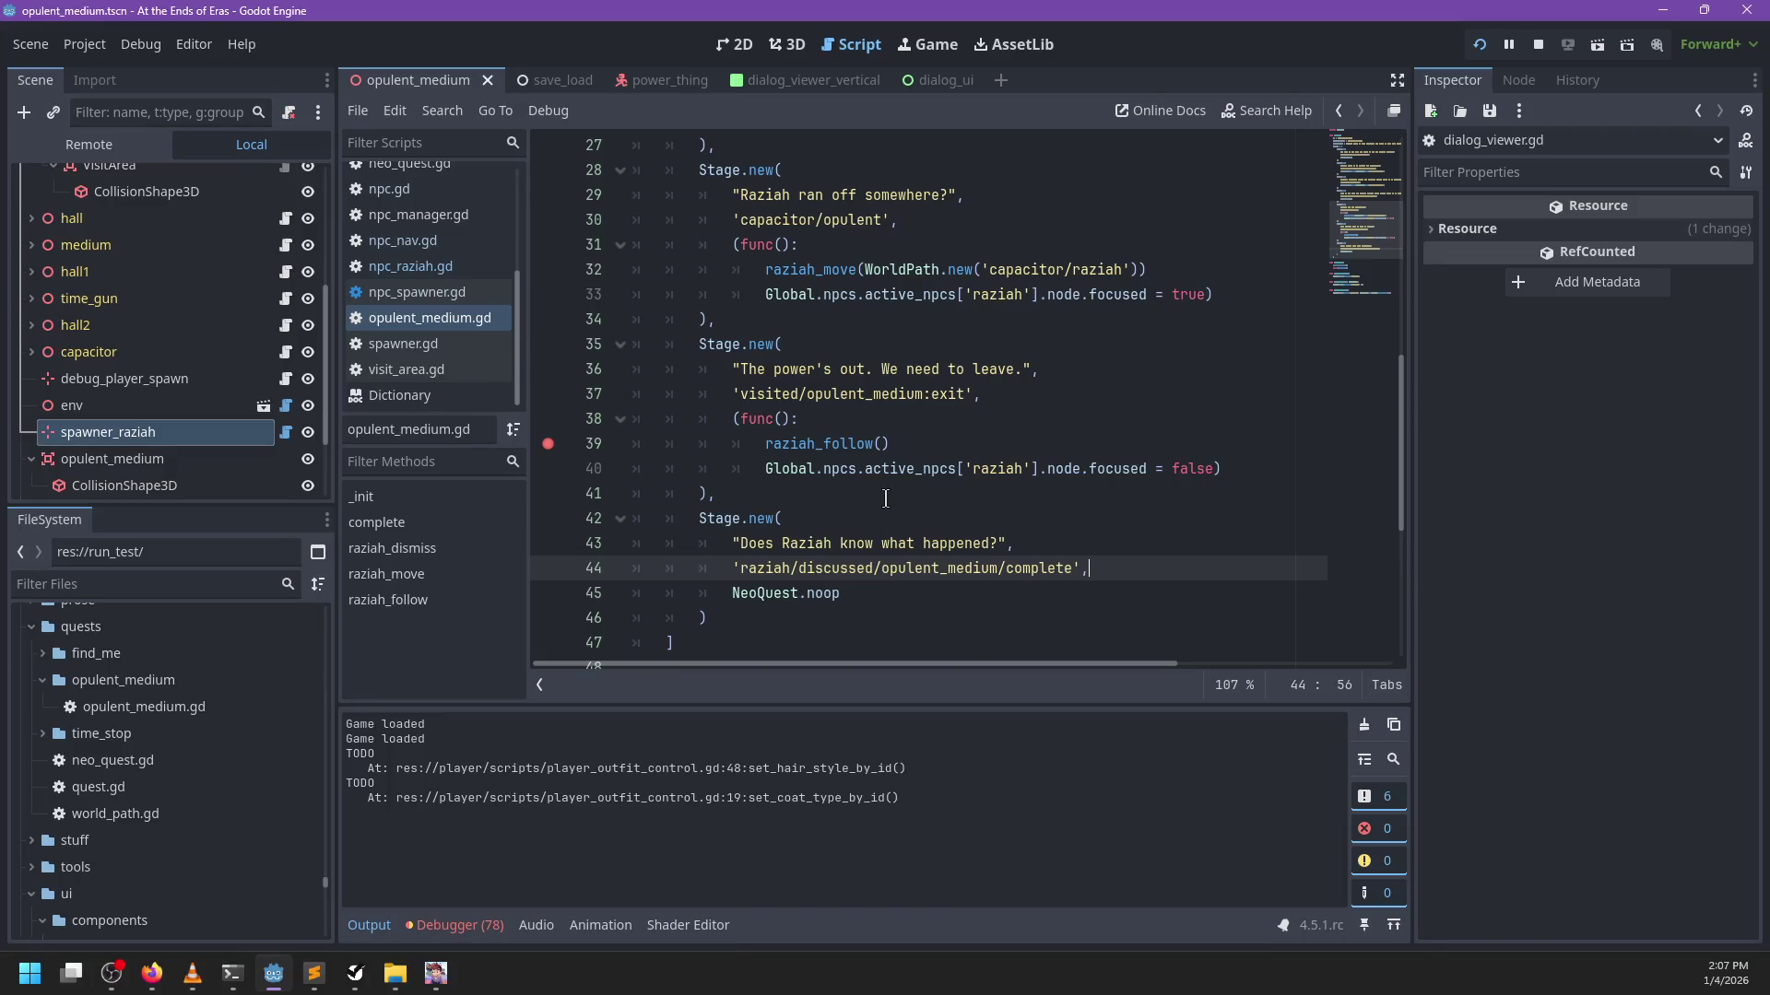
Look through the dialog_evaluator errors in the Debugger's Errors list
left_click(451, 922)
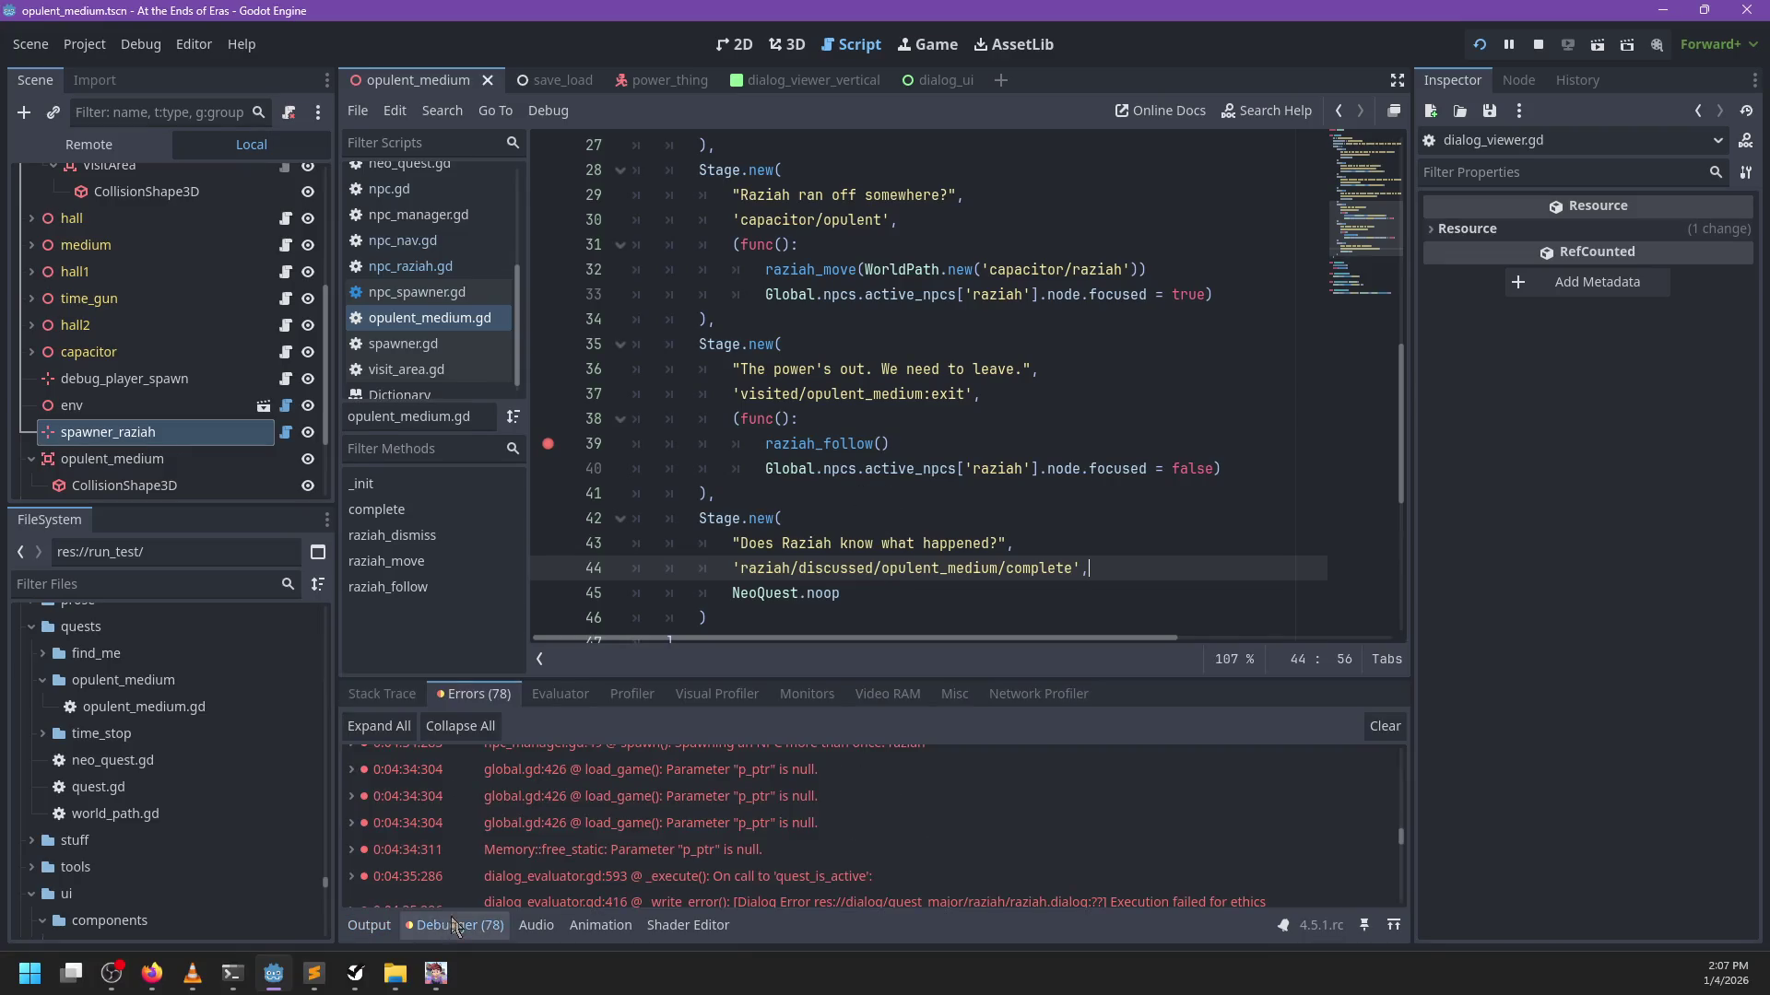
scroll(439, 804, "down", 5)
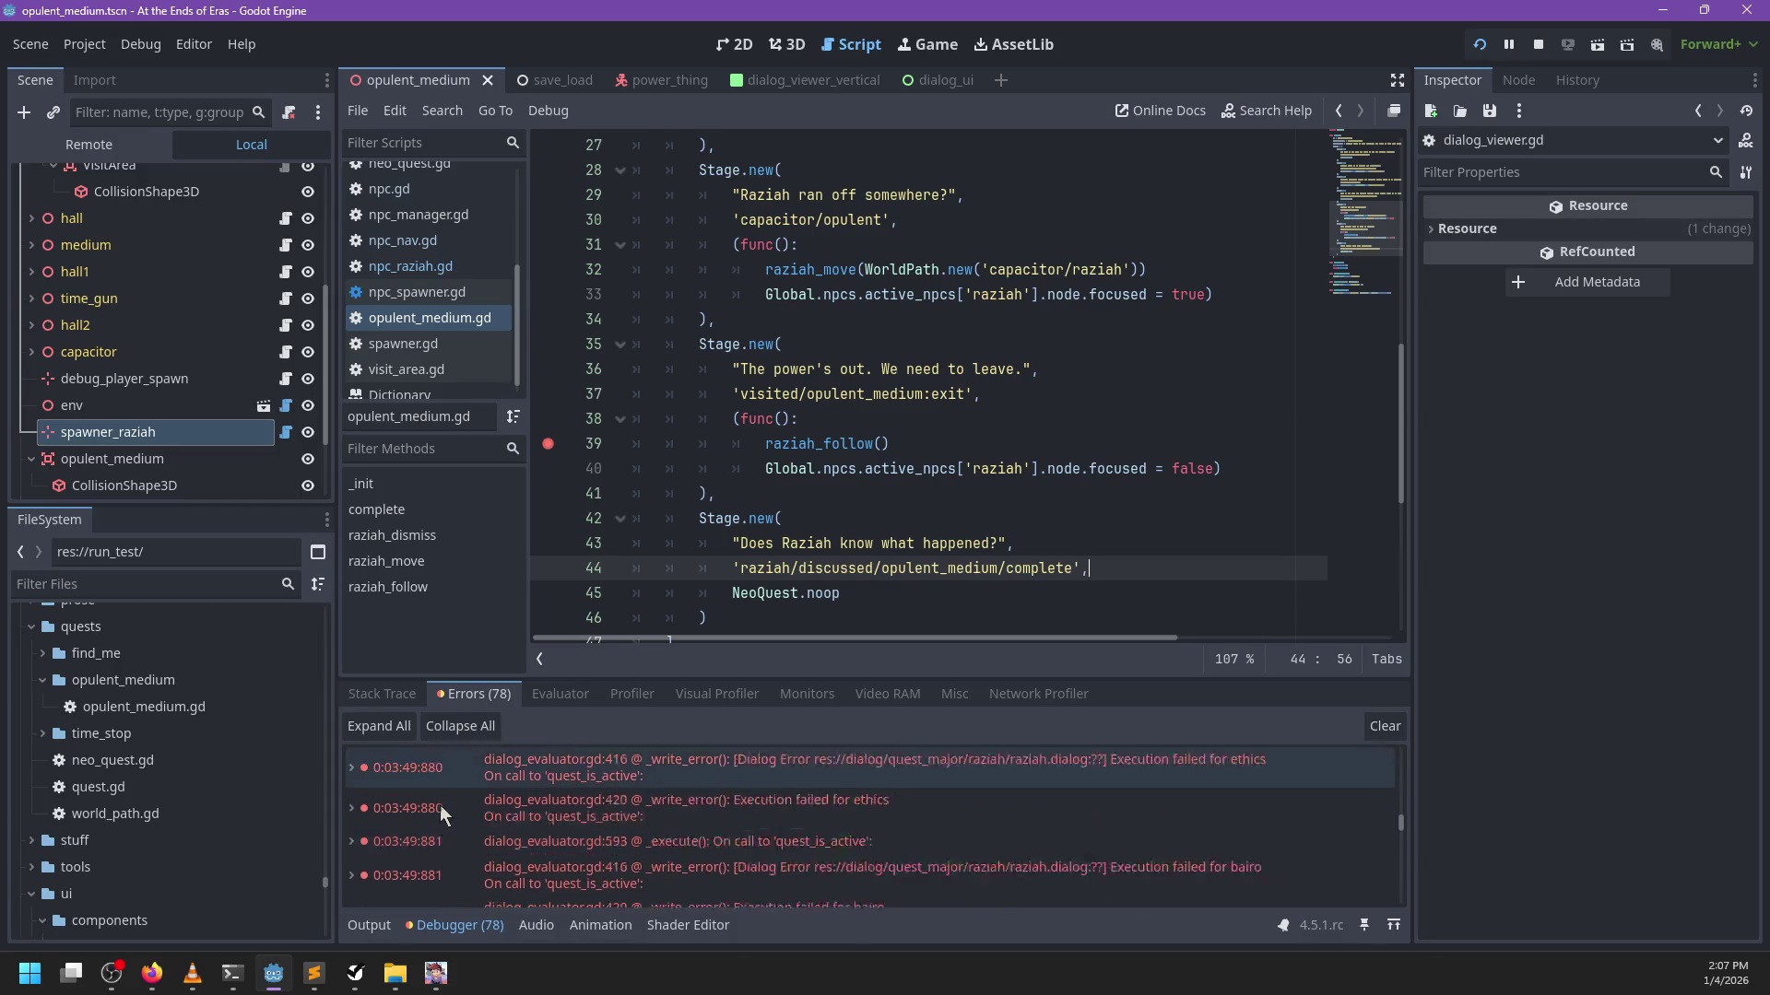
scroll(442, 809, "down", 10)
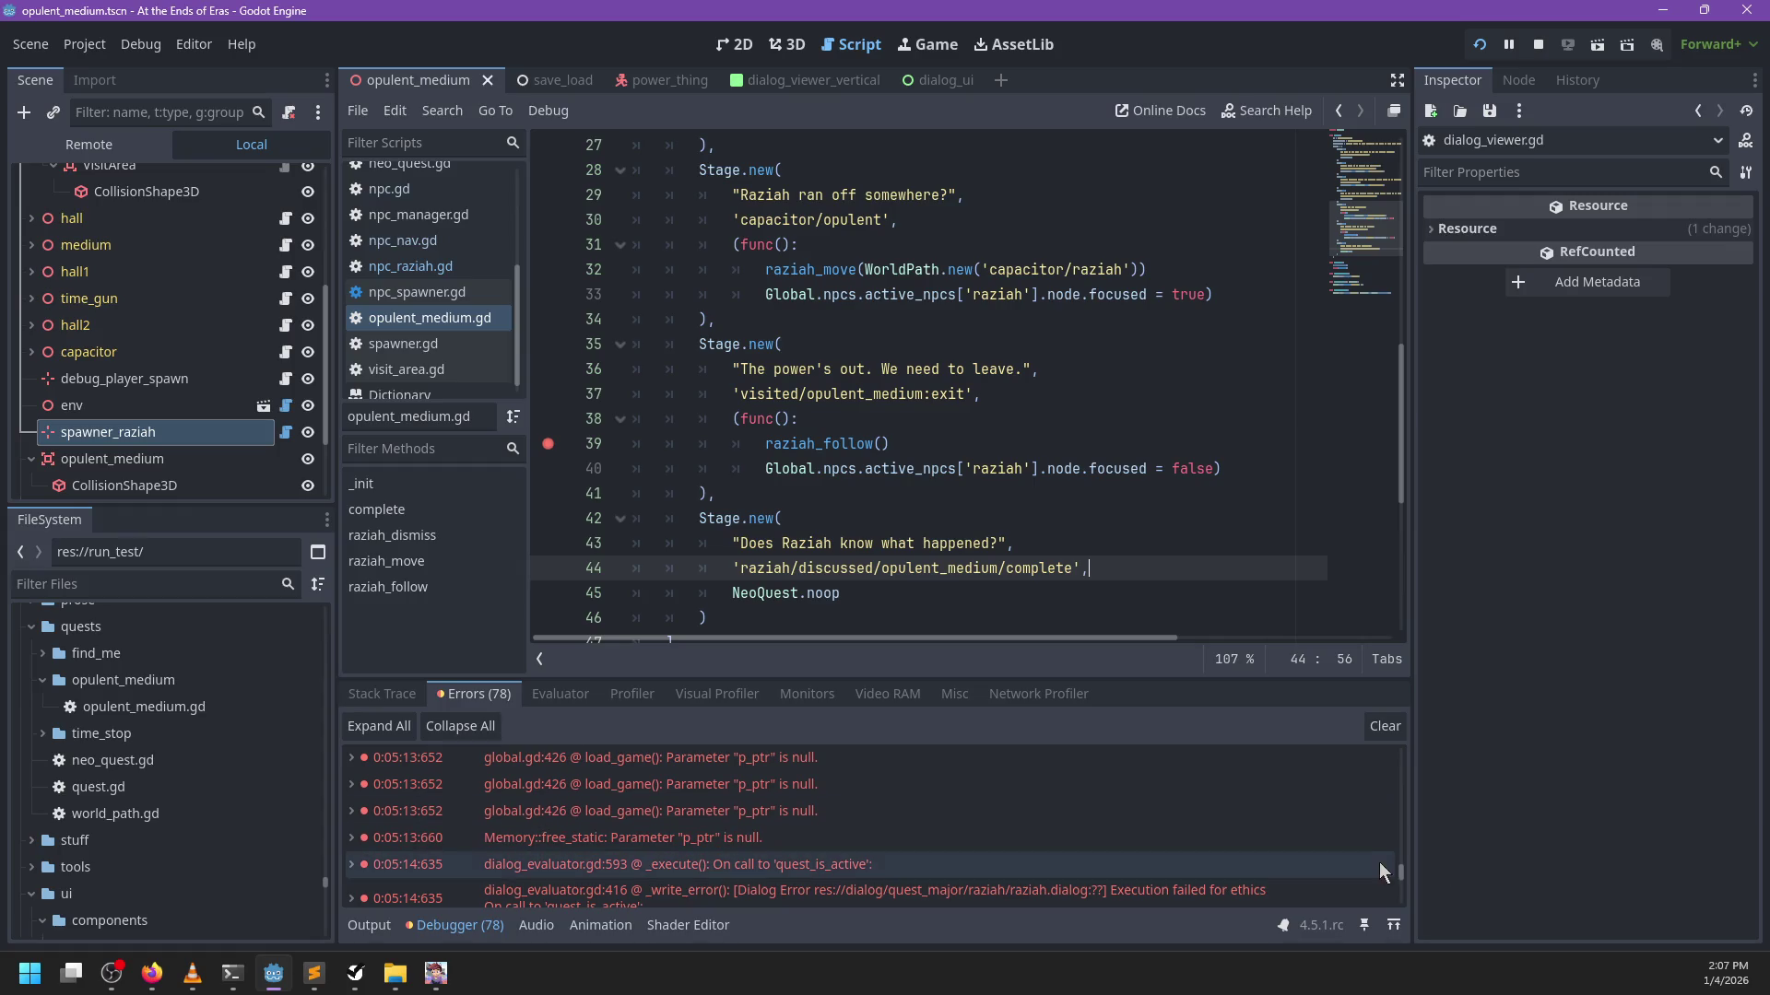
mouse_move(1402, 868)
left_mouse_down()
mouse_move(1399, 905)
mouse_move(1408, 713)
left_mouse_up()
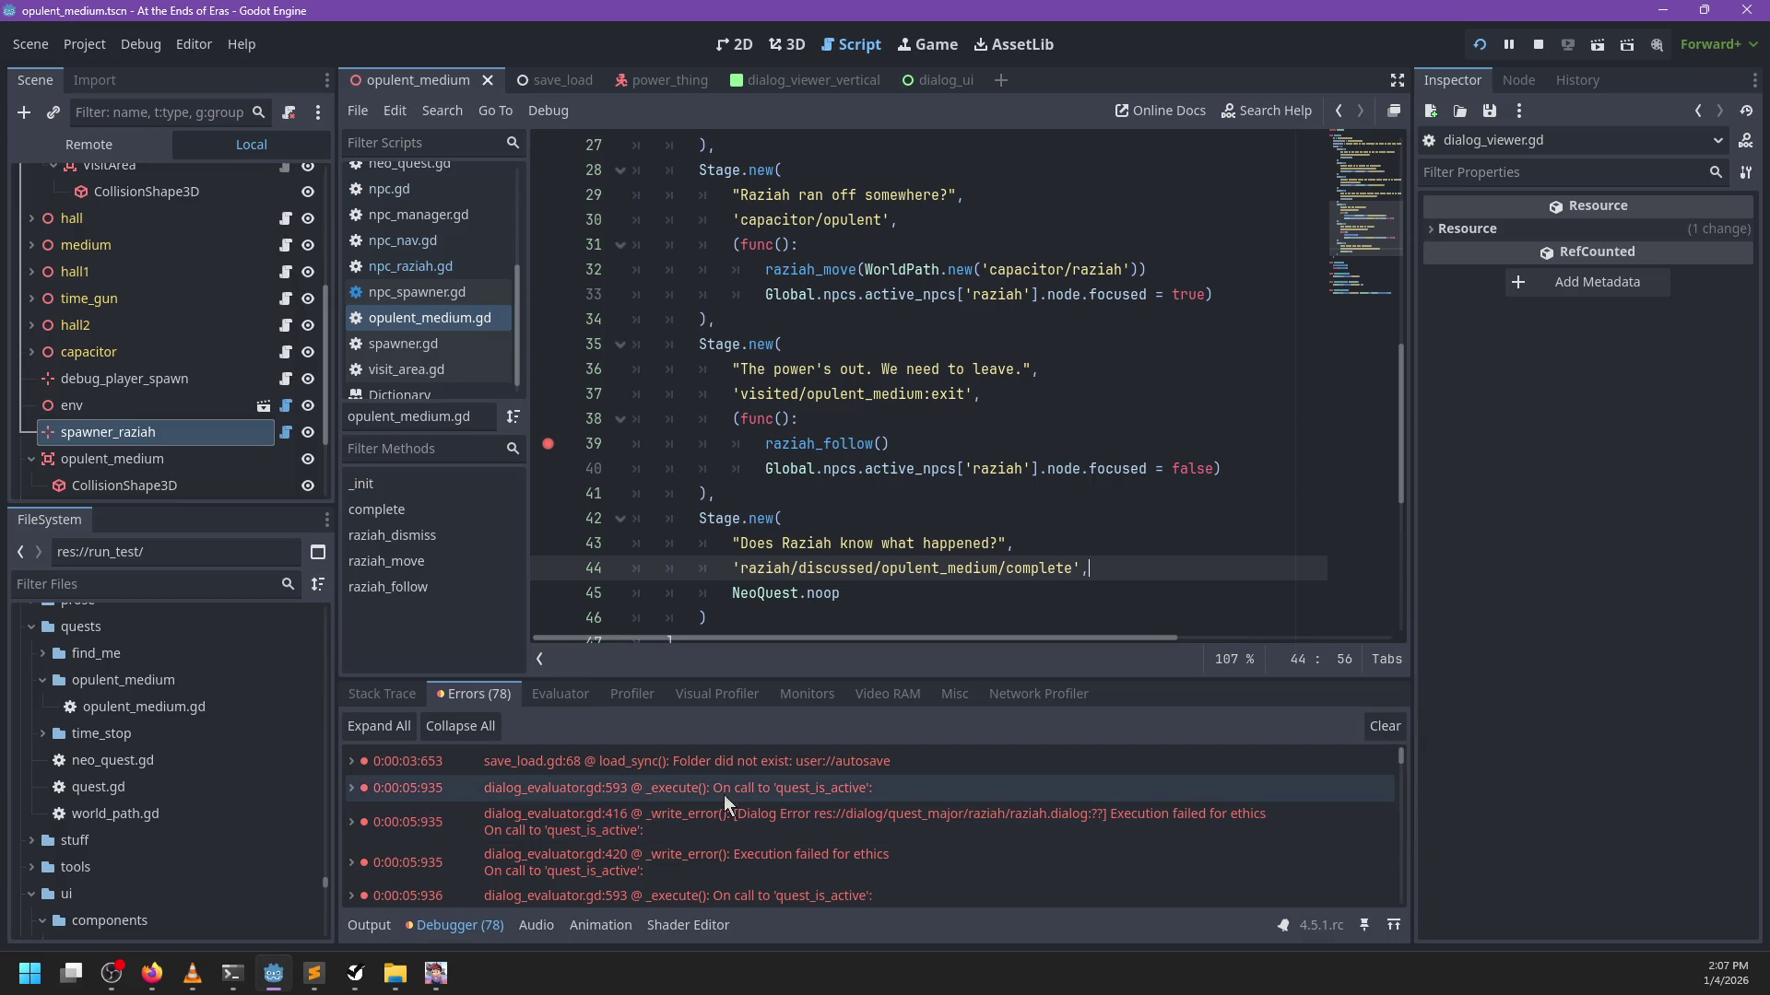
Clear the error list, return to the Output log, and bring the NP-ToDo task list forward
left_click(1371, 733)
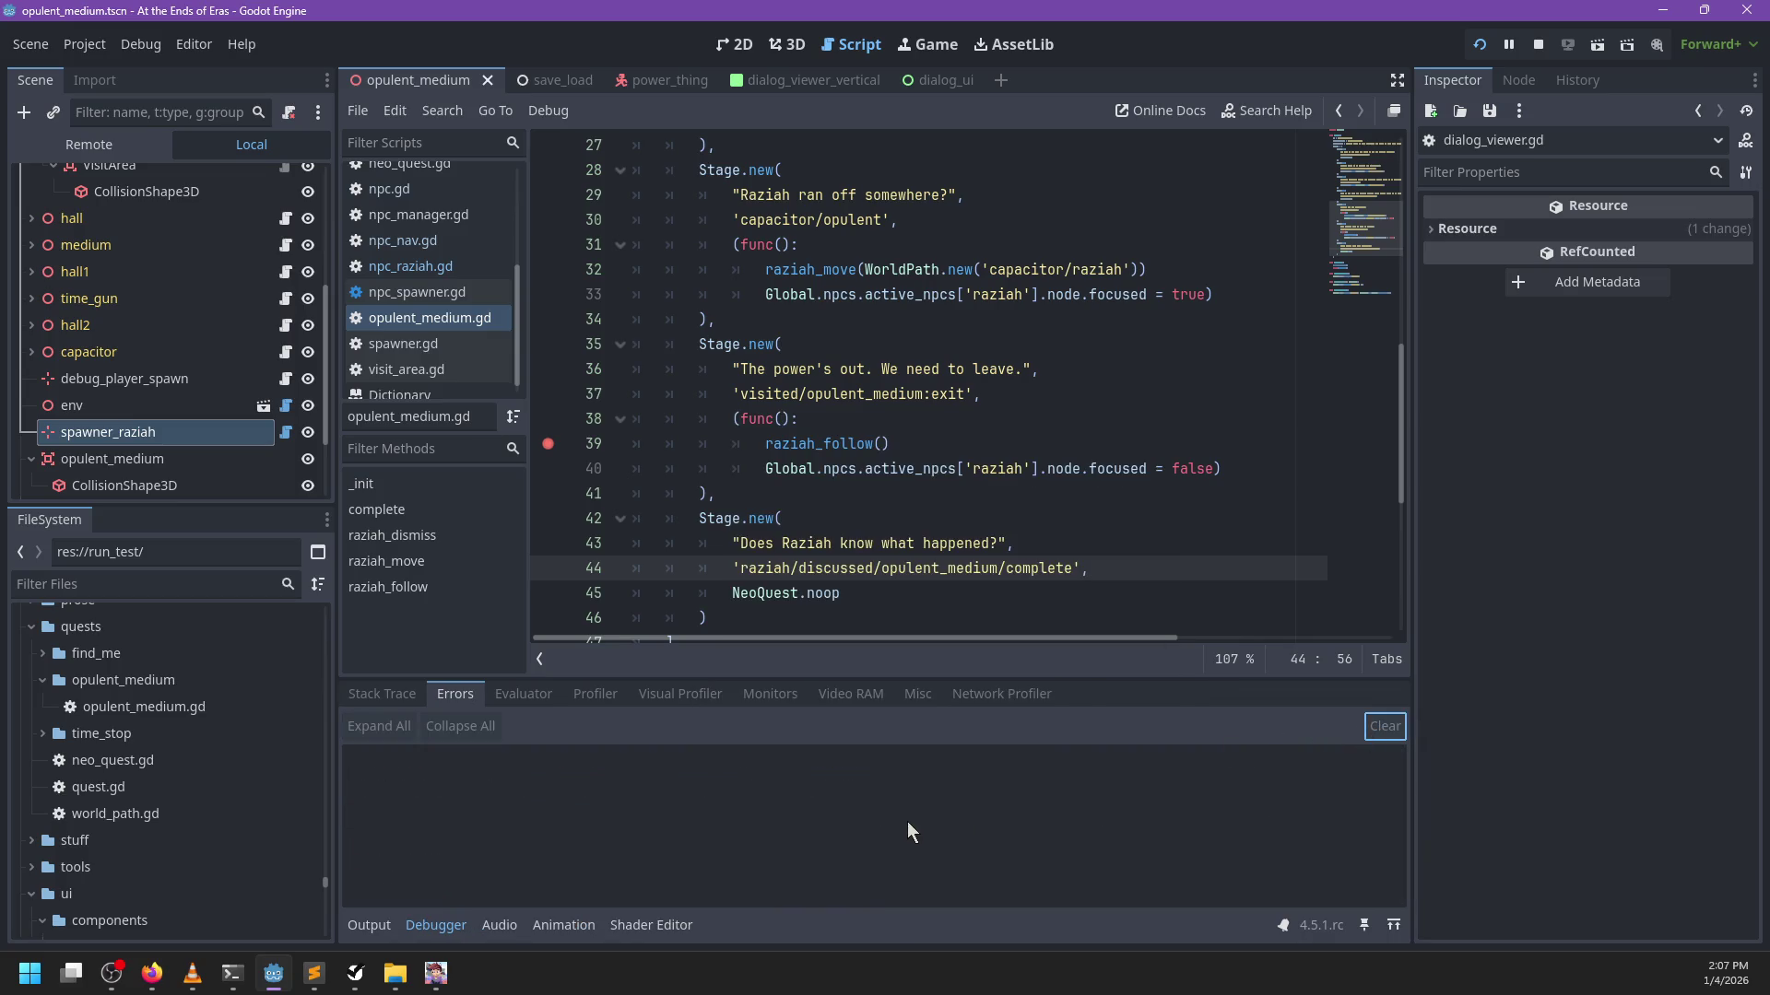
left_click(374, 920)
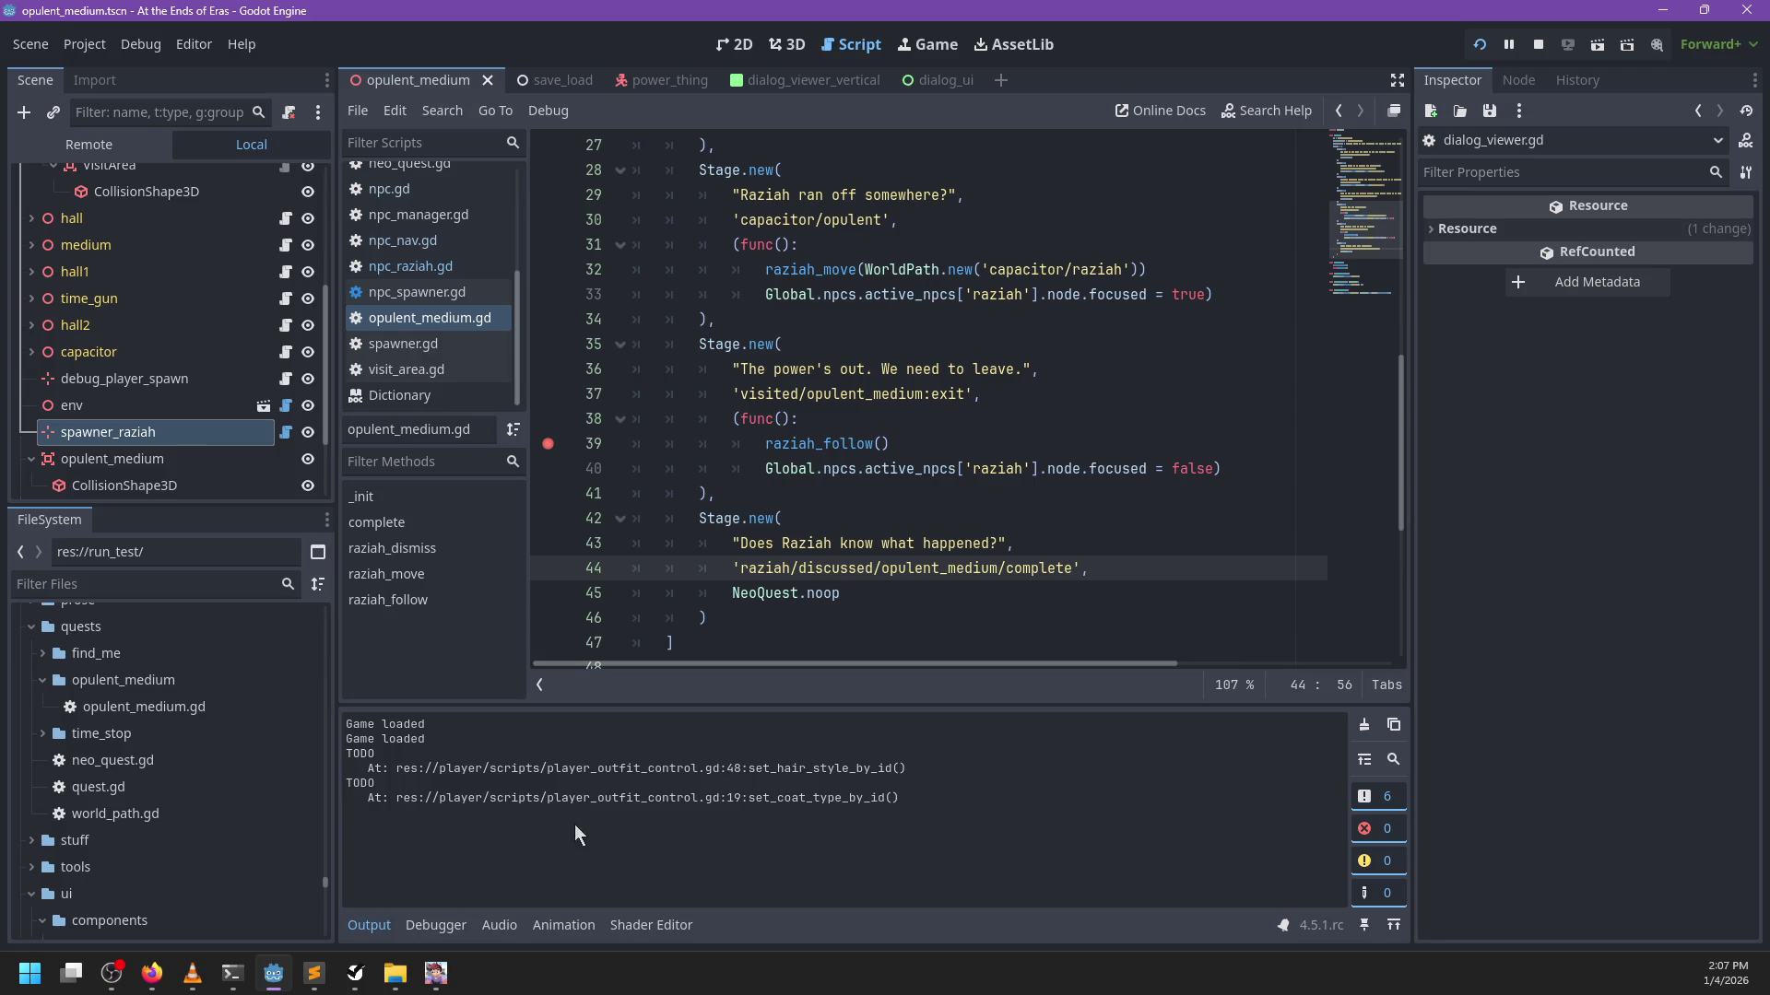
left_click(355, 973)
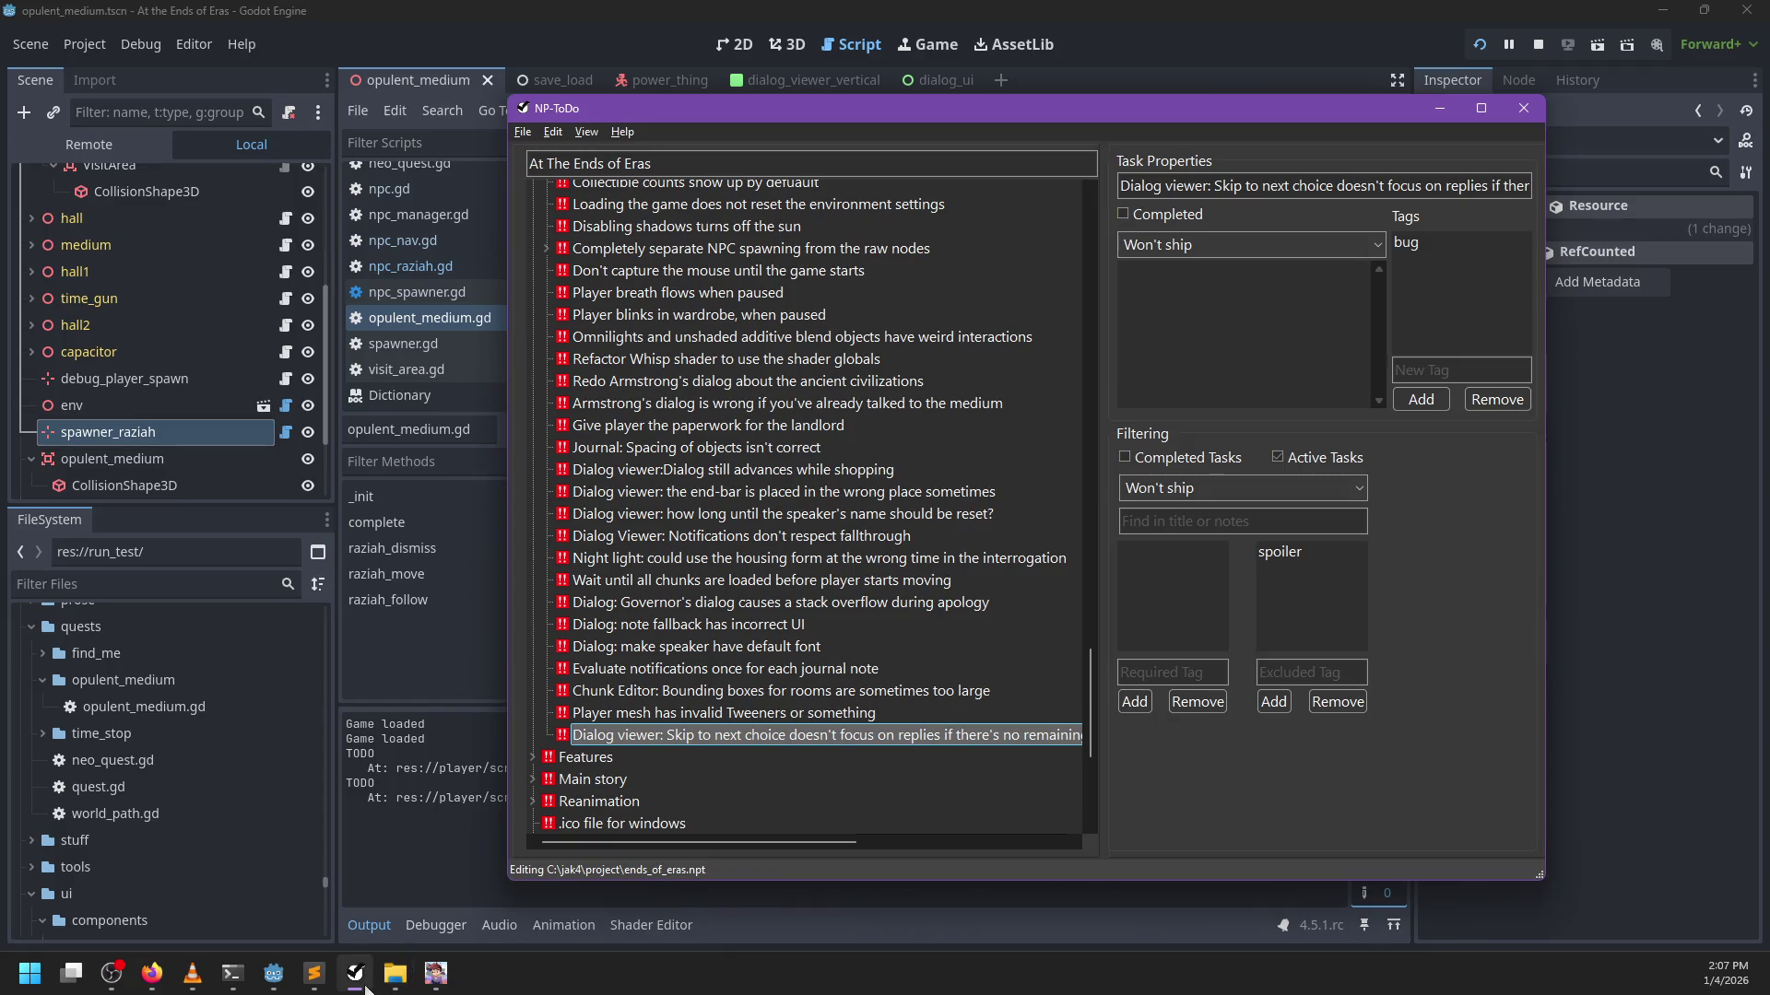
Minimize NP-ToDo, glance at raziah.dialog in Sublime Text, and return to the Godot editor
left_click(355, 973)
left_click(313, 973)
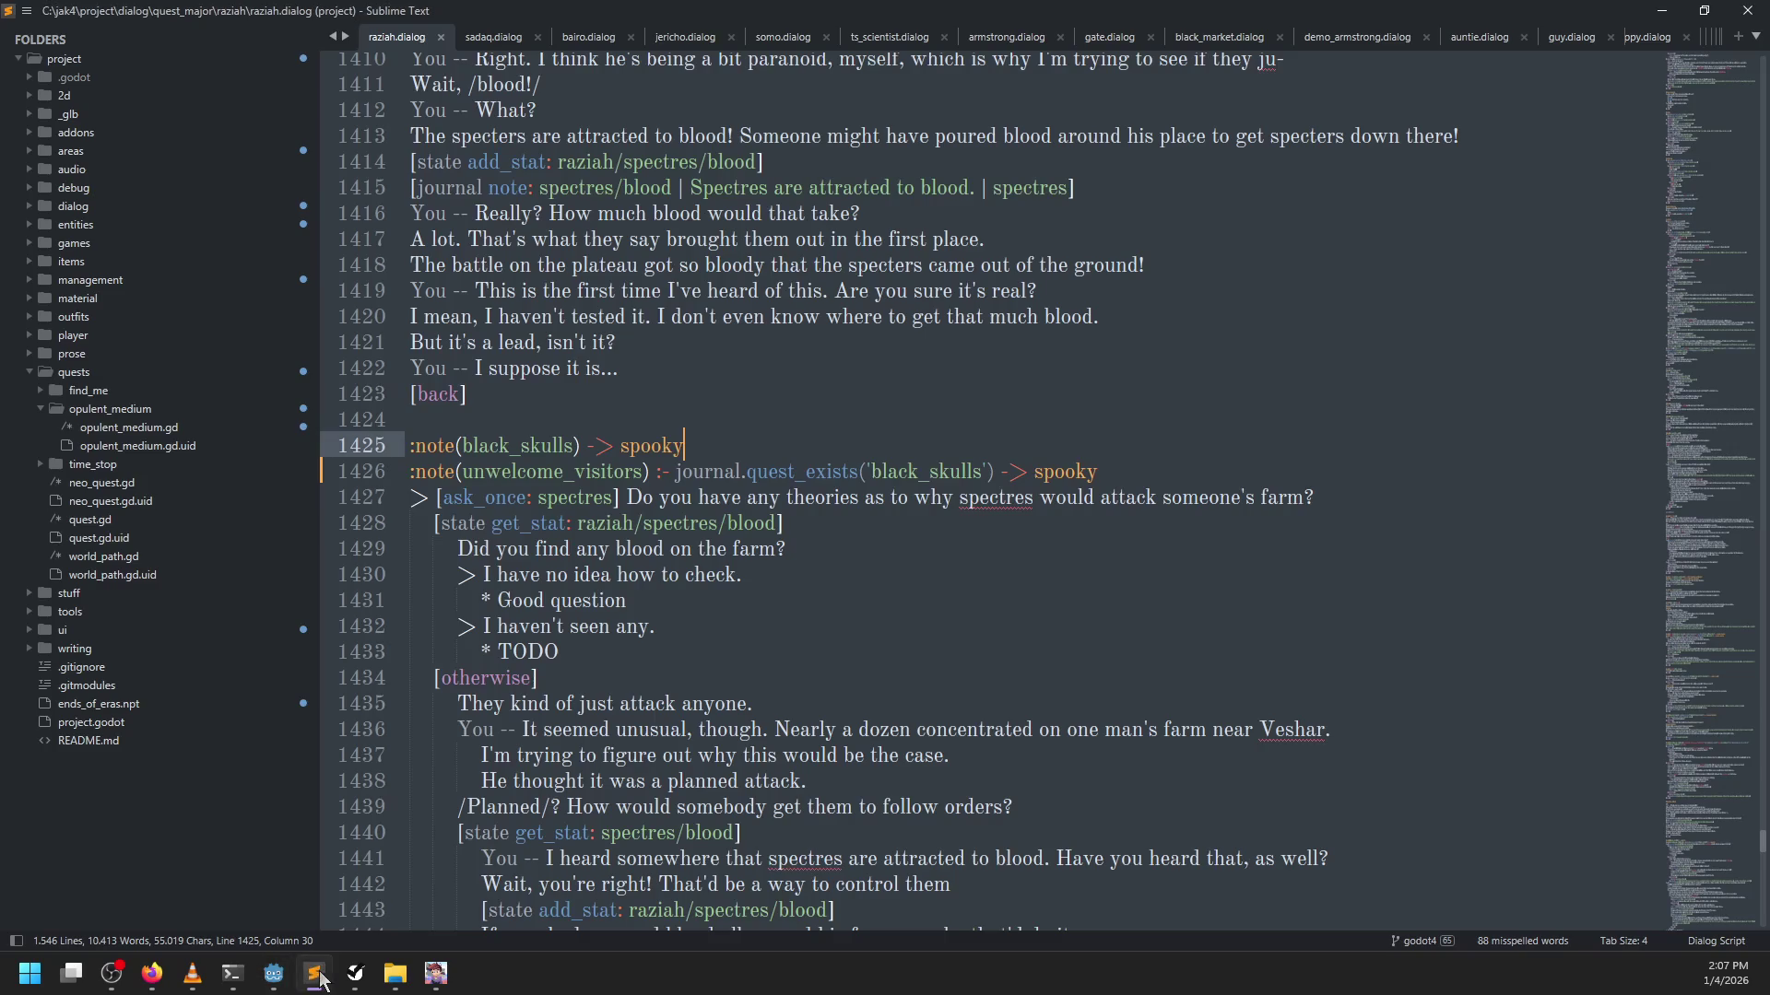
key("alt+Tab")
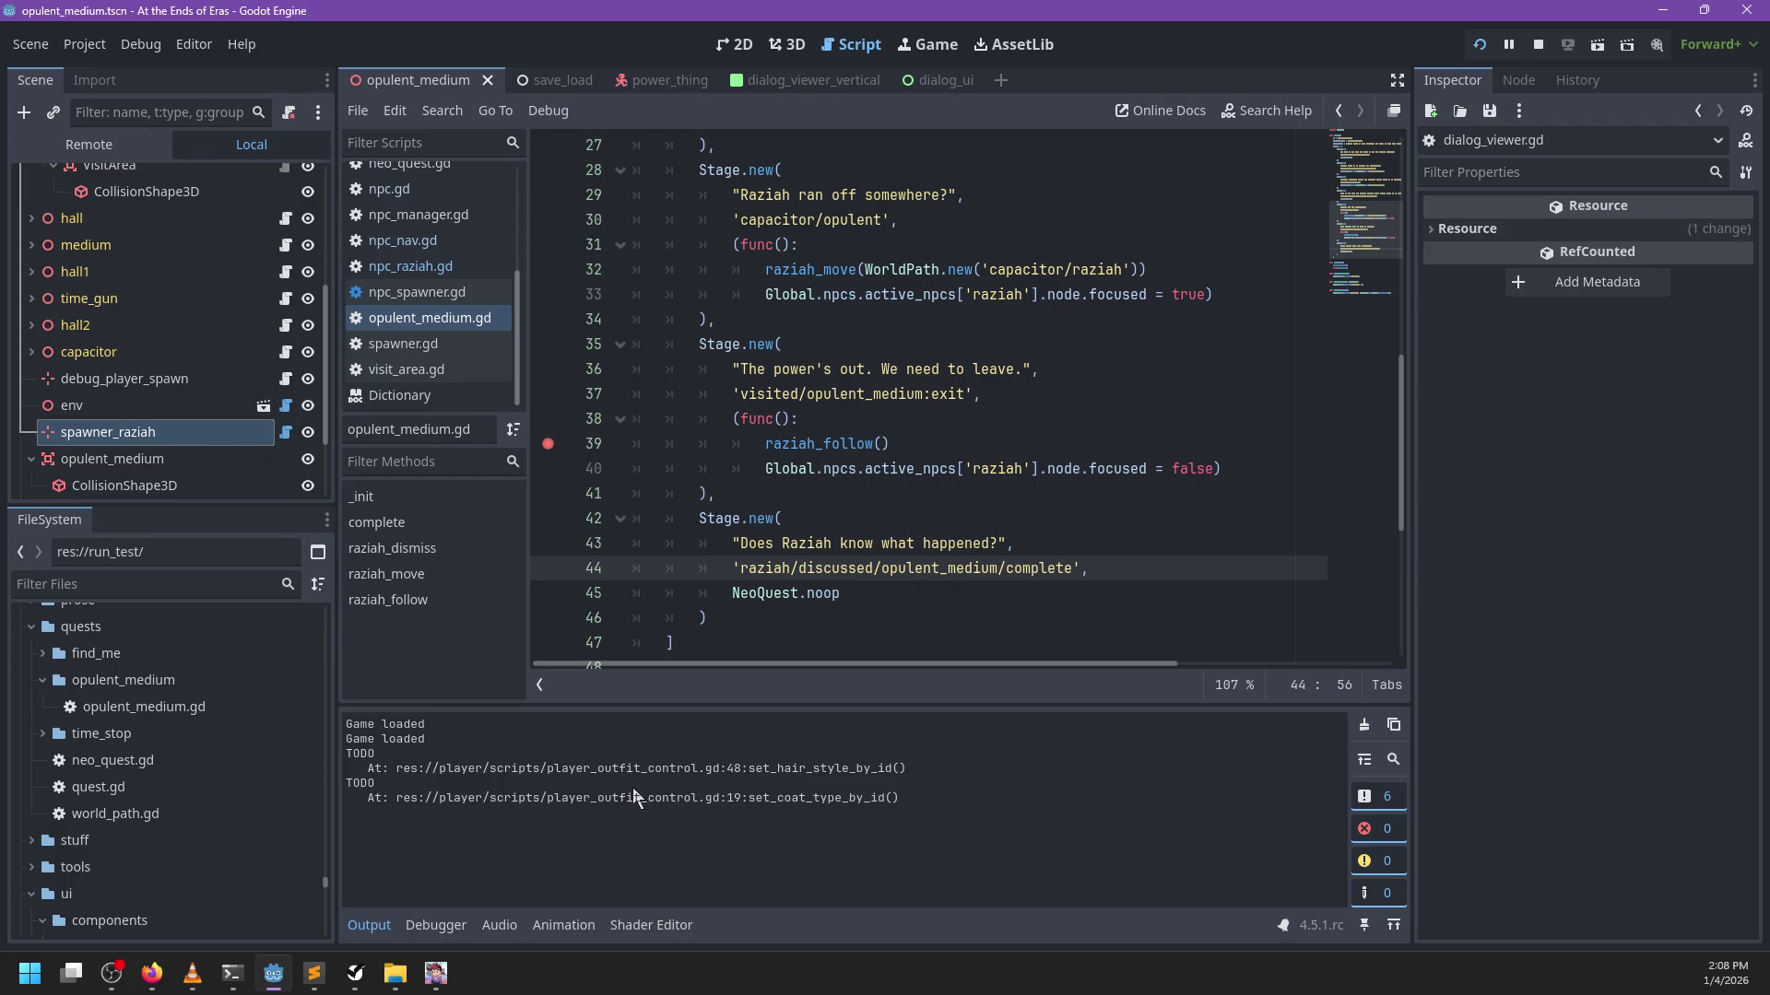
Launch the game, resume past the breakpoint, run into the lit corridor past Raziah, and open the console
key("F5")
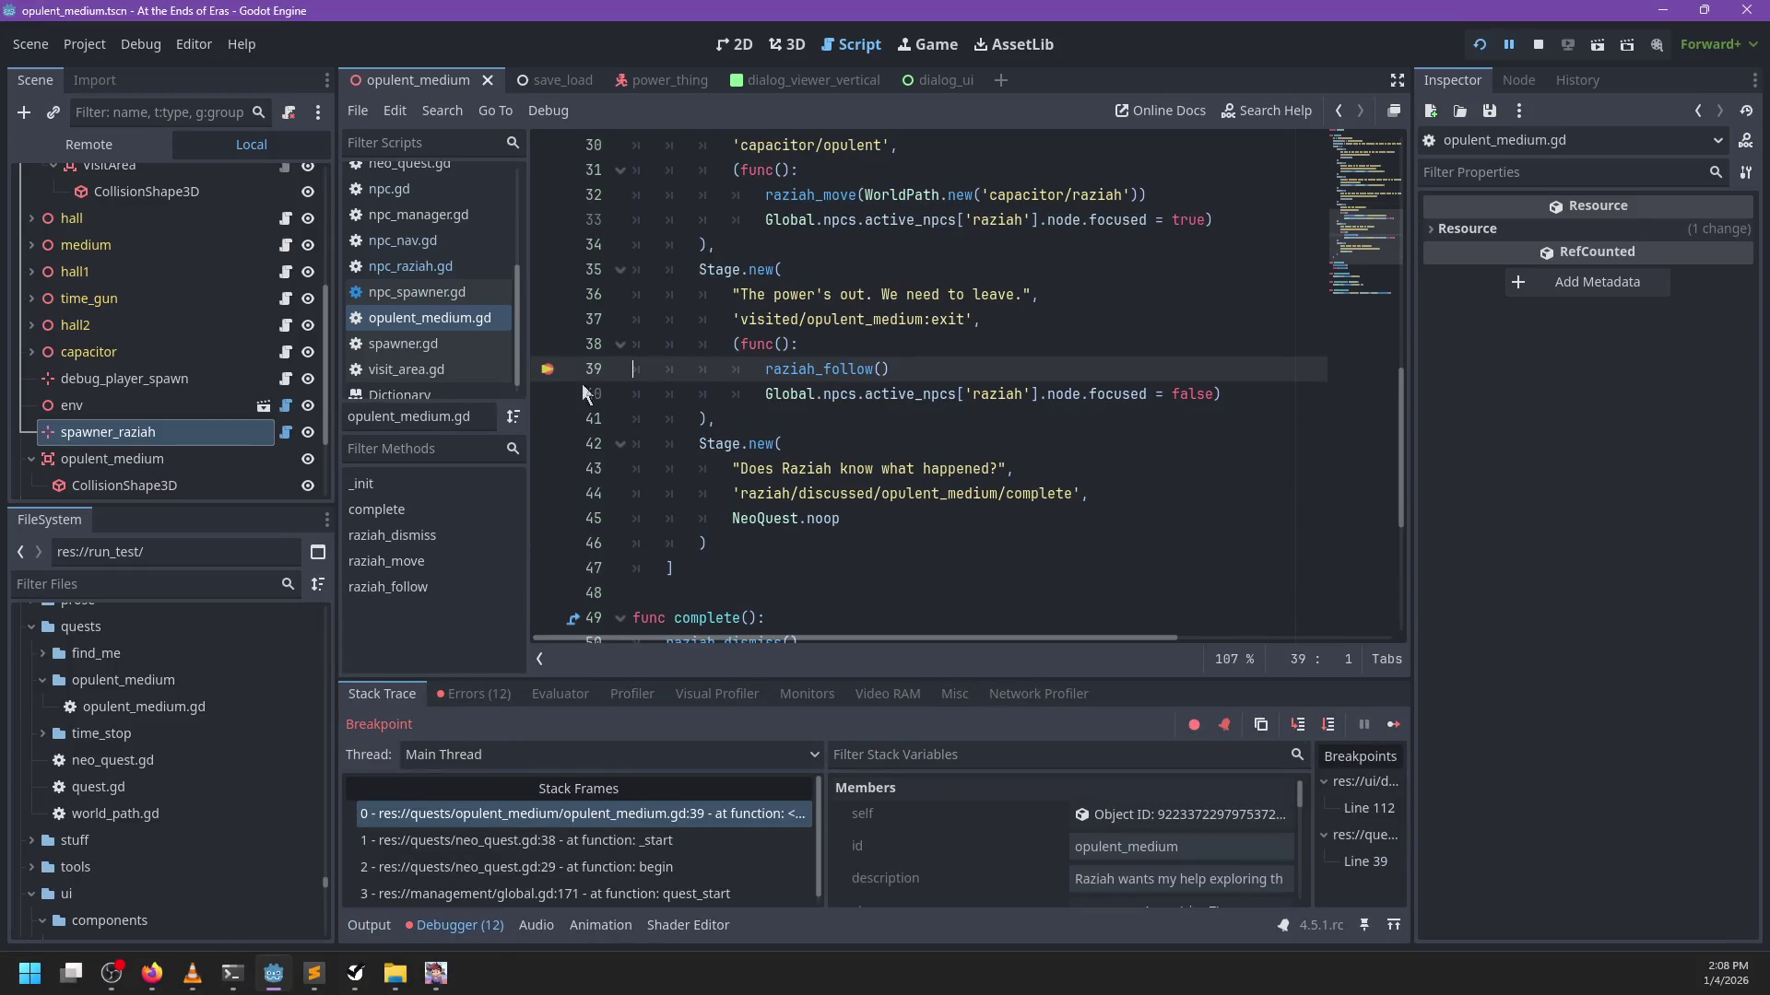
left_click(547, 369)
key("F12")
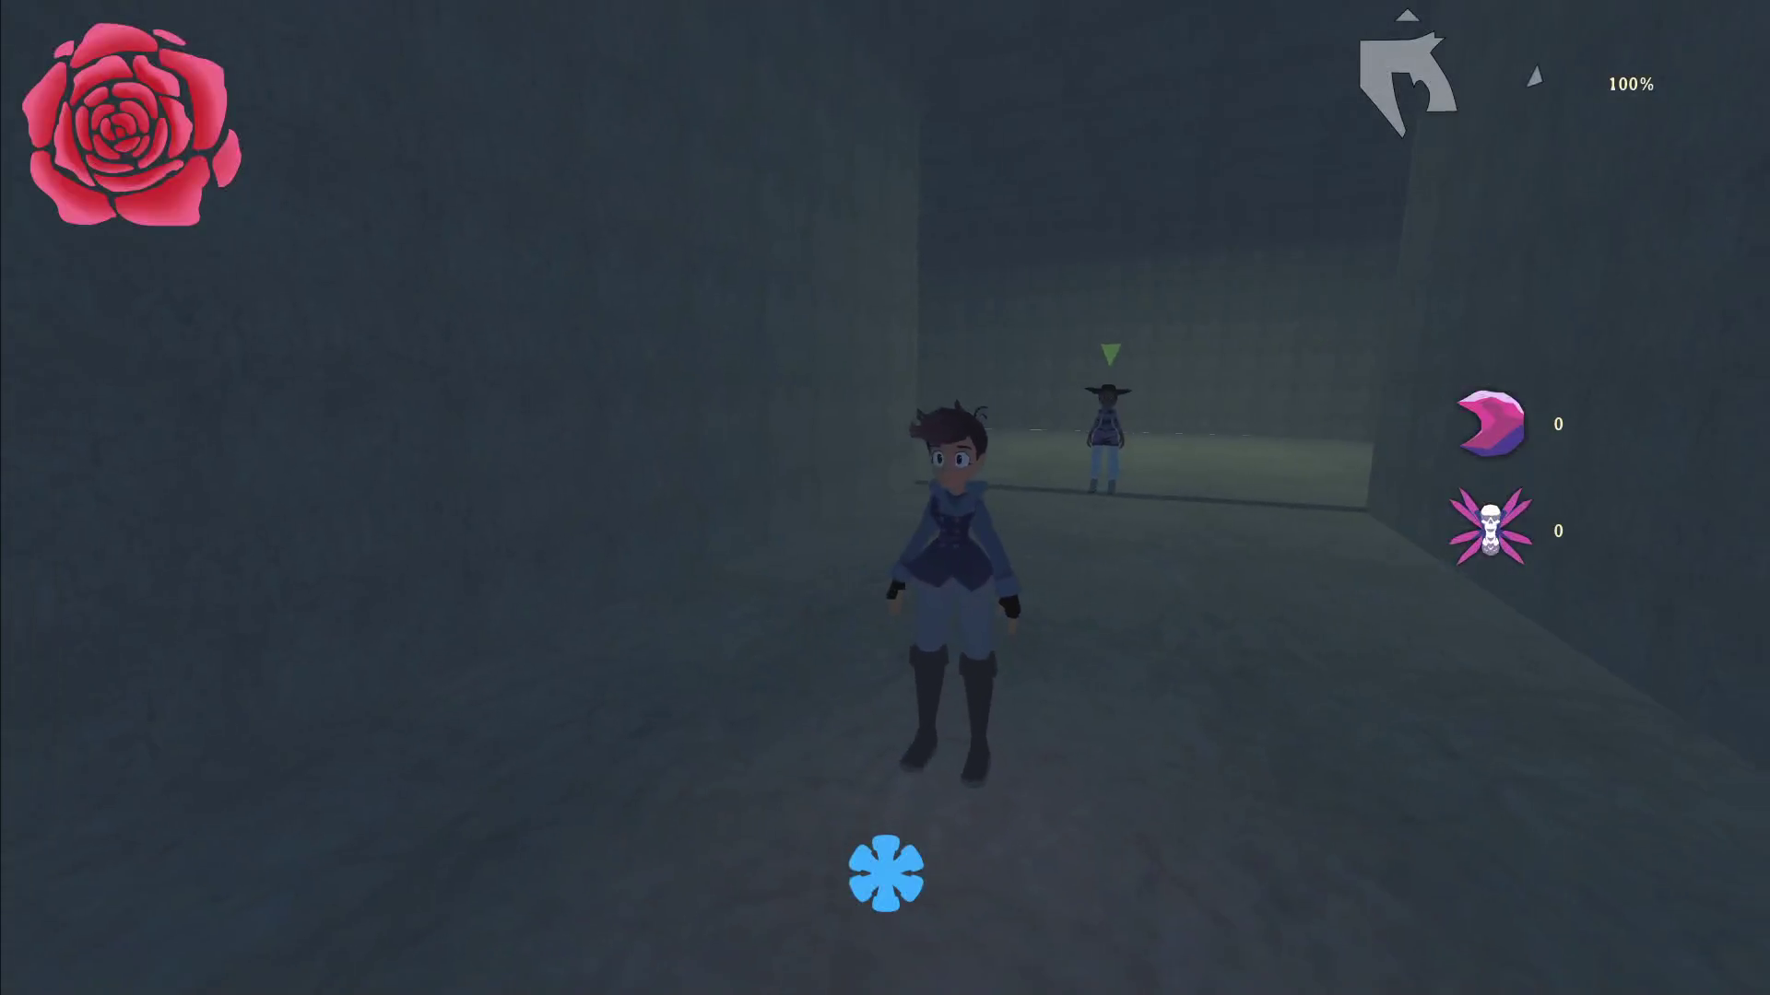
key("a")
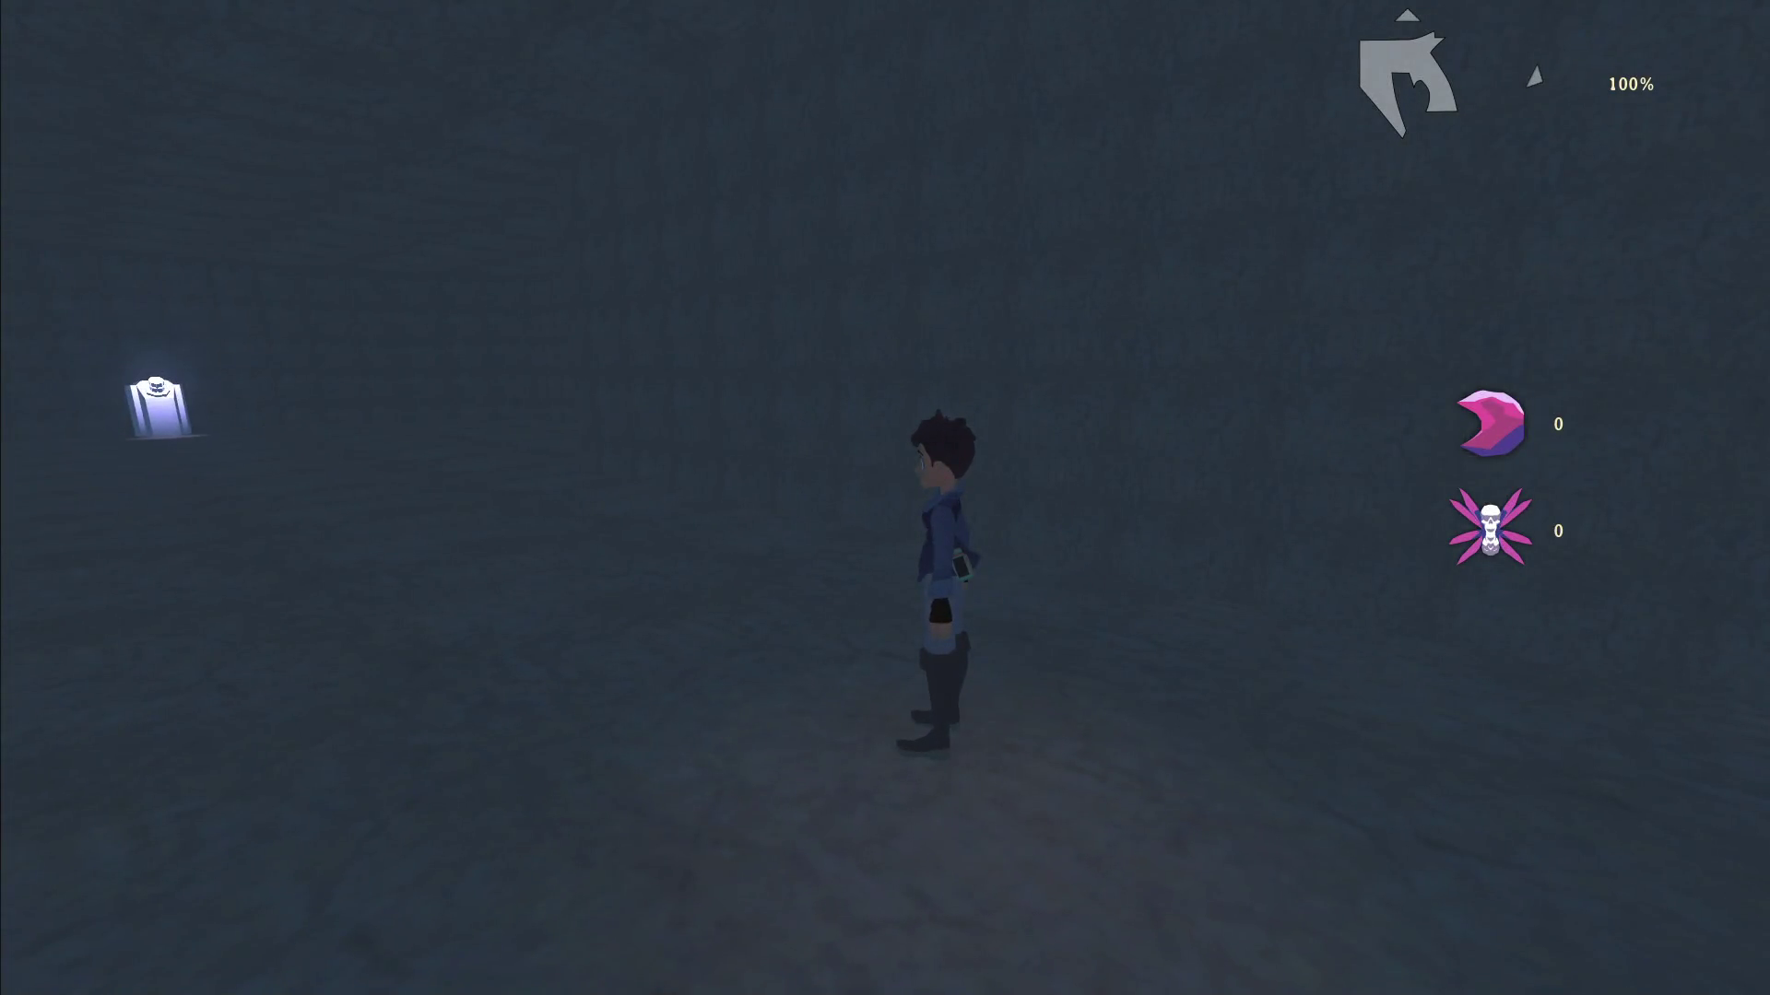
key("w")
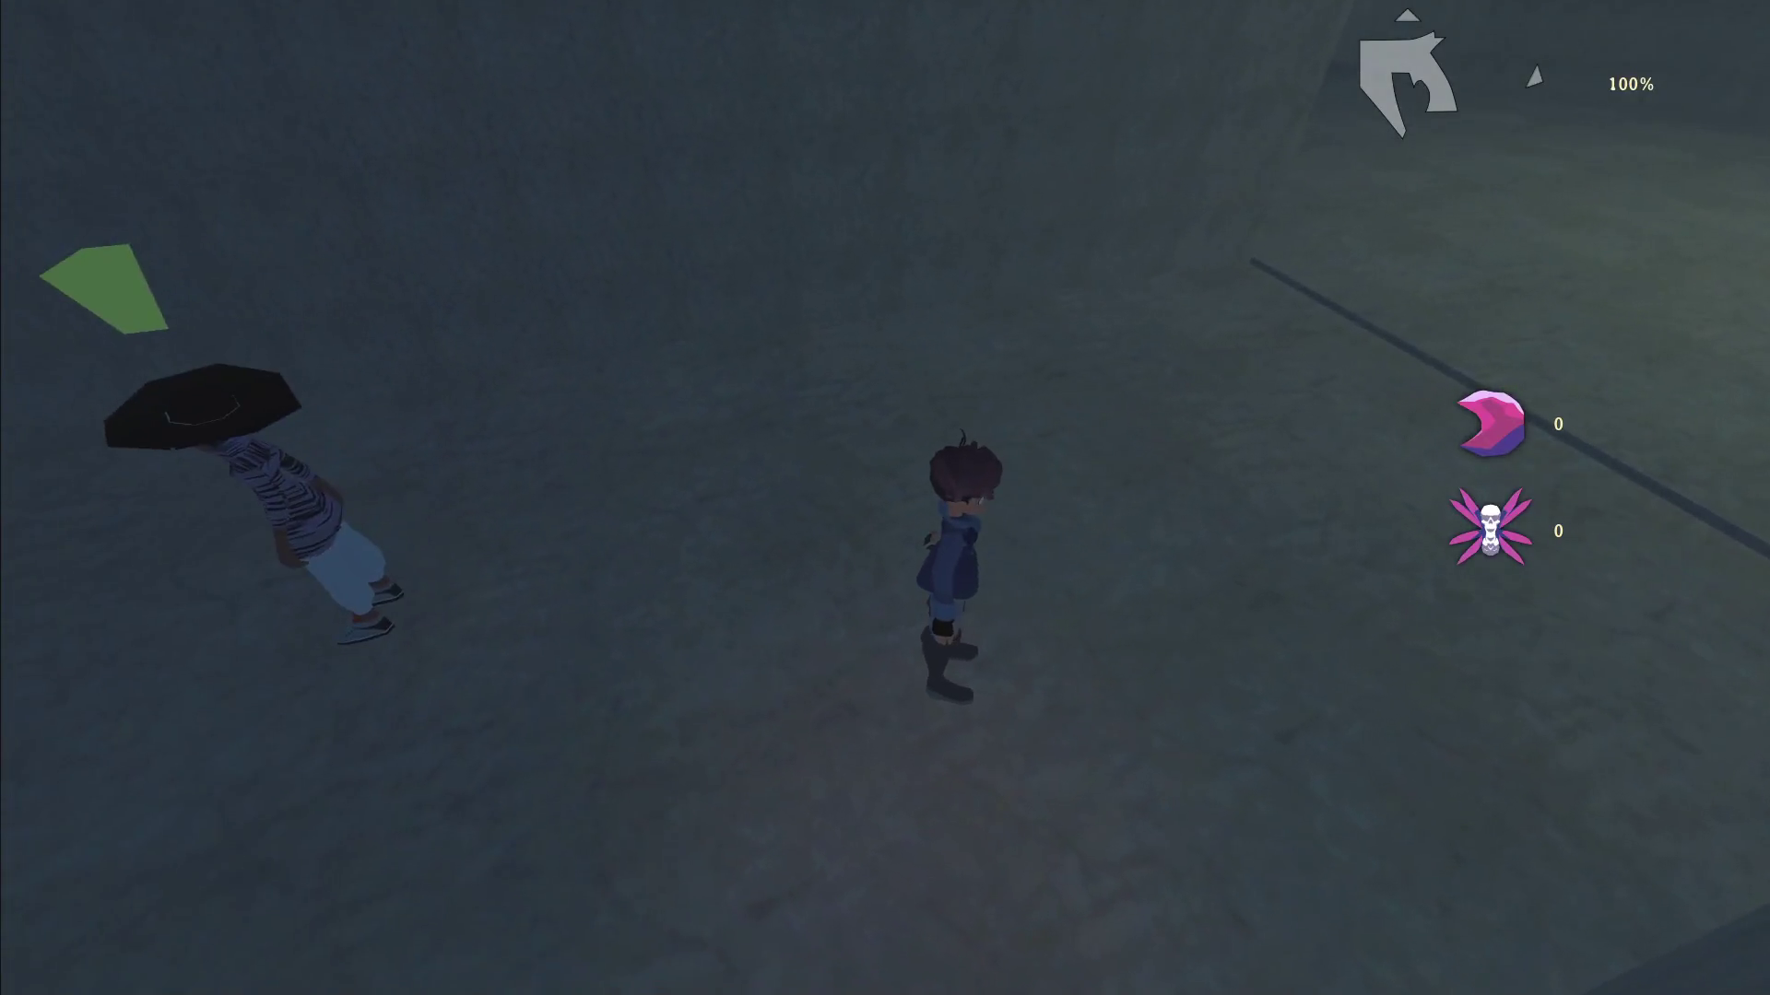
key("grave")
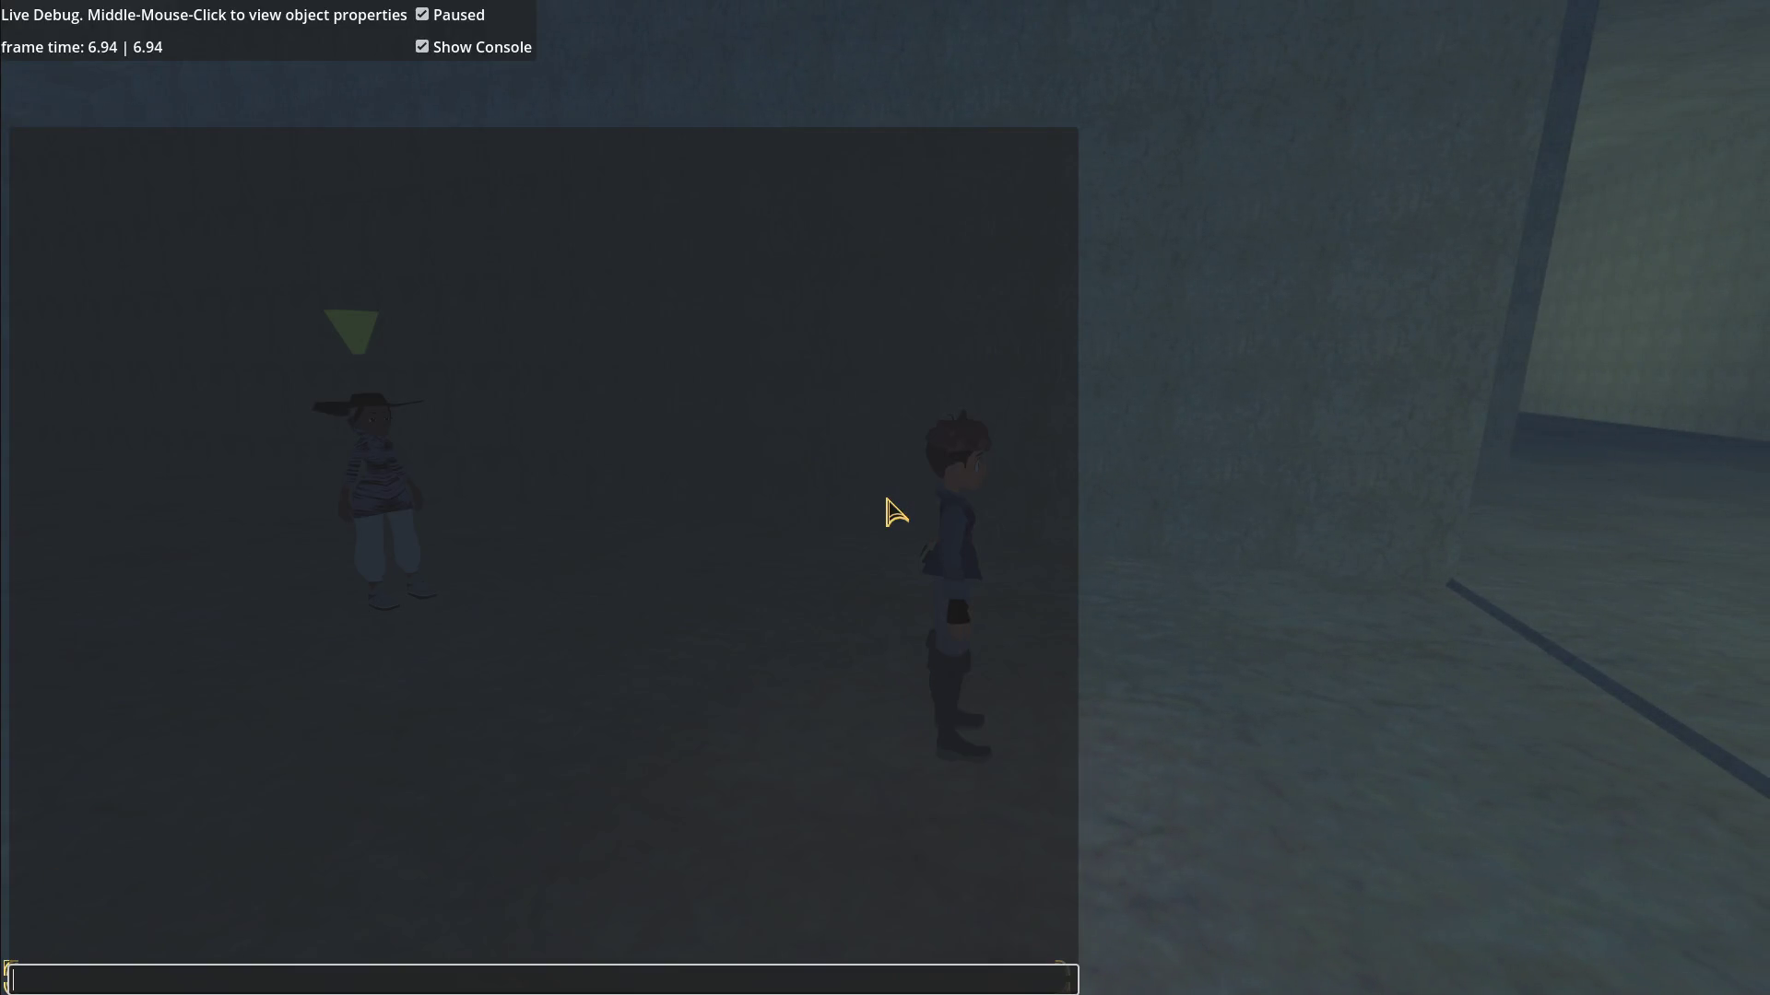
Run Global.load_game('run_test') in the live debug console, then close the console
key("grave")
key("grave")
type("Global.load_game('")
type("run_test'")
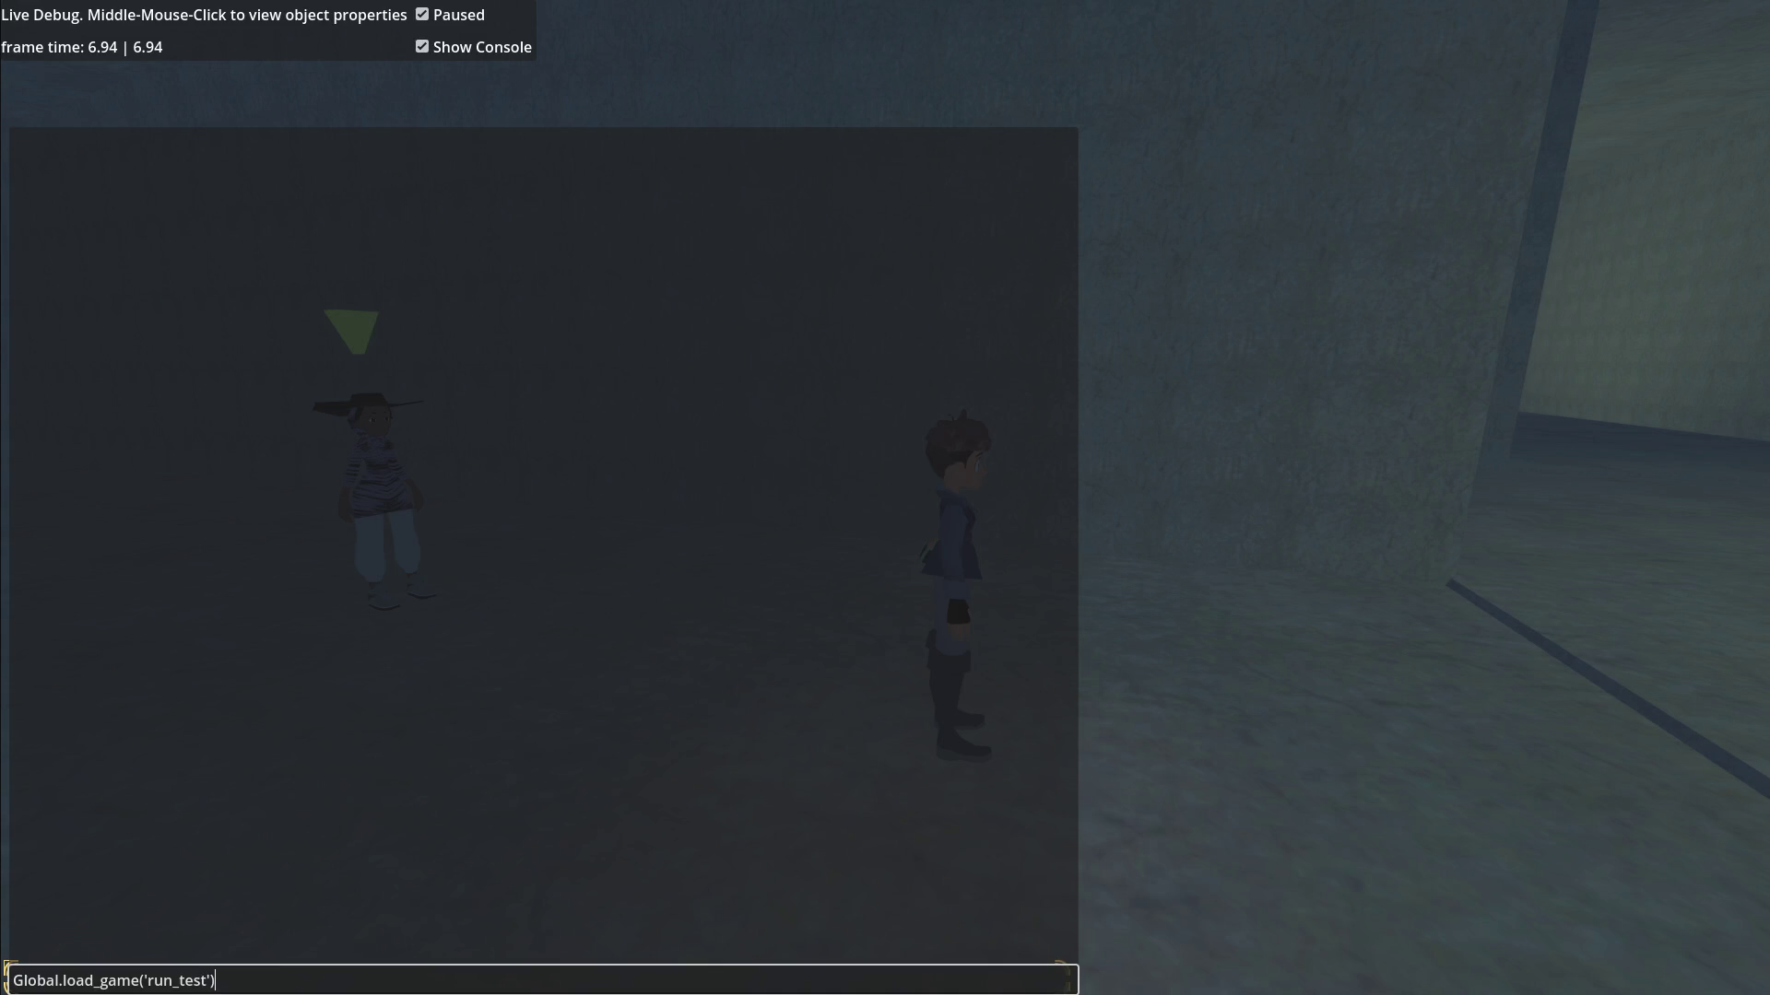
key("Return")
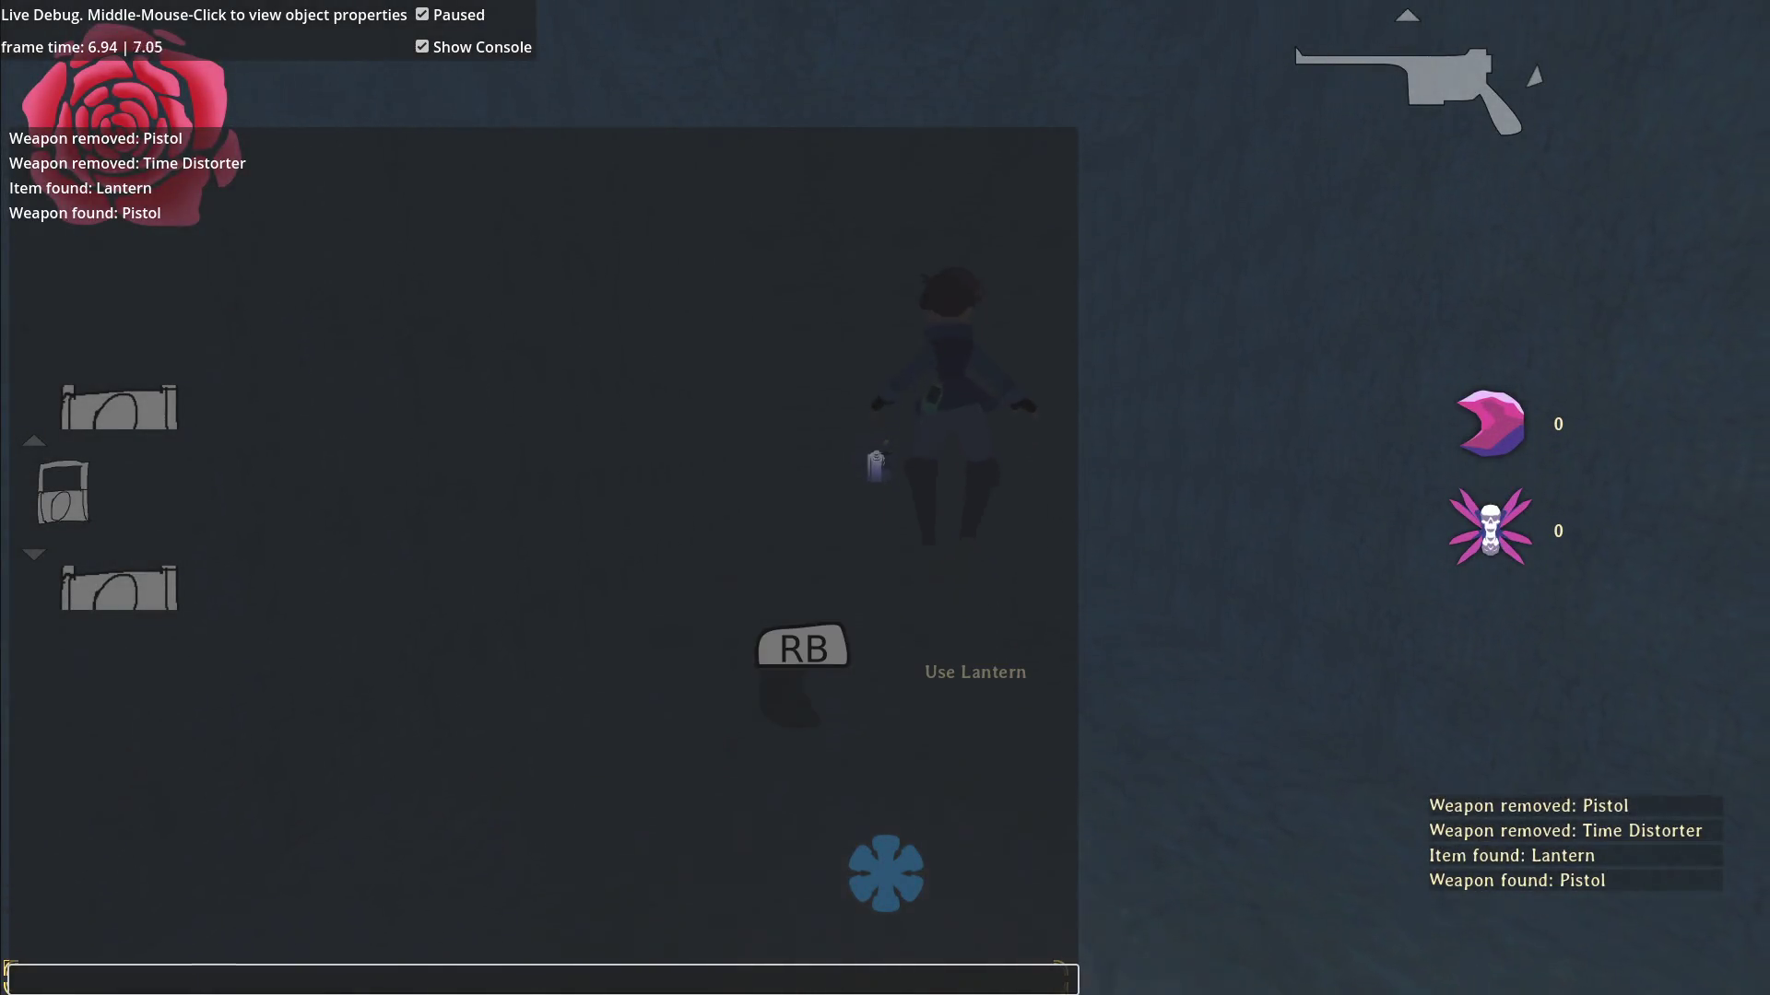
key("grave")
key("grave")
key("grave")
Walk to Raziah, talk to her briefly, pause the game, and return to the editor
key("Escape")
key("Escape")
key("w")
key("w")
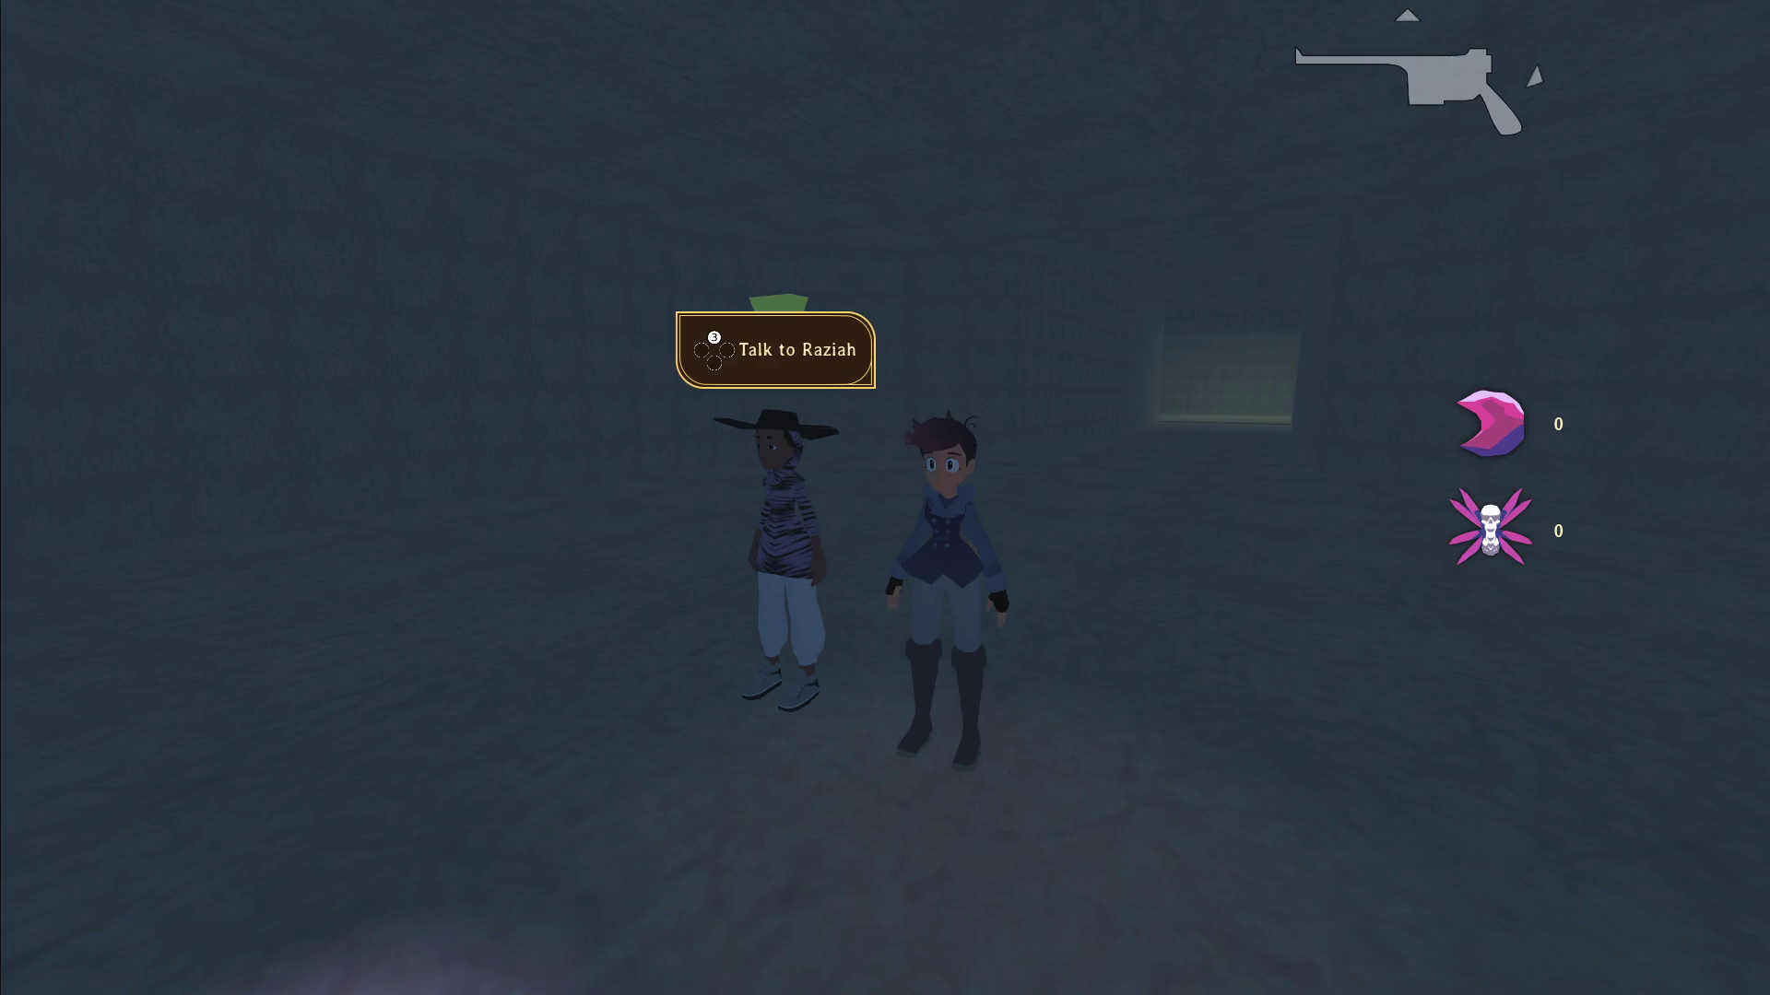
key("e")
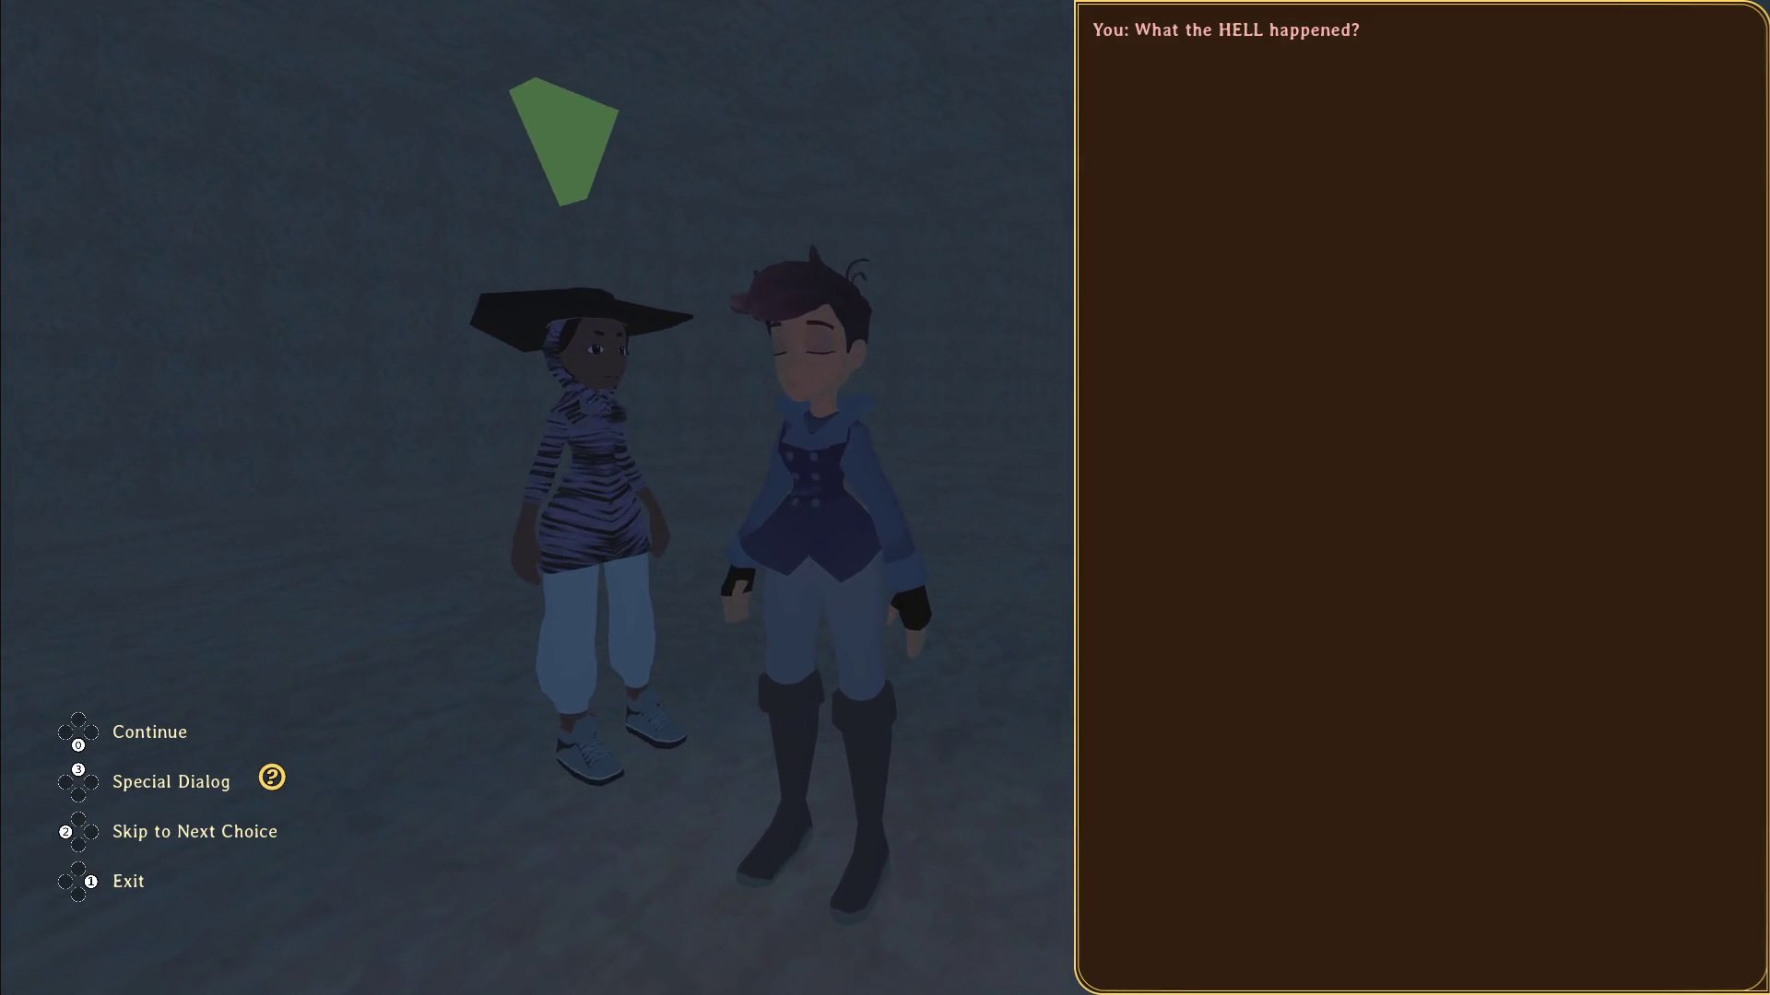
key("e")
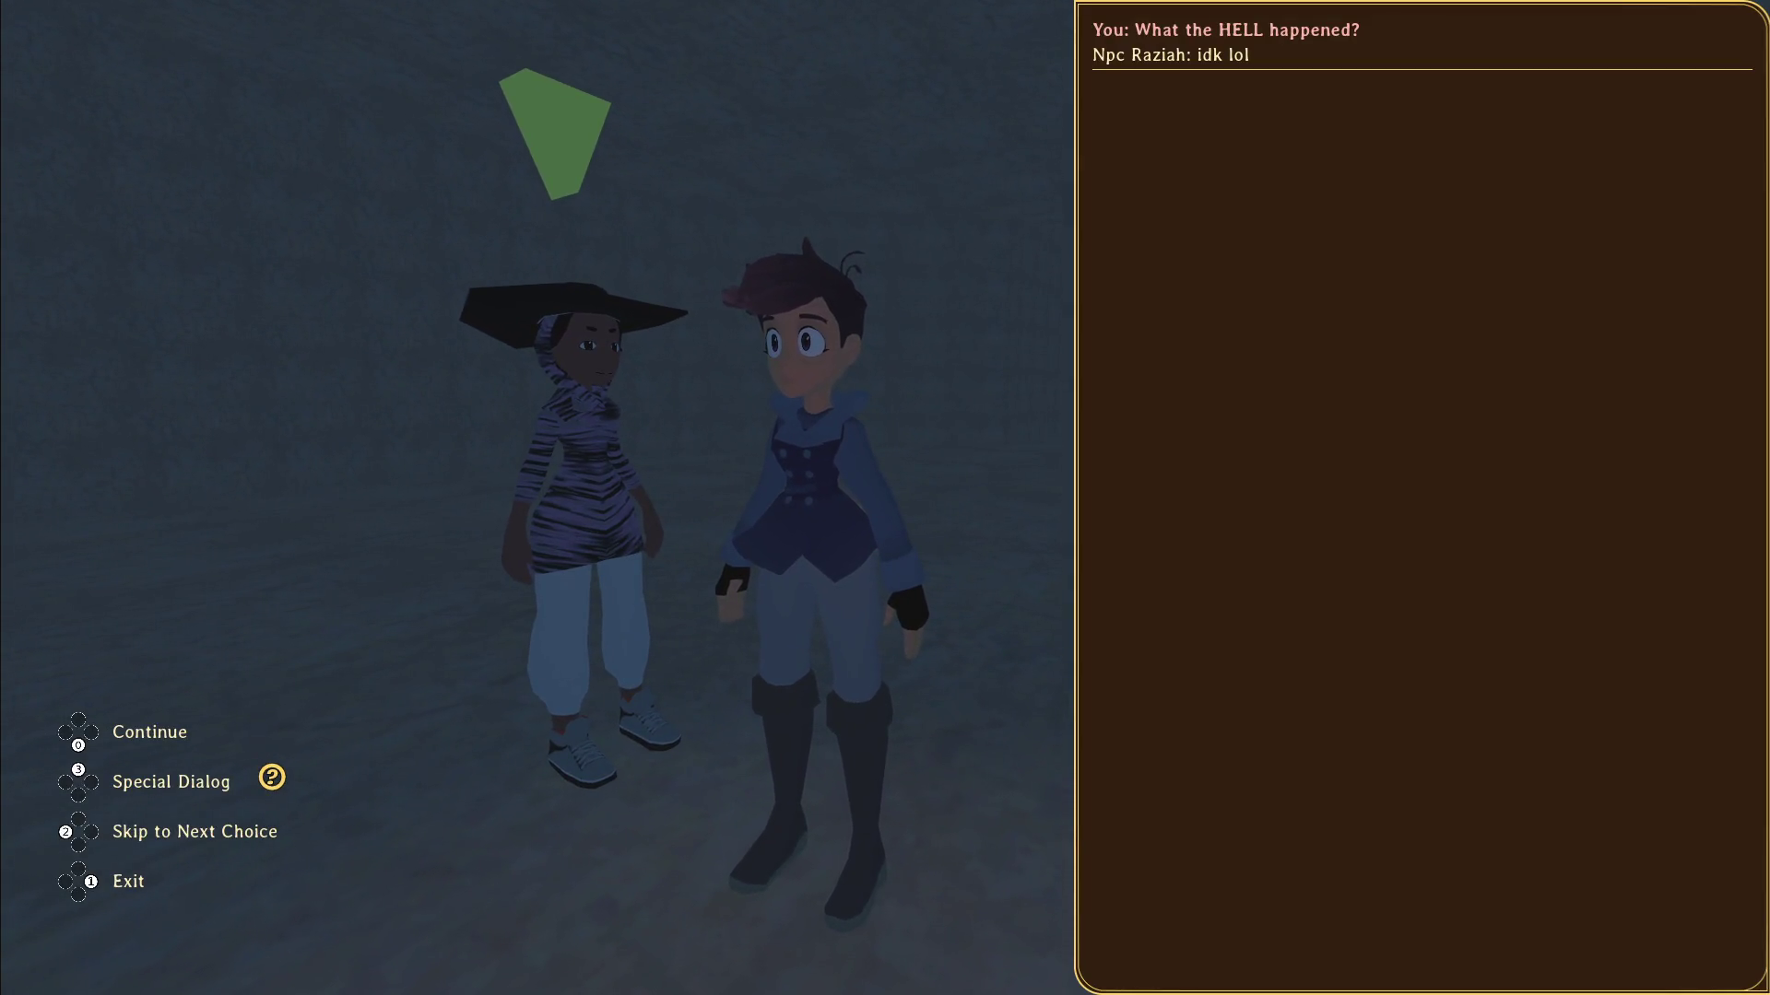
key("1")
key("s")
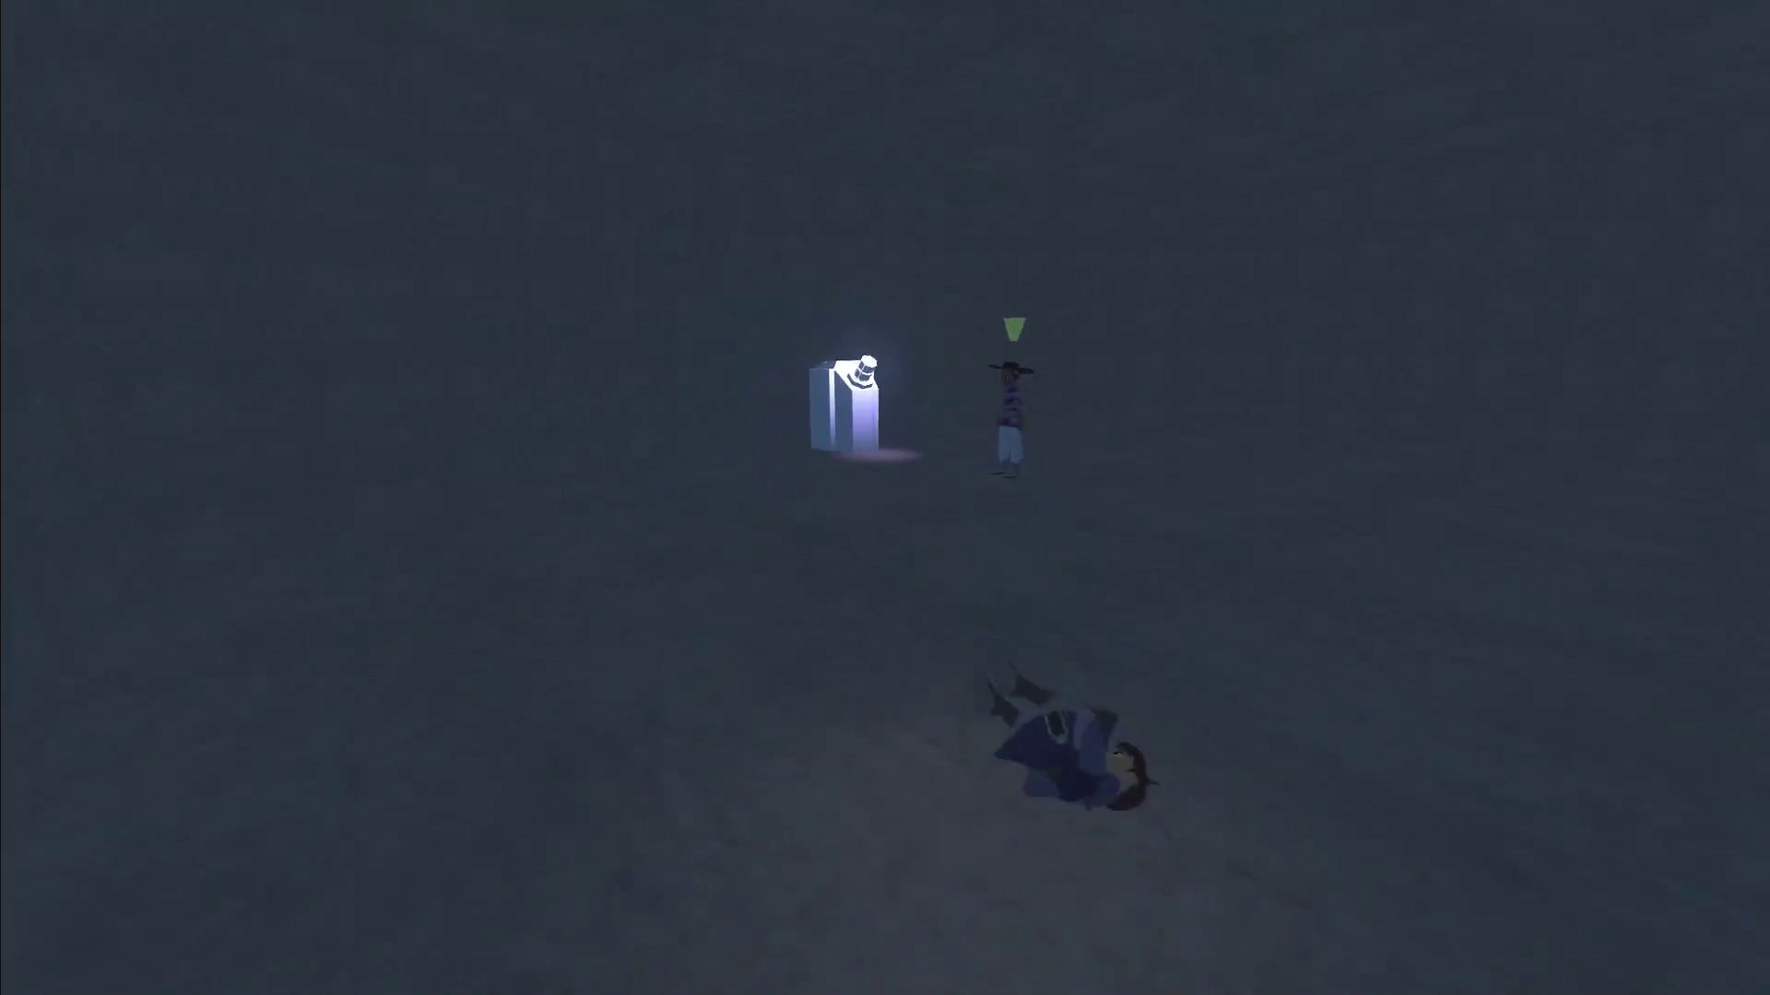
key("Escape")
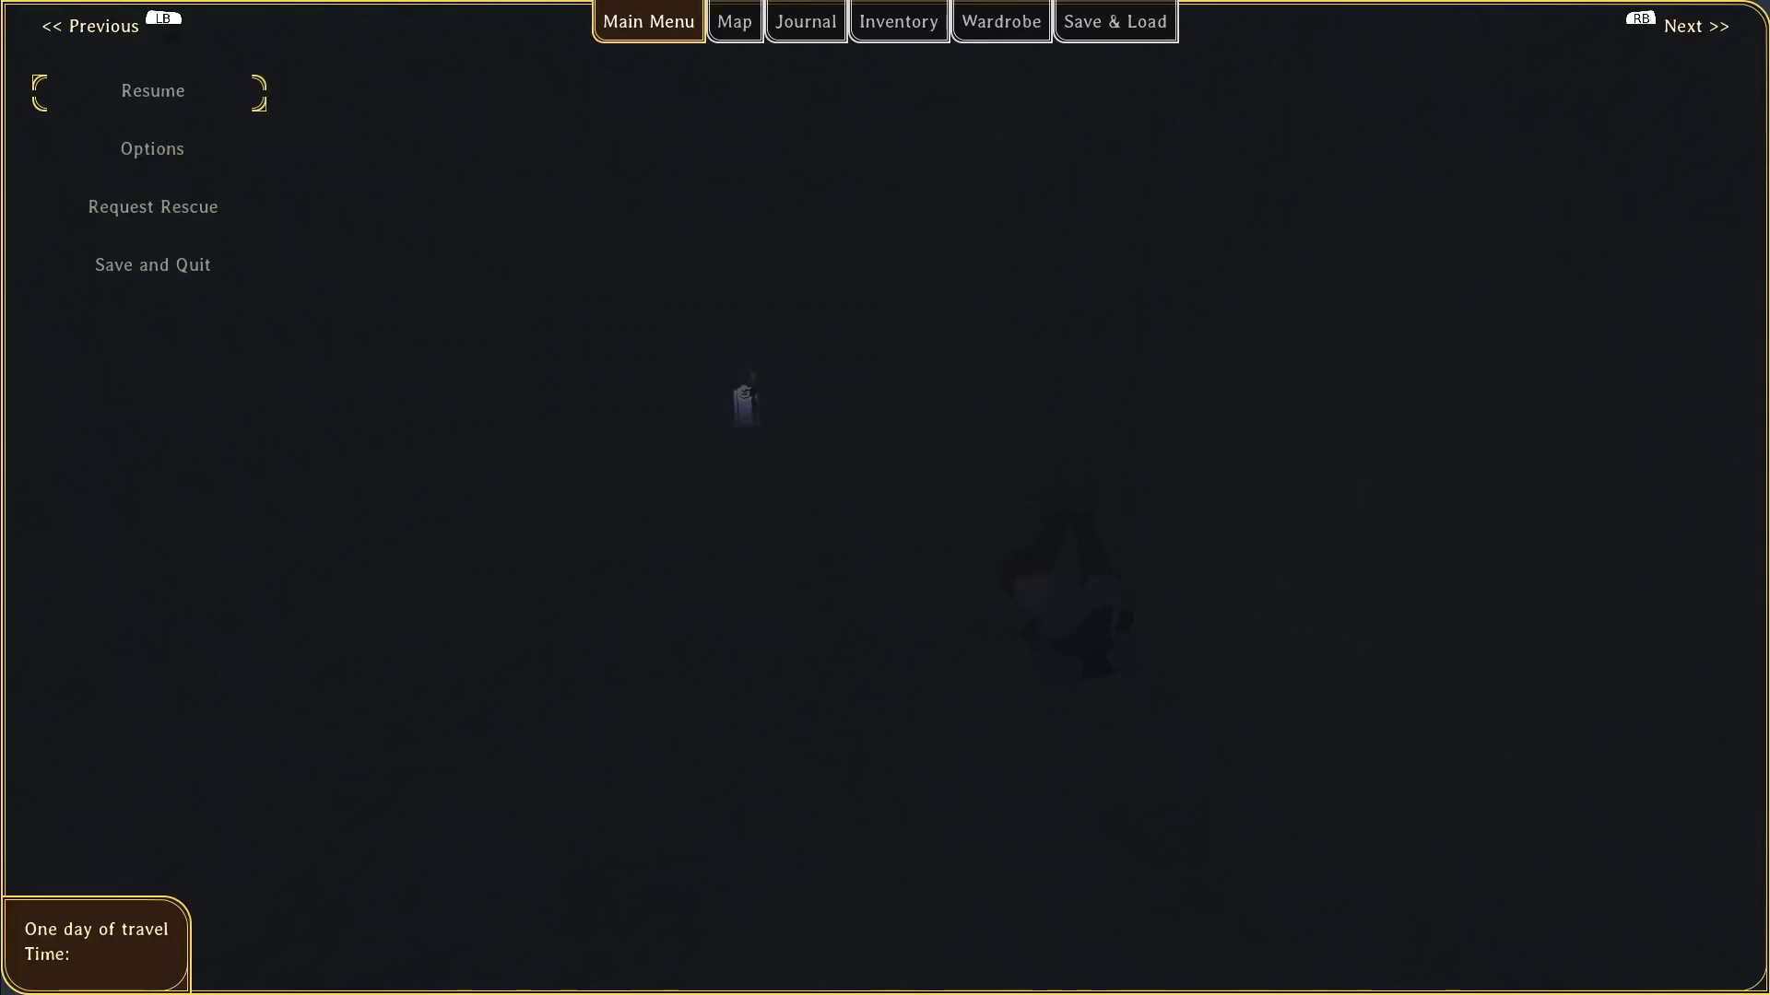
key("alt+Tab")
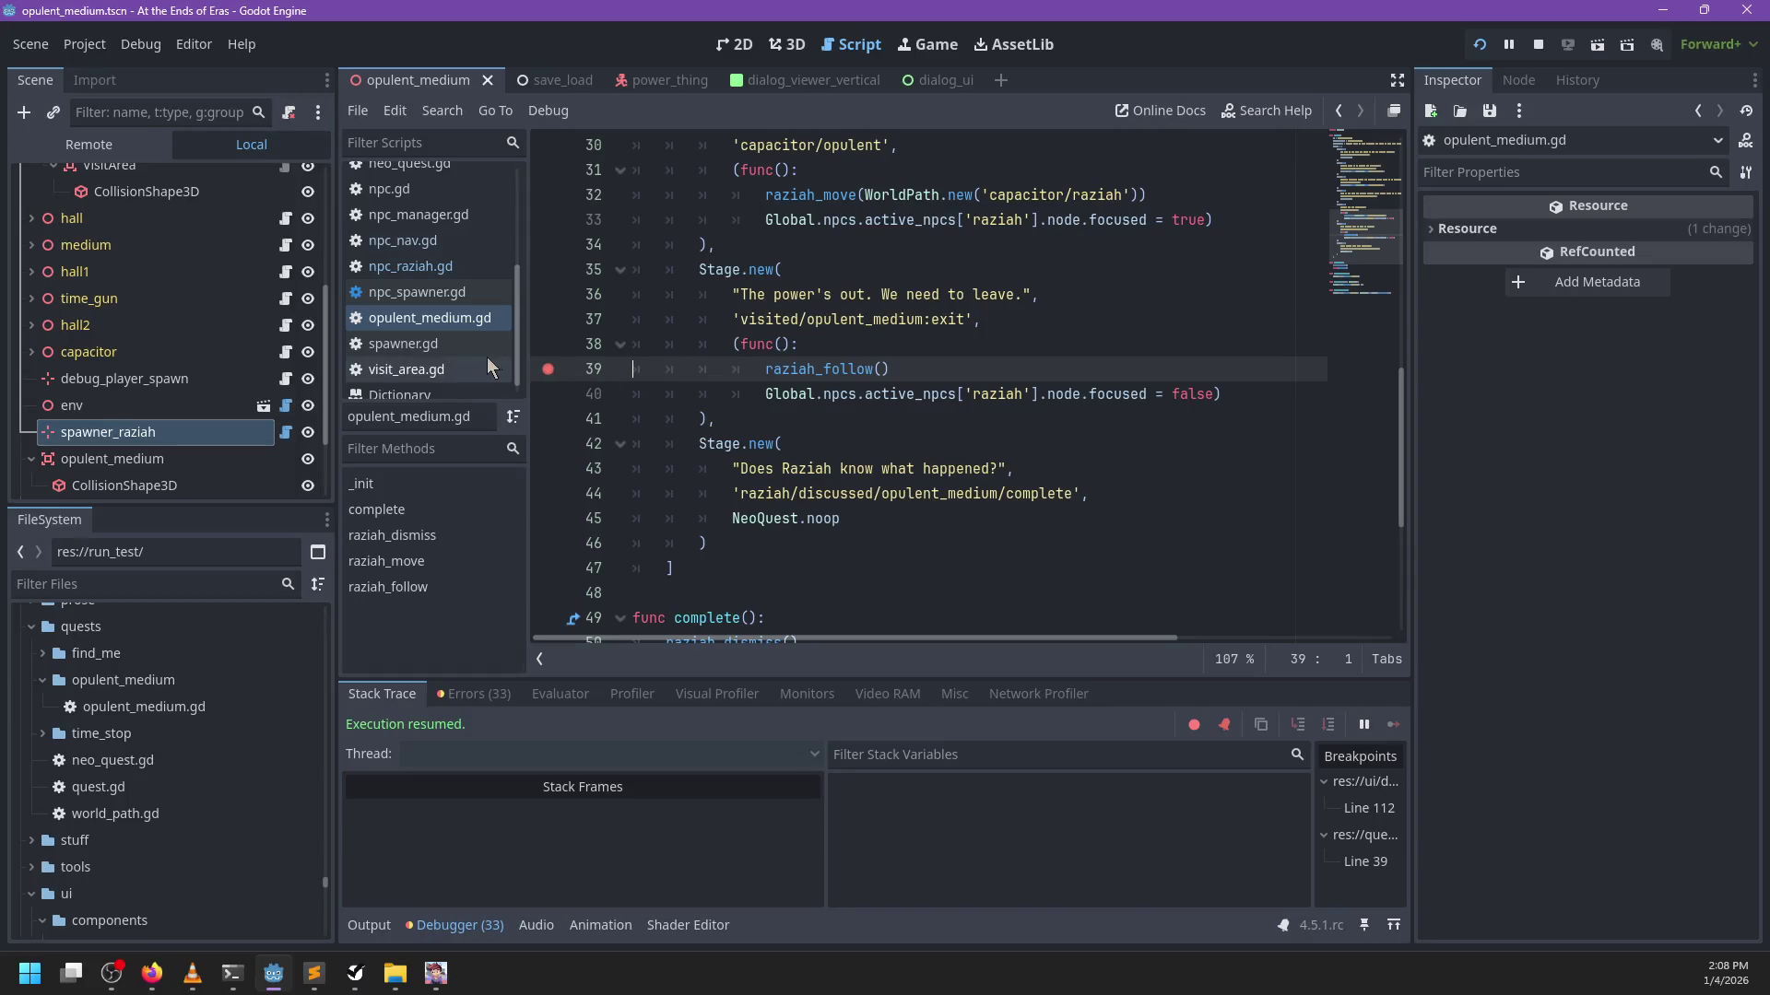
Open global.gd and search for the load_game function
scroll(430, 308, "up", 4)
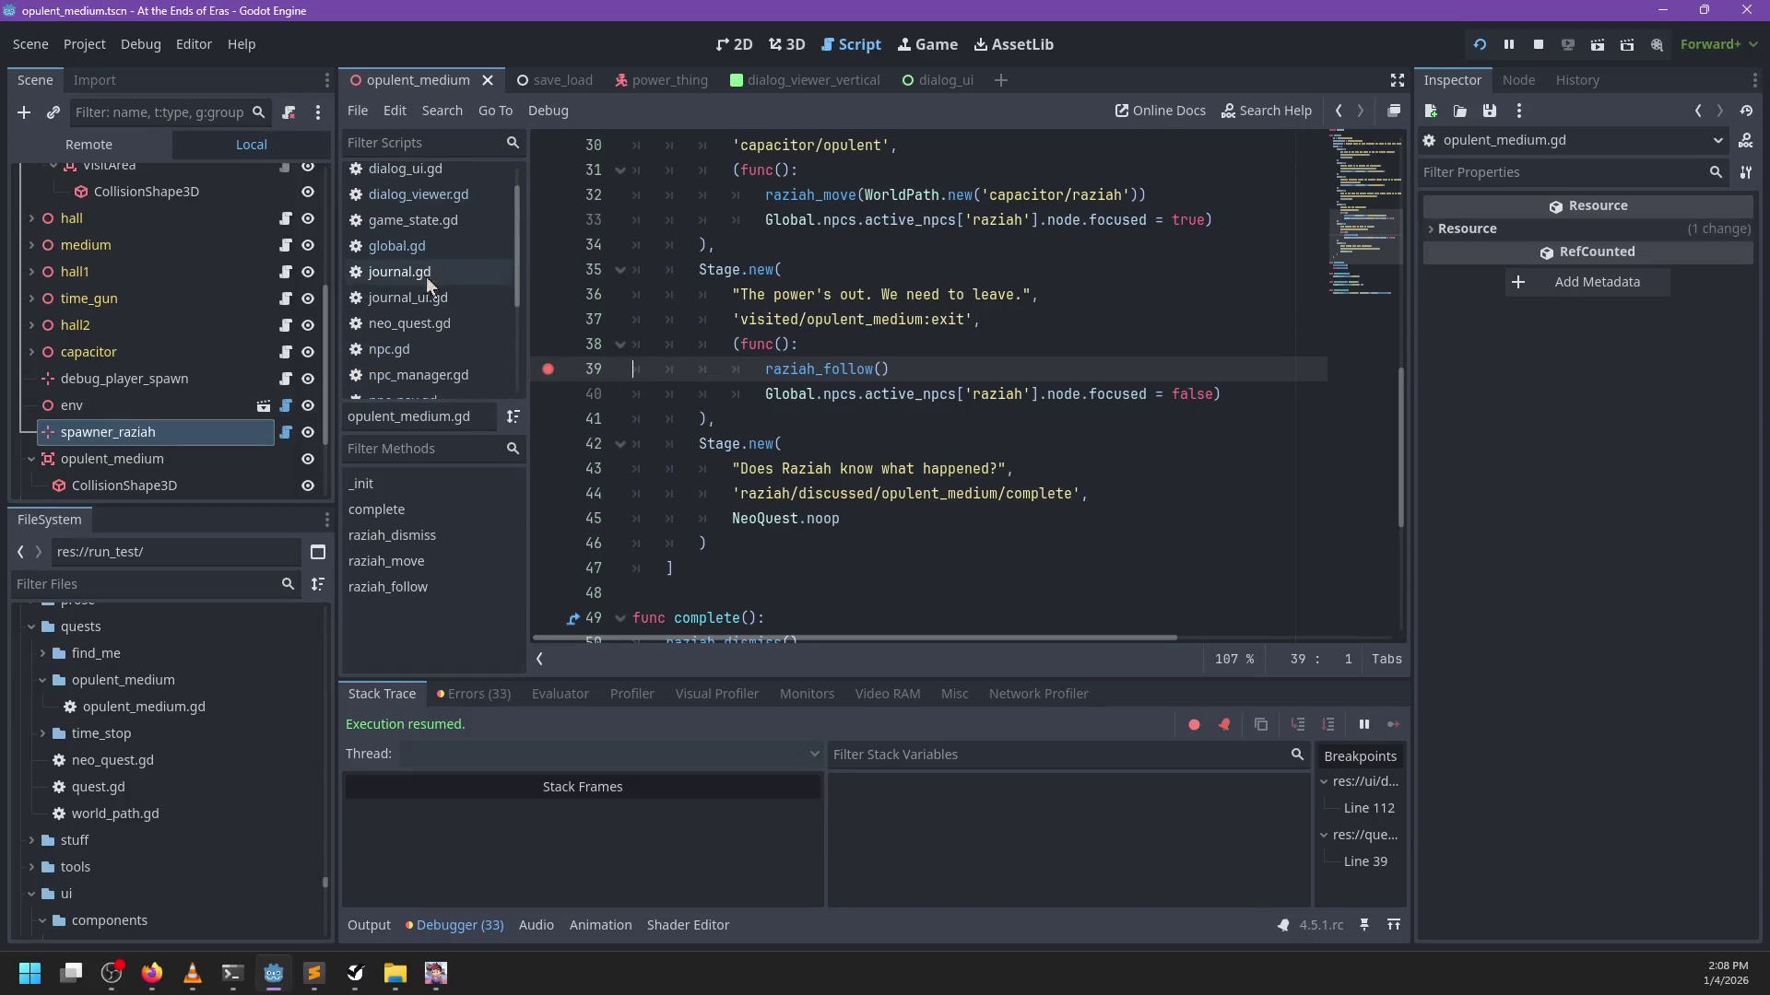
left_click(424, 247)
scroll(907, 401, "up", 3)
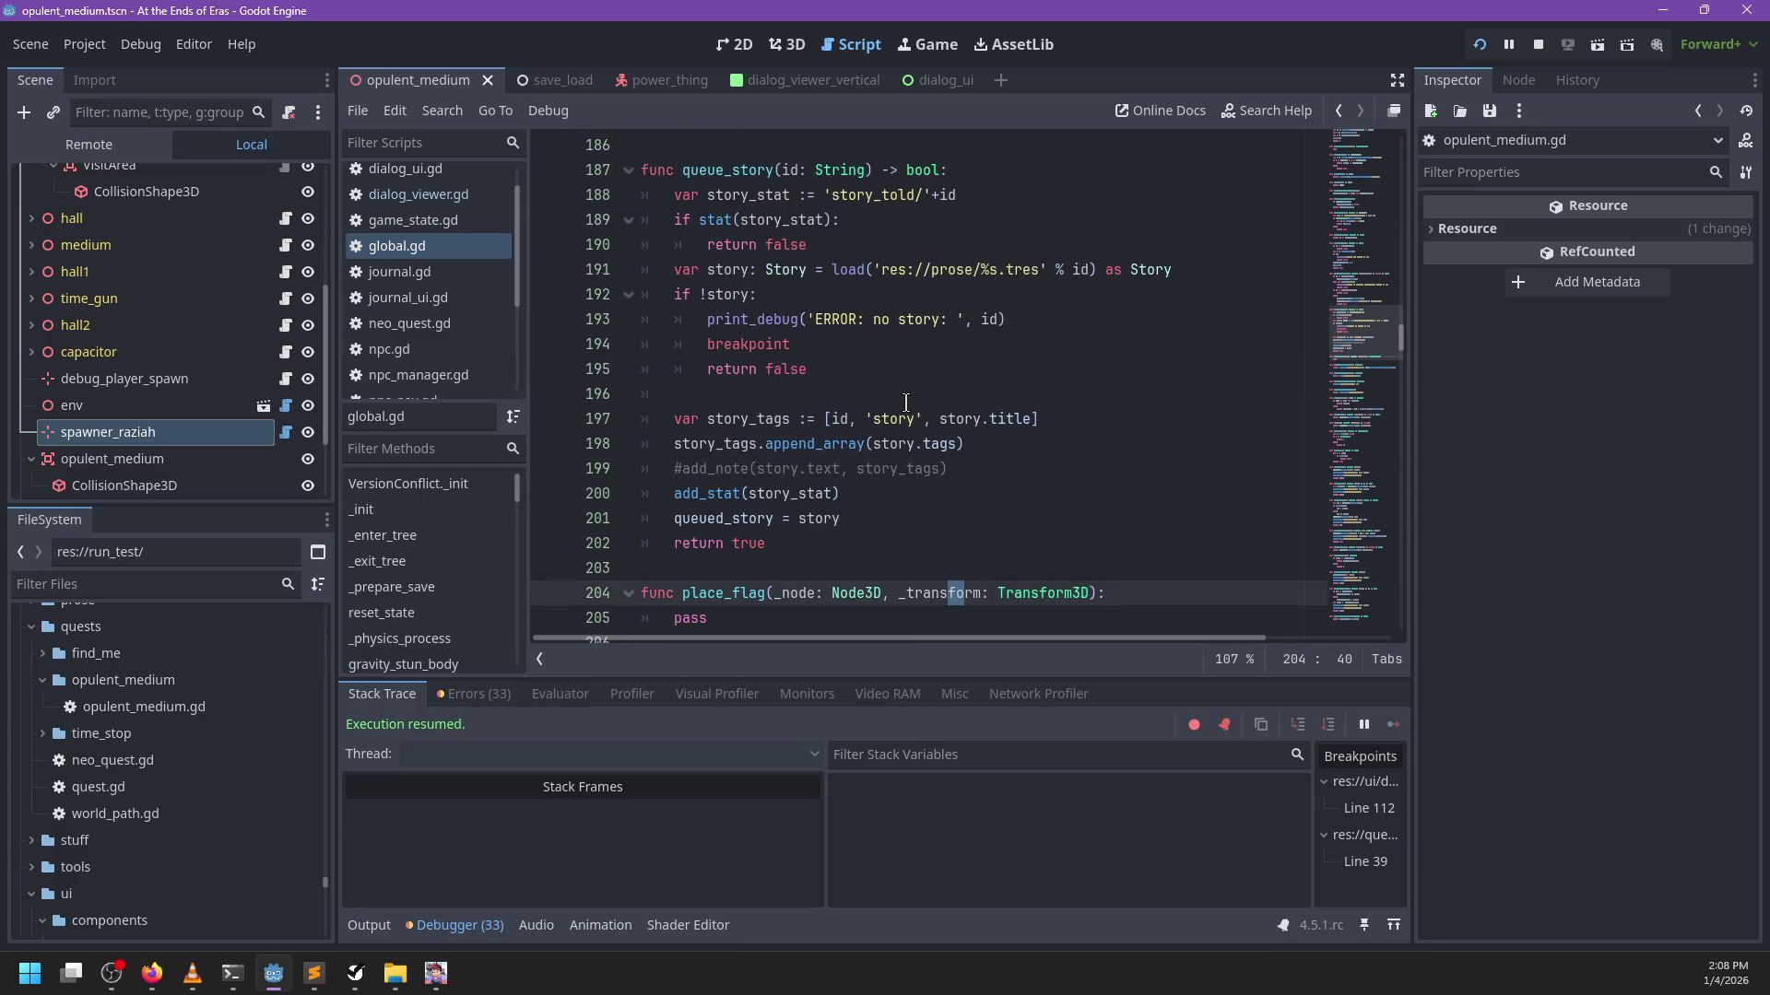
scroll(906, 403, "down", 4)
scroll(918, 401, "up", 3)
scroll(917, 401, "up", 2)
key("ctrl+f")
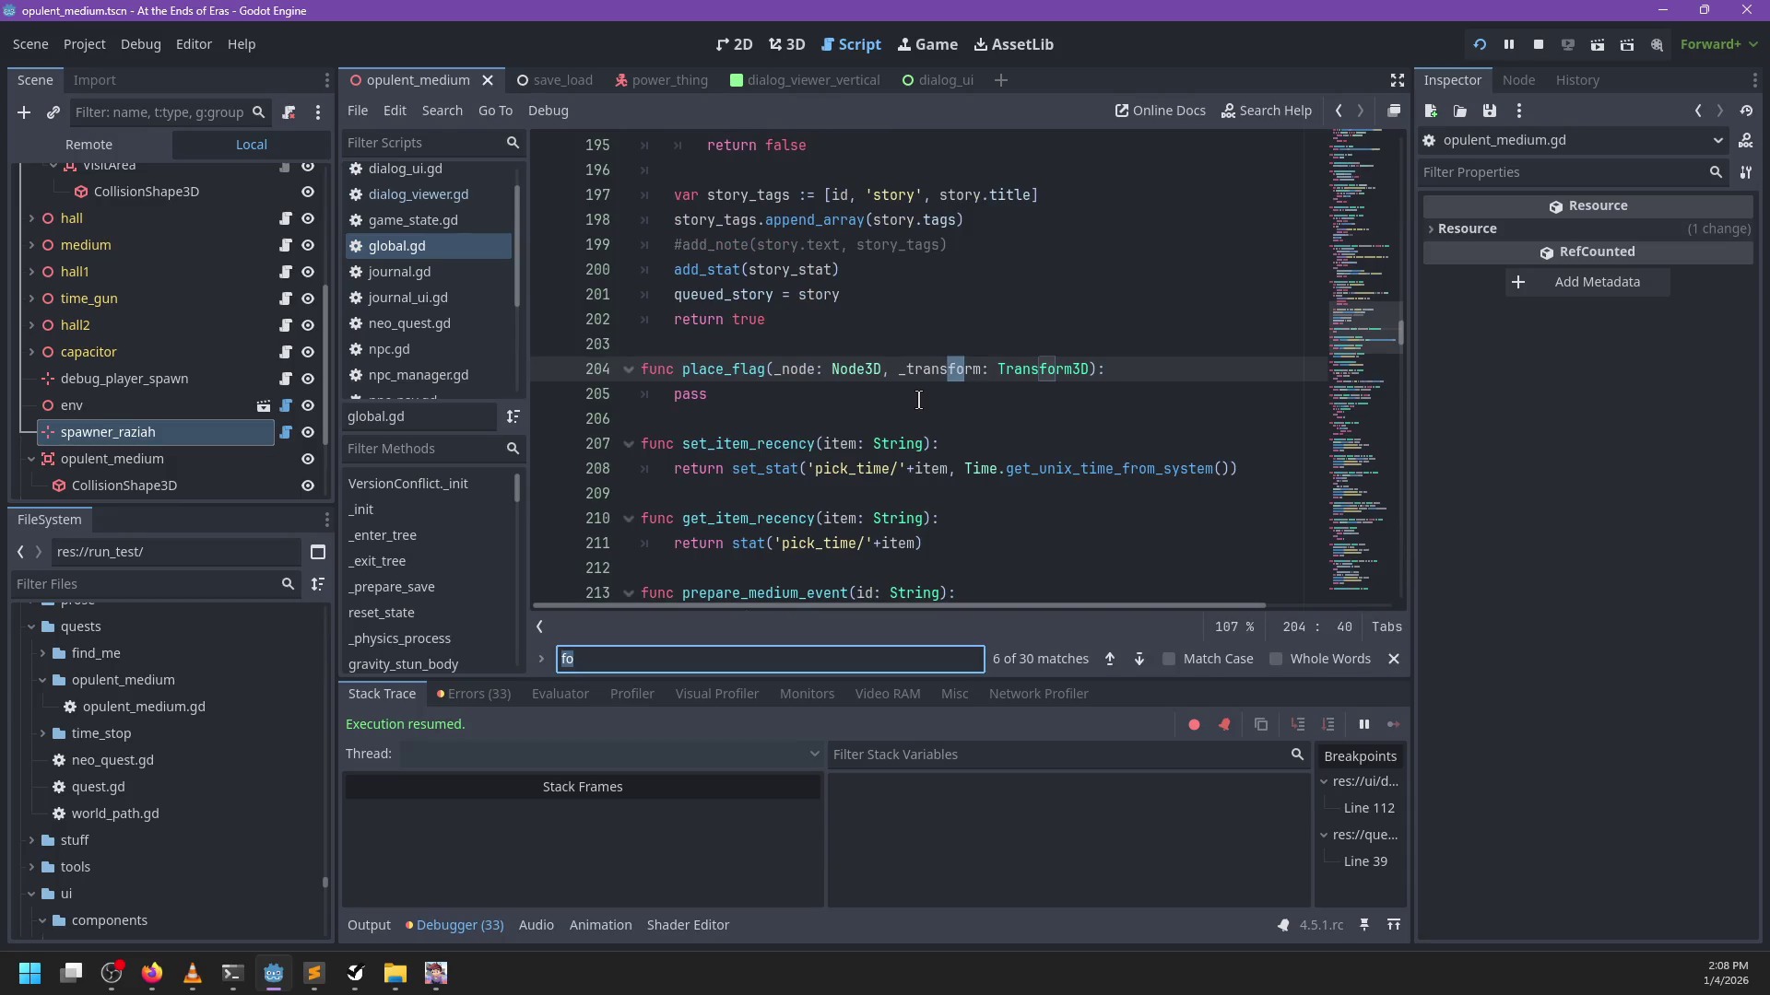
key("Escape")
key("ctrl+f")
type("load_")
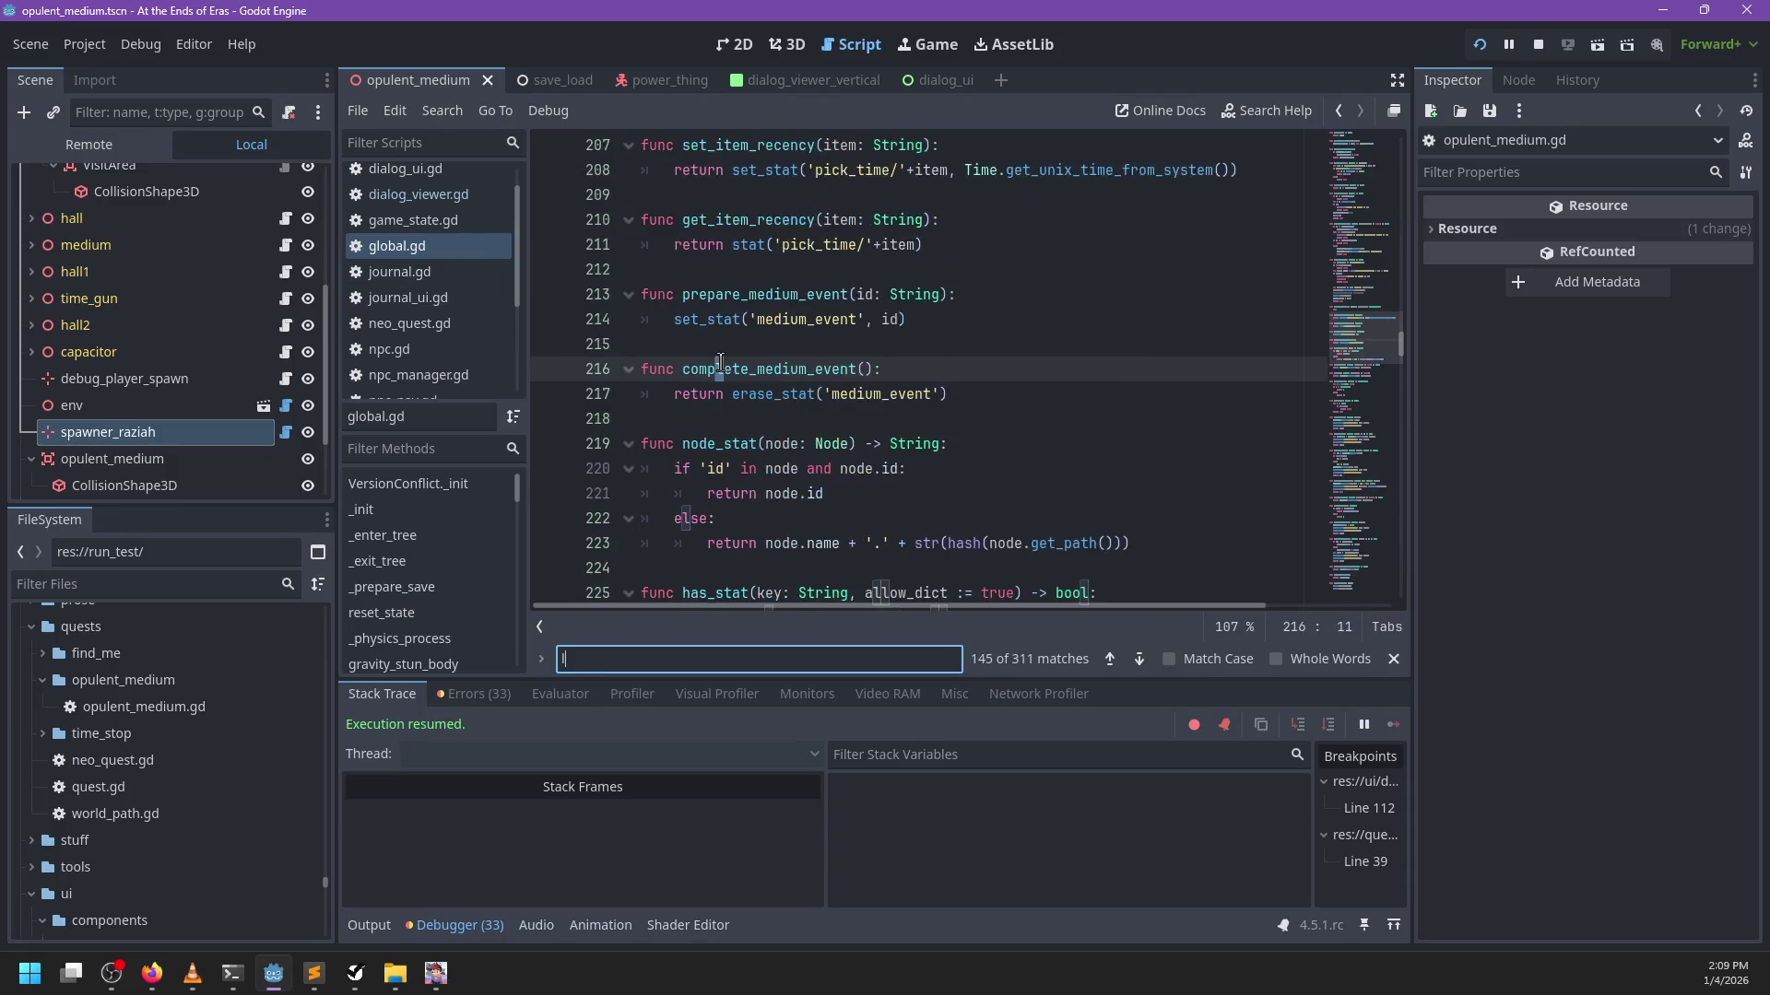
type("game")
key("Escape")
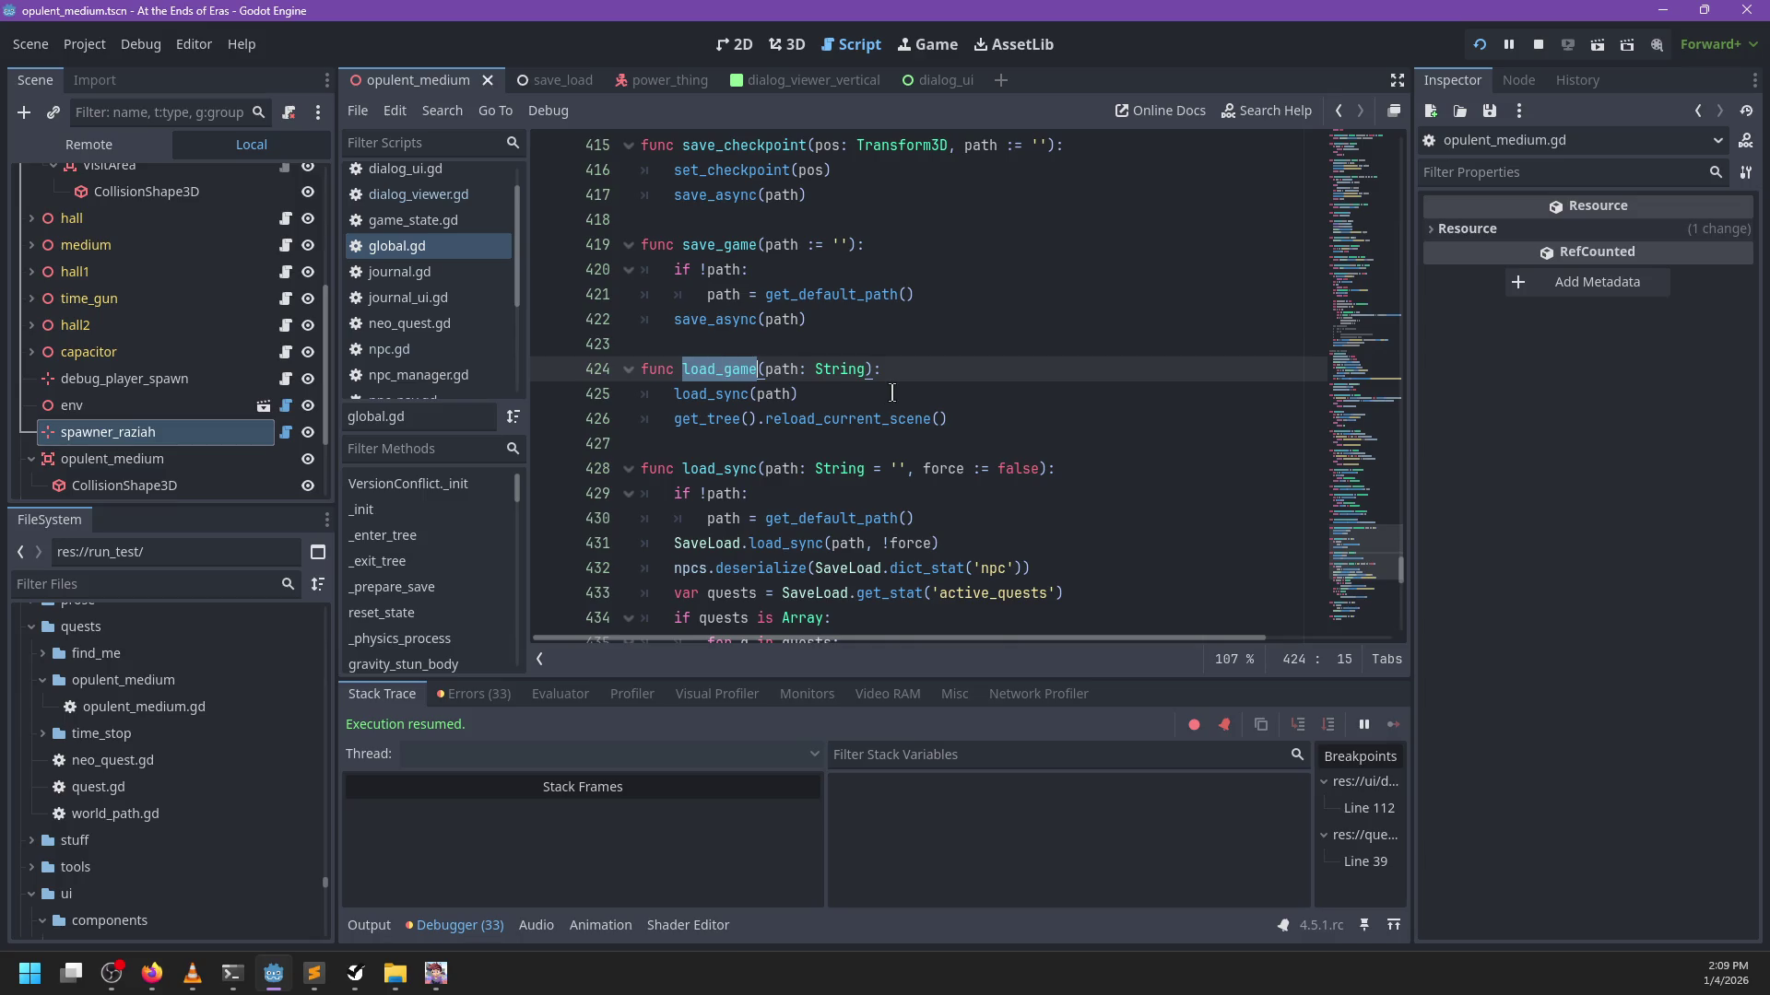
Insert reset_state() as the first line of load_game
left_click_drag(892, 394, 929, 380)
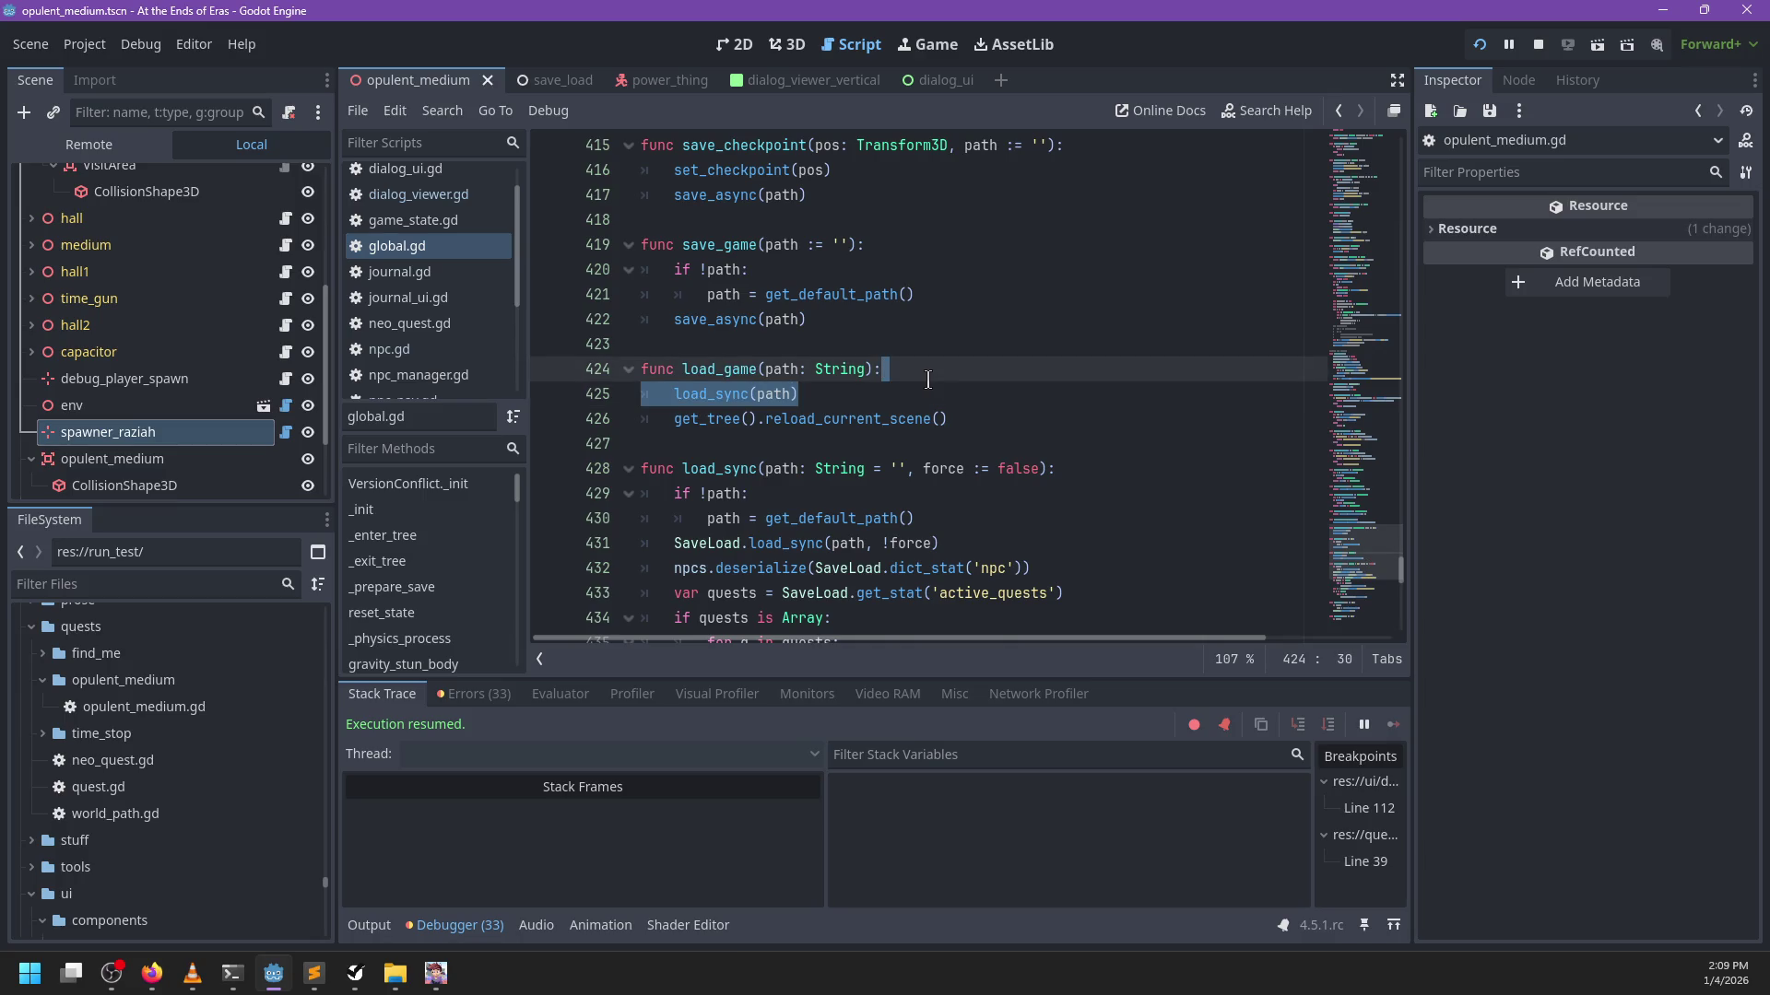
left_click(936, 372)
scroll(936, 372, "down", 2)
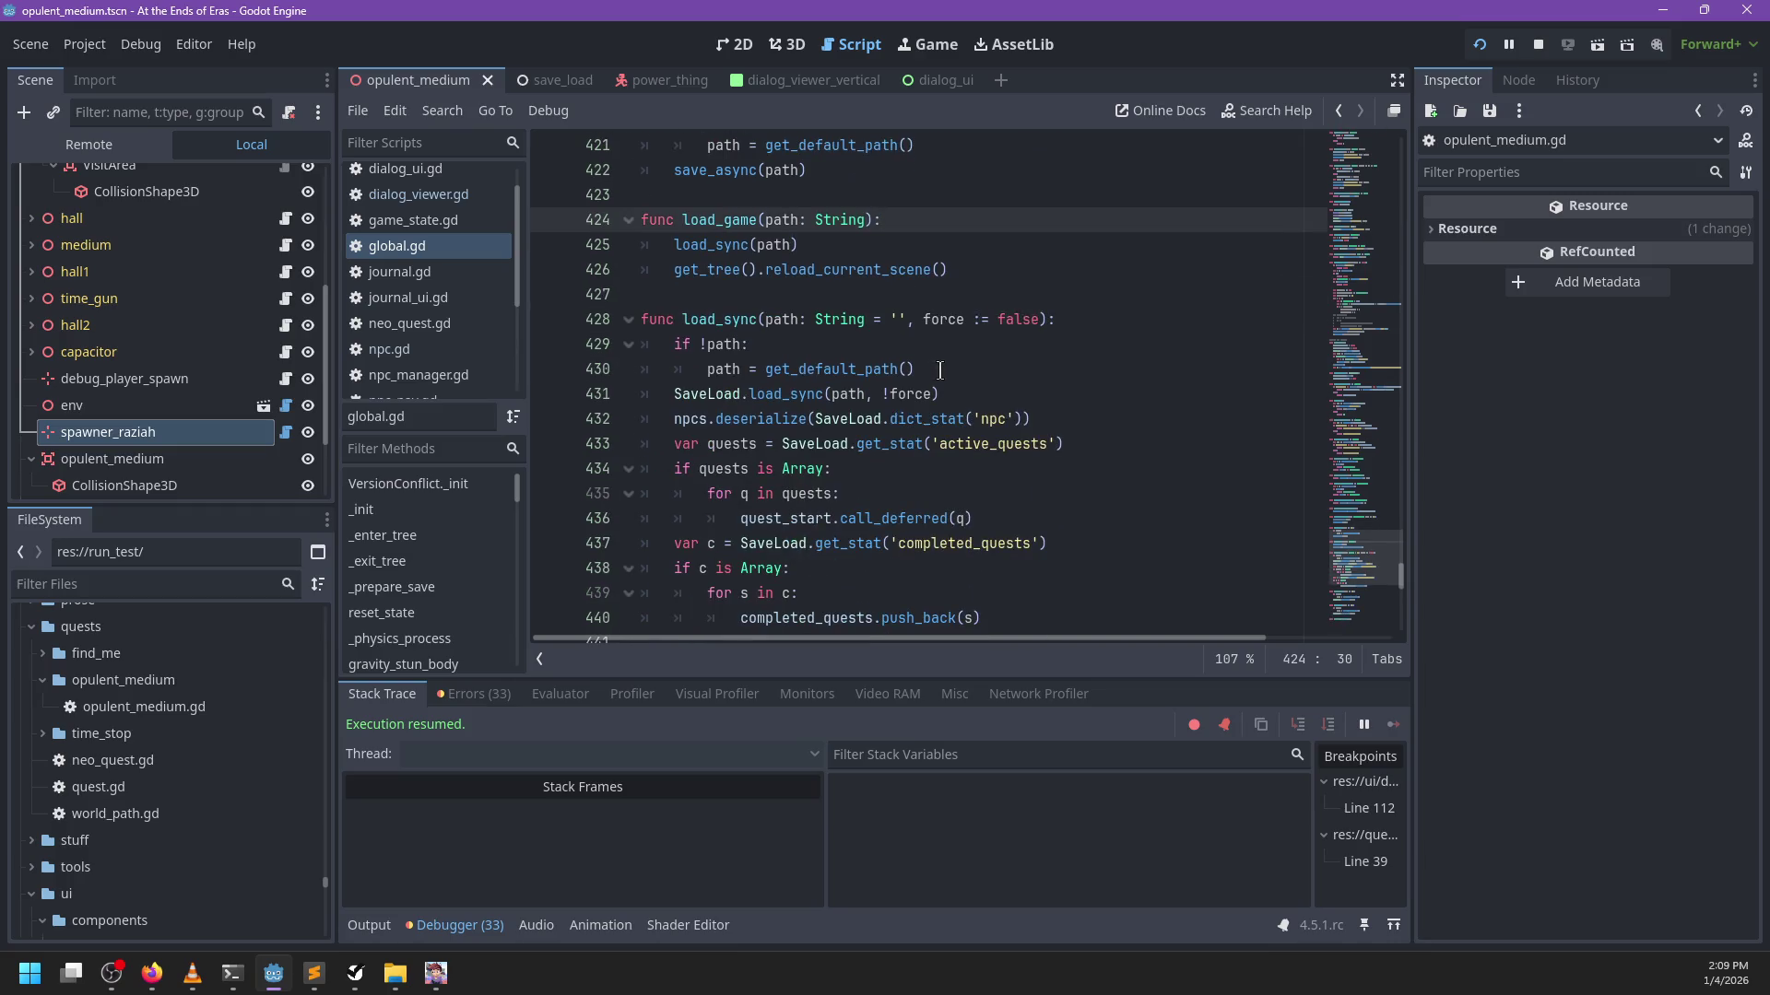
key("Return")
type("reset")
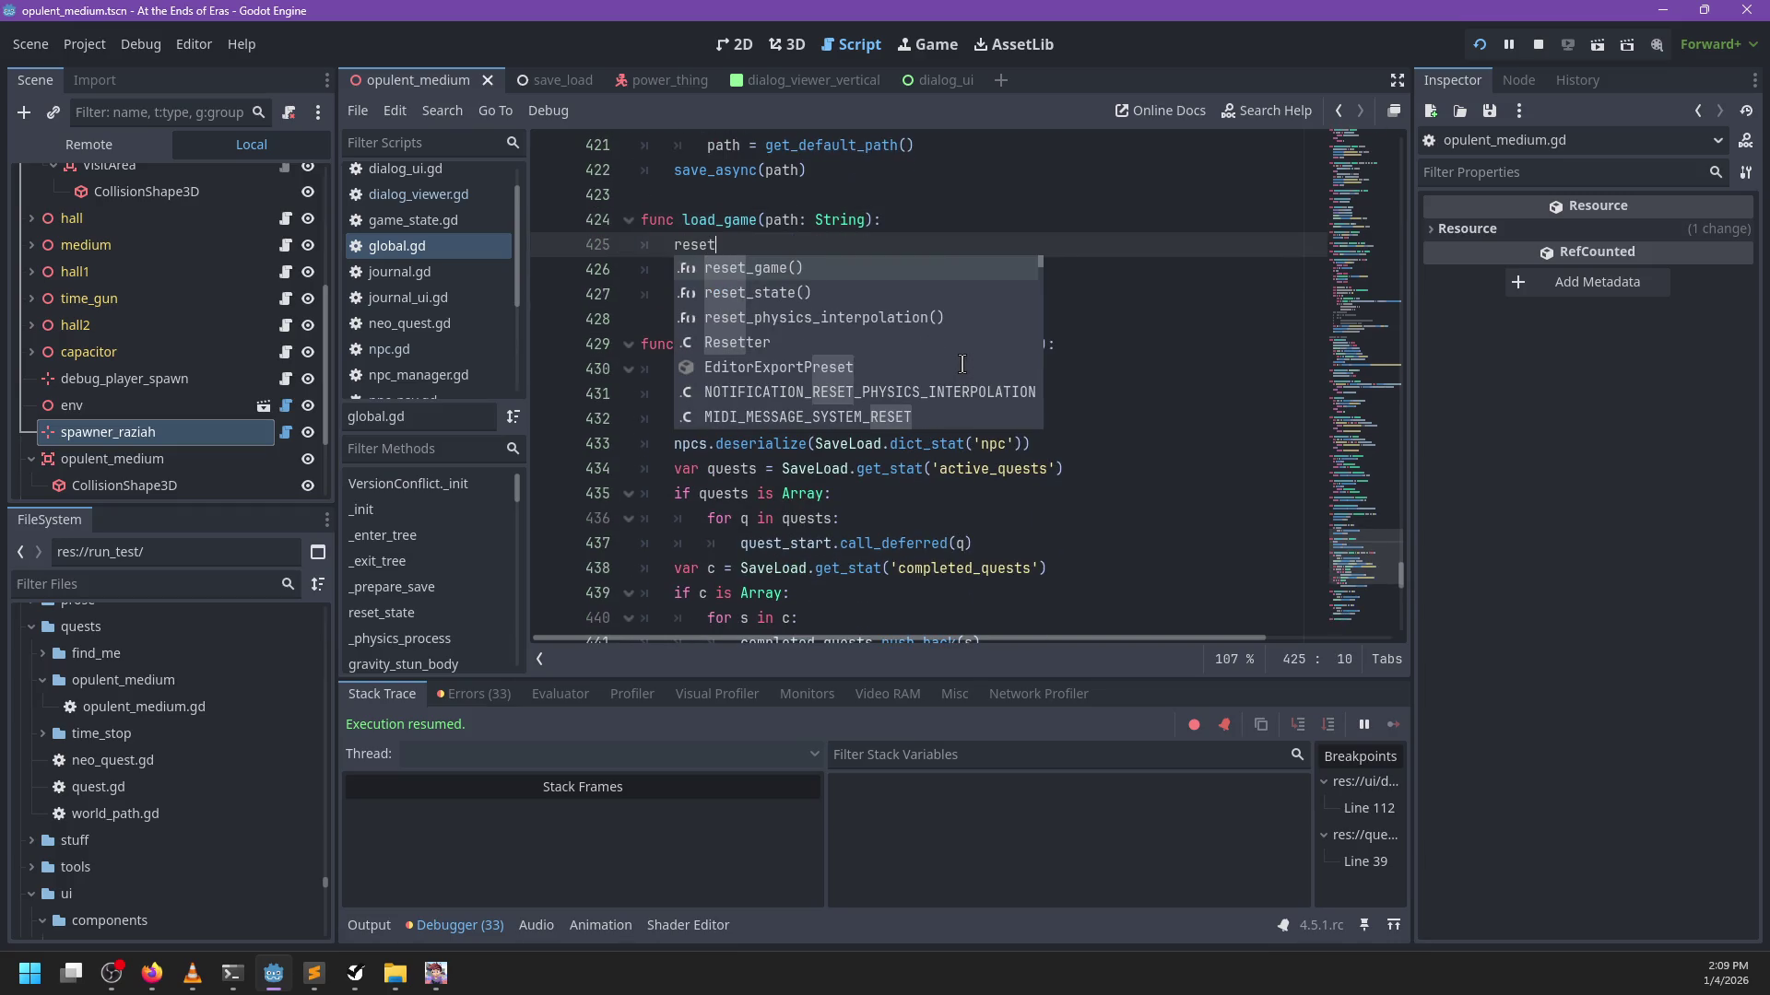
key("Down")
key("Return")
Move get_tree().reload_current_scene() above load_sync(path) in load_game
key("Down")
key("Home")
key("ctrl+shift+Right")
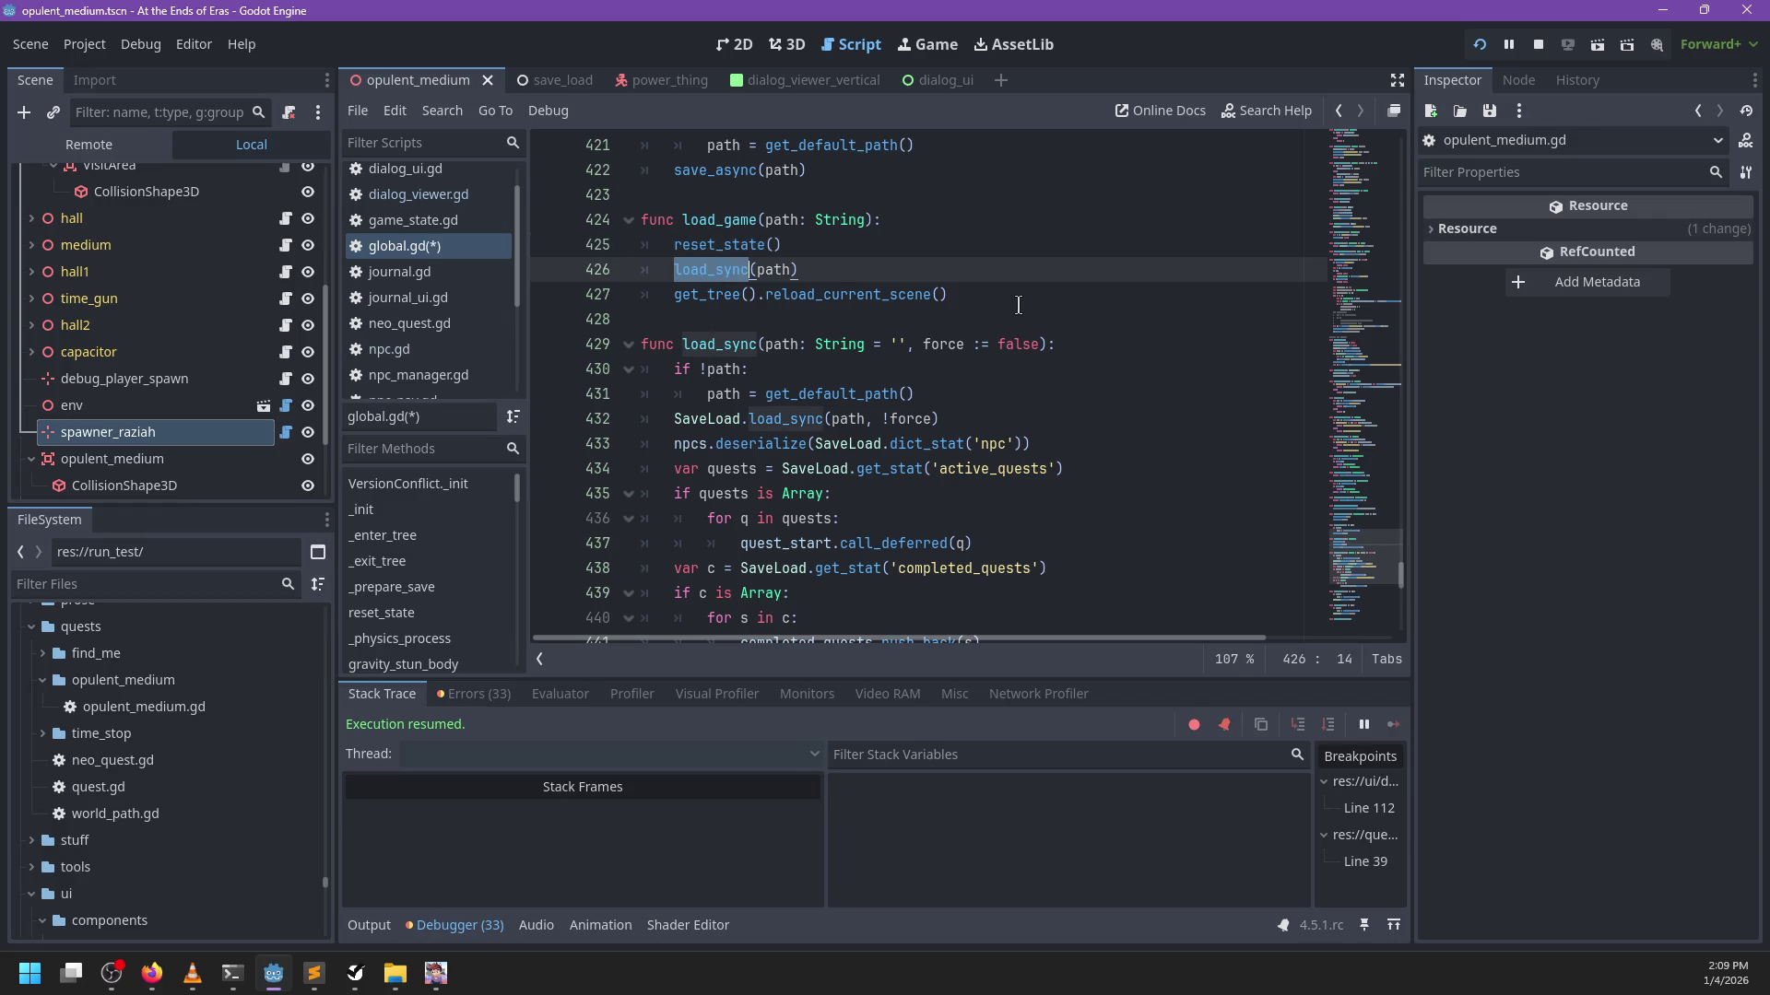
left_click_drag(1000, 295, 993, 272)
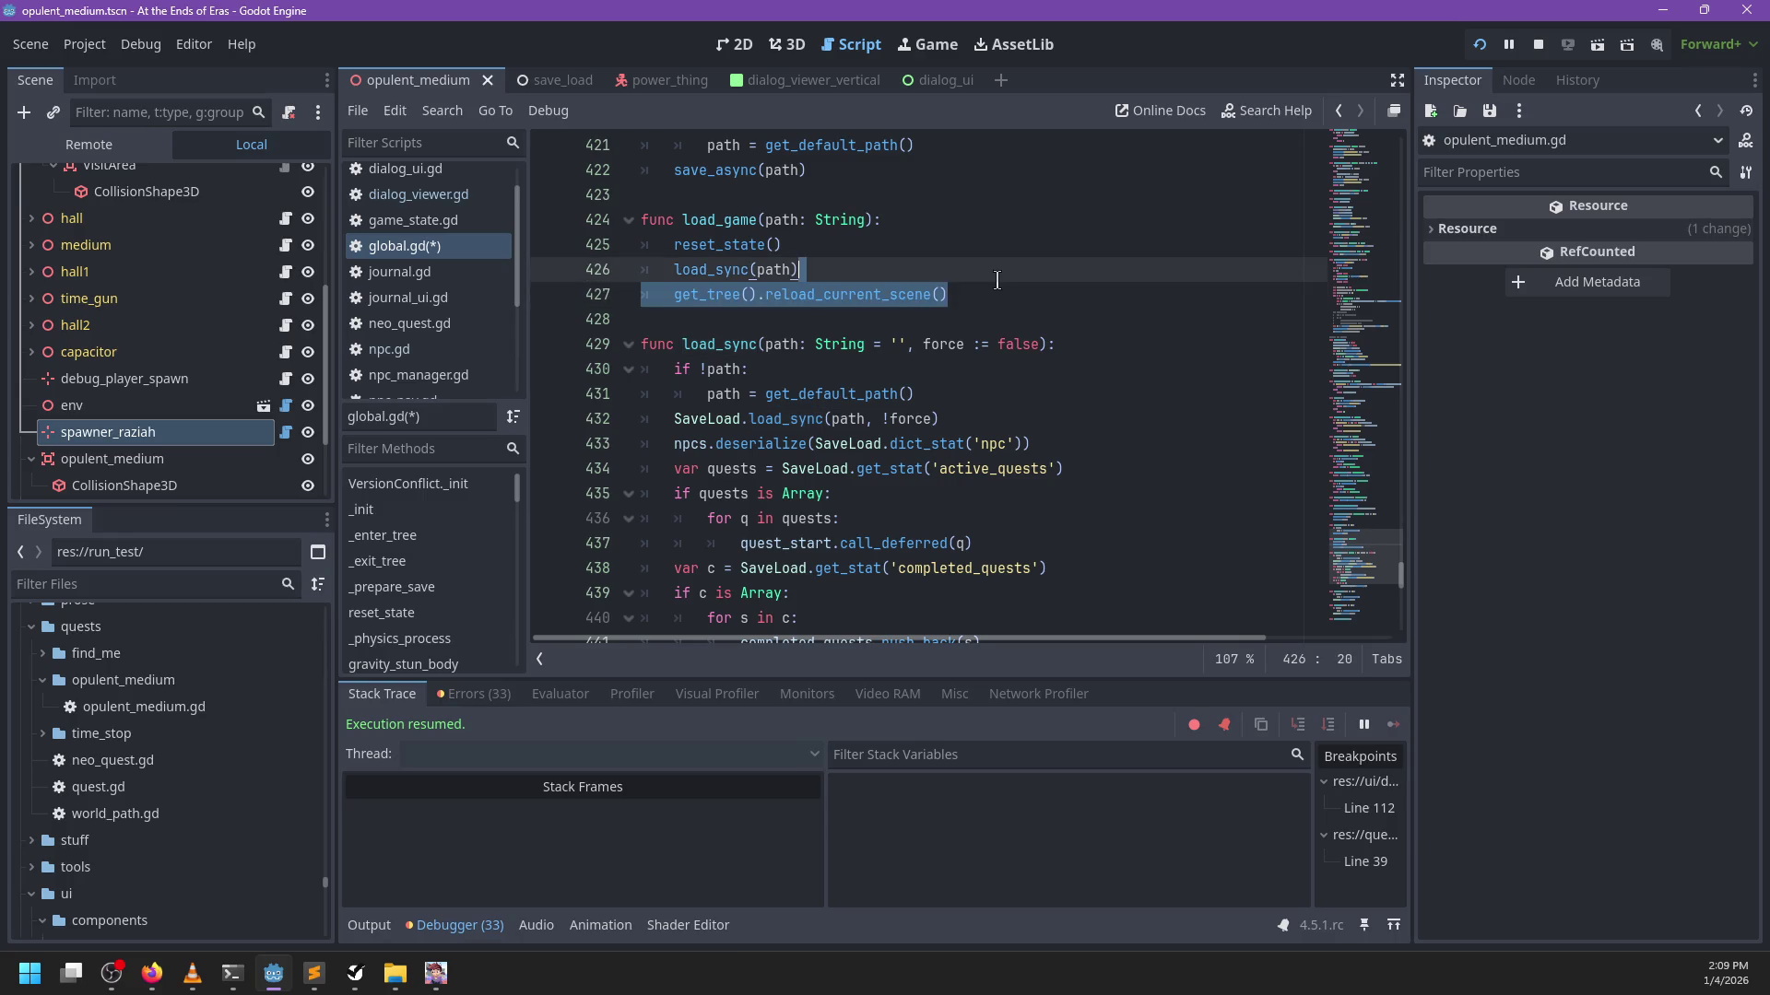
key("BackSpace")
key("ctrl+z")
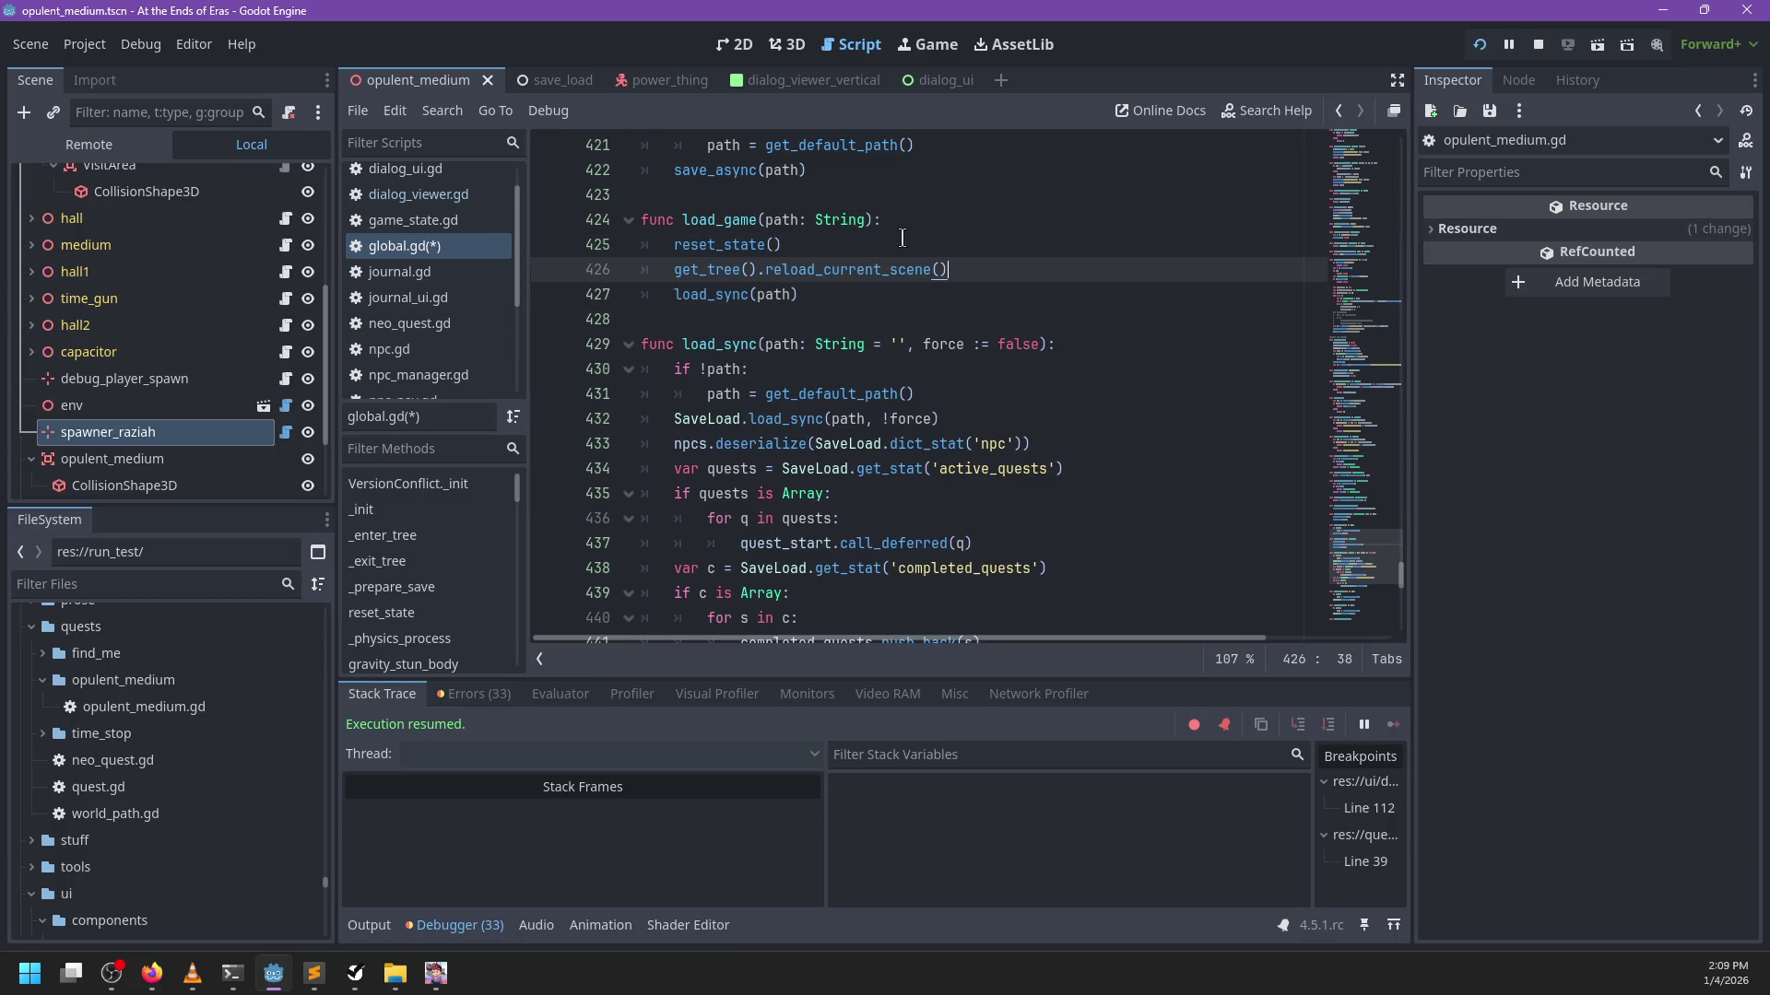
left_click(841, 294)
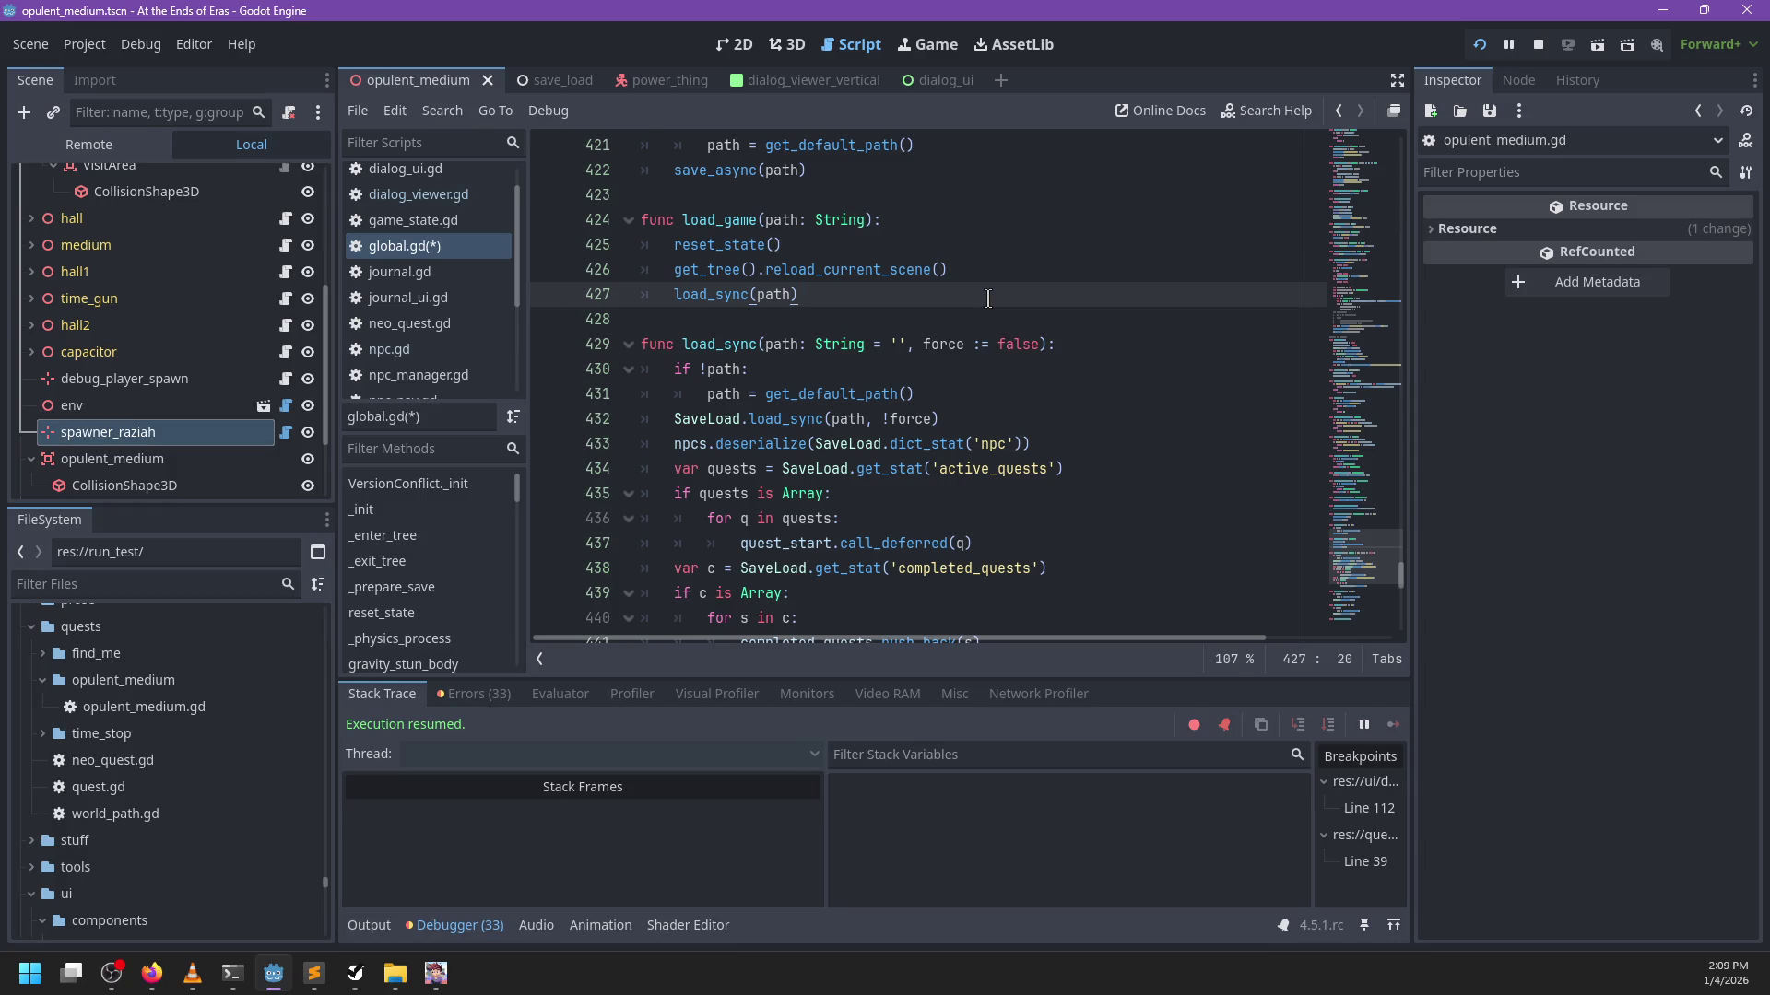
scroll(175, 289, "up", 5)
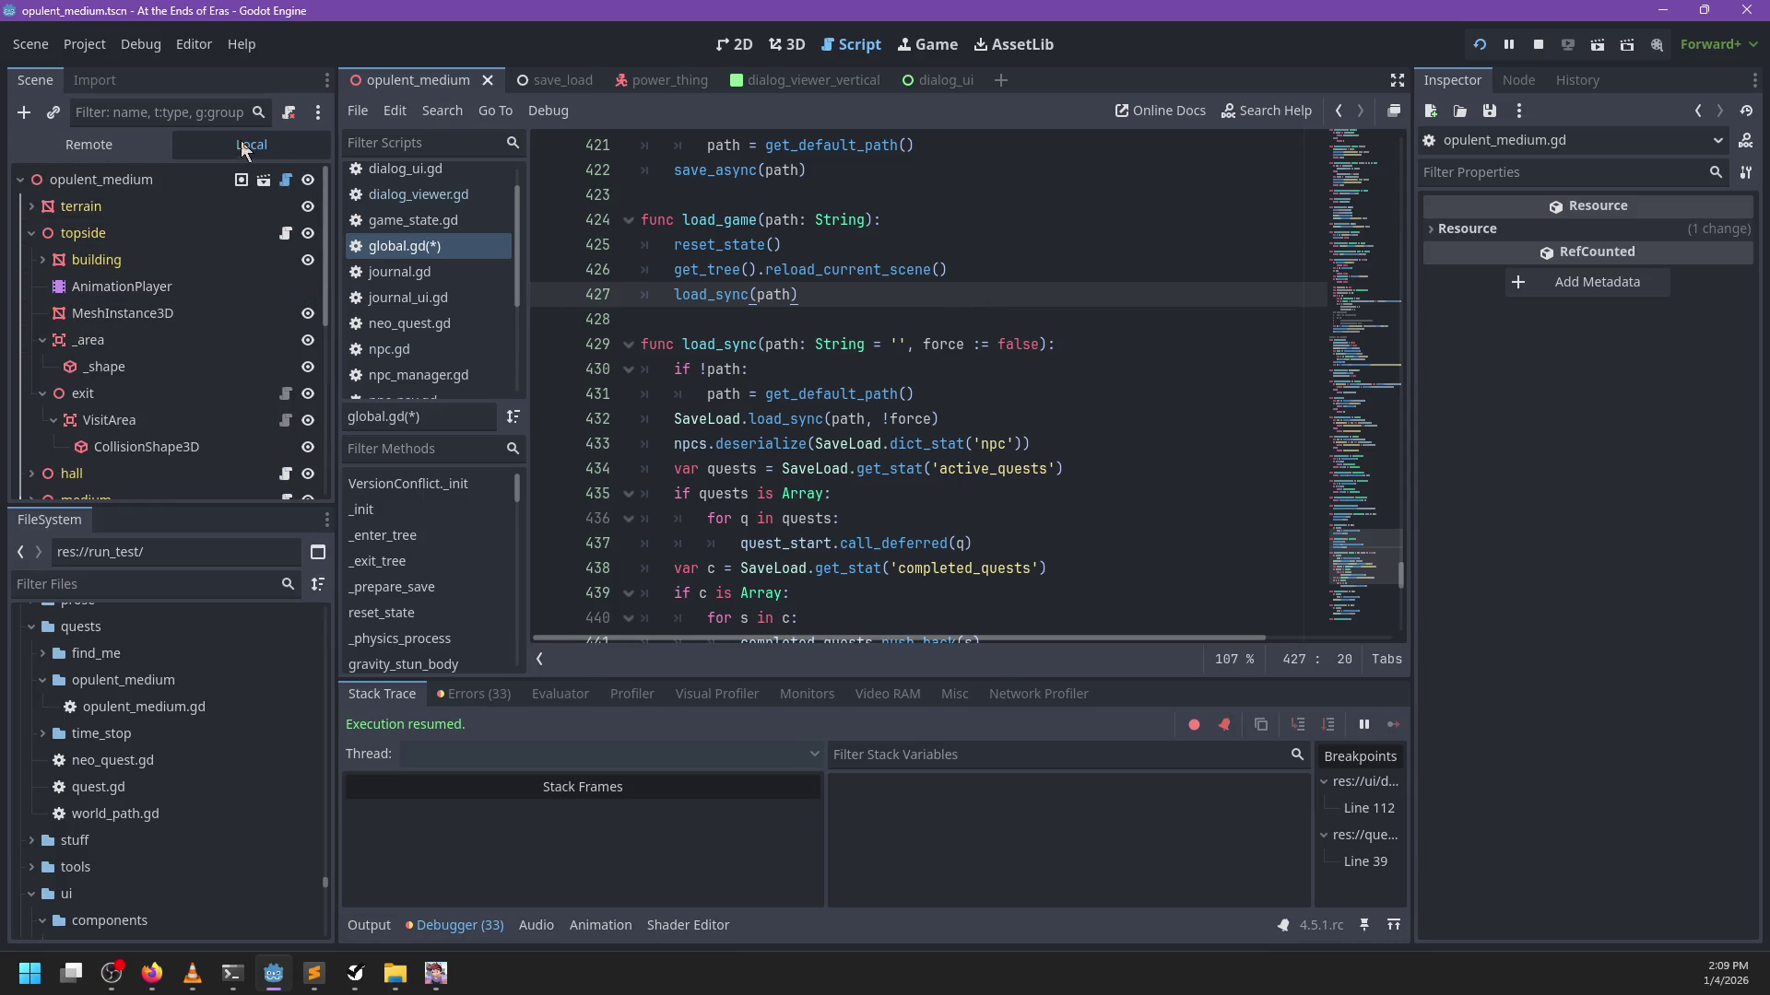
After checking the reload_current_scene docs, move load_sync(path) above reload_current_scene() in load_game
left_click(286, 181)
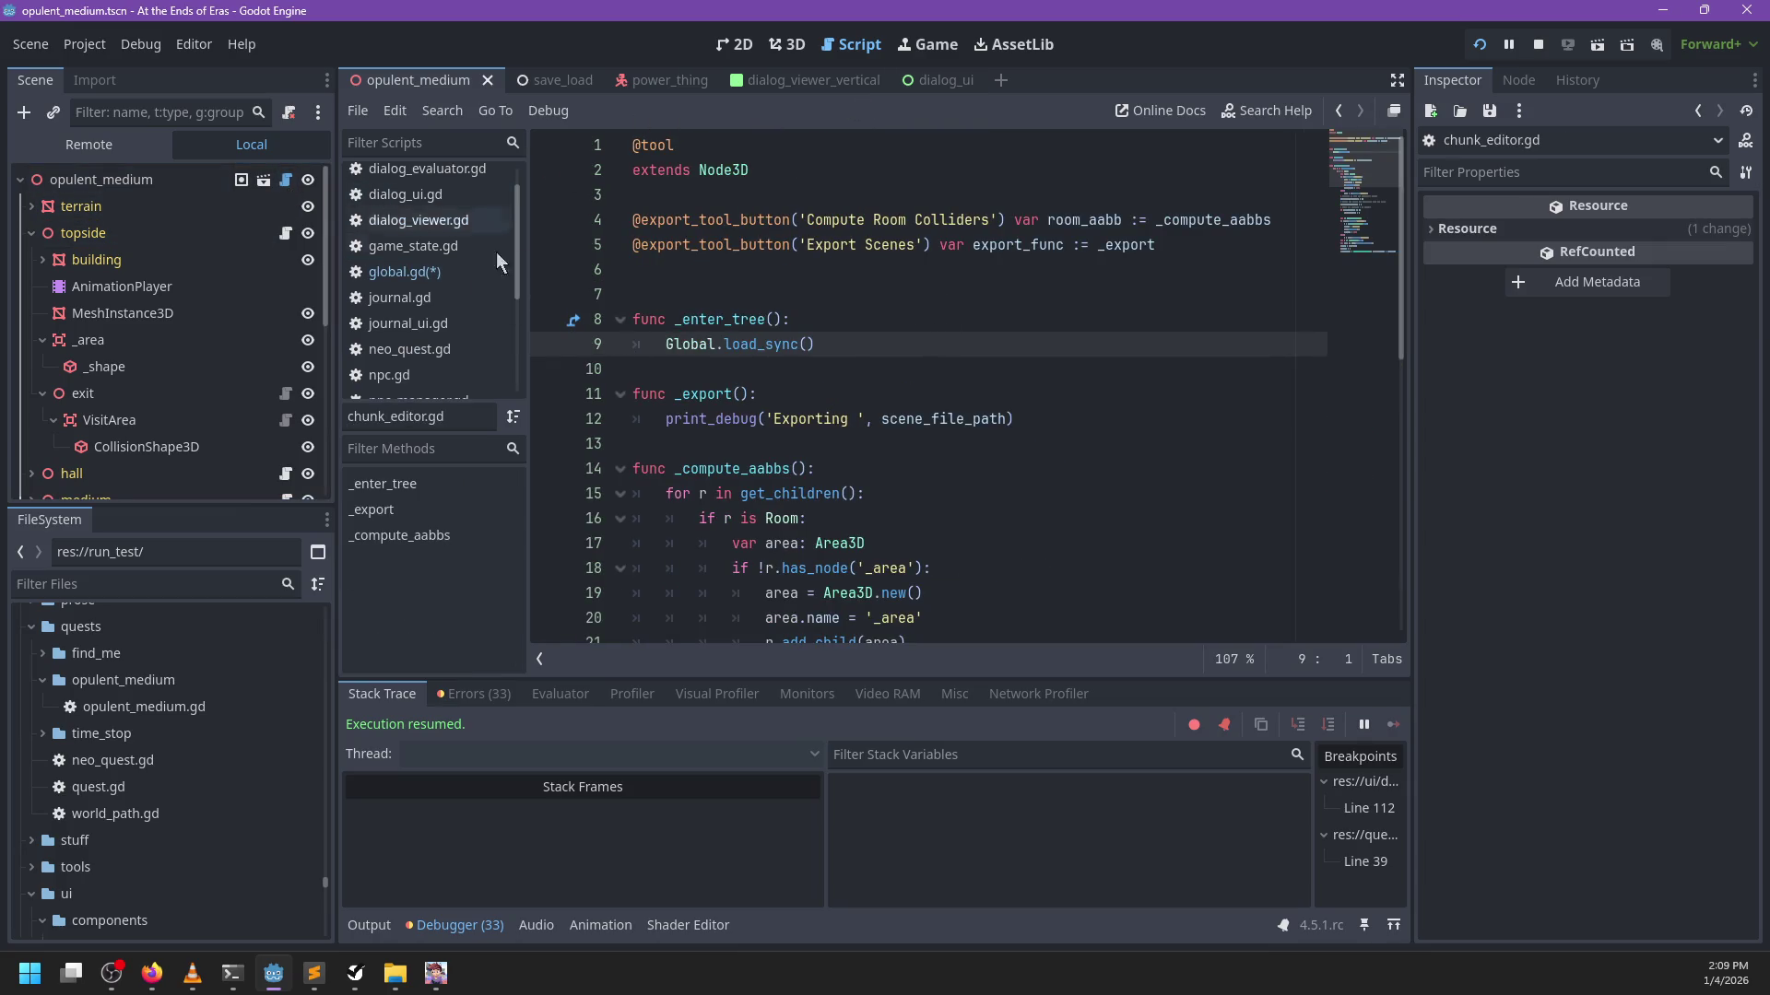
left_click(415, 271)
left_click(847, 269, "ctrl")
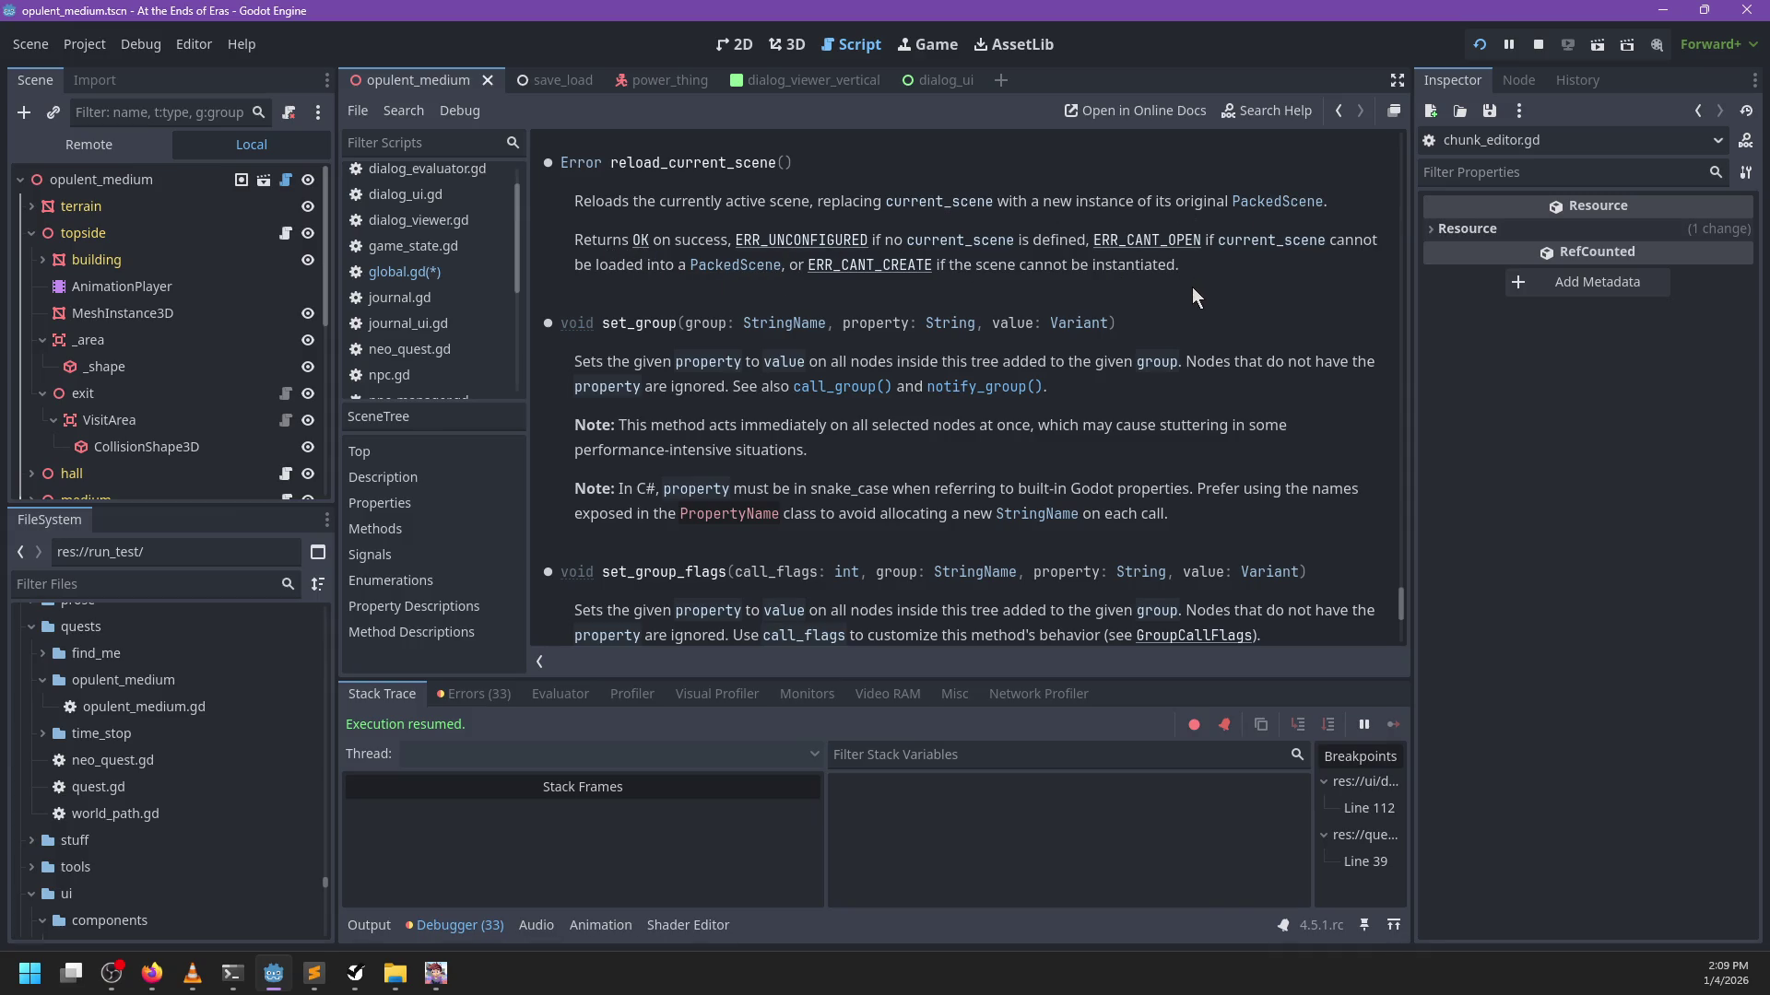
left_click(451, 274)
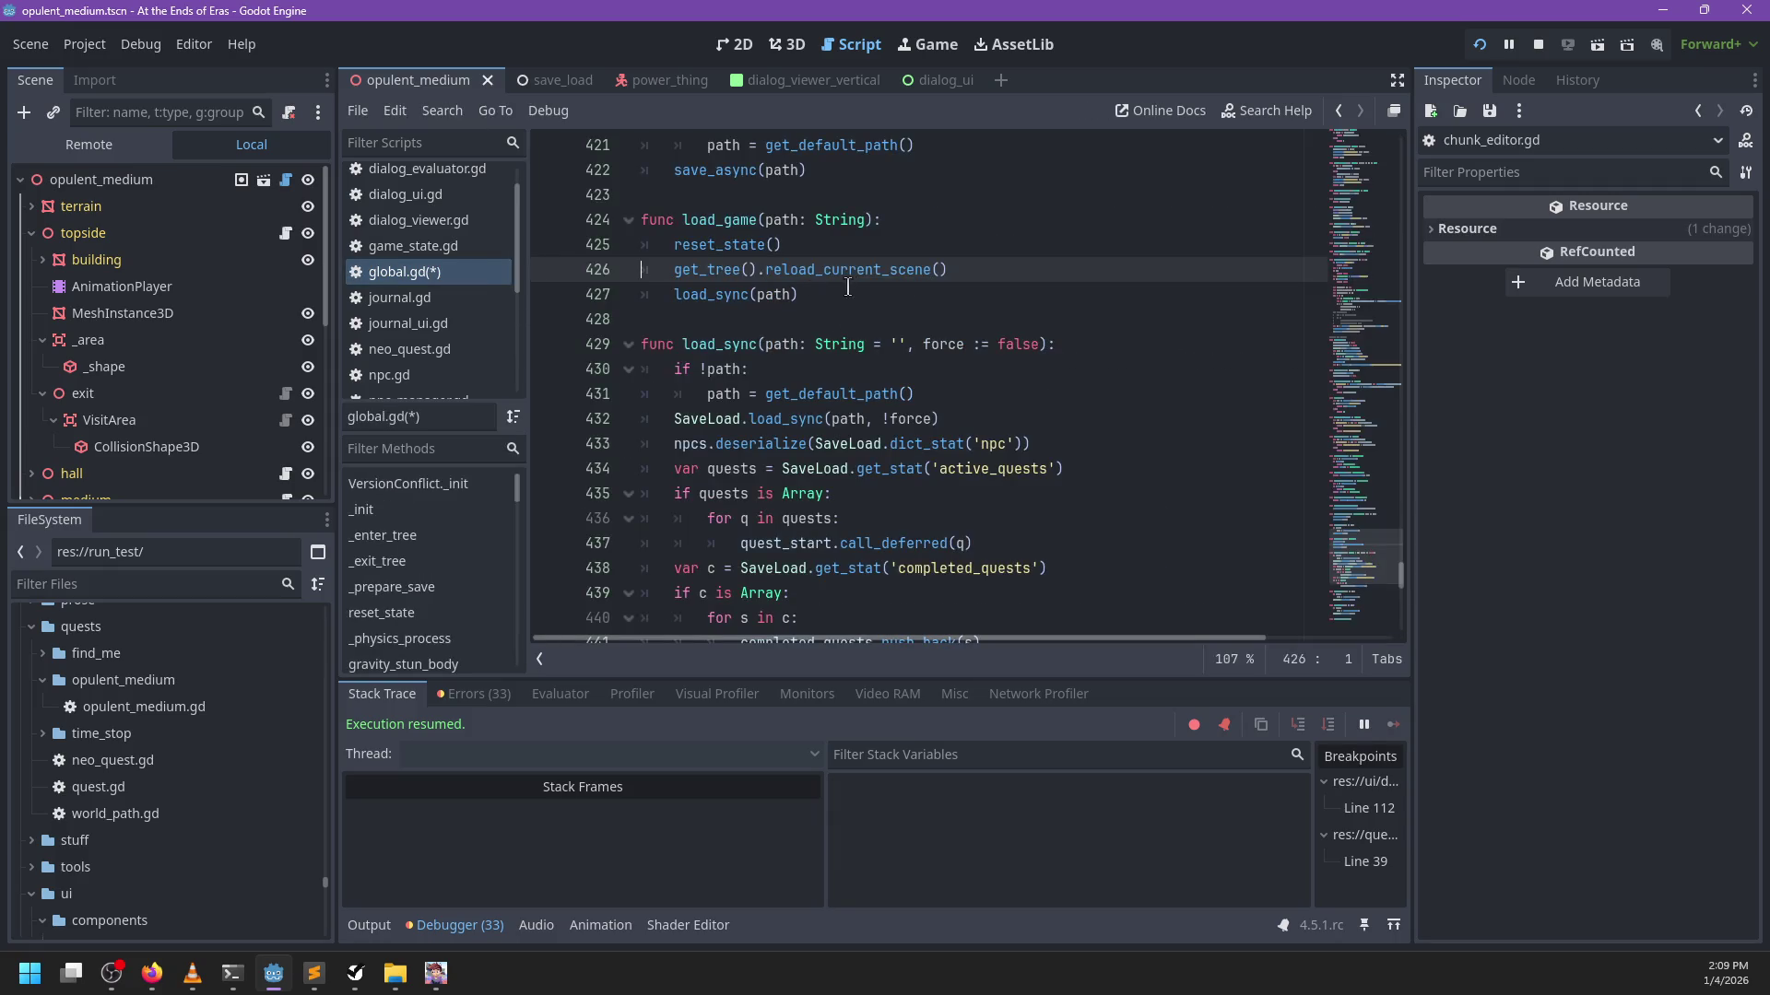
left_click(958, 295)
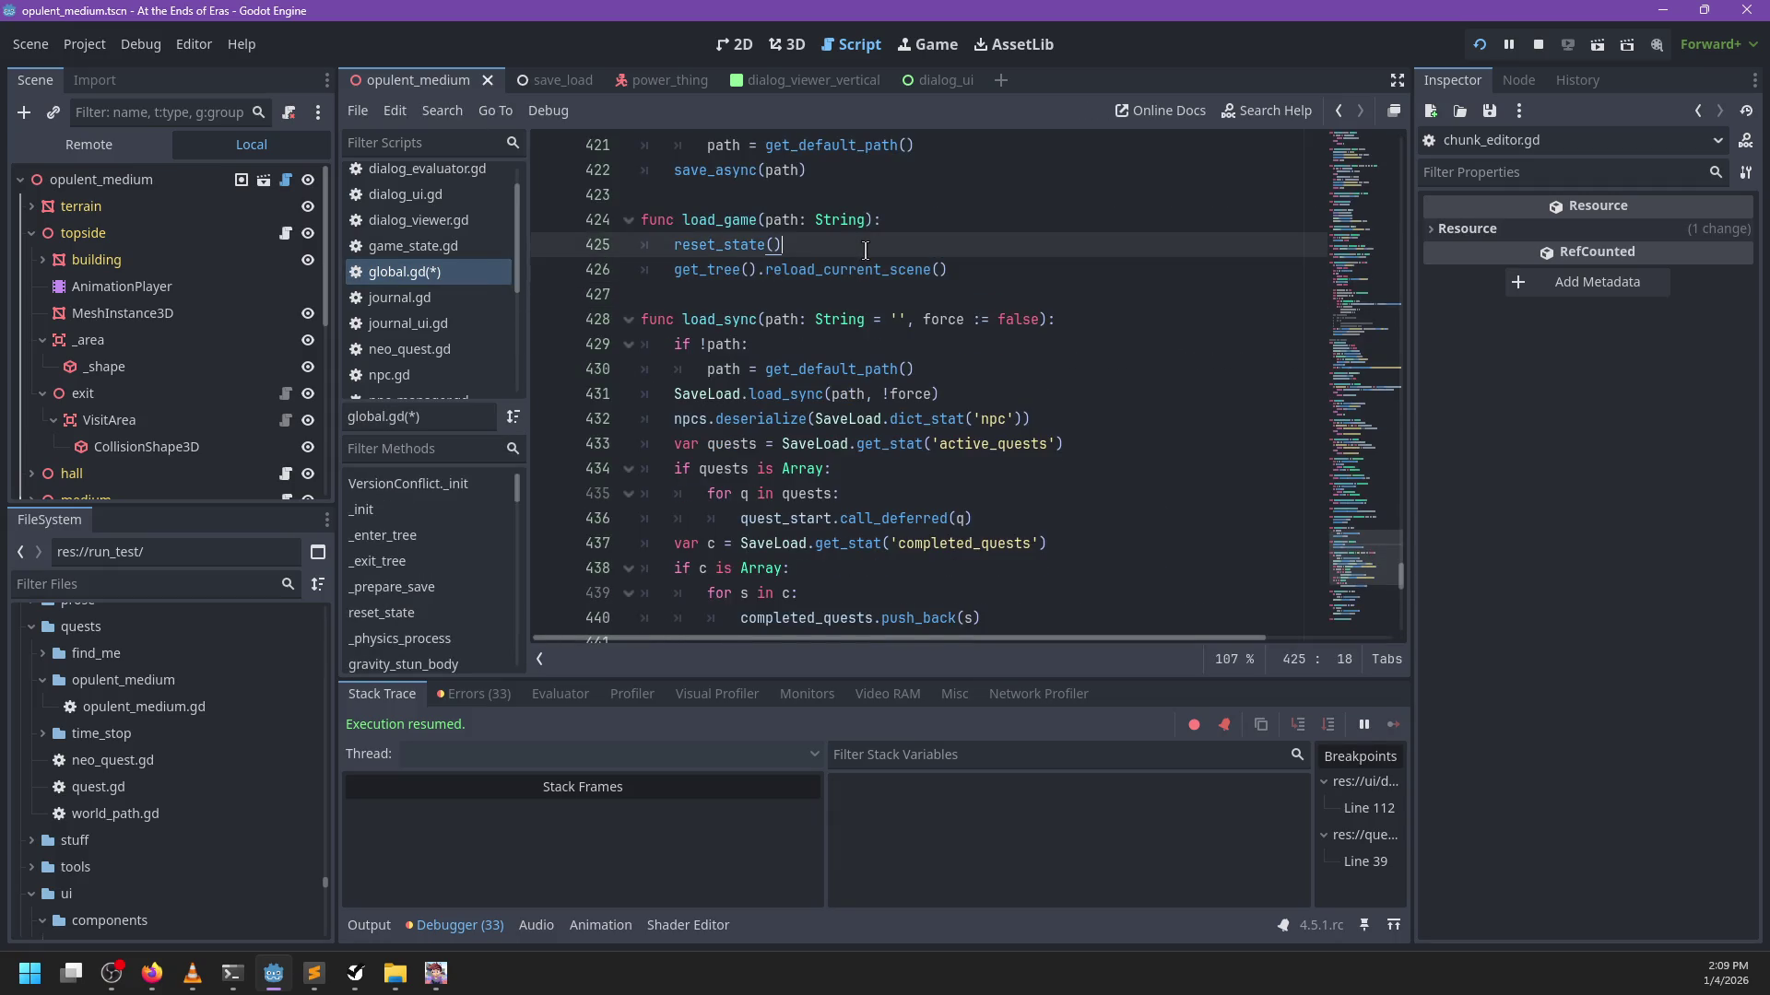
key("alt+Up")
In chunk_editor.gd's _enter_tree, wrap Global.load_sync() in 'if !SaveLoad.loaded:' and save
left_click(288, 181)
left_click(888, 322)
key("Return")
type("!Global.lo")
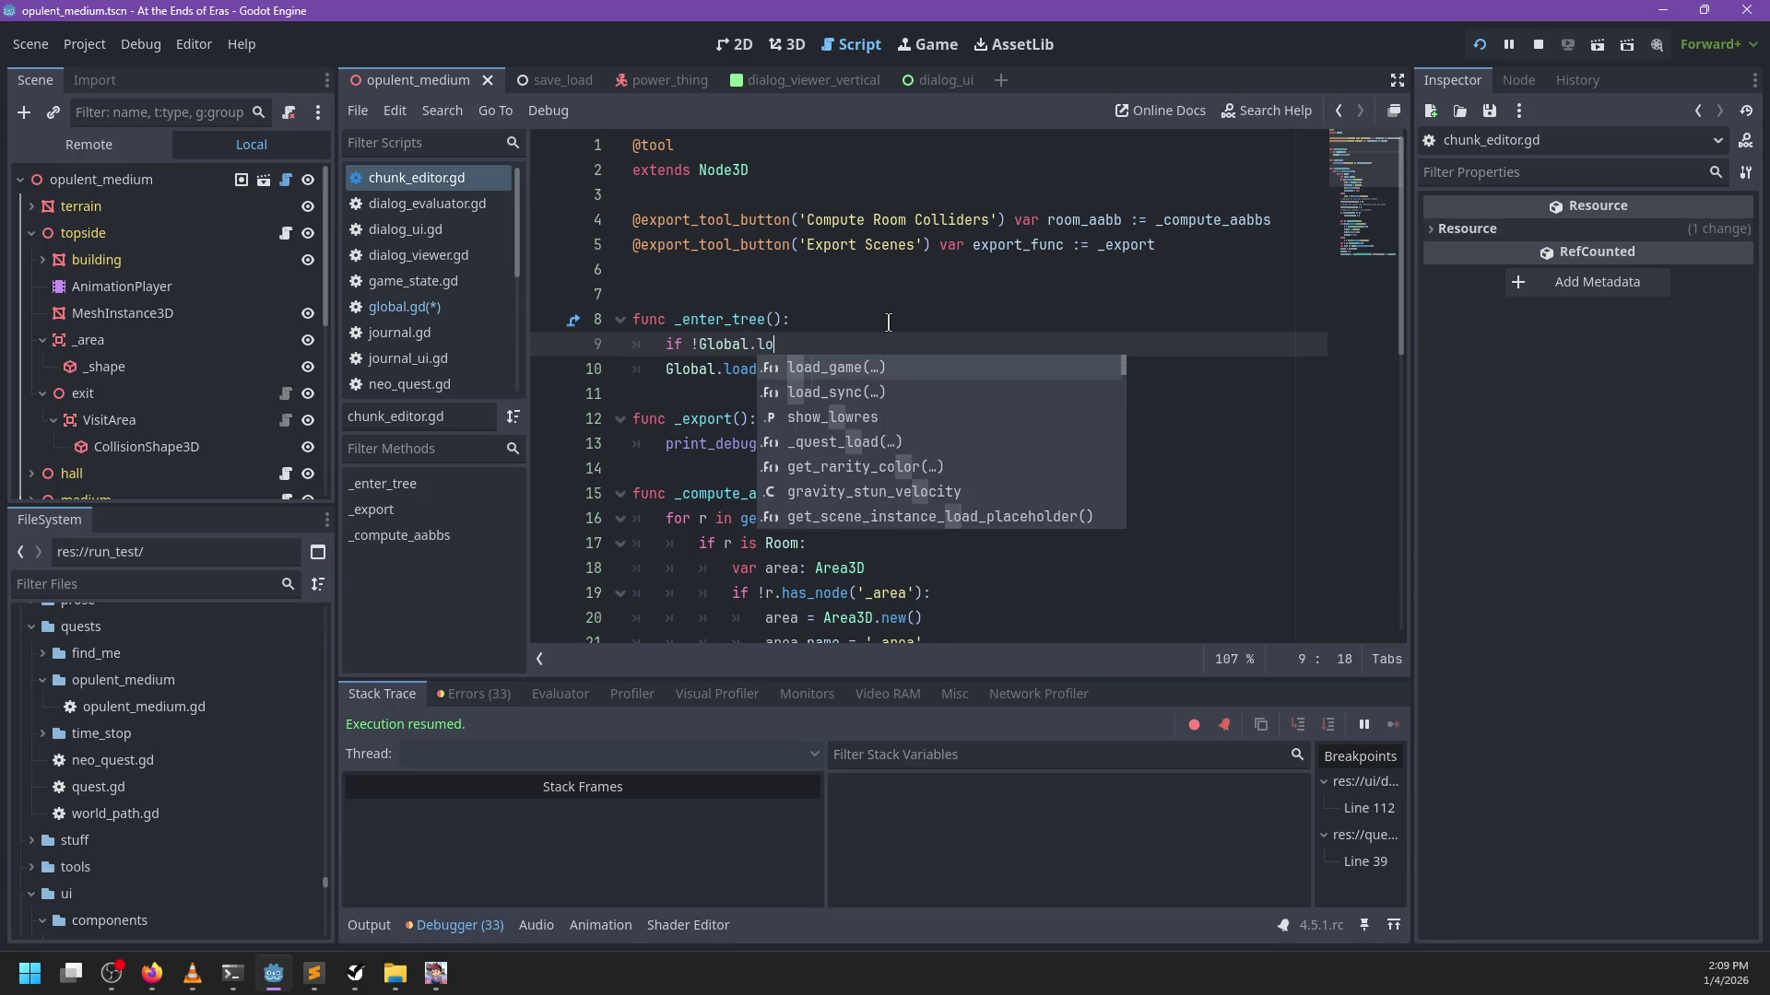
key("BackSpace")
key("BackSpace")
key("BackSpace")
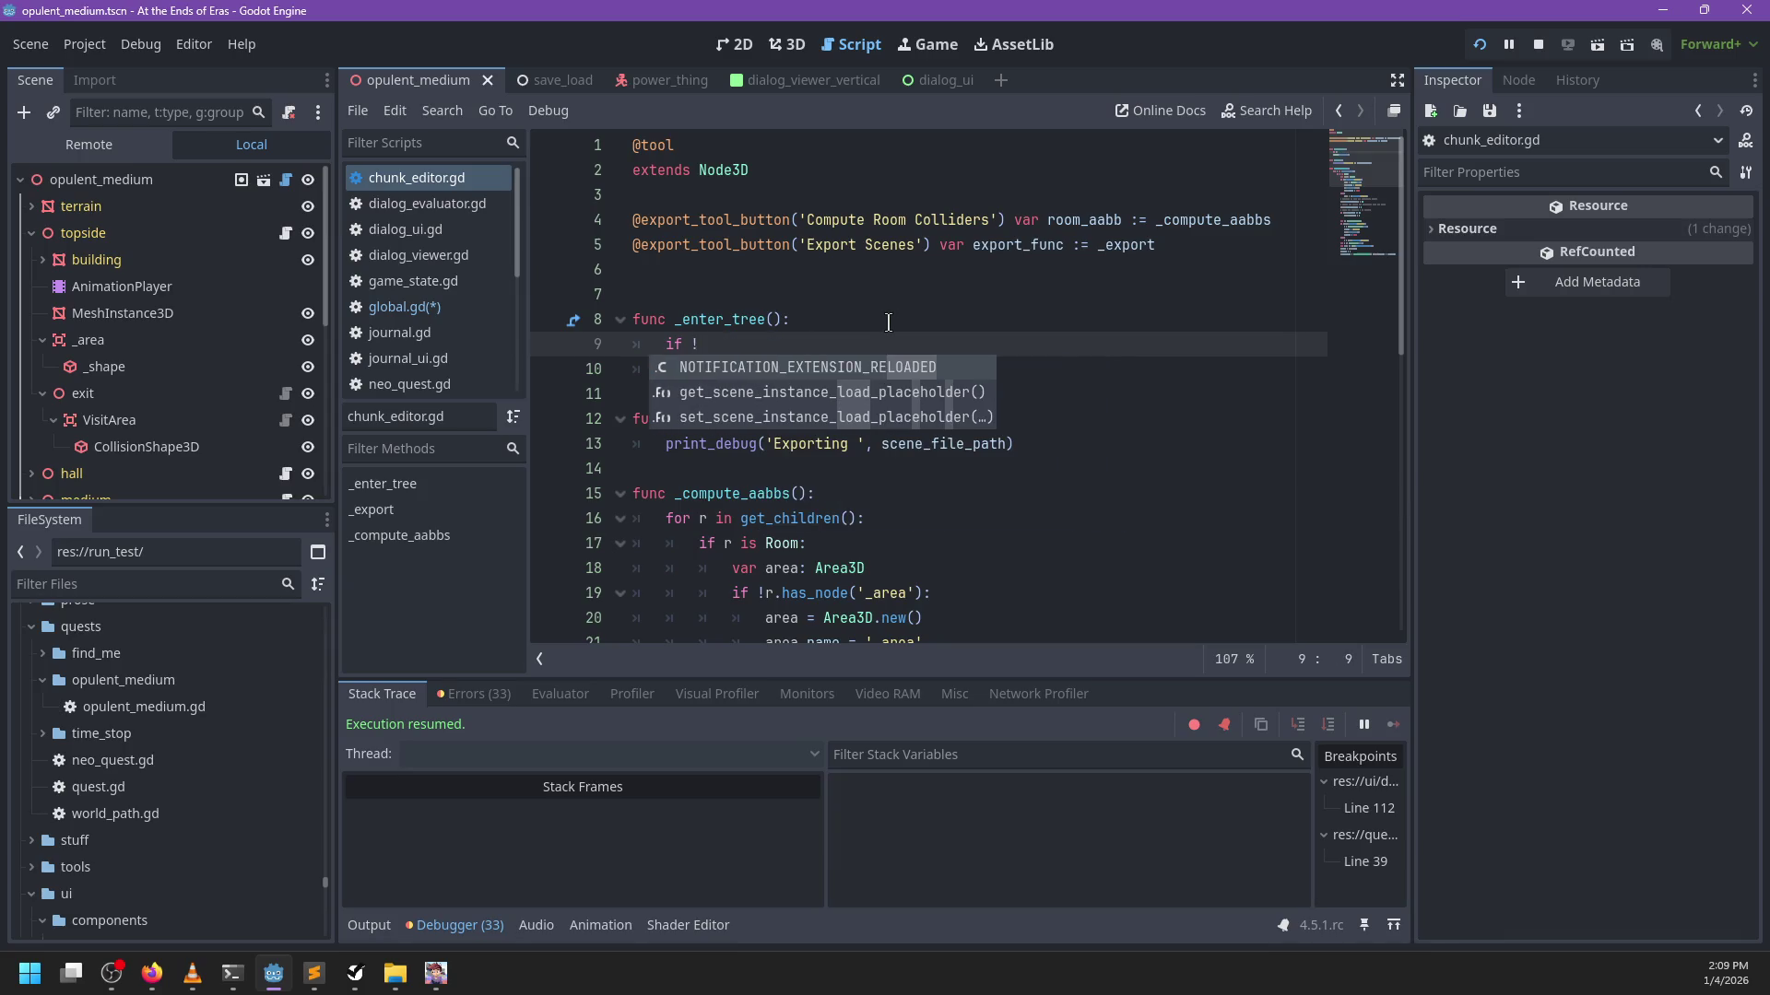
type("SaveLoad.l")
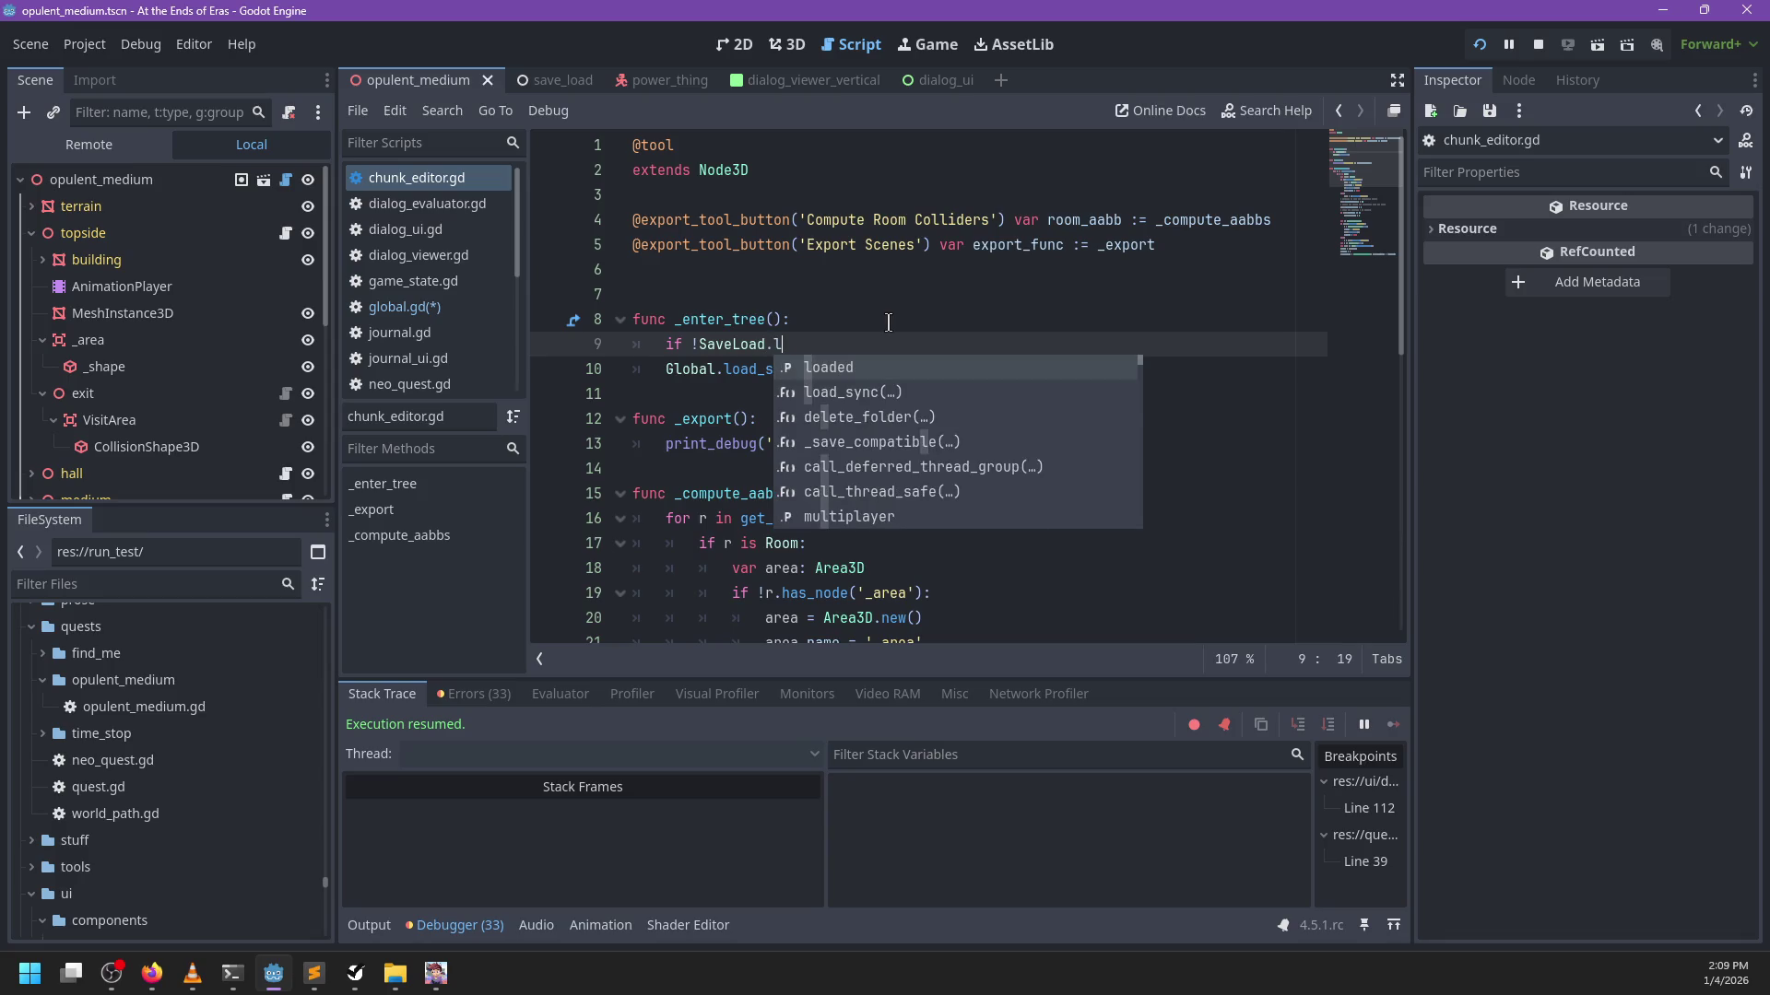
type("oaded:")
key("Down")
key("Home")
key("Tab")
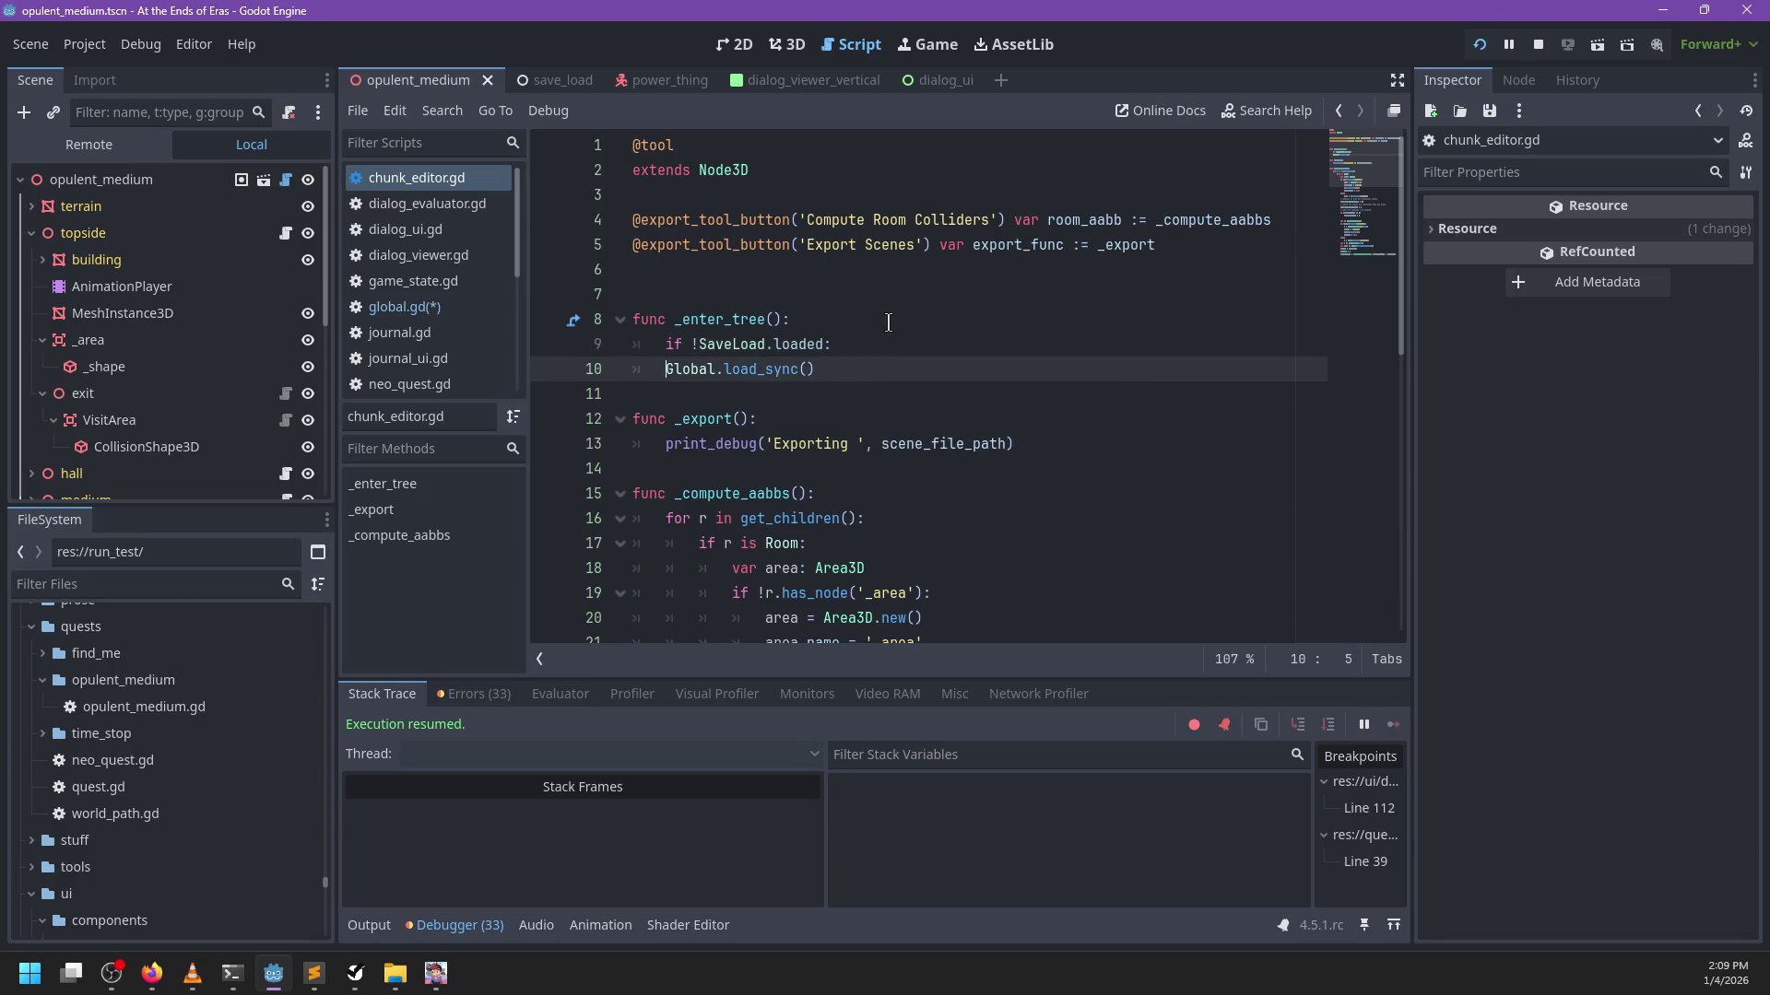
key("ctrl+s")
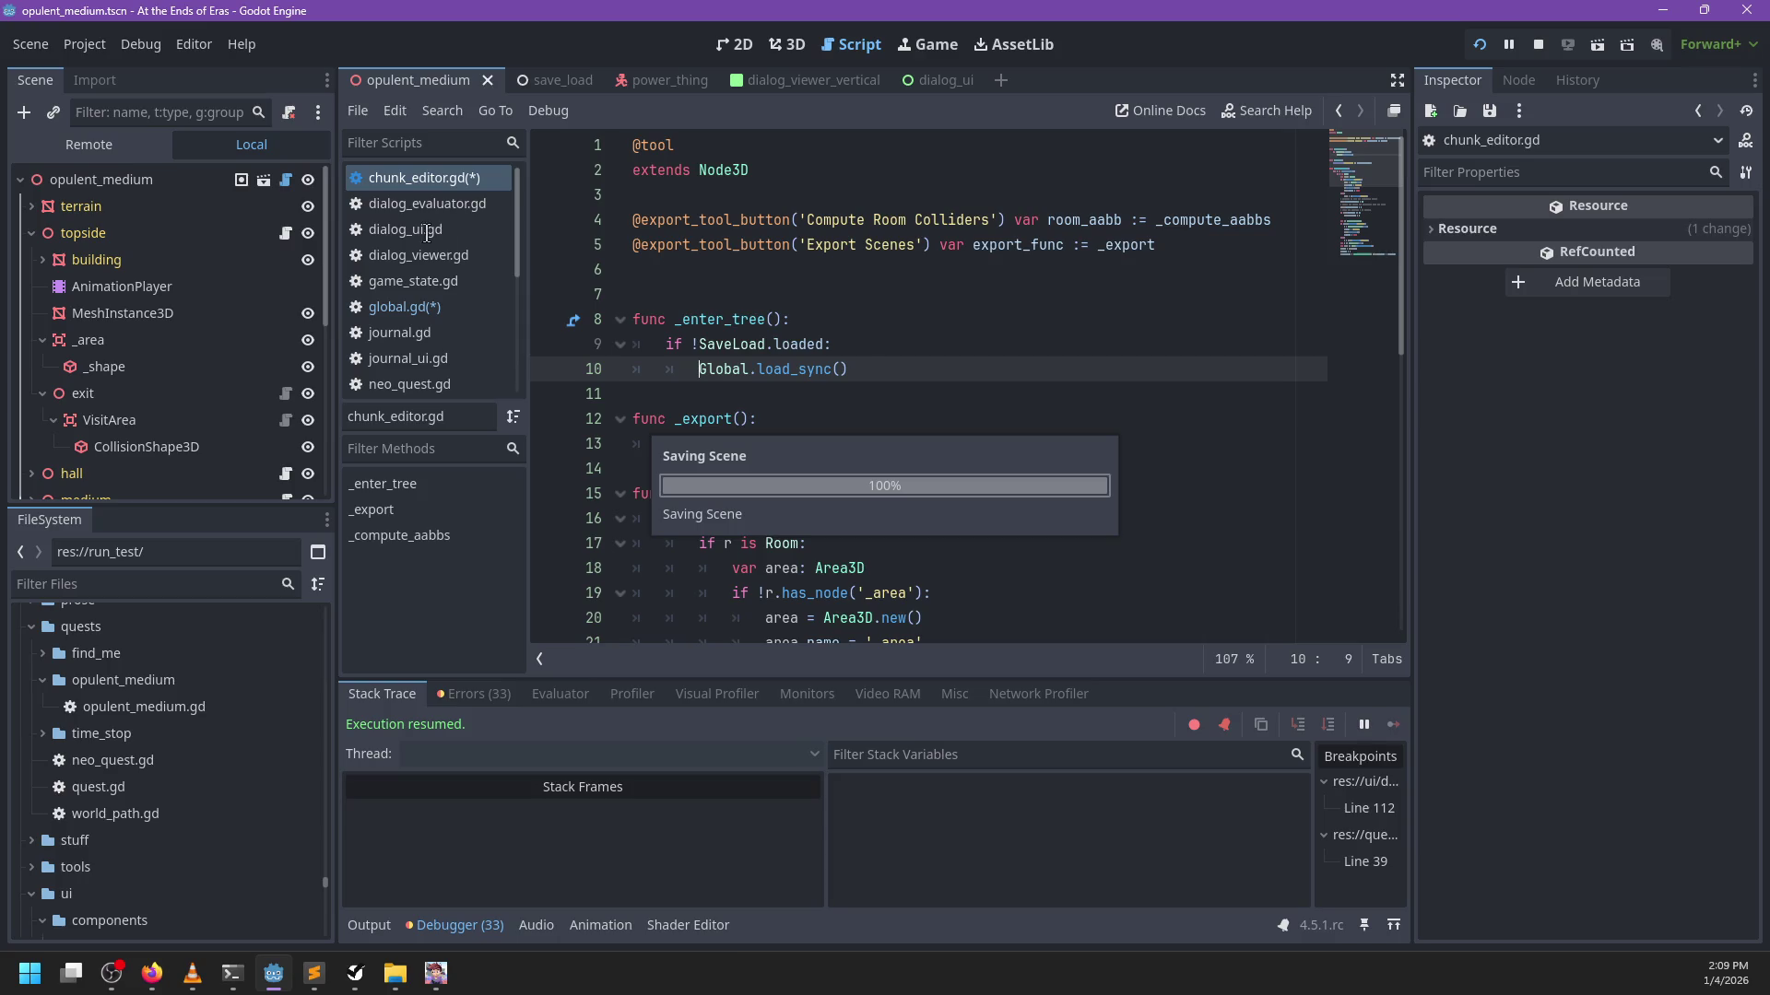
left_click(407, 305)
Review the load_sync(path) and reload_current_scene calls in global.gd's load_game
left_click_drag(871, 270, 873, 256)
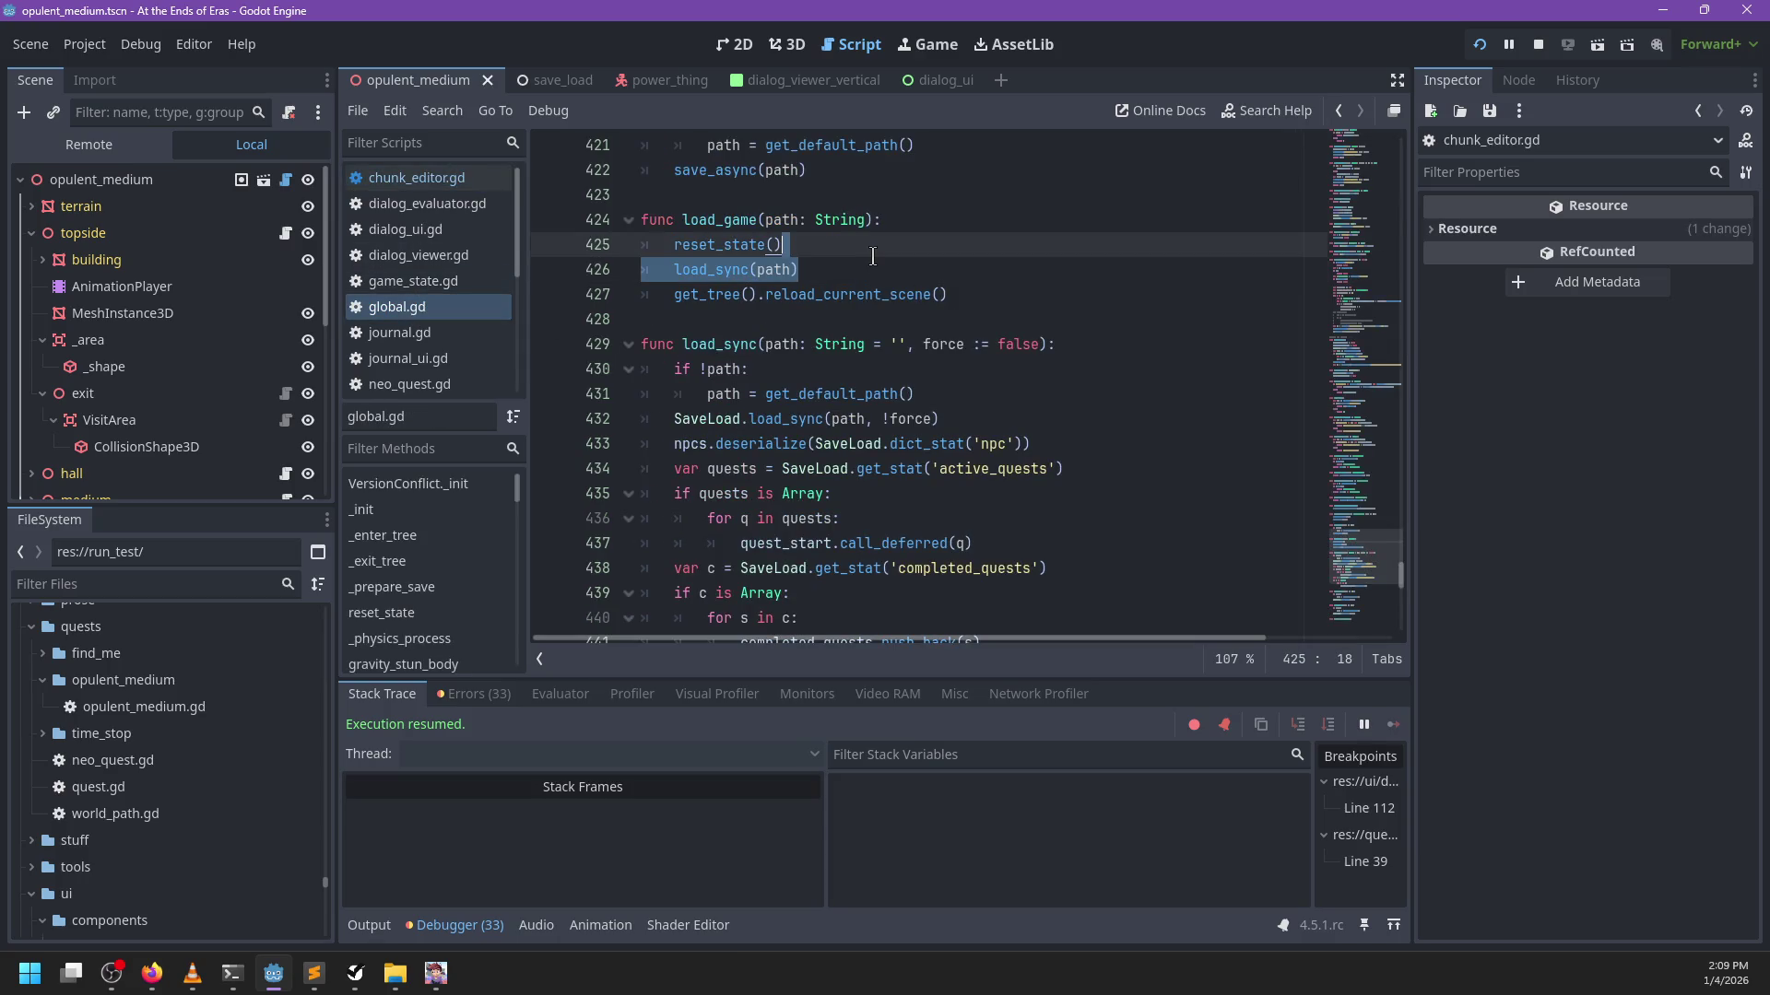
left_click(705, 249)
left_click(712, 273)
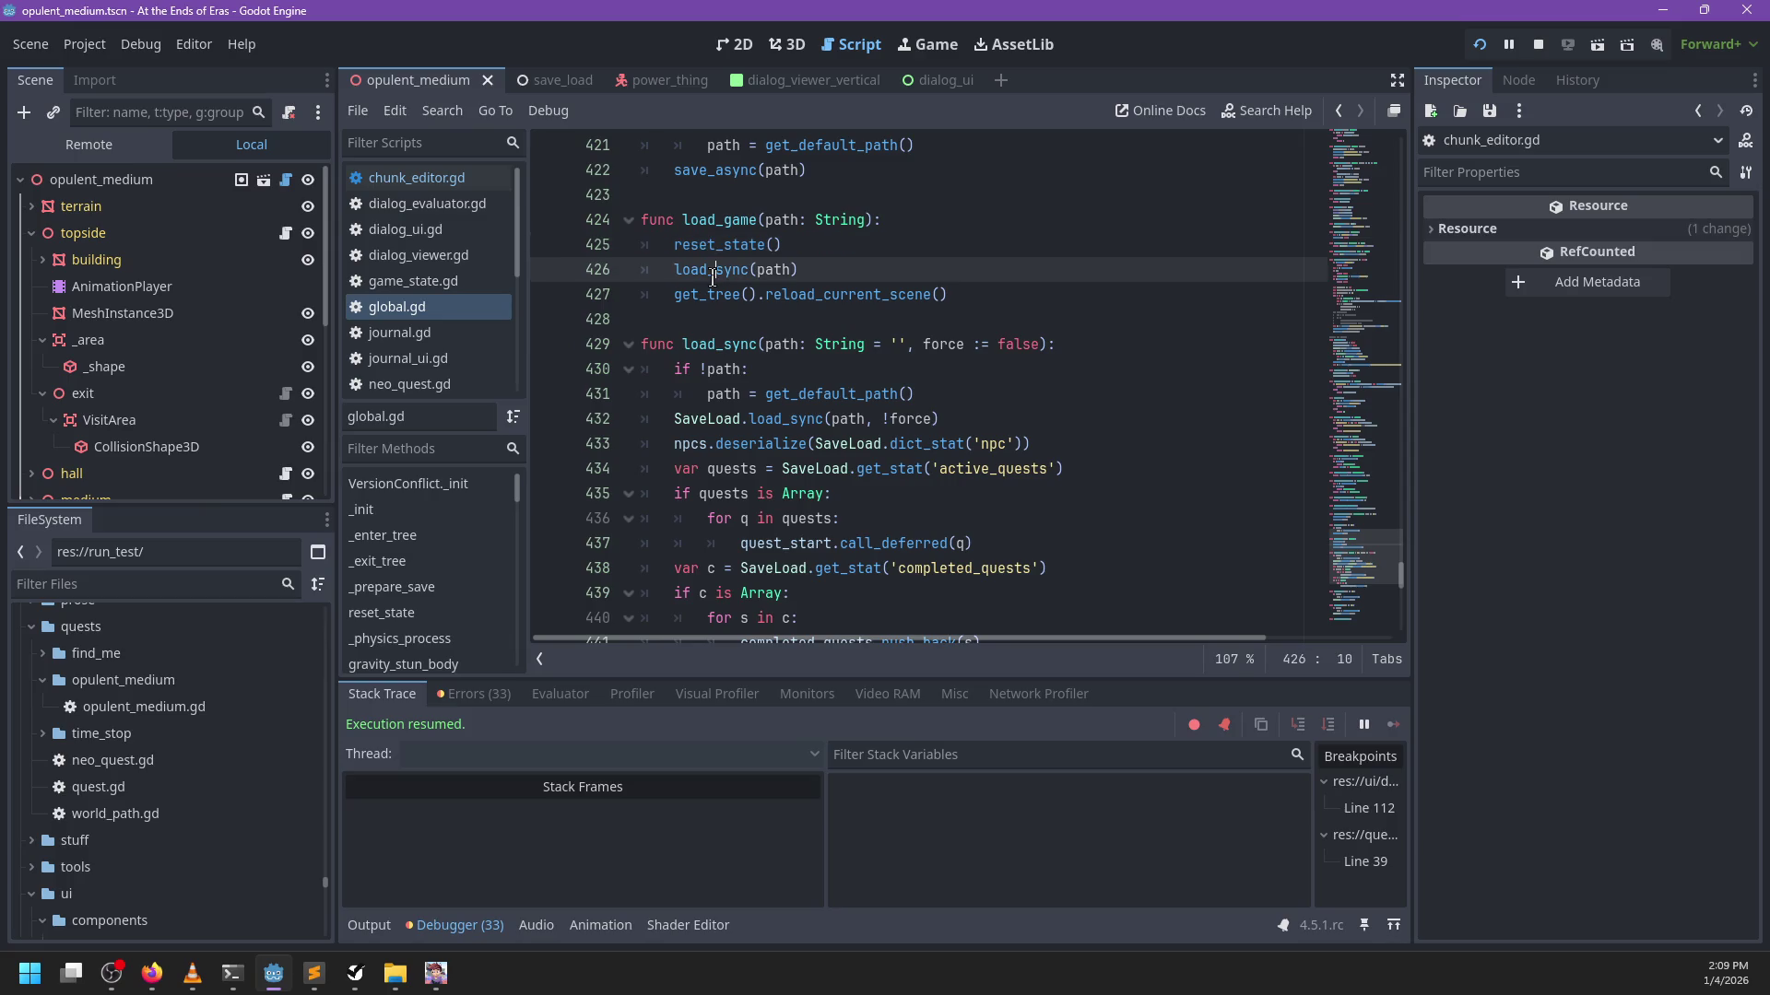
left_click(718, 296)
double_click(810, 297)
left_click(1007, 305)
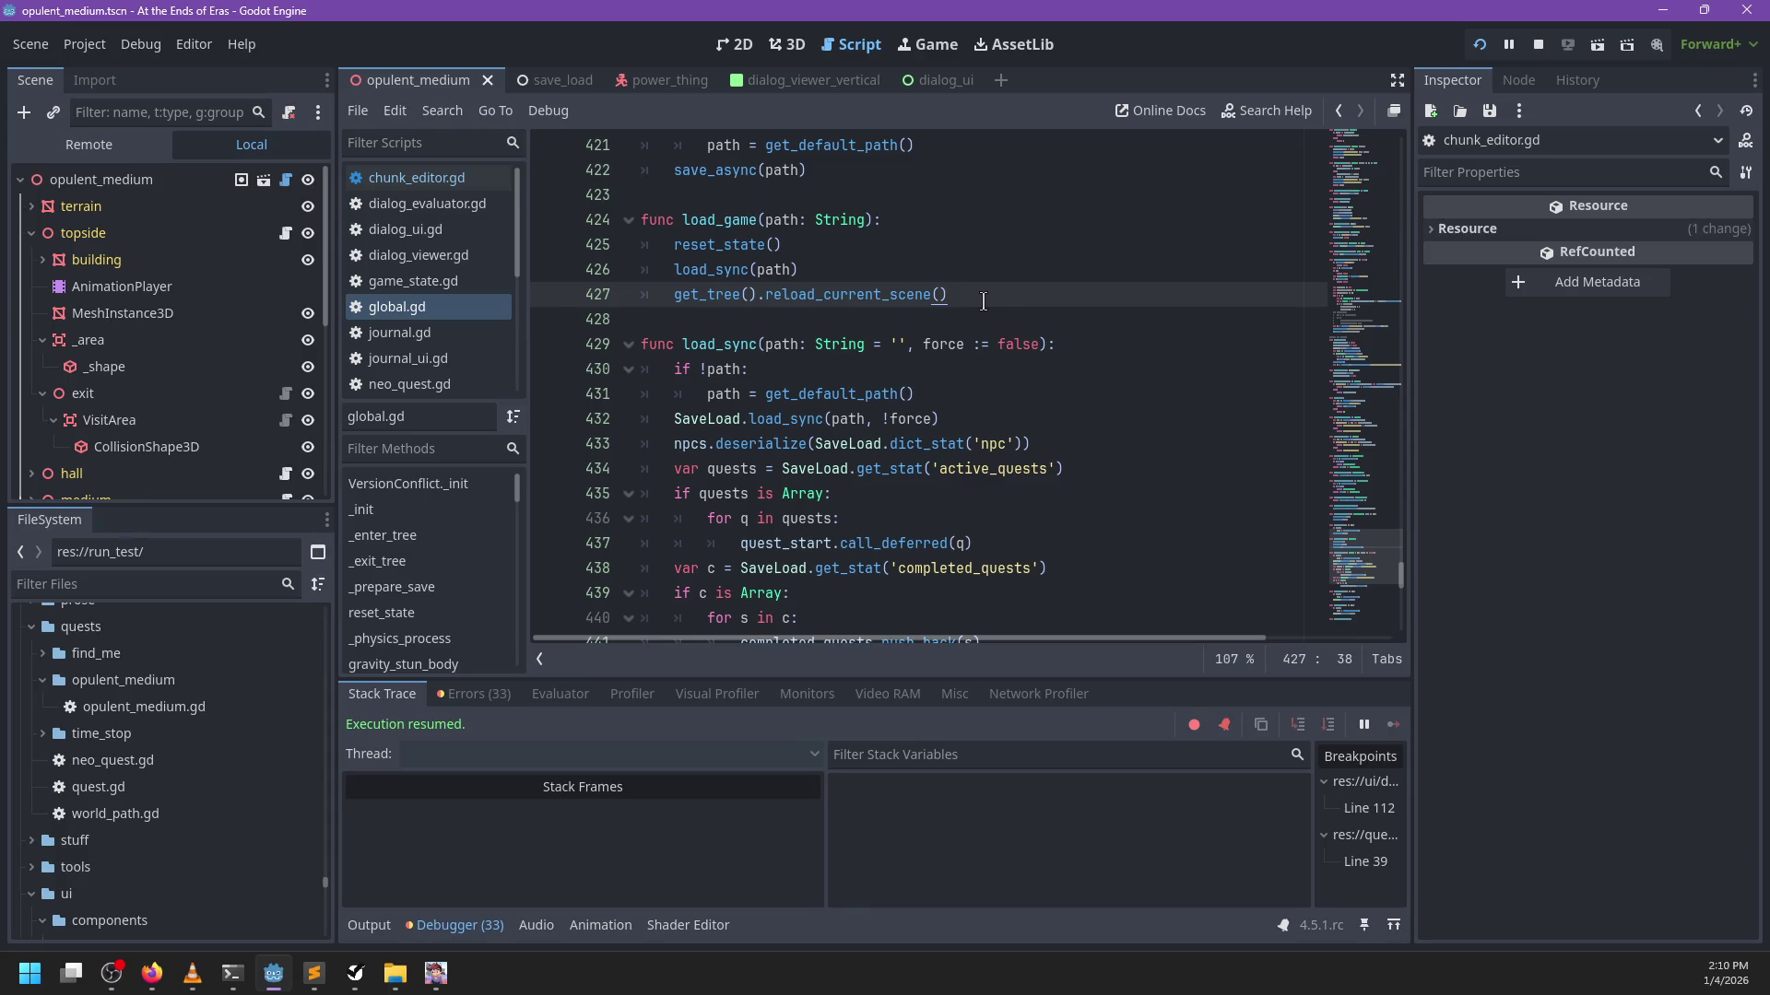
Add a breakpoint on line 9 of chunk_editor.gd and rerun the game
left_click(291, 182)
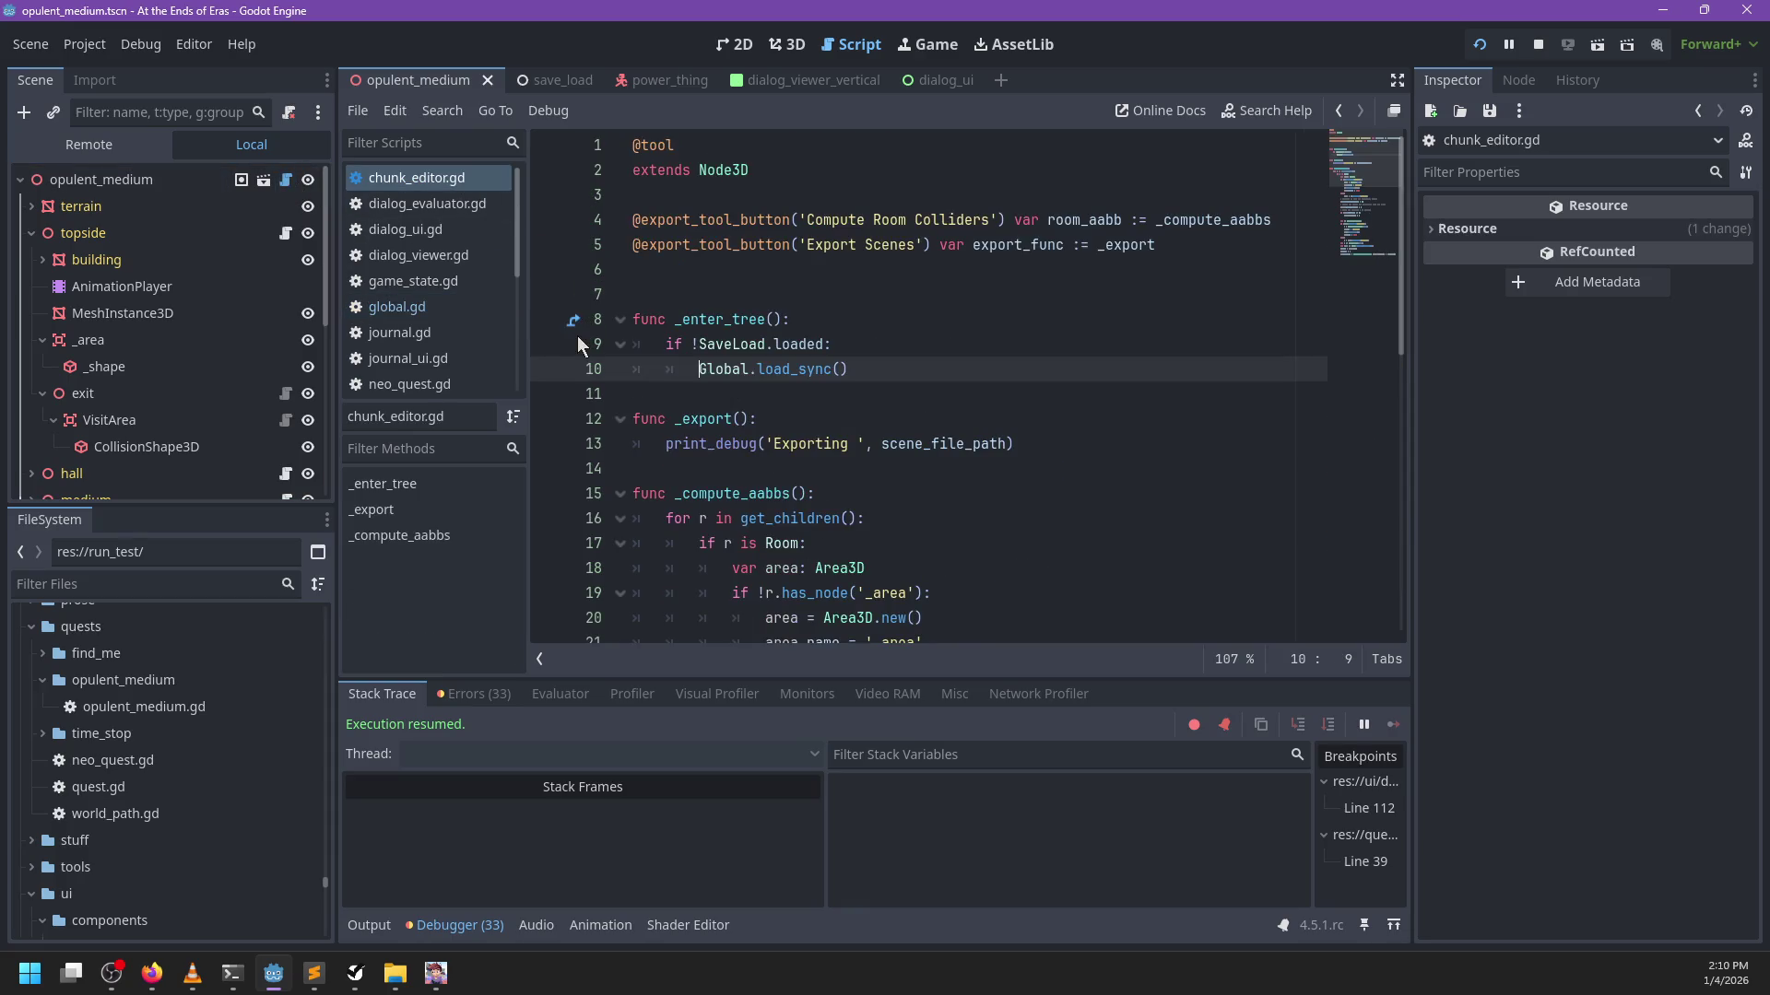
left_click(550, 345)
left_click(859, 329)
key("F6")
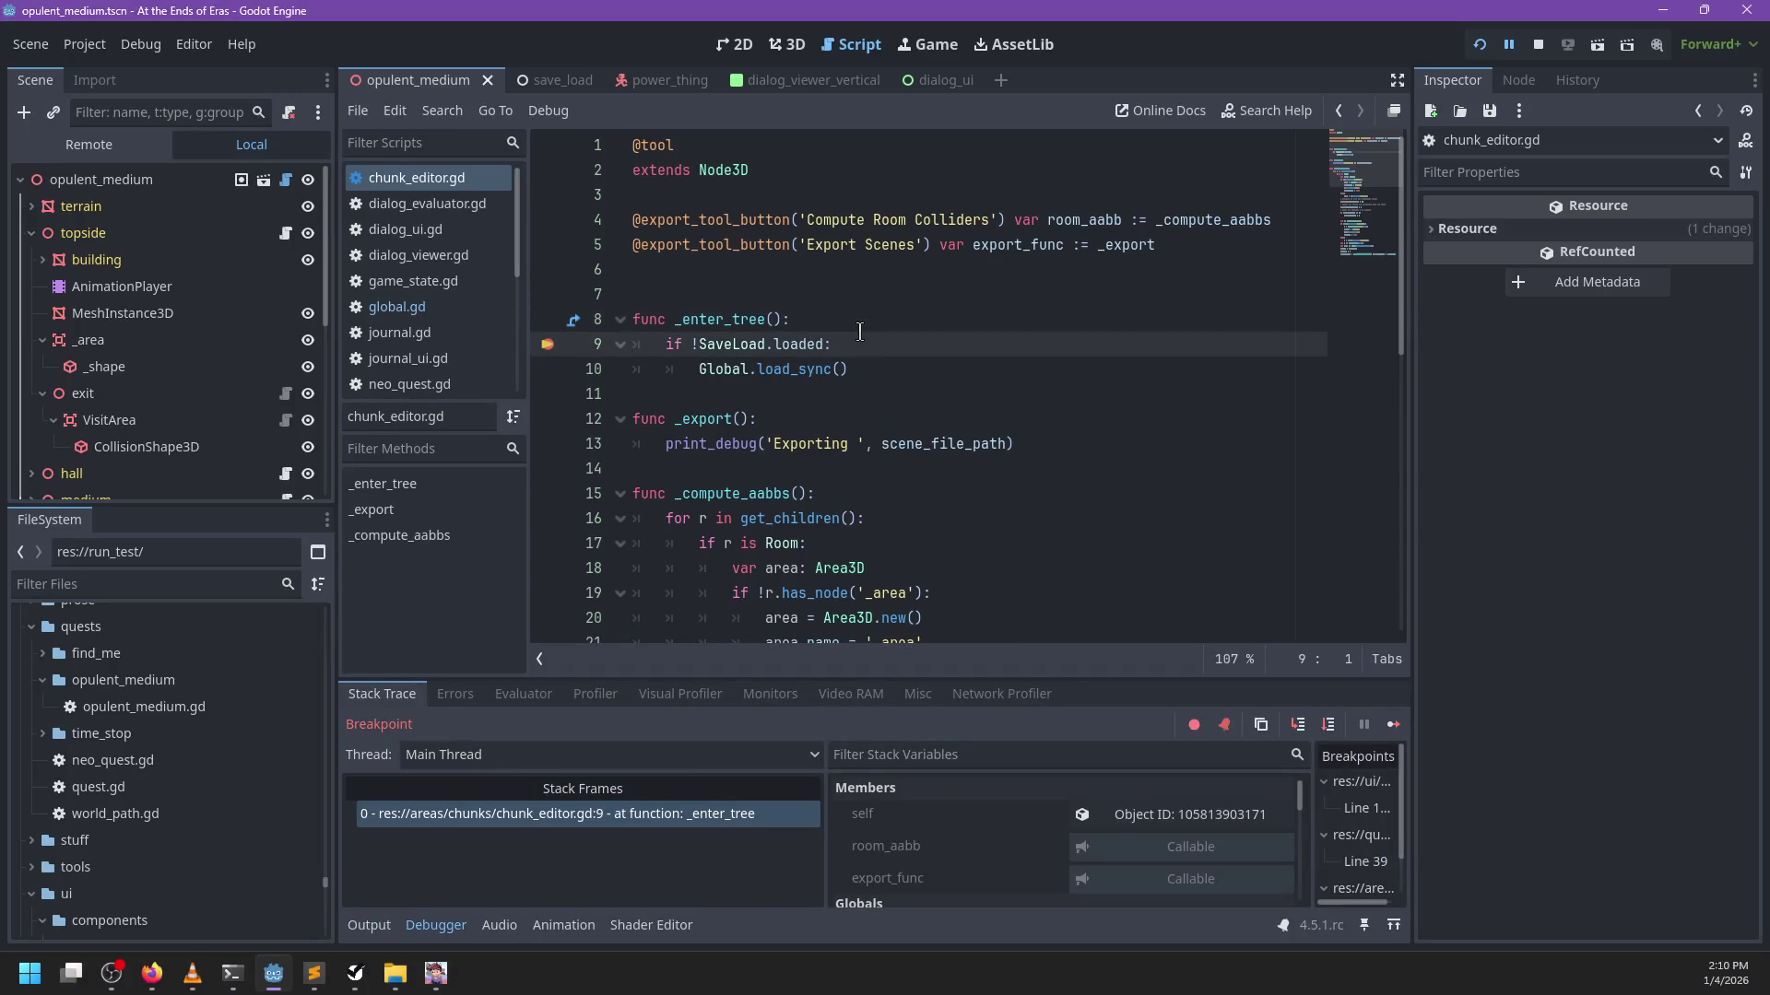
Step past the line 9 breakpoint, resume past the line 39 breakpoint, and start playing
key("F10")
key("F12")
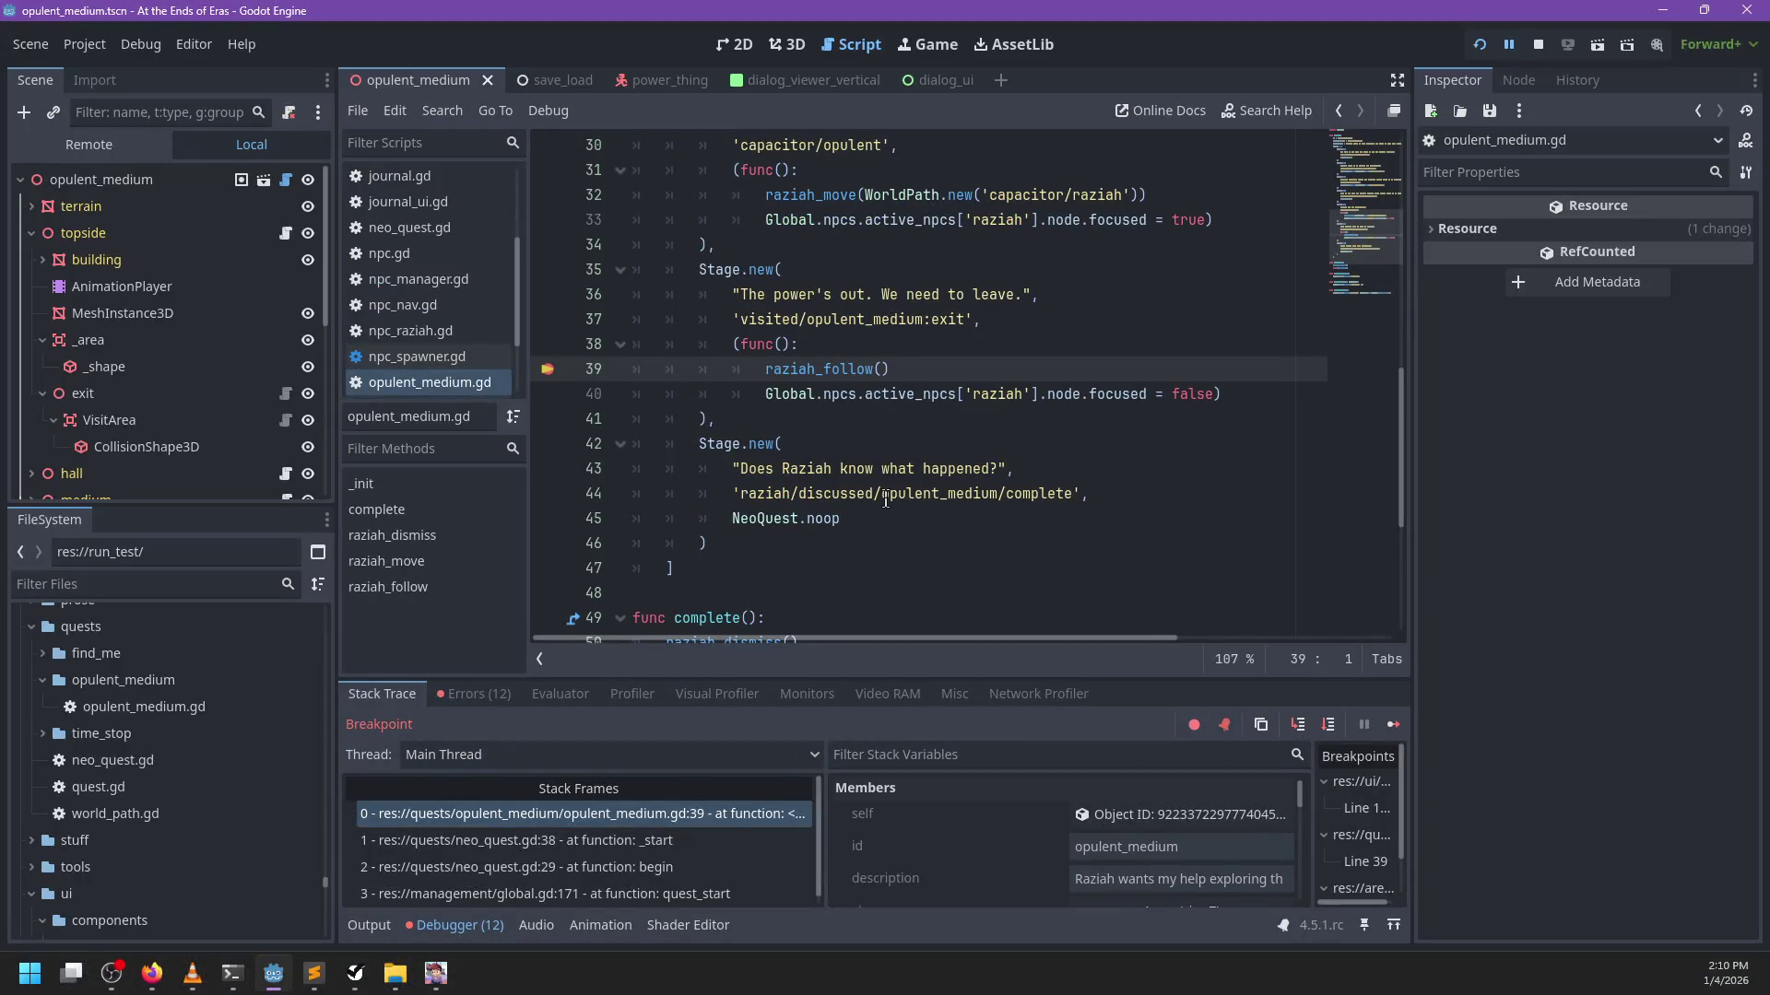
key("F12")
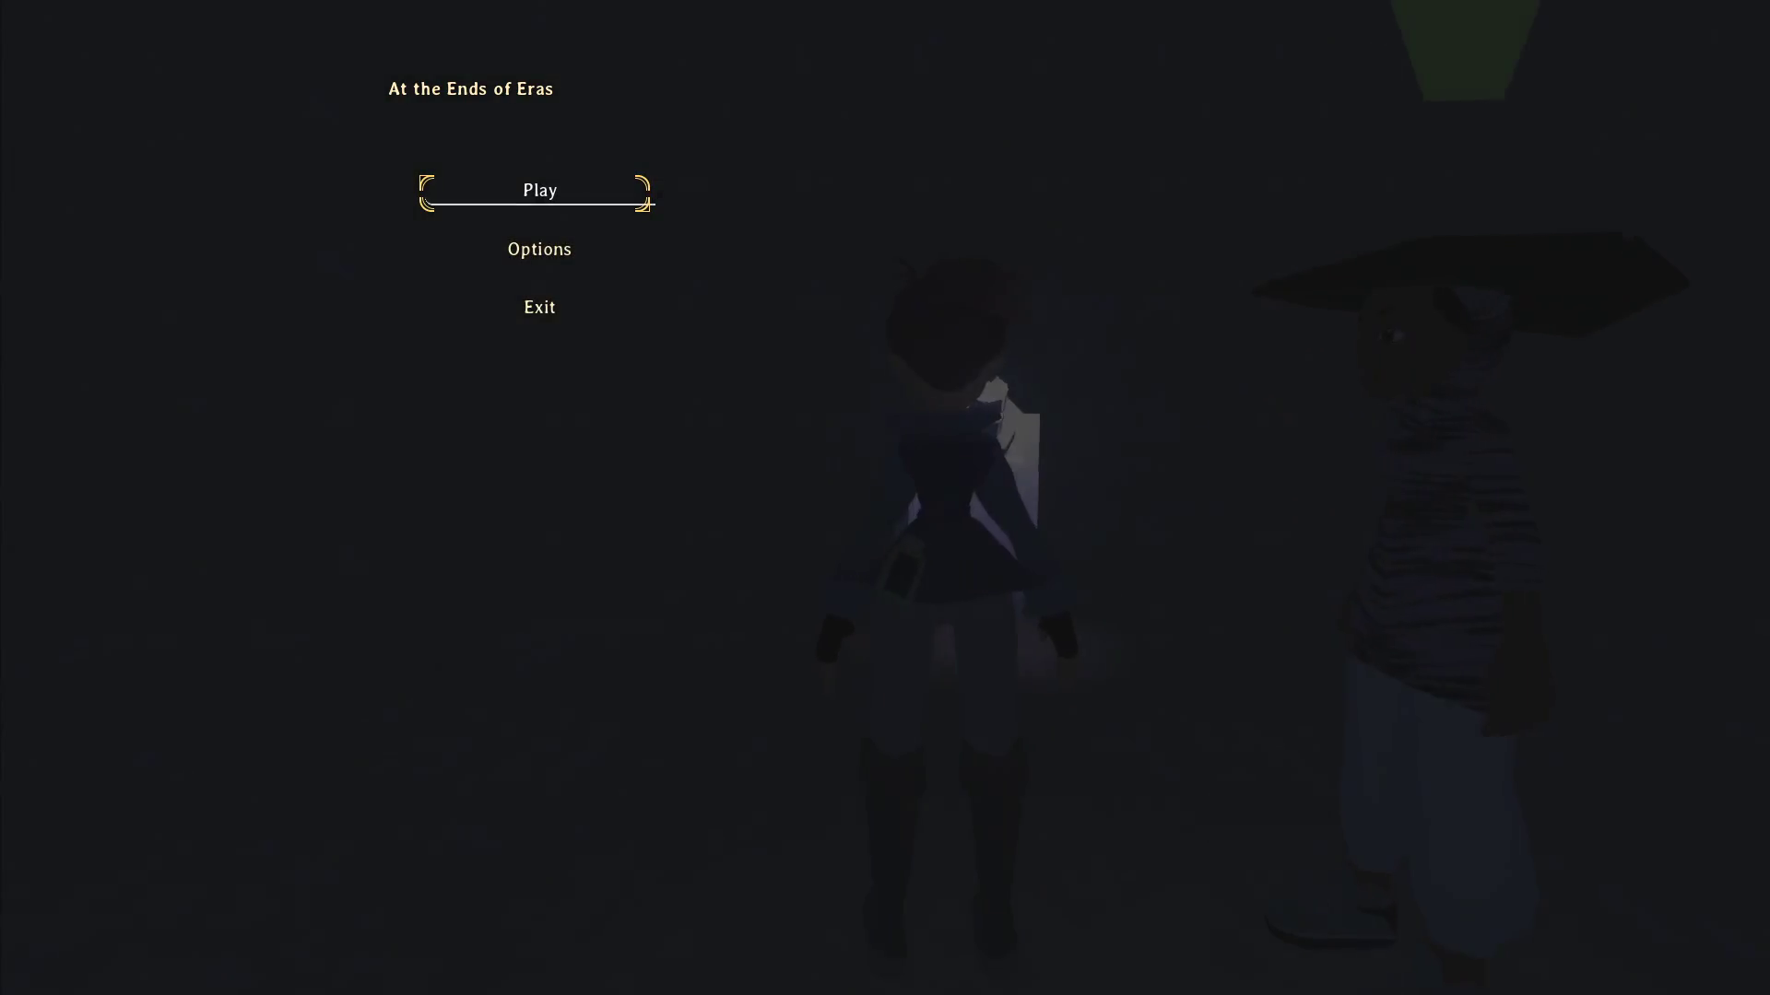
key("Return")
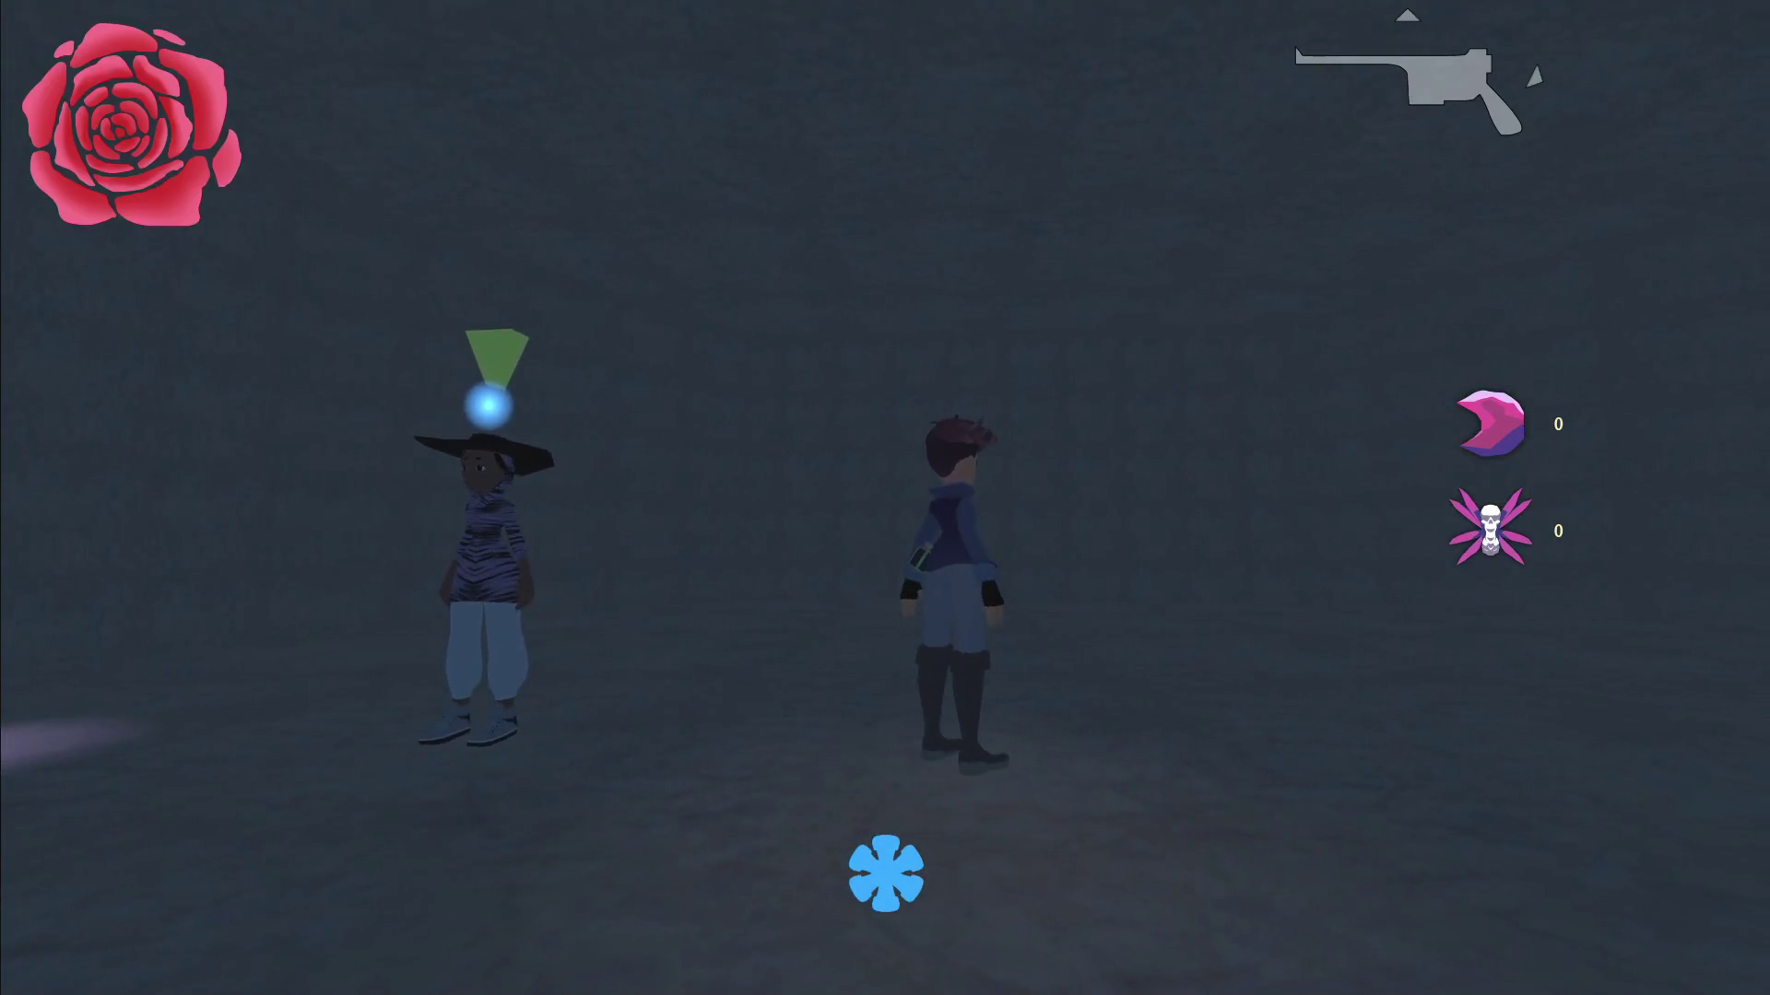
Type Global.load_game('user://run_test') into the game's live debug console
key("grave")
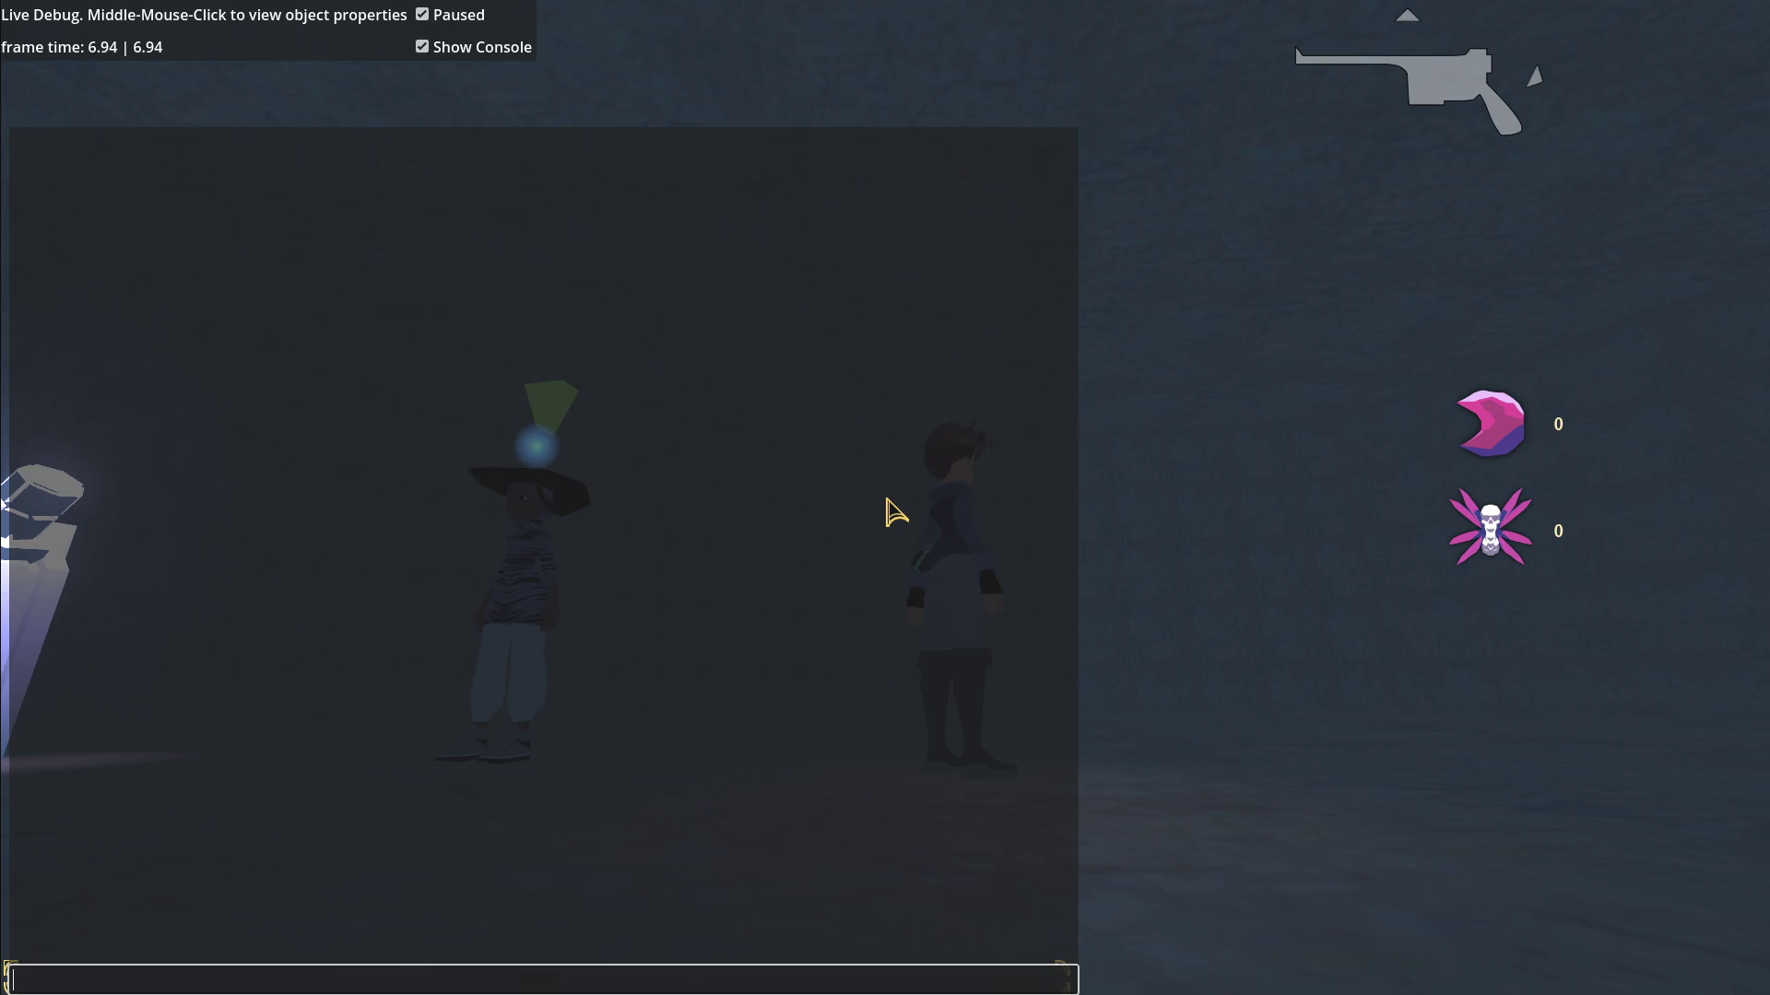
type("lobal.load_game('")
type("ruin")
key("BackSpace")
key("BackSpace")
key("BackSpace")
type("hse")
key("BackSpace")
key("BackSpace")
key("BackSpace")
type("user://run_")
type("test")
Run the load command and trace the null get_node error to move_to_path at npc_nav.gd:331
key("Return")
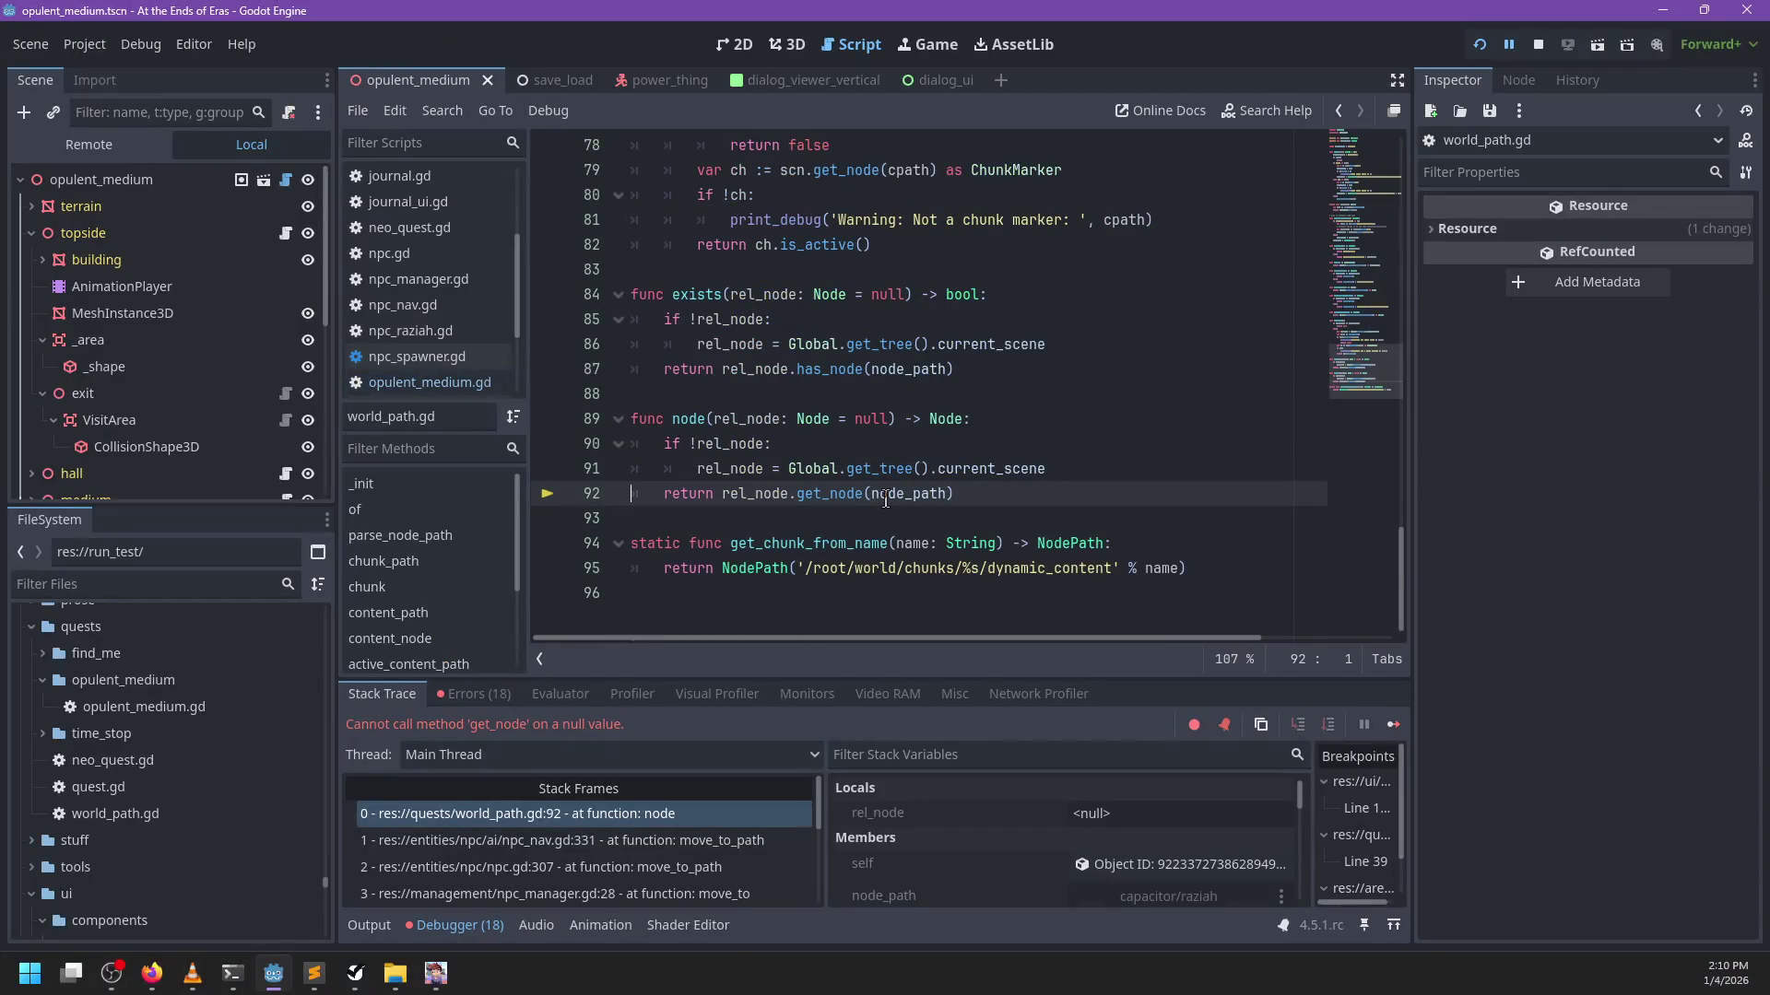
mouse_move(885, 499)
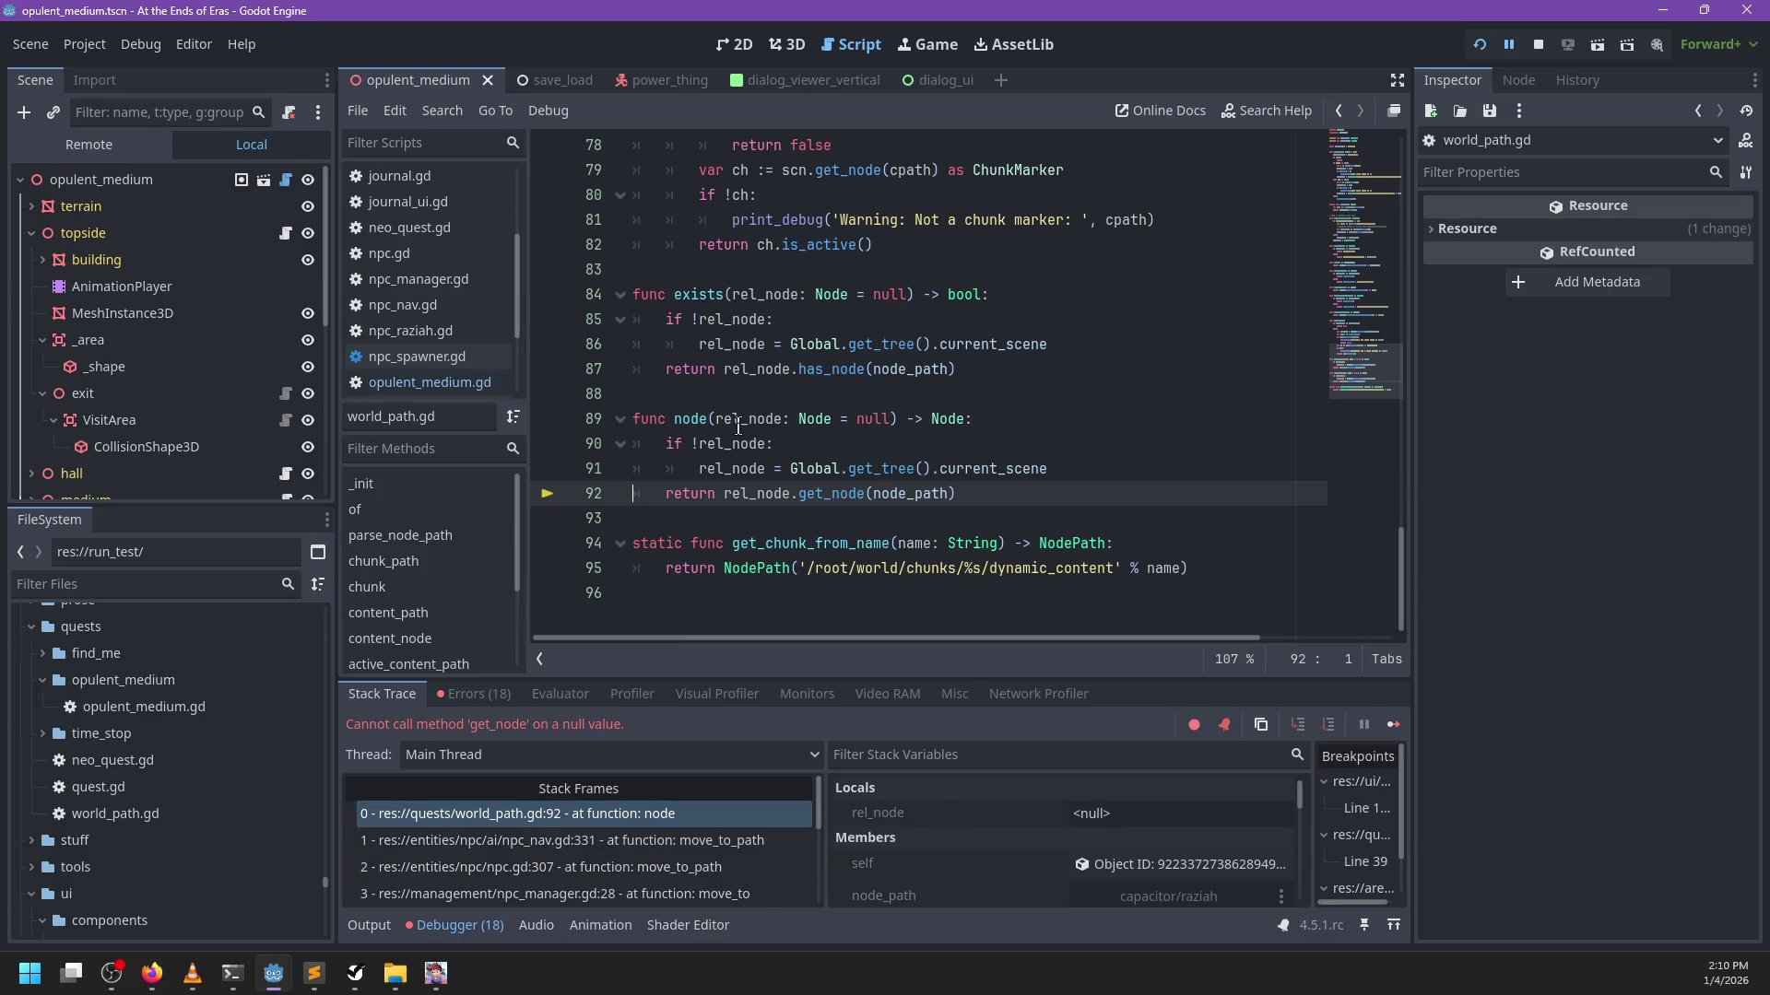
mouse_move(741, 419)
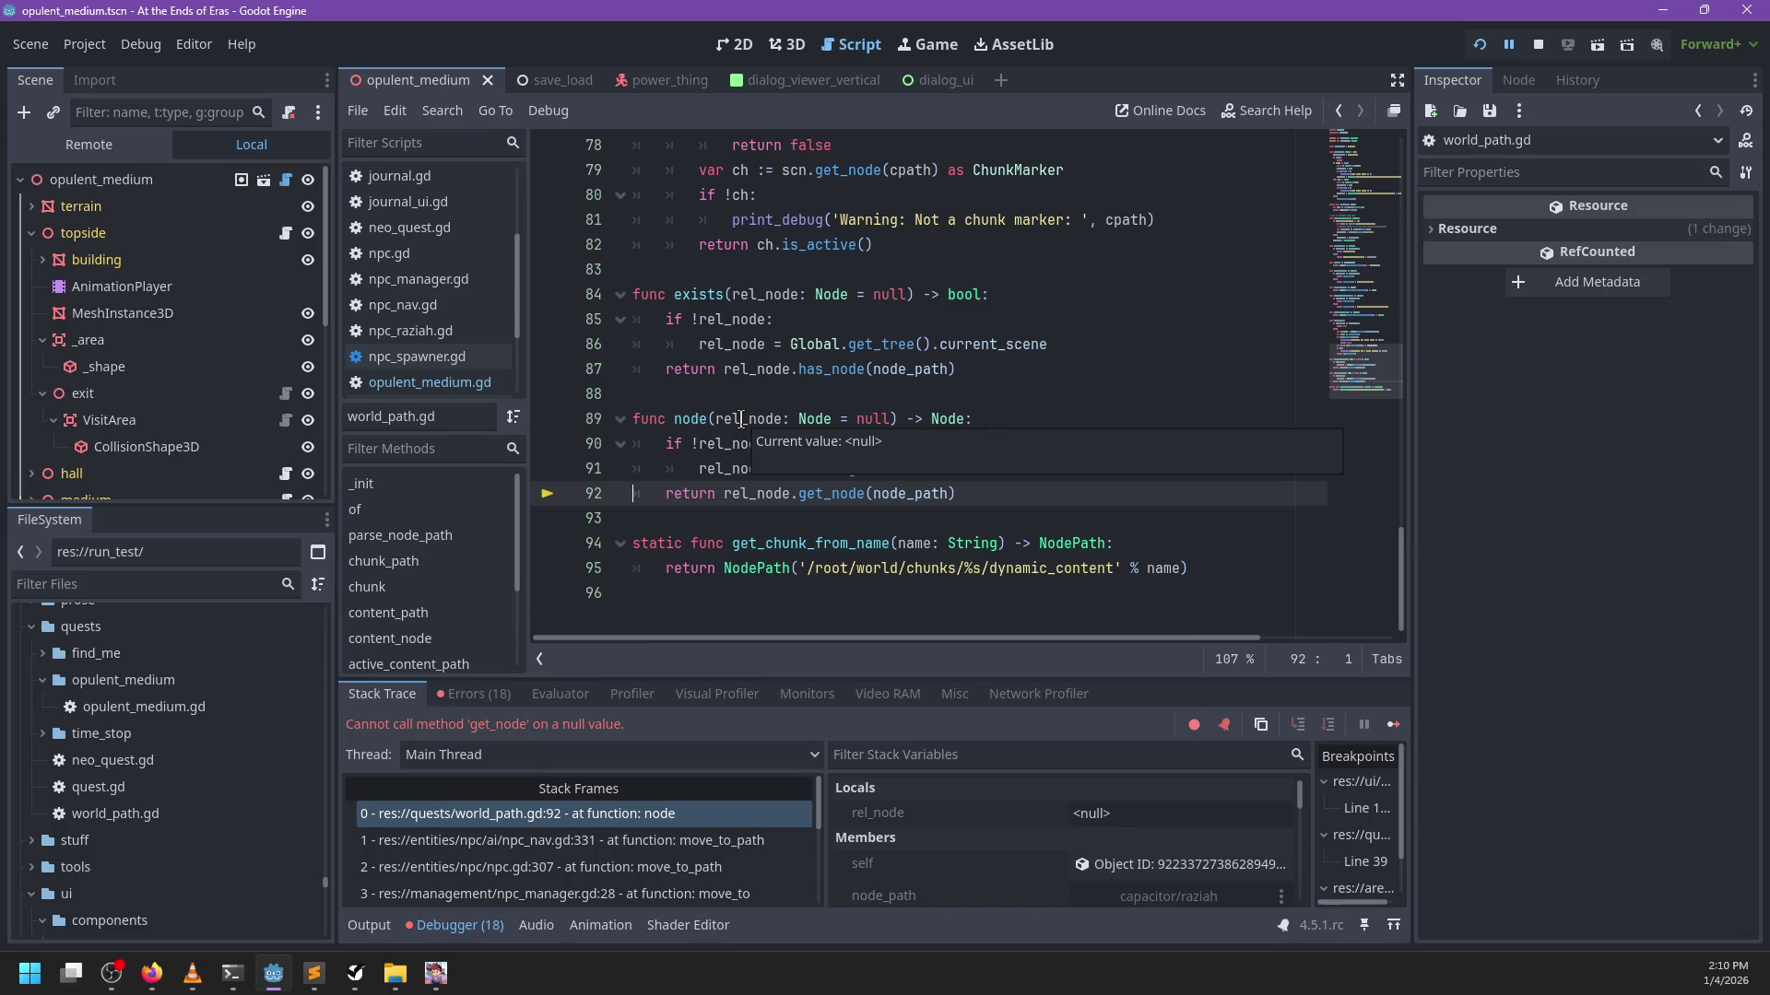
left_click(691, 839)
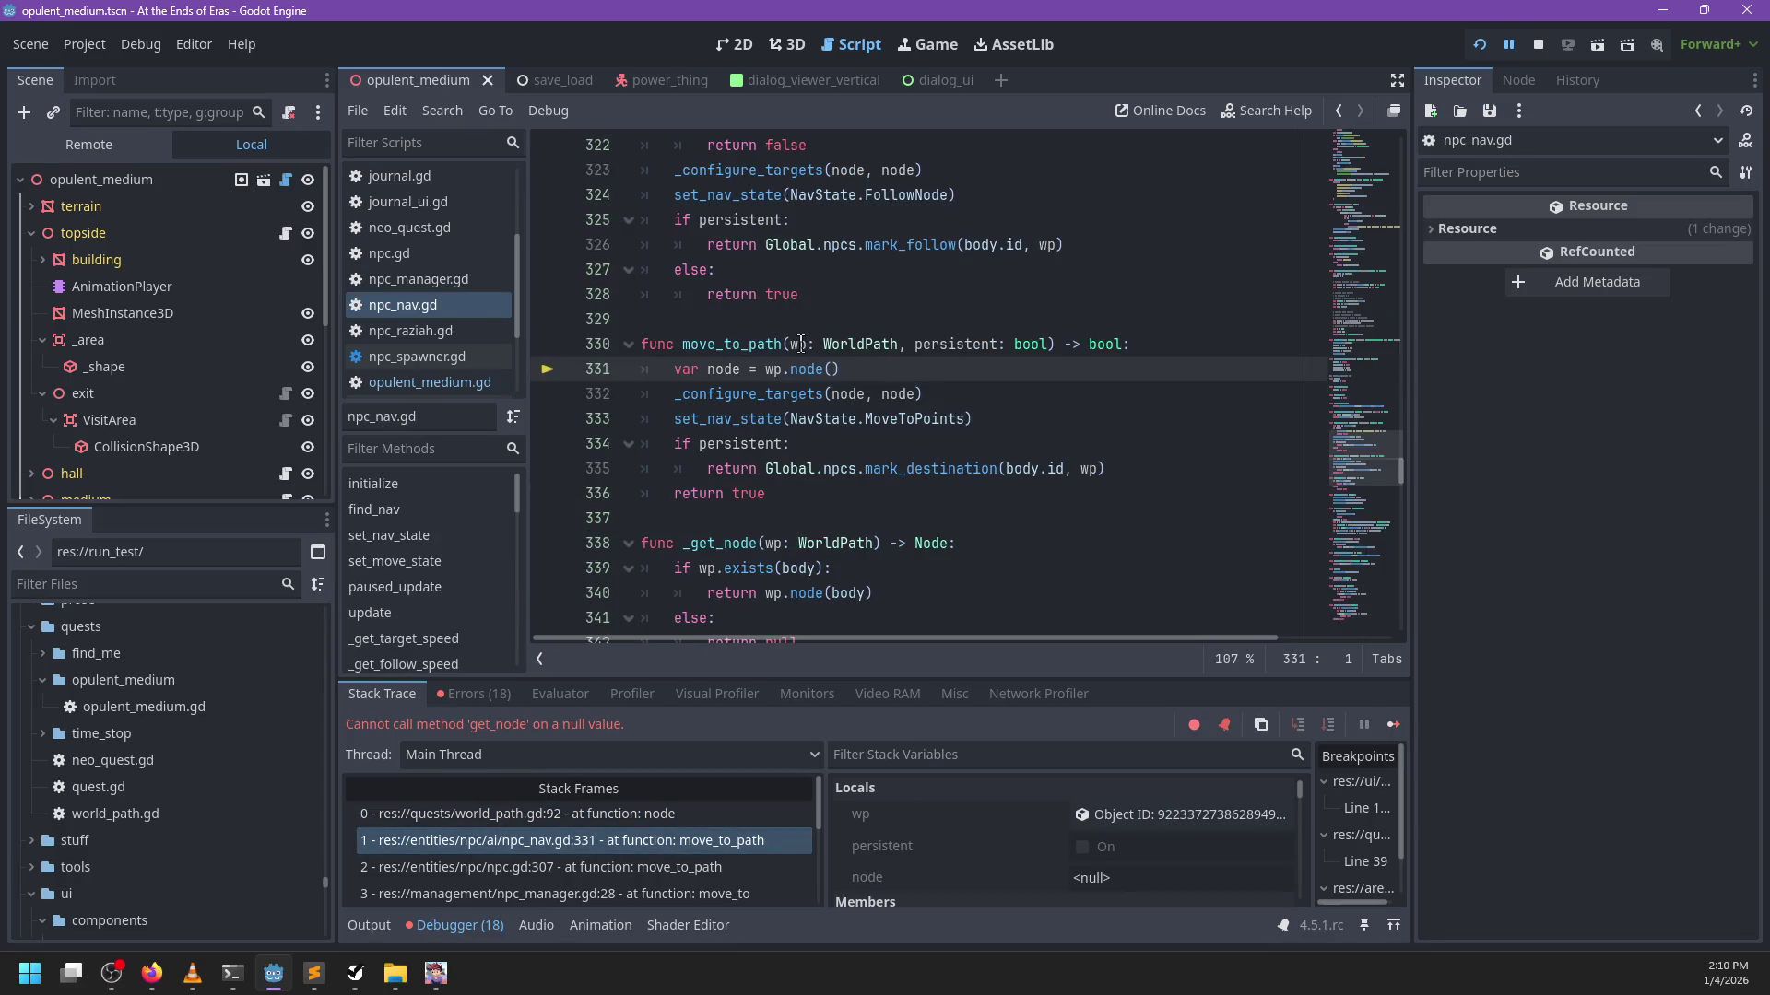
mouse_move(800, 344)
left_click(1135, 820)
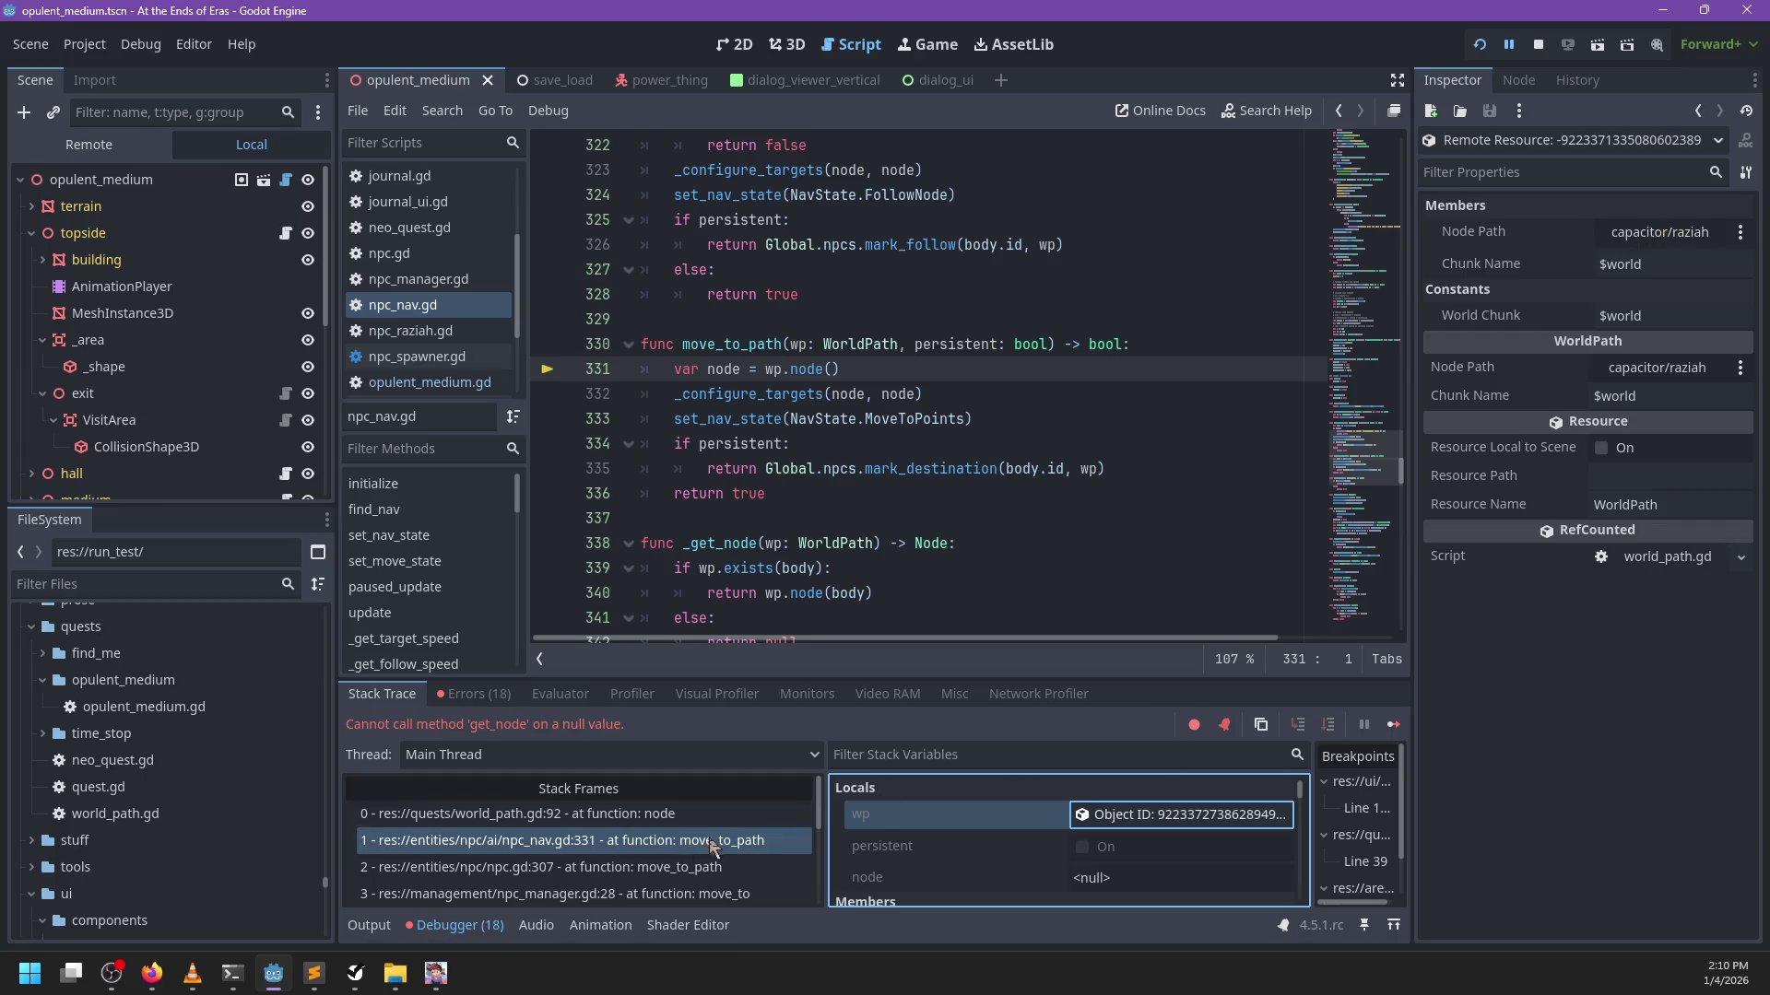
left_click(654, 815)
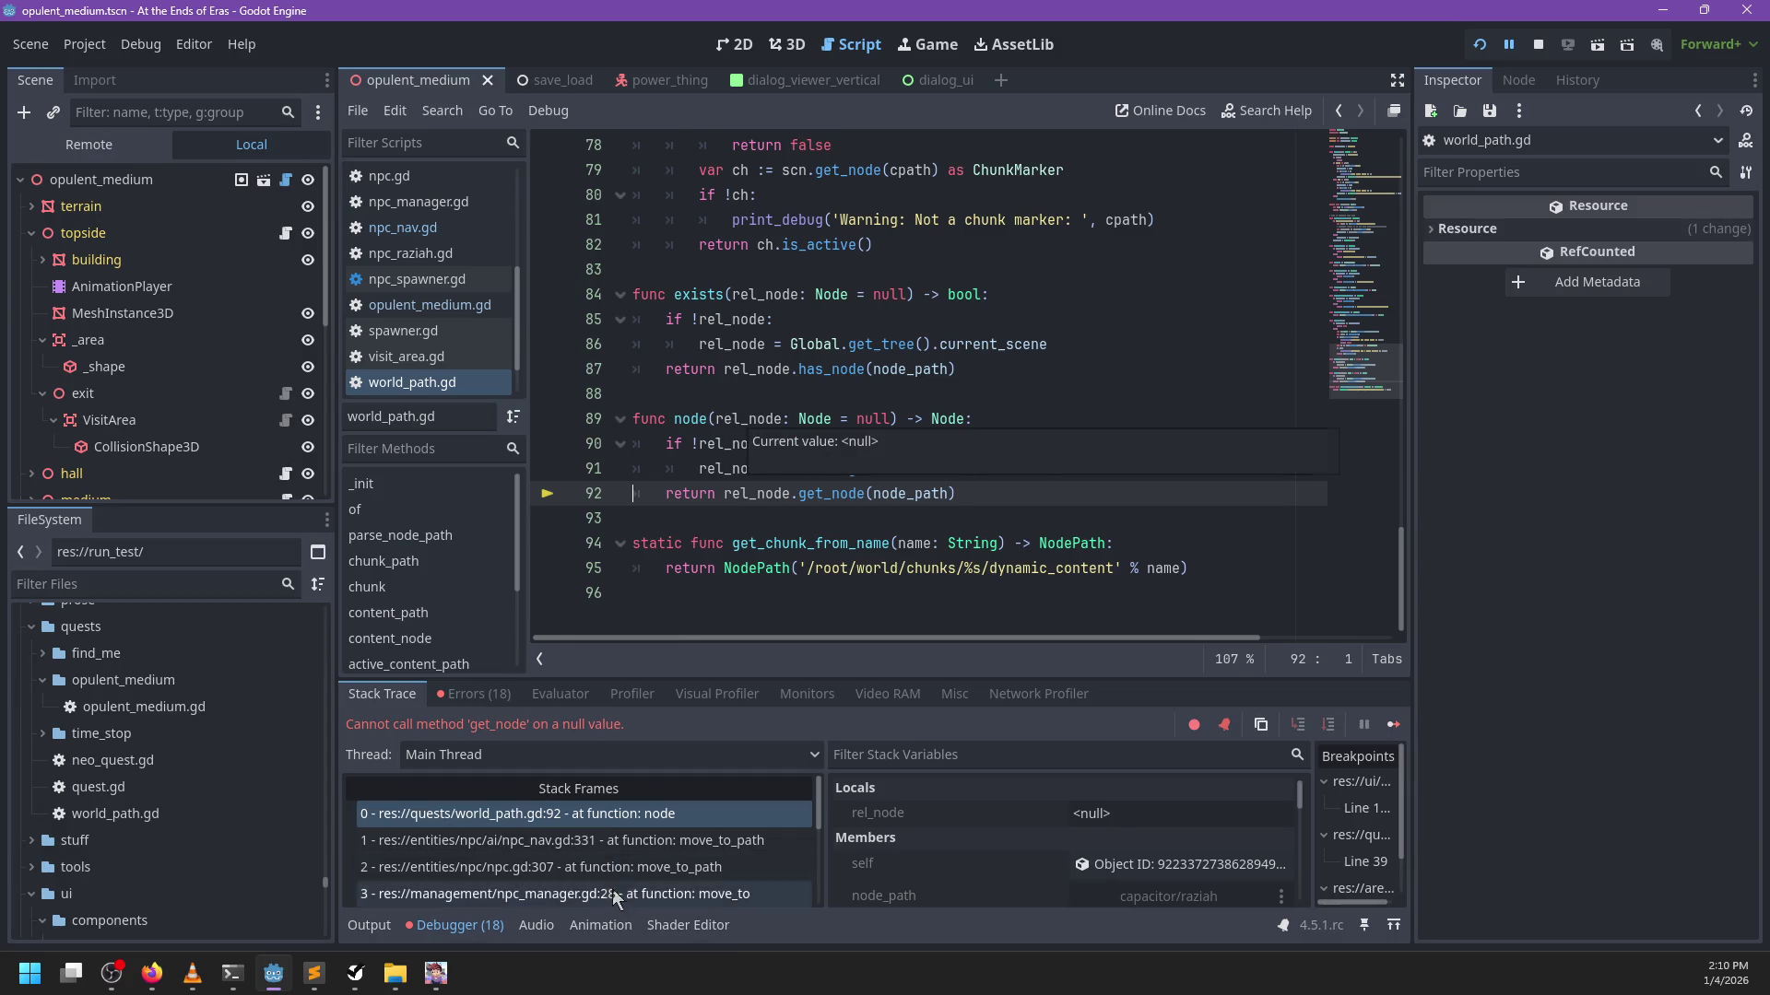
left_click(640, 840)
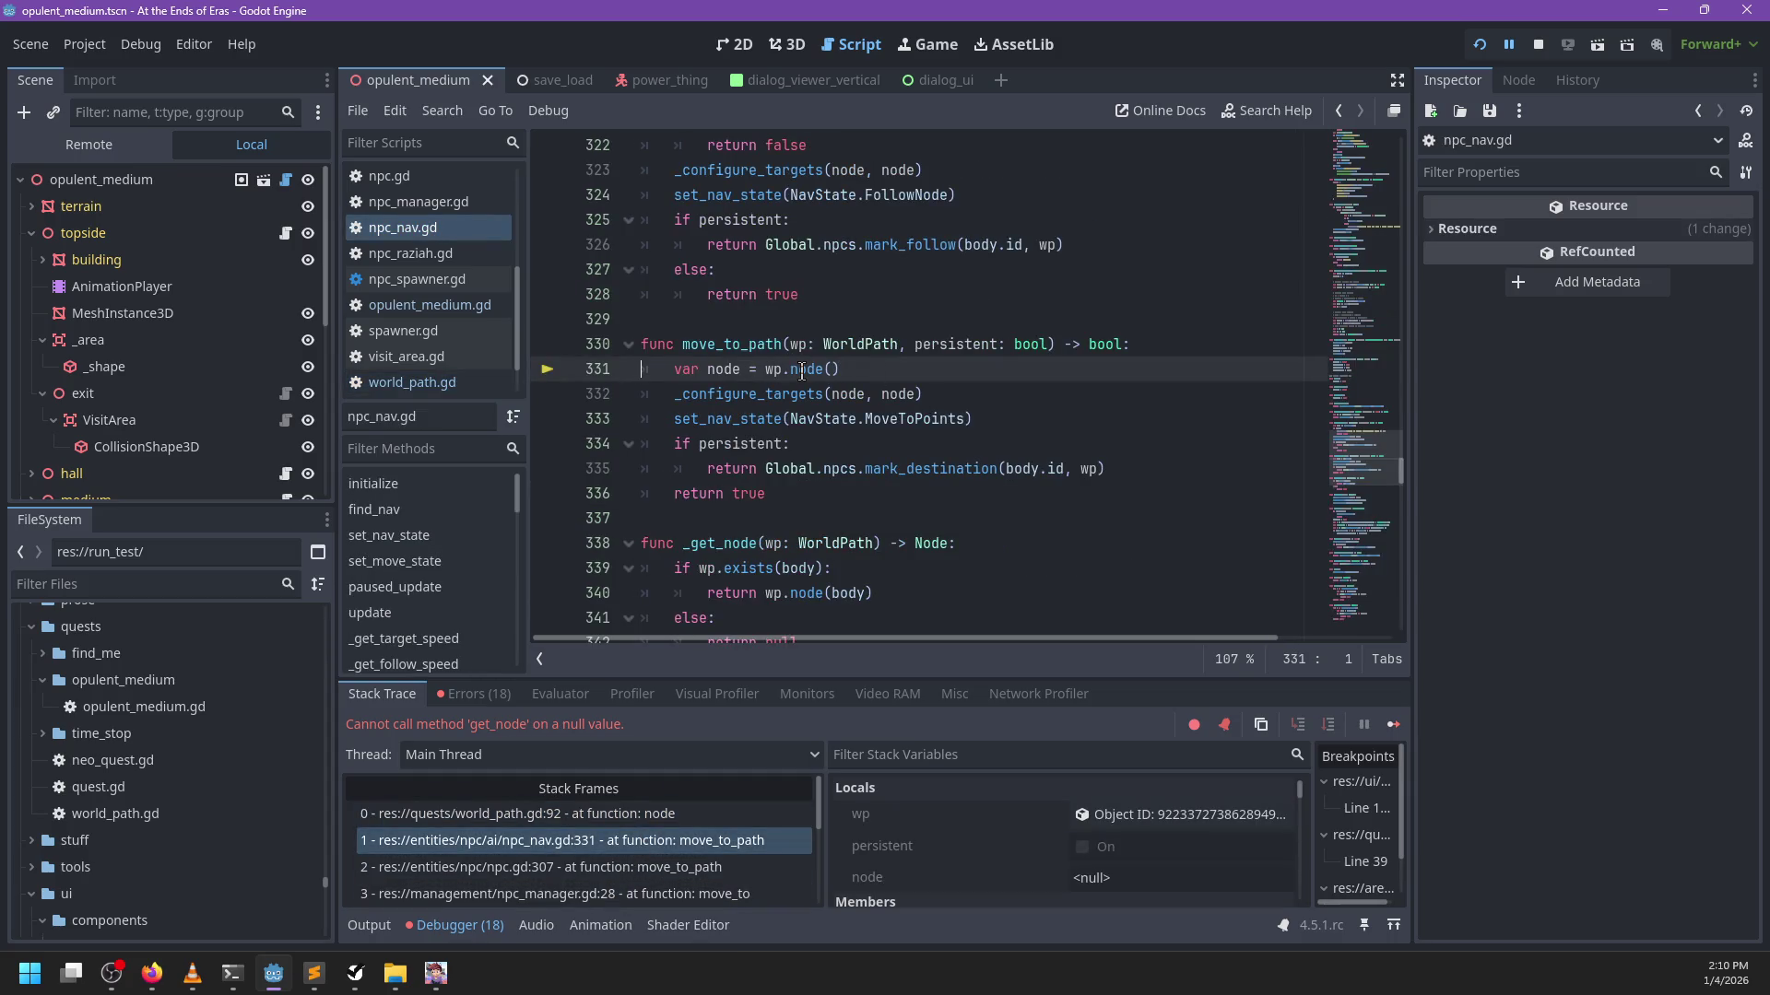
left_click(747, 369)
Change line 331 to use ':=' and add an 'if !node:' check below it
type(":")
key("End")
key("Return")
type("if !node:")
key("Return")
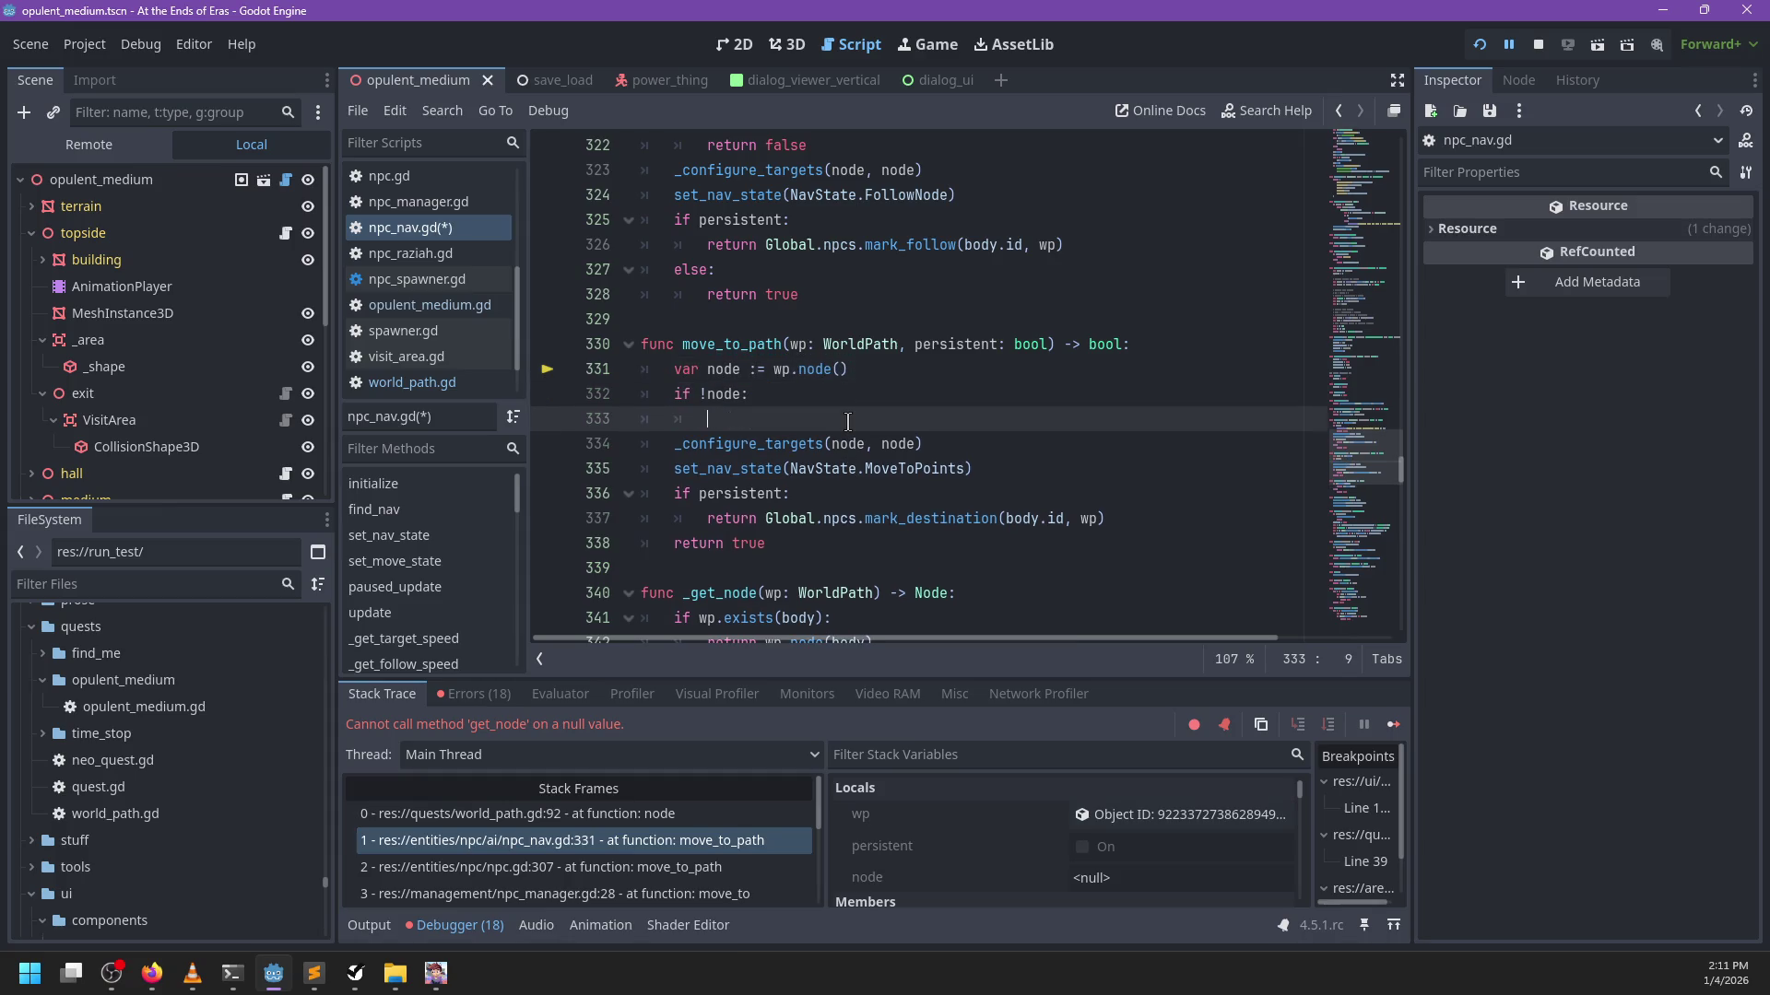
Inside the check, push_error('Could not move to node: ', wp.to_string())
type("prin")
key("BackSpace")
key("BackSpace")
key("BackSpace")
type("us")
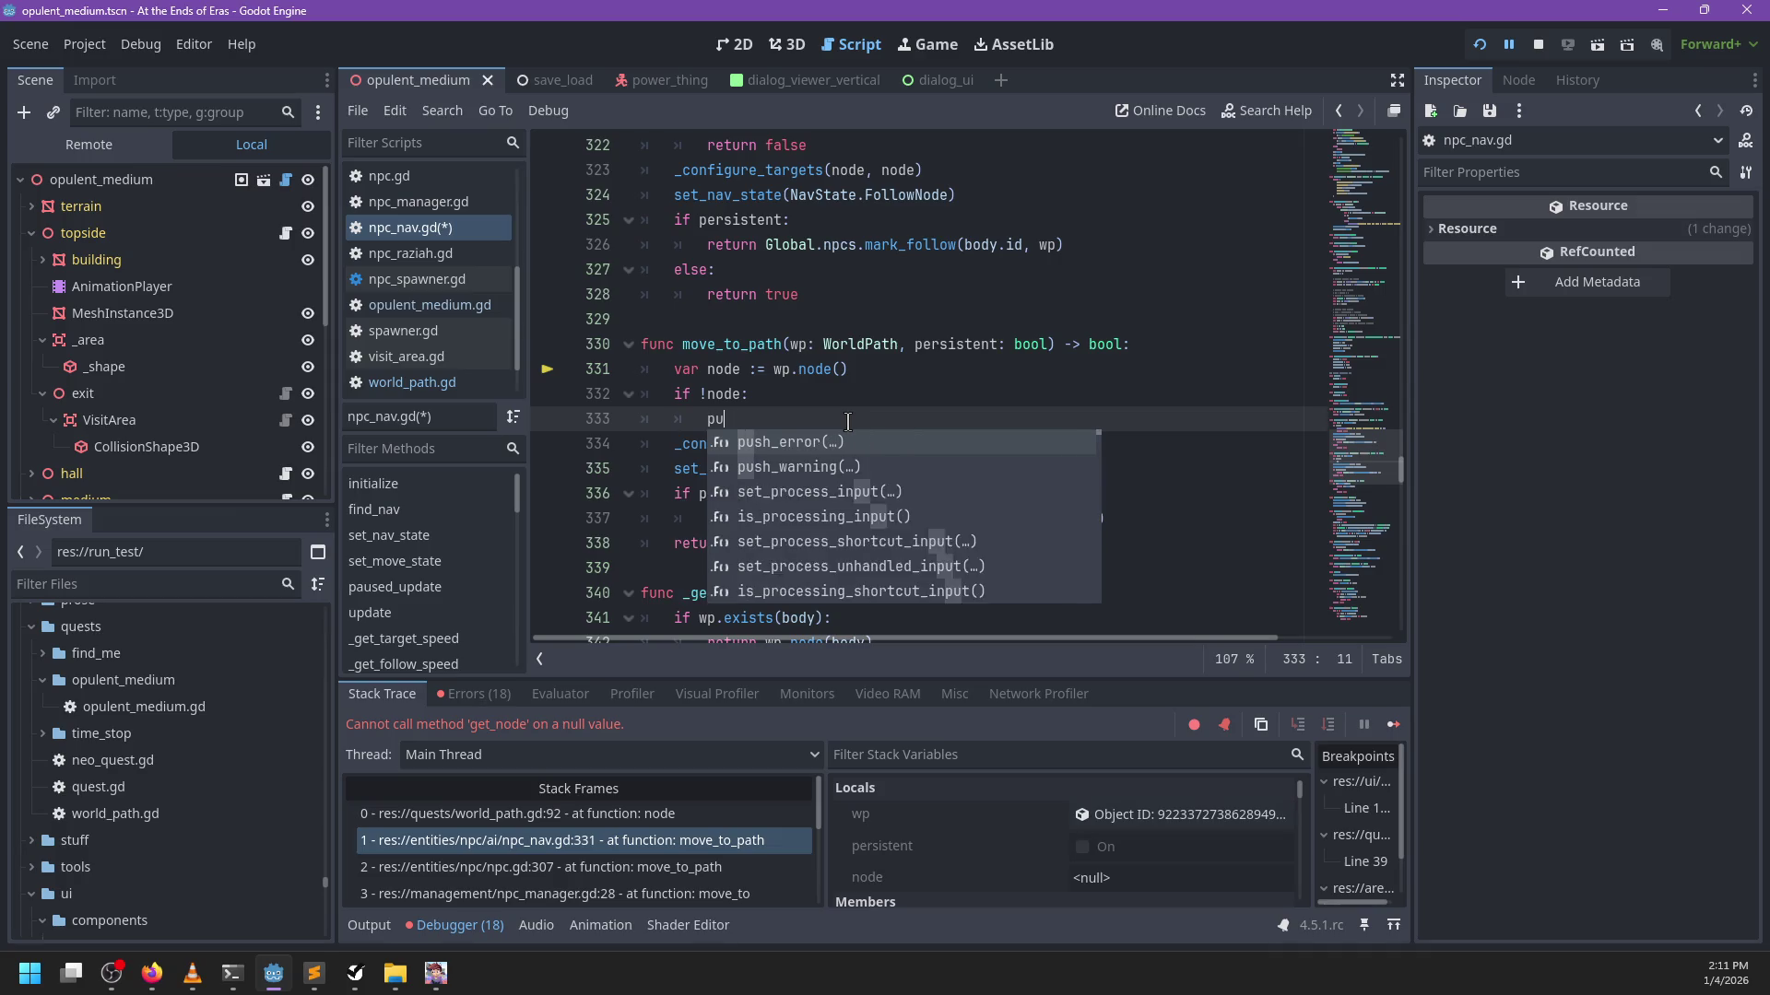
key("Return")
type(";'")
key("BackSpace")
key("BackSpace")
type("'")
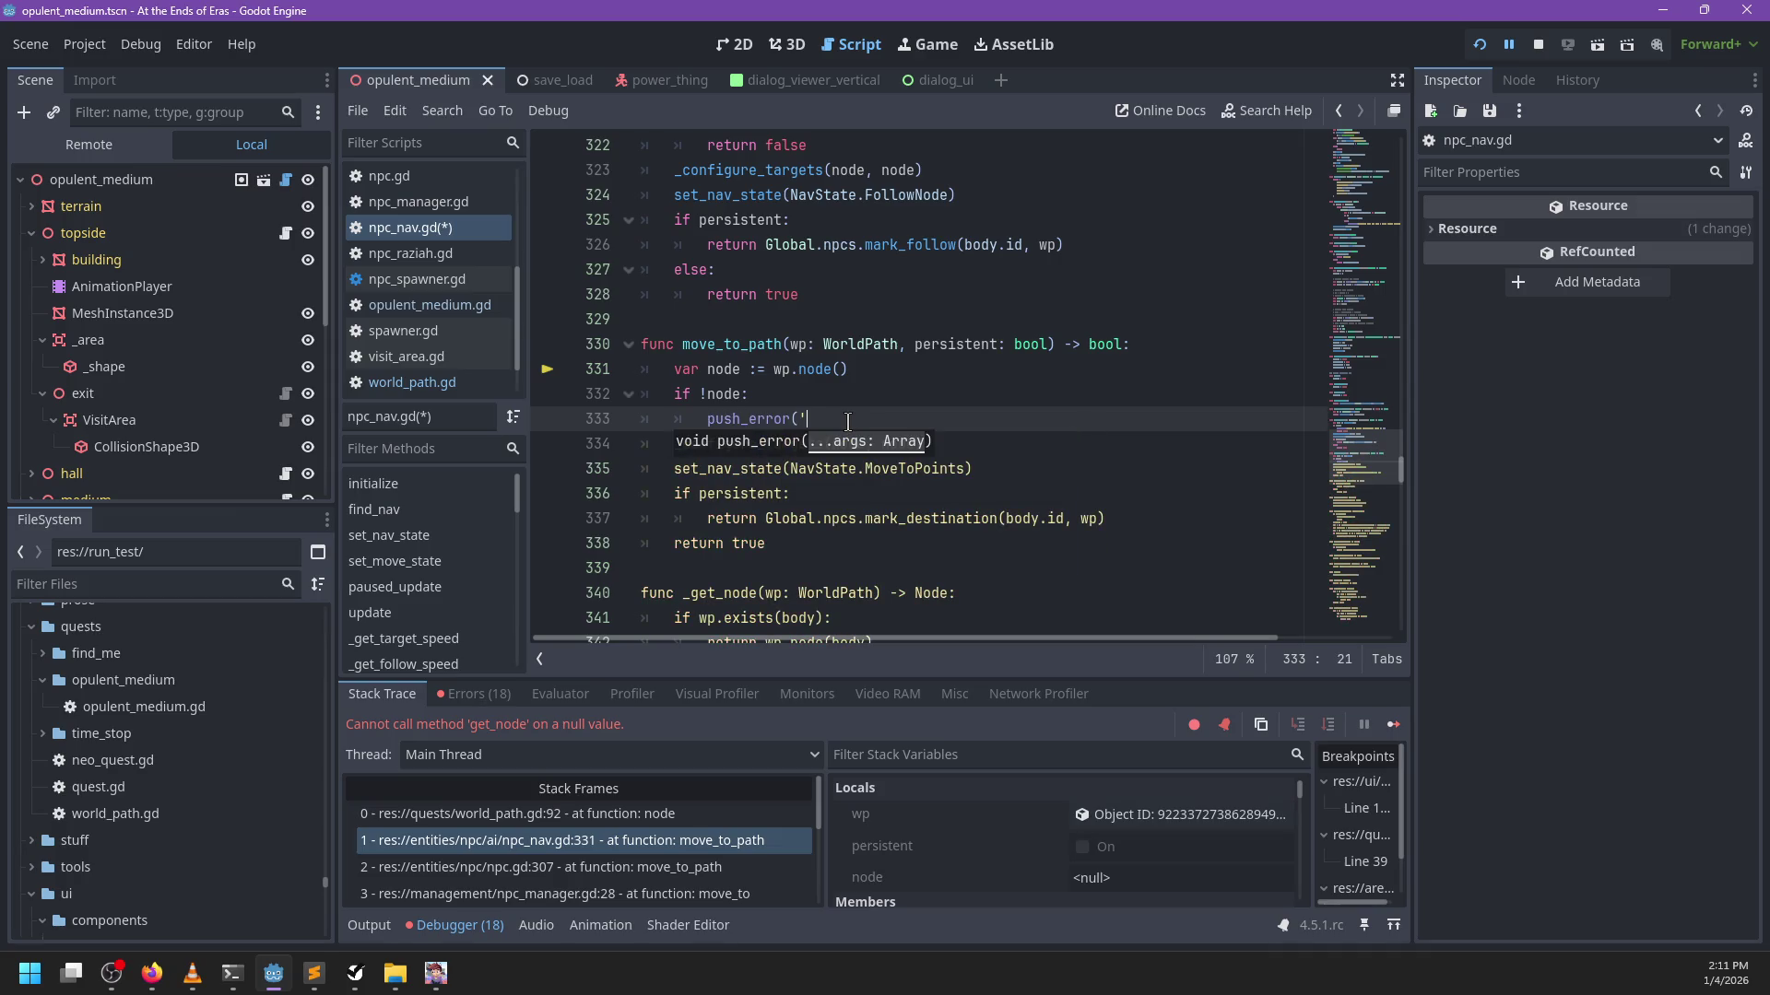
type("Could not move")
type(" to node: ', wp")
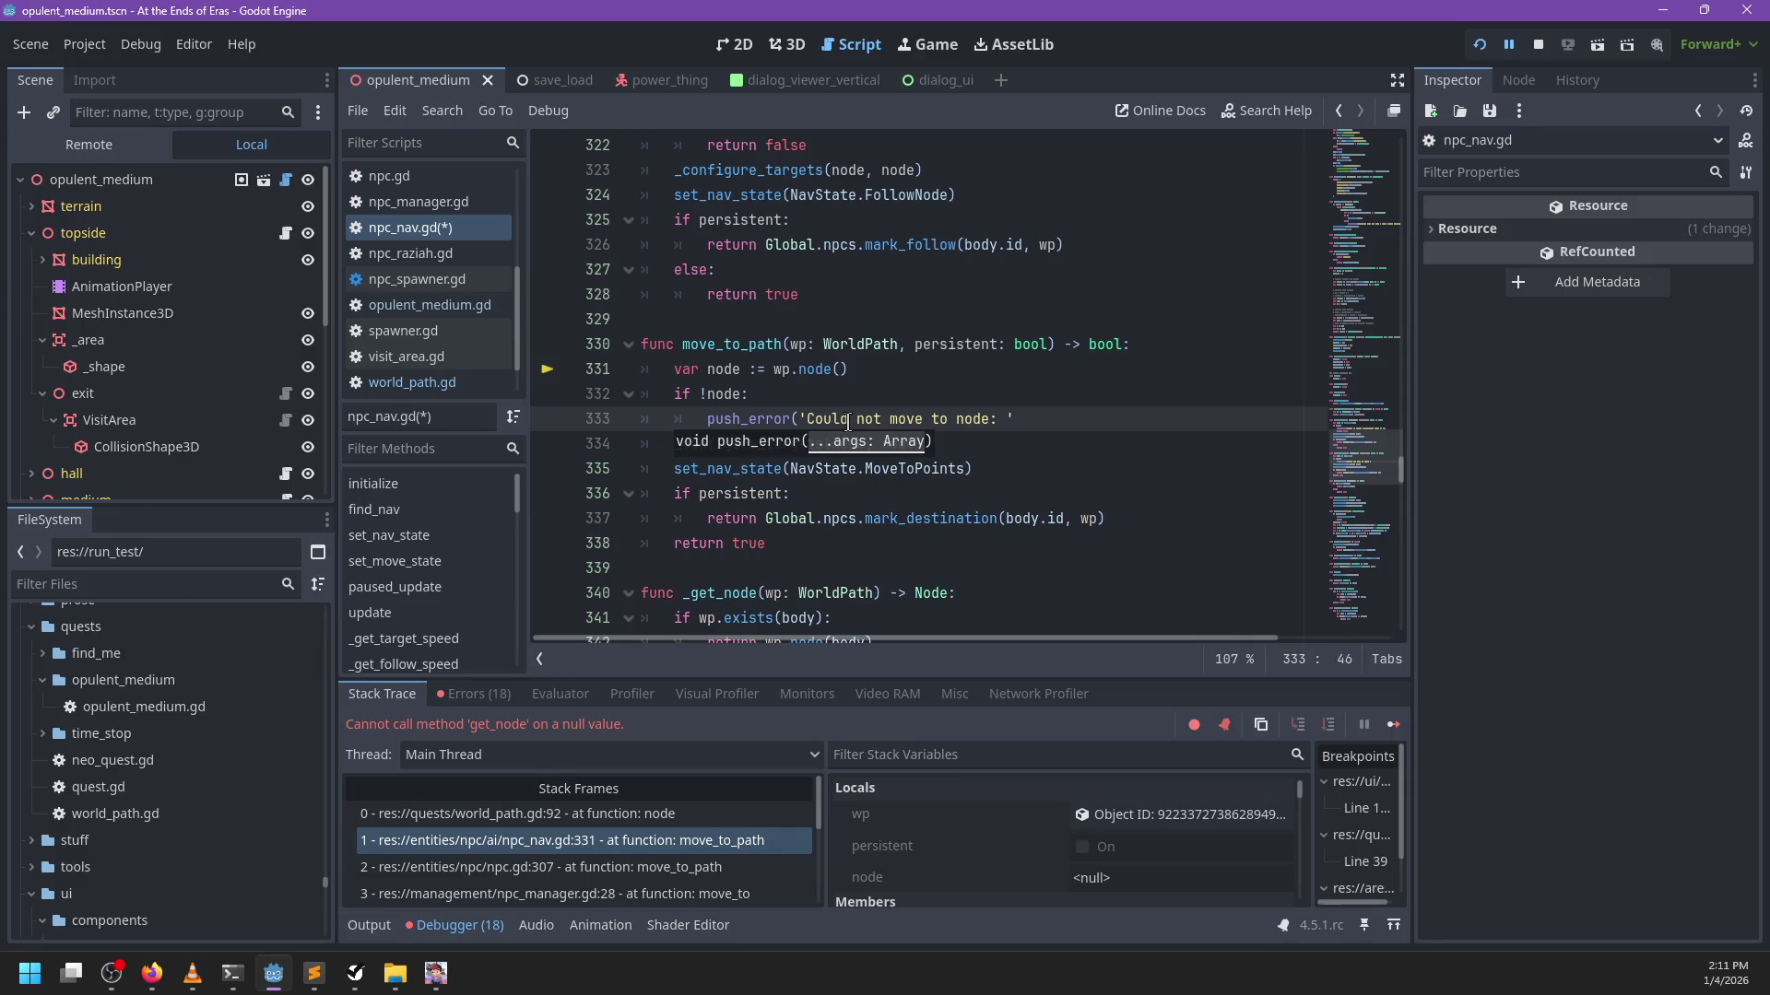
type(".")
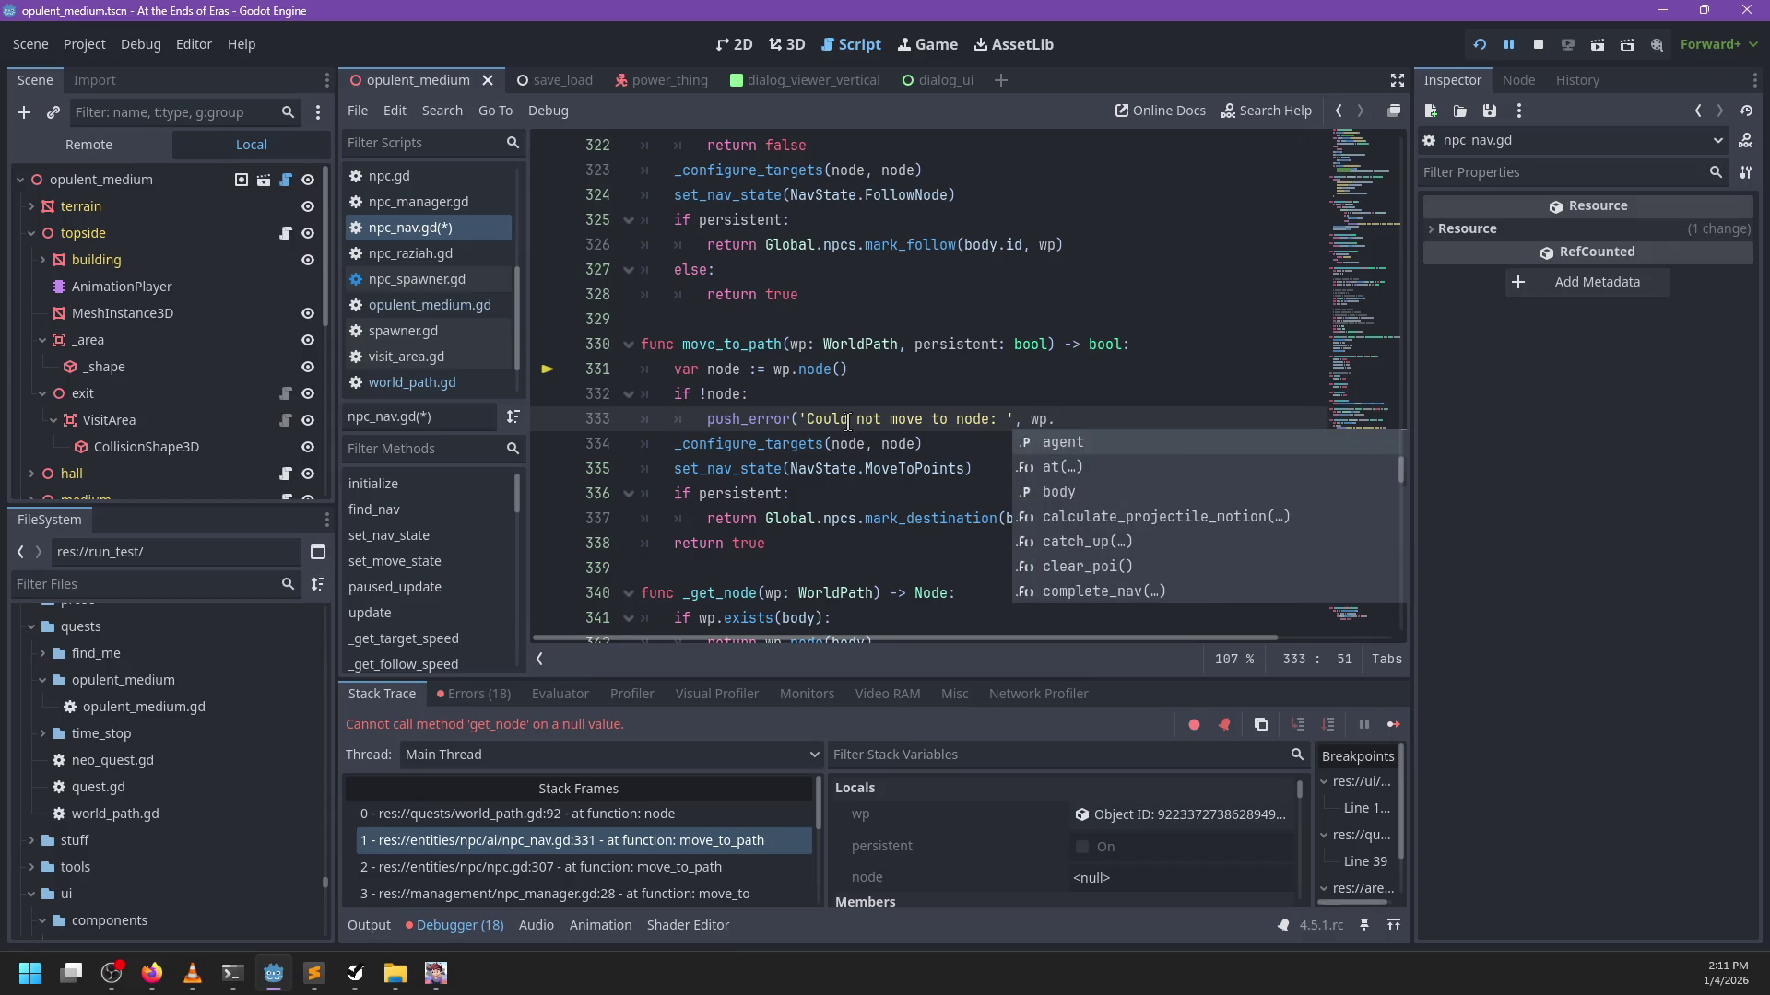
type("to")
key("Return")
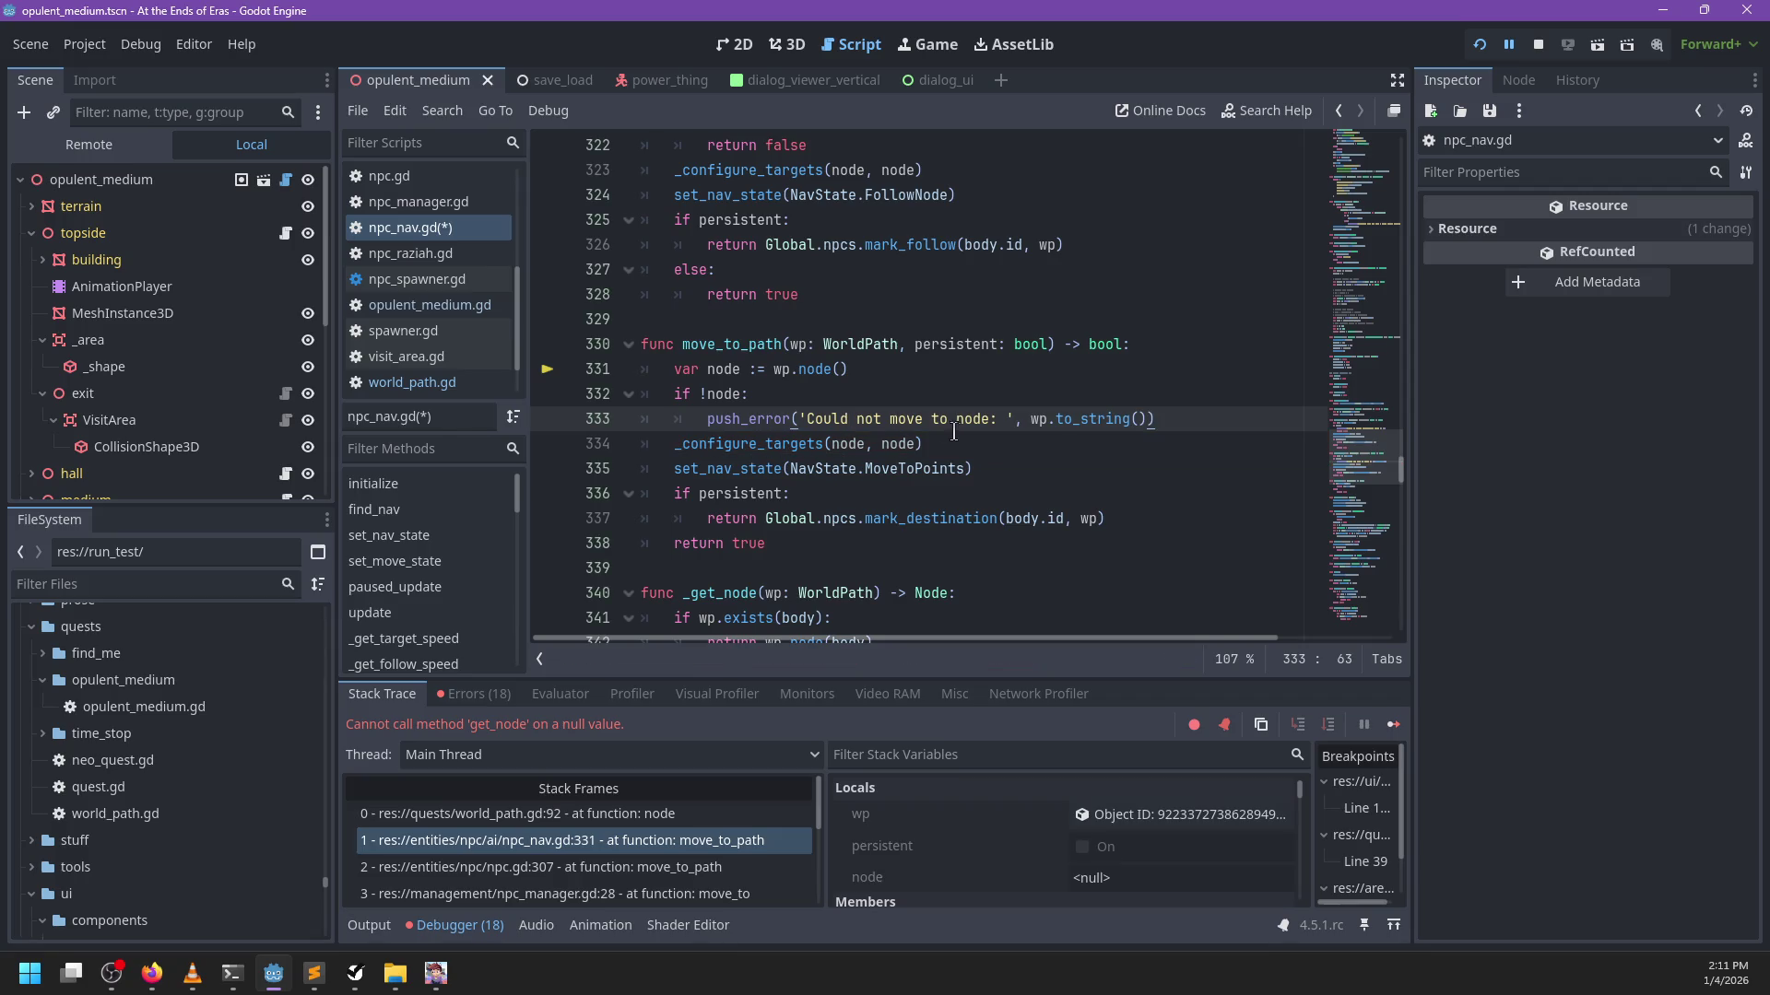
left_click(1071, 420, "ctrl")
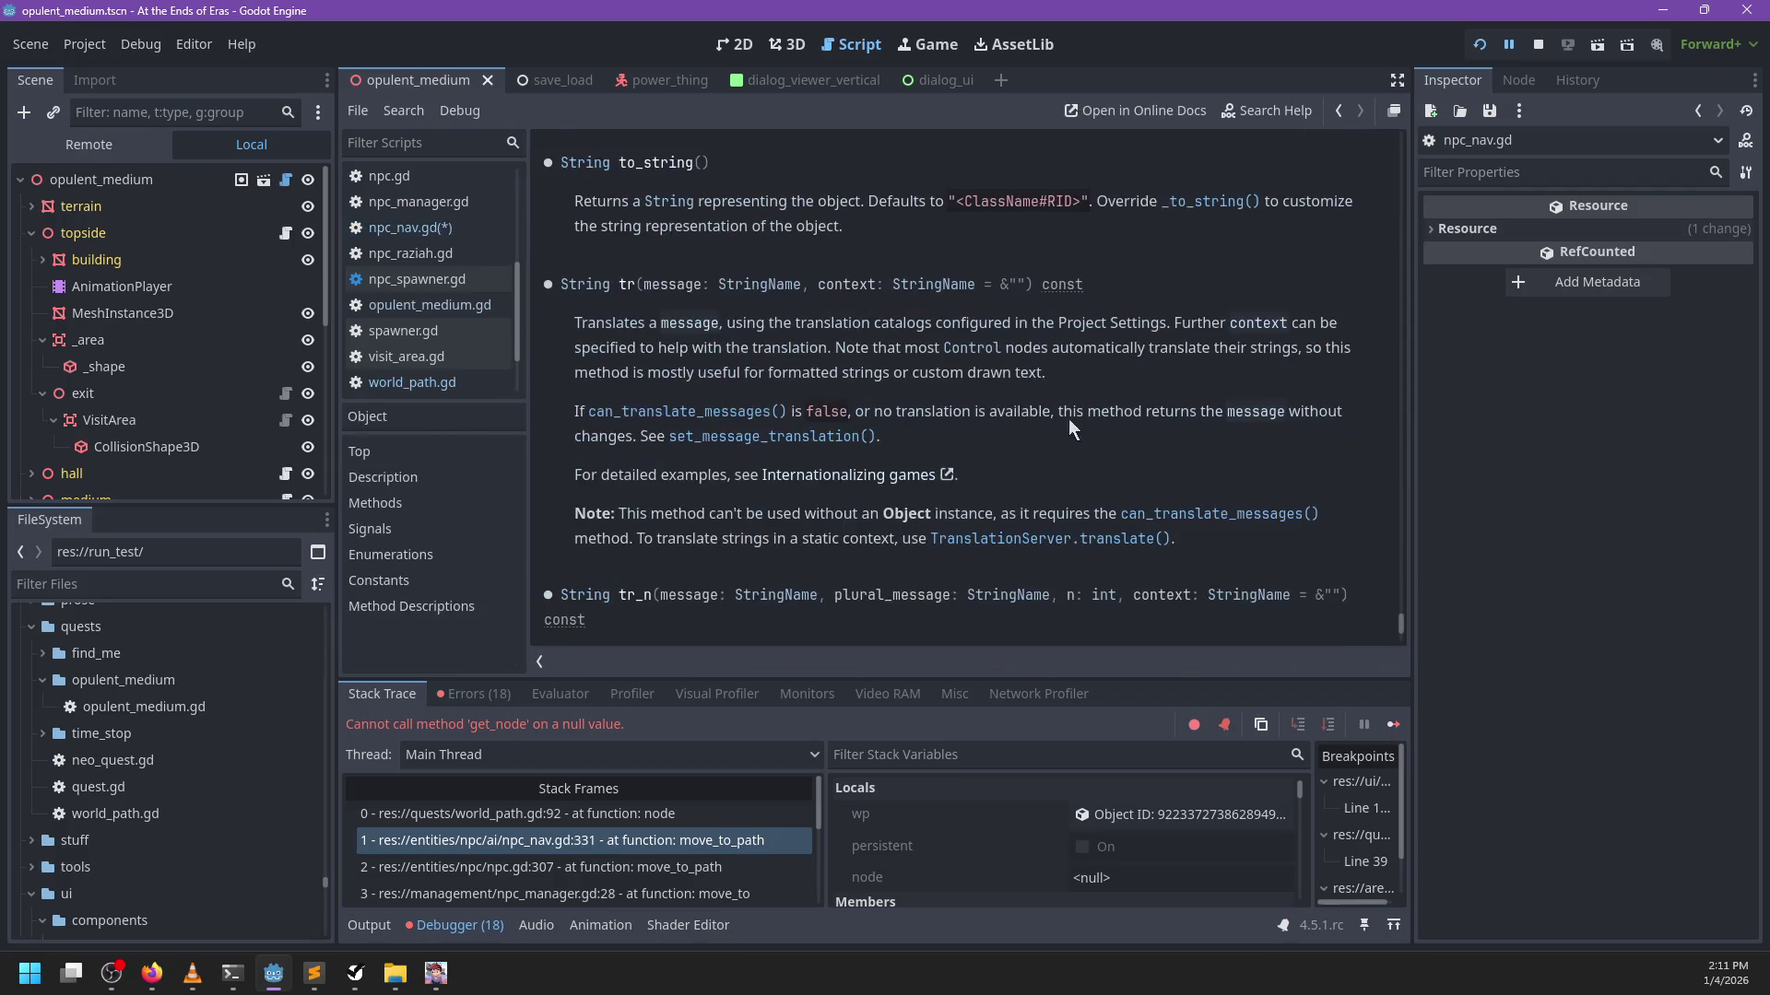
left_click(435, 231)
left_click(898, 349, "ctrl")
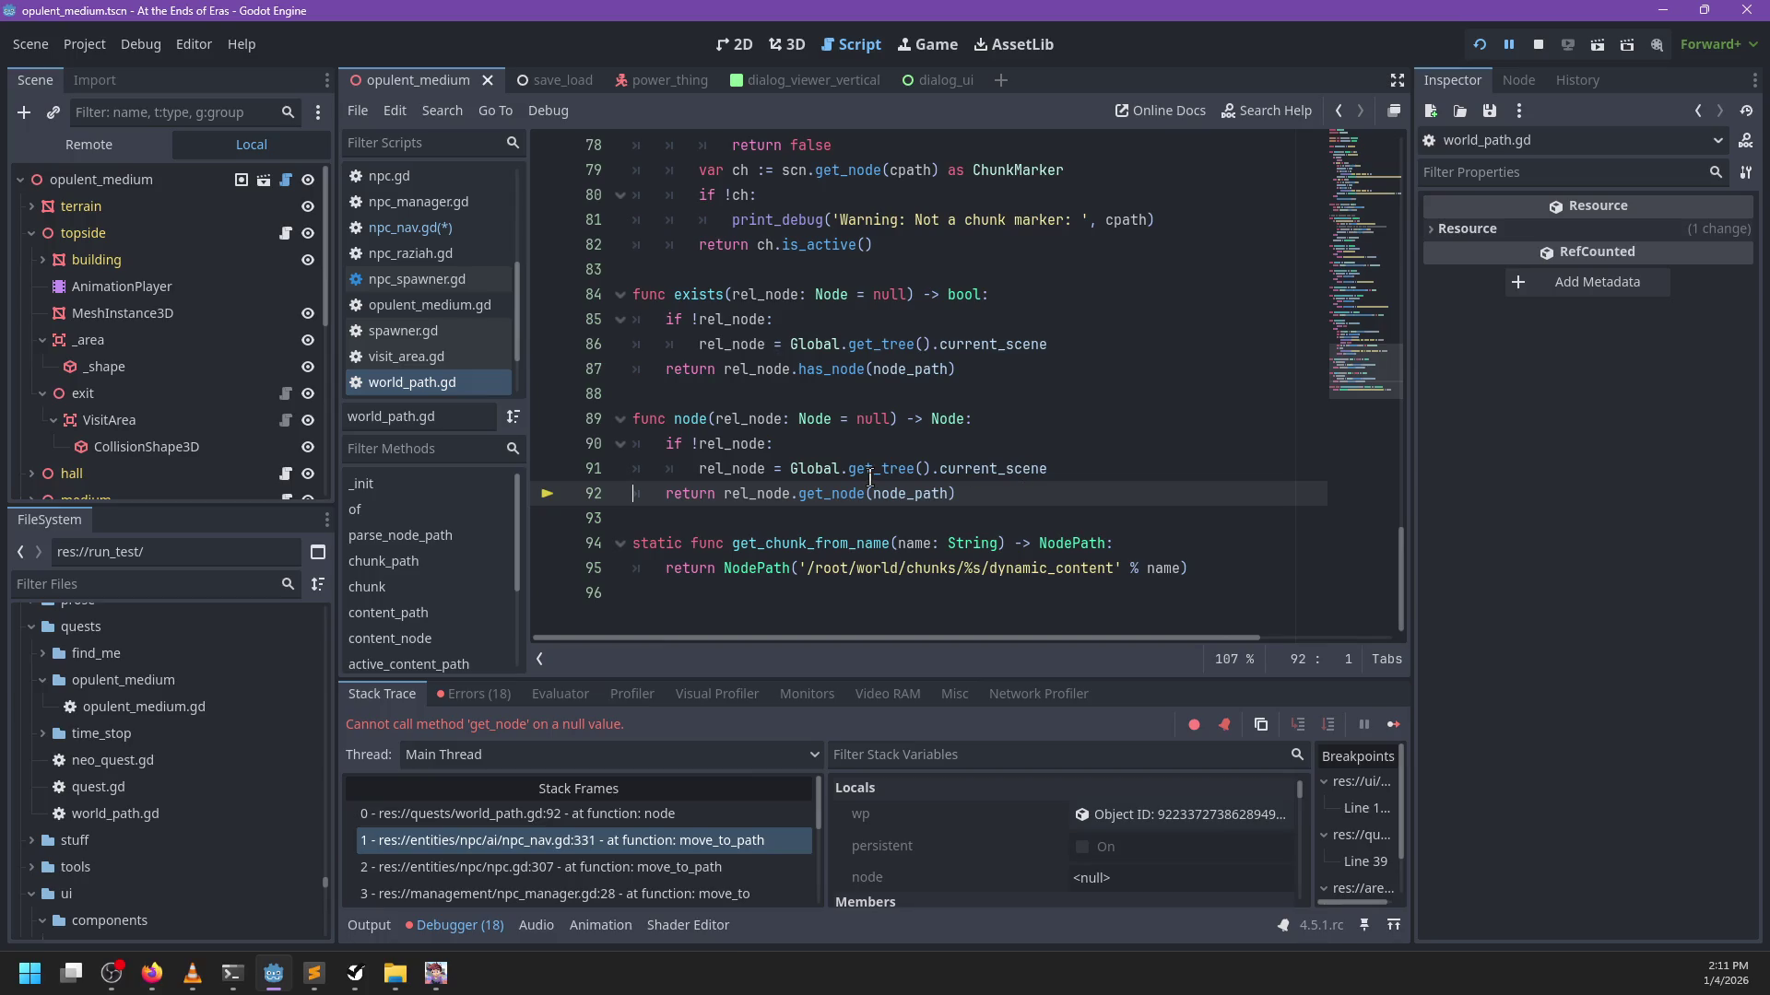
Add a to_string() function after line 92 in world_path.gd returning a WorldPath format string
left_click(1032, 495)
key("Return")
key("BackSpace")
key("Return")
key("Return")
type("func to_s")
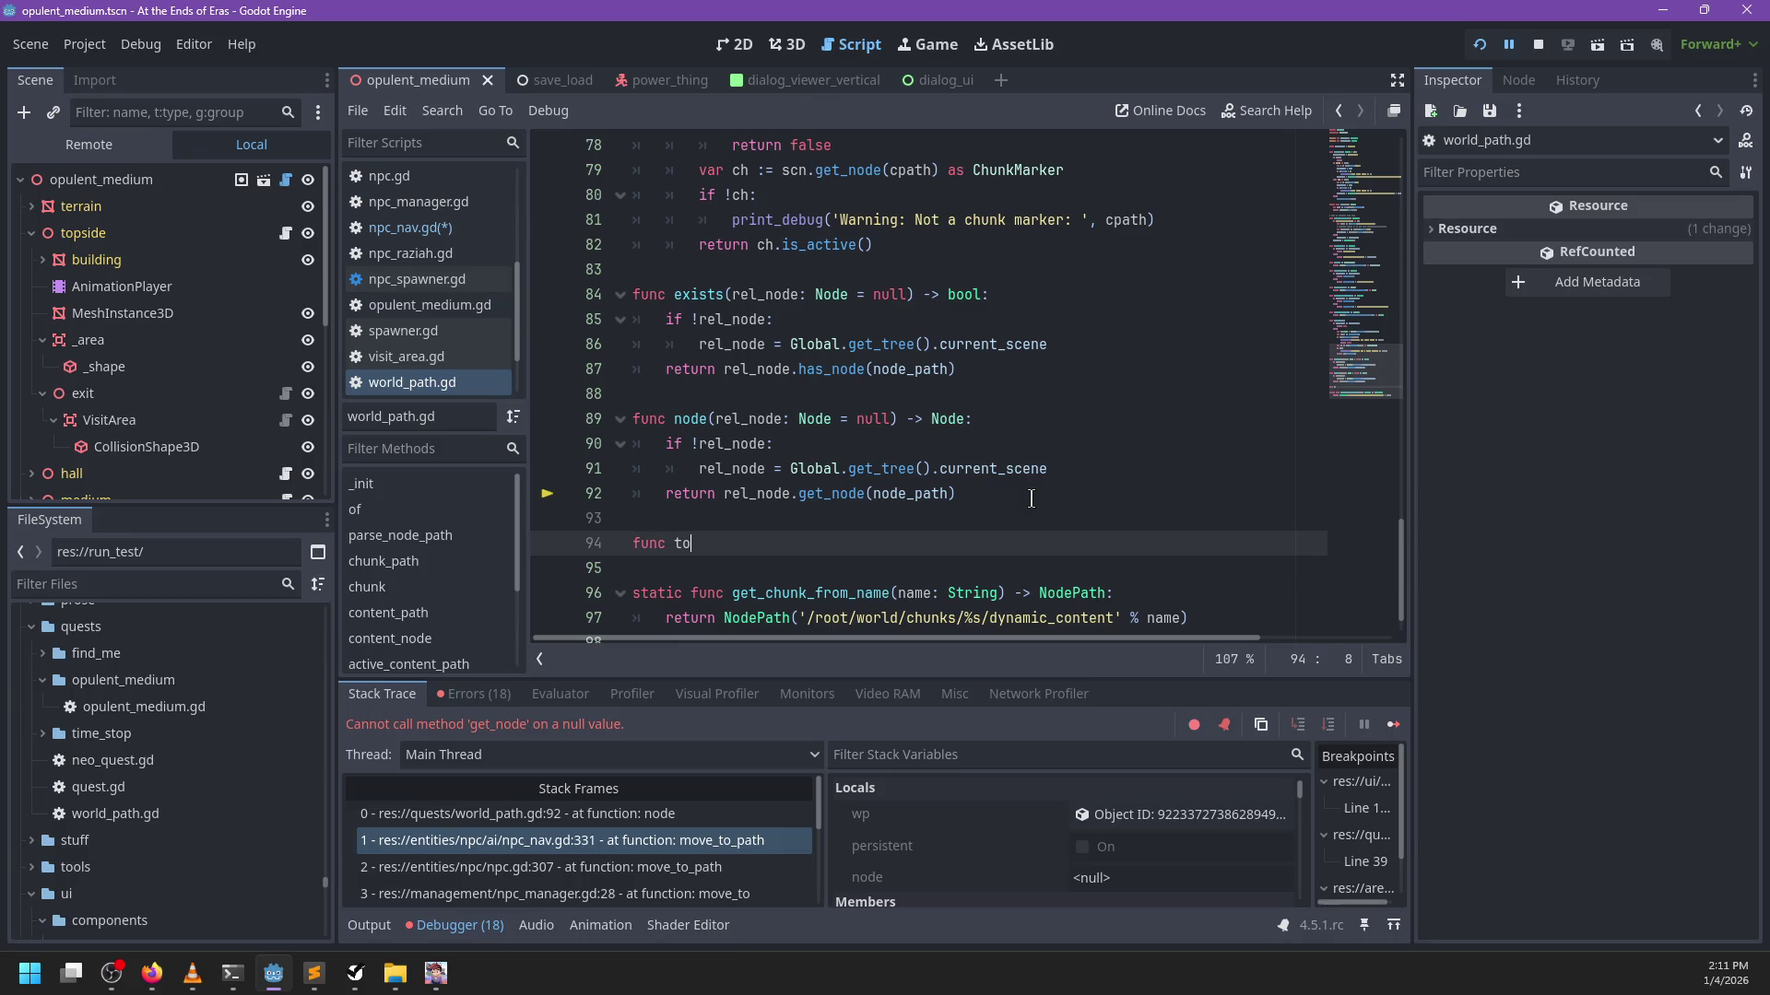
type("tring():")
key("Return")
type("return")
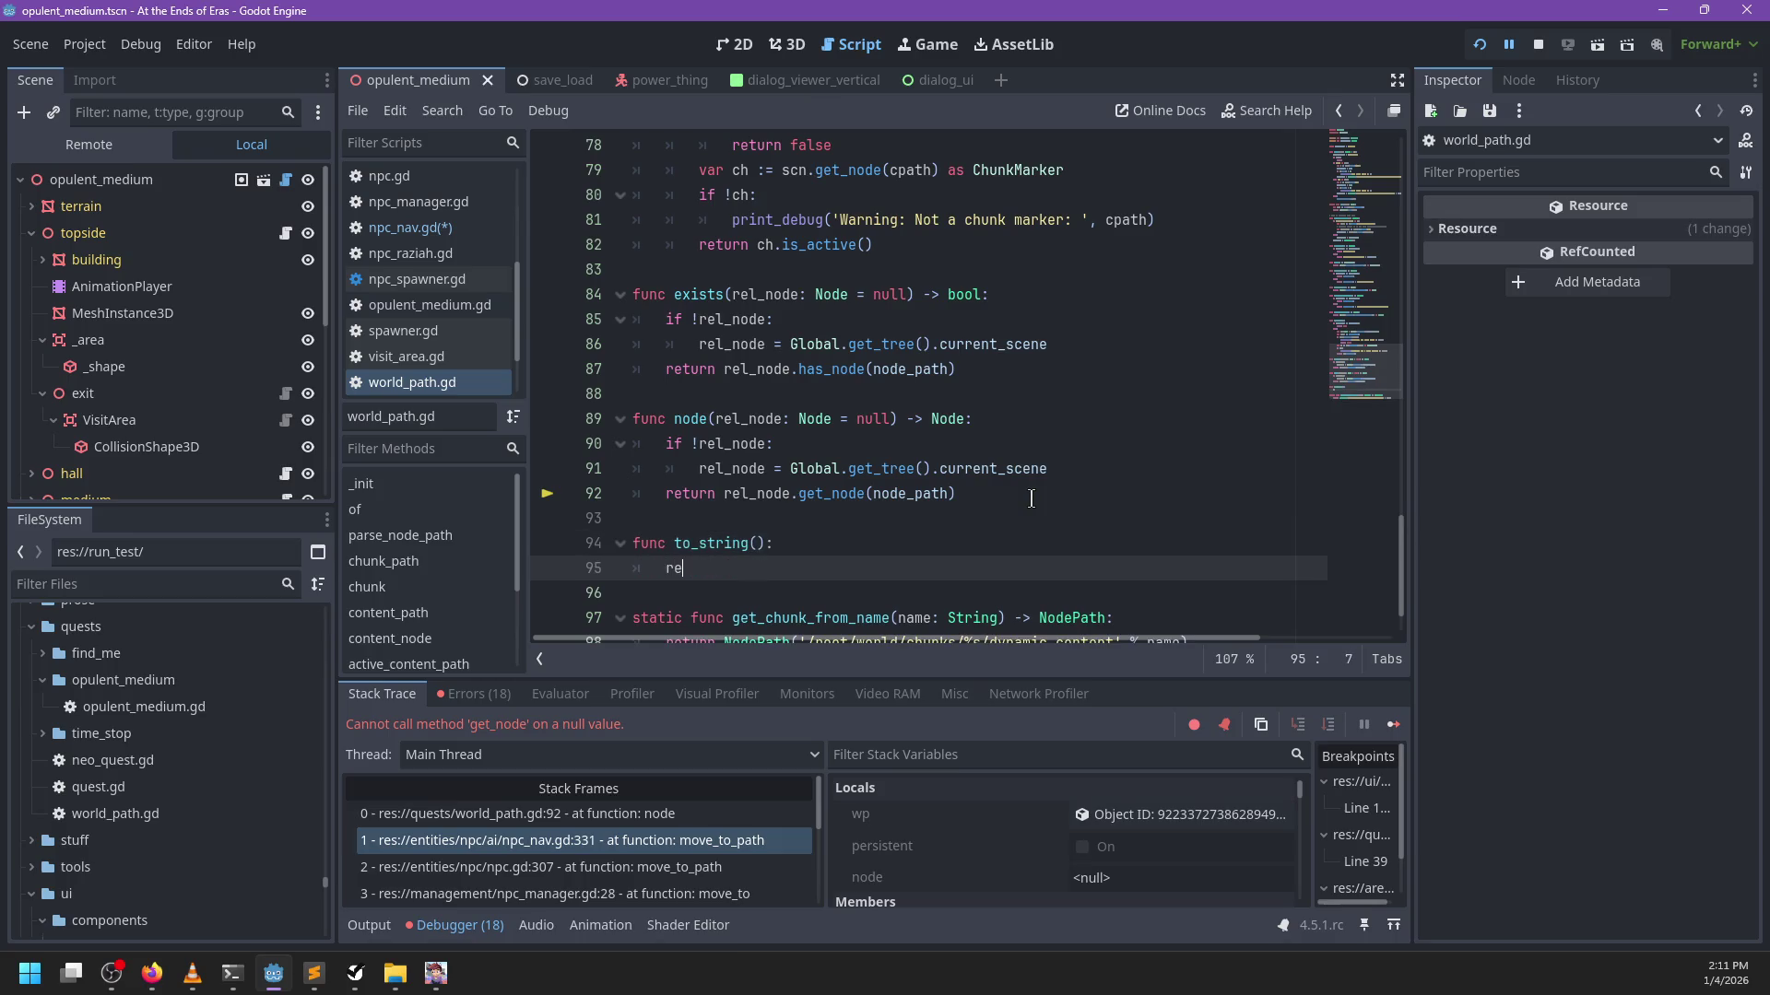
type(" '")
key("BackSpace")
type("'Worl")
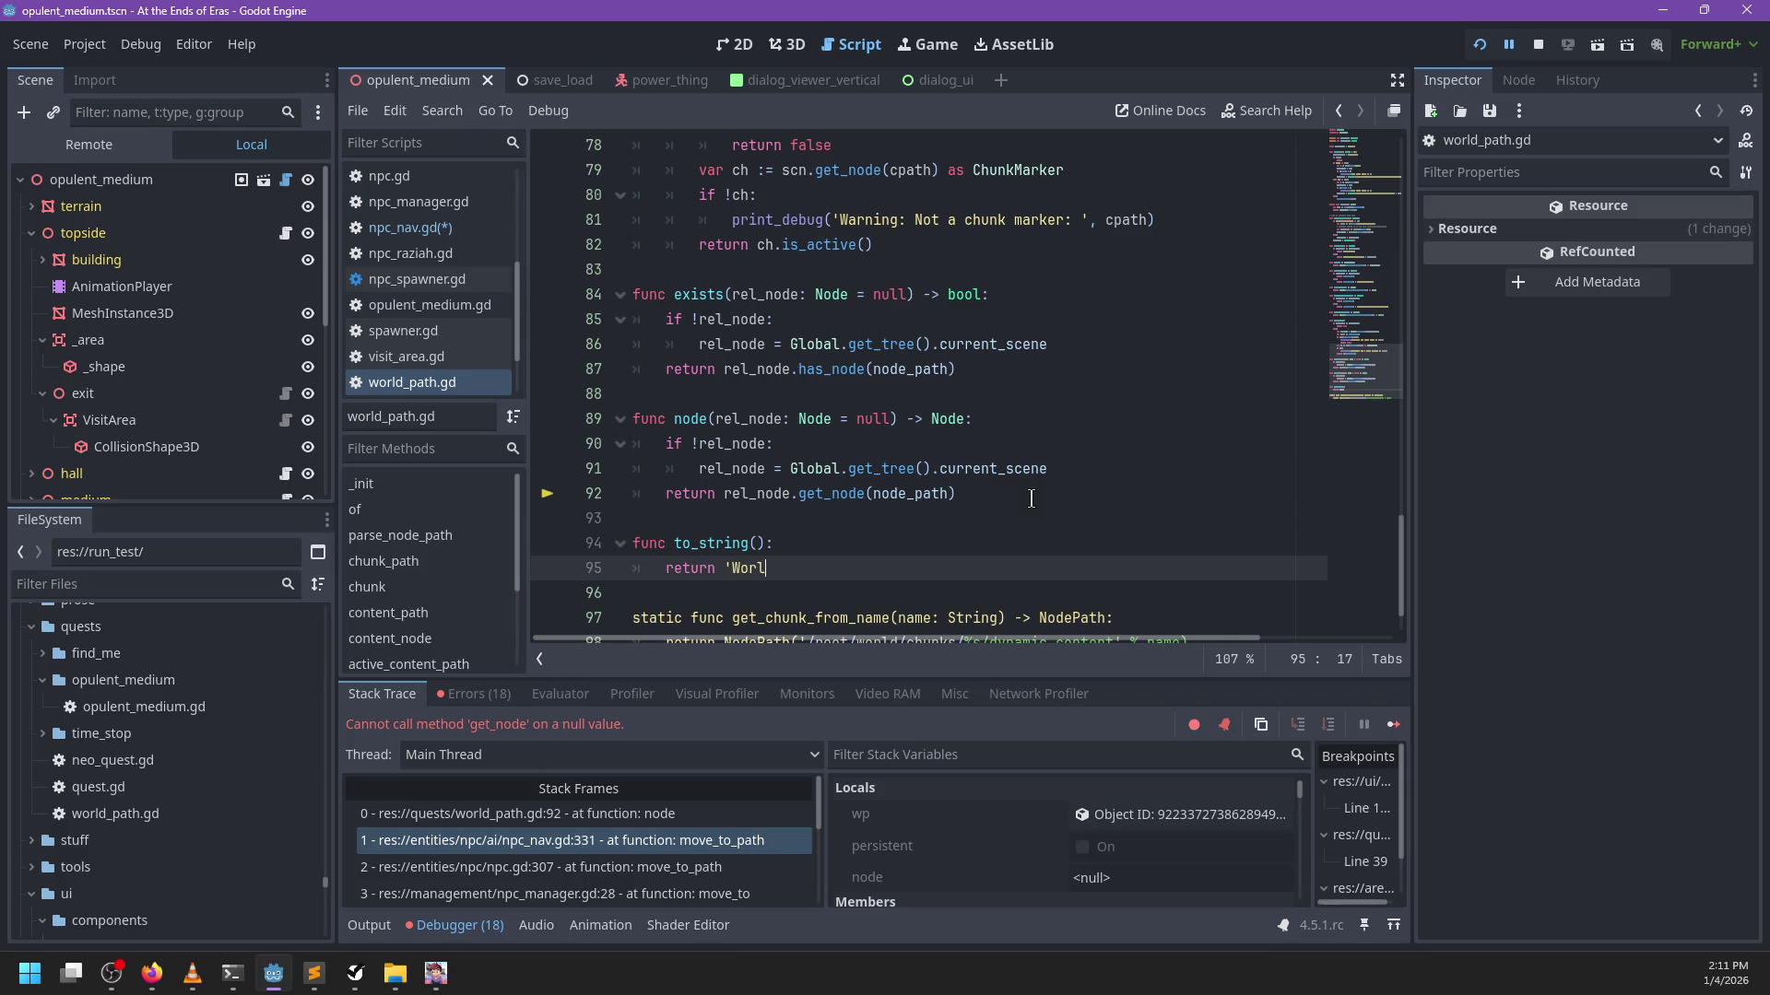
type("ath(%s, %s")
type("'")
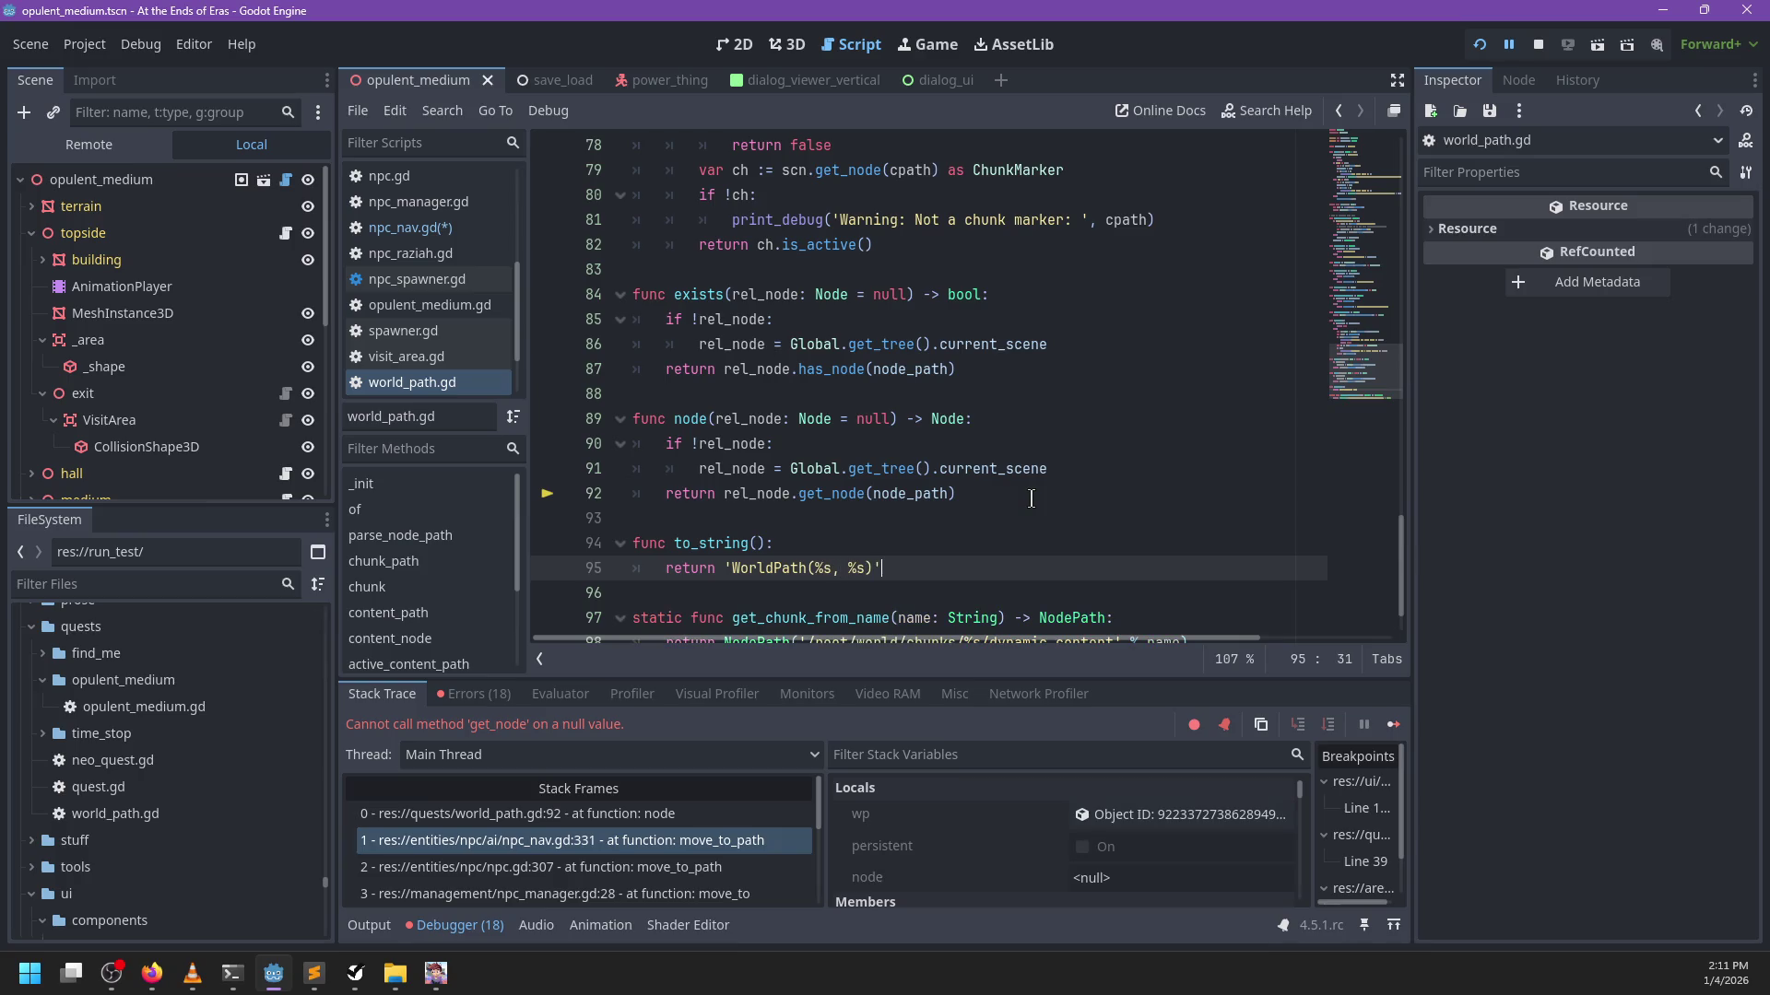
type("'")
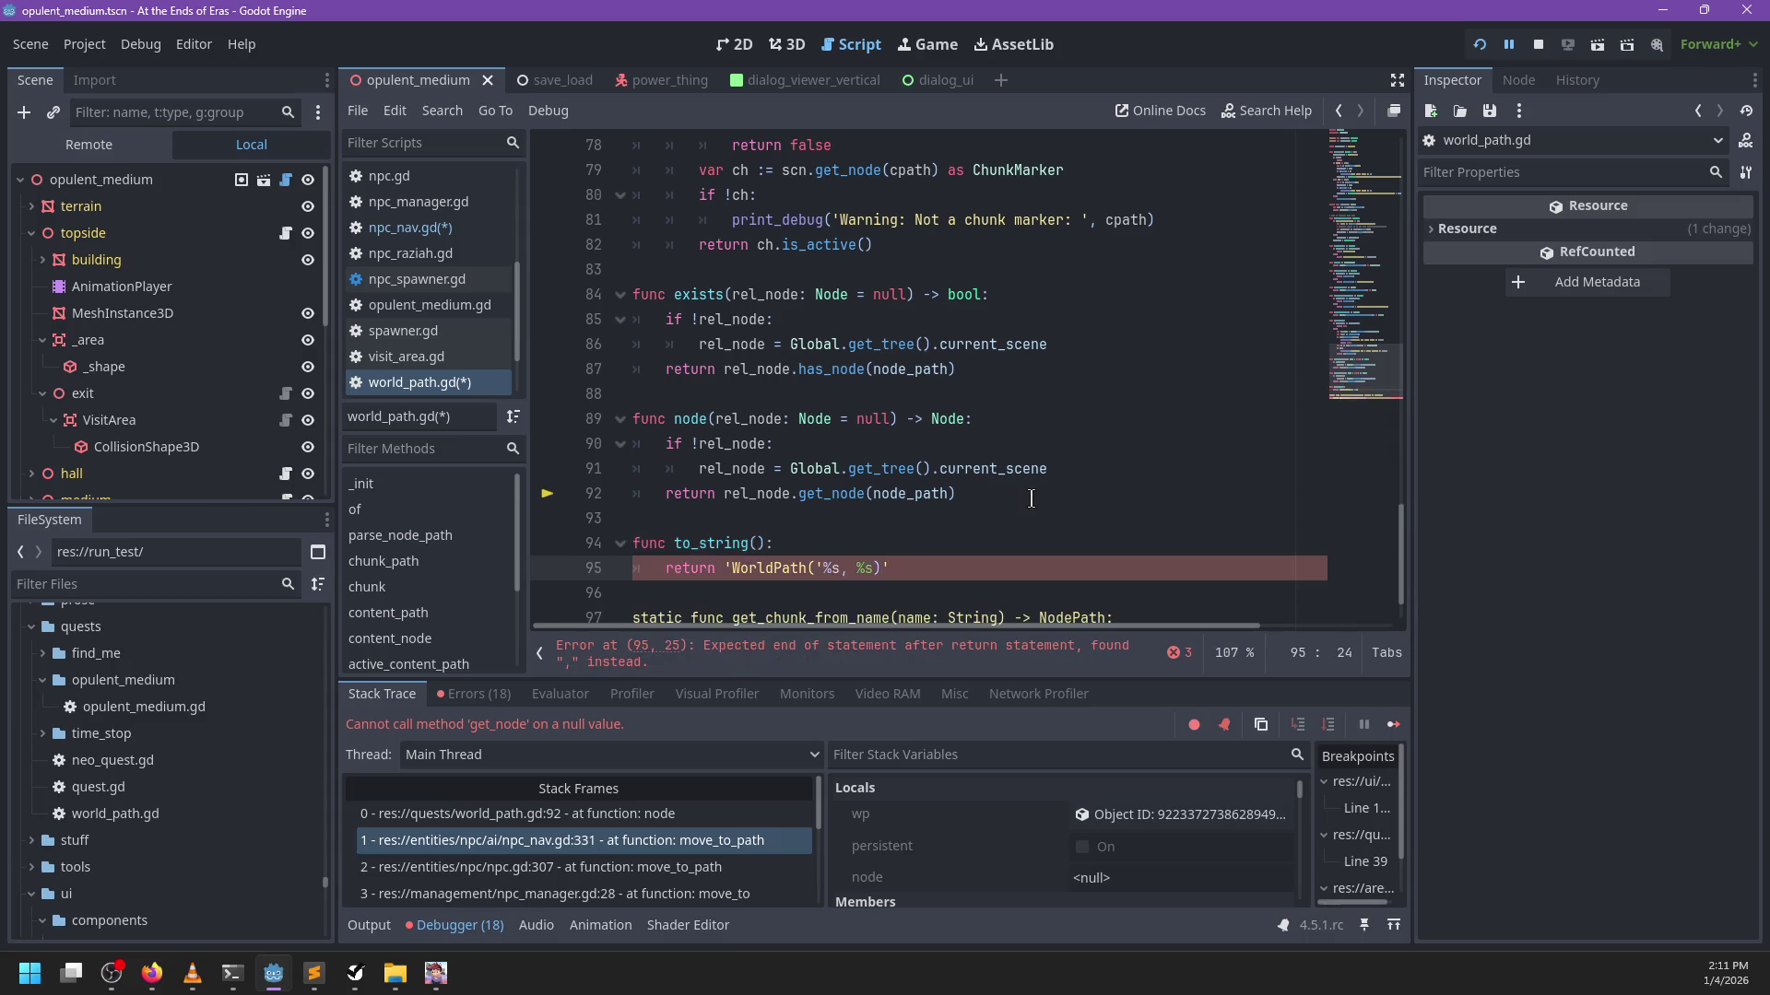
Make it return 'WorldPath([%s], [%s])' % [chunk_name, node_path]
type("], [")
key("Right")
key("Right")
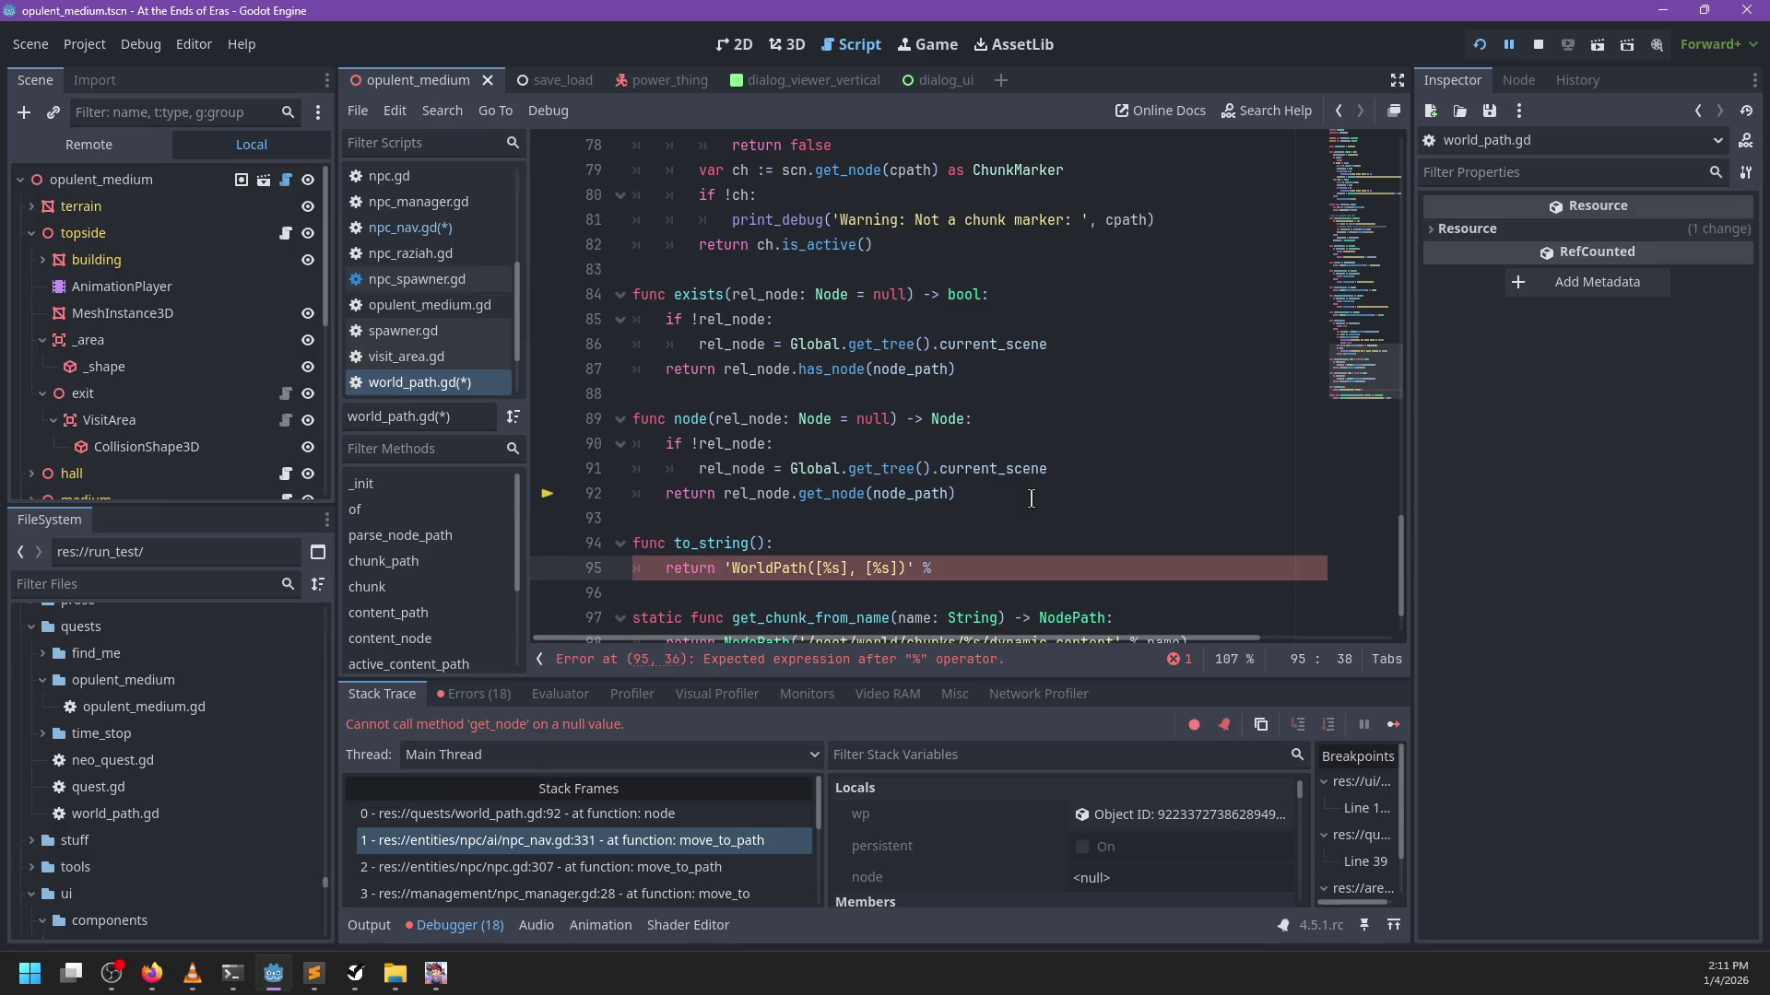
type("ode_path,")
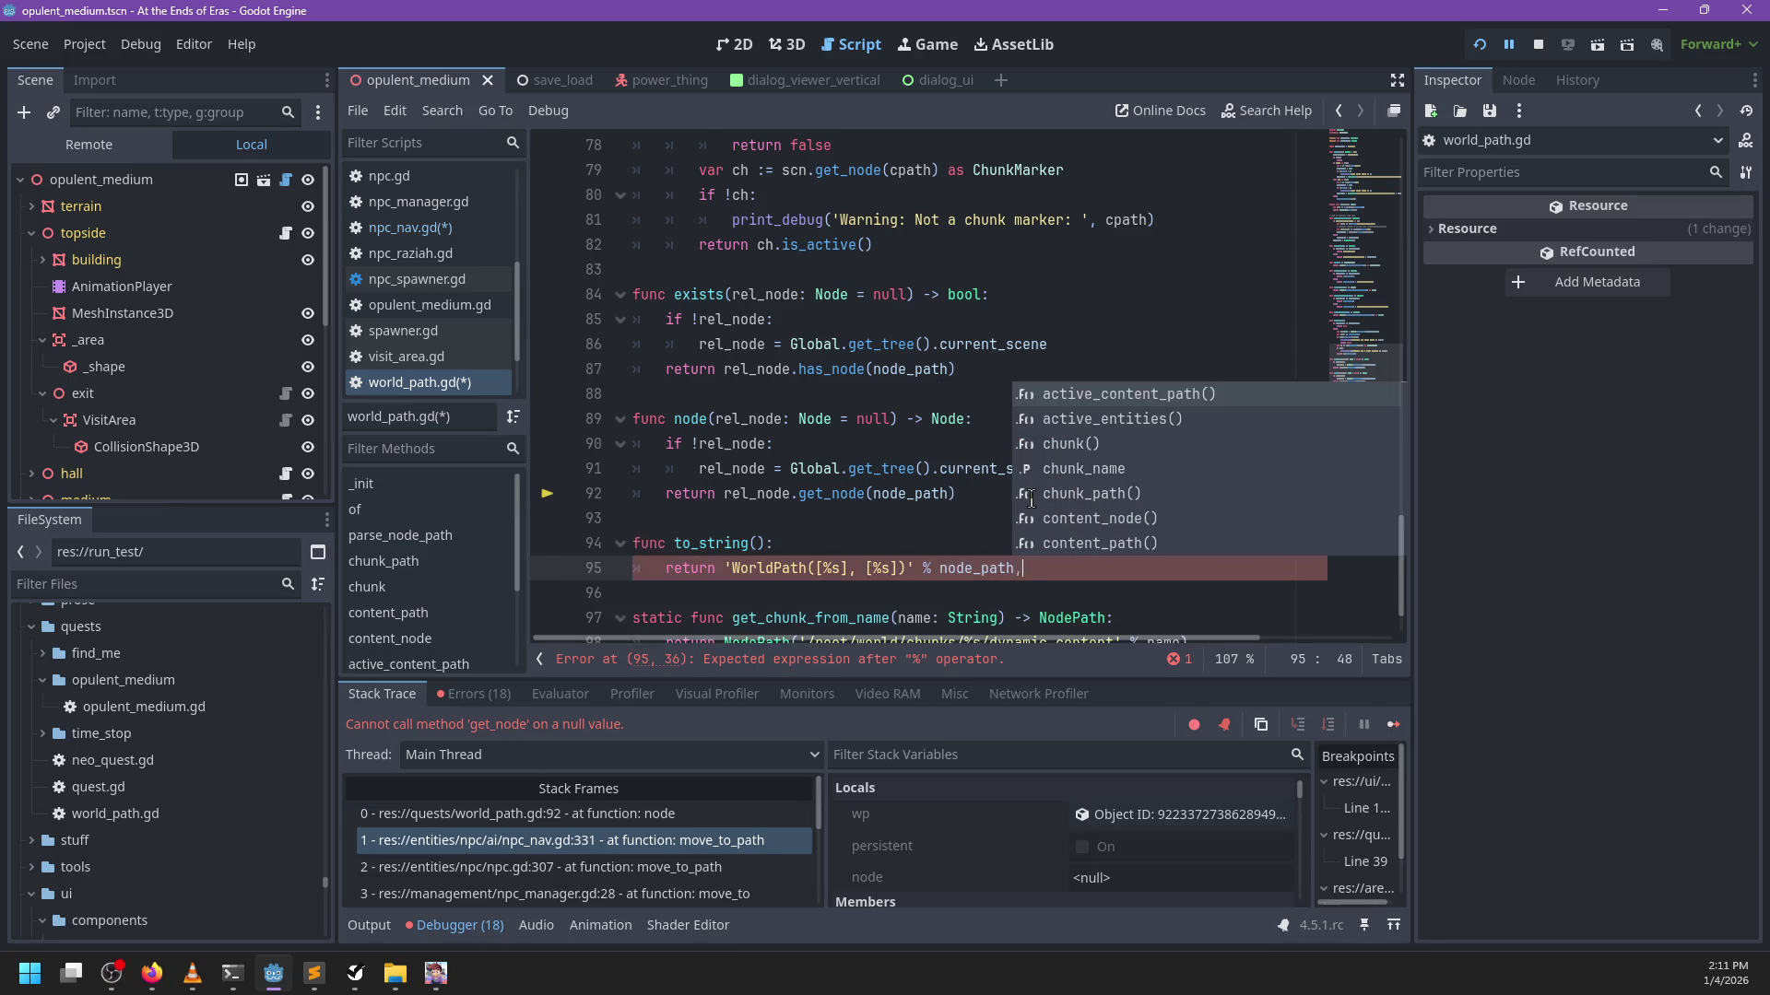
type("chunk_name)")
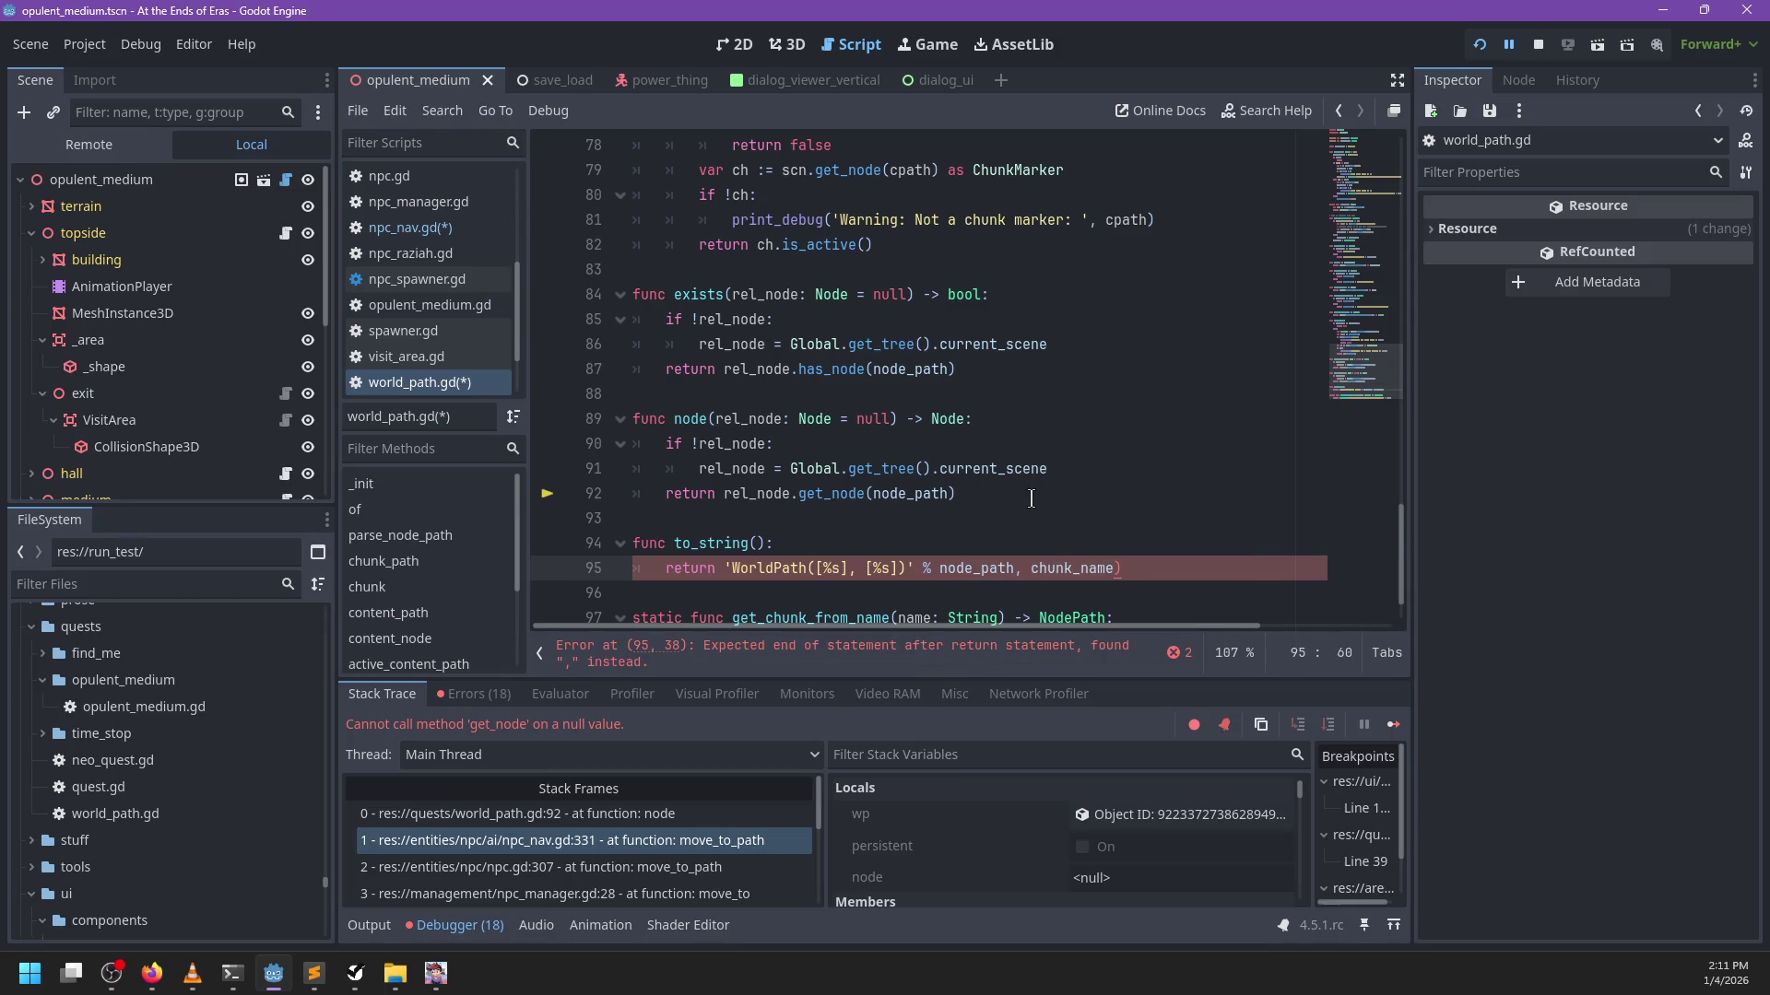
type("]")
key("ctrl+Left")
key("ctrl+Left")
type("[")
key("ctrl+Right")
key("ctrl+Delete")
key("ctrl+Delete")
key("ctrl+Left")
type("chunk_name,")
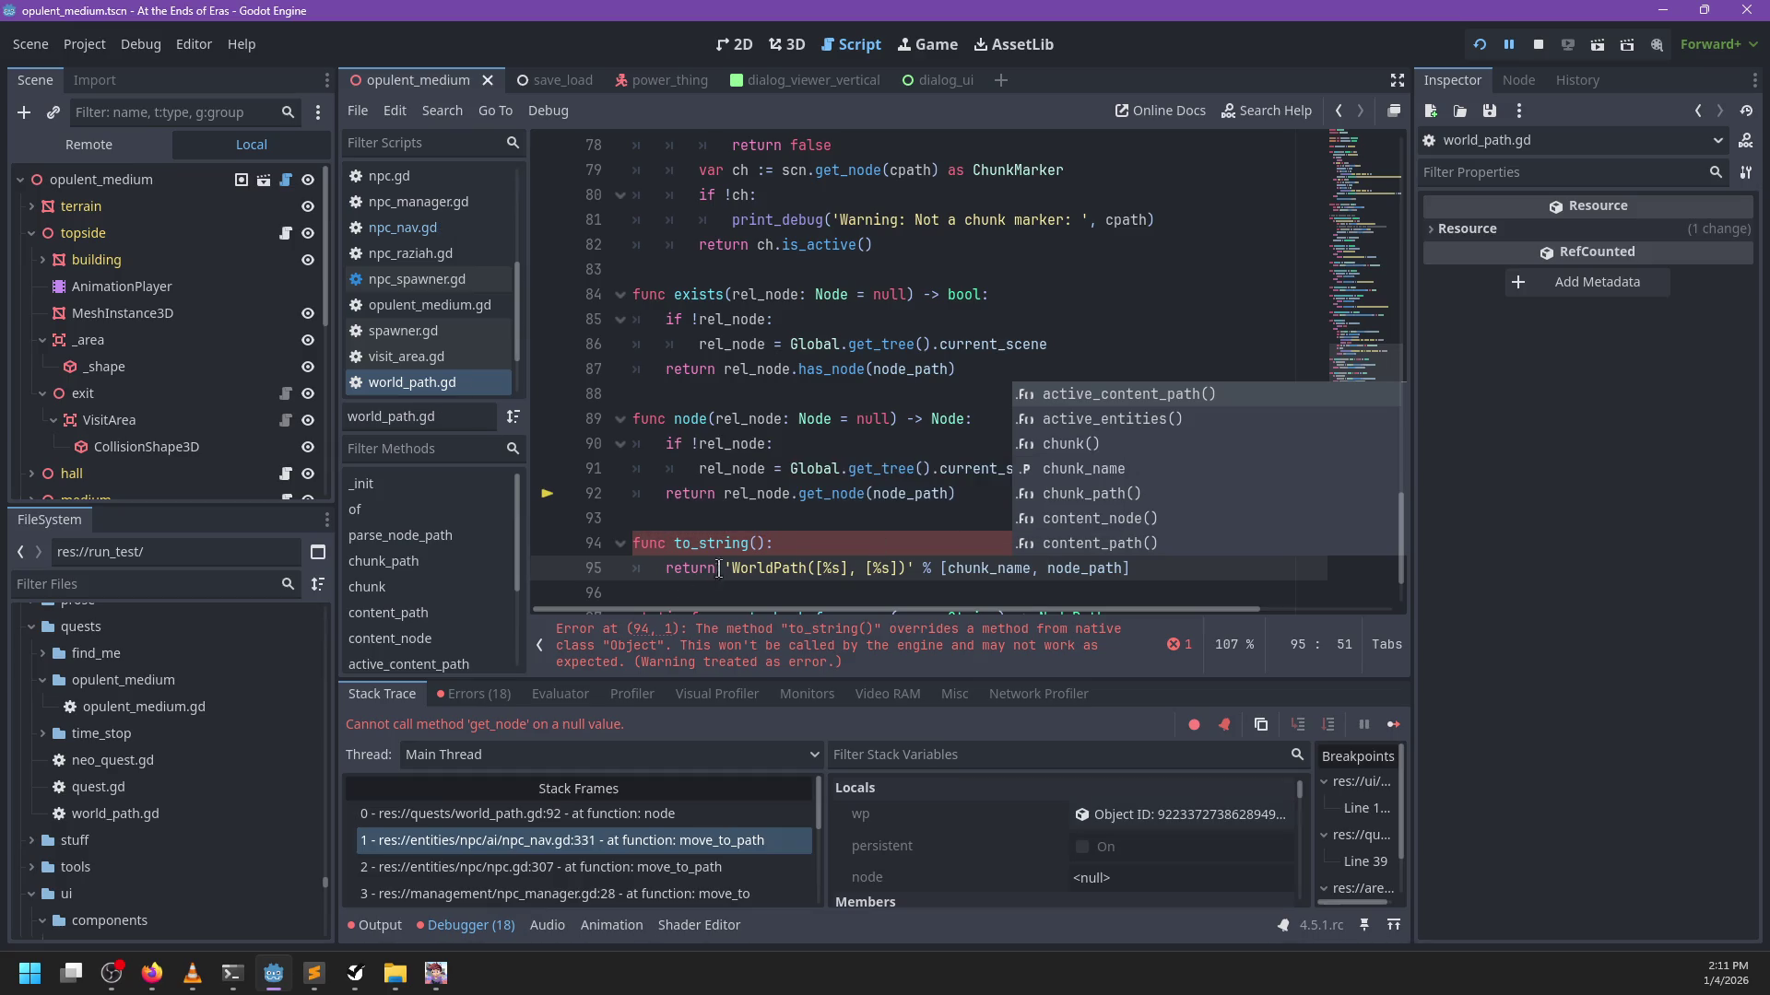
Rename the function to as_text and save world_path.gd
left_click(791, 543)
mouse_move(708, 544)
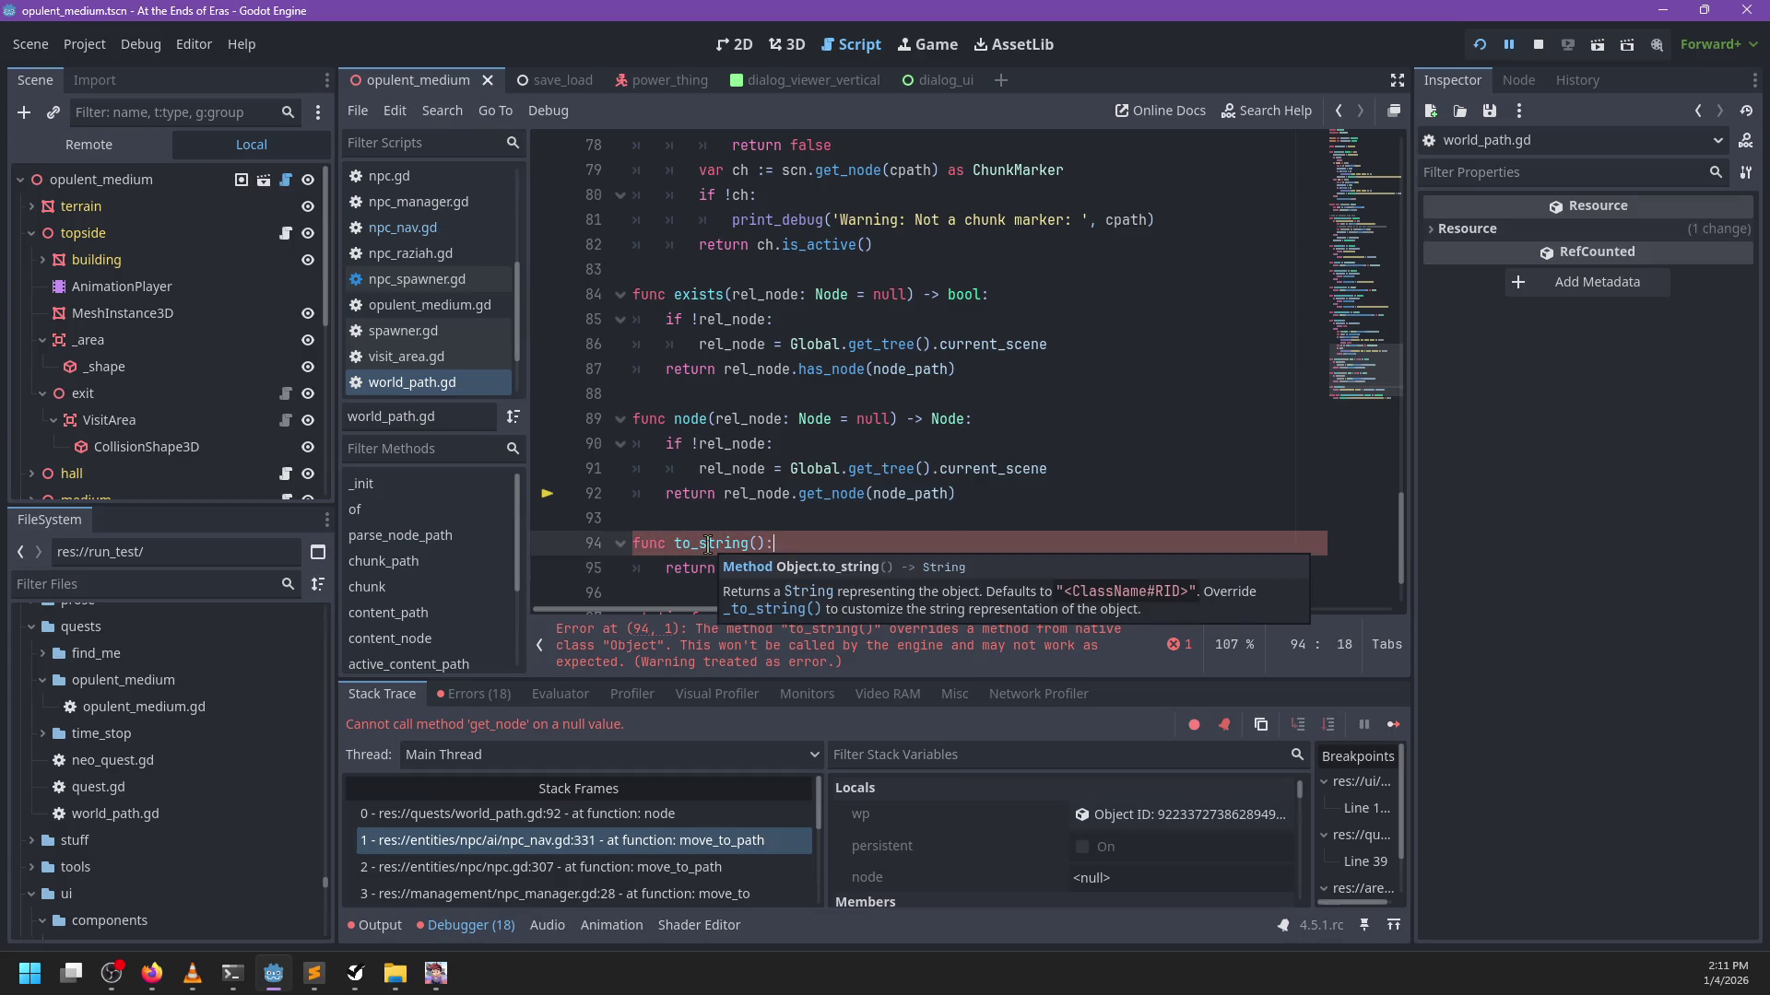
left_click(681, 543)
type("_")
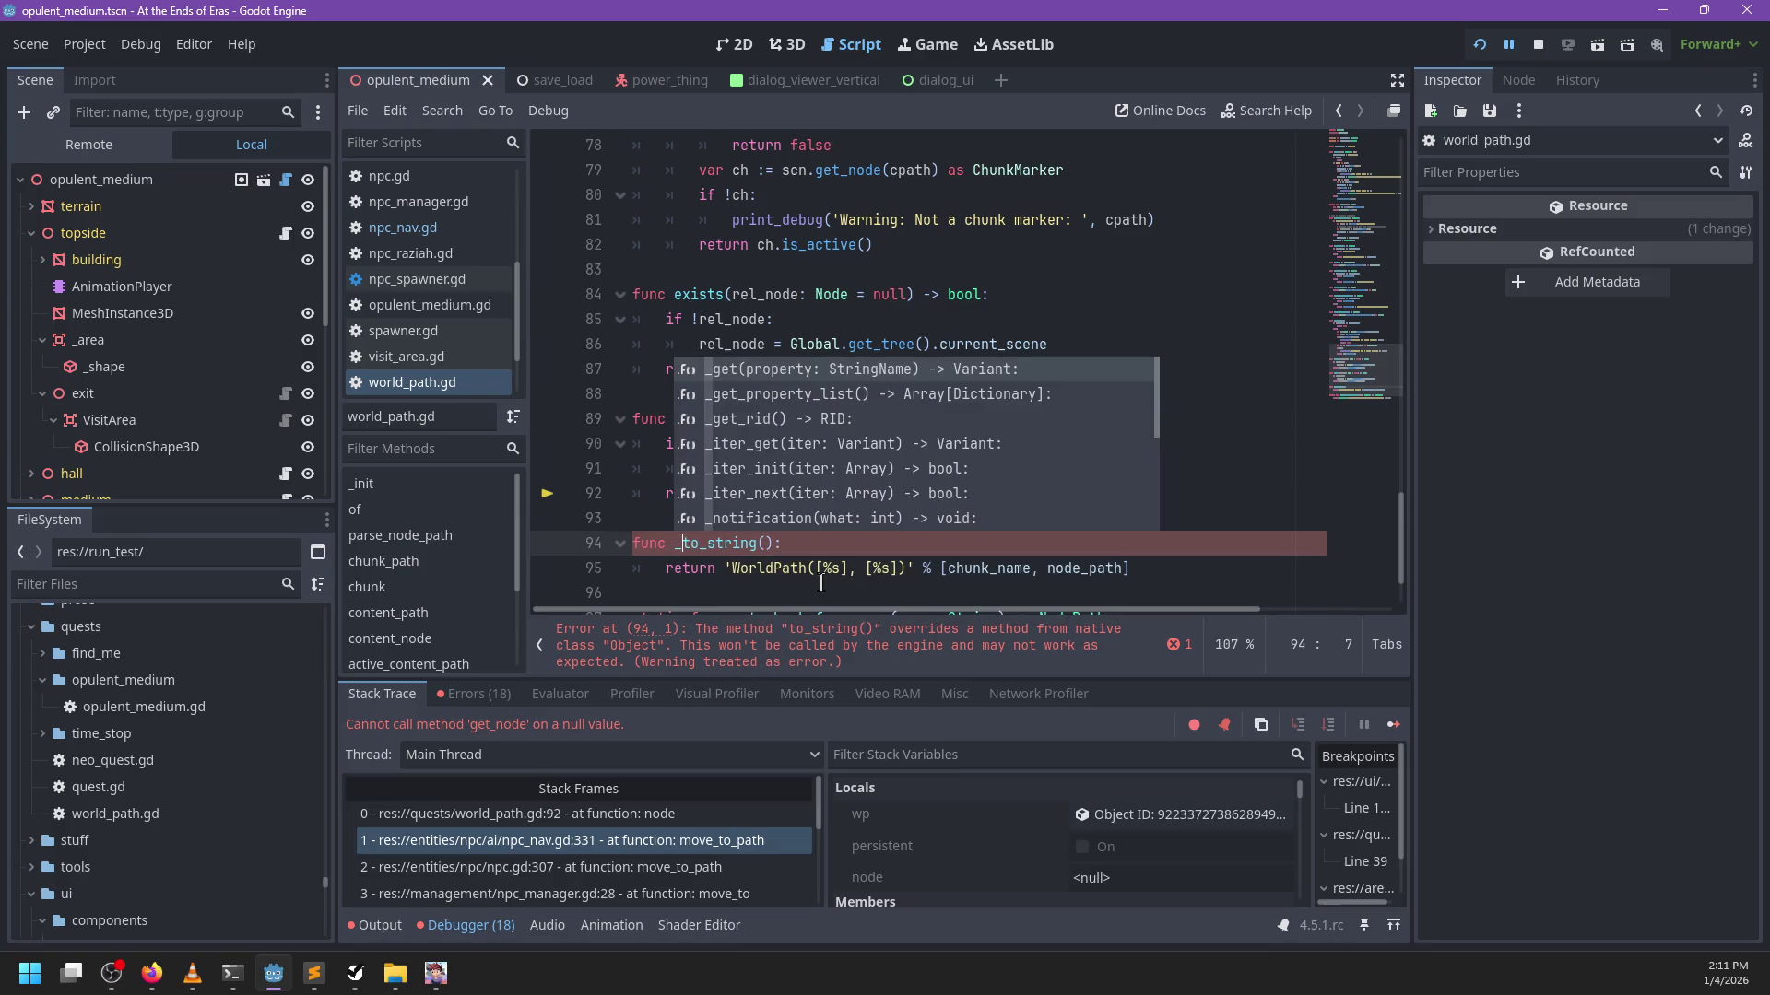
key("Escape")
key("ctrl+s")
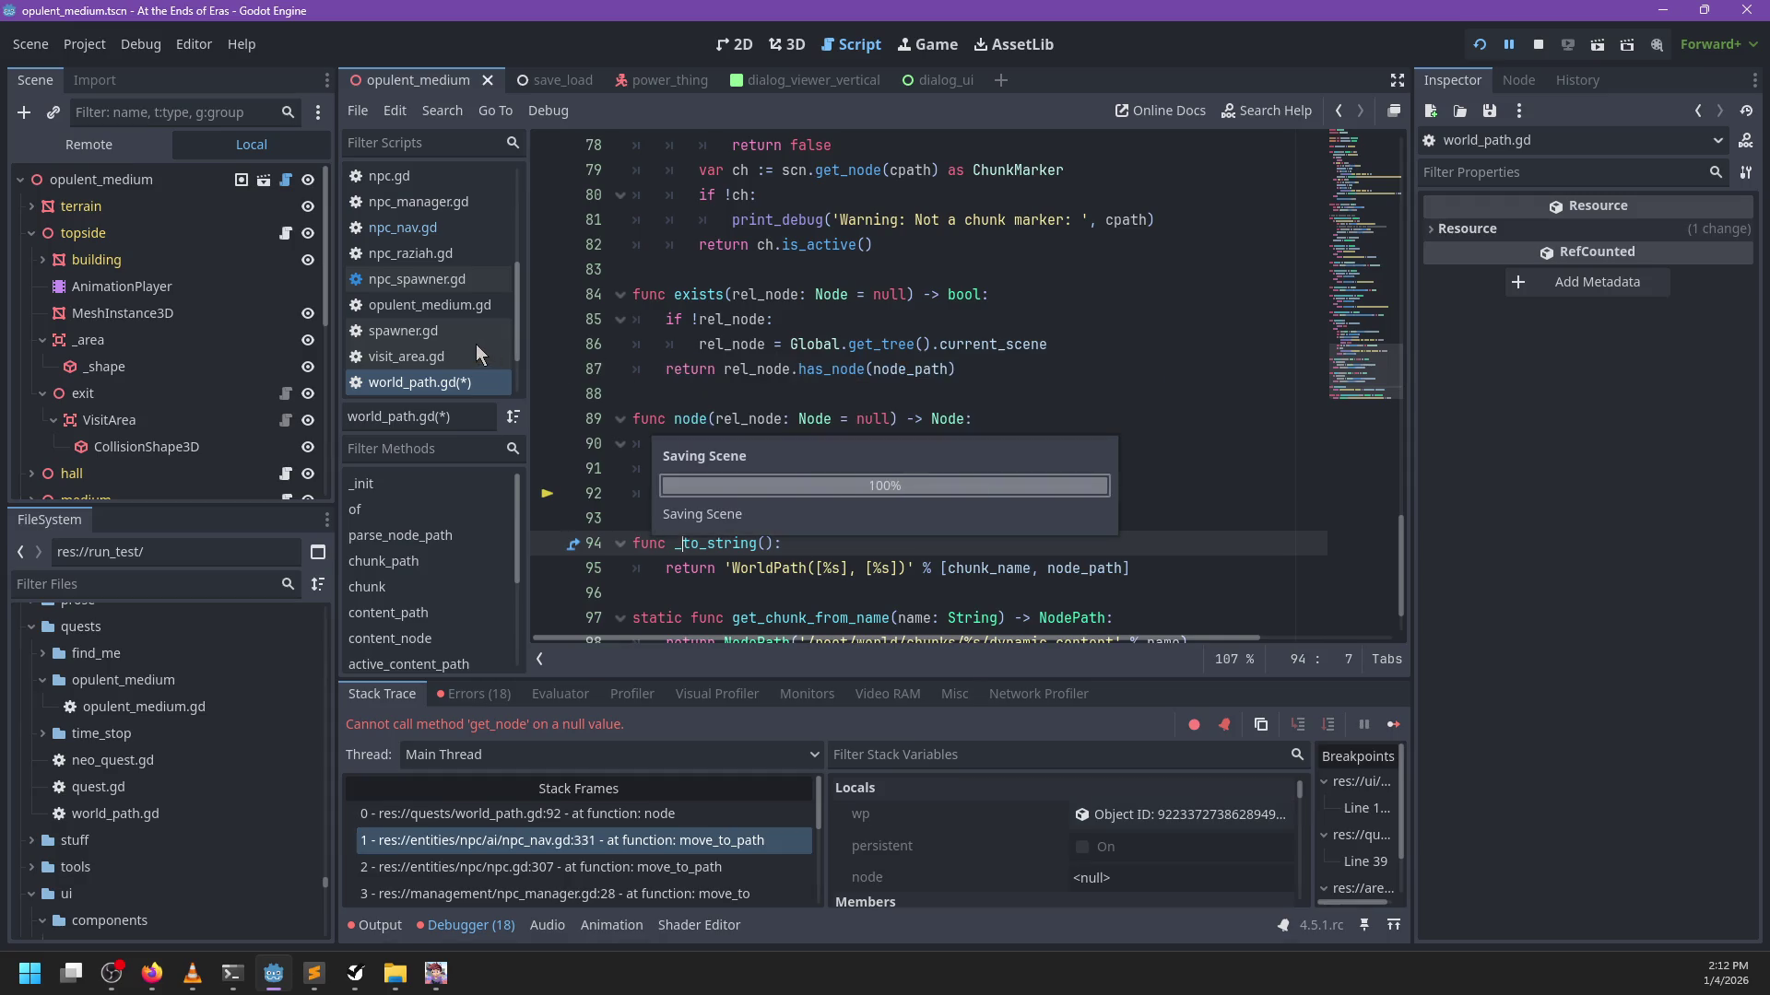
double_click(707, 543)
type("as_text")
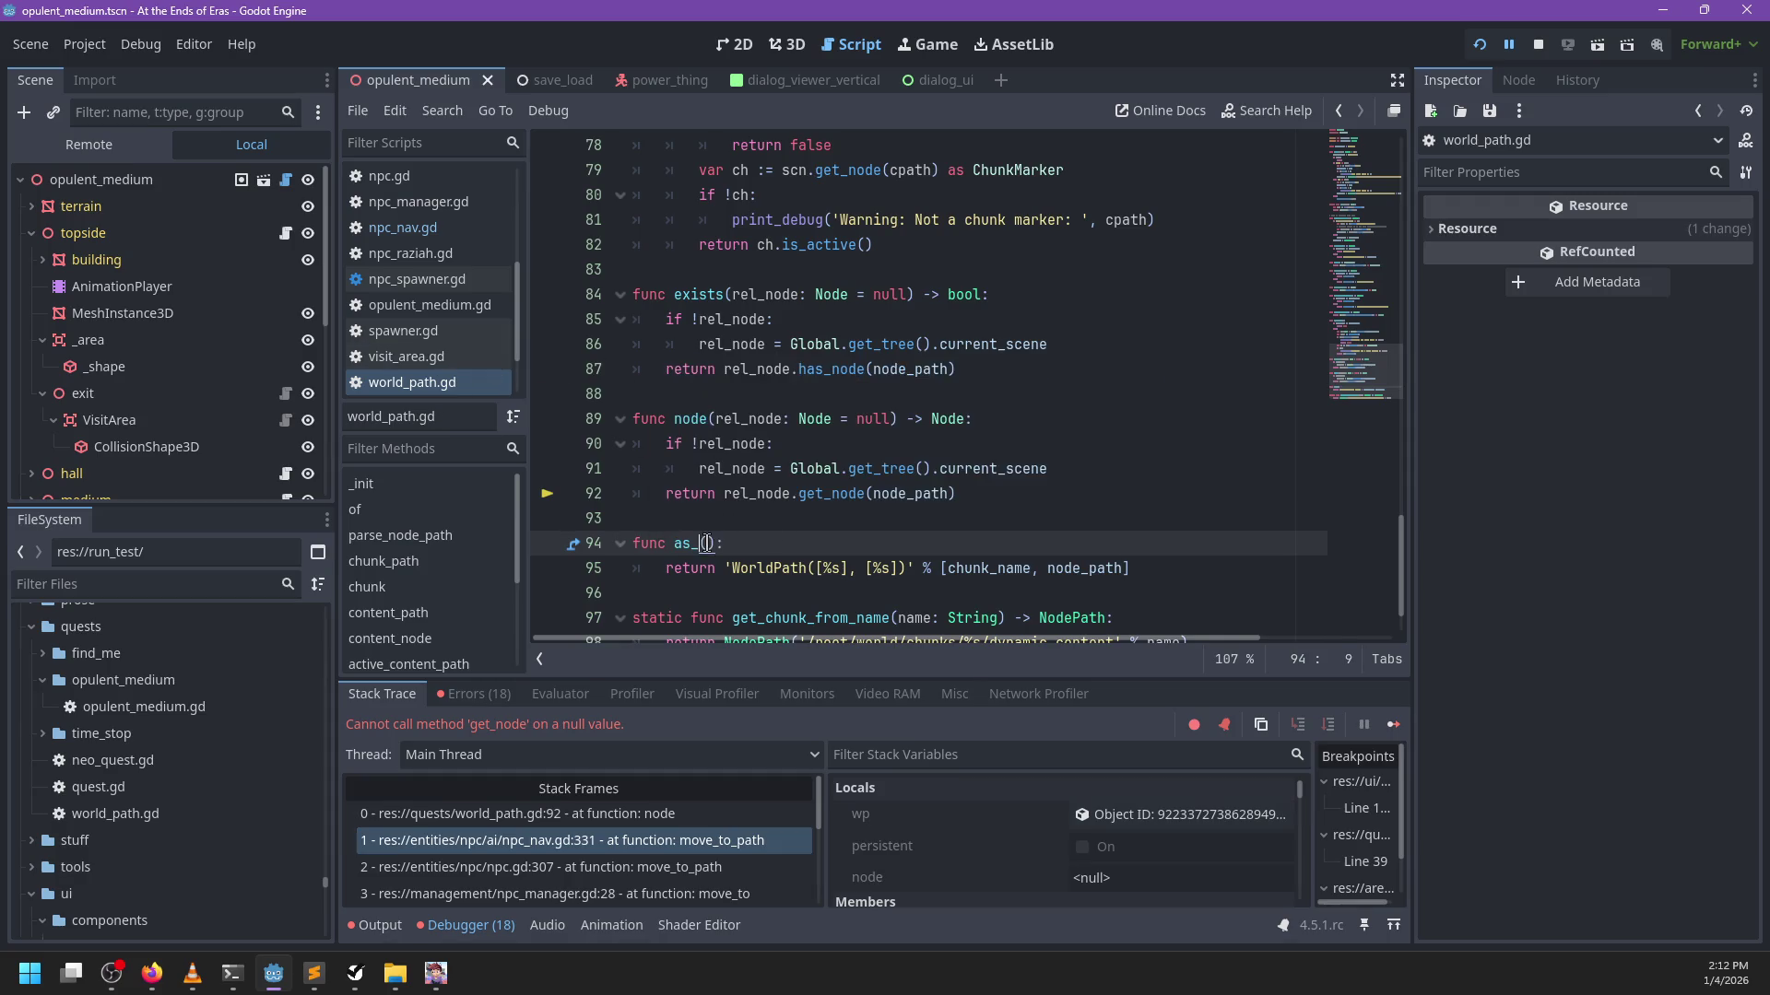
key("ctrl+s")
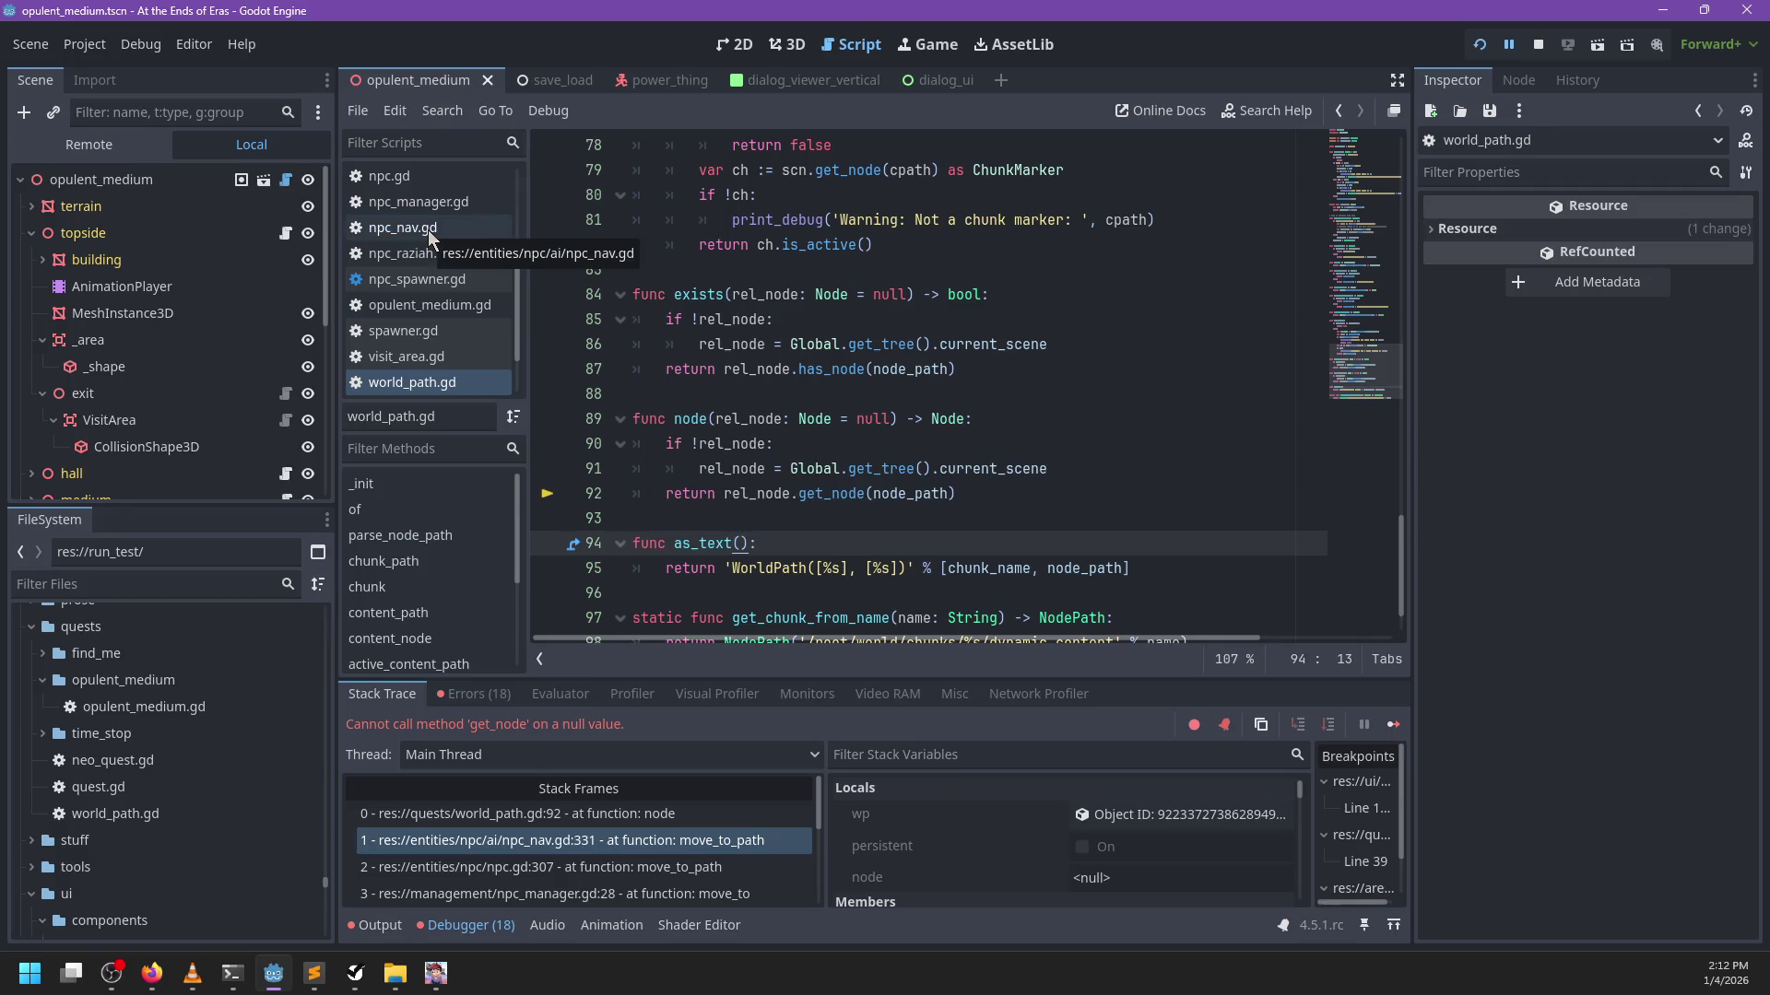
left_click(428, 281)
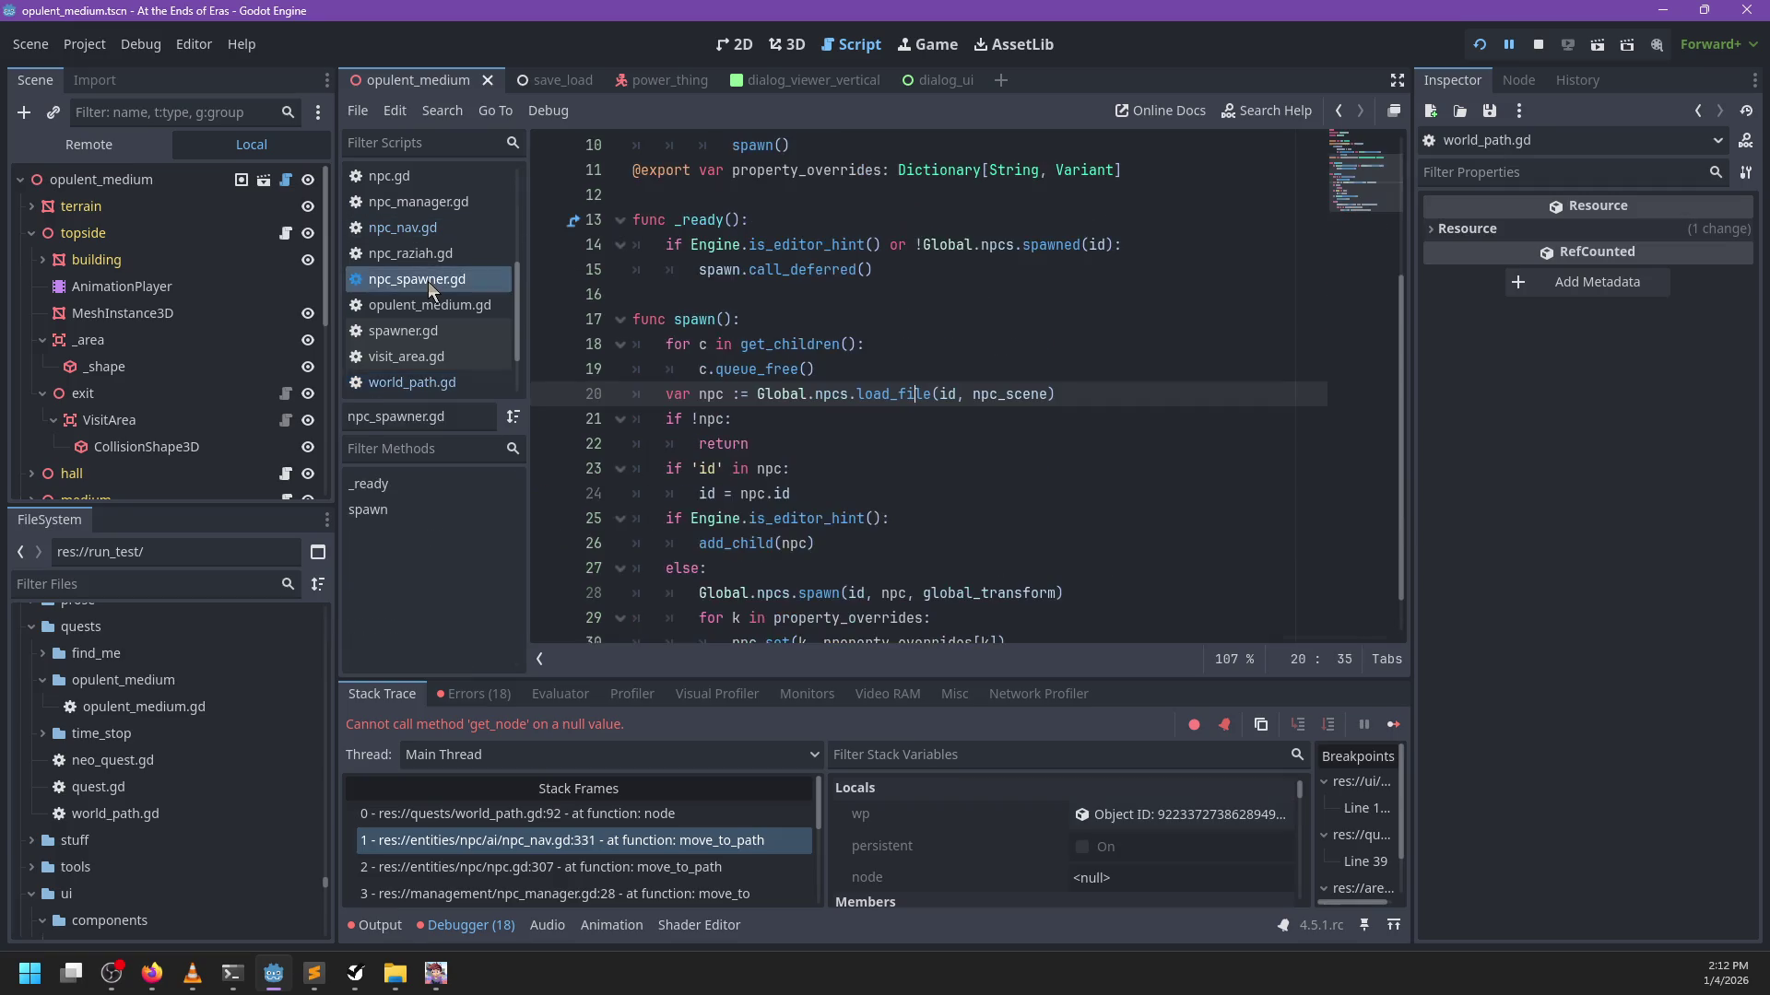
Change the push_error on npc_nav.gd line 333 to wp.as_text(), save, and relaunch the game
left_click(655, 850)
double_click(1086, 418)
type("as_text")
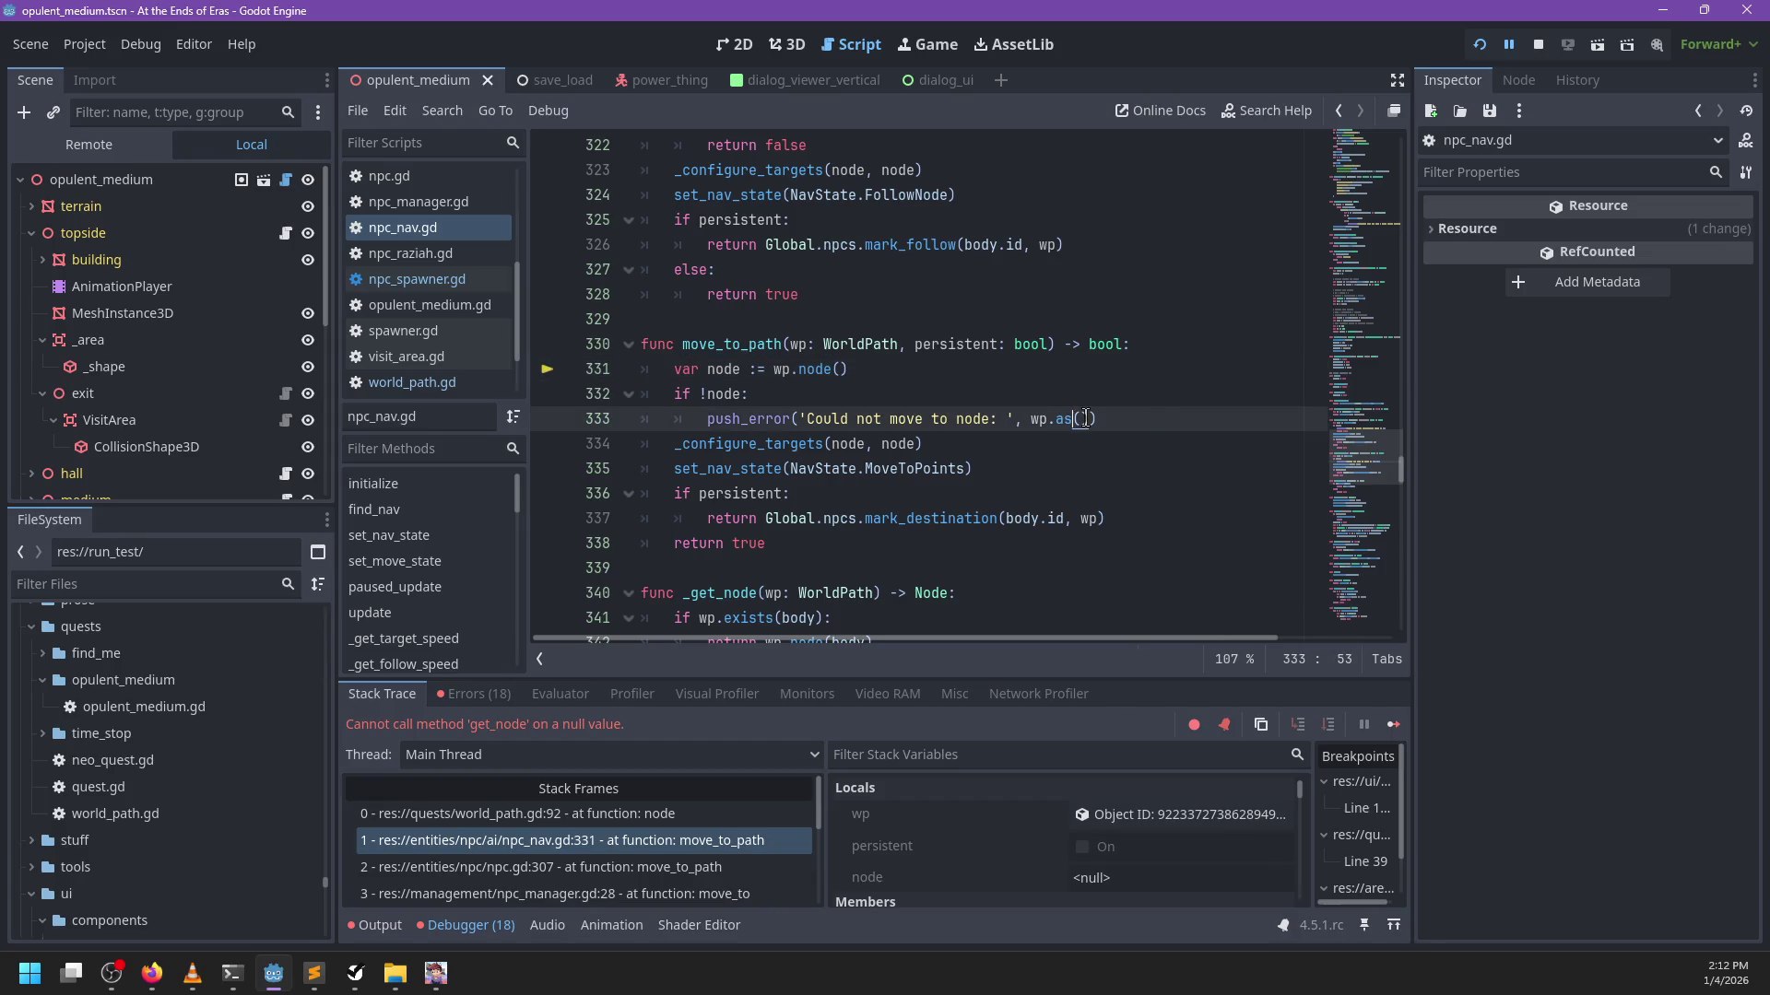
key("ctrl+s")
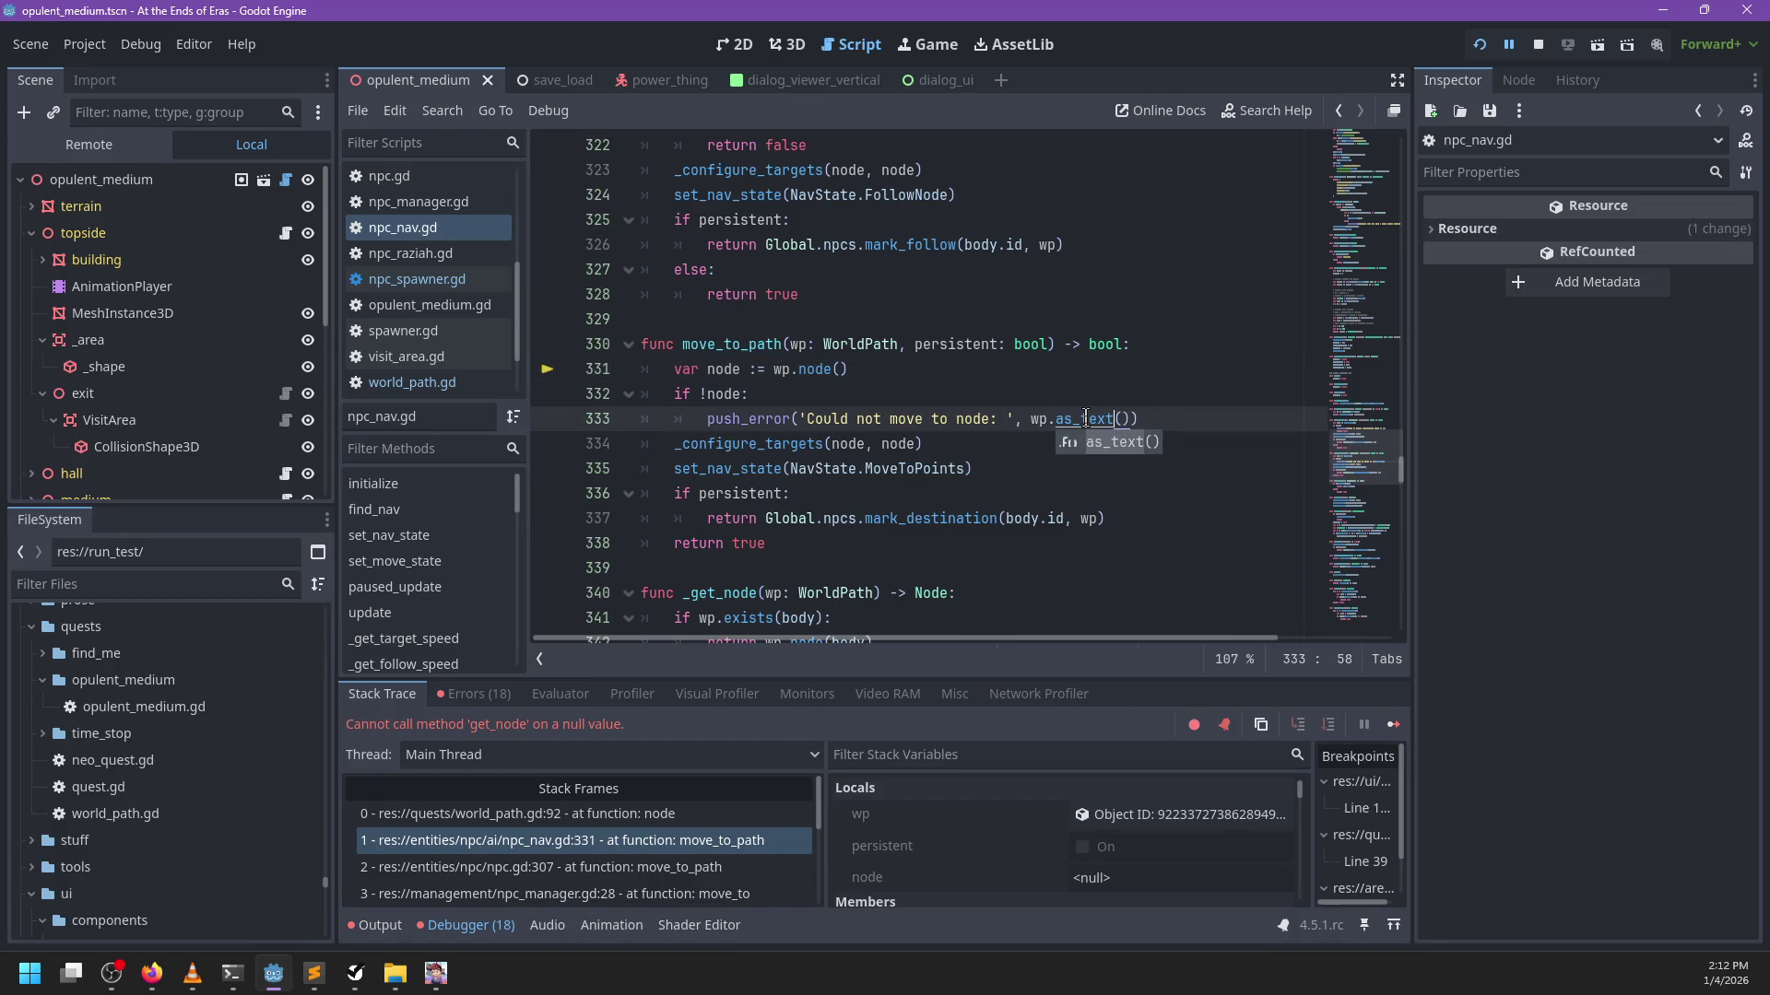
left_click(1004, 419)
key("F8")
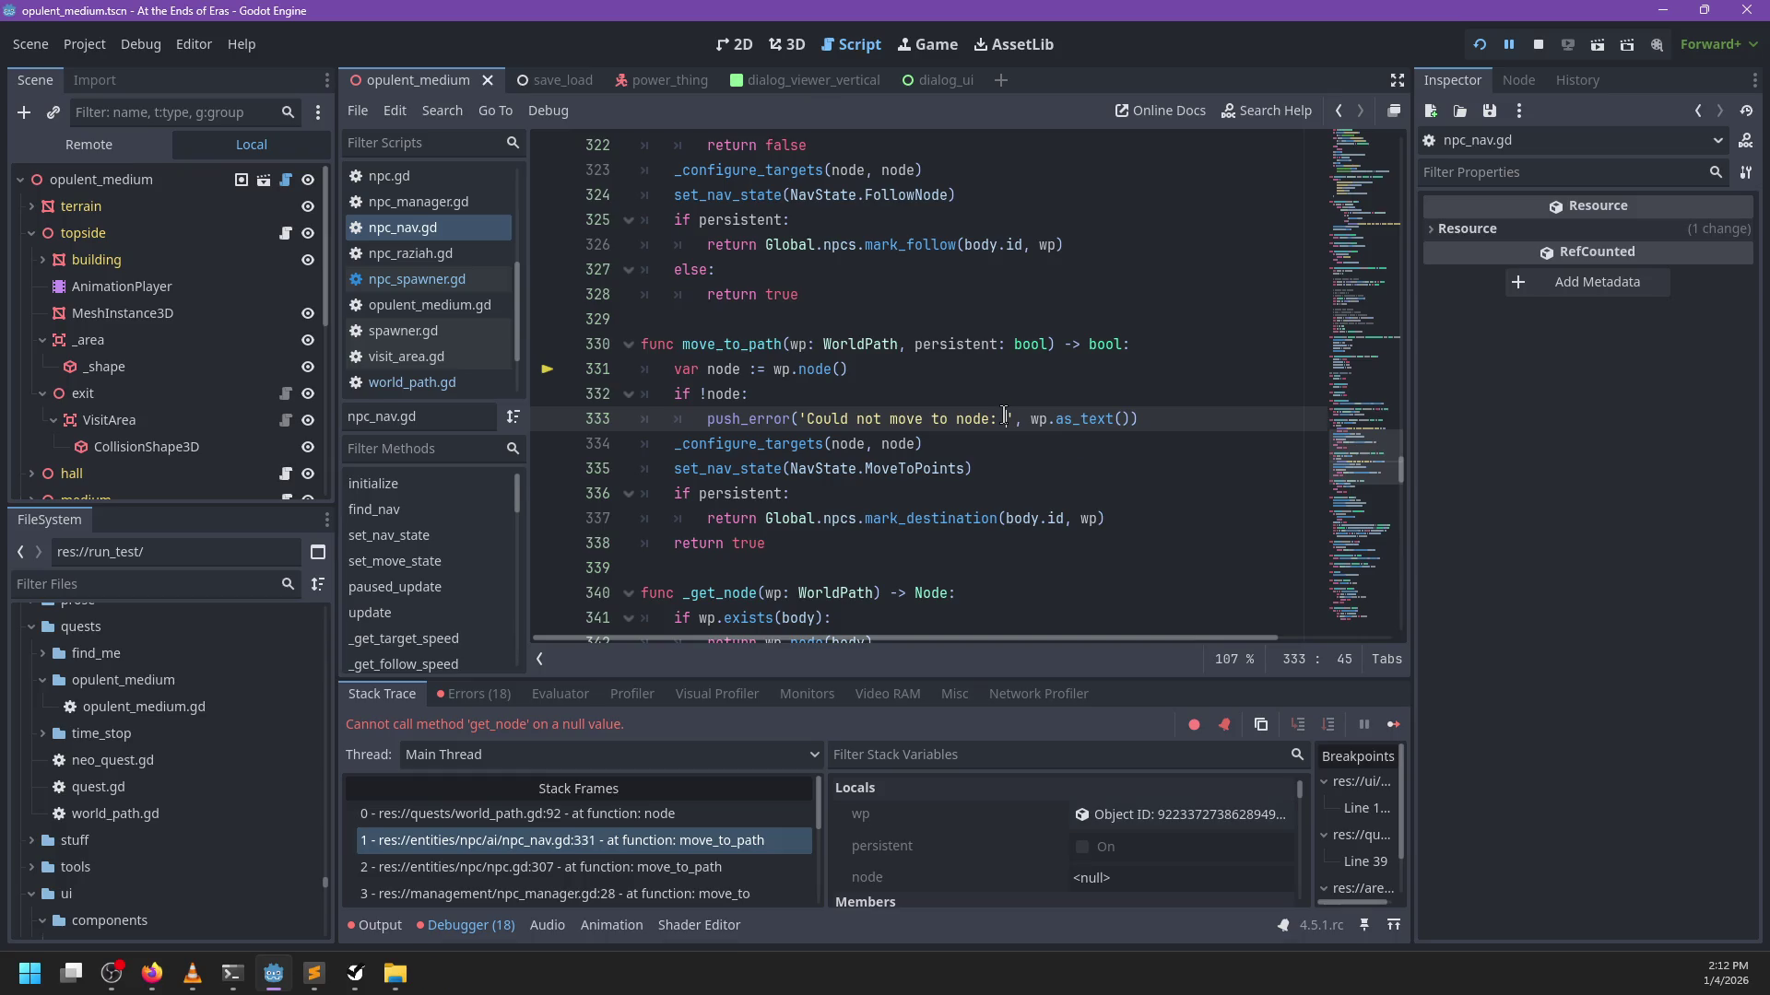
key("F5")
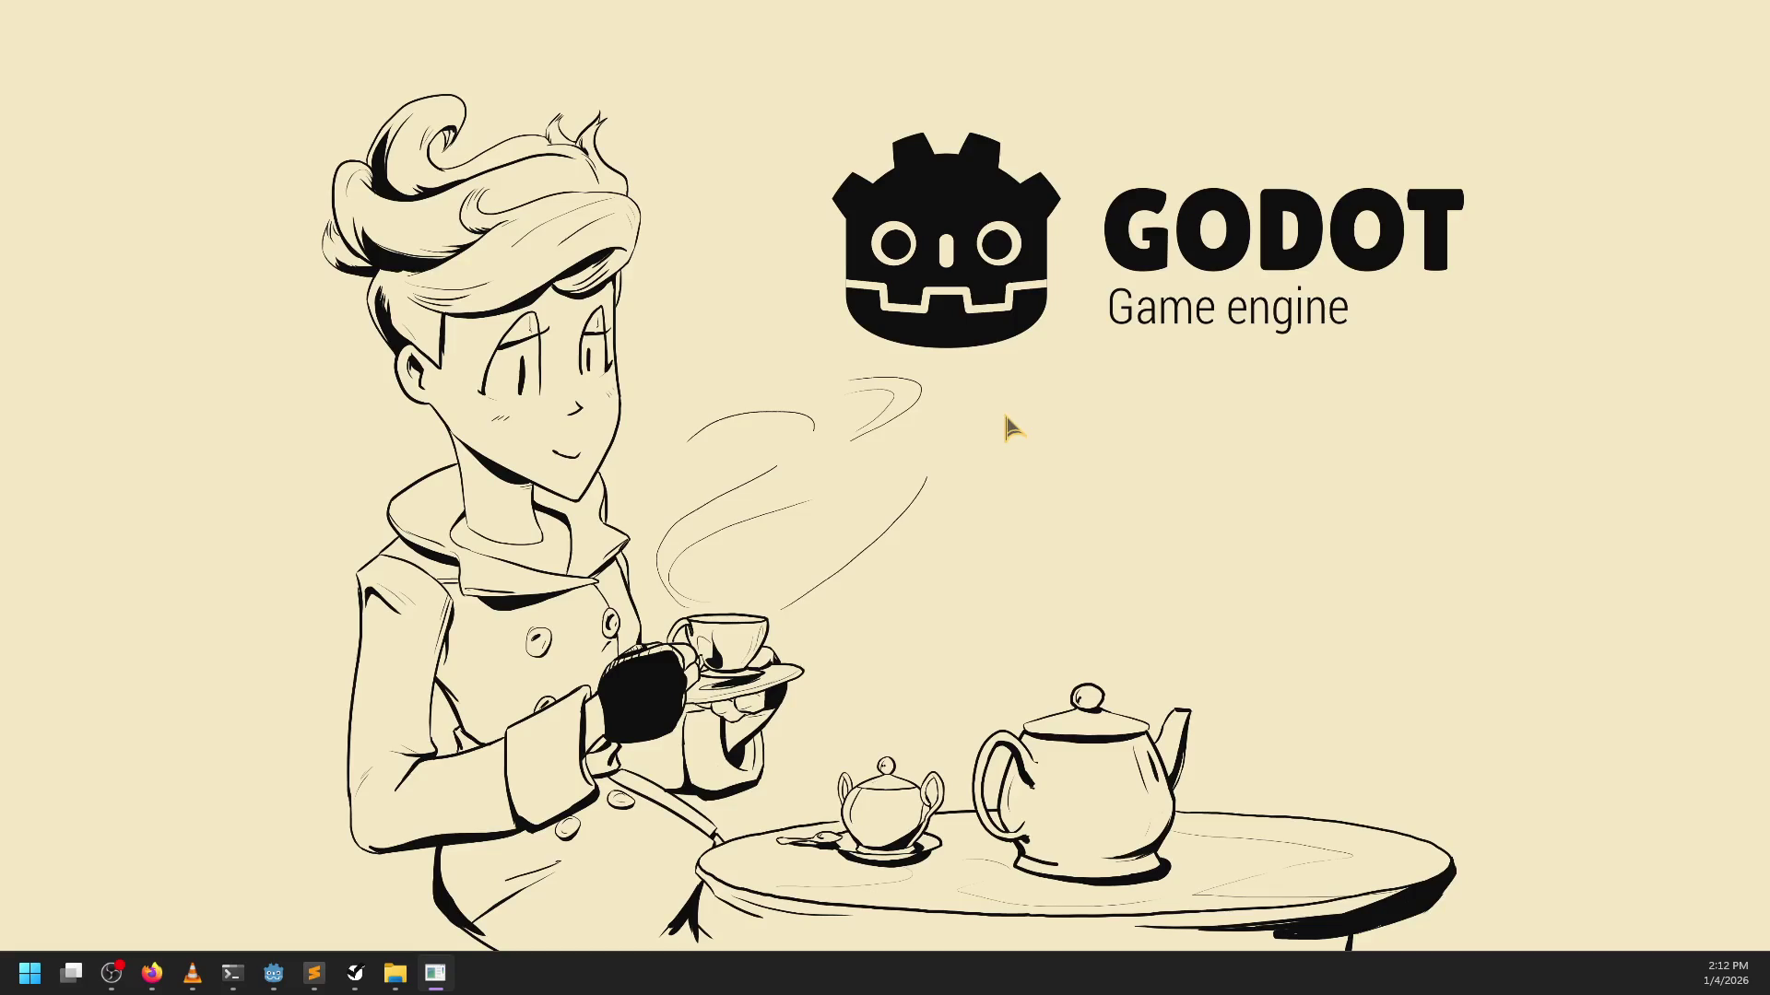
Resume past the breakpoints and run Global.load_game('user//run_test') in the in-game console
key("F12")
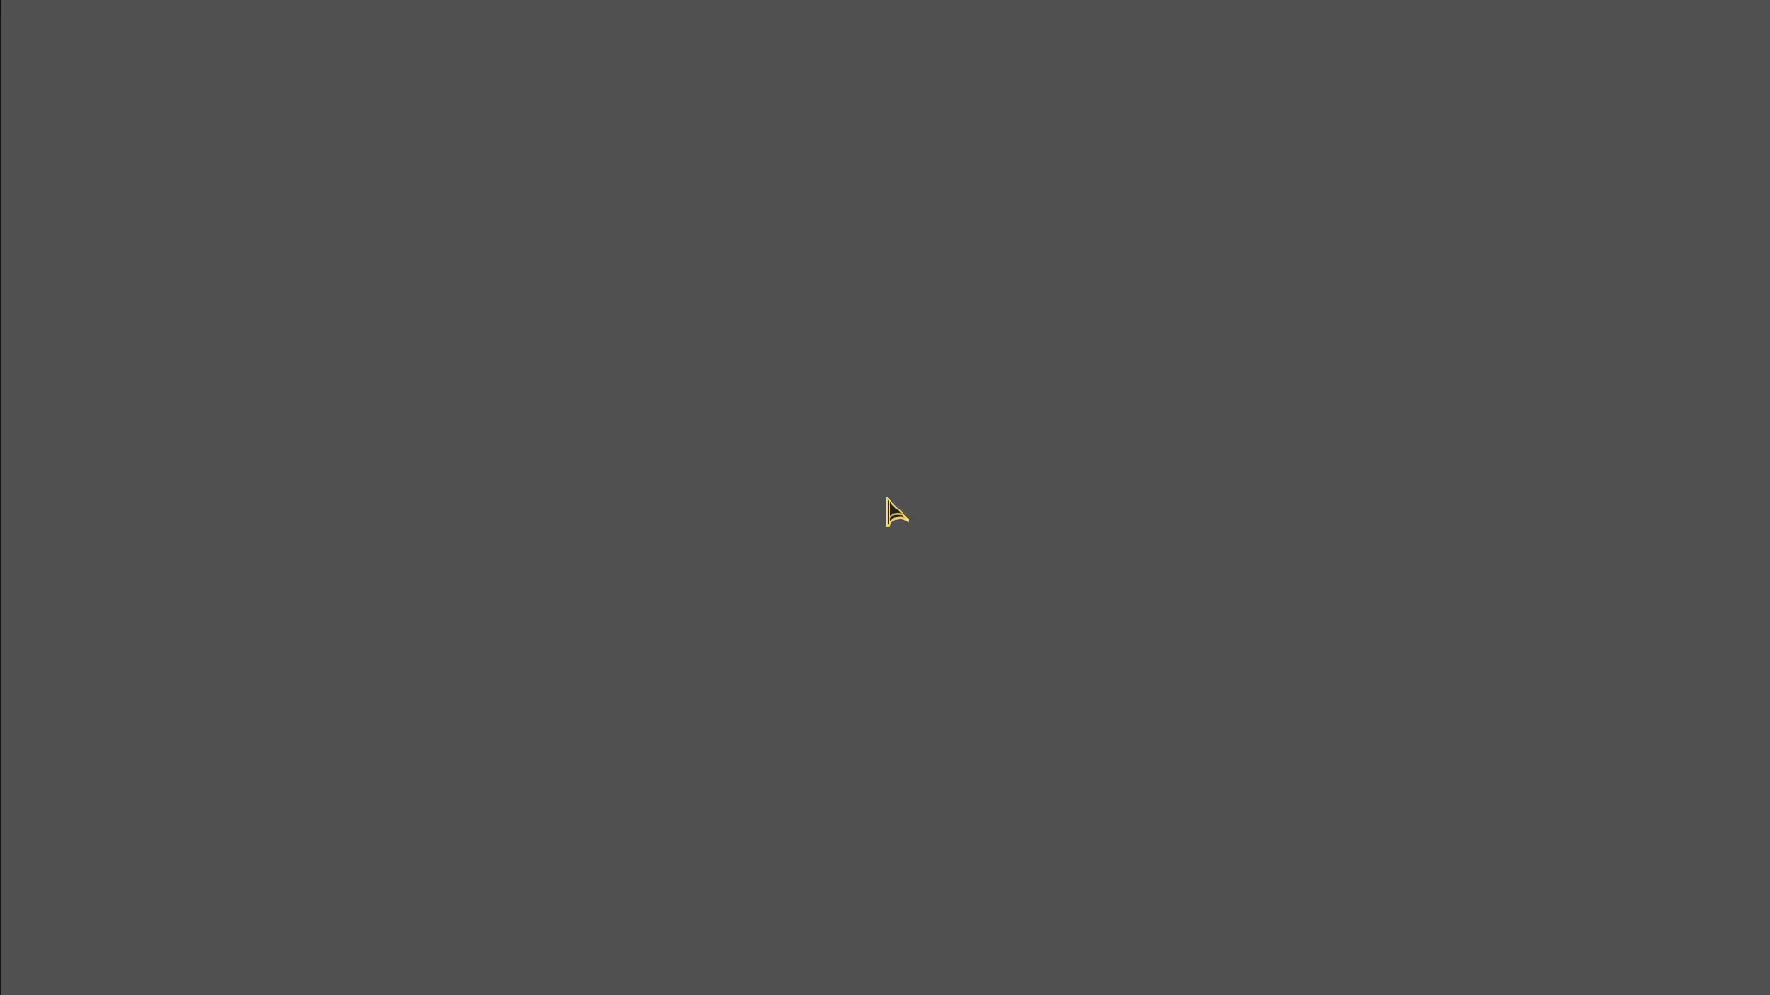
key("F12")
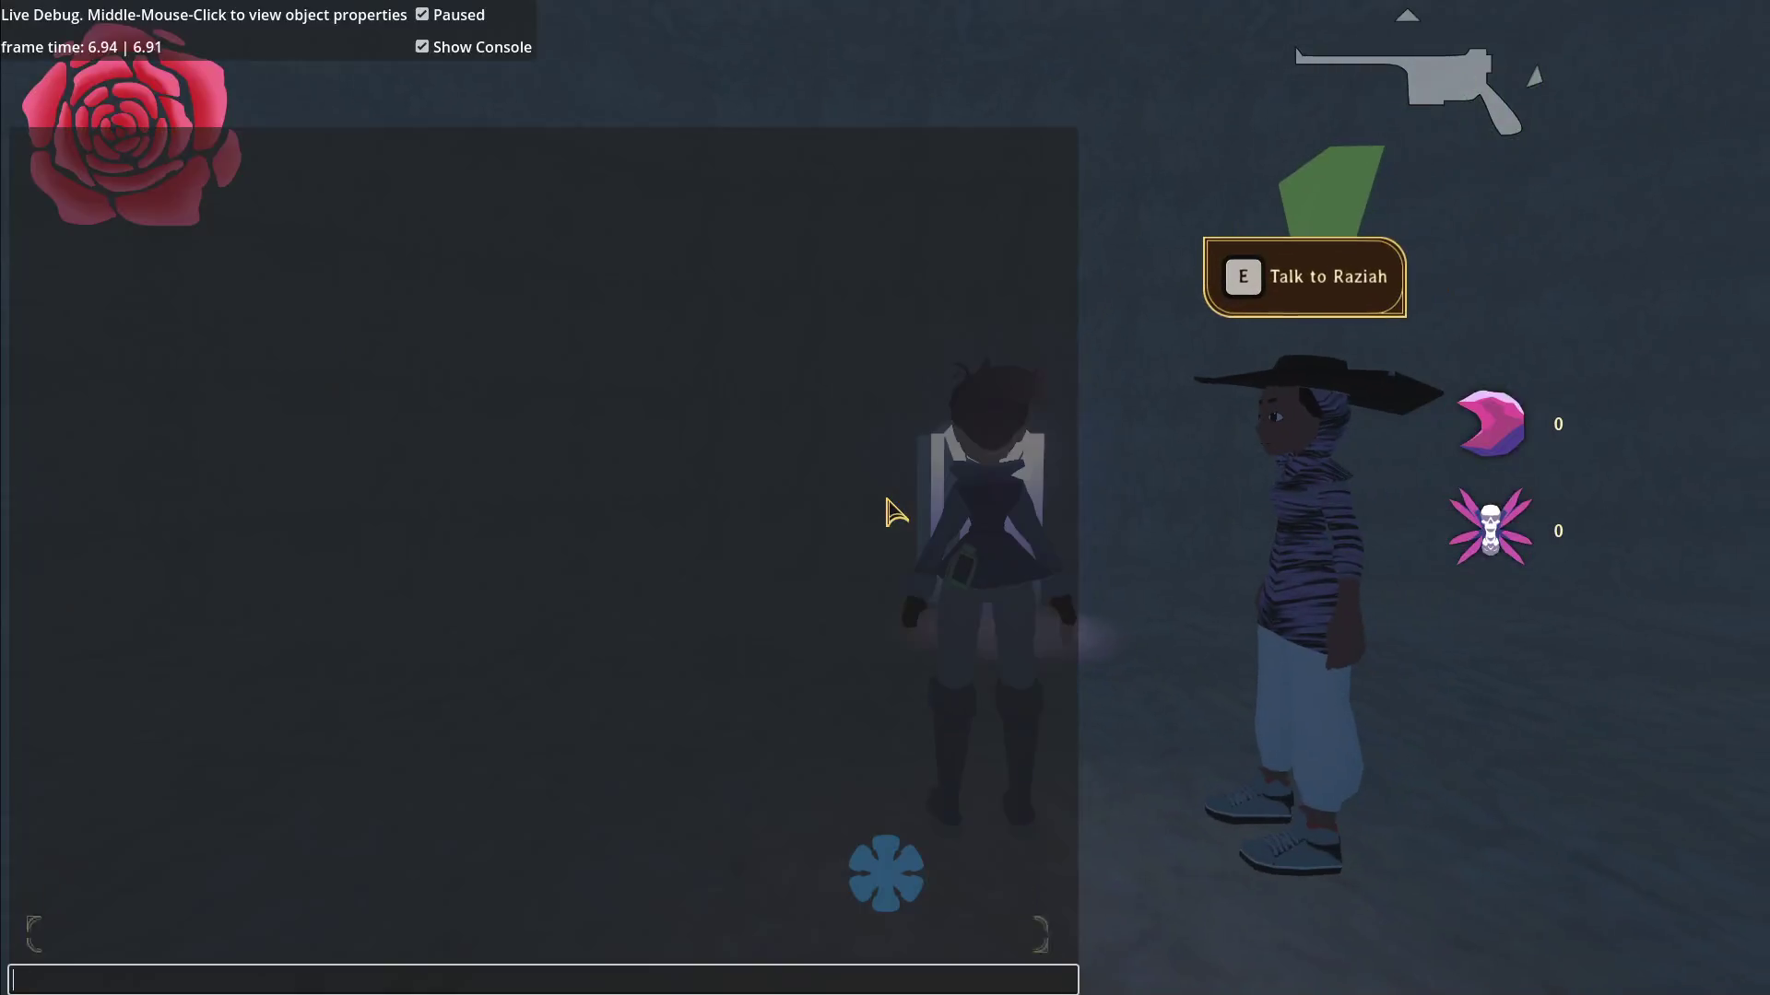
type("Global.l")
type("oad_game(")
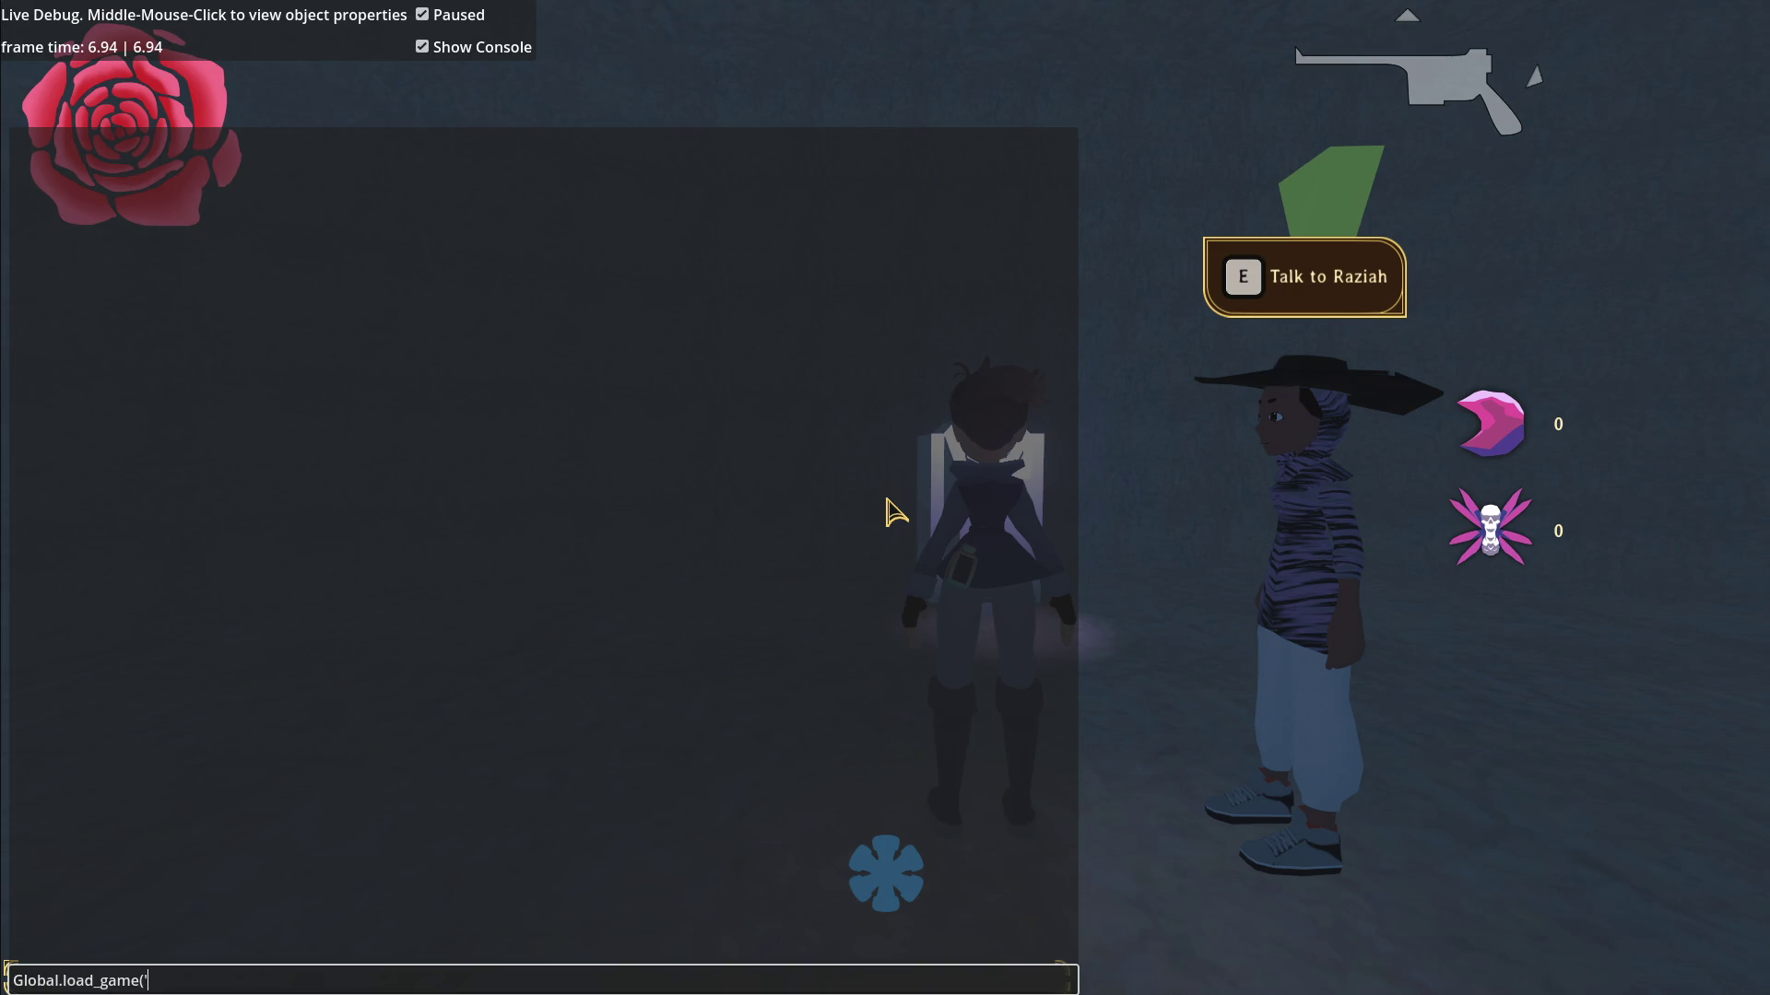
type("user")
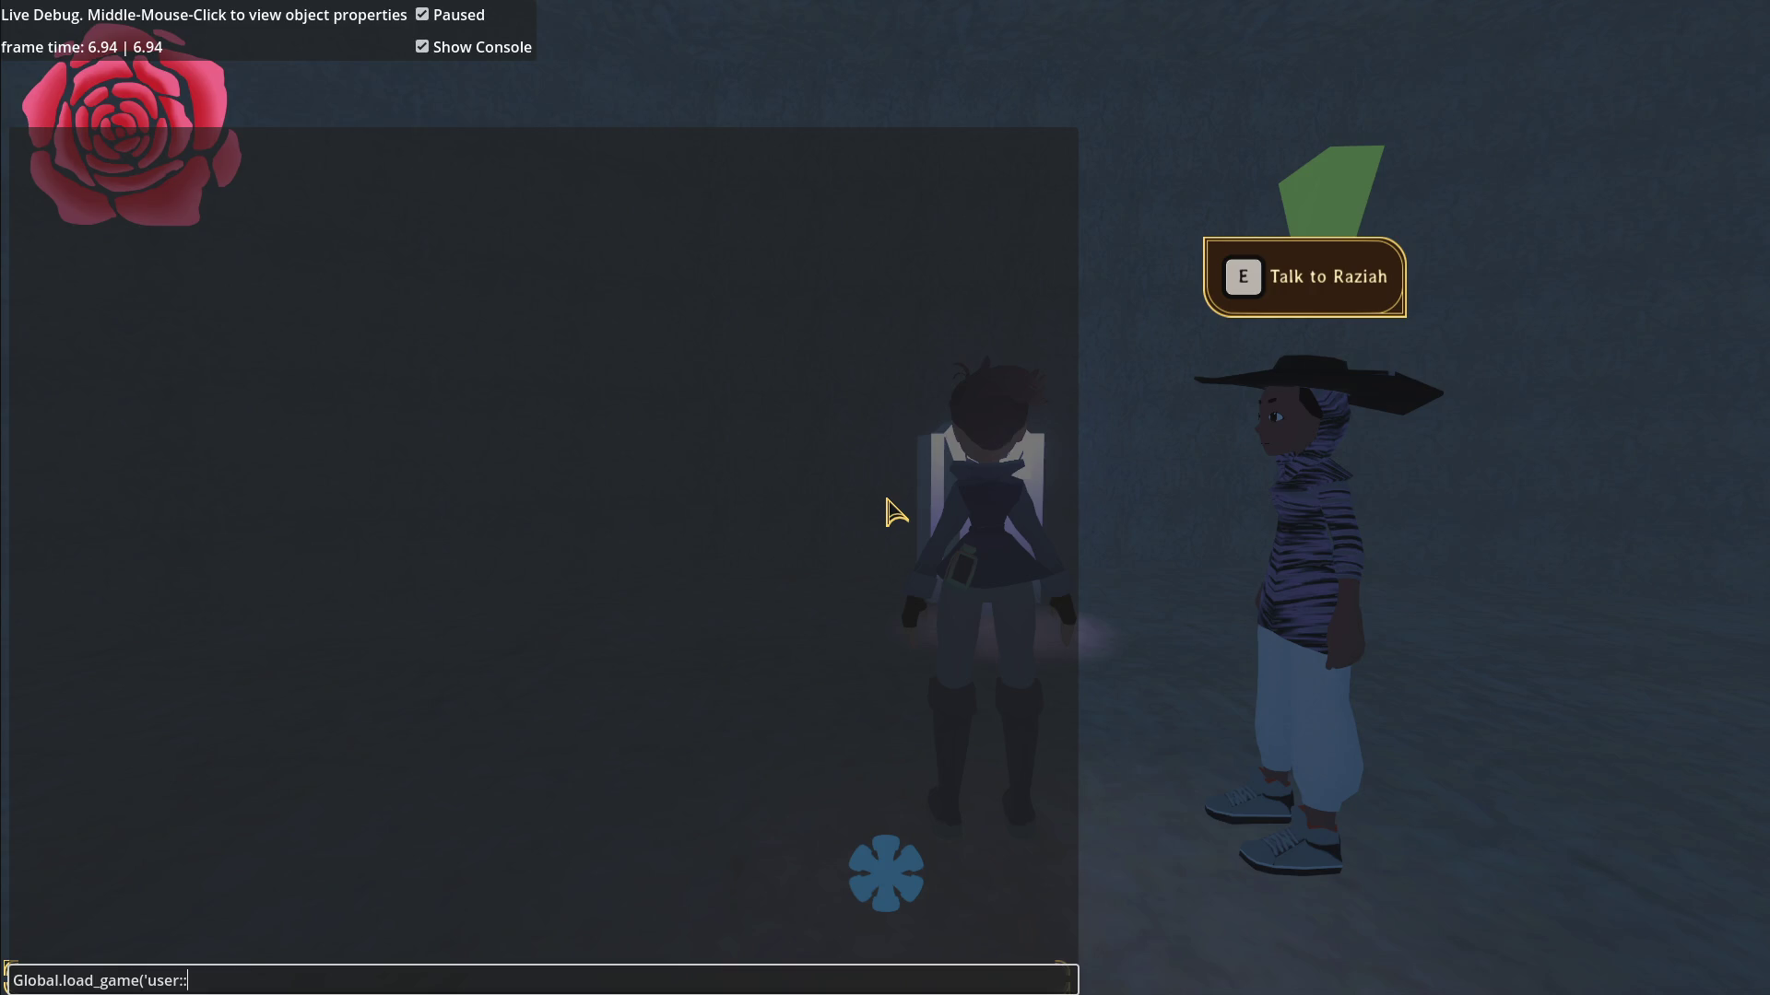
type("//run_te")
type("st')")
key("Return")
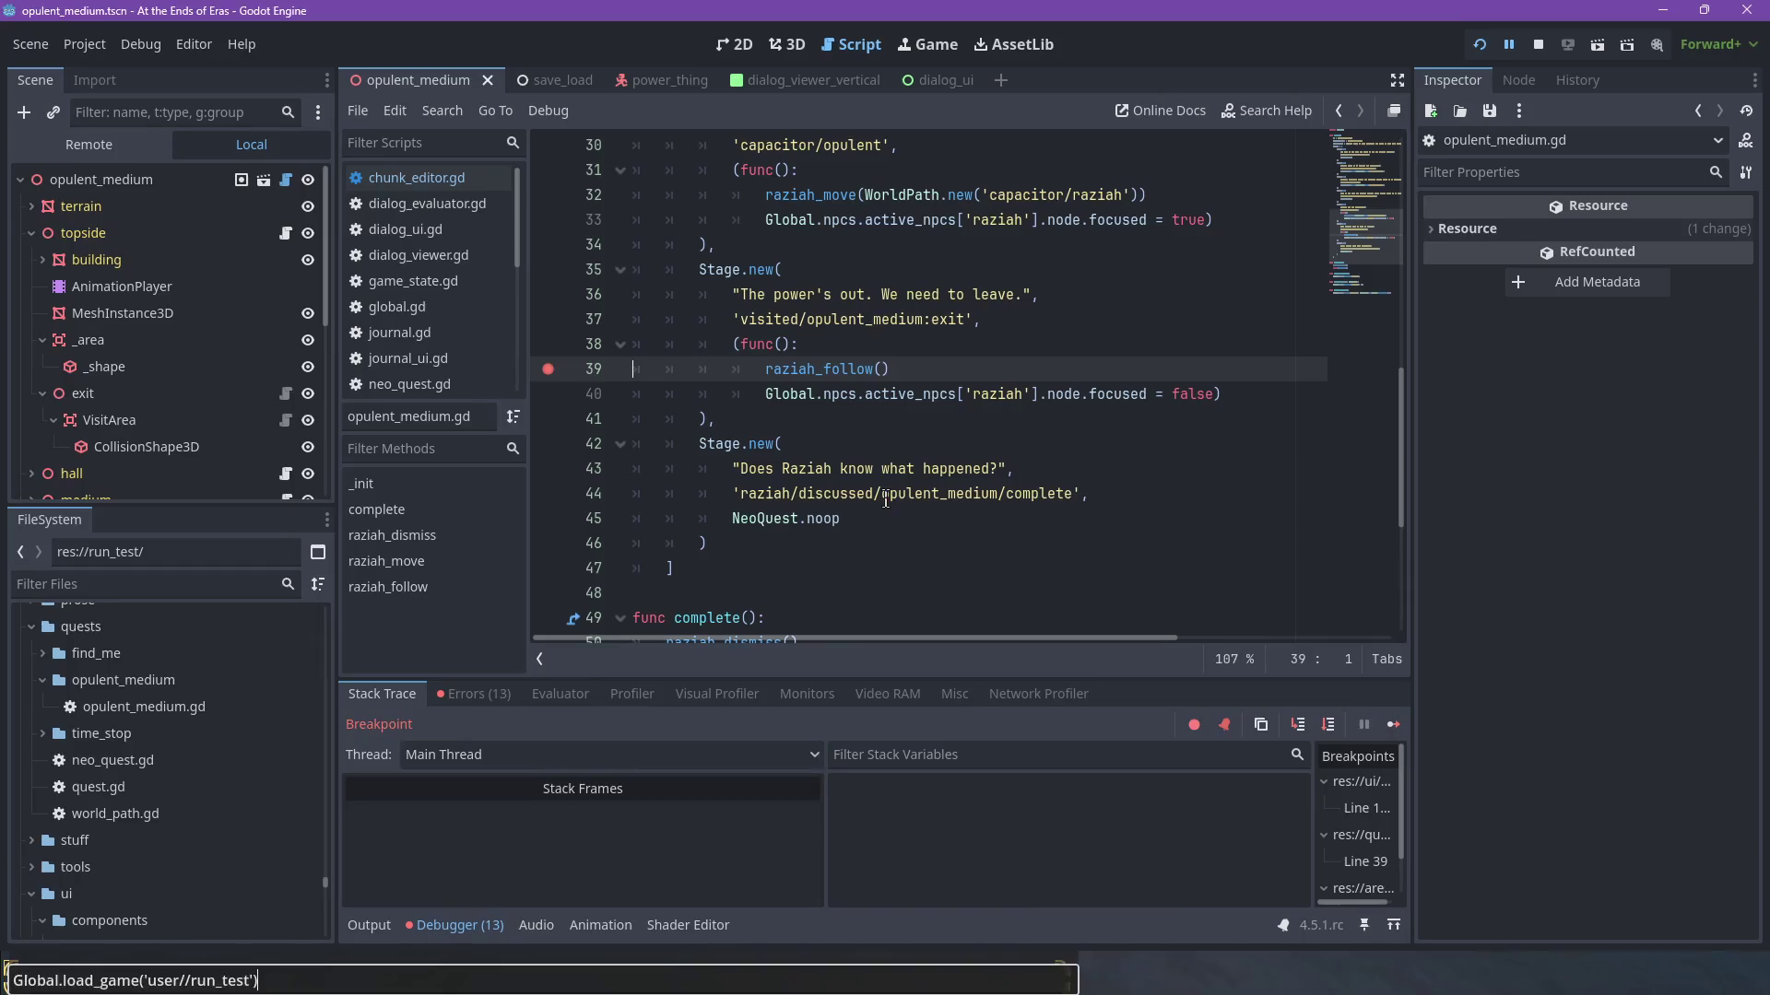
key("F12")
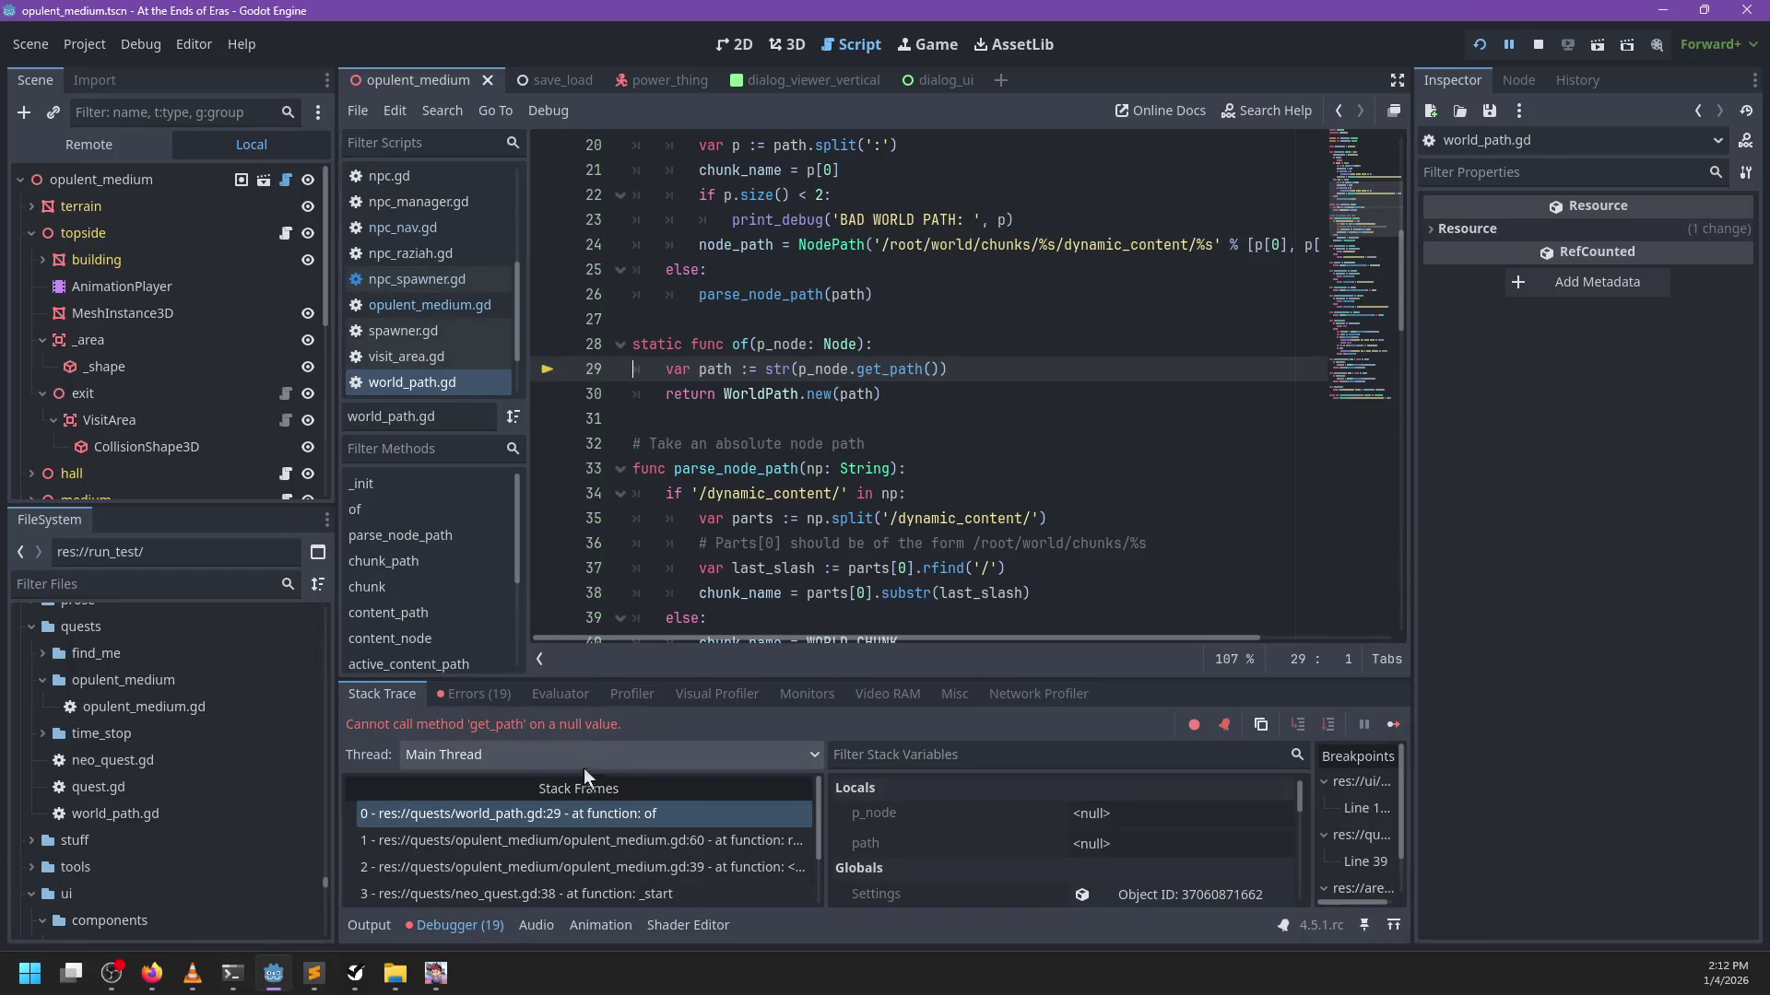
left_click(555, 815)
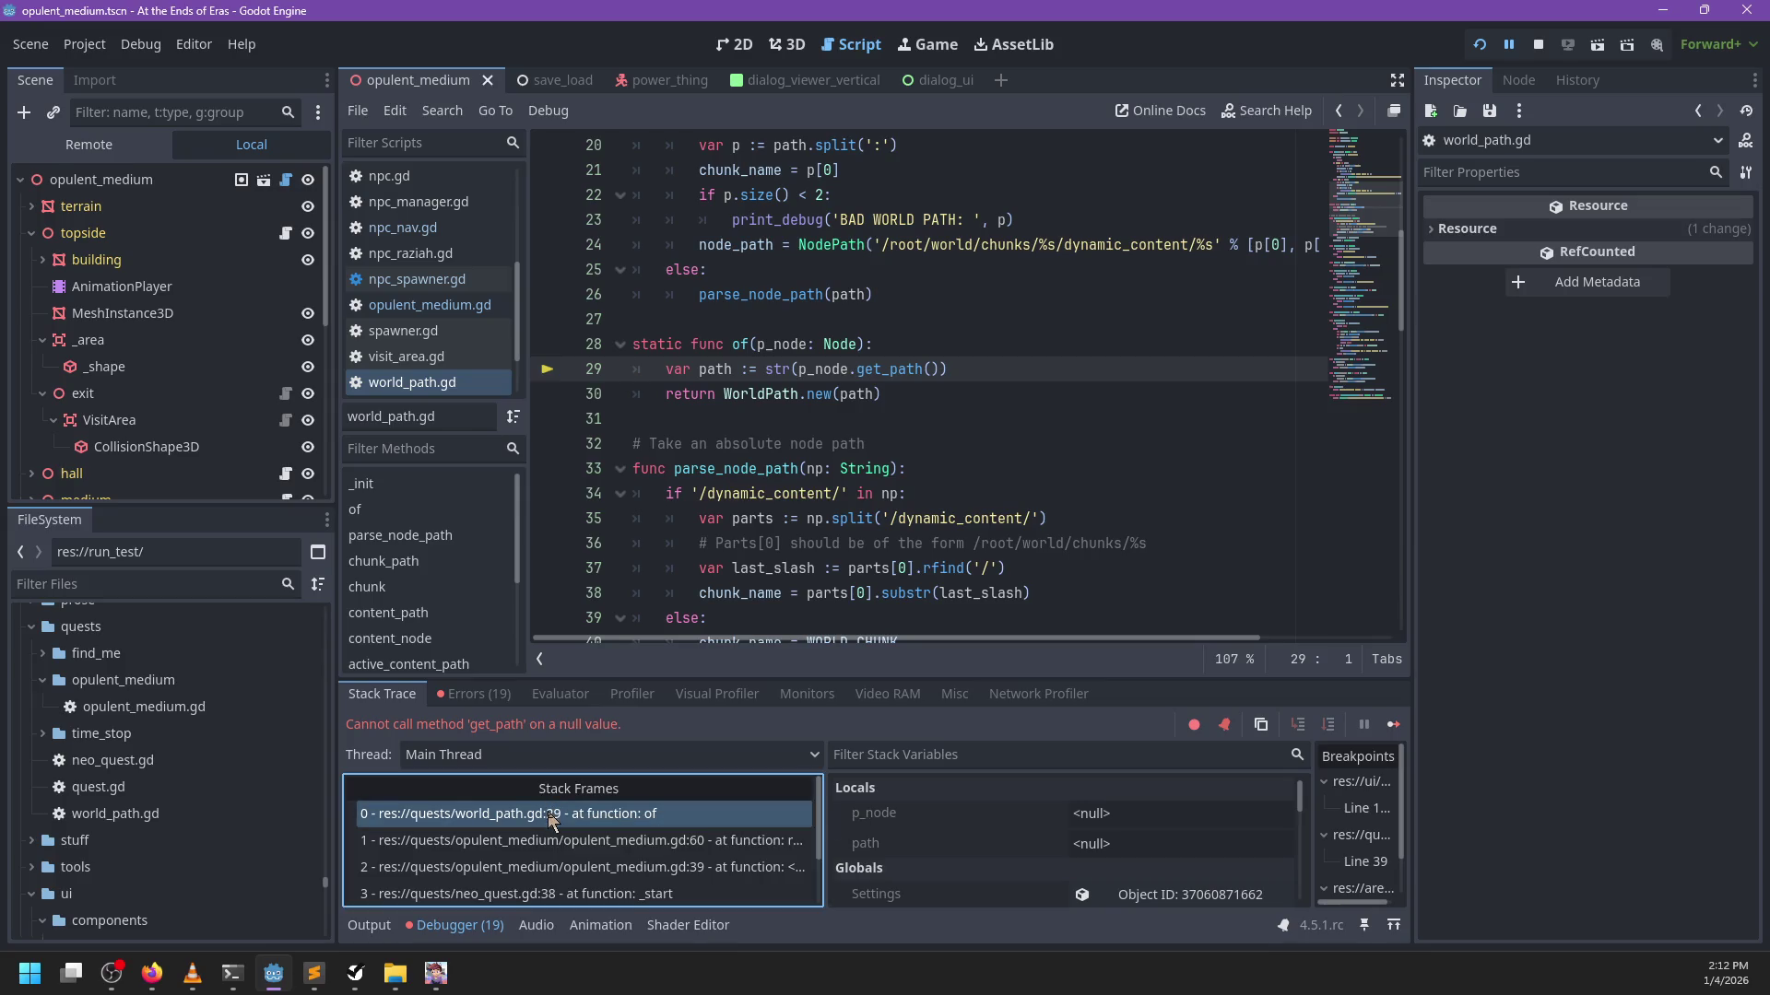
left_click(616, 848)
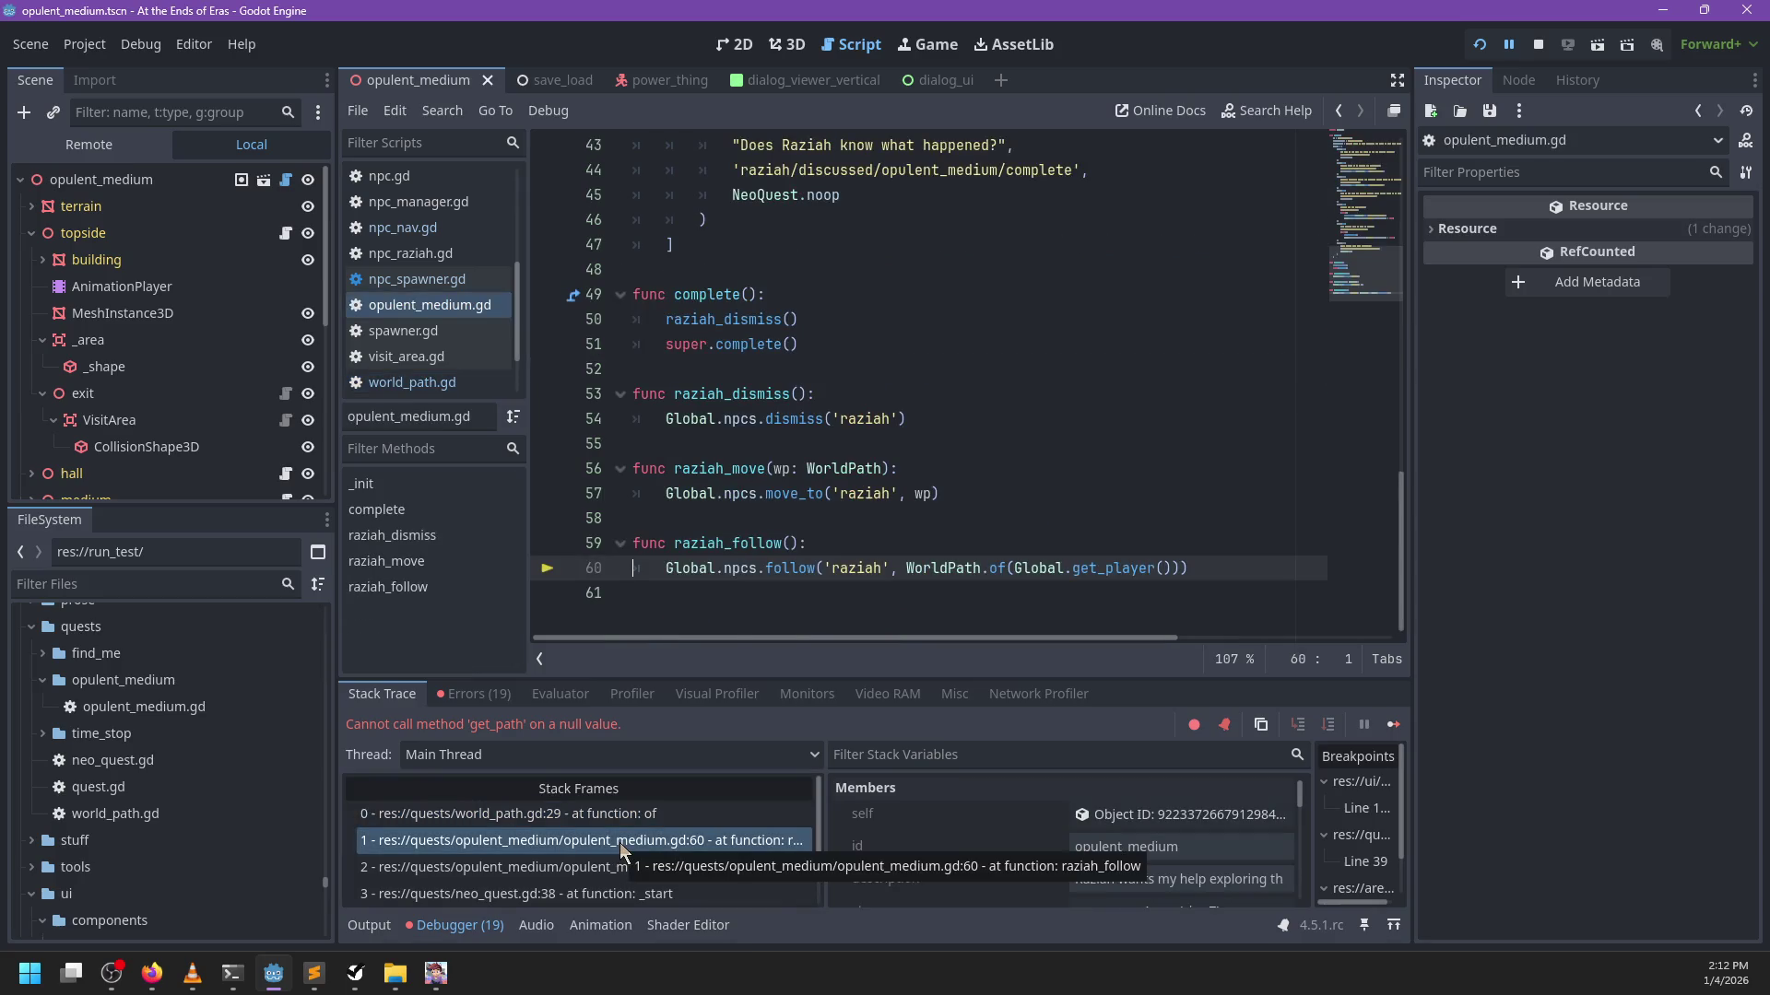
left_click(617, 867)
left_click(368, 924)
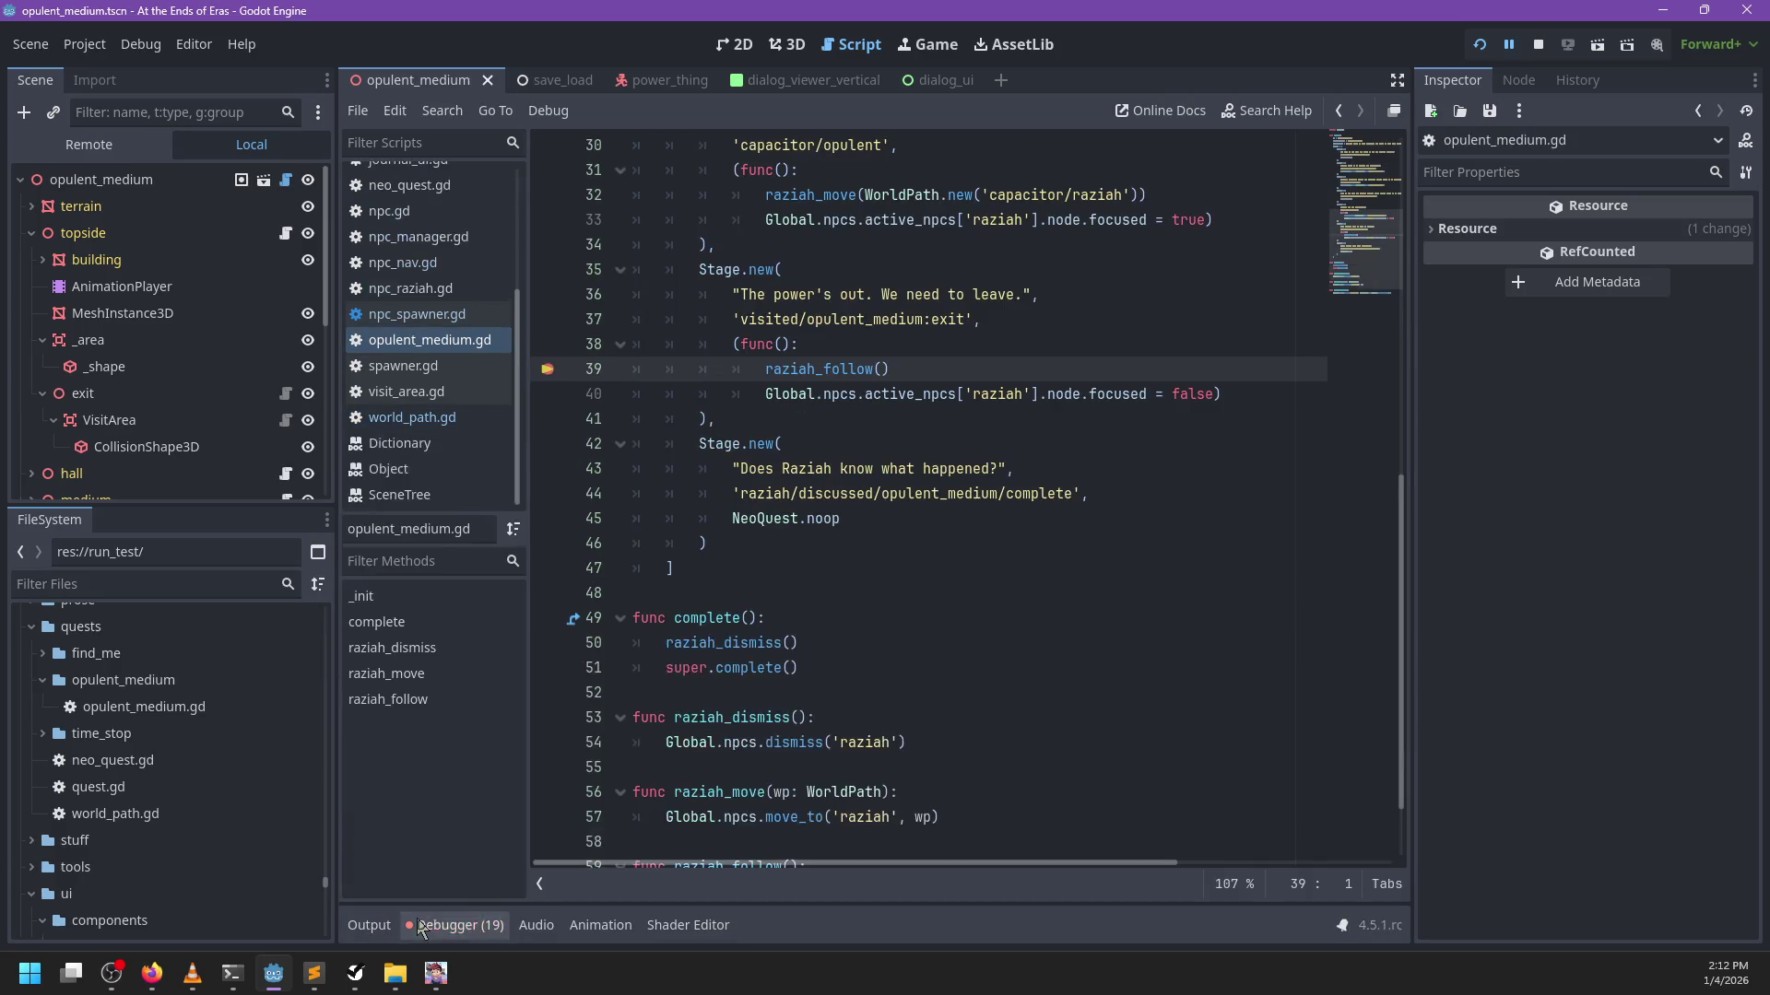
left_click(458, 925)
left_click(473, 693)
scroll(603, 843, "down", 5)
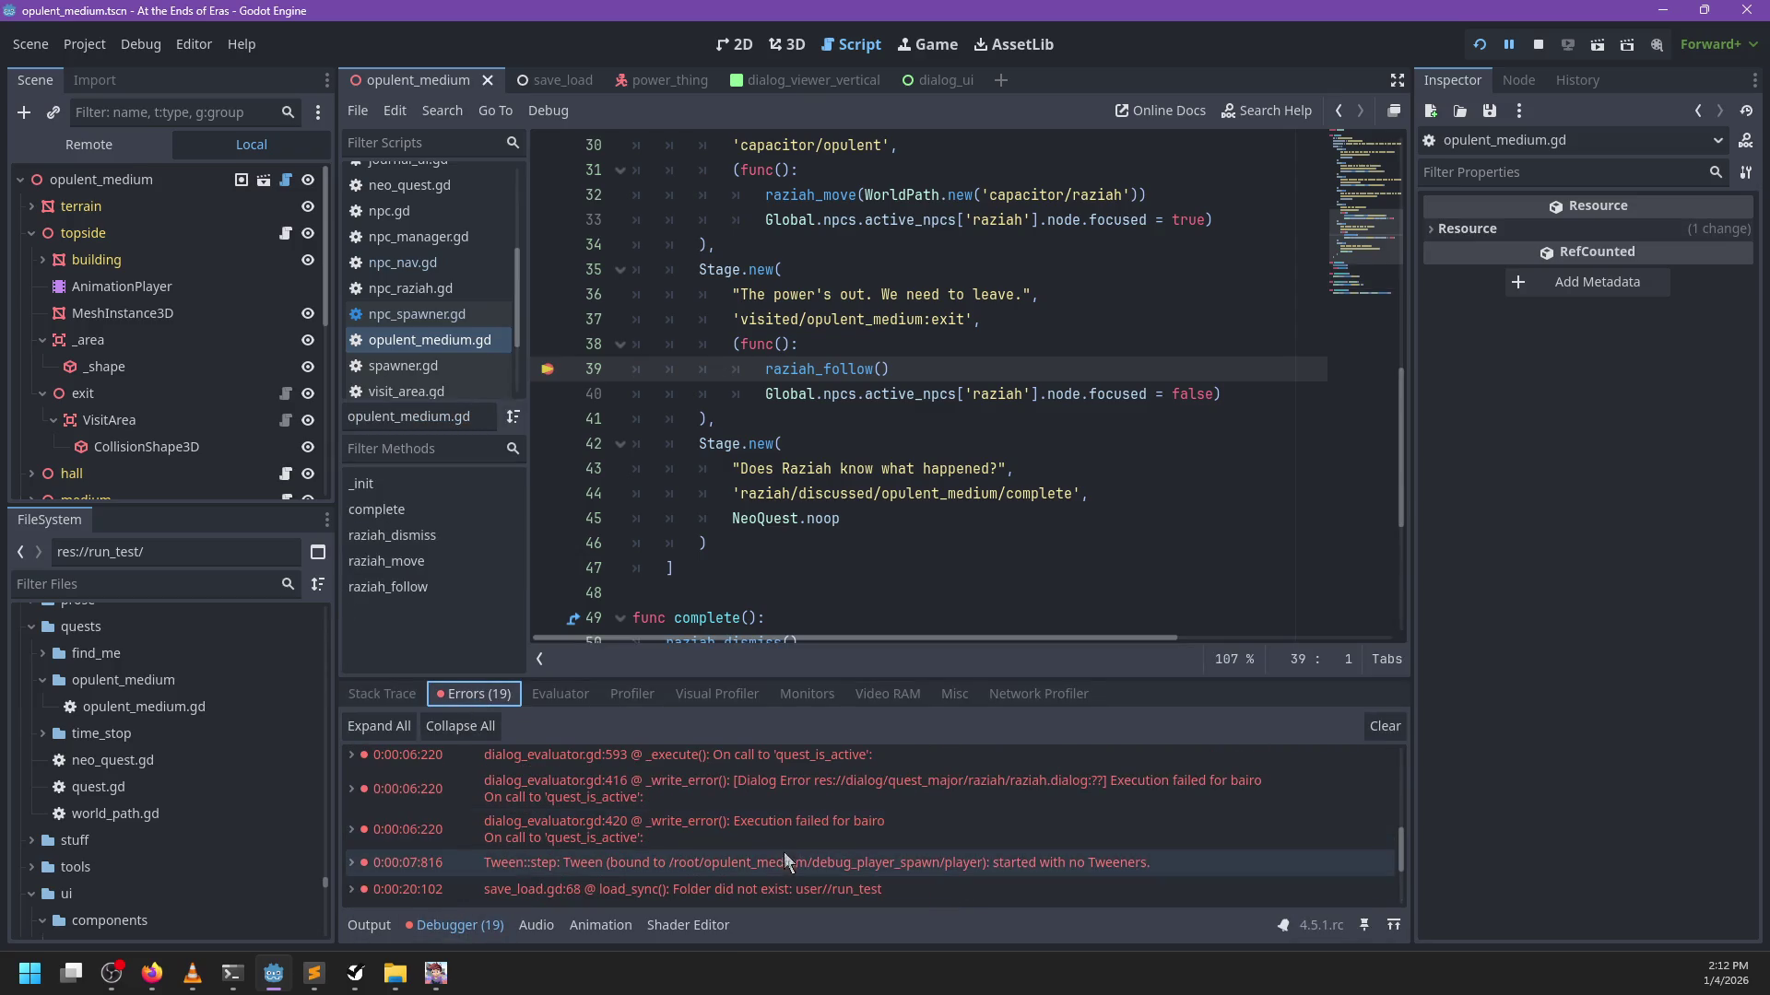
scroll(747, 872, "down", 3)
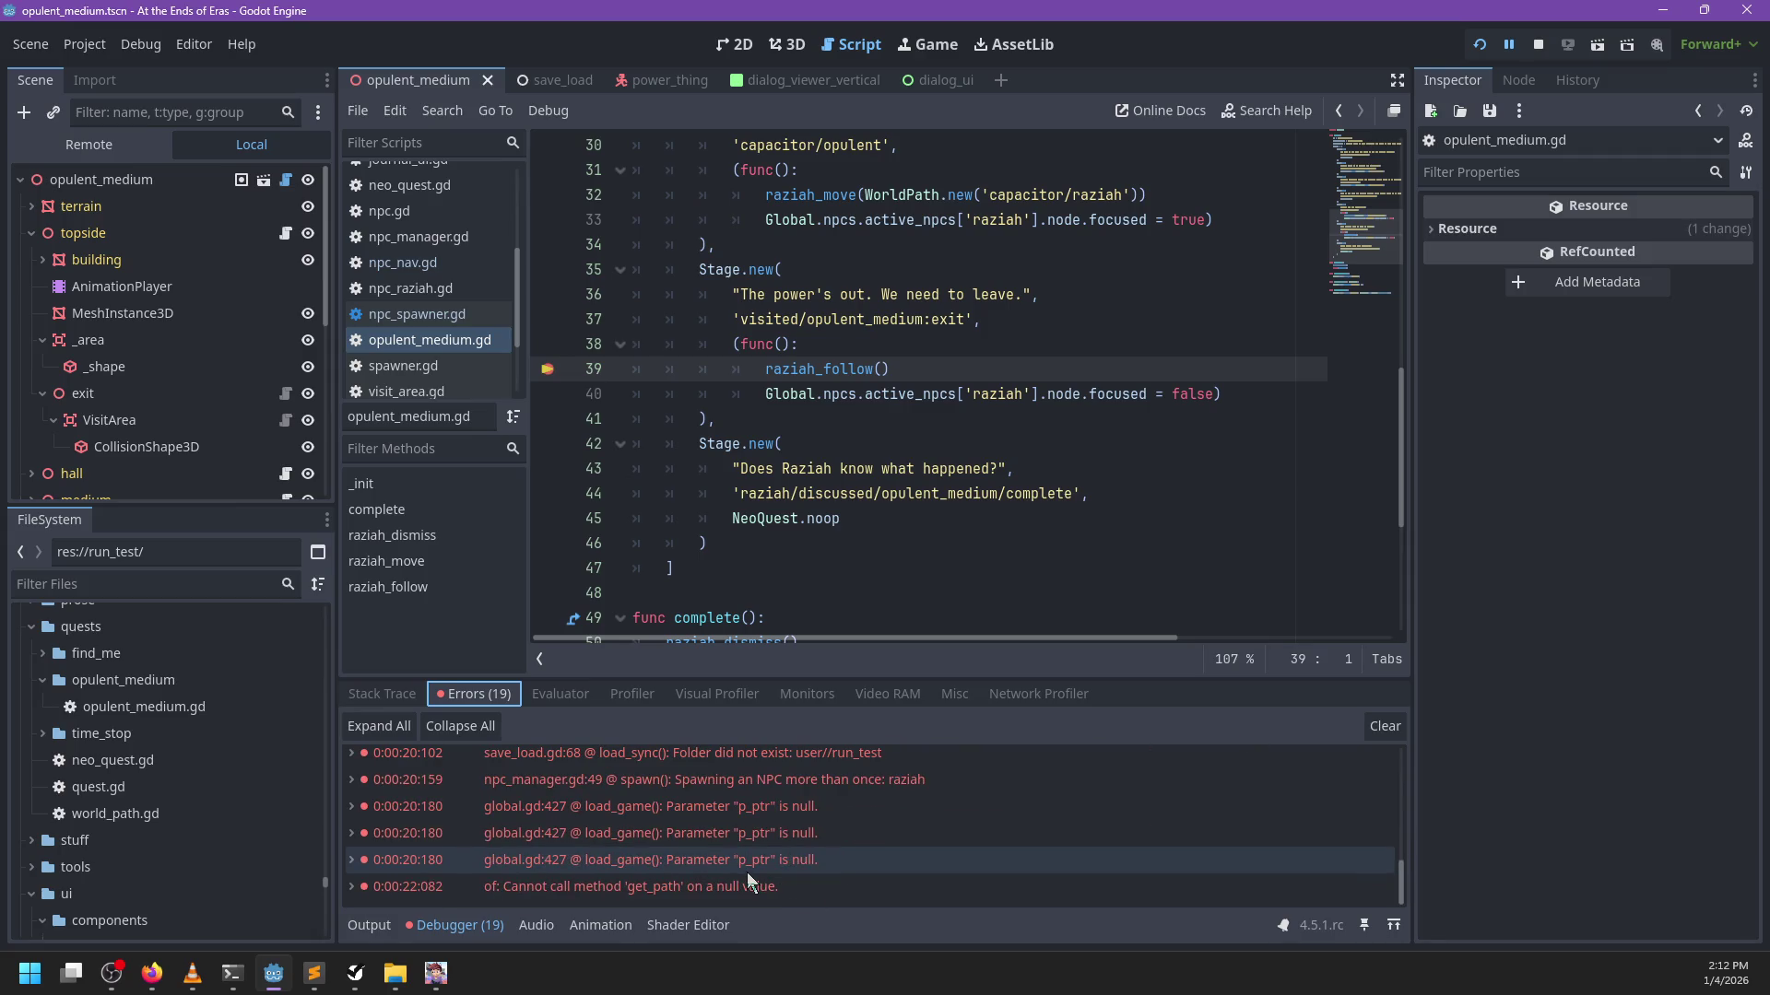
scroll(745, 872, "up", 1)
mouse_move(706, 782)
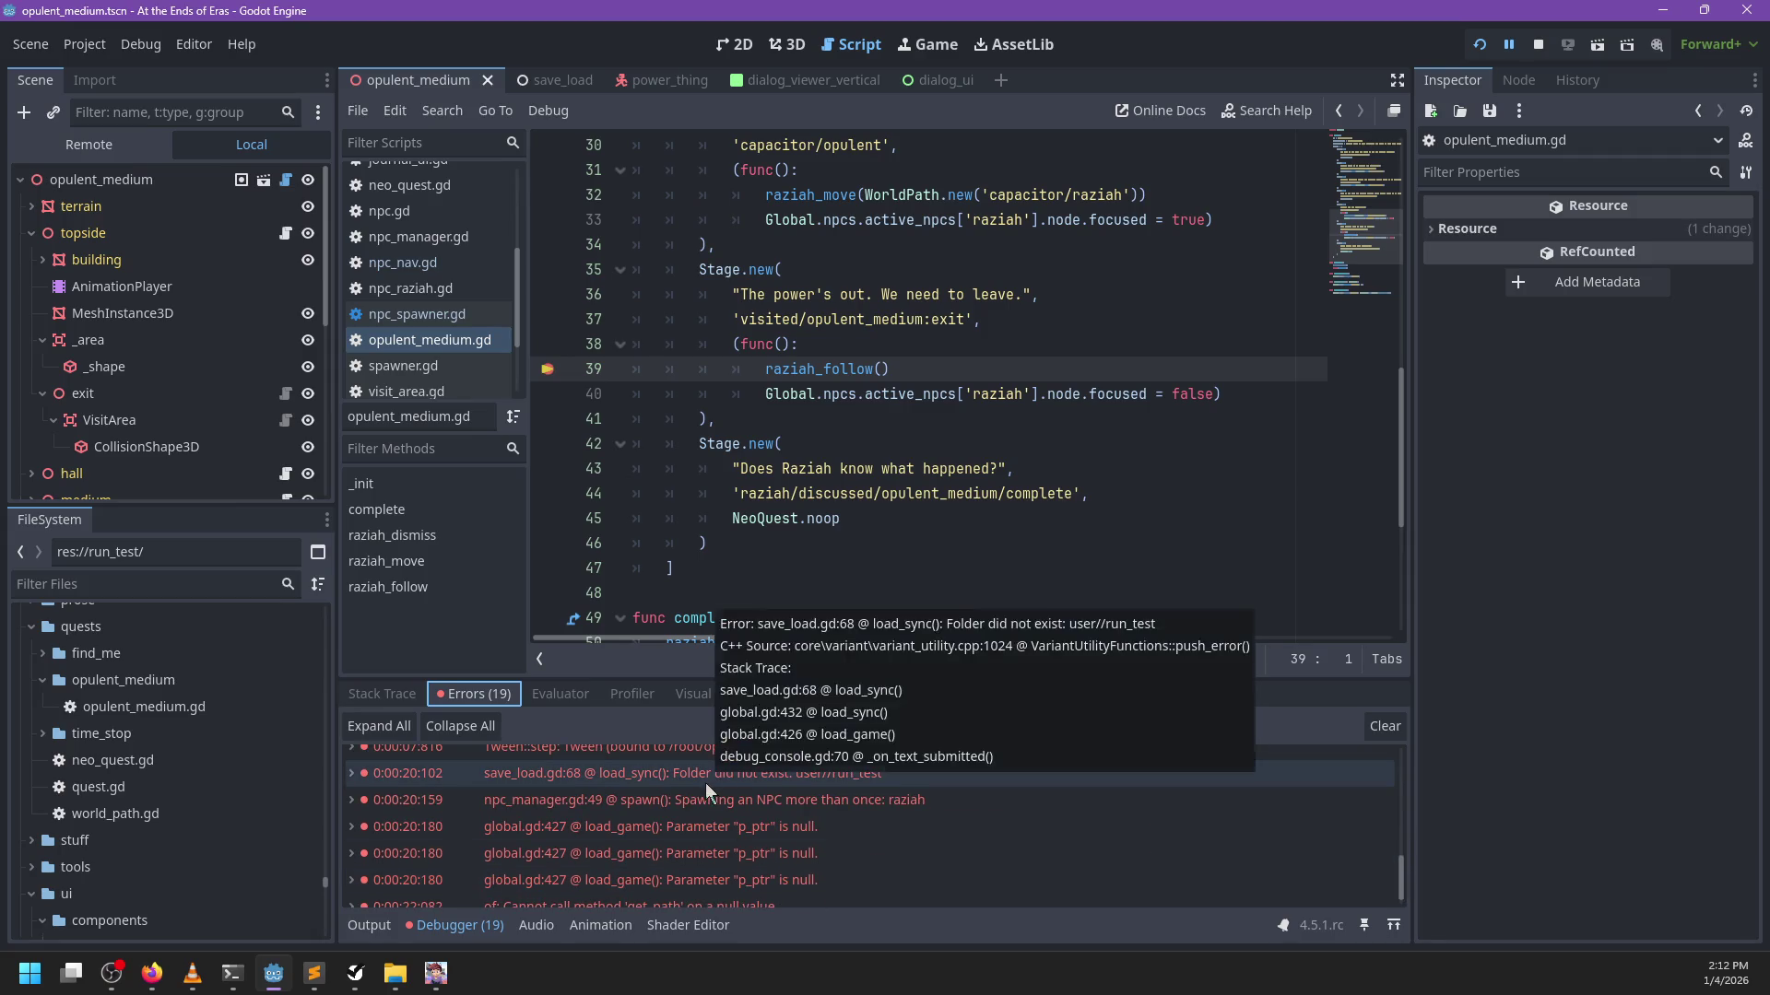
scroll(664, 821, "up", 1)
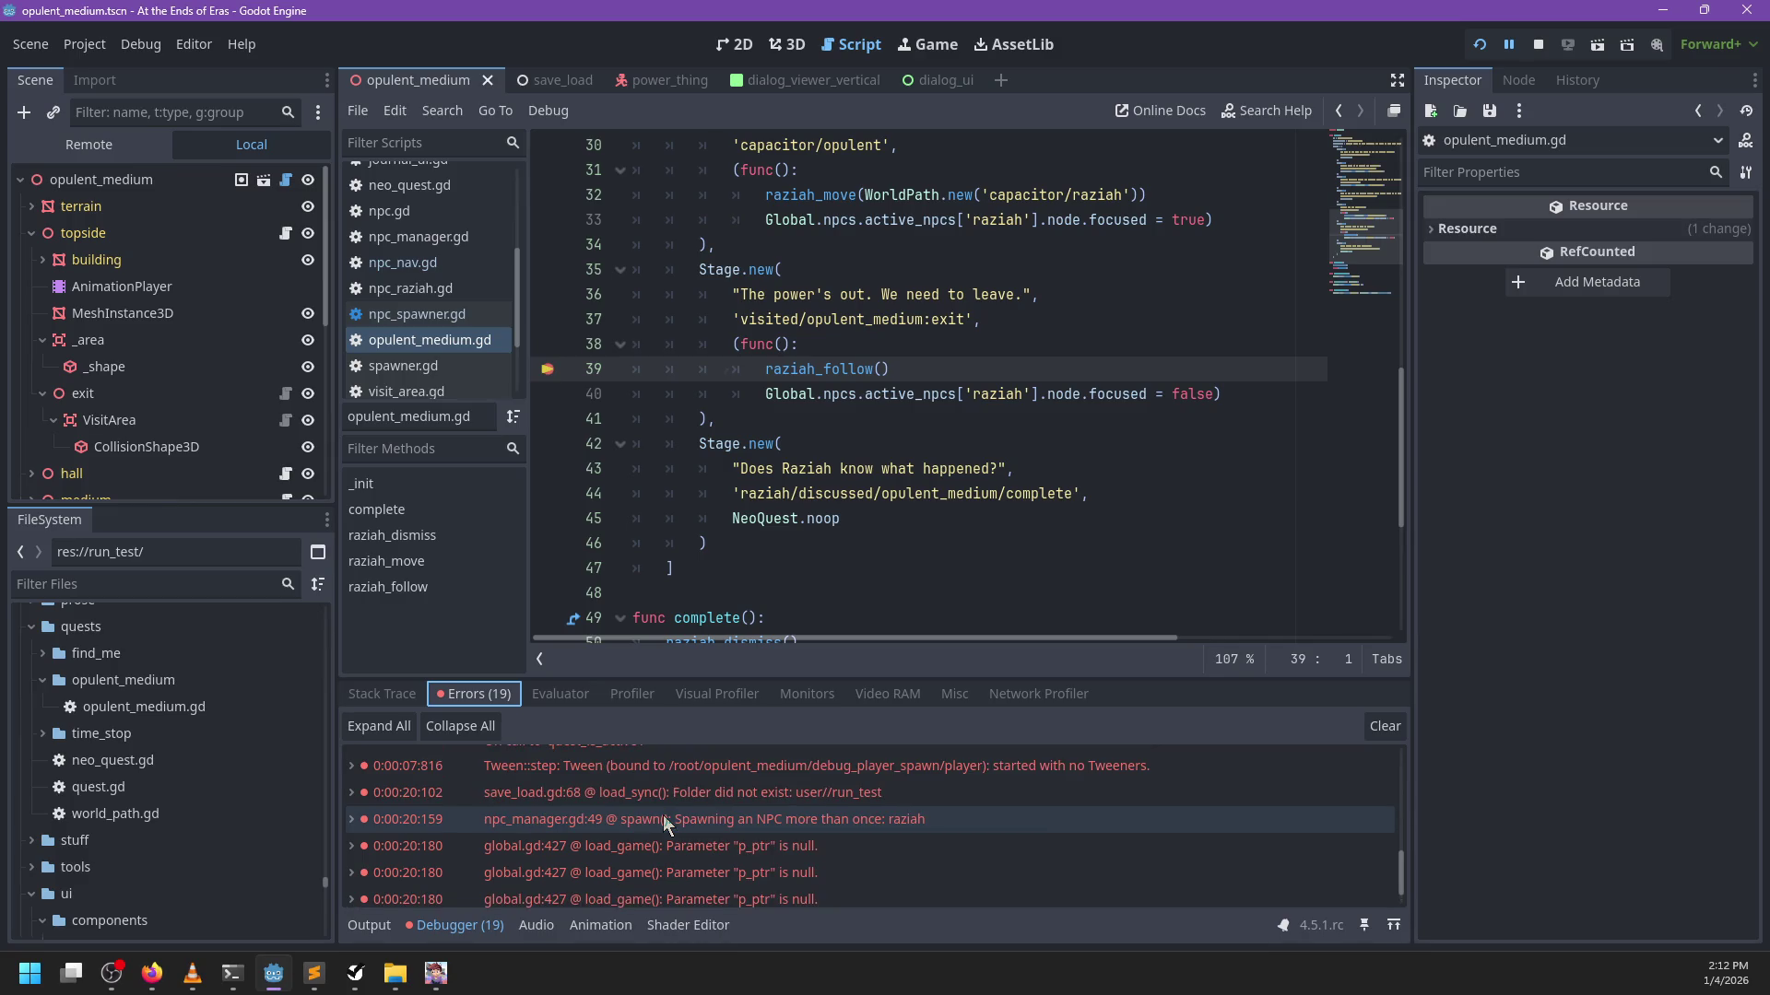
mouse_move(404, 982)
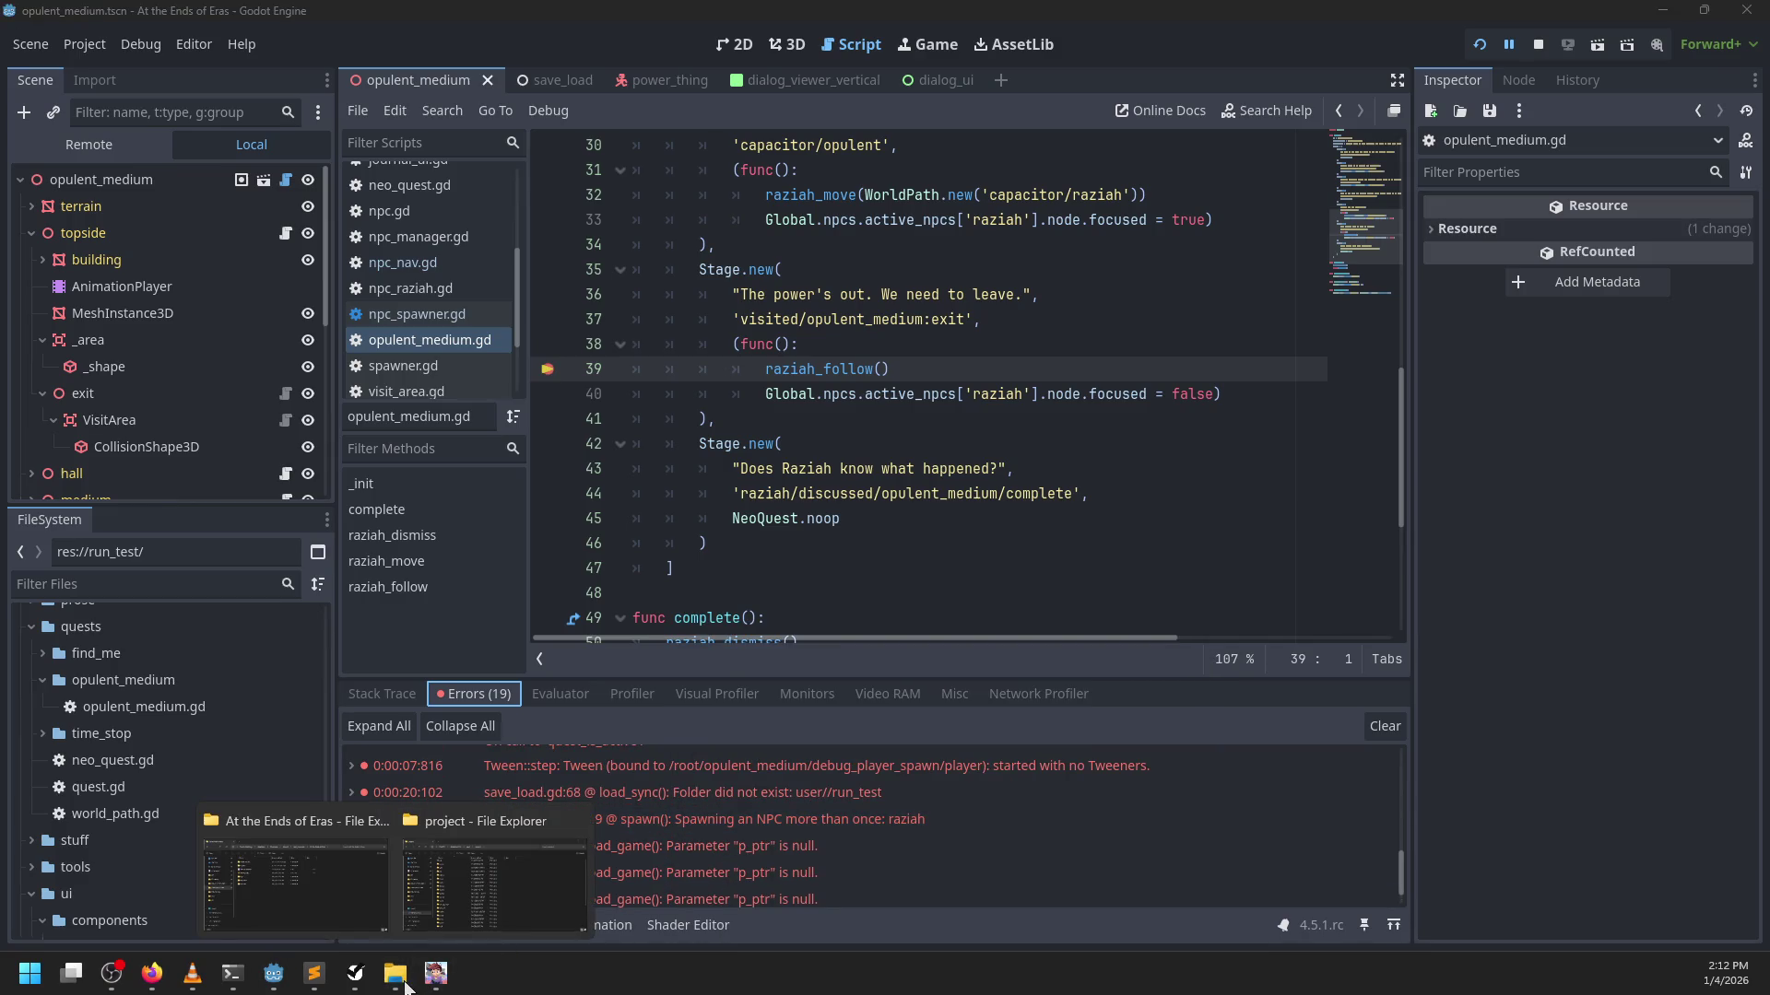
Check the run_test folder in the game's app_userdata, then show Godot's Output log
left_click(545, 837)
left_click(382, 867)
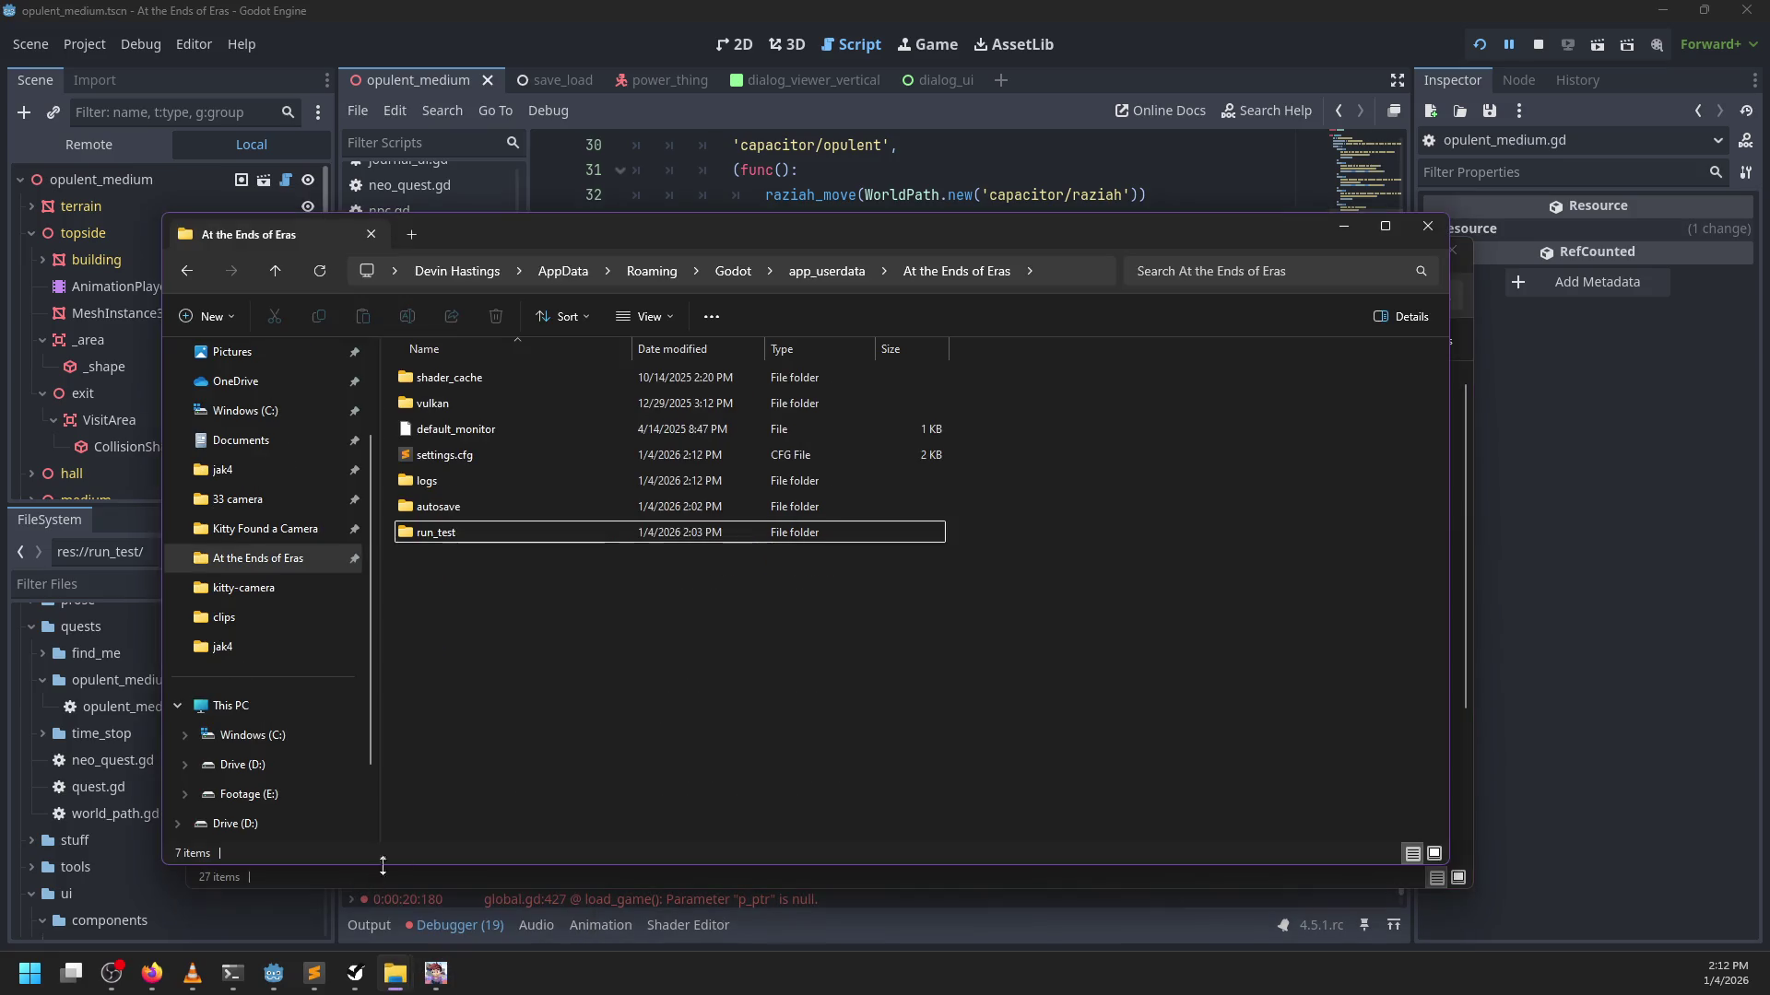
left_click(446, 535)
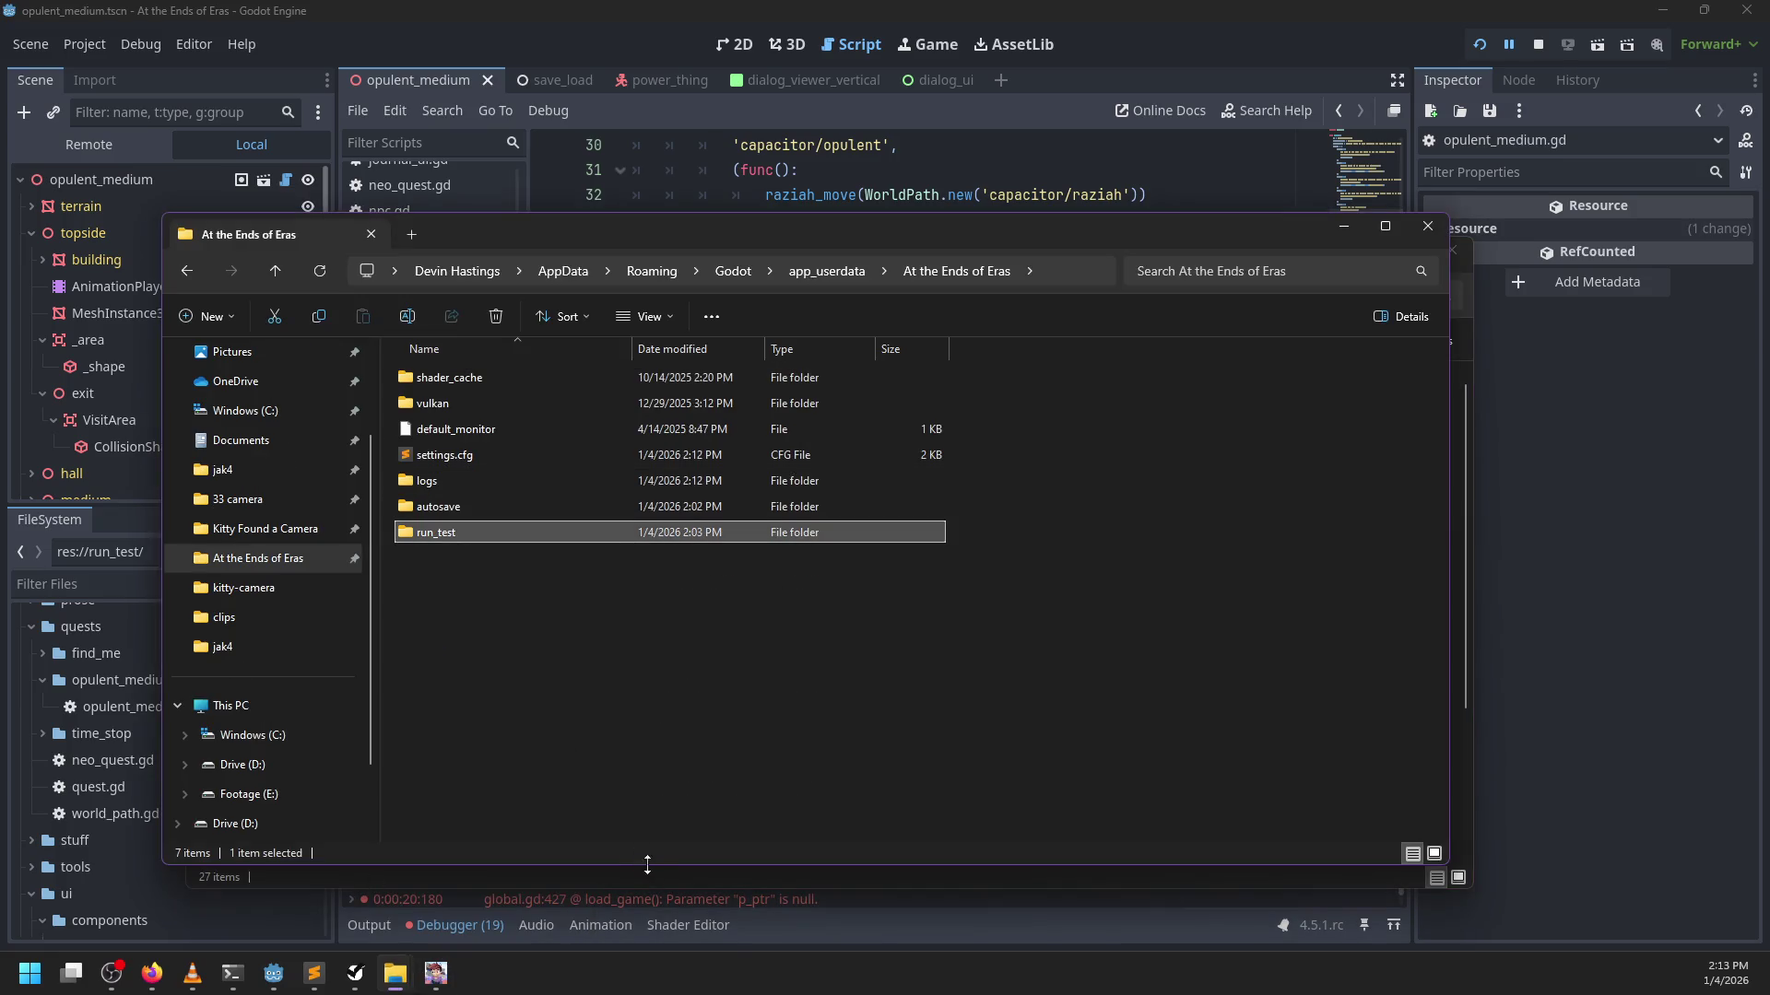
left_click(647, 866)
left_click(717, 909)
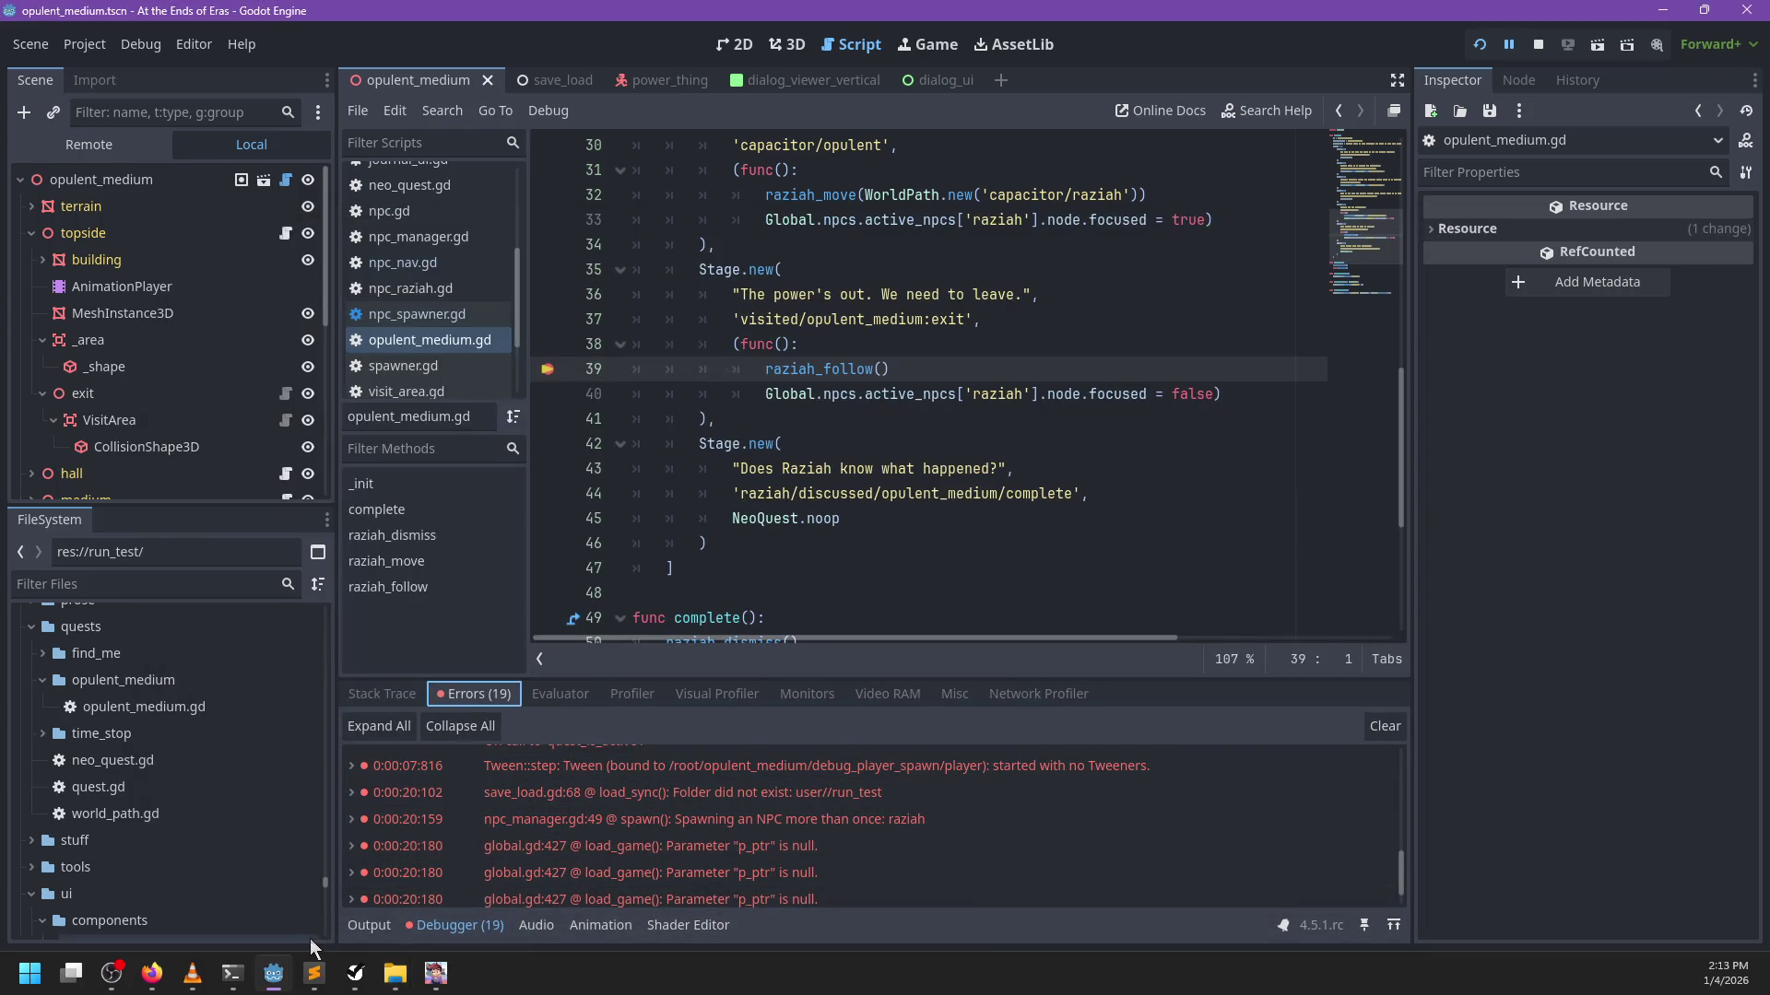
left_click(367, 929)
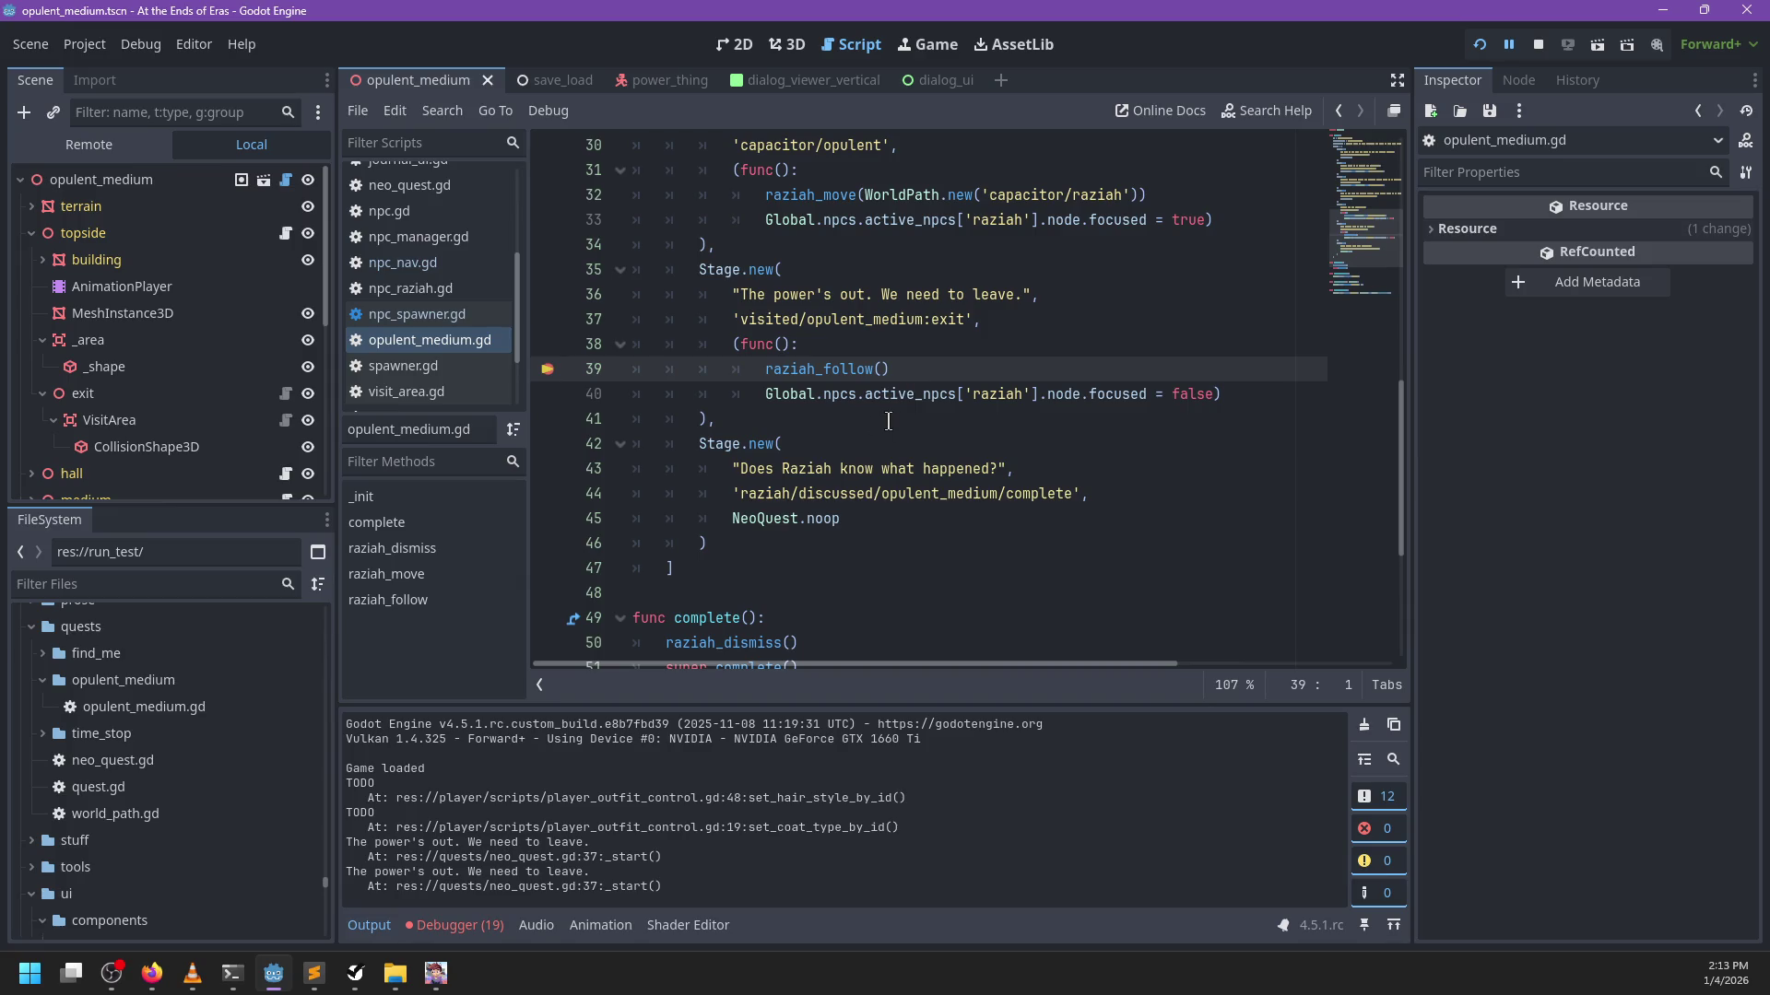
Restart the game, jump to the Global script and find reset_state
key("F8")
key("F5")
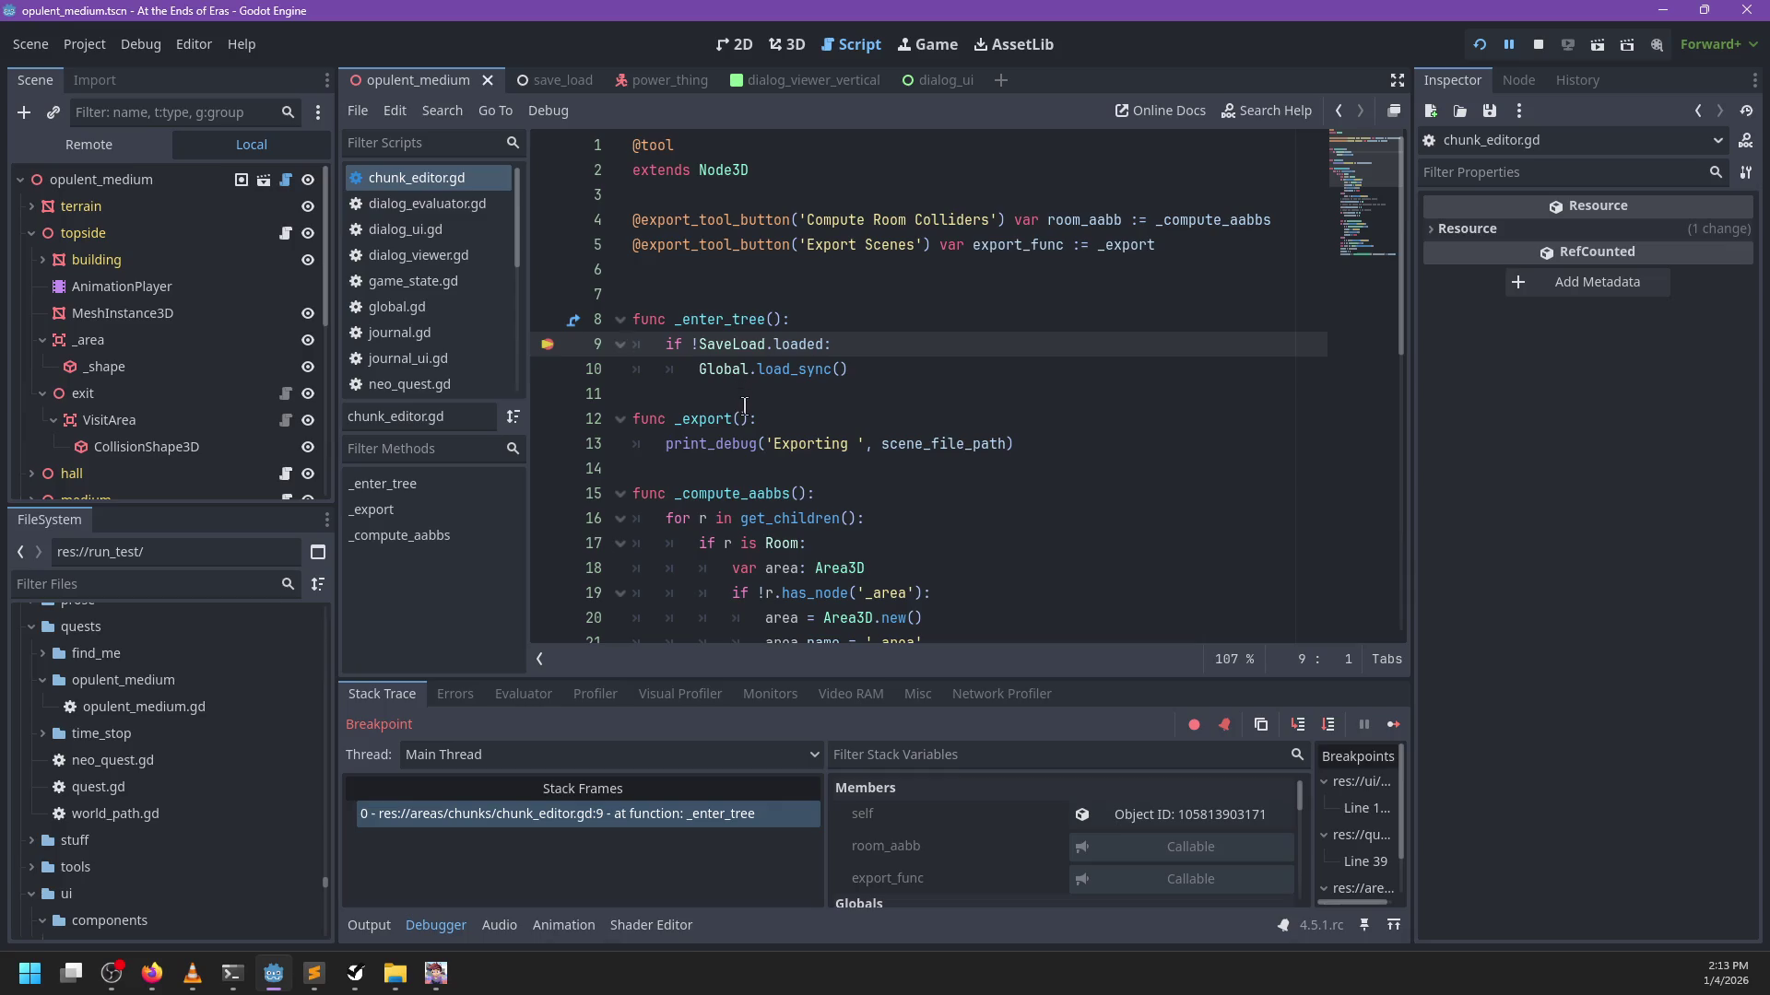
left_click(725, 369, "ctrl")
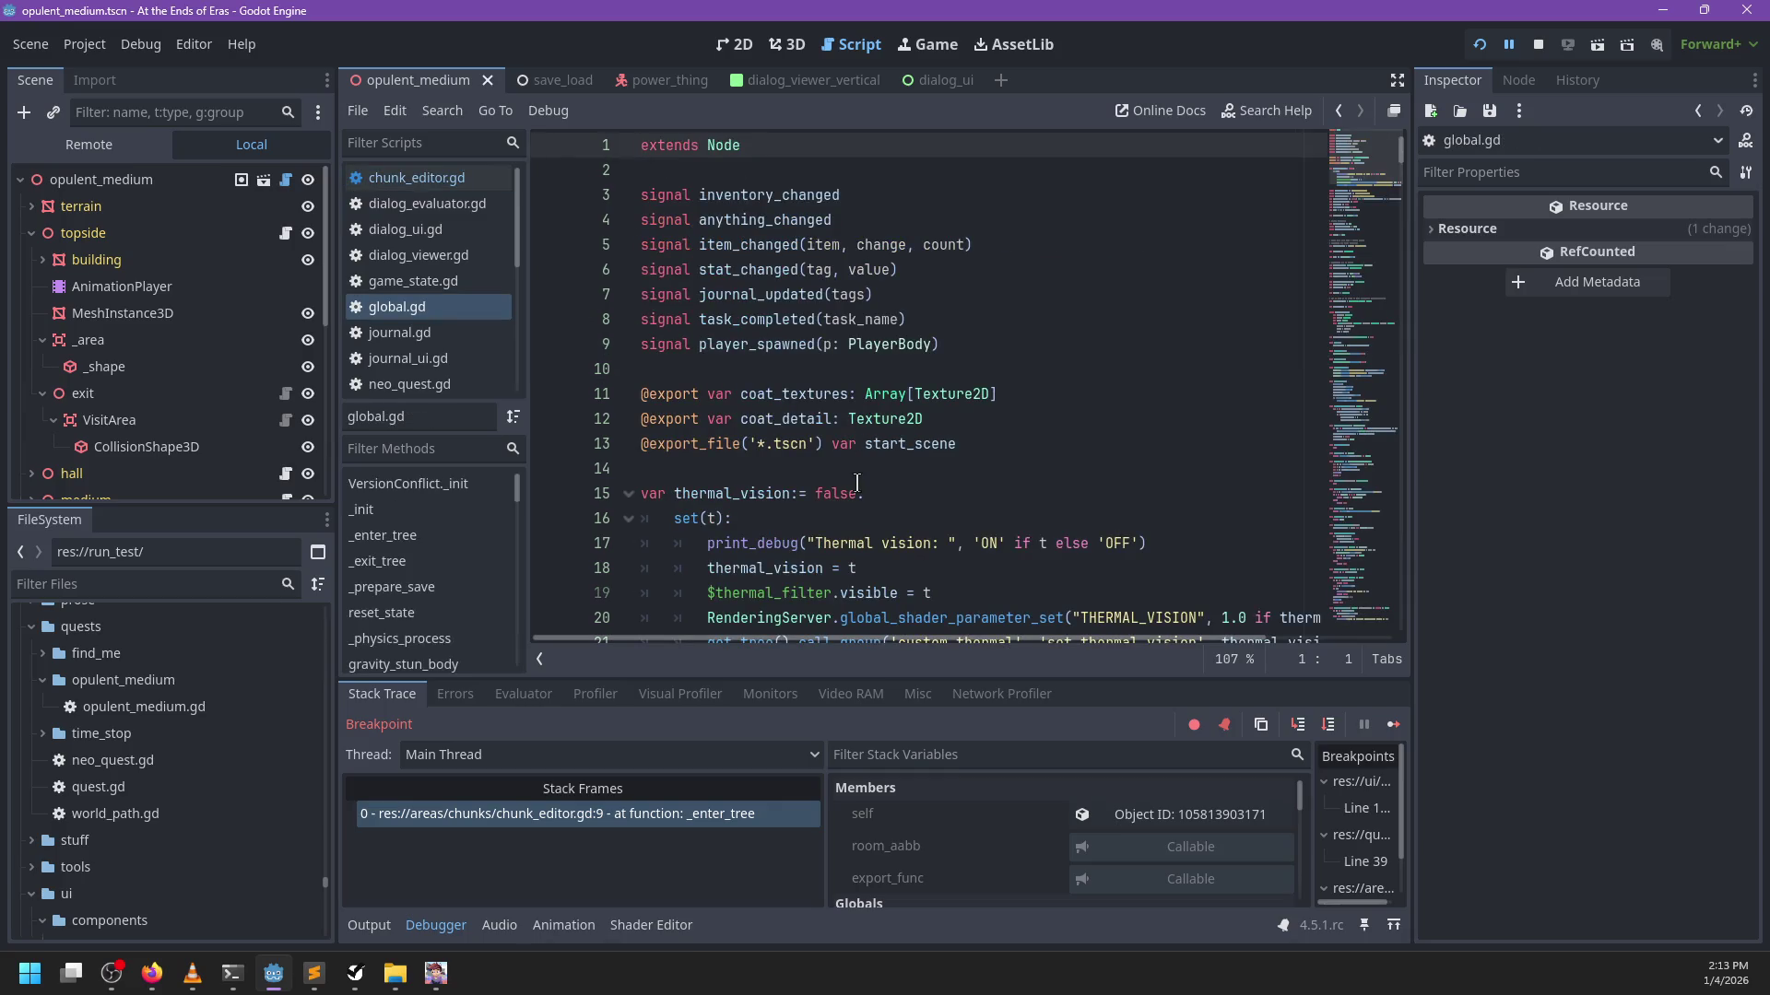
key("ctrl+f")
type("reset_state")
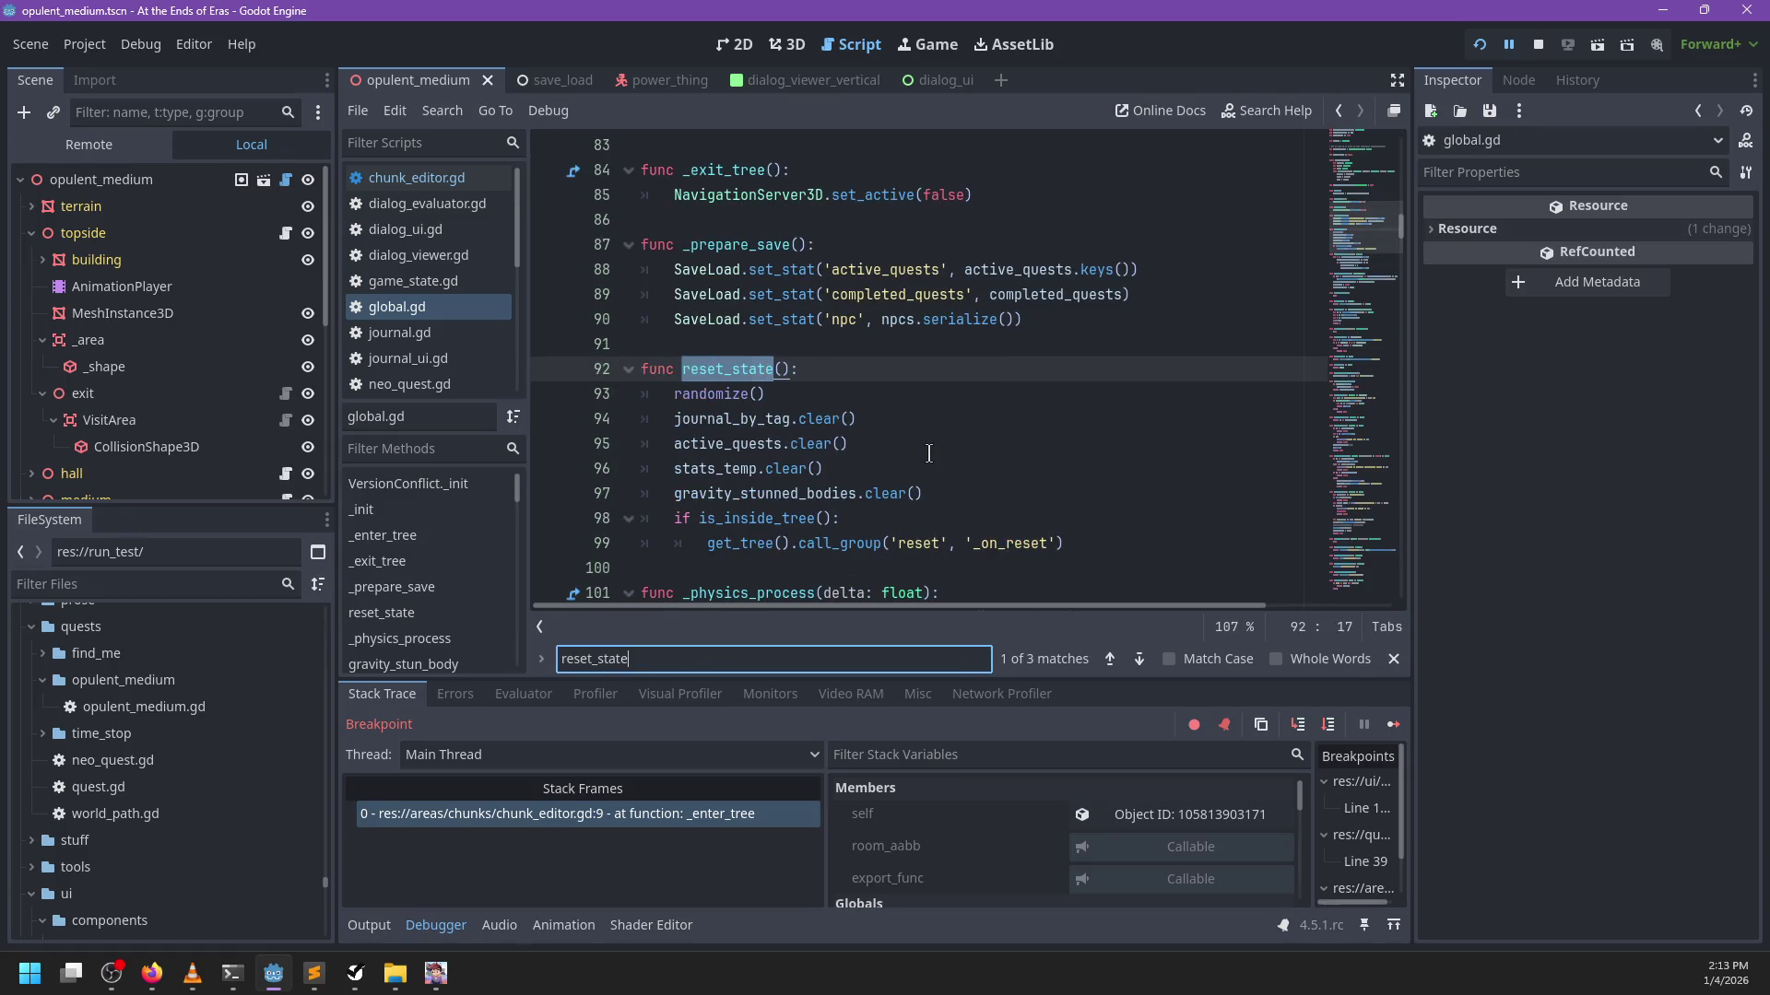
key("Escape")
Add npcs.active_npcs.clear() after randomize() in reset_state and save global.gd
left_click(839, 381)
key("Return")
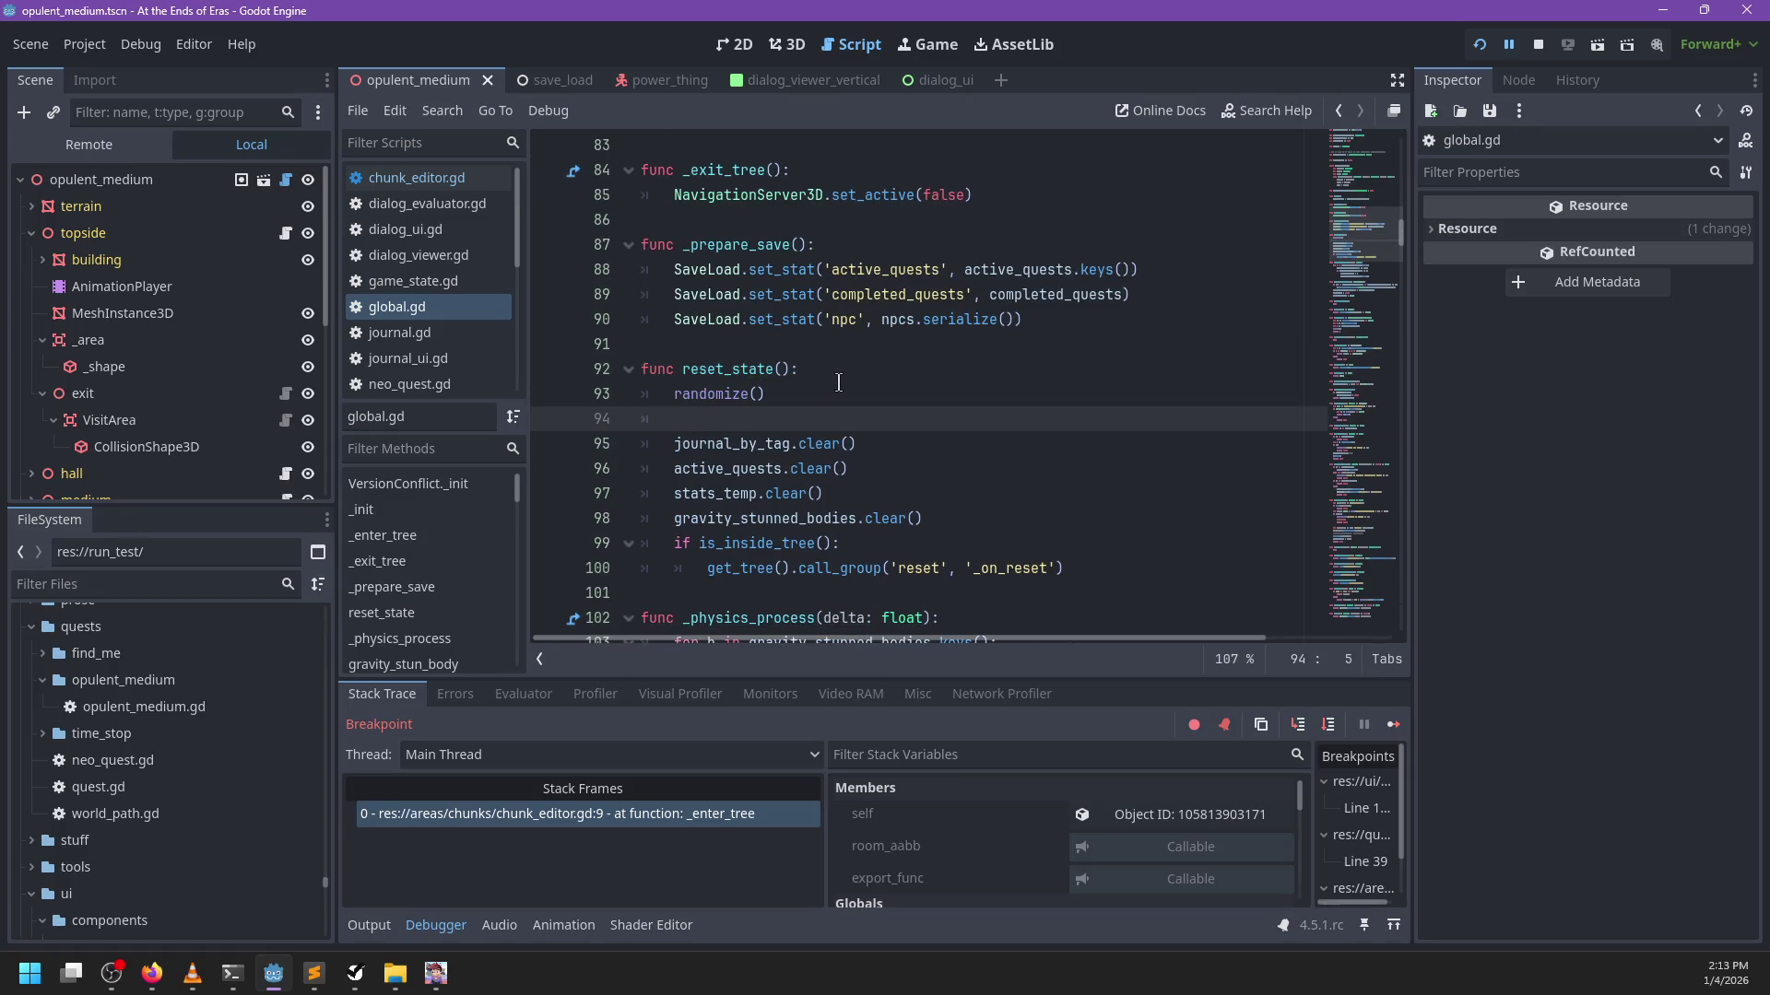
key("BackSpace")
type("pcs.")
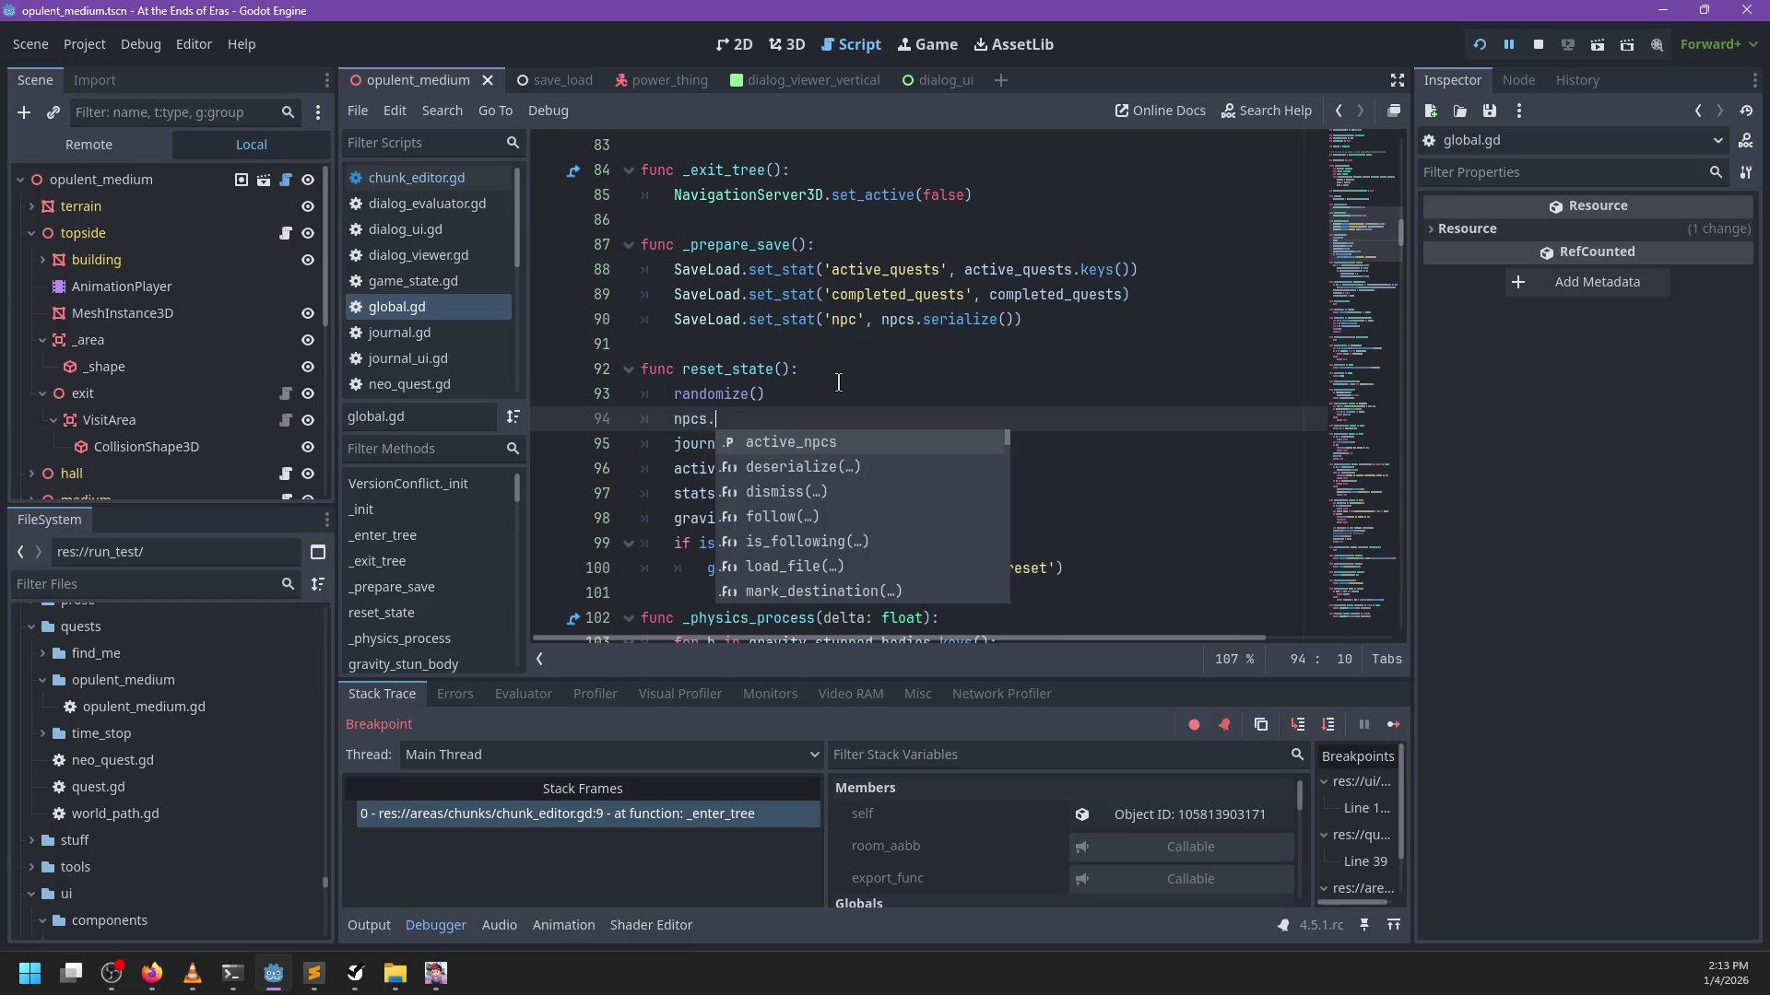
key("Return")
type(".cl")
key("Return")
key("BackSpace")
key("BackSpace")
type(")")
key("ctrl+s")
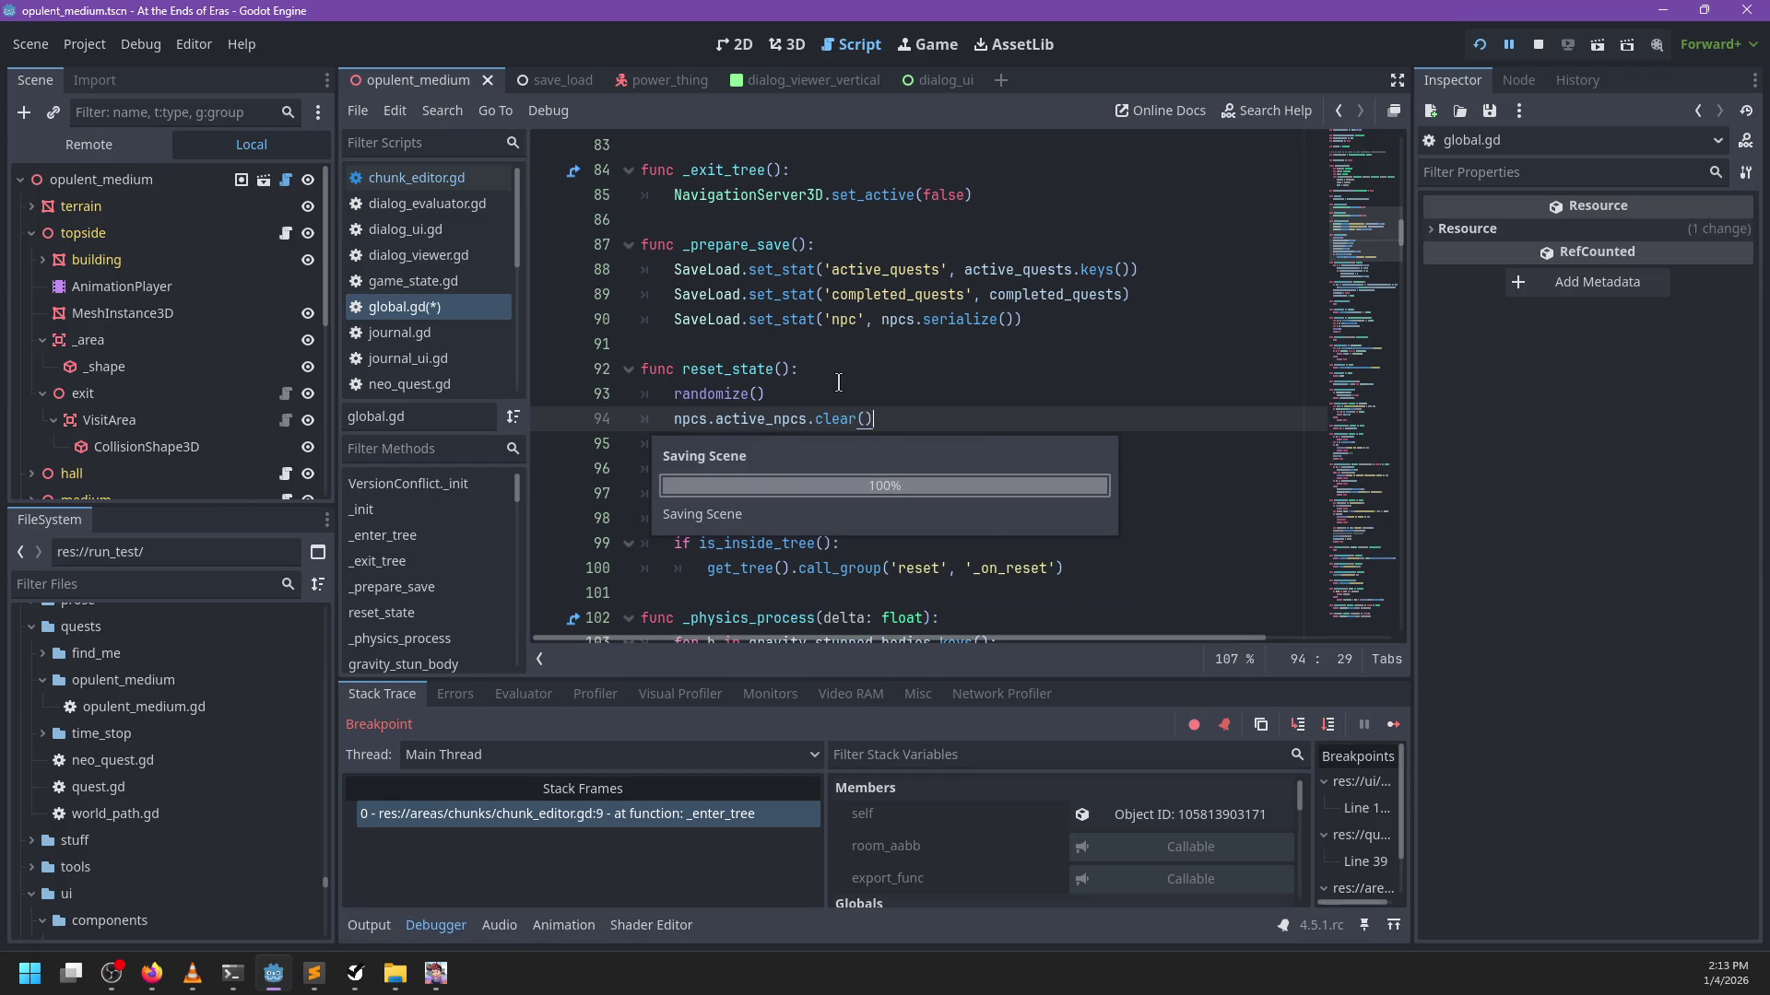
left_click(691, 419, "ctrl")
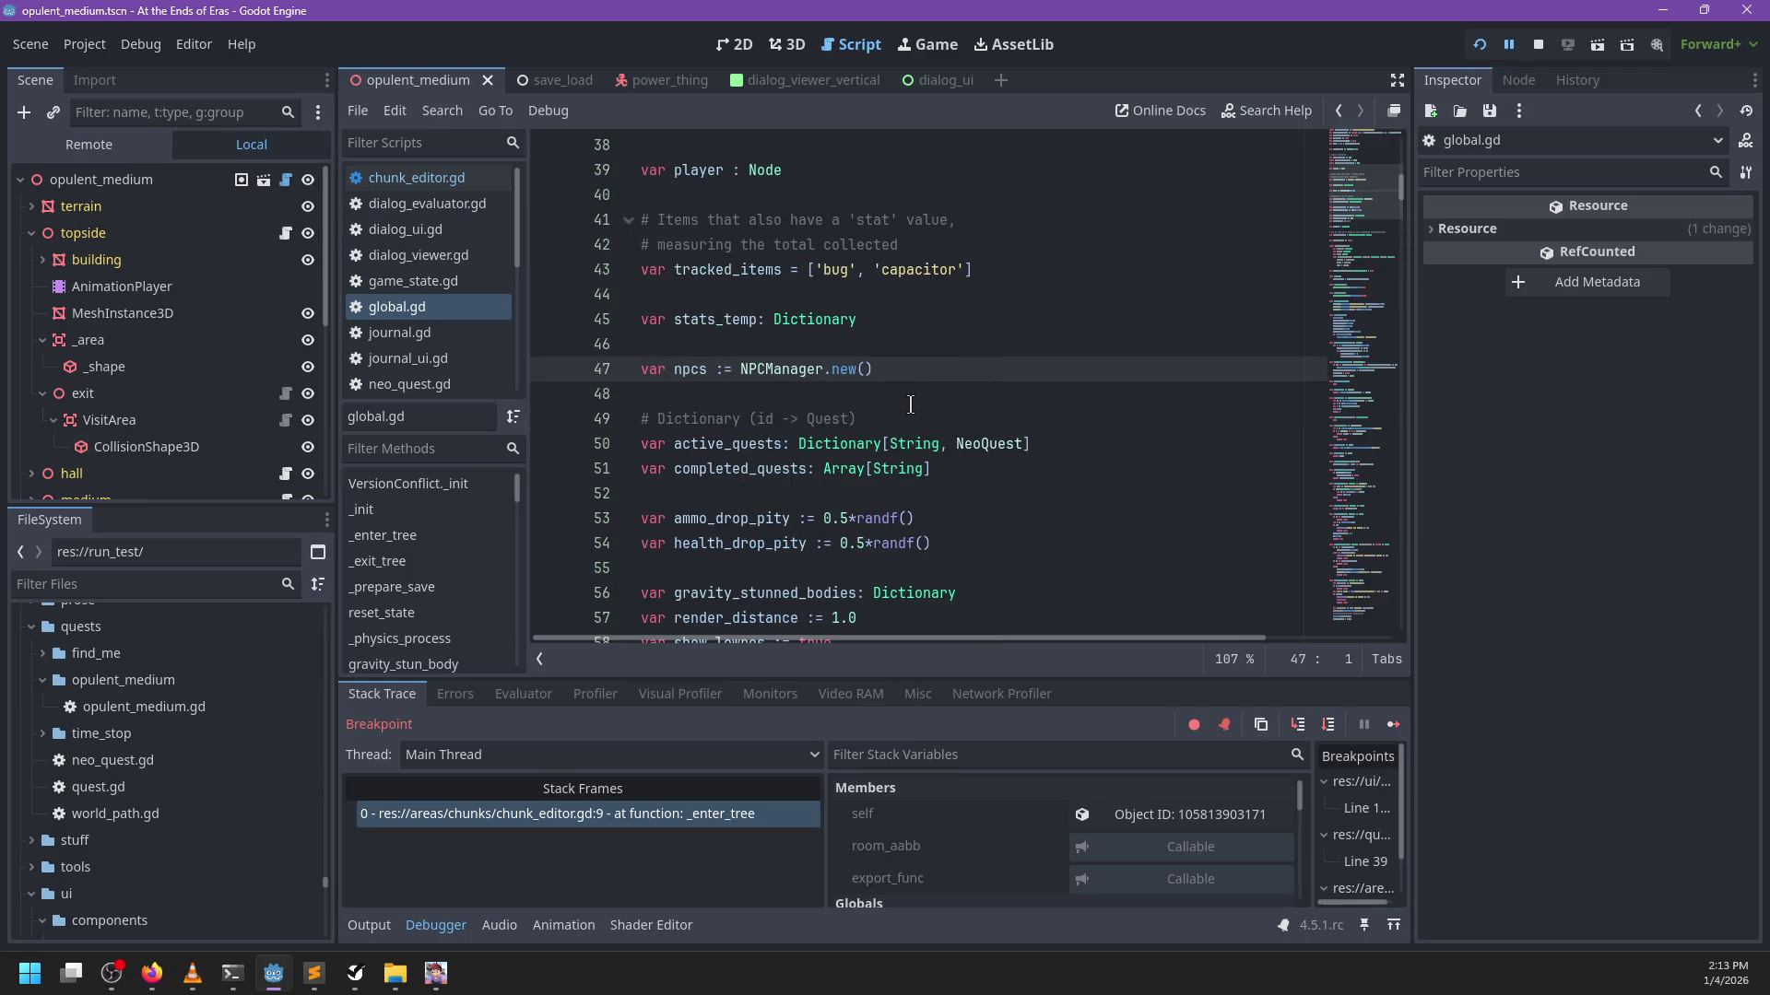
Review the NPCManager class definition in npc_manager.gd
scroll(908, 406, "down", 5)
scroll(908, 405, "up", 5)
left_click(765, 369, "ctrl")
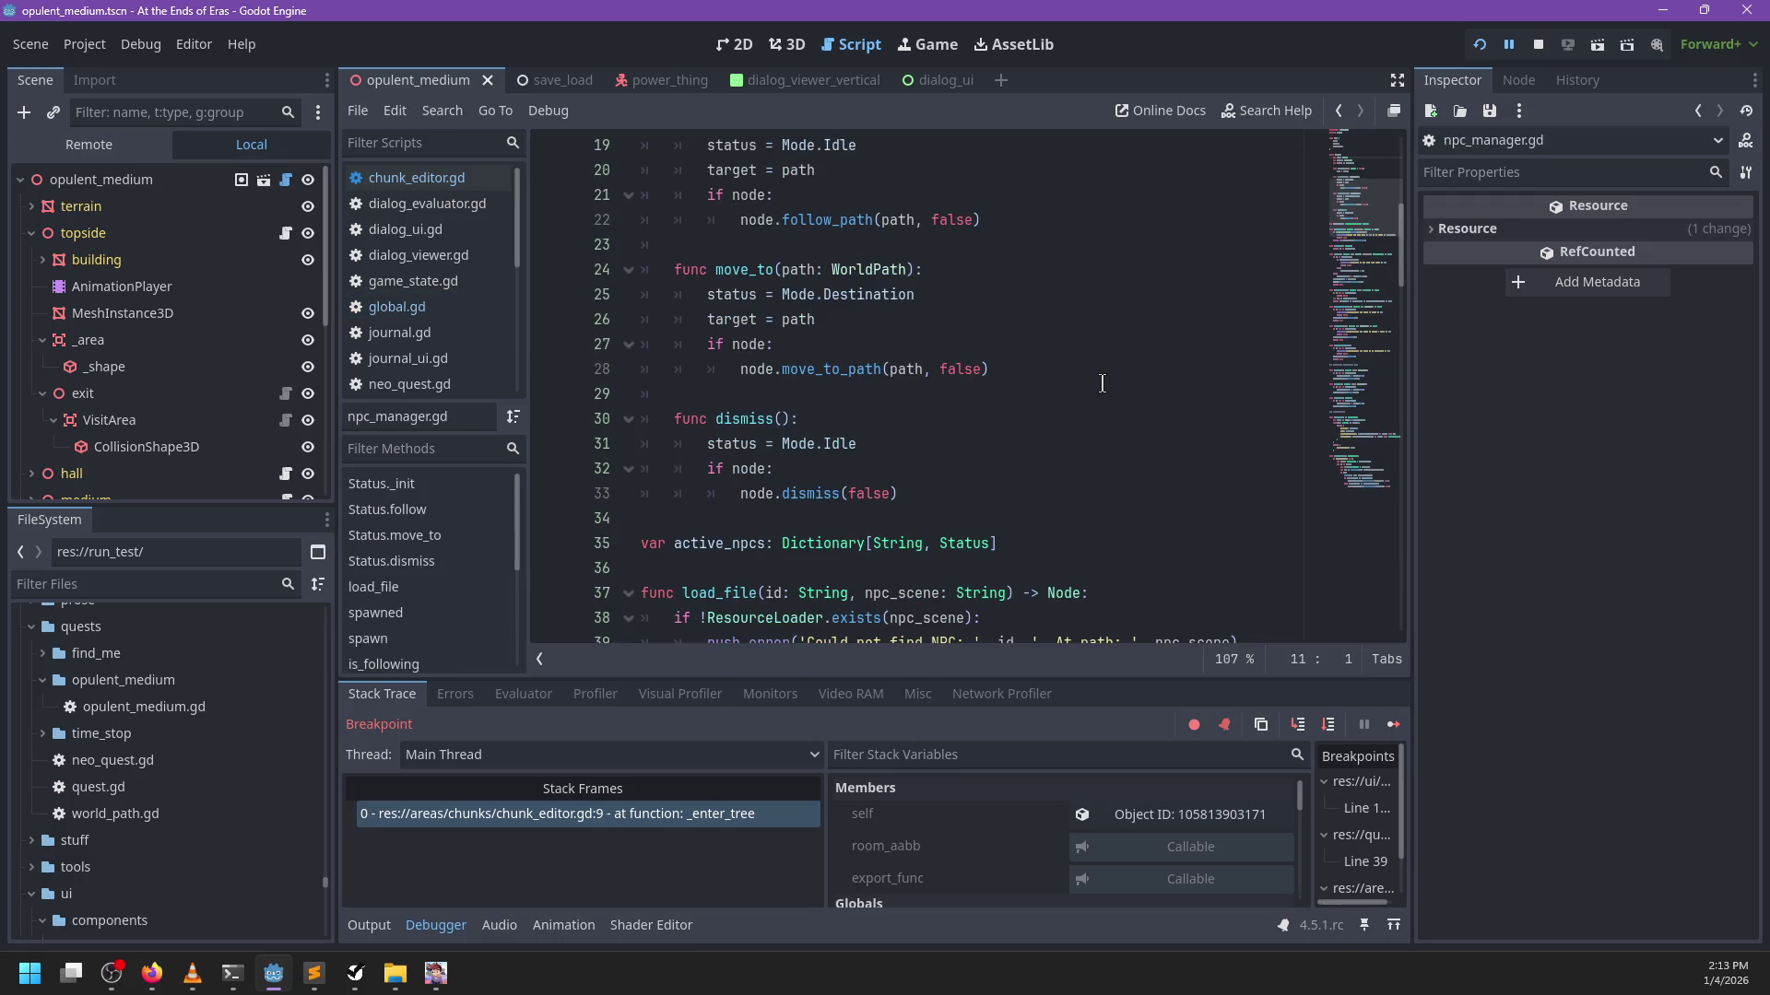
scroll(1106, 392, "up", 6)
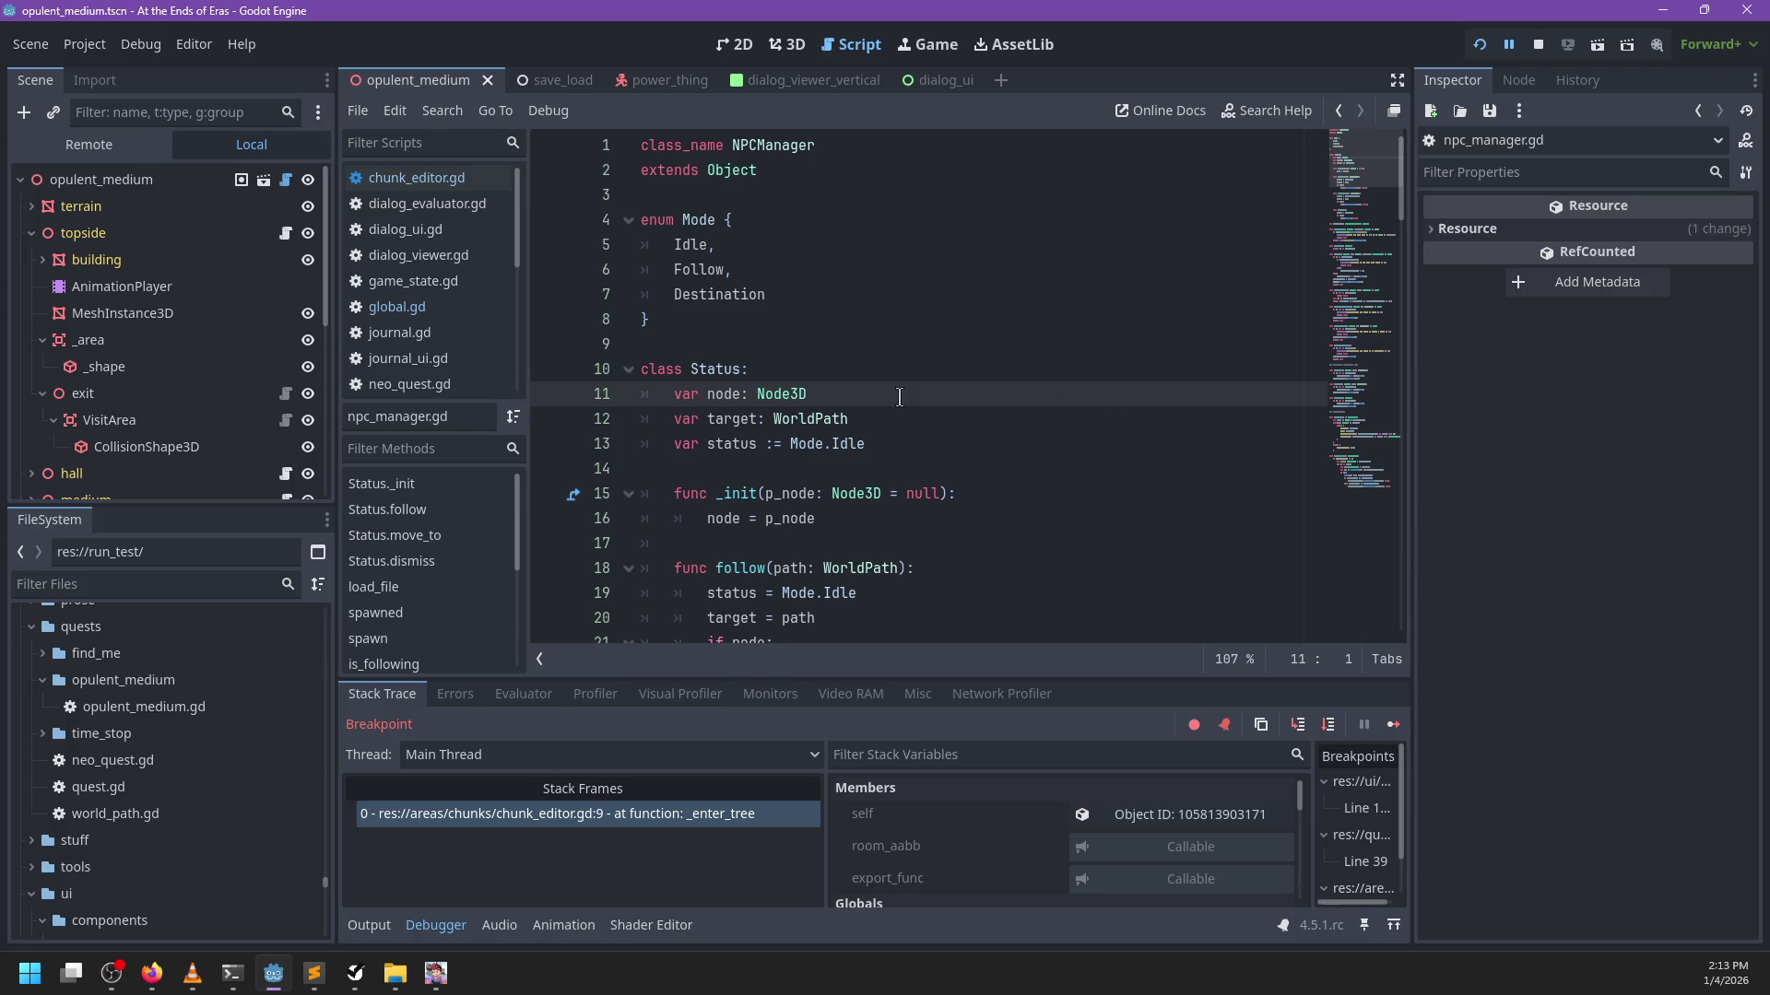
scroll(898, 398, "down", 8)
scroll(898, 398, "down", 2)
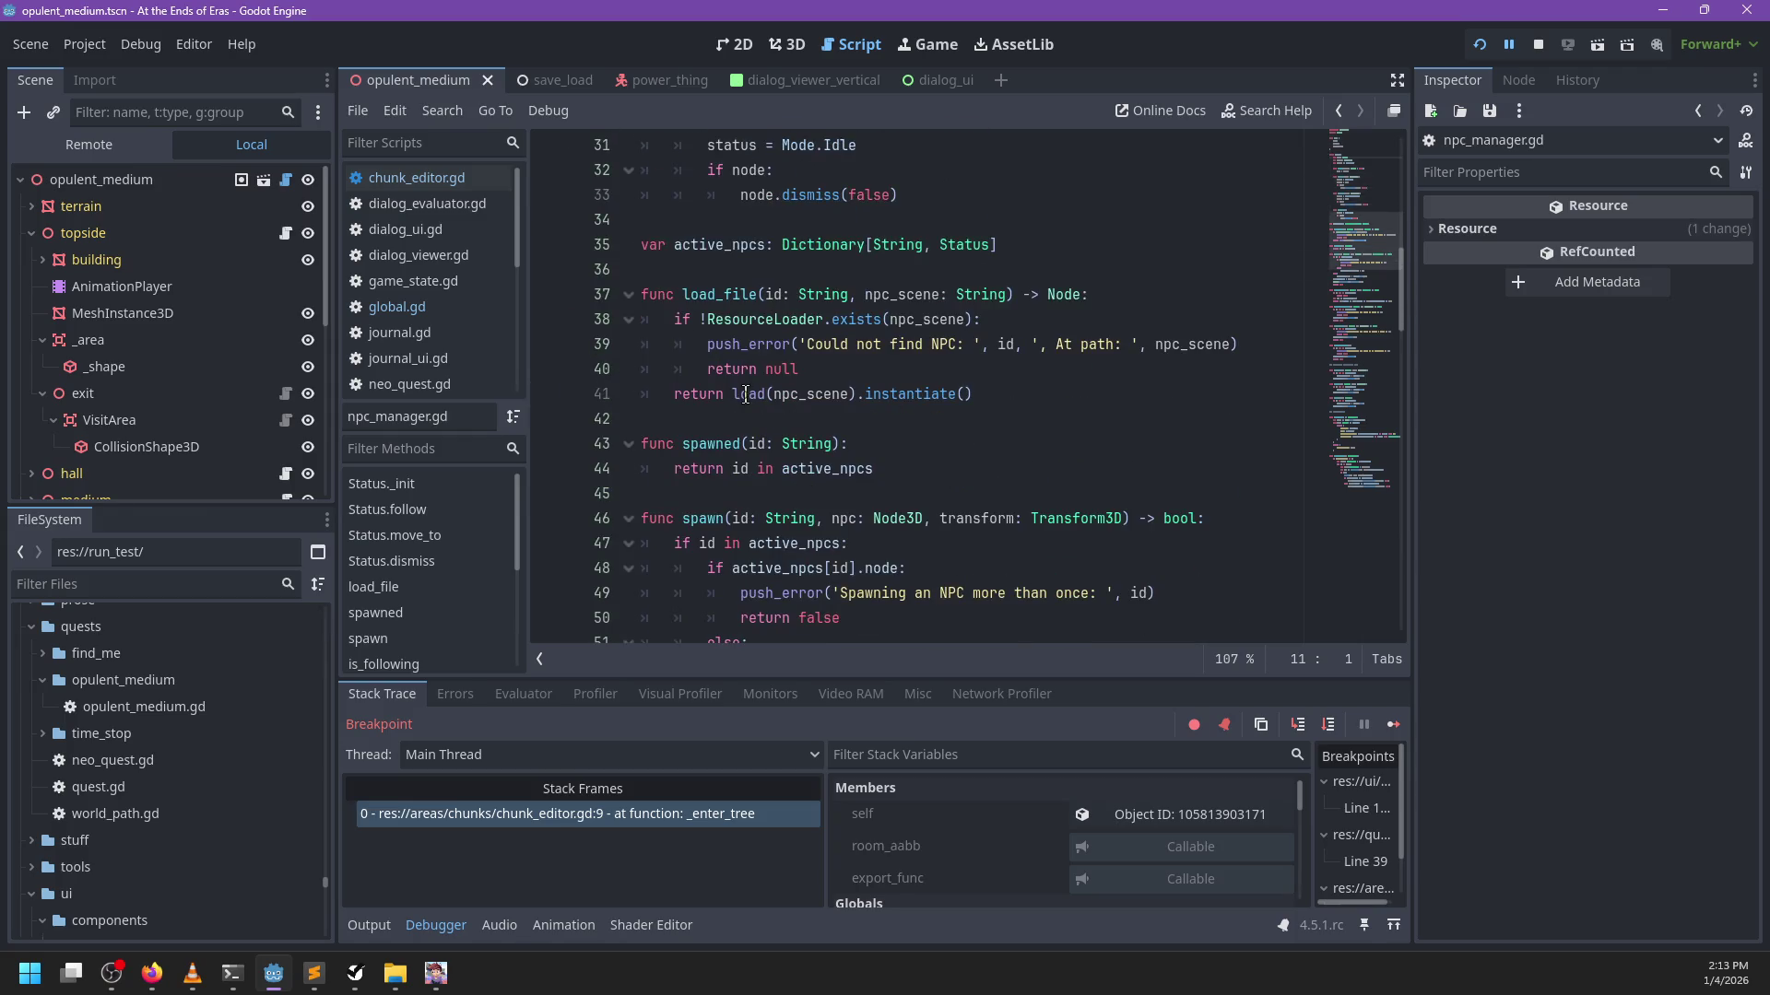
Return to global.gd and relaunch the game past the chunk_editor.gd line 9 breakpoint
left_click(423, 313)
scroll(779, 437, "down", 6)
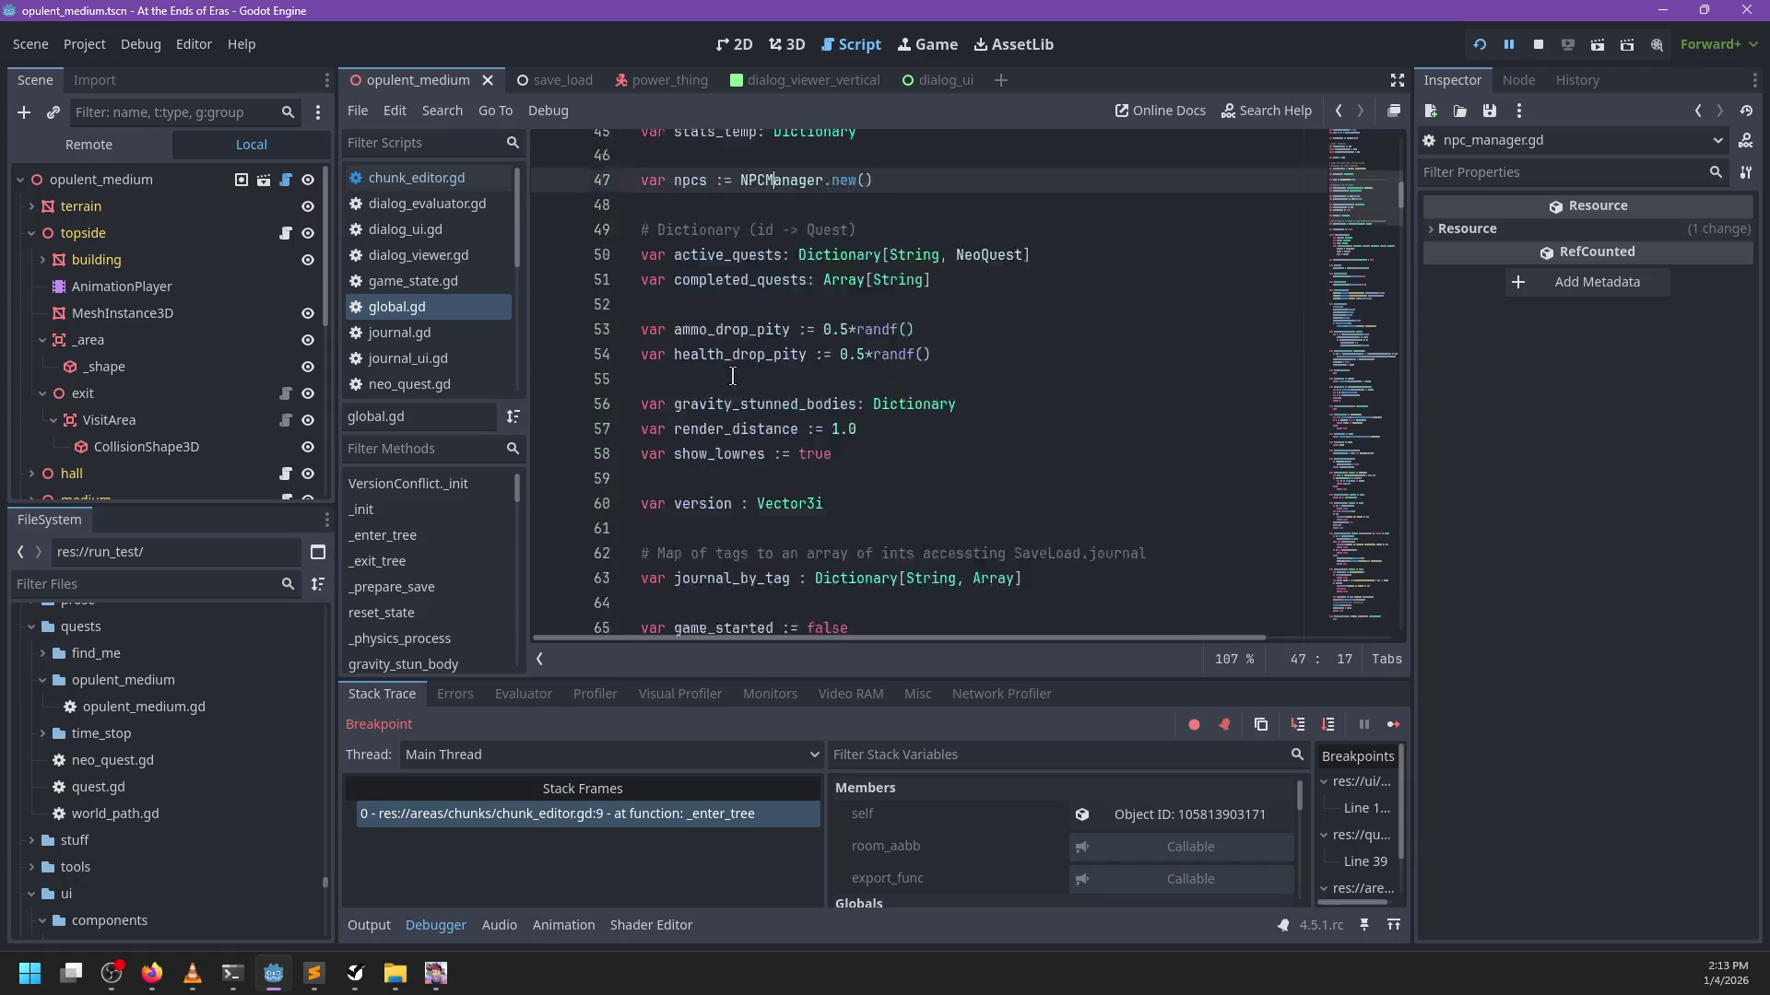
scroll(779, 437, "down", 2)
scroll(779, 437, "up", 12)
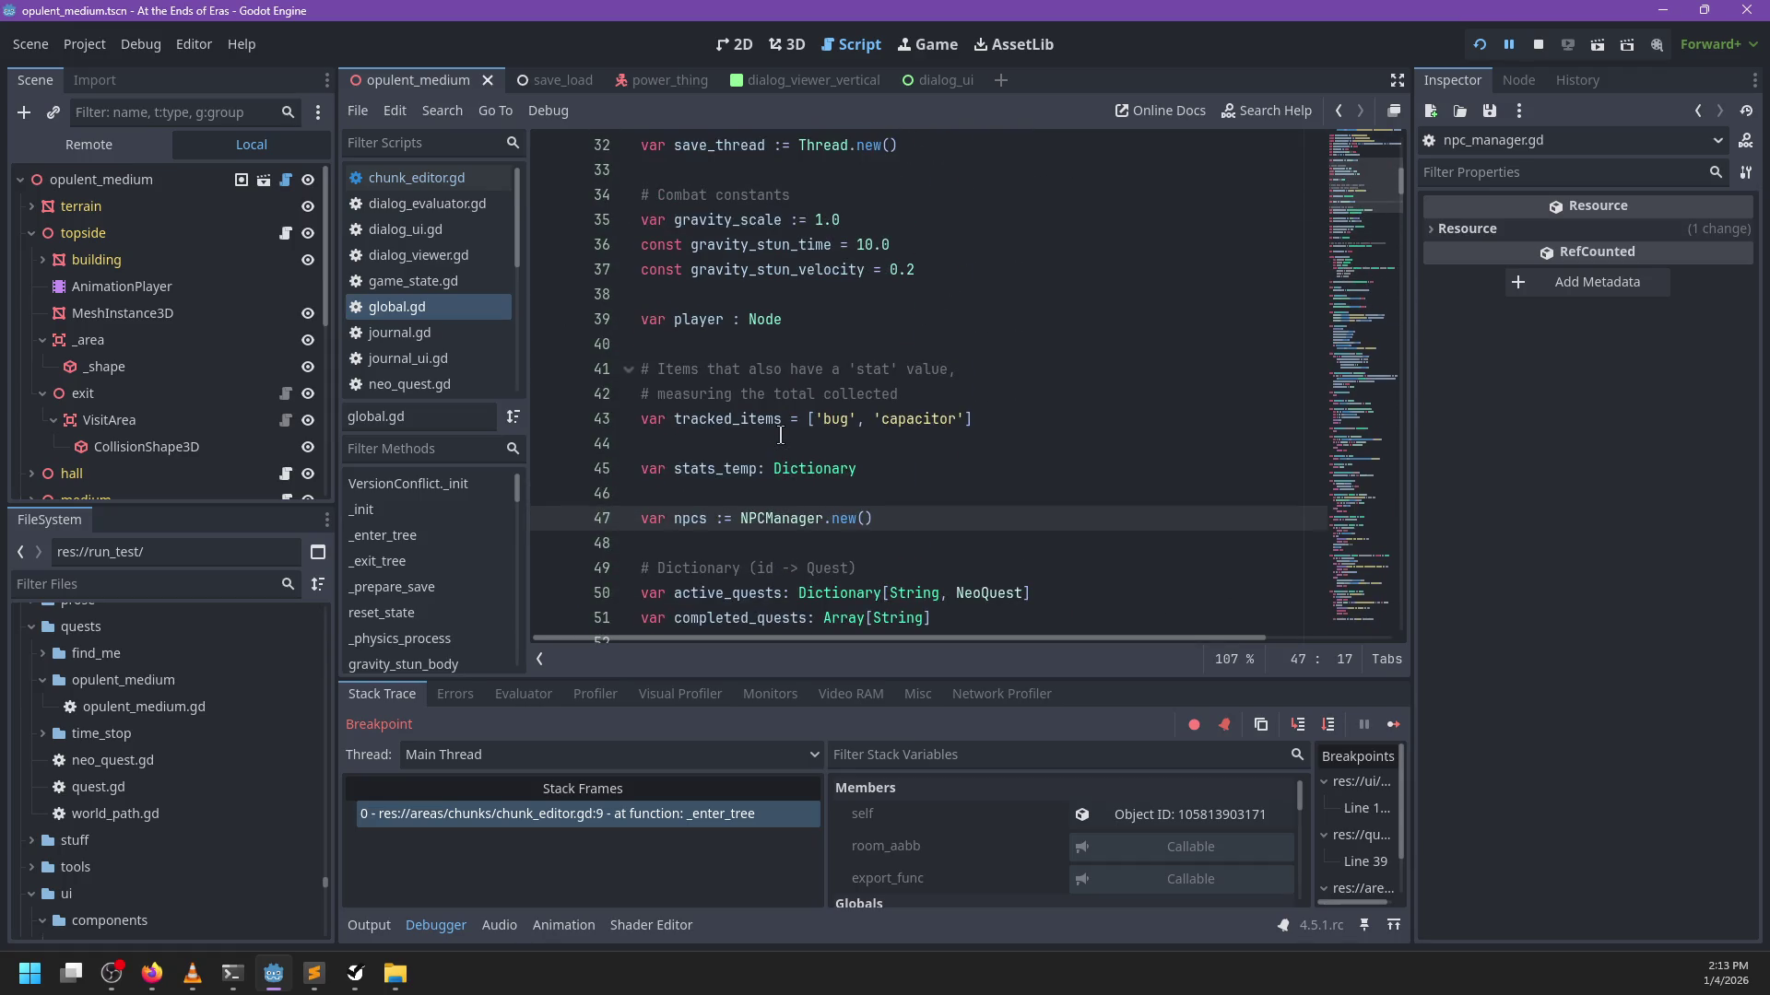
key("F5")
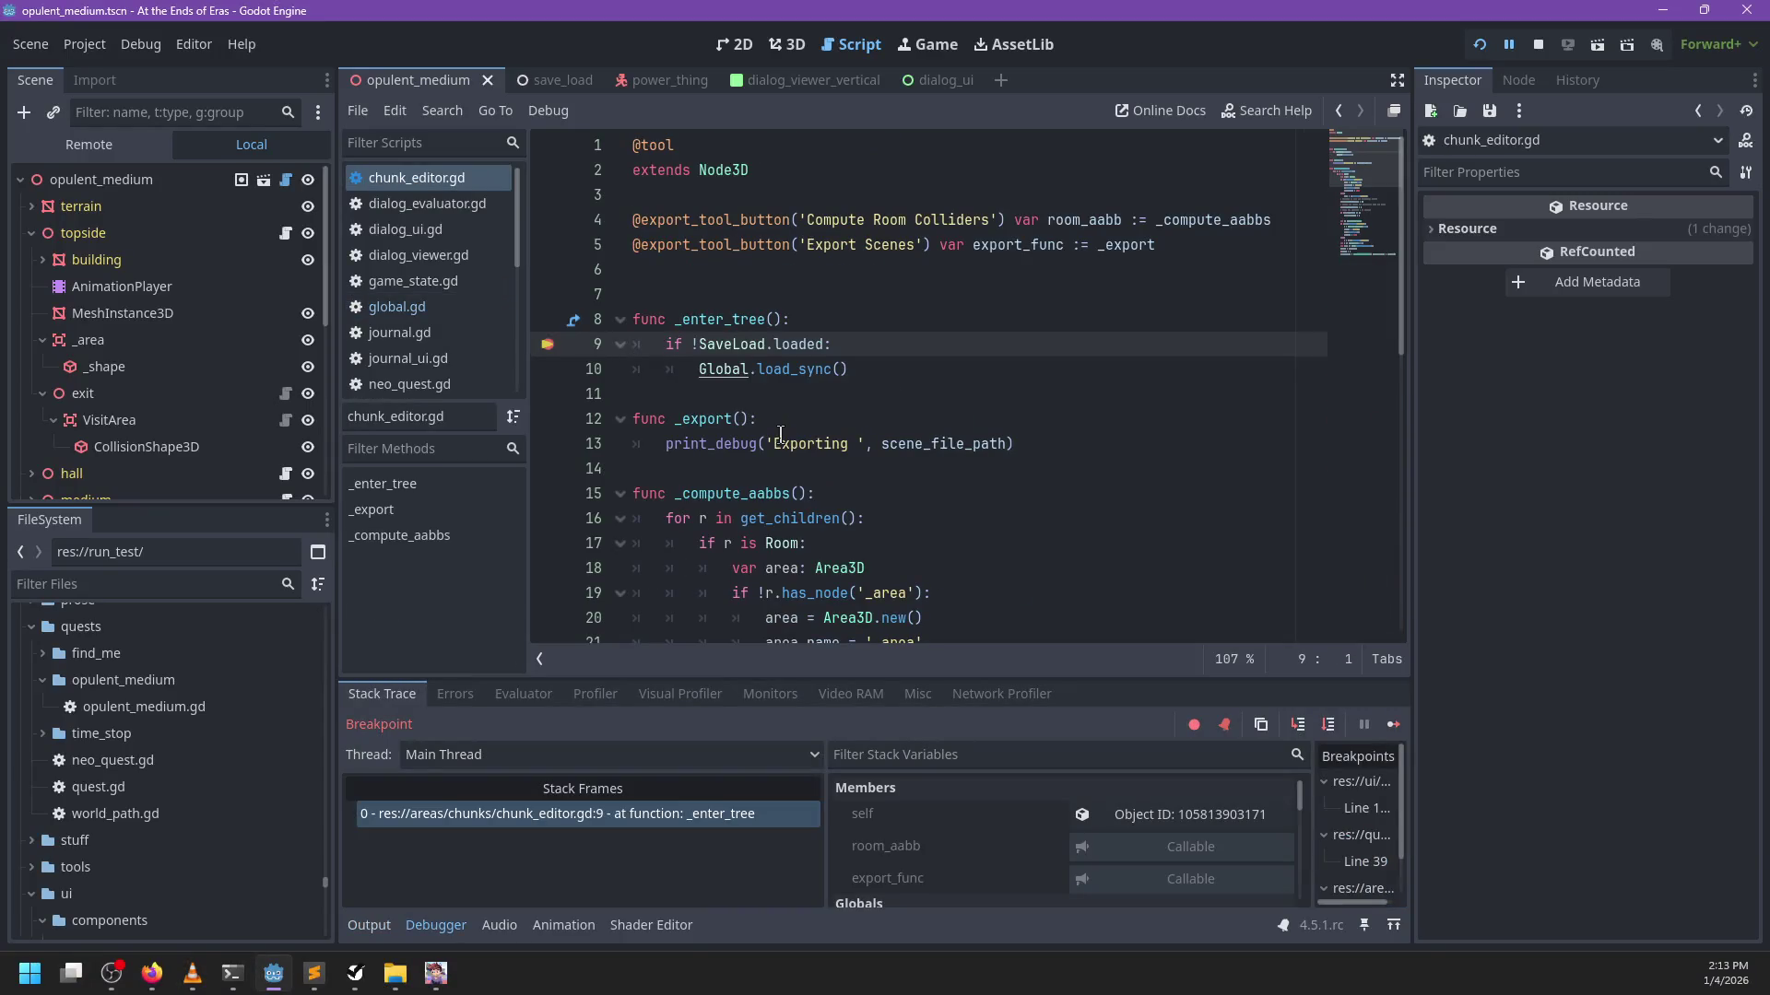
key("F12")
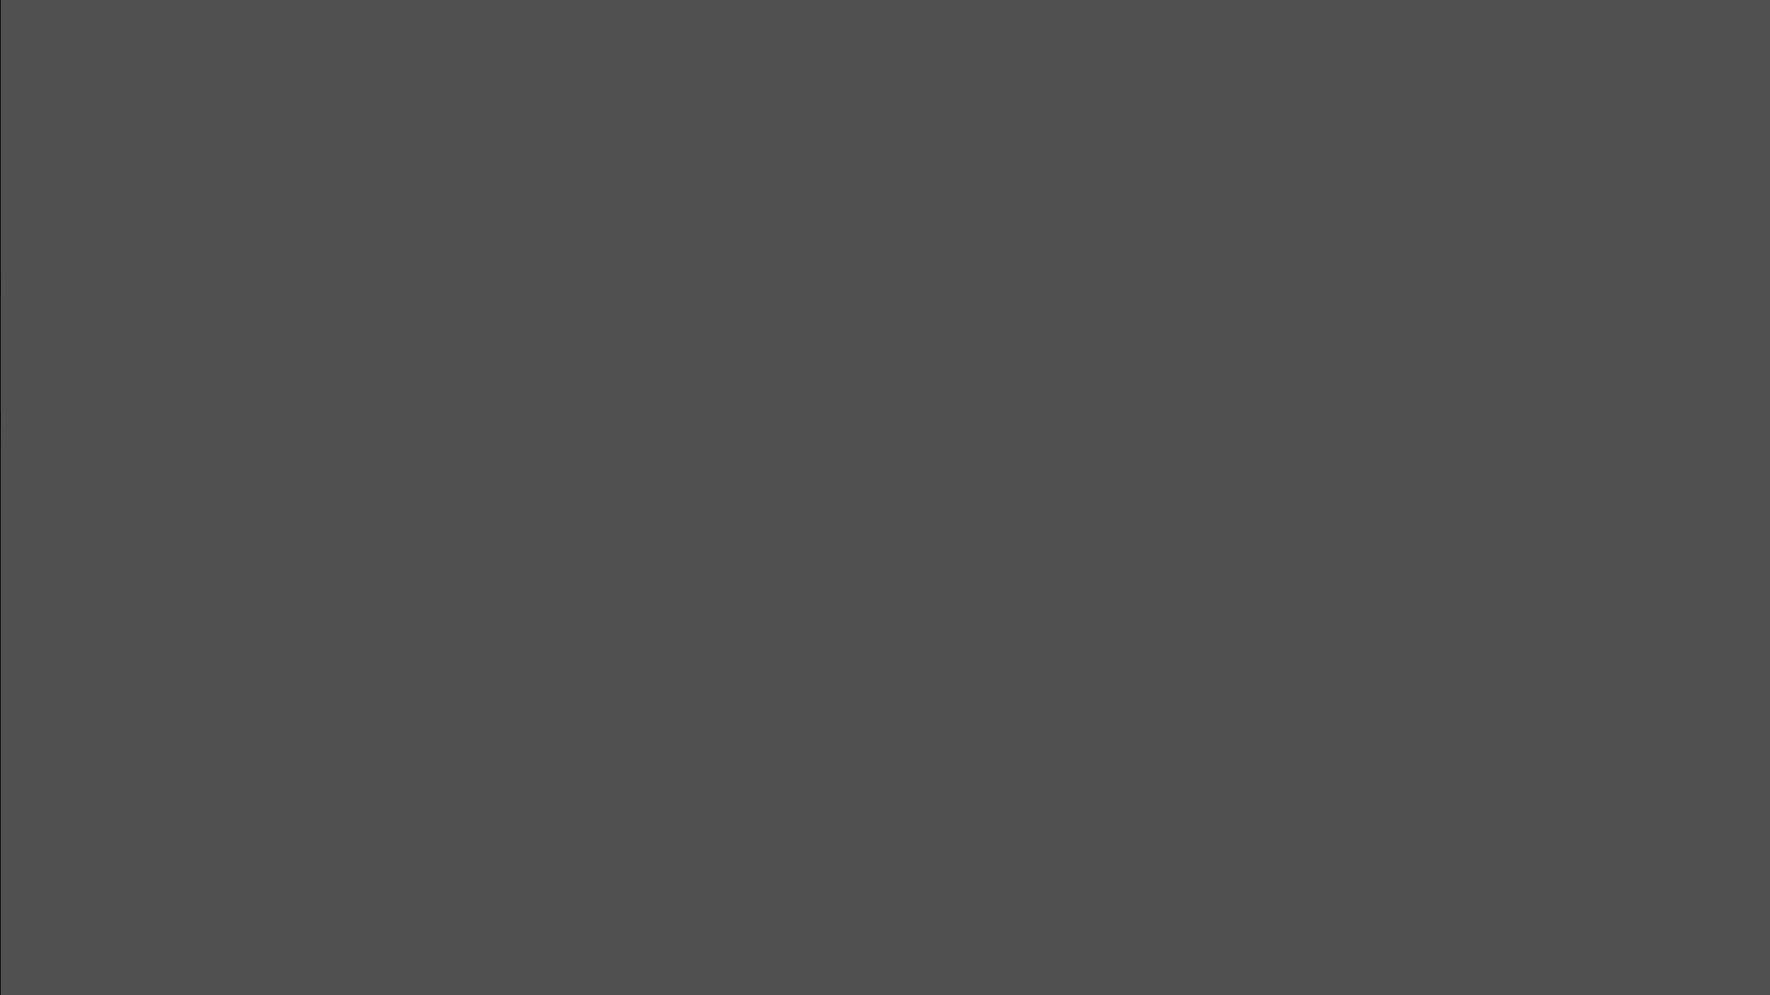
Resume past the breakpoint, start play, and bring up the live debug console
key("F12")
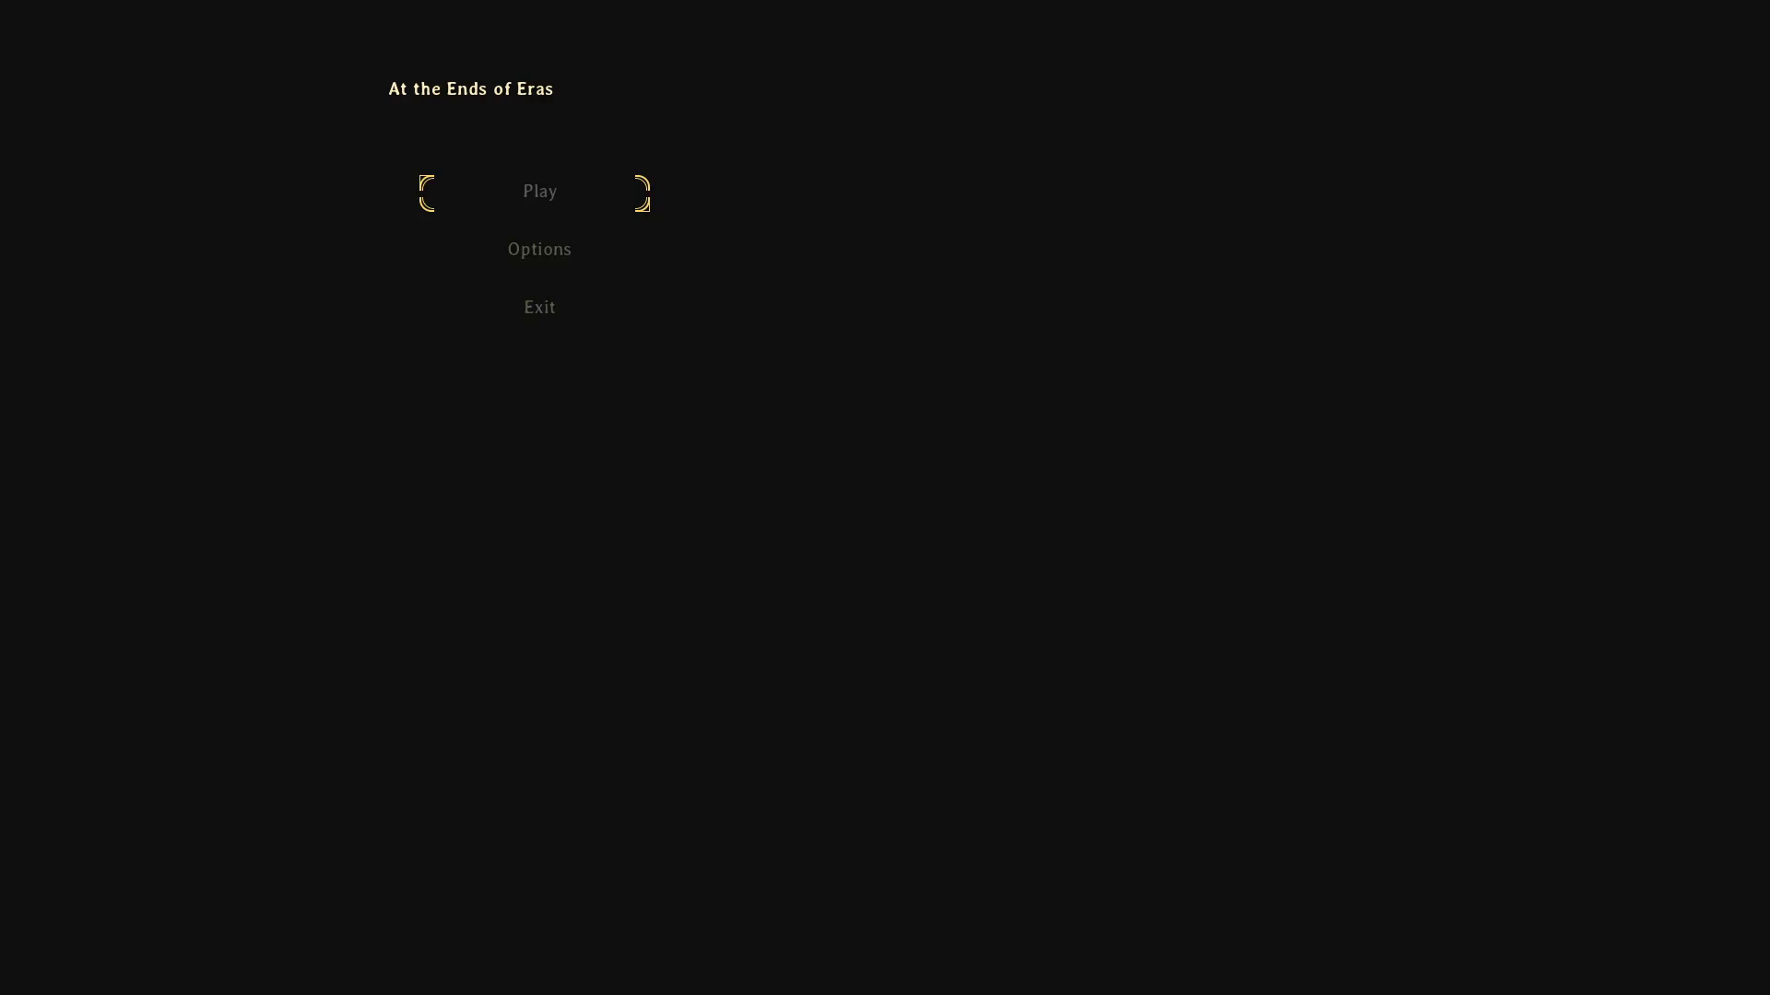
key("Return")
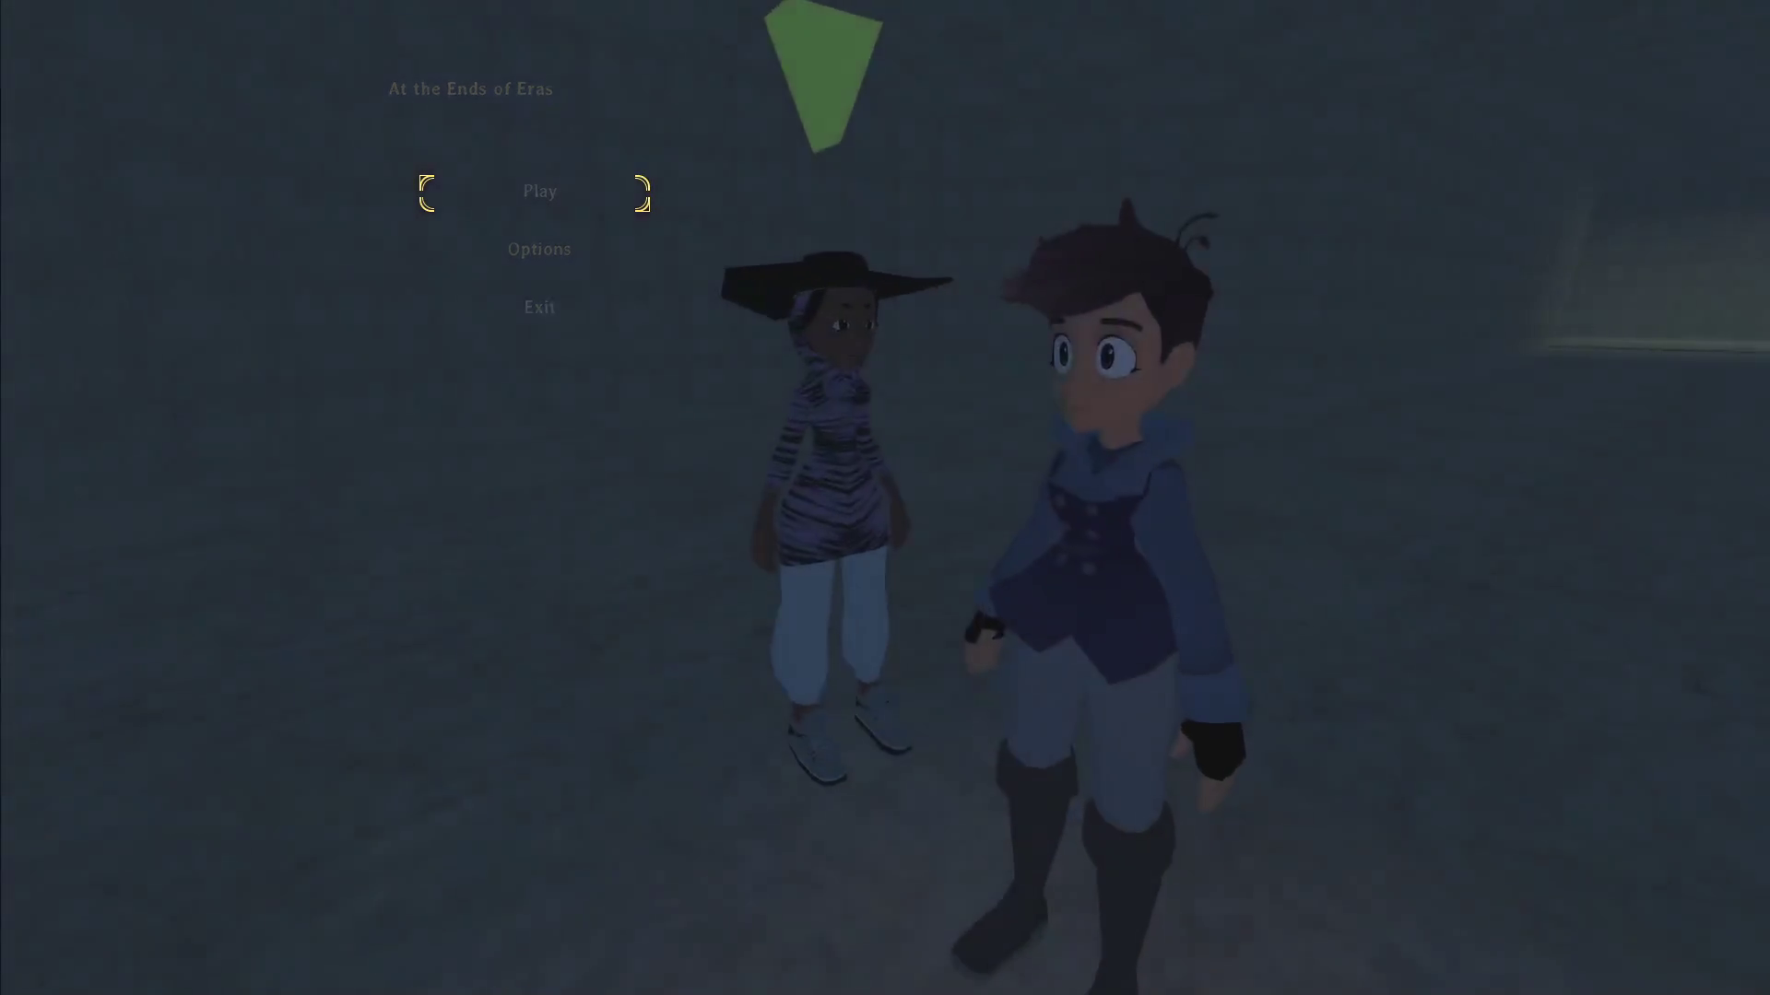
key("d")
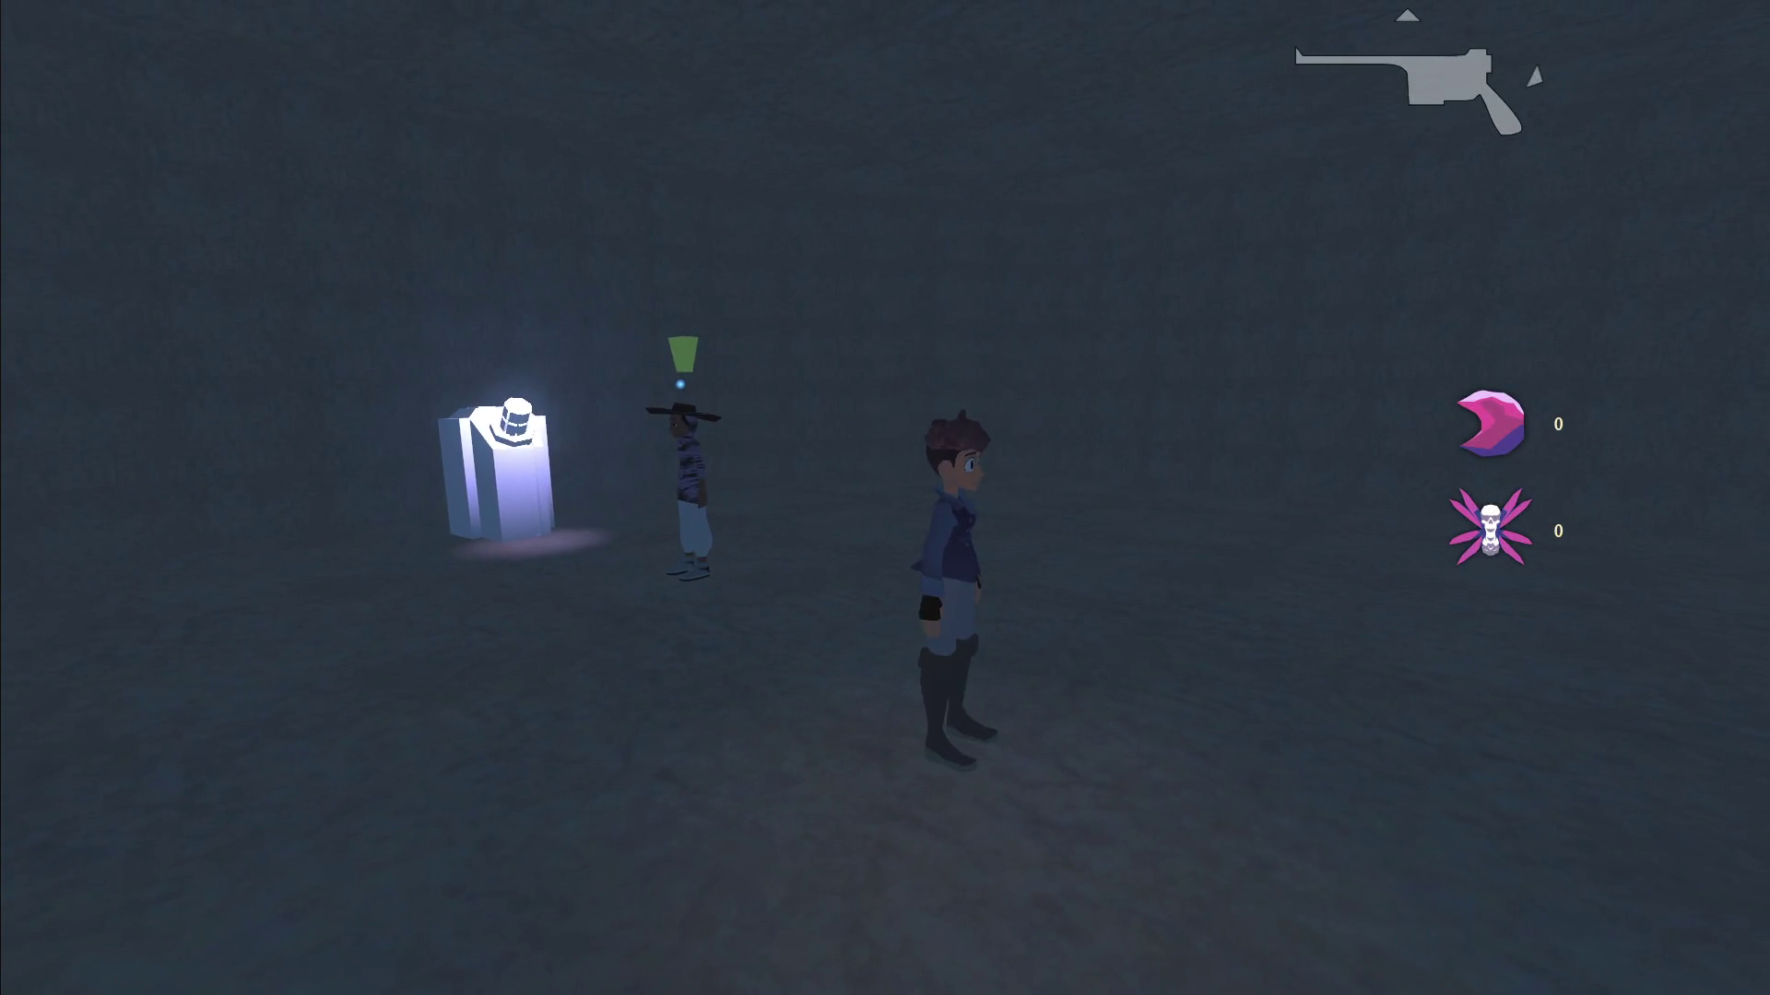
key("grave")
Enter Global.load_game('user://run_test') in the console and submit it
type("Global.load_game")
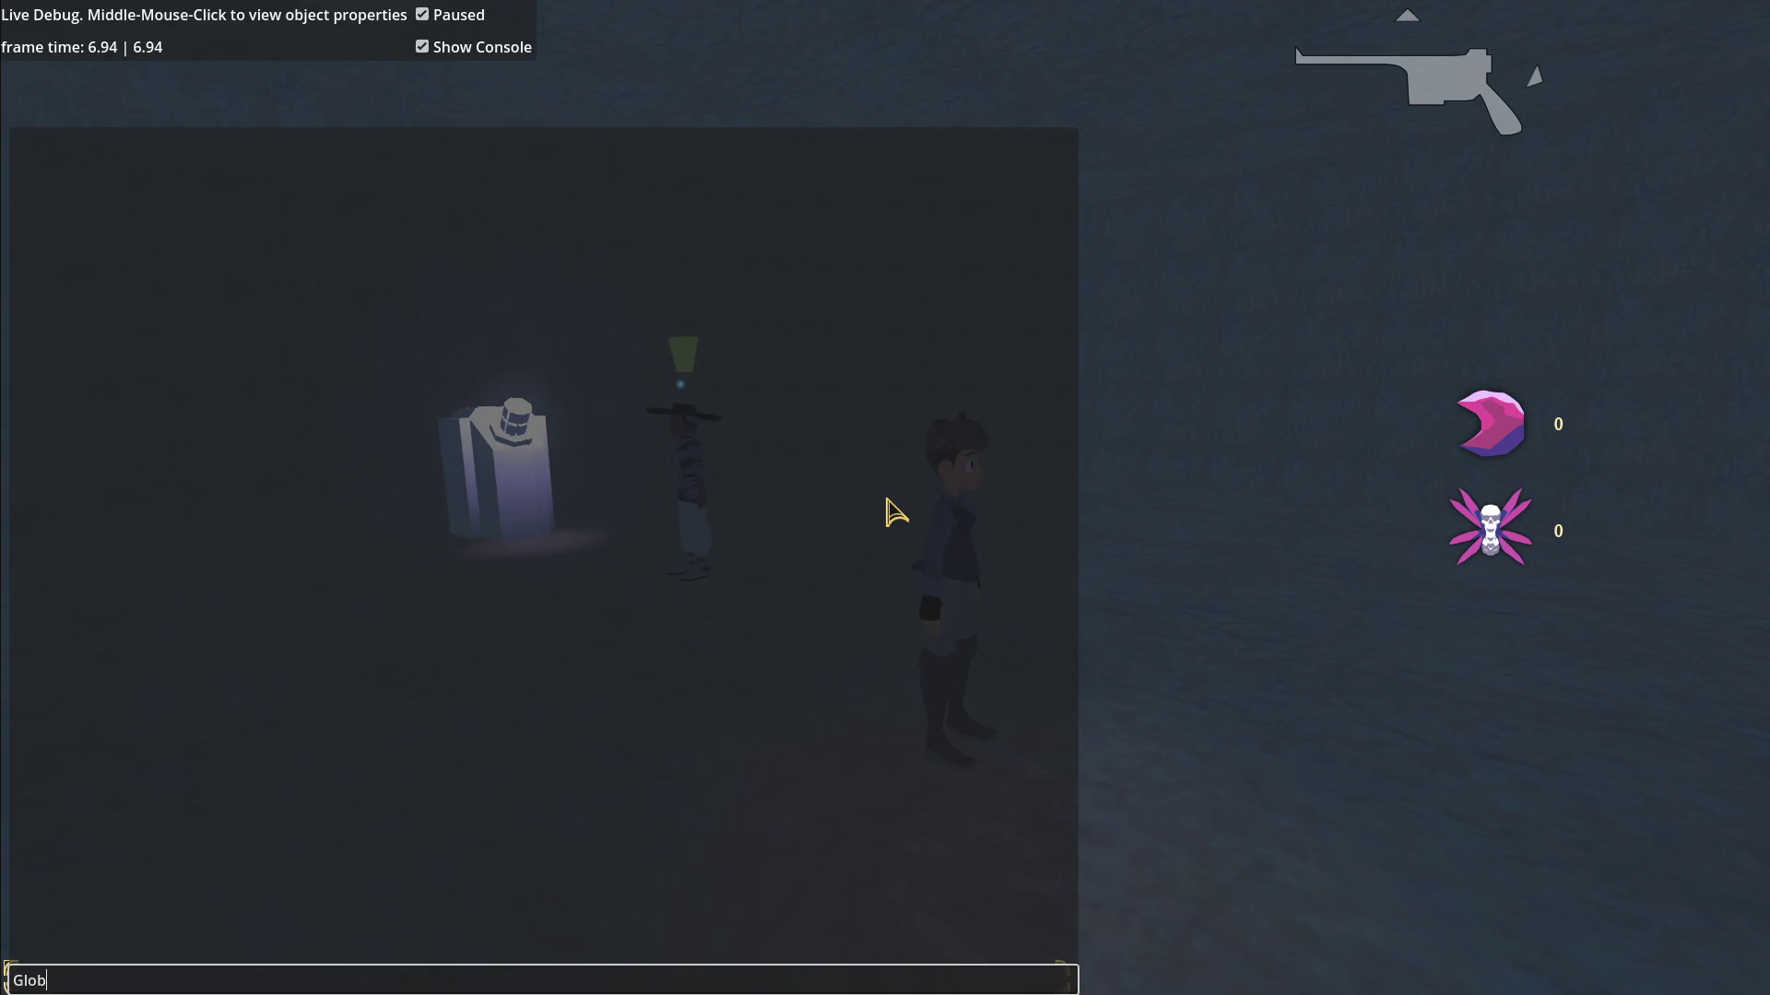
type("user")
type("run_test")
key("BackSpace")
key("BackSpace")
key("BackSpace")
type("_test")
key("BackSpace")
key("BackSpace")
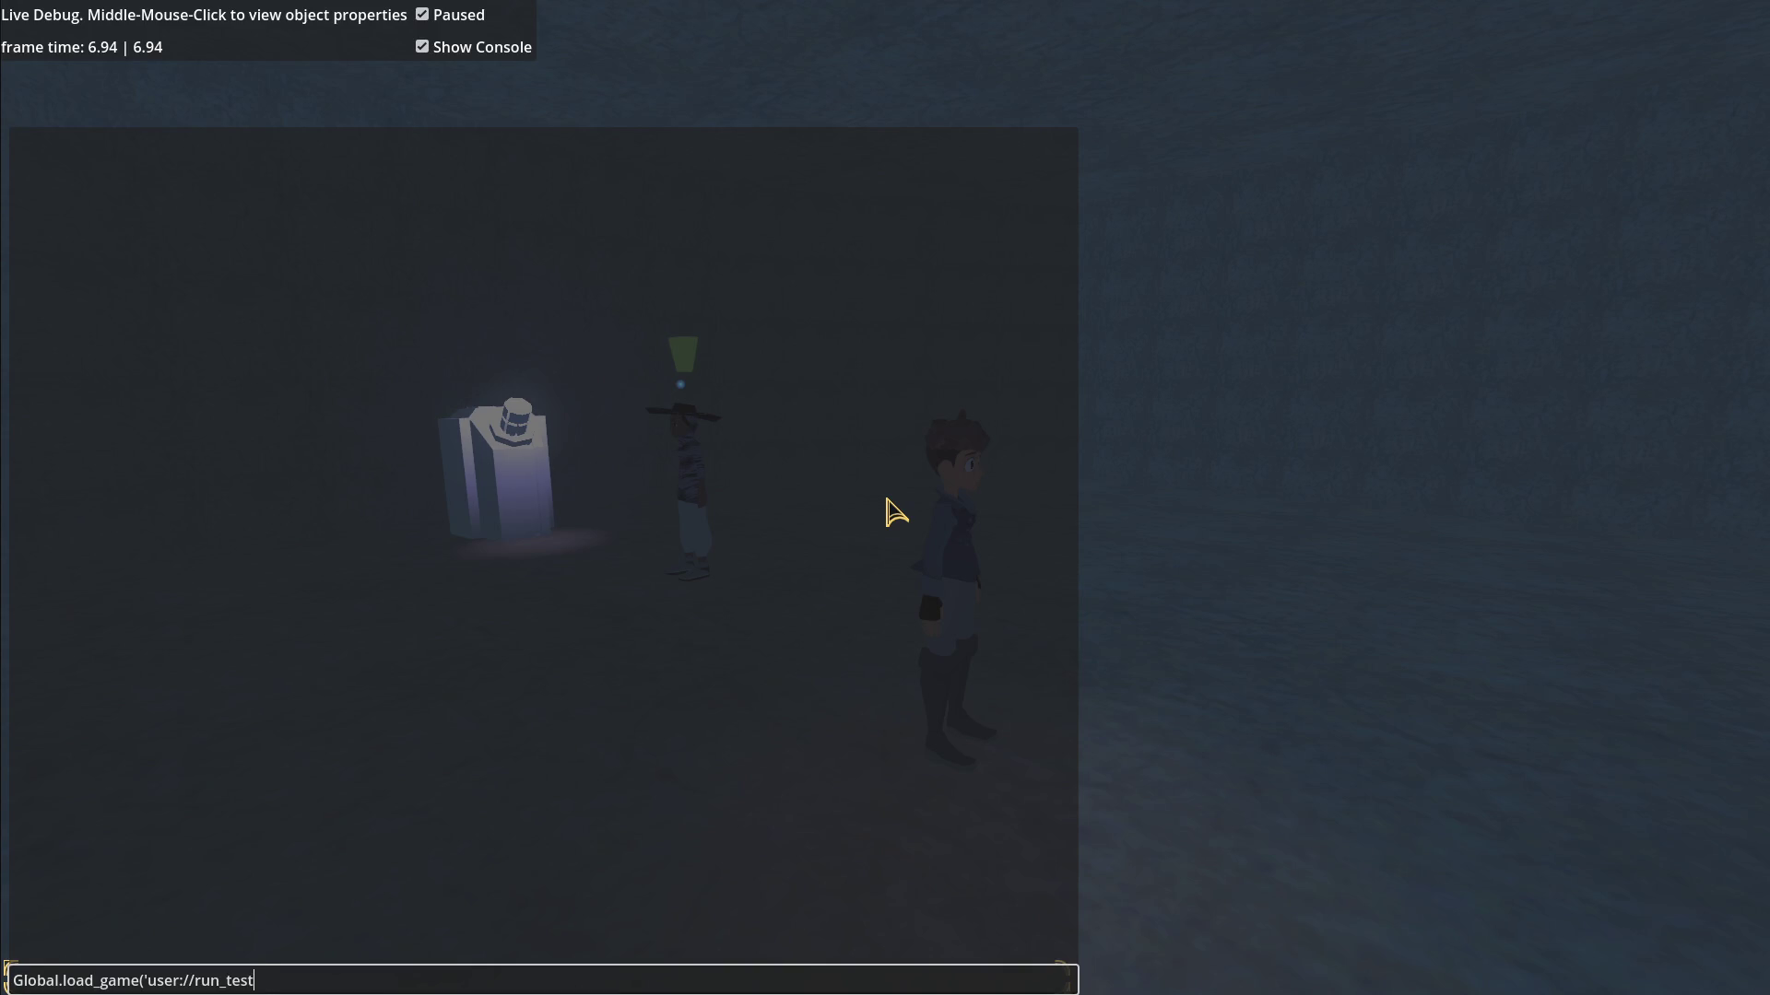
key("Return")
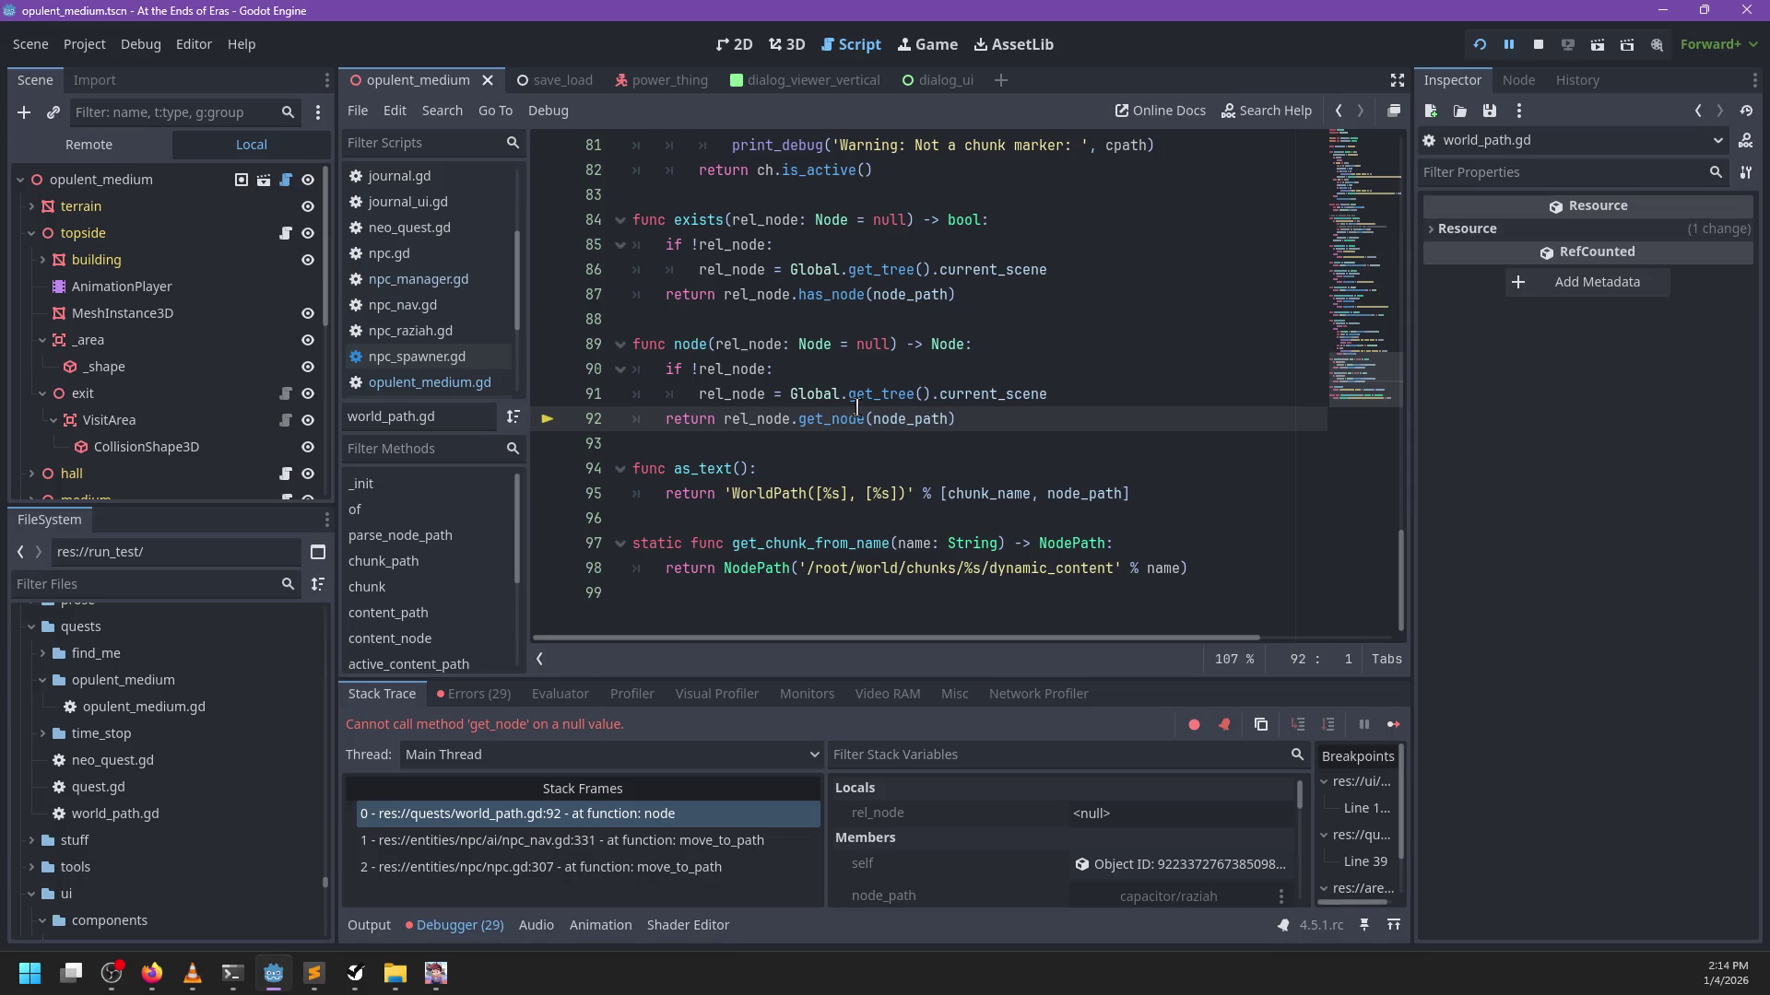
Add 'return false' under npc_nav.gd's push_error guard, save, and jump to npc.gd line 307
left_click(665, 842)
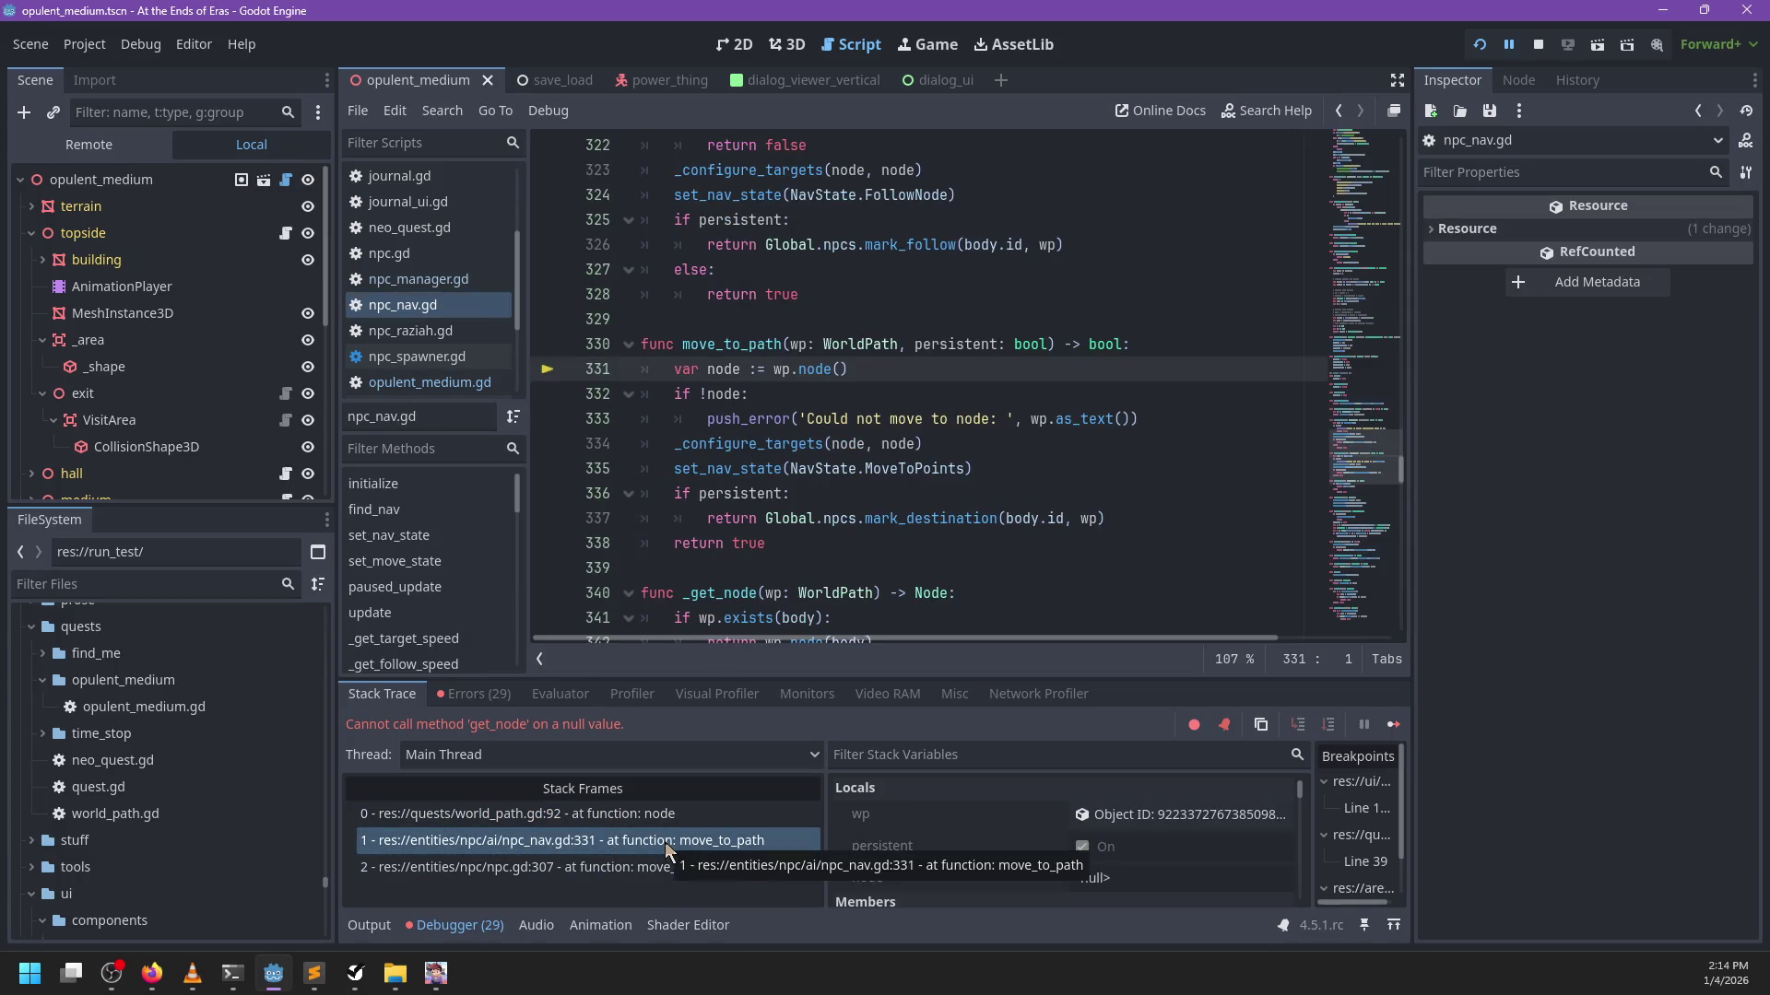
left_click(1174, 416)
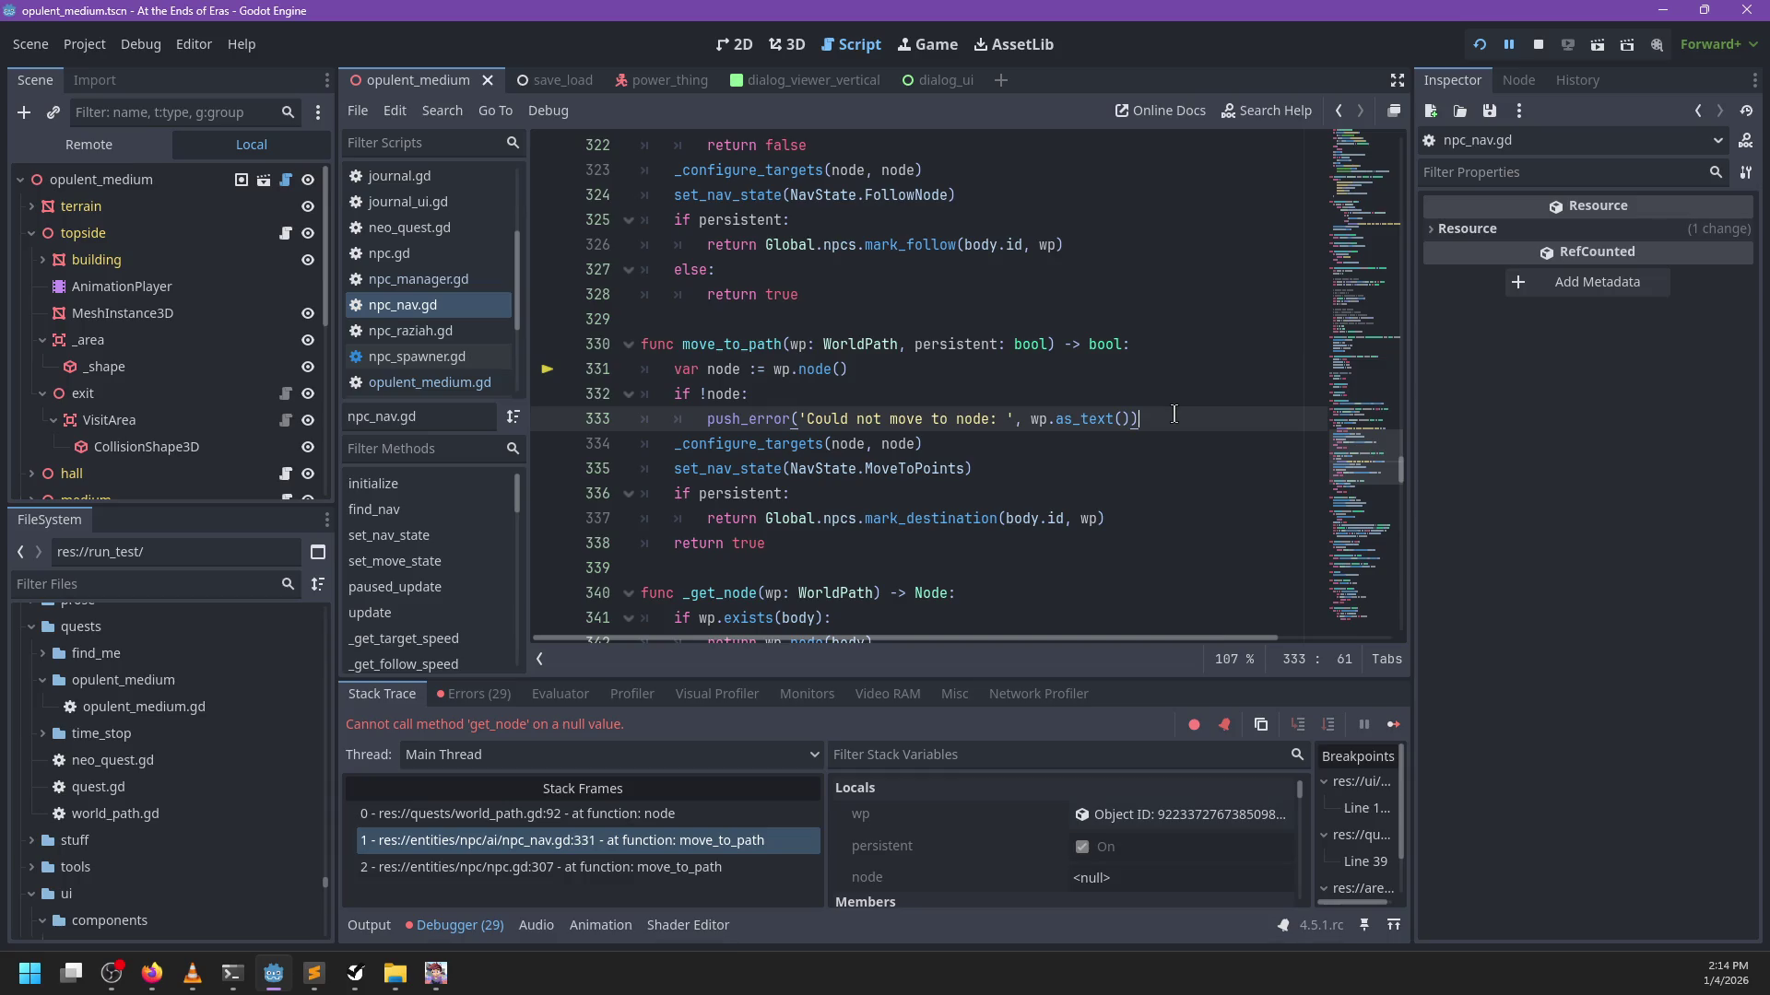
key("Return")
type("return")
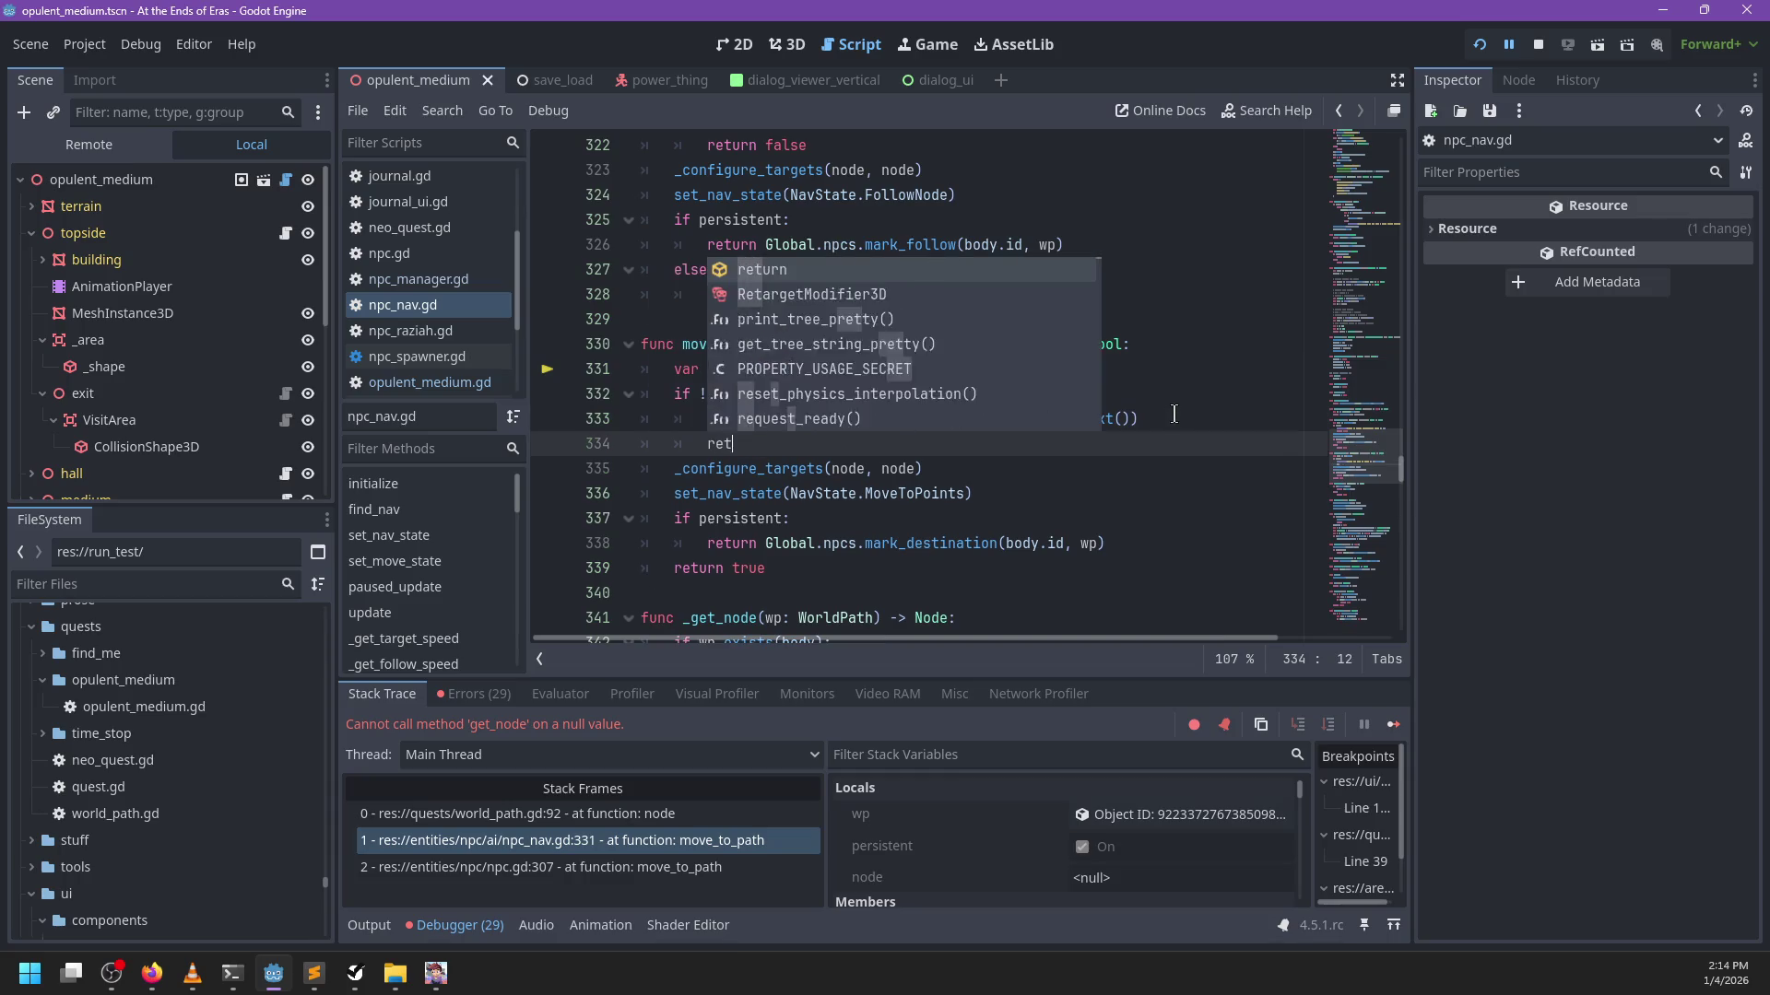
type(" fgals")
key("BackSpace")
key("BackSpace")
key("BackSpace")
type("alse")
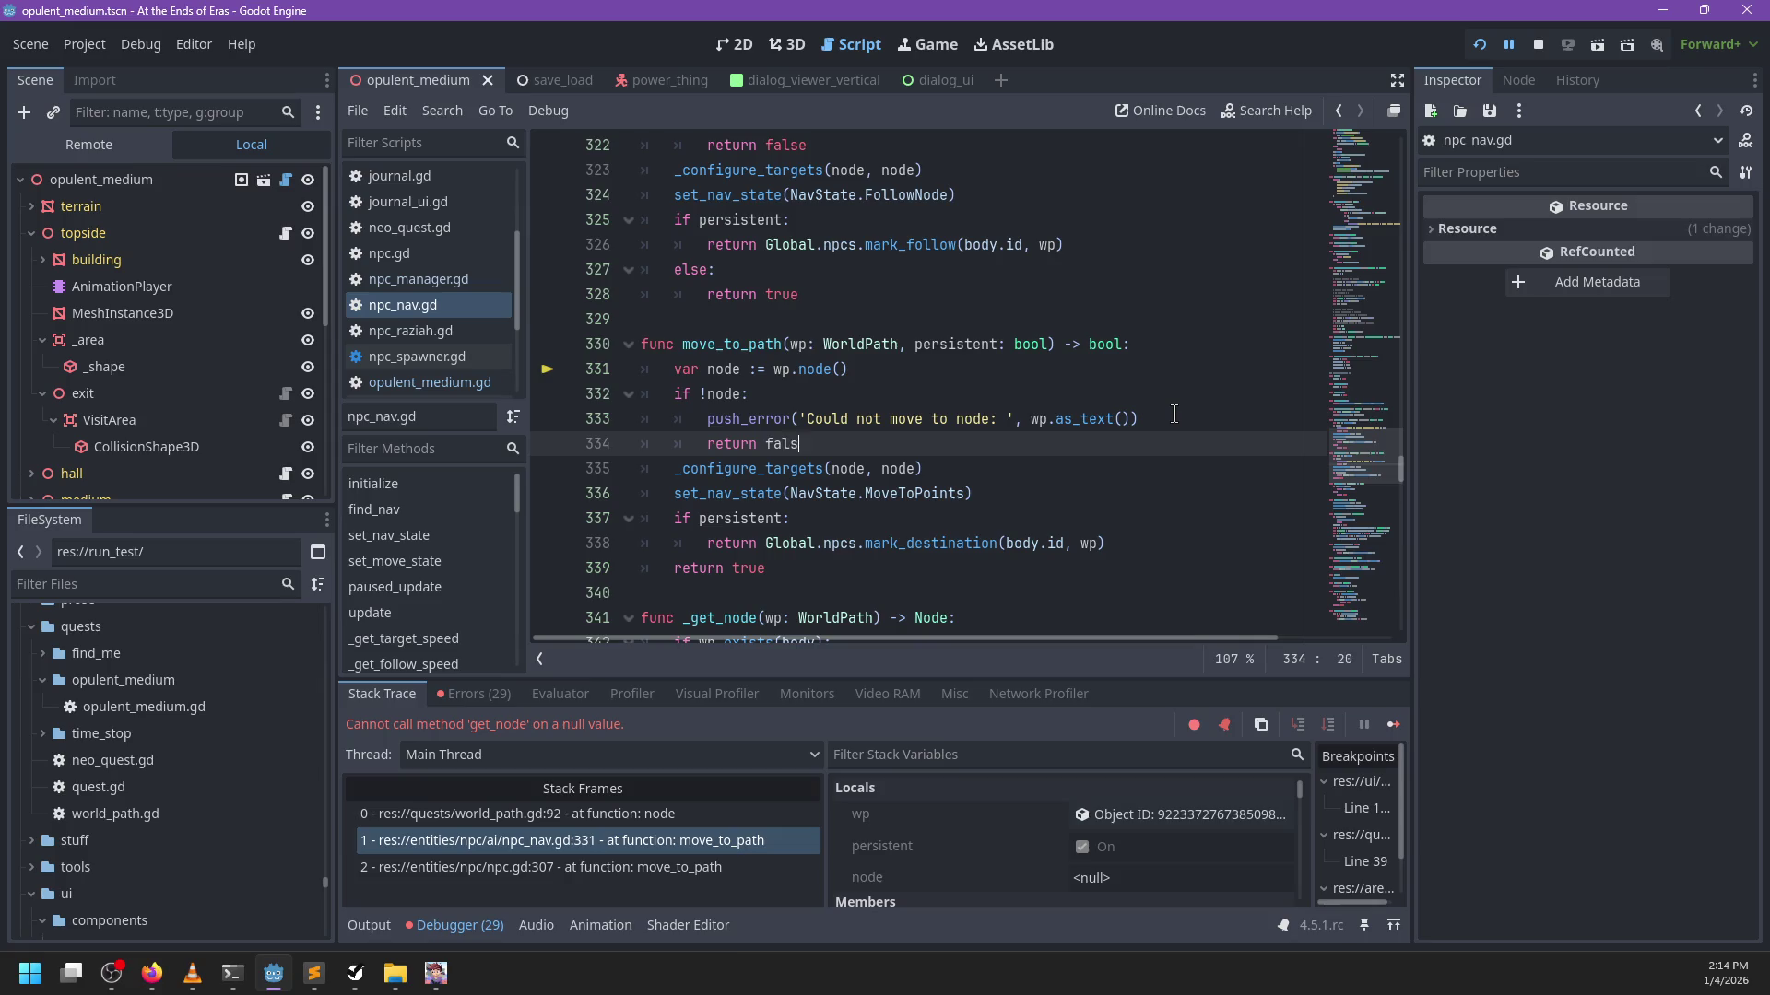
key("ctrl+s")
left_click(447, 868)
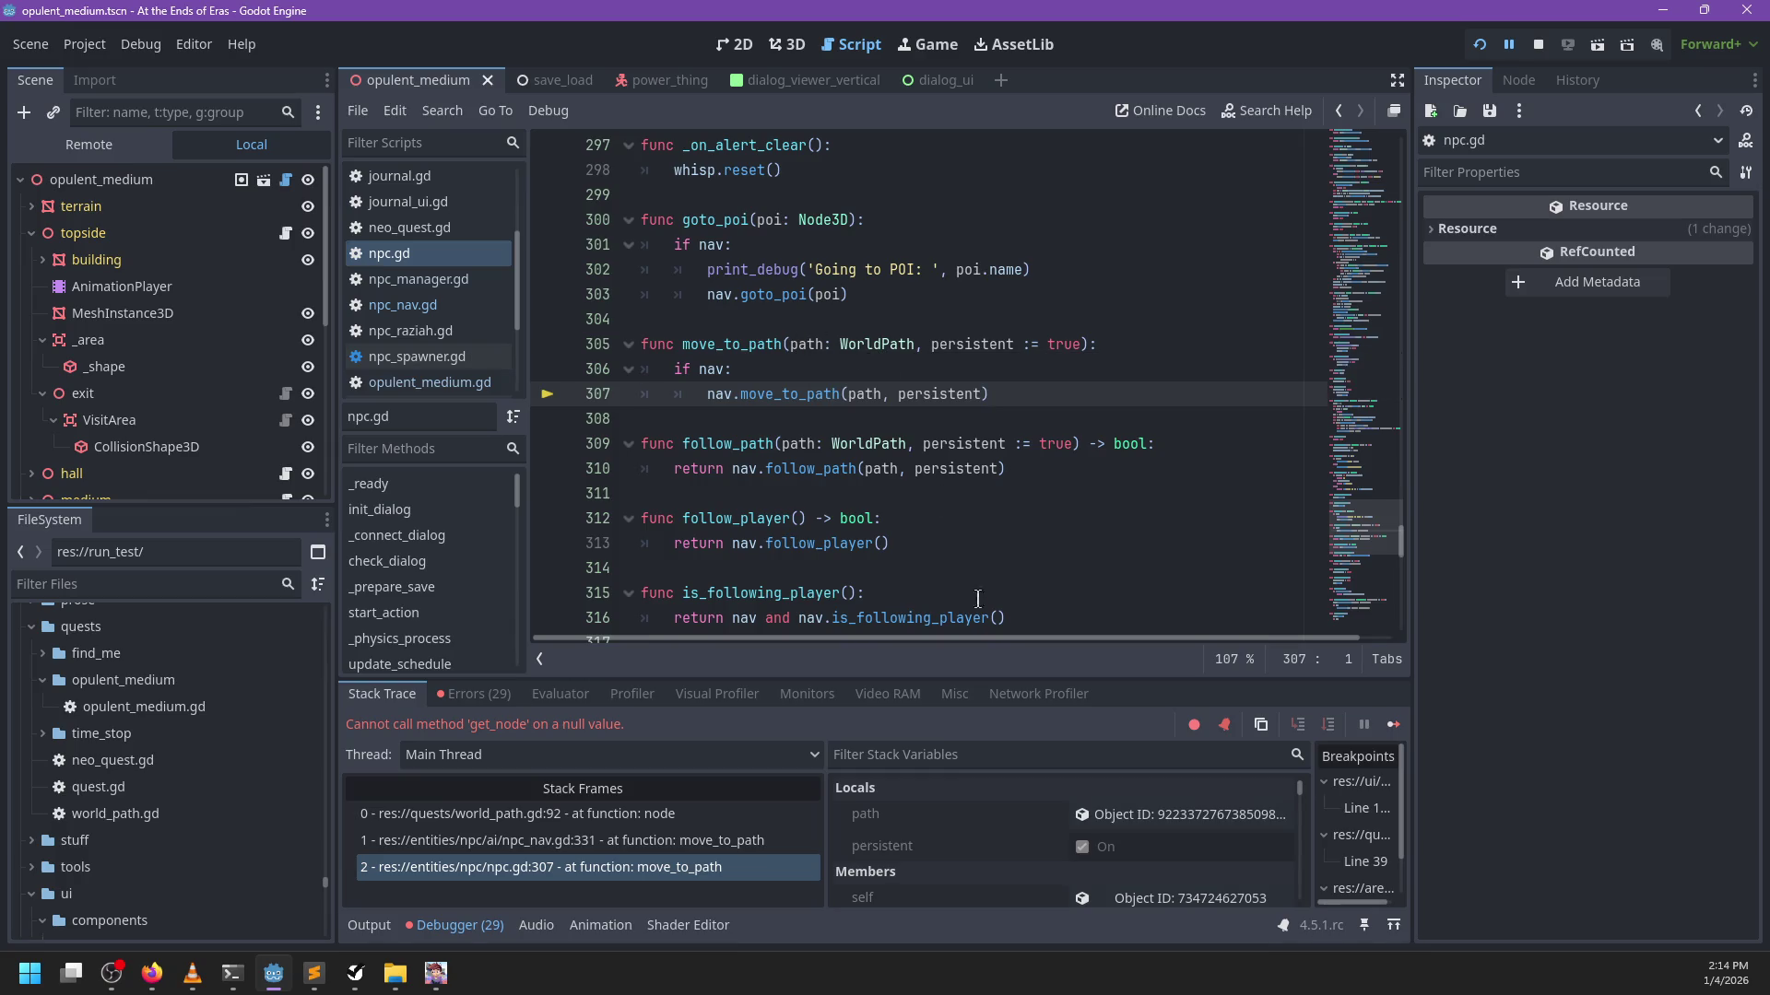
left_click(479, 925)
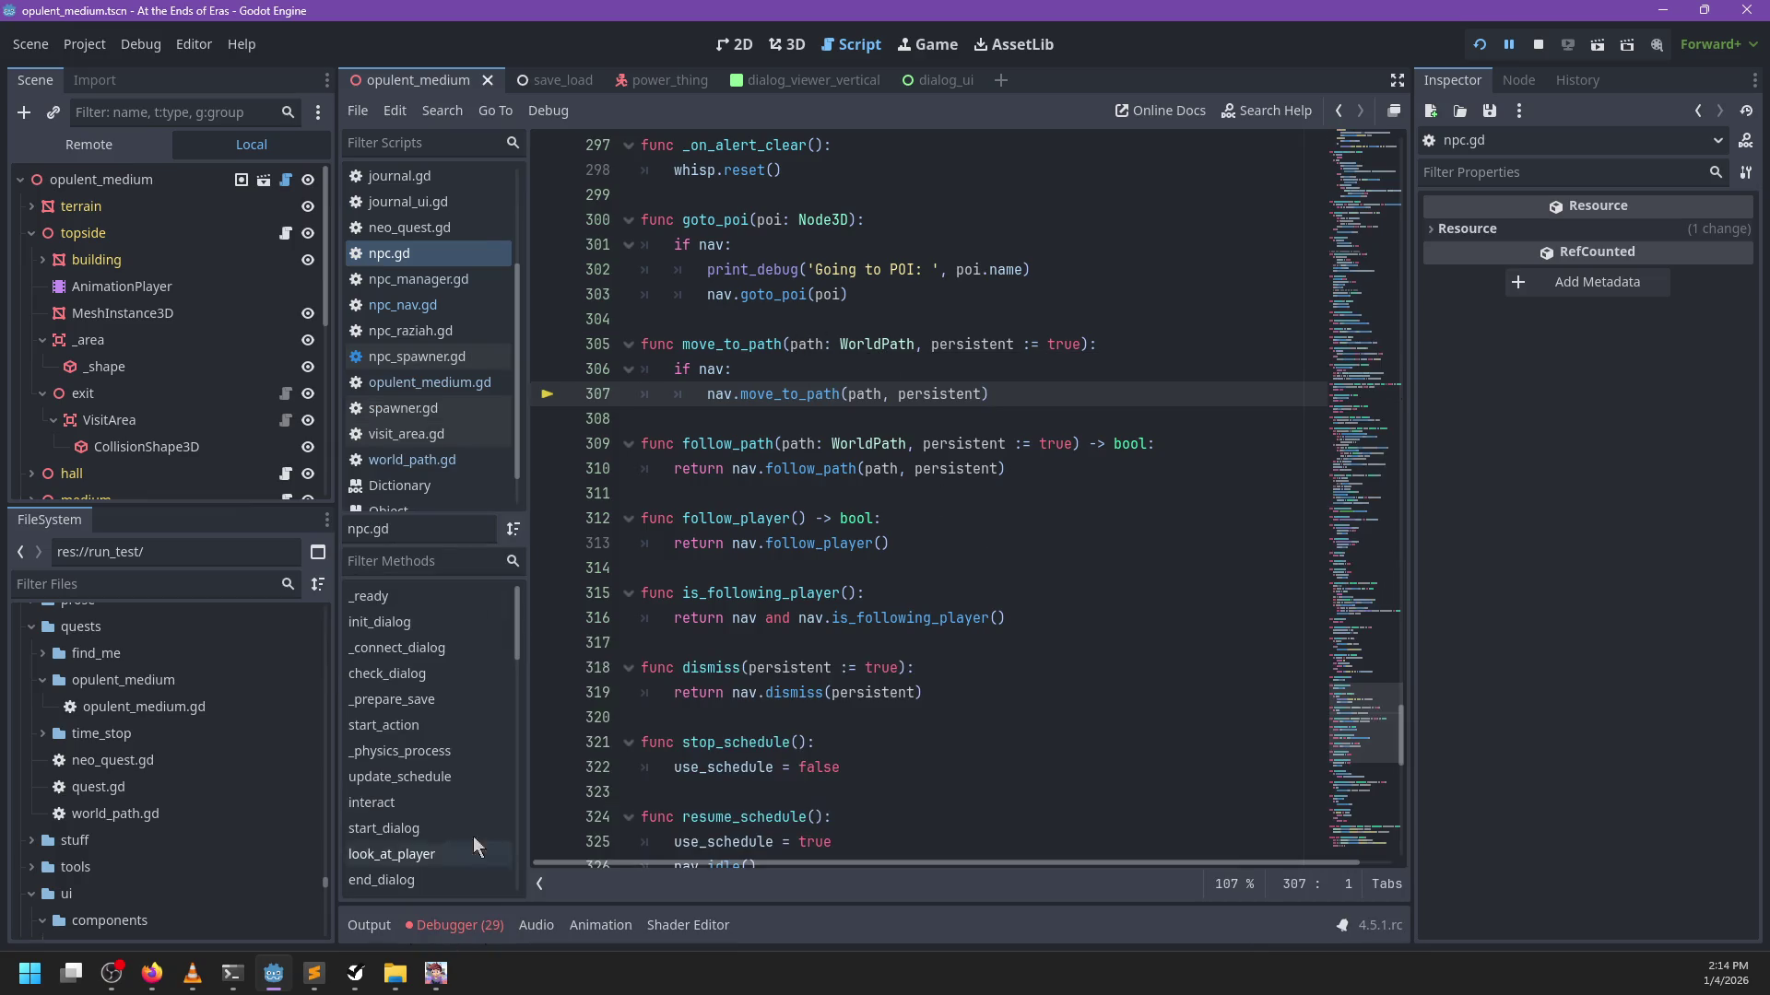
Show the debugger Errors list and open journal.gd
left_click(483, 925)
left_click(493, 697)
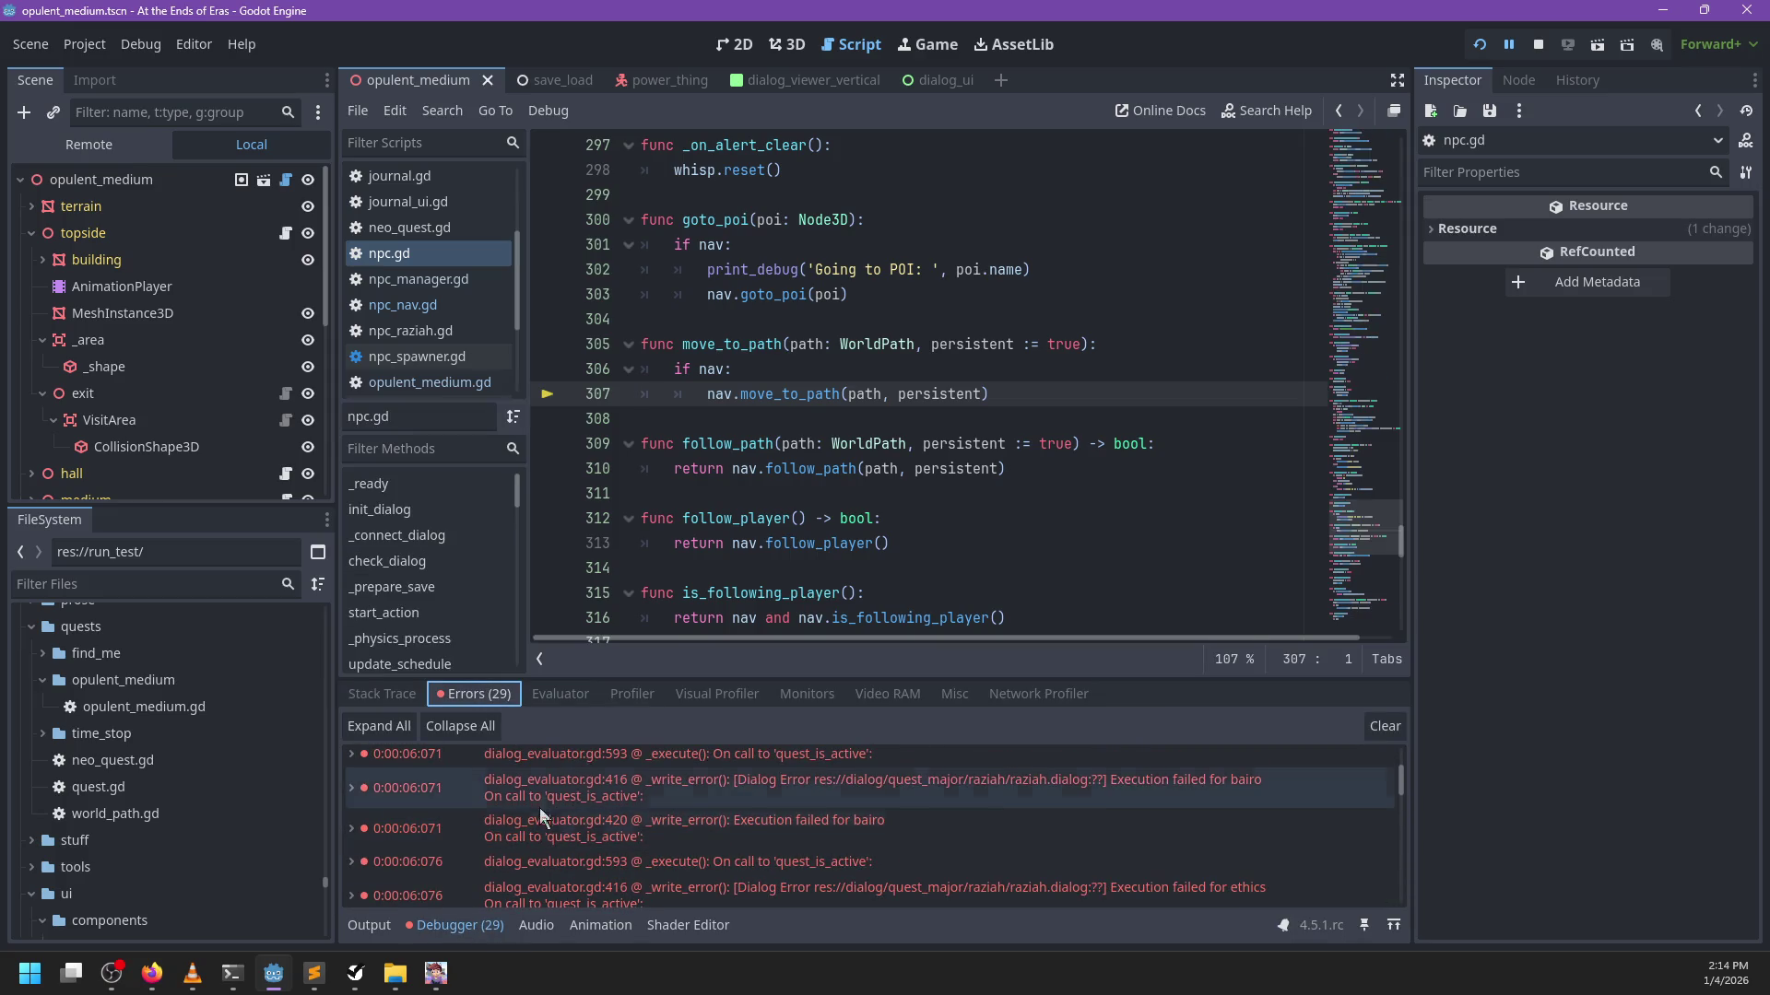
left_click(424, 201)
left_click(423, 175)
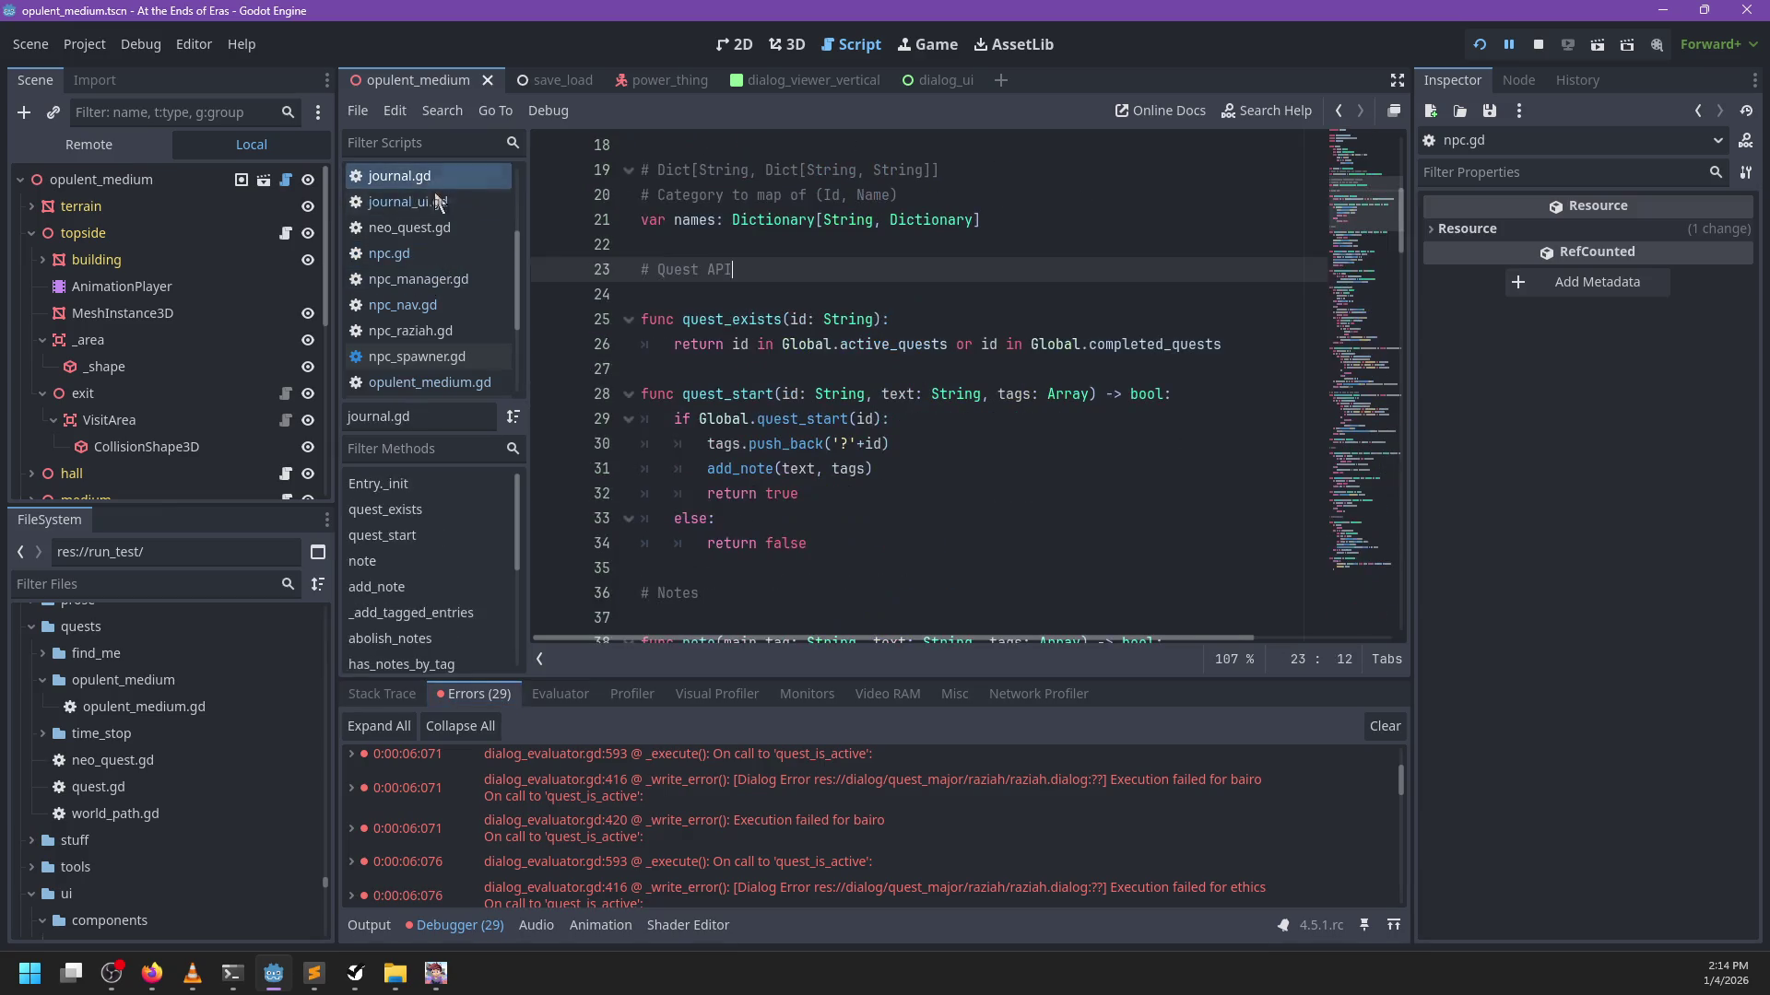
left_click(777, 297)
Under # Quest API, write func quest_is_active(id: String) returning id in Global.active_quests
key("Return")
key("Return")
key("Up")
type("func quest_is_active(id: St")
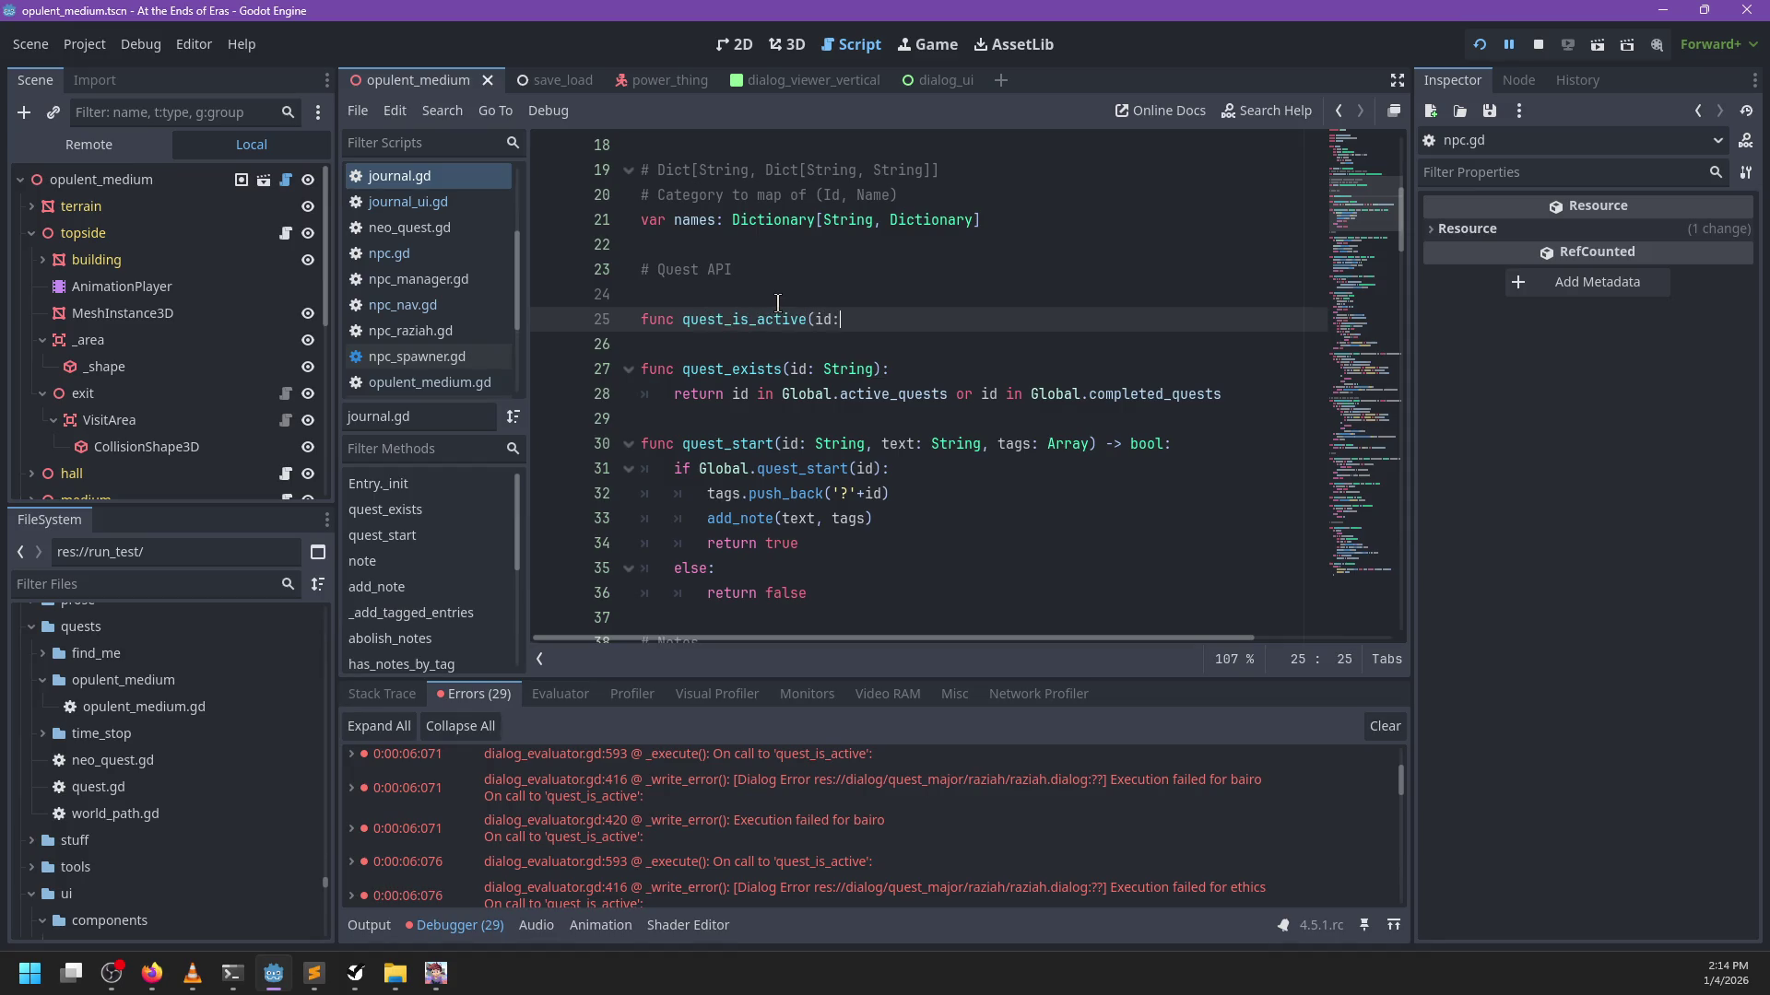
type("ring):")
key("Return")
type("return id ")
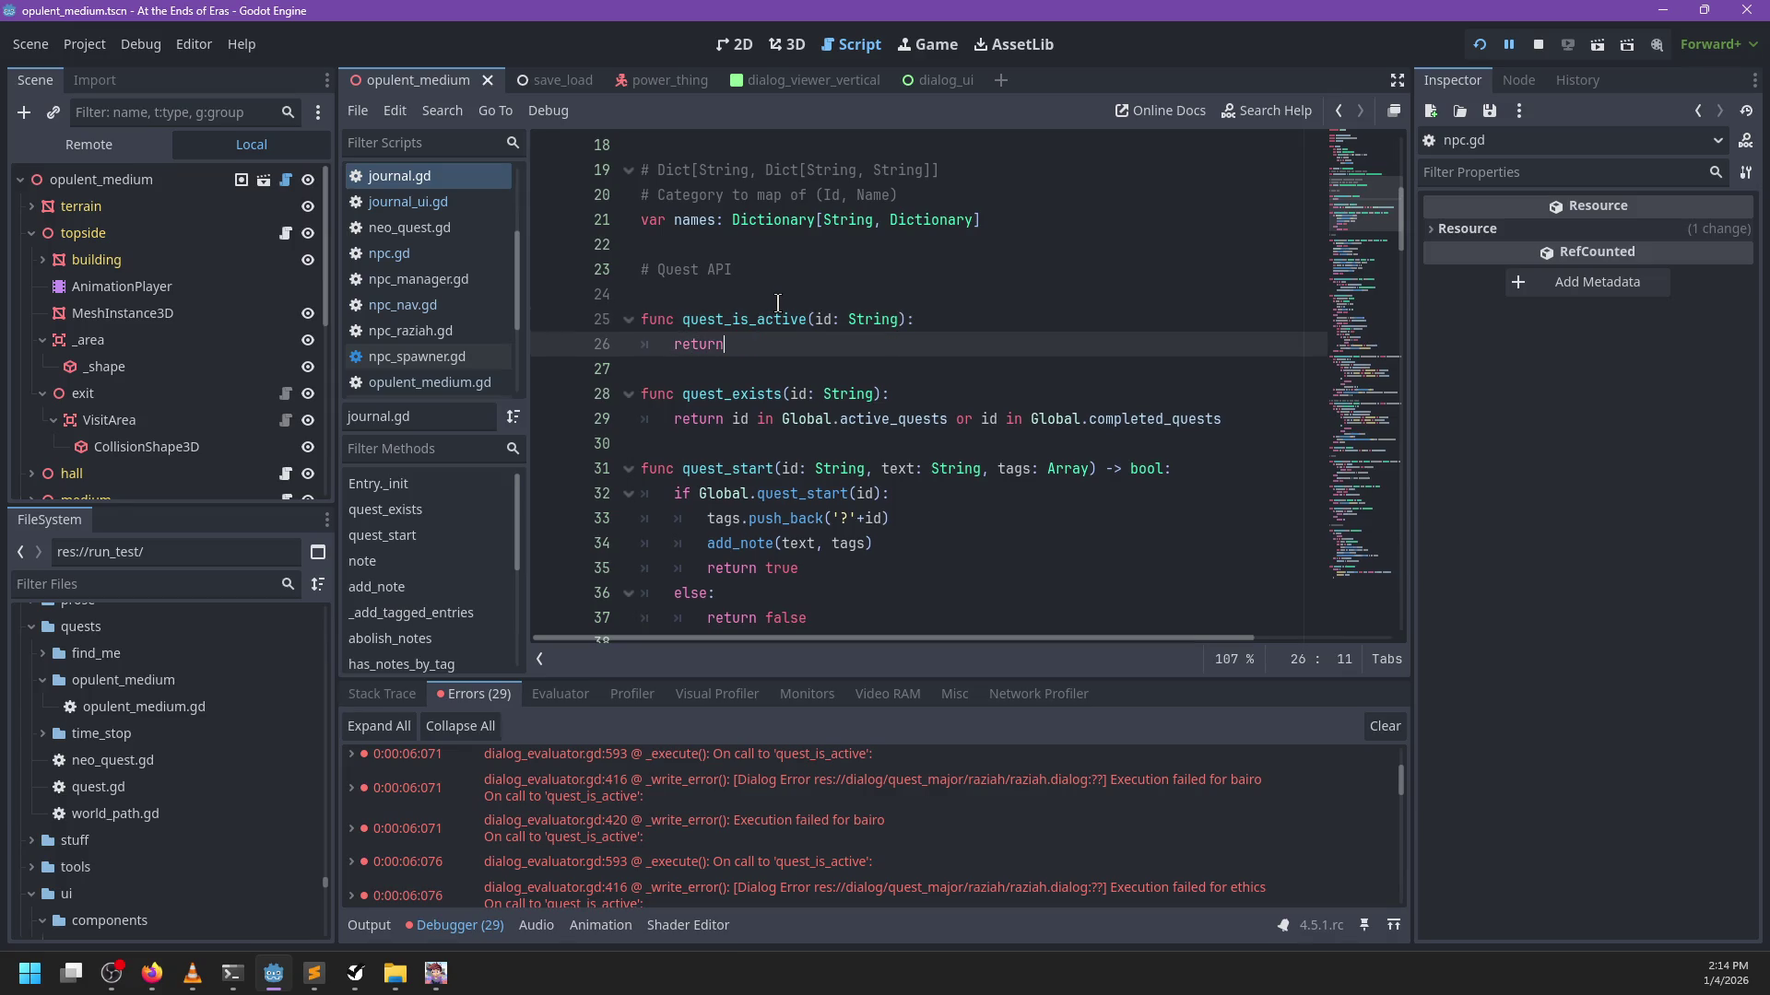
type("in Global.active_quests")
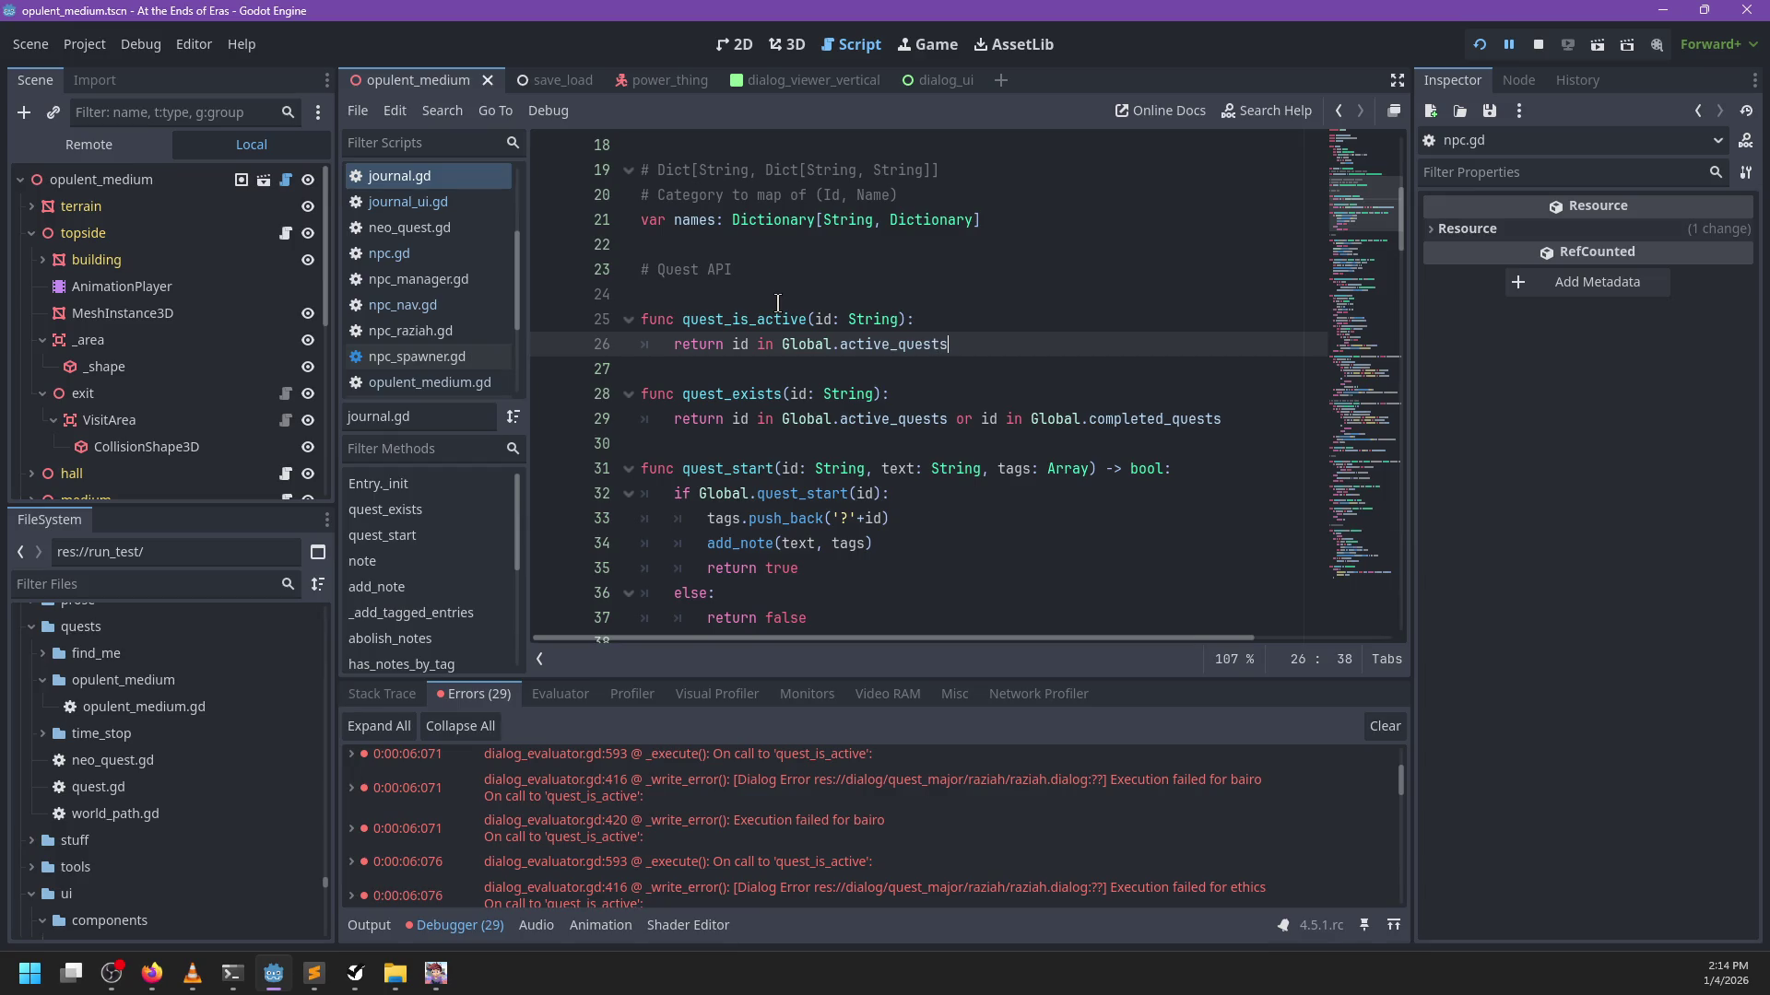
Remove the stray half-typed func line above quest_is_active and save journal.gd
left_click(777, 302)
key("Return")
key("Return")
key("Up")
type("func")
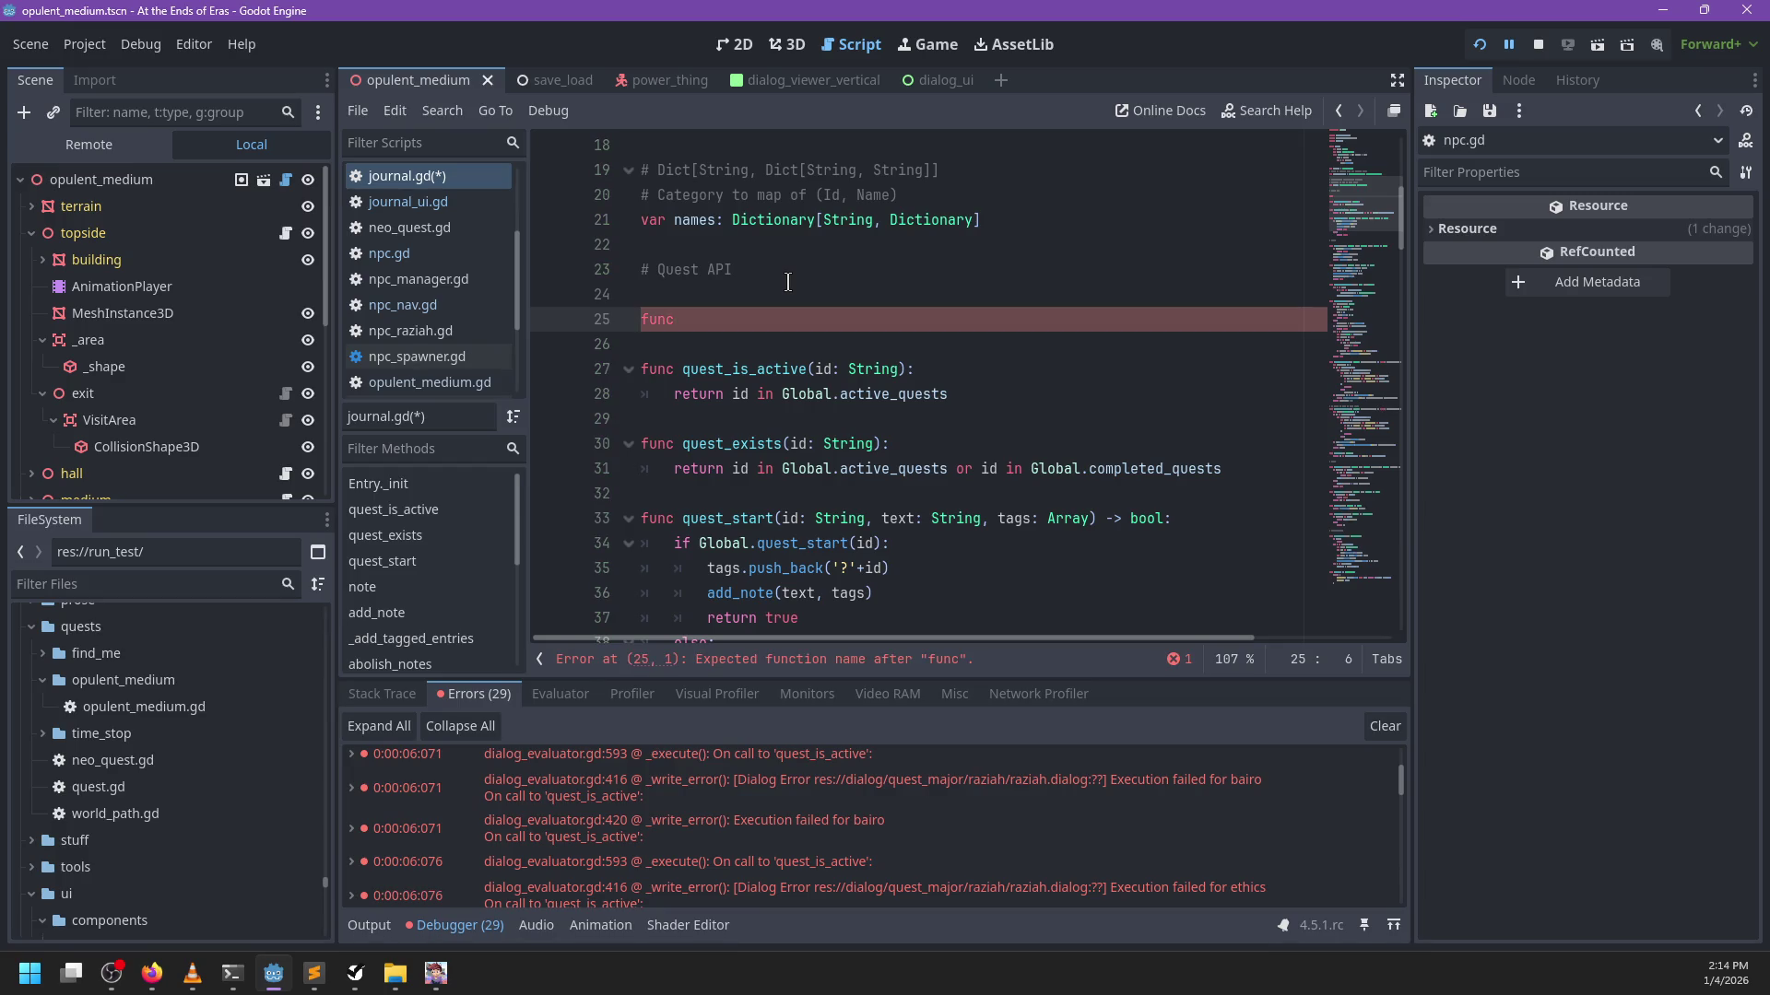
scroll(893, 828, "down", 2)
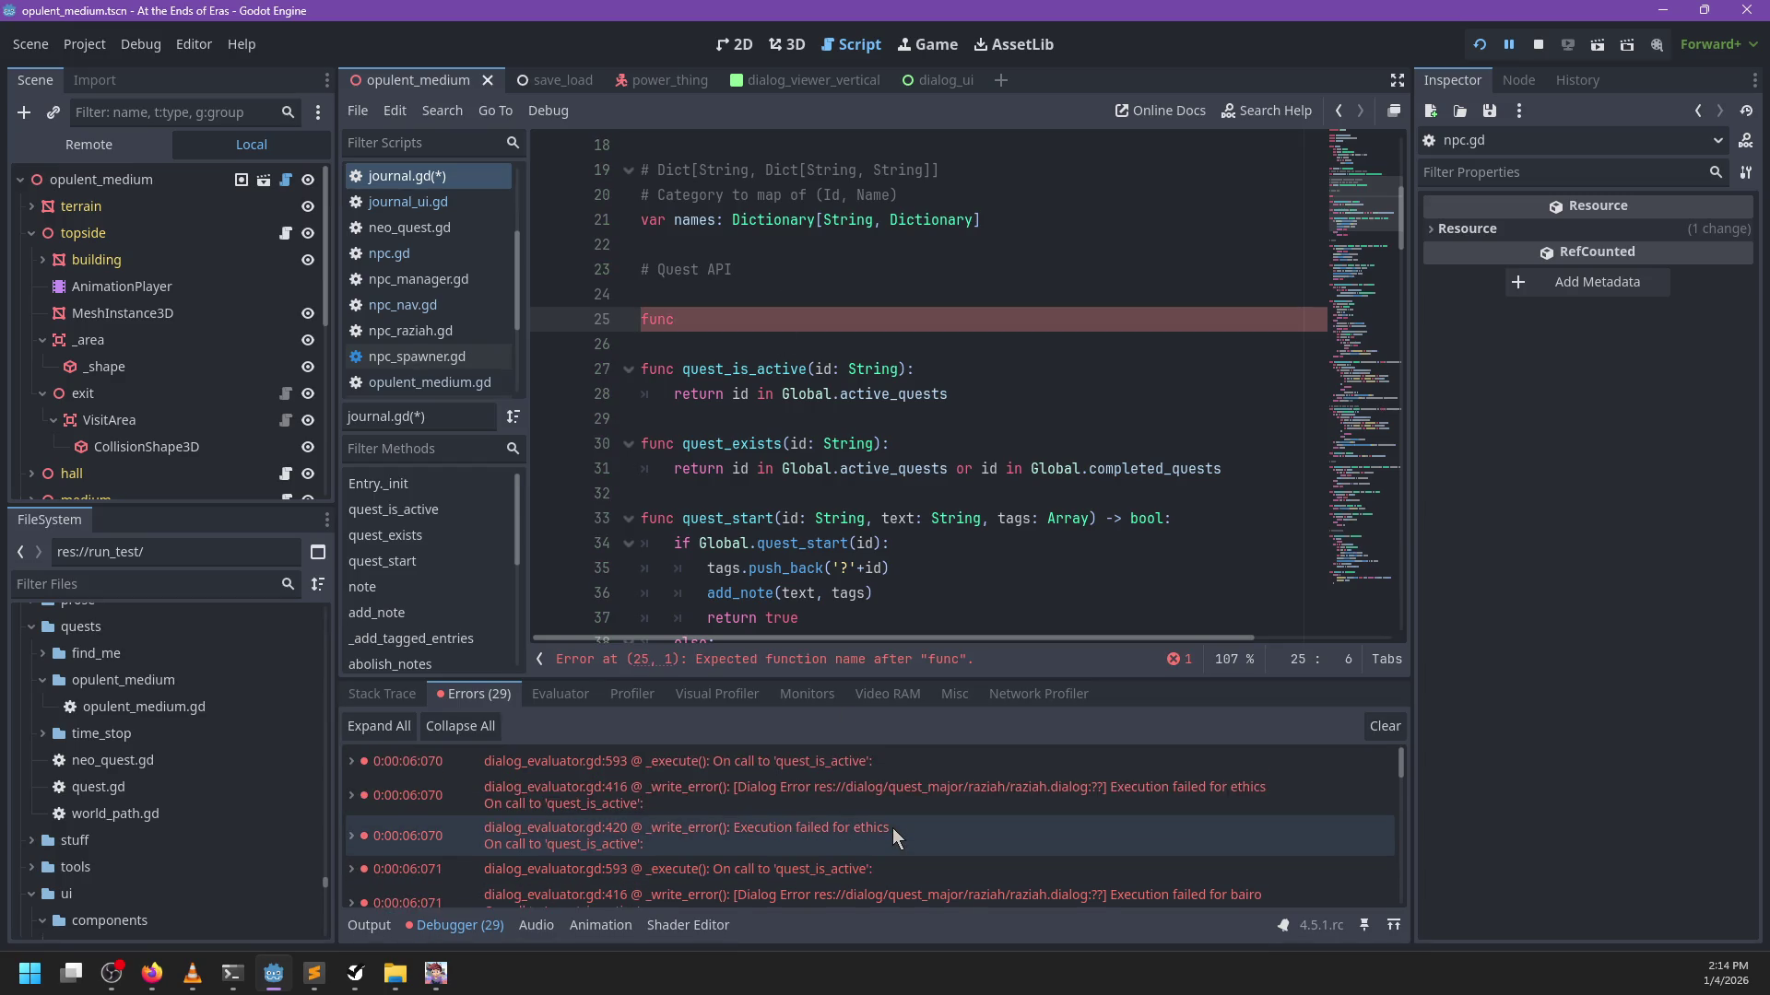
scroll(891, 828, "down", 5)
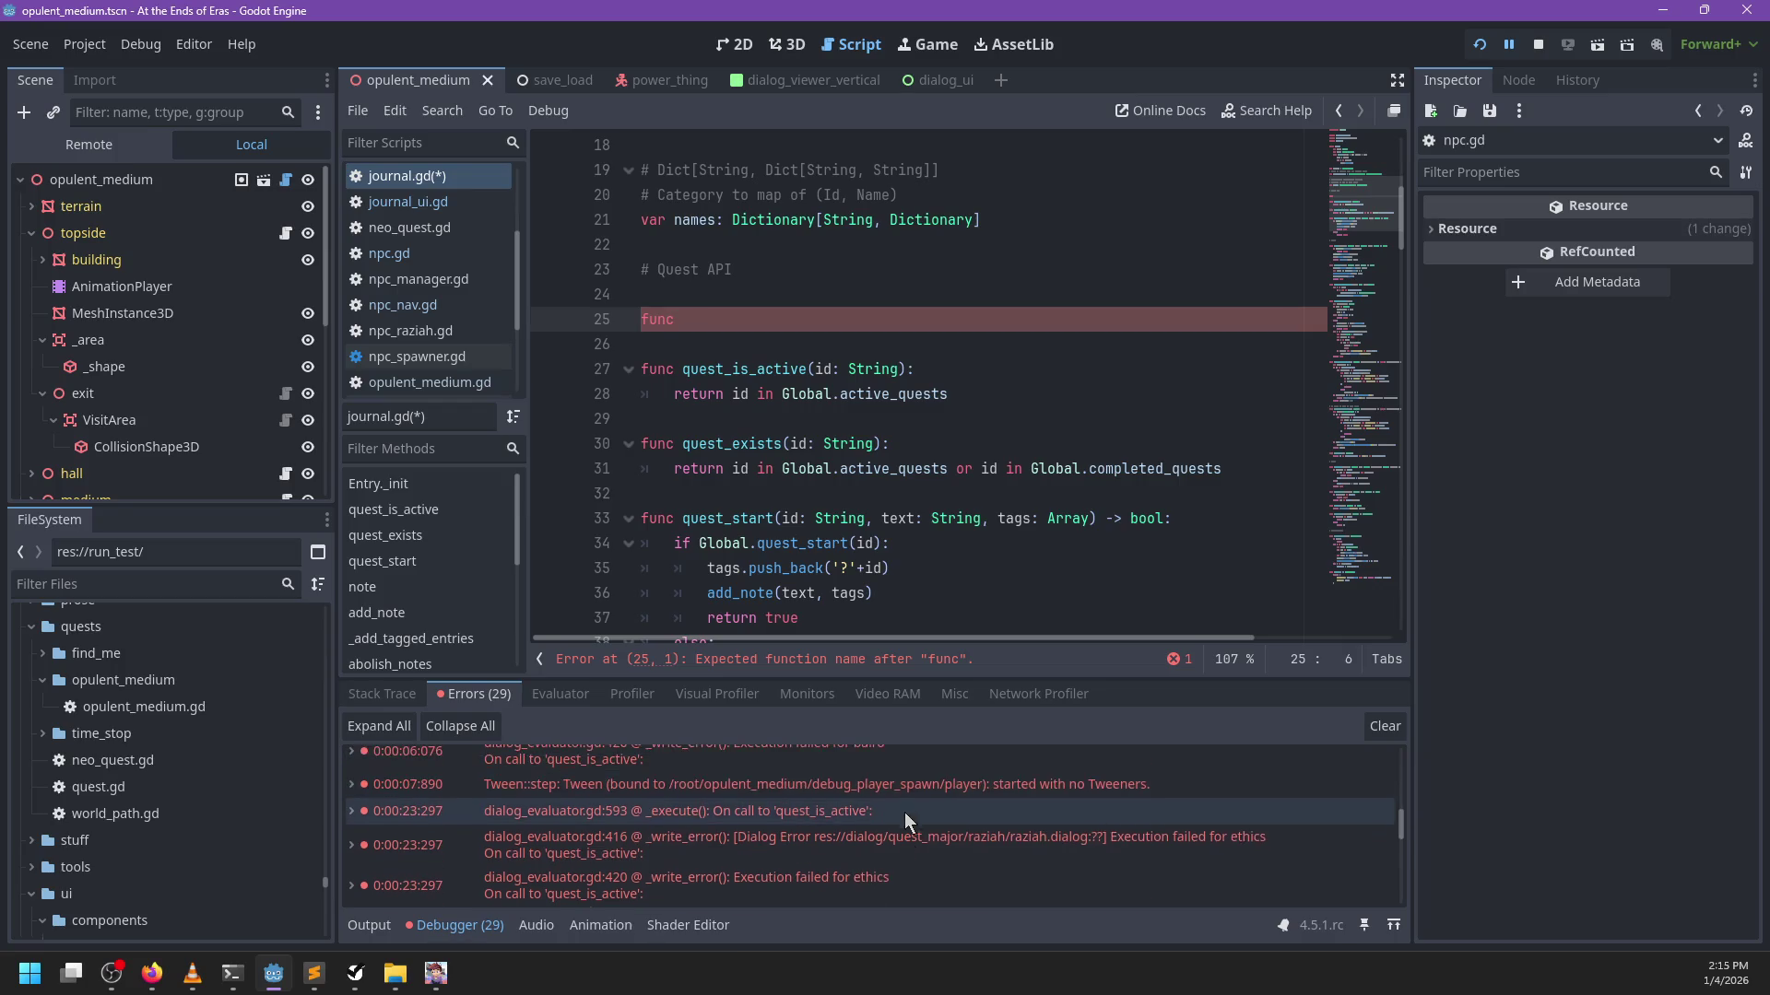
scroll(890, 830, "down", 5)
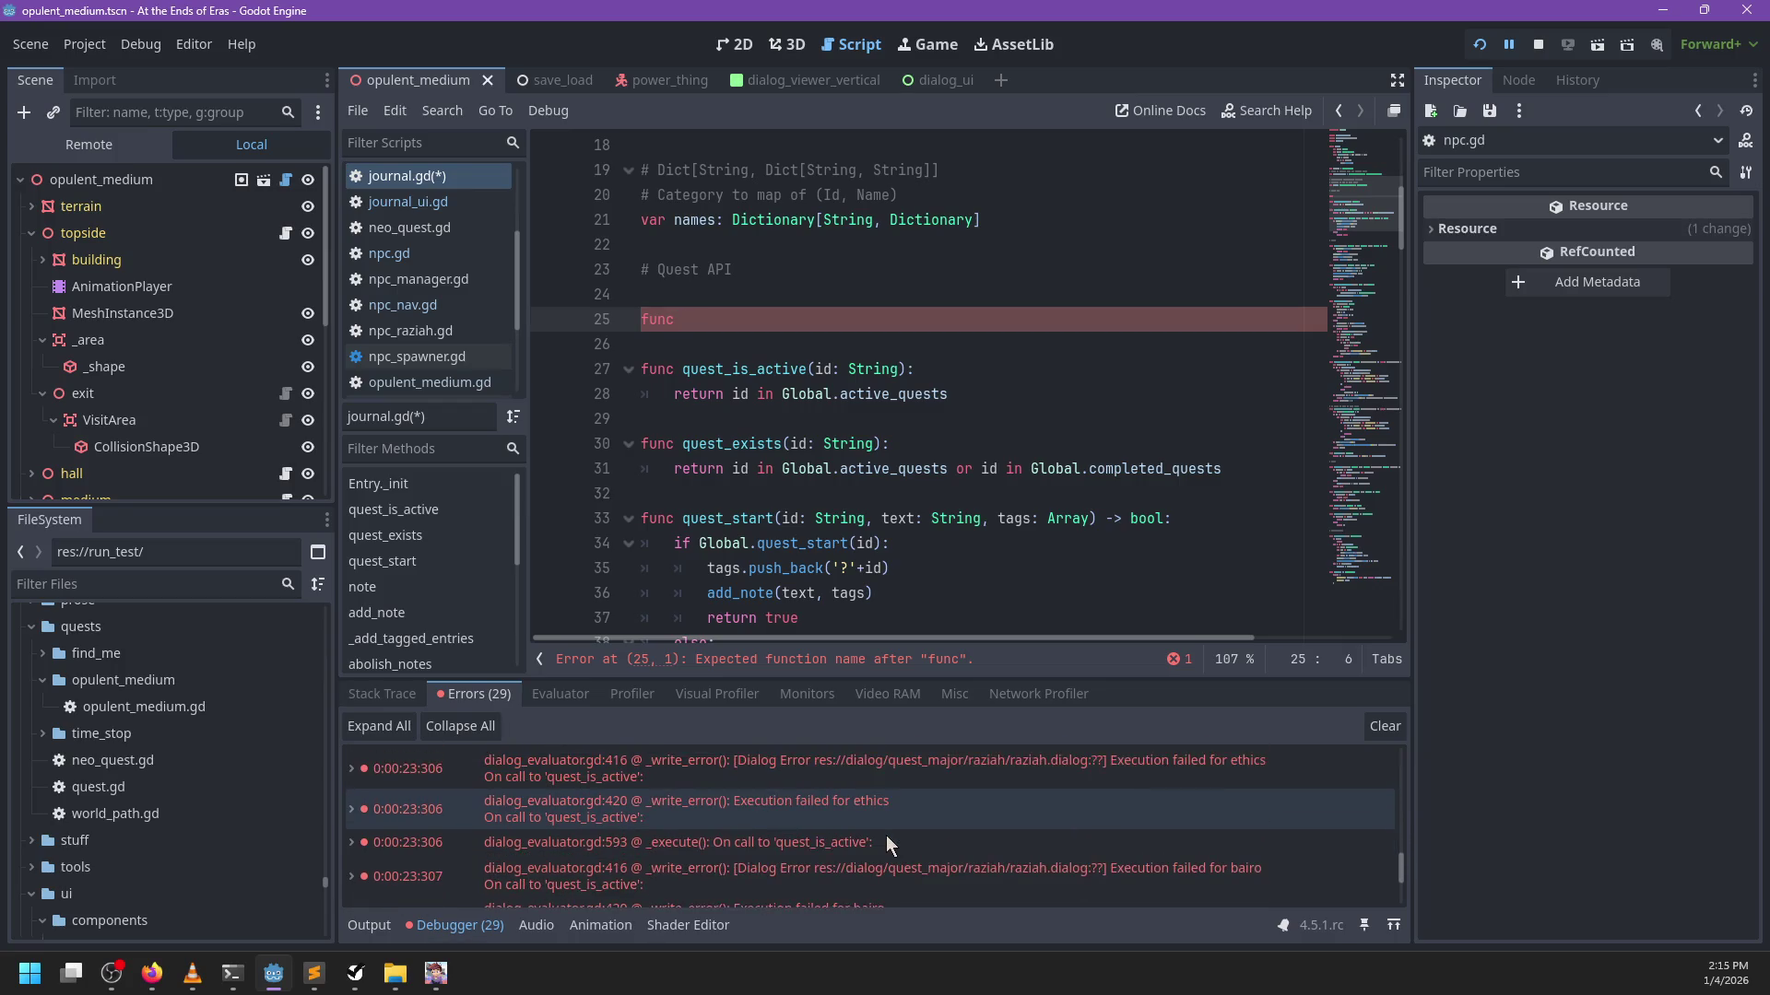
scroll(887, 835, "up", 3)
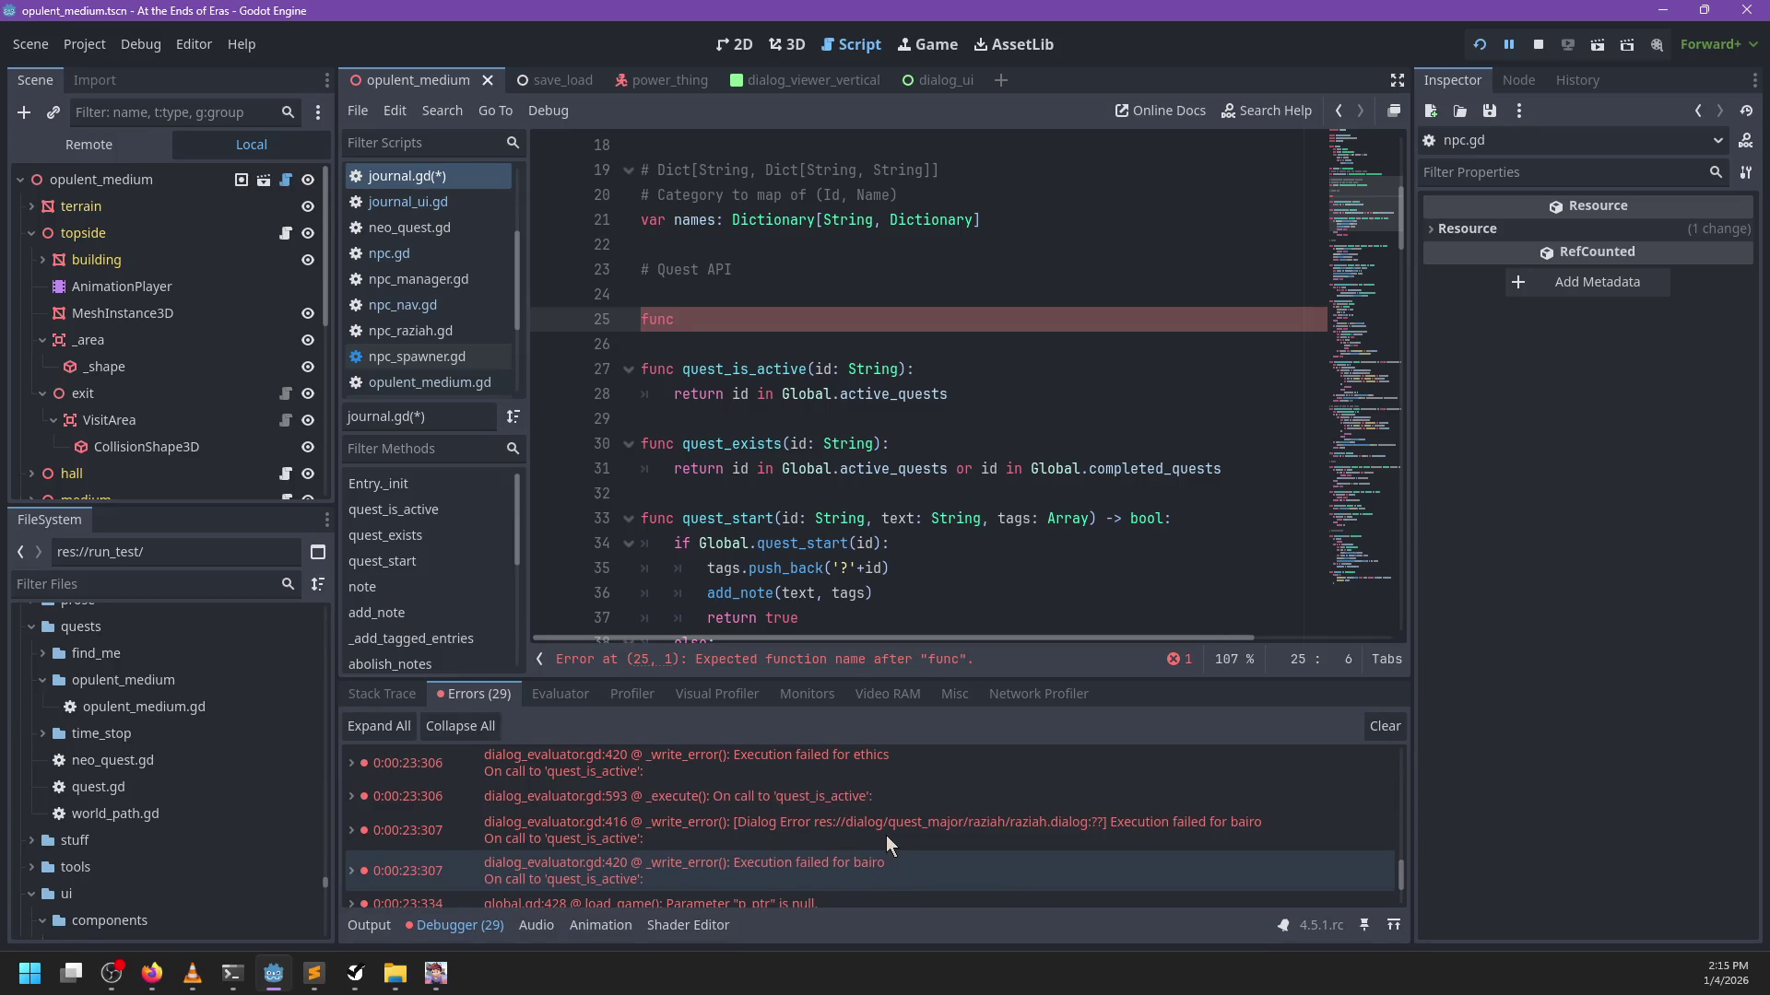
key("BackSpace")
key("BackSpace")
key("BackSpace")
key("ctrl+s")
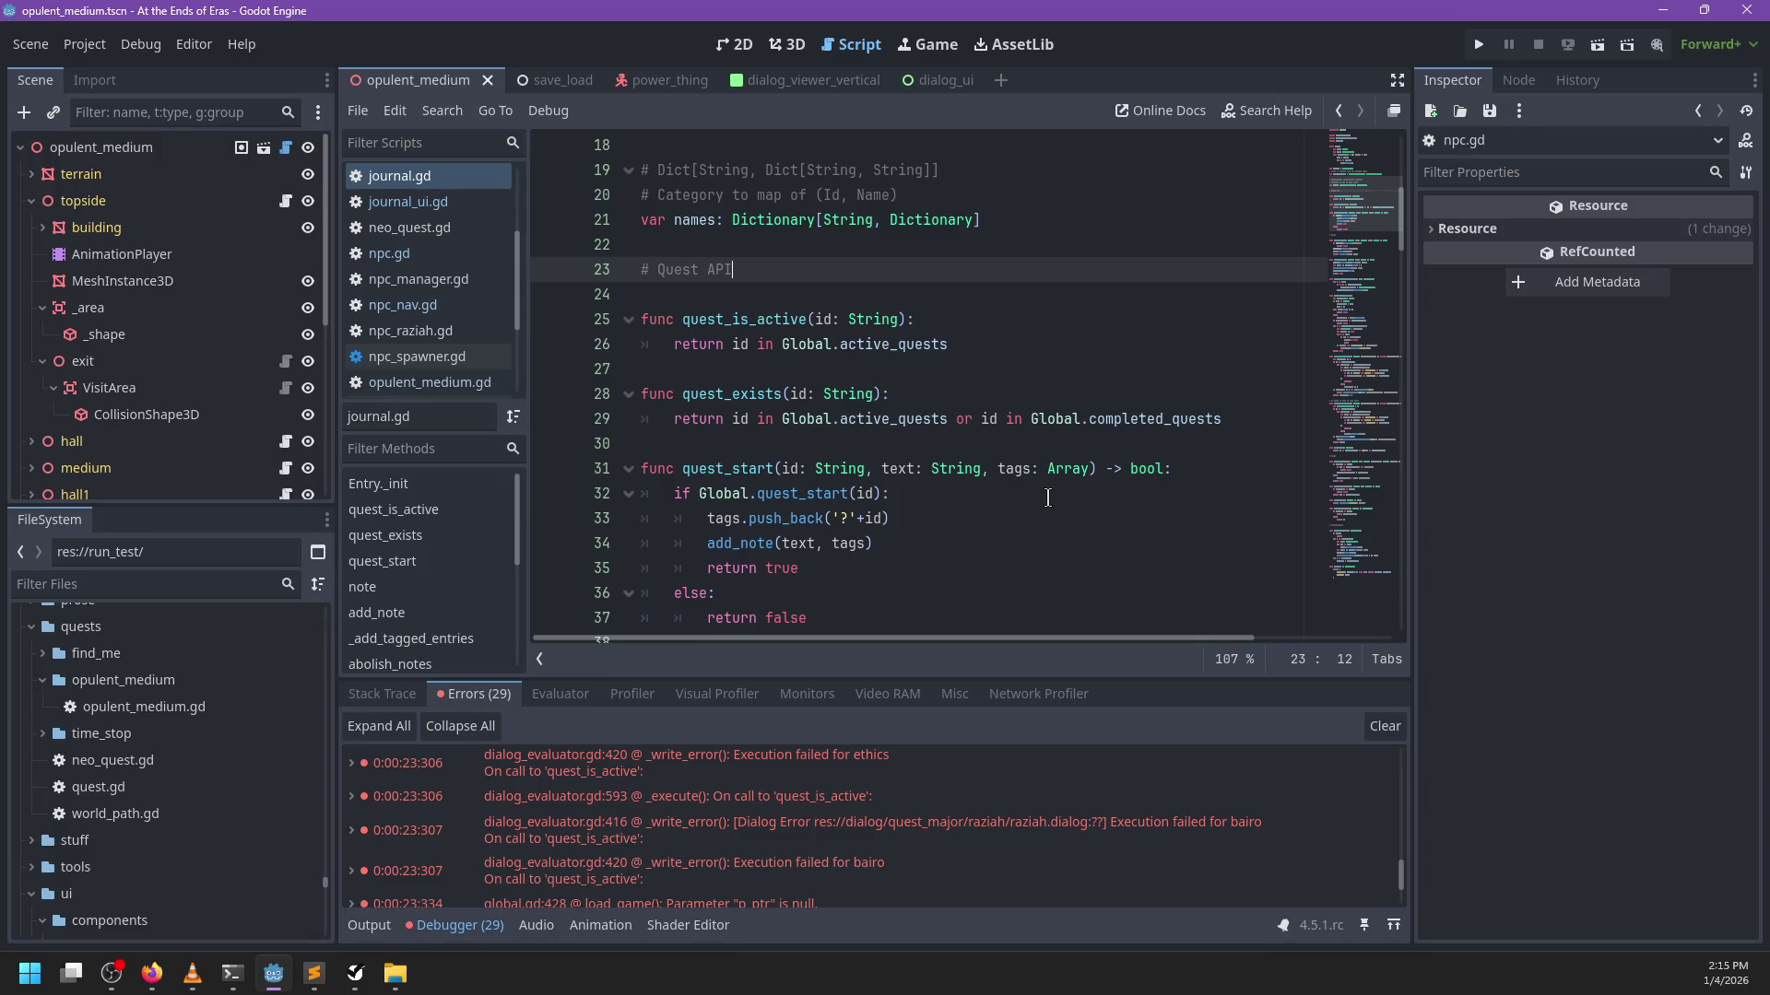
Relaunch the game and resume past the chunk_editor and opulent_medium breakpoints
key("F5")
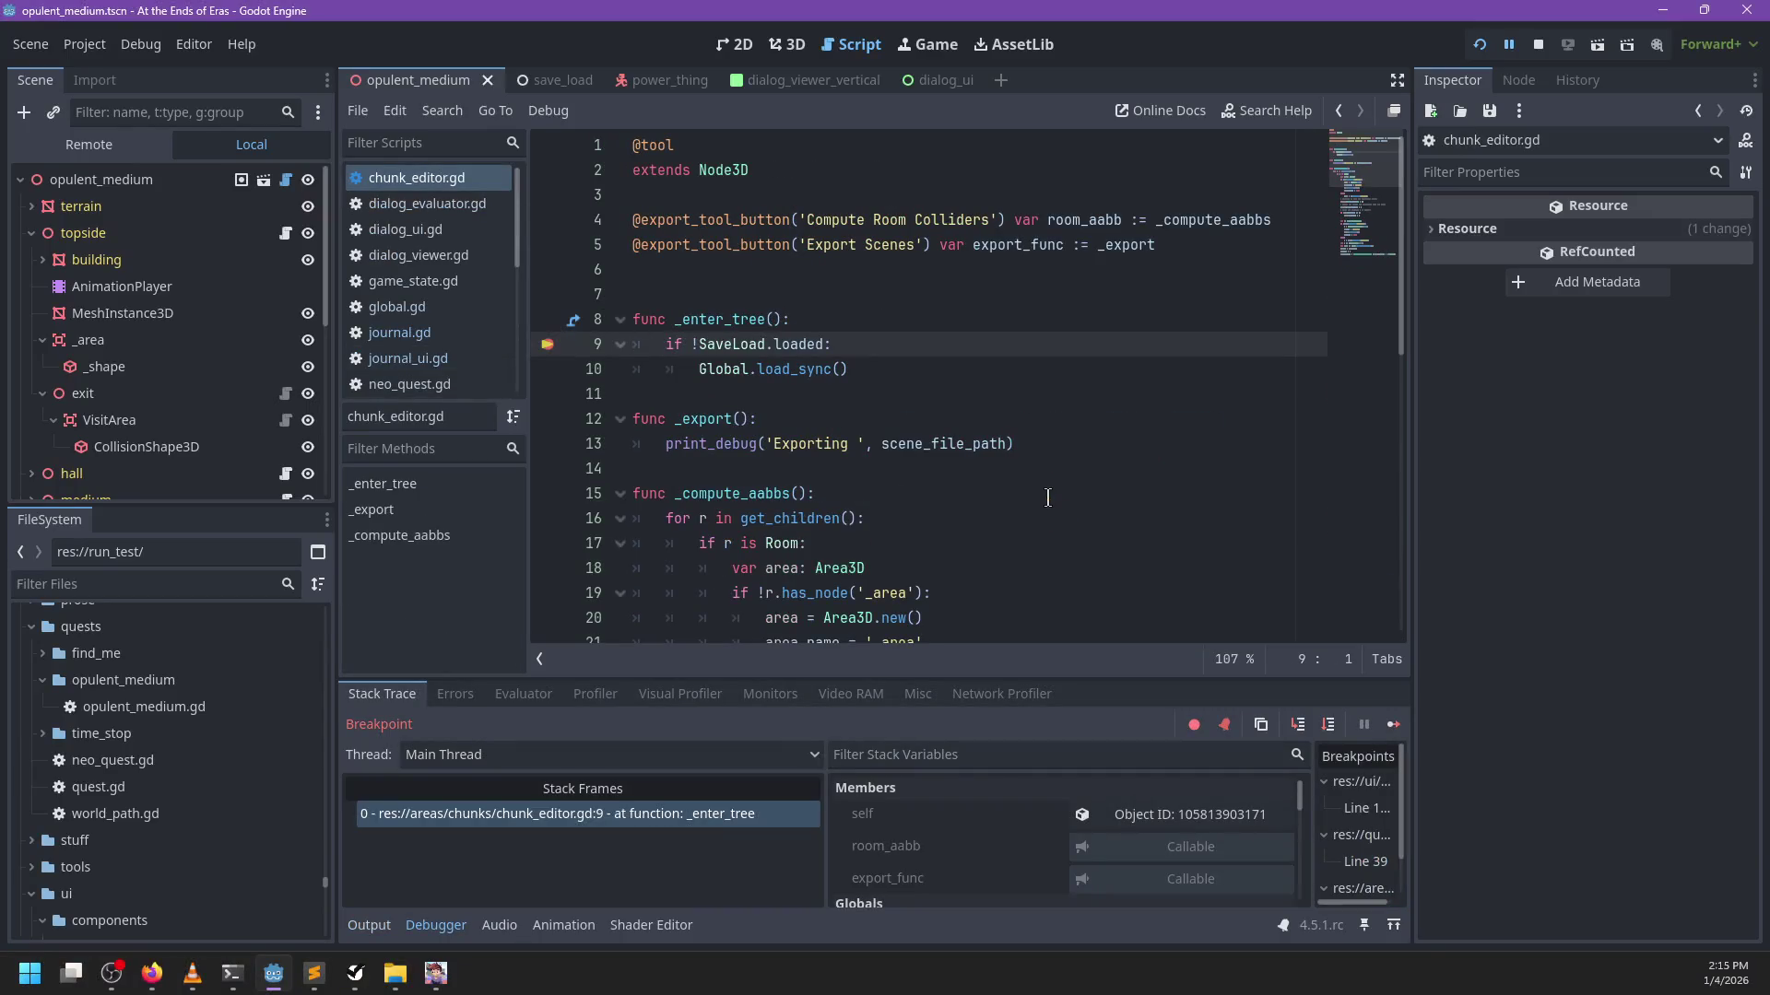
key("F12")
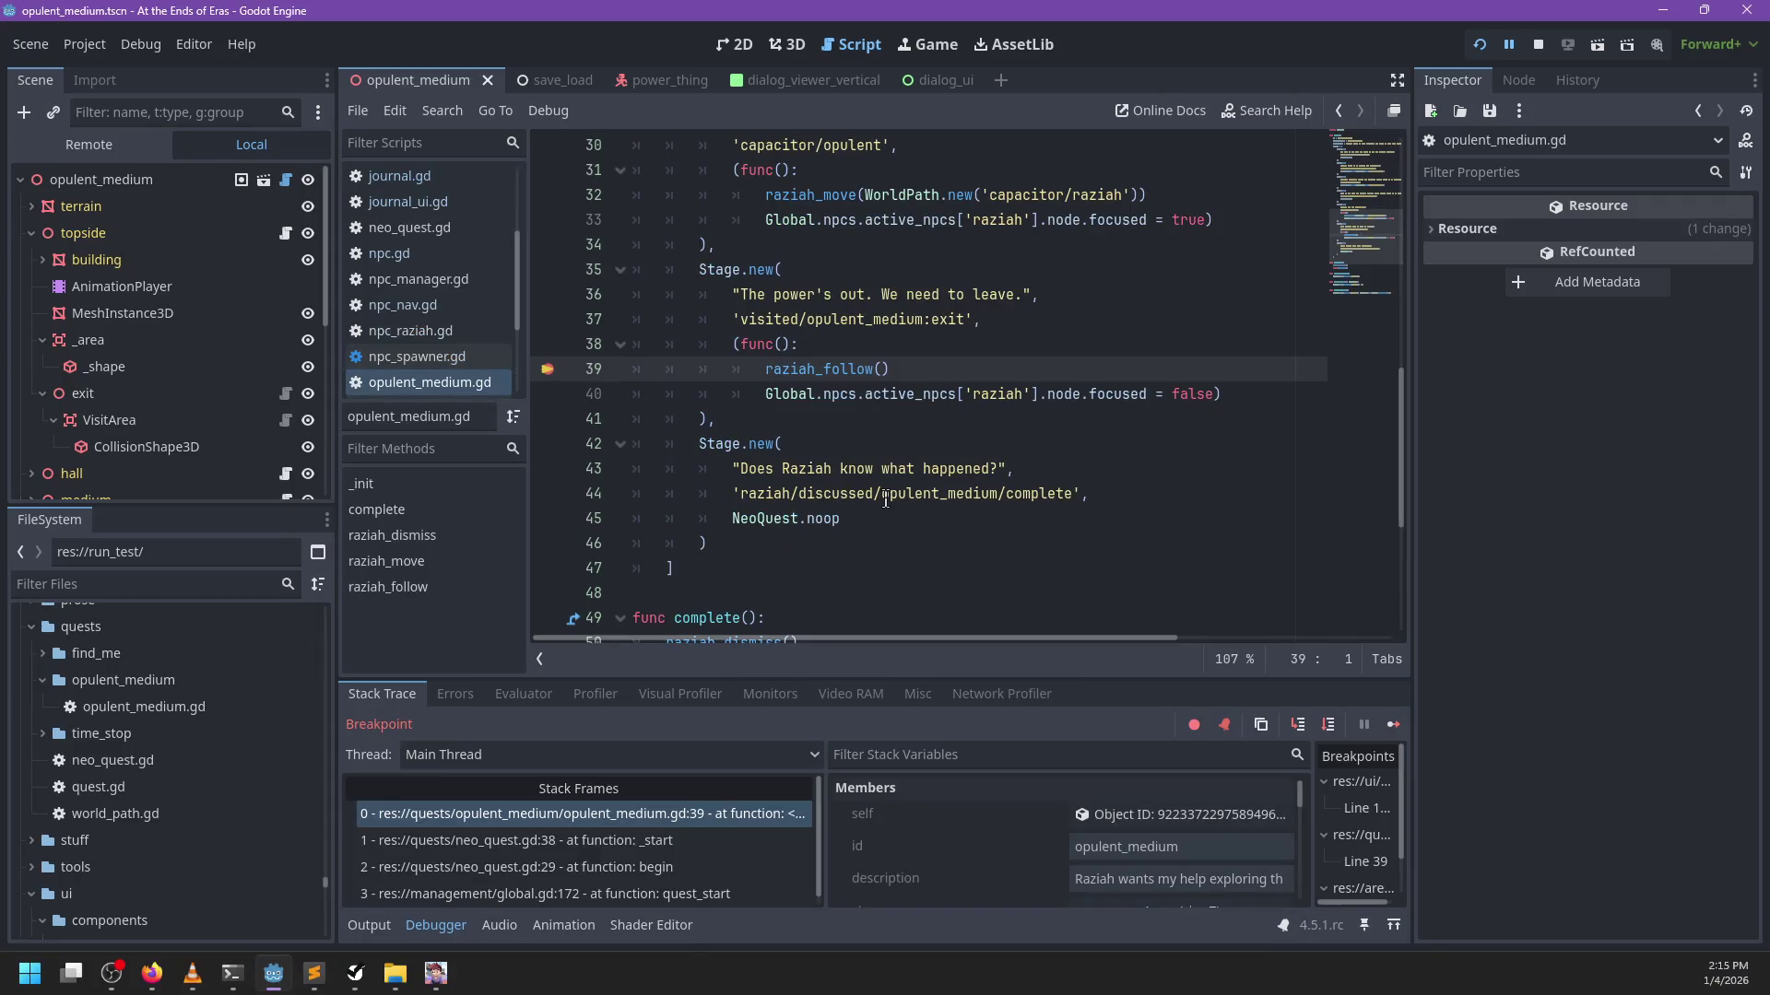
key("F12")
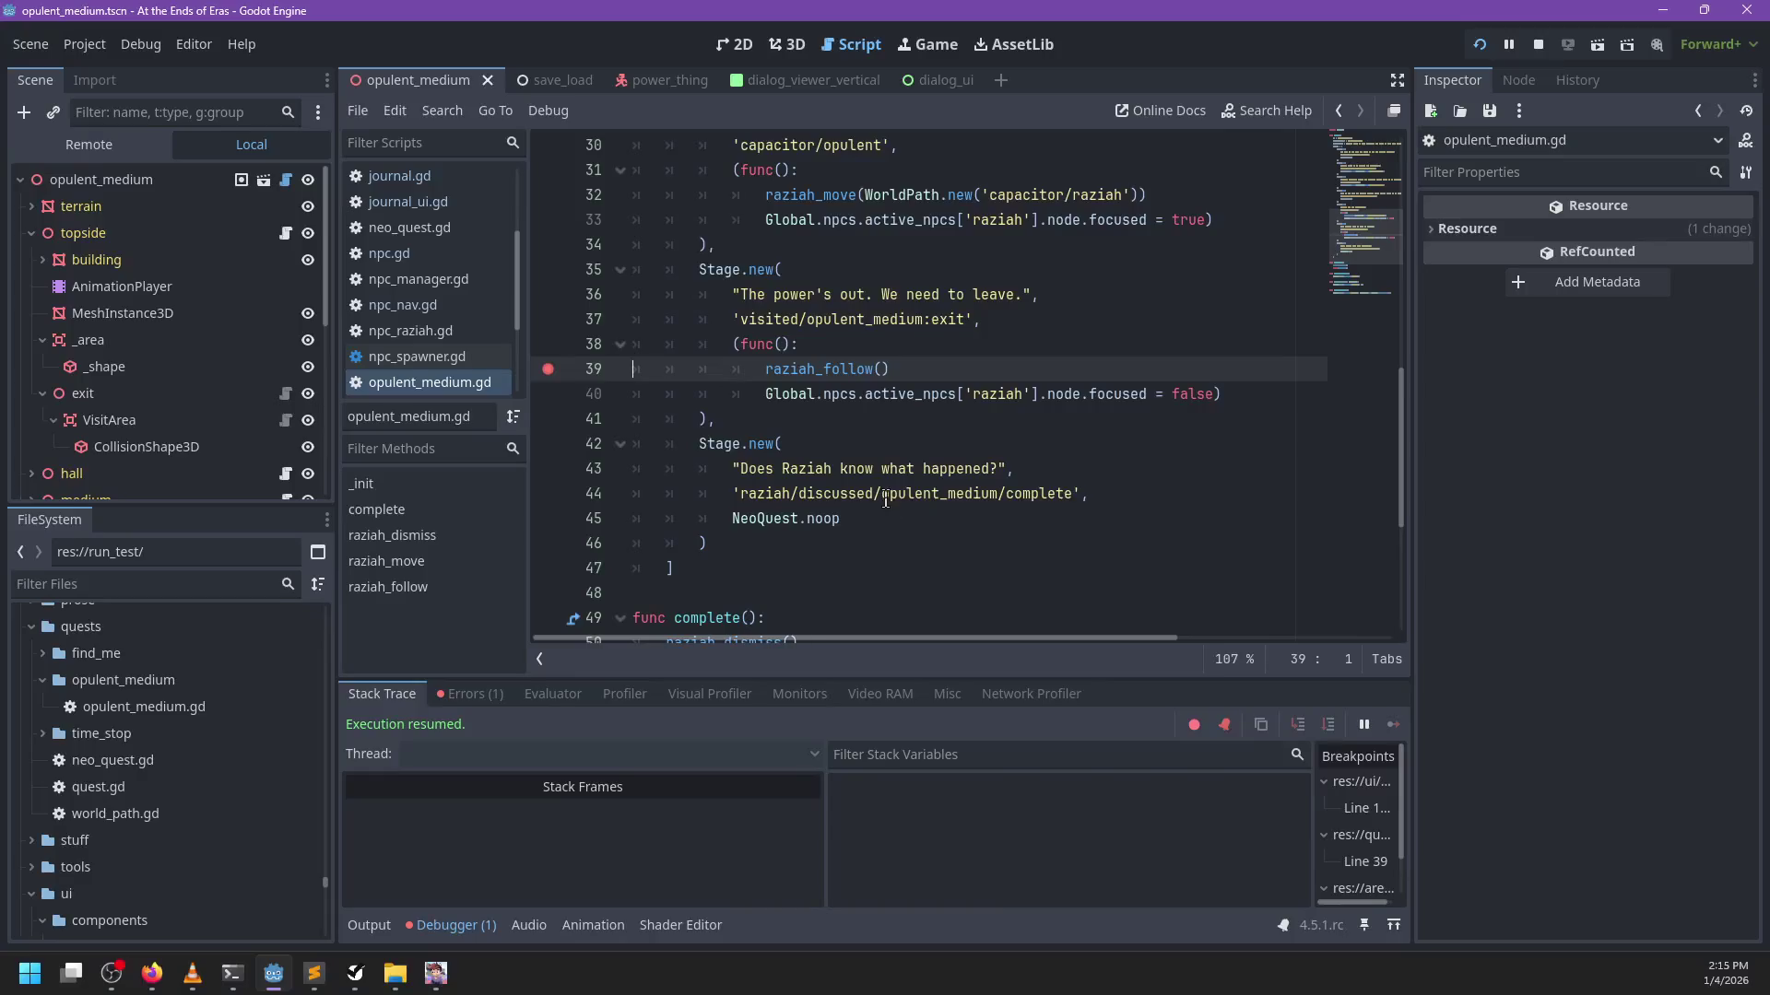
Inspect the run's single error: Tween started with no Tweeners
left_click(455, 924)
left_click(470, 693)
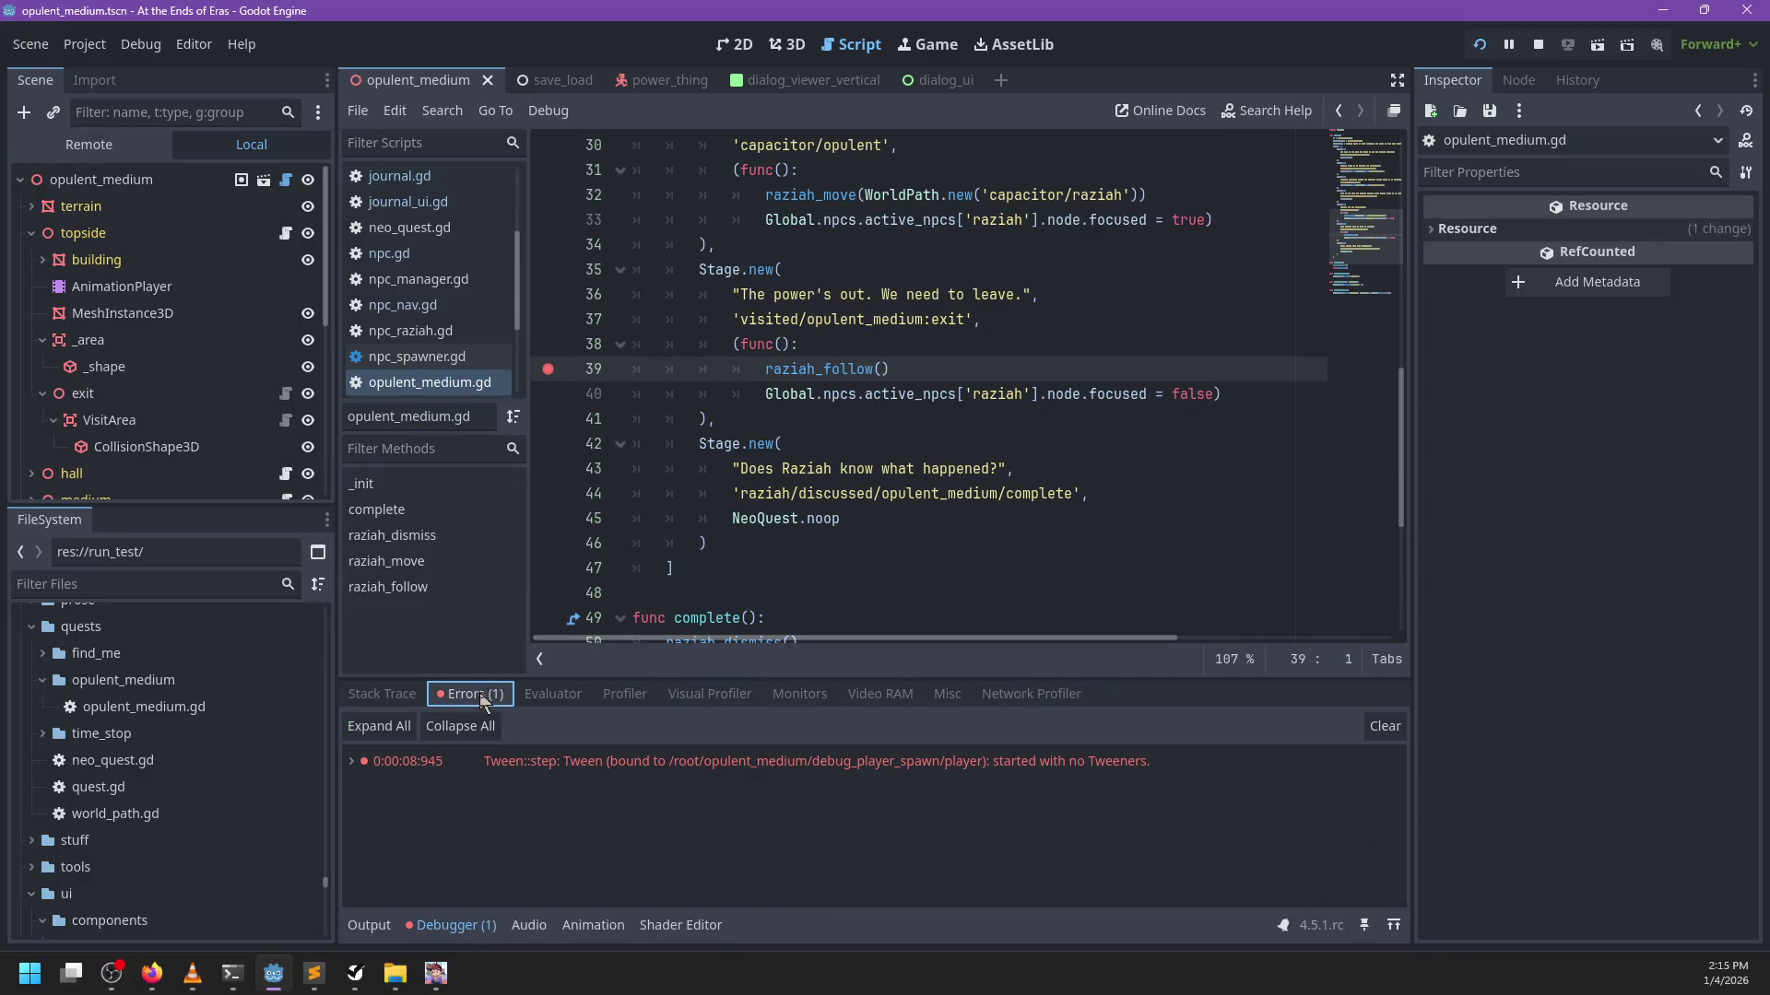
mouse_move(632, 754)
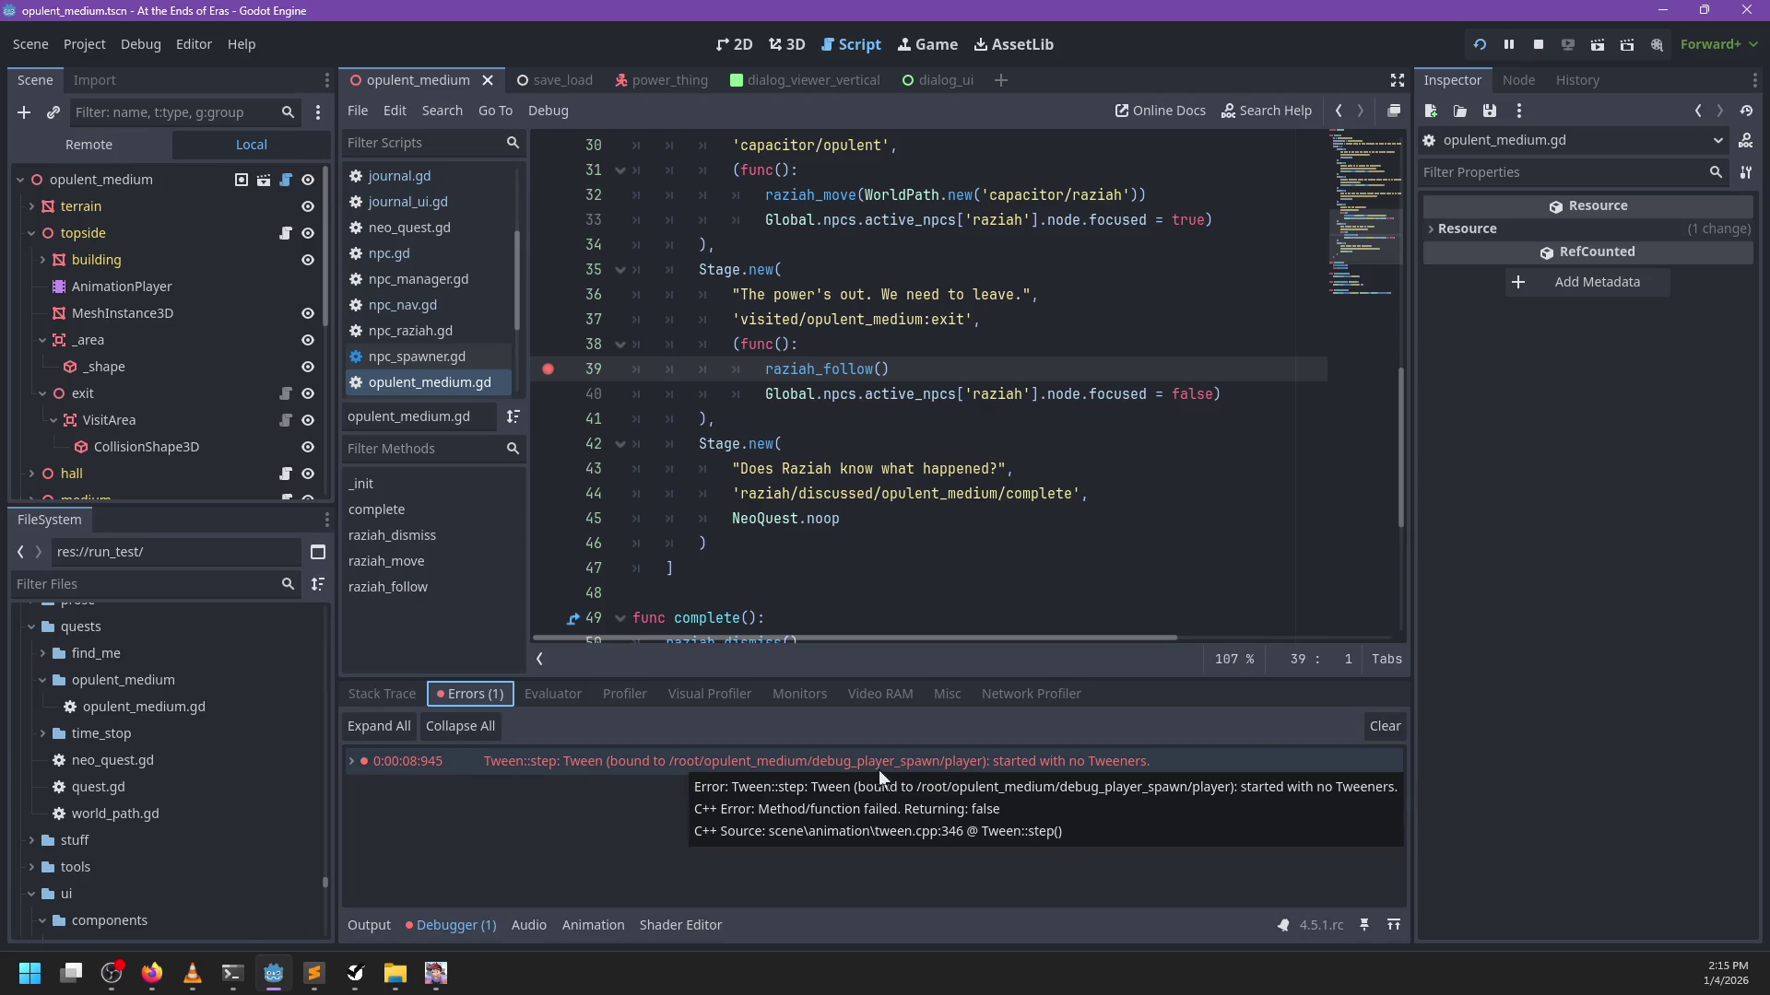
left_click(351, 766)
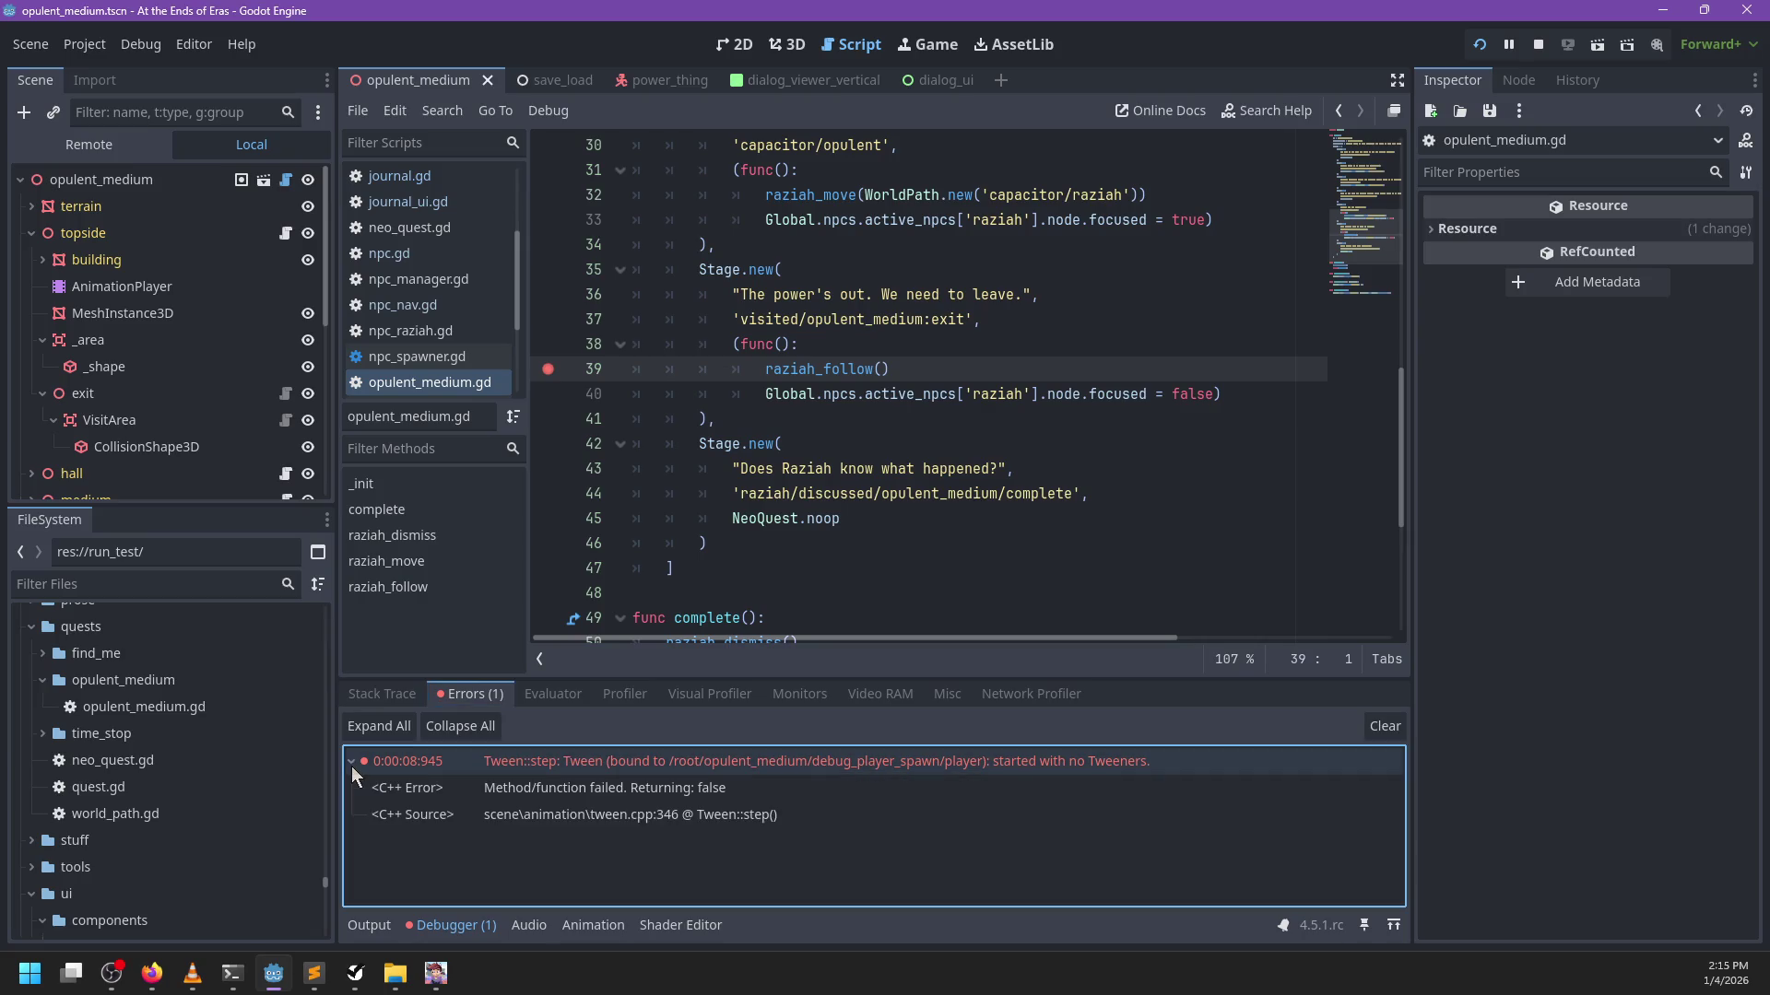
left_click(351, 766)
Filter FileSystem by 'player' and open player.tscn and player.gd
left_click(111, 590)
type("player")
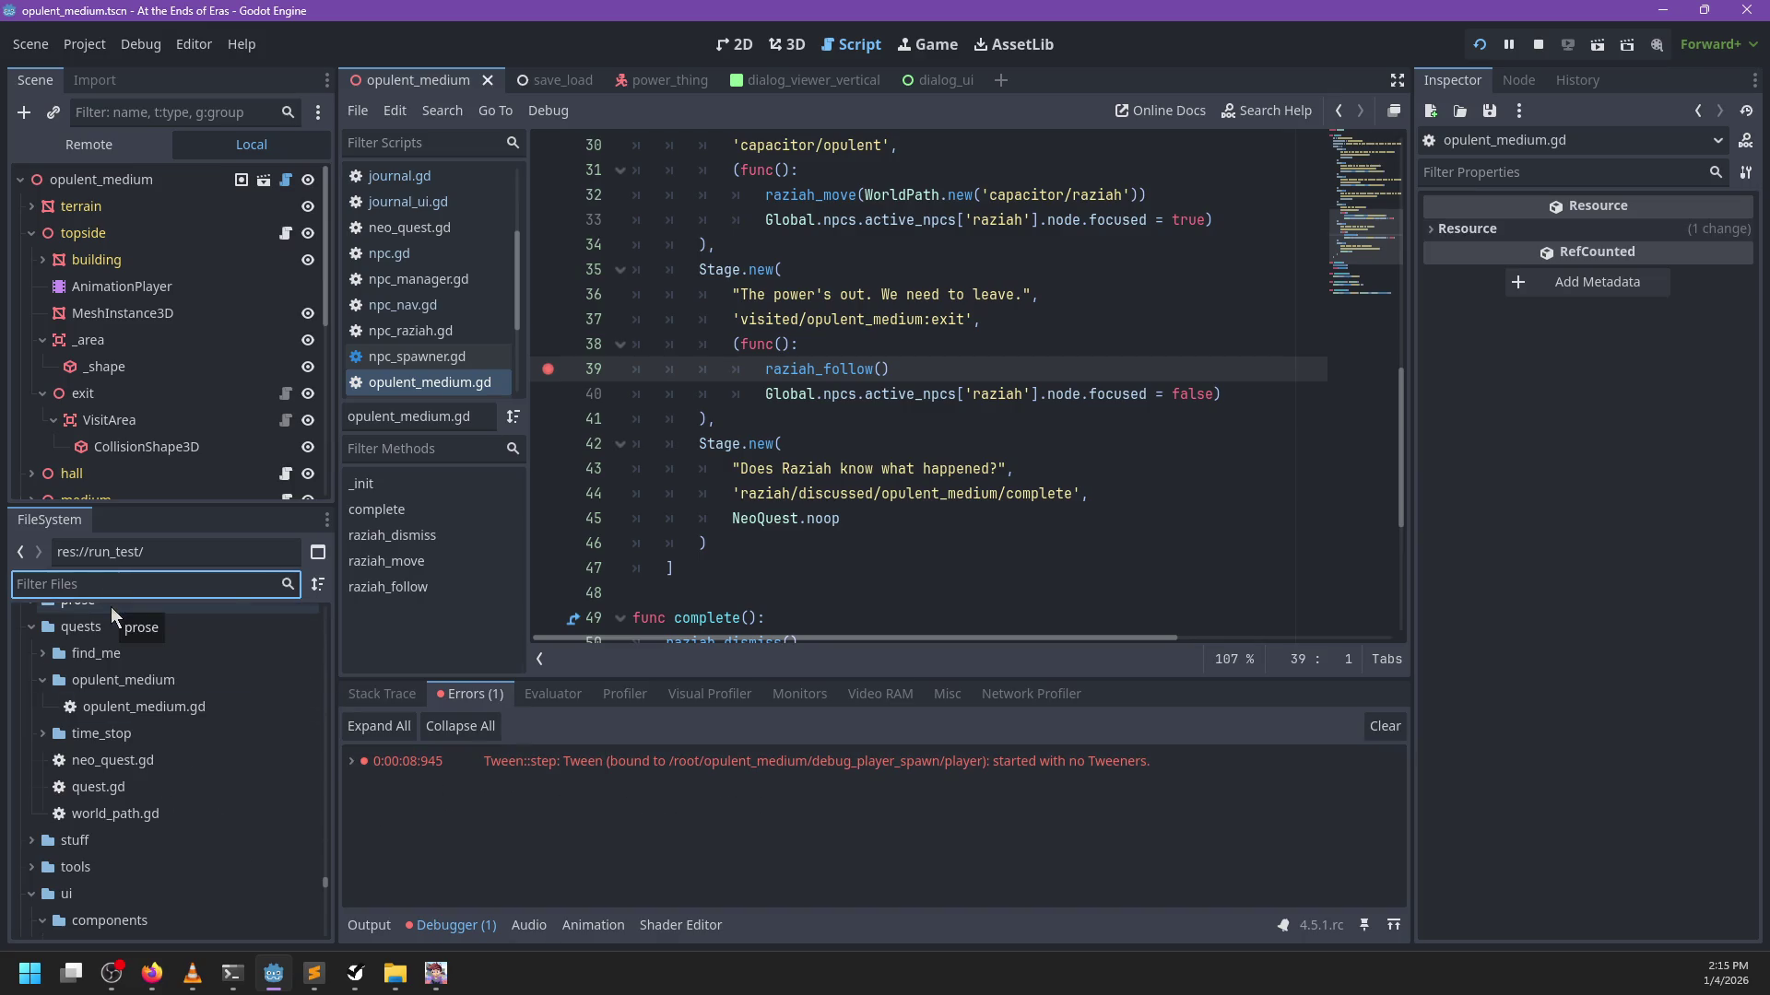
double_click(136, 919)
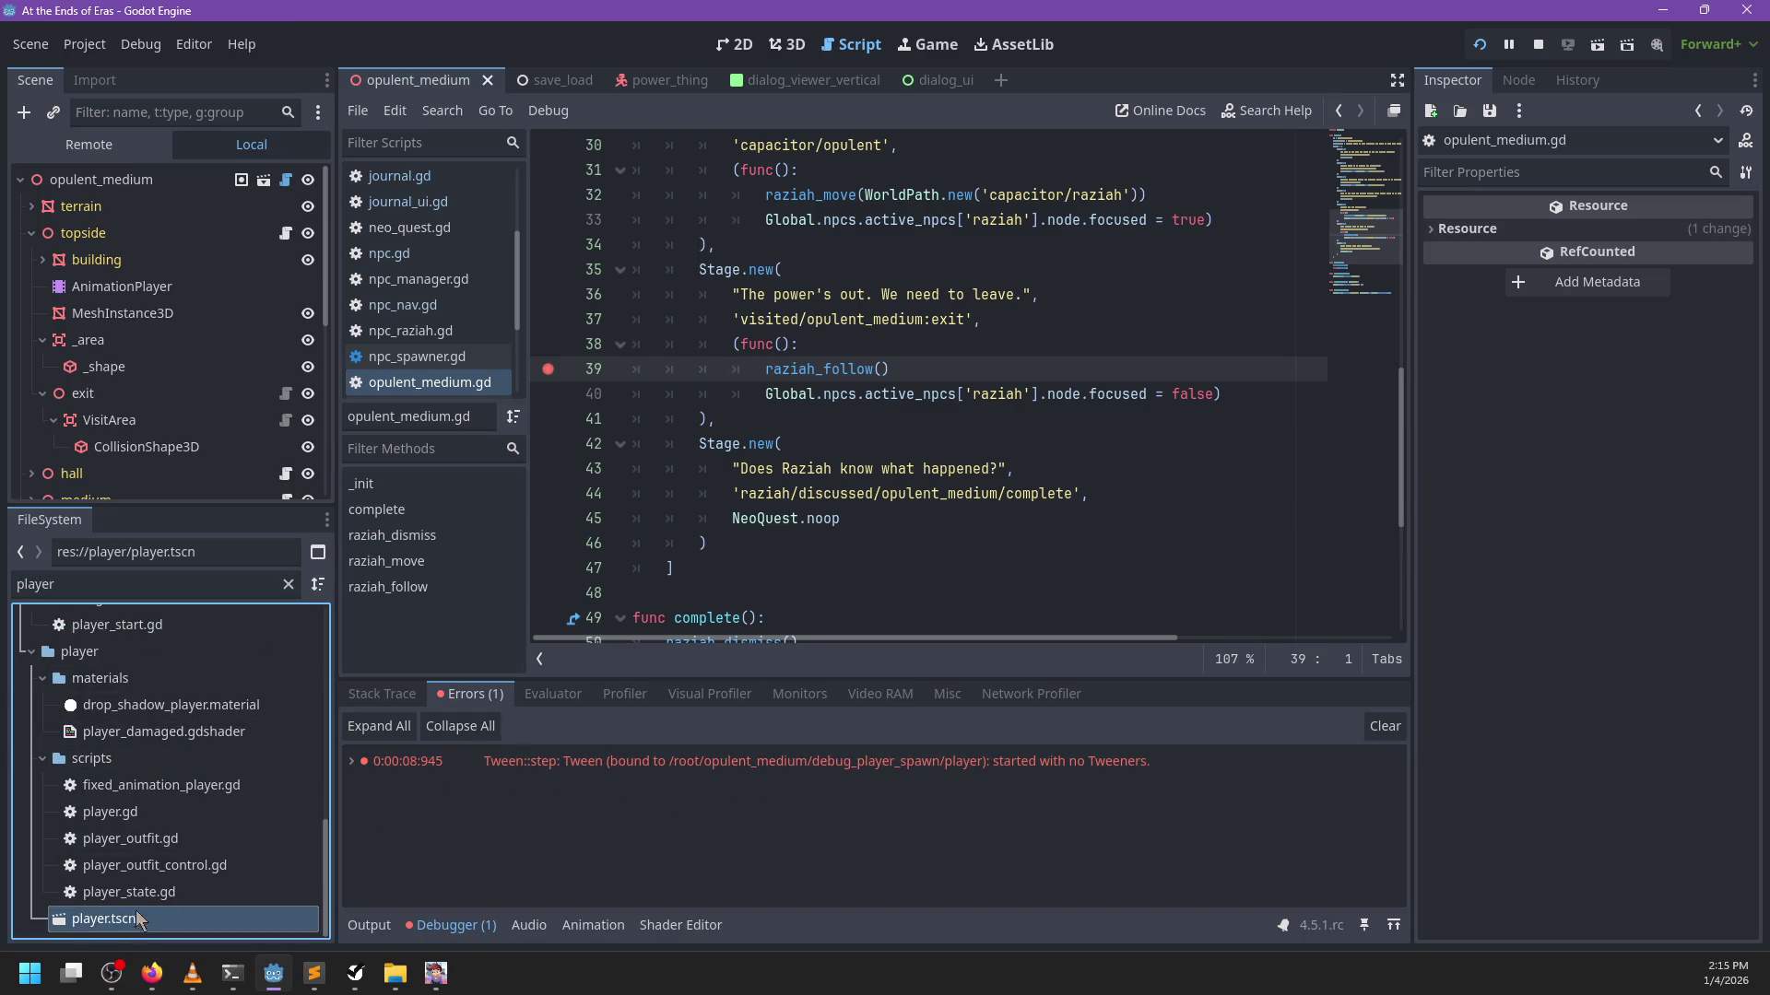
key("Up")
key("Up")
key("Up")
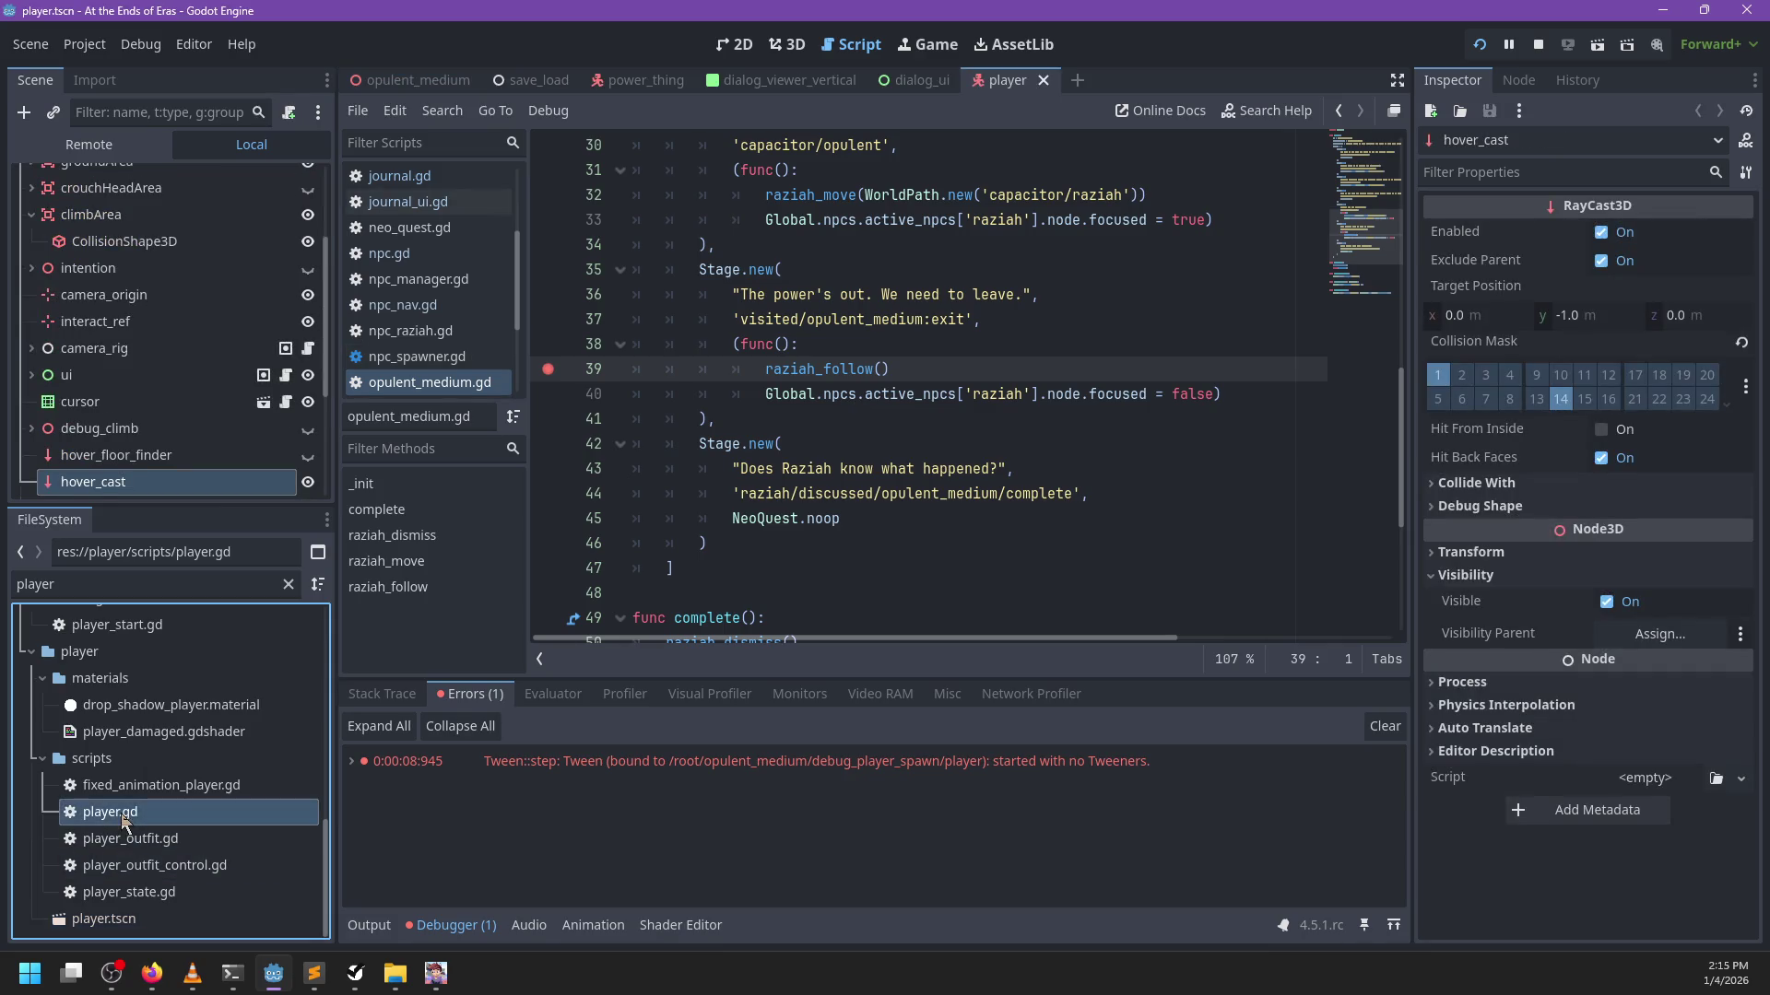
key("Return")
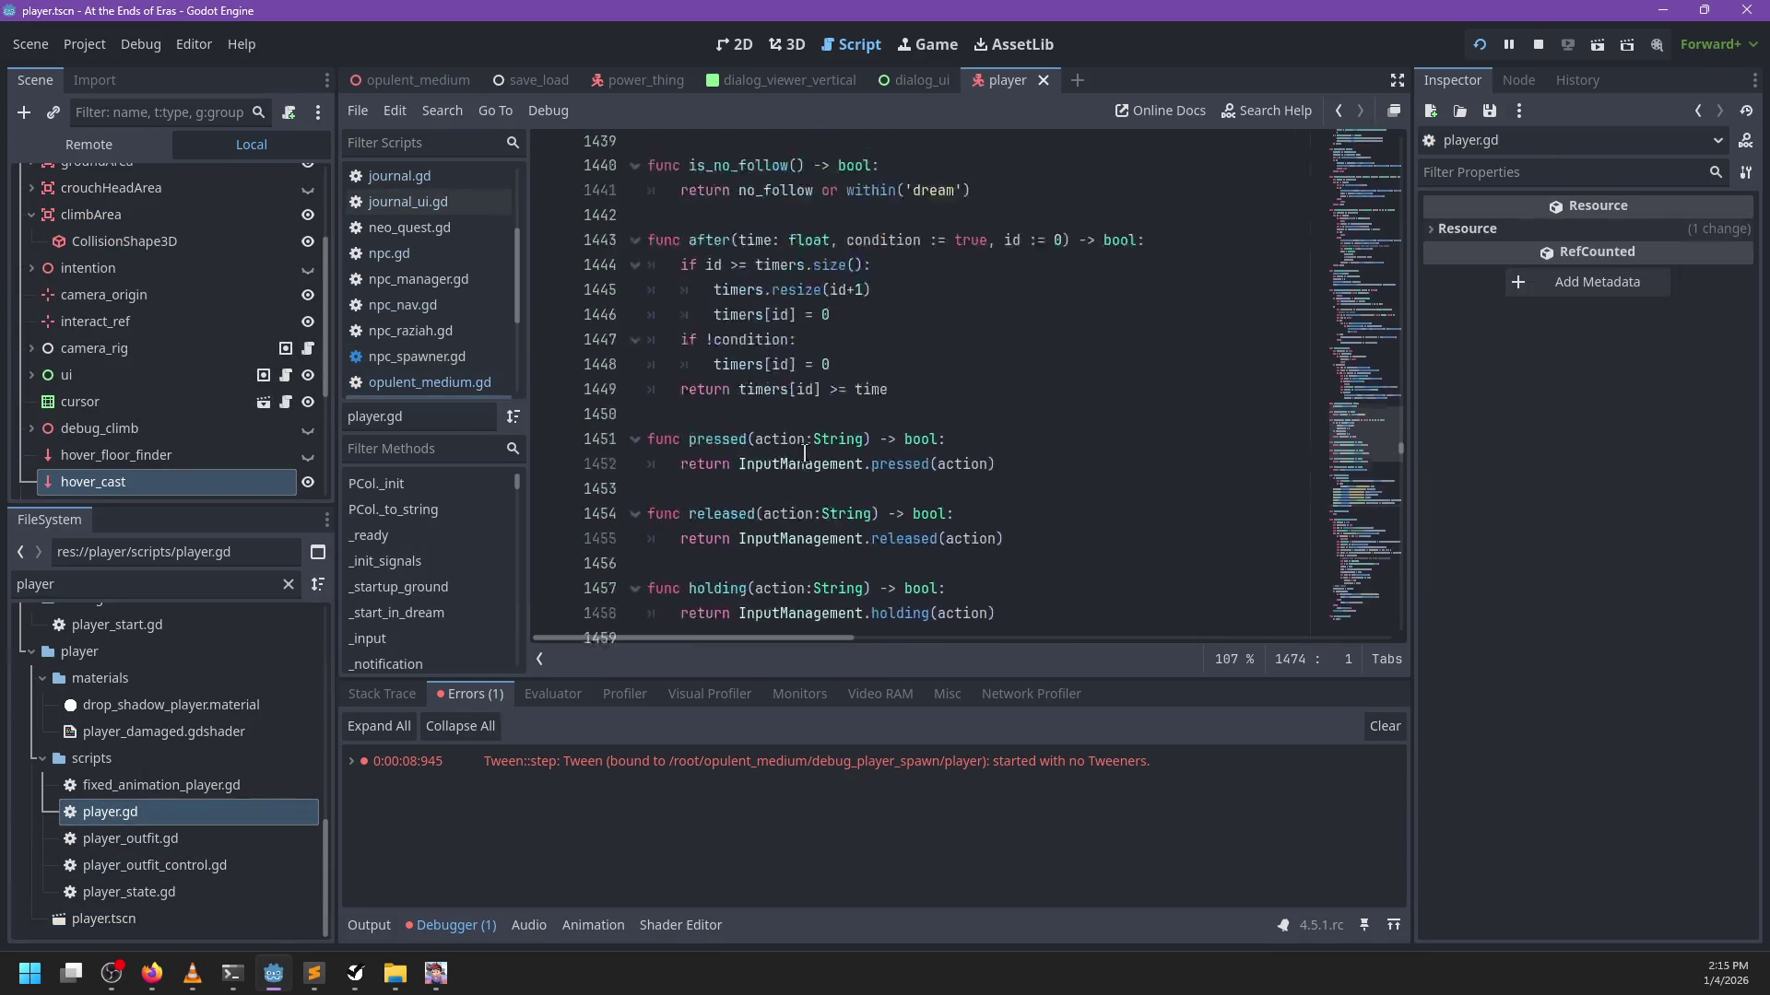
Find body_tween and delete its create_tween initializer on line 177
key("ctrl+f")
type("twee")
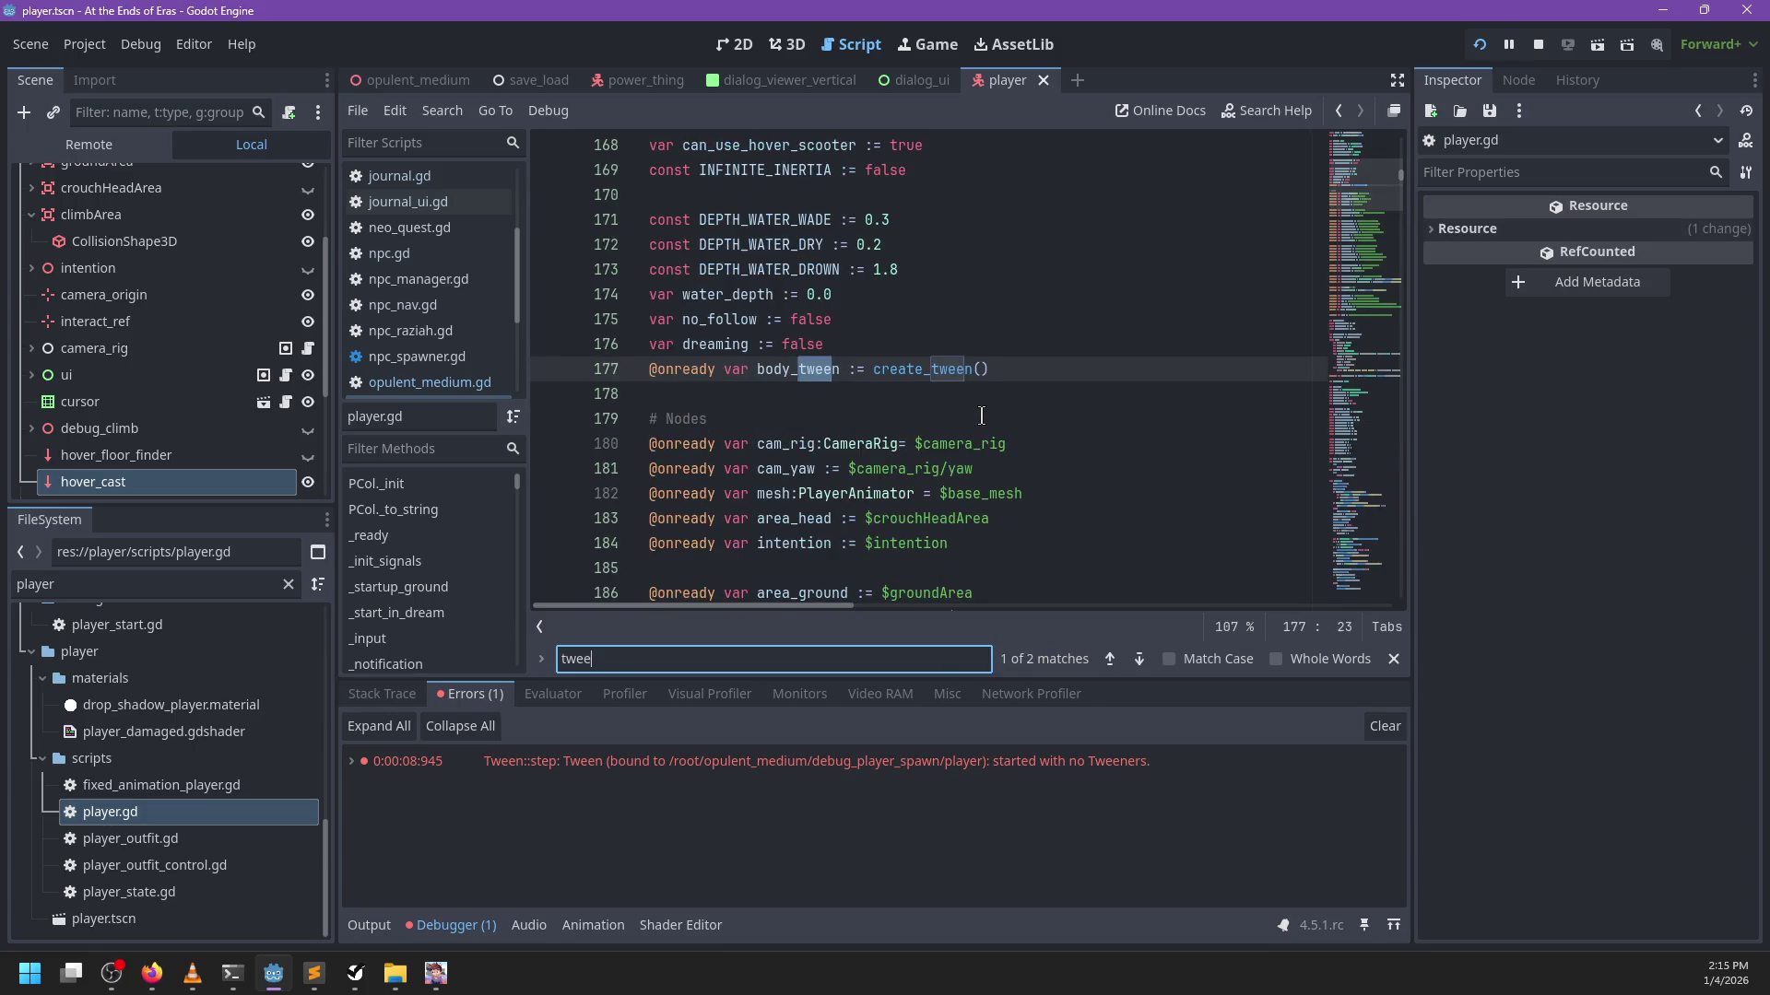
key("Escape")
key("ctrl+f")
type("body_tween")
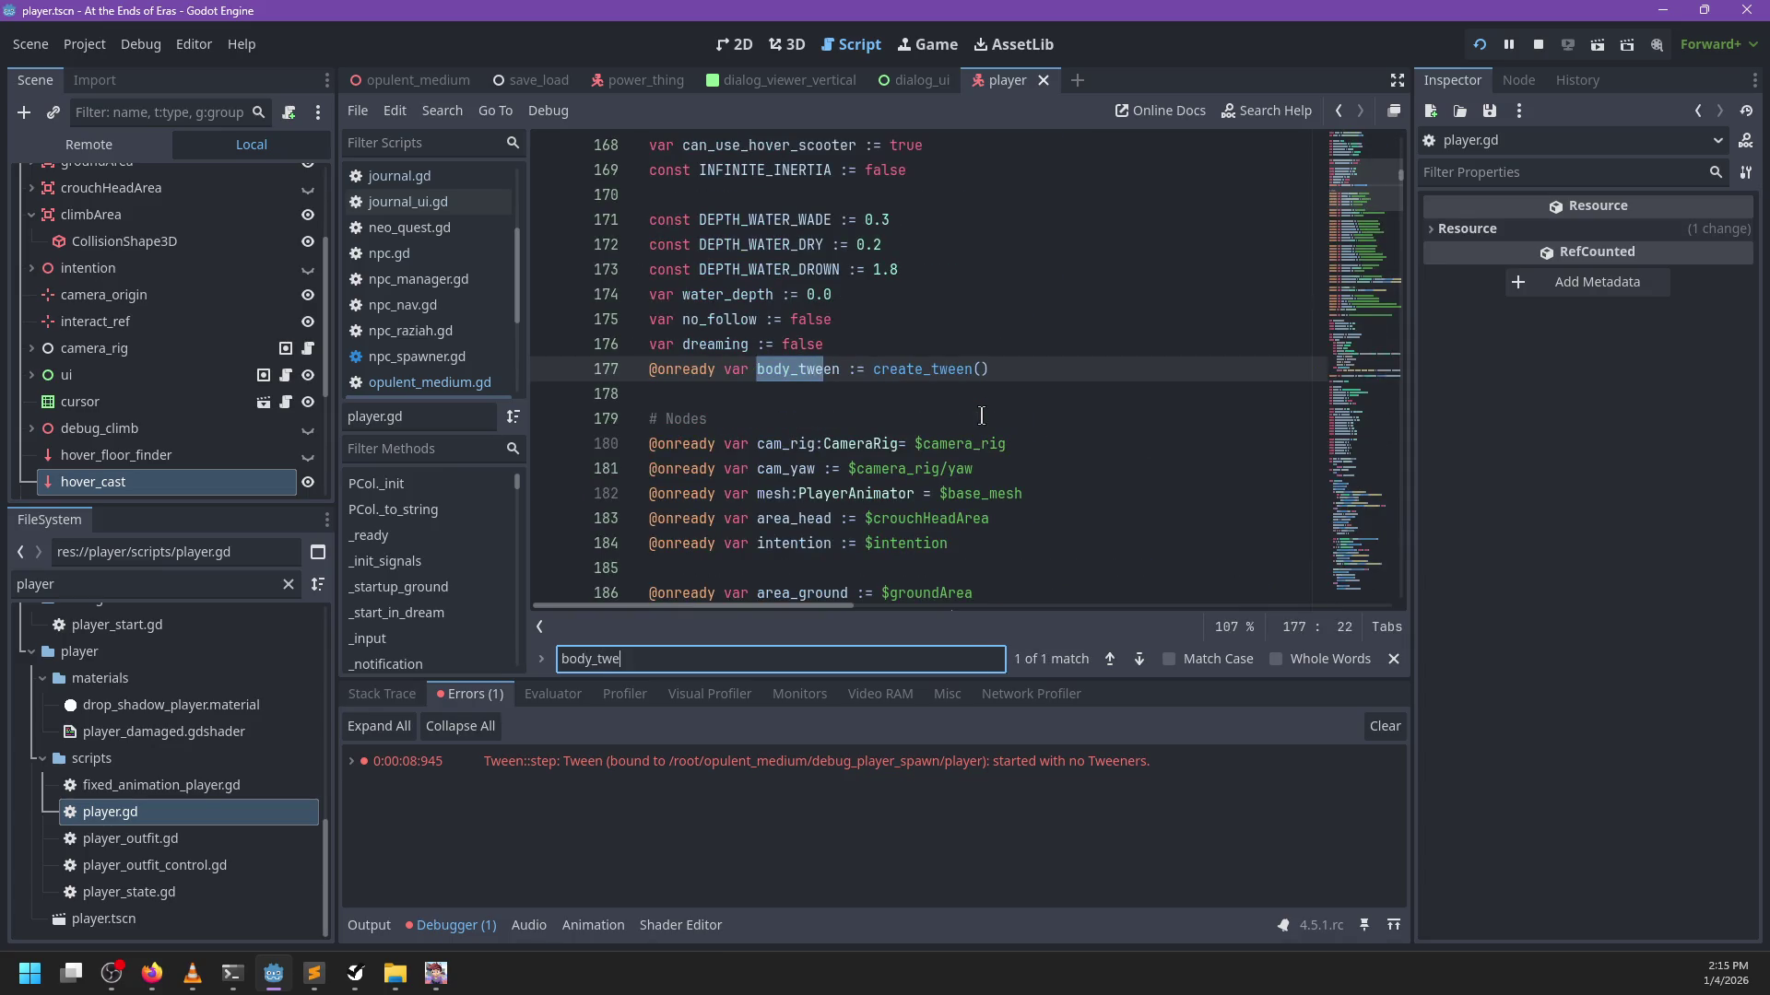
key("Escape")
key("Right")
key("shift+End")
key("Delete")
Delete the remaining body_tween declaration line and save player.gd
key("ctrl+f")
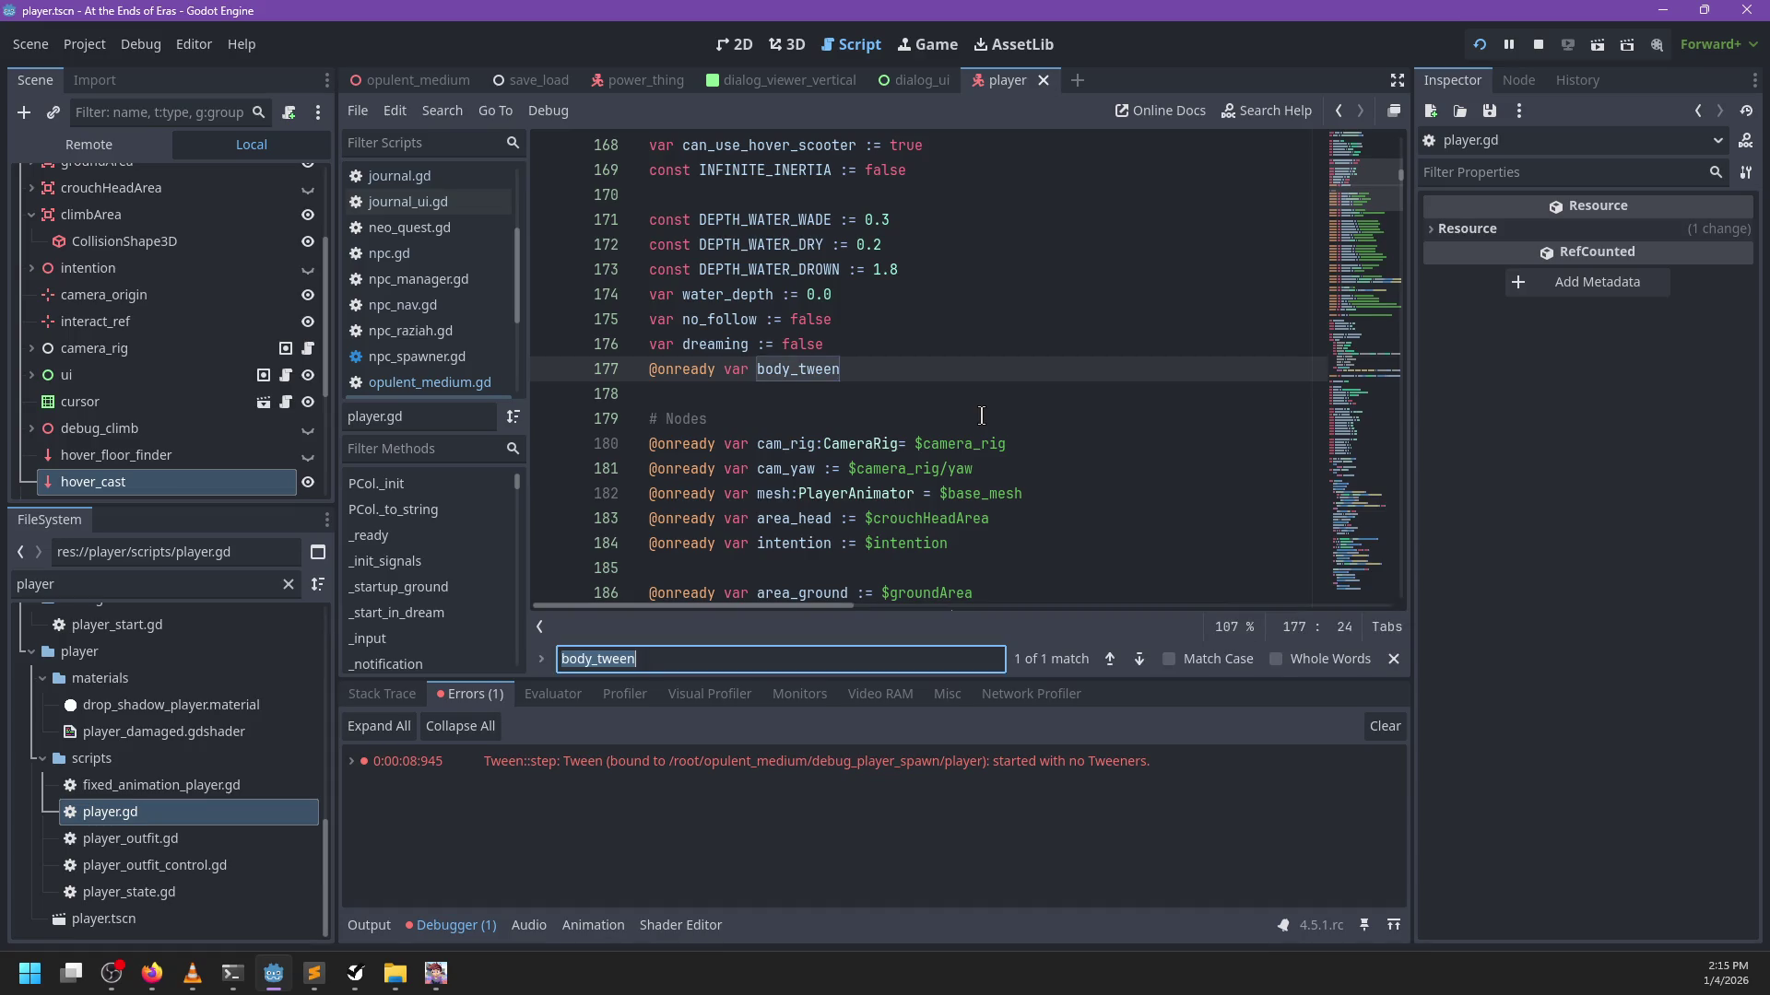
key("Escape")
key("shift+Up")
key("BackSpace")
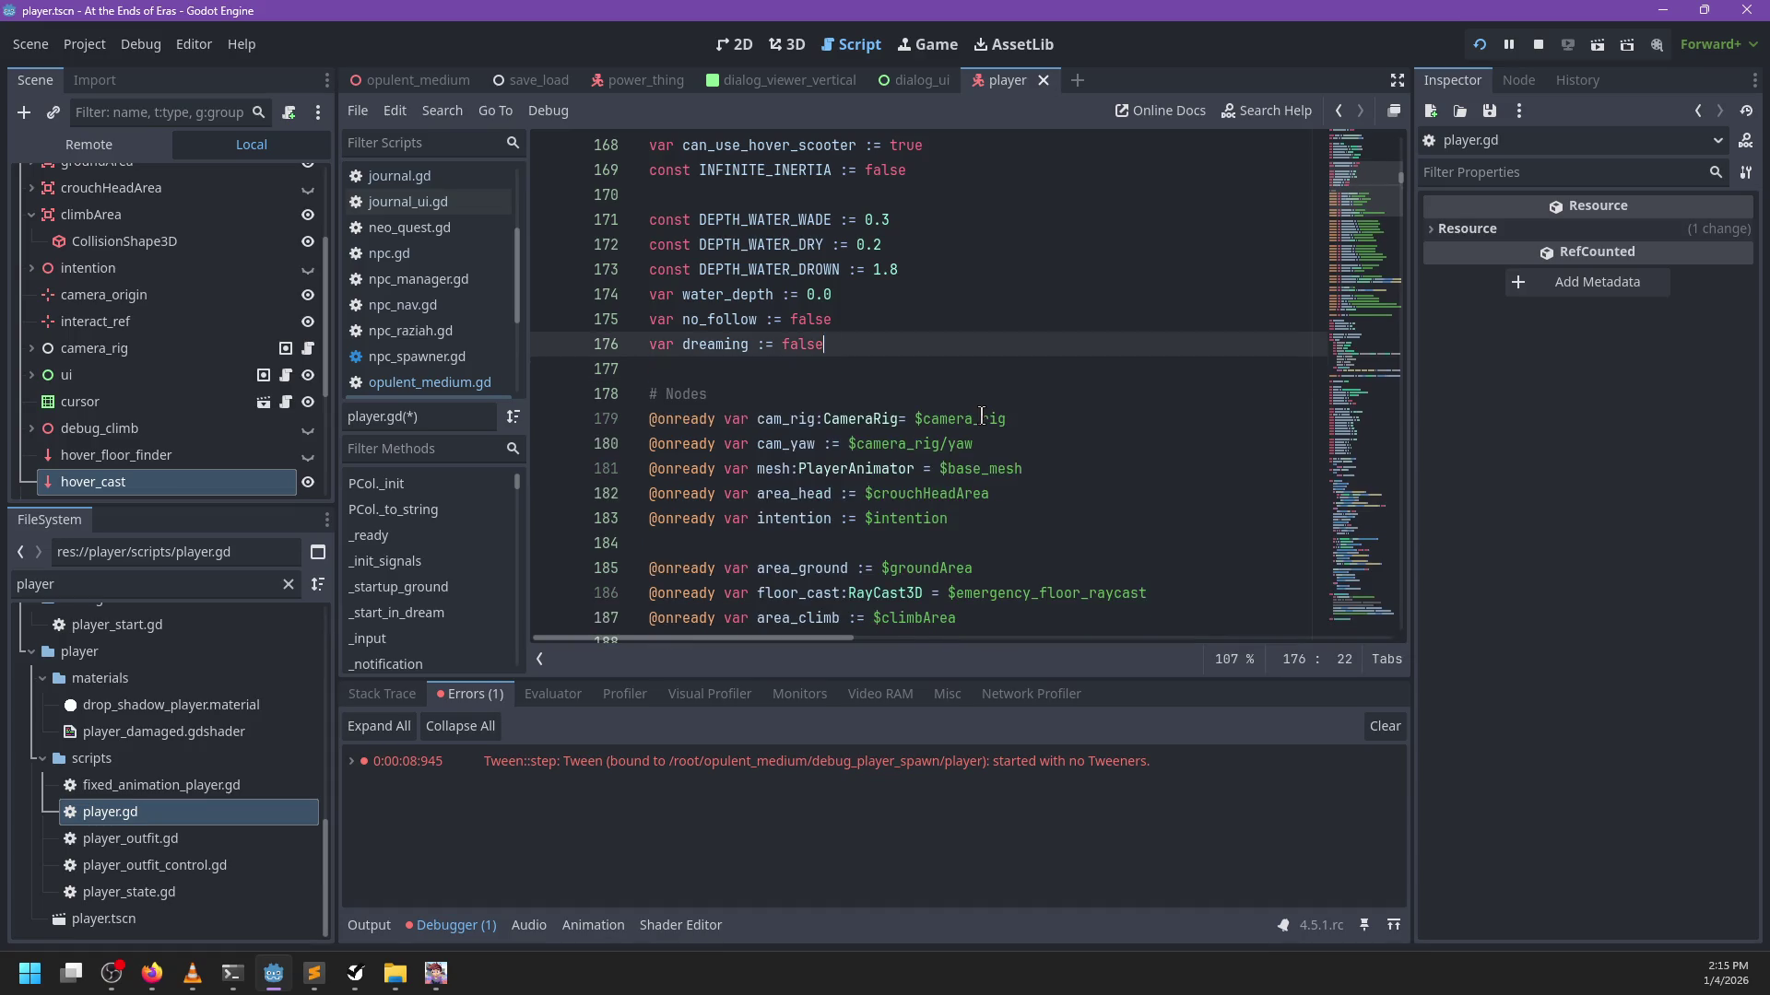
key("ctrl+s")
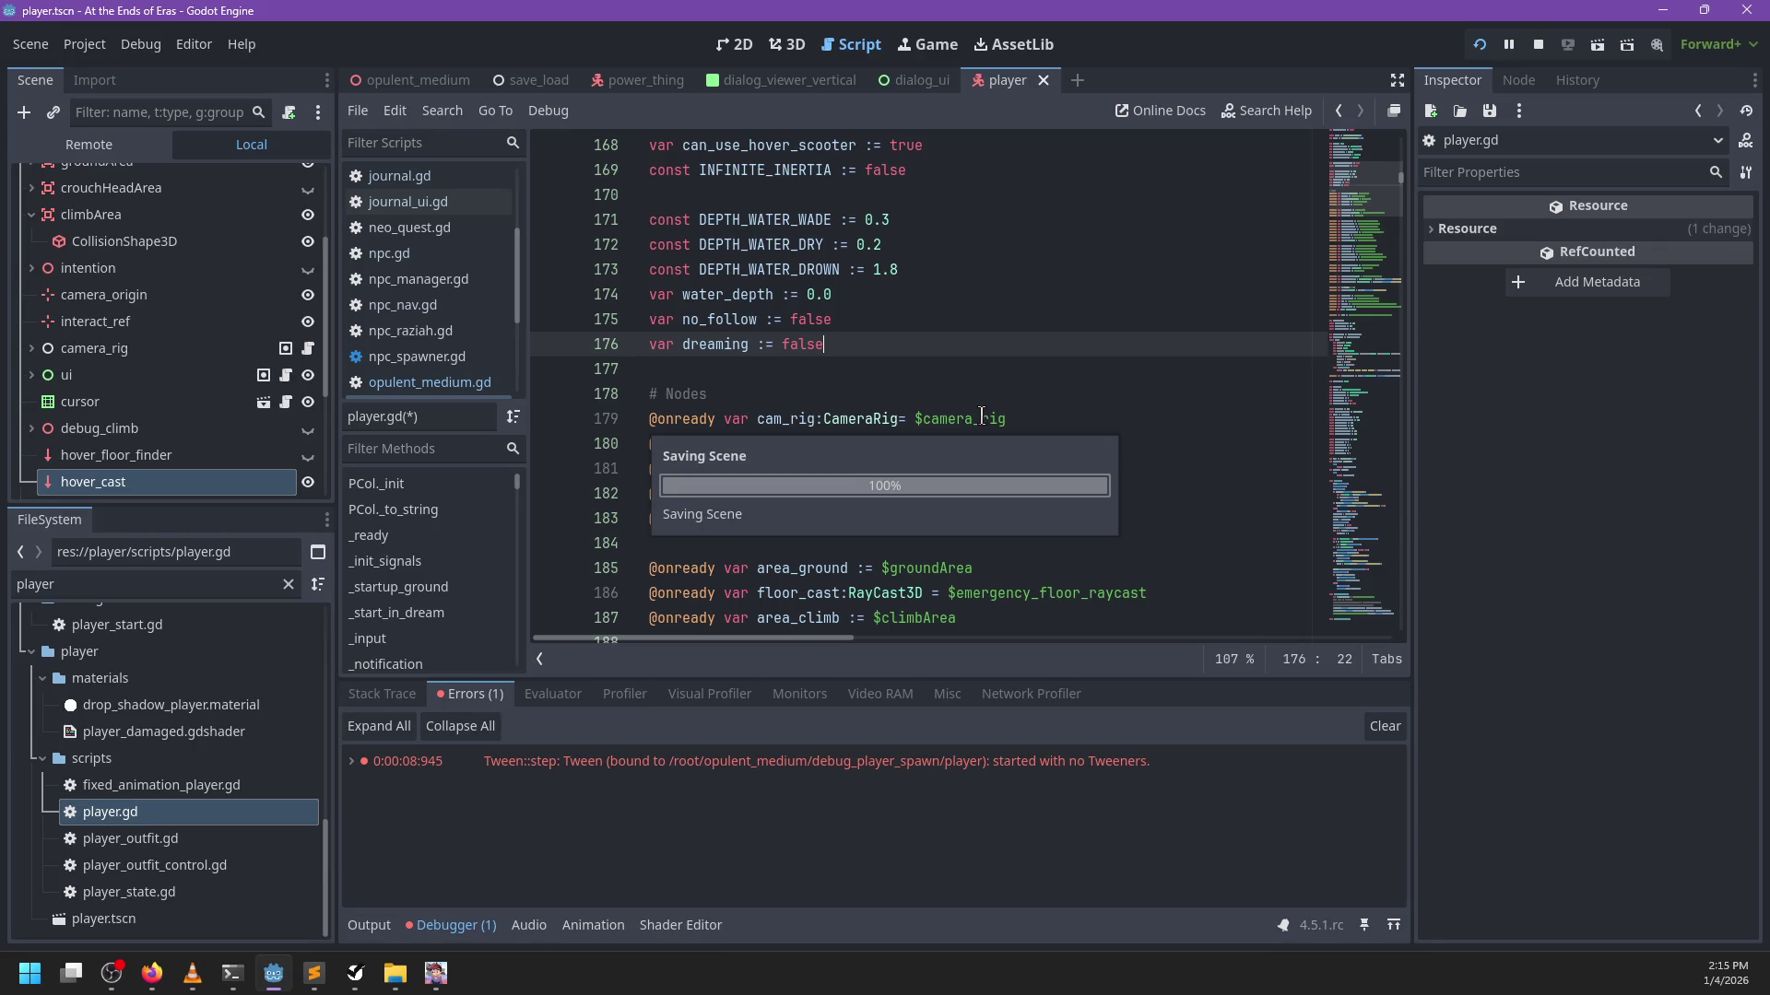
key("F5")
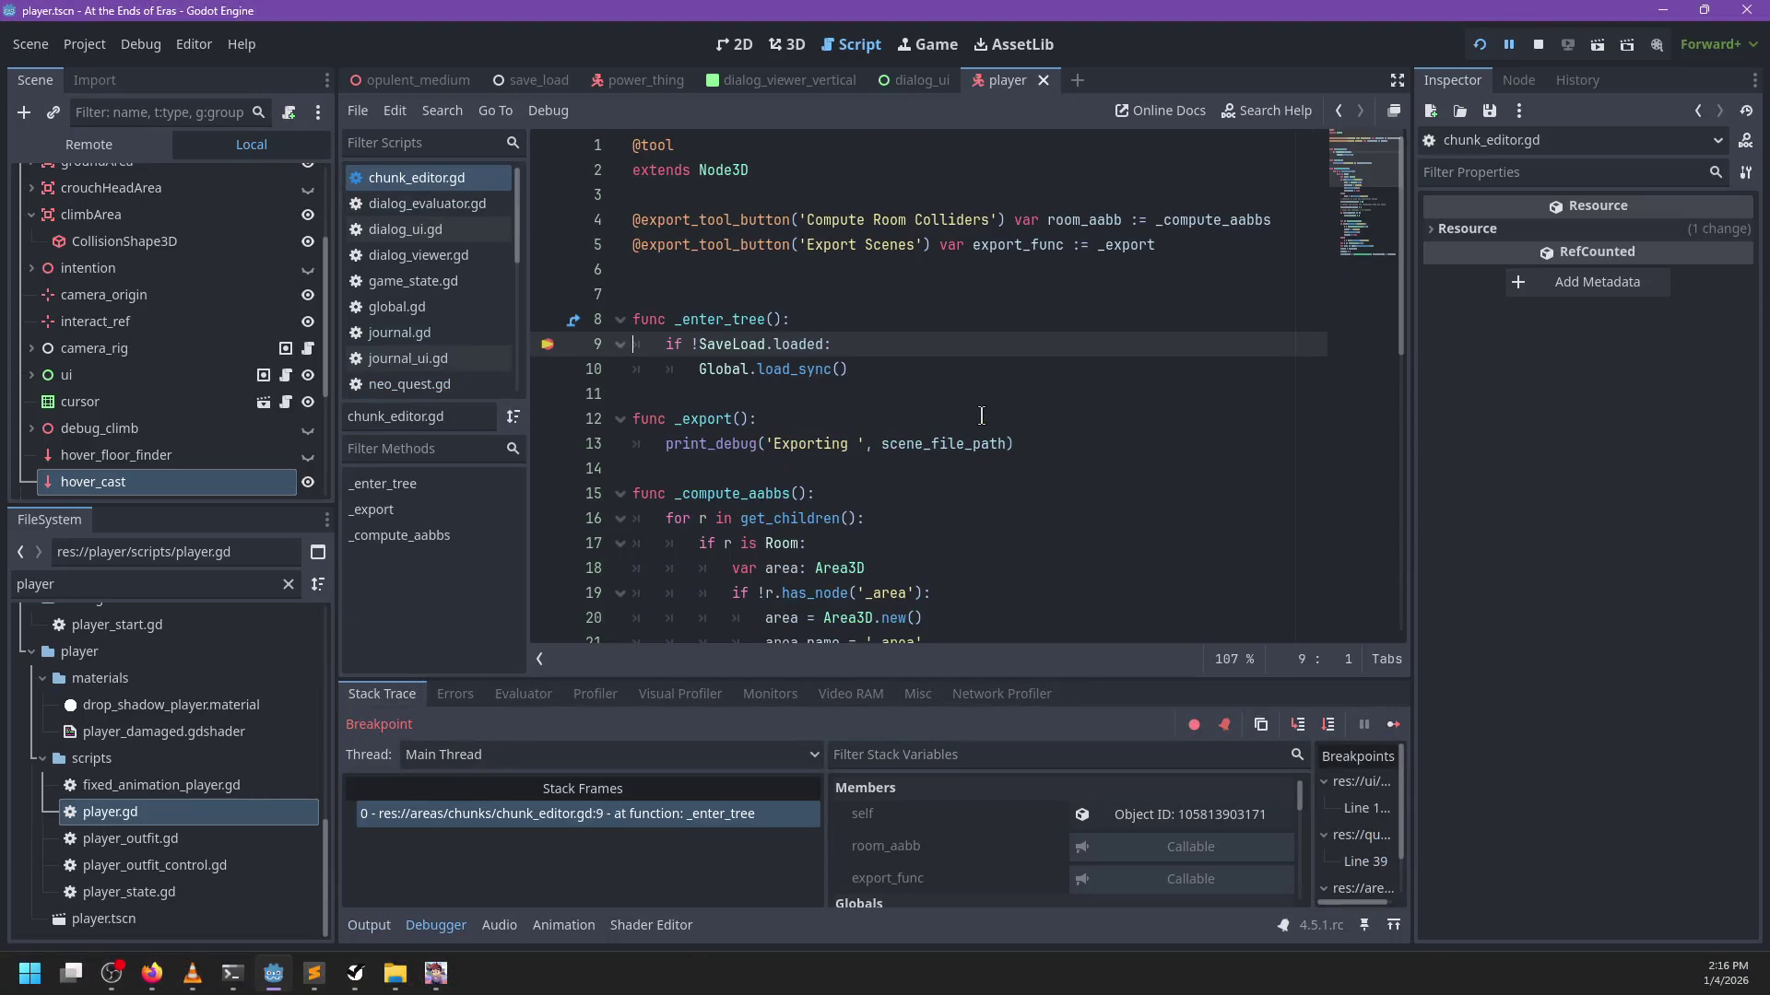
Resume past the breakpoints, start play, and begin typing Global.load_game(' in the live debug console
key("F12")
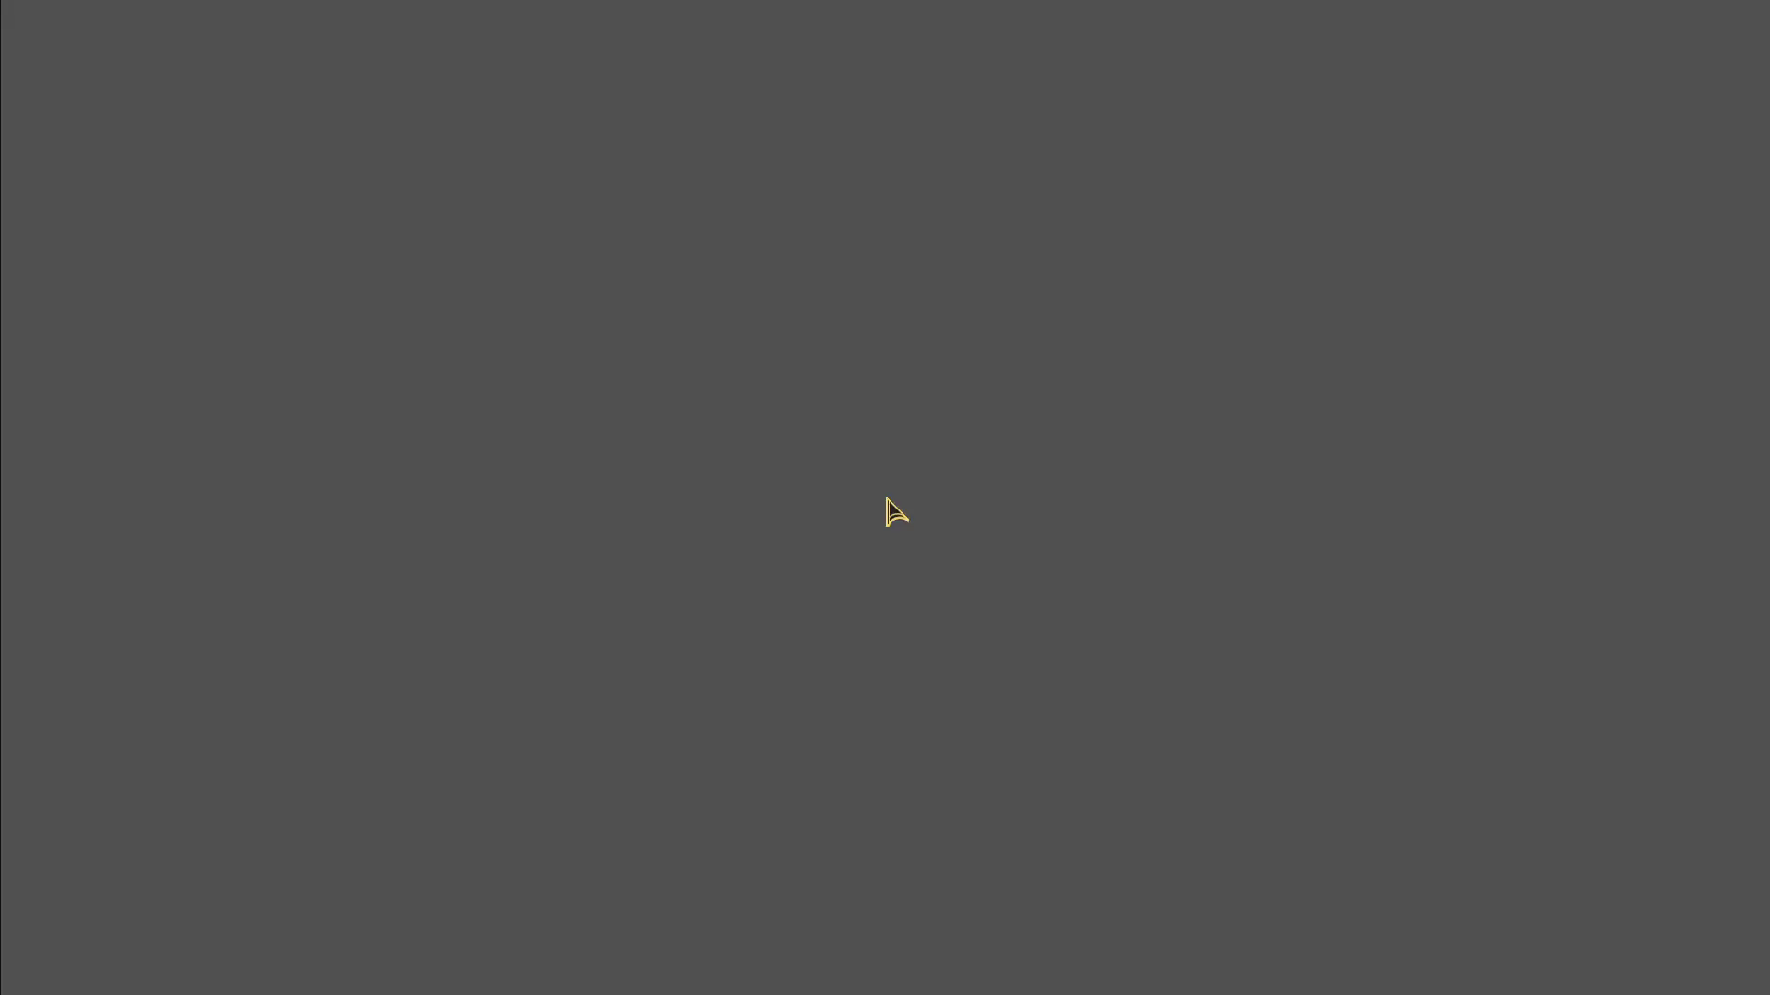
key("F12")
key("Return")
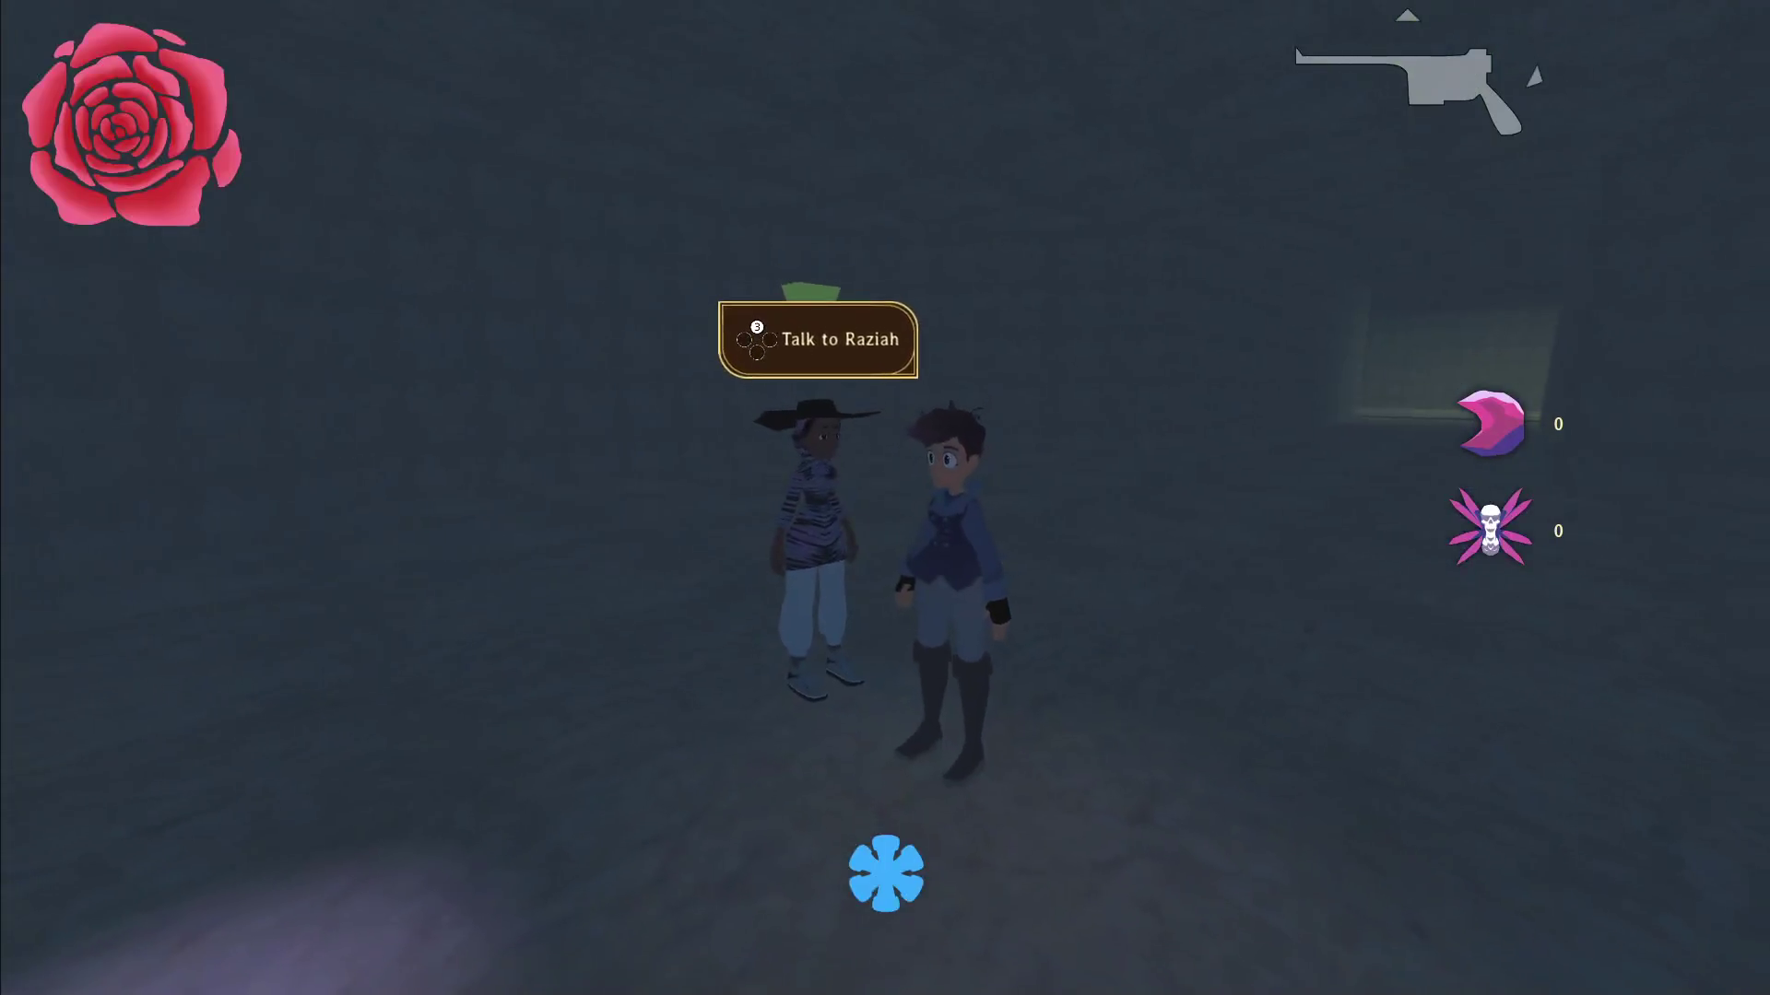
key("grave")
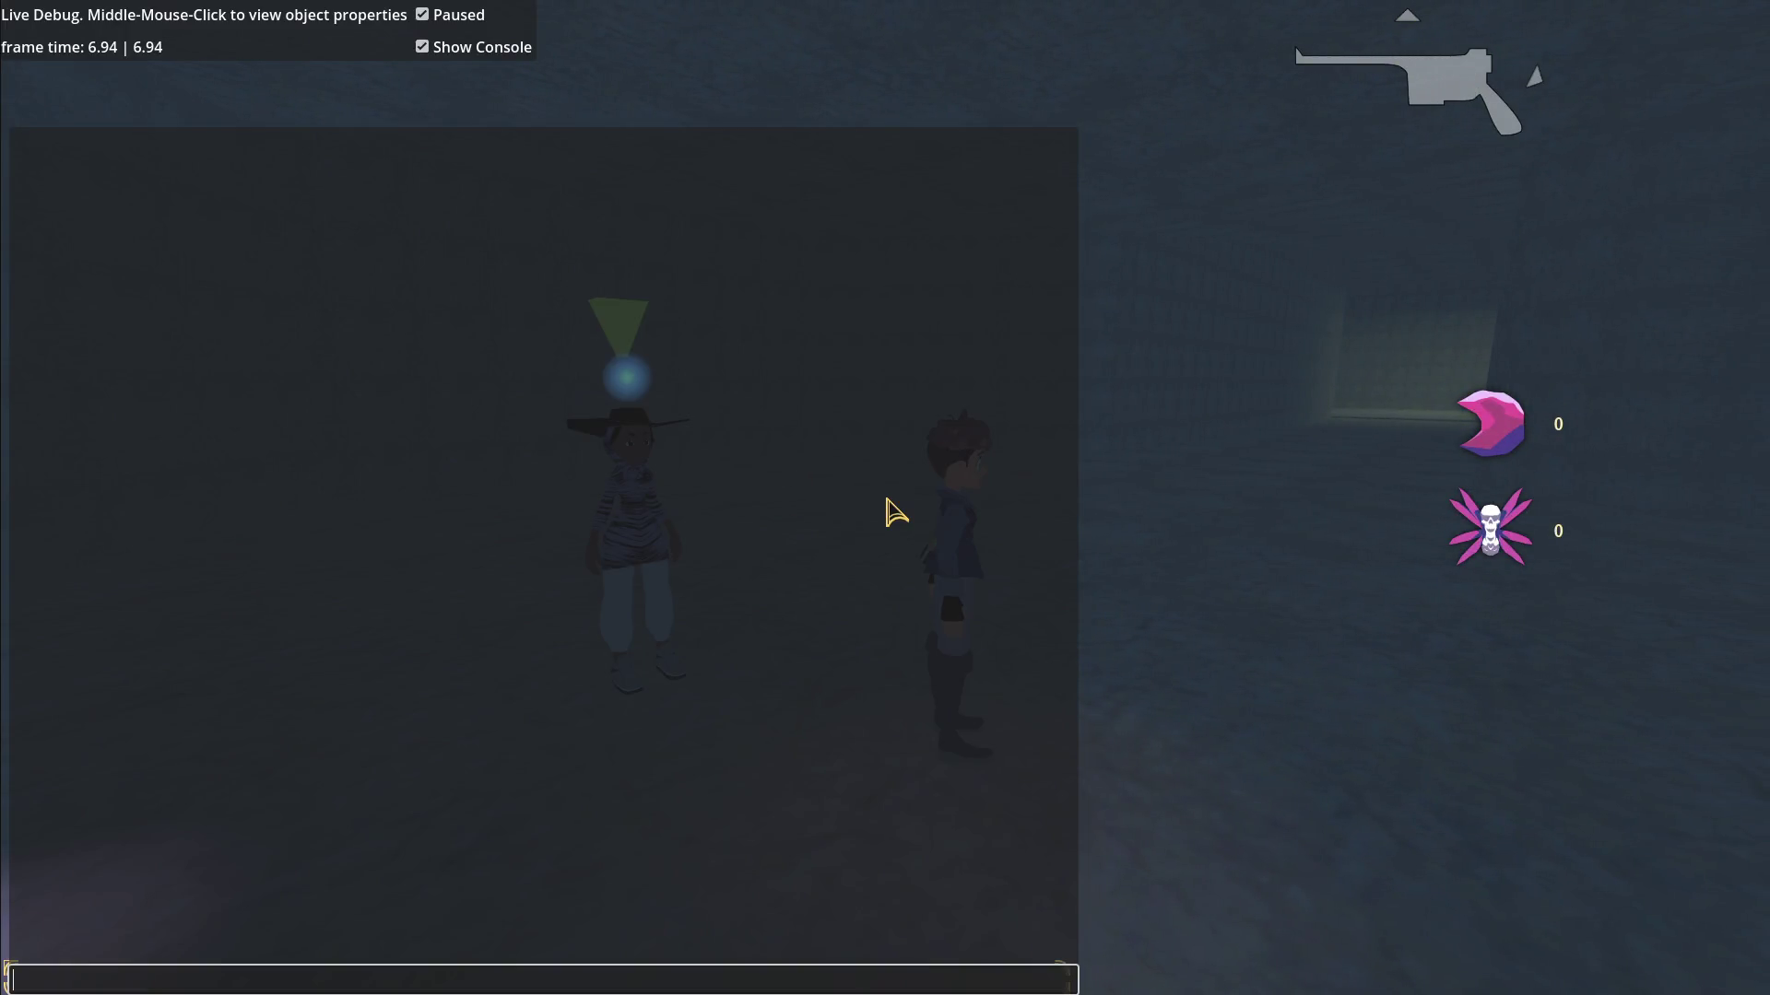
type("Global")
type("start.gm")
key("ctrl+BackSpace")
type("load_game('")
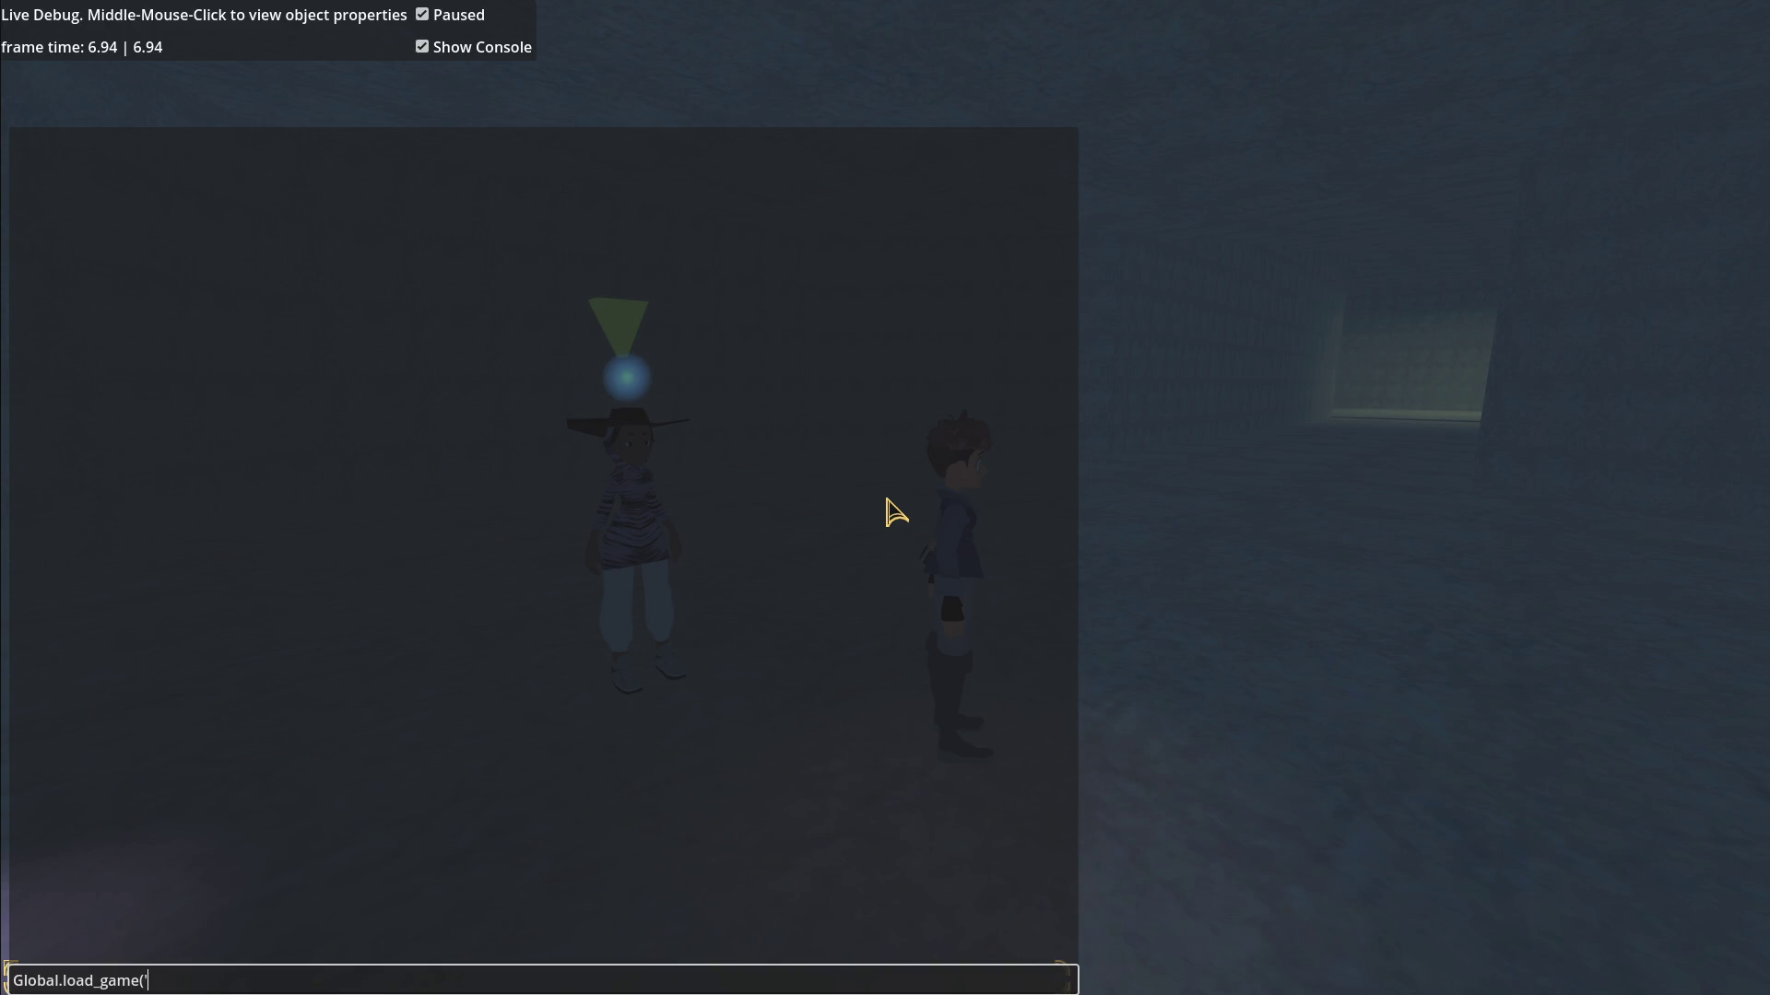
type("ra")
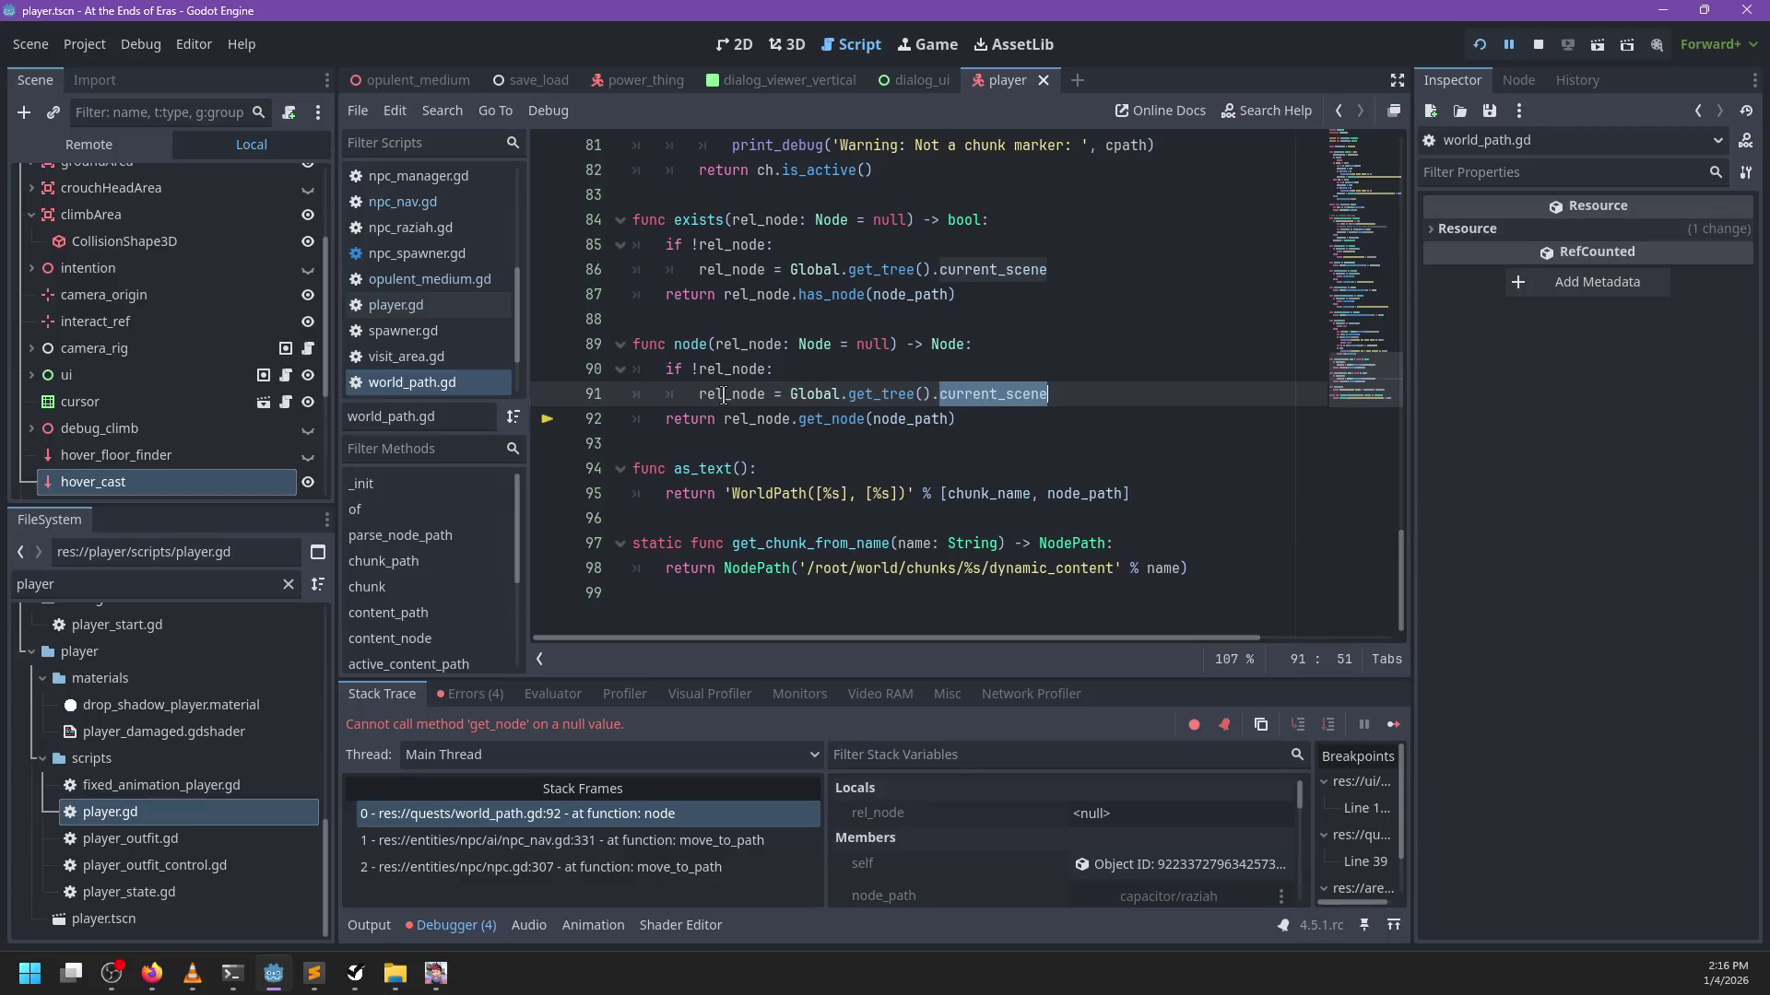
Inspect the move_to_path call in npc.gd from the stack frames, then open global.gd
mouse_move(723, 394)
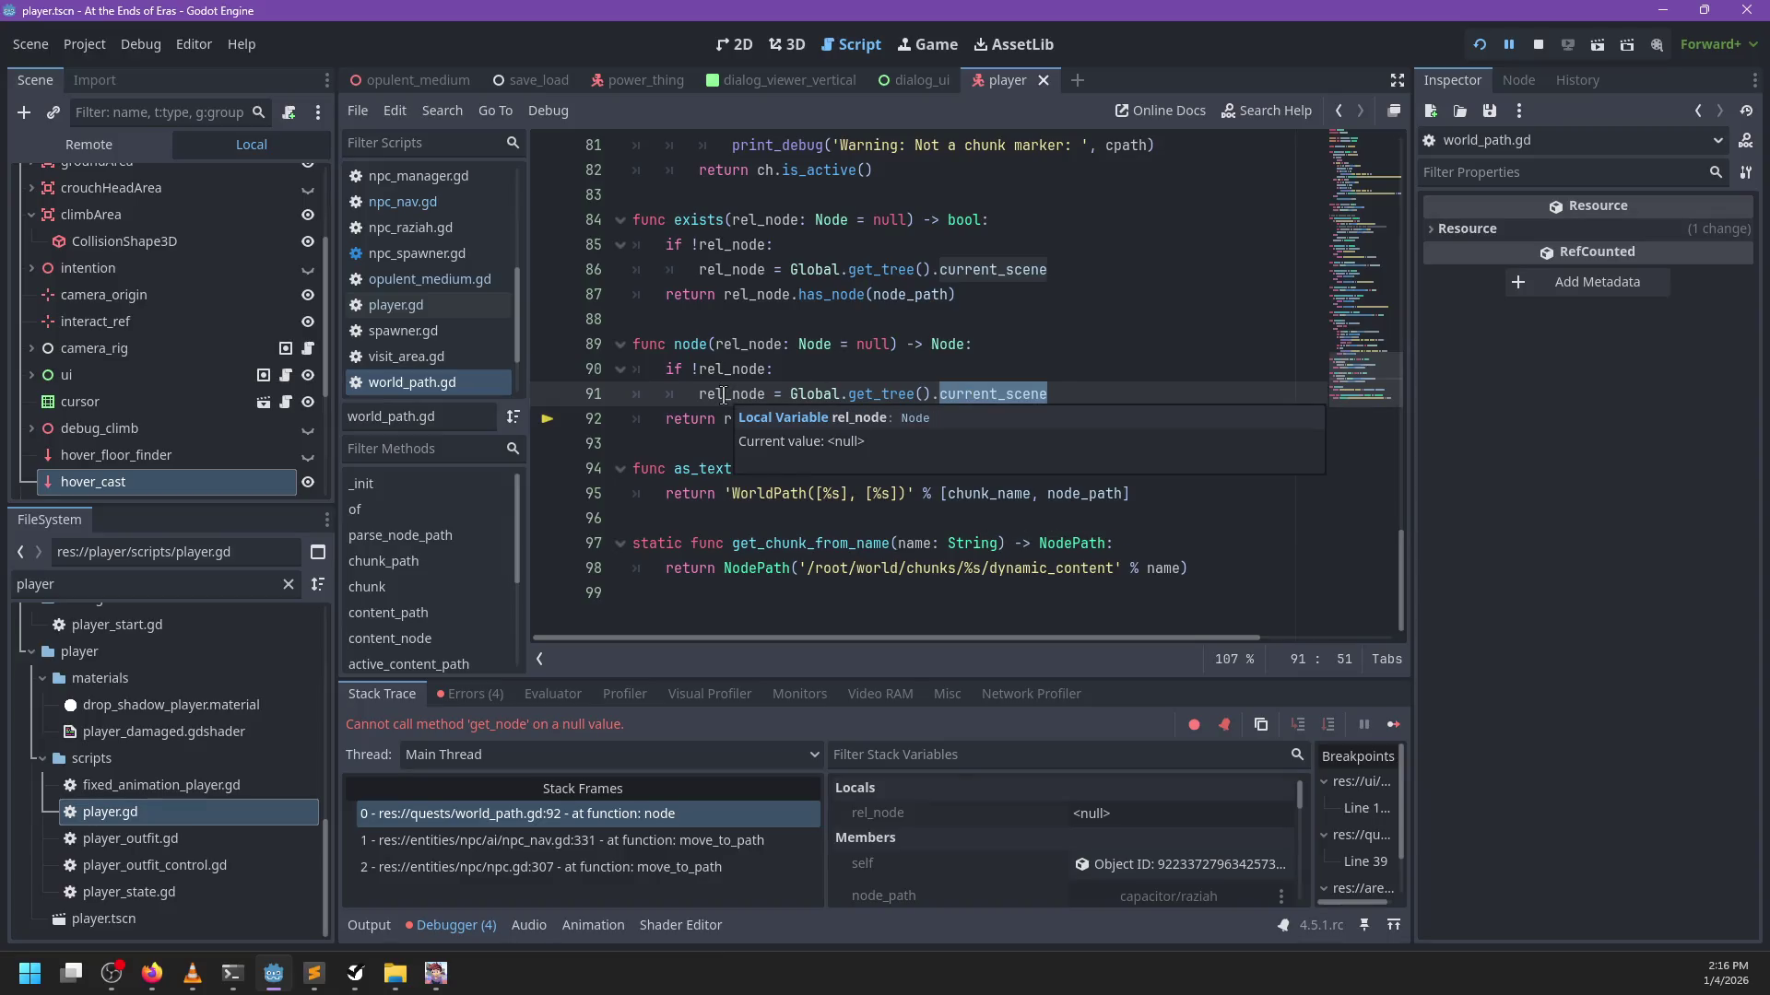
mouse_move(985, 399)
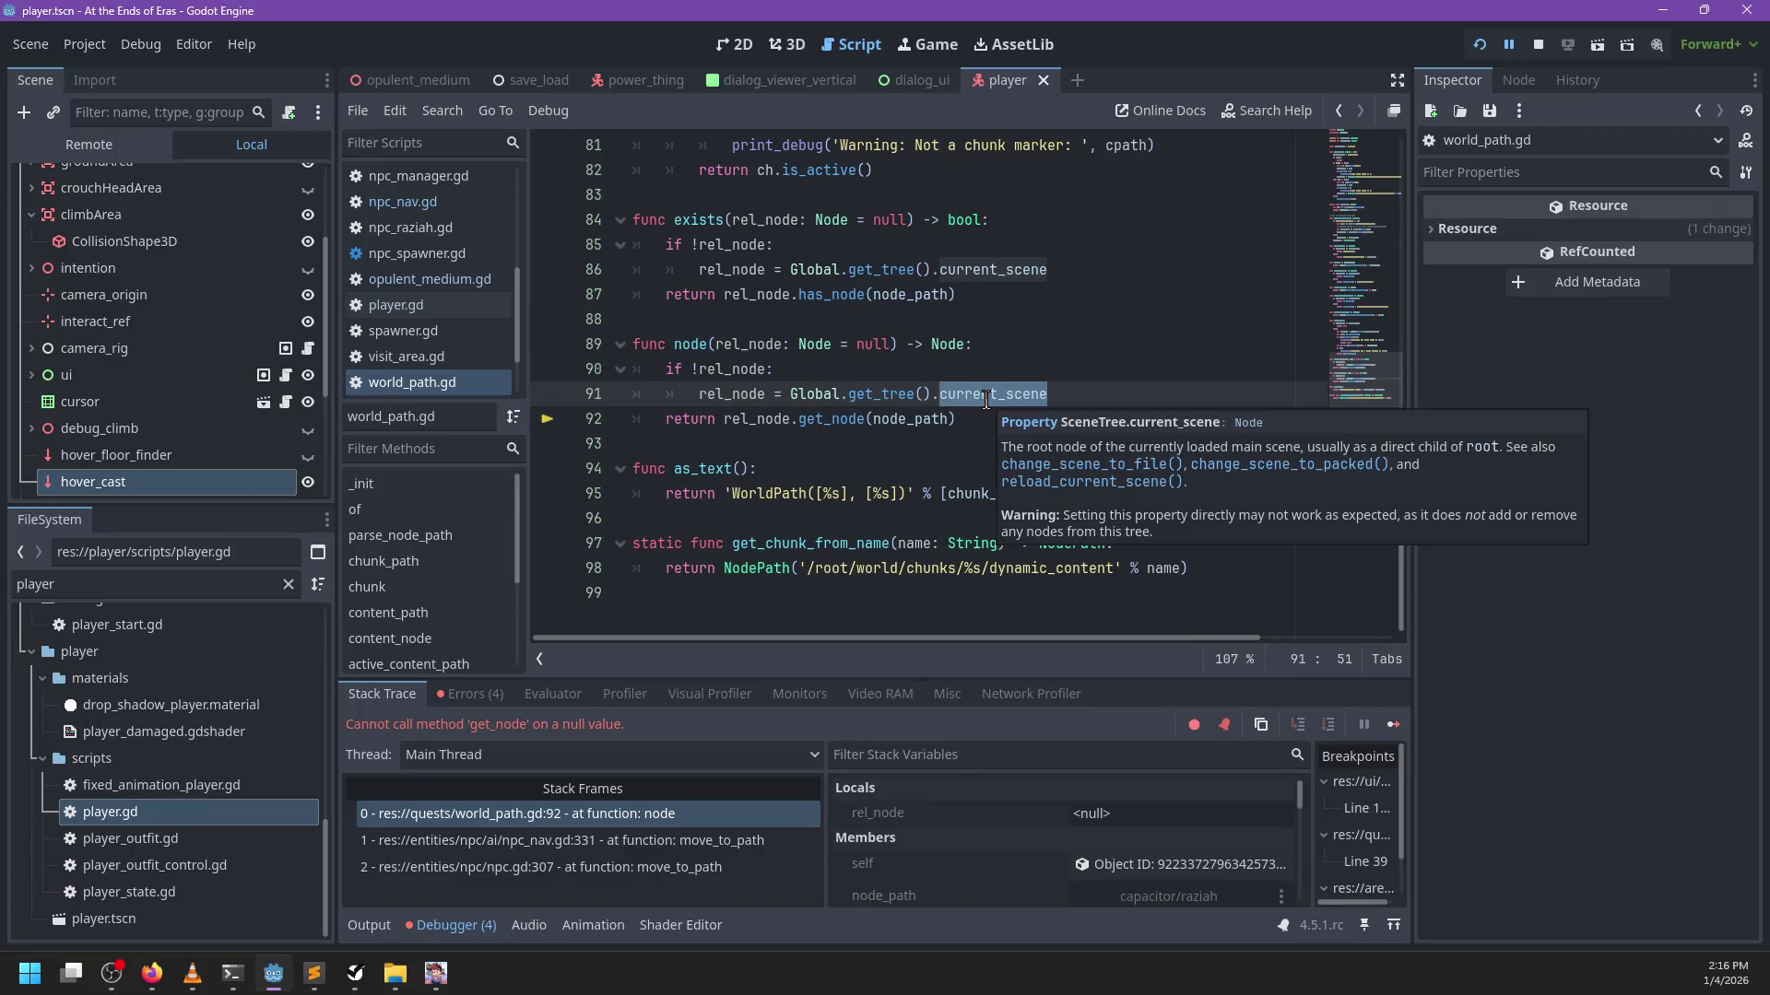
left_click(622, 868)
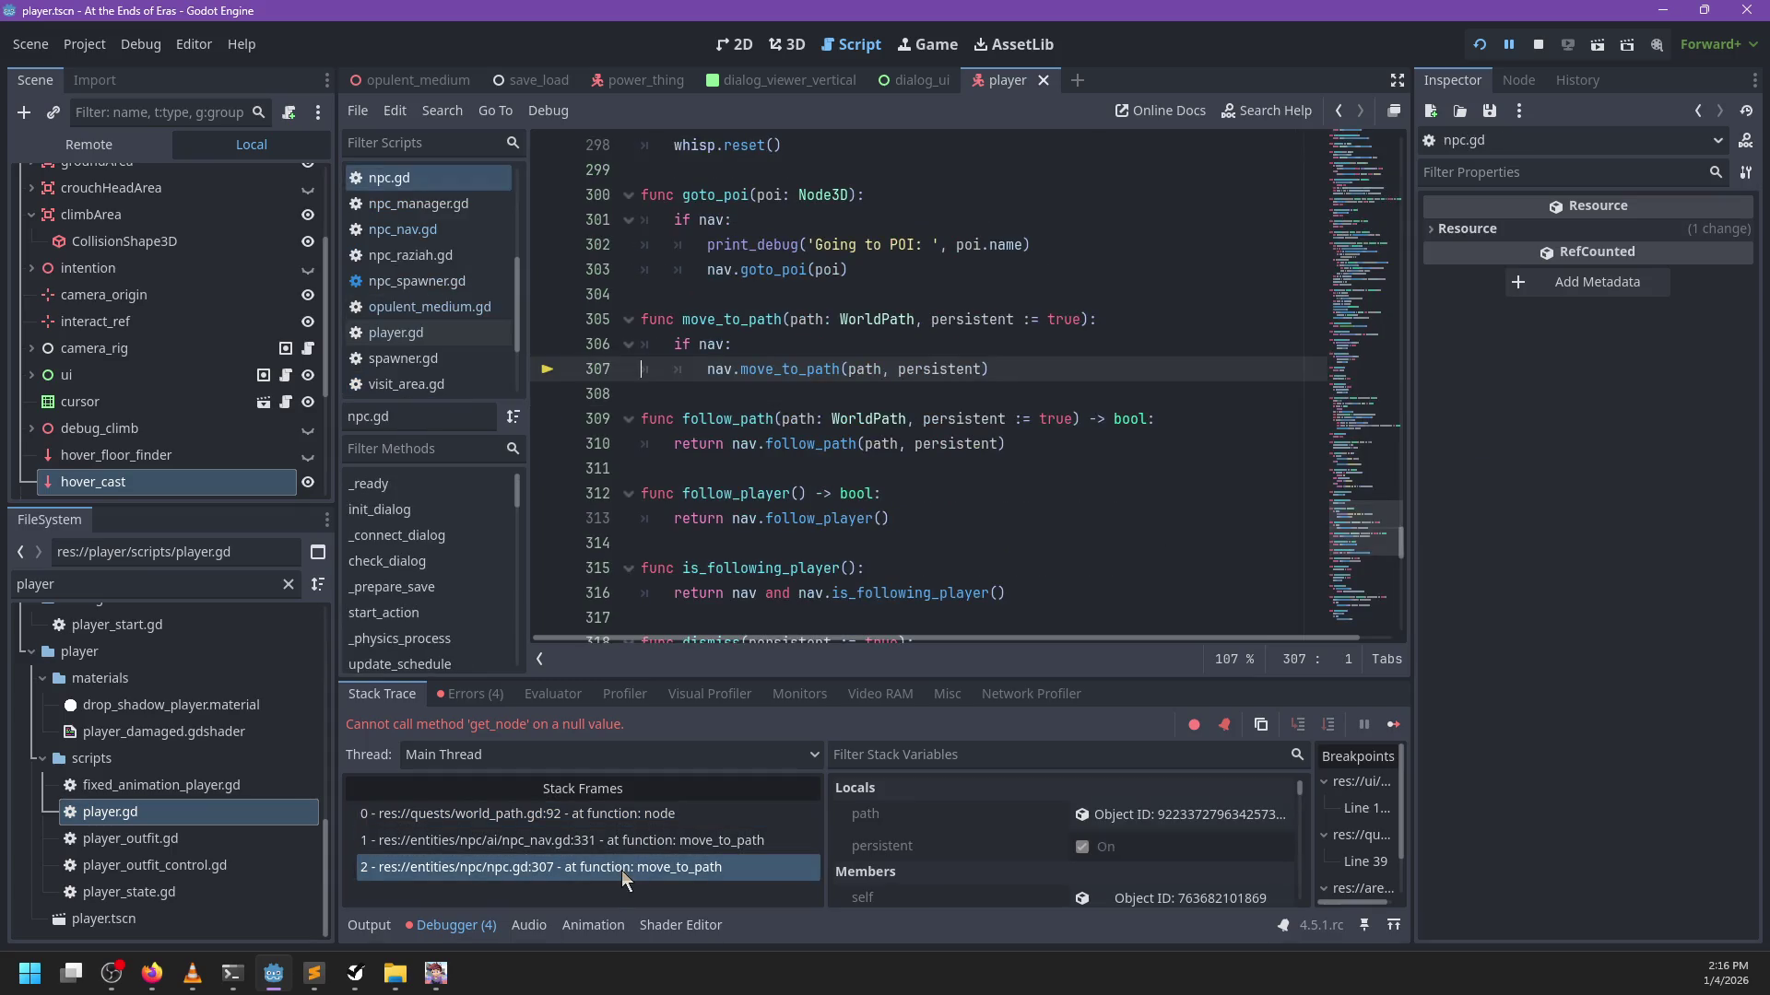
scroll(1019, 424, "up", 1)
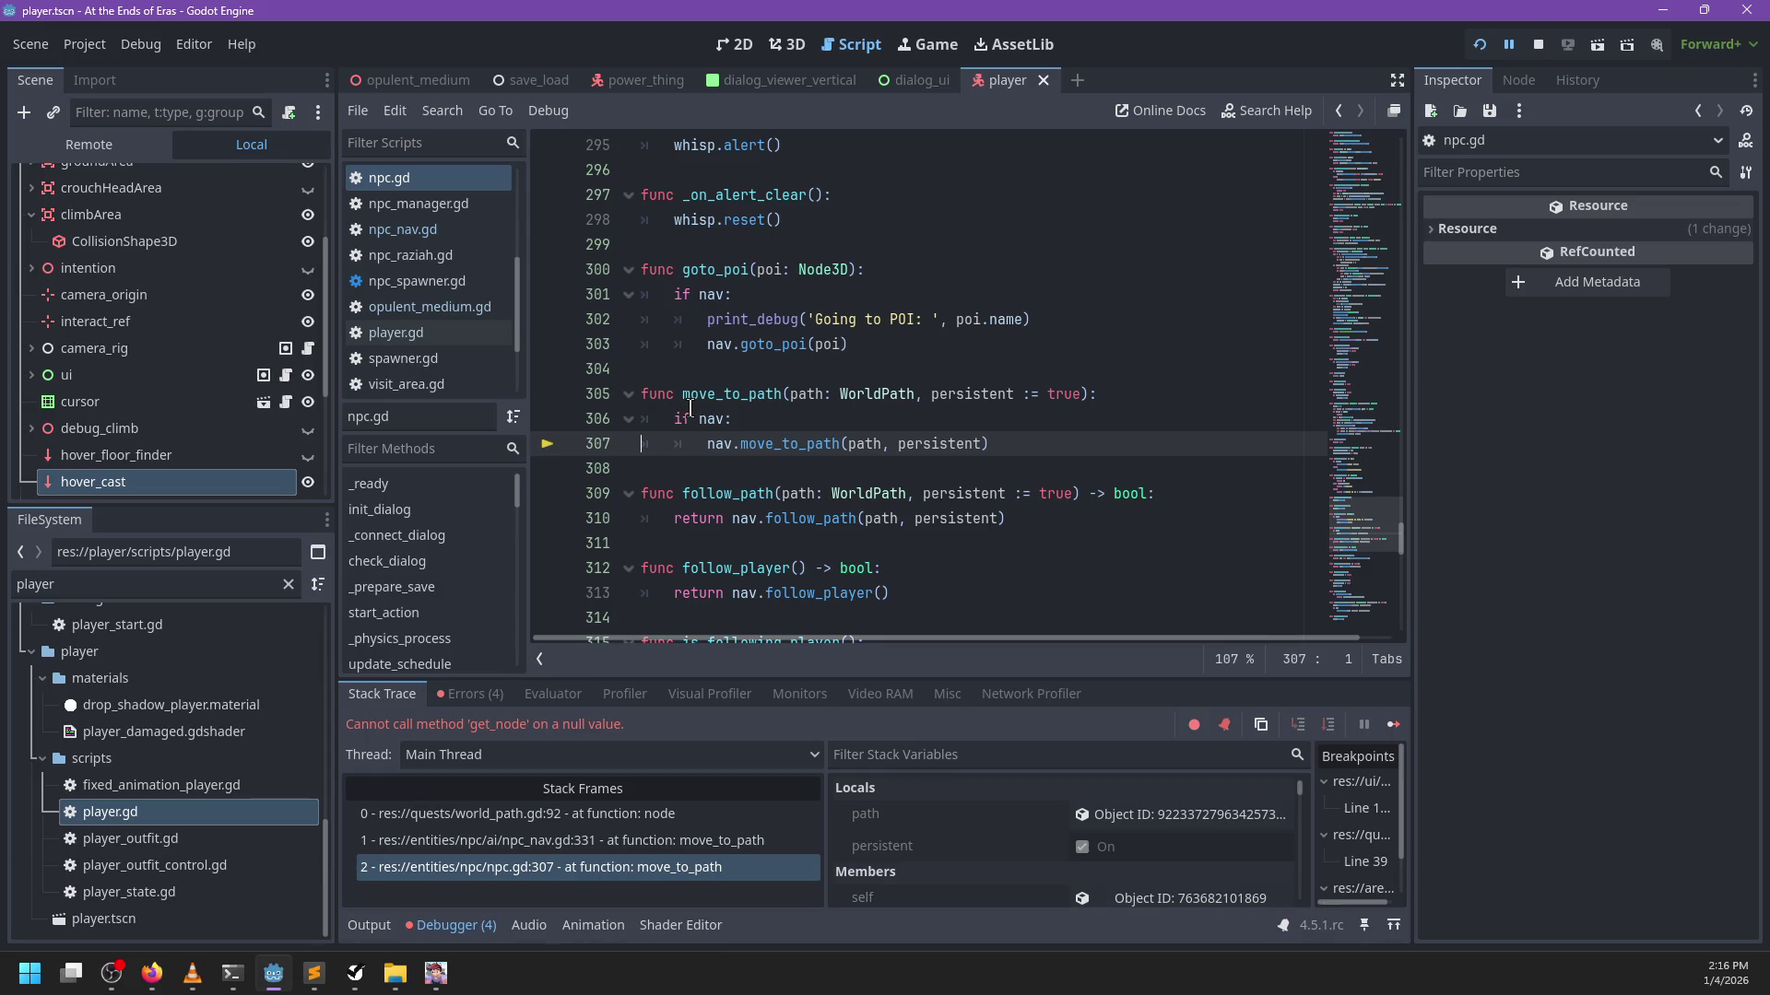
mouse_move(817, 384)
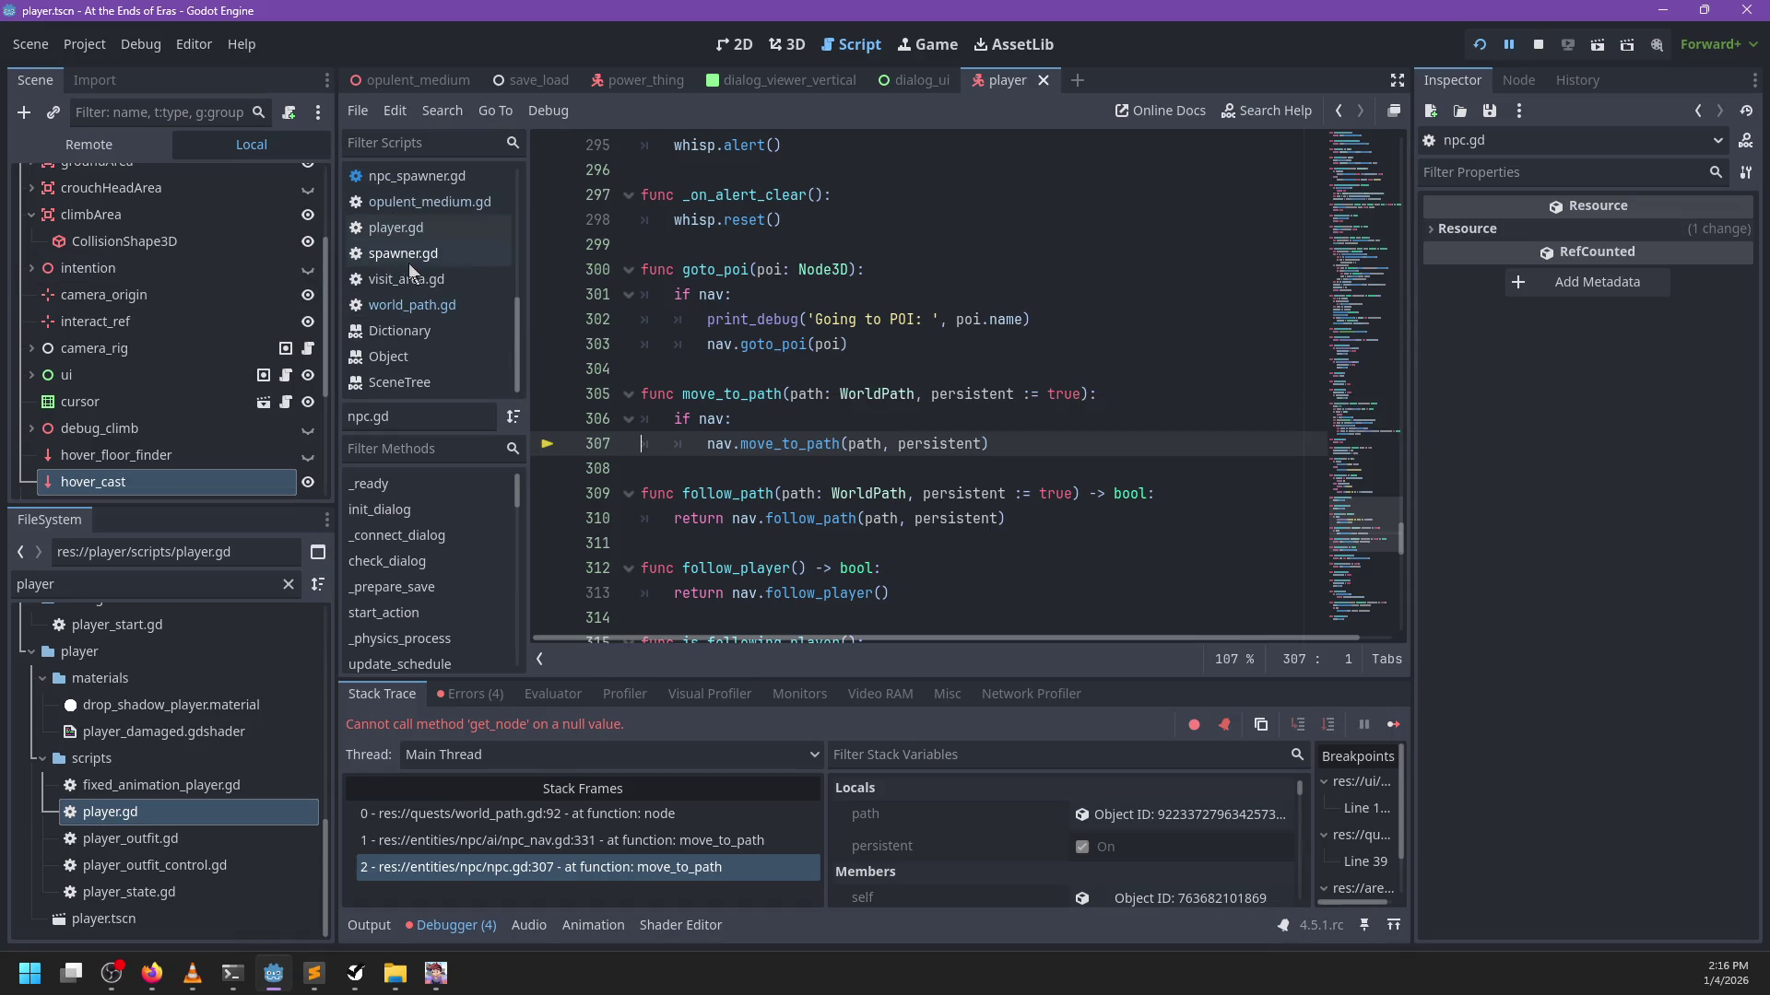
scroll(460, 302, "up", 1)
scroll(452, 302, "up", 3)
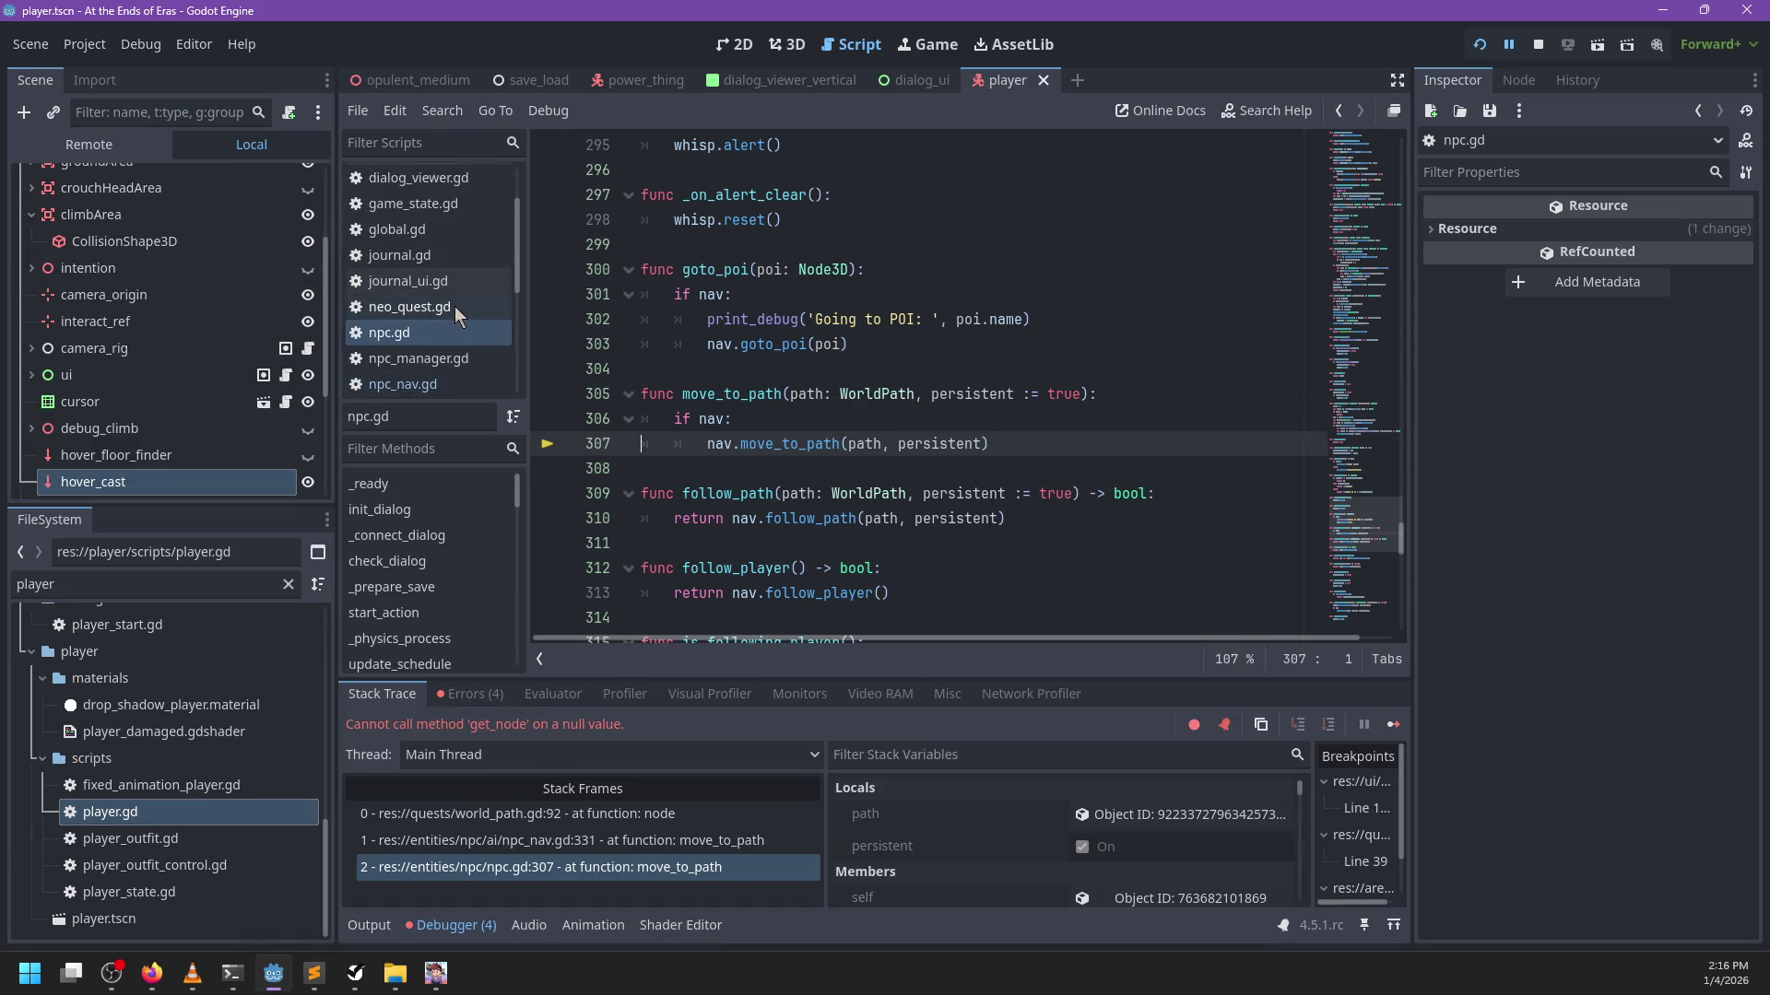
left_click(433, 232)
Revisit world_path.gd's failing line and search it for current_scene, then return to global.gd
scroll(599, 277, "down", 8)
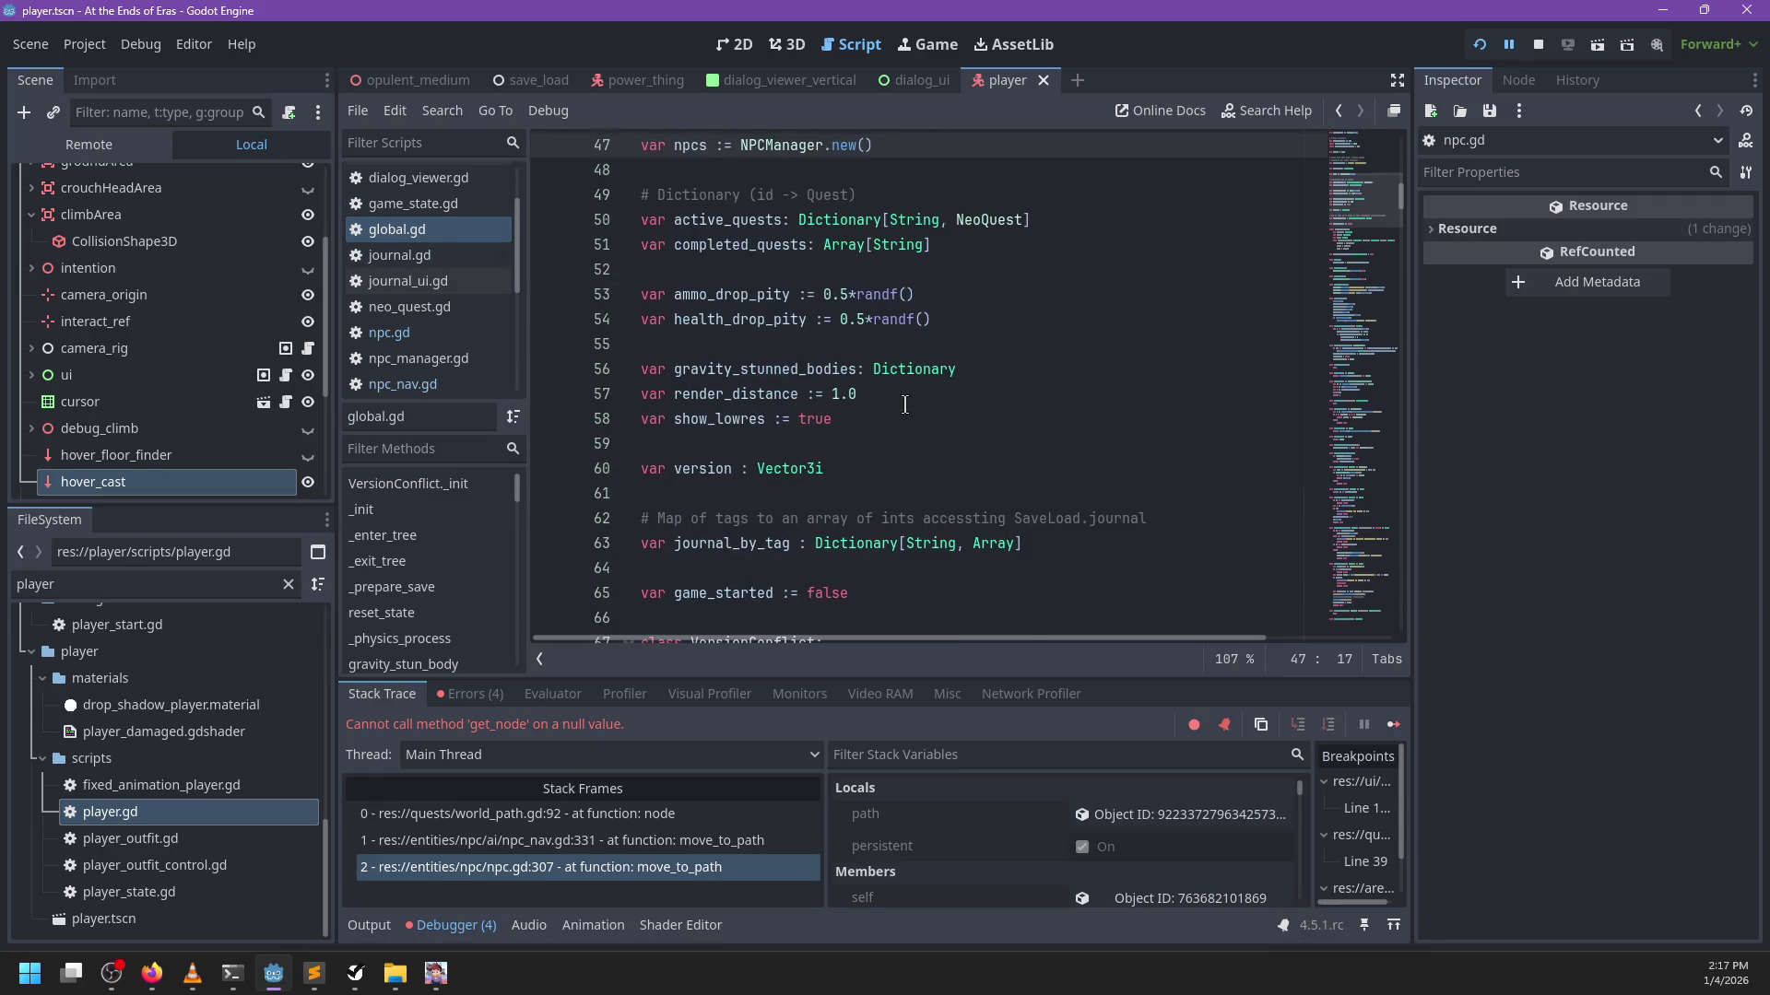
scroll(415, 304, "down", 3)
scroll(423, 293, "down", 3)
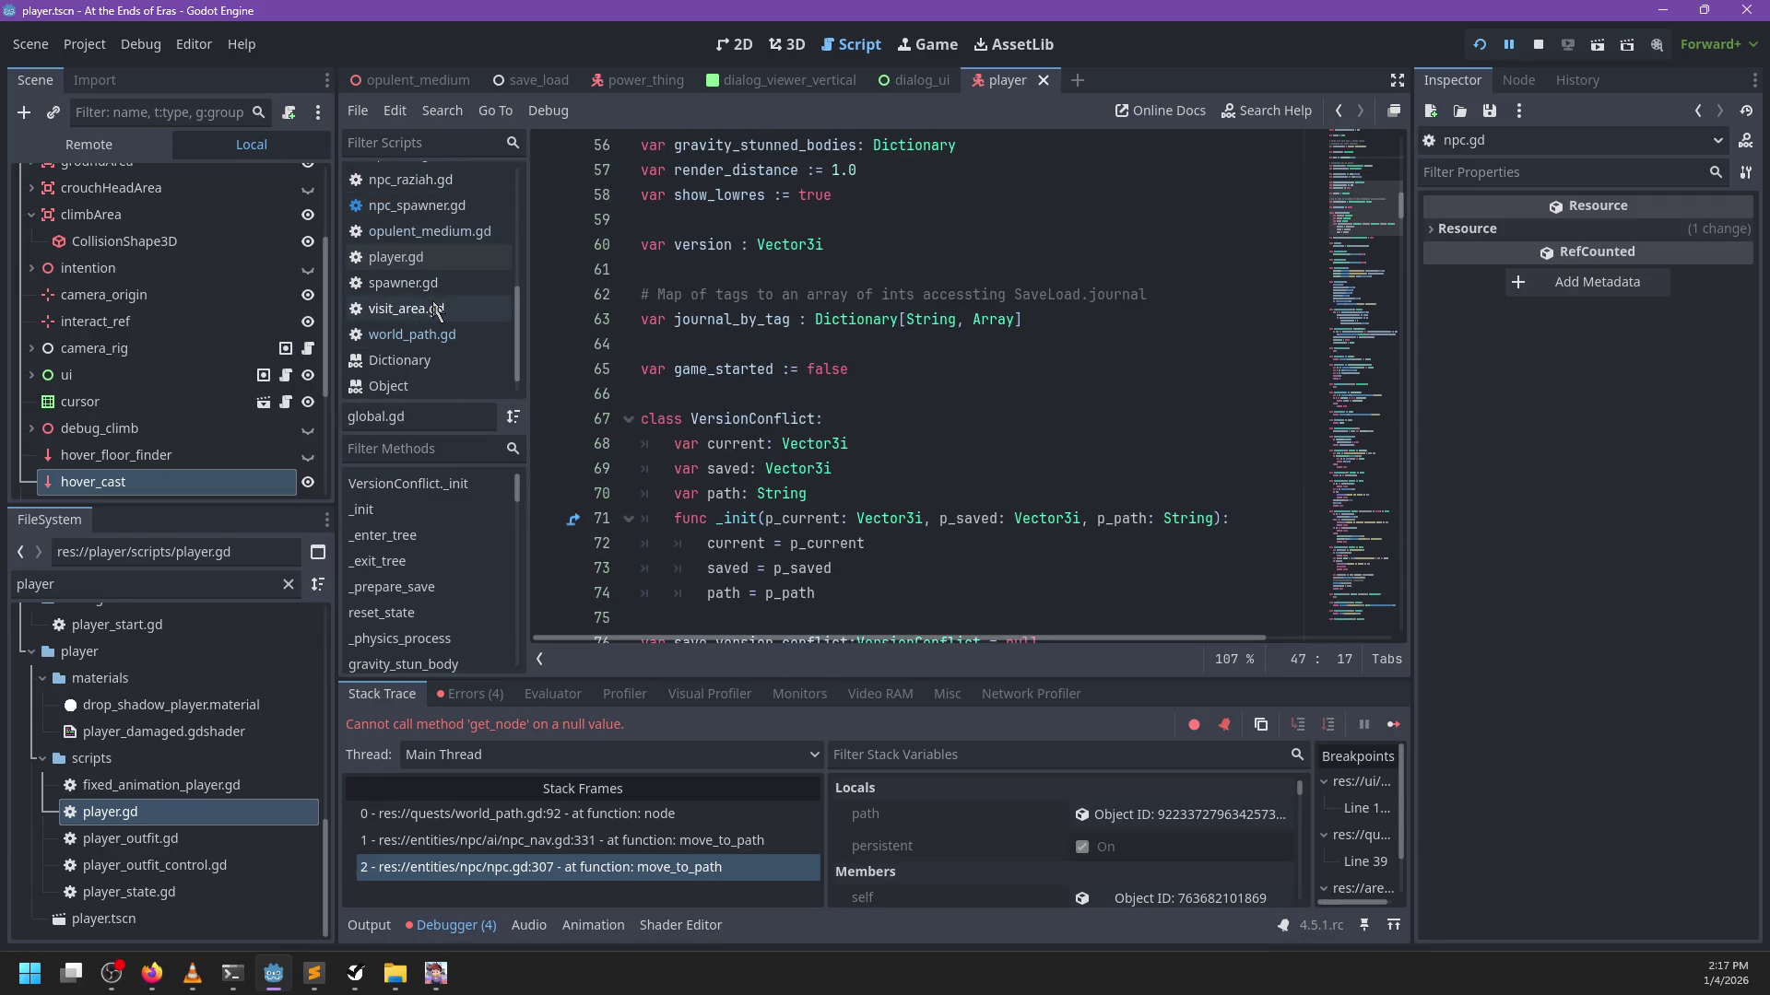
left_click(446, 337)
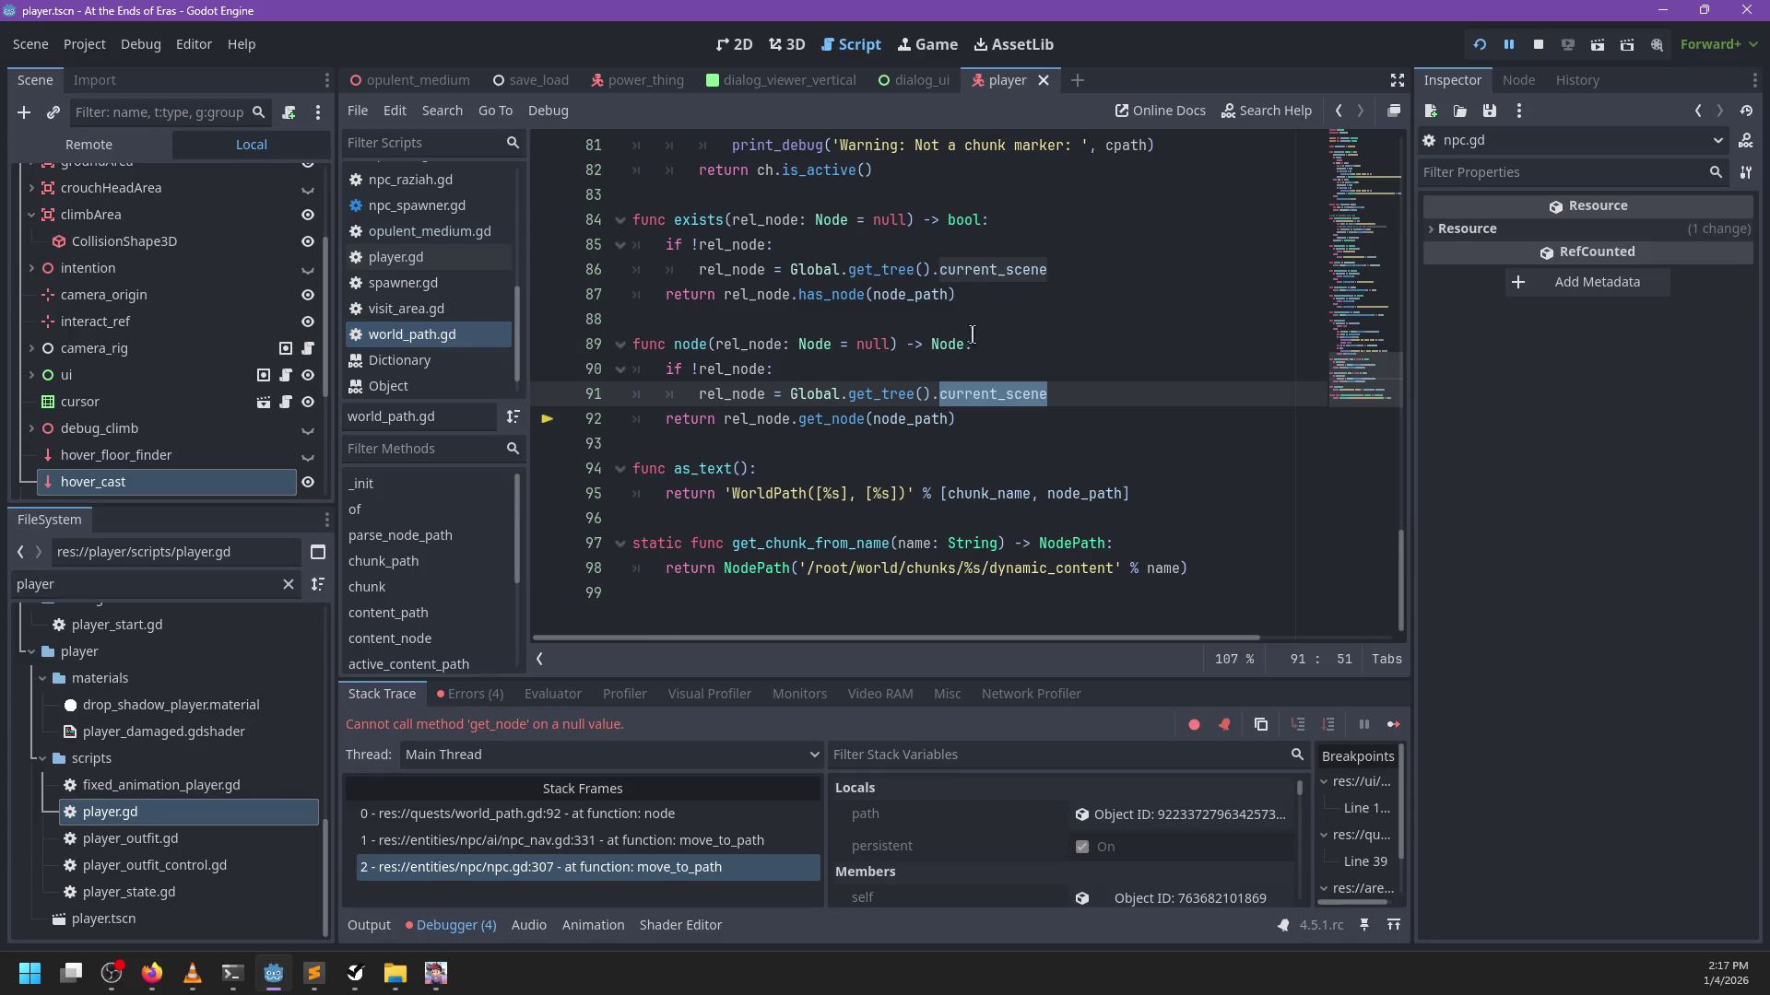
key("ctrl+f")
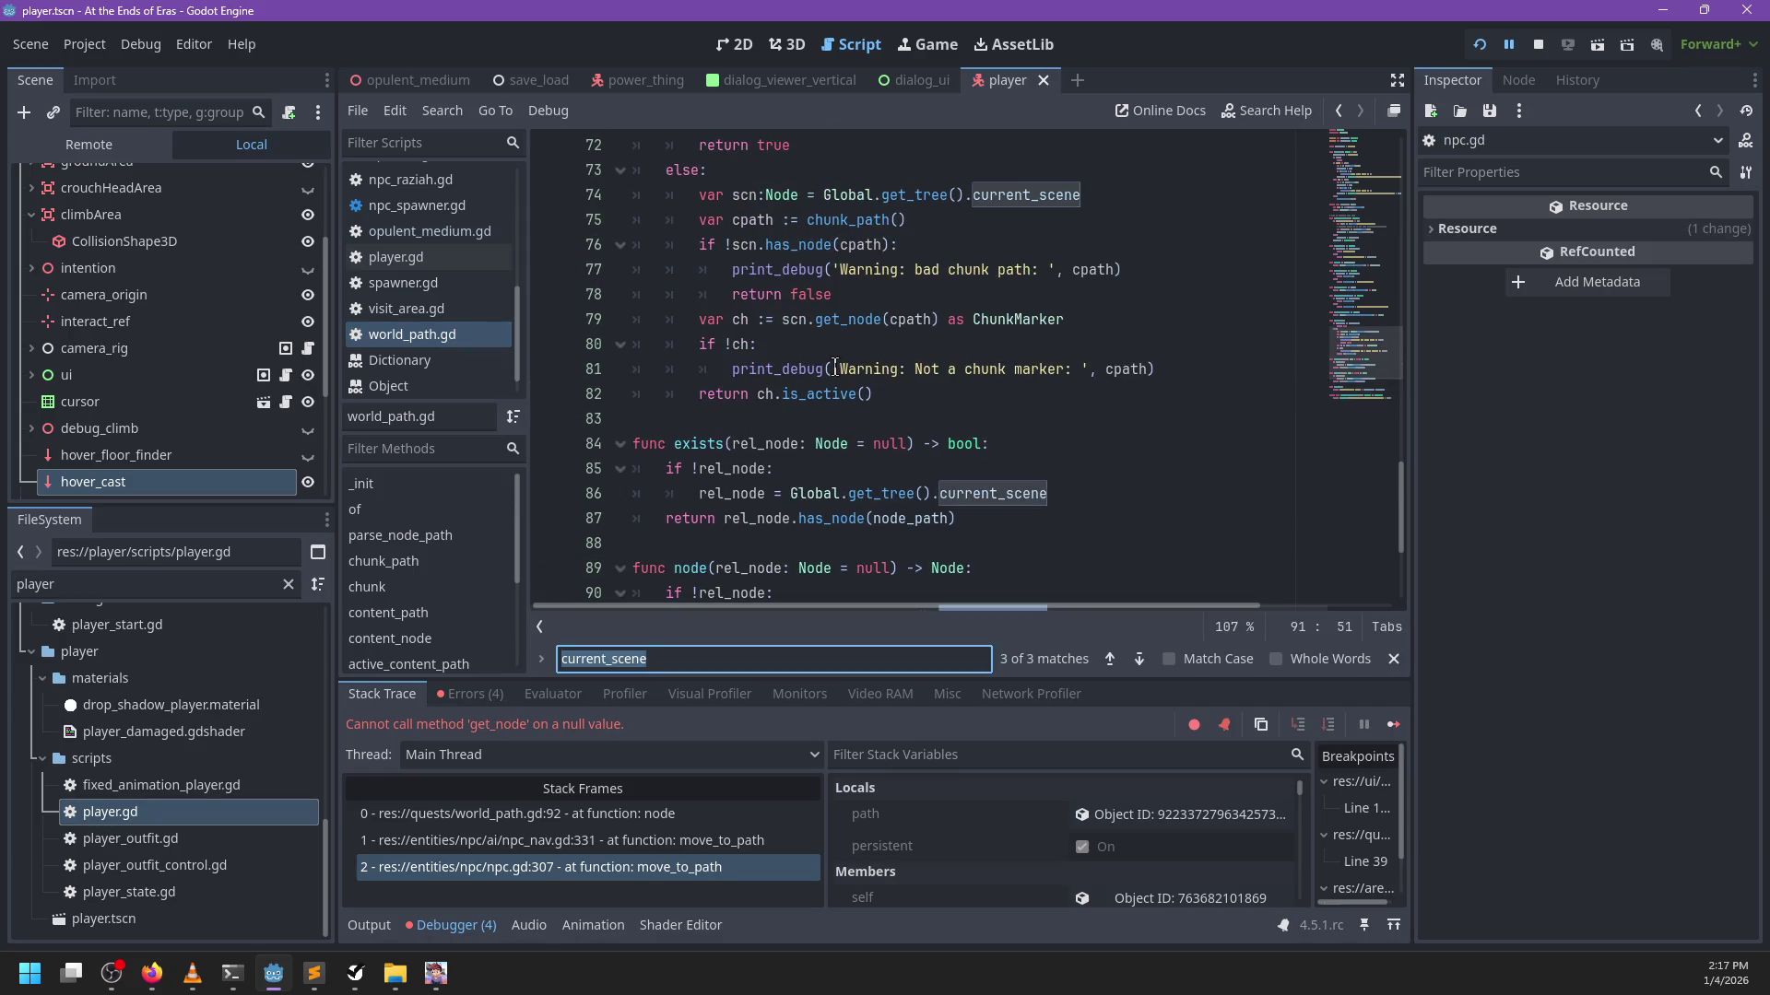
key("Escape")
scroll(448, 190, "up", 5)
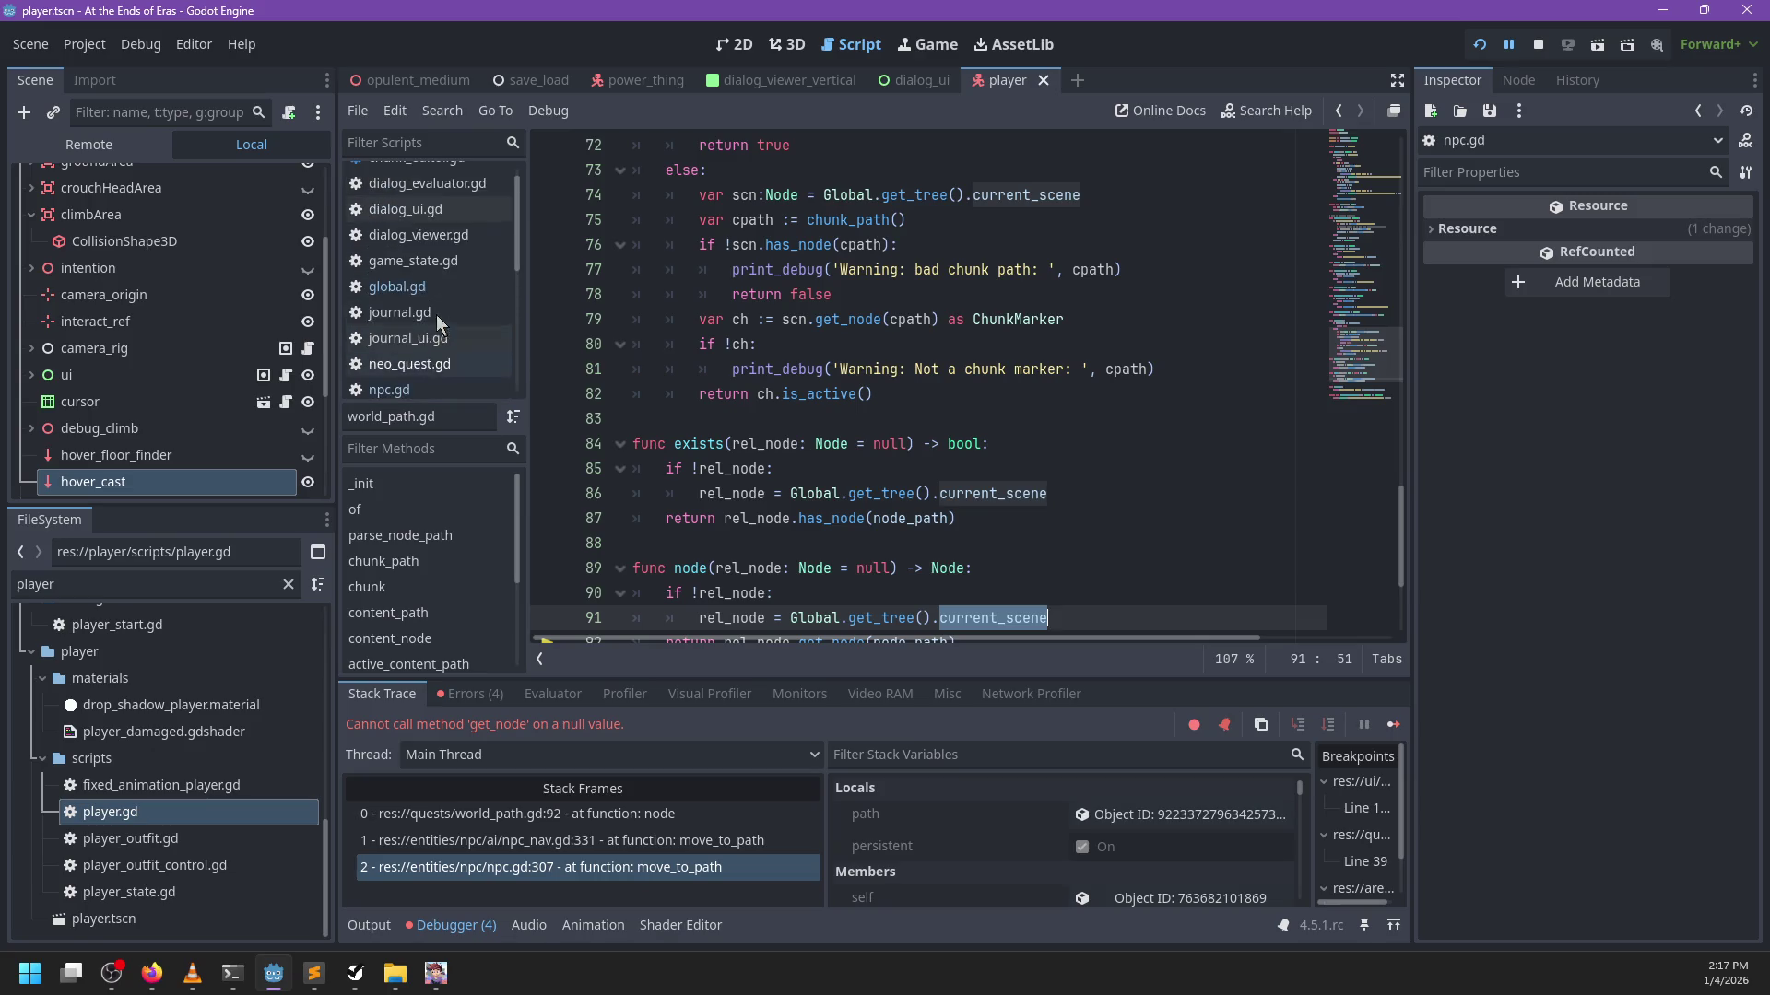
left_click(406, 287)
Search global.gd for load_game to jump to that function
key("ctrl+f")
type("res")
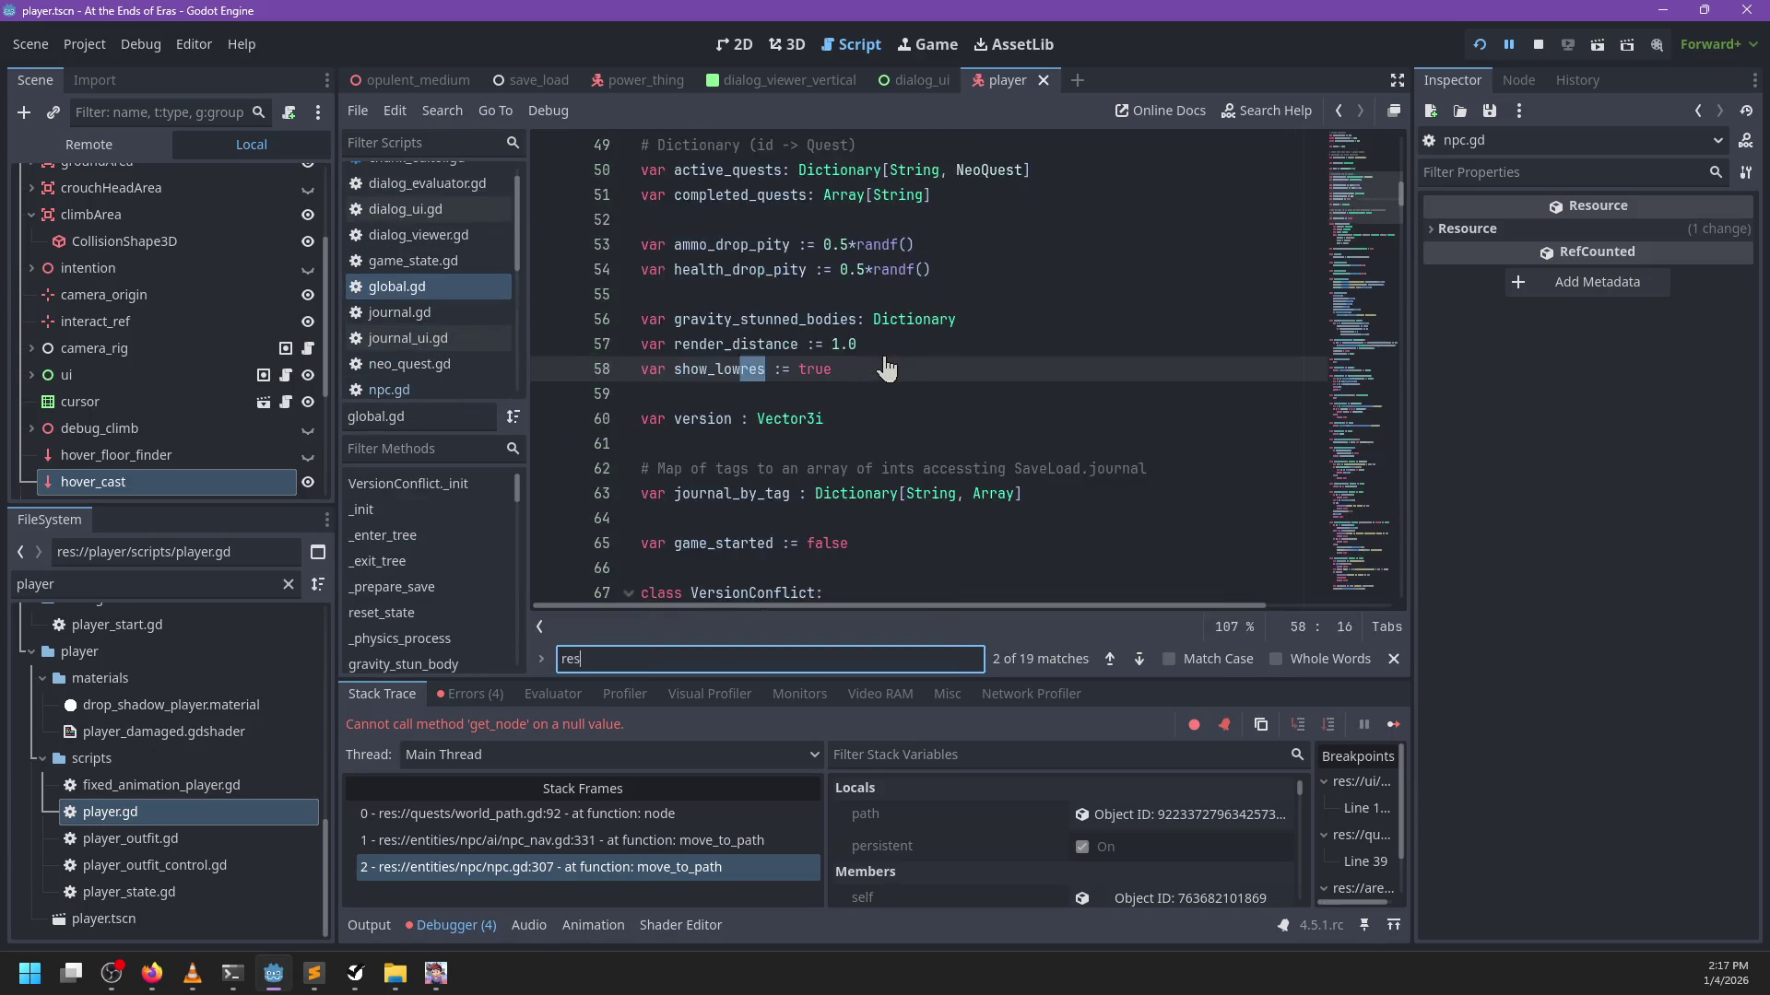
type("et_state")
key("ctrl+a")
type("load")
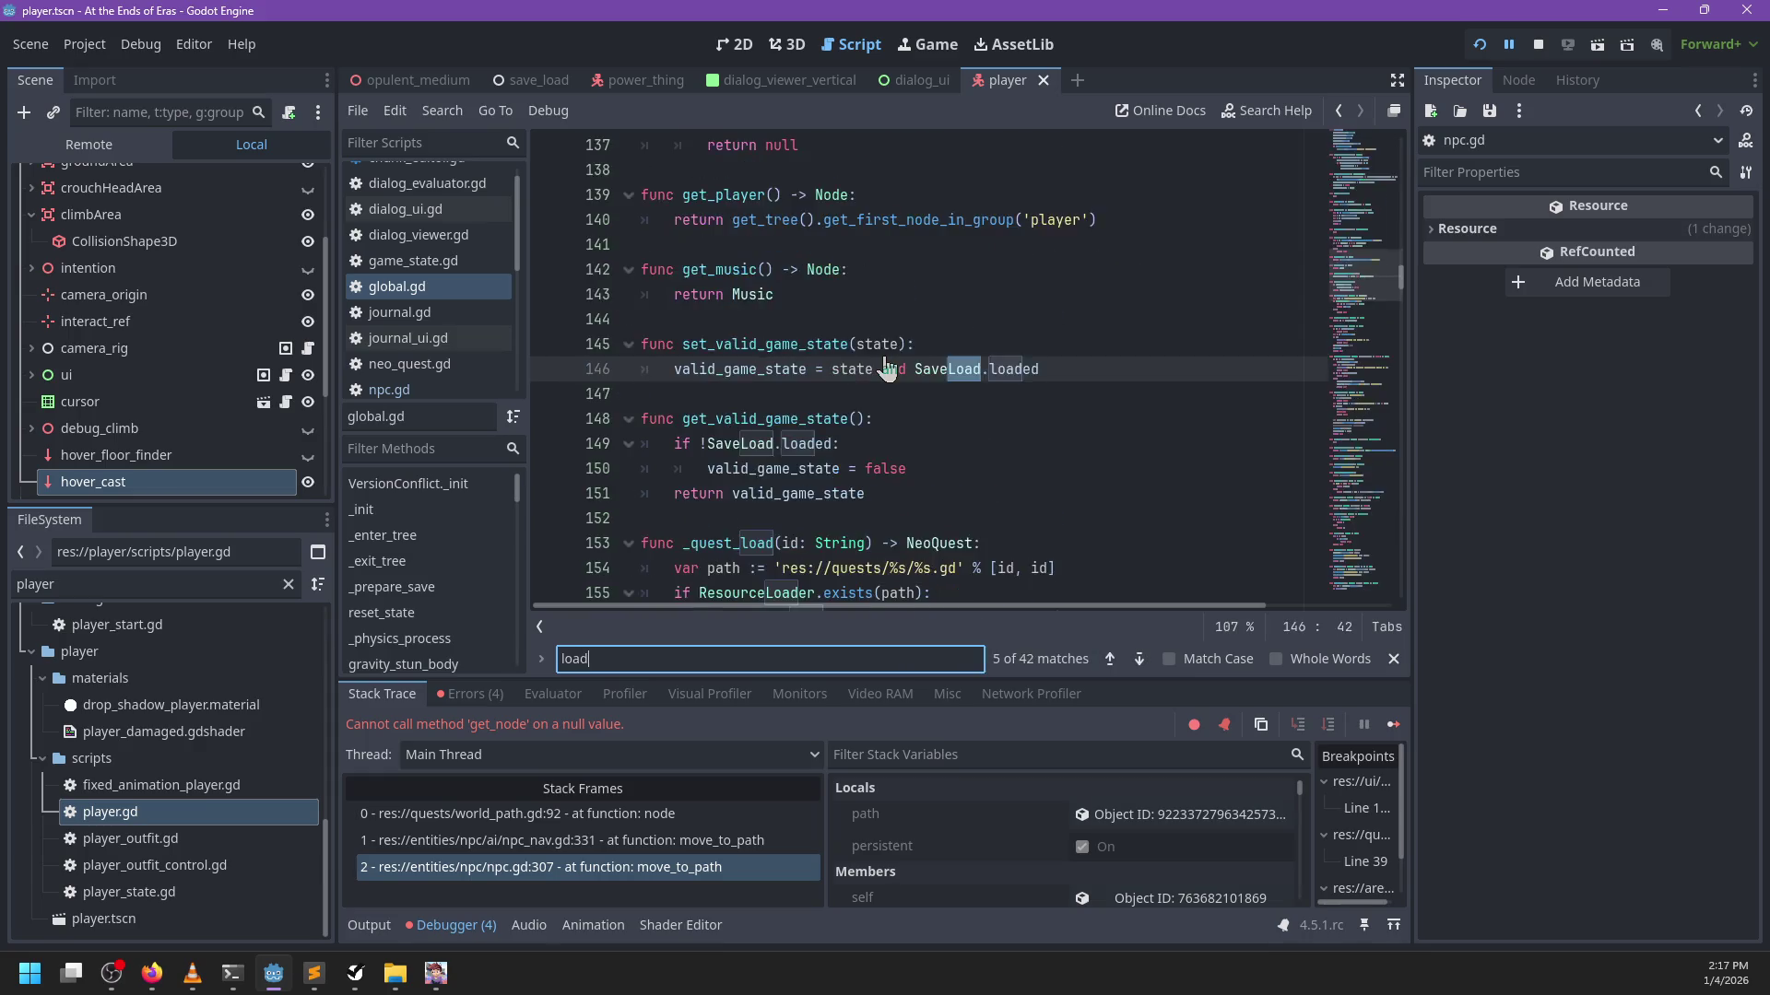
type("_game")
key("Escape")
Add load_sync(path) after reload_current_scene() on line 428, save global.gd, and rerun the game
left_click(842, 418)
left_click(967, 407)
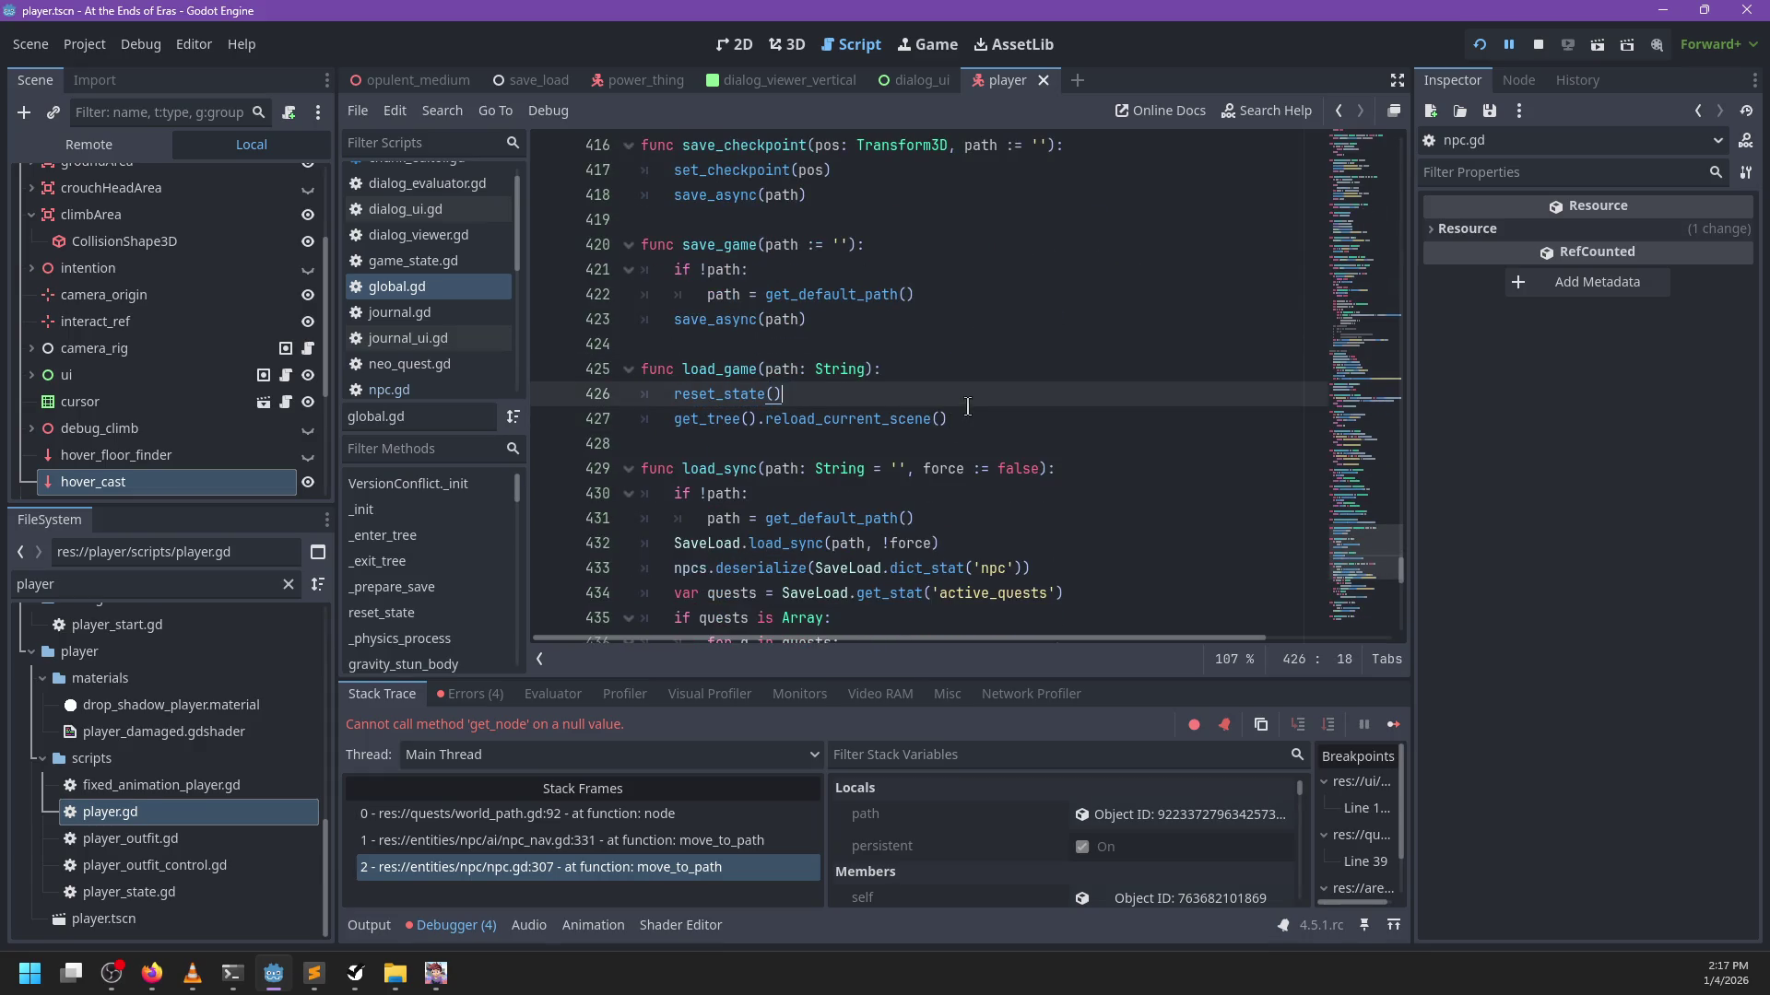
key("Down")
key("End")
key("Return")
type("load_sync(path)")
key("ctrl+s")
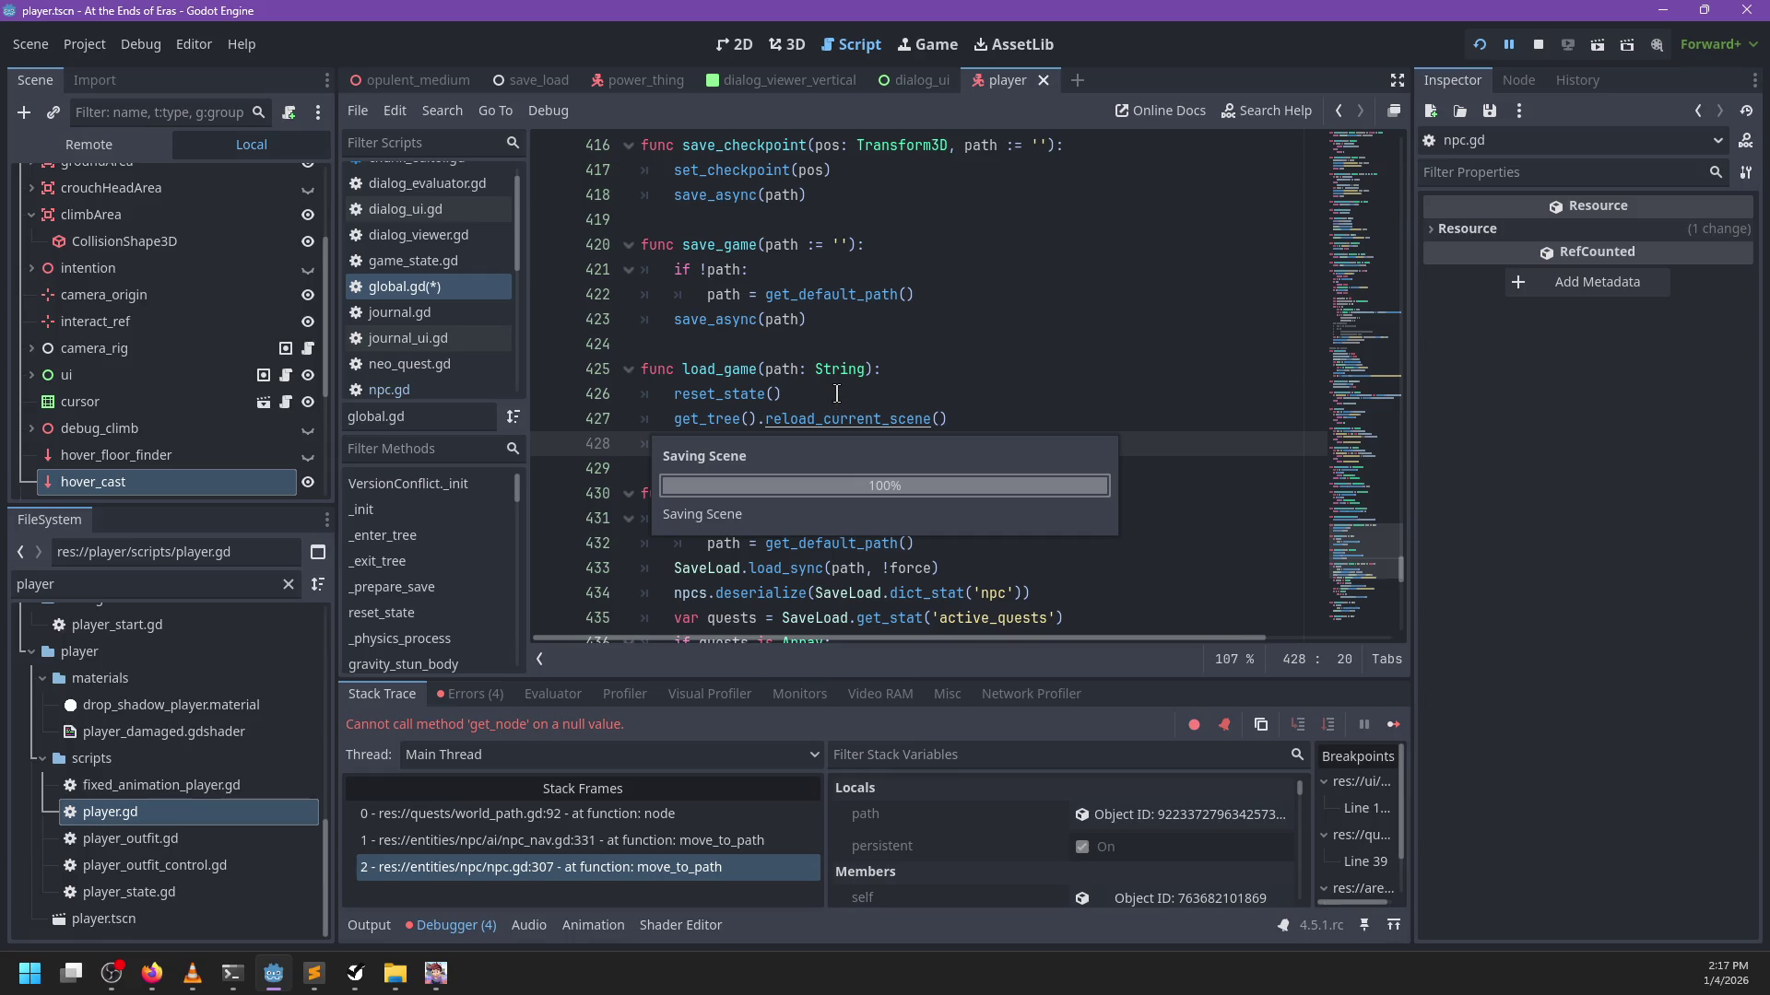
key("F5")
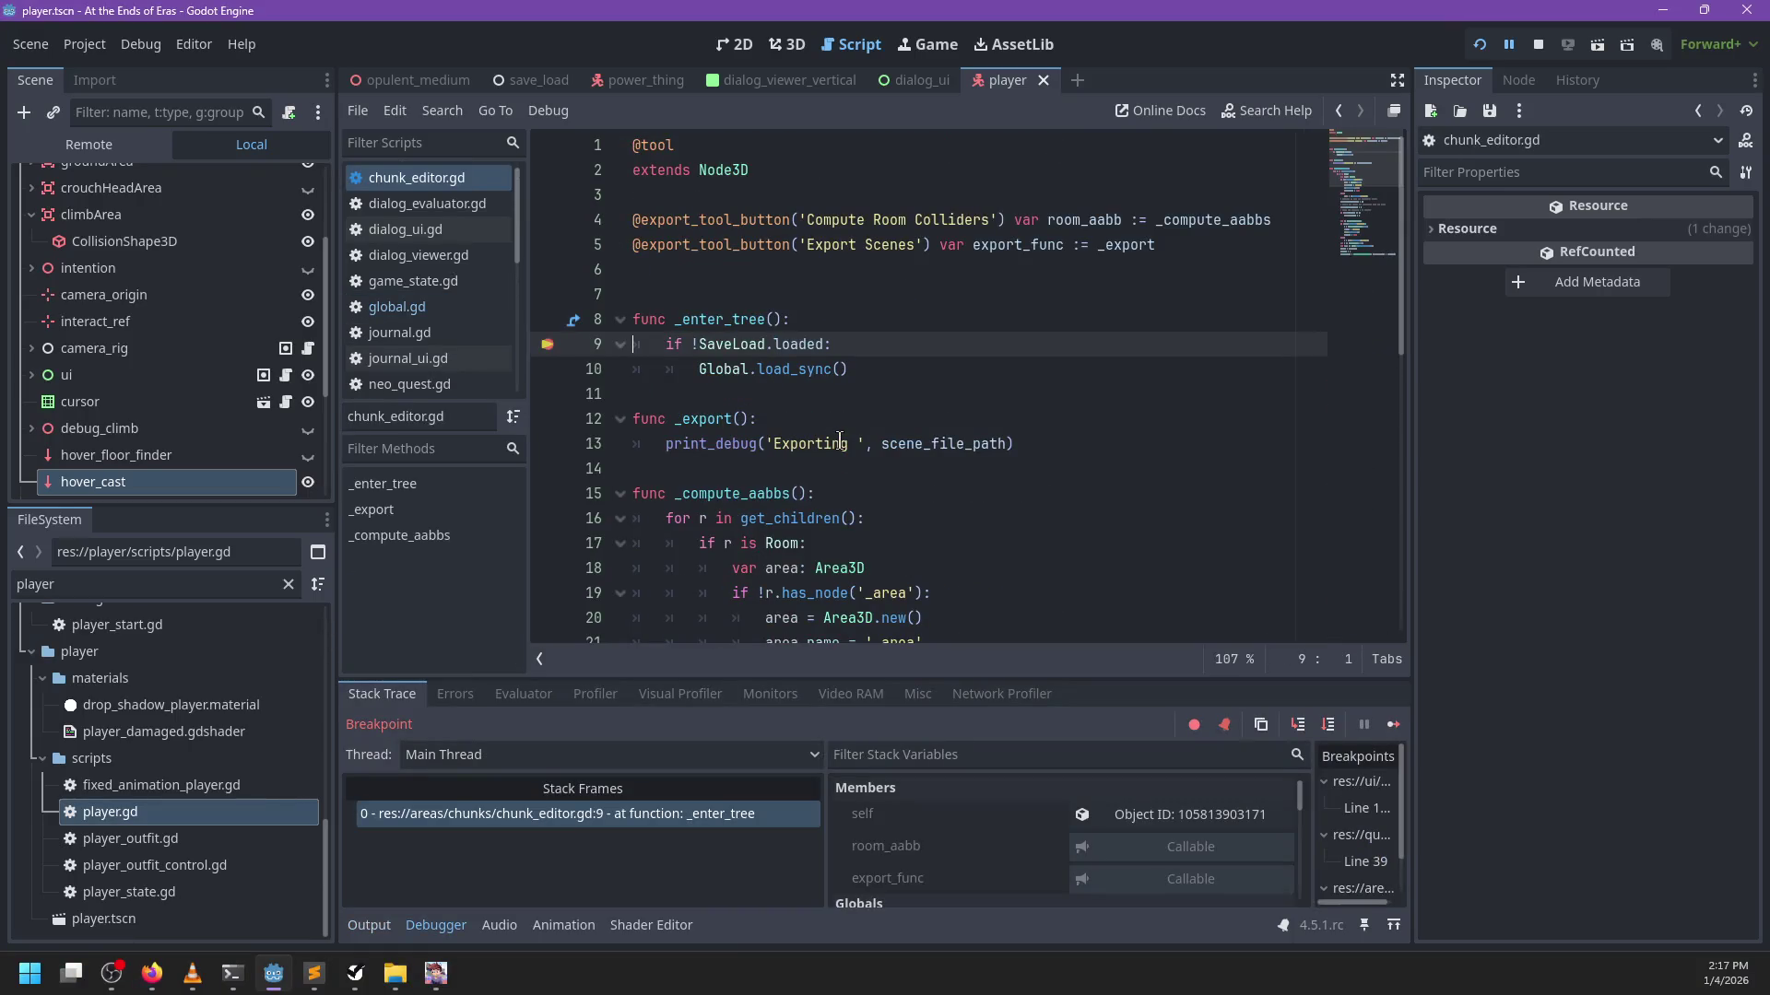
Continue past both breakpoints, enter gameplay, and run Global.load_game('user://run_test') in the debug console
key("F12")
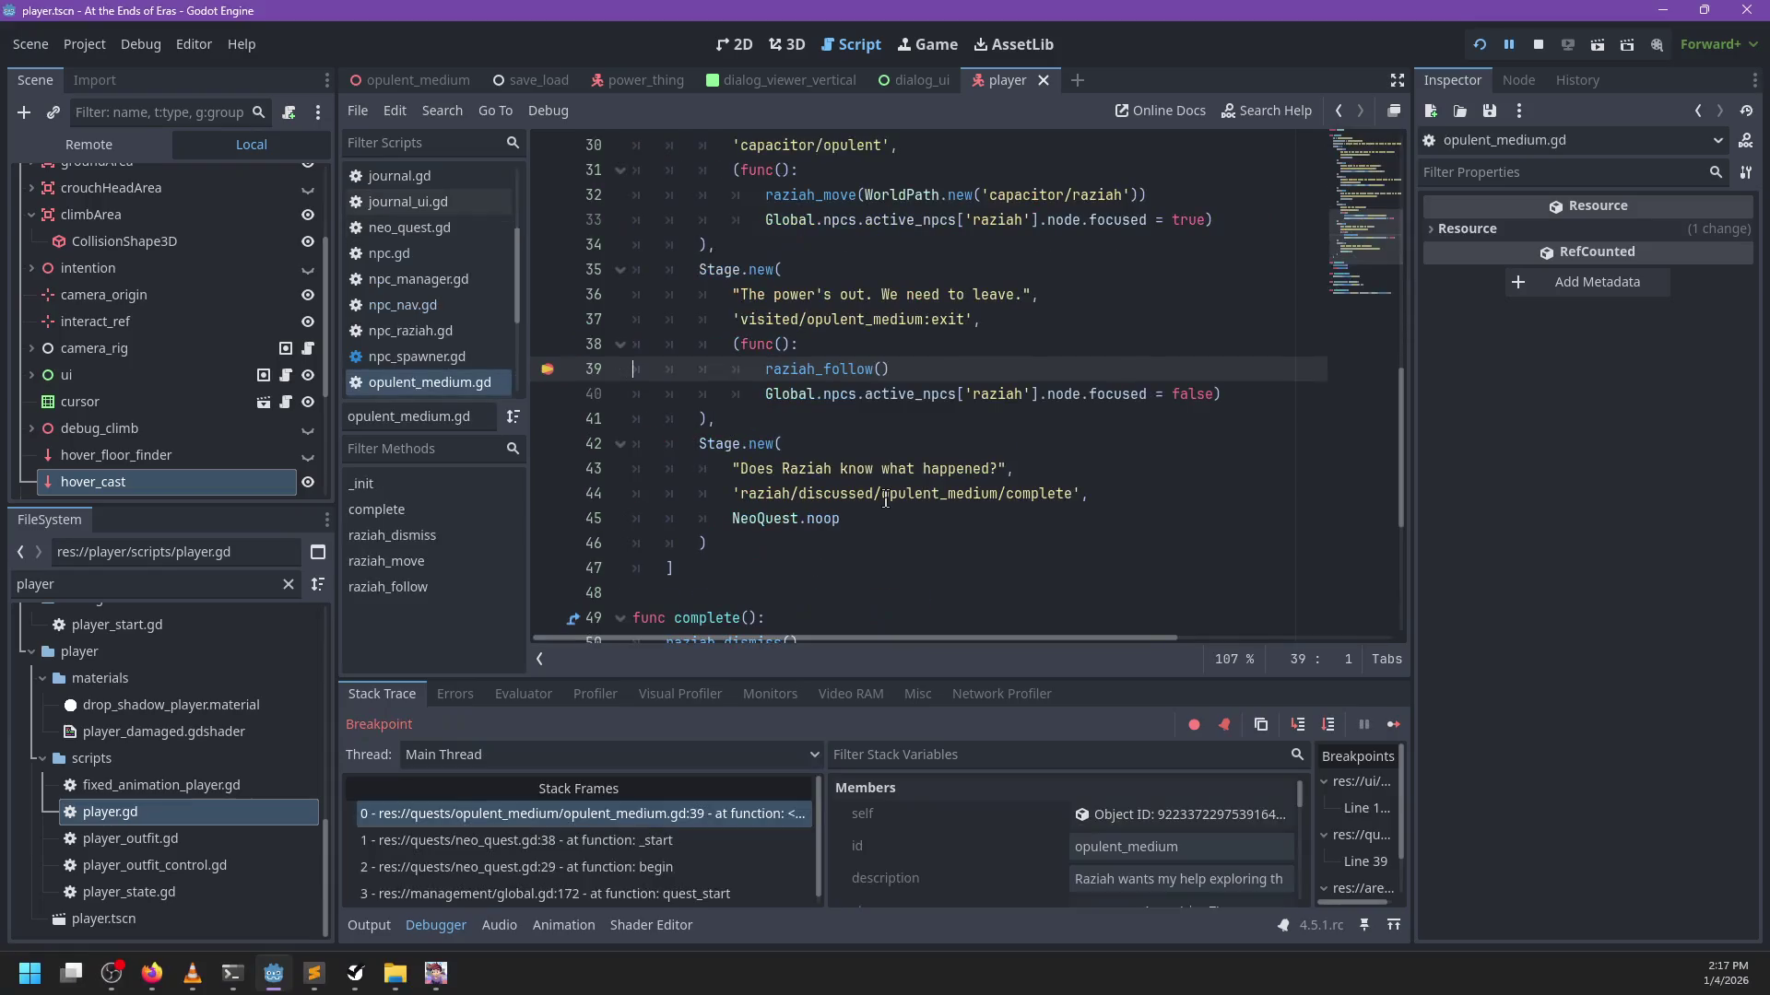
key("F12")
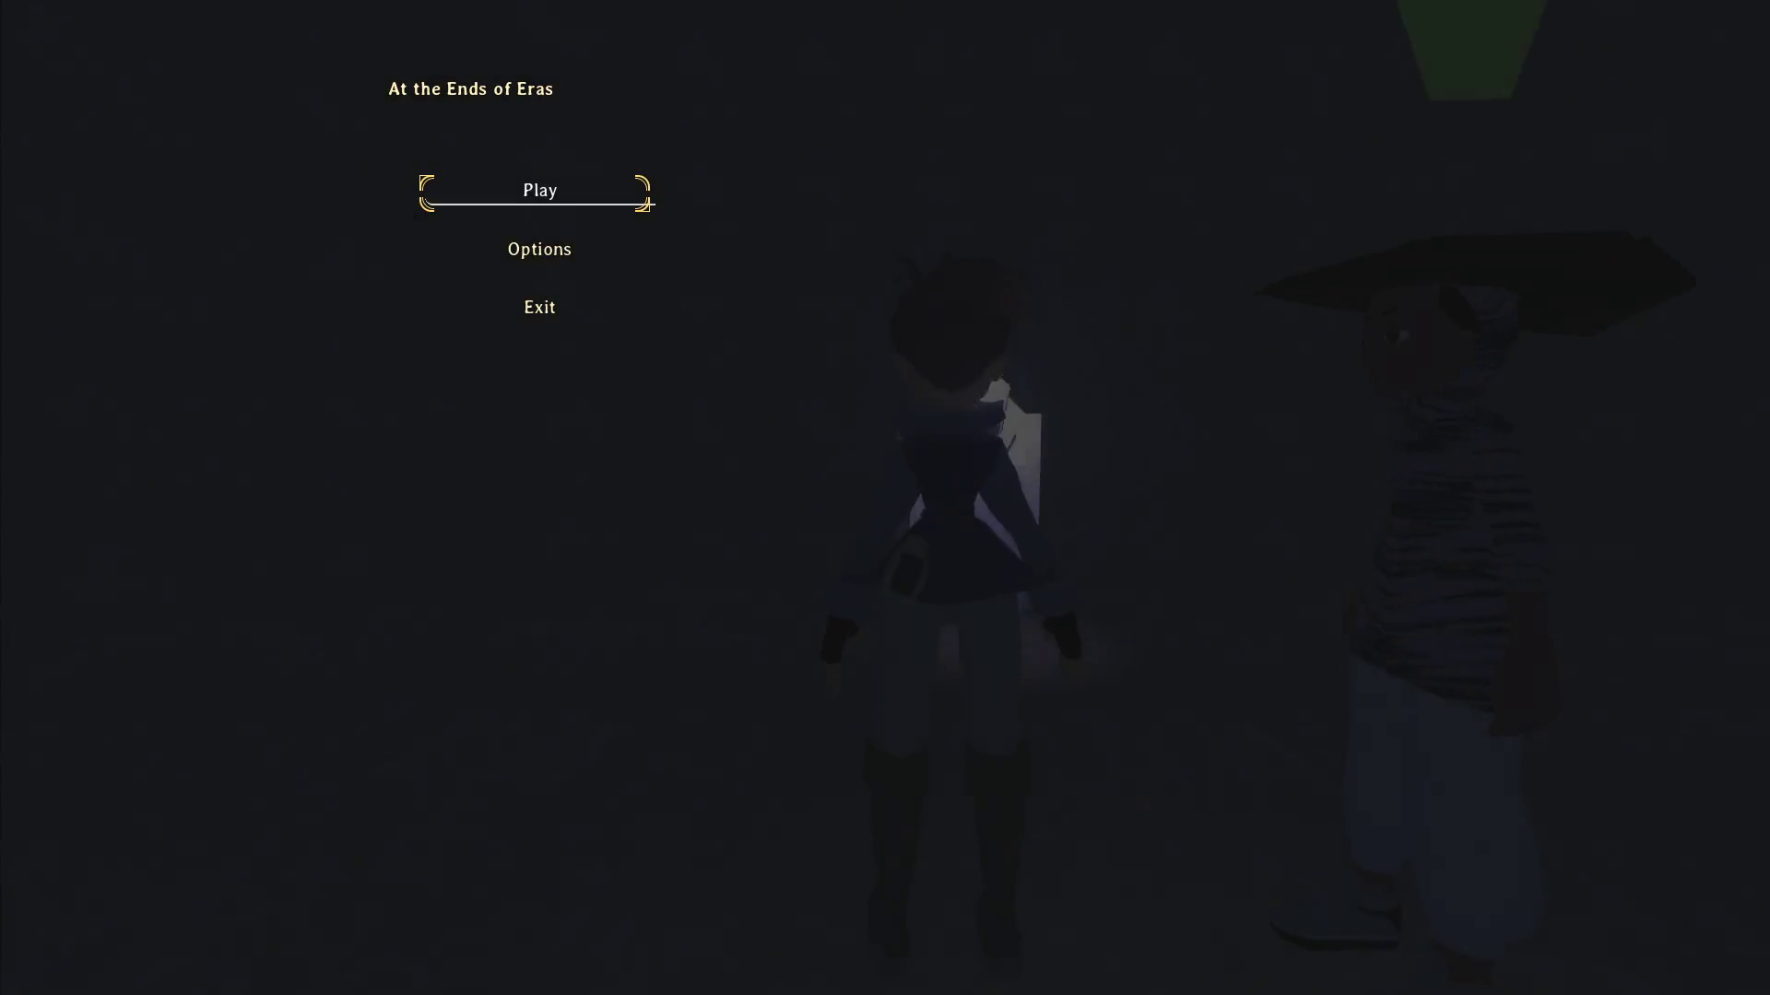
key("Return")
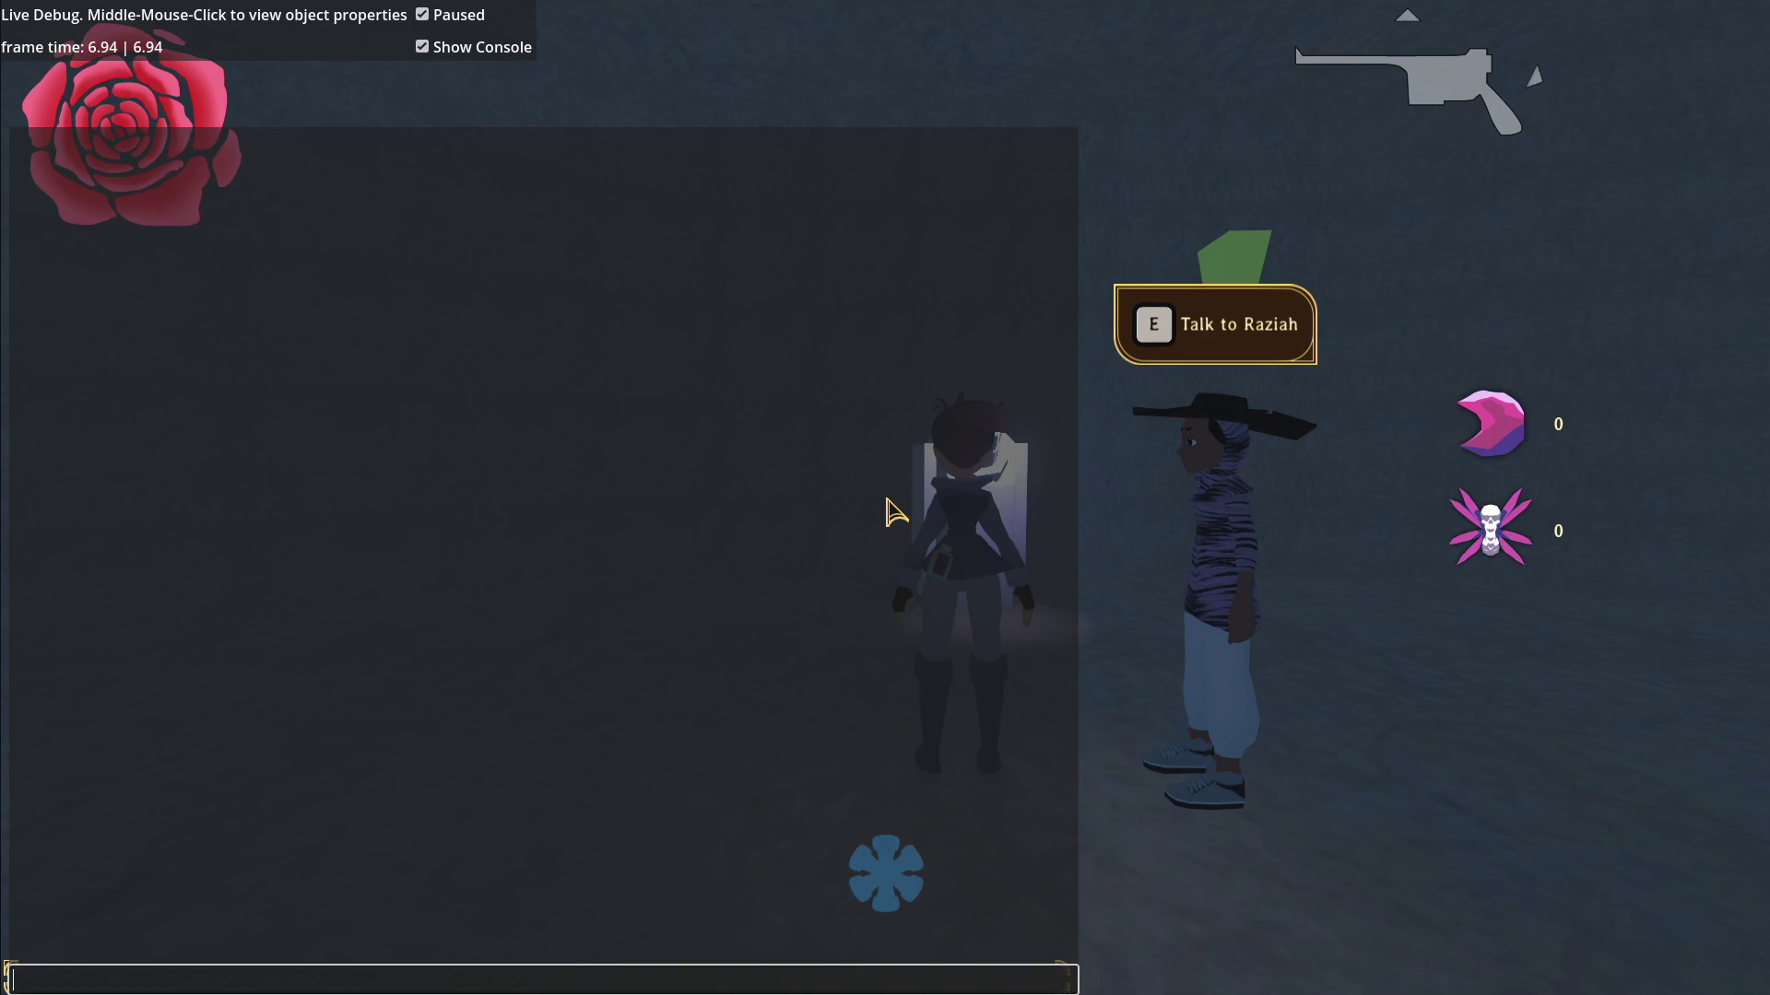
type("Global")
key("BackSpace")
type("oad_game('")
type("user://run_test'")
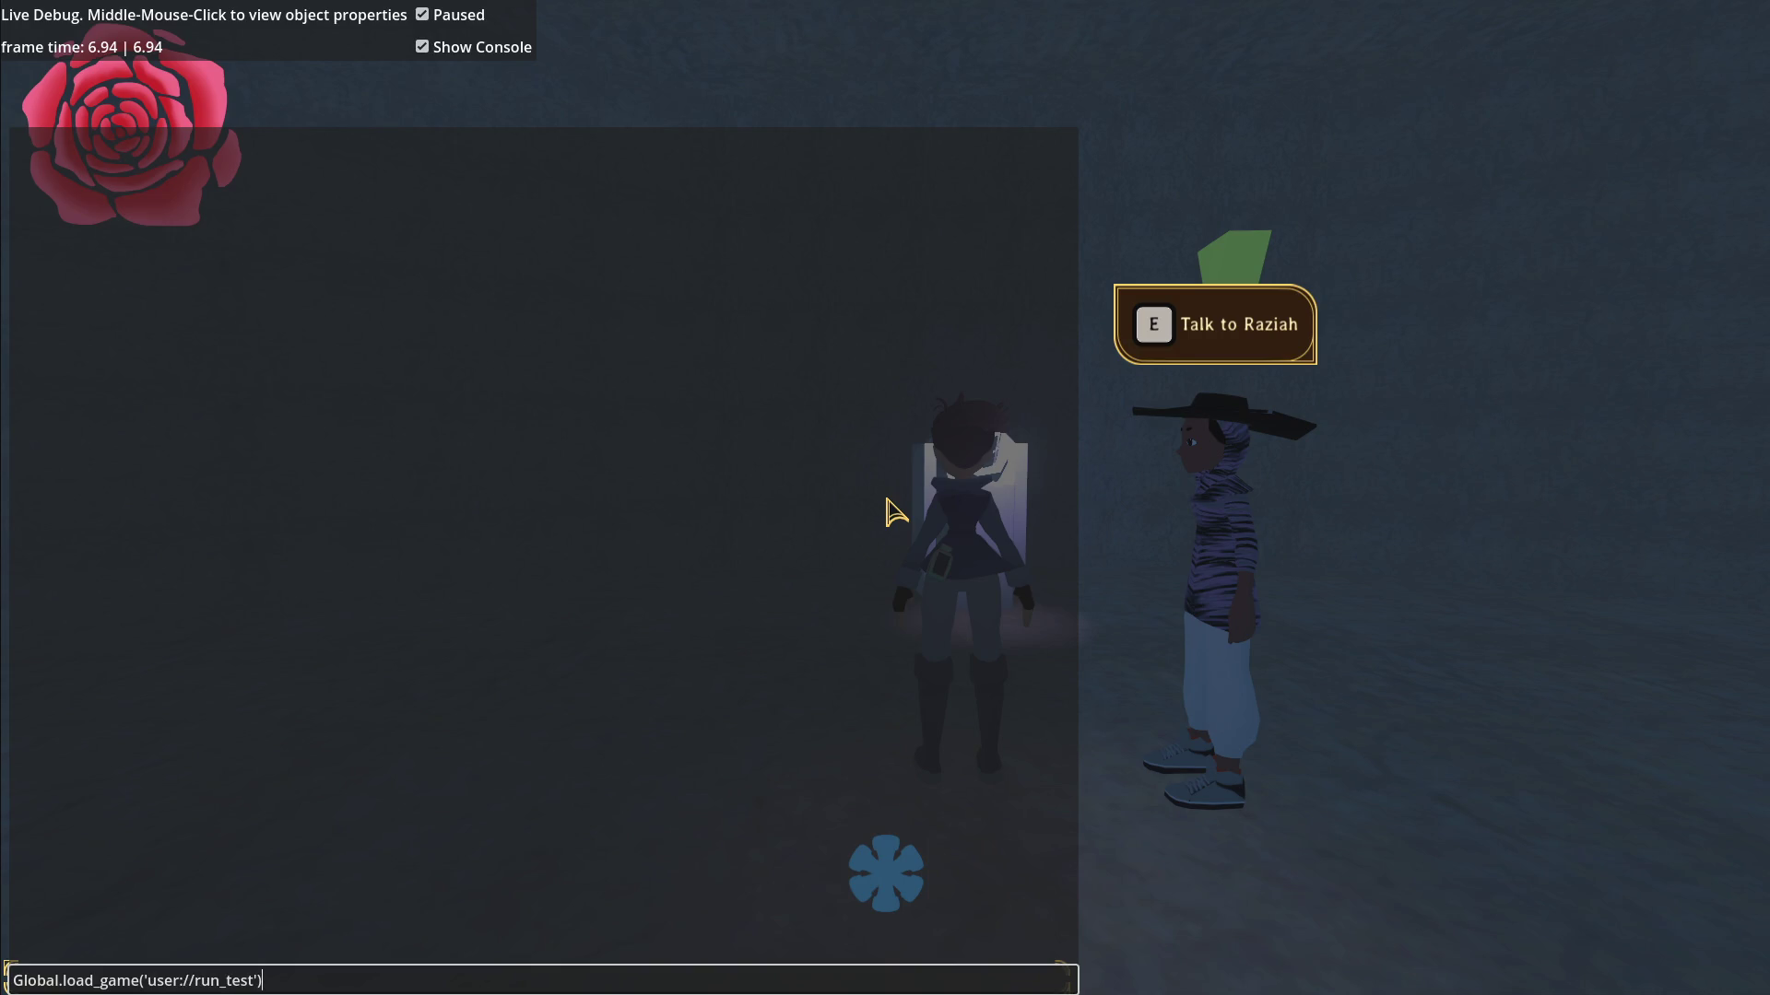
key("Return")
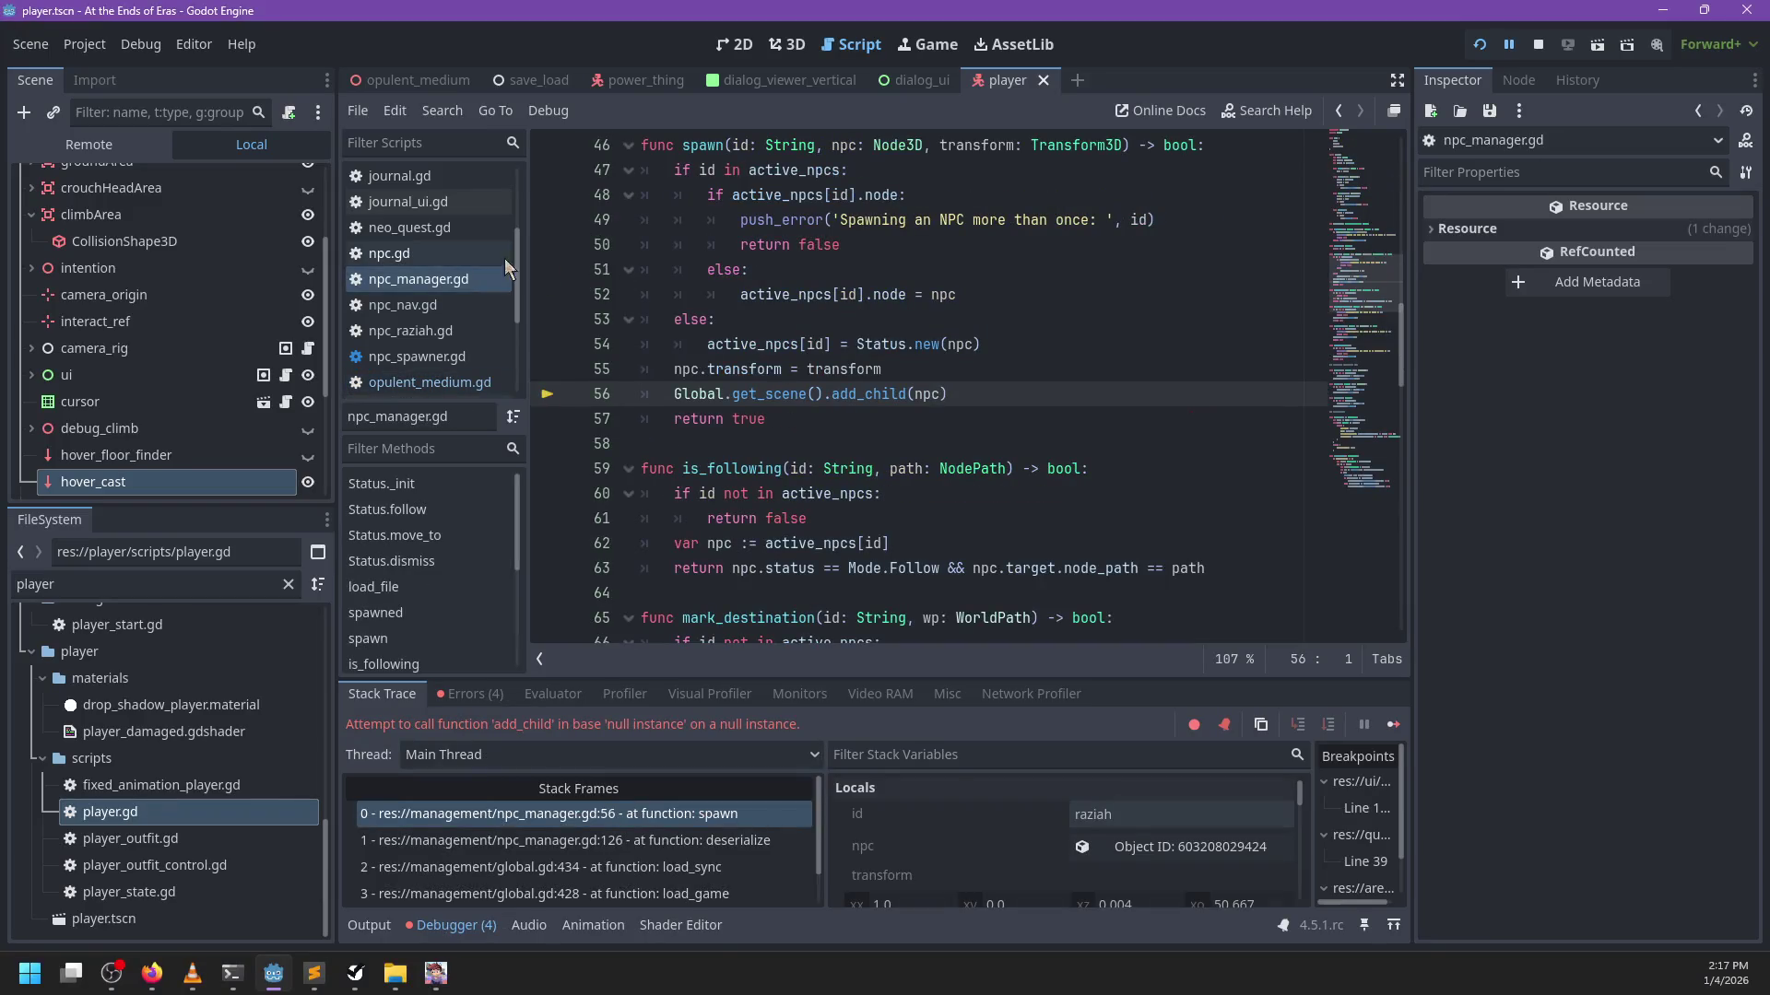
Prefix load_game's load_sync path with 'user://'+ in global.gd and save
scroll(406, 307, "down", 3)
scroll(477, 303, "up", 4)
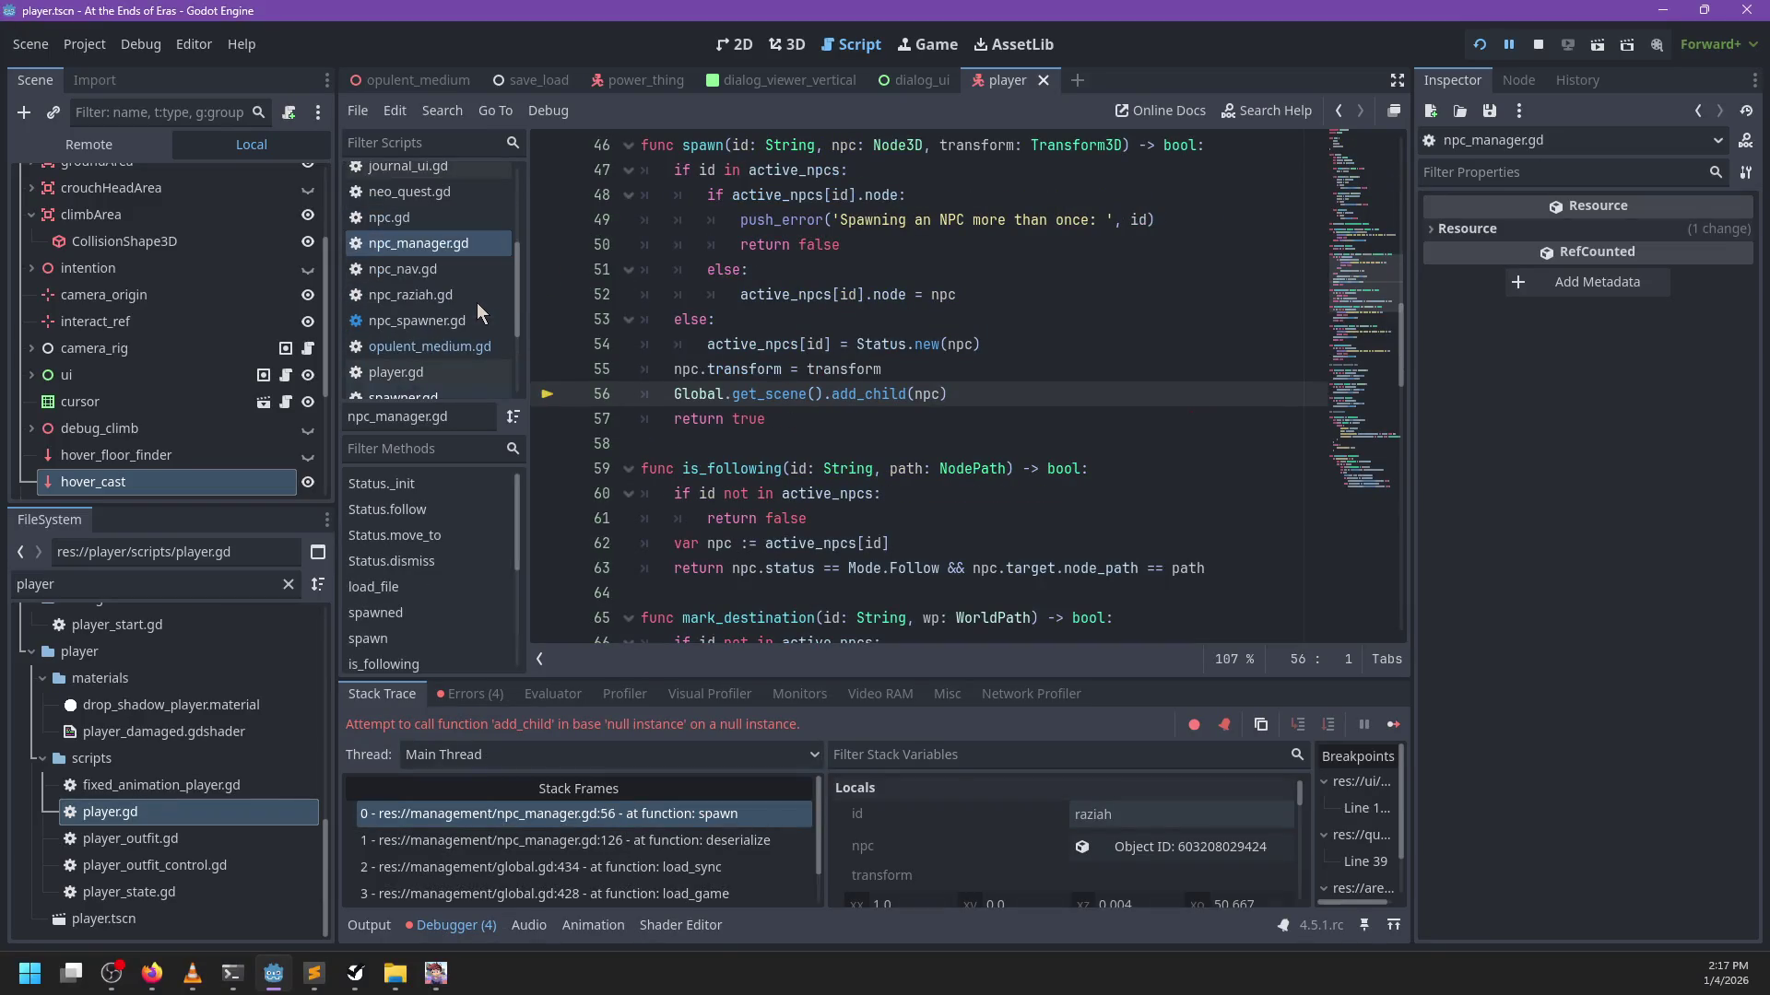
scroll(428, 304, "down", 1)
scroll(457, 294, "up", 2)
left_click(433, 307)
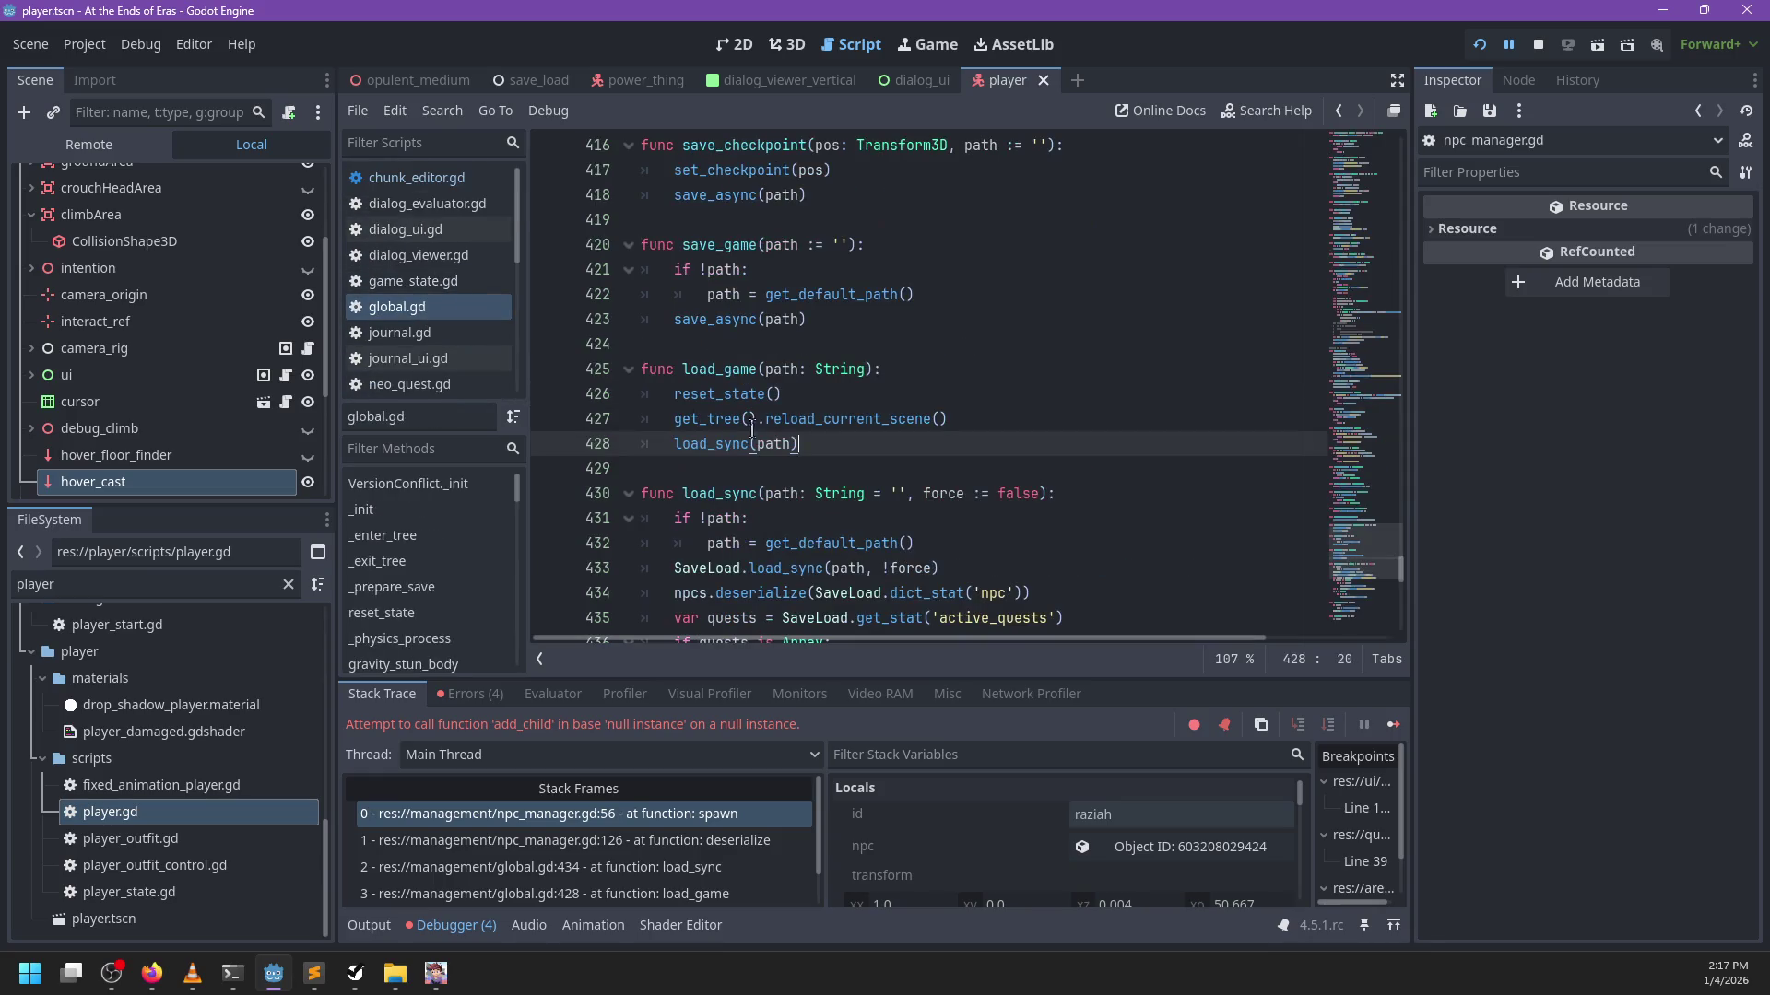
type("'user:/")
type("/'+")
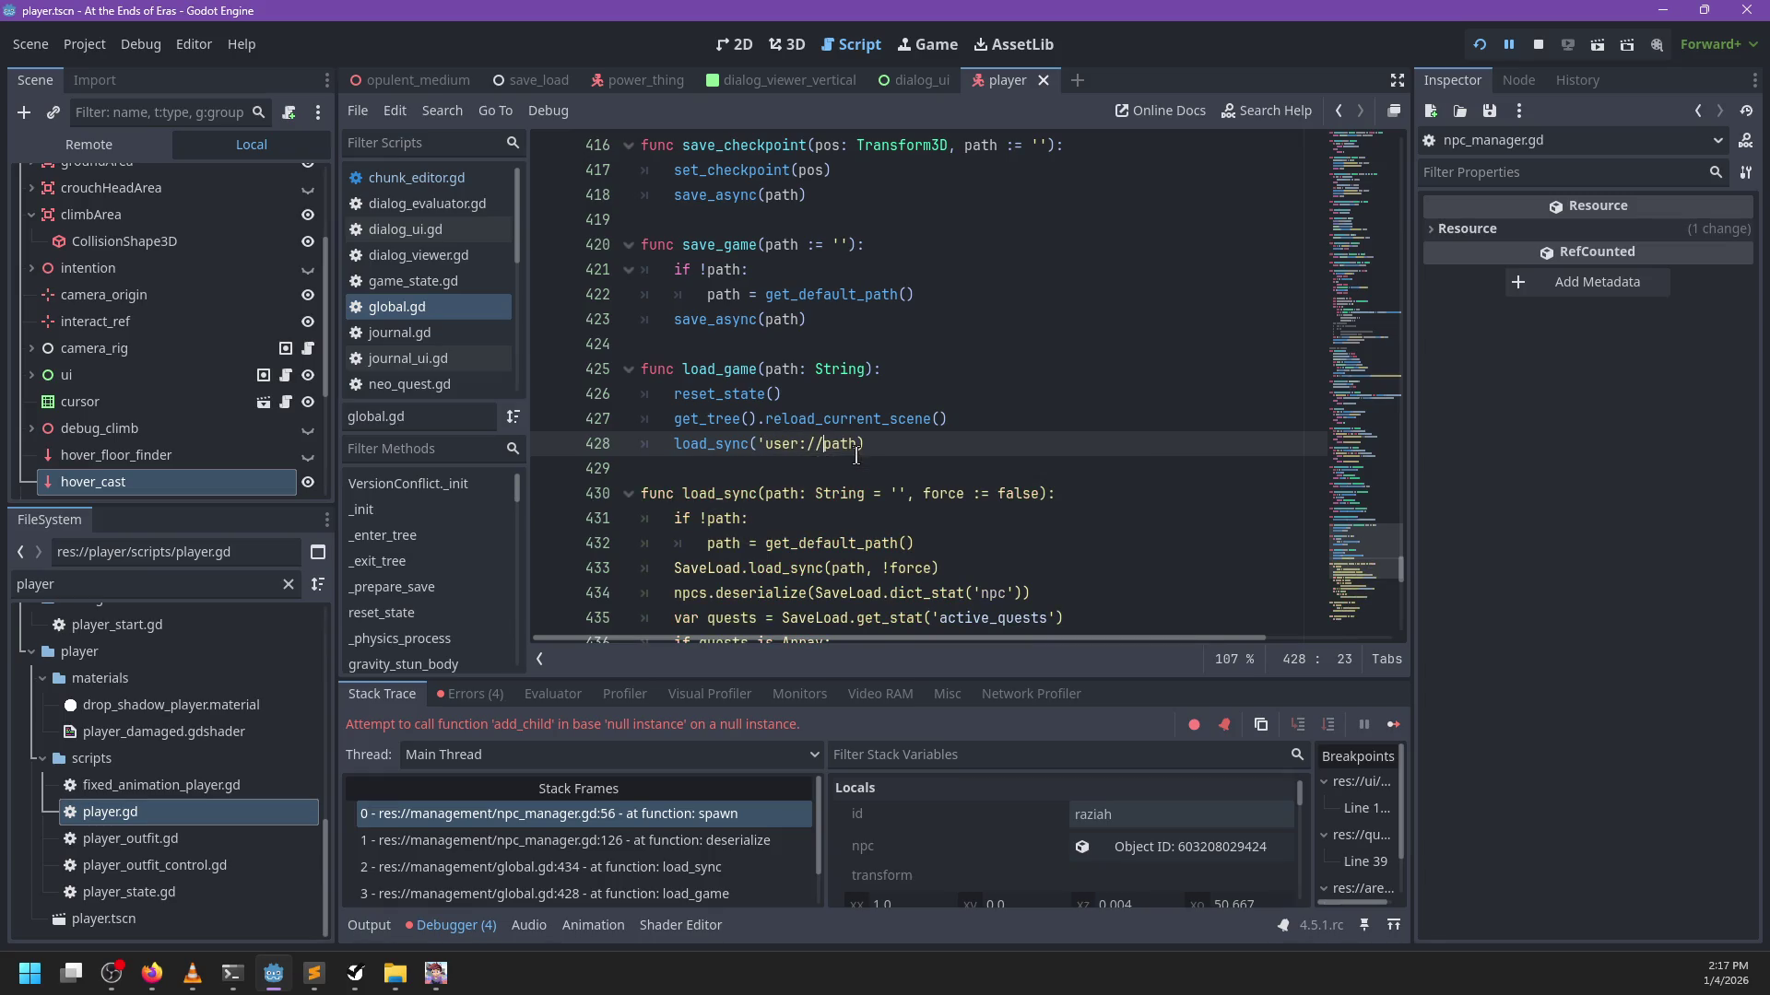
key("ctrl+s")
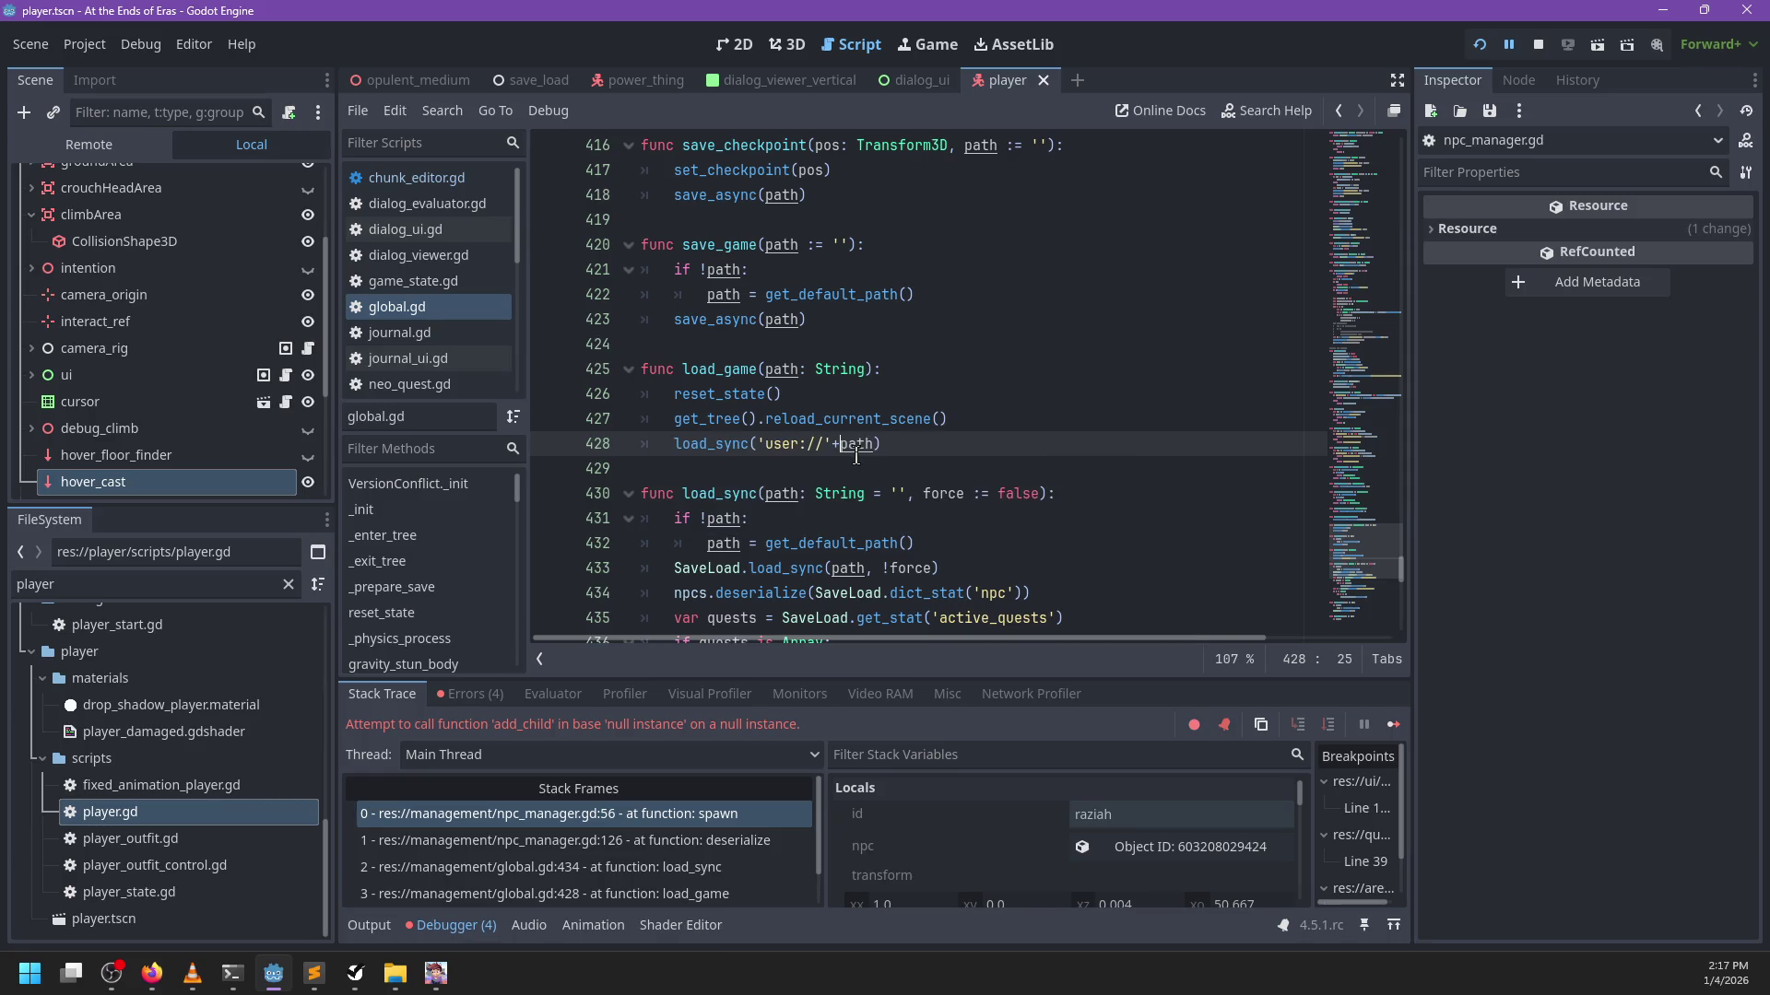
key("BackSpace")
key("BackSpace")
key("BackSpace")
key("ctrl+z")
Add a '# For debugging' comment above func load_game and launch the game
key("Up")
key("Up")
key("Up")
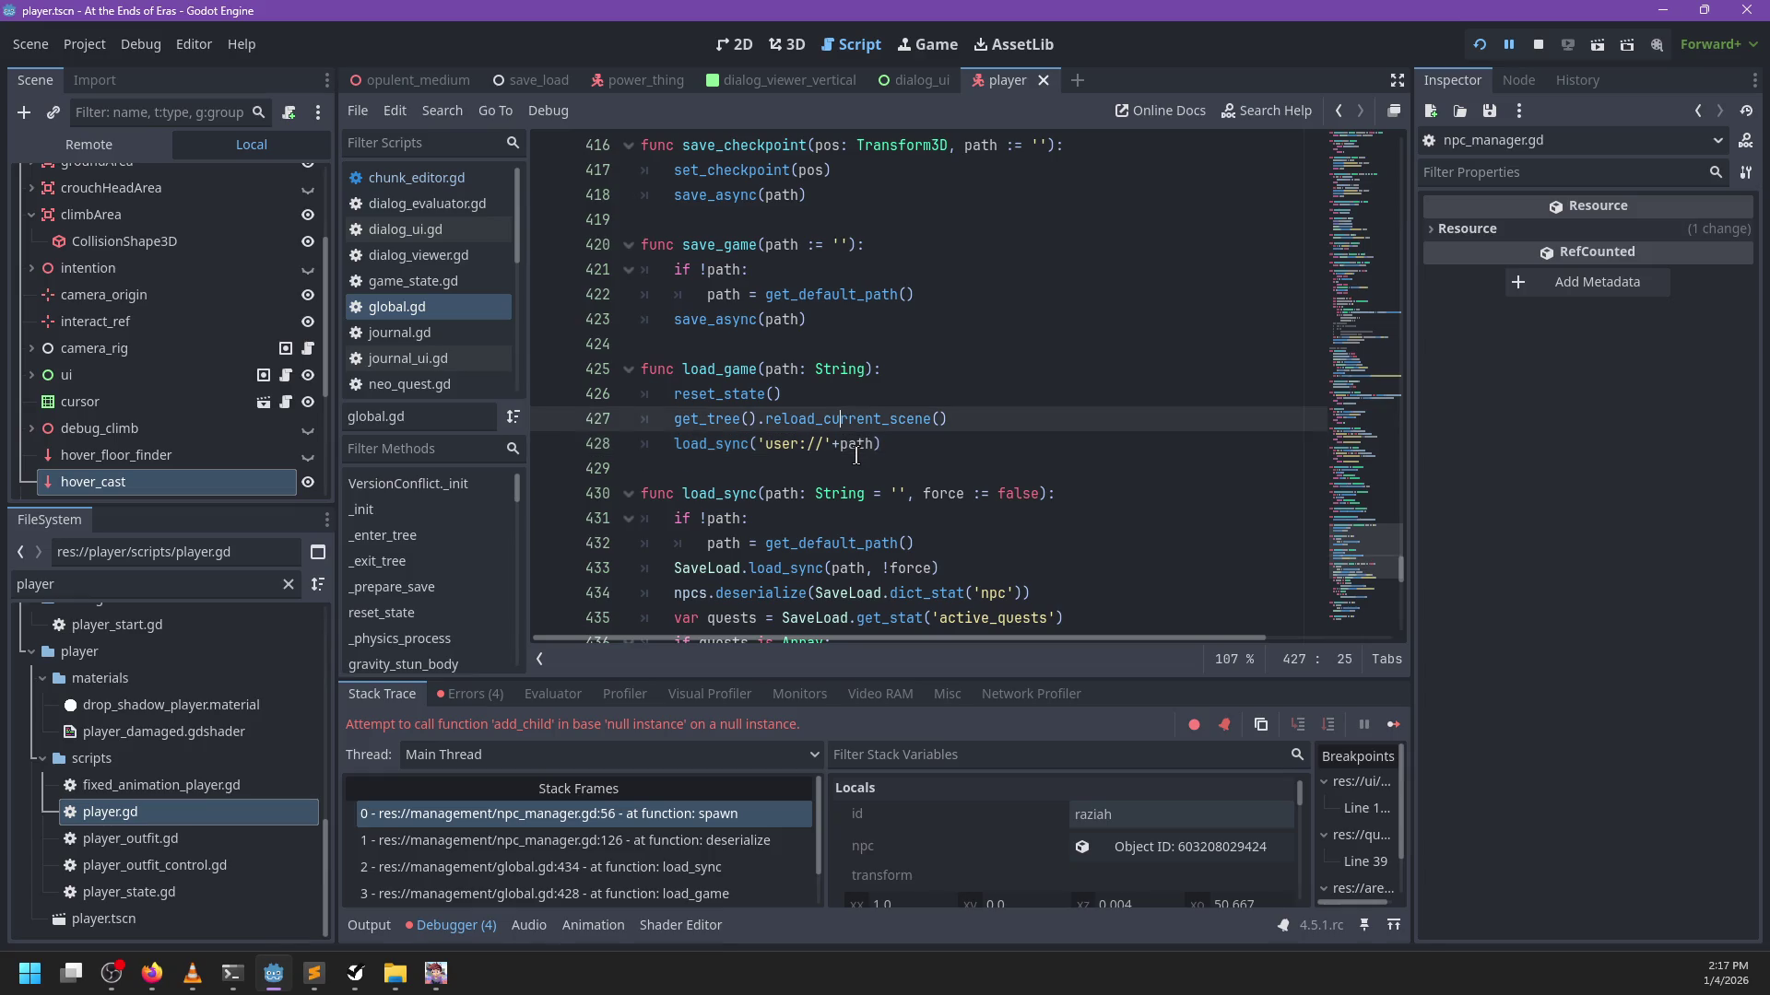
key("Return")
type("# For debugging")
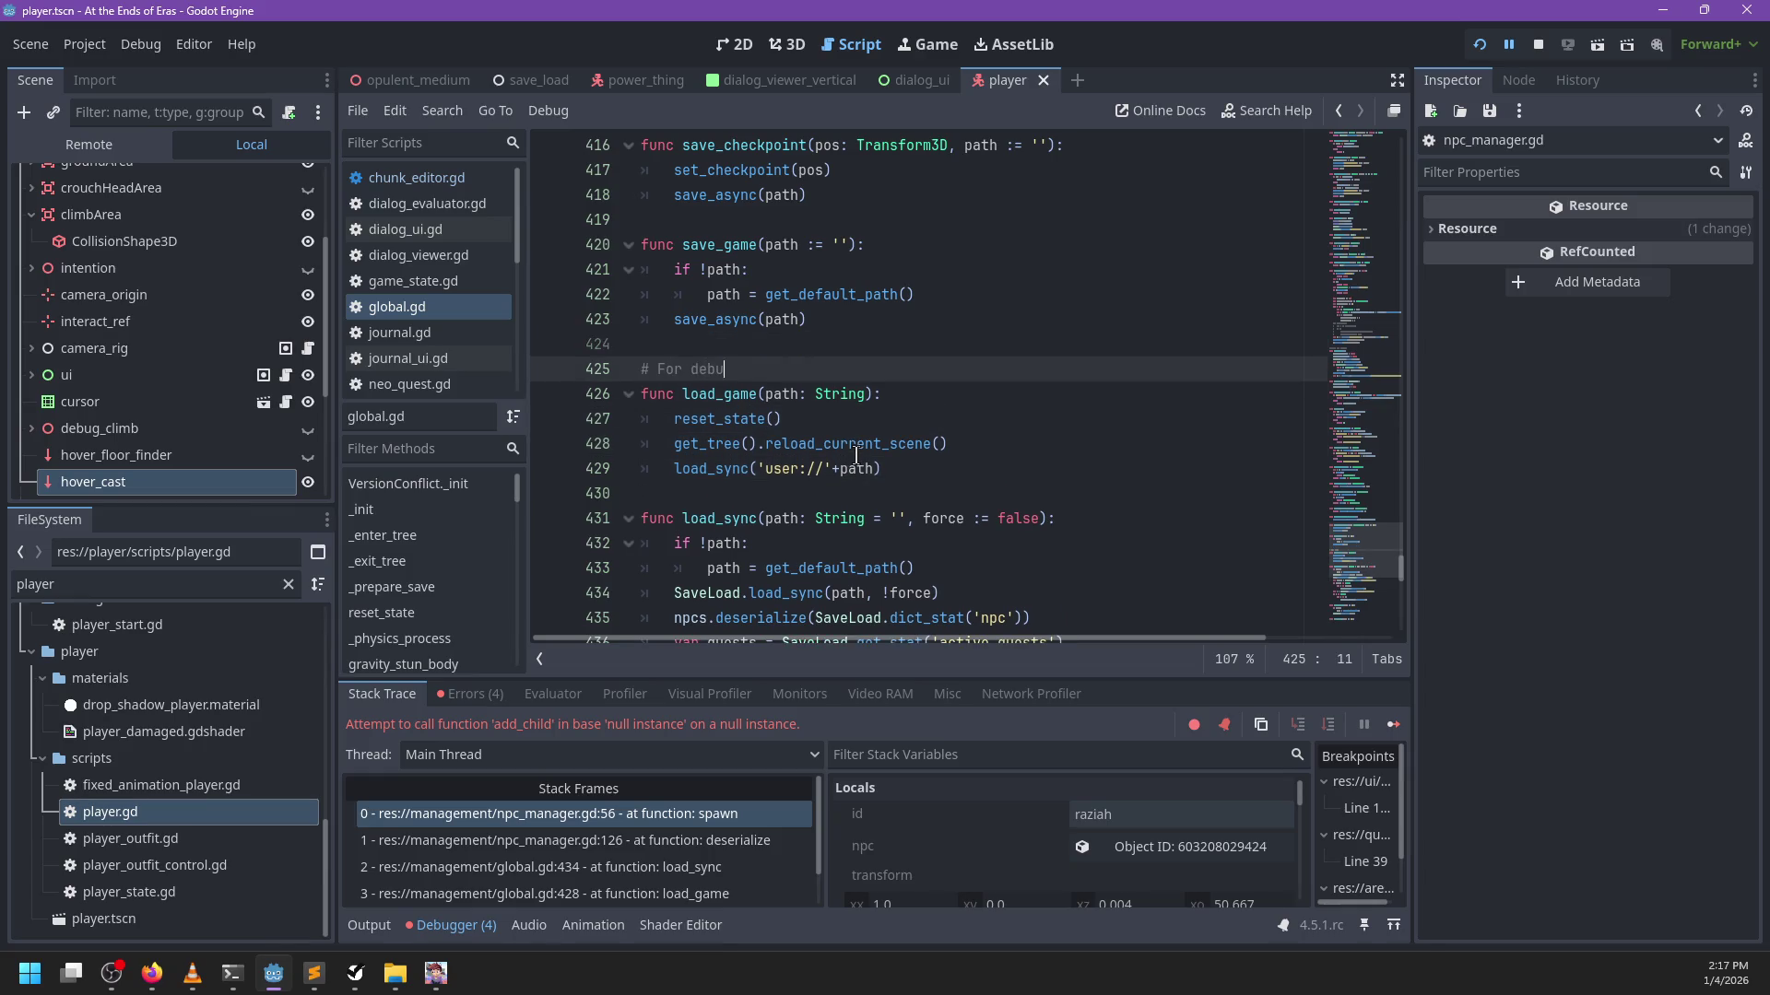
key("F5")
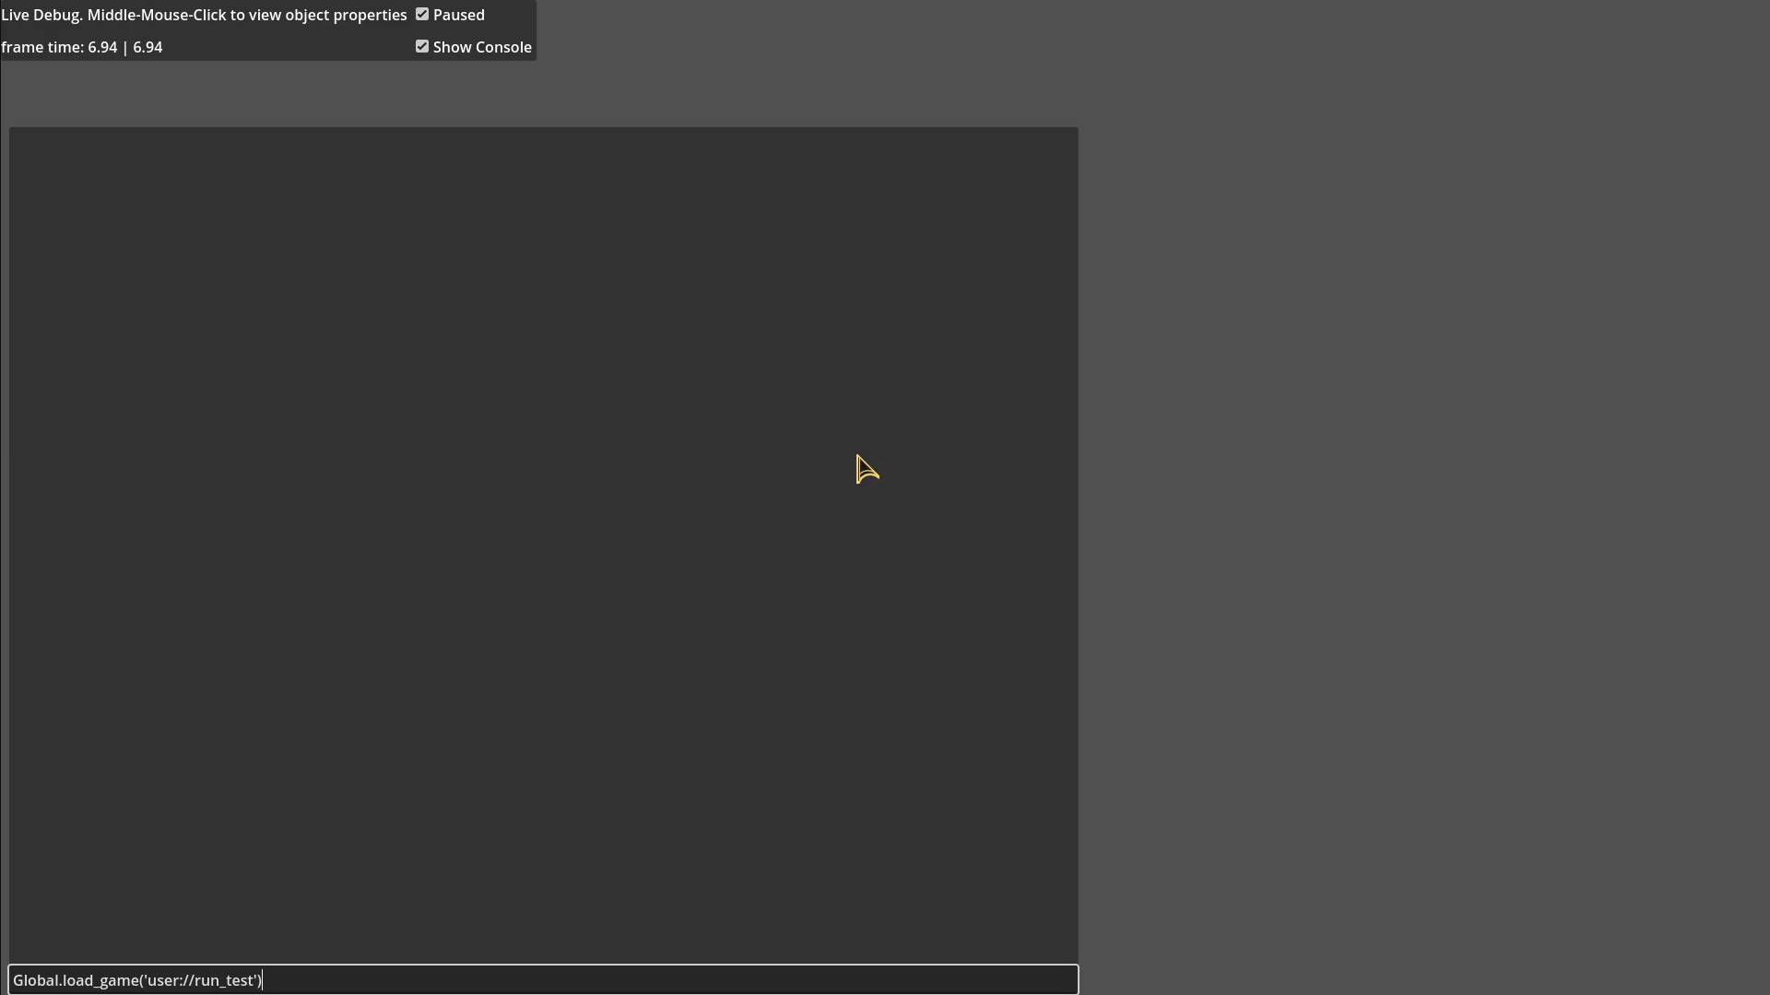
Run the load_game console command and trace the error through spawn, deserialize, load_sync and load_game frames
key("Return")
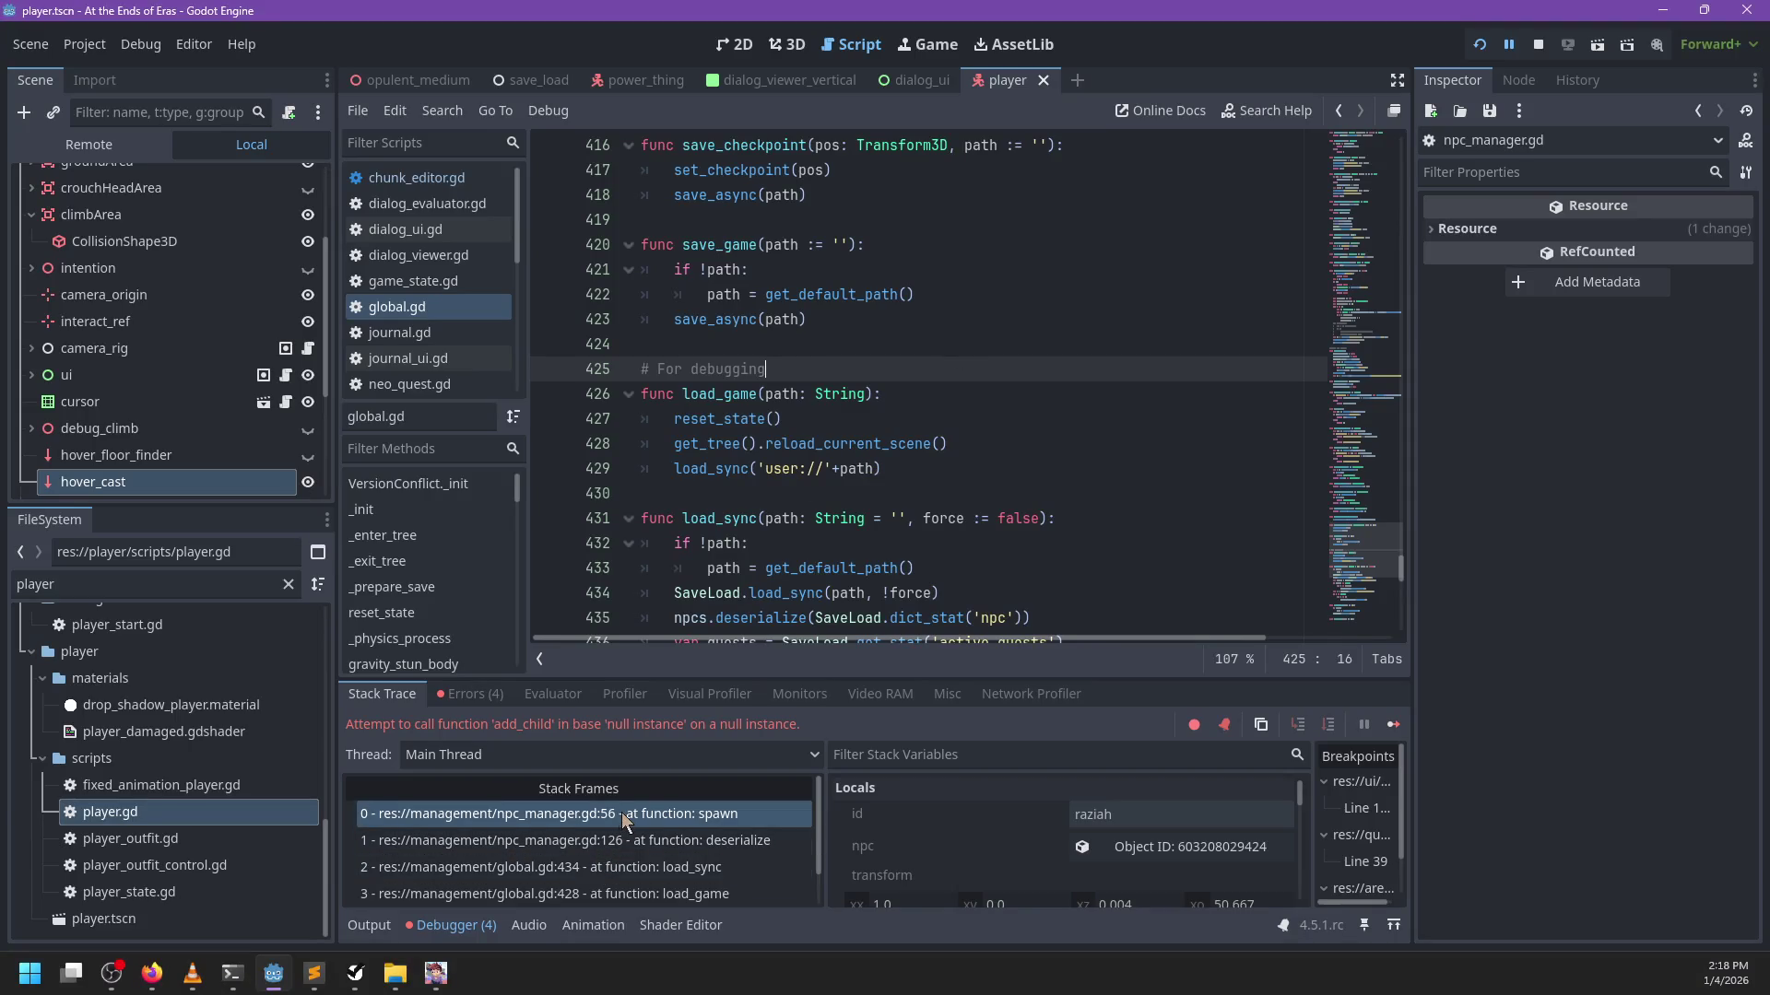
left_click(628, 817)
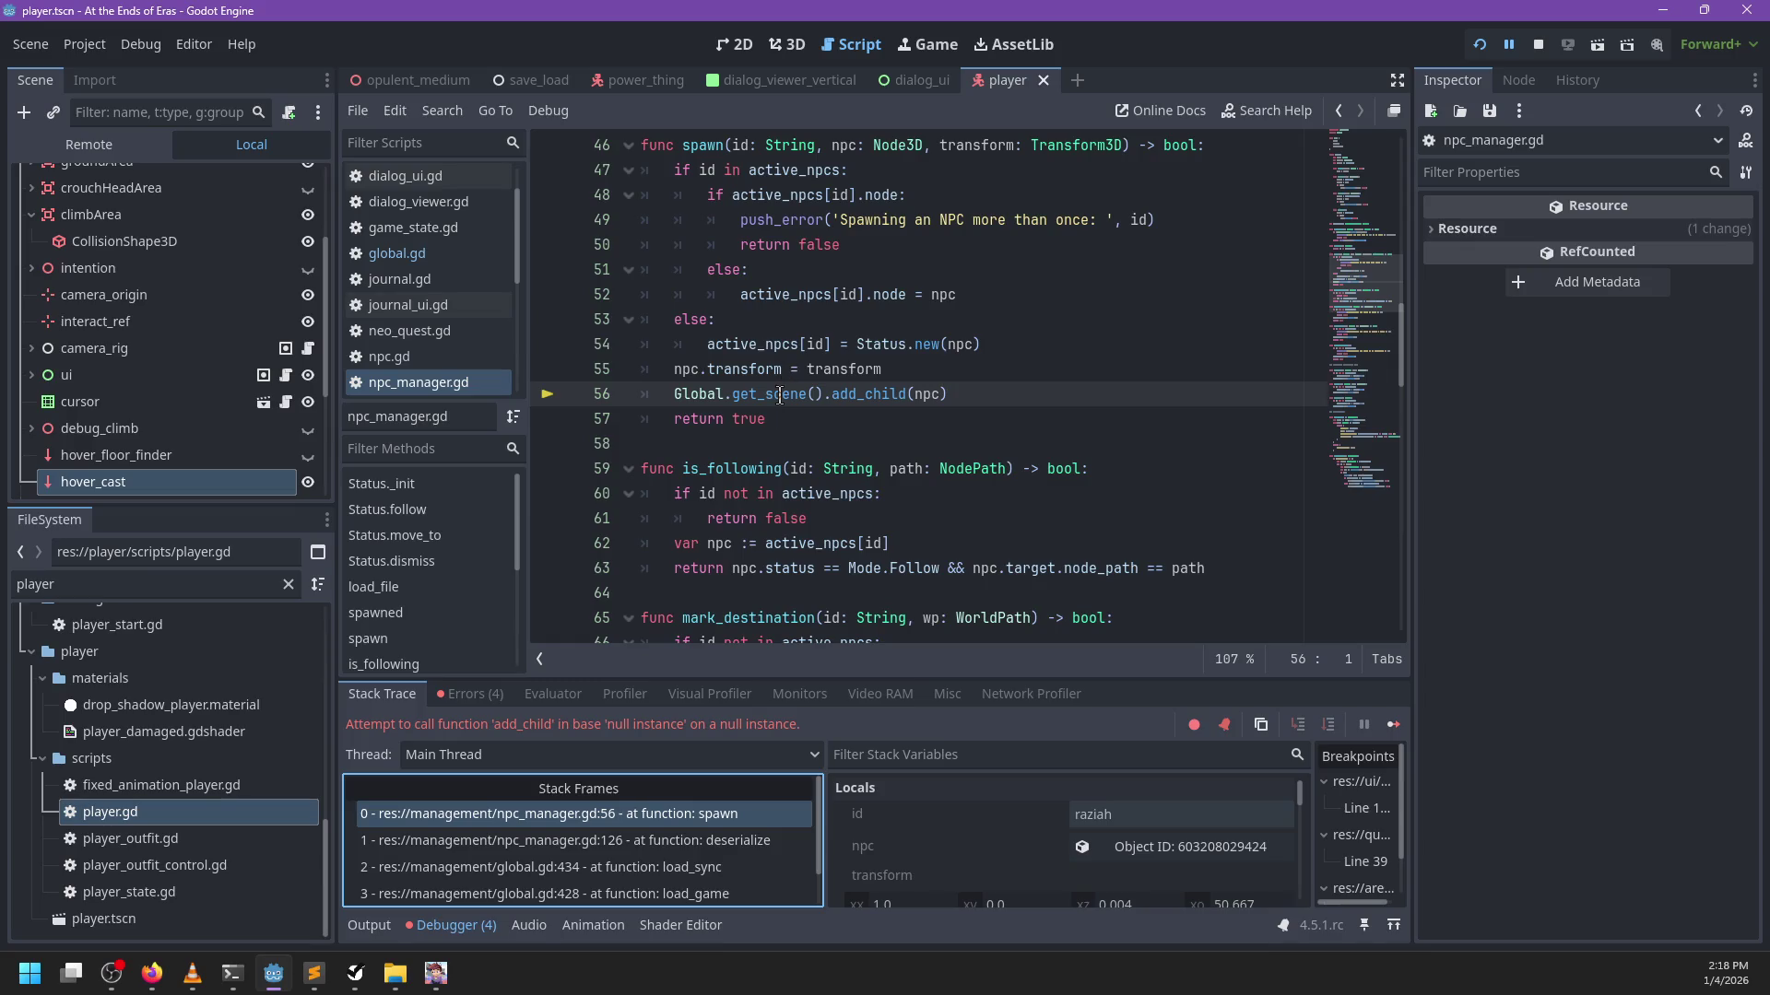
left_click(673, 848)
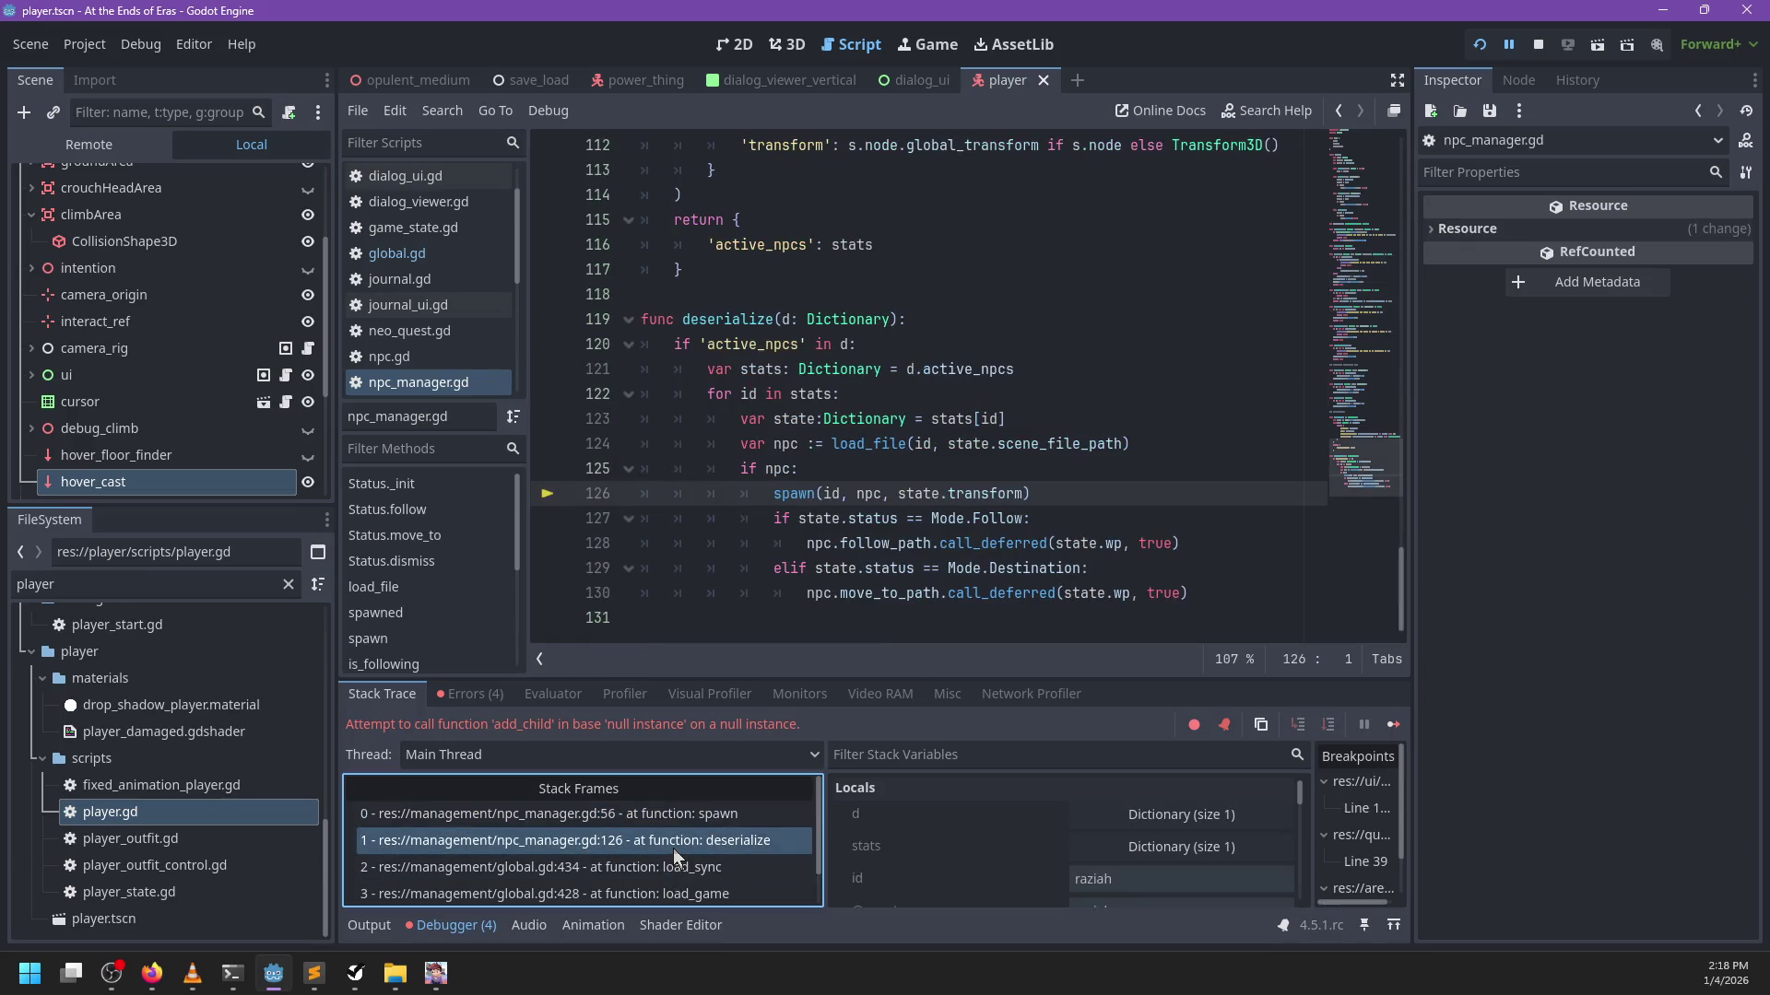
left_click(665, 867)
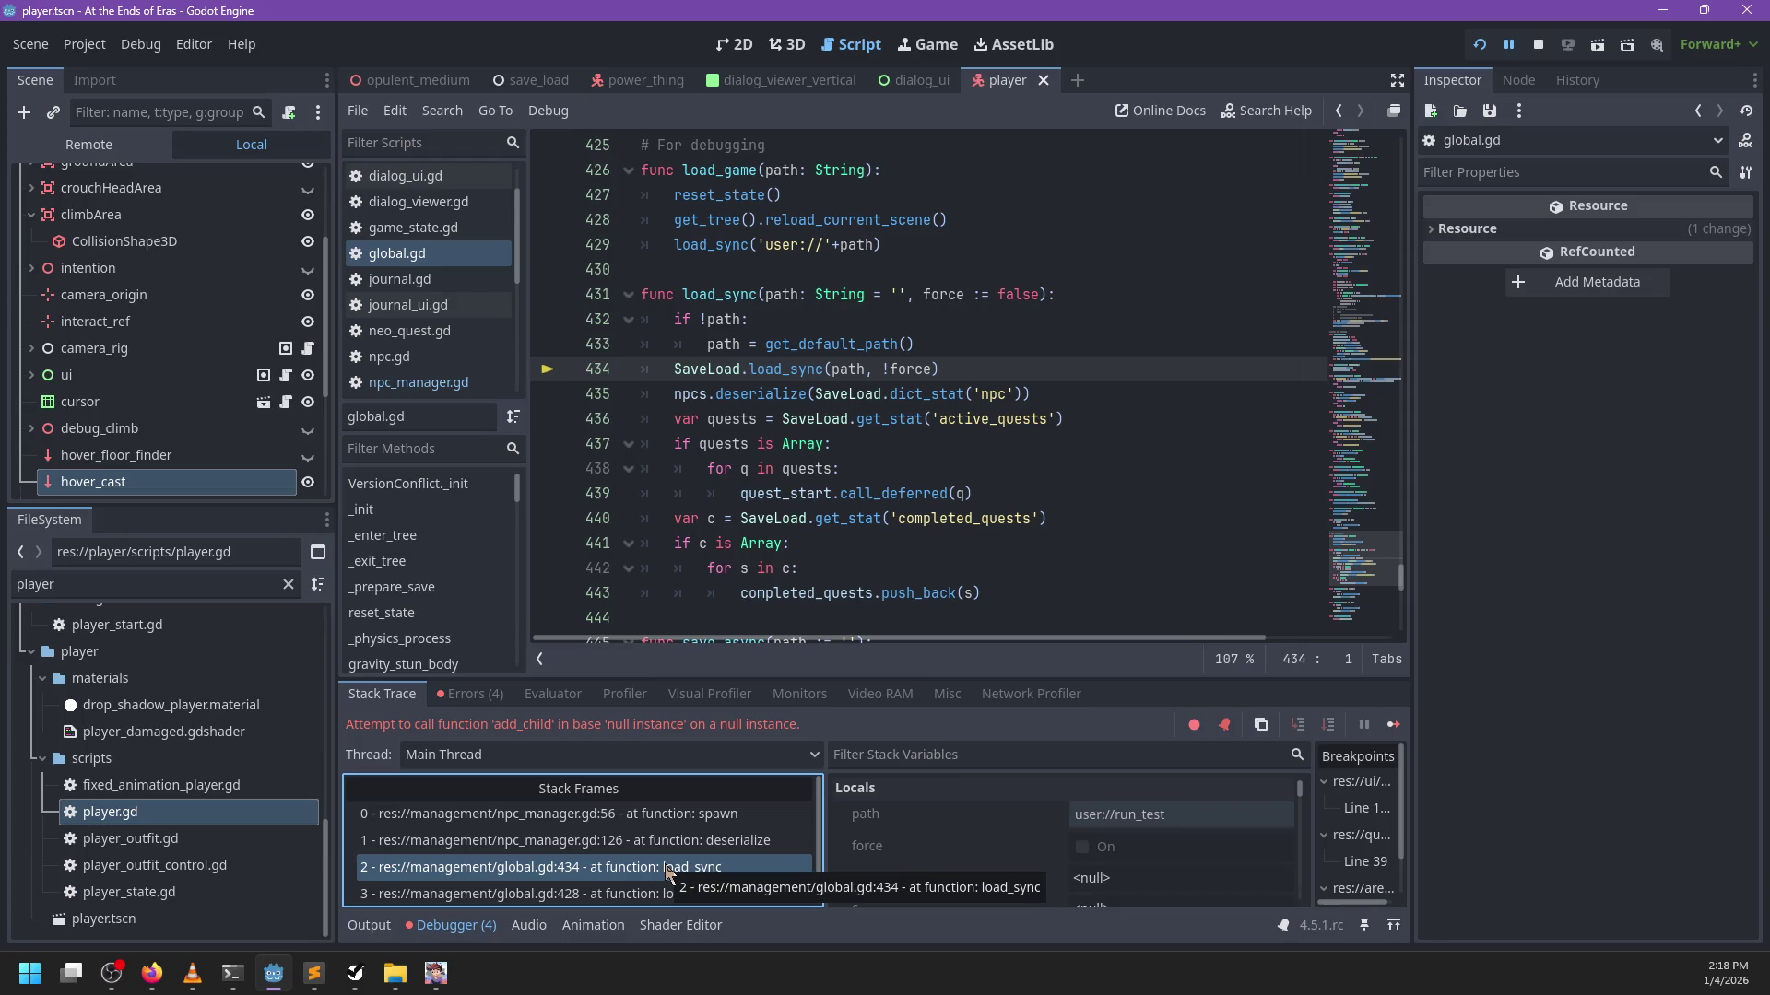
left_click(636, 892)
Check load_game's caller, revisit load_sync at line 434, then stop the debug session
scroll(632, 887, "down", 1)
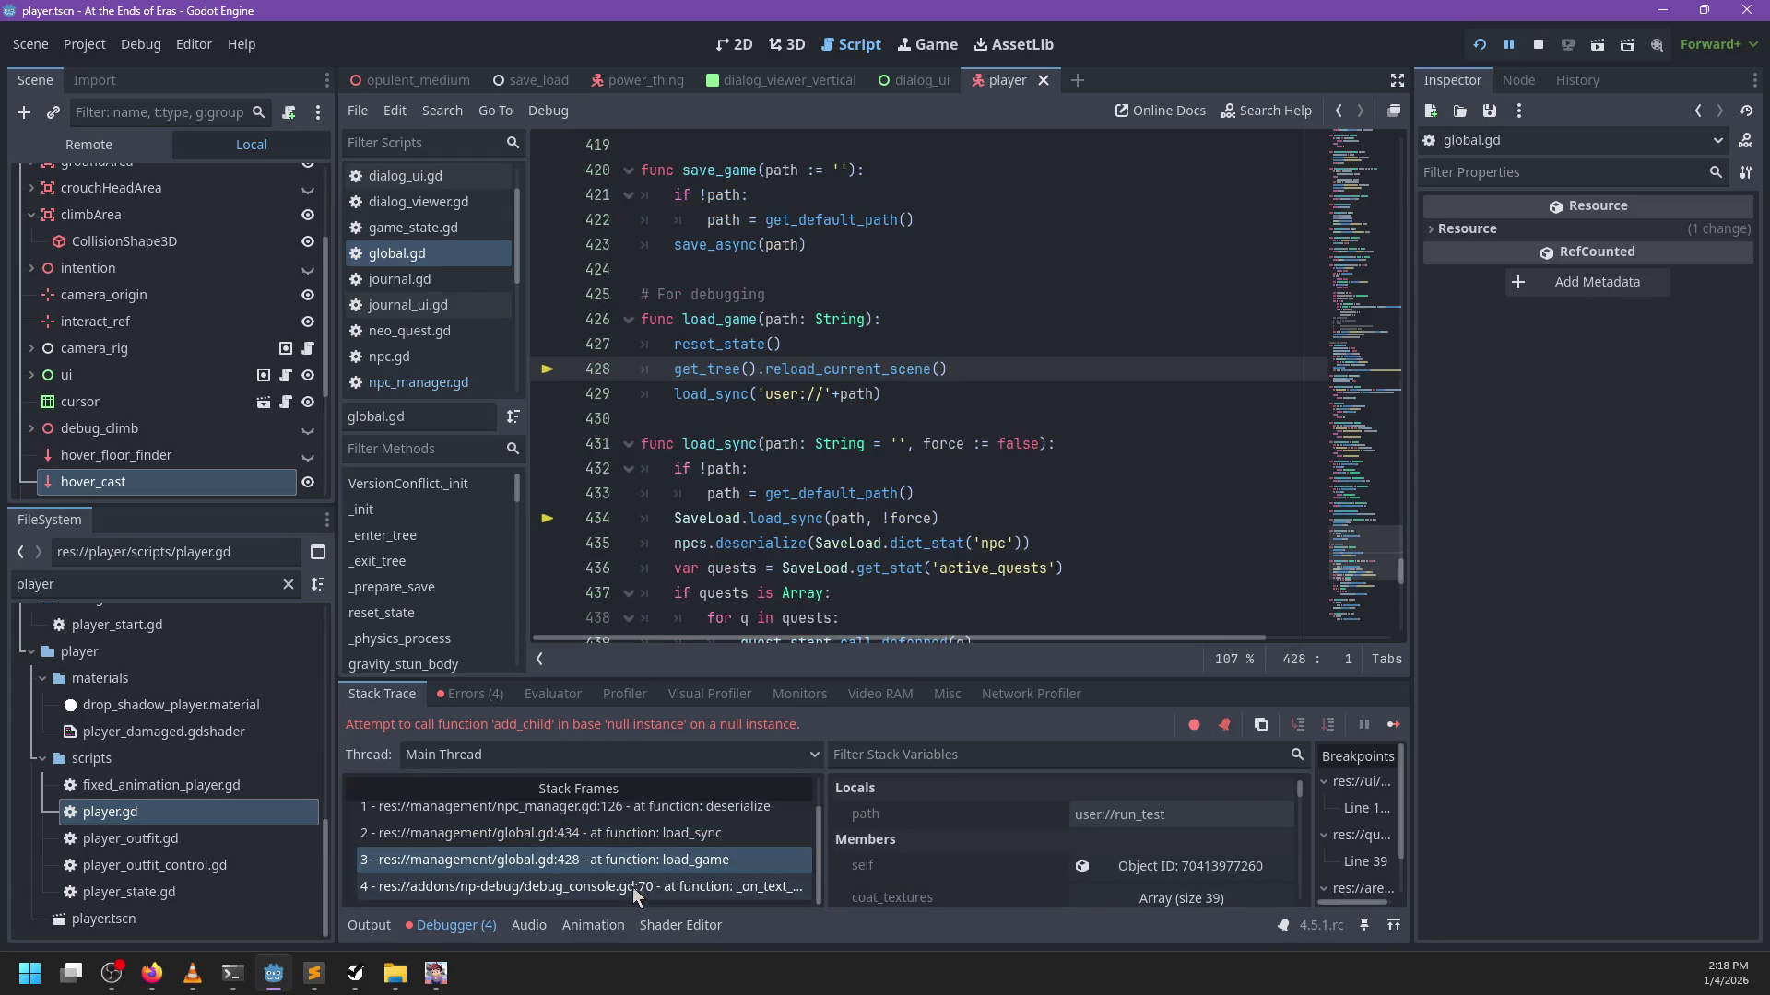
left_click(635, 885)
left_click(643, 864)
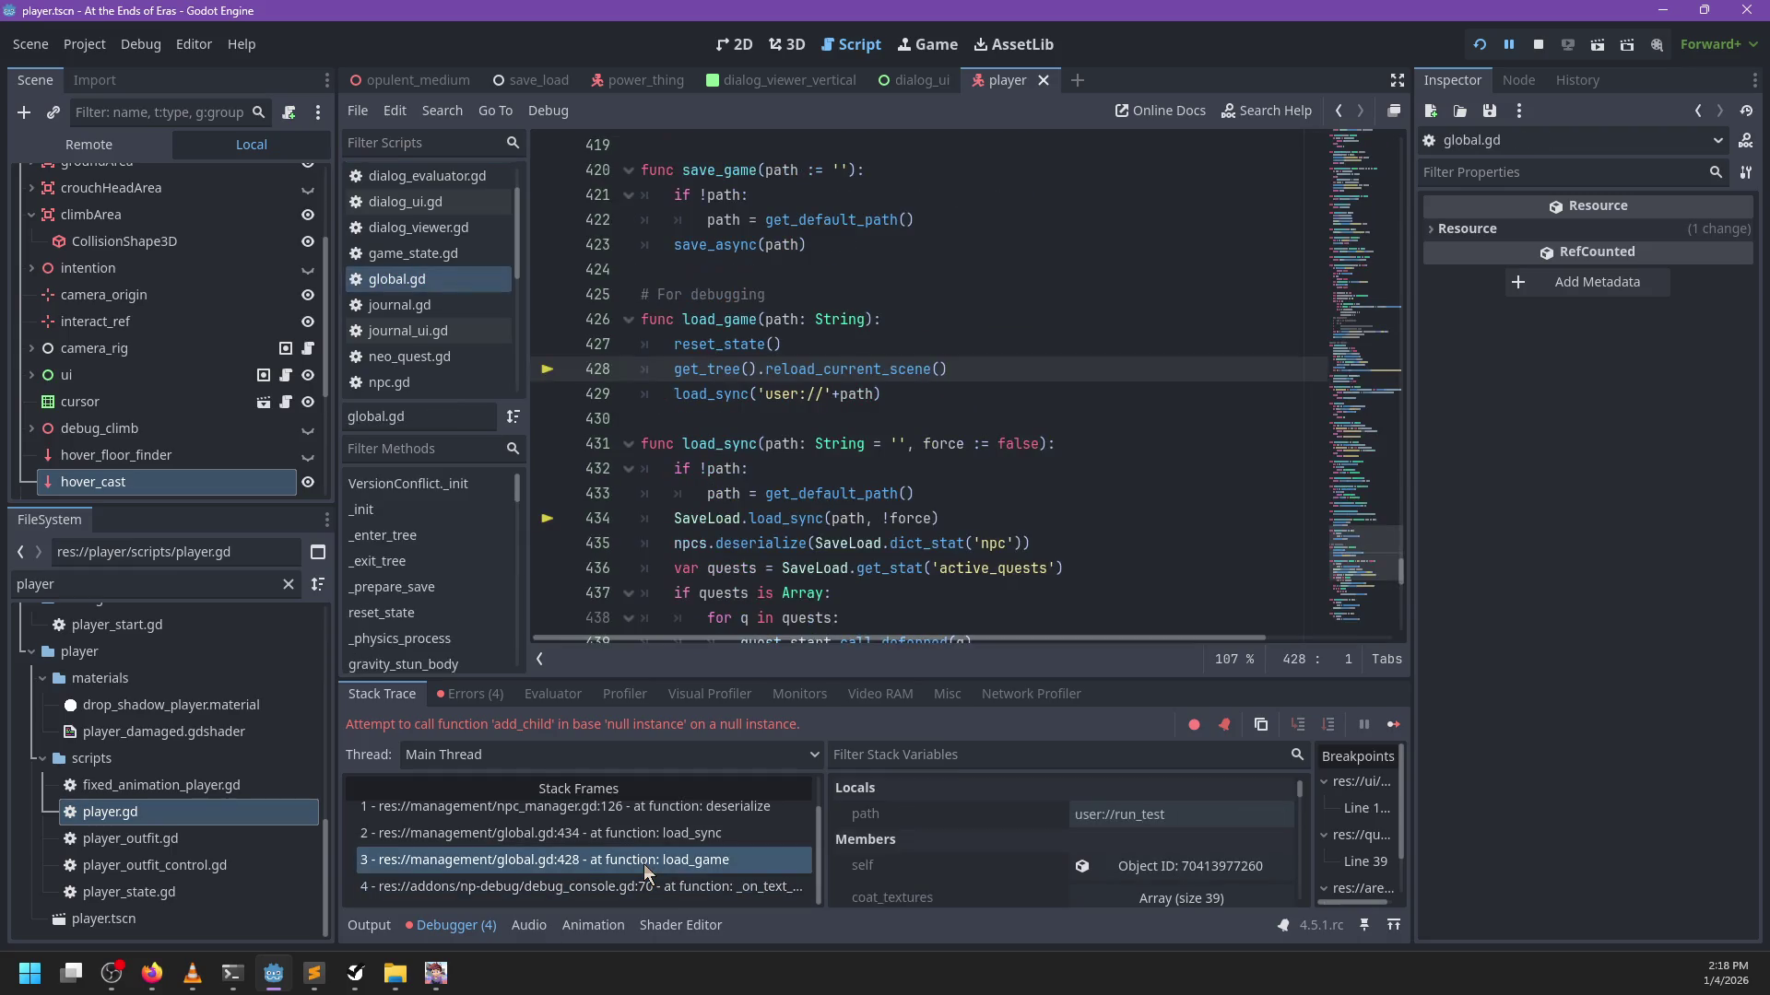
left_click(644, 839)
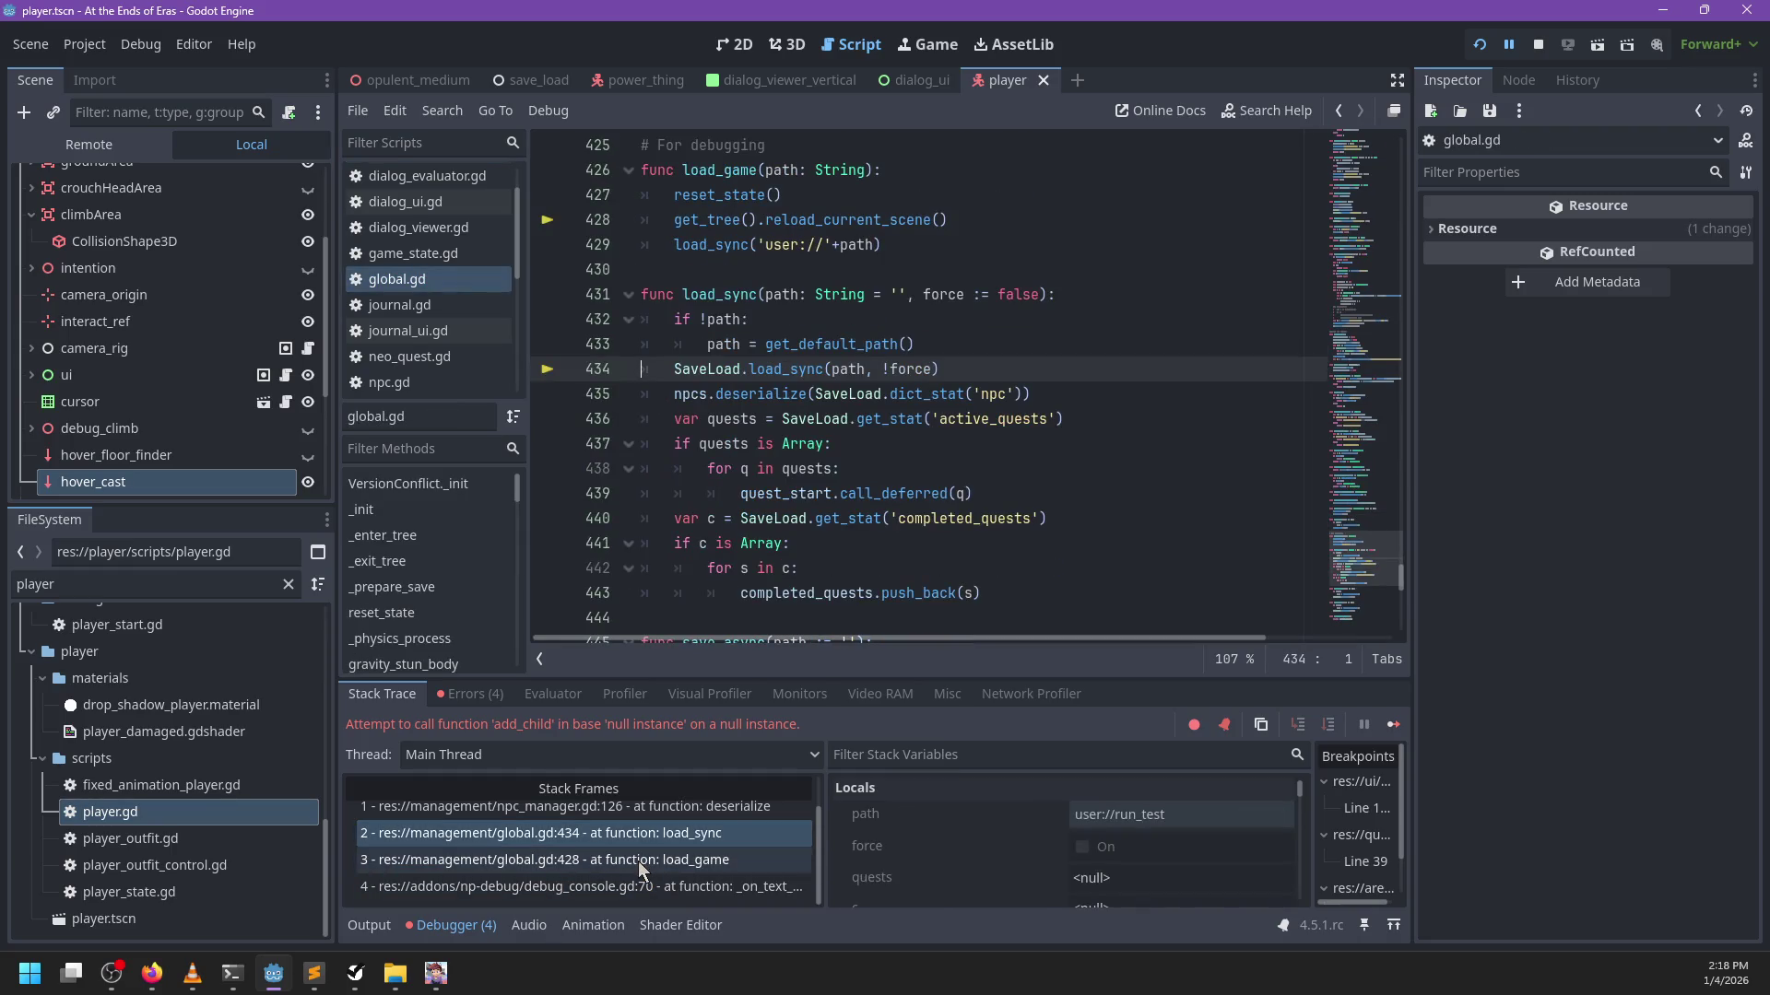
left_click(638, 862)
left_click(989, 394)
key("F8")
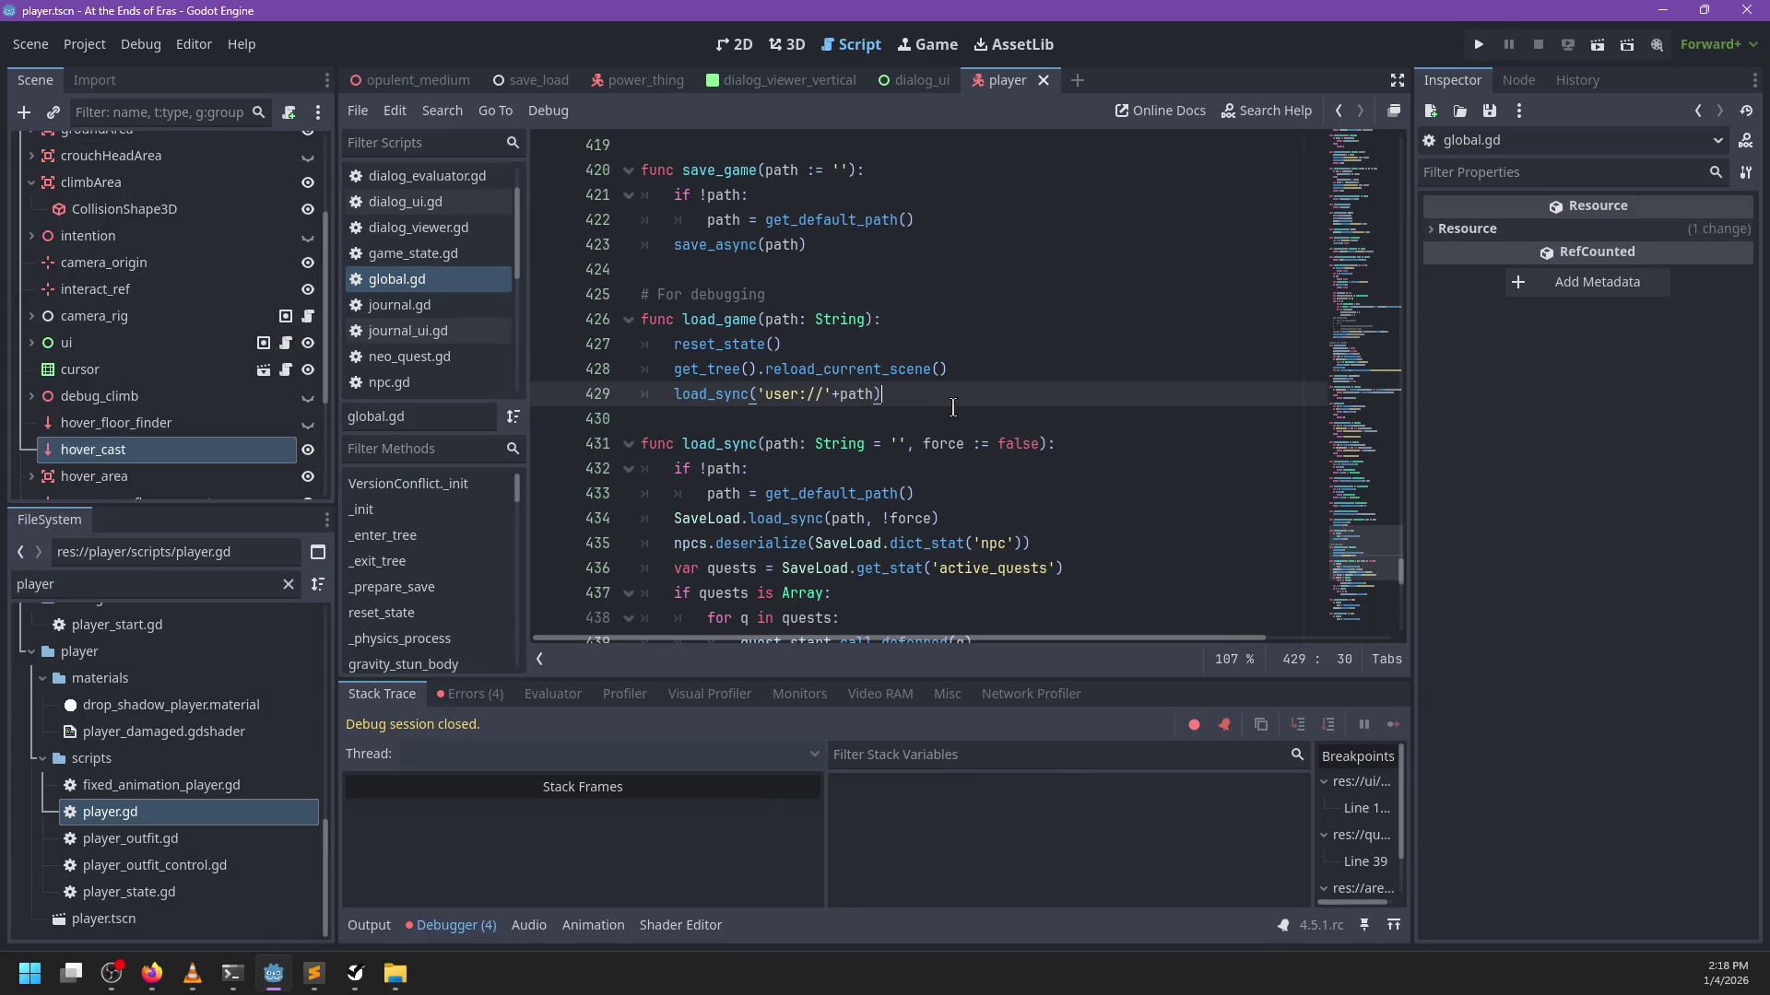
Relaunch the game and continue past the chunk_editor.gd and opulent_medium.gd line-39 breakpoints
key("F5")
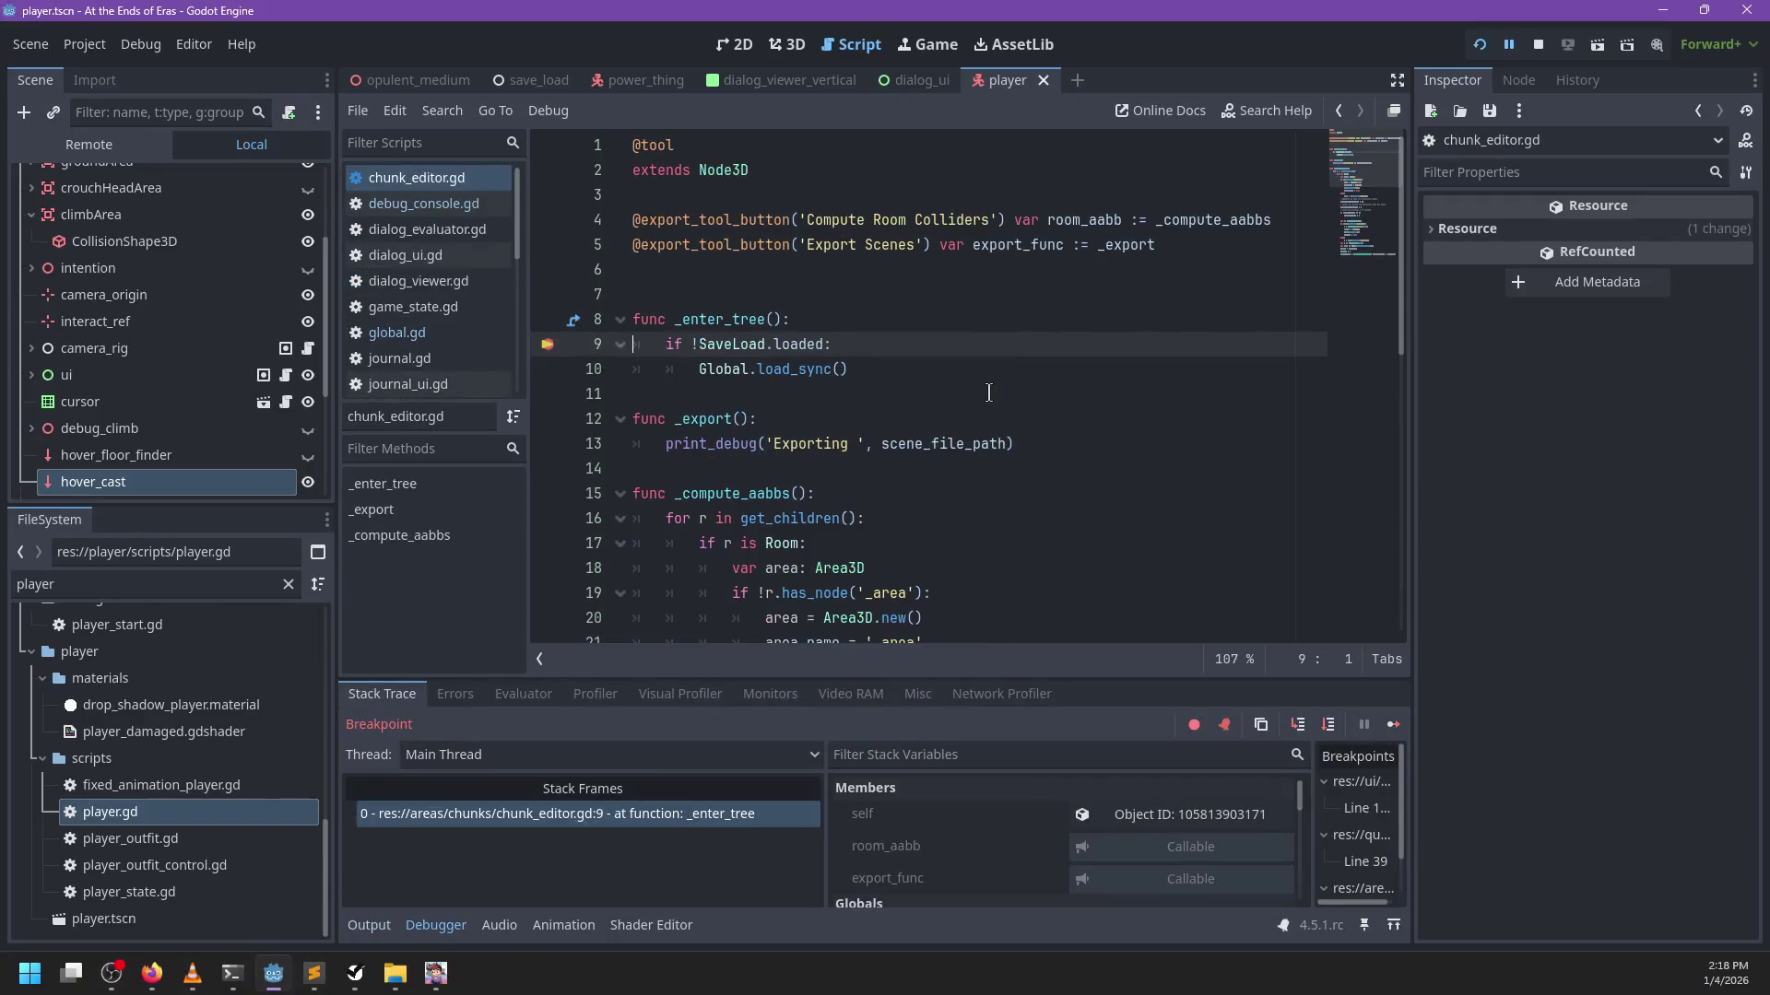
key("F12")
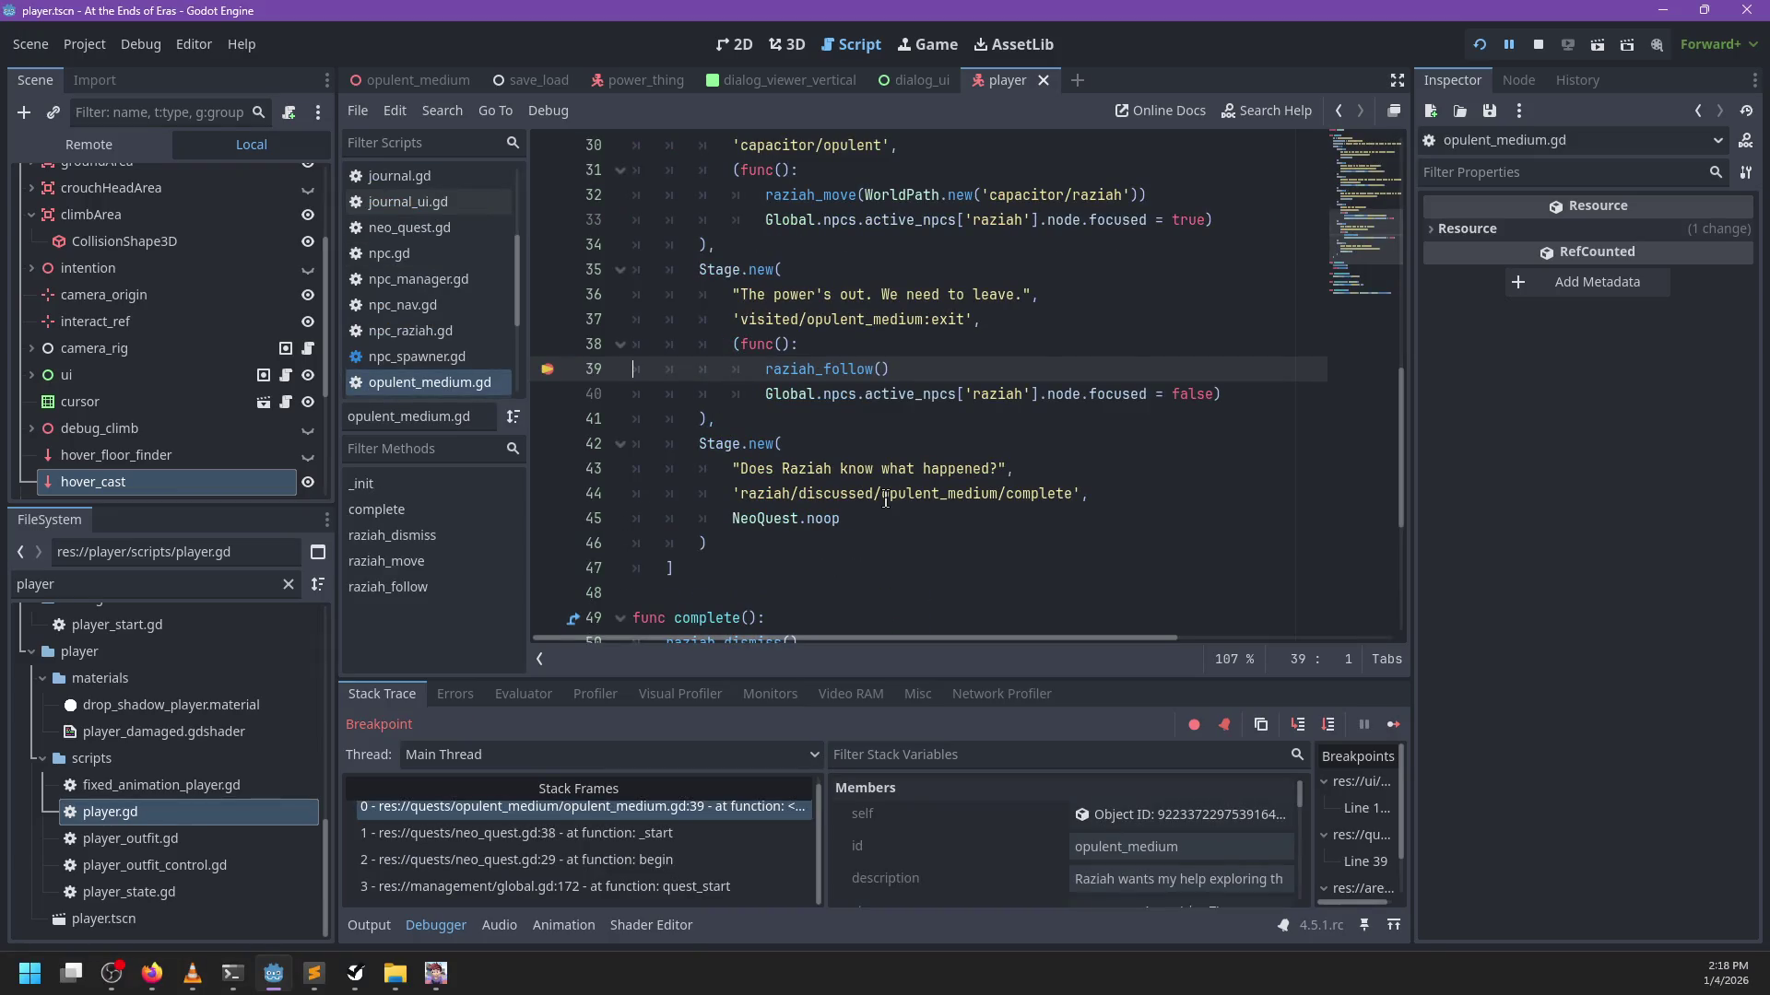
key("F12")
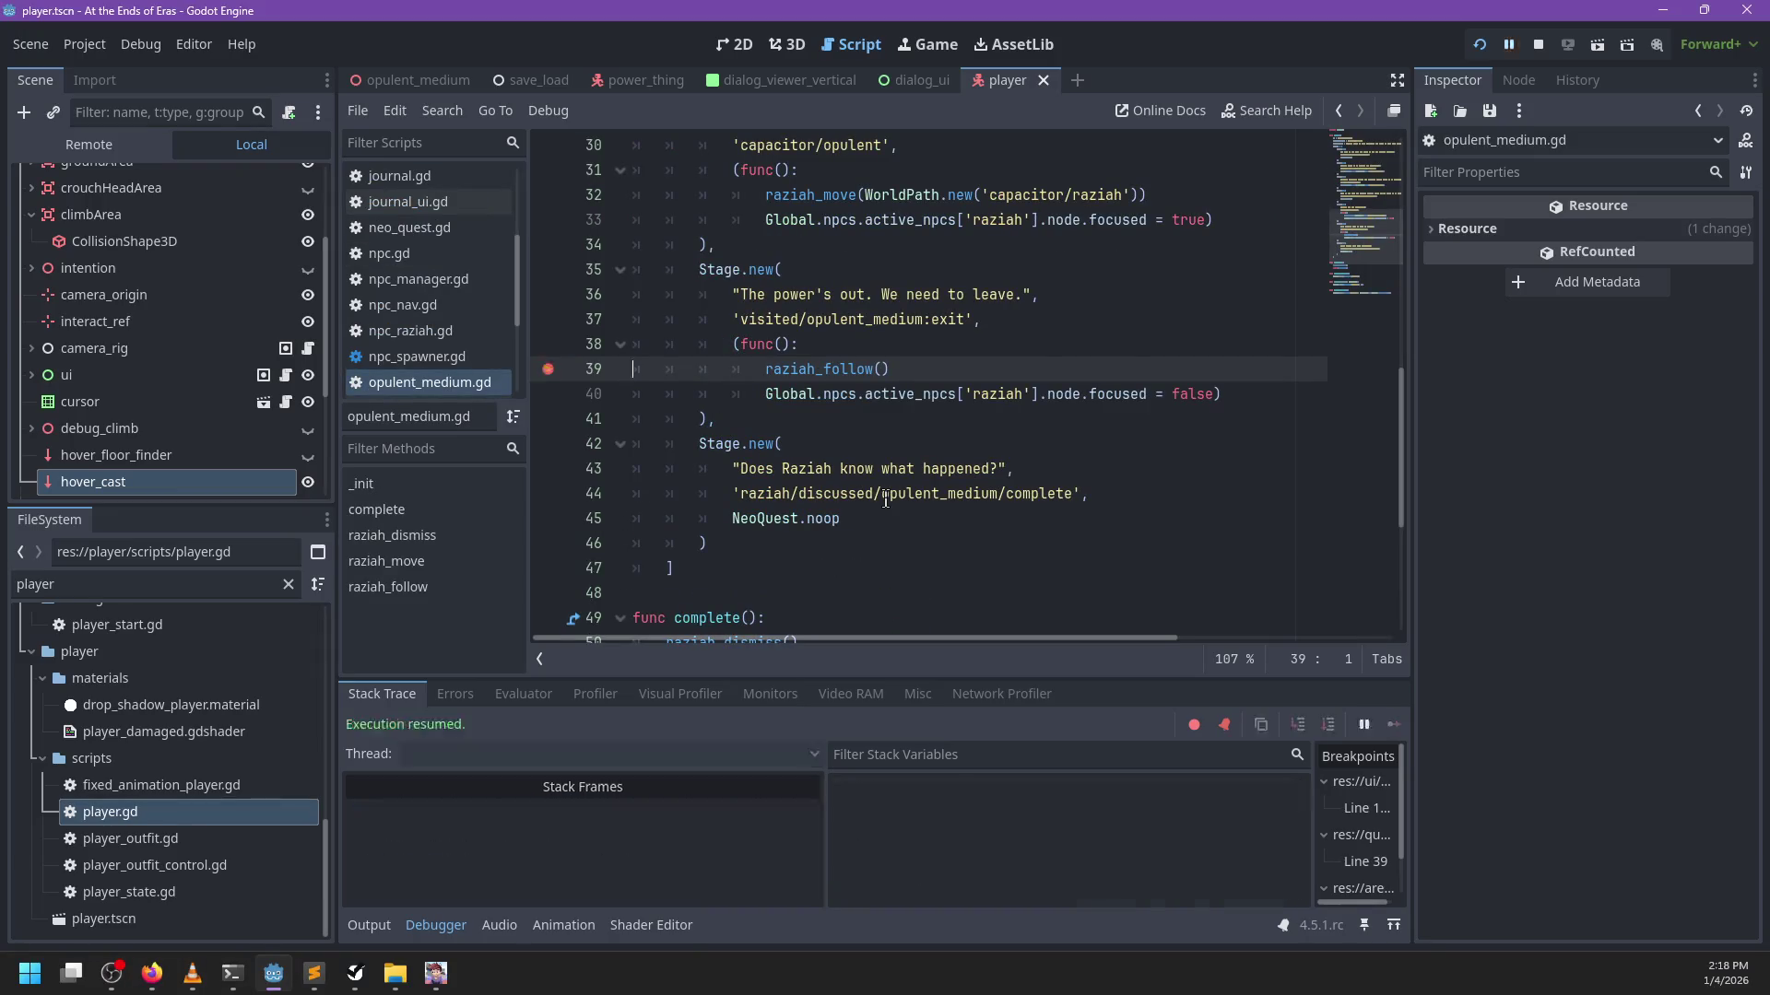
Enter gameplay, open the live-debug console, and run Global.load_game('run_test')
key("Return")
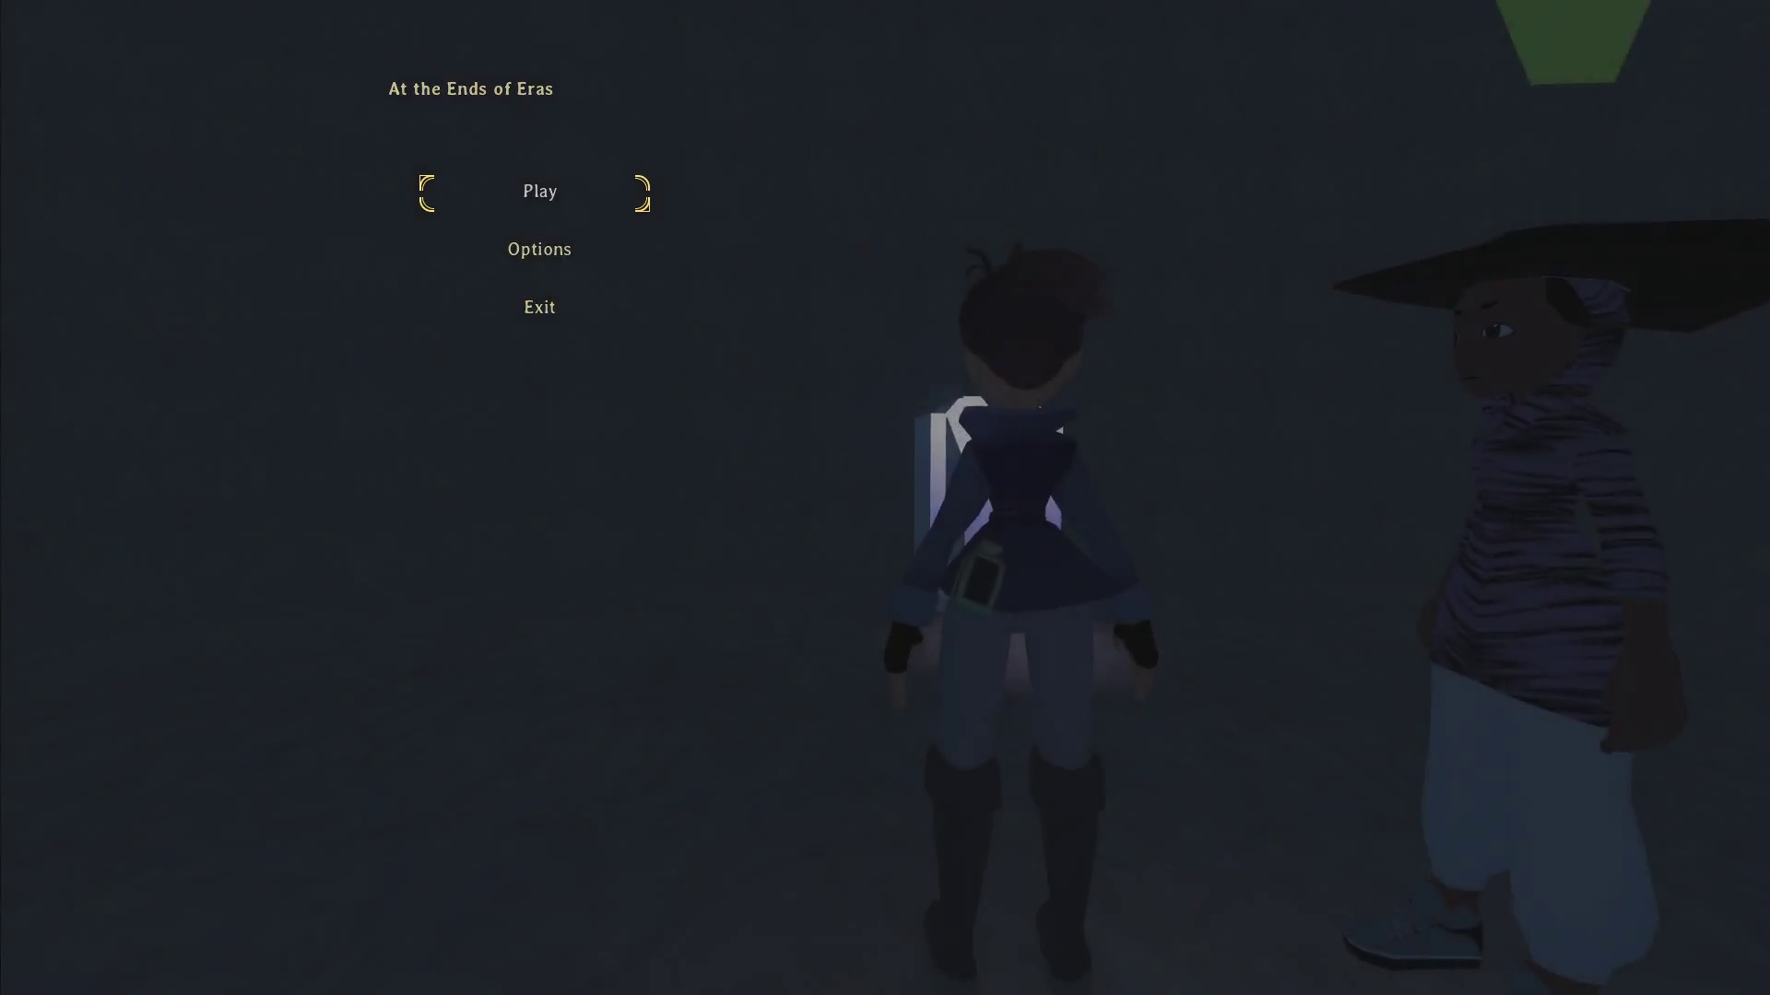
key("grave")
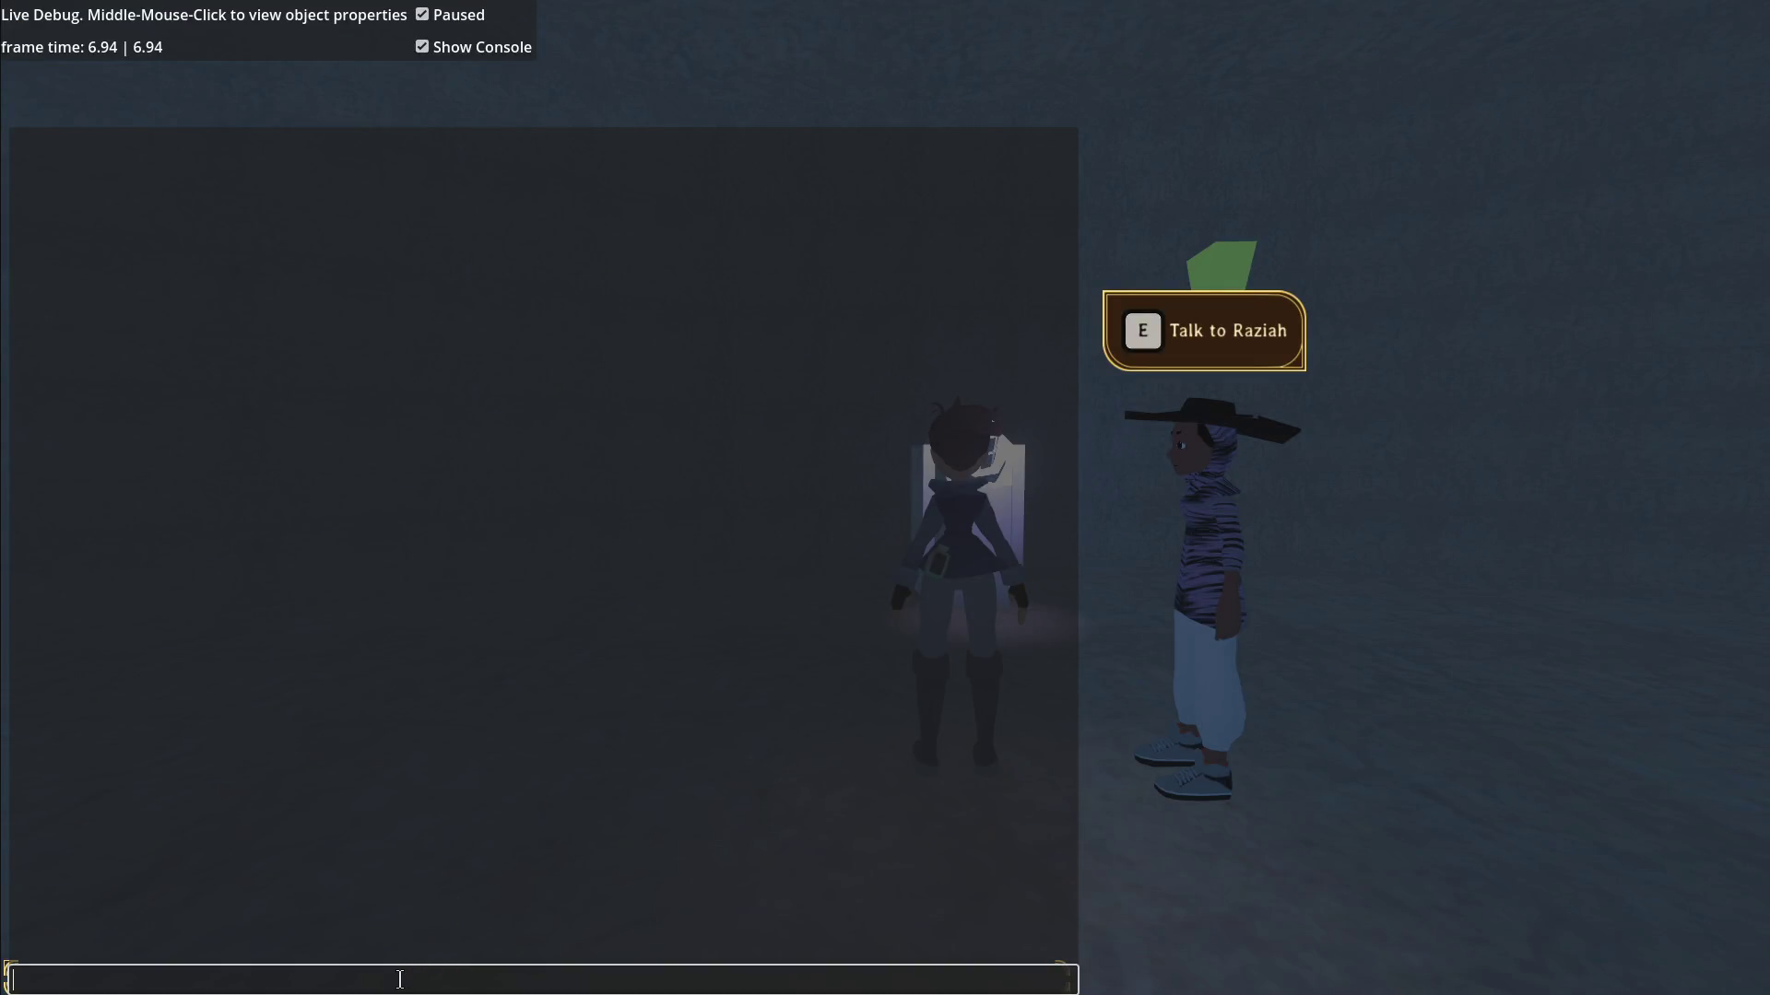
type("player.")
key("BackSpace")
key("BackSpace")
key("BackSpace")
type("Global.load_game('run_test')")
key("Return")
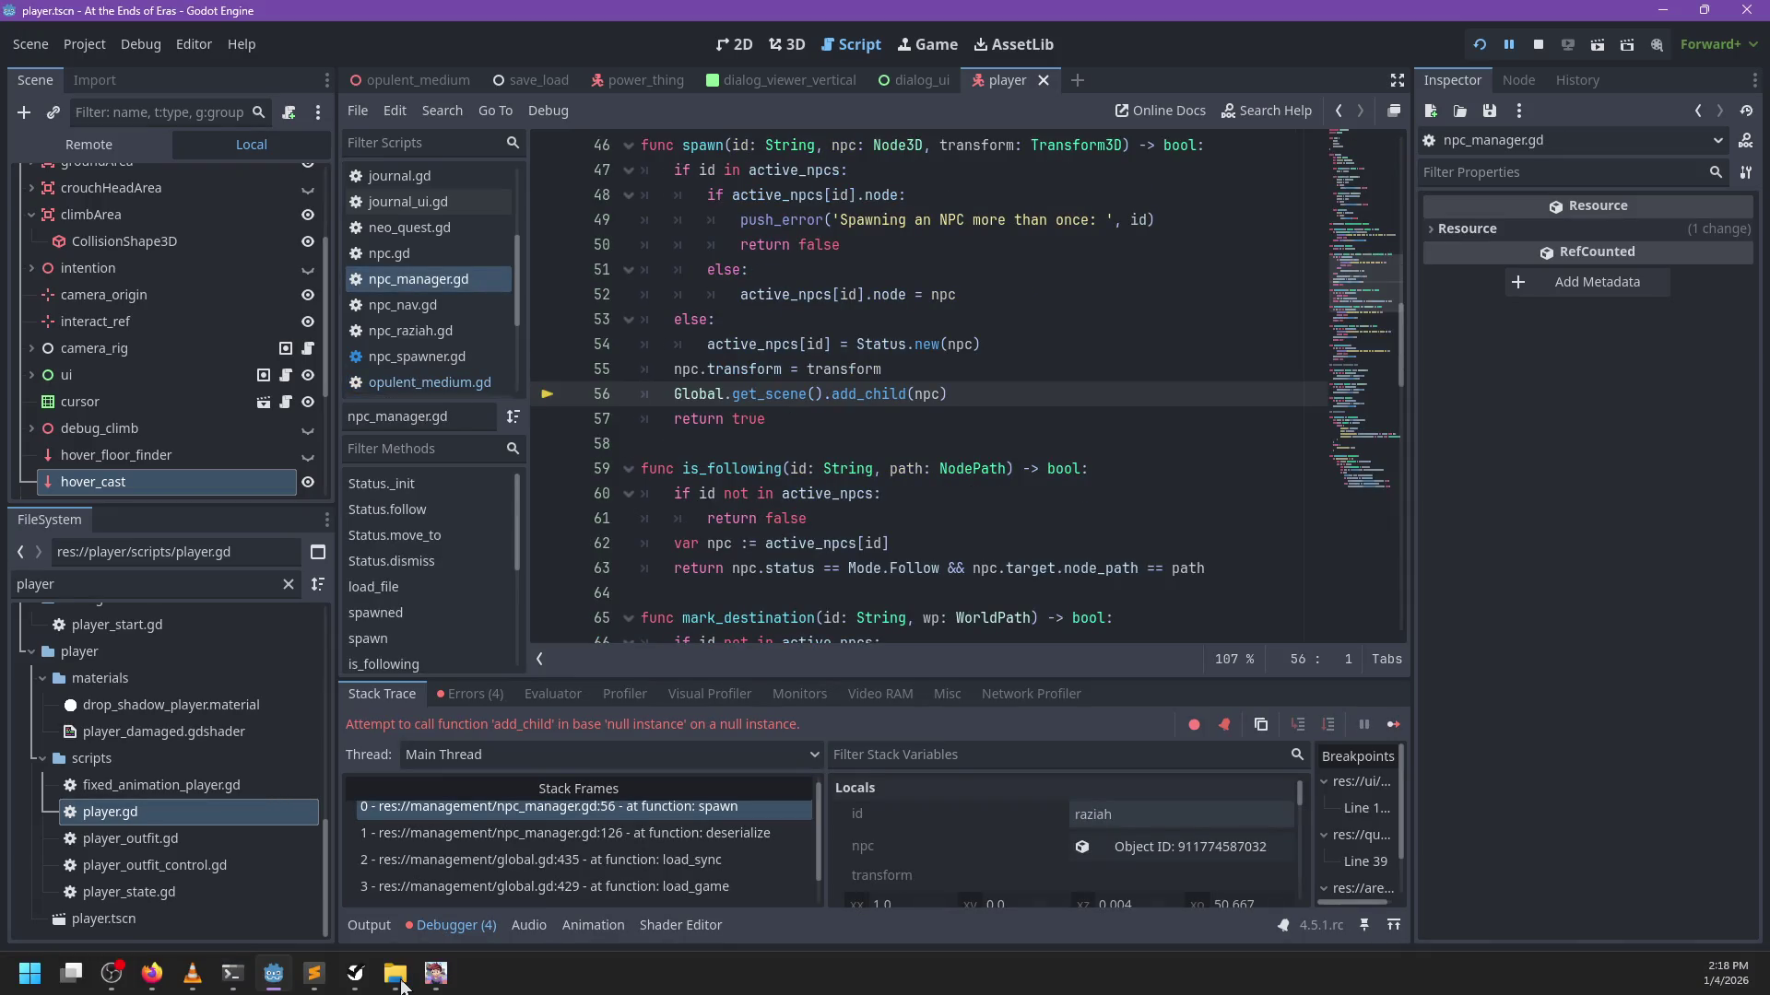
Inspect the load_game frame at line 429 and the debug console frame that ran the command
scroll(694, 815, "down", 1)
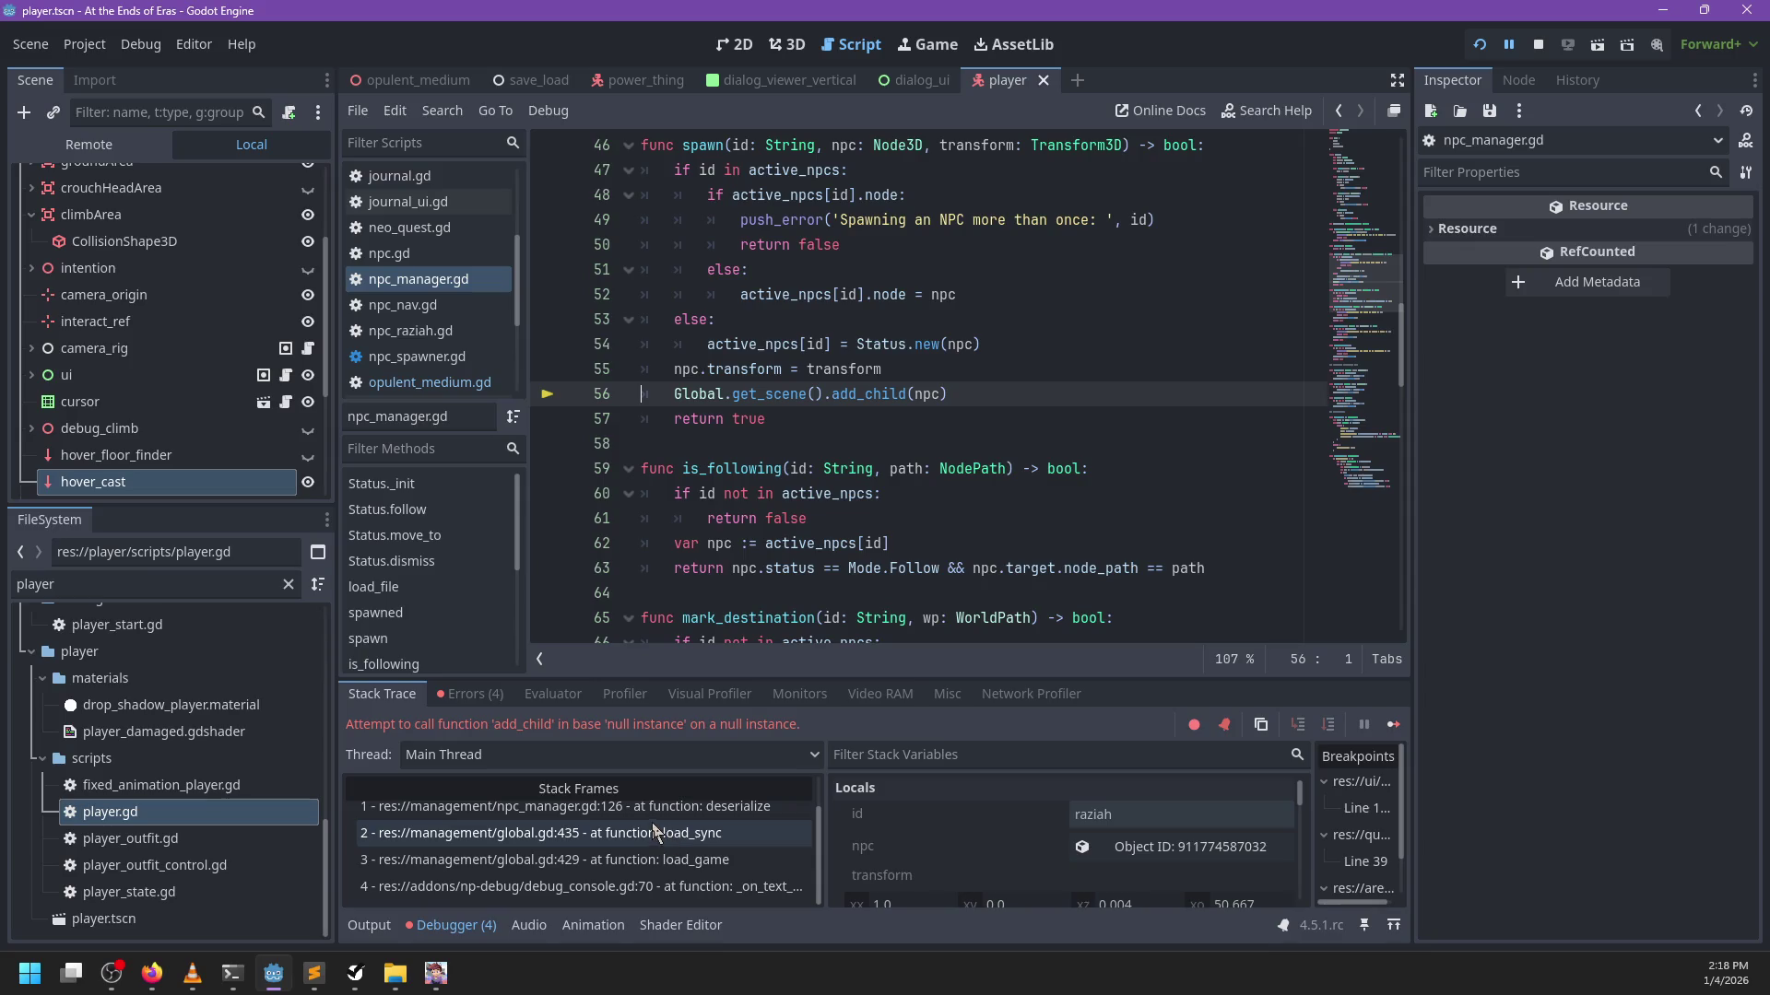
left_click(658, 862)
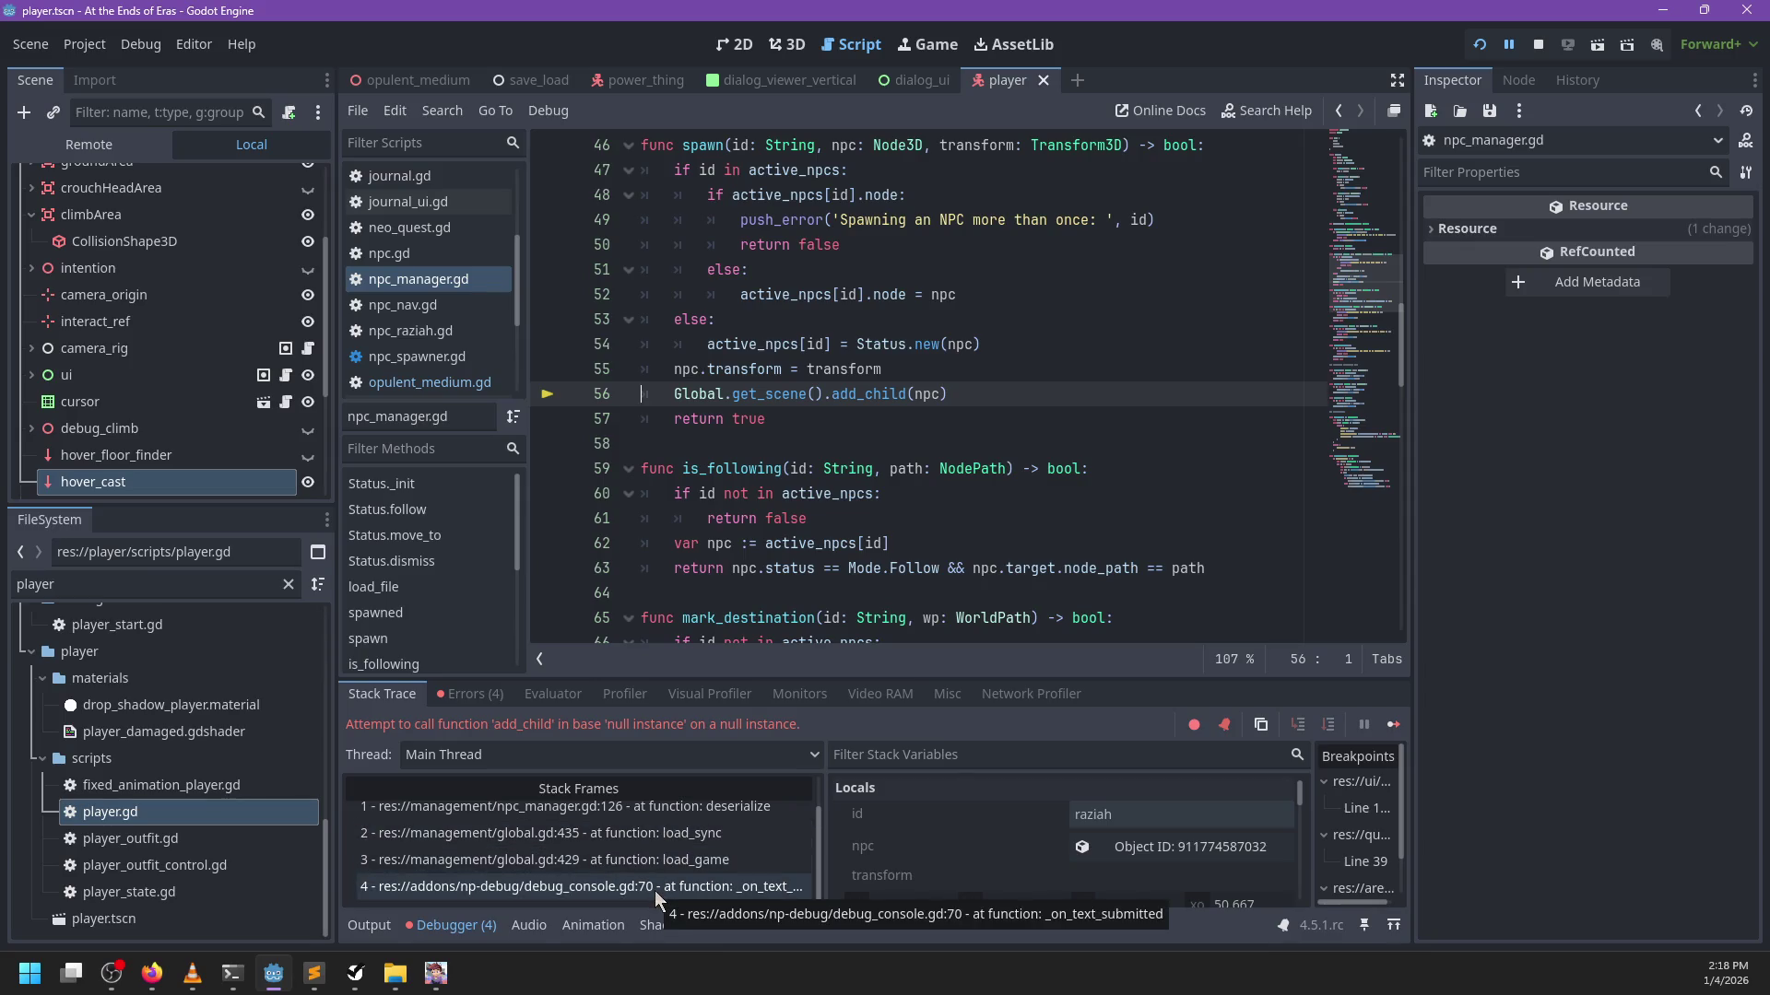
left_click(654, 891)
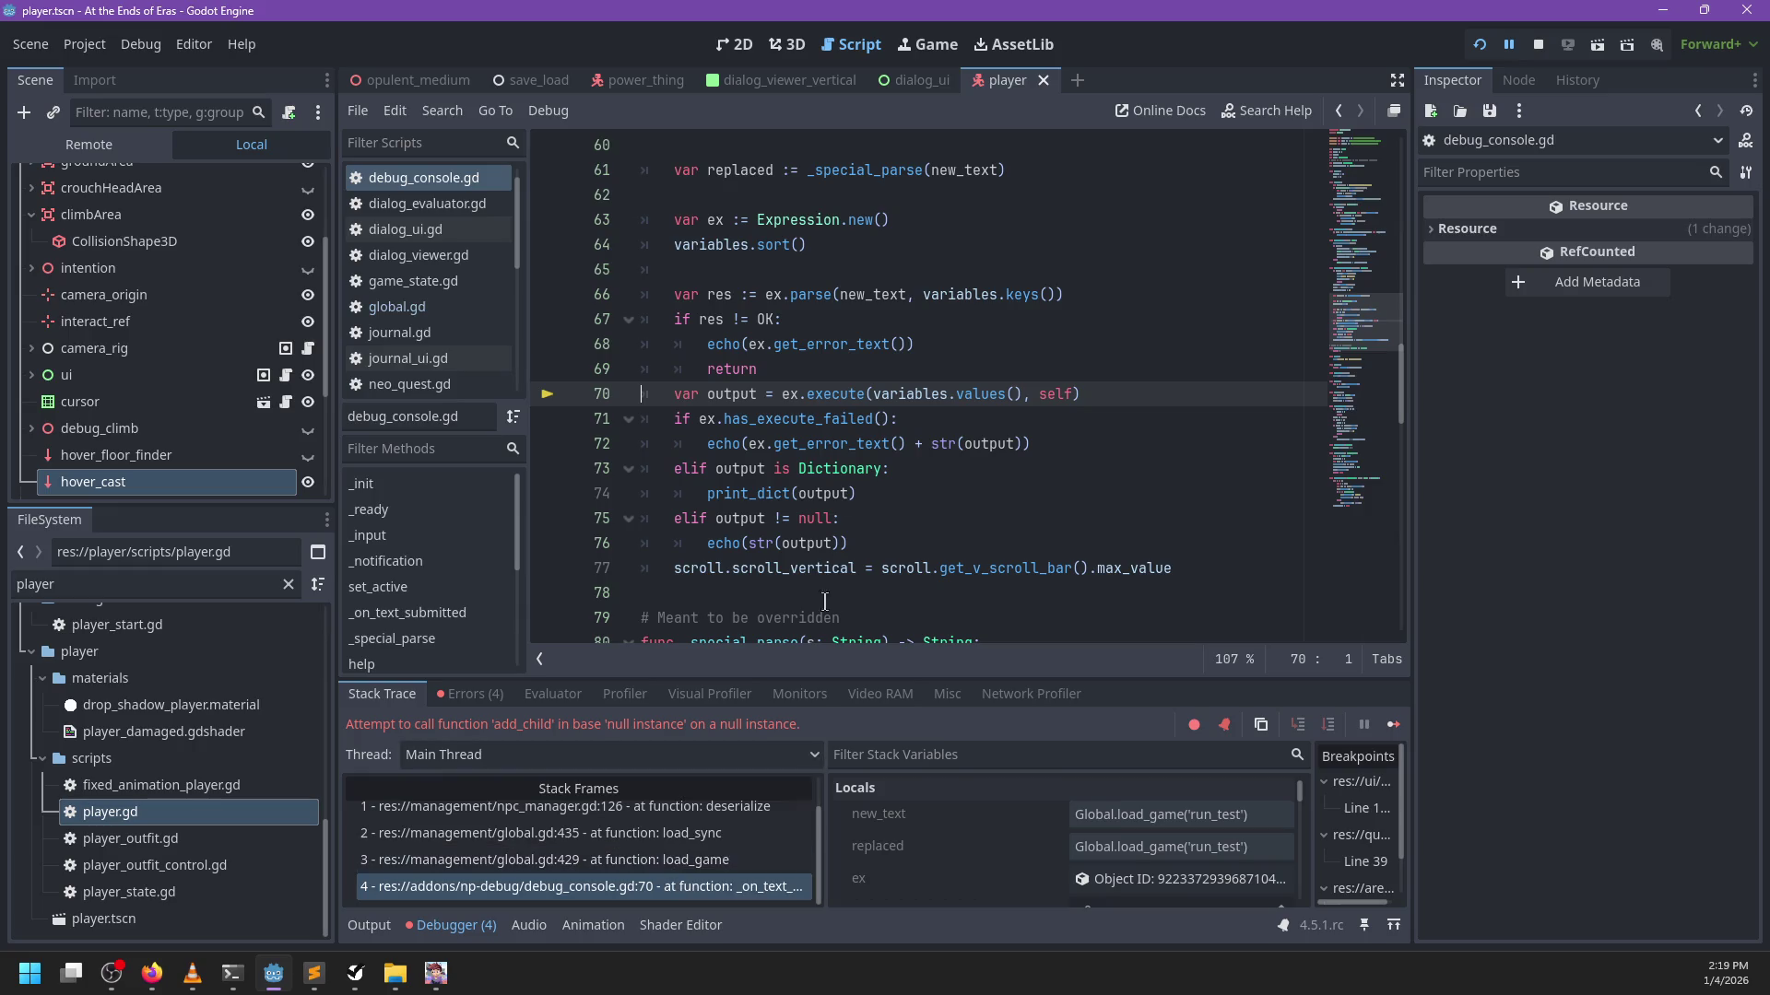
mouse_move(736, 393)
left_click(1087, 395)
scroll(671, 868, "up", 1)
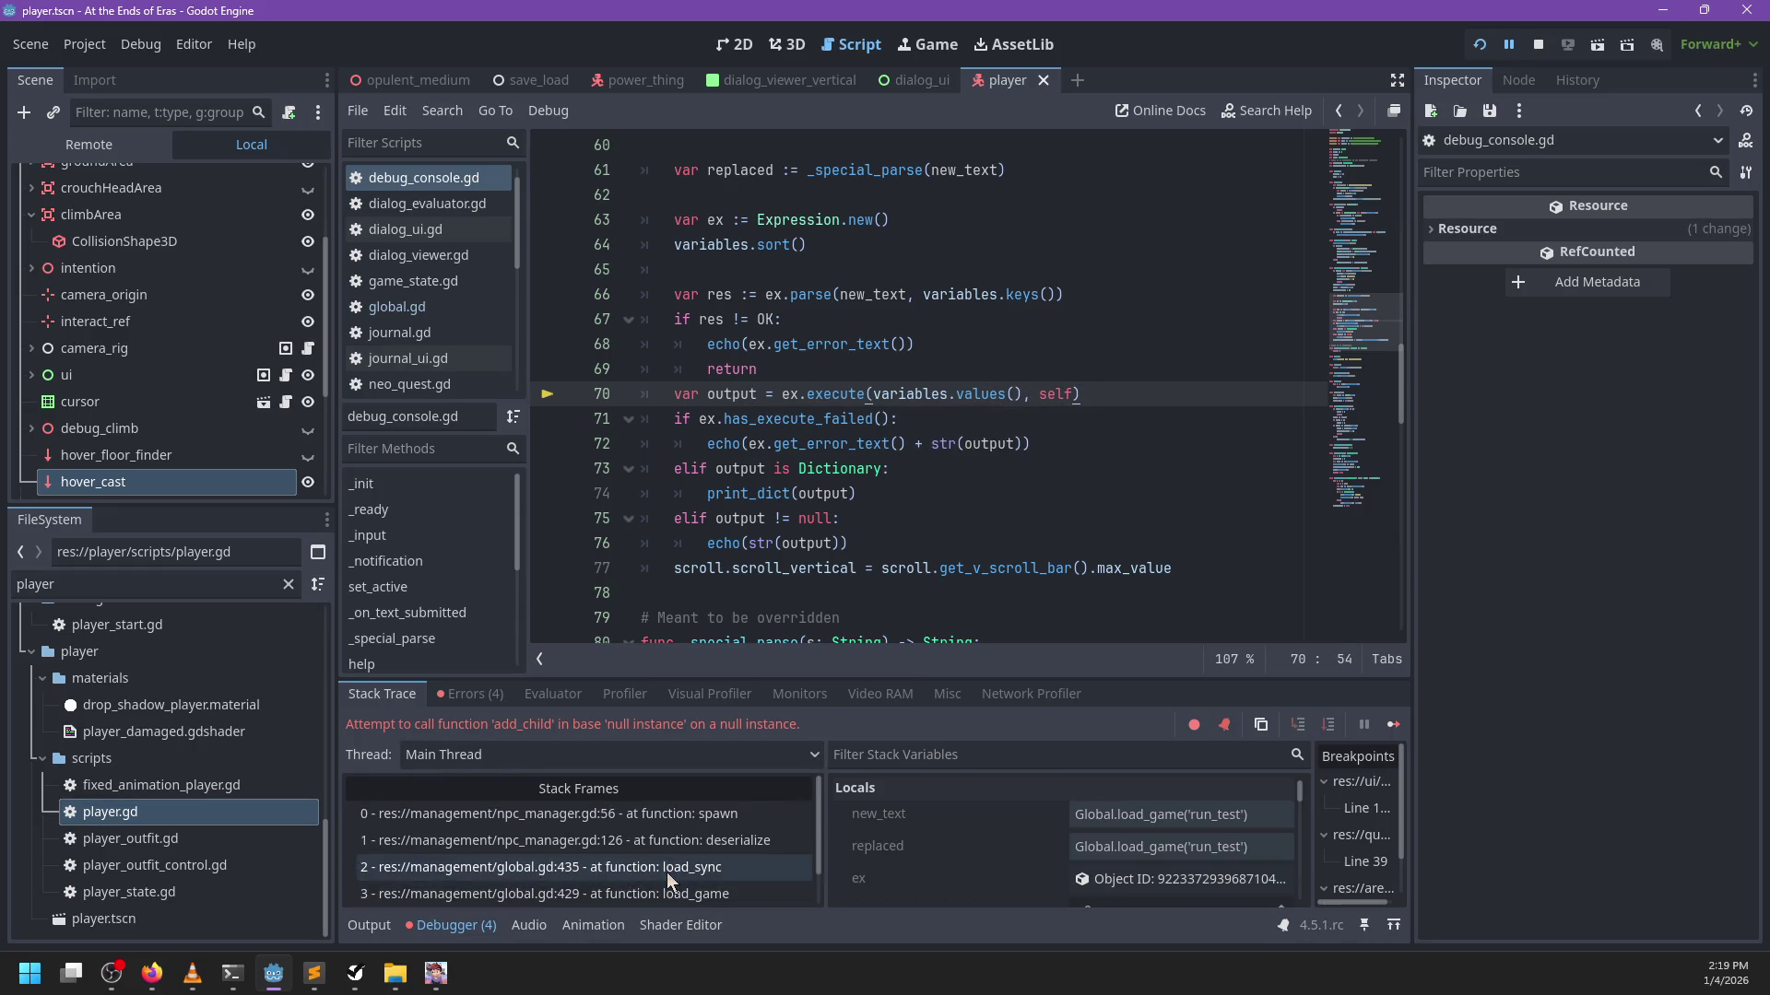
scroll(208, 291, "up", 3)
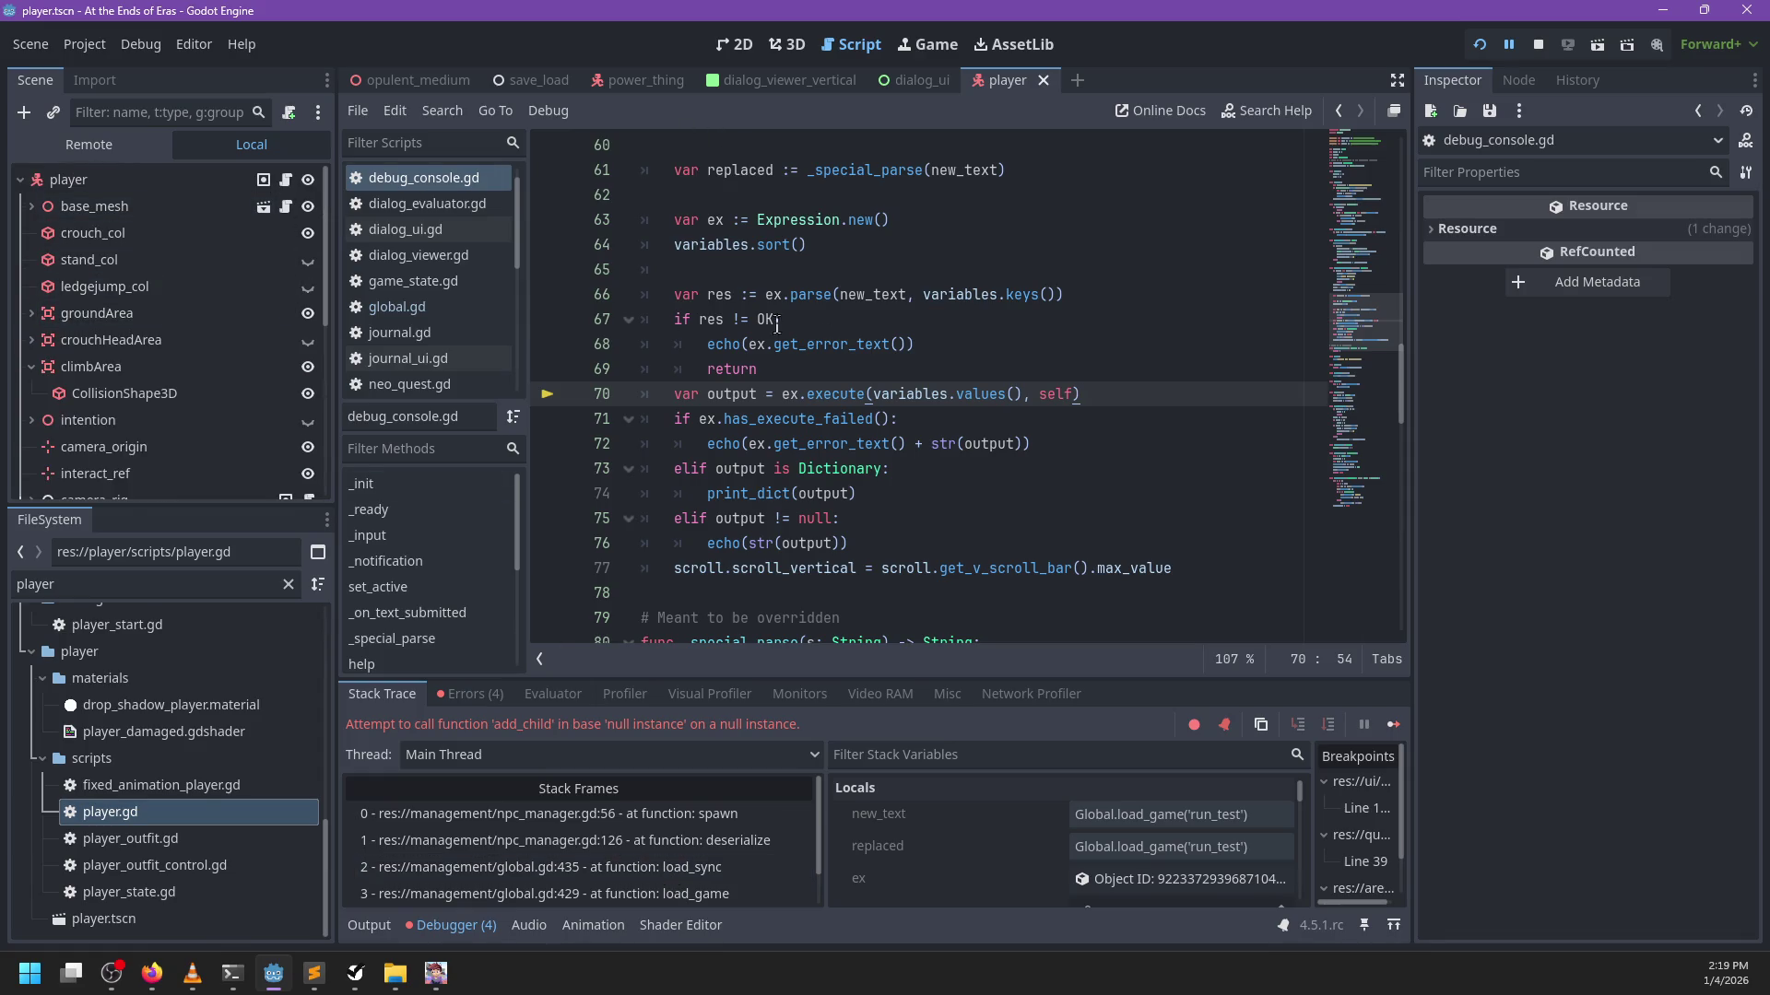
Open global.gd's load_game, then the deserialize frame at line 126 where spawn is called
left_click(430, 308)
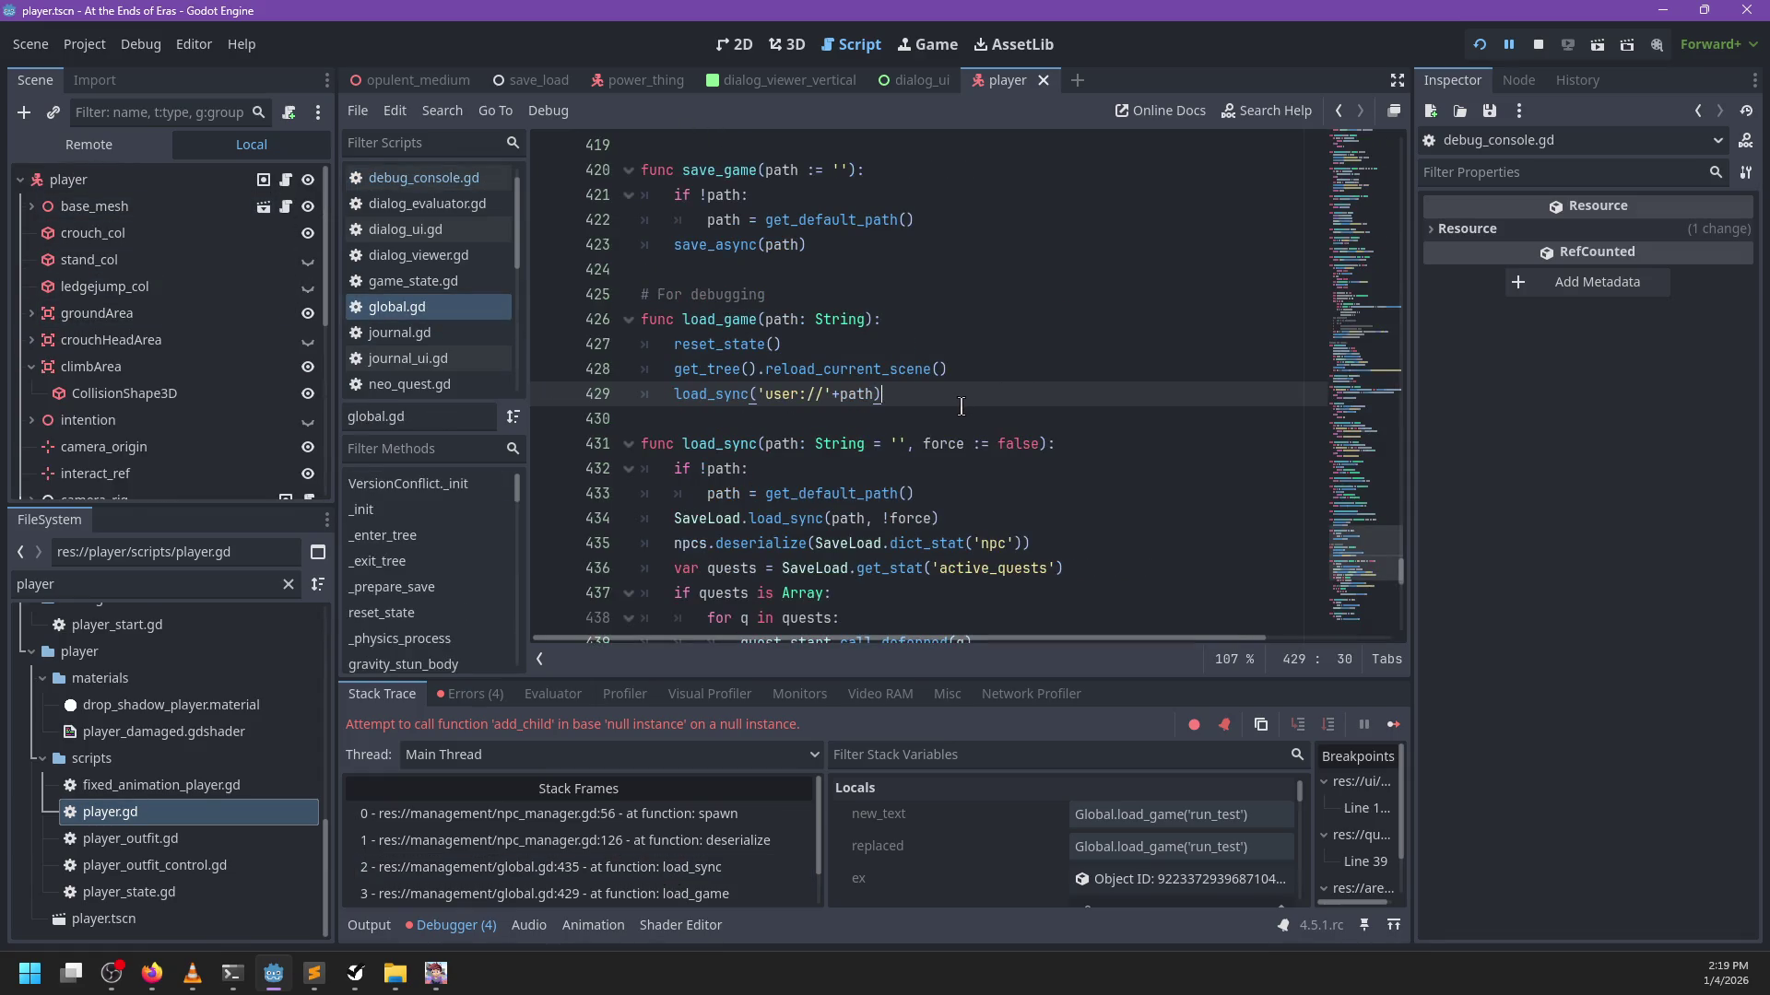
scroll(963, 404, "down", 3)
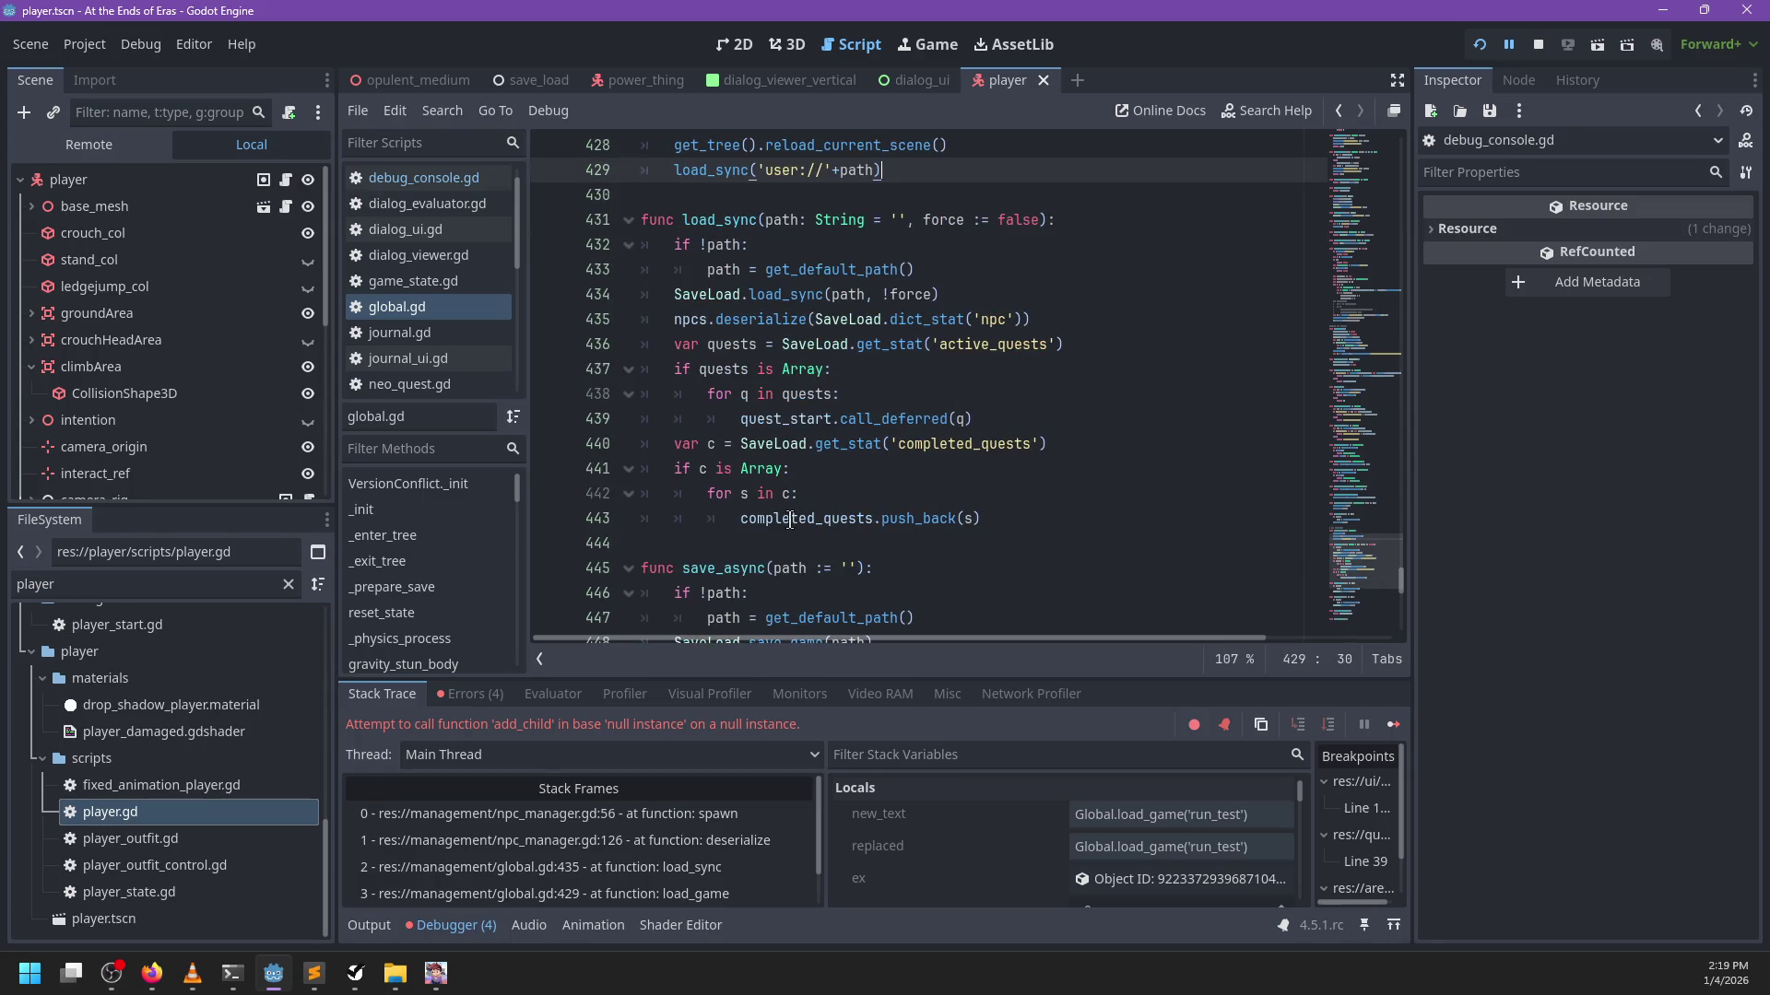
mouse_move(790, 519)
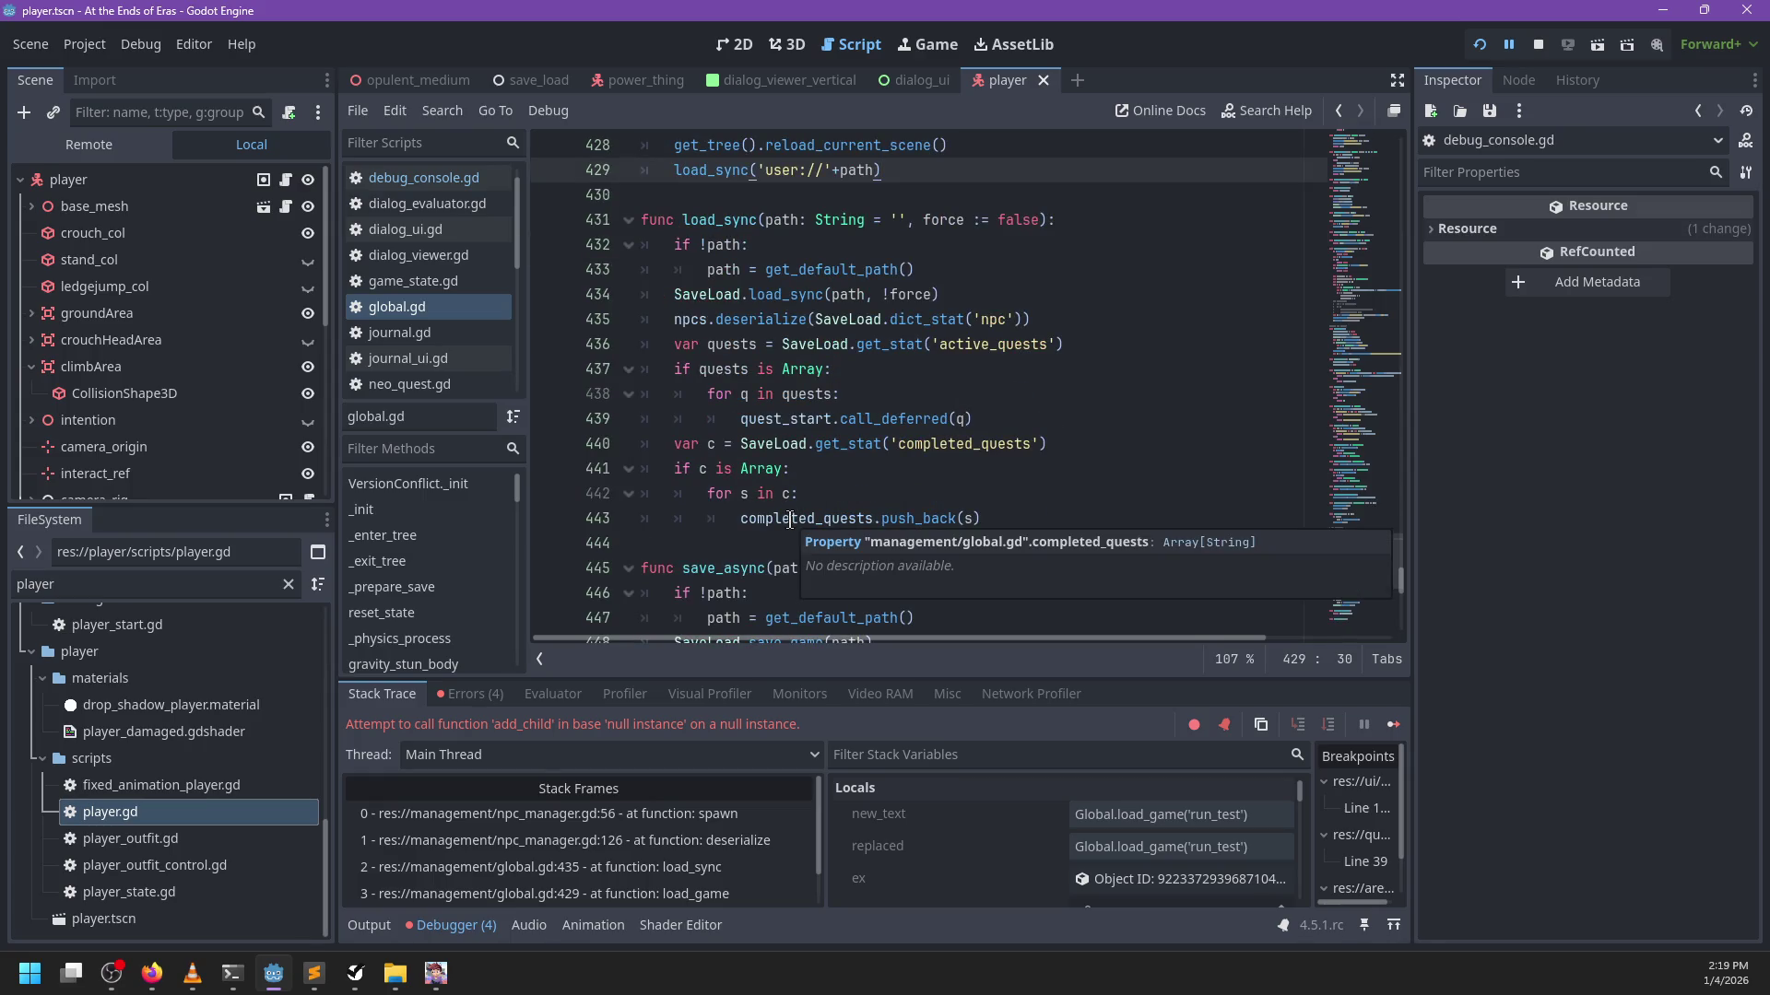
left_click(652, 839)
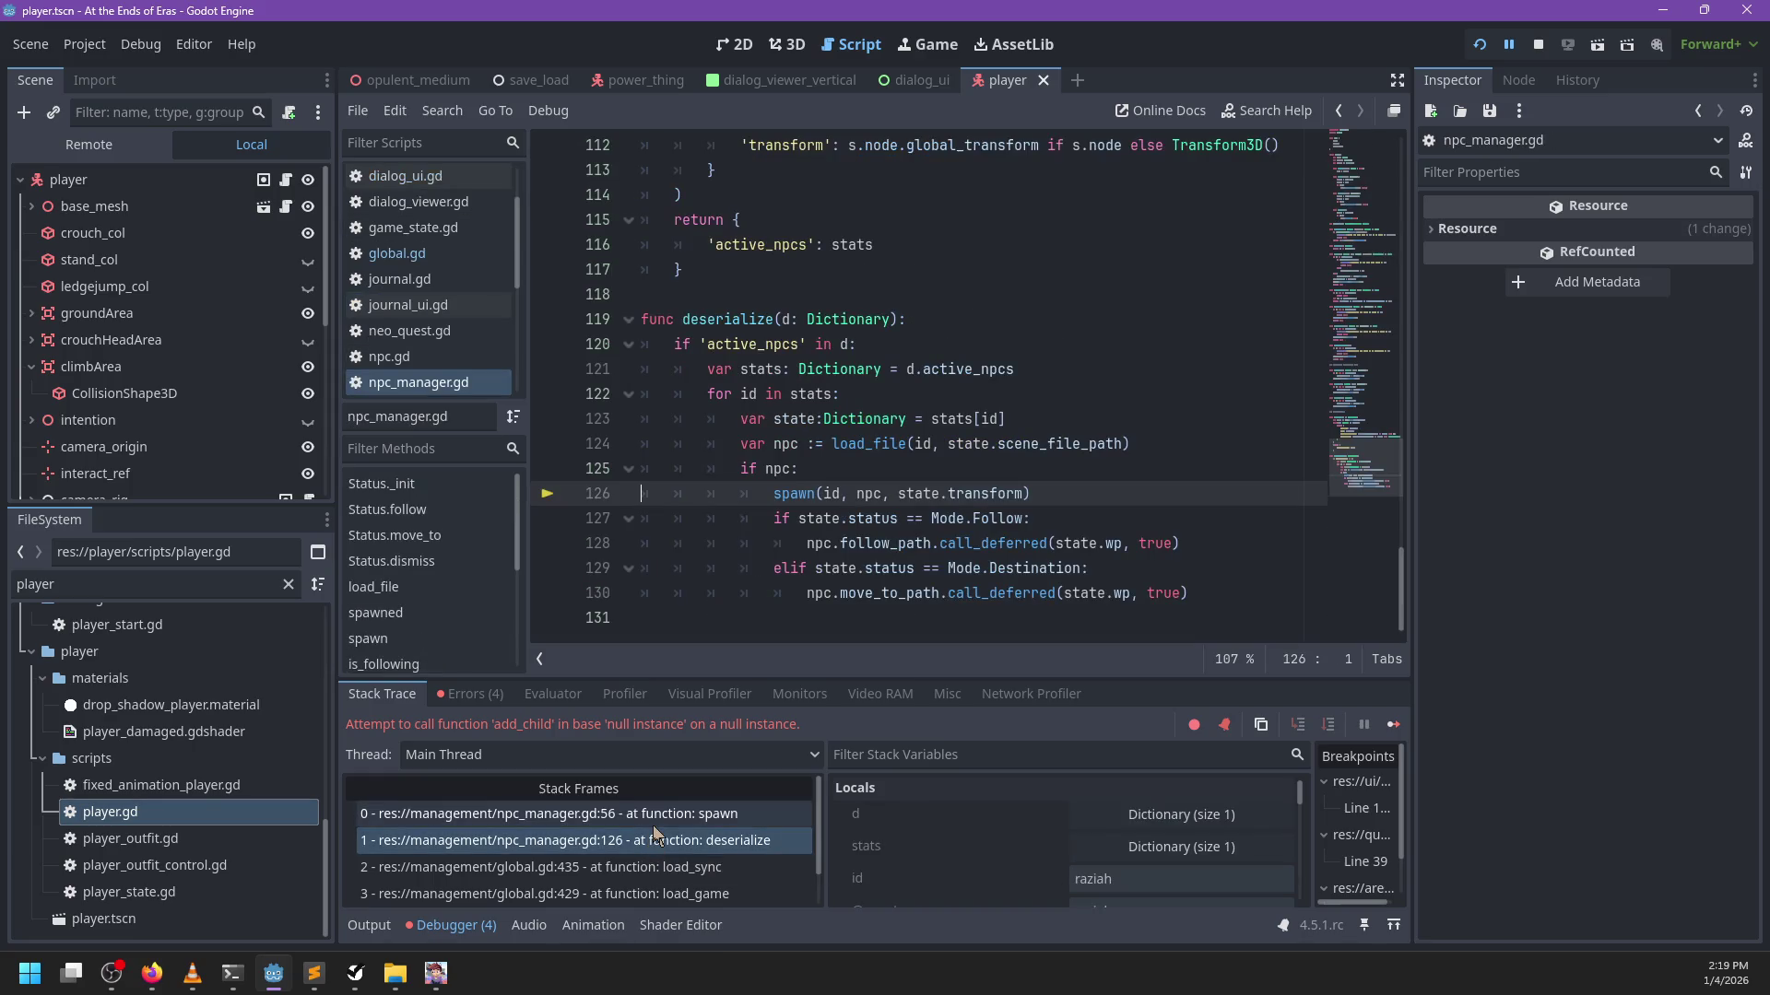
left_click(815, 494)
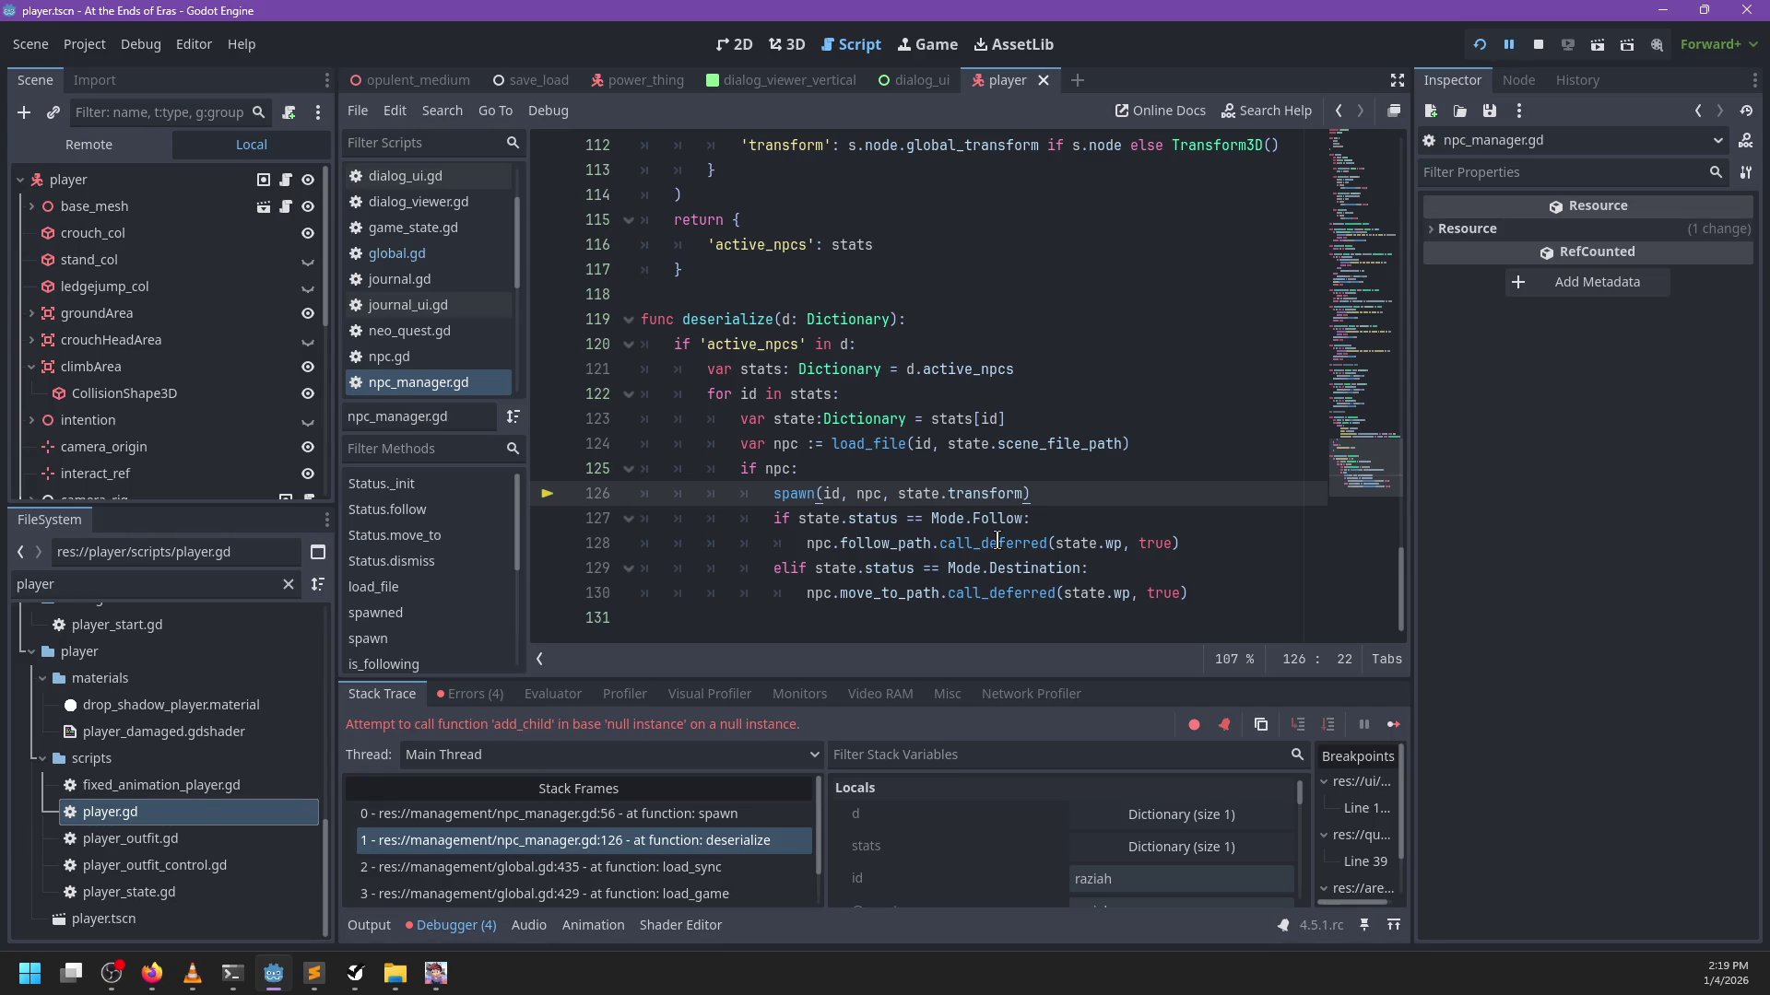
Append .call_deferred to the spawn call on line 126 of npc_manager.gd
type(".call_de")
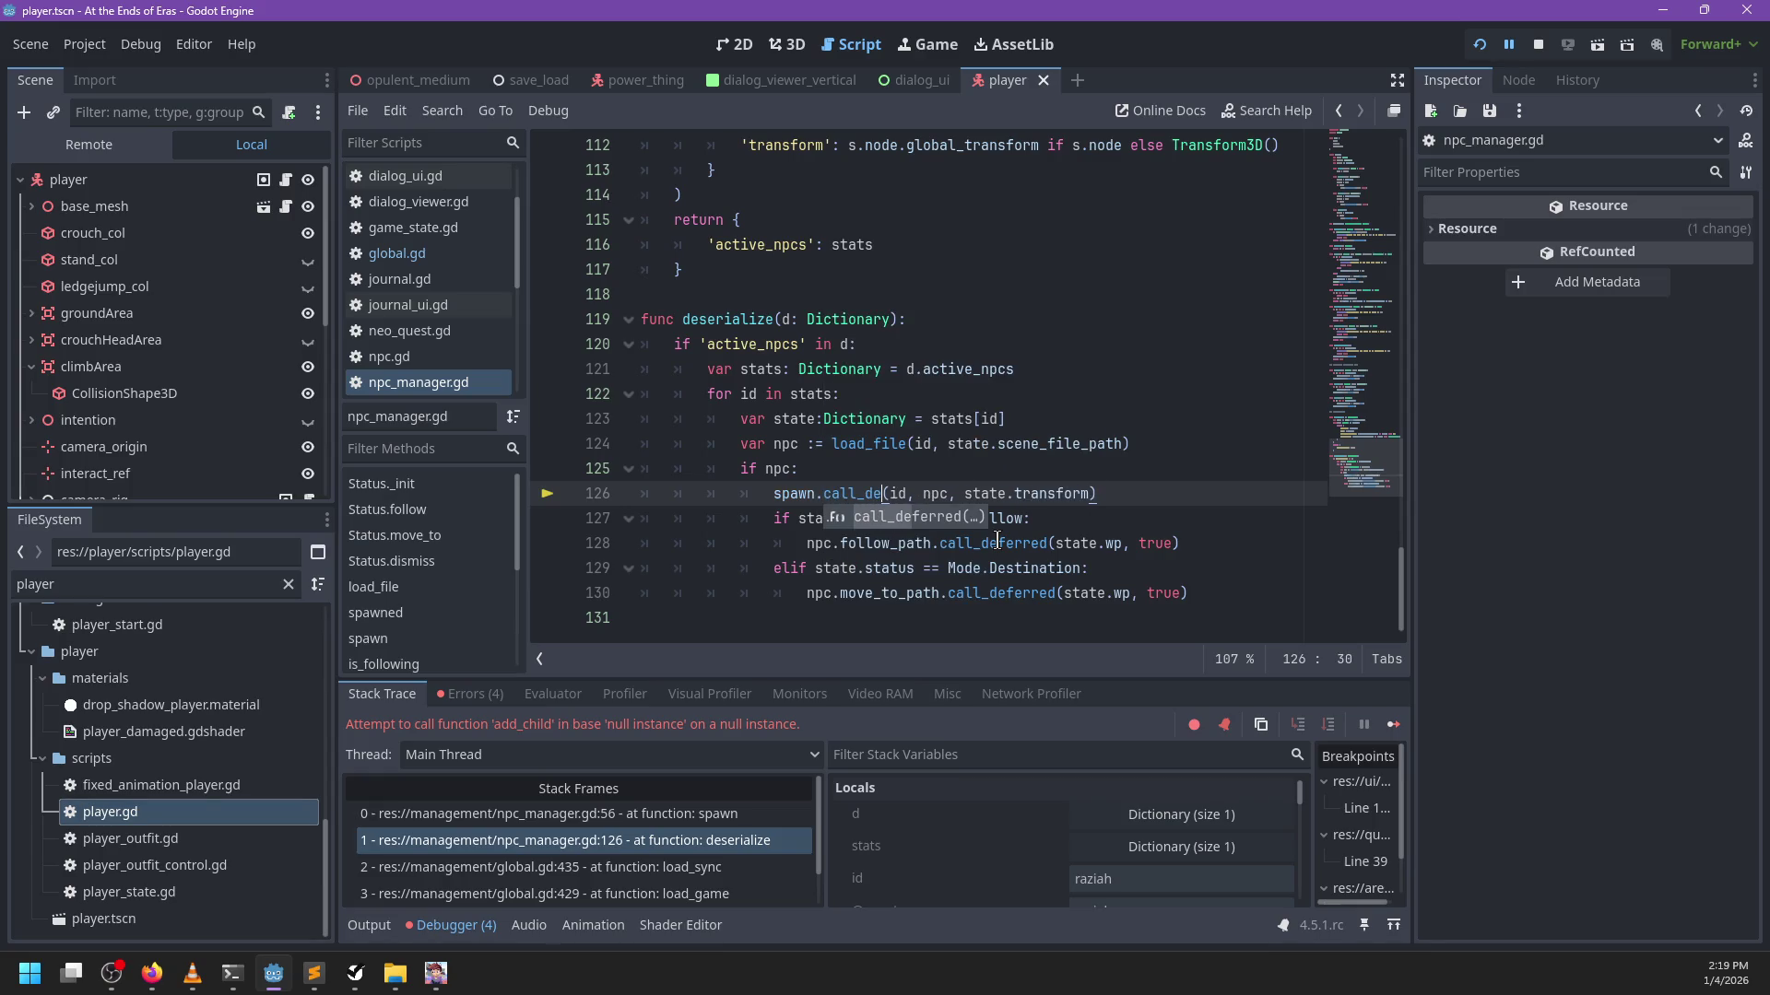
key("Return")
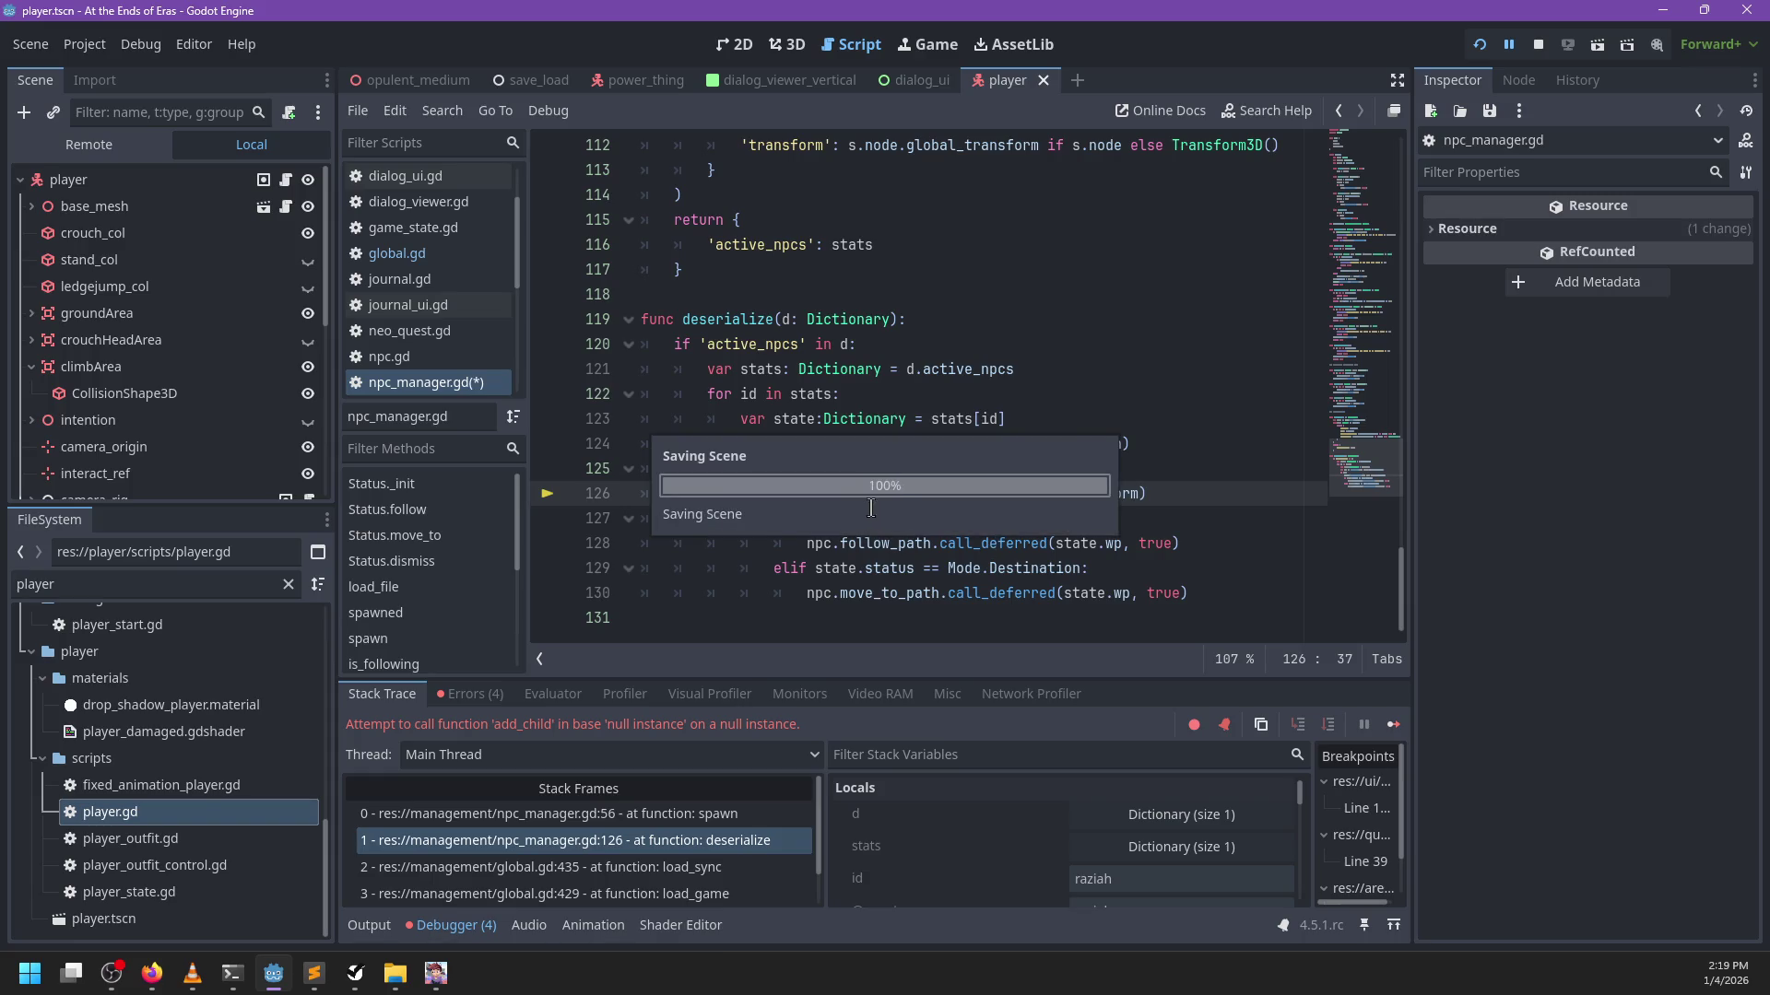
left_click(829, 469)
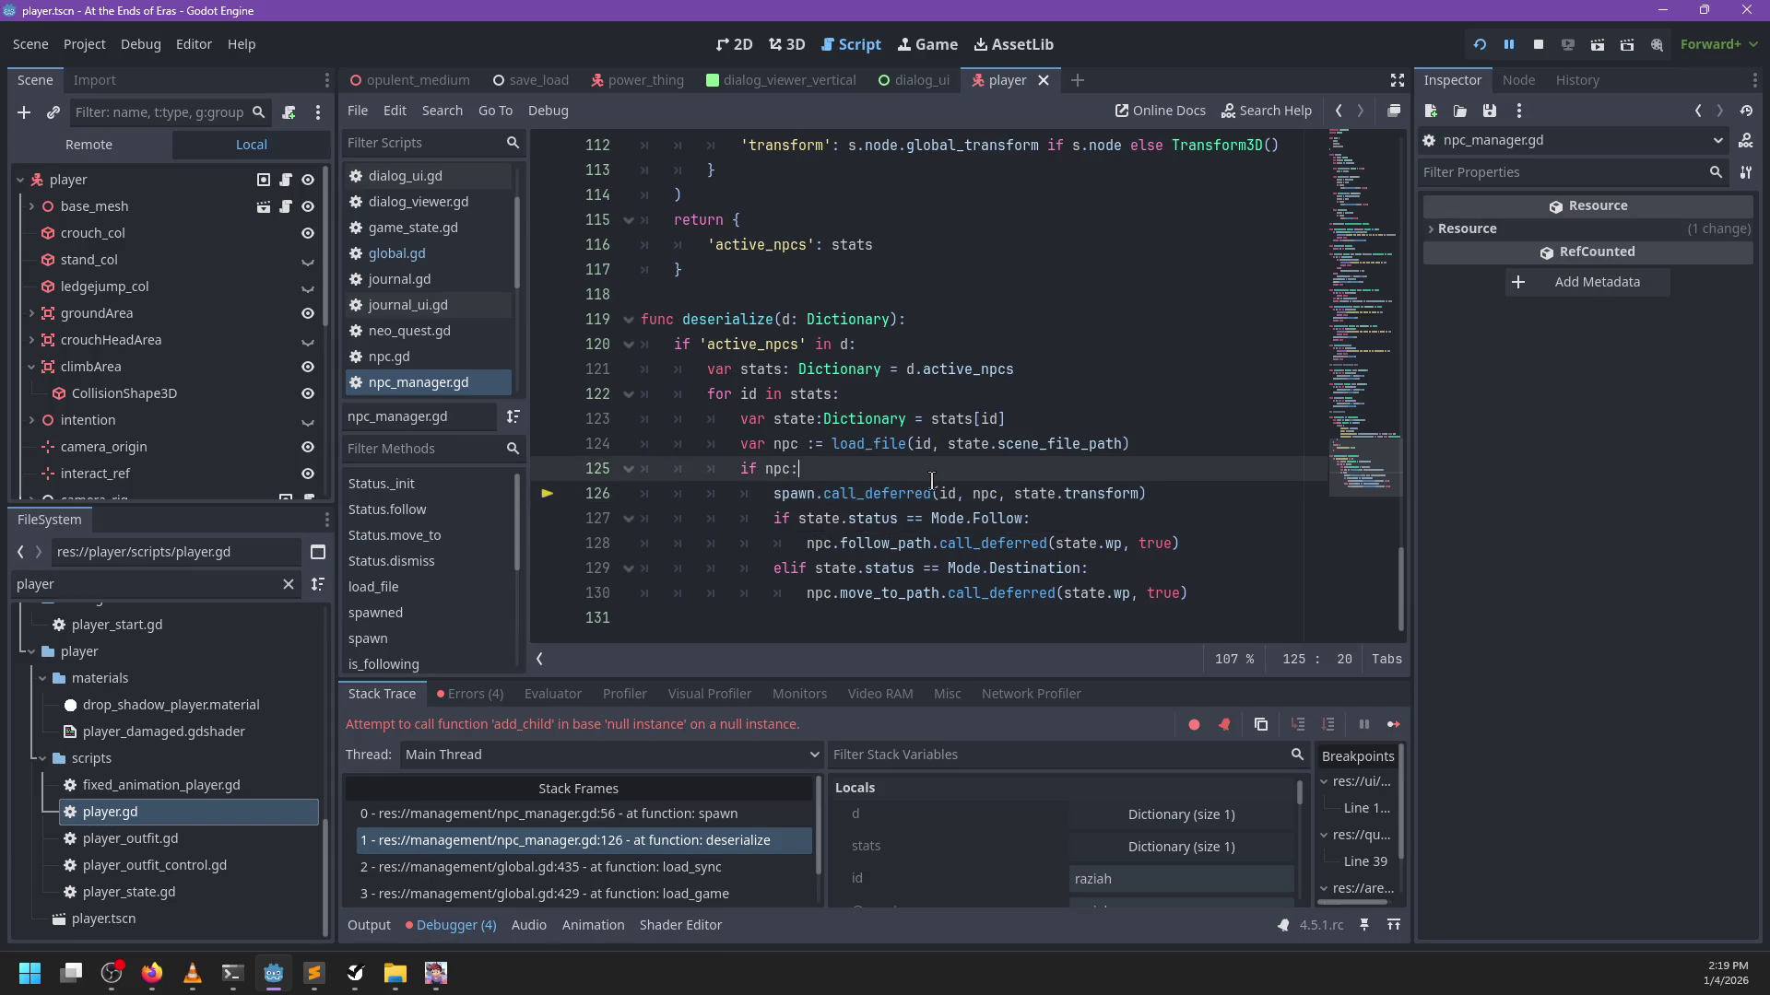
Trace the spawn, deserialize and load_sync frames into global.gd, then stop the running game
left_click(741, 824)
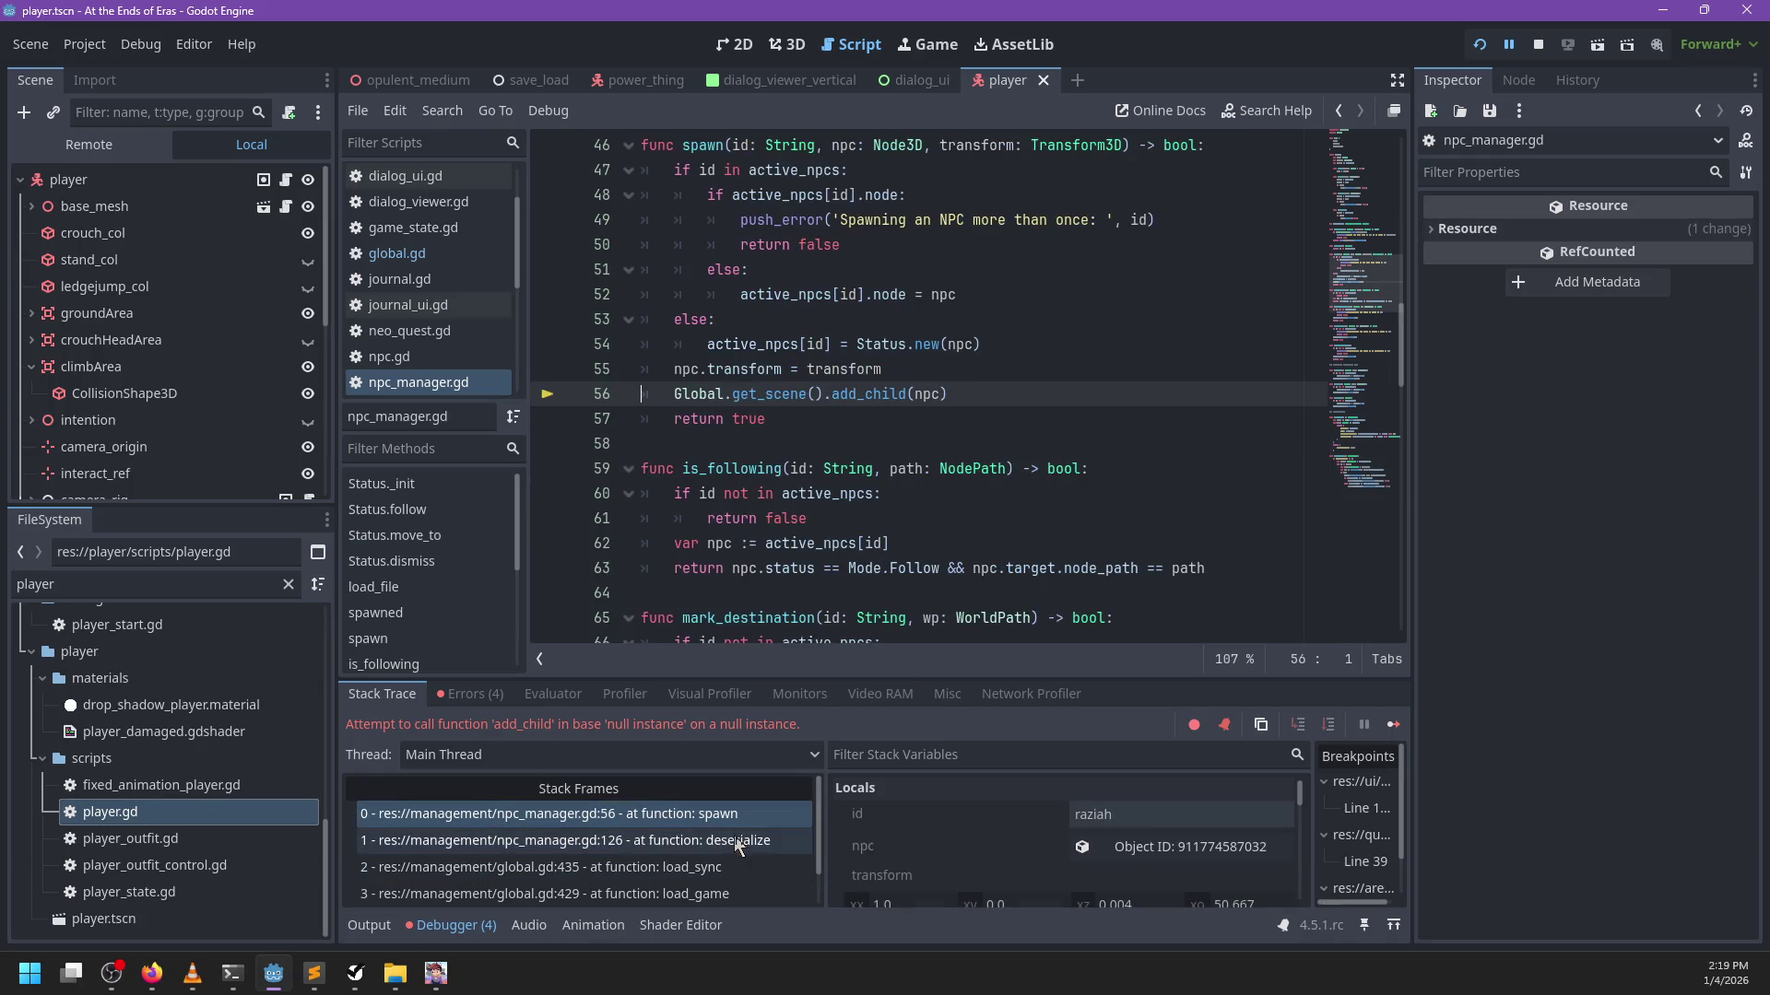
left_click(739, 841)
left_click(896, 472)
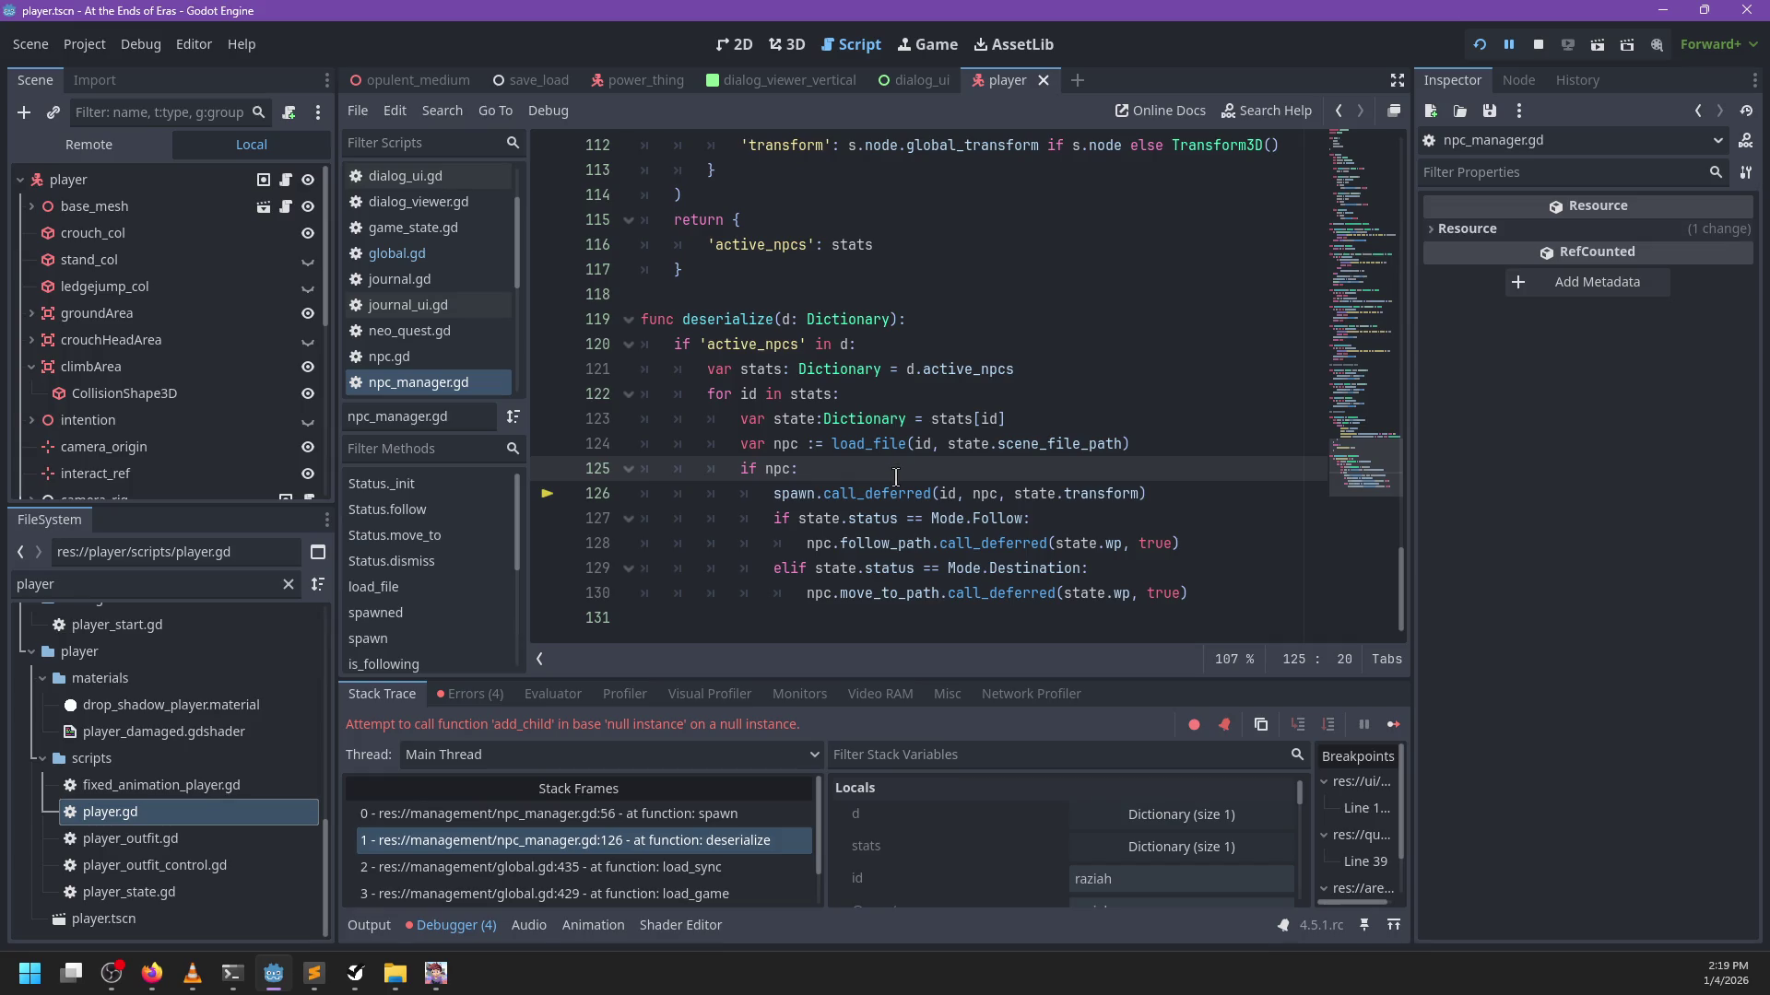
left_click(739, 864)
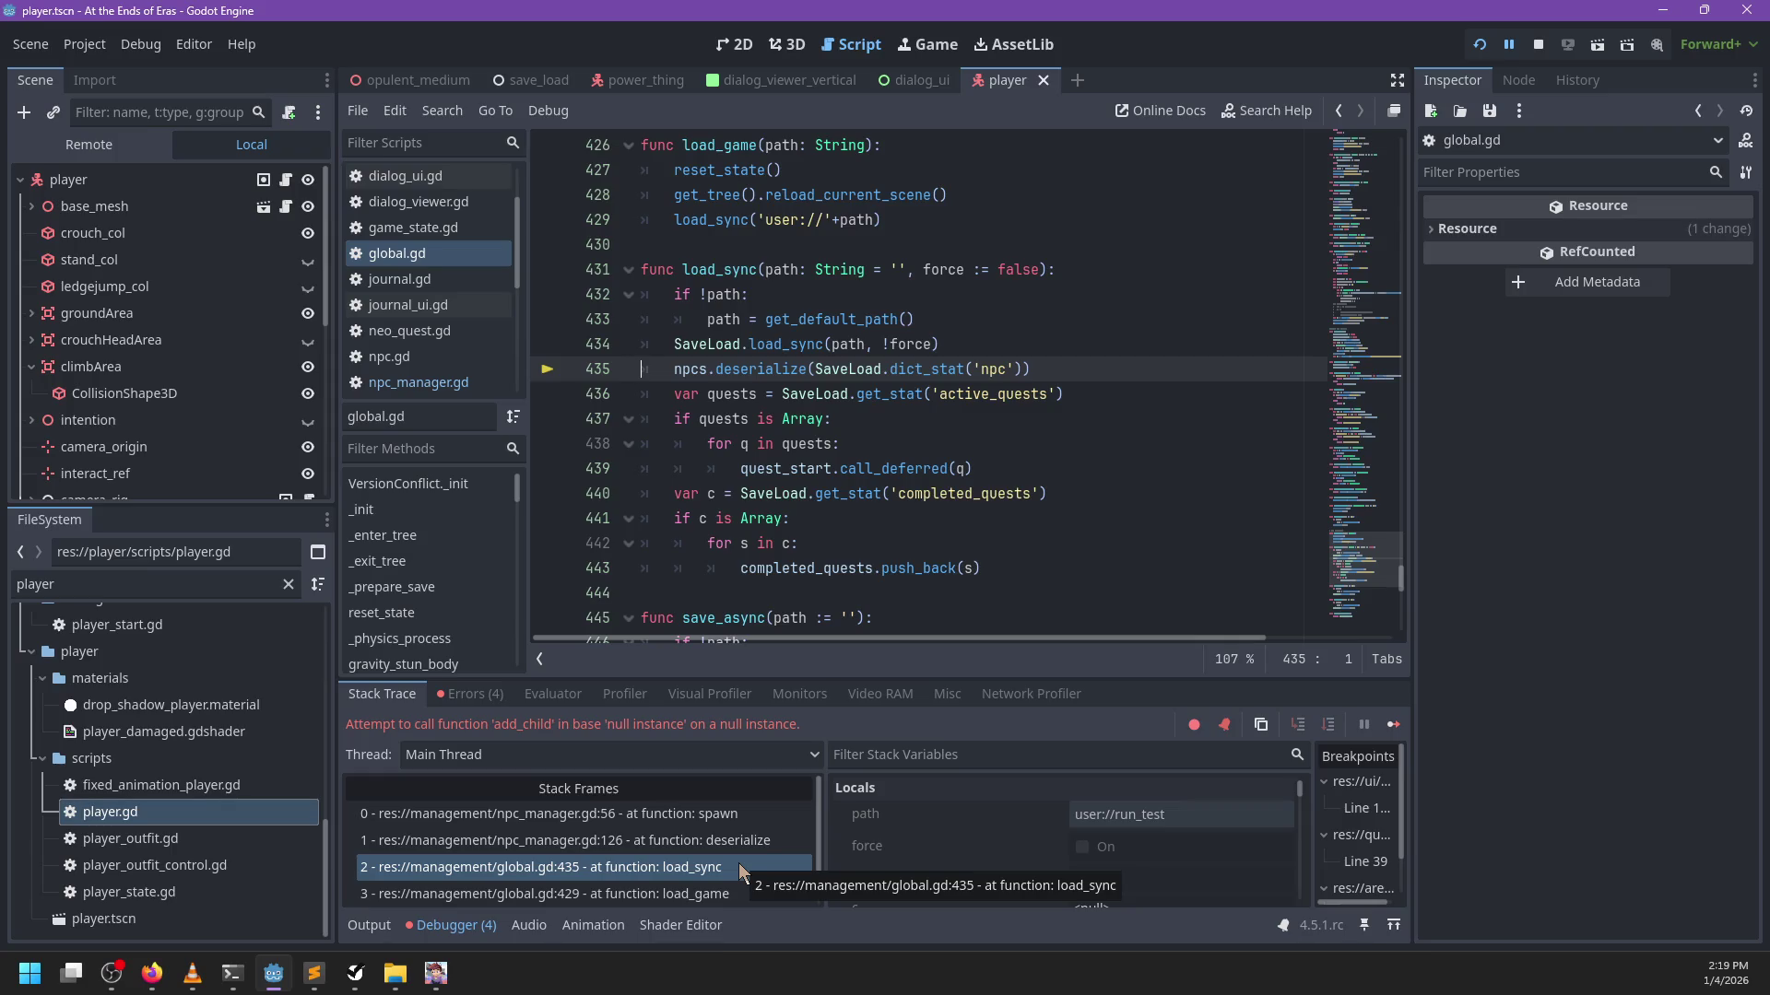
left_click(894, 540)
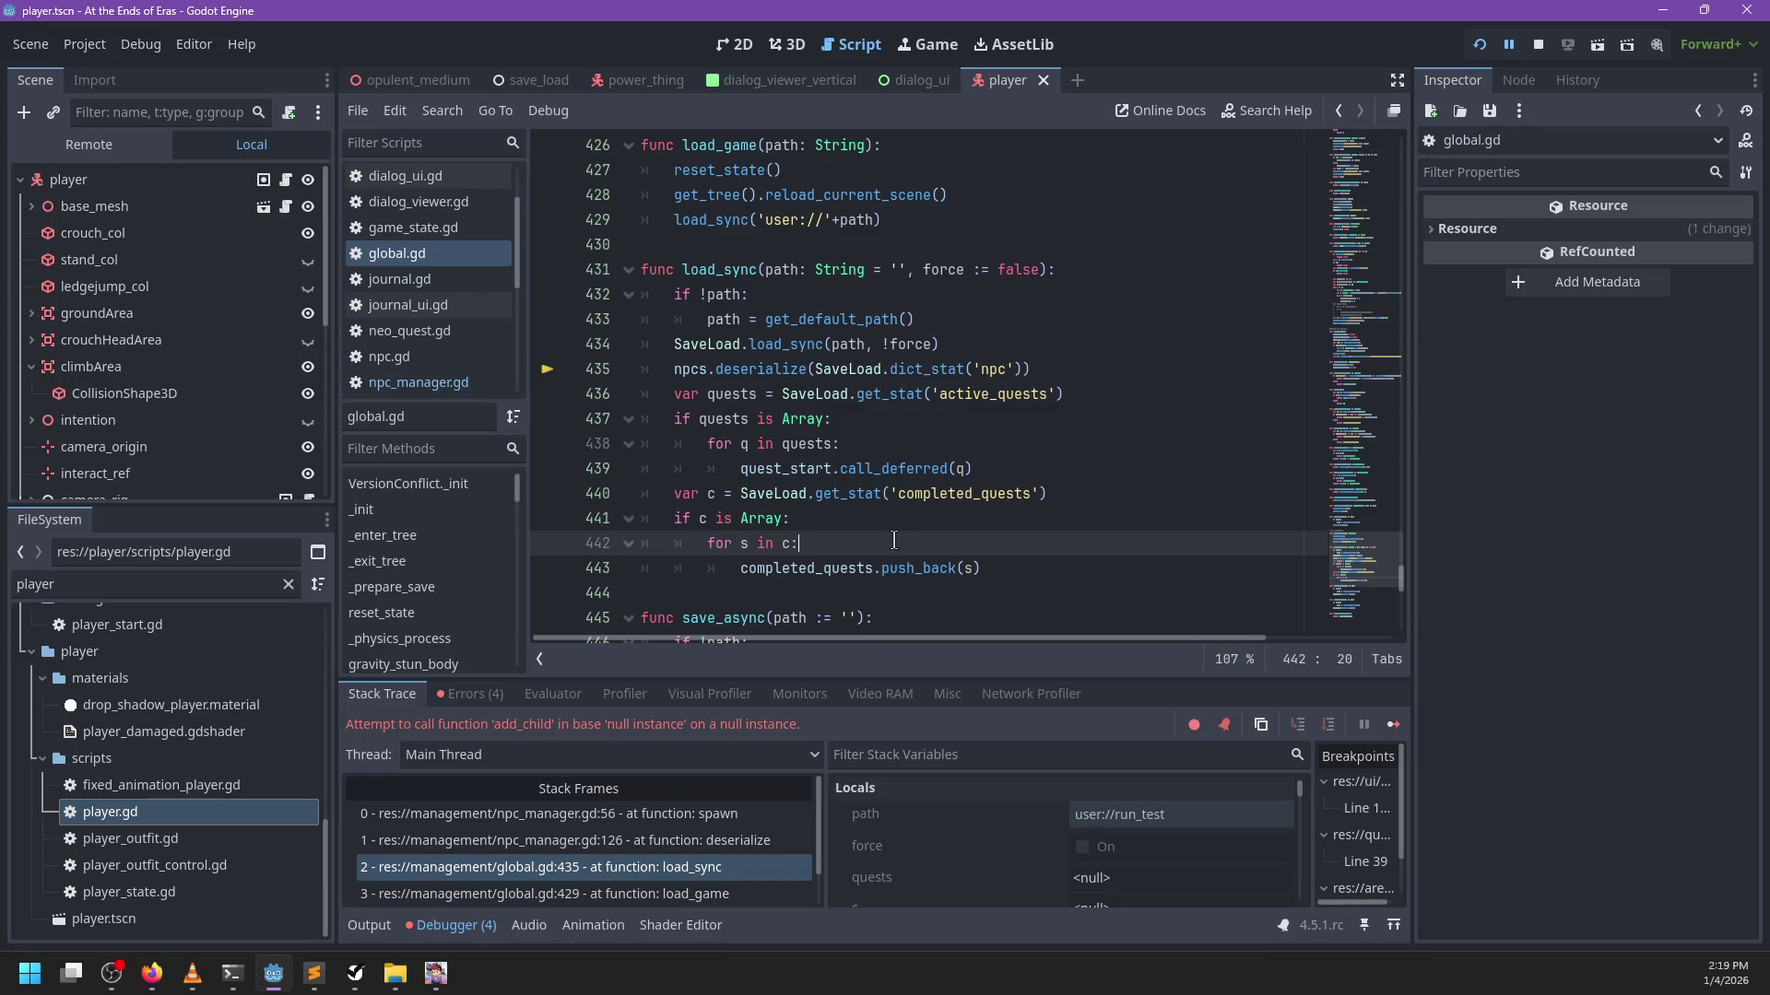
key("F8")
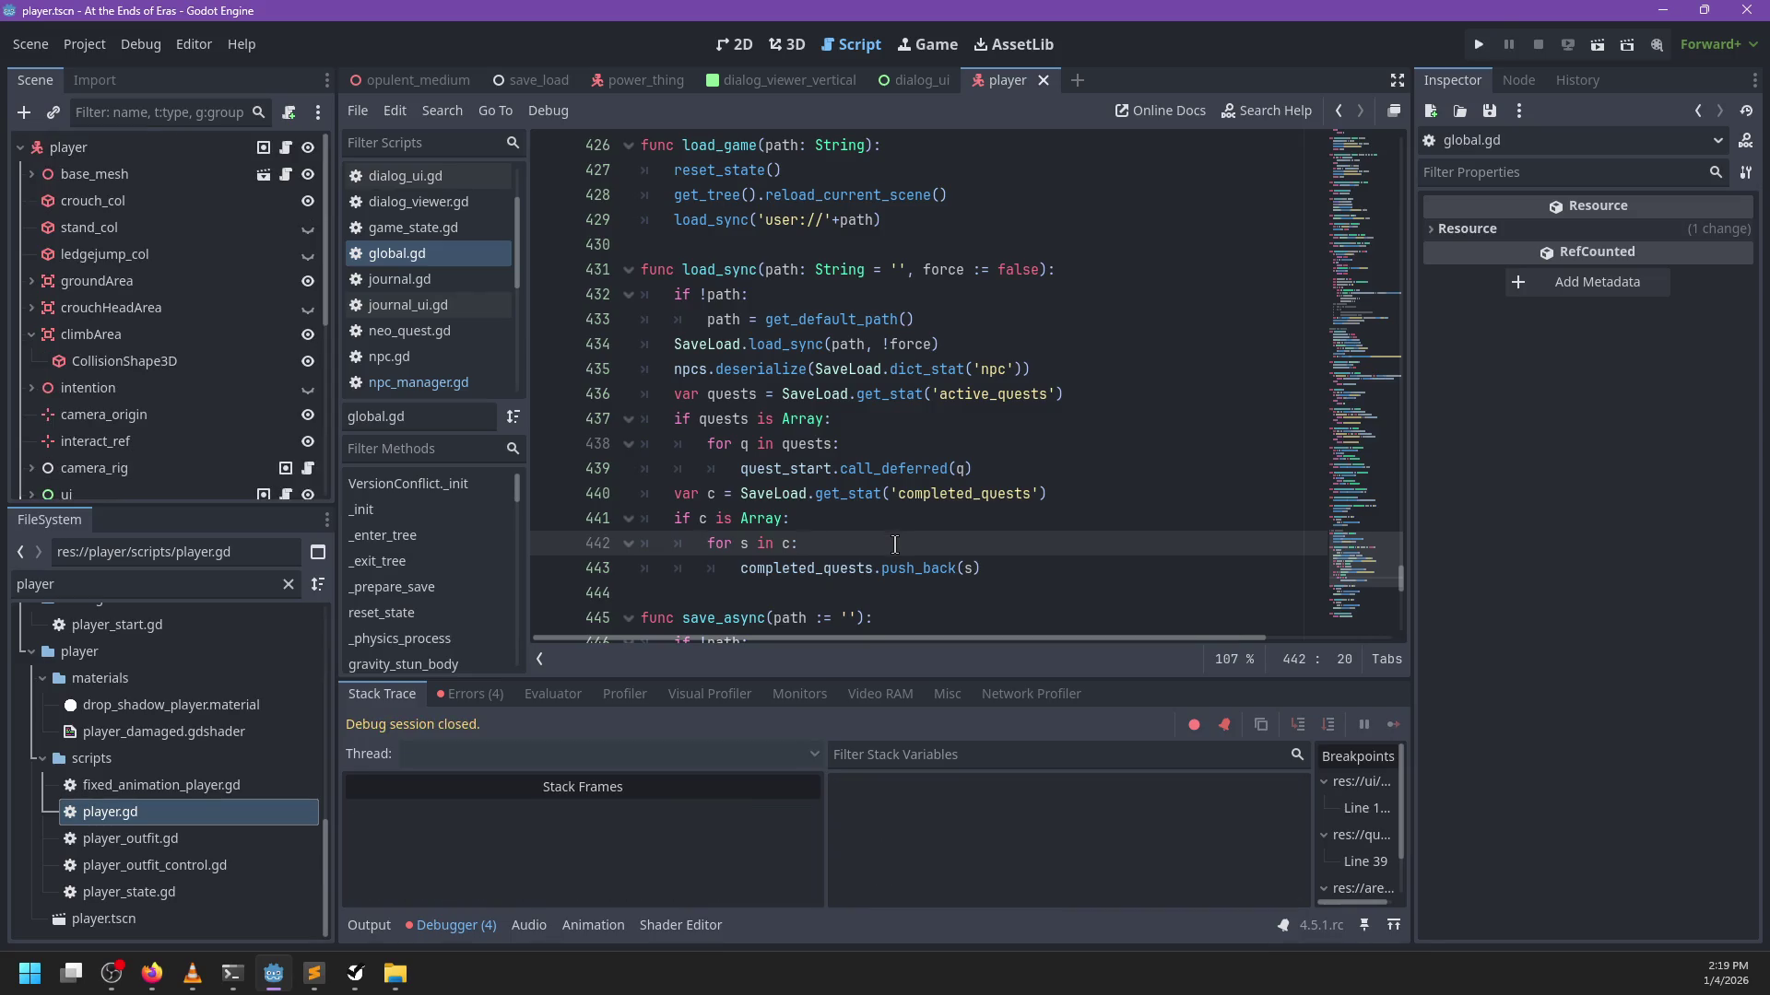
Relaunch the game, continue past chunk_editor, and remove the line-39 breakpoint before resuming
key("F5")
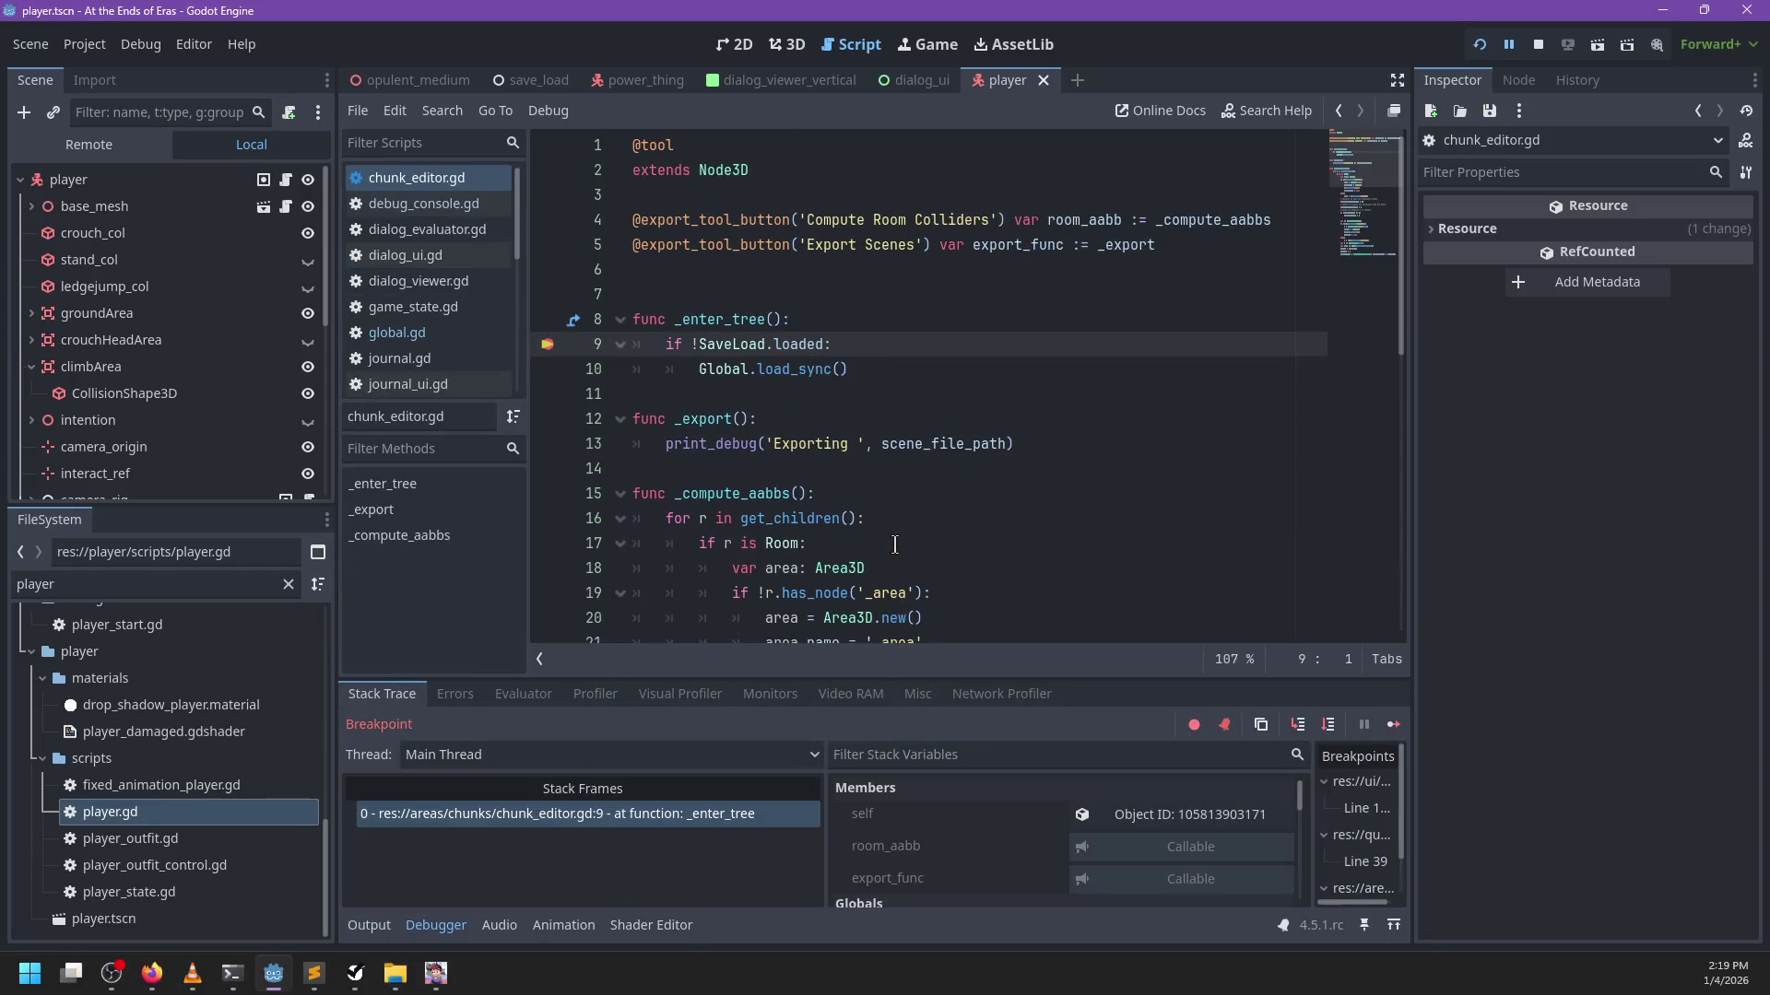
key("F12")
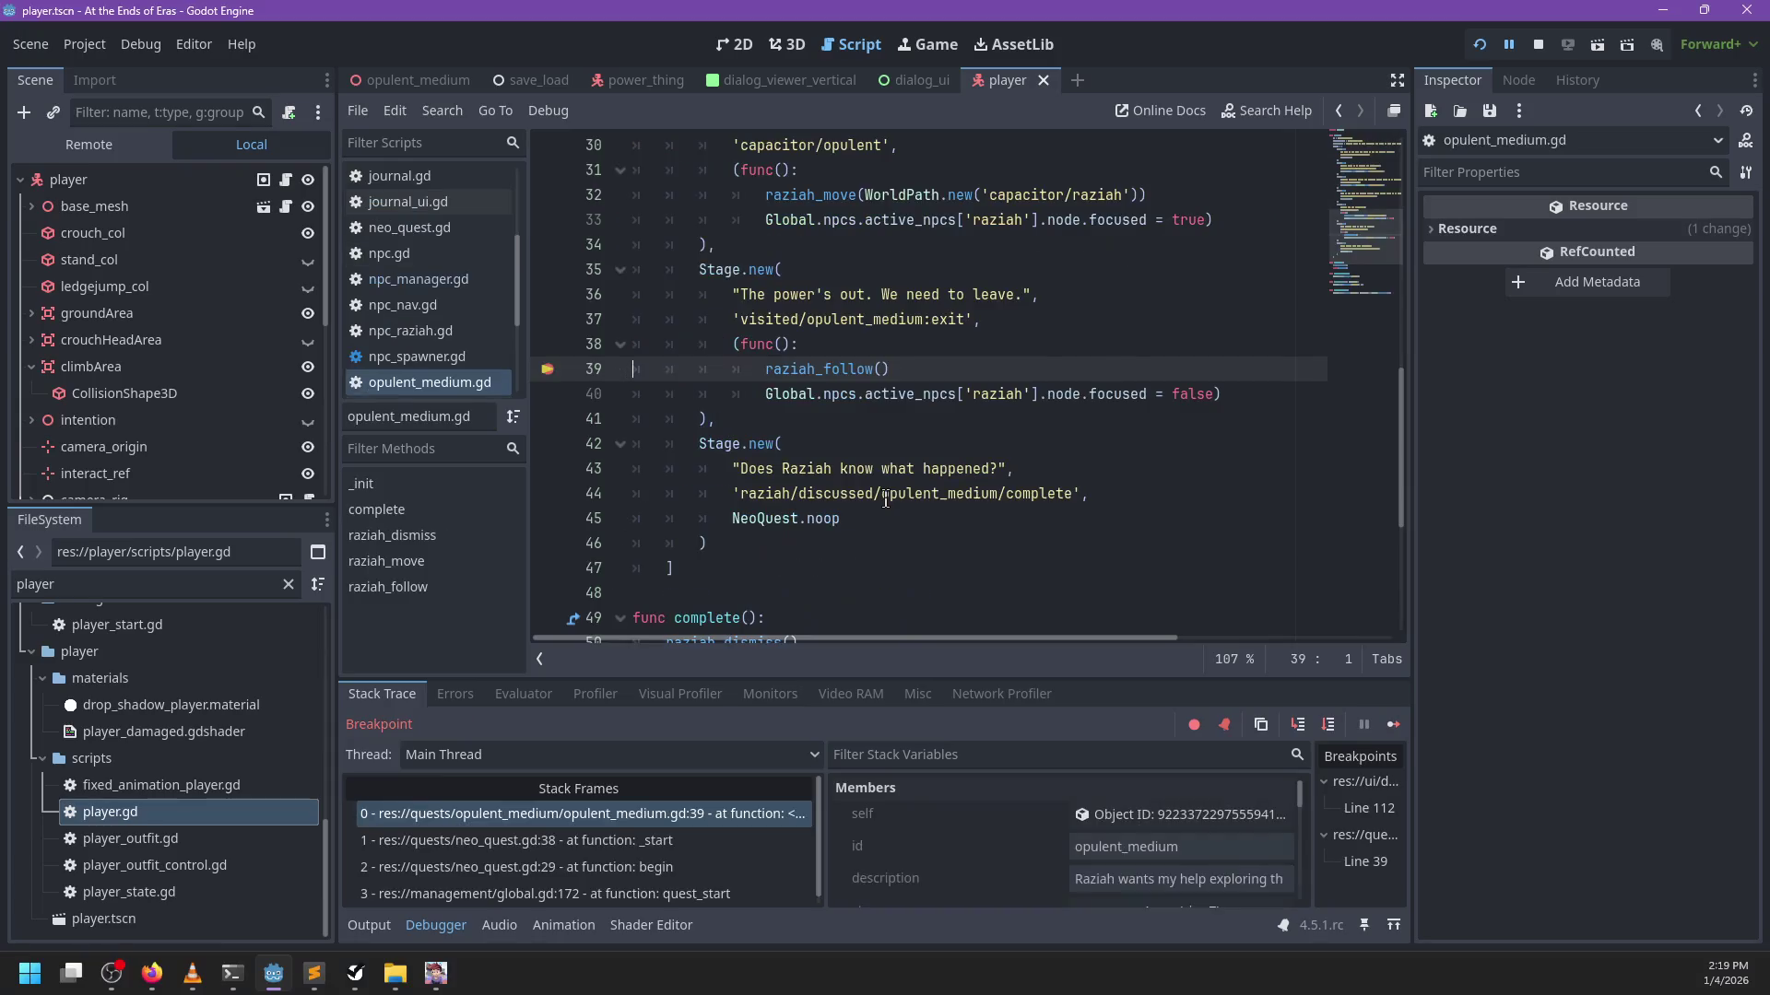
left_click(546, 370)
key("F12")
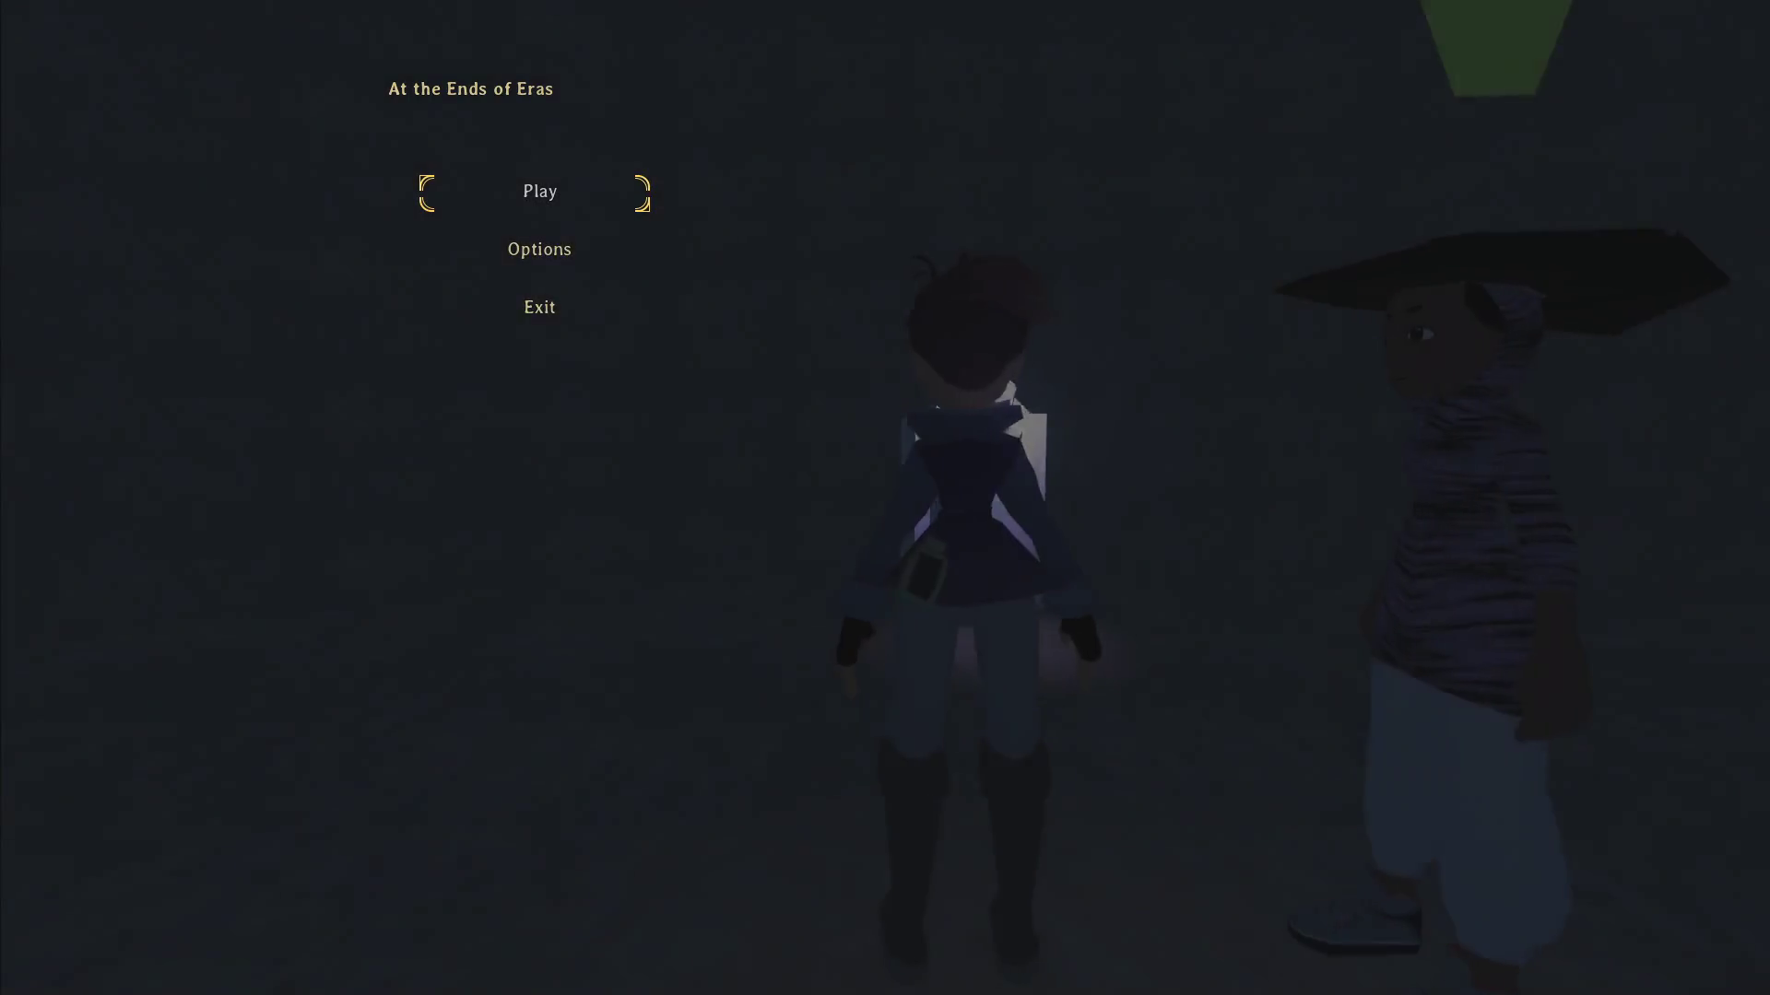
Run Global.load_game('run_test') in the in-game debug console
key("grave")
type("Global.")
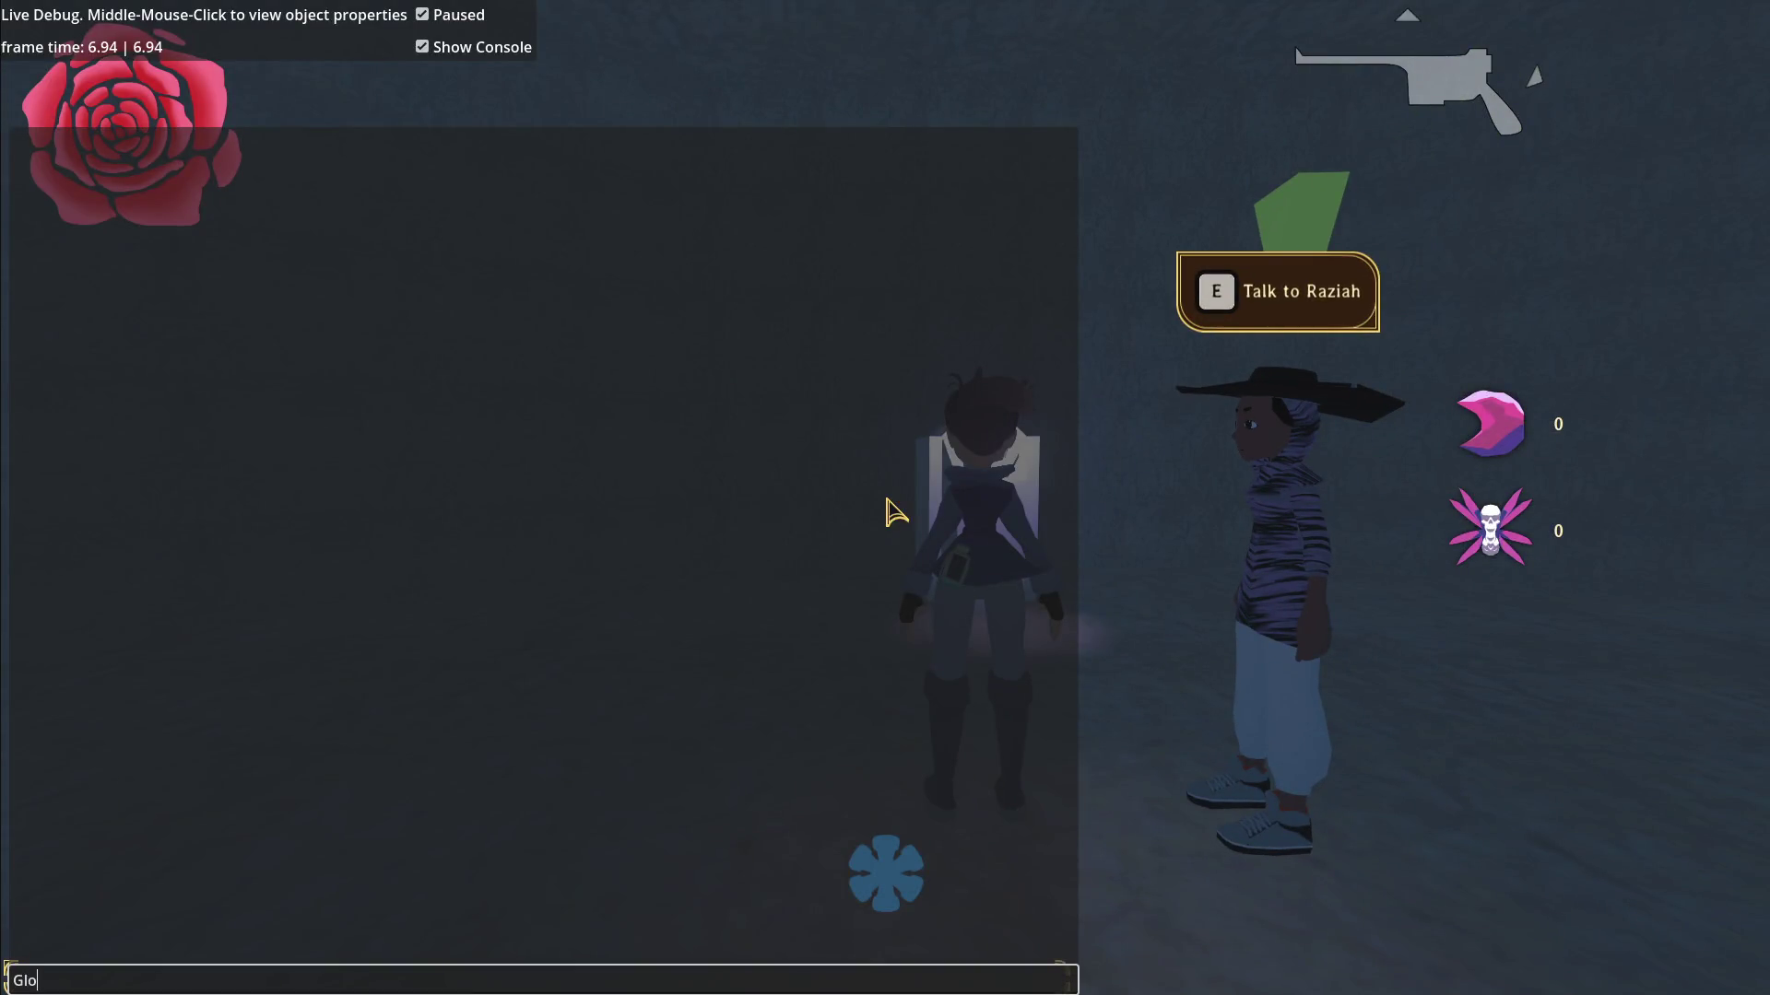
type("load_game('")
type("run-test")
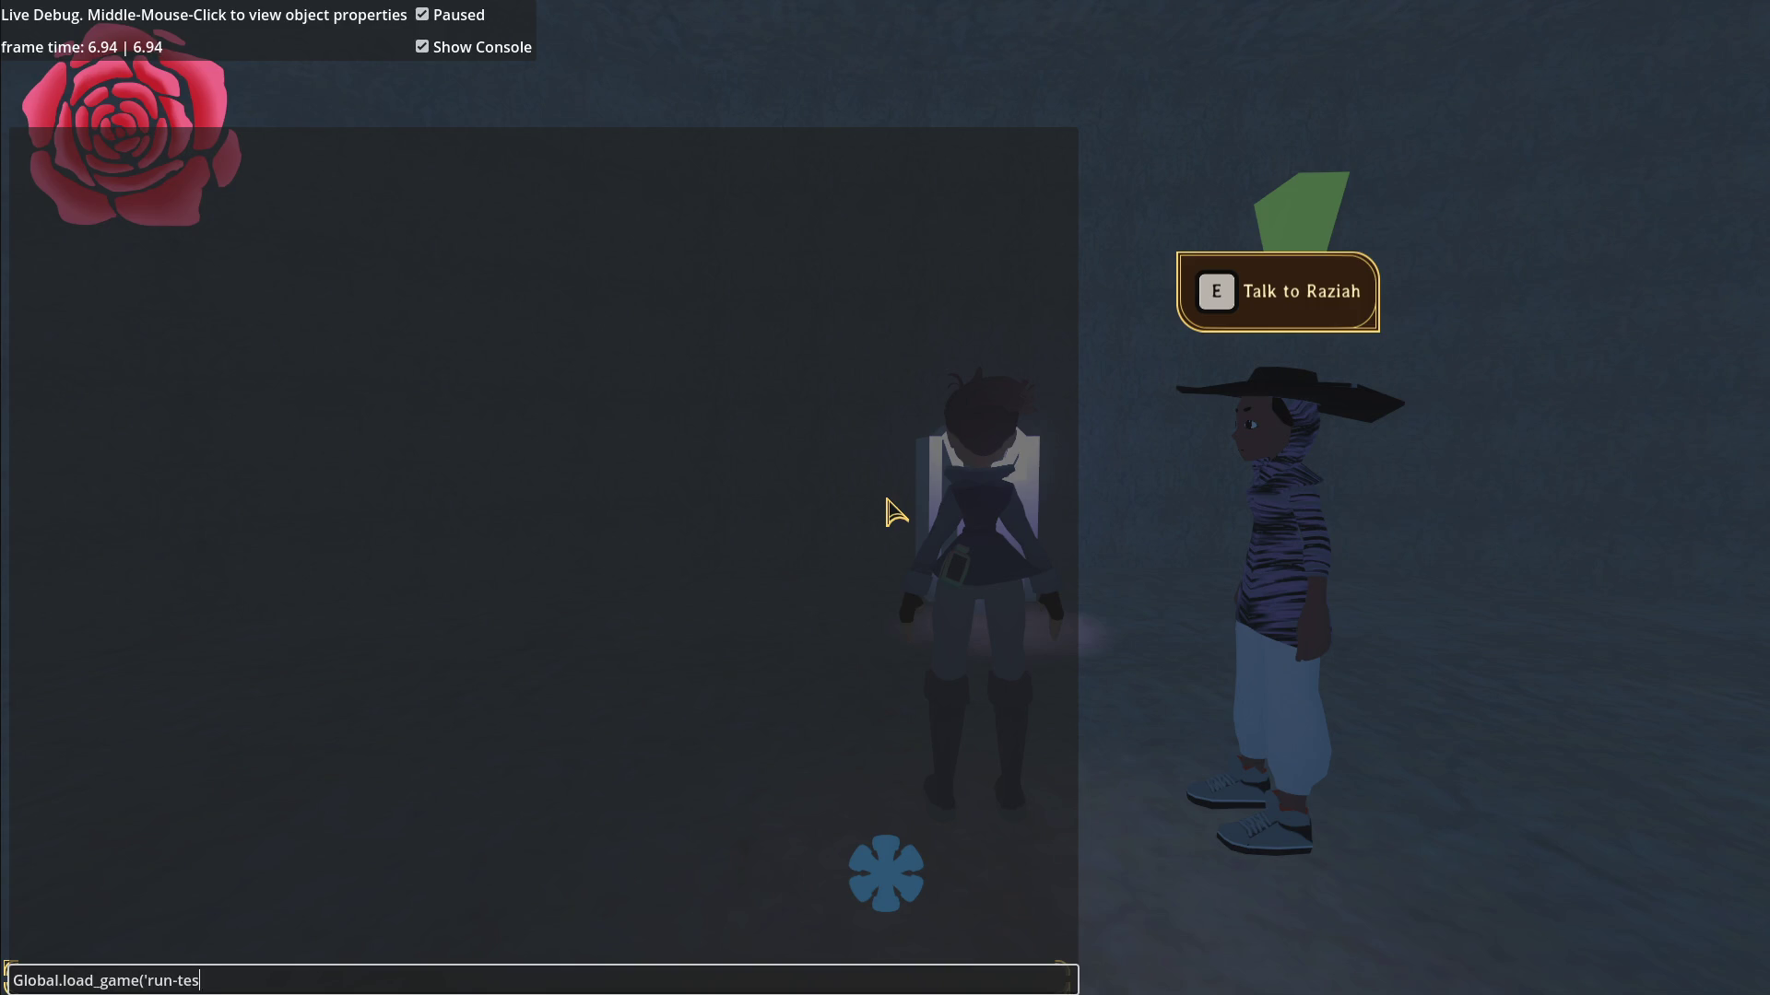
key("BackSpace")
key("BackSpace")
key("BackSpace")
type("_test'")
type(")")
key("Return")
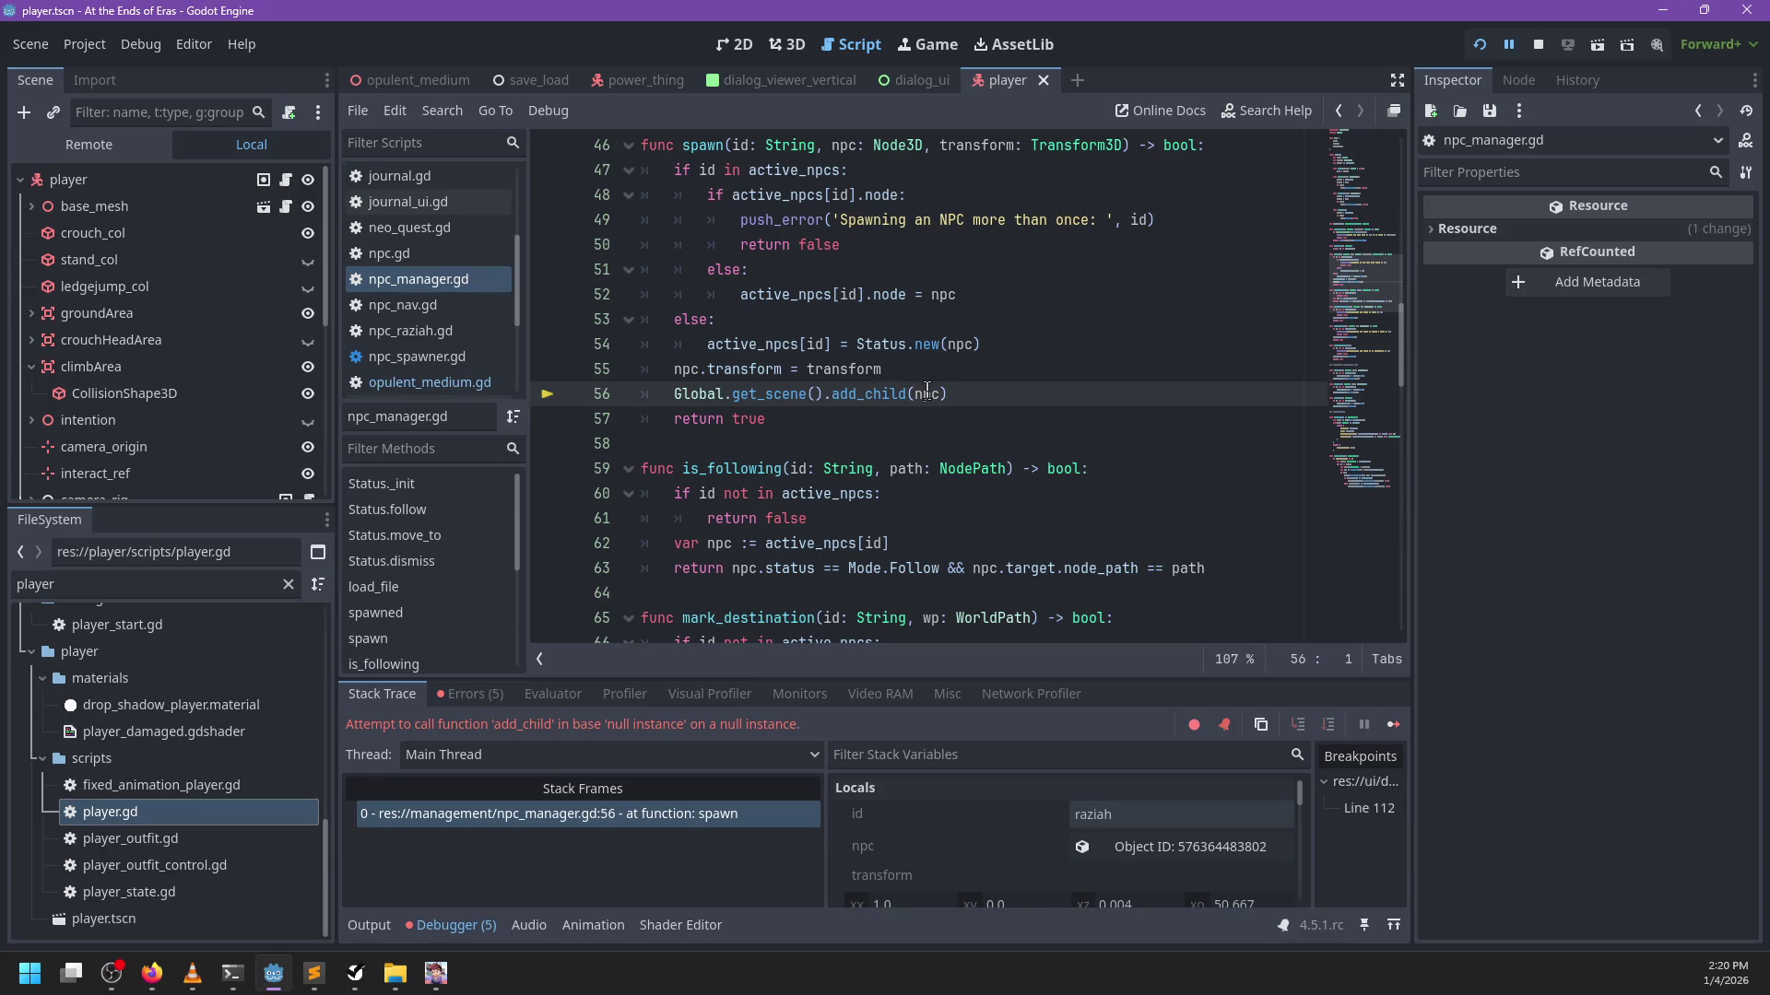
left_click(701, 395, "ctrl")
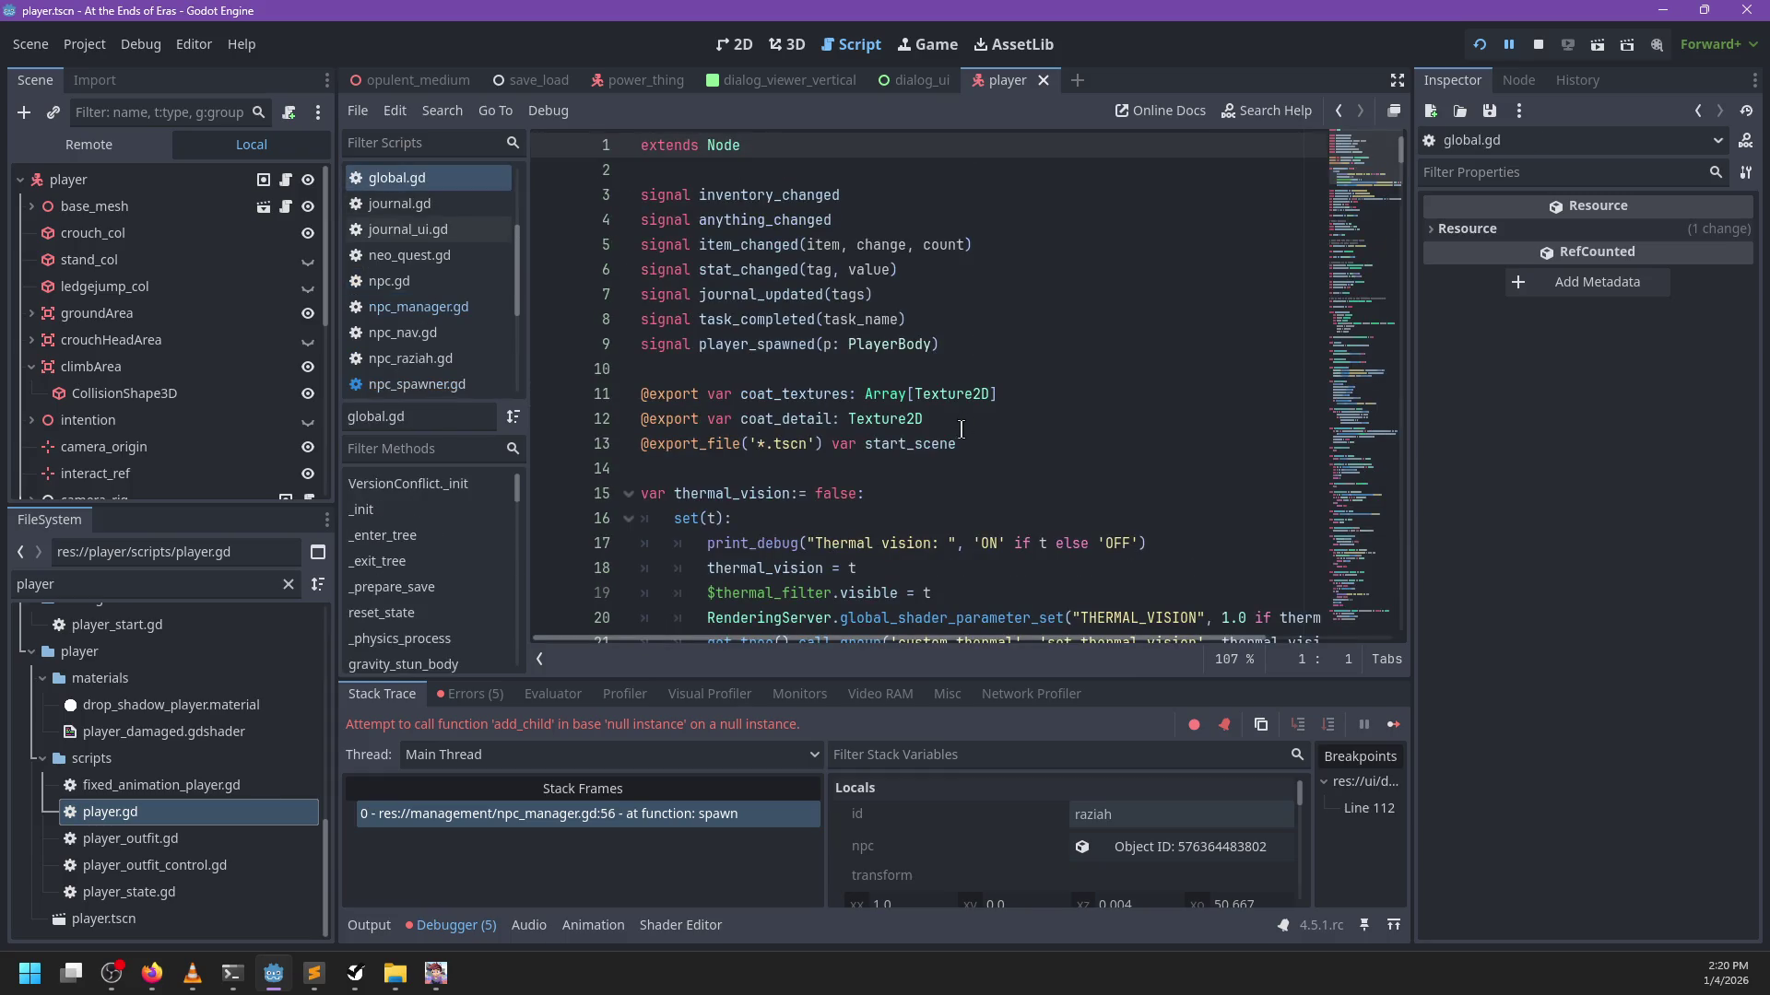
left_click(466, 307)
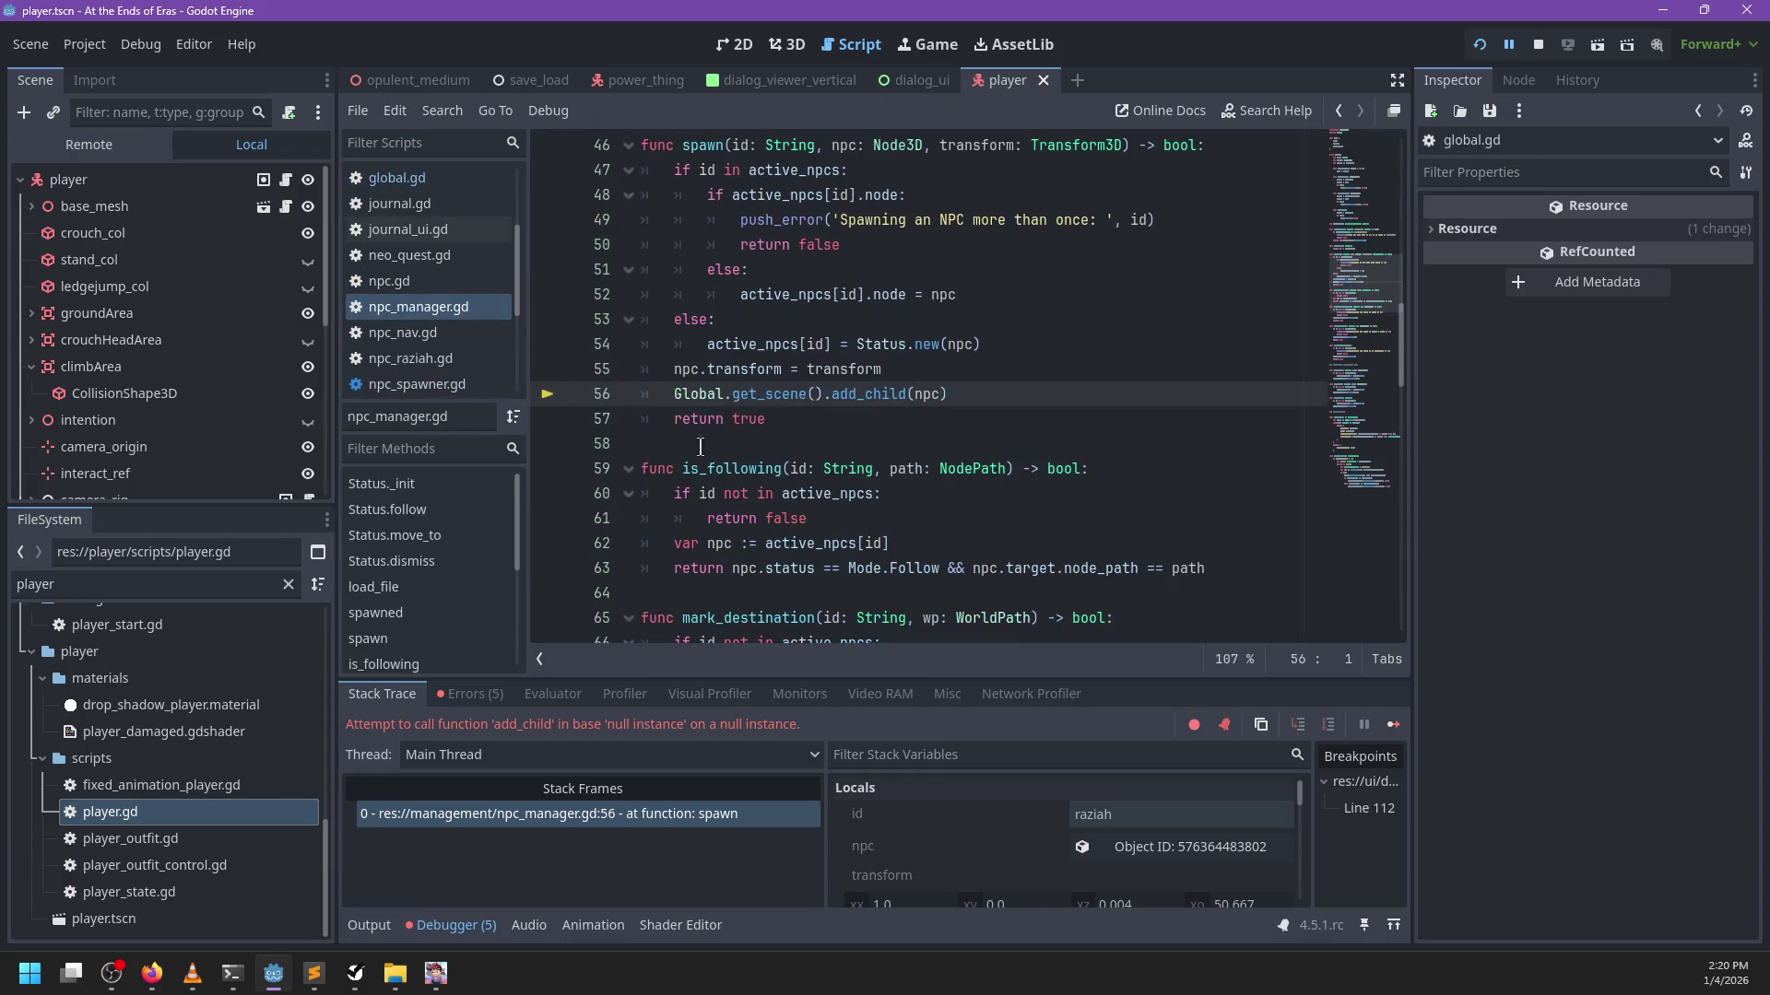
left_click(793, 397, "ctrl")
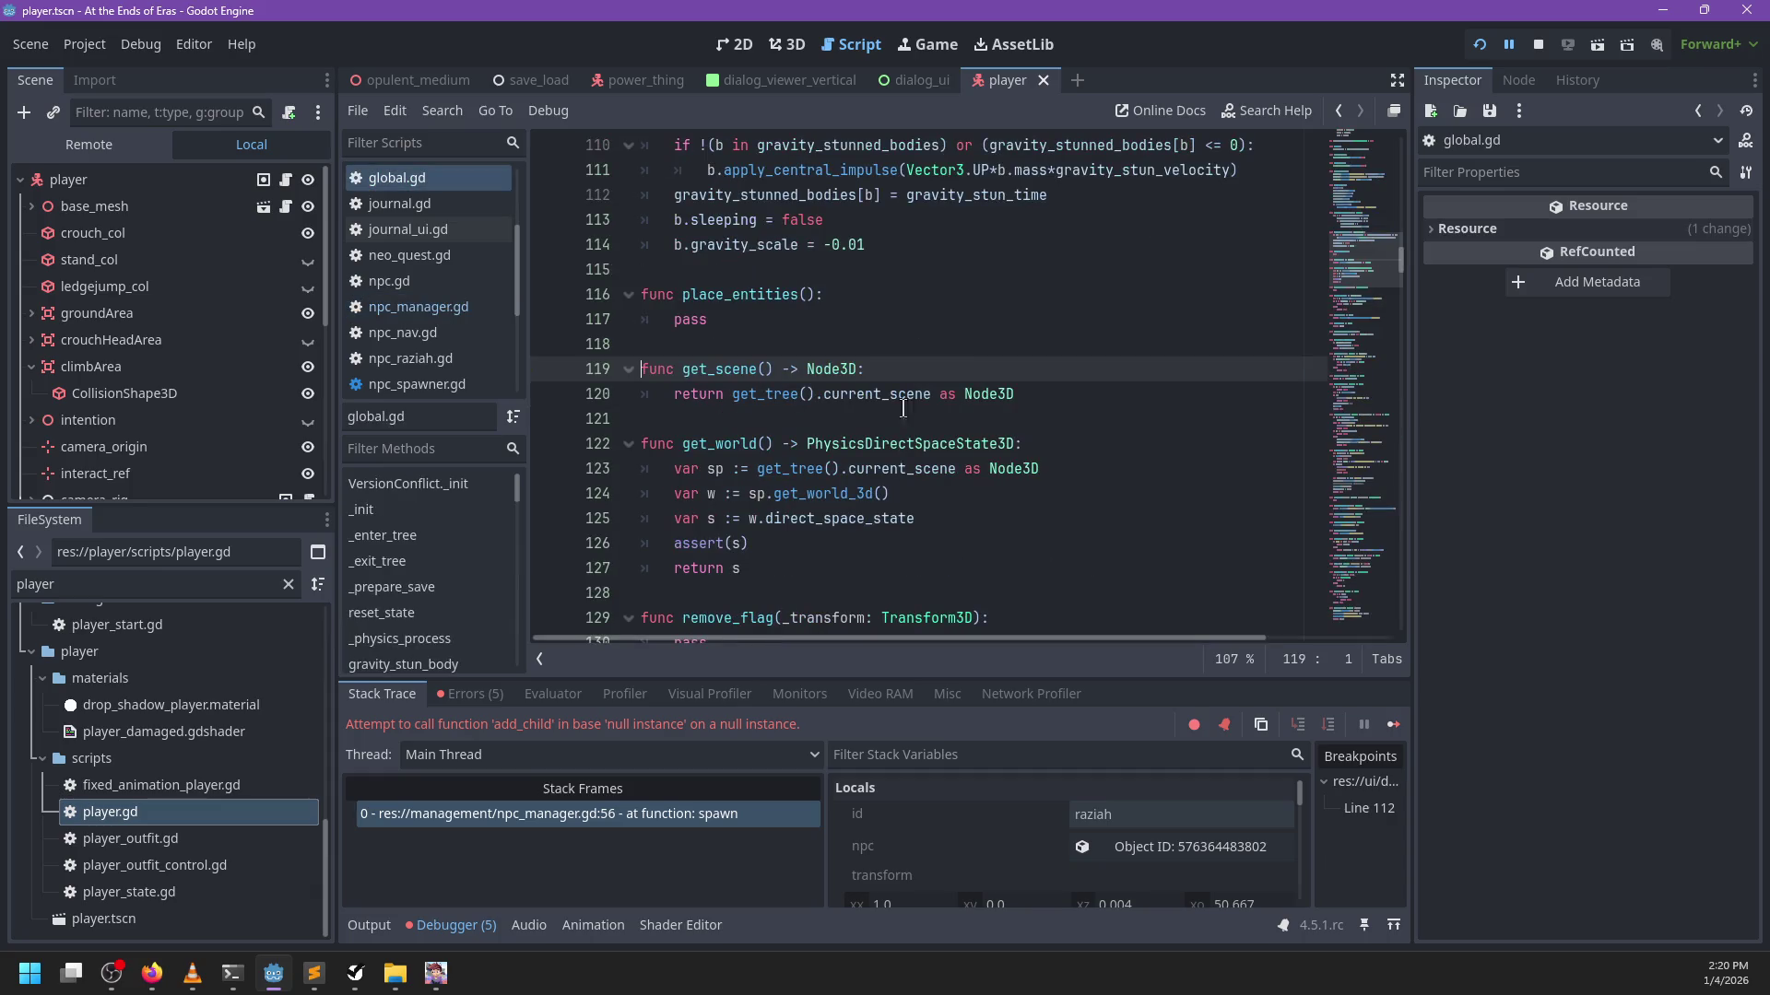
mouse_move(899, 395)
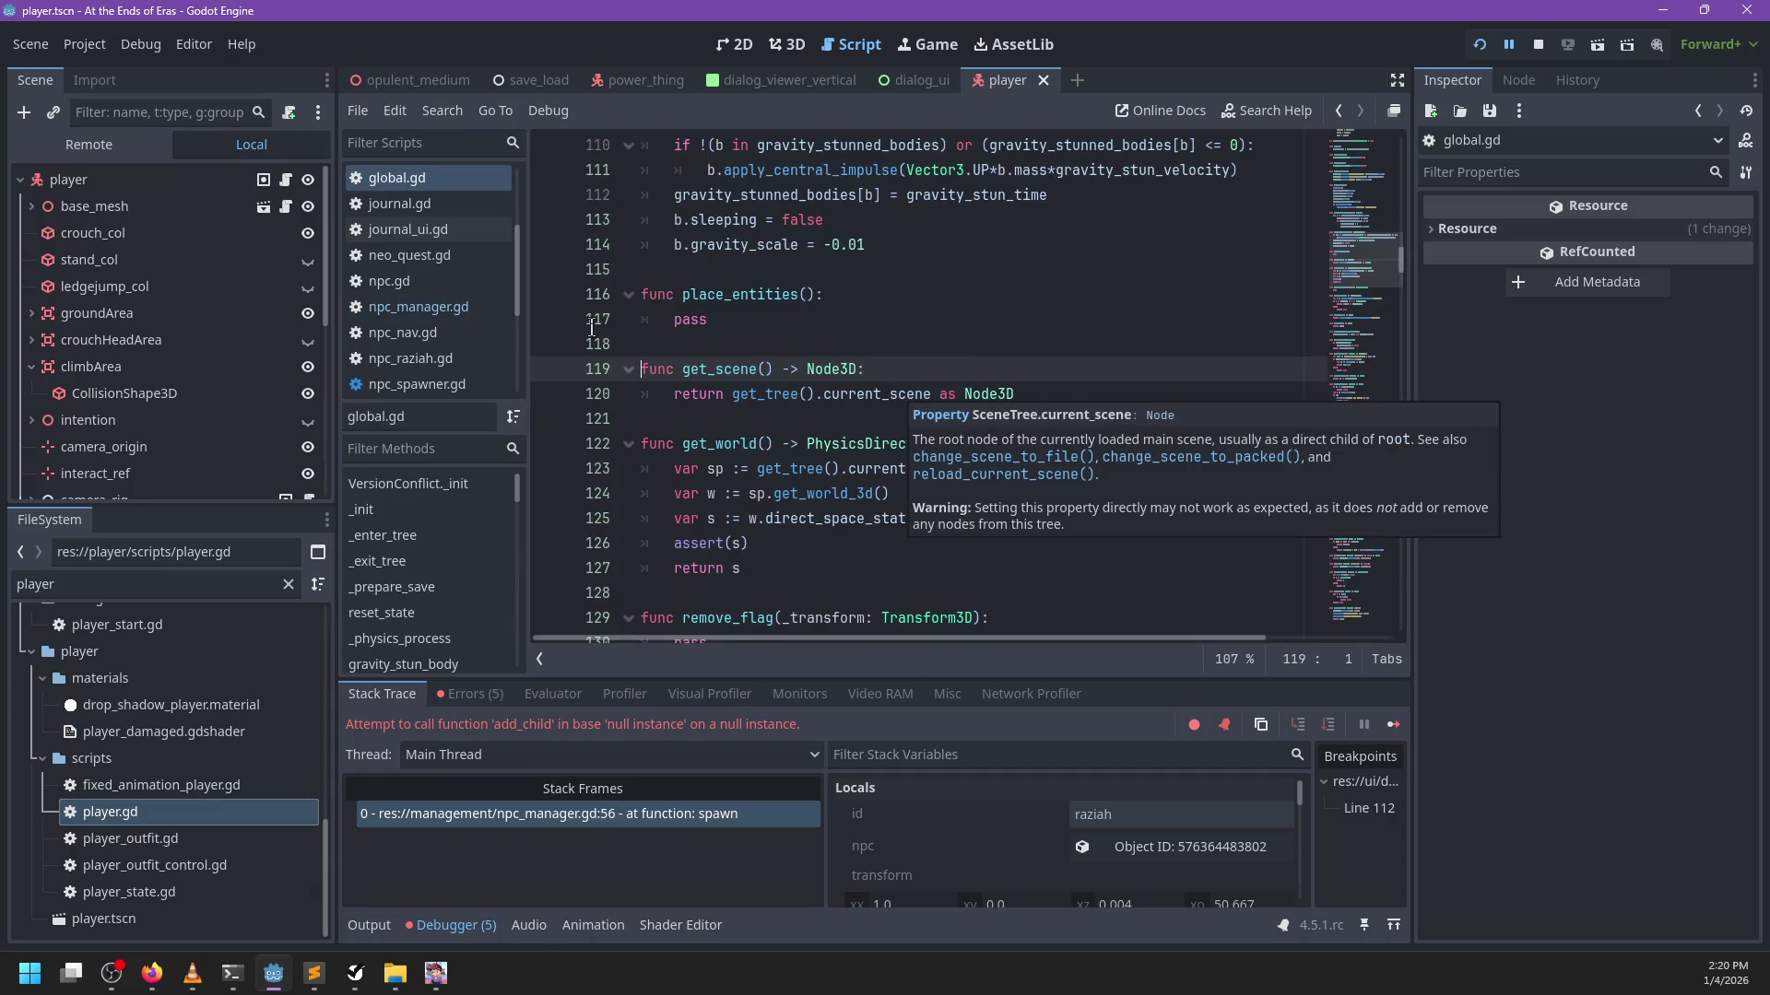
left_click(439, 307)
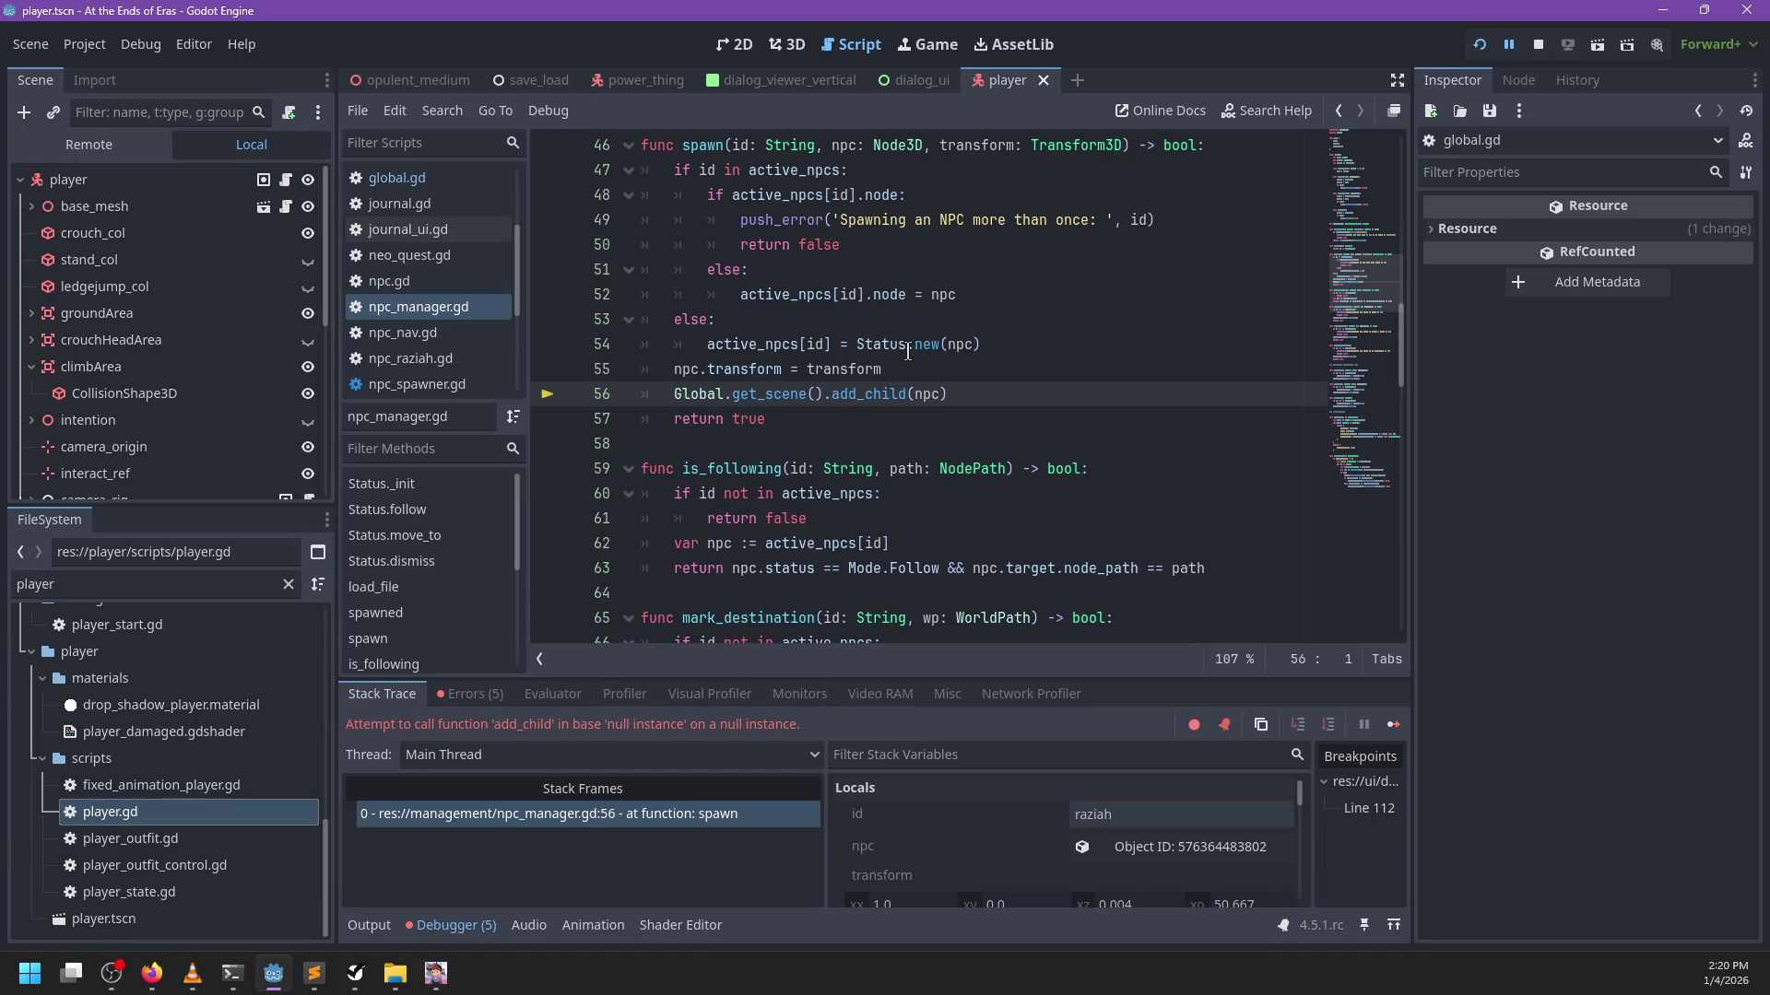
scroll(907, 351, "up", 2)
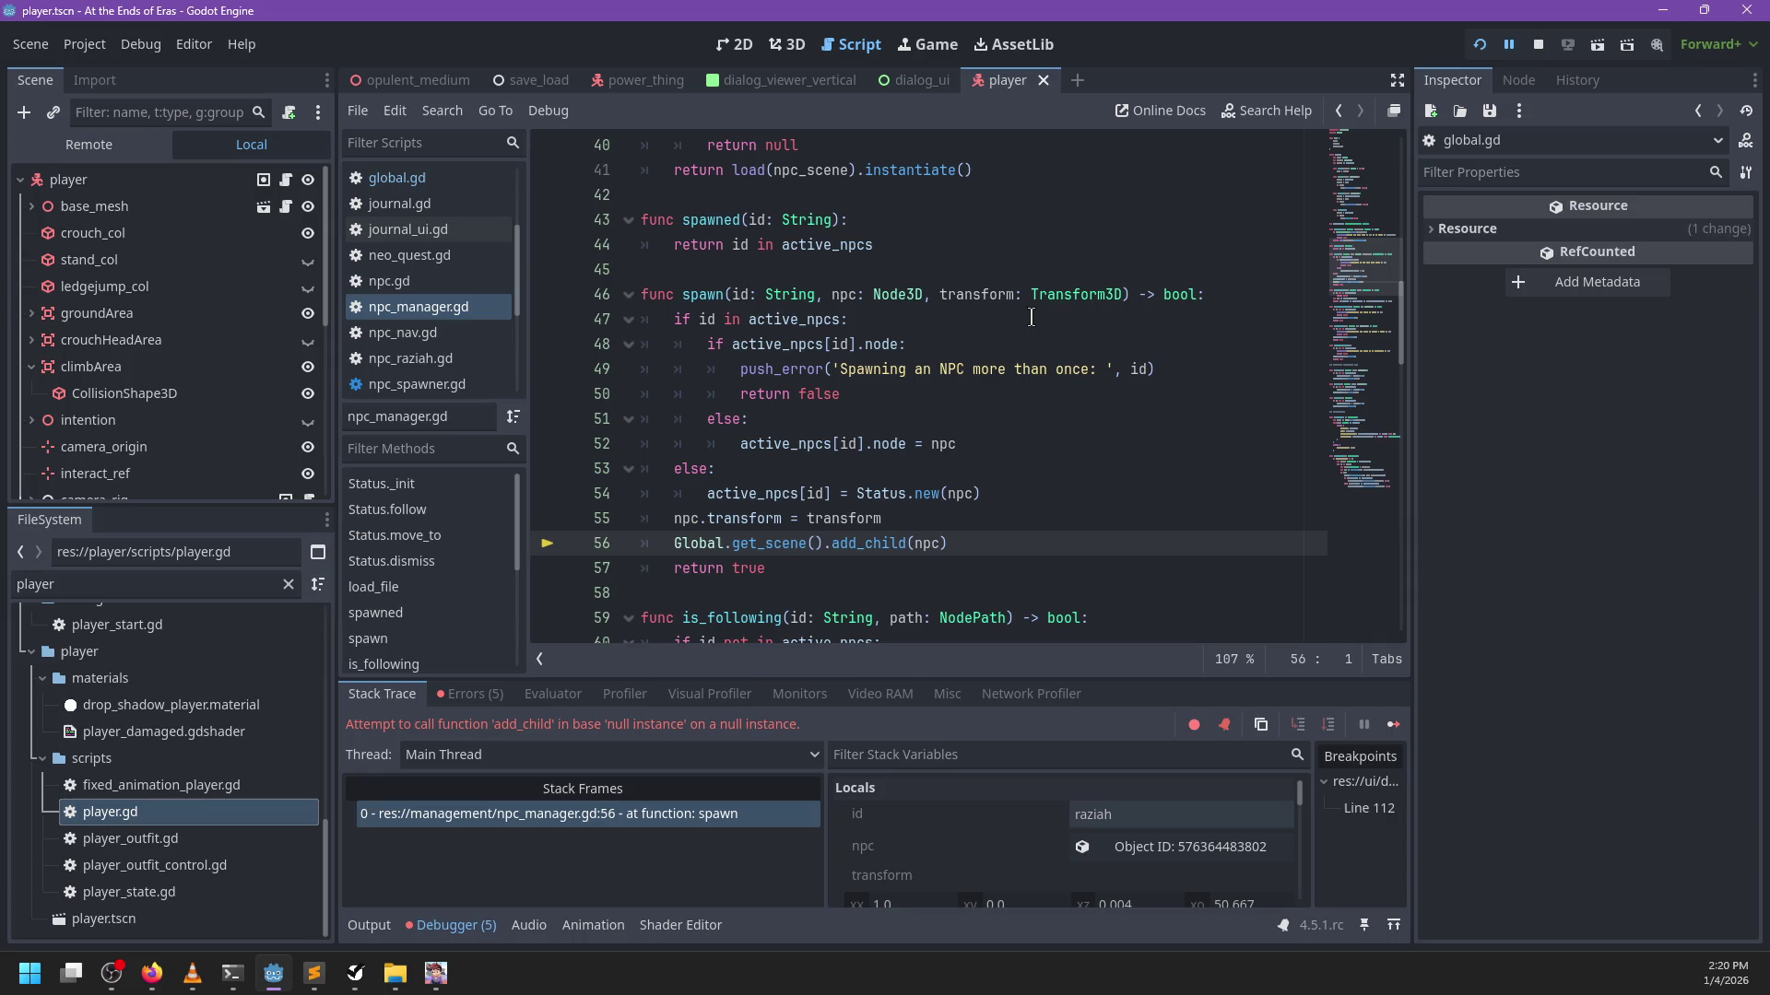
scroll(1018, 318, "down", 3)
scroll(919, 387, "up", 4)
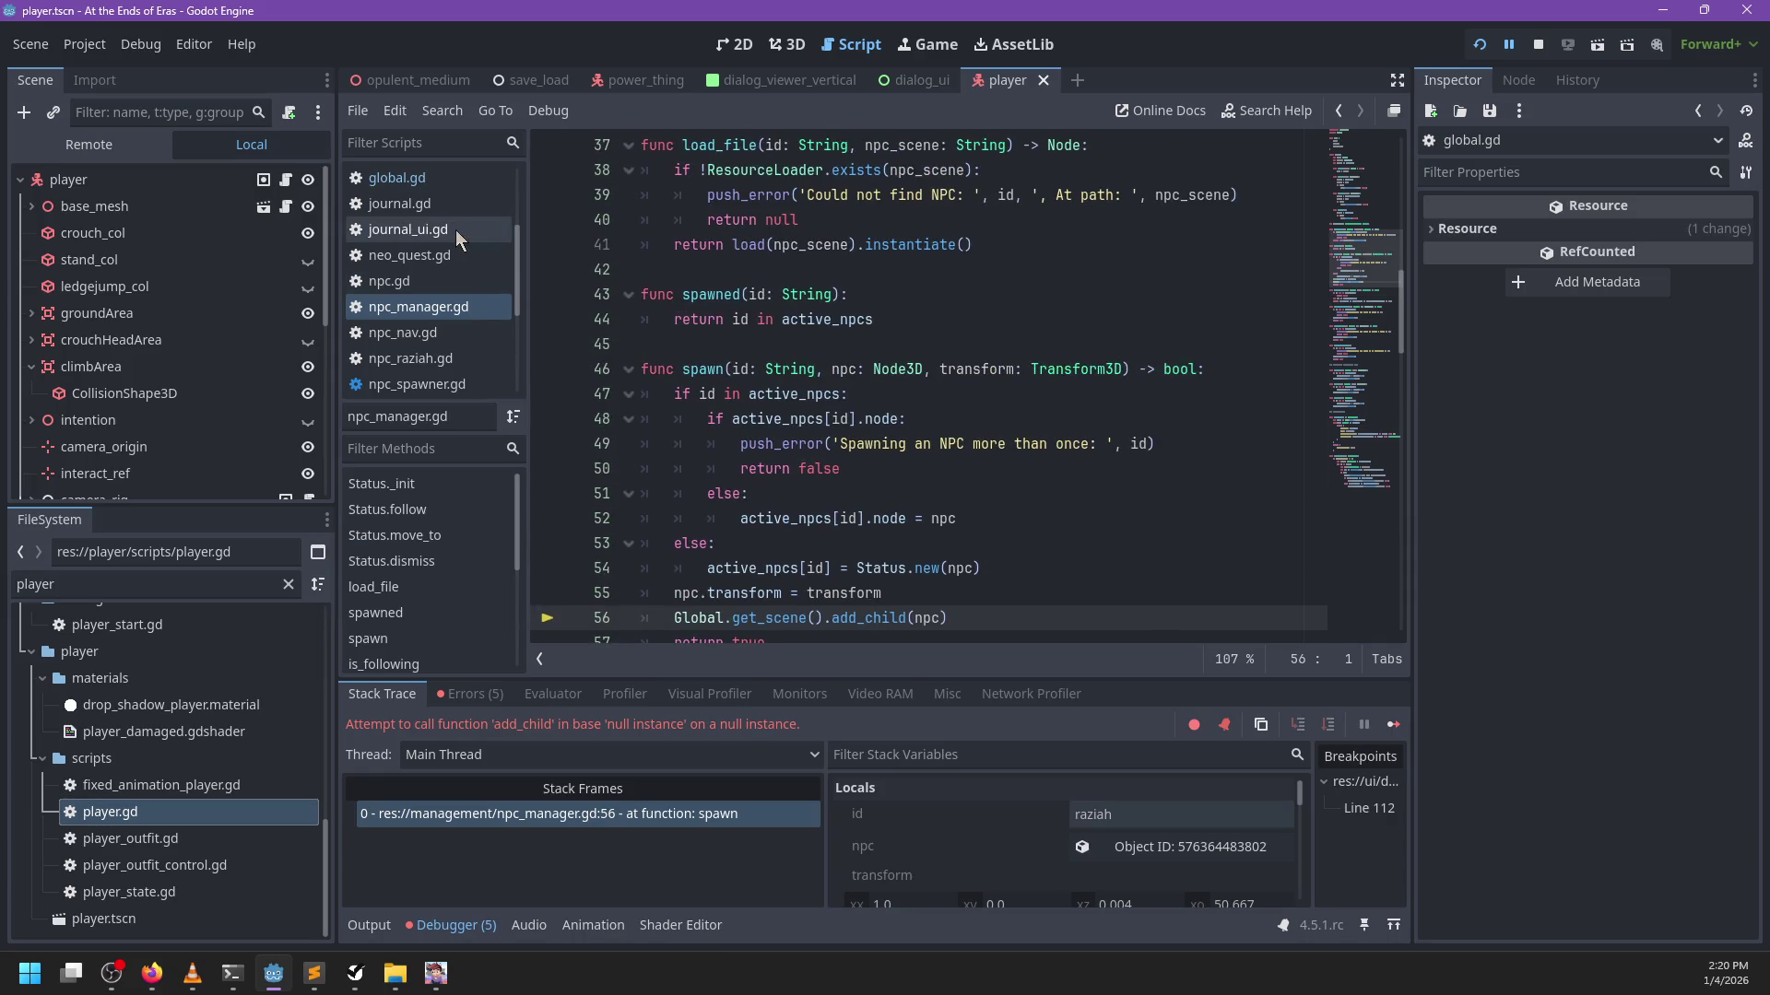
scroll(458, 233, "up", 3)
scroll(897, 358, "down", 4)
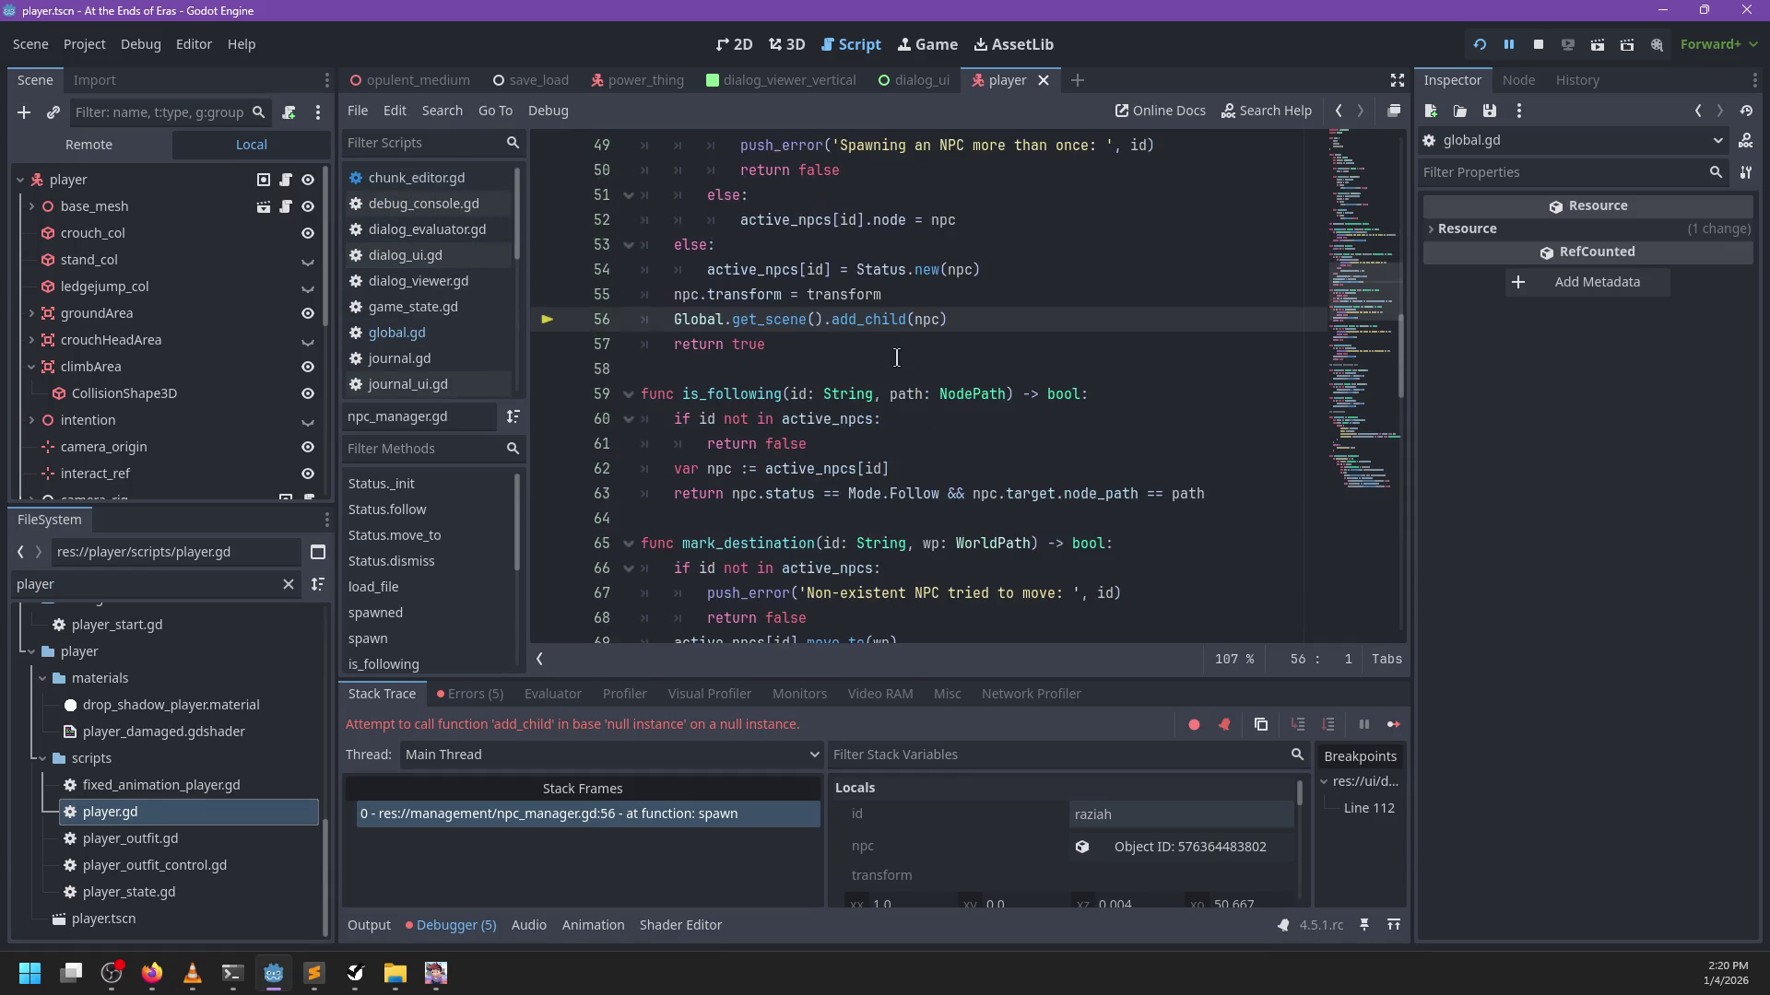
scroll(908, 345, "down", 13)
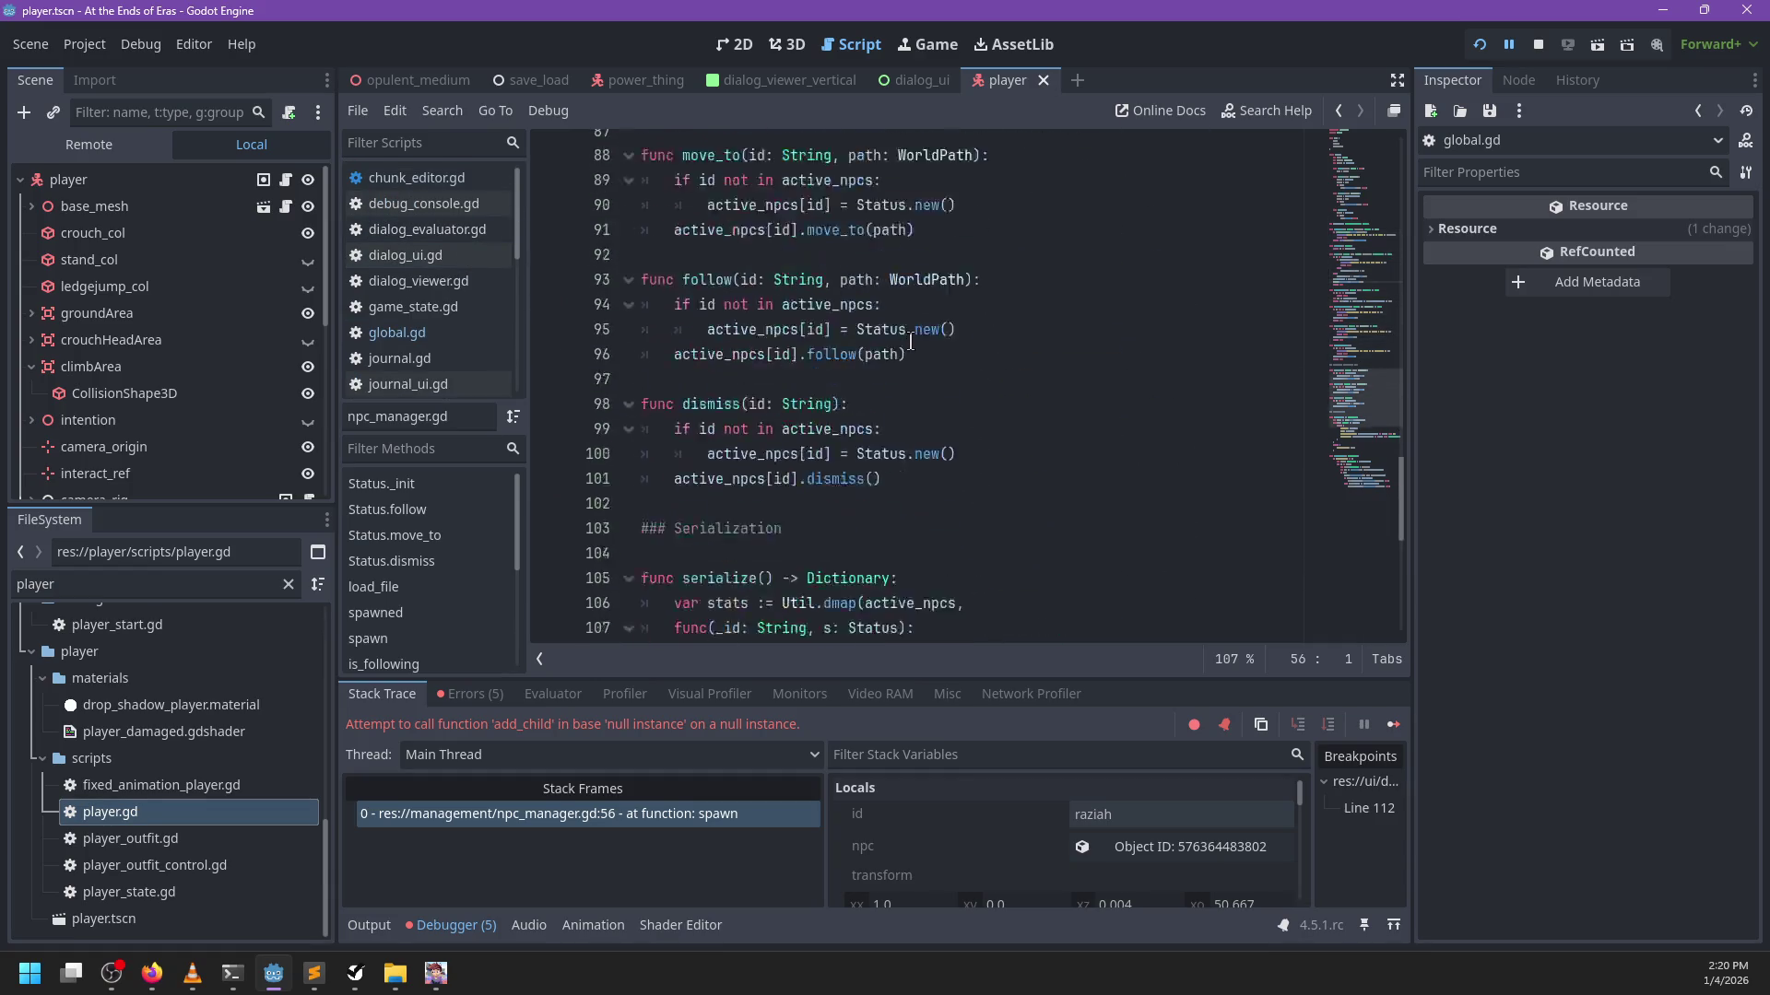
scroll(910, 342, "down", 7)
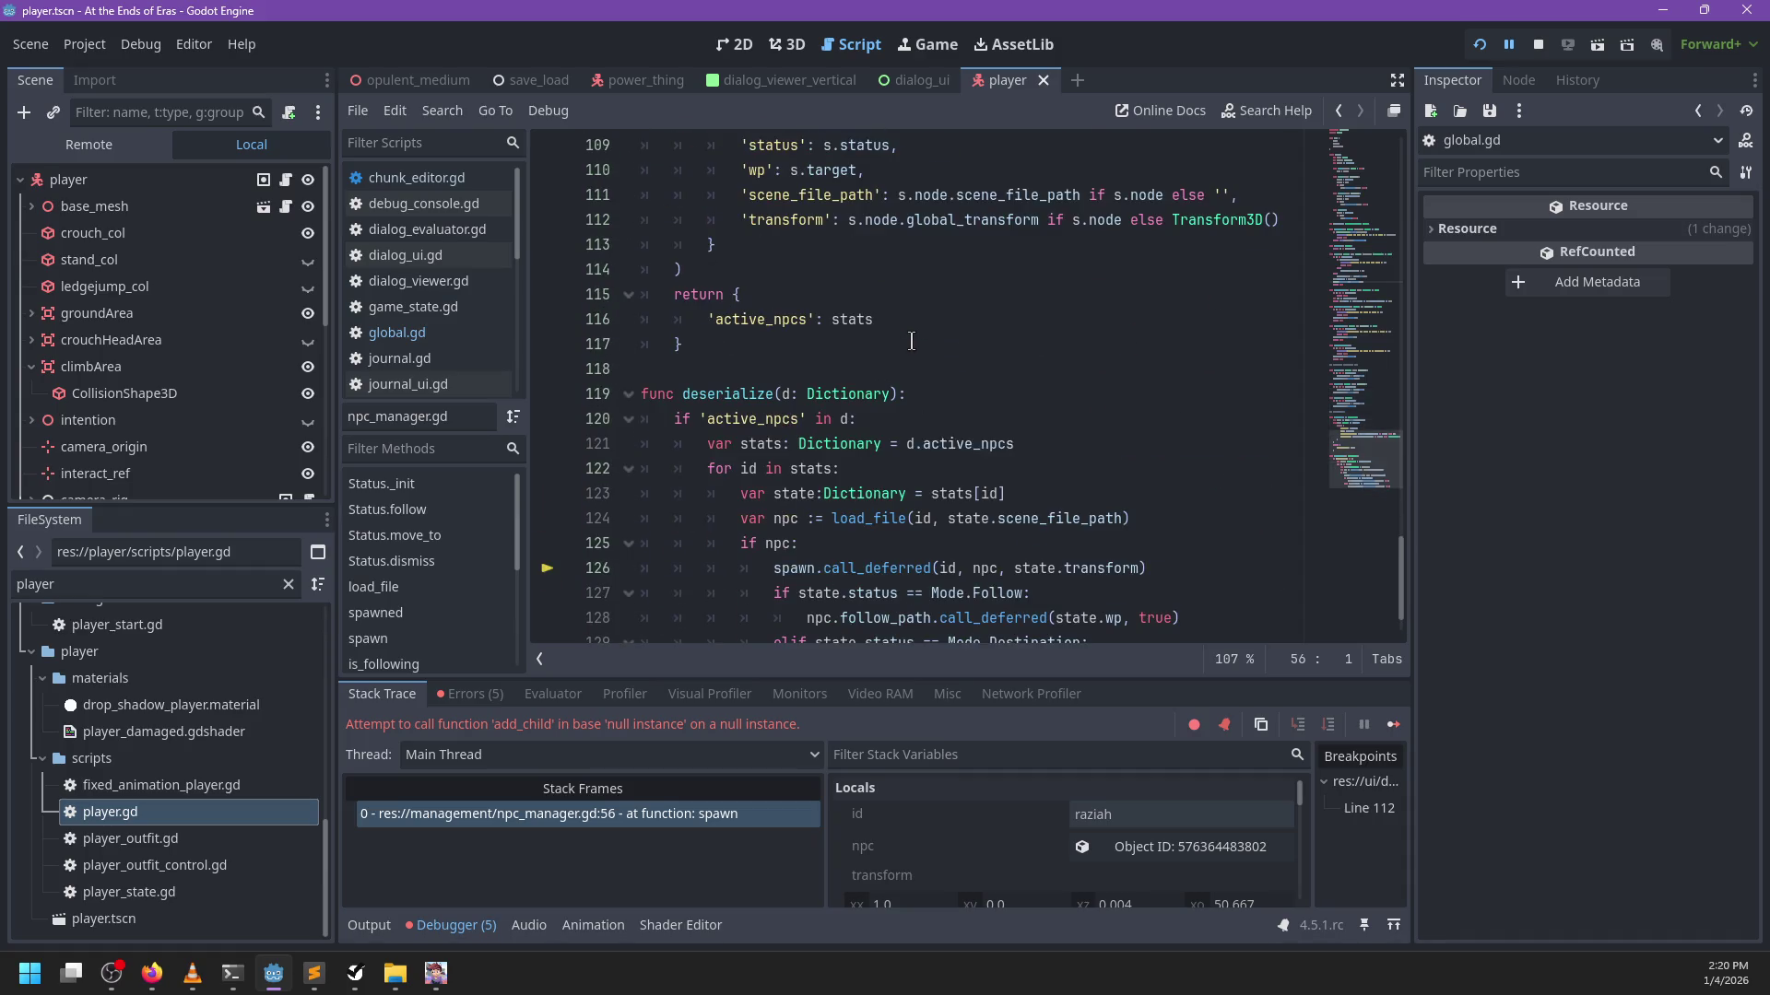
scroll(910, 341, "down", 1)
scroll(914, 341, "up", 4)
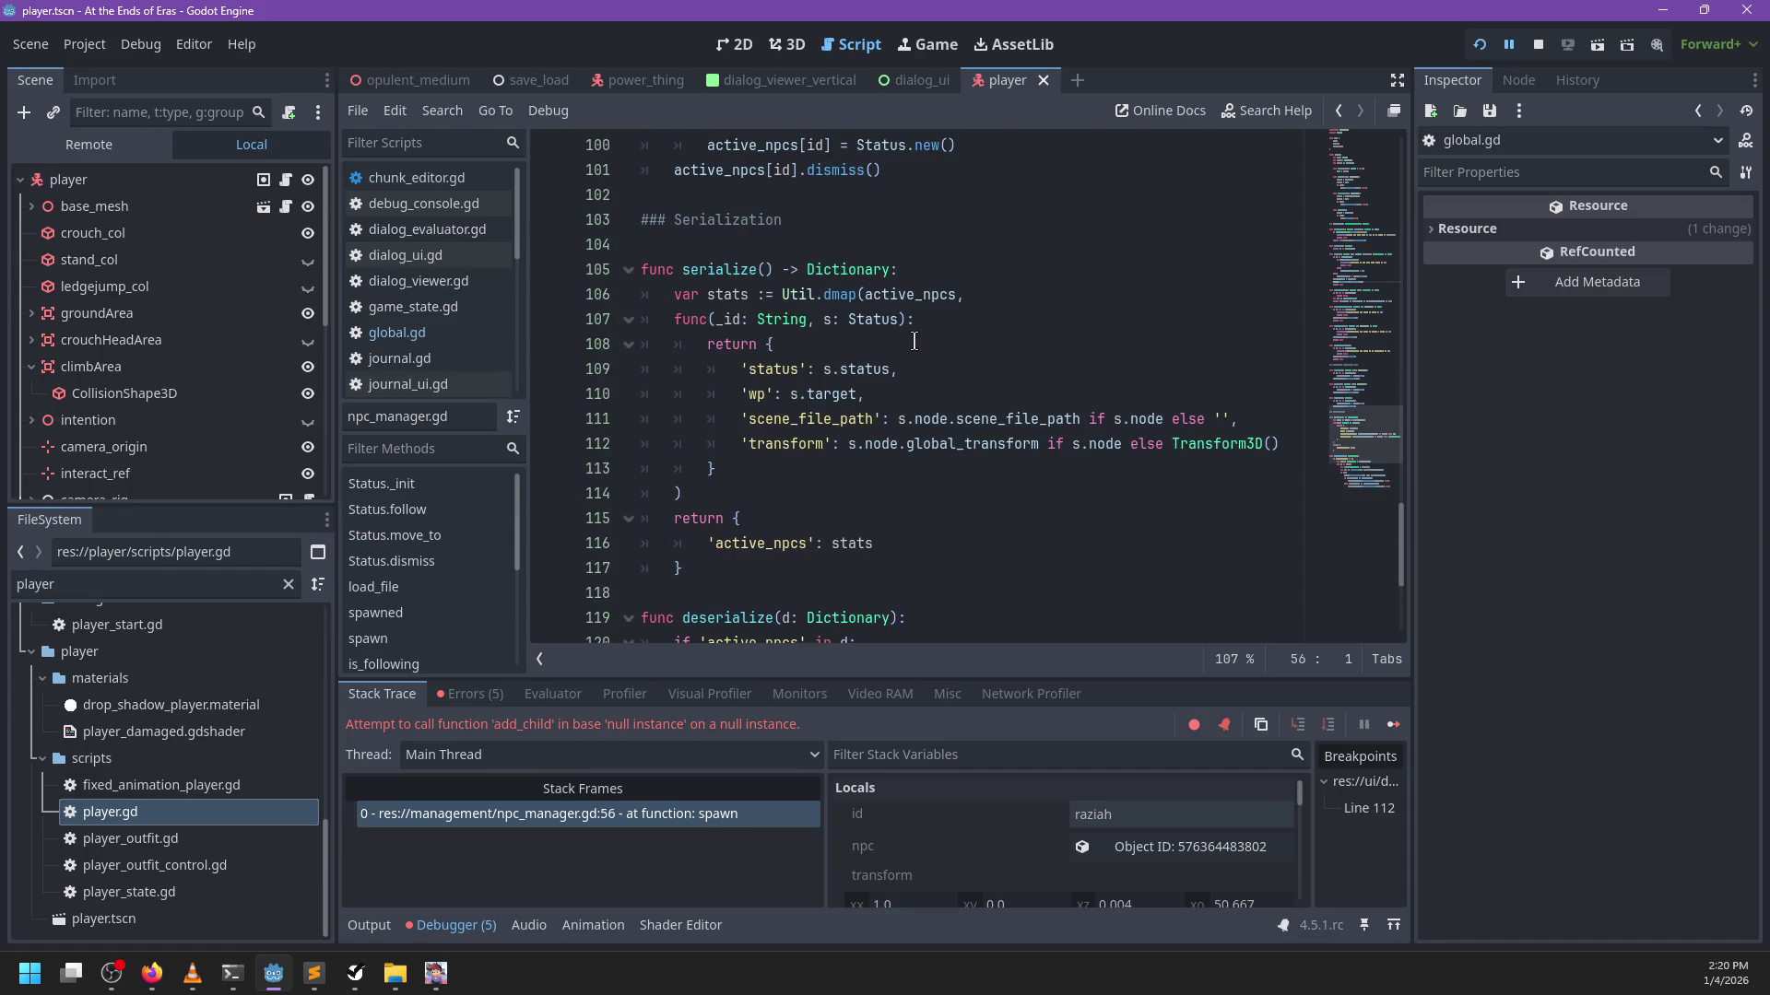
scroll(914, 341, "down", 4)
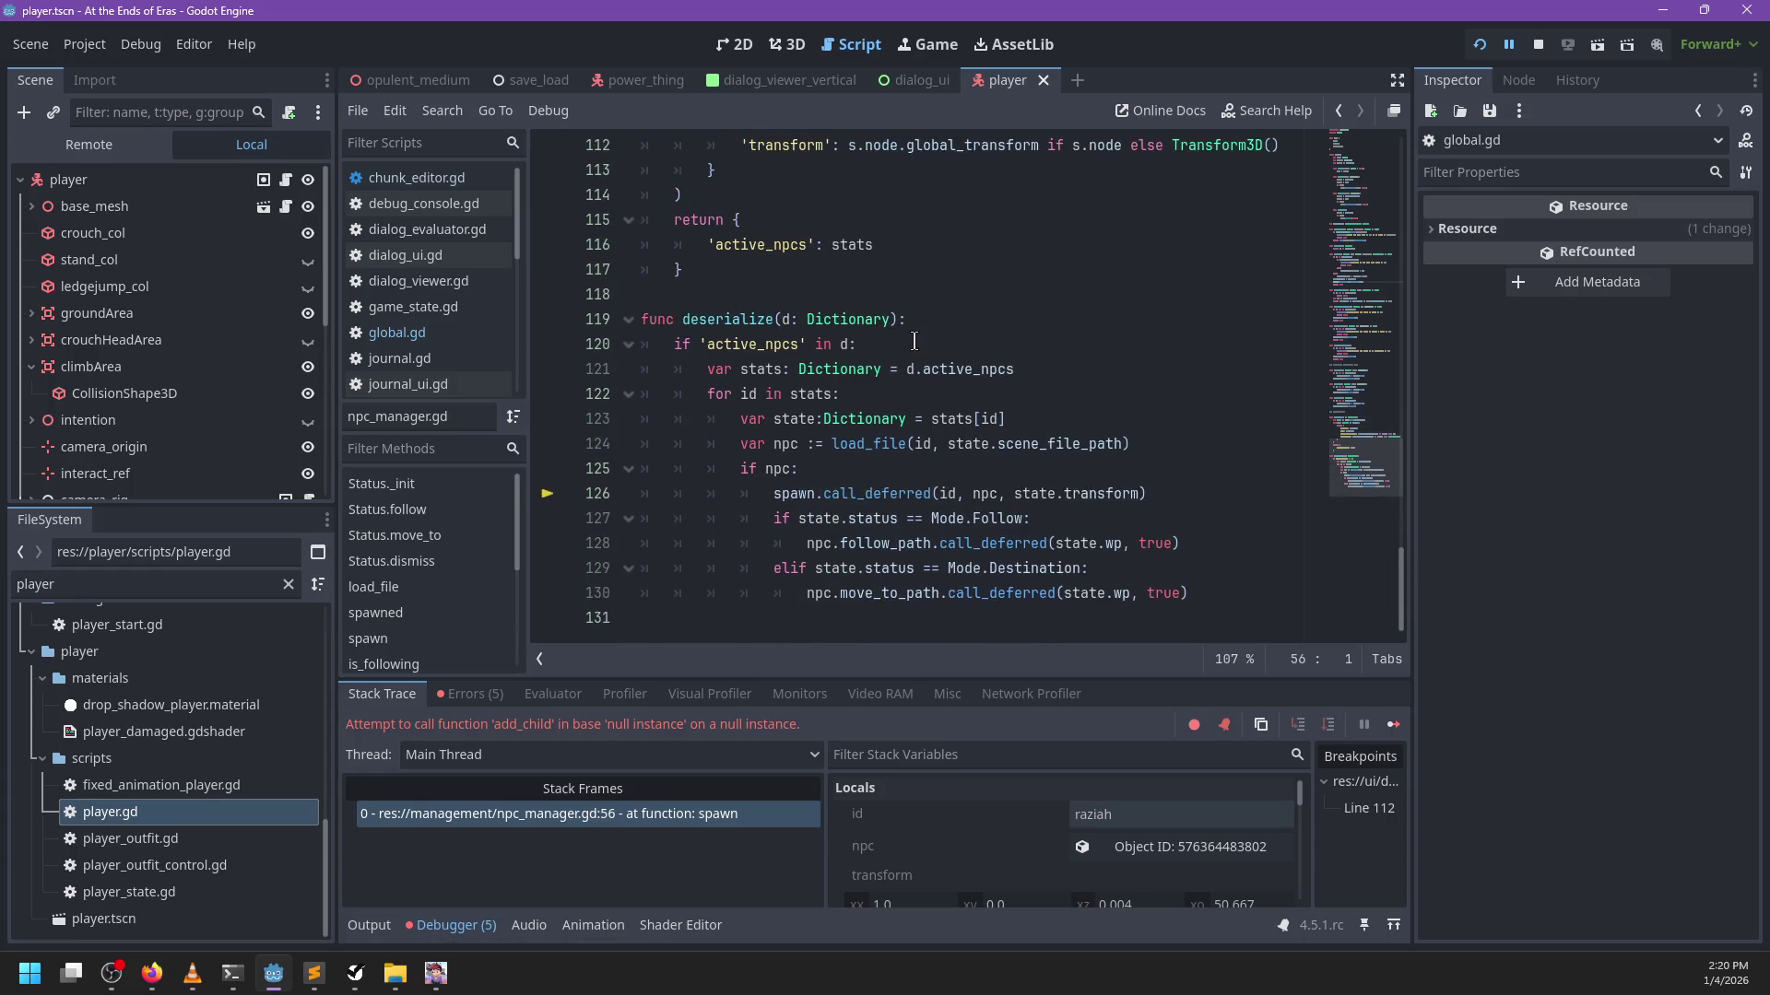
Remove .call_deferred from the spawn call on line 126 and save npc_manager.gd
double_click(848, 494)
key("BackSpace")
key("BackSpace")
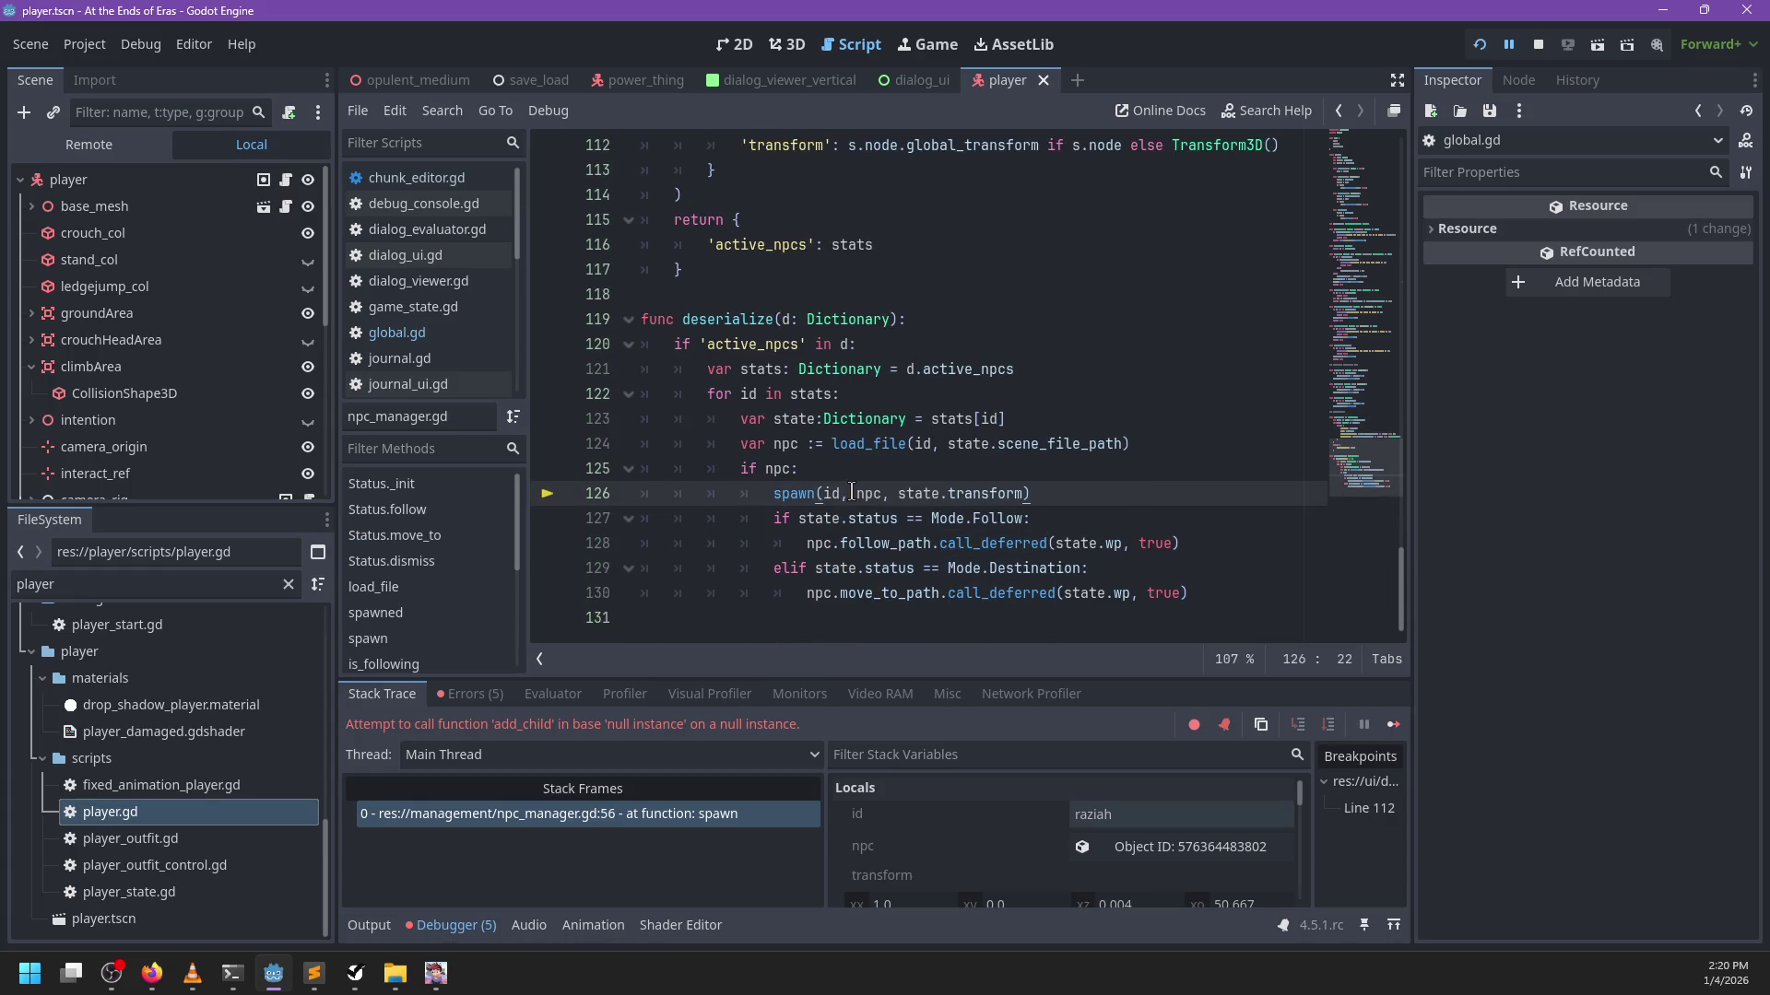
key("ctrl+s")
scroll(848, 492, "up", 8)
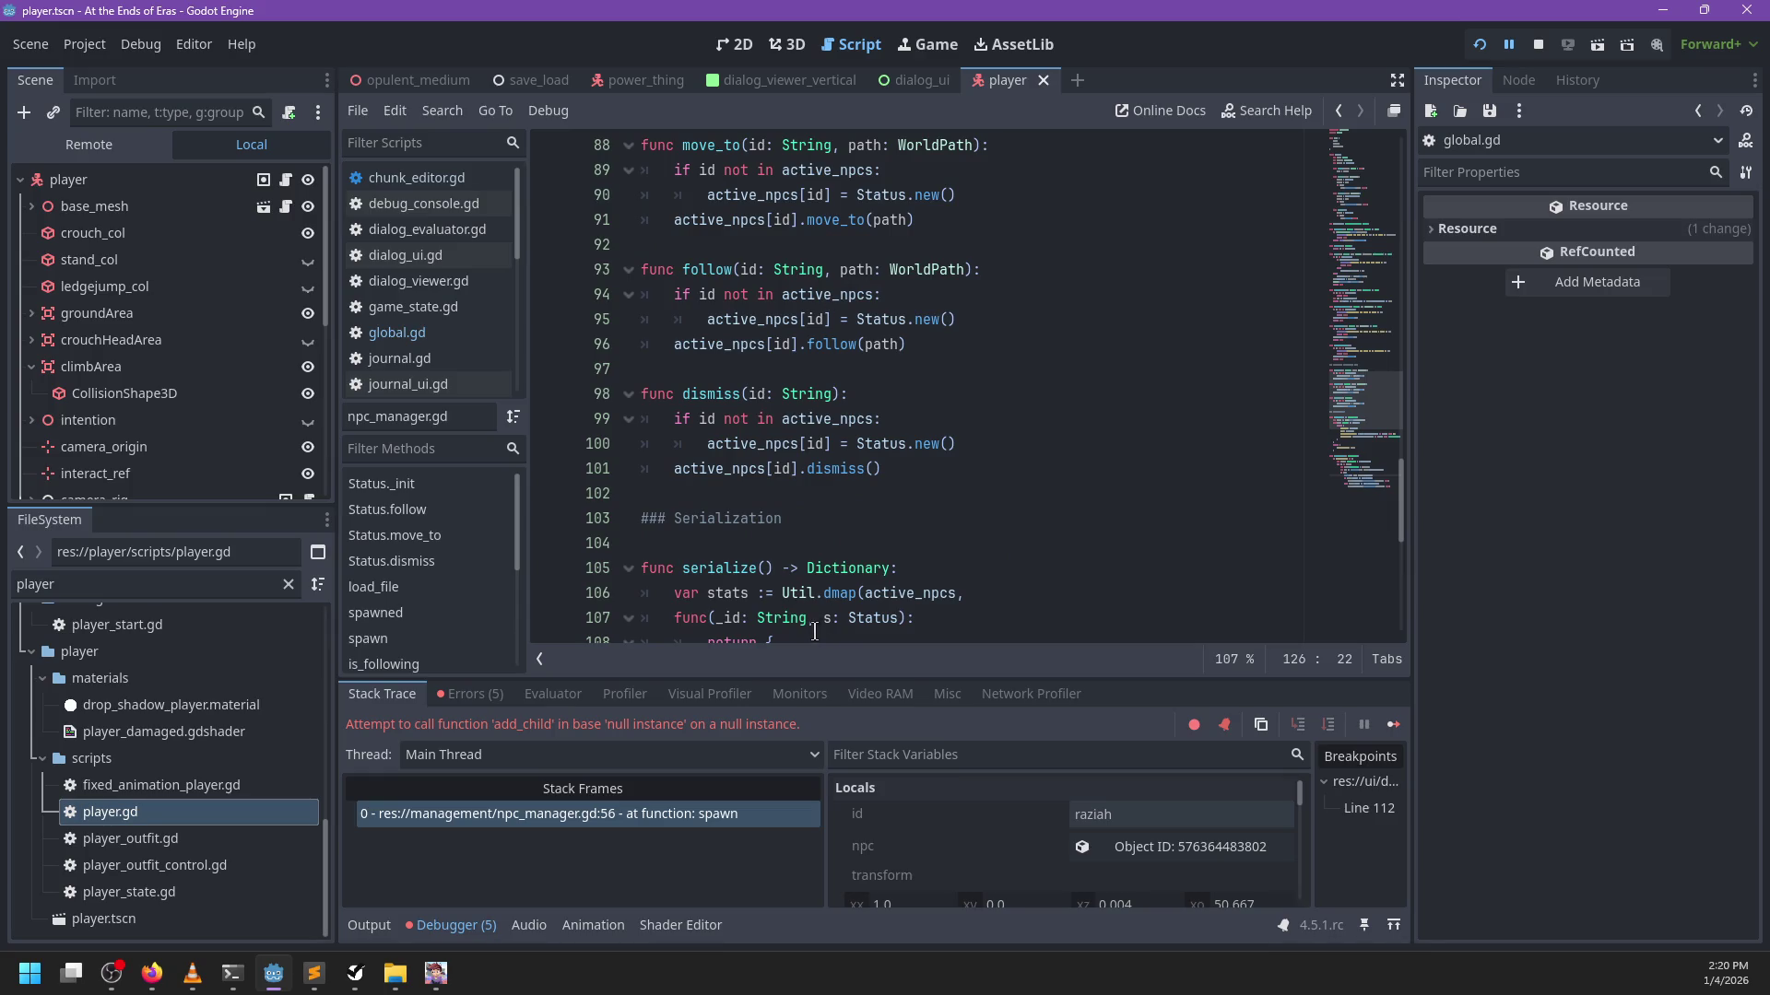
left_click(522, 815)
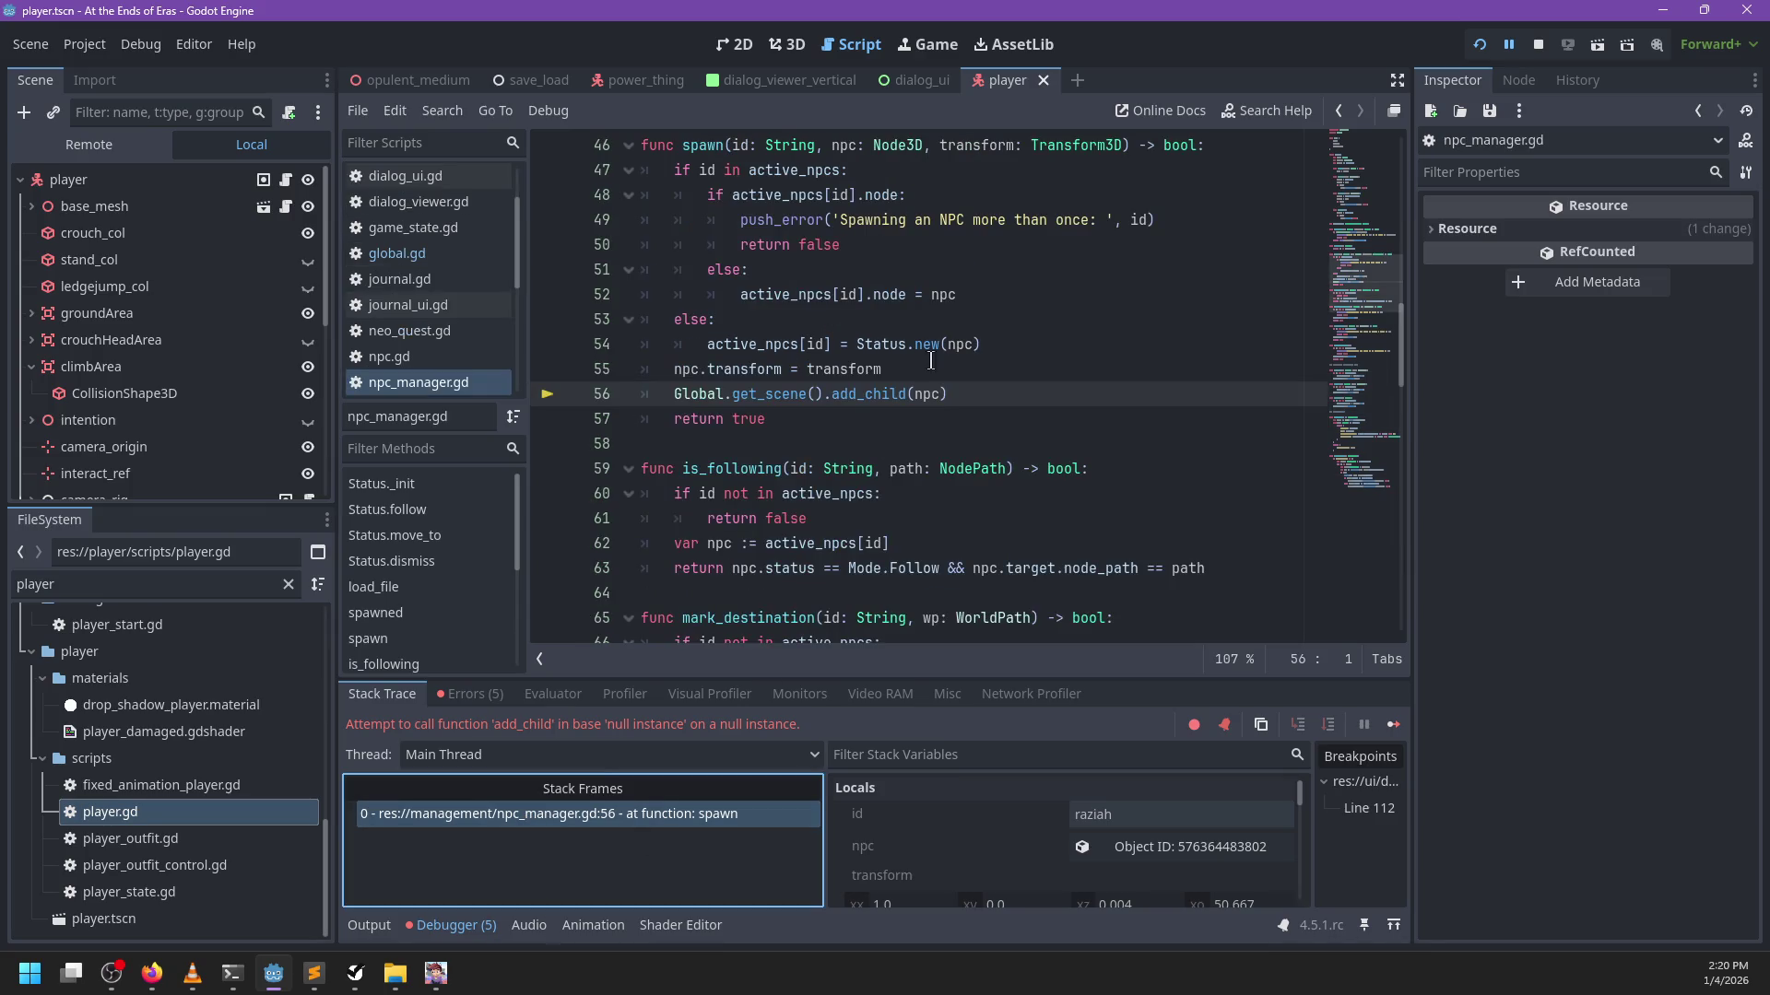
scroll(798, 417, "up", 2)
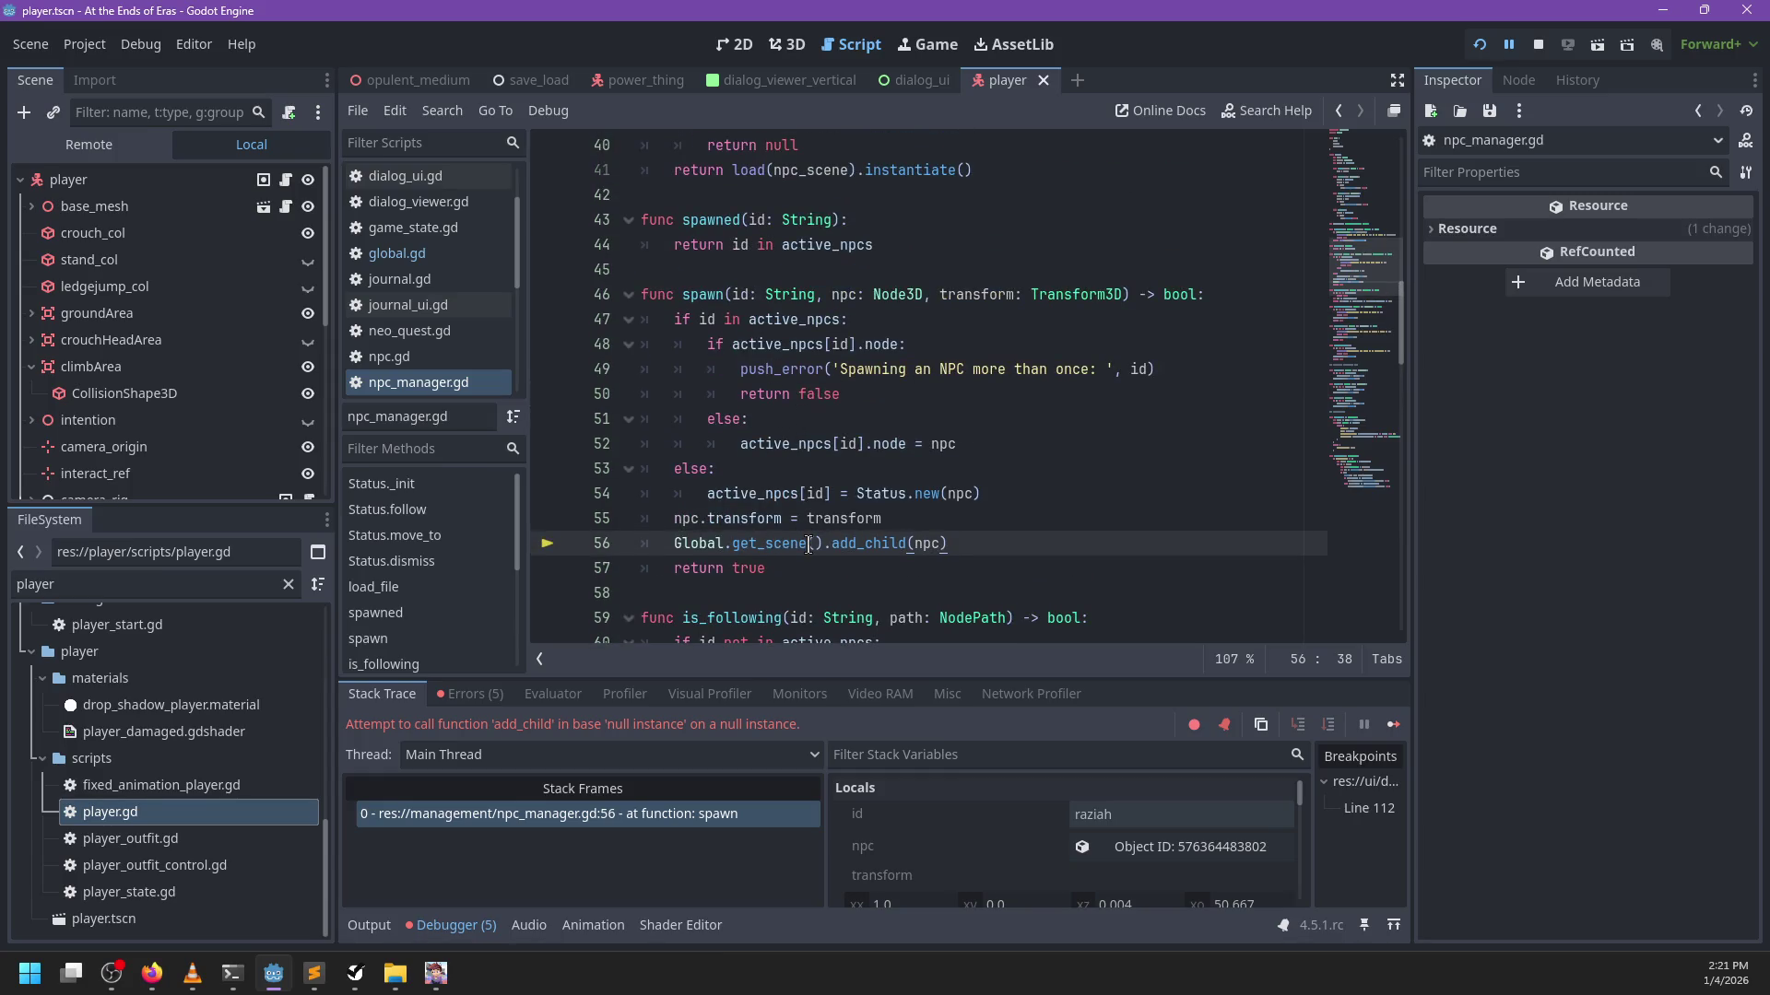
Find reload_current_scene on line 428 of global.gd and open its SceneTree reference page
left_click(439, 256)
left_click(931, 444)
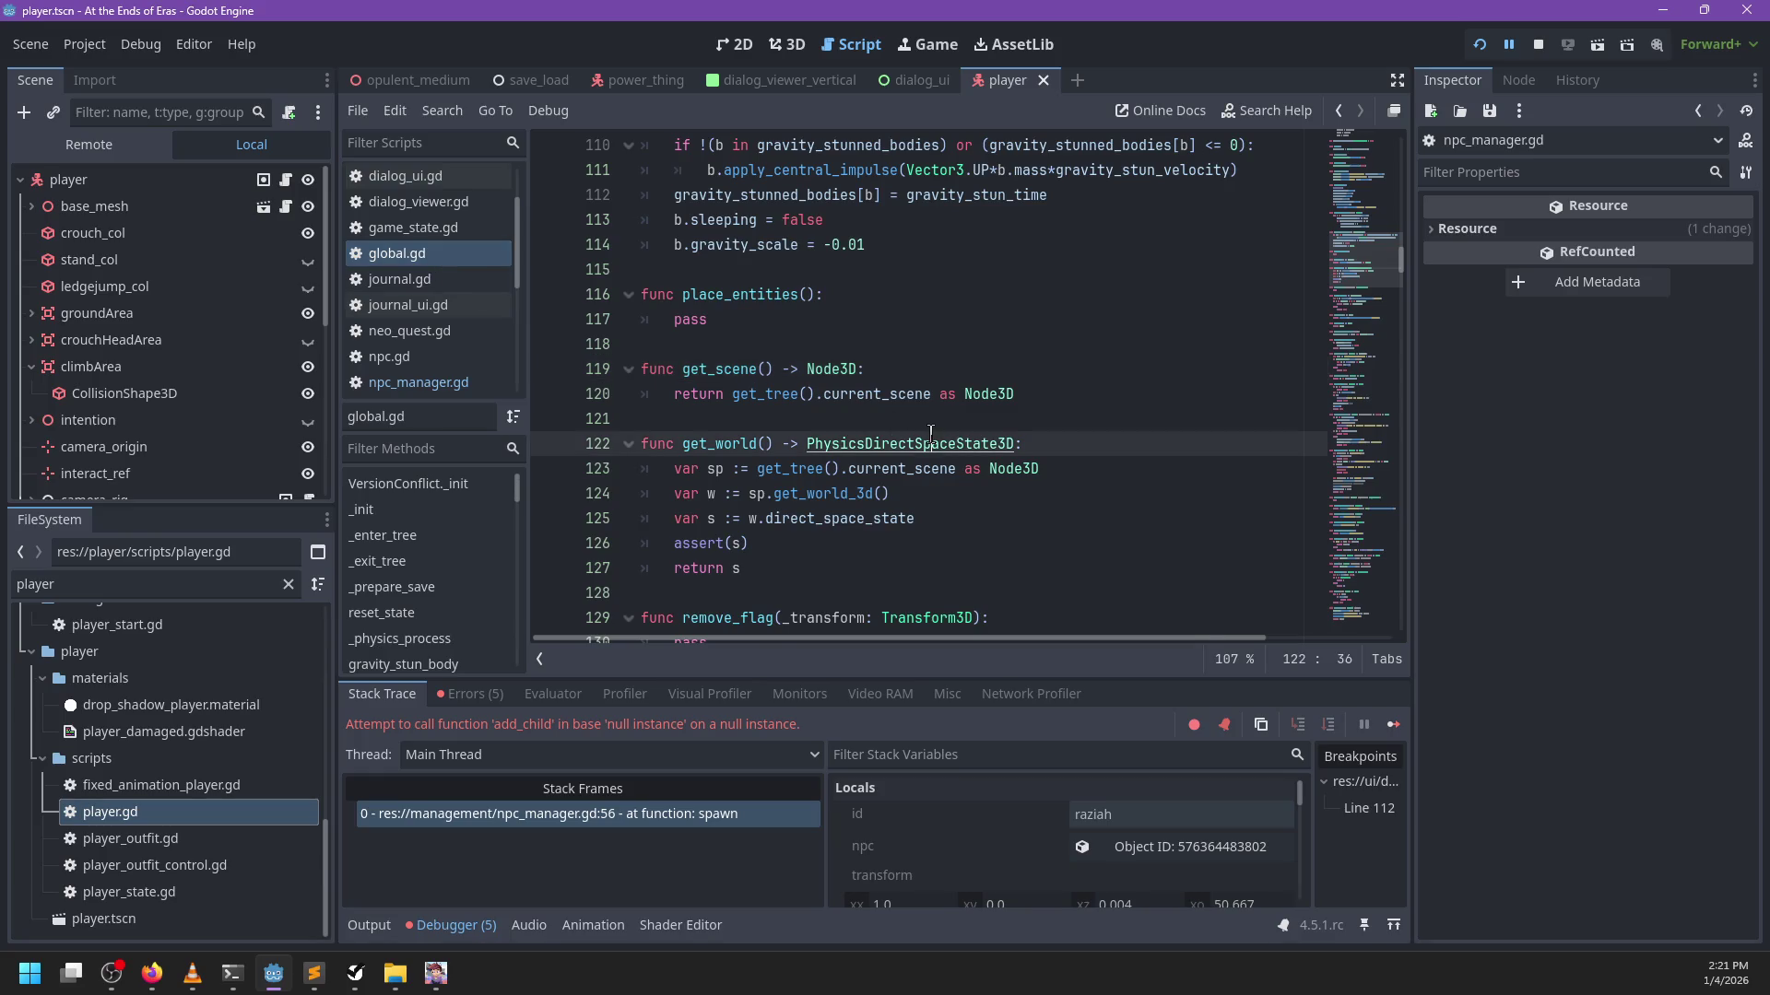
key("ctrl+f")
type("reload_current")
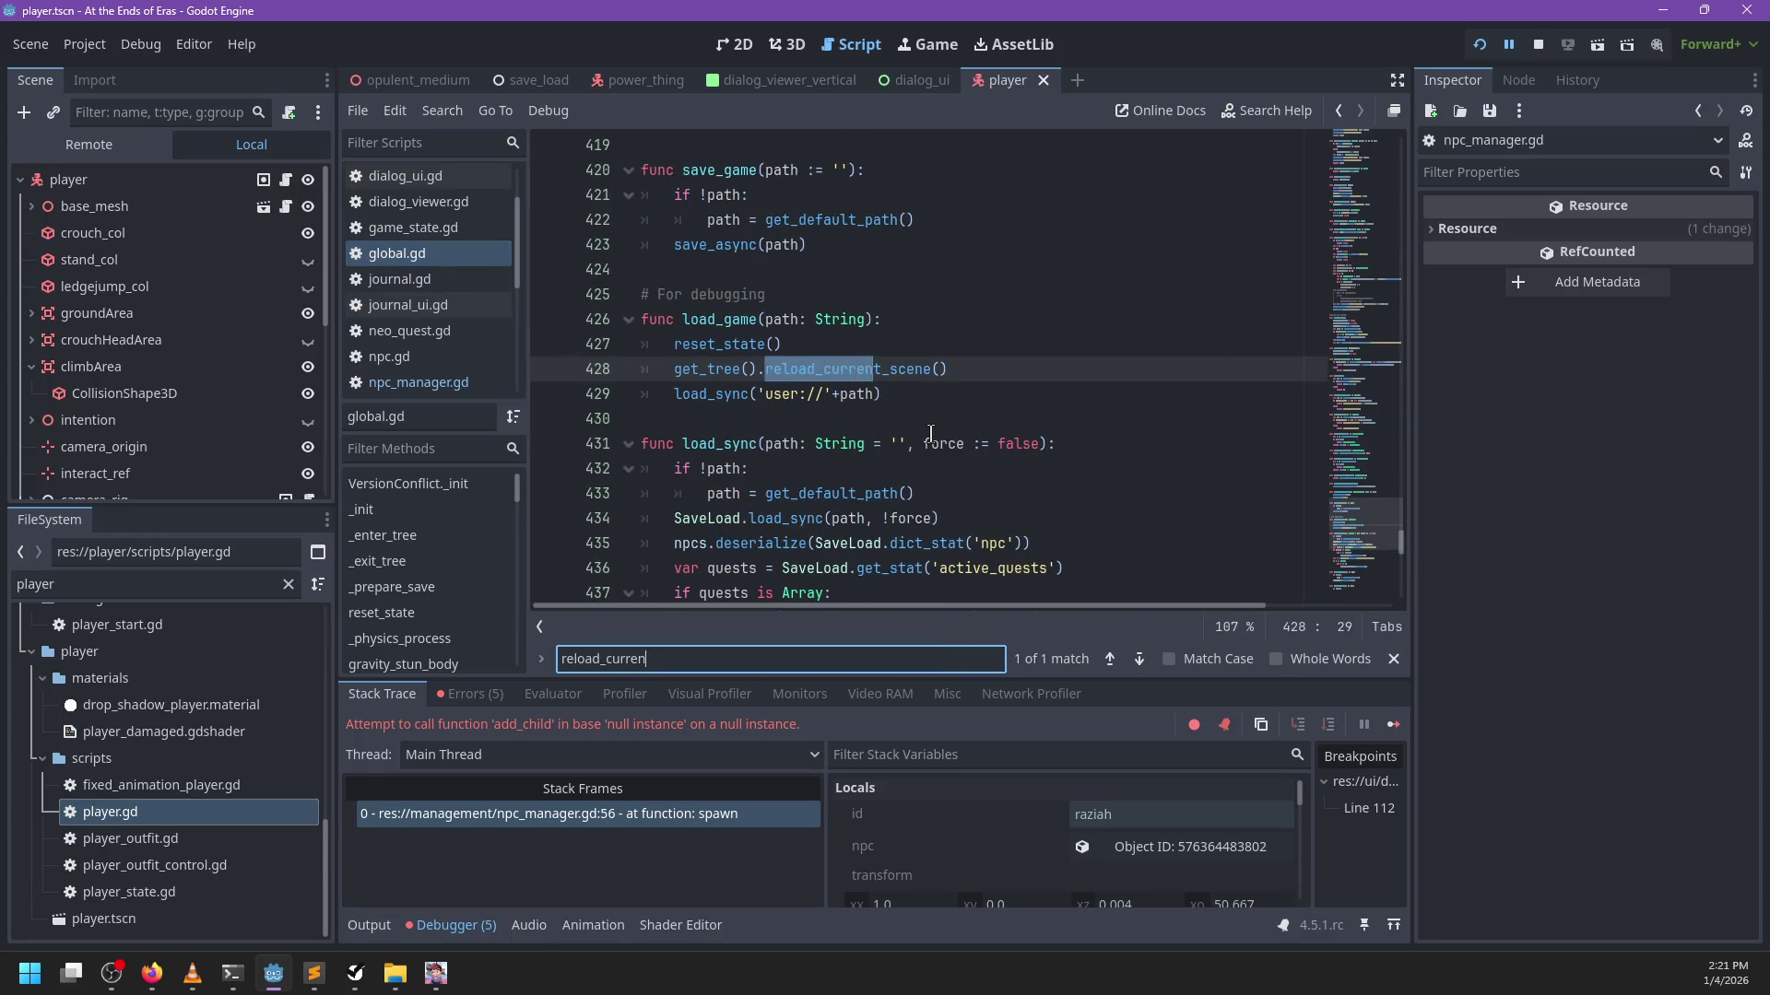
key("Escape")
left_click(892, 370, "ctrl")
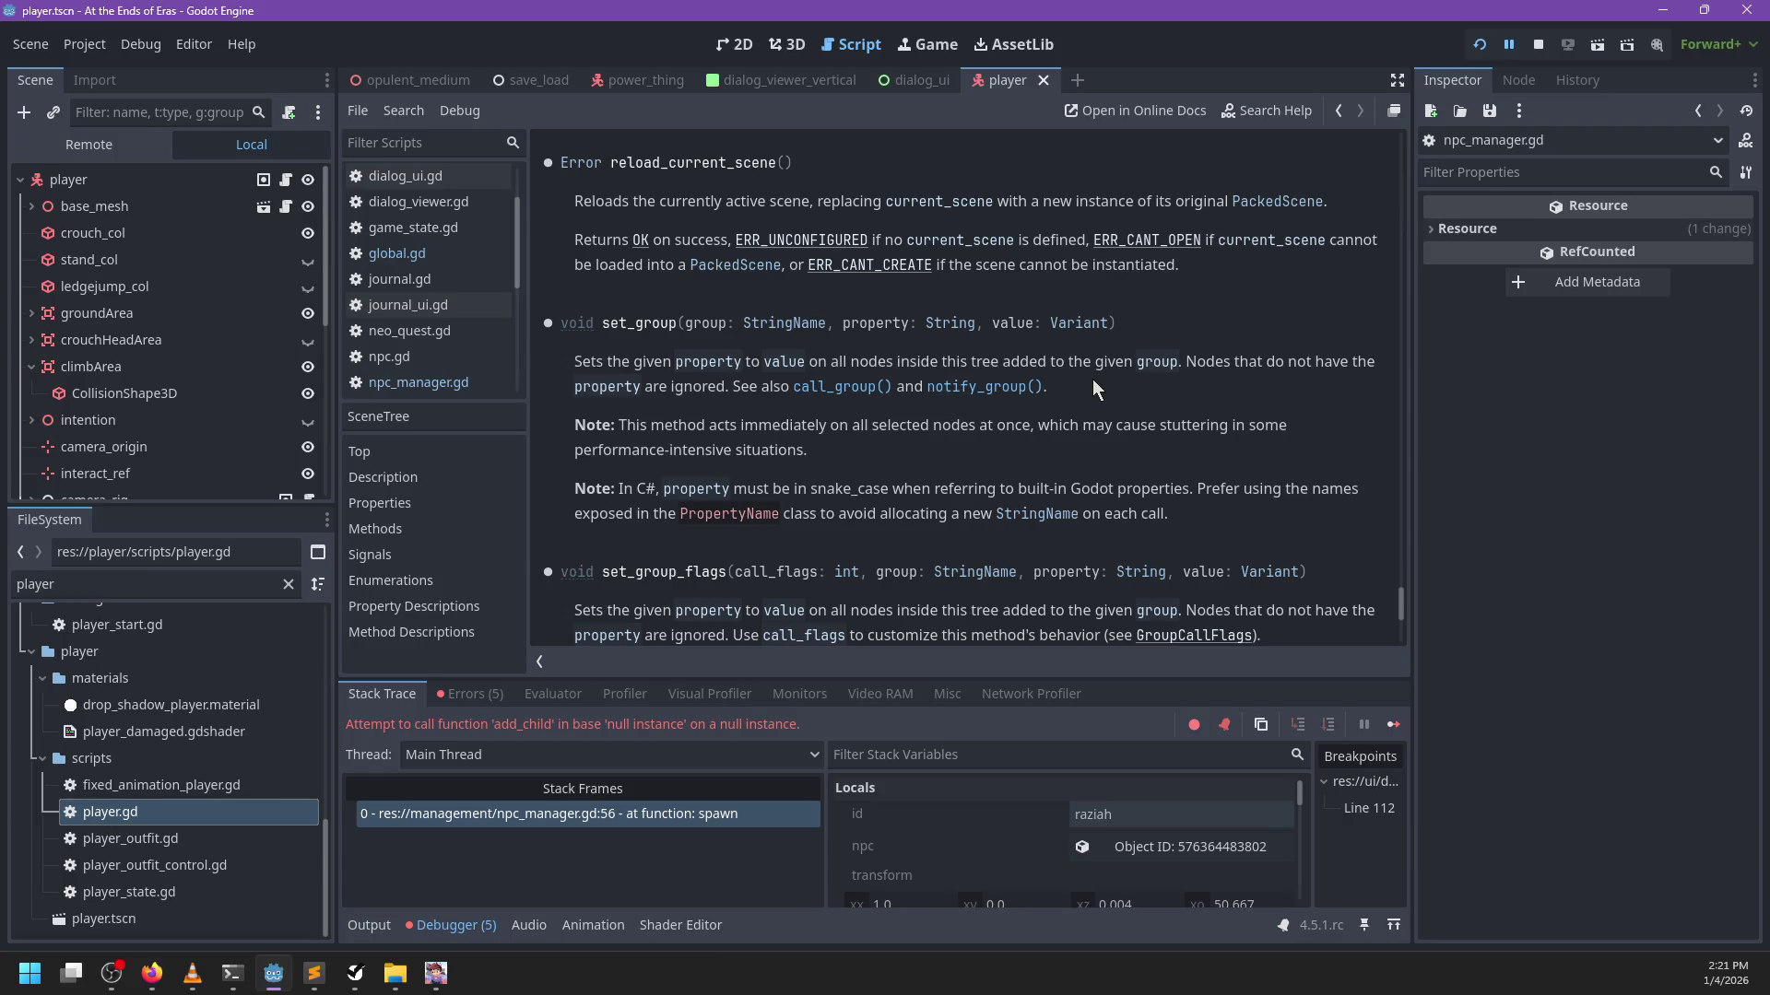
Open game_state.gd and look through it, dismissing the autocomplete suggestions
left_click(414, 227)
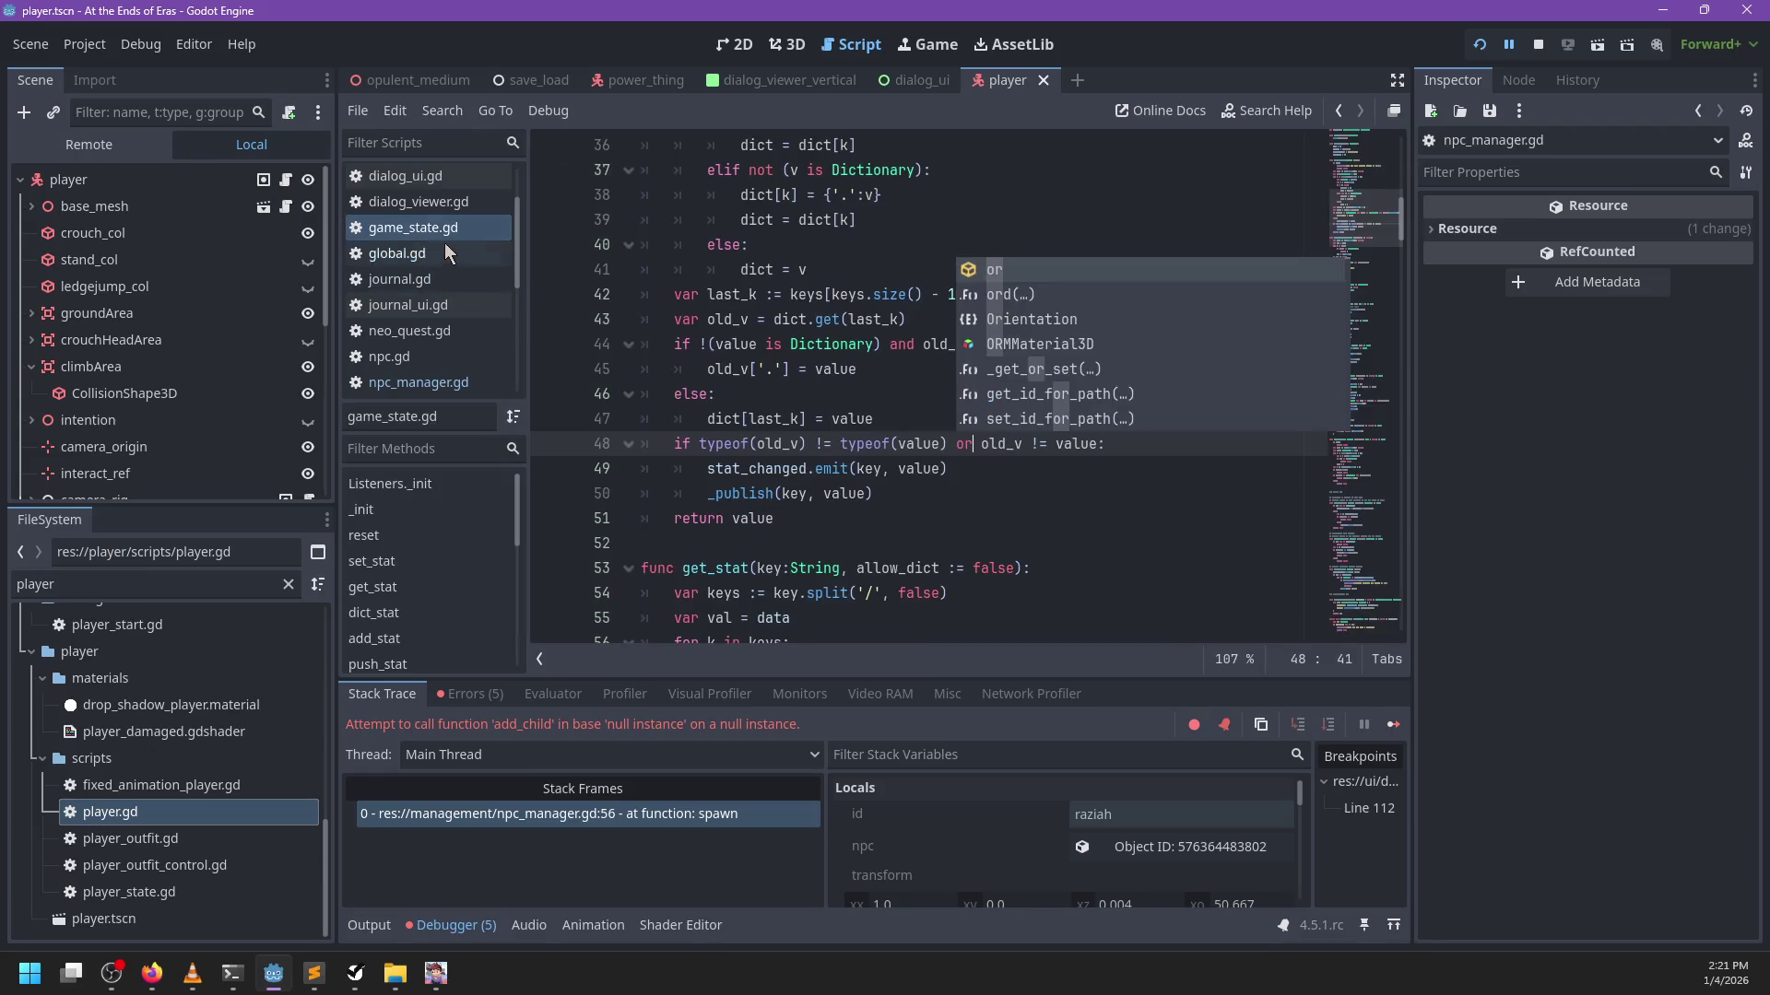
left_click(406, 252)
scroll(957, 449, "down", 4)
scroll(982, 417, "down", 5)
scroll(982, 418, "up", 6)
scroll(457, 238, "up", 1)
left_click(457, 257)
left_click(869, 495)
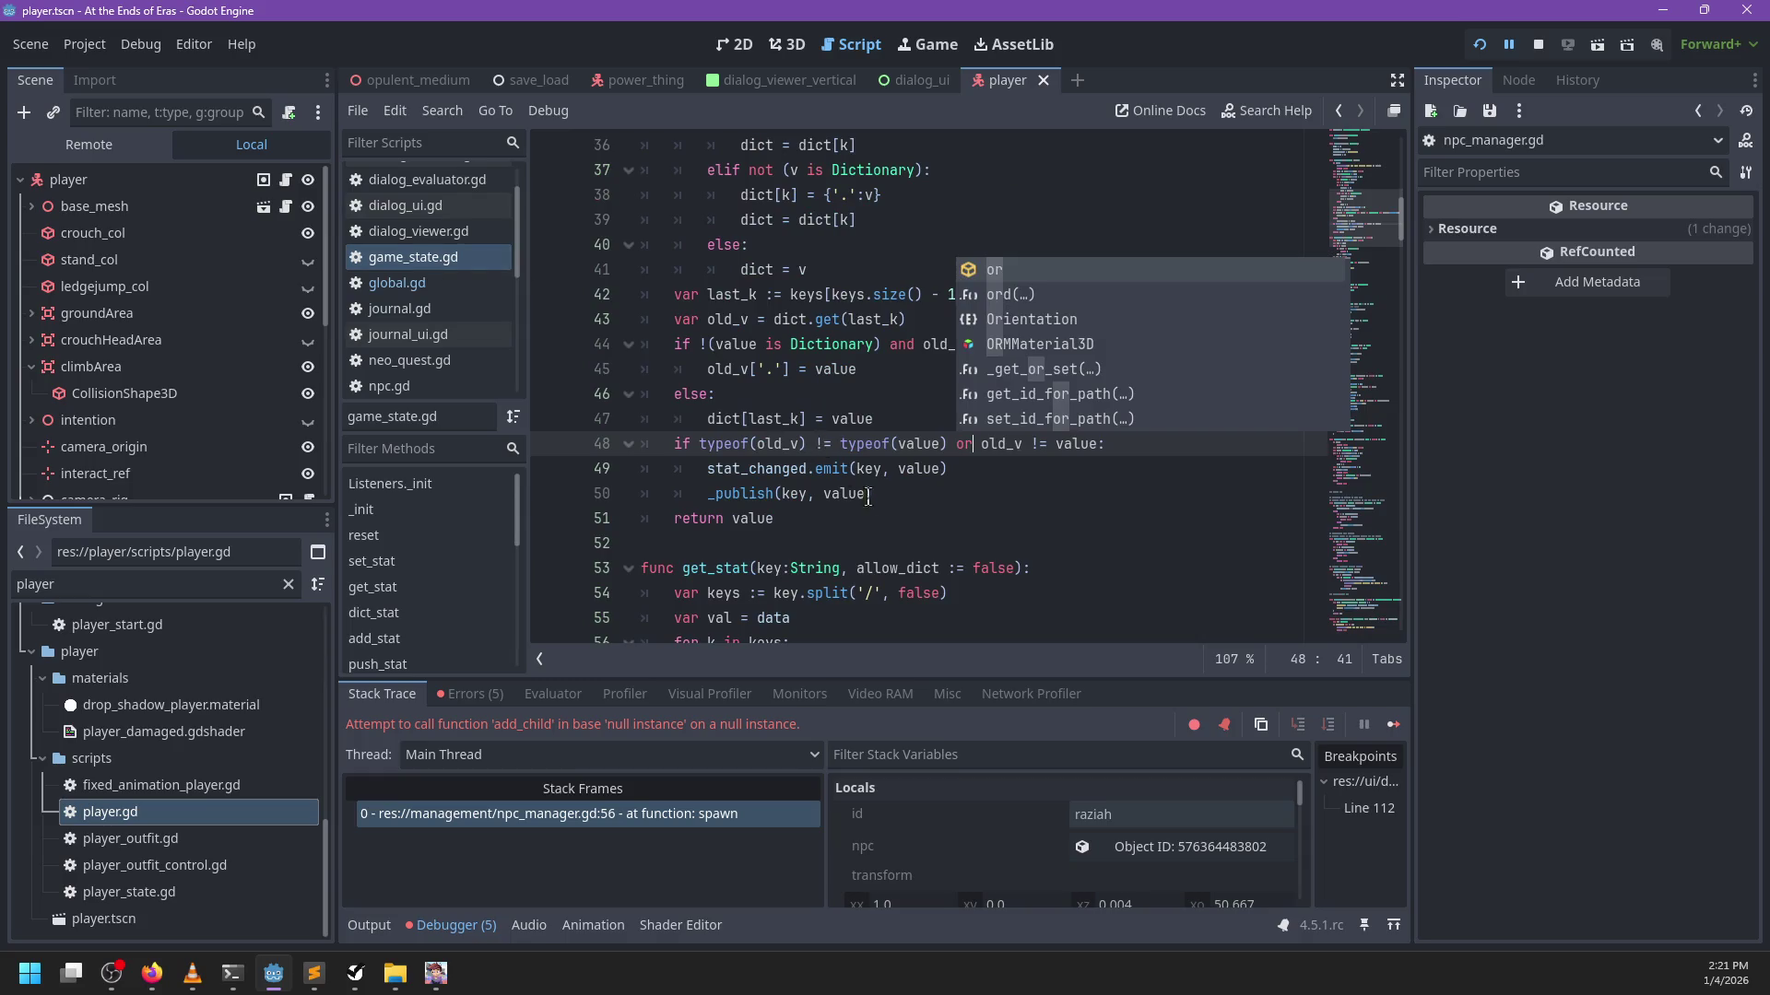
scroll(922, 388, "up", 10)
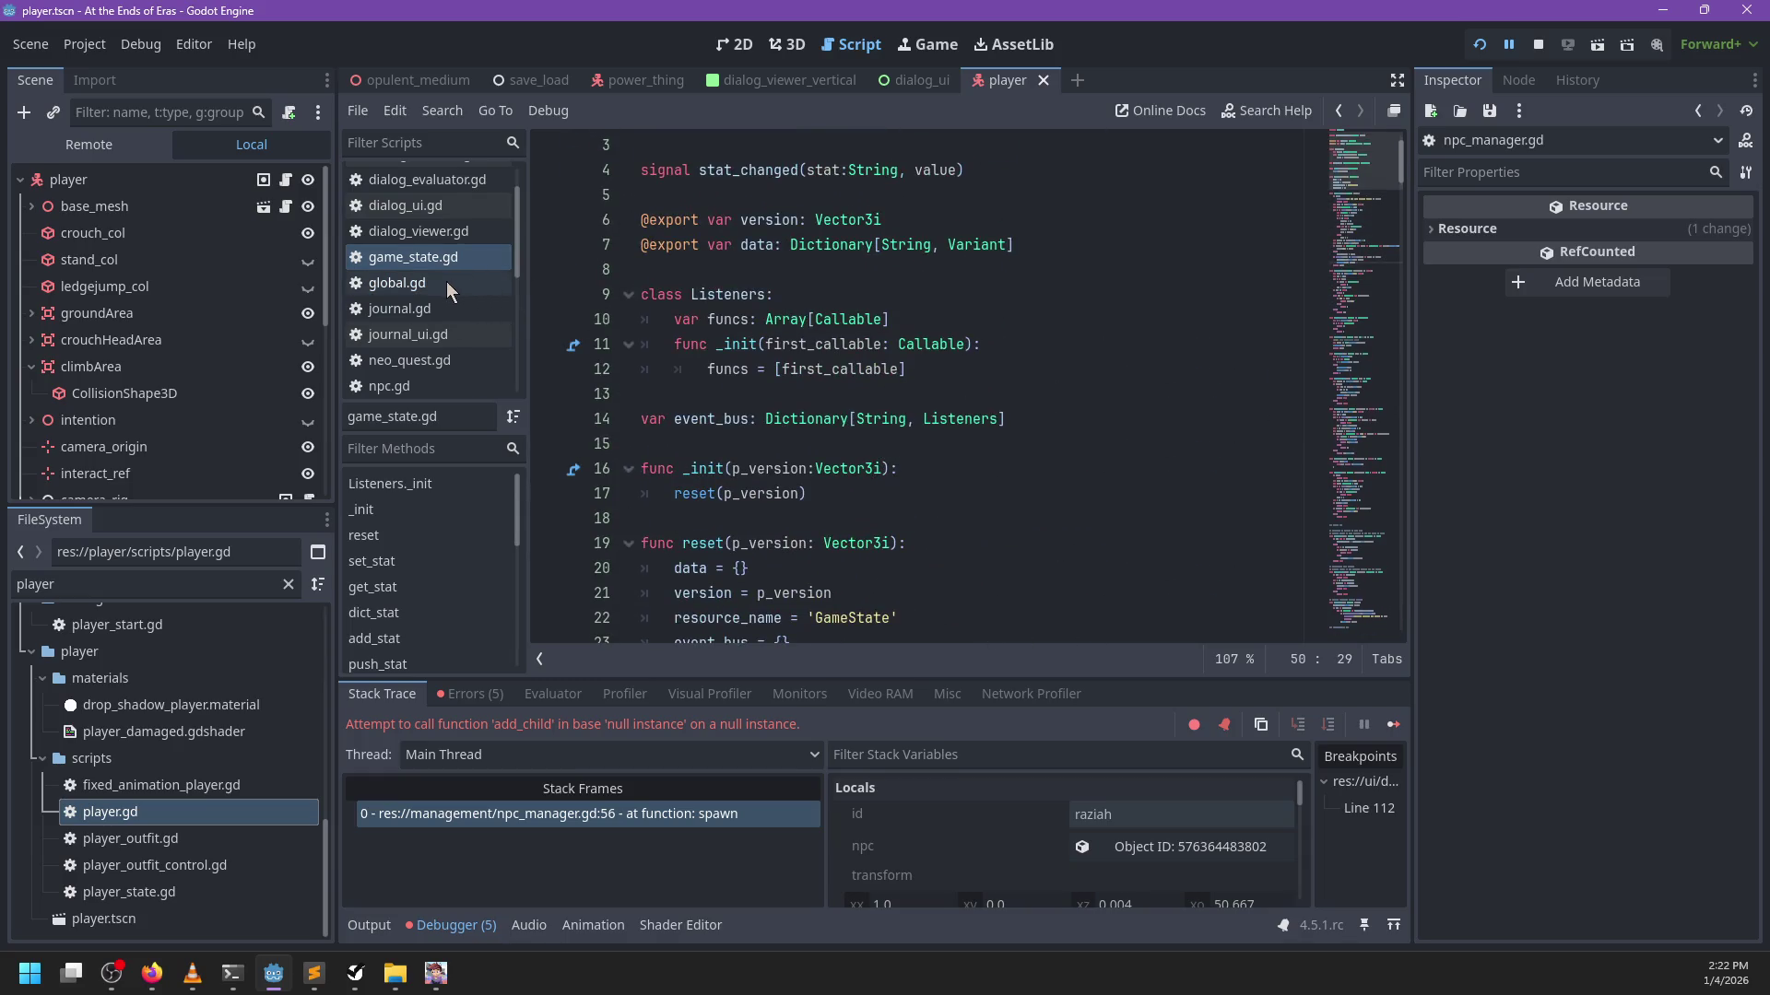
Switch to global.gd and search for 'func load_sync' to reach that function
left_click(446, 284)
scroll(1008, 402, "down", 3)
scroll(1008, 403, "up", 5)
key("ctrl+f")
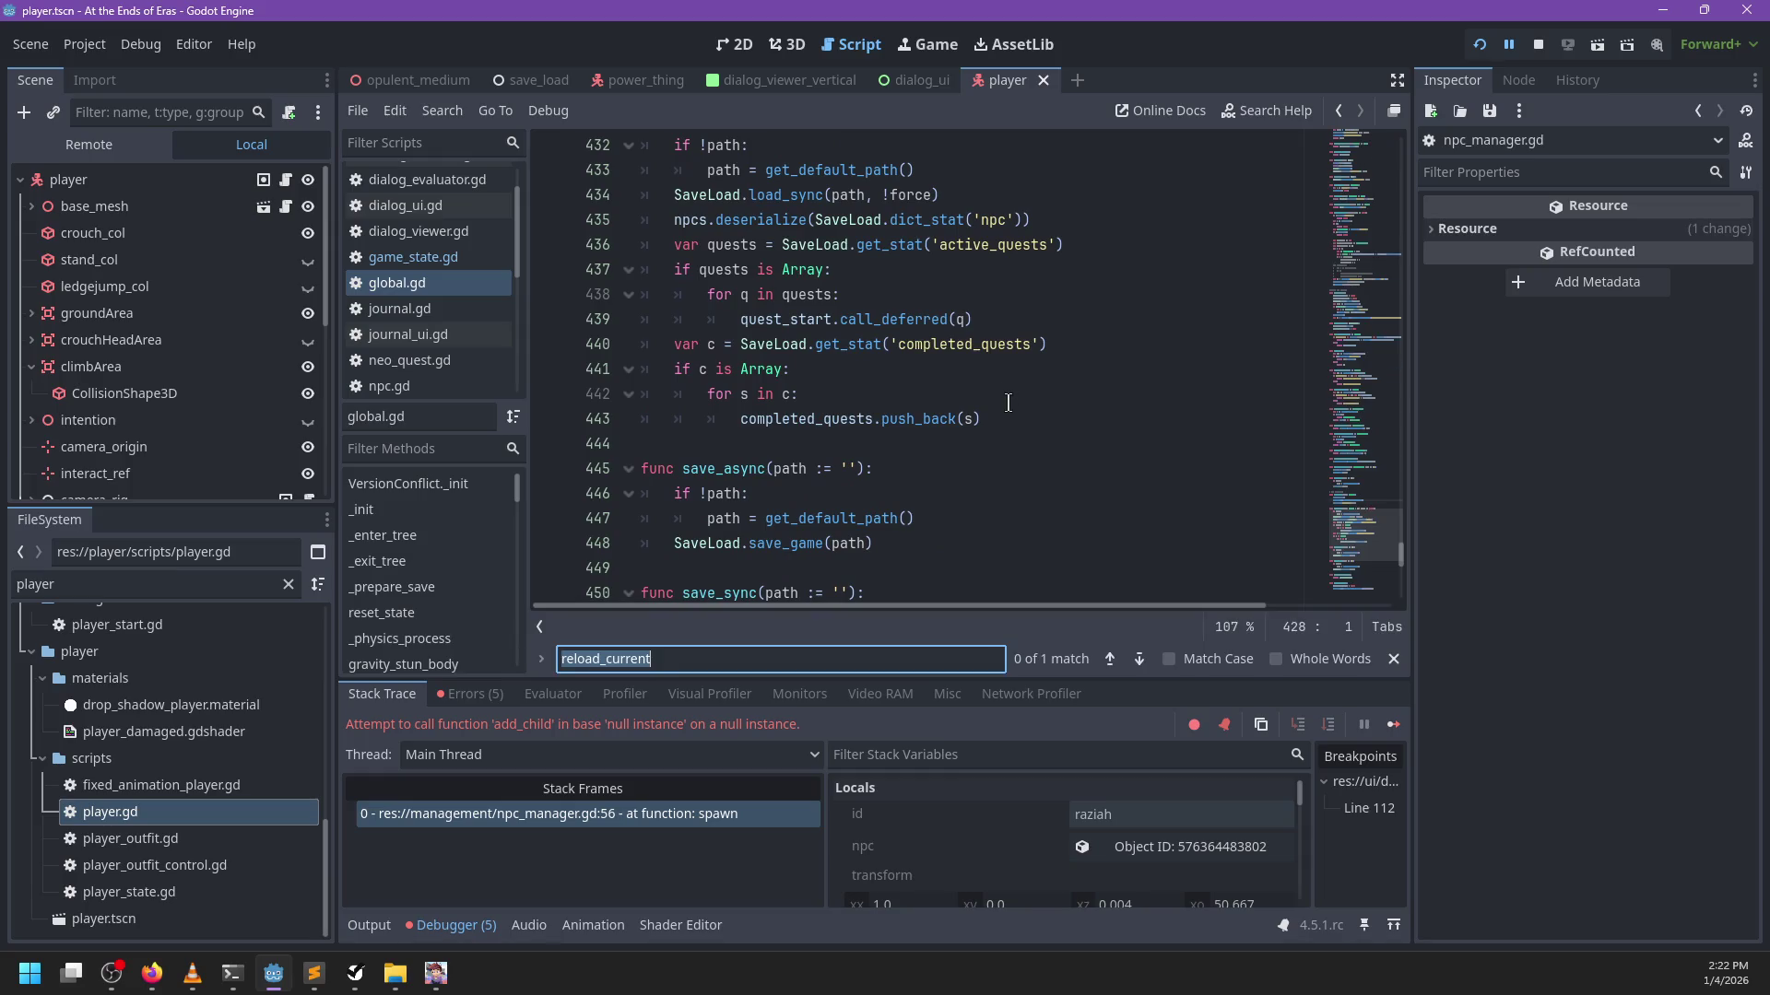
type("func load_syun")
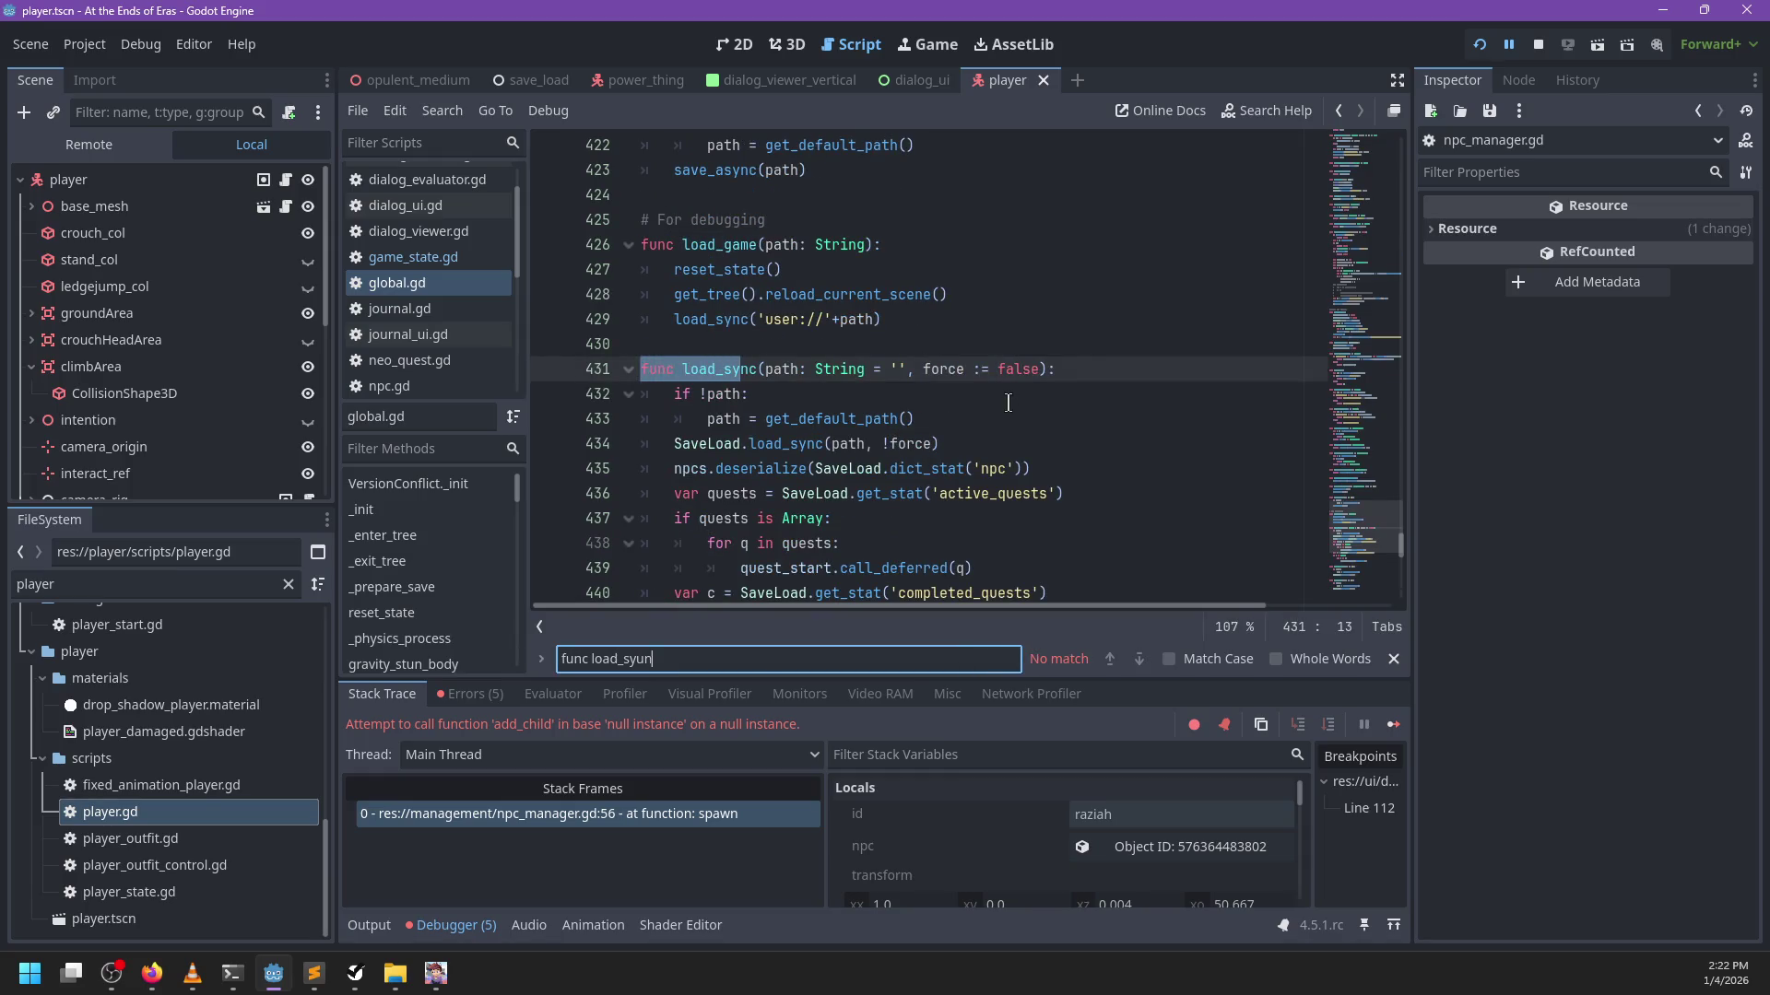
key("Escape")
Inspect load_sync's quest loading, highlighting quests and moving to the for q in quests line
scroll(1009, 403, "down", 3)
scroll(940, 424, "up", 1)
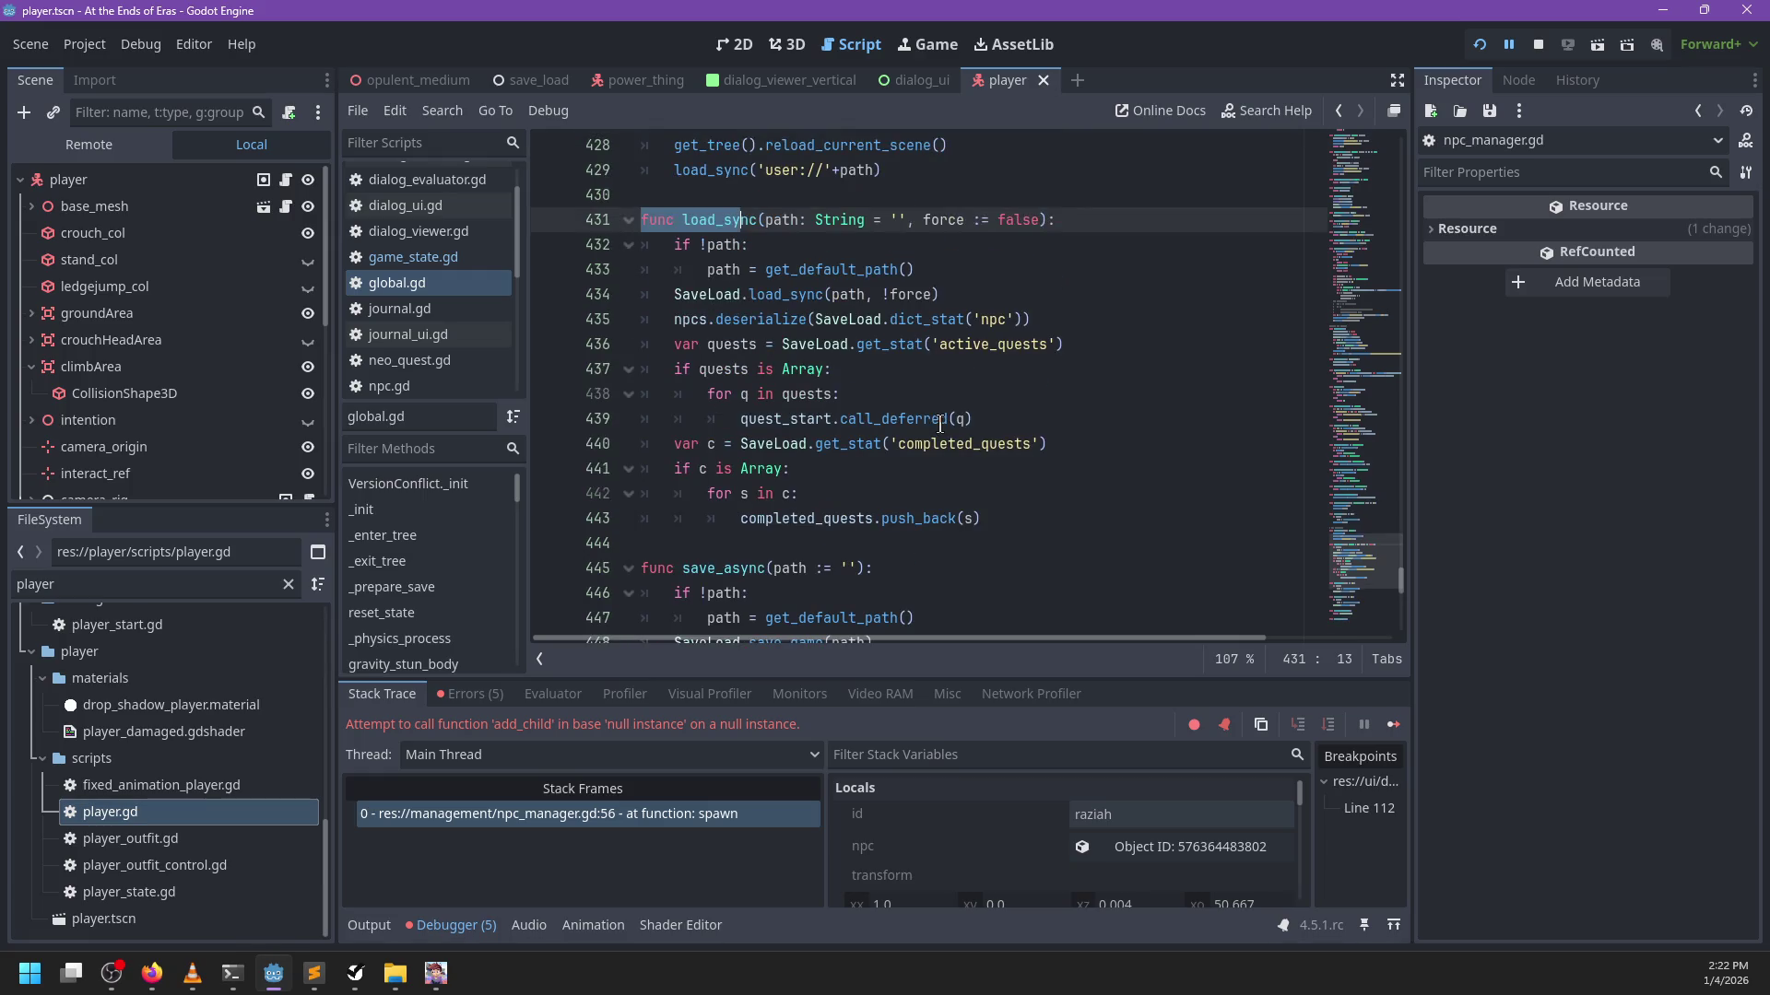
left_click(999, 423)
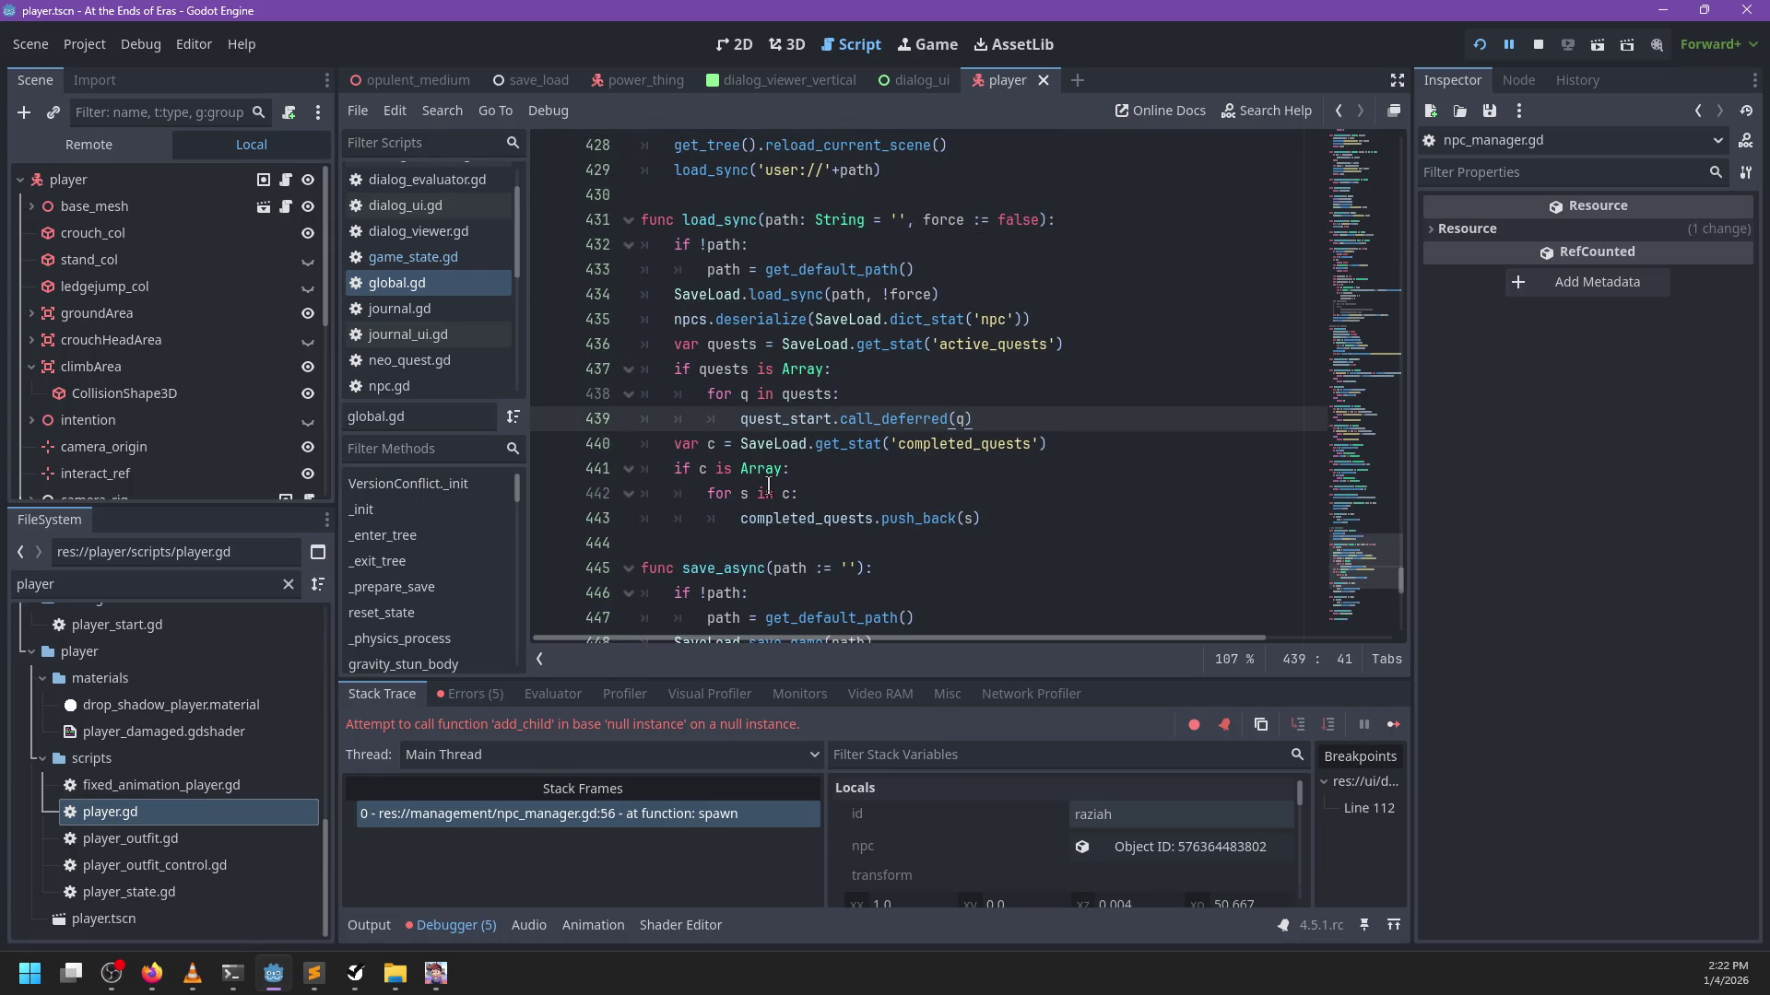
left_click(1023, 513)
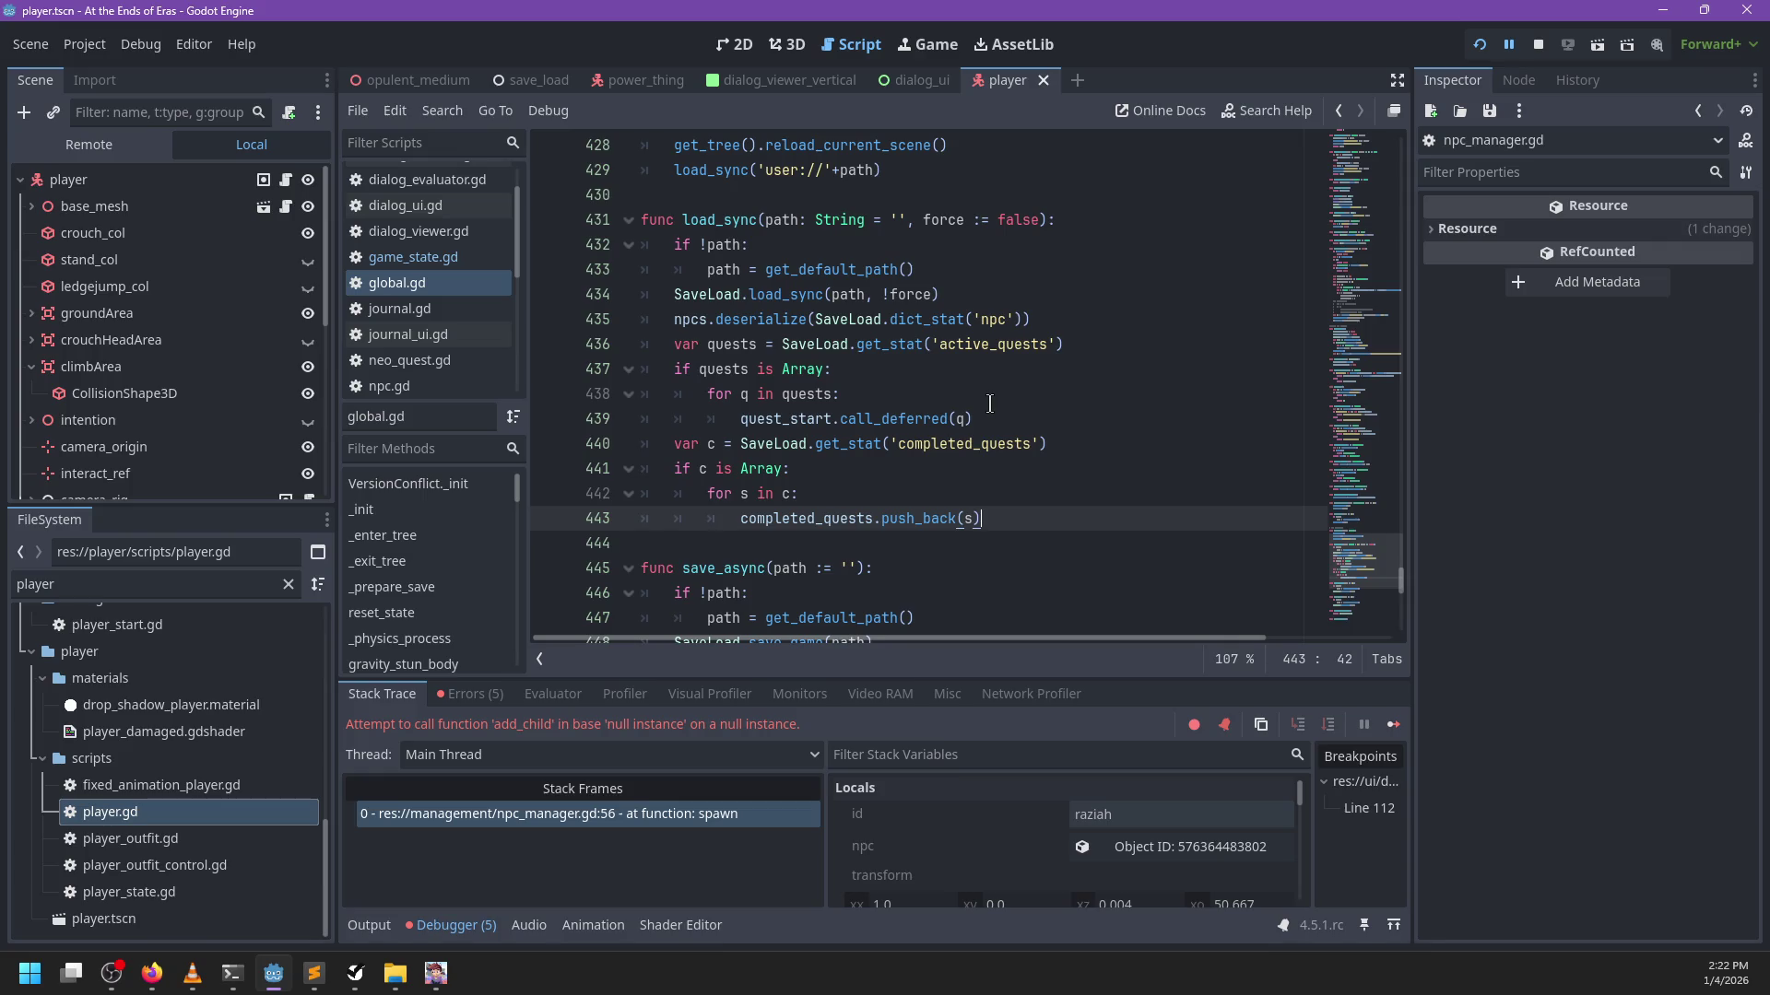
double_click(728, 369)
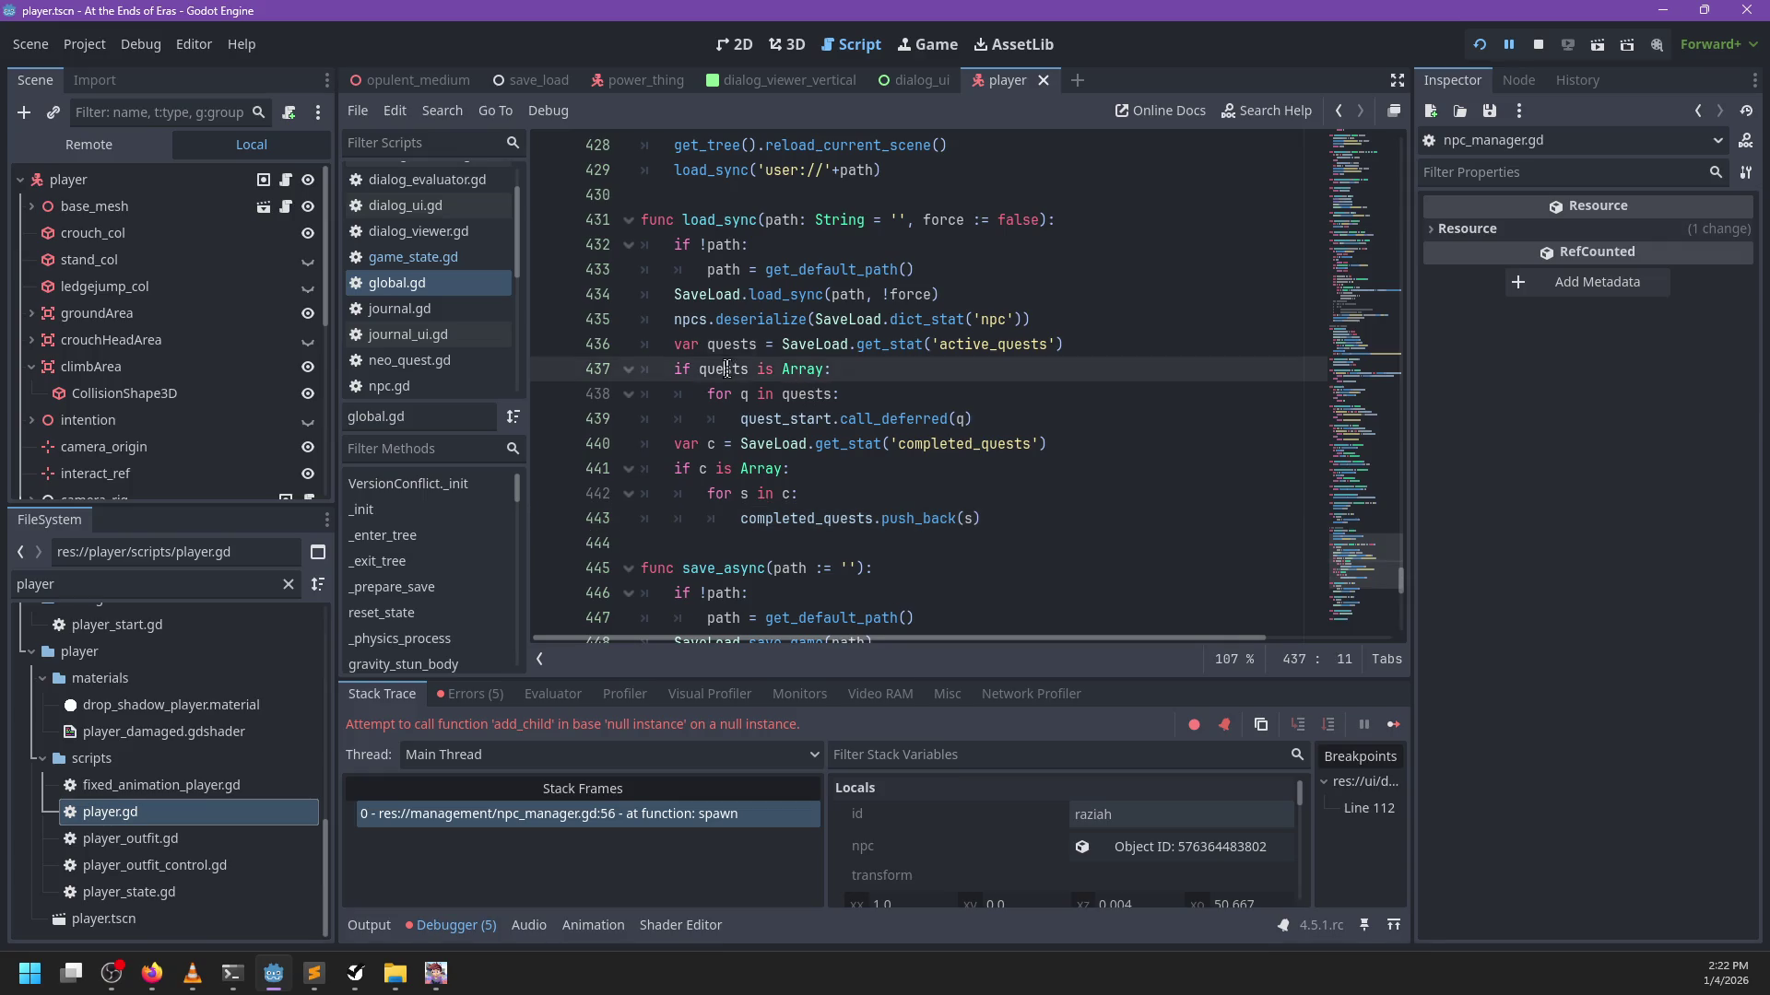
left_click(781, 343)
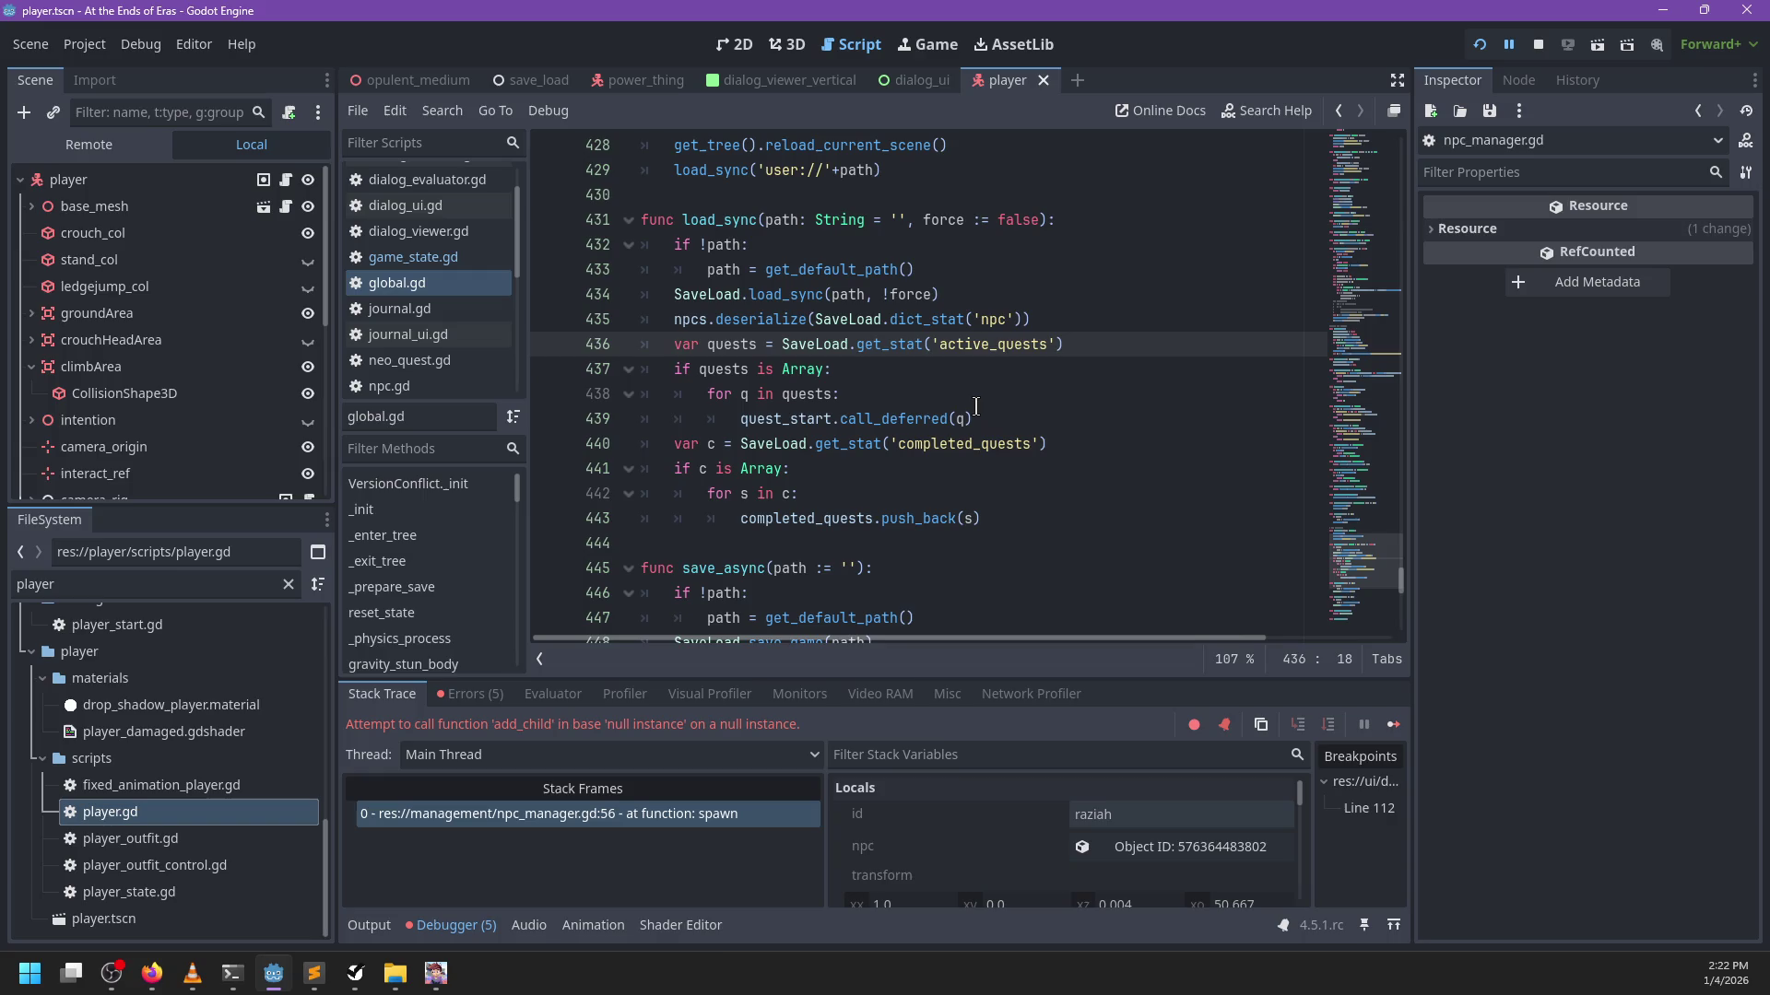
key("Down")
key("Down")
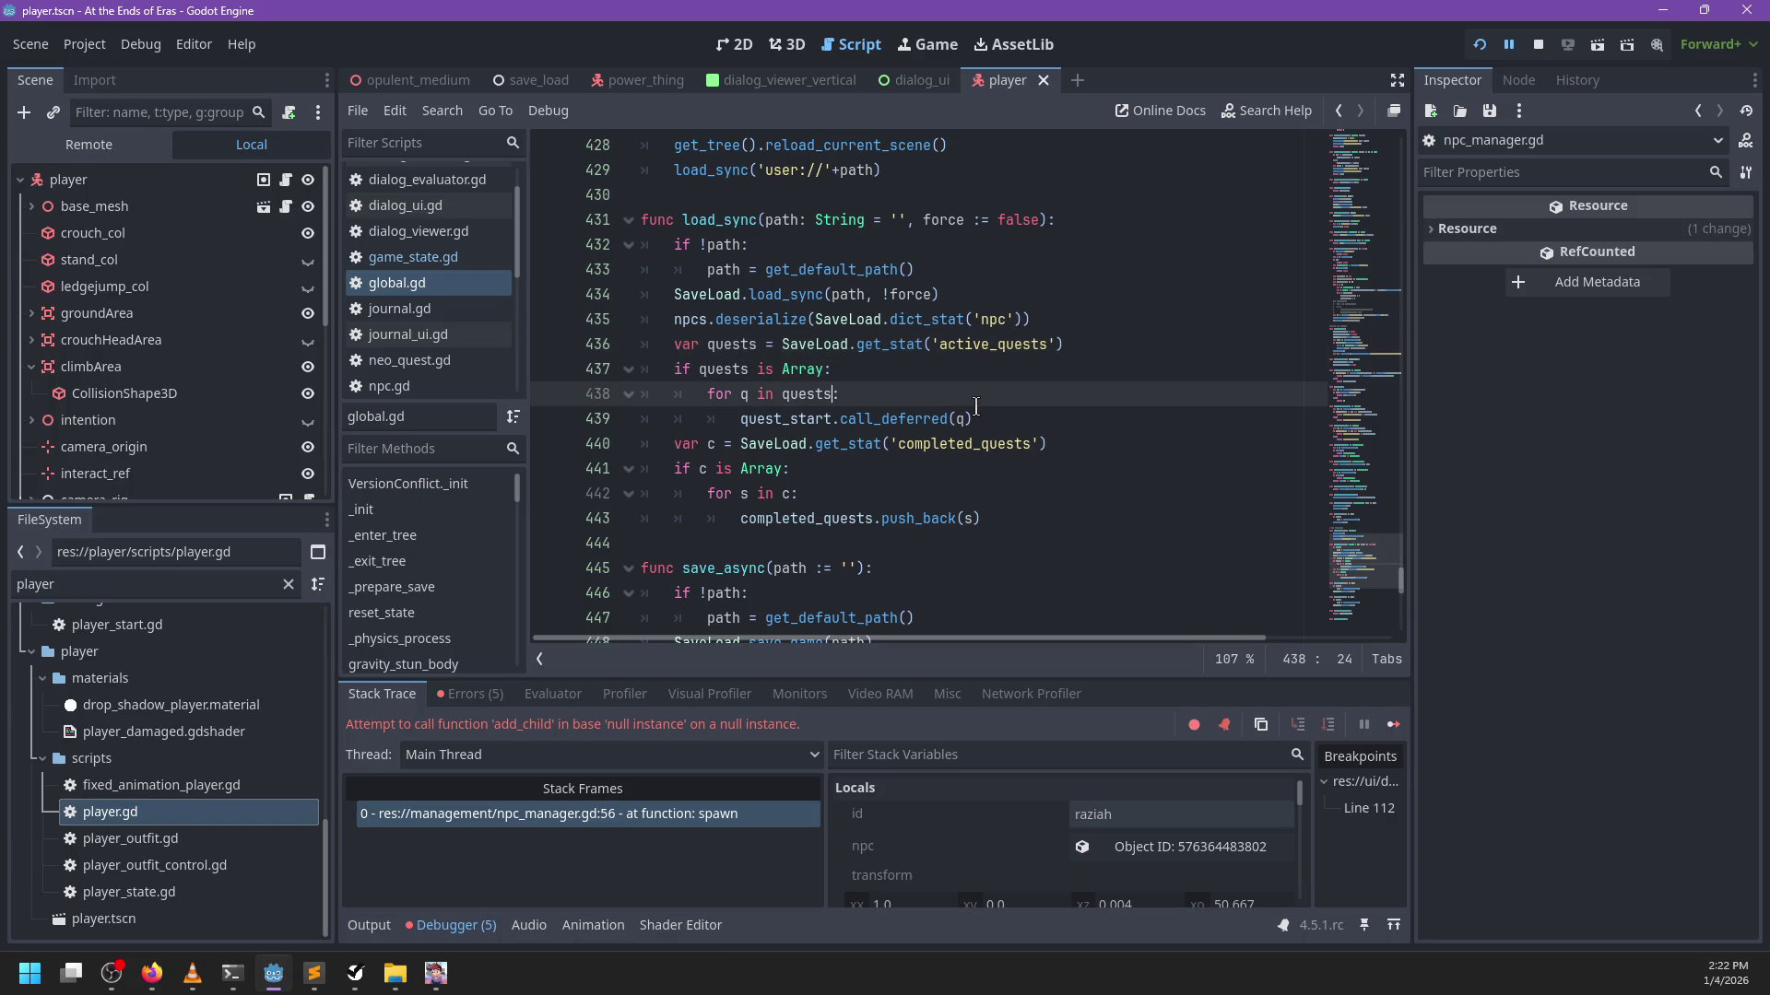
key("End")
key("Return")
type("active_qu")
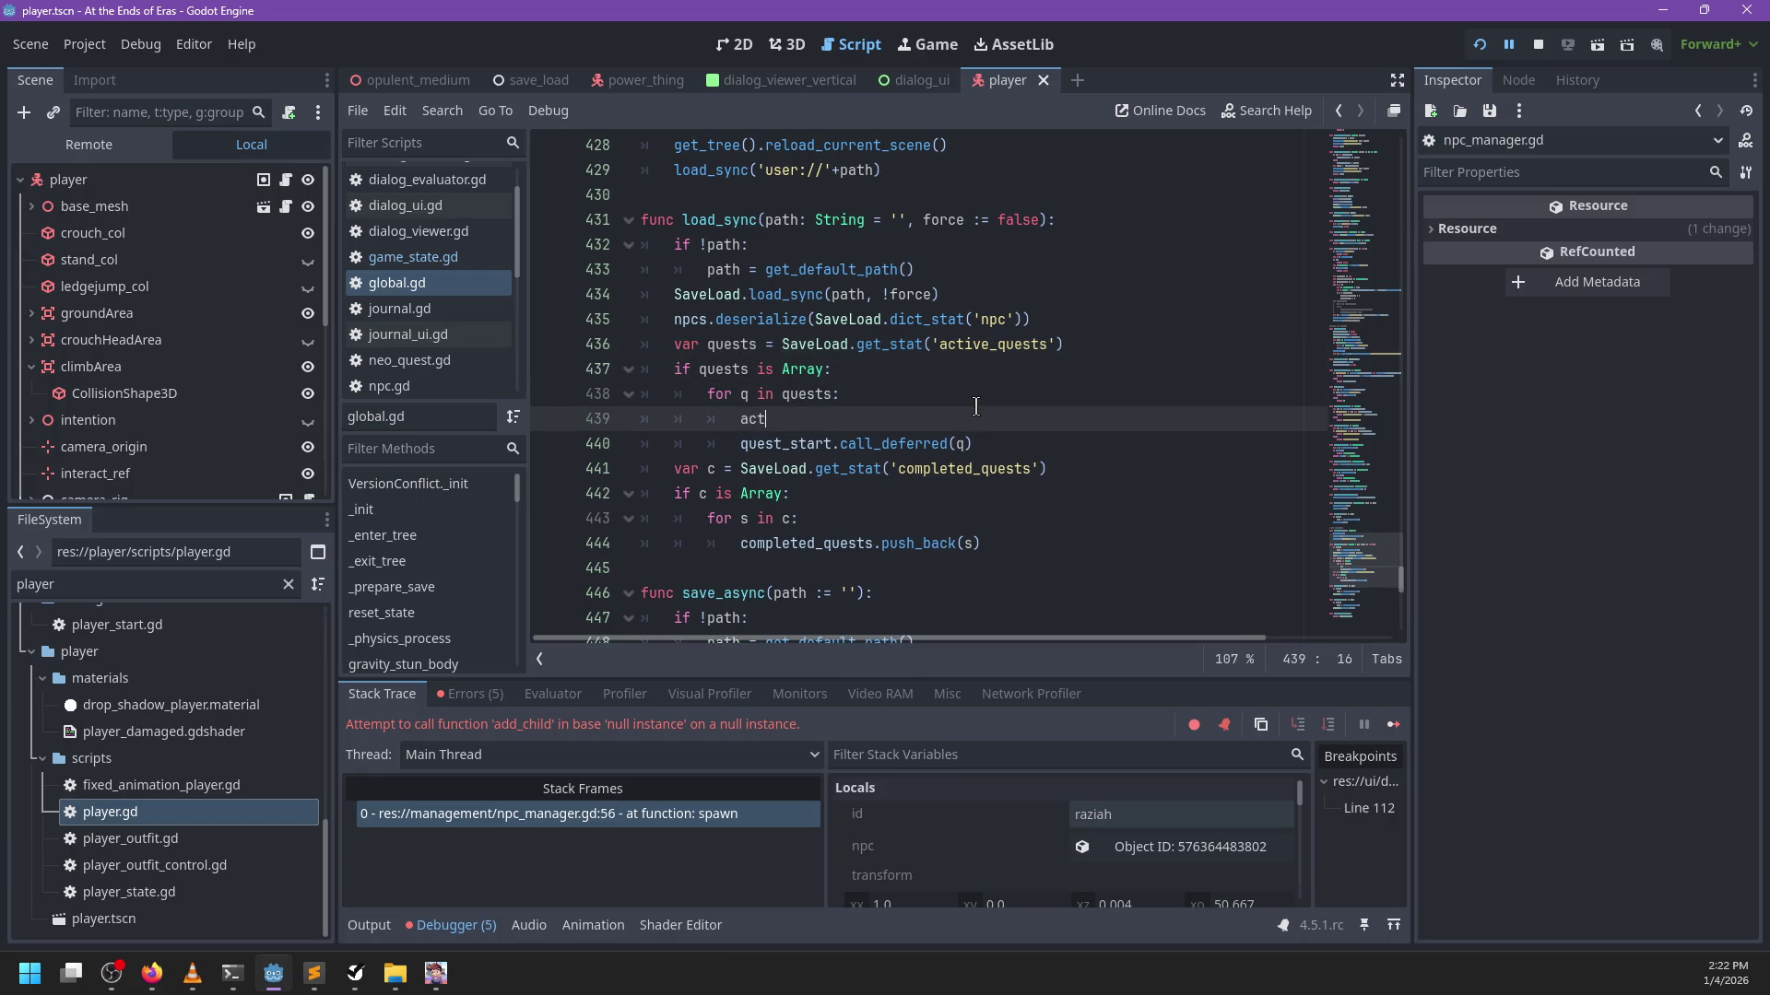
type("ests.push")
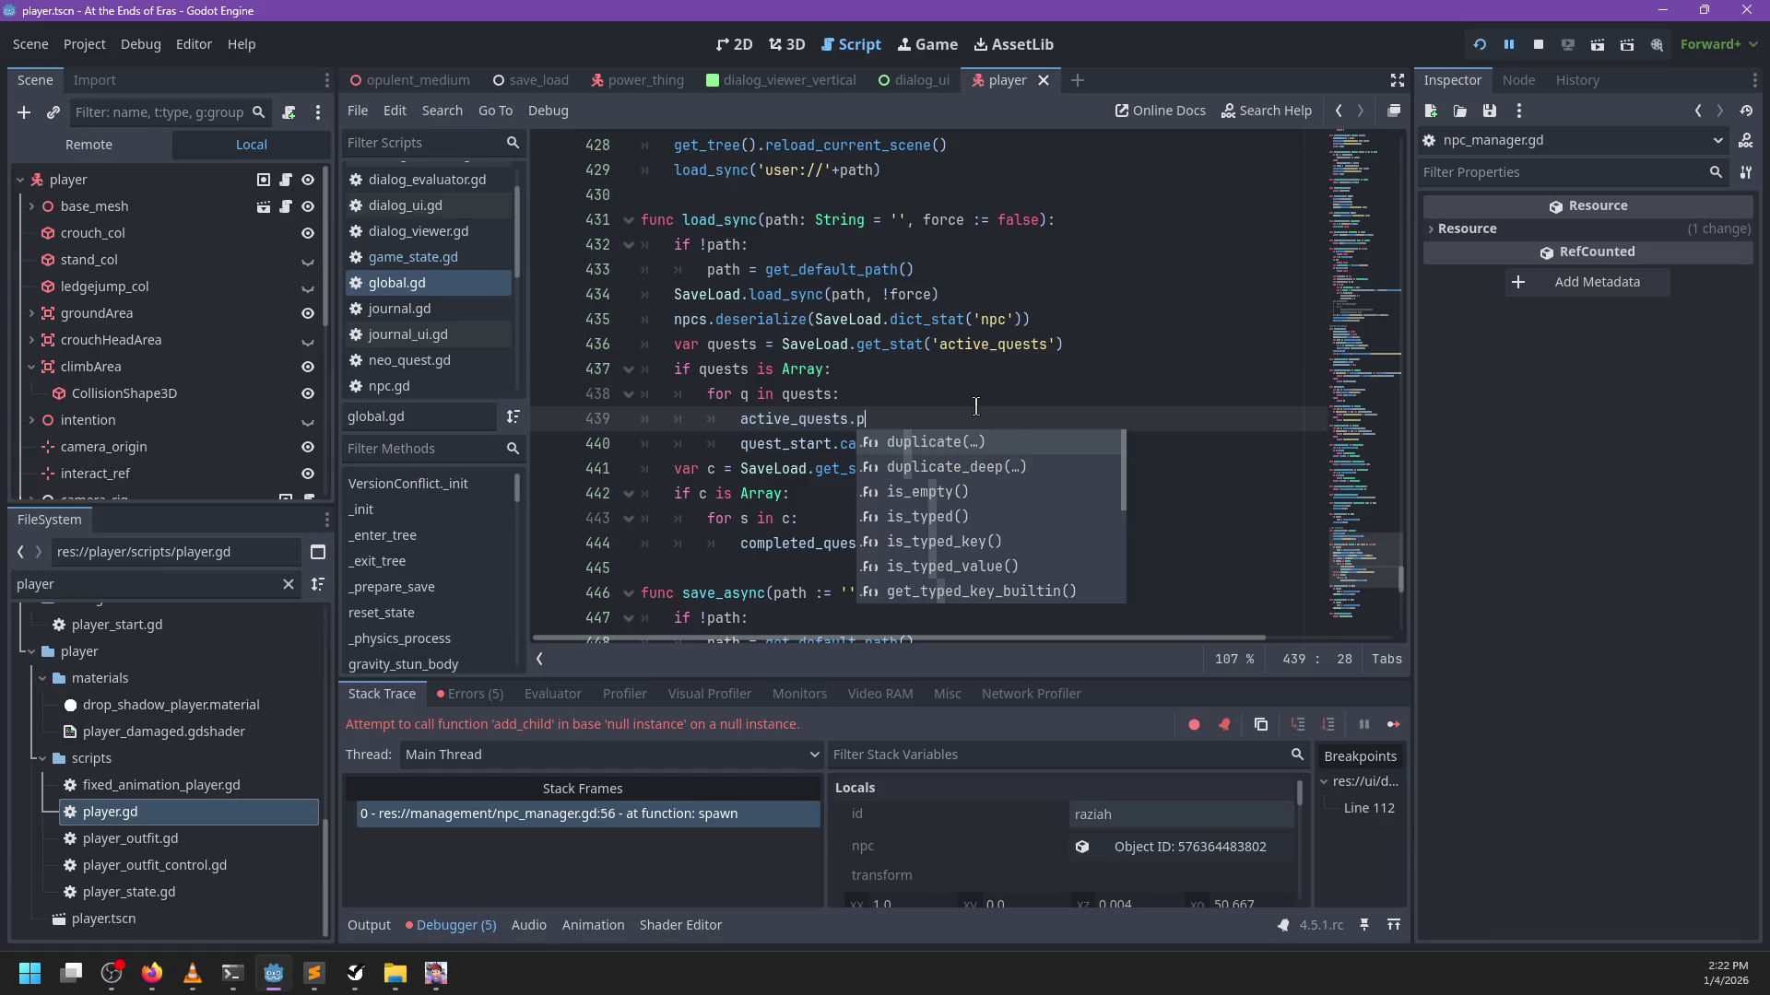
type("be")
type("ck(")
type("q)")
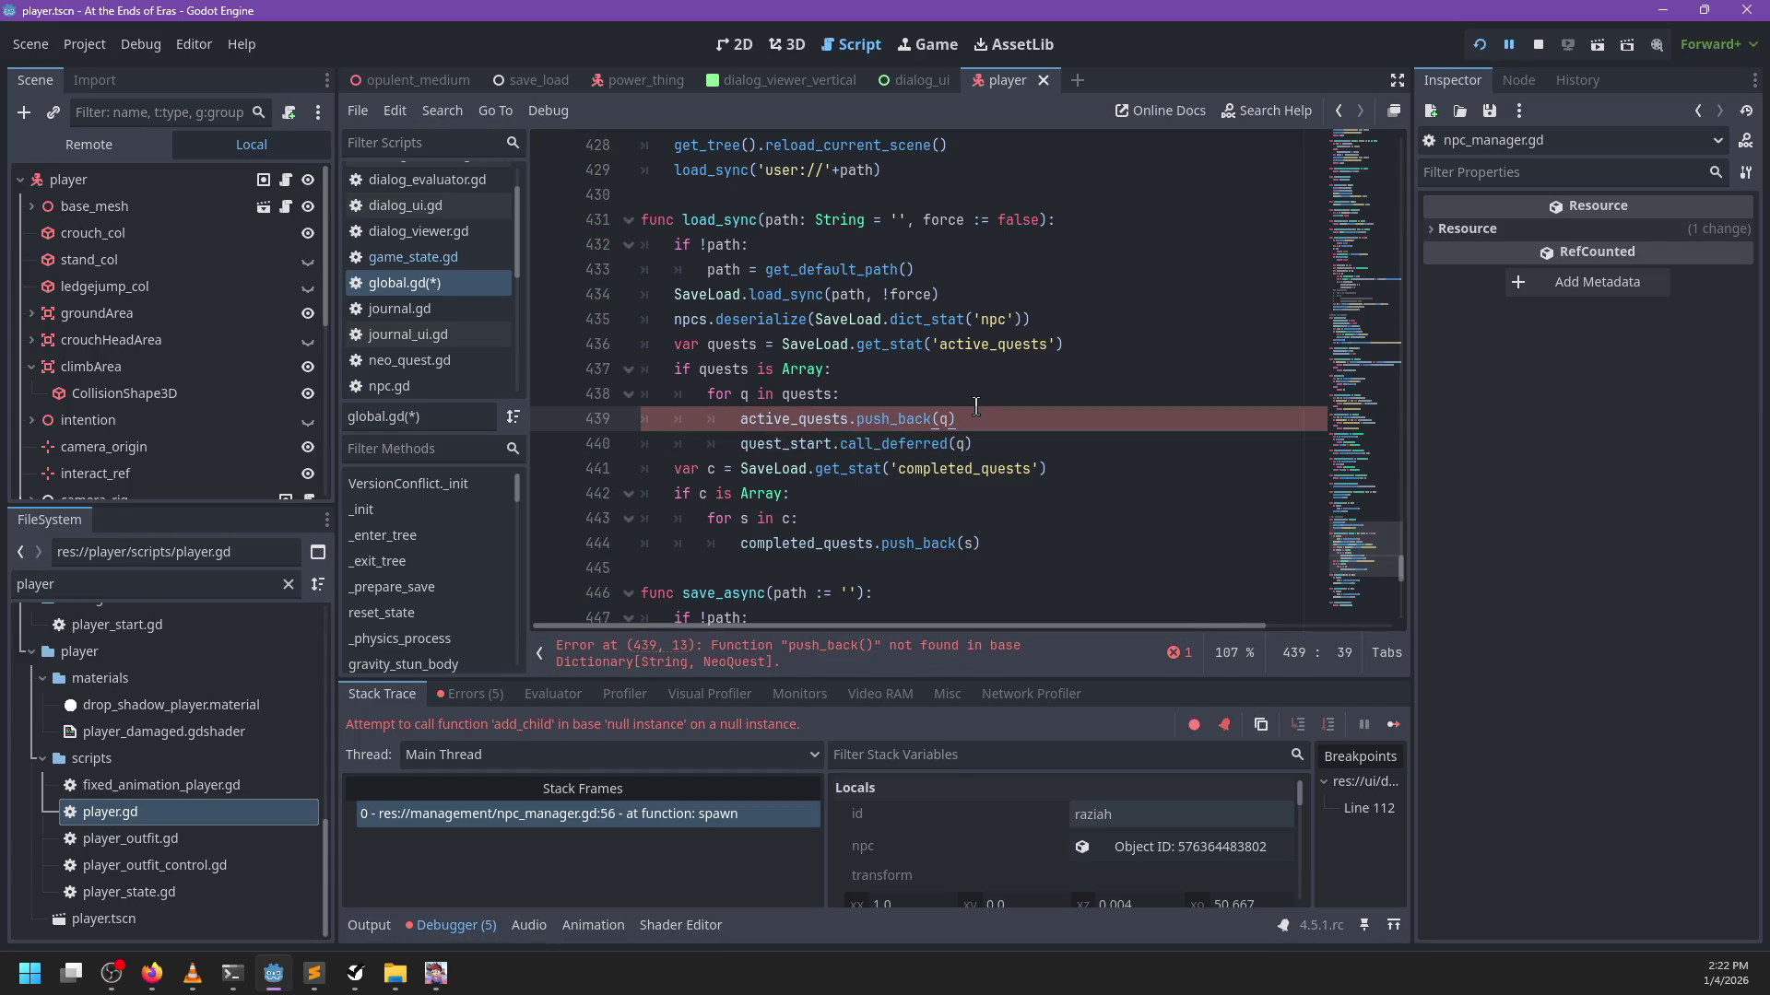
key("Down")
key("End")
key("shift+Up")
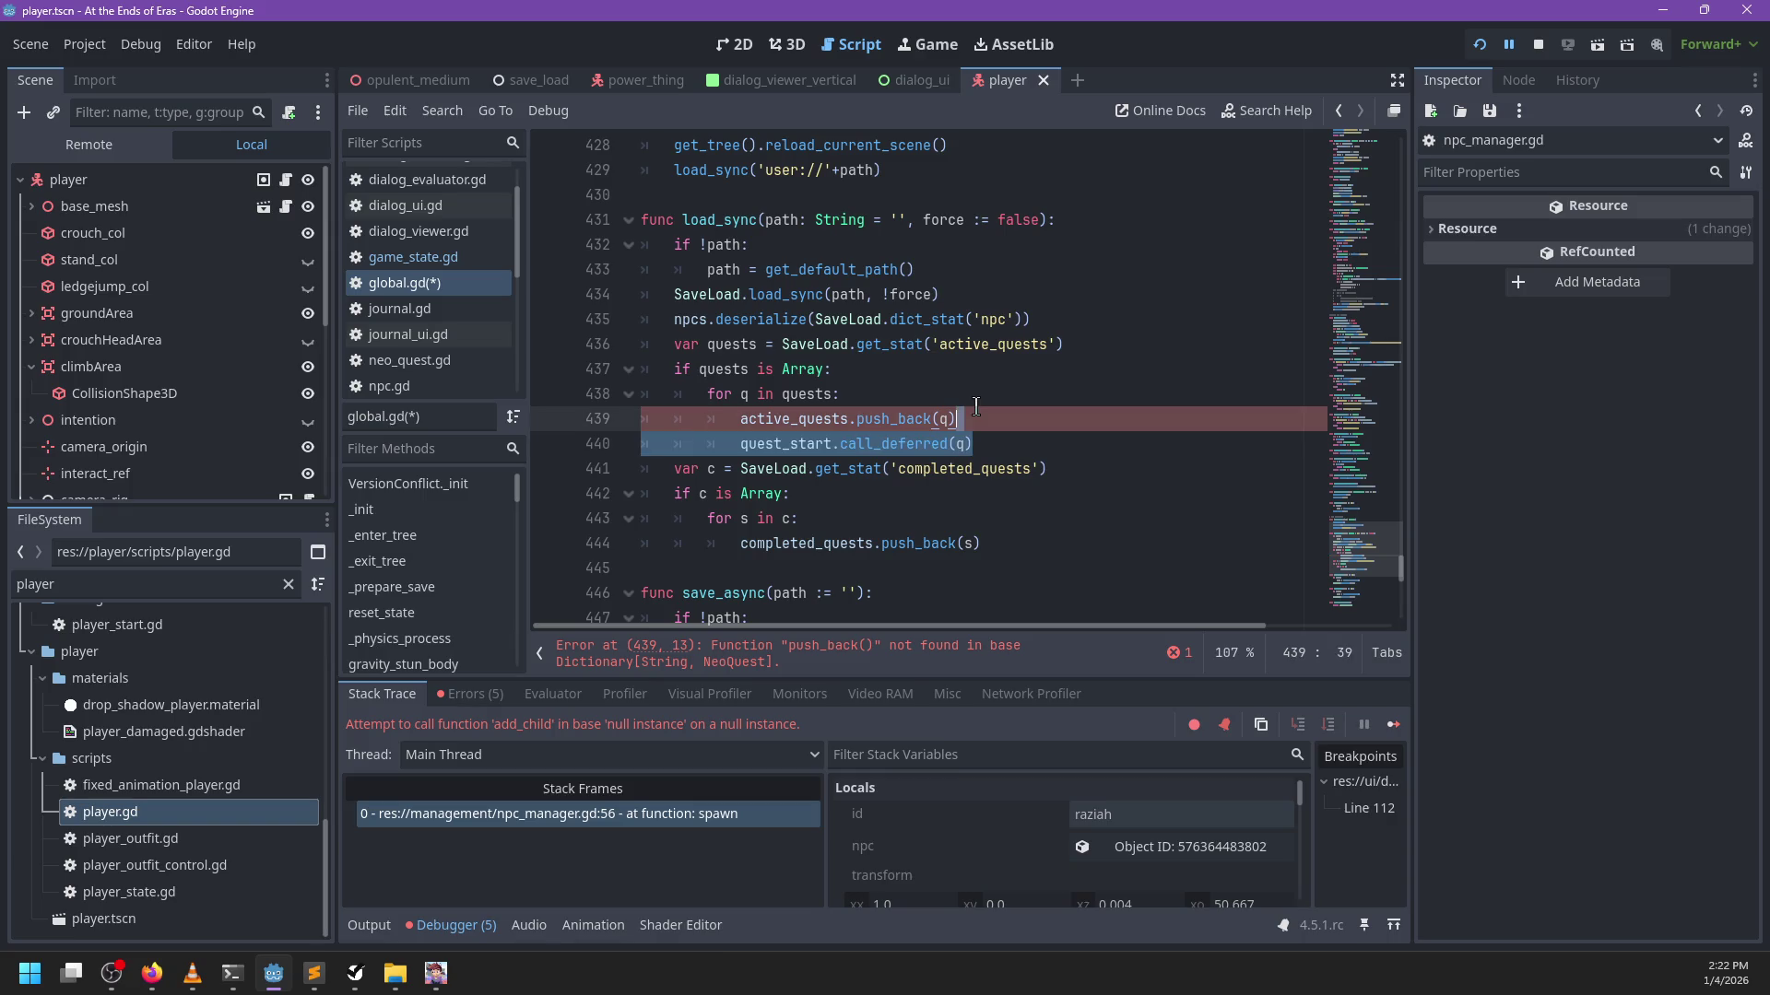
key("Escape")
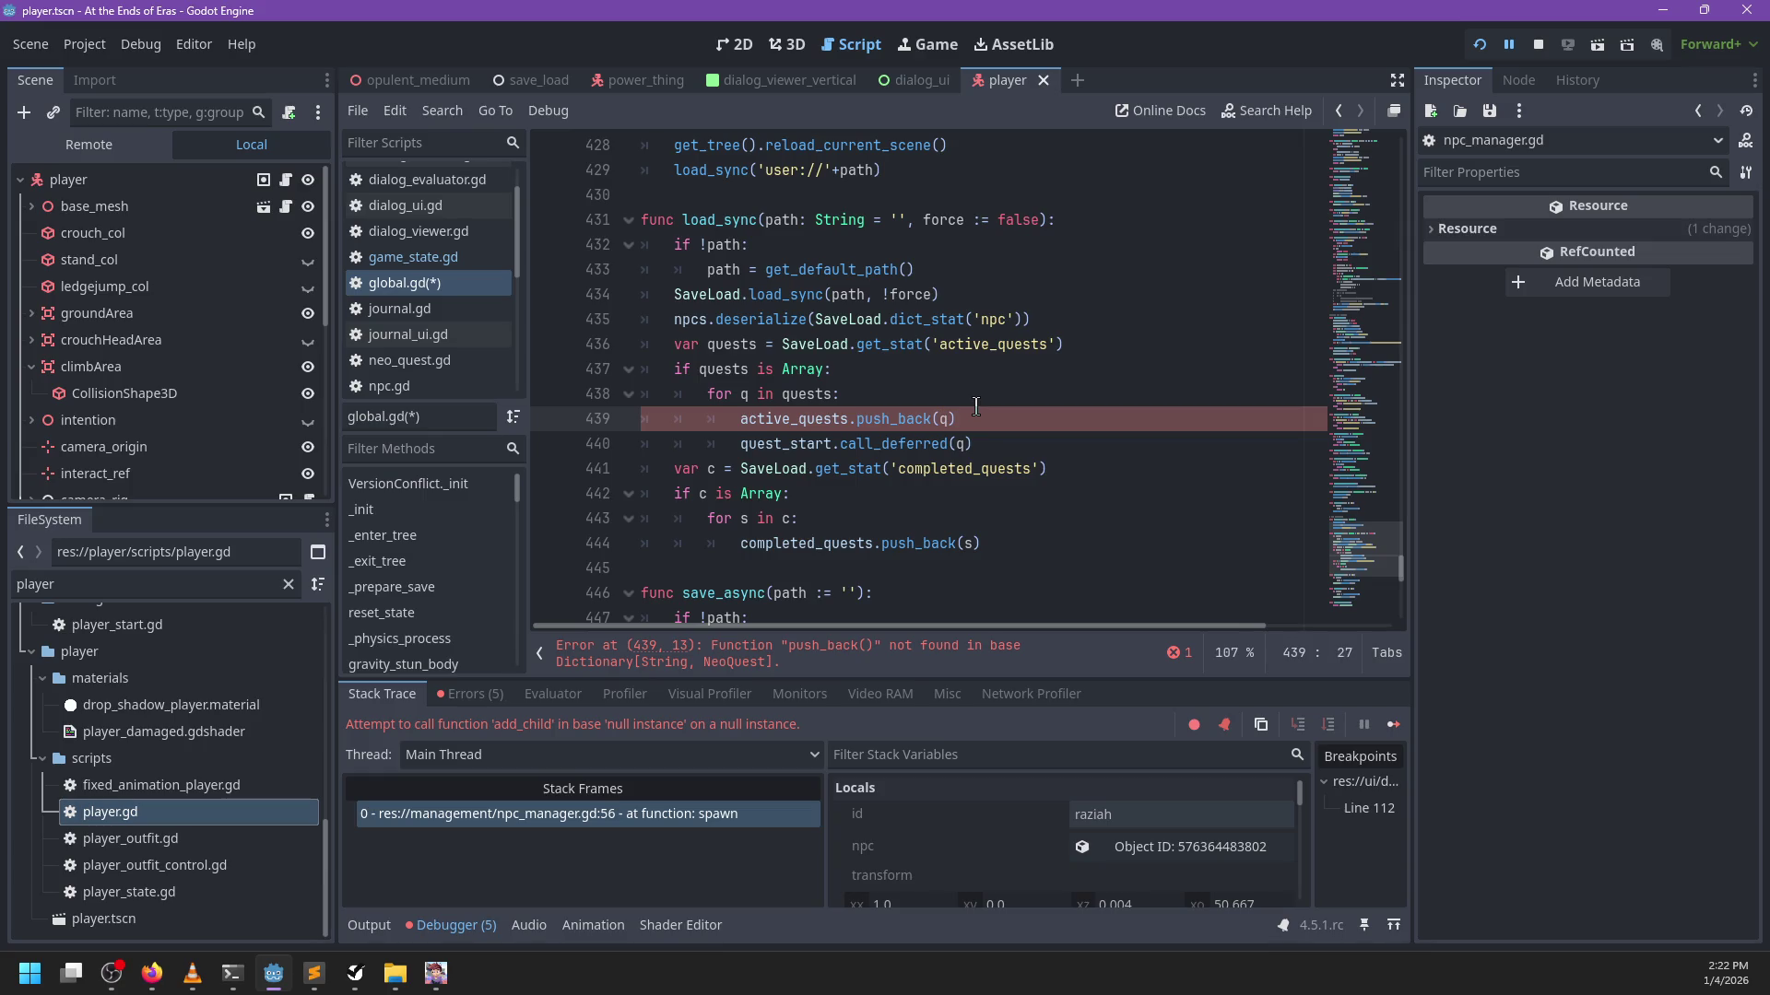
key("BackSpace")
key("BackSpace")
key("BackSpace")
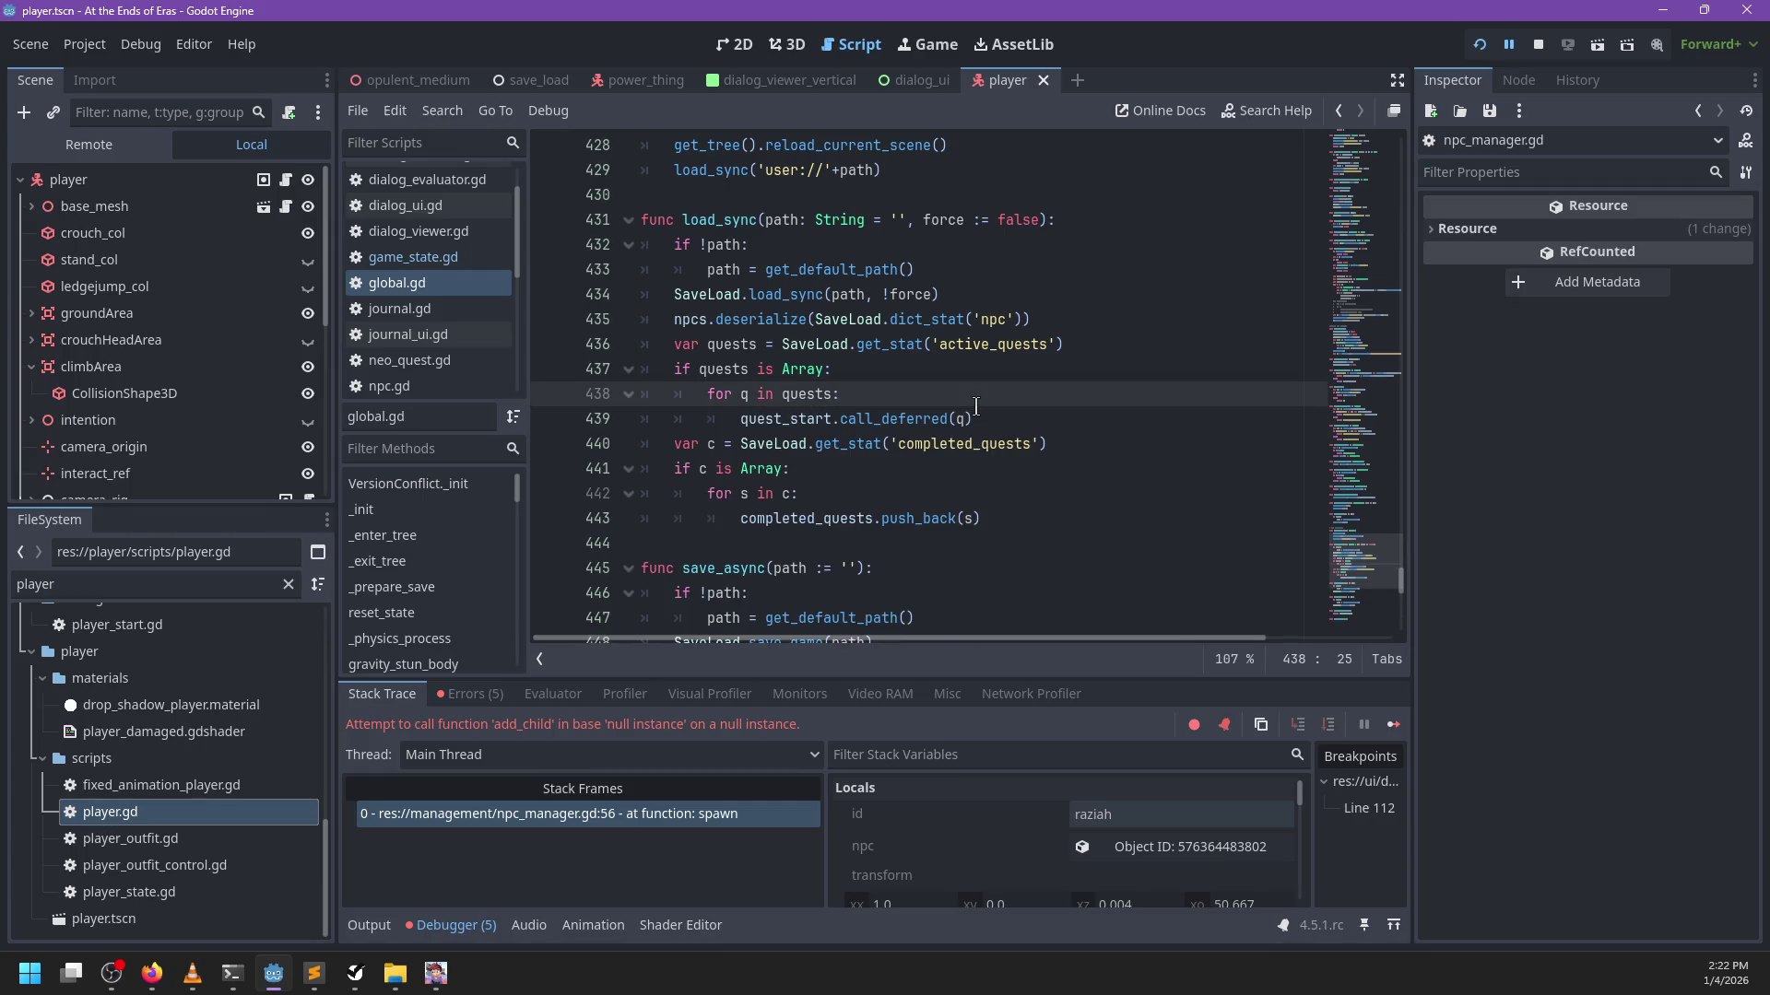
Jump to the quest_start definition and select the _quest_load function name
scroll(892, 494, "up", 6)
scroll(892, 495, "down", 7)
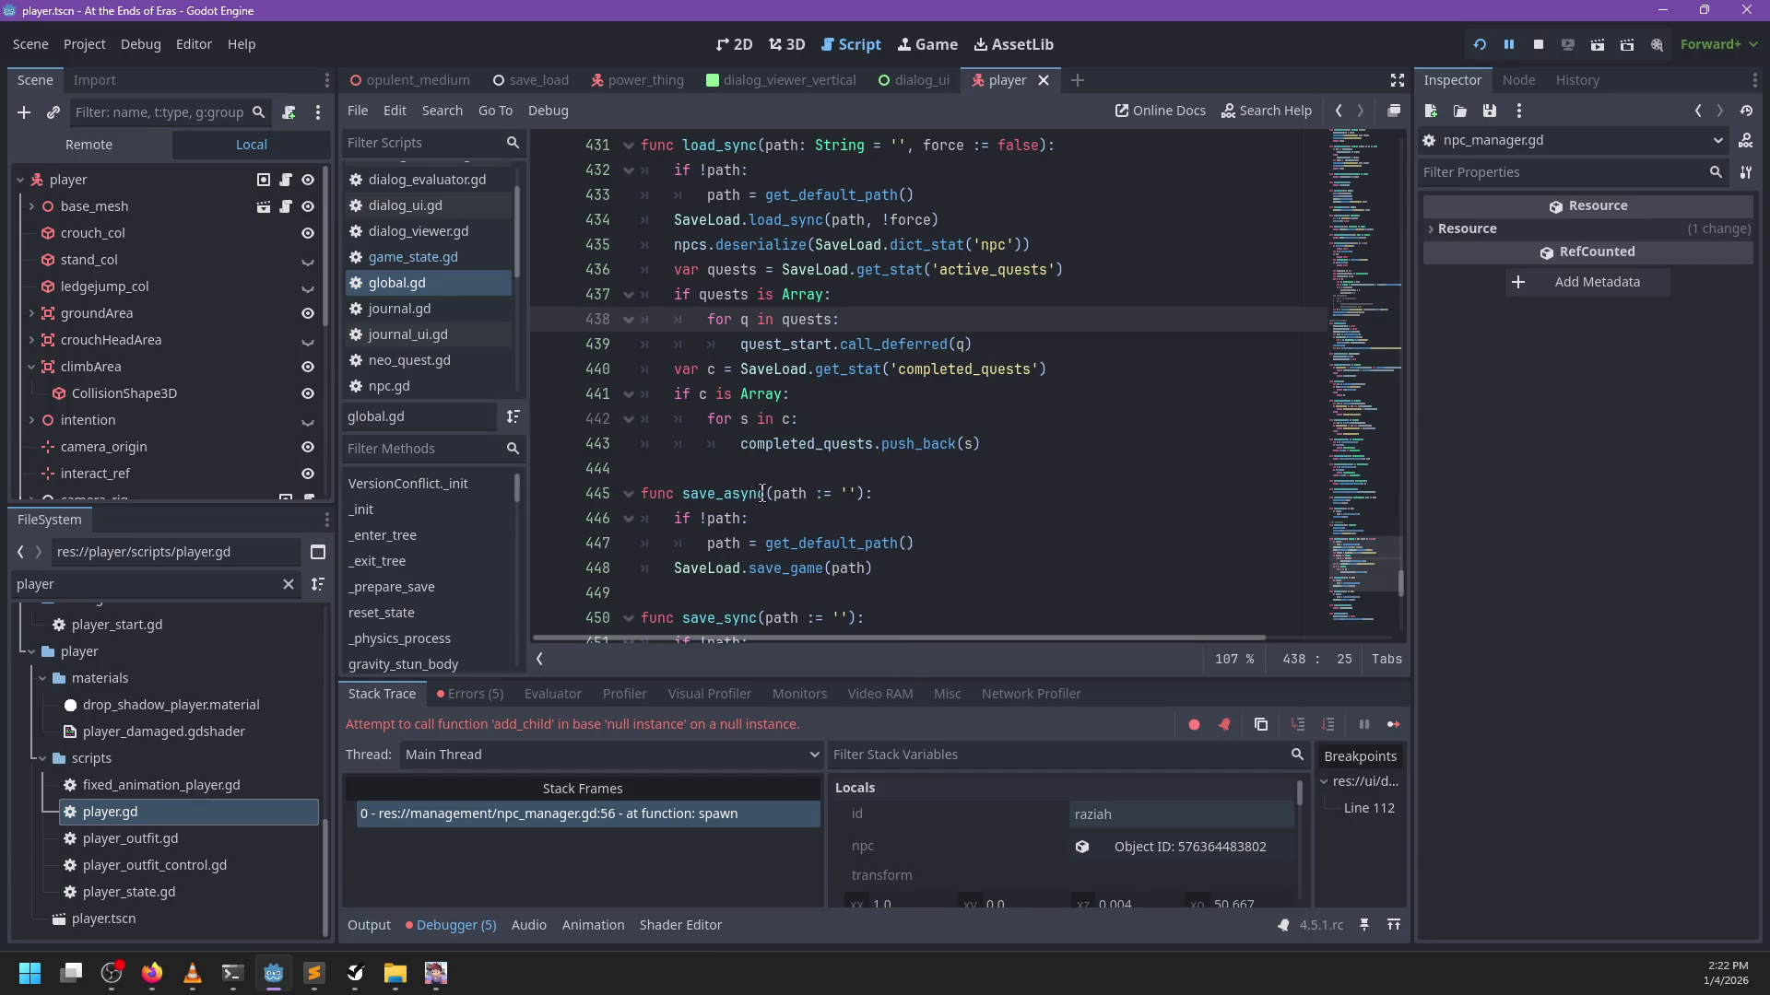
scroll(873, 460, "down", 2)
scroll(876, 461, "up", 2)
left_click(816, 375, "ctrl")
scroll(919, 397, "down", 4)
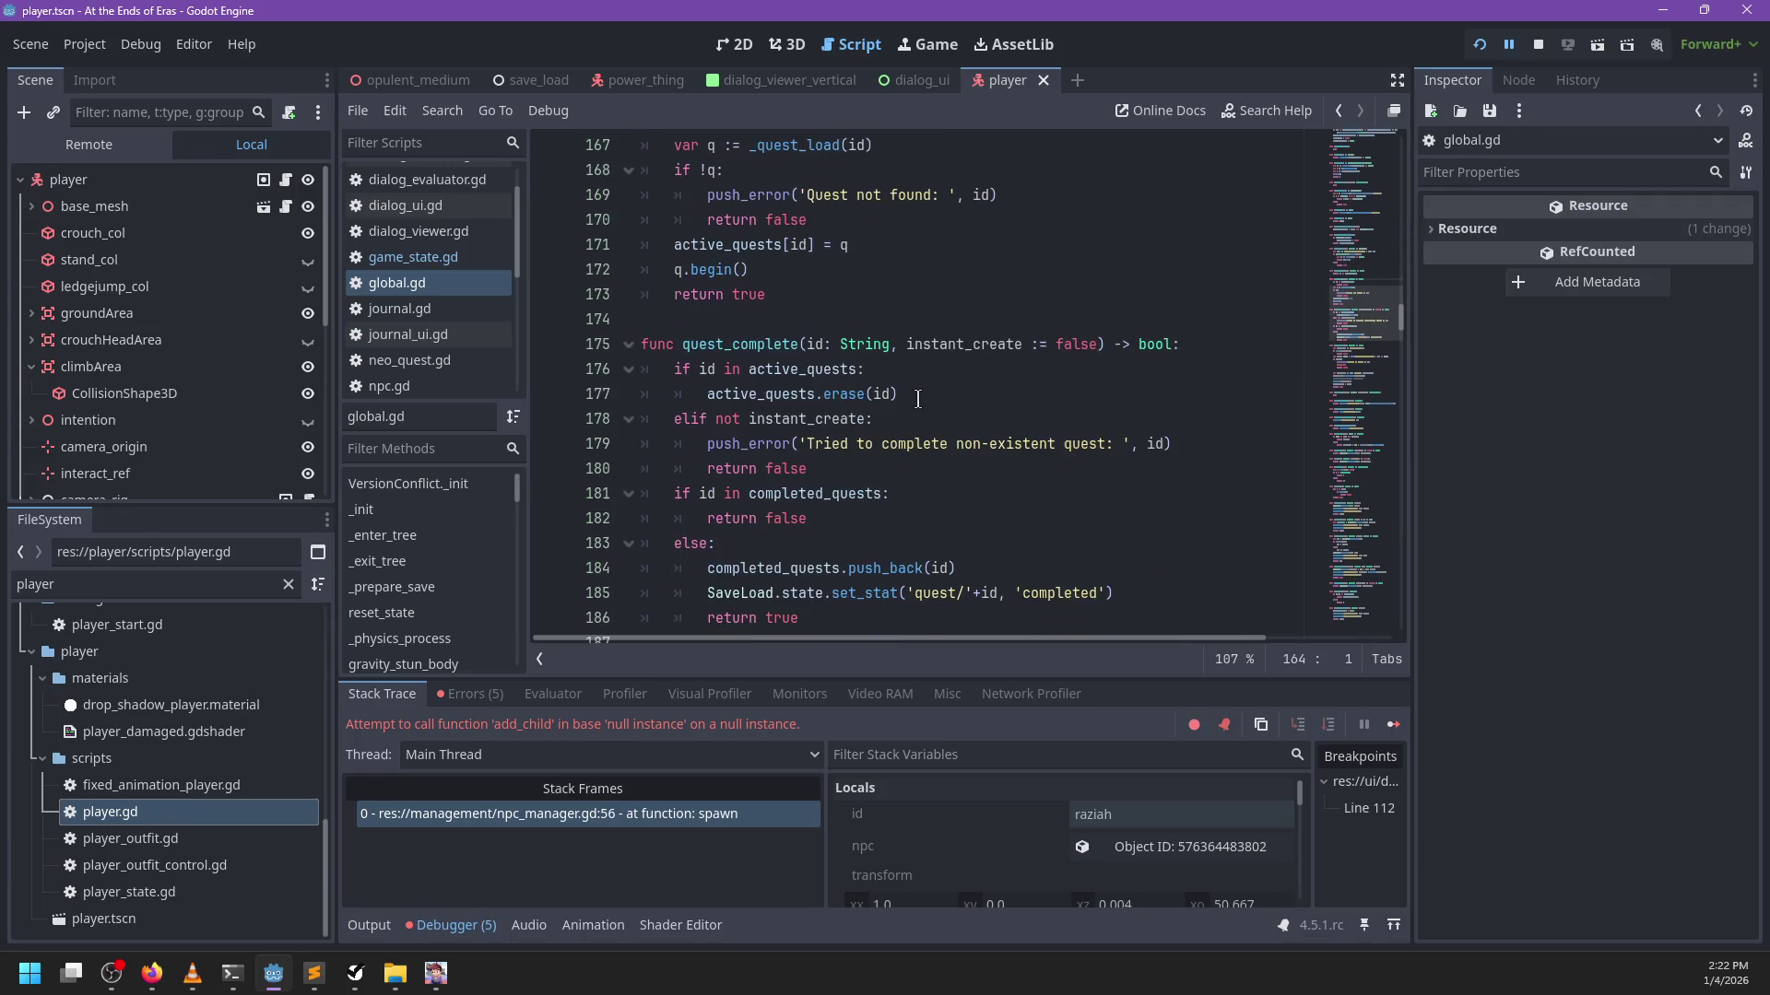
scroll(918, 399, "up", 4)
scroll(918, 398, "up", 6)
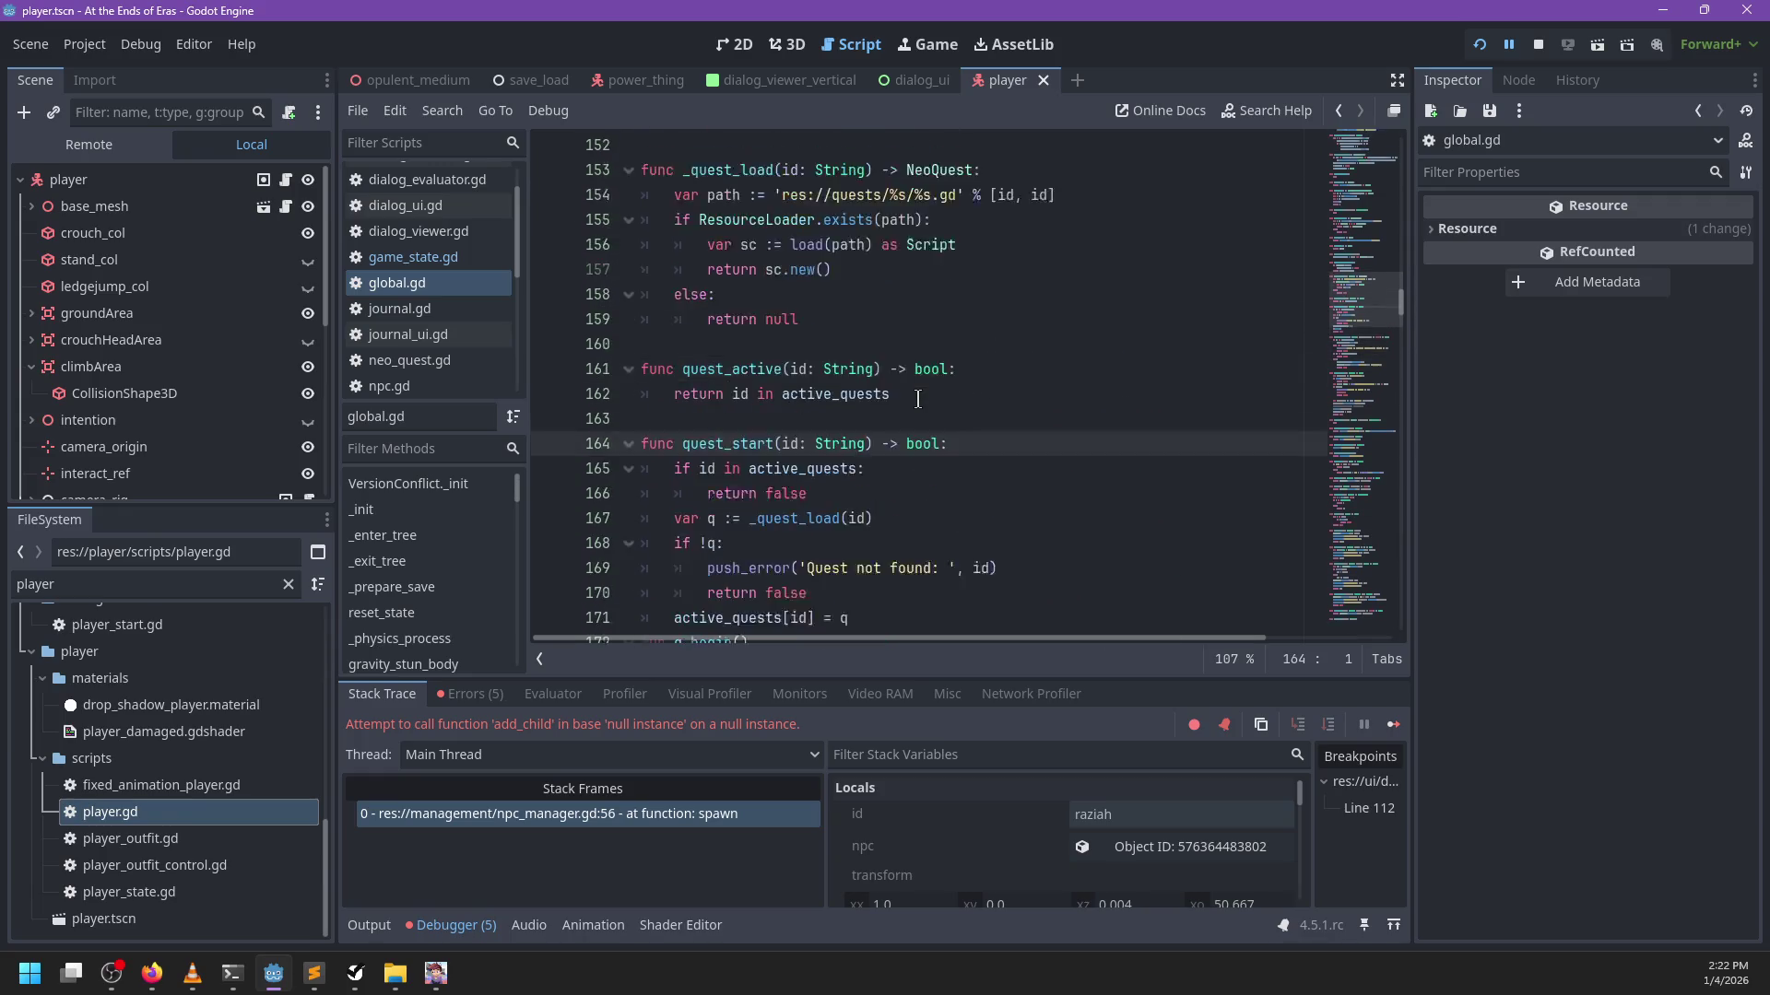
scroll(921, 396, "down", 5)
scroll(934, 395, "up", 2)
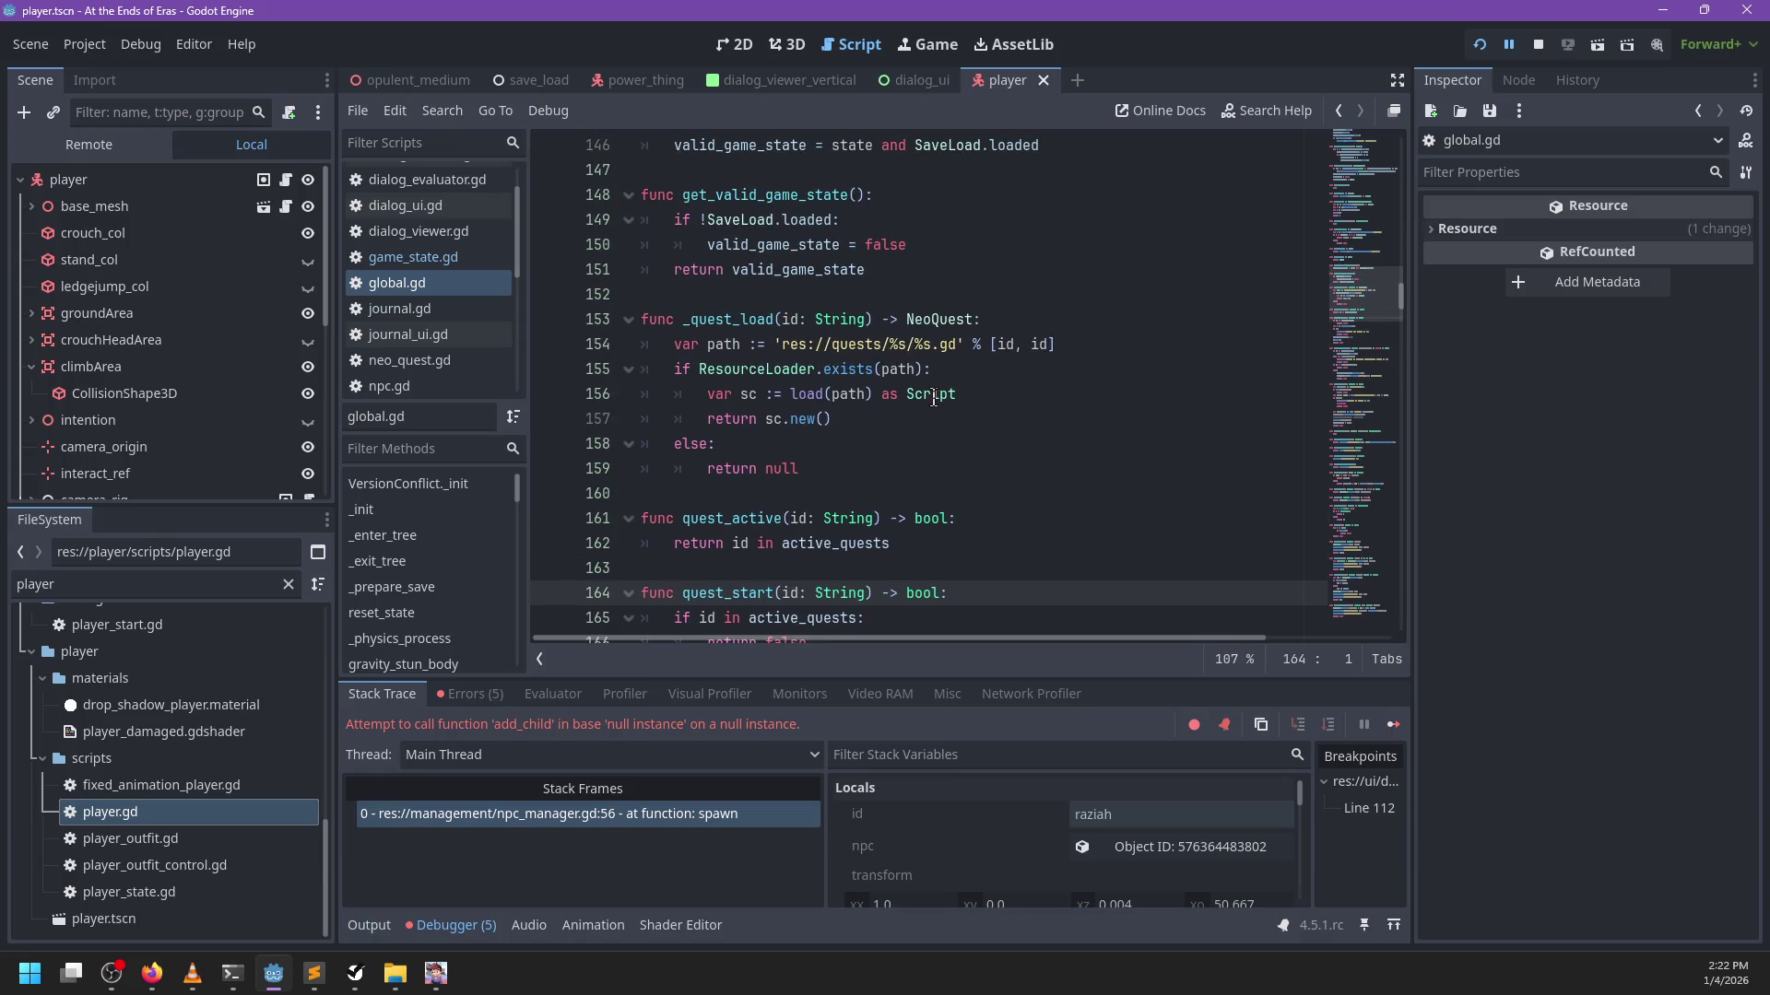
double_click(718, 320)
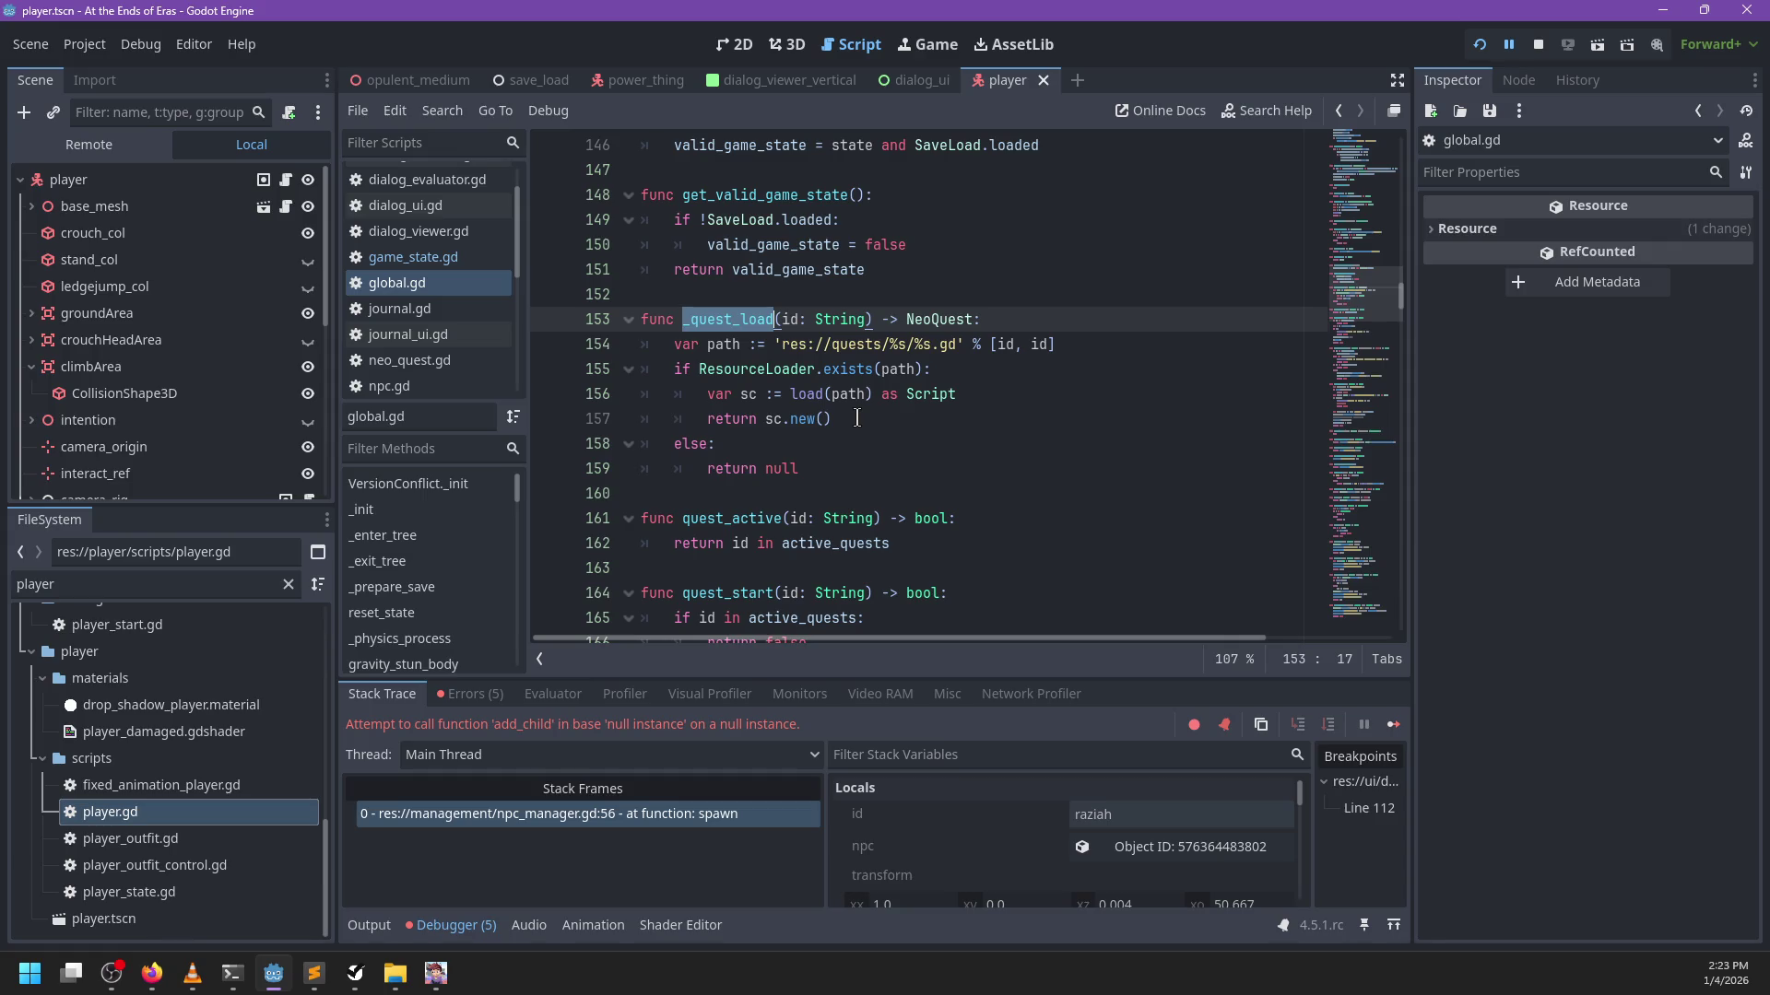
Reselect _quest_load and briefly search the script for its uses
left_click(799, 446)
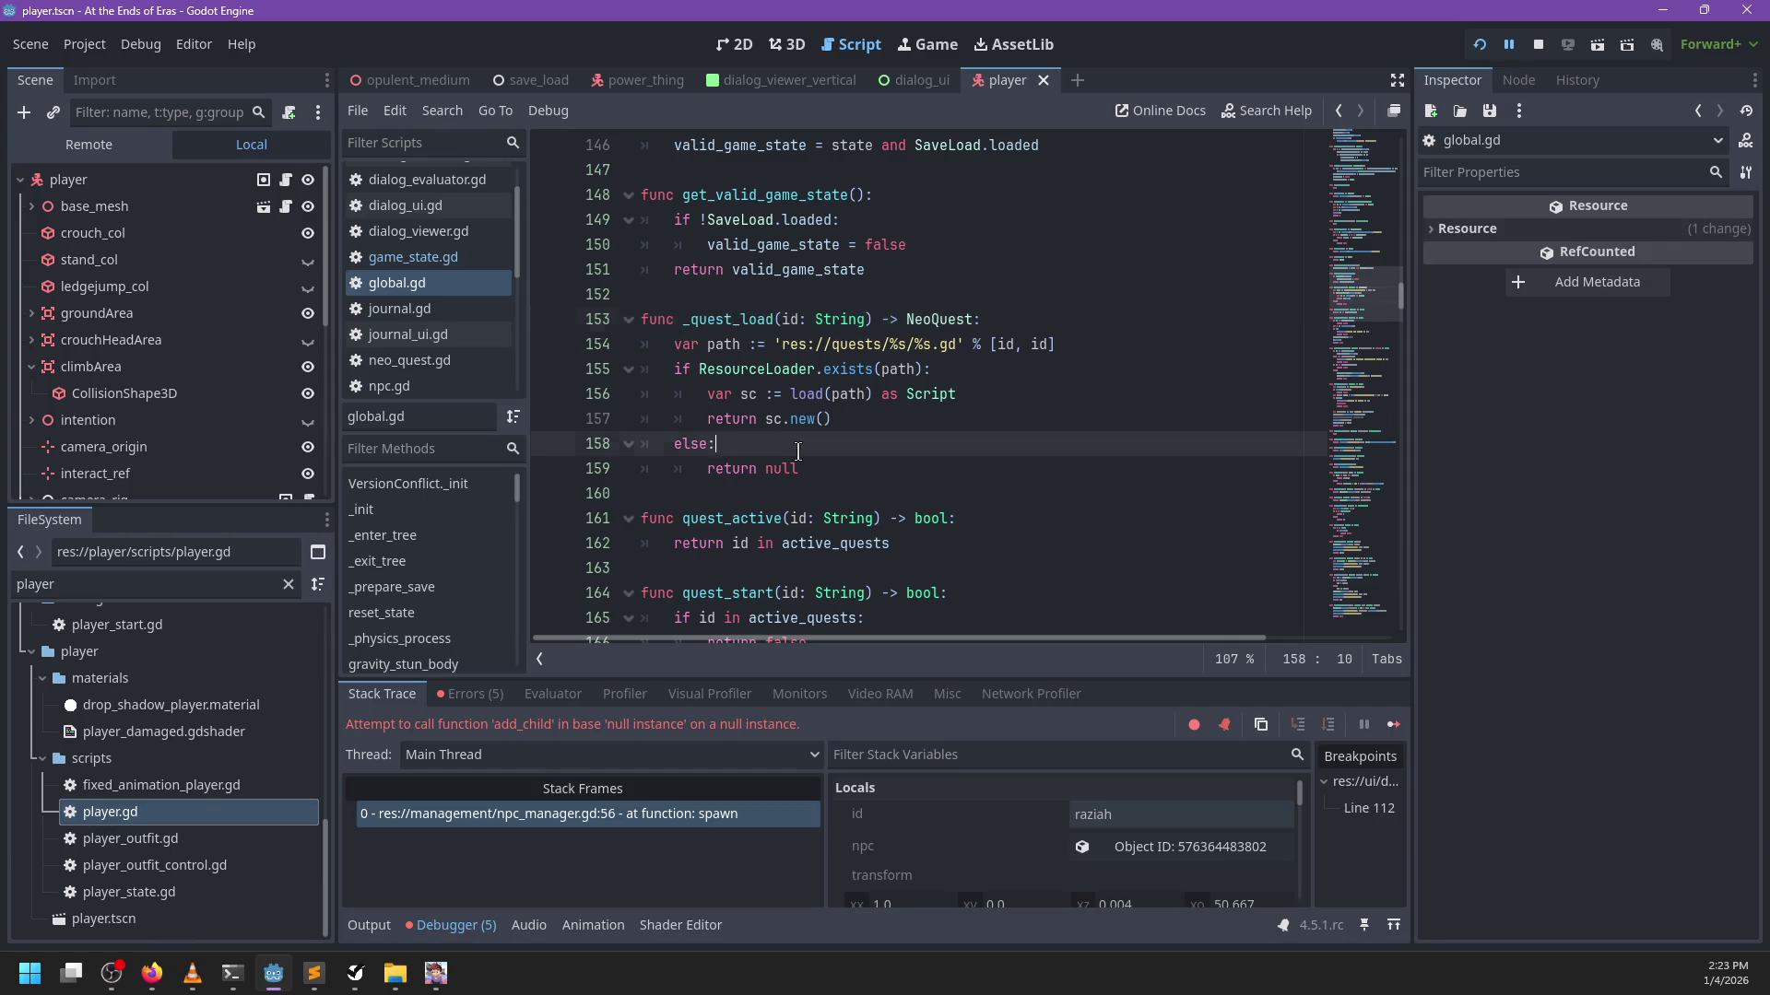
double_click(748, 325)
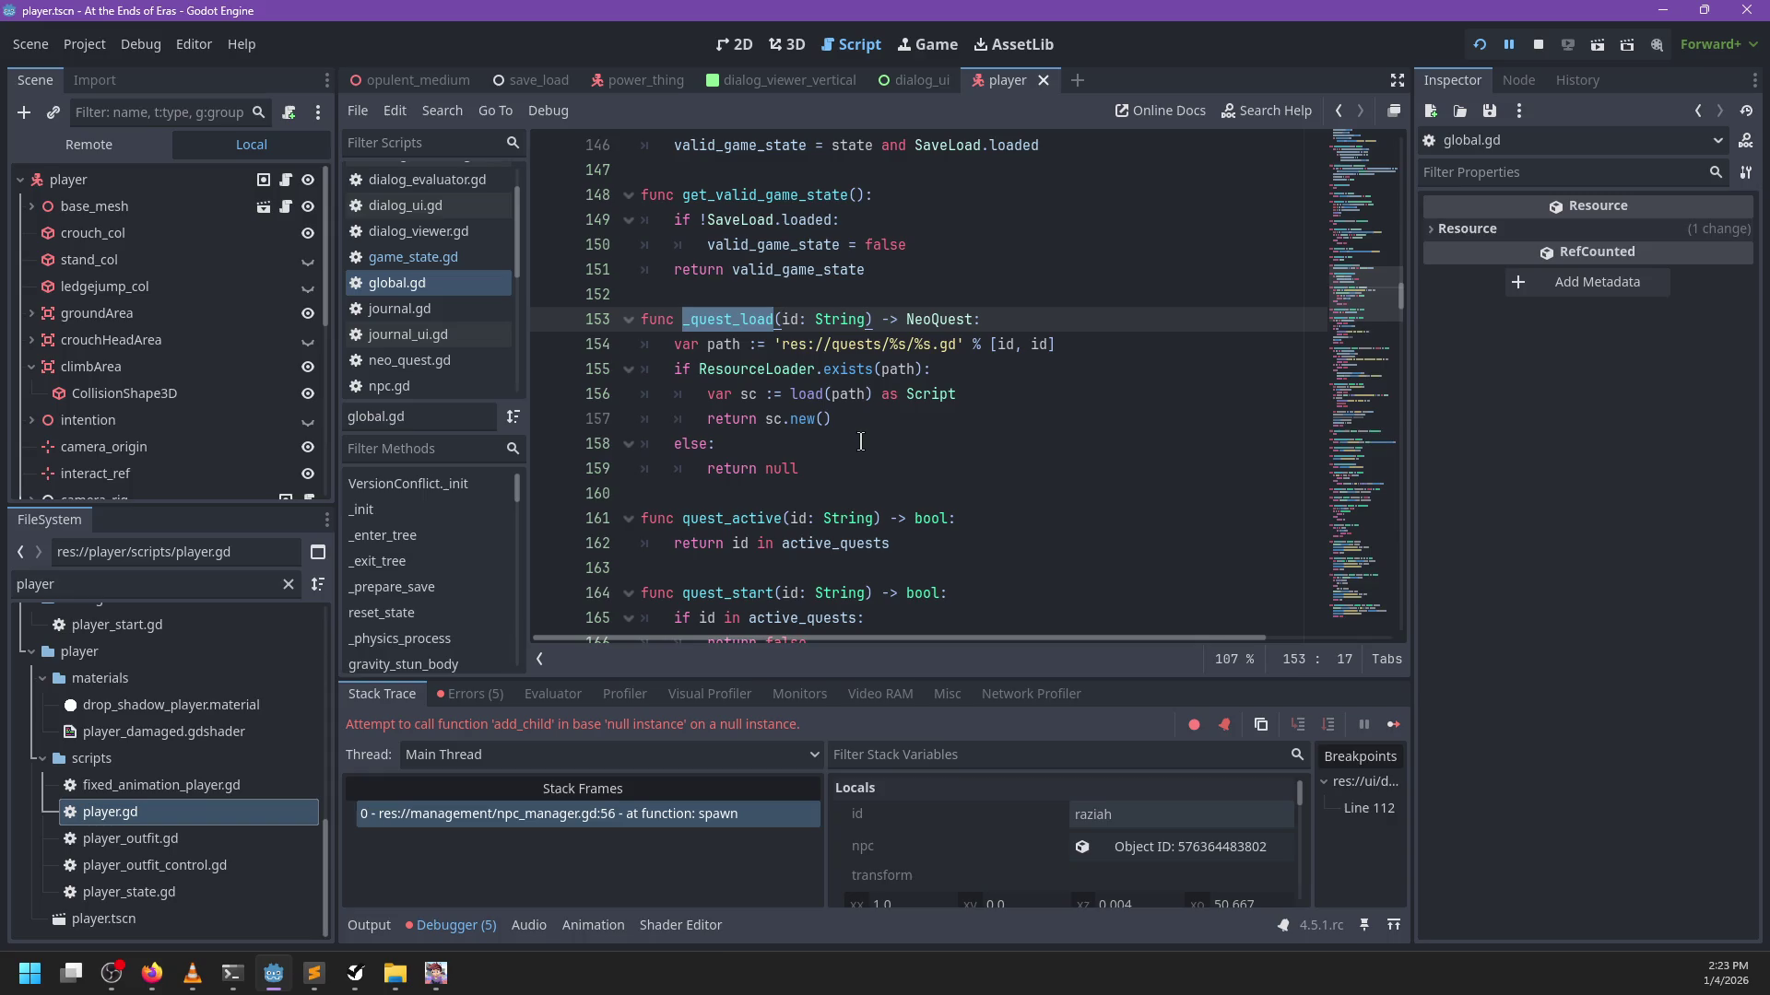
scroll(860, 441, "up", 1)
scroll(862, 433, "down", 1)
key("ctrl+f")
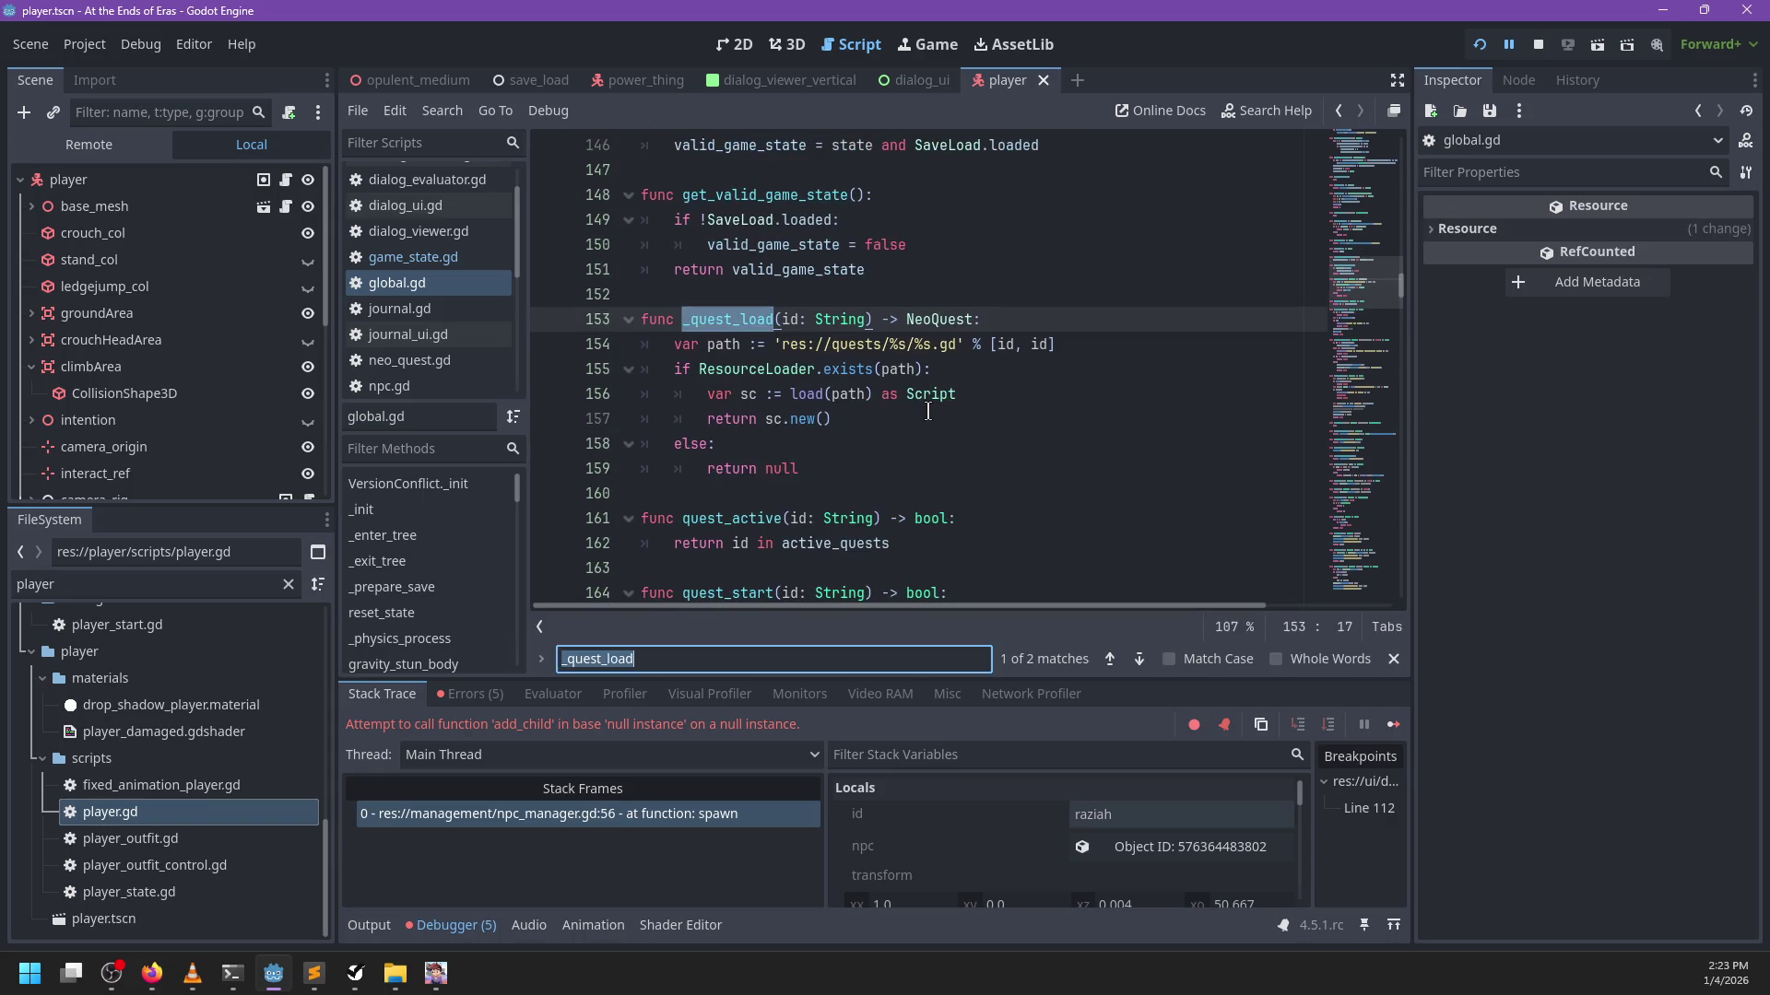
key("Escape")
scroll(928, 412, "down", 2)
Select the active_quests[id] = q line inside quest_start
double_click(733, 437)
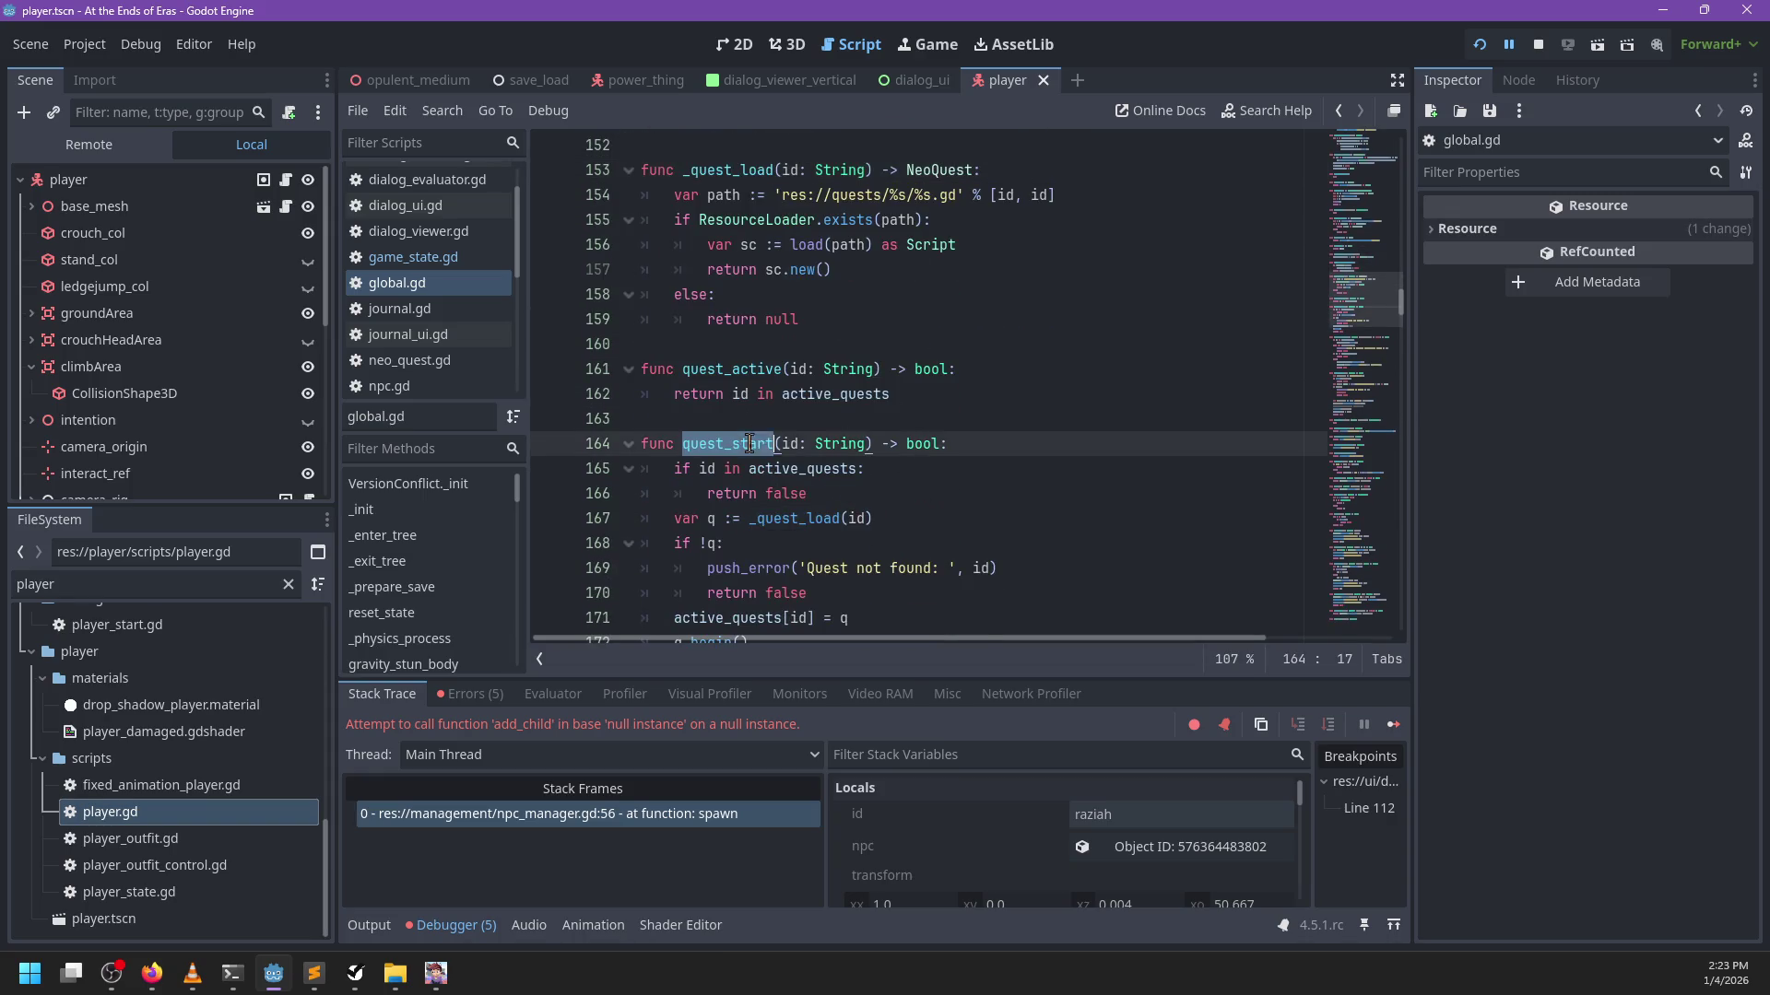
scroll(883, 486, "down", 1)
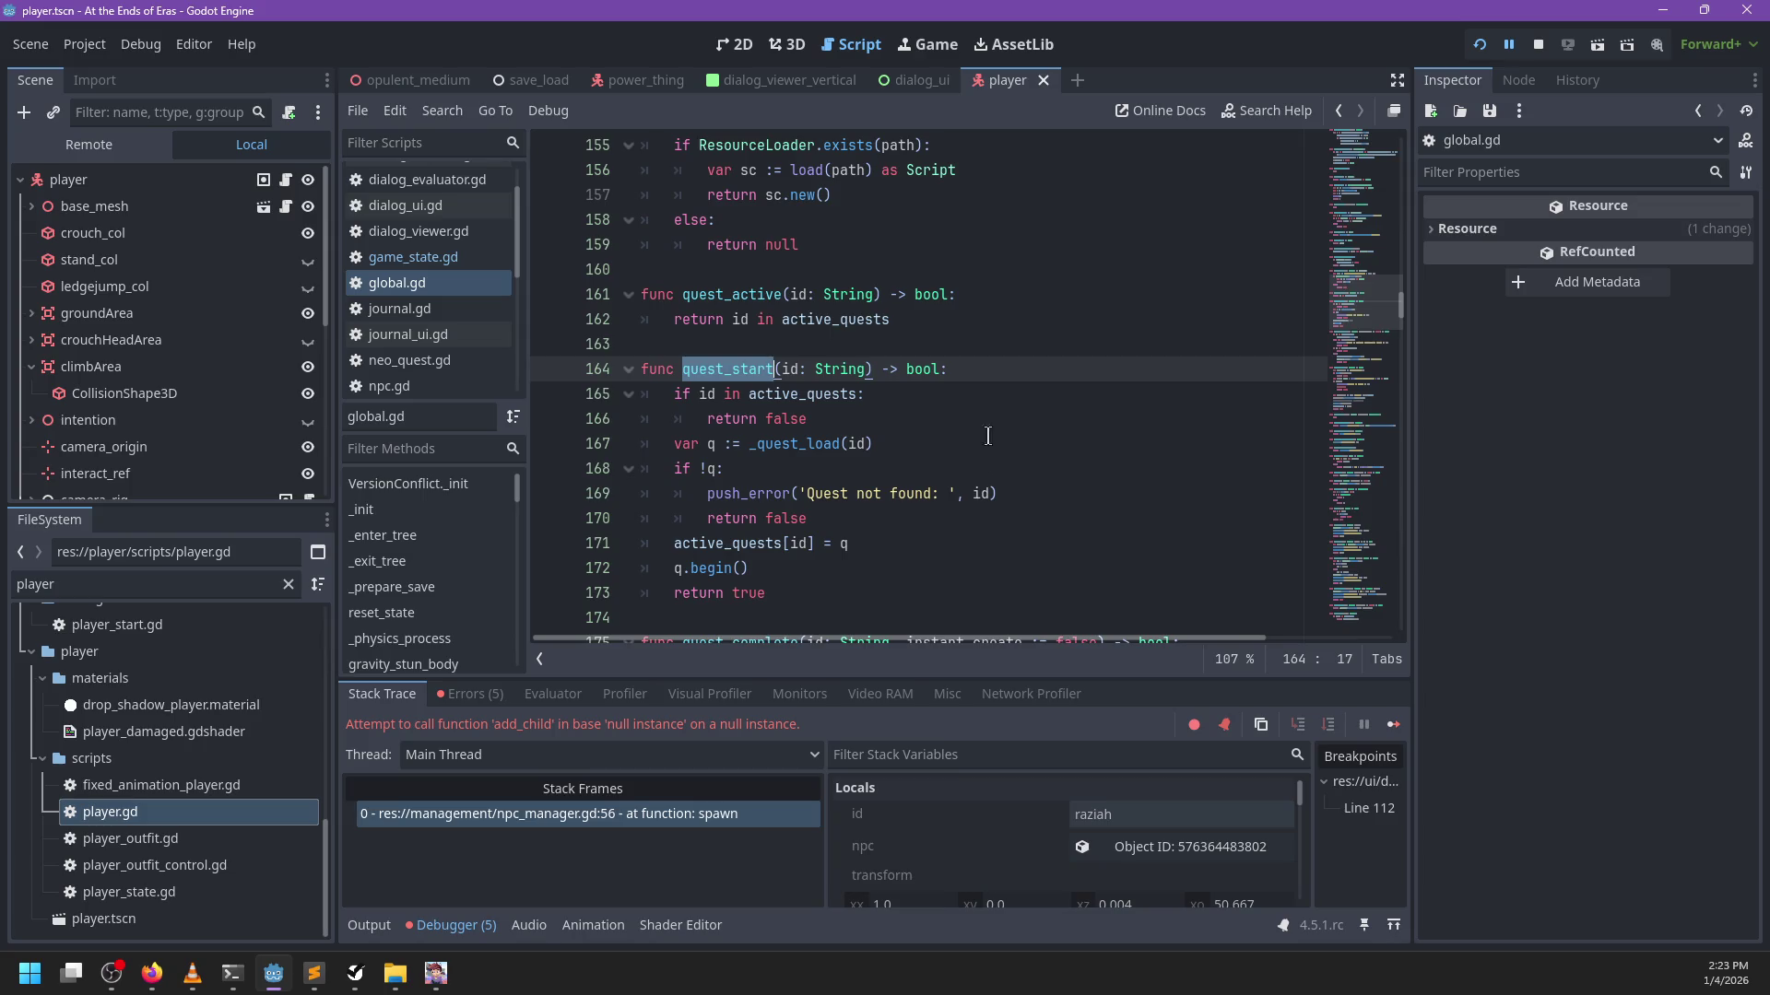
left_click(886, 545)
left_click_drag(886, 545, 890, 521)
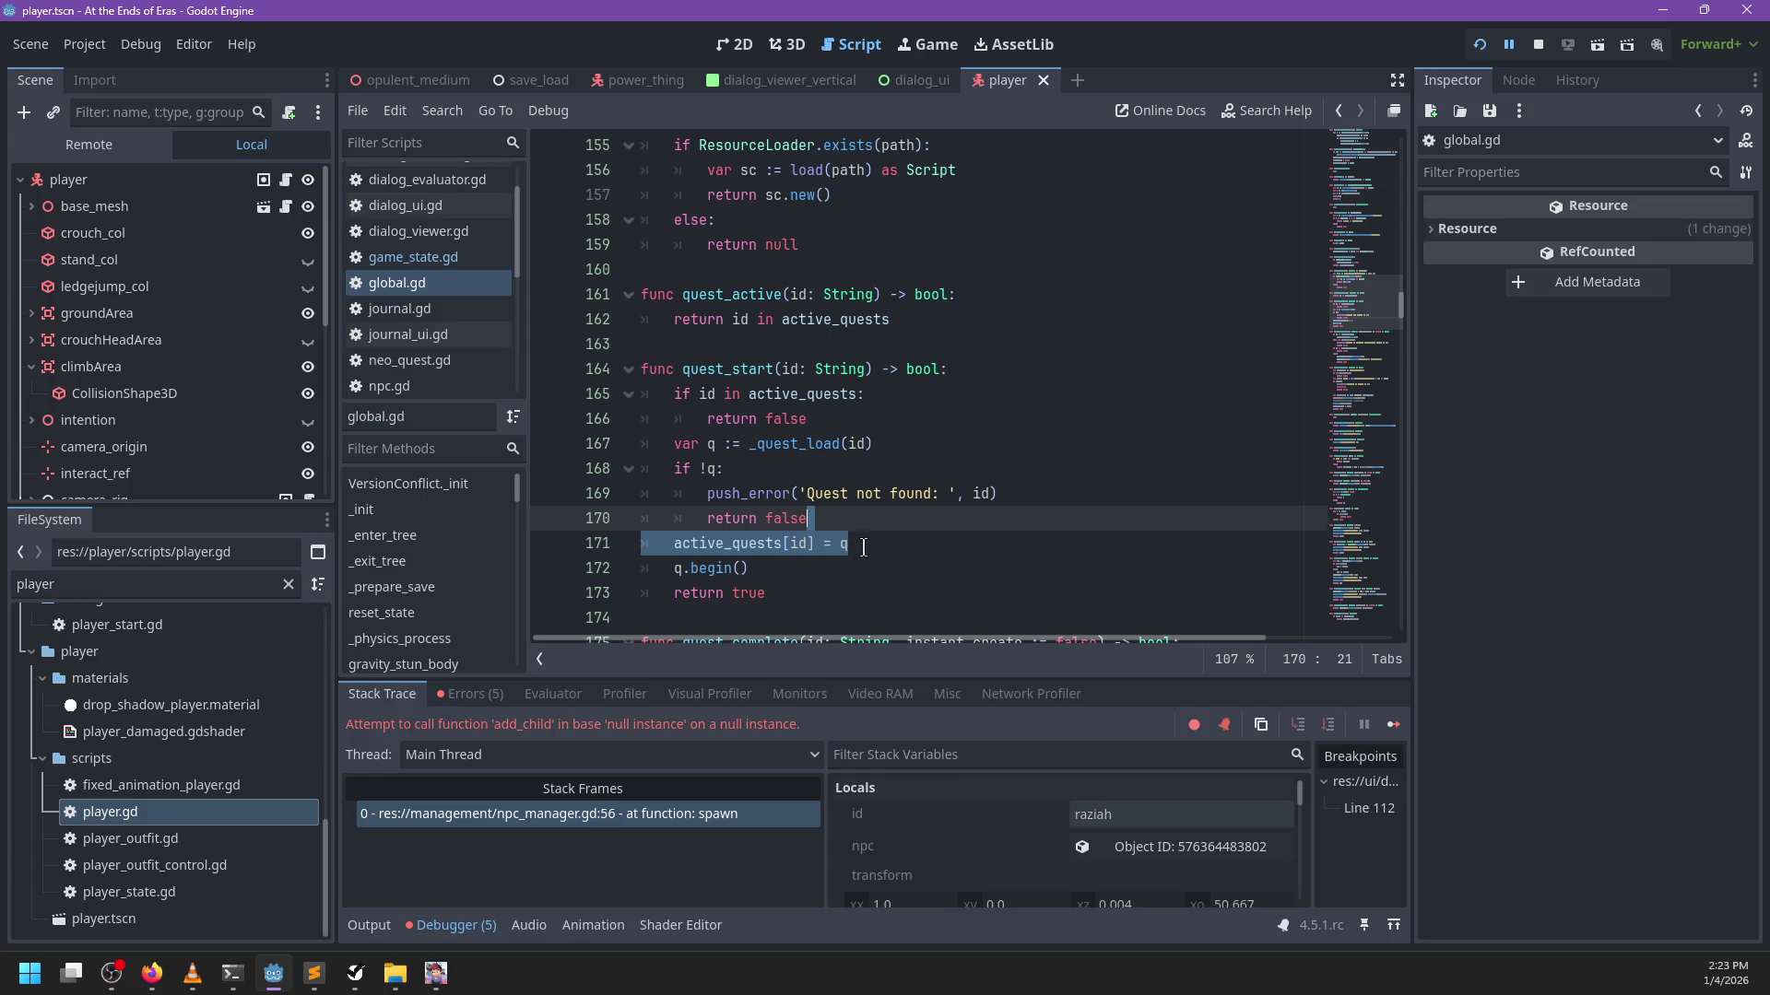
scroll(865, 548, "down", 5)
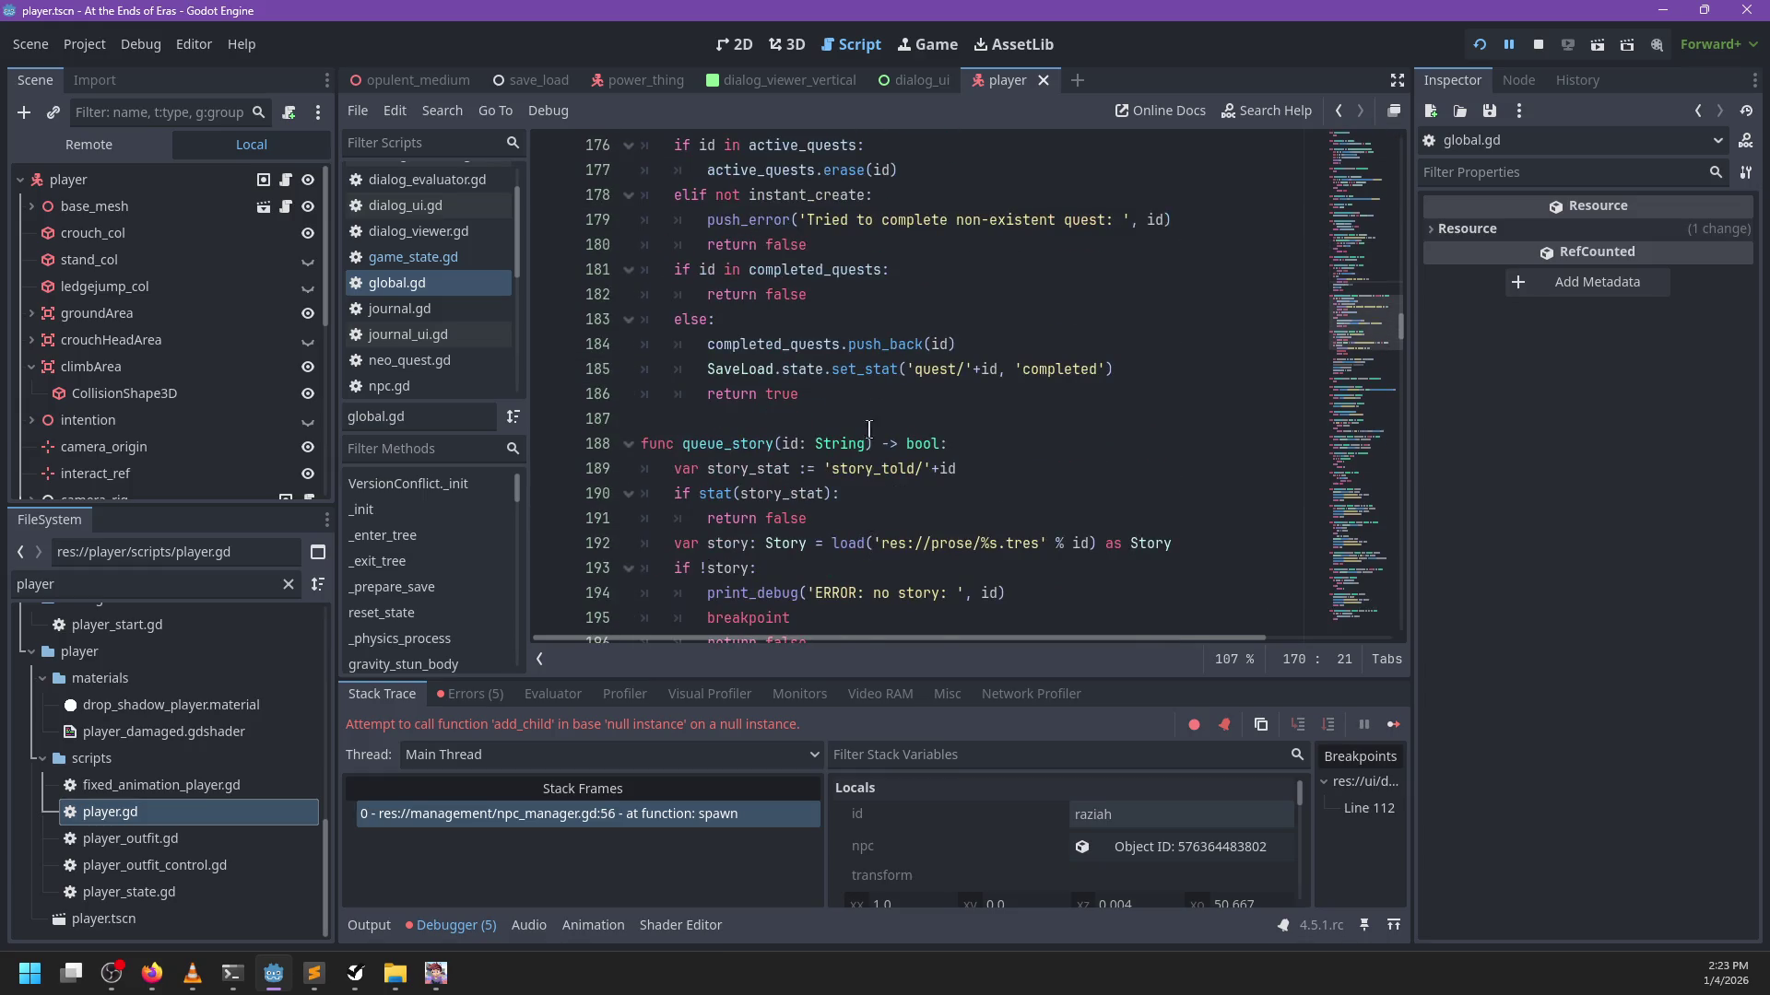
scroll(867, 423, "down", 10)
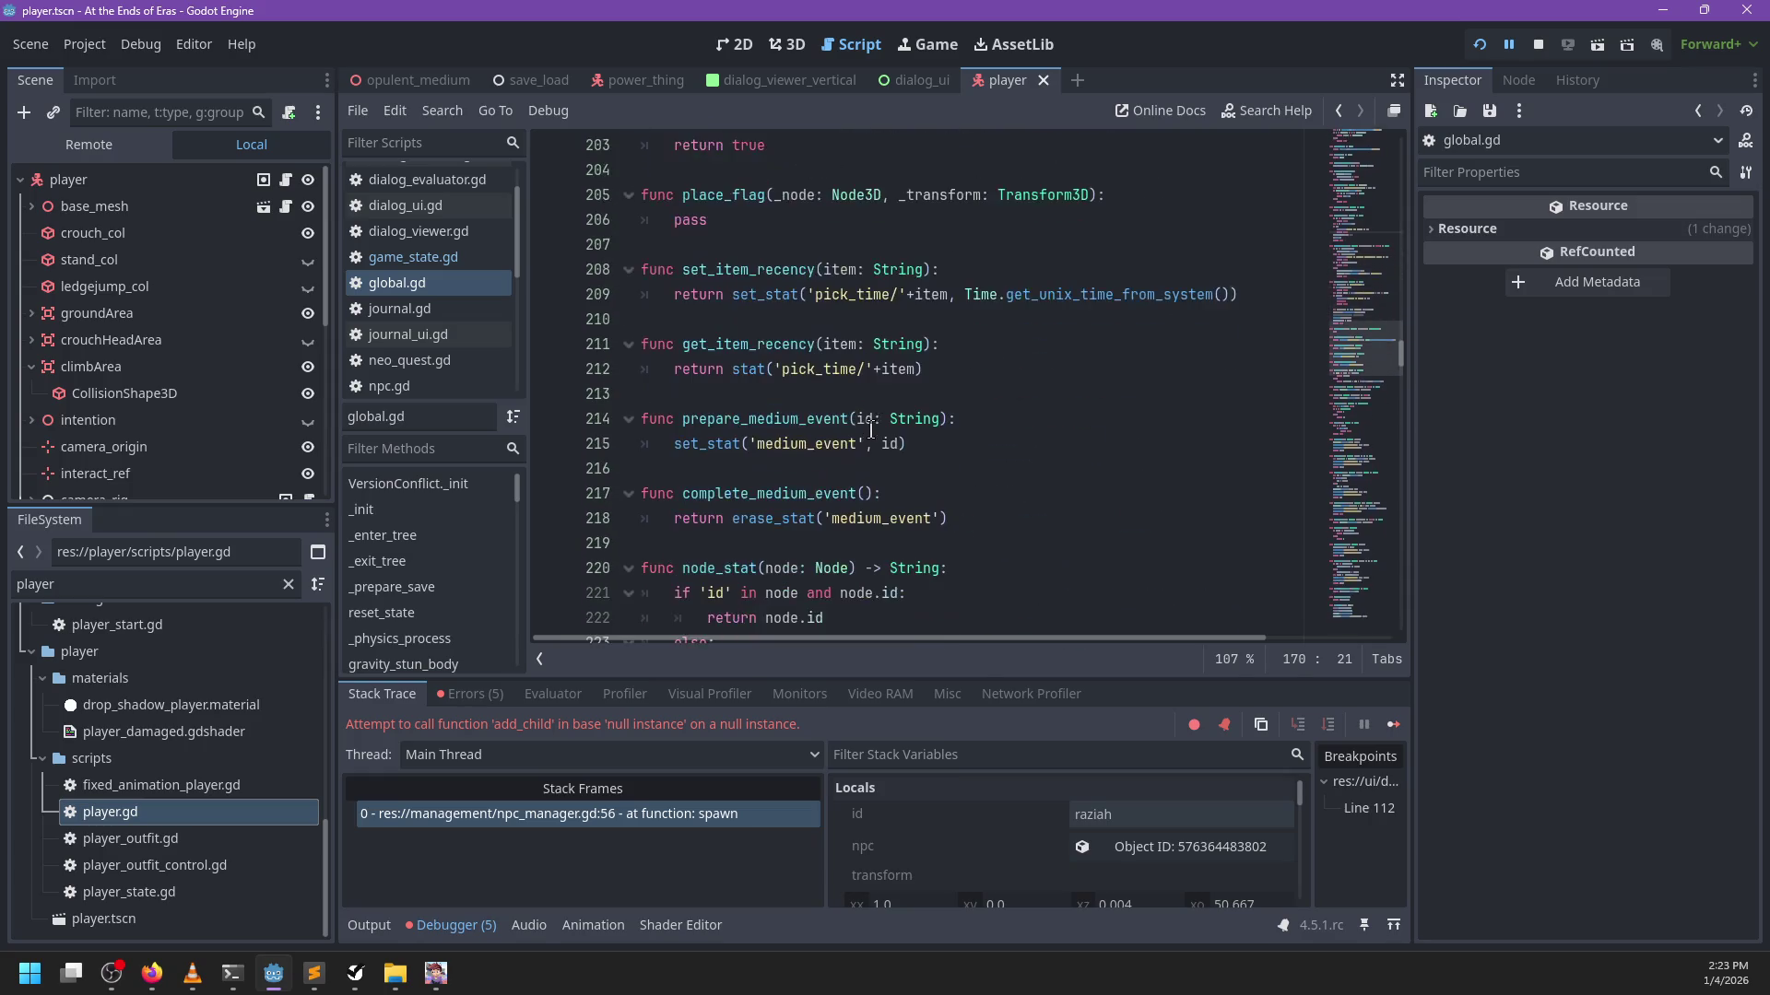
Search for 'acti' and step through the matches back to line 436 in load_sync
key("ctrl+f")
type("acti")
key("Escape")
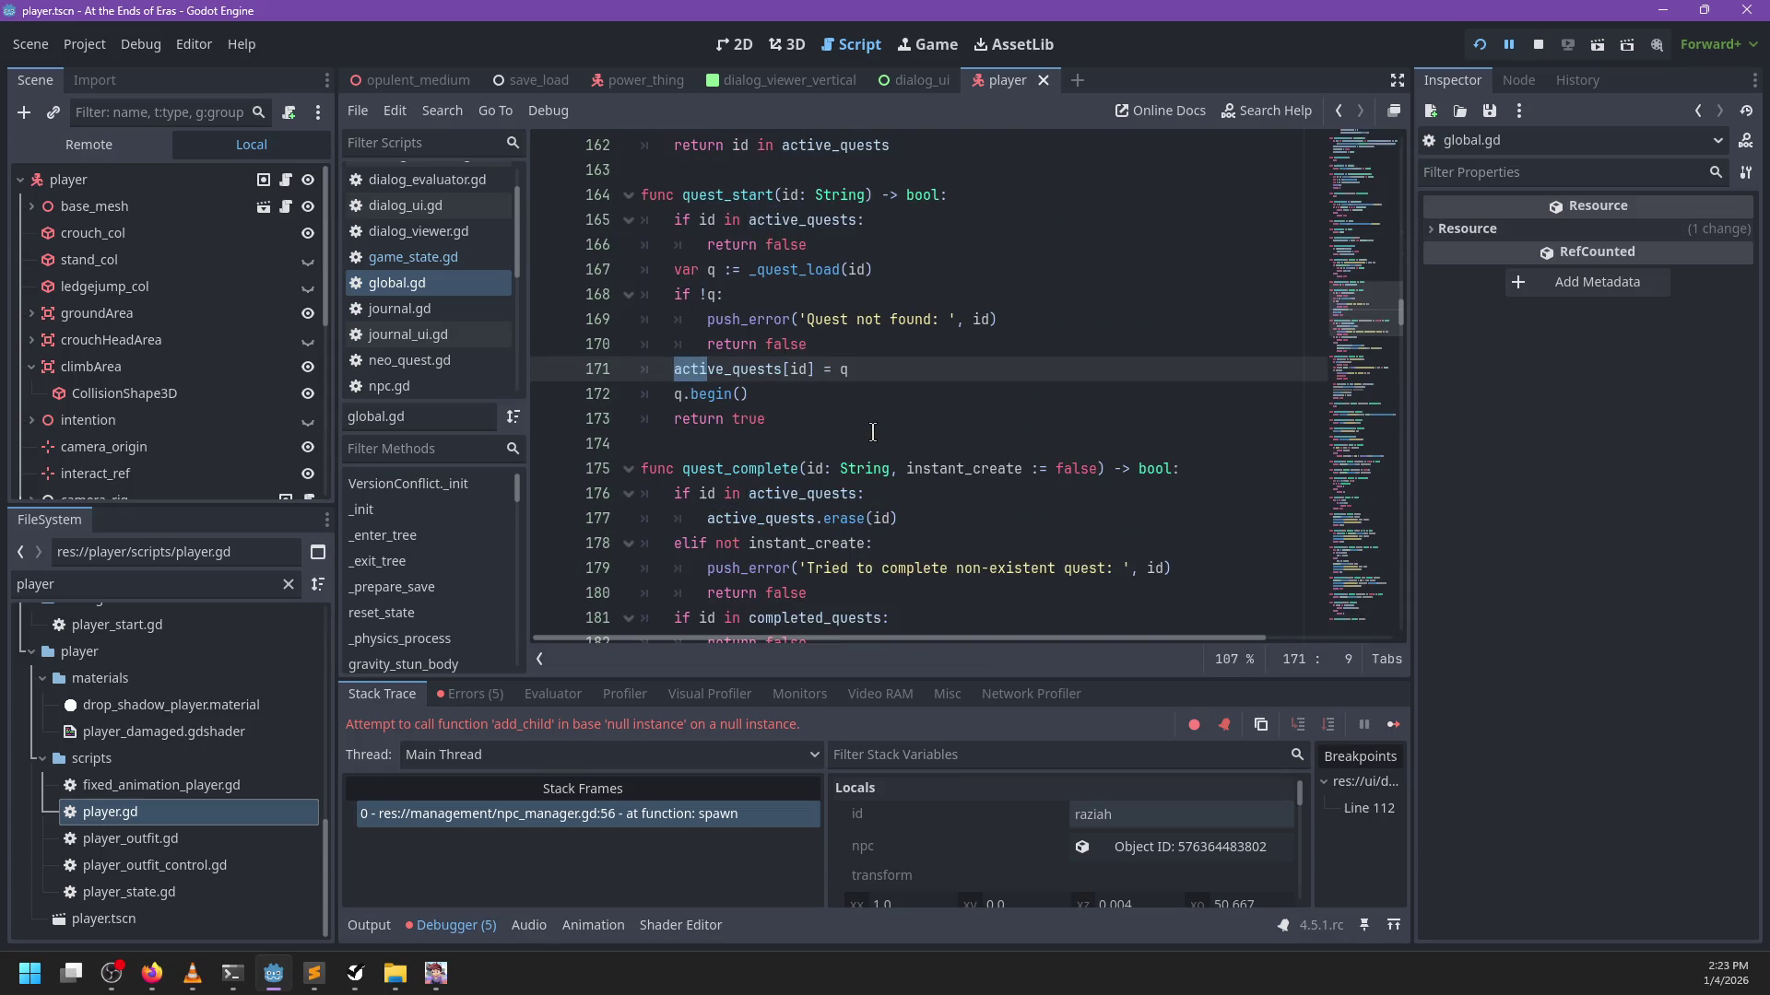
key("ctrl+f")
key("Return")
key("Return")
key("Return")
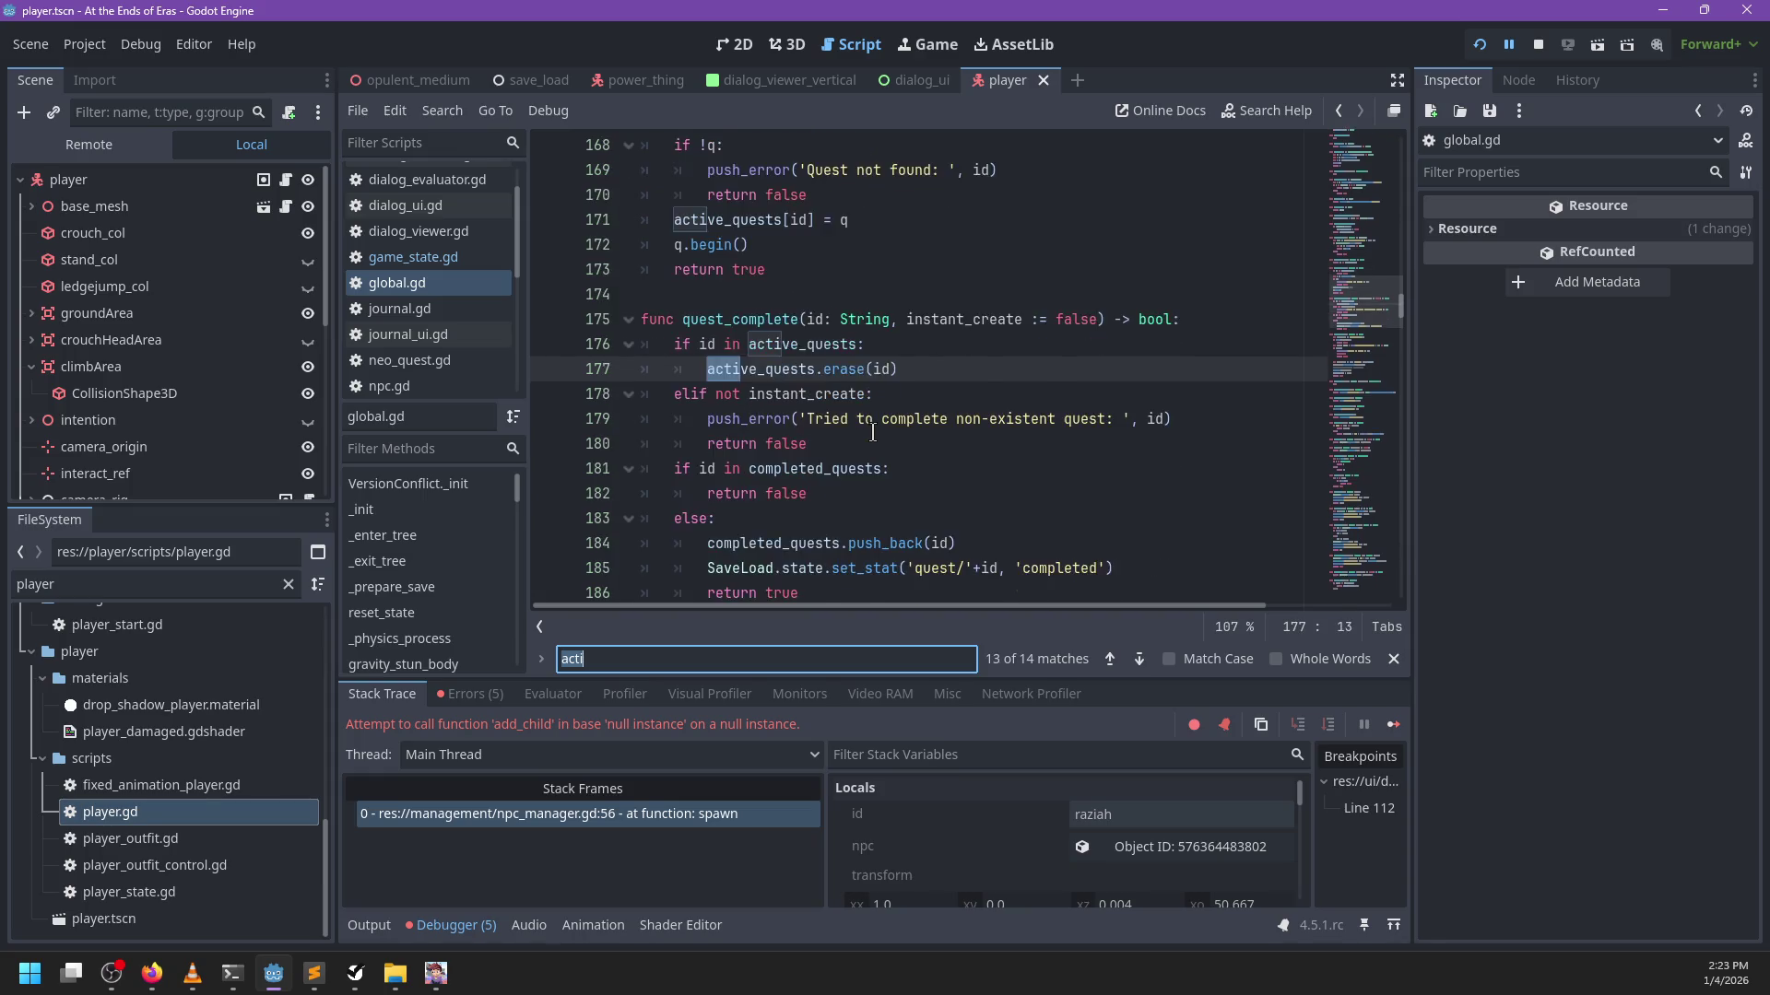
key("Return")
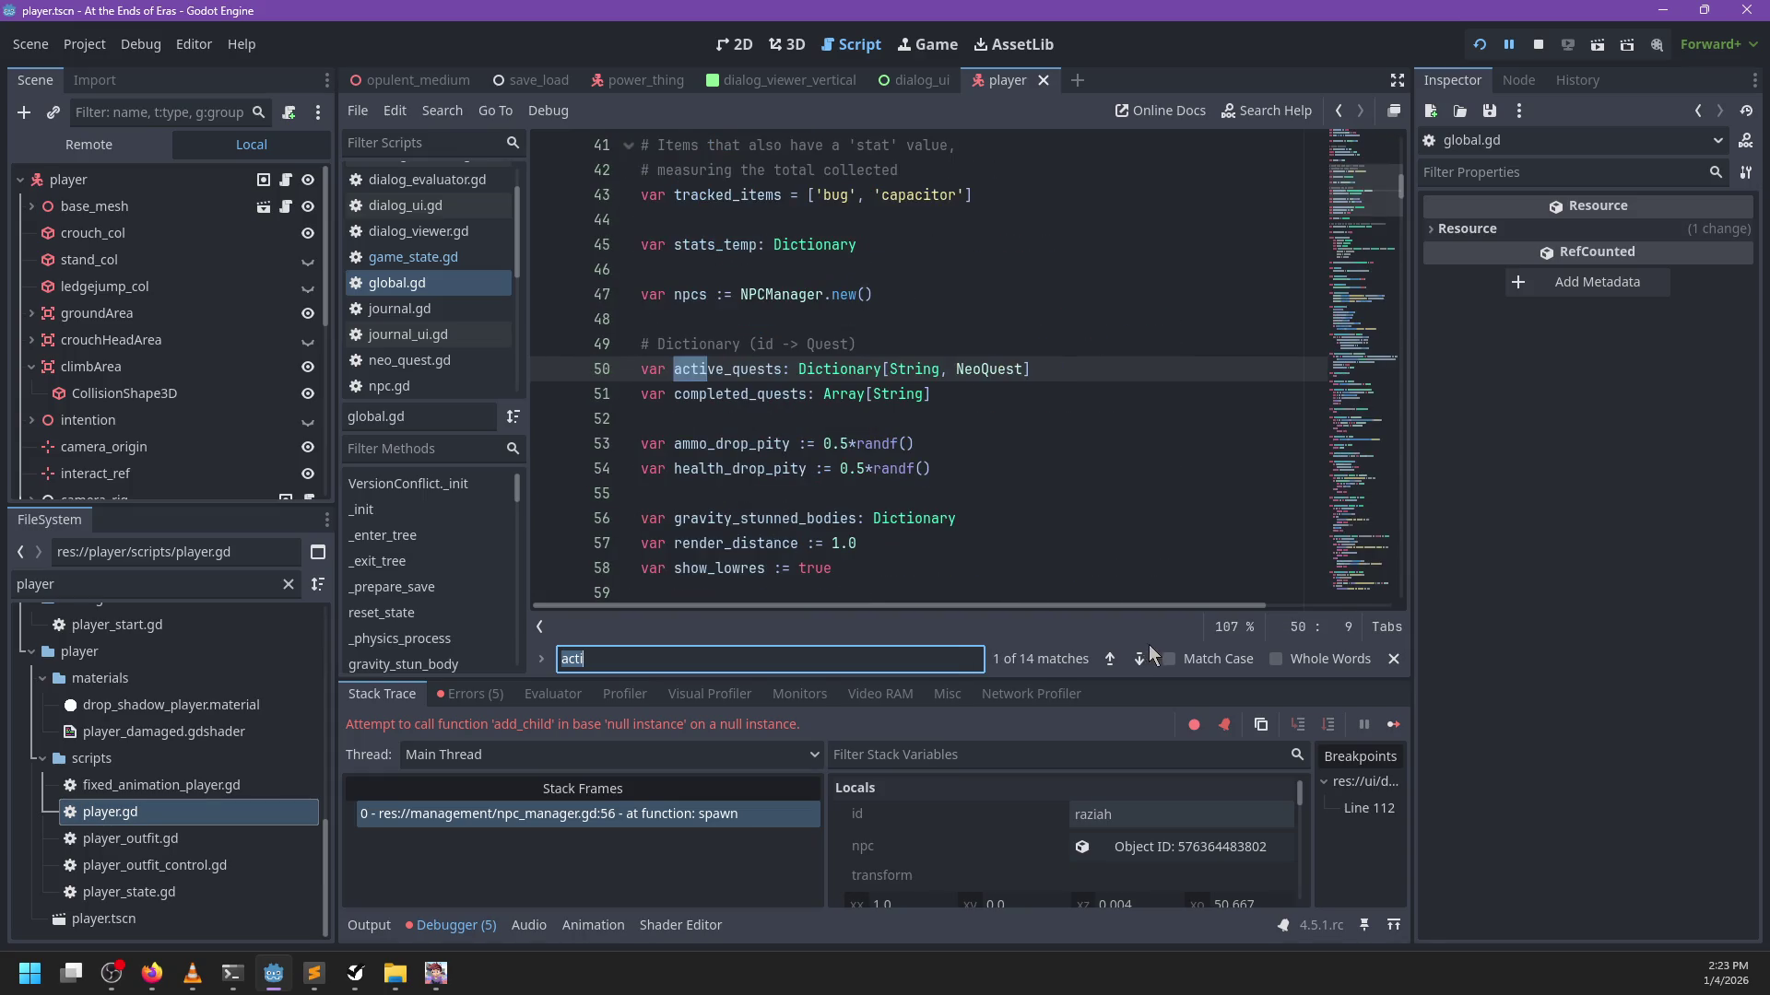
left_click(1112, 658)
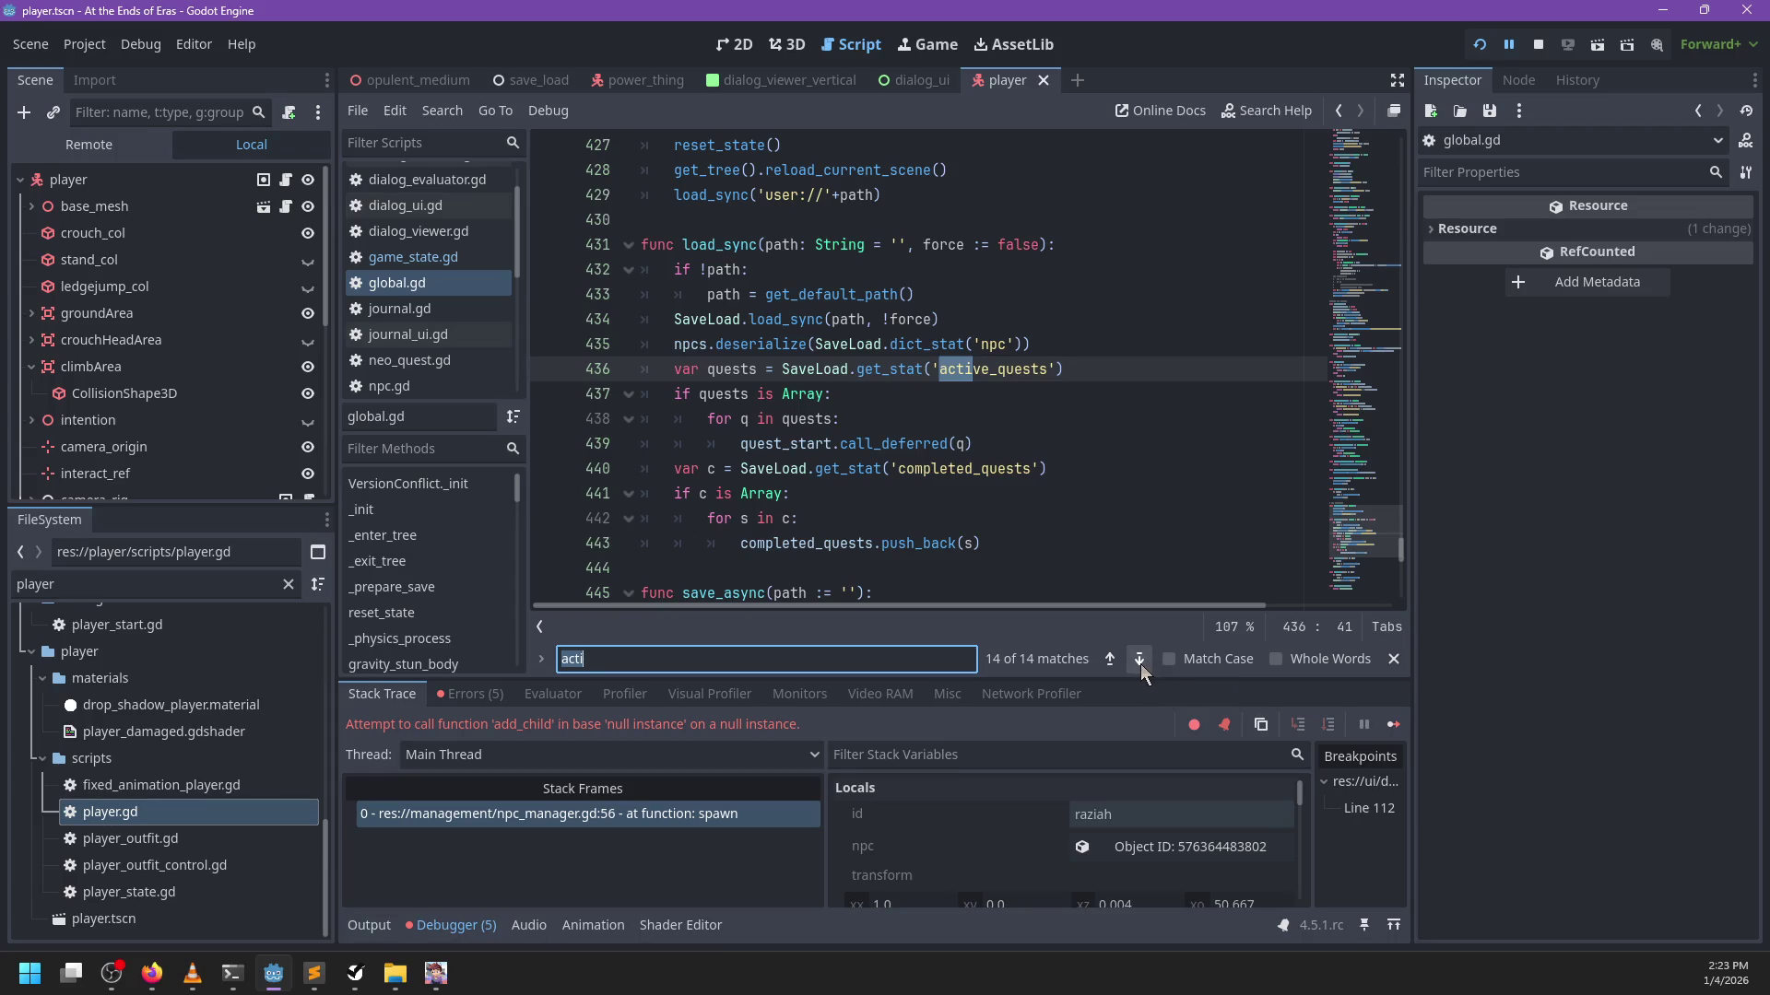
key("Escape")
Add active_quests[id] = _quest_load(q) inside the saved-quest loop
left_click(868, 406)
left_click(905, 419)
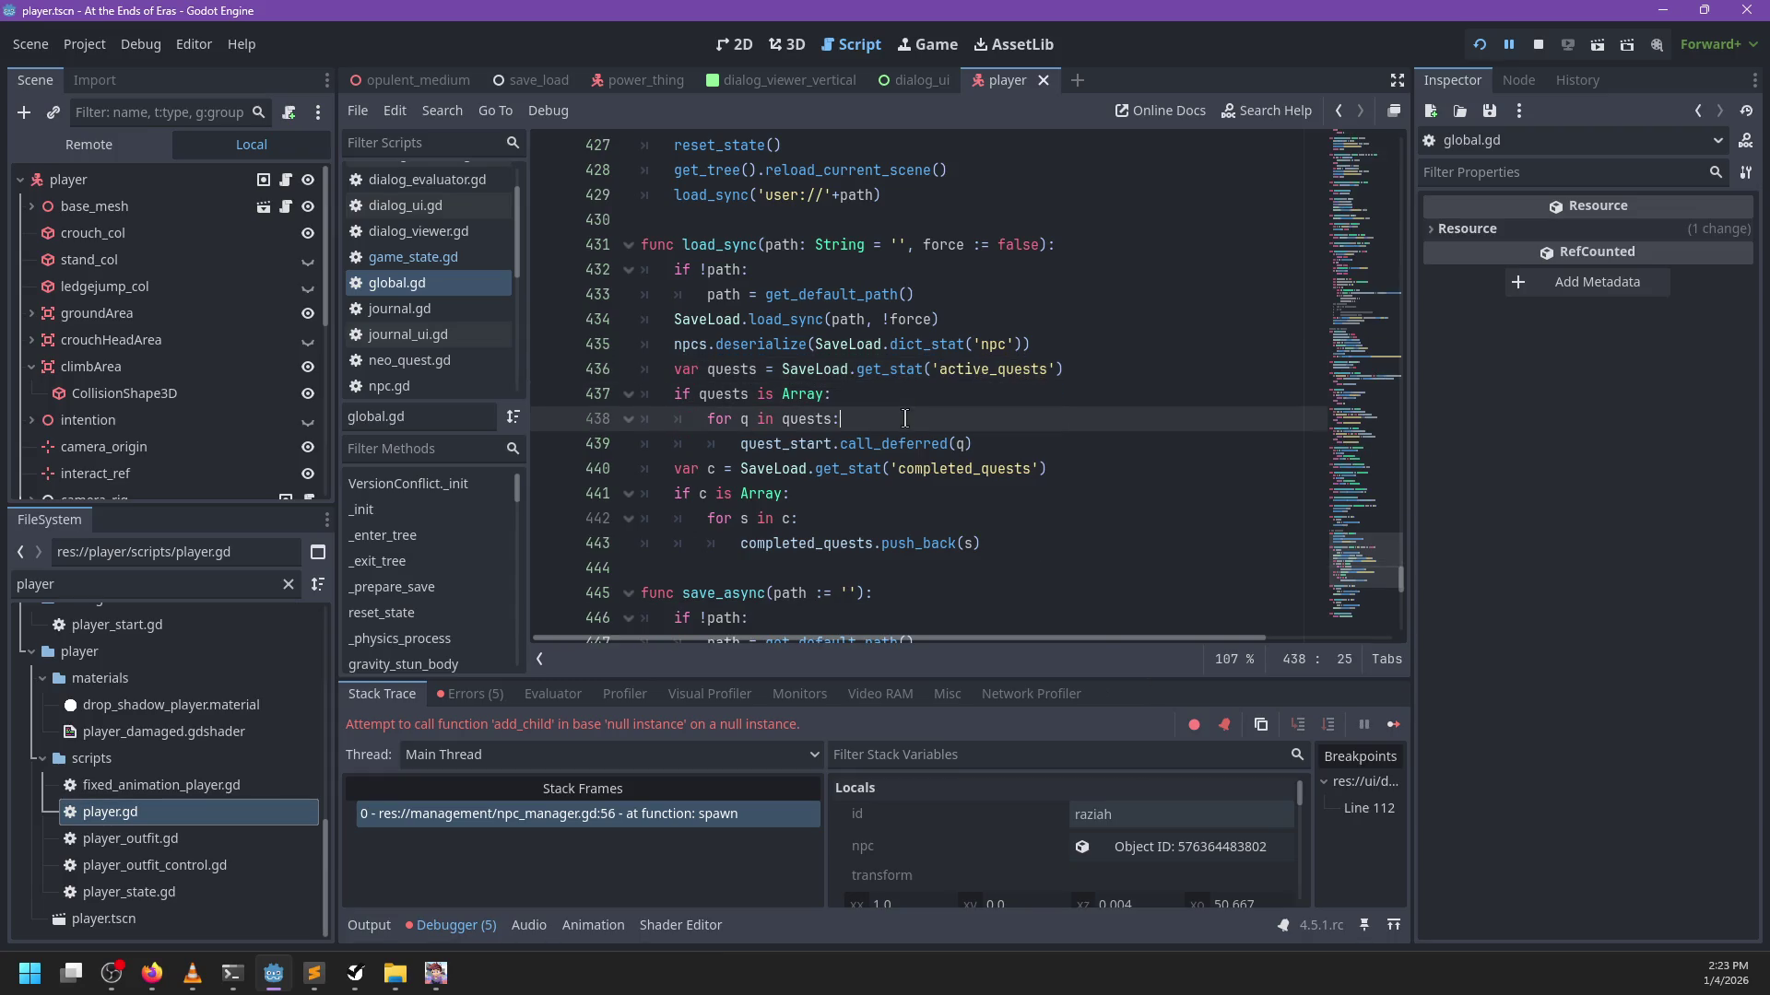
key("Return")
type("active_quests[id] = q")
key("Tab")
key("Tab")
key("End")
key("Left")
key("Left")
key("Left")
key("BackSpace")
type("_load")
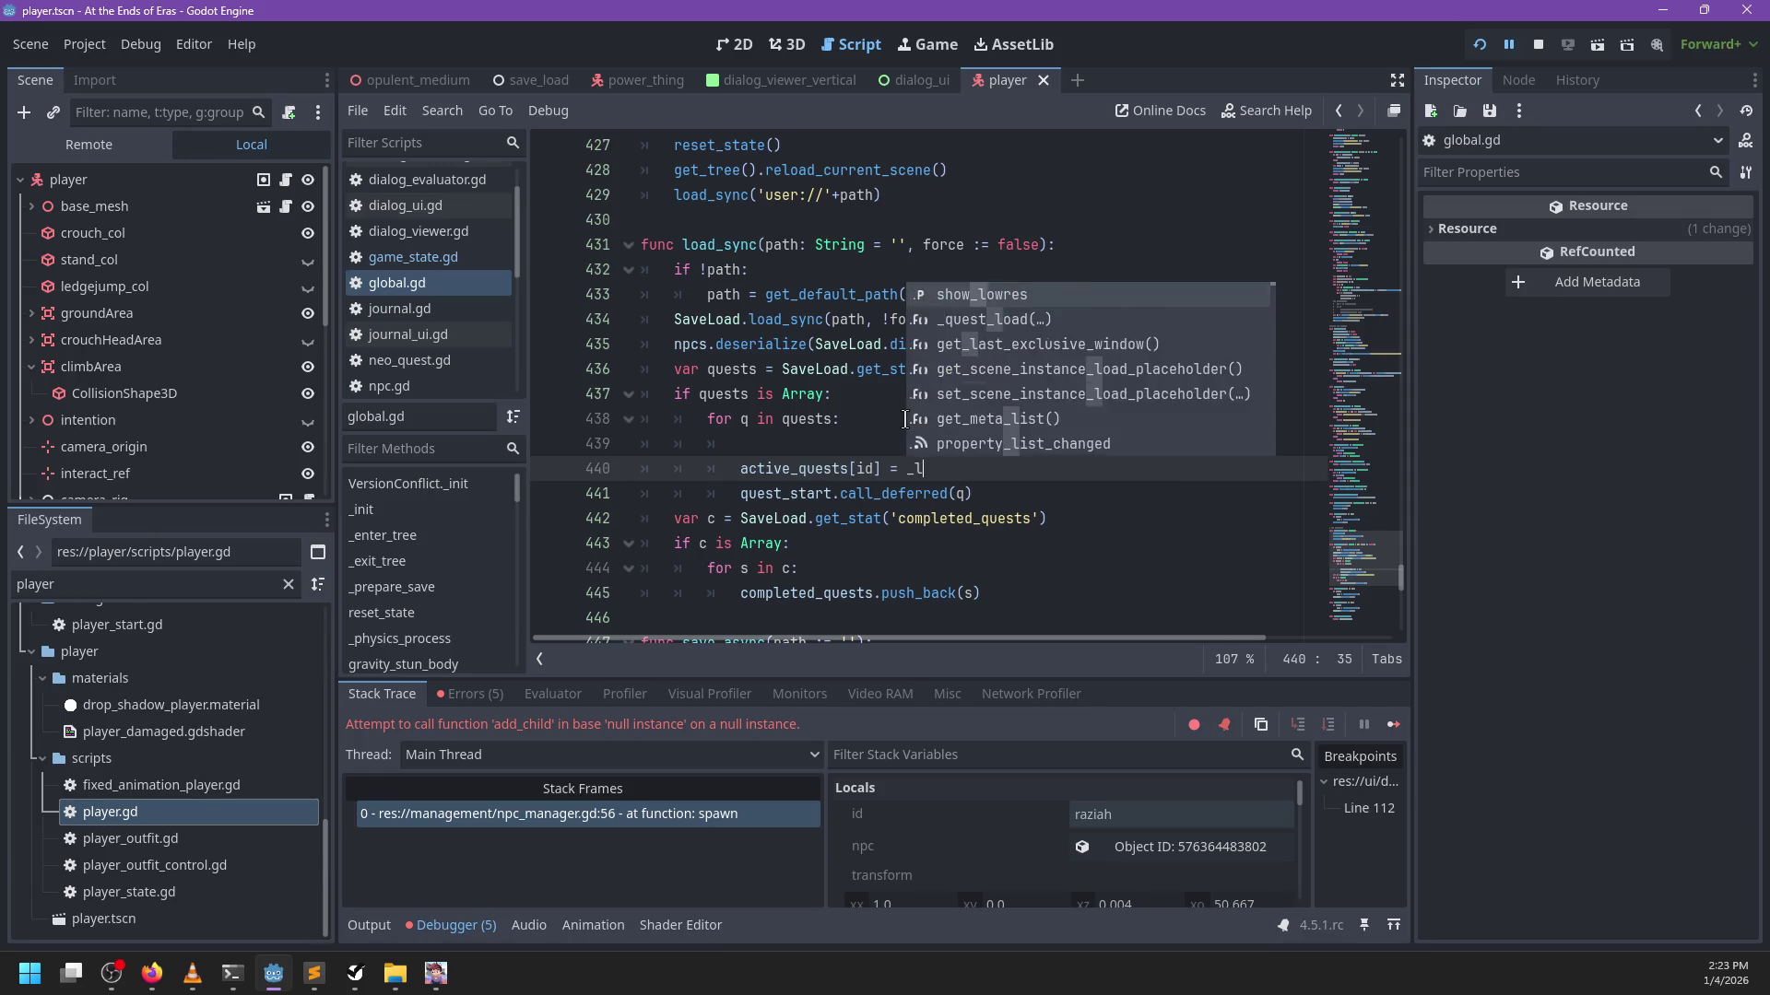
key("ctrl+BackSpace")
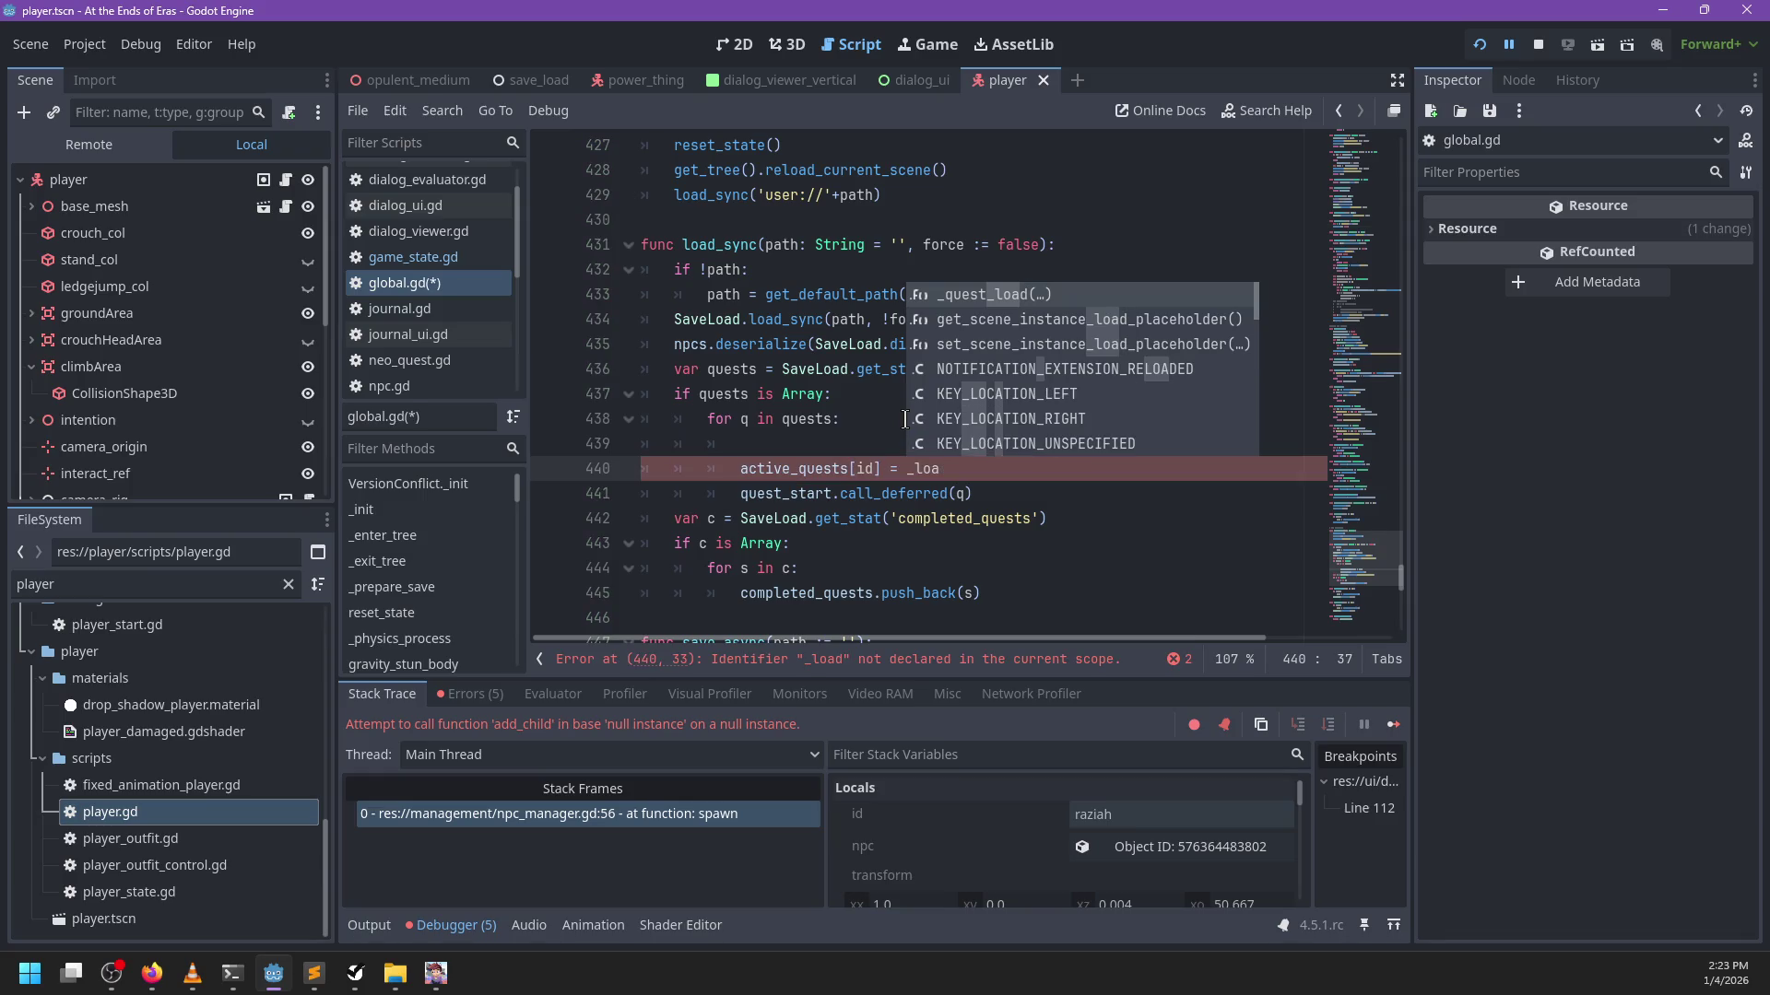
key("ctrl+minus")
type("_quest_load(q")
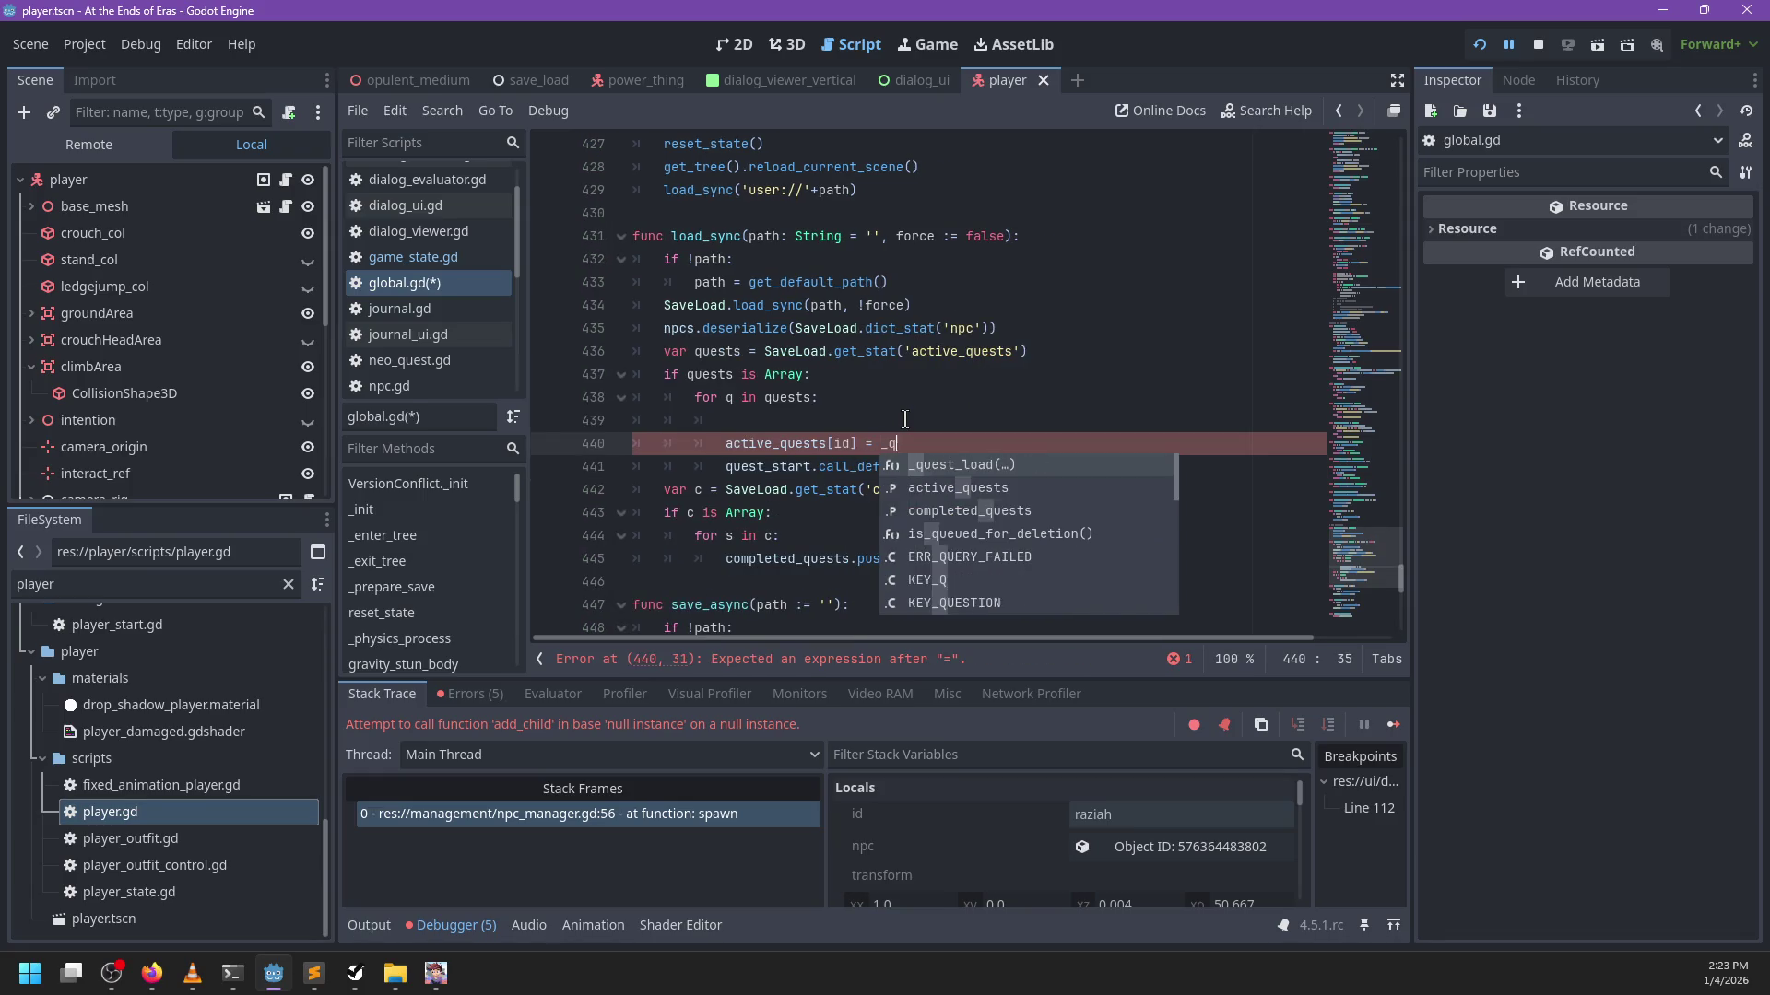
type(")")
Delete the old quest_start.call_deferred(q) line and the leftover empty line
key("shift+Down")
key("Delete")
key("Down")
key("Up")
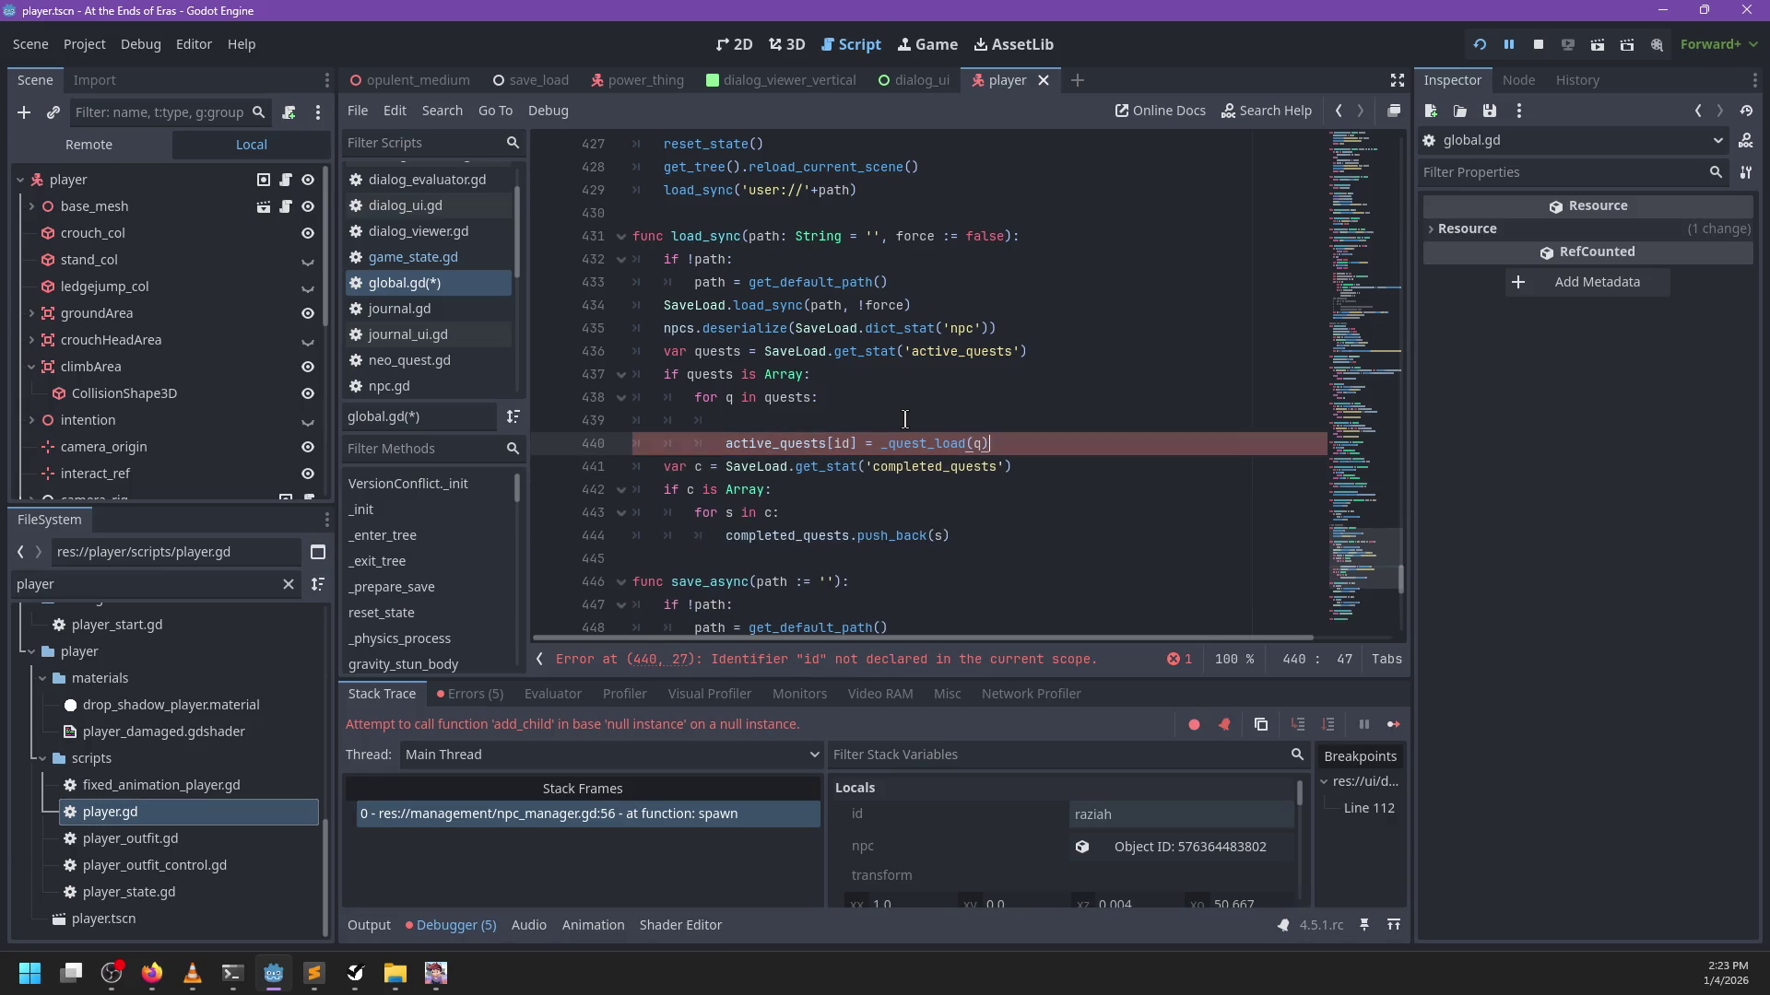
key("Up")
key("BackSpace")
key("BackSpace")
key("BackSpace")
Add blank lines after the completed_quests loop and start typing a new func
left_click(753, 531)
key("Return")
key("Return")
type("func ")
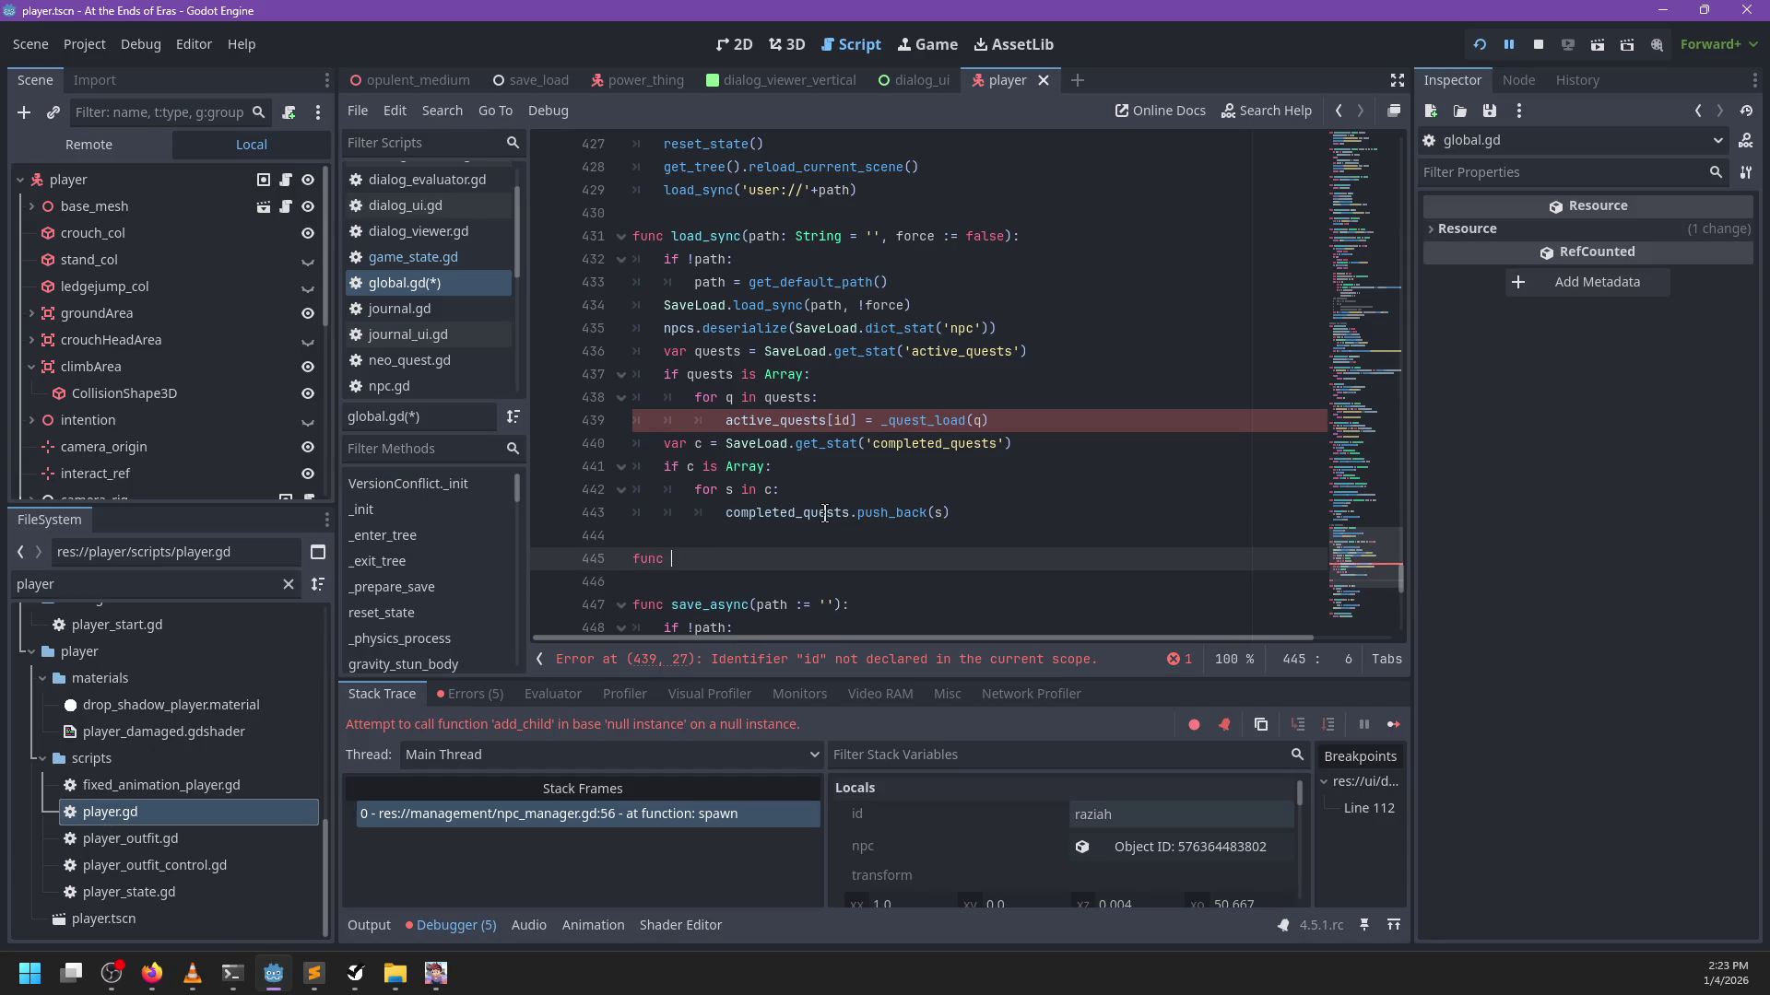
type("ave_sync")
Write func prepare_state() looping over active_quests and calling active_quests[q].begin()
key("ctrl+BackSpace")
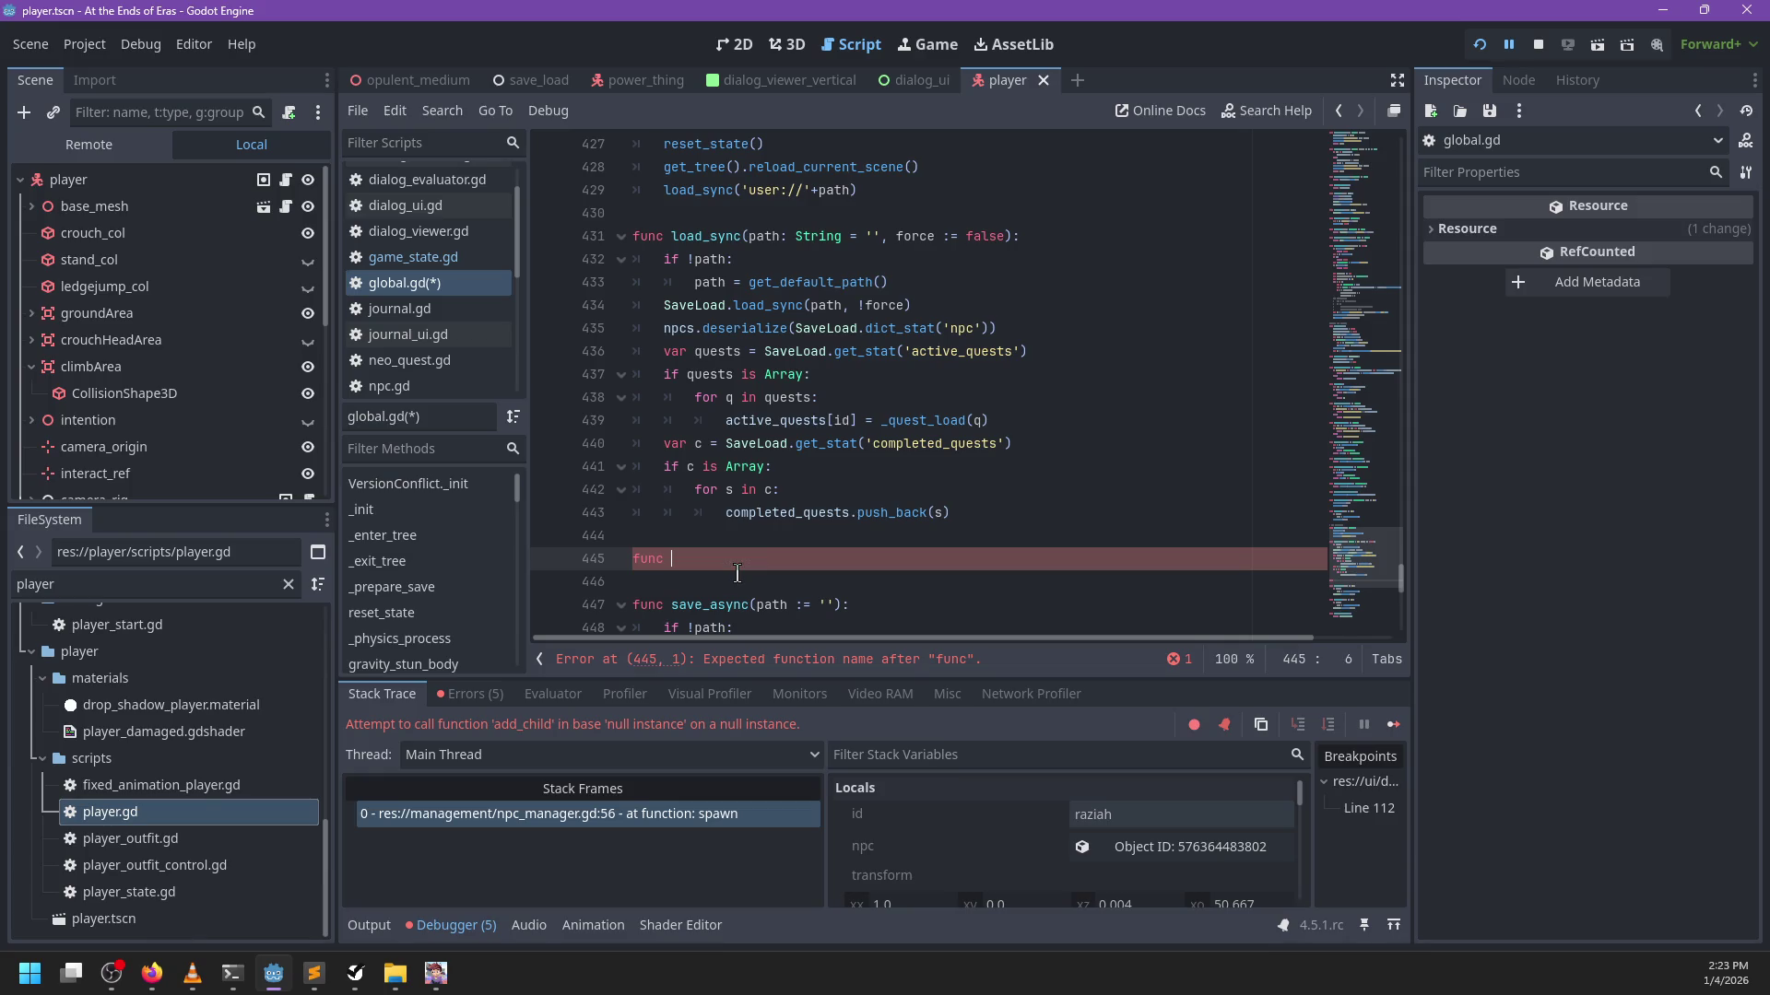
key("ctrl+space")
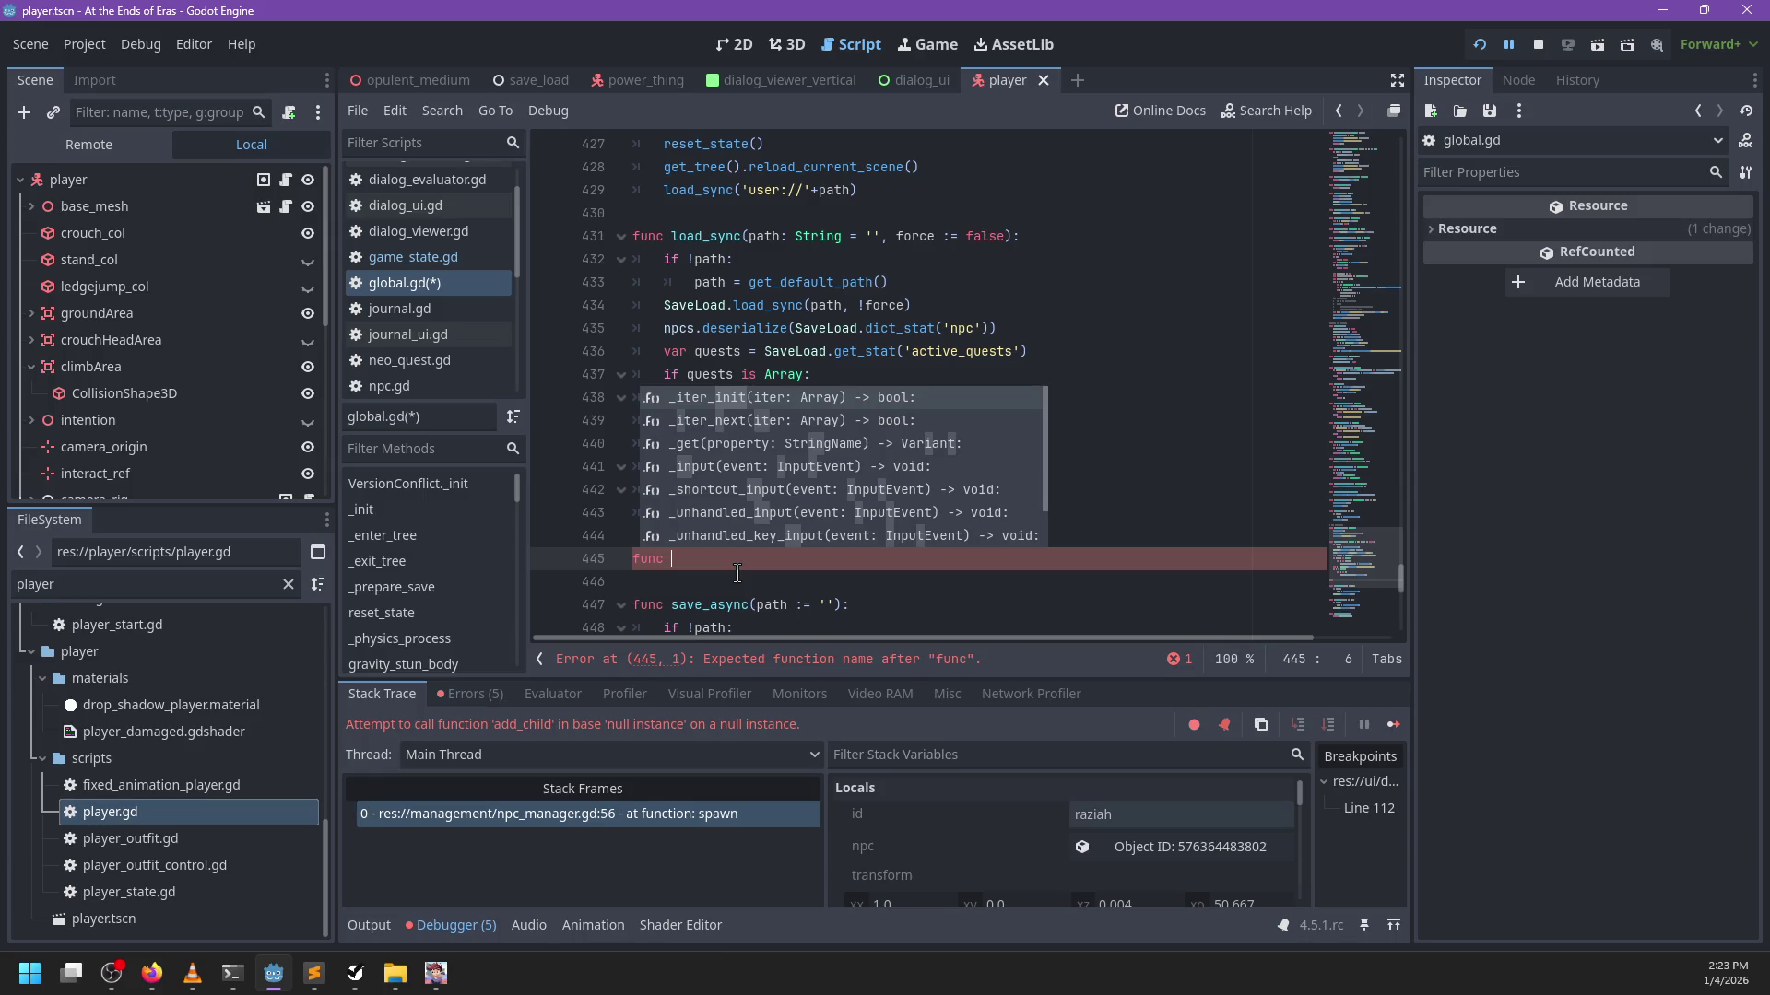
type("prepare_")
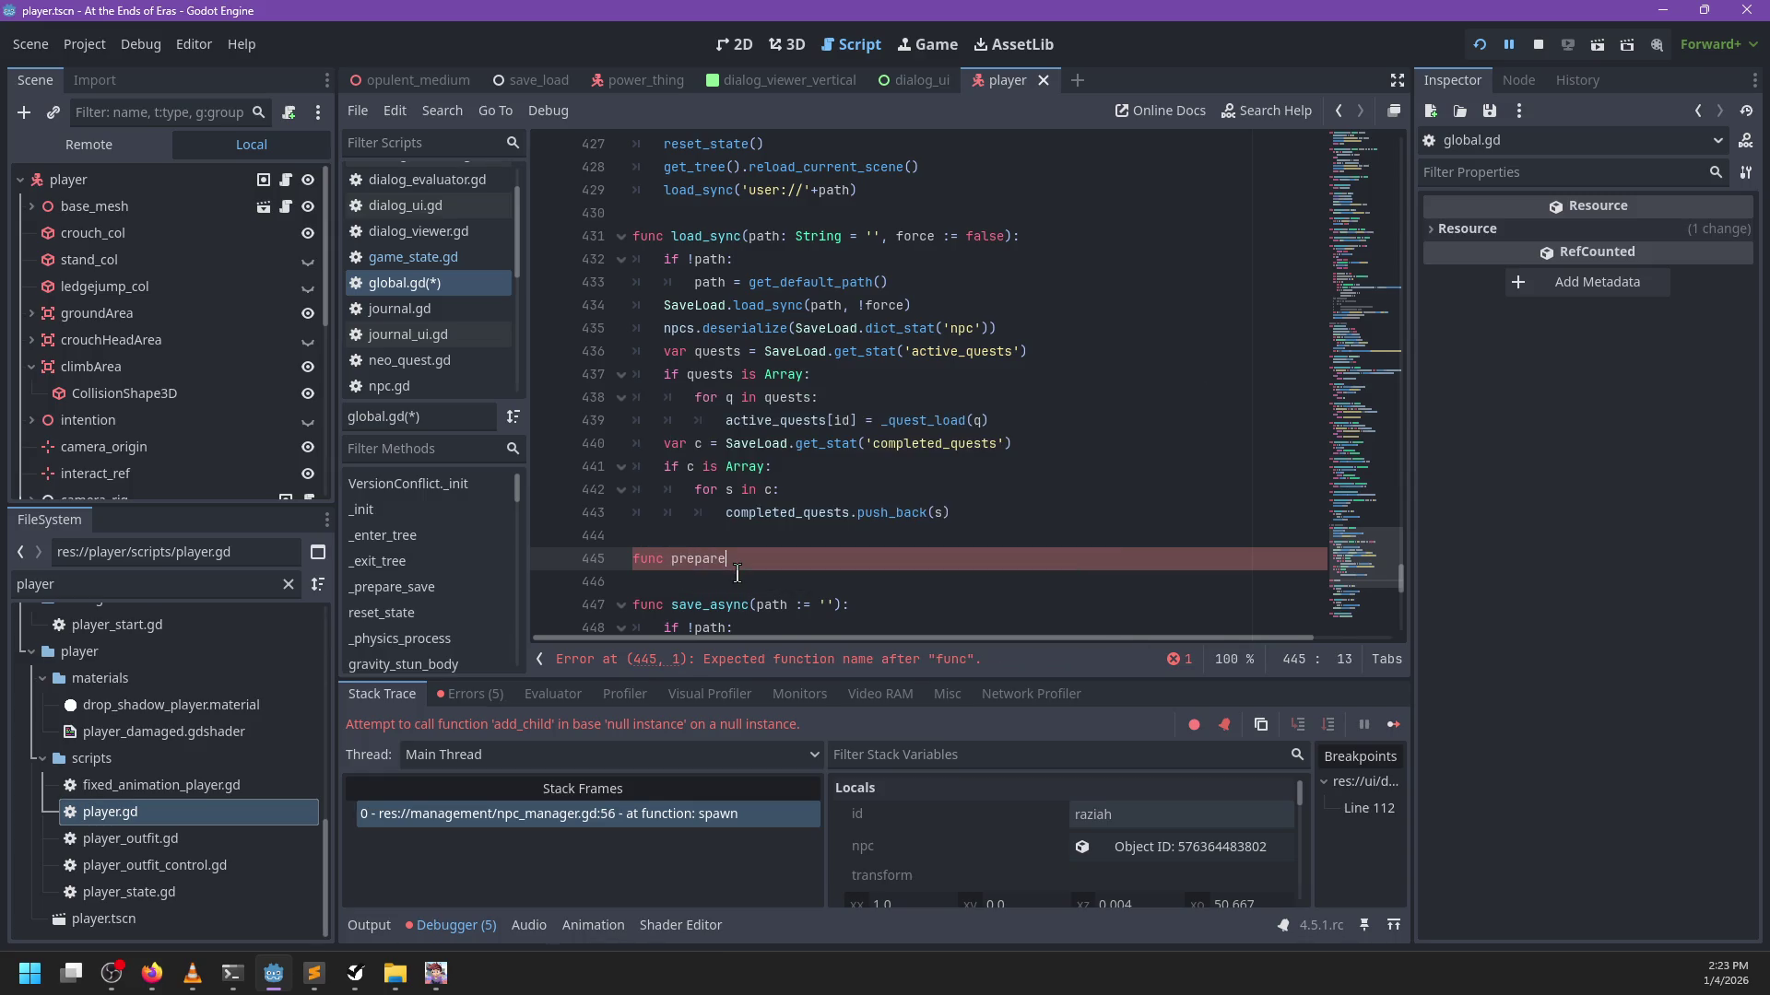
type("state():")
key("Return")
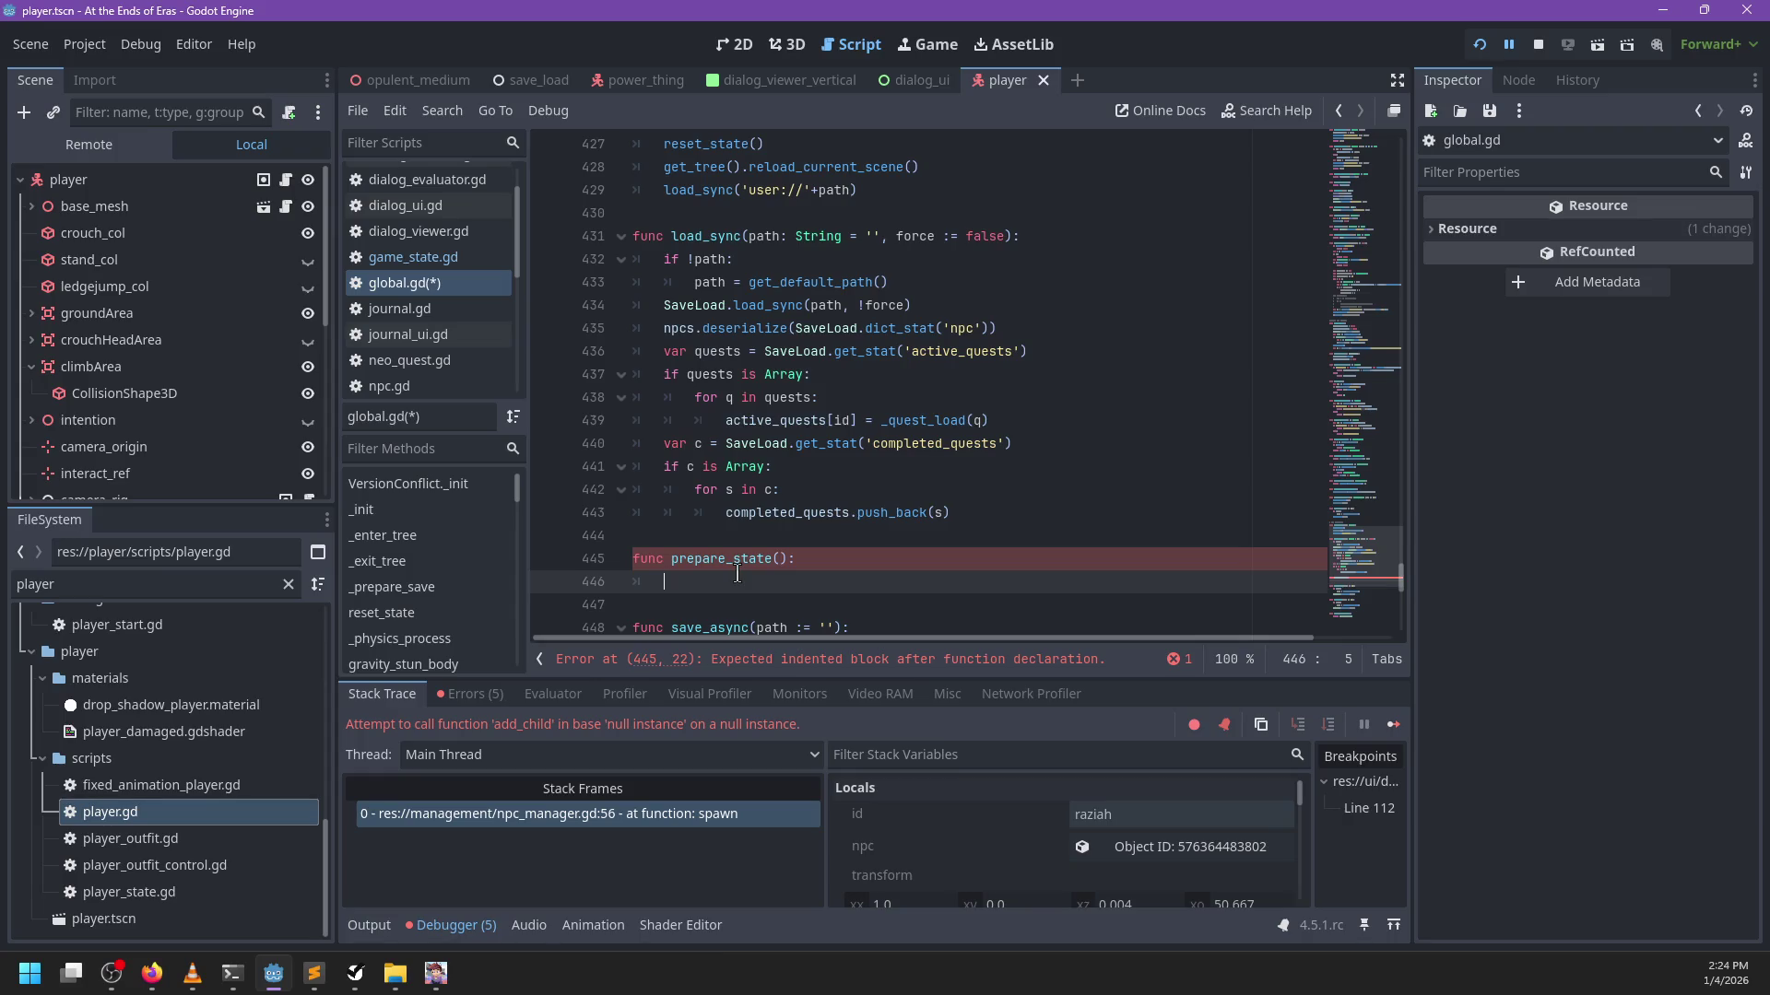
type("for q in ac")
key("Return")
type(":")
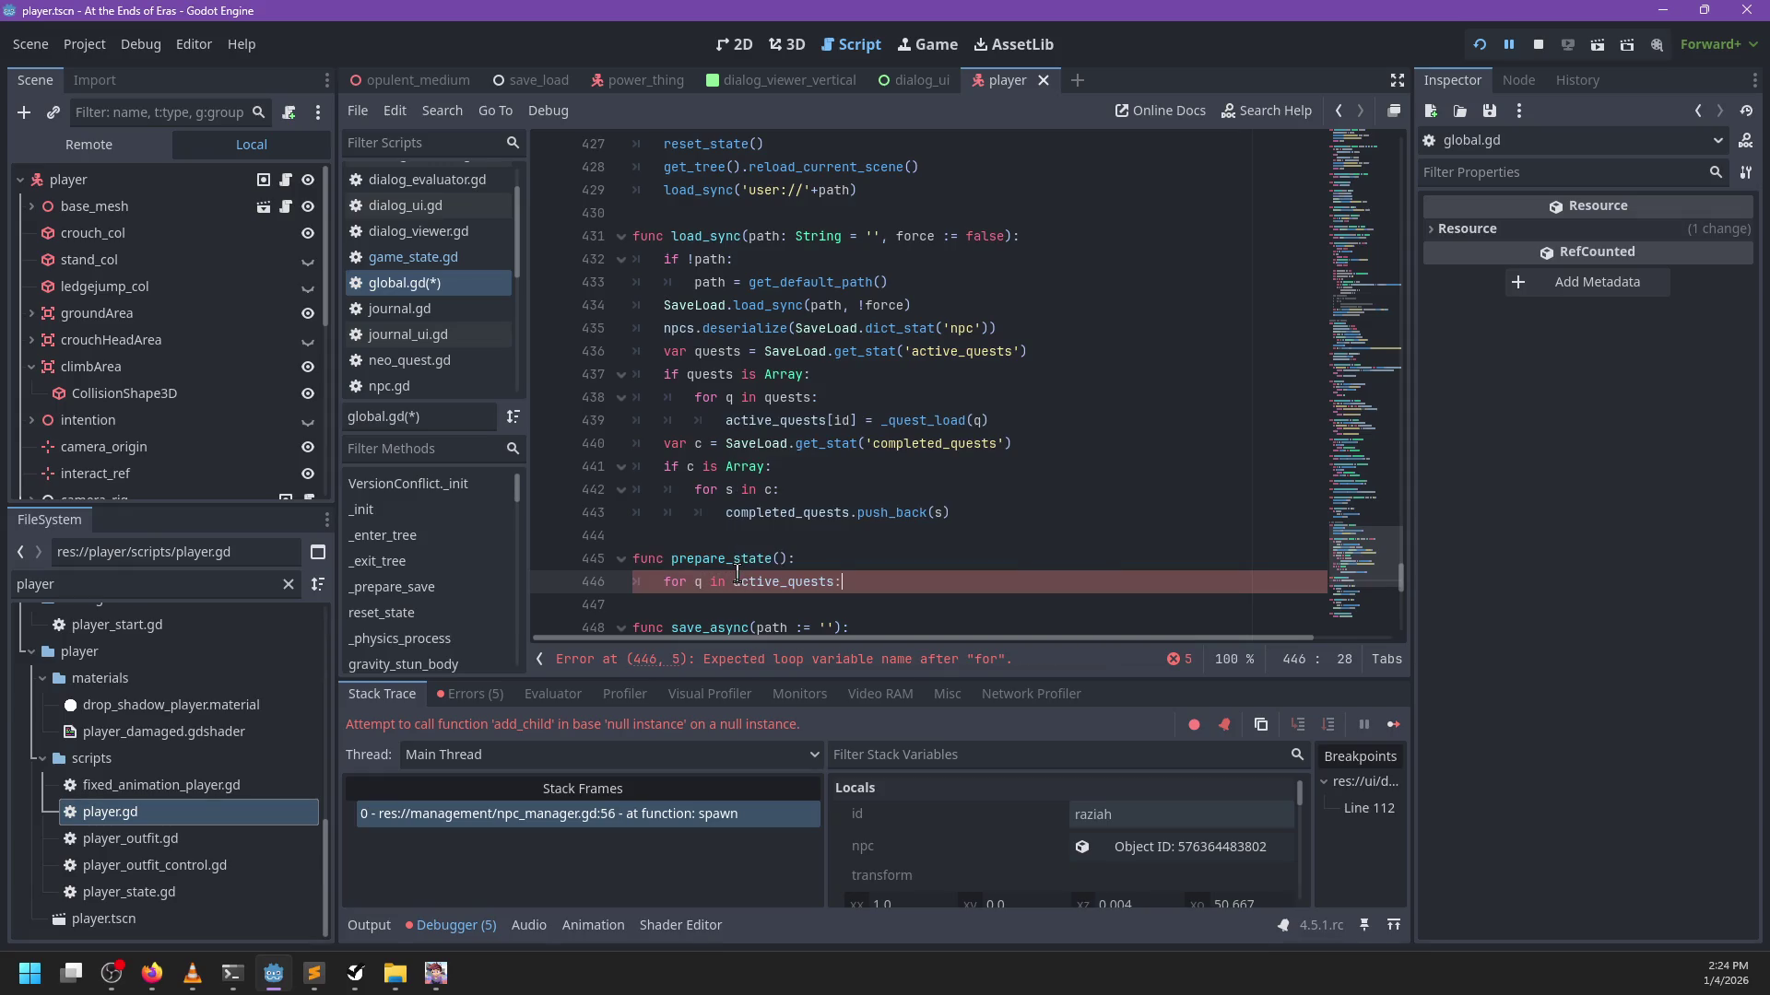
key("Return")
type("active_")
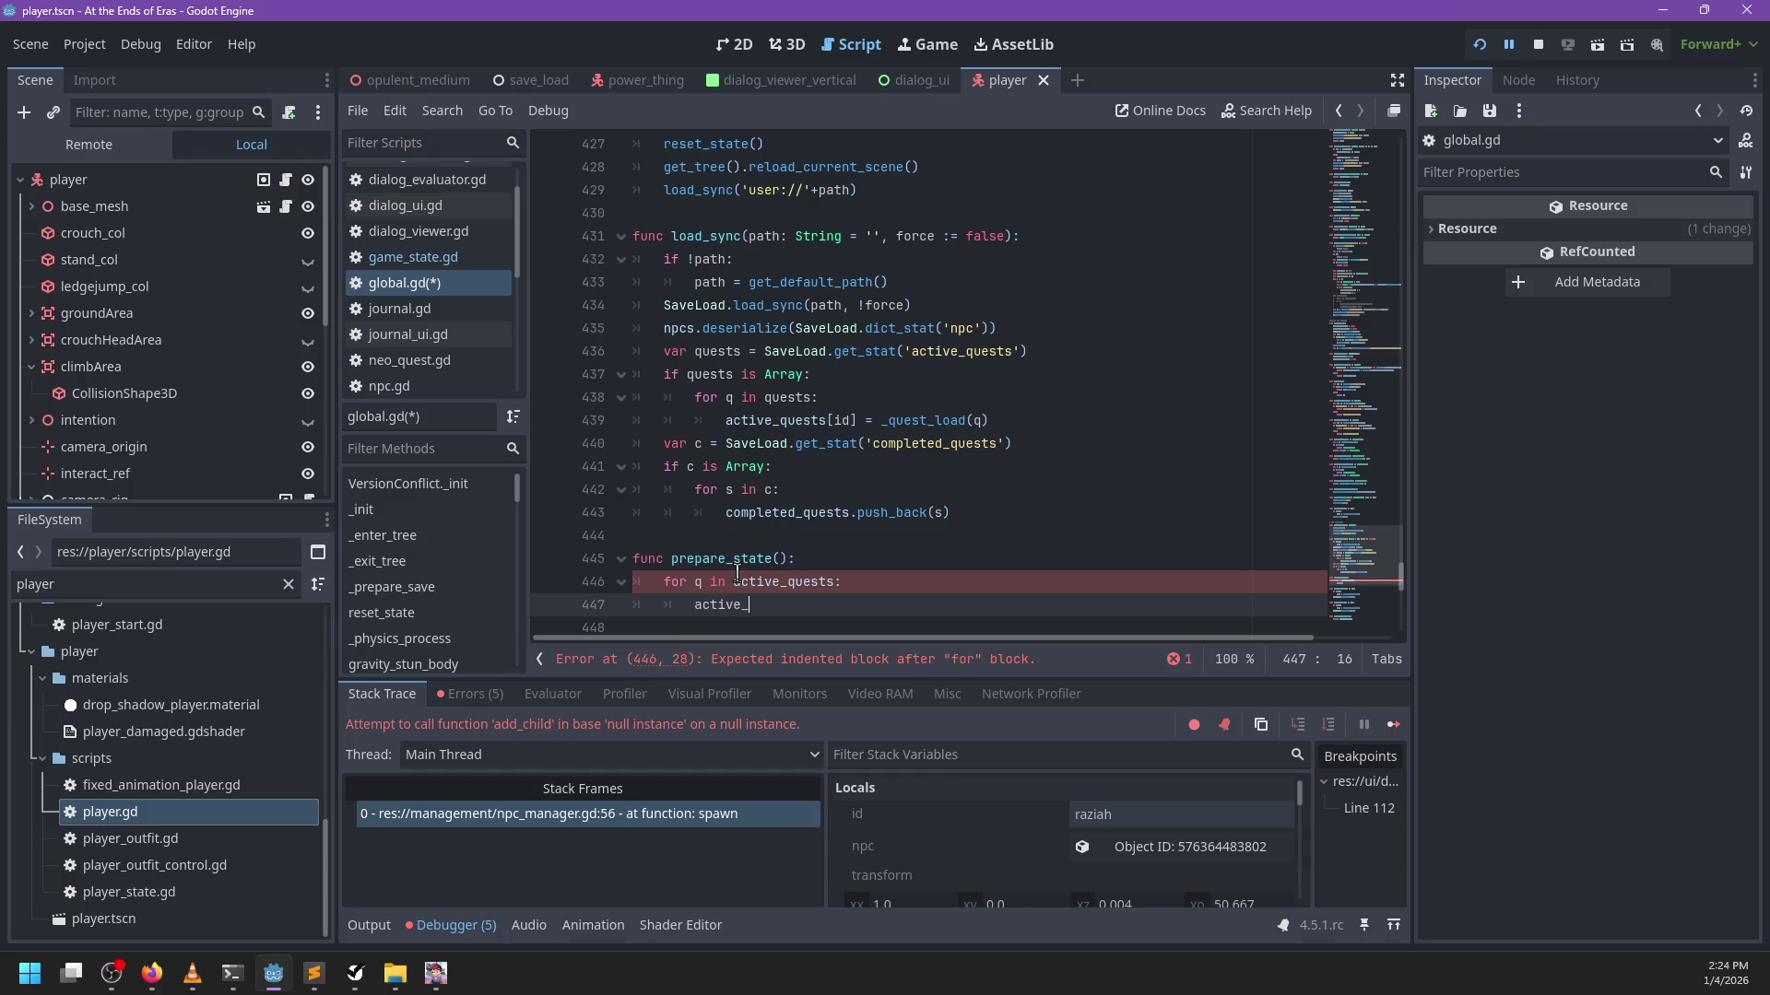
key("Return")
type("[q].begin")
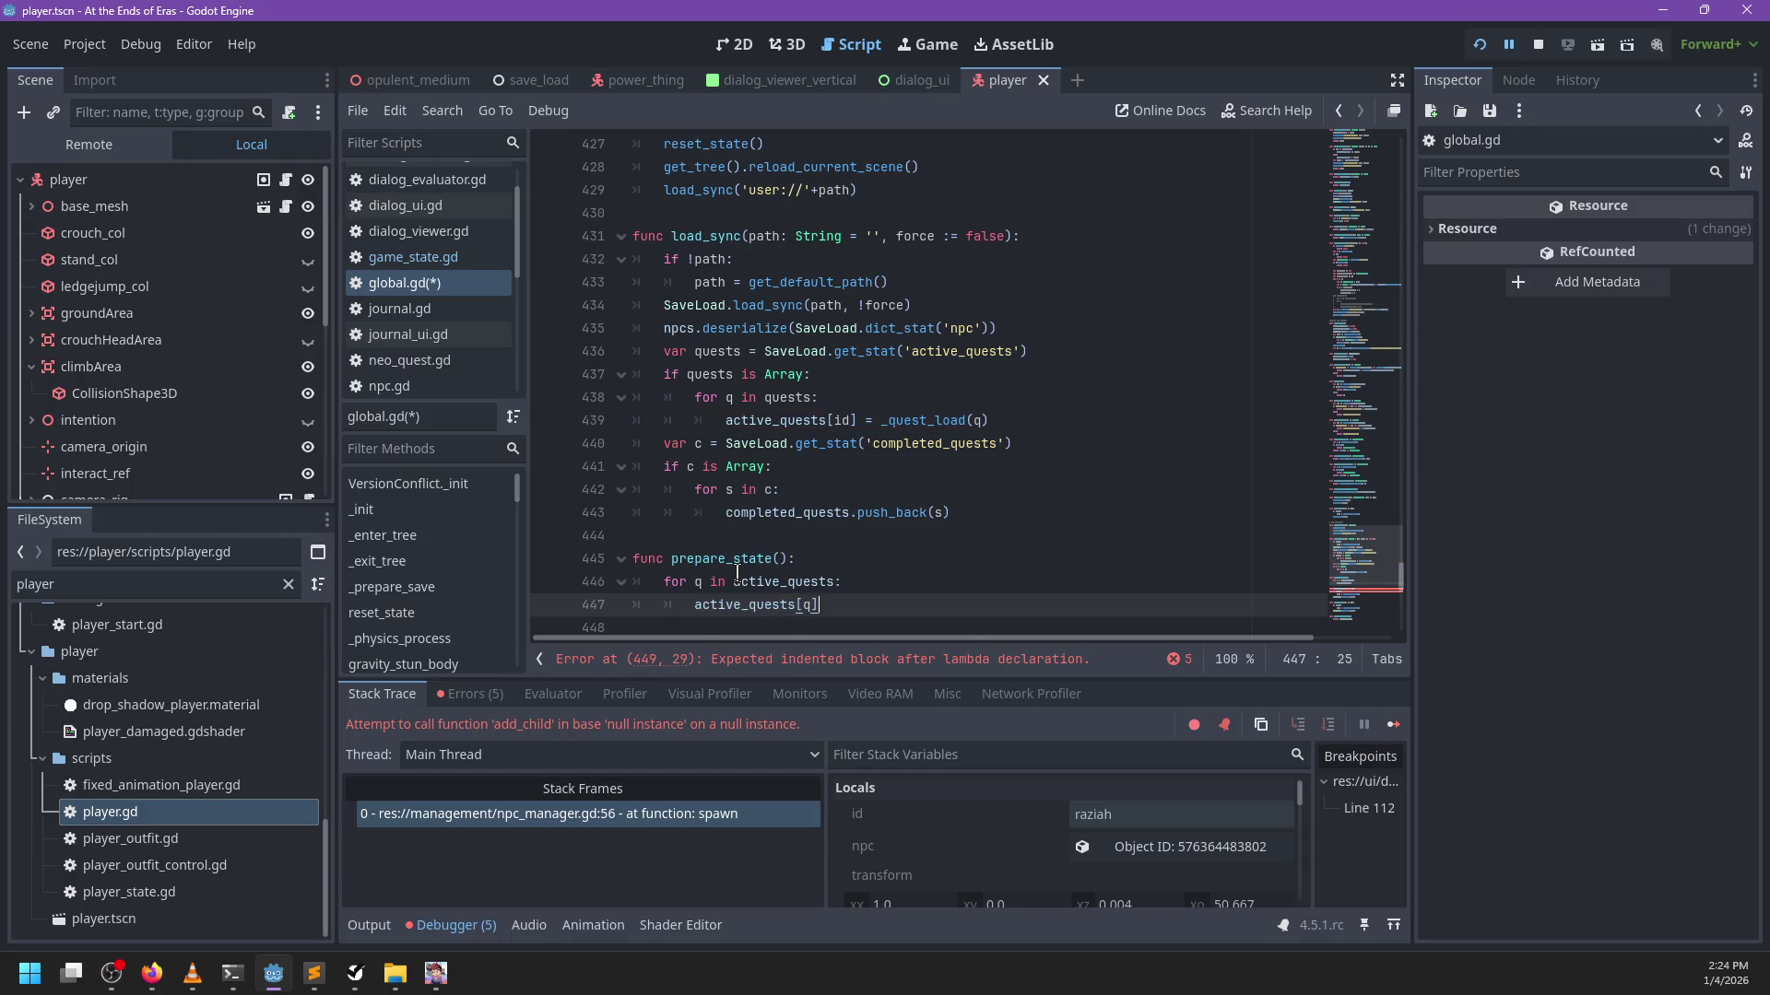
key("Return")
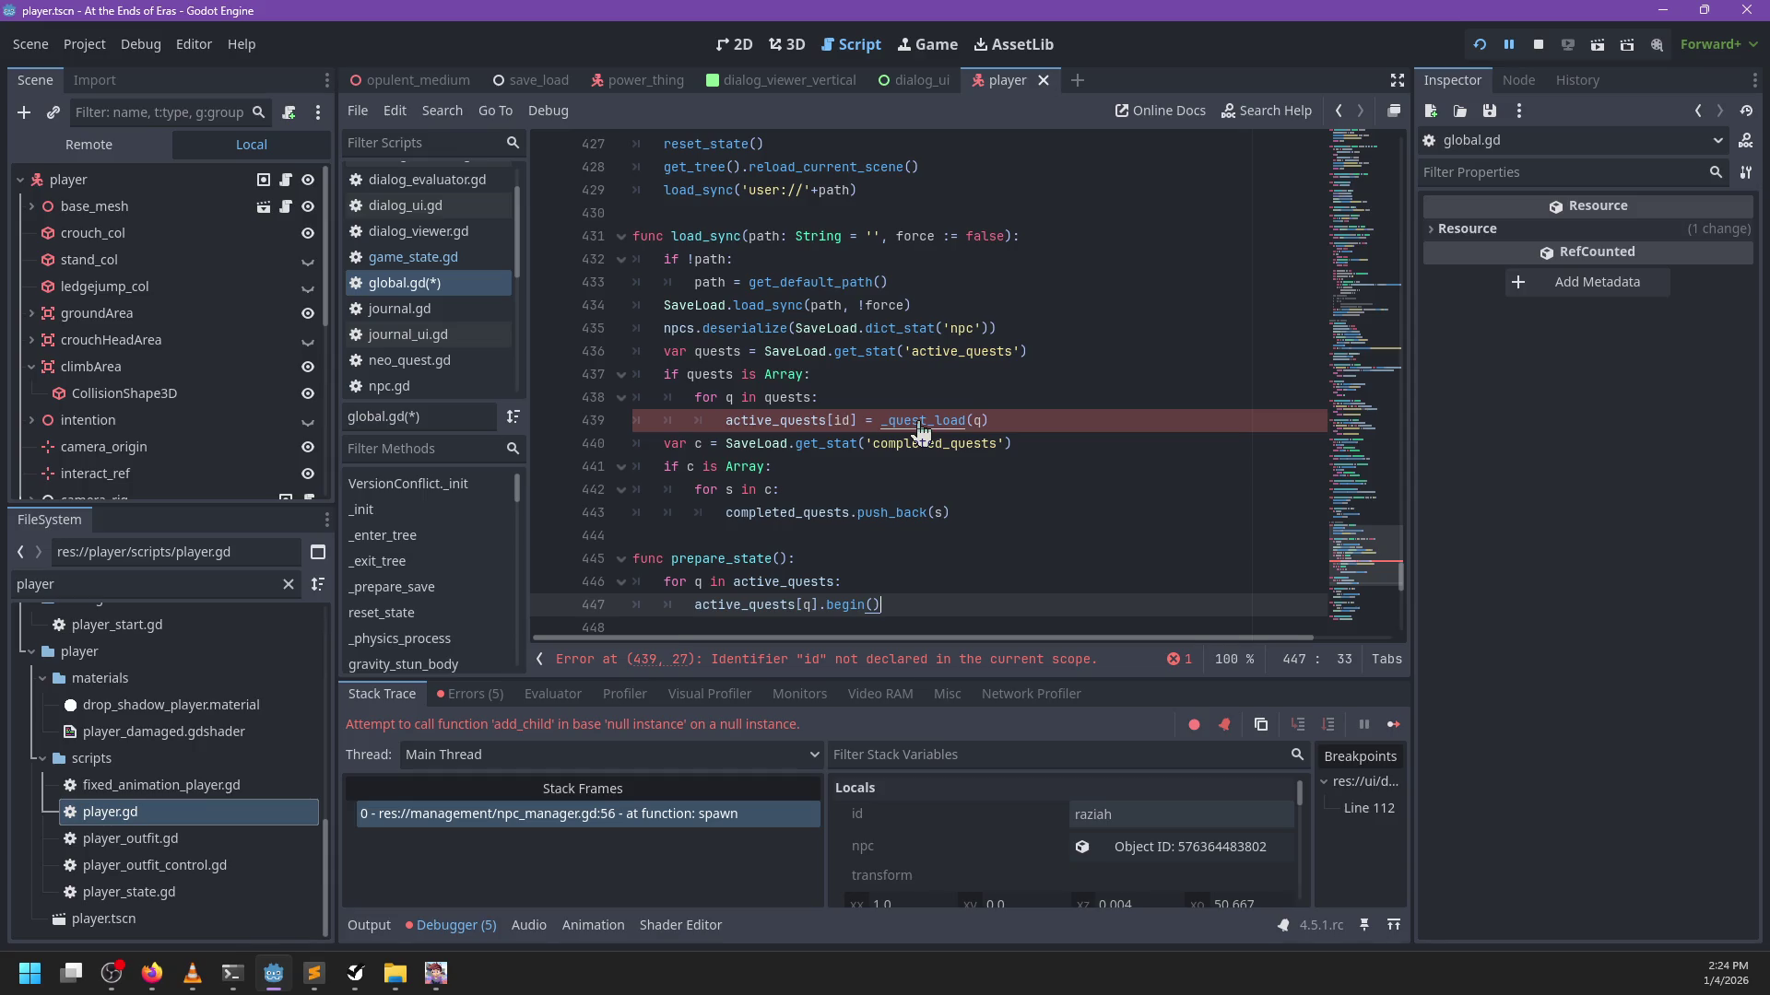
Change the load_sync assignment key from active_quests[id] to active_quests[q]
double_click(841, 420)
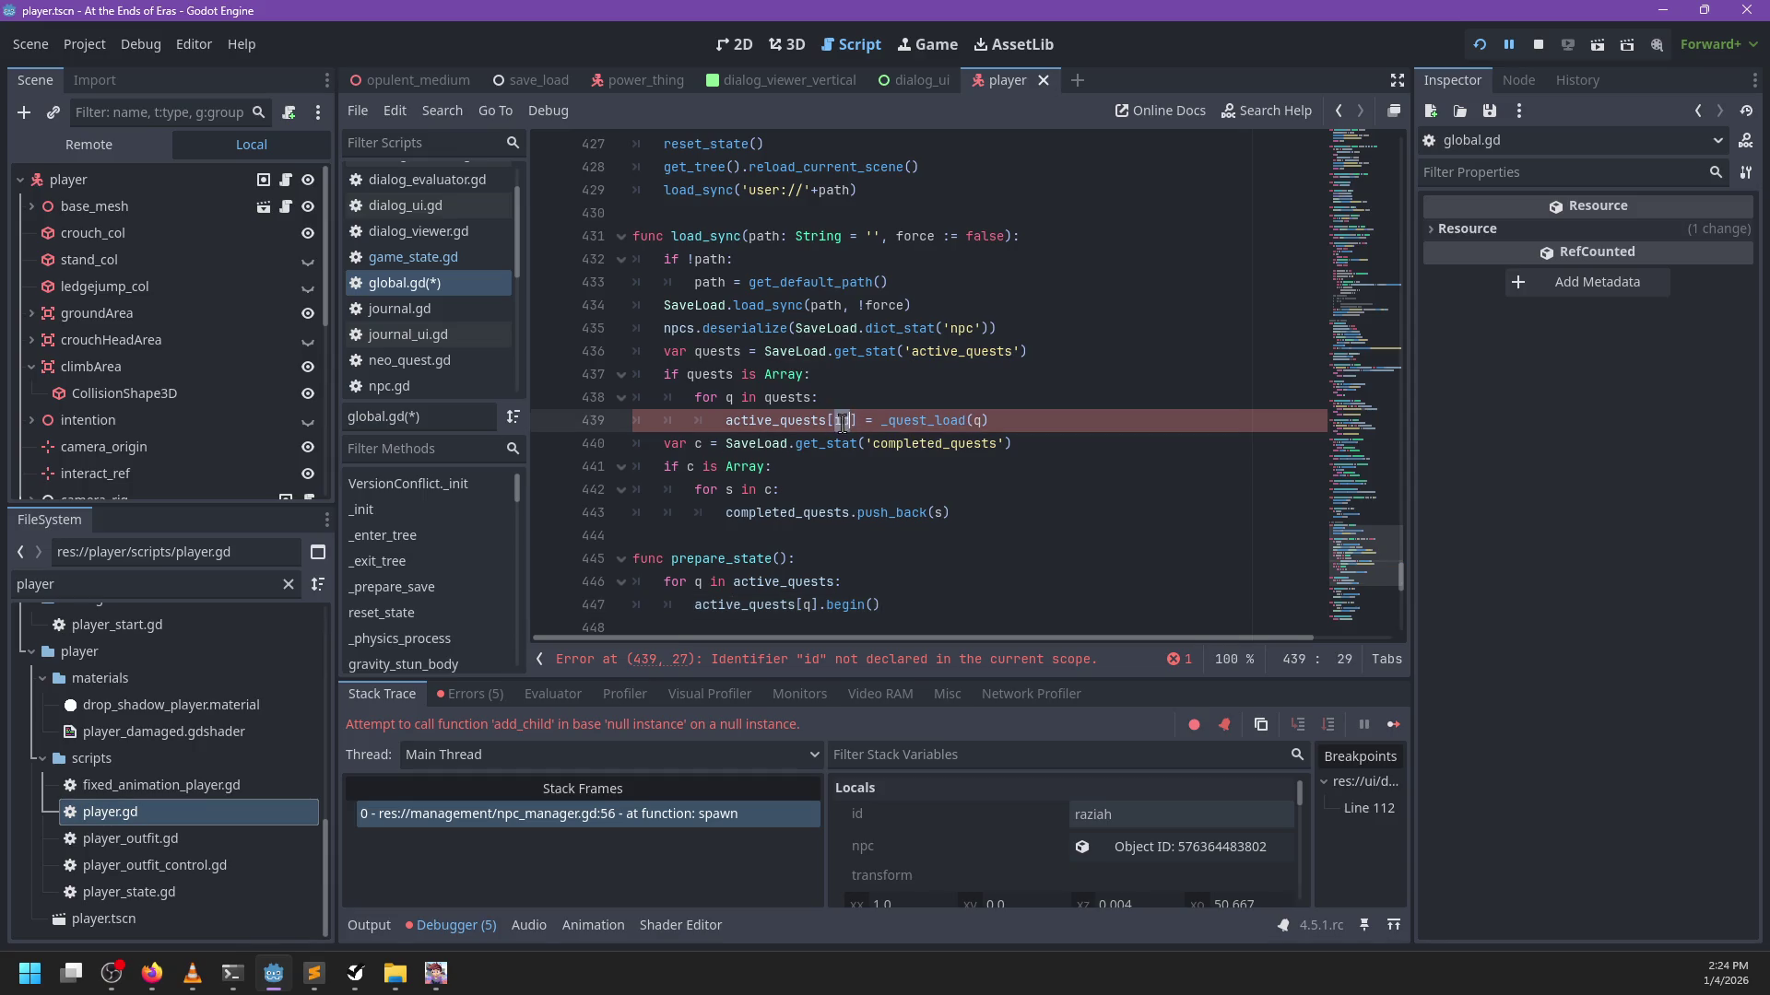
type("q")
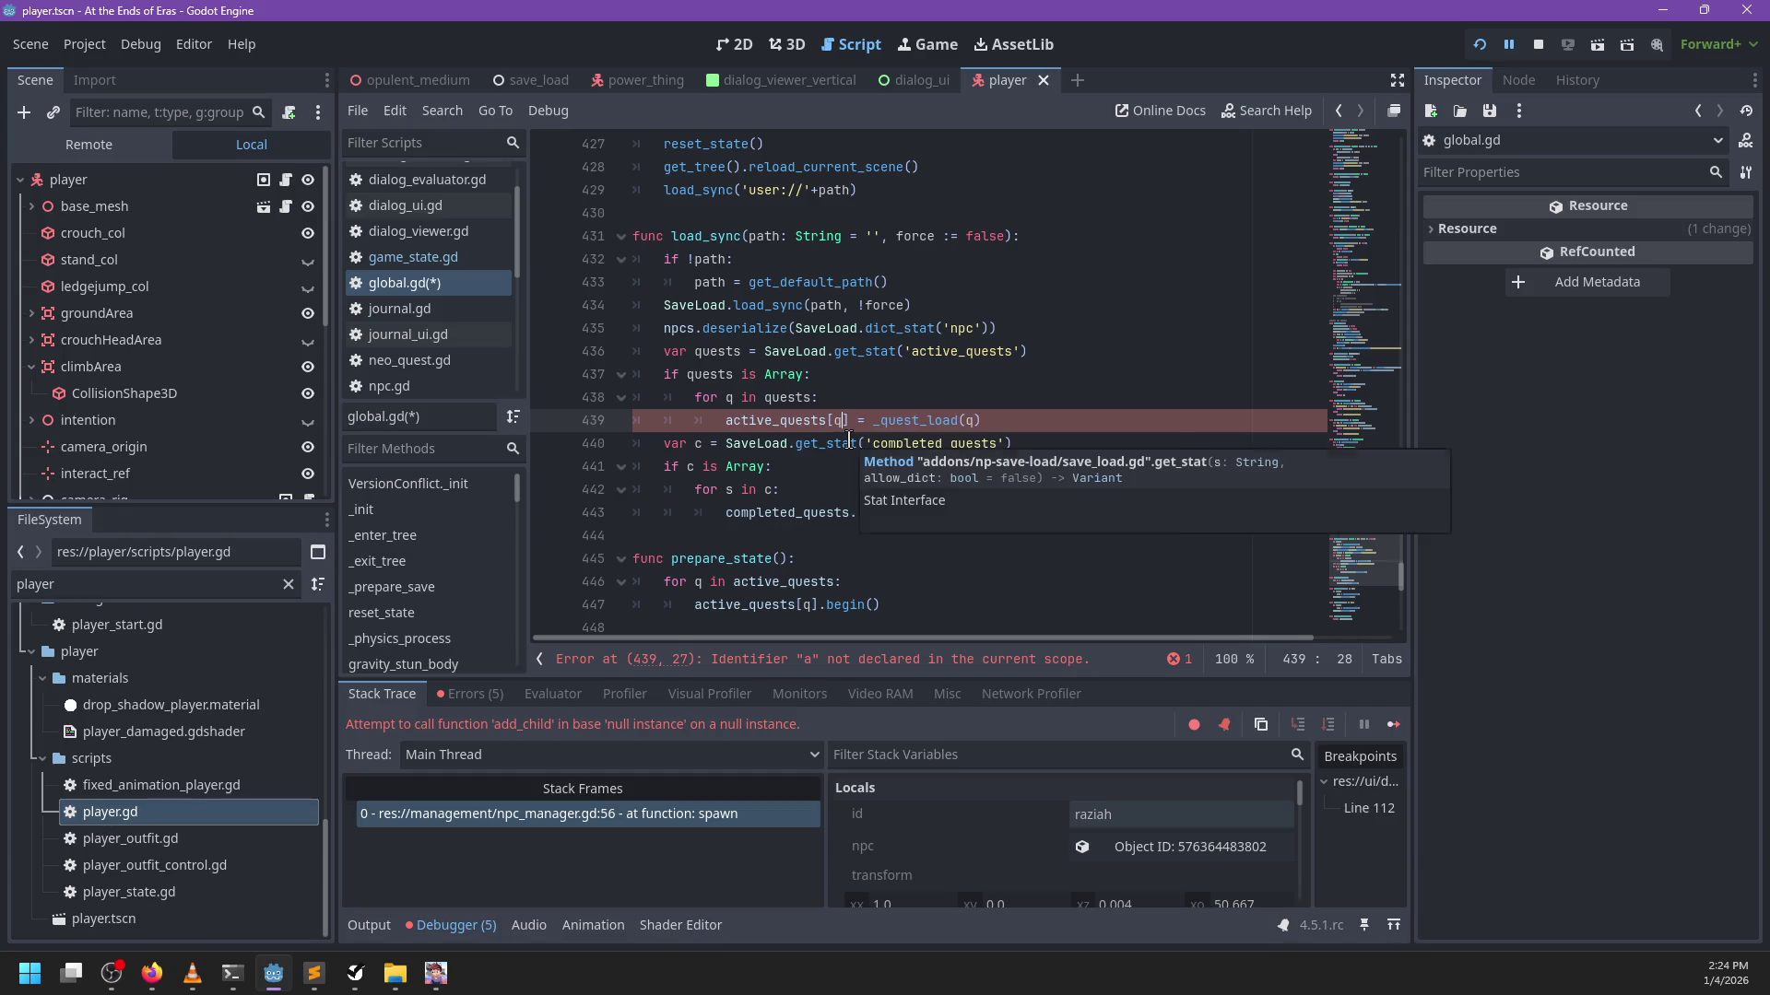
left_click(1043, 407)
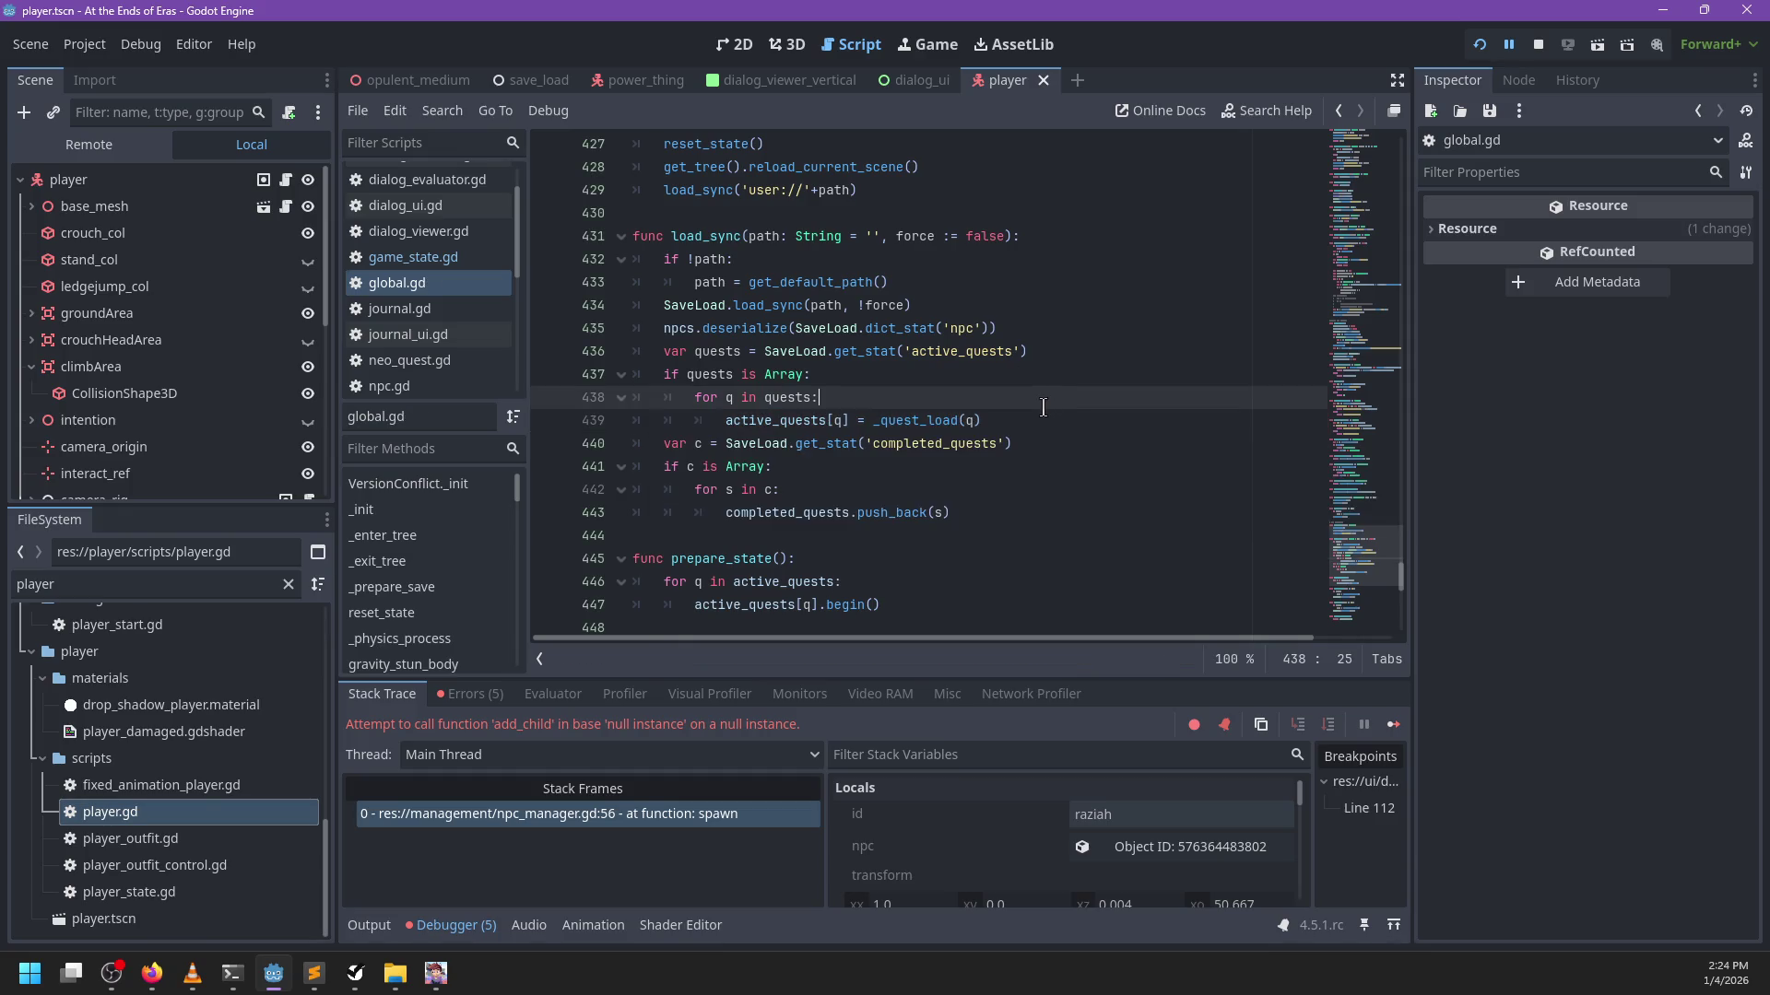
Follow the deserialize call on line 435 to its definition in npc_manager.gd
double_click(718, 236)
scroll(891, 421, "down", 2)
scroll(891, 420, "down", 7)
scroll(891, 420, "up", 10)
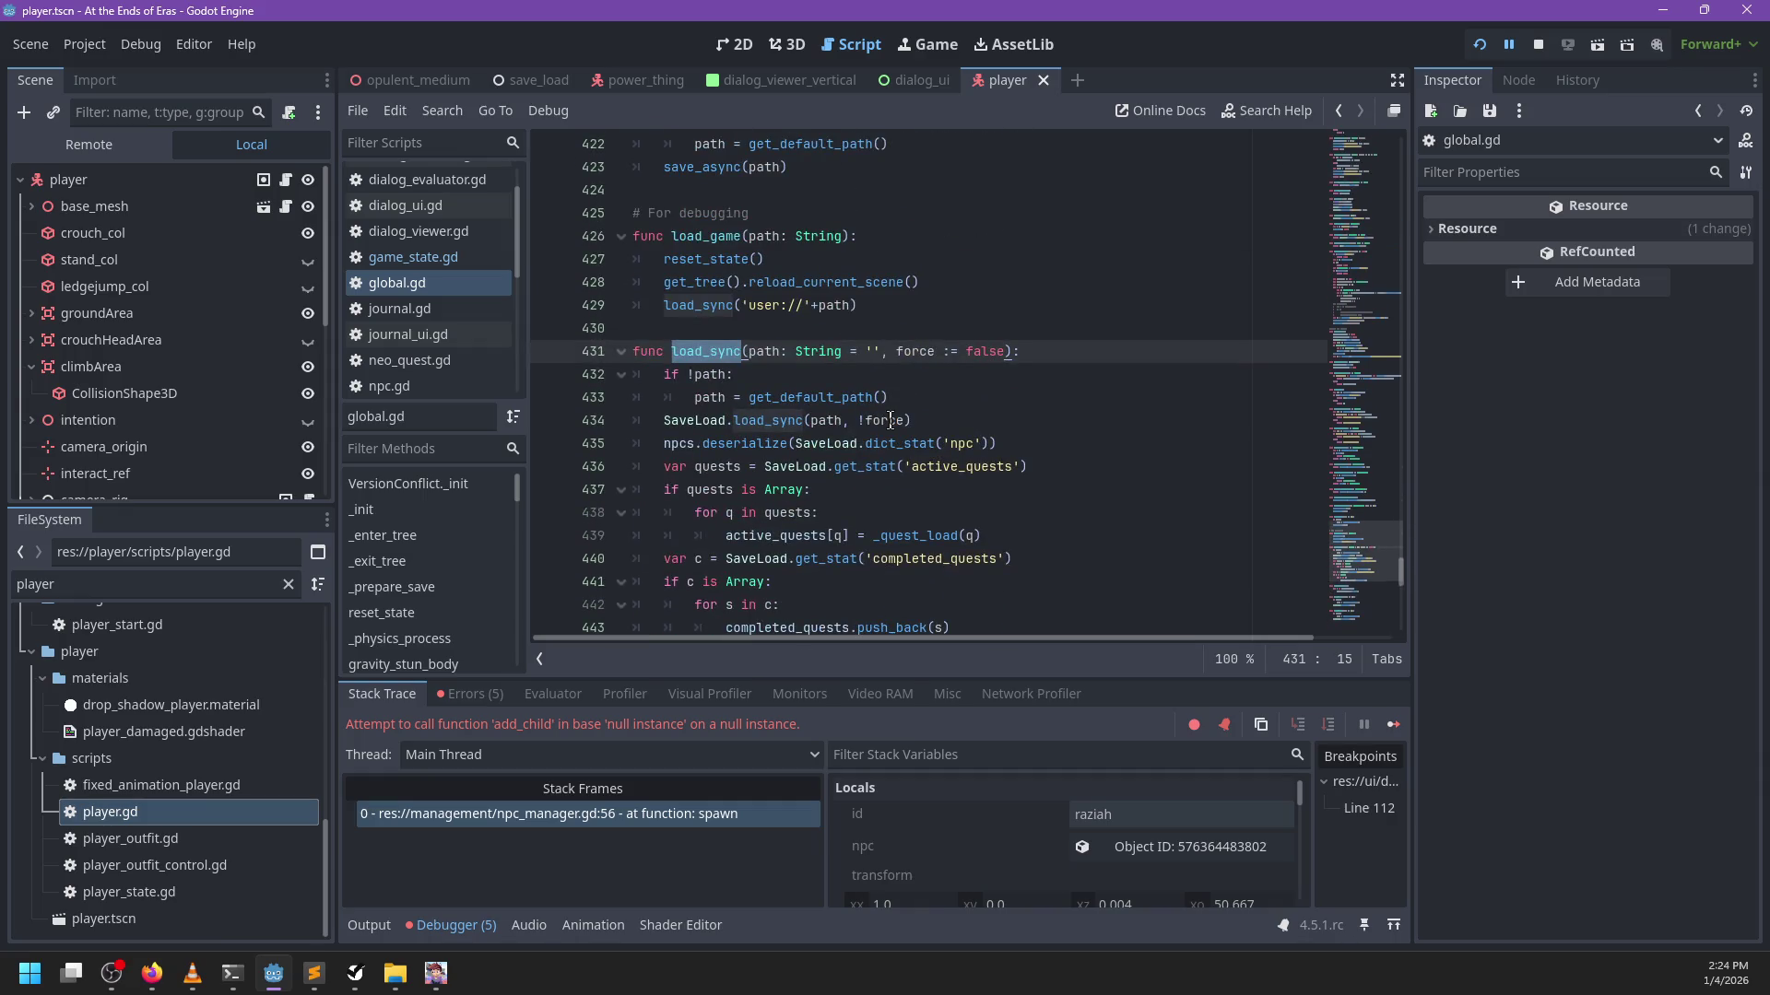
left_click(737, 444)
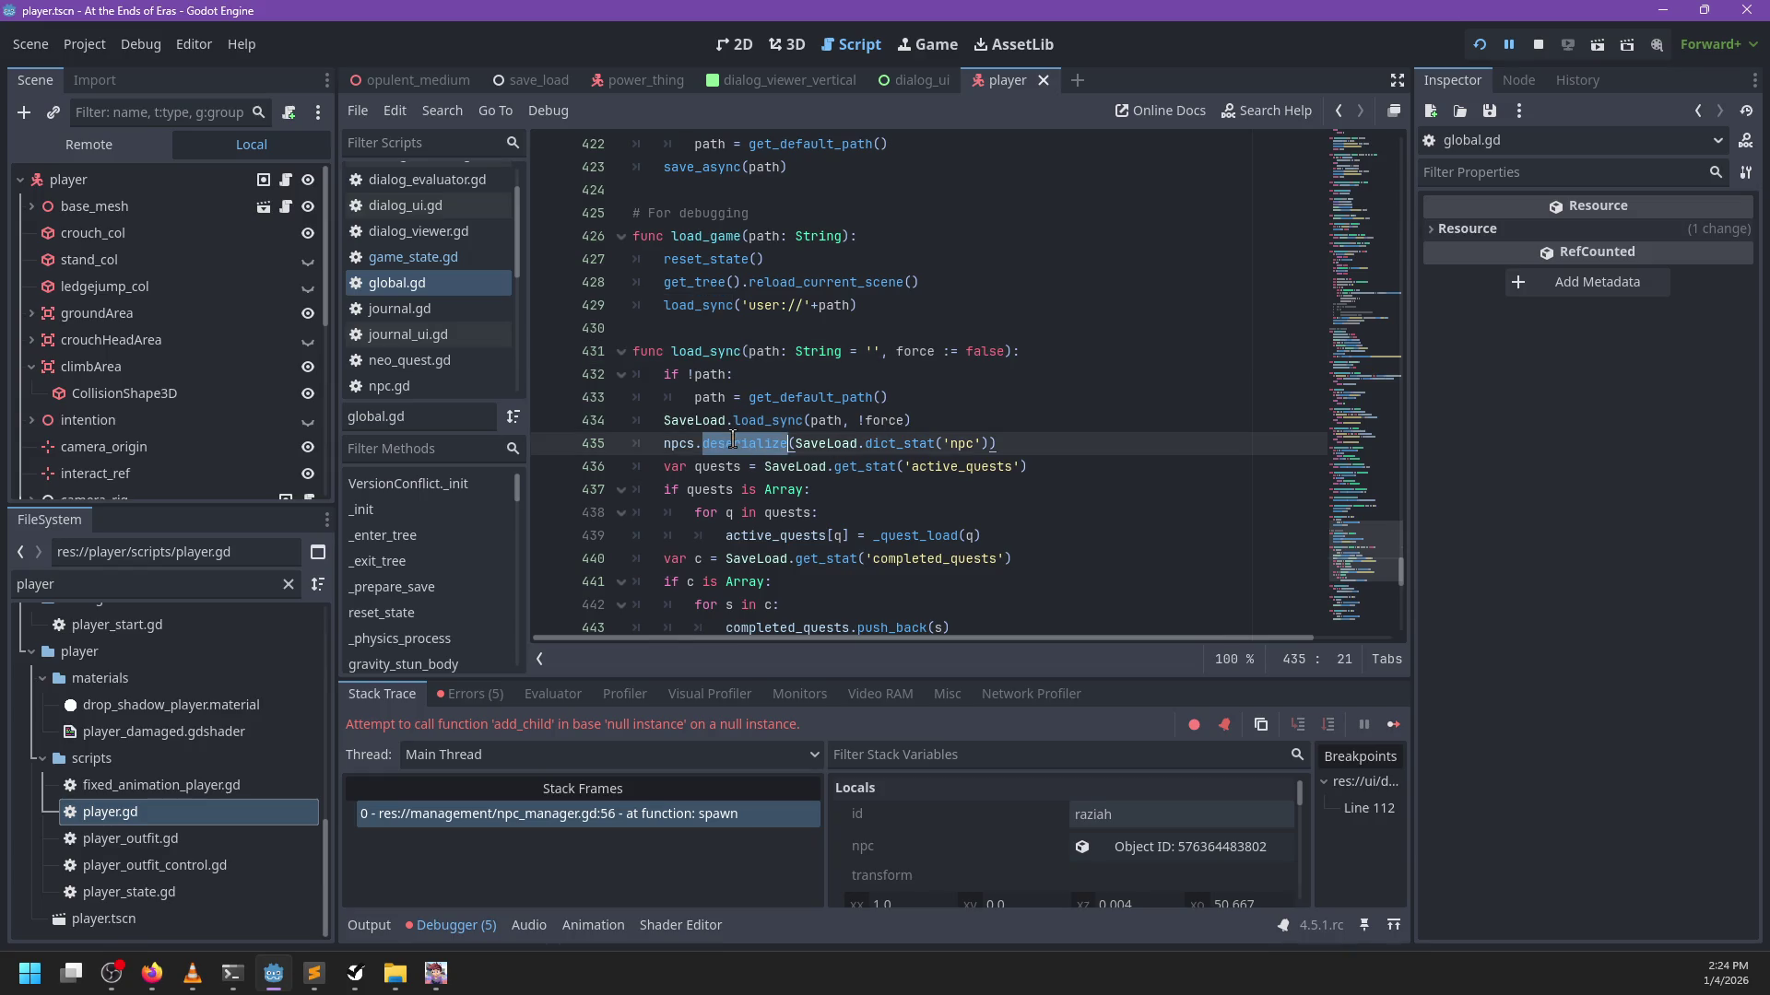
left_click(734, 442, "ctrl")
scroll(972, 442, "down", 1)
left_click_drag(1157, 582, 1175, 421)
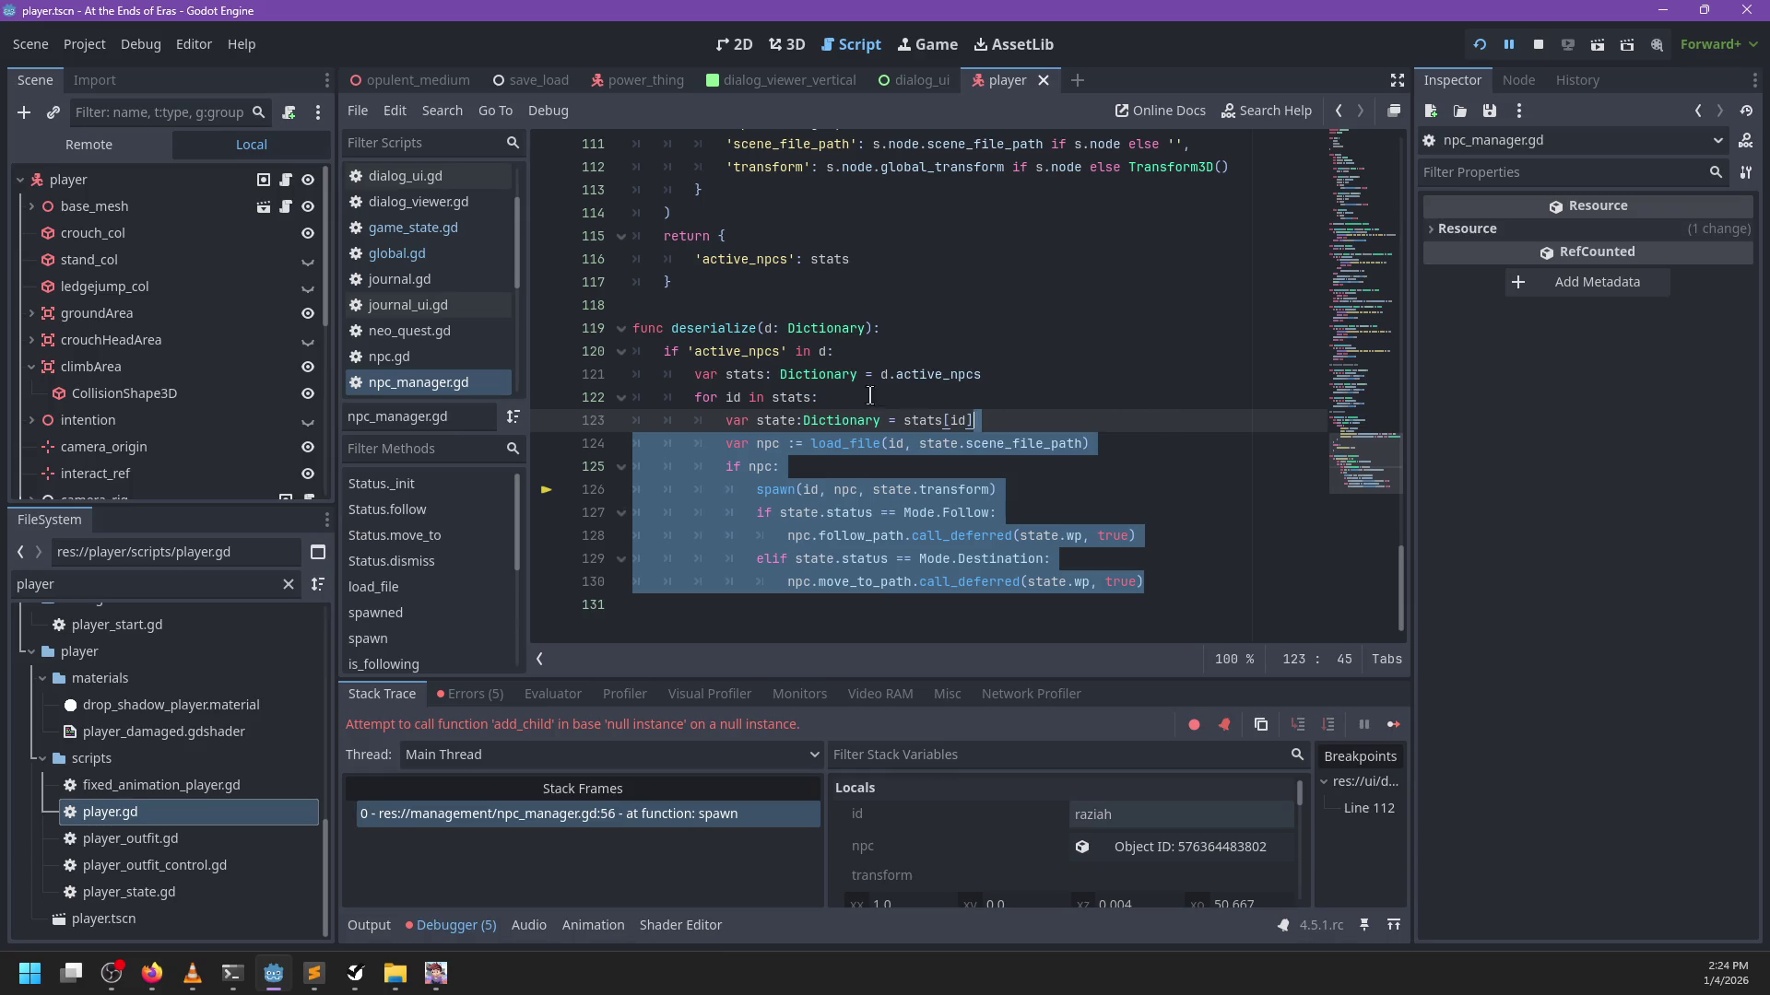
Add an active_npcs.clear() call as the first line of deserialize
left_click(1018, 412)
key("Return")
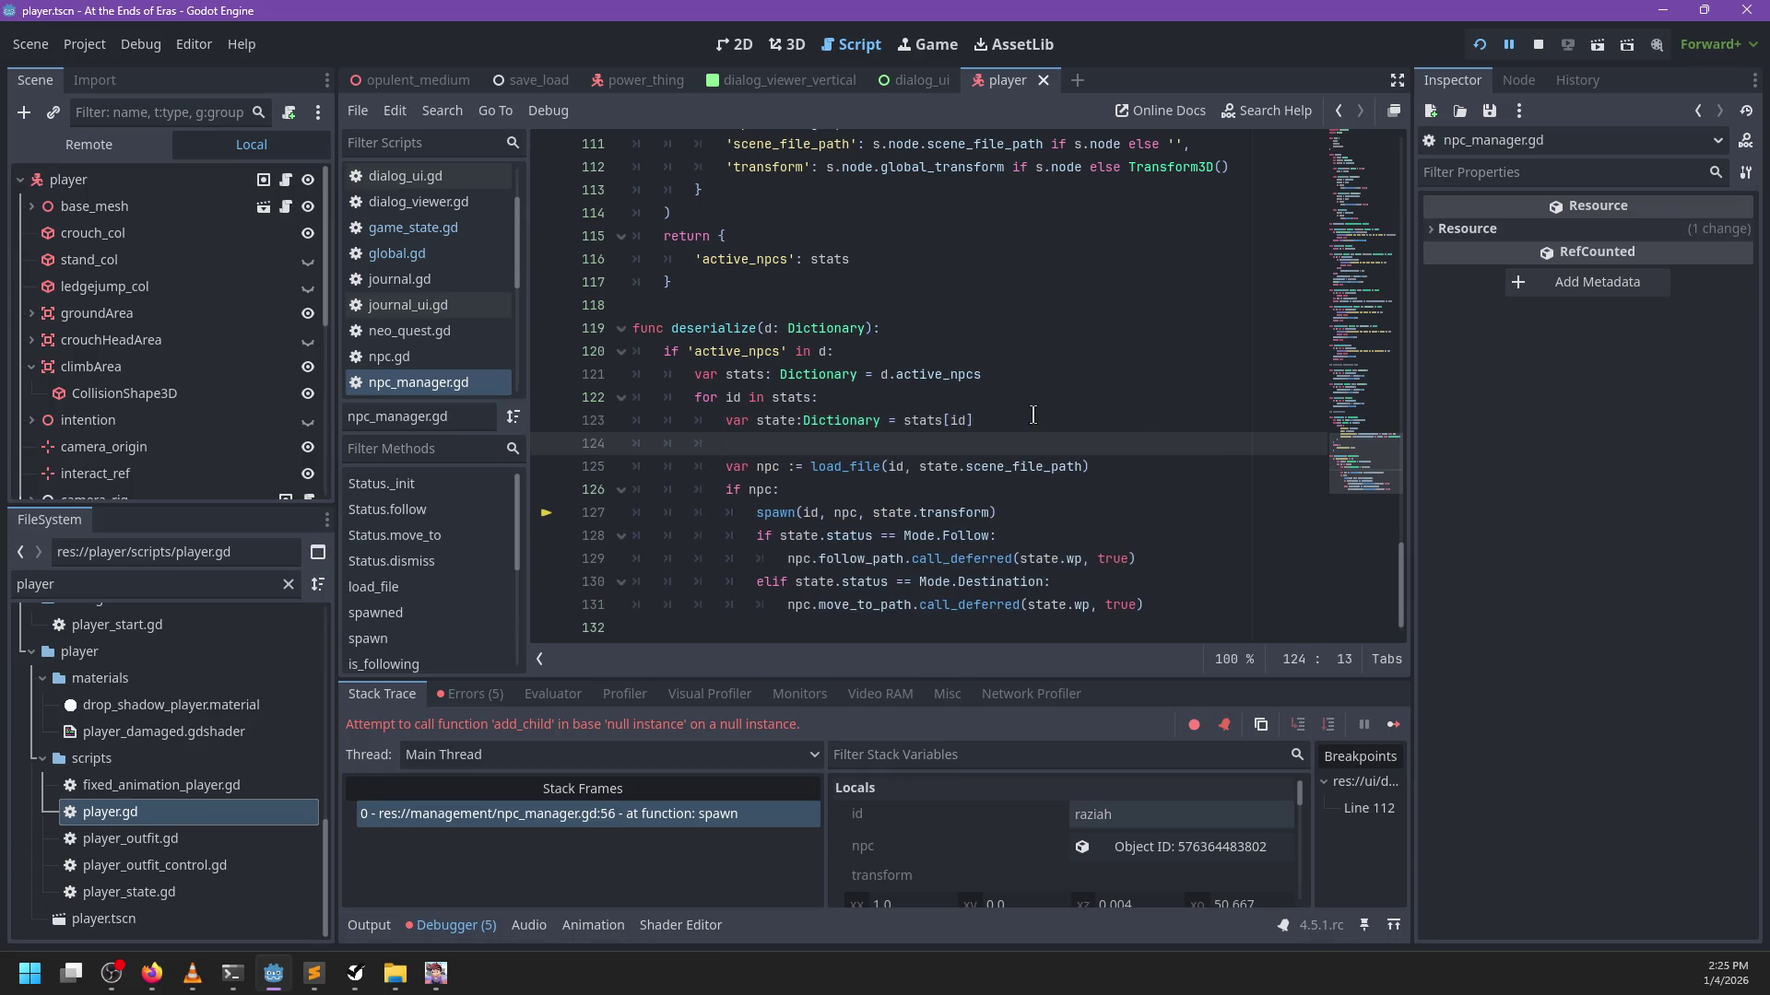
type("npcs.")
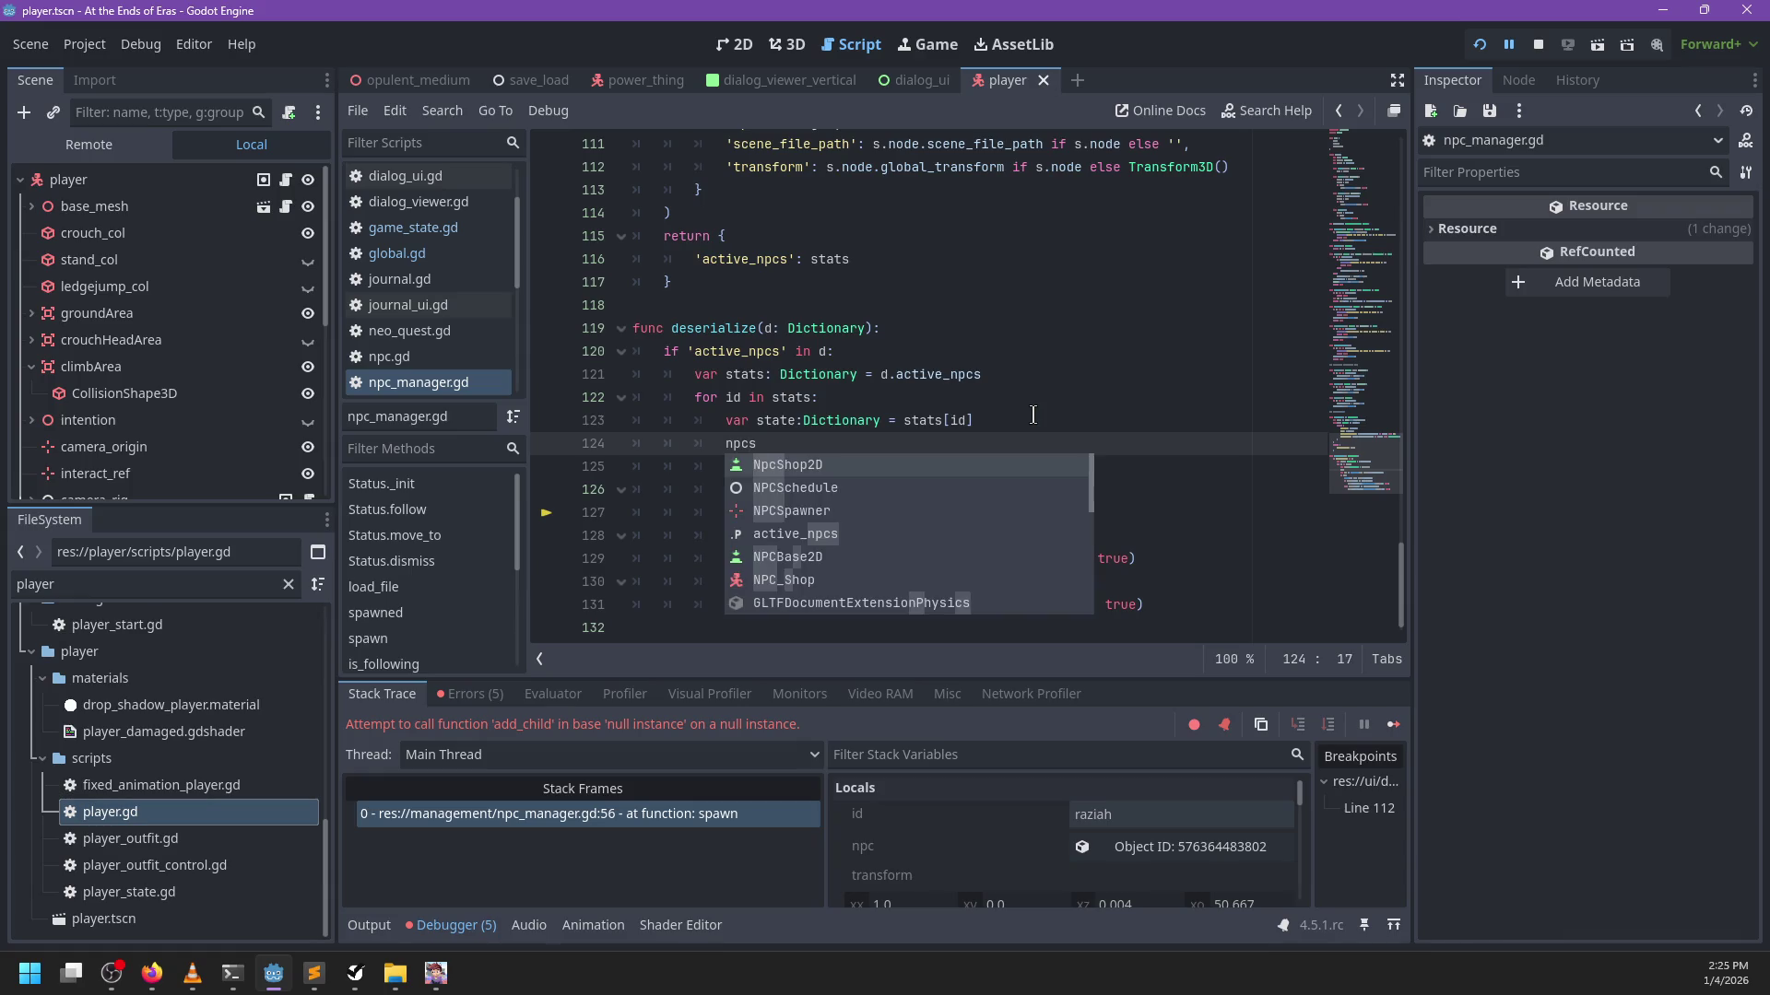
key("ctrl+BackSpace")
key("ctrl+BackSpace")
key("ctrl+BackSpace")
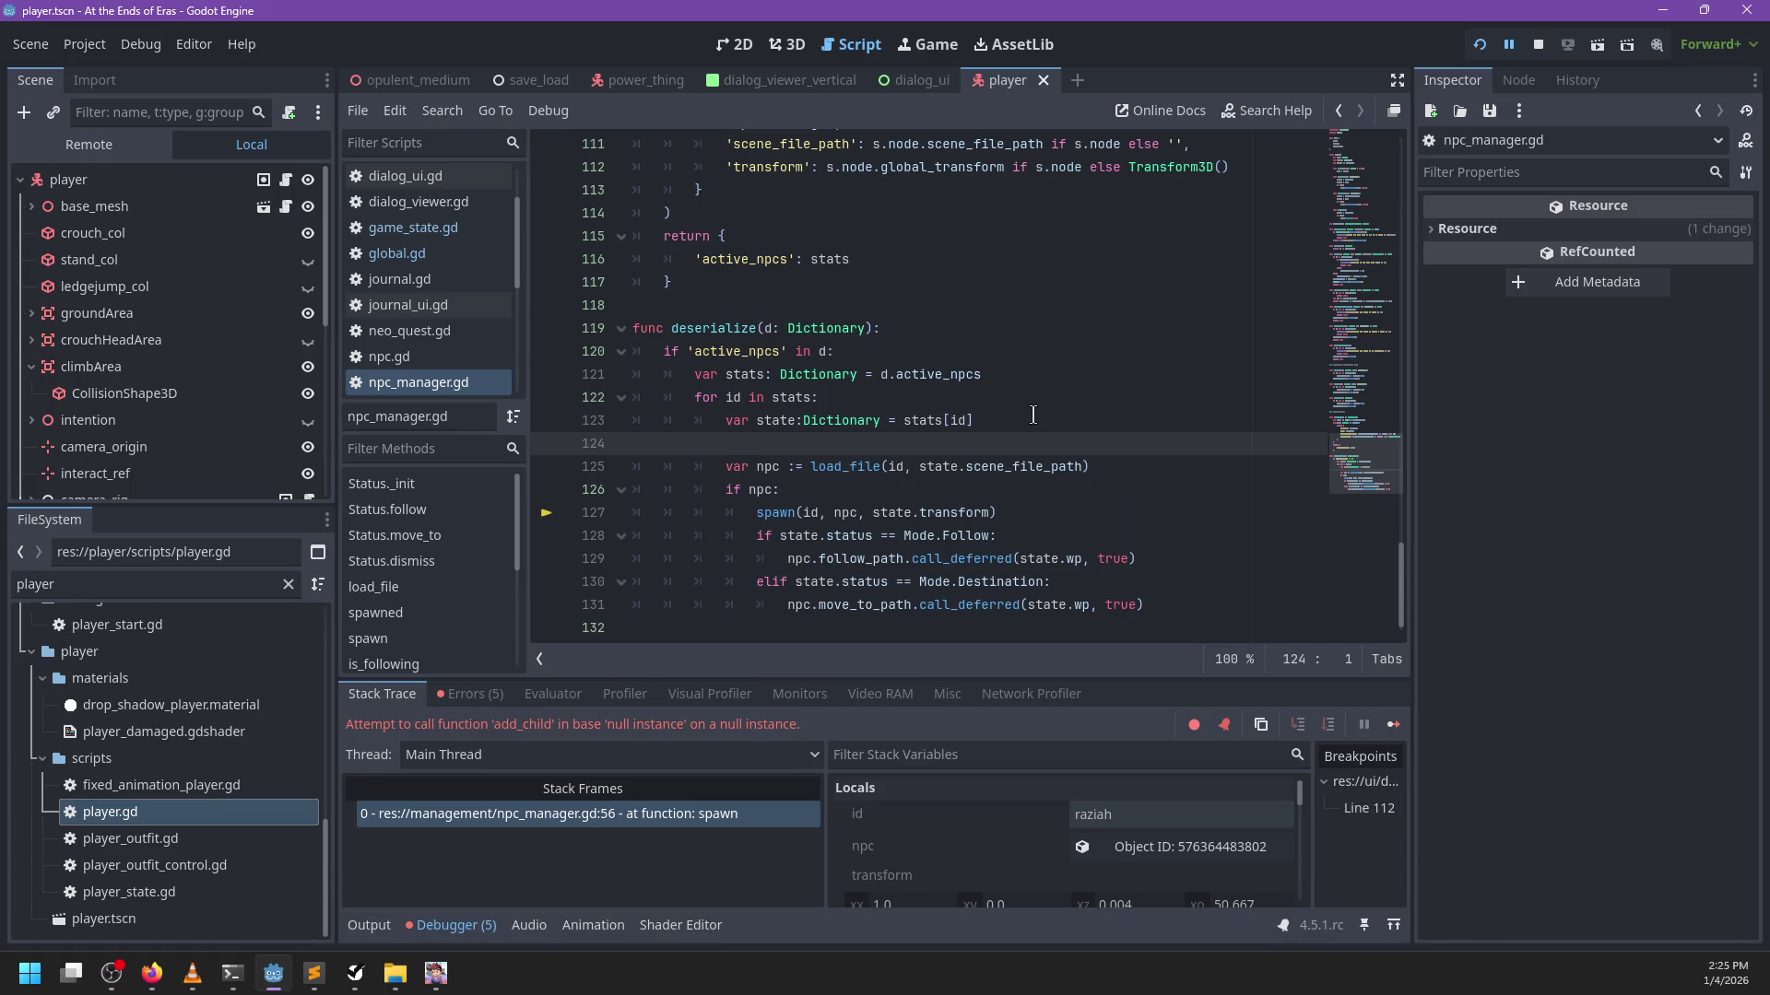
key("Up")
key("Up")
key("Up")
key("End")
key("shift+Home")
type("nc")
key("BackSpace")
type("pcs.active_npcs.clear()")
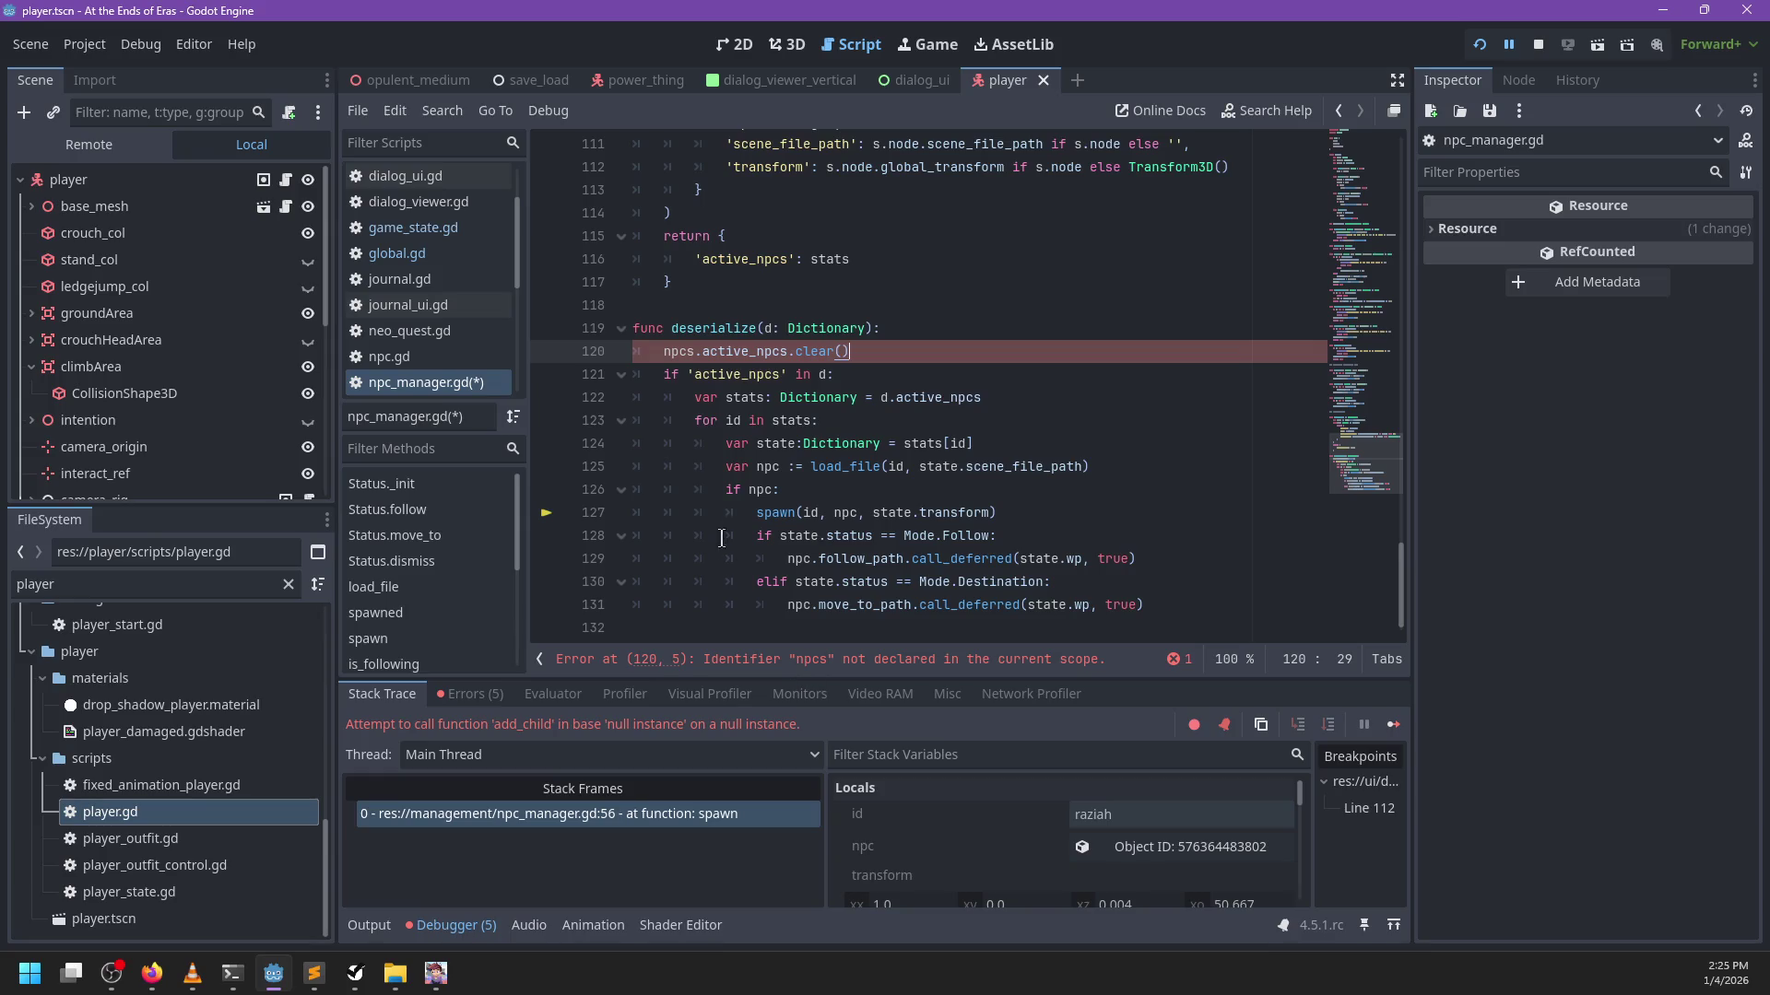
left_click(703, 353)
key("BackSpace")
key("BackSpace")
key("BackSpace")
left_click(920, 345)
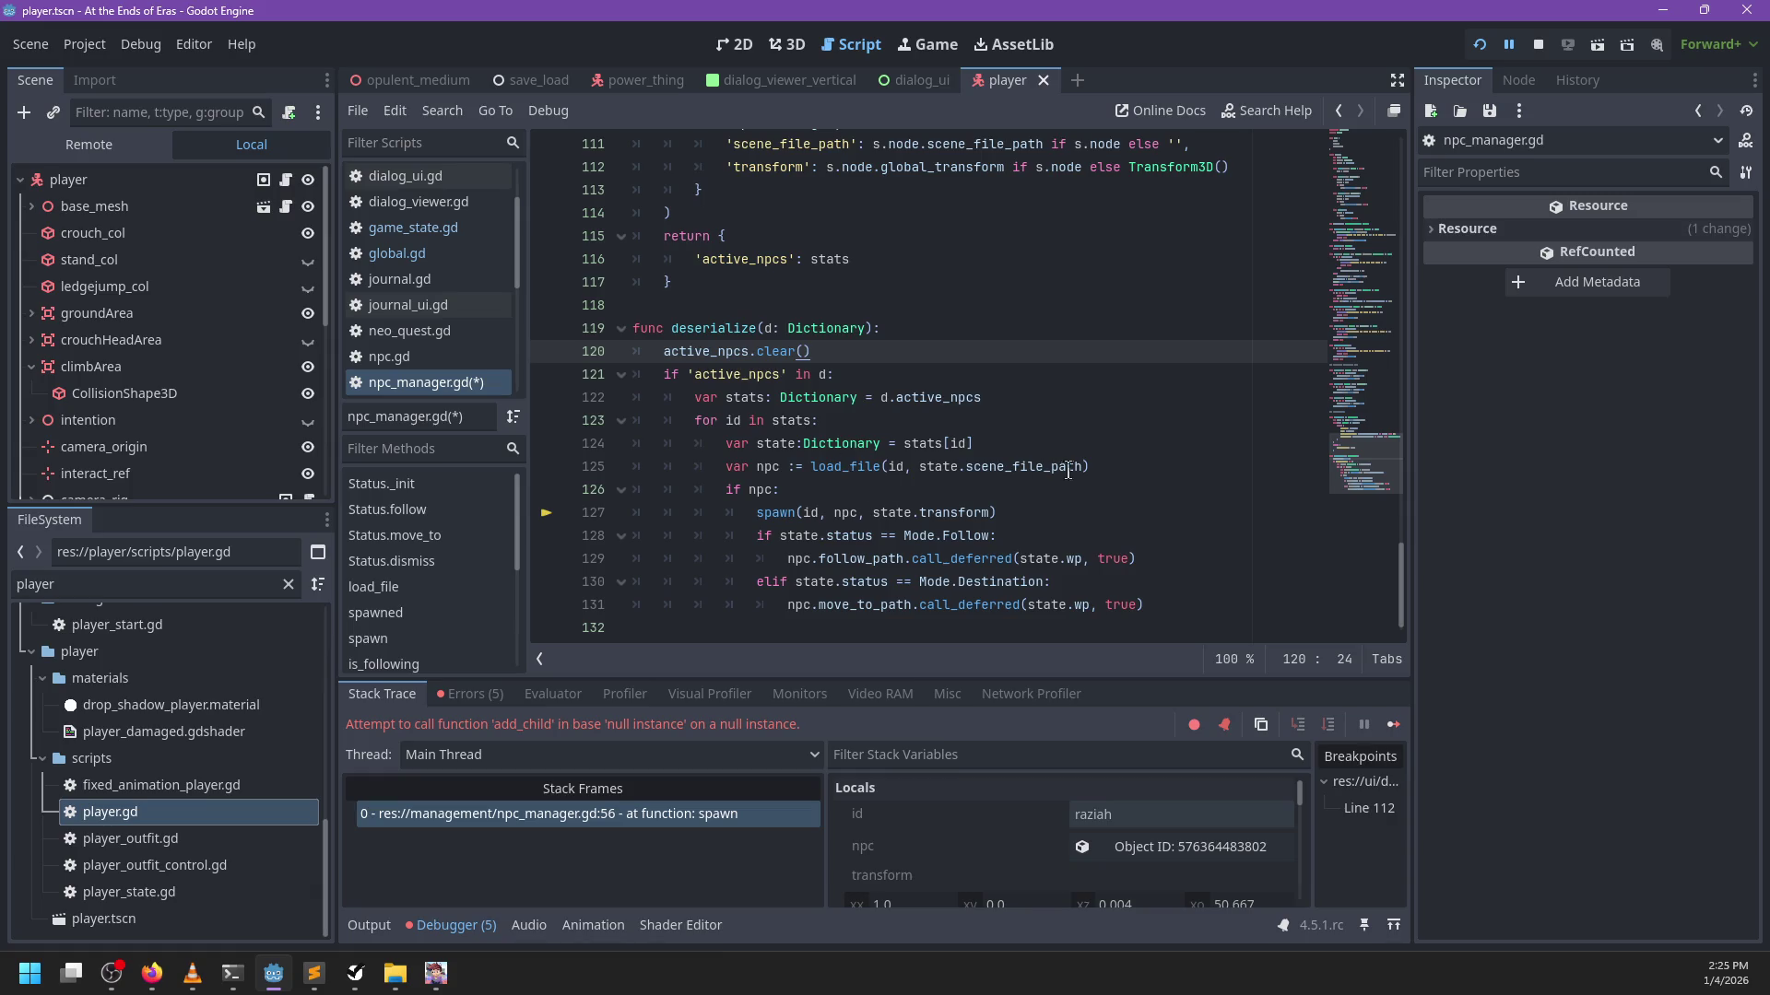
Create the NPC with var npc := Status.new() after the load_file line
left_click(1130, 465)
key("Return")
type("active_npcs[i")
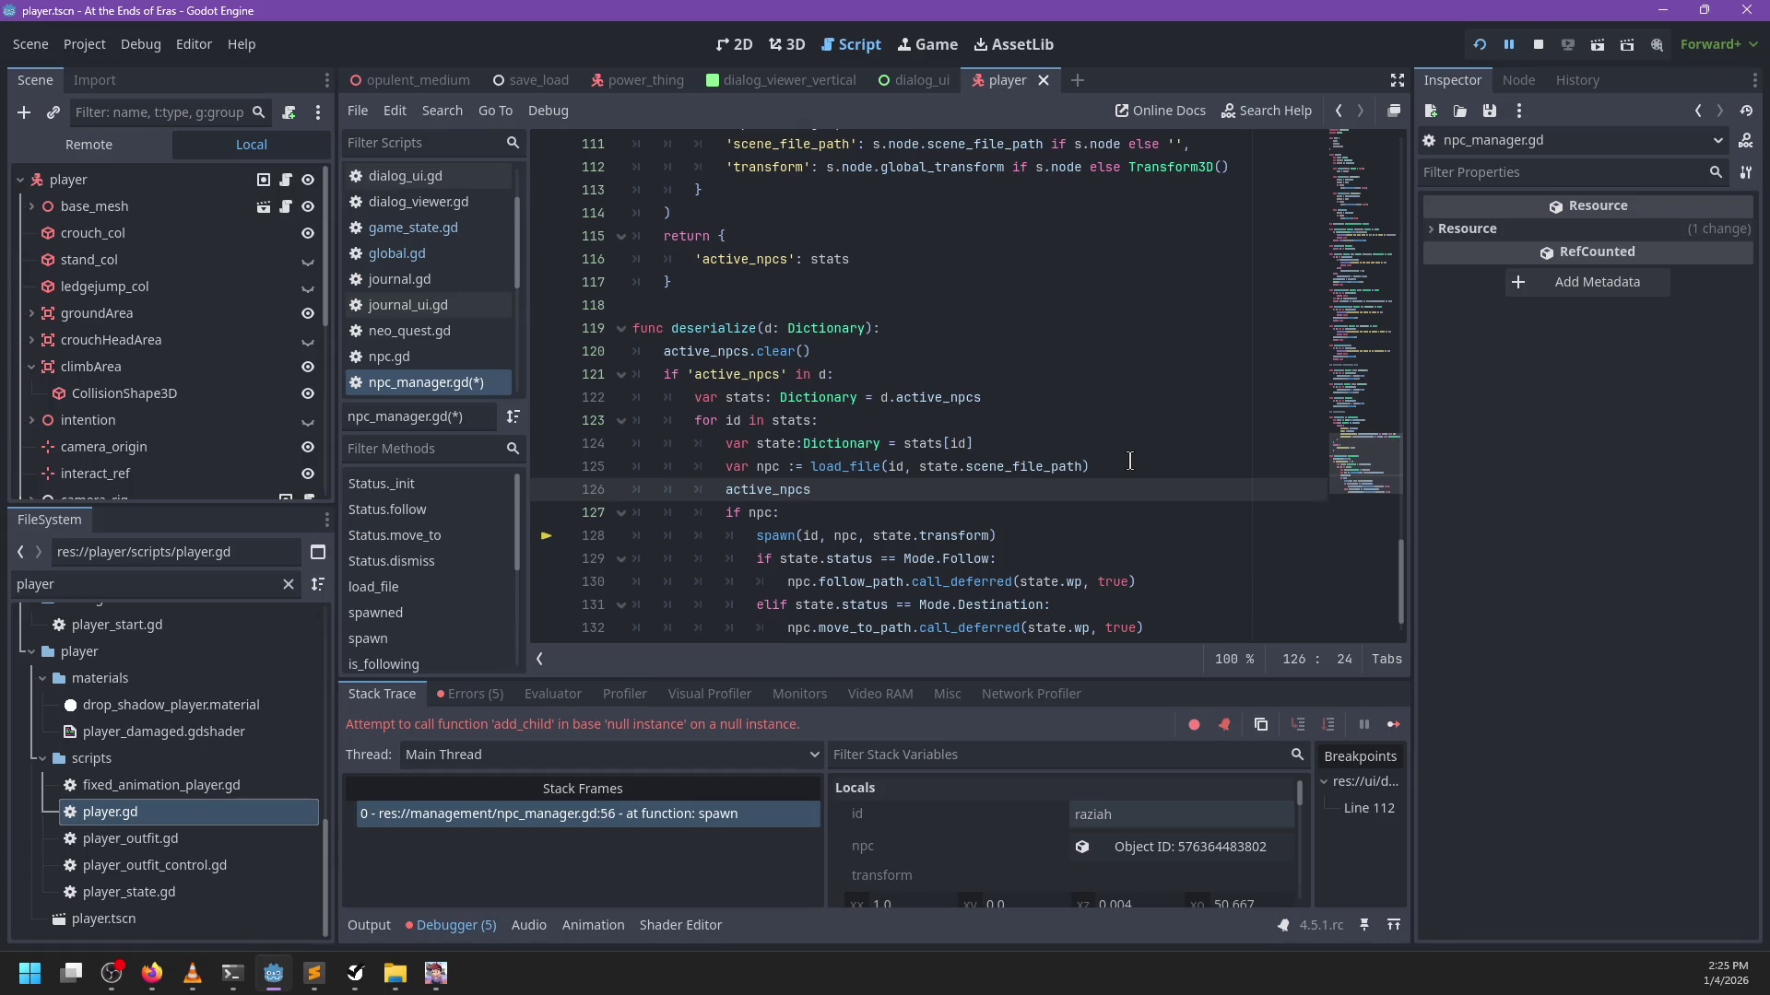
type("d] = ")
type("A")
key("BackSpace")
type("Status.new()")
key("Return")
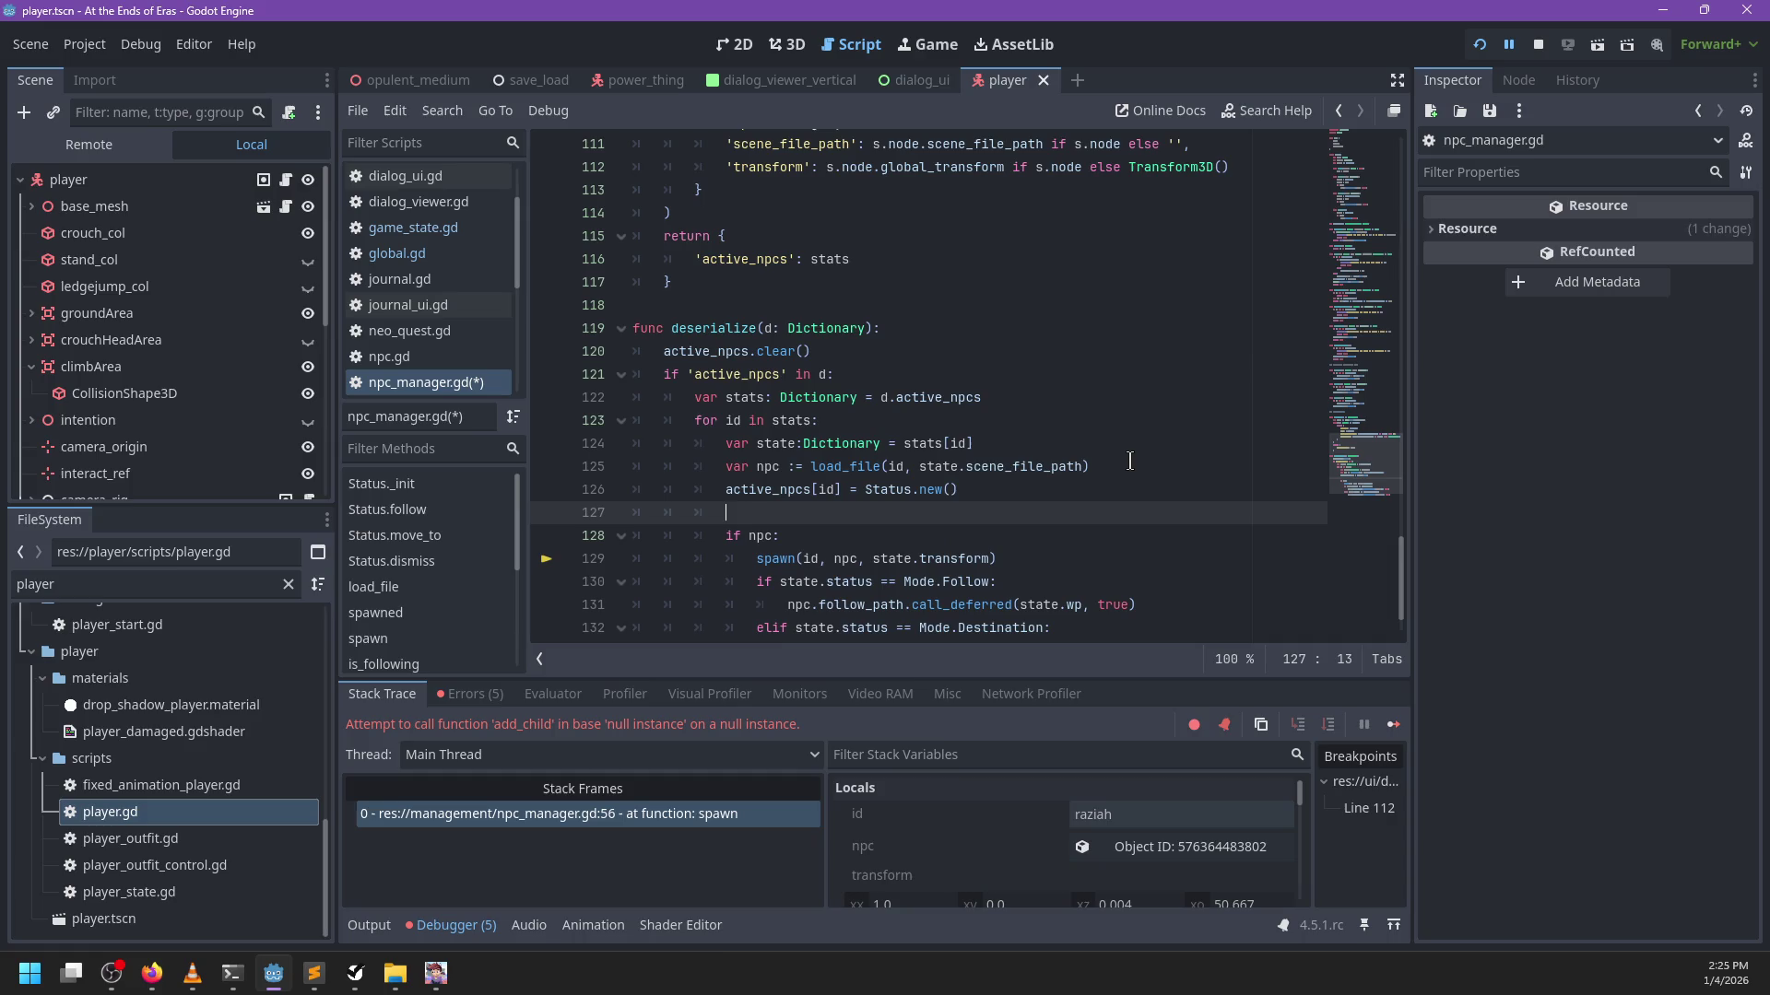
key("Up")
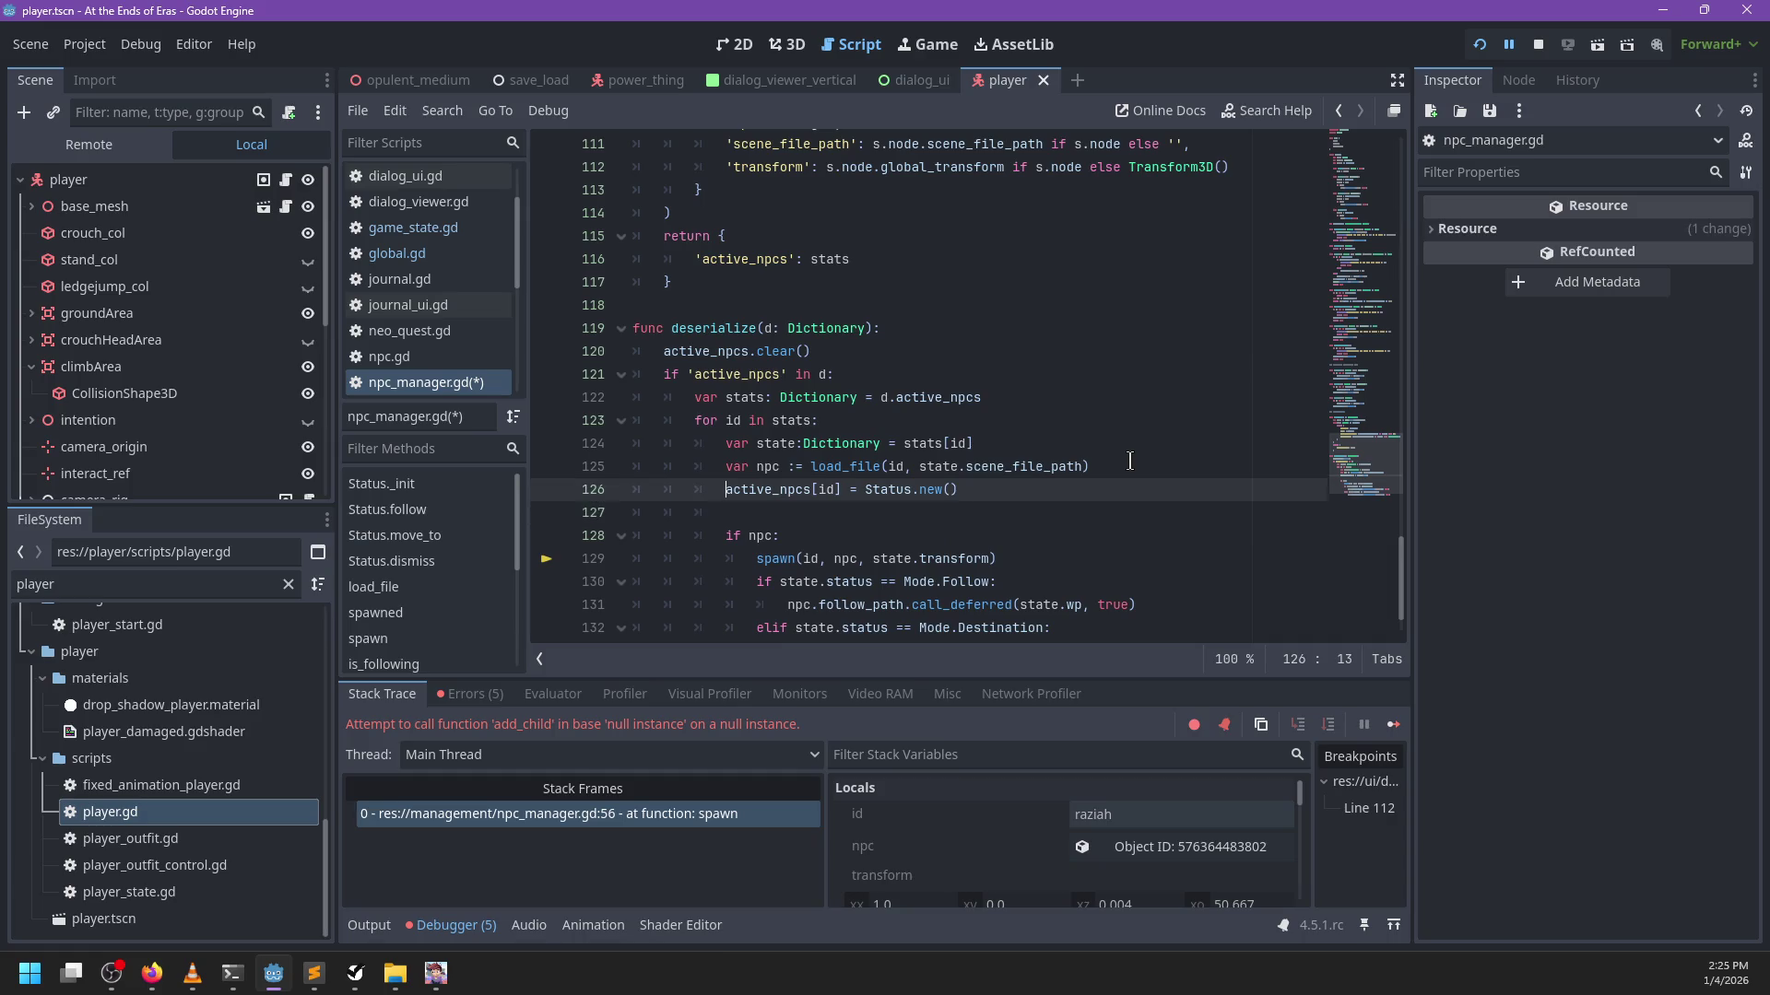
key("Right")
key("ctrl+shift+Left")
key("ctrl+shift+Left")
key("ctrl+shift+Left")
key("BackSpace")
type("var n")
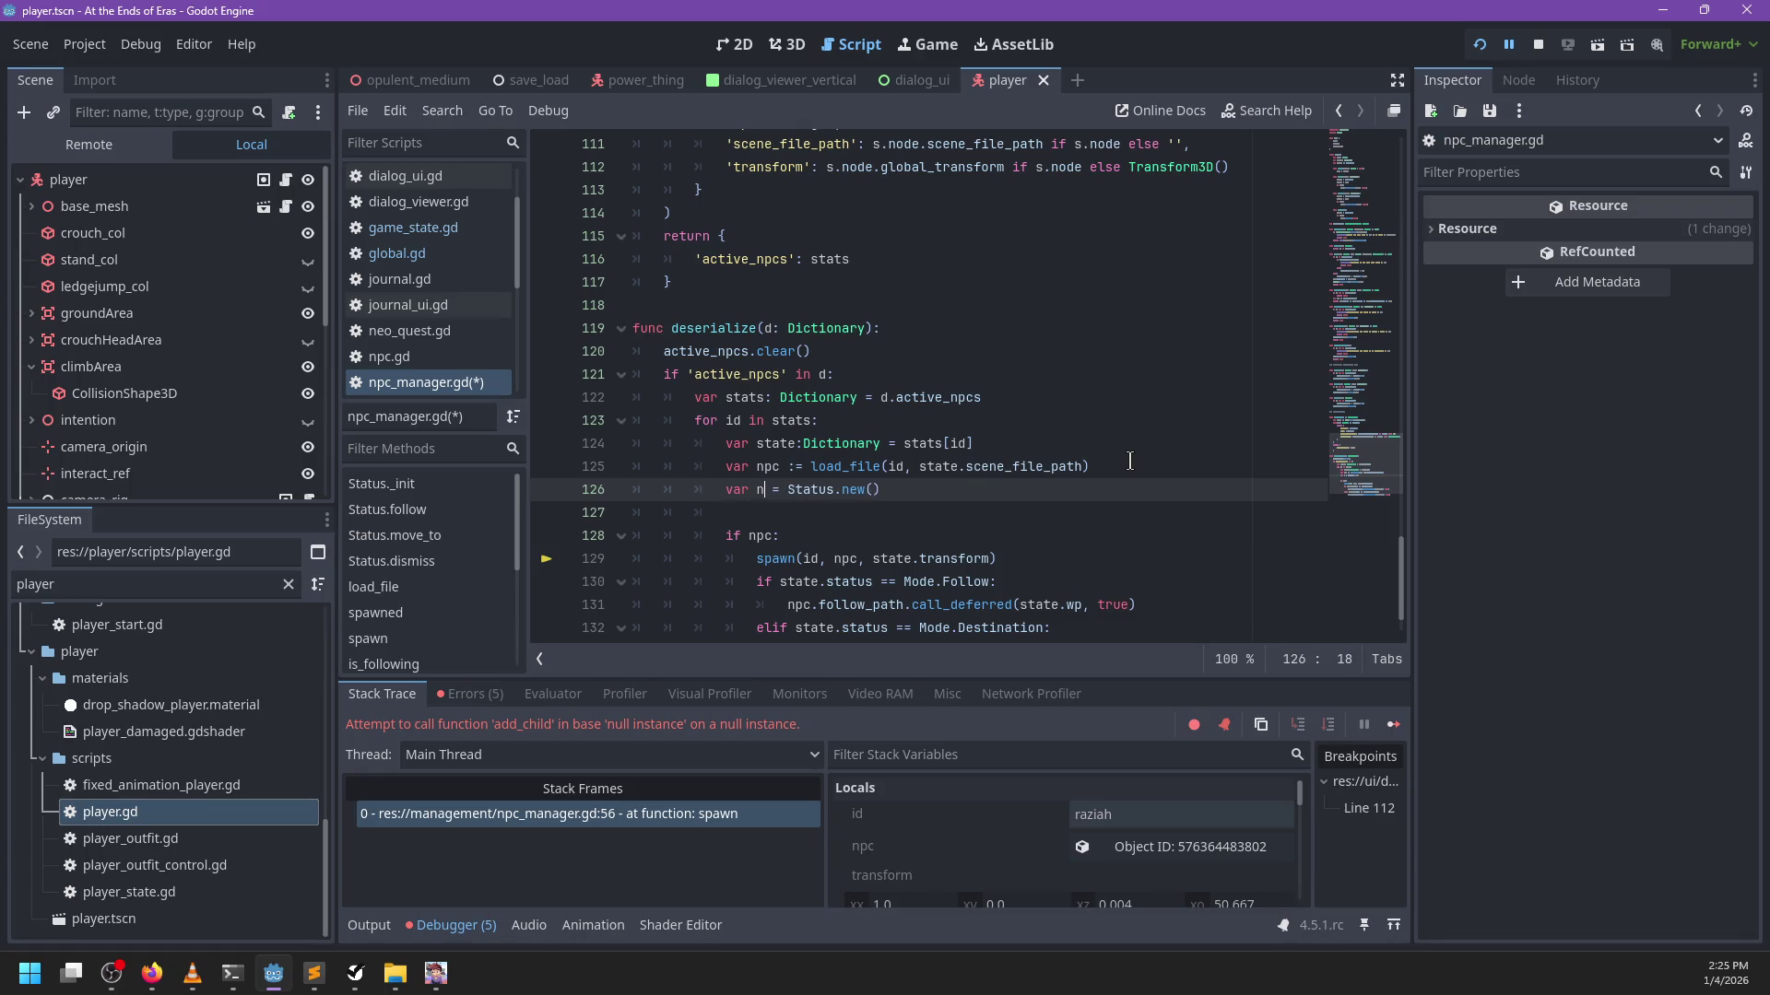
type("pc")
key("Right")
type(":")
Put active_npcs[id] on the next line and move the load_file line below the Status code
key("Down")
type("active_npcs[id]")
key("Up")
key("Up")
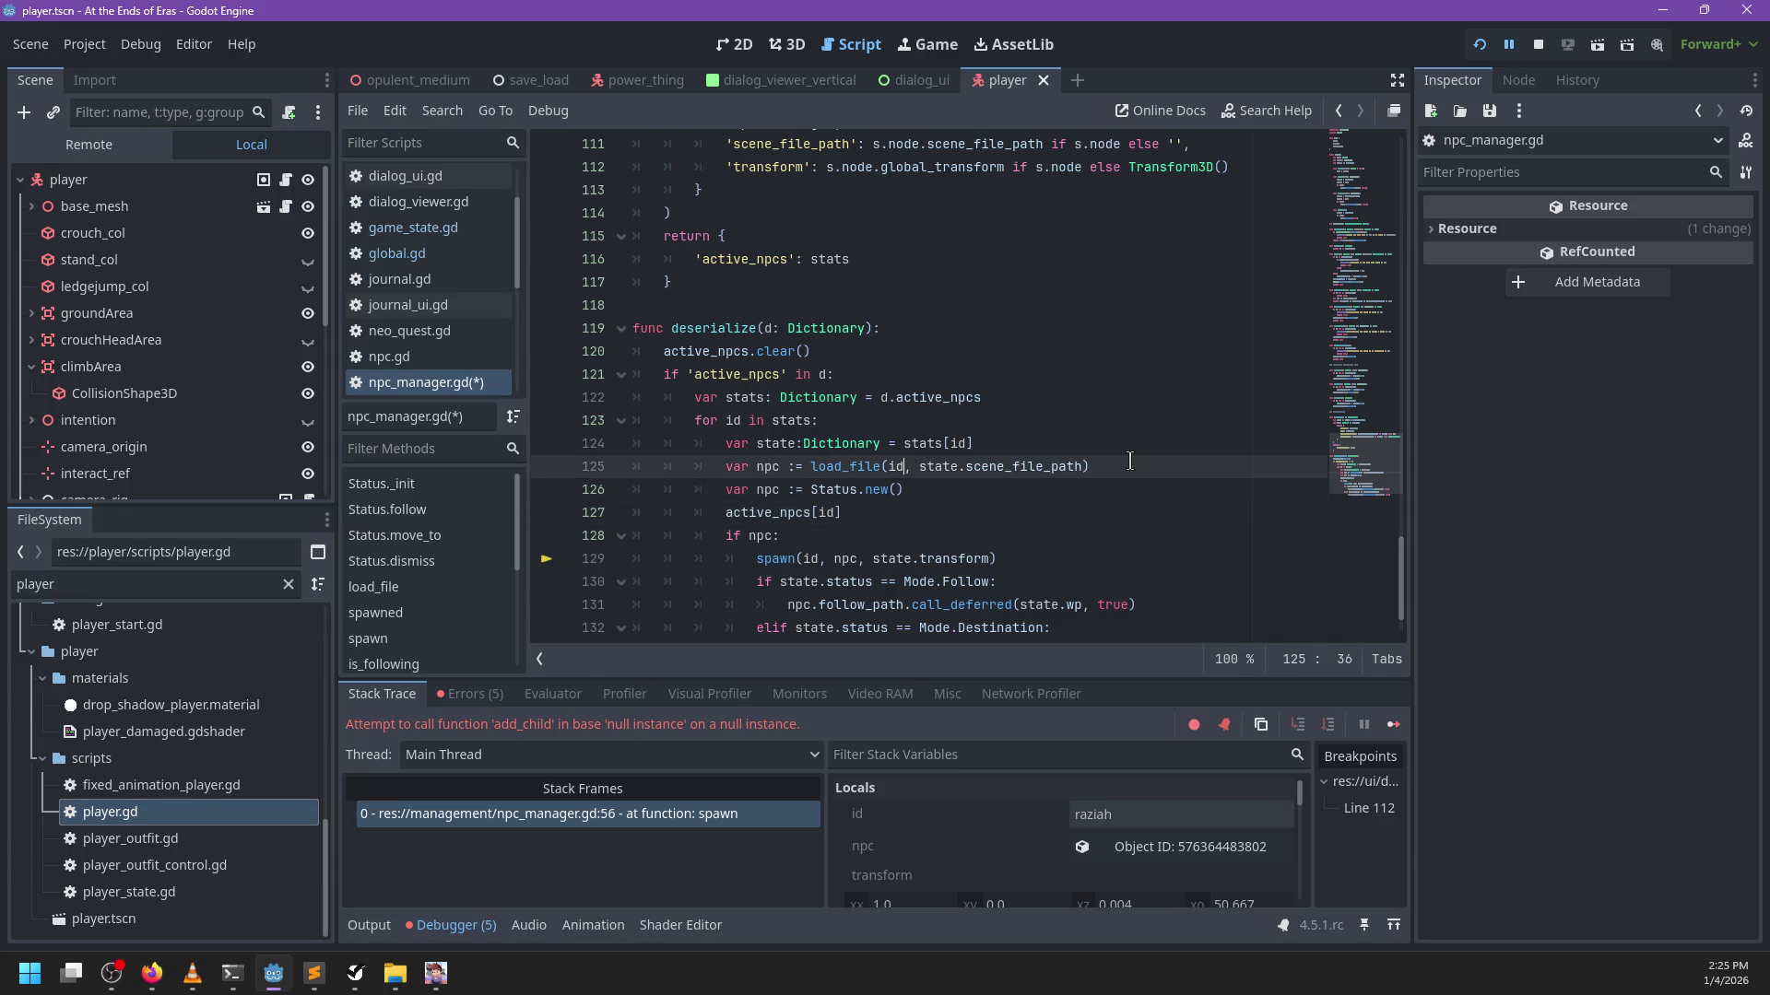
key("ctrl+Right")
key("ctrl+Right")
key("ctrl+Right")
key("alt+Down")
key("alt+Down")
key("Home")
key("Return")
key("End")
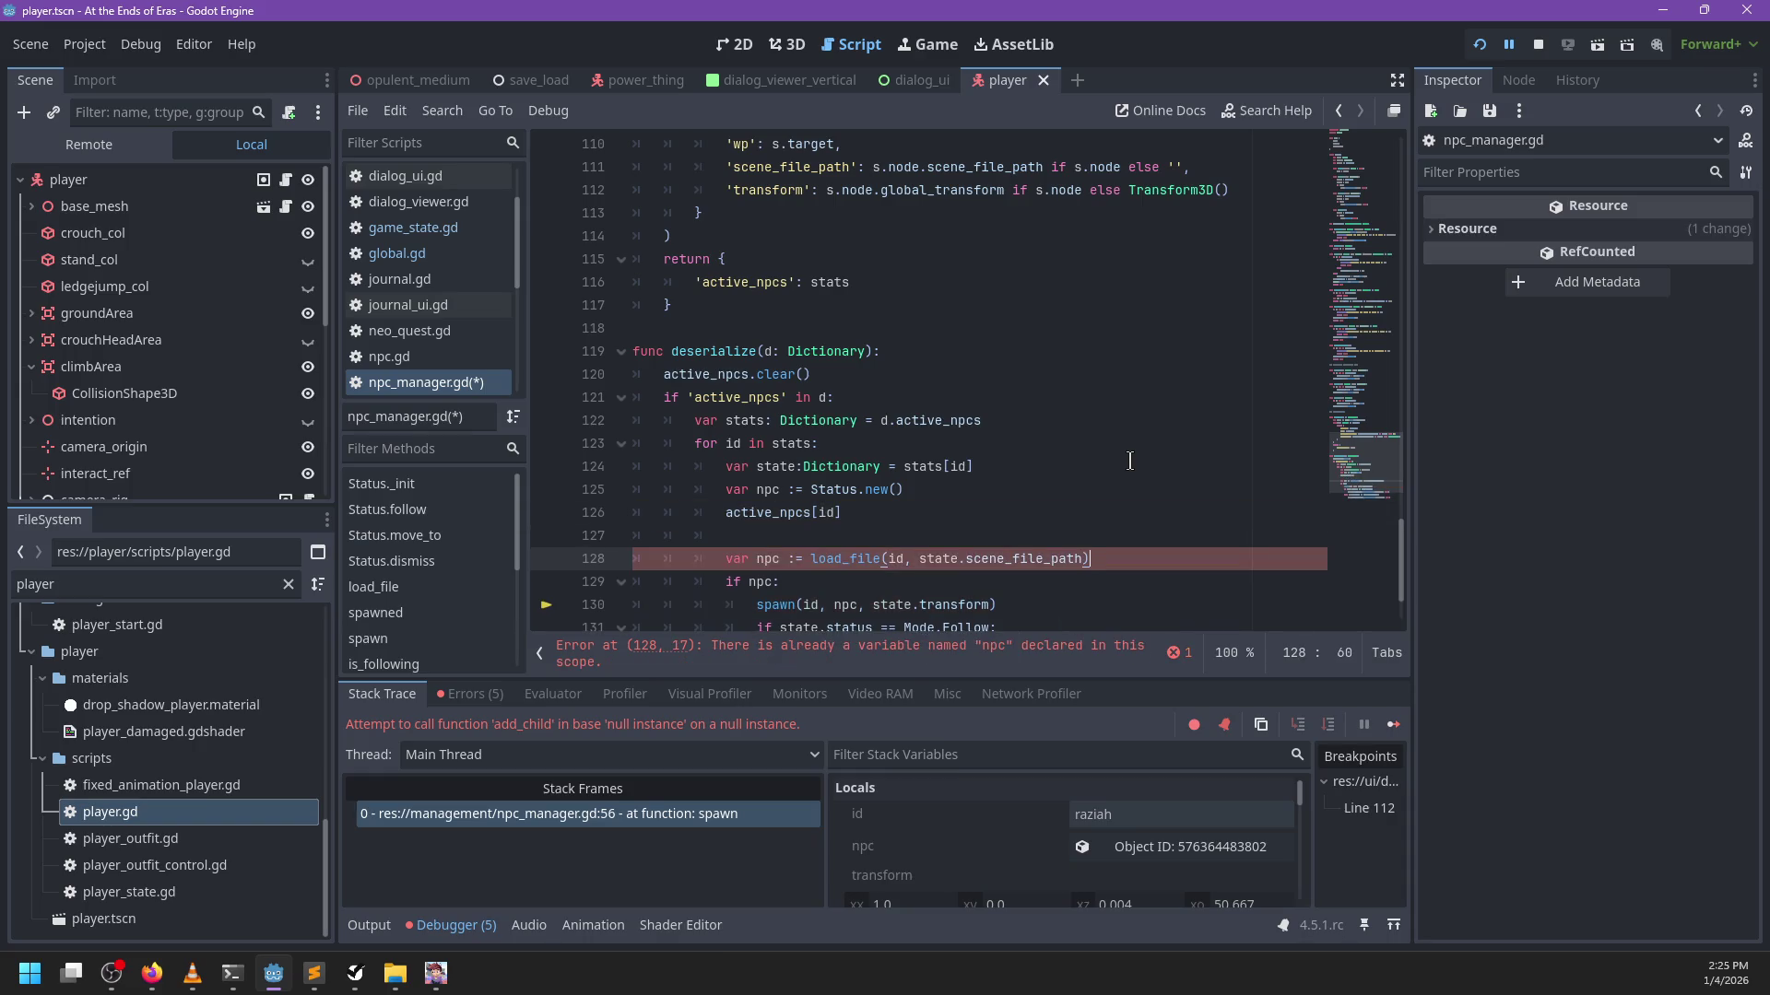
Complete the assignment as active_npcs[id] = npc
key("Up")
key("Up")
key("Up")
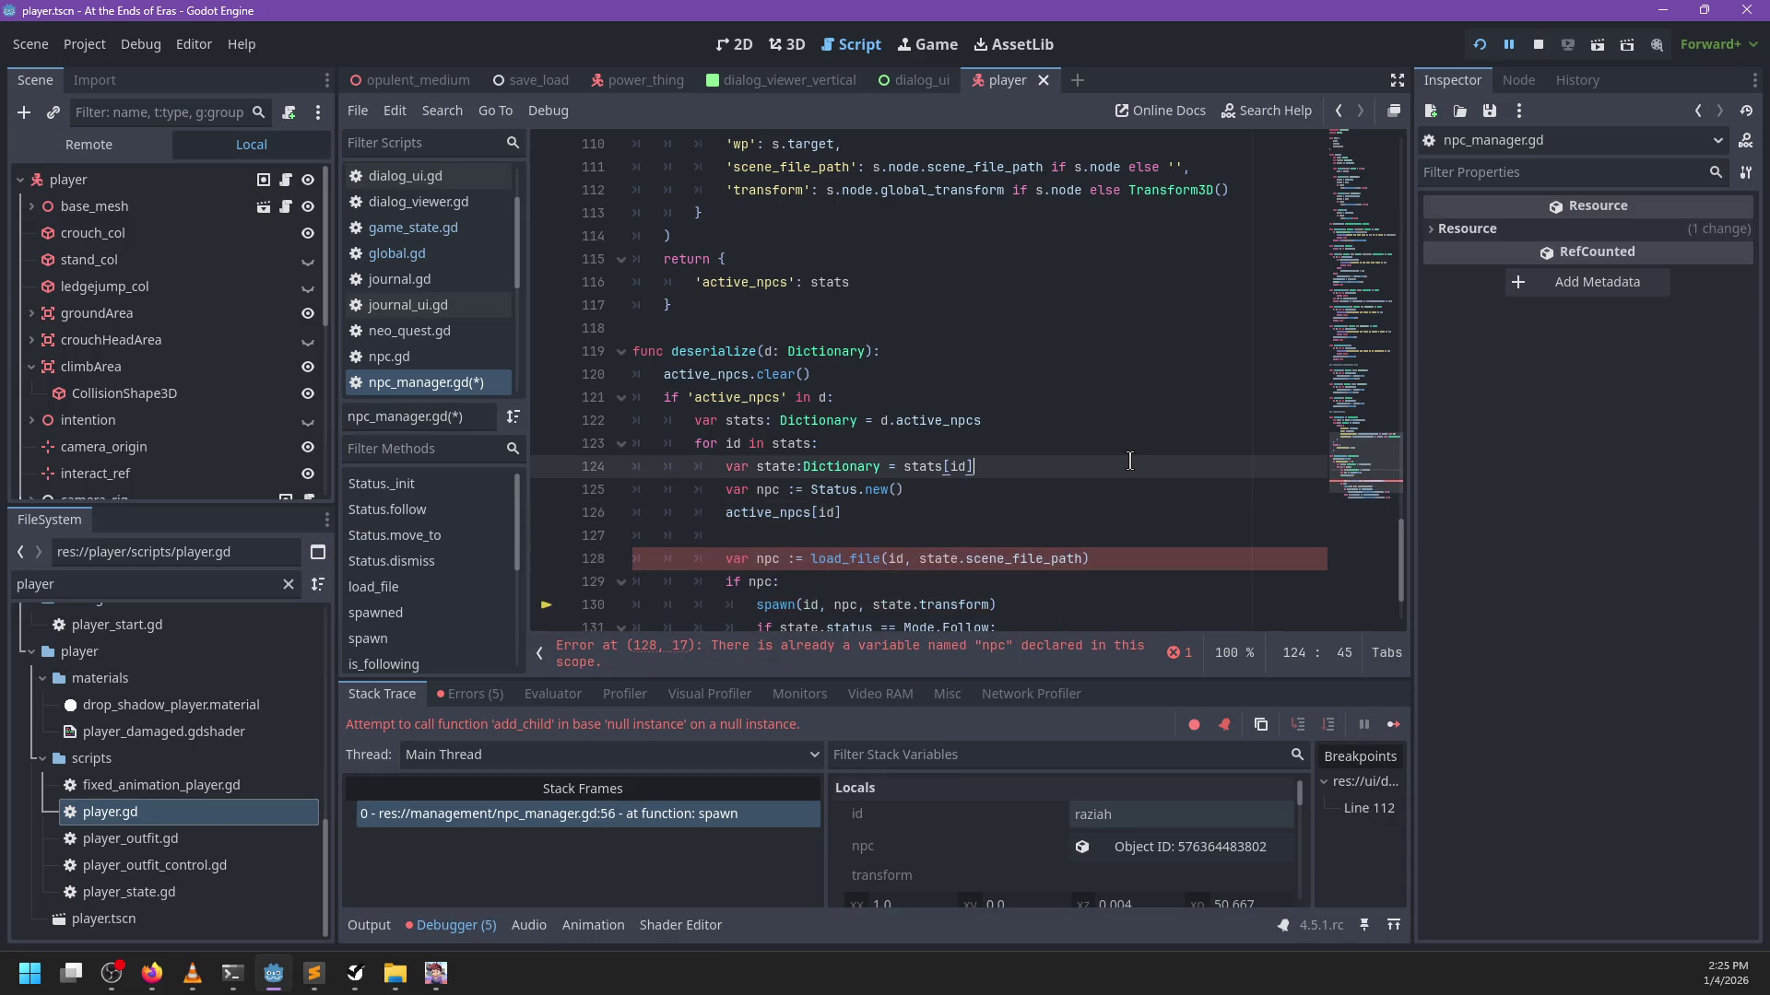
key("Down")
key("Down")
key("Down")
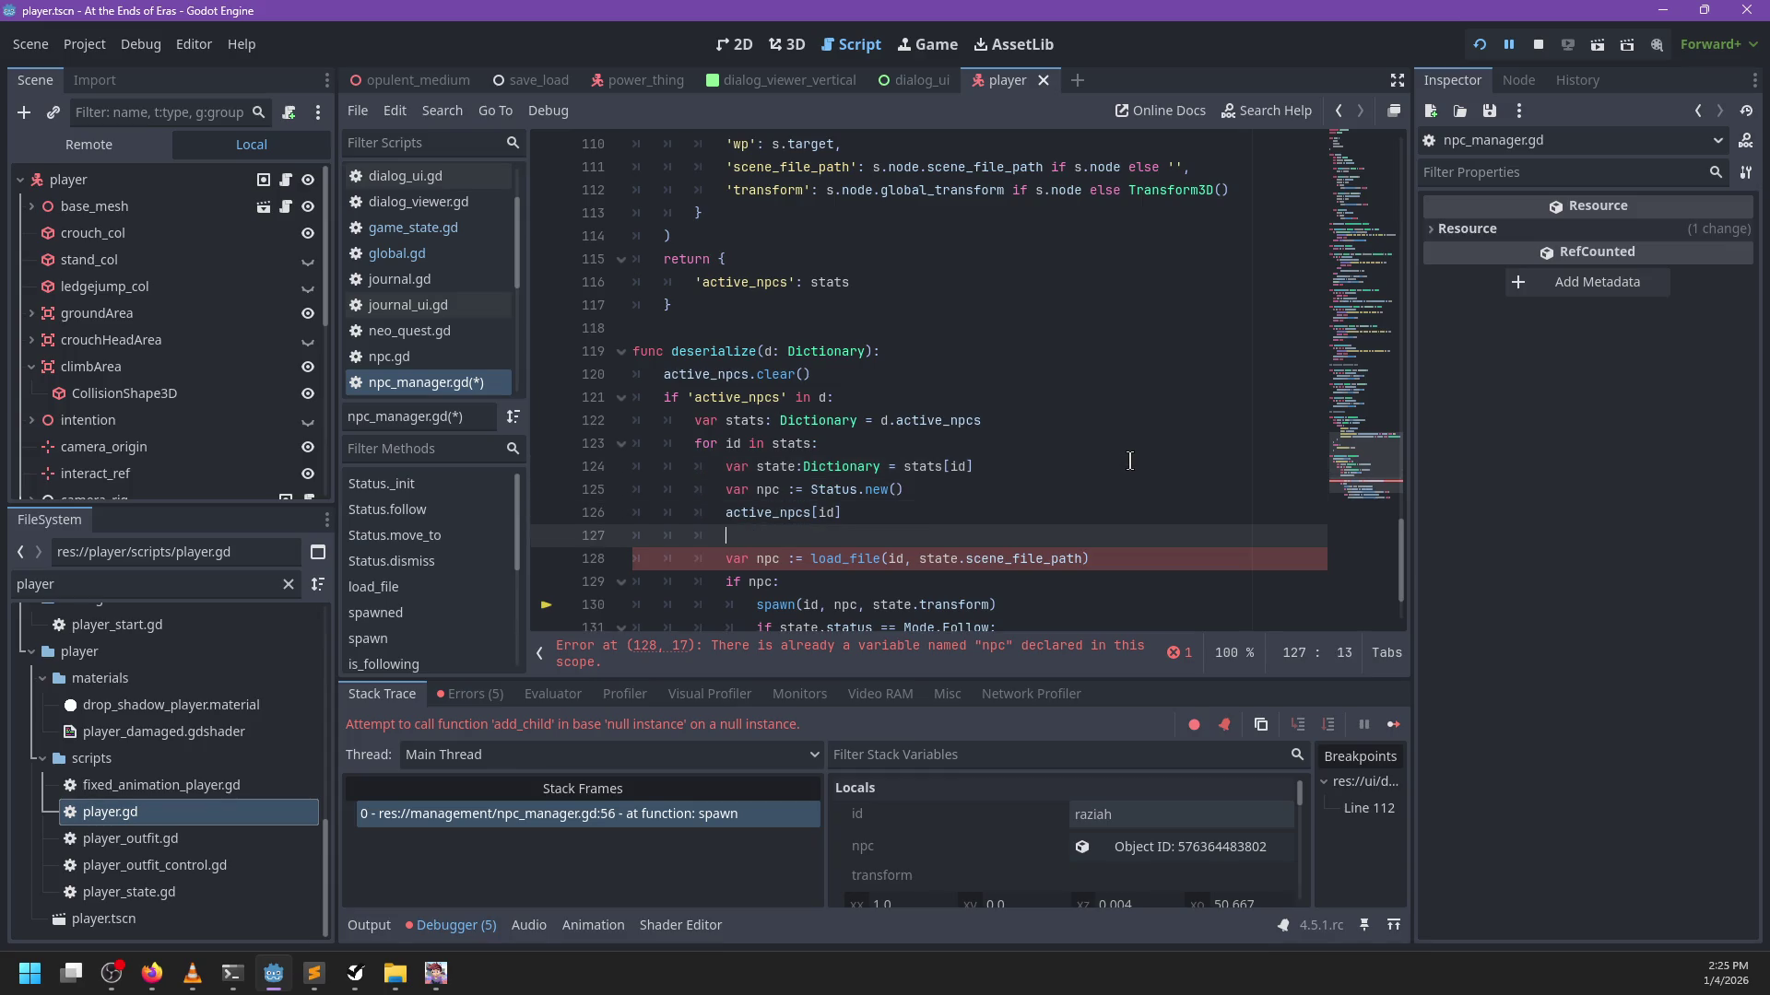
type("npc")
key("BackSpace")
key("BackSpace")
key("BackSpace")
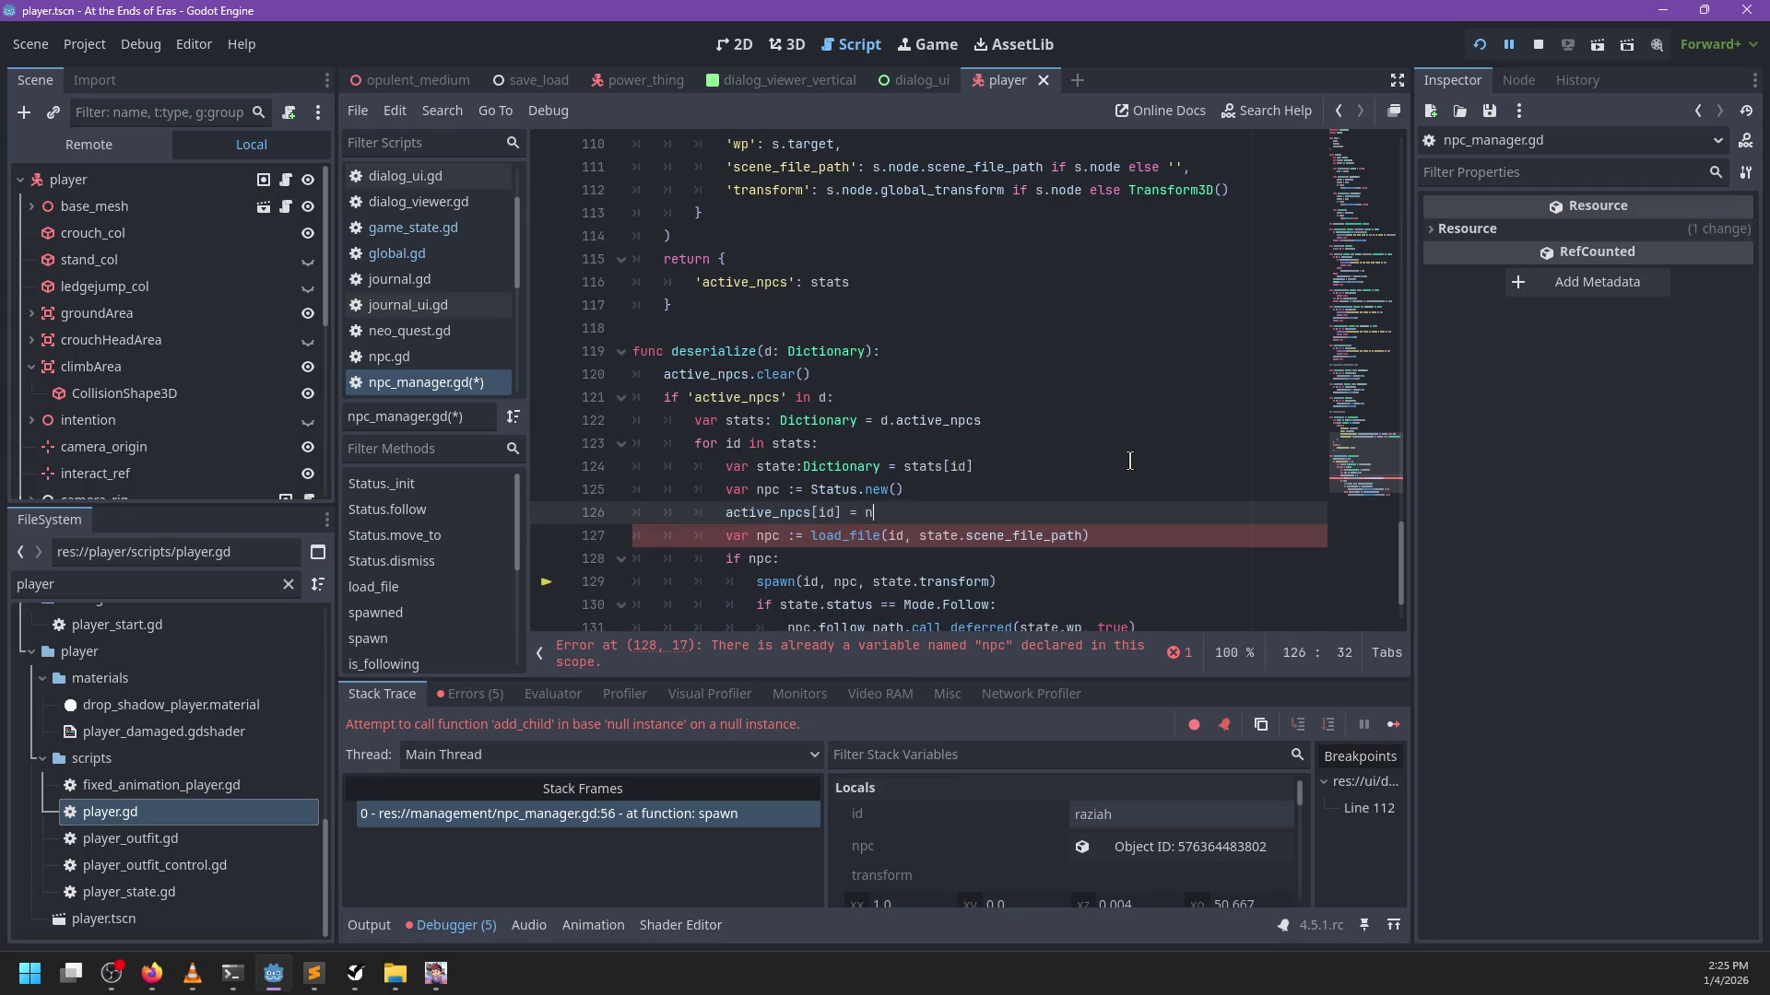
type("pc")
scroll(1088, 455, "down", 1)
key("Return")
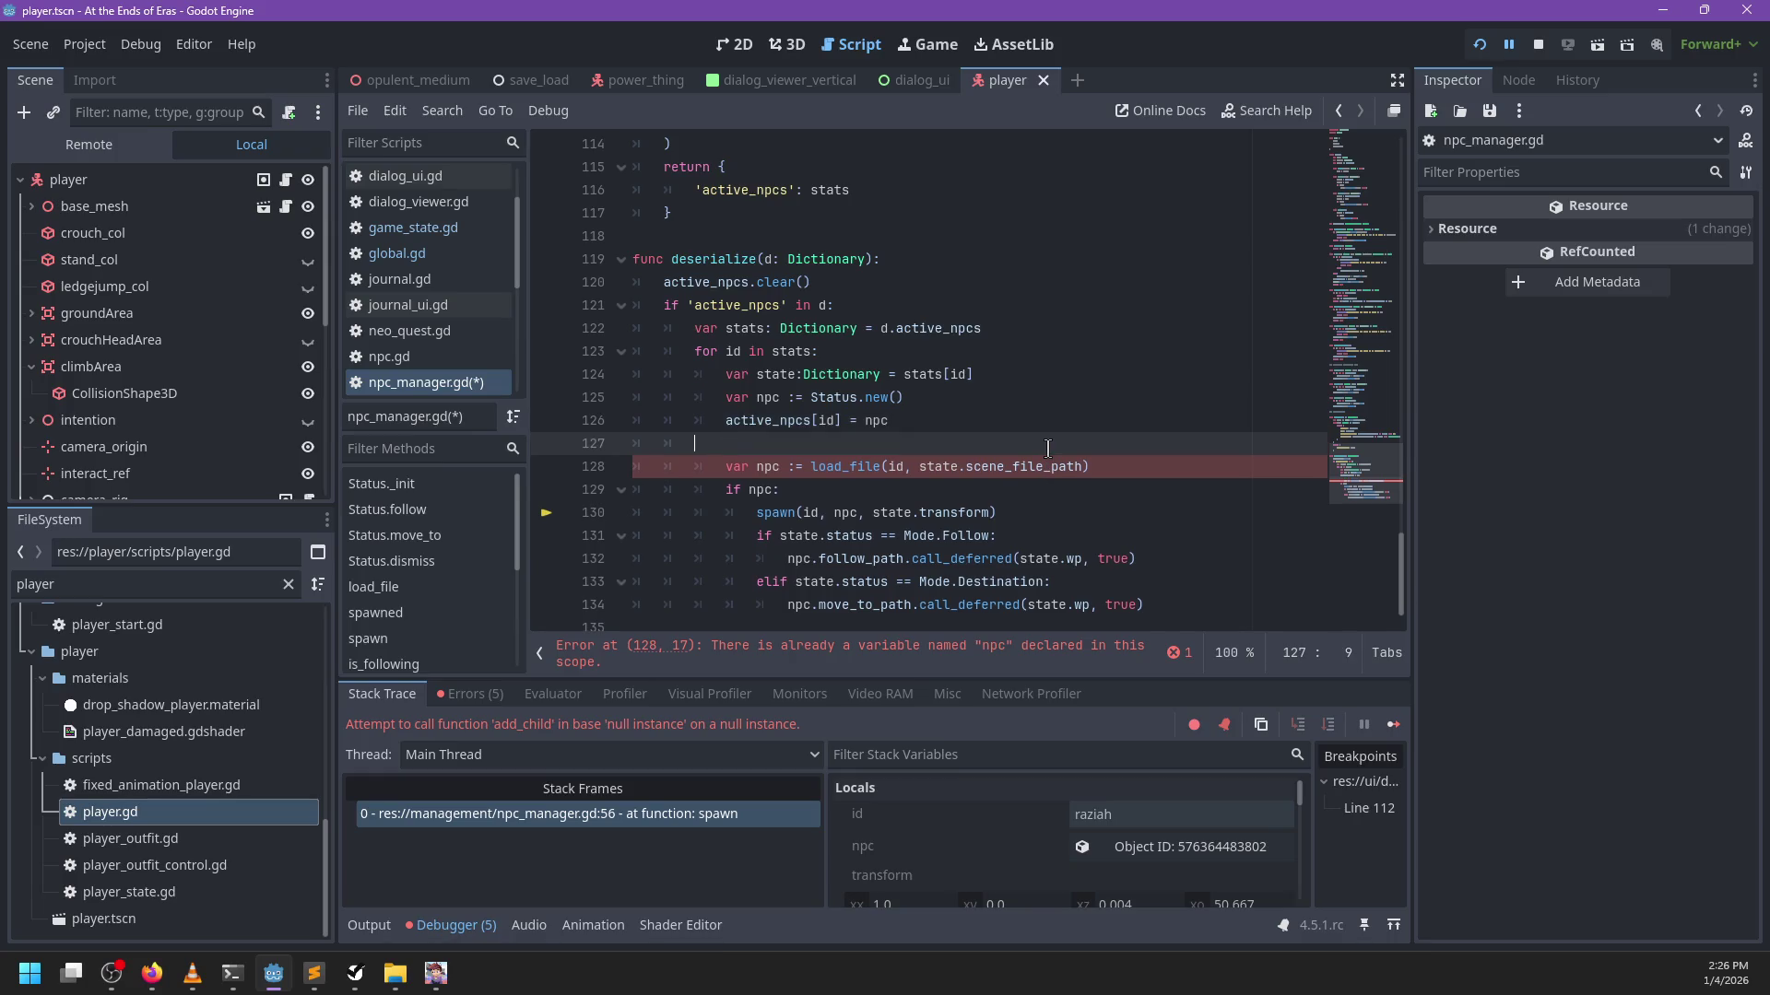
Add func spawn_all(): and dedent the load-and-spawn code into it
key("Return")
type("func spoaw")
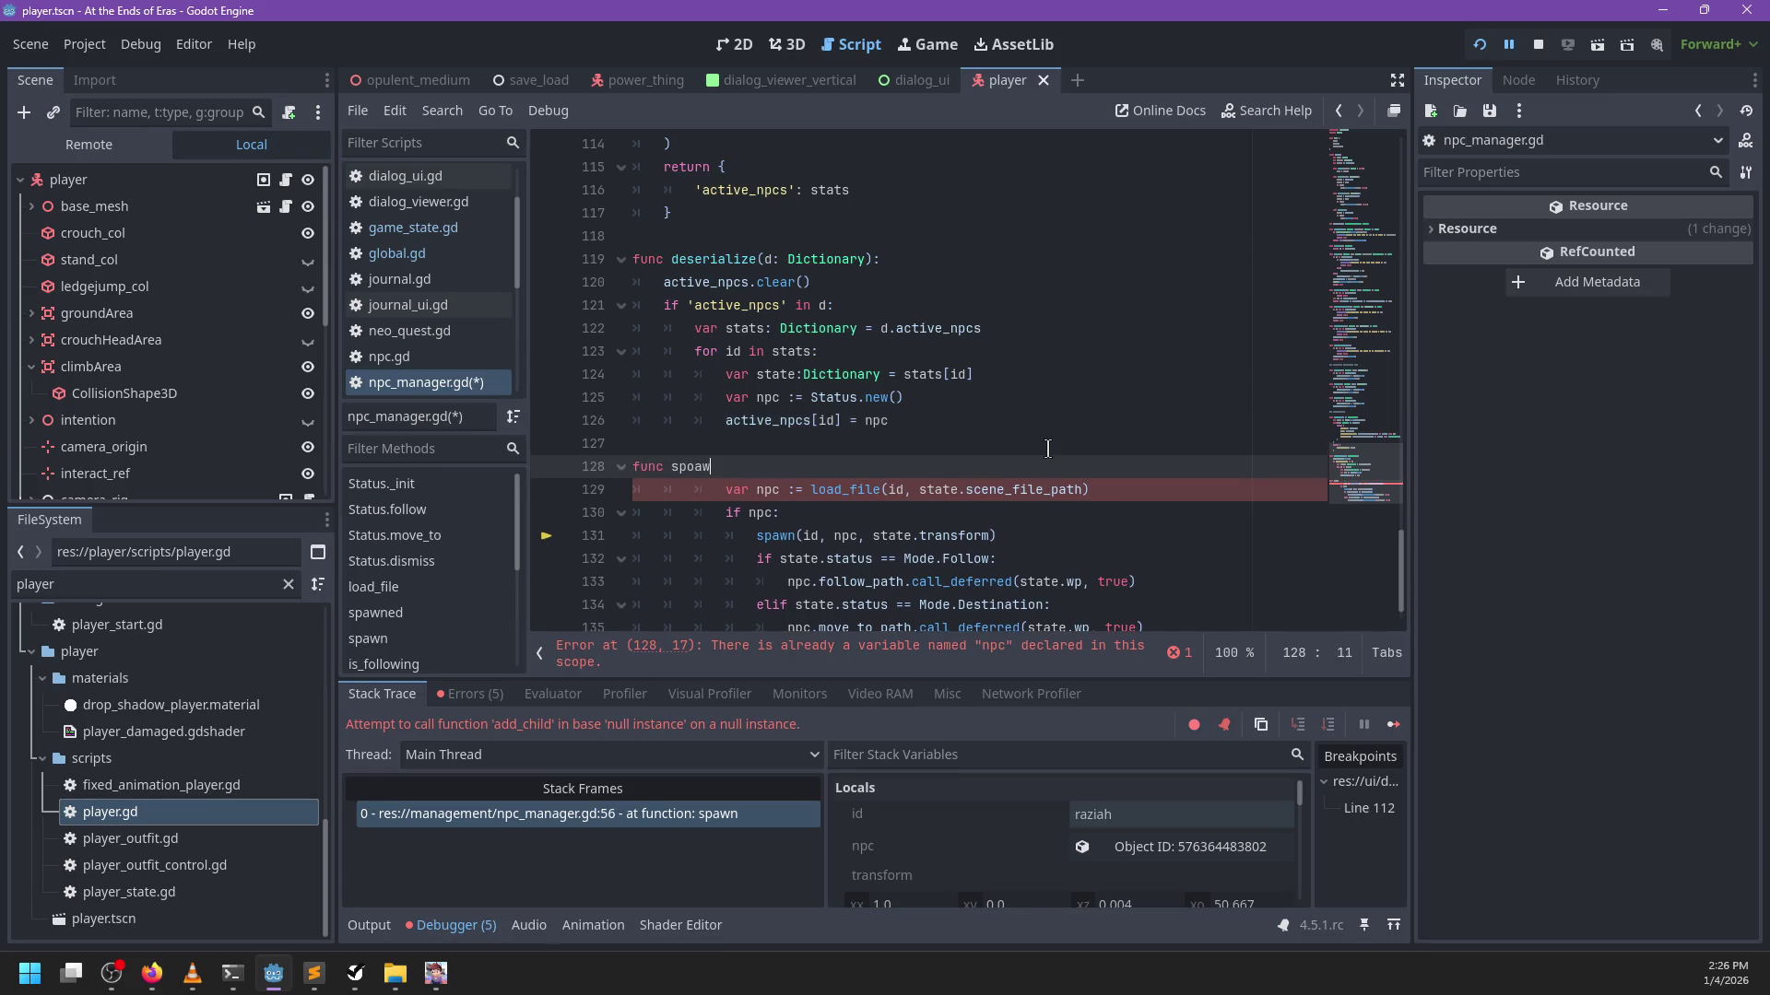
type("pawn_all():")
scroll(764, 490, "down", 1)
left_click_drag(711, 445, 838, 581)
key("shift+Tab")
key("shift+Tab")
left_click(846, 428)
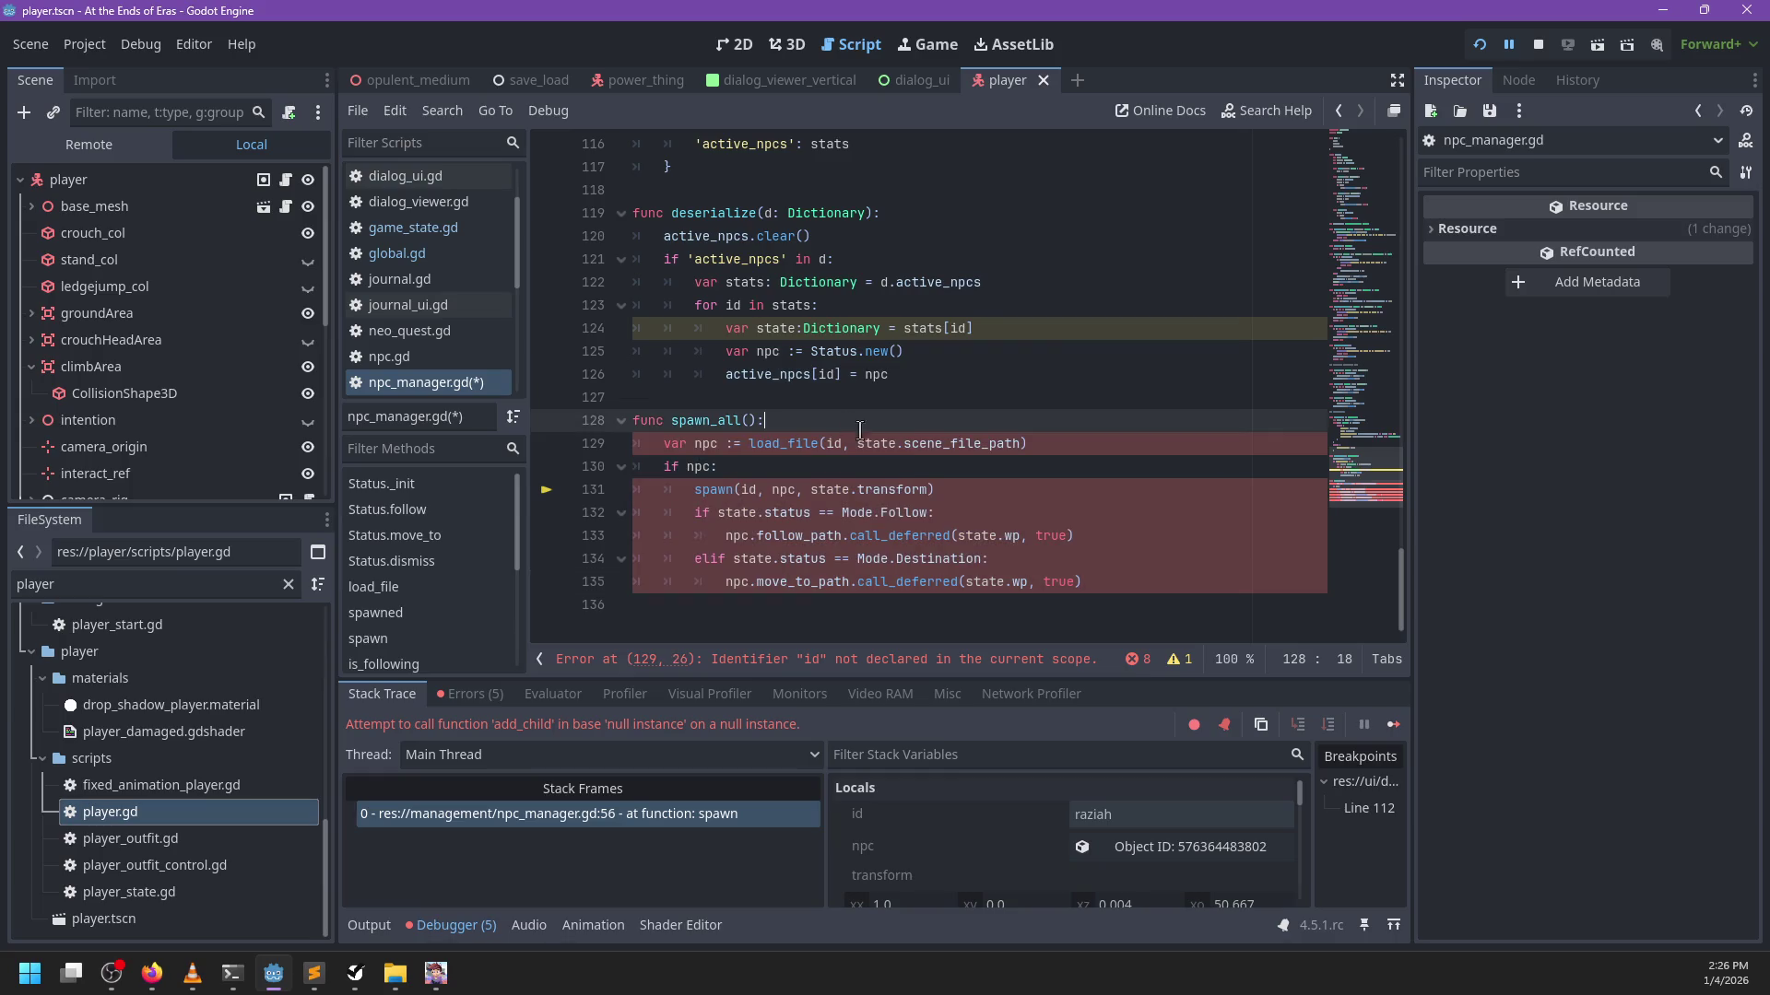
scroll(844, 433, "up", 1)
left_click(838, 430, "ctrl")
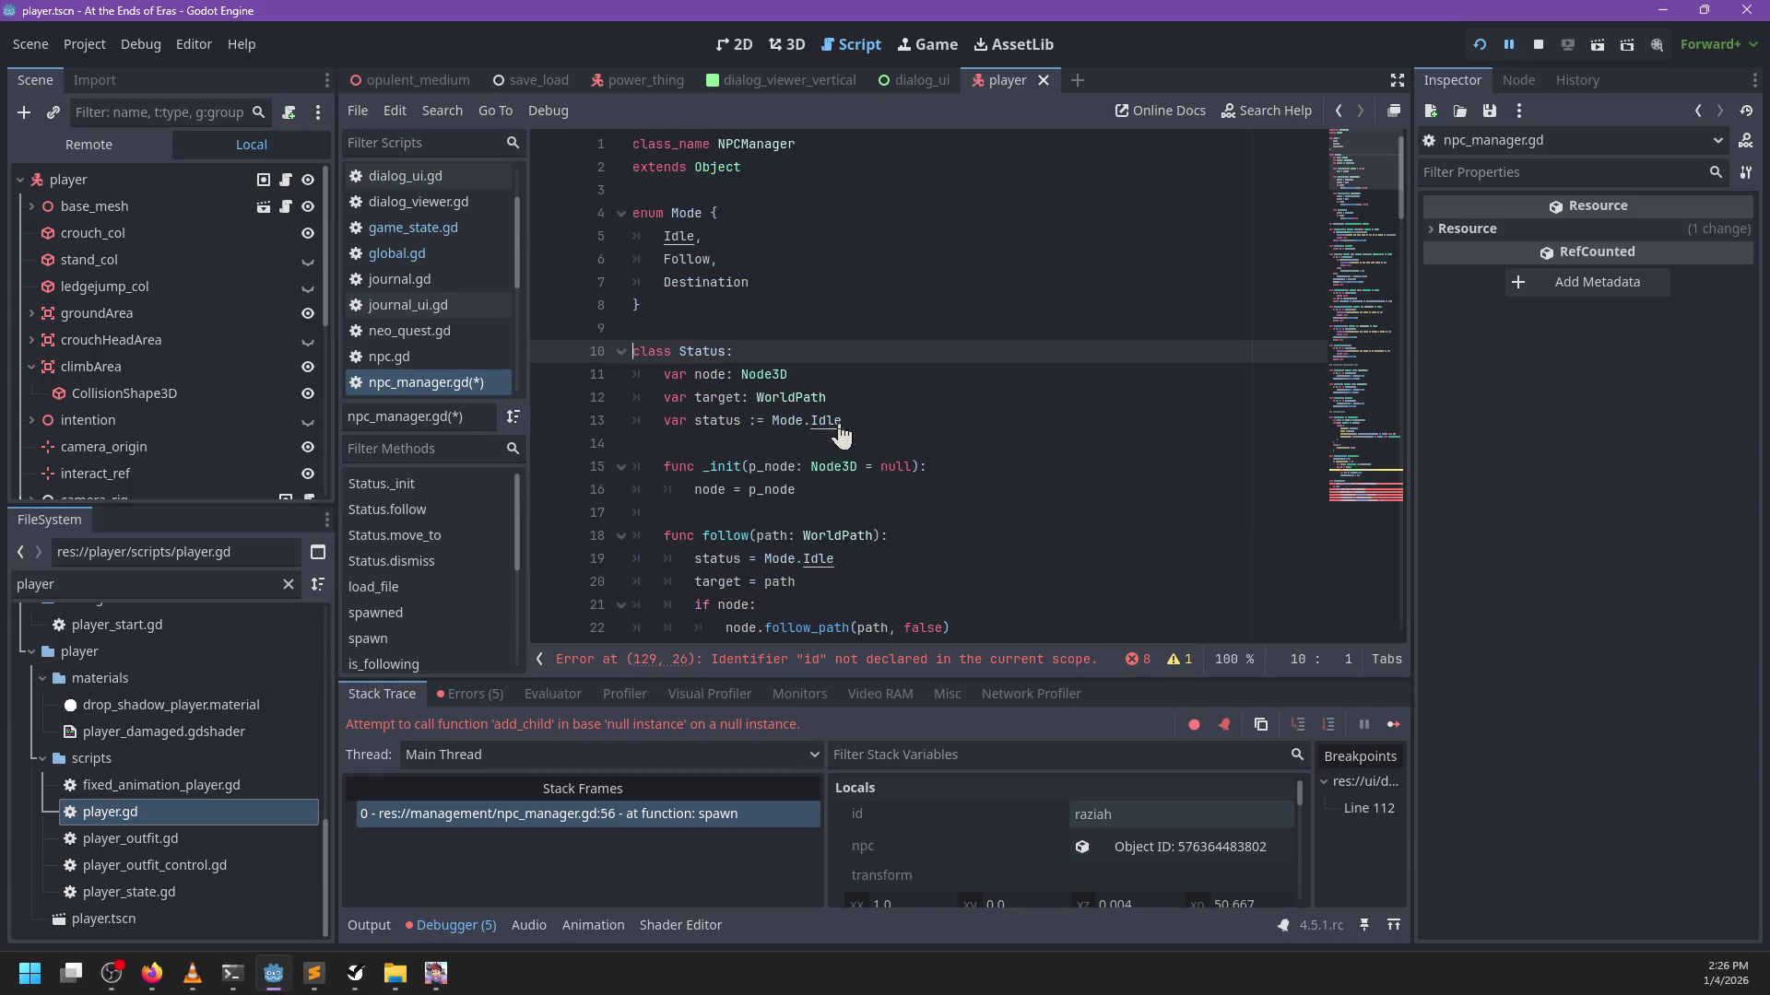
Add a scene_path: String field to the Status class
left_click(805, 357)
key("Return")
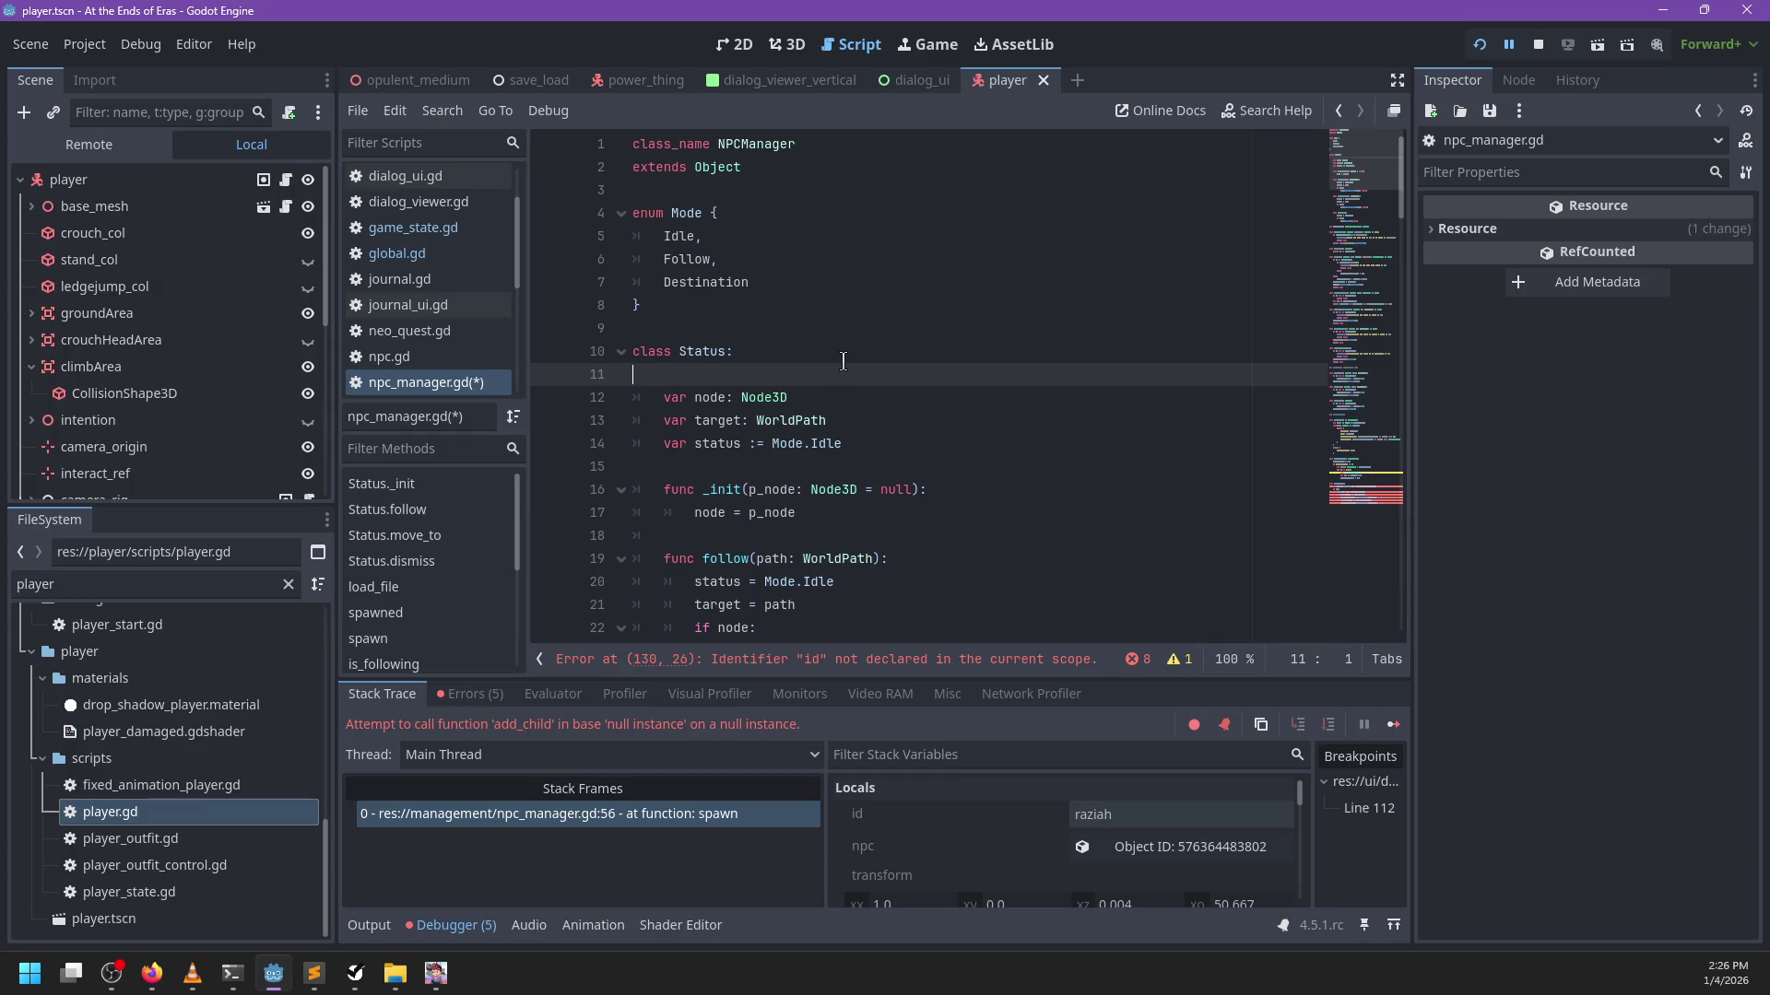
key("BackSpace")
key("Return")
type("scene_path: ")
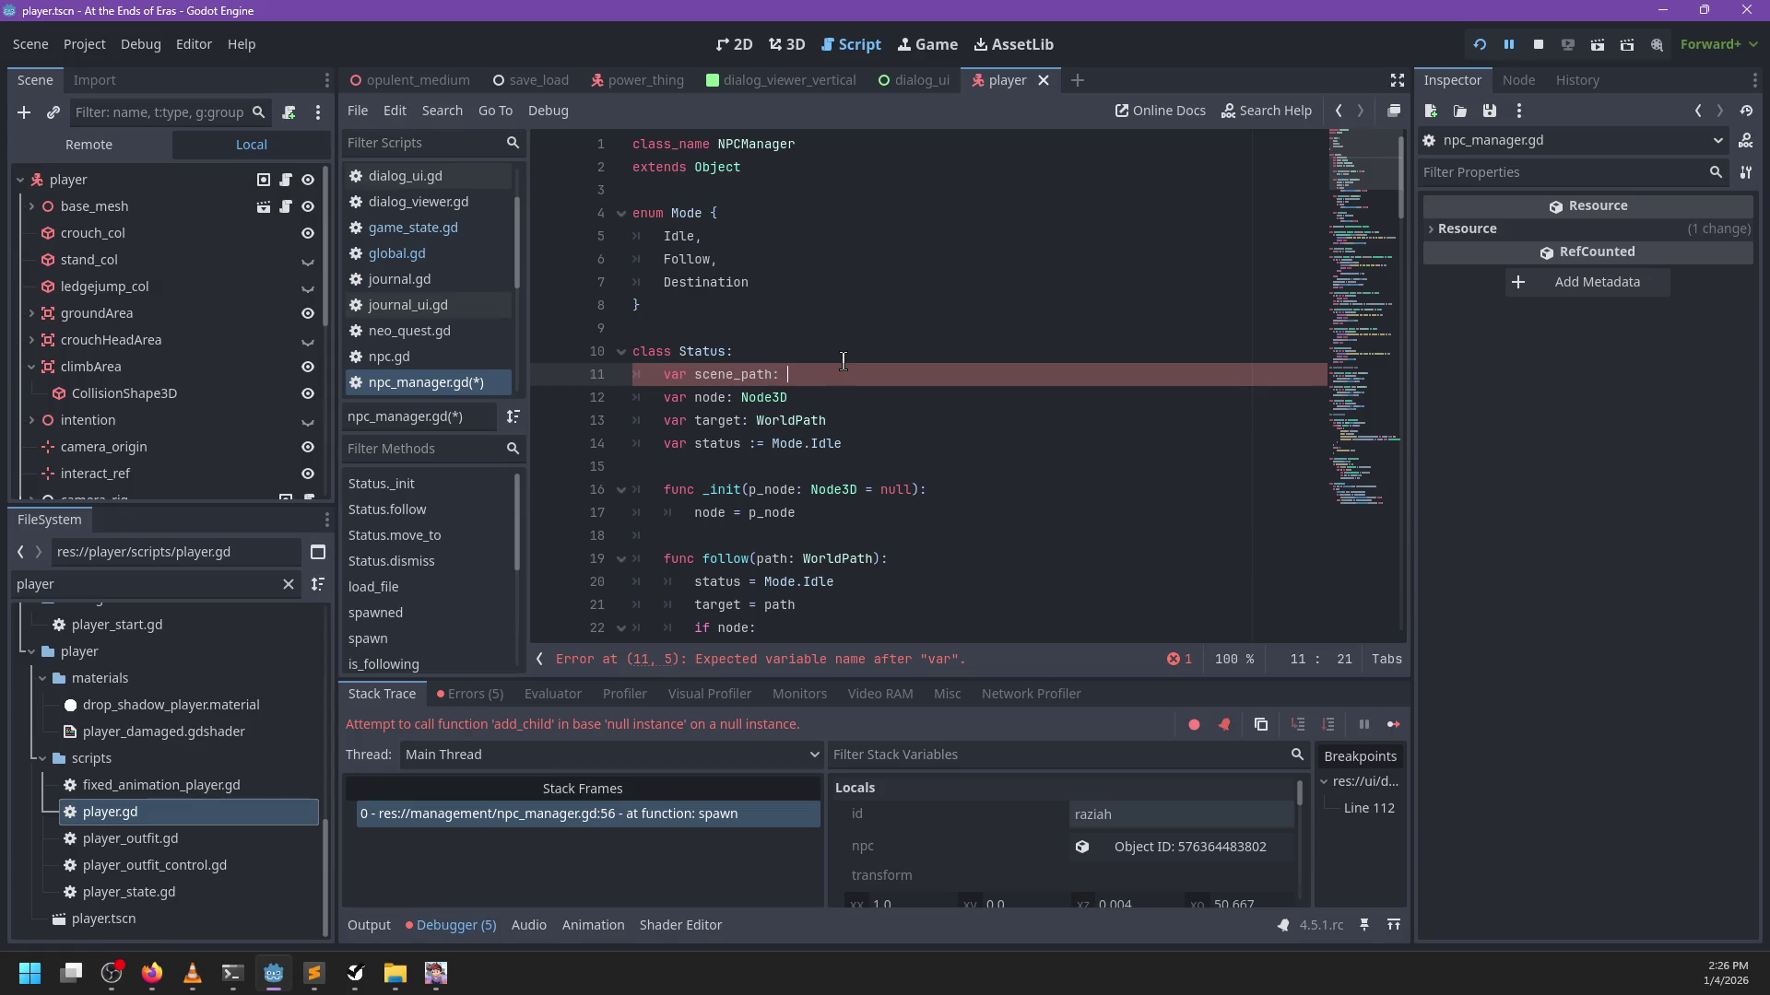
type("Scene3D")
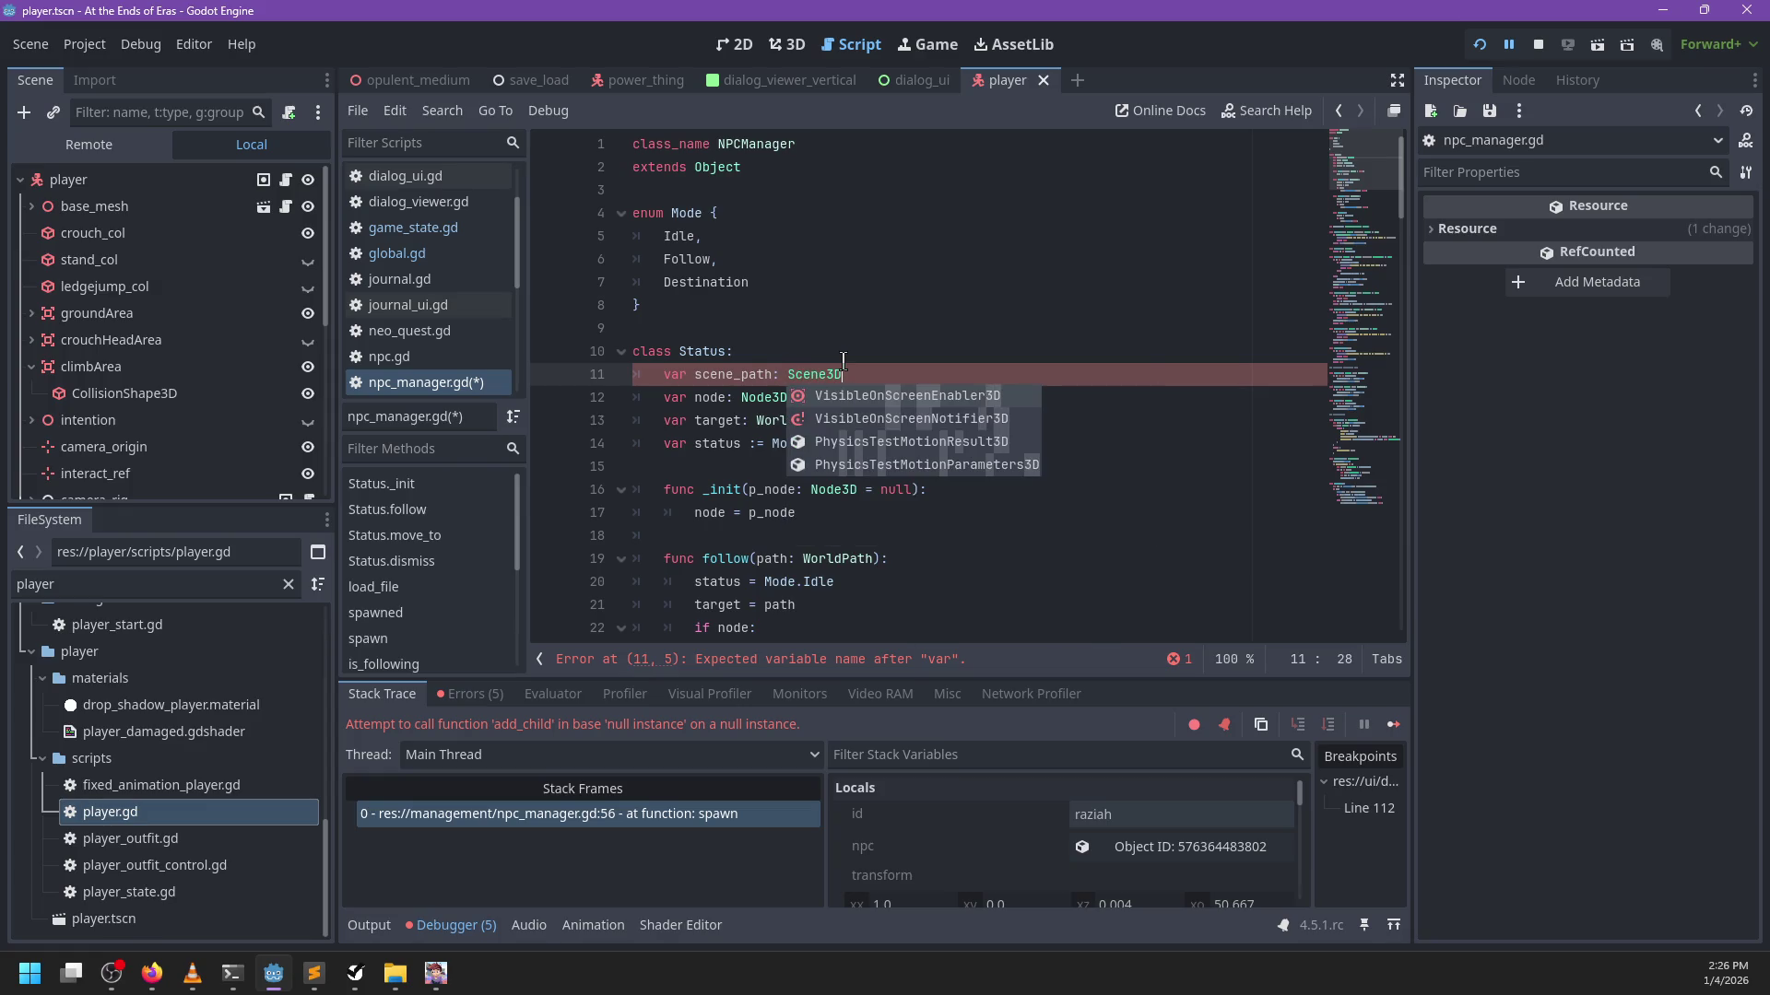
key("BackSpace")
key("BackSpace")
key("BackSpace")
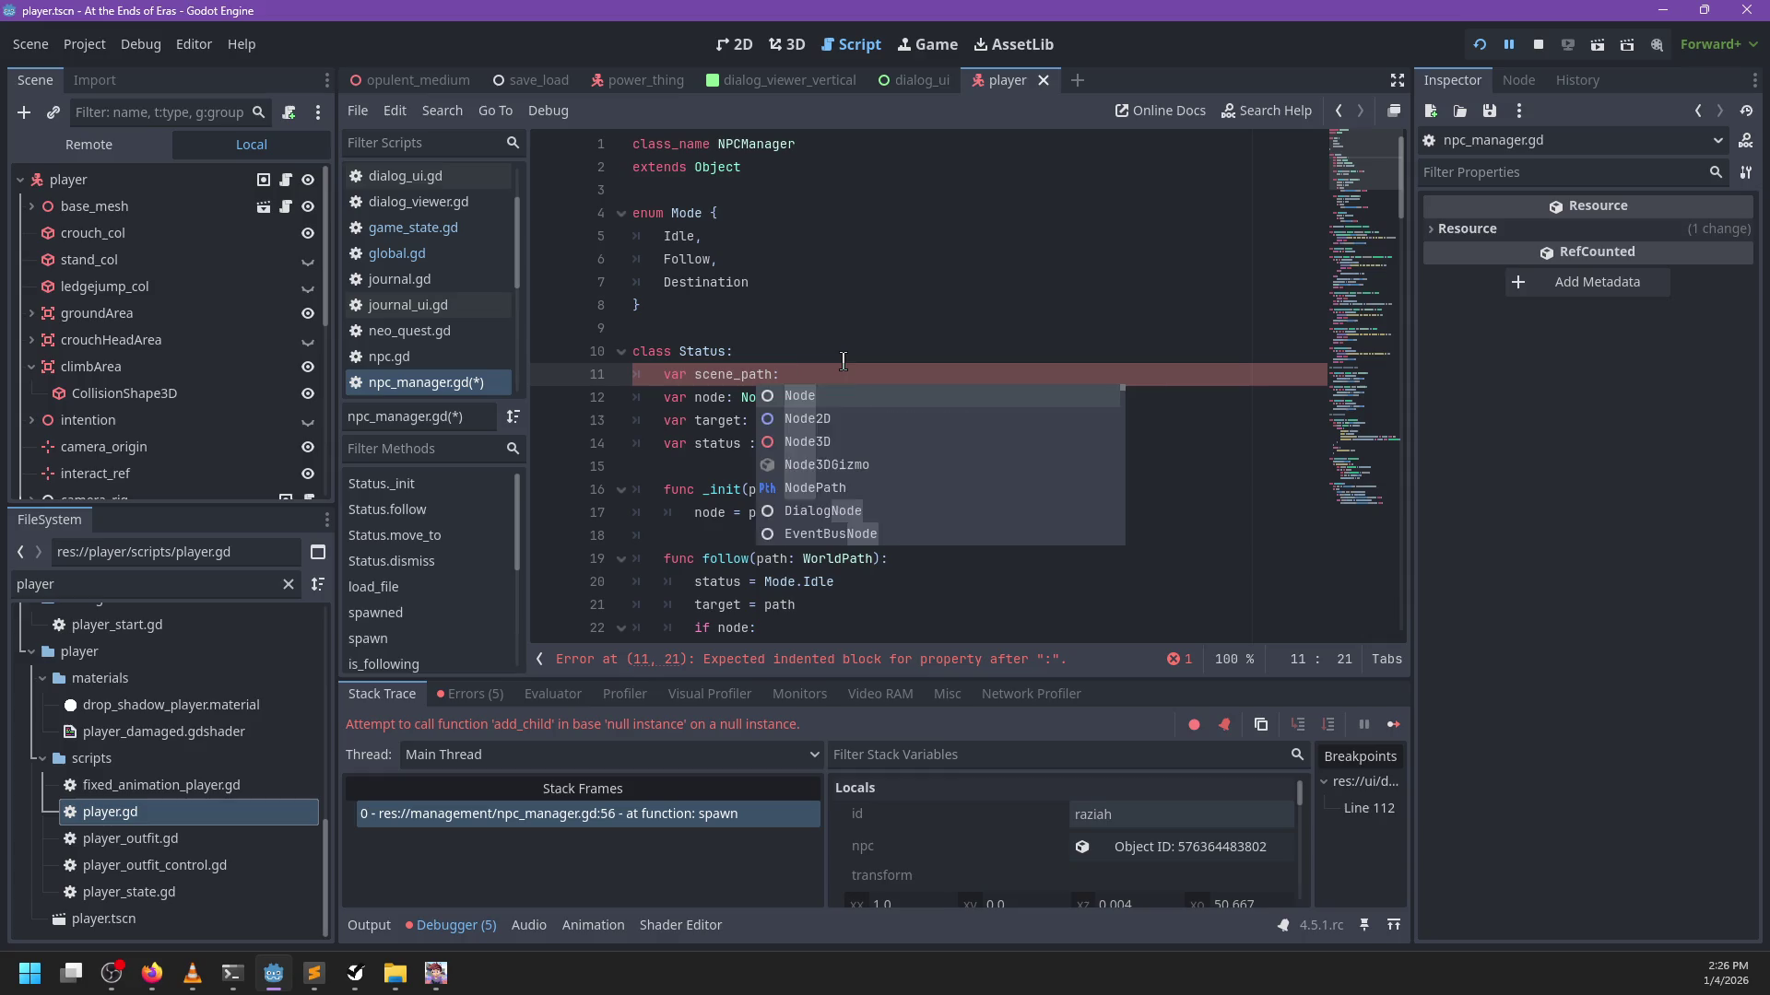
type("String")
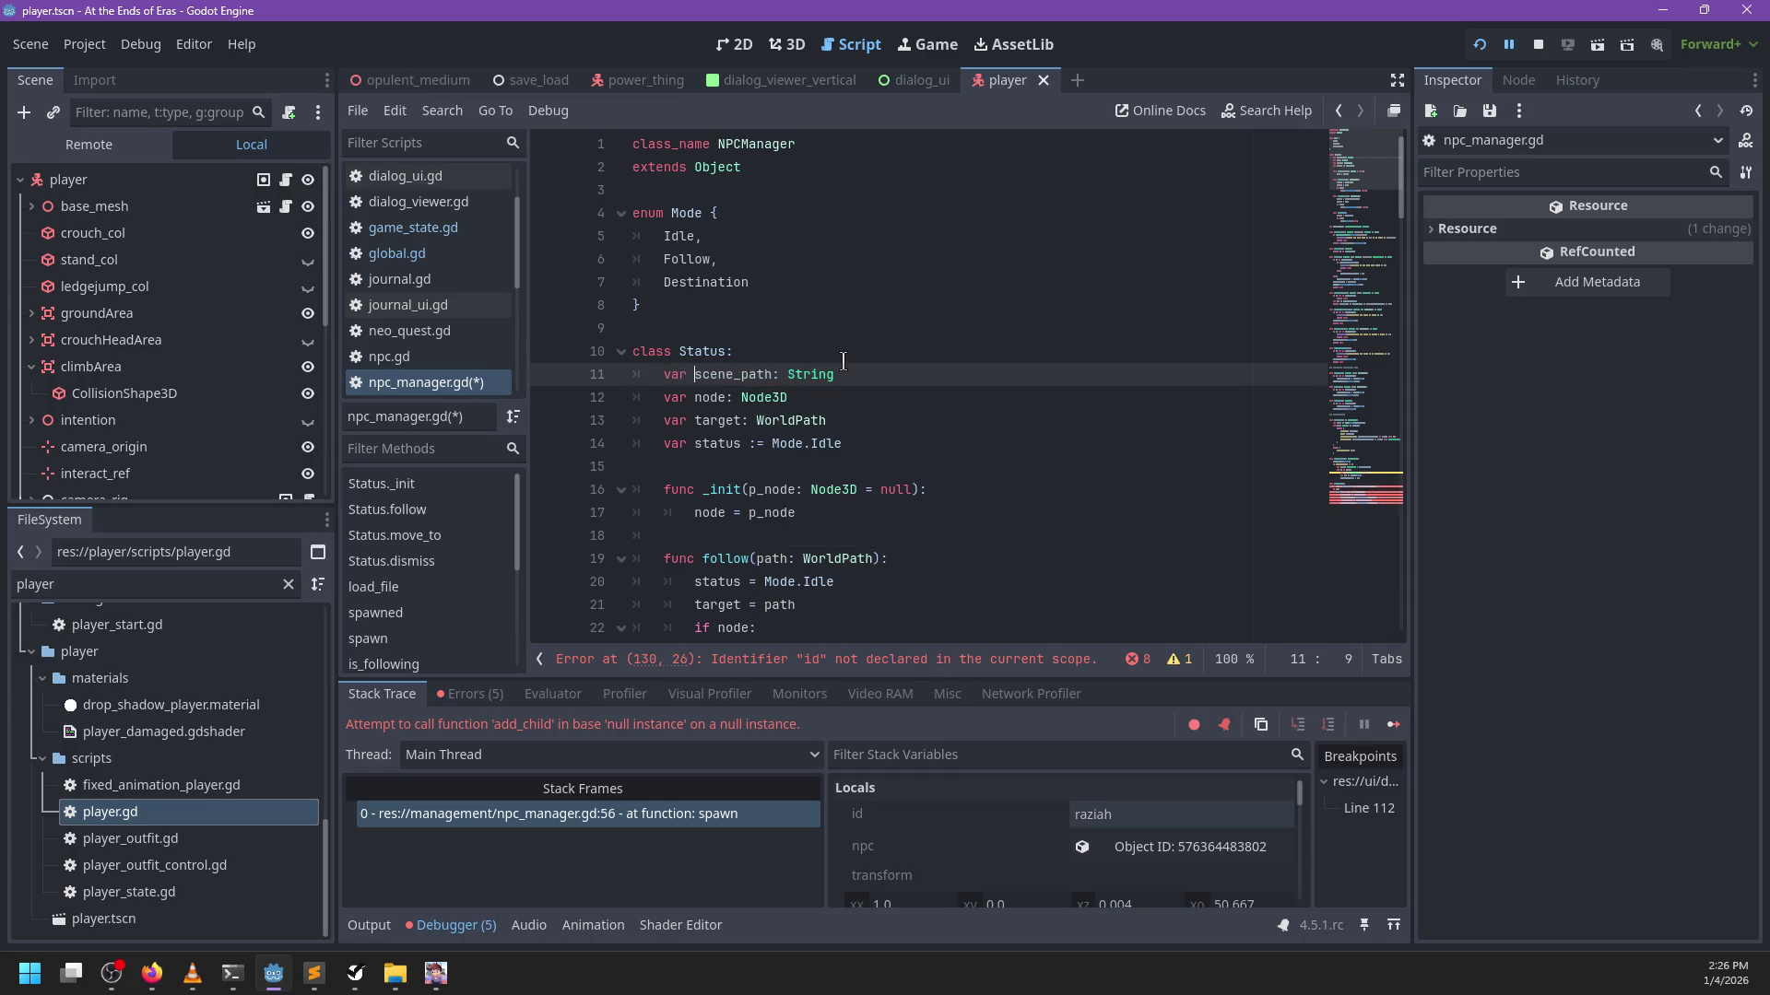
Declare static func preloaded(info: Dictionary): after the _init function
scroll(876, 374, "down", 3)
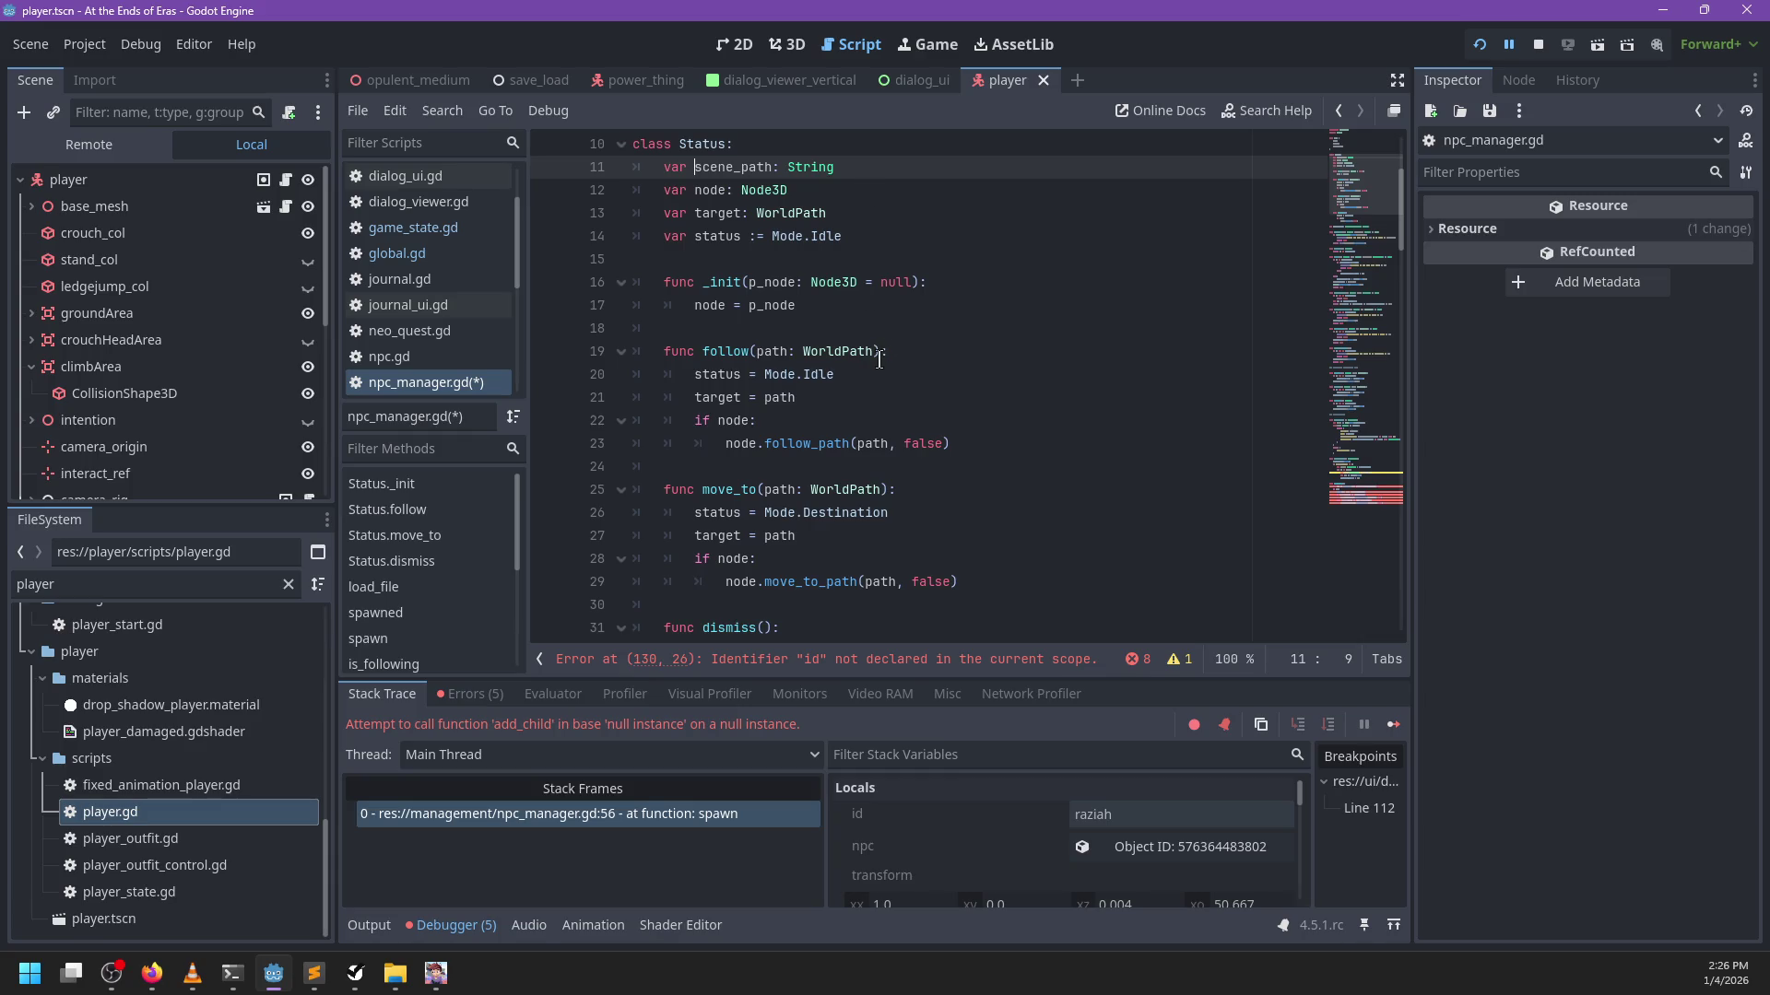
scroll(872, 369, "up", 3)
scroll(868, 378, "down", 3)
left_click(836, 298)
scroll(913, 308, "up", 3)
key("Return")
key("Return")
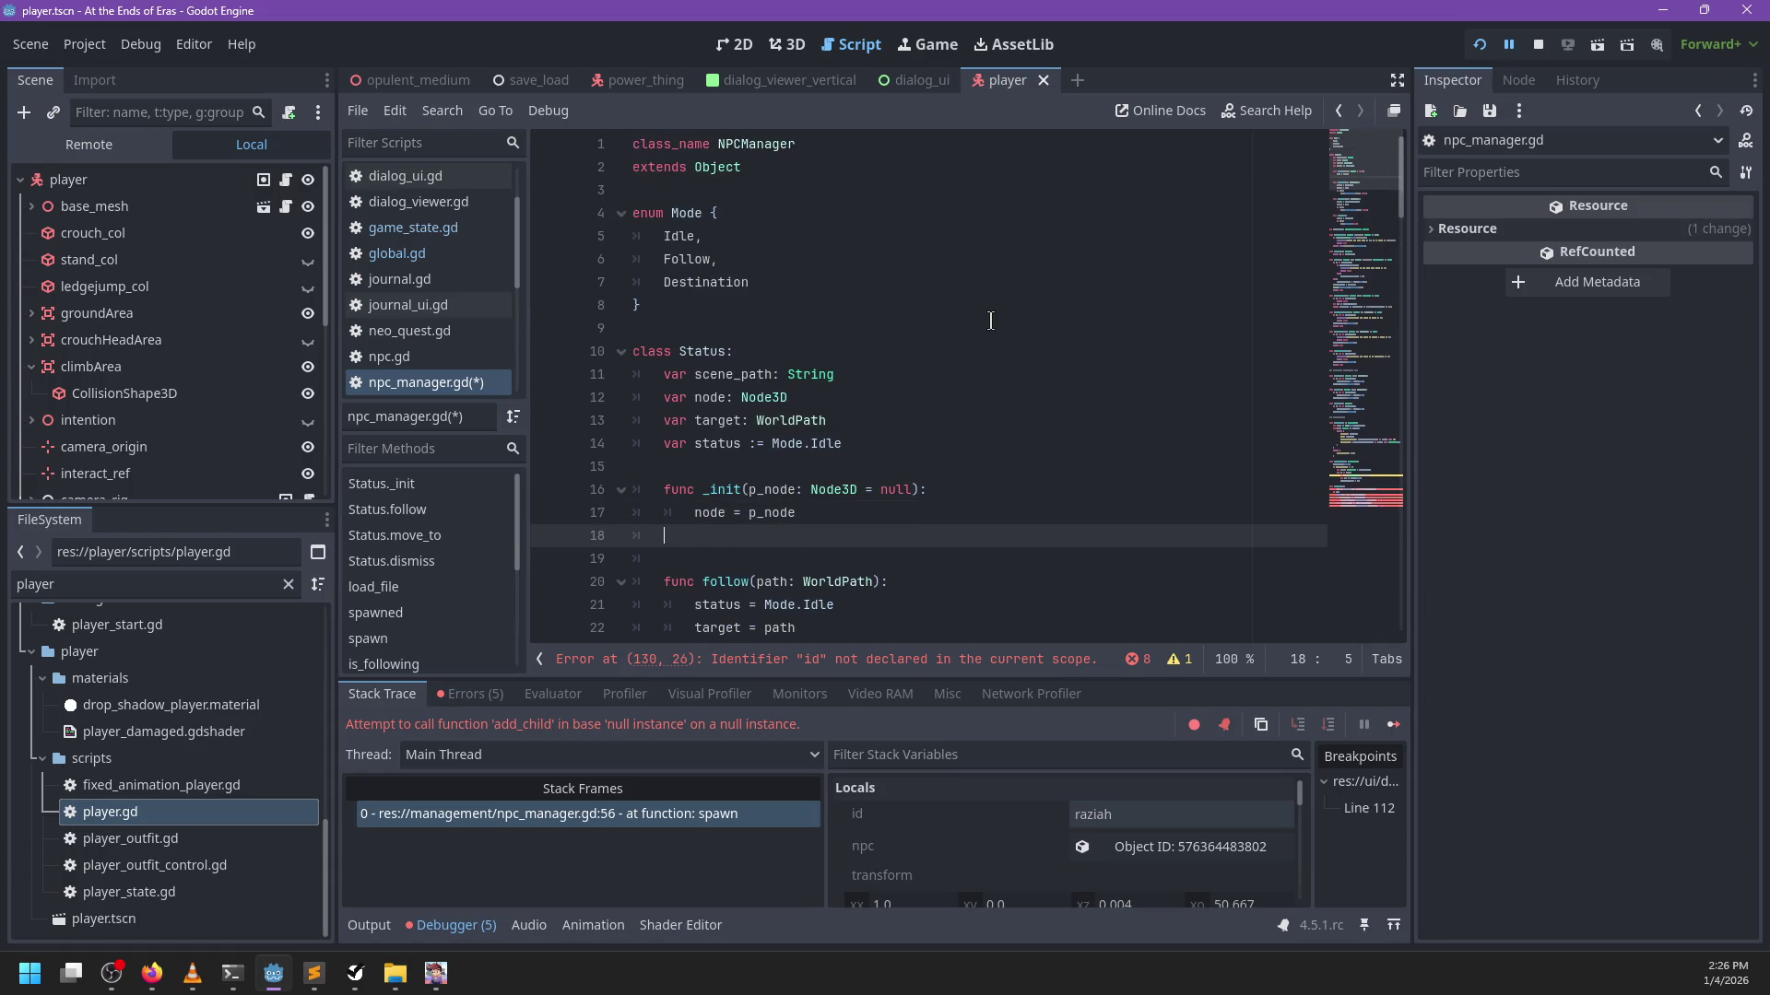
type("func _")
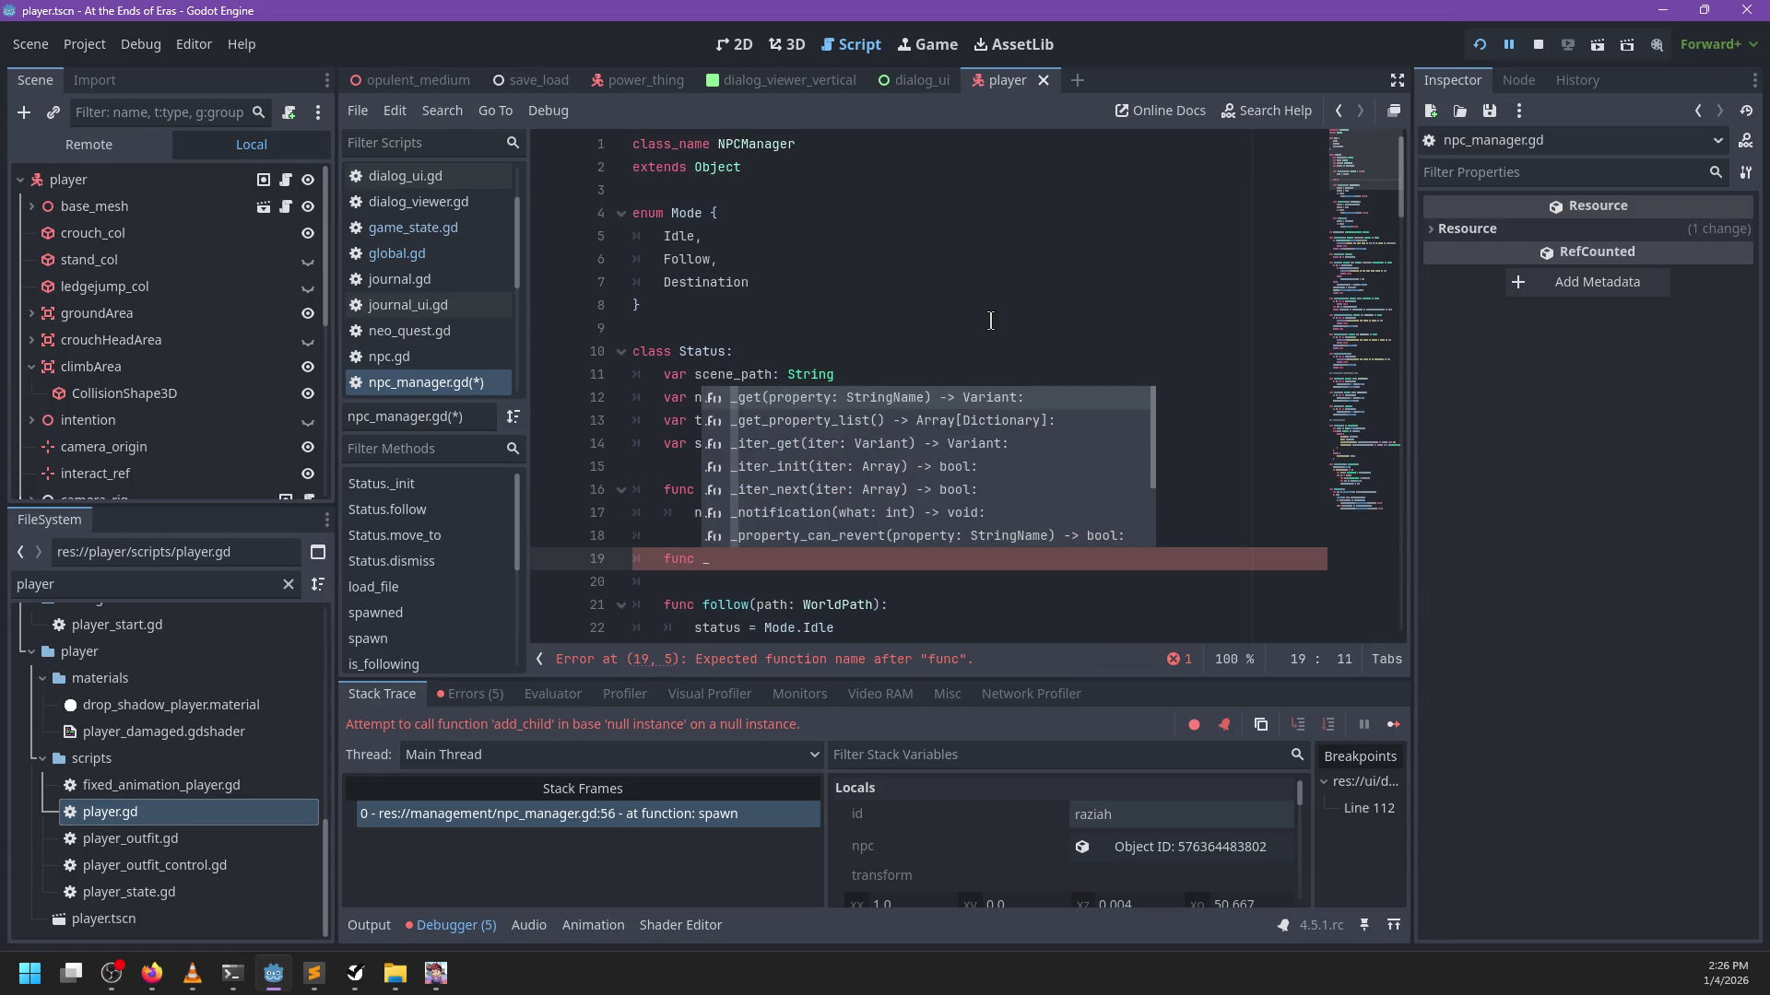
key("BackSpace")
key("BackSpace")
key("BackSpace")
type("static func ")
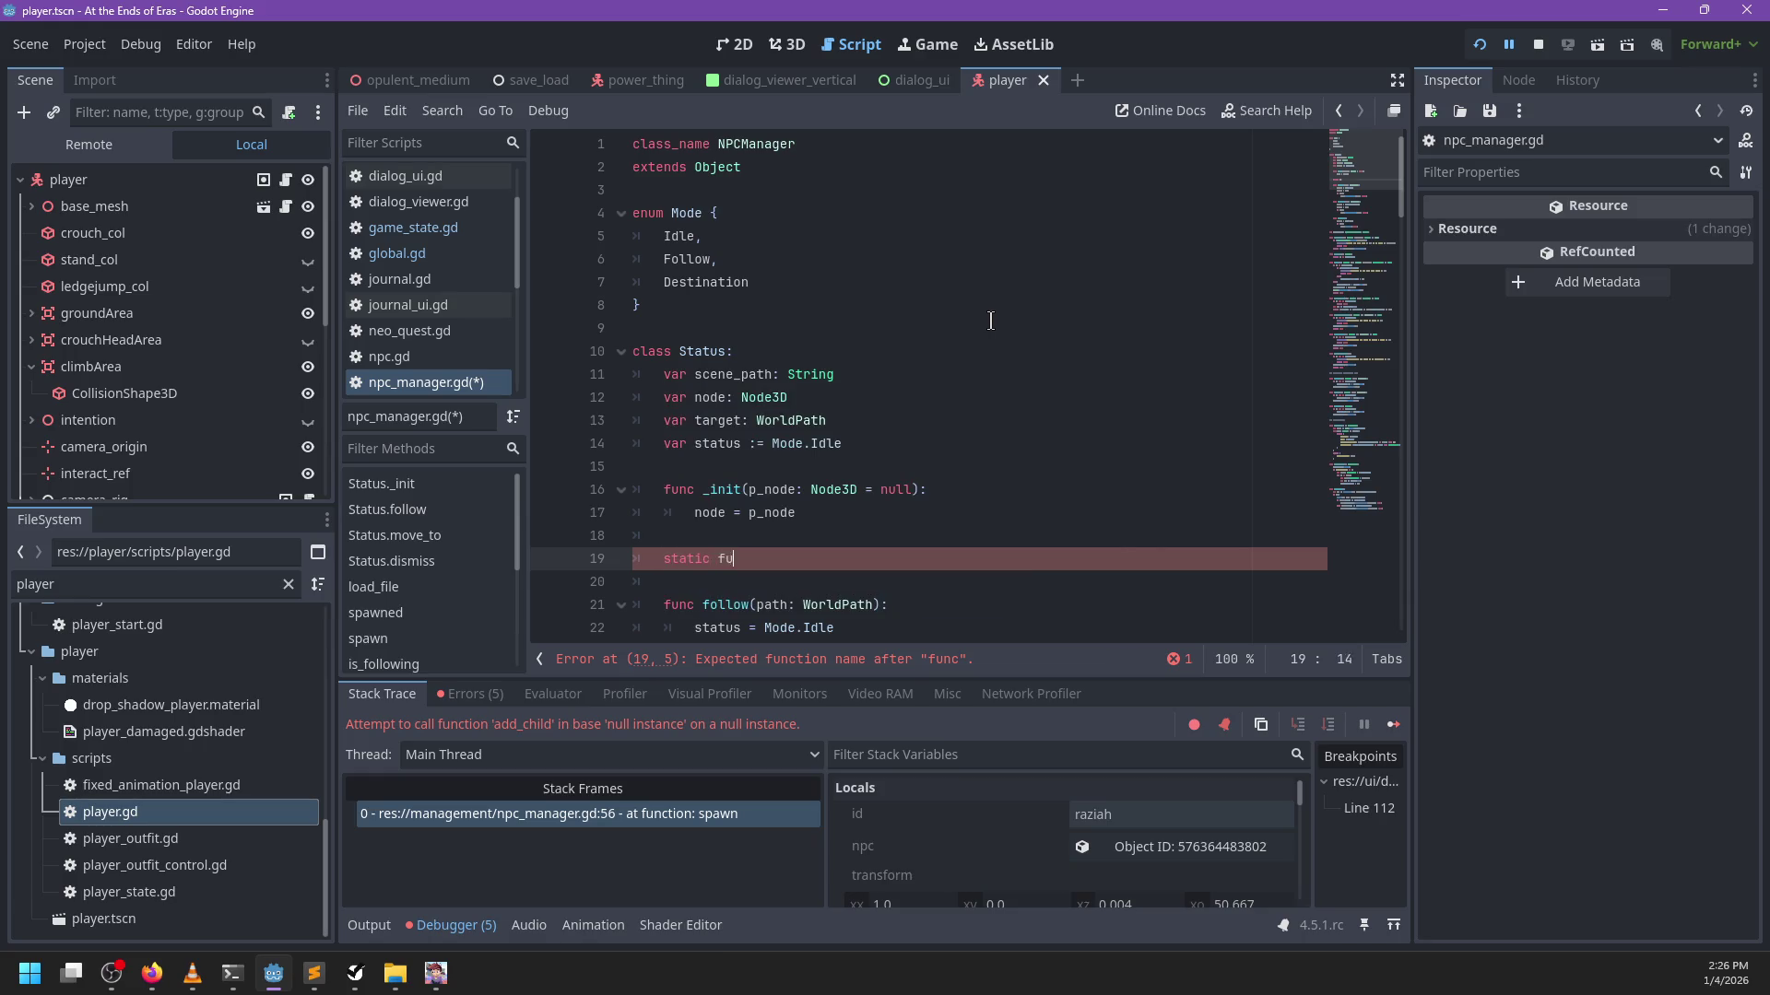
type("preload")
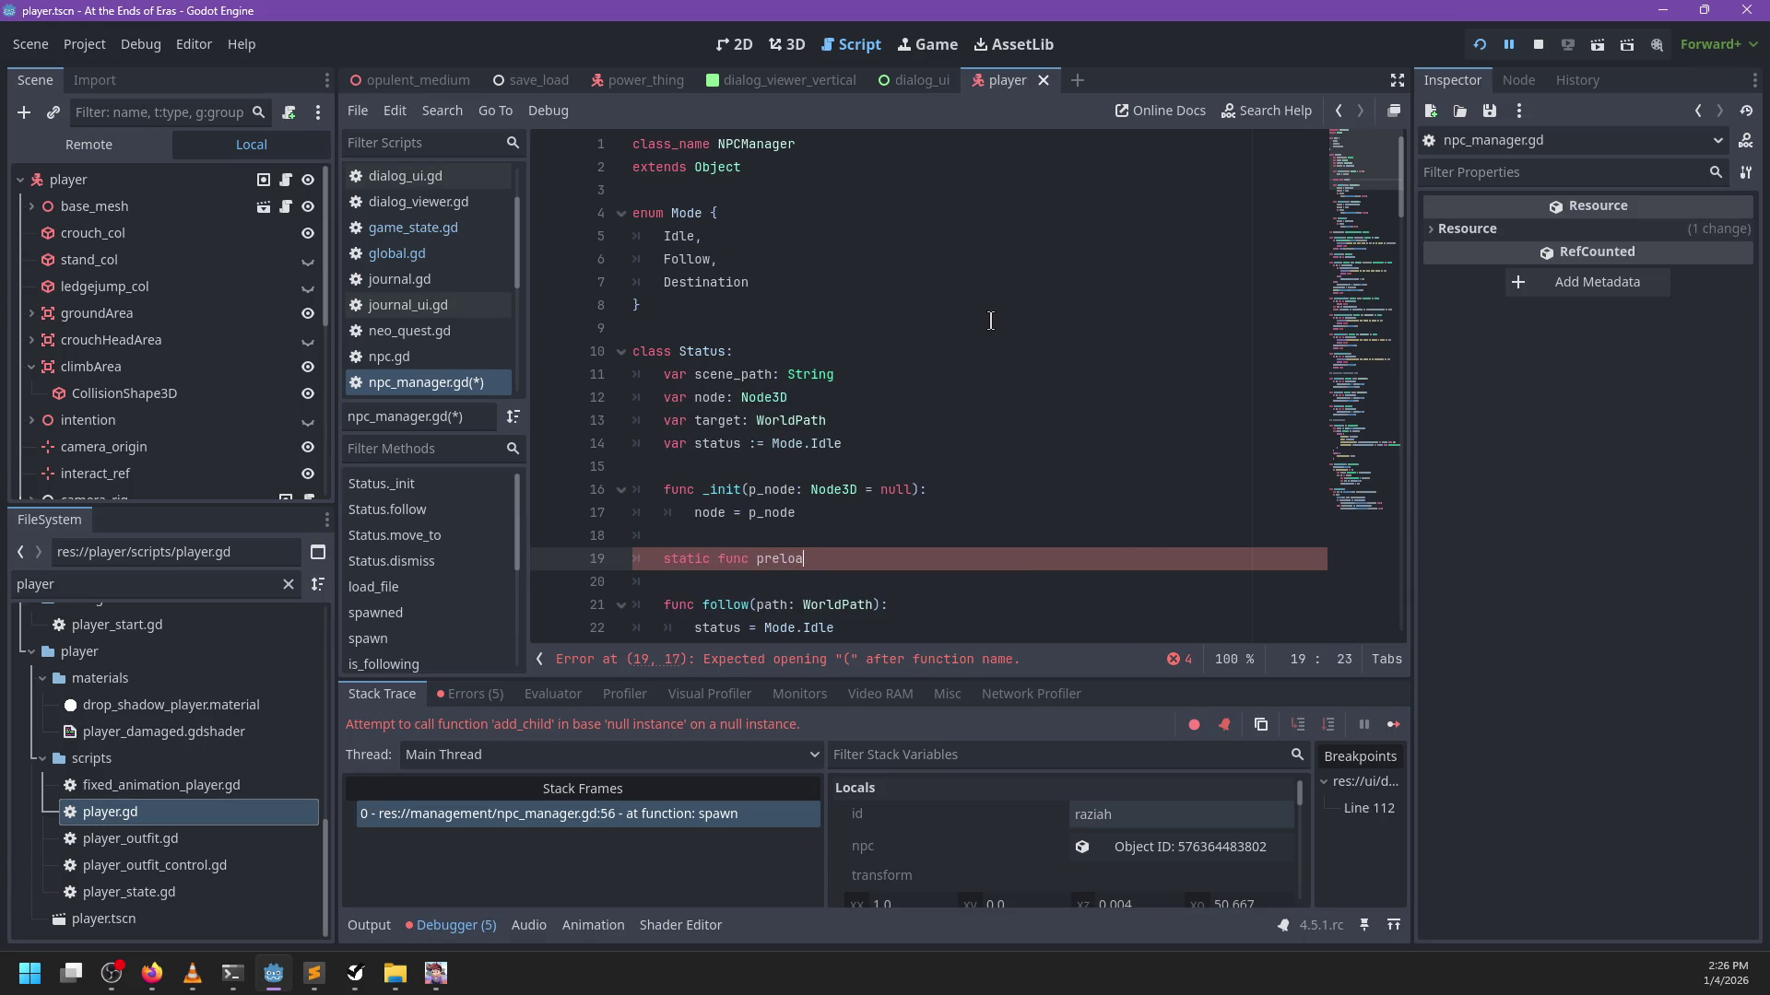
type("ed()")
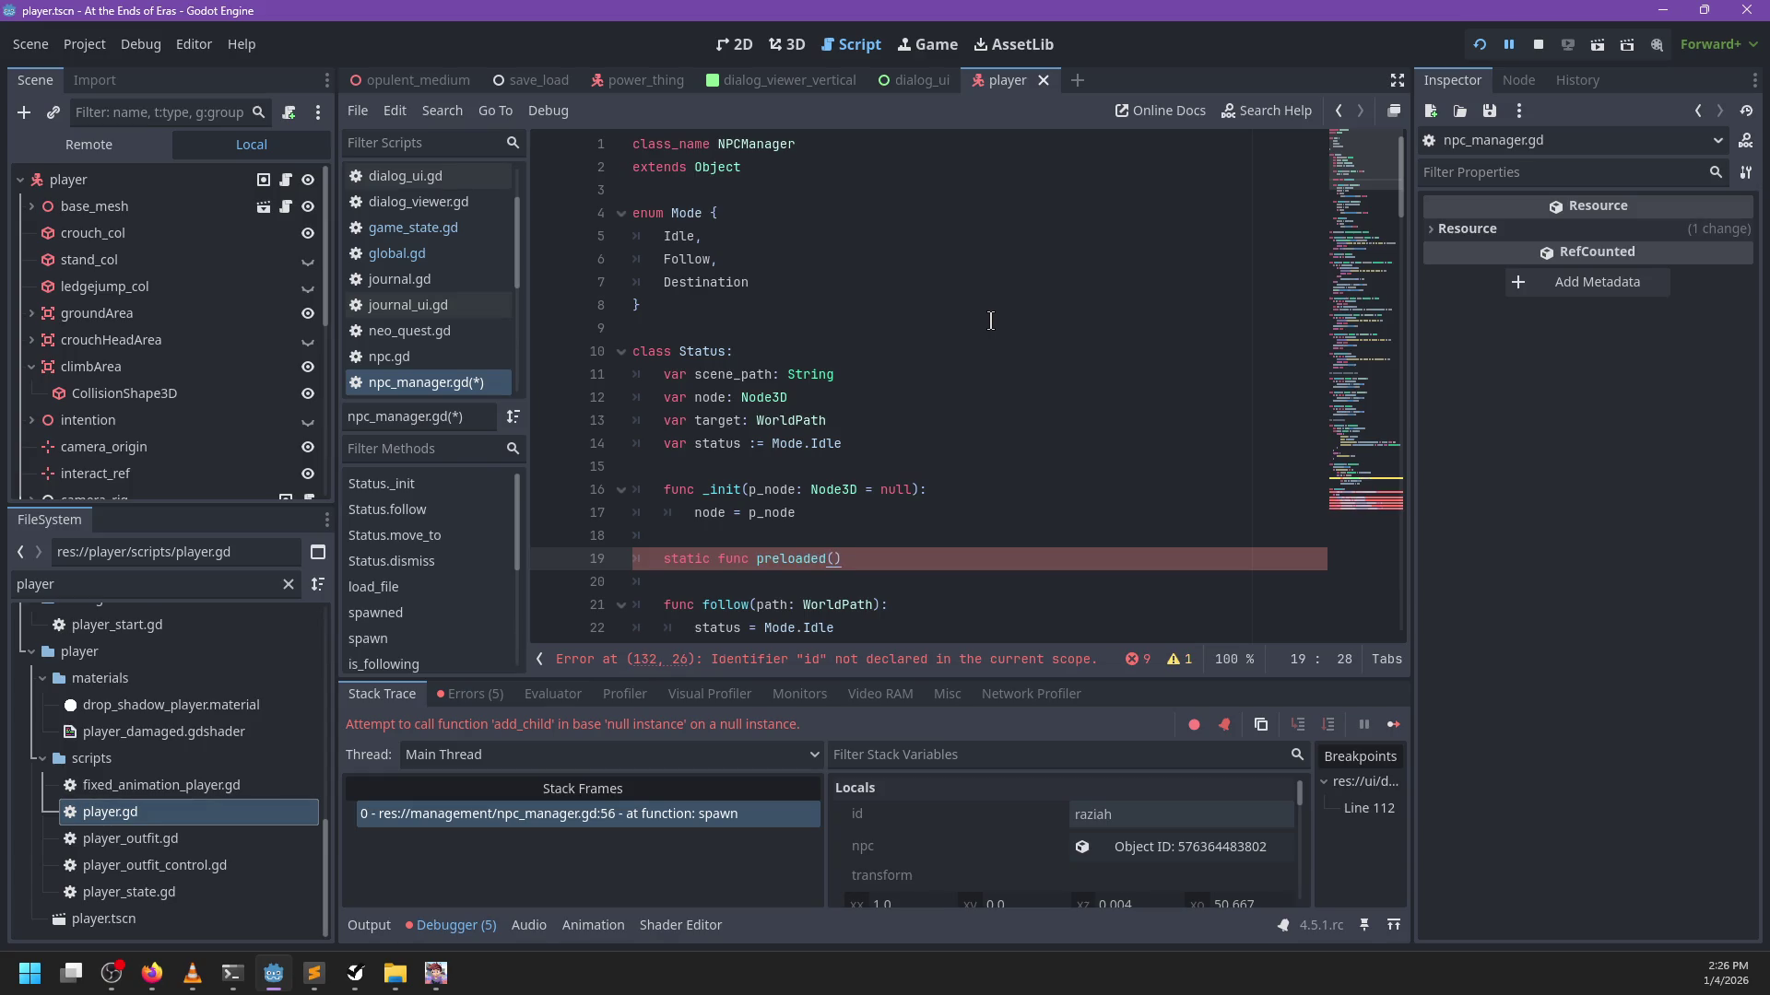
type("p")
type("_path: String, ")
type("target:")
type("WorldPath, ")
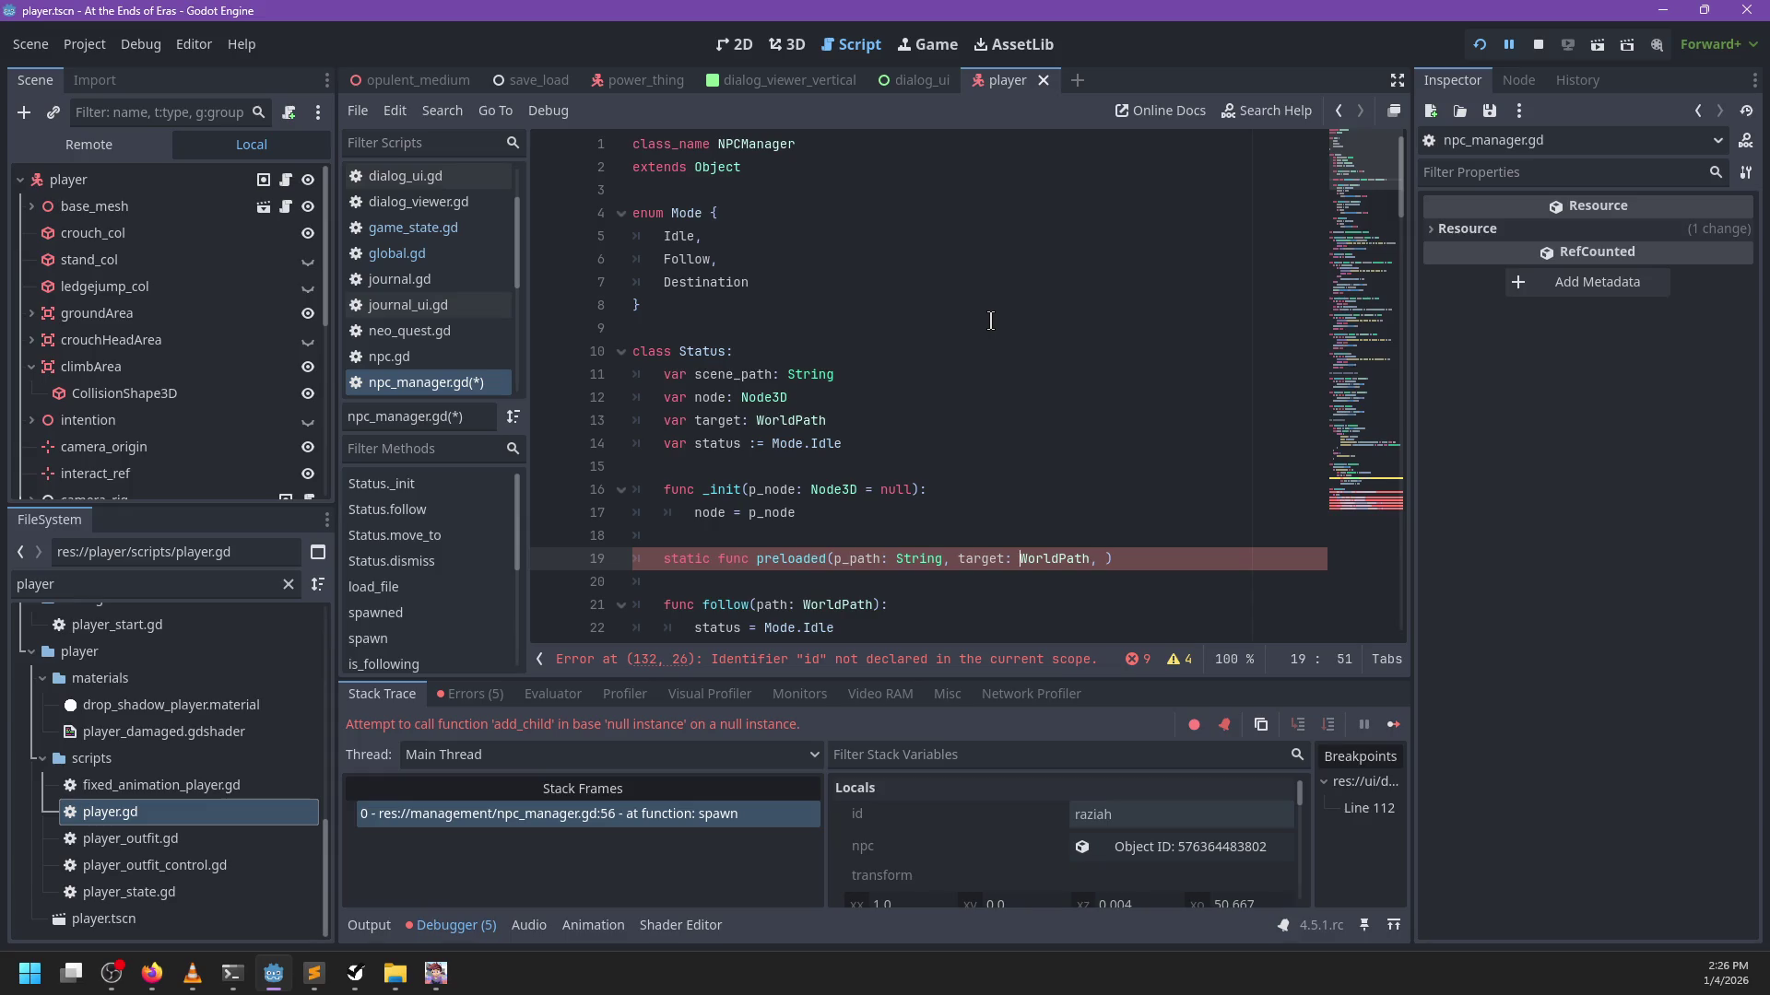
type("p_")
key("ctrl+Right")
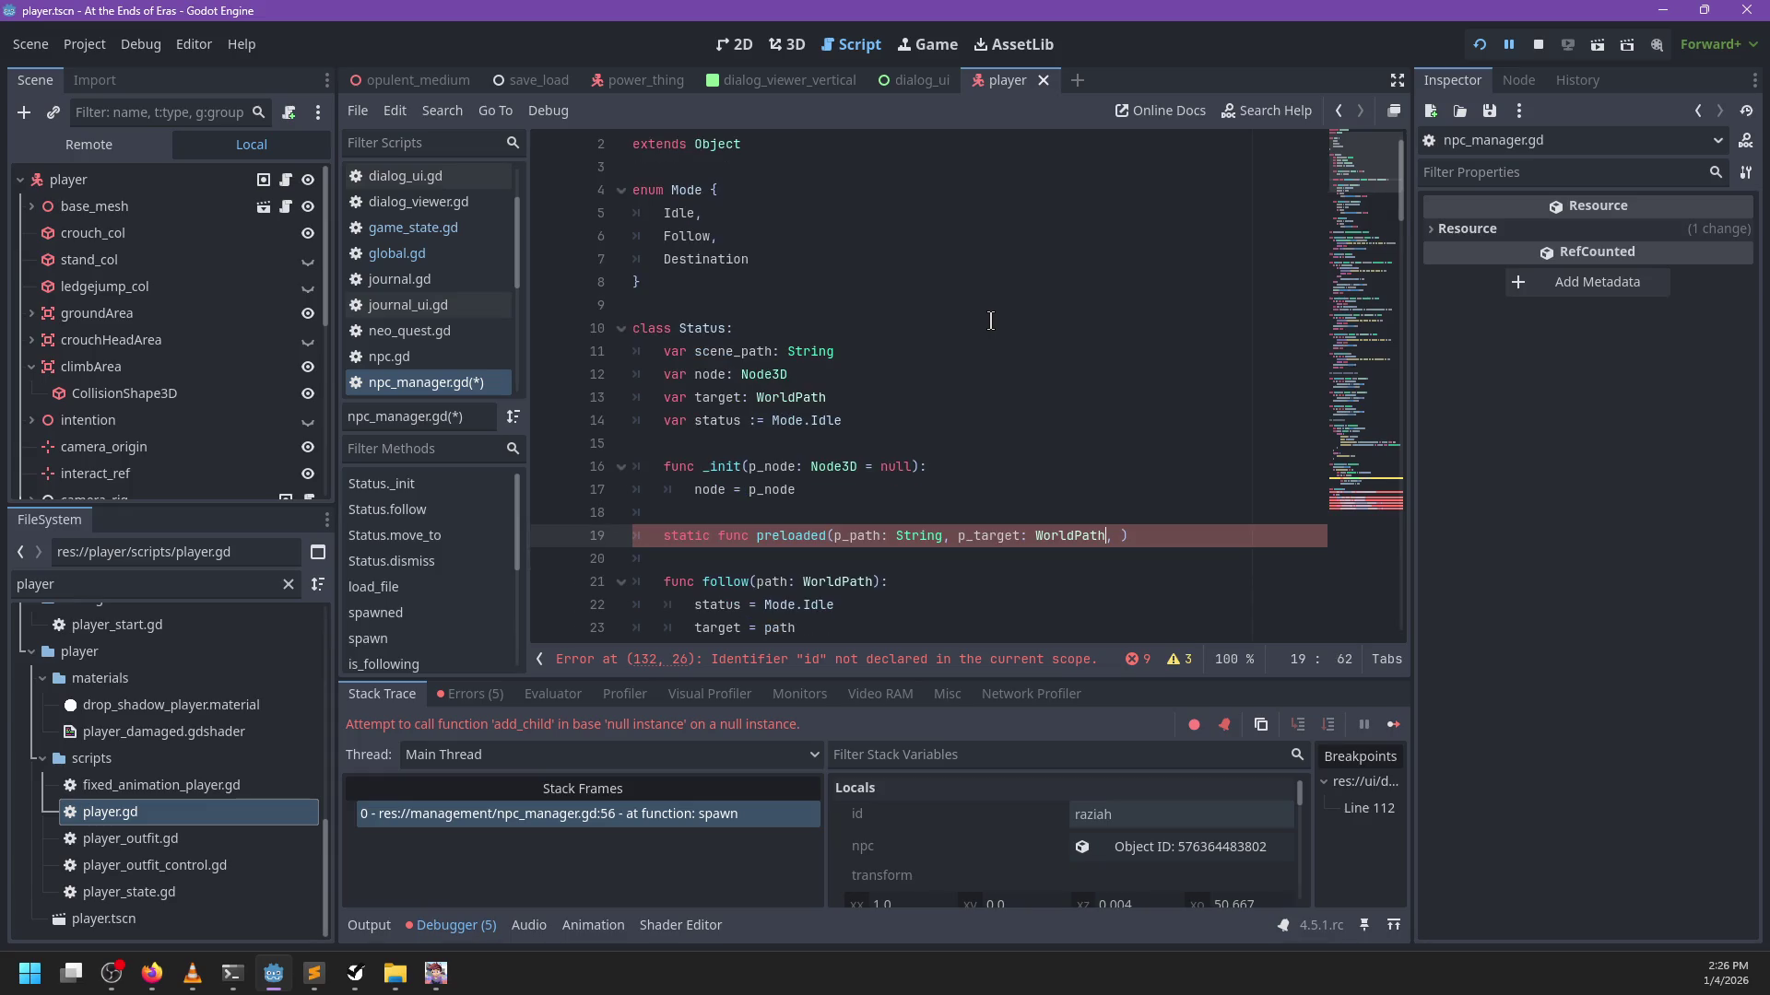
type("p_status:")
key("ctrl+shift+Left")
key("ctrl+shift+Left")
key("ctrl+shift+Left")
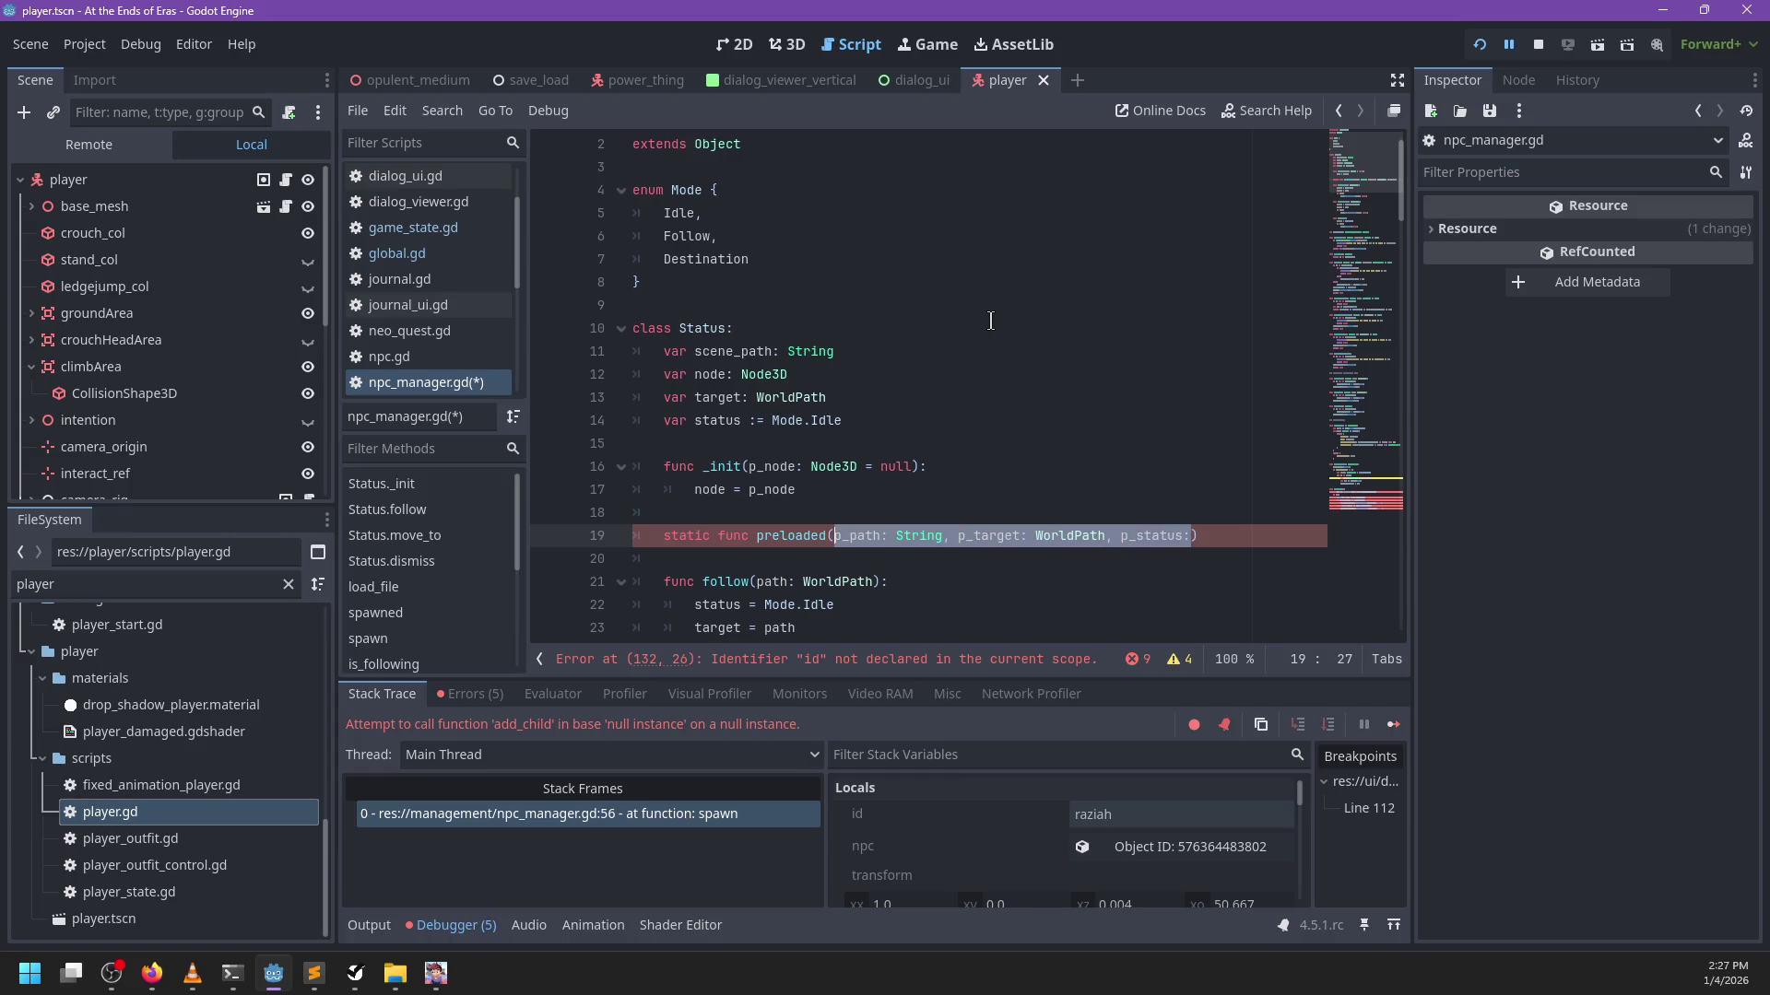
key("BackSpace")
type("info: Dictionar")
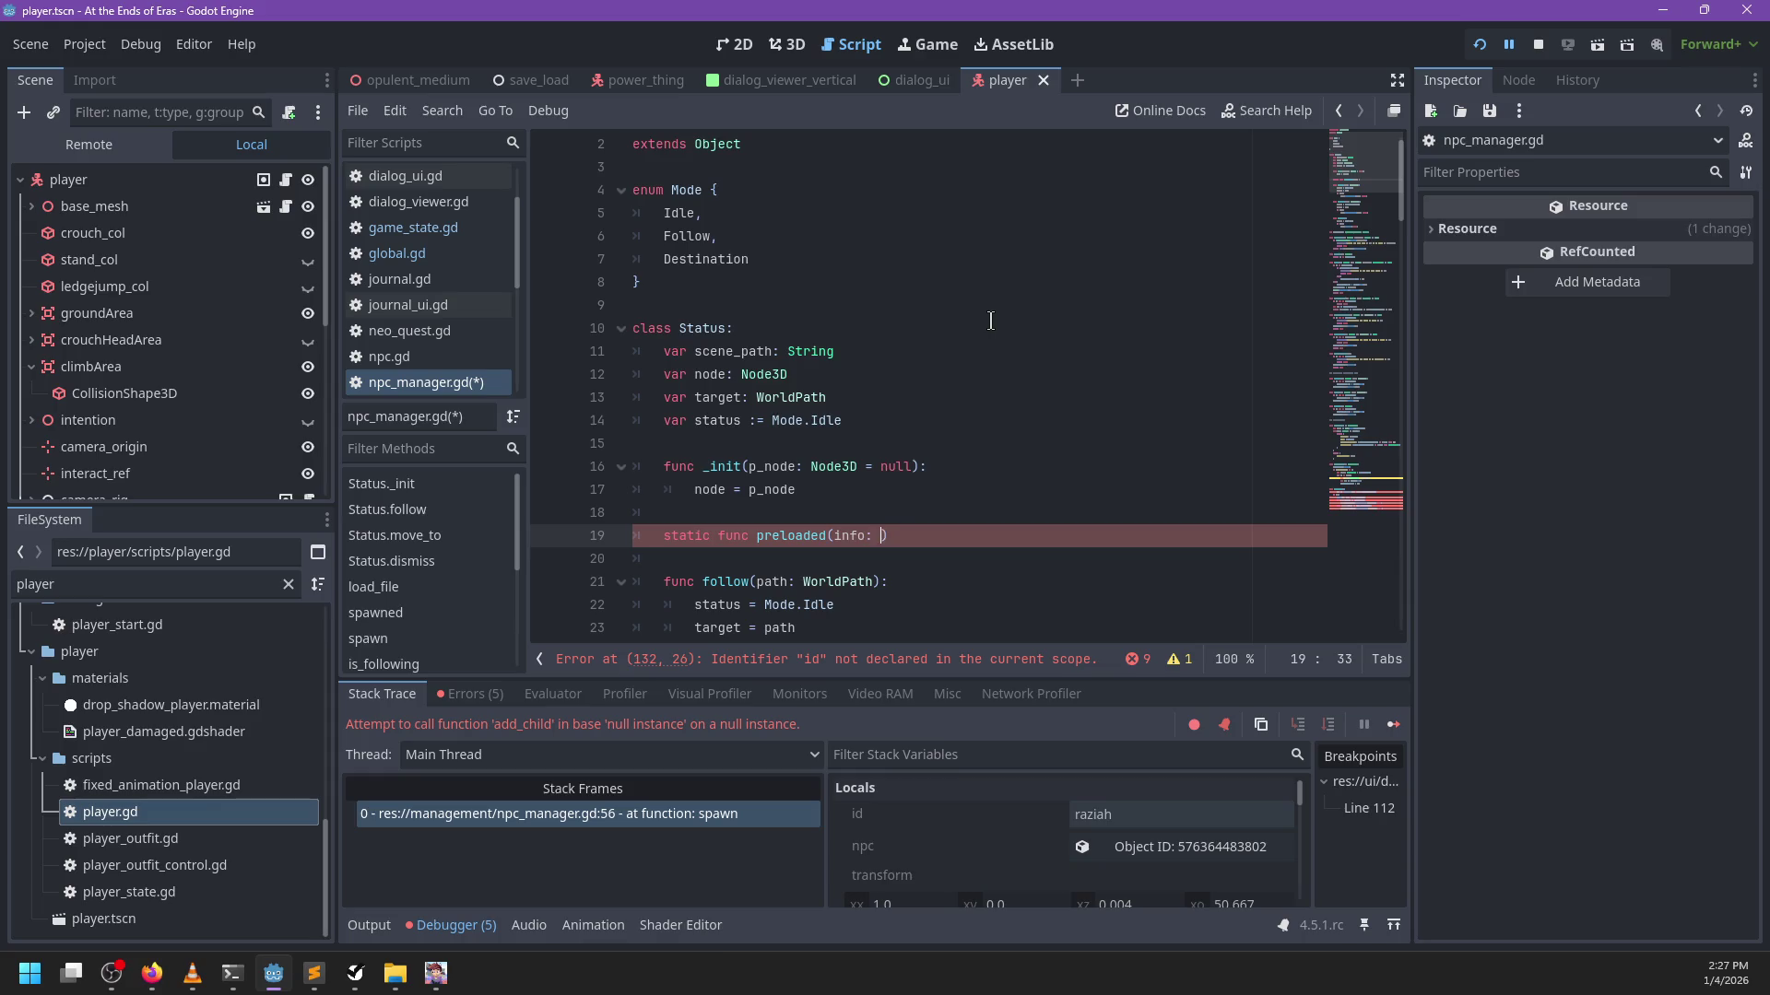
type("y):")
key("Return")
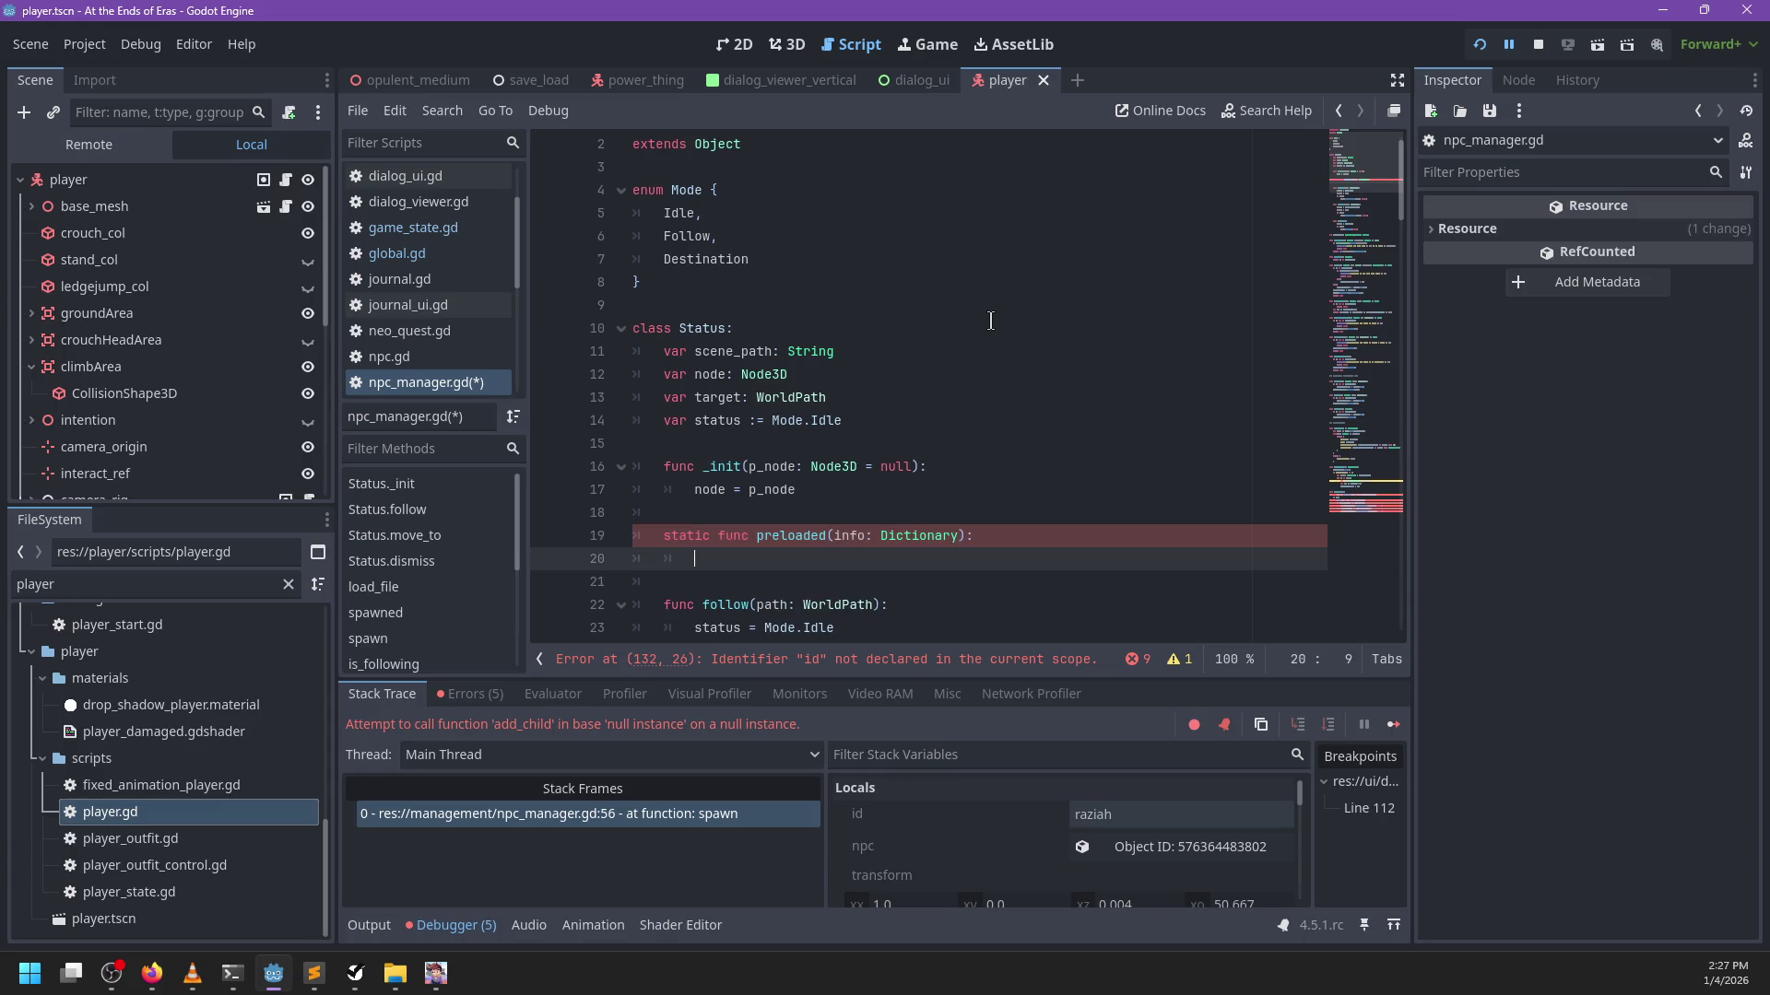
Begin the preloaded body by assigning scene_path from info's scene_file_path
left_click(84, 44)
left_click(109, 72)
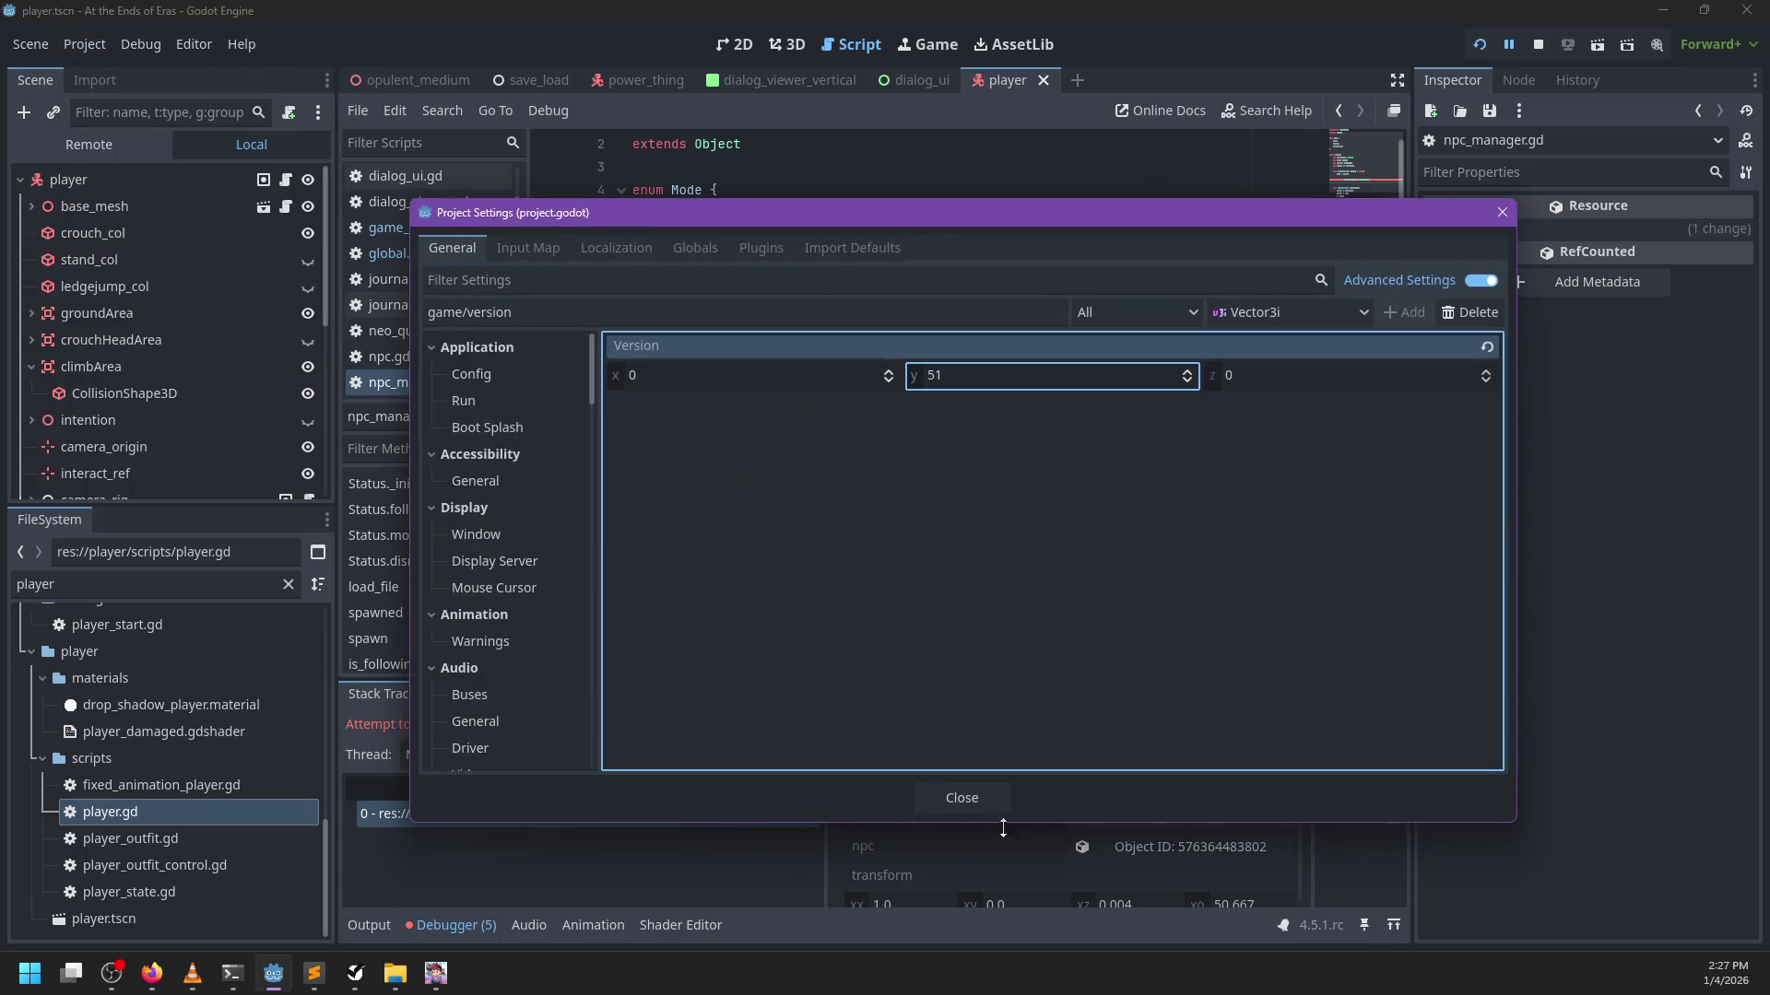
left_click(959, 798)
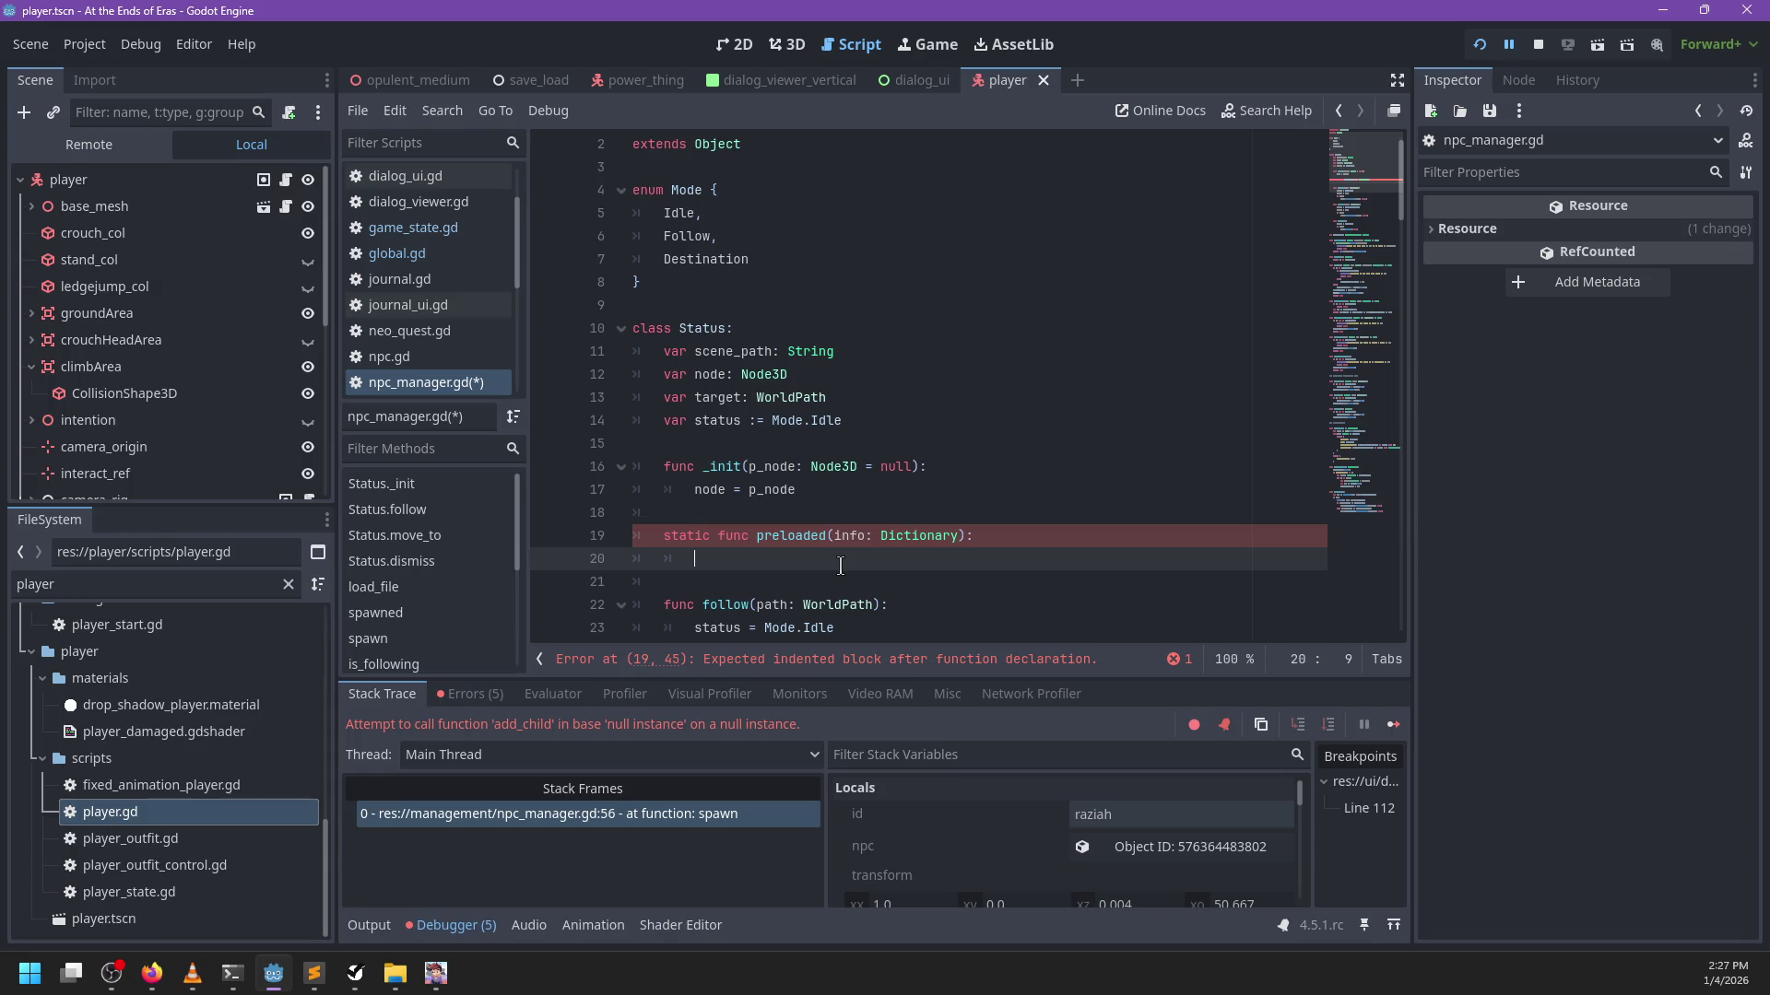
type("scene_path = ")
type("info,")
type("scene_file_path")
left_click_drag(1365, 177, 1406, 544)
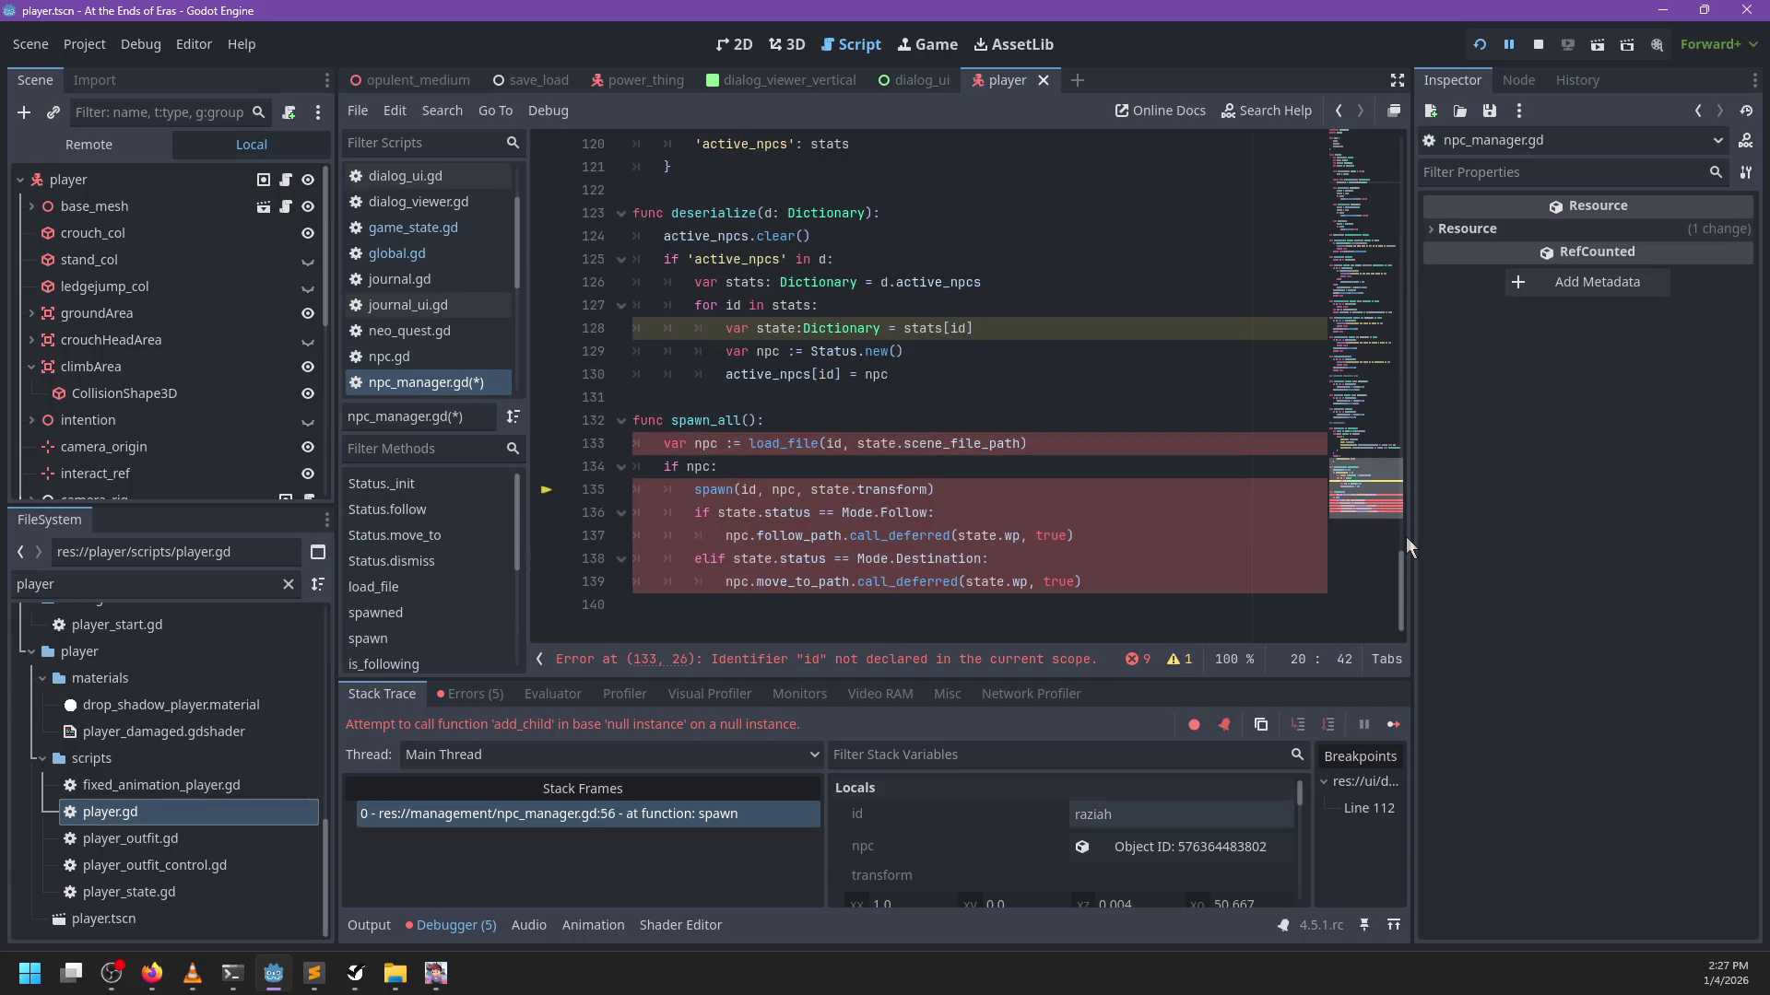
Open a line below active_npcs[id] = npc and check the scene_file_path key in serialize
left_click(951, 374)
key("ctrl+z")
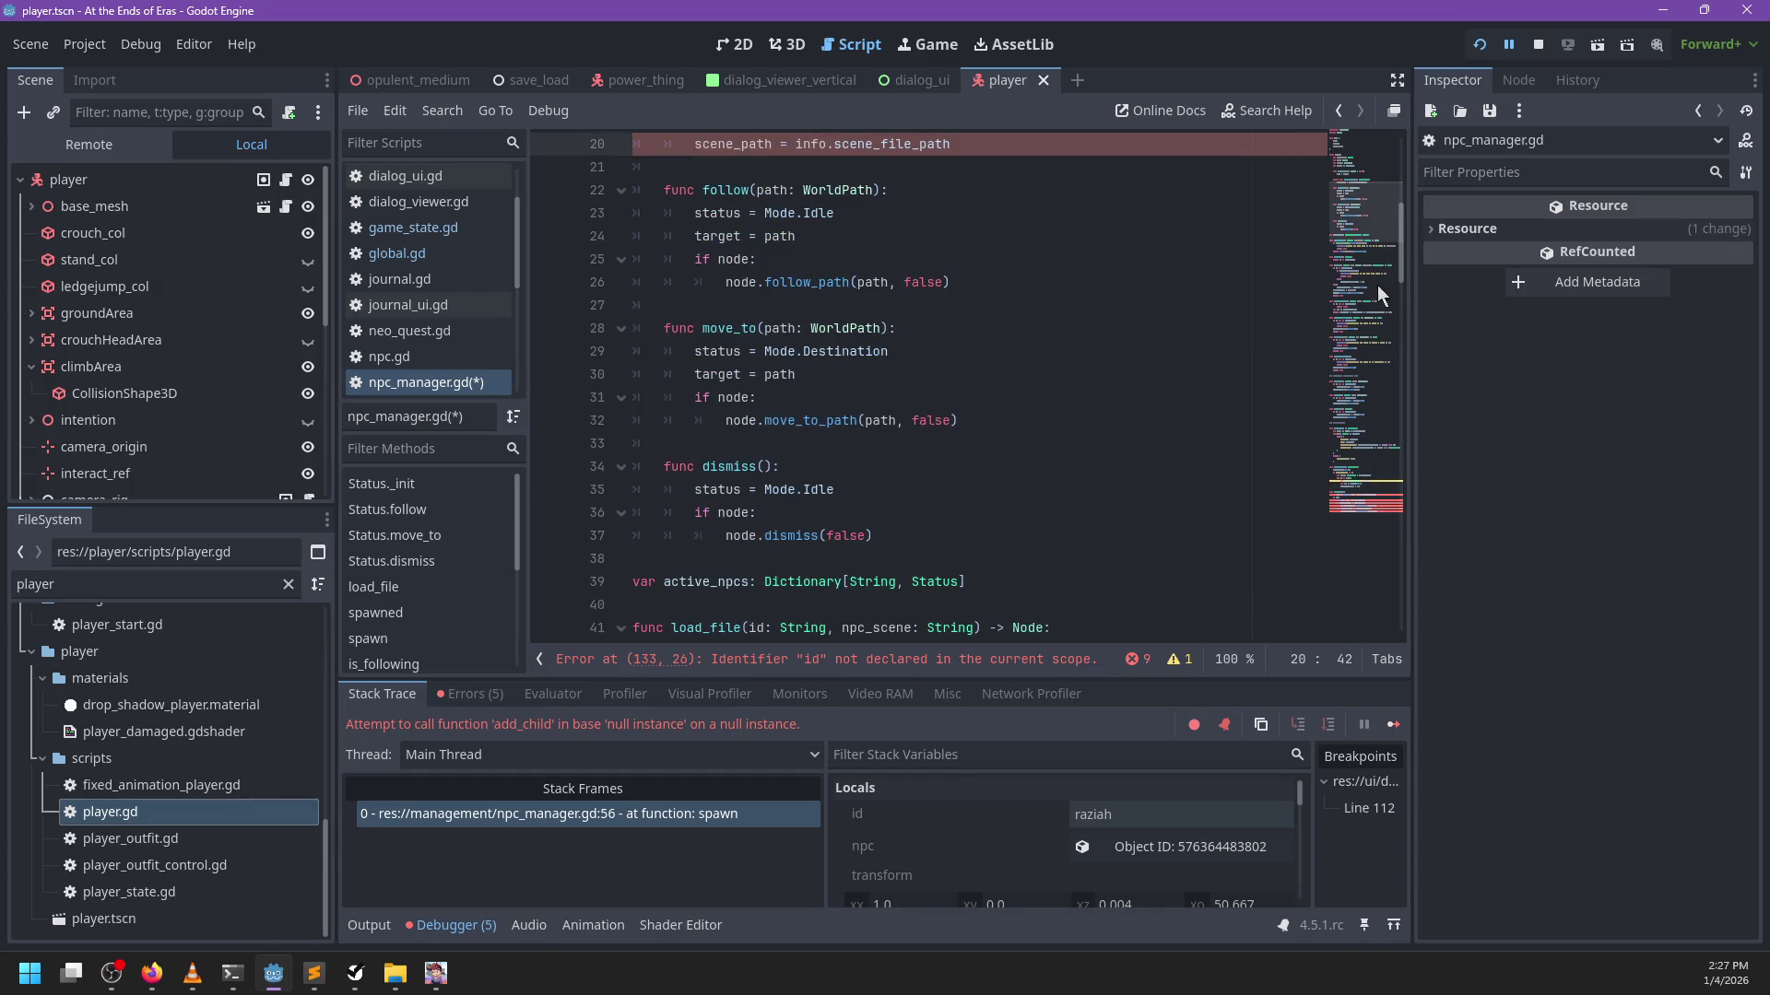
left_click(1377, 461)
left_click(955, 526)
key("Return")
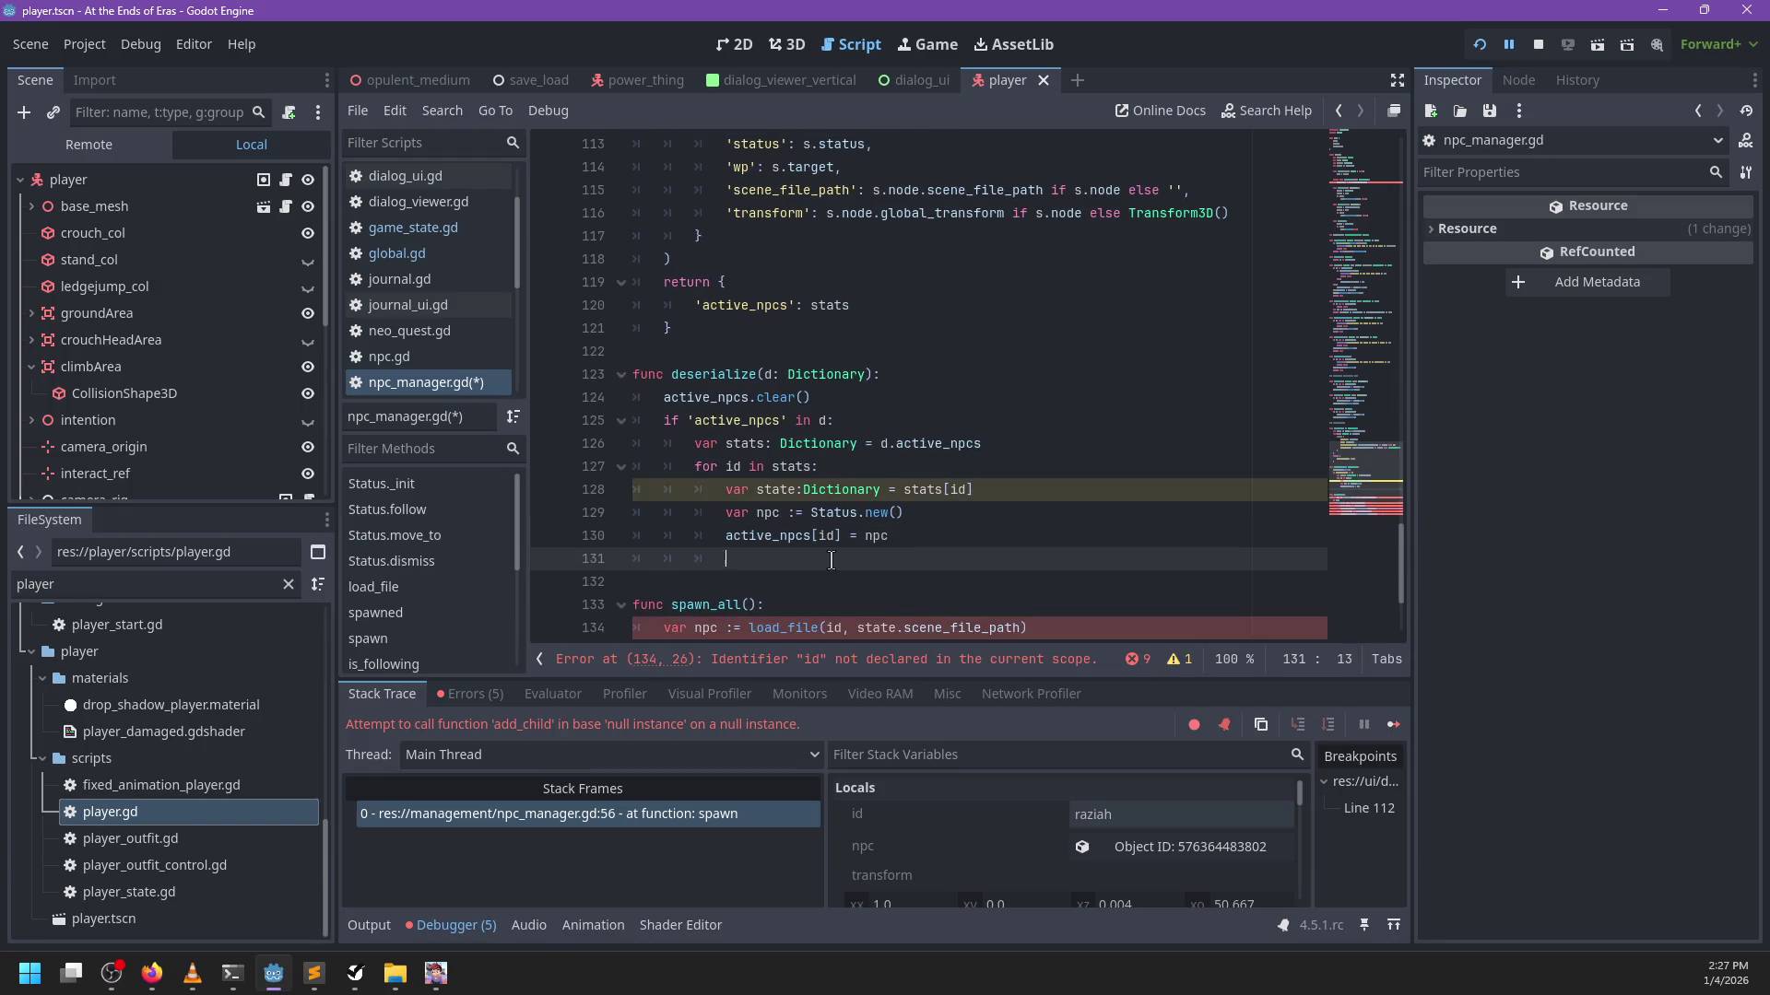
scroll(848, 458, "down", 2)
scroll(848, 458, "down", 1)
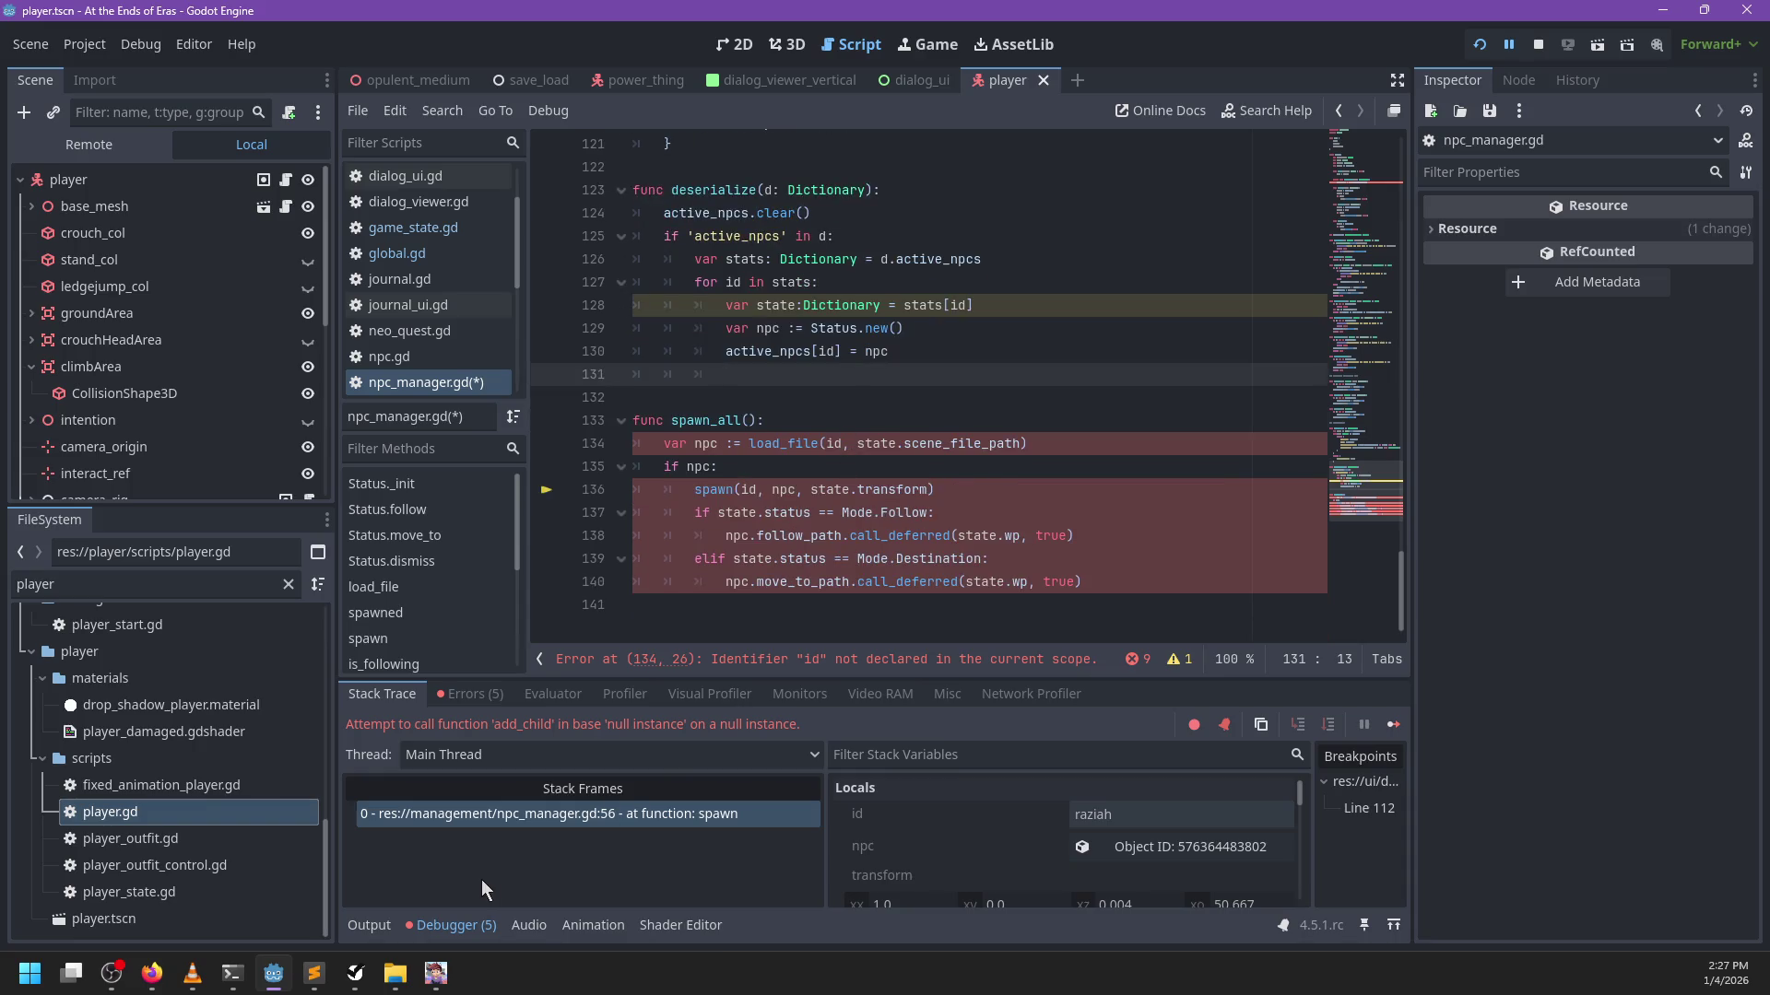
mouse_move(793, 305)
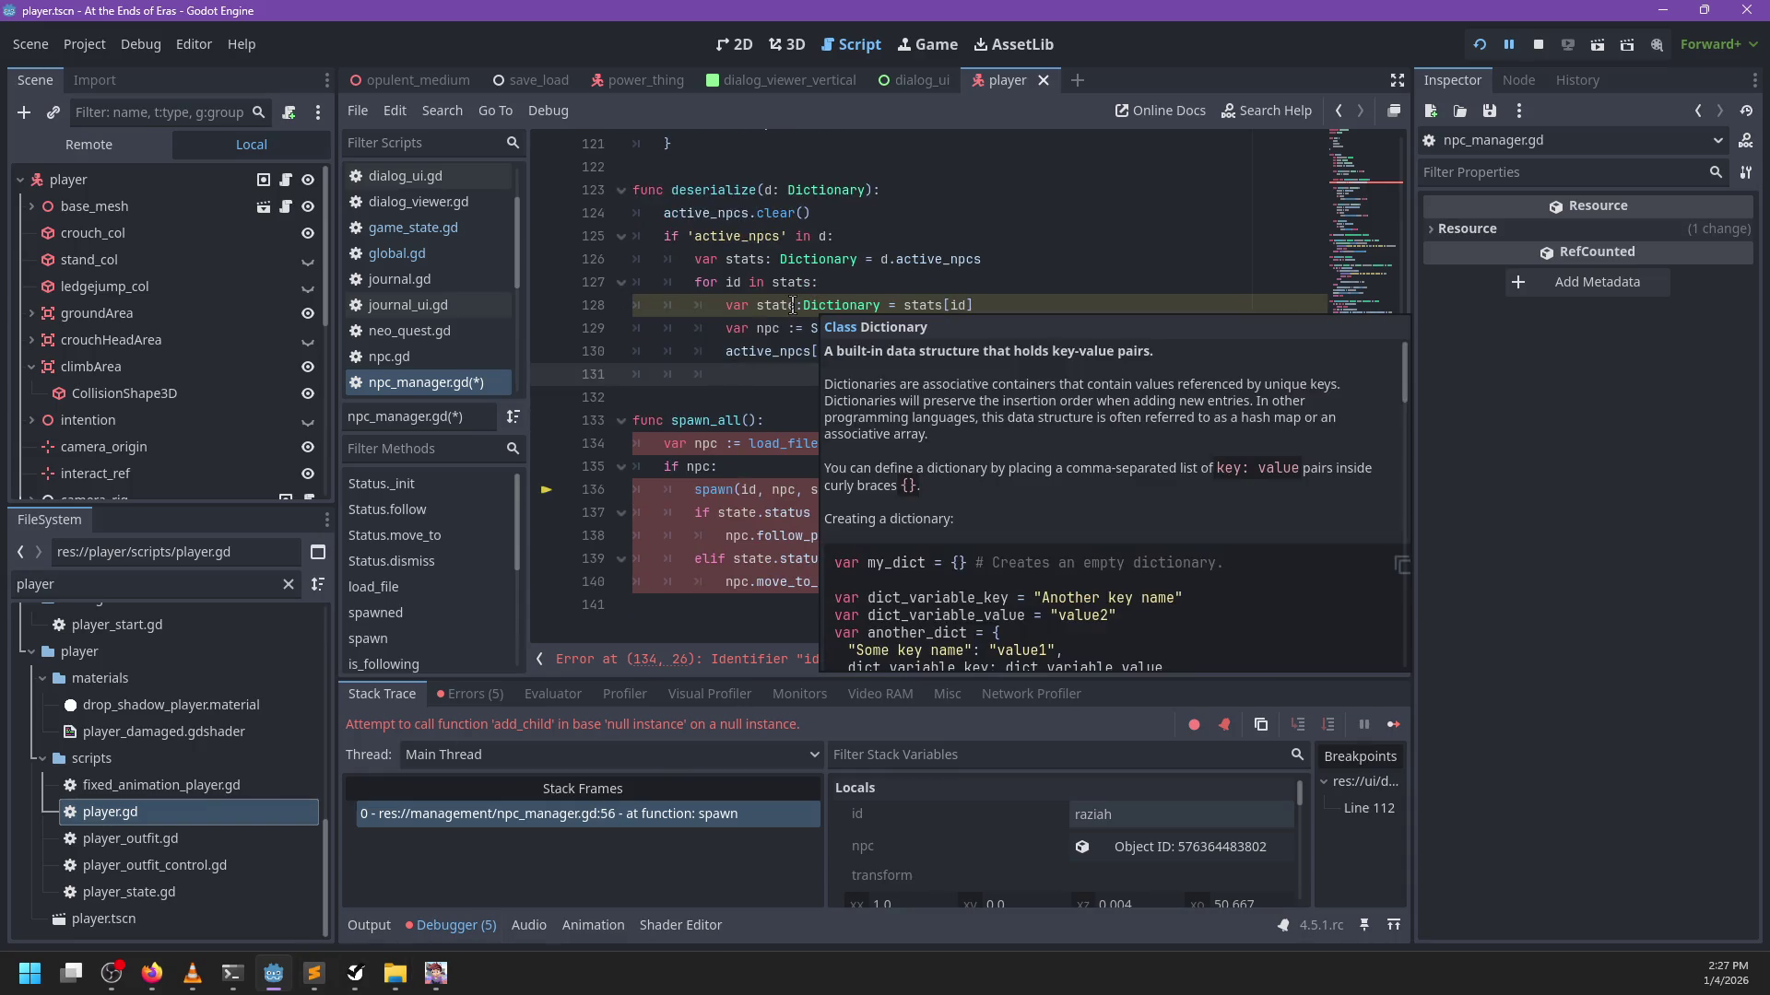
scroll(792, 449, "up", 4)
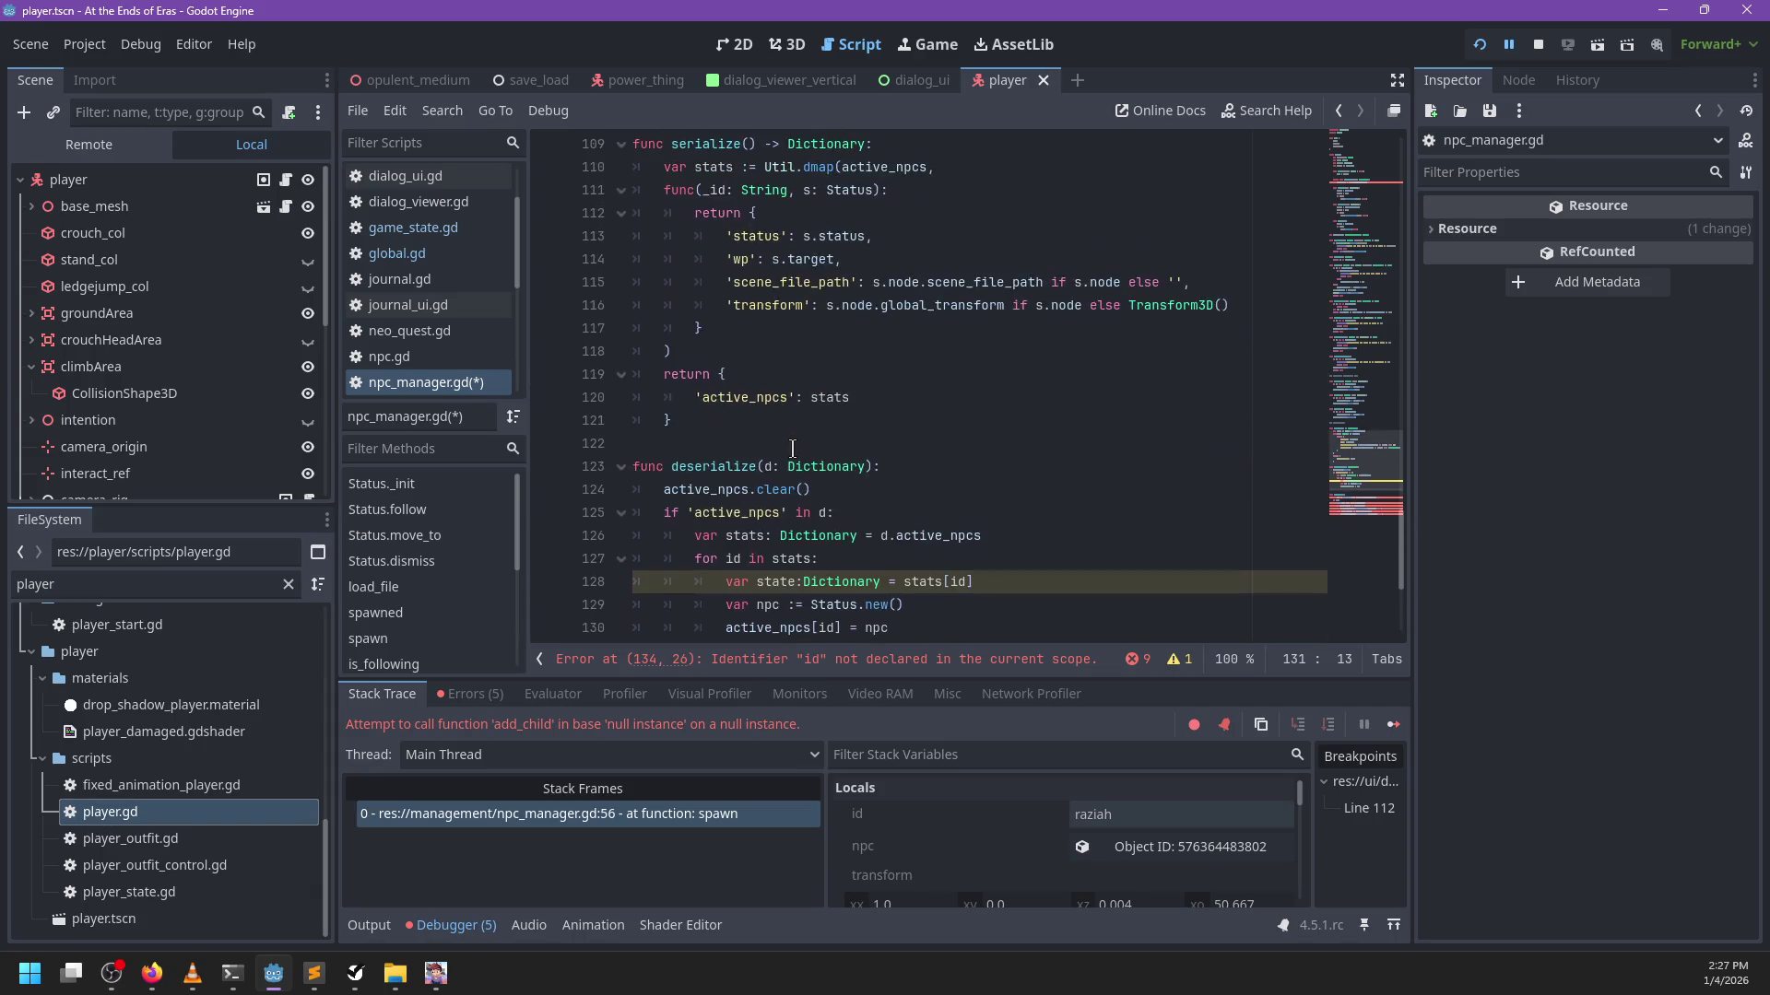
scroll(792, 449, "up", 2)
scroll(780, 423, "down", 1)
double_click(764, 354)
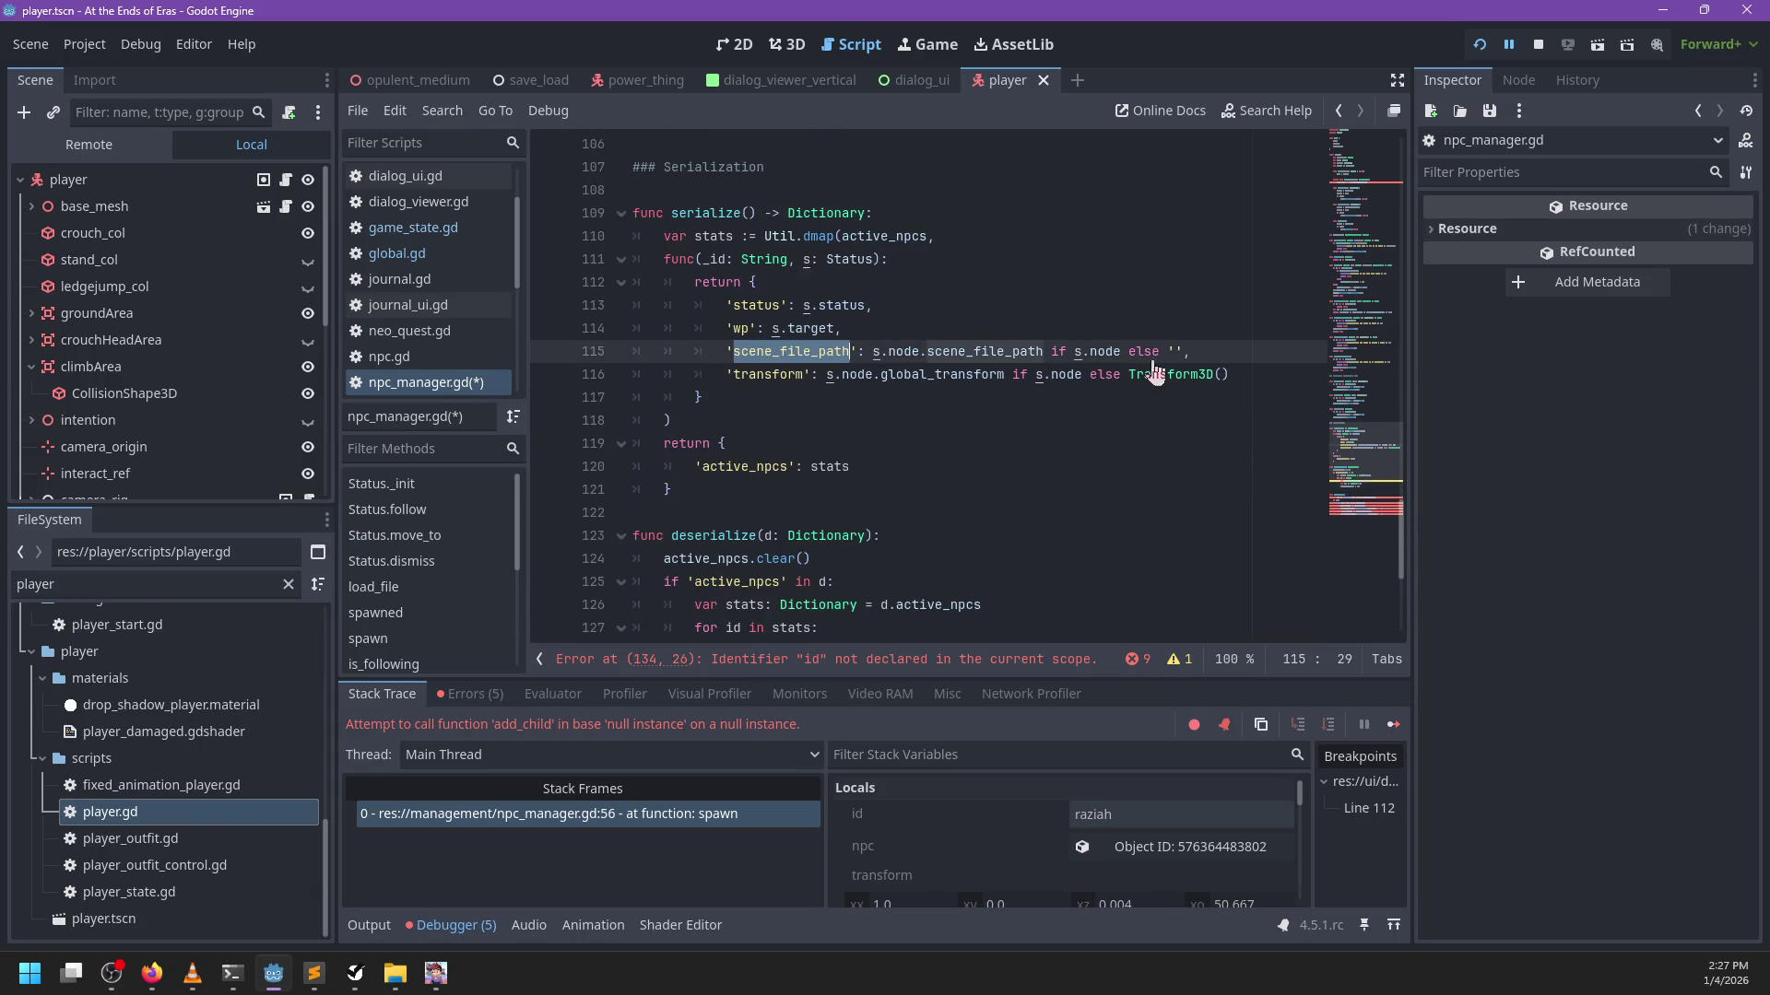
scroll(1060, 475, "down", 2)
left_click(878, 578)
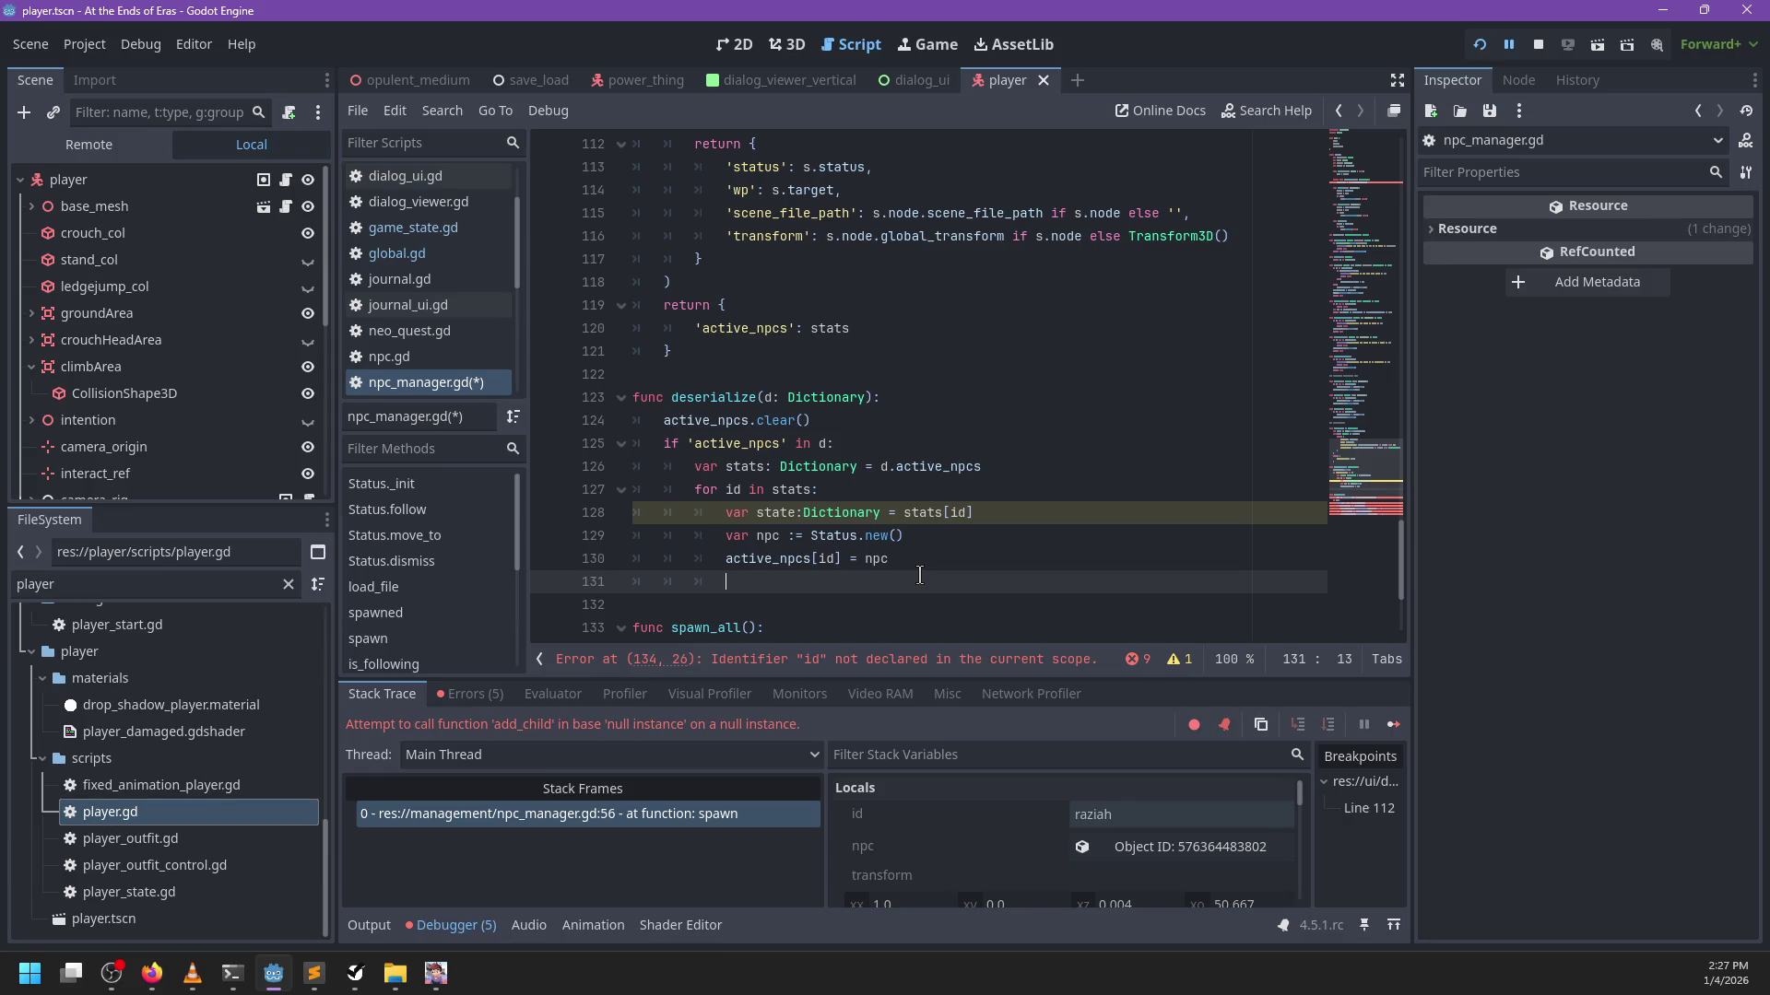
left_click_drag(1402, 501, 1370, 185)
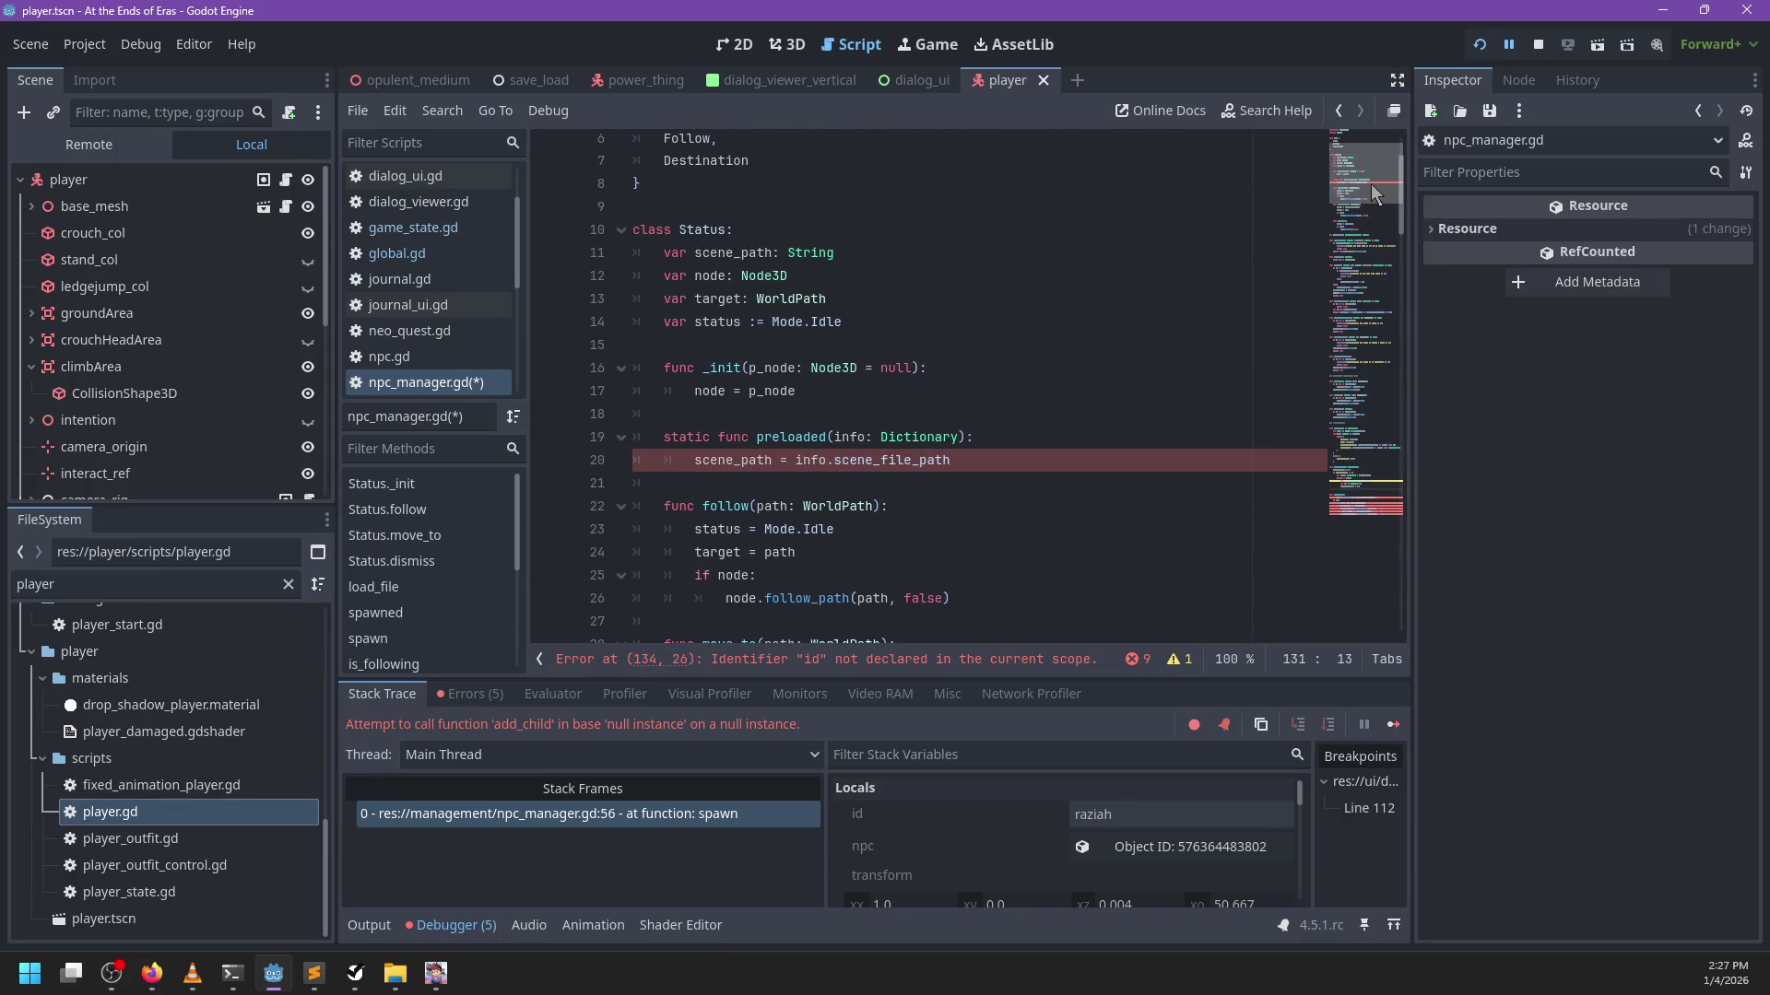
Add a var transform: Transform3D field to the Status class
left_click(921, 319)
key("Return")
type("var tra")
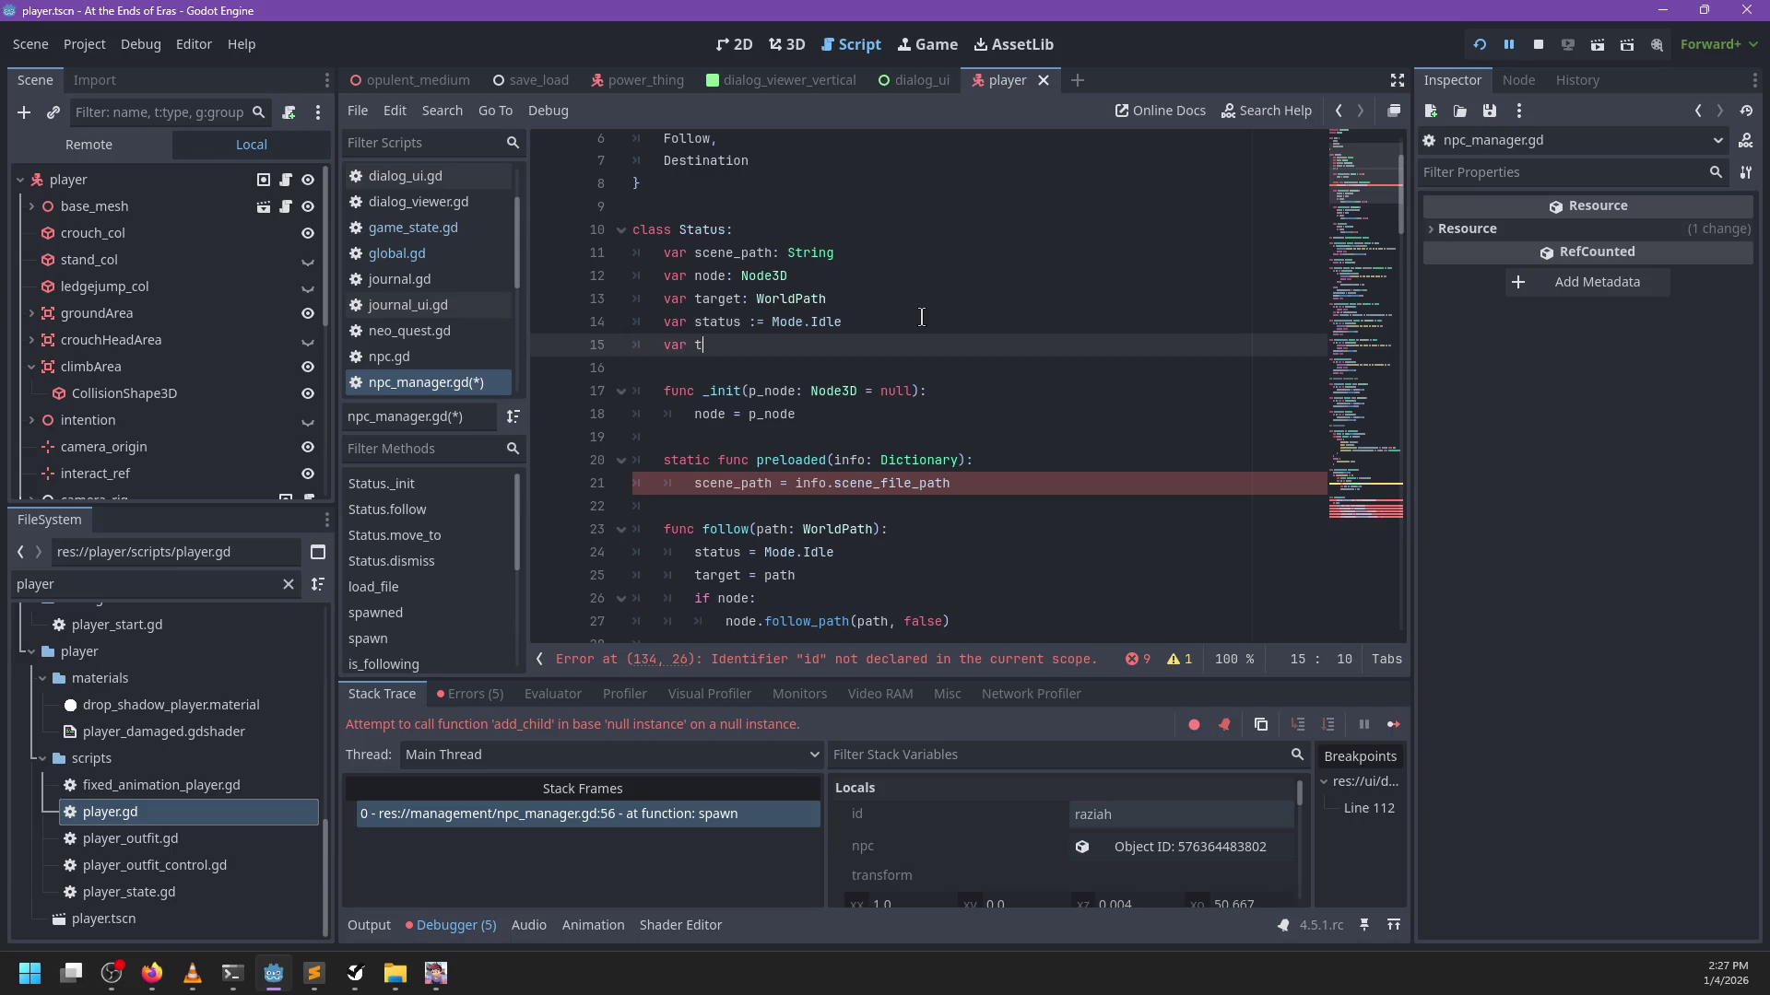
type("n")
key("BackSpace")
type("Transform3D")
key("Escape")
Add transform = info.transform under the scene_path line in preloaded
left_click(1008, 485)
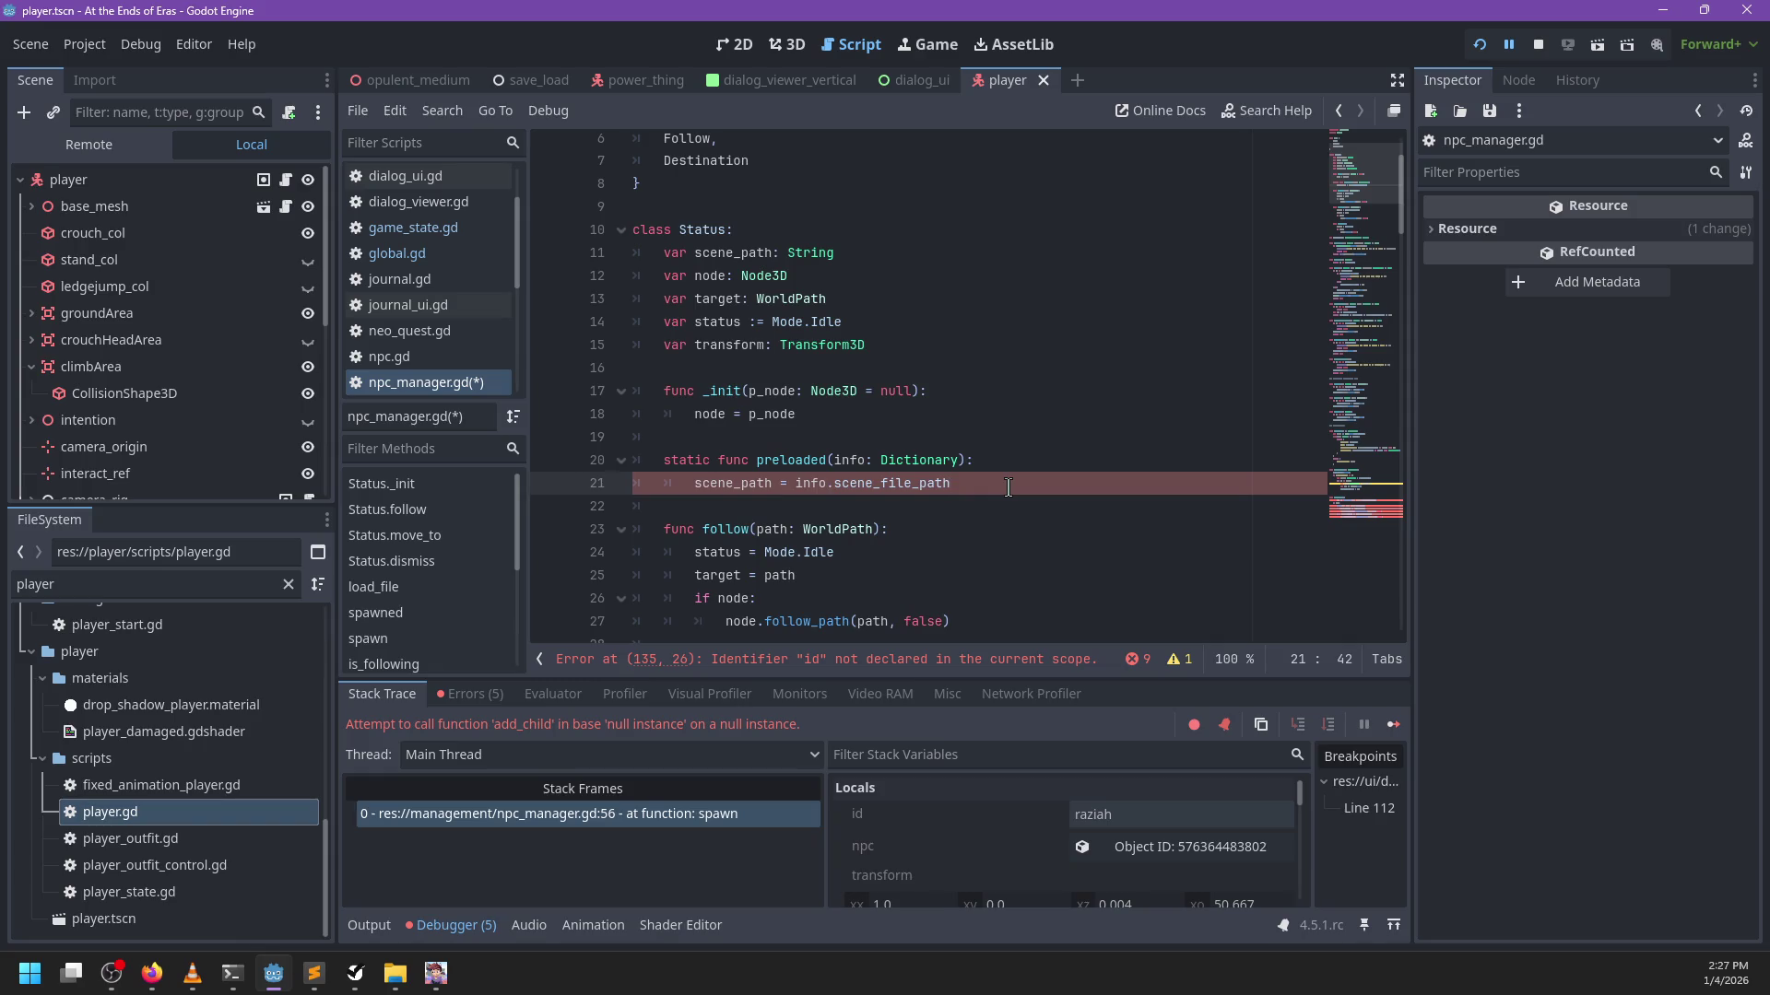
key("Return")
type("transform = in")
type("fom")
type(".transform")
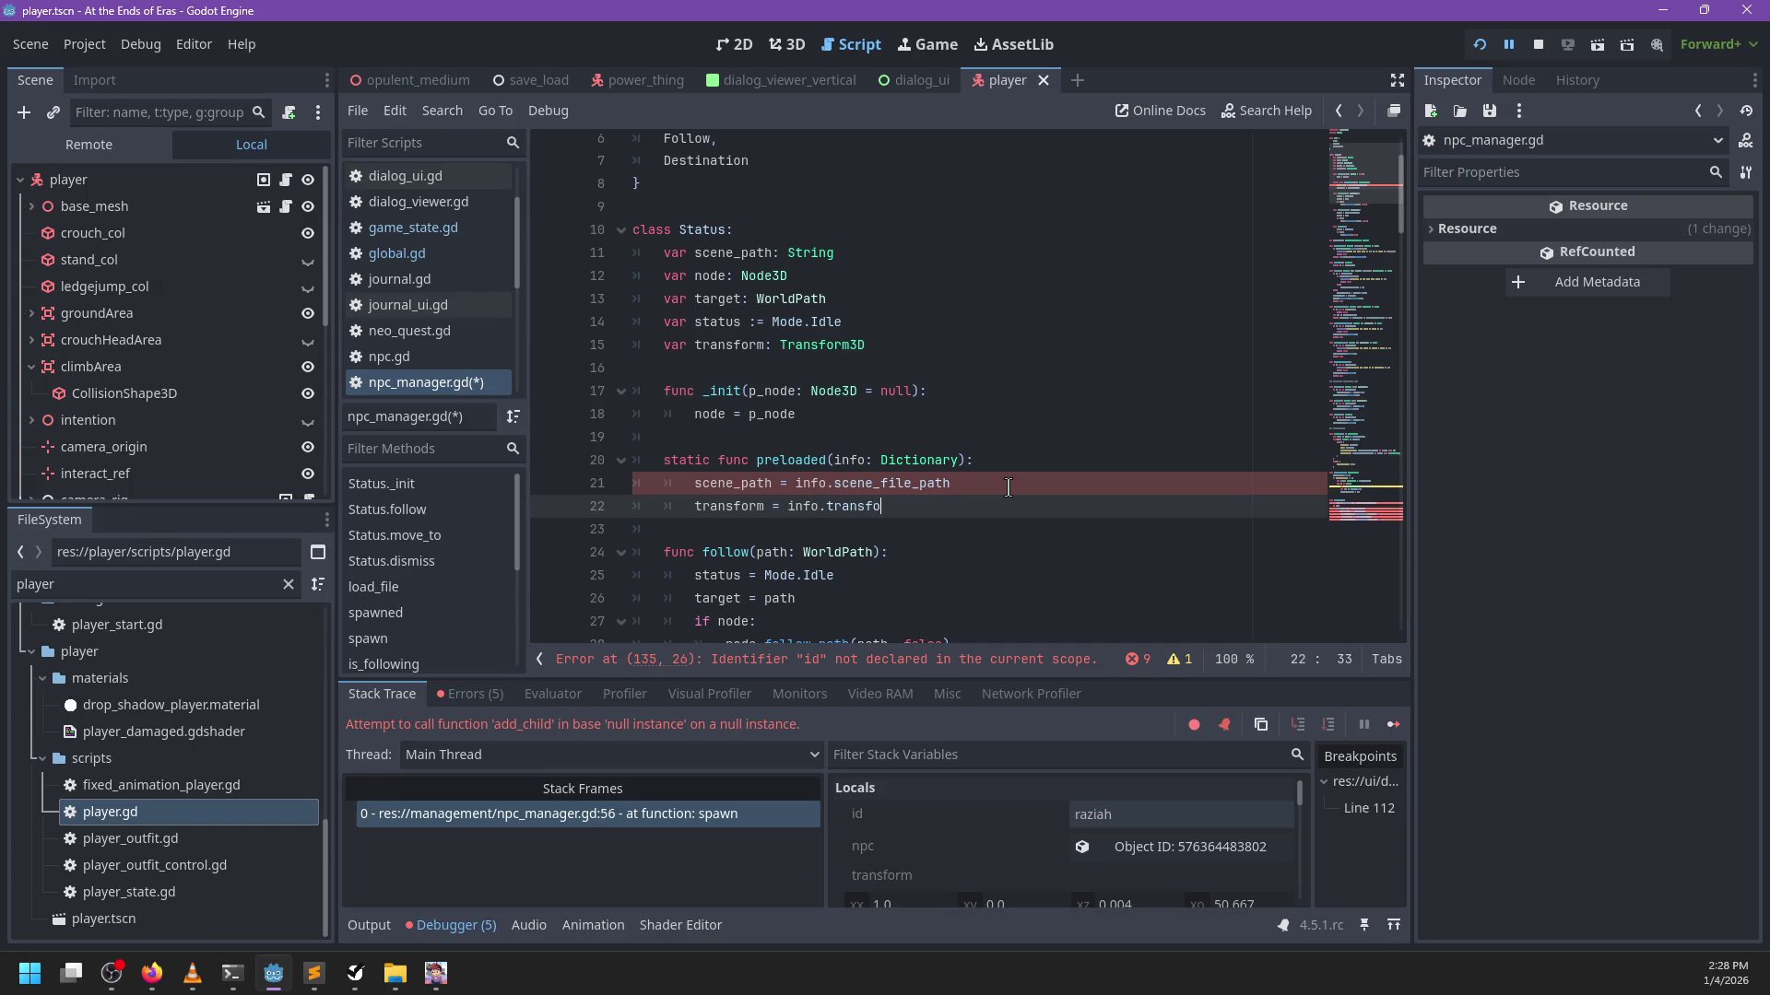
left_click(915, 659)
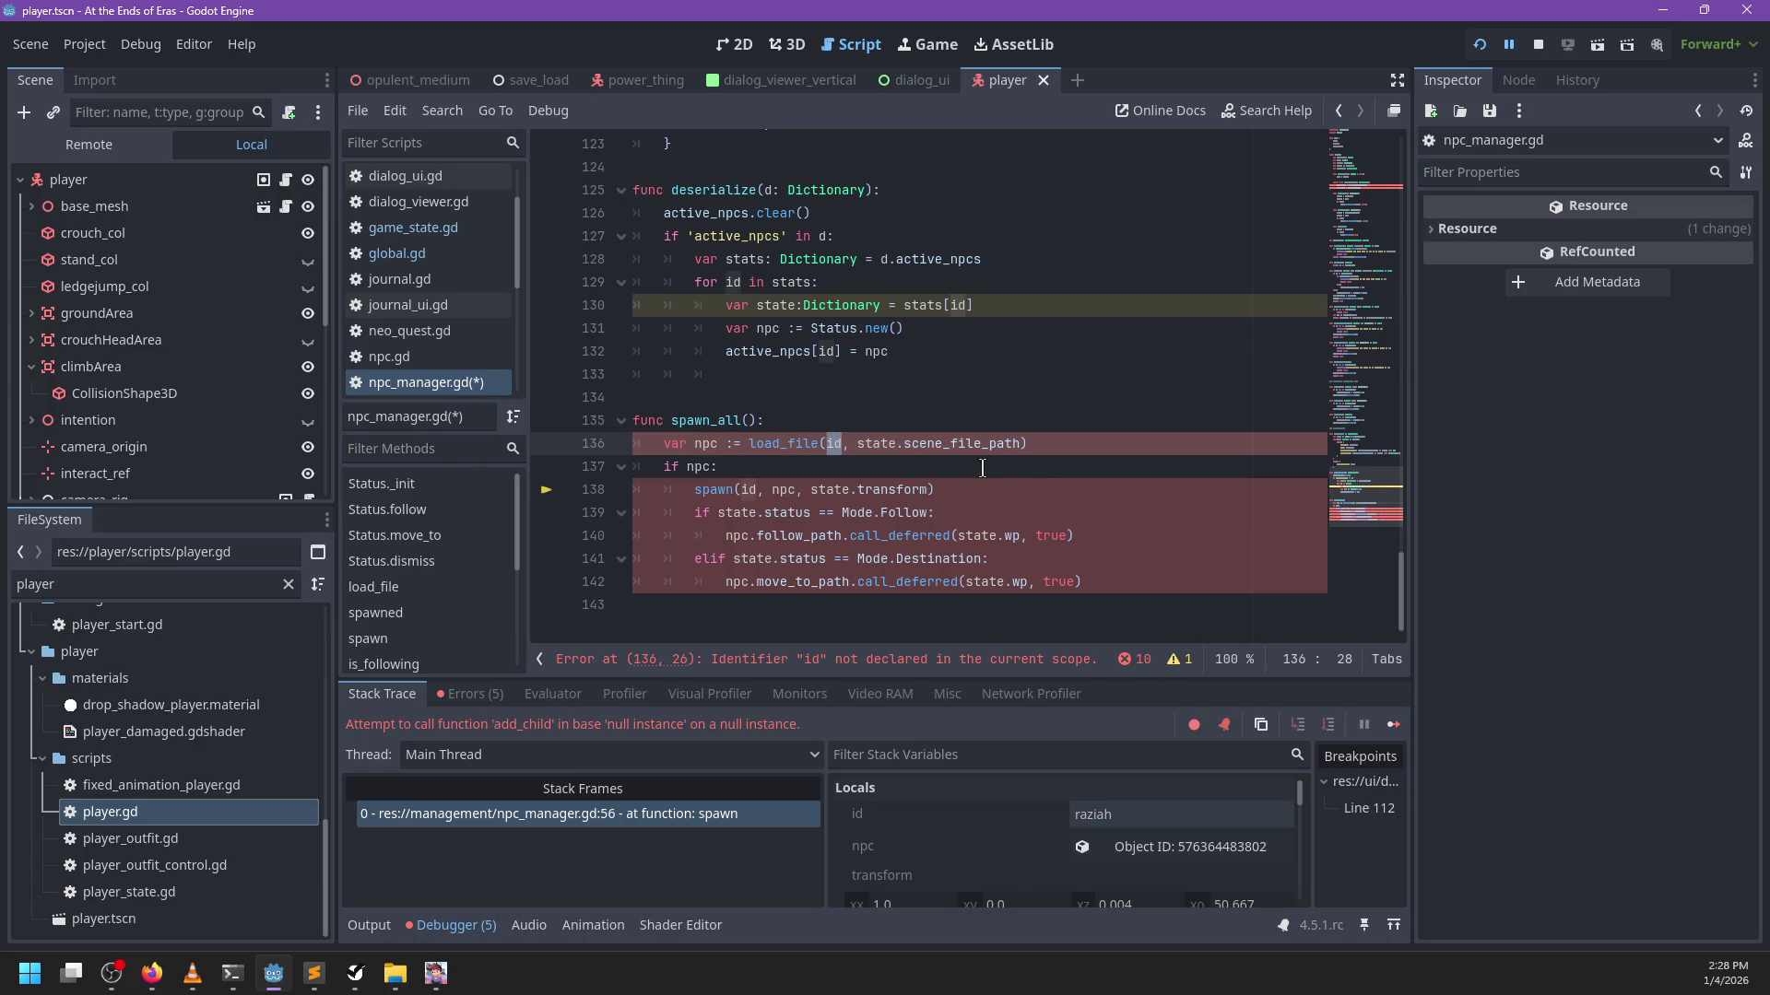
Wrap the spawn_all body in a for id in active_npcs: loop, indenting every line
left_click(868, 419)
key("Return")
type("for id in active")
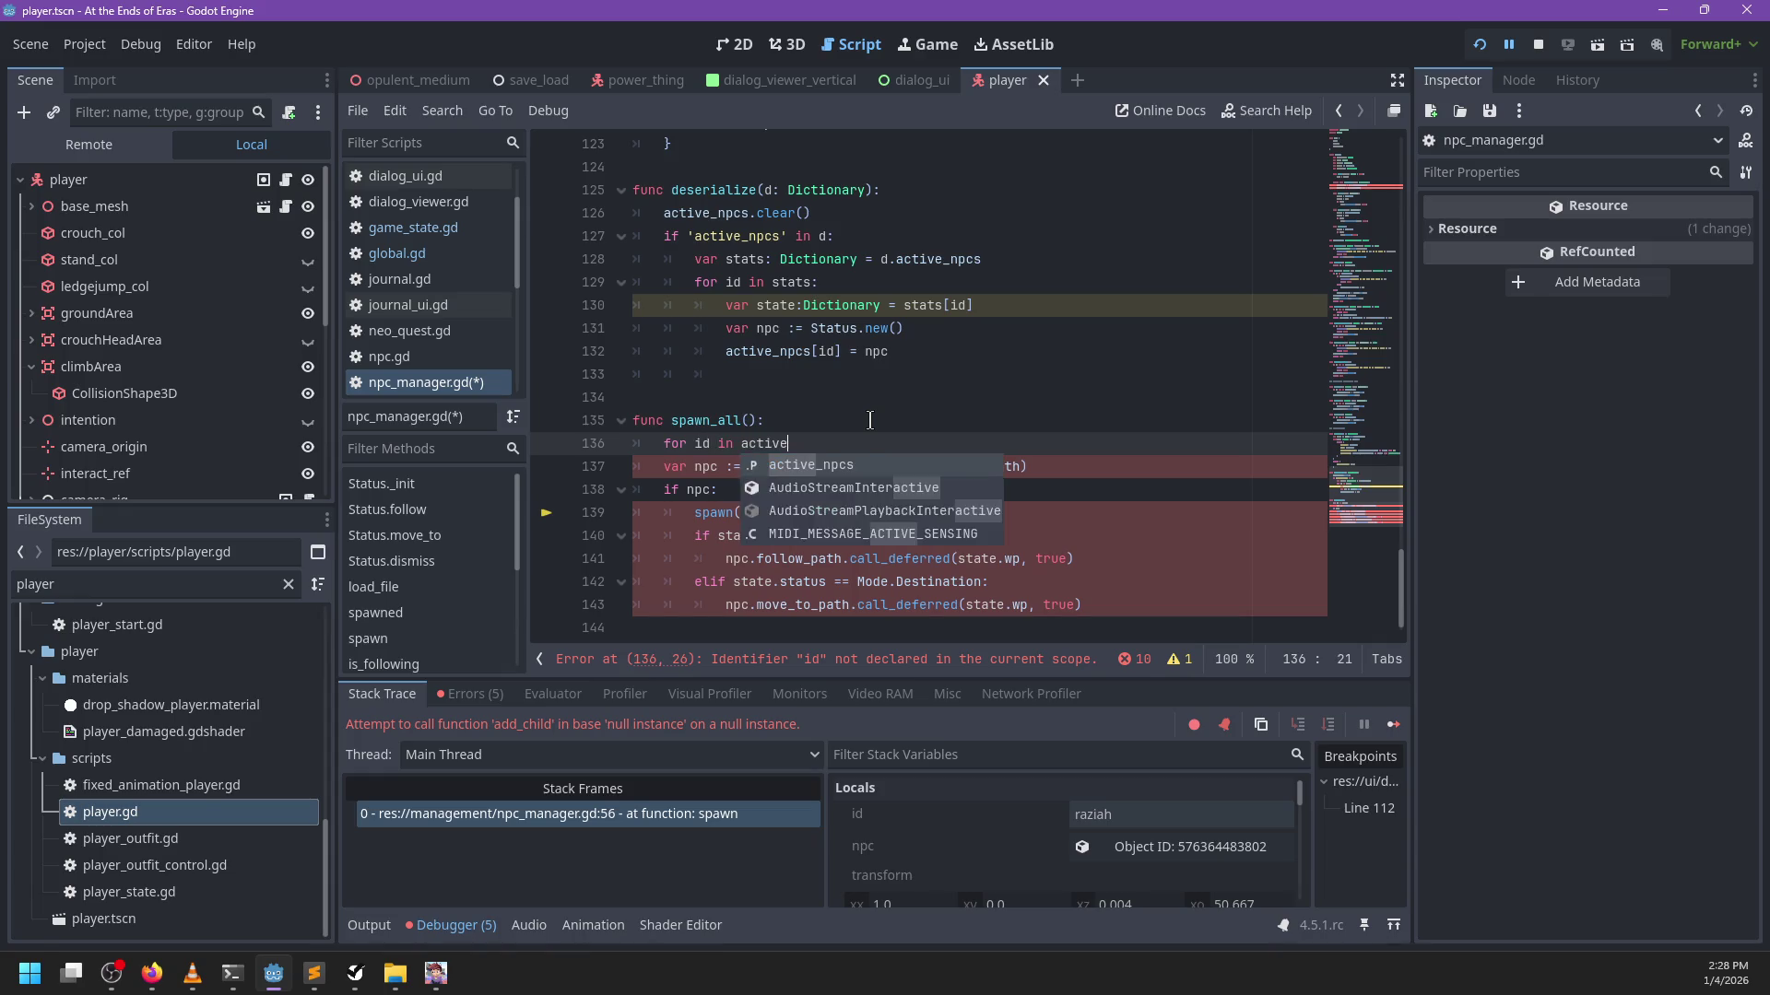
key("Return")
left_click_drag(669, 466, 758, 592)
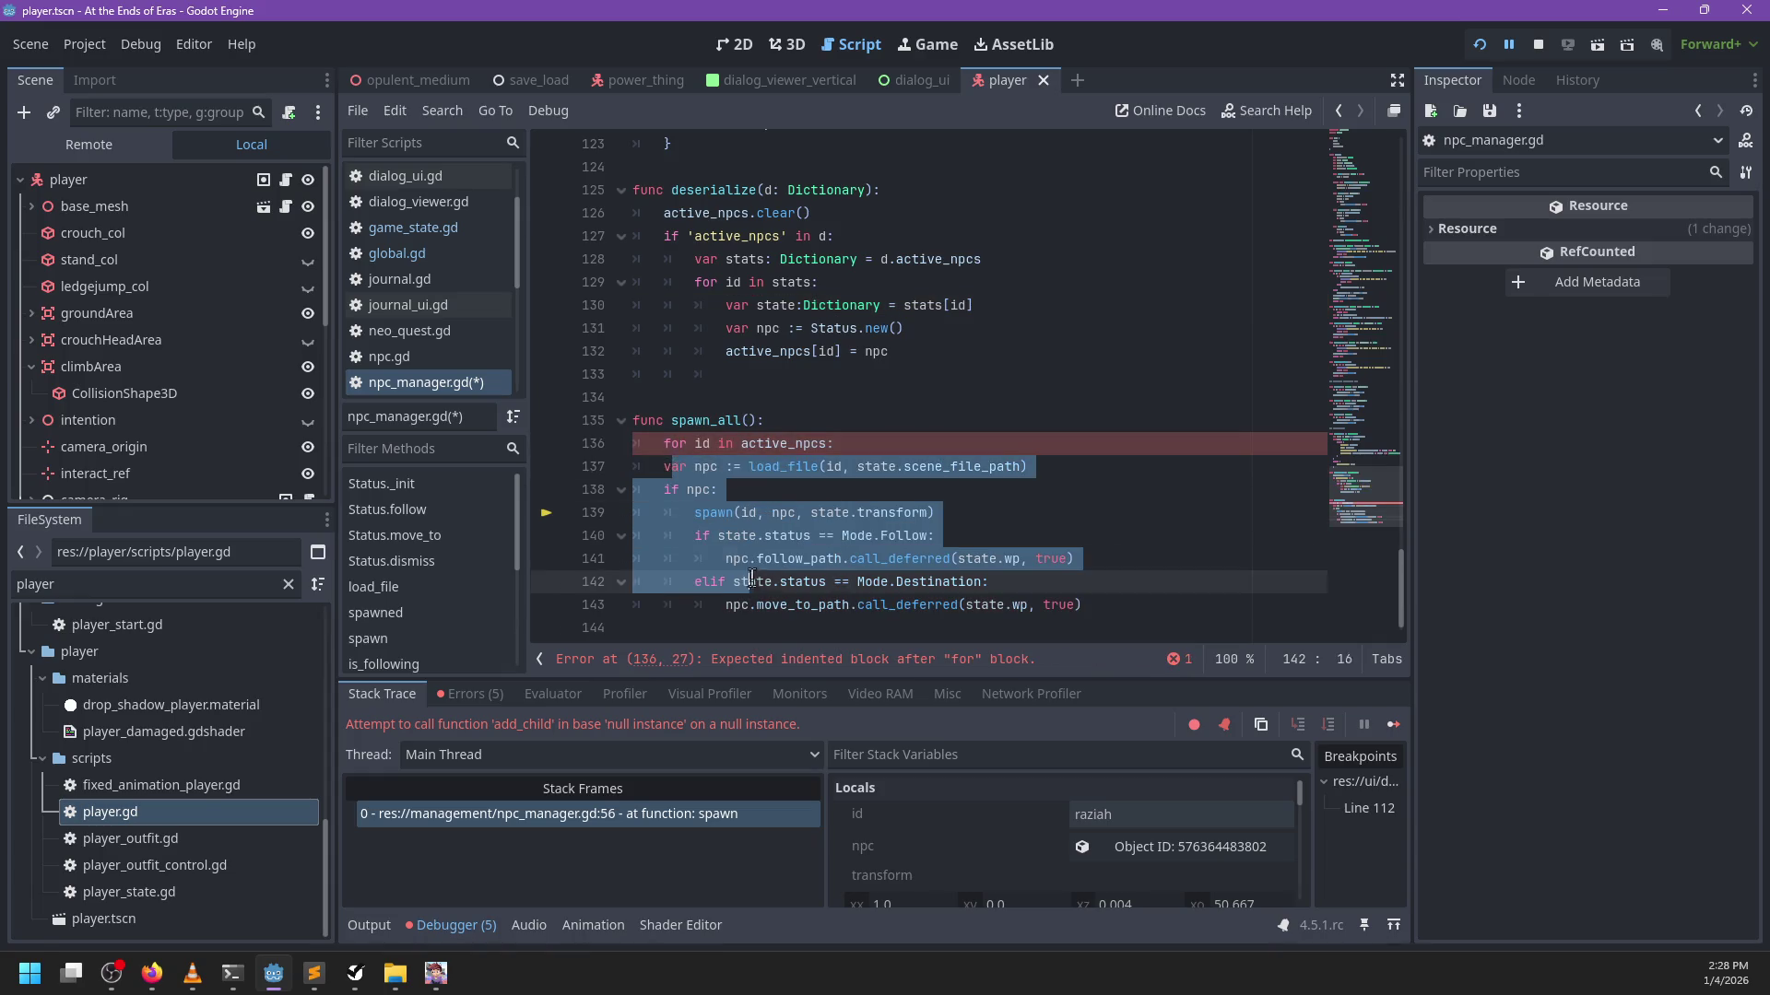
key("Tab")
key("shift+Down")
key("Tab")
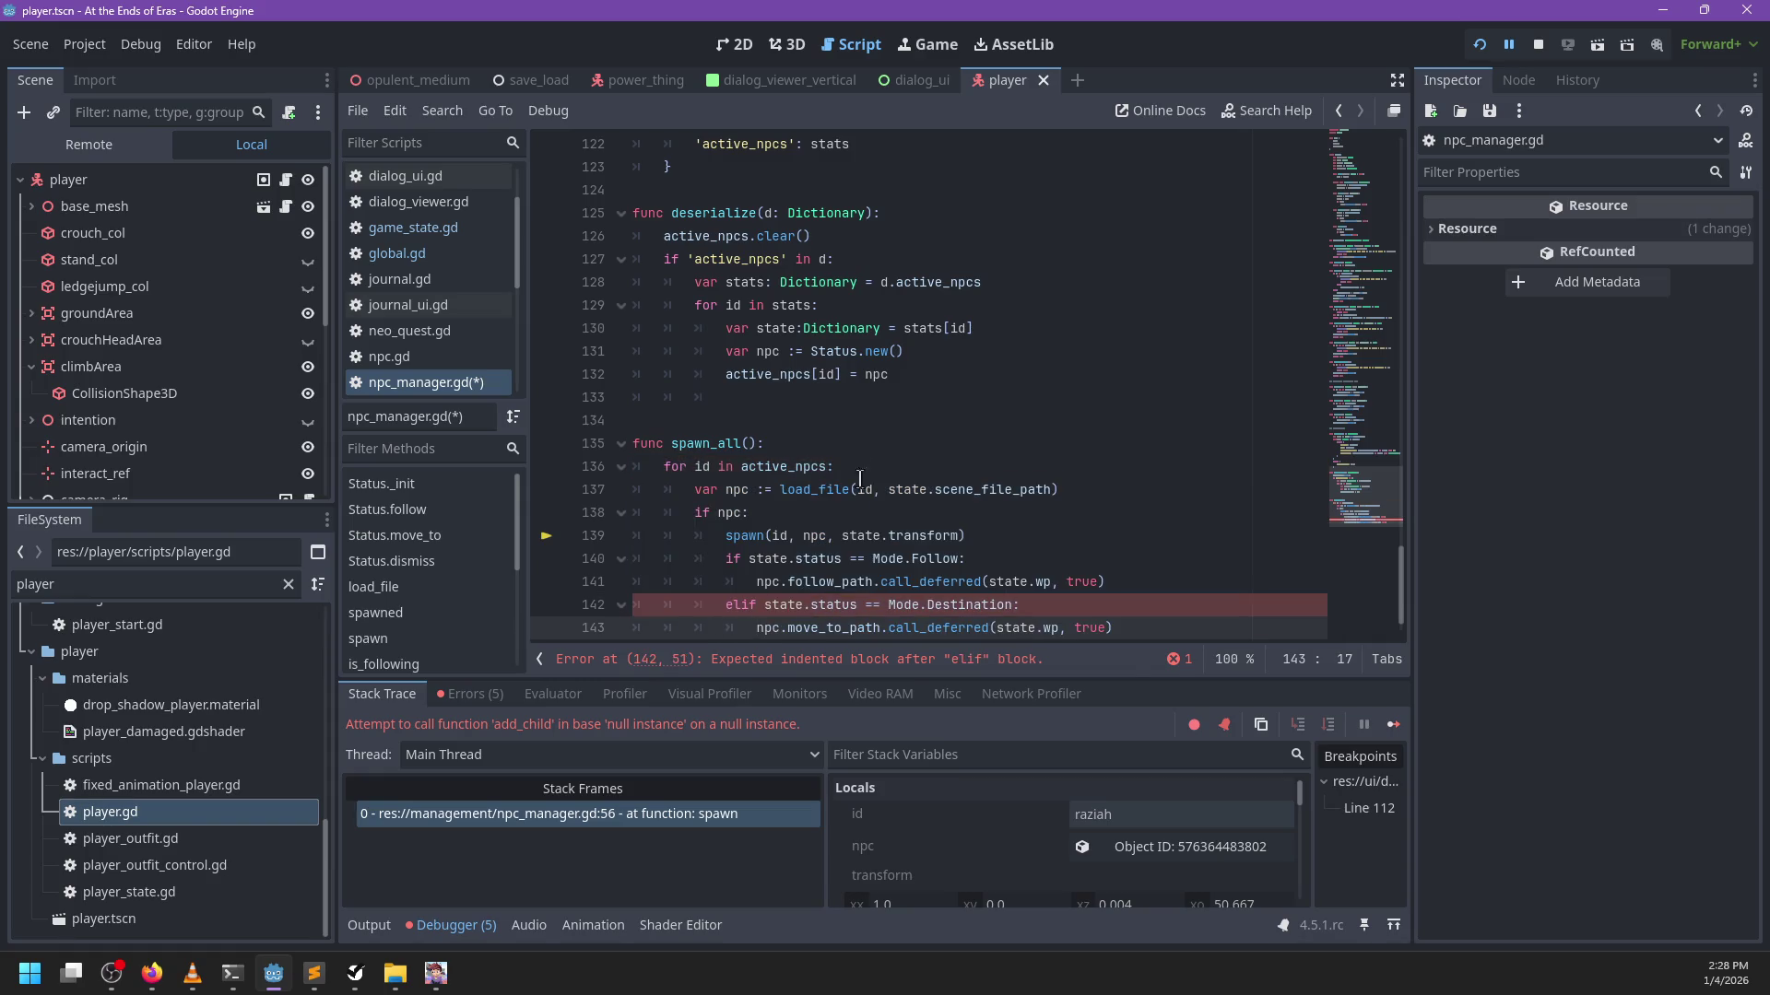
left_click(992, 457)
key("Up")
key("Up")
key("Up")
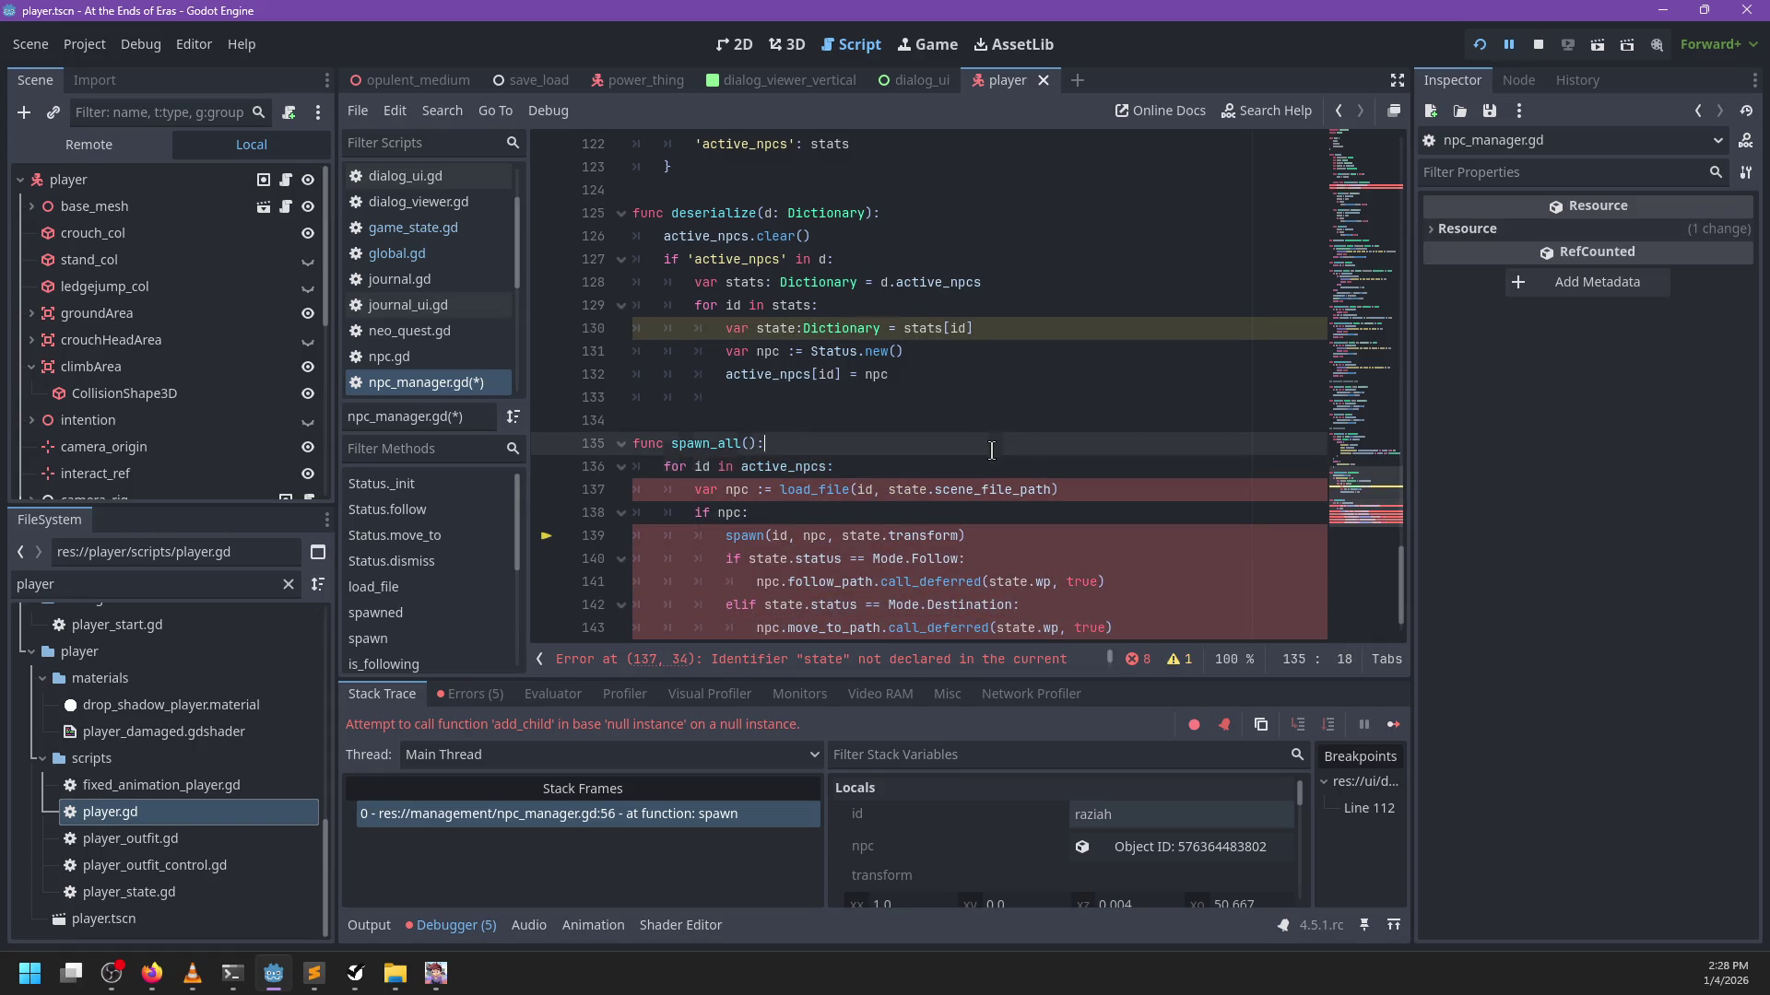
key("BackSpace")
key("BackSpace")
key("BackSpace")
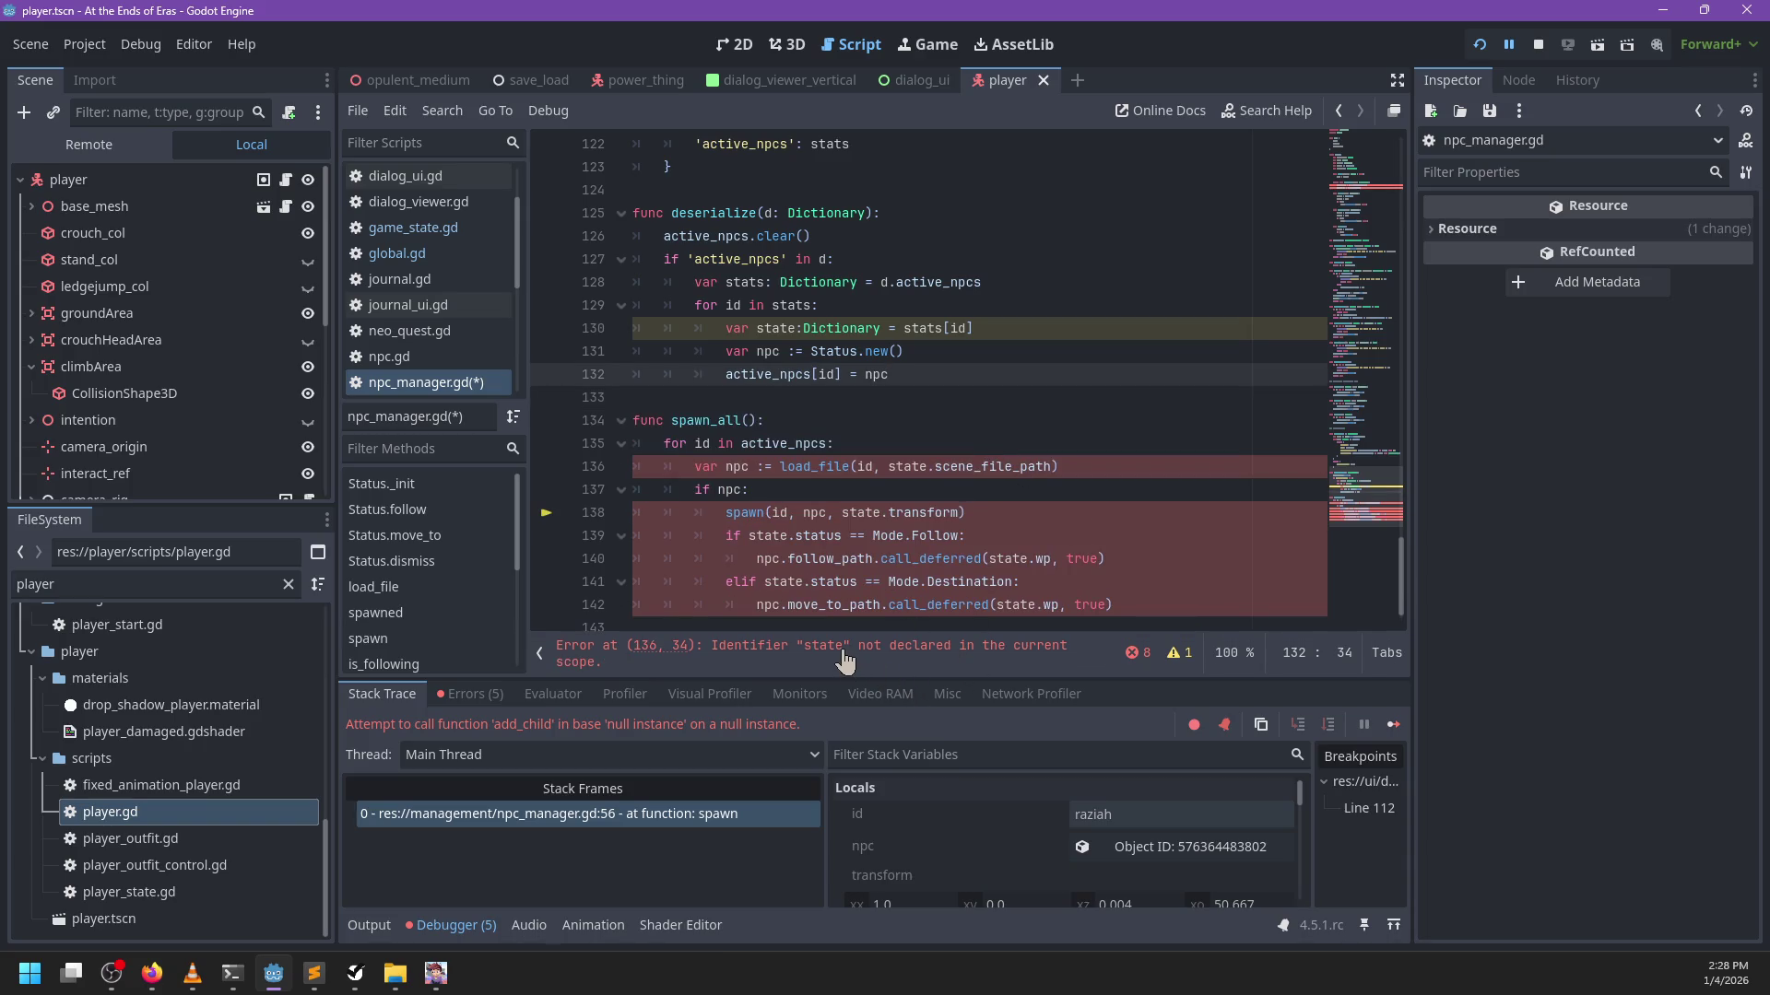
Insert var state := active_npcs[id] as the loop's first line
double_click(779, 329)
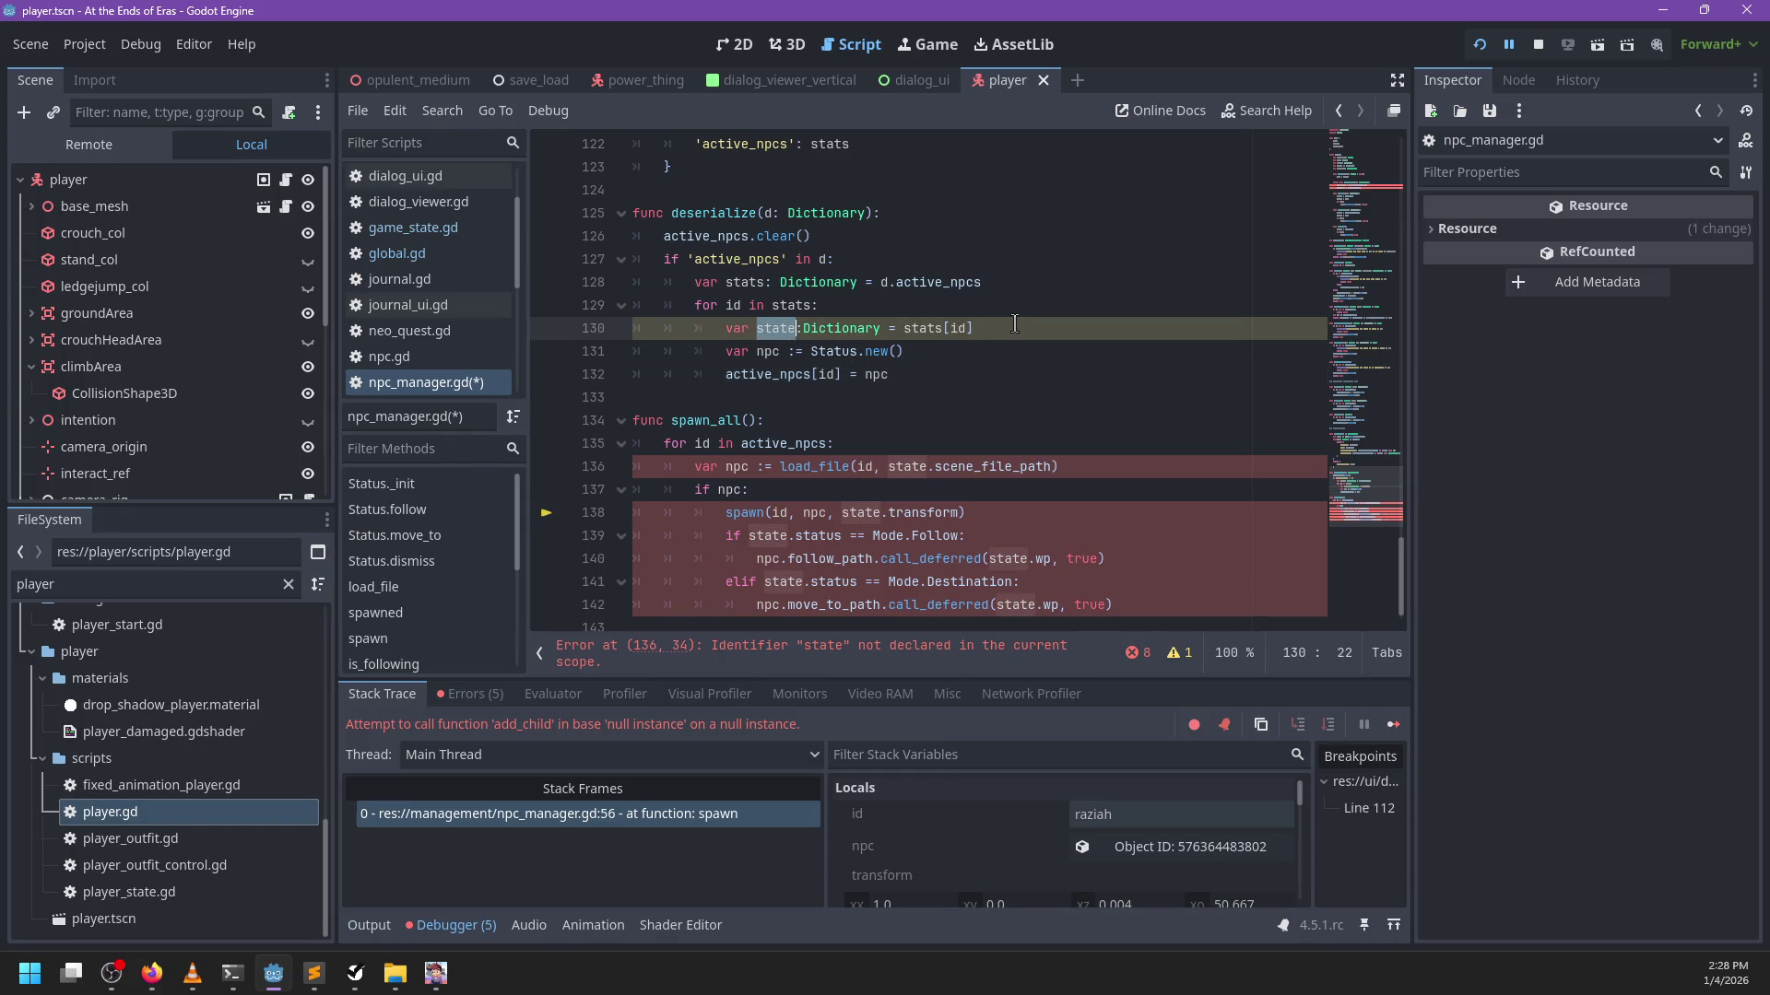
left_click(929, 467)
double_click(918, 466)
key("Home")
key("Return")
key("Up")
type("var state = ac")
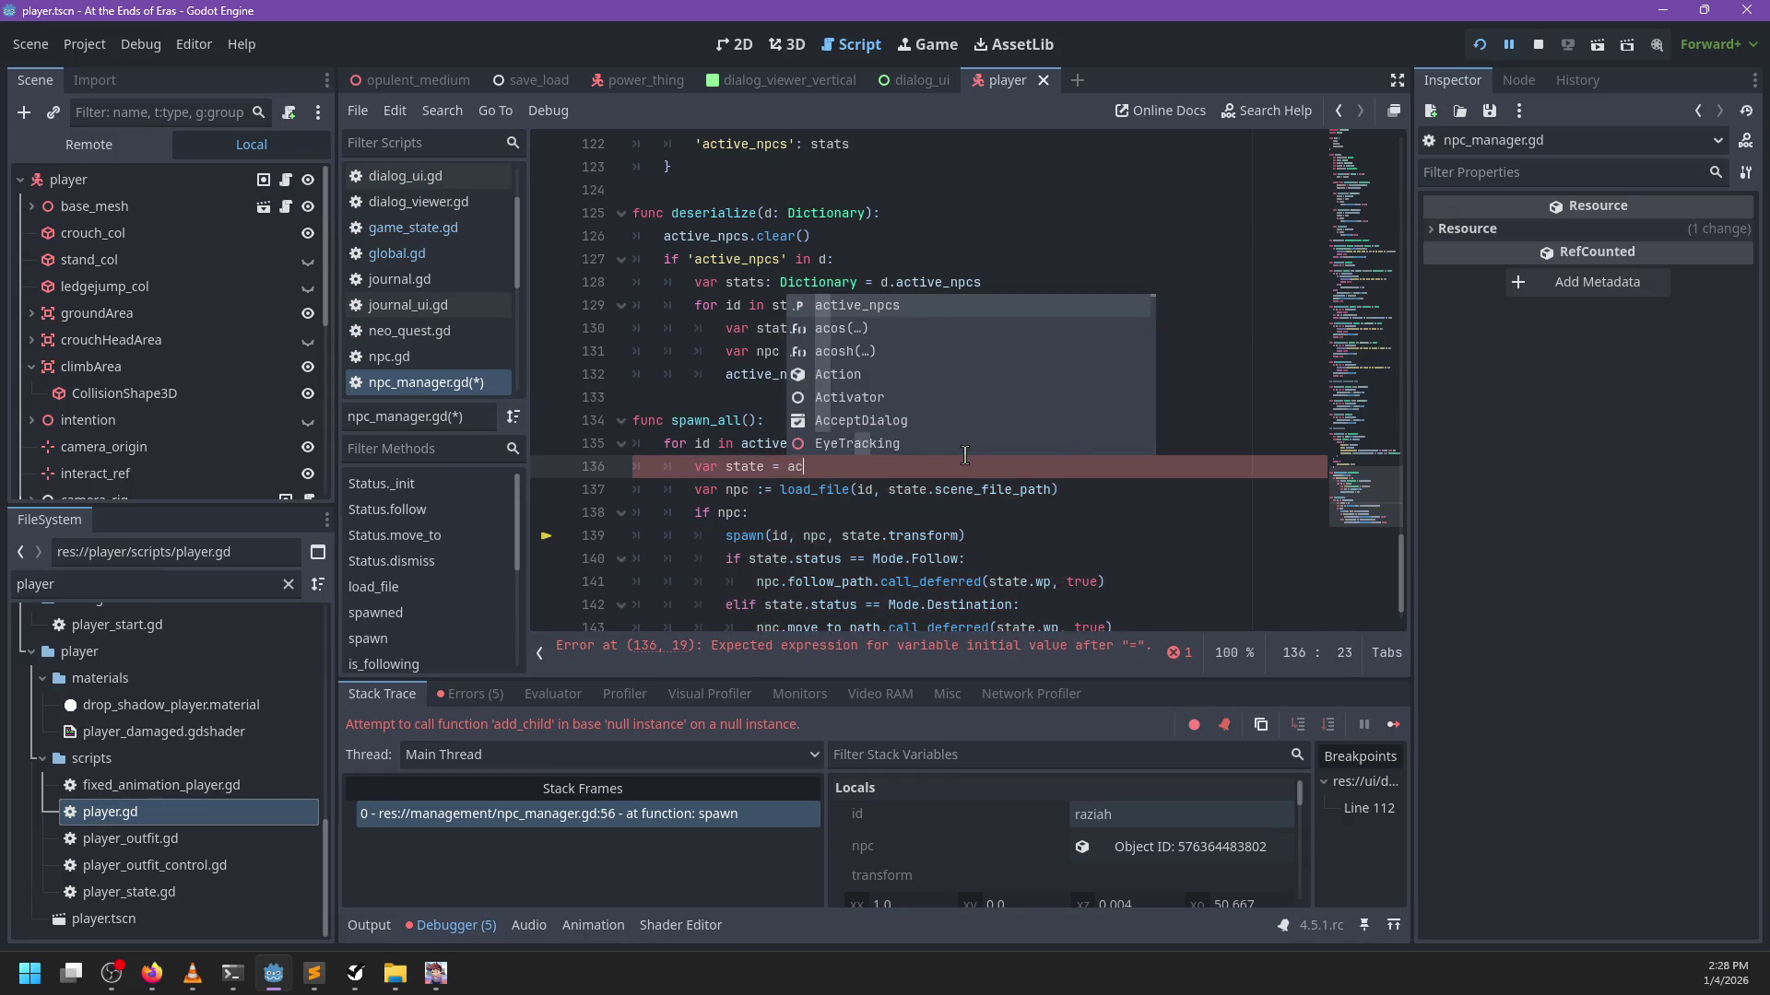
key("Return")
type("[id]")
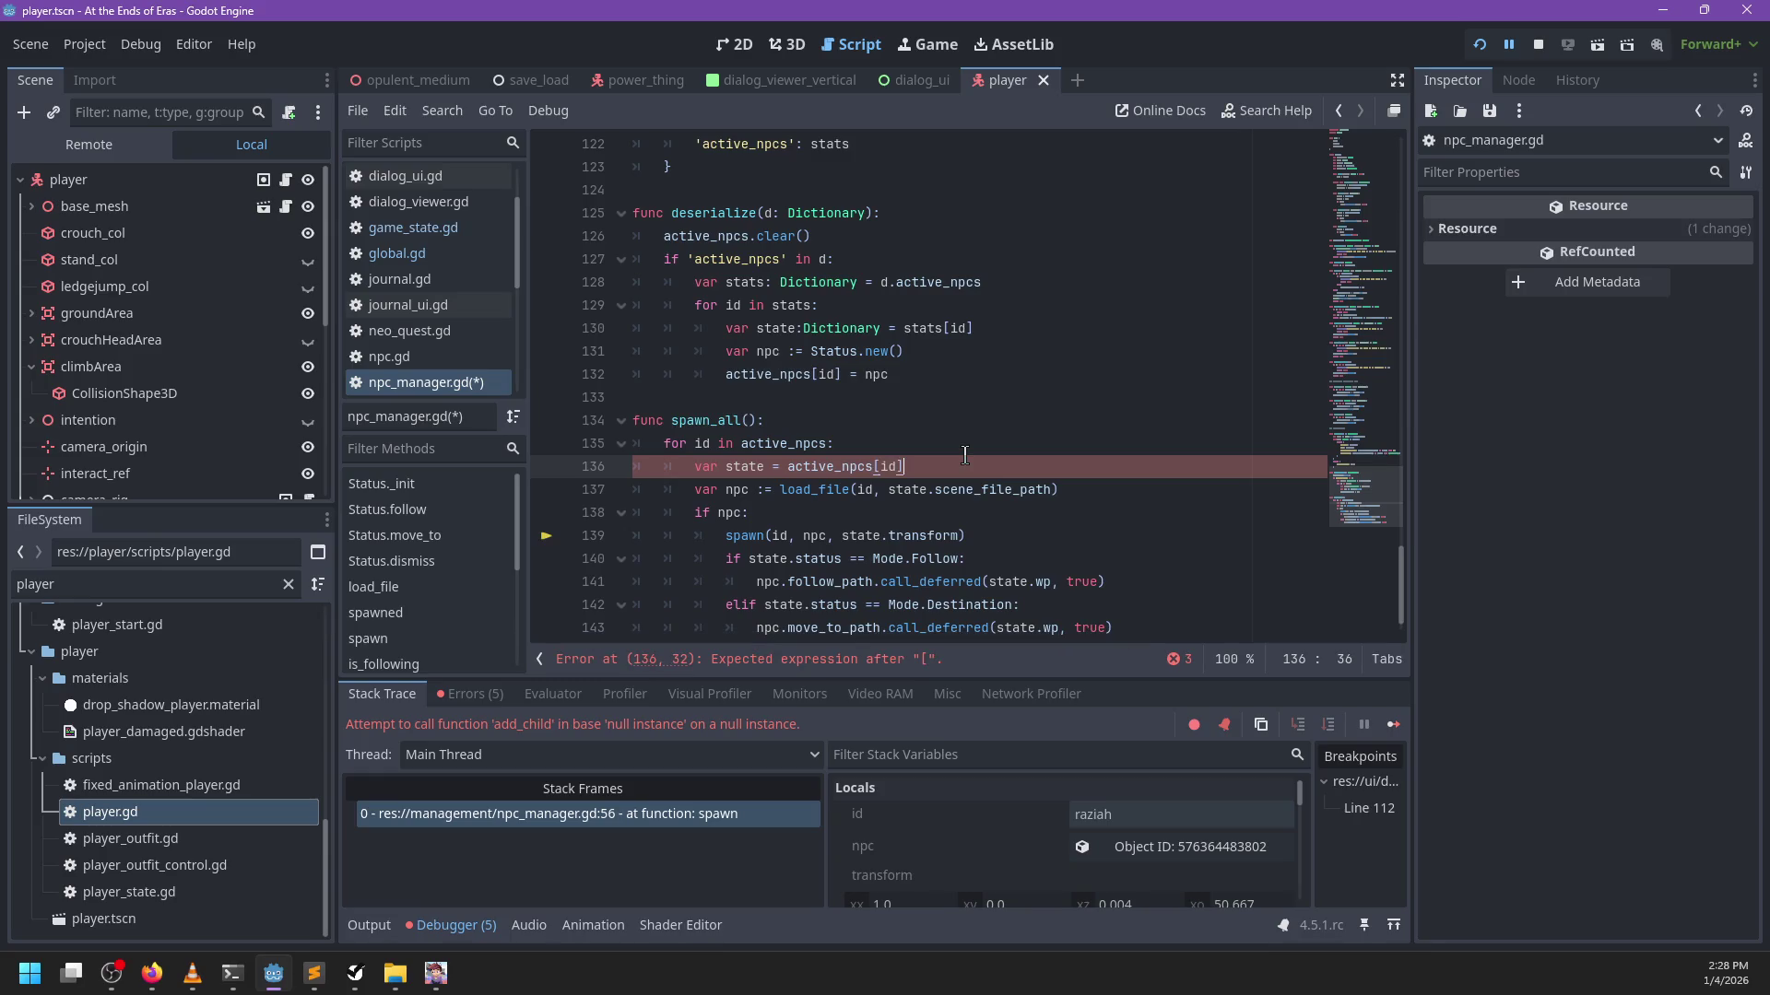
key("Home")
key("ctrl+Right")
key("Right")
type(":")
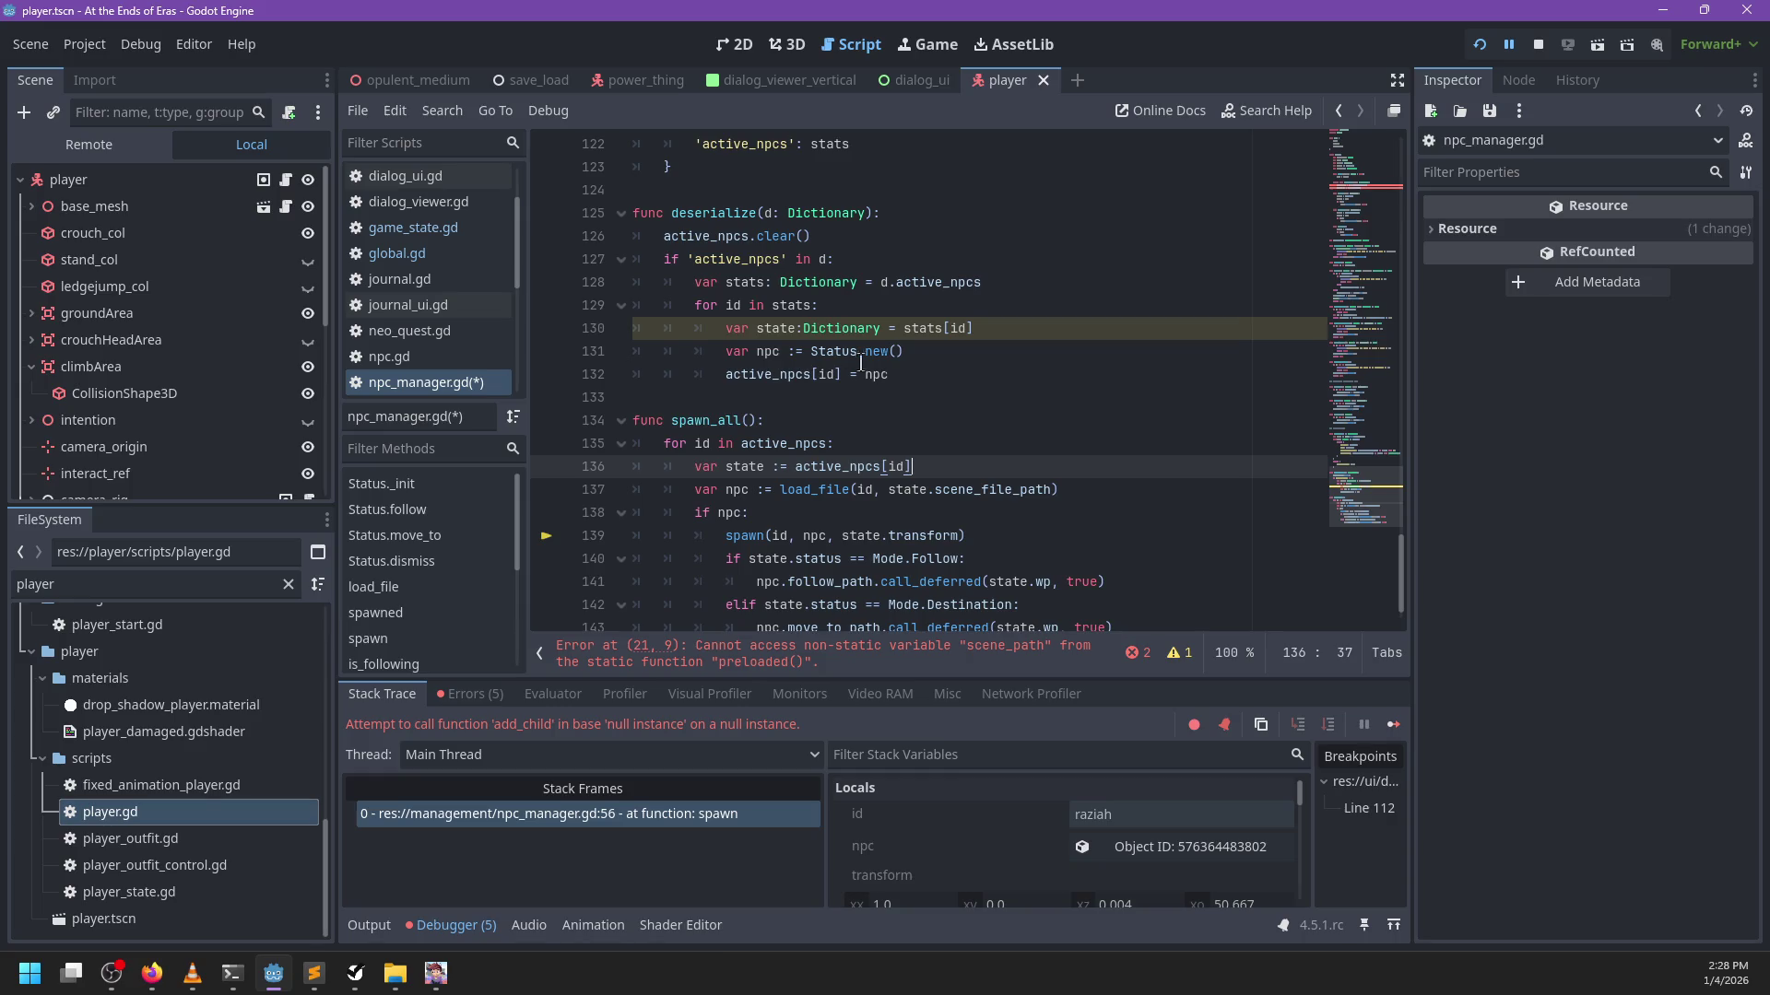
In deserialize, replace Status.new() with Status.preloaded(state)
double_click(920, 327)
left_click(993, 357)
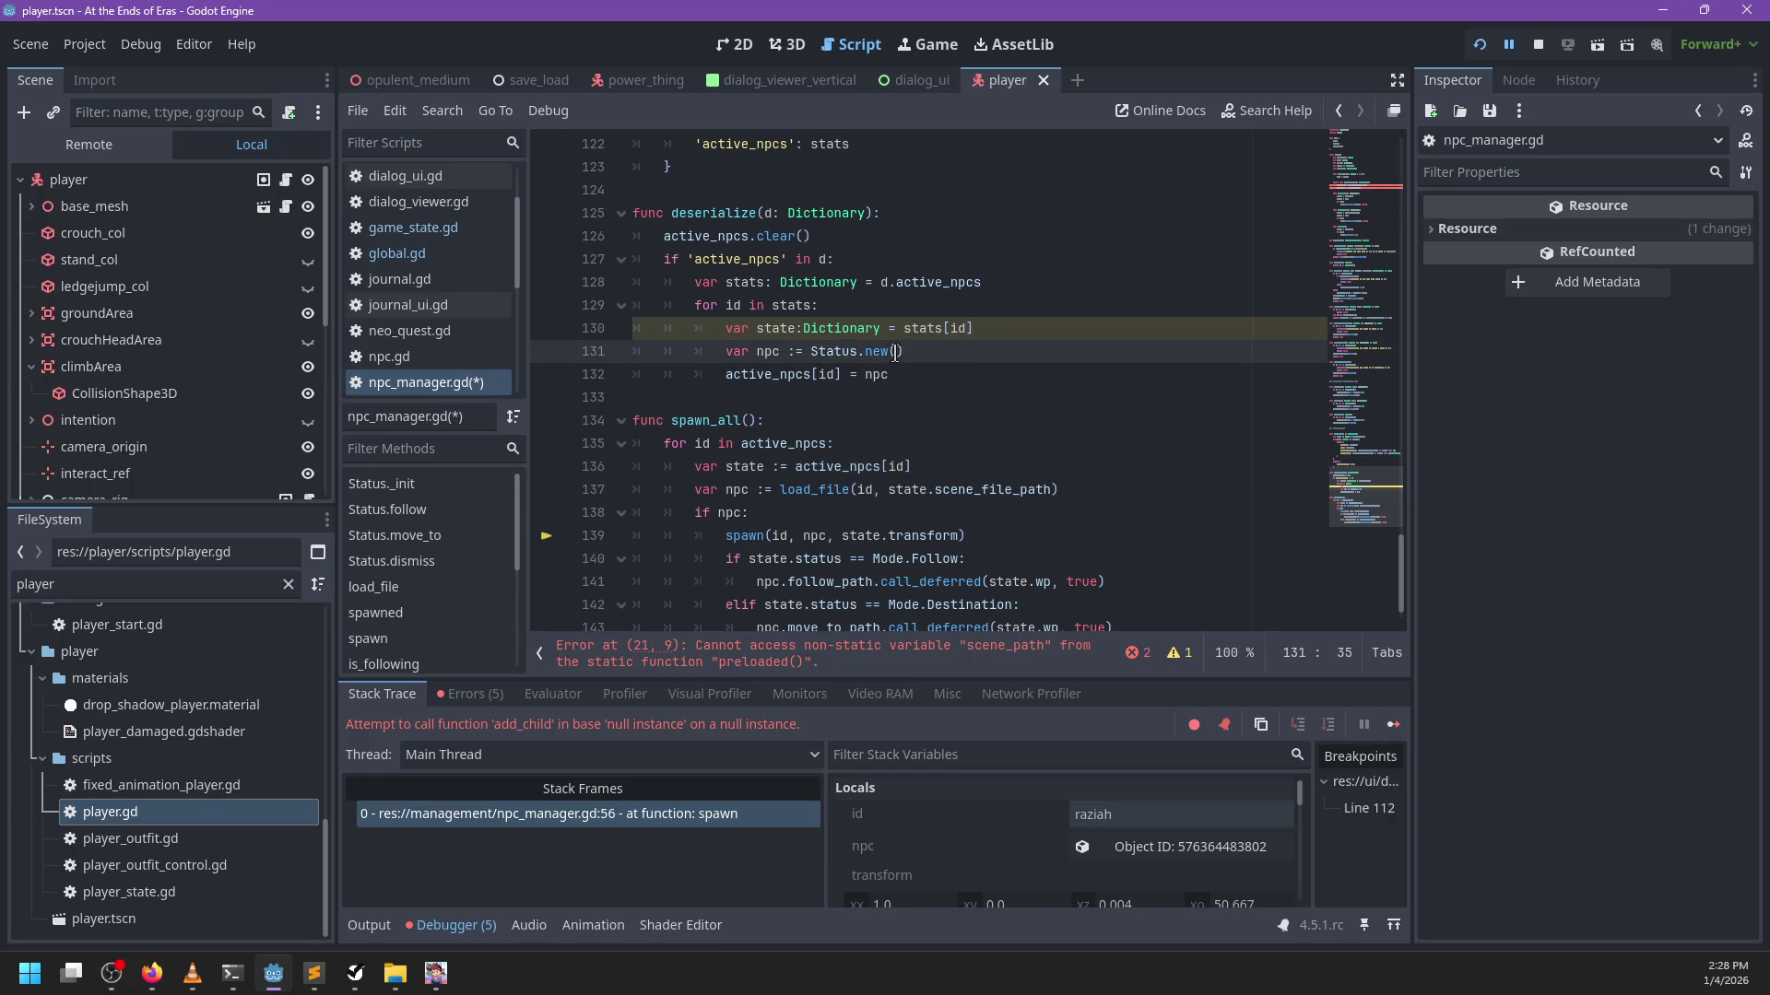
key("BackSpace")
key("BackSpace")
key("BackSpace")
type("p")
key("Return")
type("state)")
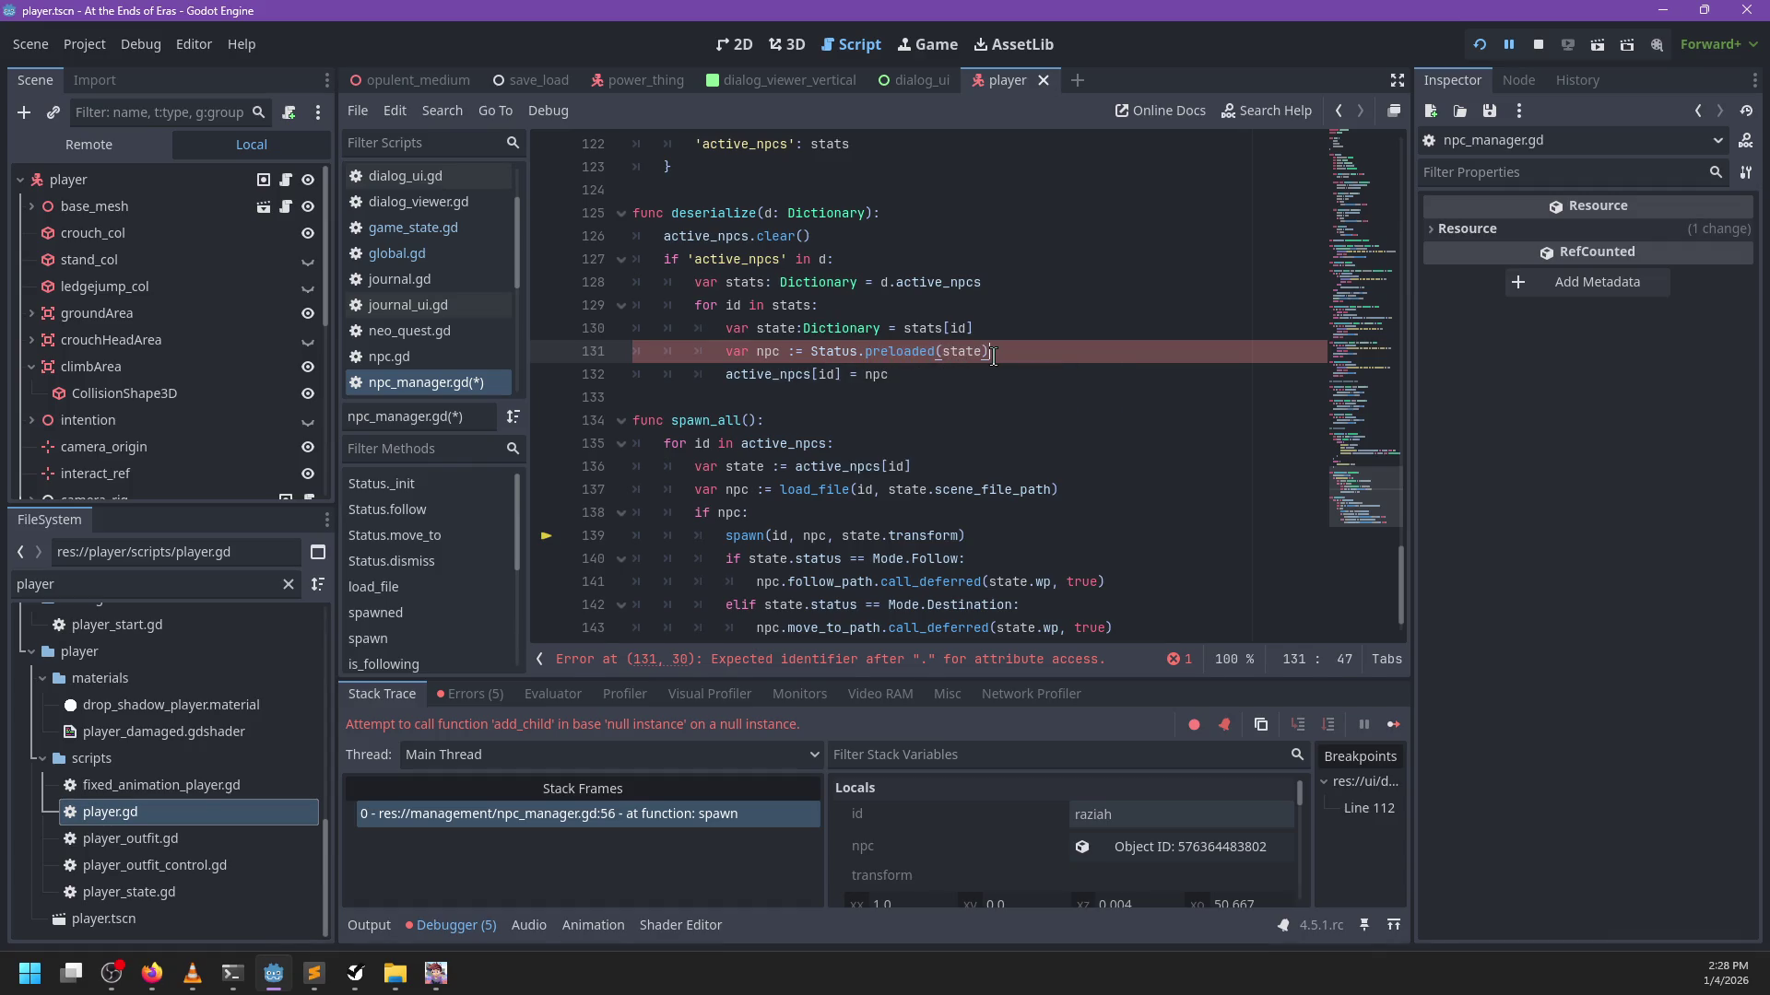
Start the preloaded function body with var status := Status.new()
left_click(893, 356, "ctrl")
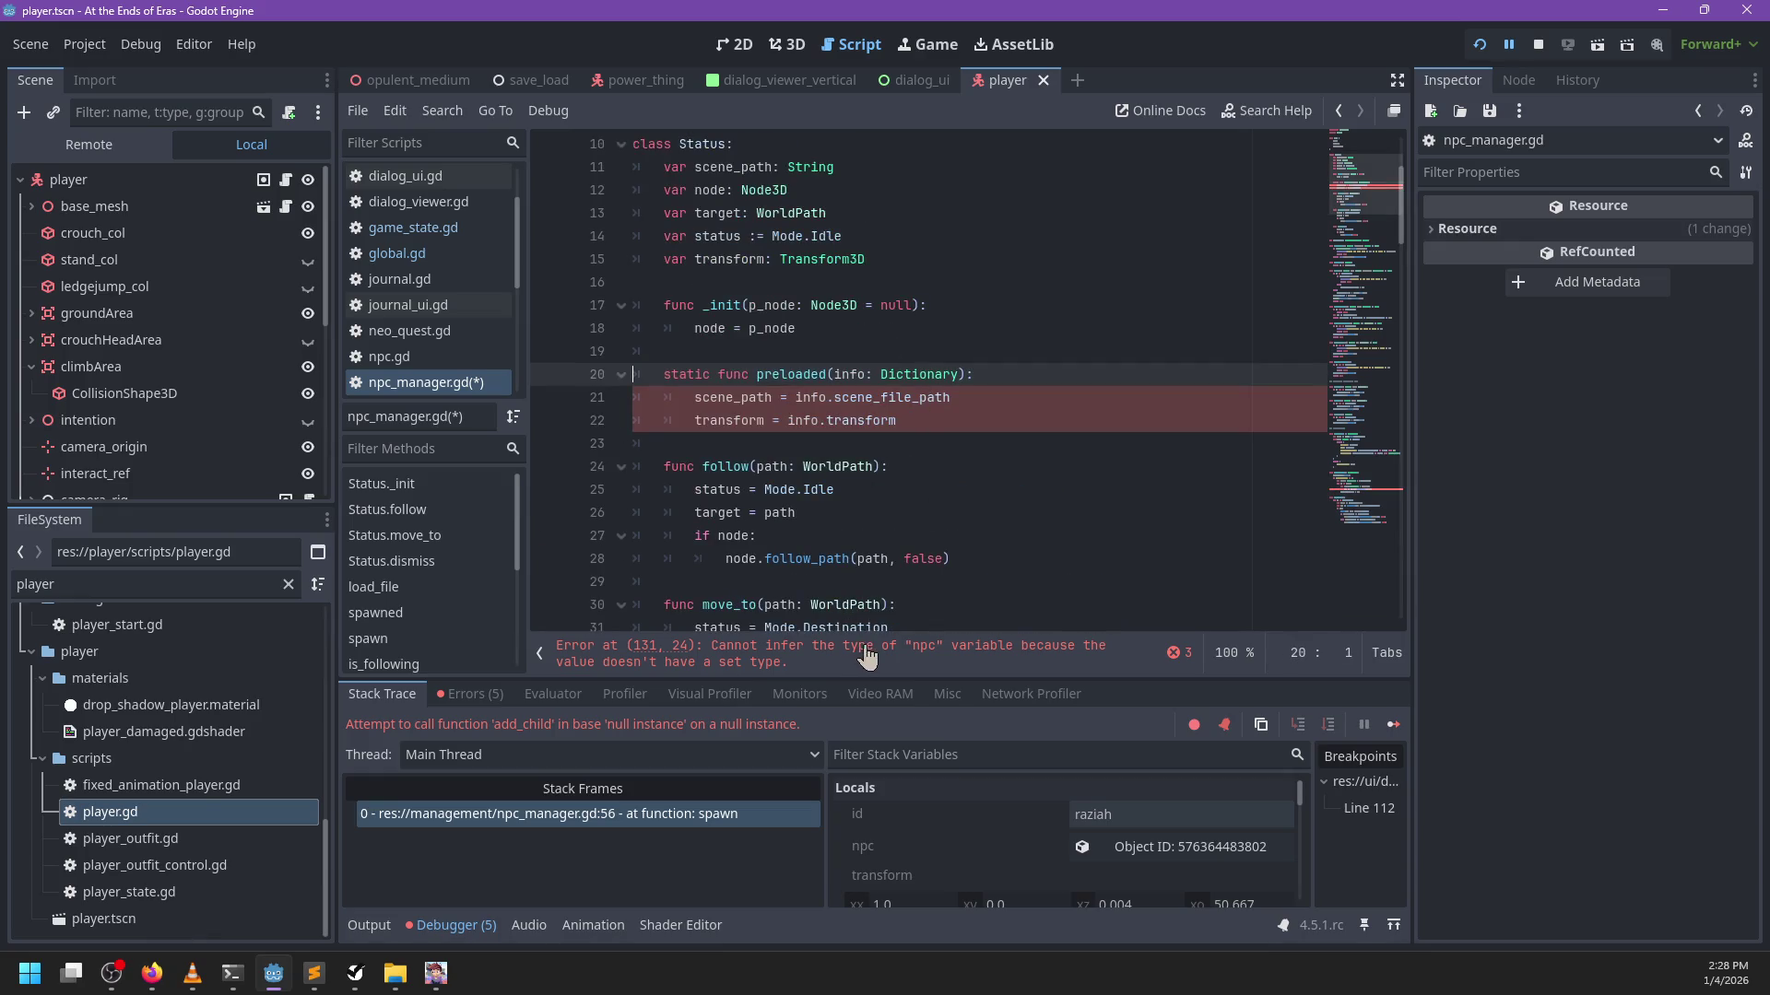
left_click(959, 420)
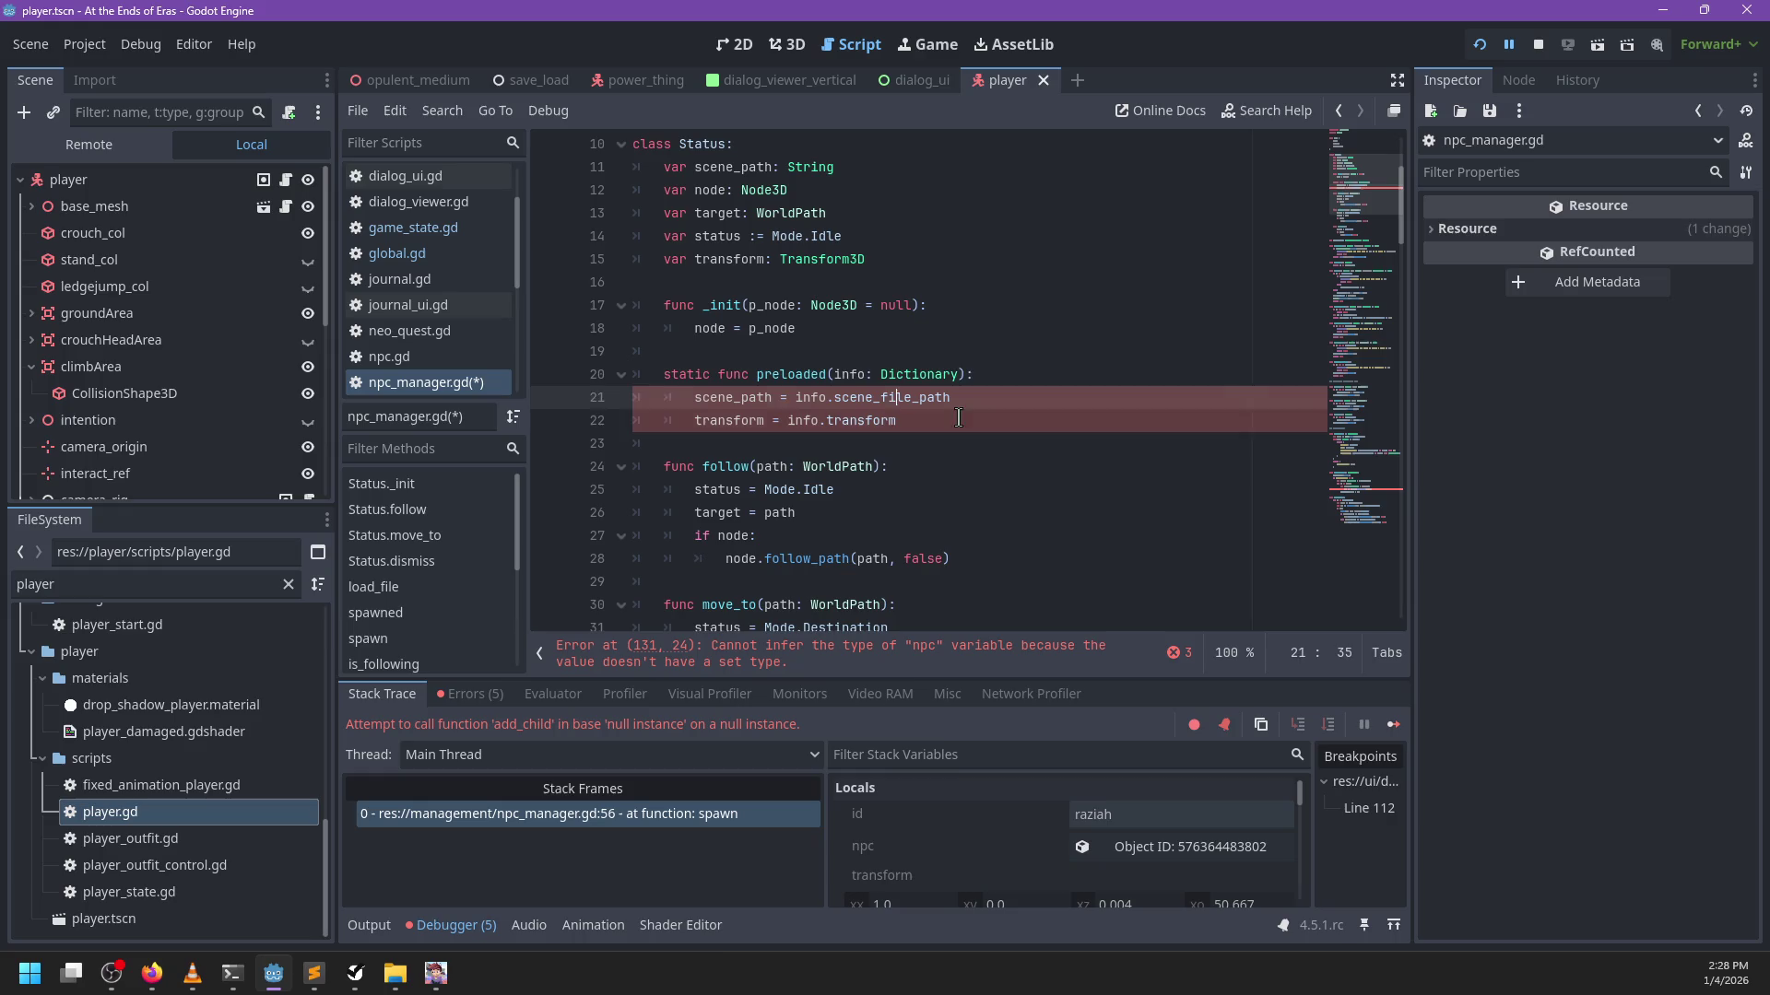
key("Up")
key("Up")
key("End")
key("Return")
type("var s")
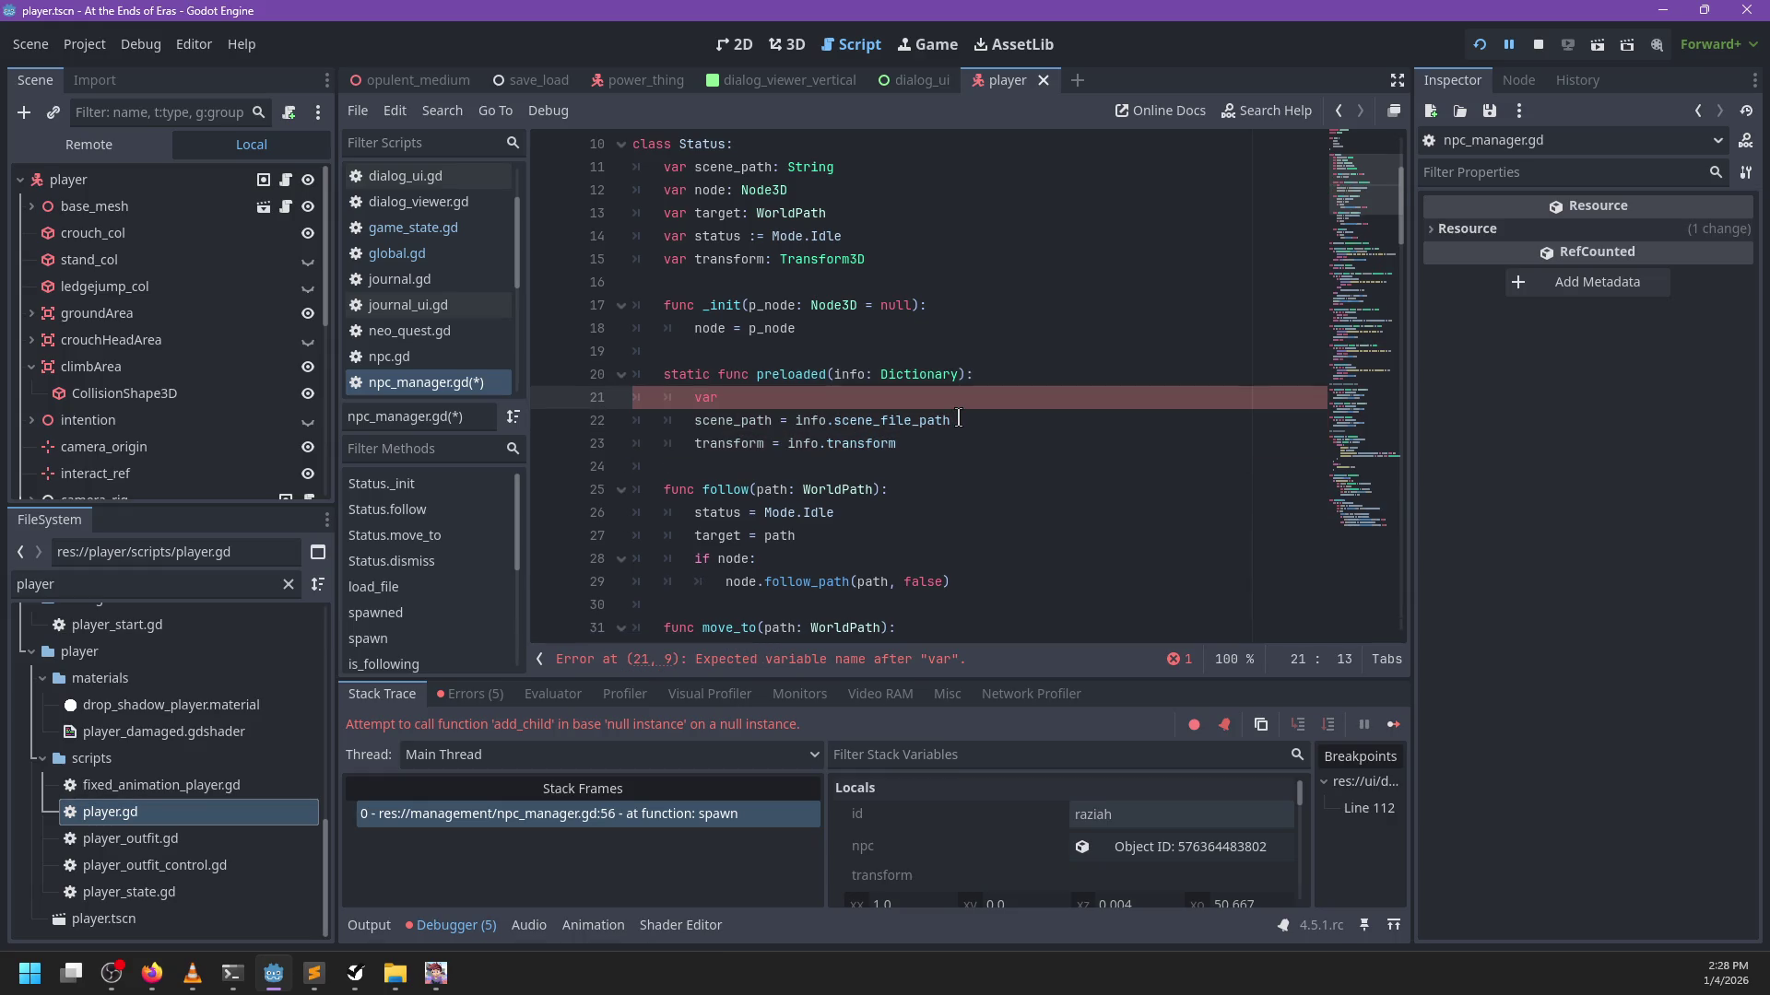
type("tatus := ")
type("Status.ne")
key("Return")
Assign scene_path and transform onto status, then add a 'return status' line
key("Down")
type("status.")
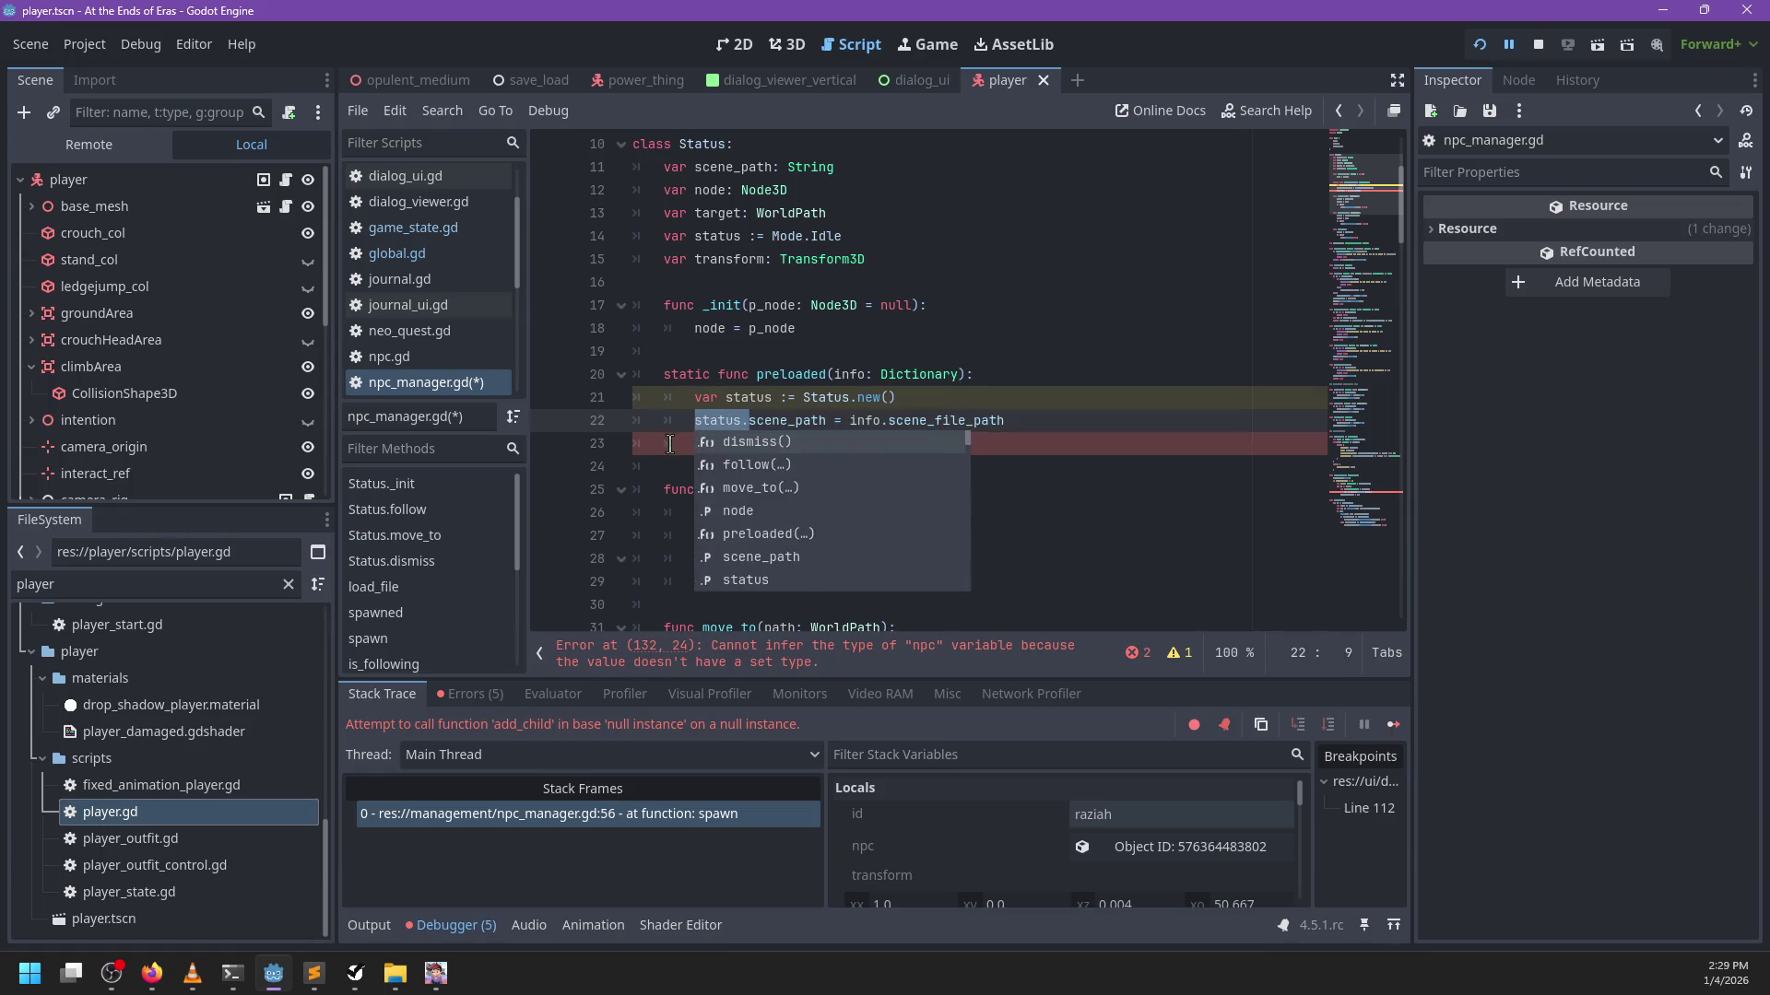
key("Escape")
key("Down")
type("status.")
key("Escape")
key("End")
key("Return")
type("returns")
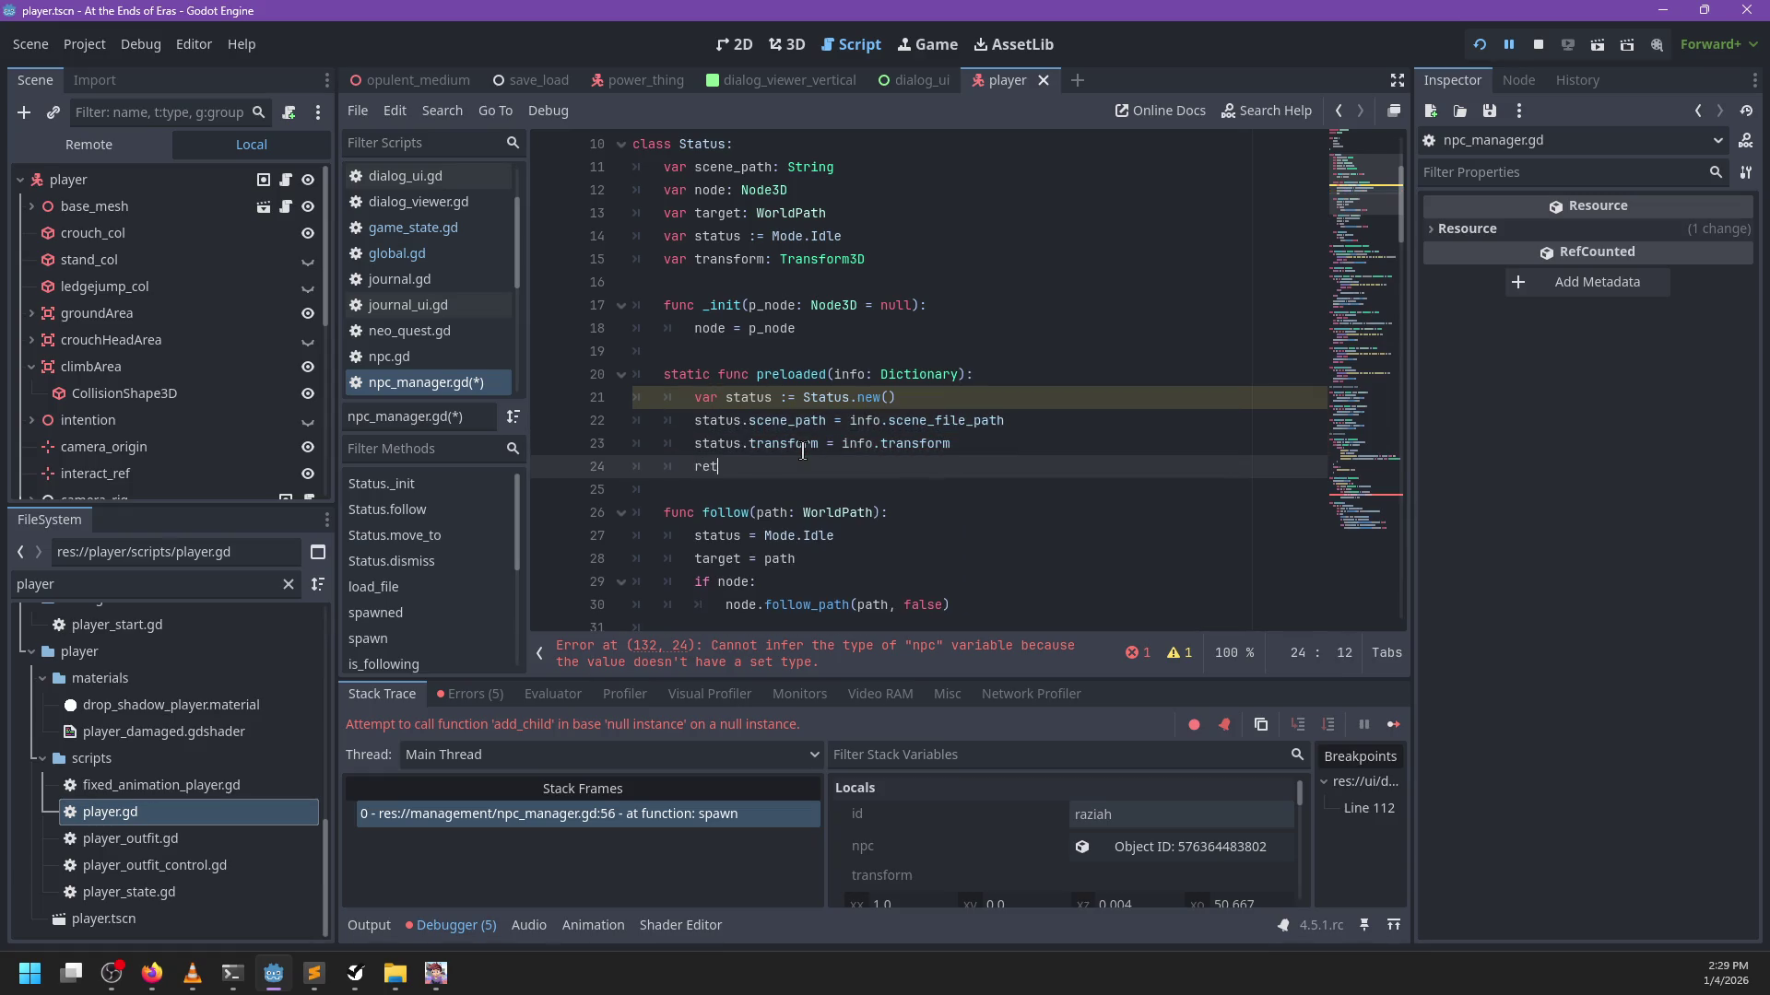
key("BackSpace")
type("status")
Insert status.status = info.status above the return line
key("Escape")
key("Up")
key("End")
key("Return")
type("status.s")
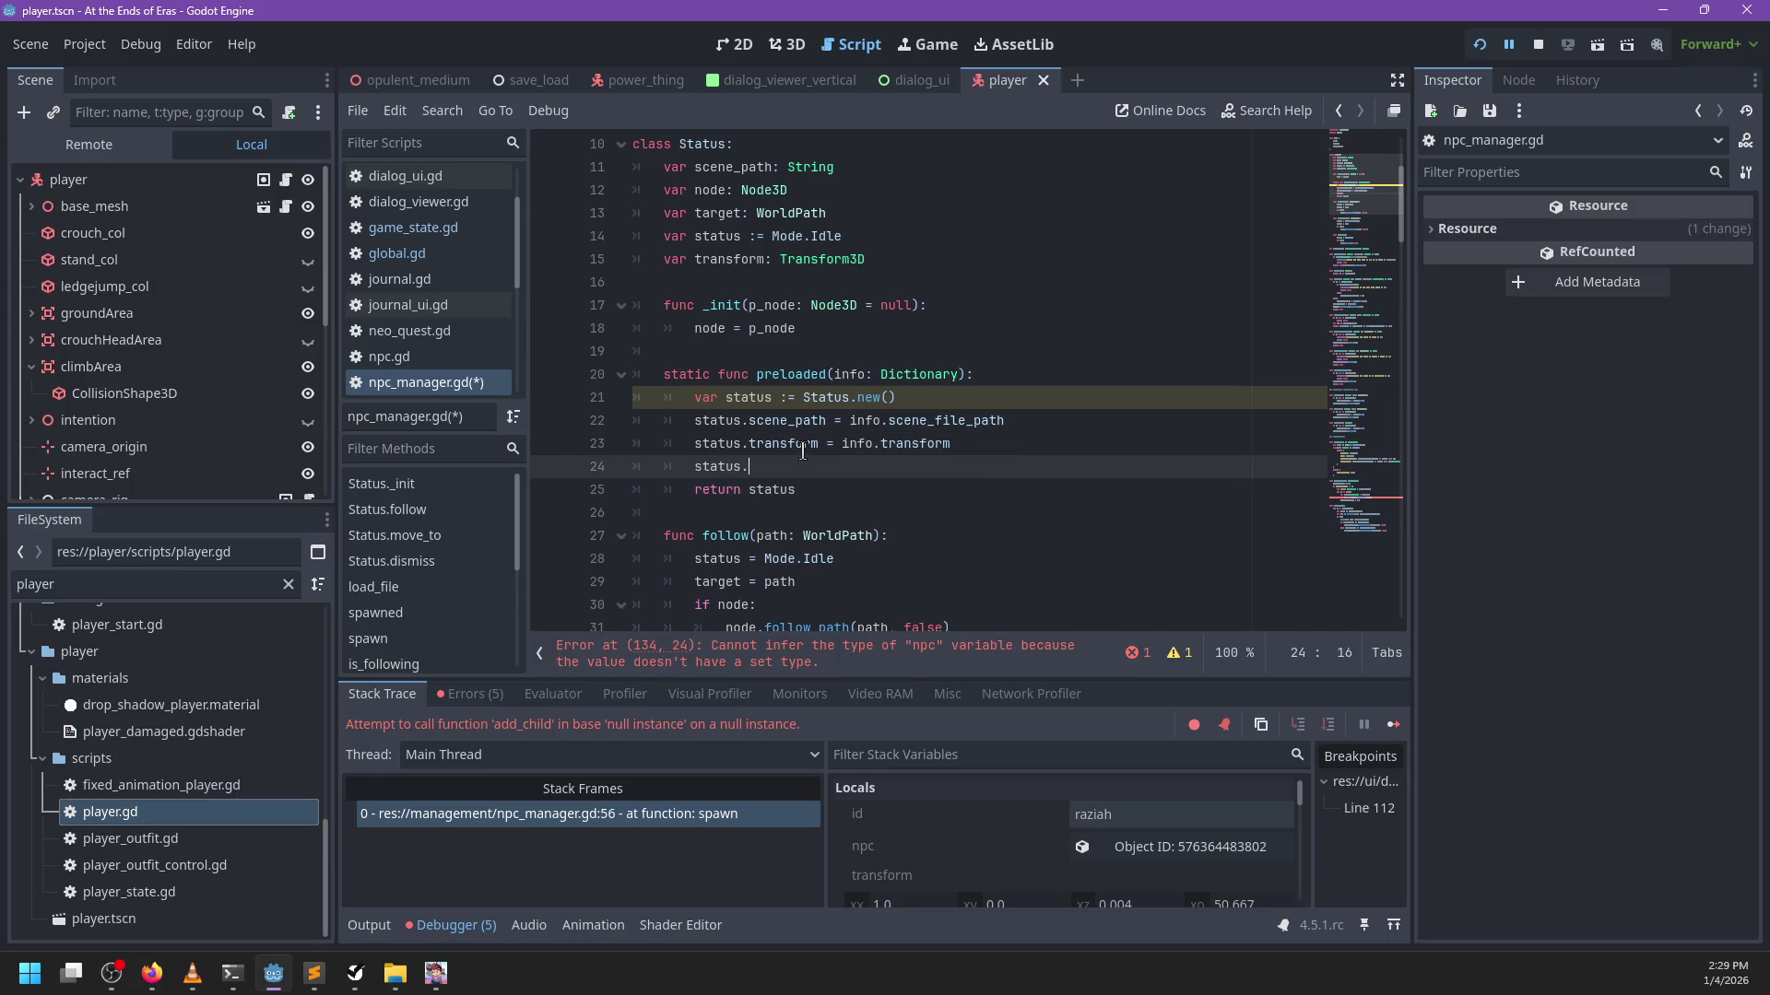
type("tatus = in")
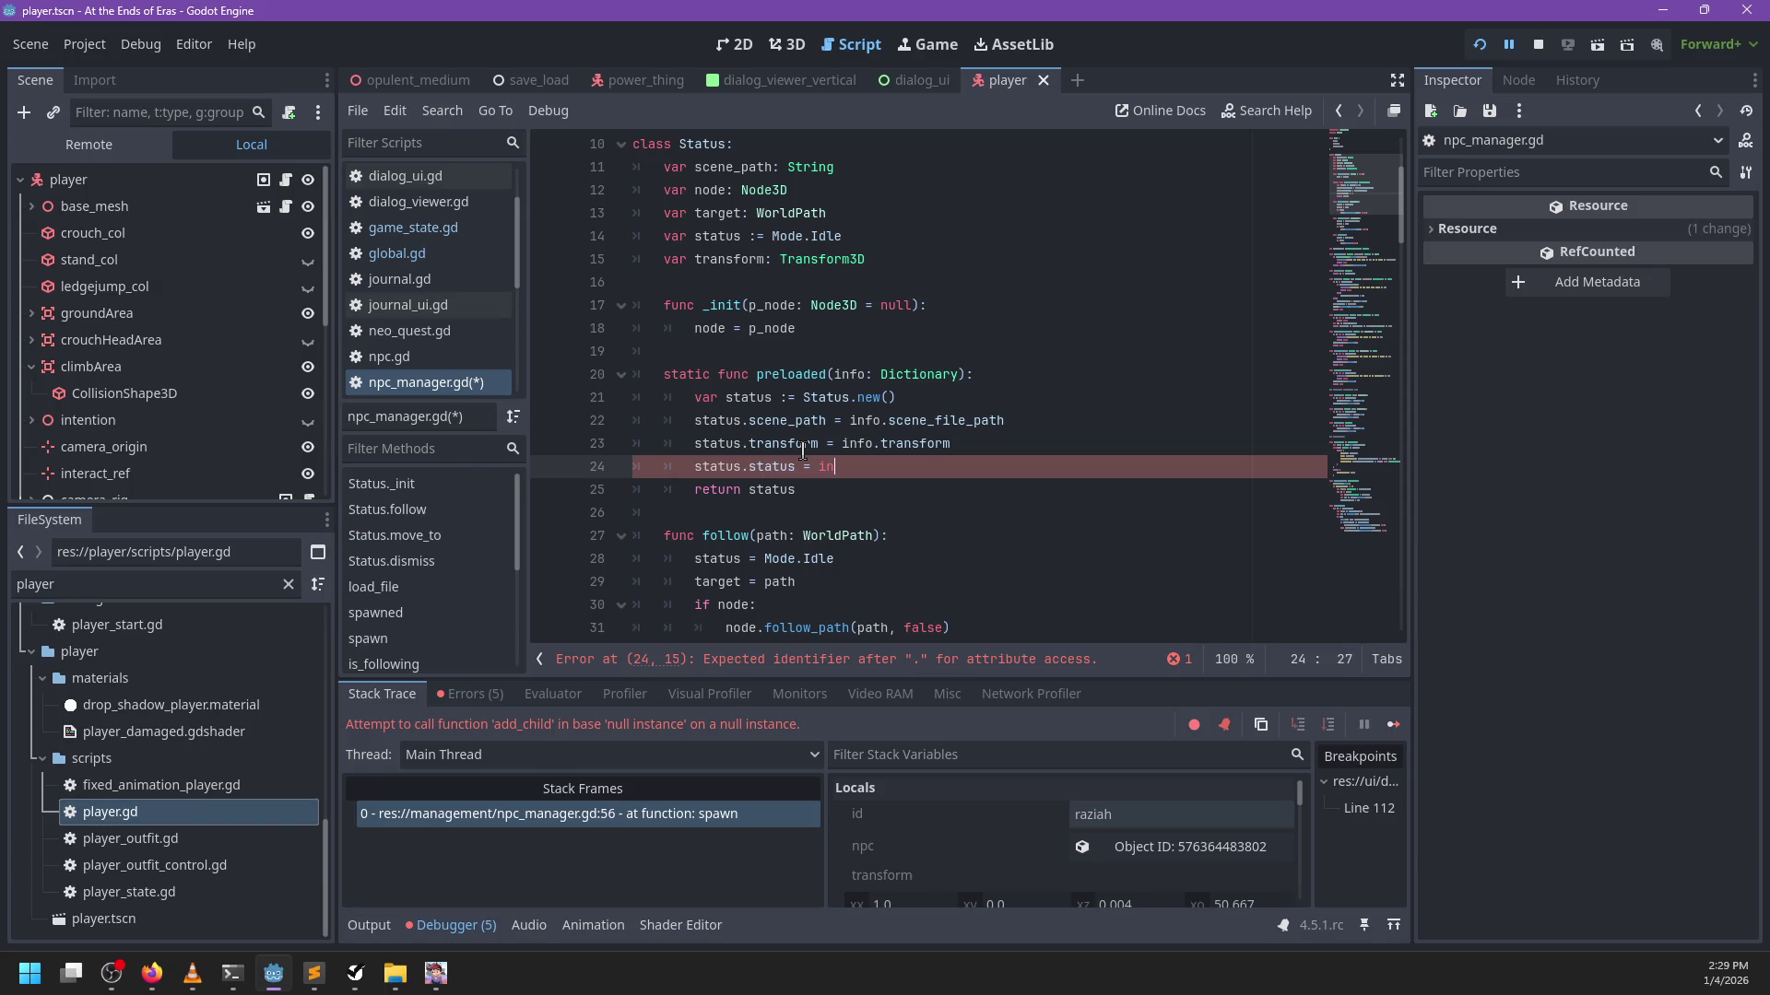
type("fo.status")
key("Return")
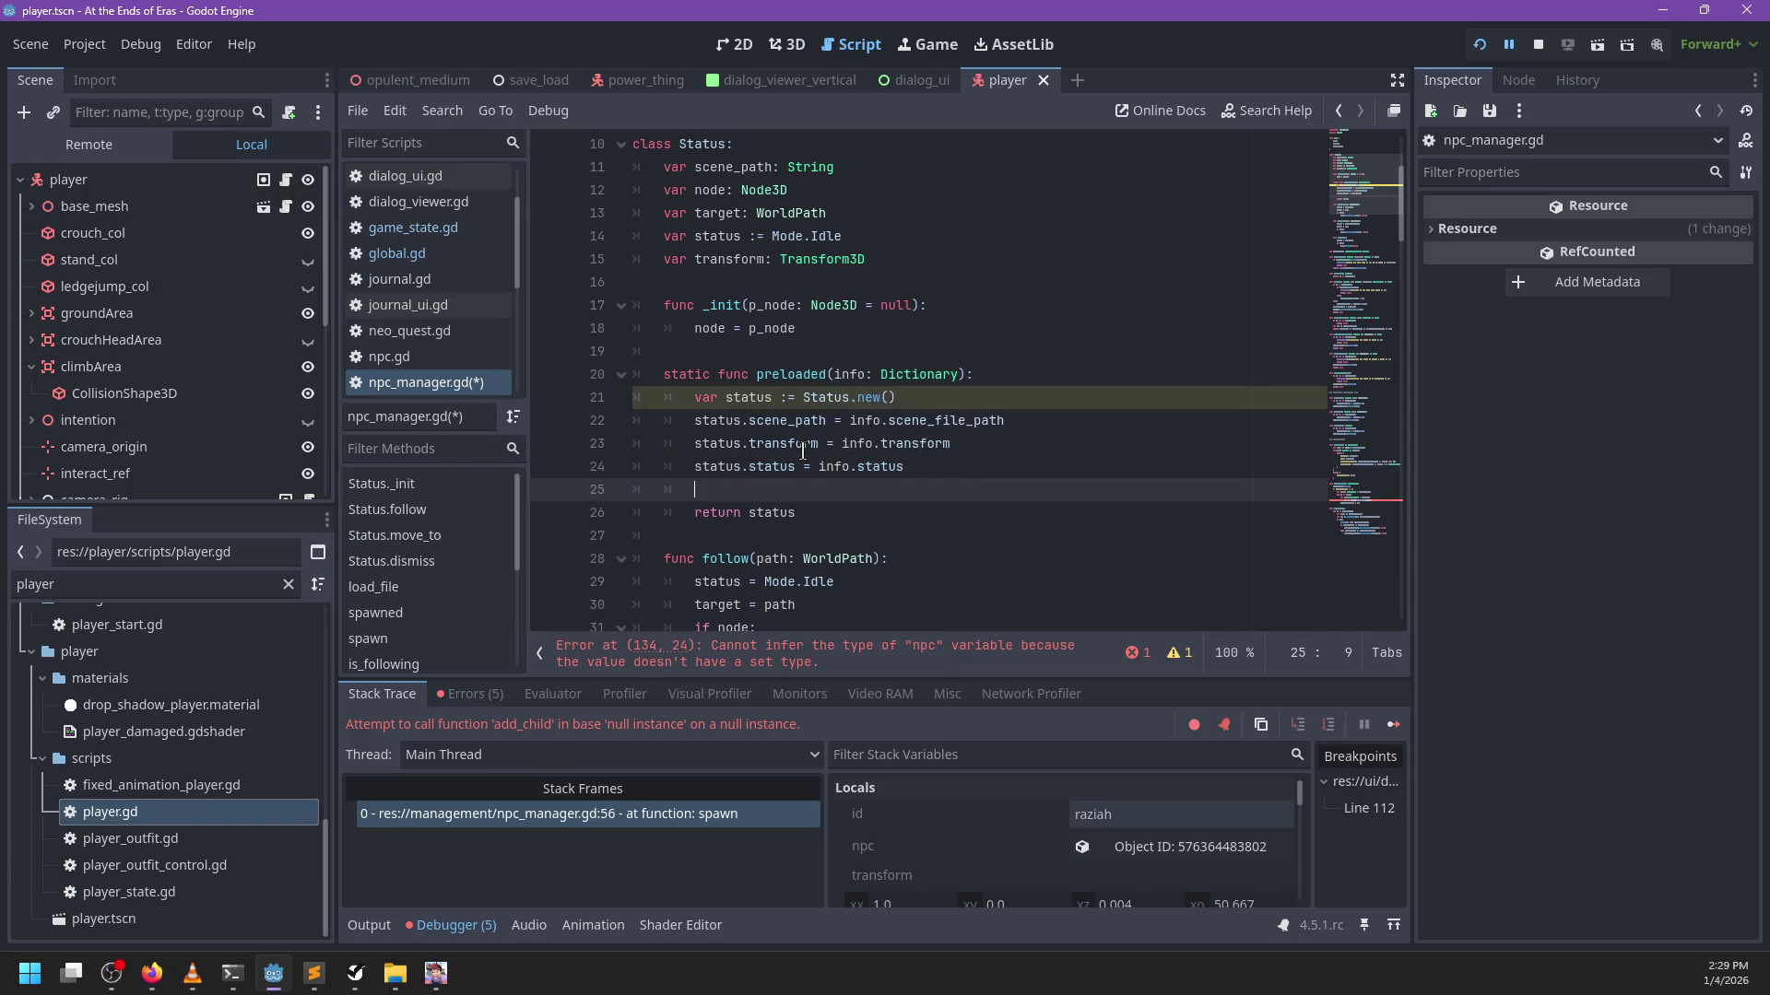